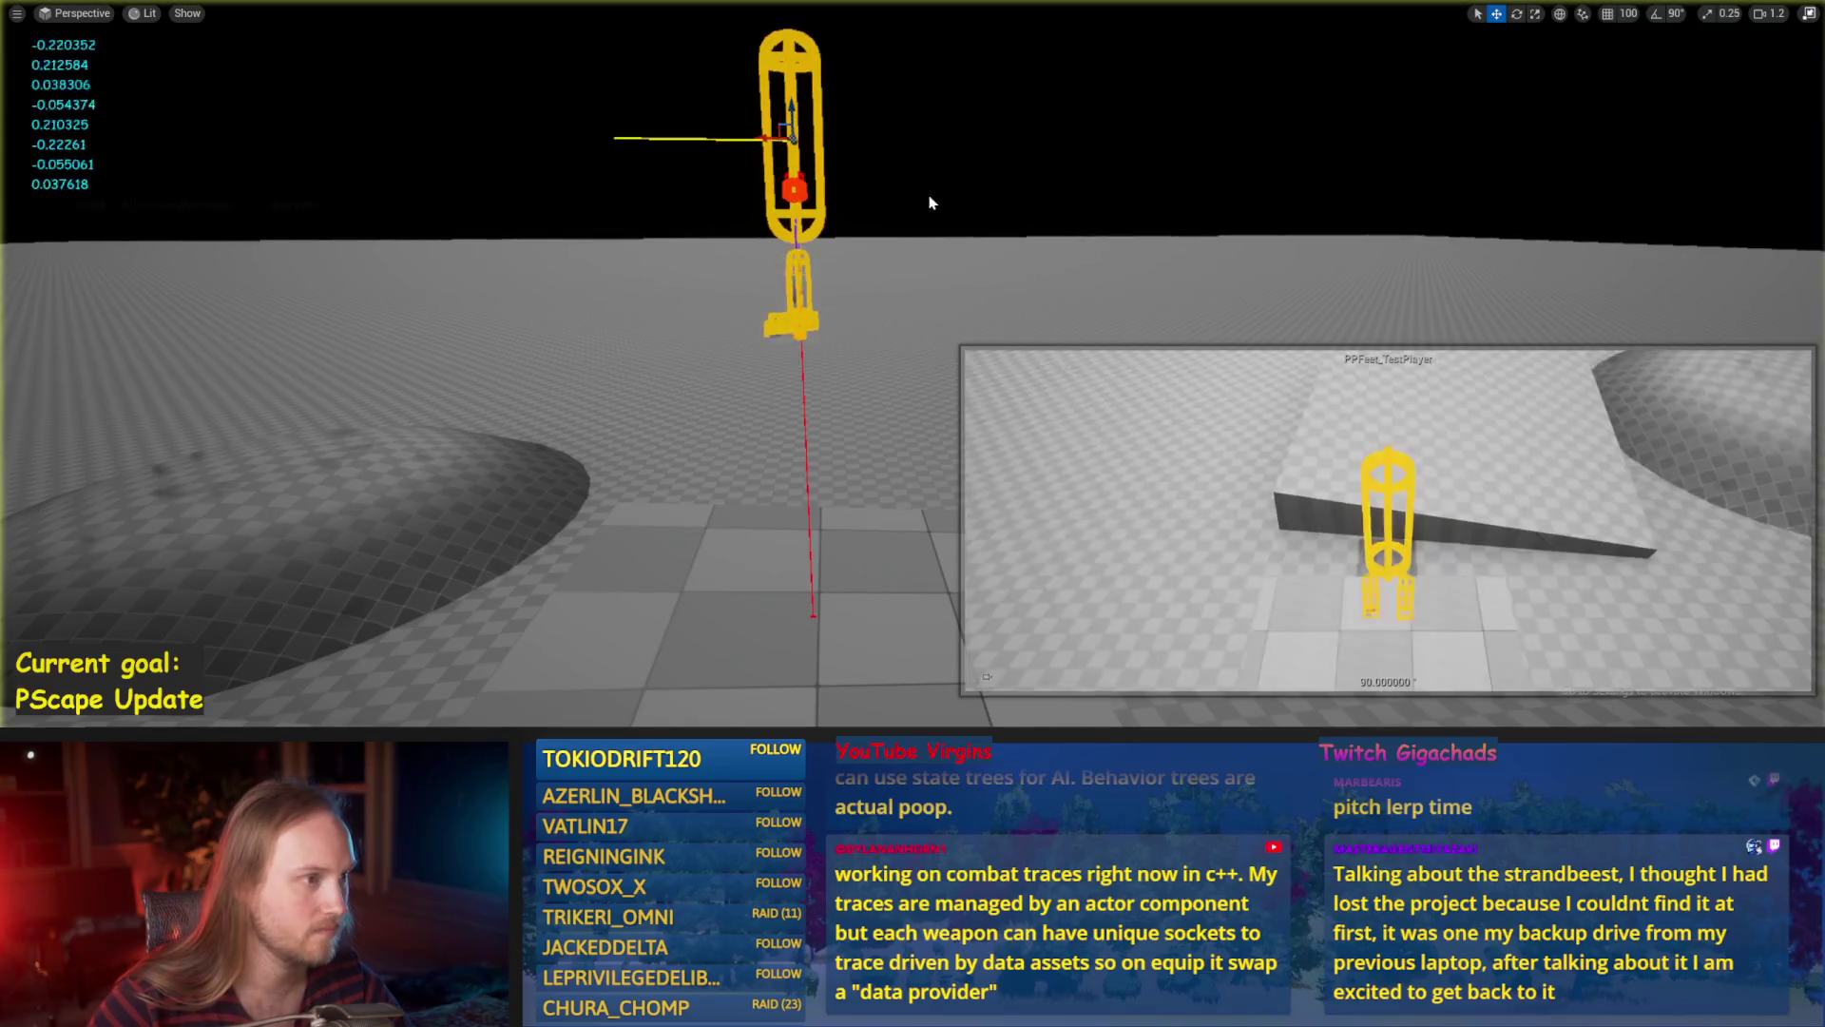
# Tilt the capsule about 67°, stop the simulation, and undo the SINd node from the graph.
pyautogui.moveTo(860, 166)
pyautogui.mouseDown()
pyautogui.moveTo(817, 95)
pyautogui.moveTo(856, 100)
pyautogui.moveTo(817, 141)
pyautogui.moveTo(808, 190)
pyautogui.moveTo(855, 228)
pyautogui.moveTo(685, 652)
pyautogui.mouseUp()
pyautogui.press('w')
pyautogui.press('Escape')
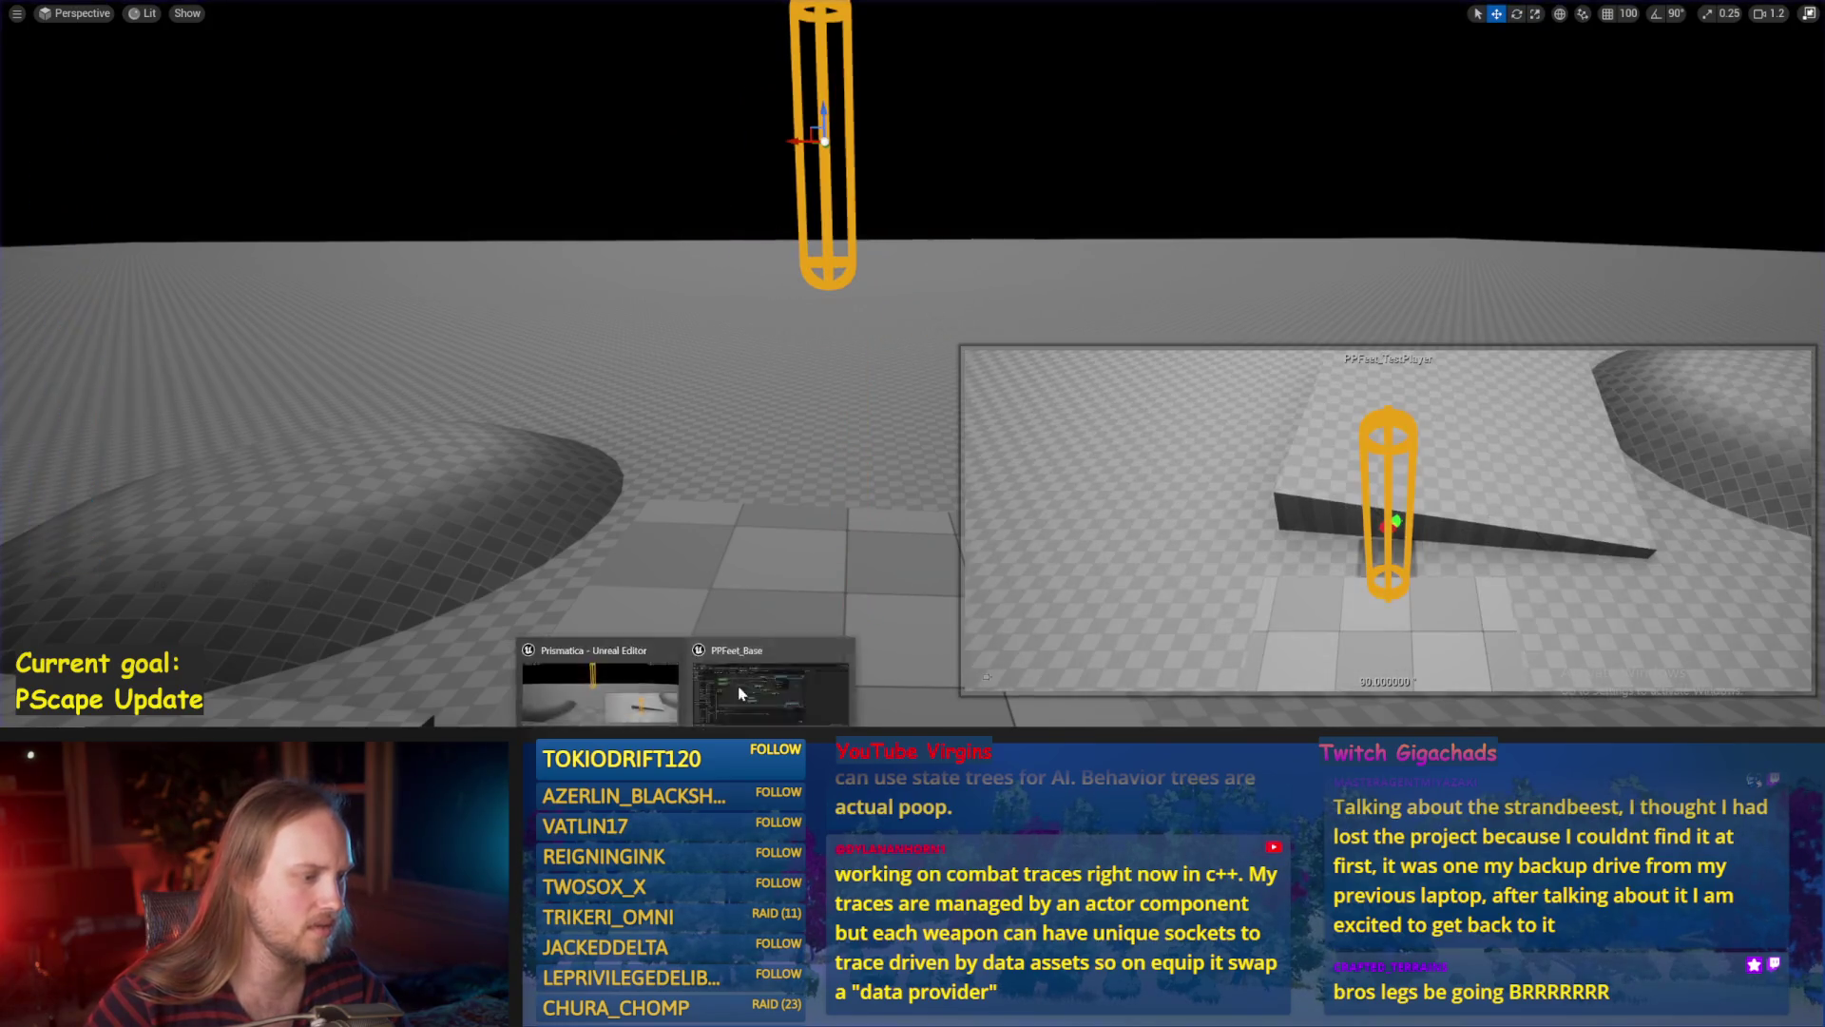
pyautogui.hotkey('ctrl', 'z')
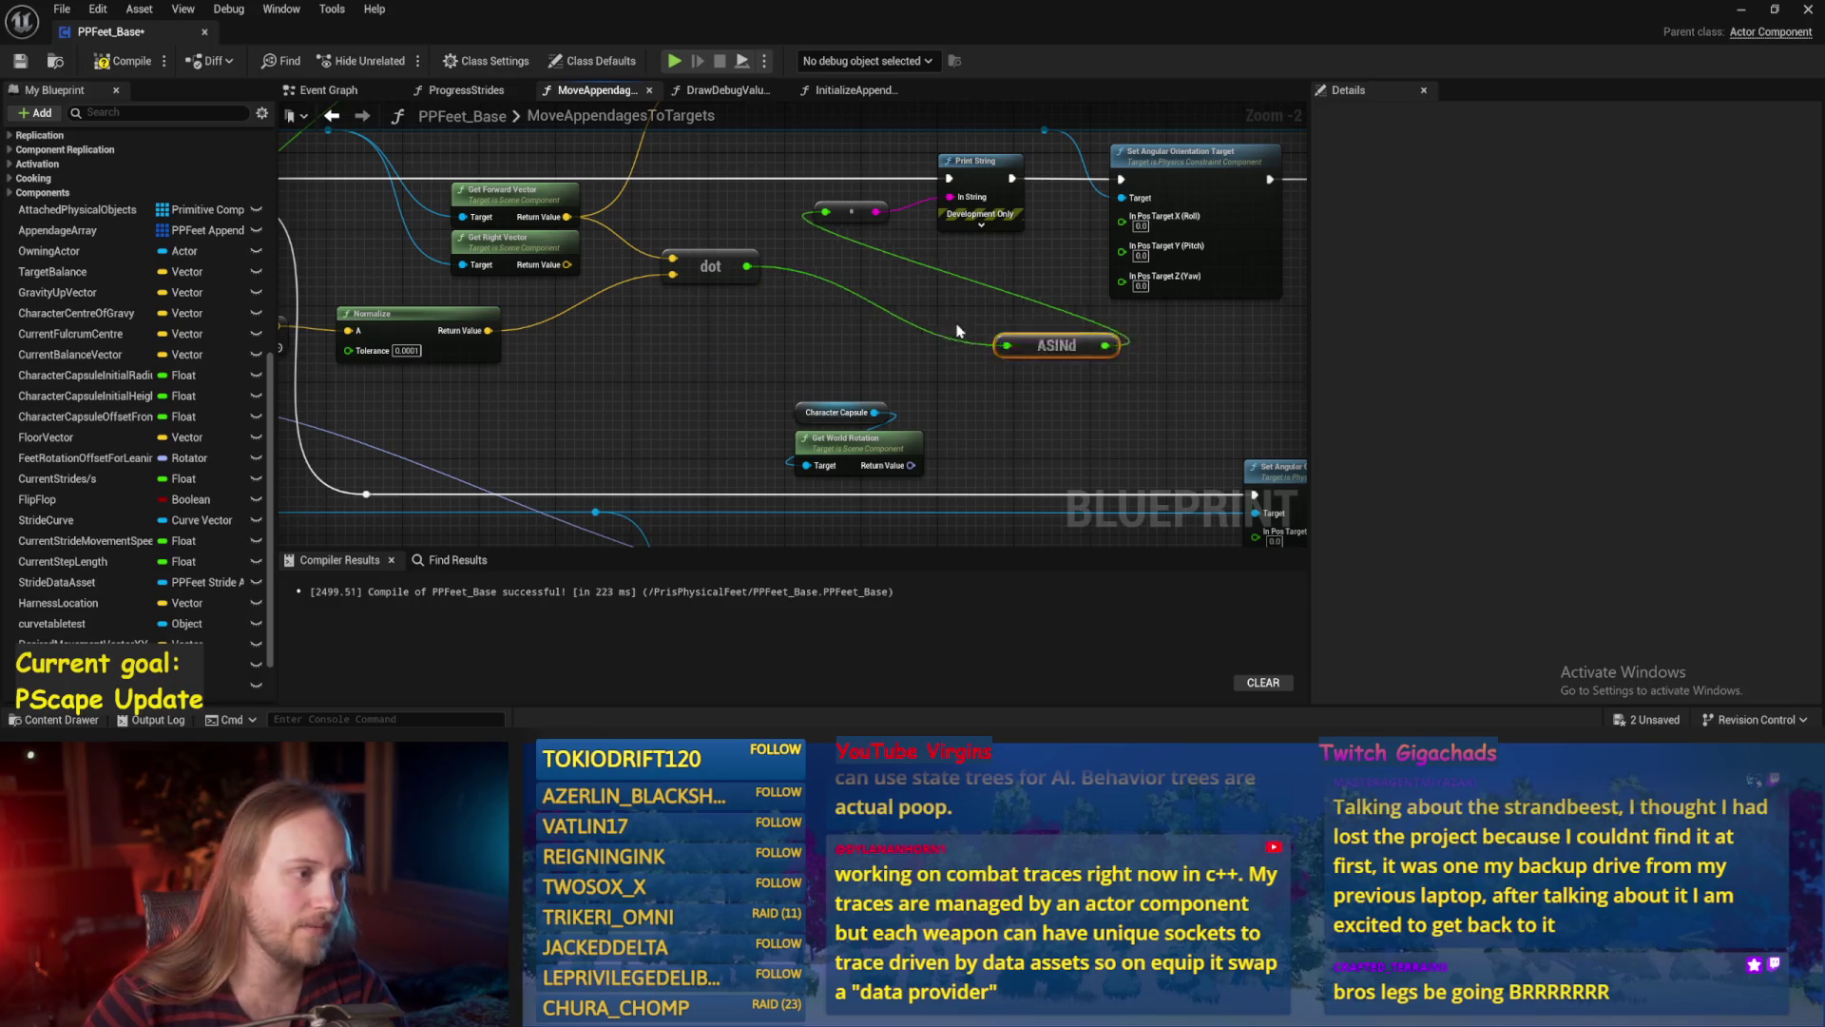
# Duplicate the ASINd and dot nodes and wire Normalize's result into the second dot.
pyautogui.moveTo(1088, 349); pyautogui.dragTo(838, 273)
pyautogui.hotkey('ctrl', 'w')
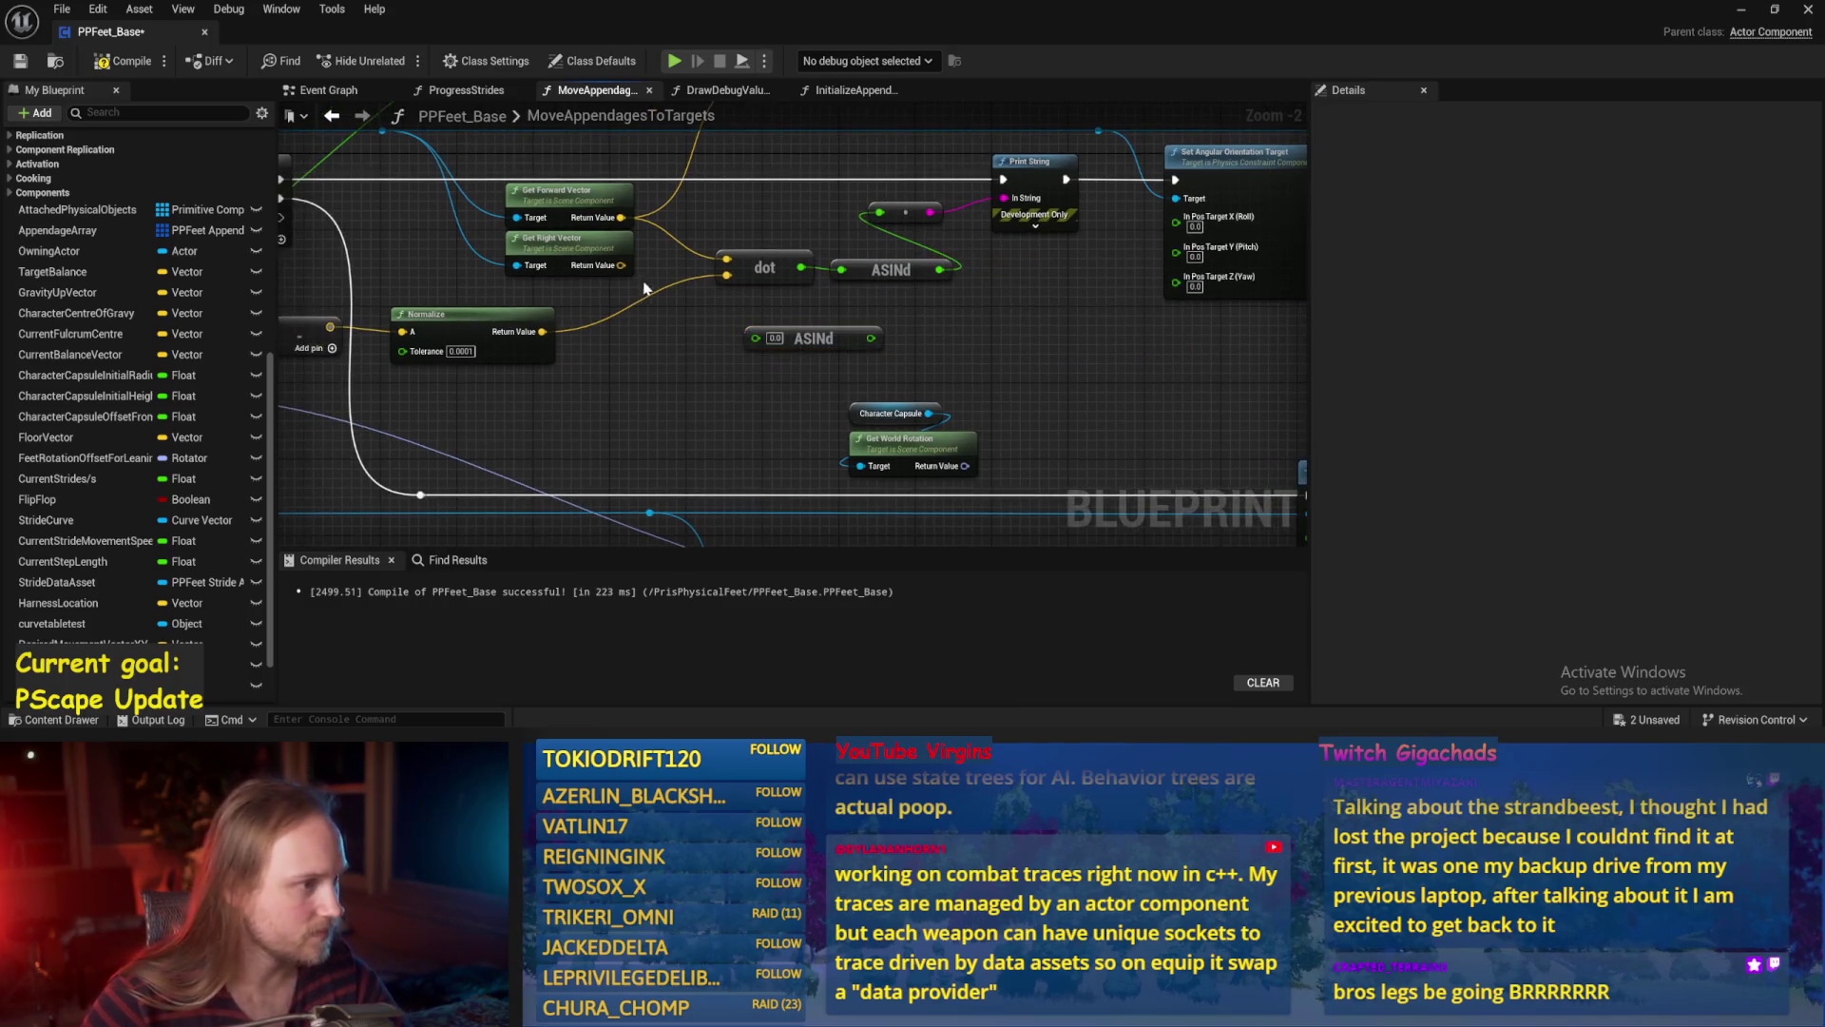
pyautogui.click(758, 268)
pyautogui.hotkey('ctrl', 'c')
pyautogui.hotkey('ctrl', 'v')
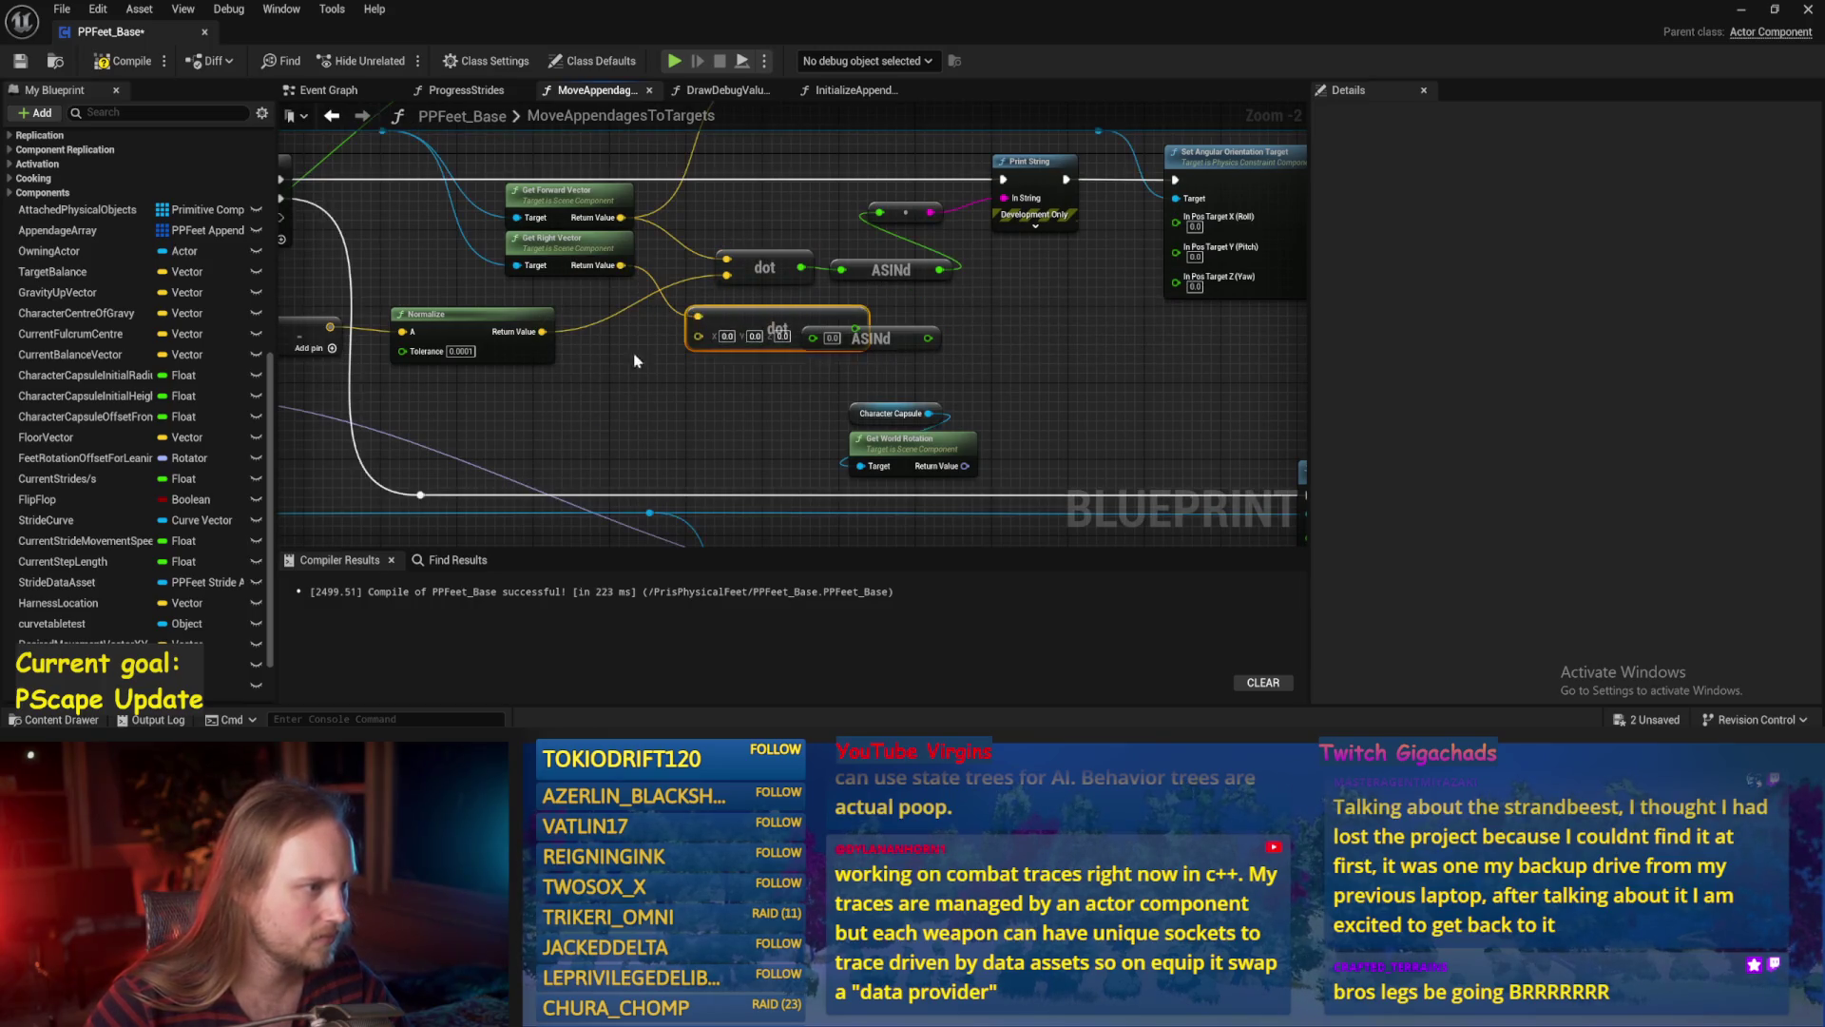
pyautogui.moveTo(554, 338); pyautogui.dragTo(699, 332)
pyautogui.moveTo(865, 318)
pyautogui.mouseDown()
pyautogui.moveTo(881, 317)
pyautogui.moveTo(775, 295)
pyautogui.moveTo(989, 281)
pyautogui.moveTo(1032, 253)
pyautogui.moveTo(855, 387)
pyautogui.moveTo(771, 362)
pyautogui.mouseUp()
# Save and recompile PPFeet_Base with Set Angular Orientation Target repositioned, then return to the level.
pyautogui.hotkey('ctrl', 's')
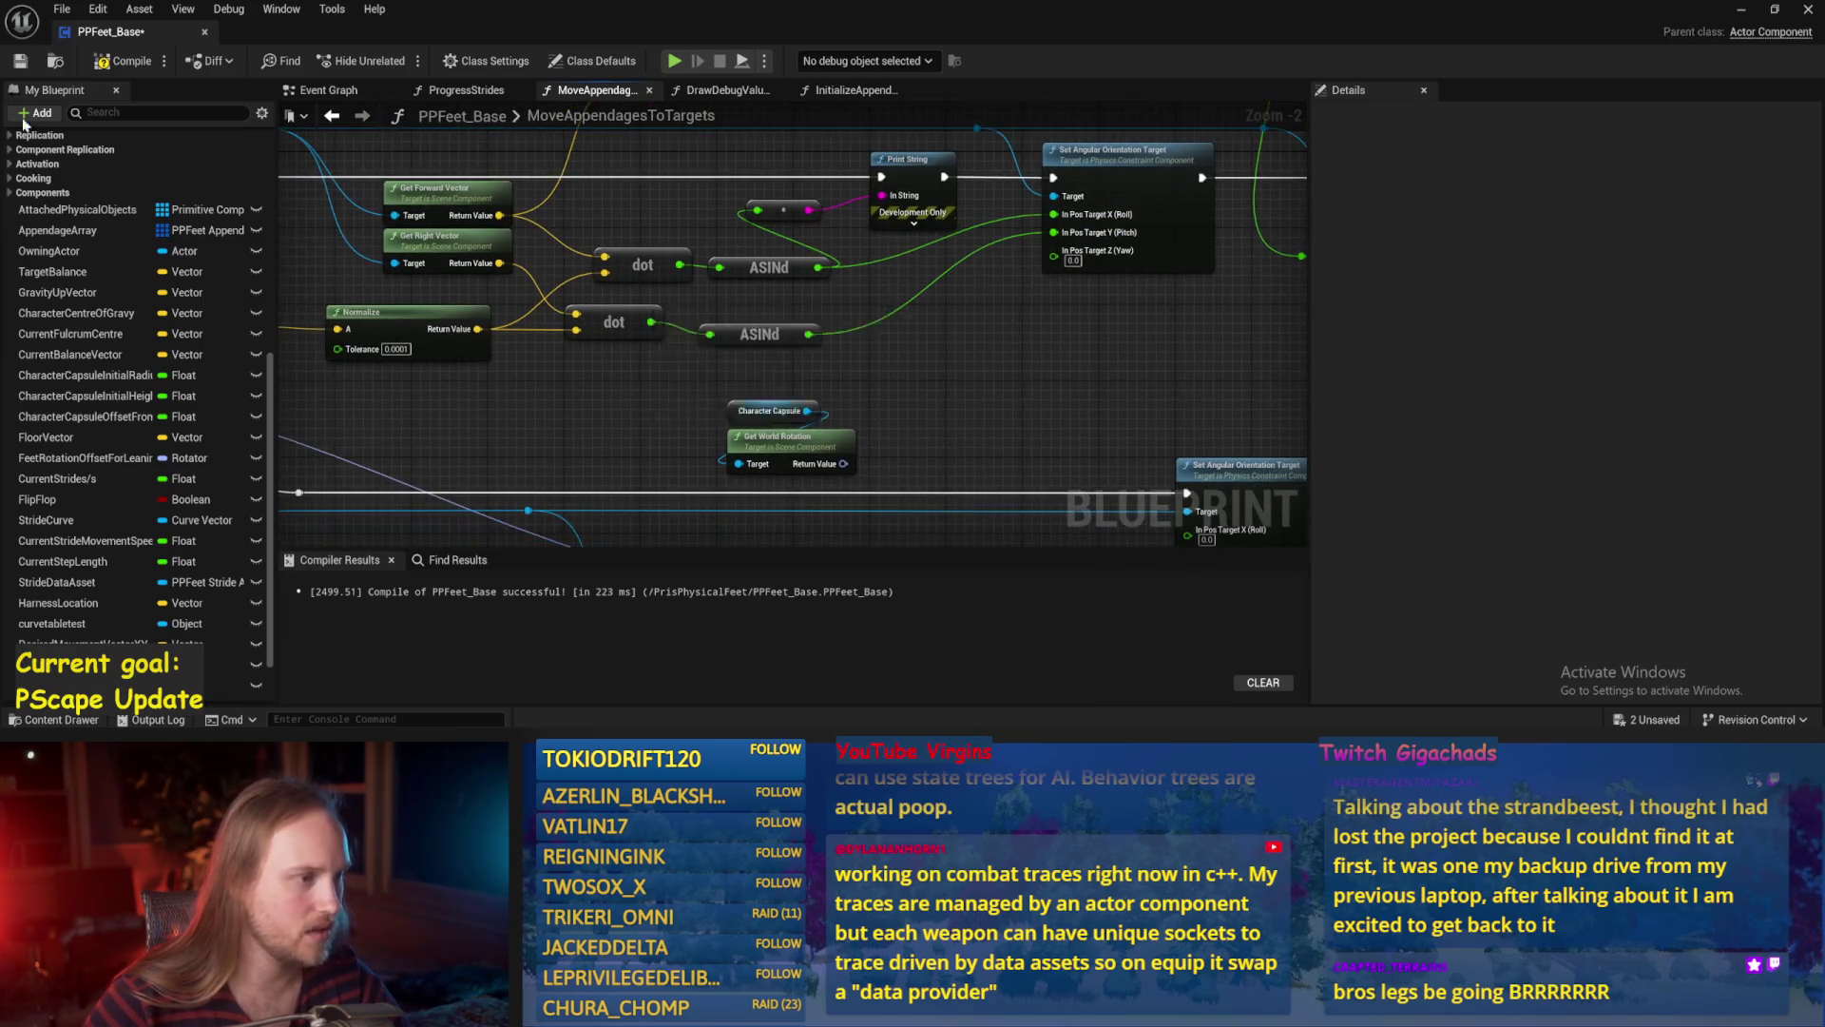
pyautogui.click(21, 63)
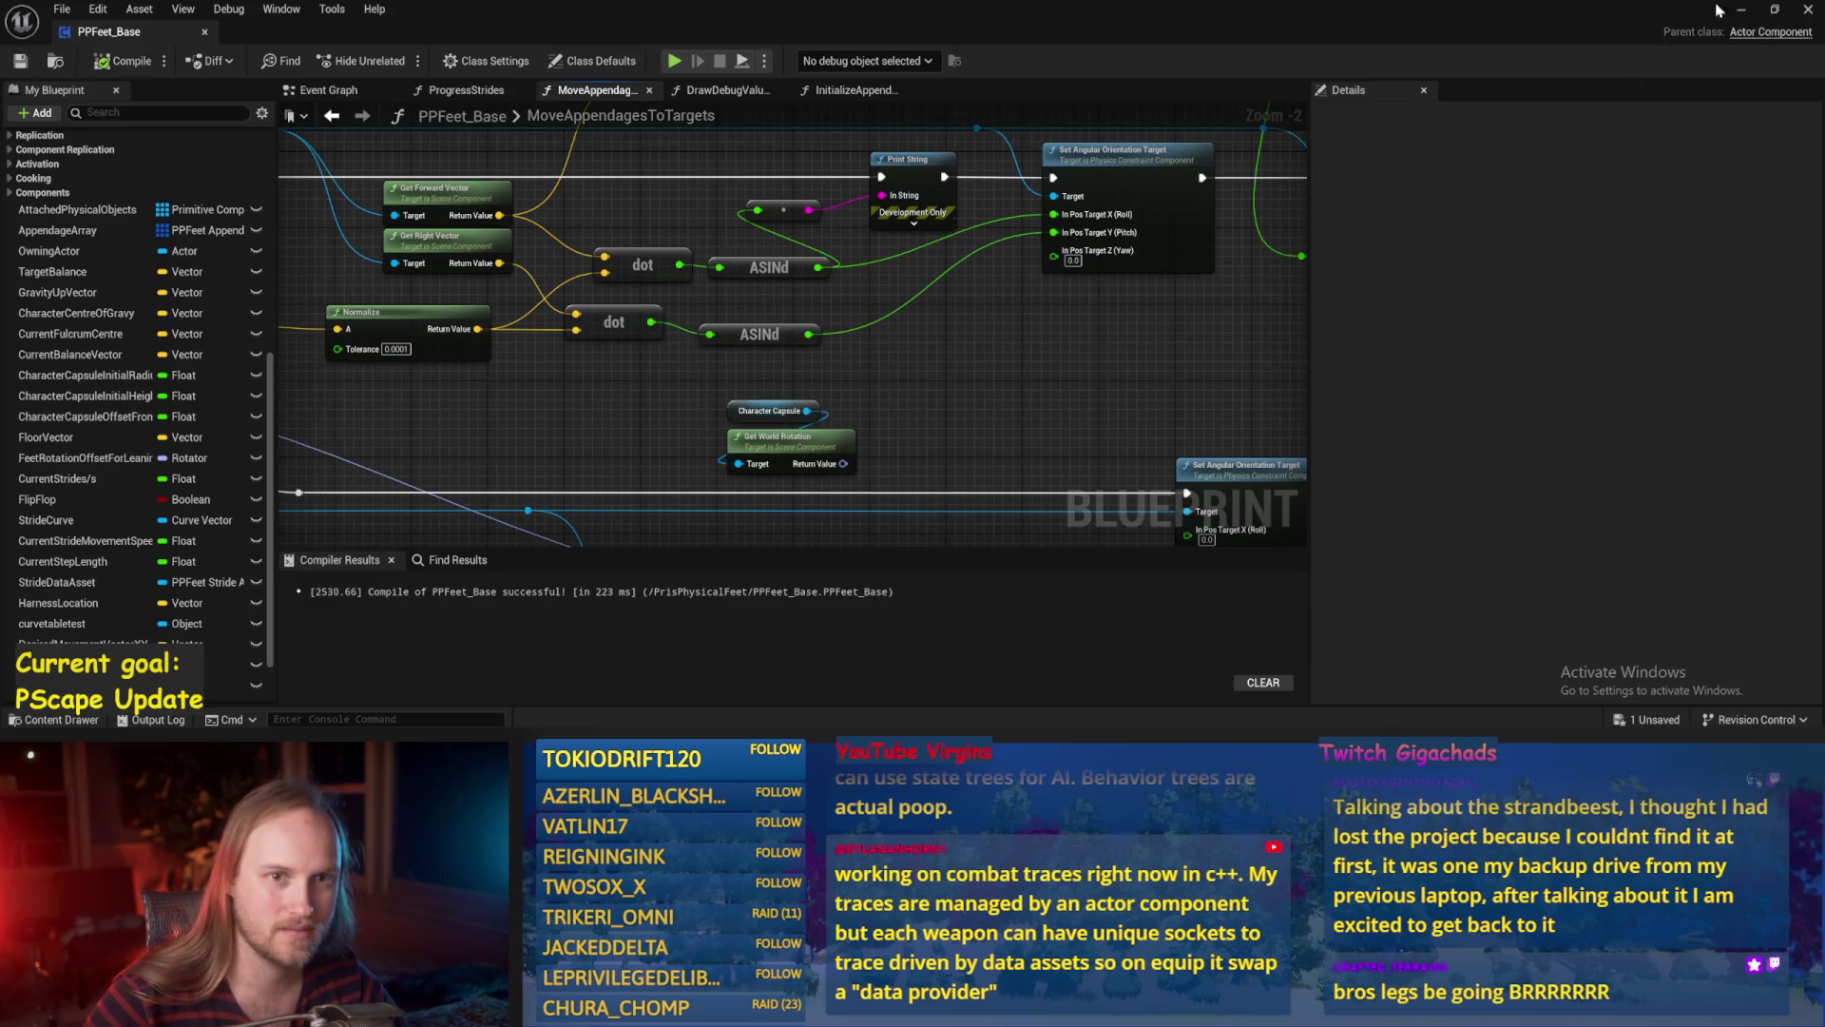
pyautogui.moveTo(1048, 220)
pyautogui.mouseDown()
pyautogui.moveTo(775, 326)
pyautogui.moveTo(808, 334)
pyautogui.mouseUp()
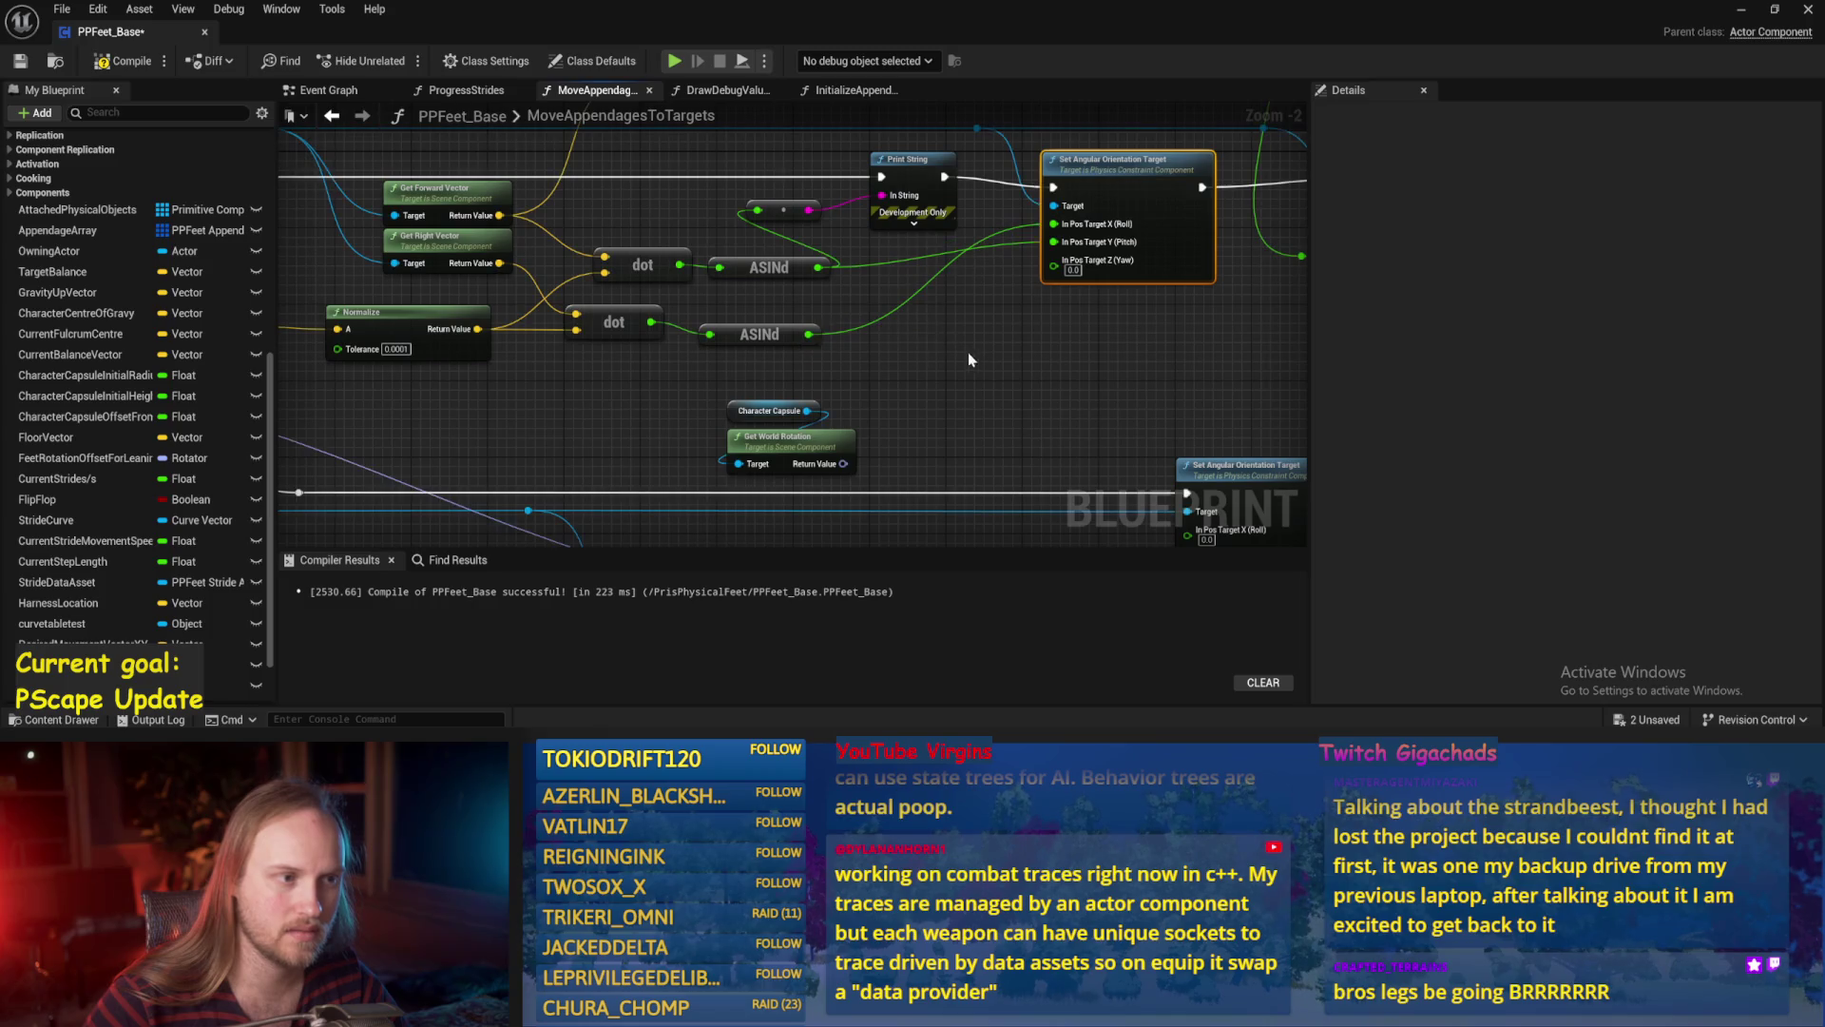
pyautogui.click(20, 61)
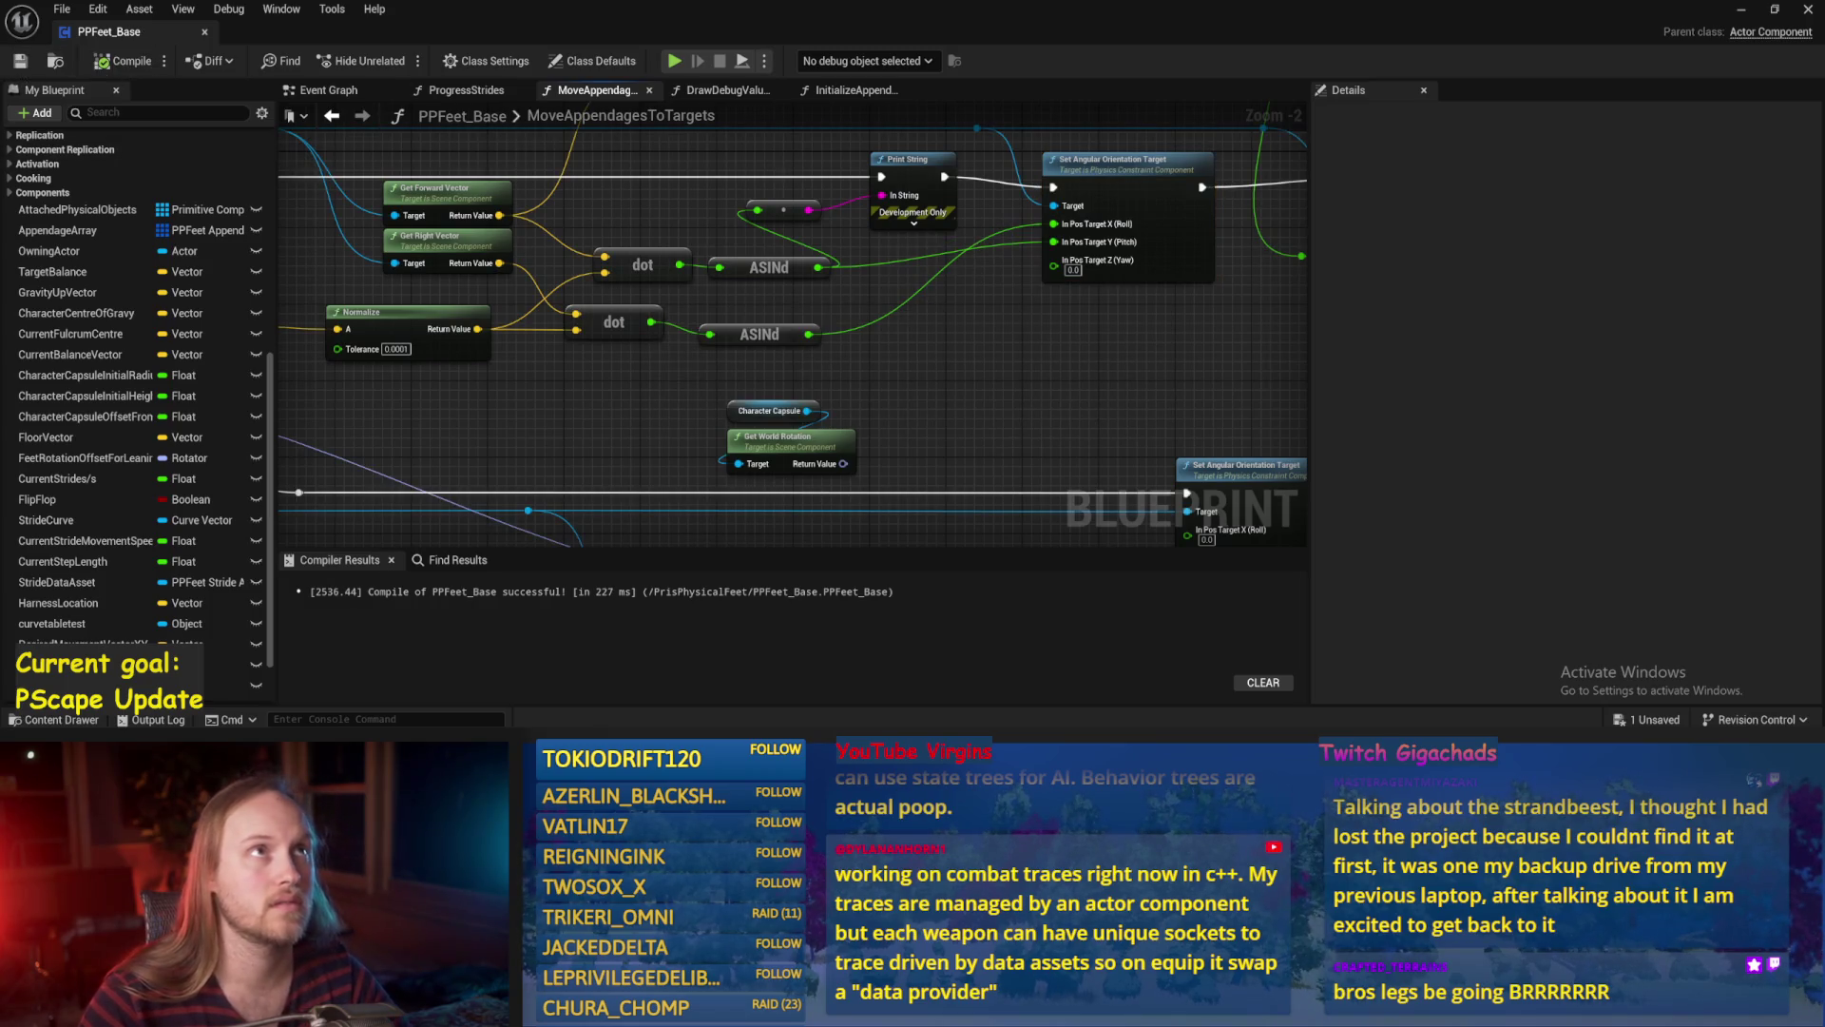
pyautogui.moveTo(1089, 422); pyautogui.dragTo(1188, 386)
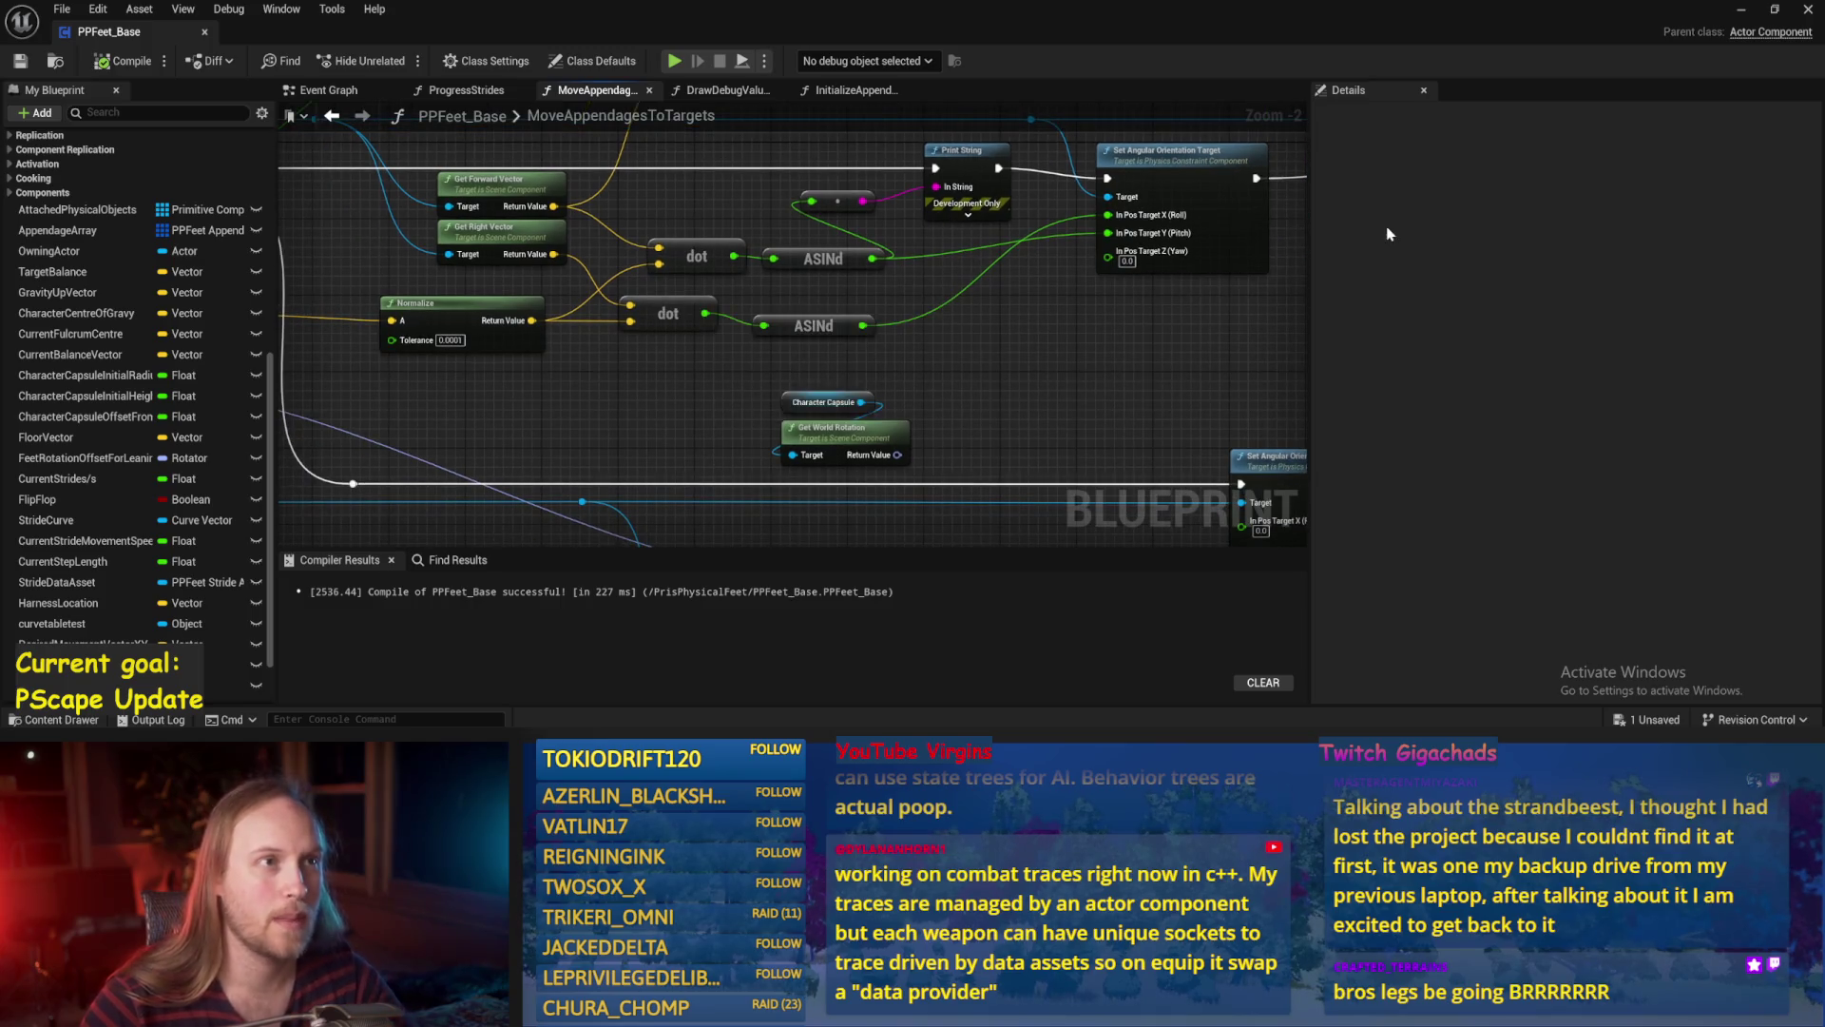
pyautogui.click(1741, 9)
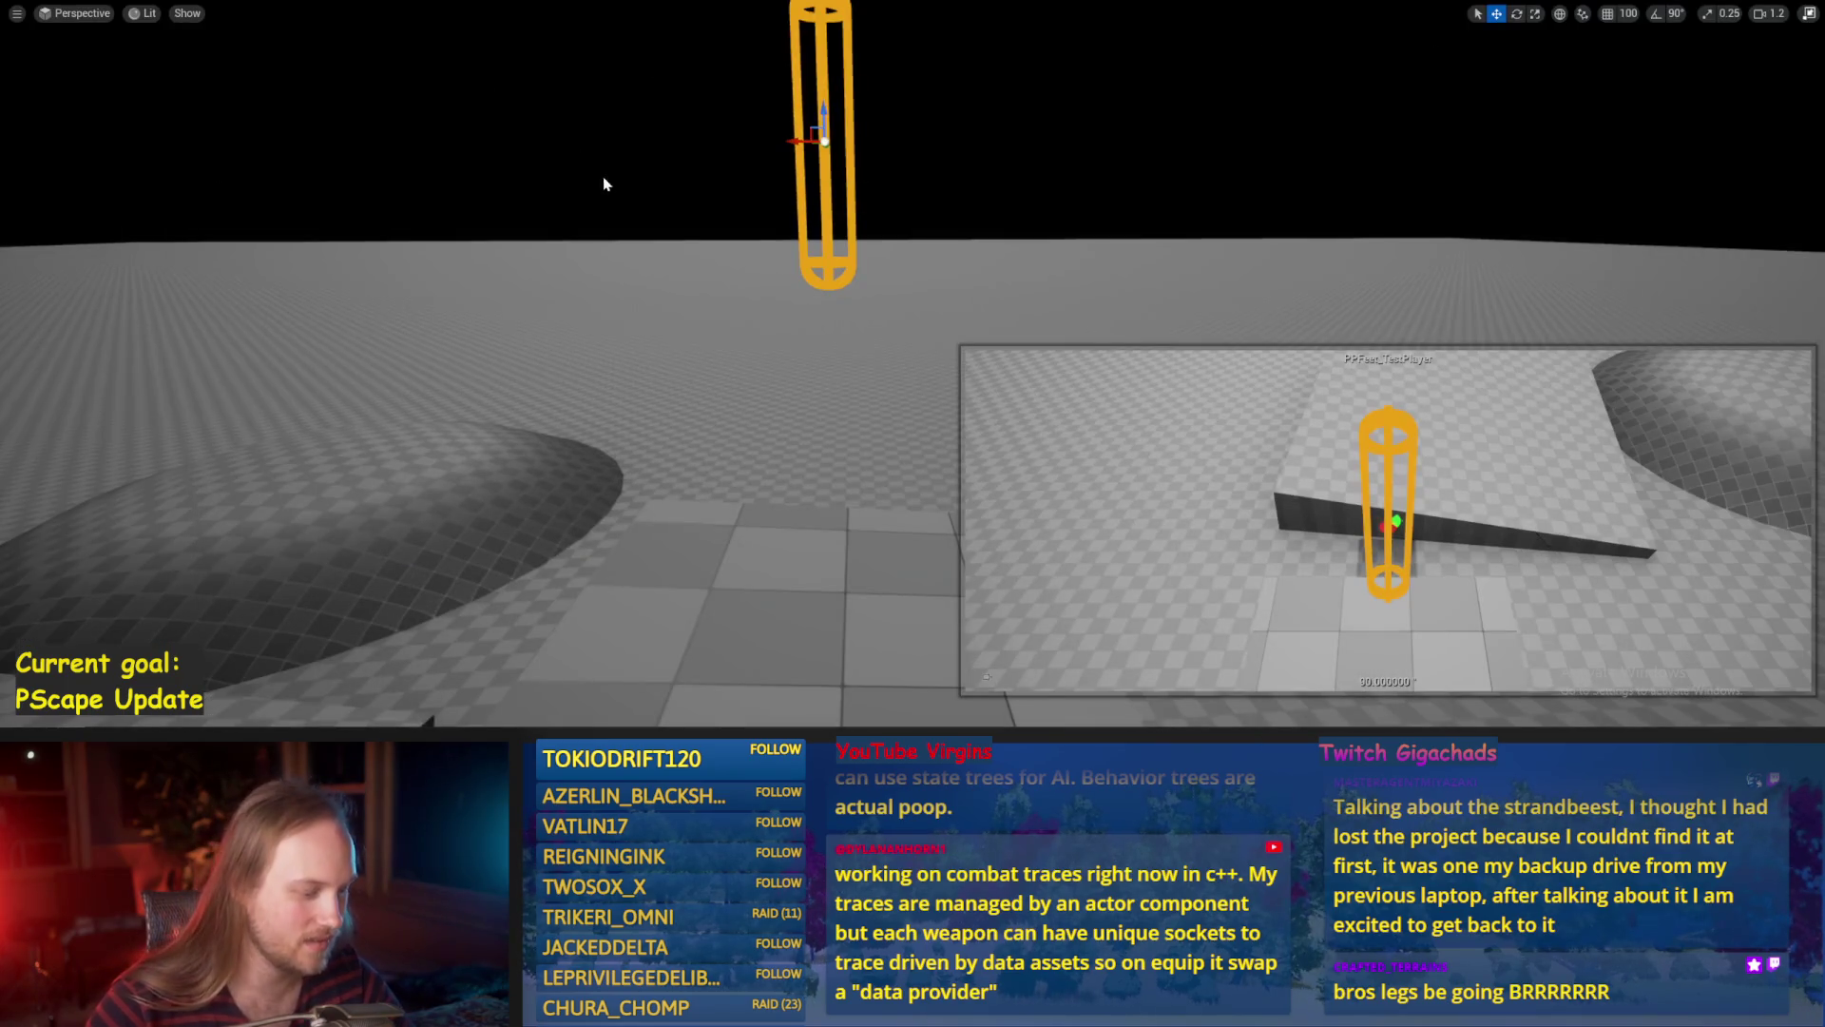
# Simulate and tilt the capsule about 45°, then bring the ASINd nodes back into view.
pyautogui.hotkey('alt', 's')
pyautogui.press('e')
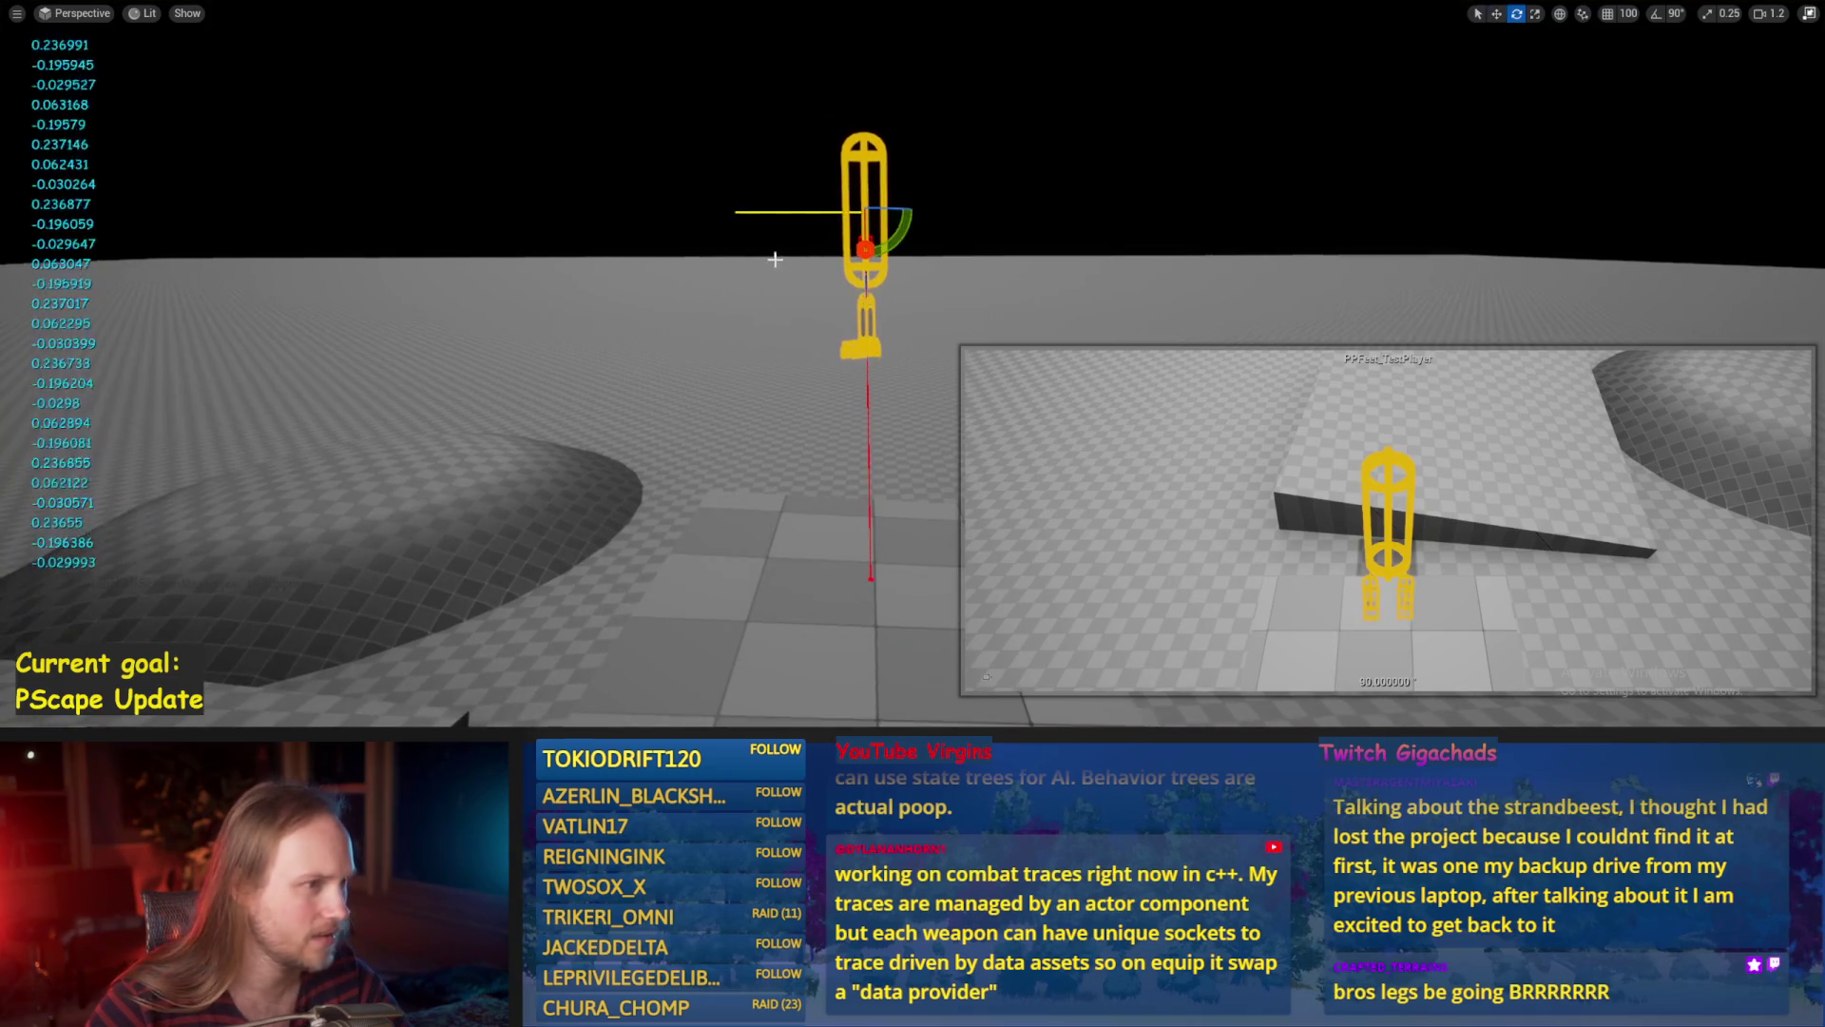
pyautogui.moveTo(774, 213)
pyautogui.mouseDown()
pyautogui.moveTo(775, 238)
pyautogui.moveTo(857, 285)
pyautogui.moveTo(799, 207)
pyautogui.moveTo(841, 243)
pyautogui.moveTo(861, 233)
pyautogui.mouseUp()
pyautogui.press('w')
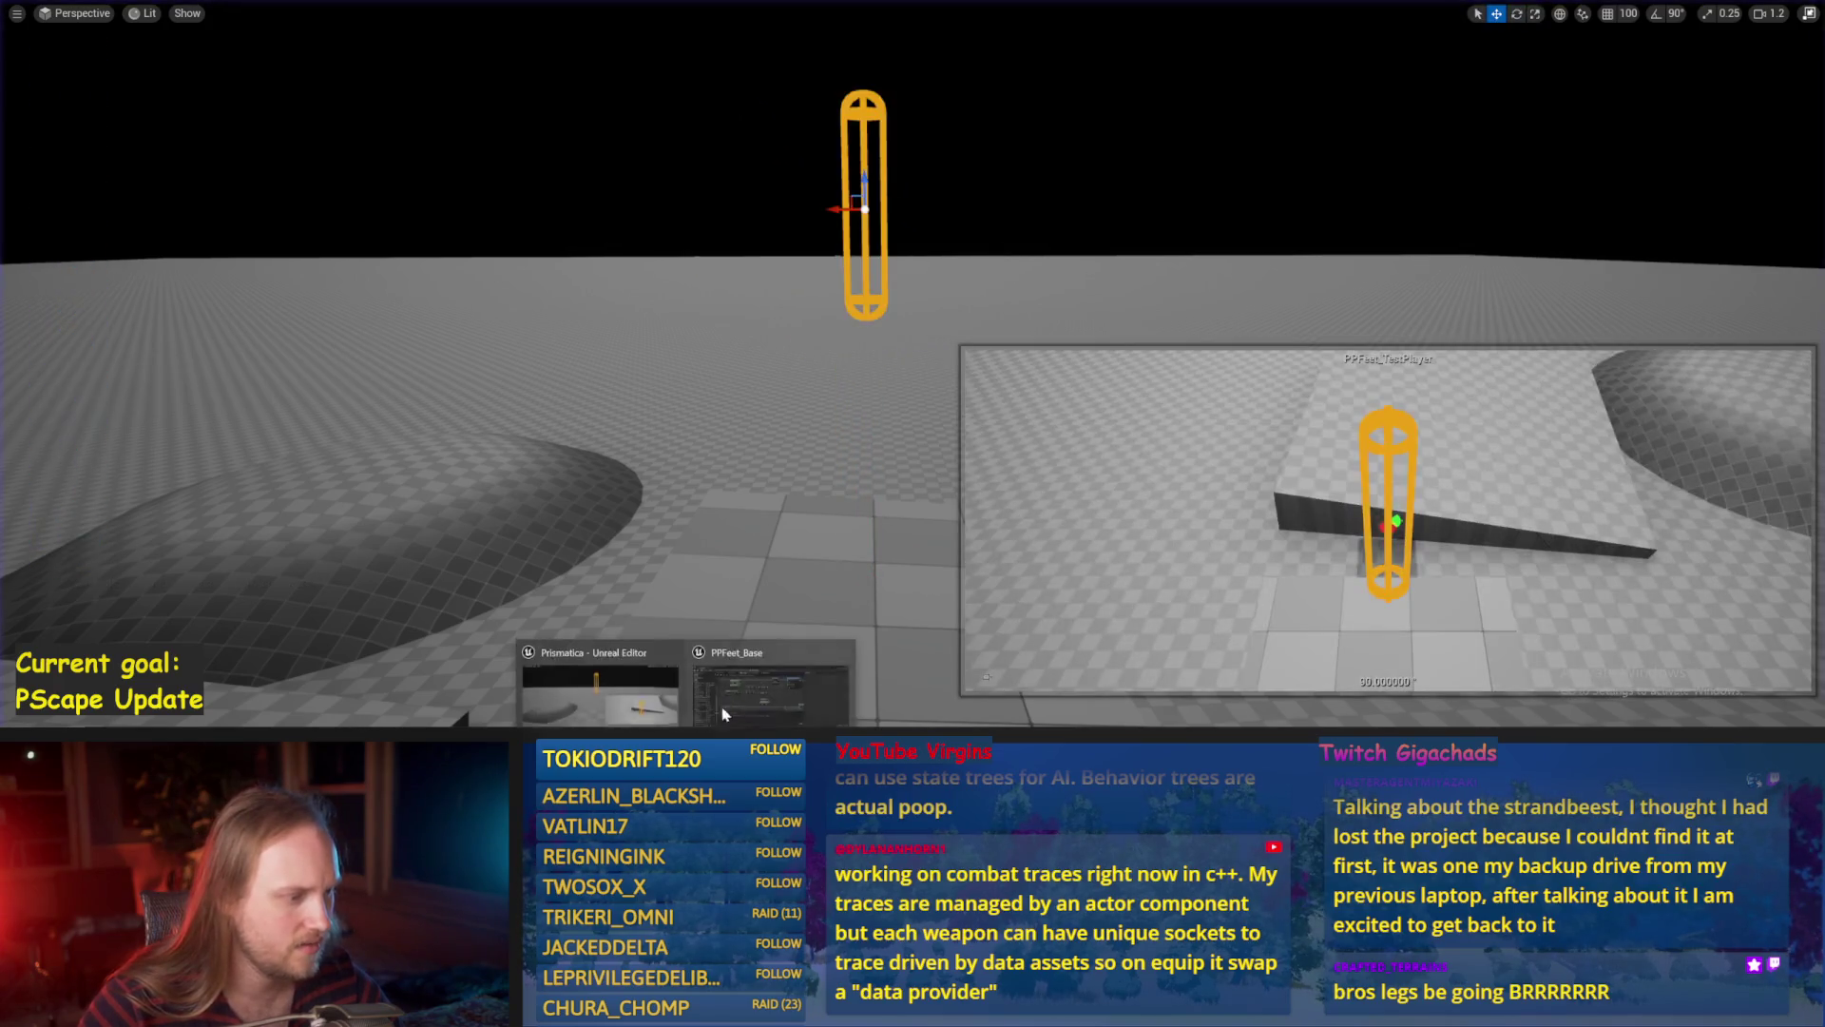
pyautogui.click(710, 721)
pyautogui.moveTo(983, 385); pyautogui.dragTo(796, 435)
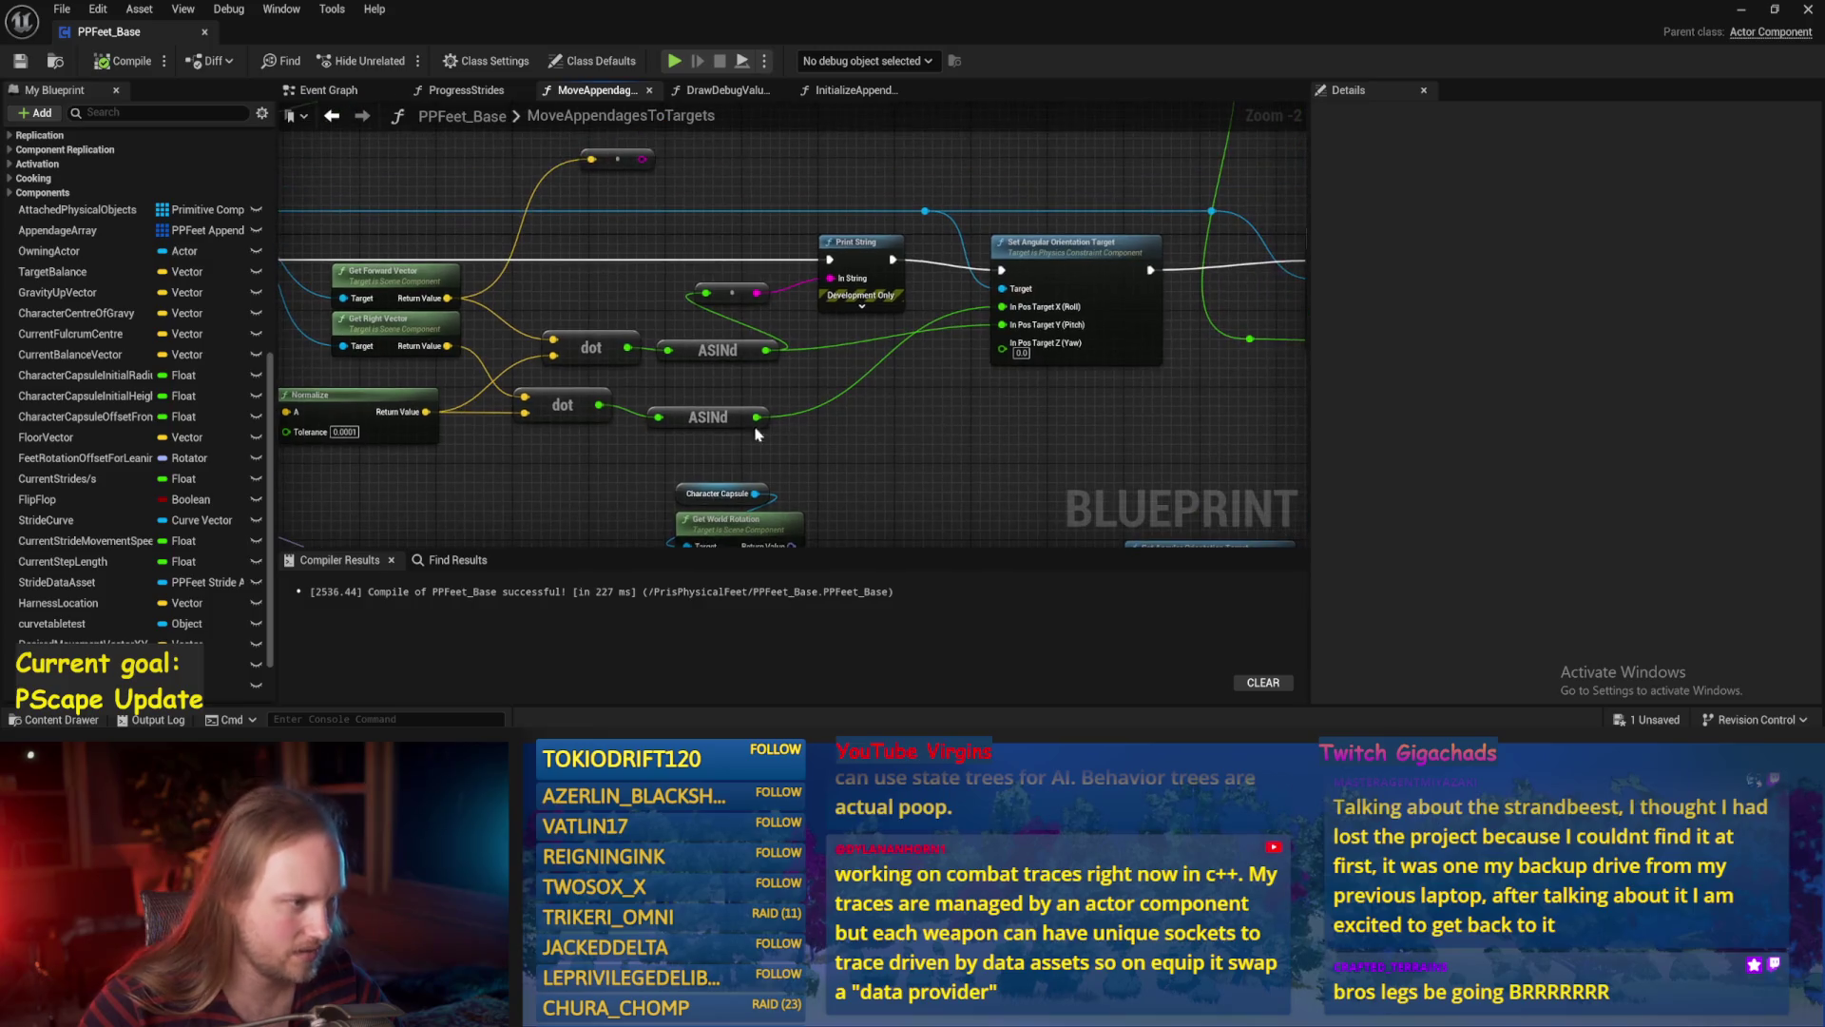
# Add a -1.0 multiply node after each ASINd result and save the blueprint.
pyautogui.moveTo(773, 355)
pyautogui.mouseDown()
pyautogui.moveTo(918, 383)
pyautogui.moveTo(908, 367)
pyautogui.mouseUp()
pyautogui.write('*')
pyautogui.click(947, 437)
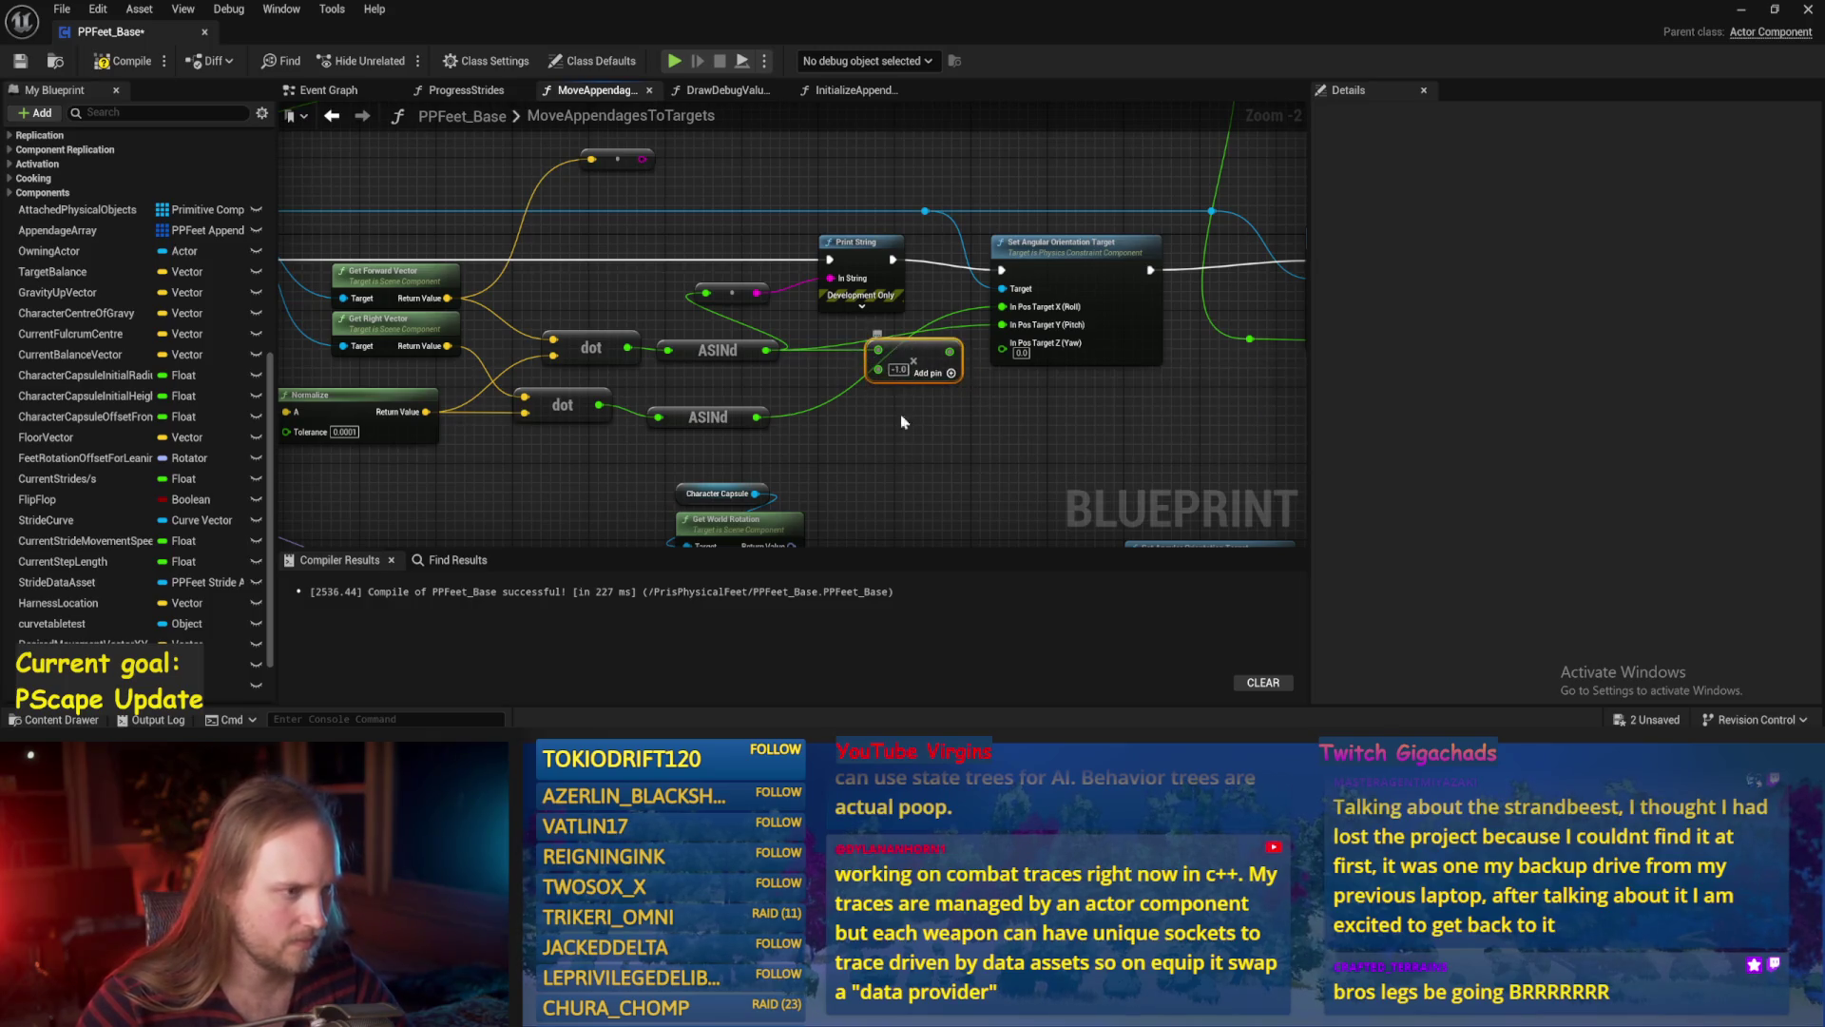
pyautogui.moveTo(767, 415)
pyautogui.mouseDown()
pyautogui.moveTo(887, 466)
pyautogui.moveTo(925, 397)
pyautogui.moveTo(913, 344)
pyautogui.moveTo(974, 375)
pyautogui.moveTo(1002, 324)
pyautogui.mouseUp()
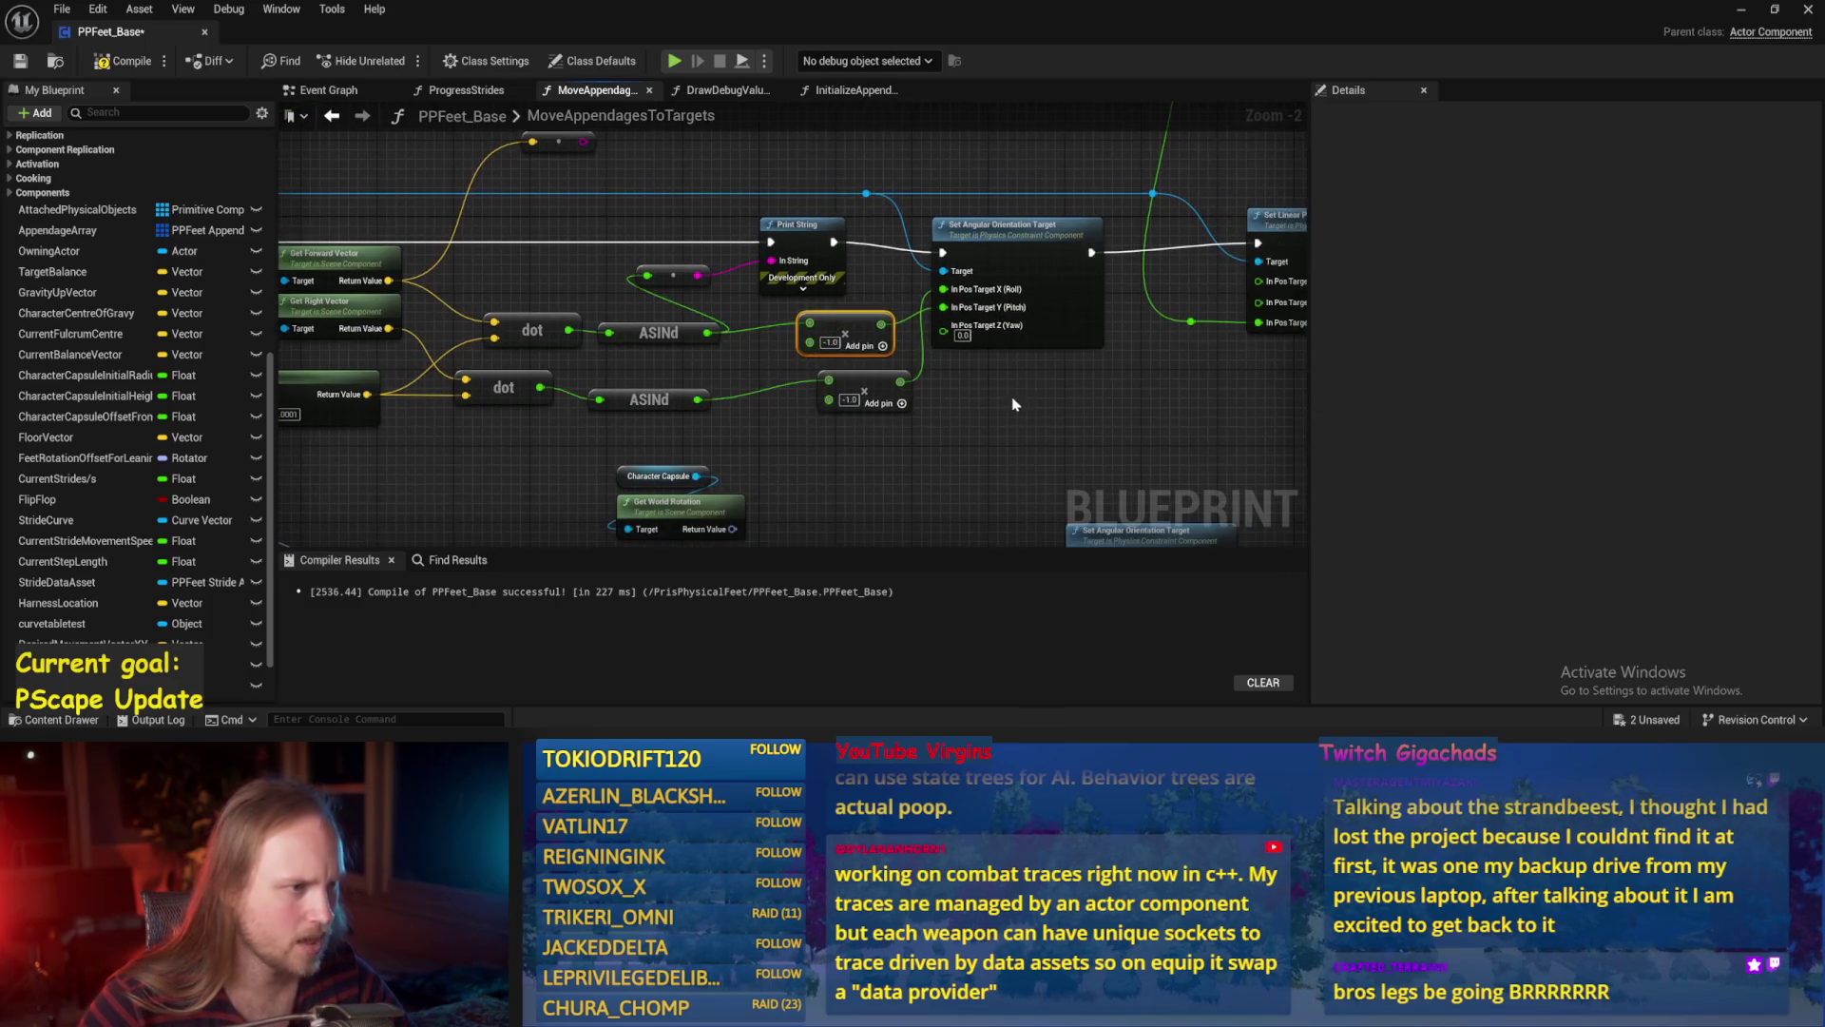
pyautogui.click(1015, 406)
pyautogui.hotkey('ctrl', 's')
pyautogui.click(26, 64)
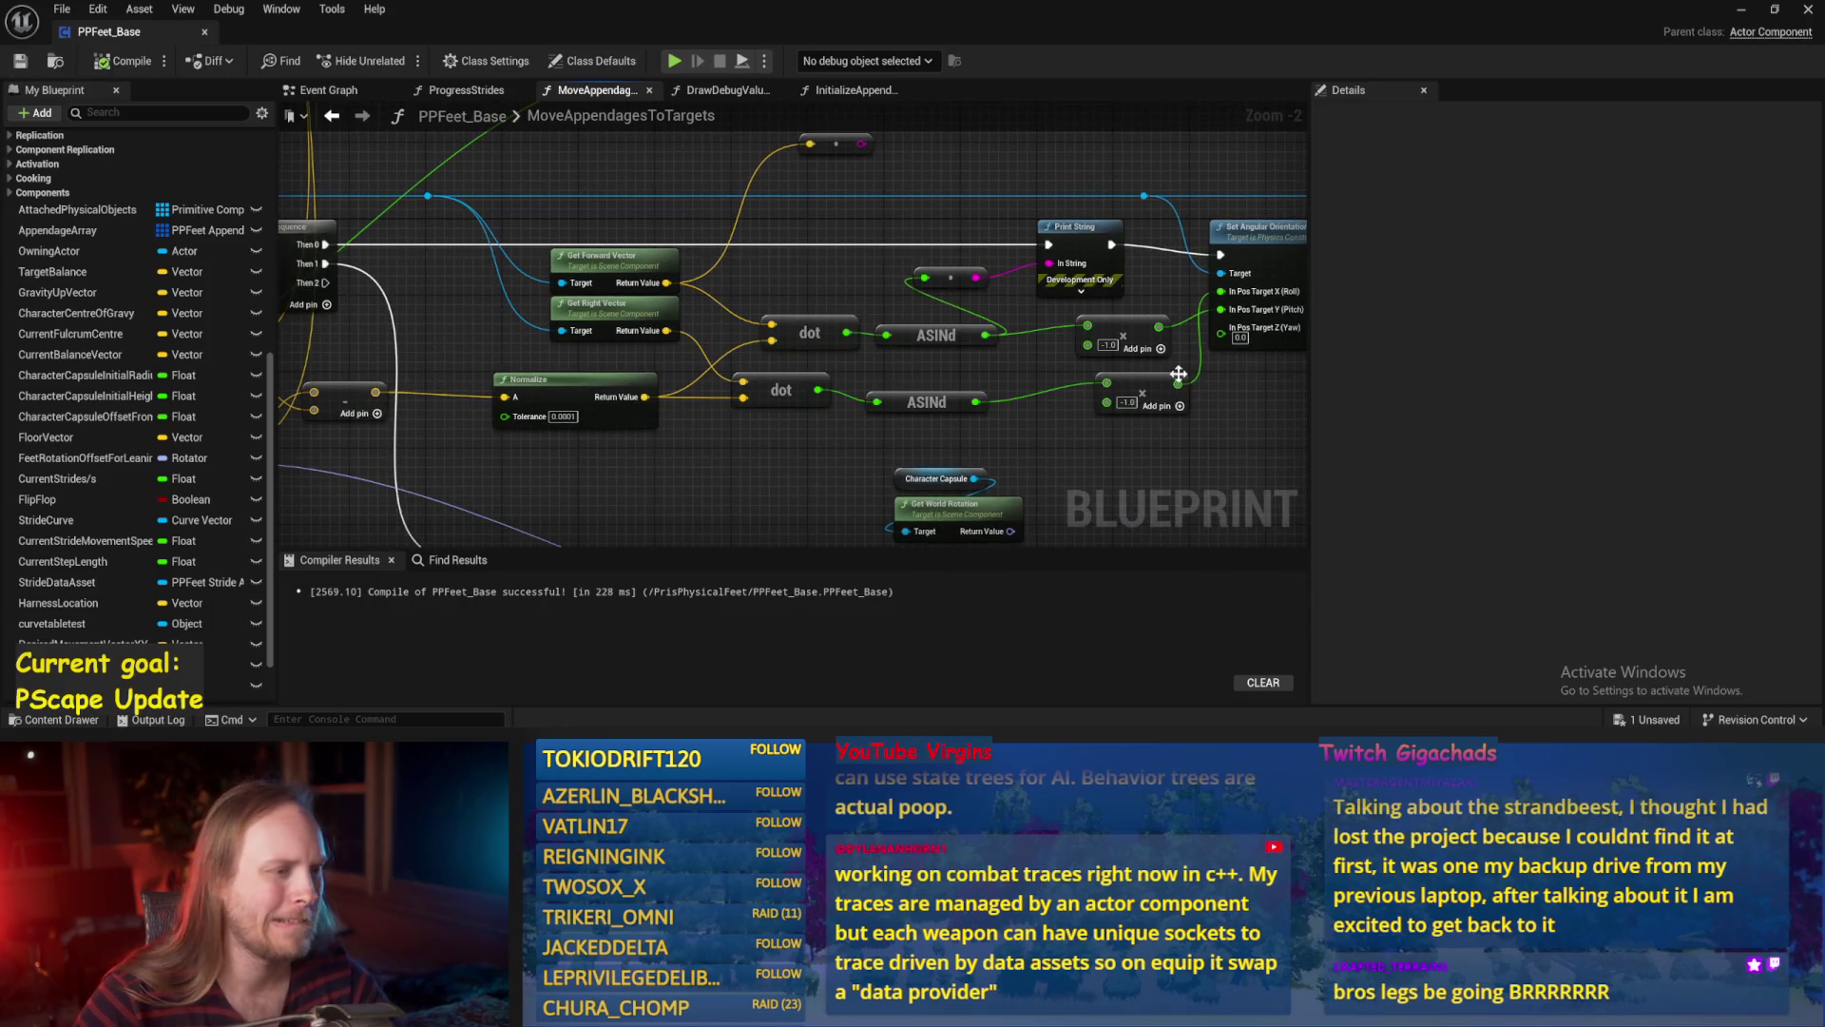
# Tidy the orientation and position nodes, recompile PPFeet_Base, and reveal the level.
pyautogui.scroll(-1, 1236, 238)
pyautogui.moveTo(1293, 238)
pyautogui.mouseDown()
pyautogui.moveTo(1264, 314)
pyautogui.moveTo(1159, 376)
pyautogui.moveTo(1288, 249)
pyautogui.mouseUp()
pyautogui.moveTo(903, 333); pyautogui.dragTo(912, 325)
pyautogui.moveTo(313, 245); pyautogui.dragTo(469, 233)
pyautogui.click(20, 61)
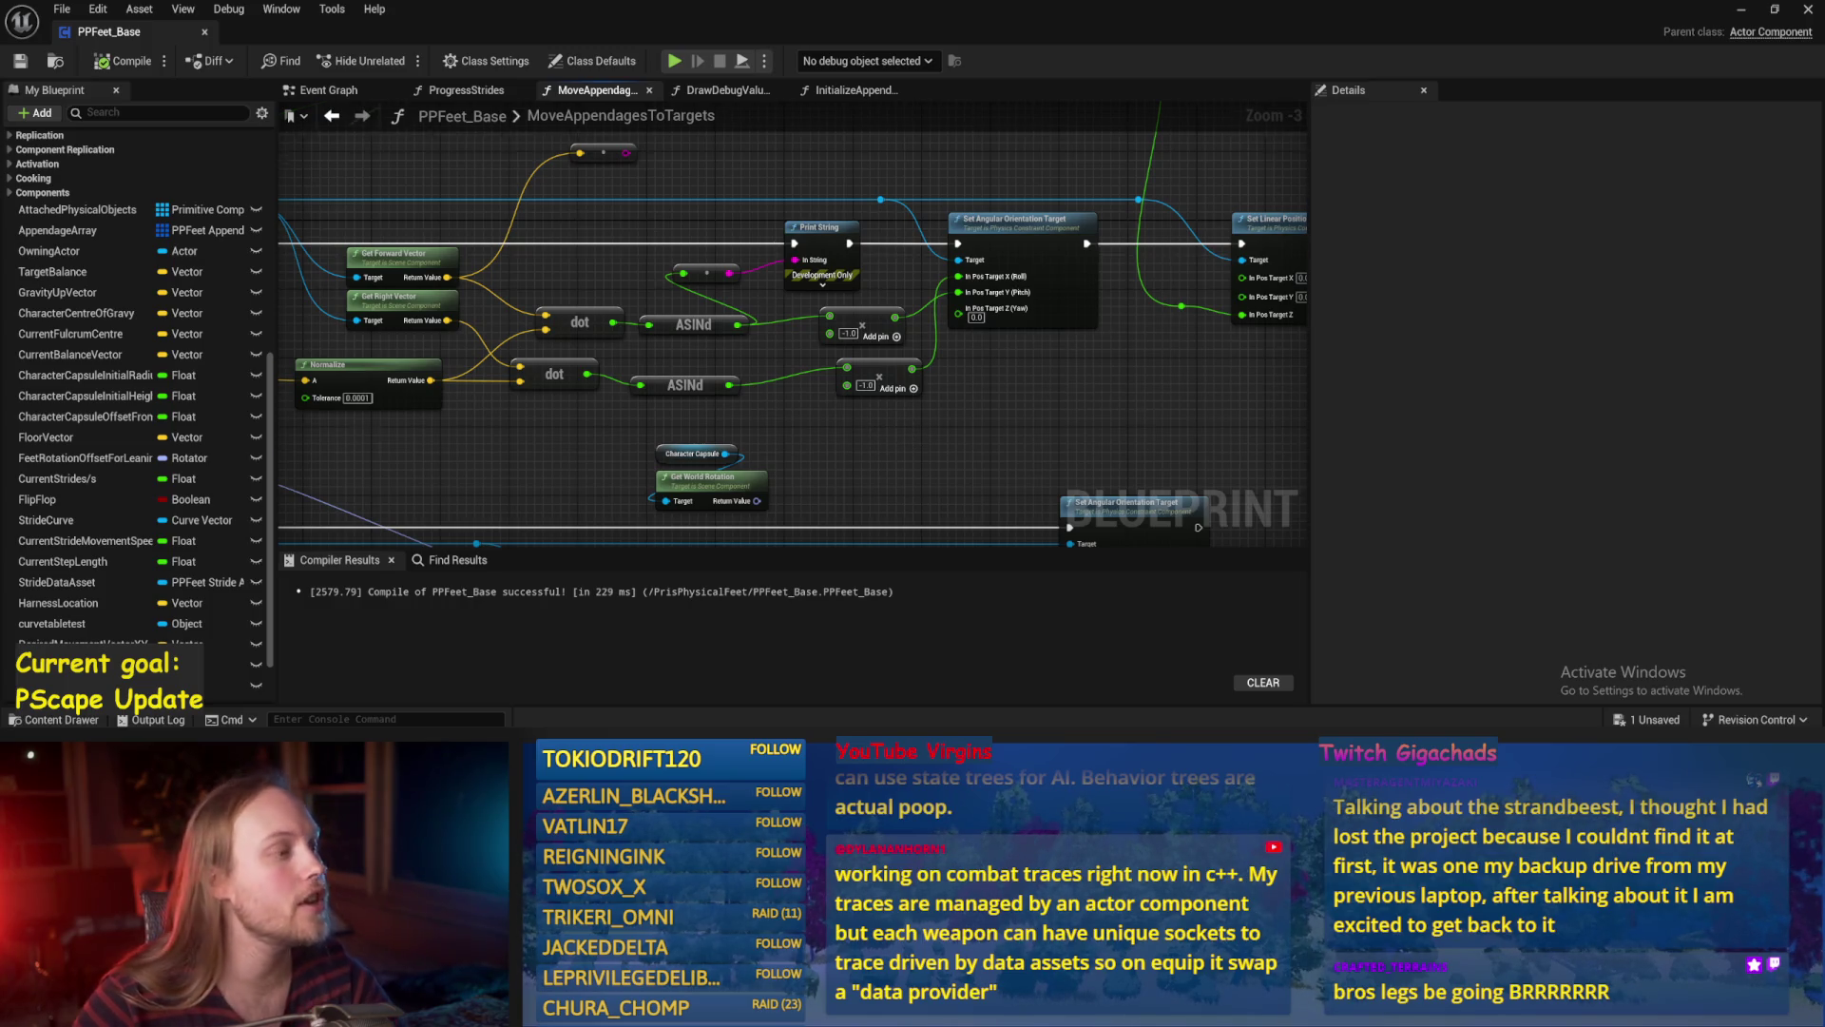
pyautogui.moveTo(425, 216); pyautogui.dragTo(654, 211)
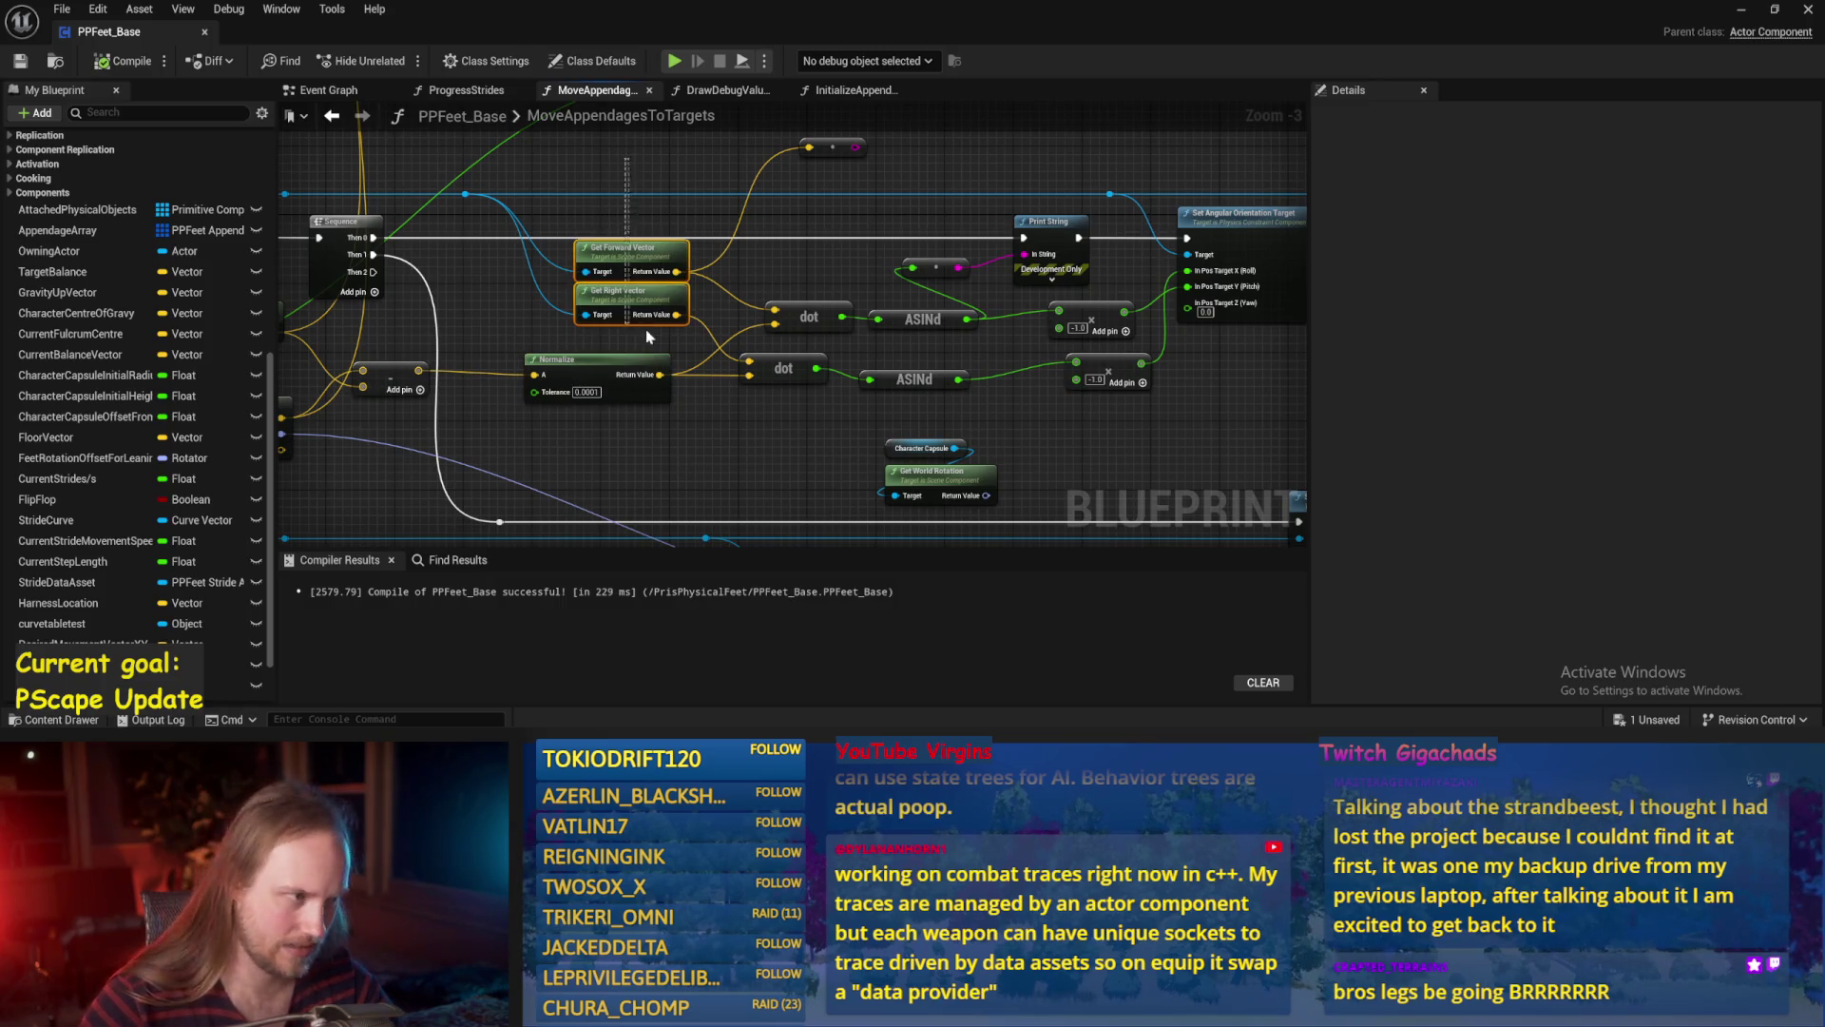
pyautogui.moveTo(647, 333); pyautogui.dragTo(629, 225)
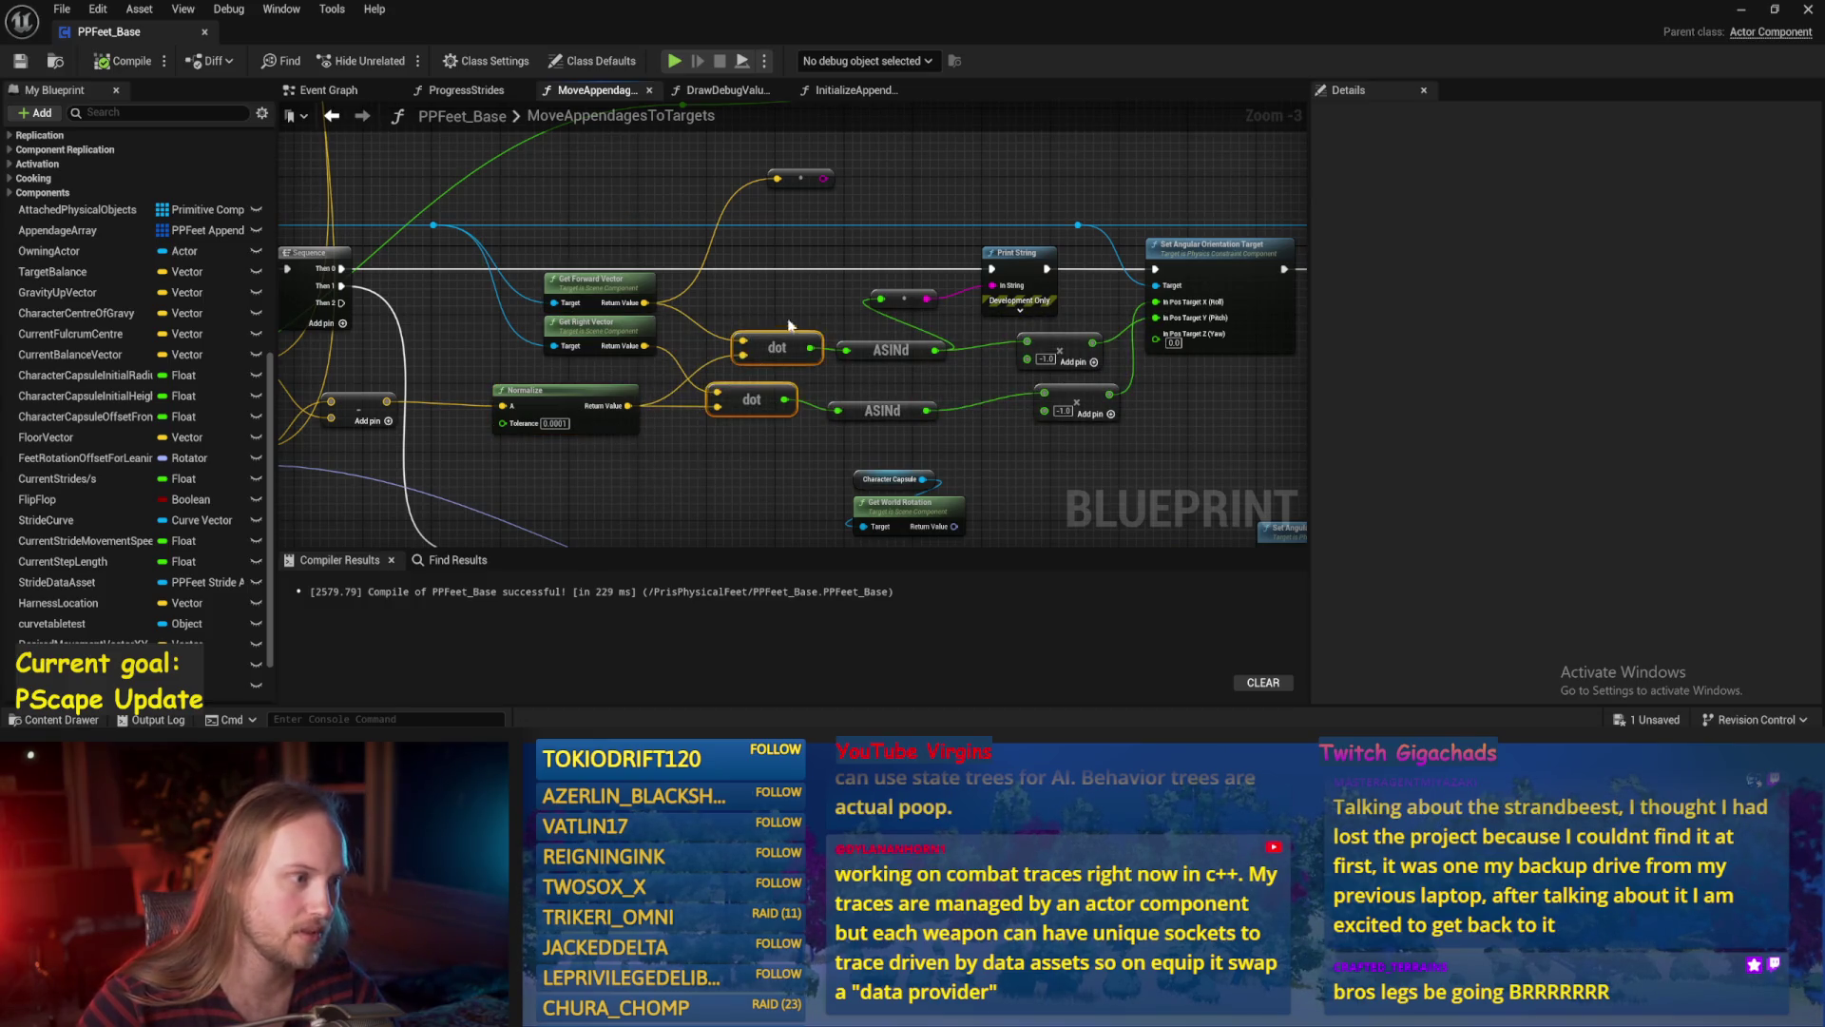
pyautogui.moveTo(782, 328); pyautogui.dragTo(648, 315)
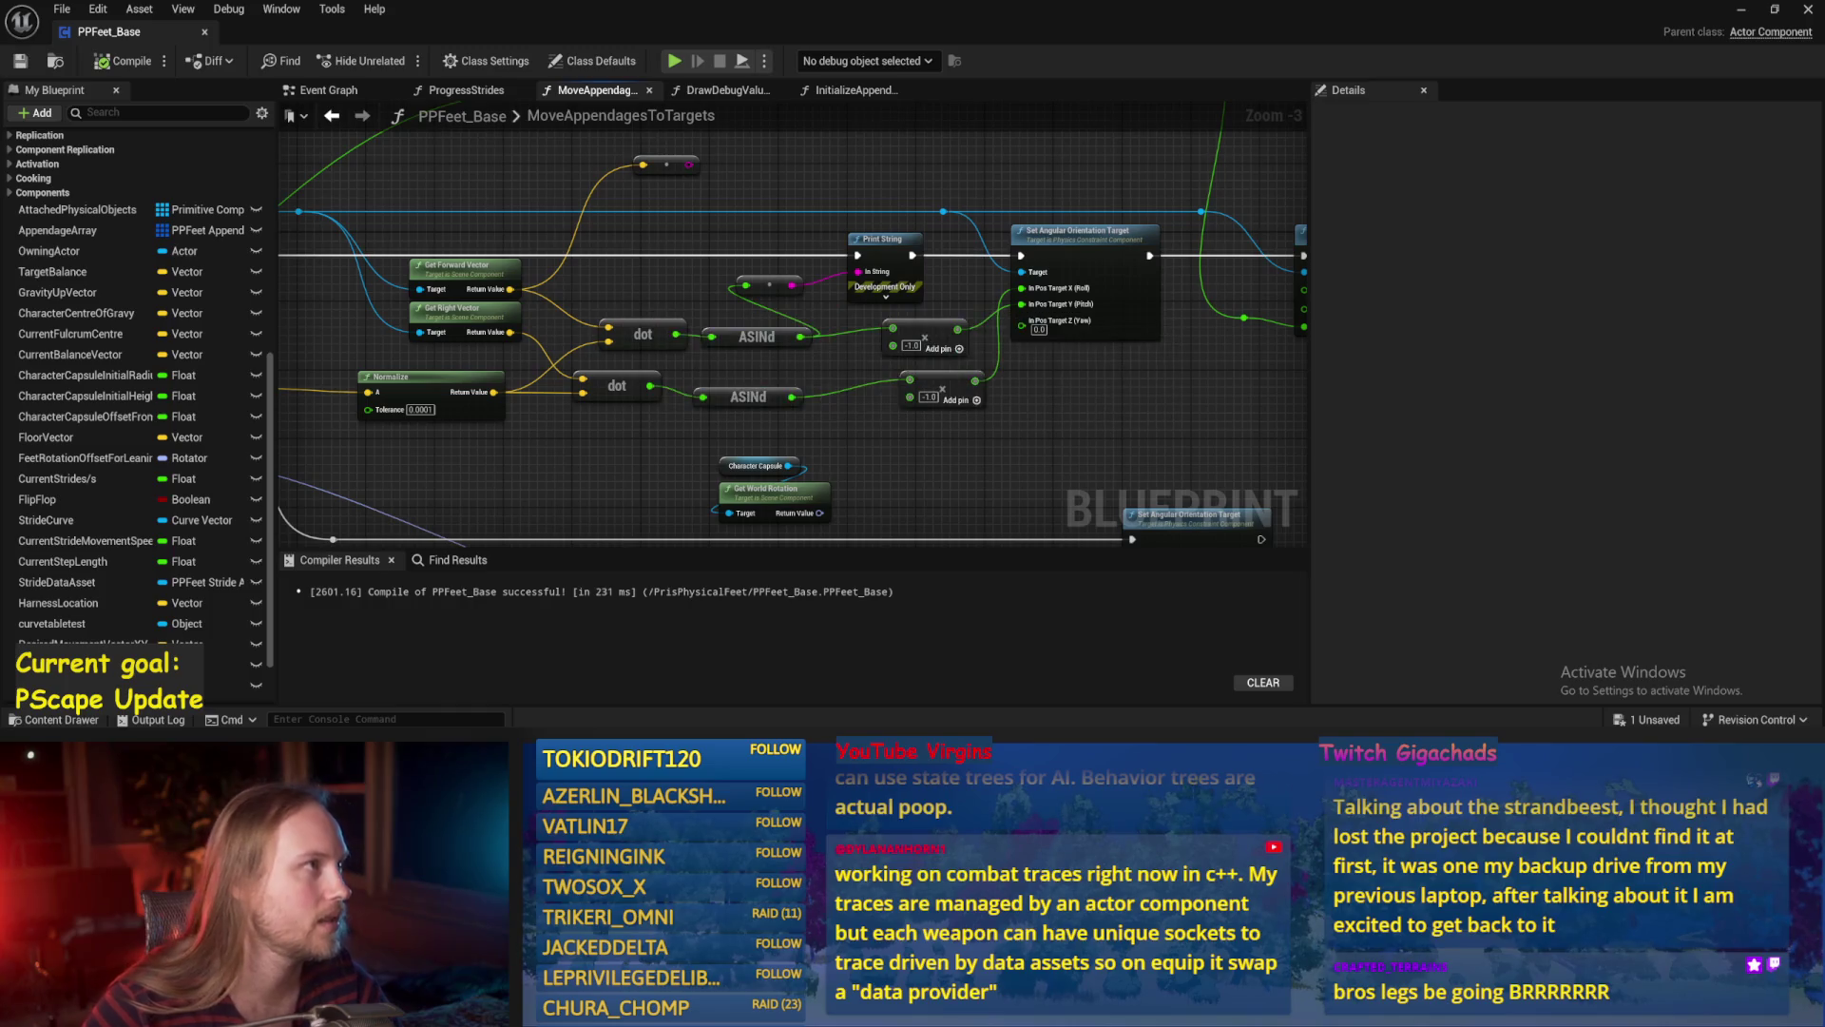
pyautogui.moveTo(912, 428); pyautogui.dragTo(808, 413)
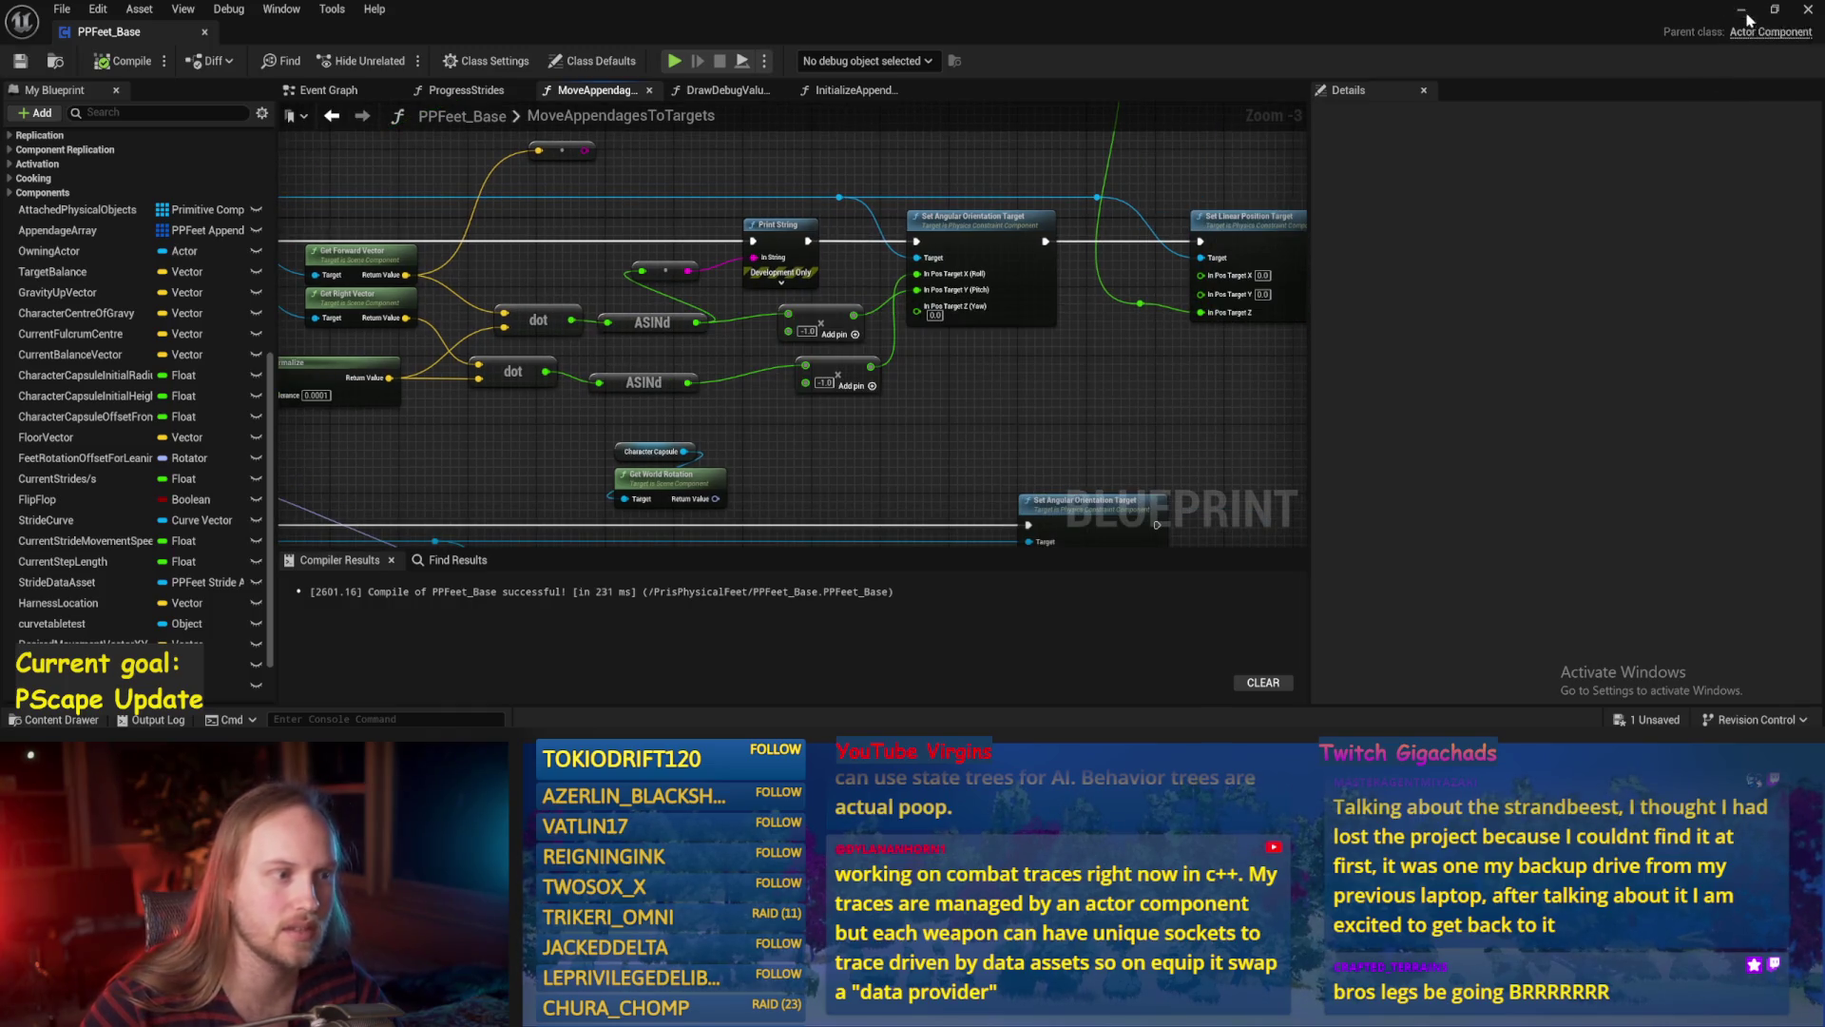
pyautogui.click(1745, 14)
# Tilt the simulating capsule about -74°, toward horizontal, then back near vertical, and stop.
pyautogui.press('f')
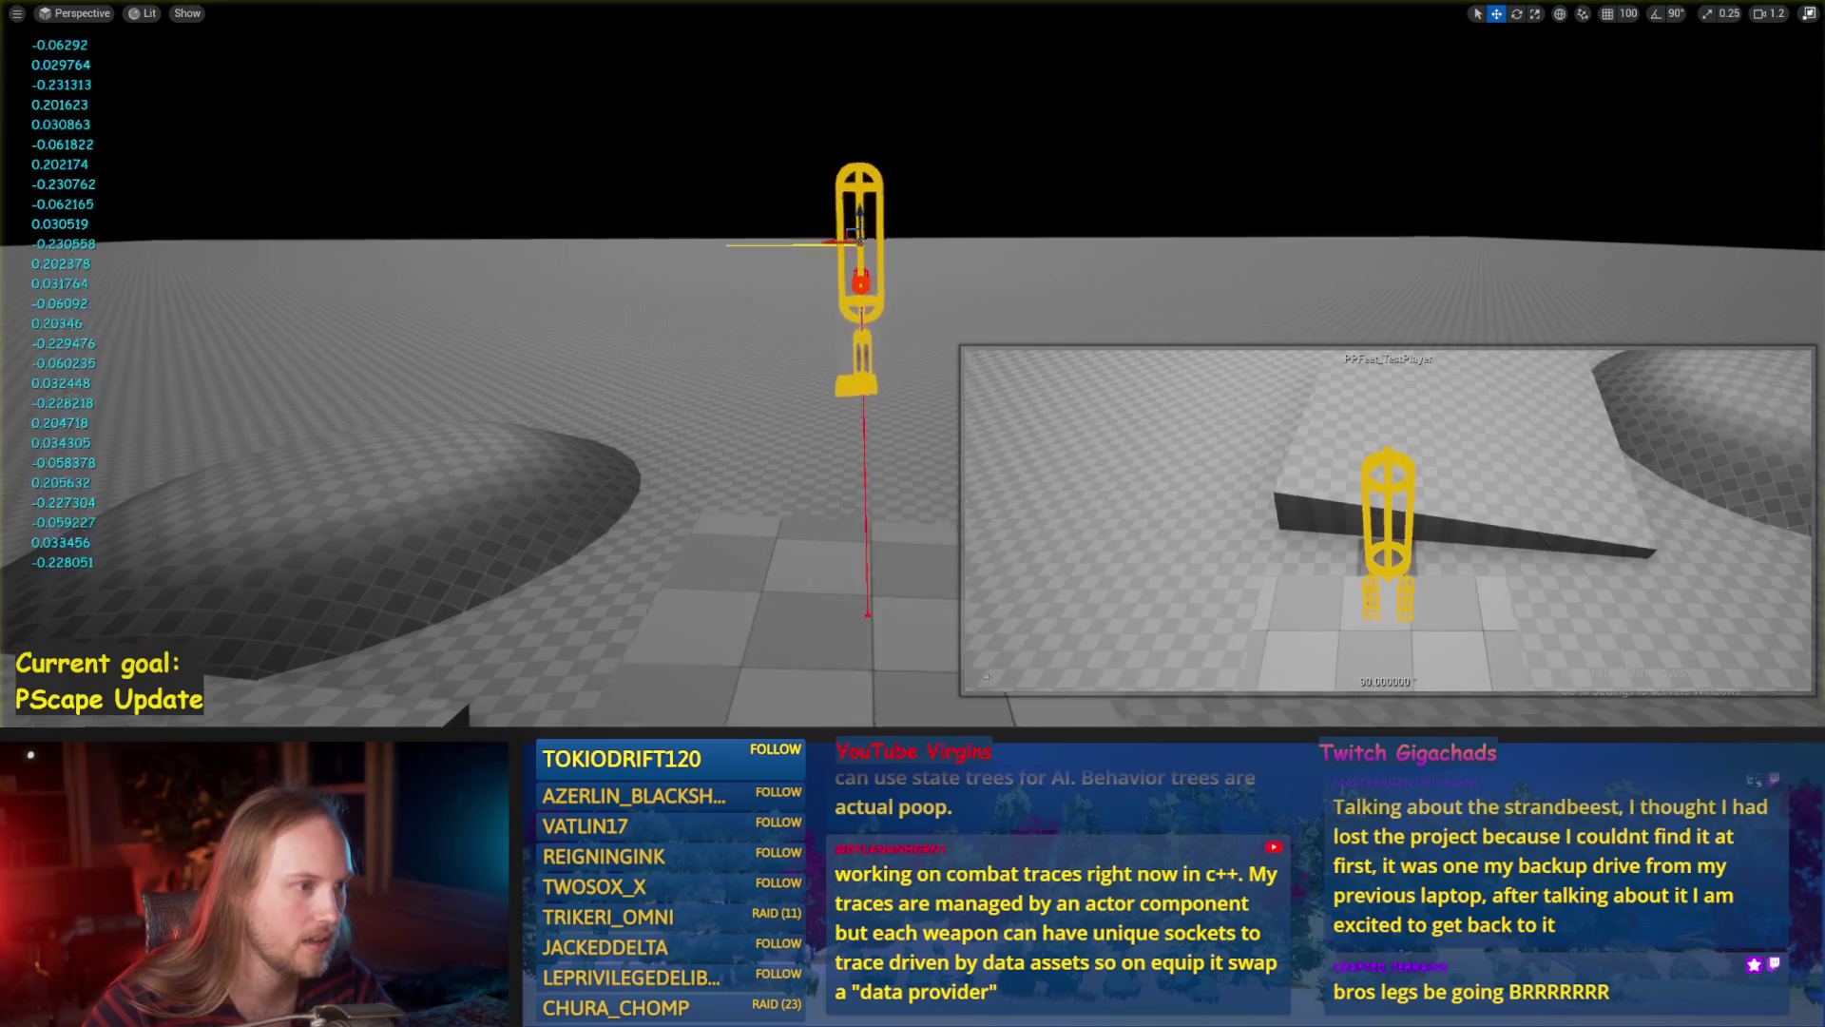
pyautogui.press('e')
pyautogui.moveTo(836, 255); pyautogui.dragTo(551, 551)
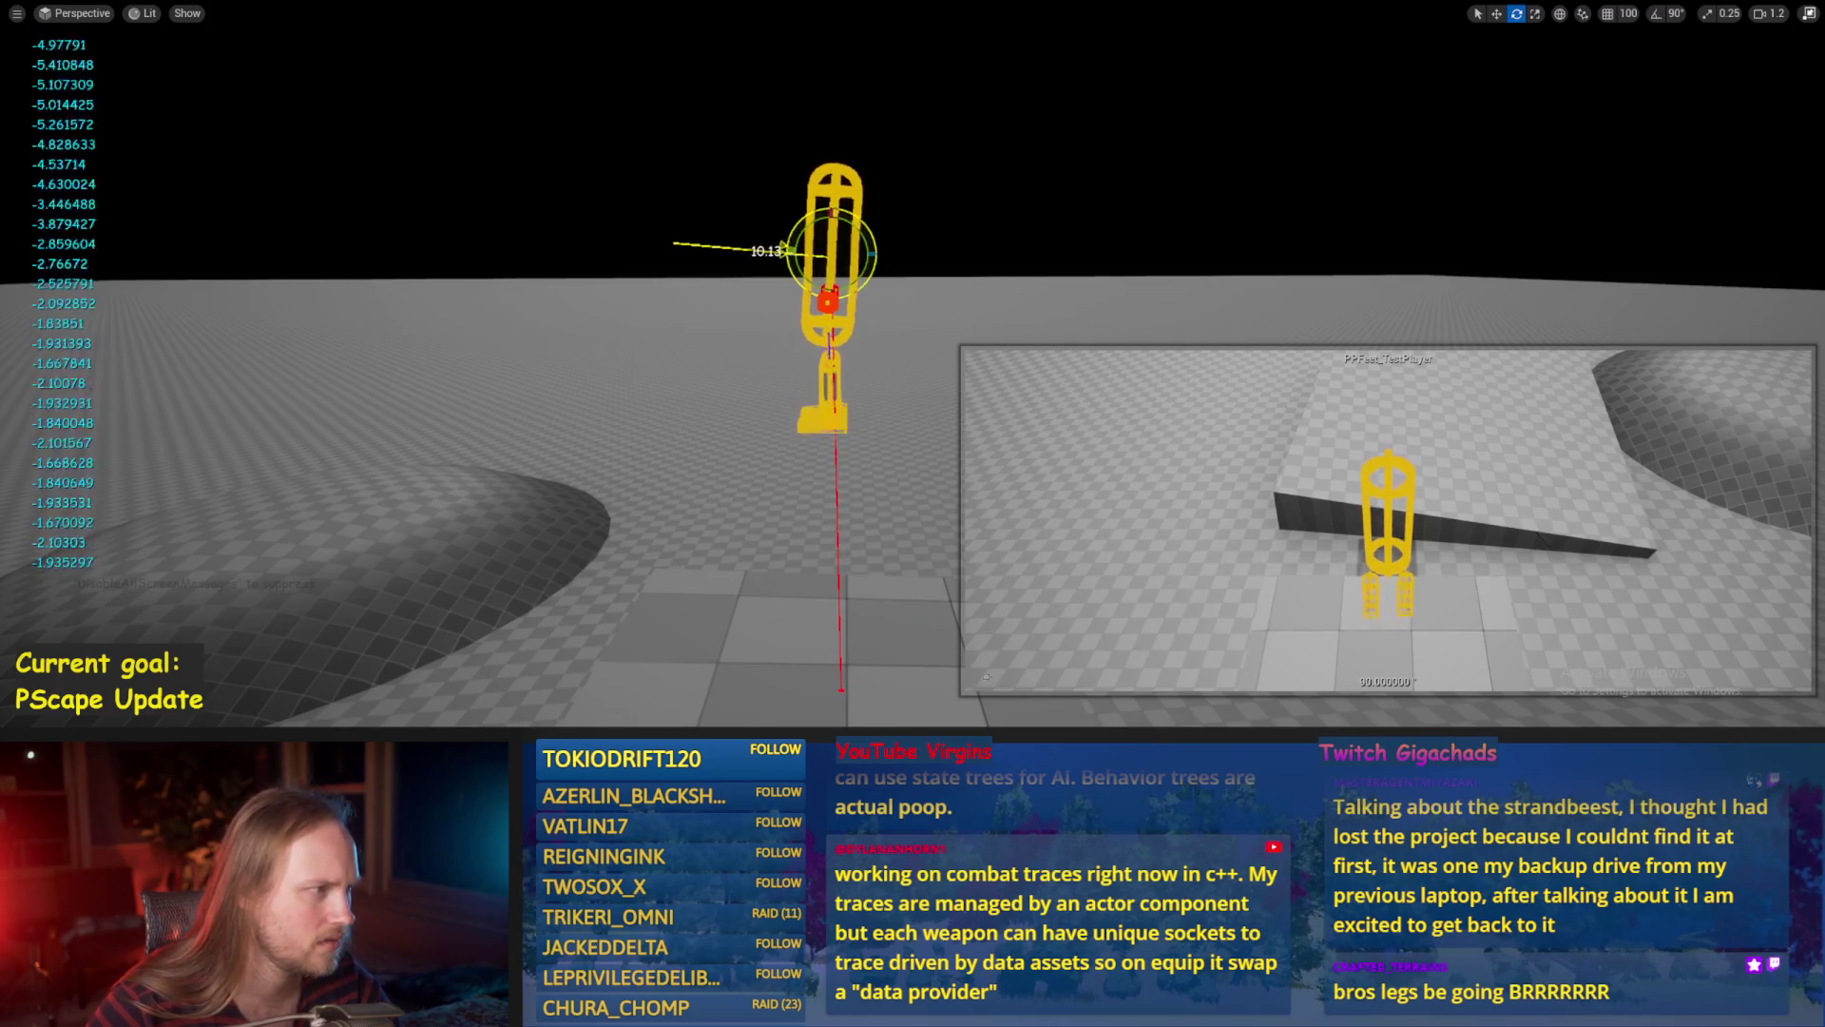
pyautogui.moveTo(675, 250)
pyautogui.mouseDown()
pyautogui.moveTo(725, 131)
pyautogui.moveTo(850, 50)
pyautogui.mouseUp()
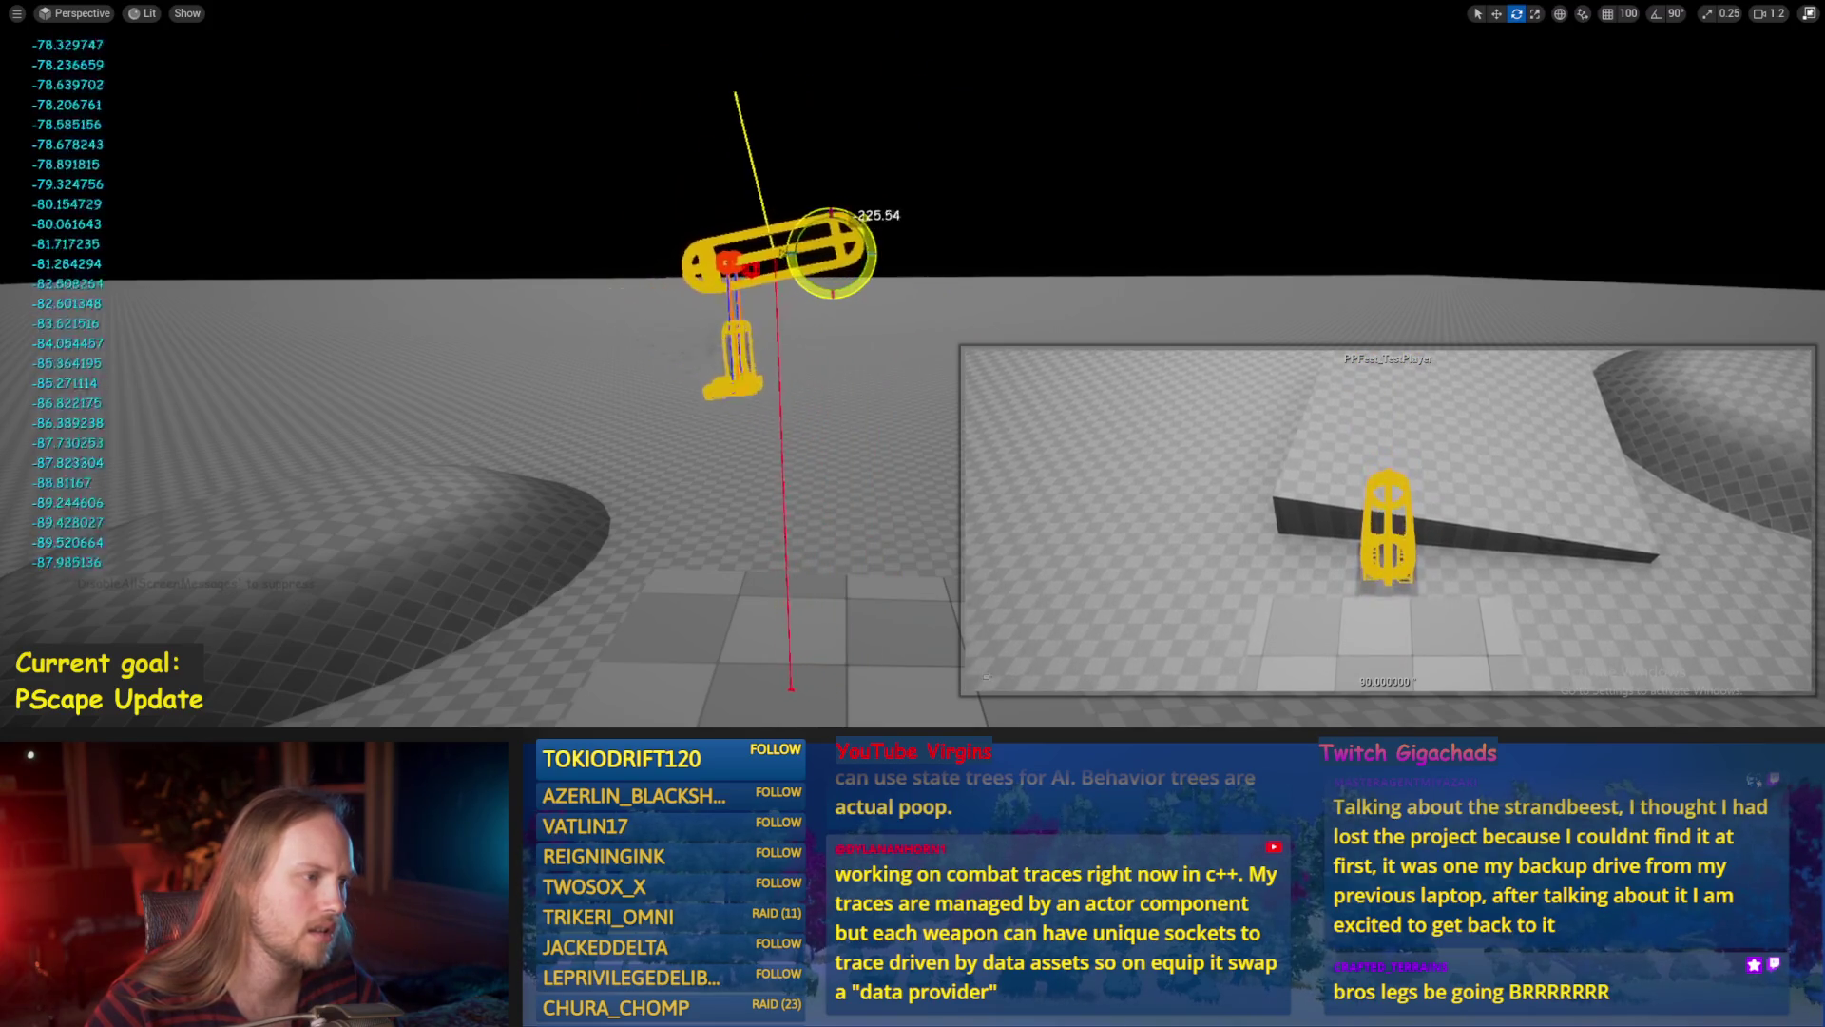
pyautogui.moveTo(850, 50); pyautogui.dragTo(892, 29)
pyautogui.moveTo(839, 218)
pyautogui.mouseDown()
pyautogui.moveTo(943, 202)
pyautogui.moveTo(905, 276)
pyautogui.moveTo(937, 236)
pyautogui.moveTo(937, 172)
pyautogui.moveTo(875, 155)
pyautogui.moveTo(870, 283)
pyautogui.moveTo(879, 249)
pyautogui.mouseUp()
pyautogui.press('Escape')
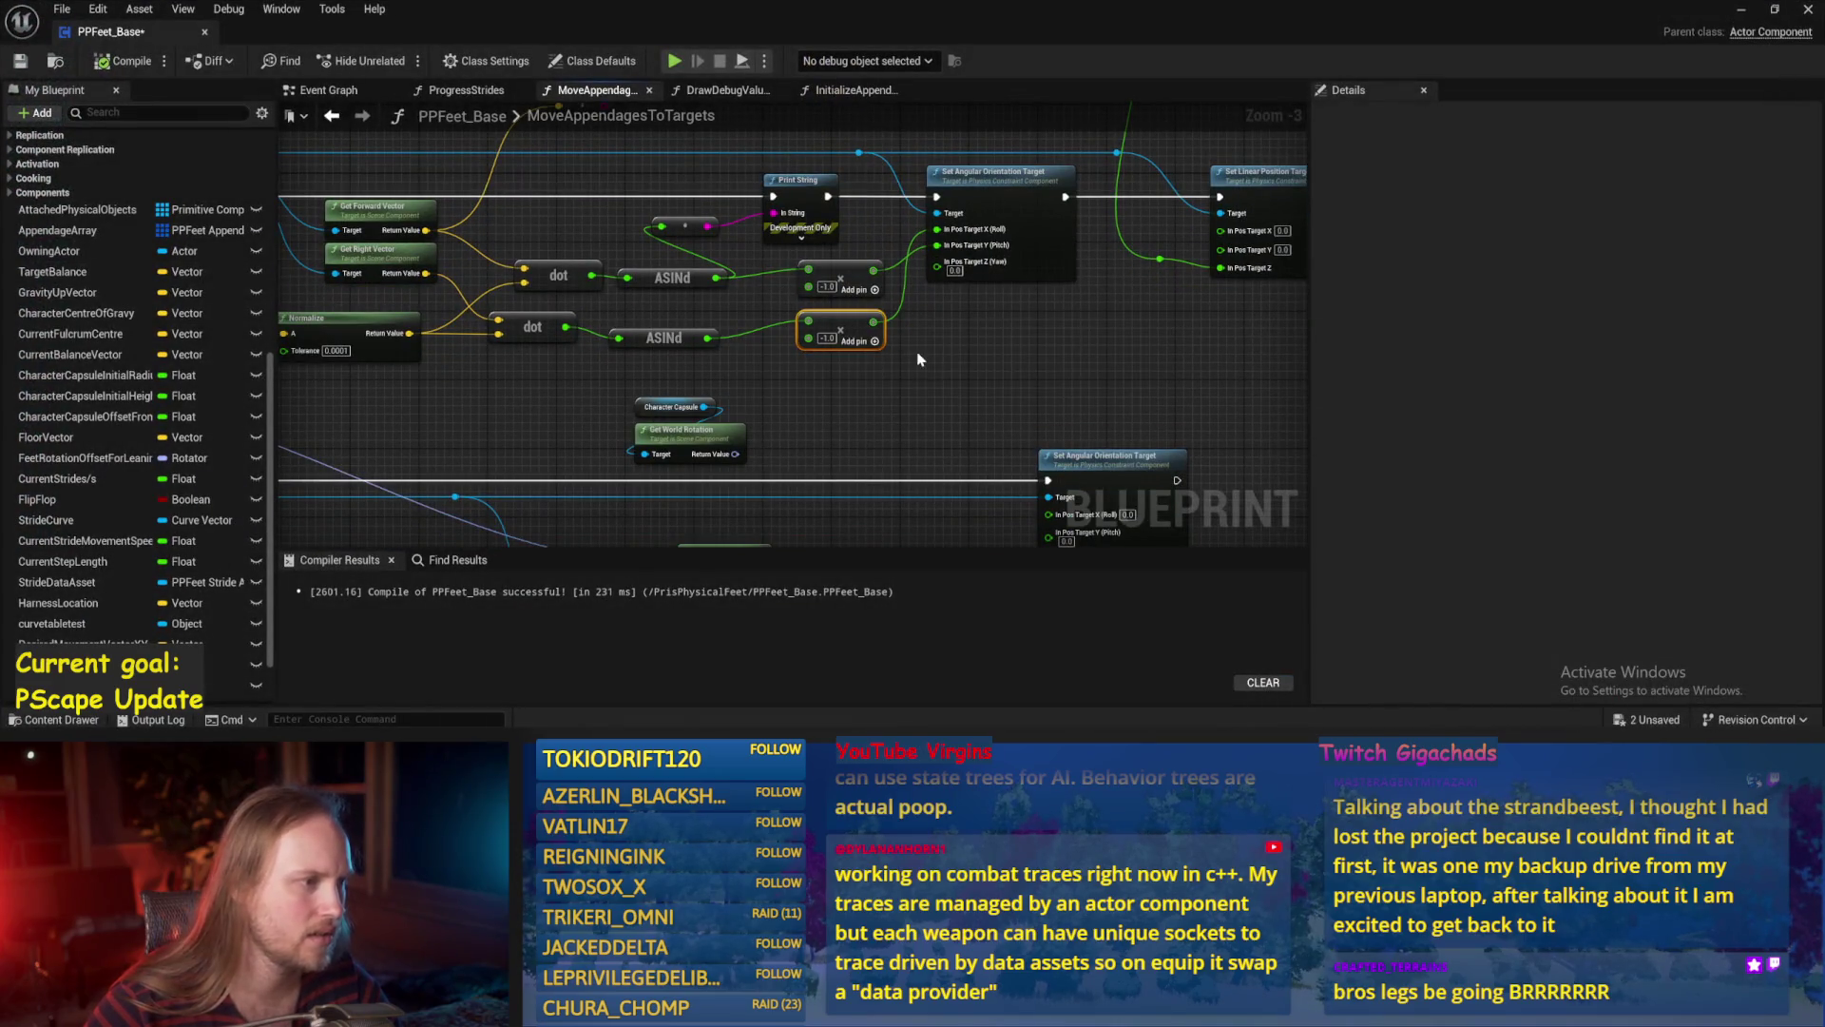
# Delete the Character Capsule and Get World Rotation nodes and save the blueprint.
pyautogui.click(918, 357)
pyautogui.click(20, 61)
pyautogui.moveTo(805, 479); pyautogui.dragTo(654, 394)
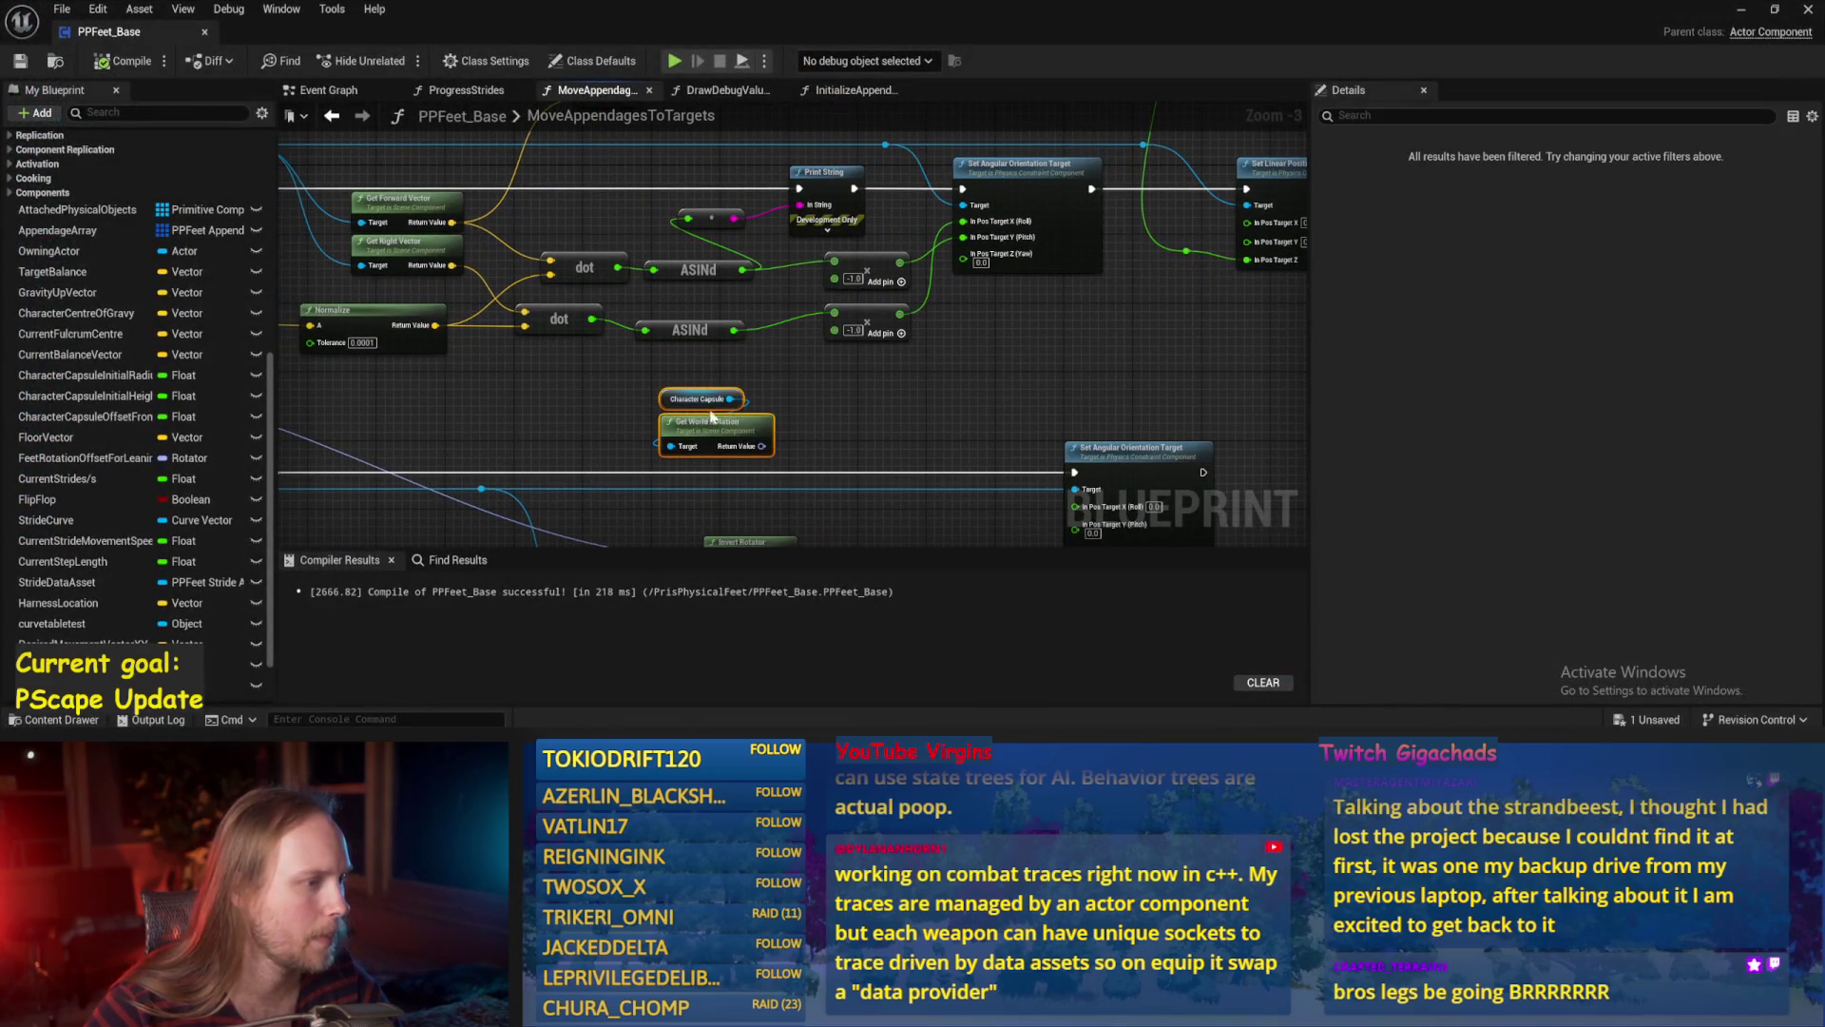
pyautogui.press('Delete')
pyautogui.moveTo(490, 179)
pyautogui.mouseDown()
pyautogui.moveTo(490, 230)
pyautogui.moveTo(616, 456)
pyautogui.mouseUp()
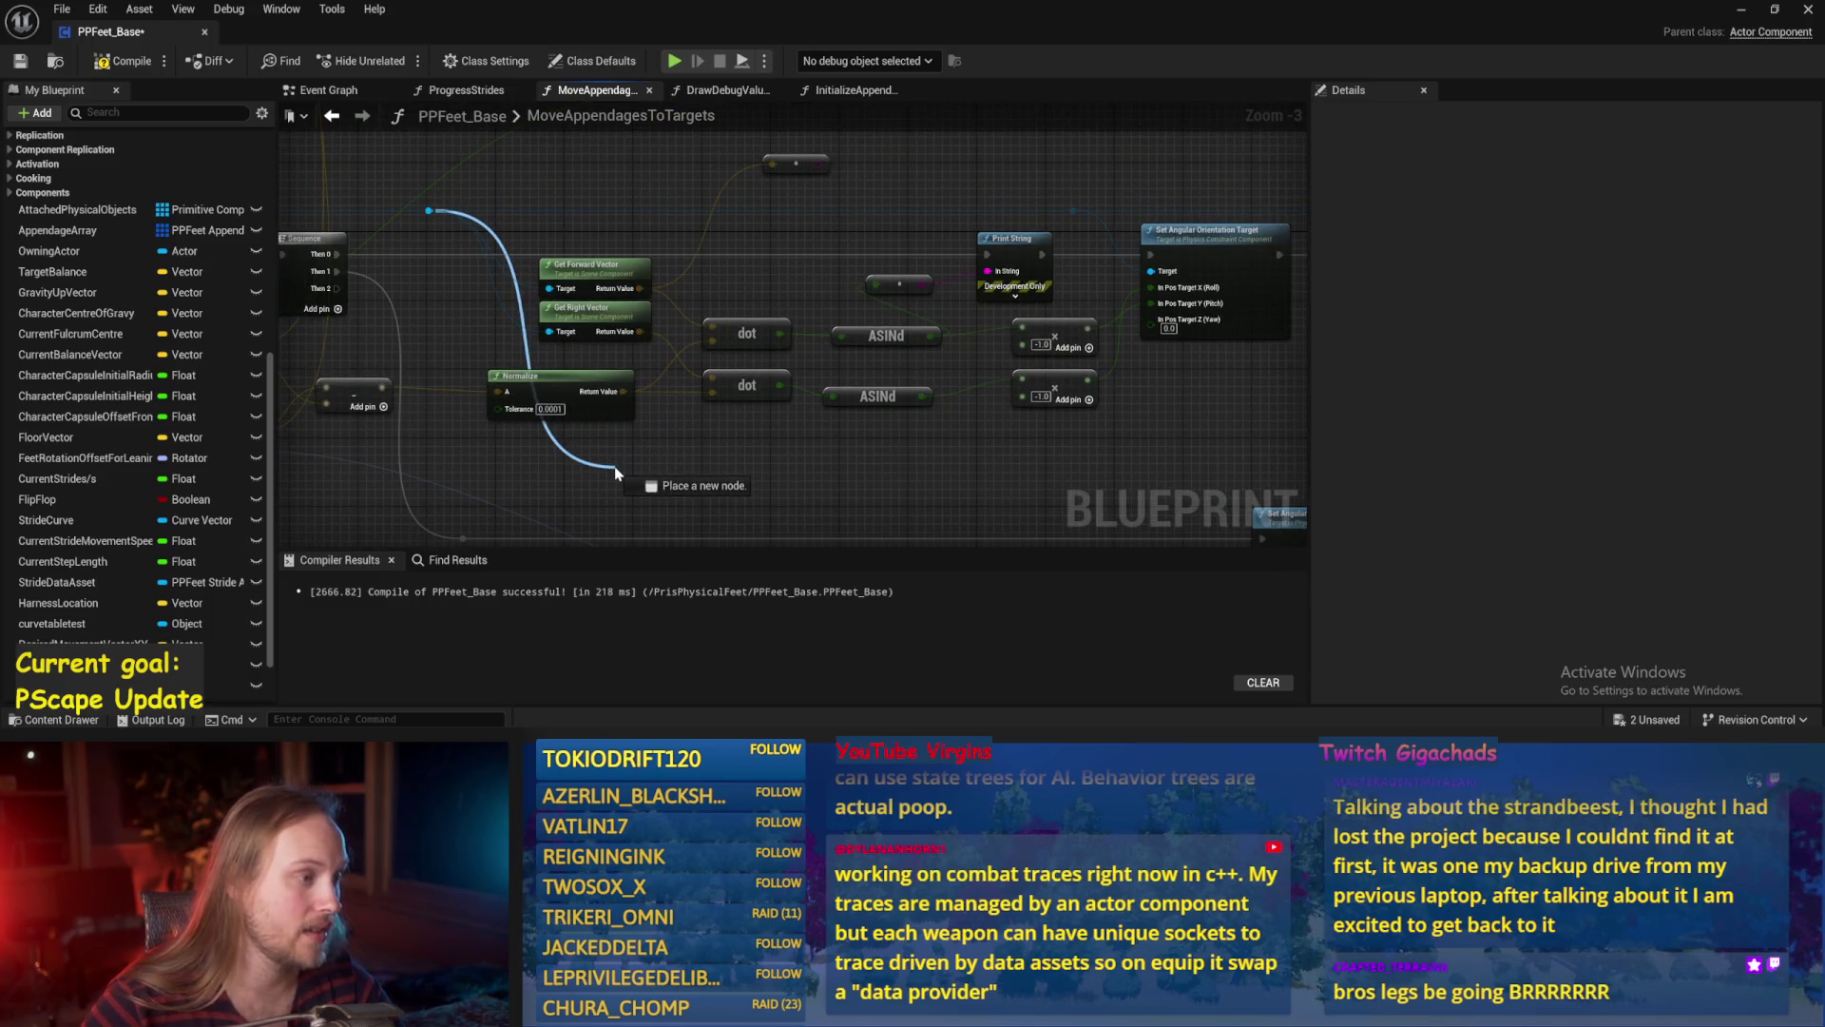
pyautogui.moveTo(616, 473); pyautogui.dragTo(616, 473)
pyautogui.press('Escape')
pyautogui.scroll(2, 747, 377)
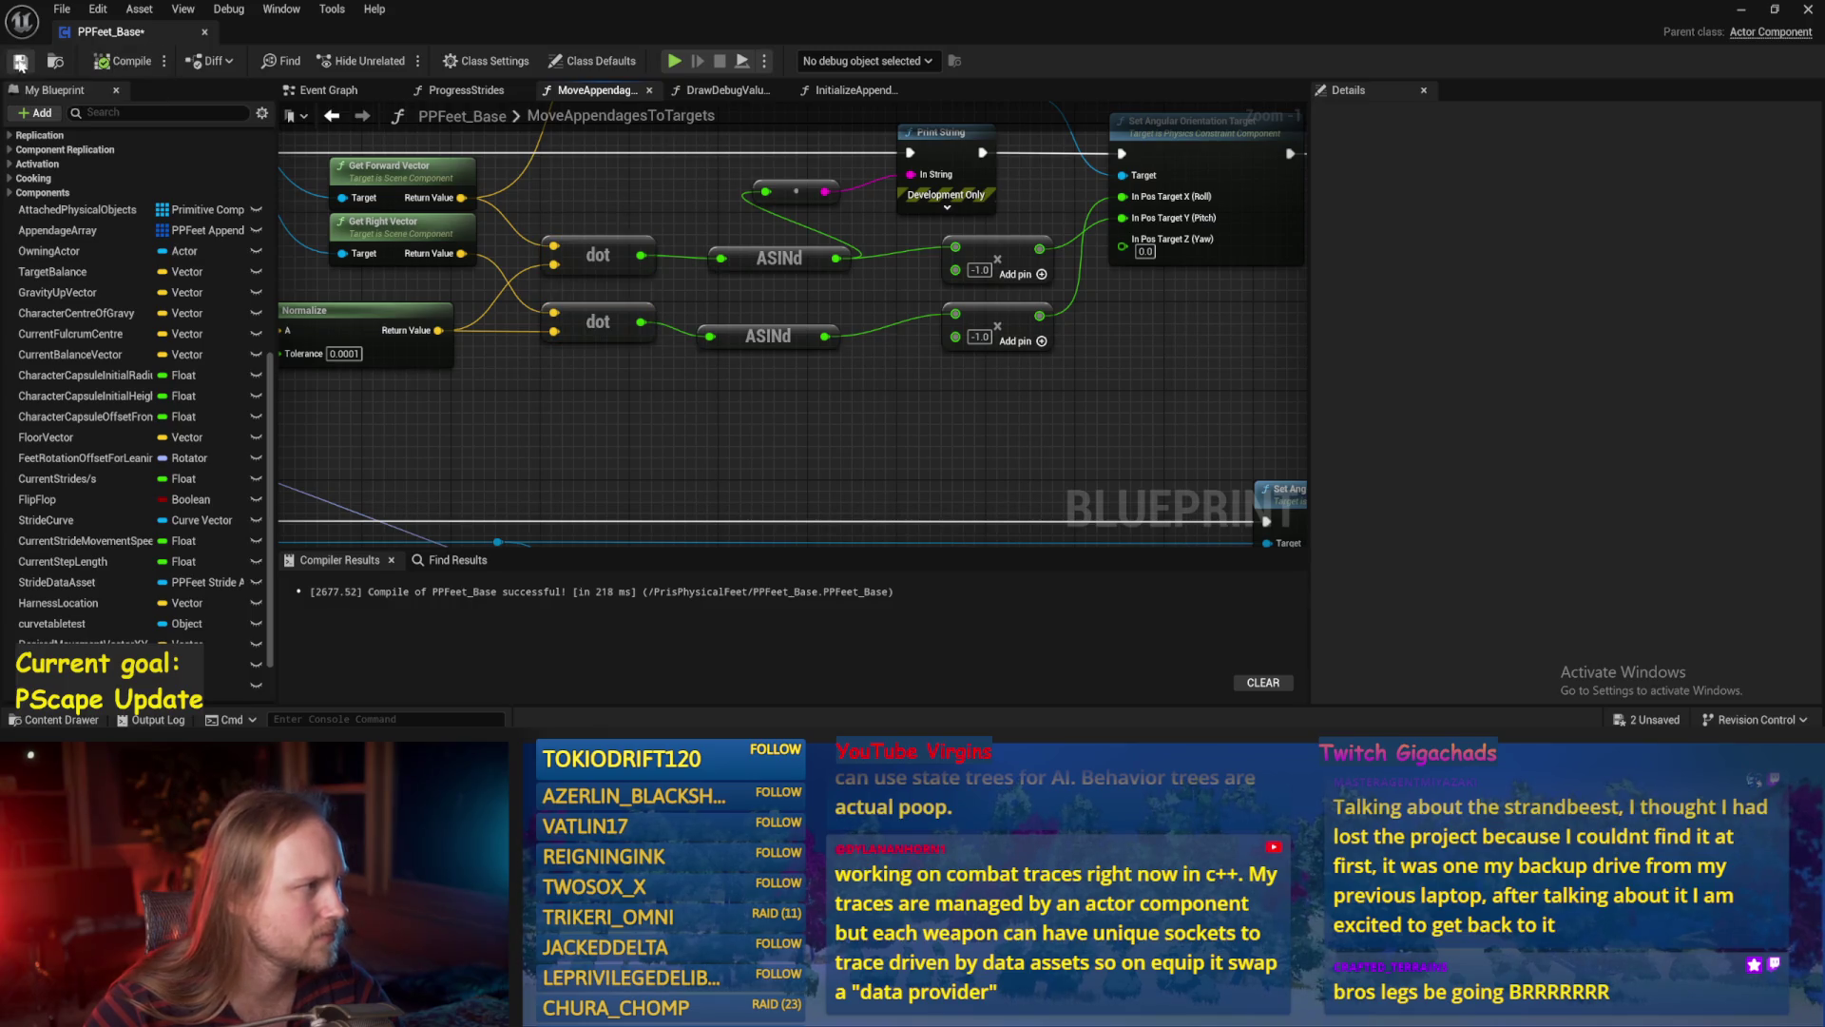
pyautogui.click(20, 61)
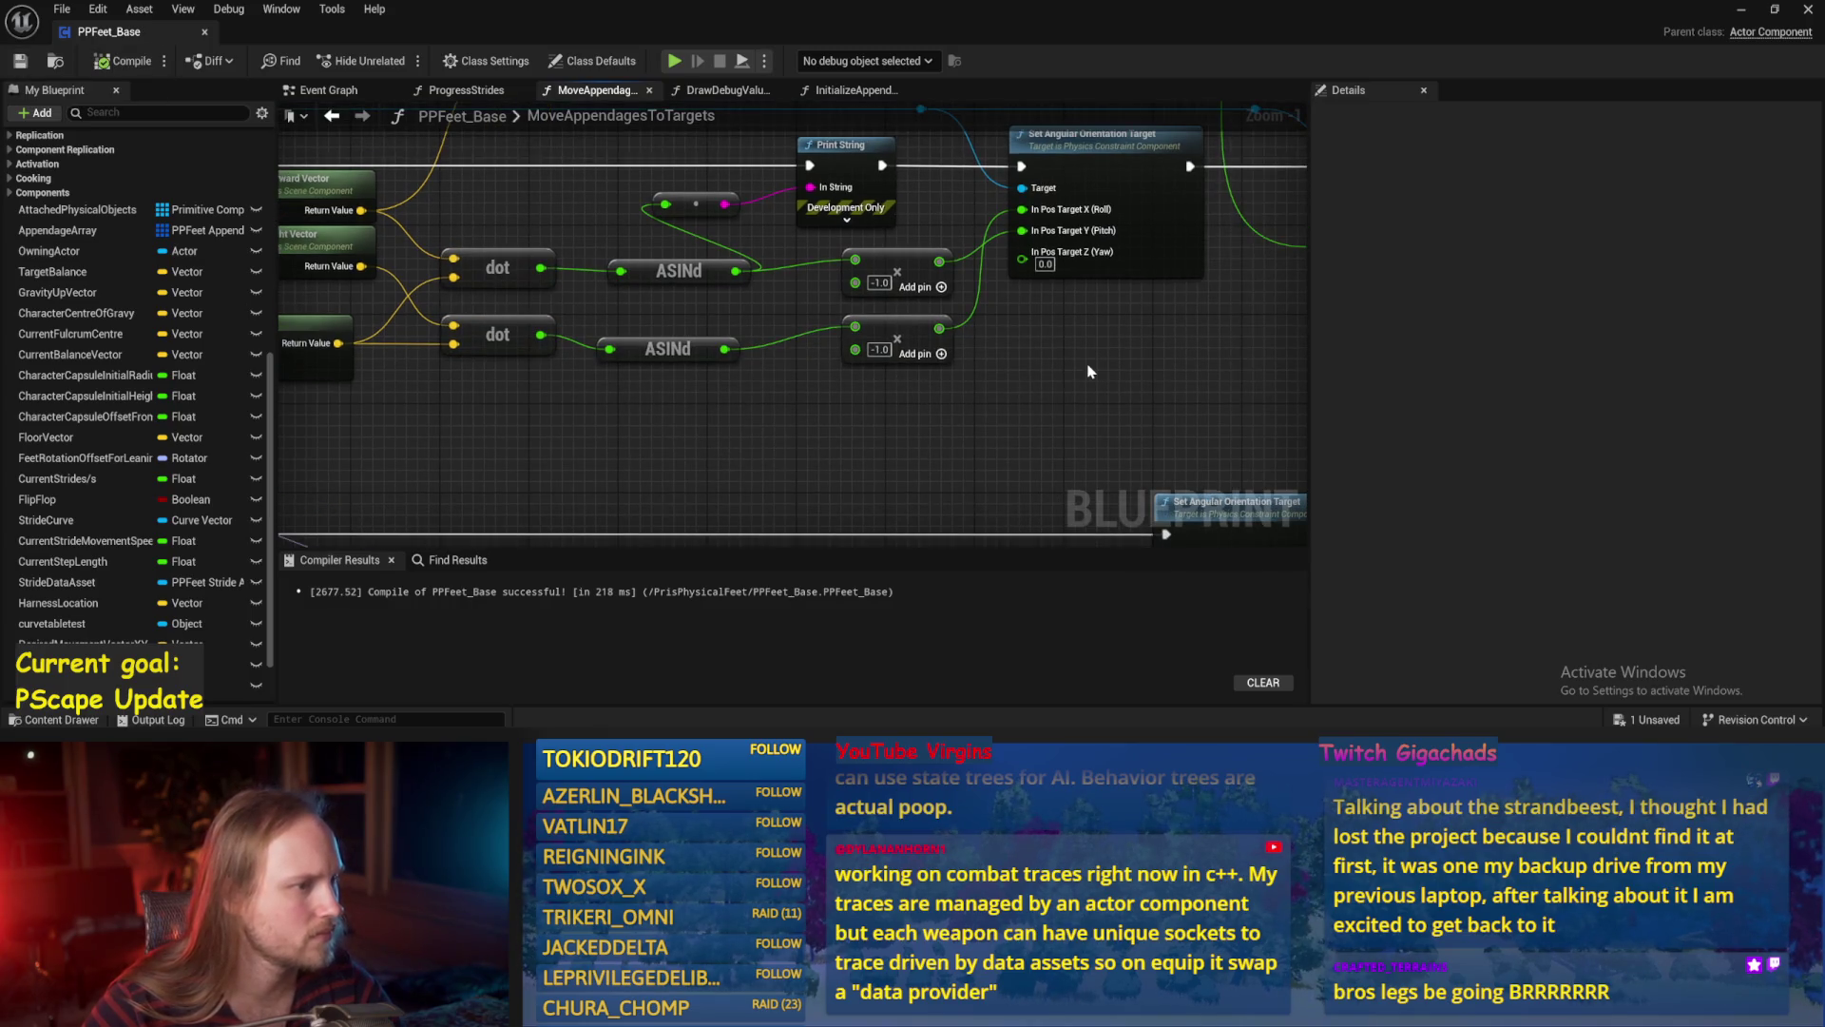
# Duplicate the Get Right Vector node near the rotation multiply nodes.
pyautogui.moveTo(1091, 371); pyautogui.dragTo(1068, 390)
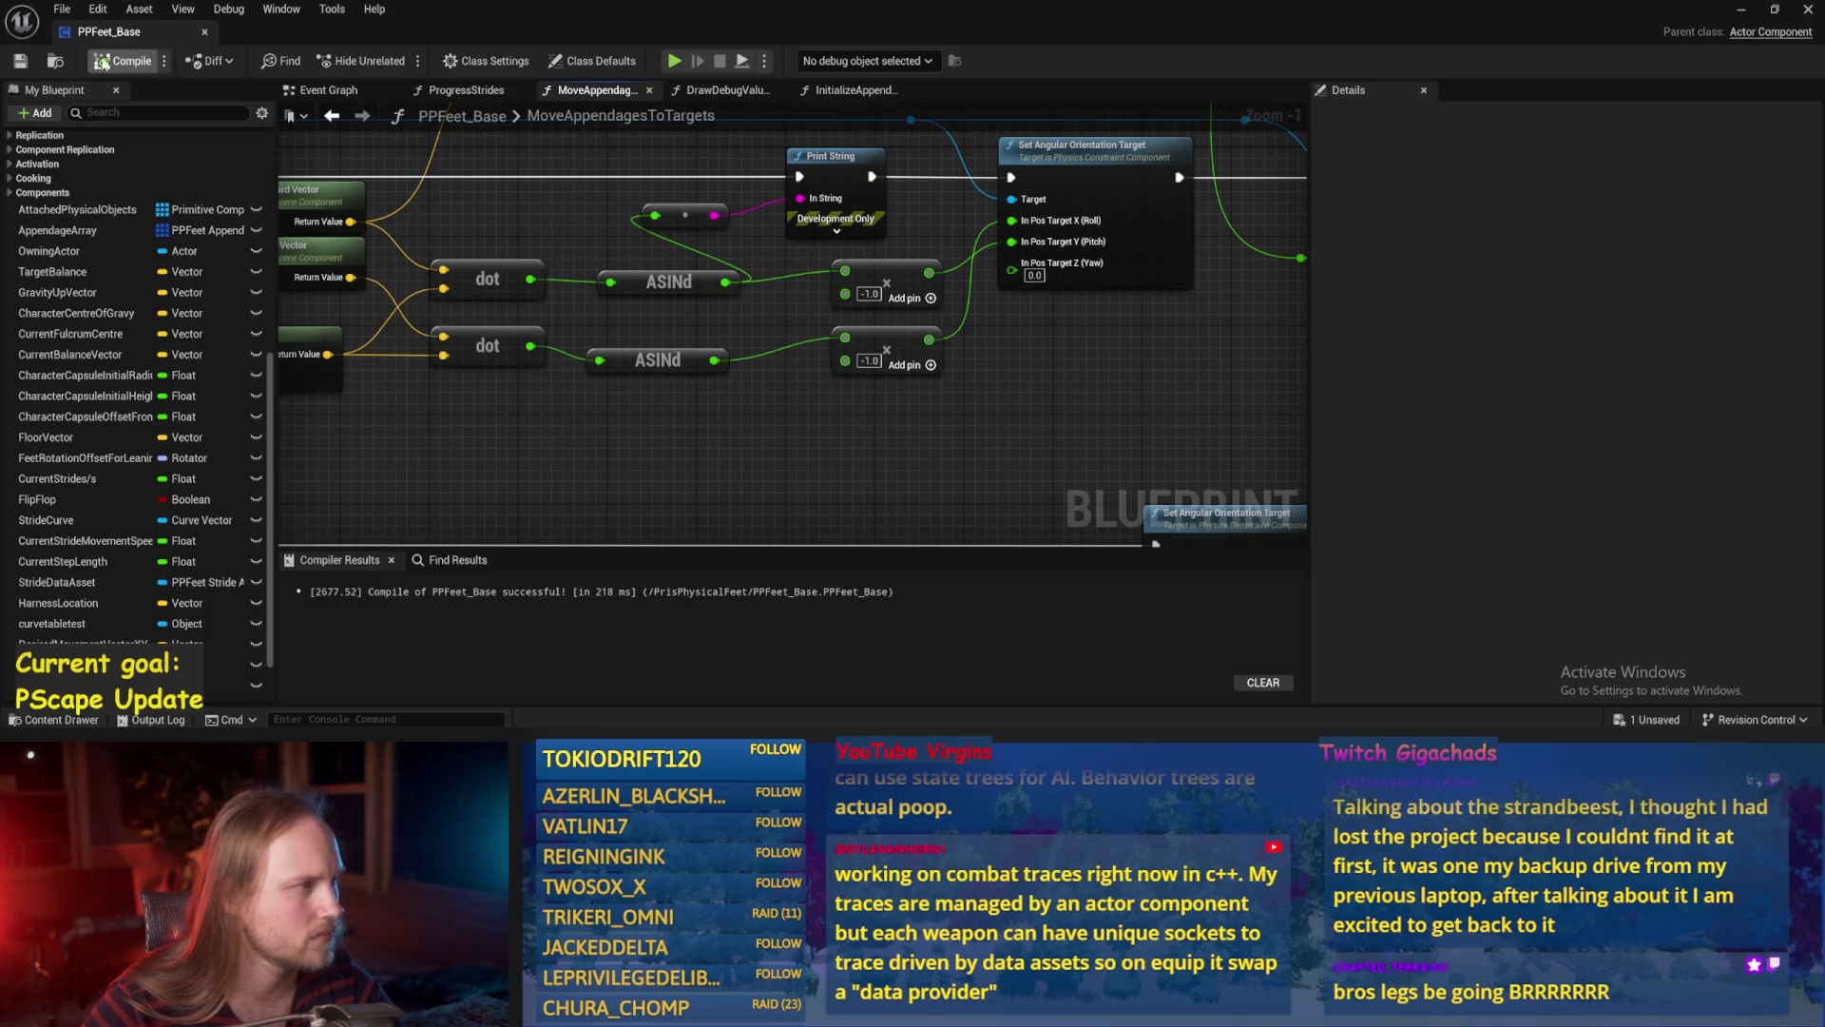
pyautogui.moveTo(559, 459); pyautogui.dragTo(635, 470)
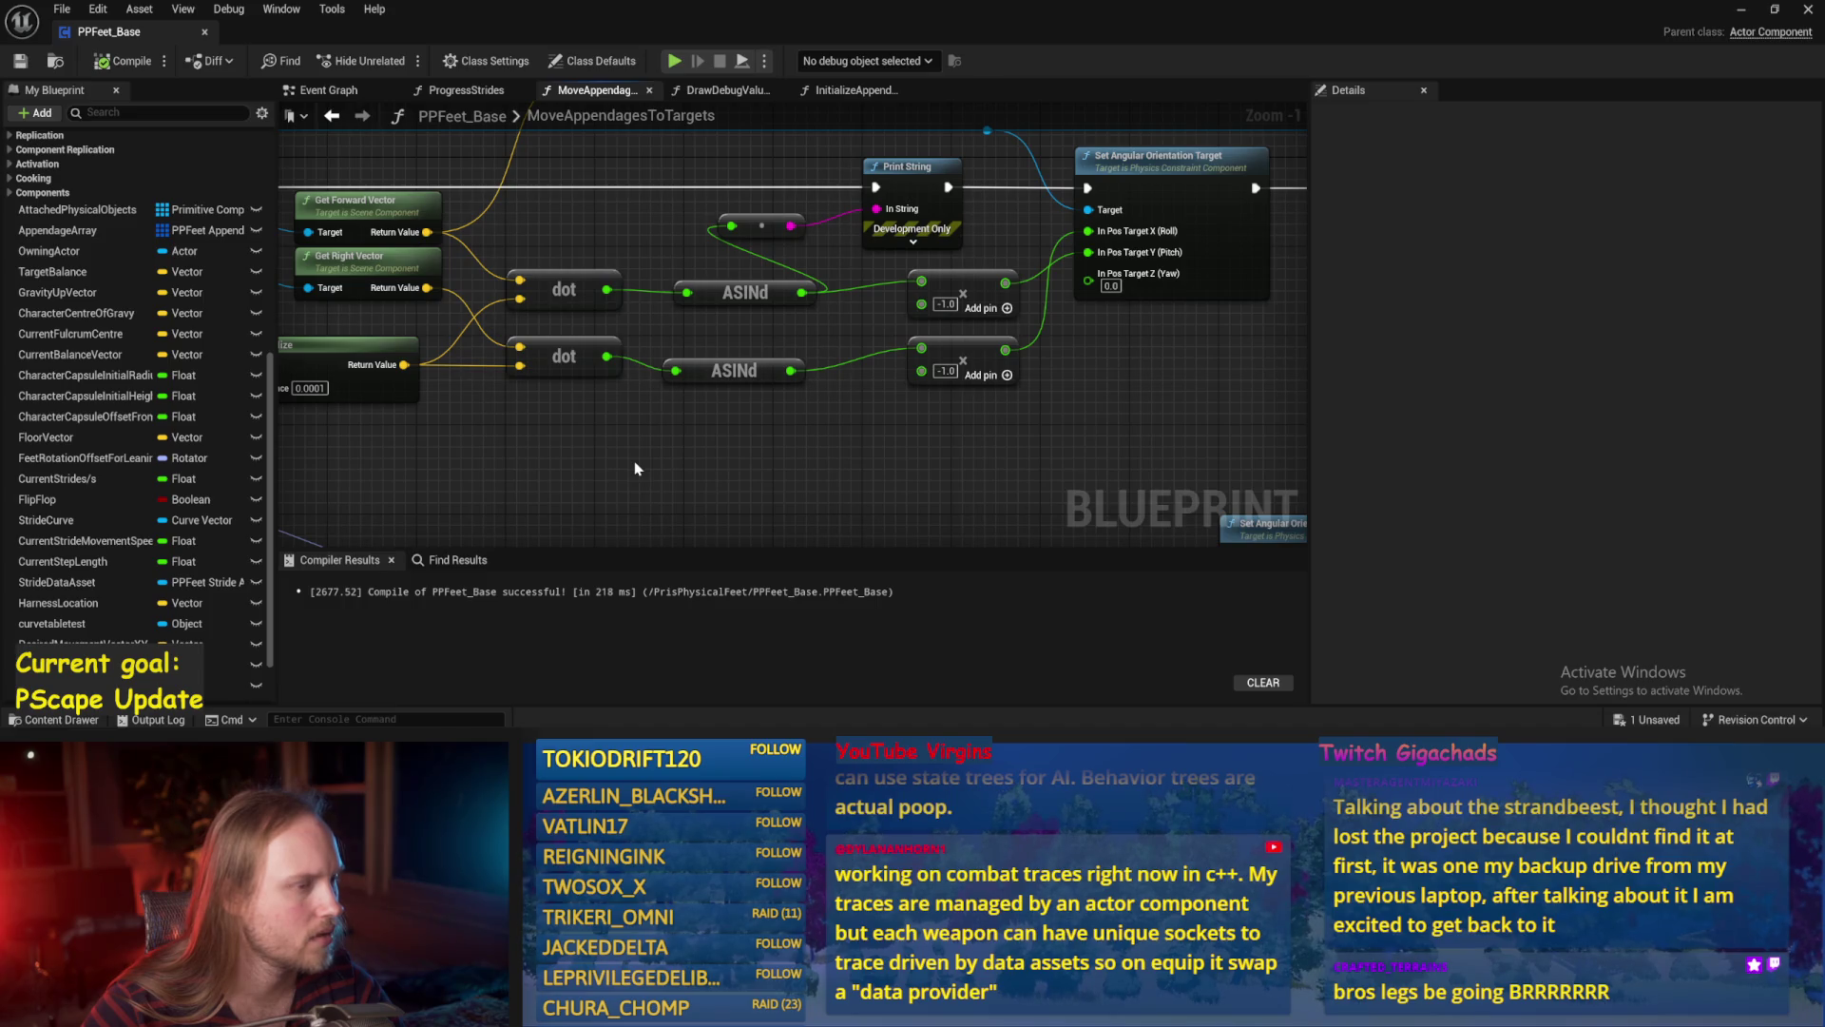
pyautogui.scroll(-1, 656, 457)
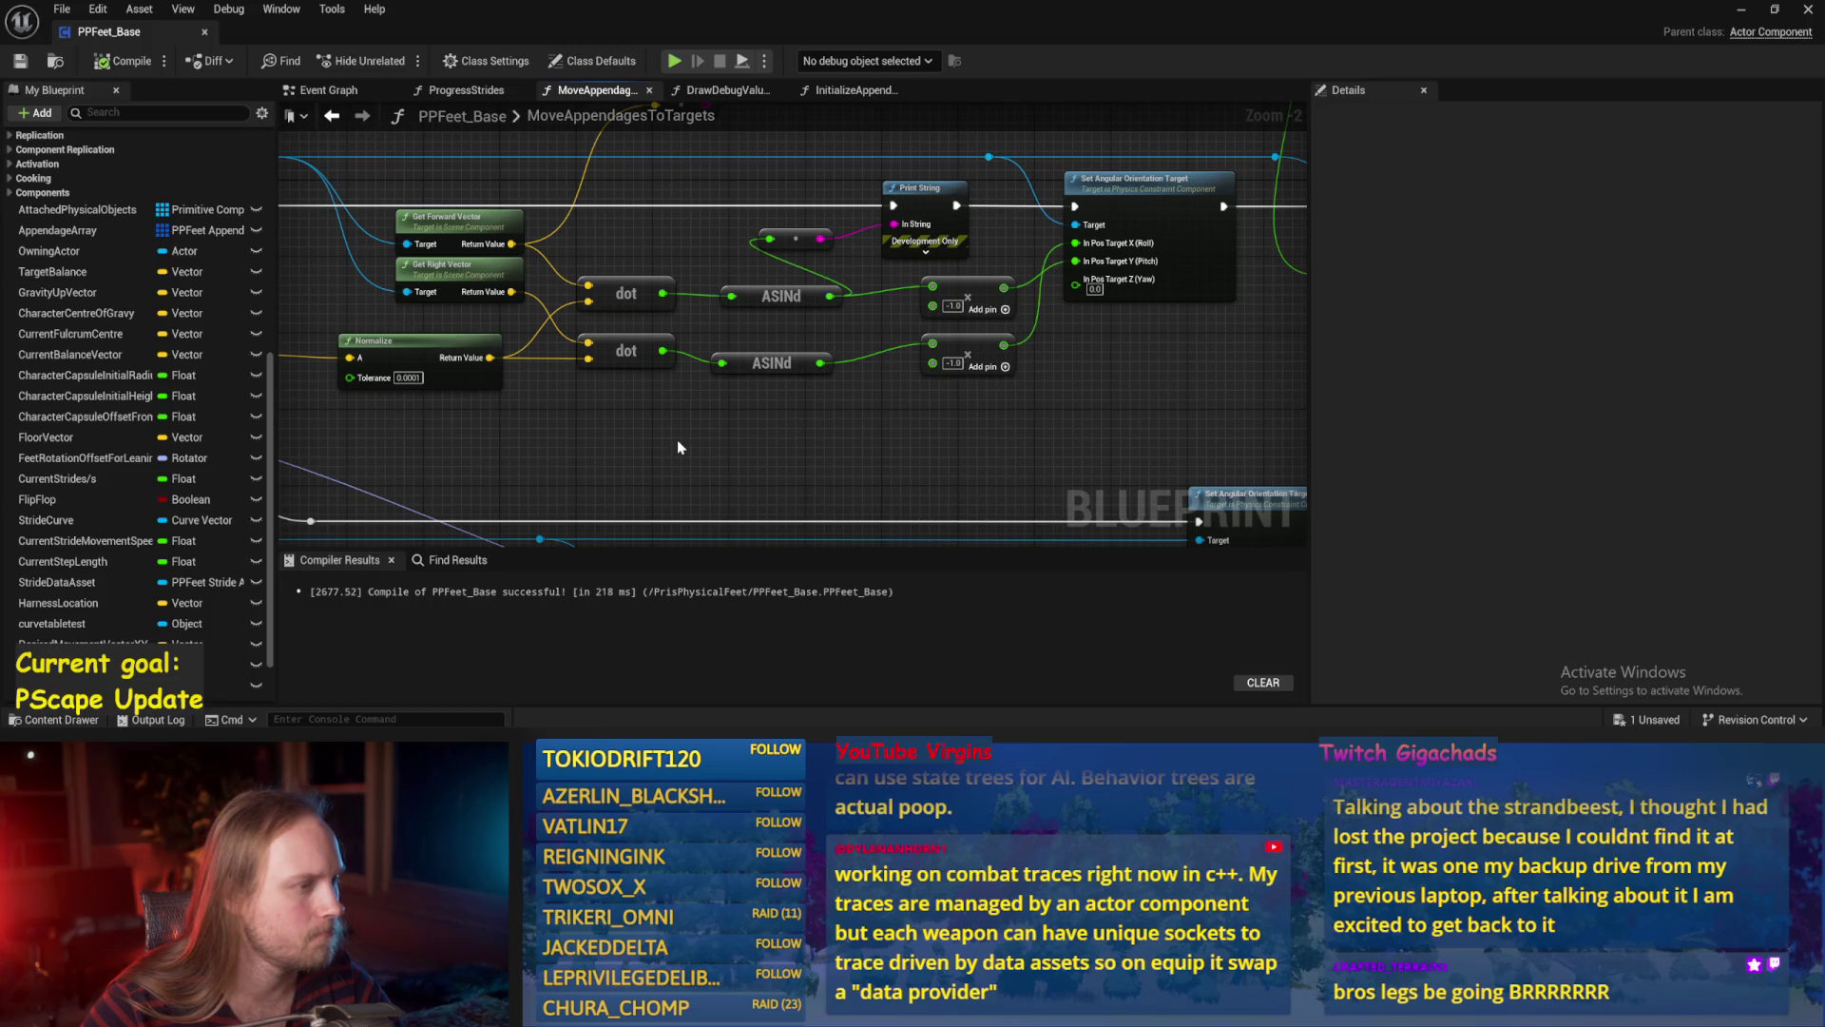
pyautogui.moveTo(677, 447); pyautogui.dragTo(699, 494)
pyautogui.moveTo(998, 454); pyautogui.dragTo(964, 456)
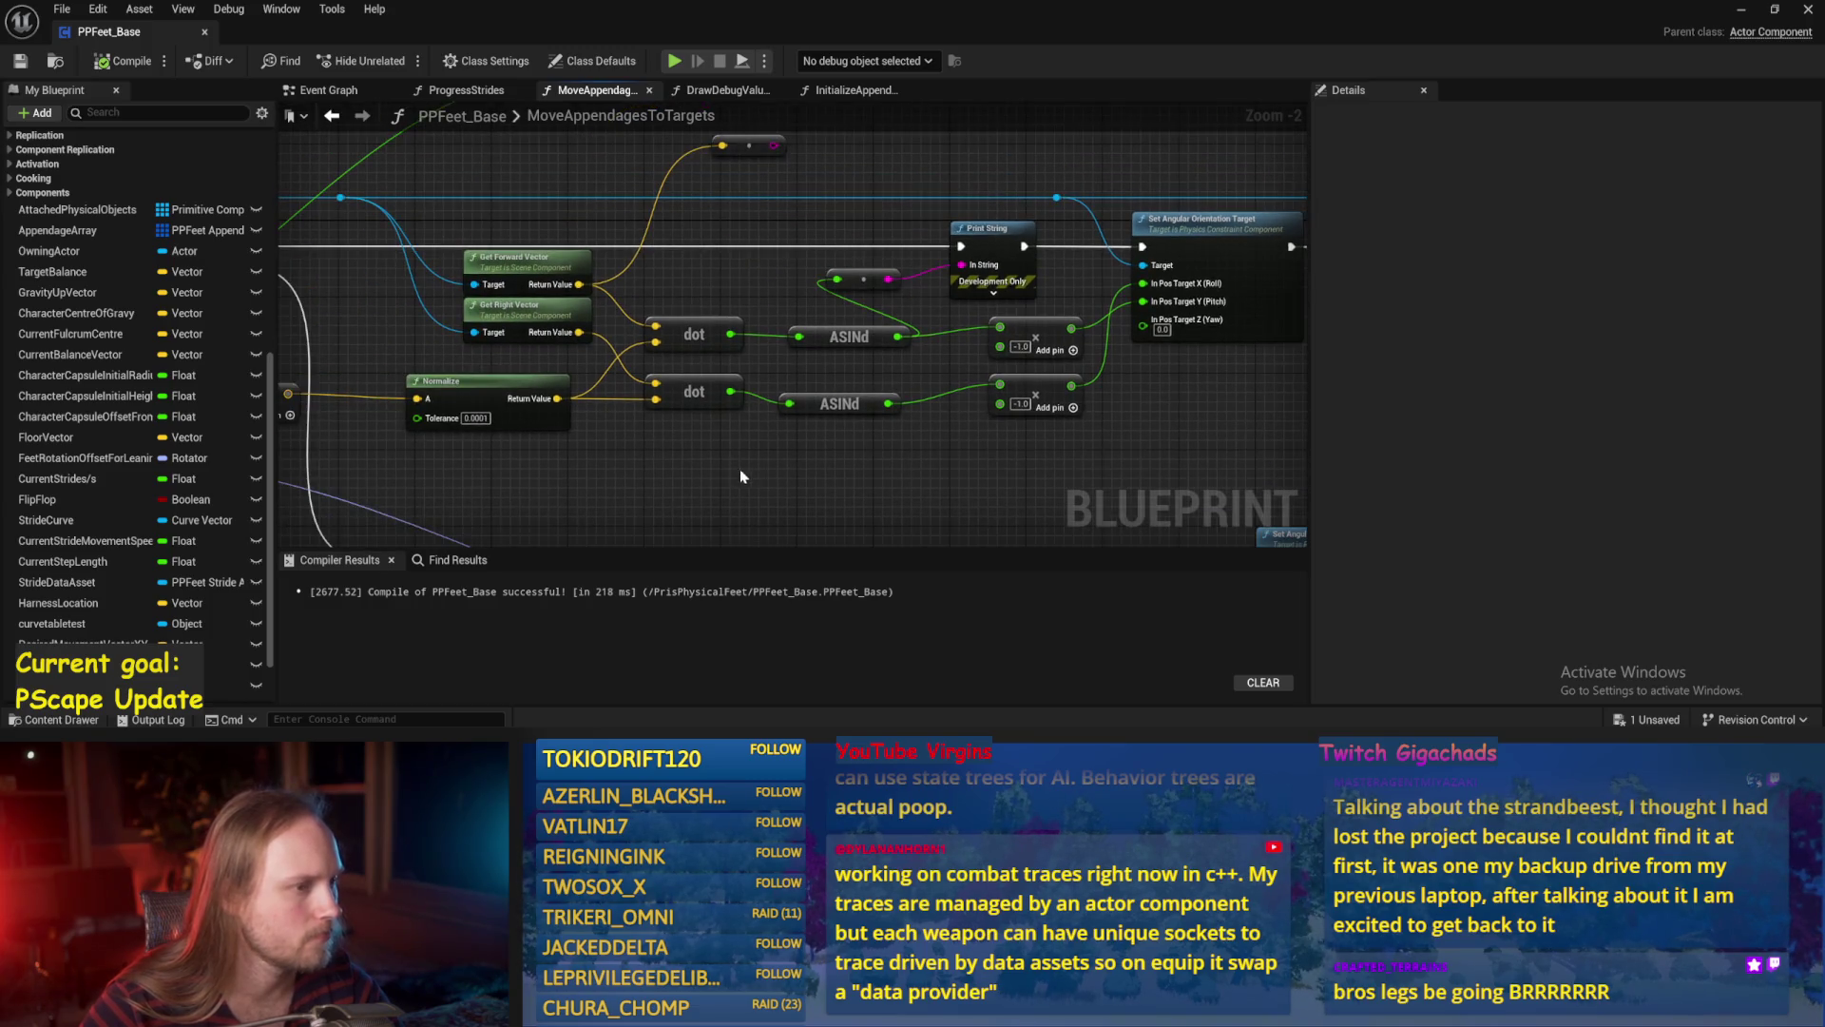
pyautogui.moveTo(713, 309); pyautogui.dragTo(717, 271)
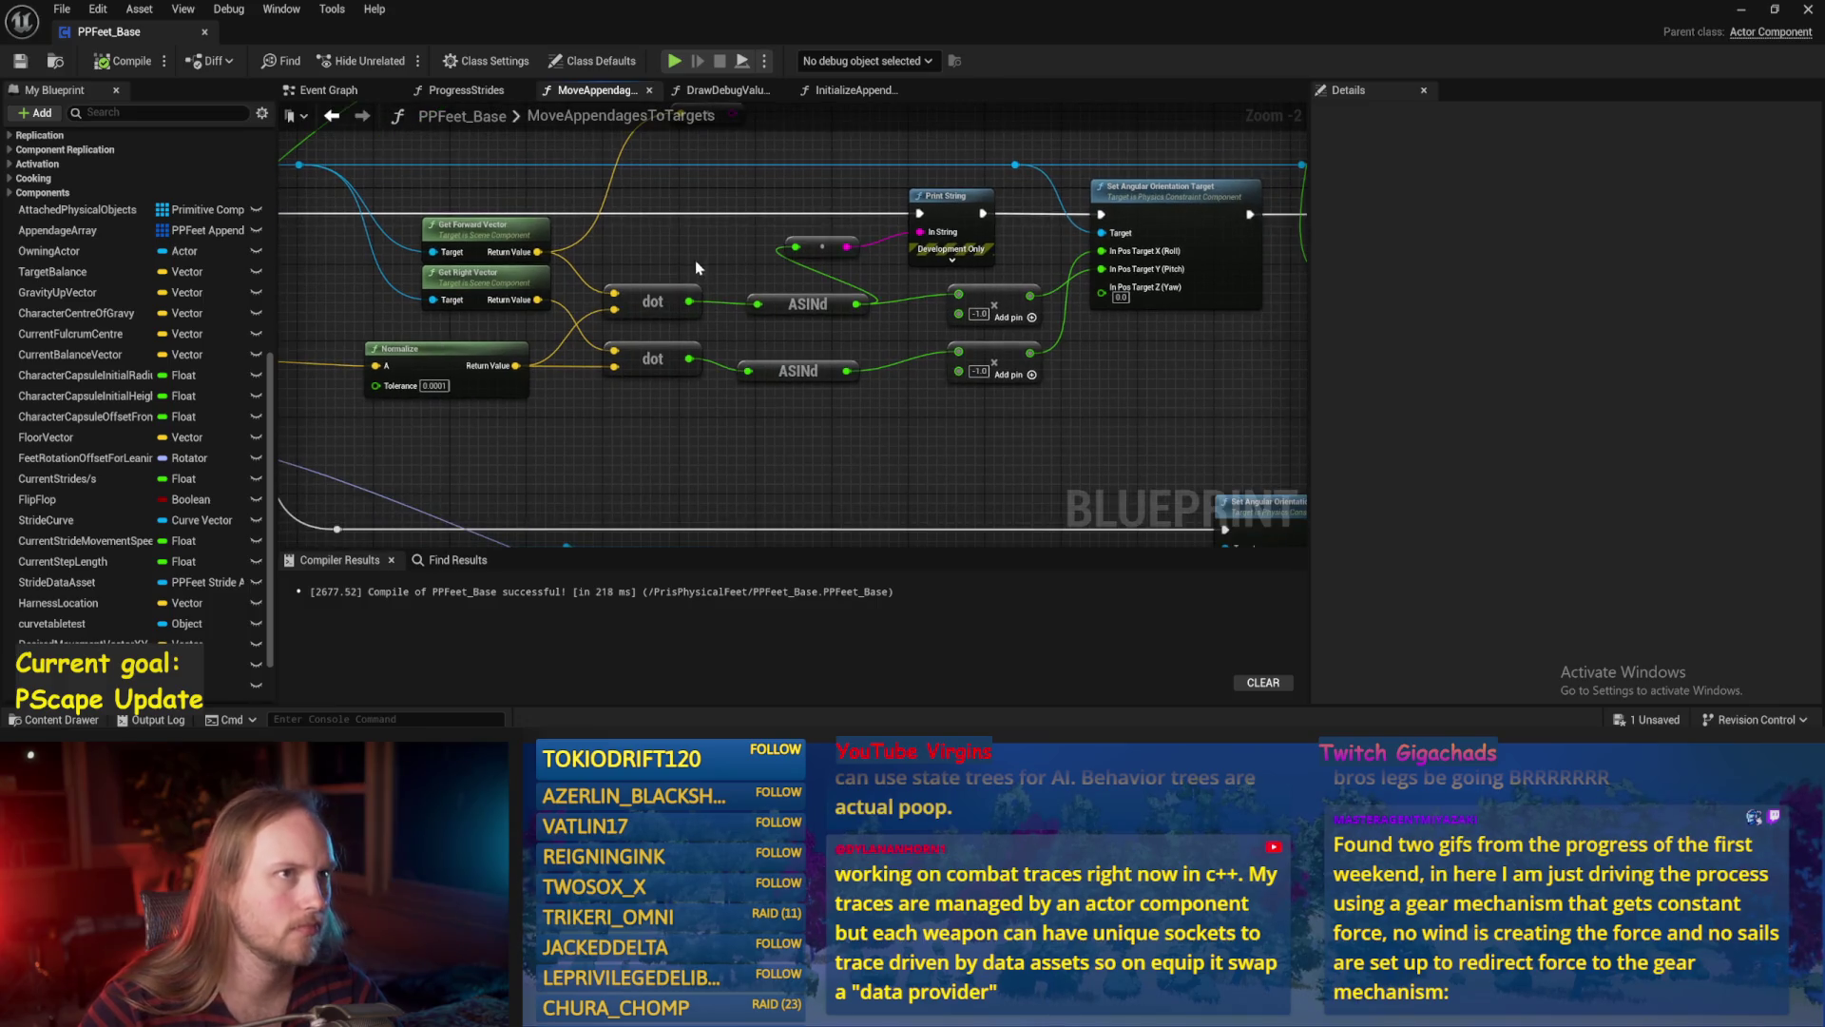
pyautogui.moveTo(698, 400)
pyautogui.mouseDown()
pyautogui.moveTo(686, 418)
pyautogui.moveTo(770, 461)
pyautogui.mouseUp()
pyautogui.click(579, 301)
pyautogui.hotkey('ctrl', 'c')
pyautogui.hotkey('ctrl', 'v')
pyautogui.moveTo(435, 259); pyautogui.dragTo(545, 252)
# Add a Get Up Vector node from the component target pin beneath the others.
pyautogui.moveTo(528, 172)
pyautogui.mouseDown()
pyautogui.moveTo(670, 190)
pyautogui.moveTo(684, 455)
pyautogui.mouseUp()
pyautogui.write('get up')
pyautogui.press('Return')
pyautogui.moveTo(823, 438)
pyautogui.mouseDown()
pyautogui.moveTo(722, 446)
pyautogui.moveTo(872, 473)
pyautogui.mouseUp()
# Dot the up vector with Normalize, feed its Sign (Float) into both multiply nodes, and save.
pyautogui.hotkey('ctrl', 'd')
pyautogui.moveTo(741, 367); pyautogui.dragTo(879, 502)
pyautogui.moveTo(738, 467); pyautogui.dragTo(901, 421)
pyautogui.write('sign')
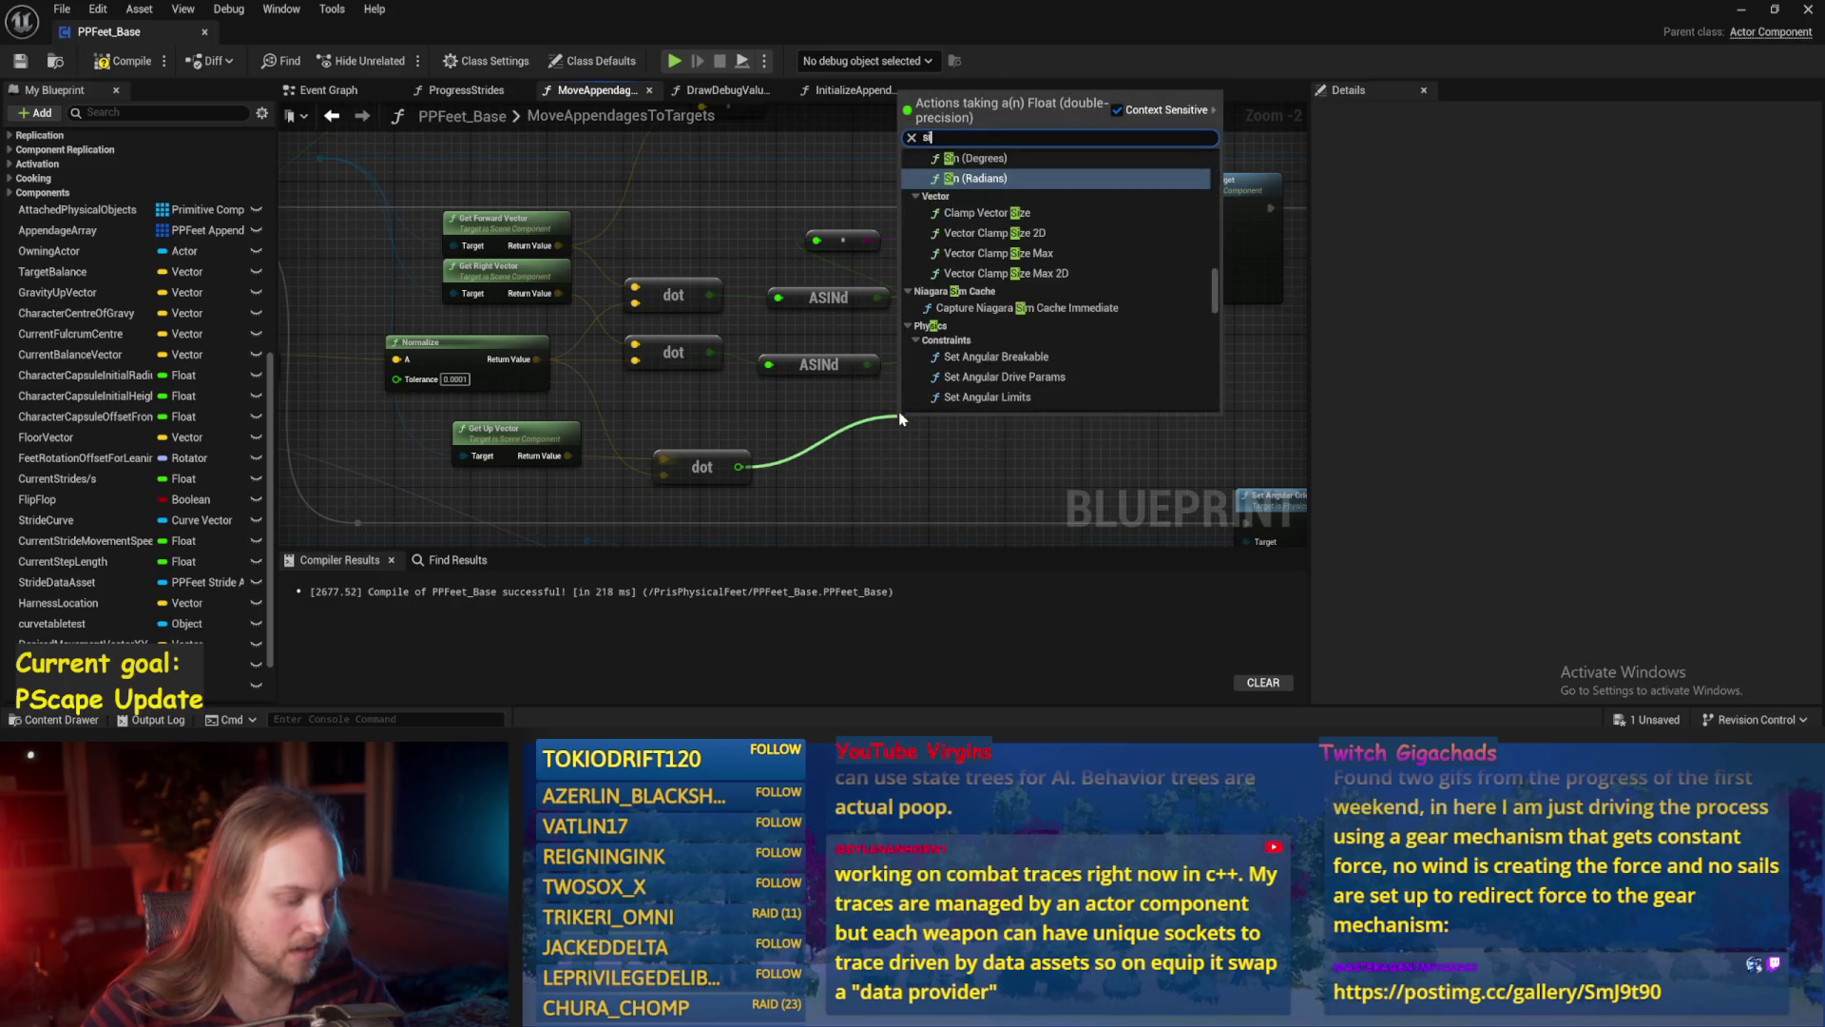
pyautogui.press('Return')
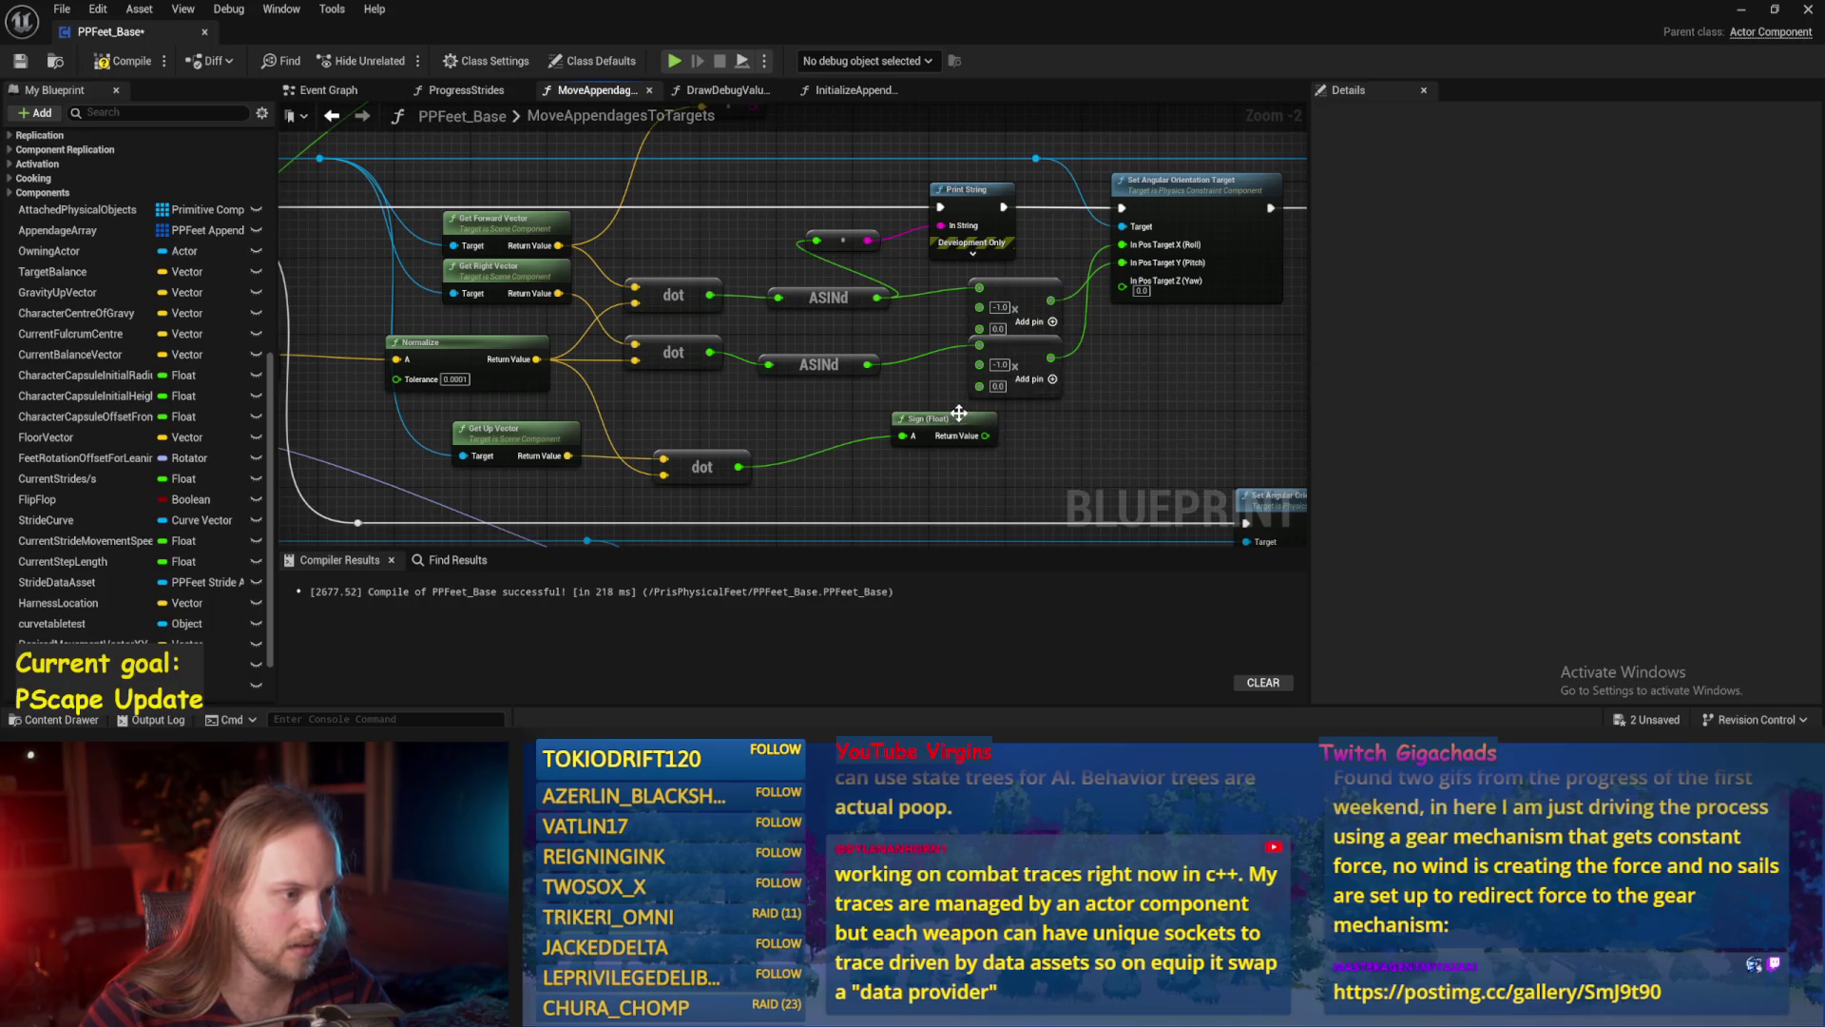
pyautogui.moveTo(904, 462); pyautogui.dragTo(980, 388)
pyautogui.moveTo(1023, 367); pyautogui.dragTo(1023, 377)
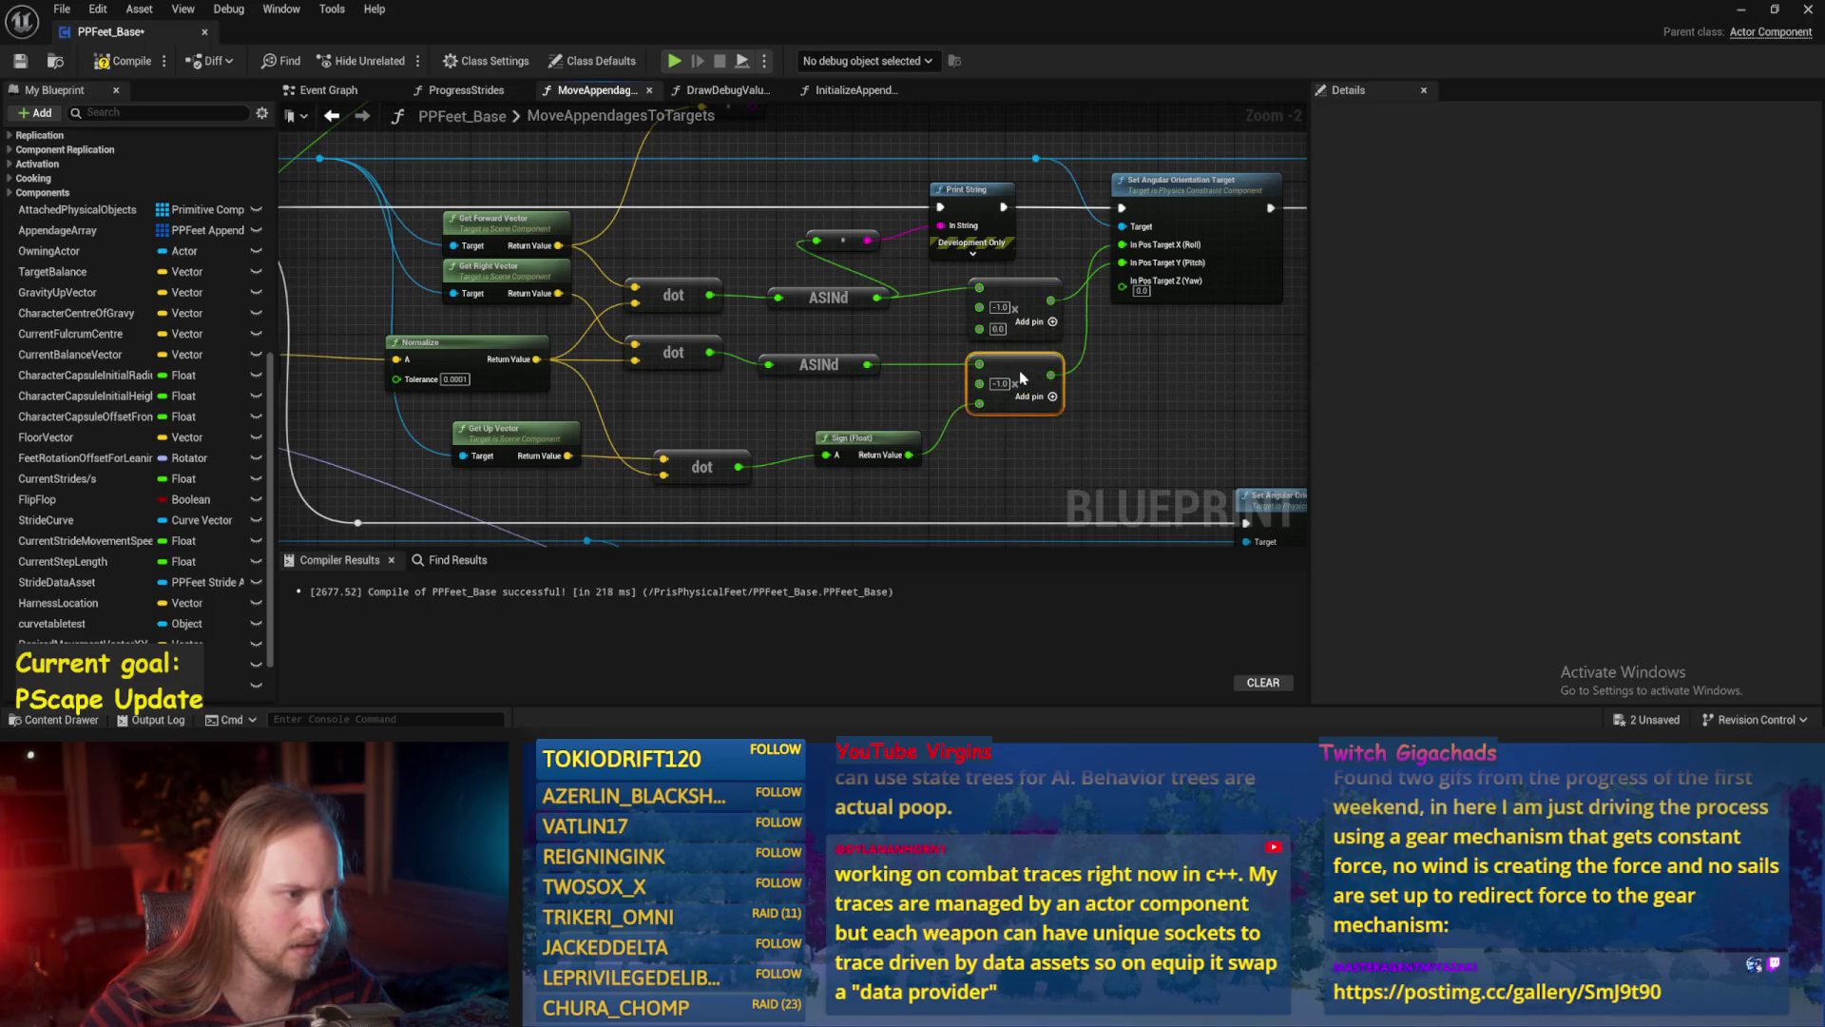
pyautogui.moveTo(896, 464)
pyautogui.mouseDown()
pyautogui.moveTo(1002, 361)
pyautogui.moveTo(950, 399)
pyautogui.moveTo(910, 471)
pyautogui.moveTo(910, 454)
pyautogui.mouseUp()
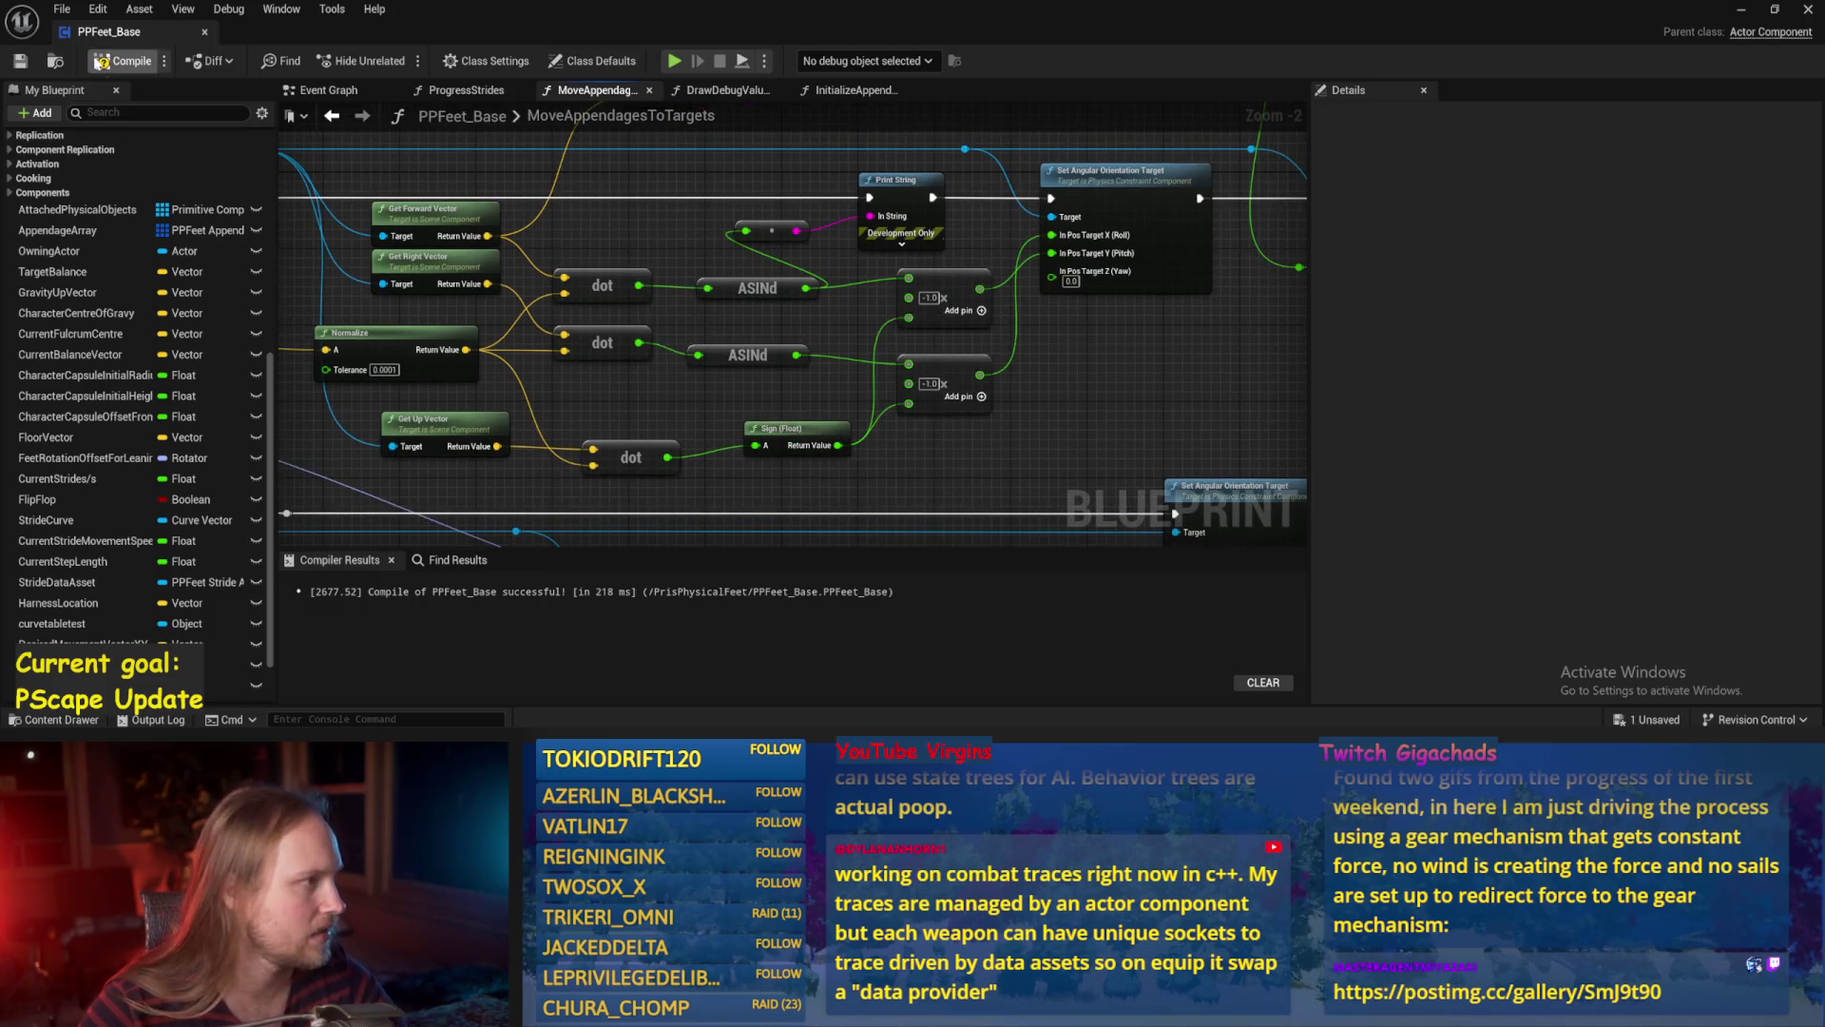
pyautogui.hotkey('ctrl', 's')
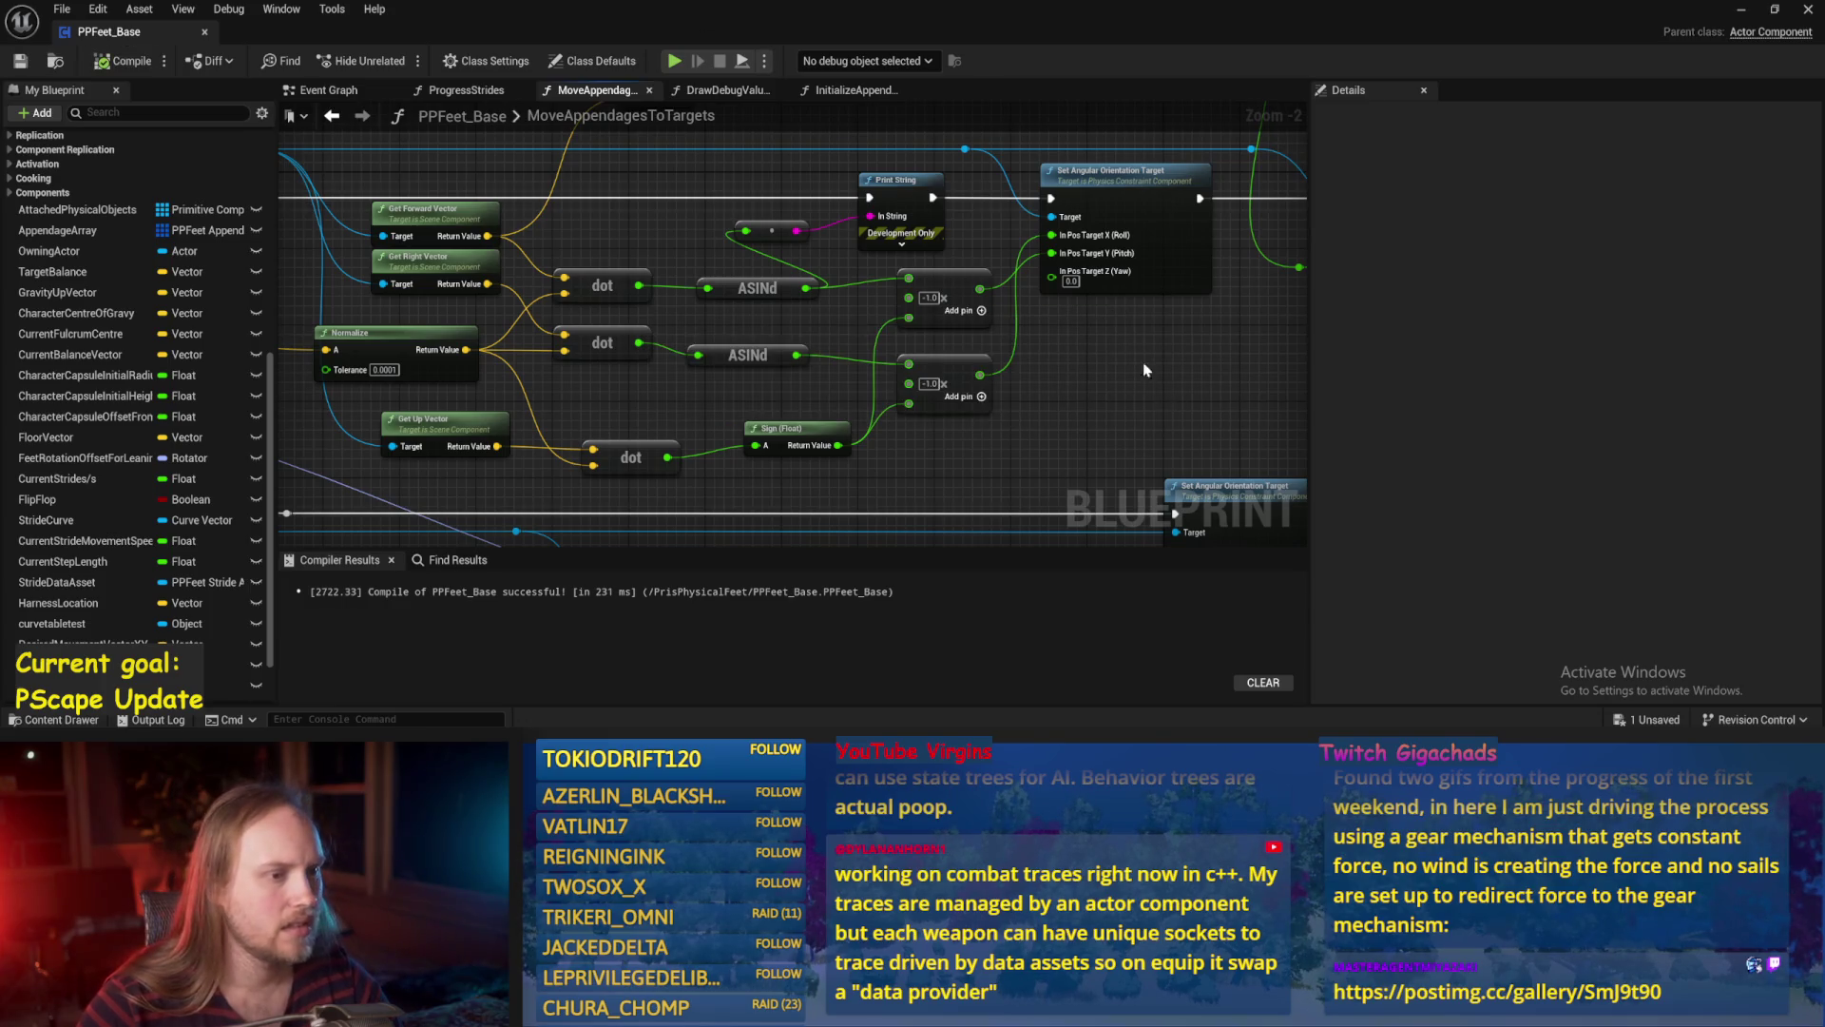
# Tilt the feet capsule to about 227° in the running level.
pyautogui.click(1741, 11)
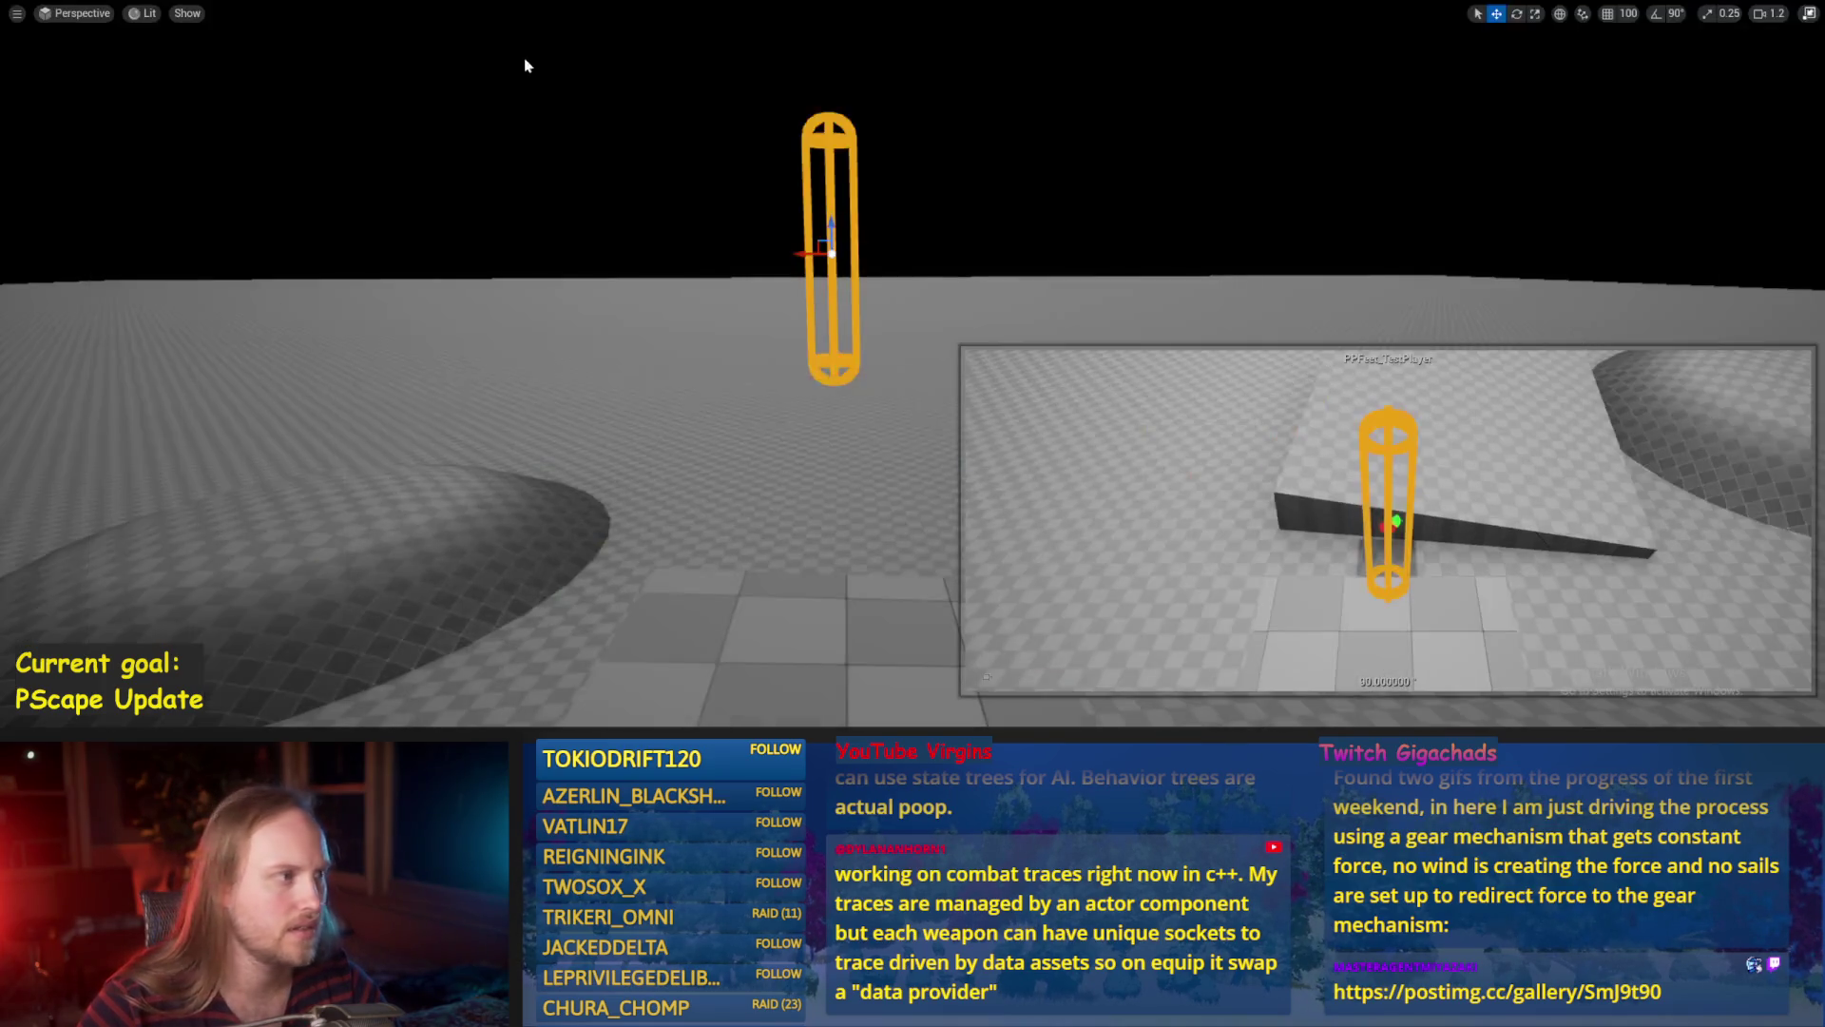
pyautogui.press('e')
pyautogui.moveTo(841, 314)
pyautogui.mouseDown()
pyautogui.moveTo(703, 209)
pyautogui.moveTo(816, 203)
pyautogui.moveTo(889, 310)
pyautogui.moveTo(760, 209)
pyautogui.mouseUp()
# Save PPFeet_Base, then spin the feet skeleton through roughly 200°–271° in the running level.
pyautogui.hotkey('alt', 'Tab')
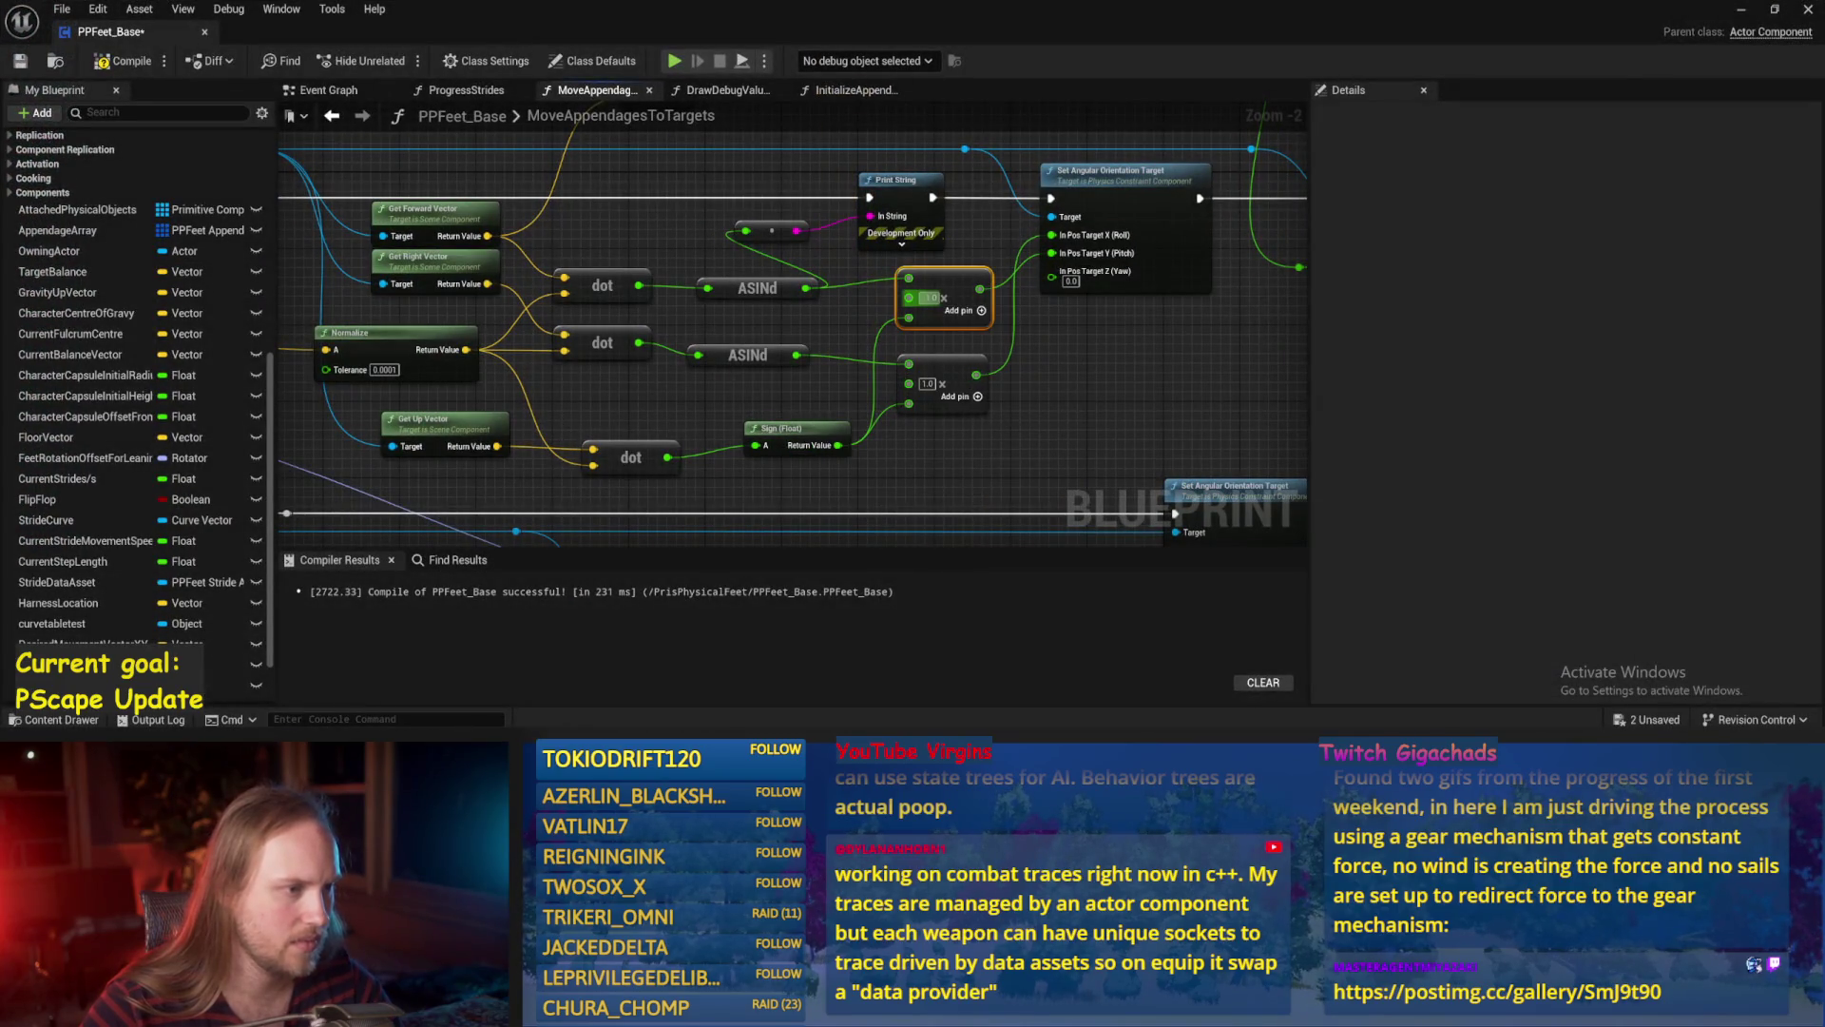
pyautogui.click(10, 63)
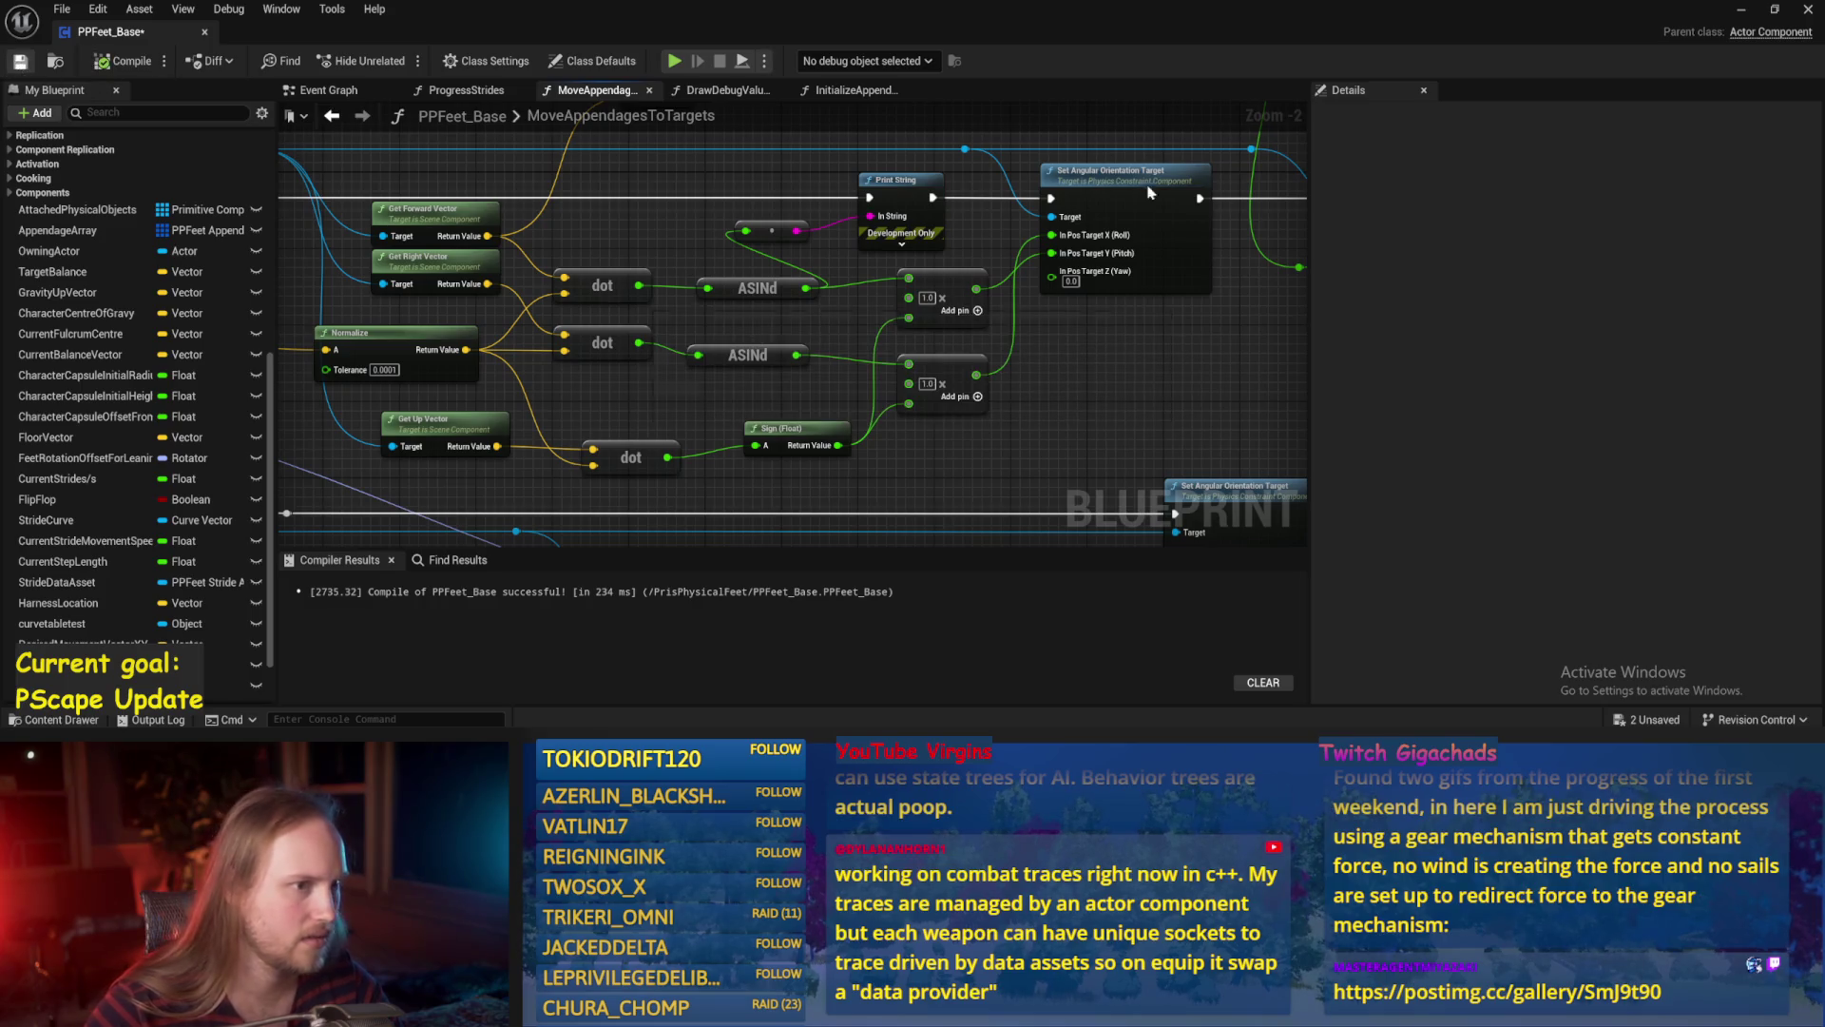
pyautogui.click(1742, 10)
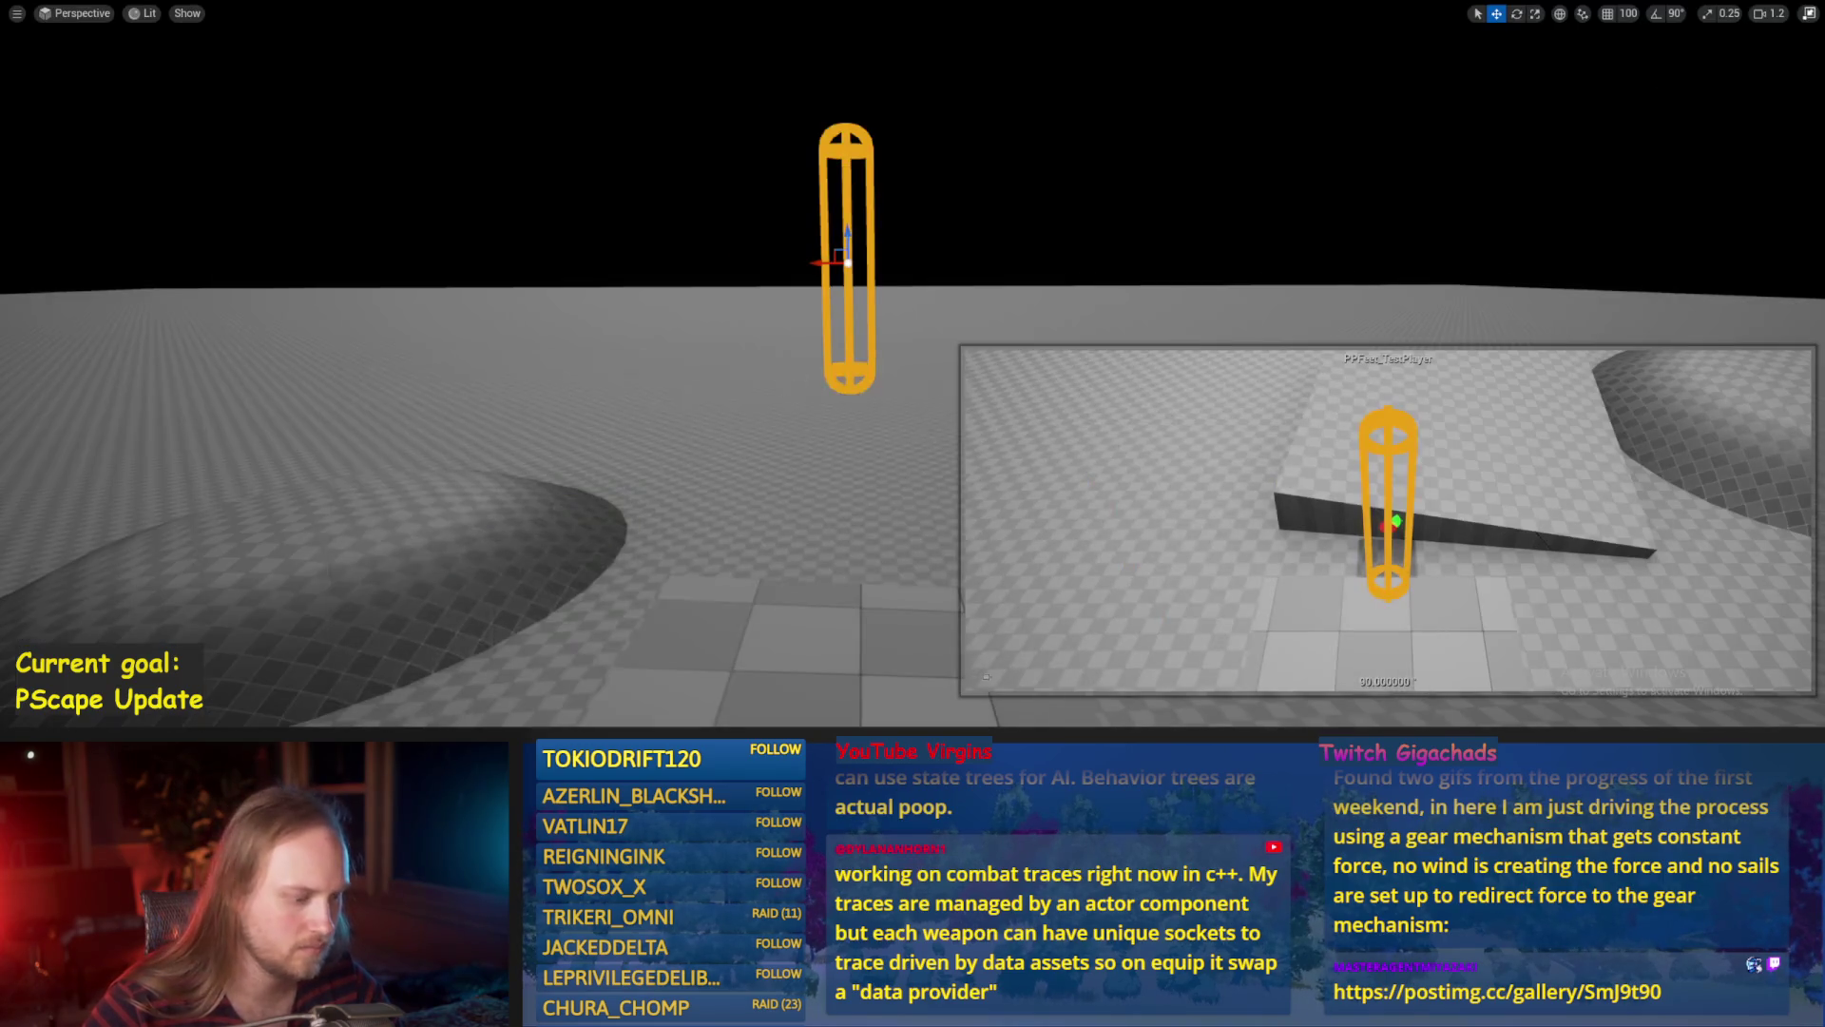
pyautogui.press('e')
pyautogui.moveTo(805, 245)
pyautogui.mouseDown()
pyautogui.moveTo(732, 233)
pyautogui.moveTo(812, 239)
pyautogui.moveTo(823, 312)
pyautogui.moveTo(820, 271)
pyautogui.moveTo(805, 326)
pyautogui.moveTo(751, 318)
pyautogui.moveTo(777, 331)
pyautogui.moveTo(794, 290)
pyautogui.moveTo(780, 333)
pyautogui.moveTo(823, 310)
pyautogui.moveTo(799, 294)
pyautogui.moveTo(812, 342)
pyautogui.mouseUp()
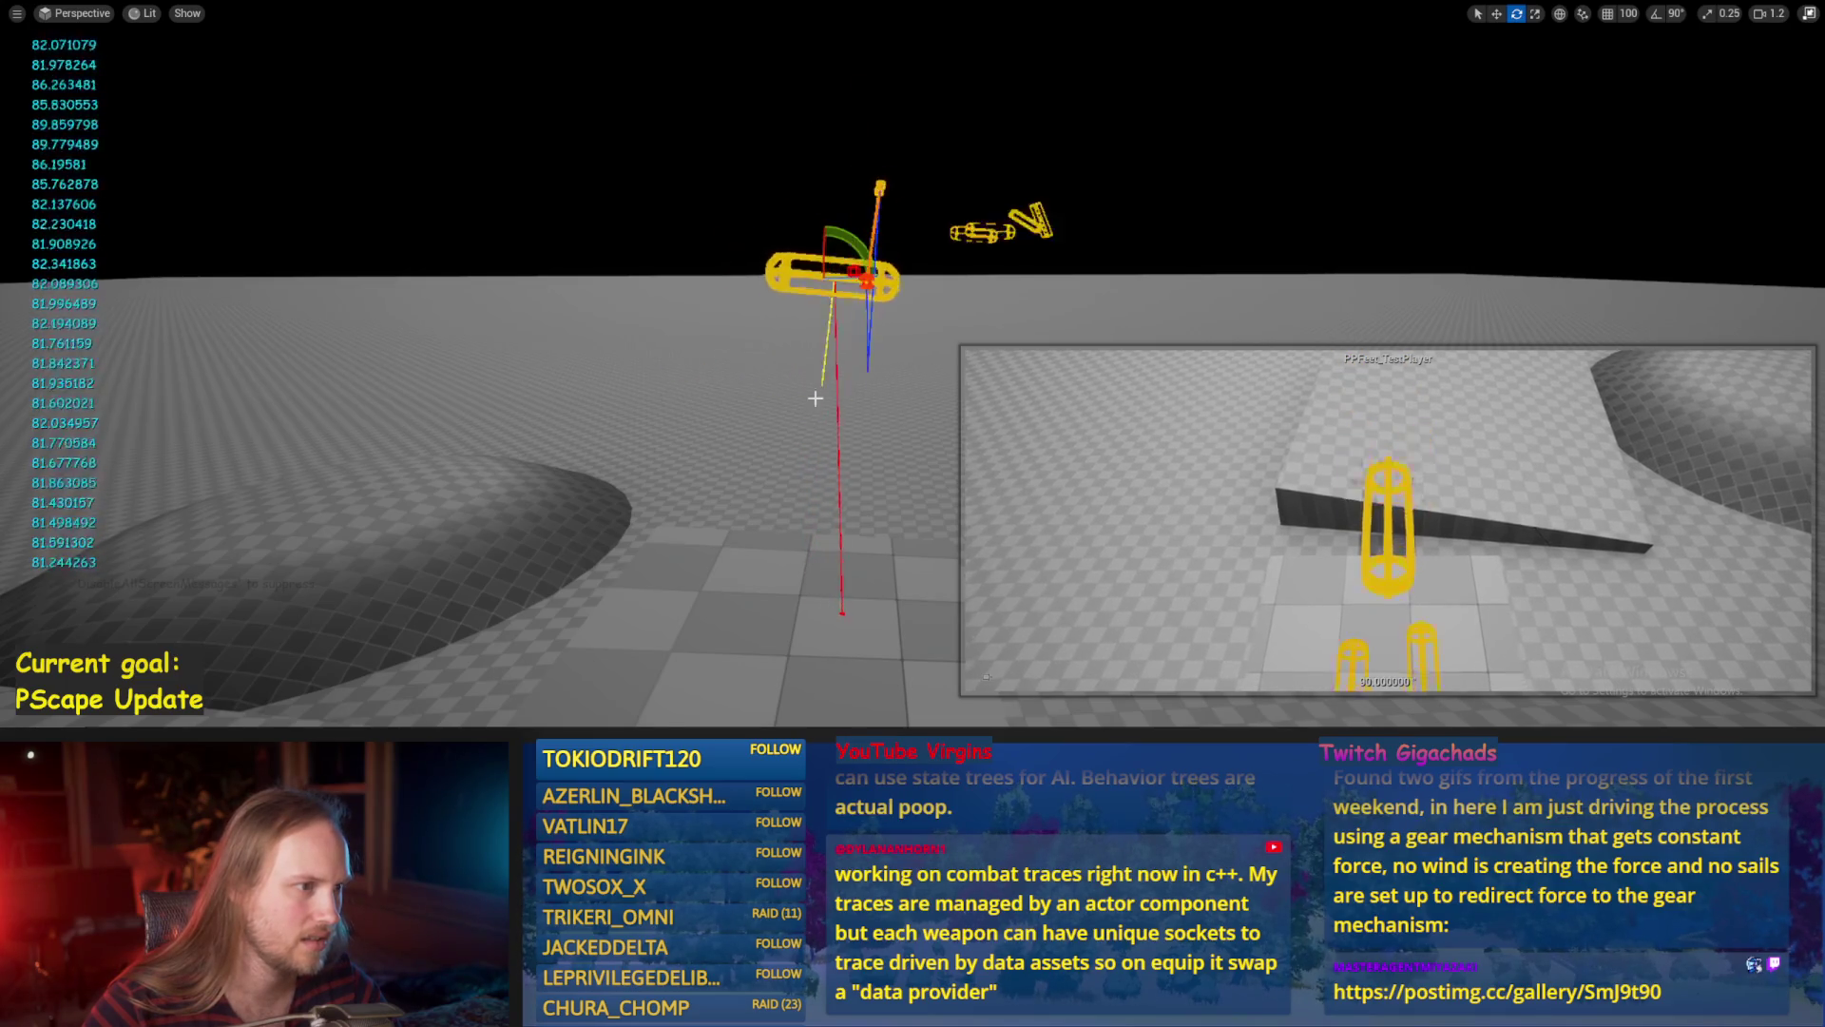
pyautogui.hotkey('alt', 'Tab')
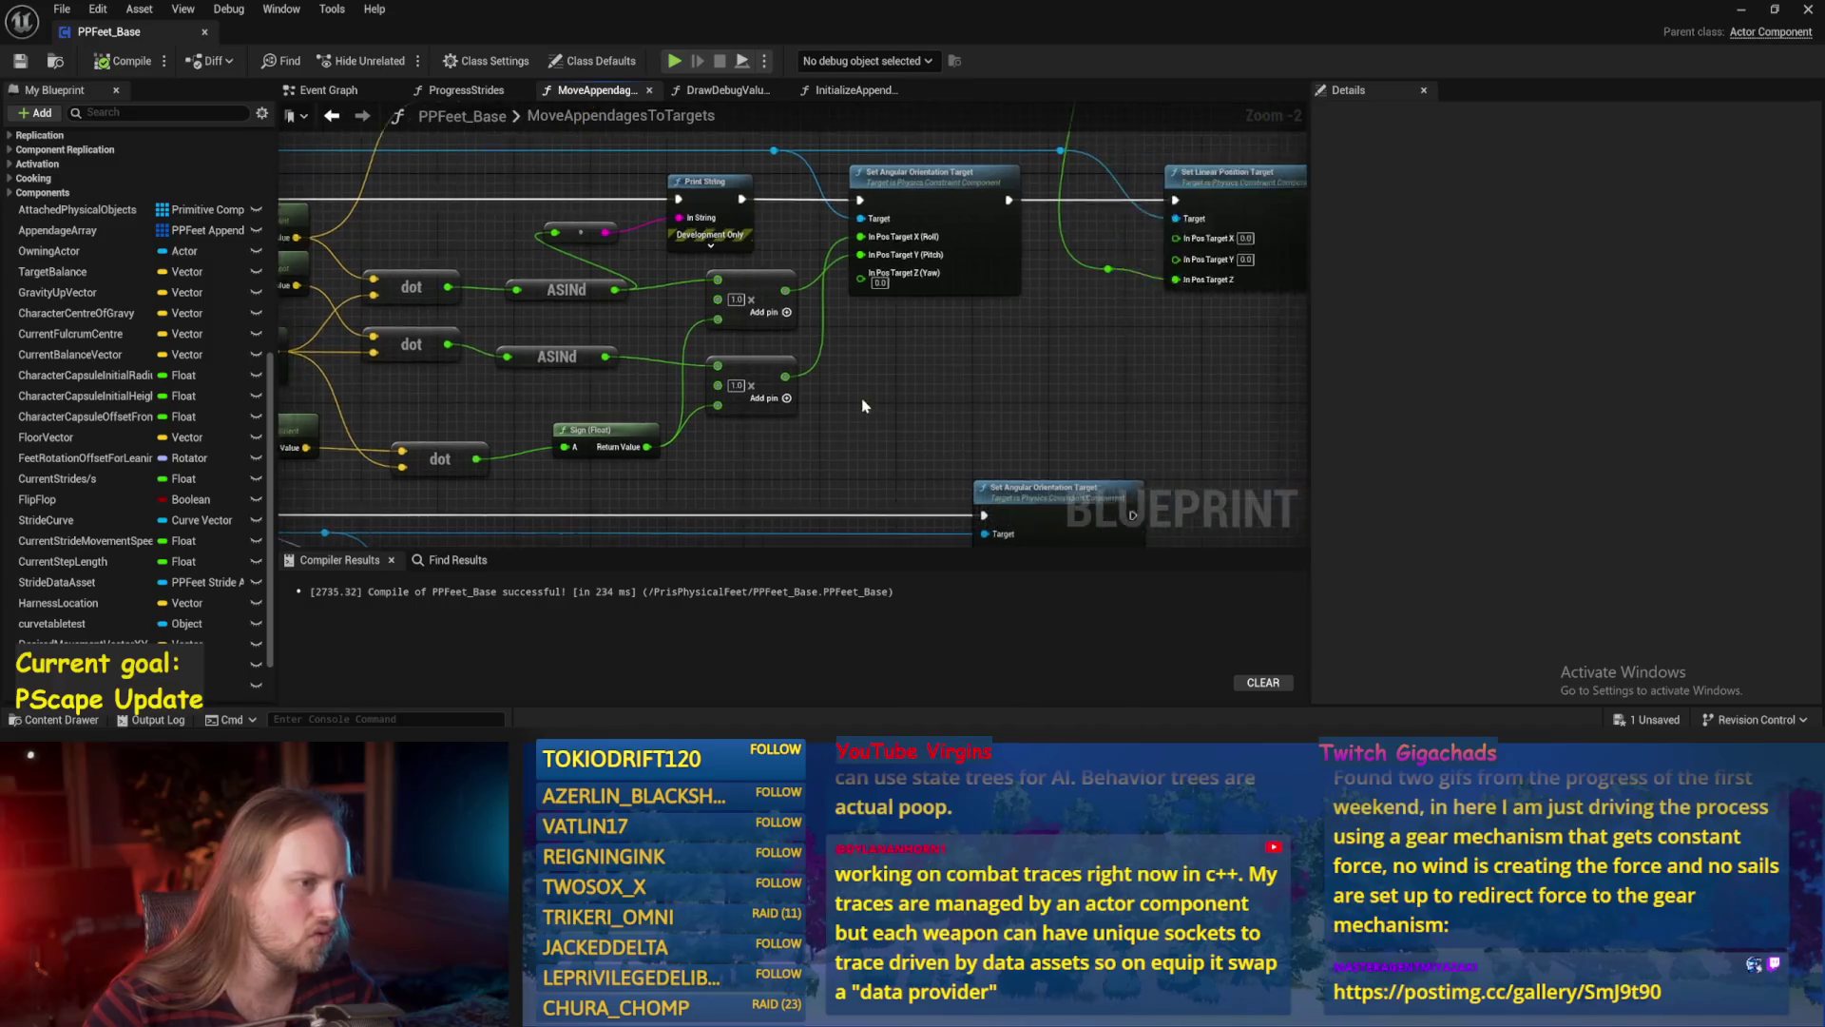
# Delete both existing multiply nodes from the graph.
pyautogui.scroll(-2, 869, 405)
pyautogui.scroll(2, 962, 348)
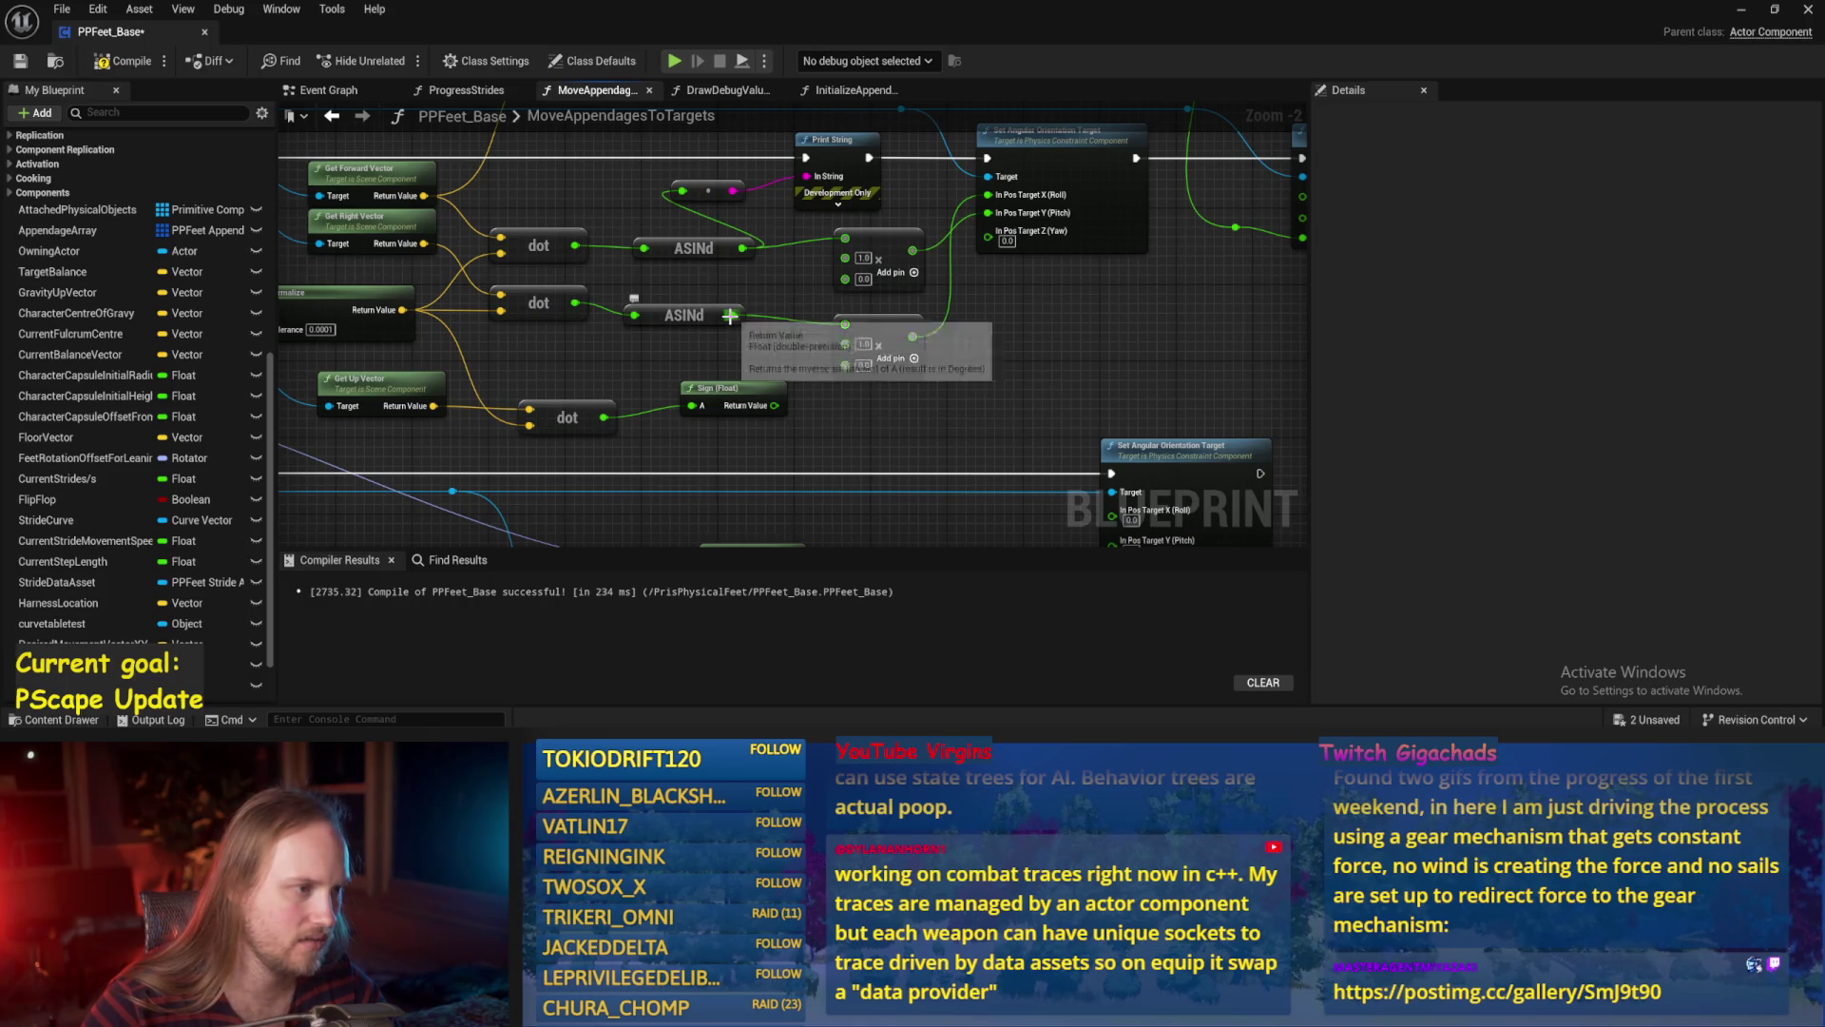
pyautogui.rightClick(747, 344)
pyautogui.moveTo(1001, 296); pyautogui.dragTo(1041, 333)
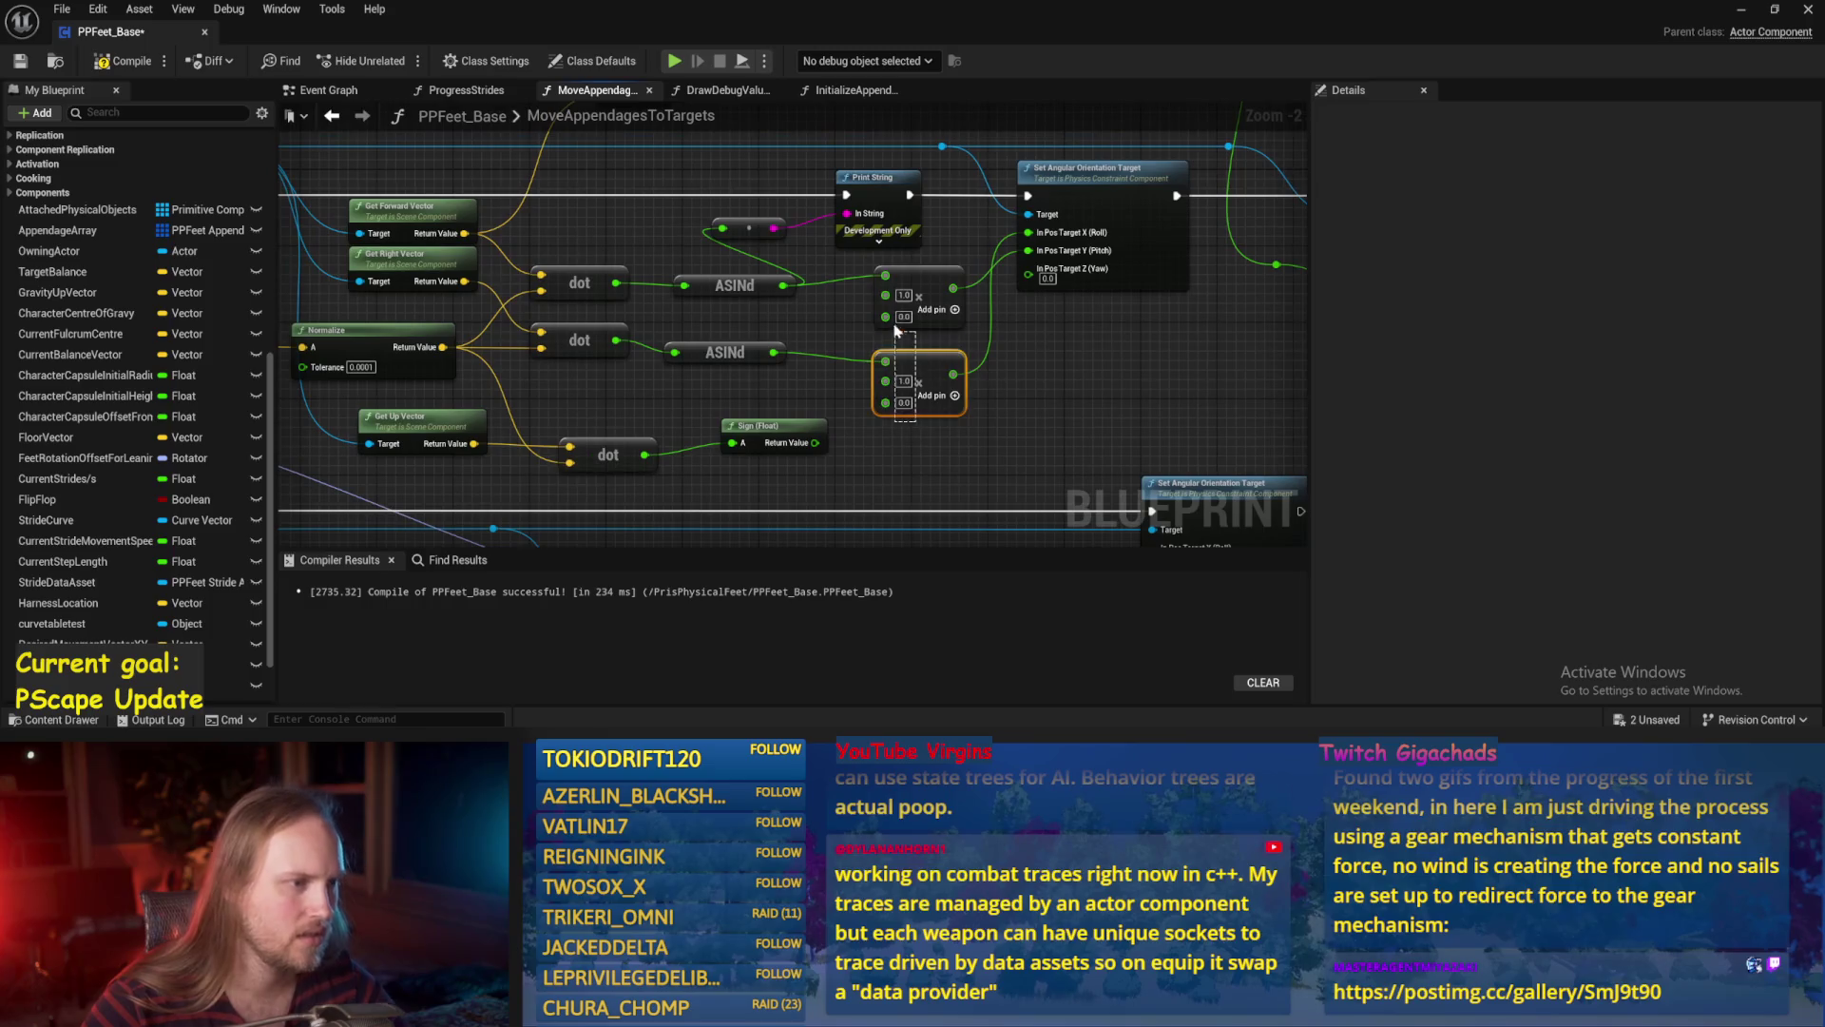
pyautogui.press('Delete')
# Add new multiply nodes after both ASINd results, wire them to the orientation target, and save.
pyautogui.moveTo(784, 286); pyautogui.dragTo(893, 297)
pyautogui.write('*')
pyautogui.press('Return')
pyautogui.moveTo(772, 353)
pyautogui.mouseDown()
pyautogui.moveTo(874, 358)
pyautogui.moveTo(876, 343)
pyautogui.mouseUp()
pyautogui.moveTo(905, 344); pyautogui.dragTo(891, 355)
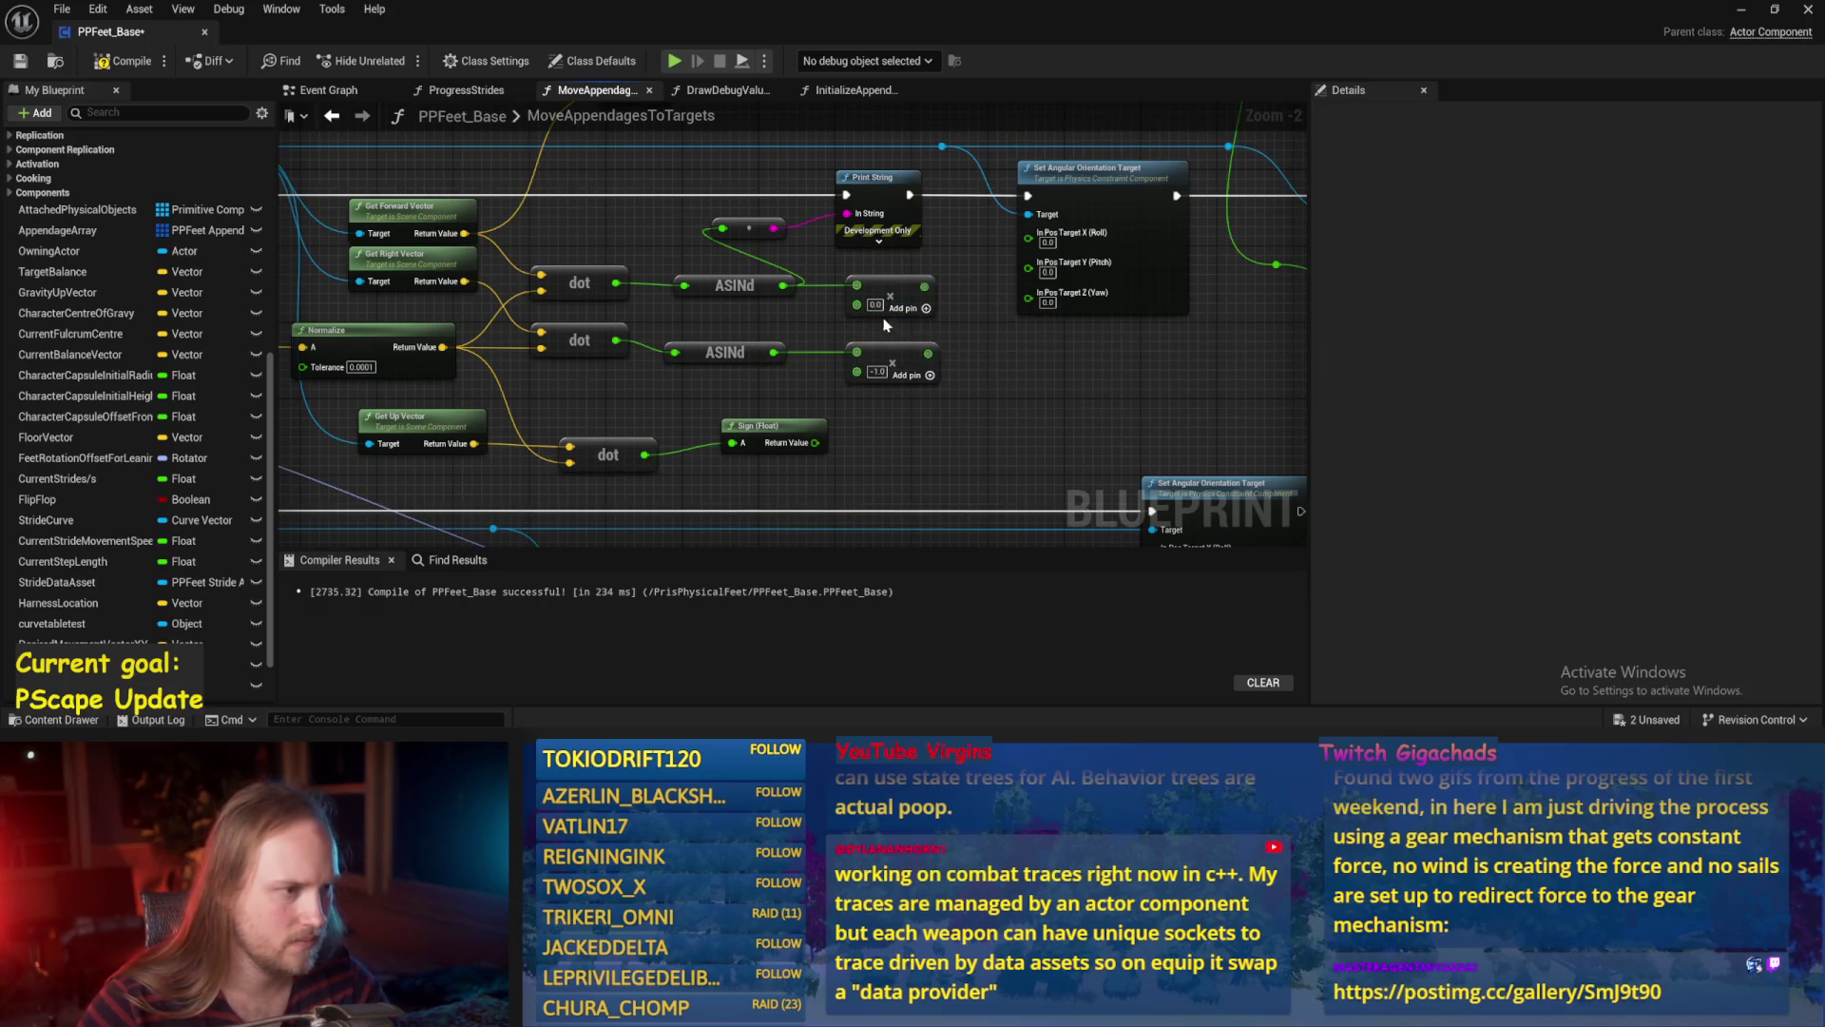
pyautogui.moveTo(927, 286); pyautogui.dragTo(1032, 273)
pyautogui.moveTo(929, 375)
pyautogui.mouseDown()
pyautogui.moveTo(979, 380)
pyautogui.moveTo(1027, 239)
pyautogui.mouseUp()
pyautogui.hotkey('ctrl', 's')
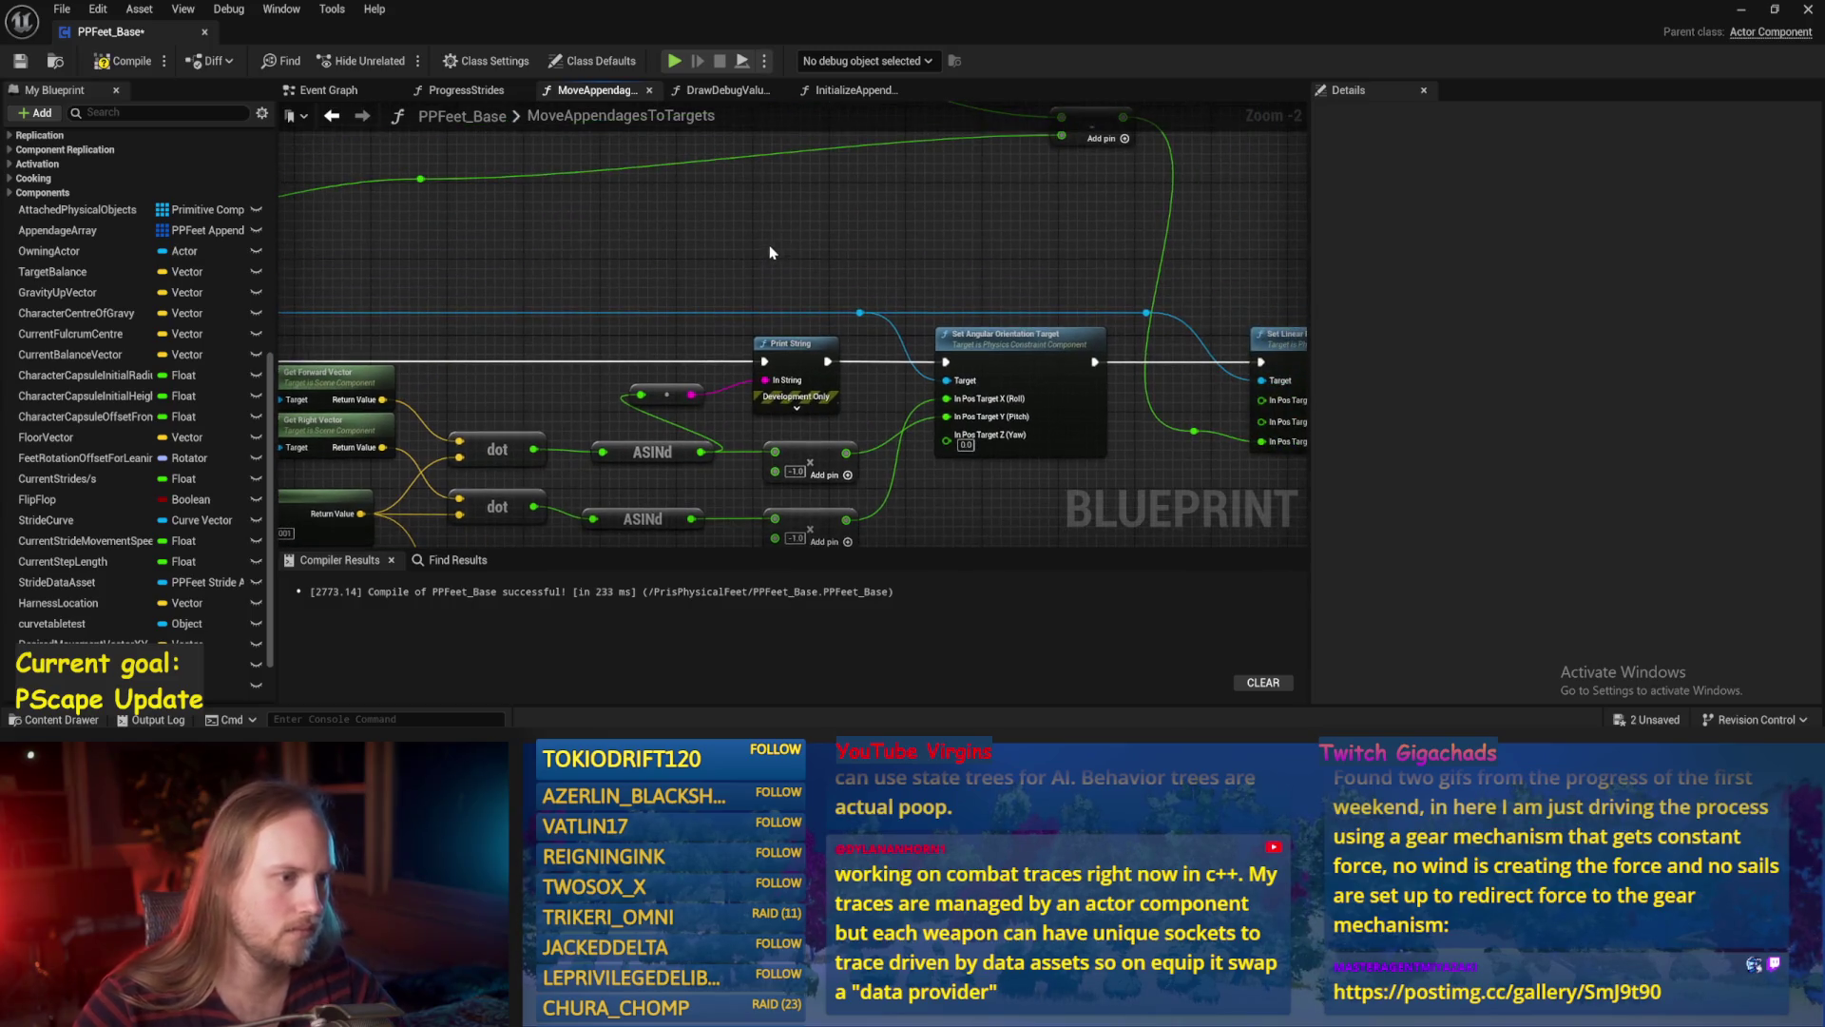
pyautogui.scroll(-2, 795, 241)
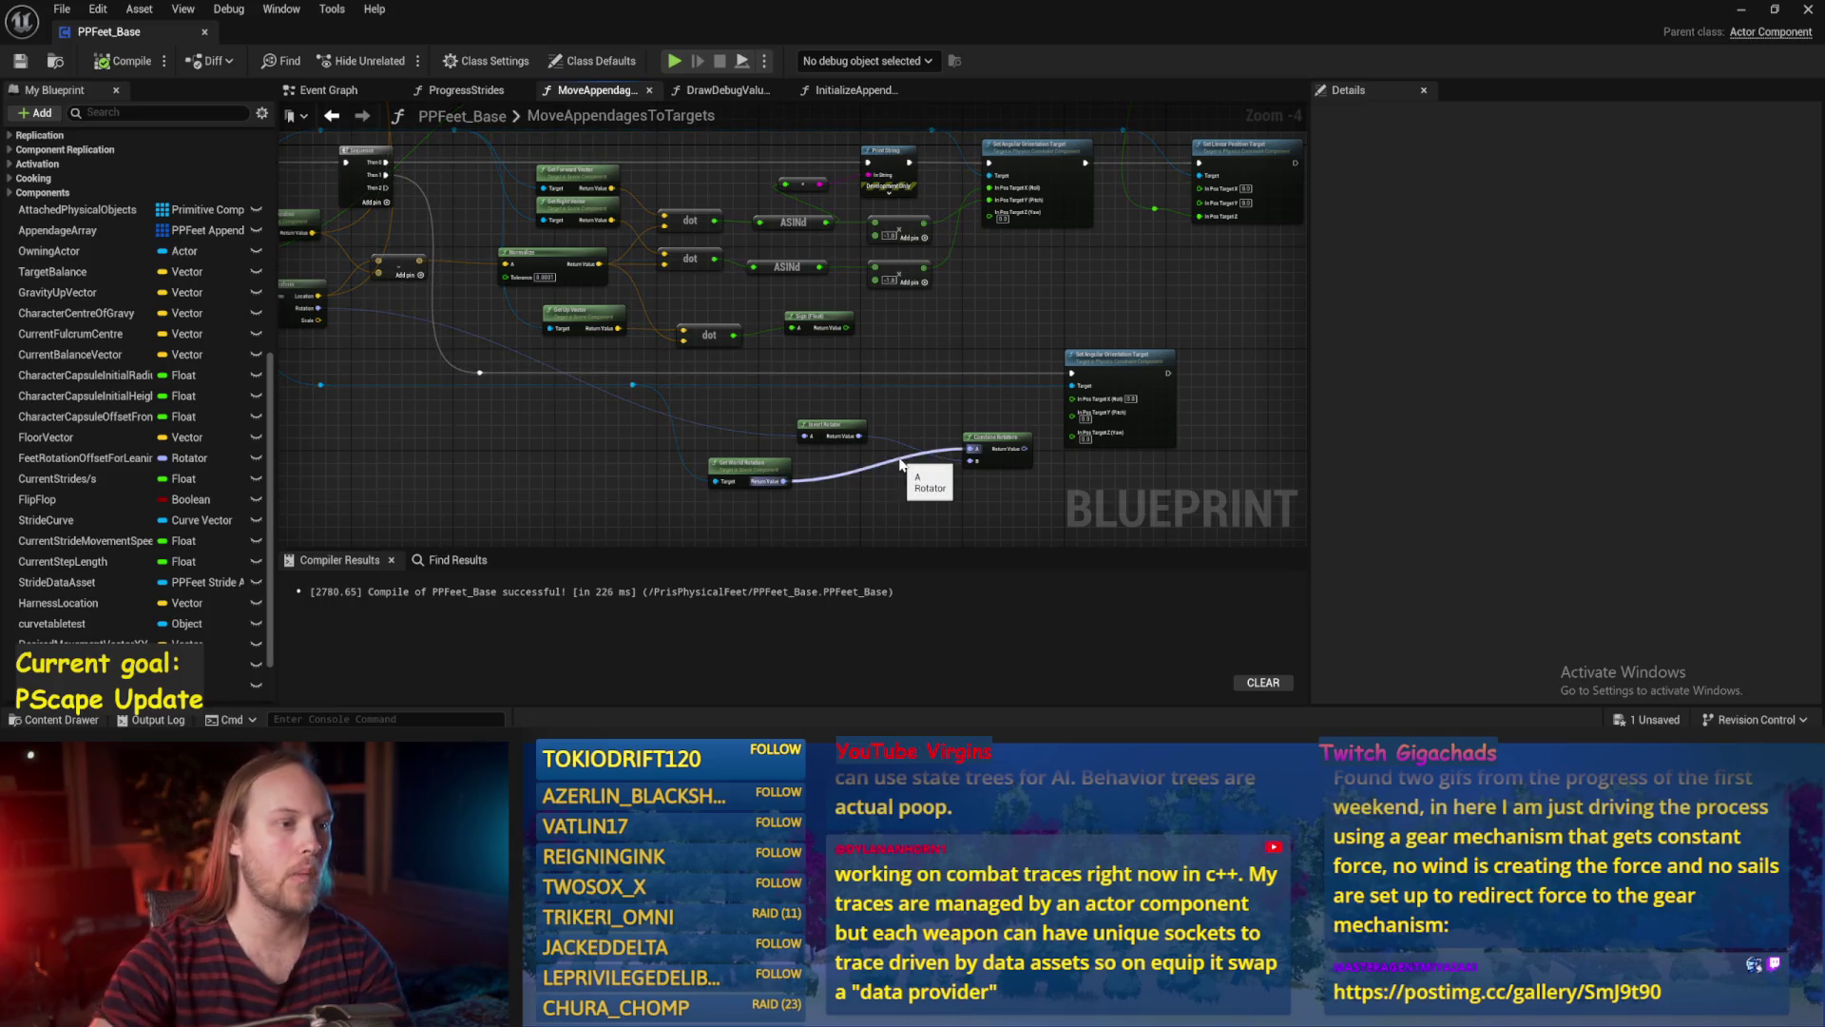
# Wire the two multiply results into Set Angular Orientation Target's Roll and Pitch inputs.
pyautogui.scroll(2, 936, 309)
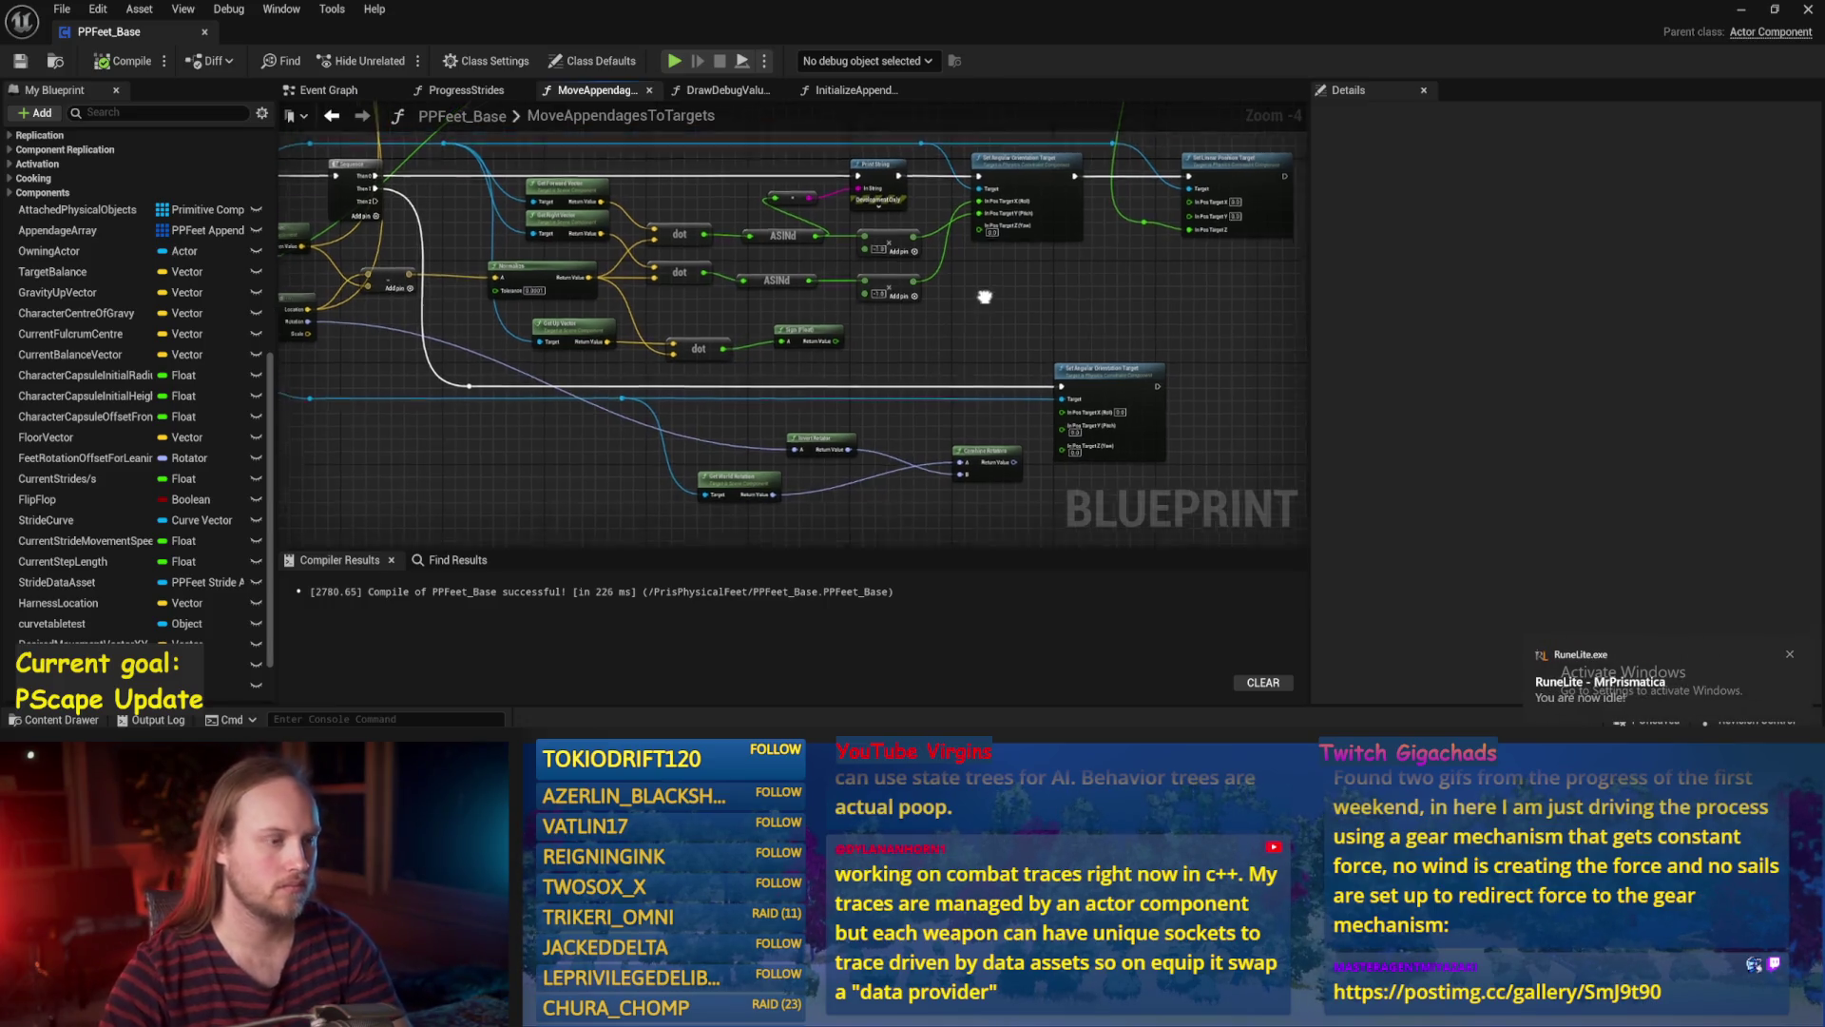
pyautogui.moveTo(664, 345)
pyautogui.mouseDown()
pyautogui.moveTo(675, 323)
pyautogui.moveTo(1007, 345)
pyautogui.moveTo(912, 351)
pyautogui.mouseUp()
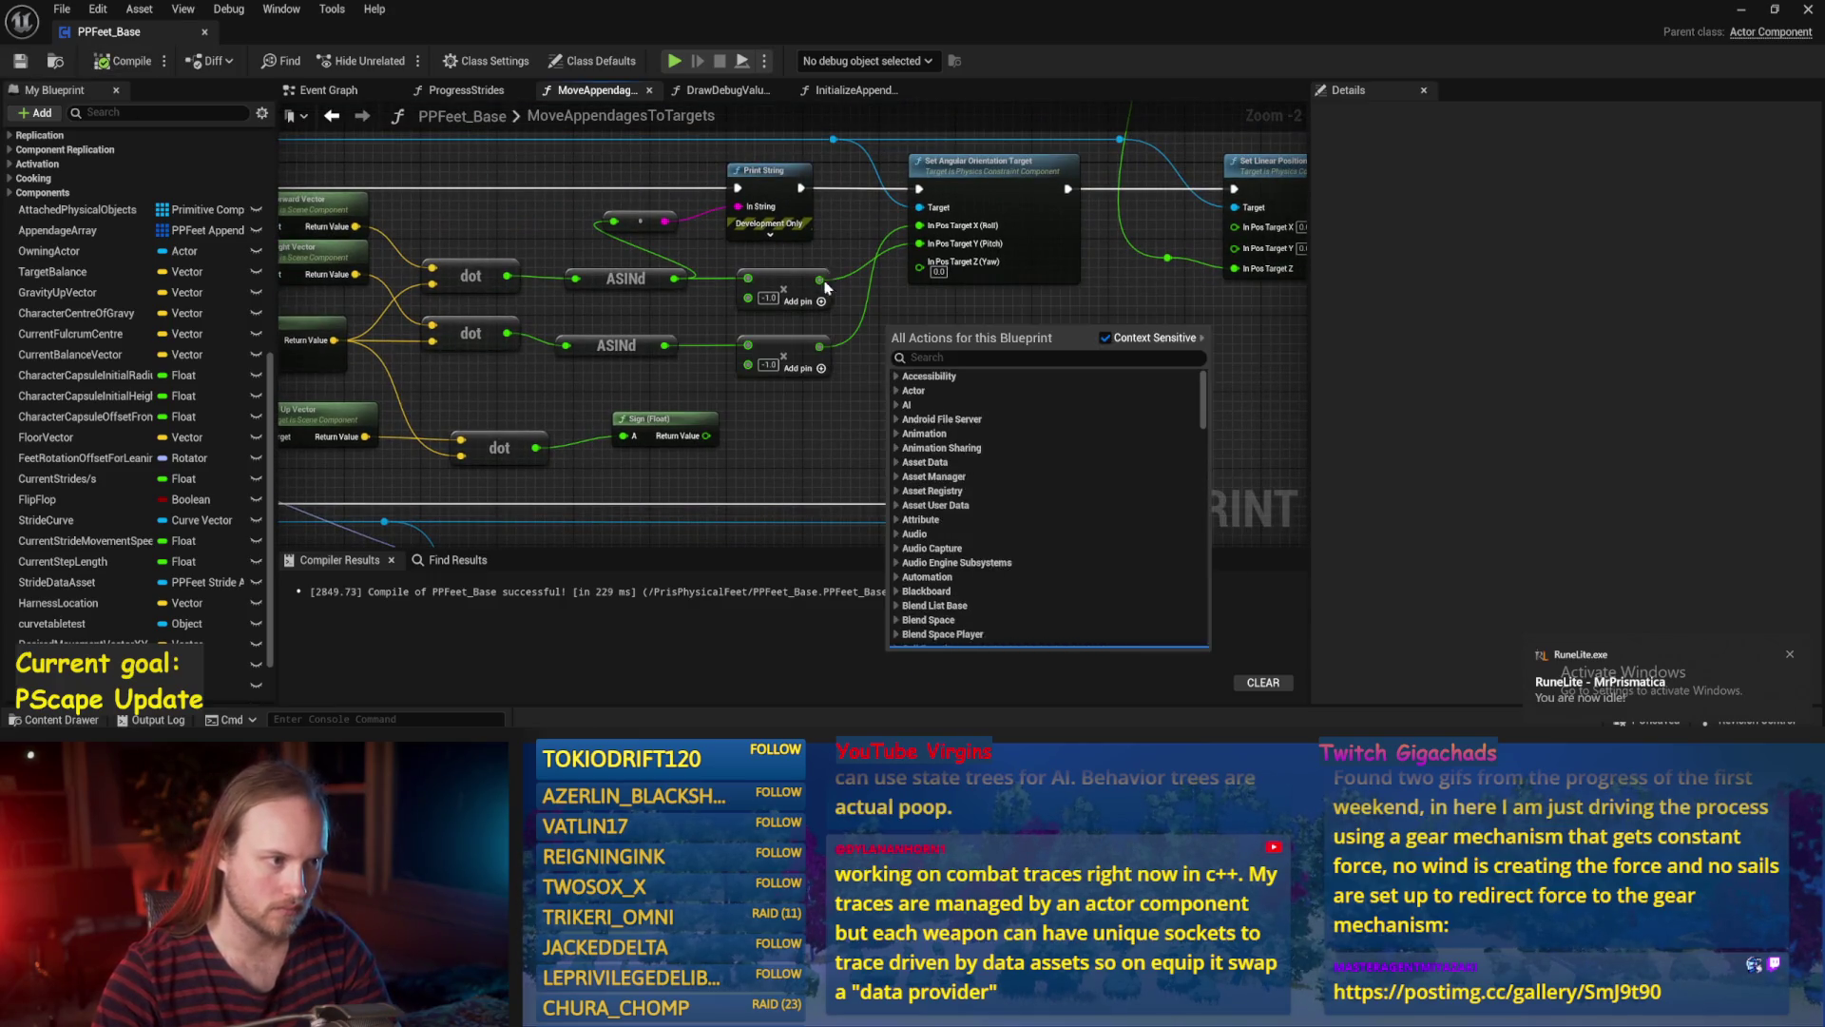
pyautogui.moveTo(825, 287); pyautogui.dragTo(843, 324)
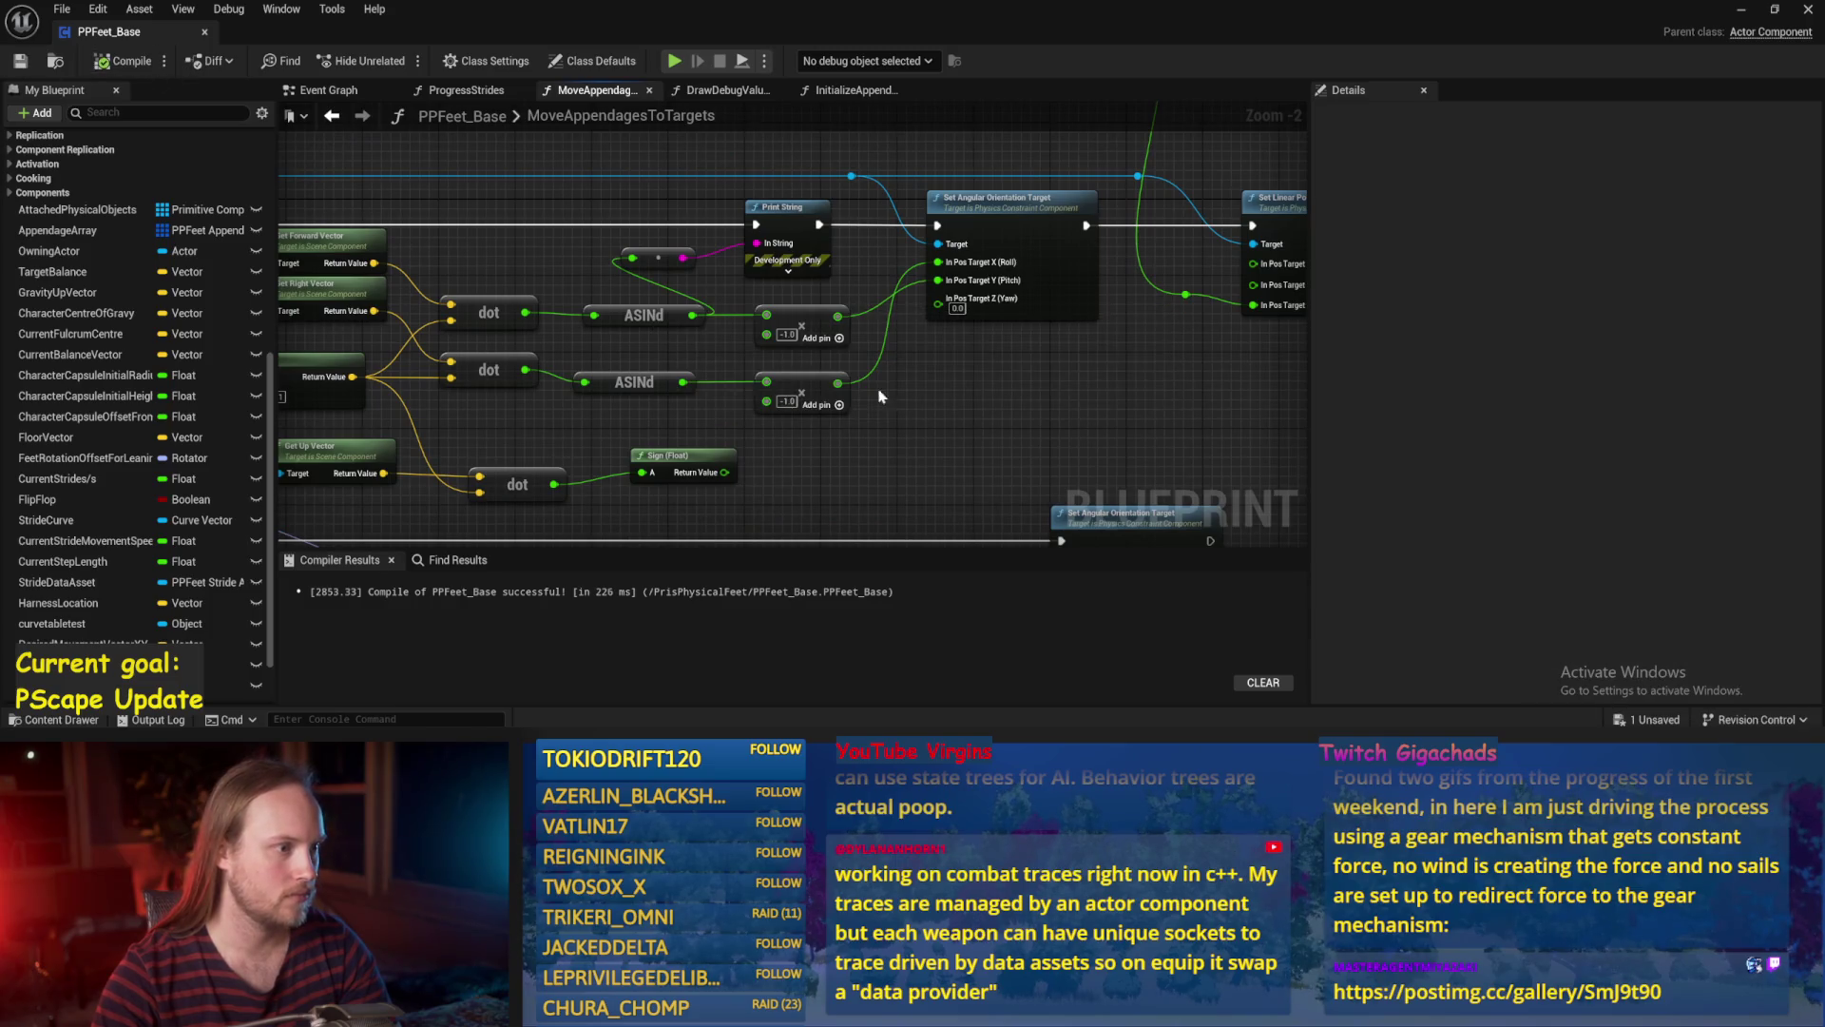
pyautogui.moveTo(768, 321); pyautogui.dragTo(681, 275)
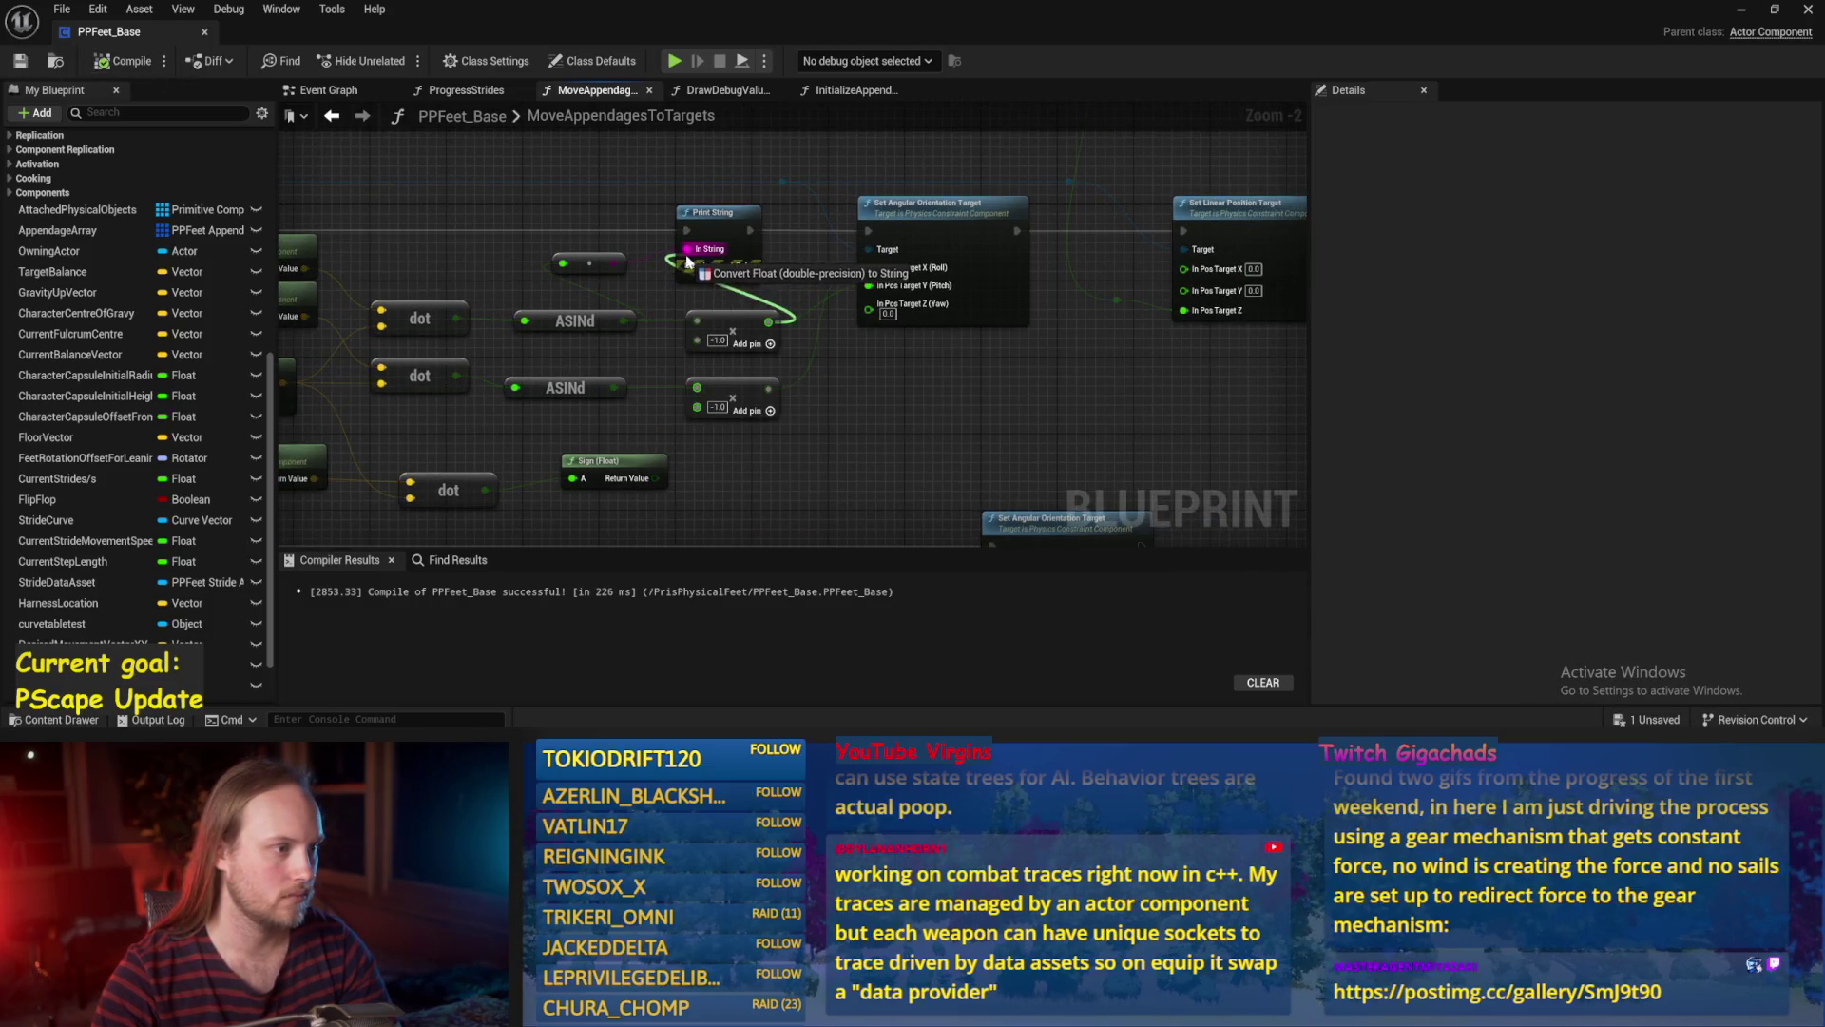
pyautogui.moveTo(1068, 428); pyautogui.dragTo(868, 267)
pyautogui.moveTo(865, 371)
pyautogui.mouseDown()
pyautogui.moveTo(927, 340)
pyautogui.moveTo(932, 253)
pyautogui.mouseUp()
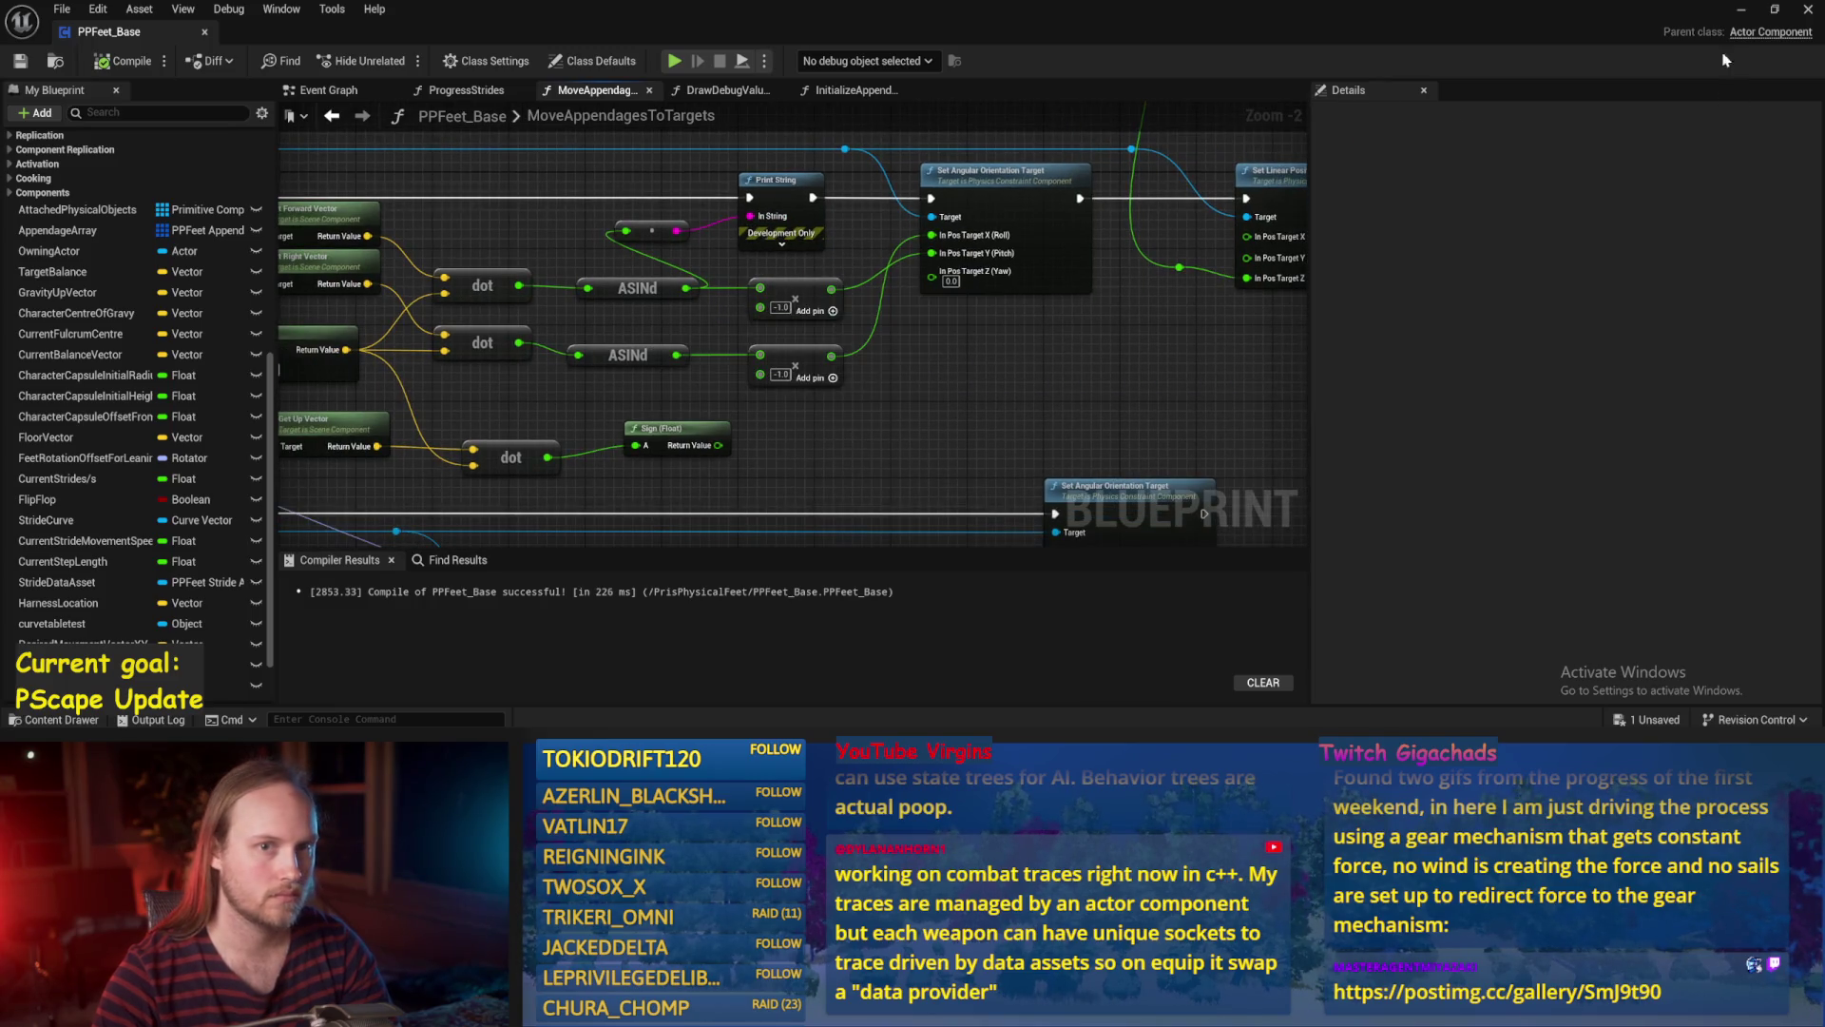
pyautogui.click(1741, 10)
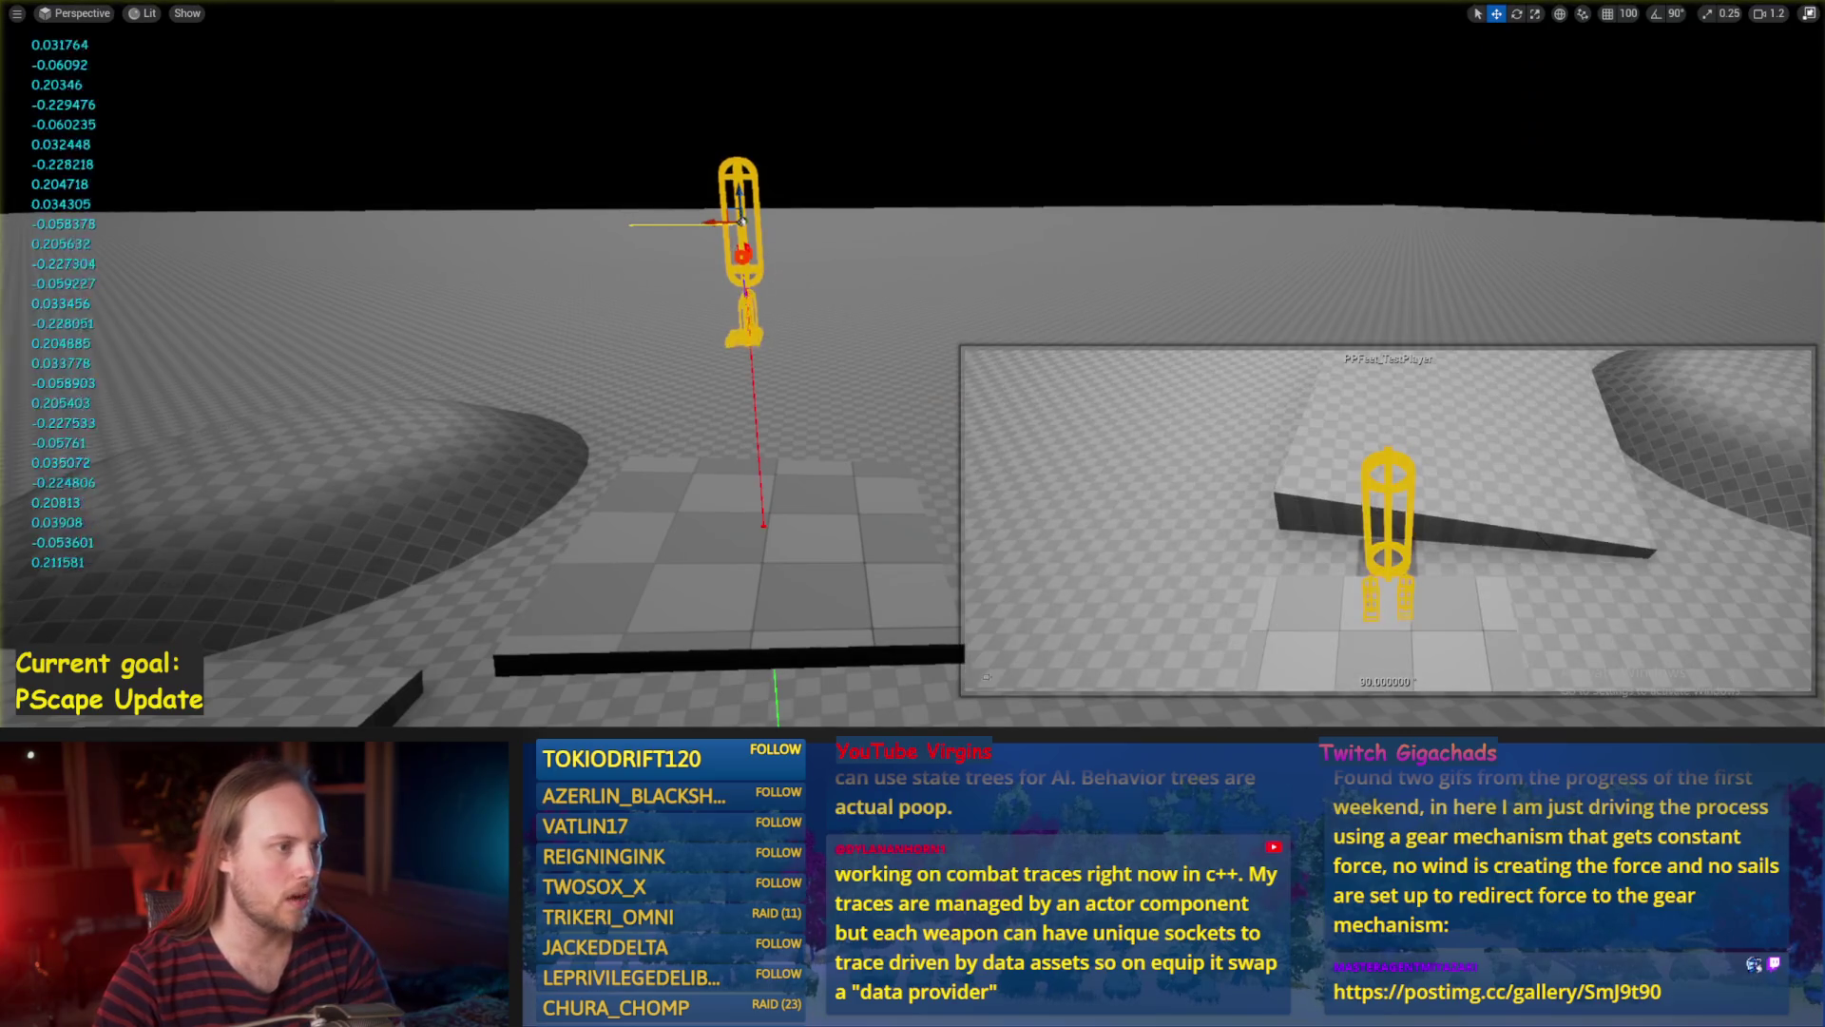
pyautogui.rightClick(743, 220)
pyautogui.click(786, 299)
pyautogui.press('e')
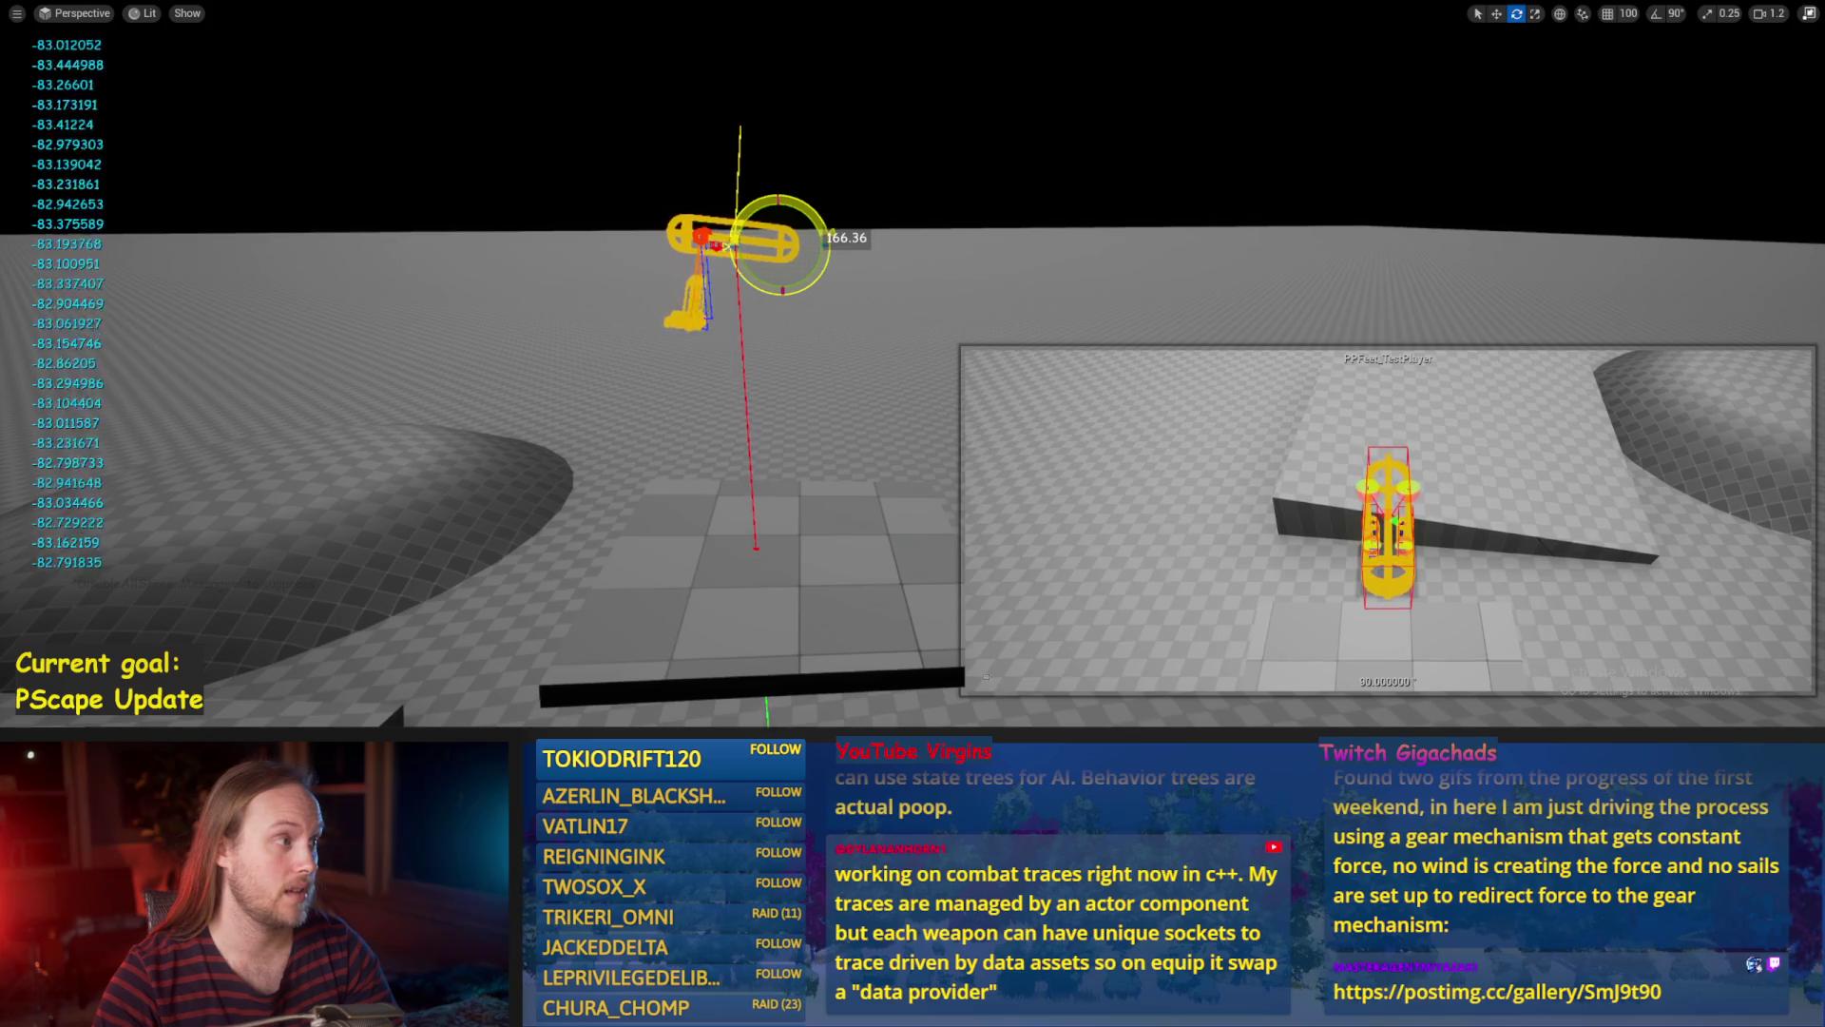
pyautogui.moveTo(827, 238)
pyautogui.mouseDown()
pyautogui.moveTo(829, 276)
pyautogui.moveTo(784, 317)
pyautogui.moveTo(801, 313)
pyautogui.mouseUp()
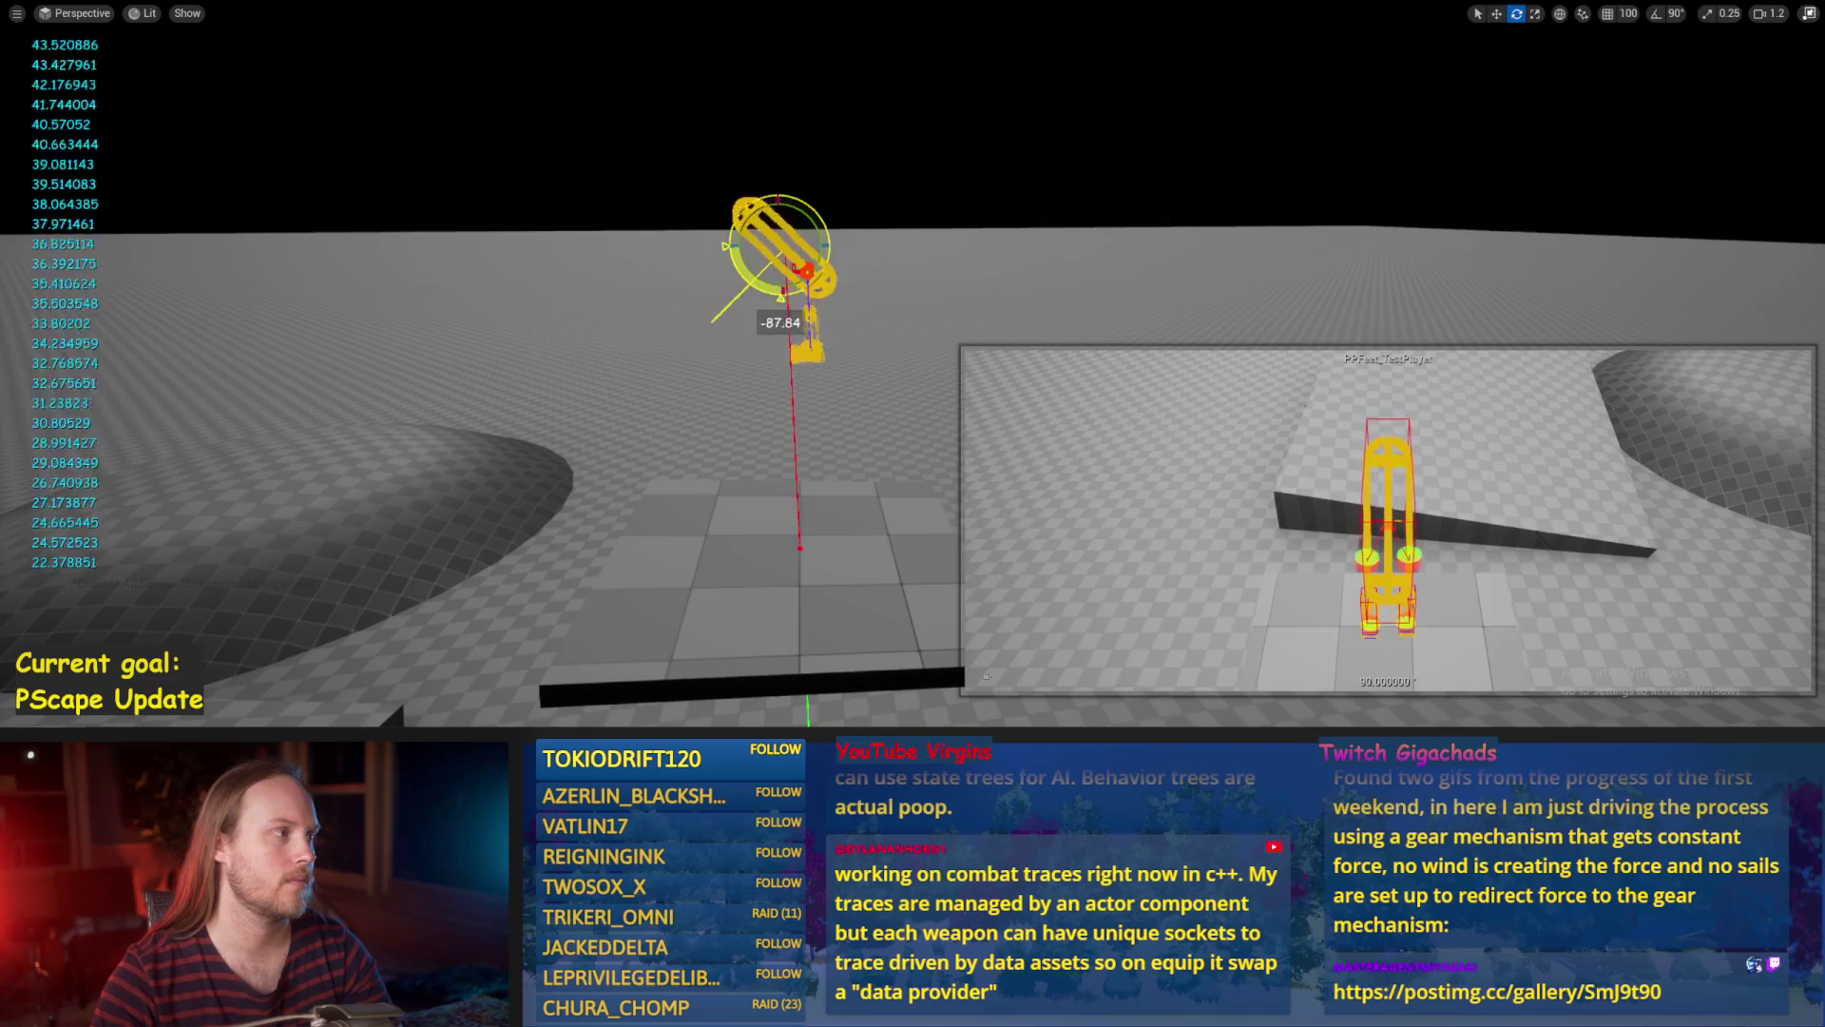
pyautogui.moveTo(781, 182); pyautogui.dragTo(827, 202)
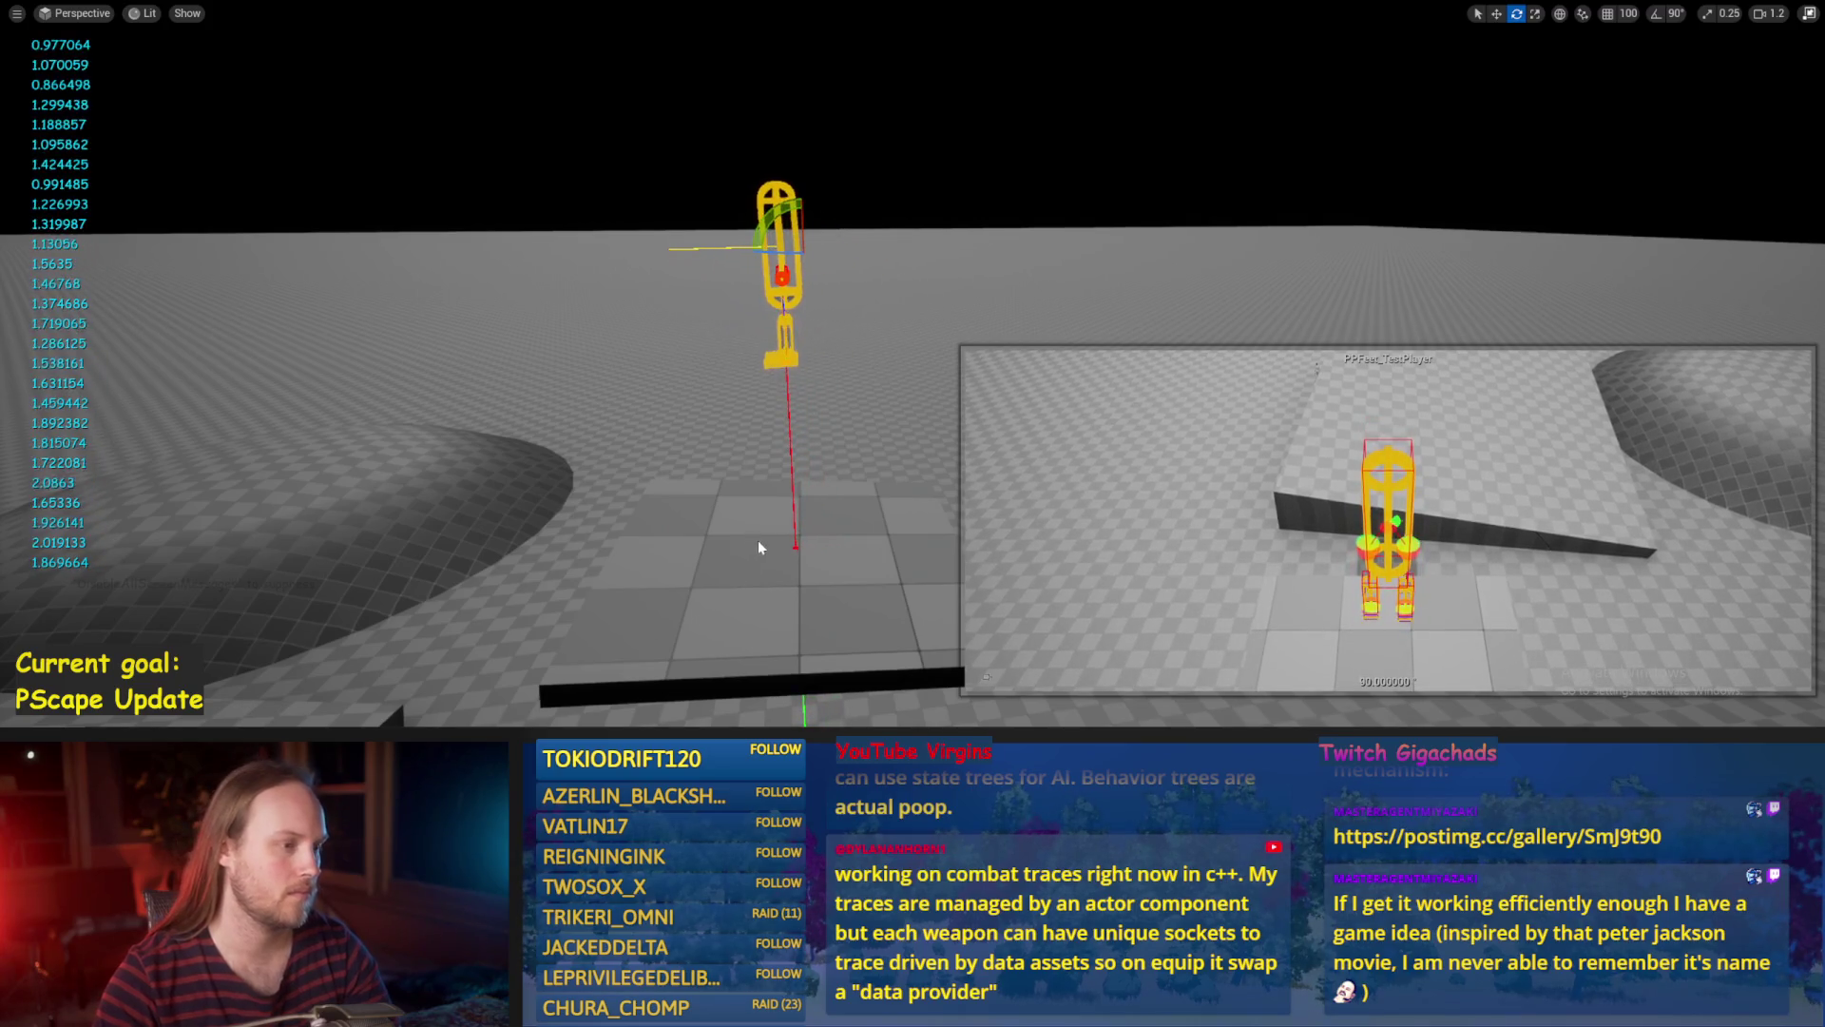
pyautogui.press('w')
pyautogui.press('Escape')
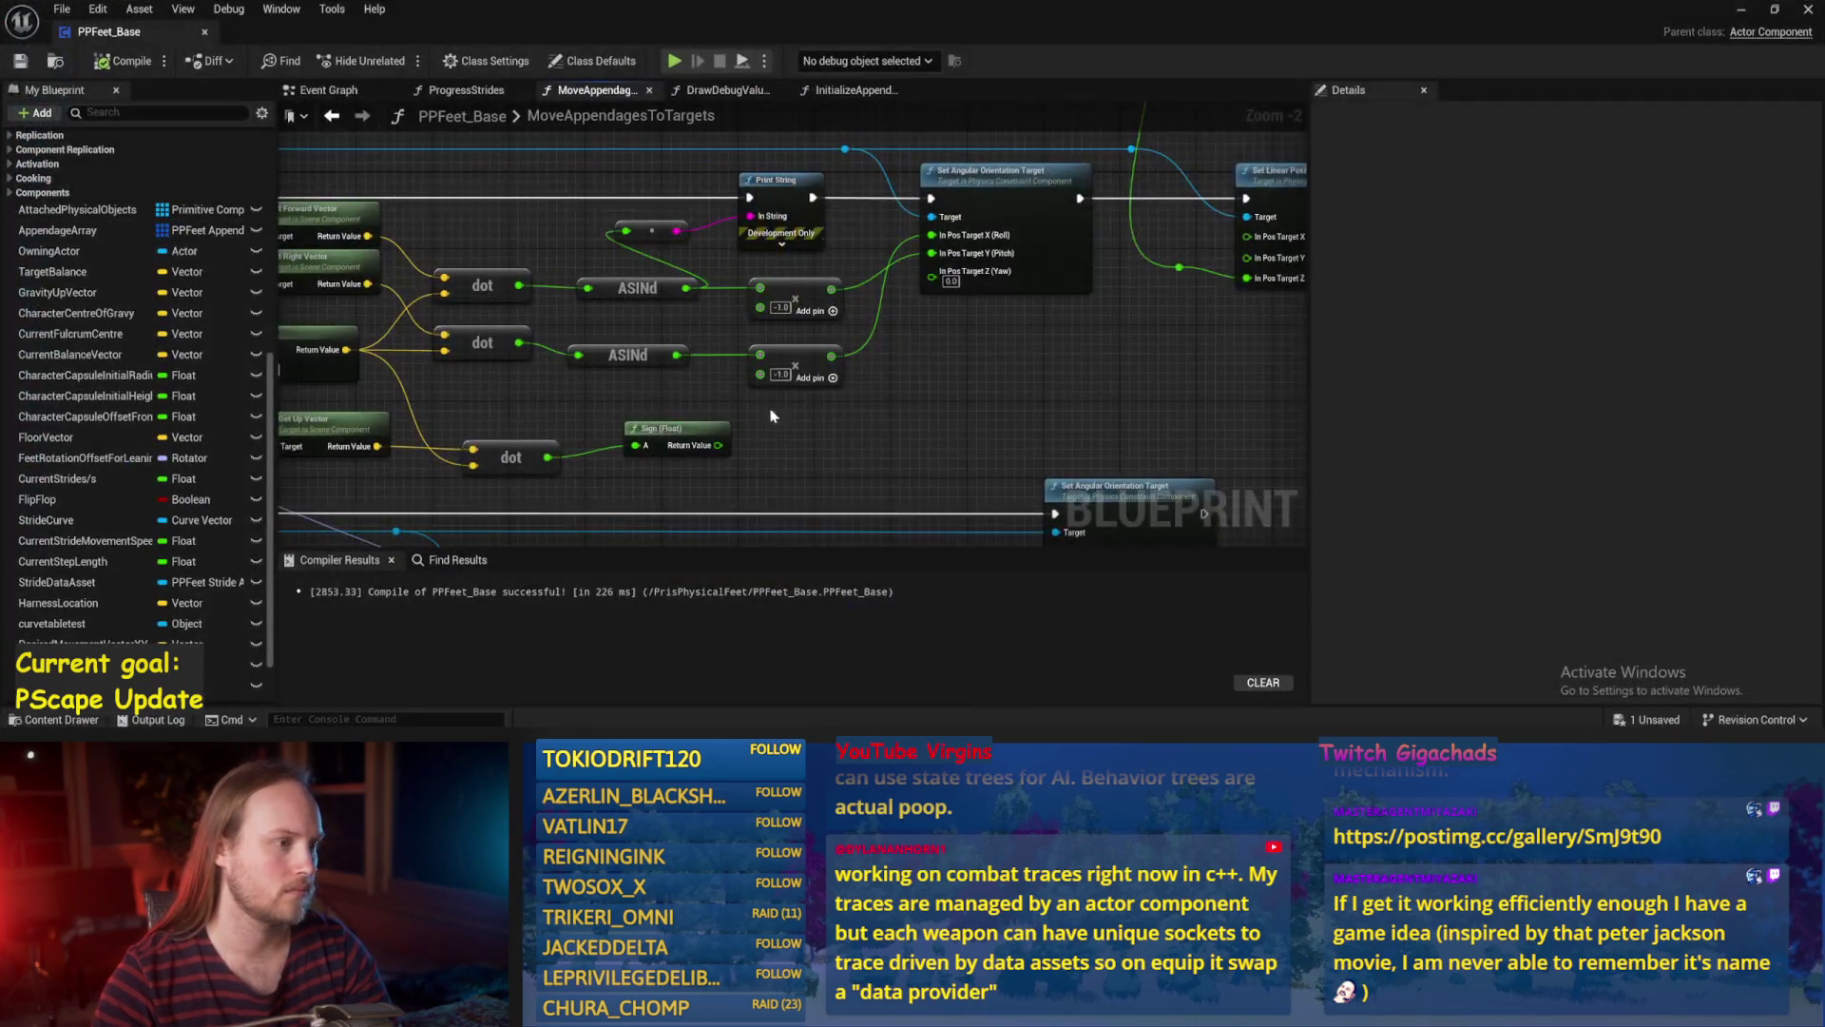
# Add a Sign (Float) node via graph search beside the ASINd chains.
pyautogui.moveTo(705, 234); pyautogui.dragTo(718, 274)
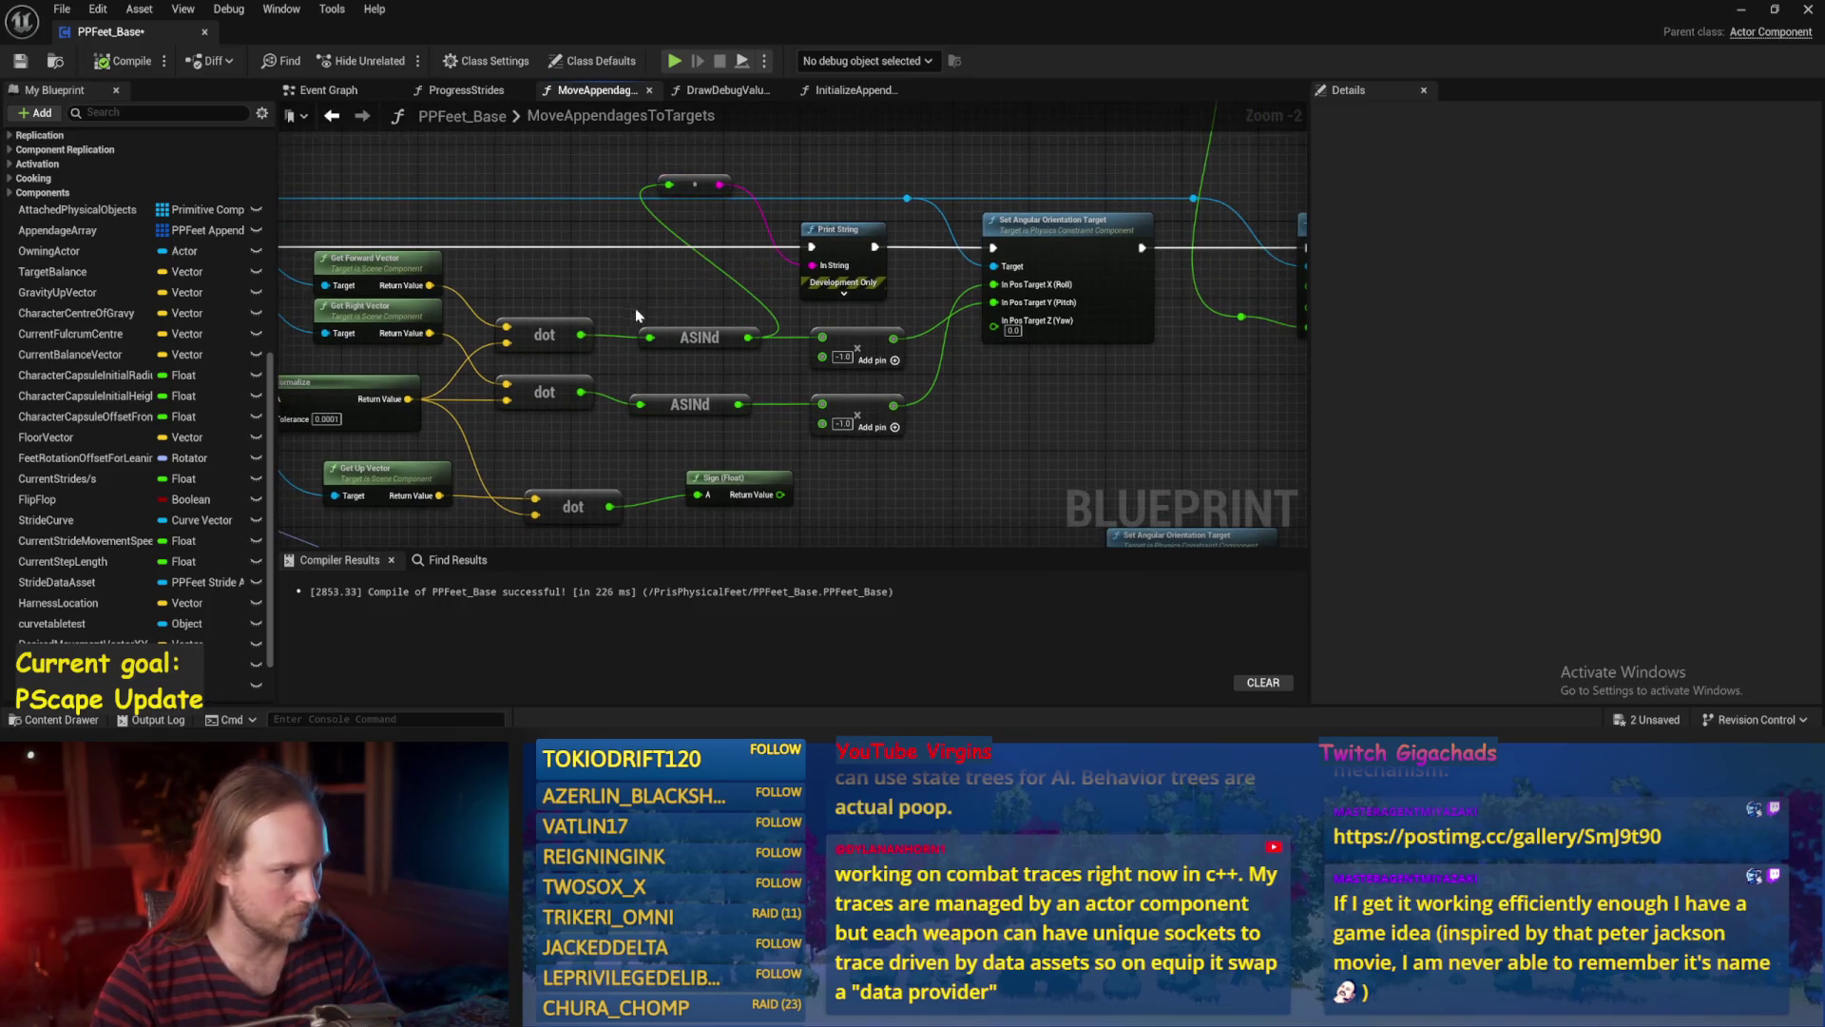
pyautogui.scroll(1, 643, 313)
pyautogui.rightClick(662, 283)
pyautogui.write('sign')
pyautogui.press('Return')
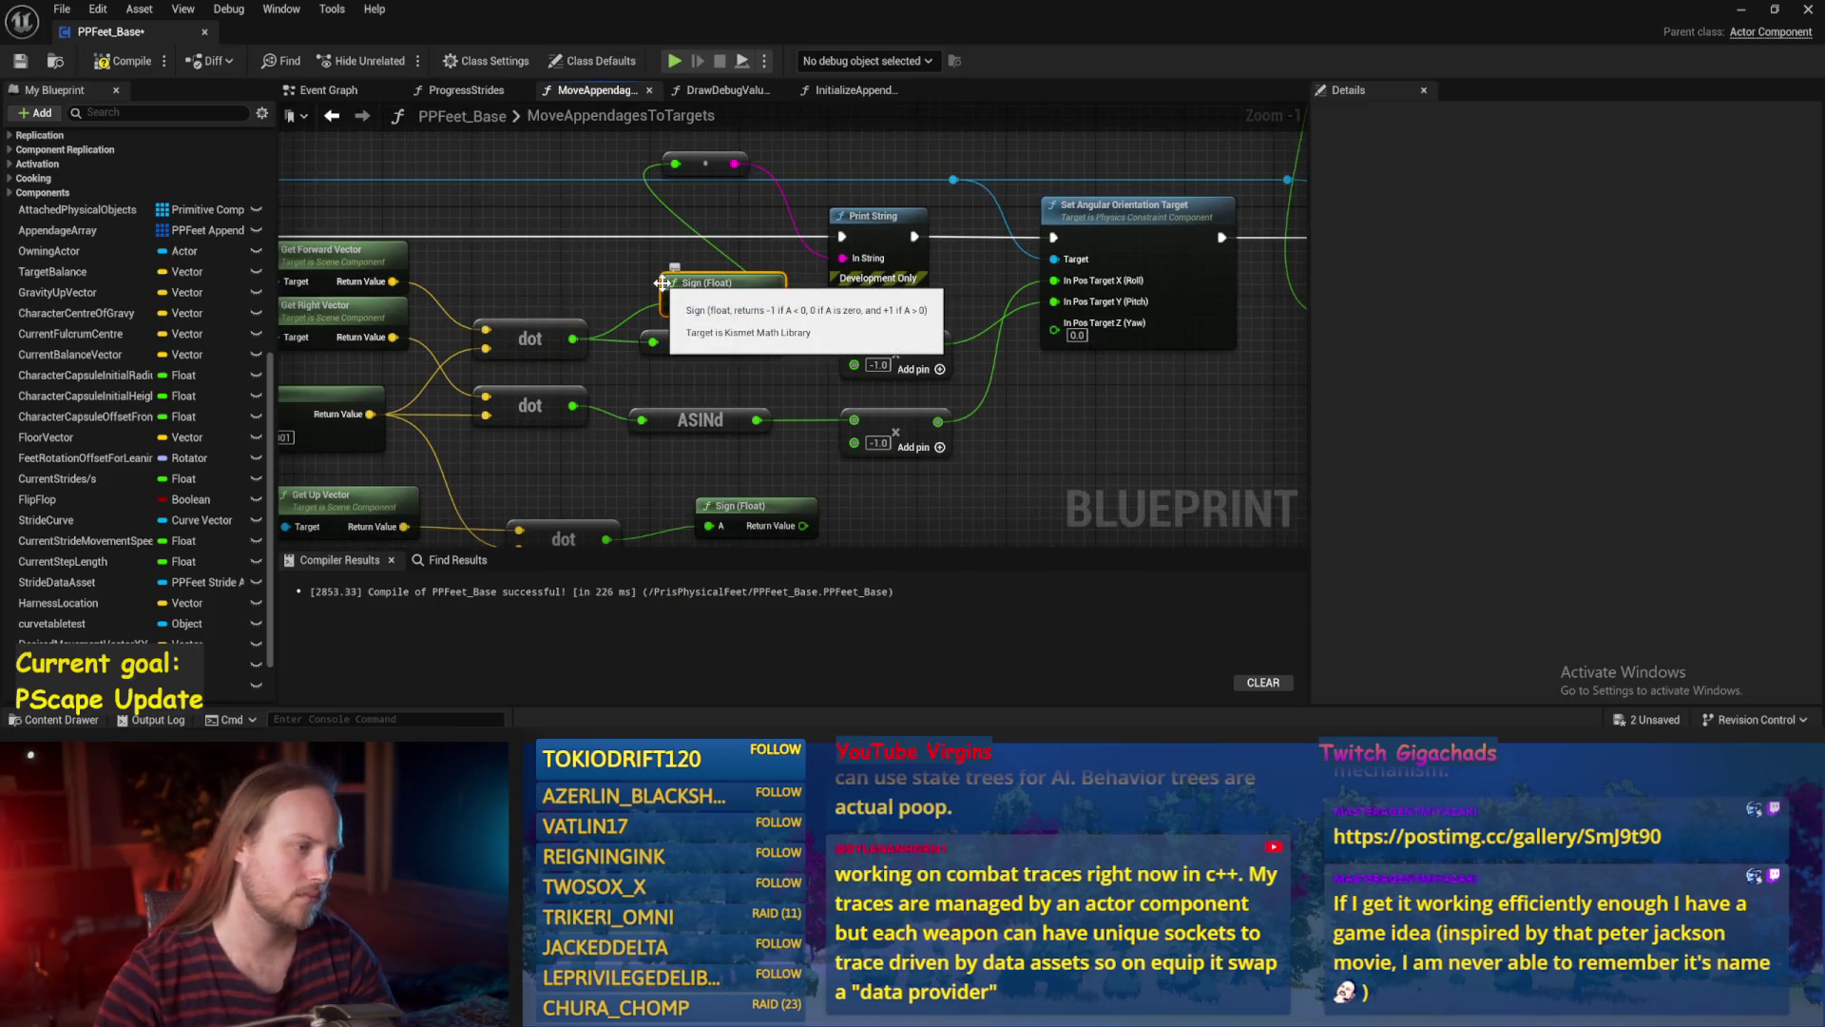
pyautogui.moveTo(610, 274); pyautogui.dragTo(670, 271)
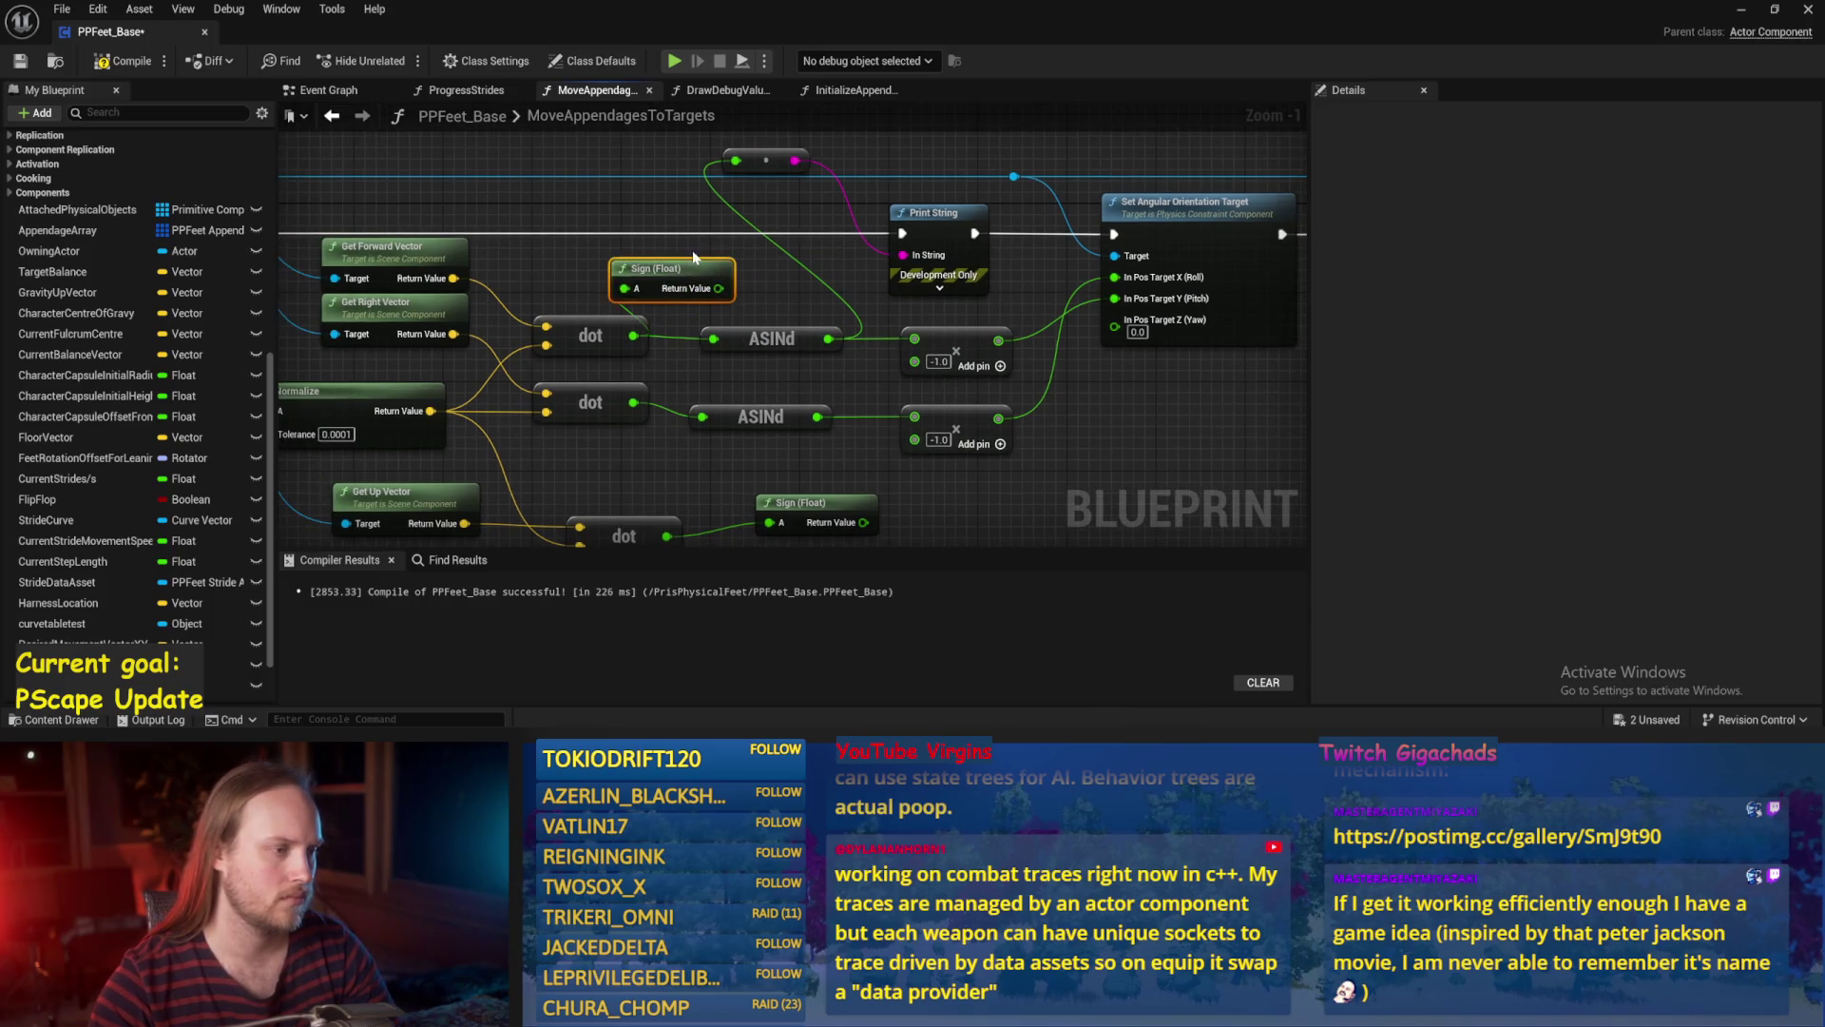
pyautogui.moveTo(834, 350); pyautogui.dragTo(814, 302)
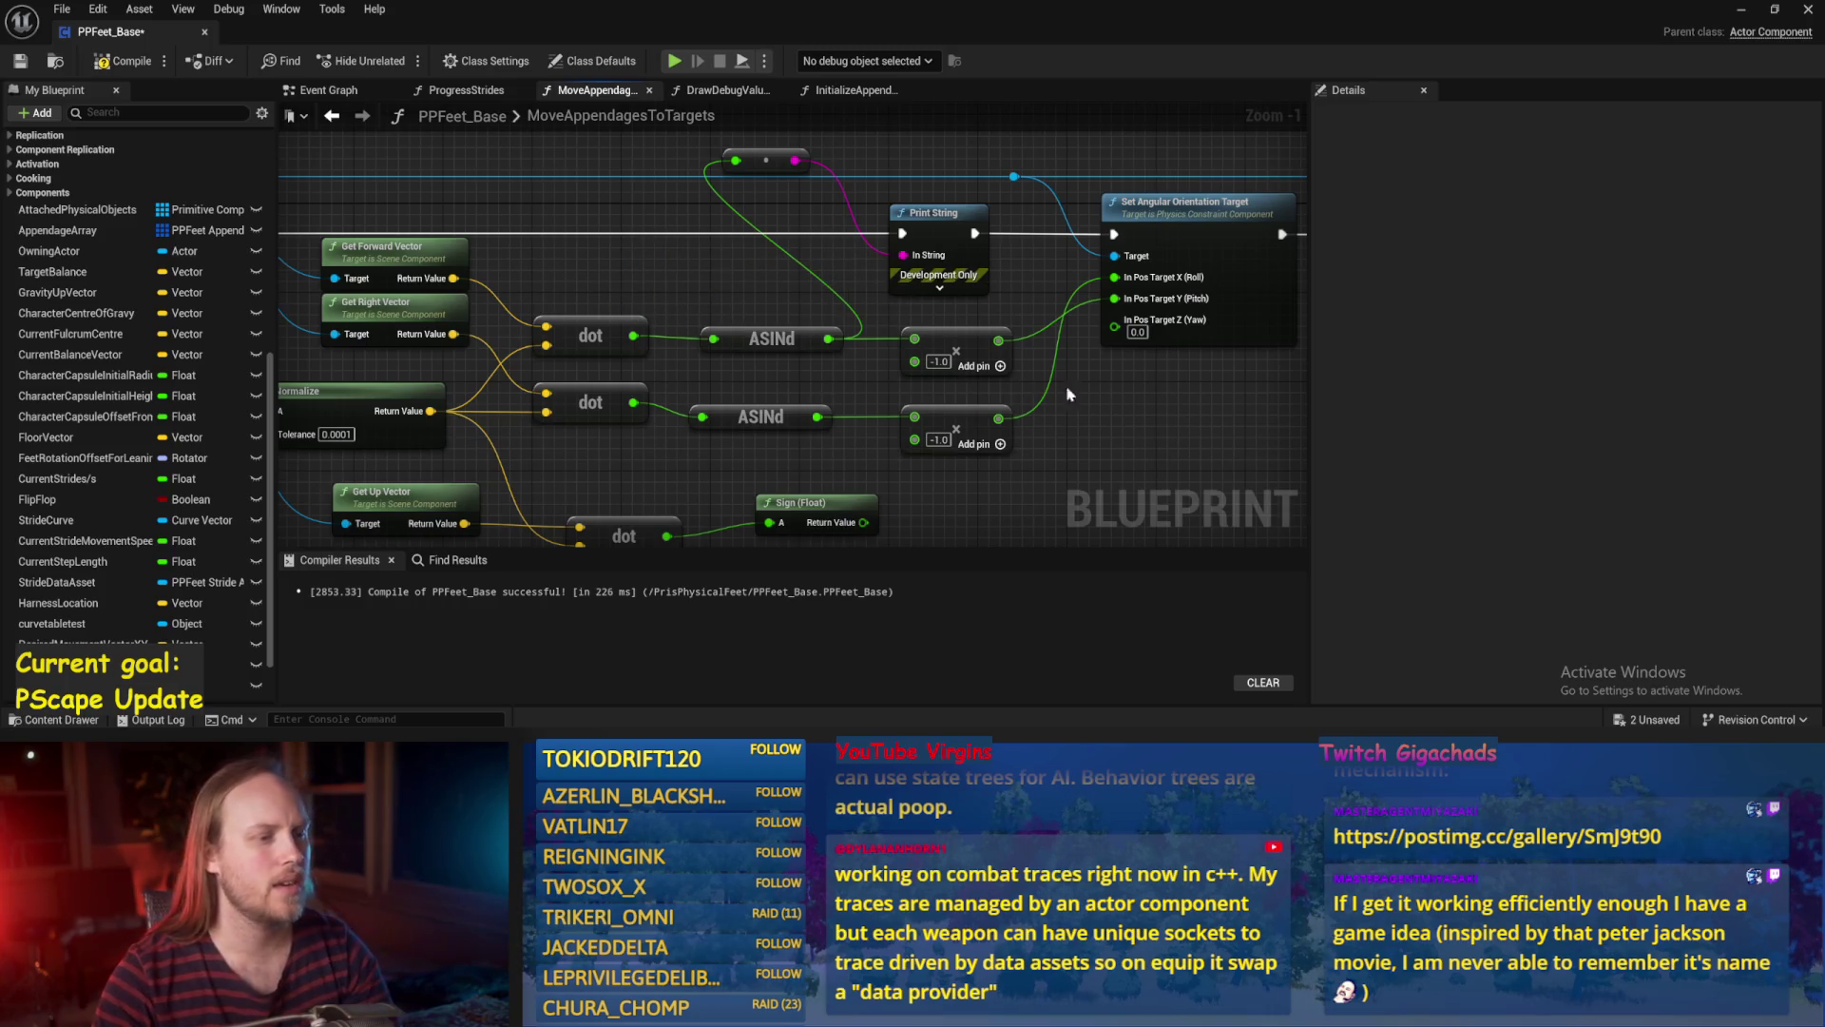
pyautogui.scroll(-1, 846, 390)
pyautogui.moveTo(965, 390); pyautogui.dragTo(805, 383)
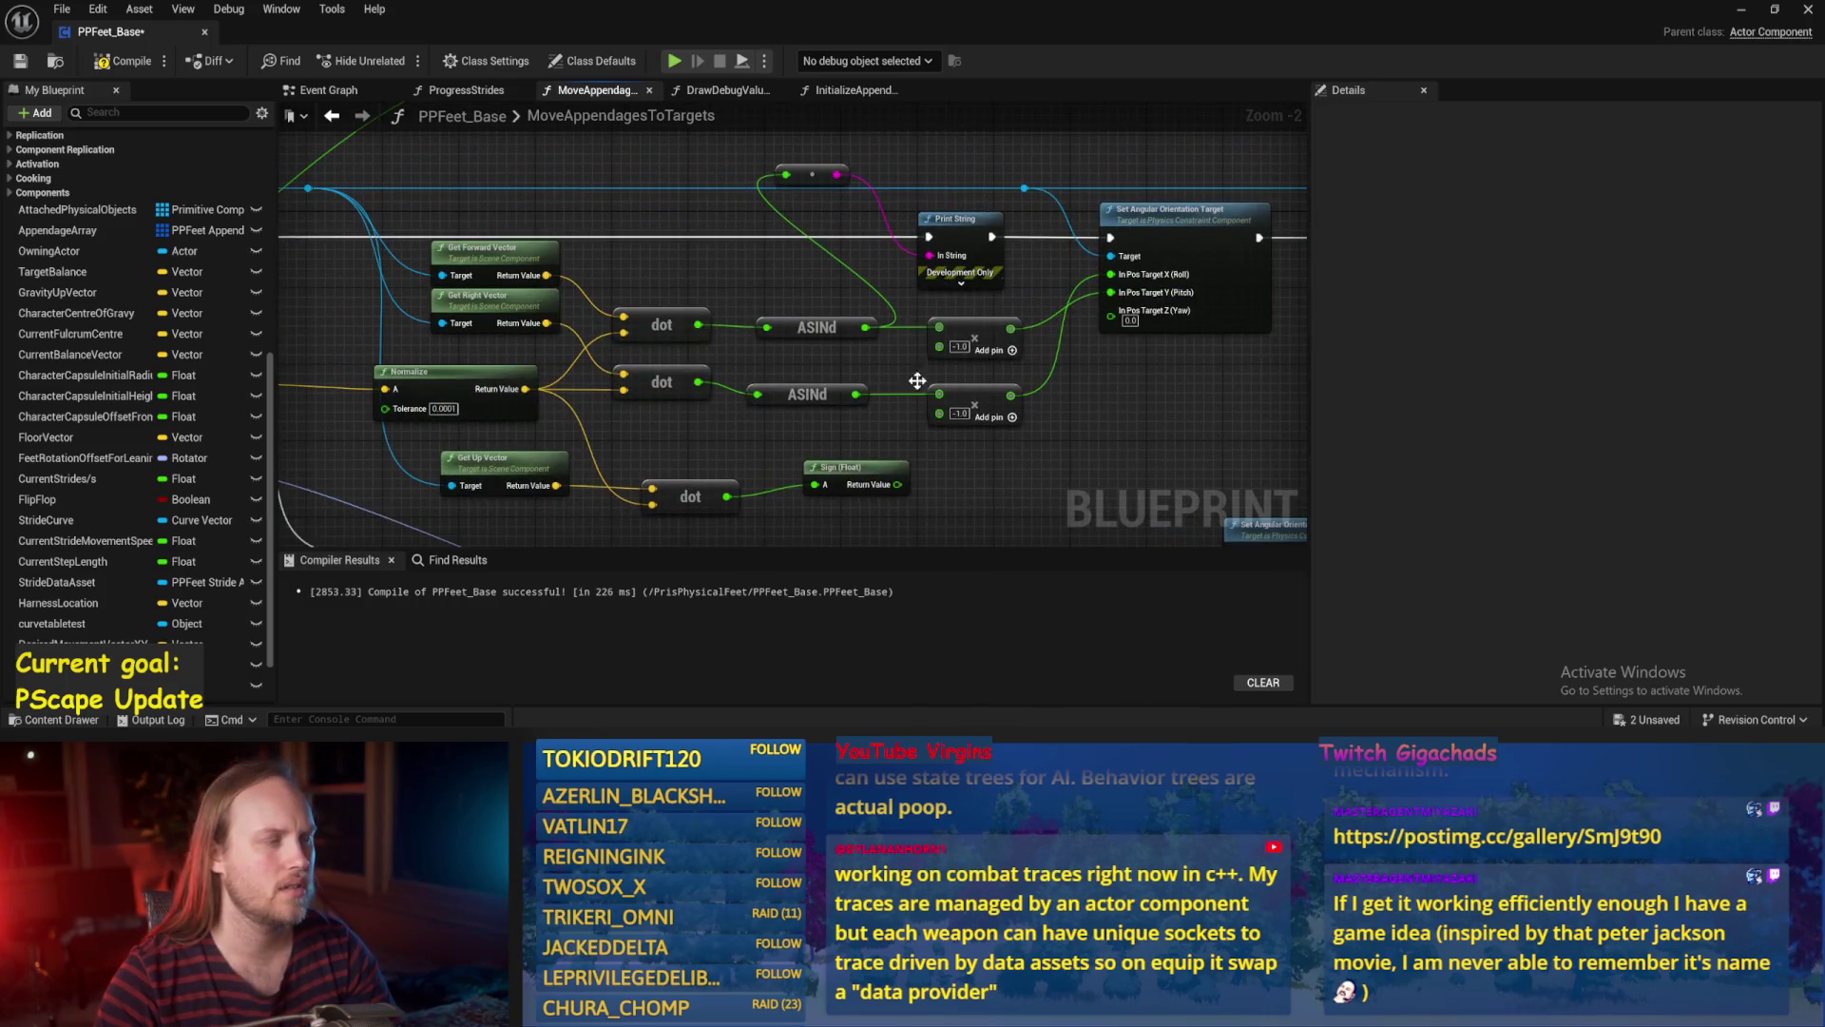
# Compile and save PPFeet_Base, then hide the editor to reveal the running level.
pyautogui.click(21, 61)
pyautogui.scroll(1, 1025, 390)
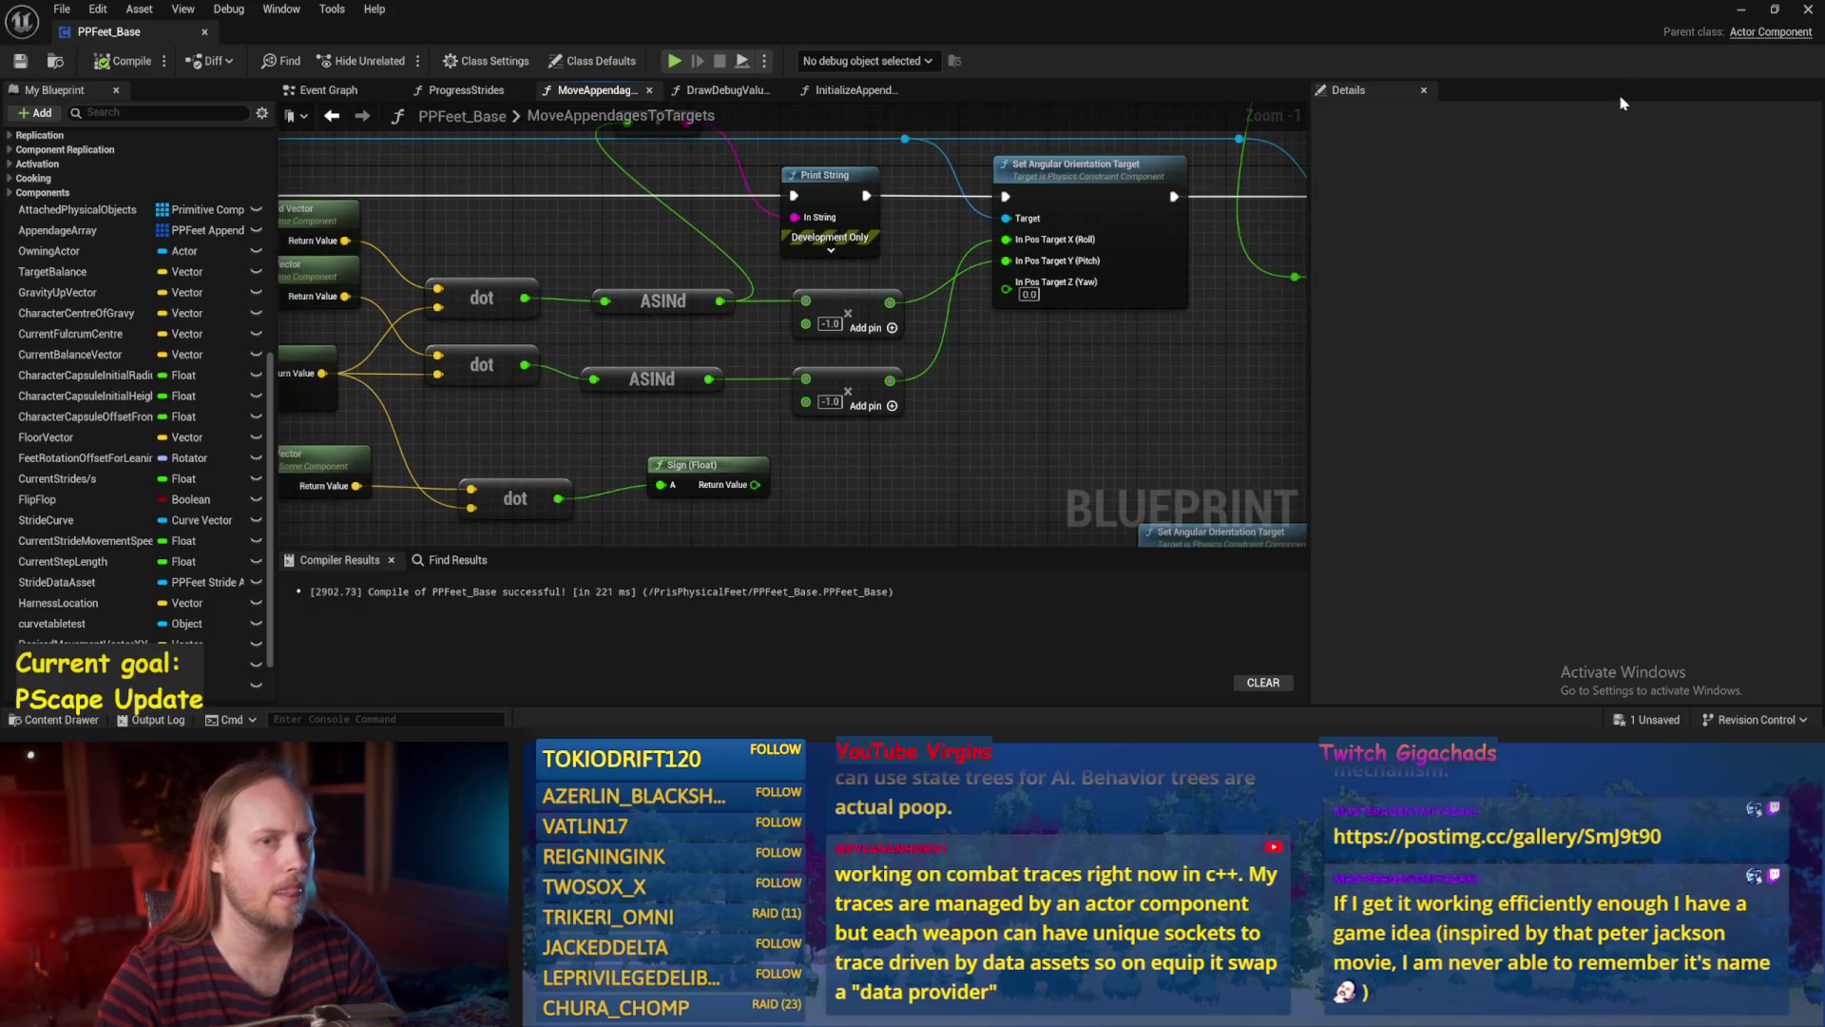
pyautogui.click(1744, 13)
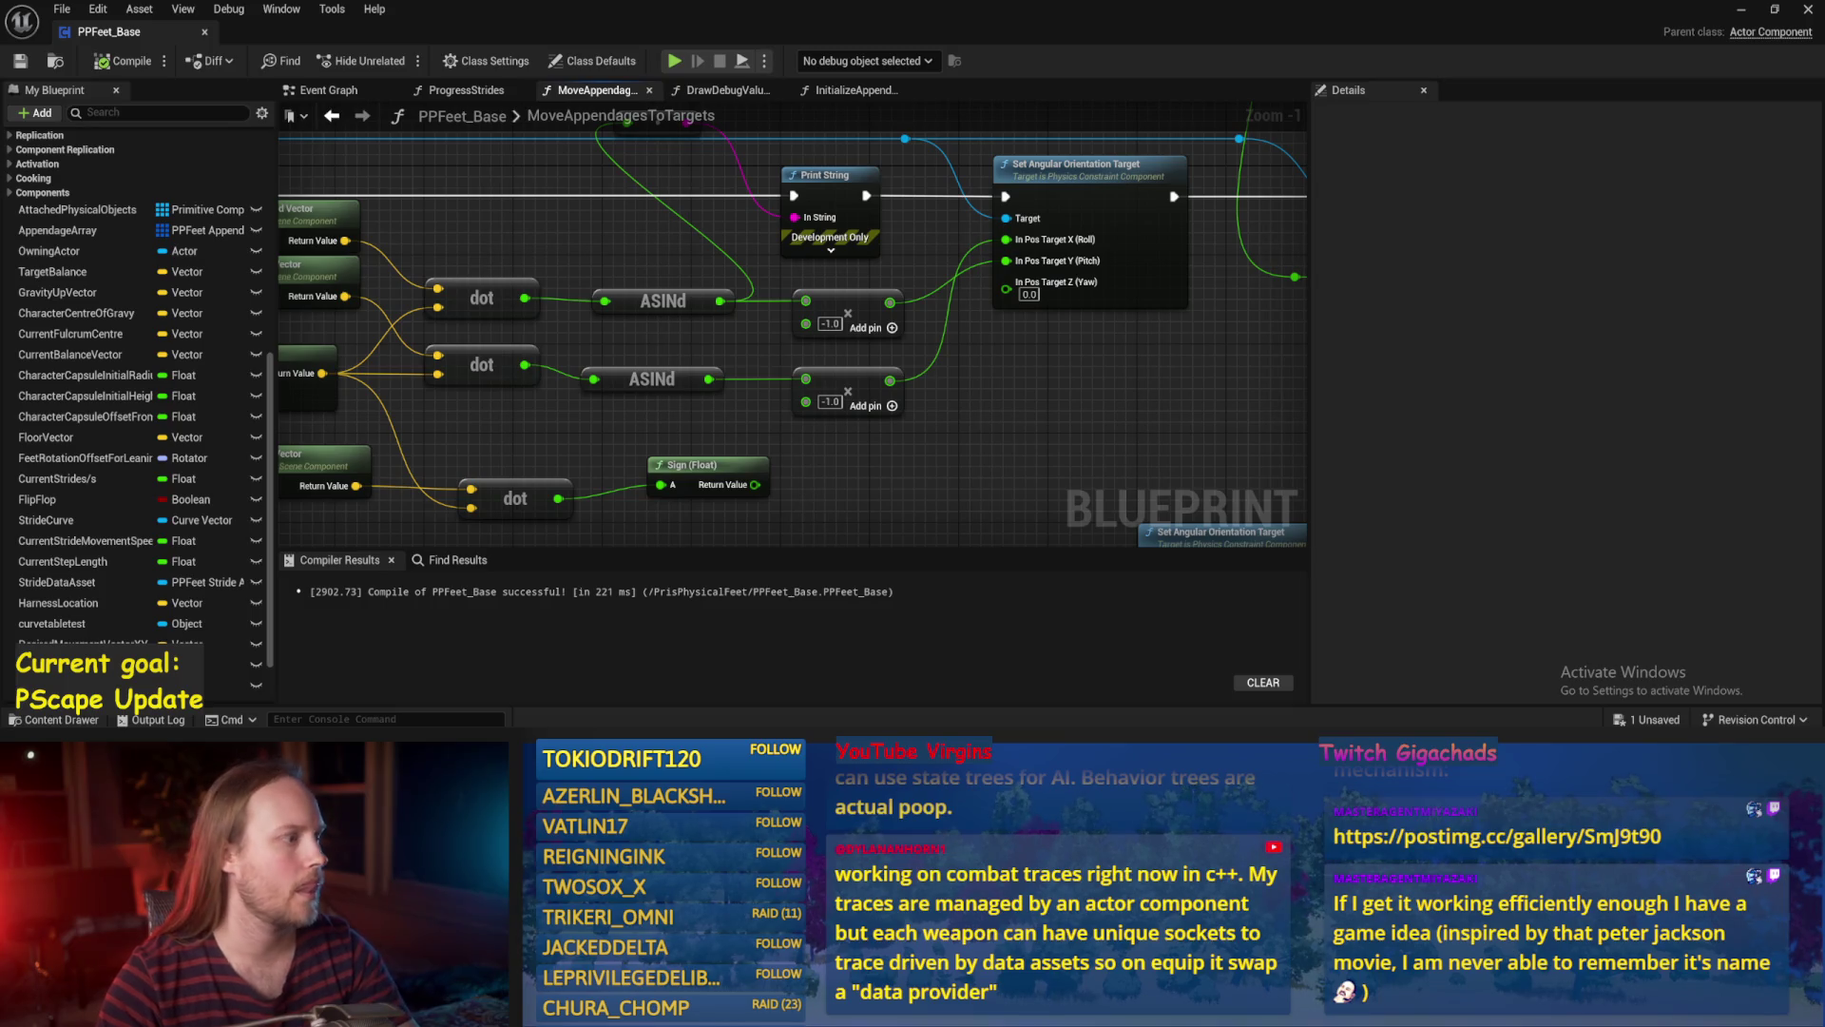
pyautogui.scroll(-3, 991, 418)
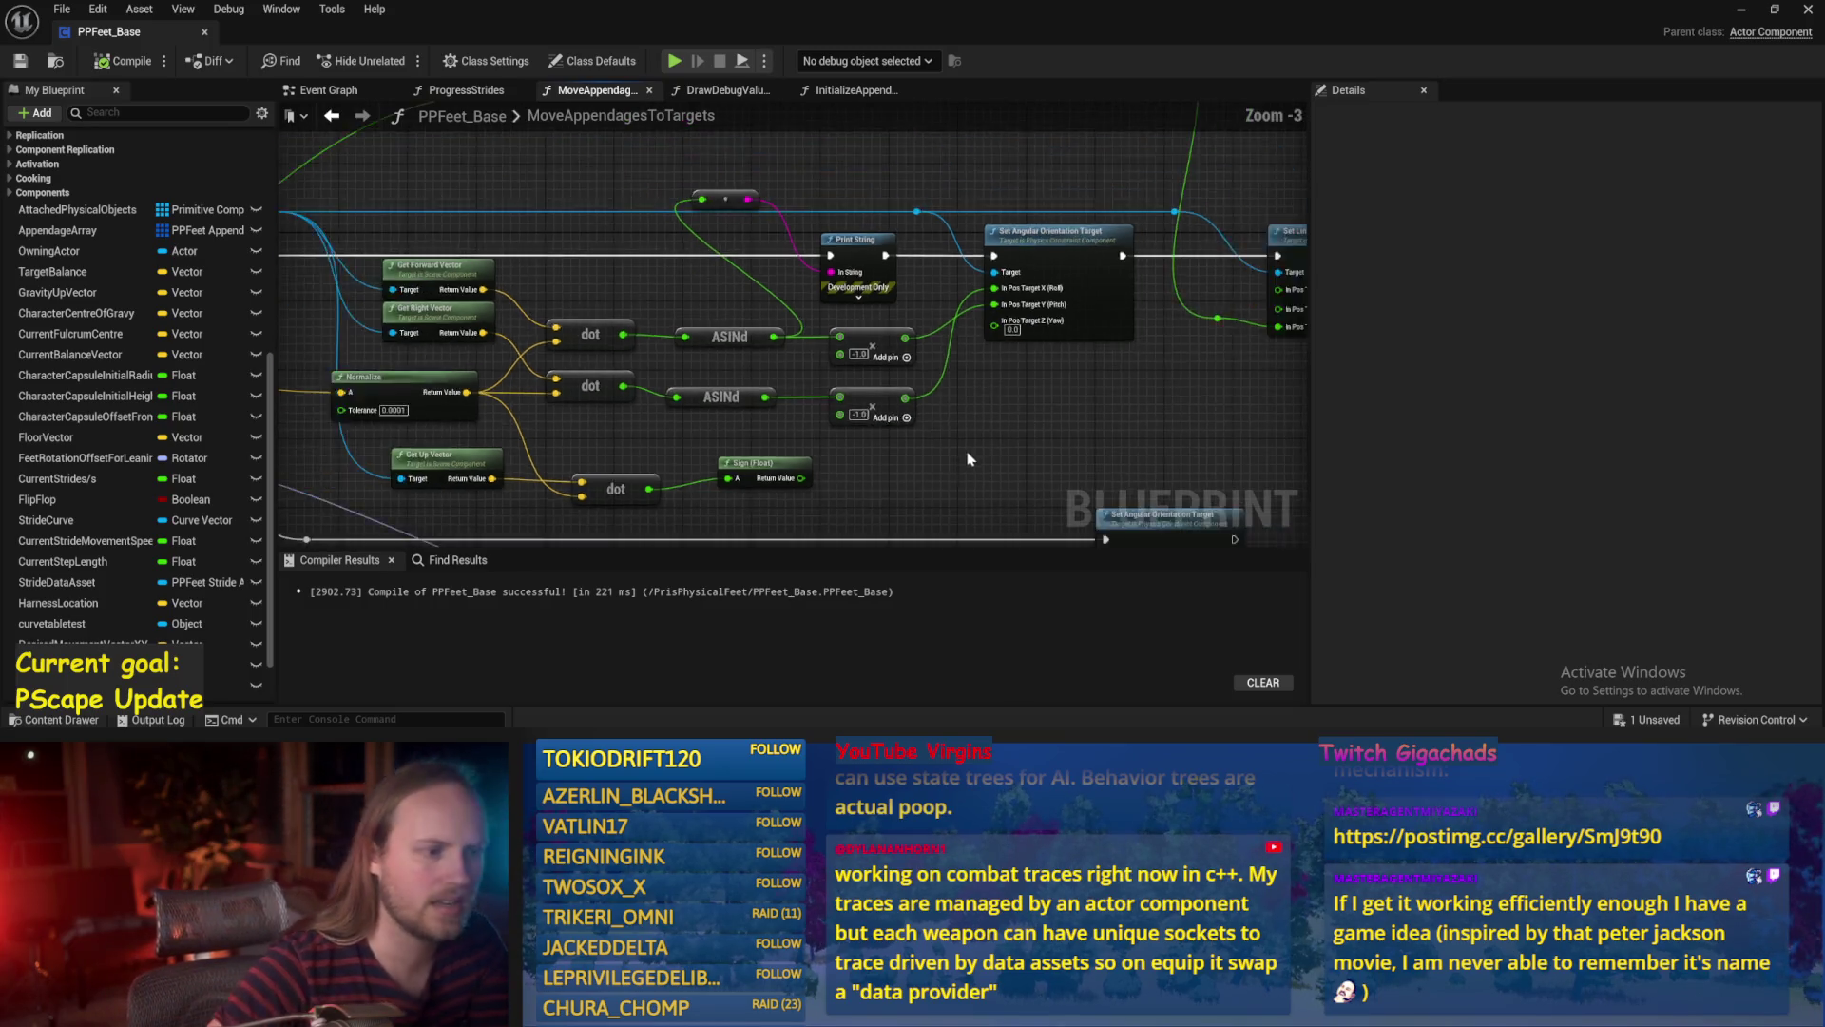
pyautogui.scroll(2, 991, 418)
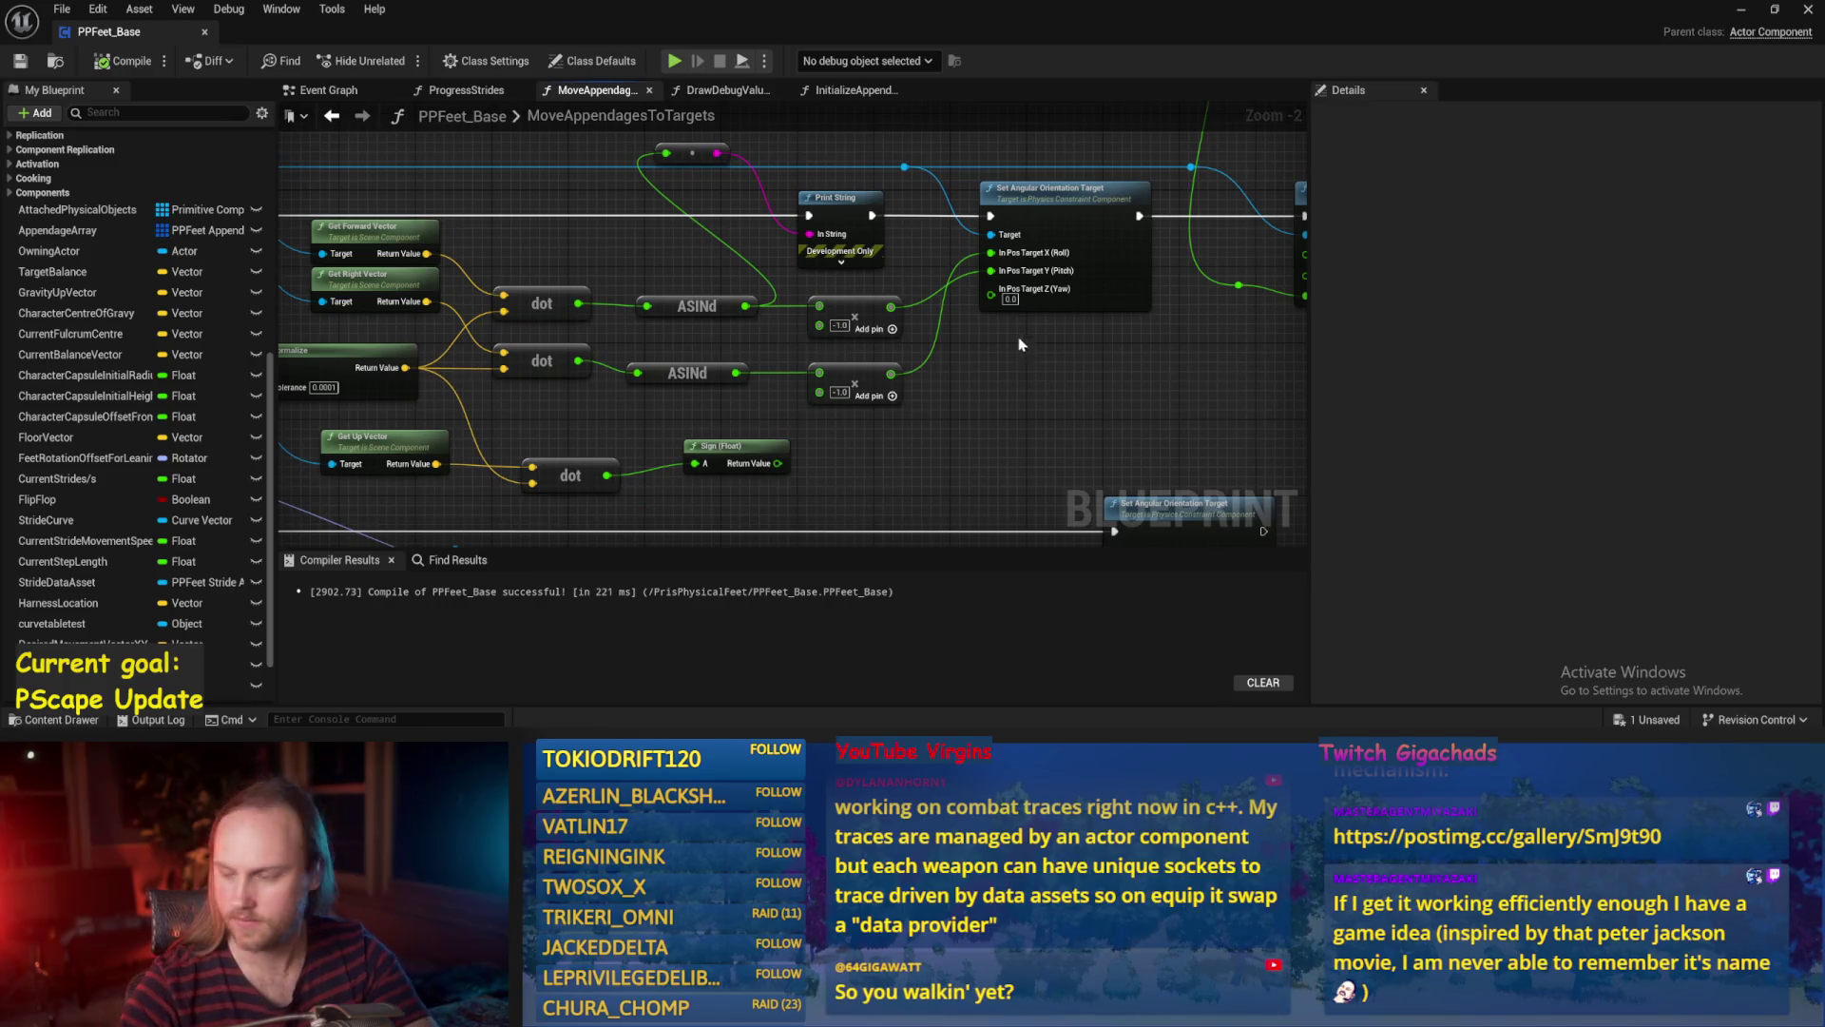
pyautogui.click(1743, 12)
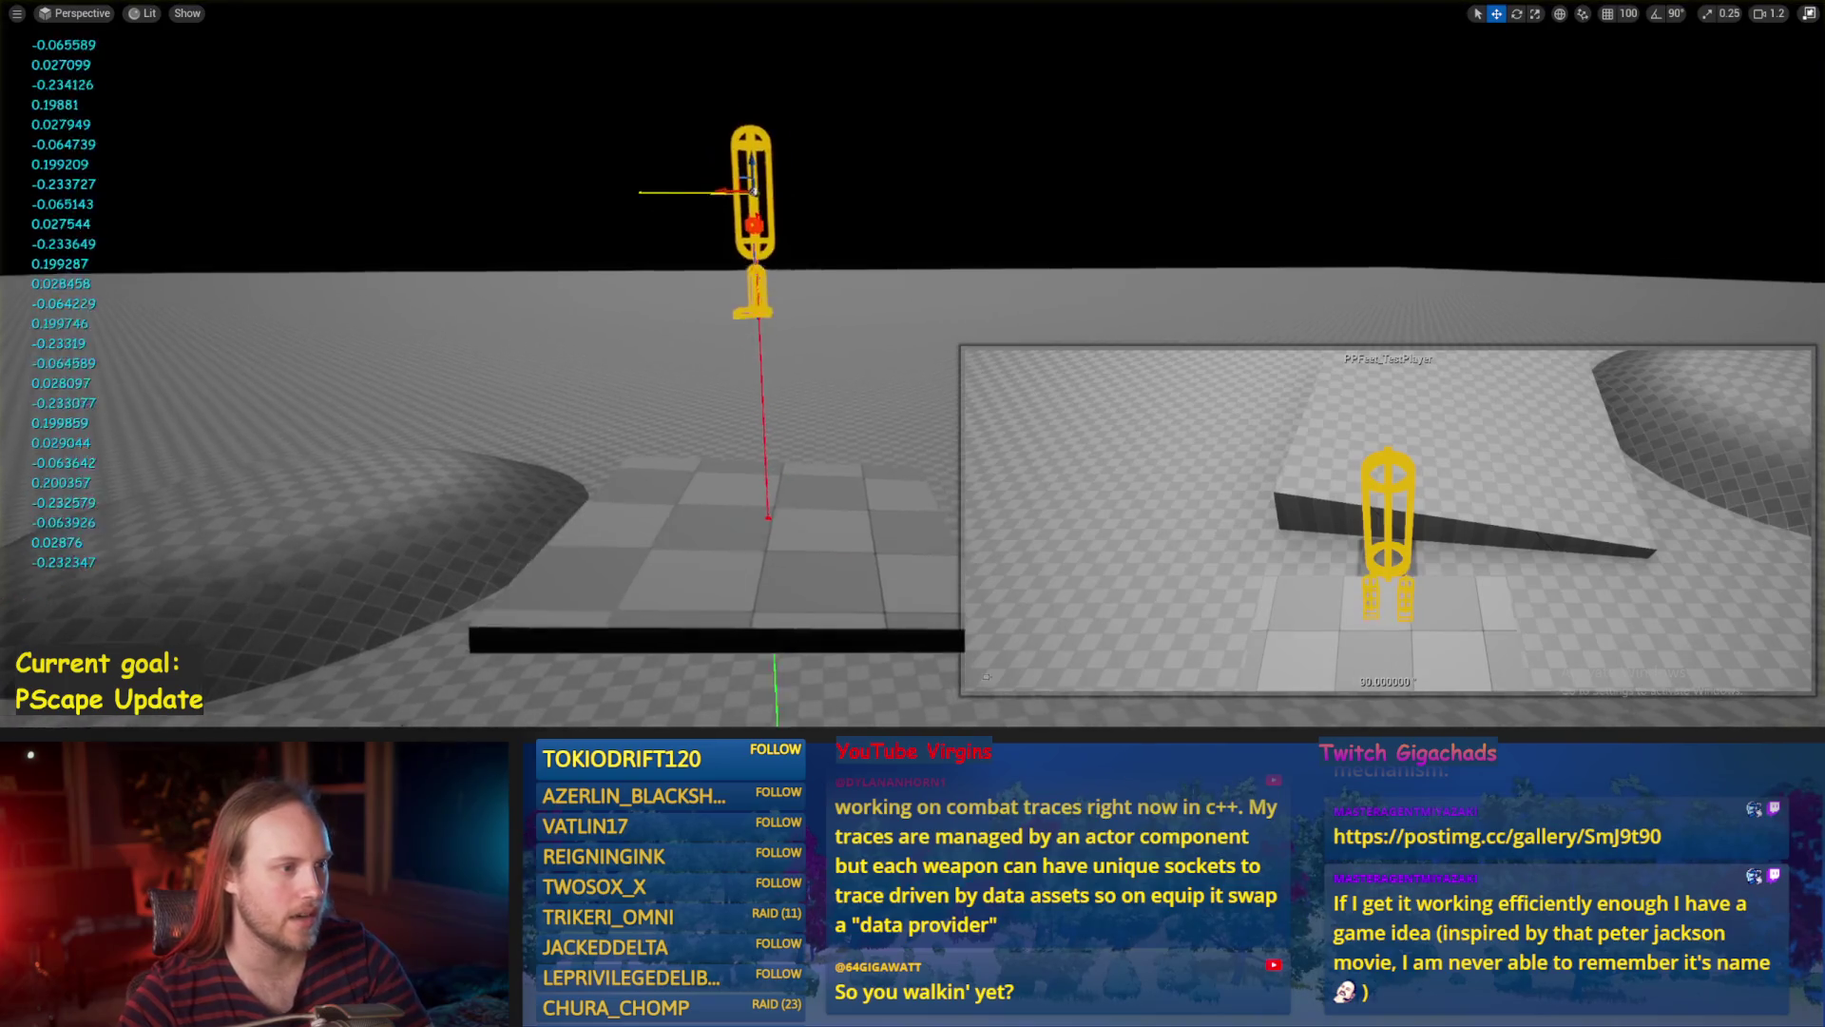
# Tilt the simulated capsule about 75° with the rotate gizmo, then return to the PPFeet_Base blueprint.
pyautogui.press('e')
pyautogui.moveTo(836, 238)
pyautogui.mouseDown()
pyautogui.moveTo(827, 162)
pyautogui.moveTo(806, 152)
pyautogui.moveTo(859, 195)
pyautogui.moveTo(852, 211)
pyautogui.moveTo(839, 193)
pyautogui.moveTo(834, 285)
pyautogui.mouseUp()
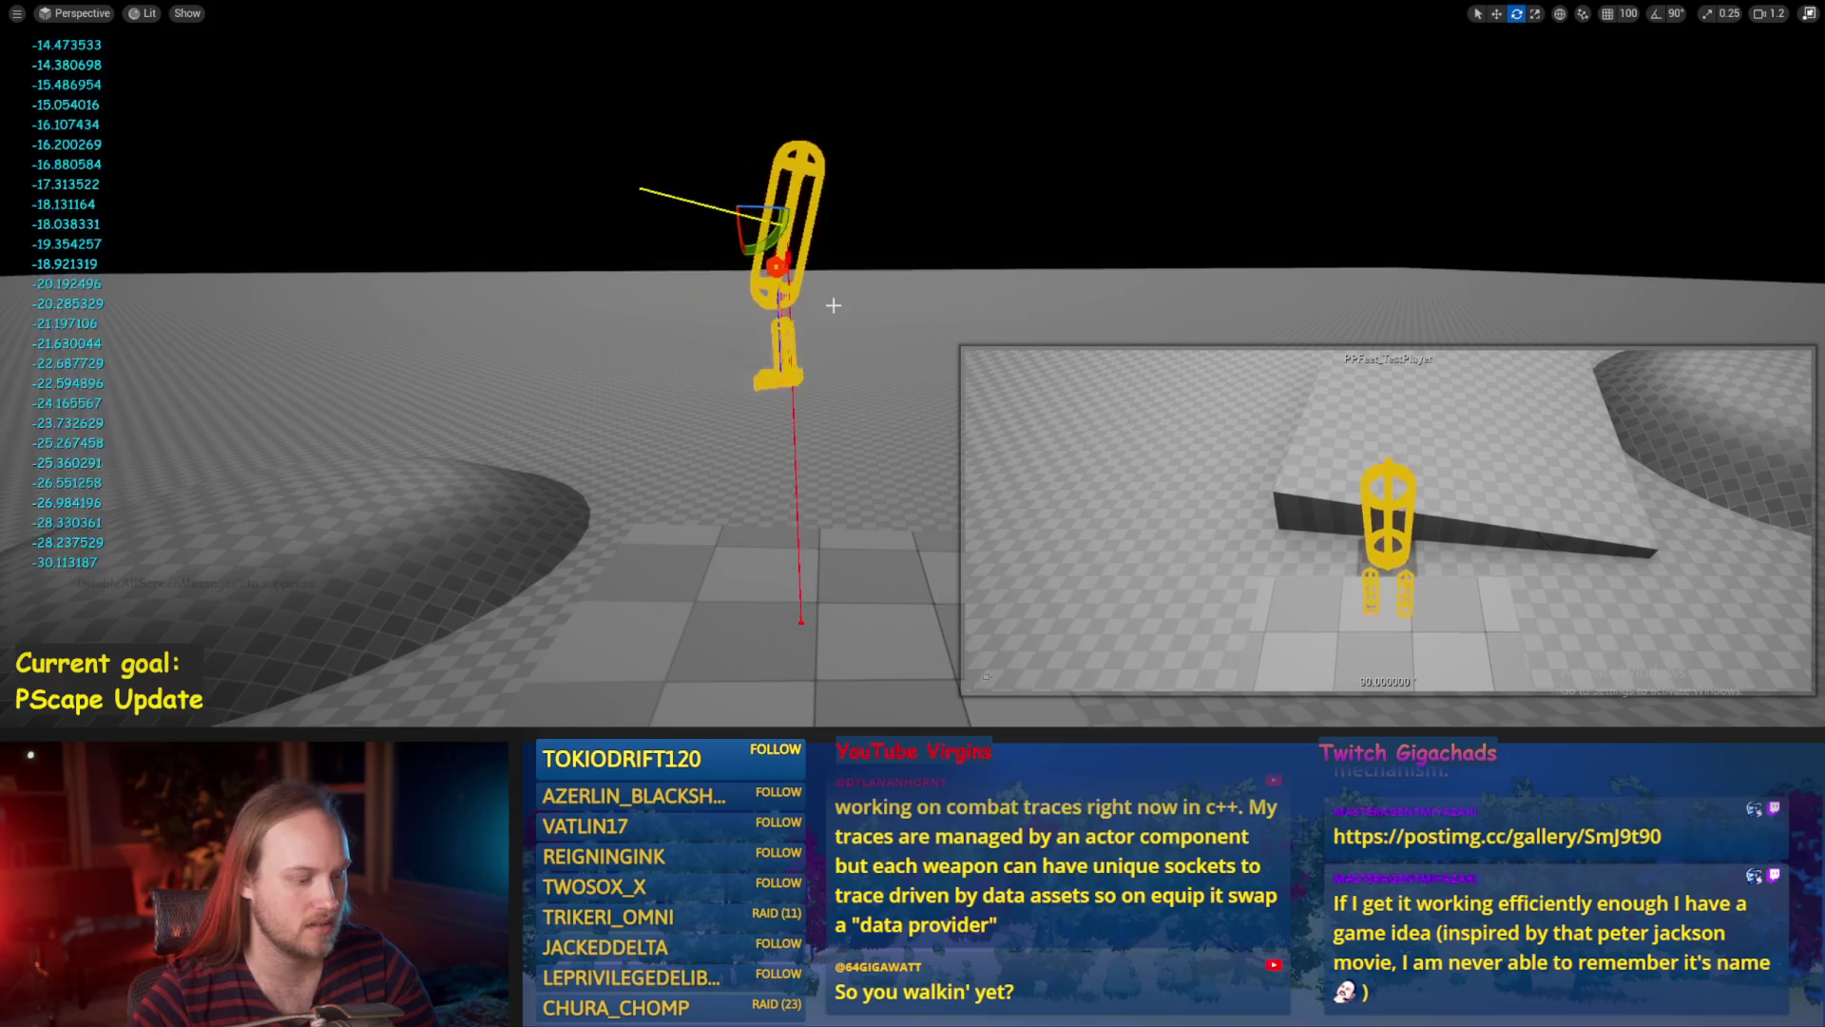
pyautogui.press('w')
pyautogui.press('Escape')
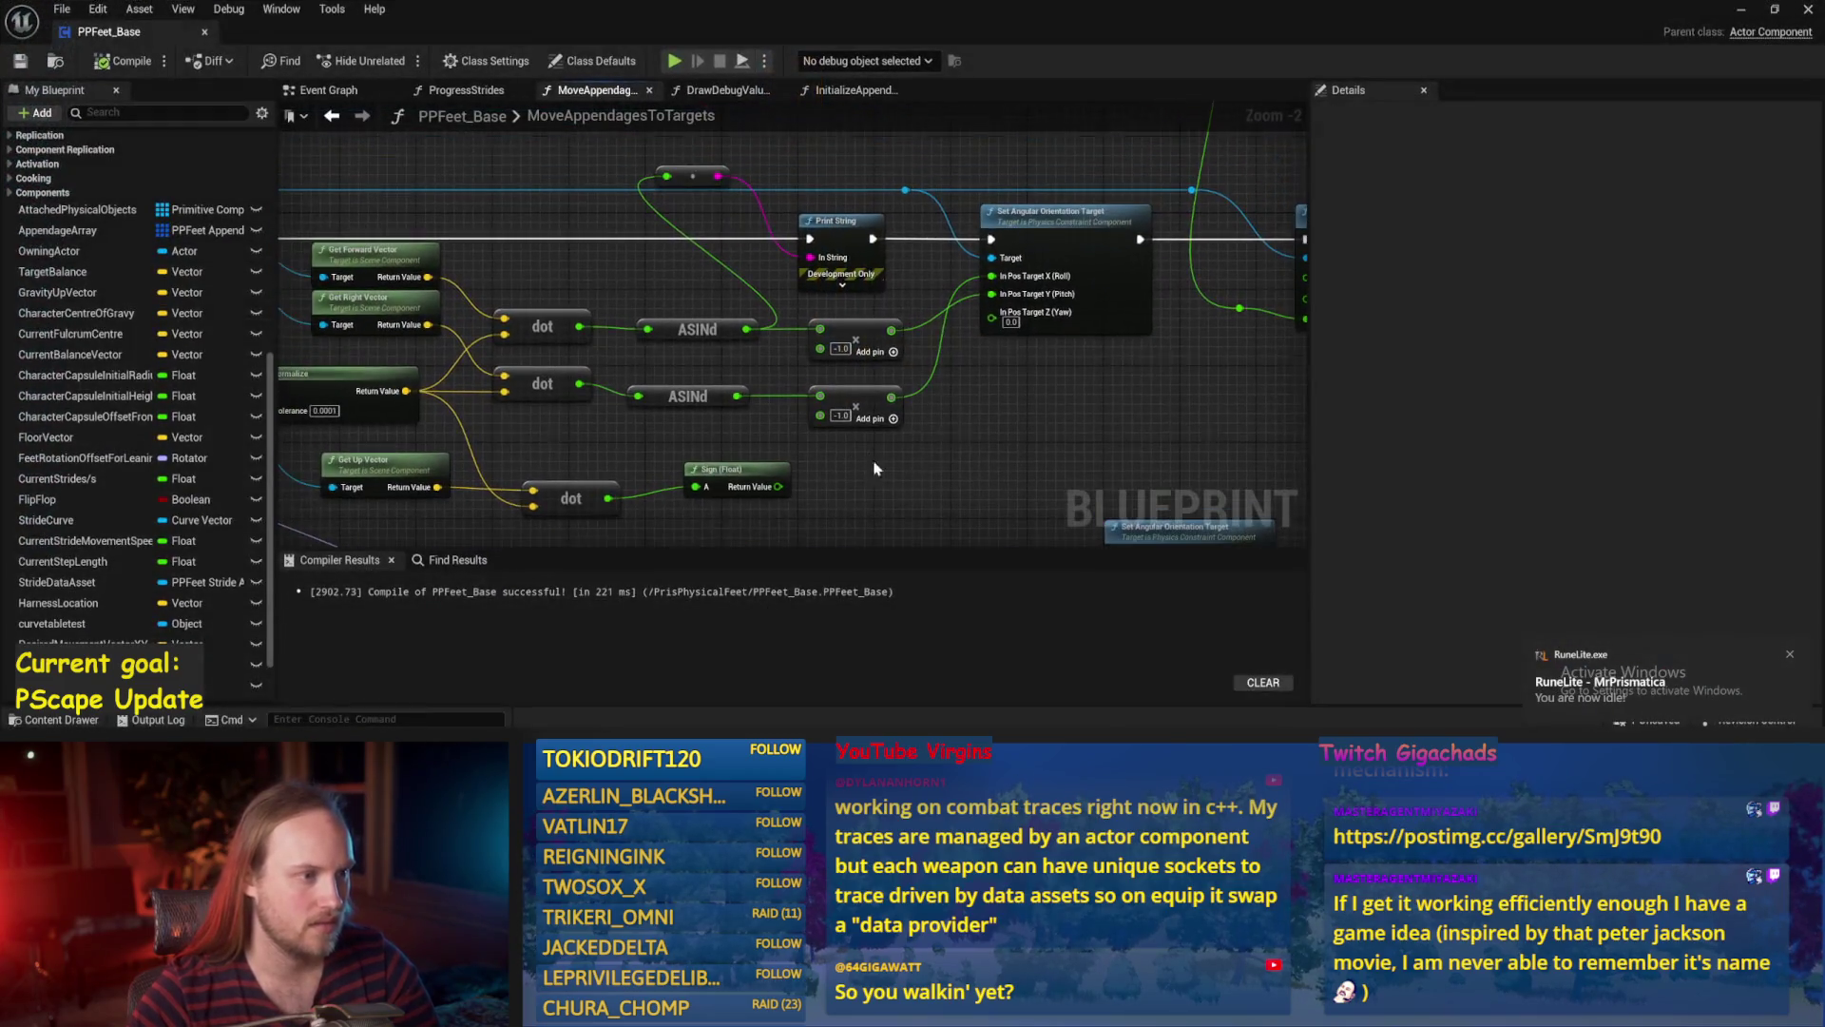
# Rewire the top node from the ASINd output to the first dot output and recompile PPFeet_Base.
pyautogui.moveTo(906, 478)
pyautogui.mouseDown()
pyautogui.moveTo(817, 366)
pyautogui.moveTo(824, 308)
pyautogui.mouseUp()
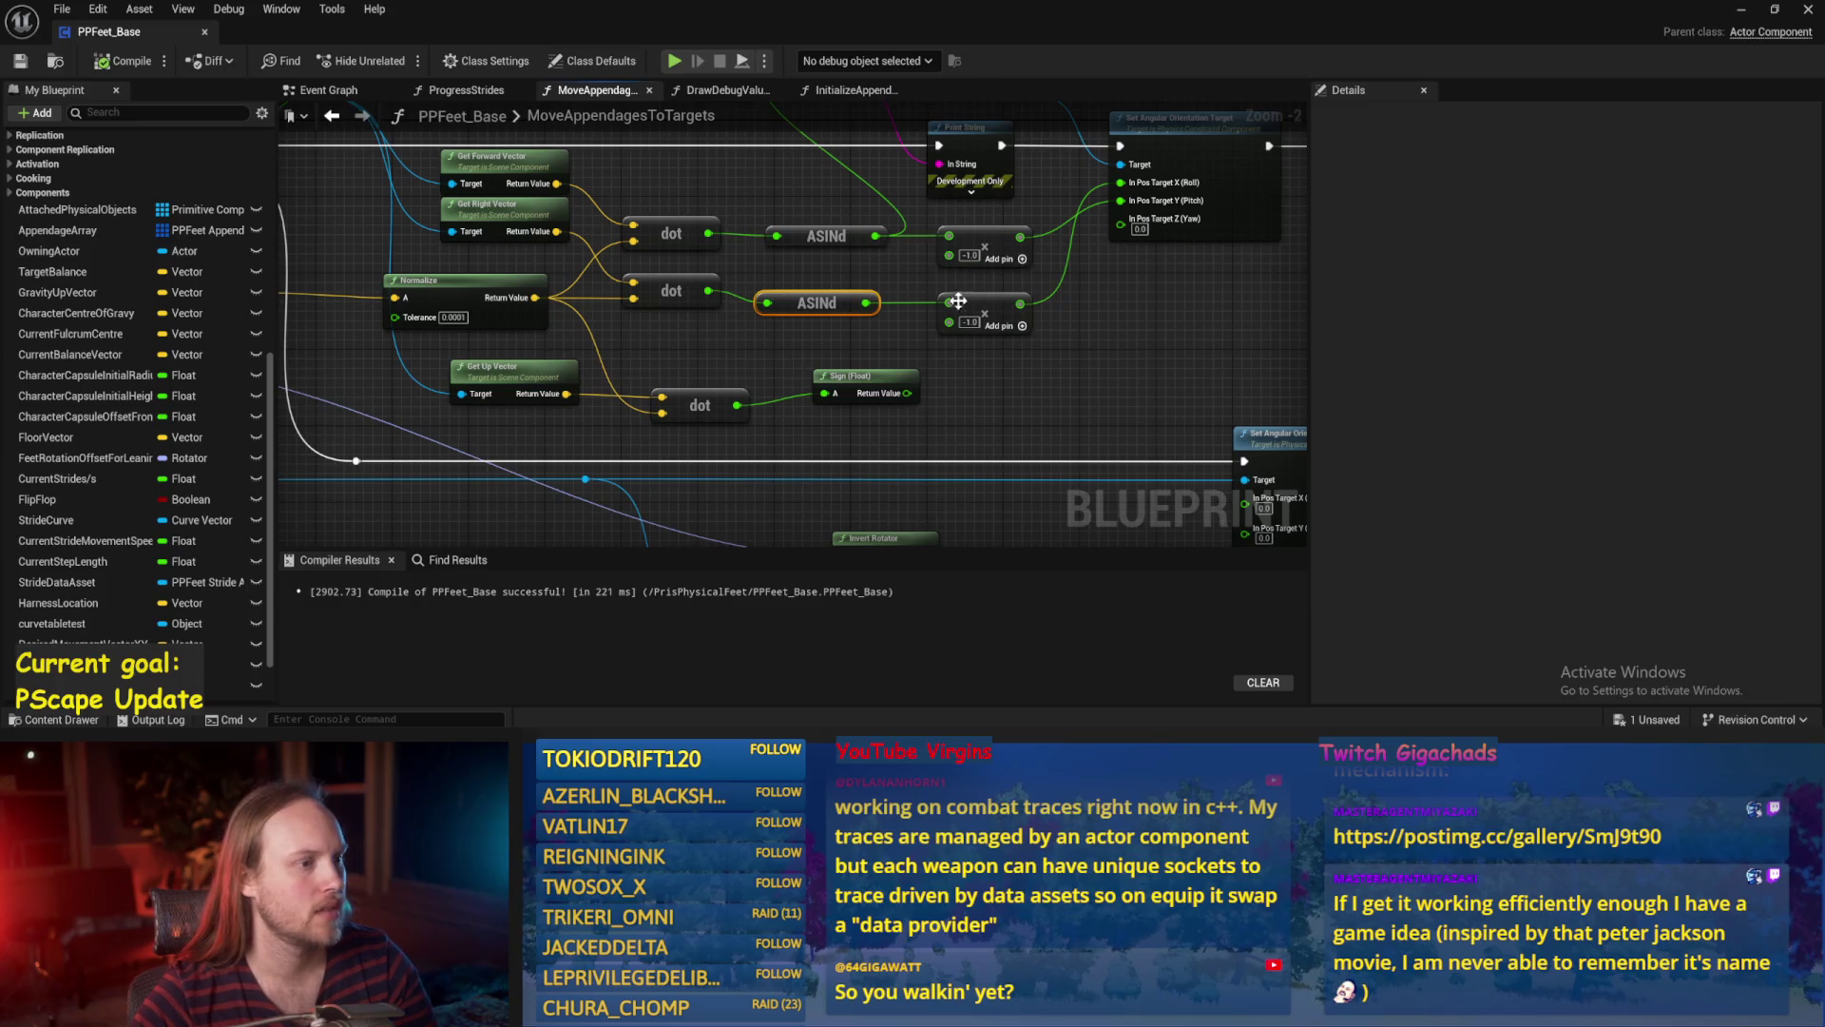
pyautogui.moveTo(752, 169); pyautogui.dragTo(720, 247)
pyautogui.moveTo(674, 314); pyautogui.dragTo(764, 162)
pyautogui.click(127, 62)
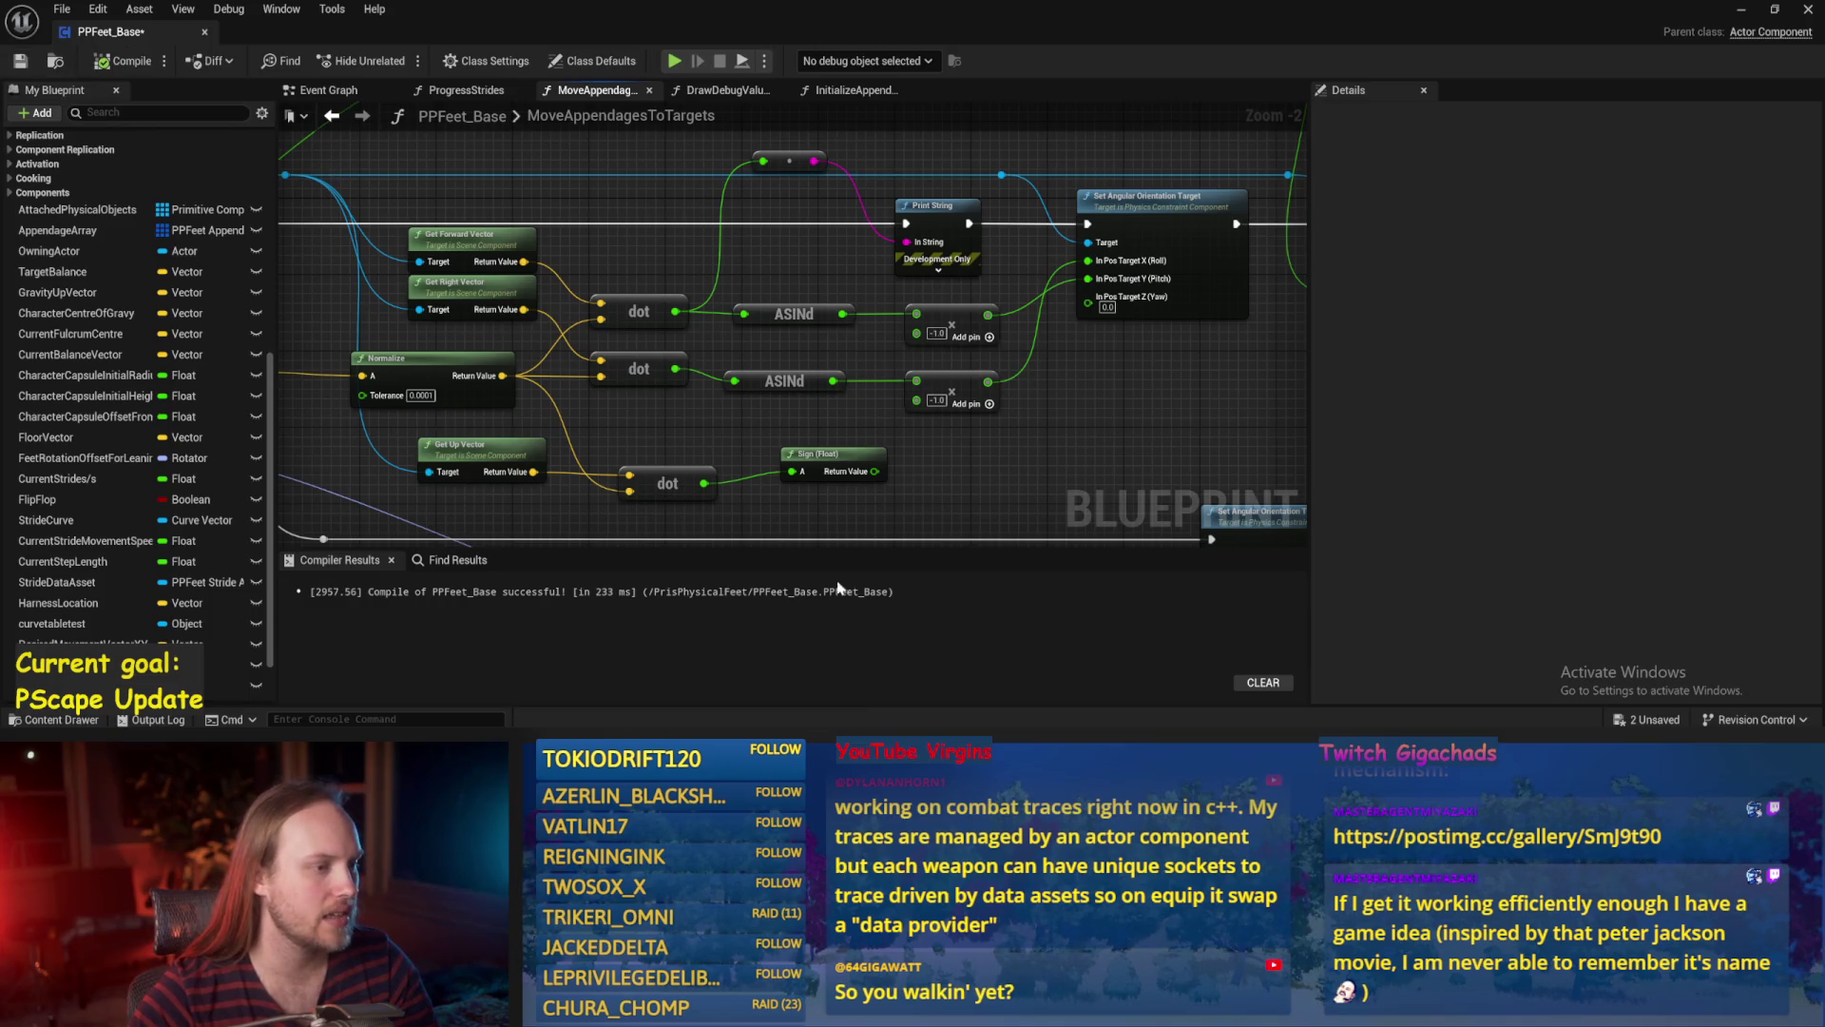
pyautogui.click(1741, 11)
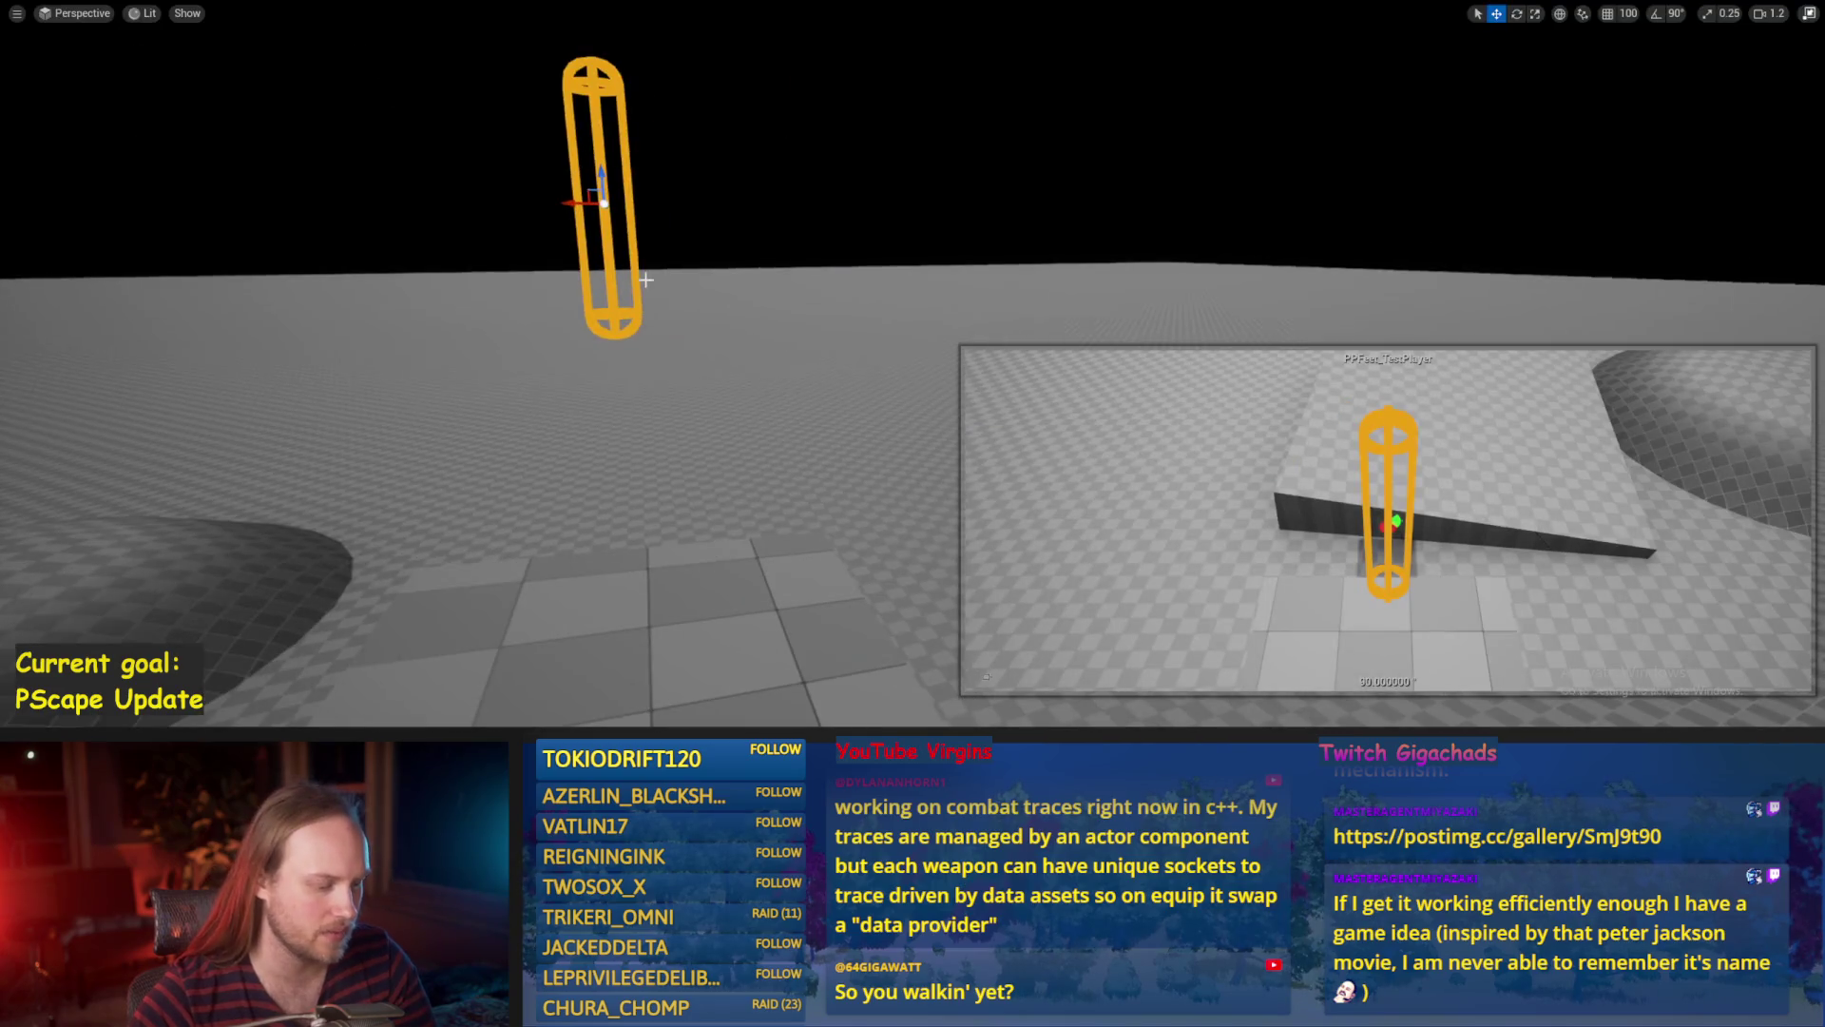
# Rotate the capsule about 106°, ease it back slightly, then stop simulating.
pyautogui.press('e')
pyautogui.moveTo(801, 231)
pyautogui.mouseDown()
pyautogui.moveTo(727, 161)
pyautogui.moveTo(799, 162)
pyautogui.moveTo(819, 171)
pyautogui.moveTo(791, 252)
pyautogui.moveTo(708, 232)
pyautogui.moveTo(692, 190)
pyautogui.moveTo(787, 267)
pyautogui.moveTo(823, 237)
pyautogui.mouseUp()
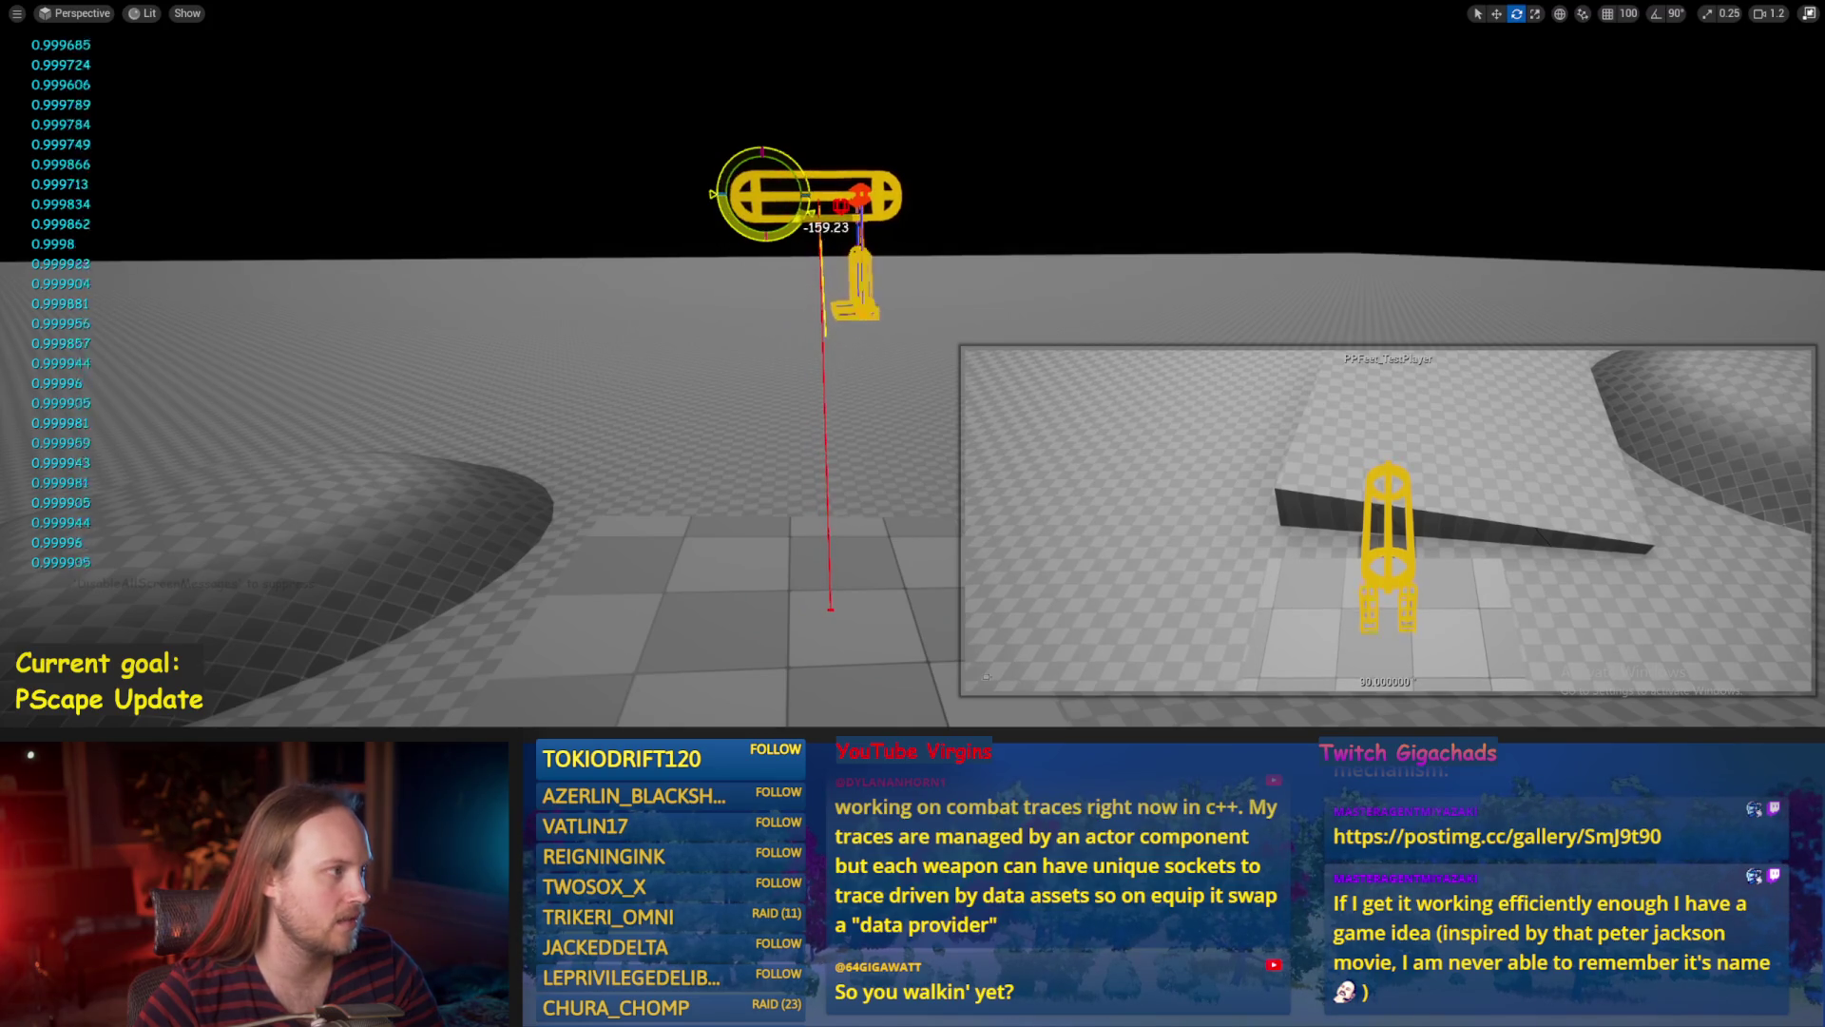
pyautogui.moveTo(825, 226)
pyautogui.mouseDown()
pyautogui.moveTo(751, 266)
pyautogui.moveTo(708, 242)
pyautogui.moveTo(689, 197)
pyautogui.moveTo(701, 168)
pyautogui.moveTo(829, 212)
pyautogui.moveTo(786, 269)
pyautogui.moveTo(827, 57)
pyautogui.moveTo(725, 249)
pyautogui.moveTo(666, 195)
pyautogui.moveTo(723, 181)
pyautogui.moveTo(836, 225)
pyautogui.moveTo(772, 503)
pyautogui.mouseUp()
pyautogui.press('Escape')
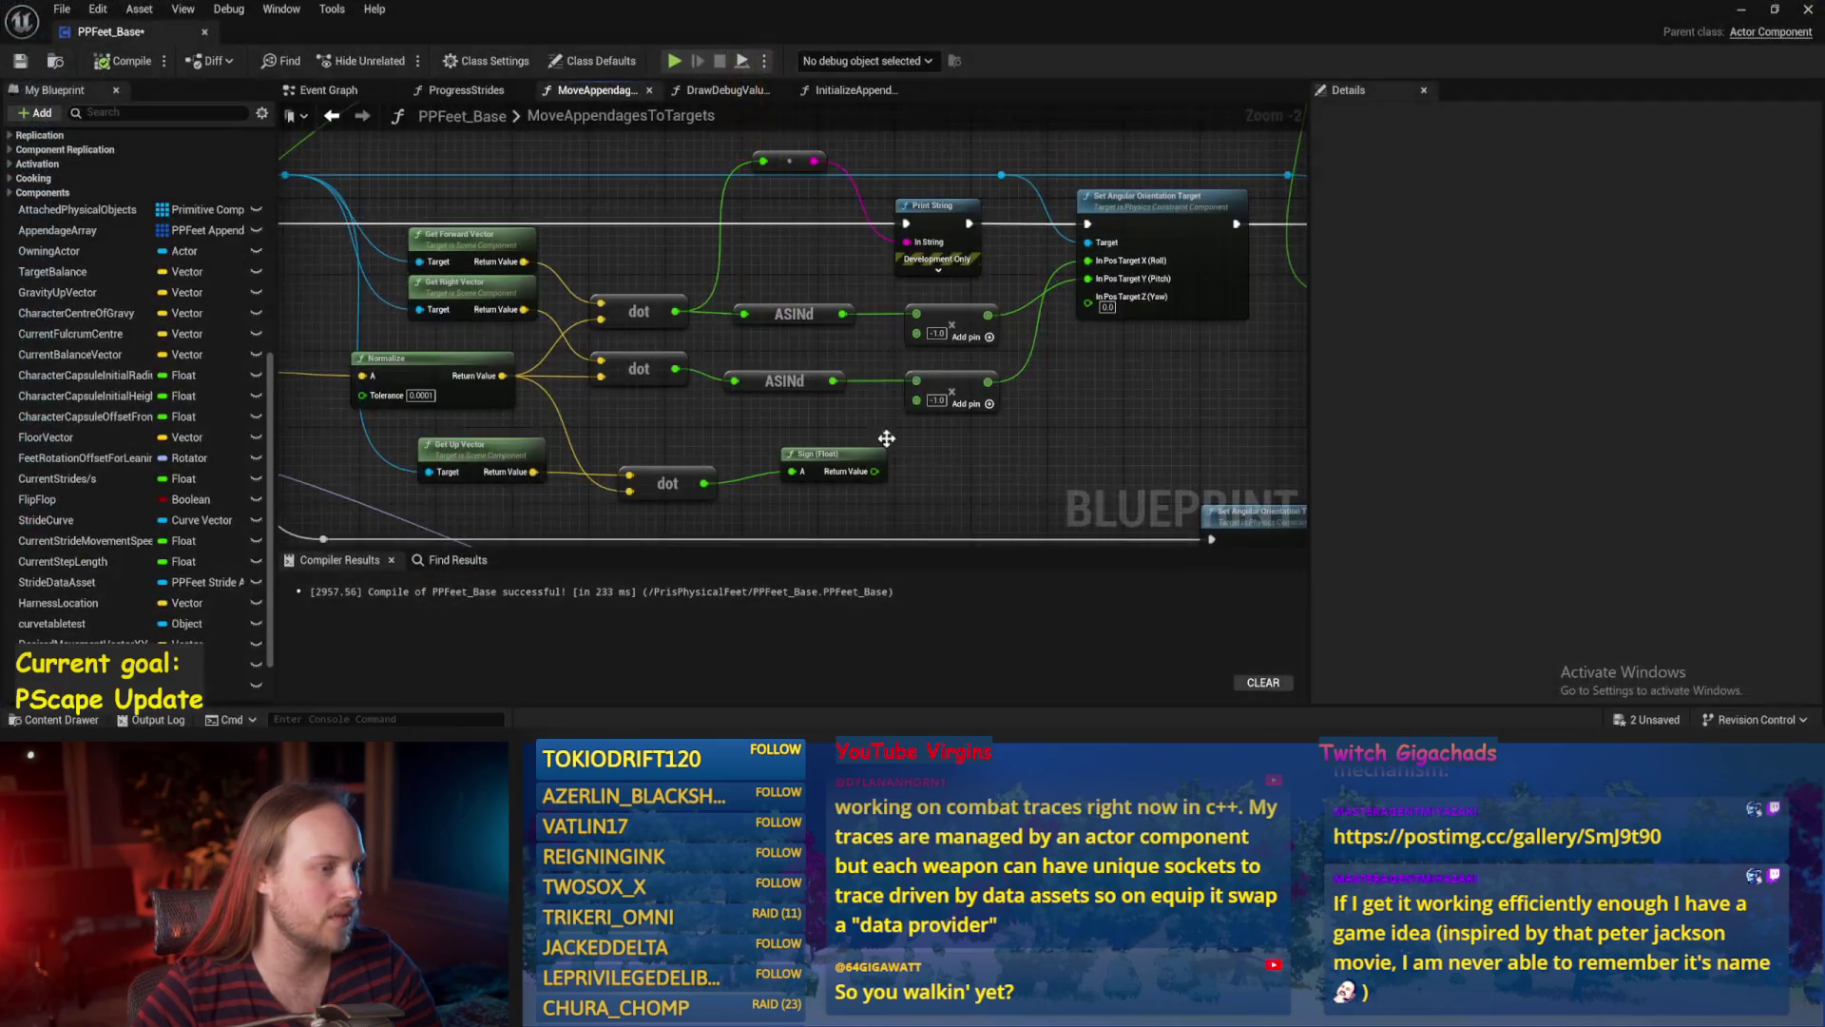
# Save the PPFeet_Base blueprint with Ctrl+S and glance at the level before returning to the graph.
pyautogui.moveTo(973, 386); pyautogui.dragTo(801, 406)
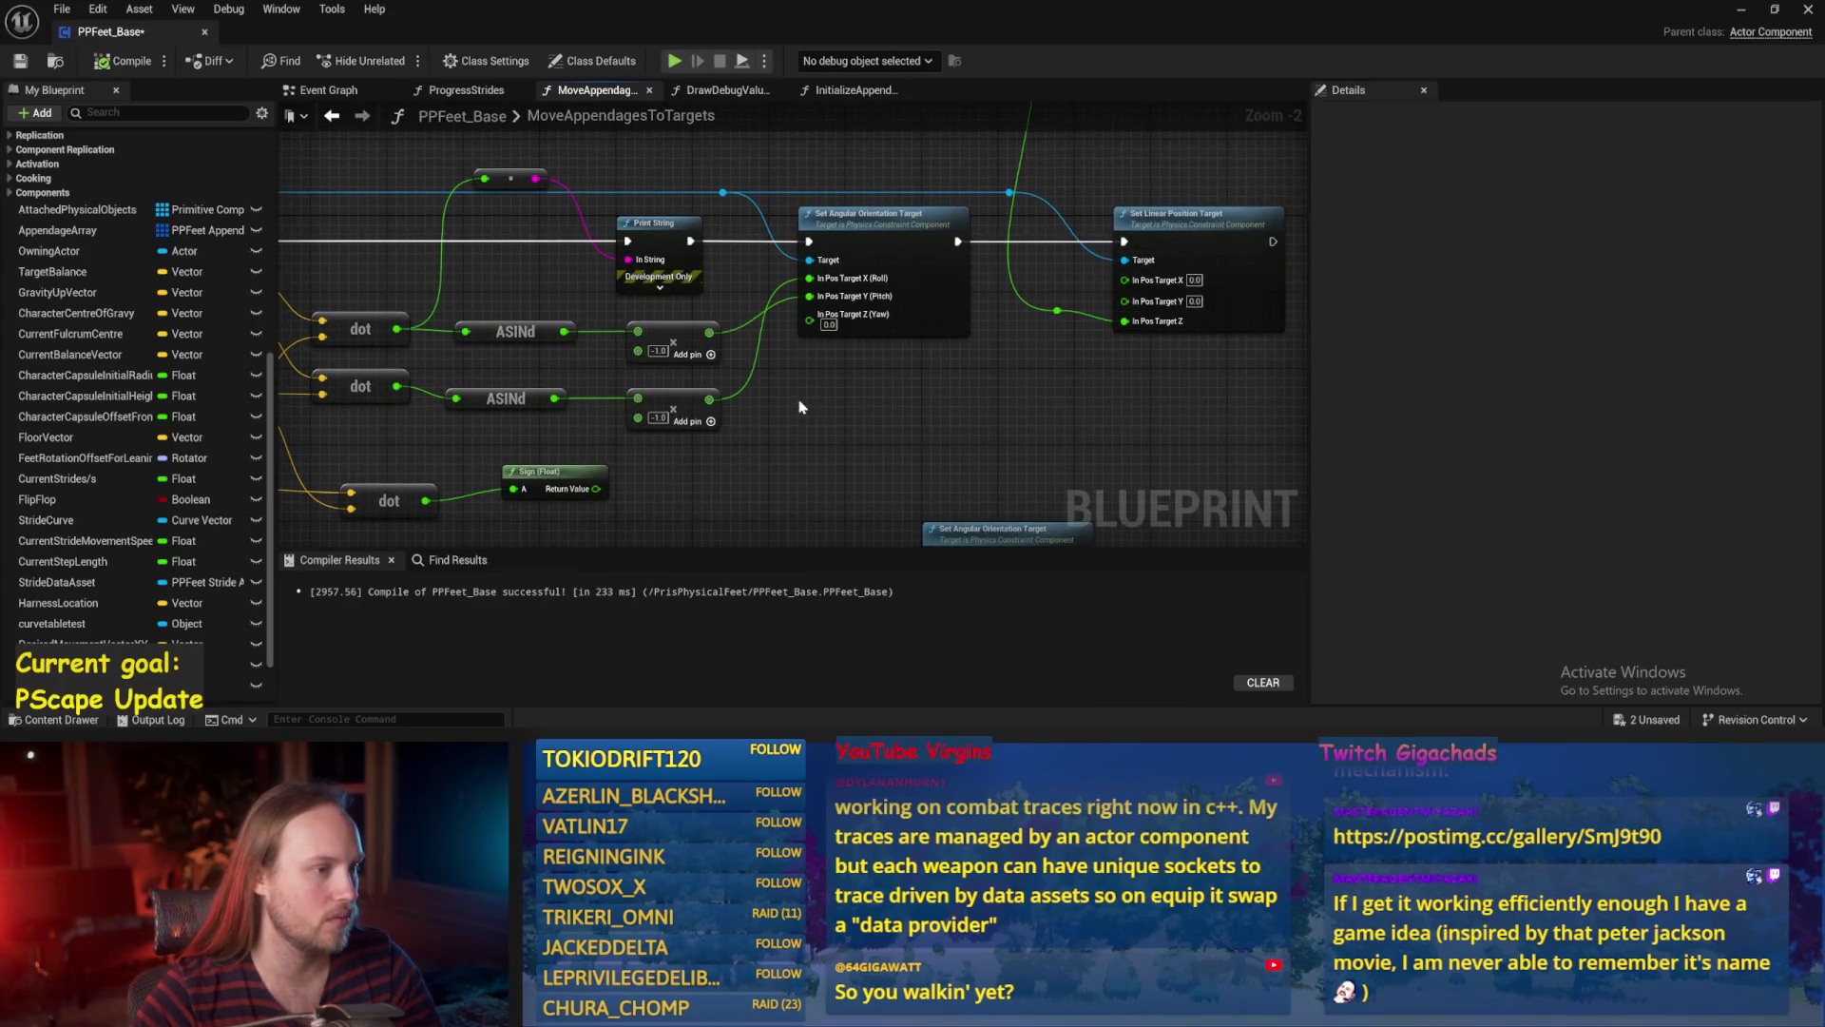
pyautogui.hotkey('ctrl', 's')
pyautogui.moveTo(524, 304); pyautogui.dragTo(729, 301)
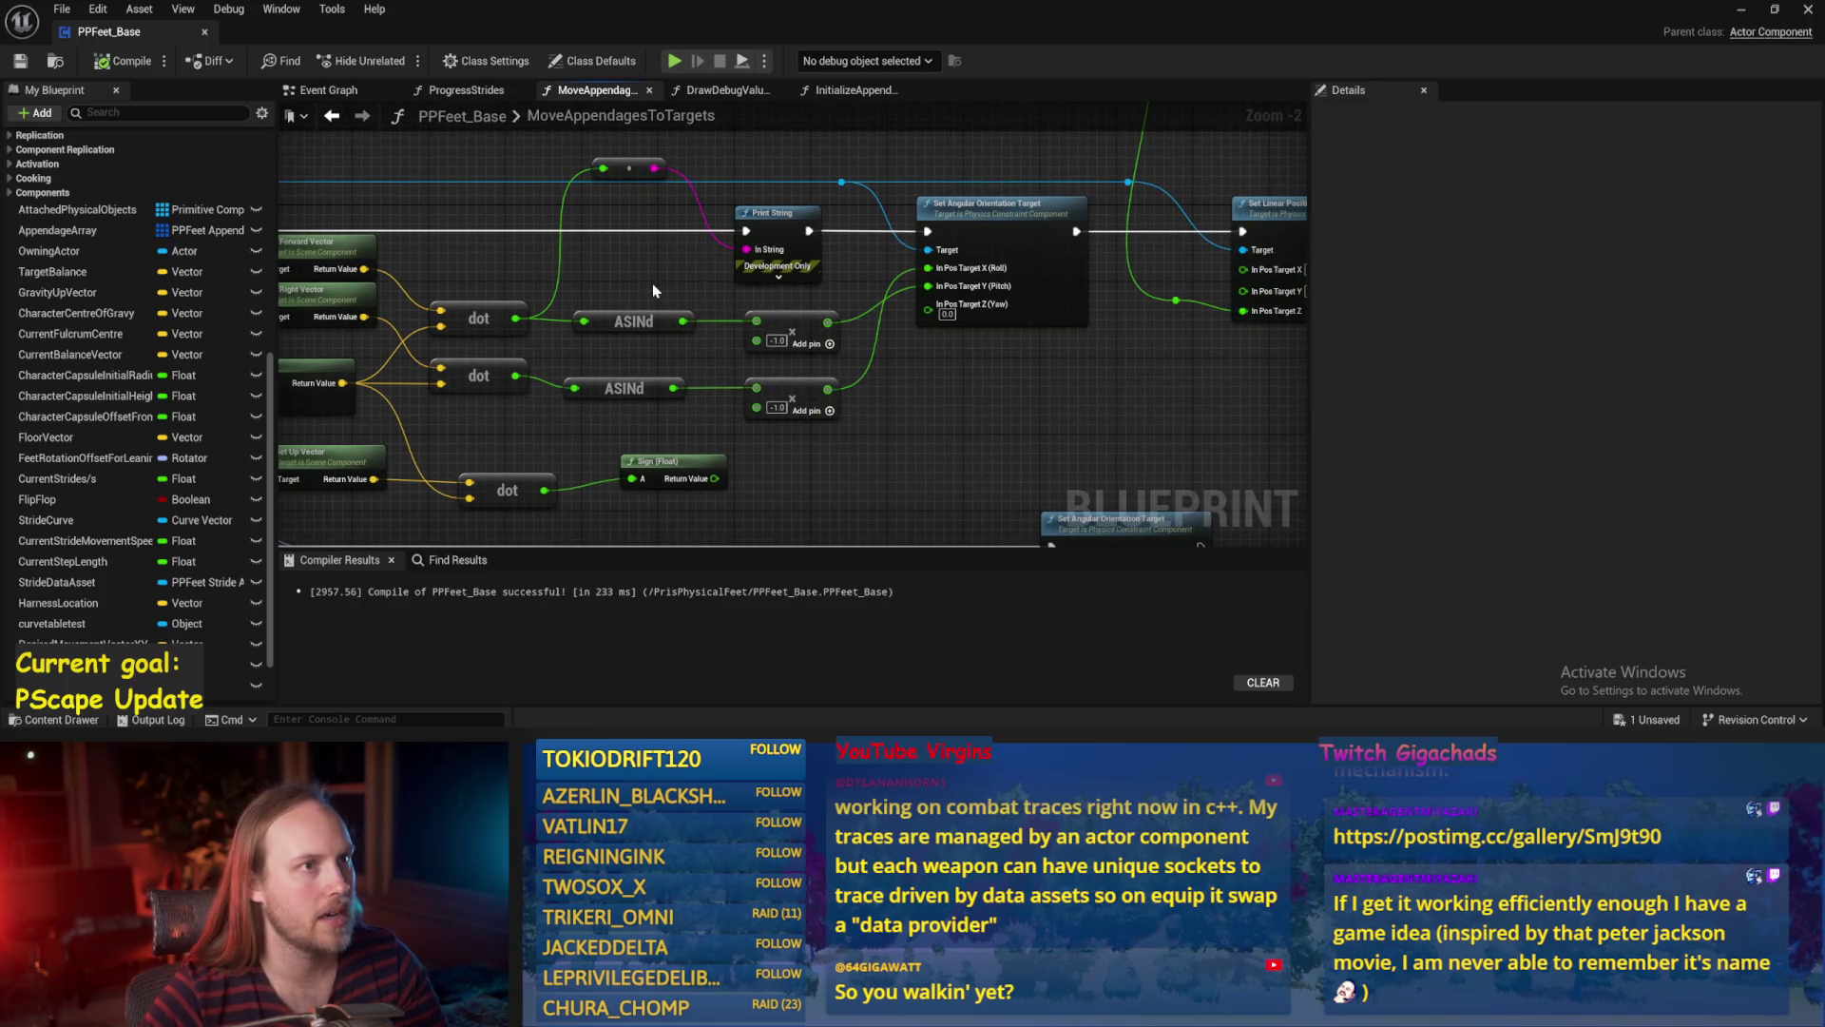
pyautogui.moveTo(1011, 403)
pyautogui.mouseDown()
pyautogui.moveTo(950, 453)
pyautogui.moveTo(995, 415)
pyautogui.mouseUp()
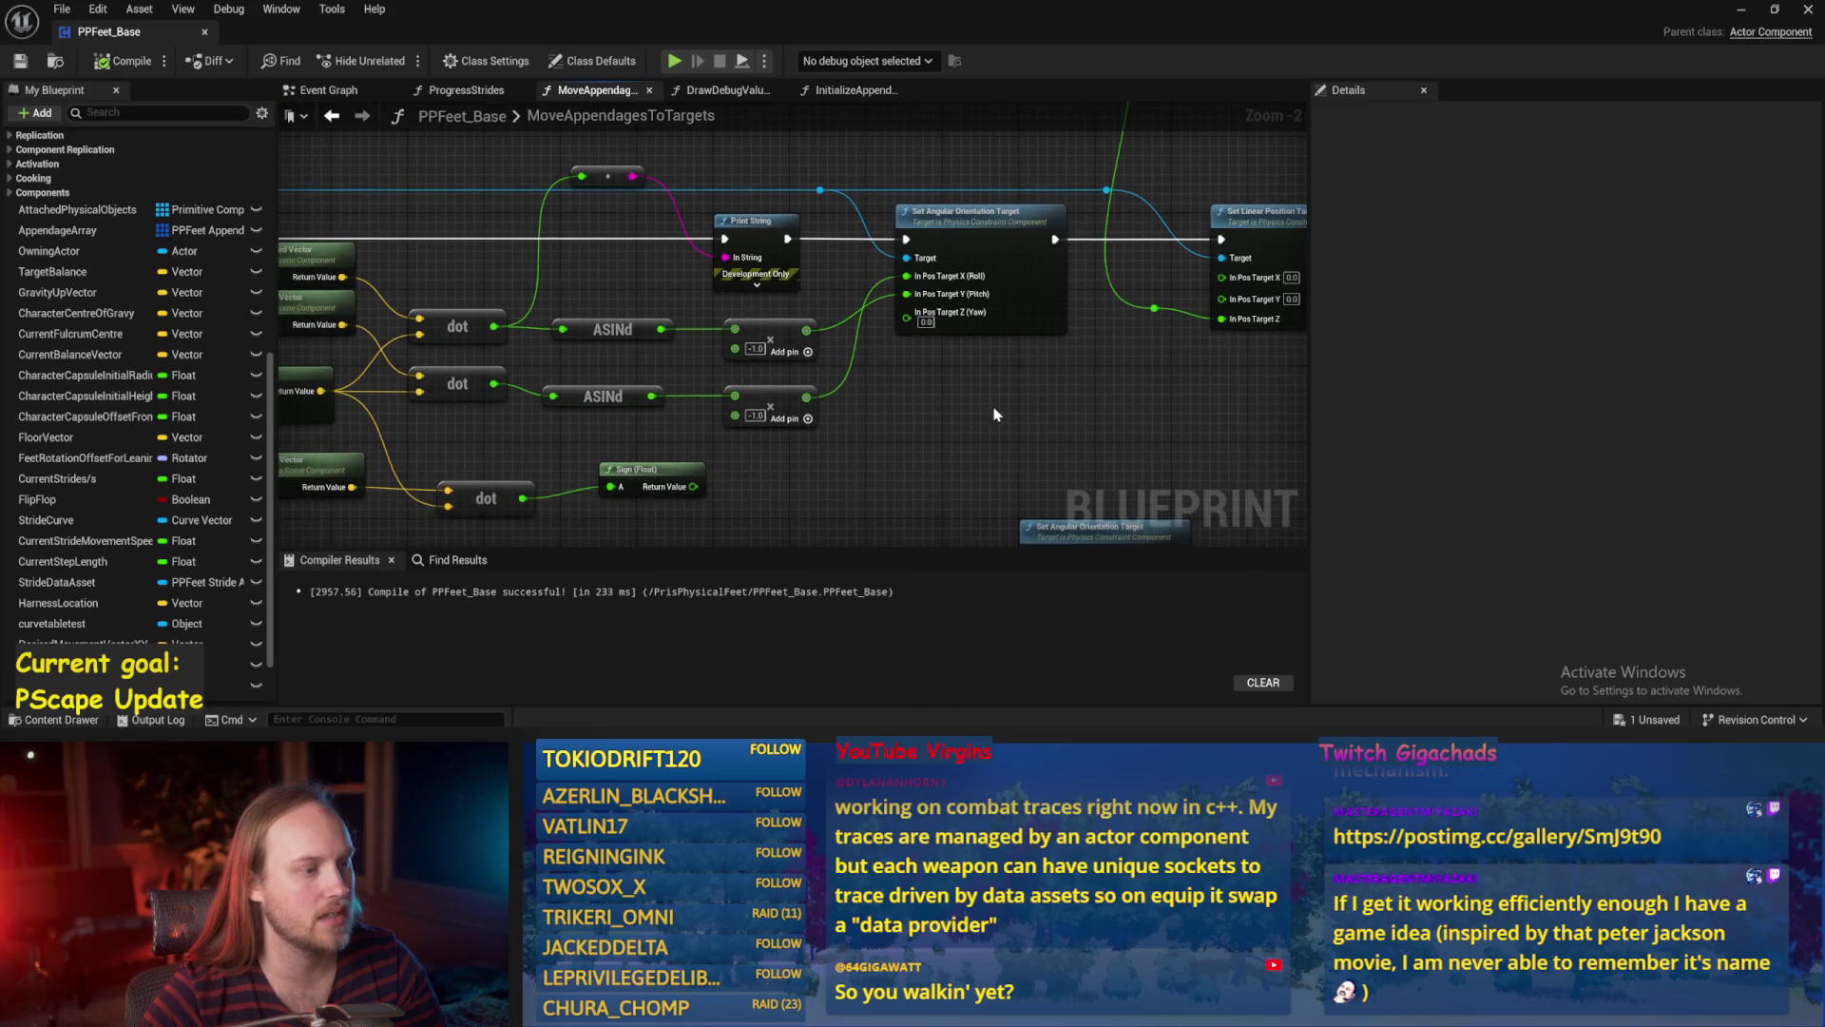
pyautogui.click(1743, 10)
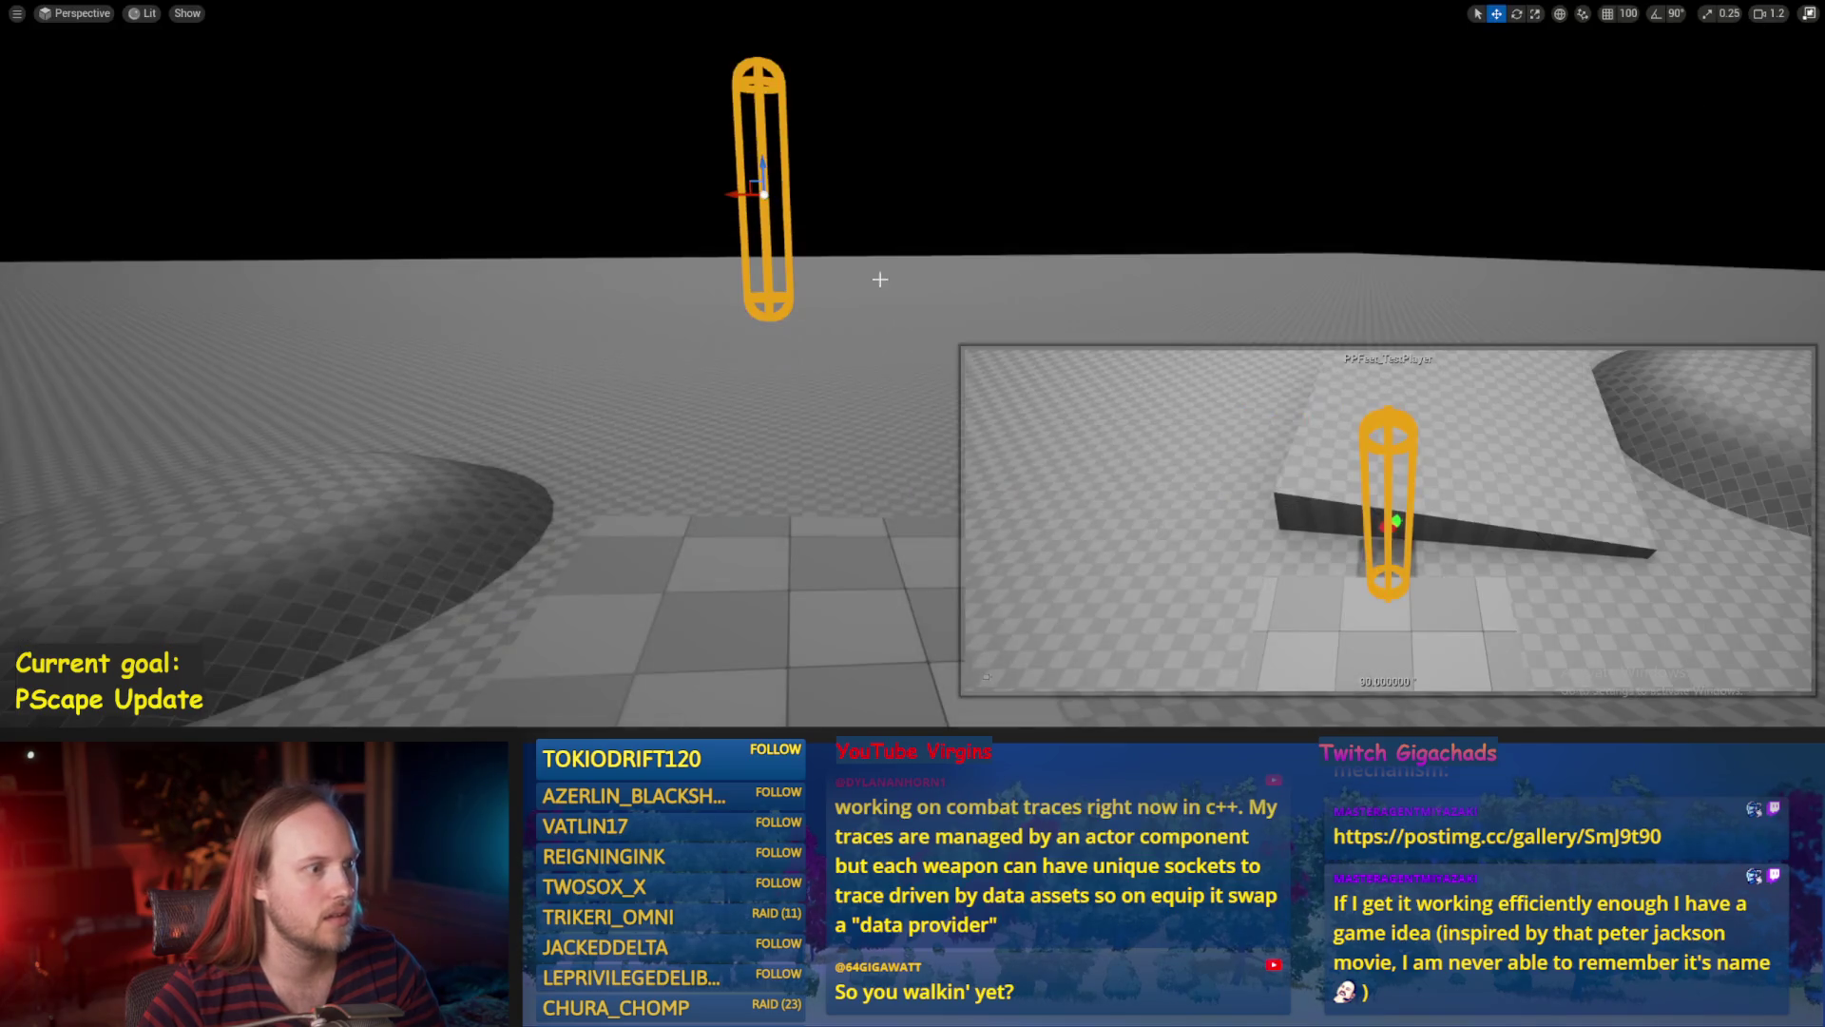
pyautogui.click(689, 719)
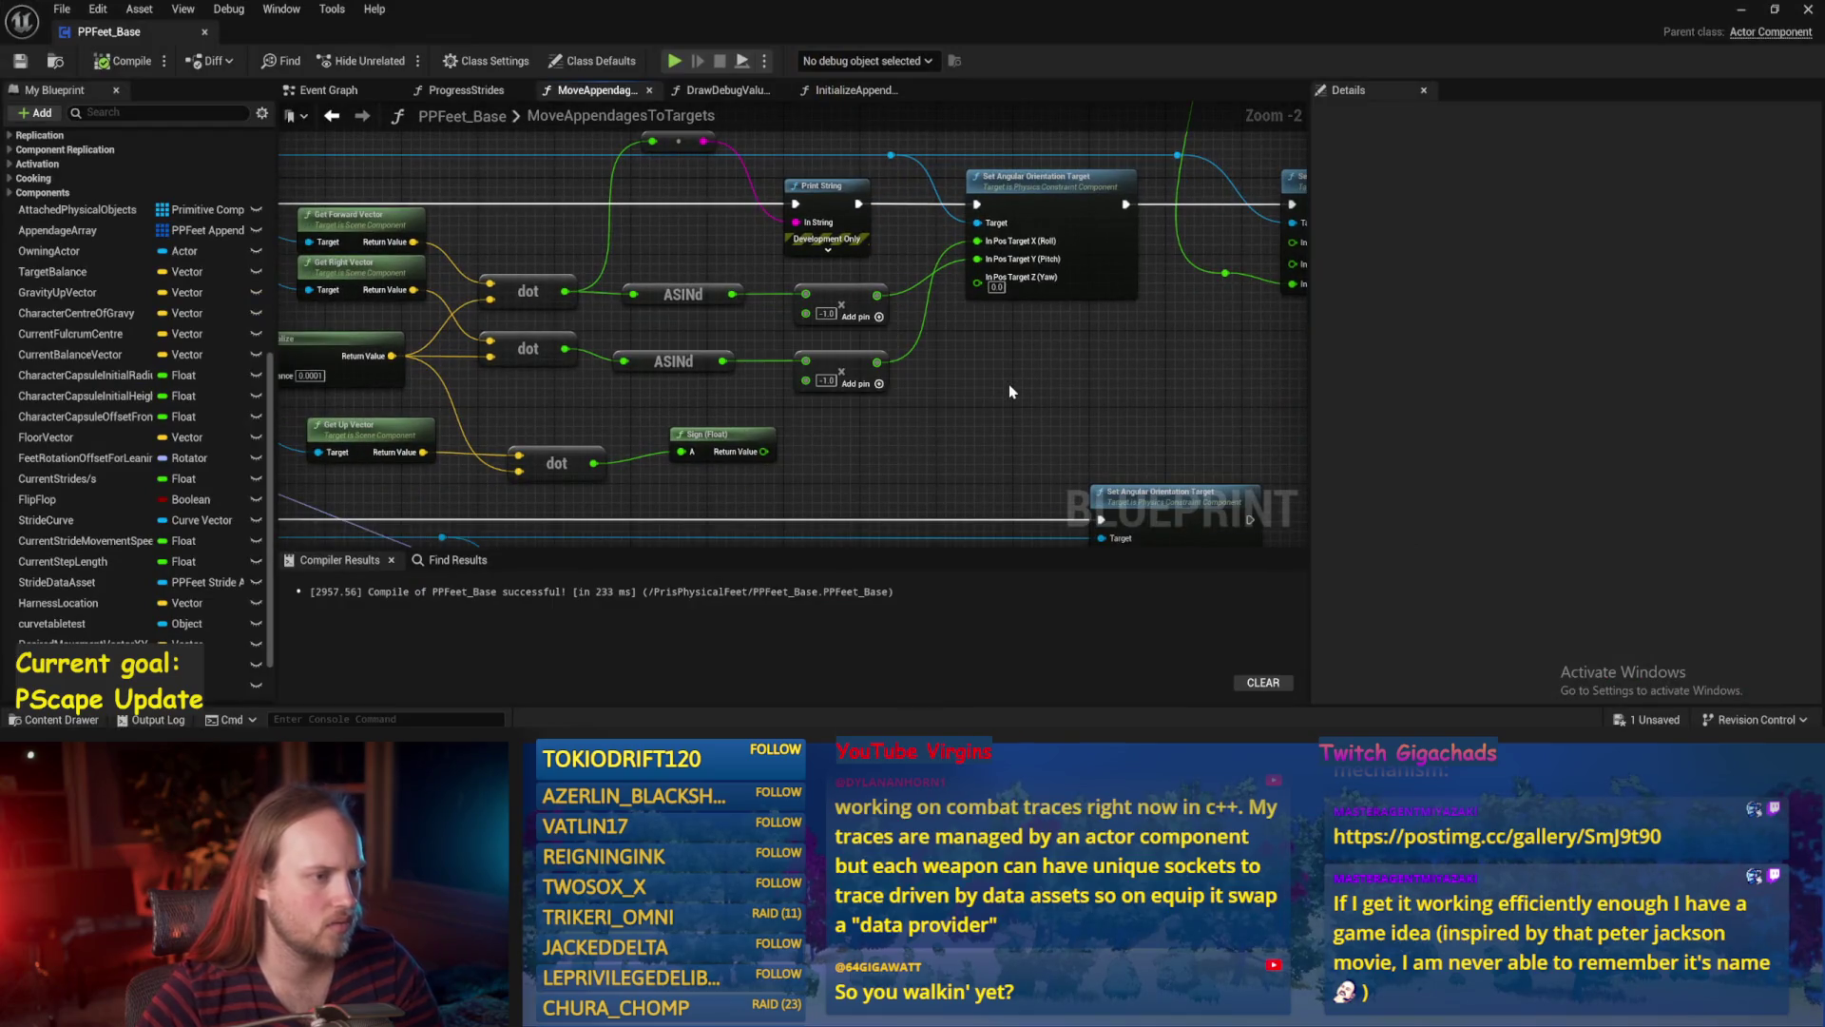
# Replace the Sign (Float) node on the lower dot output with a Clamp (Float), then compile and save.
pyautogui.moveTo(731, 409); pyautogui.dragTo(685, 428)
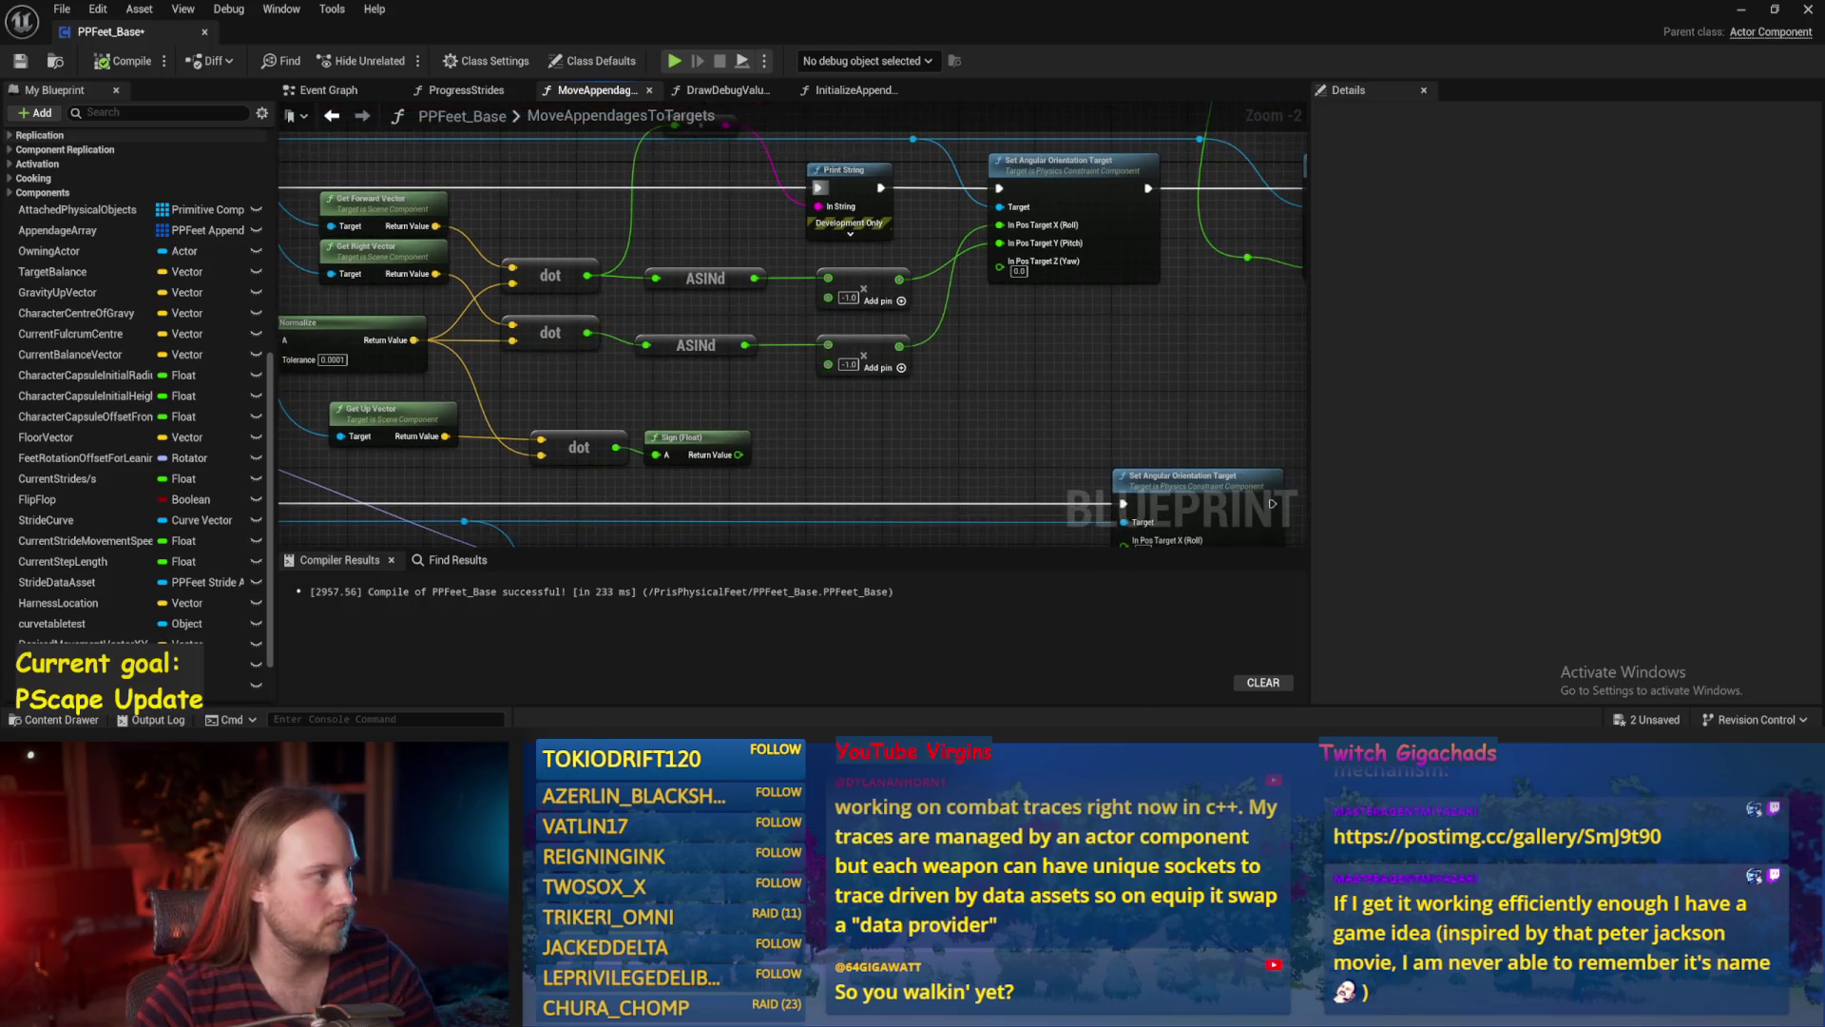
pyautogui.click(19, 62)
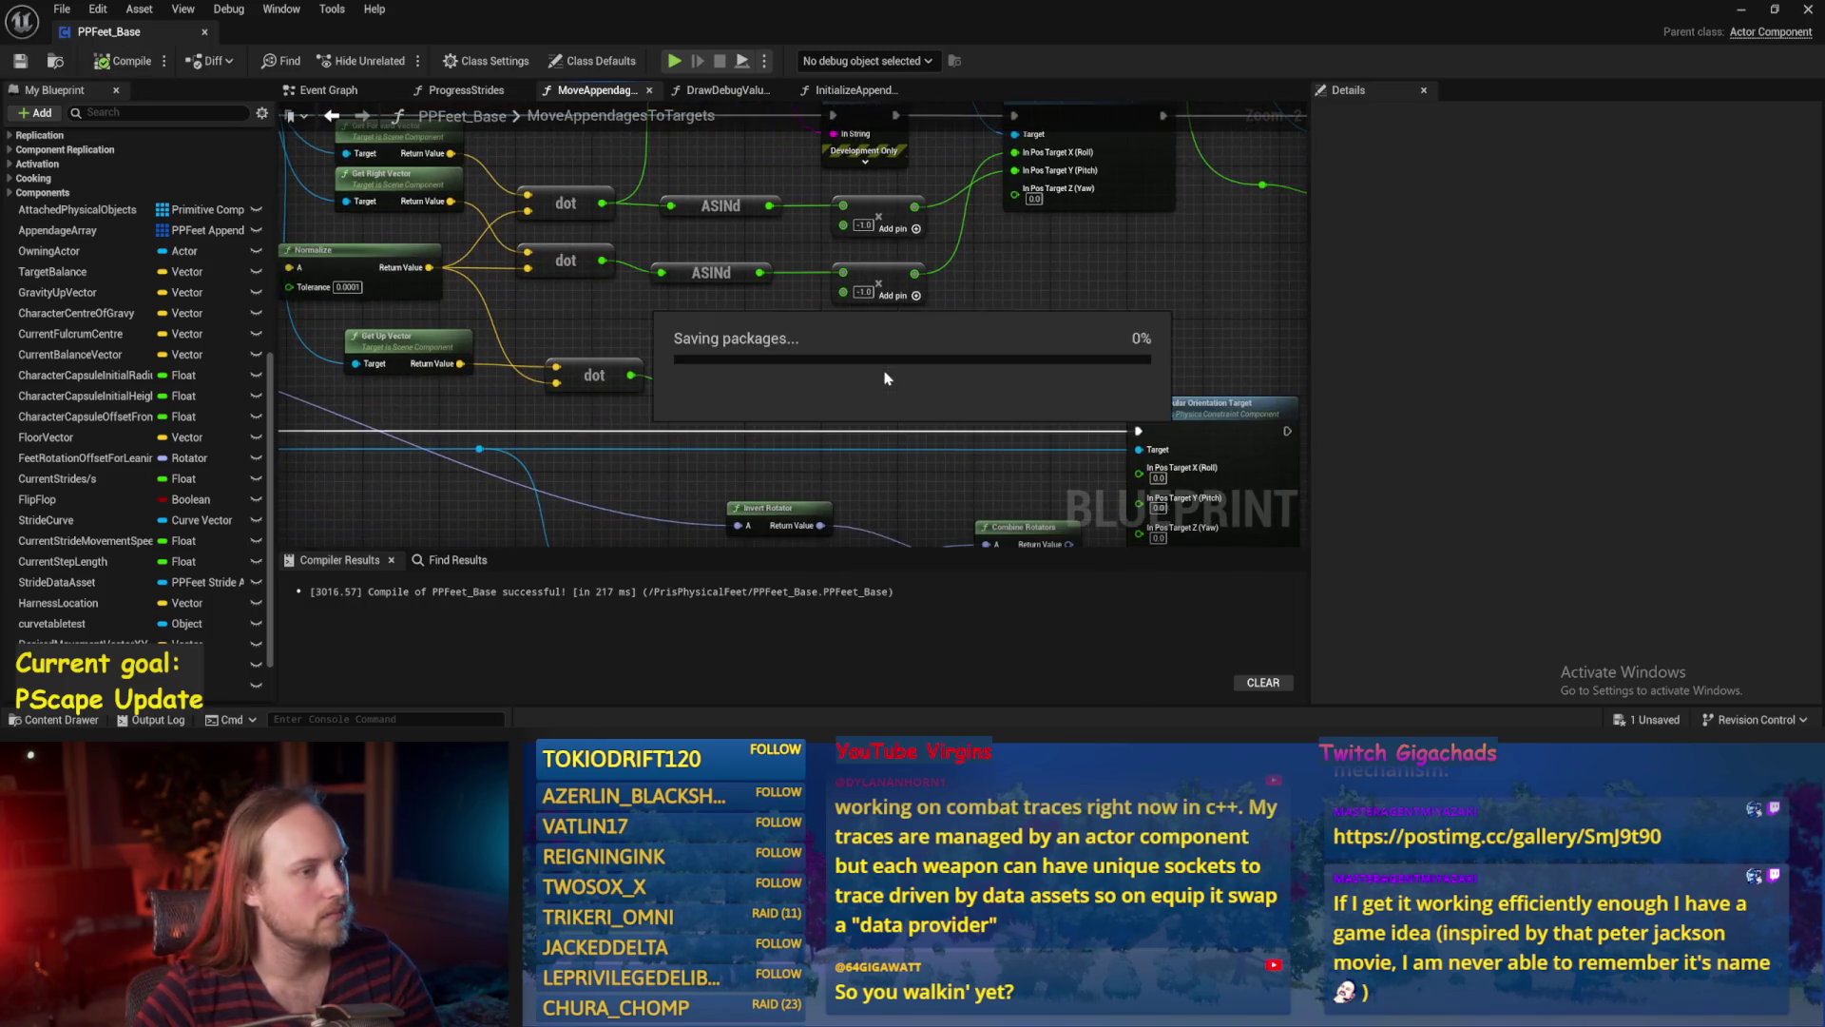
pyautogui.moveTo(799, 379)
pyautogui.mouseDown()
pyautogui.moveTo(885, 368)
pyautogui.moveTo(862, 387)
pyautogui.mouseUp()
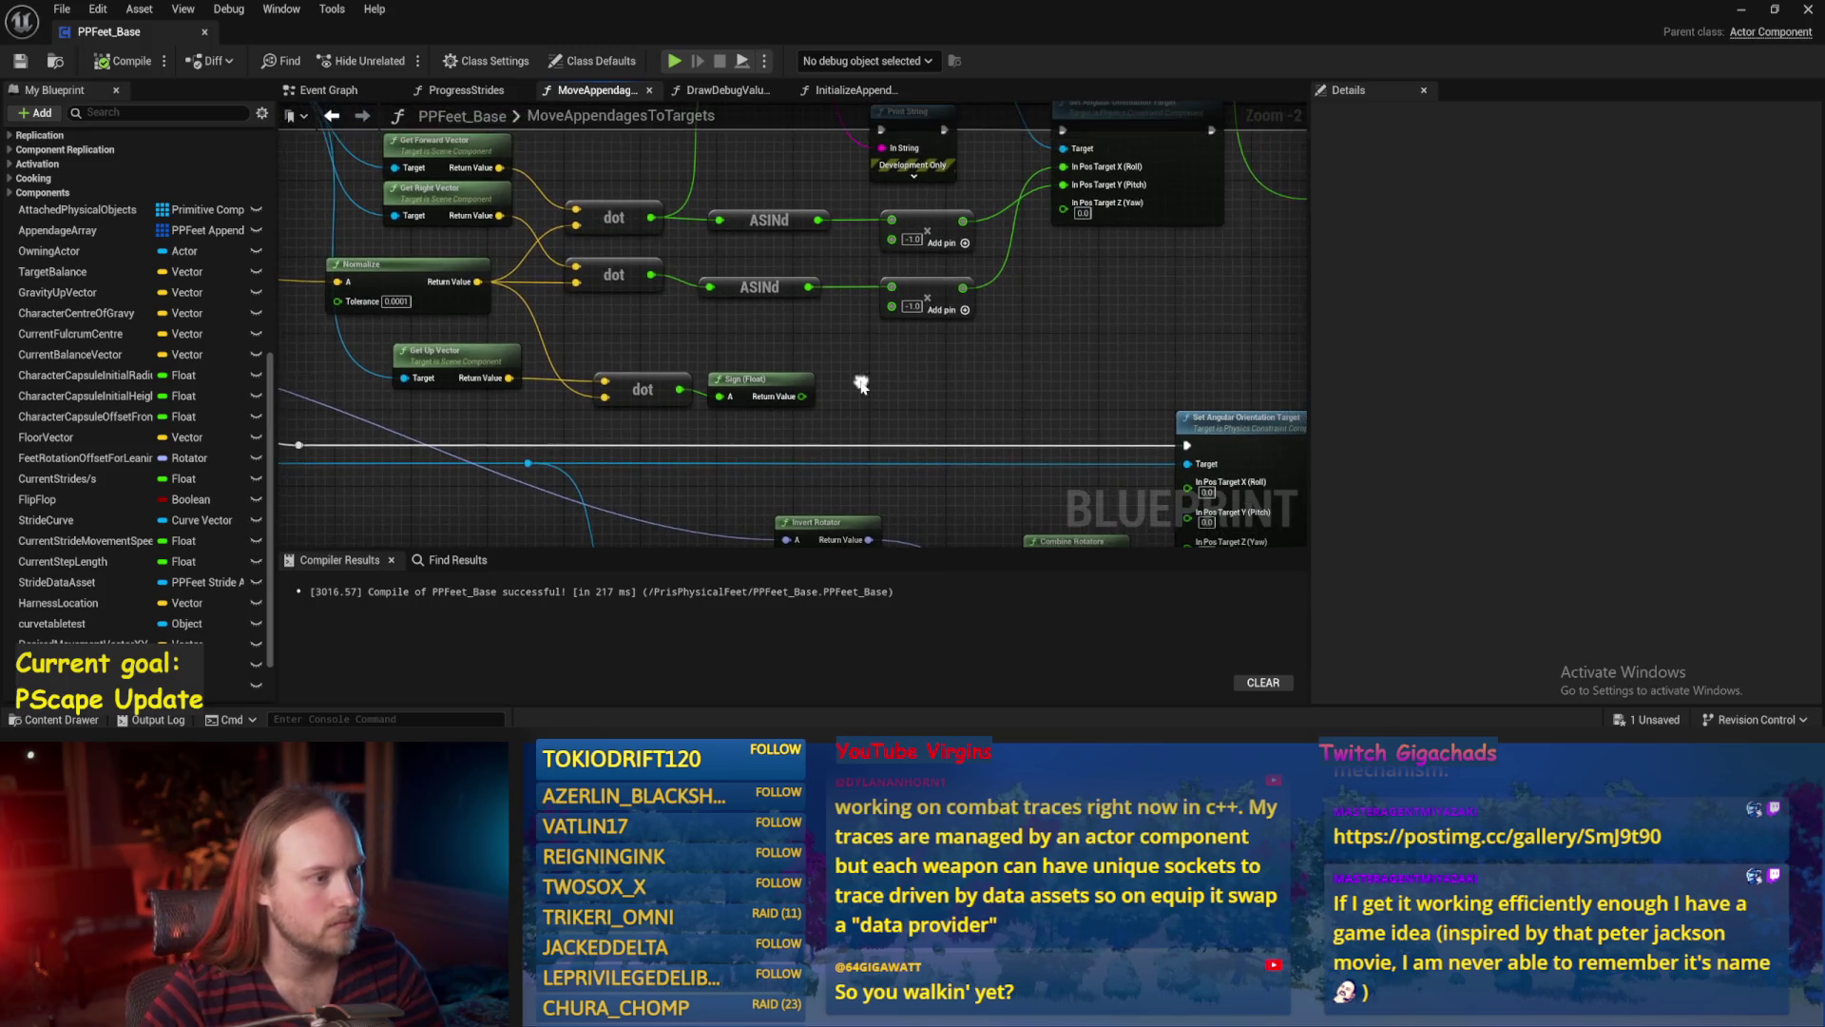
pyautogui.click(741, 376)
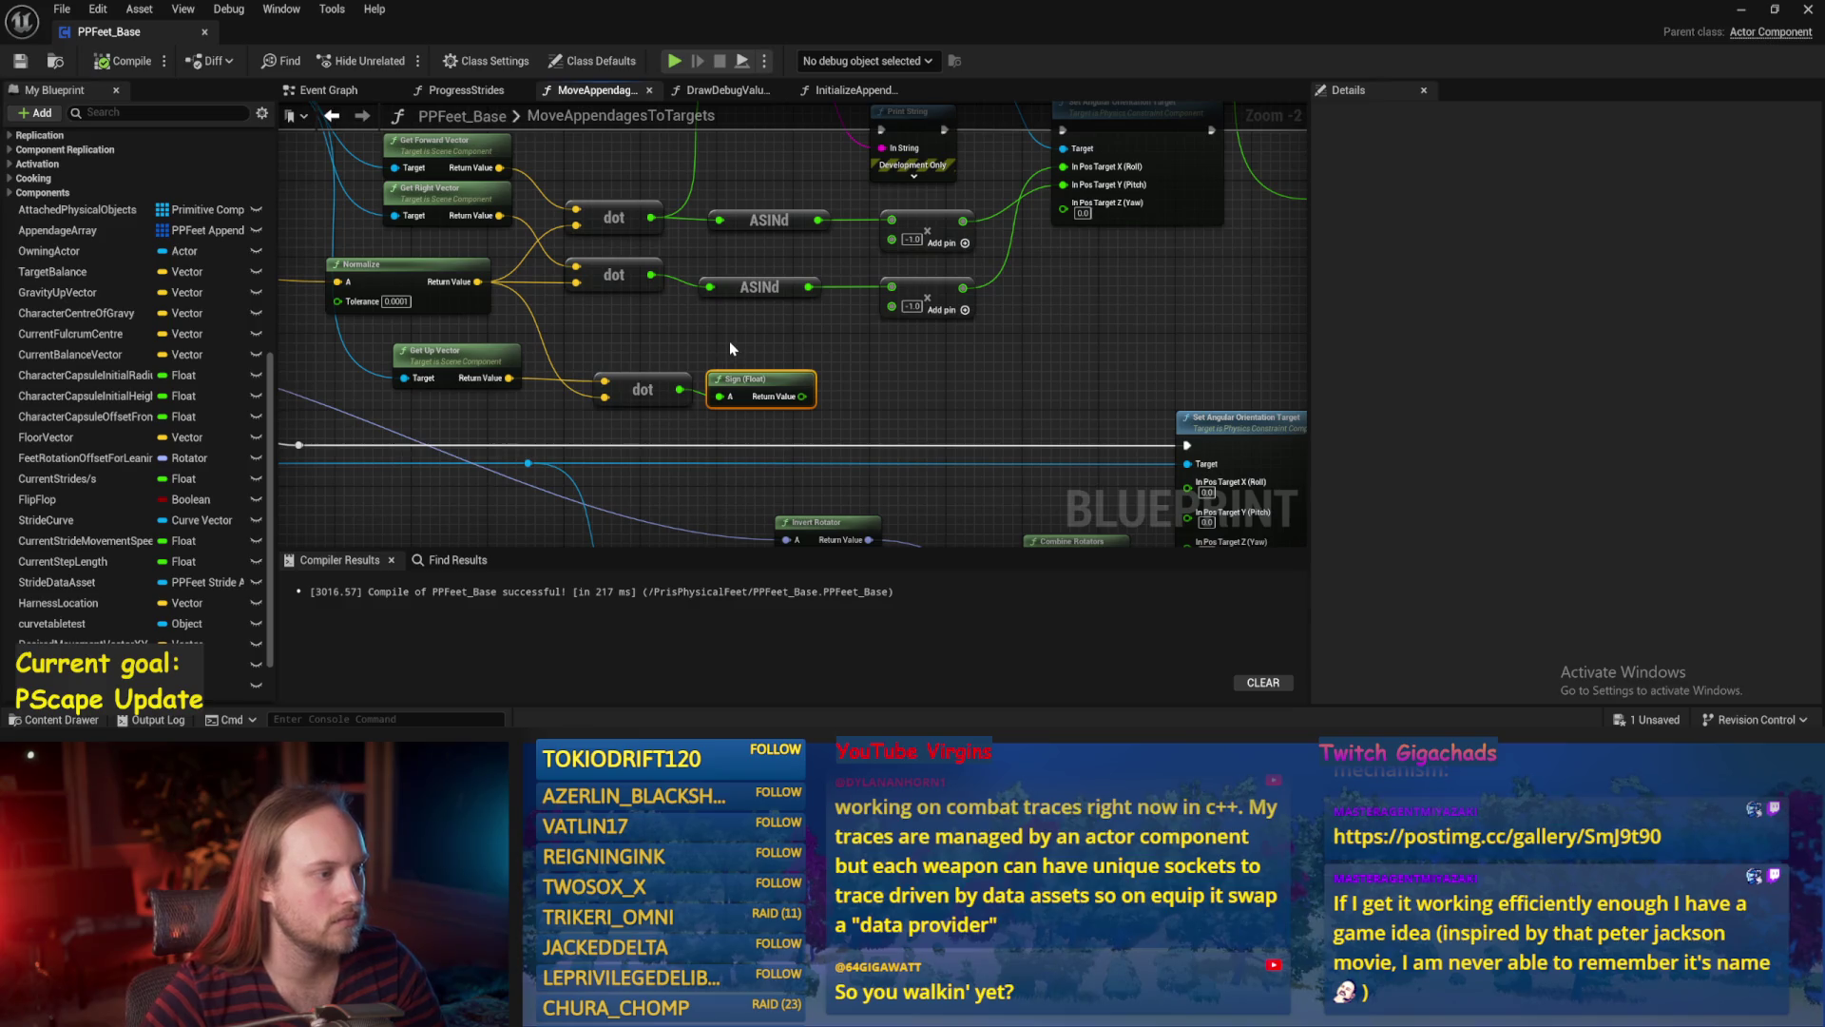
pyautogui.press('Delete')
pyautogui.moveTo(679, 389)
pyautogui.mouseDown()
pyautogui.moveTo(777, 393)
pyautogui.moveTo(752, 357)
pyautogui.mouseUp()
pyautogui.write('clamp')
pyautogui.press('Return')
pyautogui.click(124, 61)
pyautogui.click(21, 61)
# Reposition the new Clamp (Float) node beside the lower dot product.
pyautogui.moveTo(763, 434); pyautogui.dragTo(817, 429)
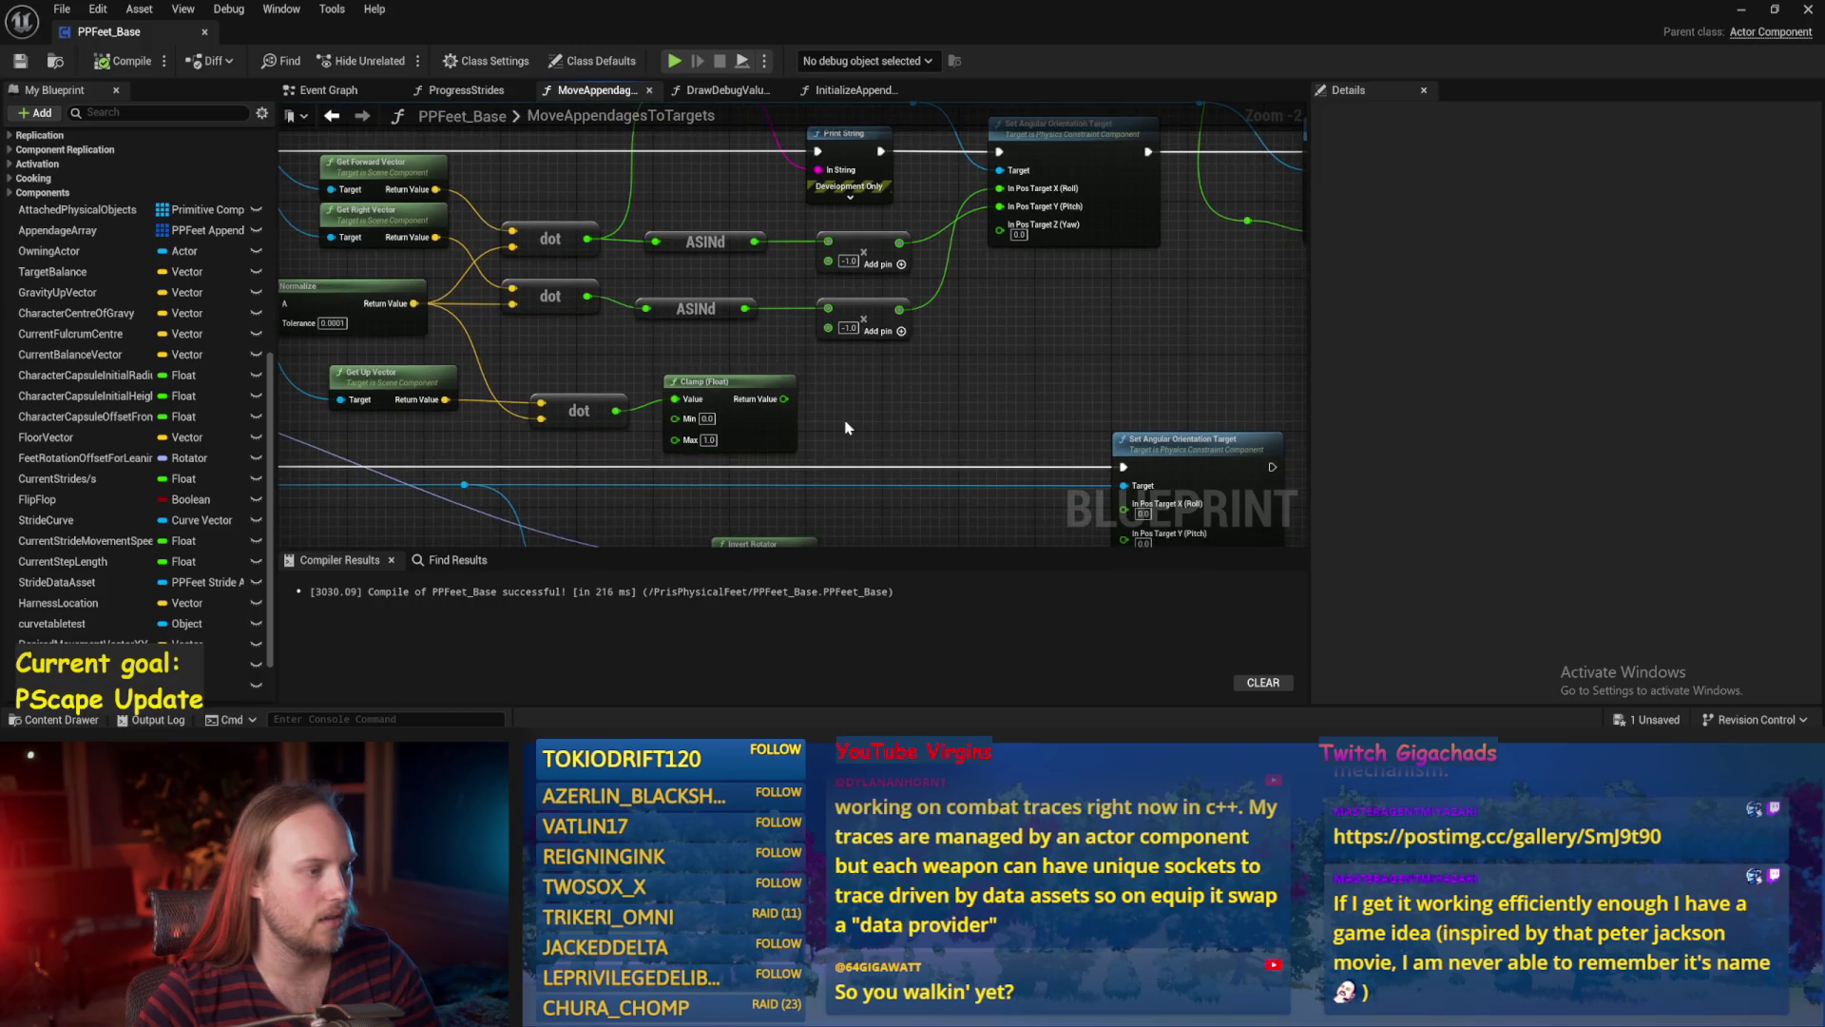
pyautogui.moveTo(738, 401)
pyautogui.mouseDown()
pyautogui.moveTo(805, 439)
pyautogui.moveTo(751, 404)
pyautogui.moveTo(877, 404)
pyautogui.mouseUp()
pyautogui.scroll(1, 716, 361)
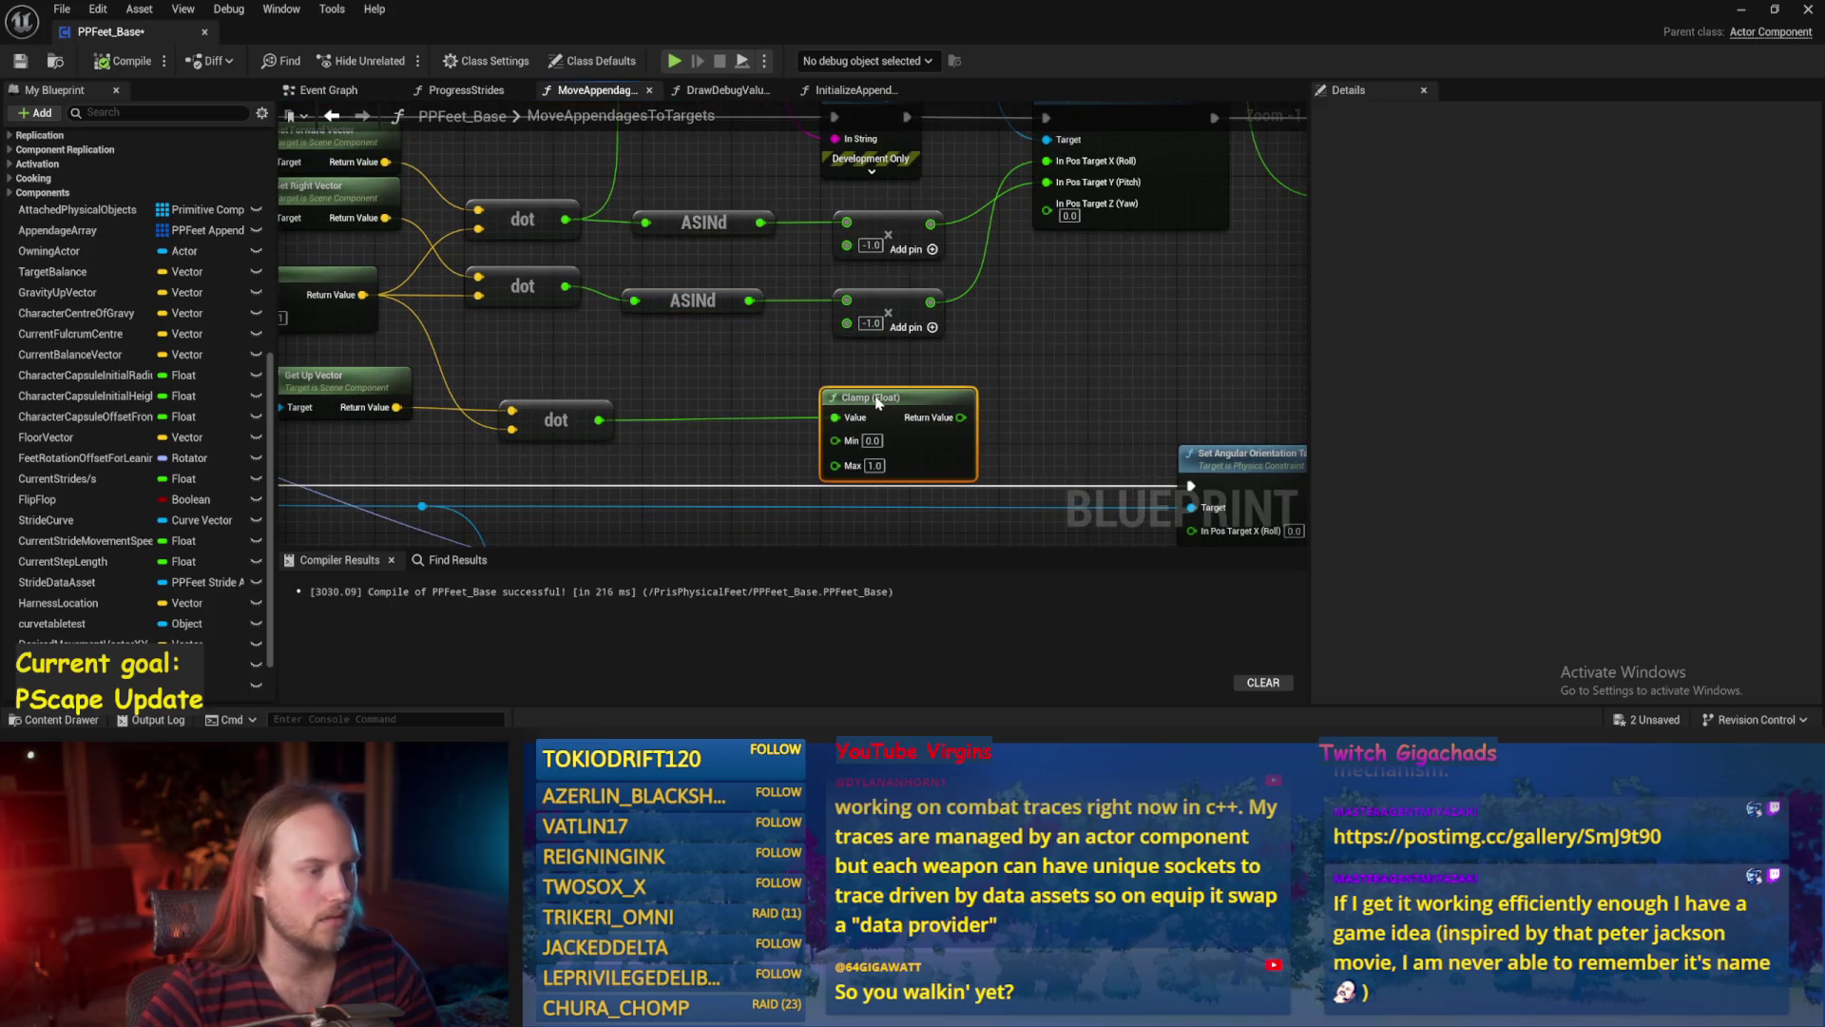
pyautogui.click(724, 342)
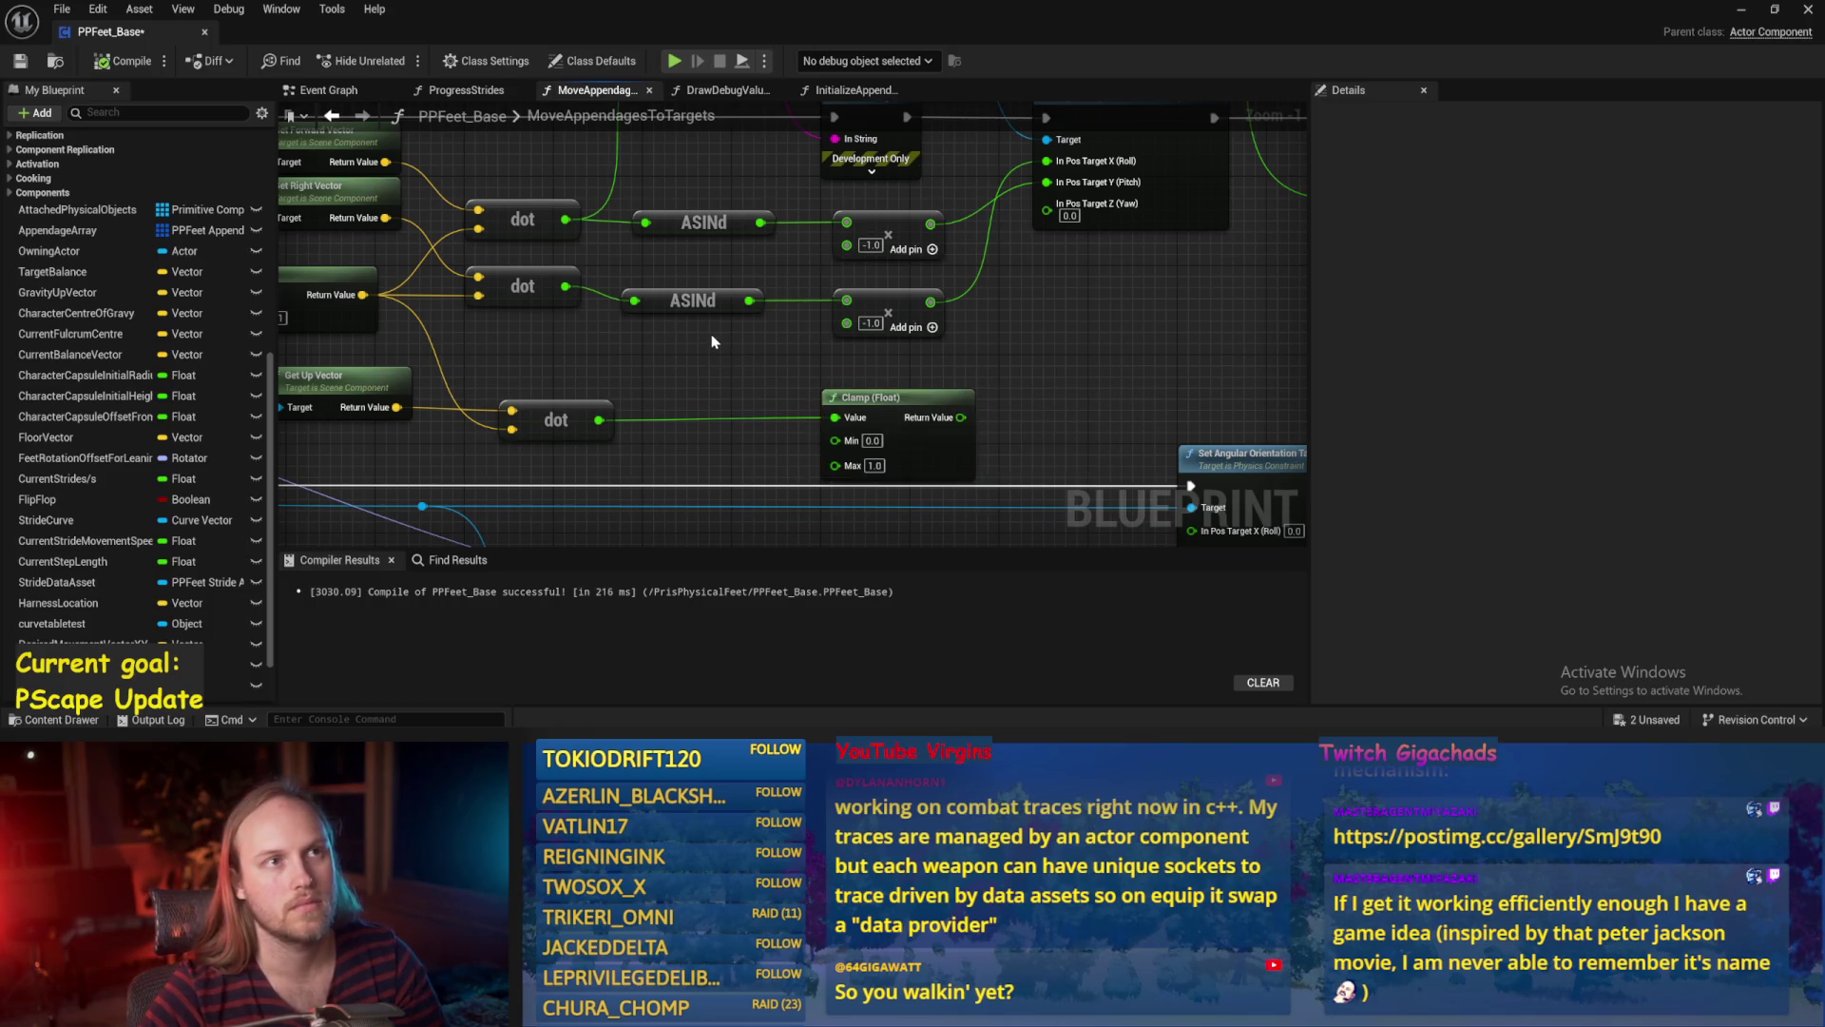
pyautogui.moveTo(693, 328)
pyautogui.mouseDown()
pyautogui.moveTo(763, 309)
pyautogui.moveTo(755, 339)
pyautogui.mouseUp()
pyautogui.moveTo(958, 391); pyautogui.dragTo(947, 392)
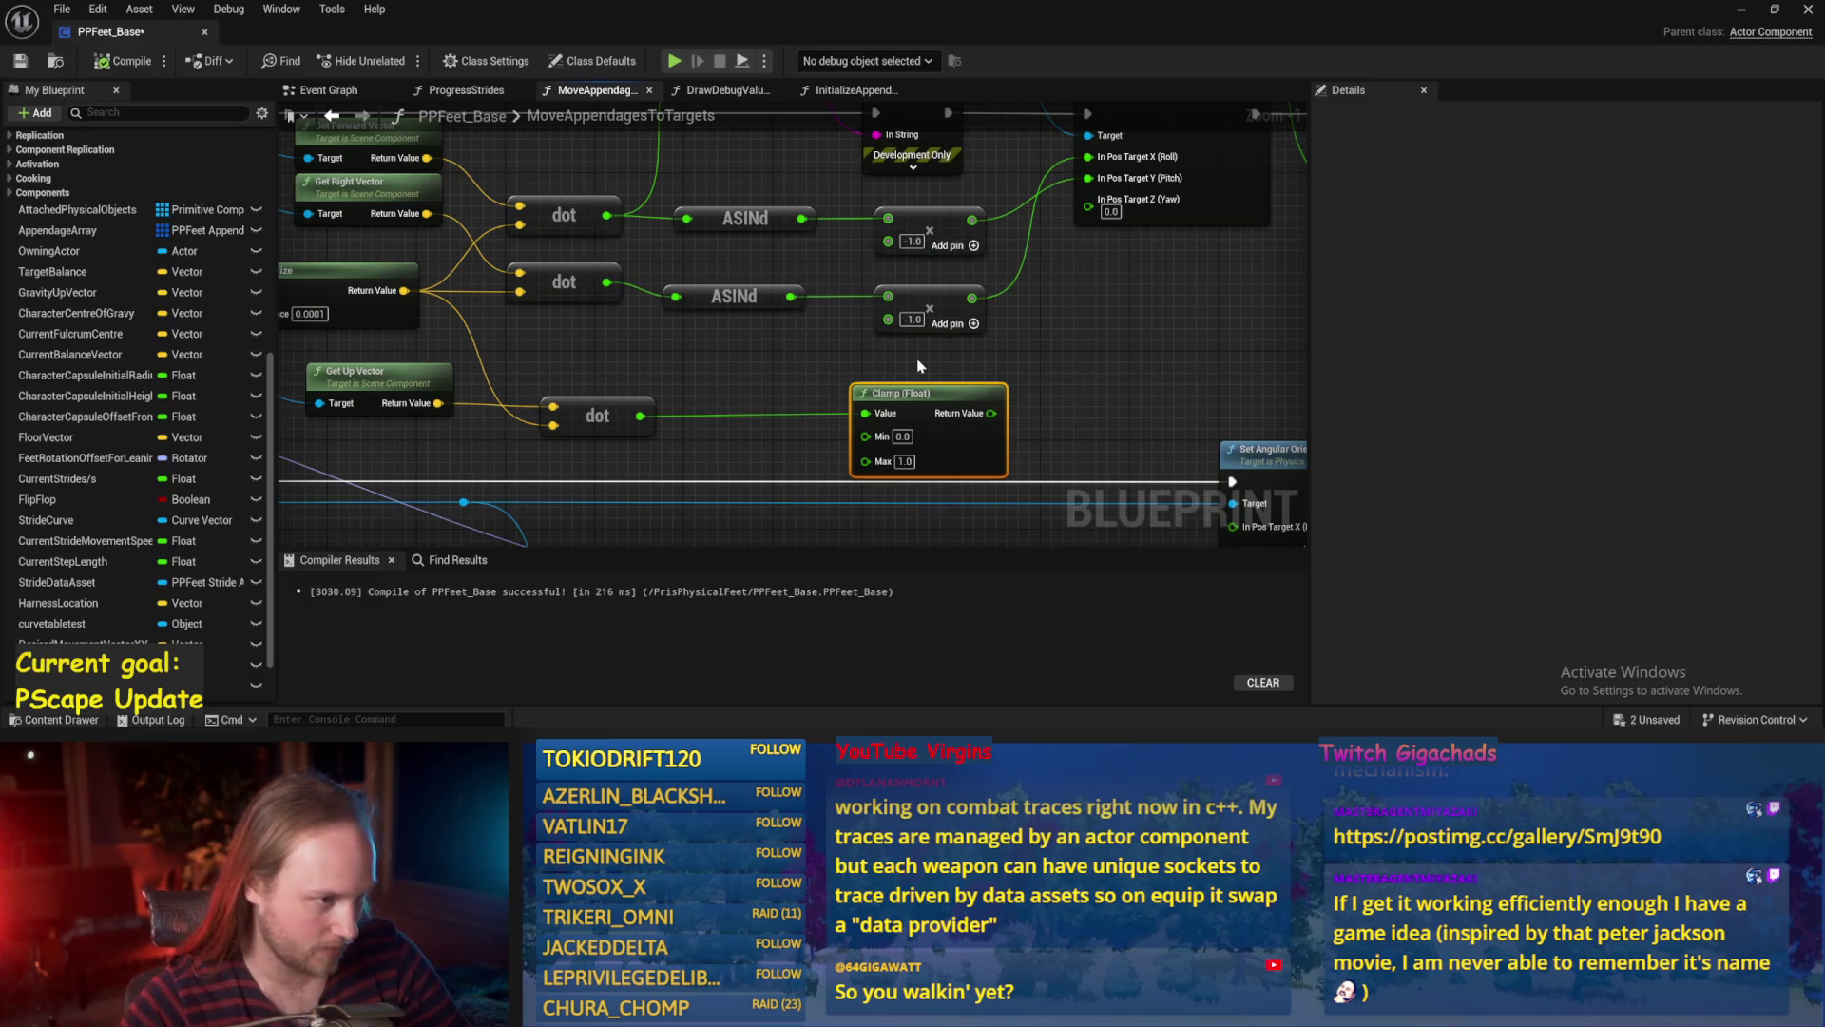
# Align the lower dot node and the top ASINd node in line, then compile with F7.
pyautogui.scroll(-2, 1097, 399)
pyautogui.click(1103, 403)
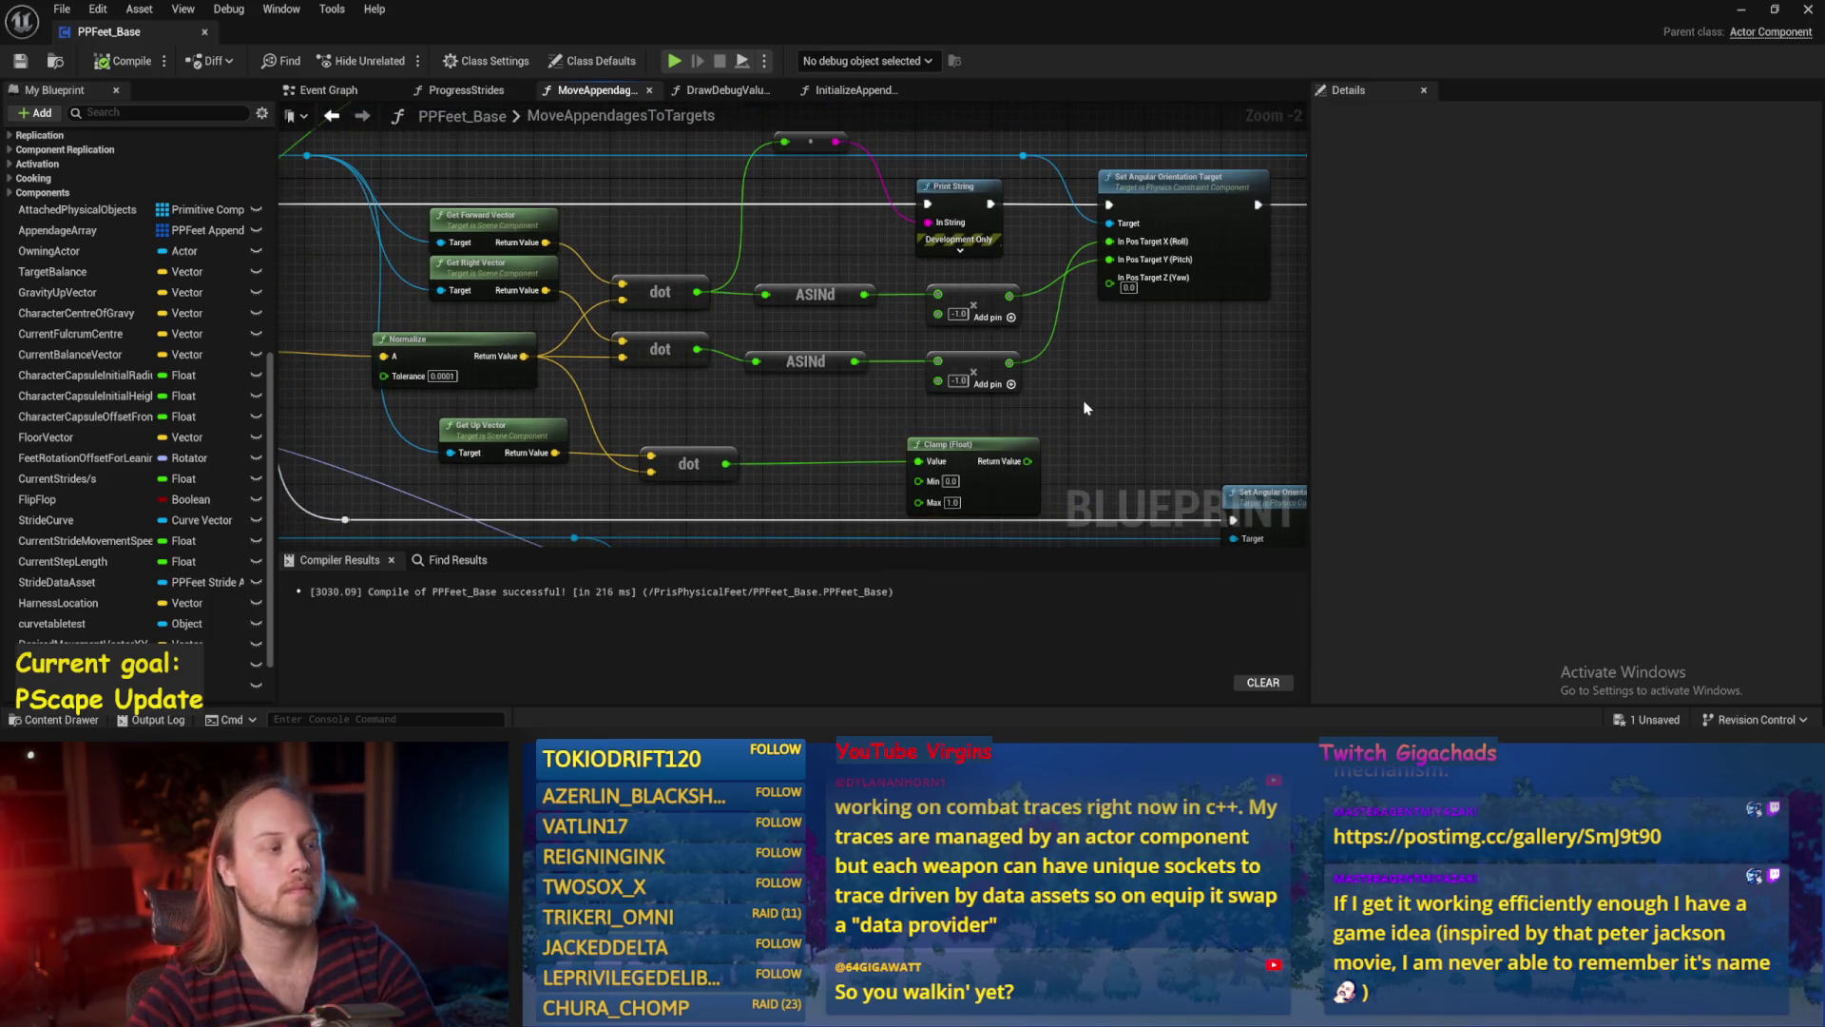
pyautogui.moveTo(817, 274); pyautogui.dragTo(1116, 352)
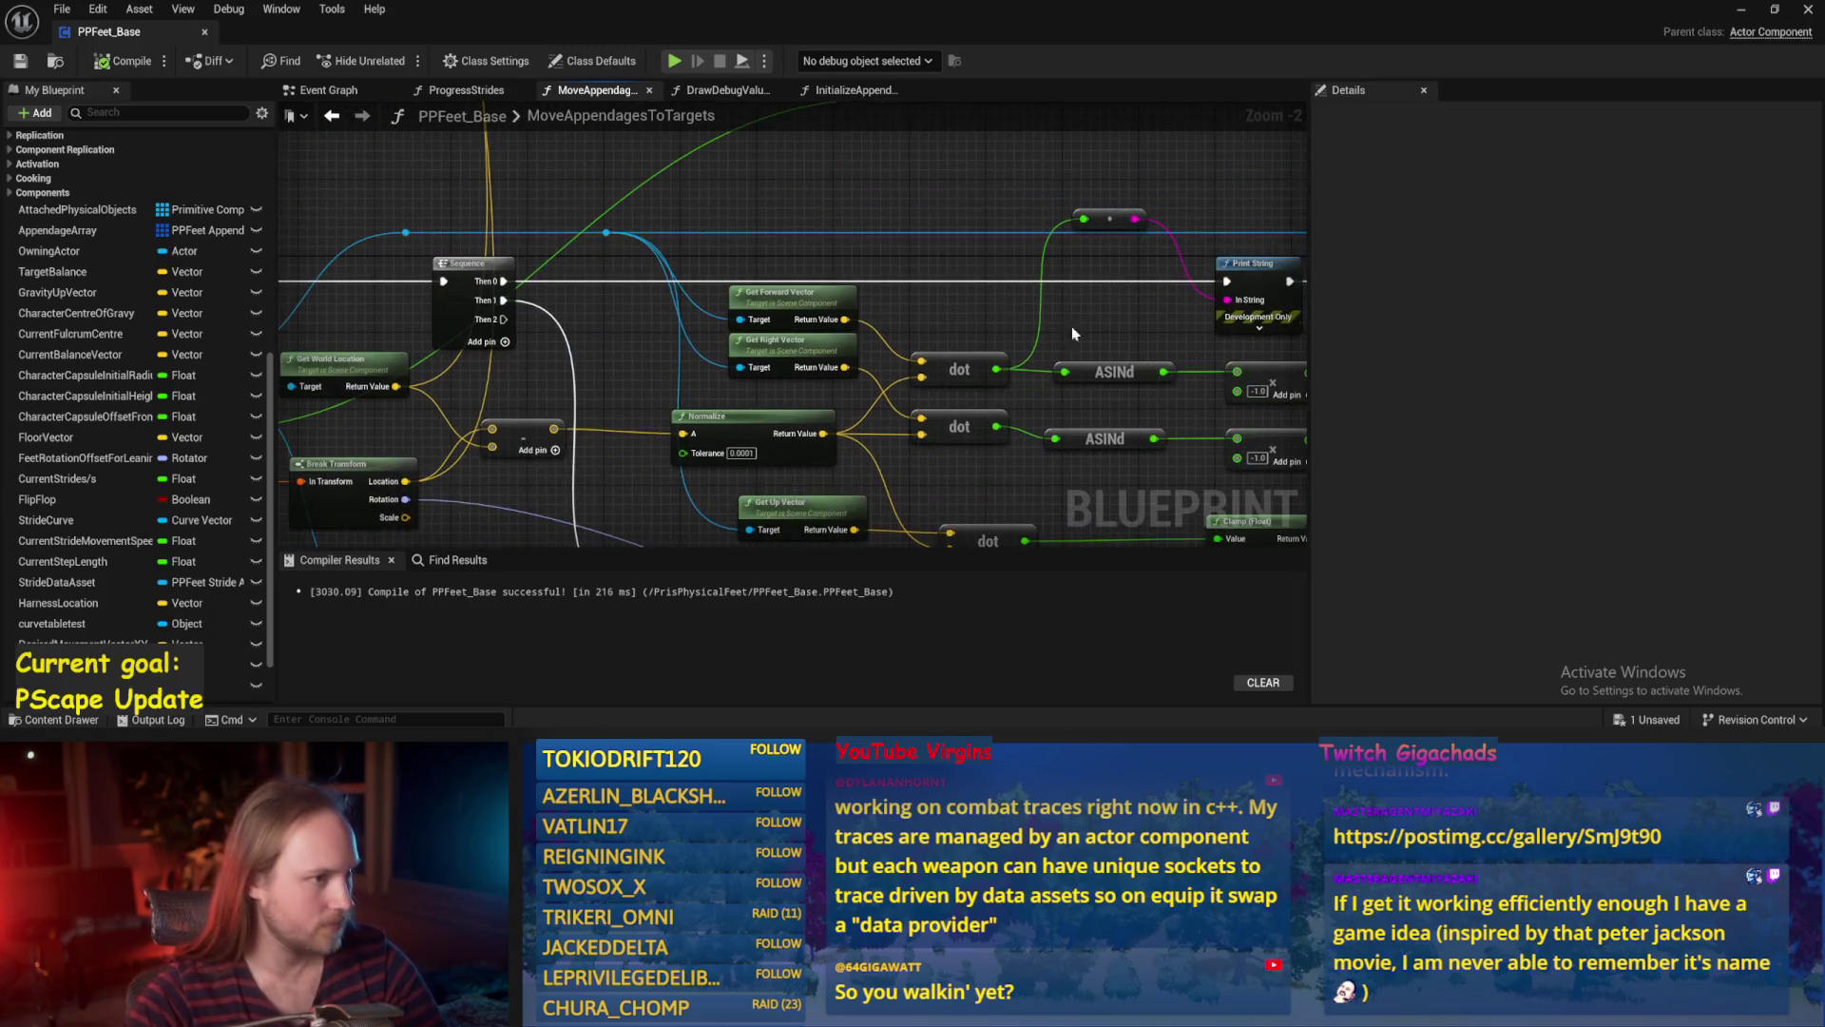
pyautogui.moveTo(620, 380); pyautogui.dragTo(751, 289)
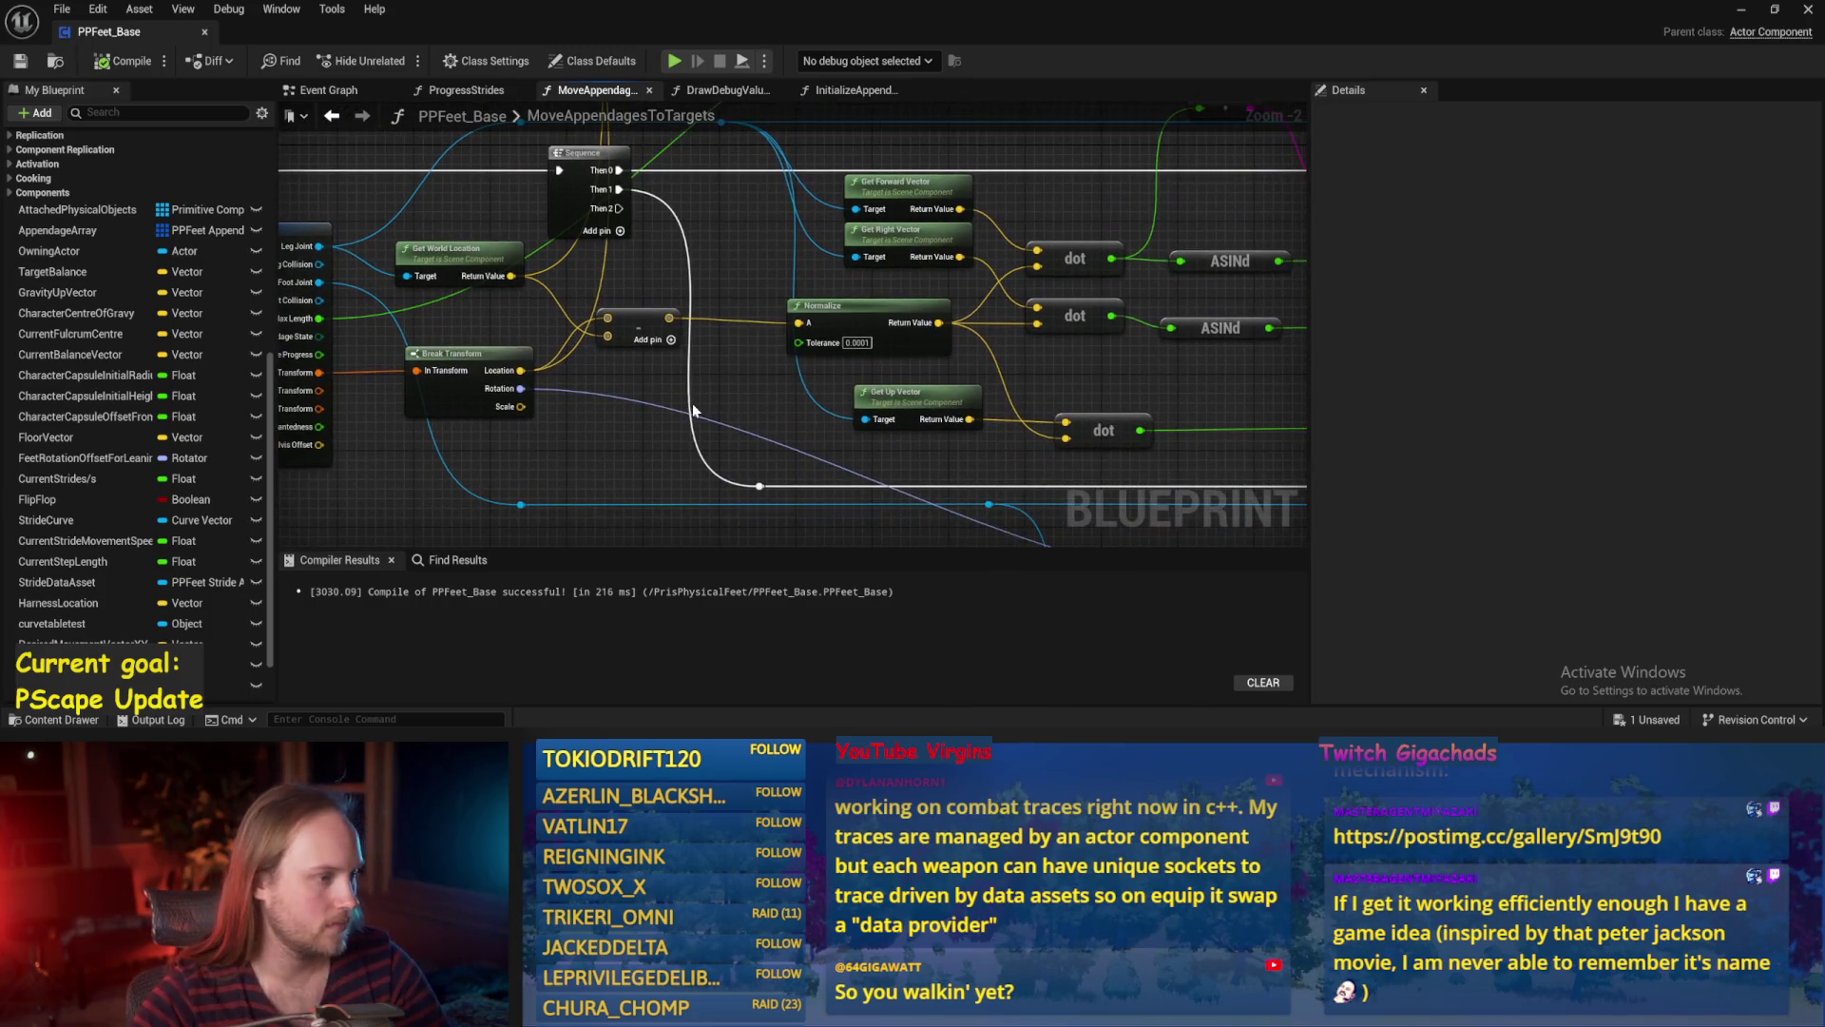
pyautogui.moveTo(650, 431); pyautogui.dragTo(721, 422)
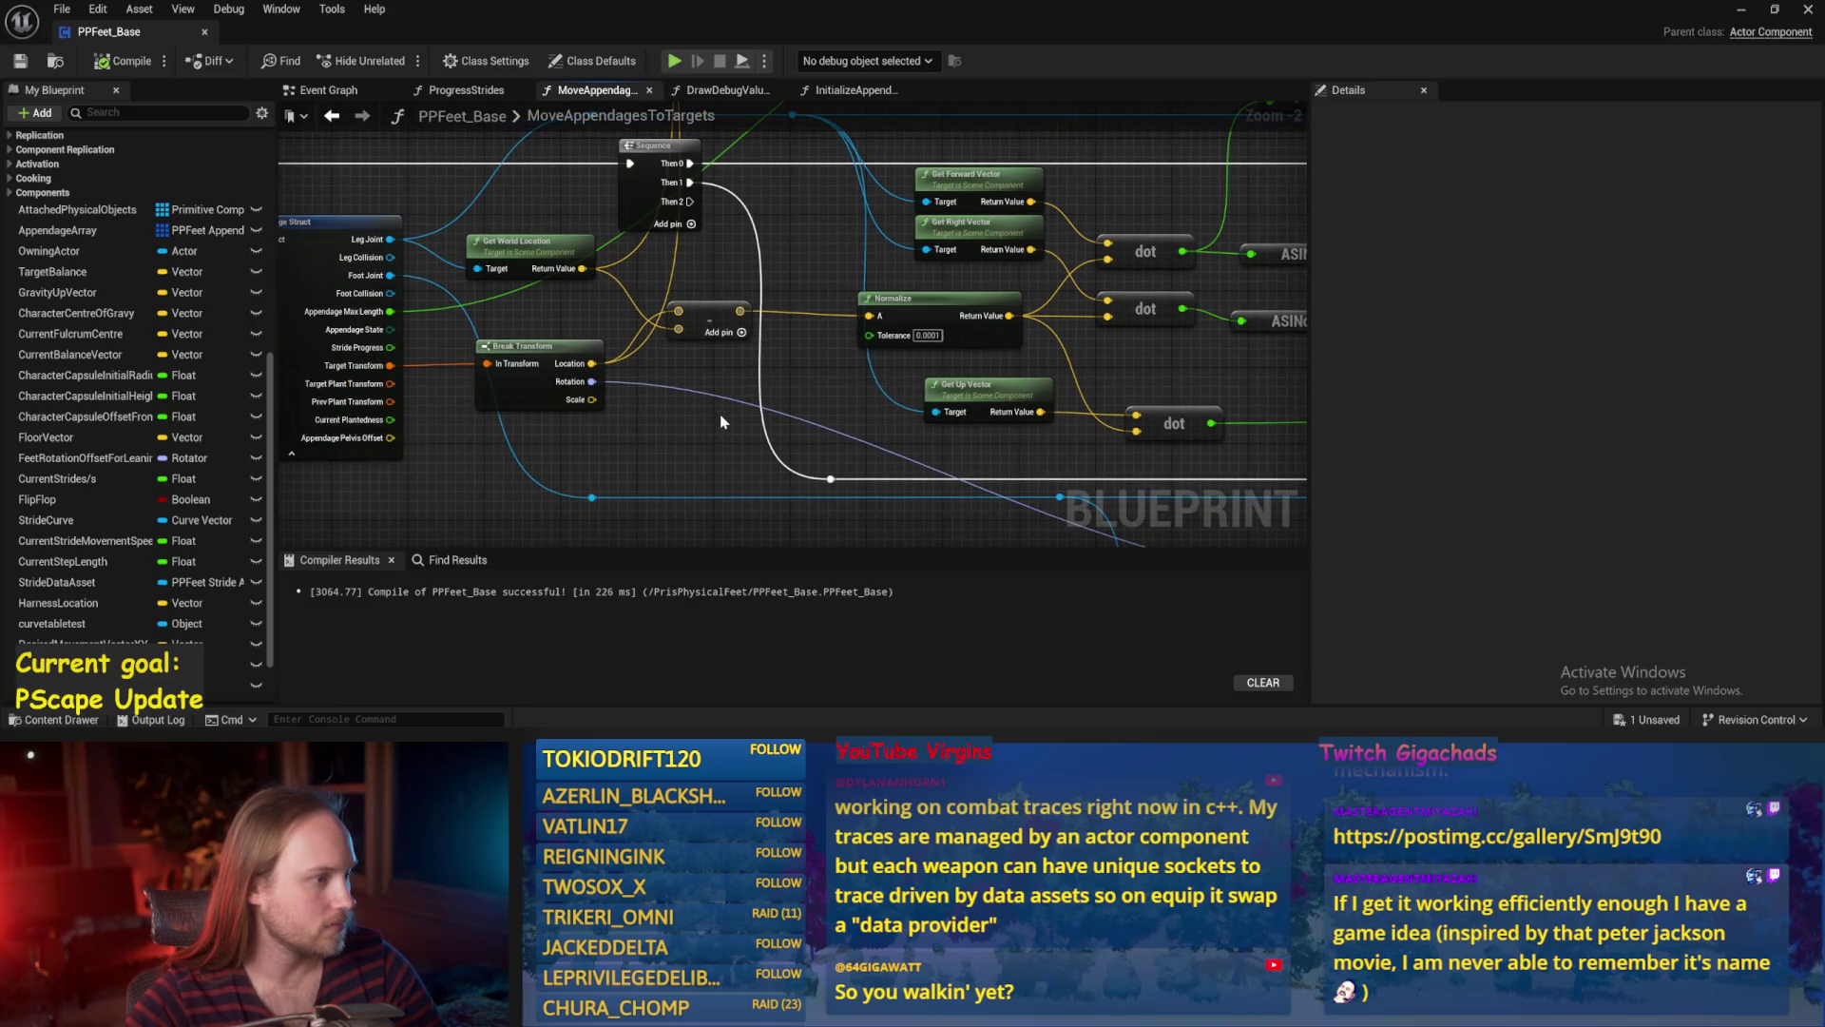
pyautogui.moveTo(707, 501); pyautogui.dragTo(648, 429)
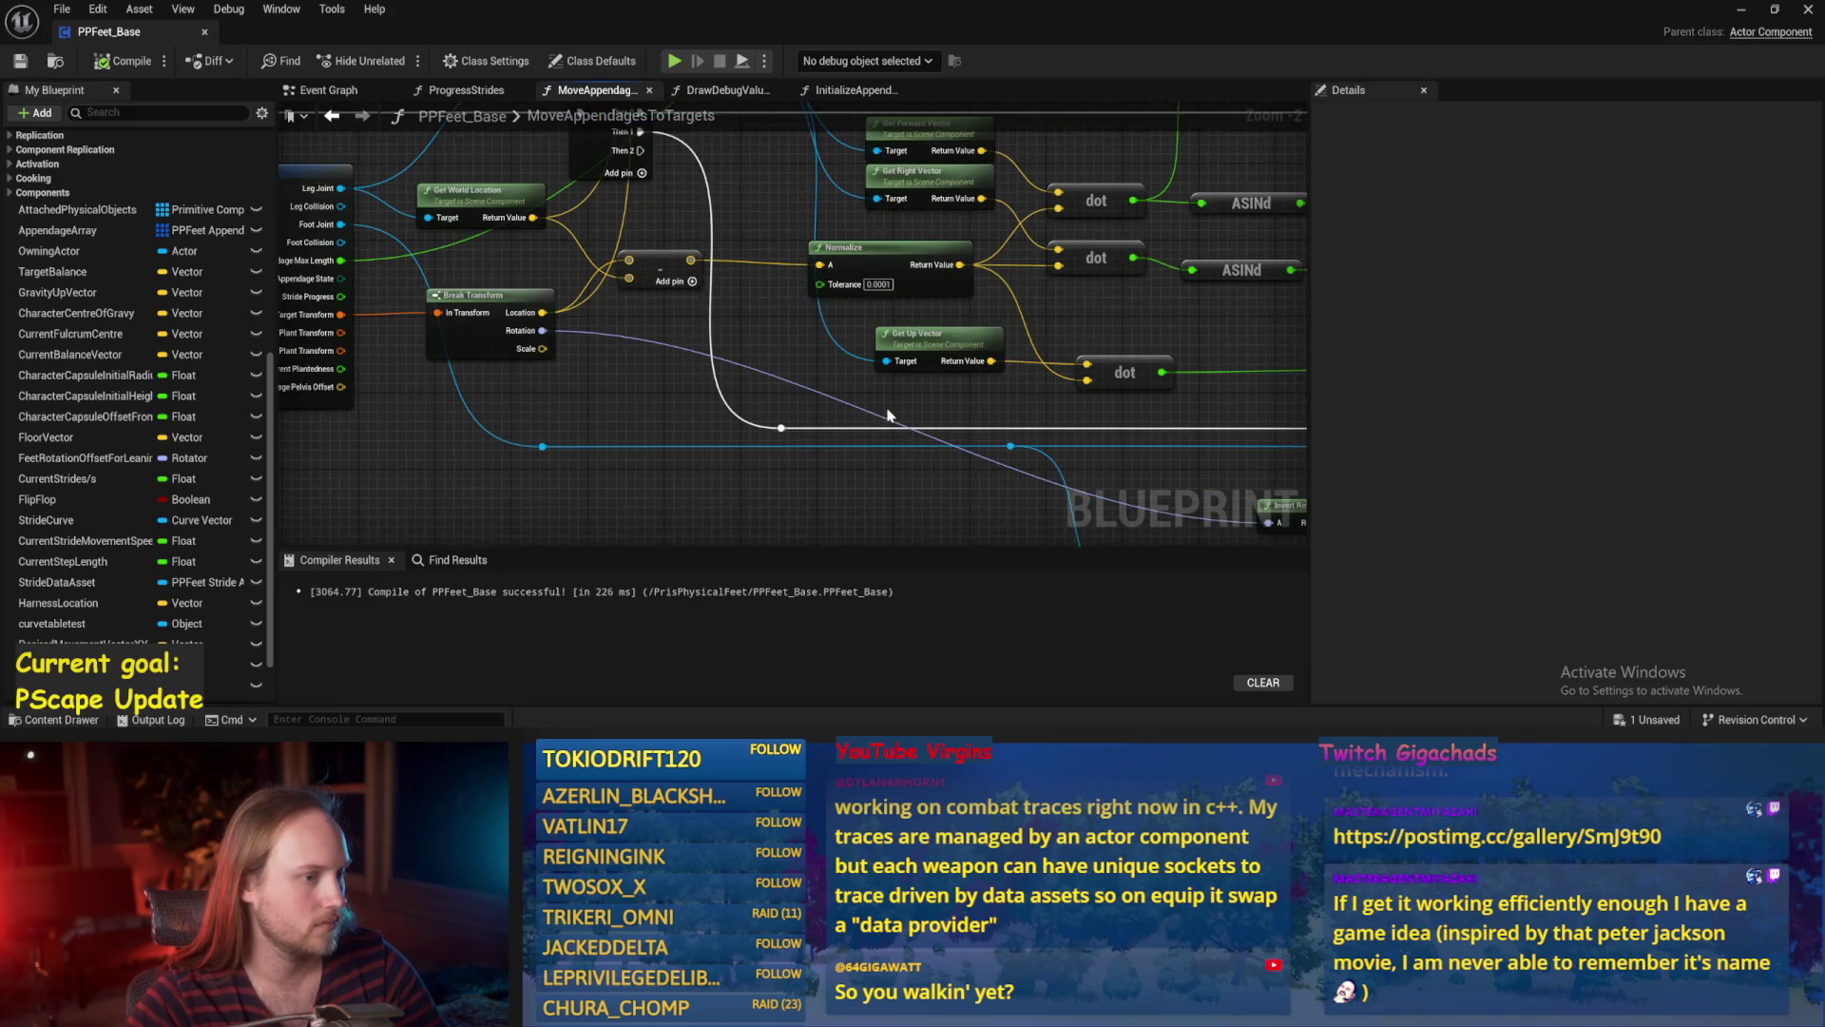
pyautogui.moveTo(889, 416); pyautogui.dragTo(599, 421)
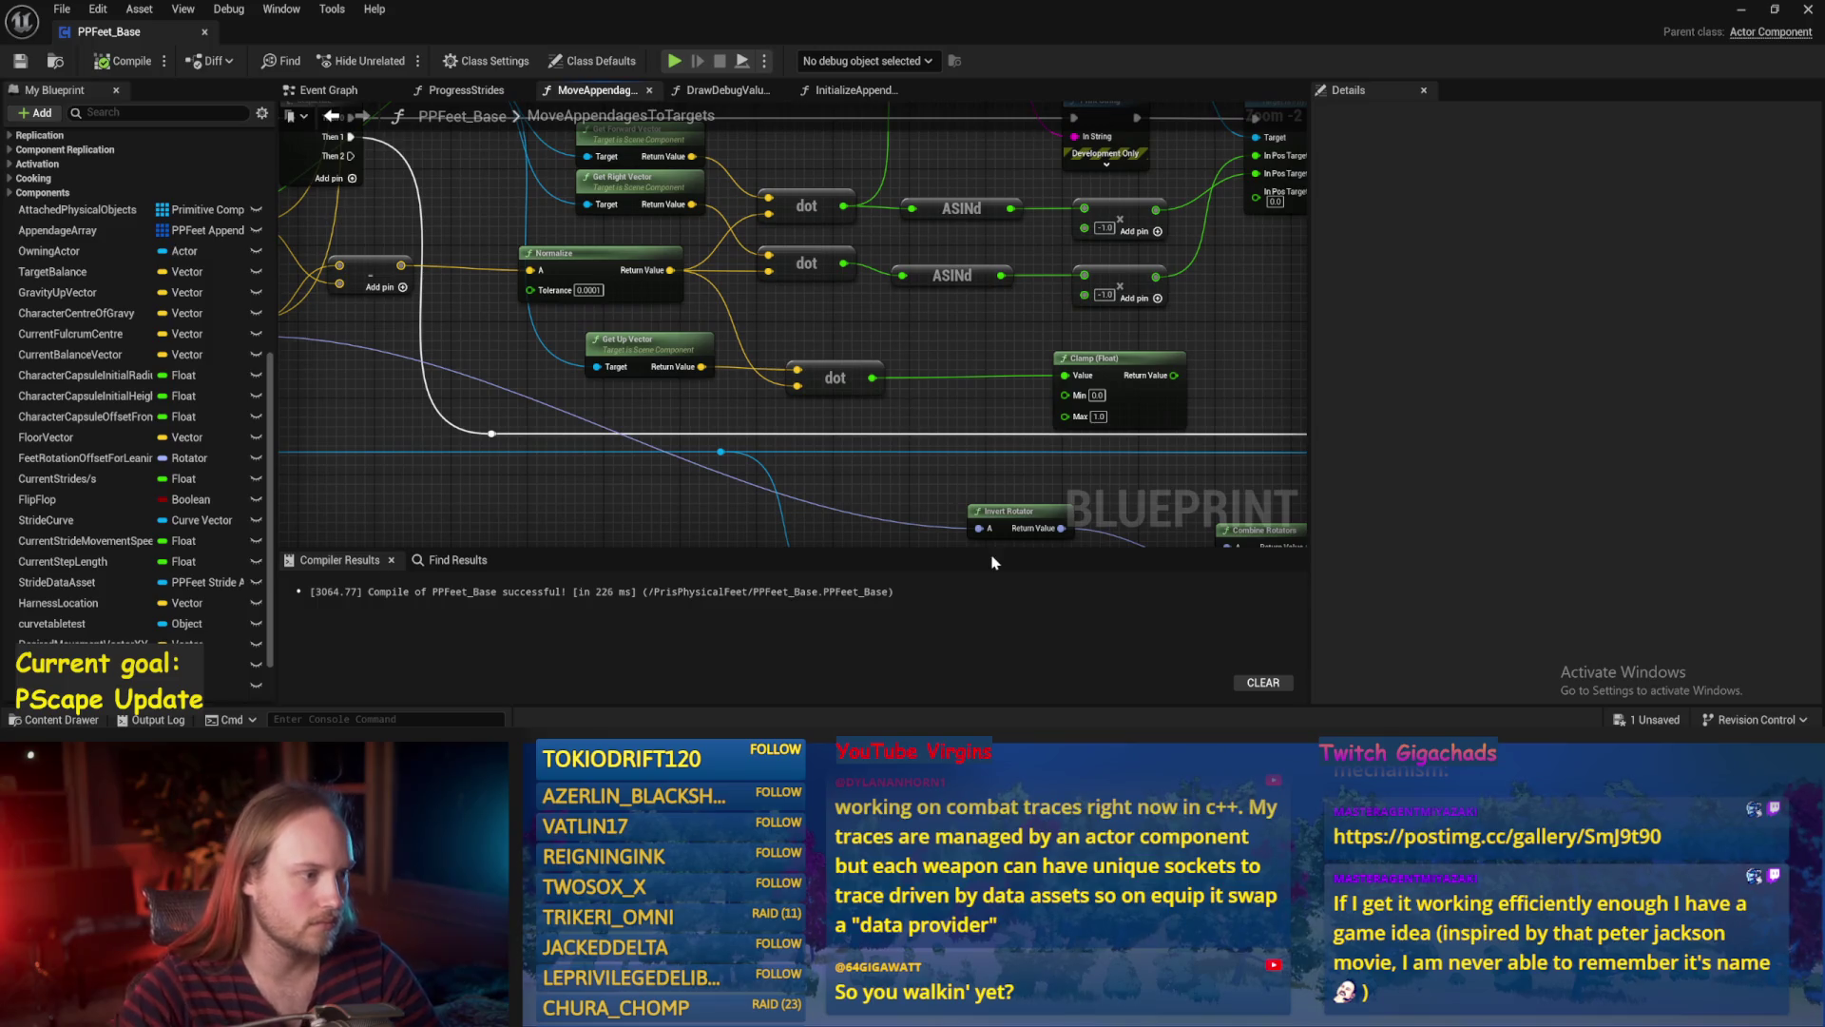
pyautogui.moveTo(991, 499); pyautogui.dragTo(839, 503)
pyautogui.moveTo(692, 371); pyautogui.dragTo(659, 329)
pyautogui.moveTo(934, 385)
pyautogui.mouseDown()
pyautogui.moveTo(890, 402)
pyautogui.moveTo(738, 364)
pyautogui.mouseUp()
pyautogui.moveTo(774, 235); pyautogui.dragTo(764, 235)
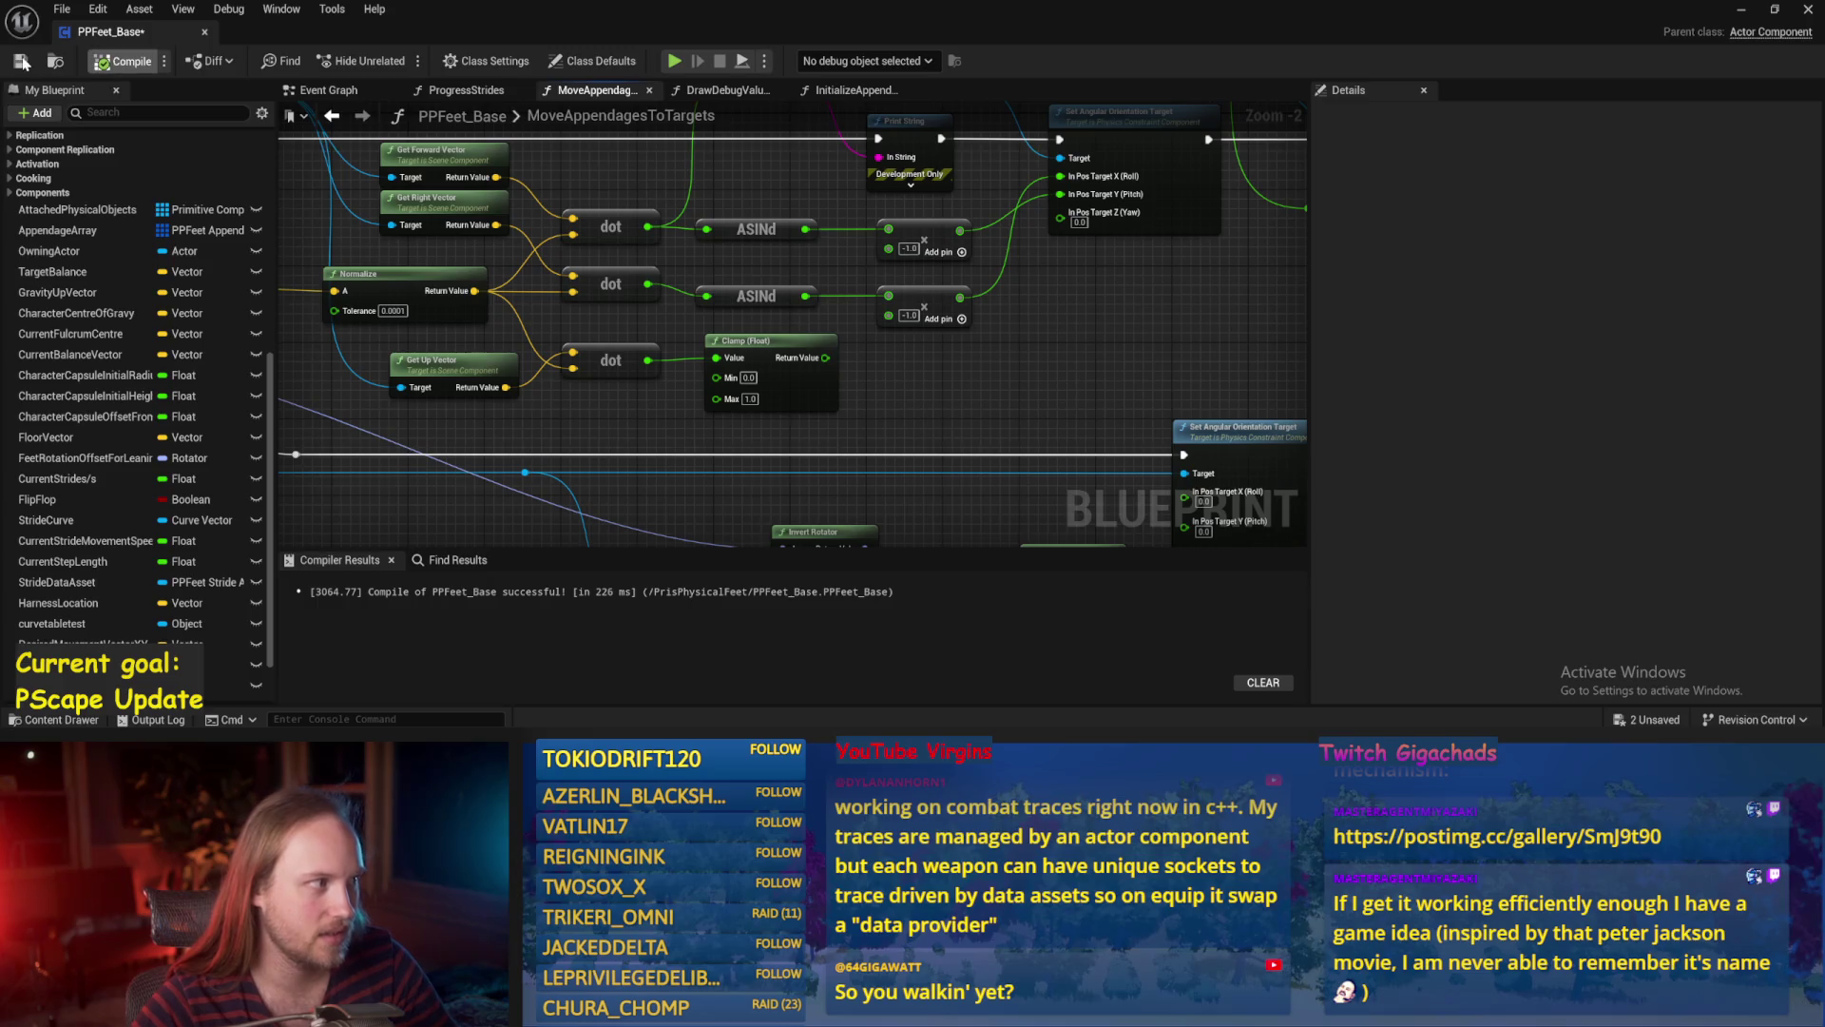
pyautogui.press('F7')
# Wire the Clamp (Float) result into Print String's In String and save PPFeet_Base.
pyautogui.moveTo(958, 434); pyautogui.dragTo(919, 448)
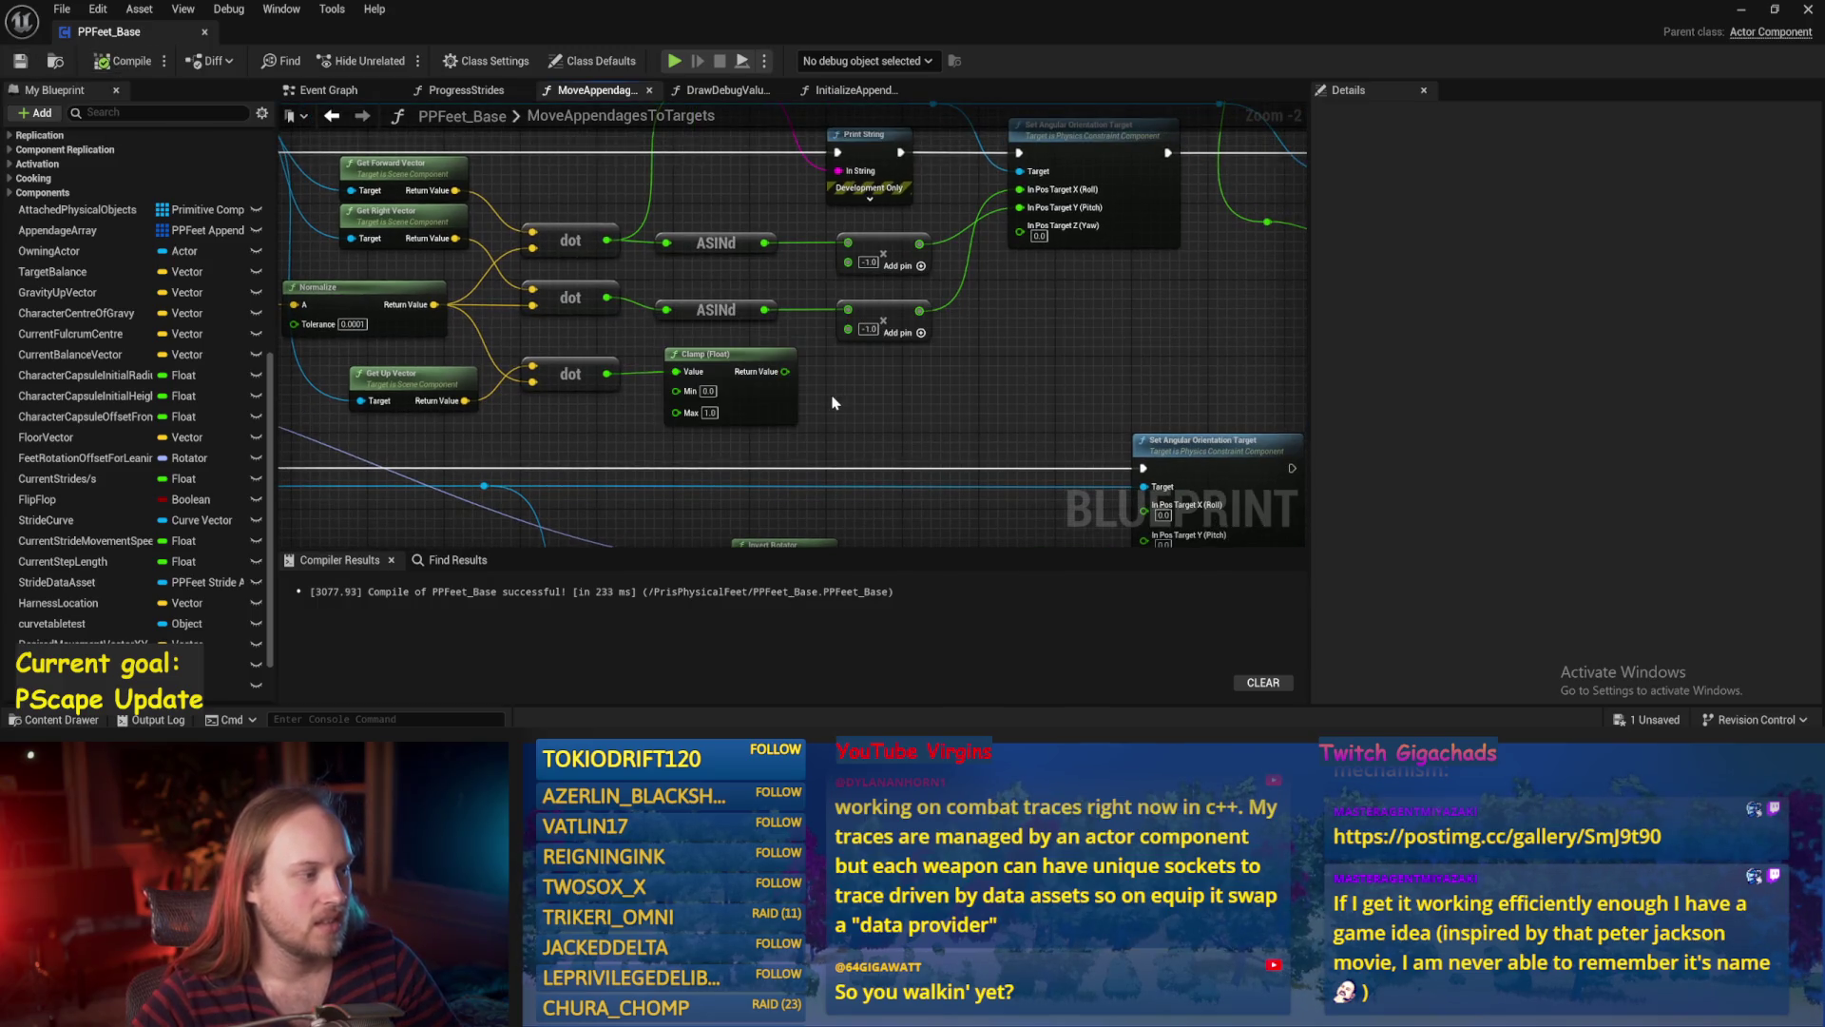
pyautogui.moveTo(836, 406); pyautogui.dragTo(908, 395)
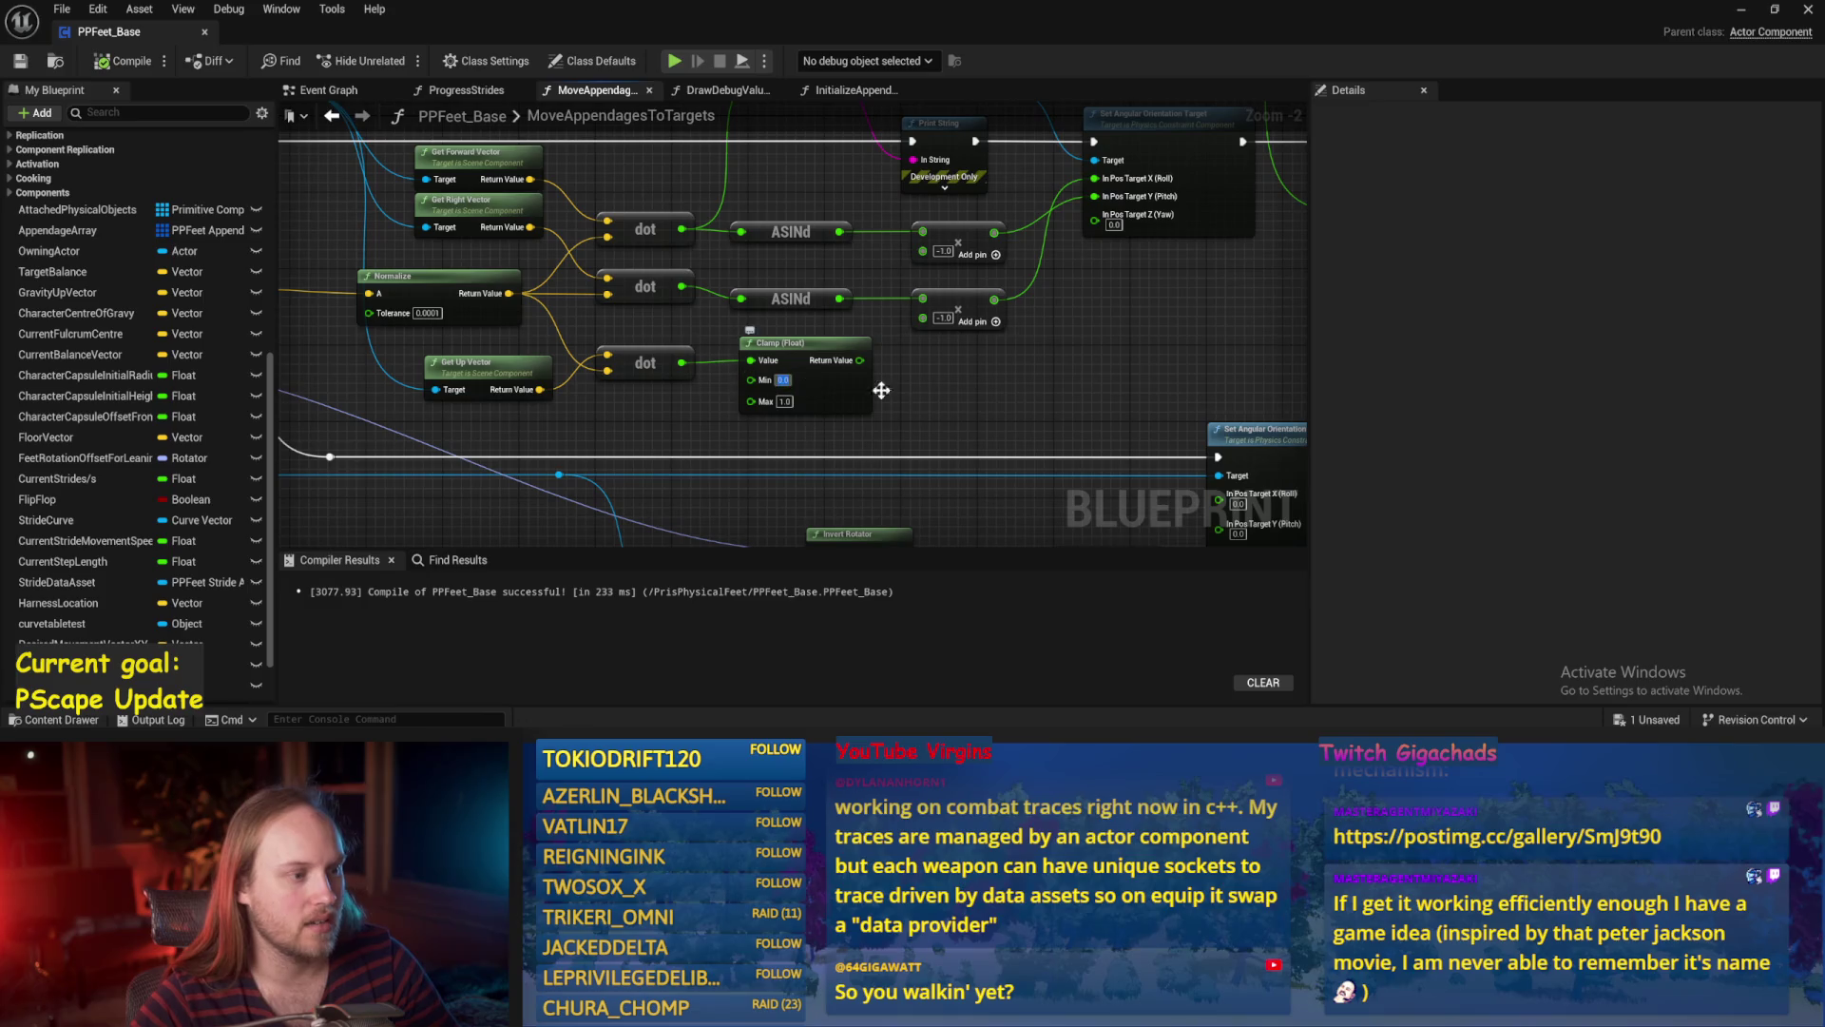
pyautogui.click(676, 372)
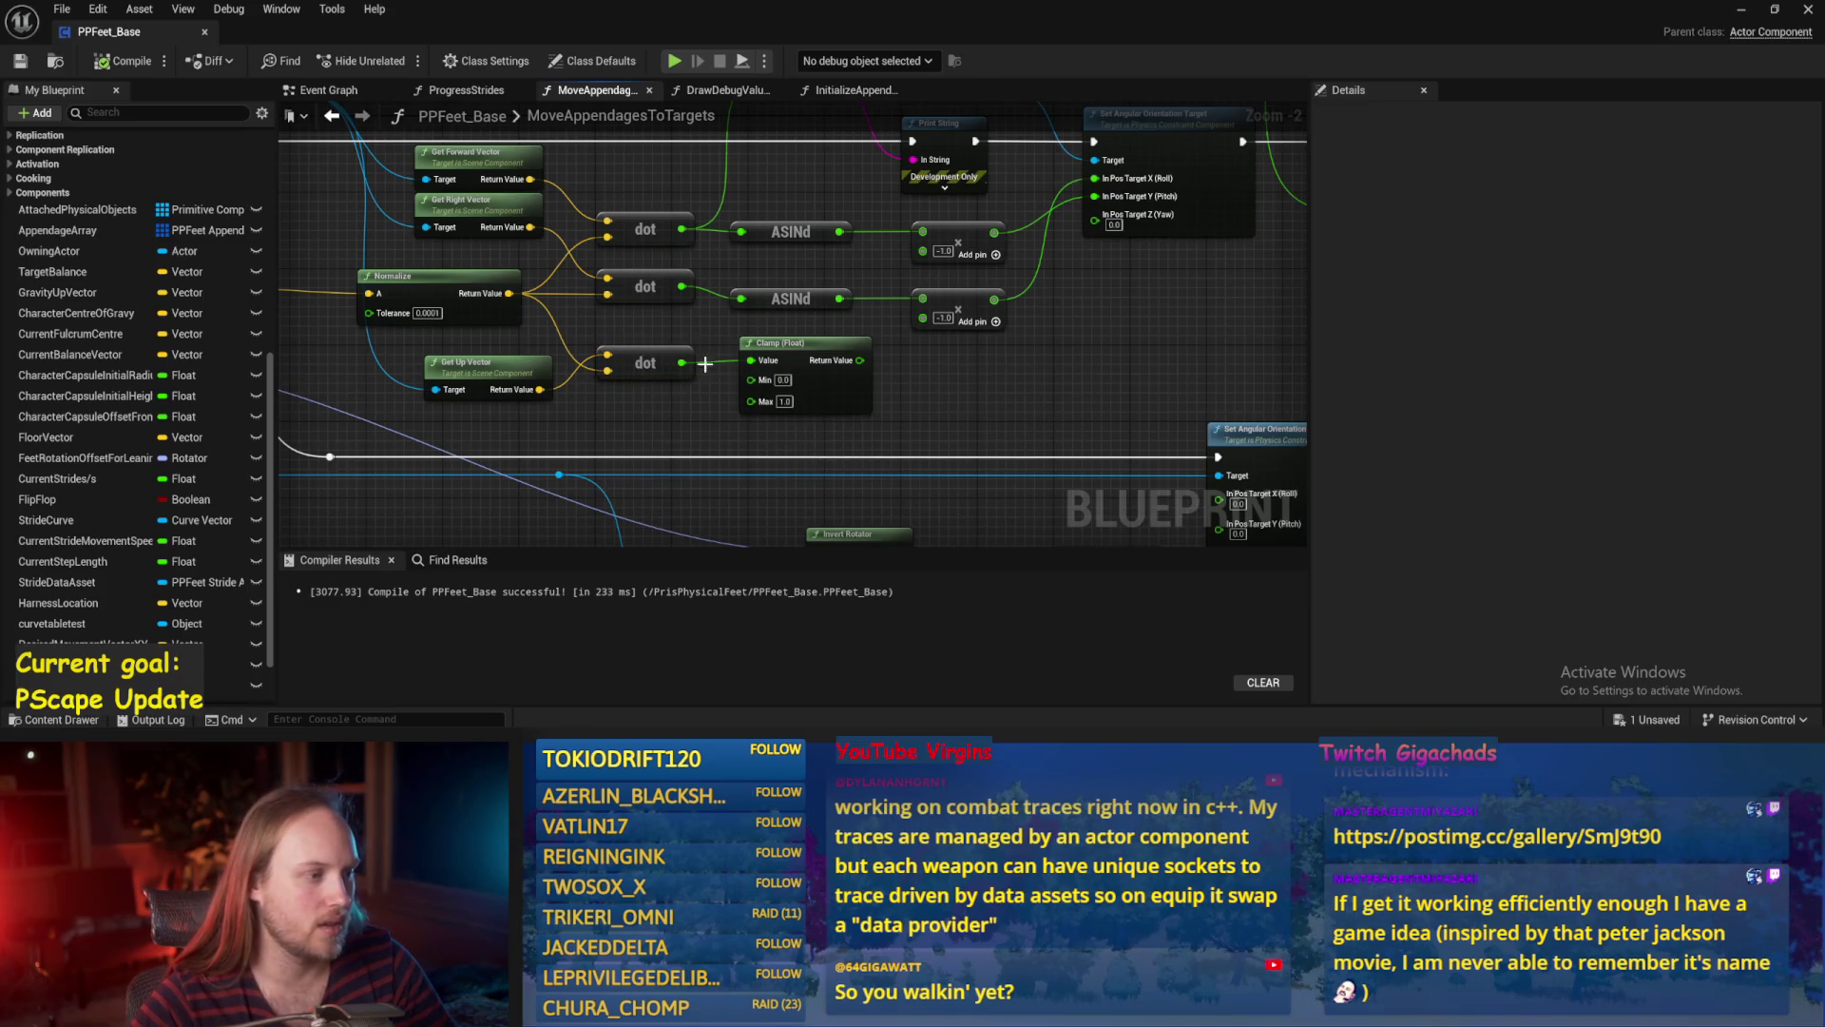
pyautogui.moveTo(1065, 417); pyautogui.dragTo(882, 424)
pyautogui.moveTo(675, 368); pyautogui.dragTo(729, 166)
pyautogui.click(20, 62)
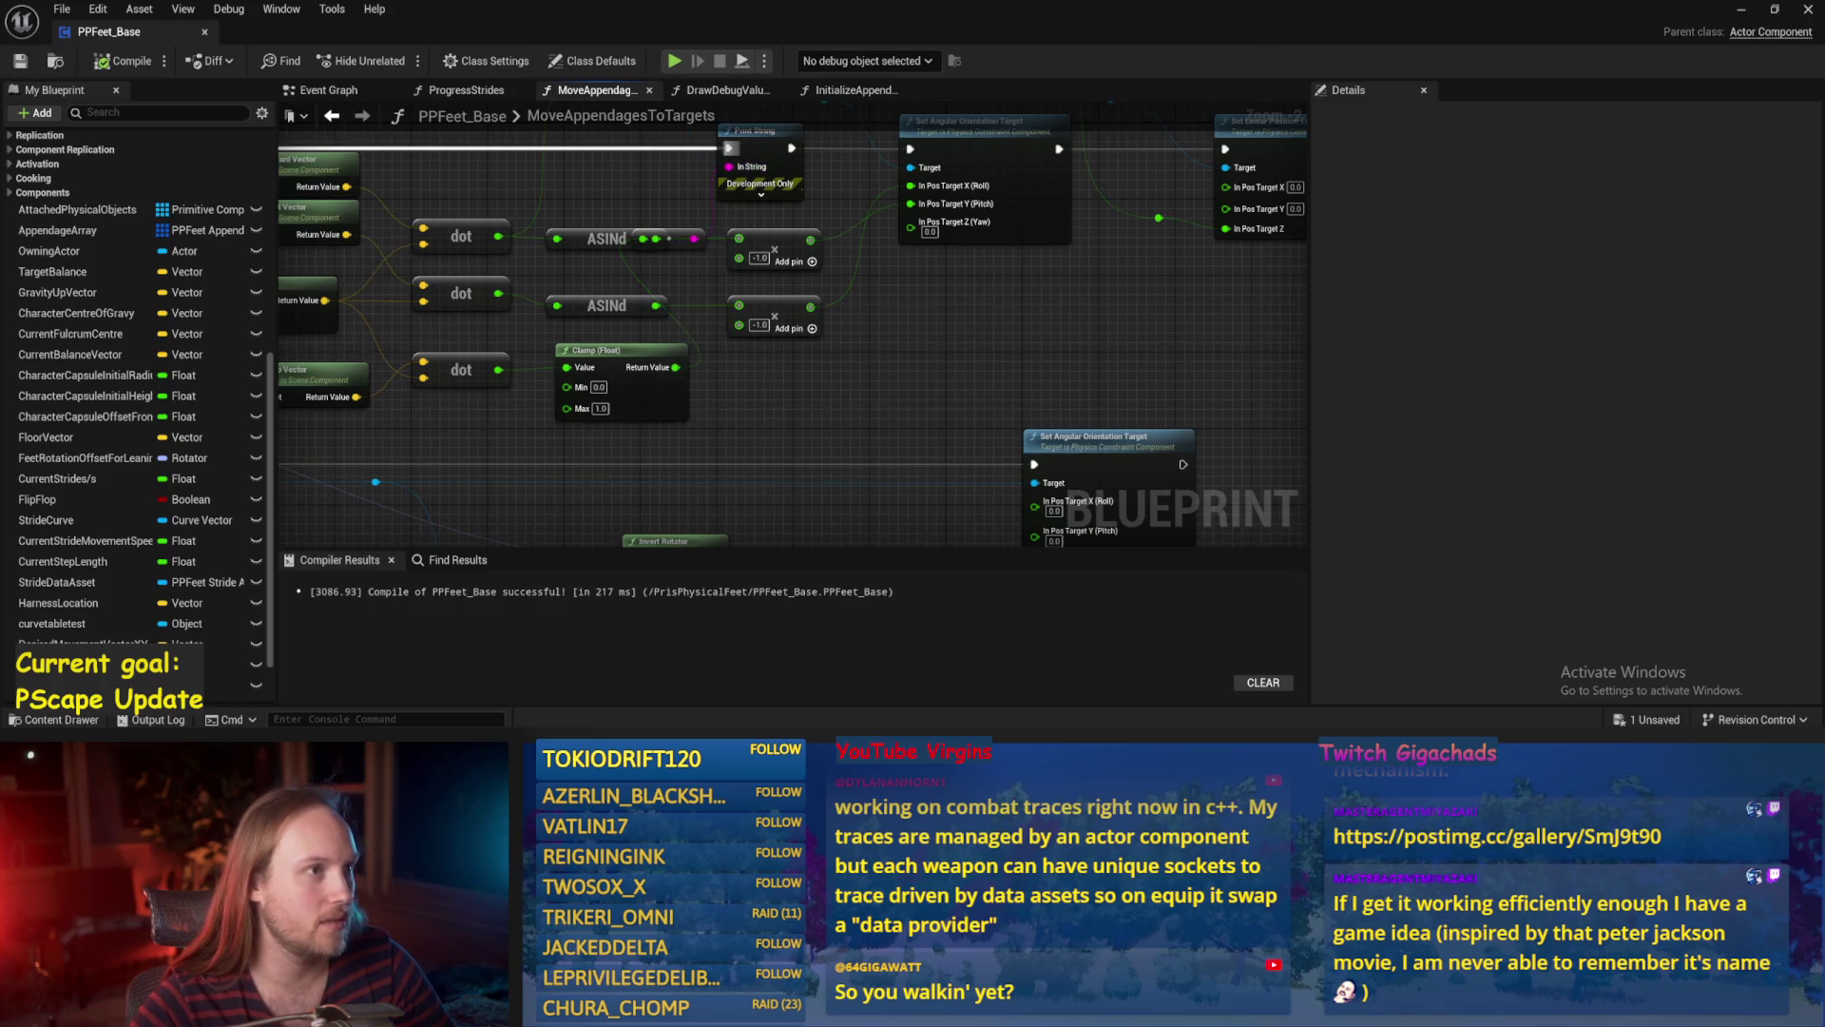
pyautogui.click(1741, 9)
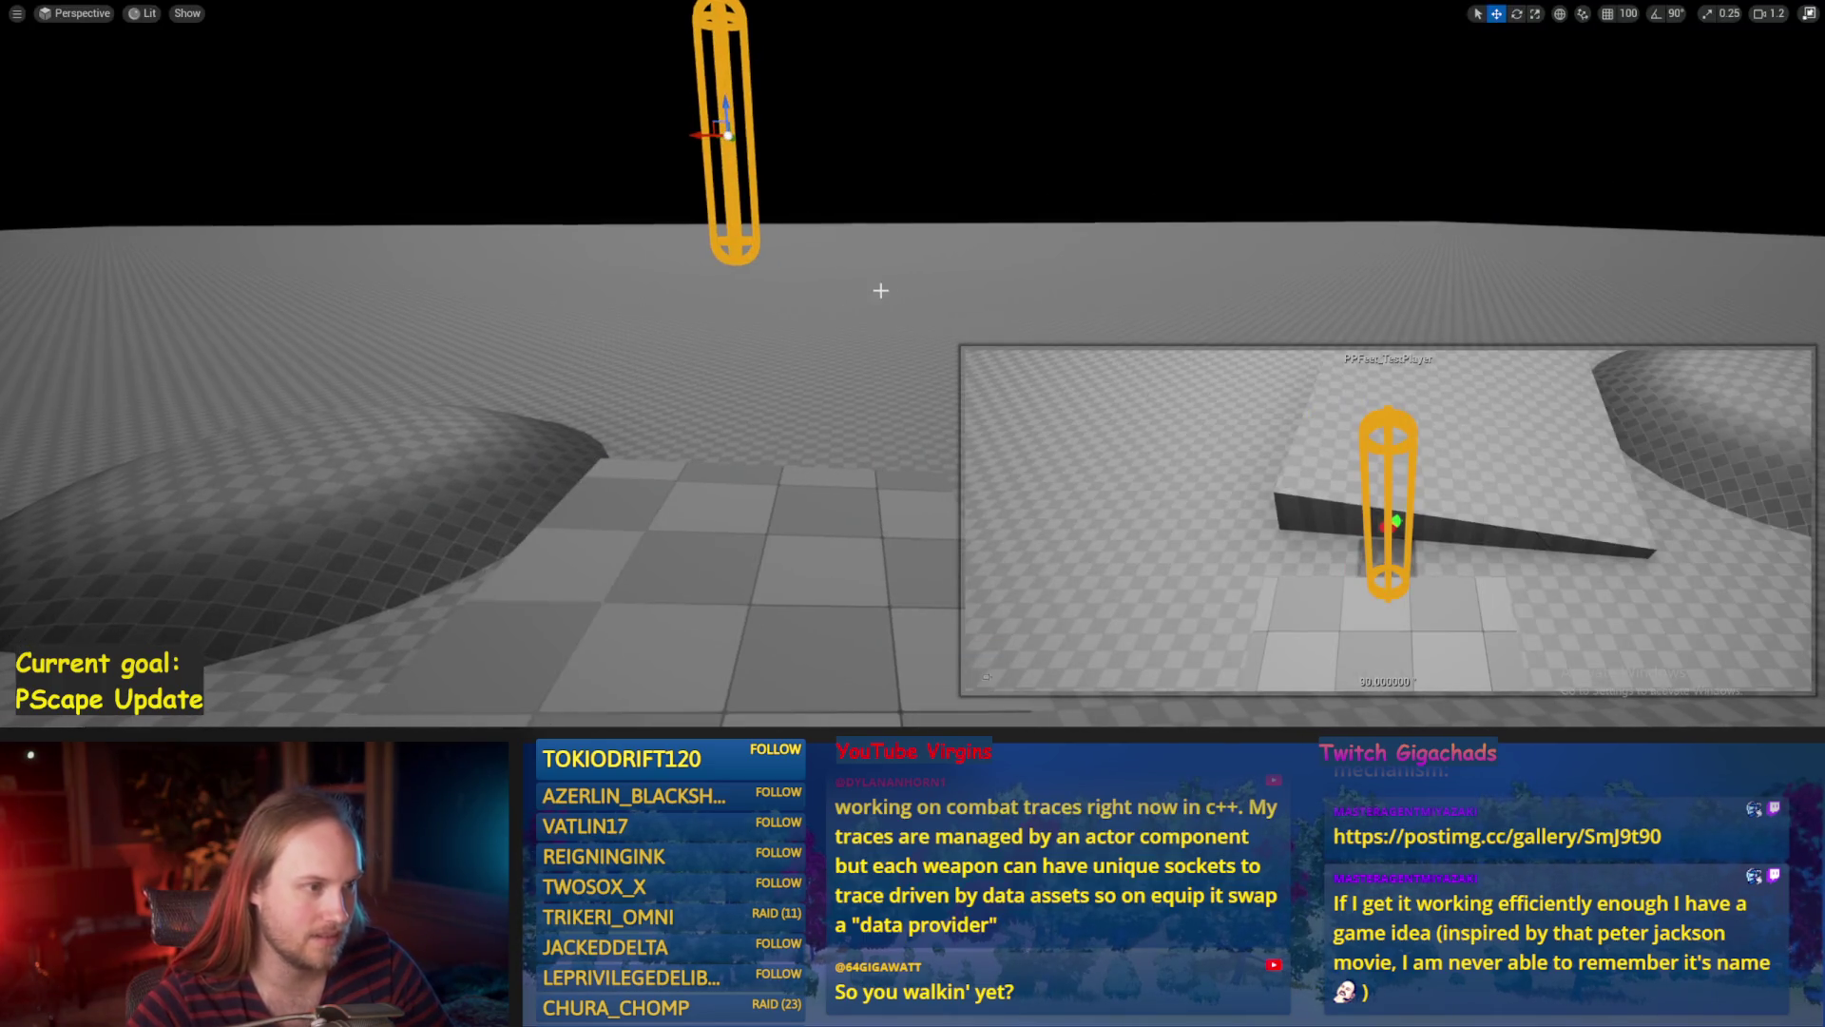
# Rotate the capsule to about 130° to test the feet, save the level, and return to PPFeet_Base.
pyautogui.press('e')
pyautogui.moveTo(780, 143)
pyautogui.mouseDown()
pyautogui.moveTo(838, 226)
pyautogui.moveTo(808, 147)
pyautogui.moveTo(828, 159)
pyautogui.moveTo(811, 204)
pyautogui.moveTo(775, 209)
pyautogui.moveTo(825, 201)
pyautogui.mouseUp()
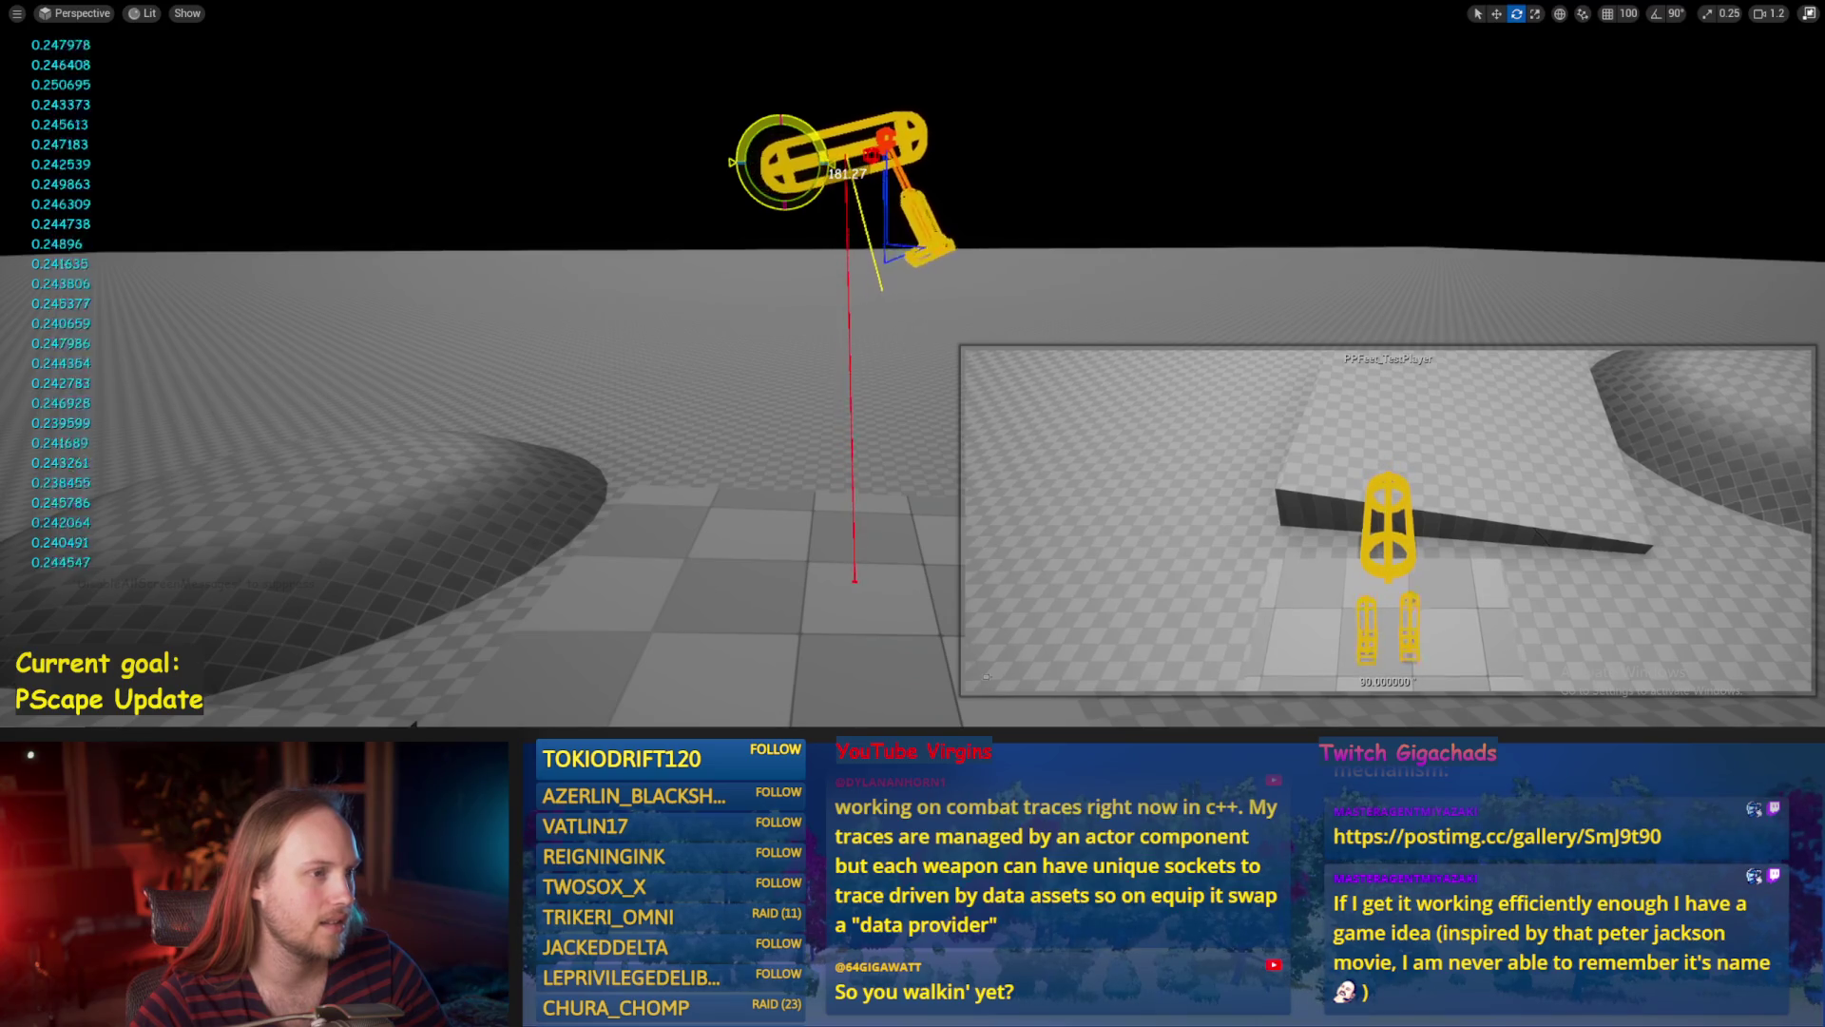
pyautogui.hotkey('ctrl', 's')
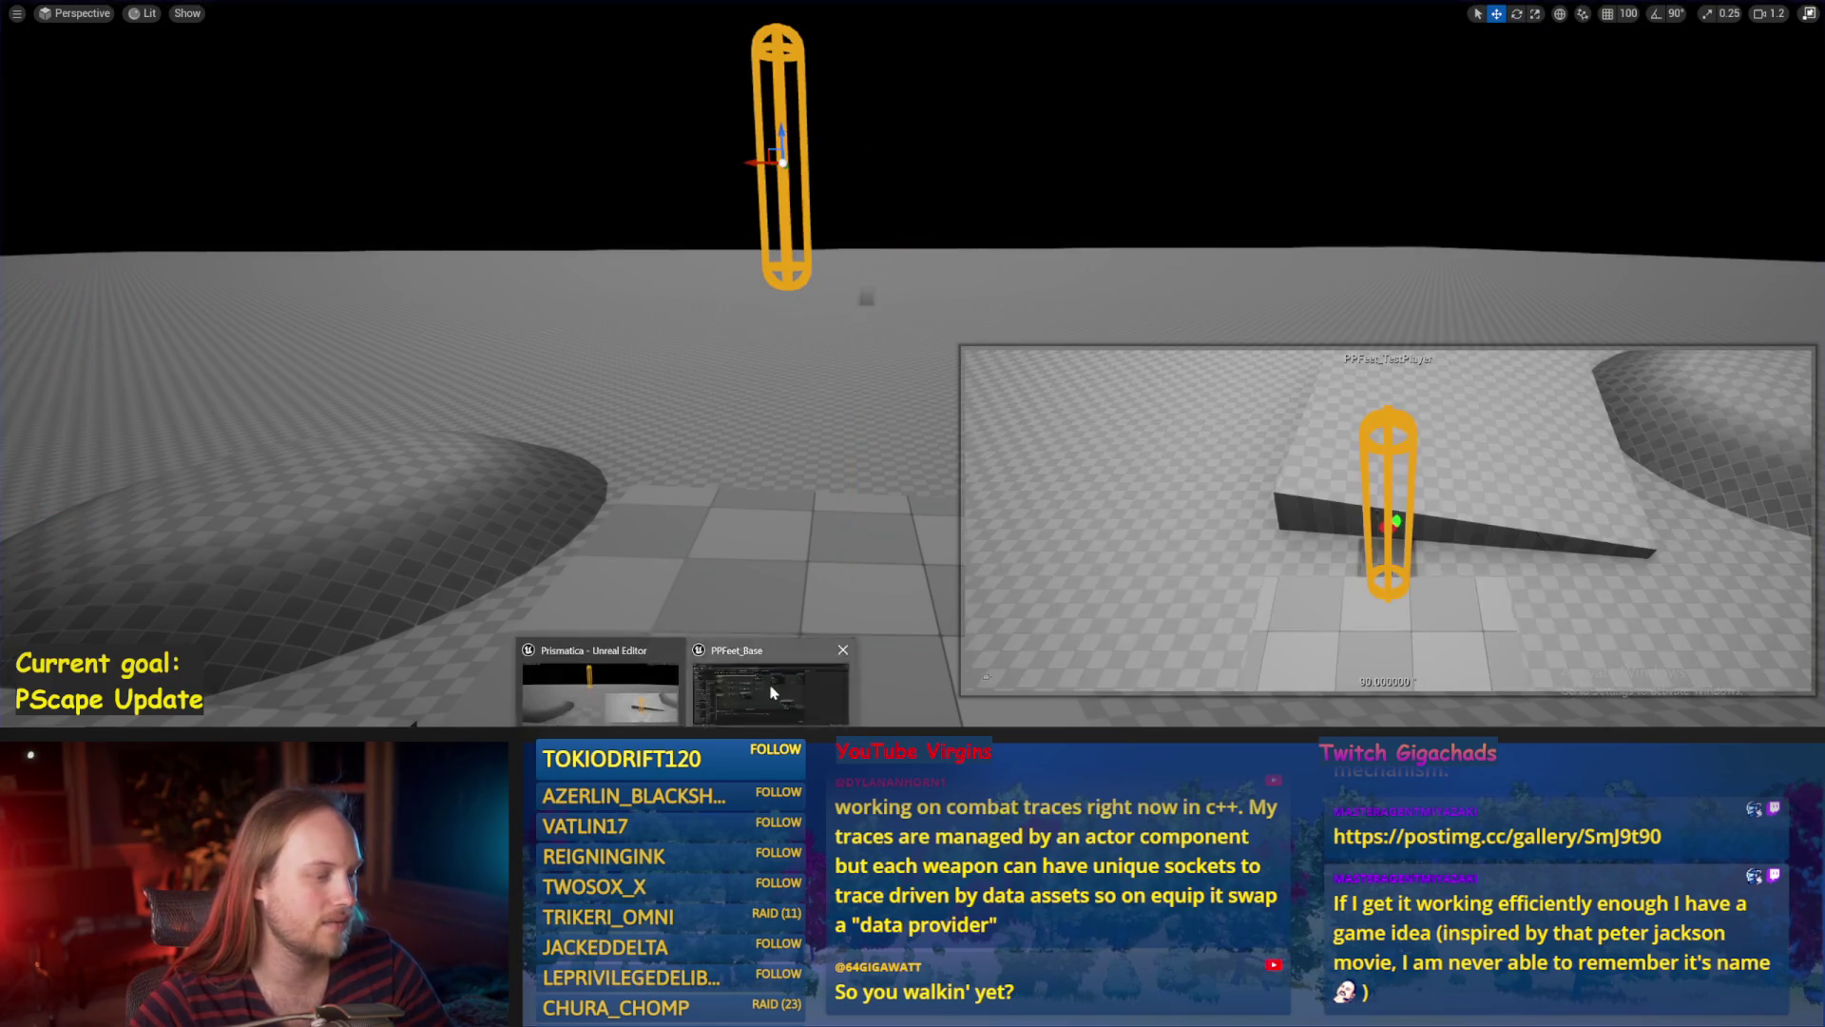
pyautogui.click(827, 656)
pyautogui.scroll(-1, 789, 323)
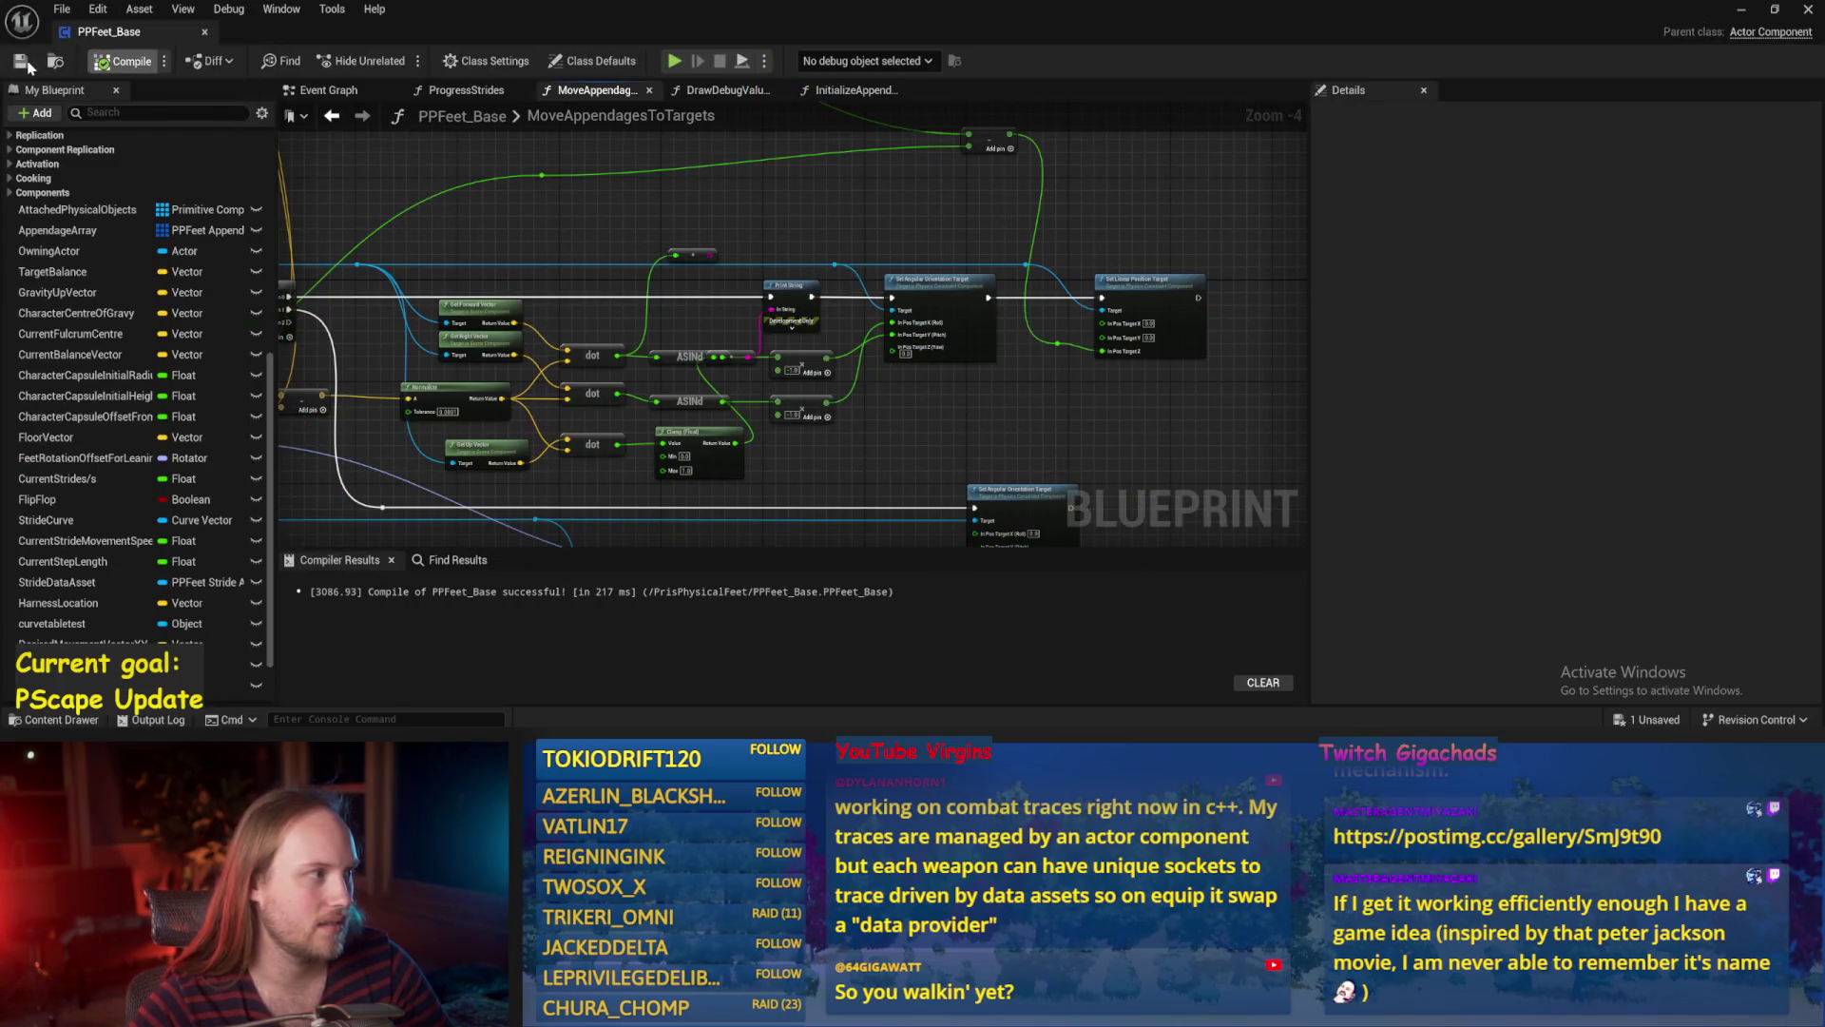
pyautogui.moveTo(741, 300); pyautogui.dragTo(995, 287)
pyautogui.scroll(1, 583, 443)
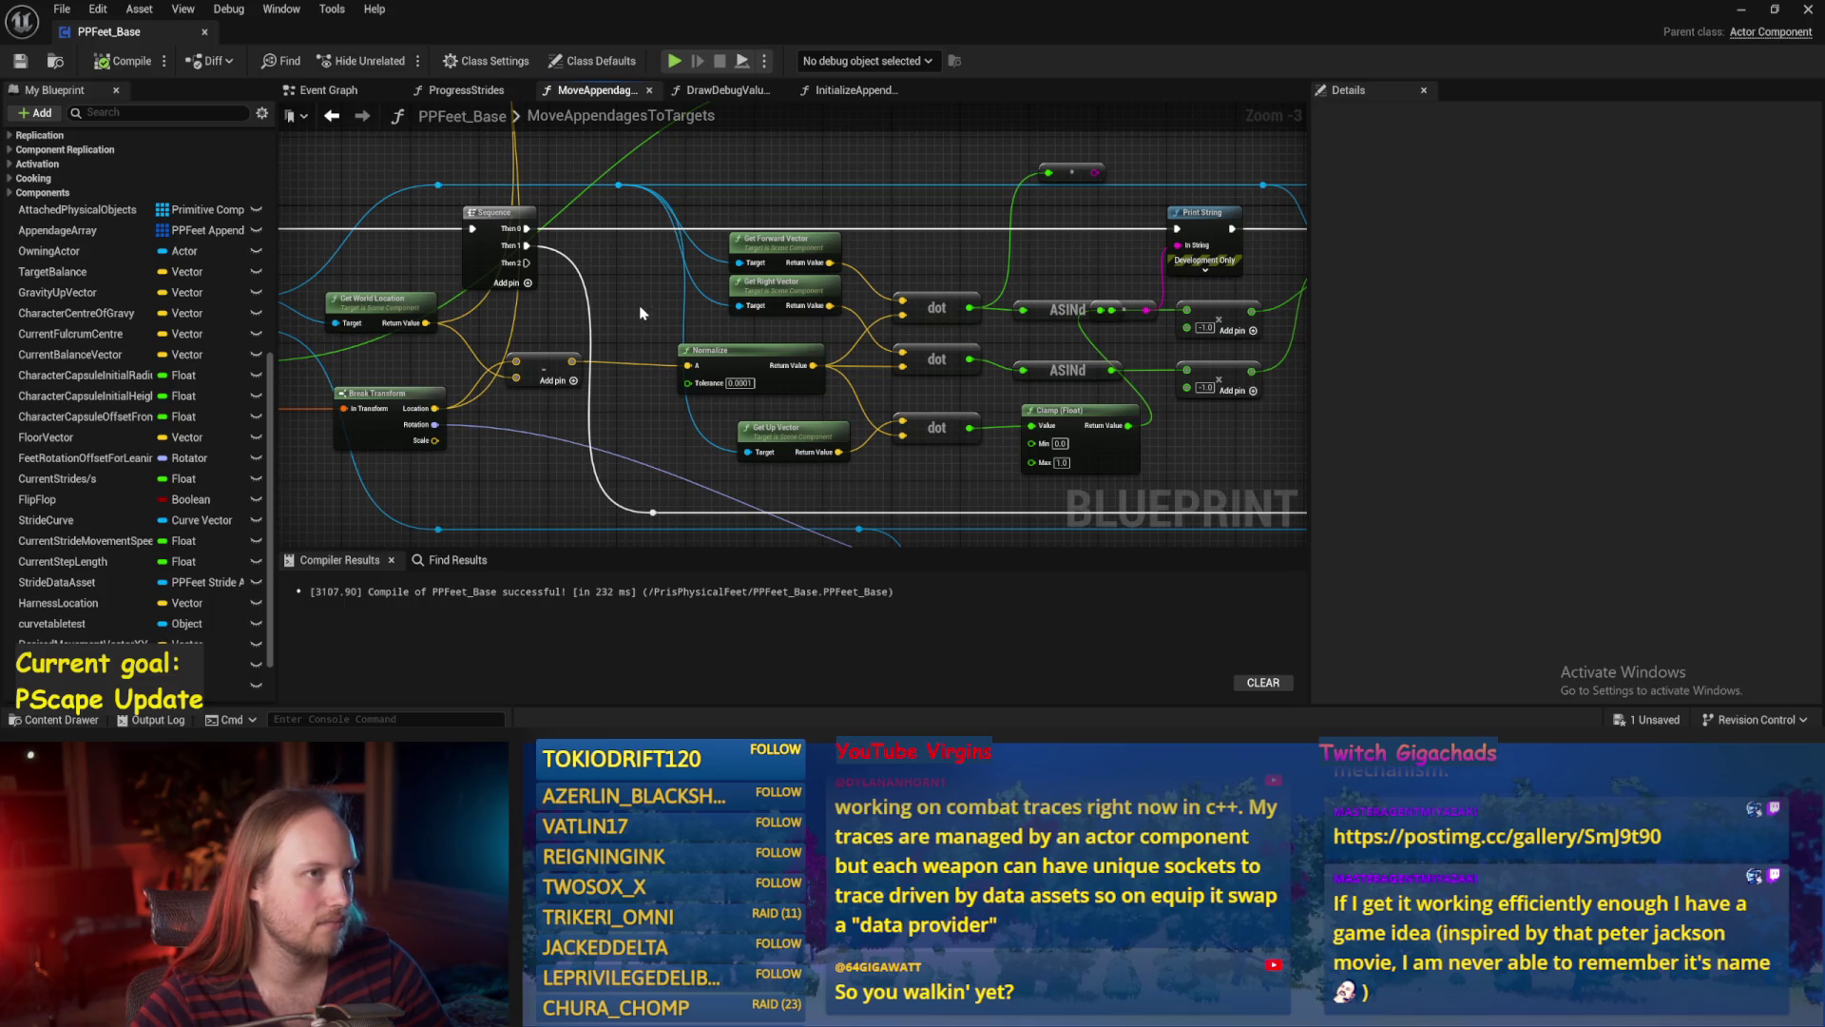
pyautogui.moveTo(611, 302)
pyautogui.mouseDown()
pyautogui.moveTo(697, 423)
pyautogui.moveTo(723, 367)
pyautogui.moveTo(705, 424)
pyautogui.mouseUp()
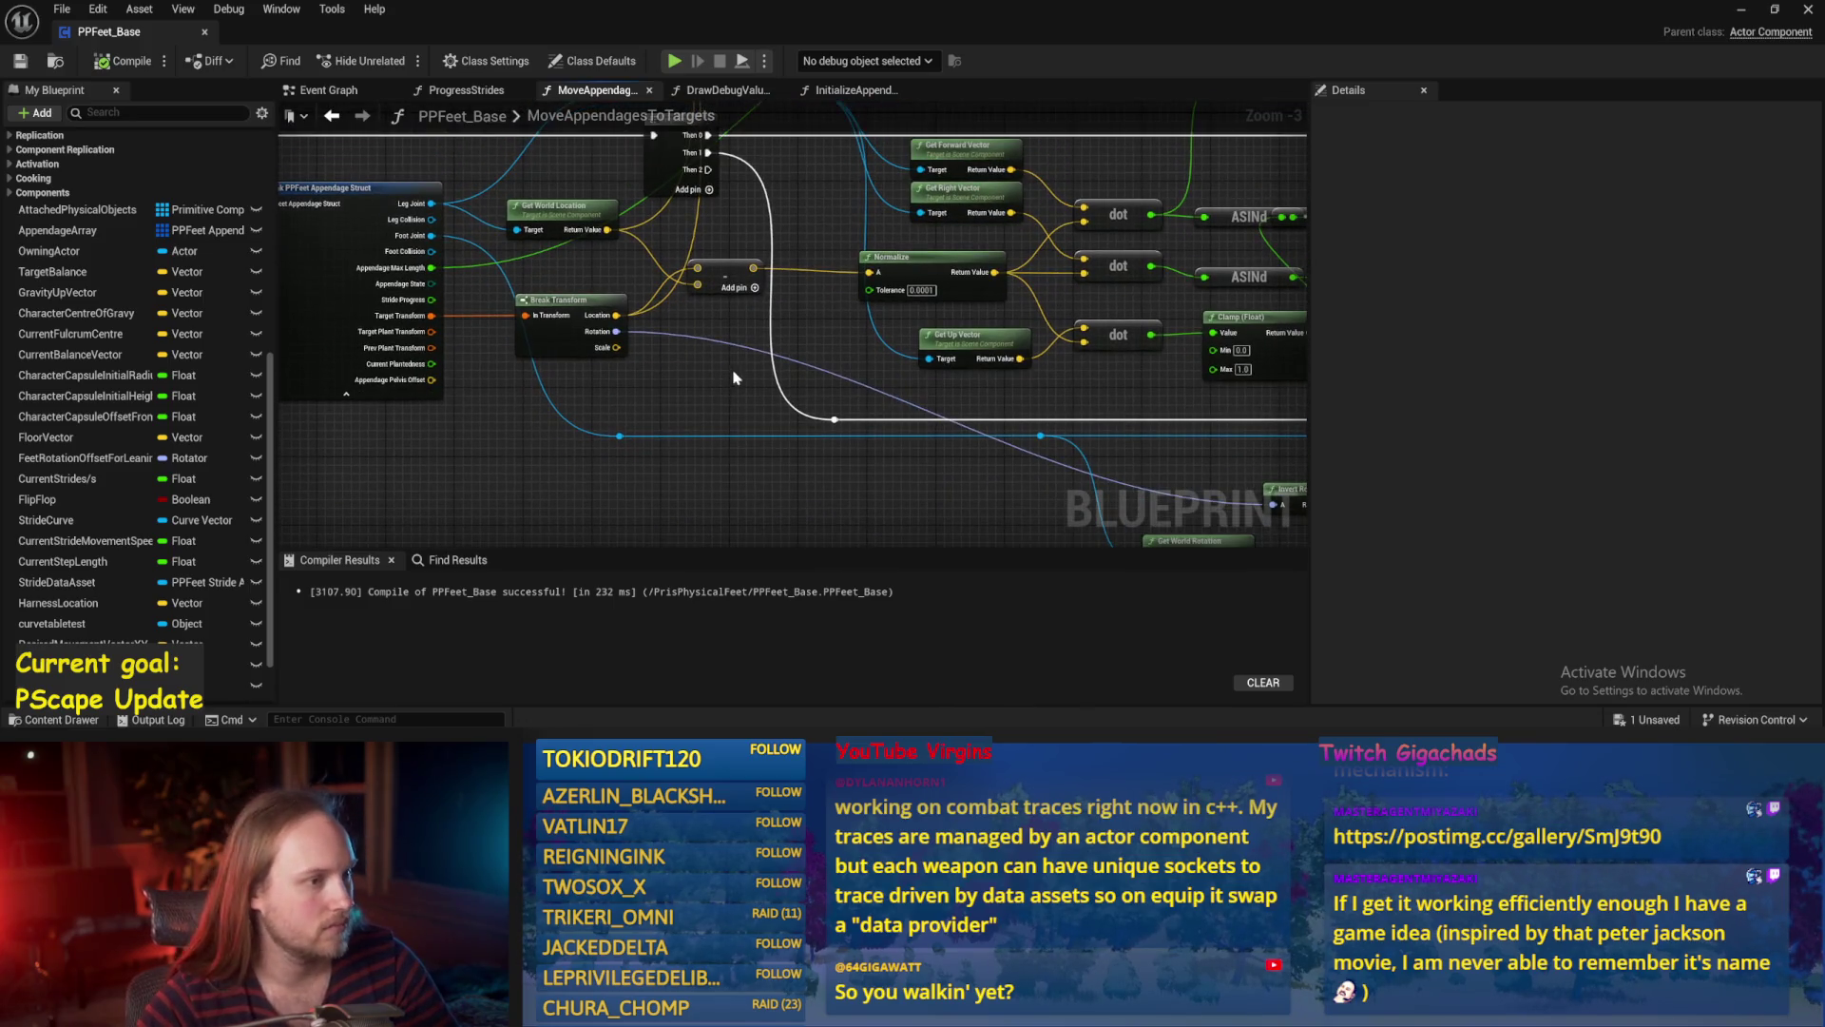
pyautogui.rightClick(694, 371)
pyautogui.write('rotation')
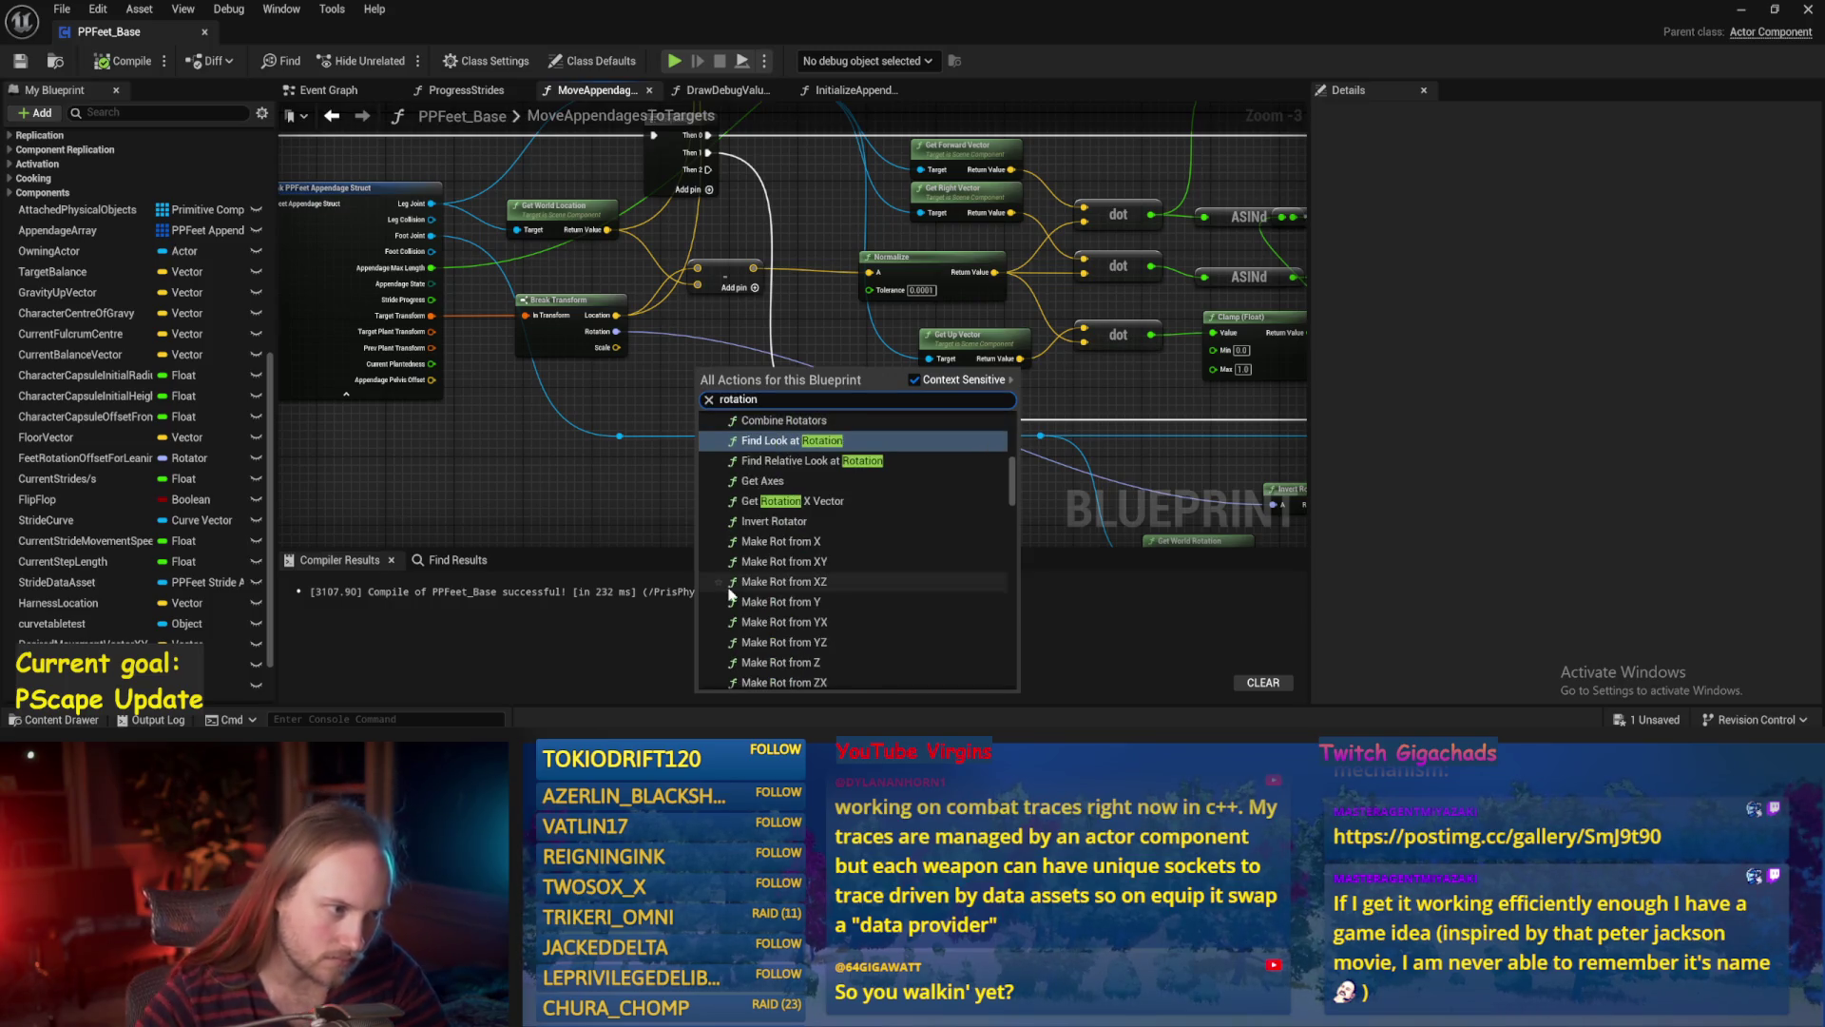
pyautogui.scroll(-2, 880, 516)
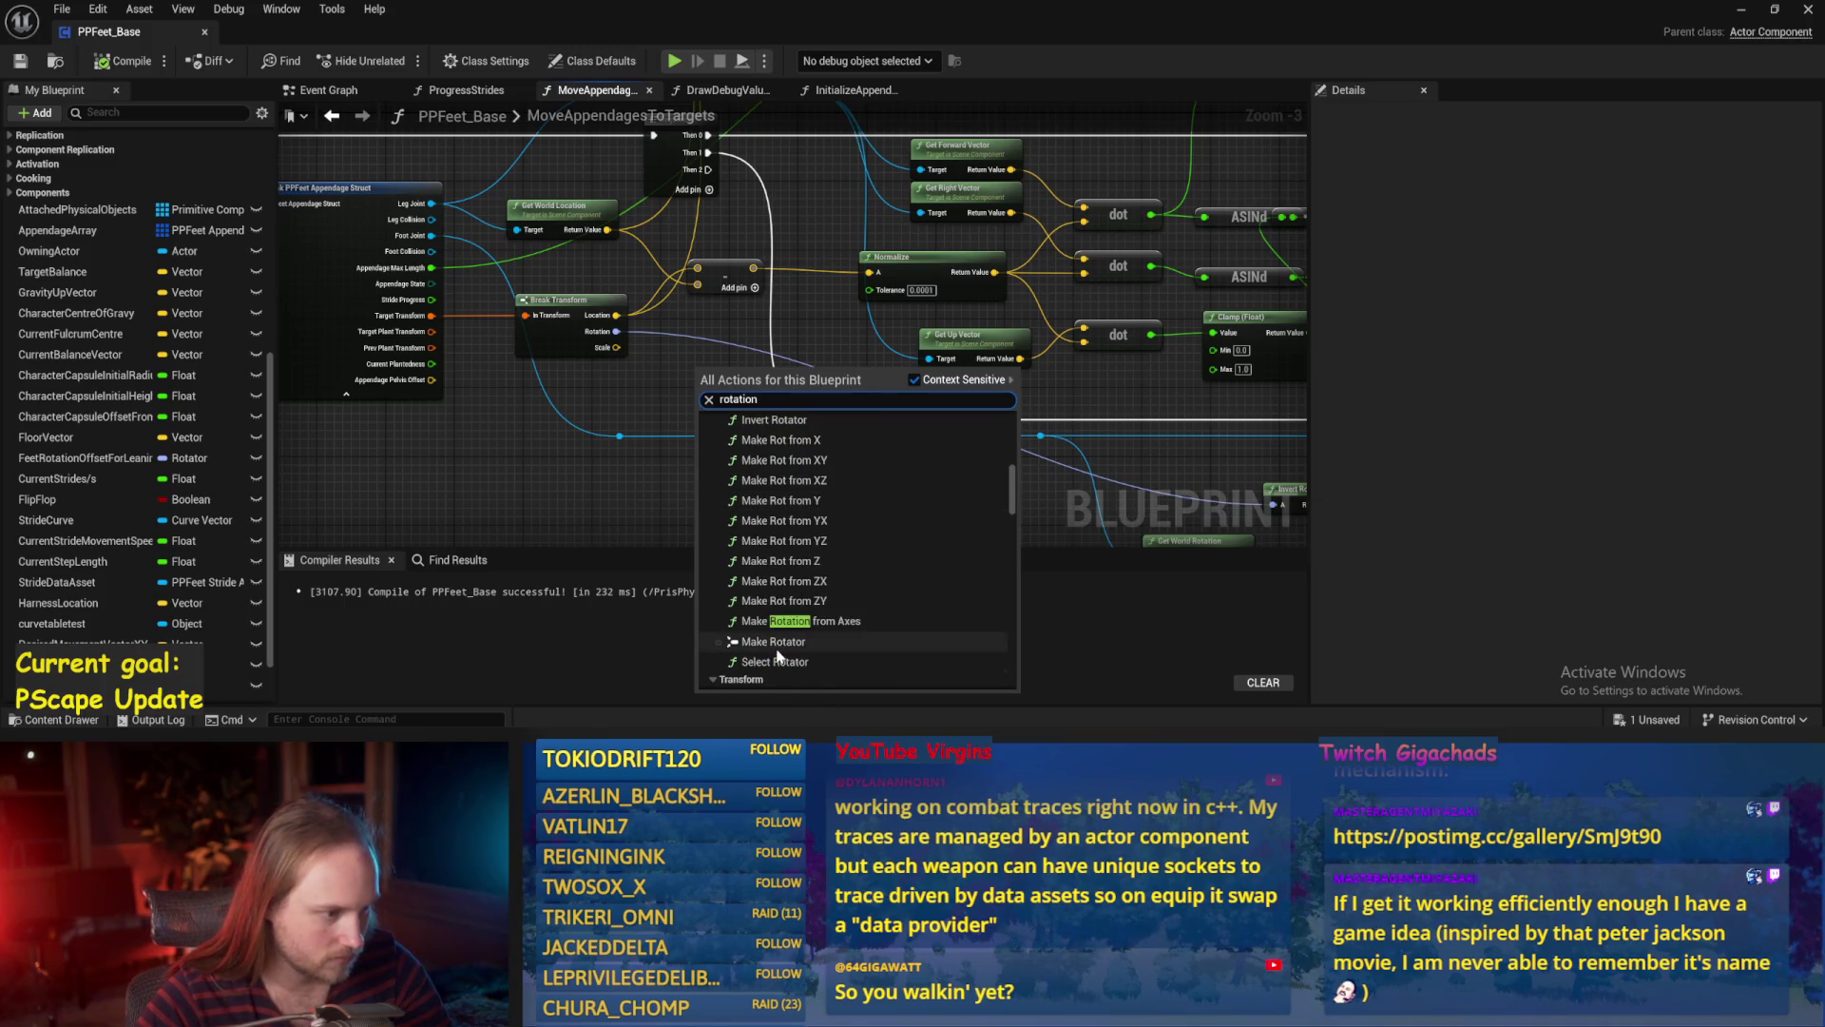
pyautogui.scroll(-2, 780, 654)
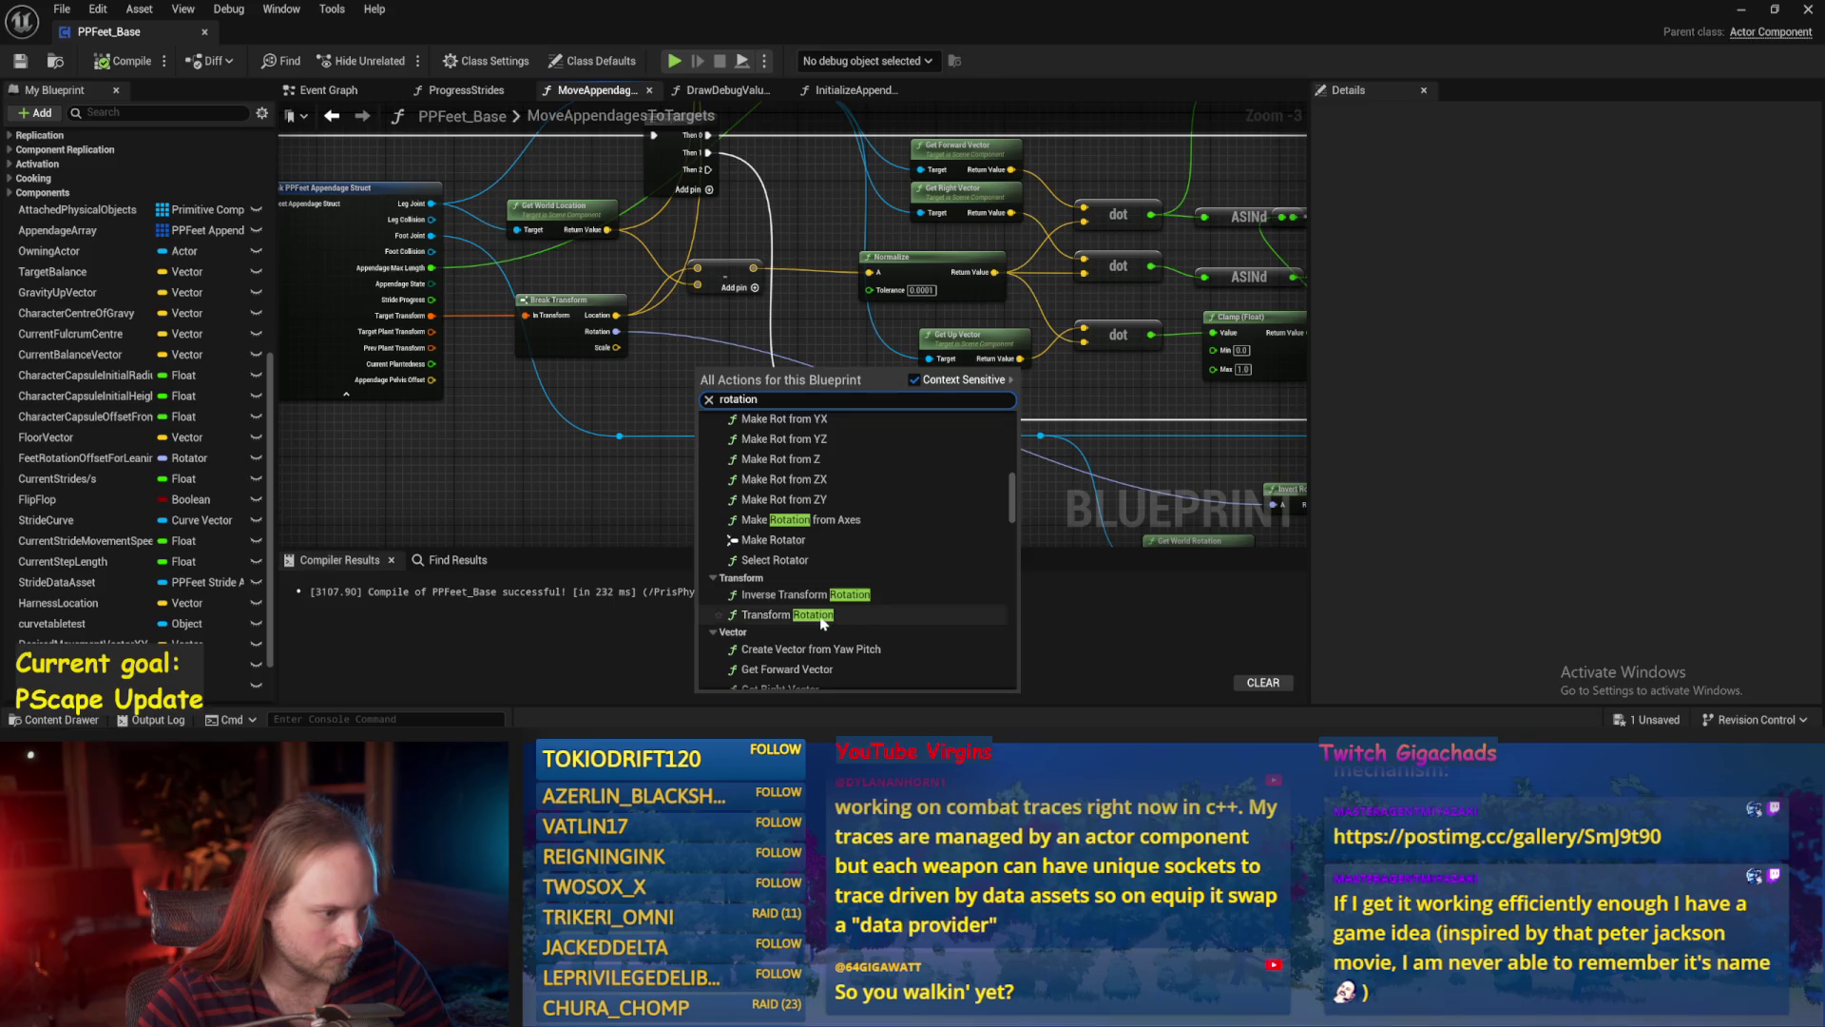
pyautogui.scroll(-2, 823, 621)
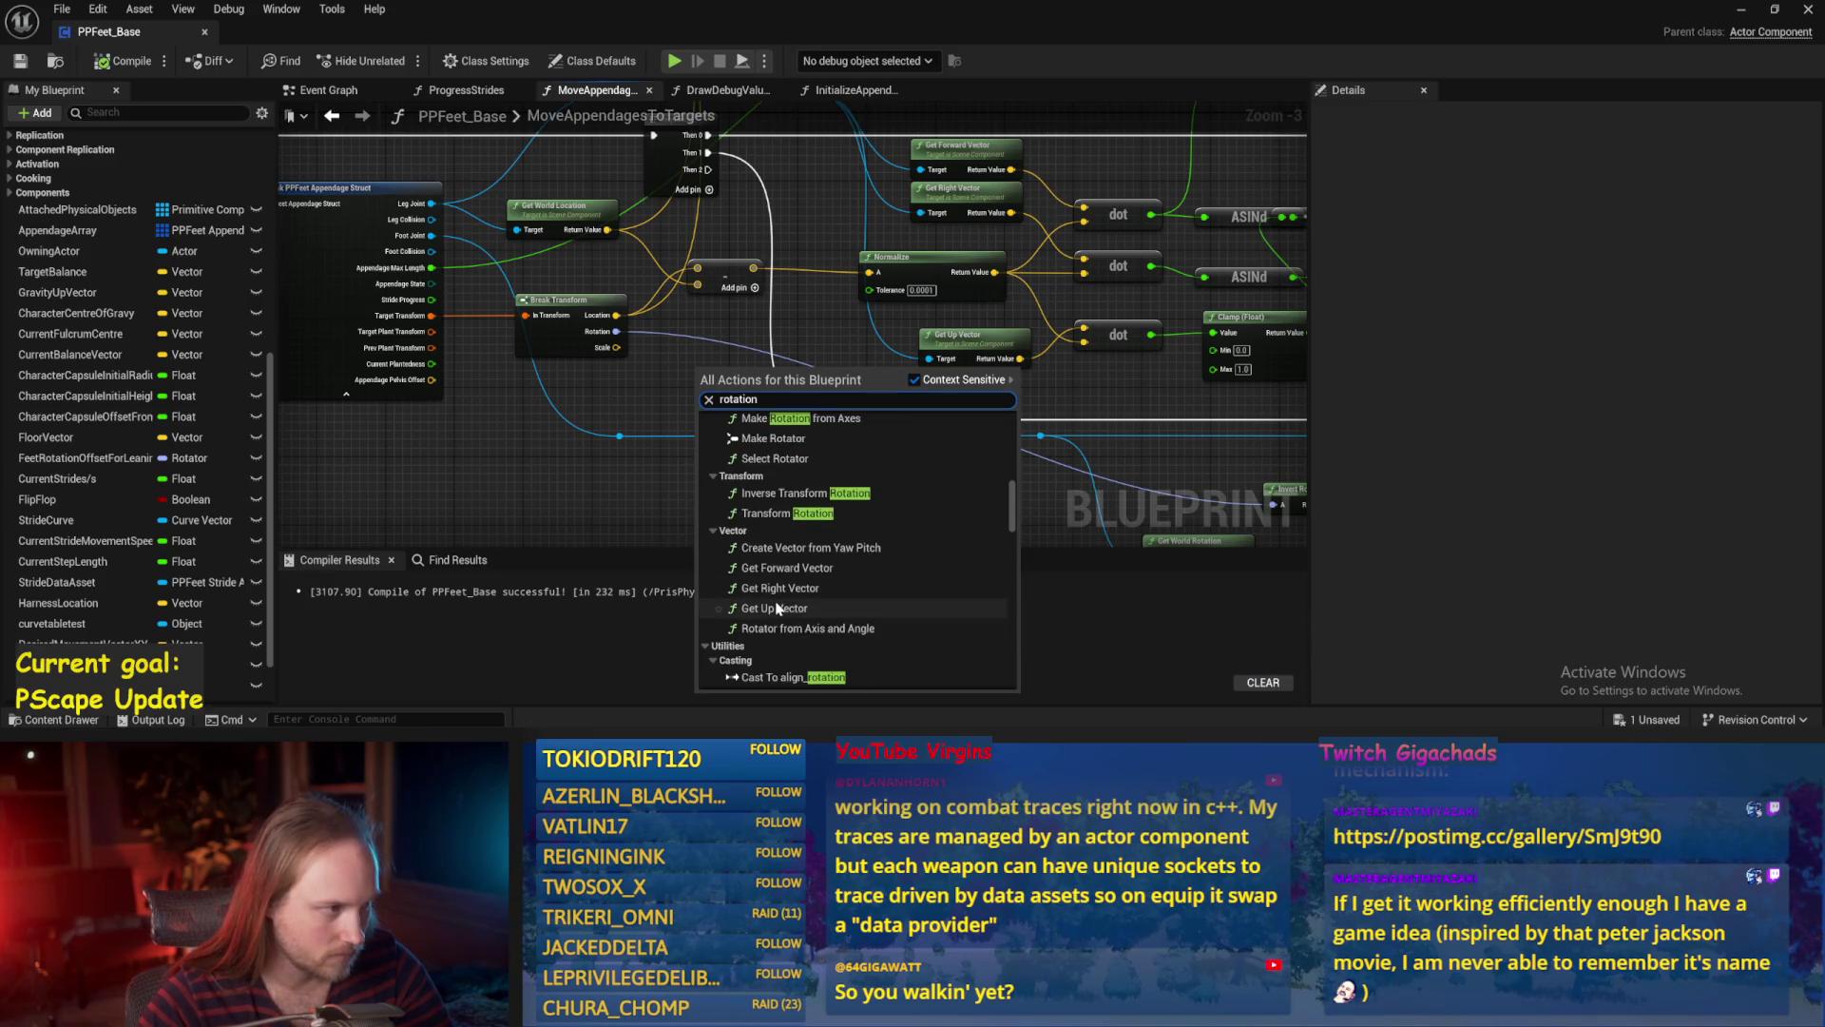
pyautogui.scroll(3, 779, 590)
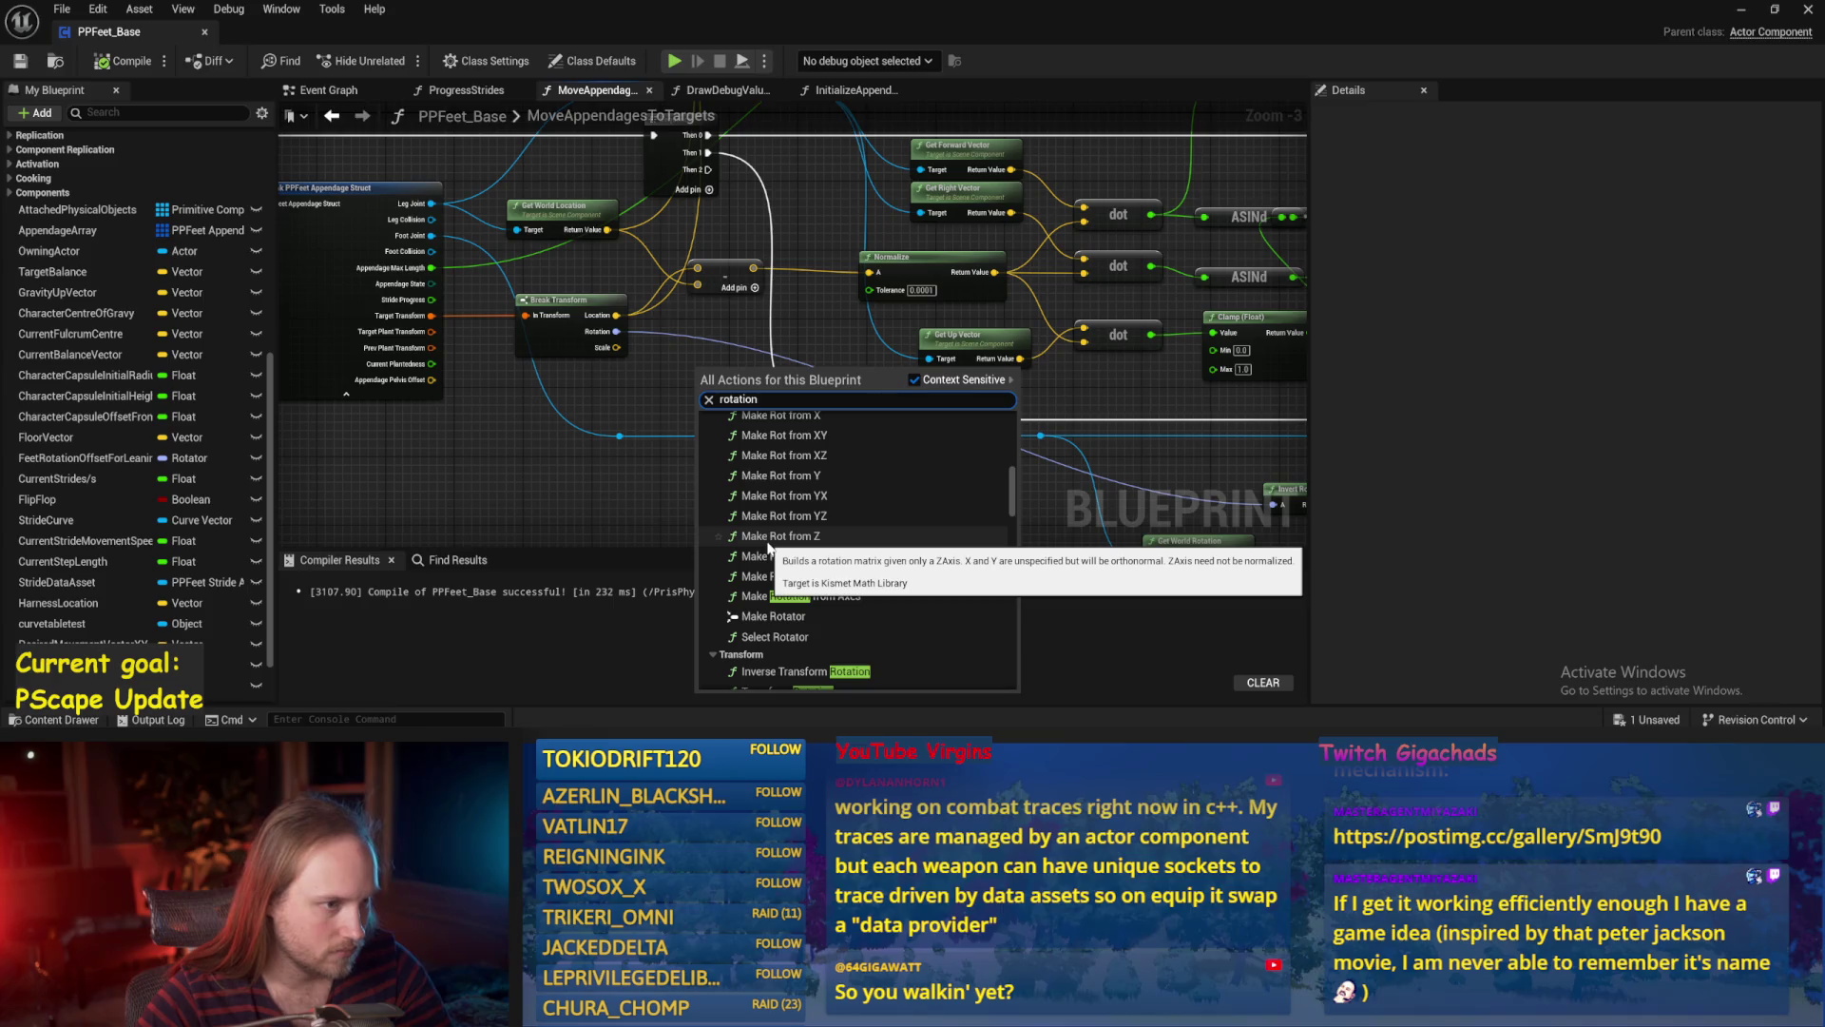
pyautogui.moveTo(1155, 399)
pyautogui.mouseDown()
pyautogui.moveTo(969, 437)
pyautogui.moveTo(624, 435)
pyautogui.mouseUp()
pyautogui.moveTo(806, 425); pyautogui.dragTo(848, 335)
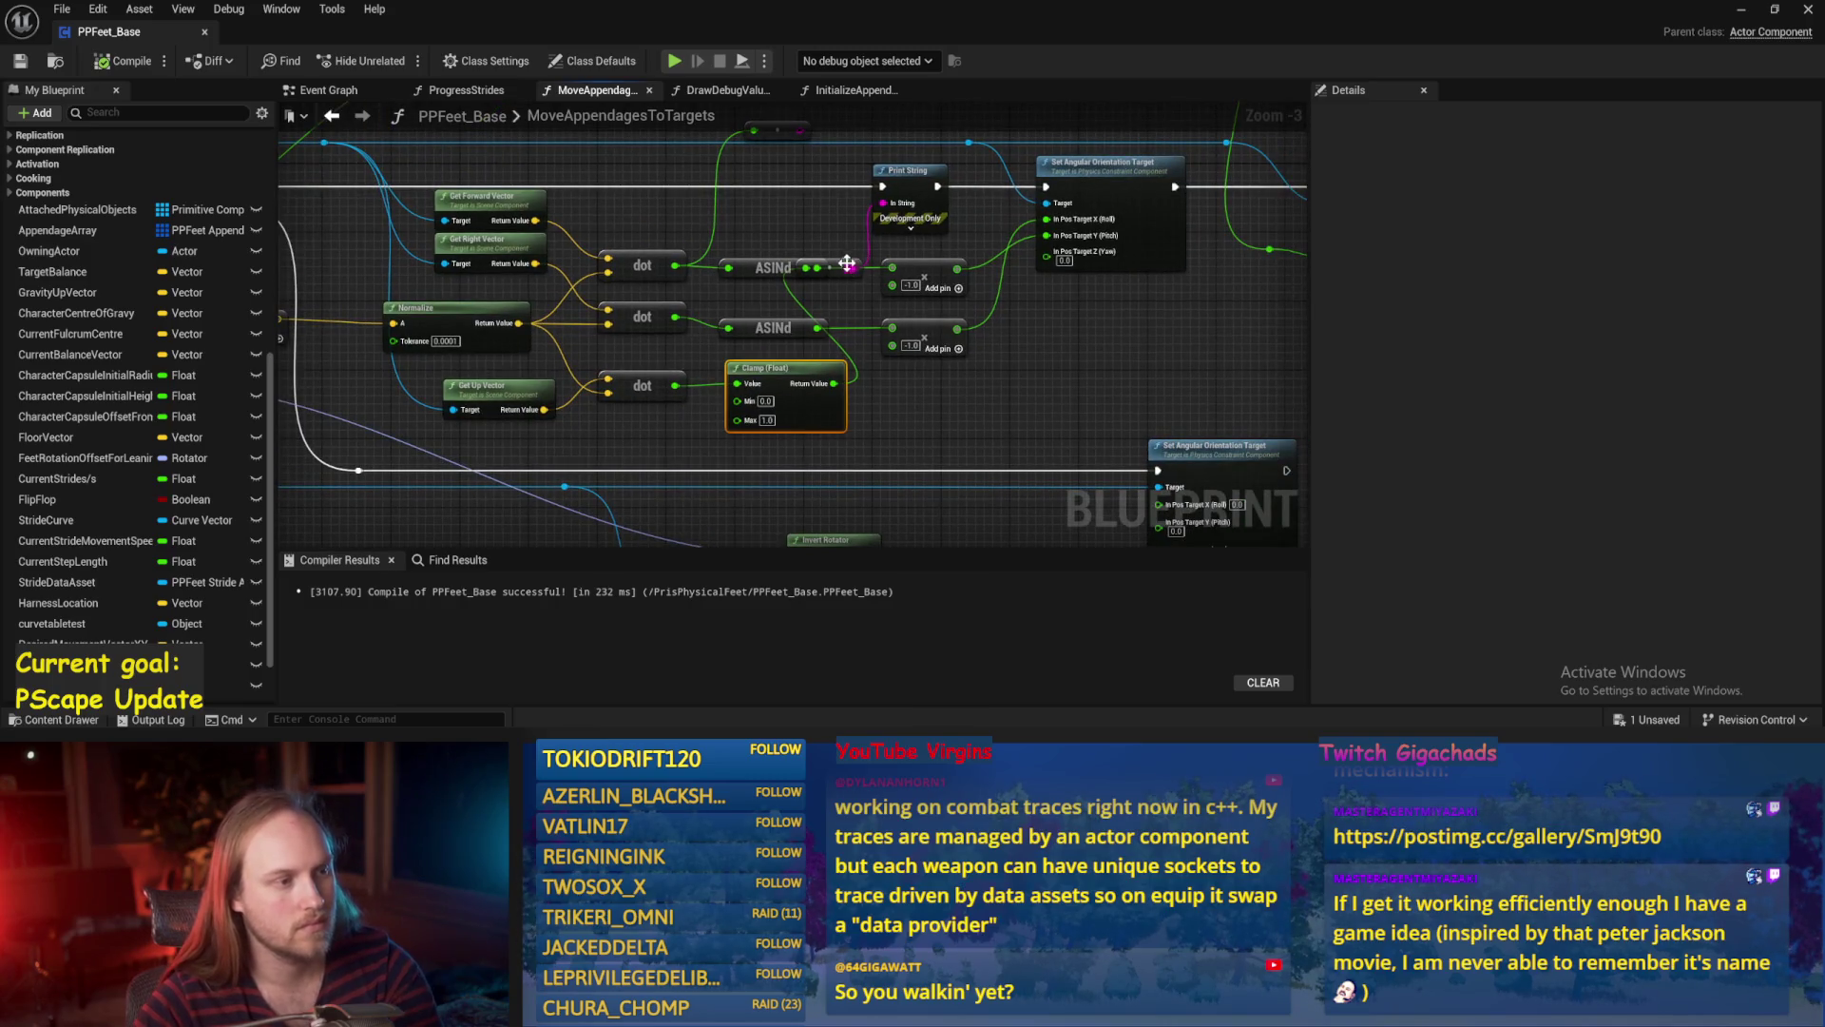
# Delete the Clamp (Float) after the third dot product and save the blueprint.
pyautogui.press('Delete')
pyautogui.press('Delete')
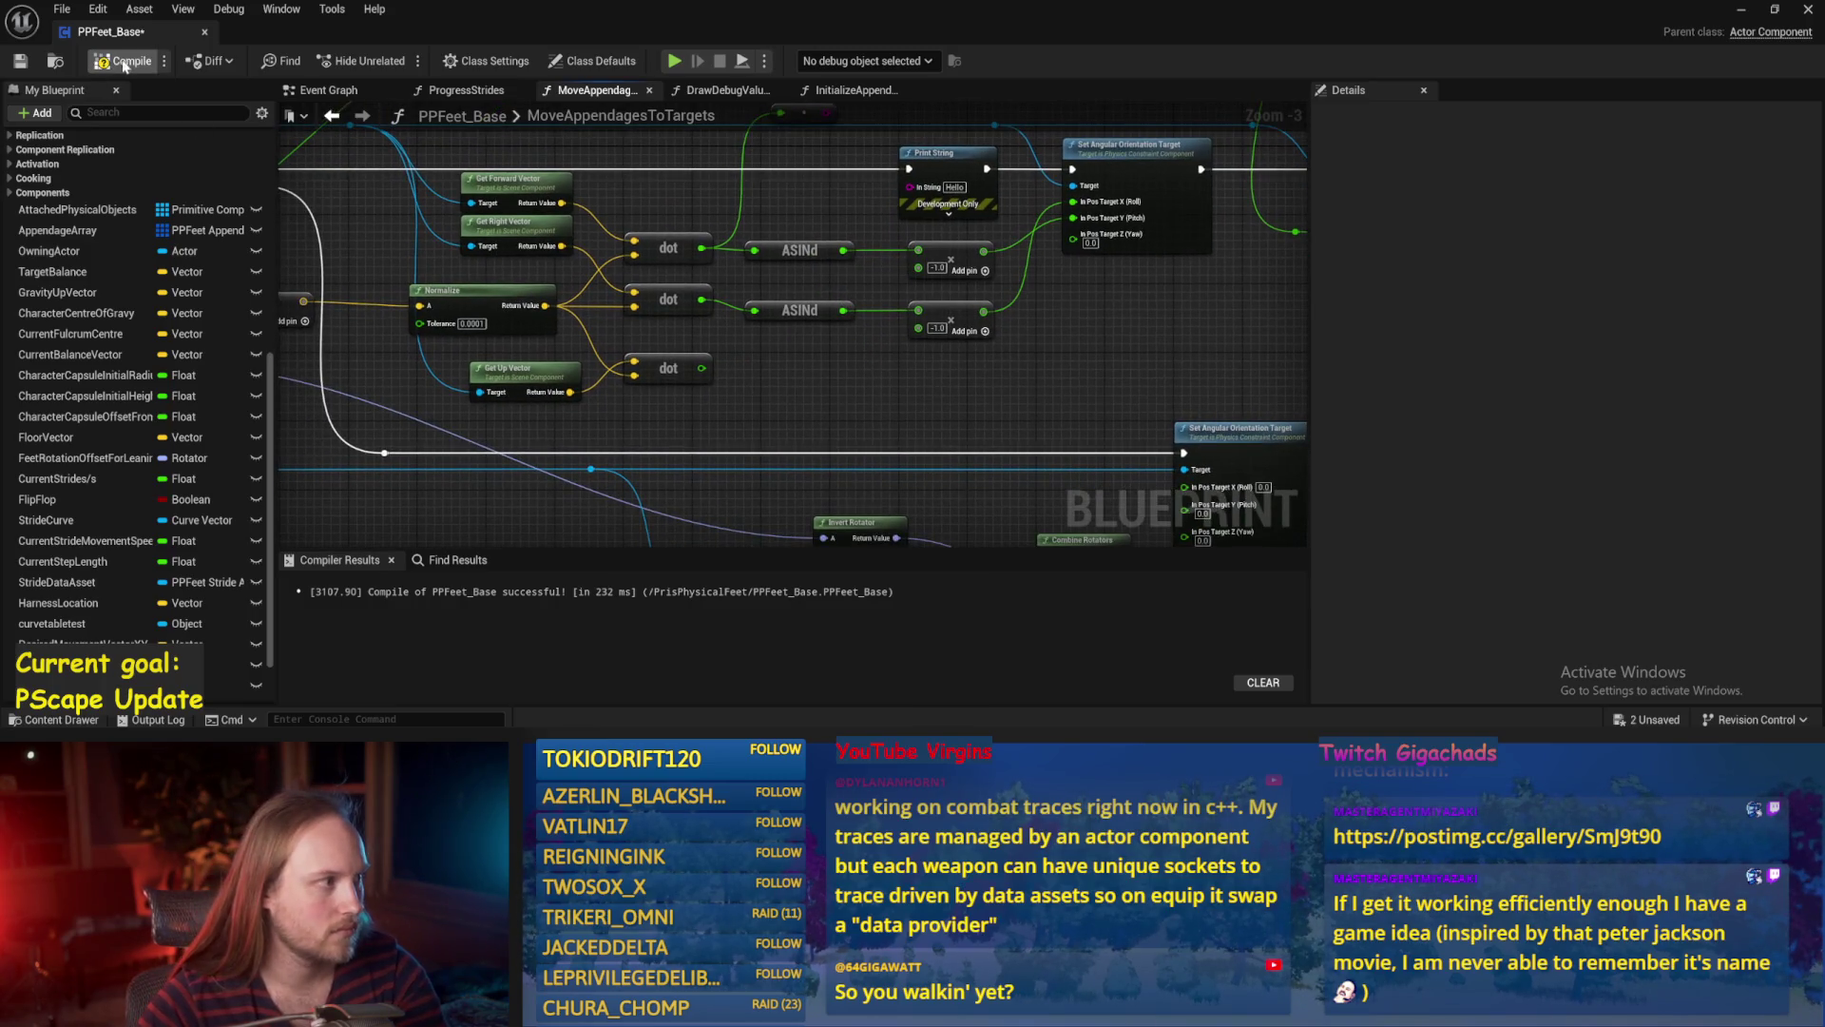
pyautogui.click(23, 63)
pyautogui.scroll(1, 650, 391)
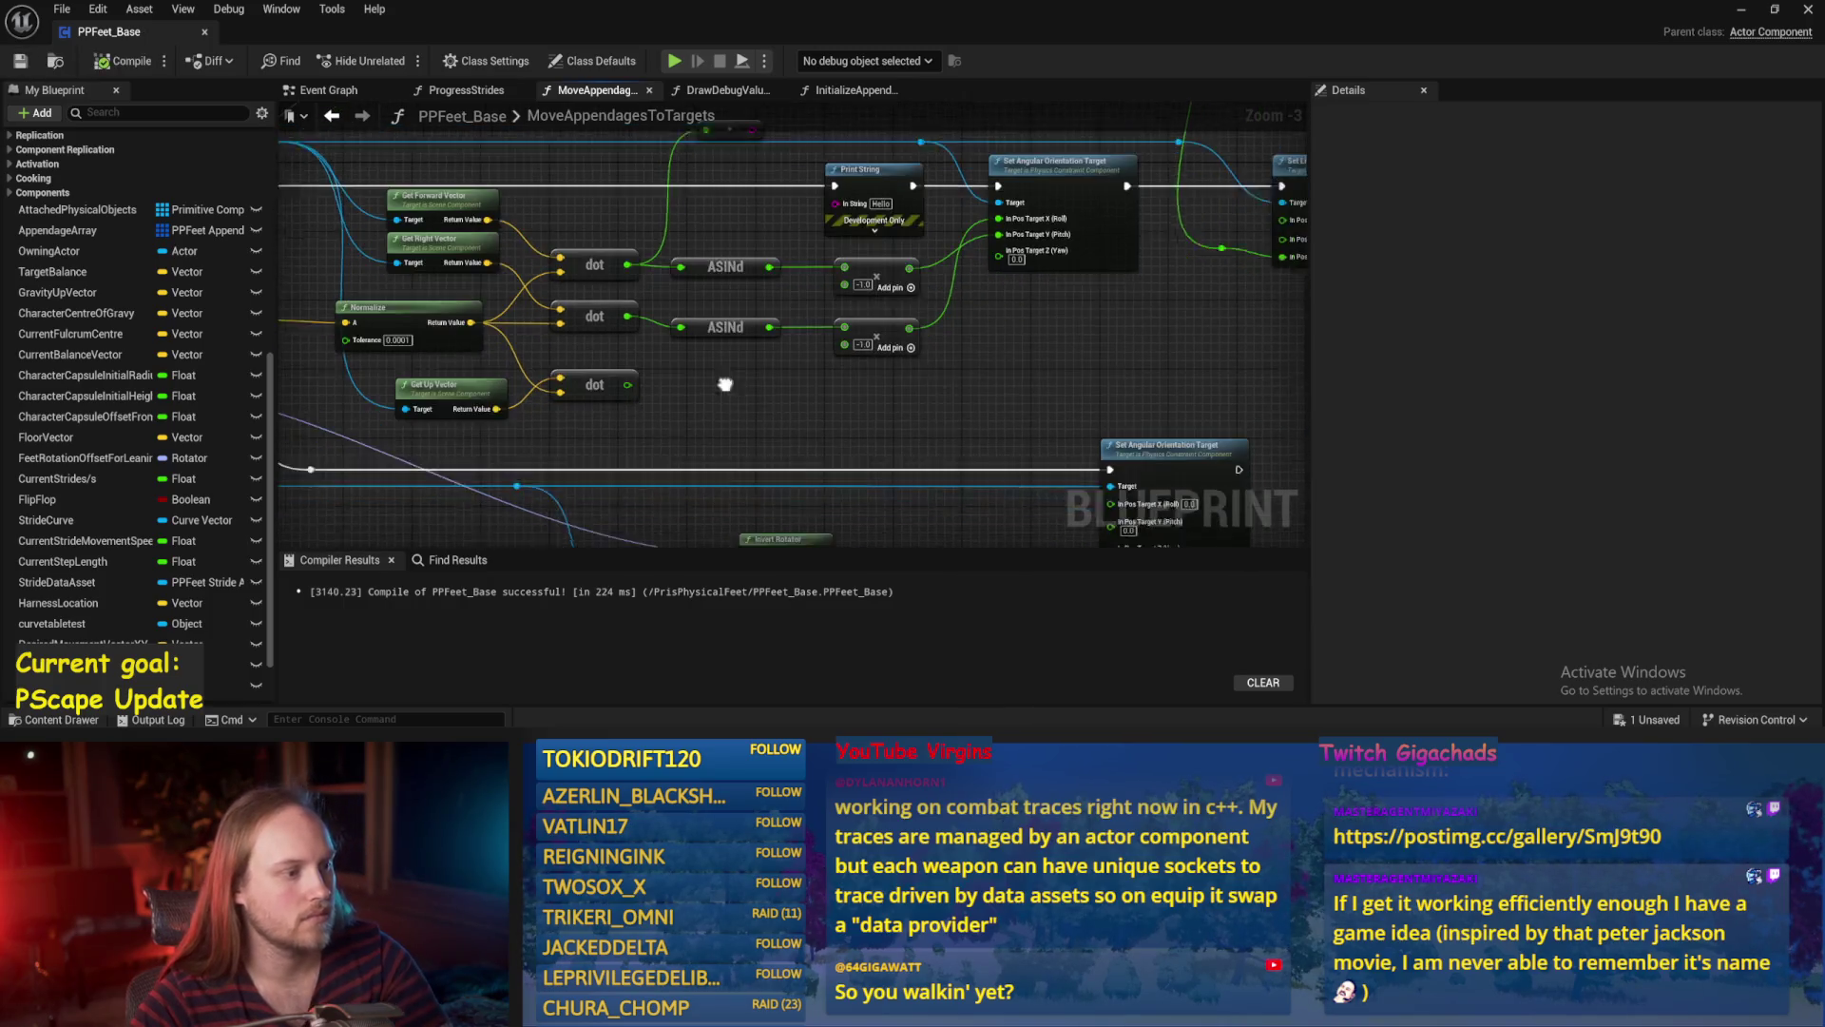
pyautogui.scroll(-1, 651, 392)
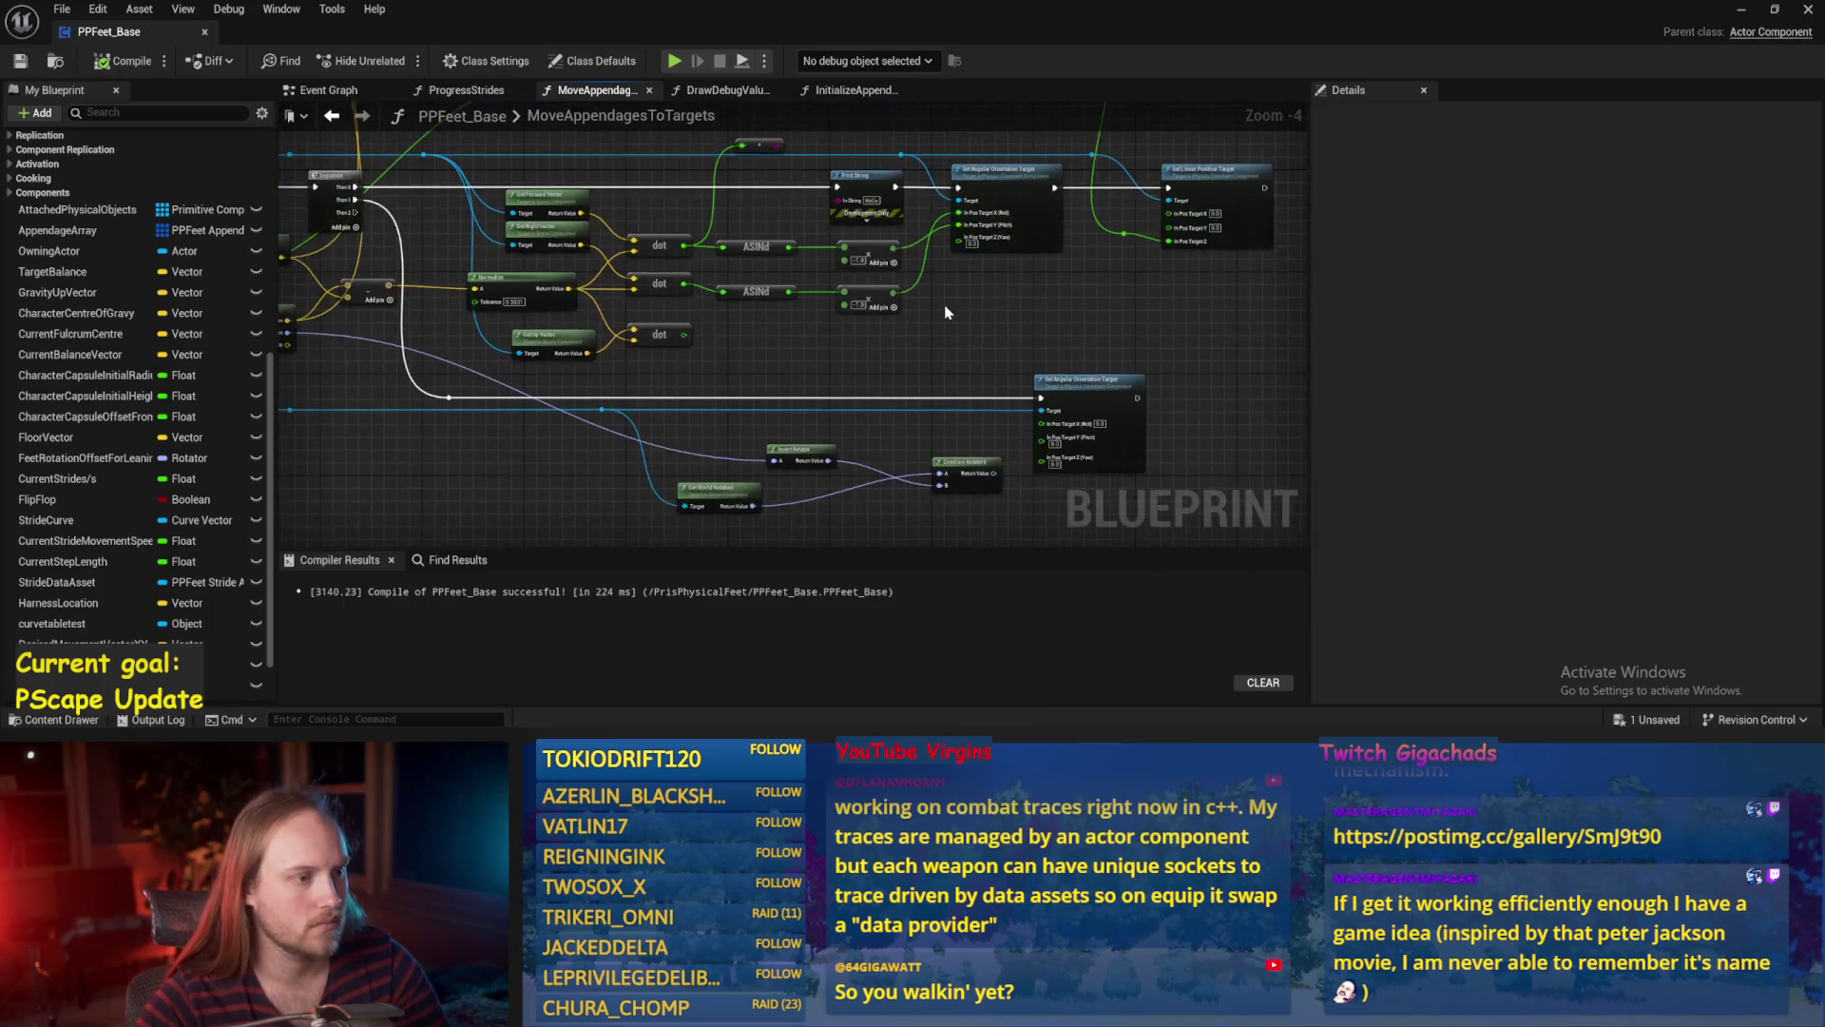
# Shift the orientation and position target nodes and the Z reroute right, save, and drag from the third dot.
pyautogui.moveTo(943, 321)
pyautogui.mouseDown()
pyautogui.moveTo(860, 376)
pyautogui.moveTo(816, 363)
pyautogui.mouseUp()
pyautogui.scroll(-1, 816, 363)
pyautogui.moveTo(1018, 191)
pyautogui.mouseDown()
pyautogui.moveTo(656, 404)
pyautogui.moveTo(666, 390)
pyautogui.mouseUp()
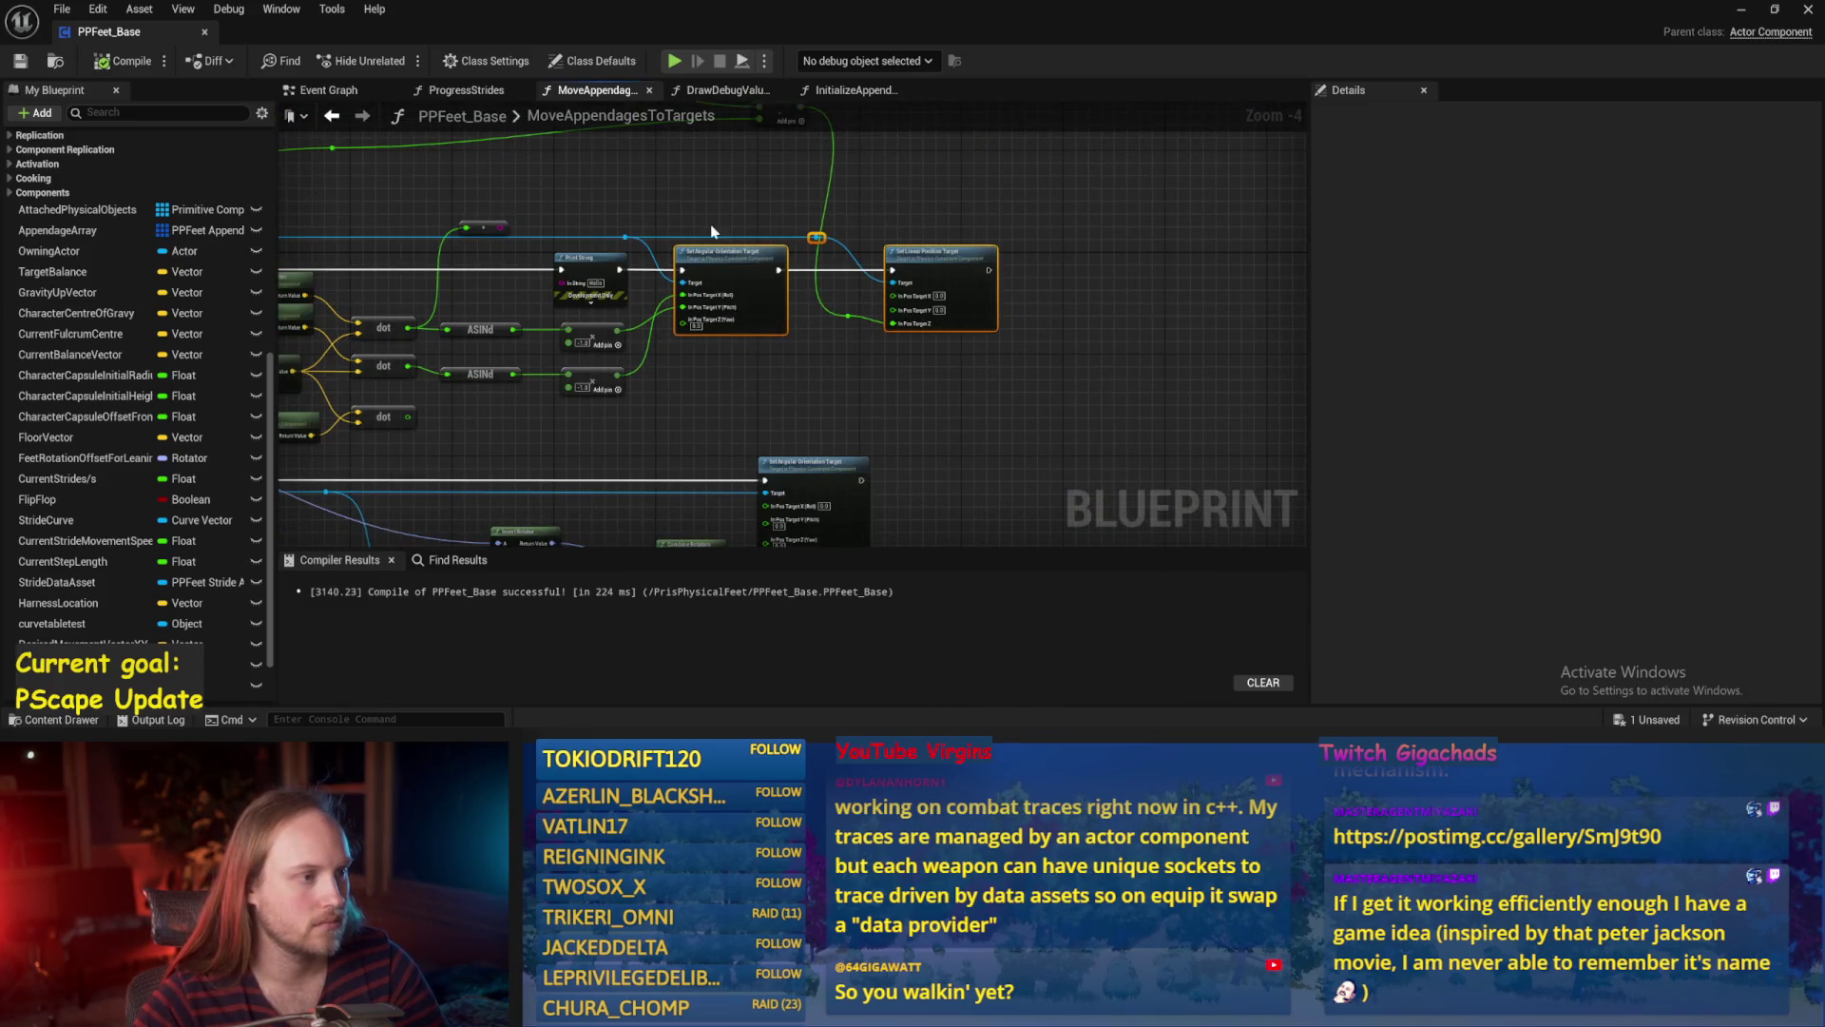
pyautogui.moveTo(721, 253)
pyautogui.mouseDown()
pyautogui.moveTo(823, 255)
pyautogui.moveTo(804, 253)
pyautogui.mouseUp()
pyautogui.scroll(1, 855, 321)
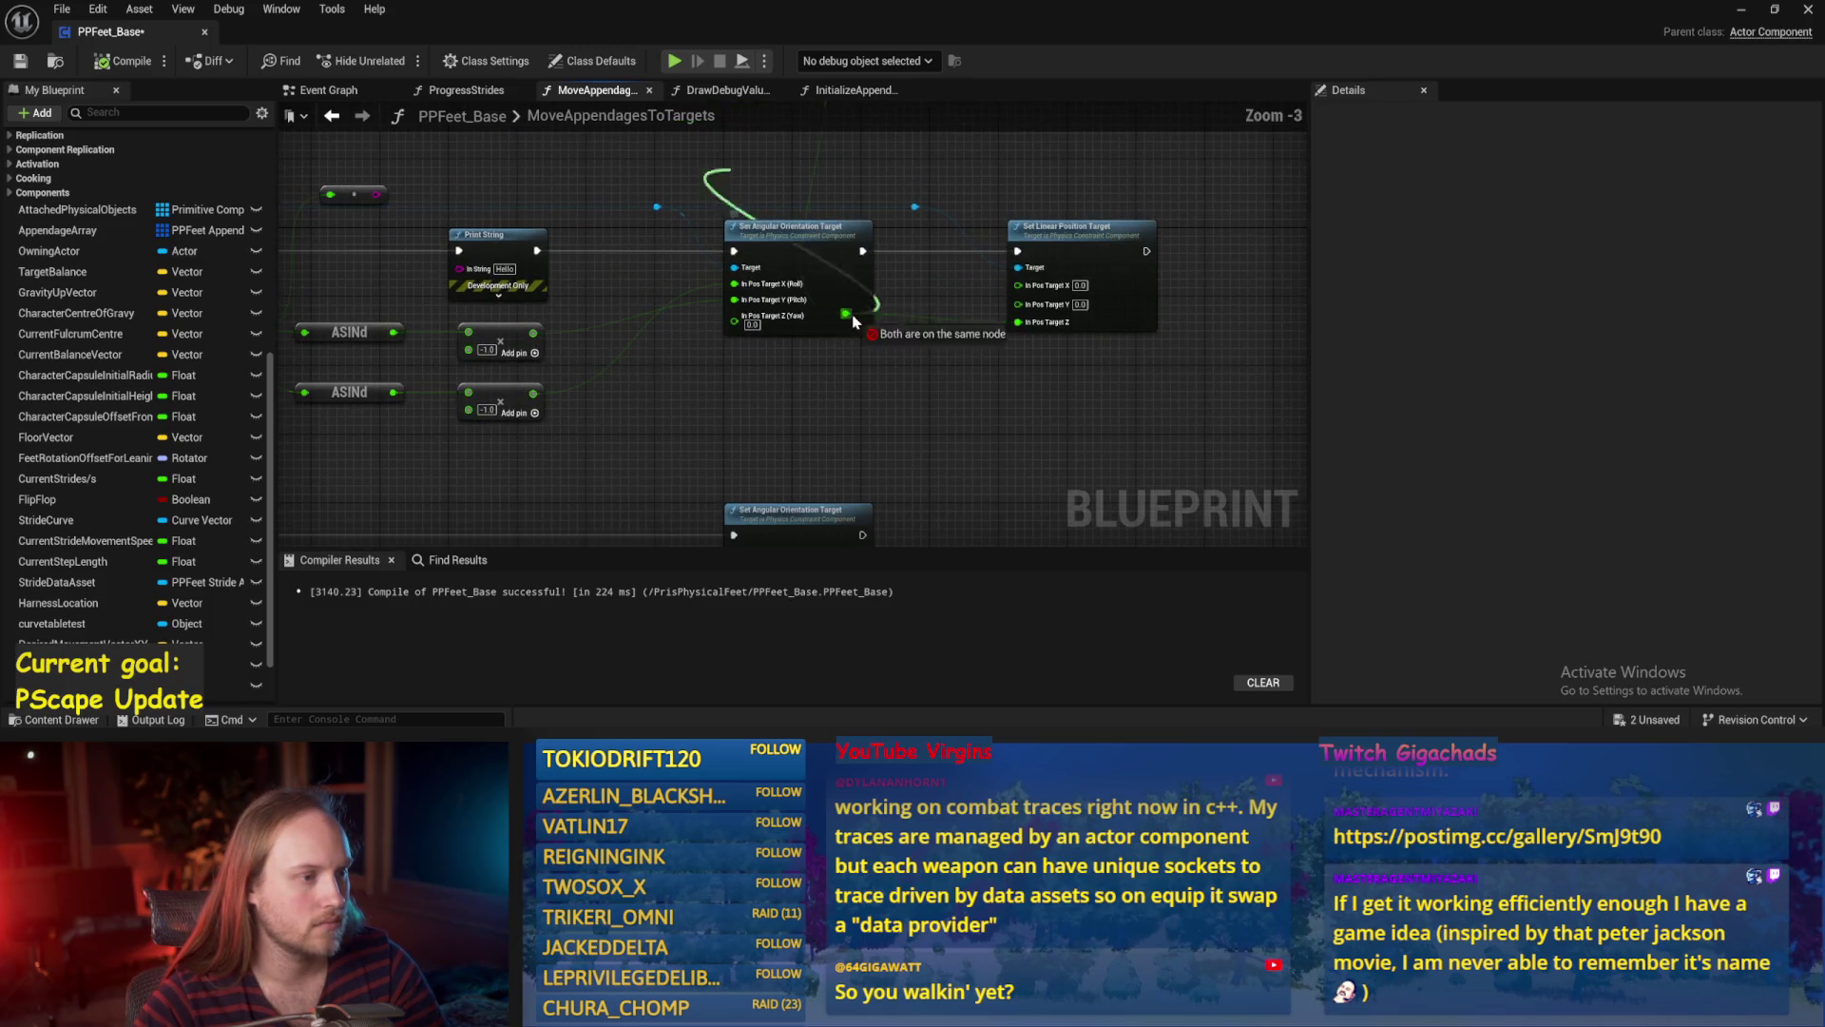
pyautogui.moveTo(854, 311); pyautogui.dragTo(955, 318)
pyautogui.hotkey('ctrl', 's')
pyautogui.scroll(2, 583, 470)
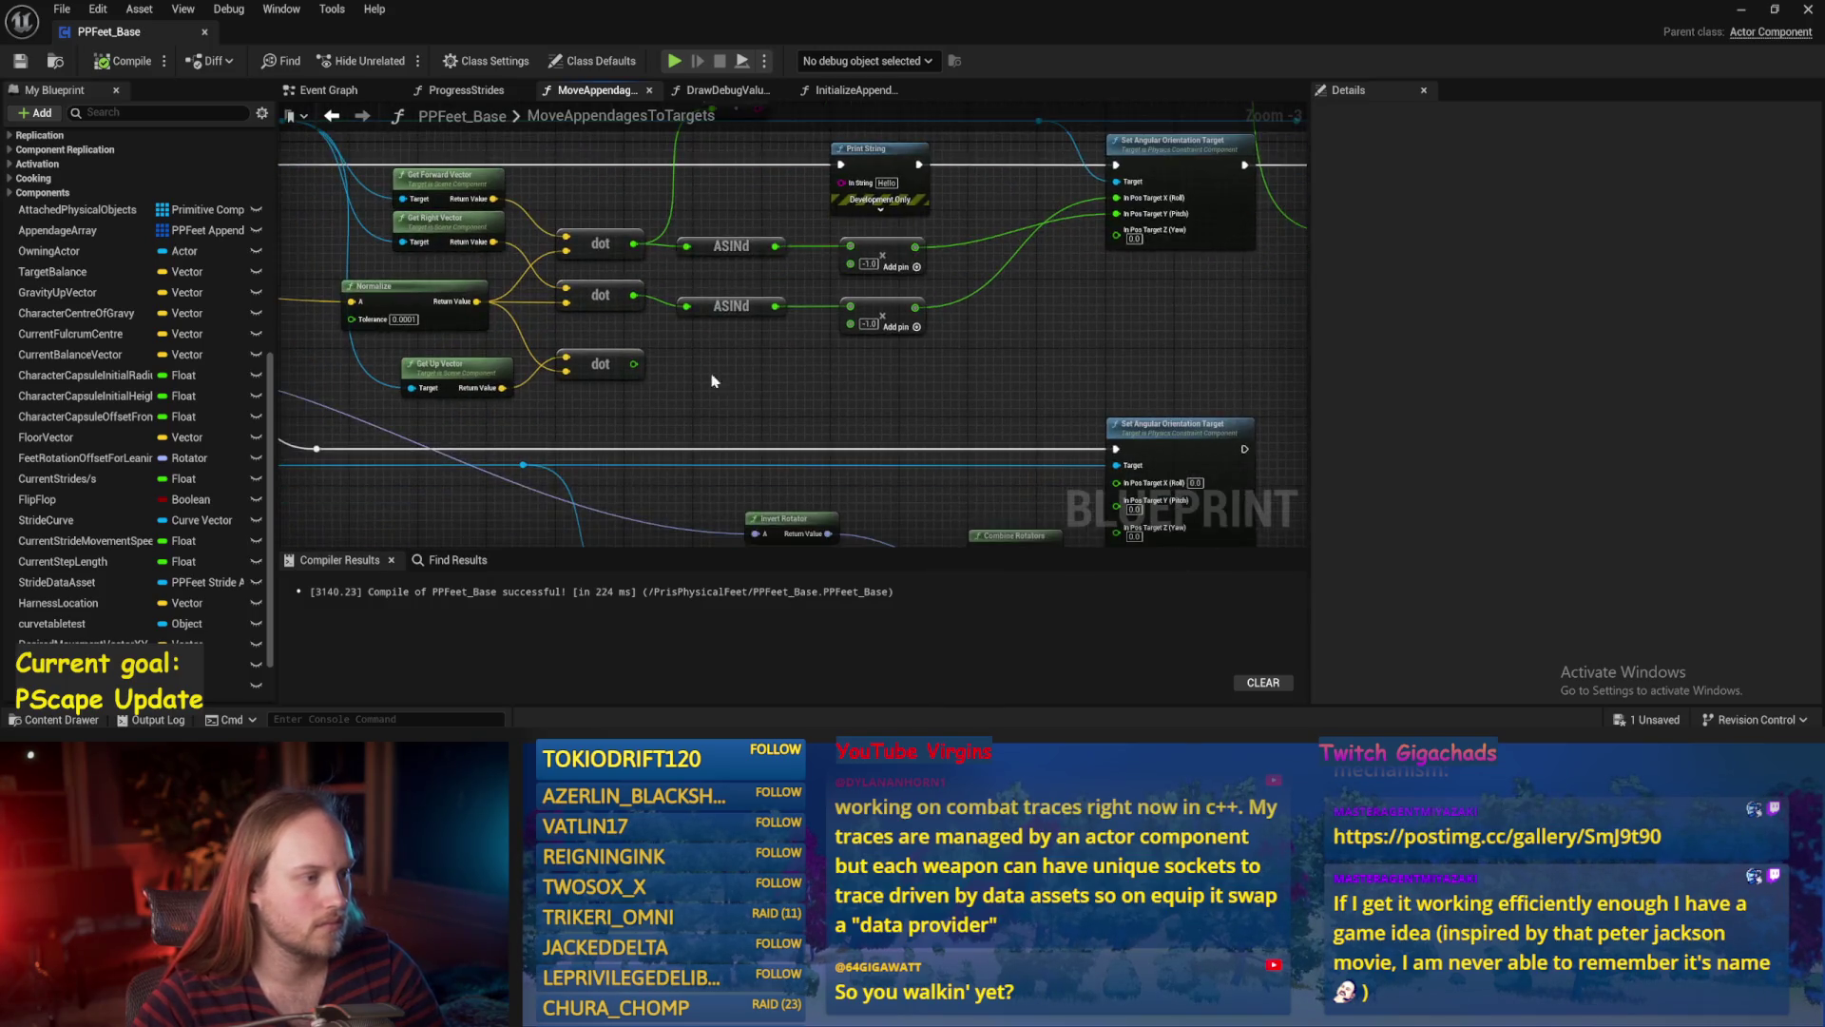
pyautogui.moveTo(626, 363)
pyautogui.mouseDown()
pyautogui.moveTo(733, 375)
pyautogui.moveTo(719, 381)
pyautogui.mouseUp()
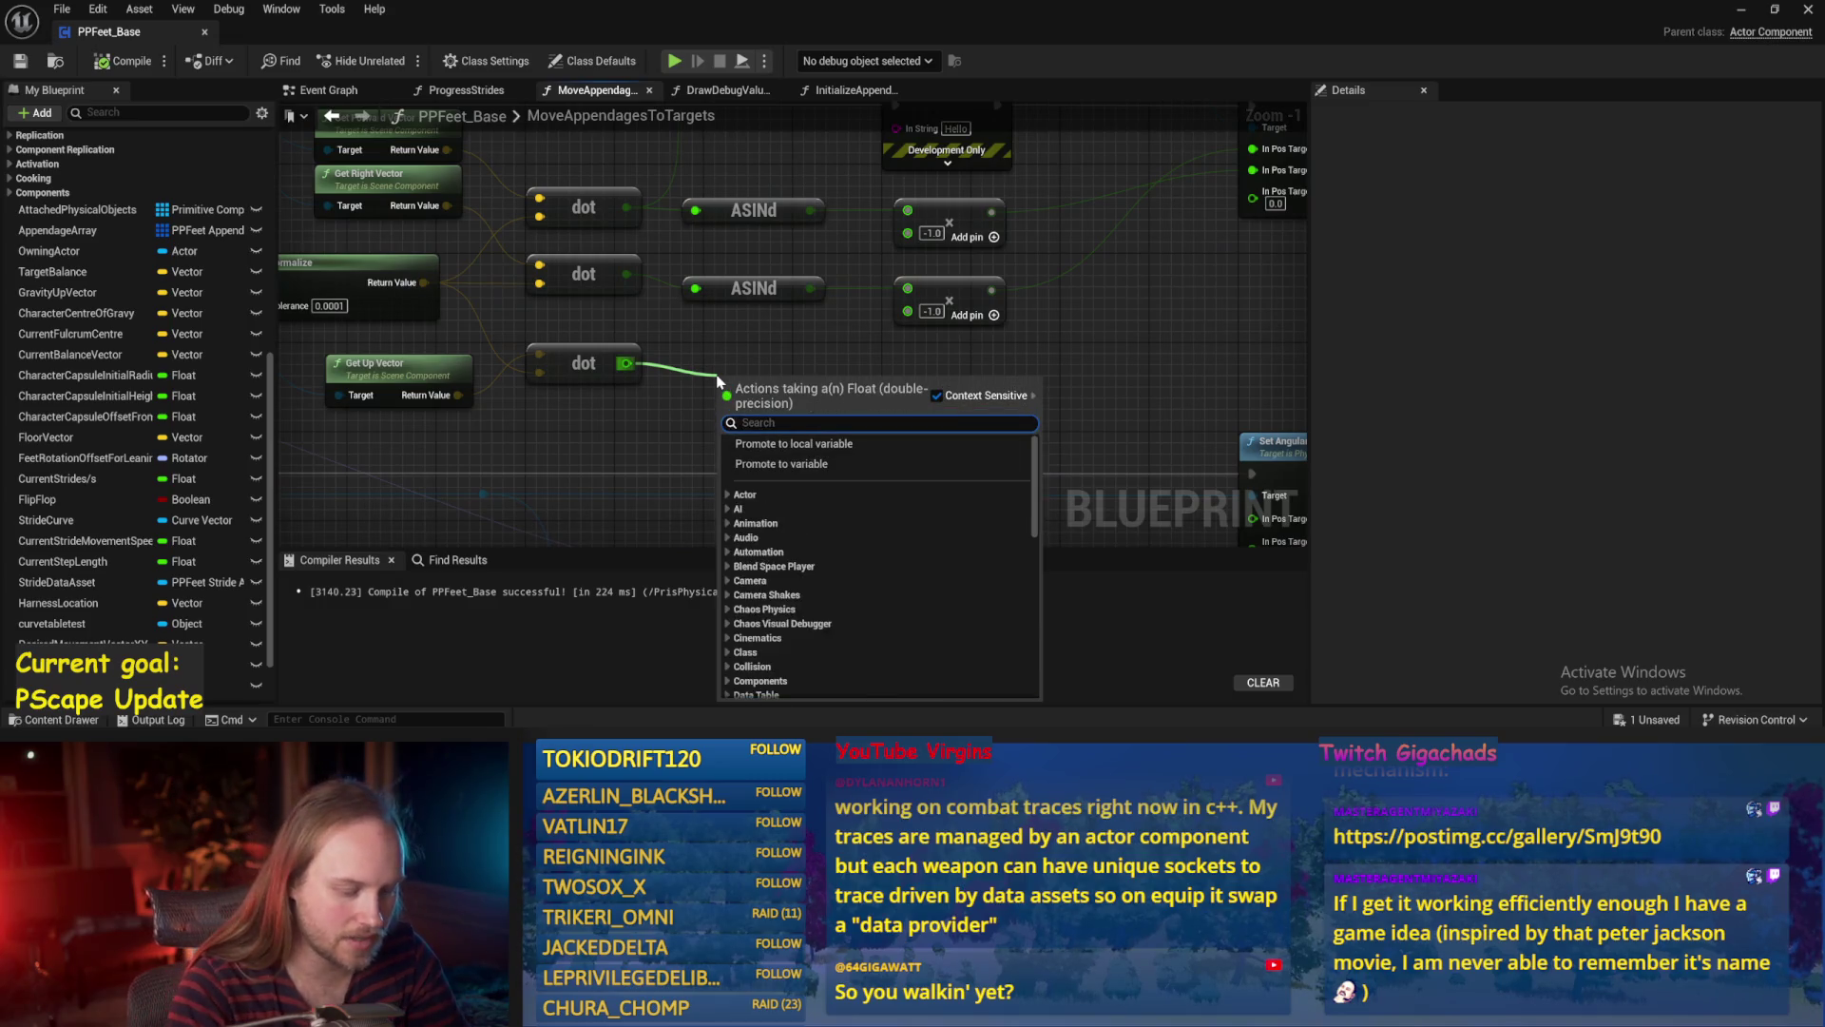
# Add a Clamp (Float) node after the third dot product and move it right.
pyautogui.write('clamp')
pyautogui.click(729, 454)
pyautogui.moveTo(728, 455); pyautogui.dragTo(719, 432)
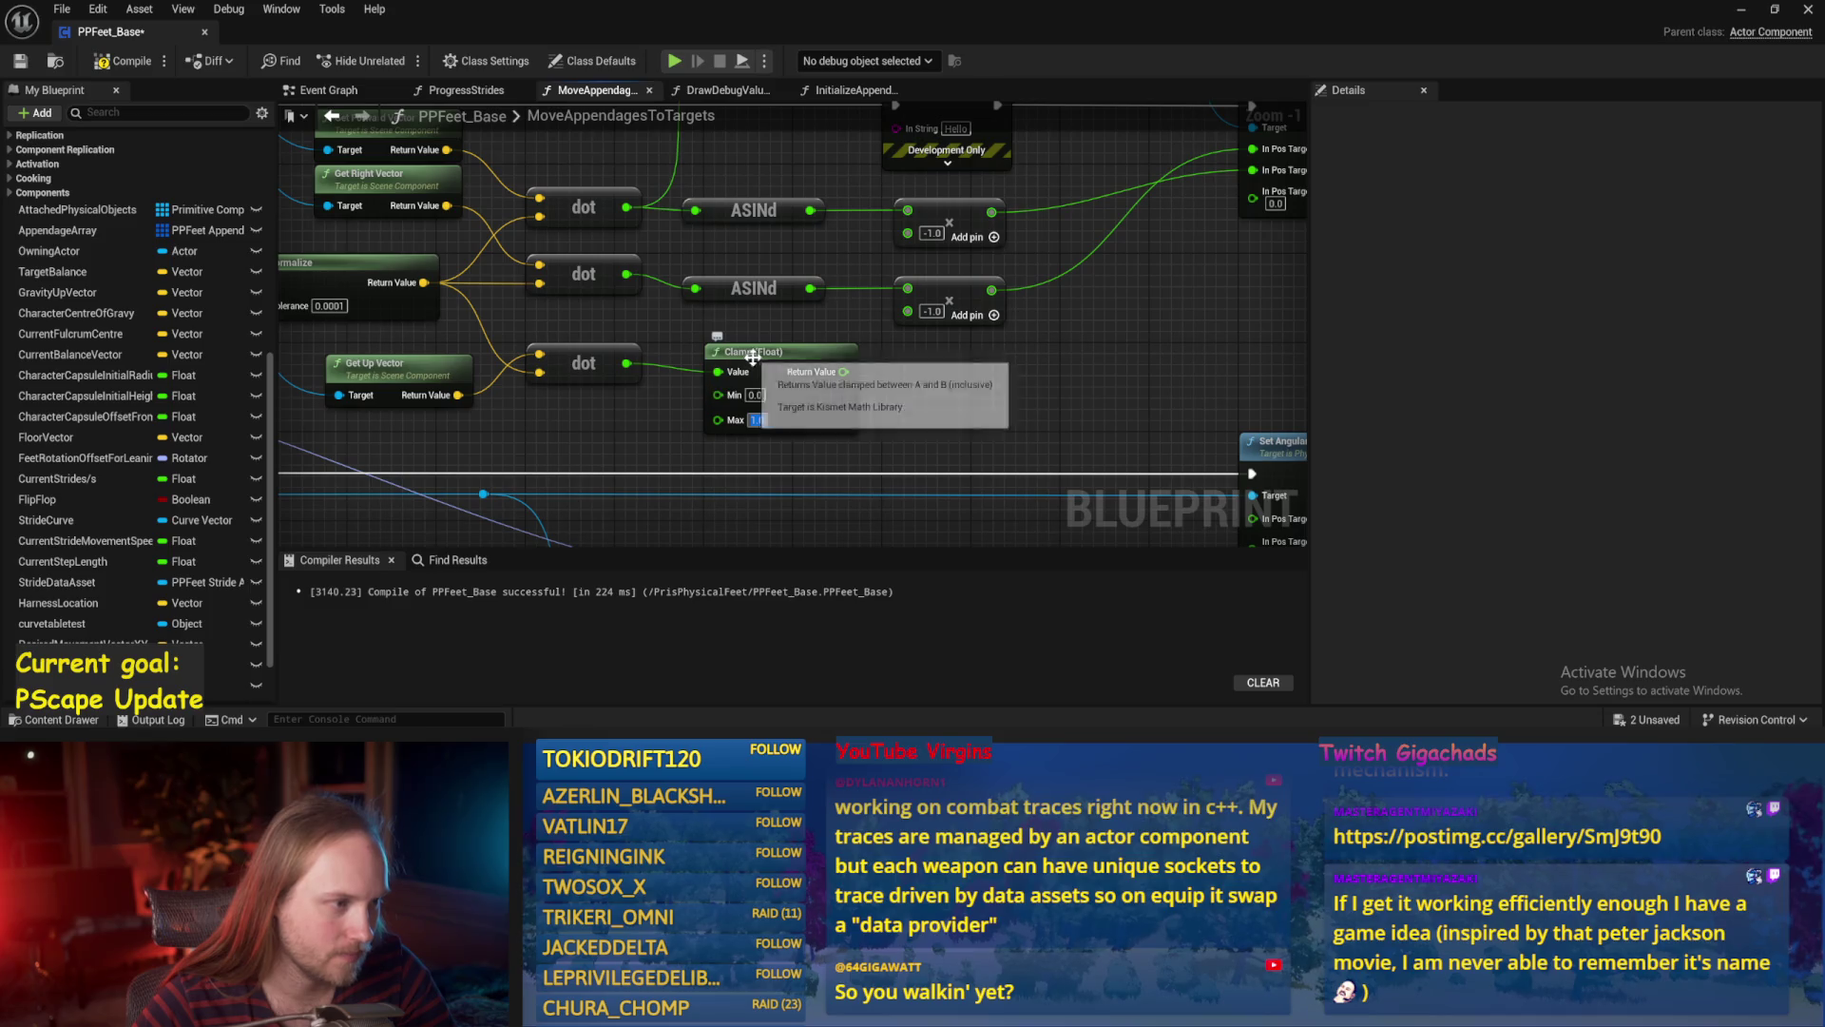
pyautogui.moveTo(756, 354); pyautogui.dragTo(1022, 365)
# Multiply the third dot output by -1.0 and place the Clamp beside that multiply.
pyautogui.moveTo(626, 362)
pyautogui.mouseDown()
pyautogui.moveTo(746, 383)
pyautogui.moveTo(702, 364)
pyautogui.mouseUp()
pyautogui.write('*')
pyautogui.press('Return')
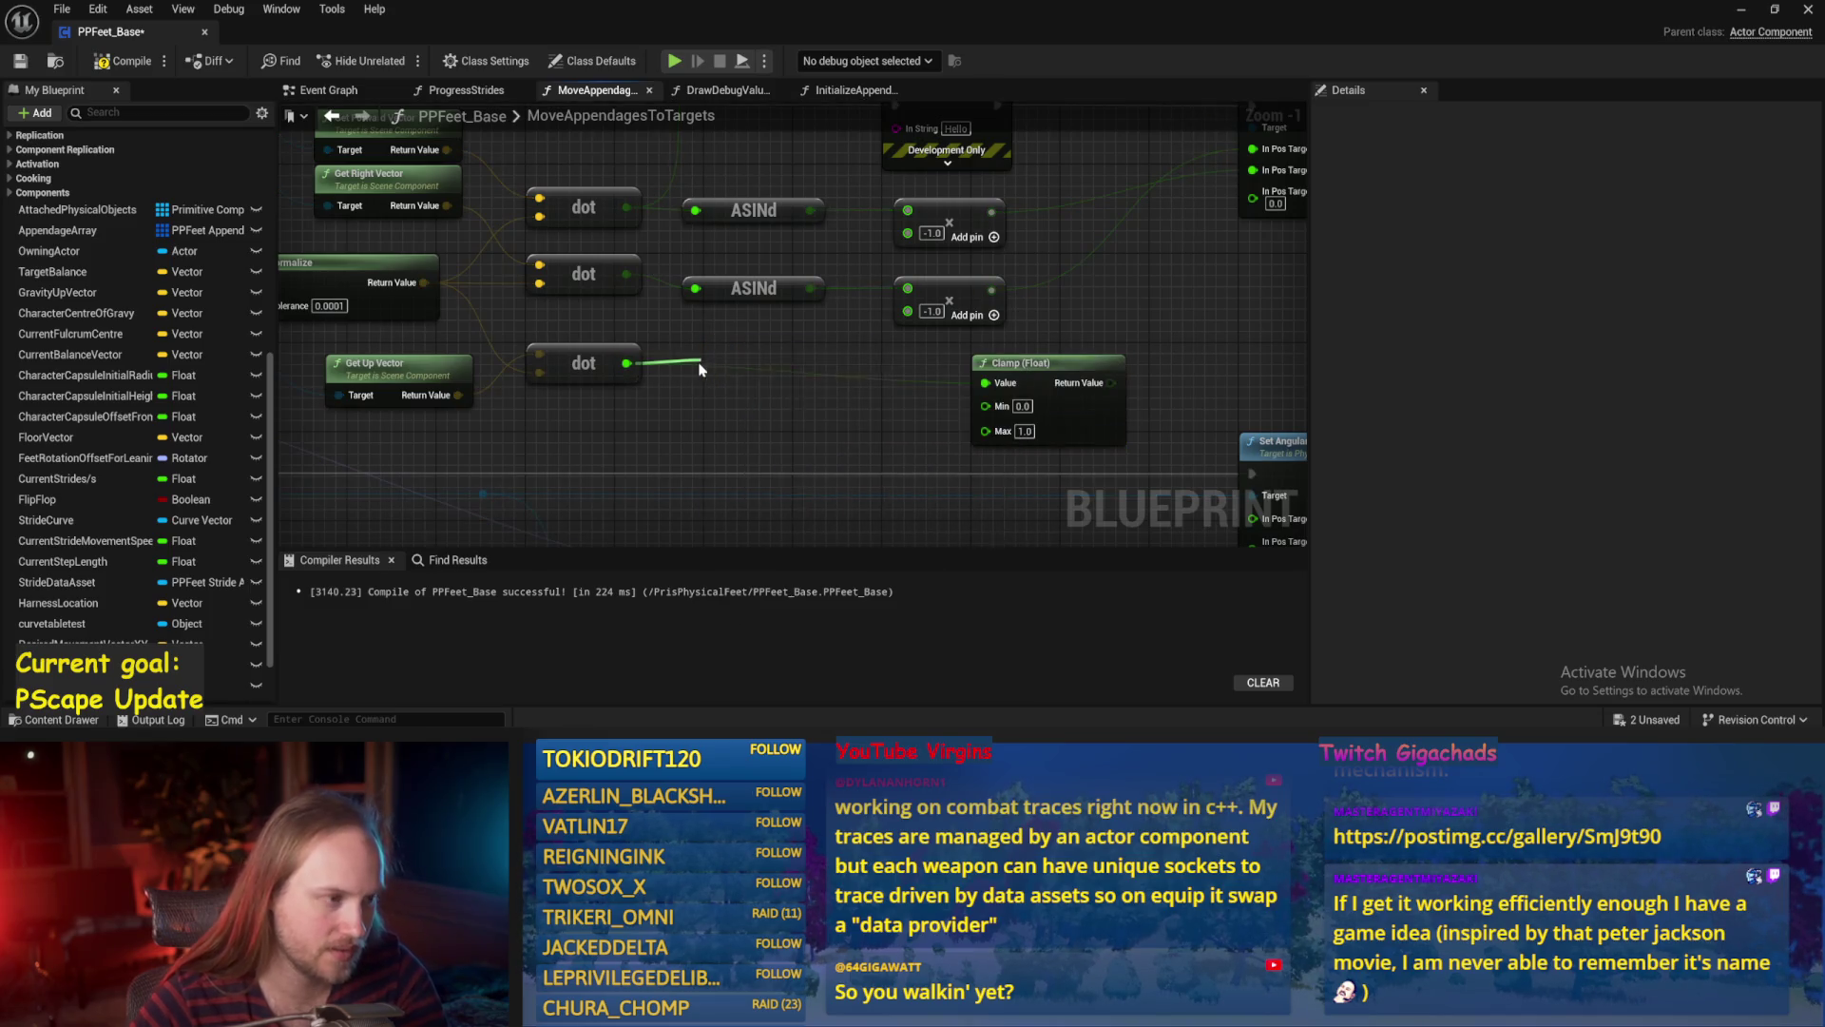
pyautogui.click(728, 389)
pyautogui.write('-1')
pyautogui.click(758, 462)
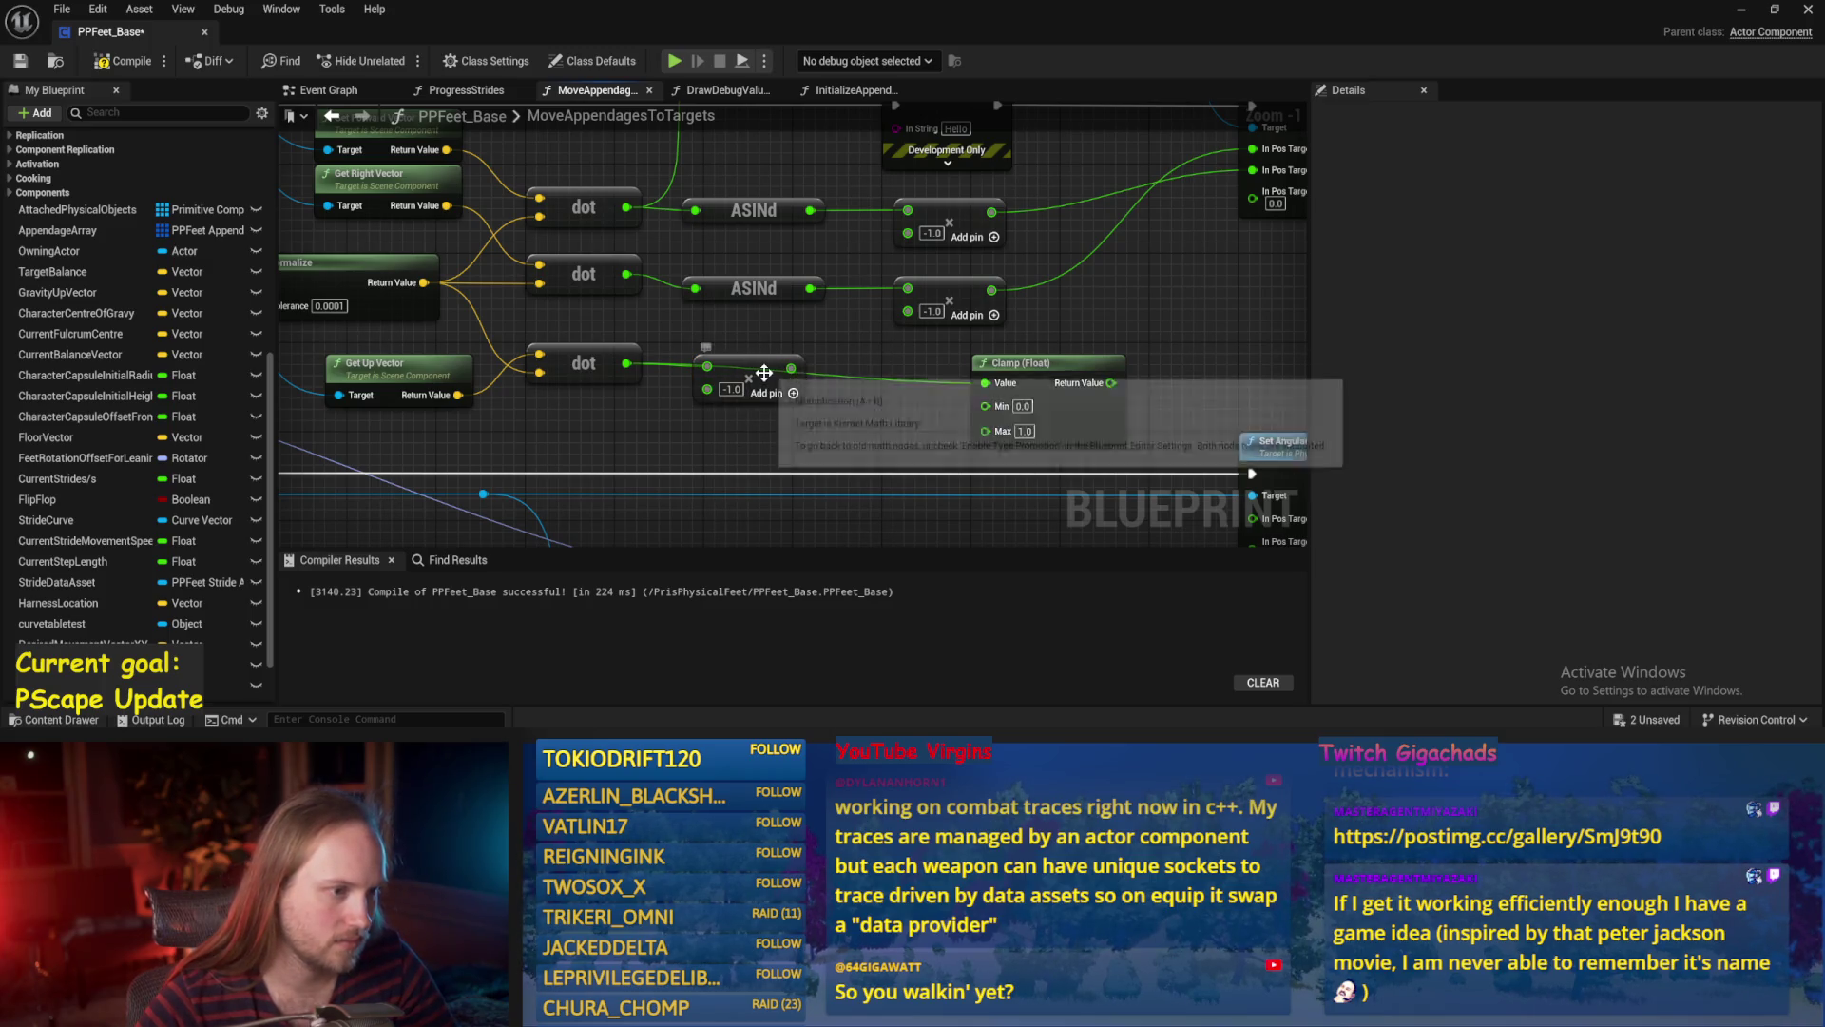
pyautogui.moveTo(1020, 379); pyautogui.dragTo(873, 367)
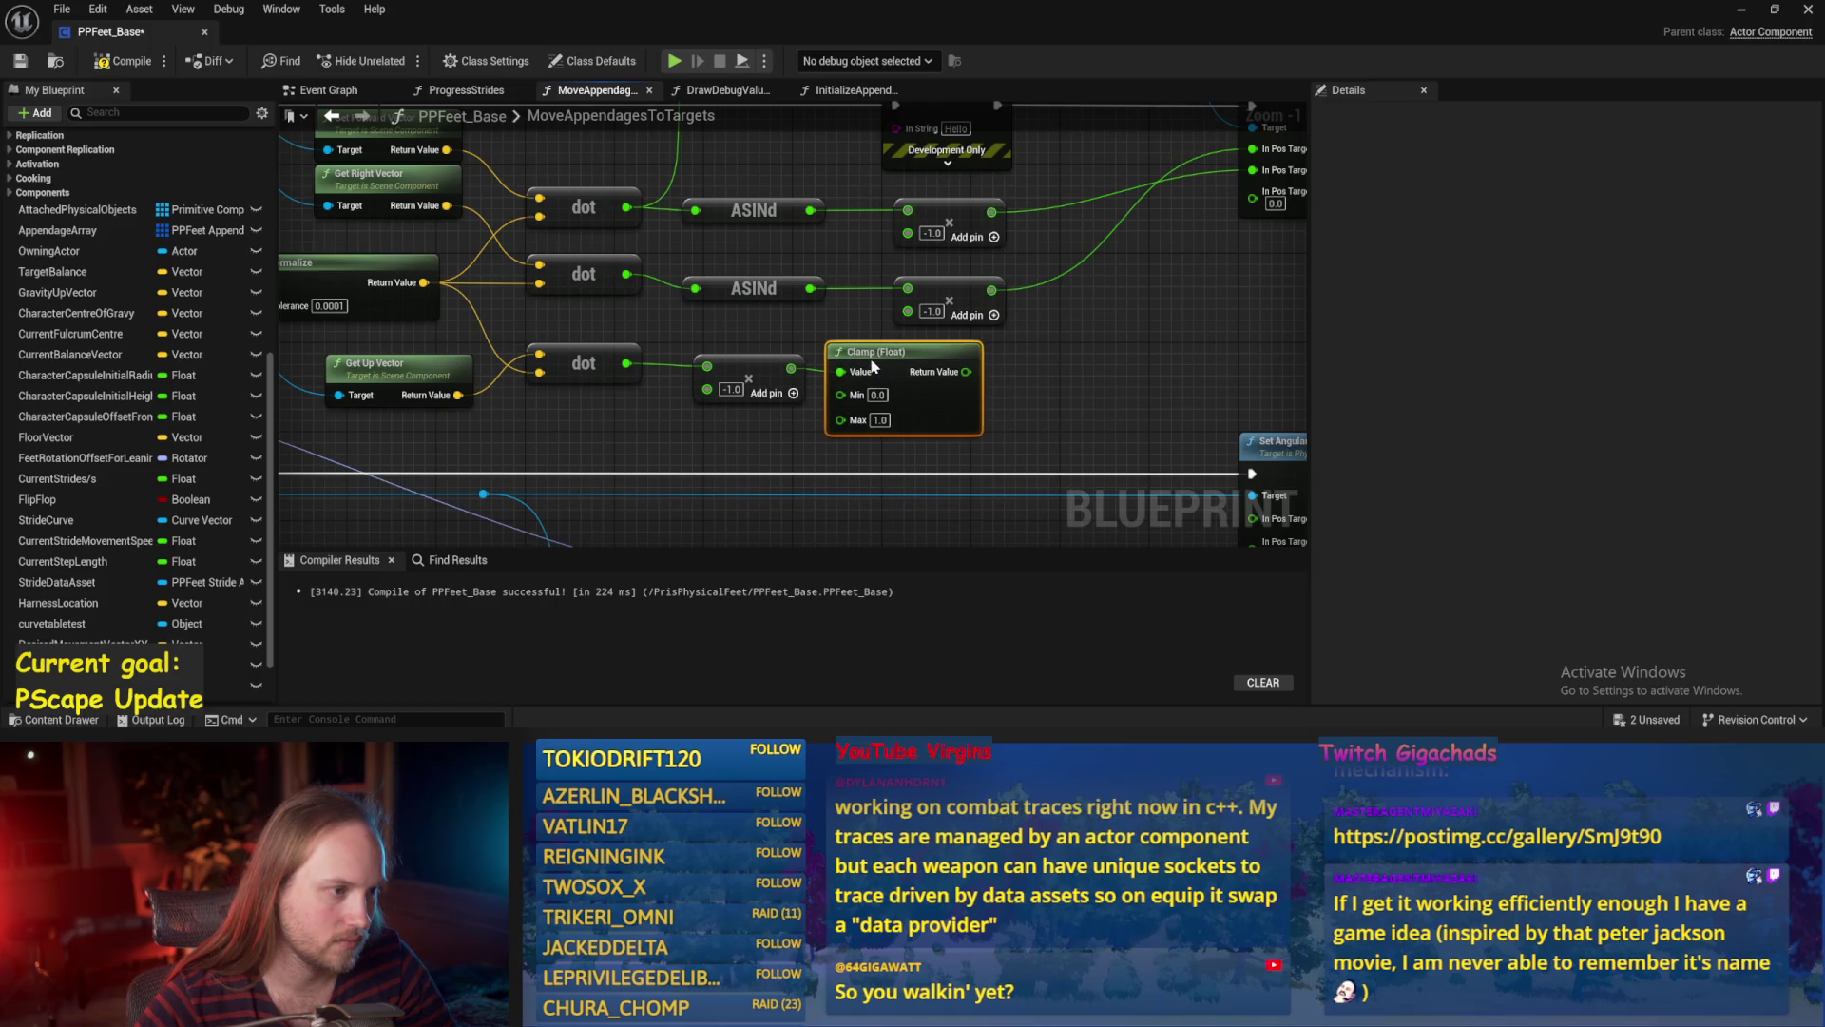
# Copy the second ASINd node and wire the copy to the Clamp output.
pyautogui.moveTo(1058, 373); pyautogui.dragTo(830, 394)
pyautogui.moveTo(944, 411); pyautogui.dragTo(800, 424)
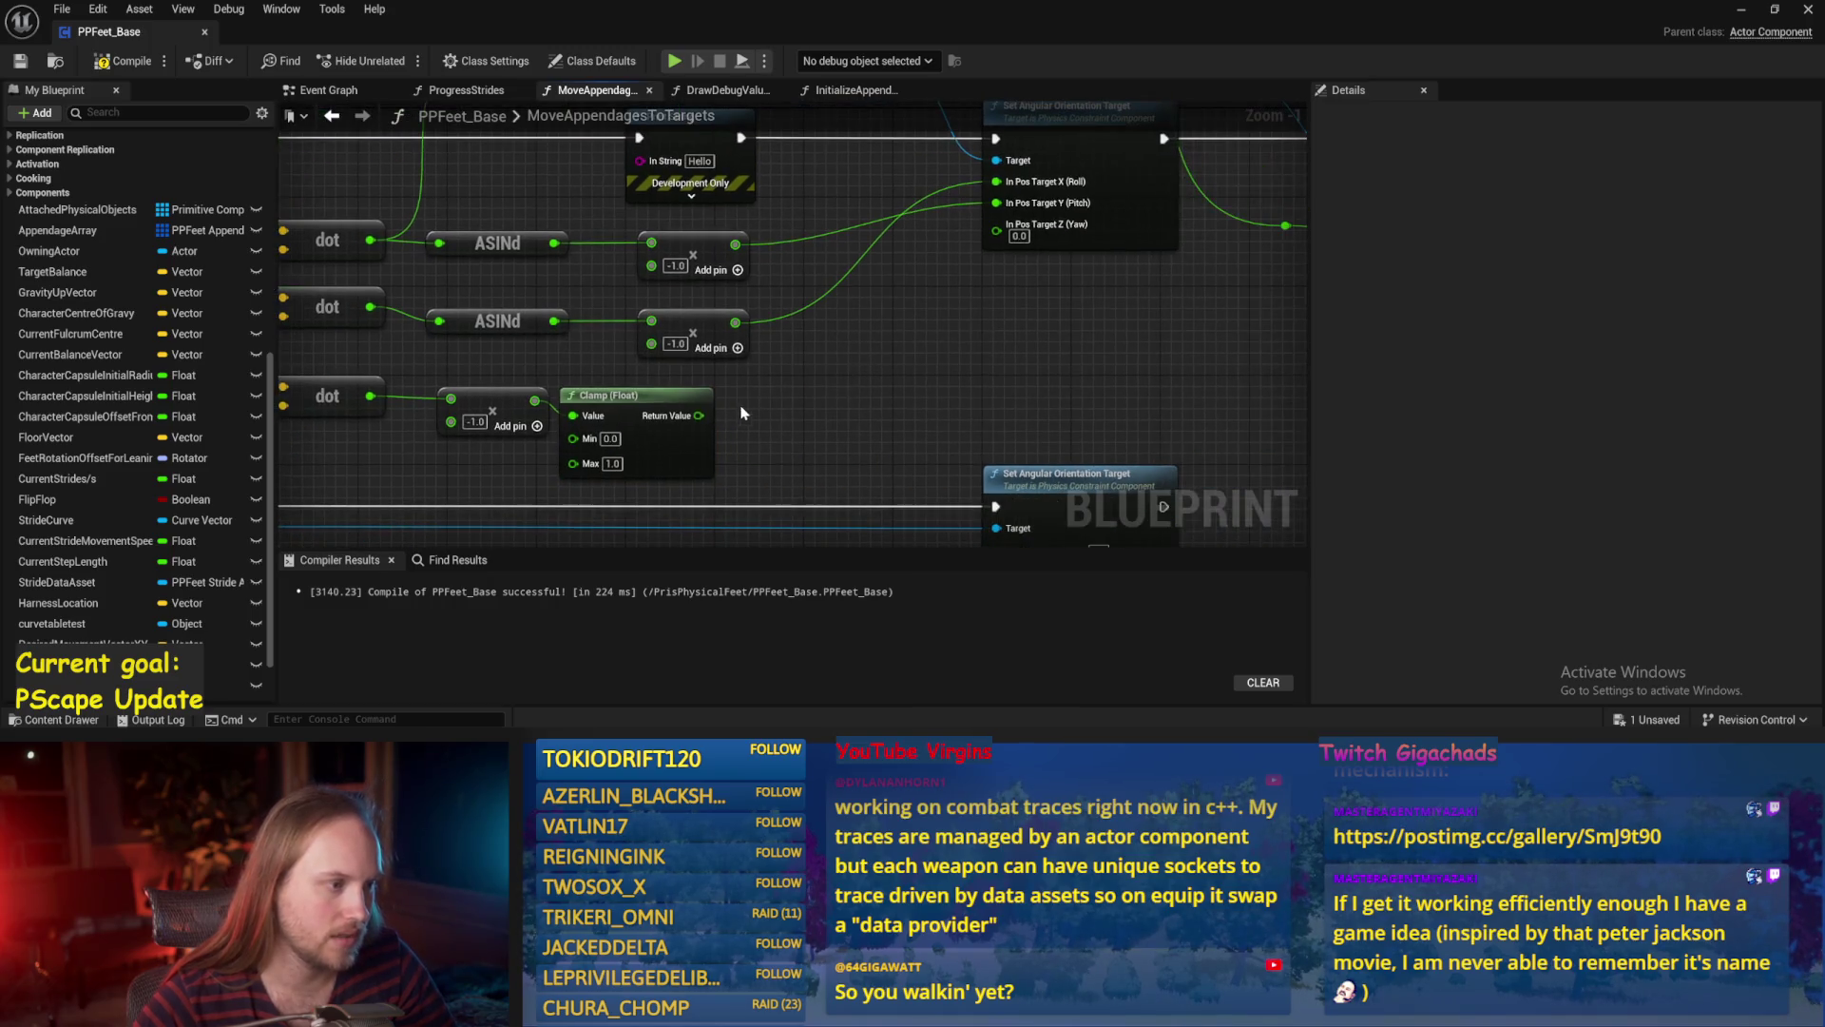
pyautogui.click(507, 328)
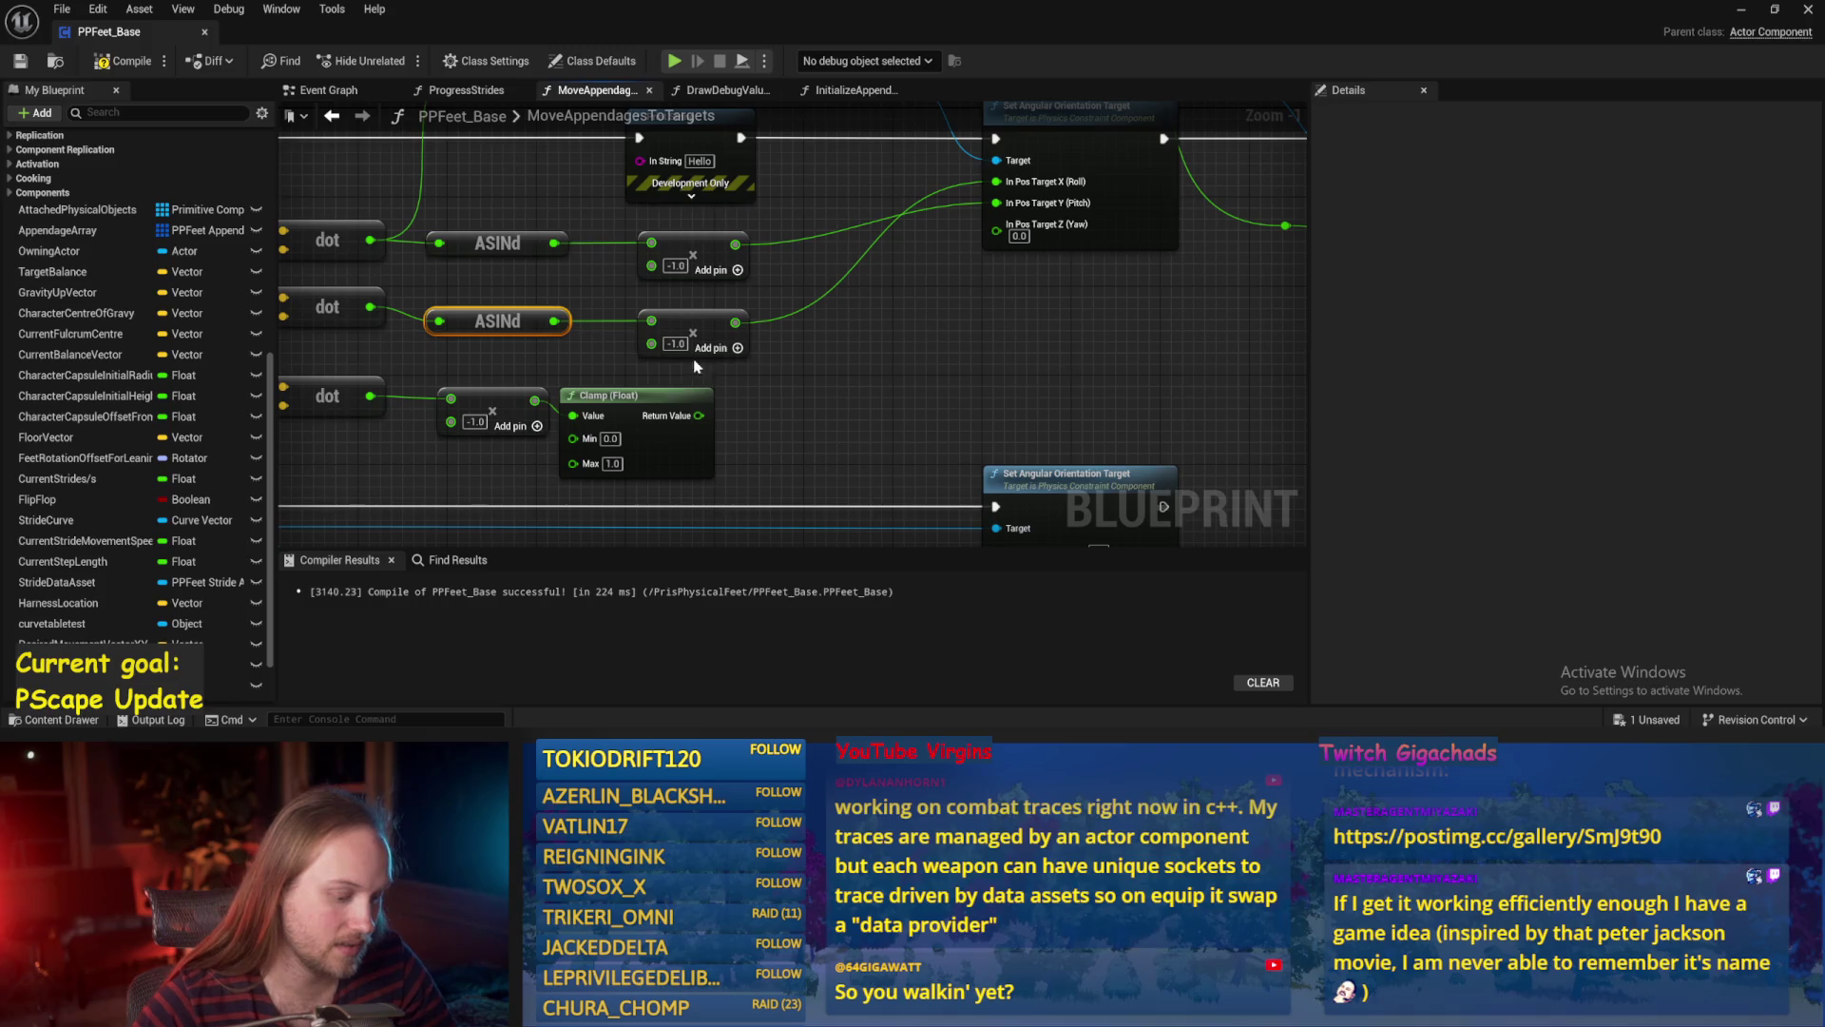
pyautogui.hotkey('ctrl', 'c')
pyautogui.hotkey('ctrl', 'v')
pyautogui.moveTo(699, 416); pyautogui.dragTo(740, 421)
# Multiply the new ASINd output by 2.0.
pyautogui.moveTo(856, 421); pyautogui.dragTo(905, 395)
pyautogui.write('*')
pyautogui.press('Return')
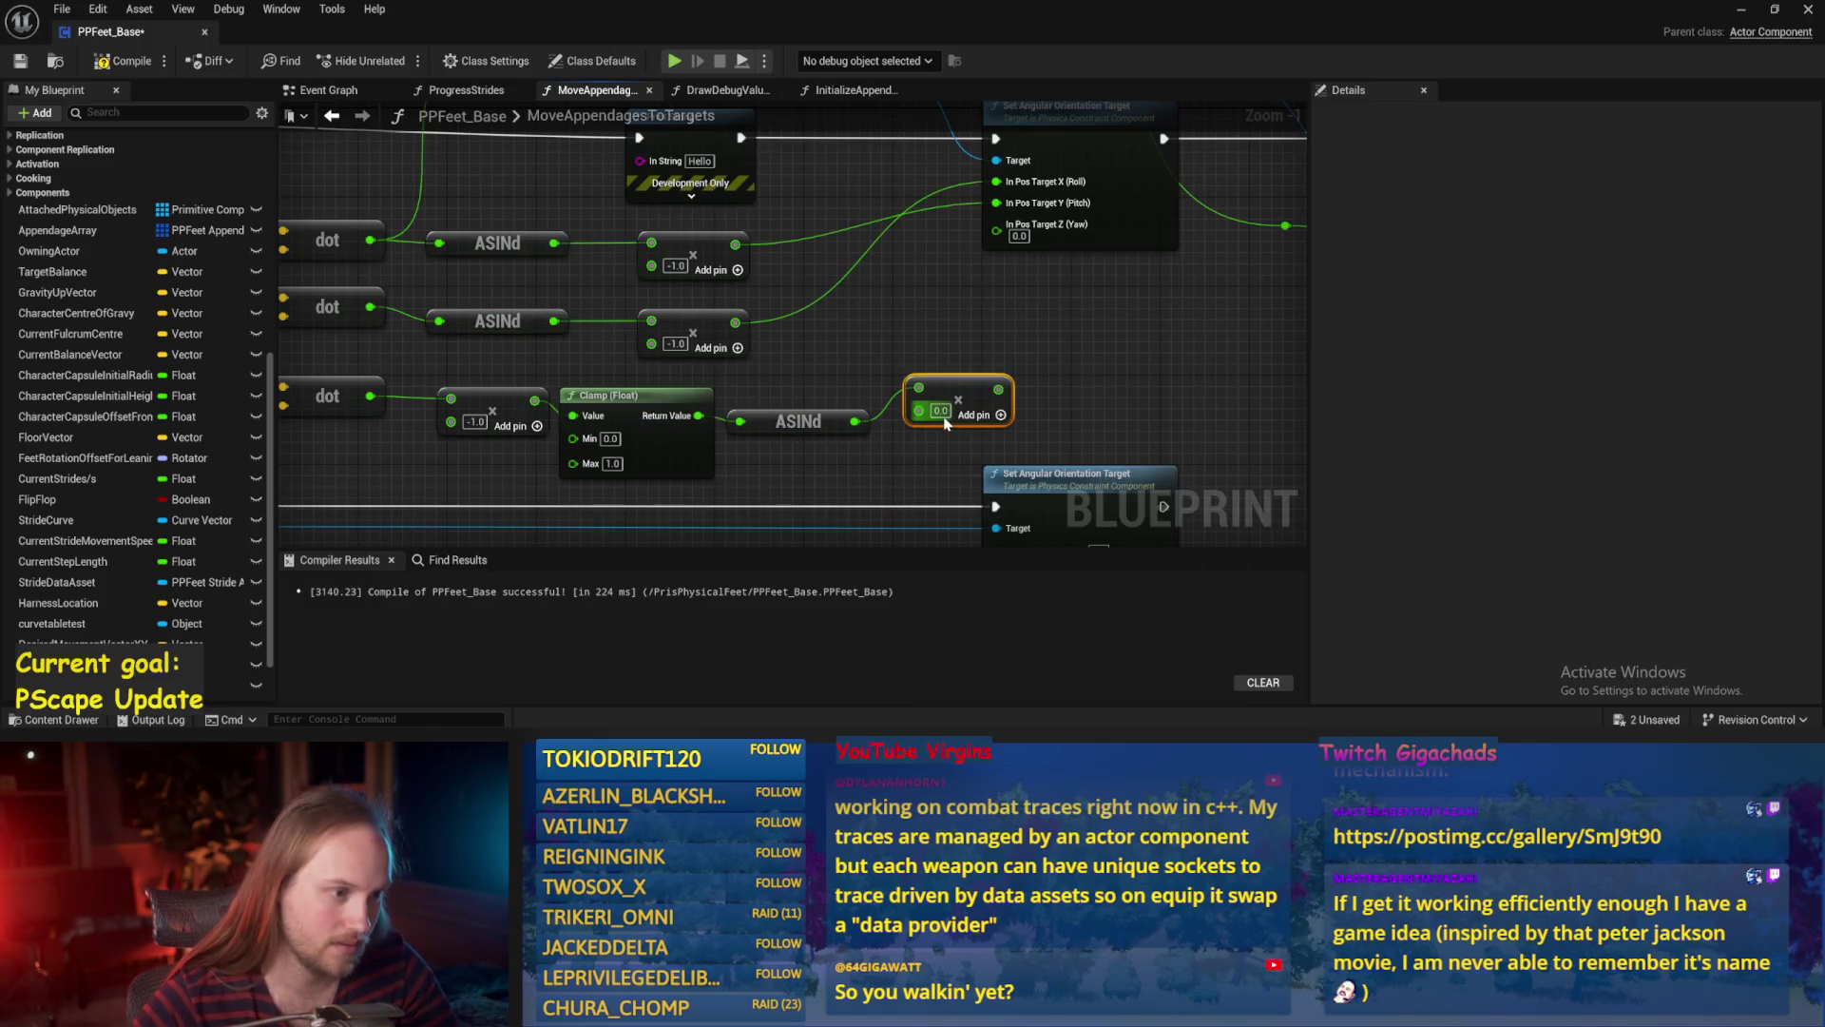
pyautogui.write('2')
pyautogui.click(950, 456)
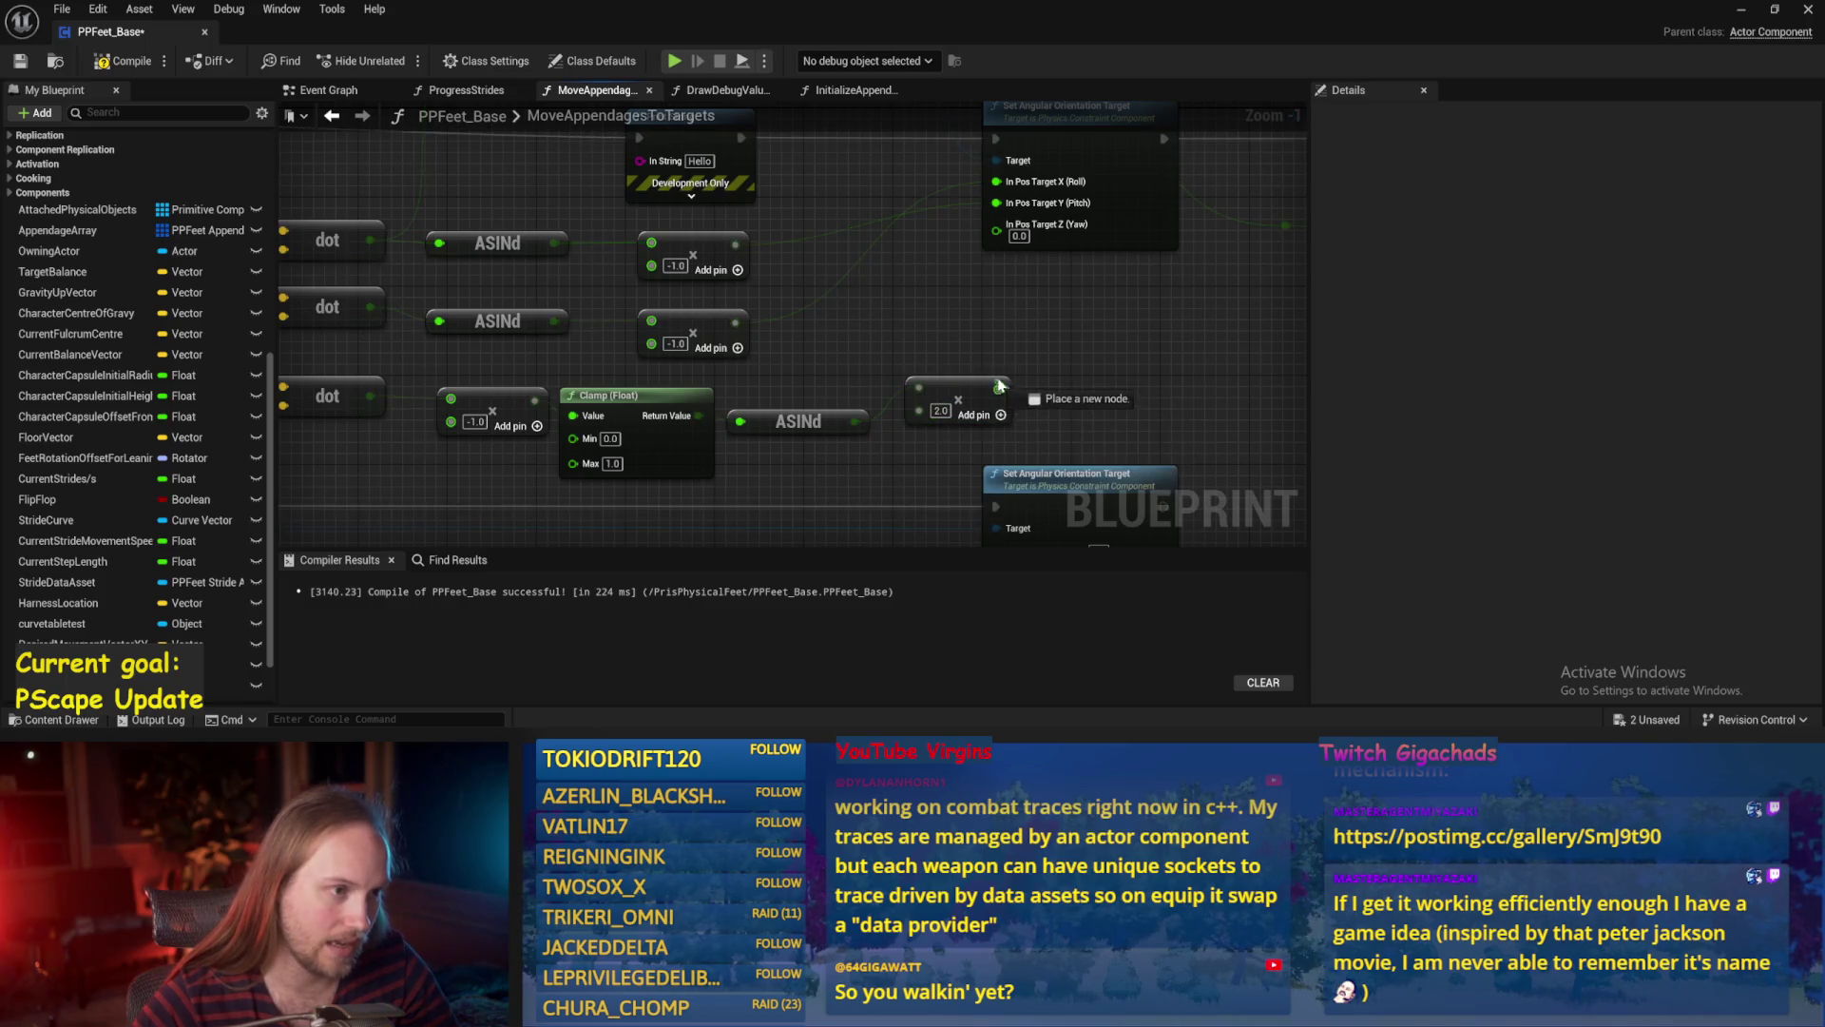
# Add the ×2.0 result to the top multiply output and compile the blueprint.
pyautogui.moveTo(735, 244); pyautogui.dragTo(815, 235)
pyautogui.write('*')
pyautogui.press('Return')
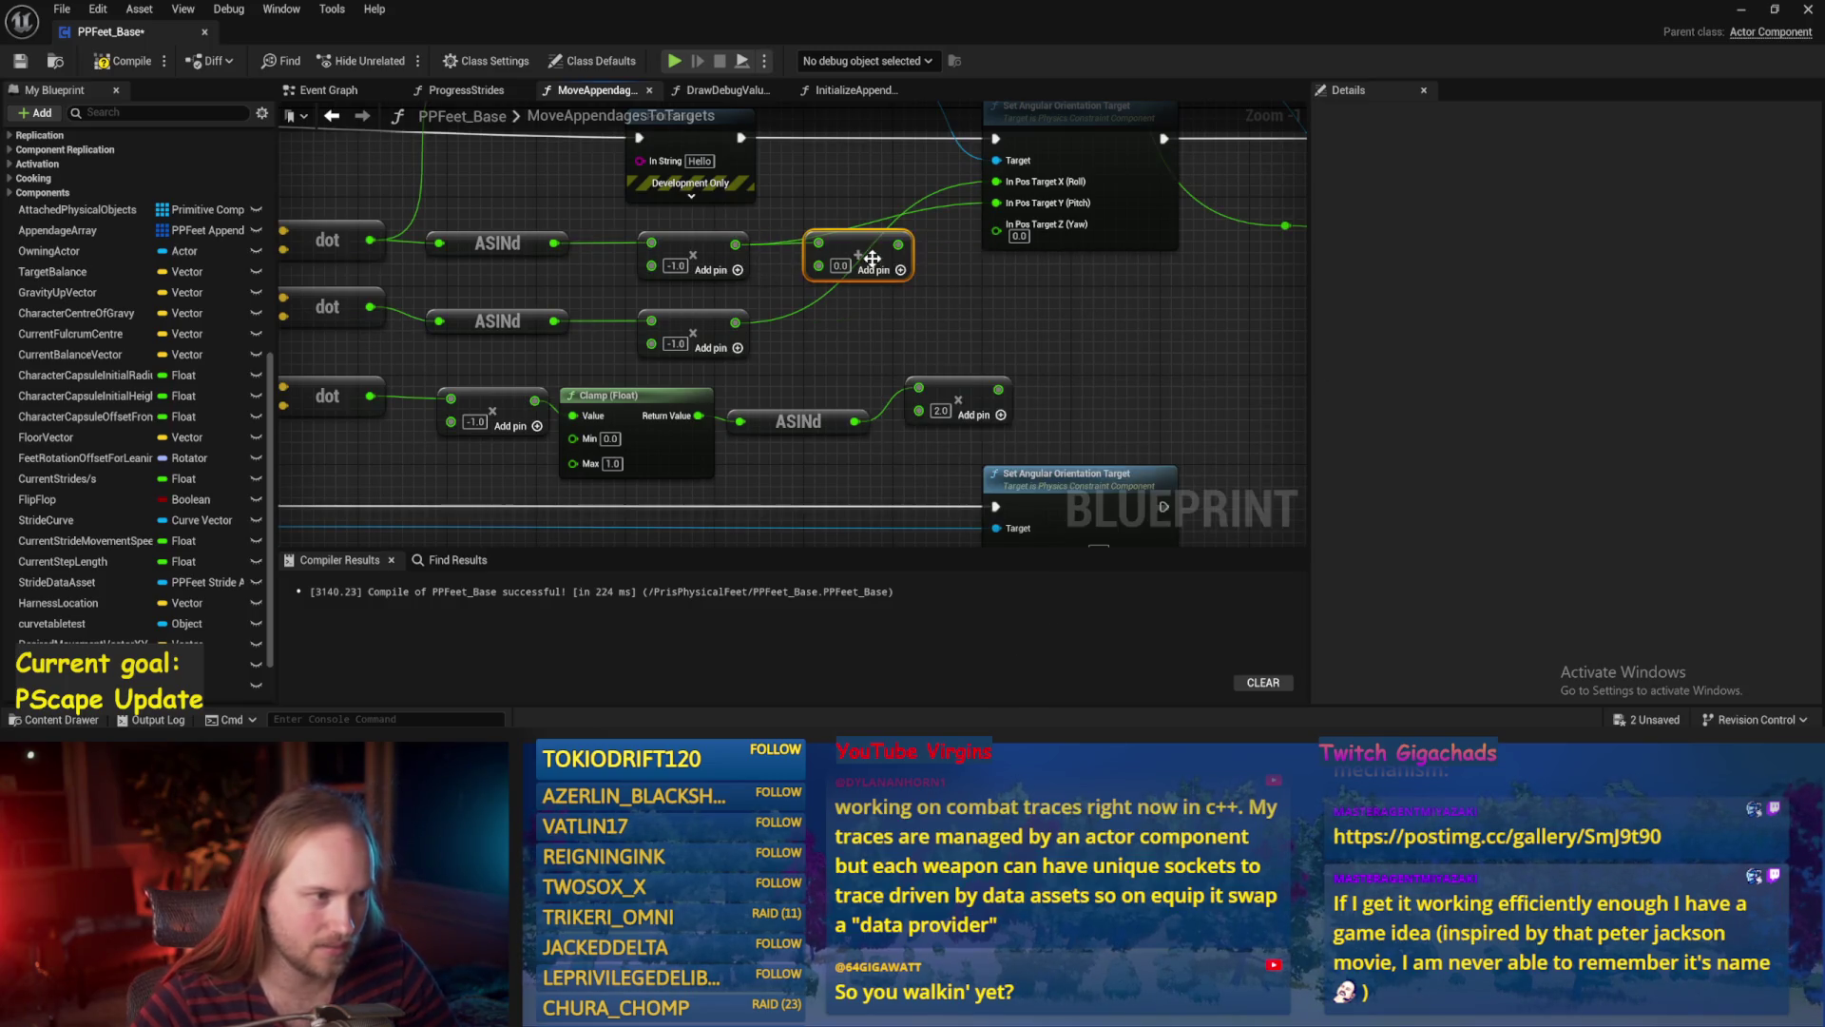
pyautogui.moveTo(1003, 389)
pyautogui.mouseDown()
pyautogui.moveTo(819, 263)
pyautogui.moveTo(995, 185)
pyautogui.mouseUp()
pyautogui.click(121, 63)
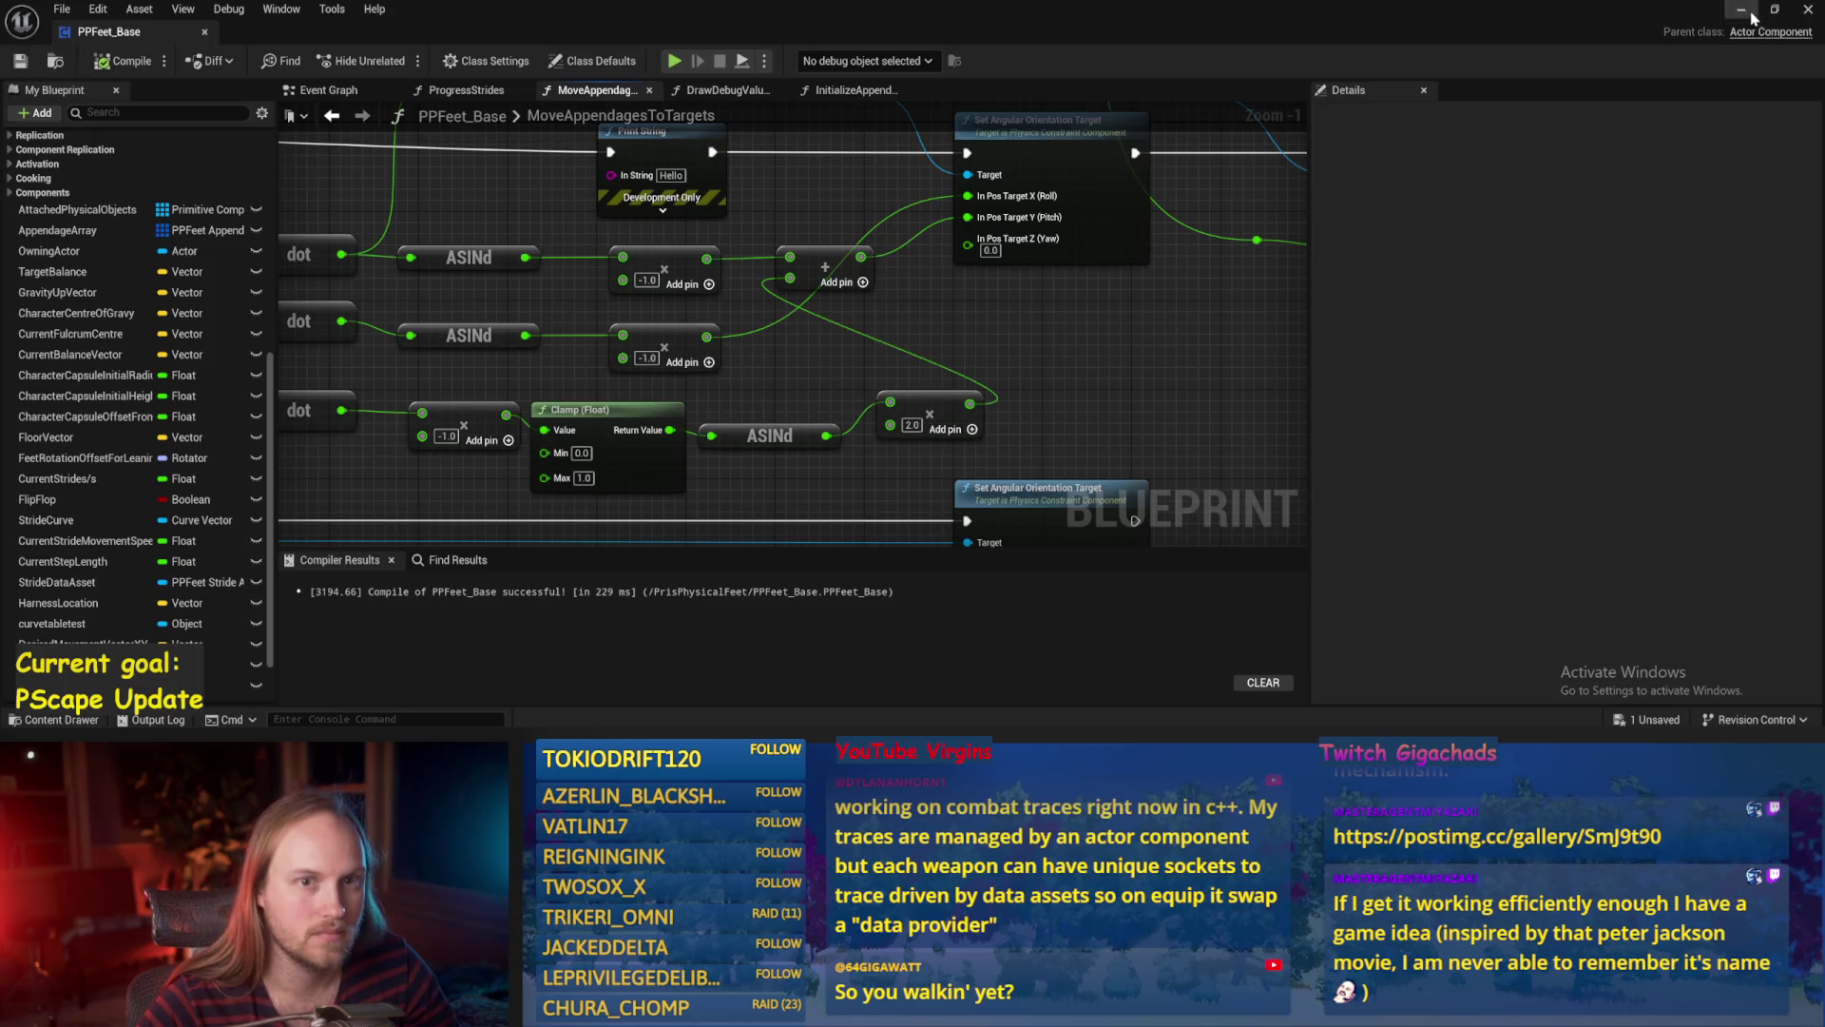
pyautogui.click(1741, 11)
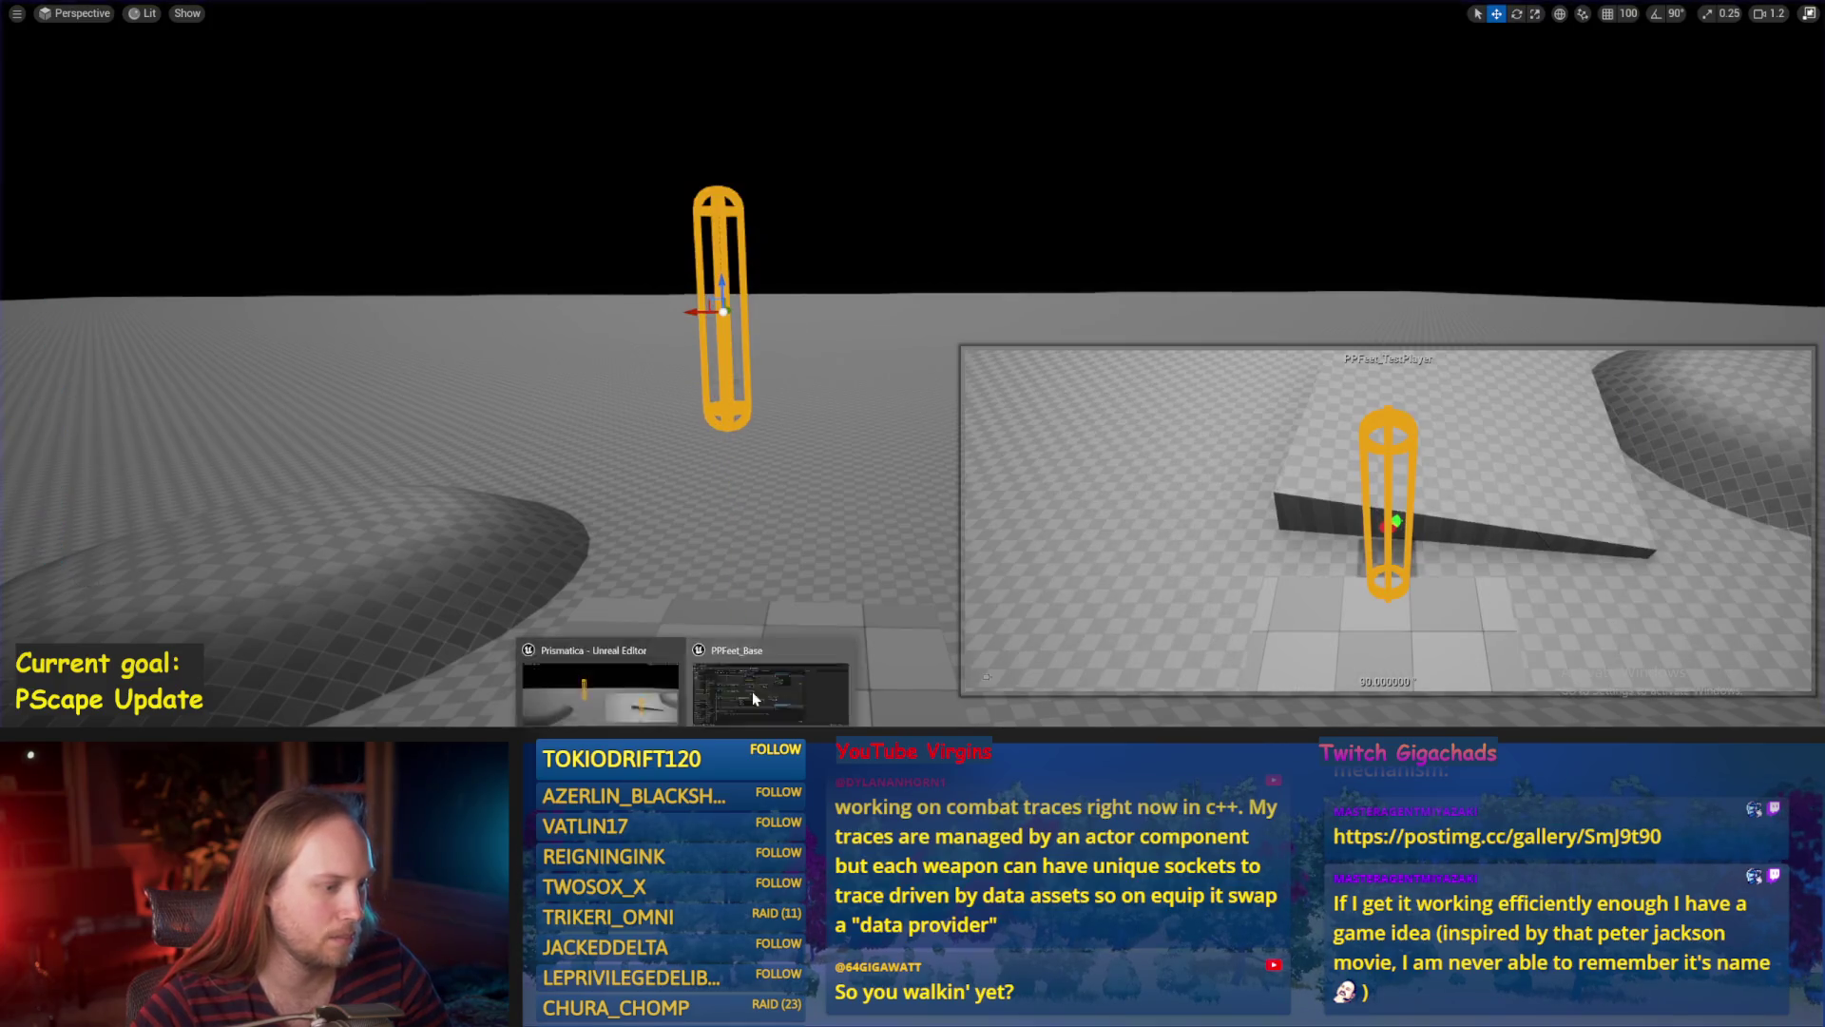
# Change the third-row multiplier to 1.0, then compile and save PPFeet_Base.
pyautogui.click(751, 692)
pyautogui.write('1')
pyautogui.press('Return')
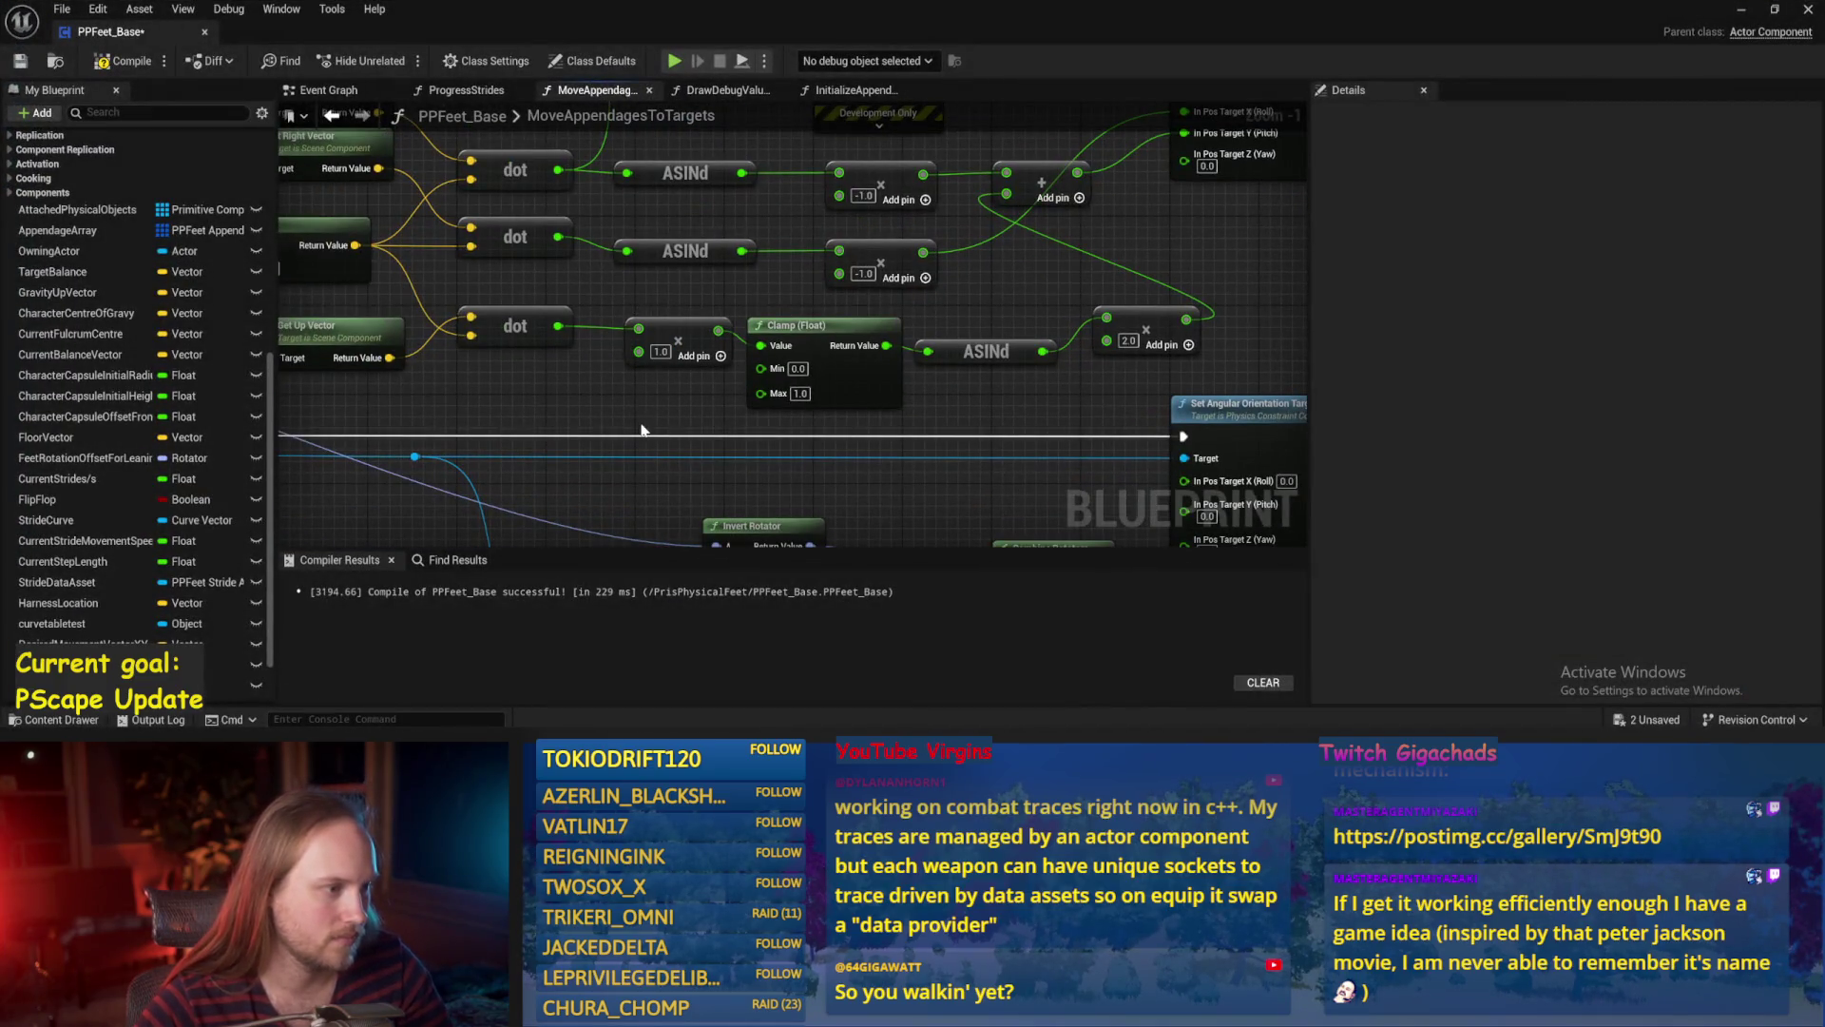
pyautogui.click(110, 60)
pyautogui.hotkey('ctrl', 's')
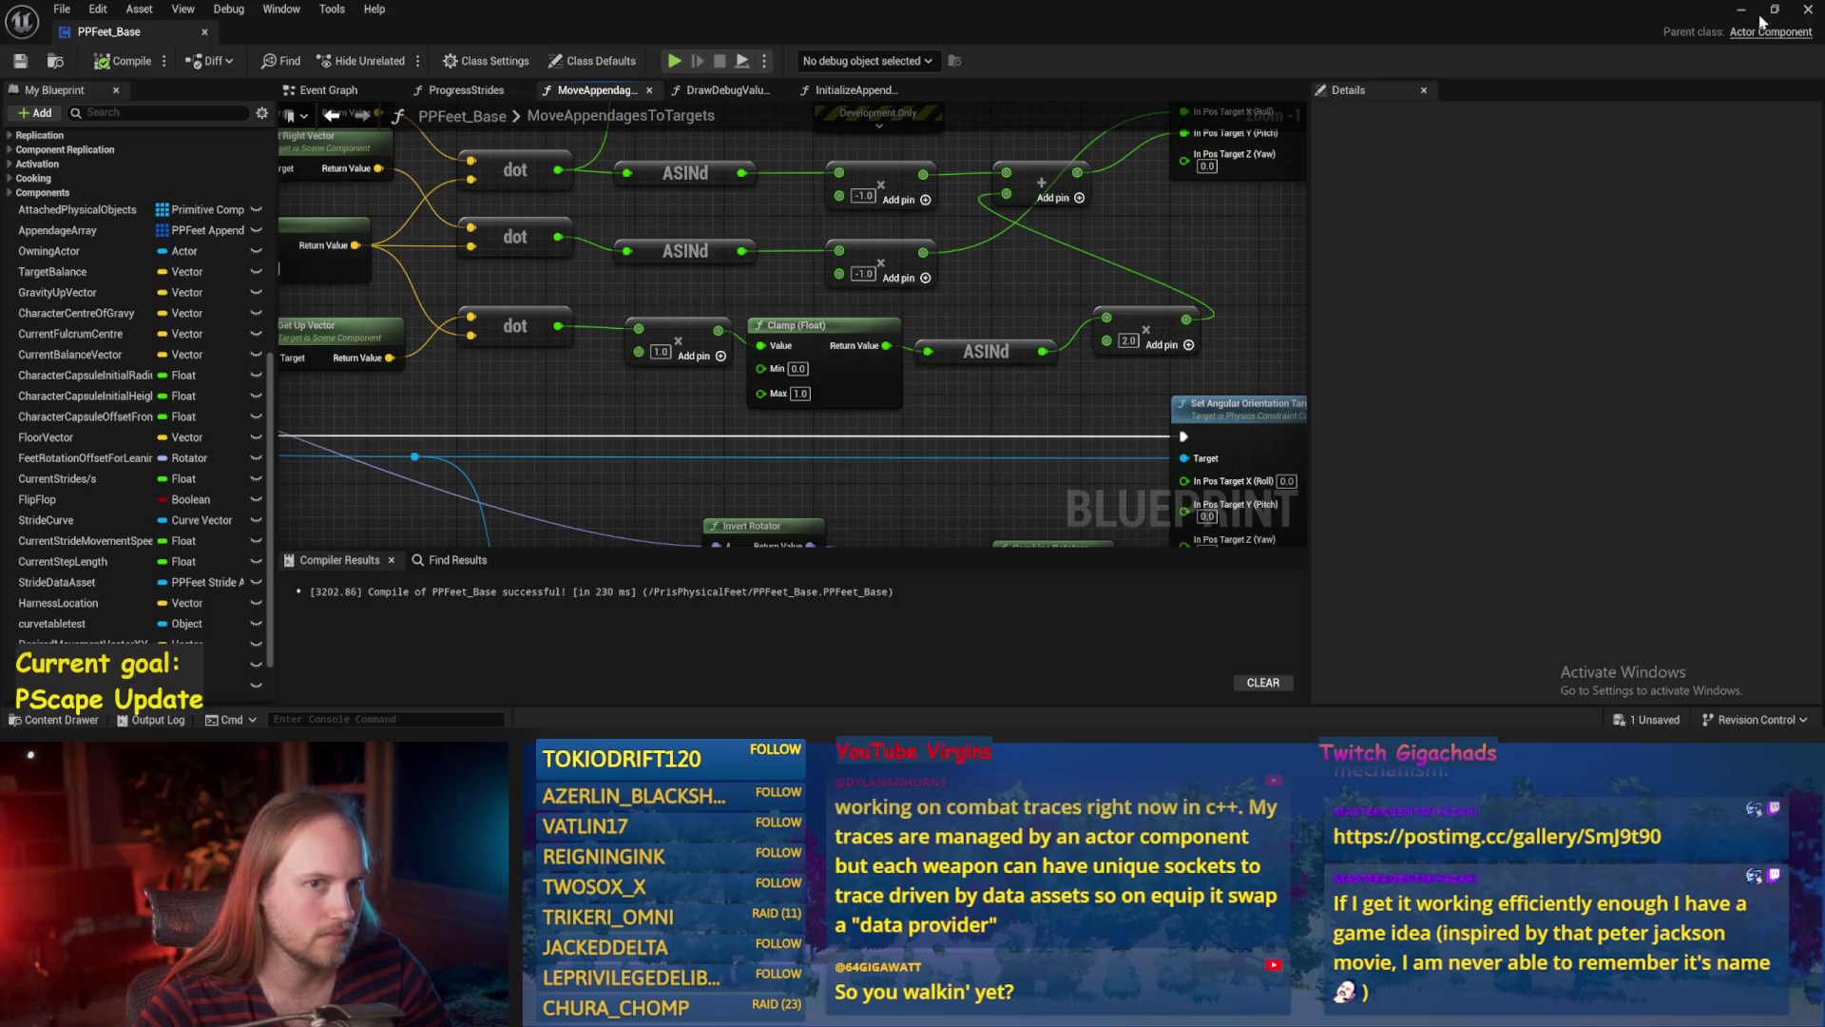
# Rotate the capsule in the running level to test the feet, then stop play.
pyautogui.click(1743, 11)
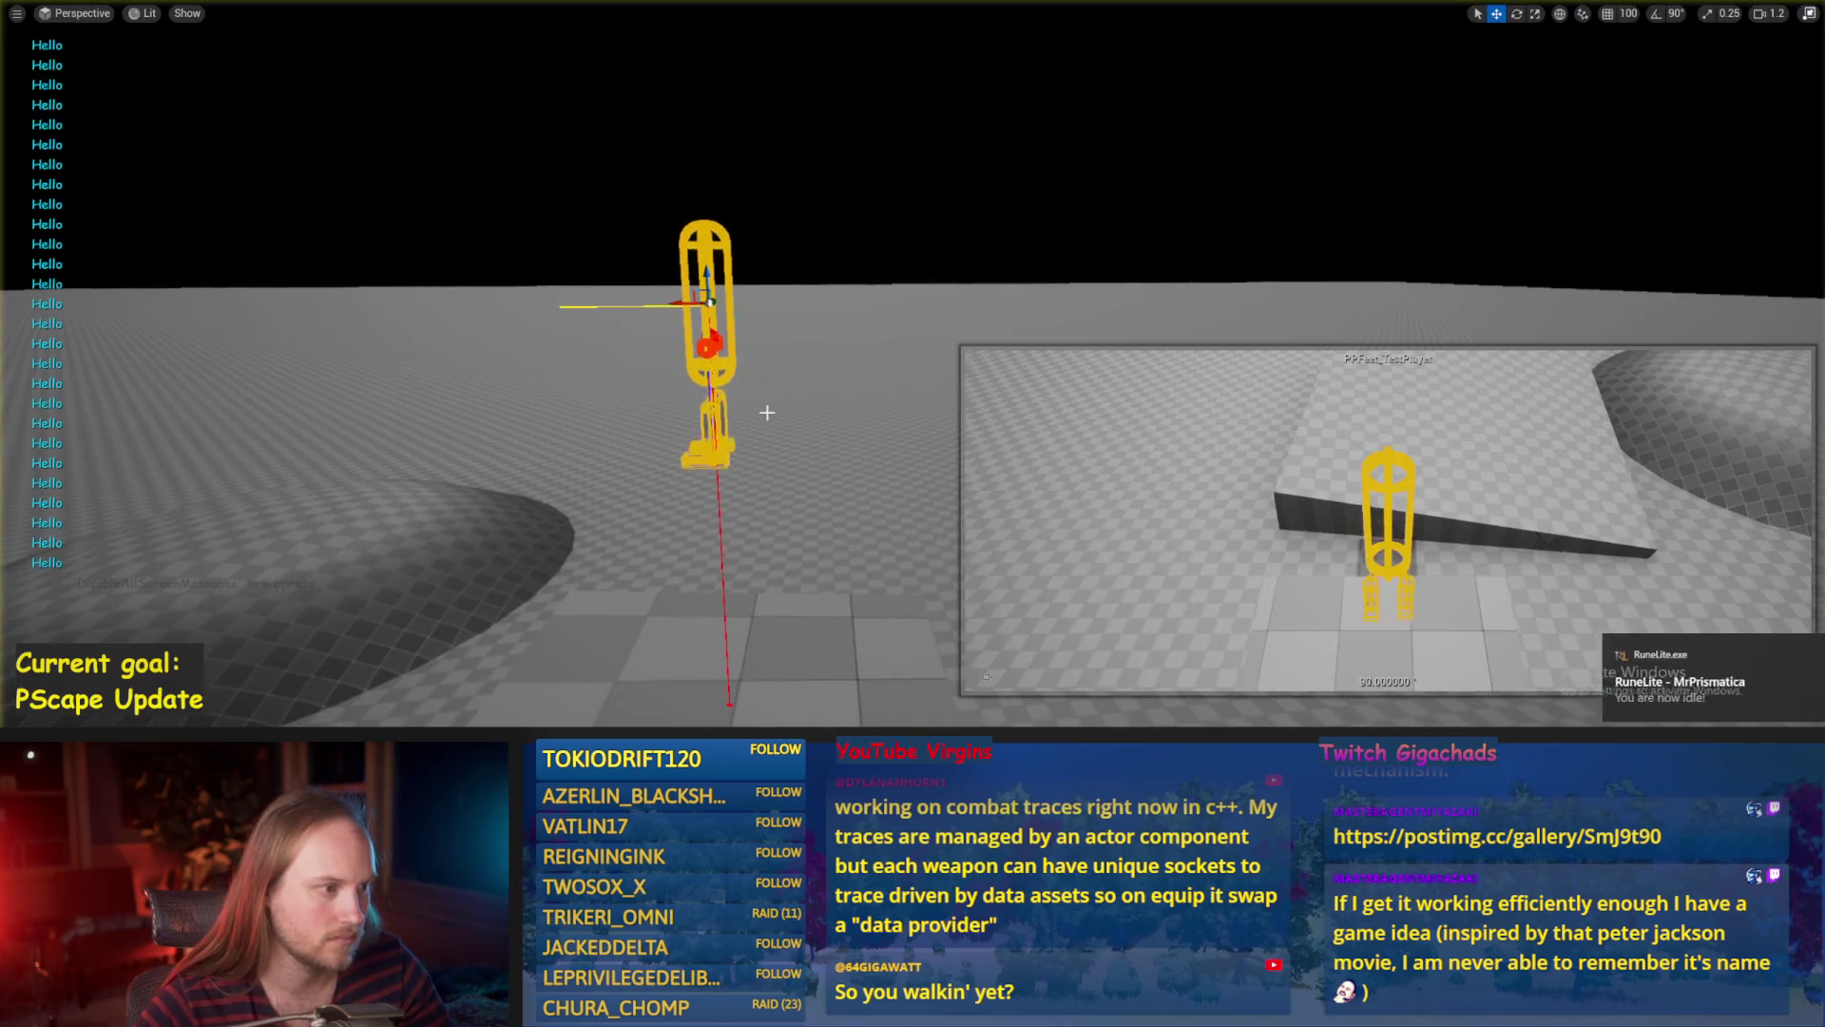
pyautogui.moveTo(780, 252)
pyautogui.mouseDown()
pyautogui.moveTo(753, 333)
pyautogui.moveTo(727, 344)
pyautogui.moveTo(789, 344)
pyautogui.moveTo(801, 252)
pyautogui.moveTo(837, 313)
pyautogui.moveTo(808, 334)
pyautogui.moveTo(713, 338)
pyautogui.moveTo(722, 234)
pyautogui.moveTo(808, 295)
pyautogui.moveTo(798, 337)
pyautogui.moveTo(748, 339)
pyautogui.moveTo(765, 350)
pyautogui.moveTo(813, 284)
pyautogui.moveTo(798, 249)
pyautogui.moveTo(768, 231)
pyautogui.moveTo(813, 275)
pyautogui.moveTo(816, 319)
pyautogui.moveTo(814, 282)
pyautogui.moveTo(779, 348)
pyautogui.moveTo(794, 346)
pyautogui.moveTo(774, 323)
pyautogui.moveTo(746, 358)
pyautogui.moveTo(827, 305)
pyautogui.moveTo(1034, 623)
pyautogui.mouseUp()
pyautogui.press('Escape')
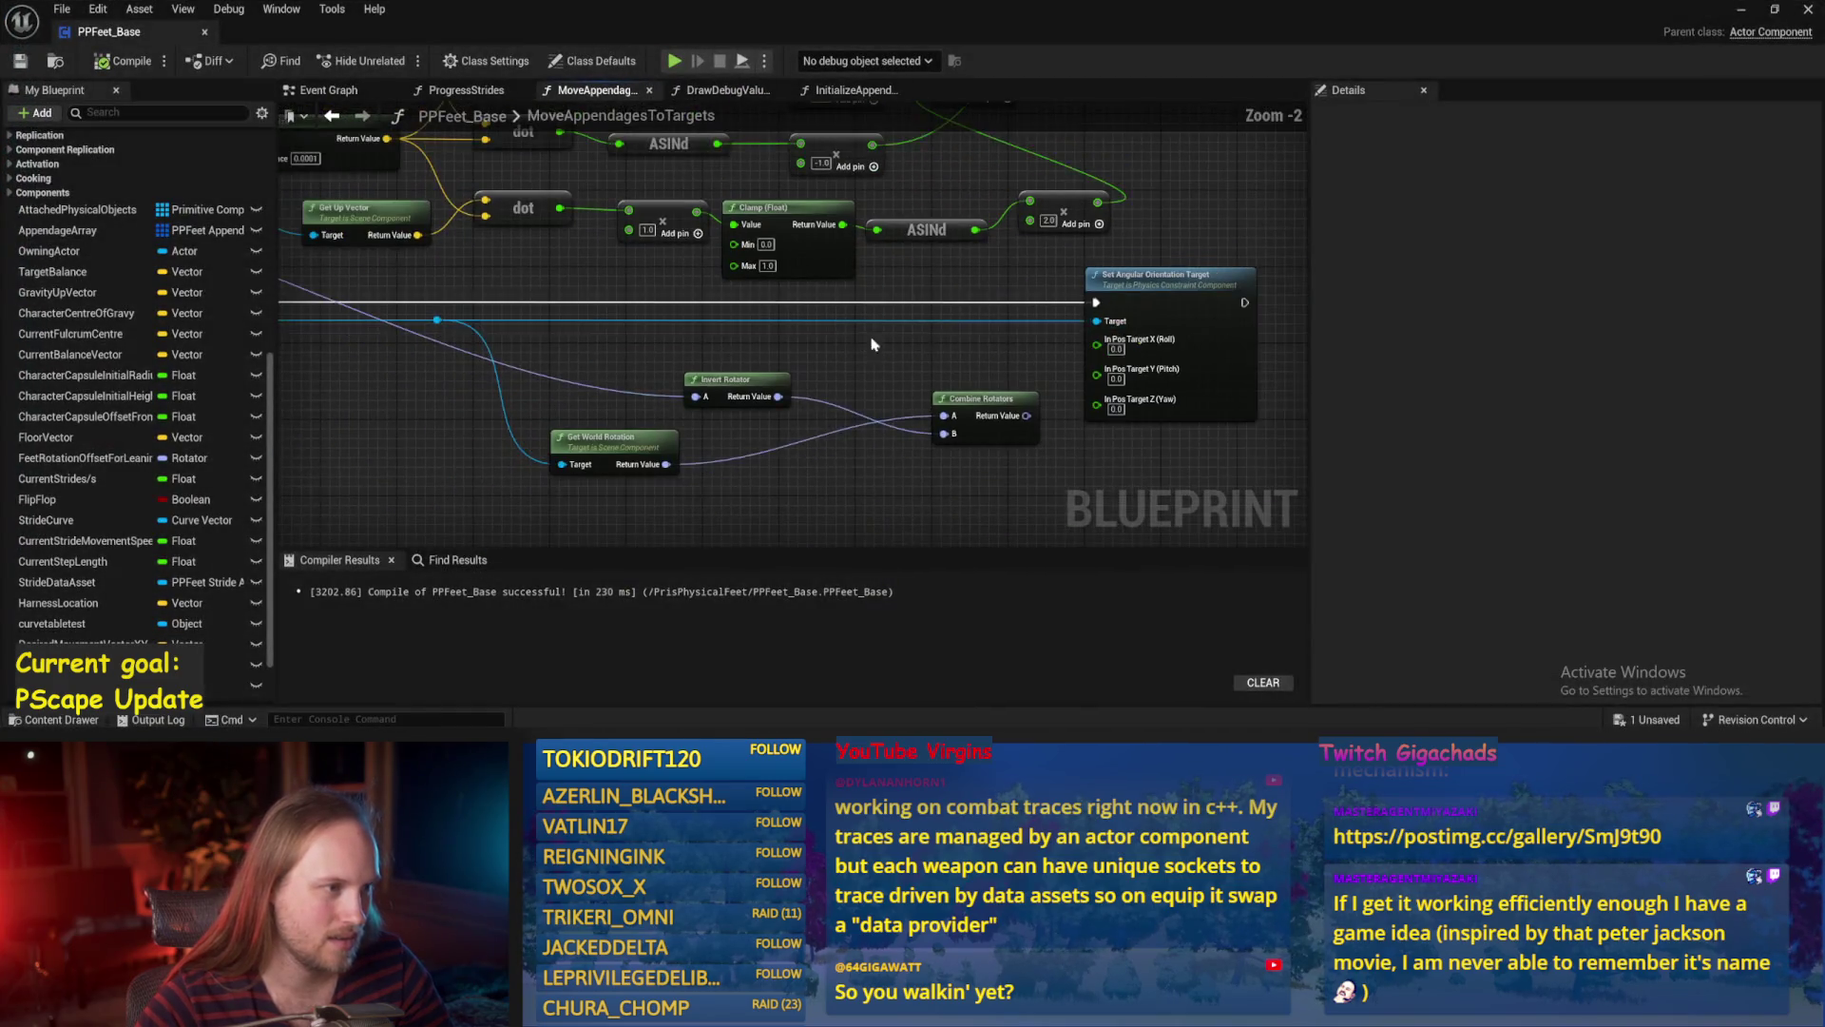
# Compile PPFeet_Base, glance at the running simulation, and bring the blueprint editor back.
pyautogui.moveTo(848, 314)
pyautogui.mouseDown()
pyautogui.moveTo(895, 340)
pyautogui.moveTo(890, 320)
pyautogui.mouseUp()
pyautogui.click(28, 60)
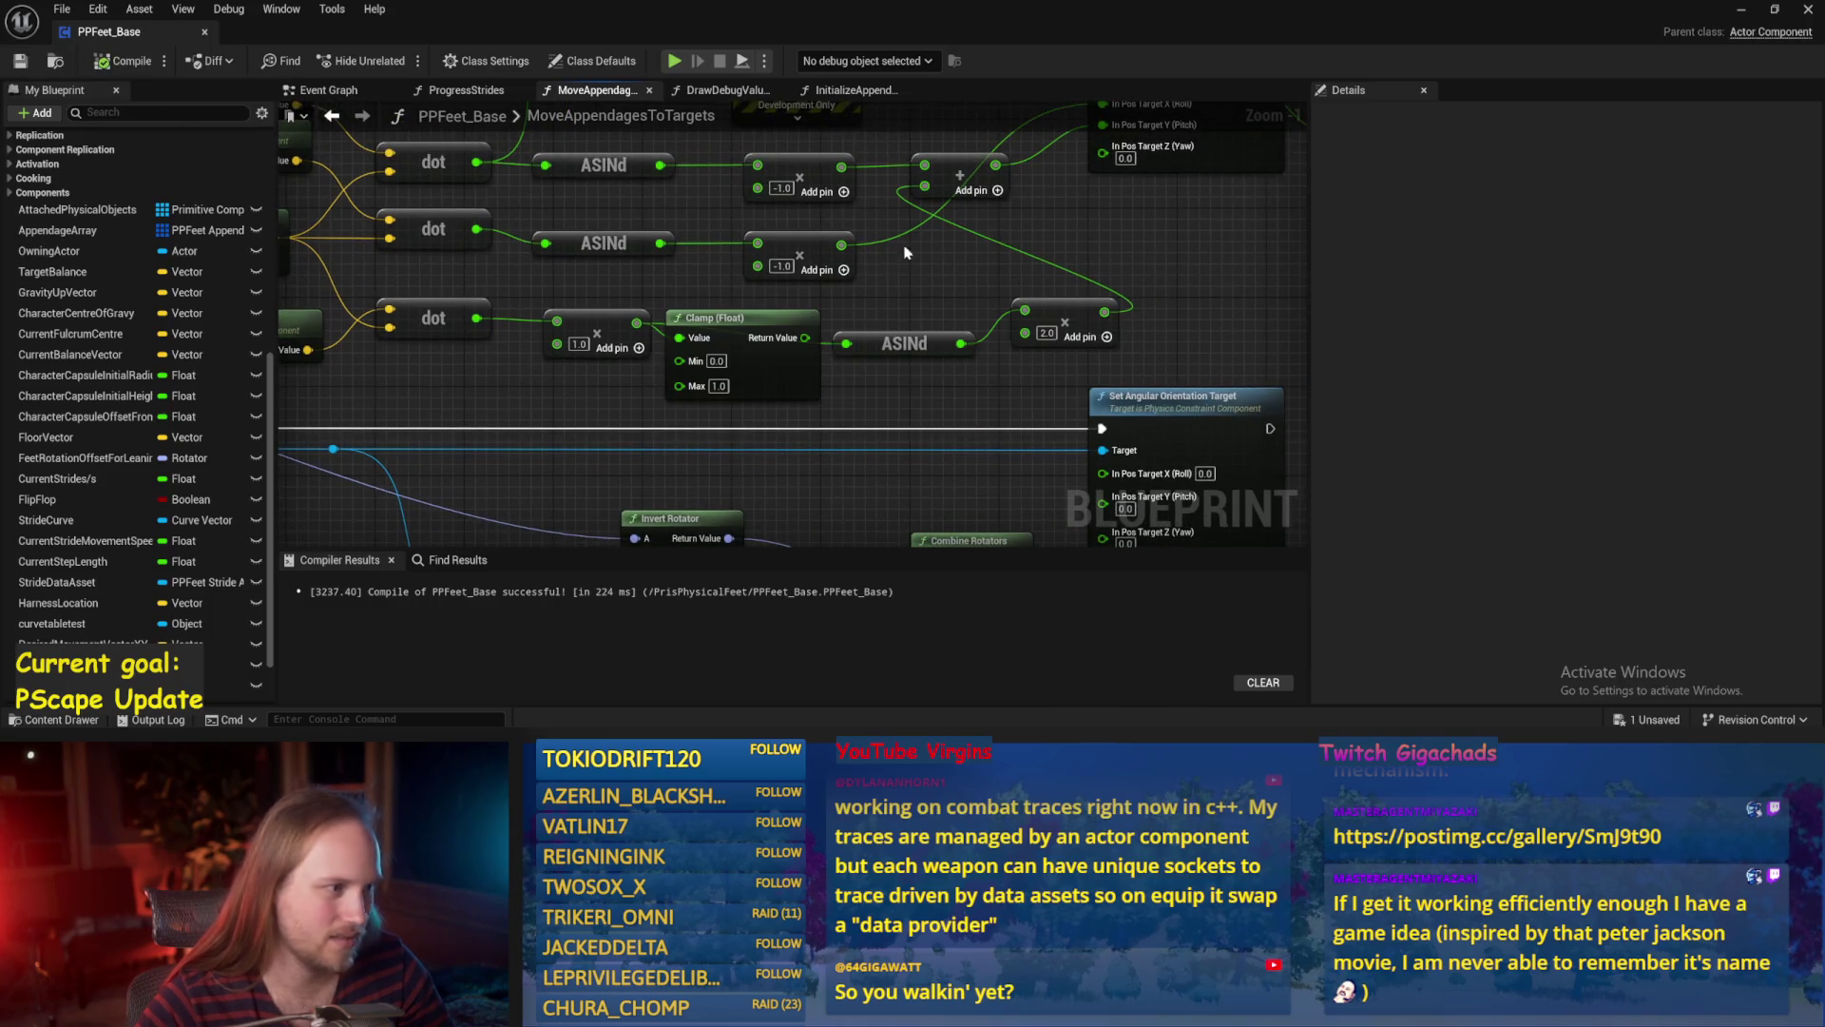
pyautogui.click(1742, 9)
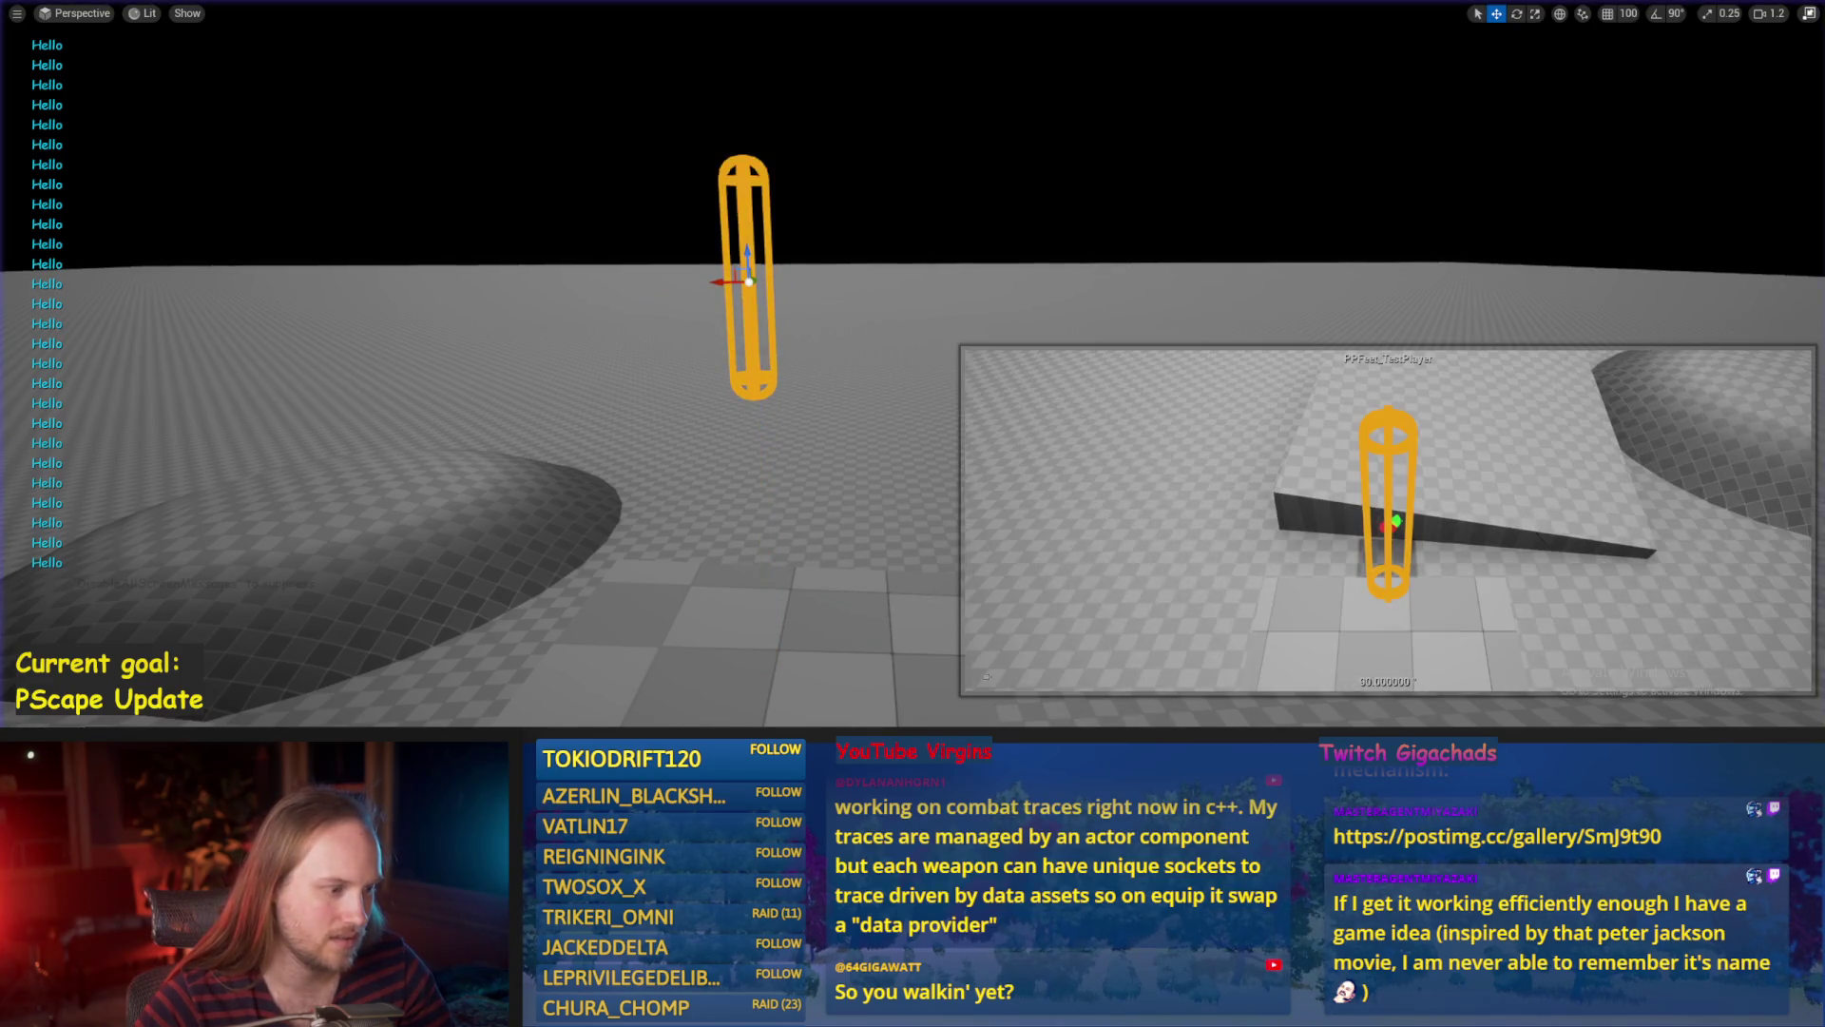
pyautogui.click(760, 656)
# Pull the Clamp node out of the chain and wire ASINd directly after the third-row multiply, then save.
pyautogui.moveTo(879, 390); pyautogui.dragTo(880, 468)
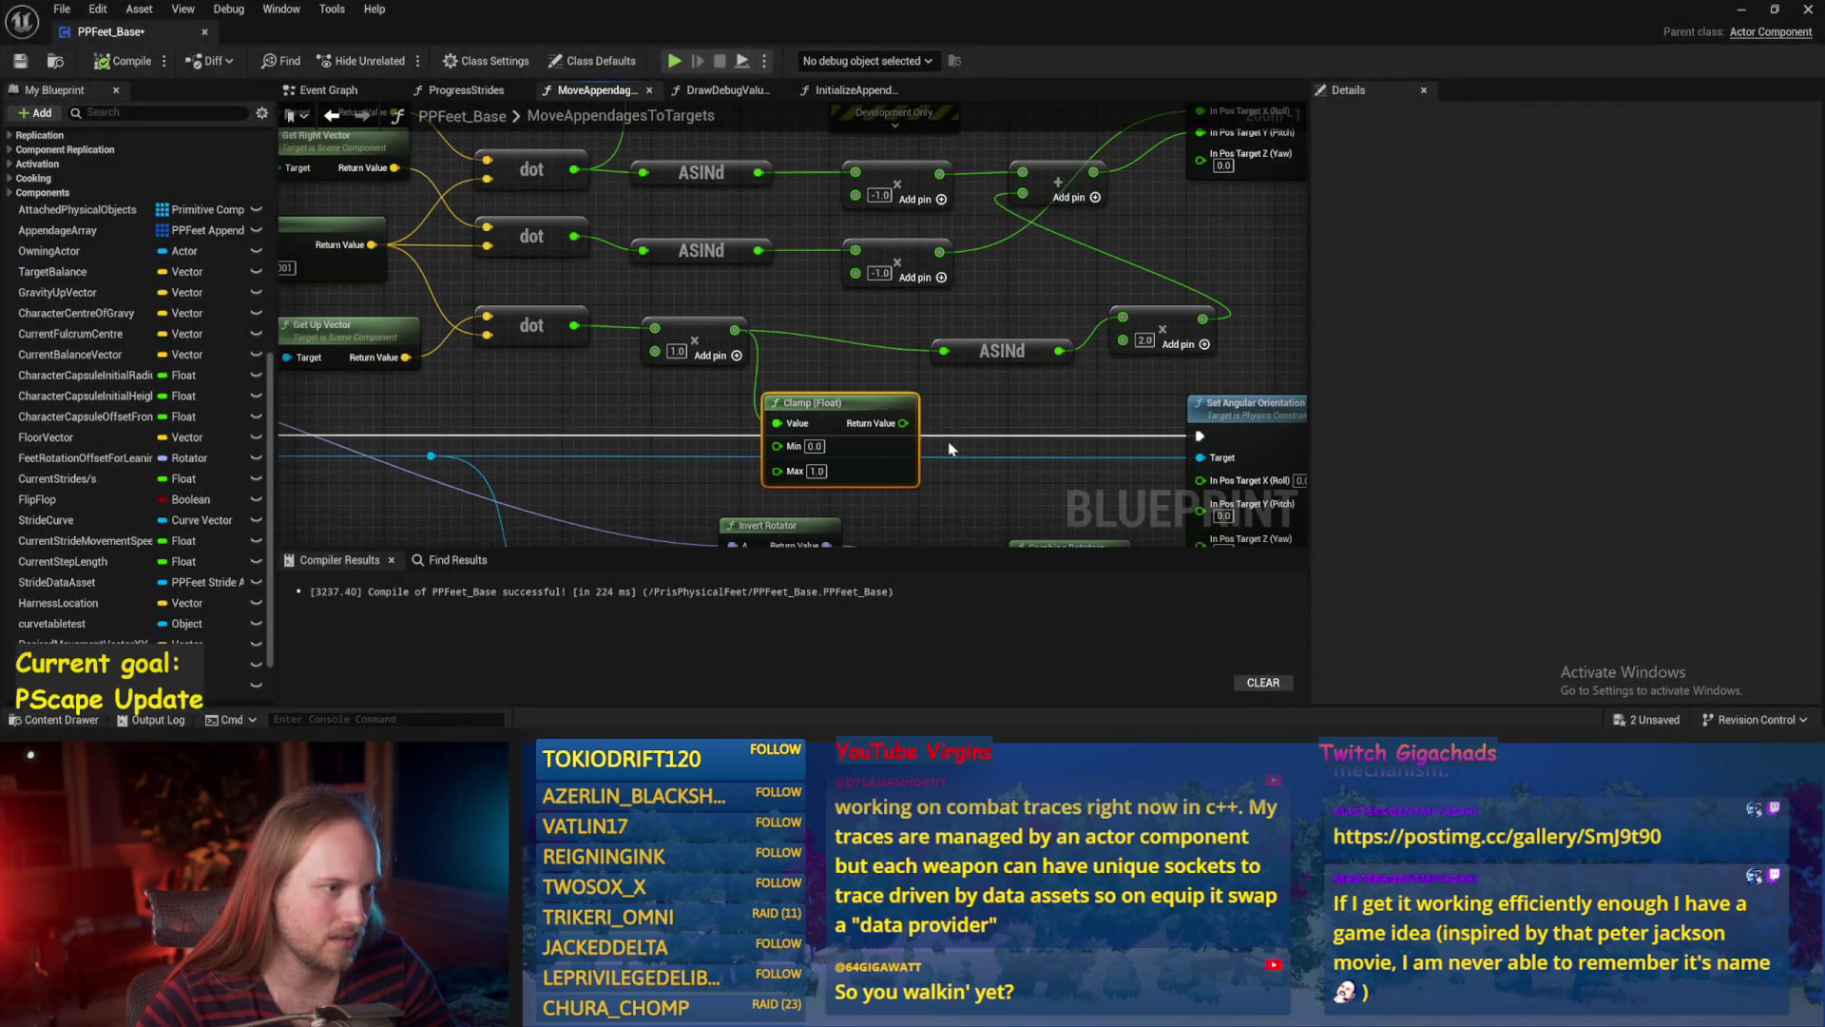
pyautogui.moveTo(1015, 347); pyautogui.dragTo(904, 324)
pyautogui.scroll(-1, 968, 361)
pyautogui.click(968, 361)
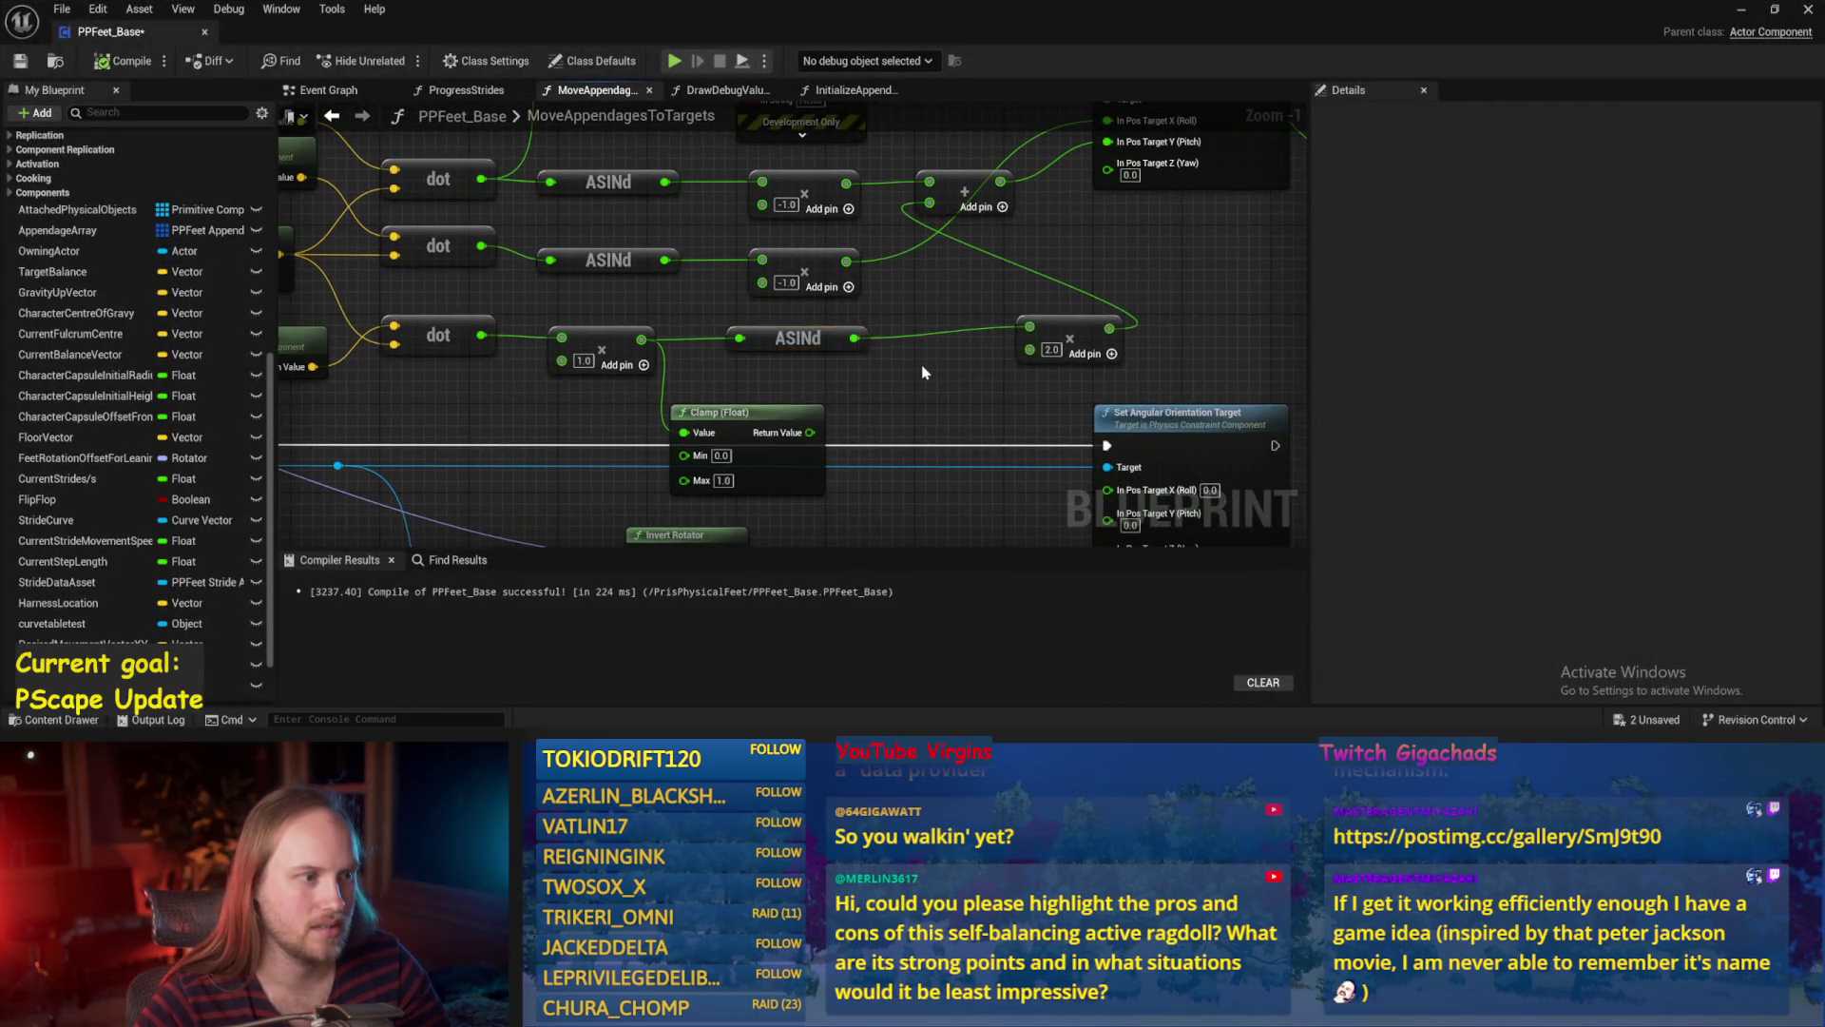
pyautogui.hotkey('ctrl', 's')
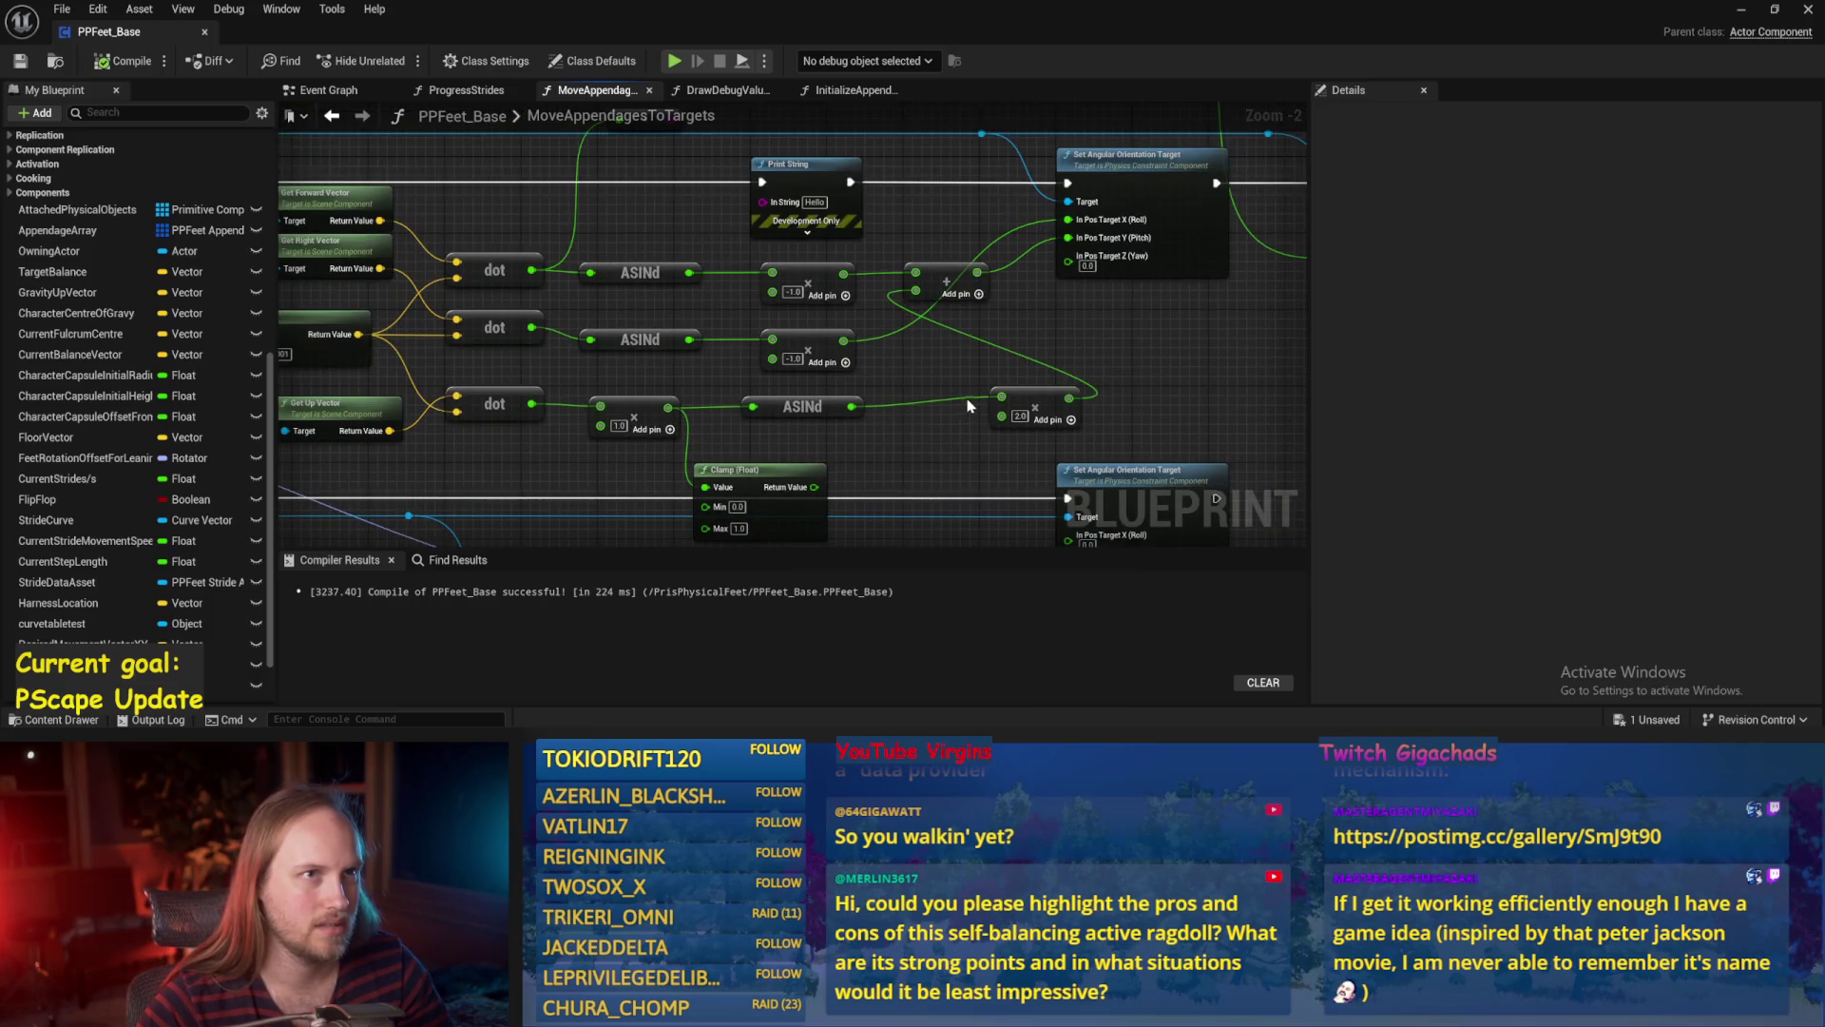
# Delete the third-row ASINd, Clamp and ×2.0 multiply nodes and save PPFeet_Base.
pyautogui.moveTo(967, 406); pyautogui.dragTo(1020, 367)
pyautogui.press('Delete')
pyautogui.moveTo(794, 385); pyautogui.dragTo(613, 494)
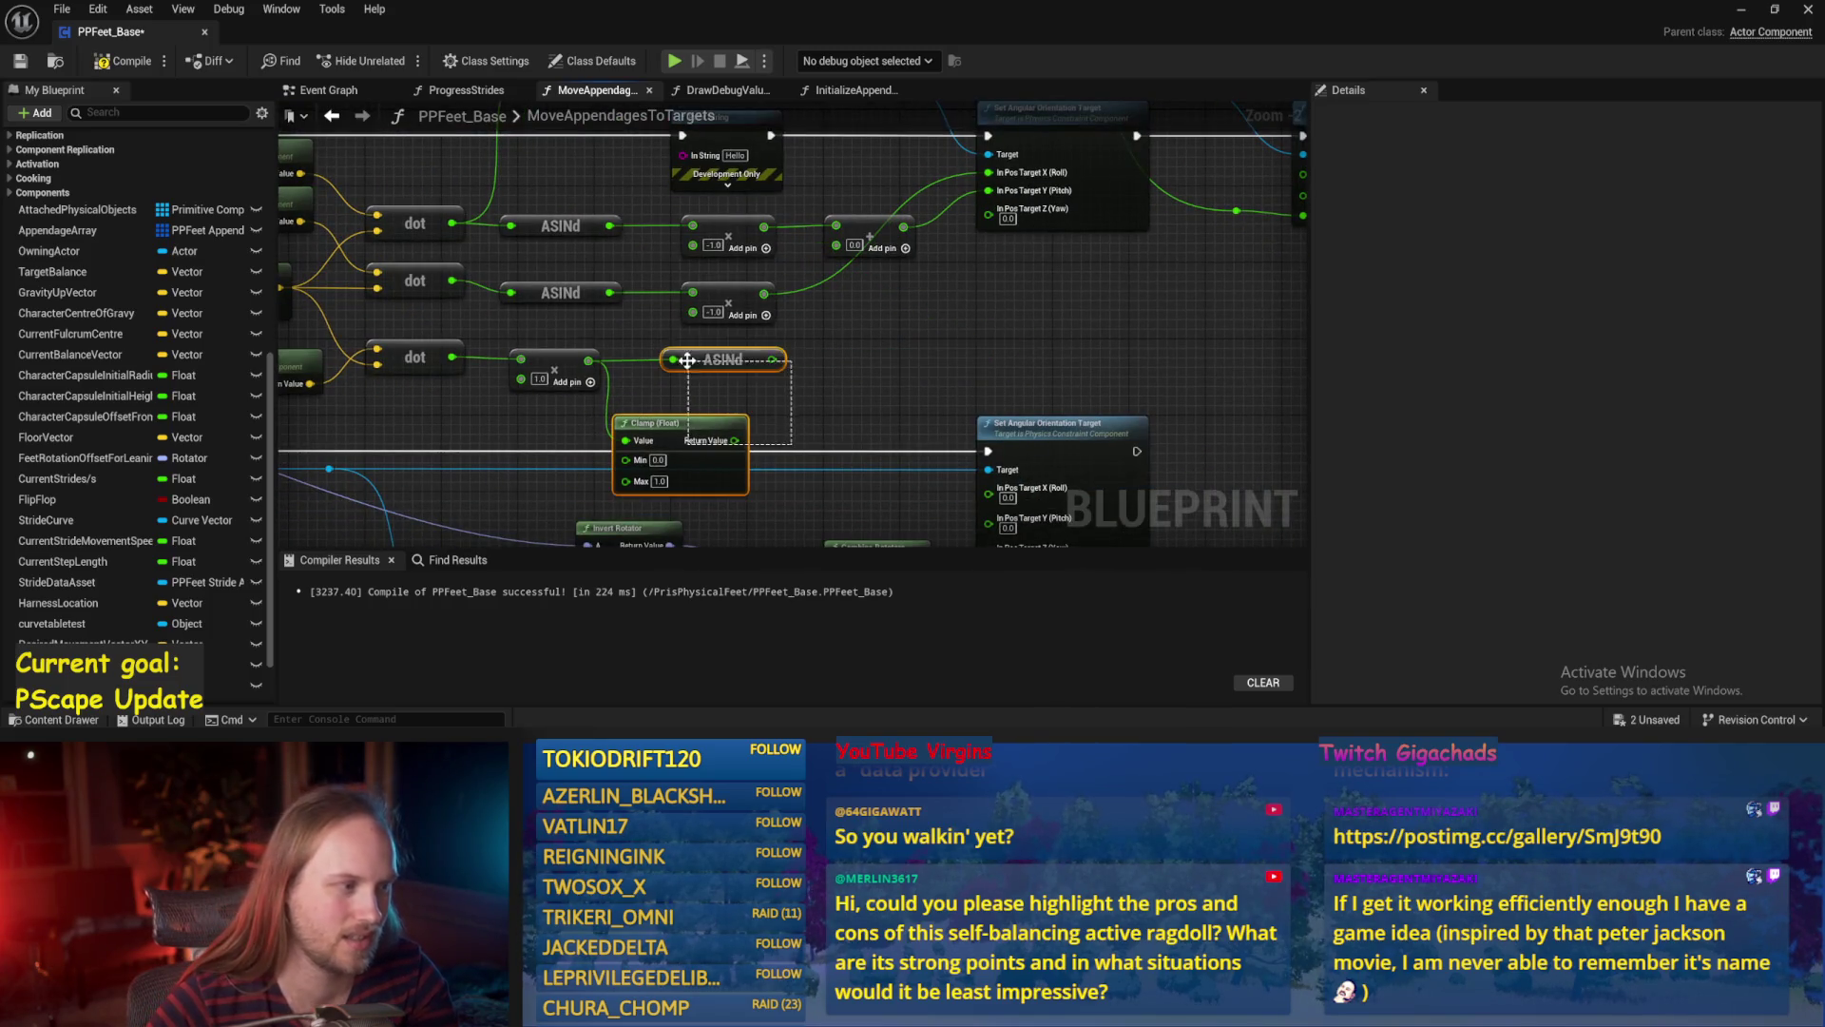
pyautogui.press('Delete')
pyautogui.moveTo(653, 390); pyautogui.dragTo(737, 364)
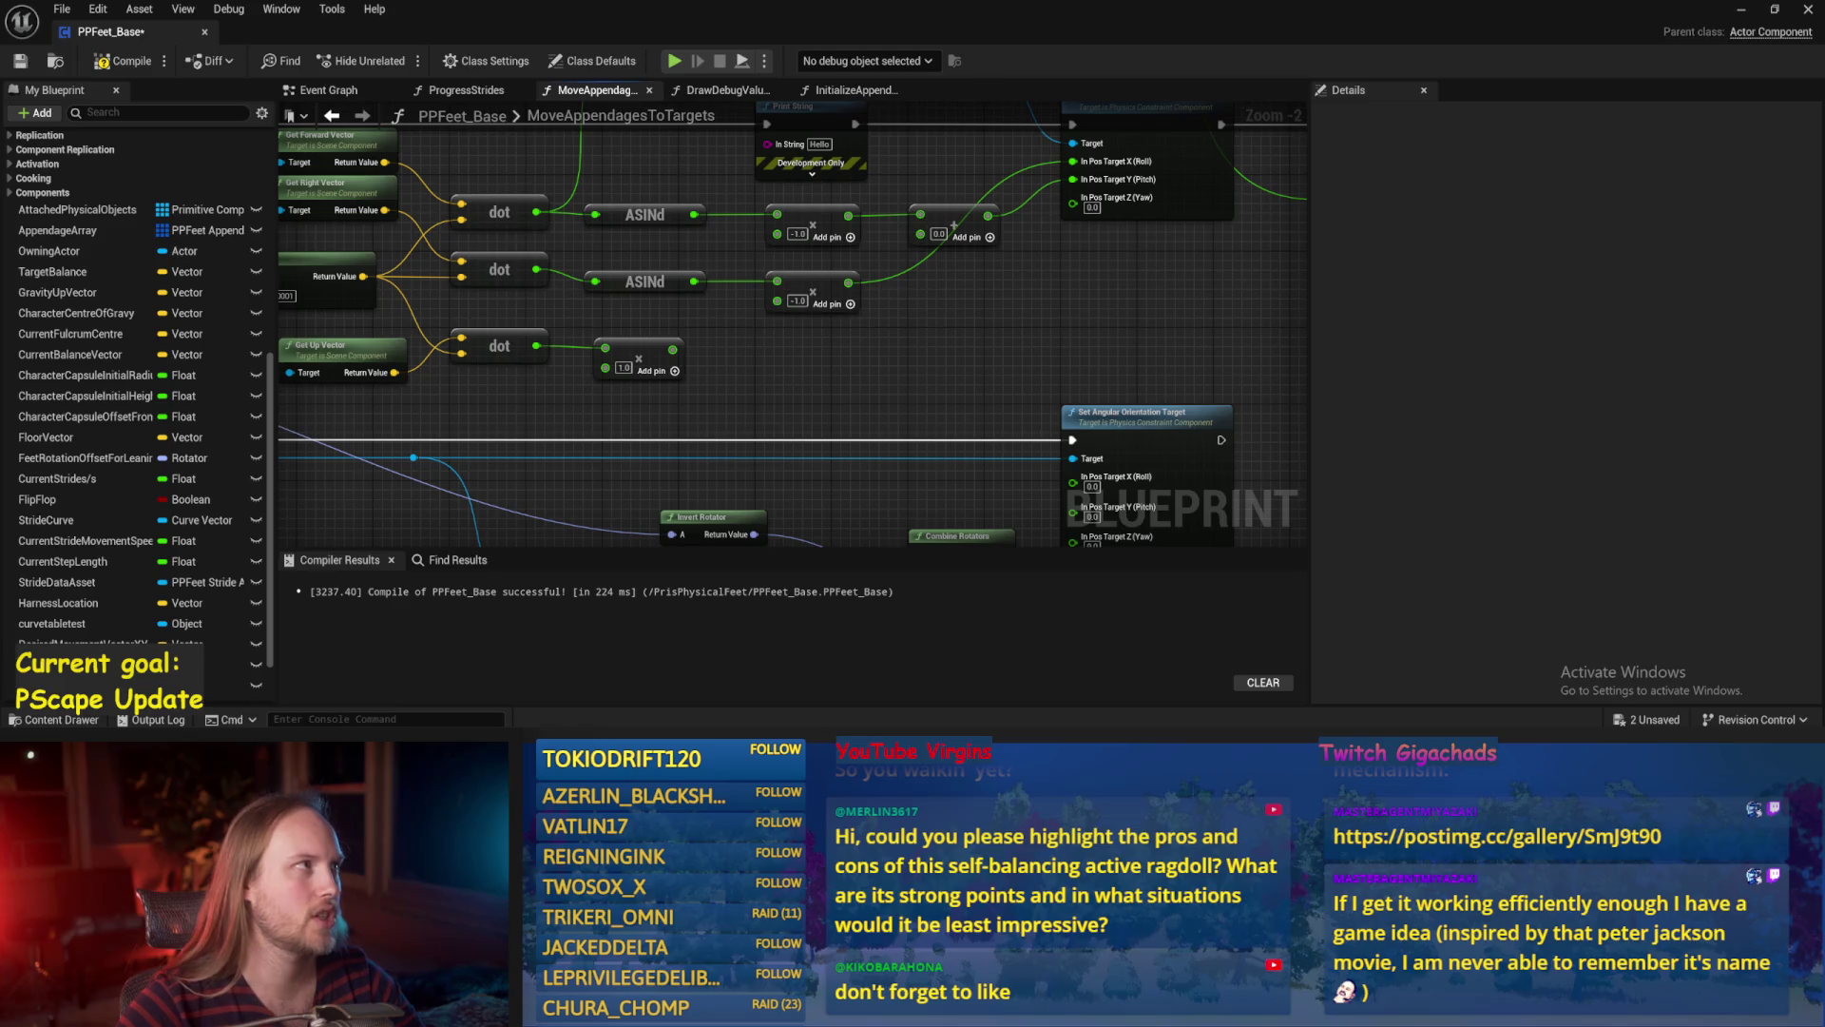
pyautogui.hotkey('ctrl', 's')
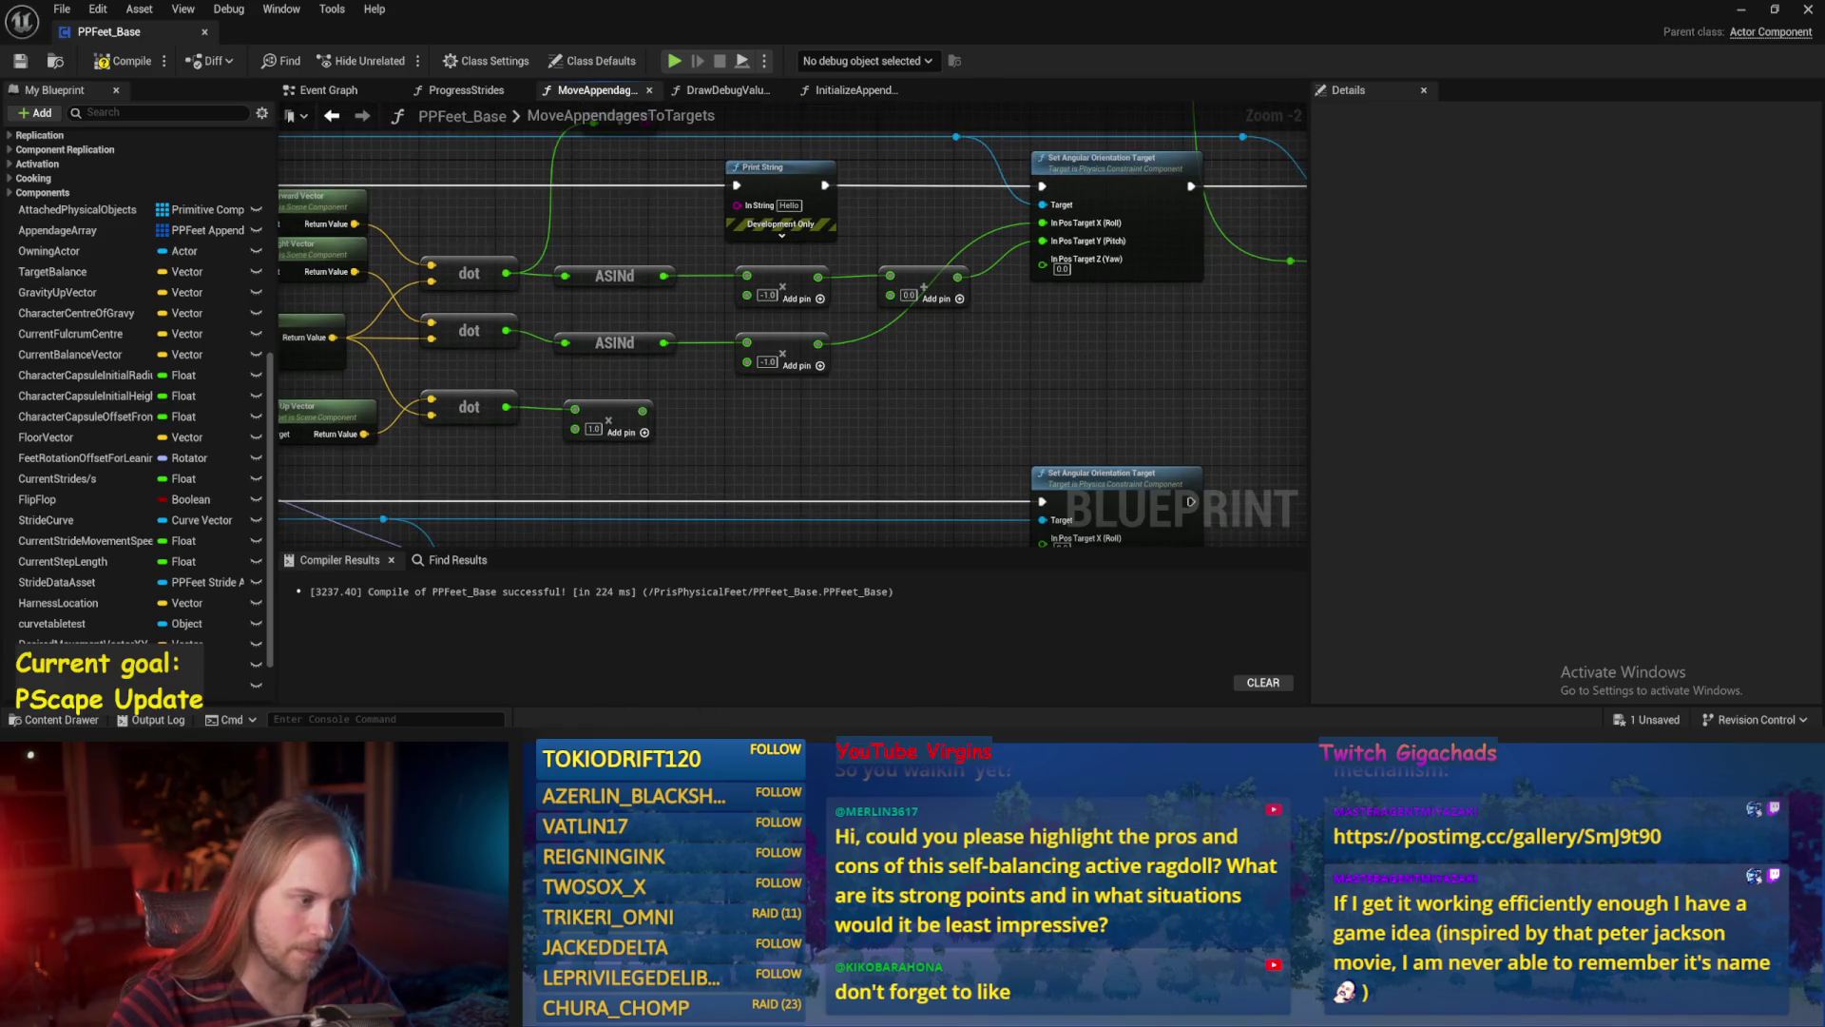
pyautogui.hotkey('alt', 'Tab')
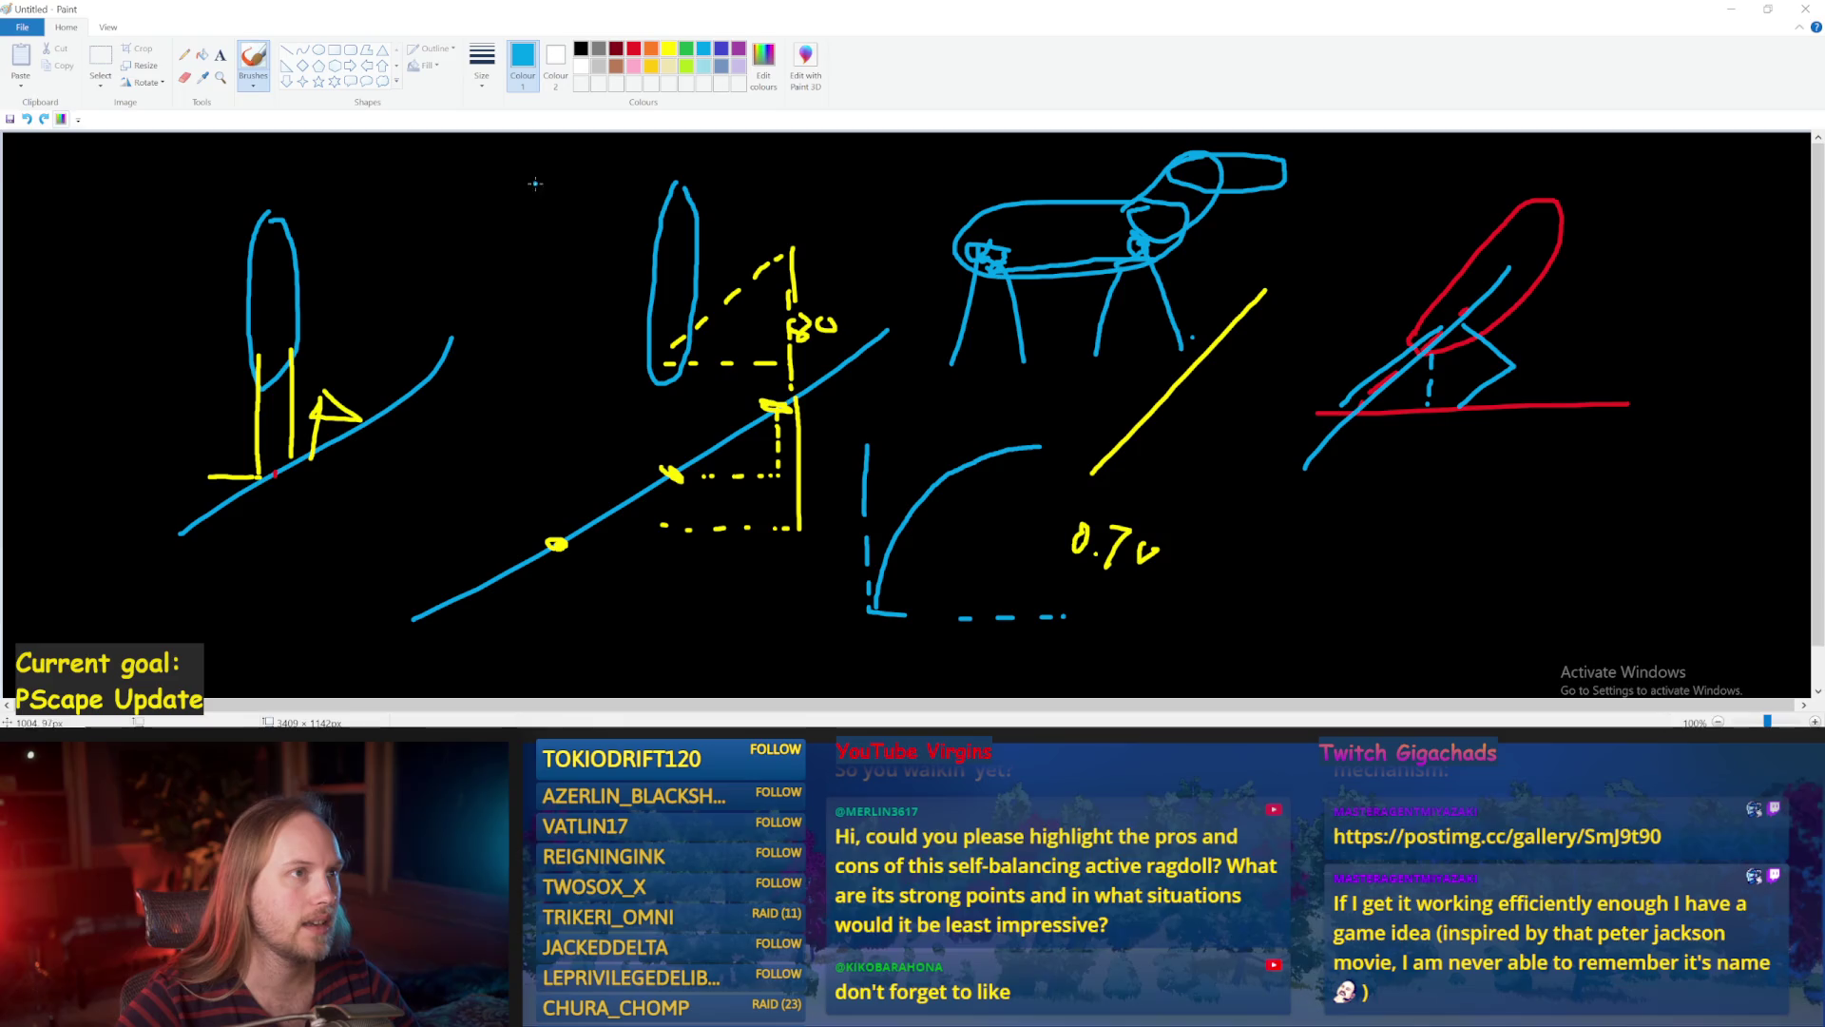
# Draw a blue ragdoll with head, leg loop and a foot on the slope.
pyautogui.moveTo(530, 192); pyautogui.dragTo(537, 249)
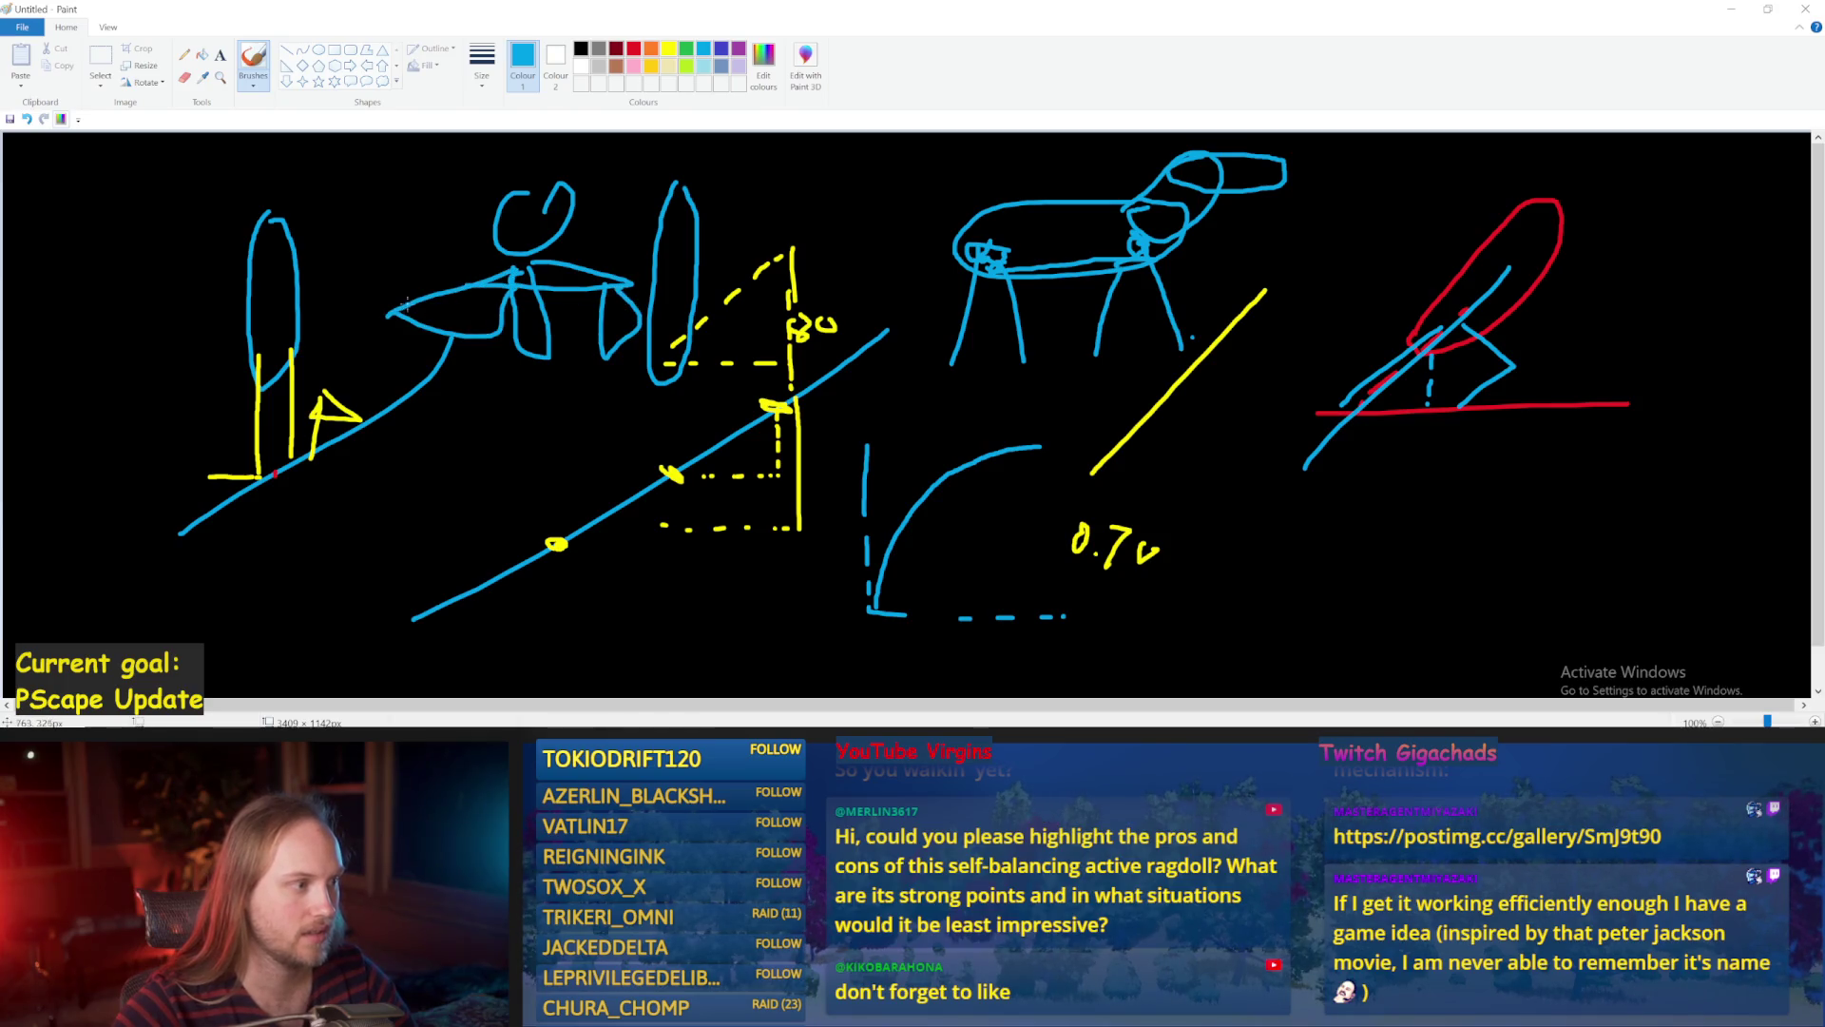
pyautogui.moveTo(530, 361); pyautogui.dragTo(476, 437)
pyautogui.moveTo(604, 482); pyautogui.dragTo(532, 494)
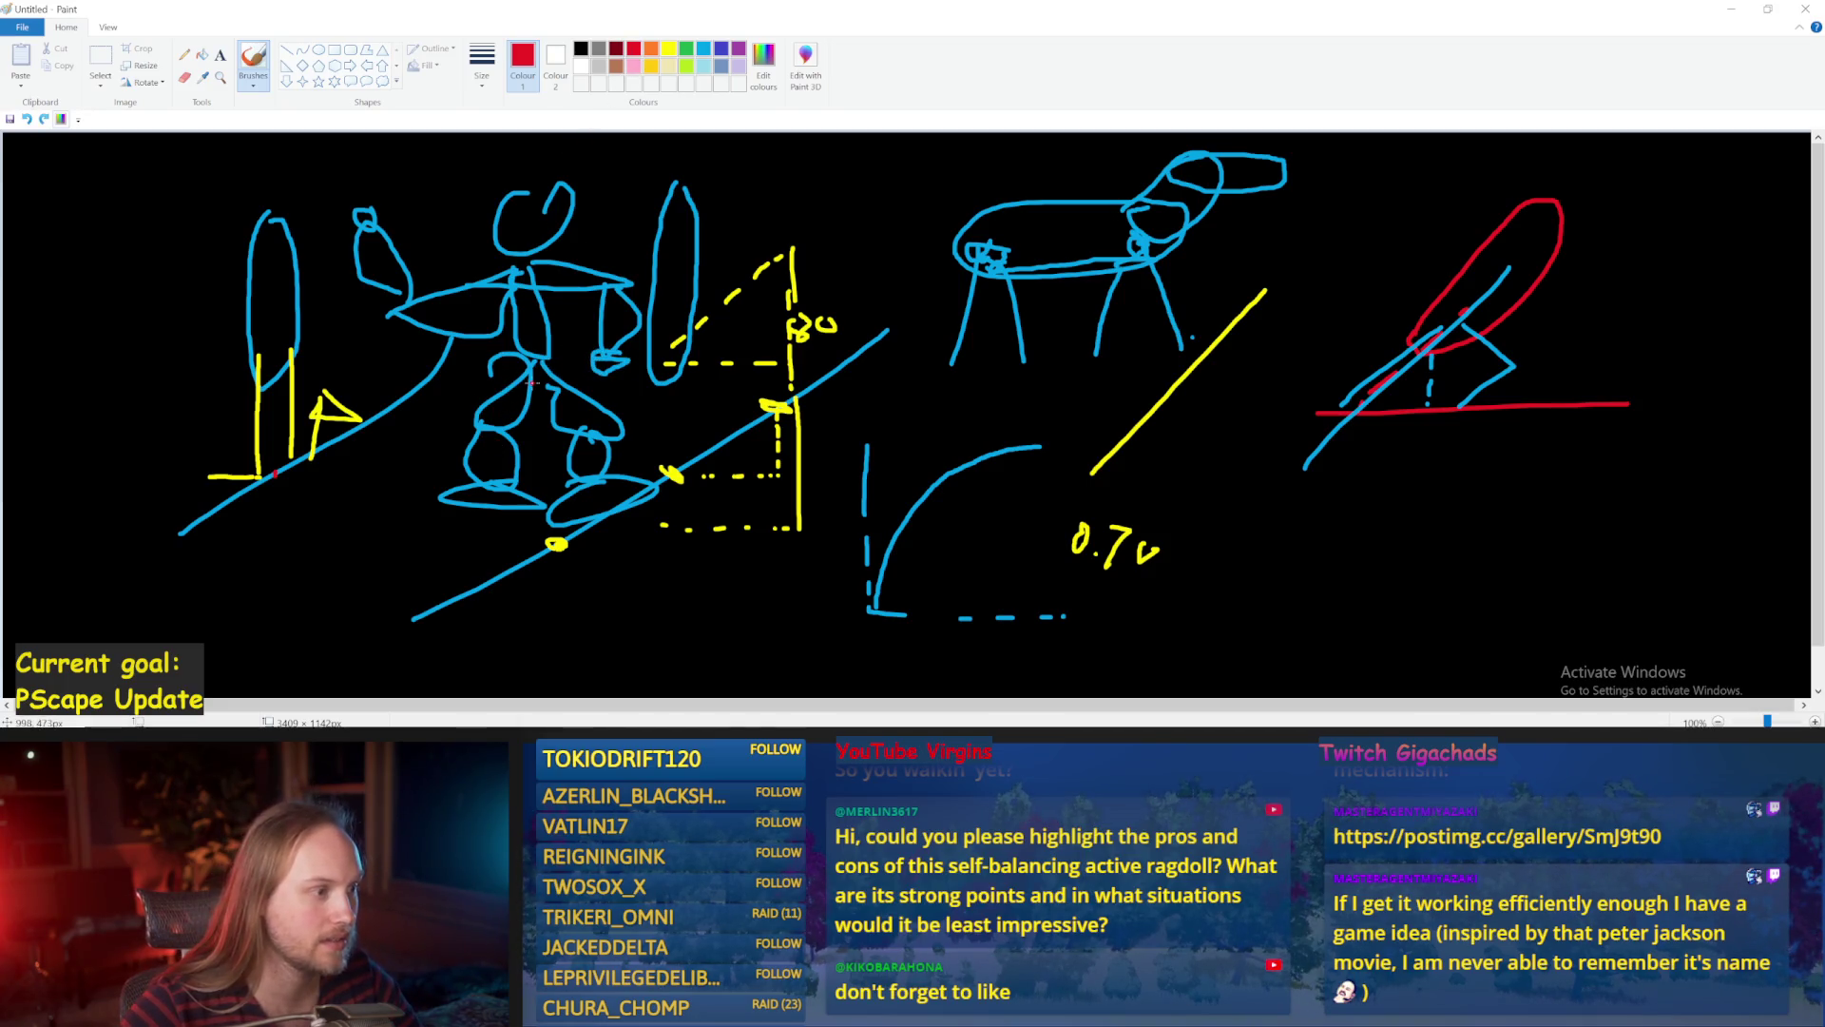
# In red, mark the hip with an X, add arrows from the raised hand, and mark under the left foot.
pyautogui.moveTo(516, 350); pyautogui.dragTo(805, 436)
pyautogui.hotkey('ctrl', 'z')
pyautogui.moveTo(599, 359)
pyautogui.mouseDown()
pyautogui.moveTo(676, 390)
pyautogui.moveTo(645, 395)
pyautogui.mouseUp()
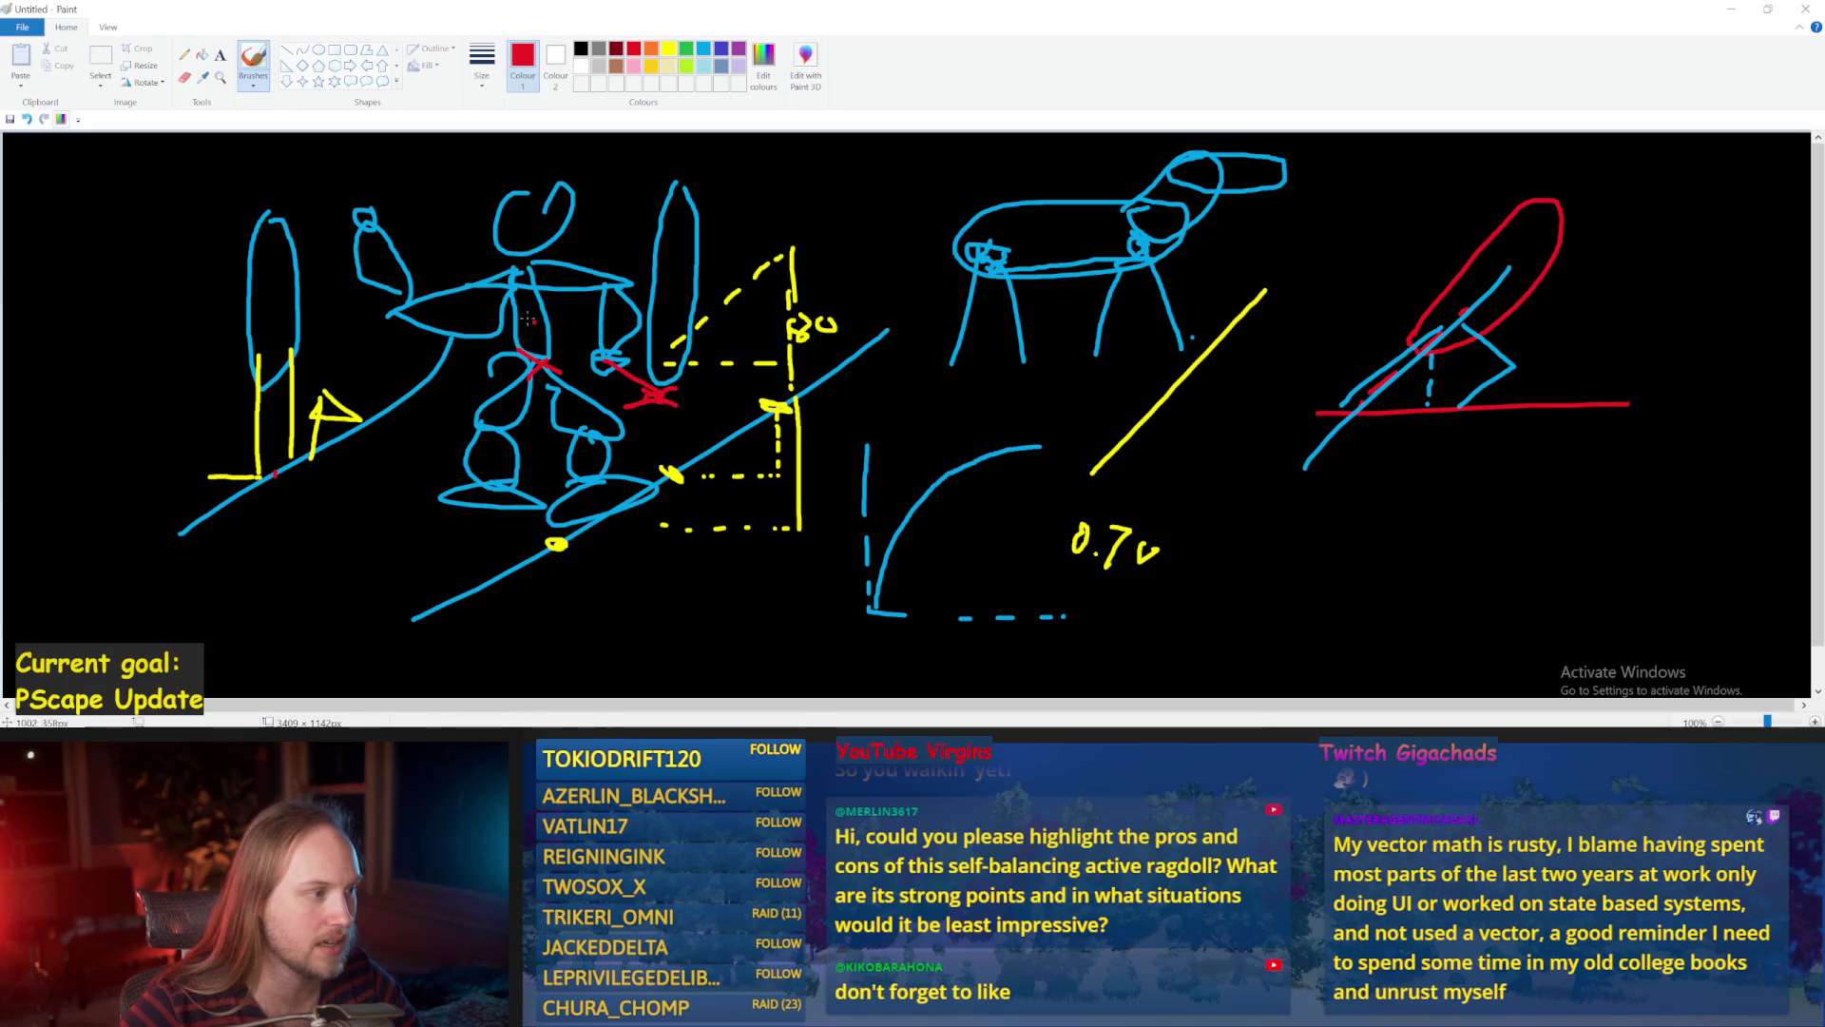
pyautogui.moveTo(363, 219)
pyautogui.mouseDown()
pyautogui.moveTo(461, 161)
pyautogui.moveTo(464, 190)
pyautogui.mouseUp()
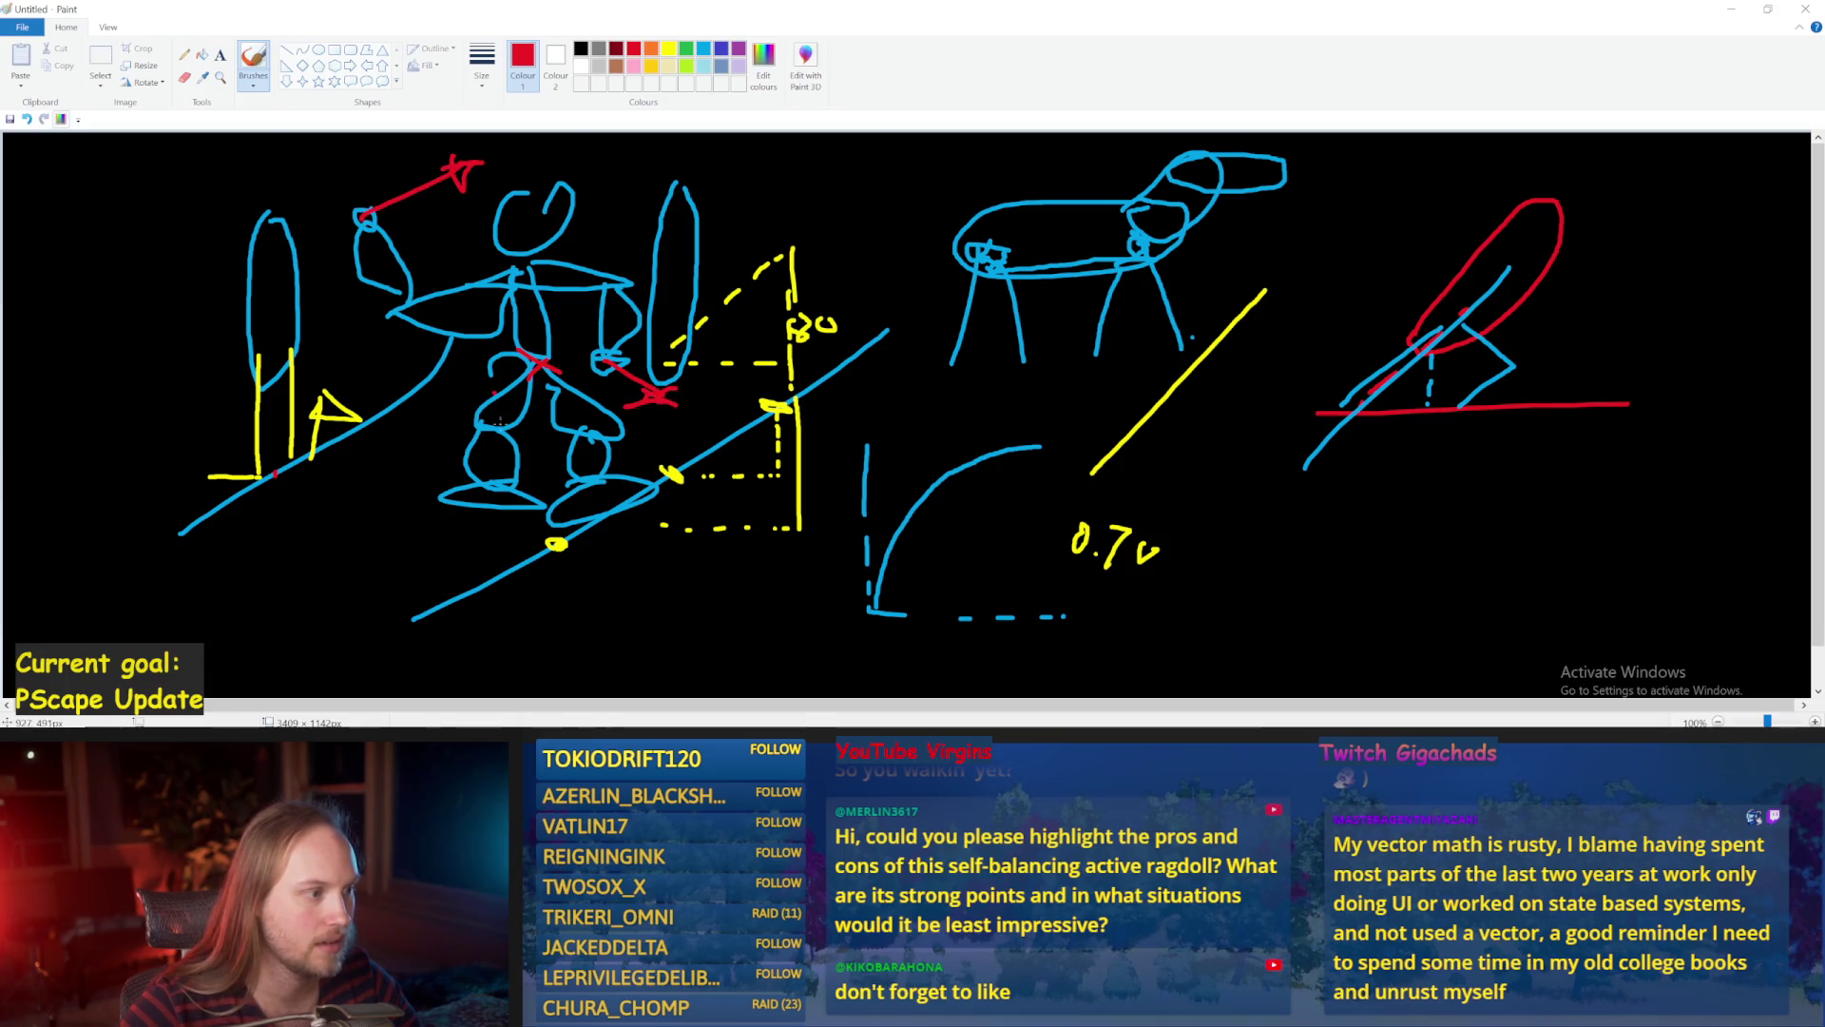
pyautogui.moveTo(473, 488); pyautogui.dragTo(520, 501)
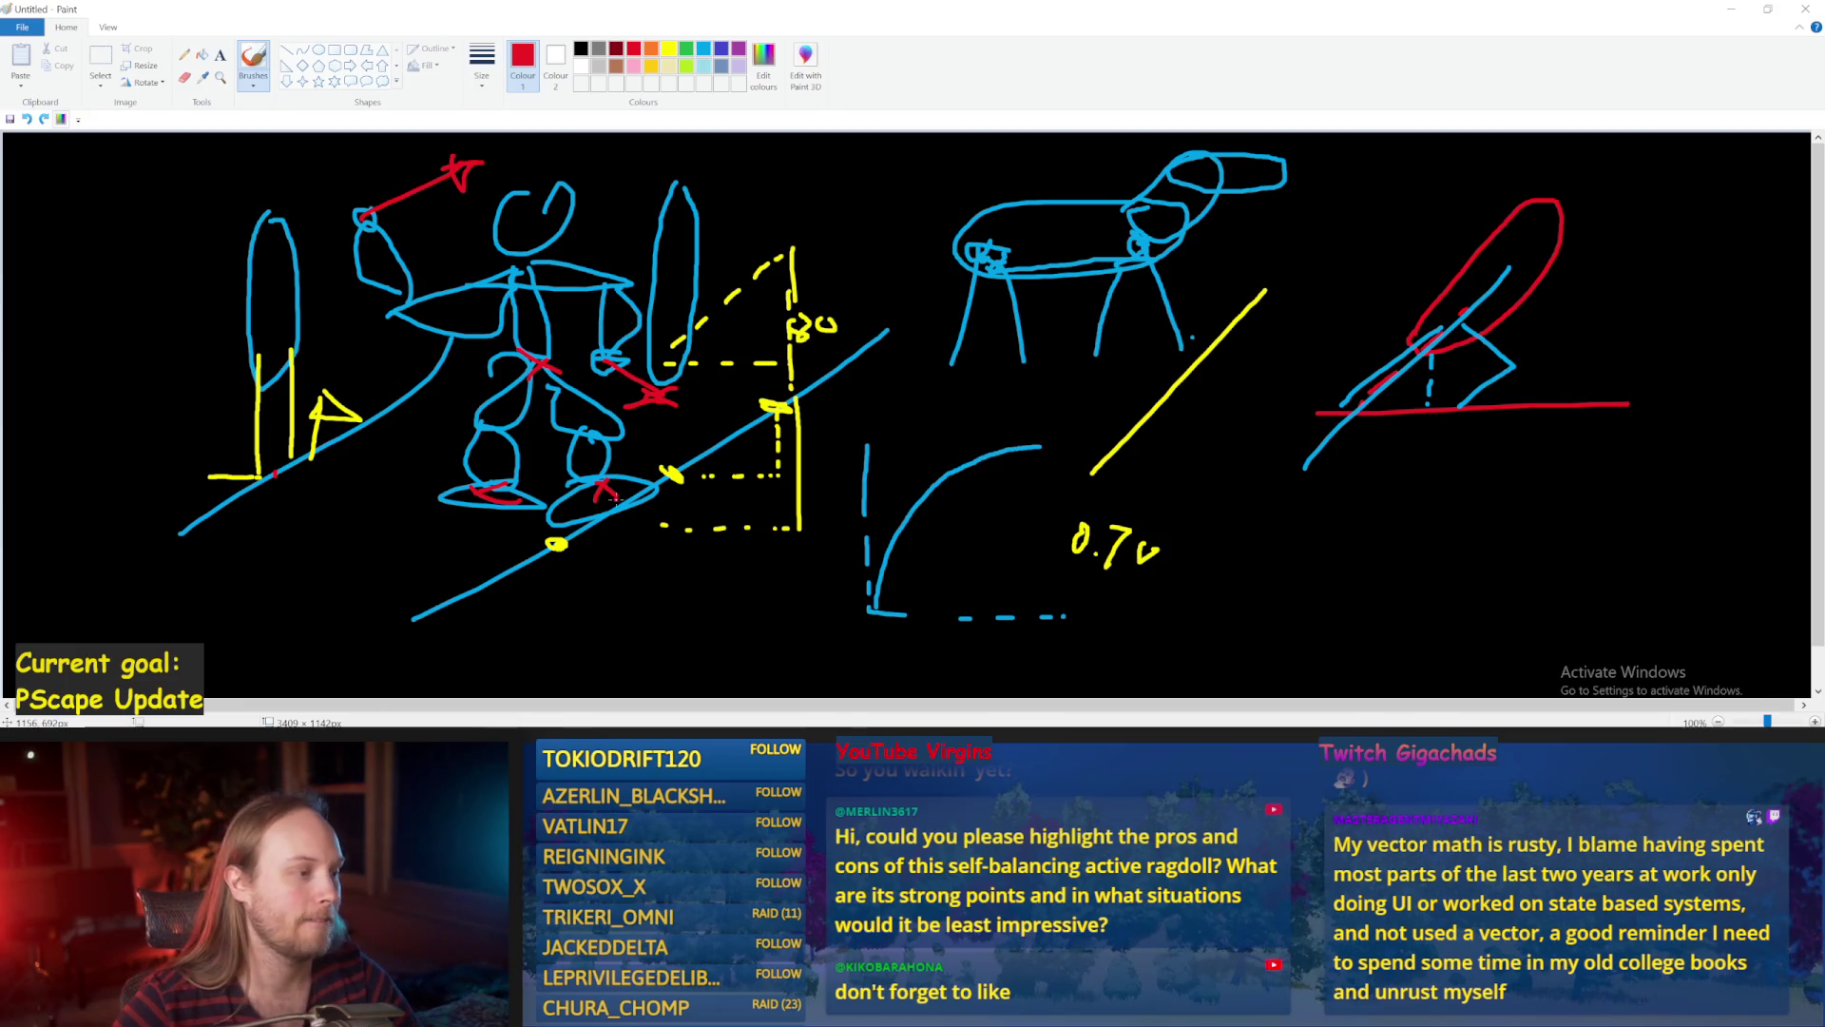
# Try red lines and circles around the ragdoll, undoing them, then return to Unreal and save the blueprint.
pyautogui.moveTo(589, 486)
pyautogui.mouseDown()
pyautogui.moveTo(1024, 305)
pyautogui.moveTo(1118, 243)
pyautogui.moveTo(681, 450)
pyautogui.moveTo(798, 385)
pyautogui.mouseUp()
pyautogui.hotkey('ctrl', 'z')
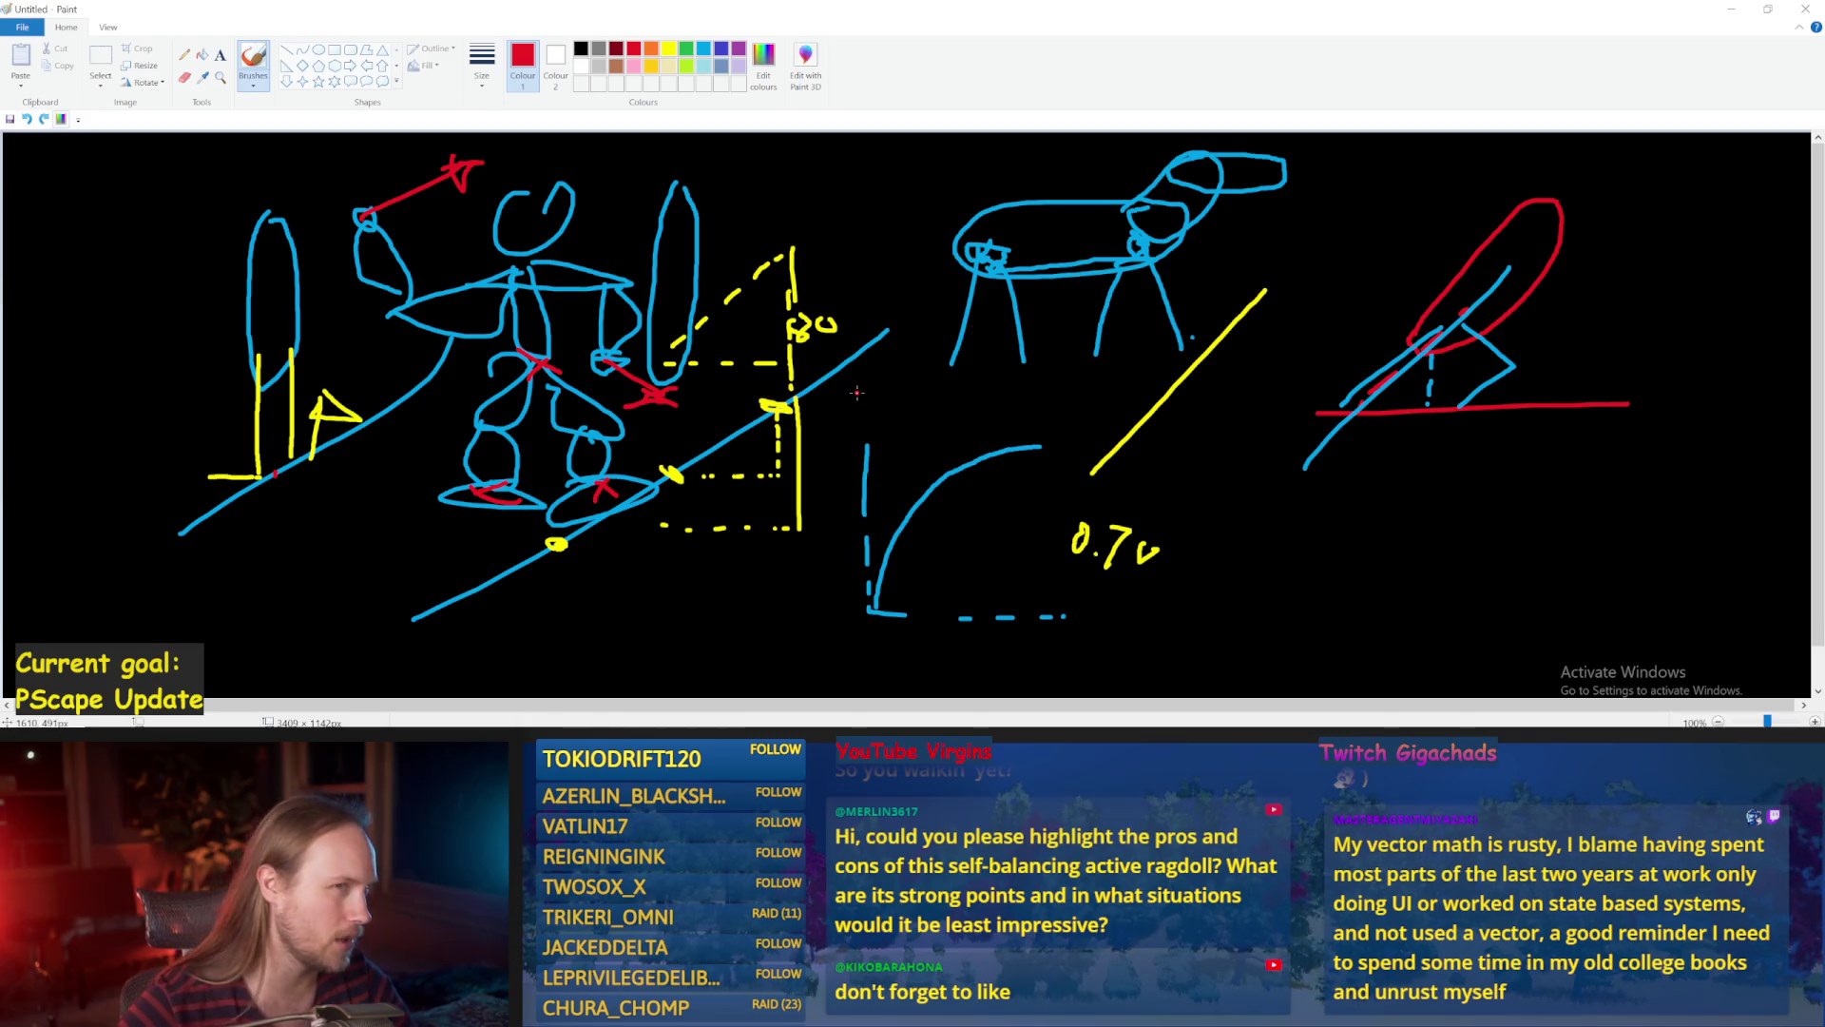
pyautogui.moveTo(704, 246); pyautogui.dragTo(782, 138)
pyautogui.hotkey('ctrl', 'z')
pyautogui.hotkey('ctrl', 'z')
pyautogui.moveTo(712, 227); pyautogui.dragTo(782, 137)
pyautogui.hotkey('ctrl', 'z')
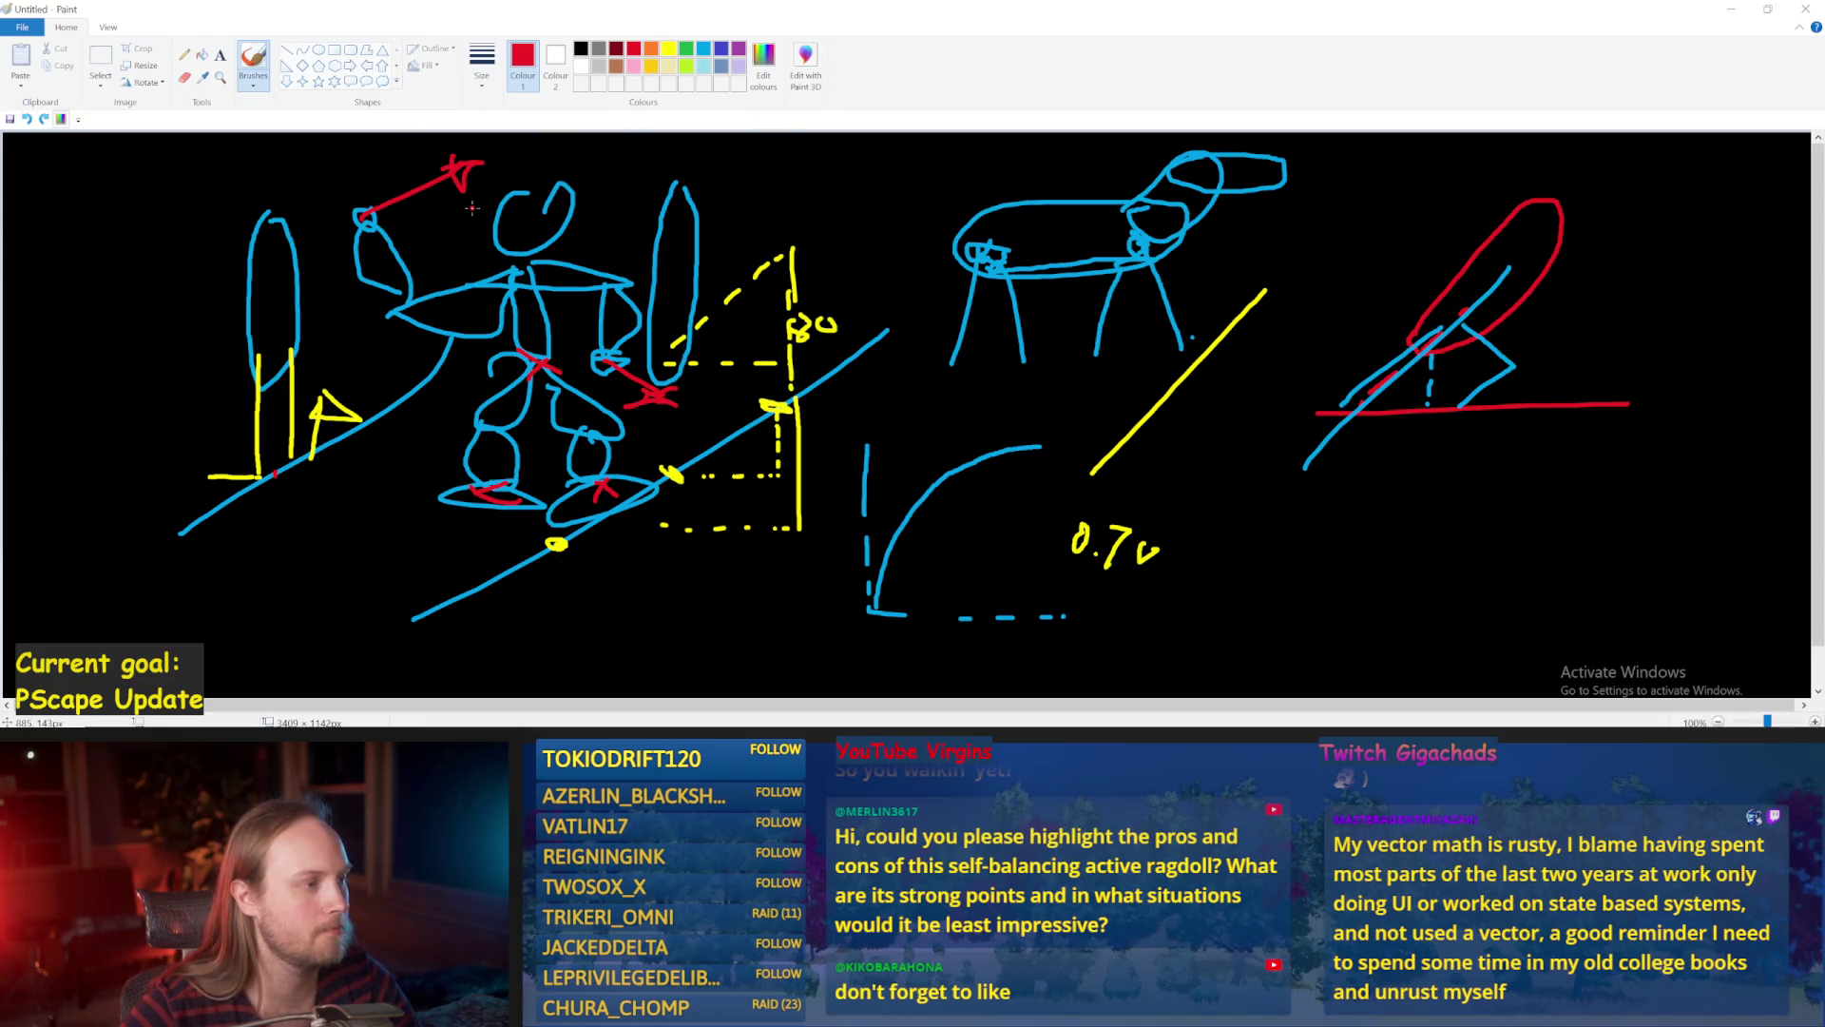
pyautogui.moveTo(456, 161); pyautogui.dragTo(532, 152)
pyautogui.hotkey('ctrl', 'z')
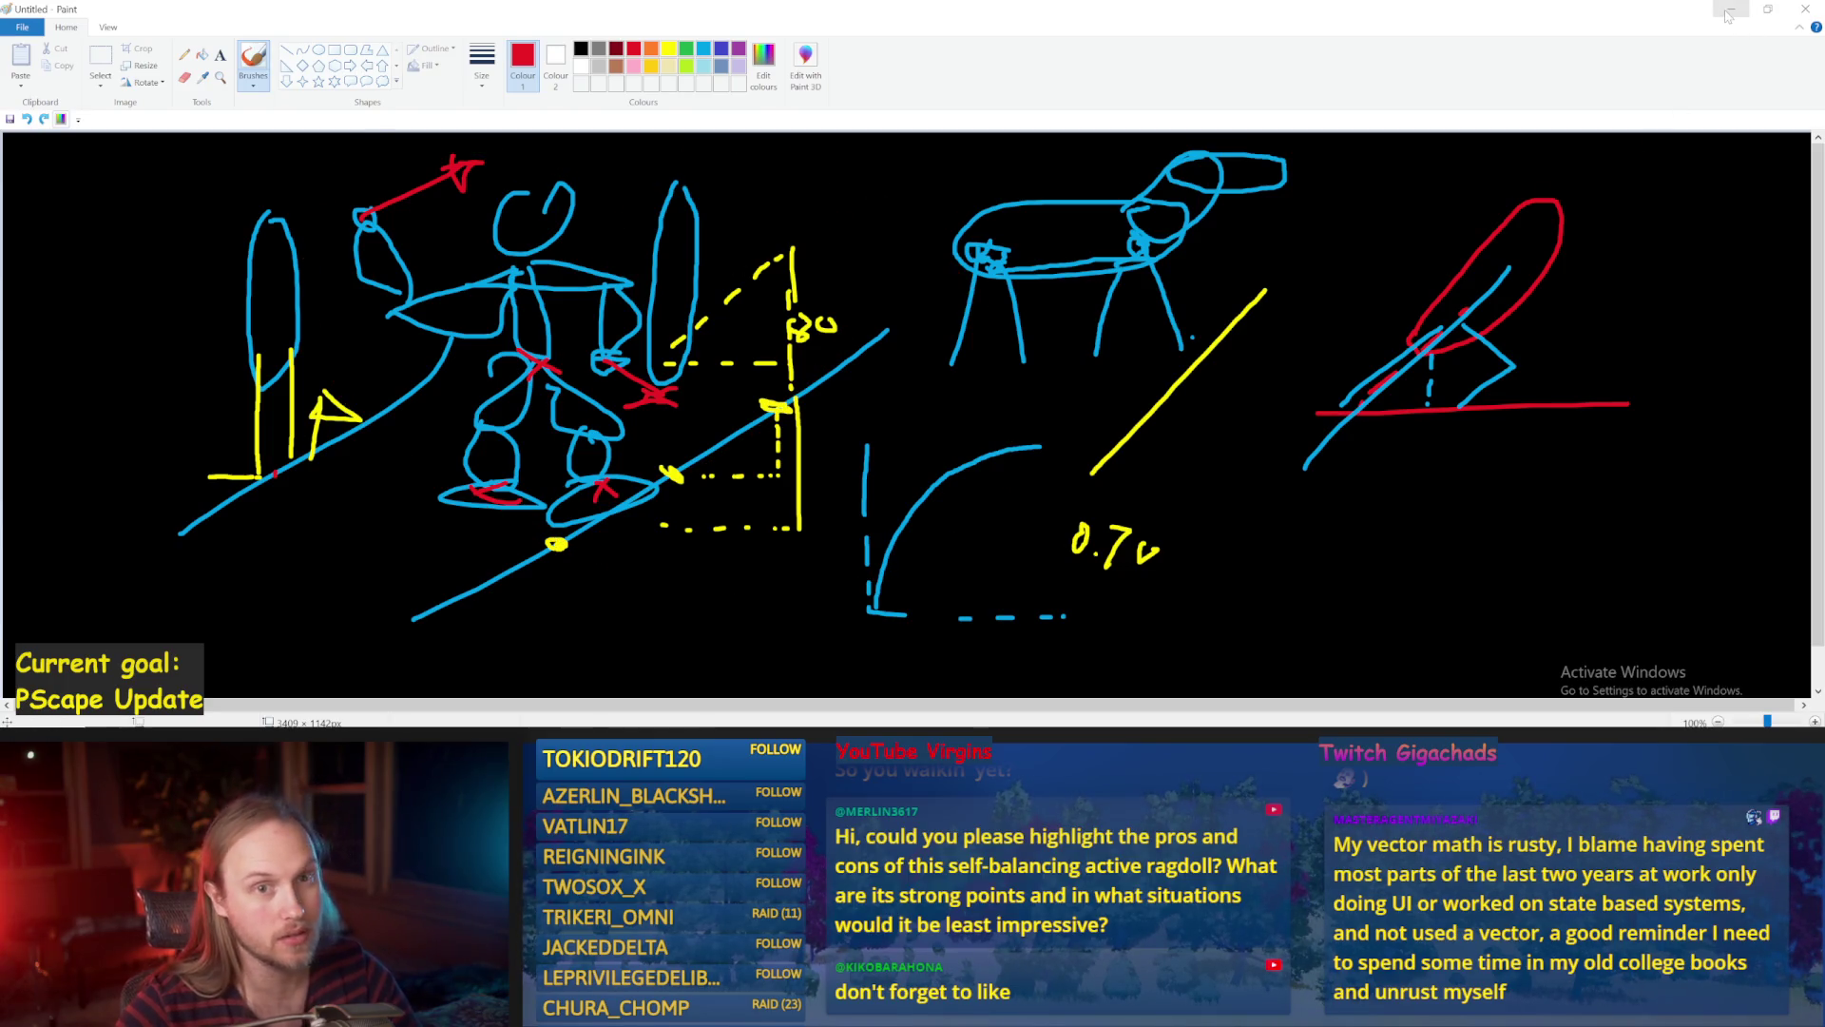
pyautogui.click(1731, 10)
pyautogui.hotkey('ctrl', 's')
# Save PPFeet_Base and pan the MoveAppendagesToTargets graph to show the left-hand nodes.
pyautogui.click(124, 61)
pyautogui.click(22, 65)
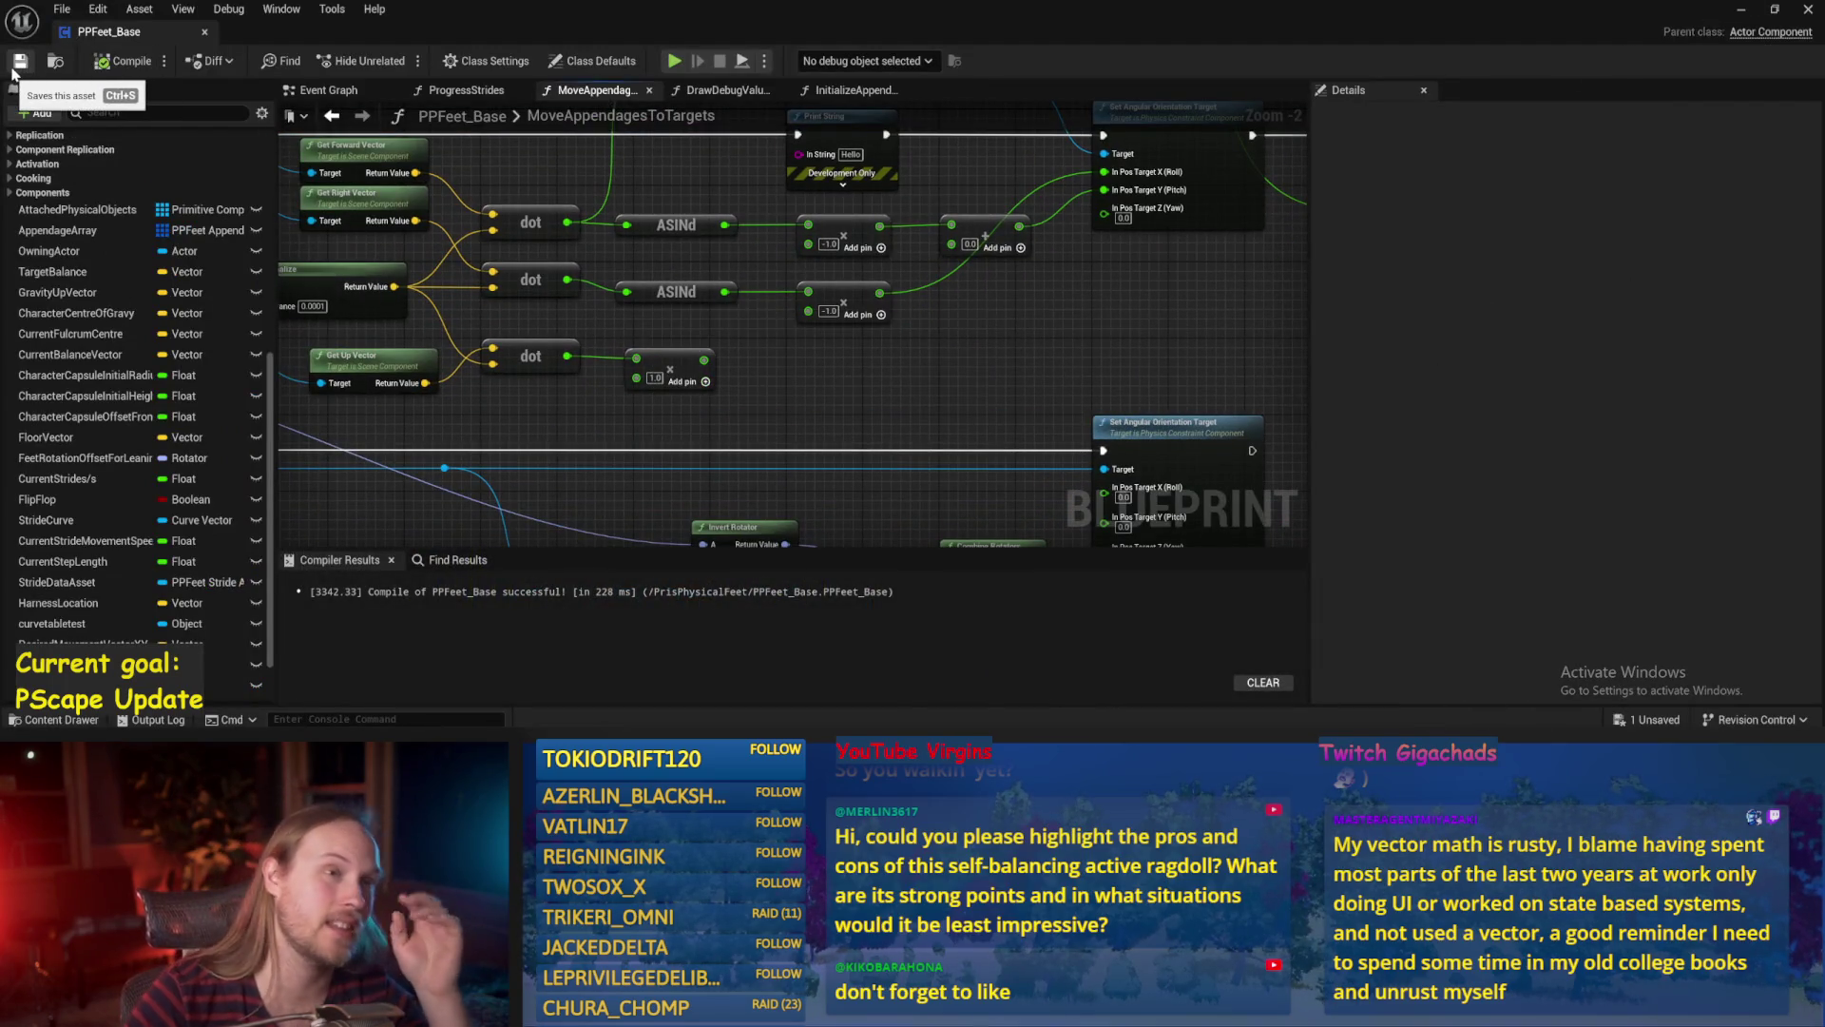
pyautogui.moveTo(865, 354); pyautogui.dragTo(848, 381)
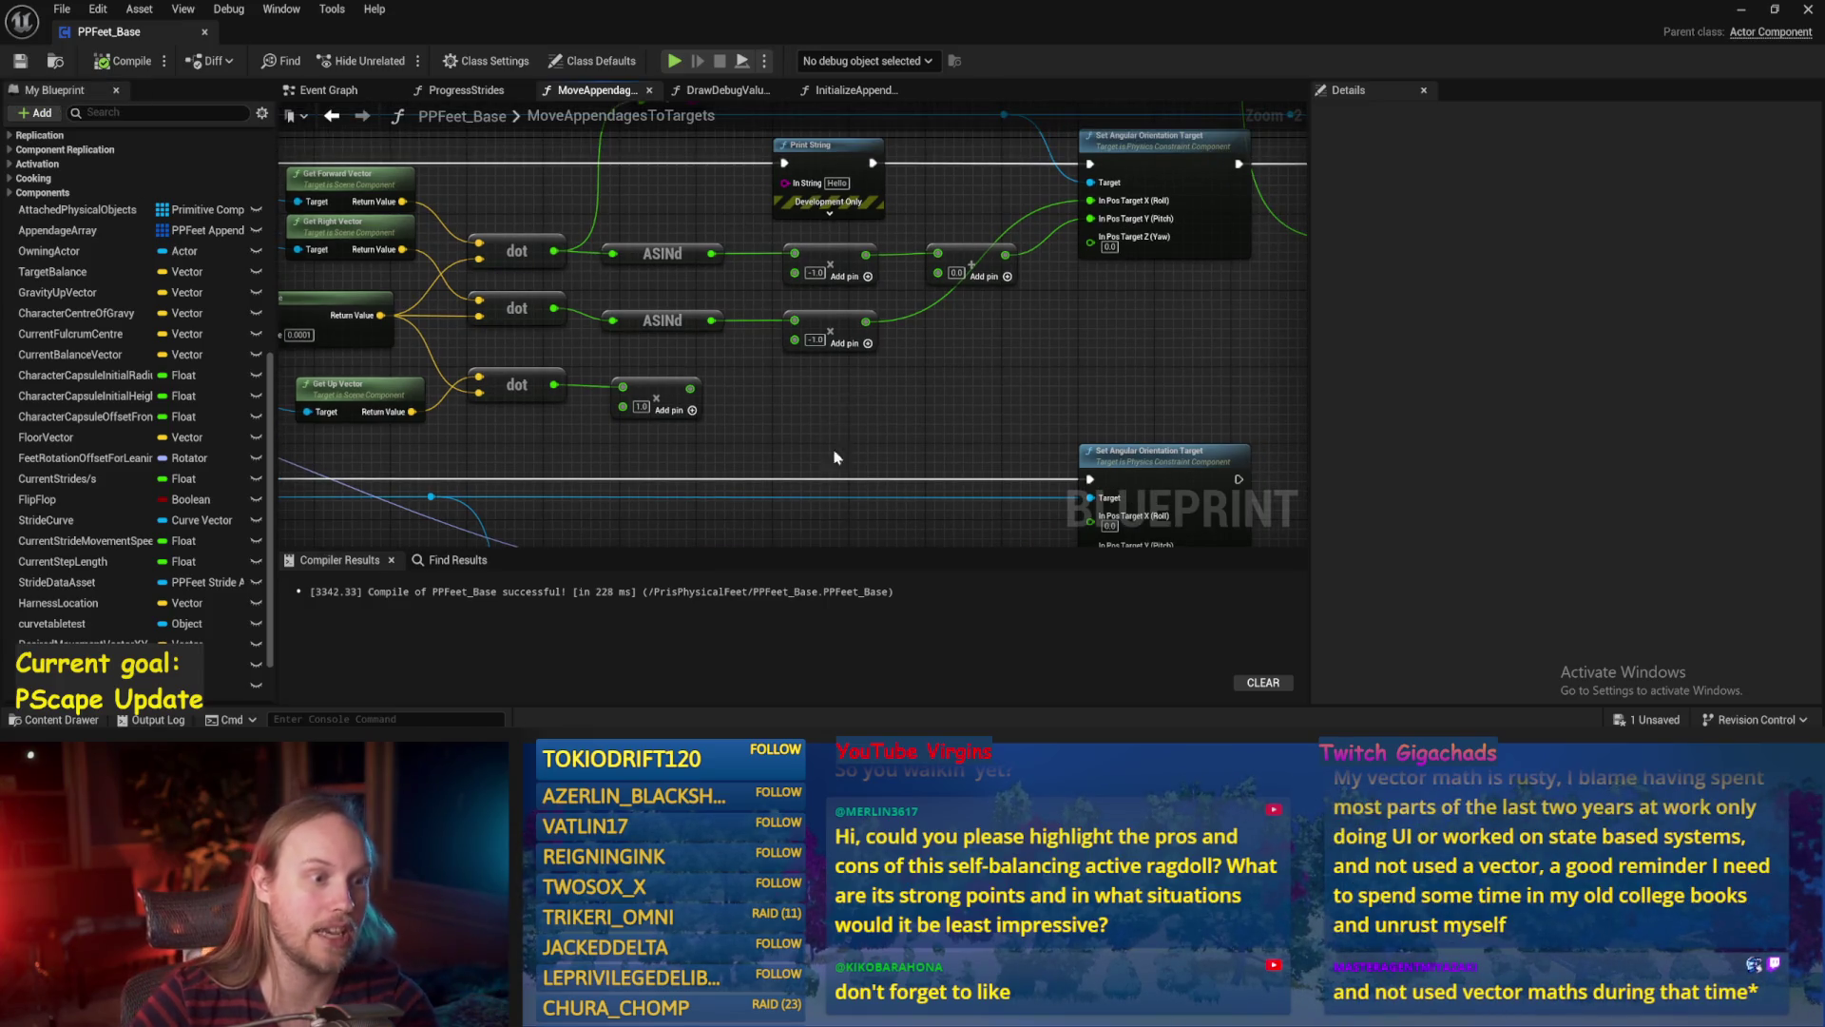
pyautogui.moveTo(910, 405); pyautogui.dragTo(1000, 370)
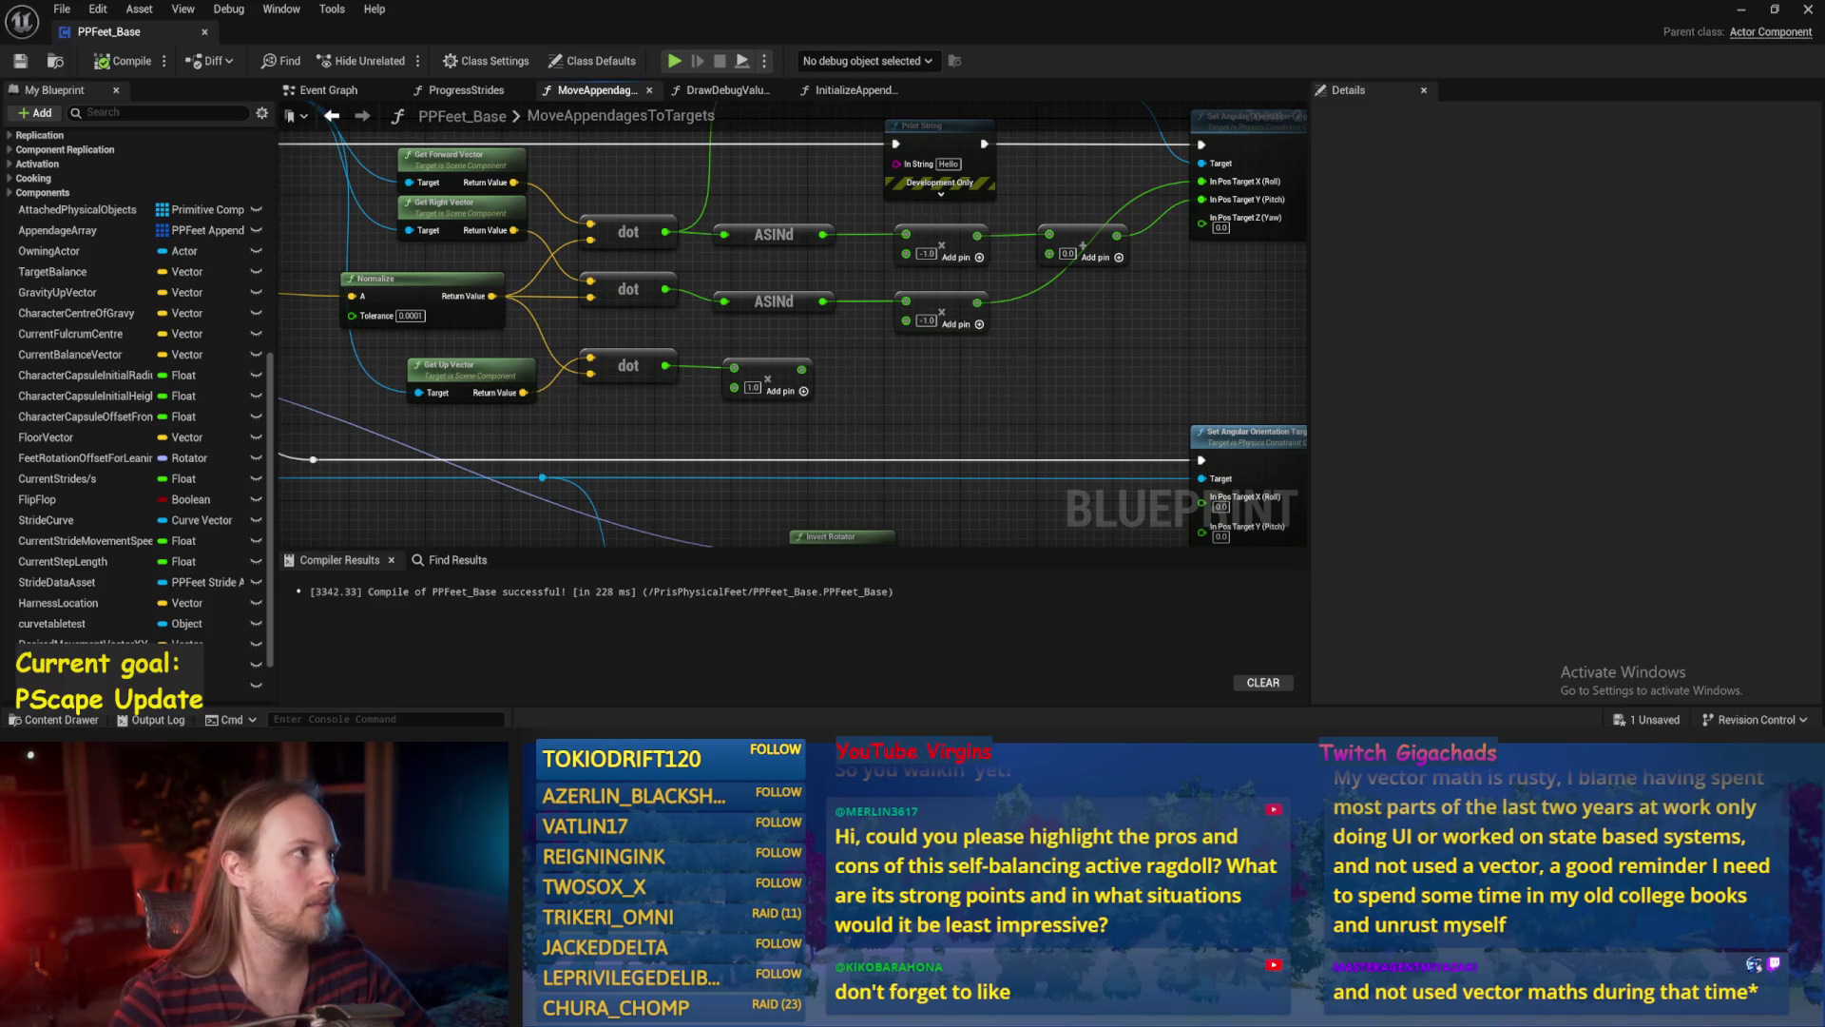
pyautogui.scroll(1, 943, 443)
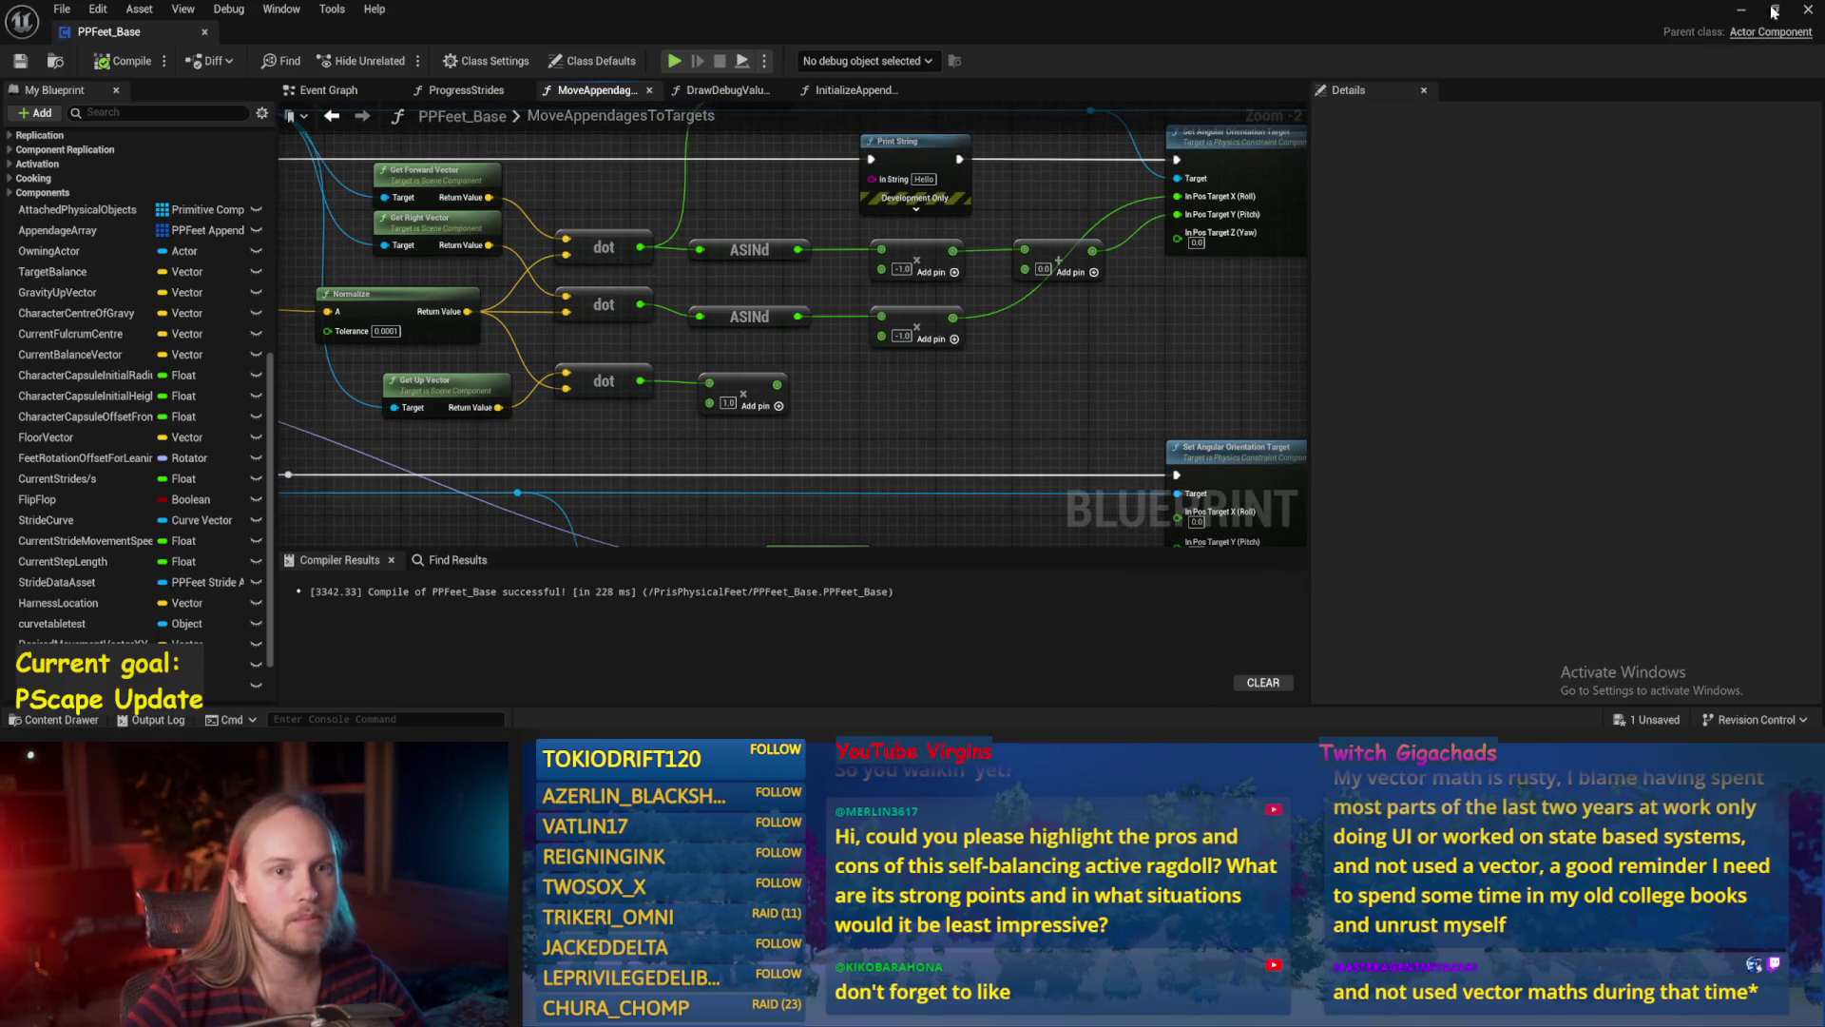
# Bring up the test level, select the floating platform and frame it in the viewport.
pyautogui.click(1758, 13)
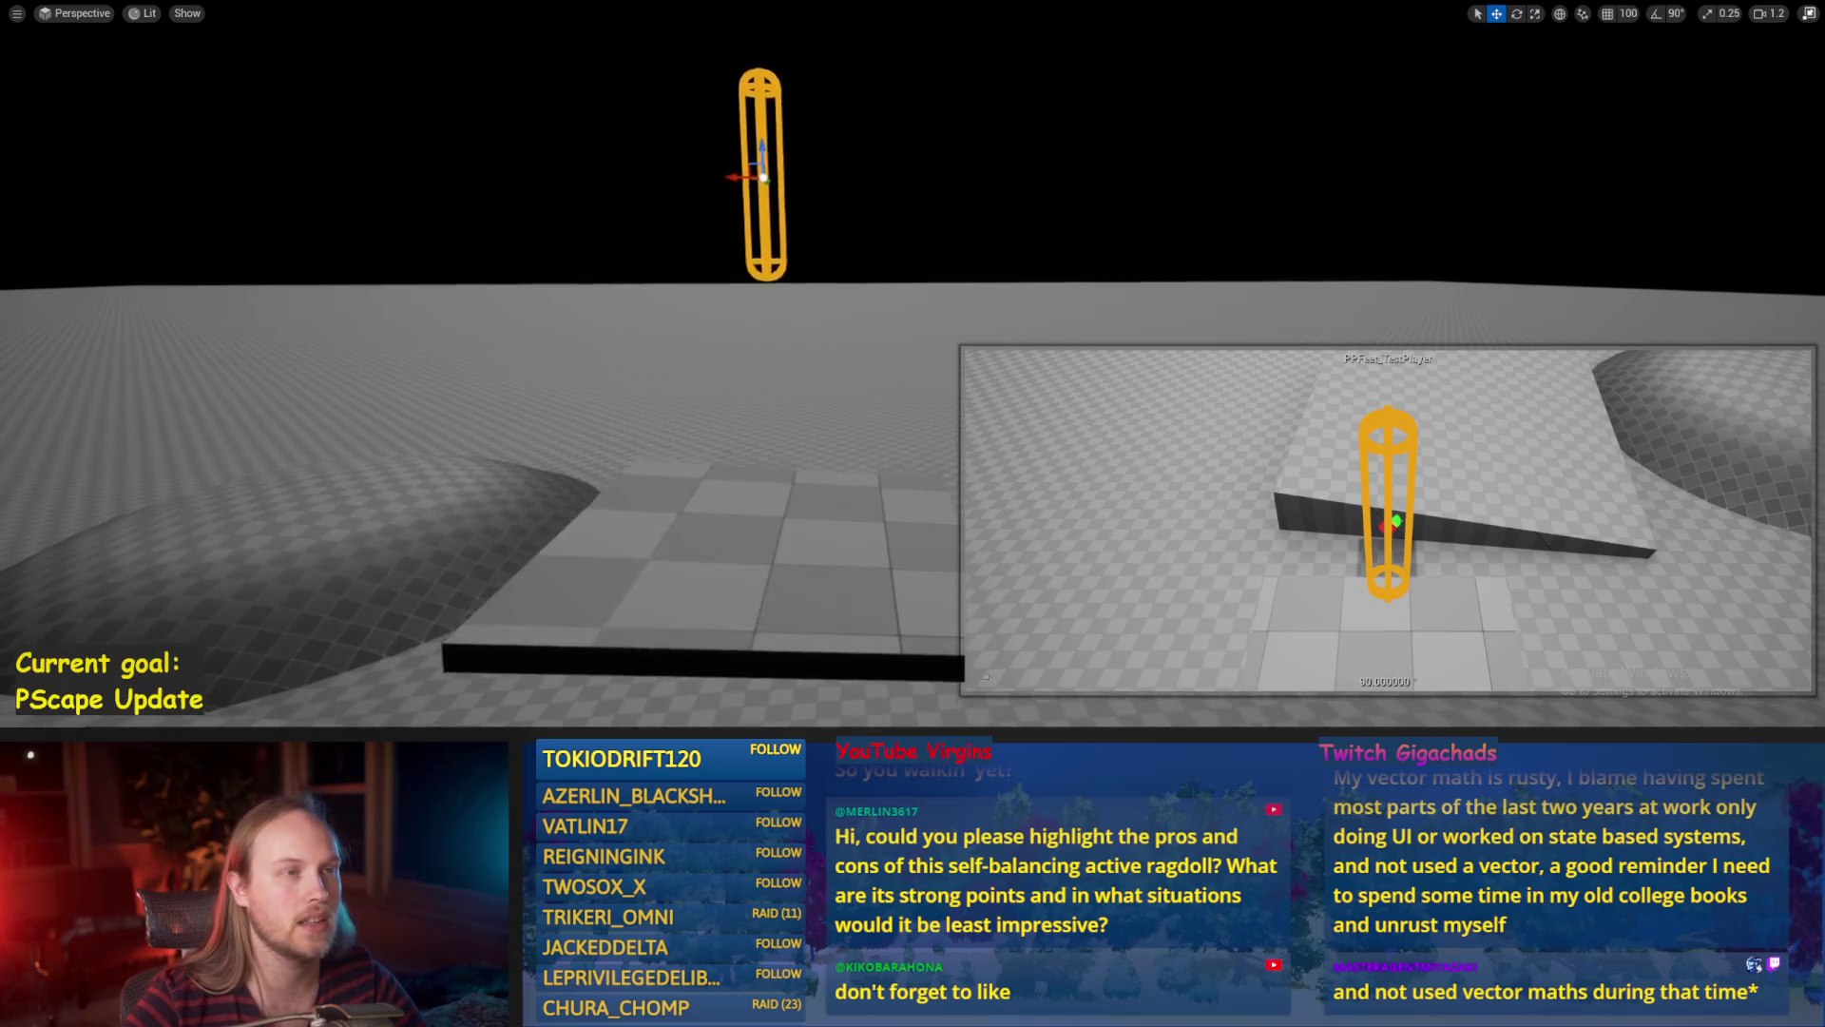
pyautogui.scroll(3, 640, 314)
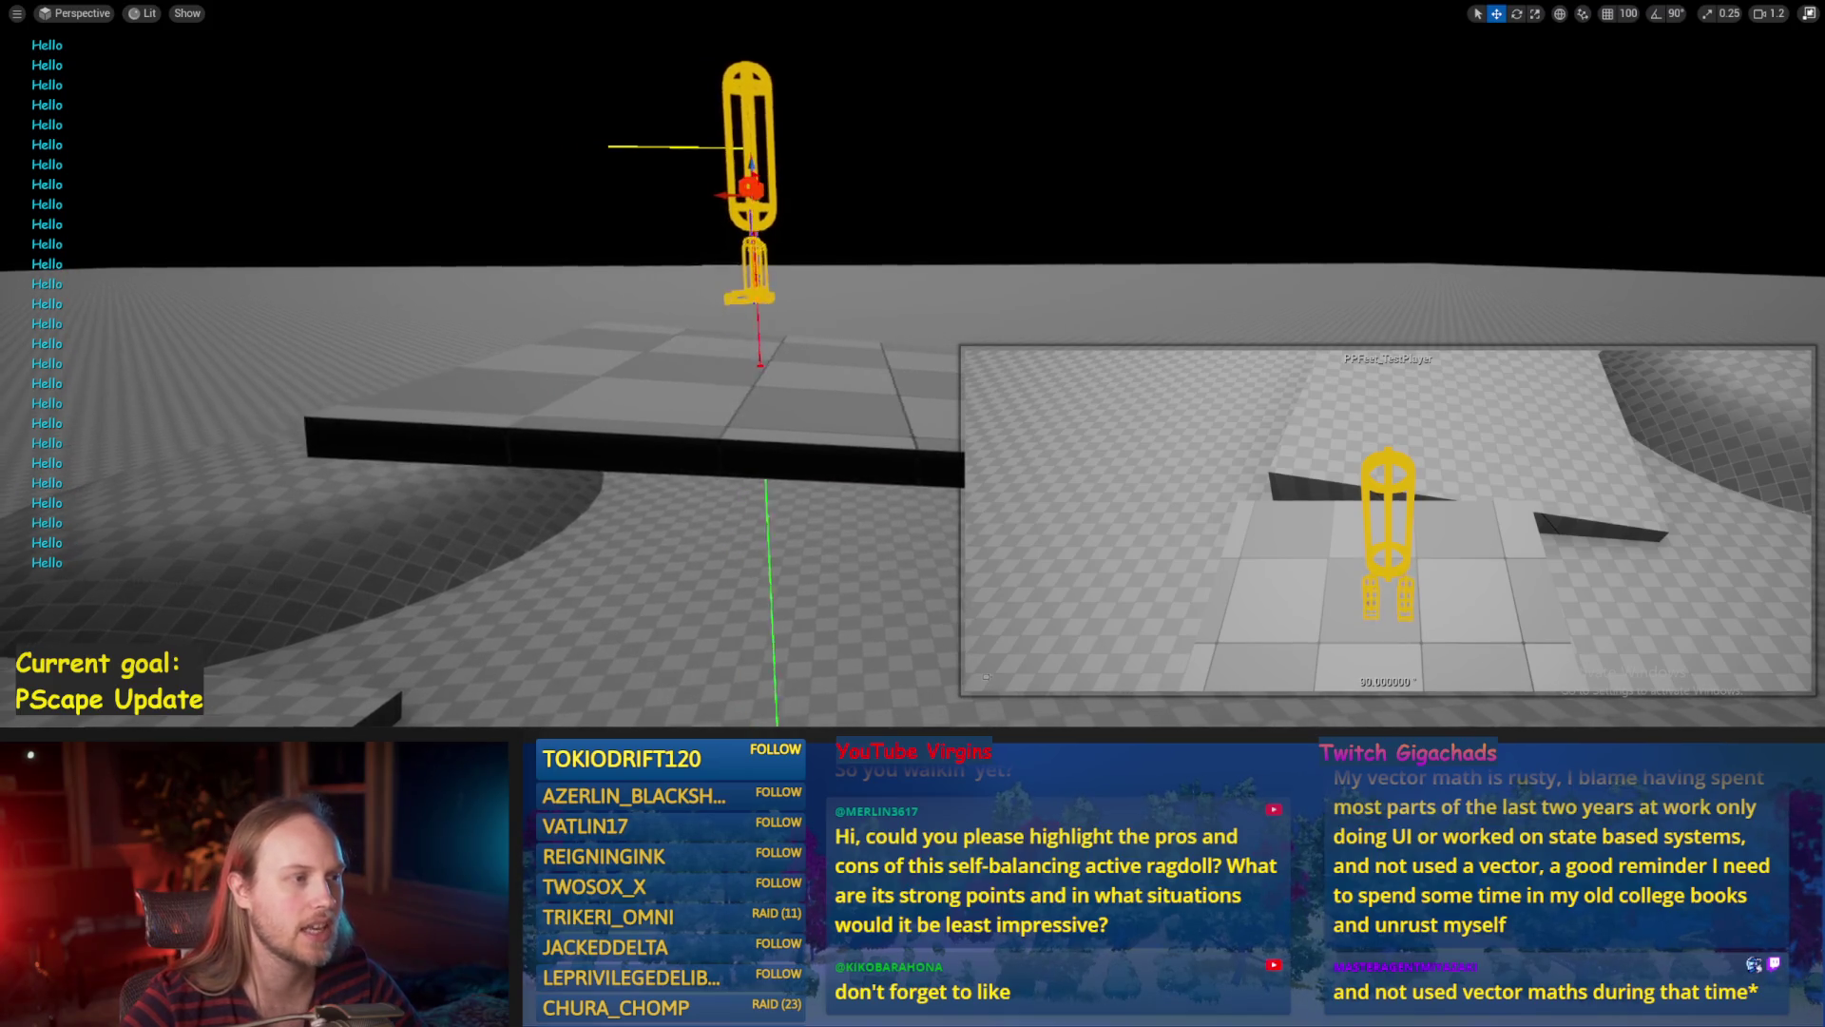
pyautogui.press('e')
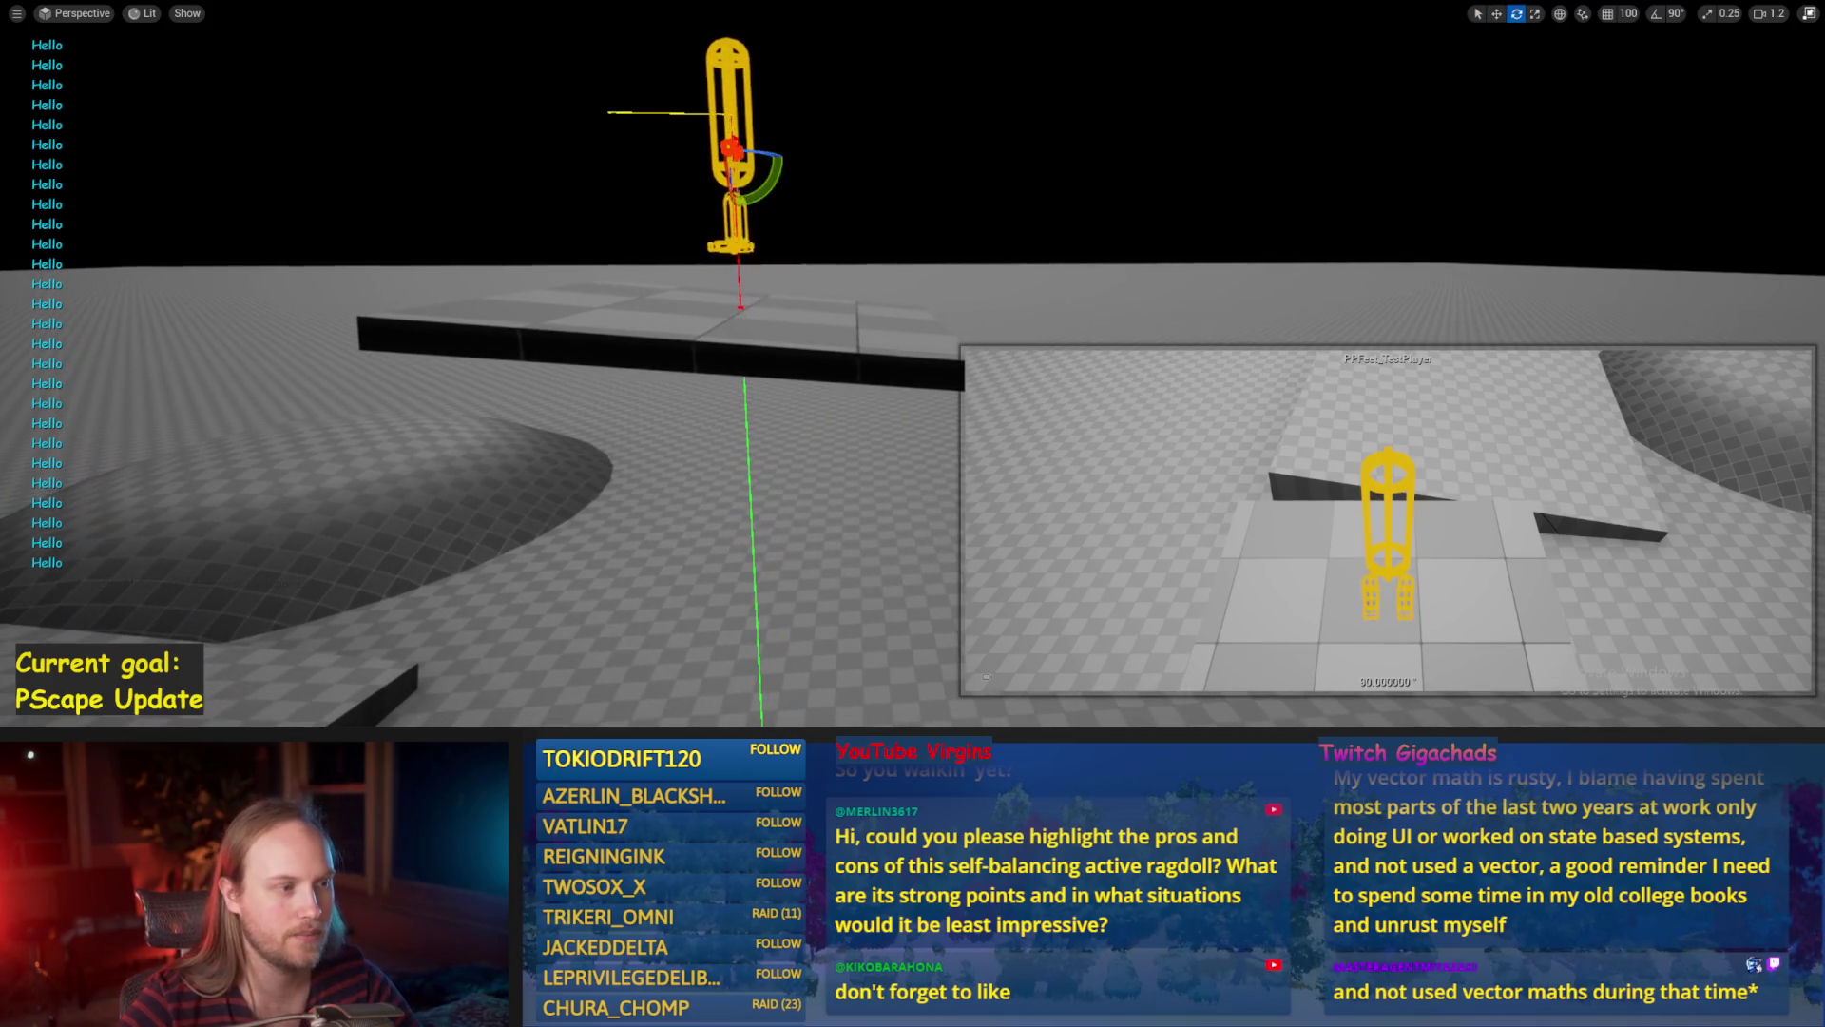
pyautogui.click(751, 343)
pyautogui.press('f')
pyautogui.click(839, 171)
pyautogui.press('w')
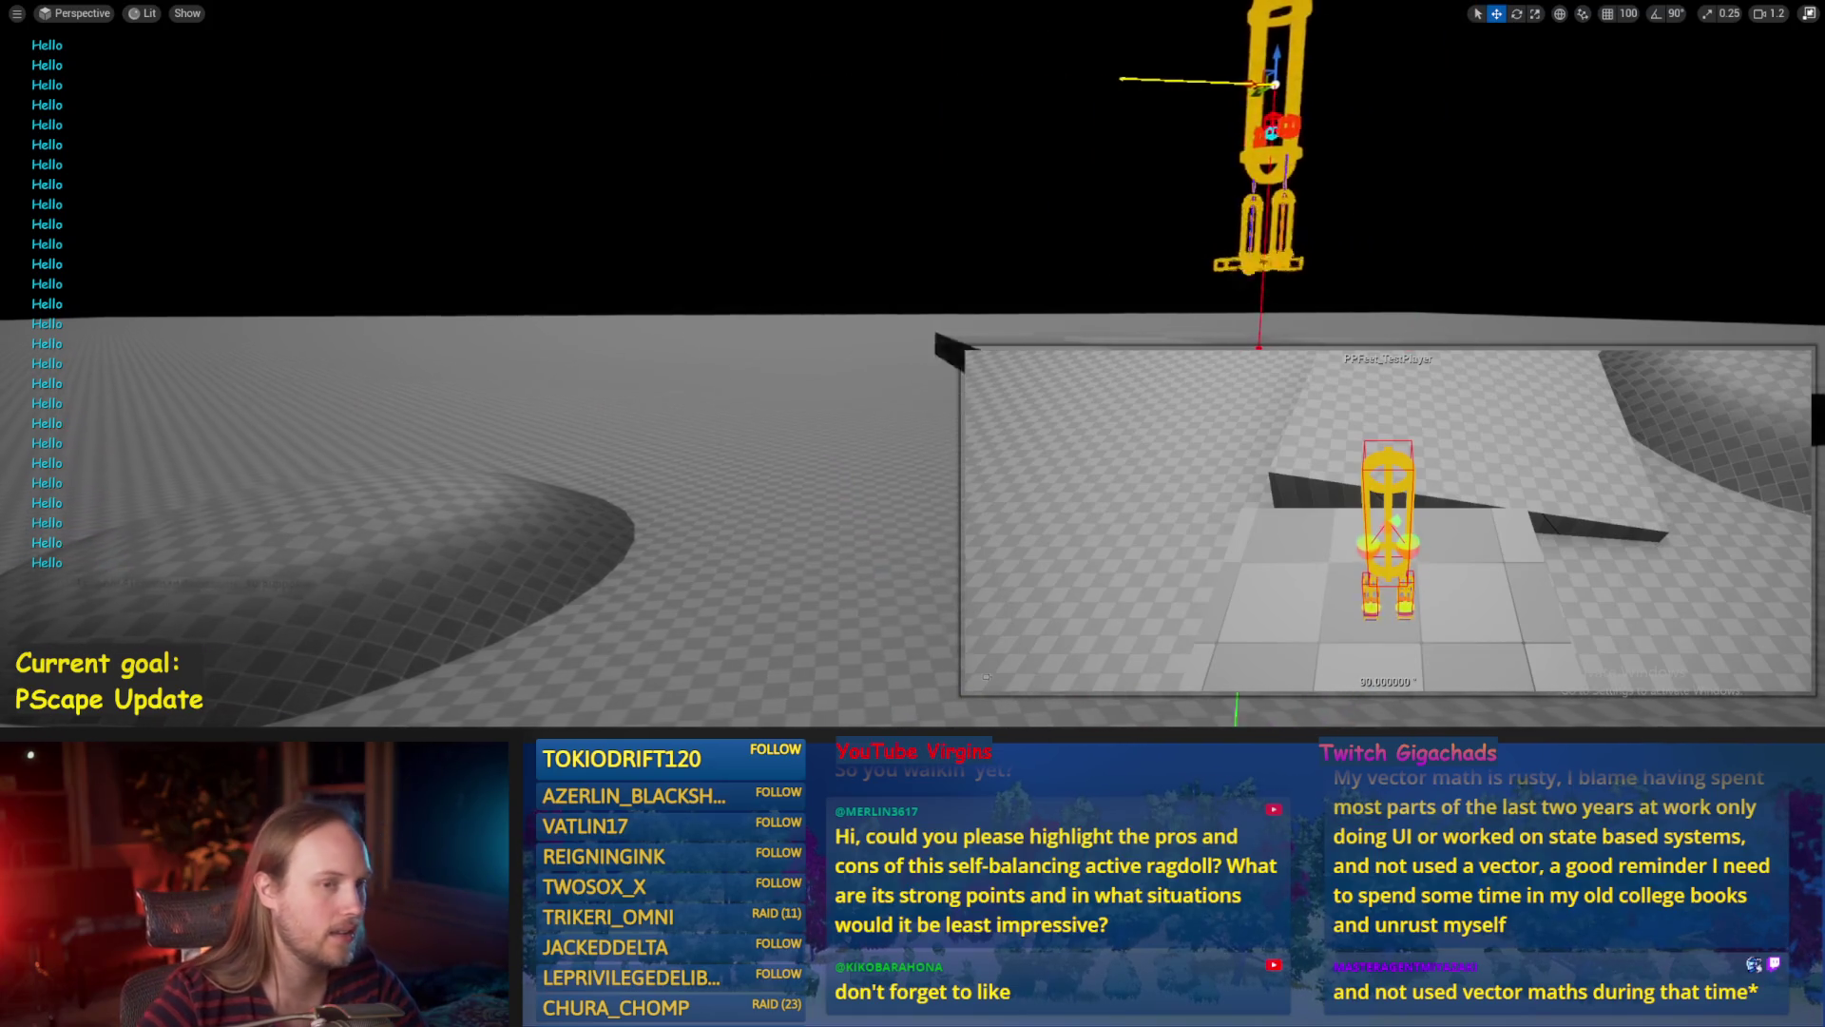
pyautogui.click(797, 304)
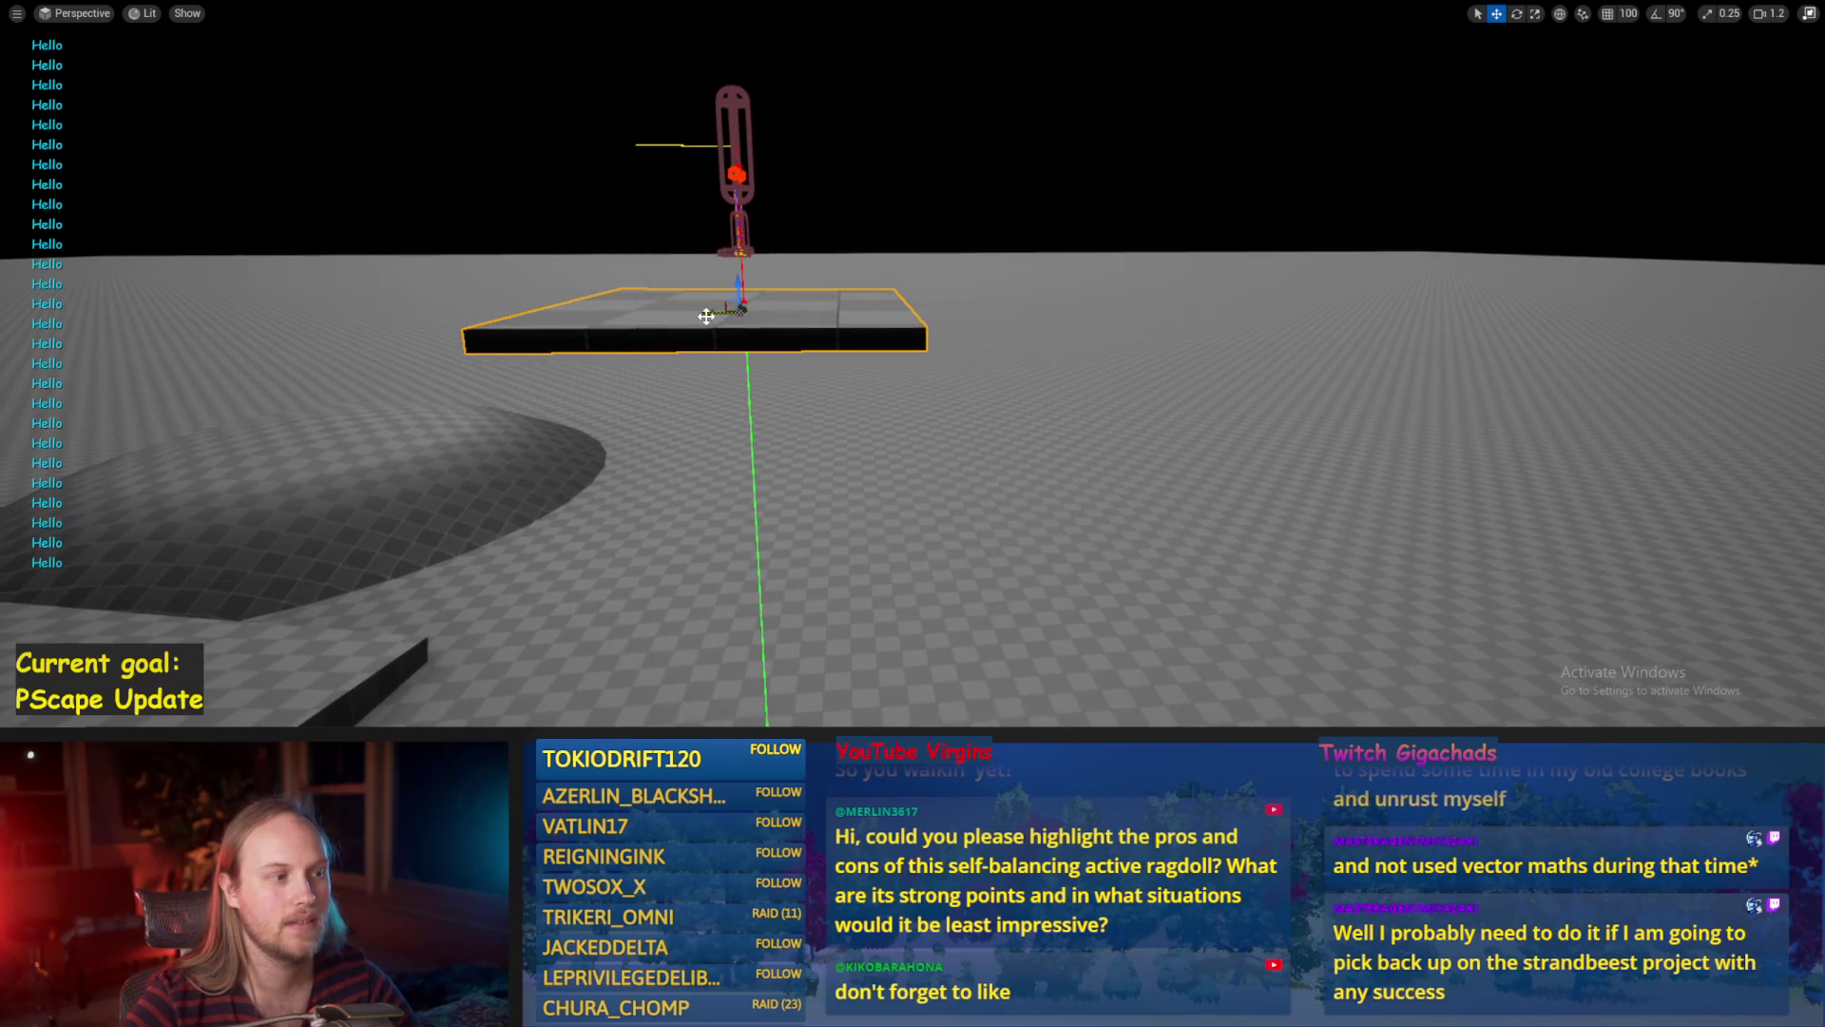
pyautogui.press('f')
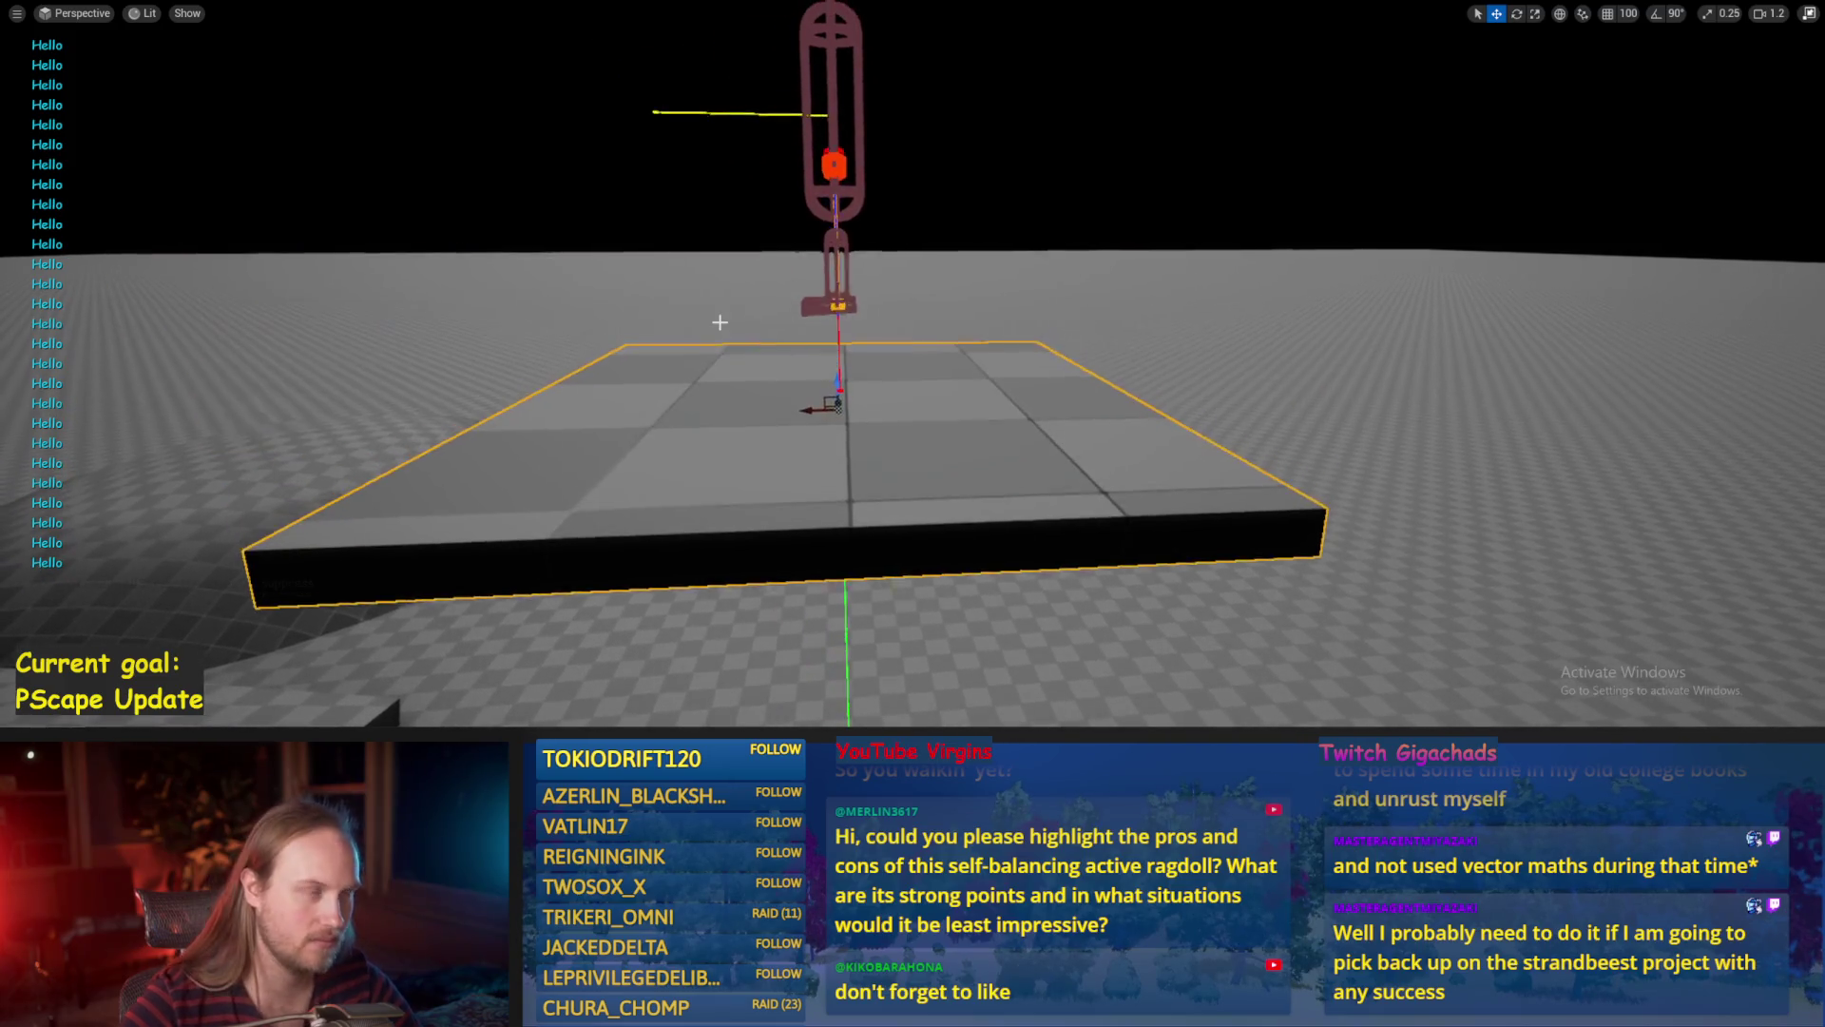
# Save the test level and stop the running simulation.
pyautogui.hotkey('ctrl', 's')
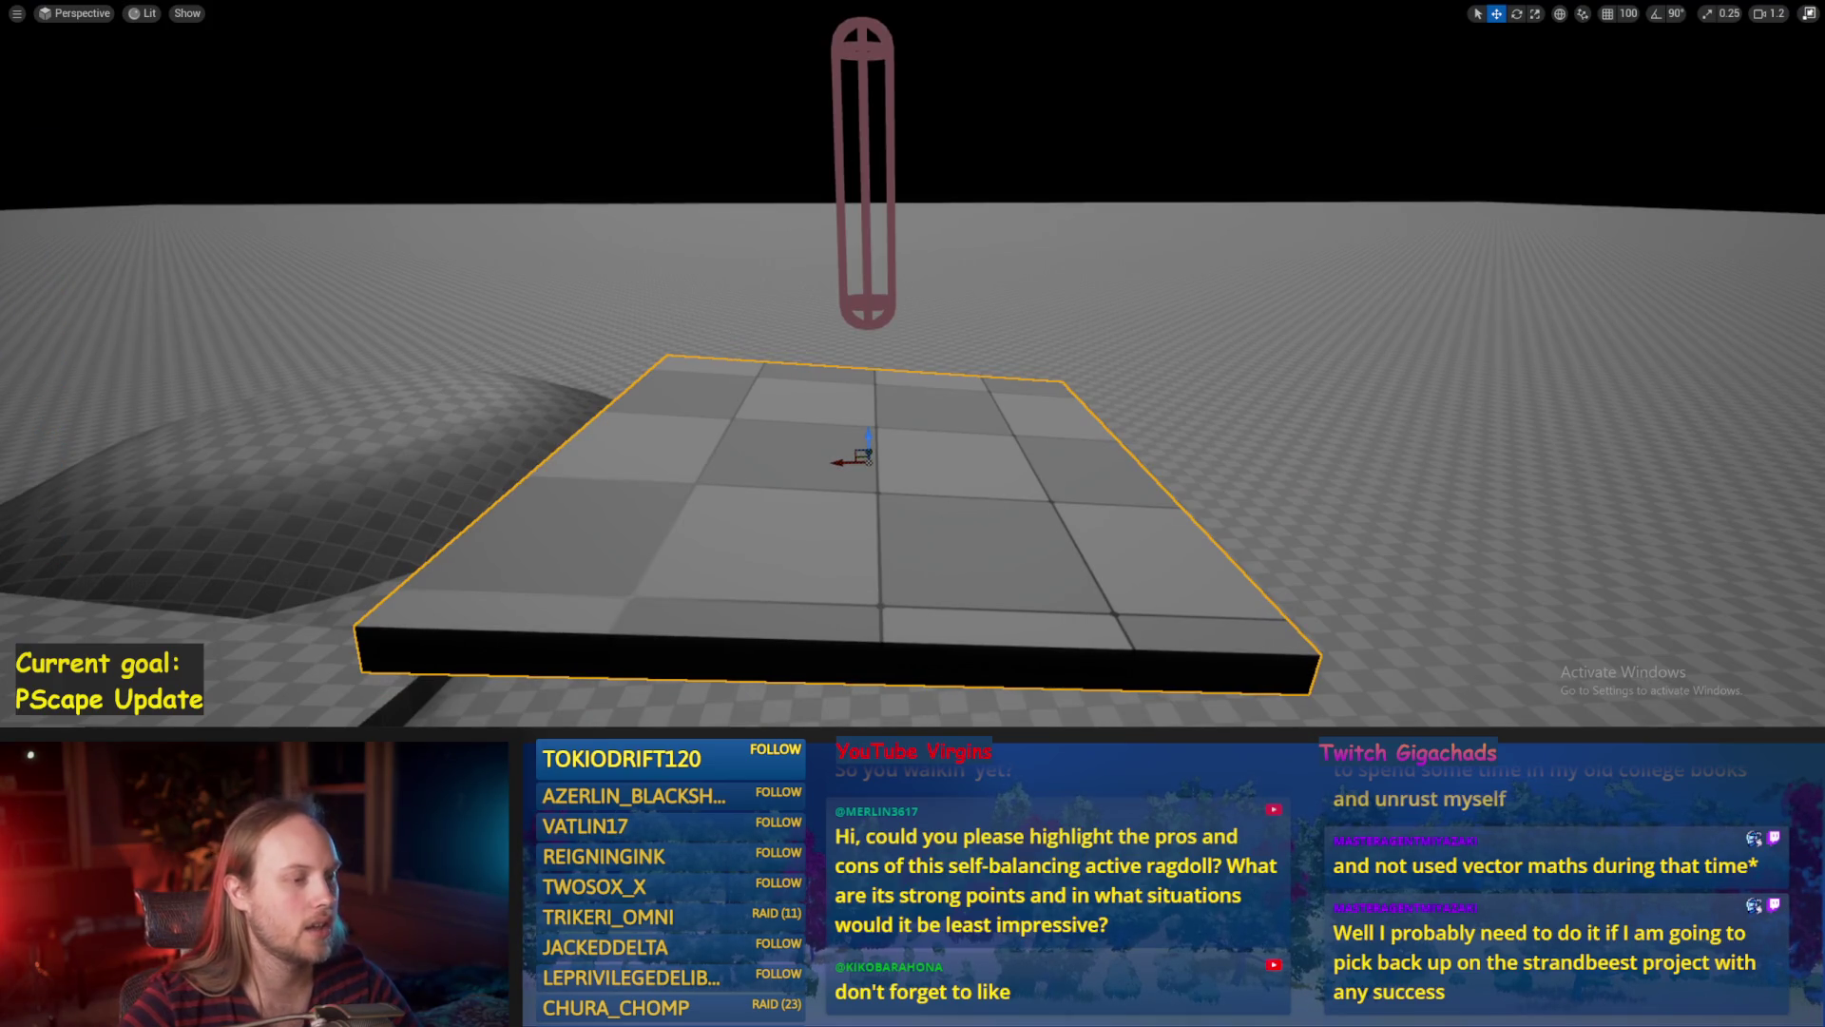
pyautogui.hotkey('ctrl', 's')
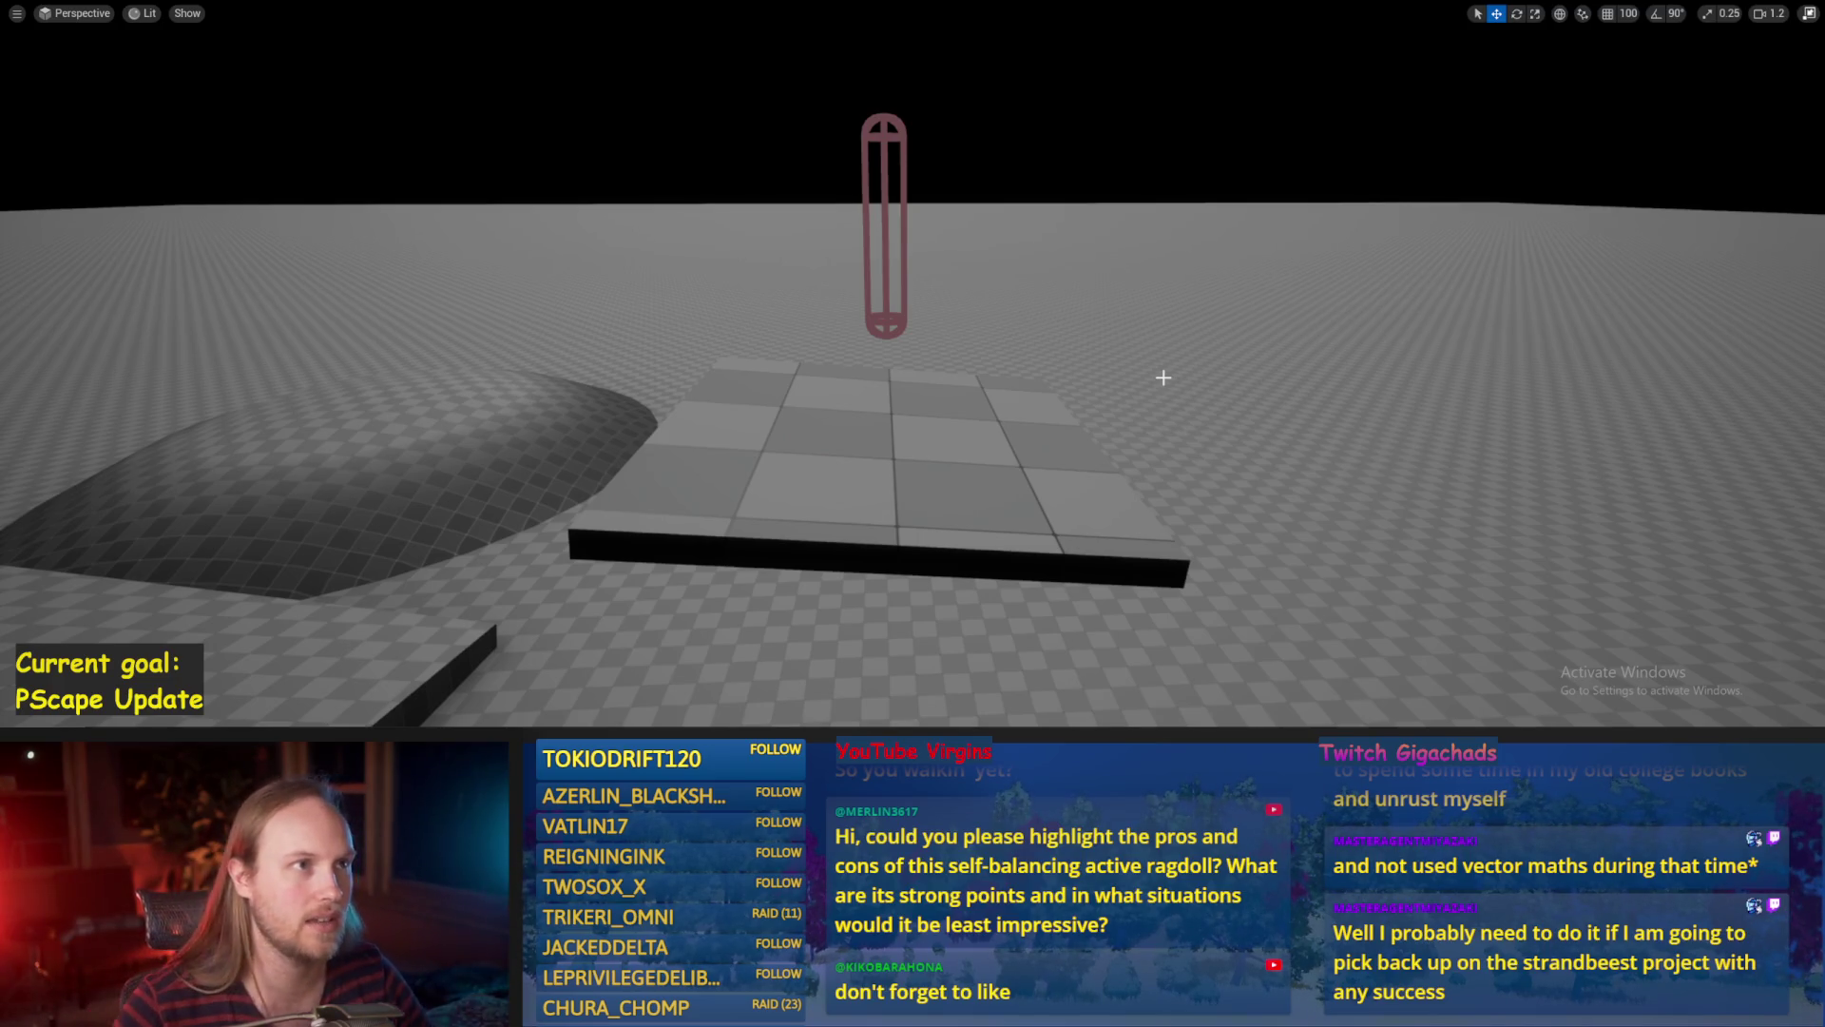
pyautogui.scroll(3, 925, 273)
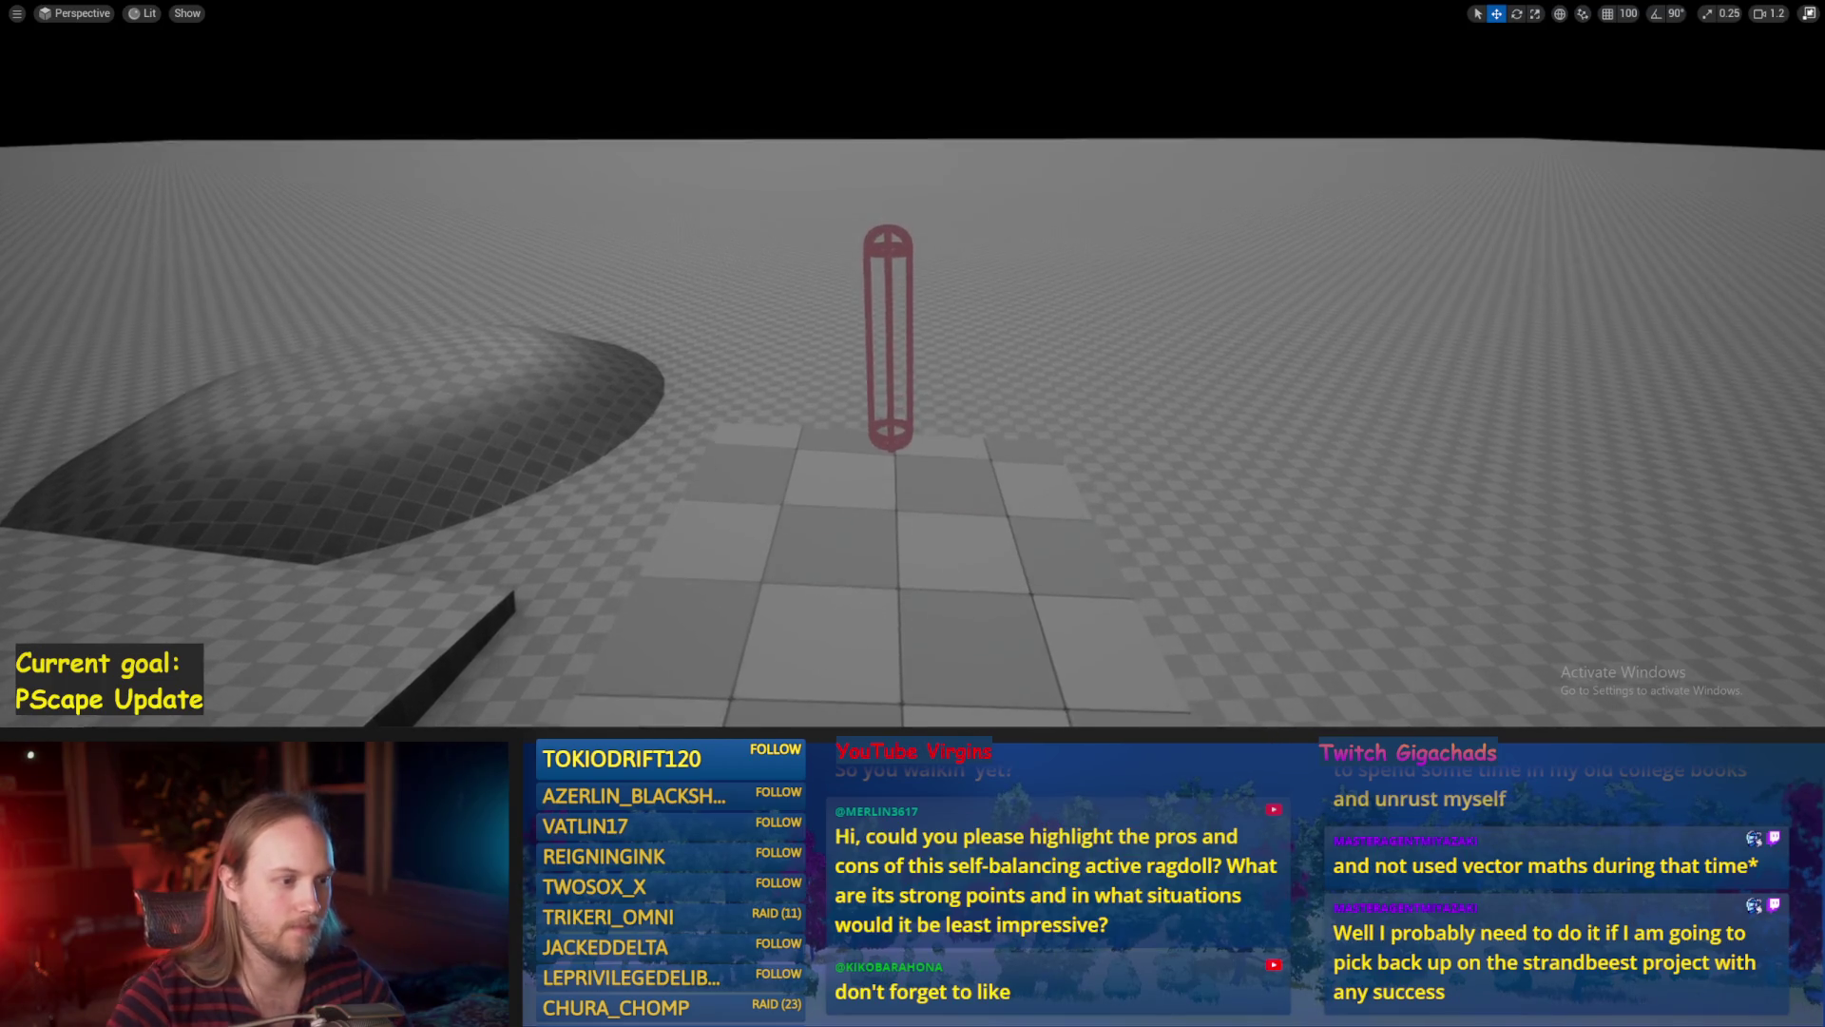
pyautogui.hotkey('ctrl', 's')
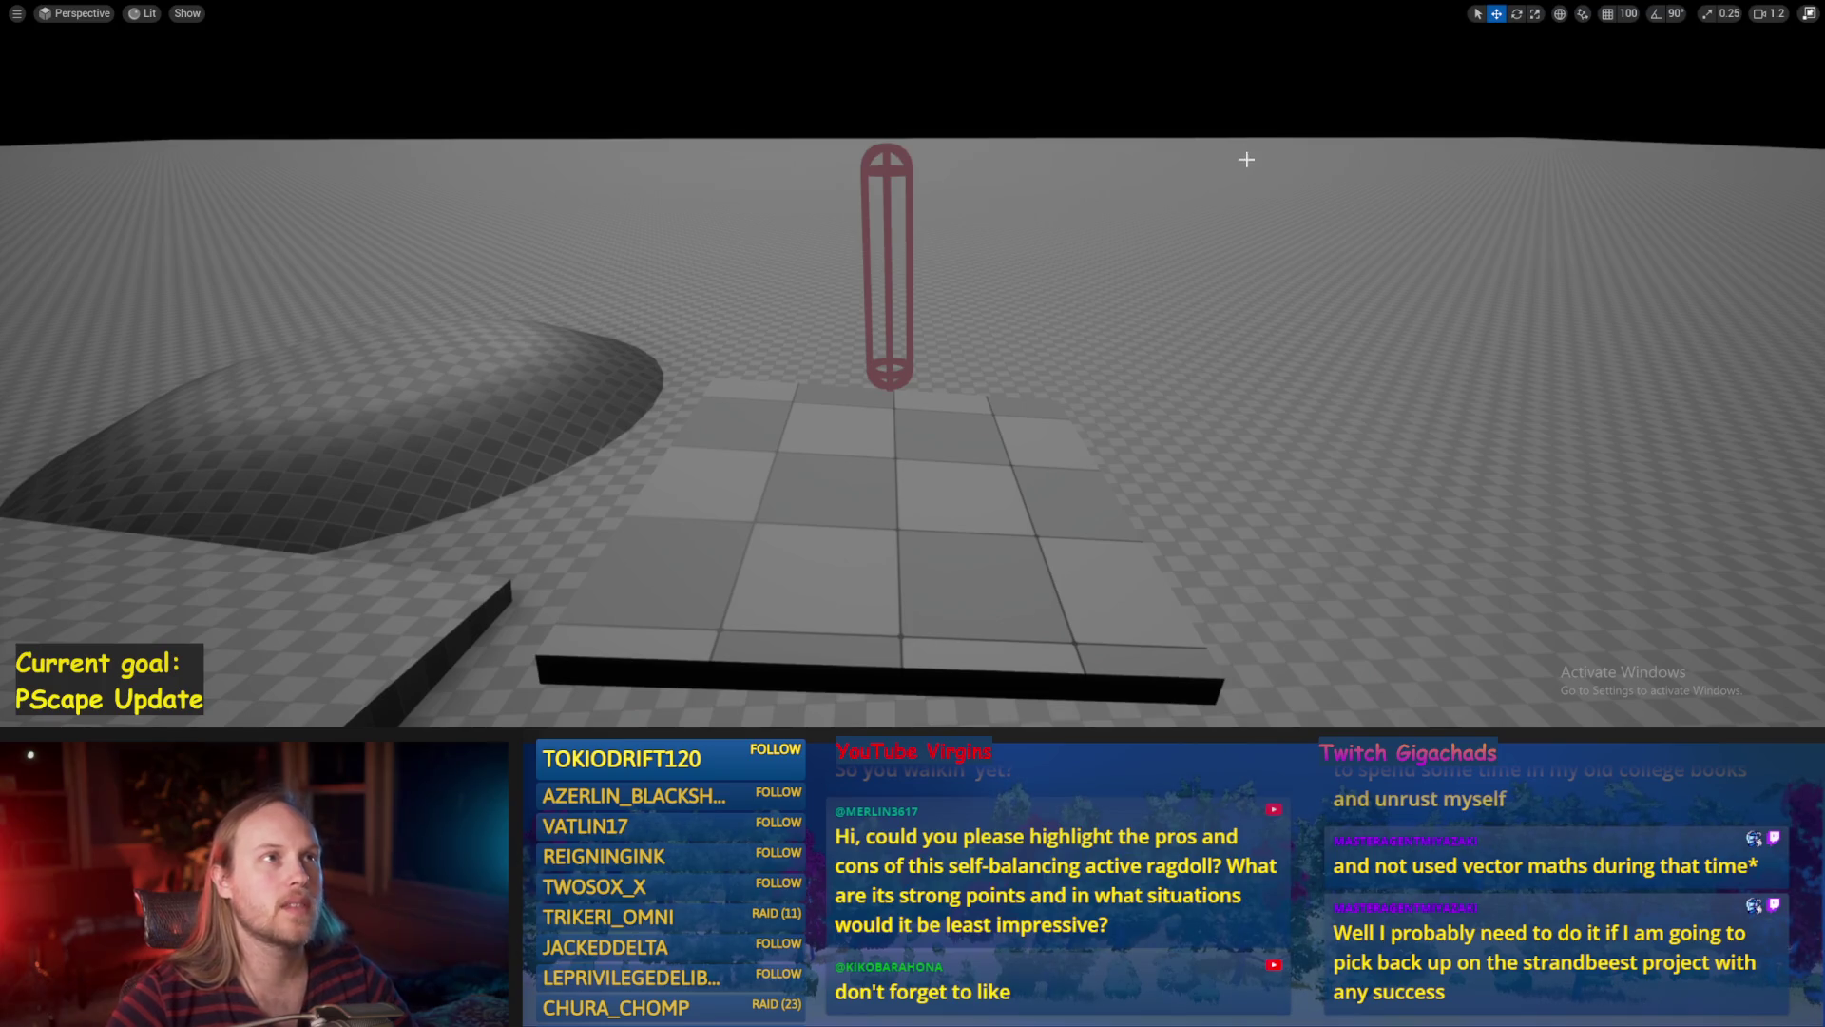
# Reframe the camera on capsule and platform, save the level, and start Simulate again.
pyautogui.scroll(-2, 1053, 222)
pyautogui.scroll(2, 1054, 222)
pyautogui.scroll(-2, 913, 425)
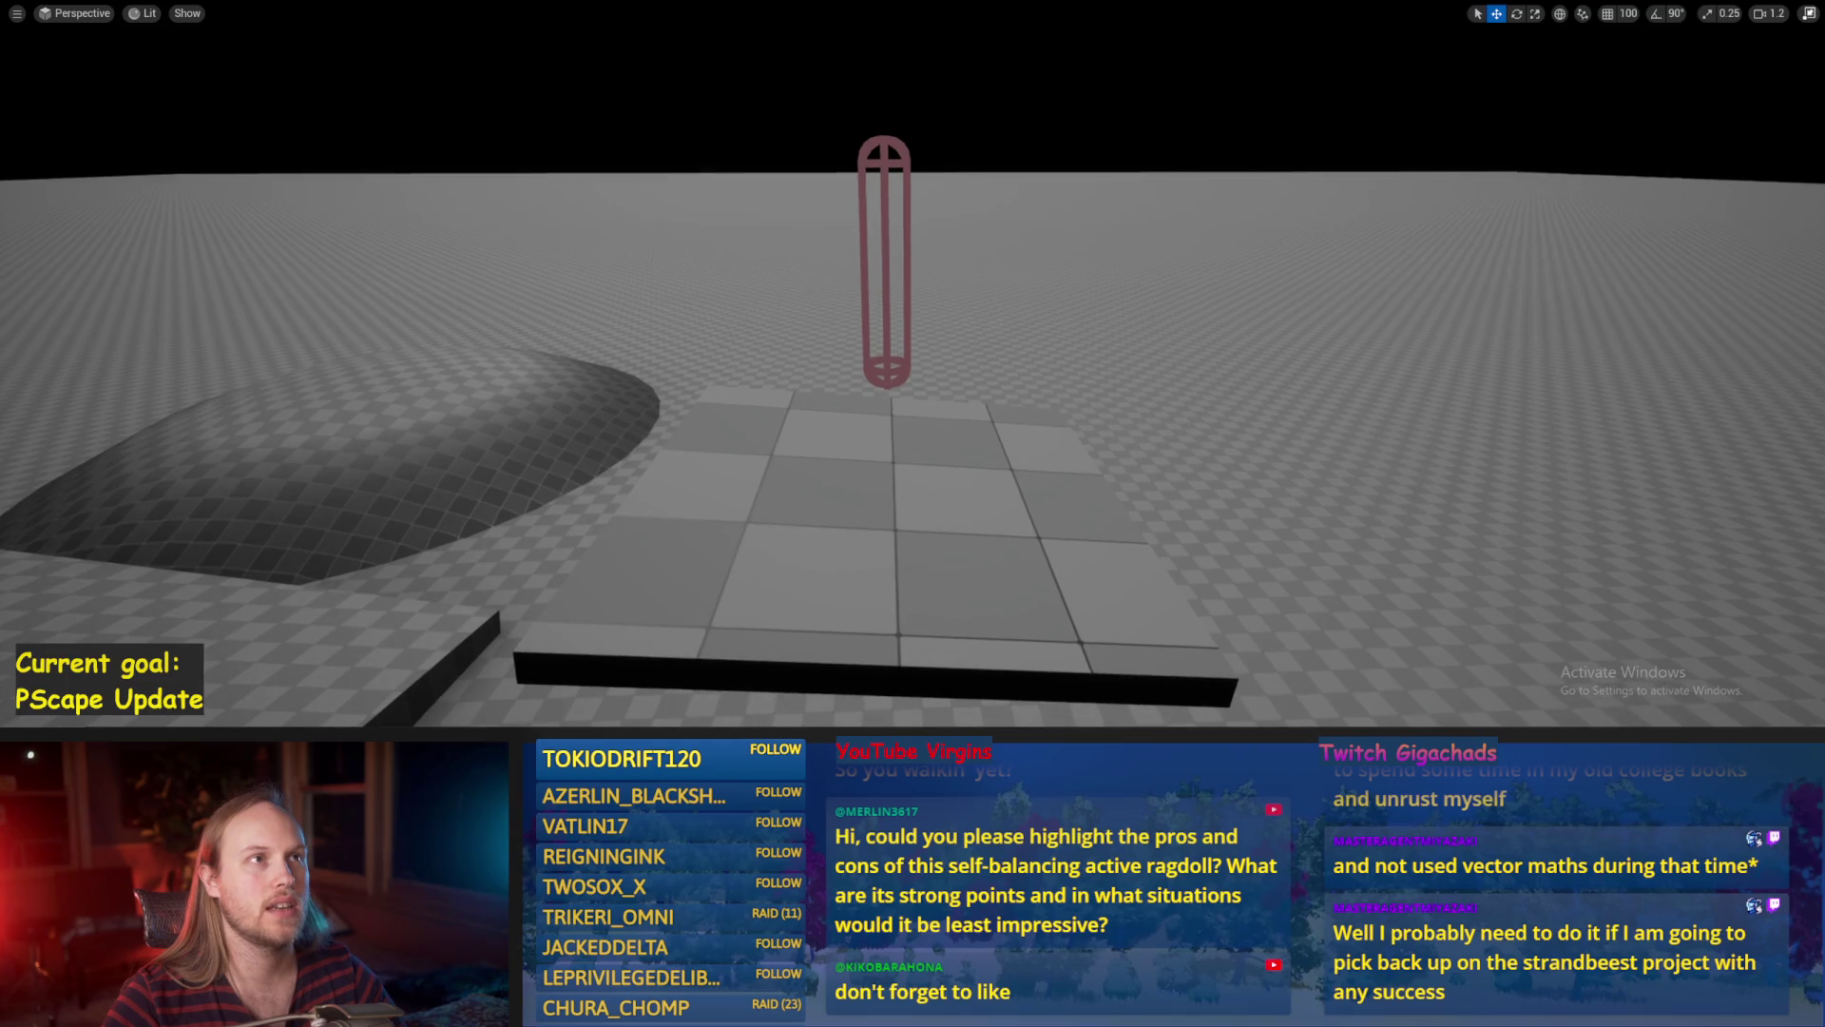
pyautogui.scroll(2, 912, 425)
pyautogui.scroll(-2, 912, 424)
pyautogui.scroll(2, 913, 425)
pyautogui.moveTo(912, 425); pyautogui.dragTo(913, 363)
pyautogui.scroll(-2, 1080, 257)
pyautogui.hotkey('ctrl', 's')
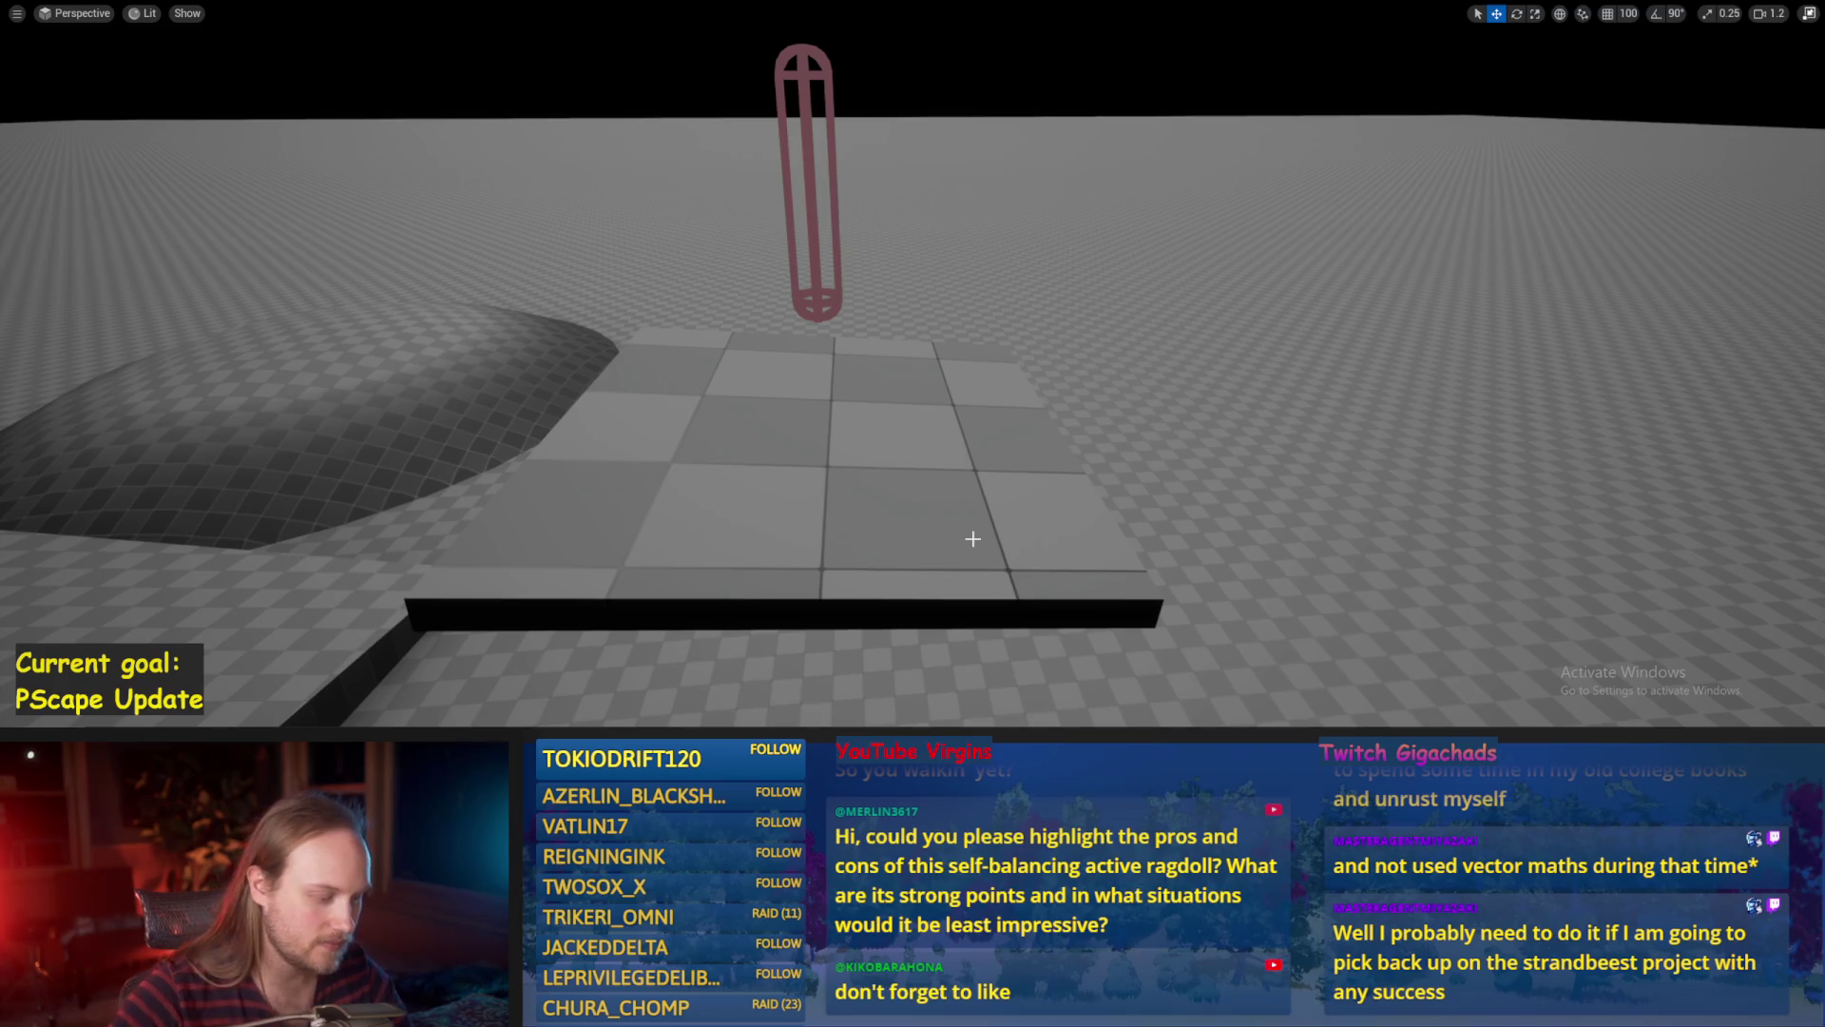
pyautogui.hotkey('alt', 's')
# Tip the character's upper capsule with the rotate gizmo to test balance, then recompile PPFeet_Base.
pyautogui.press('e')
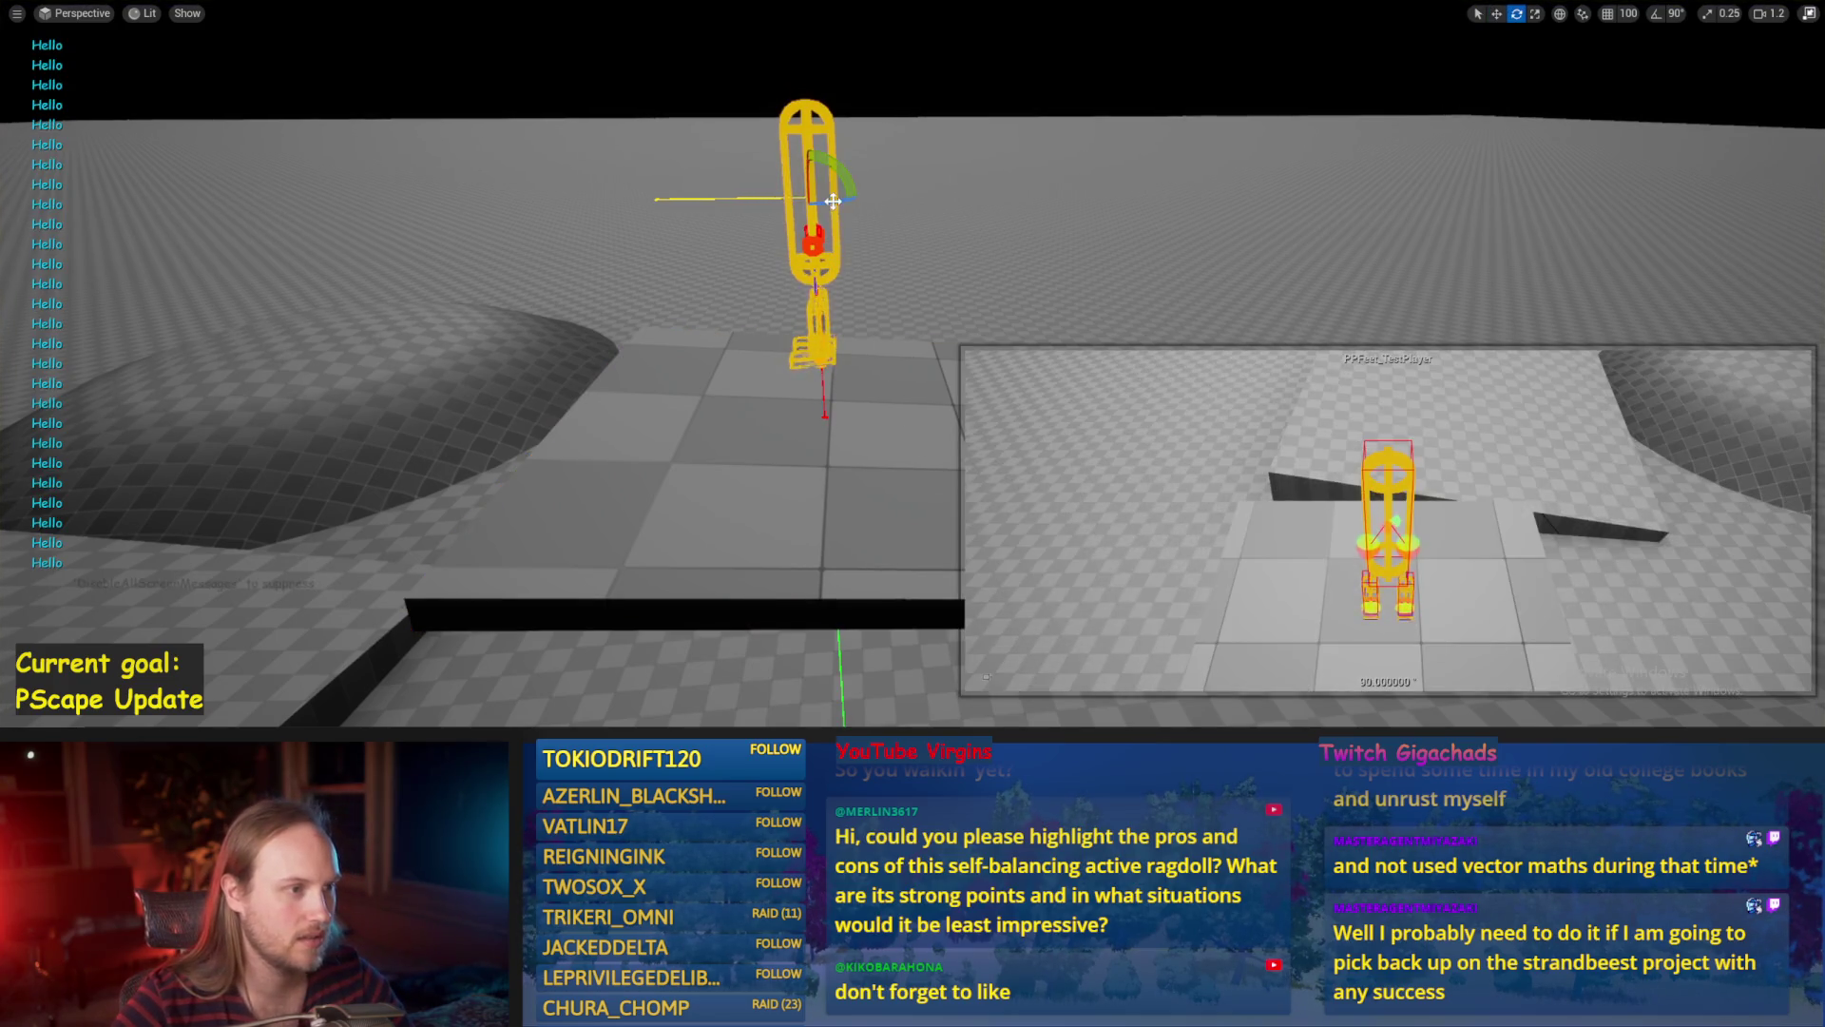
pyautogui.moveTo(833, 201)
pyautogui.mouseDown()
pyautogui.moveTo(765, 245)
pyautogui.moveTo(816, 262)
pyautogui.mouseUp()
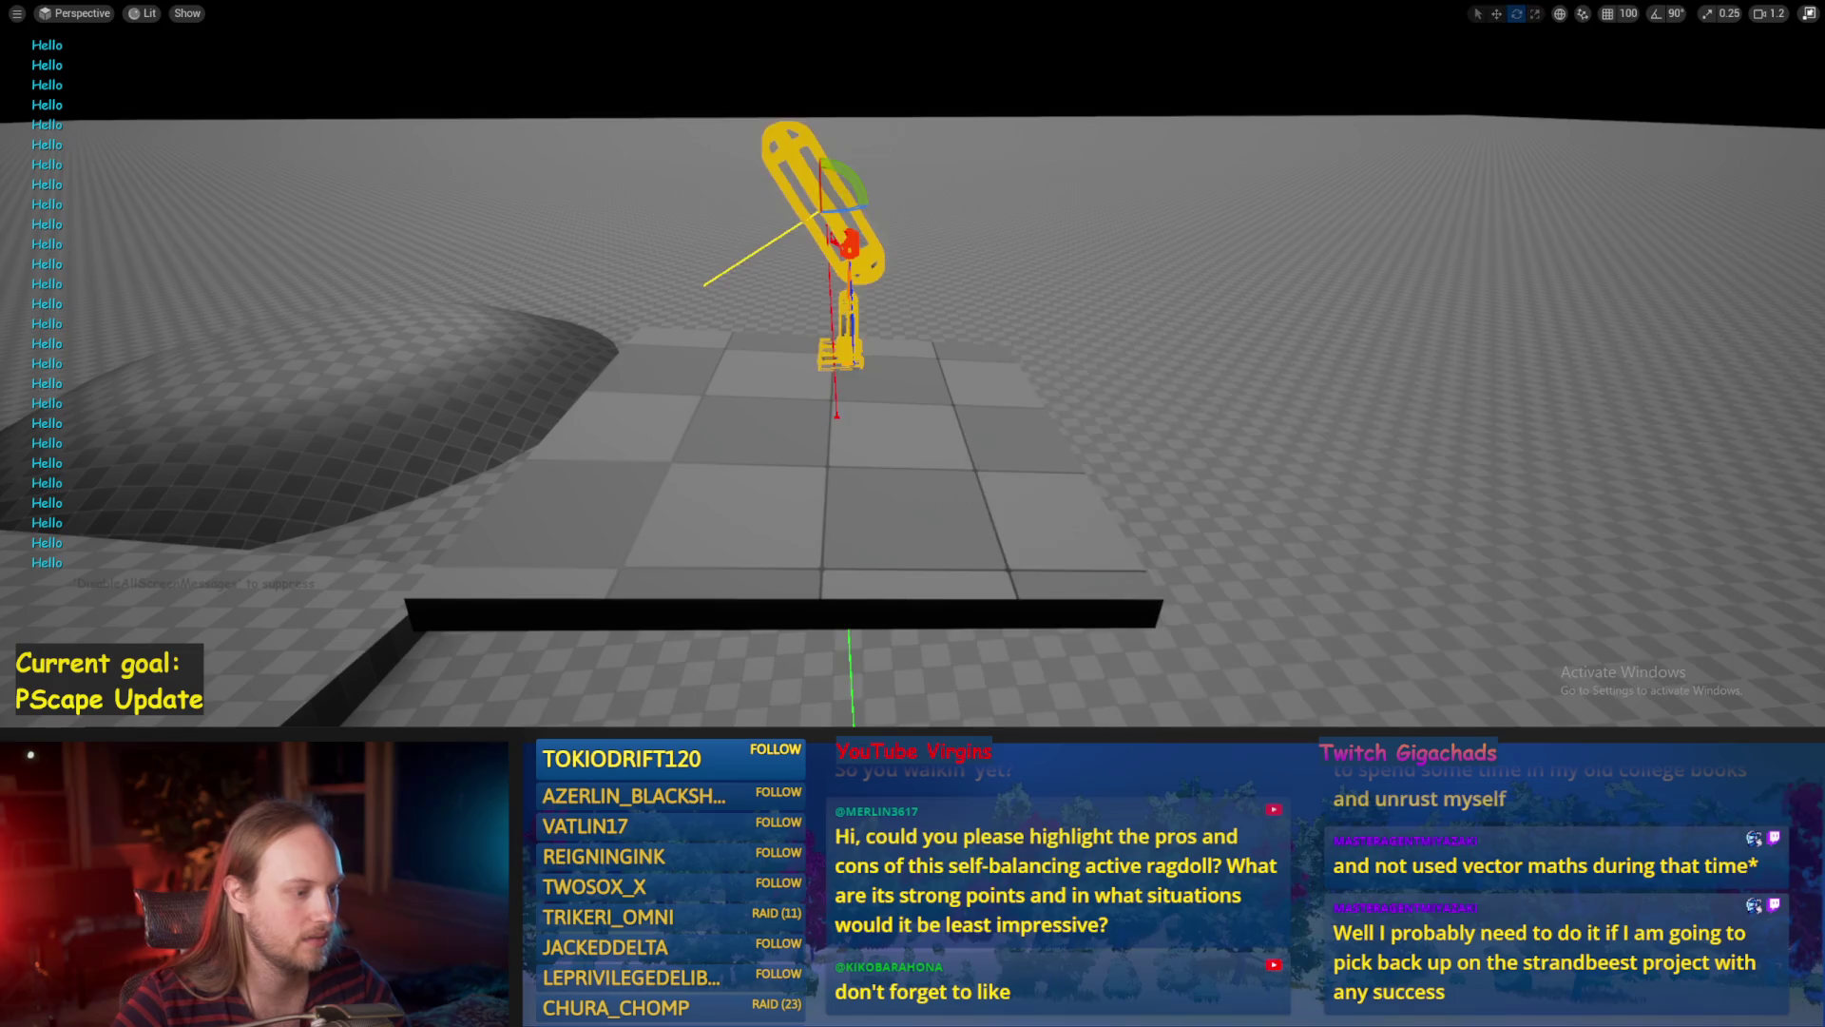
pyautogui.hotkey('alt', 'Tab')
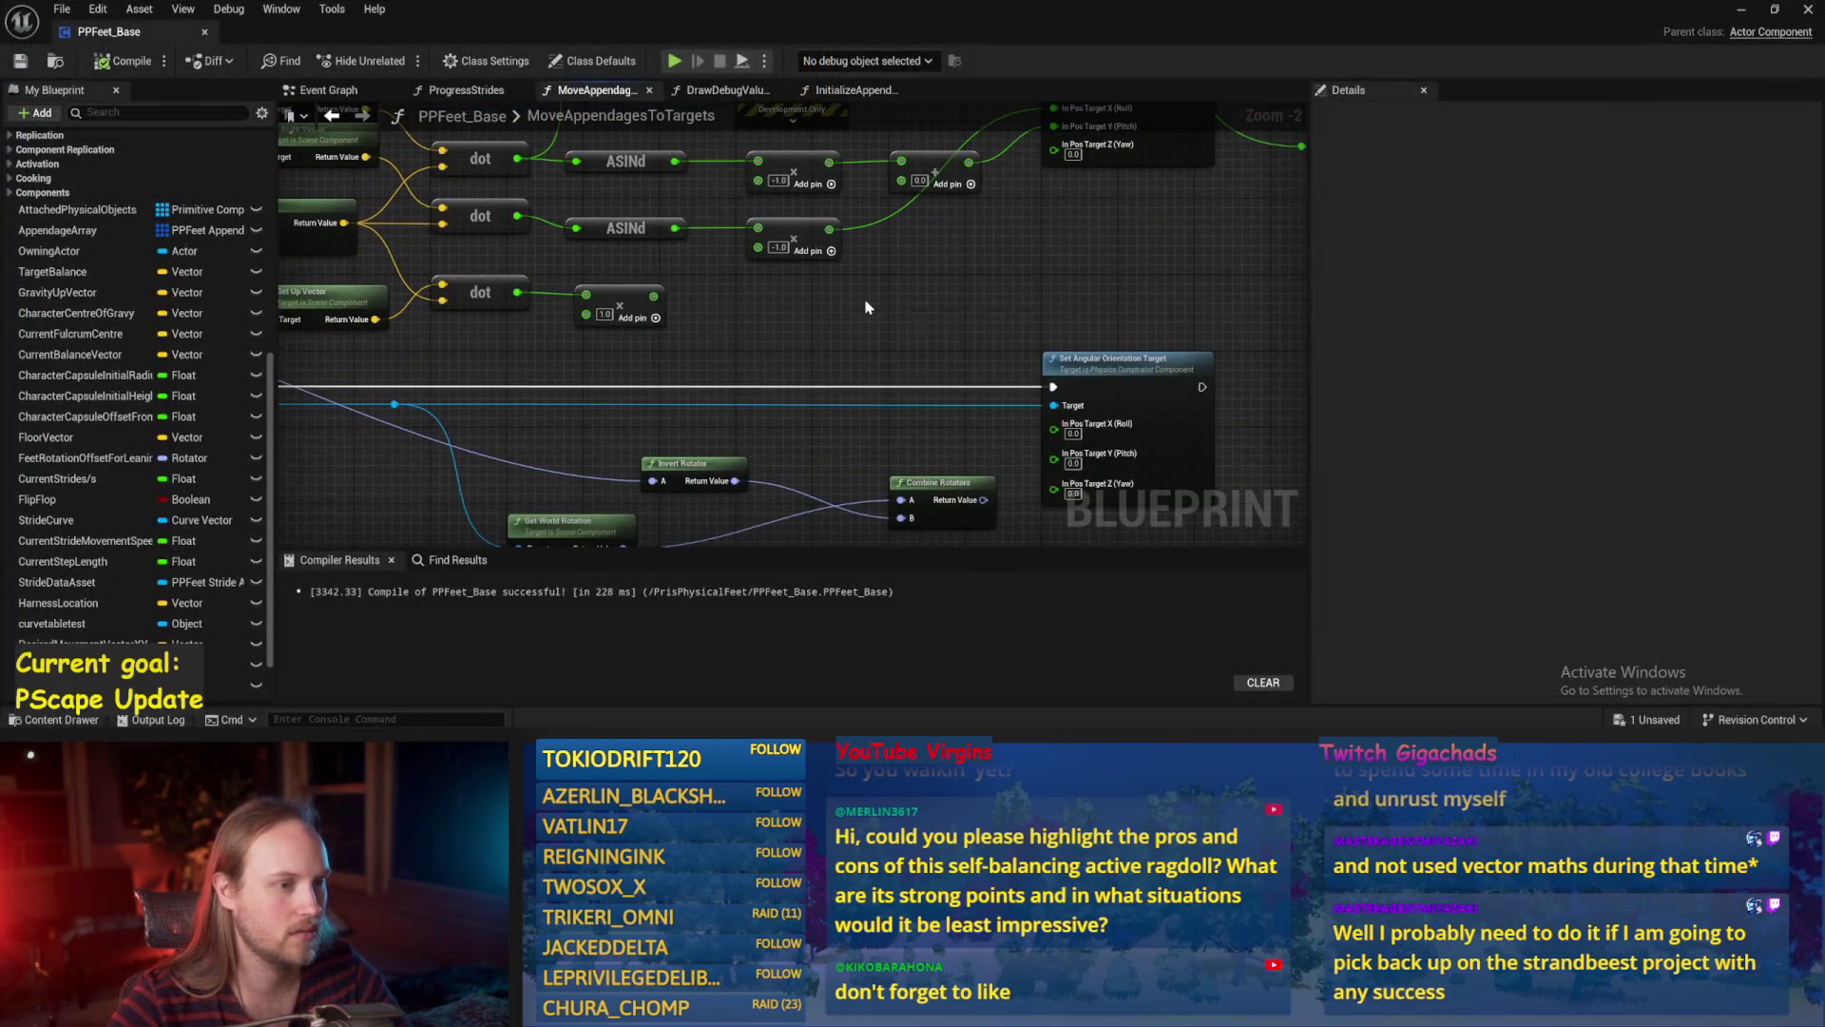
pyautogui.click(123, 60)
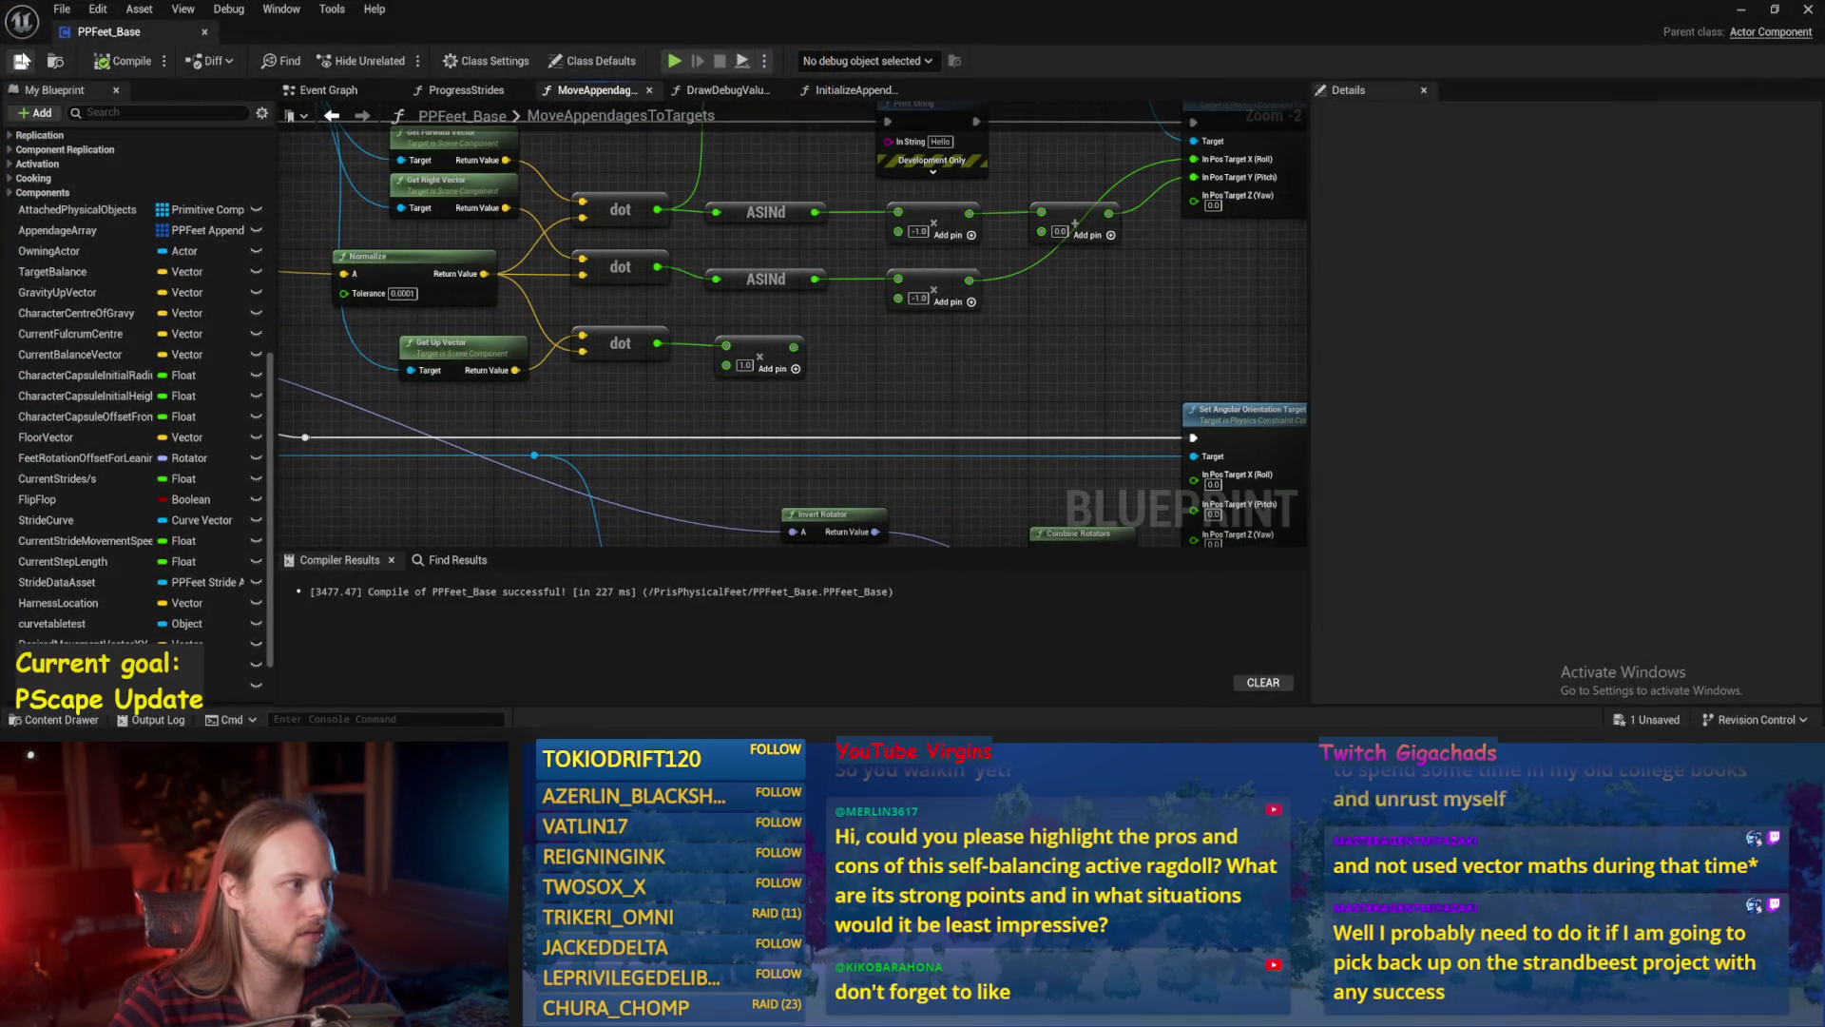
# Search 'rot from' and add a Make Rotation from Axes node beside the Break Transform nodes.
pyautogui.moveTo(870, 446); pyautogui.dragTo(1031, 331)
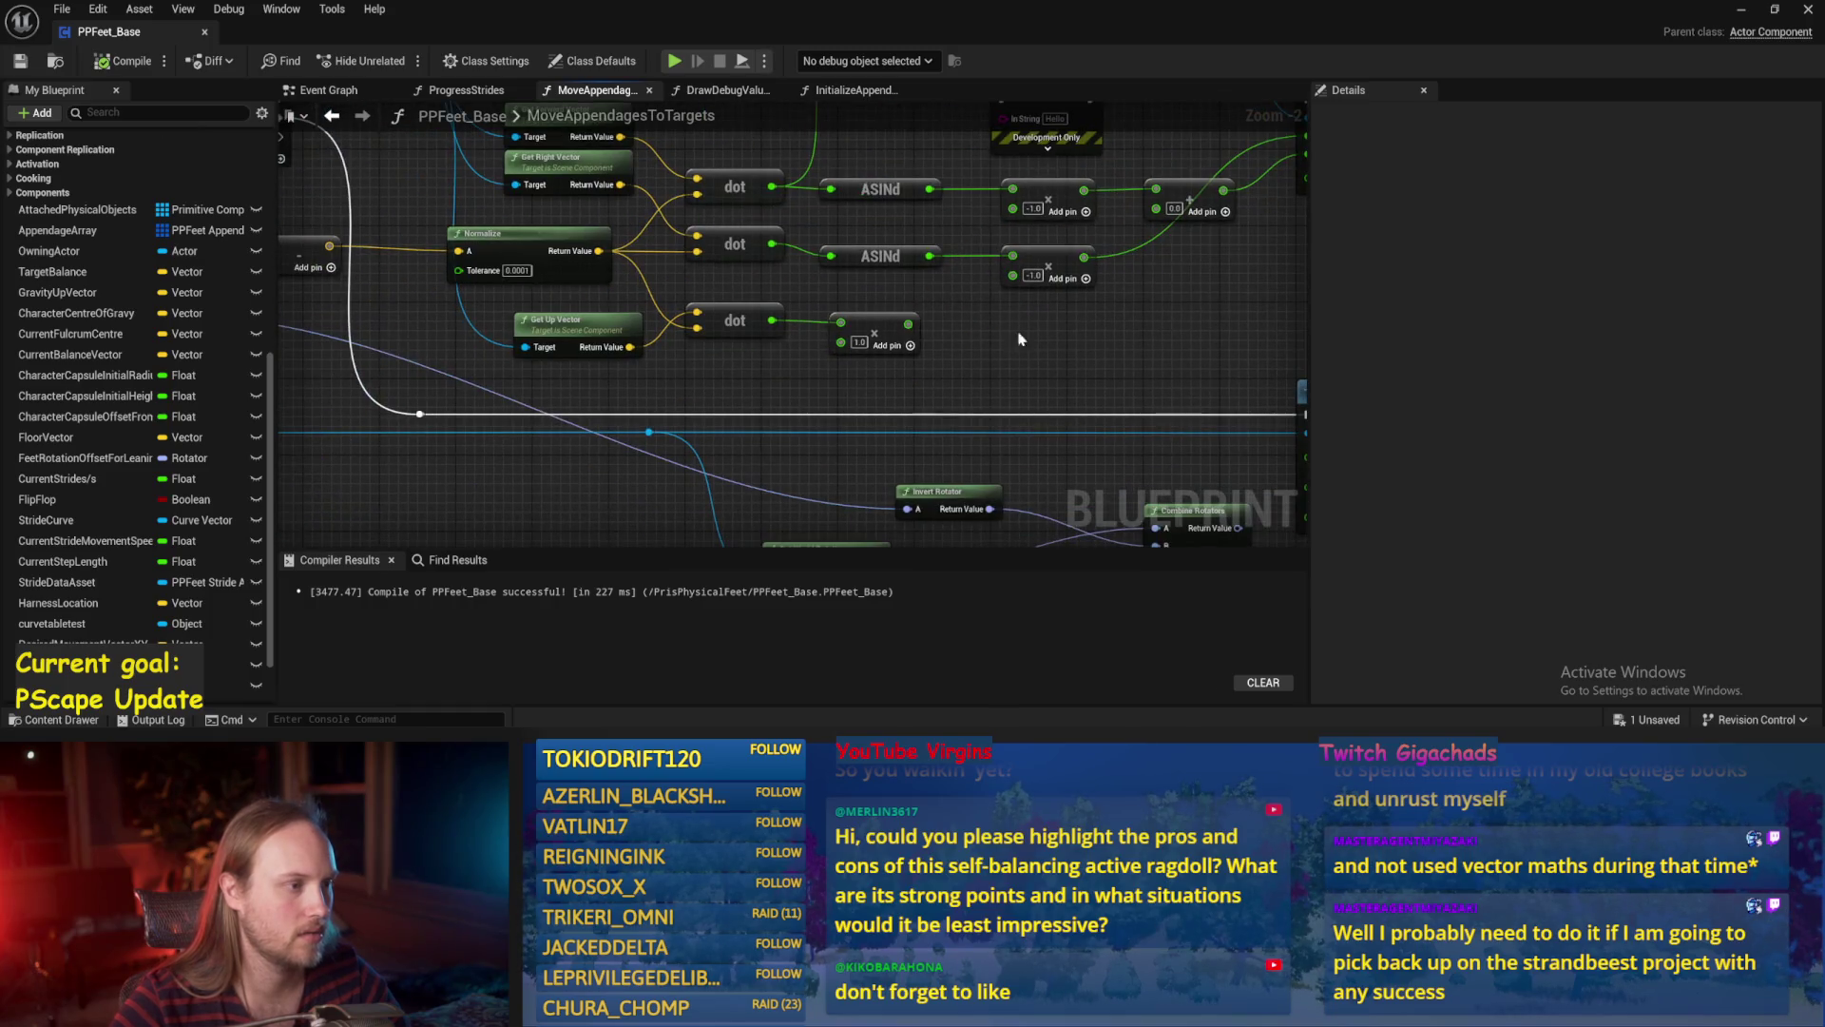
pyautogui.moveTo(883, 318)
pyautogui.mouseDown()
pyautogui.moveTo(1051, 379)
pyautogui.moveTo(544, 426)
pyautogui.moveTo(671, 431)
pyautogui.mouseUp()
pyautogui.rightClick(671, 431)
pyautogui.write('rot')
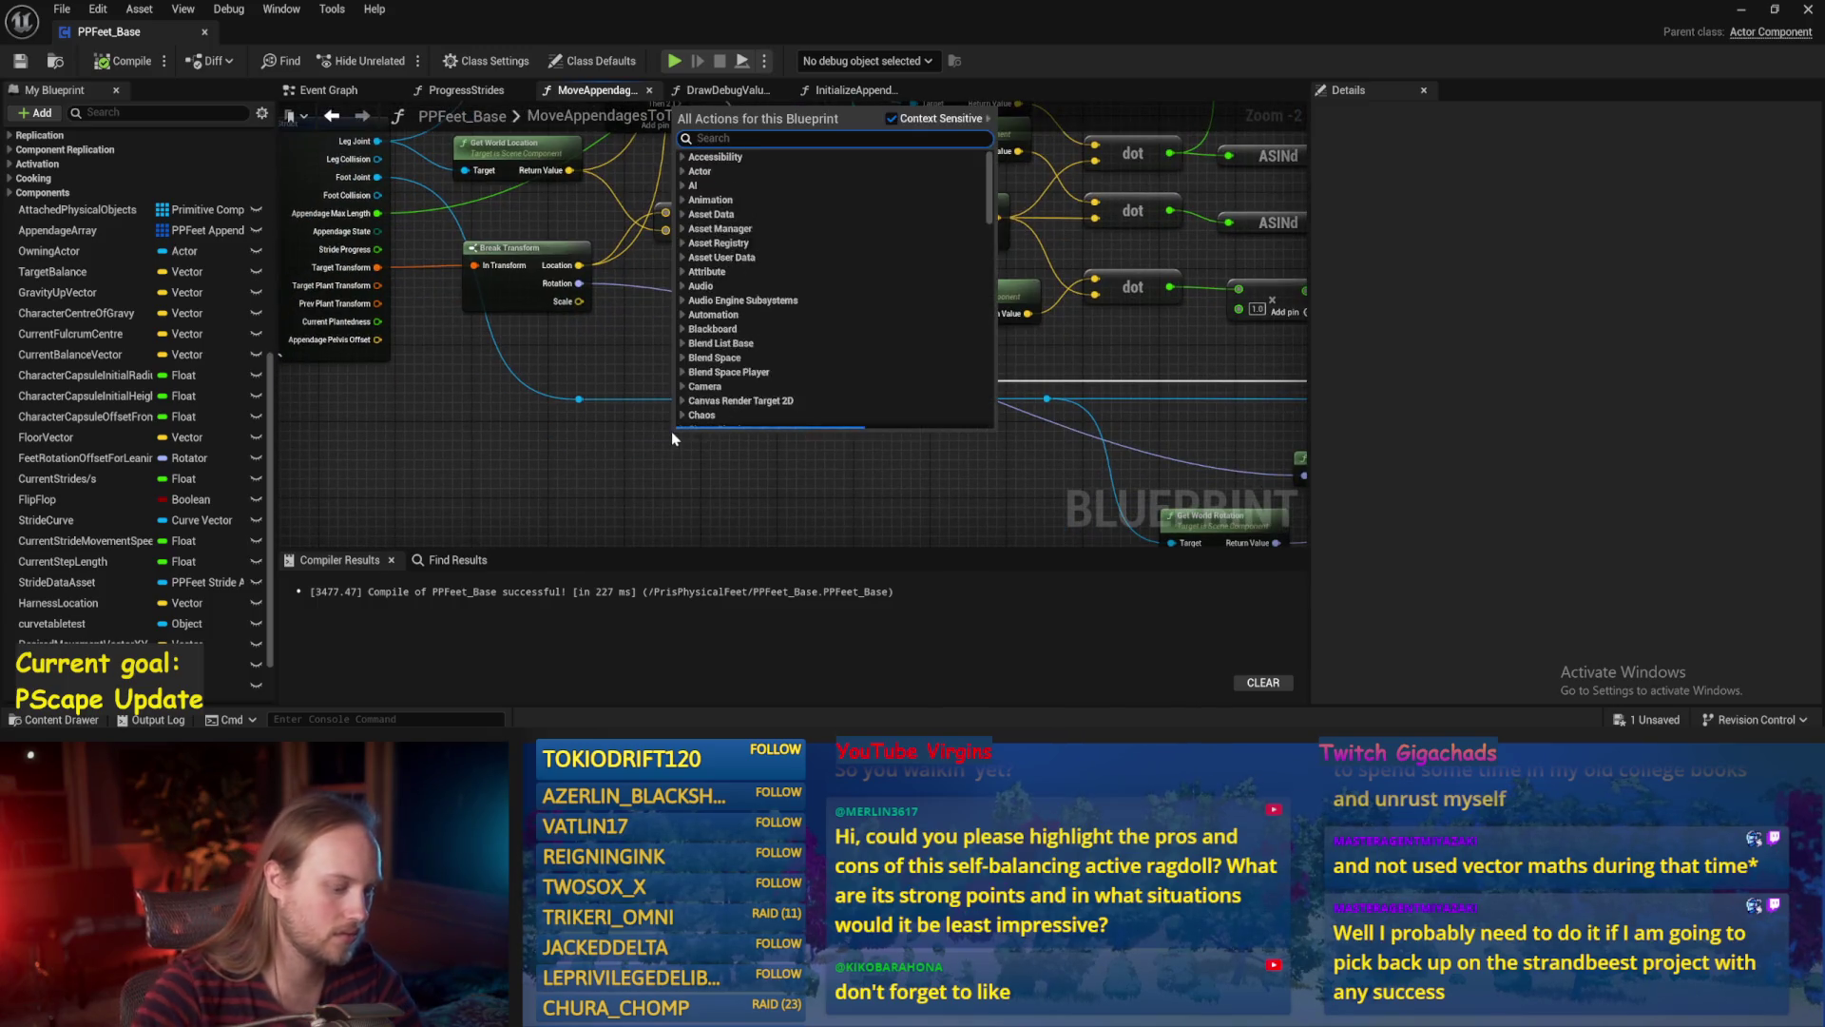
pyautogui.write(' from')
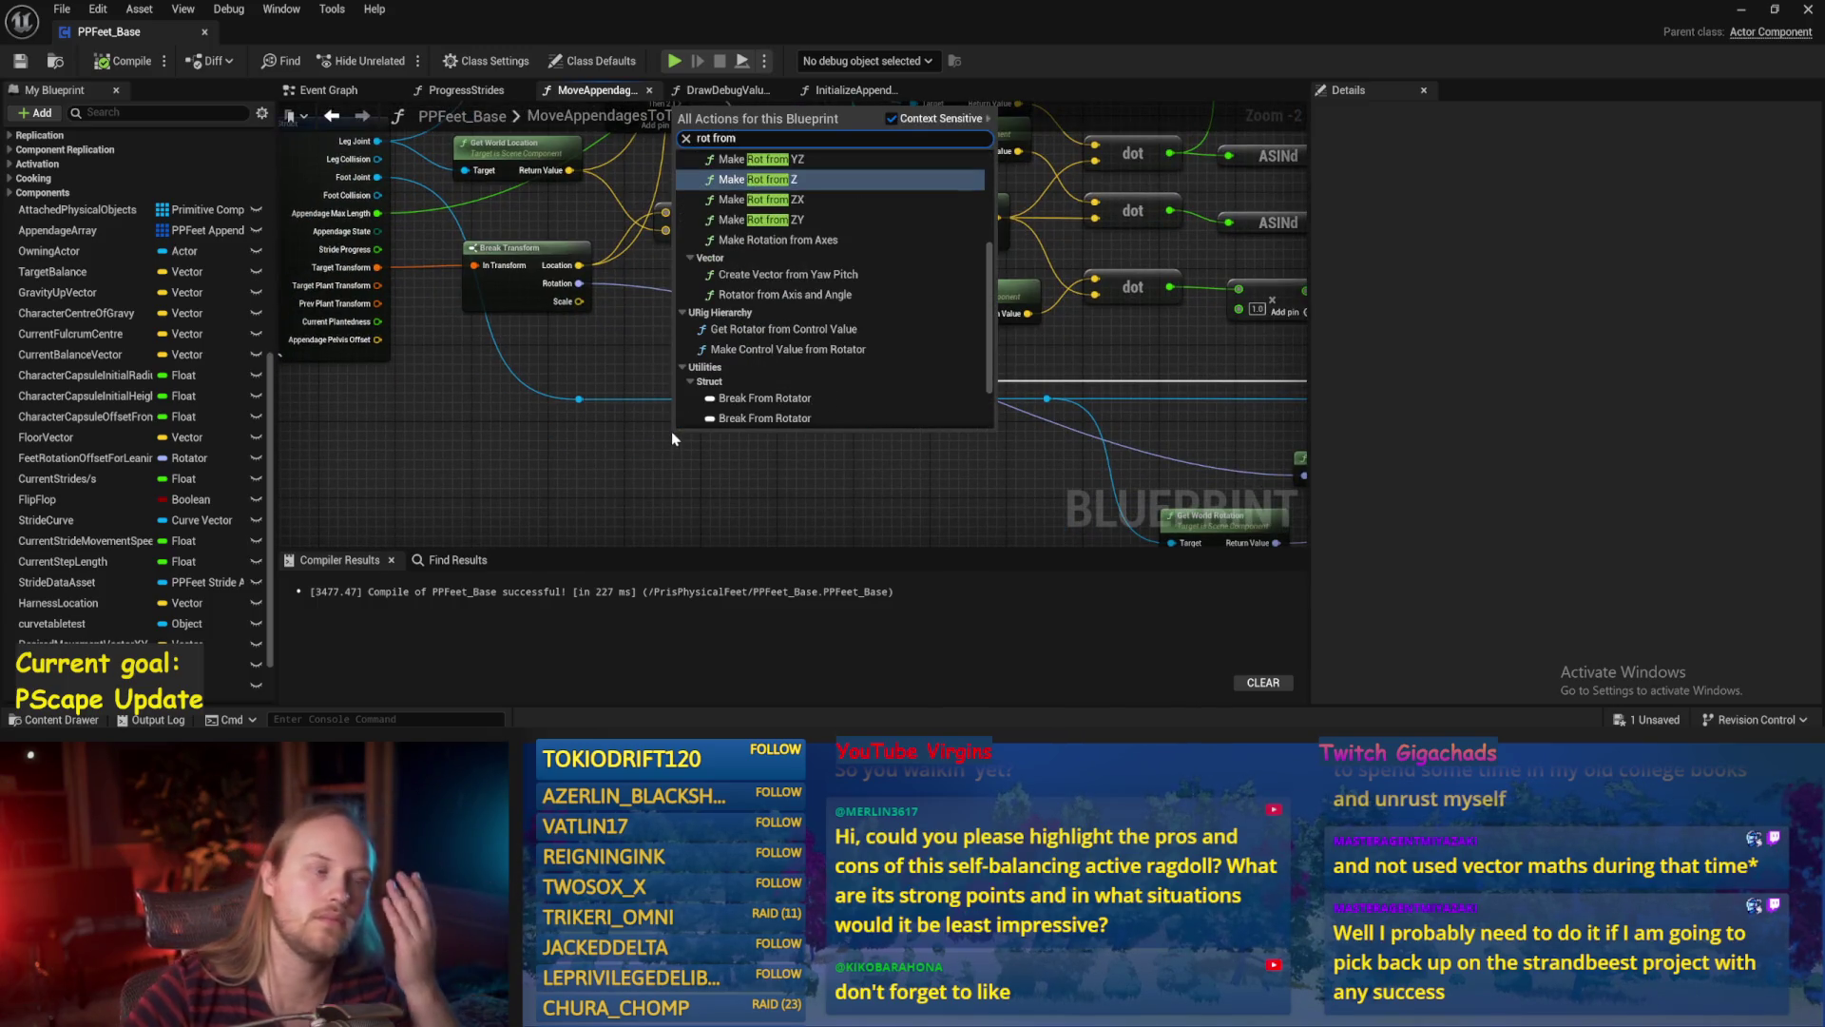
pyautogui.press('Down')
pyautogui.press('Down')
pyautogui.press('Down')
pyautogui.press('Up')
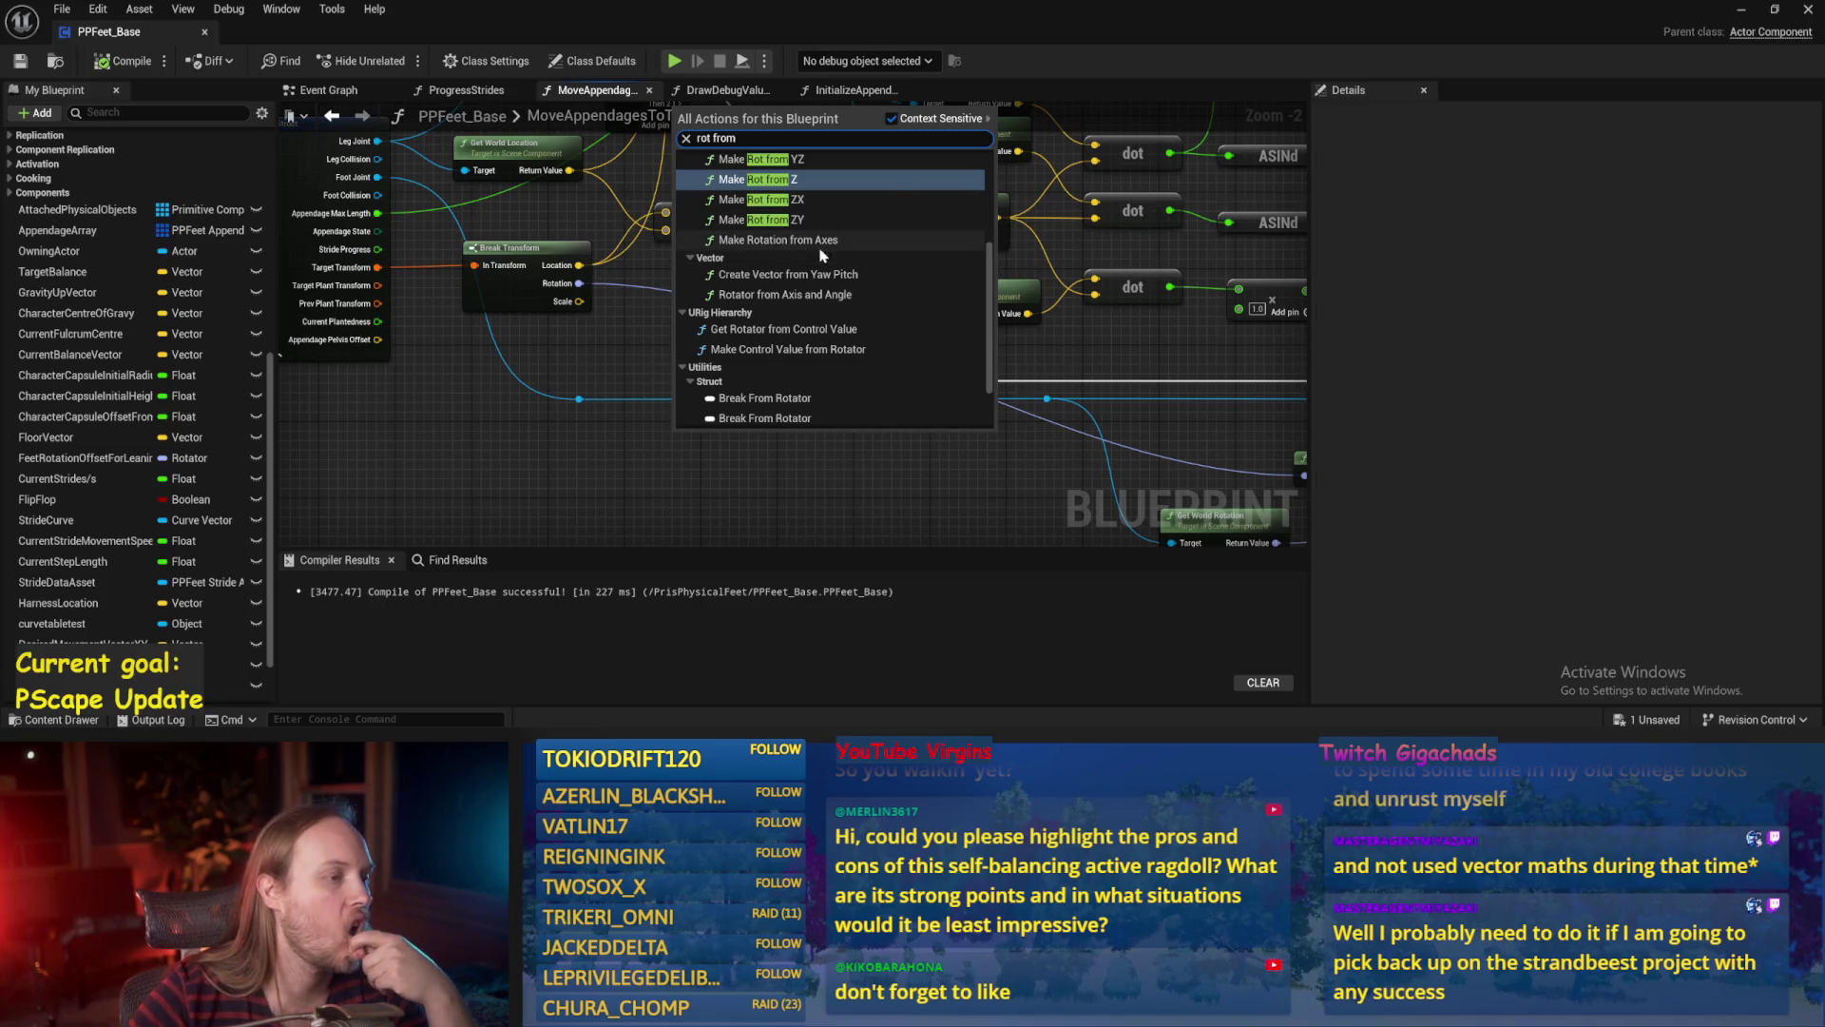
pyautogui.press('Return')
# Delete the Make Rotation from Axes node and return to watching the simulation.
pyautogui.click(811, 448)
pyautogui.scroll(-1, 803, 454)
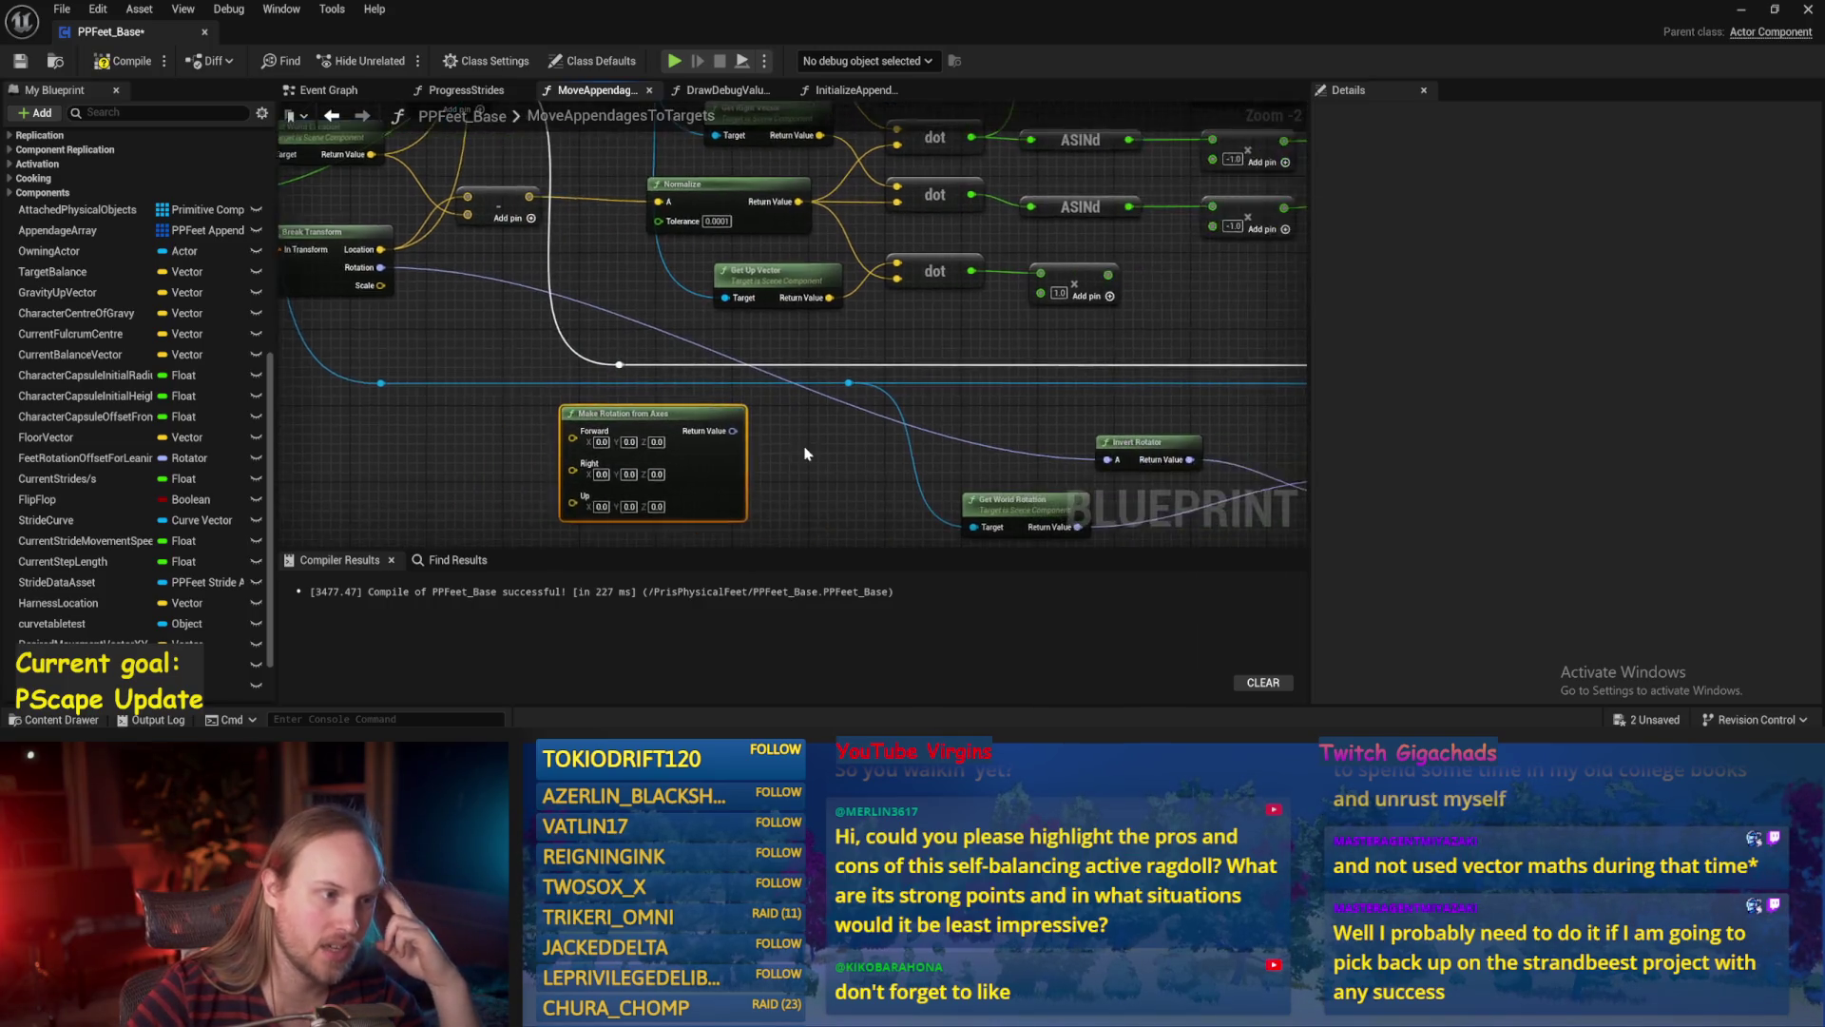
pyautogui.click(702, 484)
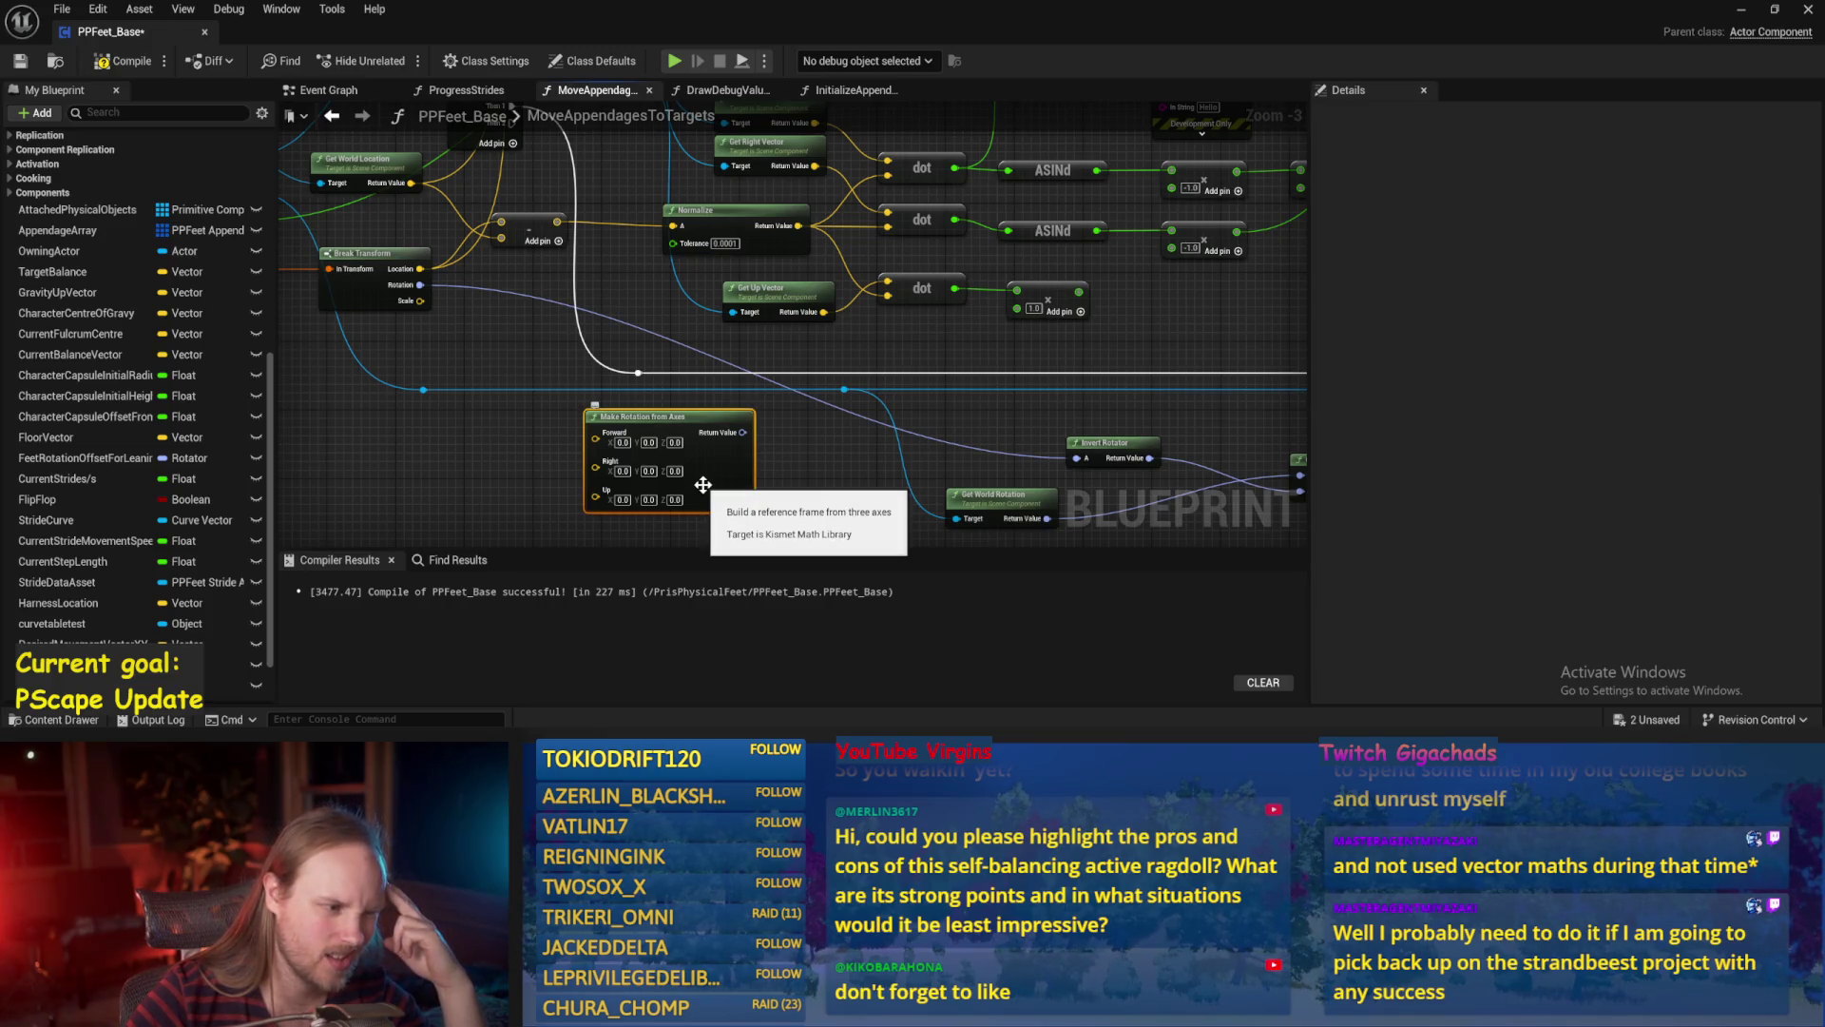
pyautogui.press('Delete')
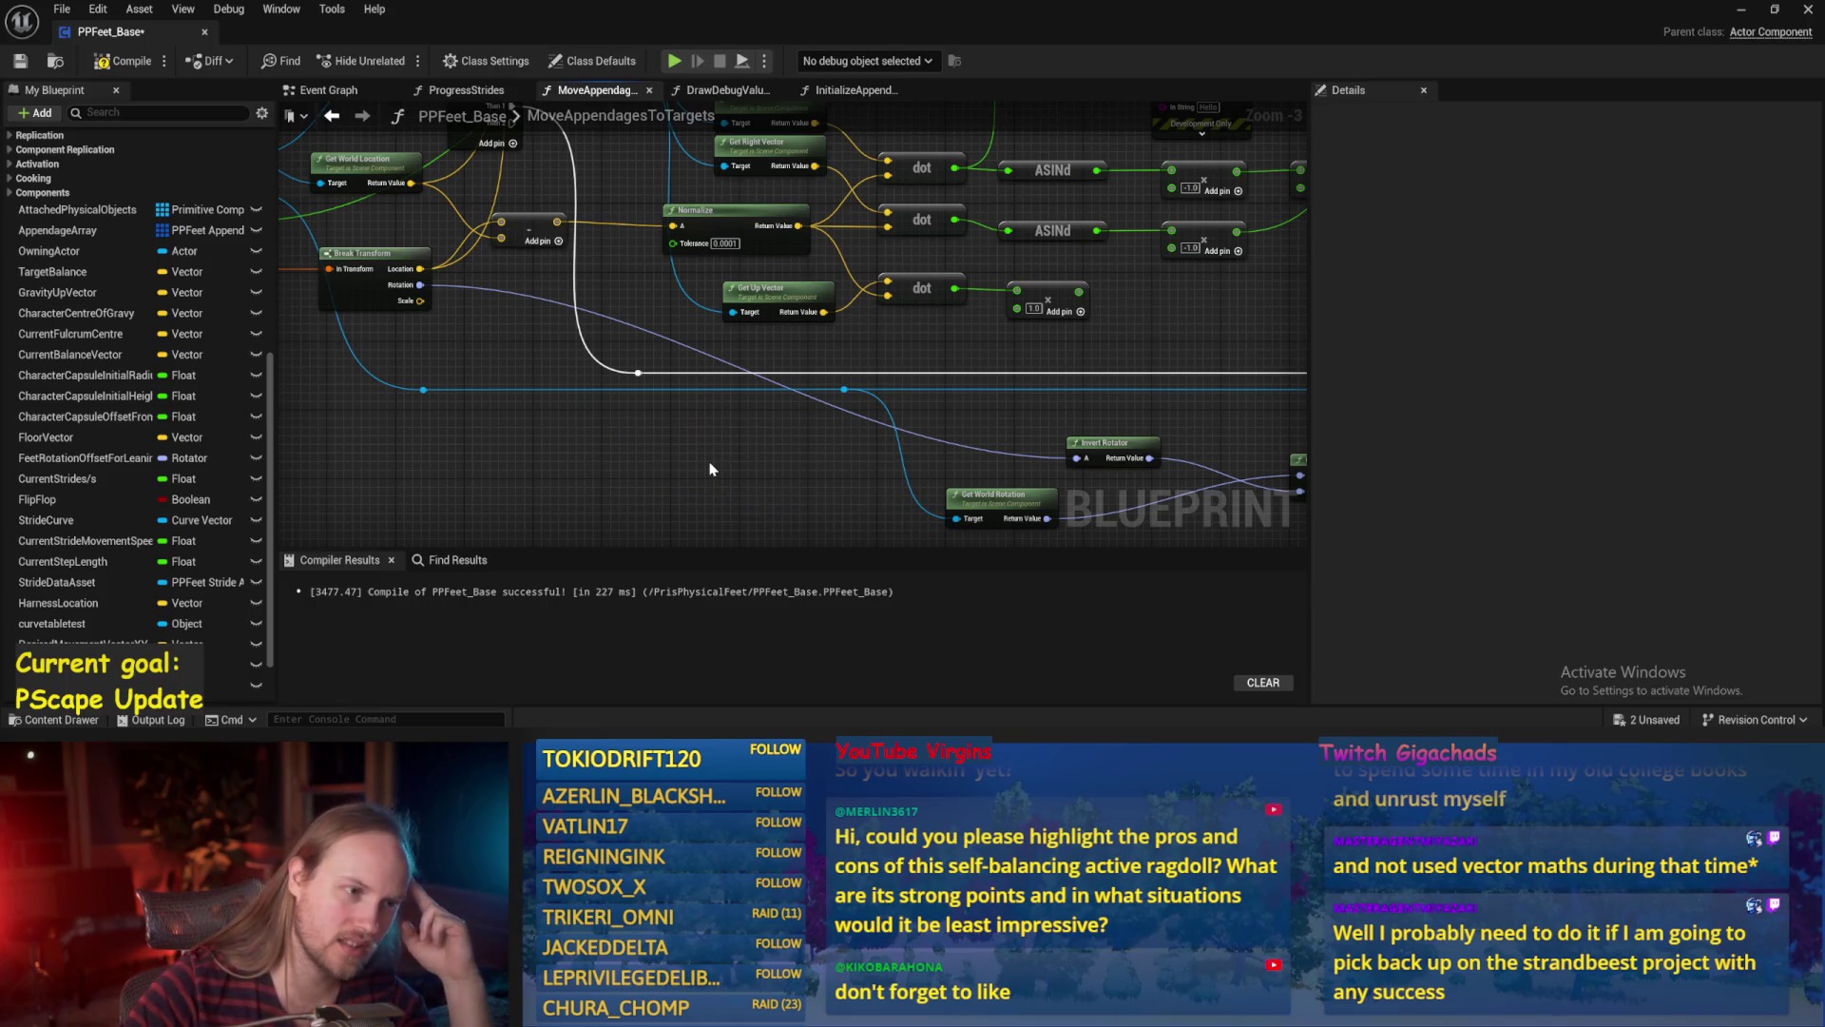
pyautogui.moveTo(710, 469)
pyautogui.mouseDown()
pyautogui.moveTo(701, 408)
pyautogui.moveTo(643, 446)
pyautogui.moveTo(419, 409)
pyautogui.mouseUp()
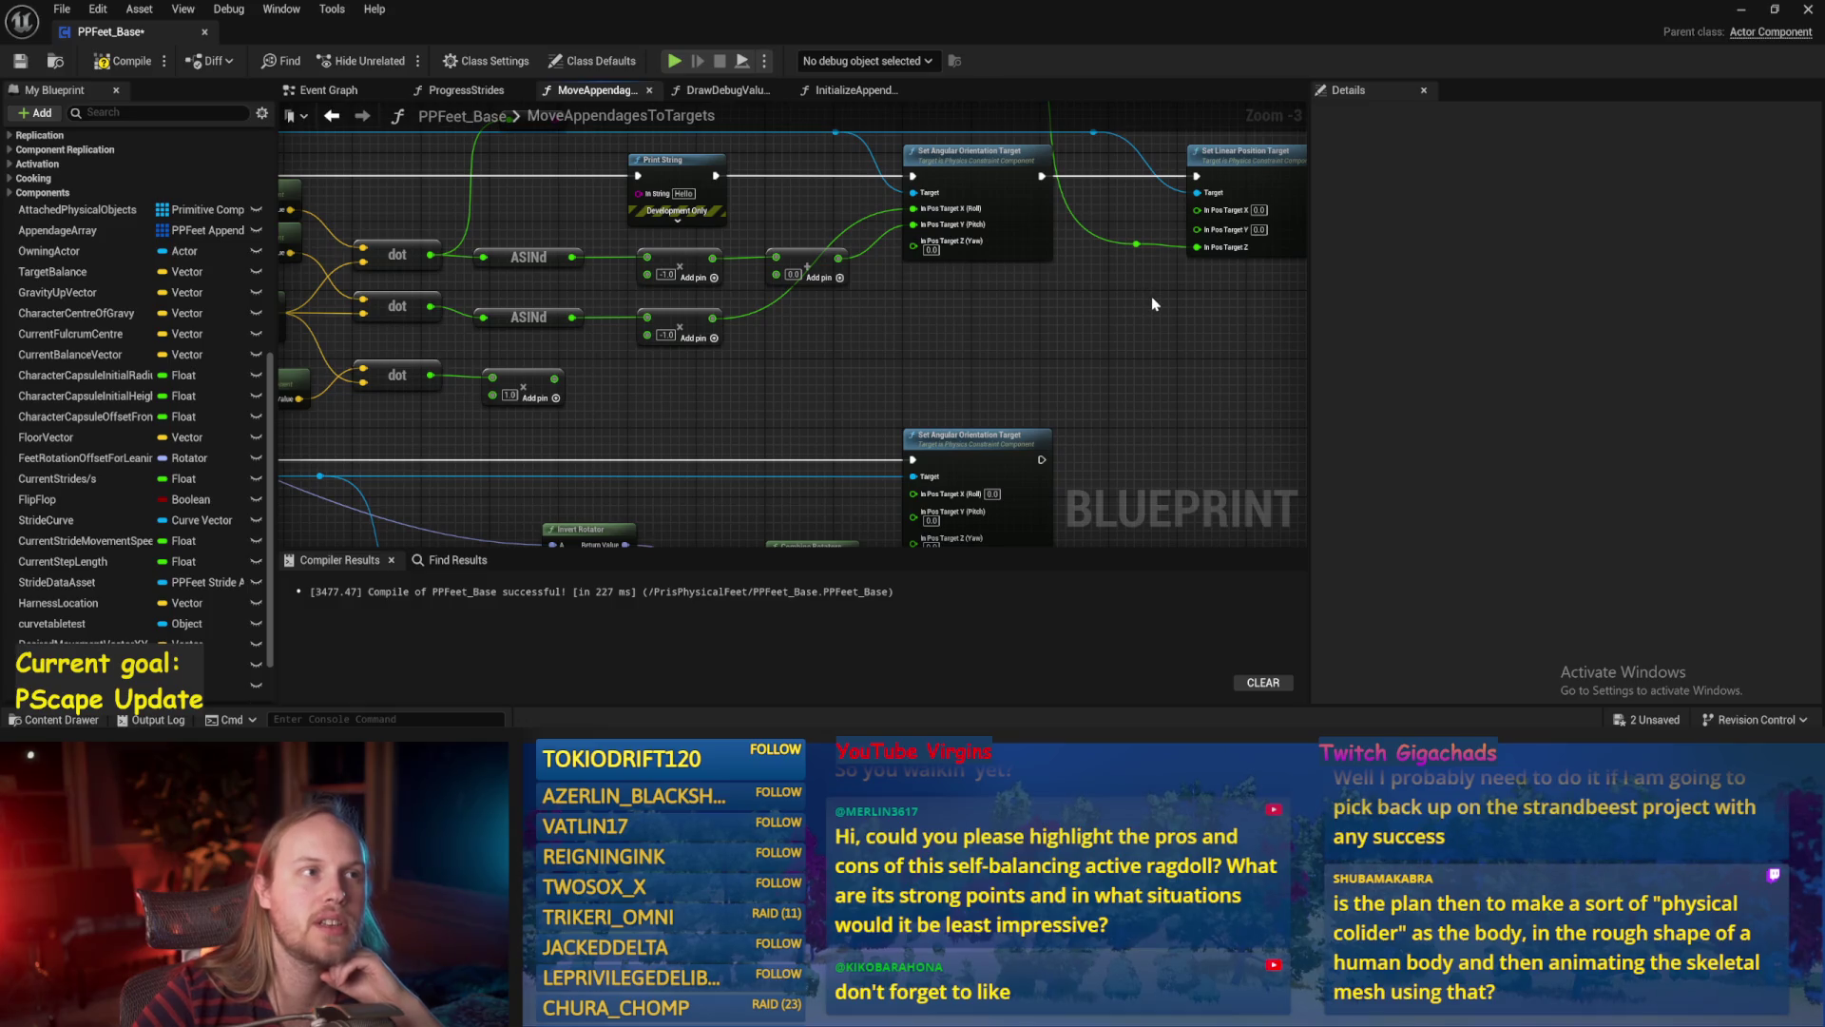
pyautogui.click(1742, 9)
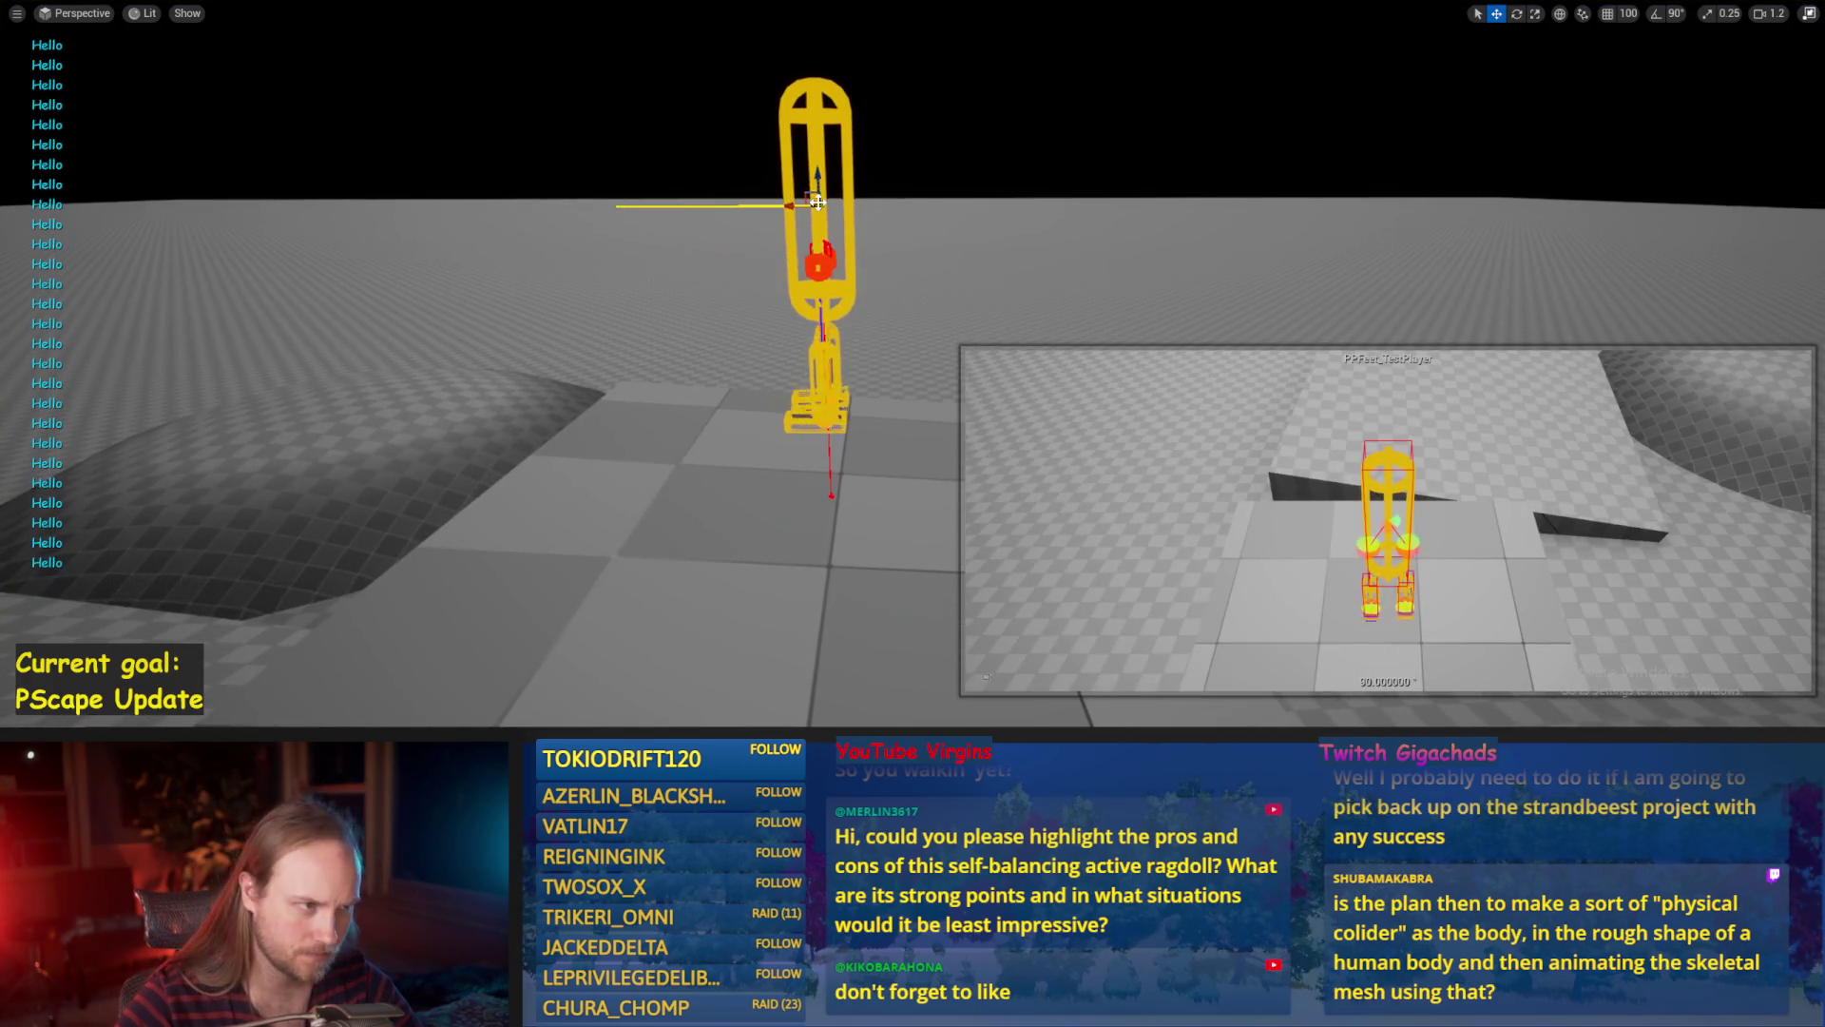
# Select the PPFeet_150WalkReference actor and set its Rotation Z to 90.
pyautogui.scroll(1, 912, 361)
pyautogui.press('F11')
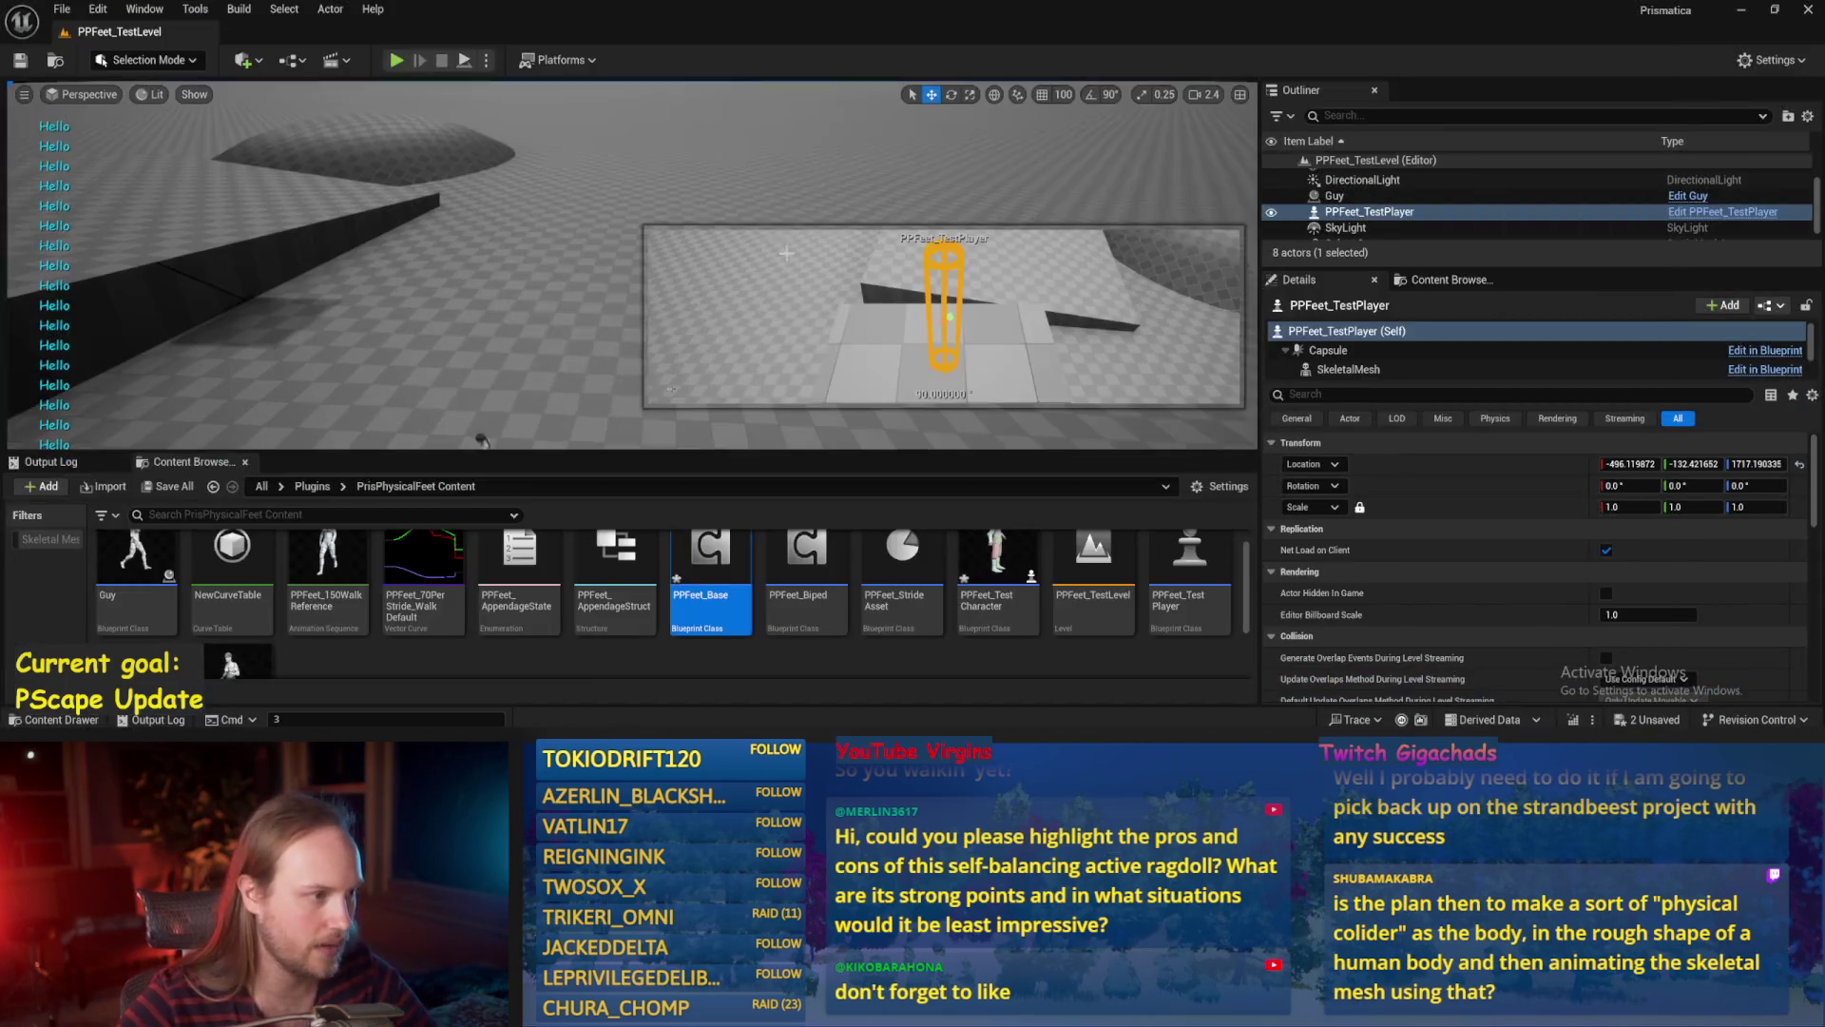
pyautogui.moveTo(494, 225); pyautogui.dragTo(493, 225)
pyautogui.click(494, 226)
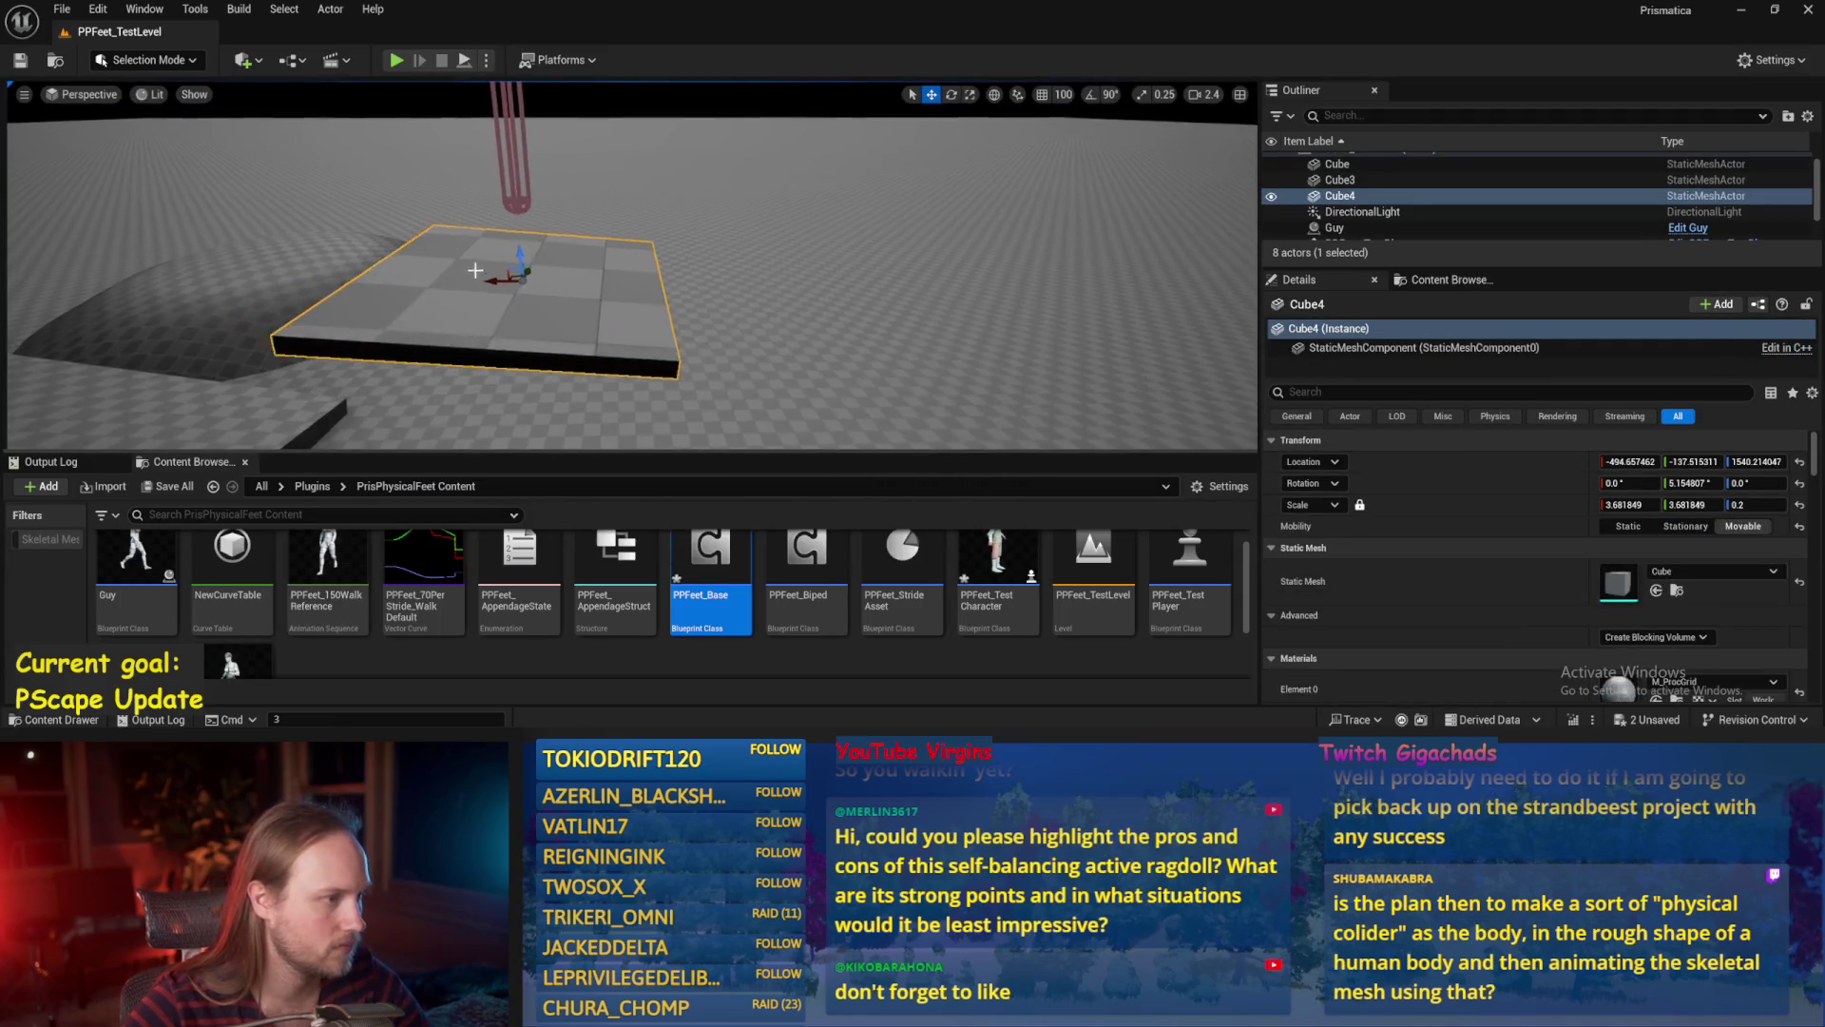
pyautogui.click(325, 577)
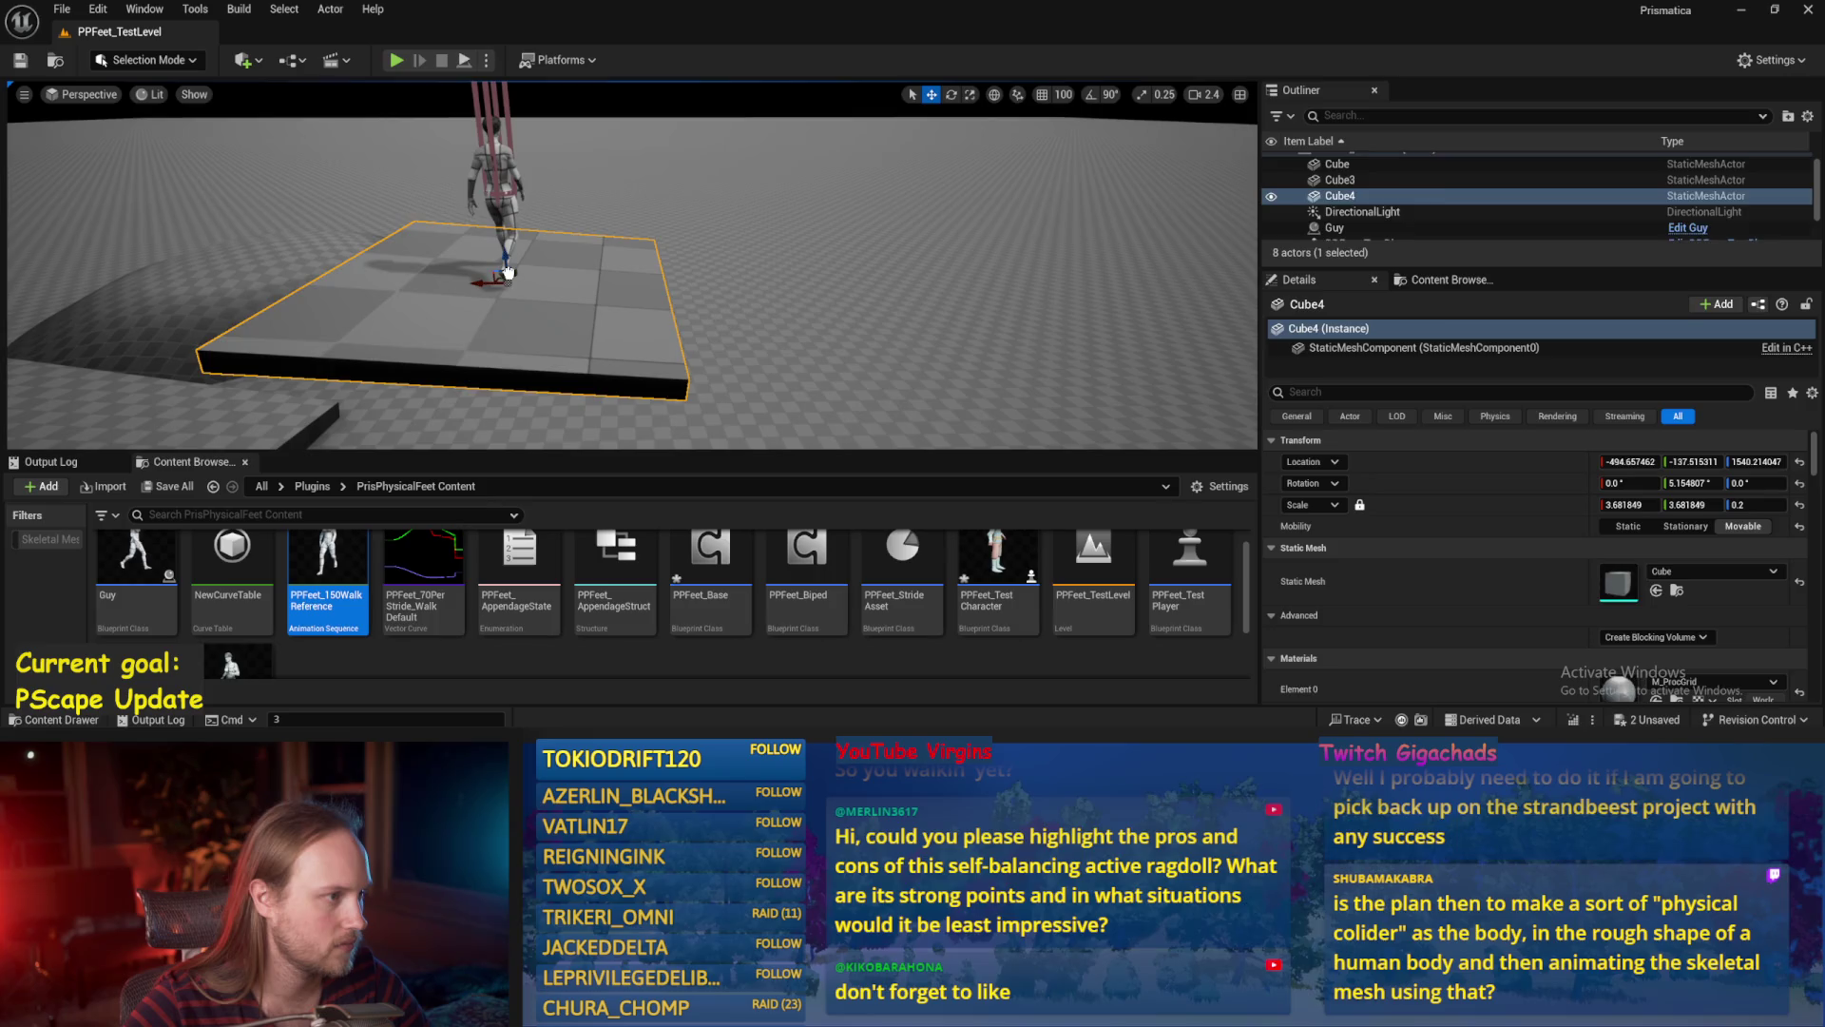
pyautogui.rightClick(513, 263)
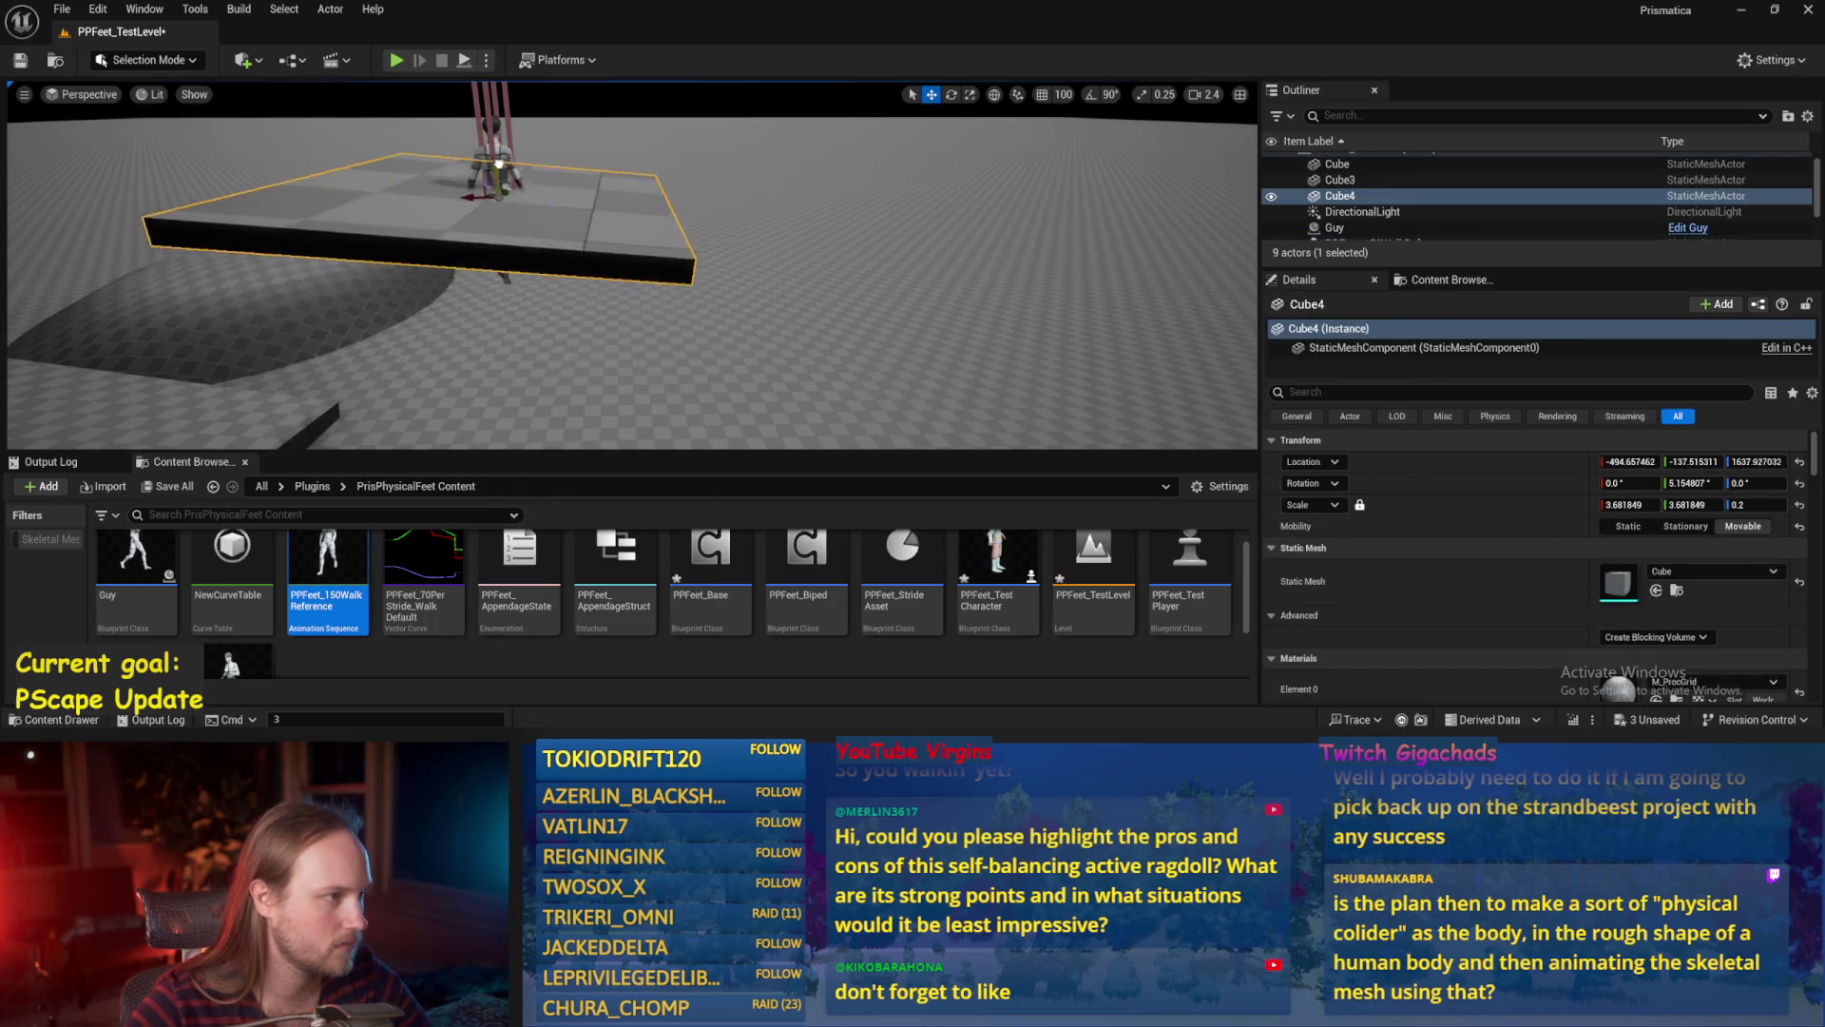
pyautogui.click(509, 243)
pyautogui.scroll(-3, 511, 241)
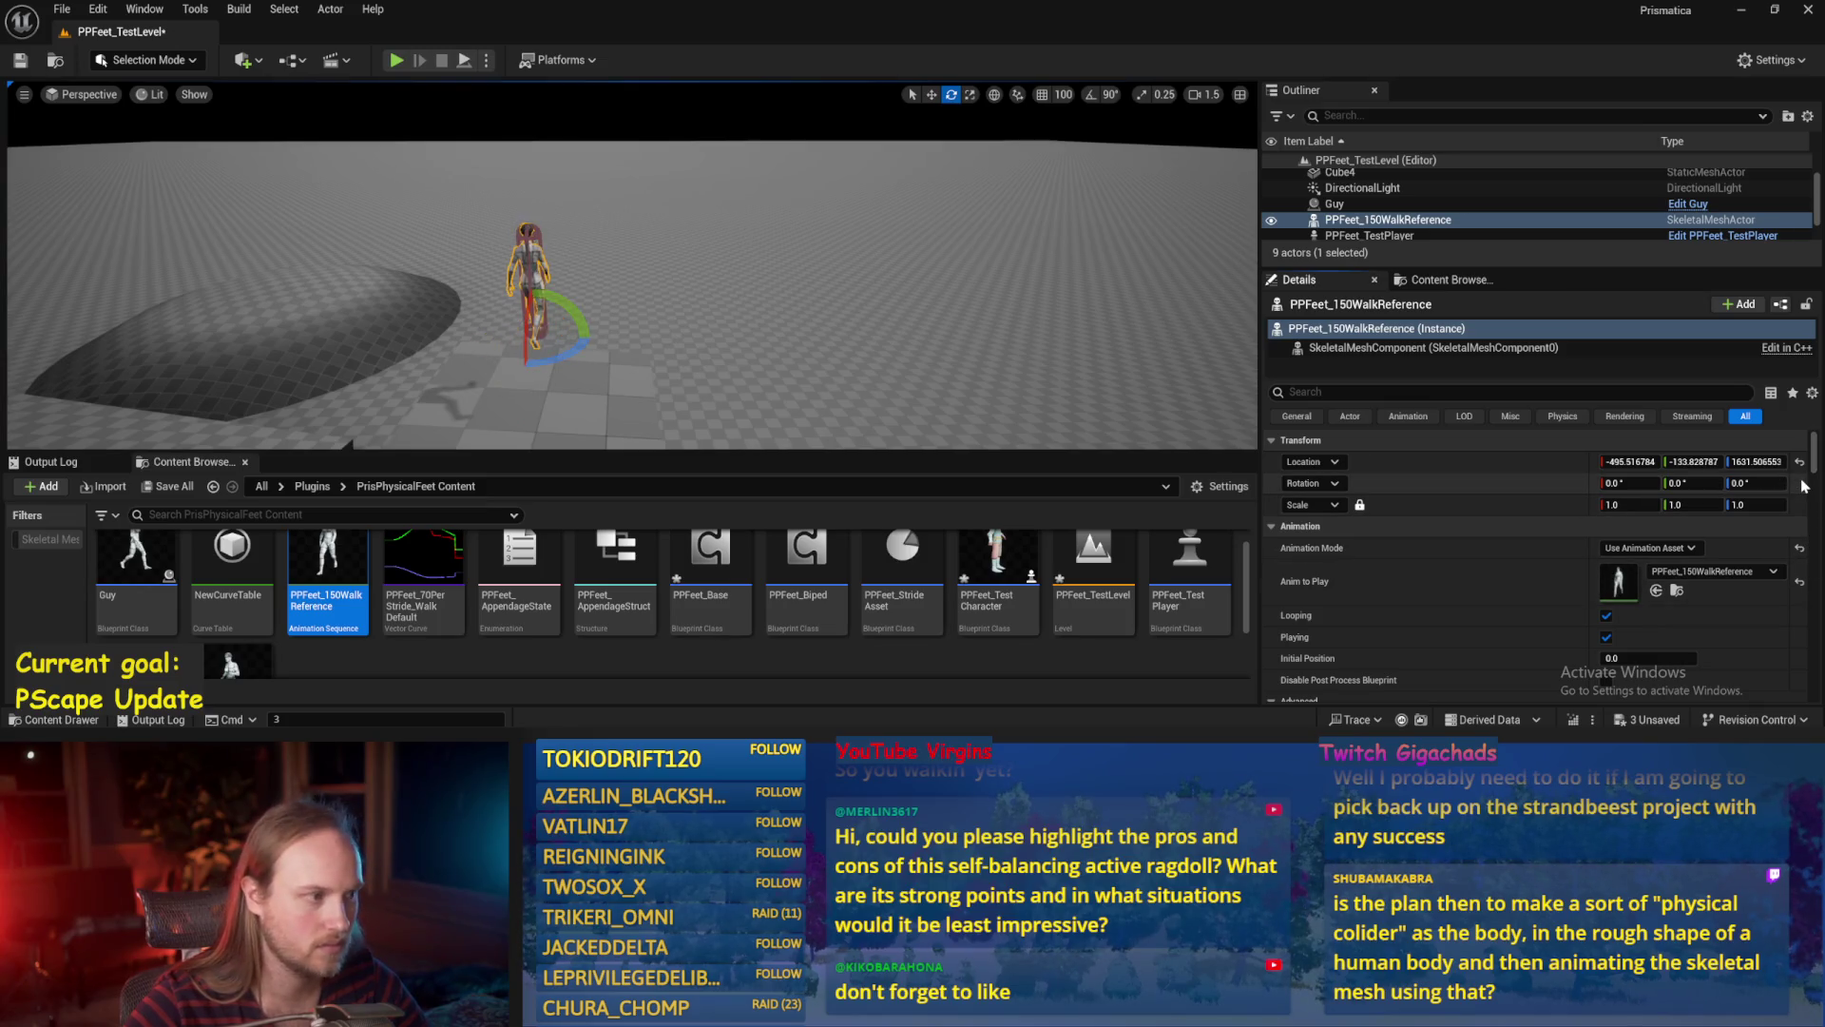
pyautogui.moveTo(689, 348); pyautogui.dragTo(688, 314)
# Play-test, change the walk reference yaw to -90, play-test twice more, and save the level.
pyautogui.hotkey('alt', 'p')
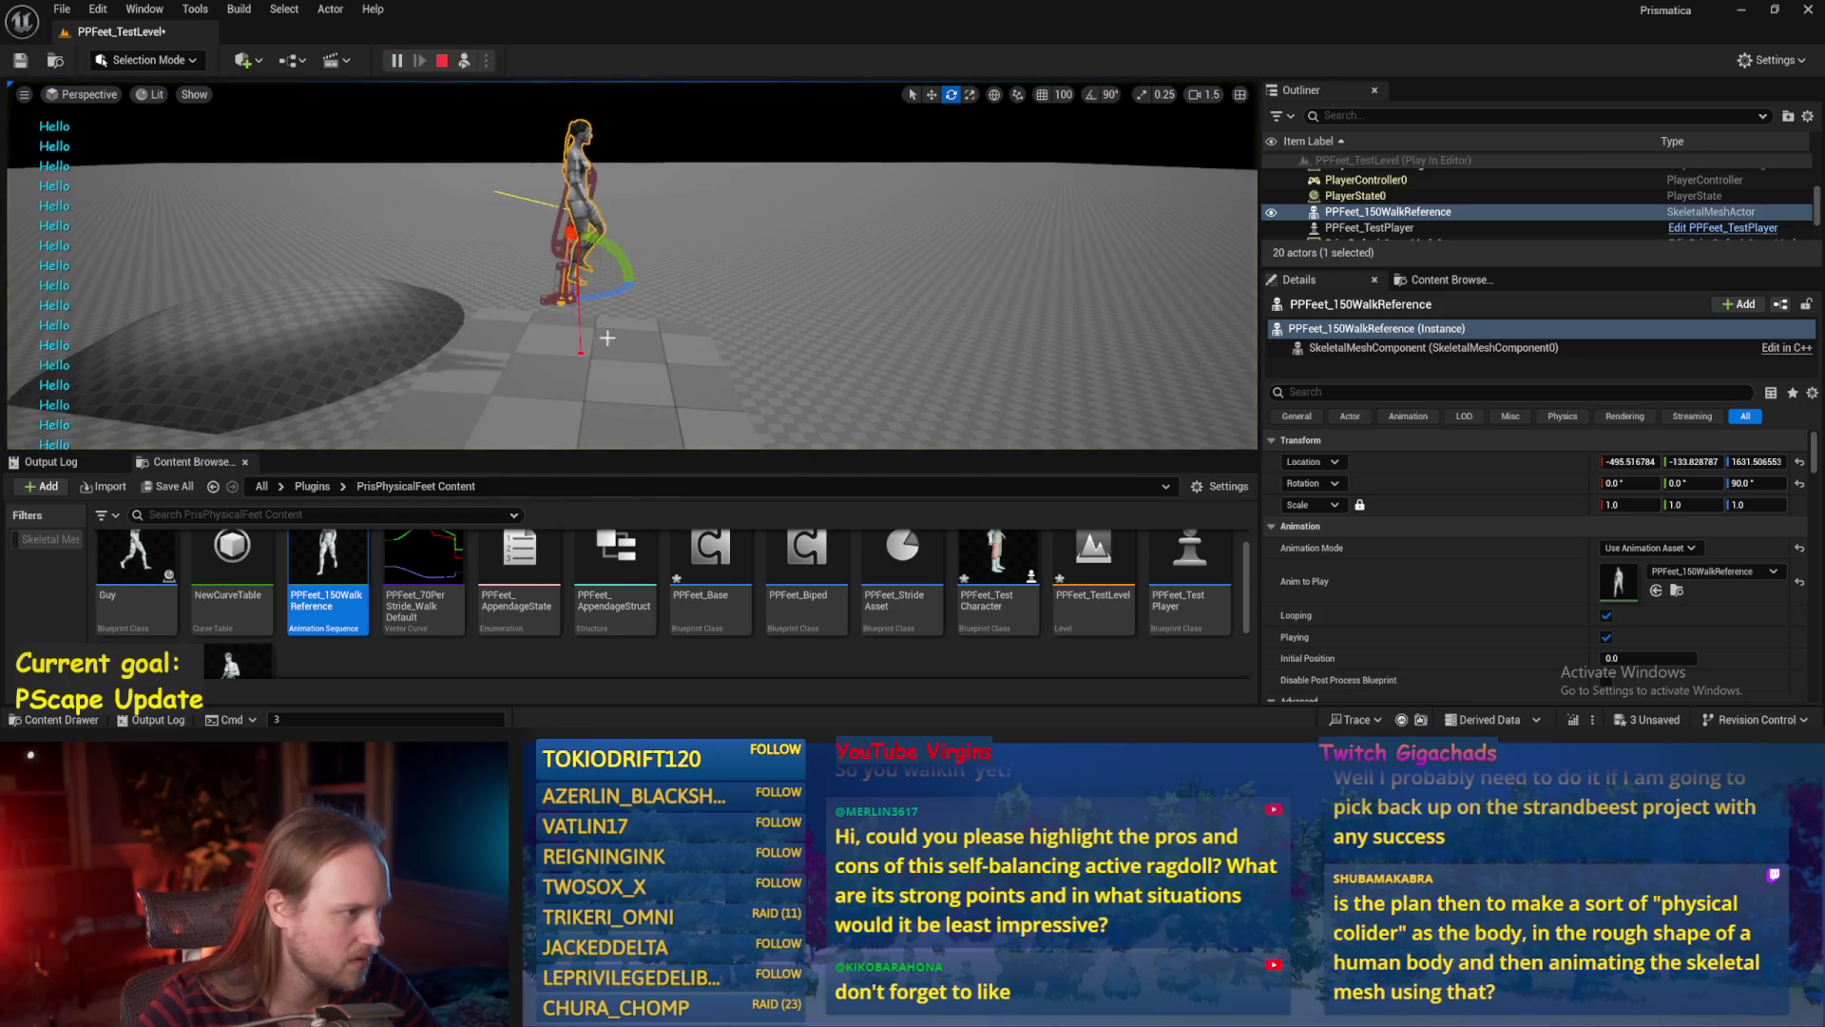
pyautogui.press('Escape')
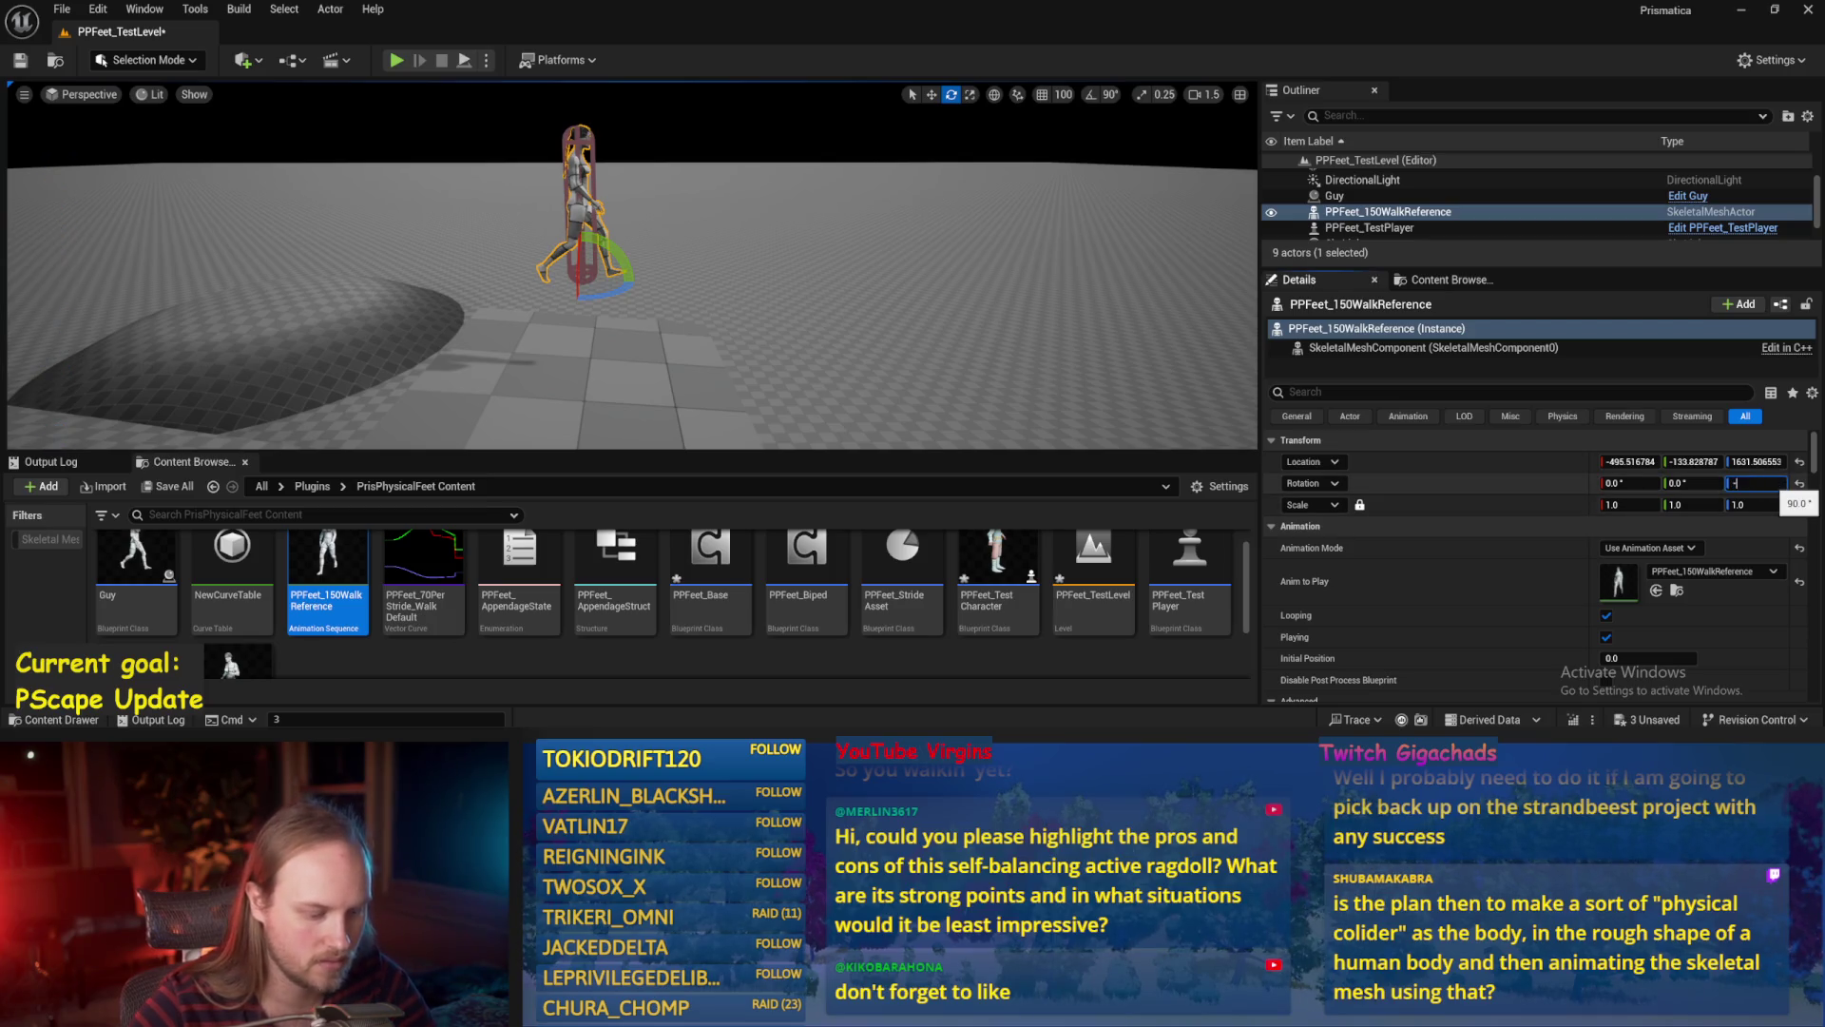
pyautogui.moveTo(823, 296); pyautogui.dragTo(804, 294)
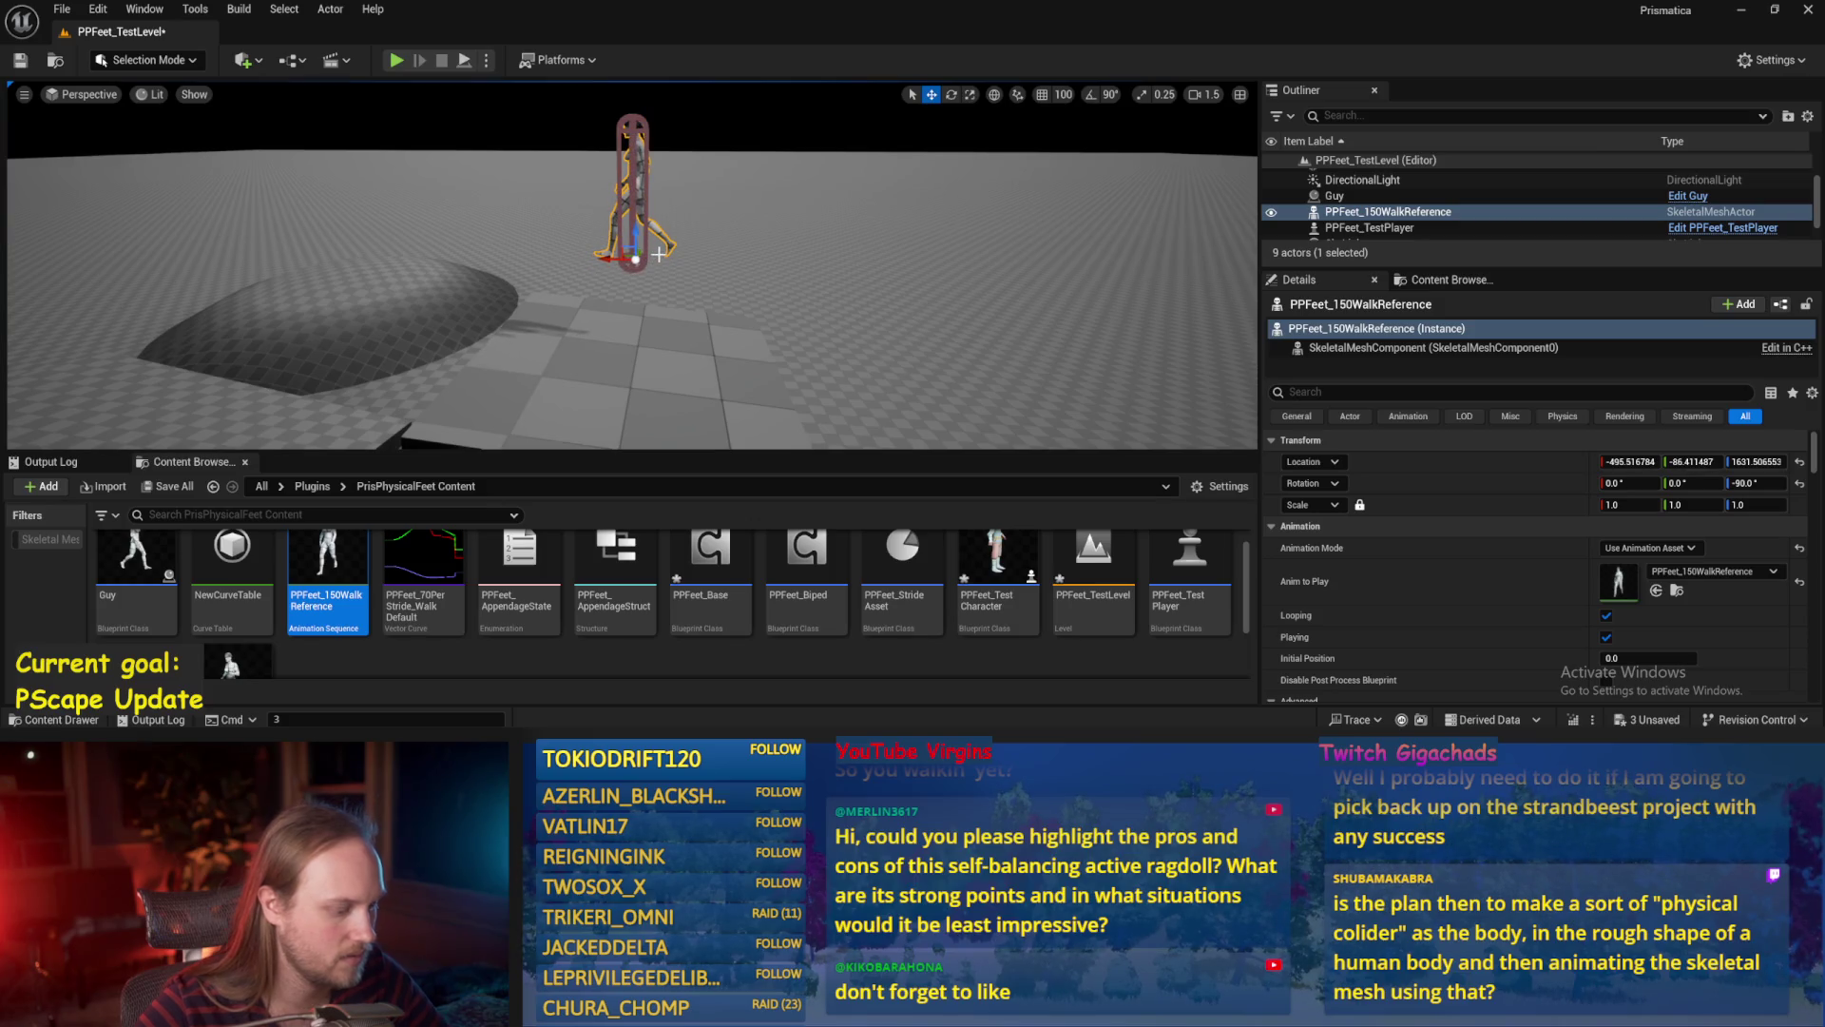
pyautogui.hotkey('alt', 'p')
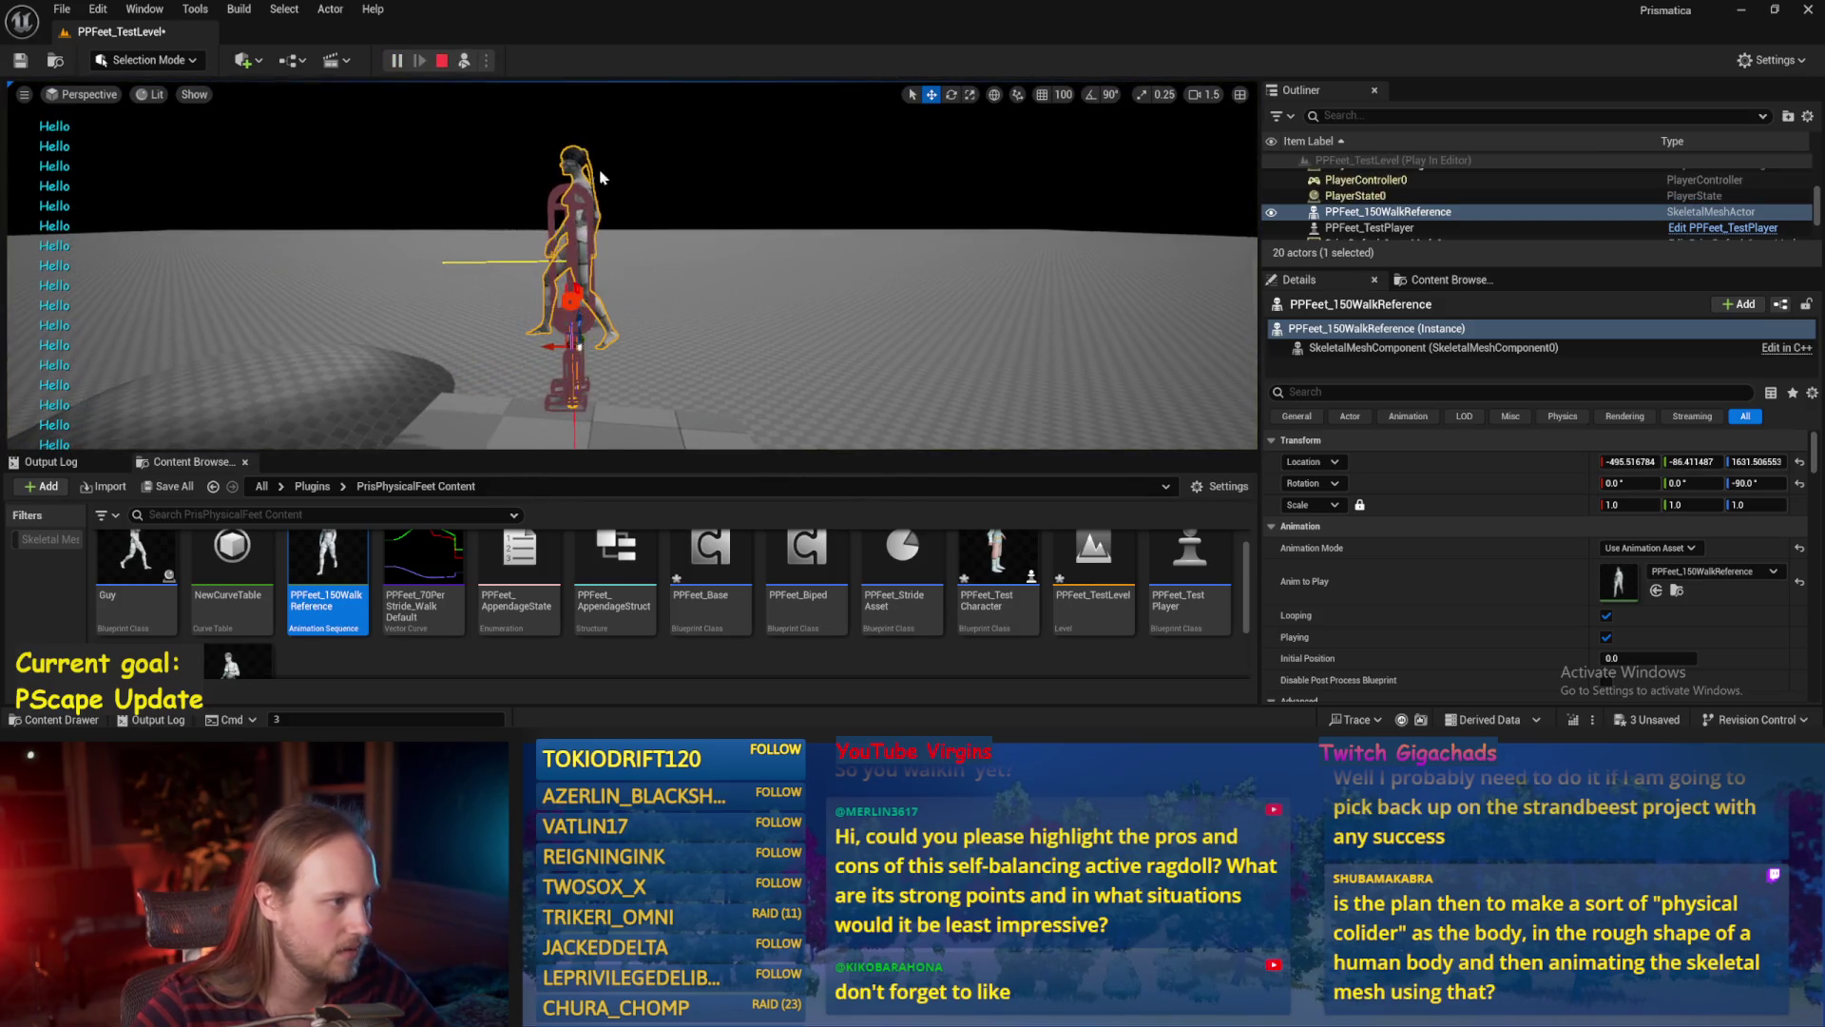
pyautogui.press('Escape')
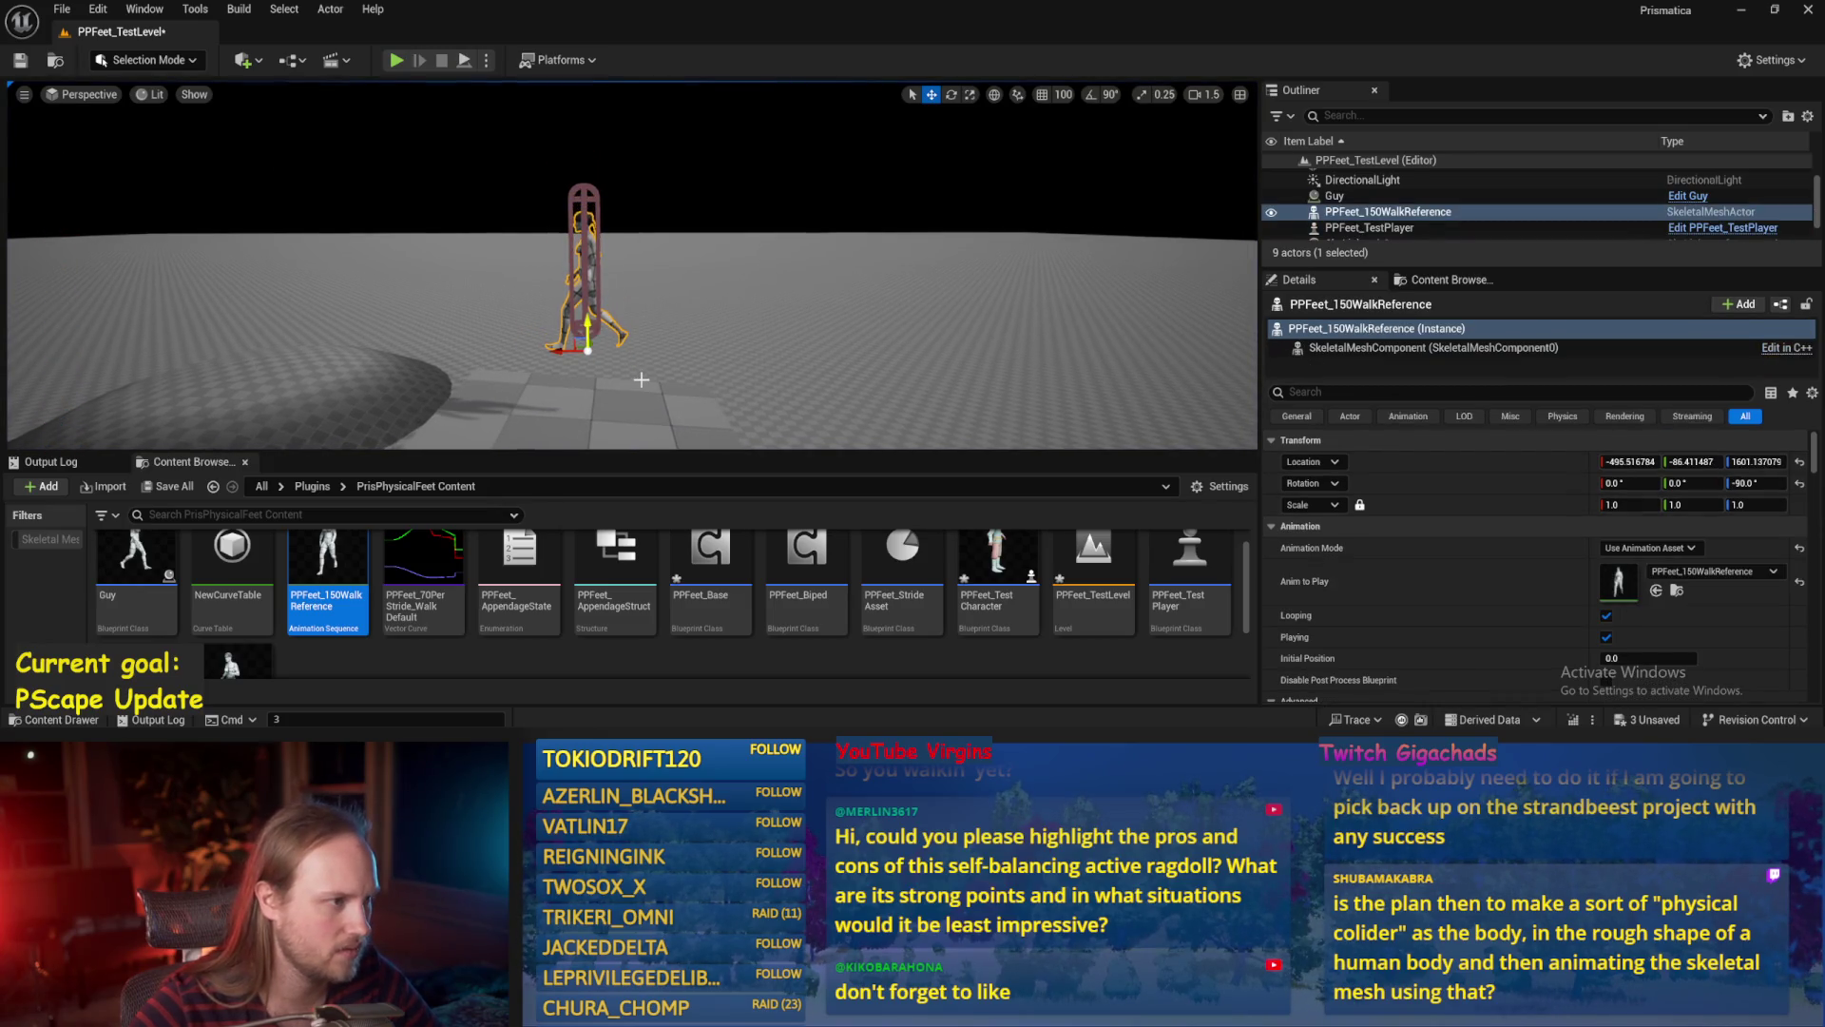
pyautogui.hotkey('alt', 'p')
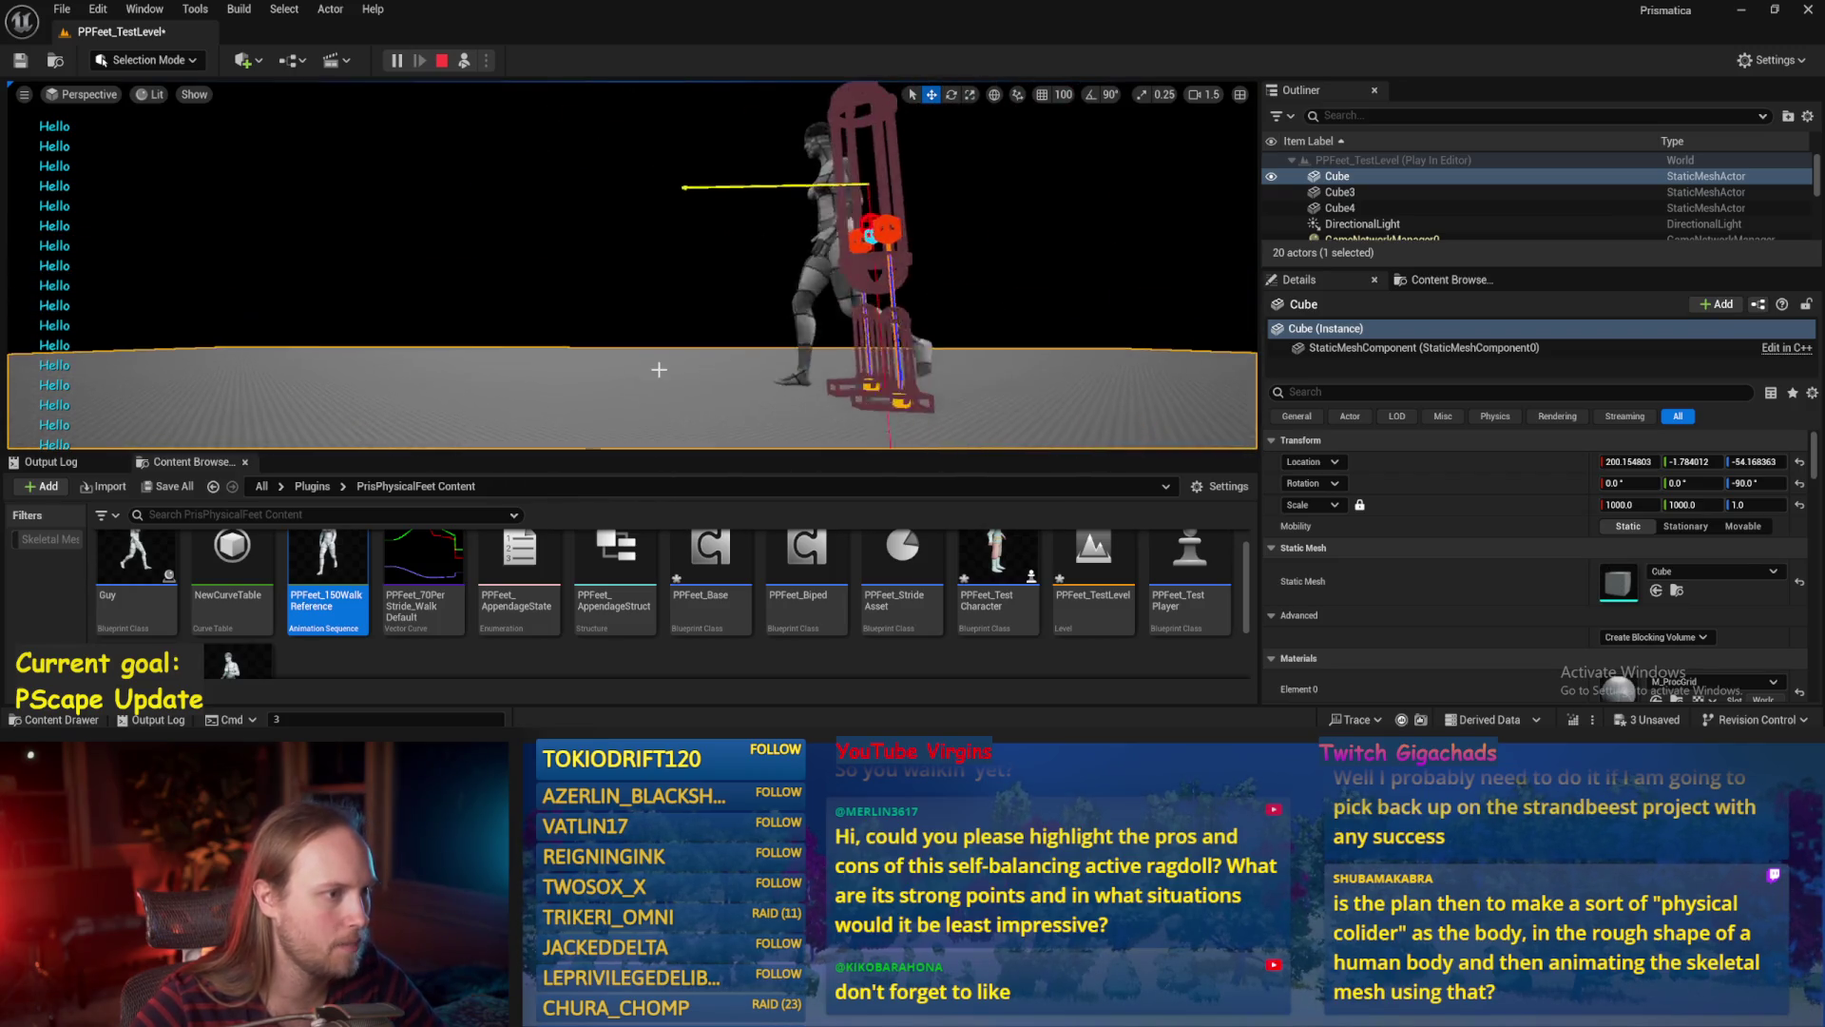
pyautogui.press('Escape')
pyautogui.hotkey('ctrl', 's')
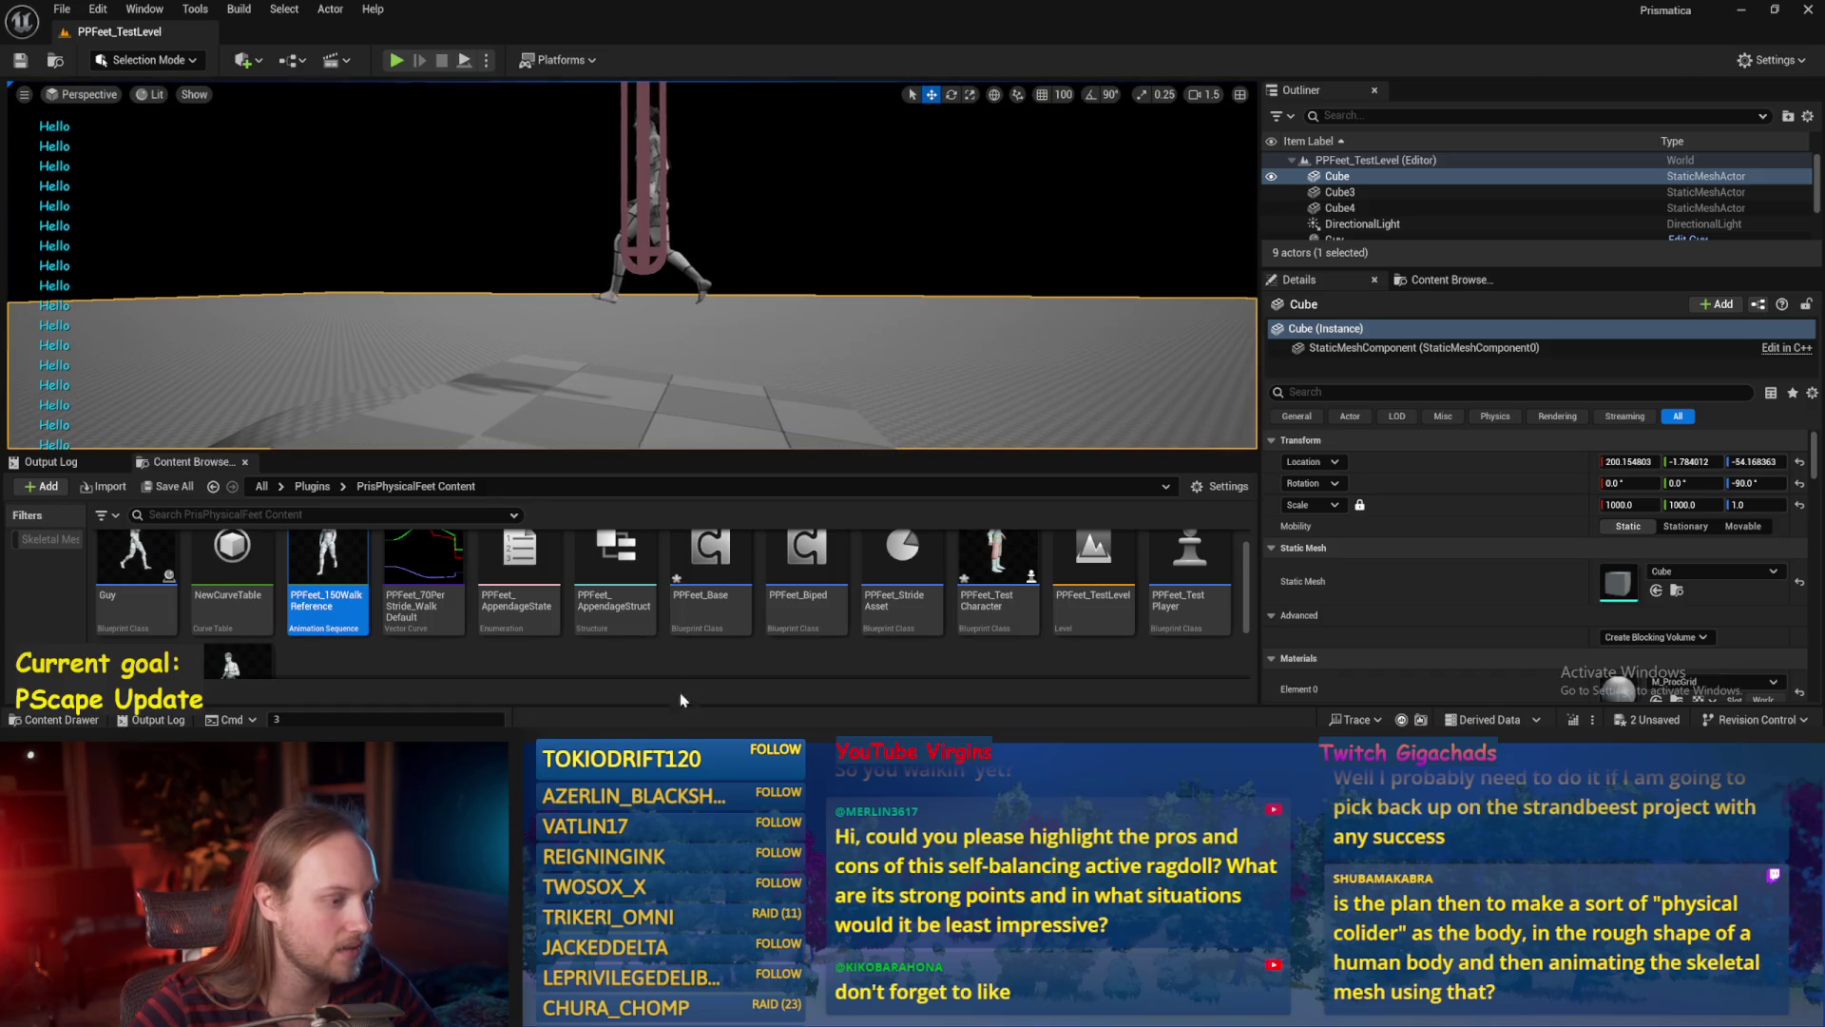
# Open PPFeet_Base, switch to its ProgressStrides graph, and save the blueprint.
pyautogui.doubleClick(690, 554)
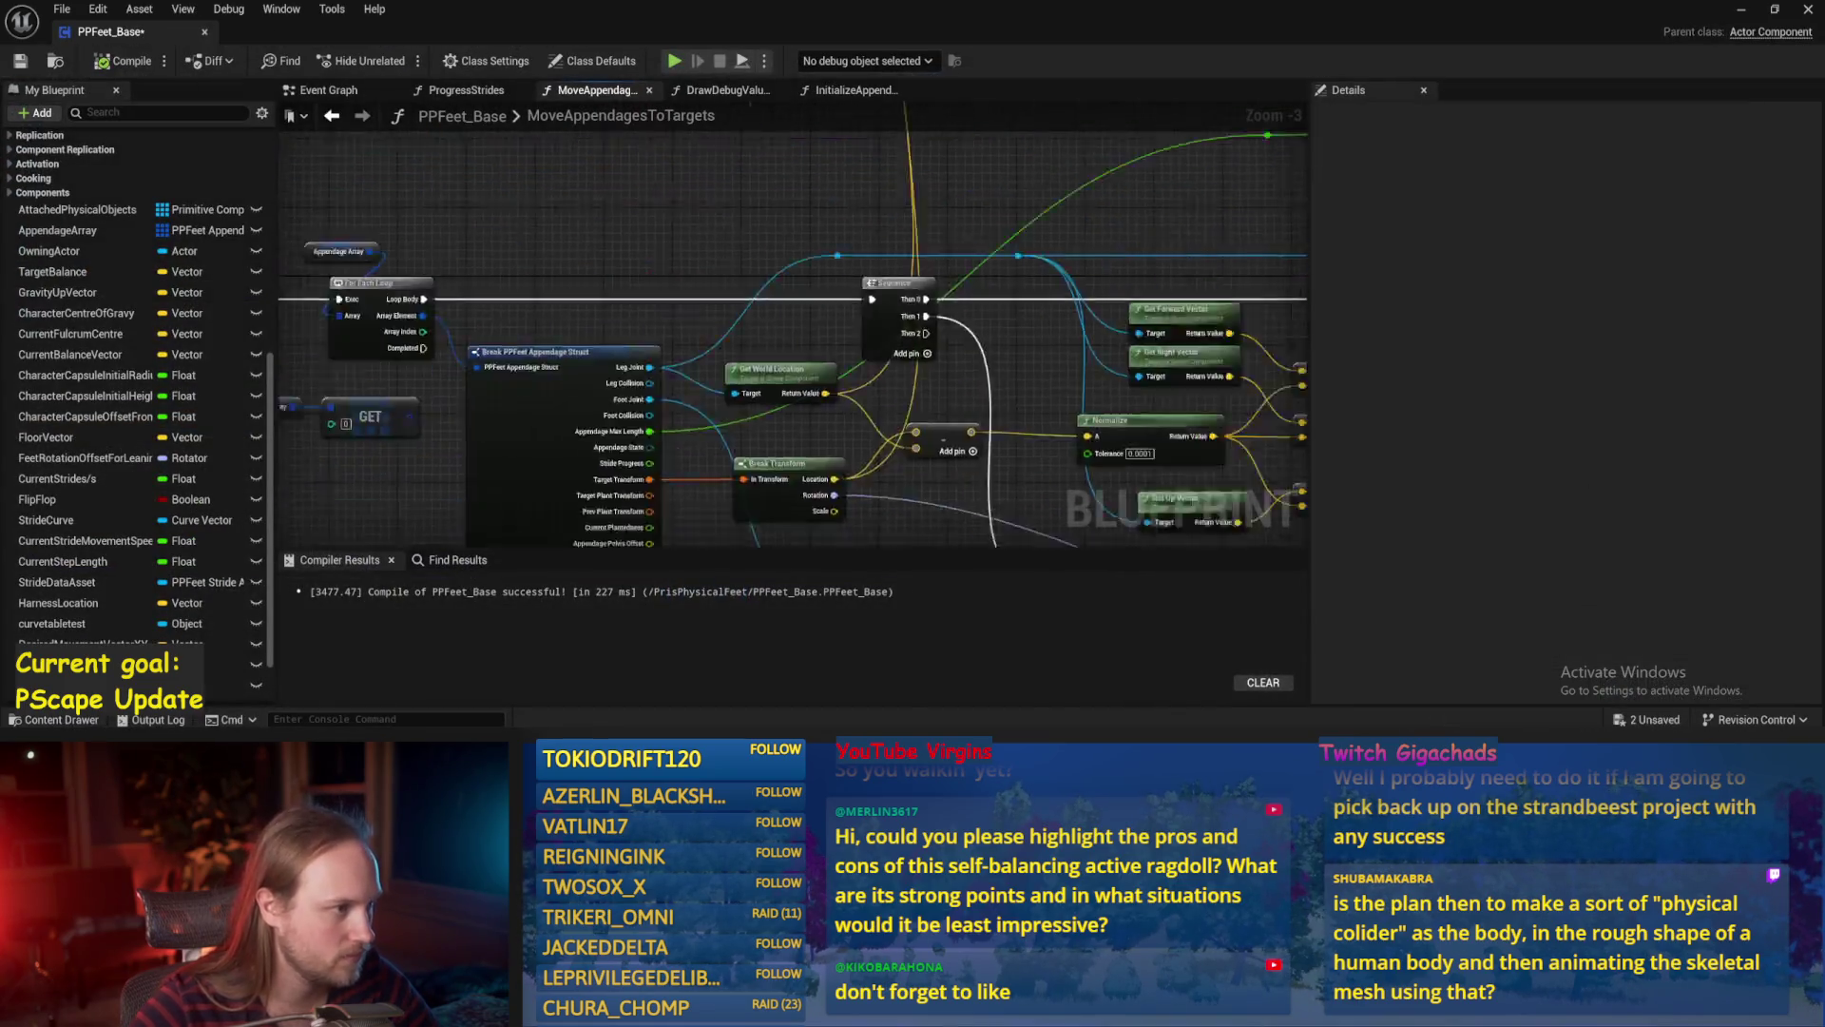
pyautogui.moveTo(1264, 181); pyautogui.dragTo(433, 172)
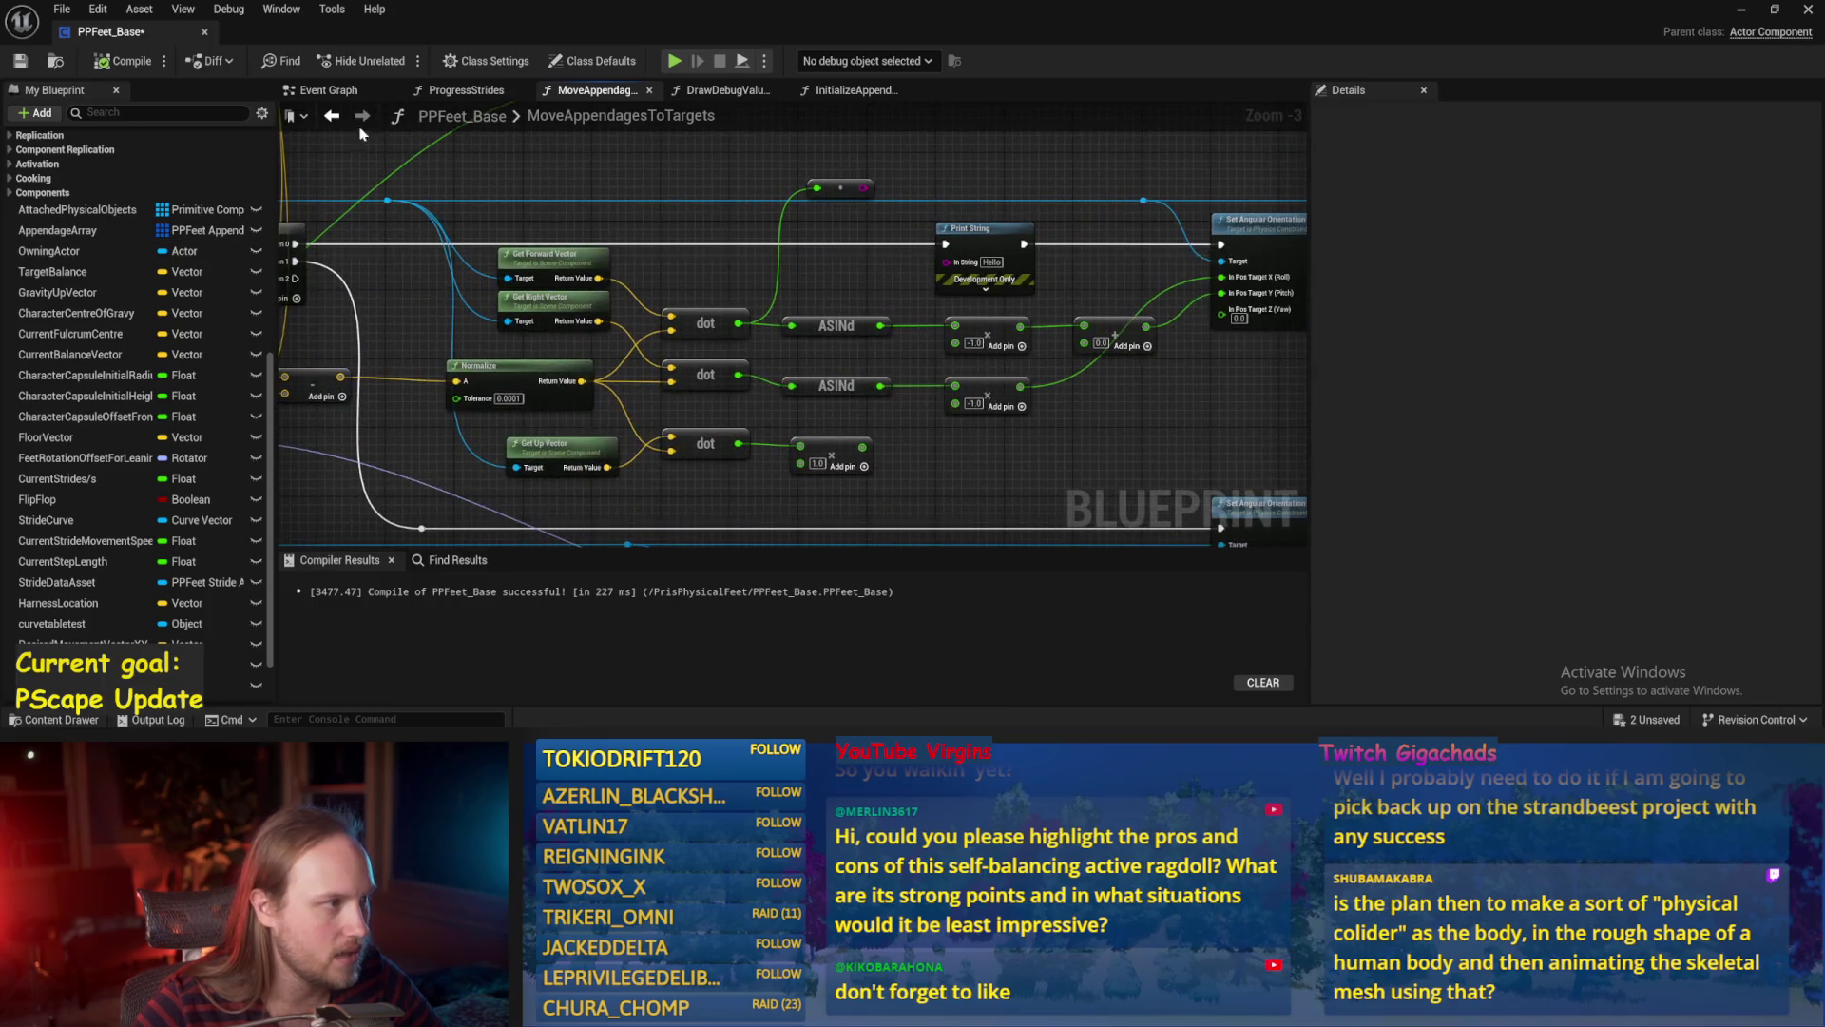
pyautogui.click(319, 90)
pyautogui.click(456, 90)
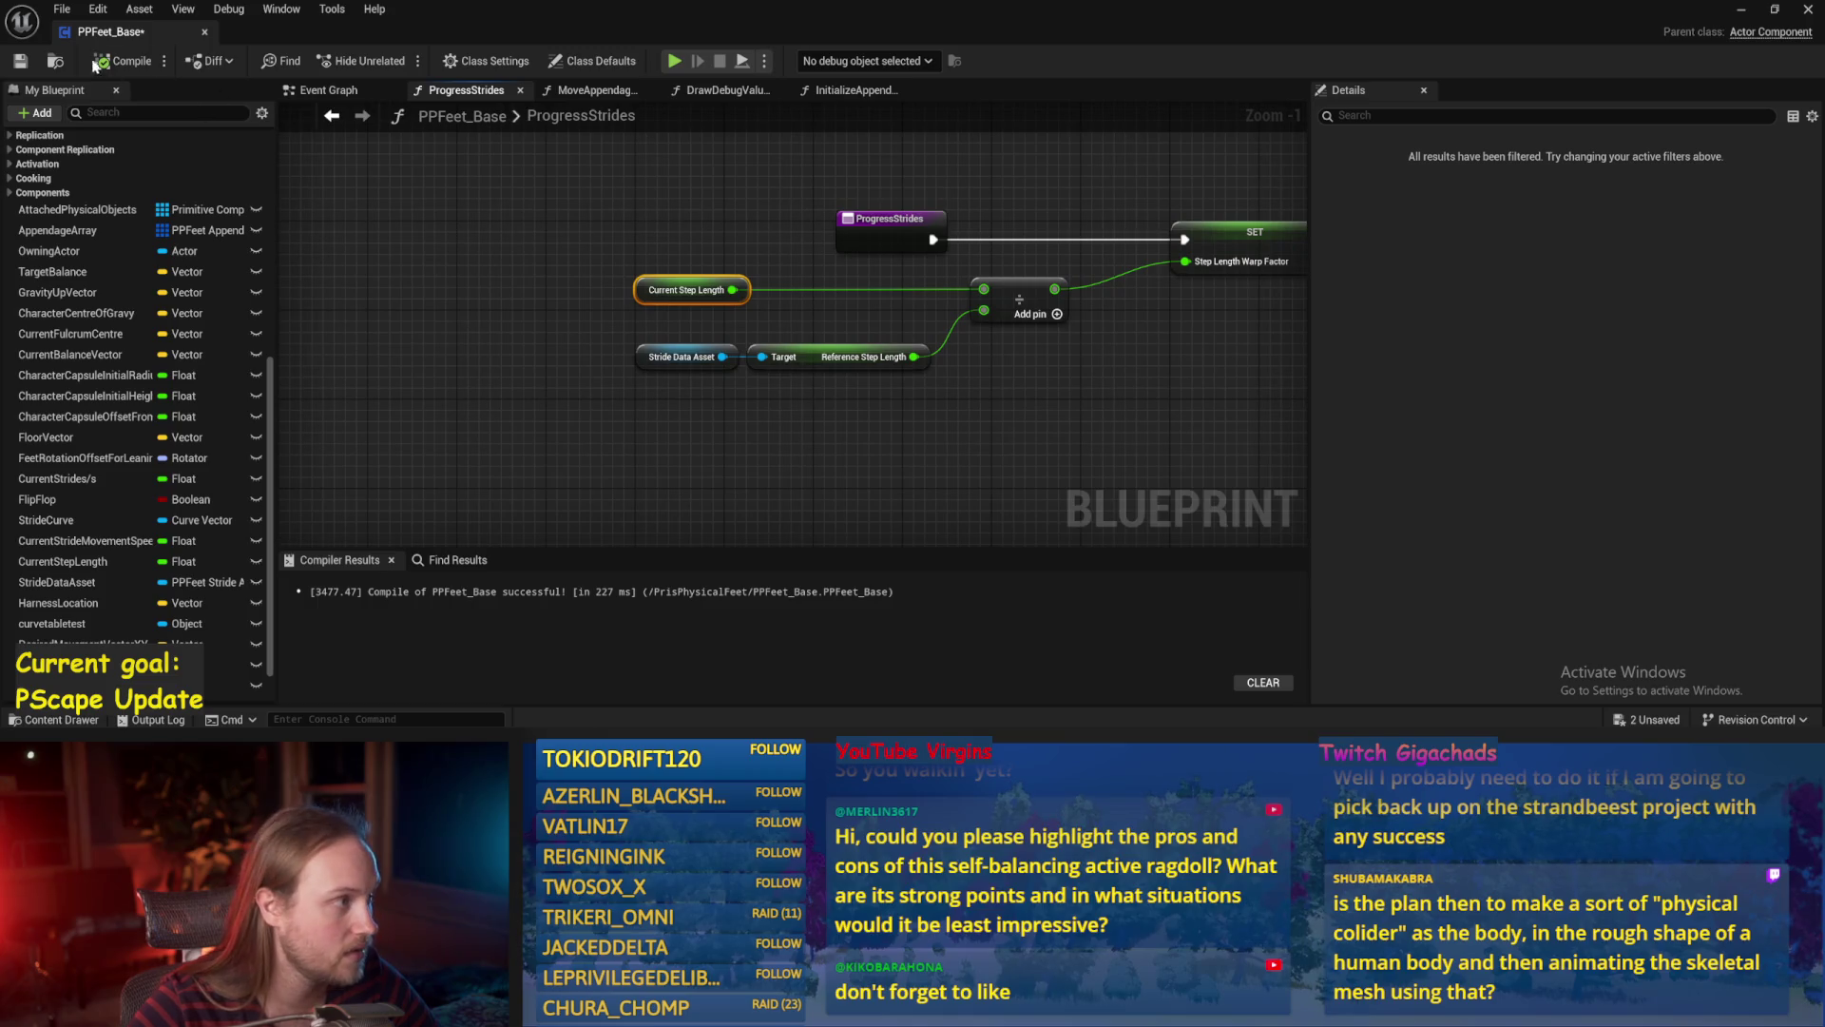
pyautogui.click(21, 62)
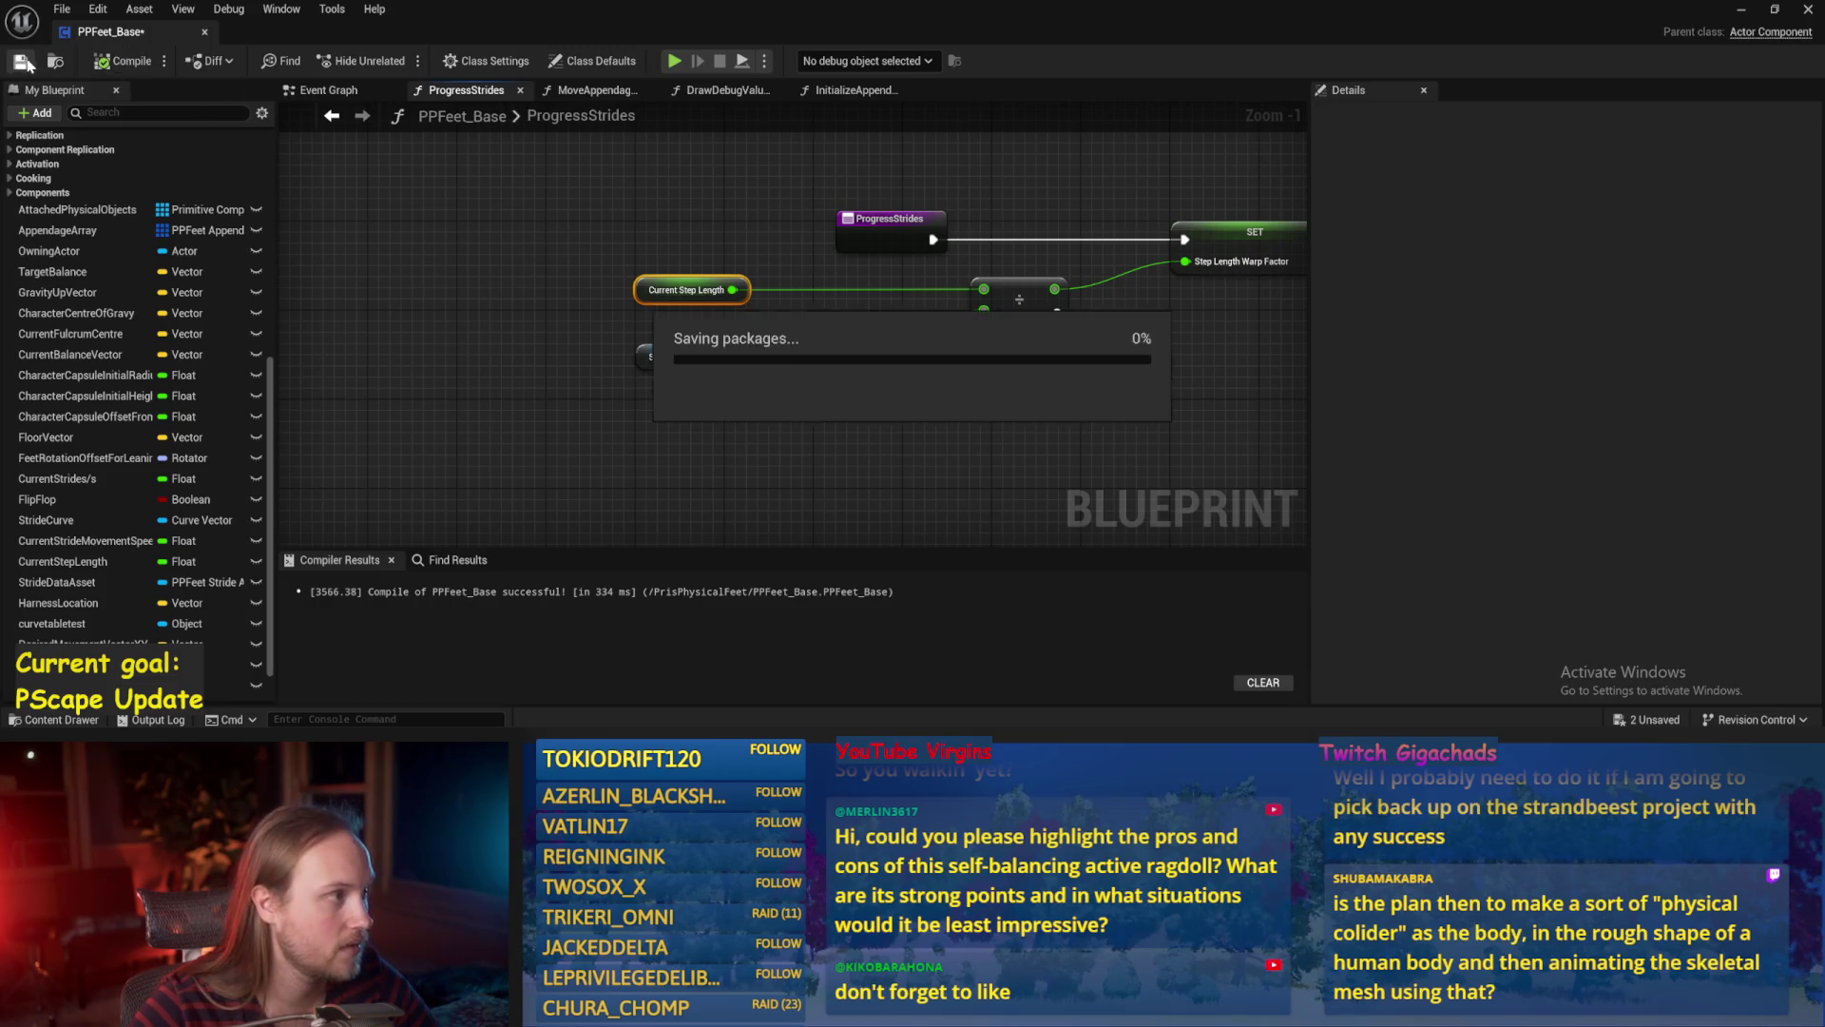
# Edit the Current Step Length default value, compile PPFeet_Base, and return to the level.
pyautogui.click(646, 297)
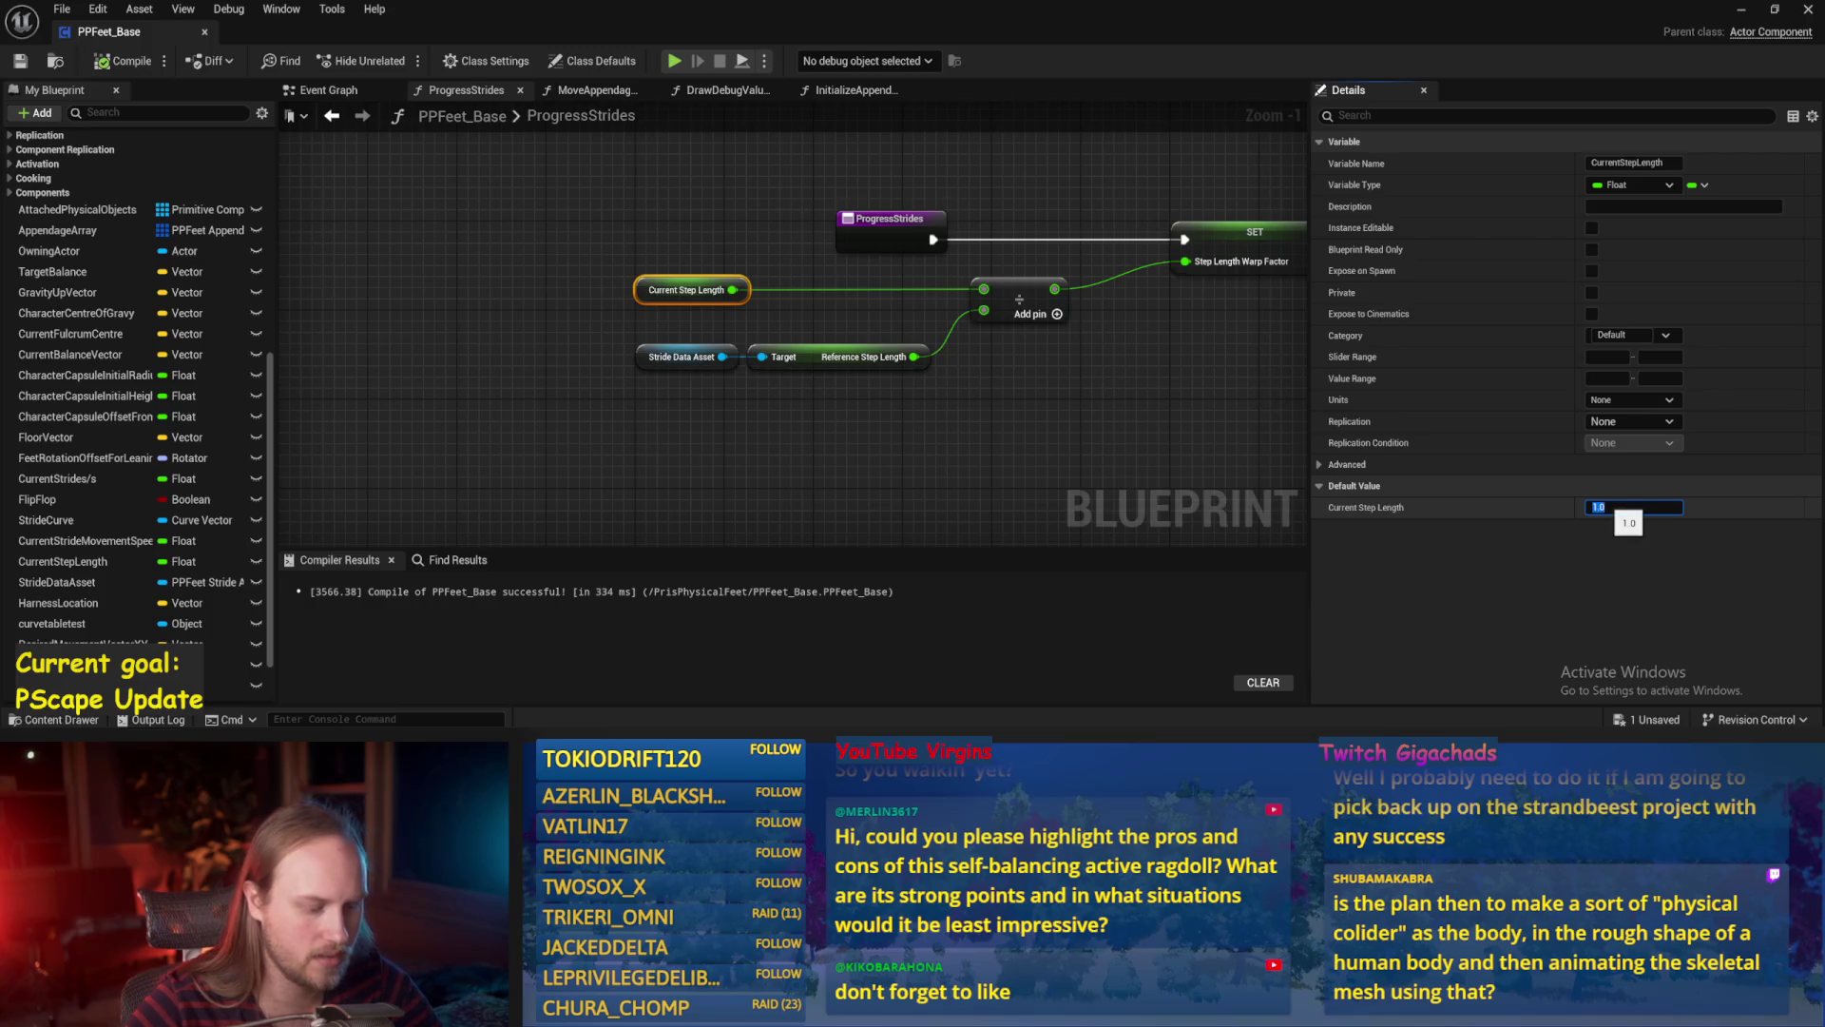
pyautogui.click(1010, 459)
pyautogui.hotkey('ctrl', 's')
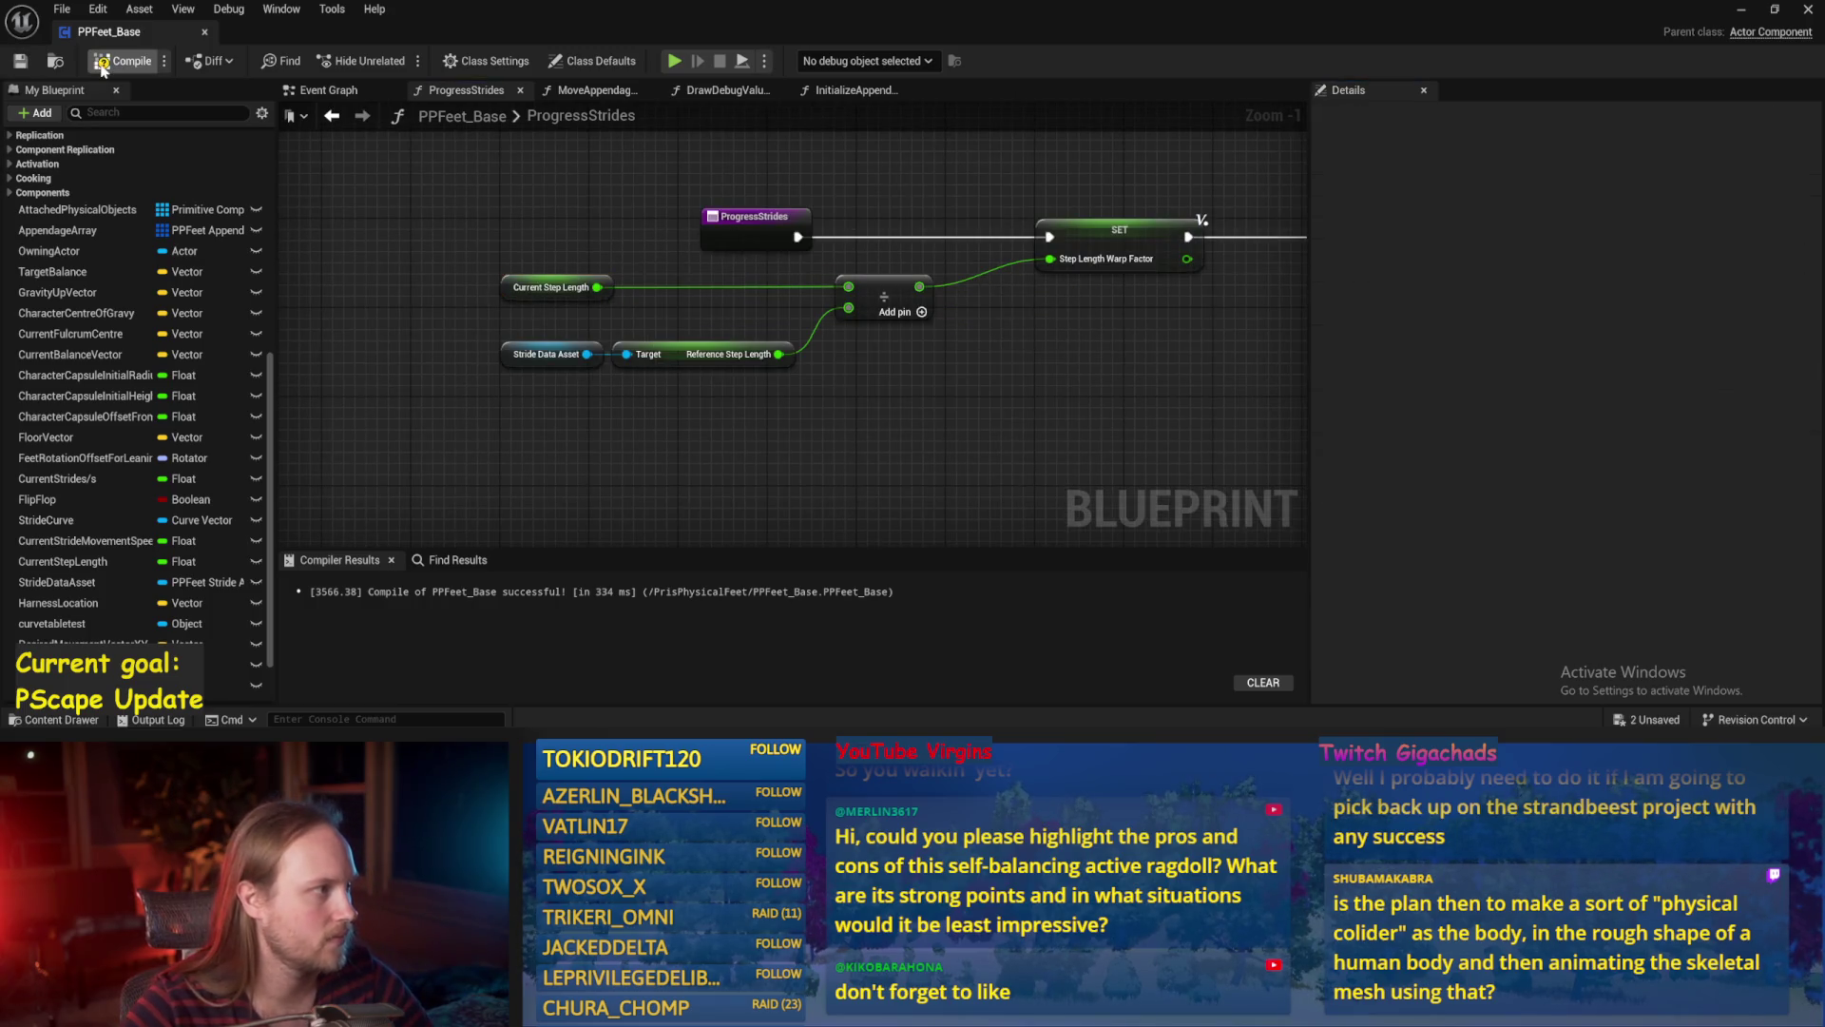
pyautogui.click(23, 69)
pyautogui.click(1745, 14)
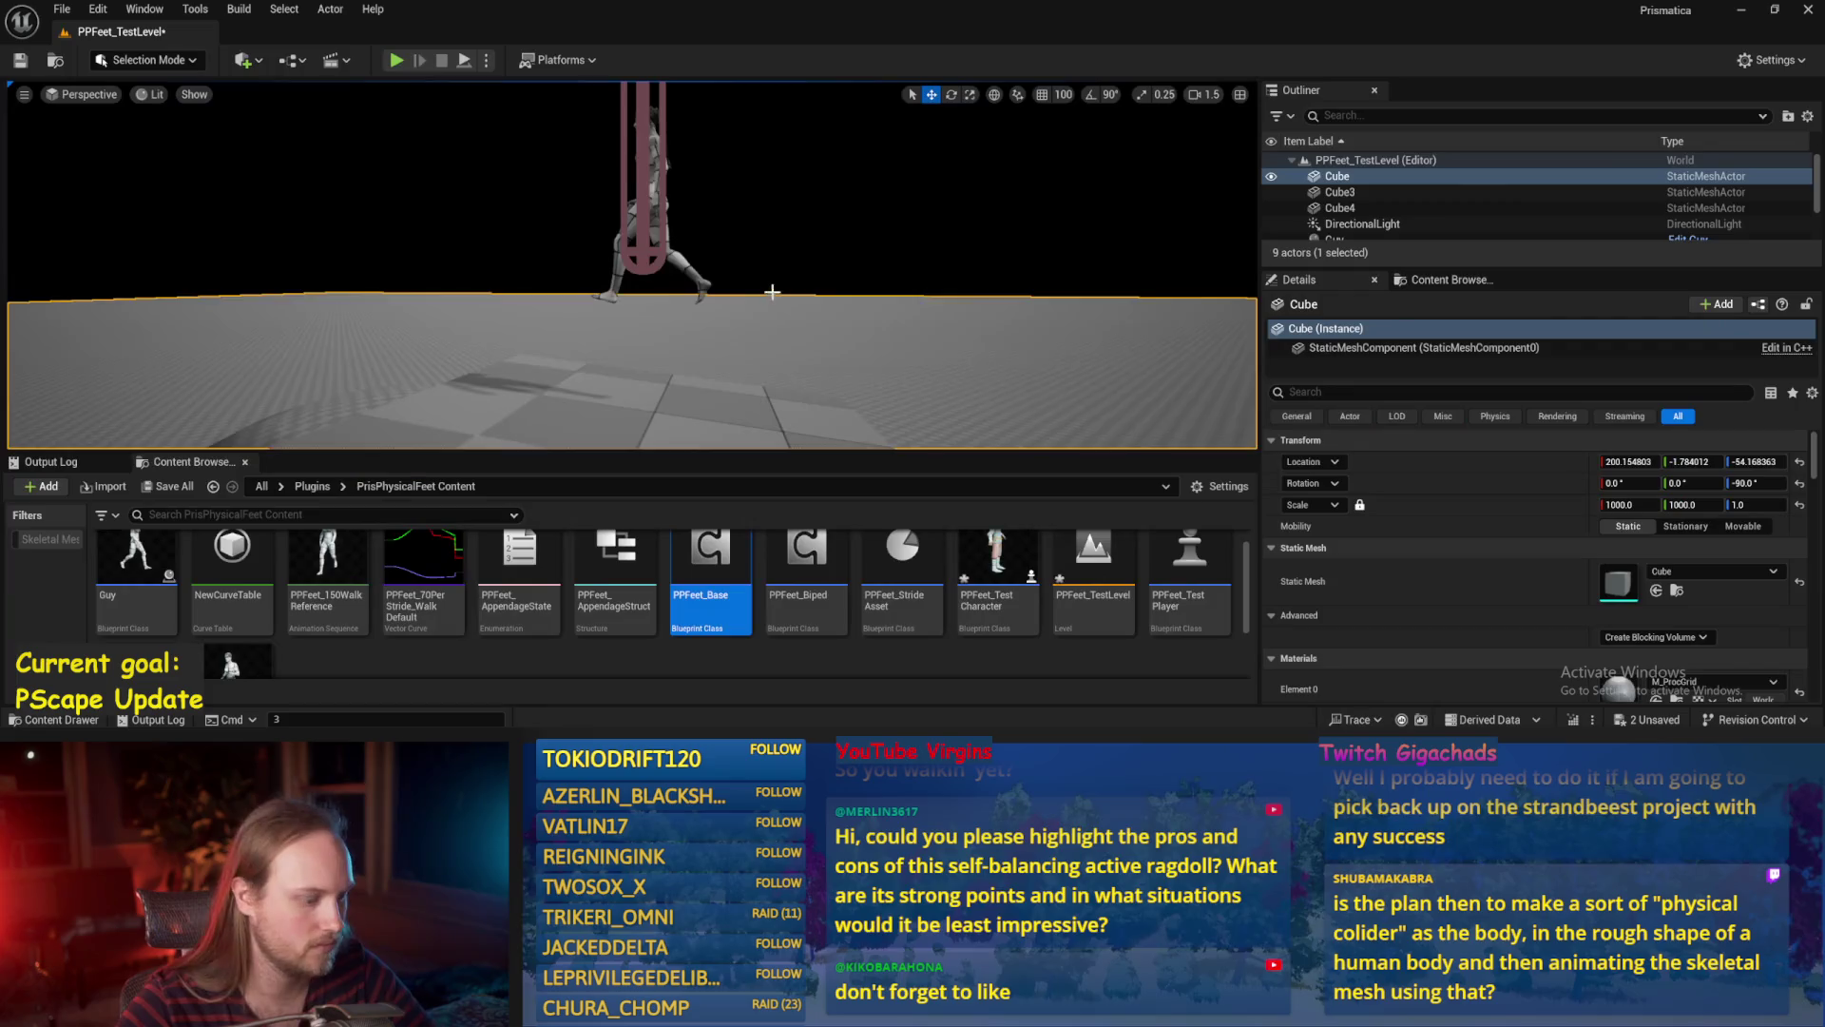
# Make the viewport fullscreen and inspect the PPFeet_TestPlayer ragdoll and walking reference character.
pyautogui.scroll(-2, 750, 356)
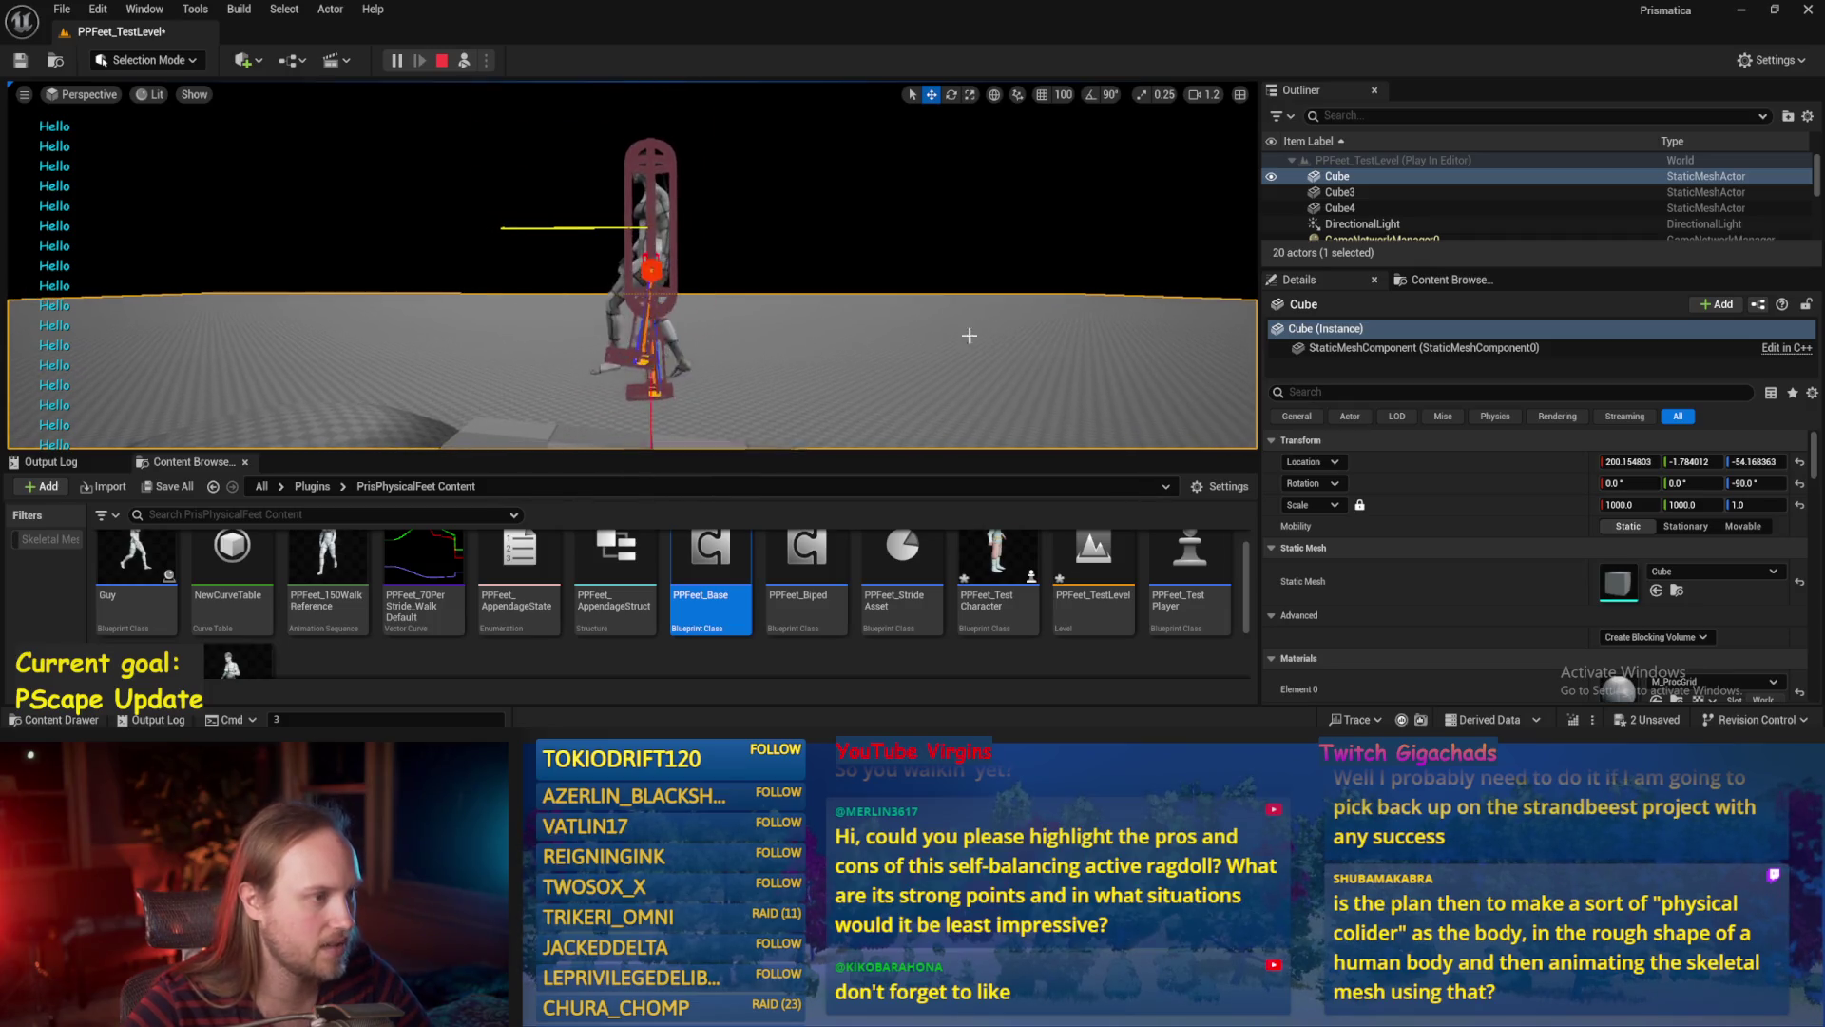
pyautogui.press('F11')
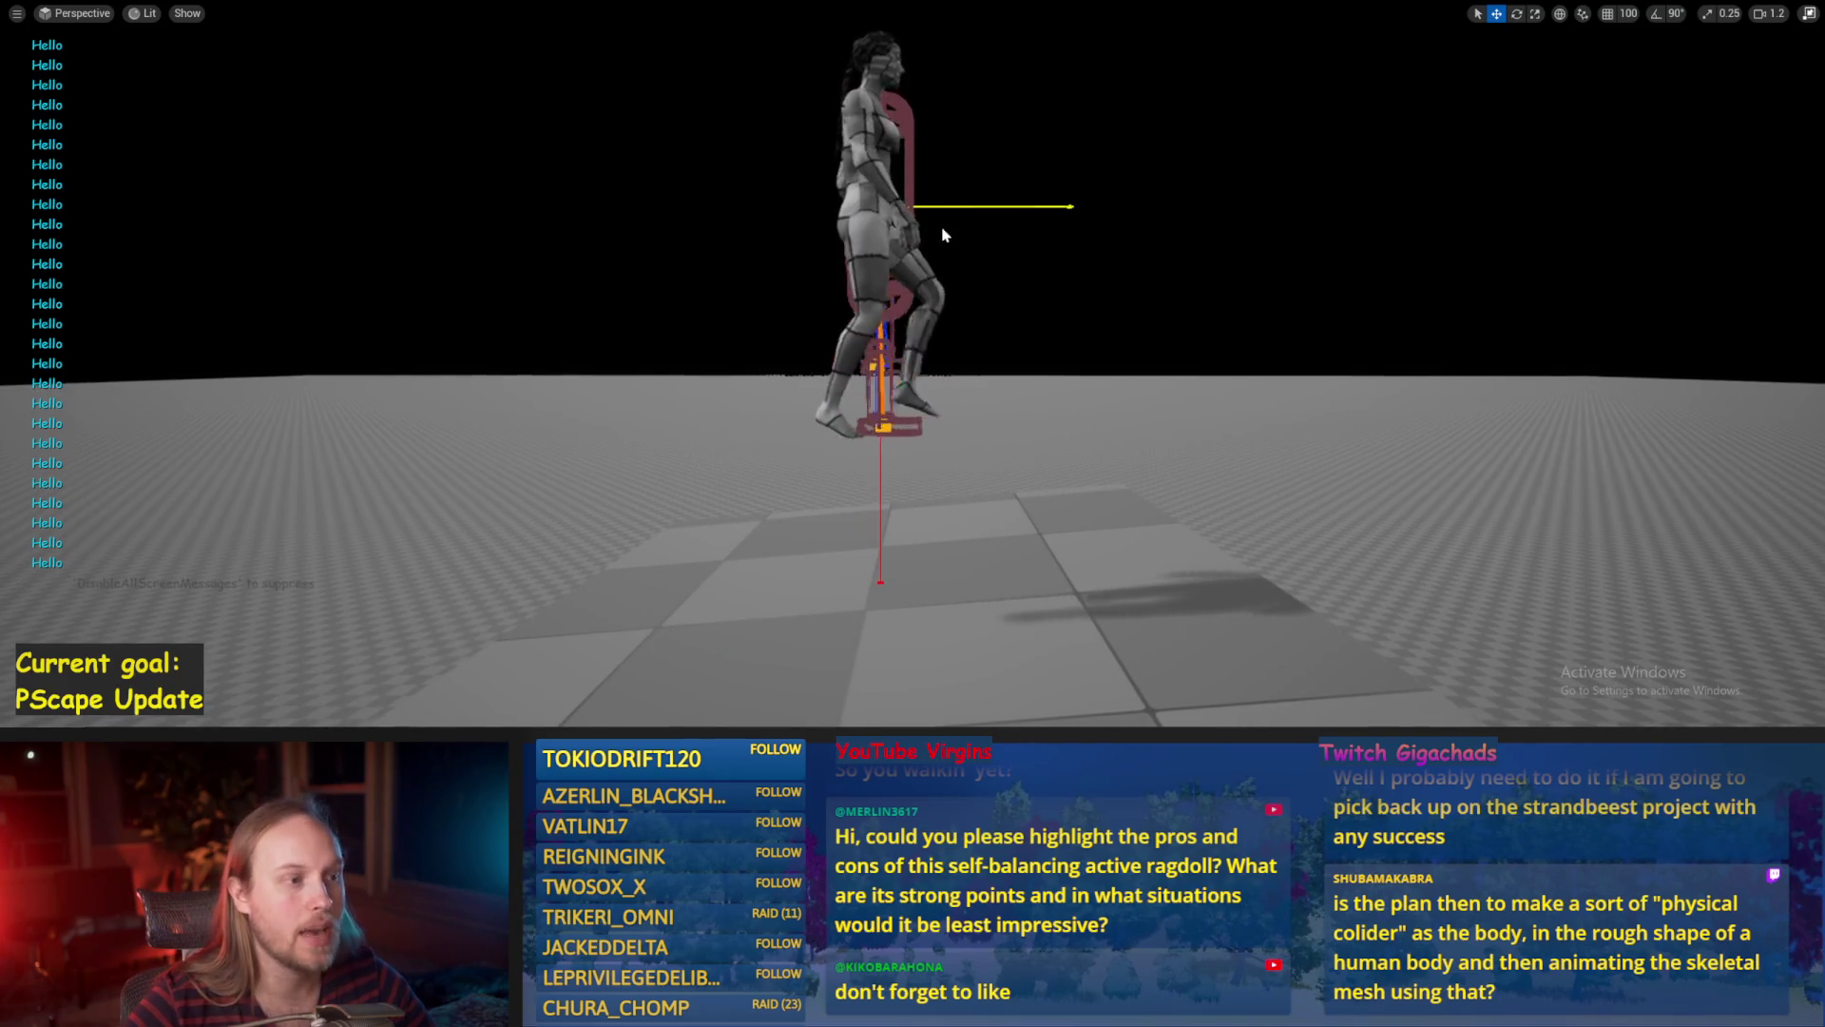
pyautogui.click(918, 208)
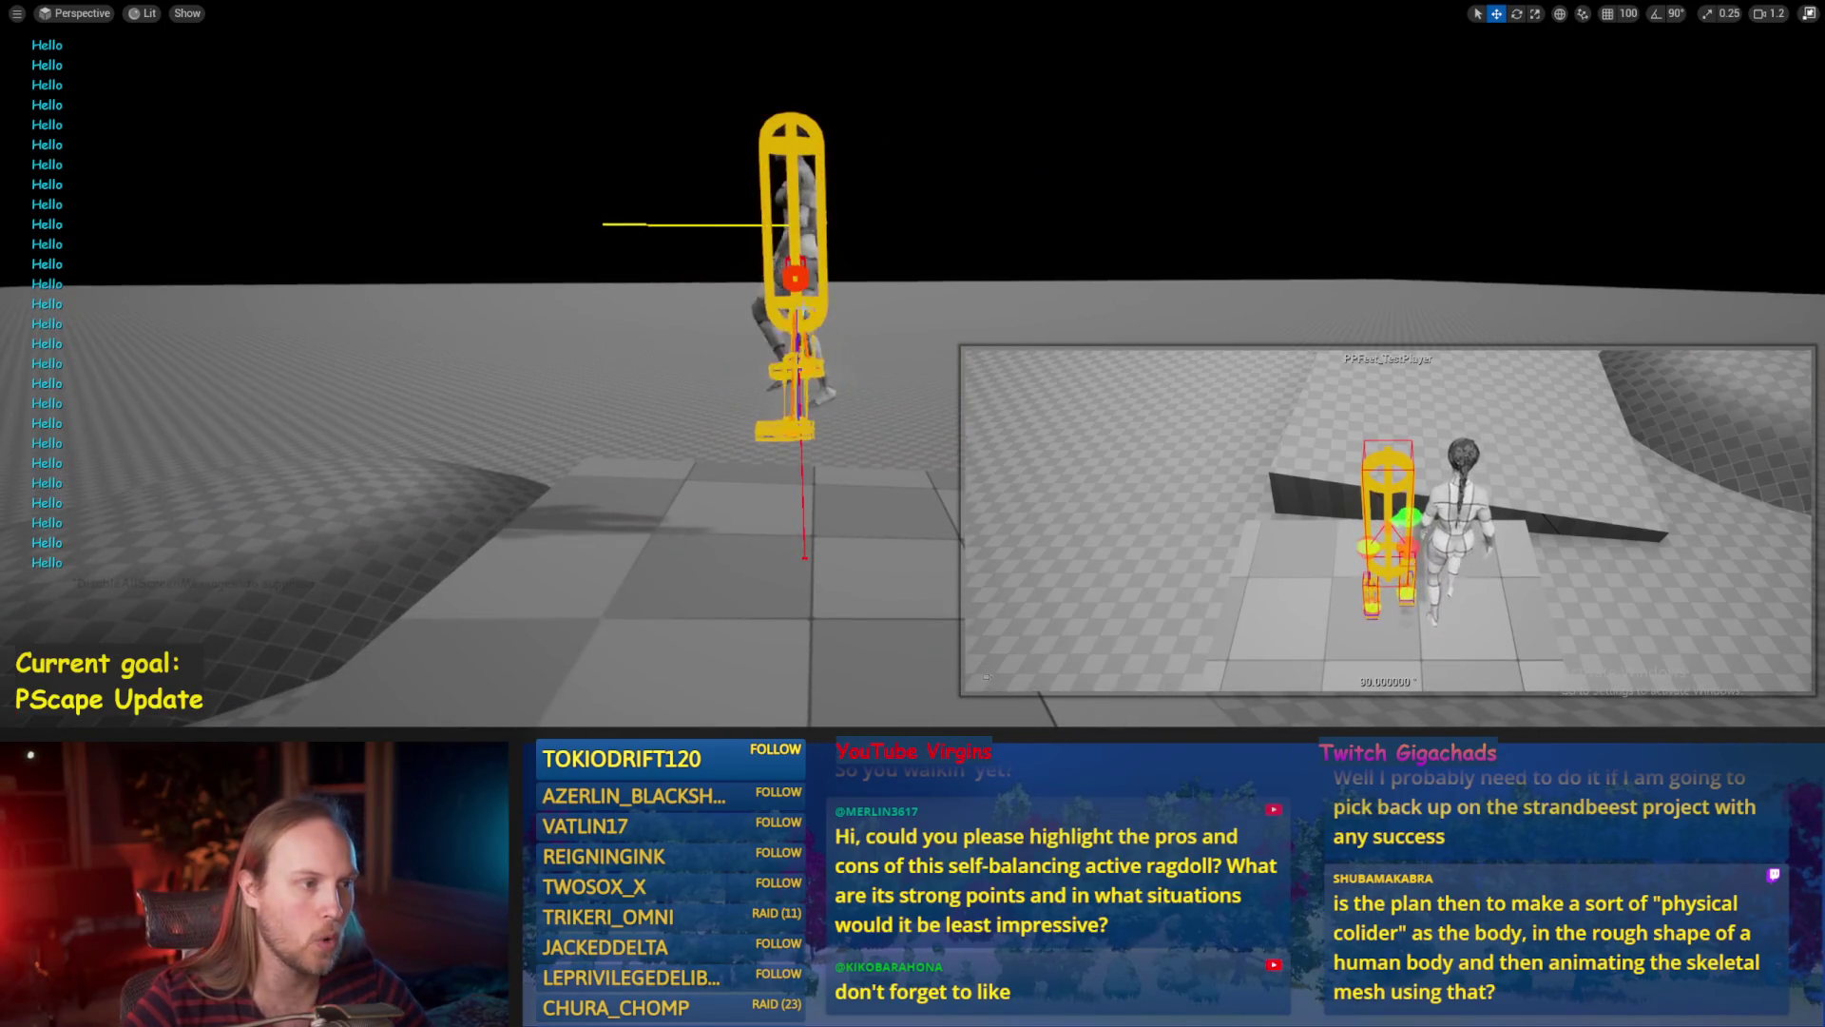
pyautogui.click(963, 342)
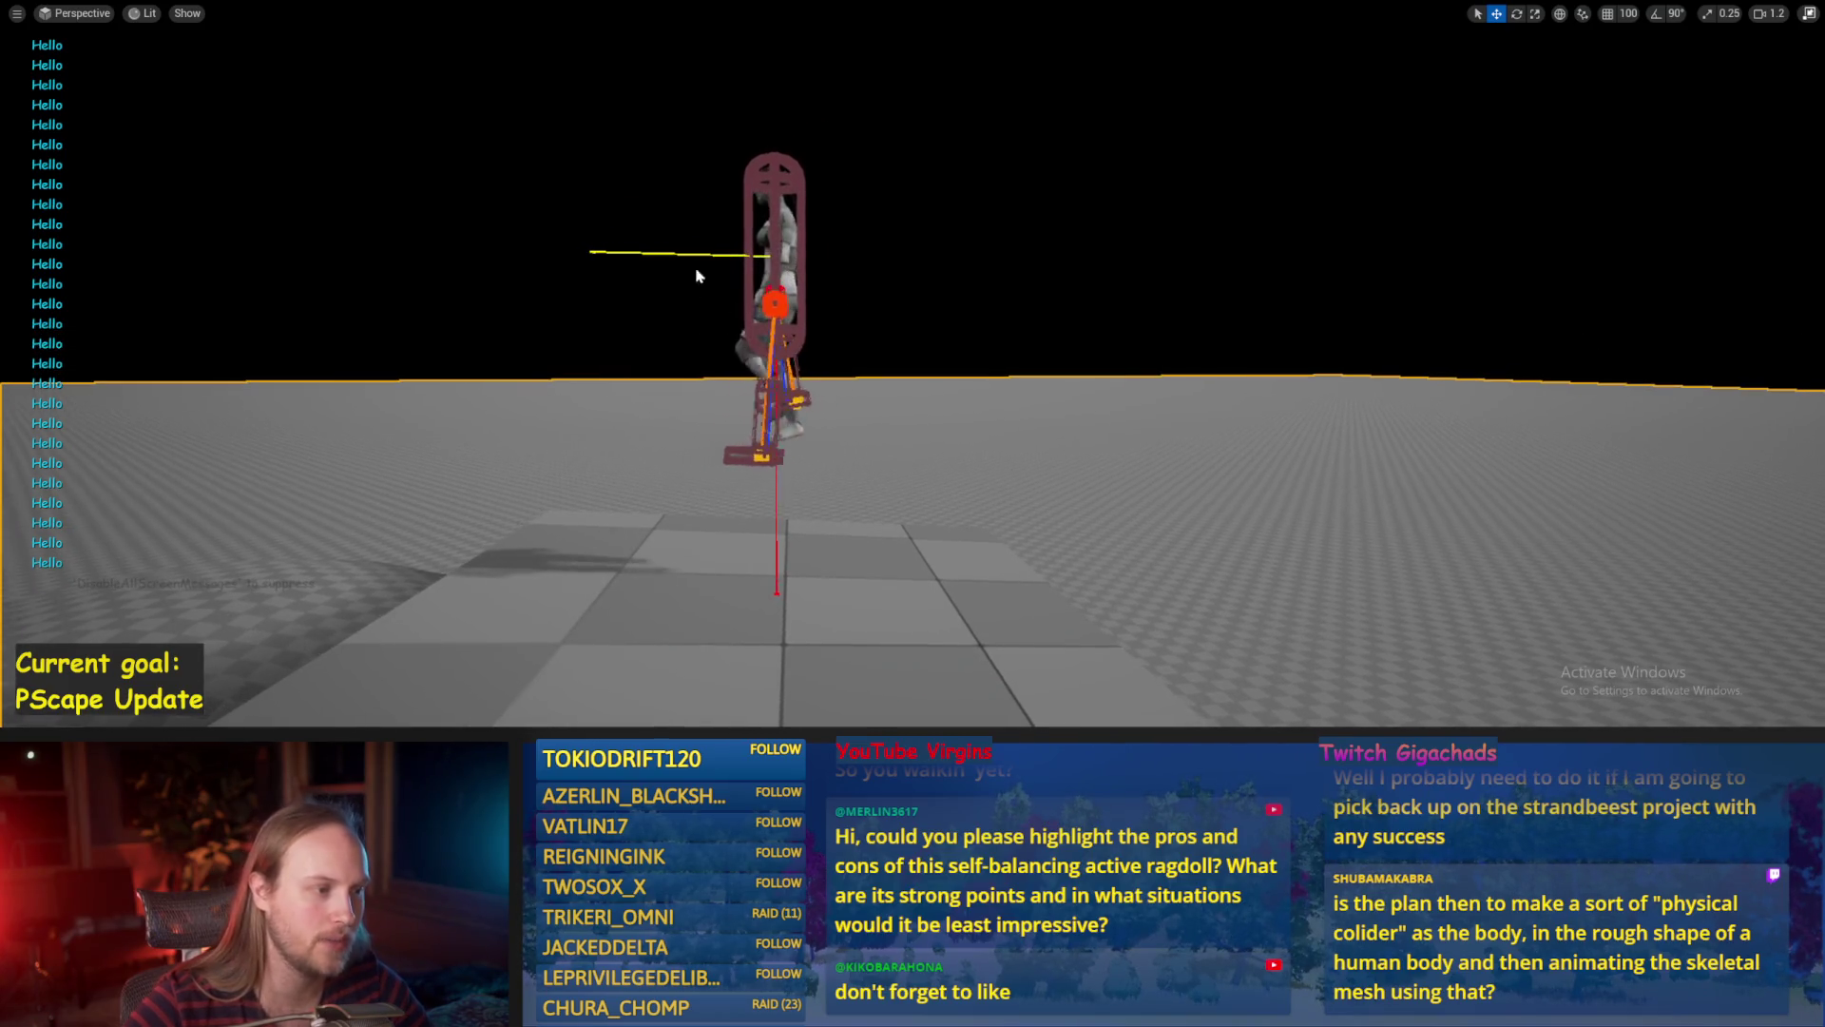
pyautogui.click(792, 265)
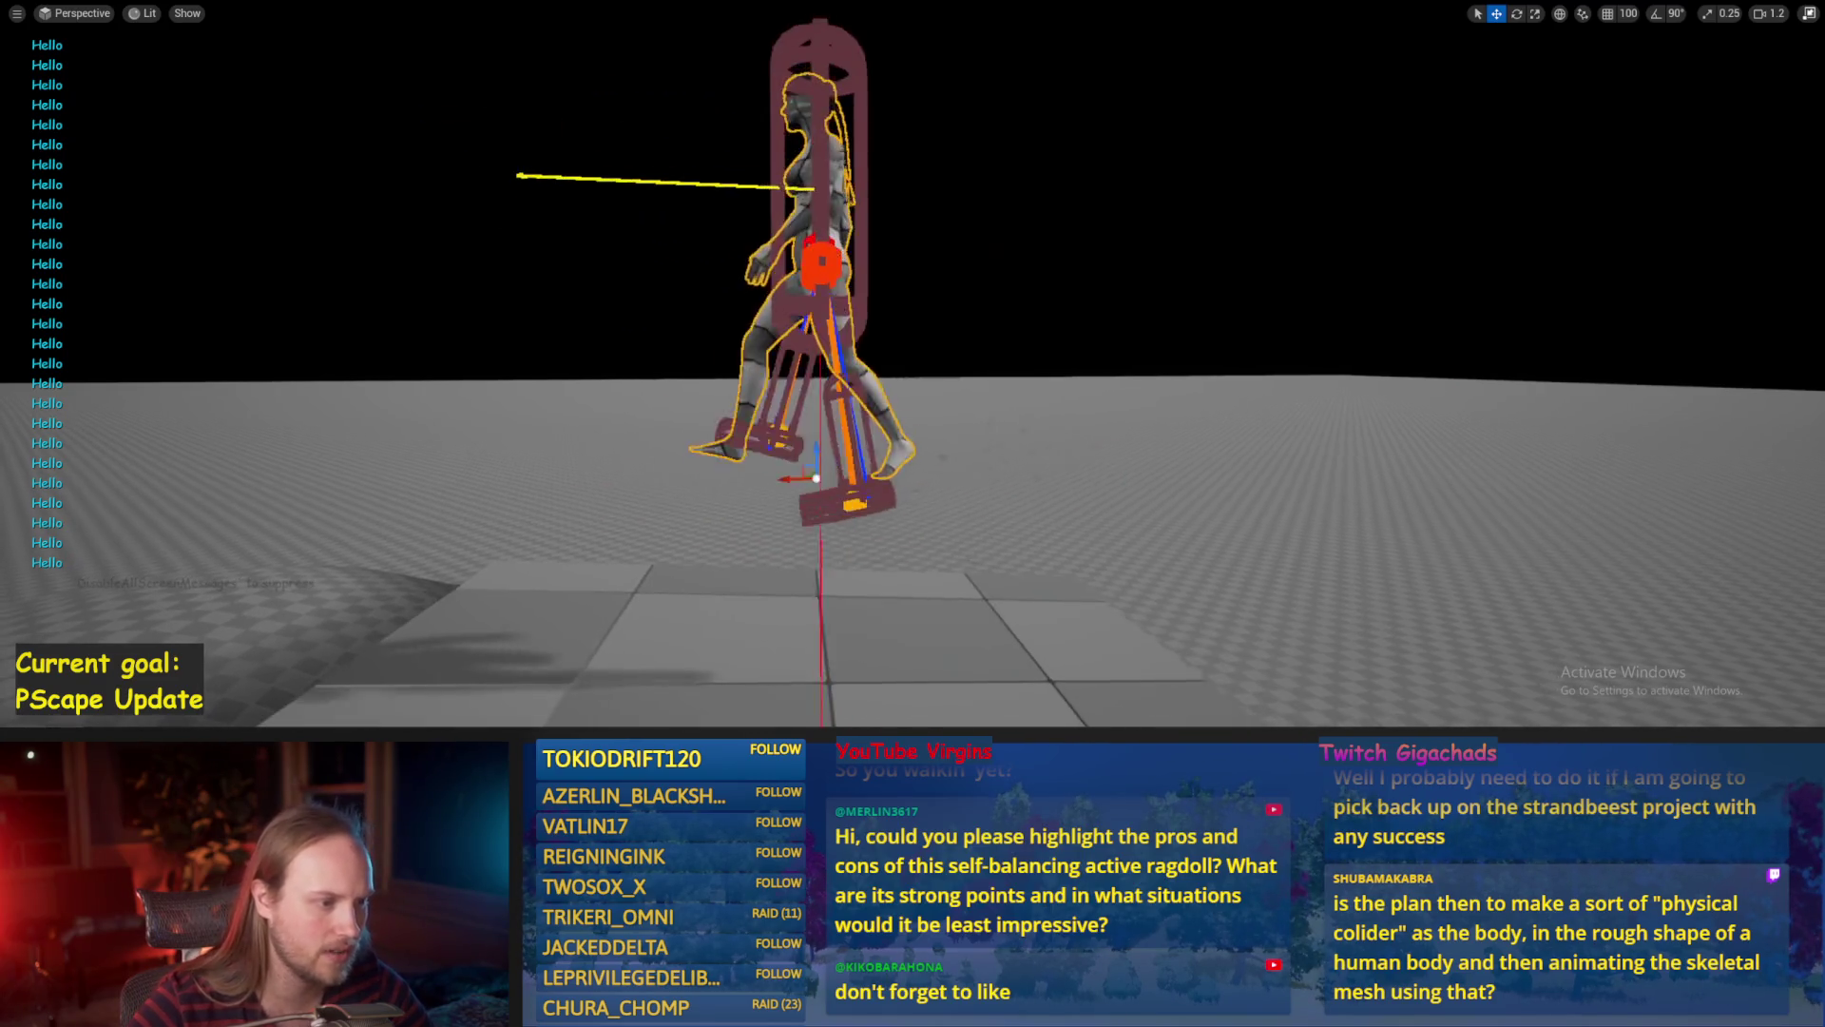
pyautogui.click(812, 329)
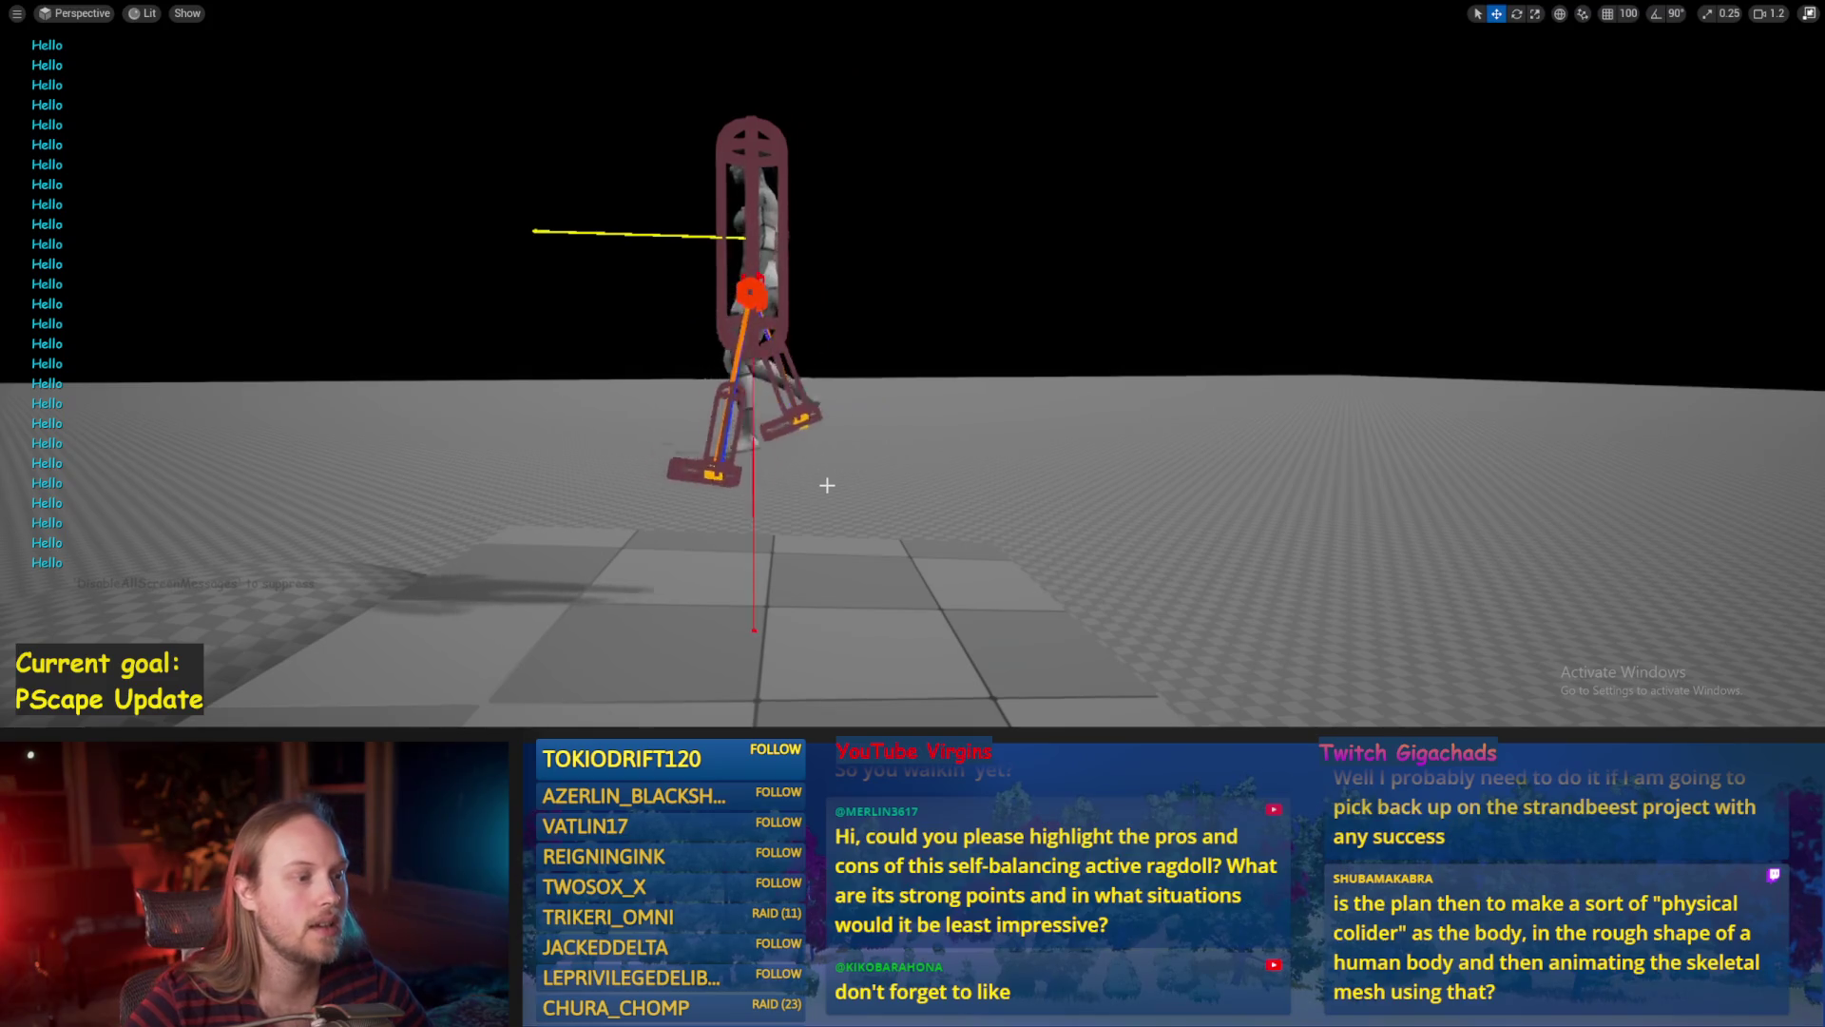
pyautogui.click(719, 352)
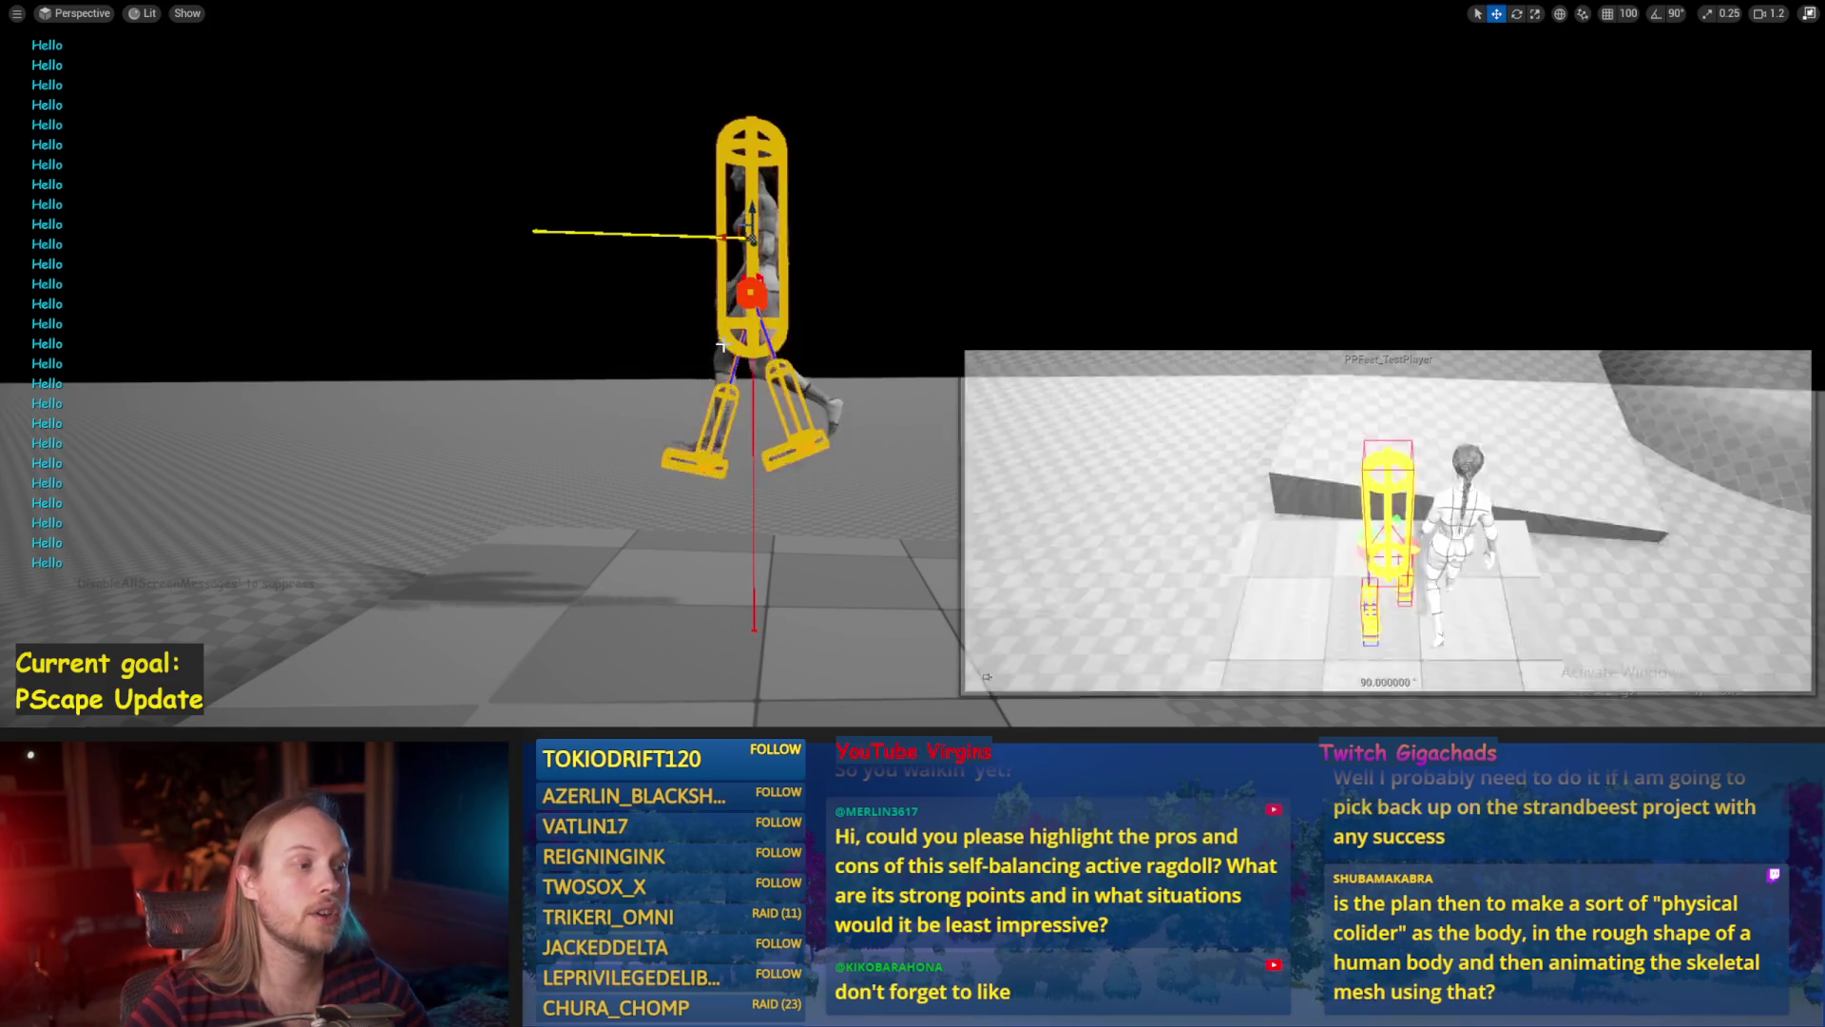
pyautogui.click(751, 304)
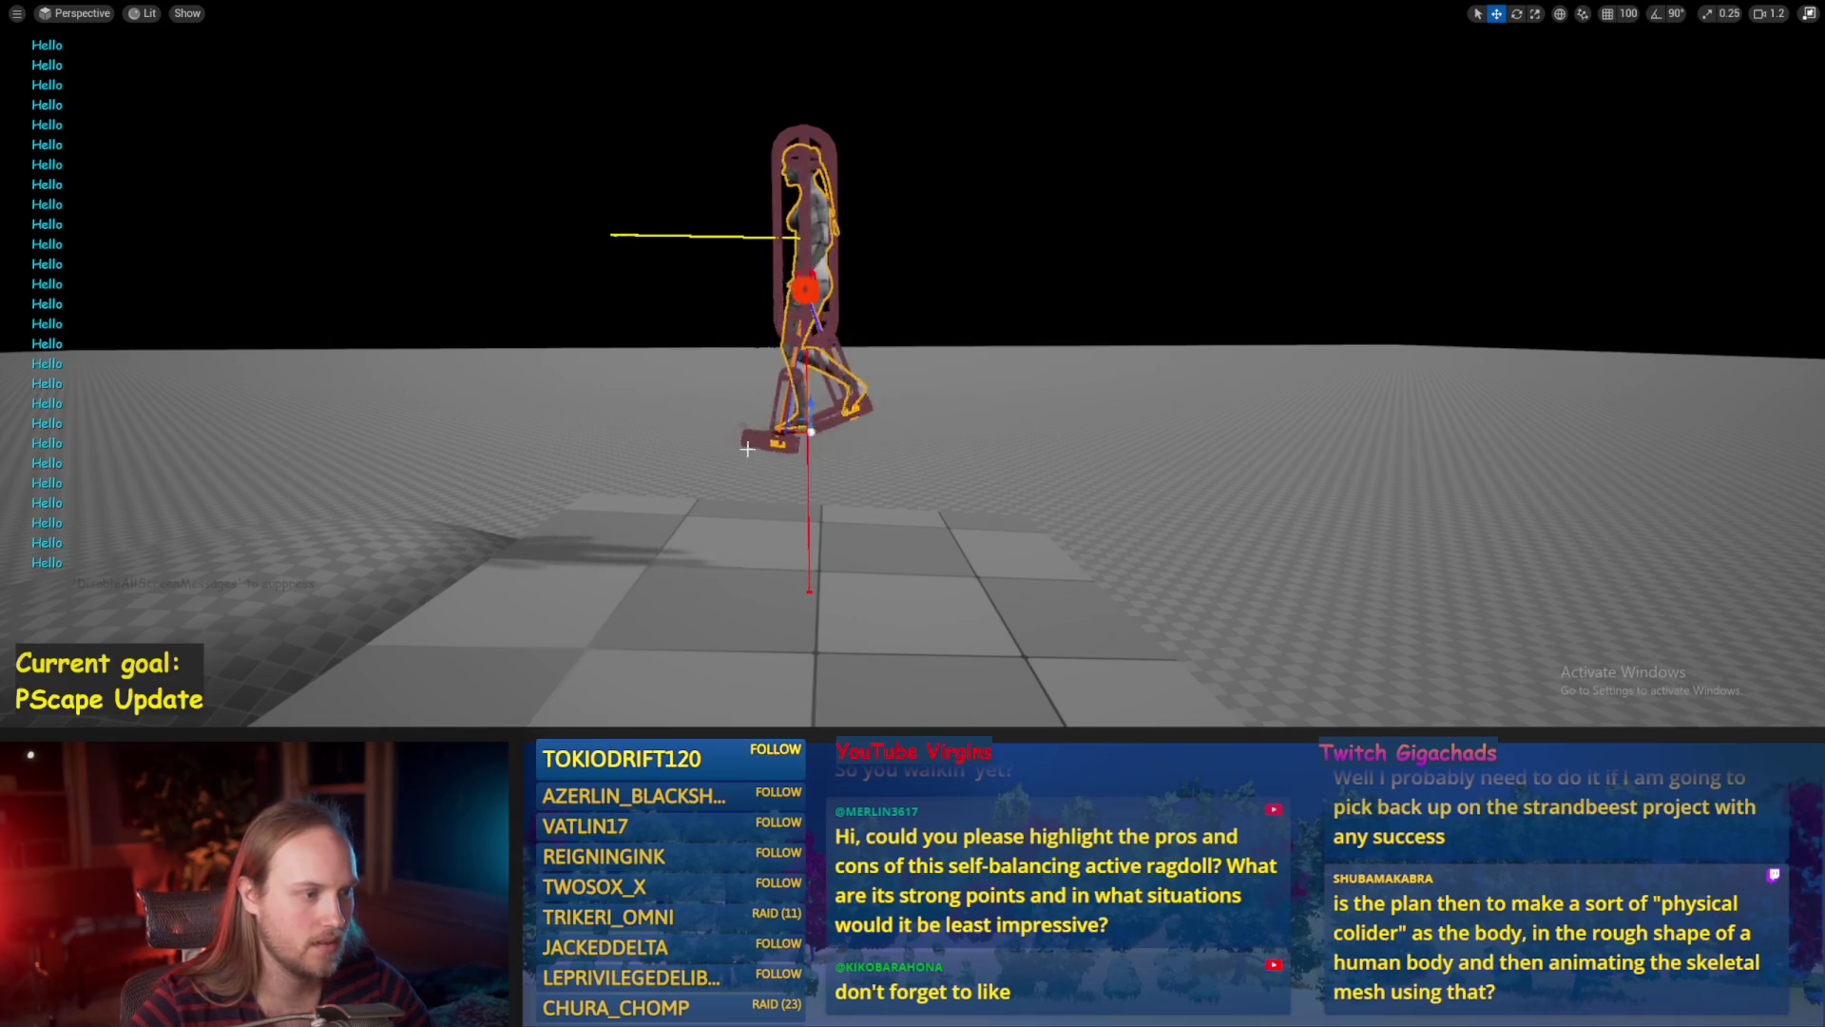
pyautogui.click(784, 175)
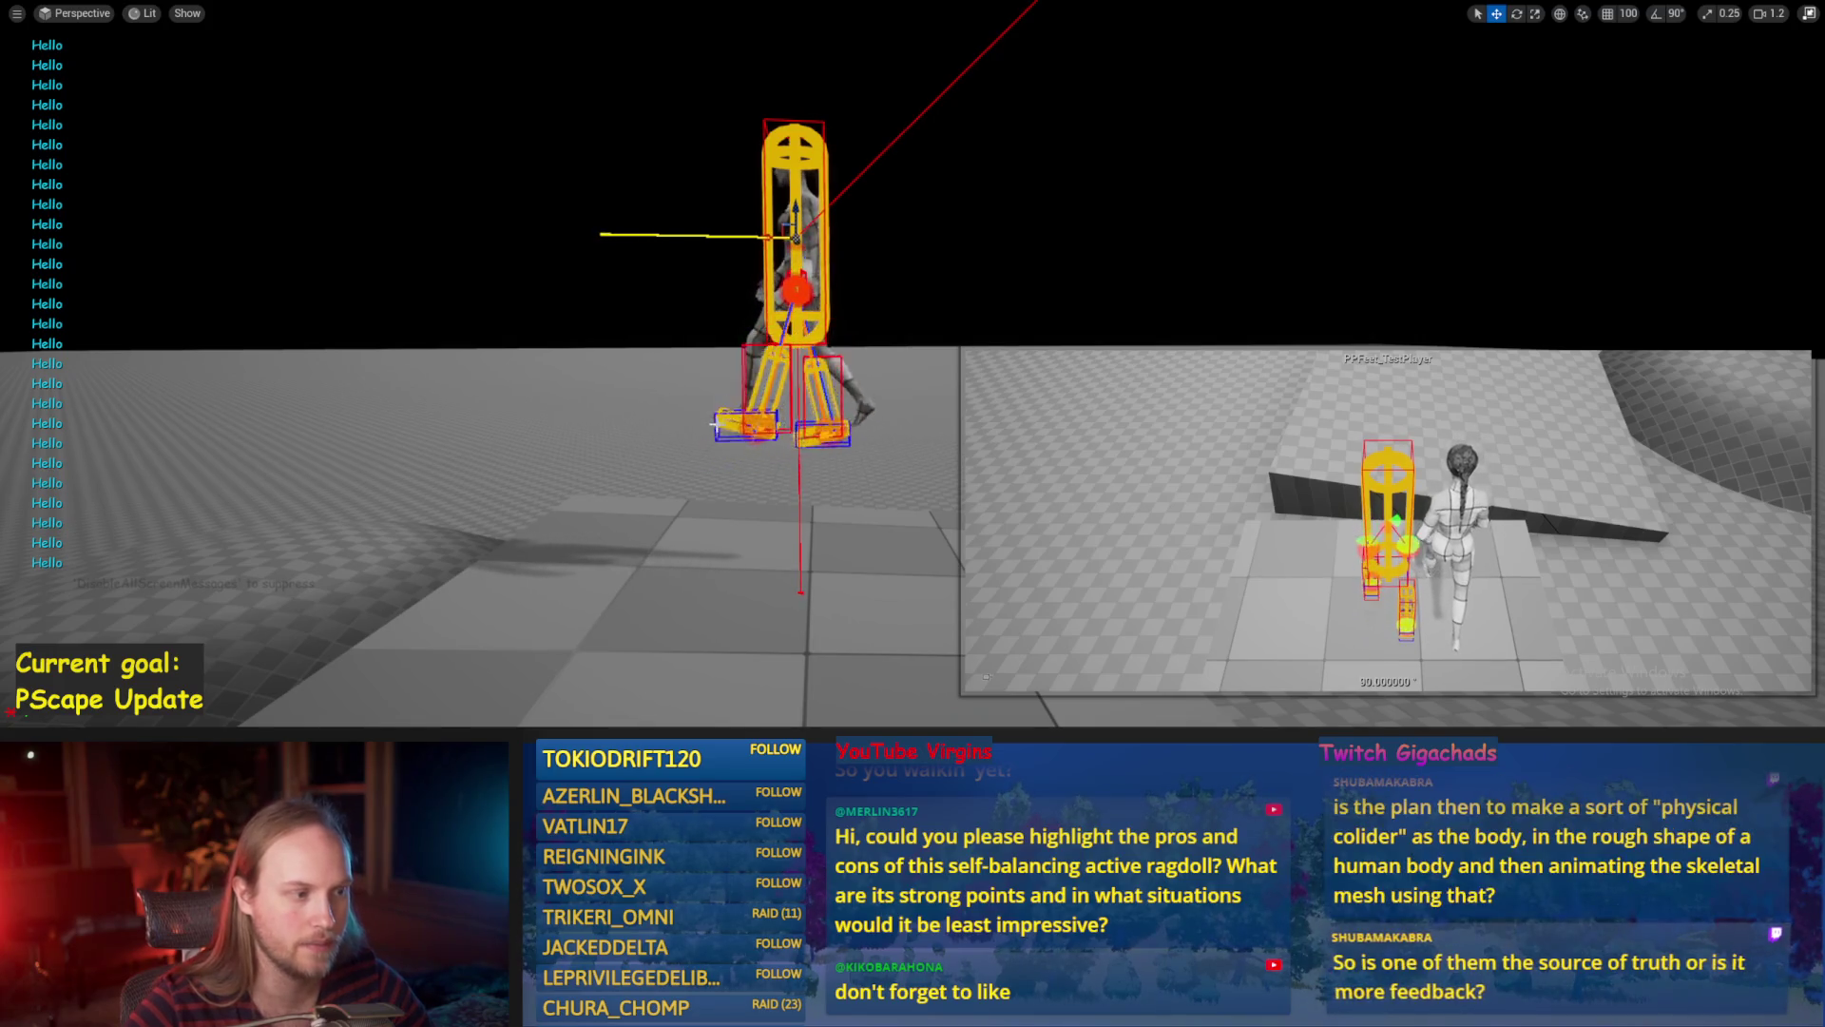
pyautogui.click(646, 489)
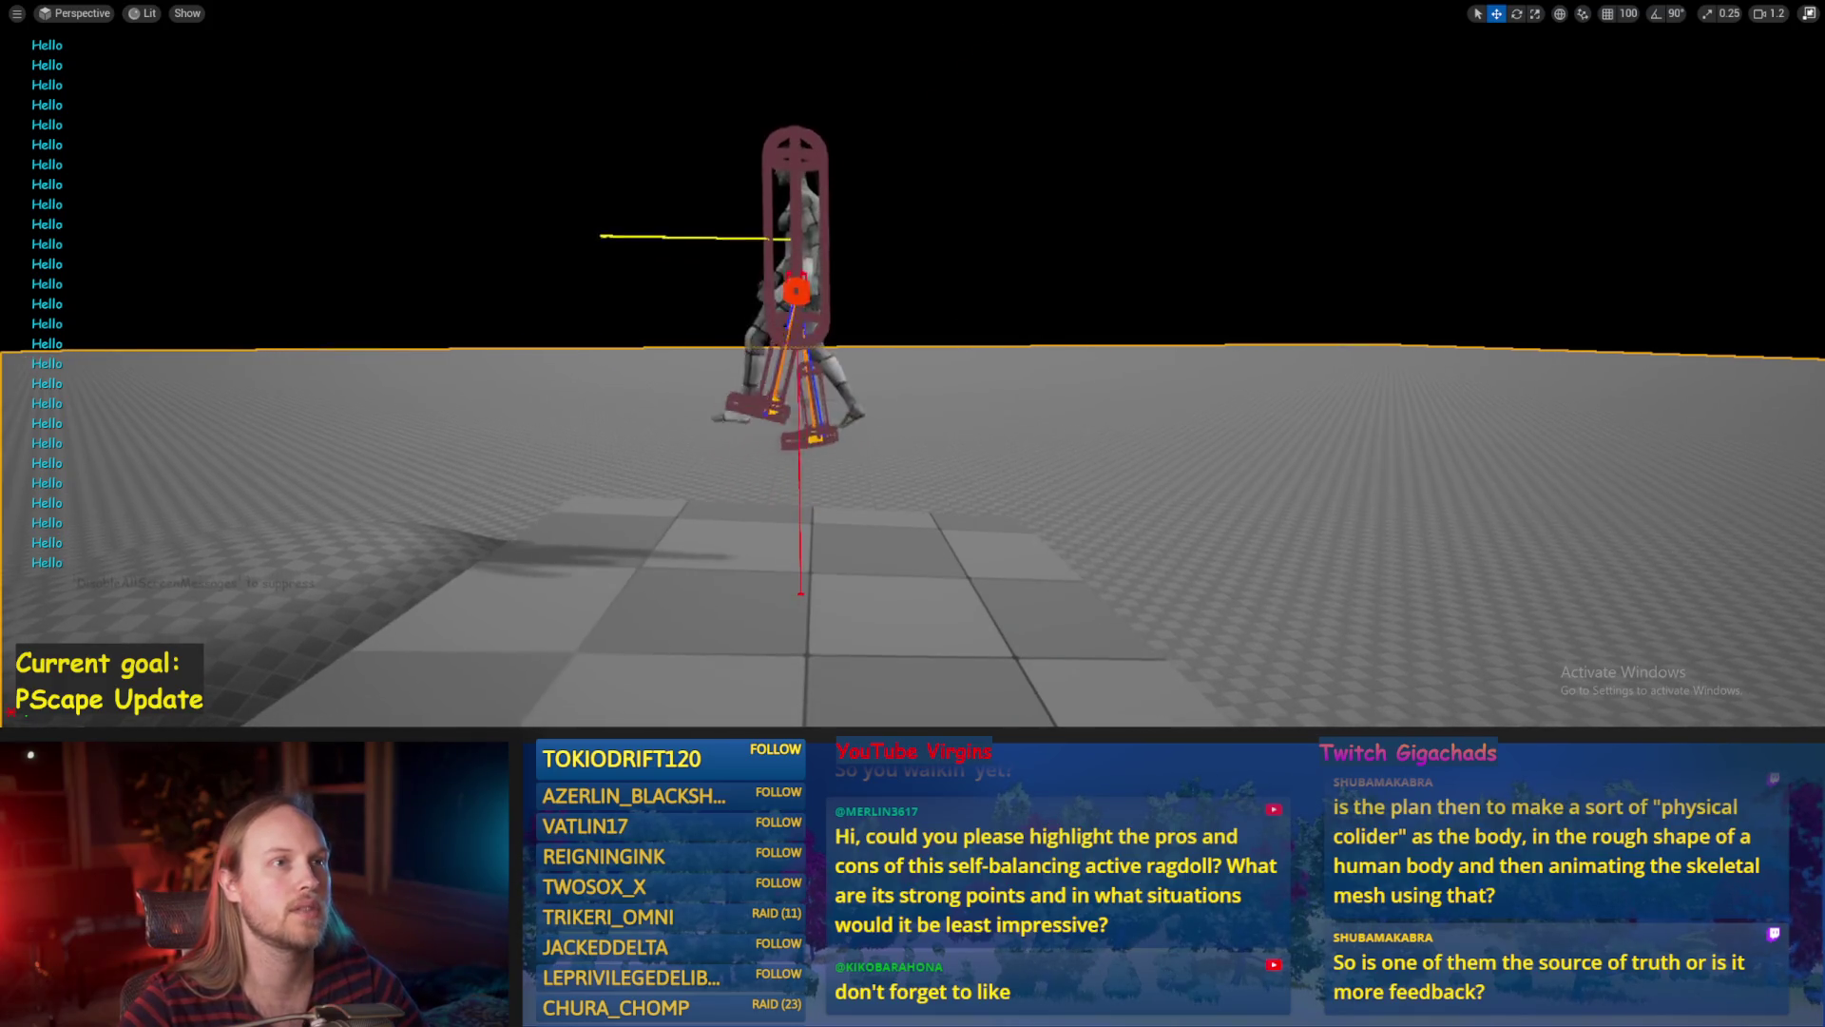
# Bring the game window back up and lower the view toward the feet on the floor.
pyautogui.hotkey('alt', 'Tab')
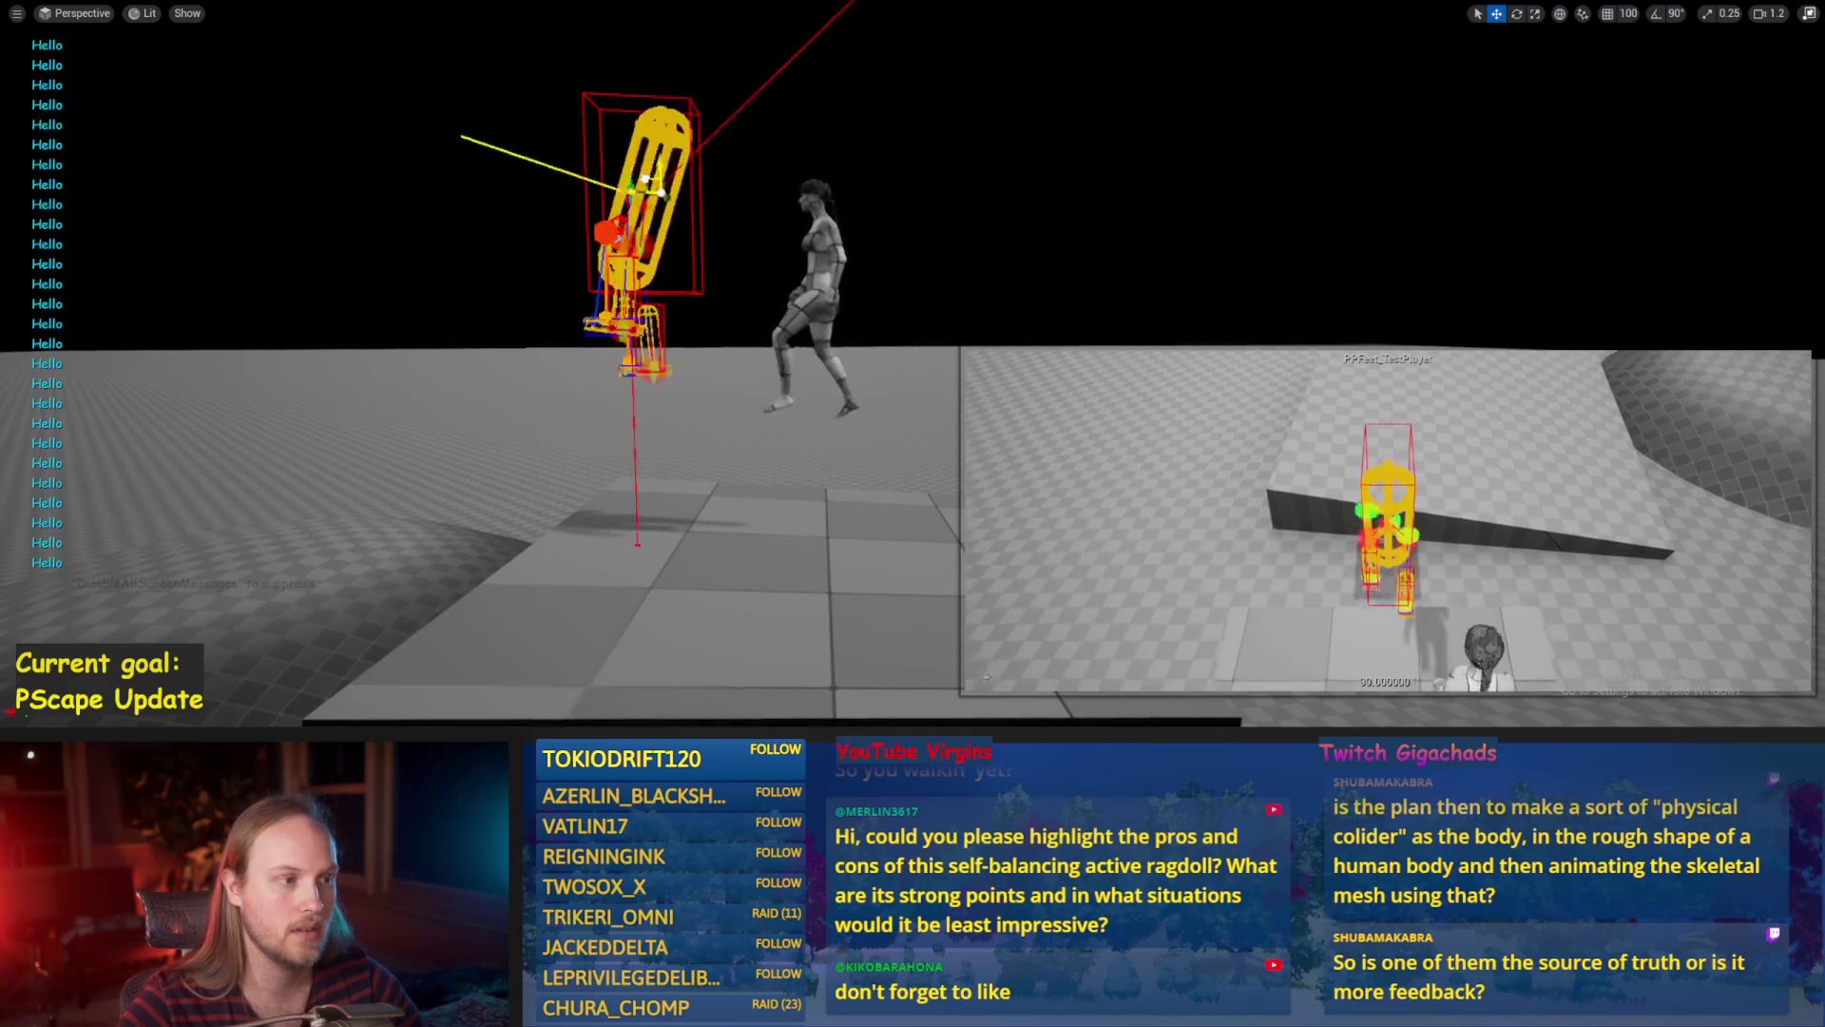
pyautogui.scroll(3, 842, 312)
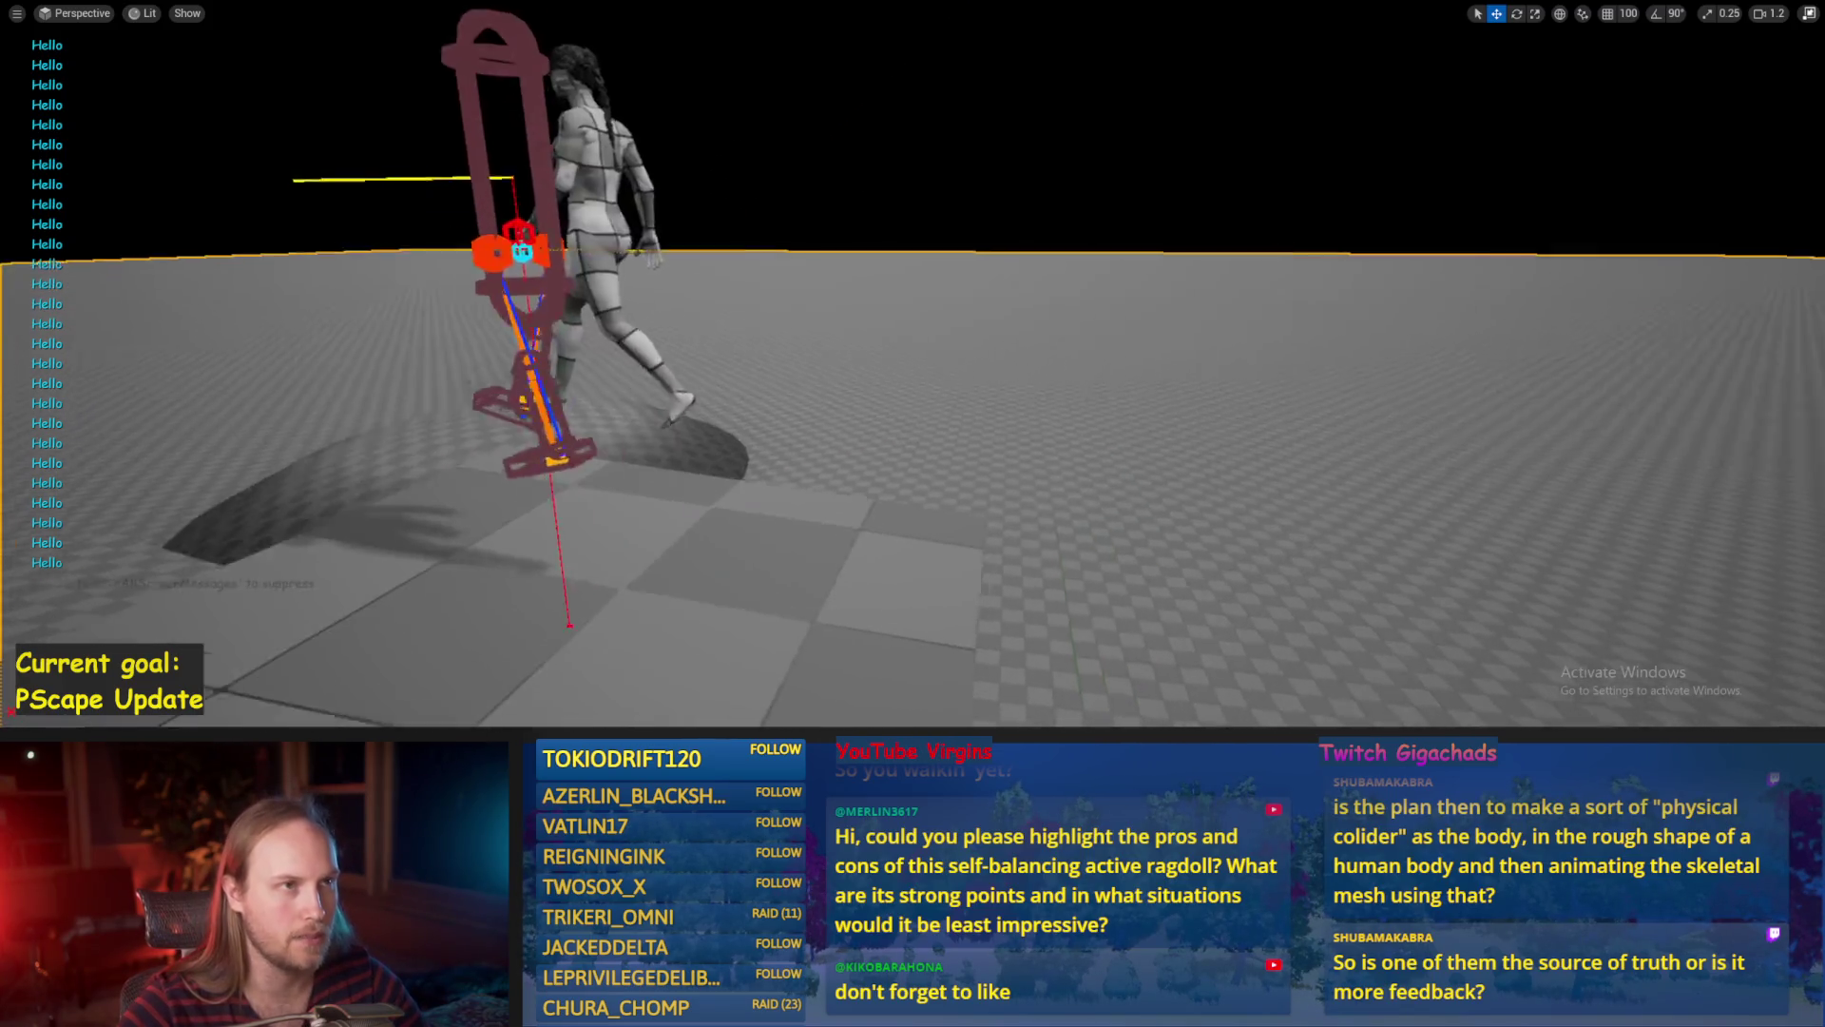
pyautogui.hotkey('shift', 'F1')
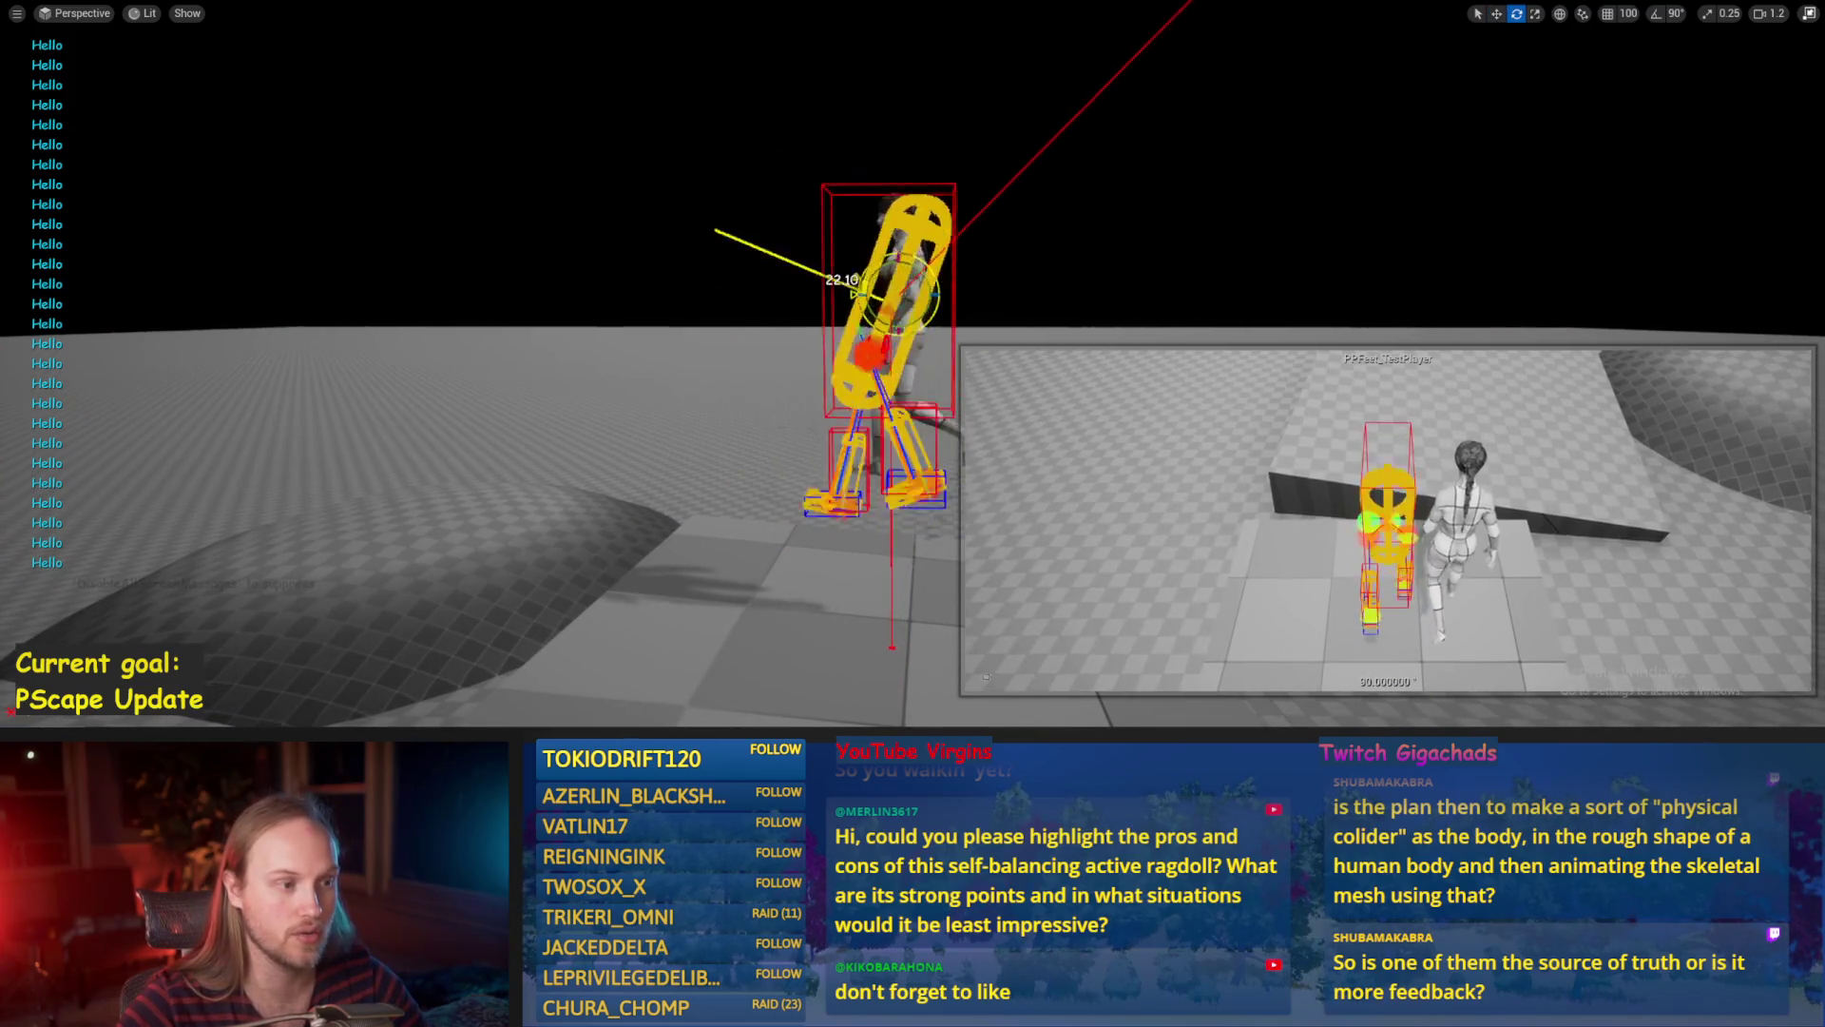
pyautogui.click(618, 452)
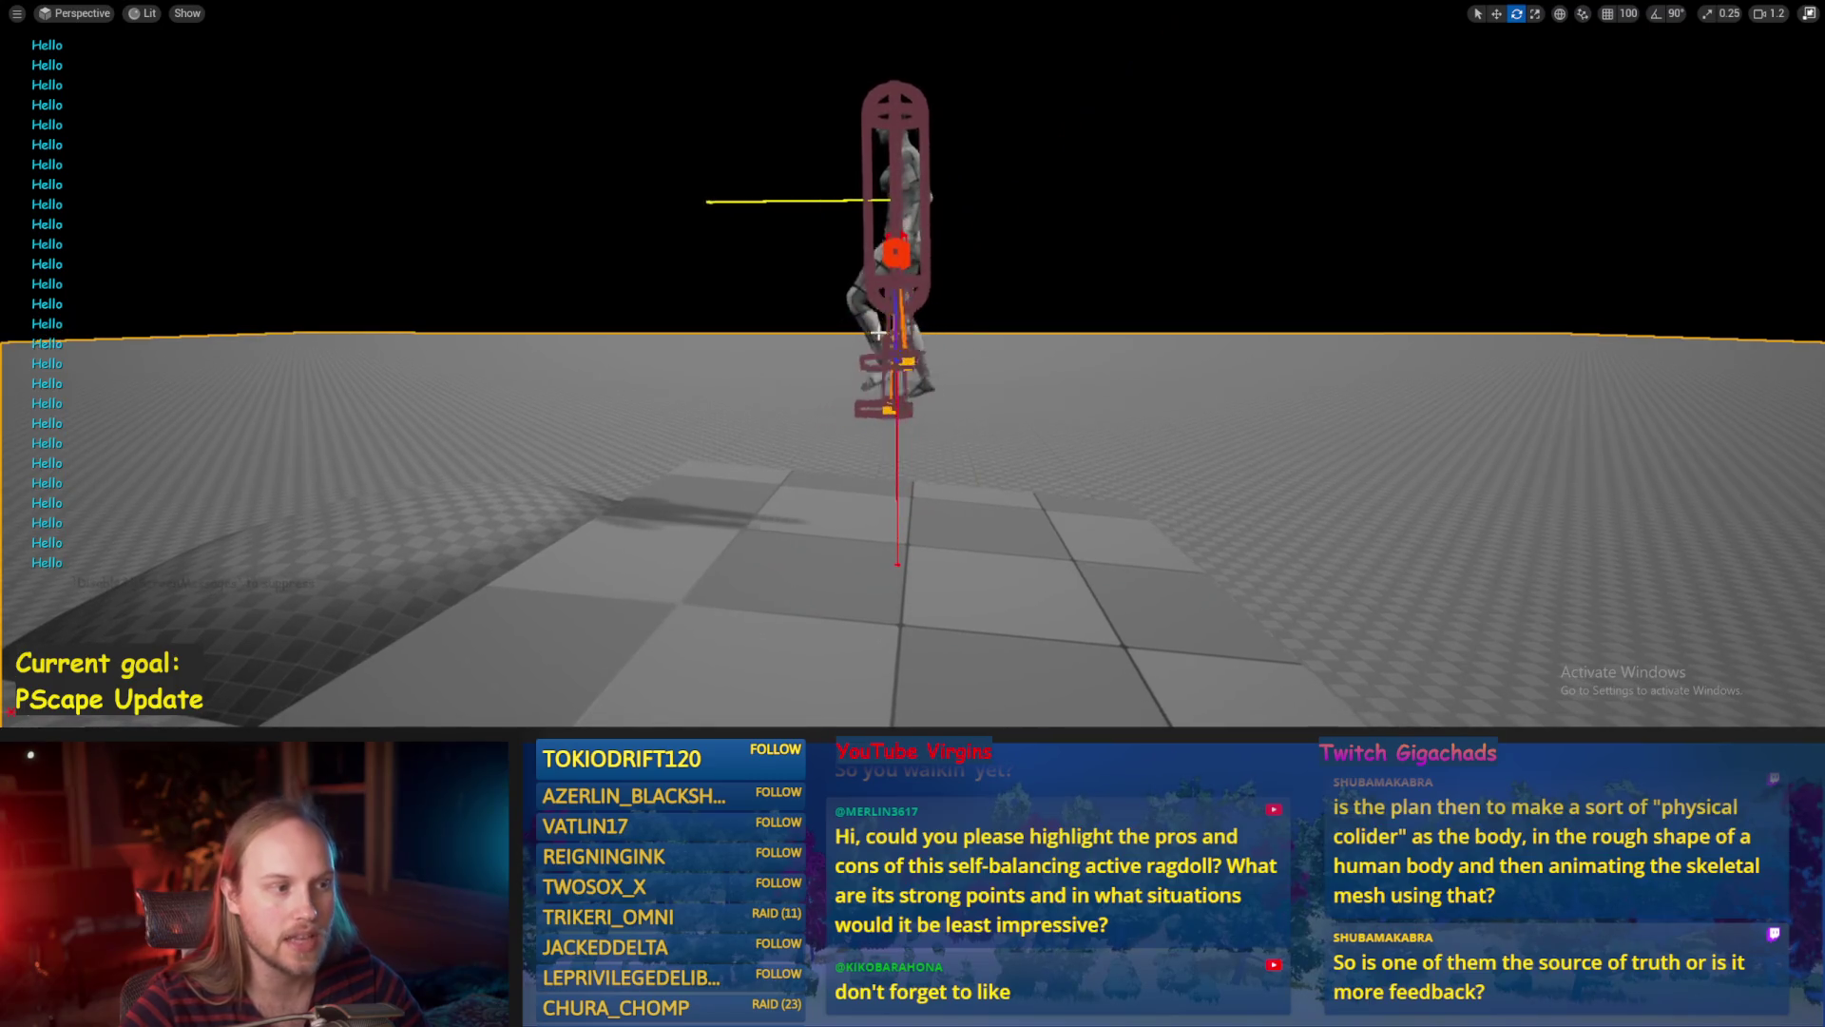
pyautogui.scroll(-2, 851, 361)
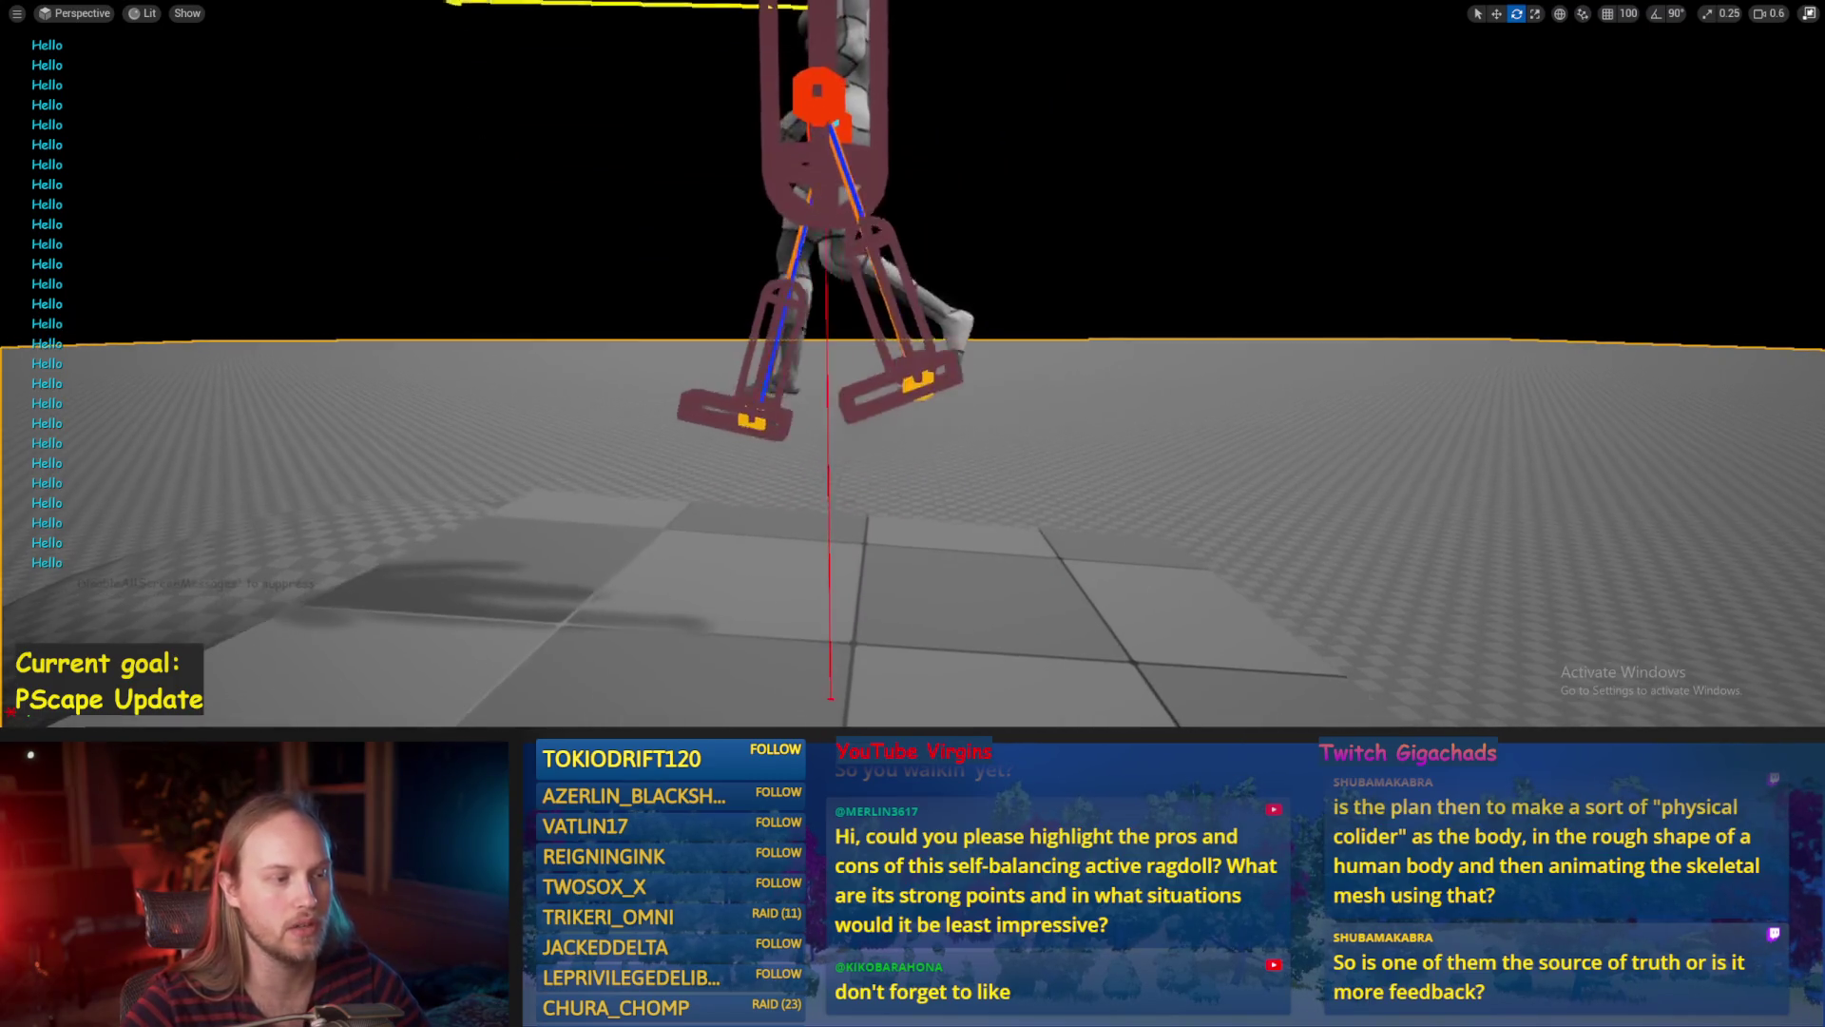
pyautogui.scroll(-1, 914, 364)
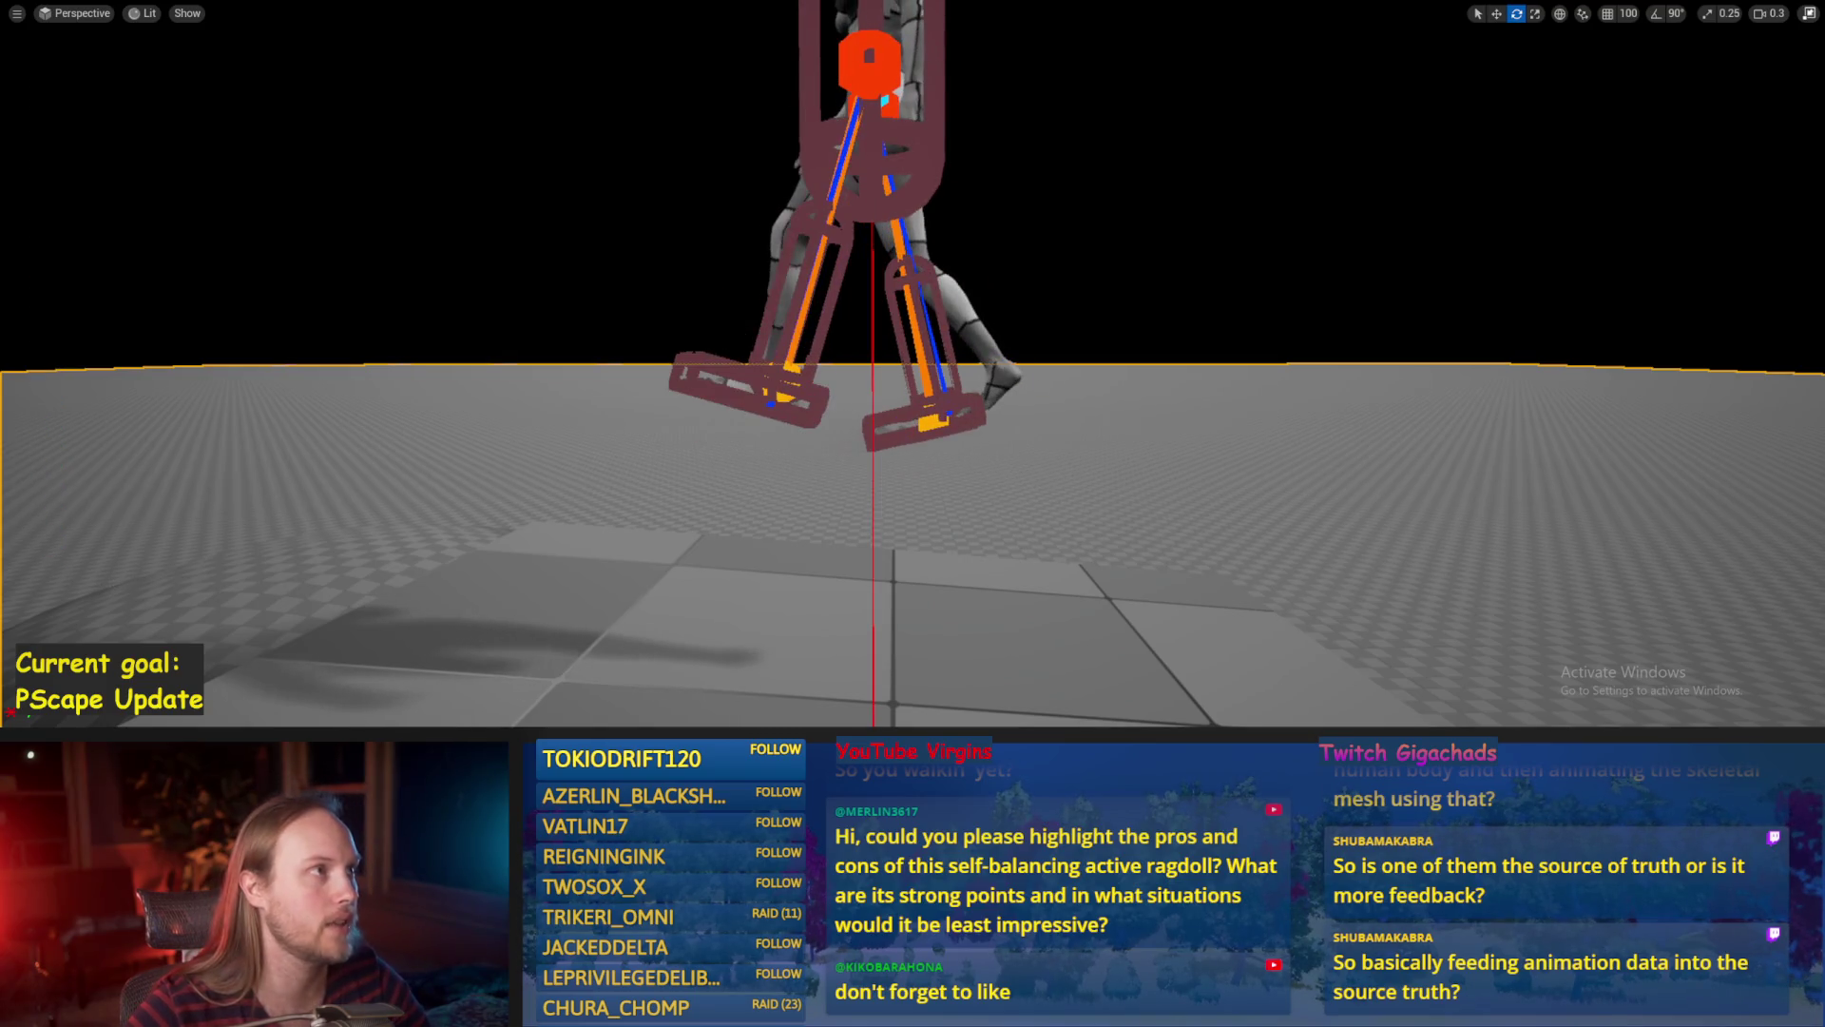
pyautogui.rightClick(1032, 212)
pyautogui.moveTo(1031, 212); pyautogui.dragTo(989, 342)
# Frame the test platform and shift it to the left.
pyautogui.press('f')
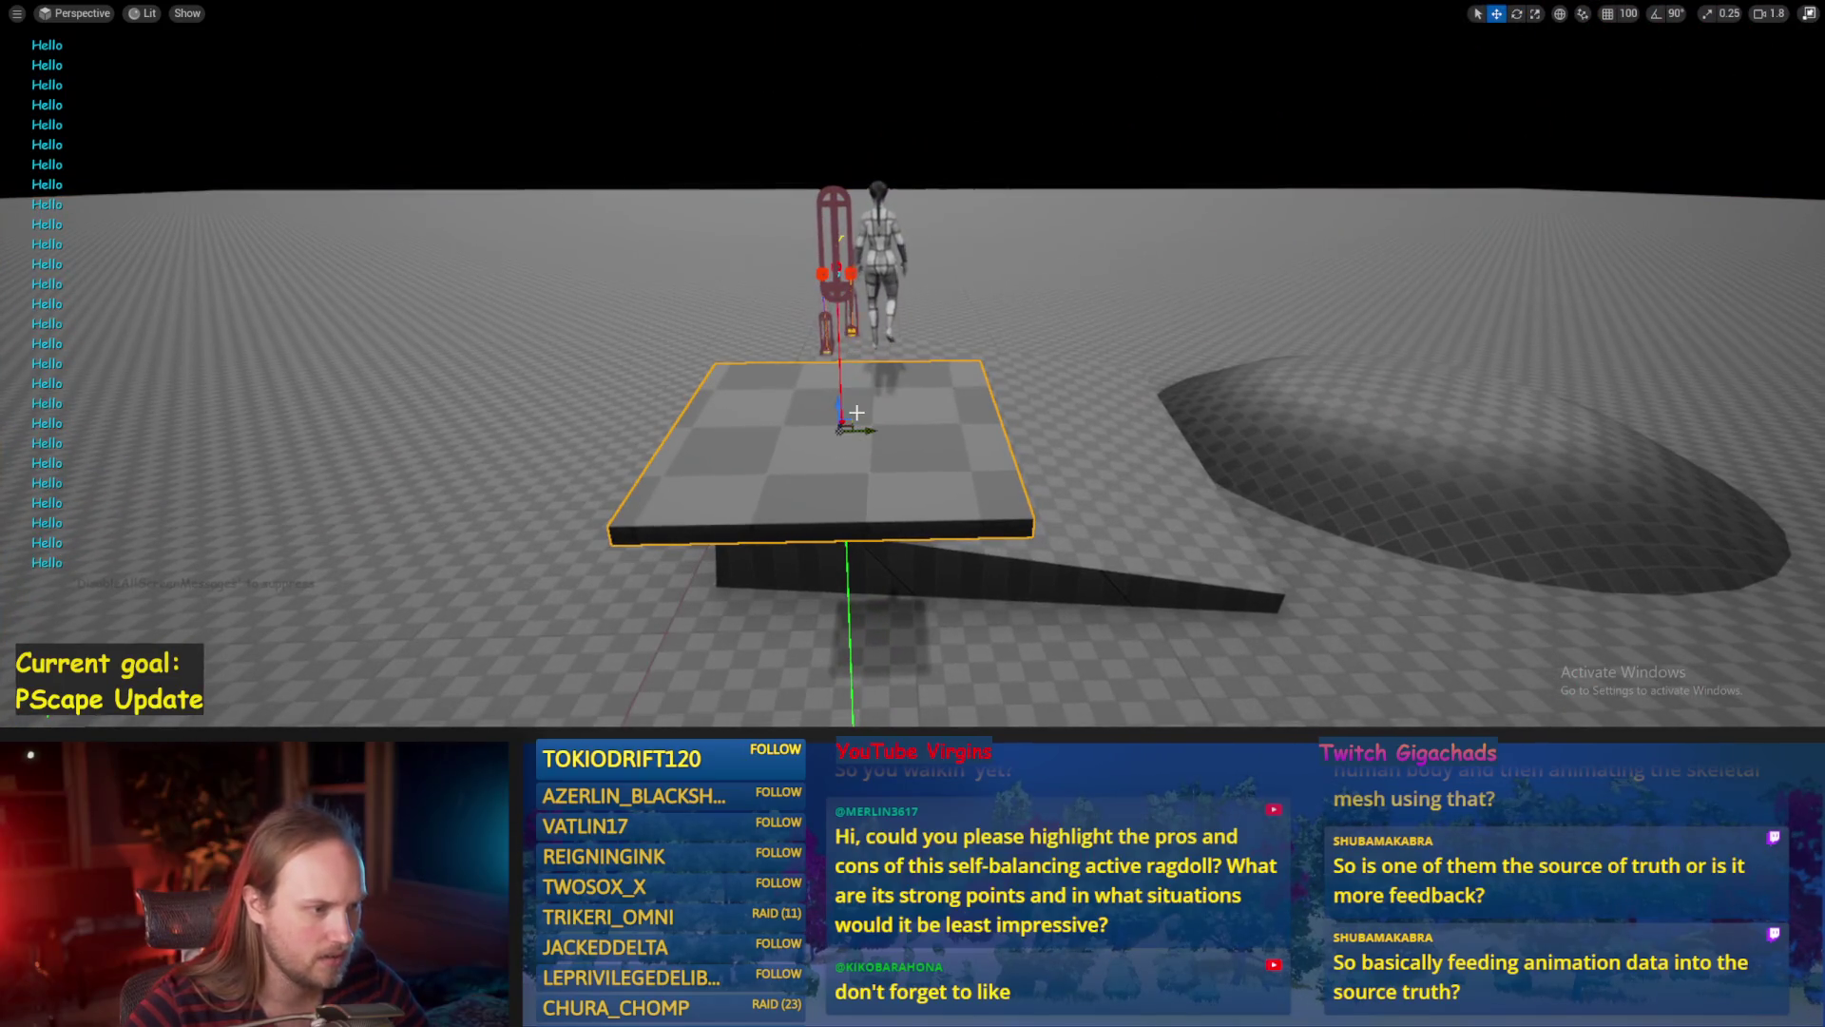
pyautogui.moveTo(871, 425); pyautogui.dragTo(752, 428)
pyautogui.scroll(6, 695, 425)
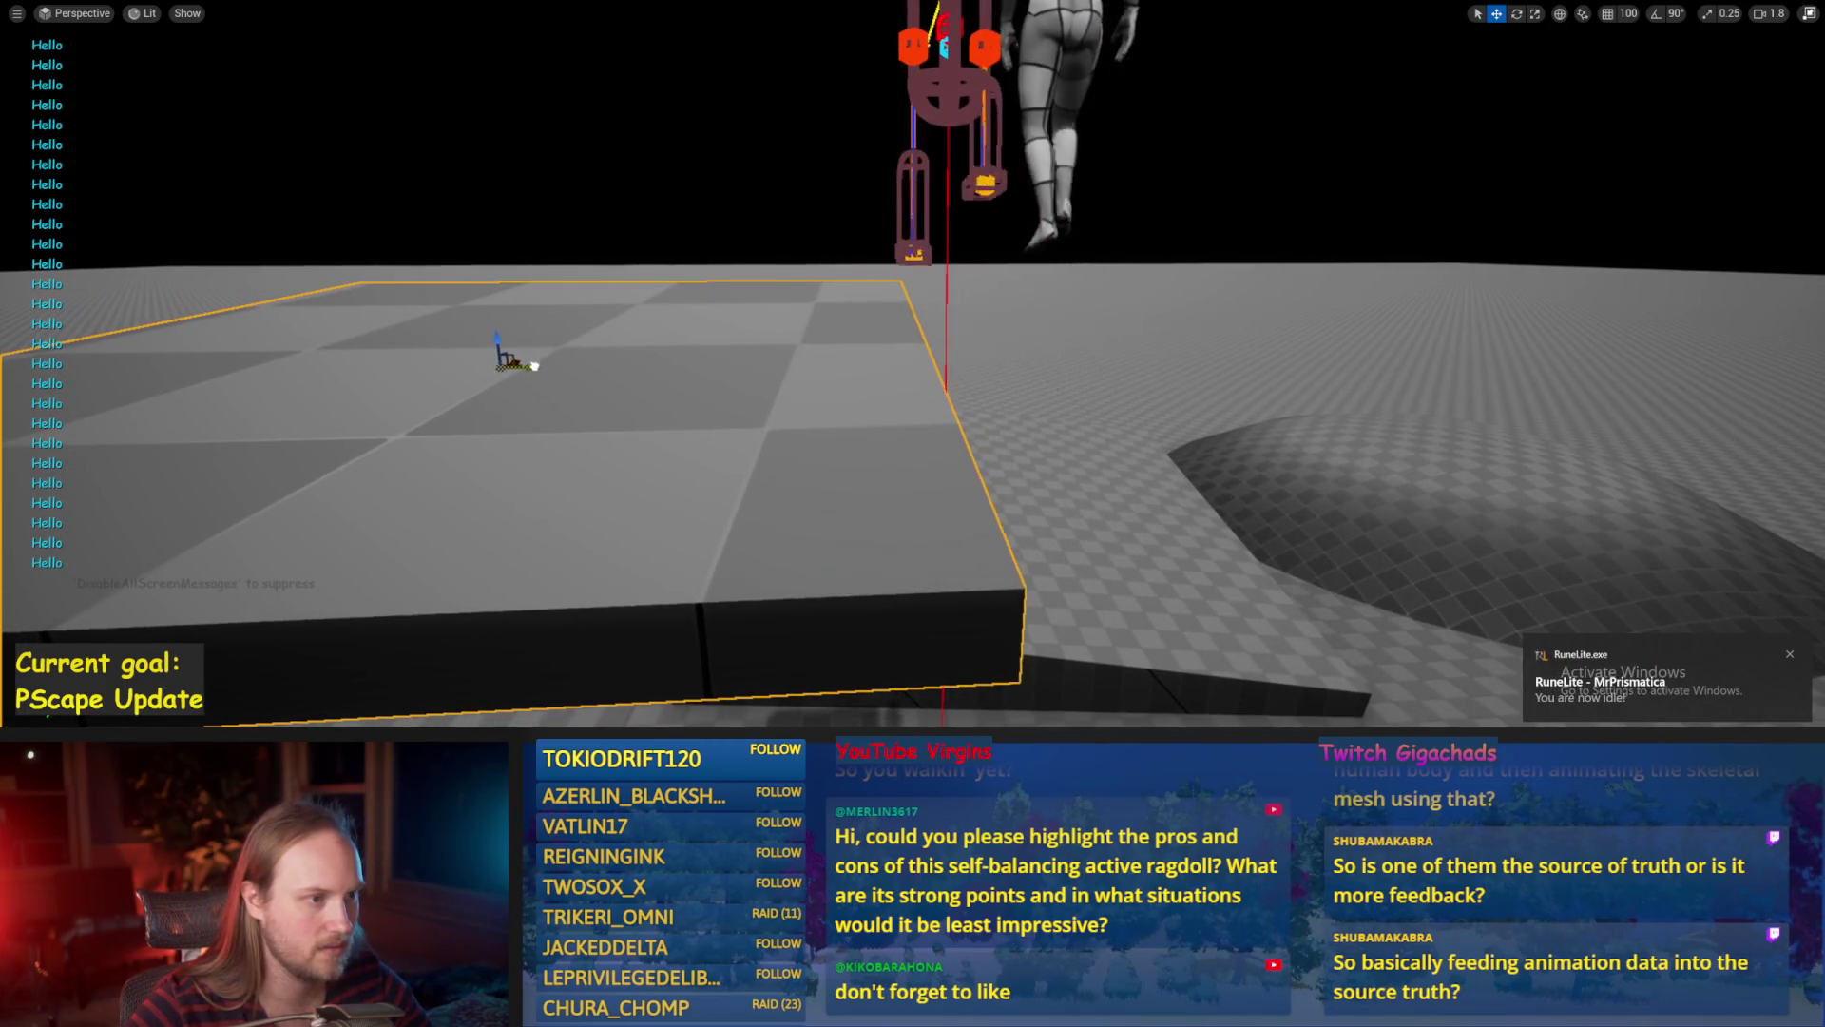
pyautogui.moveTo(562, 366); pyautogui.dragTo(597, 373)
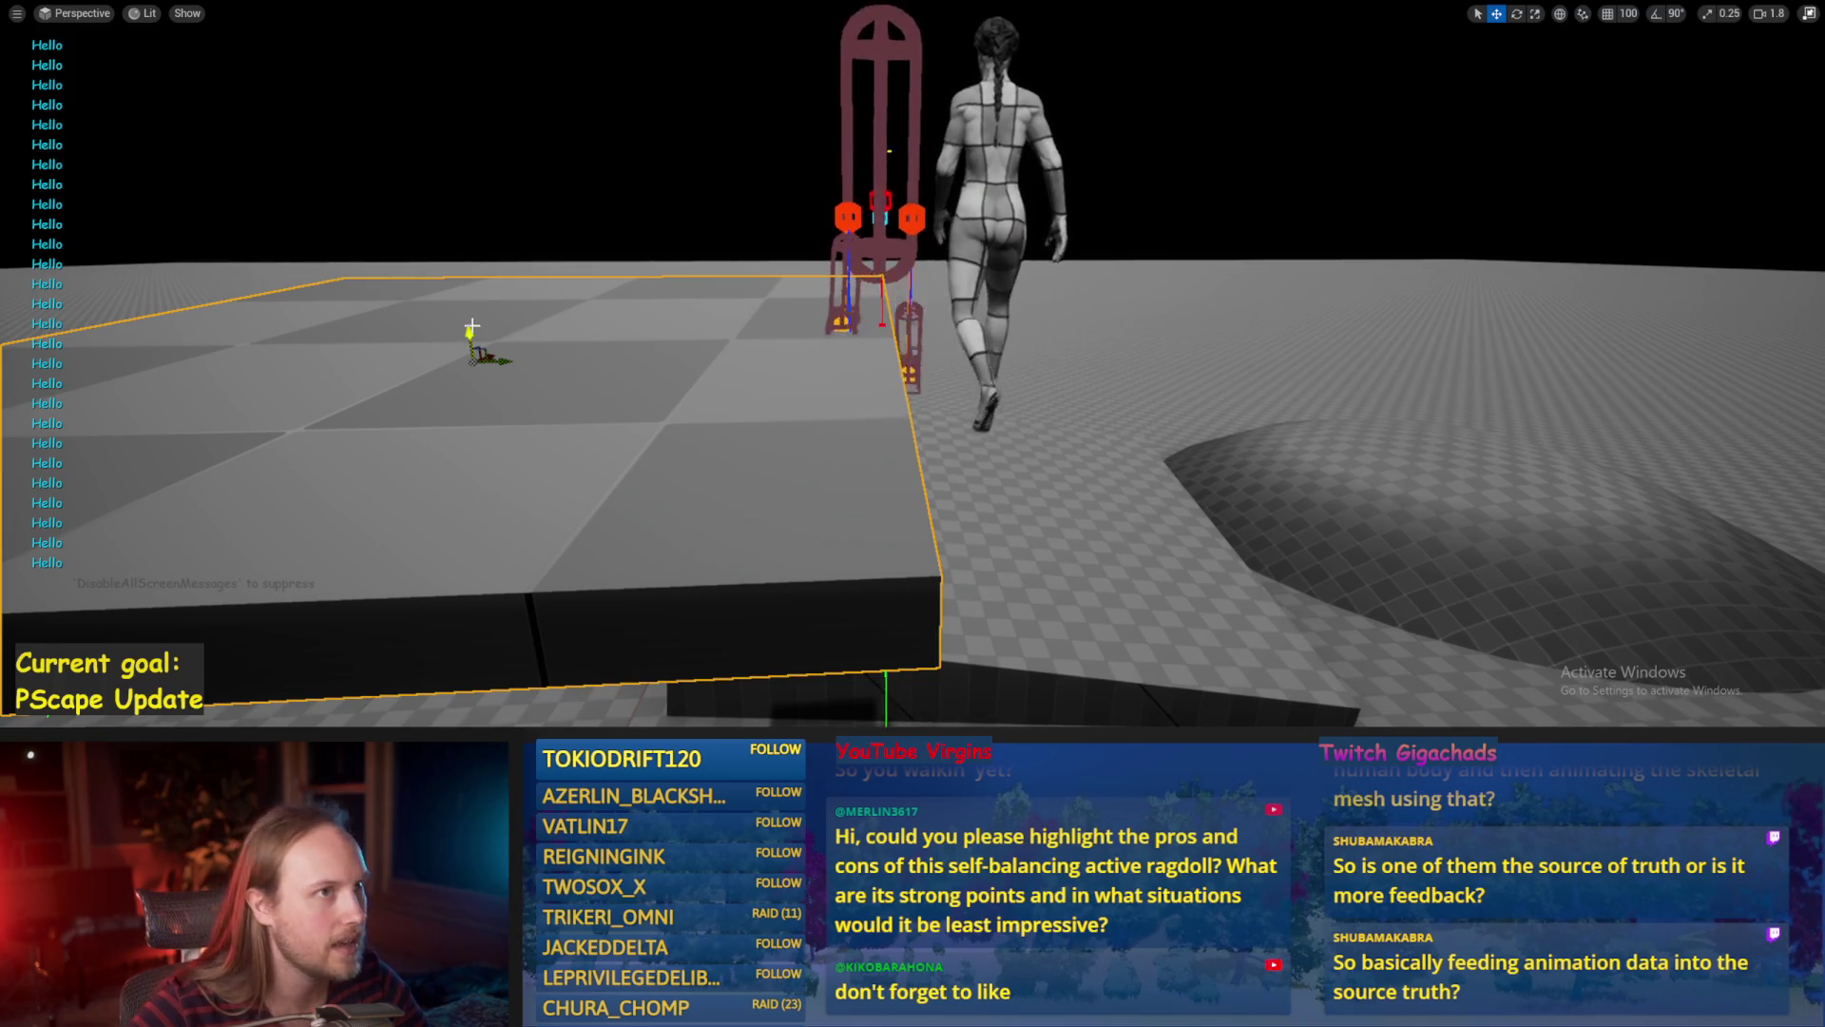
# Frame the character's feet, orbit for a wider view, and save the level.
pyautogui.press('f')
pyautogui.moveTo(863, 412); pyautogui.dragTo(1010, 357)
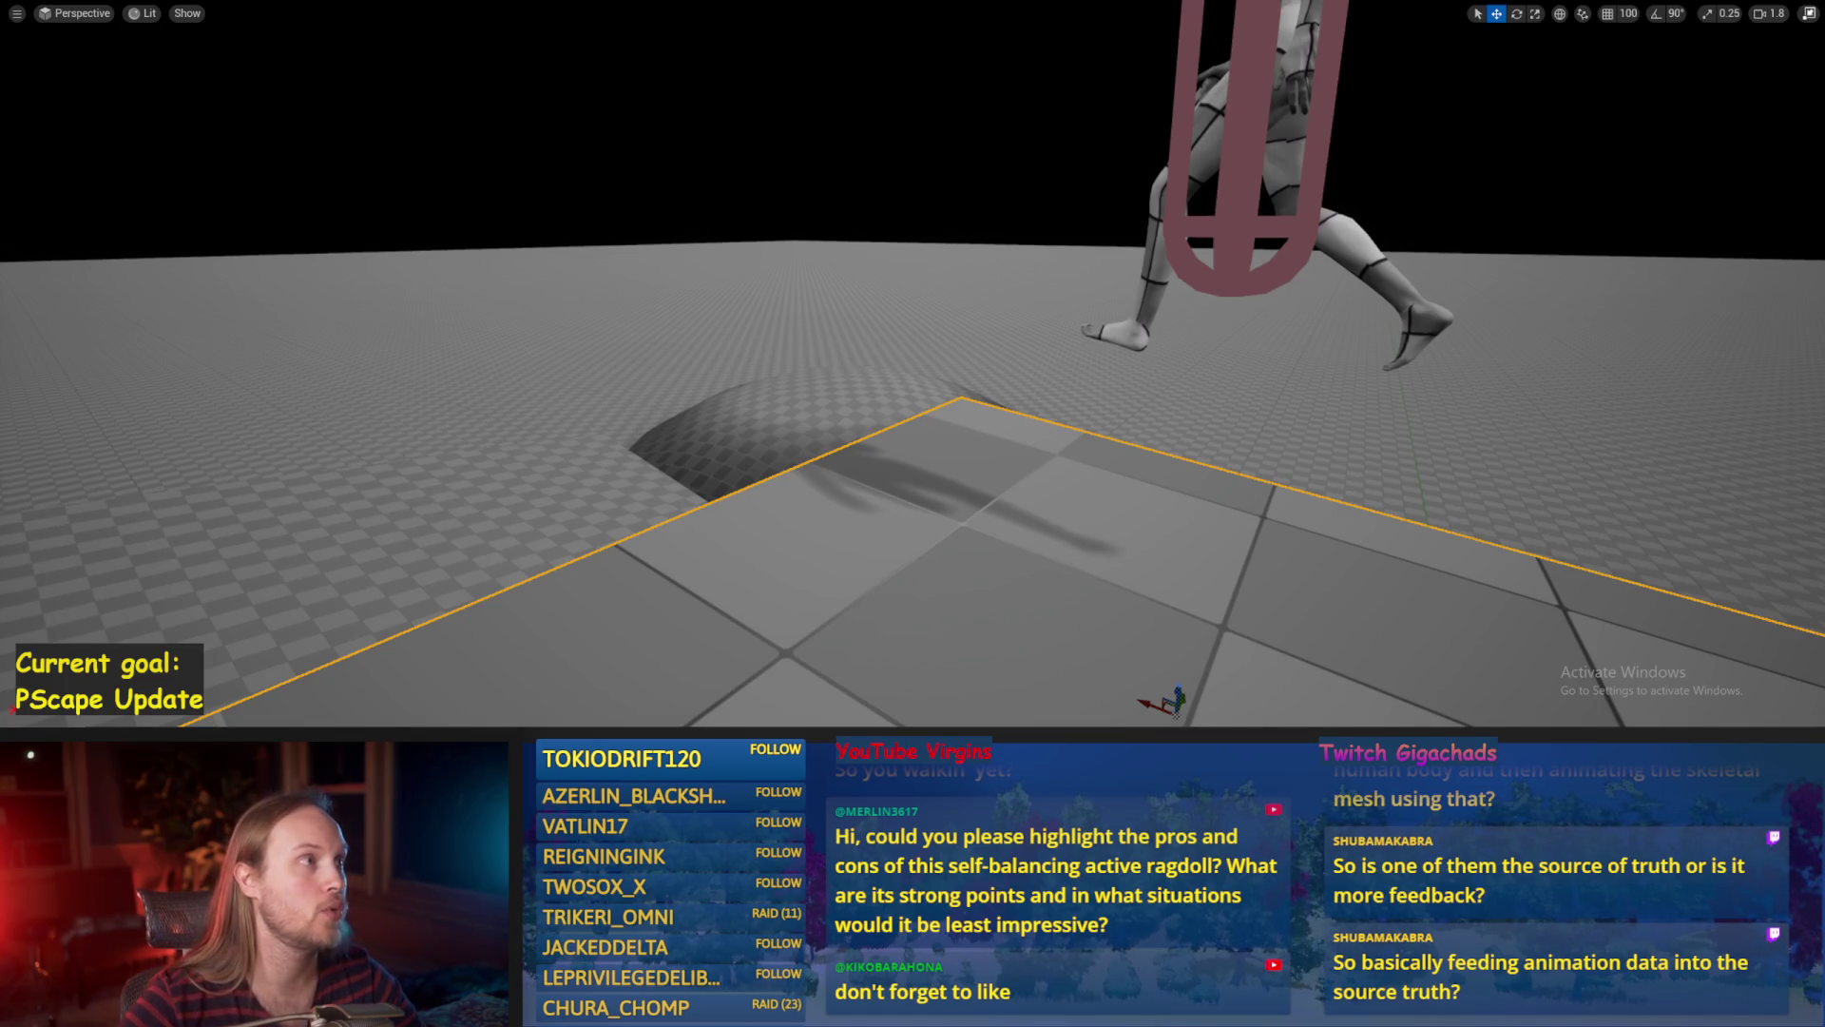
pyautogui.moveTo(831, 571); pyautogui.dragTo(831, 665)
pyautogui.moveTo(927, 485); pyautogui.dragTo(929, 532)
pyautogui.hotkey('ctrl', 's')
pyautogui.moveTo(947, 392)
pyautogui.mouseDown()
pyautogui.moveTo(947, 278)
pyautogui.moveTo(947, 391)
pyautogui.mouseUp()
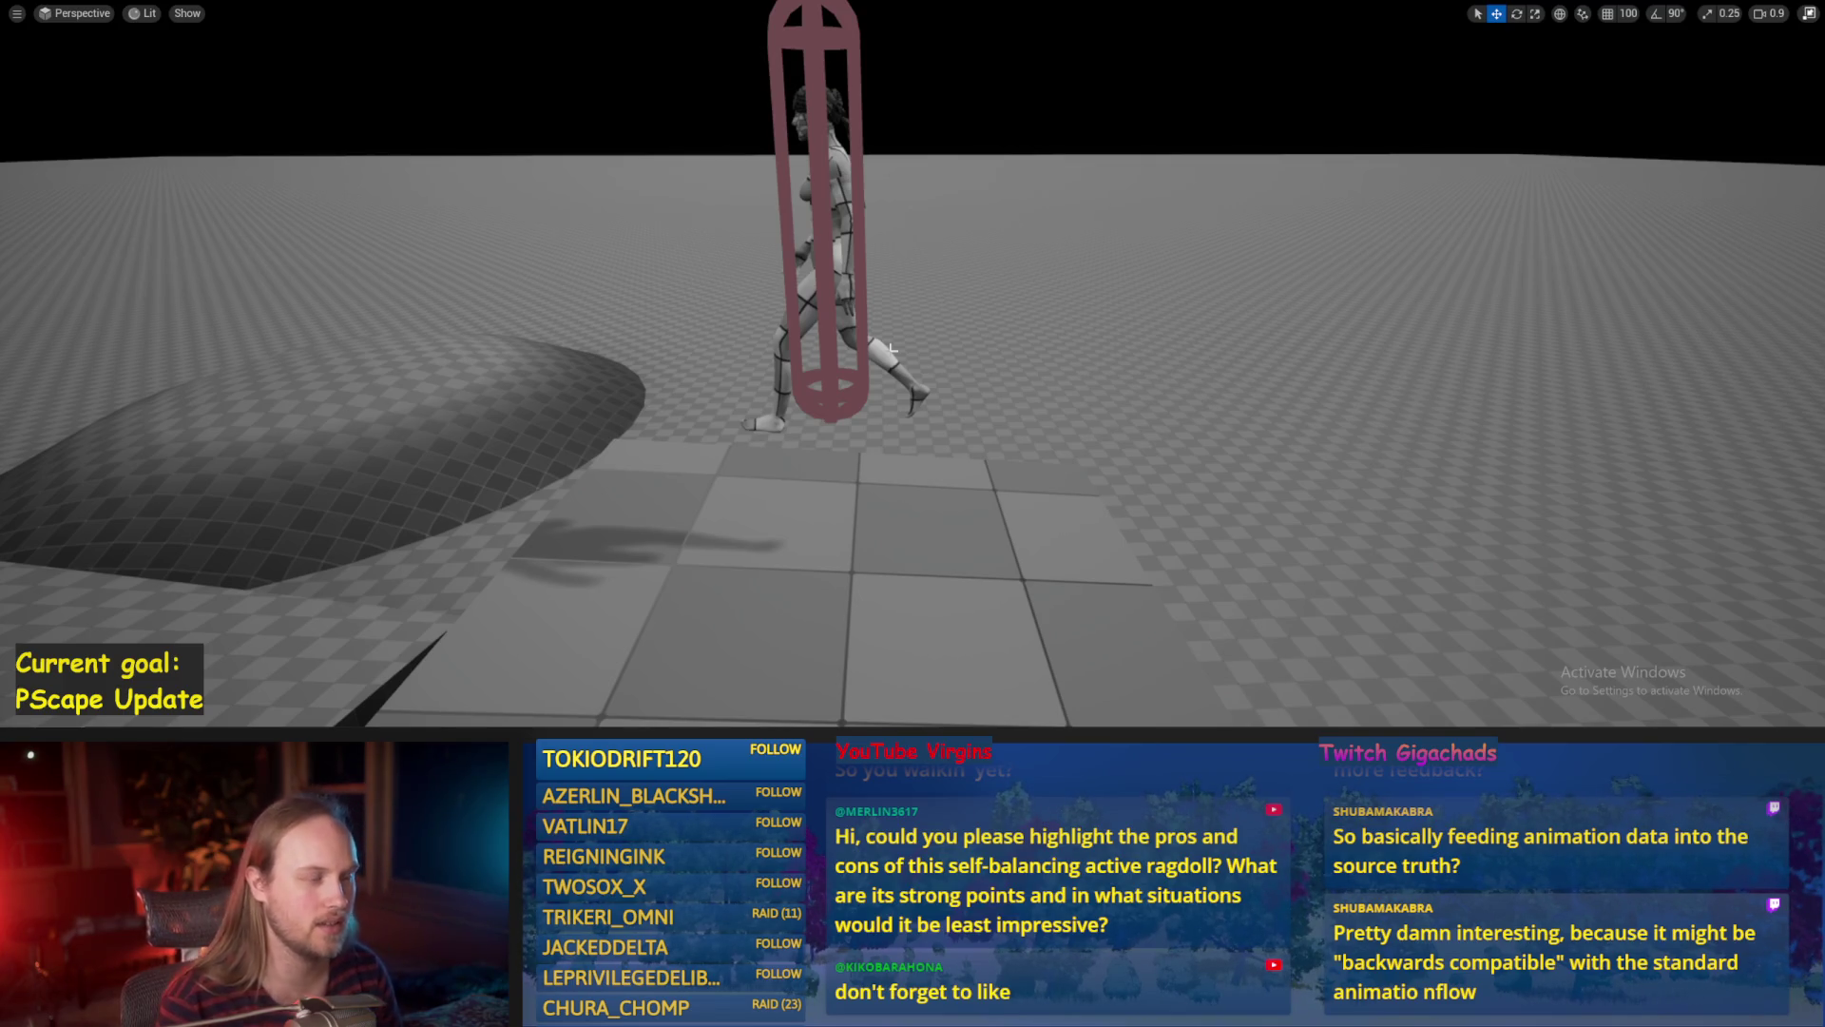
# Select the walking reference, then the ragdoll capsule, toggling between rotate and move gizmos.
pyautogui.click(937, 407)
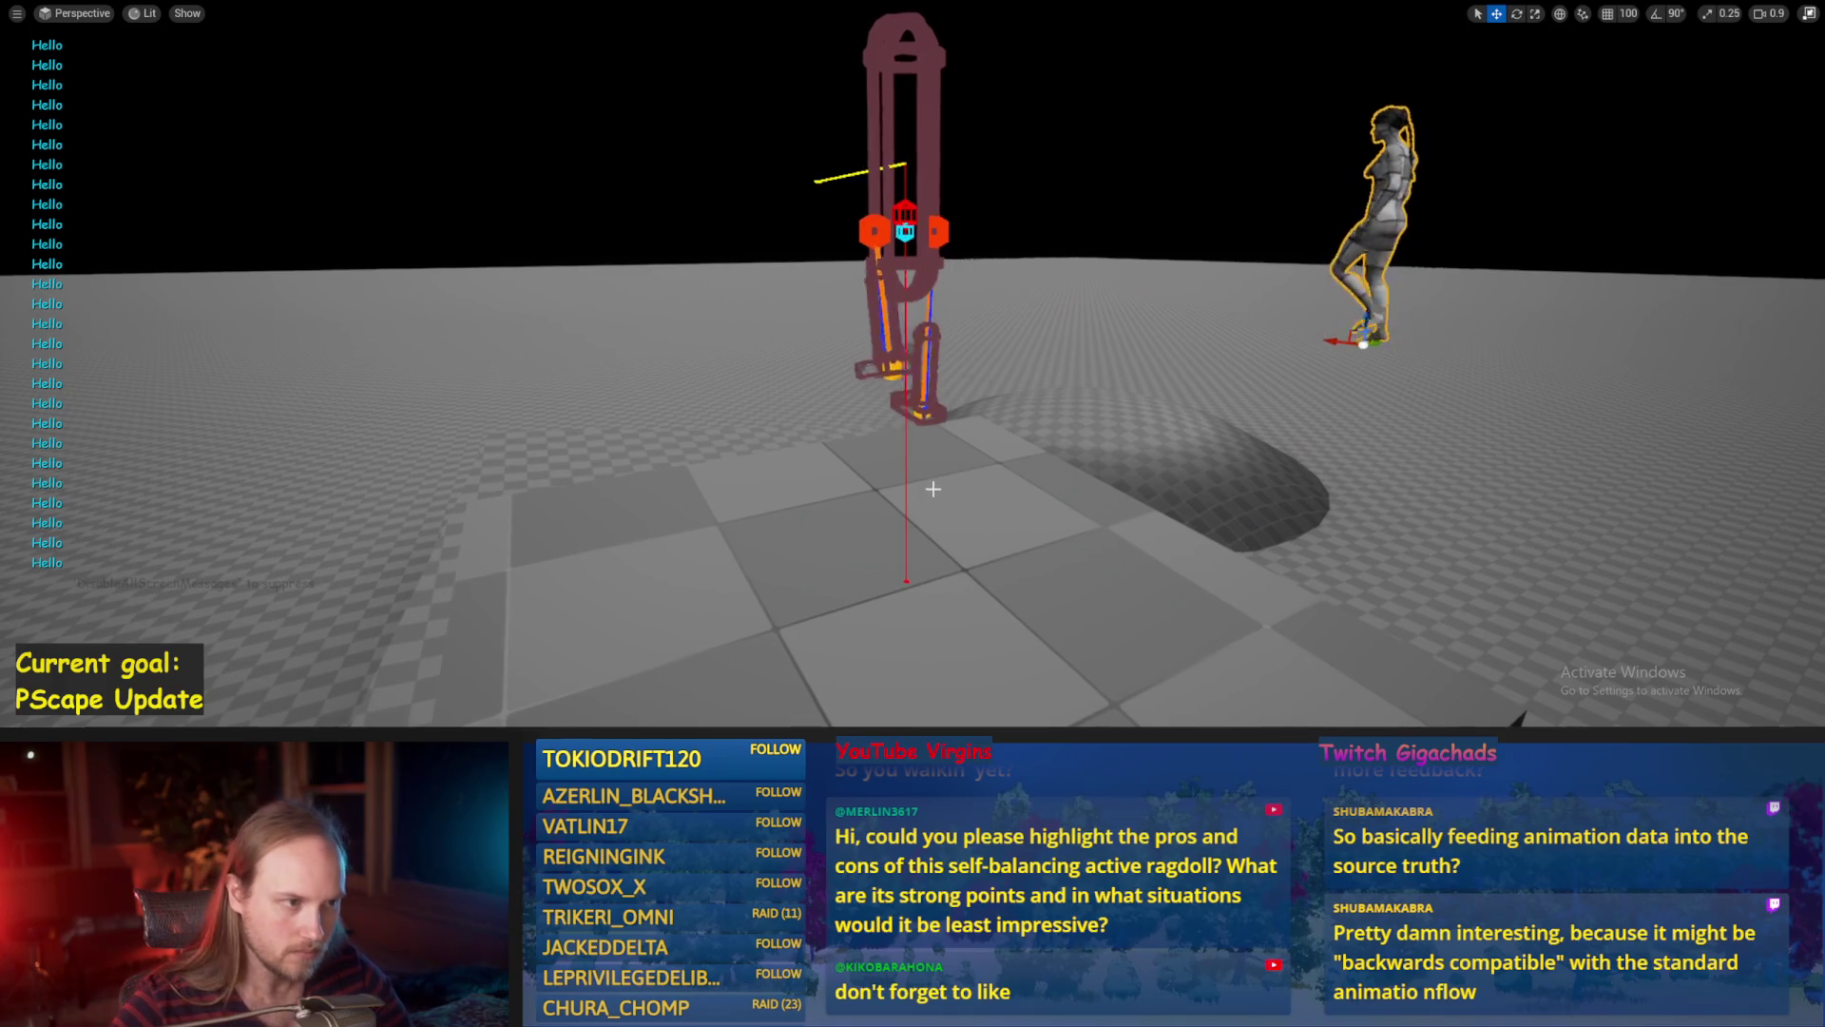
pyautogui.scroll(2, 912, 361)
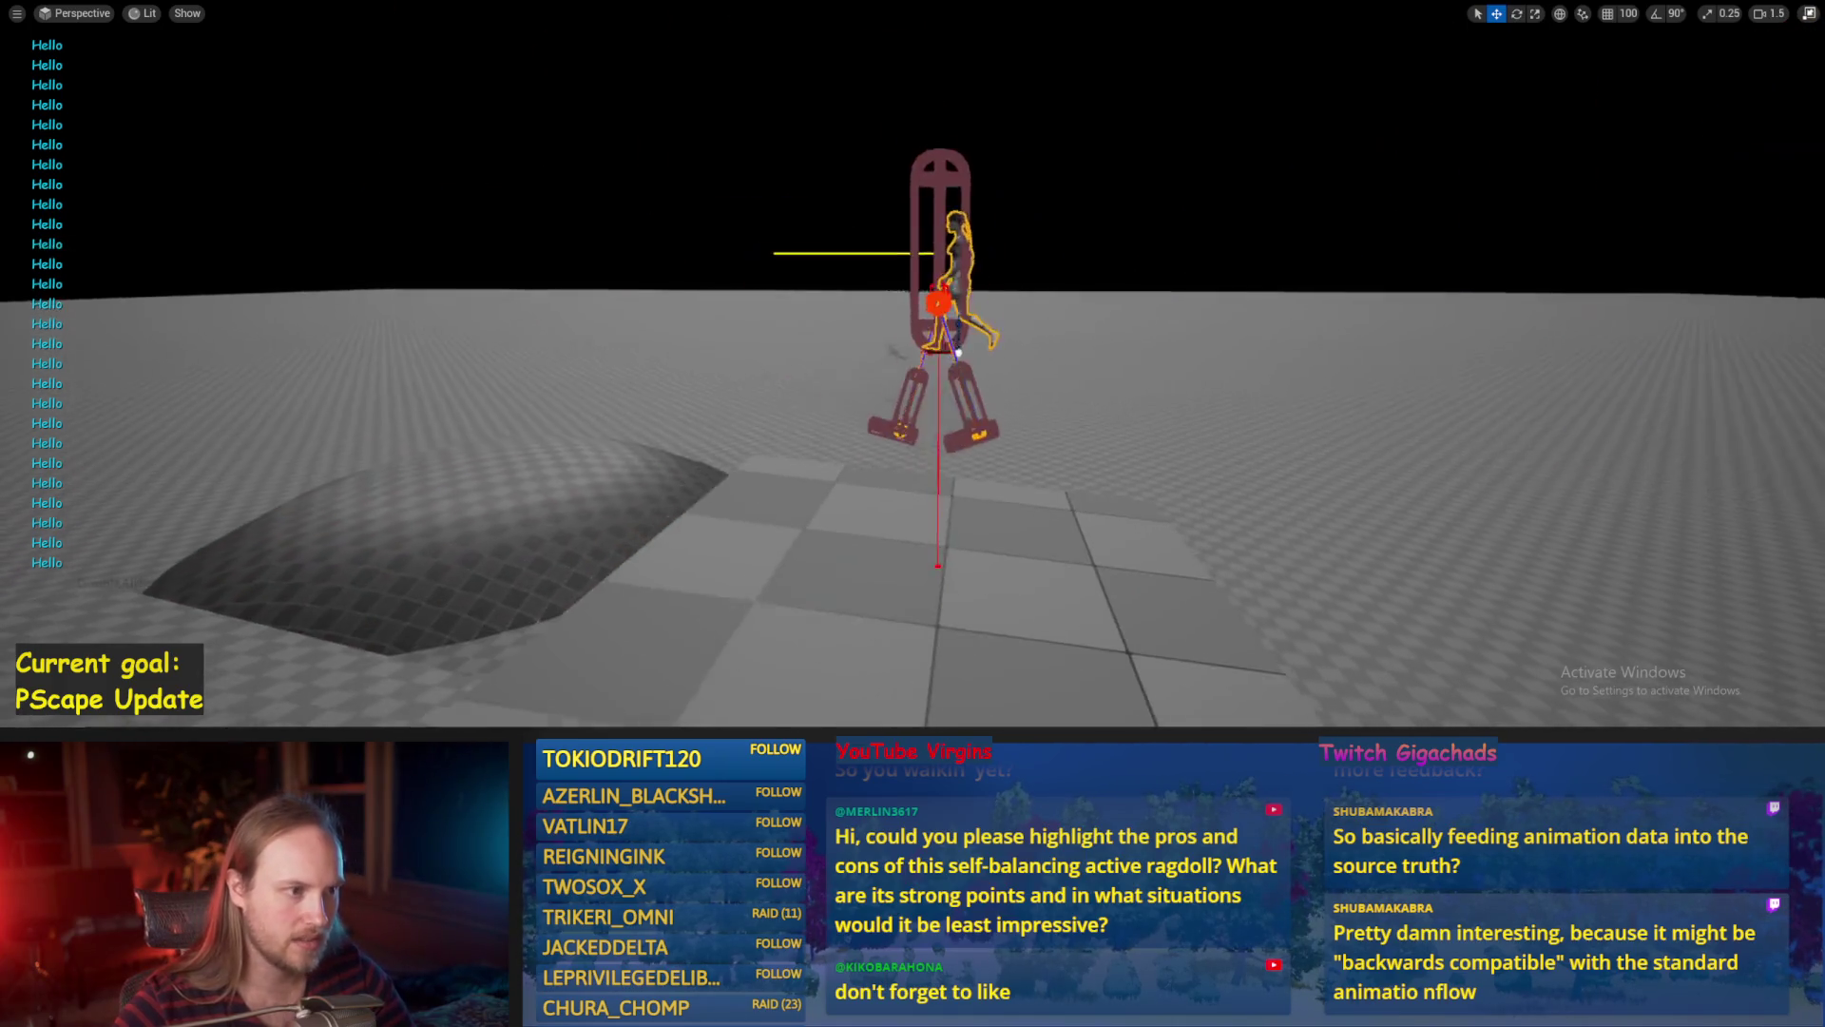
pyautogui.click(855, 219)
pyautogui.press('e')
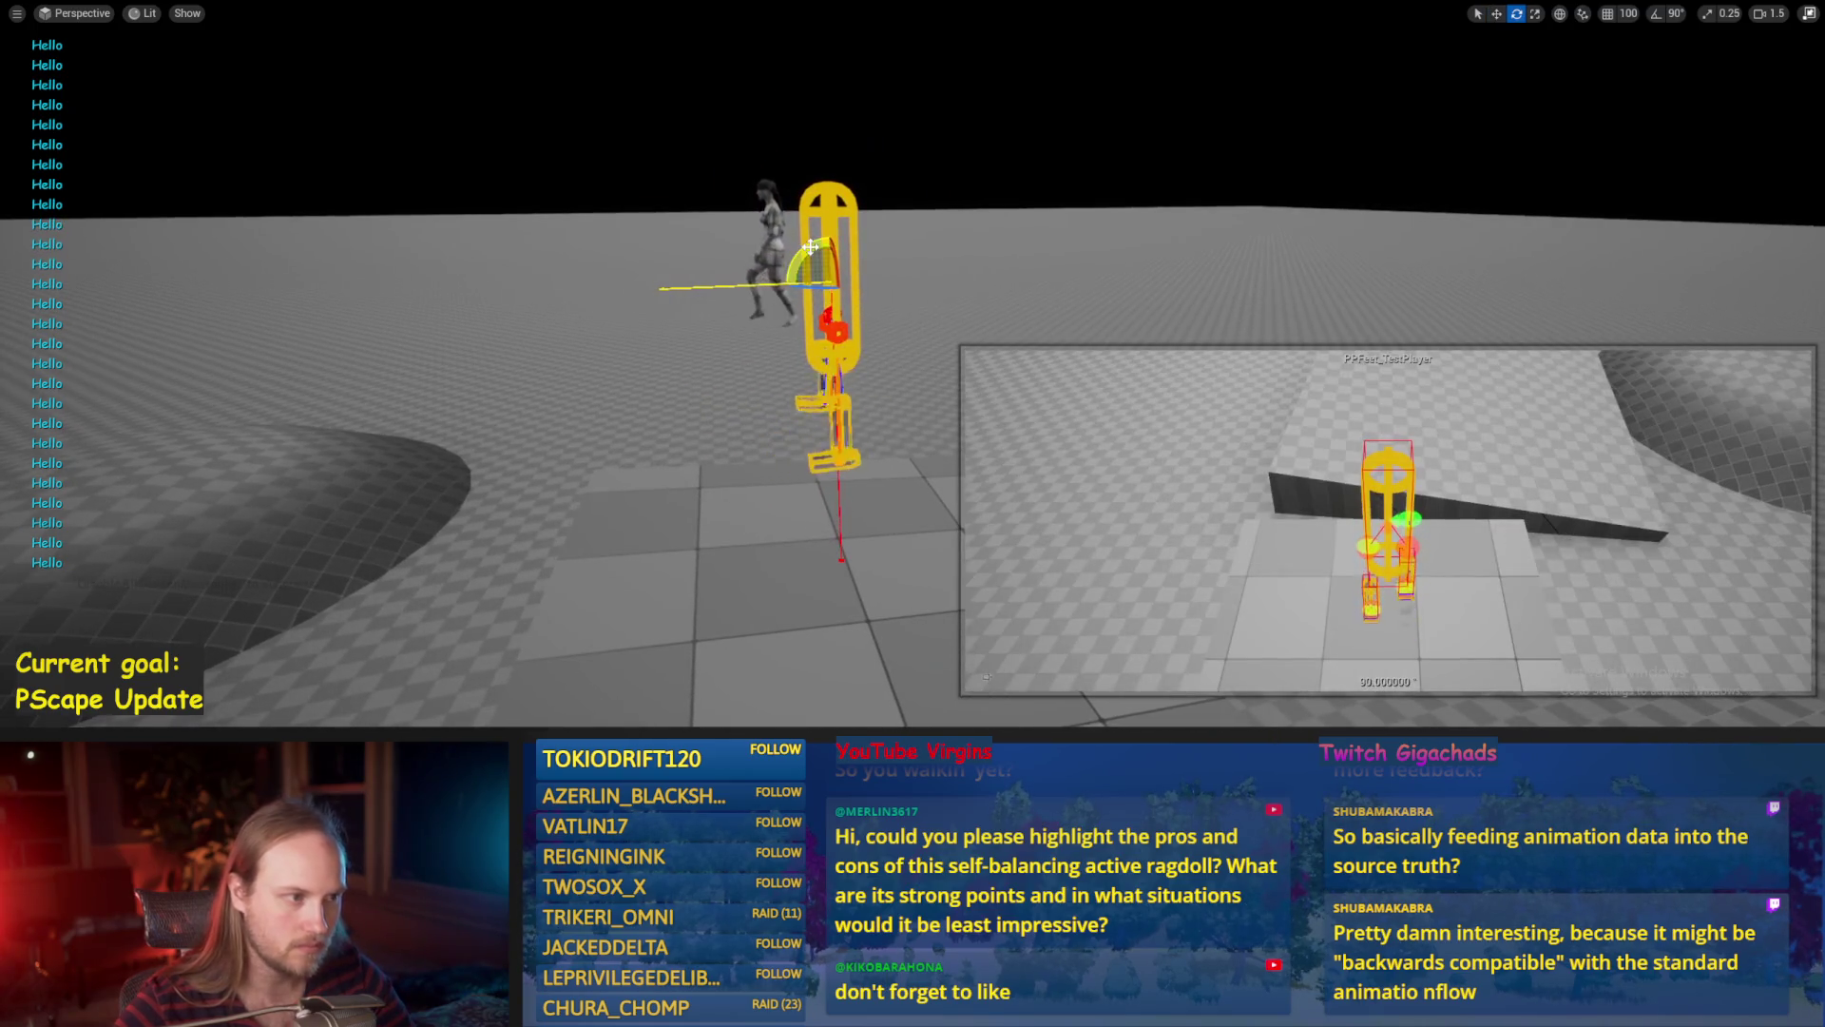
pyautogui.press('w')
# Bring up the PPFeet_Base blueprint window and compile and save it.
pyautogui.moveTo(684, 734)
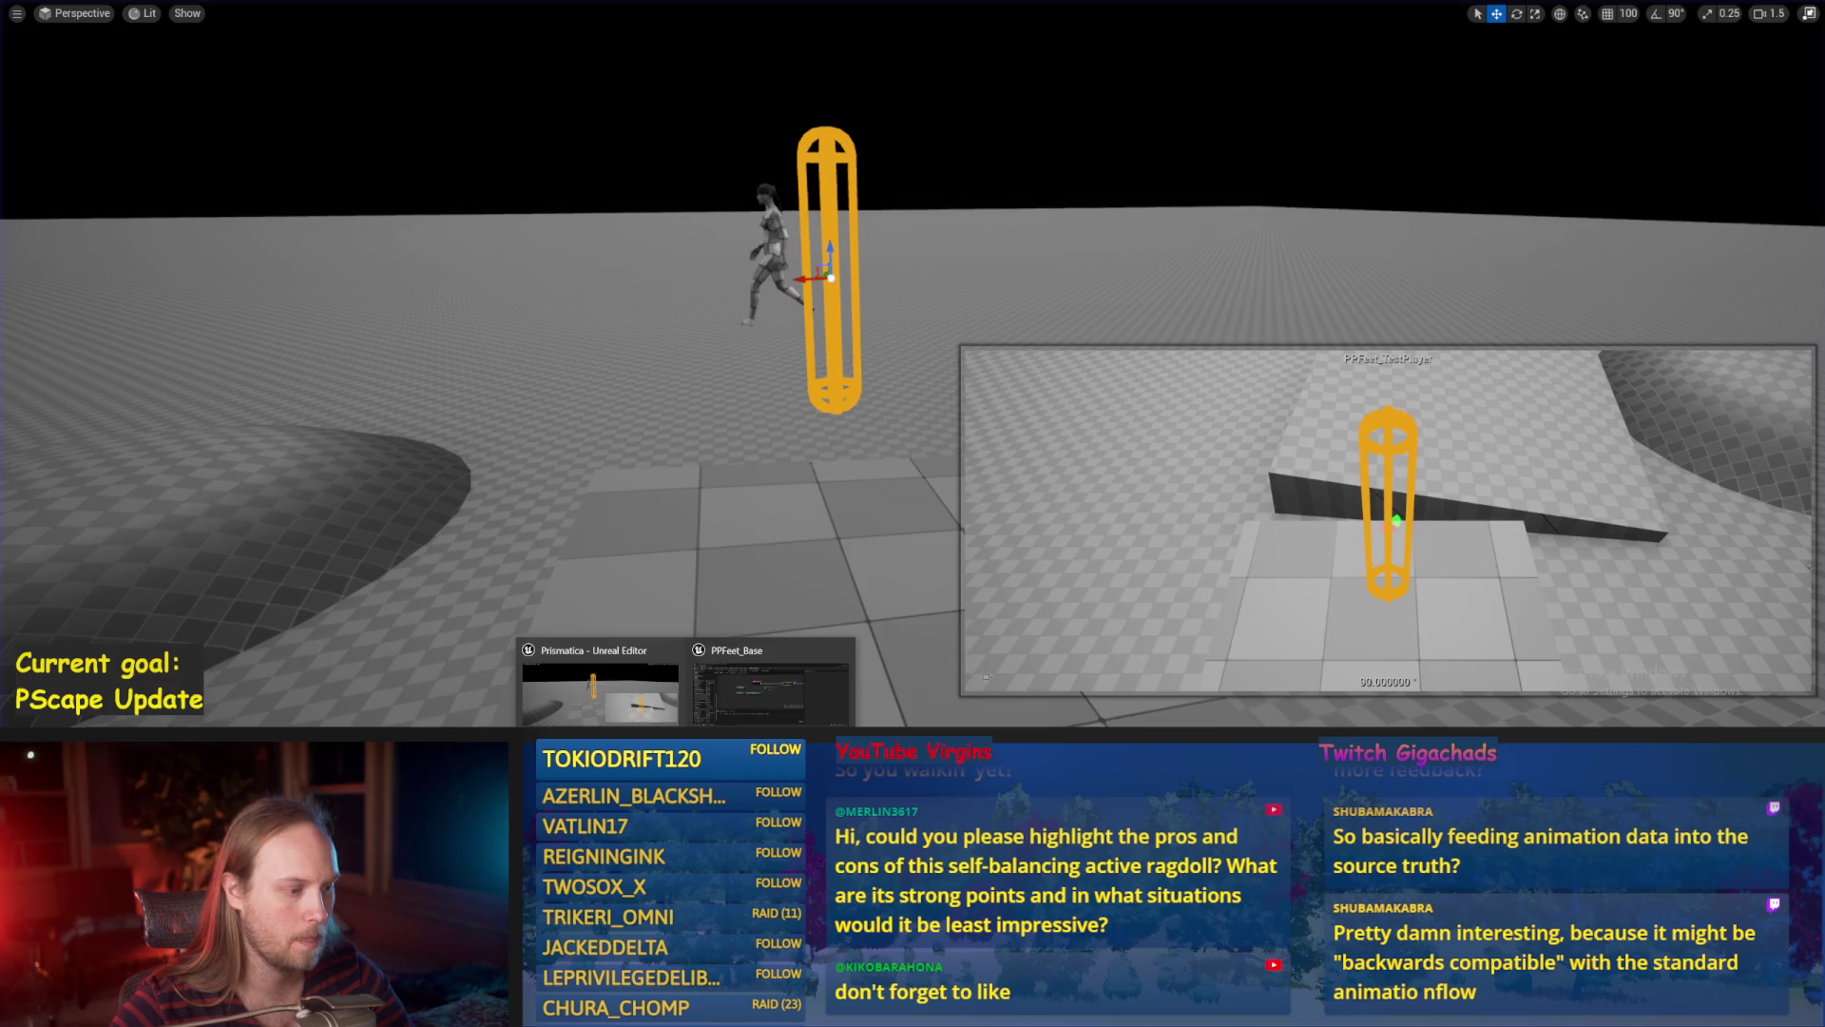
pyautogui.click(751, 680)
pyautogui.click(122, 61)
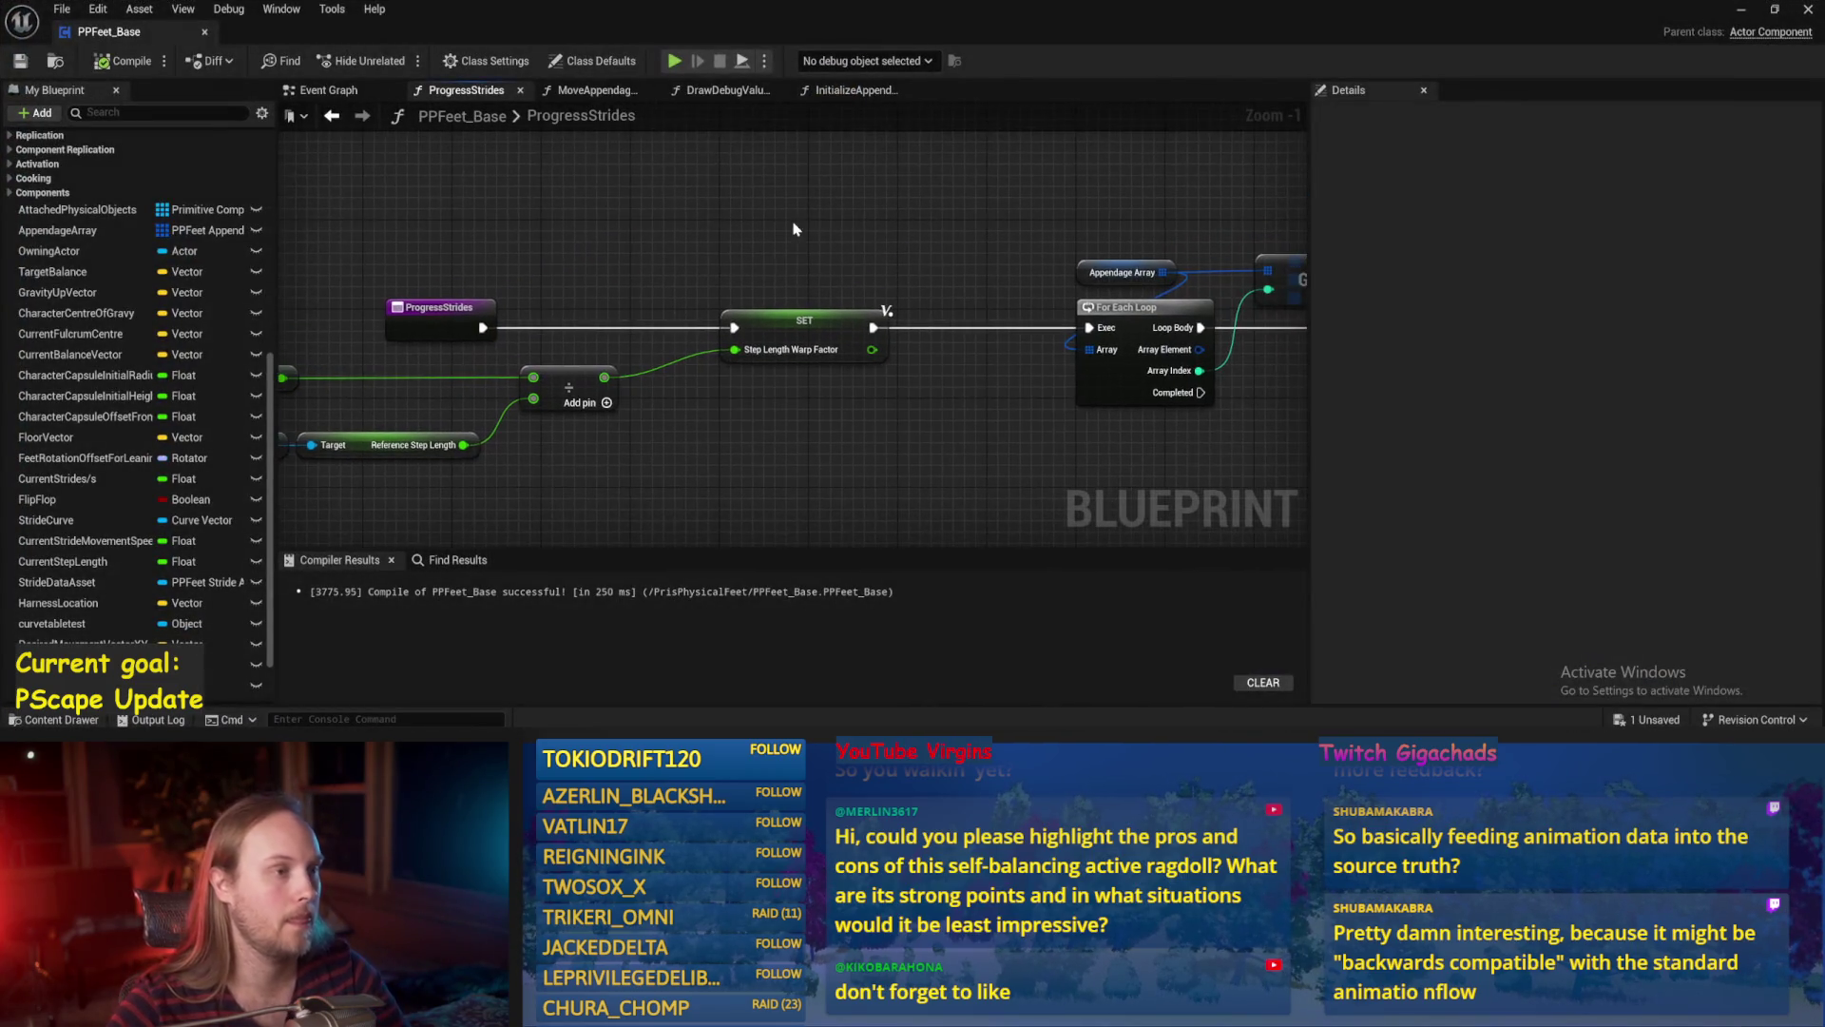
# Look through the Event Graph and DrawDebugValues, then open MoveAppendagesToTargets zoomed in.
pyautogui.click(328, 90)
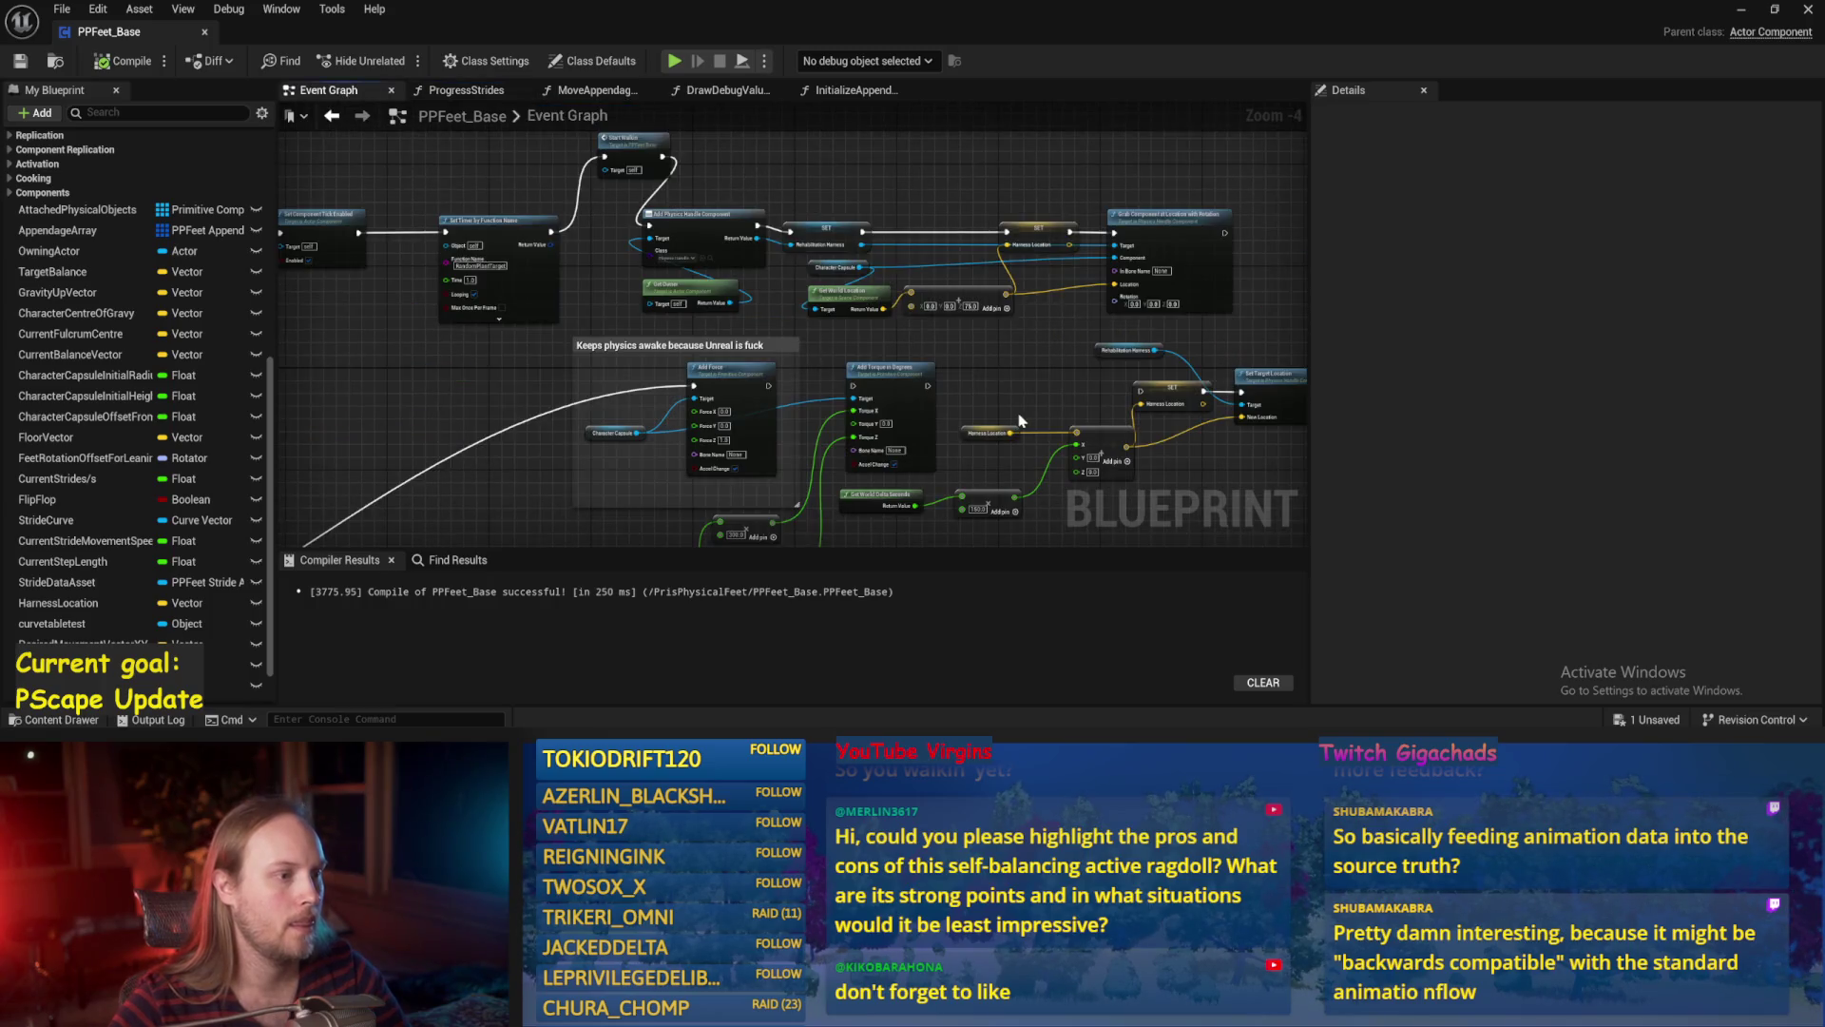
pyautogui.click(681, 82)
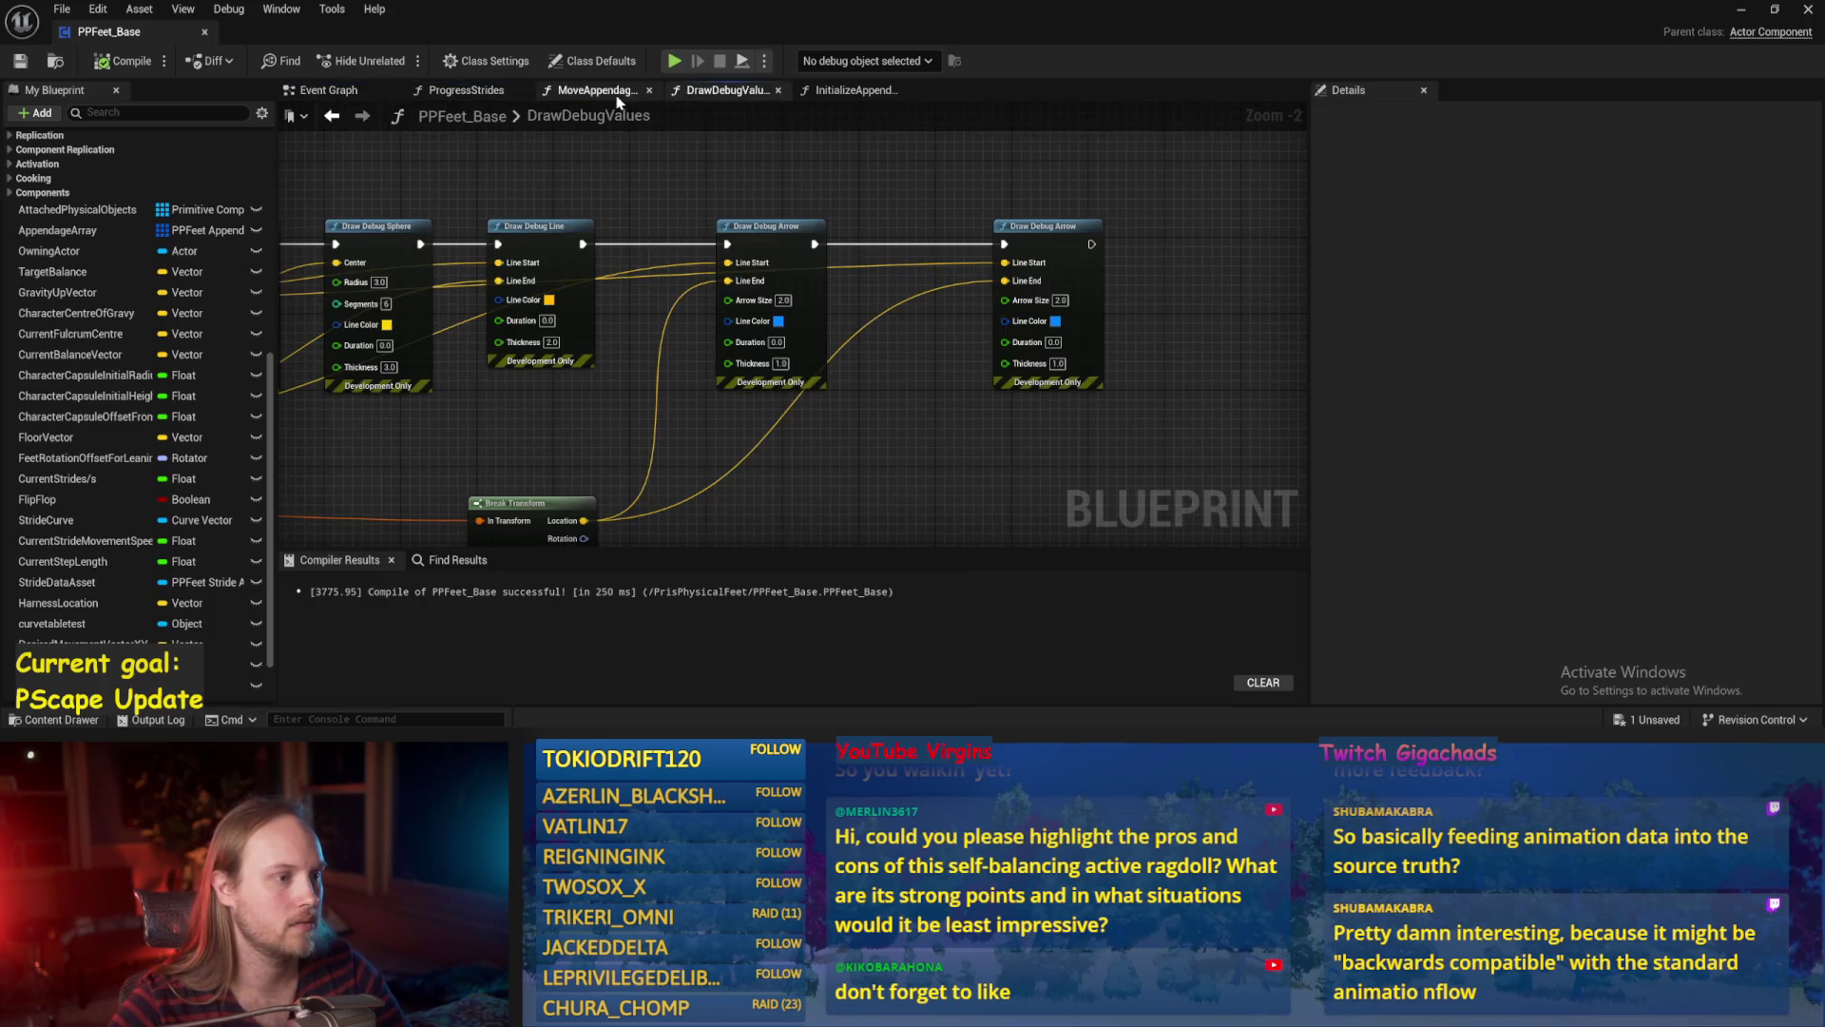
pyautogui.click(594, 91)
pyautogui.scroll(1, 766, 276)
pyautogui.scroll(1, 782, 376)
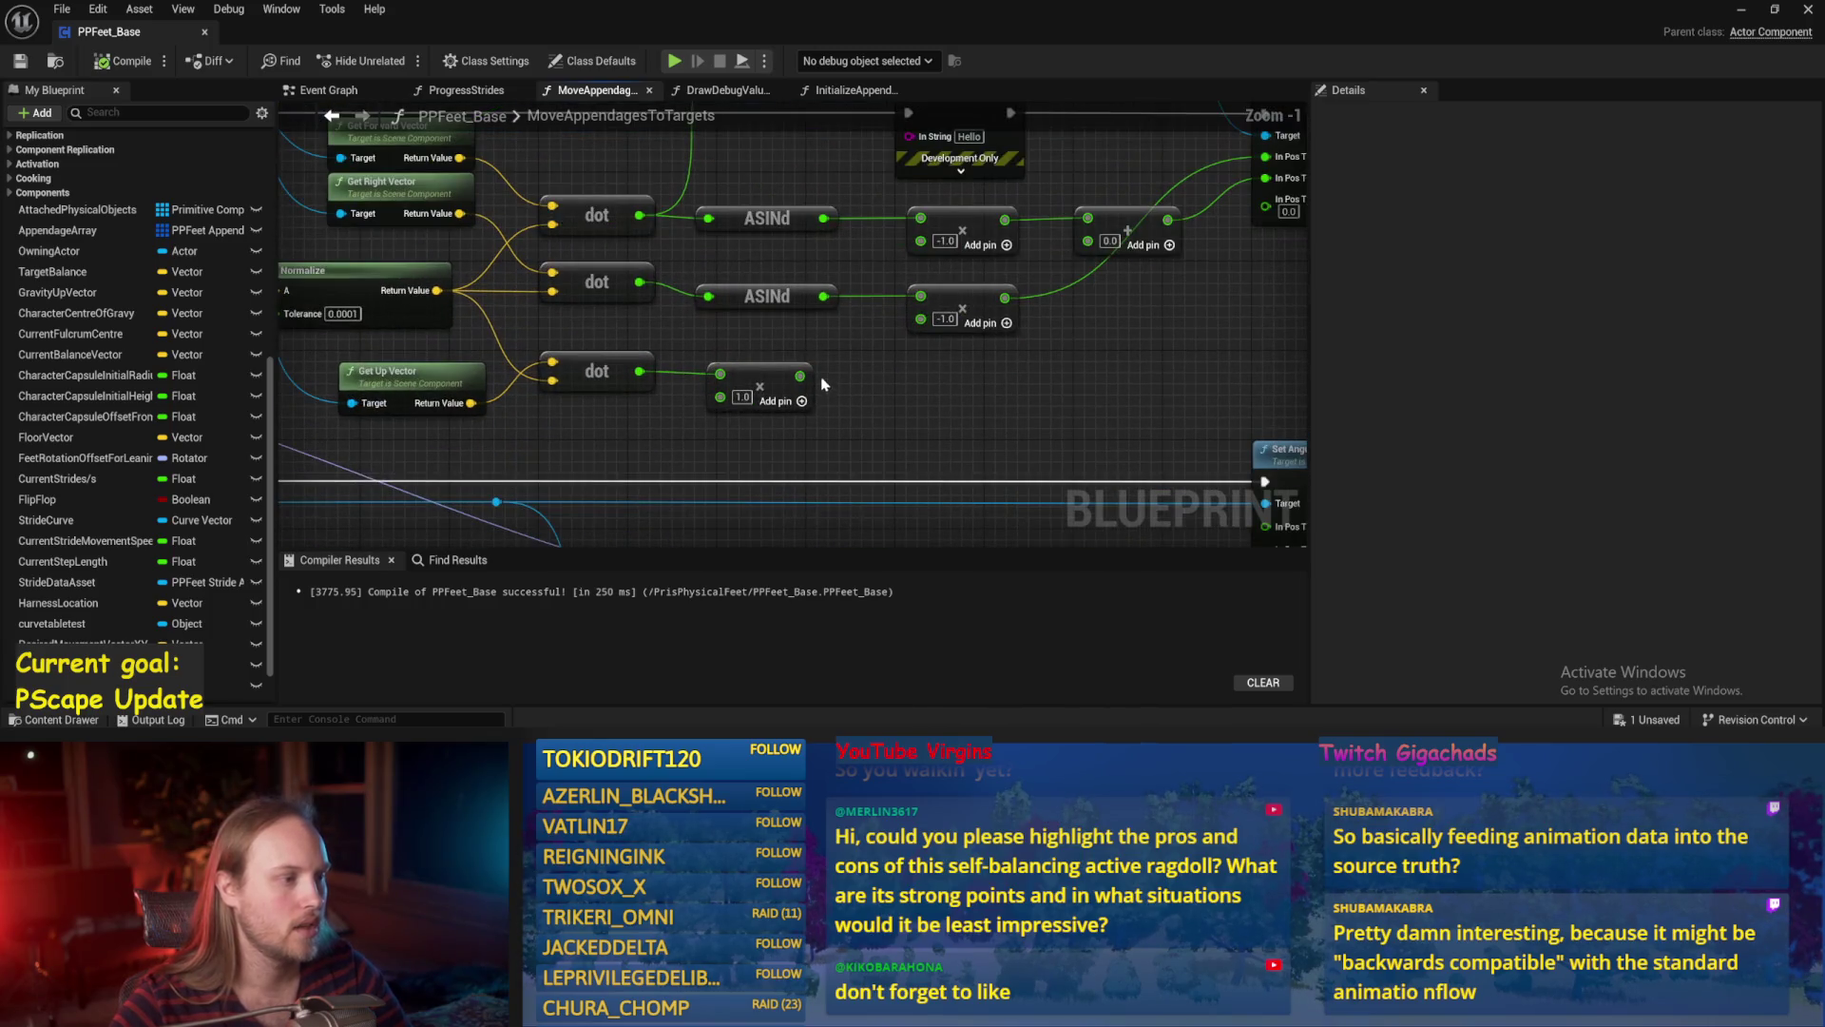
pyautogui.scroll(1, 828, 386)
# Wire the third dot result into the lower multiply node, compile, and close the blueprint.
pyautogui.click(827, 381)
pyautogui.moveTo(720, 378); pyautogui.dragTo(796, 372)
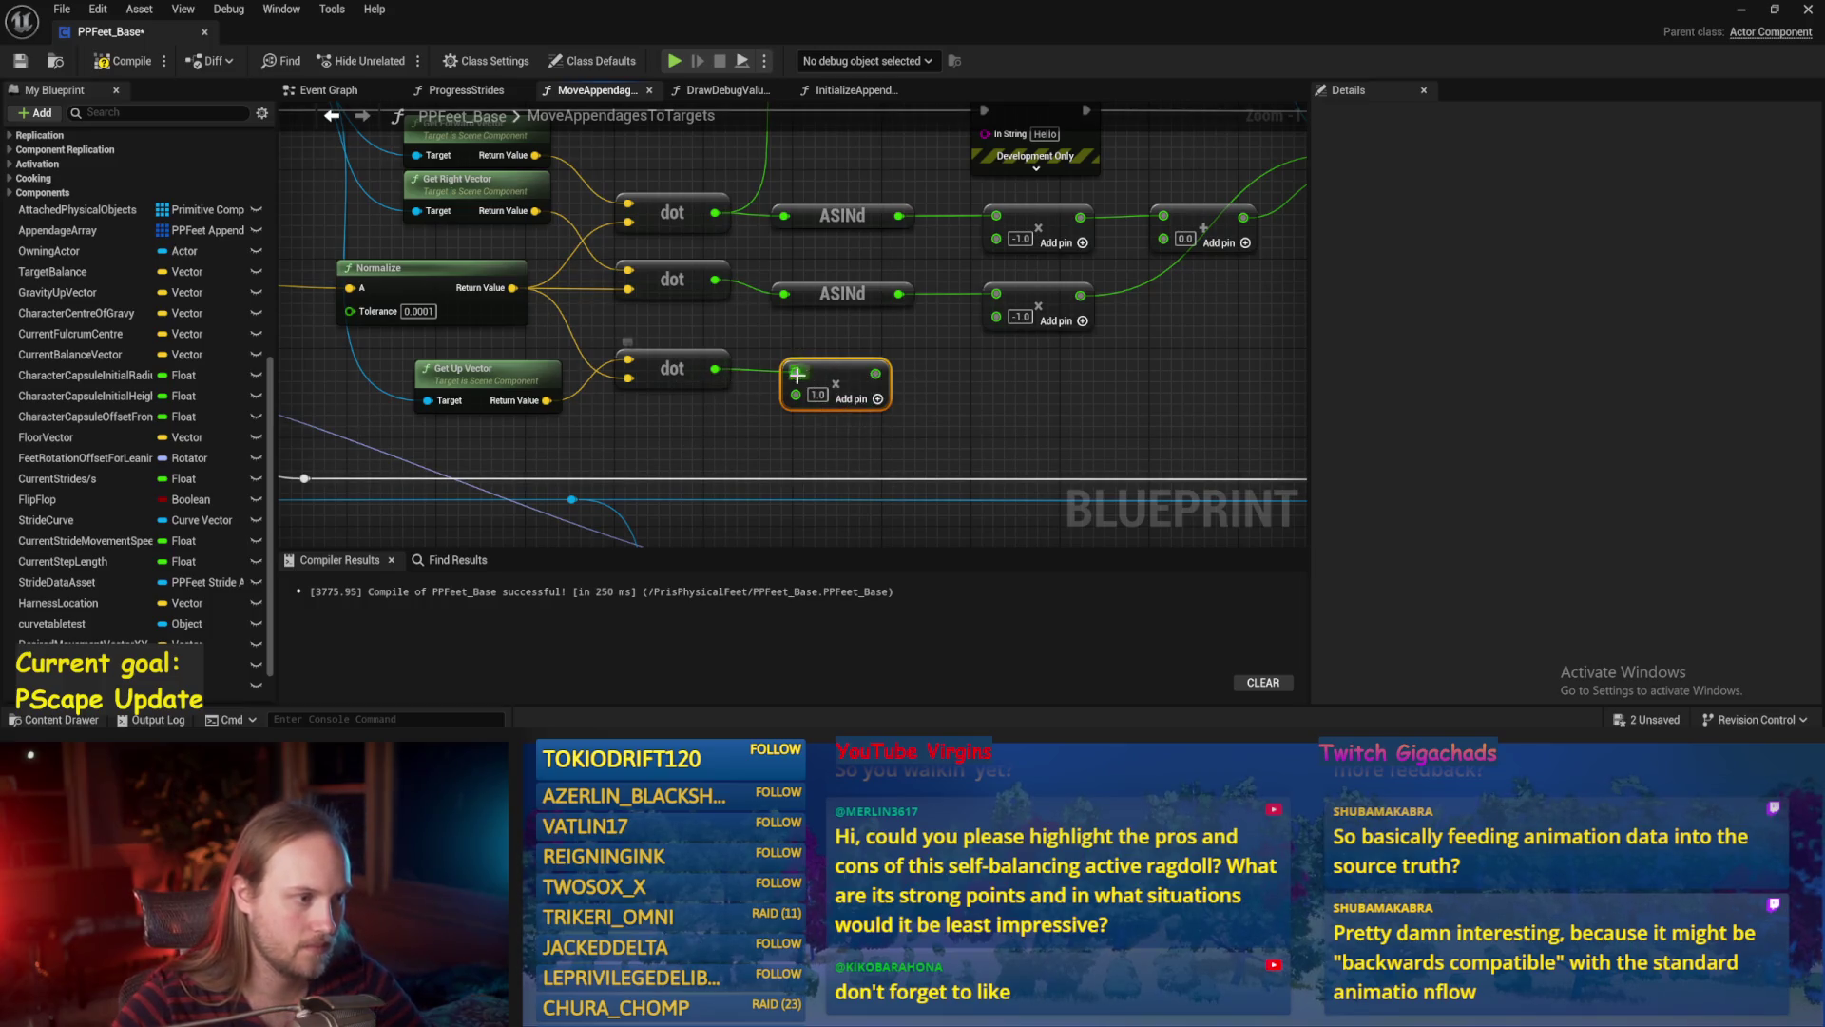
pyautogui.click(818, 447)
pyautogui.click(124, 60)
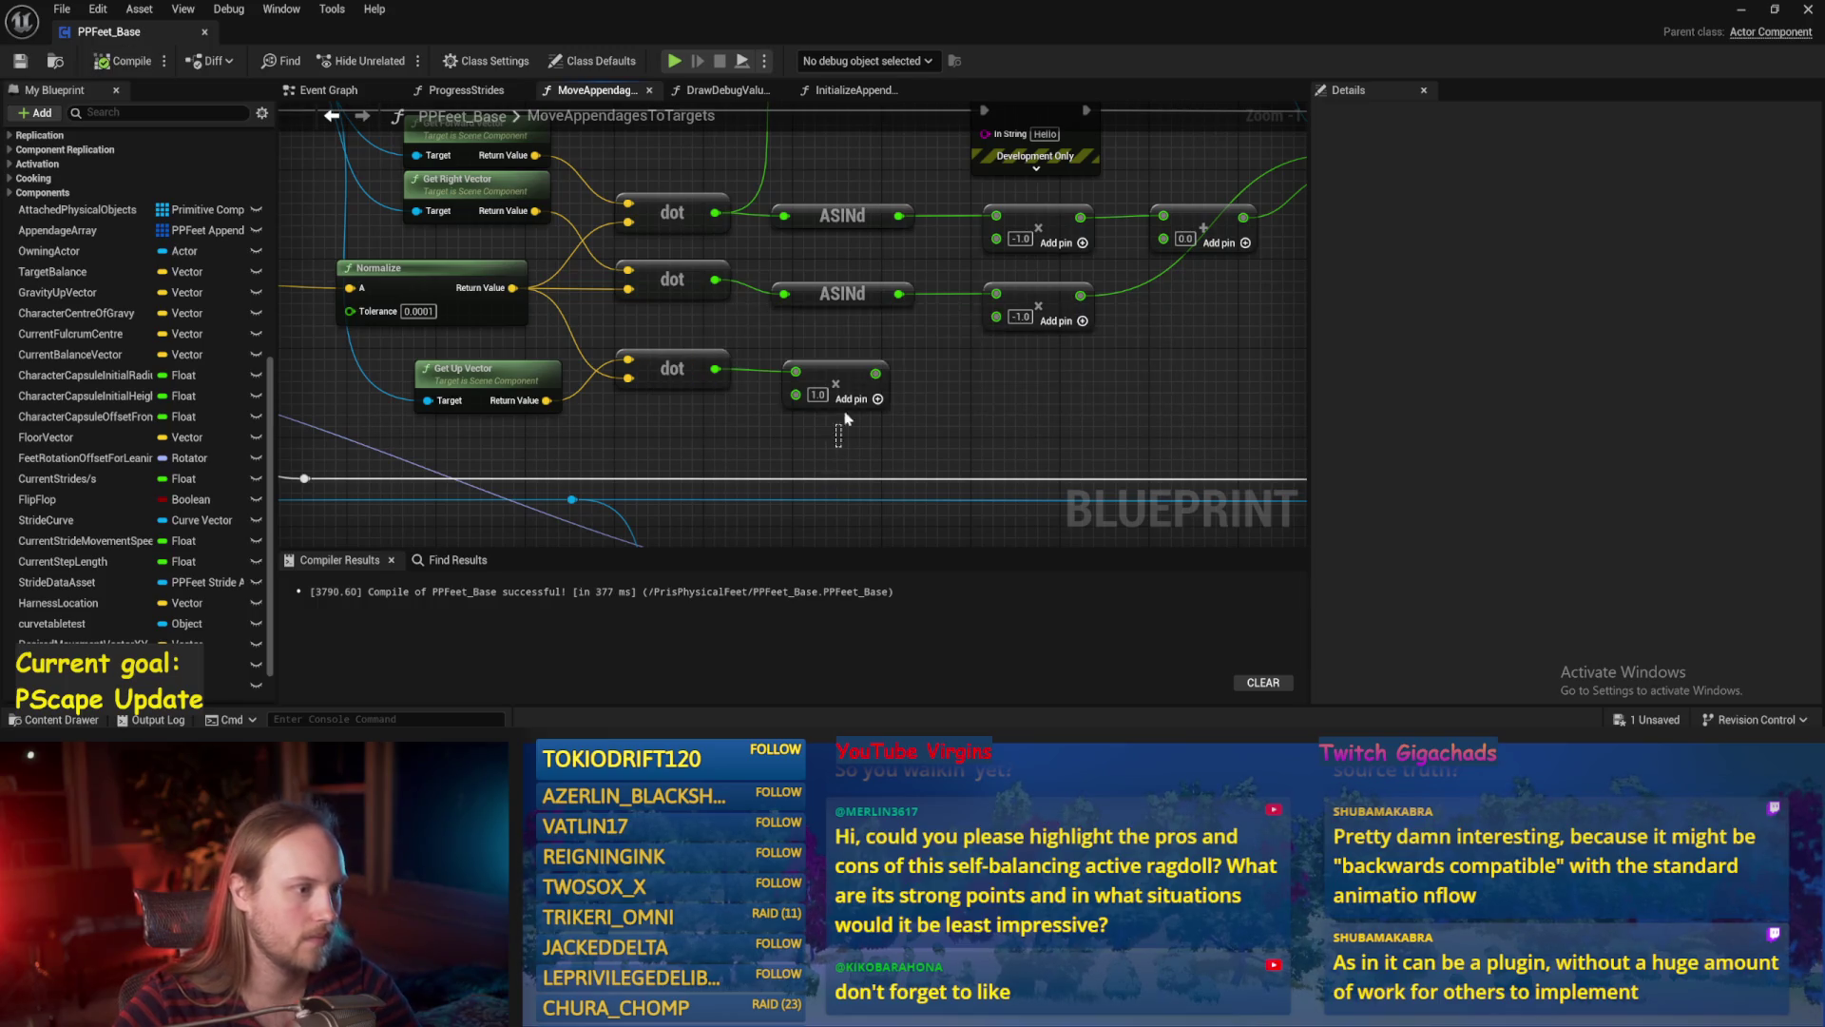
pyautogui.click(795, 369)
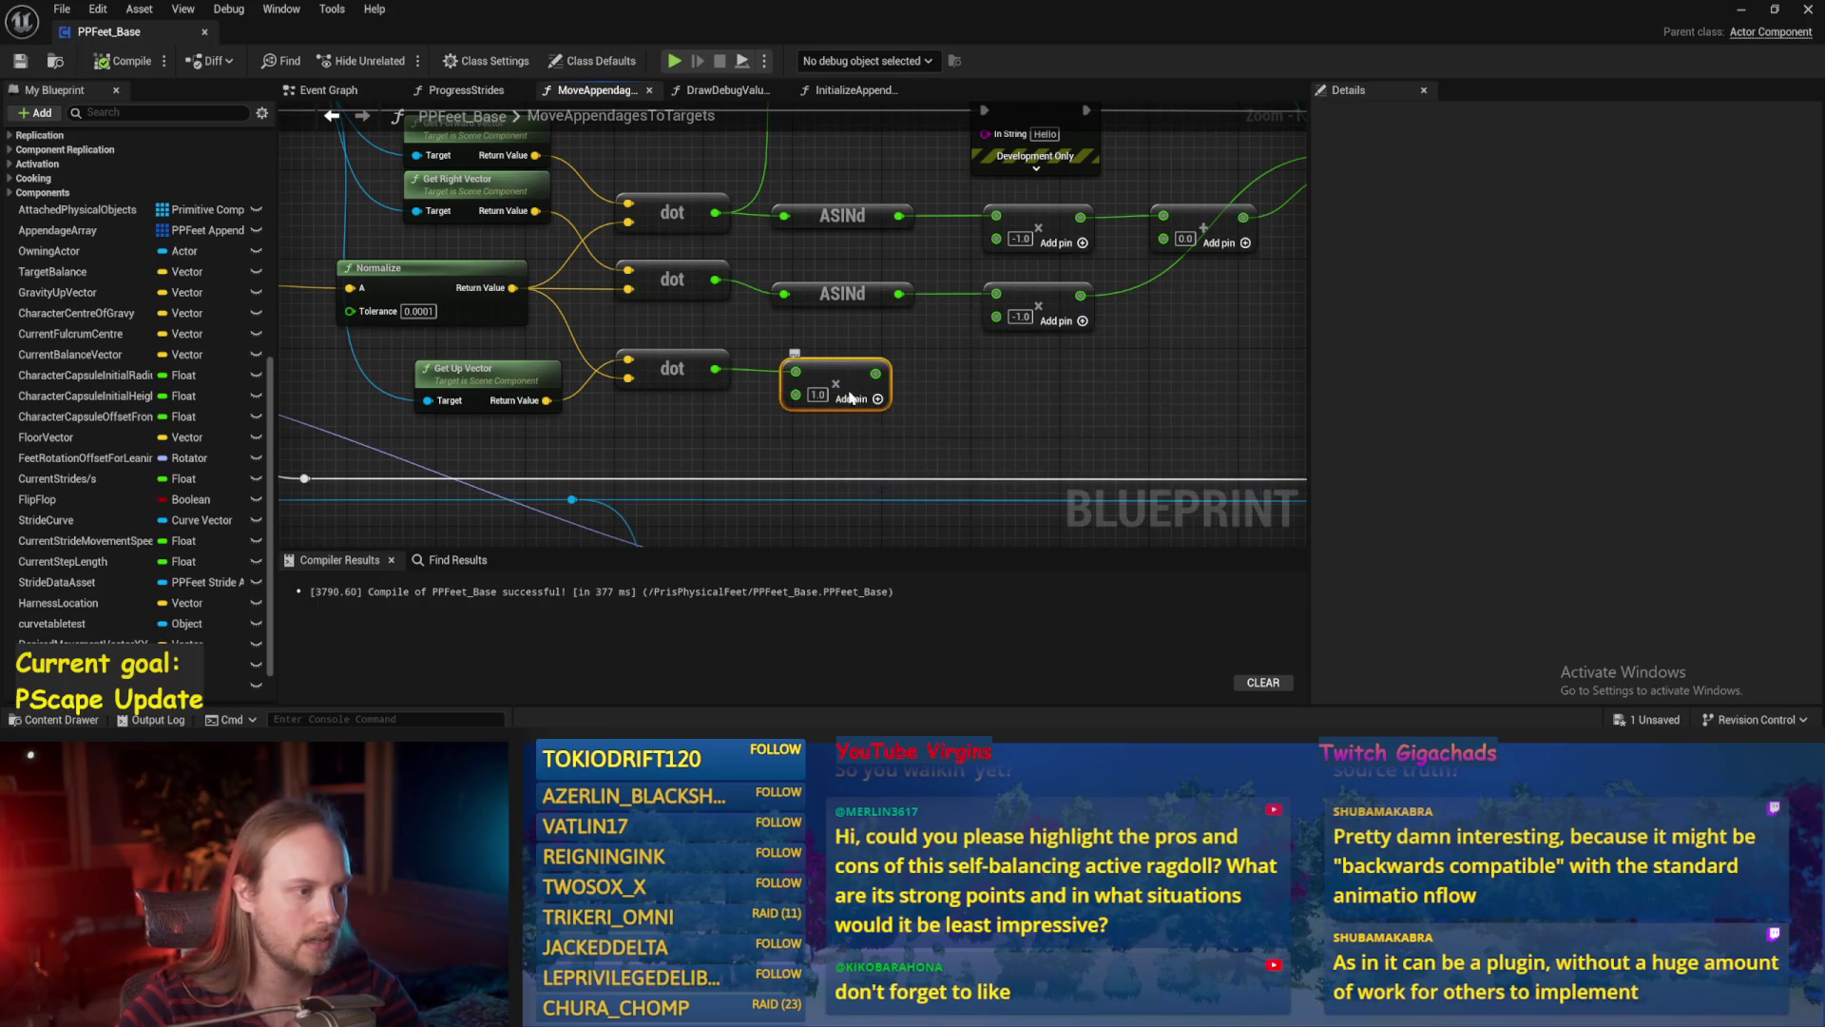
pyautogui.click(206, 33)
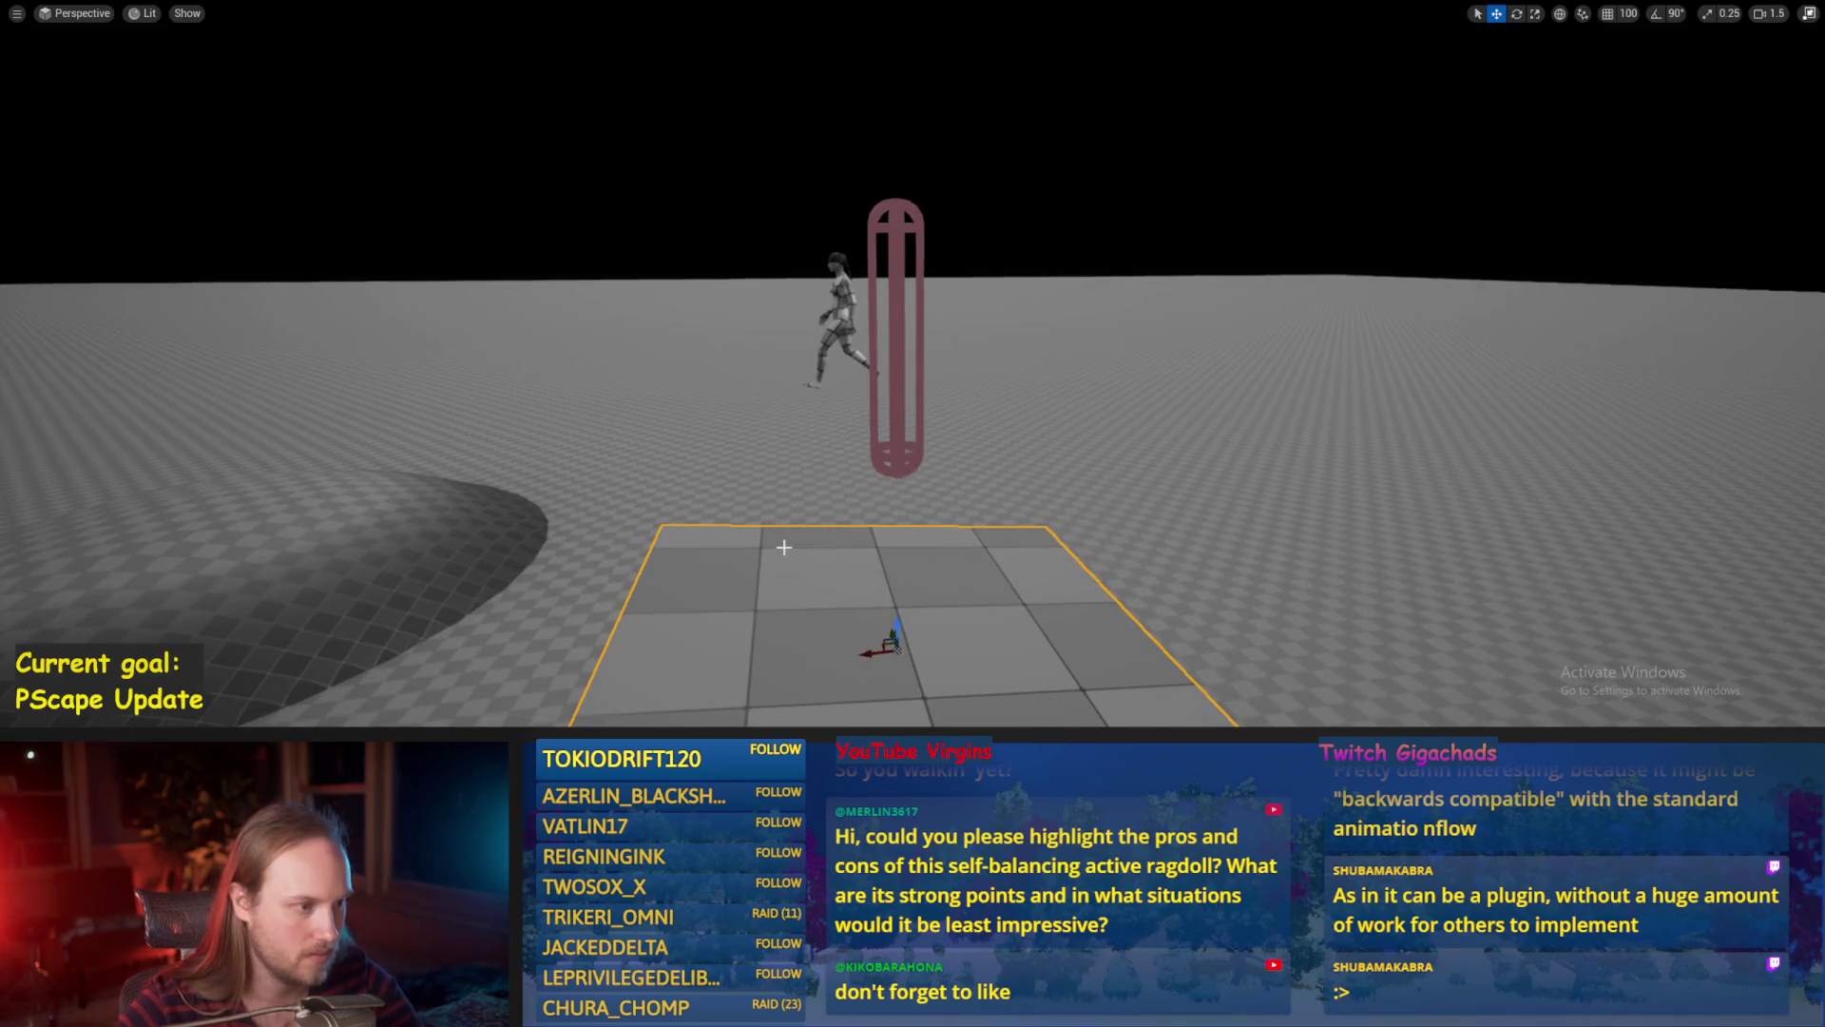
# Exit immersive mode and save all unsaved assets and the level with File > Save All.
pyautogui.press('F11')
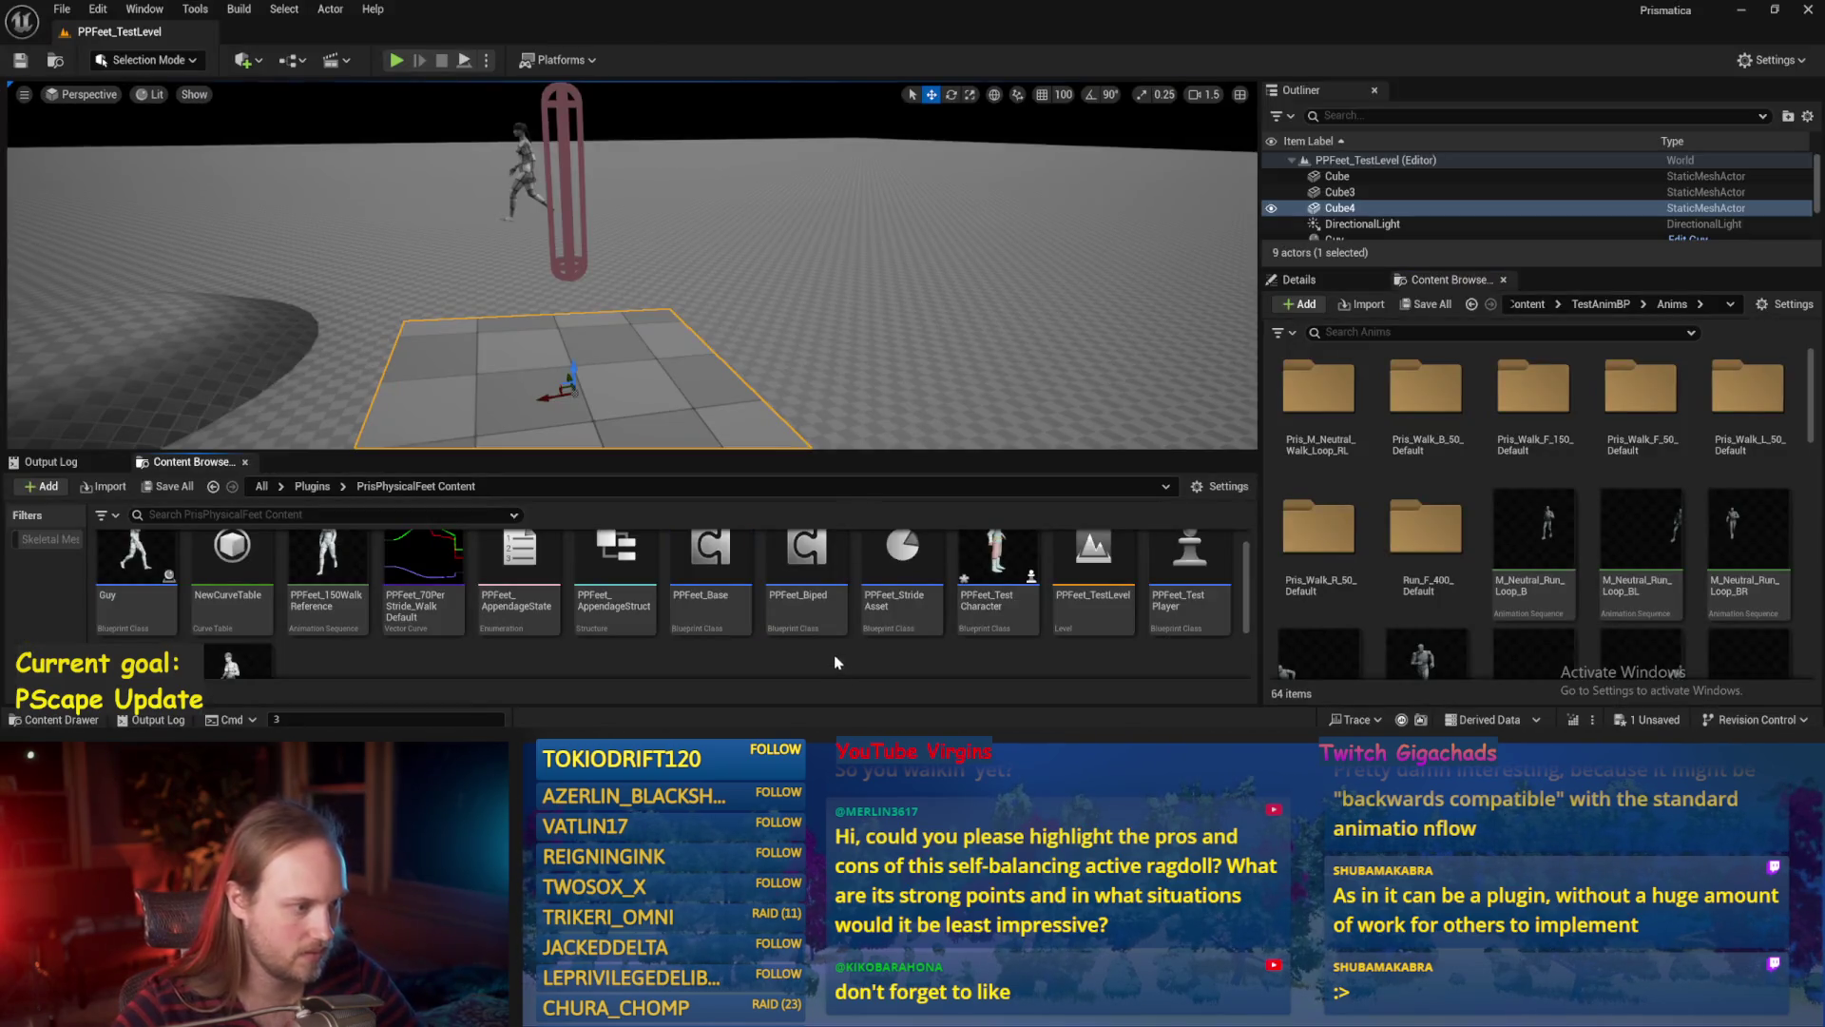
pyautogui.hotkey('ctrl', 's')
pyautogui.click(62, 8)
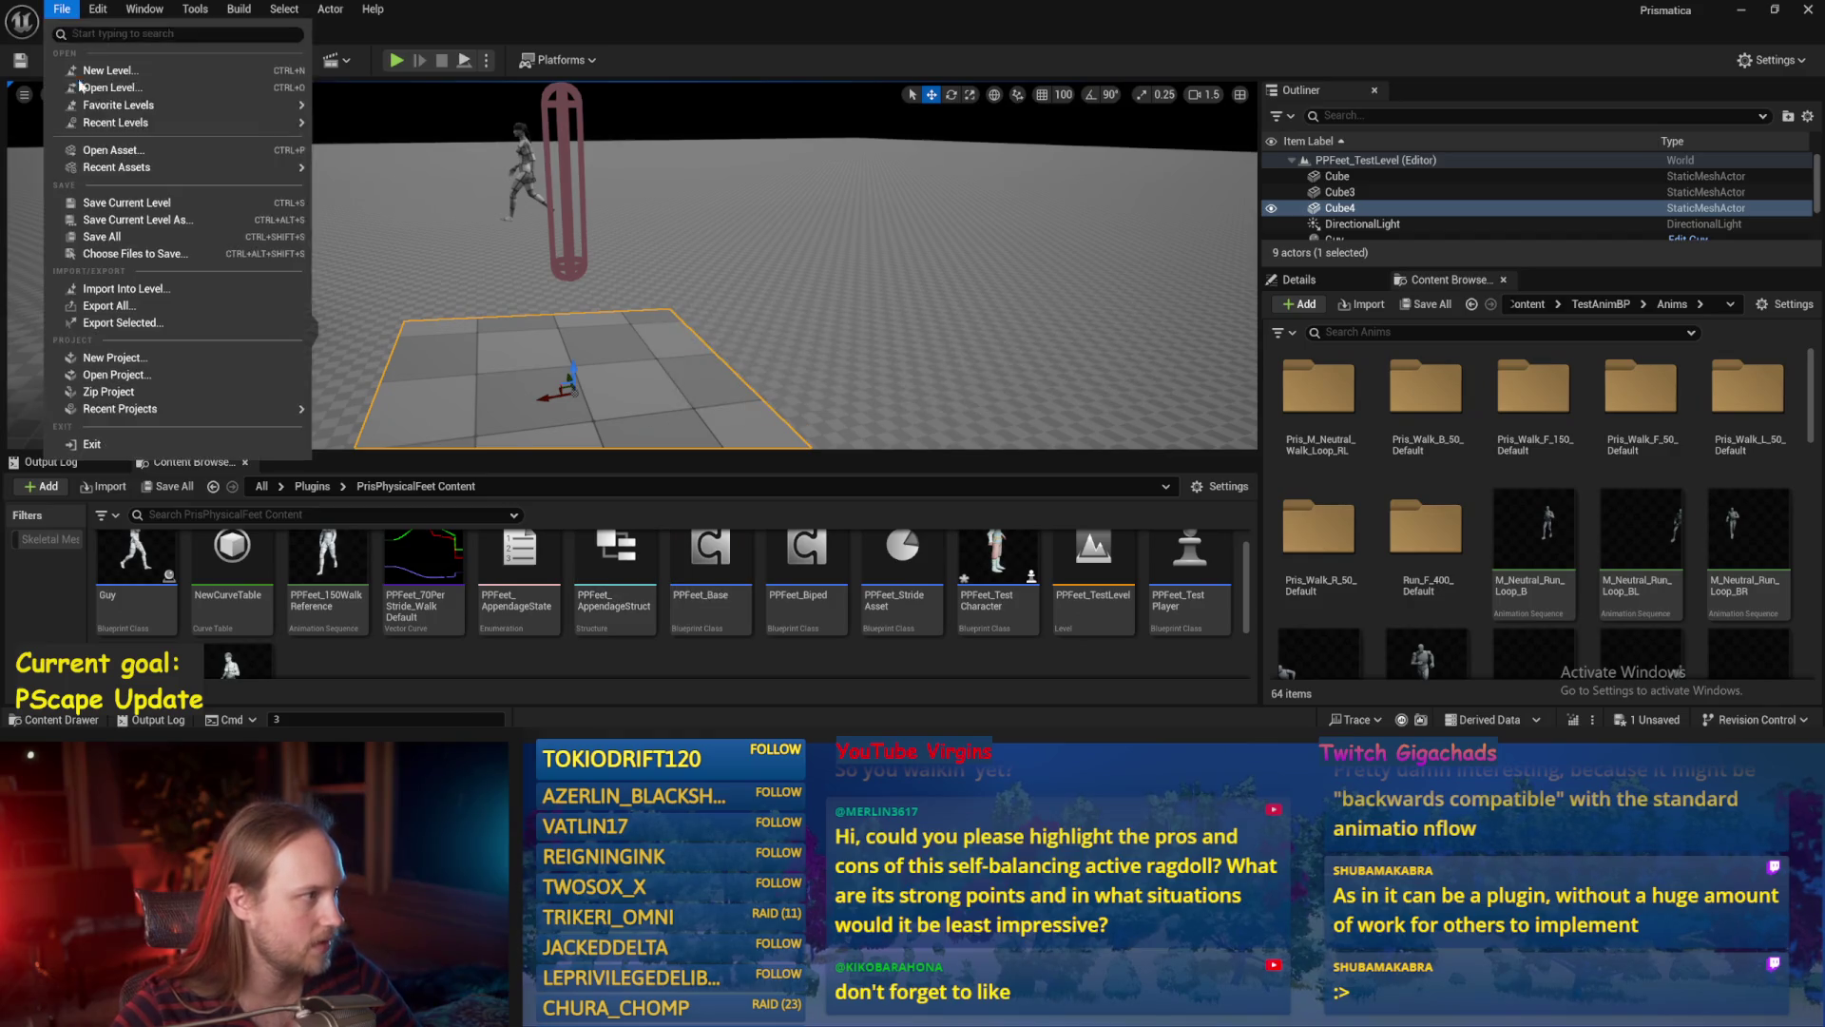
pyautogui.click(95, 237)
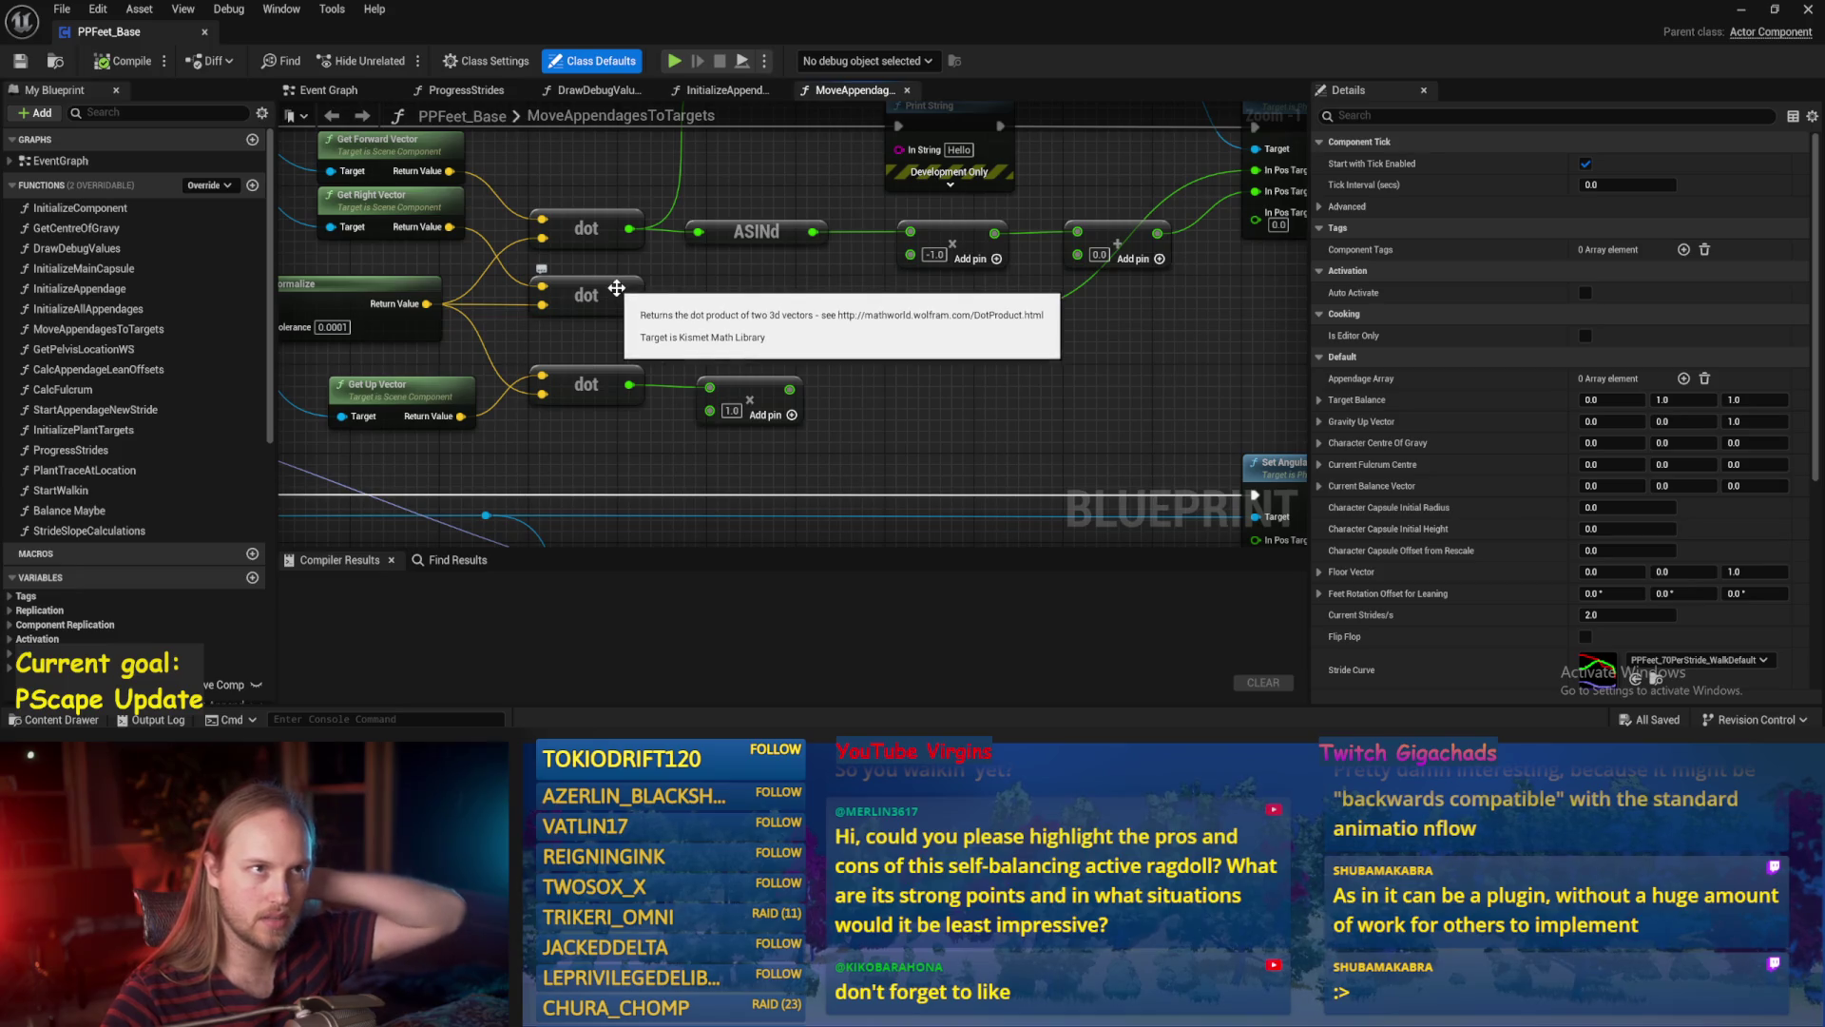
# Undo the last graph change, pan toward the output nodes, and minimize the blueprint.
pyautogui.hotkey('ctrl', 'z')
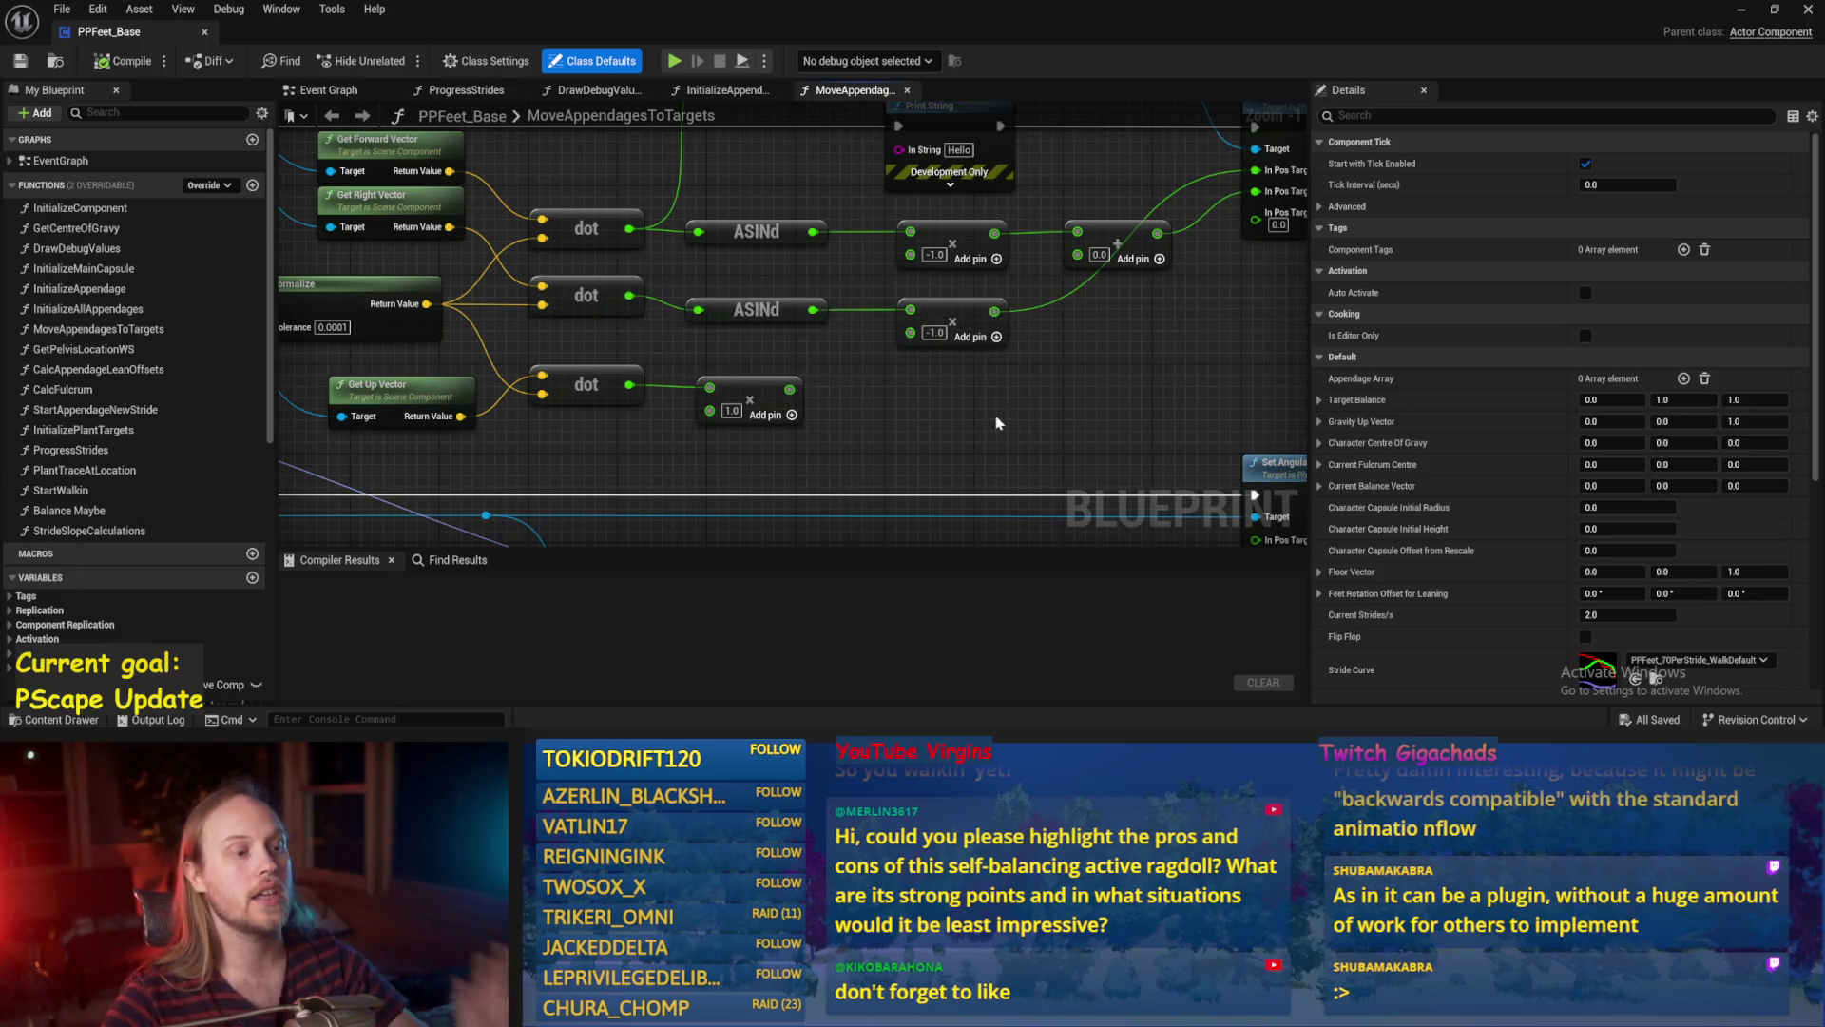
pyautogui.moveTo(998, 423); pyautogui.dragTo(843, 433)
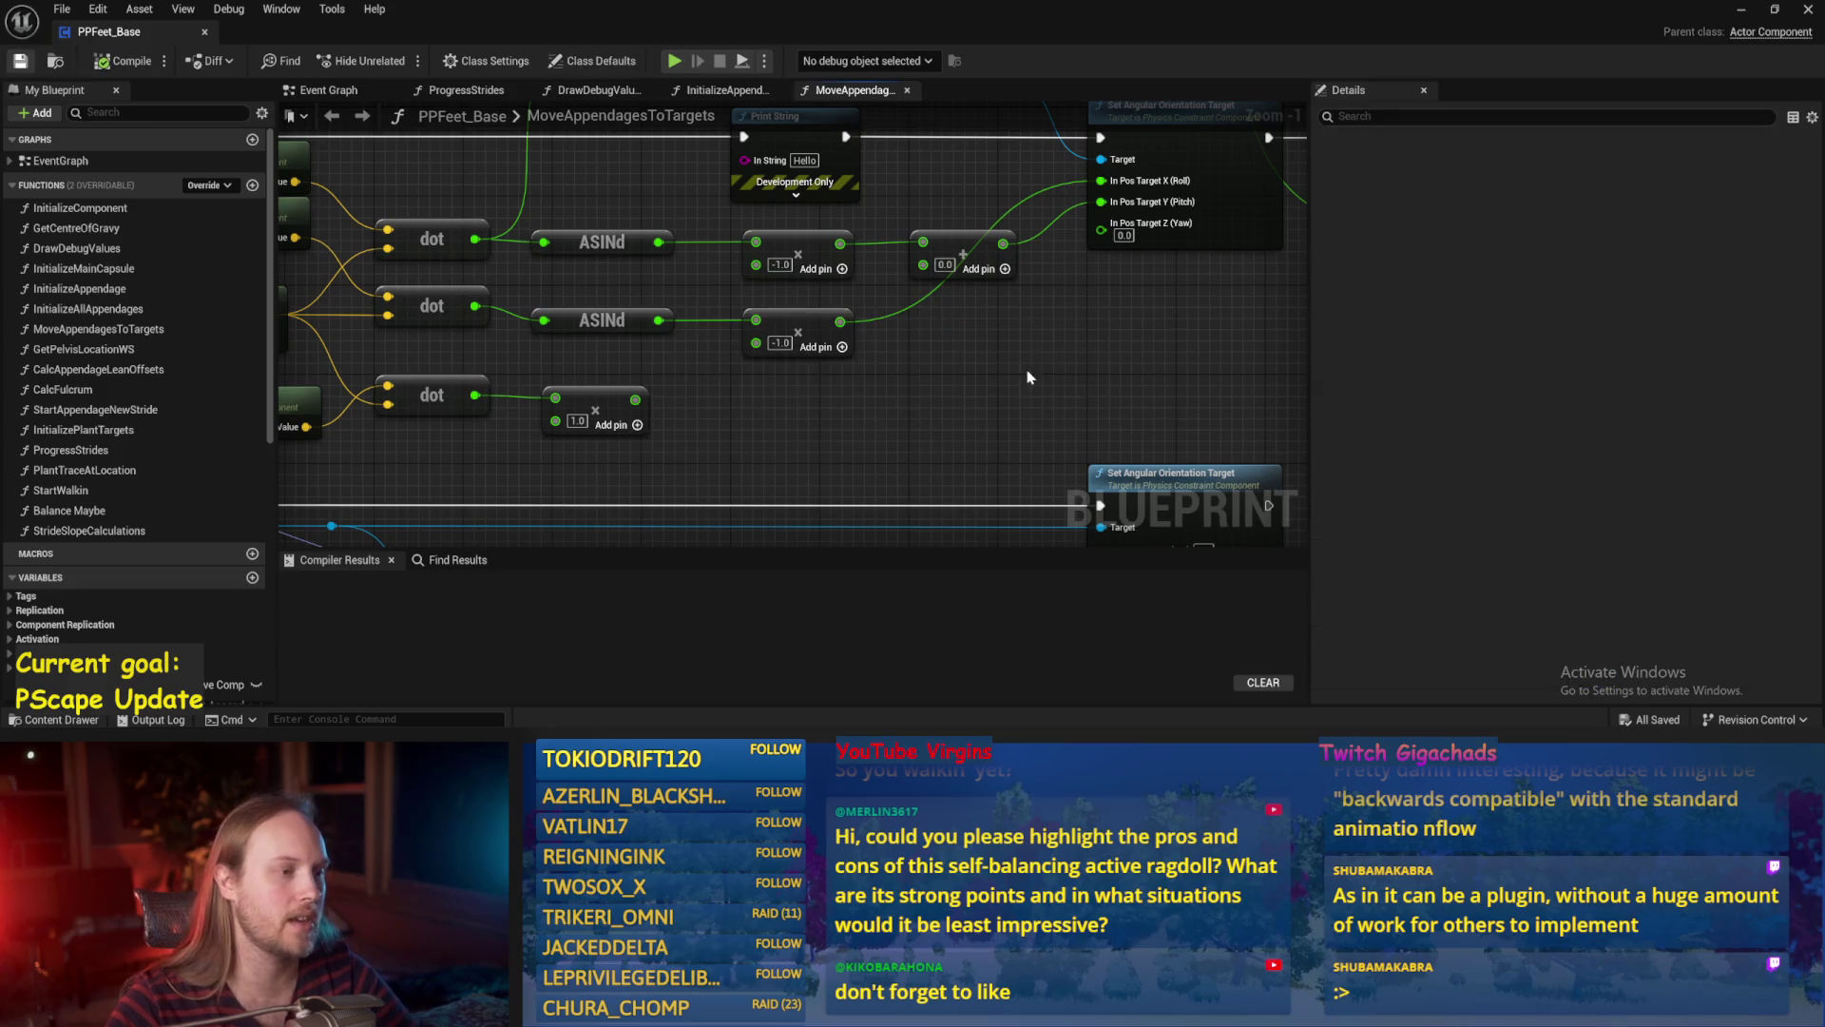
pyautogui.click(1741, 9)
pyautogui.scroll(-2, 674, 346)
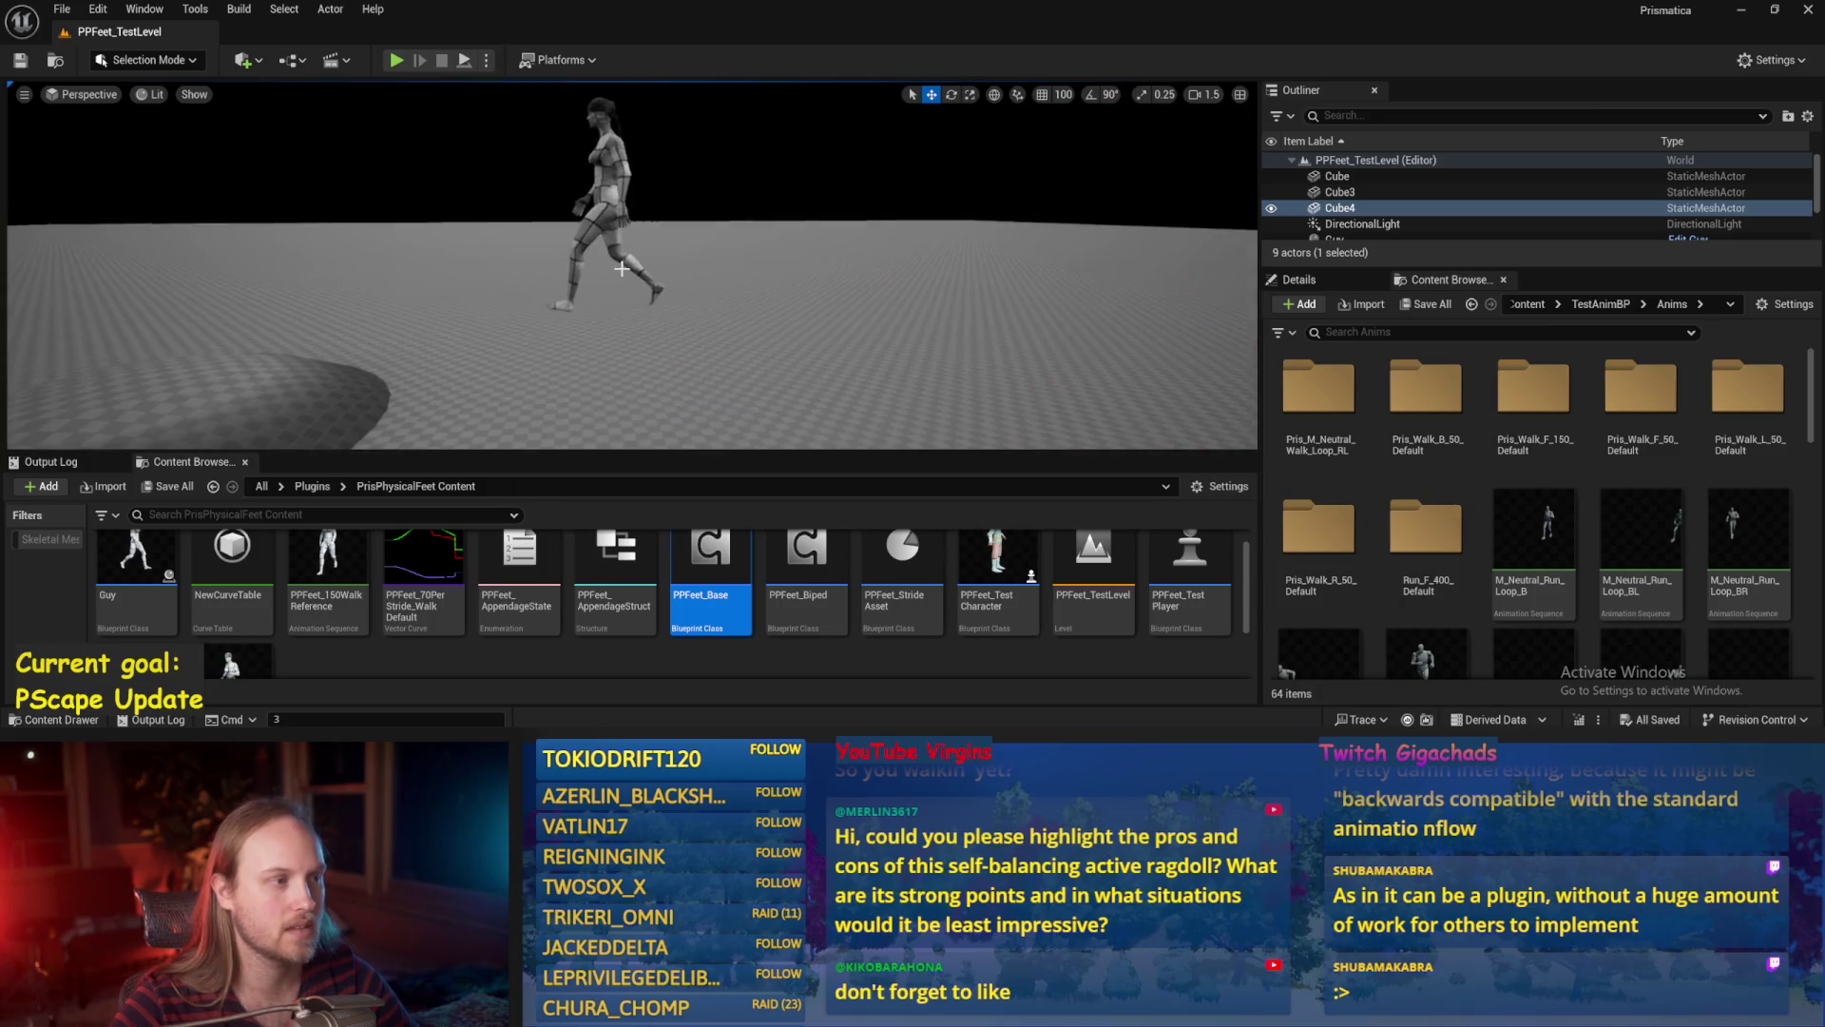
# Make the viewport fill the window and select the walking reference character.
pyautogui.press('F11')
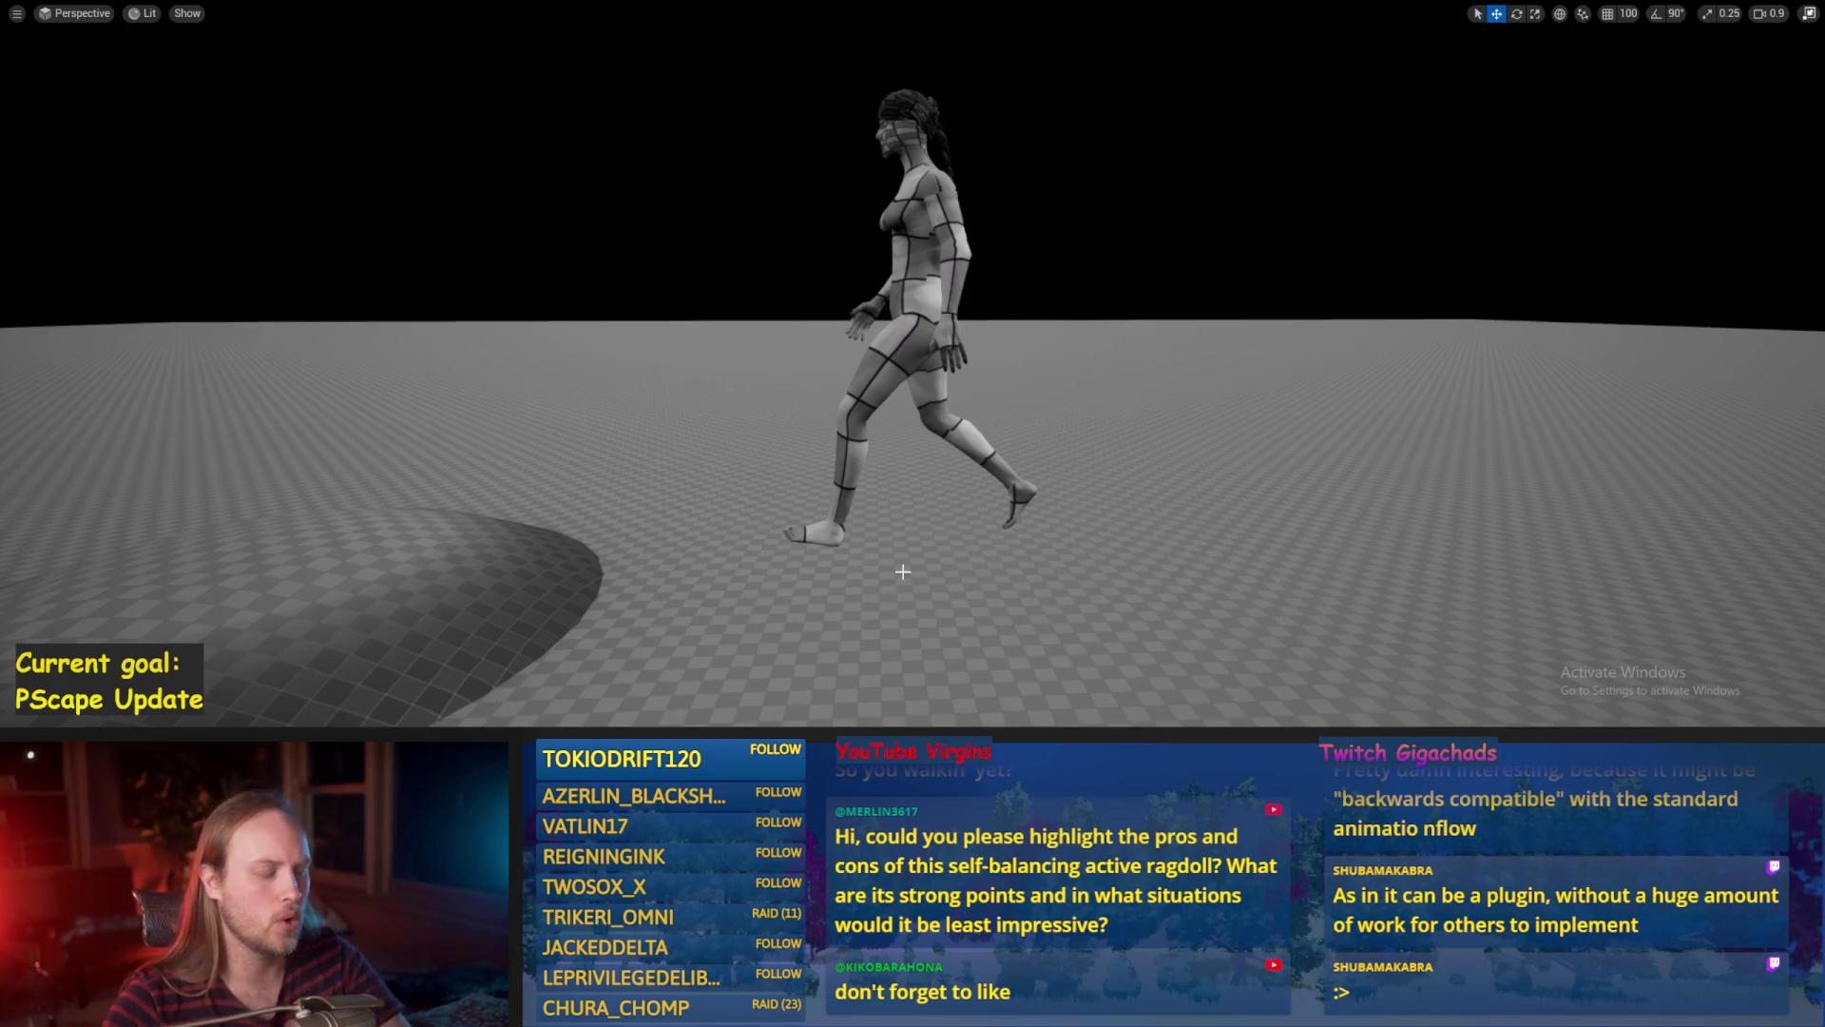
pyautogui.click(808, 502)
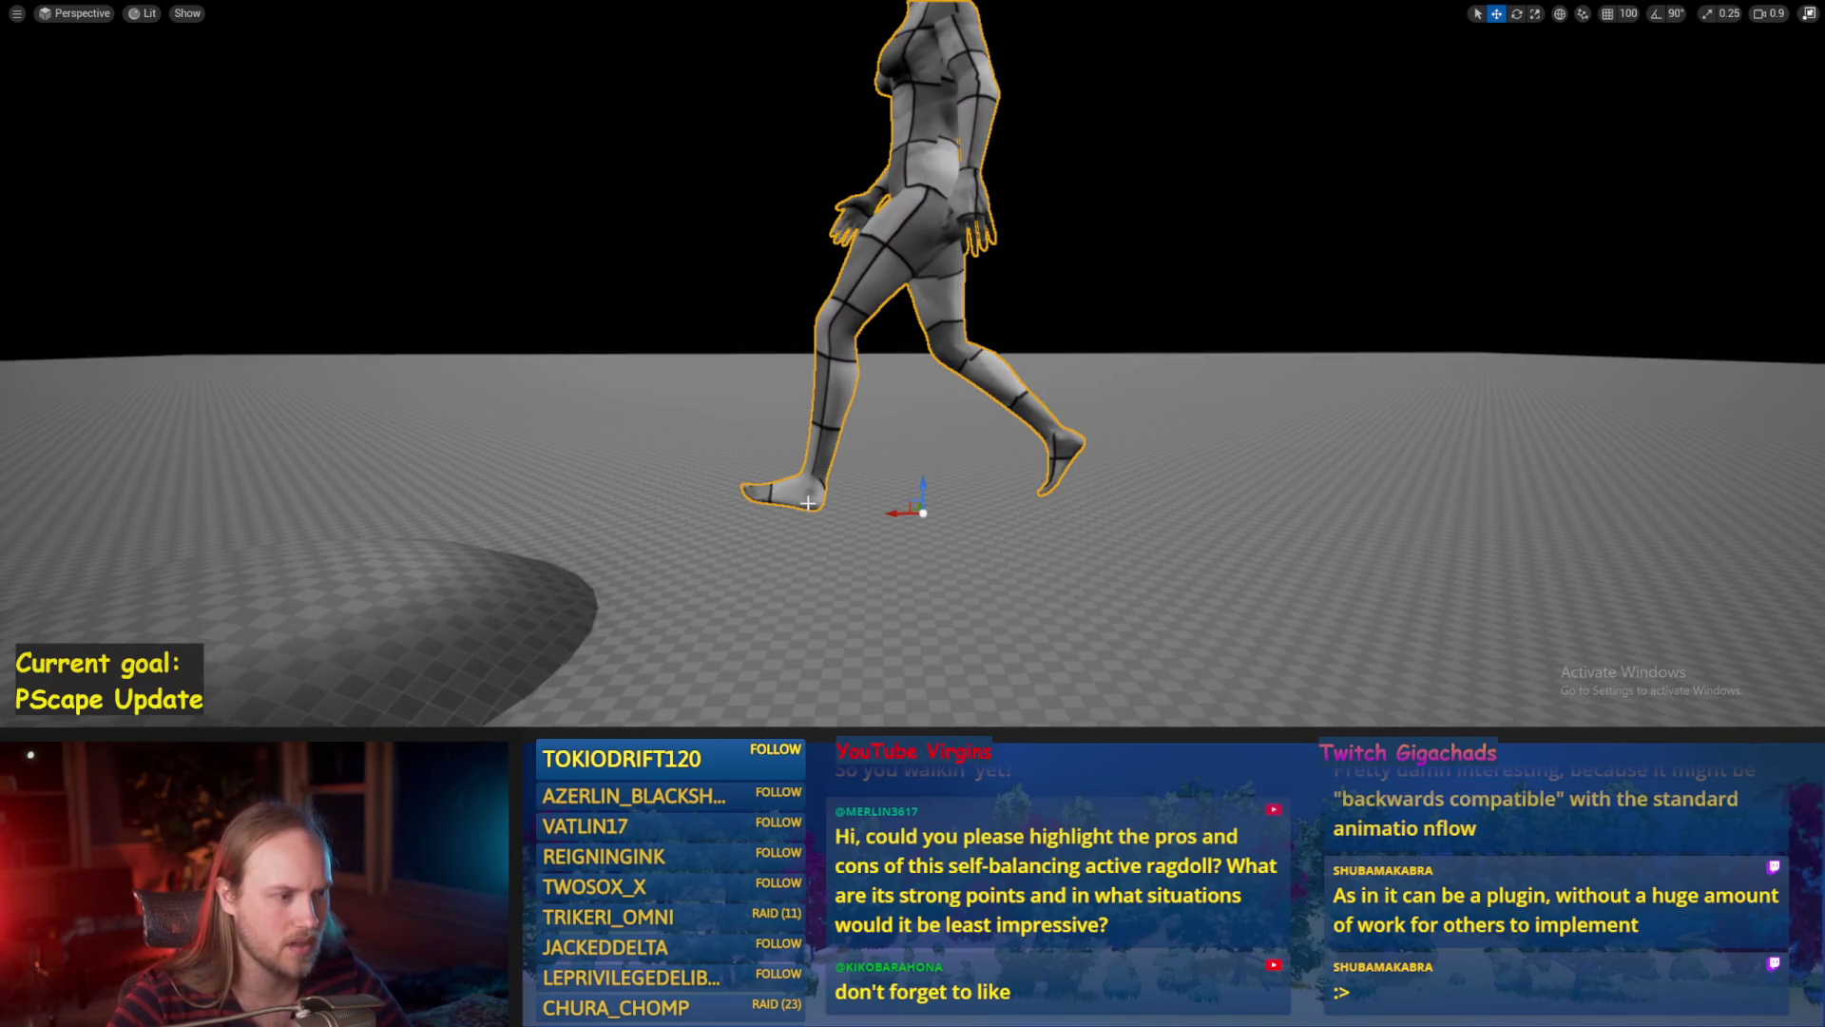
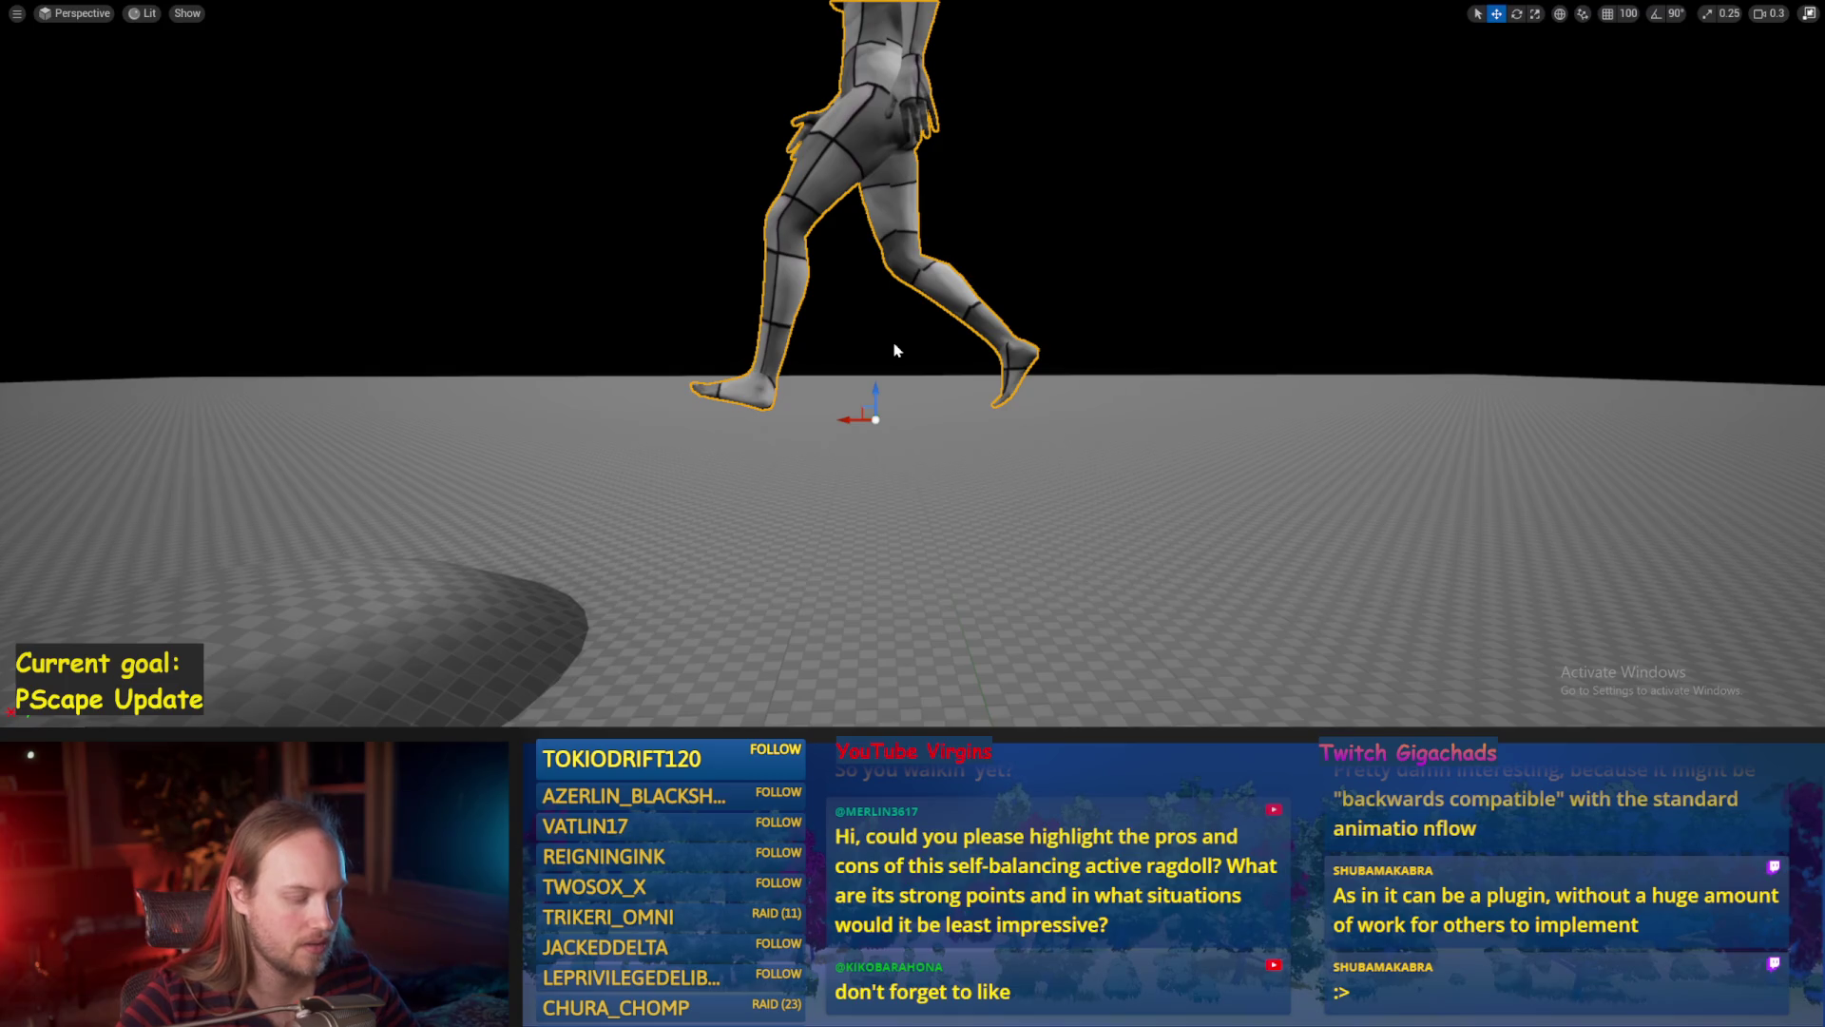
# Leave the immersive viewport and save all unsaved packages.
pyautogui.press('F11')
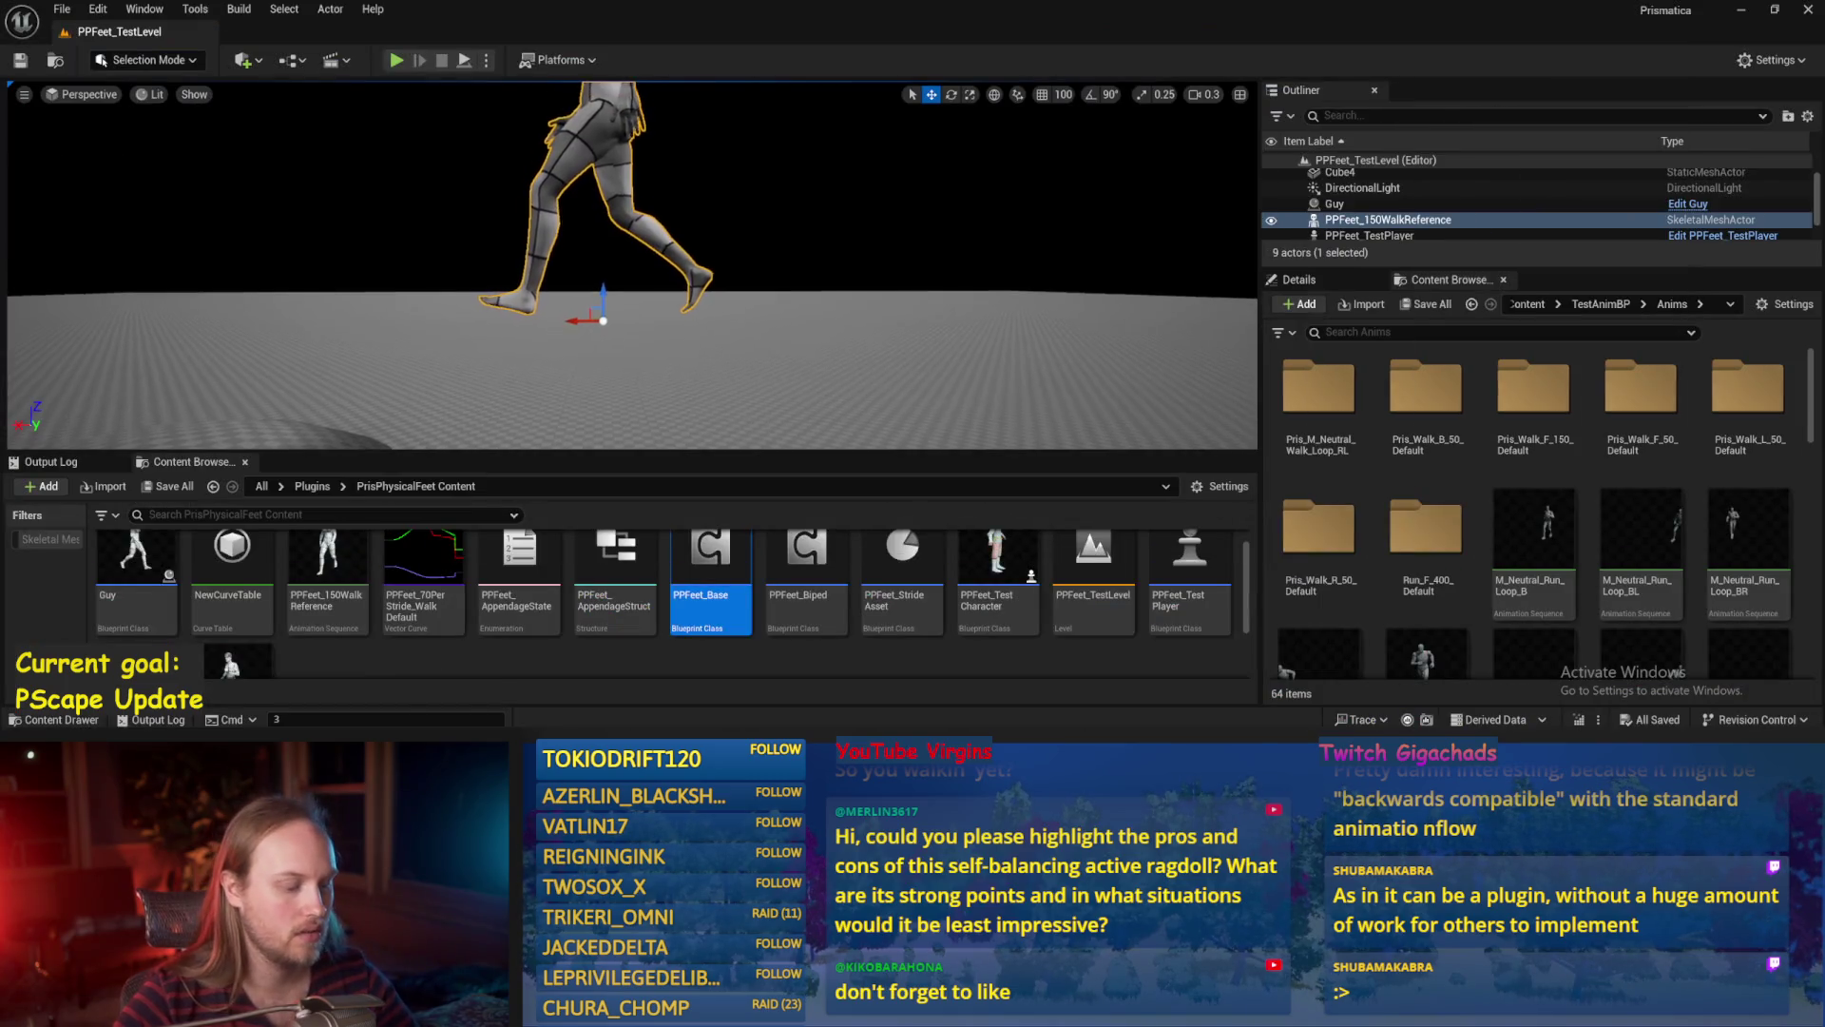
pyautogui.scroll(3, 868, 334)
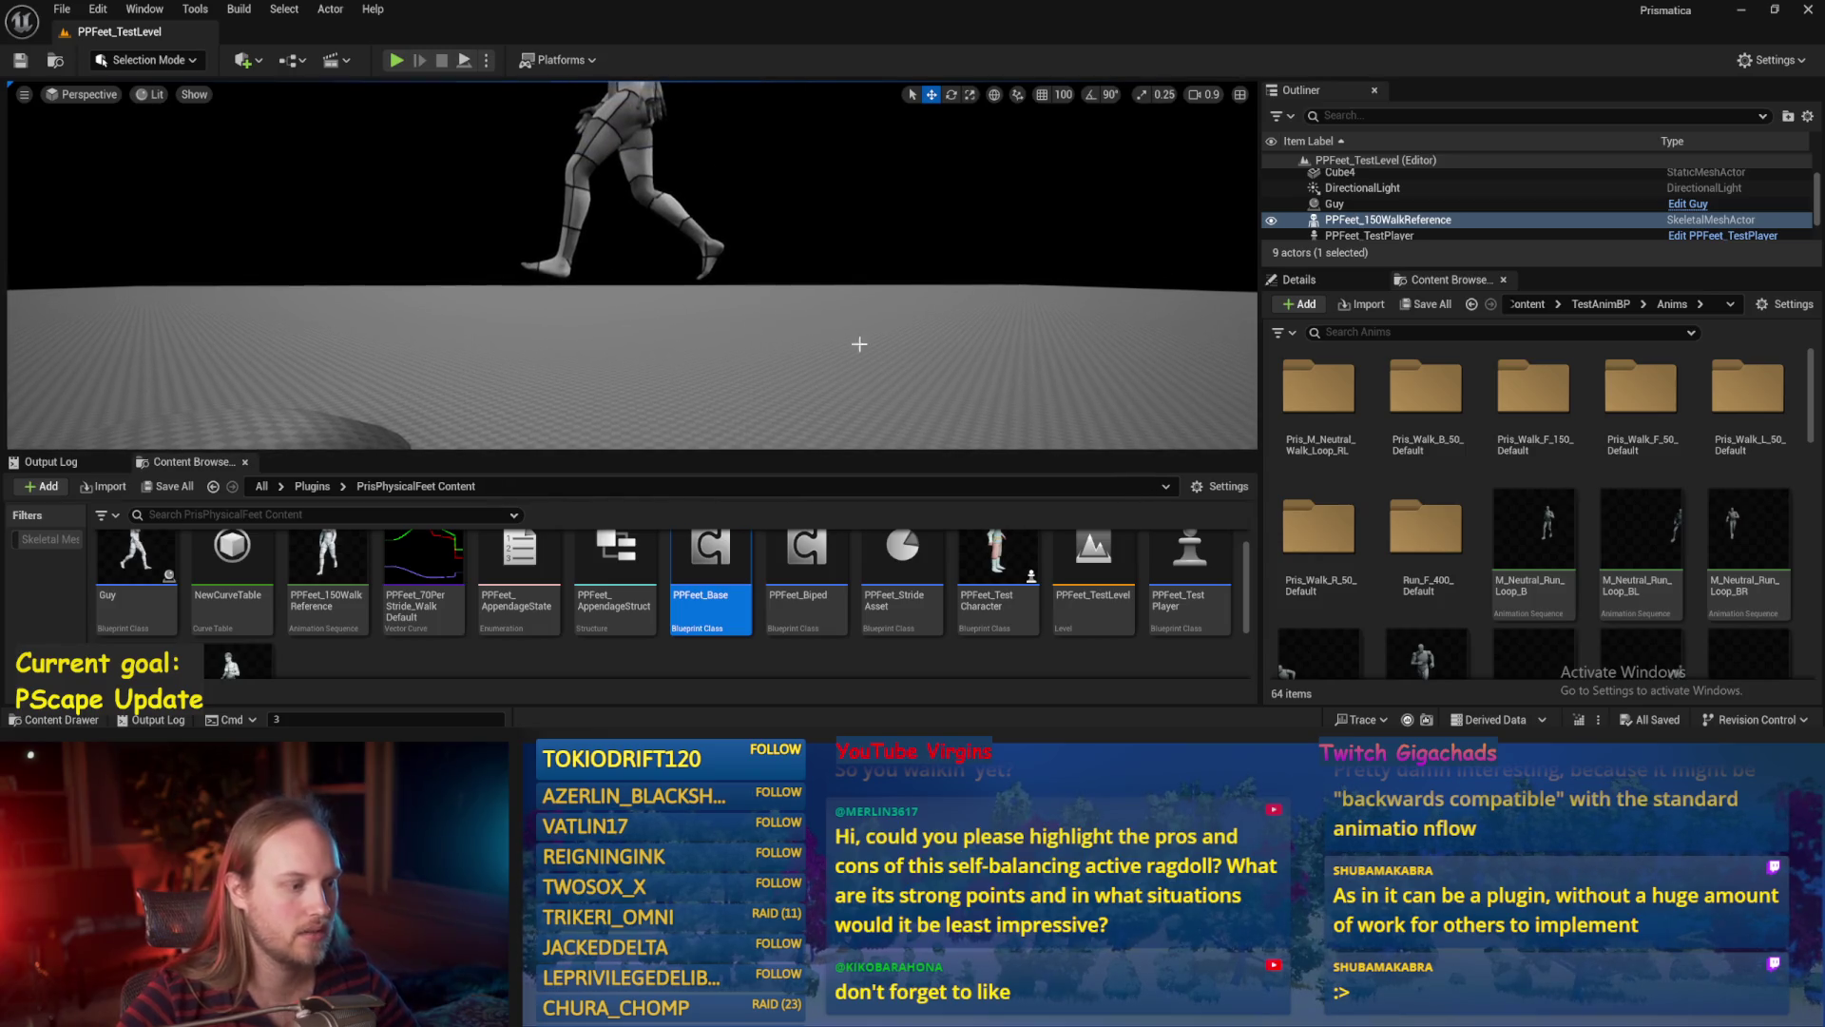
pyautogui.click(779, 649)
pyautogui.hotkey('ctrl', 's')
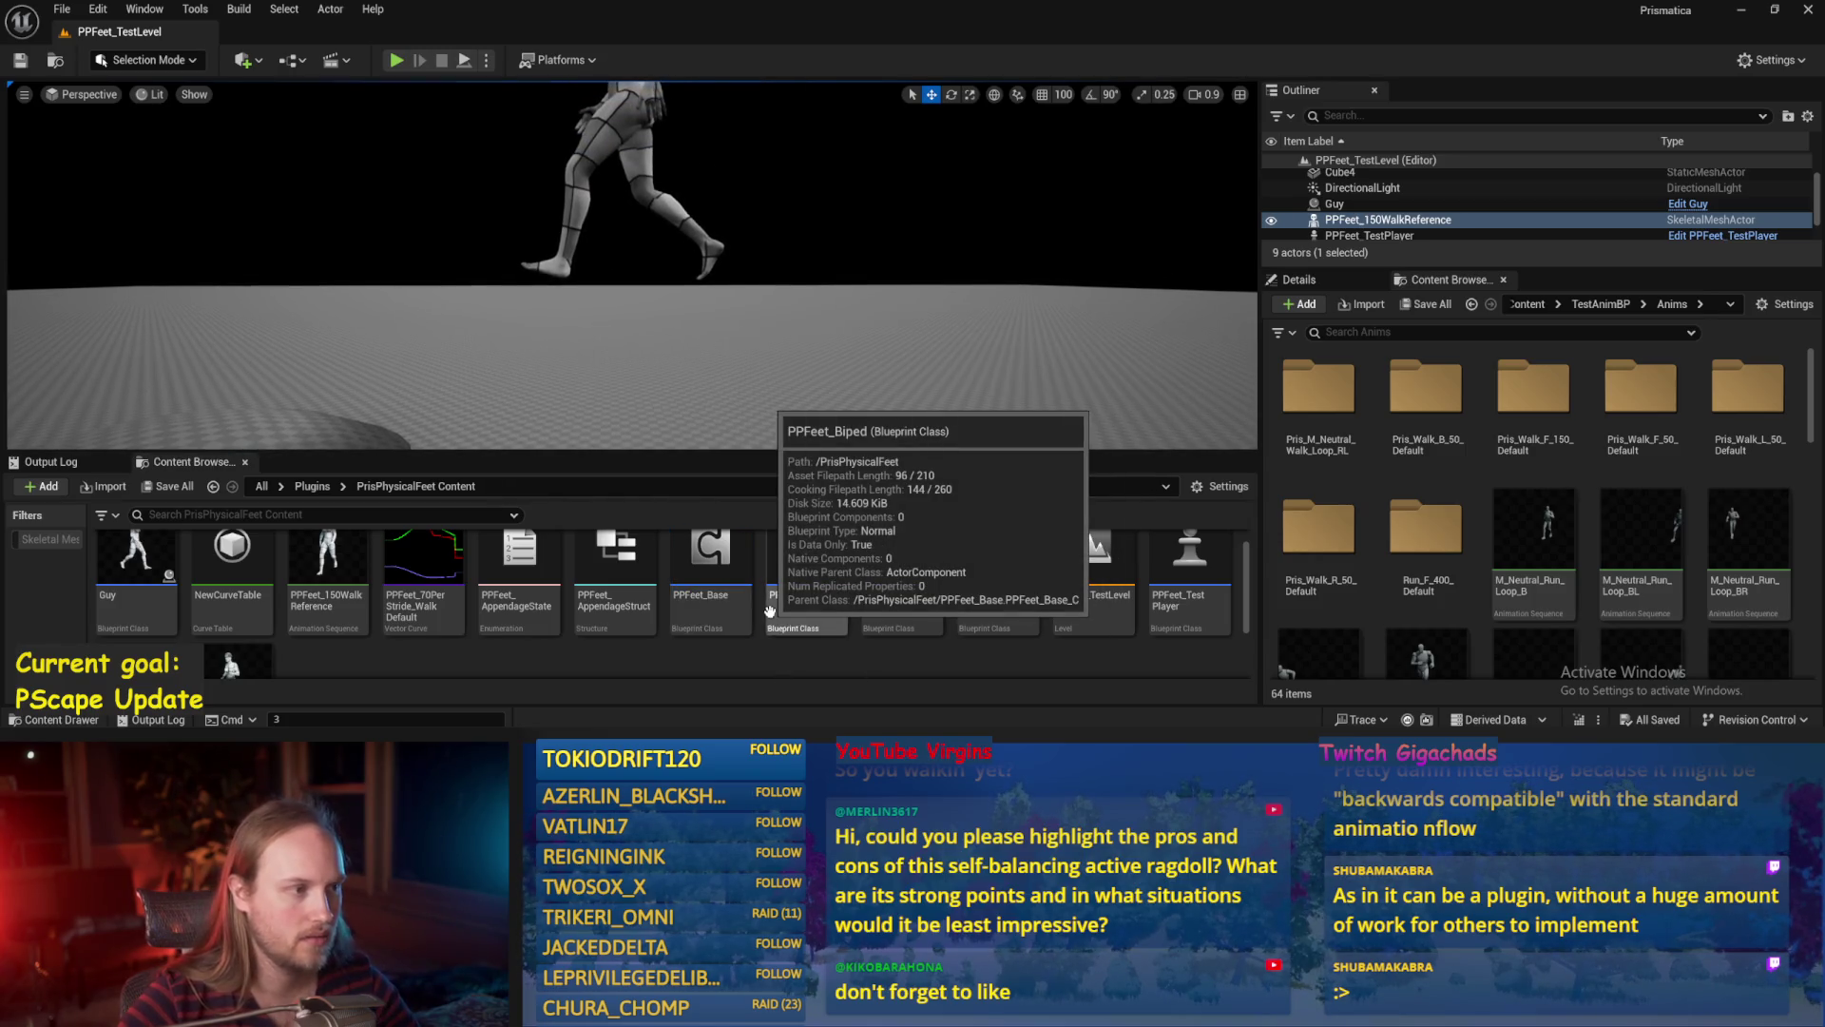
# Save the test level with the character and floor cube, then open the PPFeet_Base graph.
pyautogui.click(696, 278)
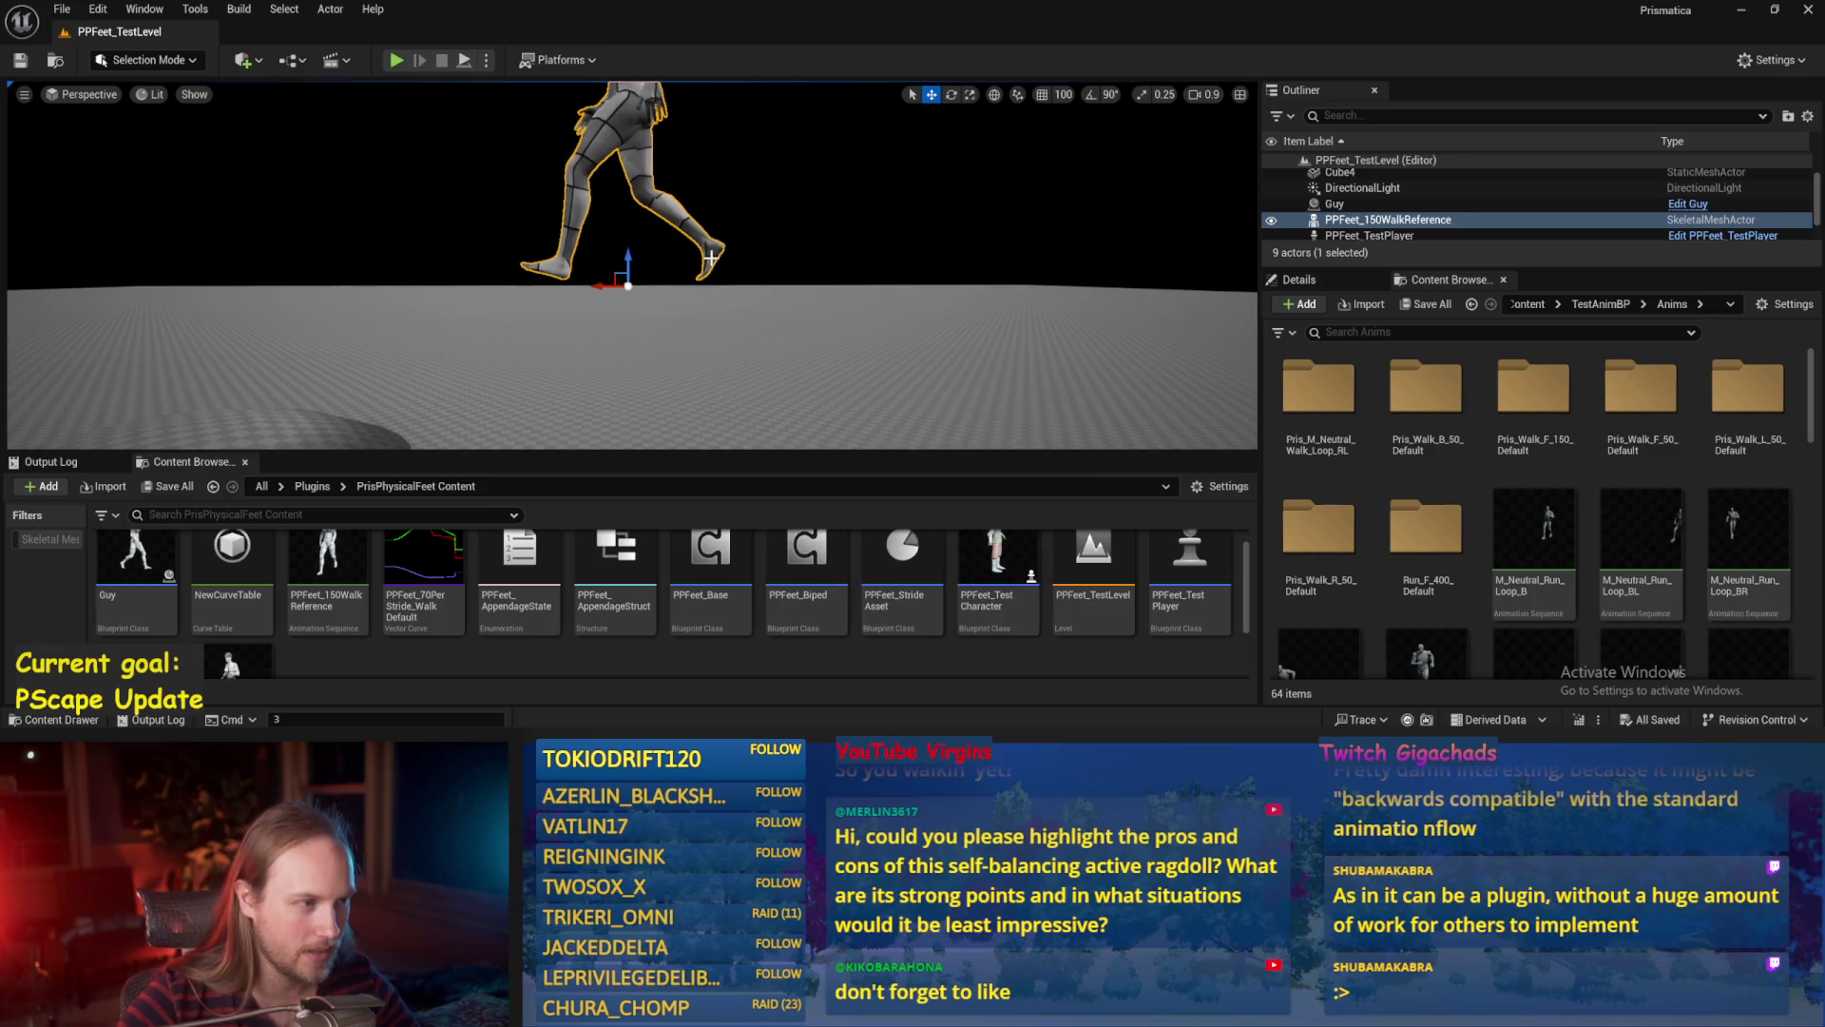
pyautogui.click(782, 326)
pyautogui.hotkey('ctrl', 's')
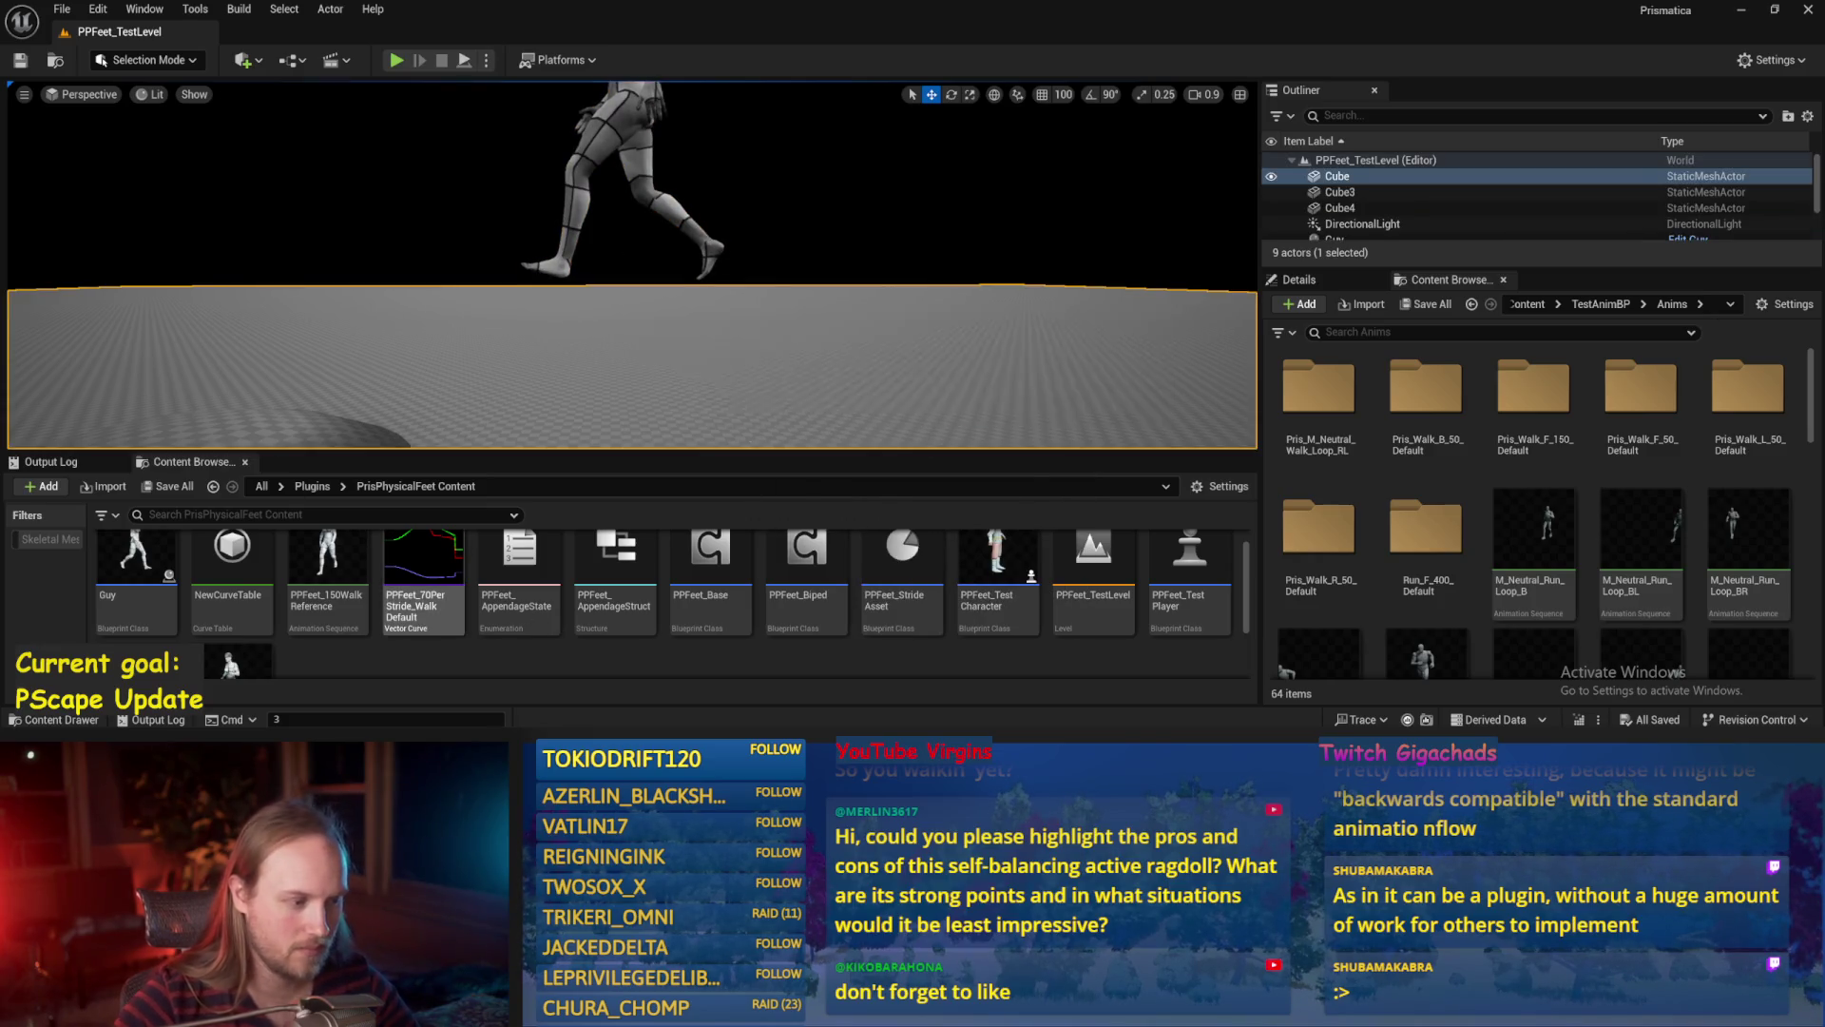
pyautogui.doubleClick(711, 560)
pyautogui.moveTo(913, 460)
pyautogui.mouseDown()
pyautogui.moveTo(857, 478)
pyautogui.moveTo(986, 386)
pyautogui.moveTo(893, 399)
pyautogui.mouseUp()
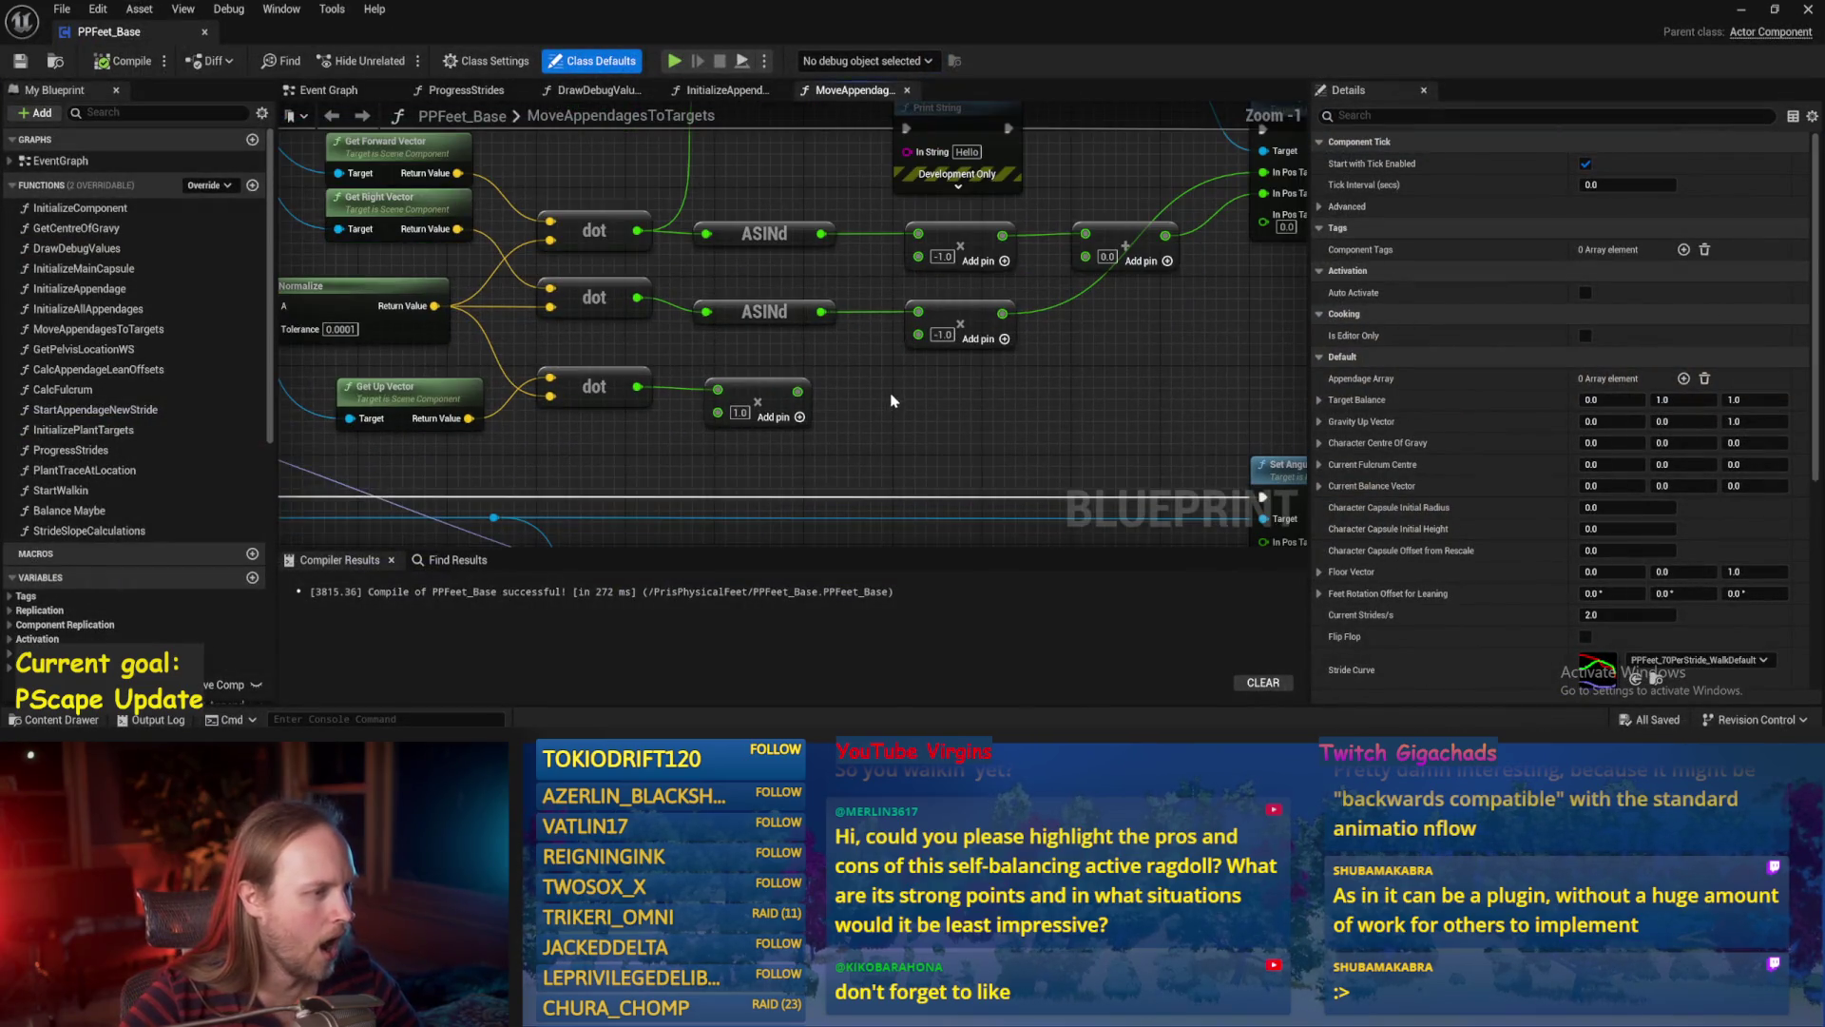
# Replace the lower multiply node with a Sign (Float) node on the bottom dot product output.
pyautogui.click(759, 402)
pyautogui.press('Delete')
pyautogui.moveTo(637, 387); pyautogui.dragTo(751, 400)
pyautogui.write('sign')
pyautogui.press('Return')
pyautogui.scroll(-1, 779, 408)
pyautogui.moveTo(908, 358)
pyautogui.mouseDown()
pyautogui.moveTo(979, 405)
pyautogui.moveTo(802, 419)
pyautogui.moveTo(856, 409)
pyautogui.moveTo(799, 202)
pyautogui.mouseUp()
# Save and compile PPFeet_Base, then minimize the Blueprint editor.
pyautogui.hotkey('ctrl', 's')
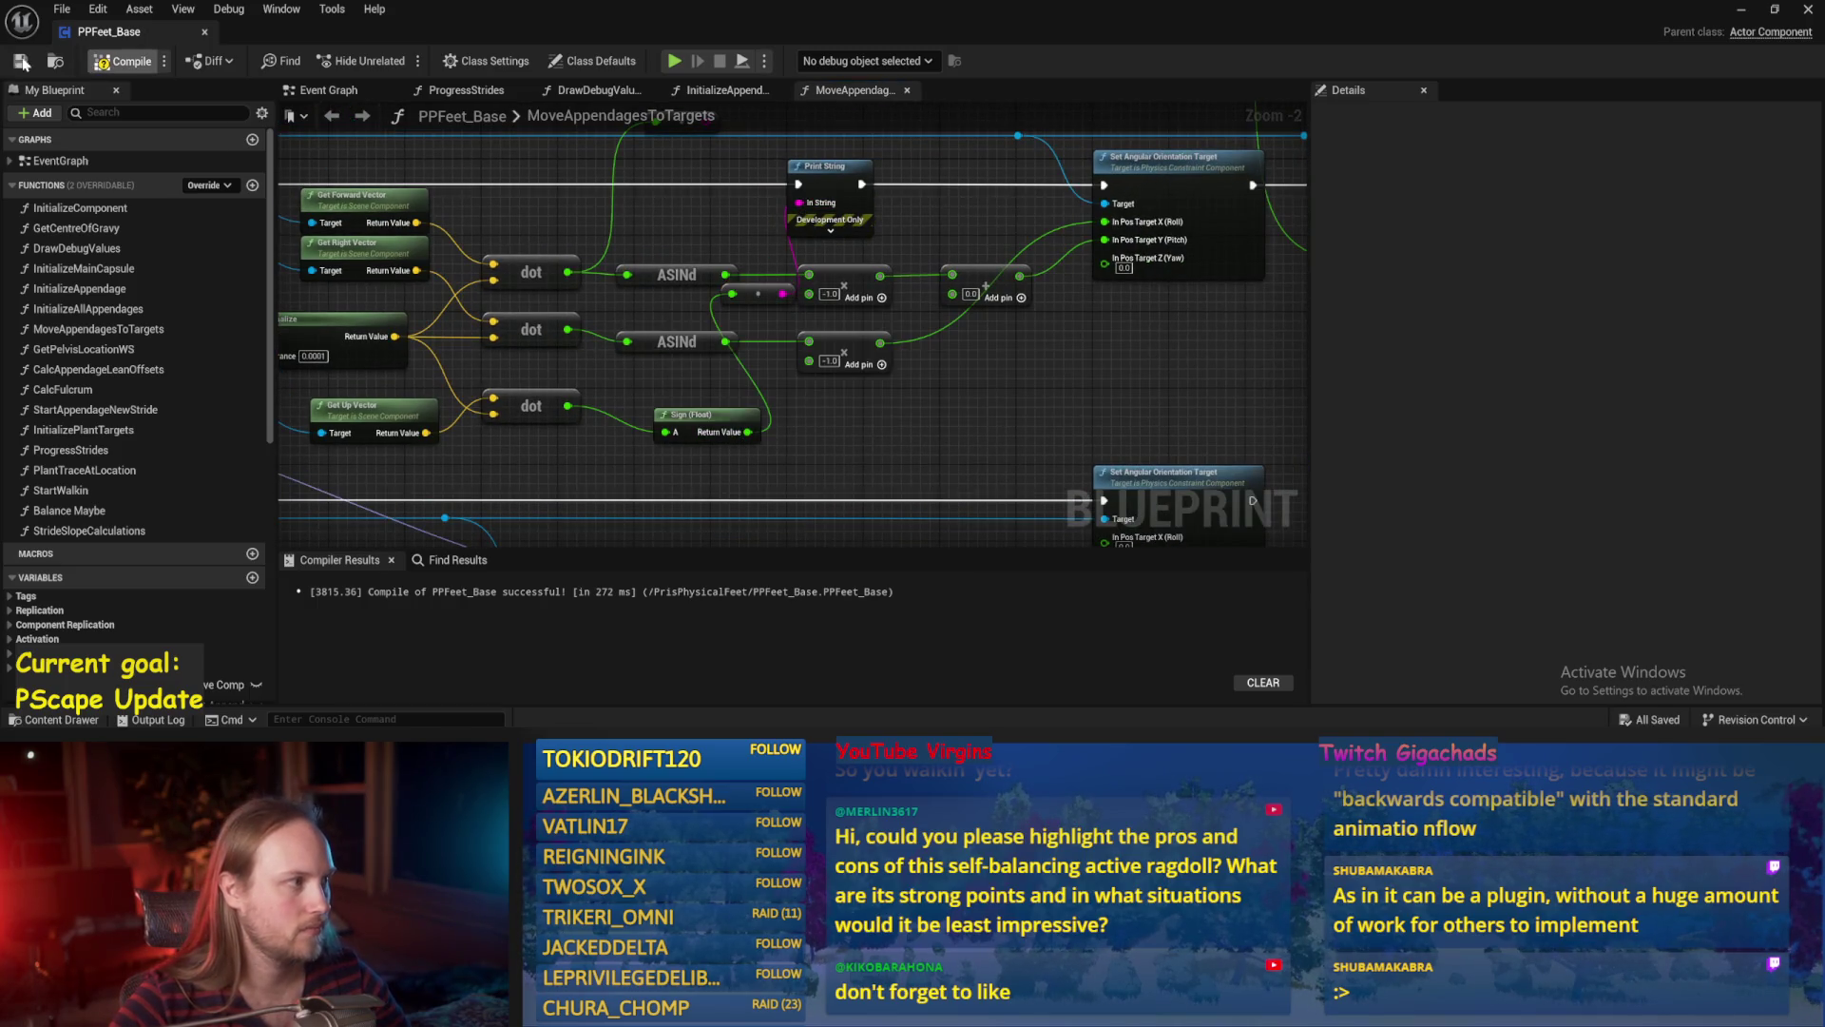
pyautogui.click(20, 62)
pyautogui.click(1741, 10)
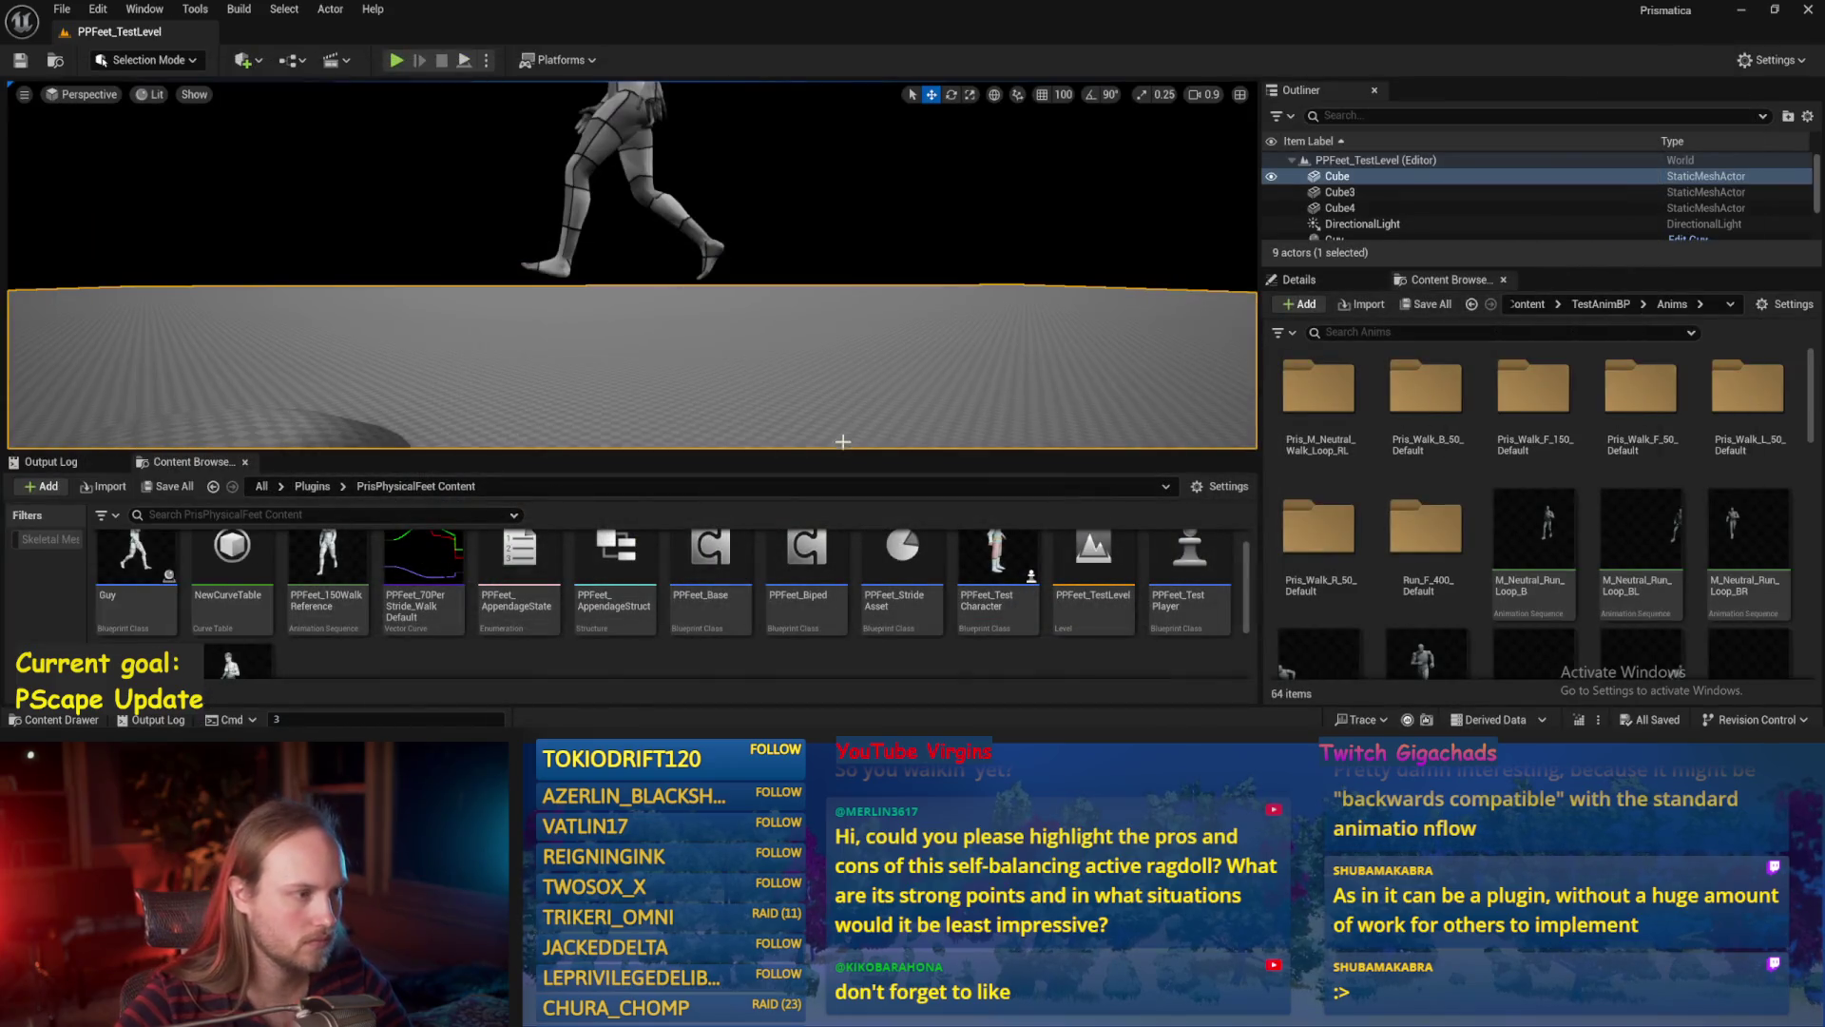
# Play the level, rotate the test player about 158 degrees, then reopen the PPFeet_Base graph.
pyautogui.hotkey('alt', 'p')
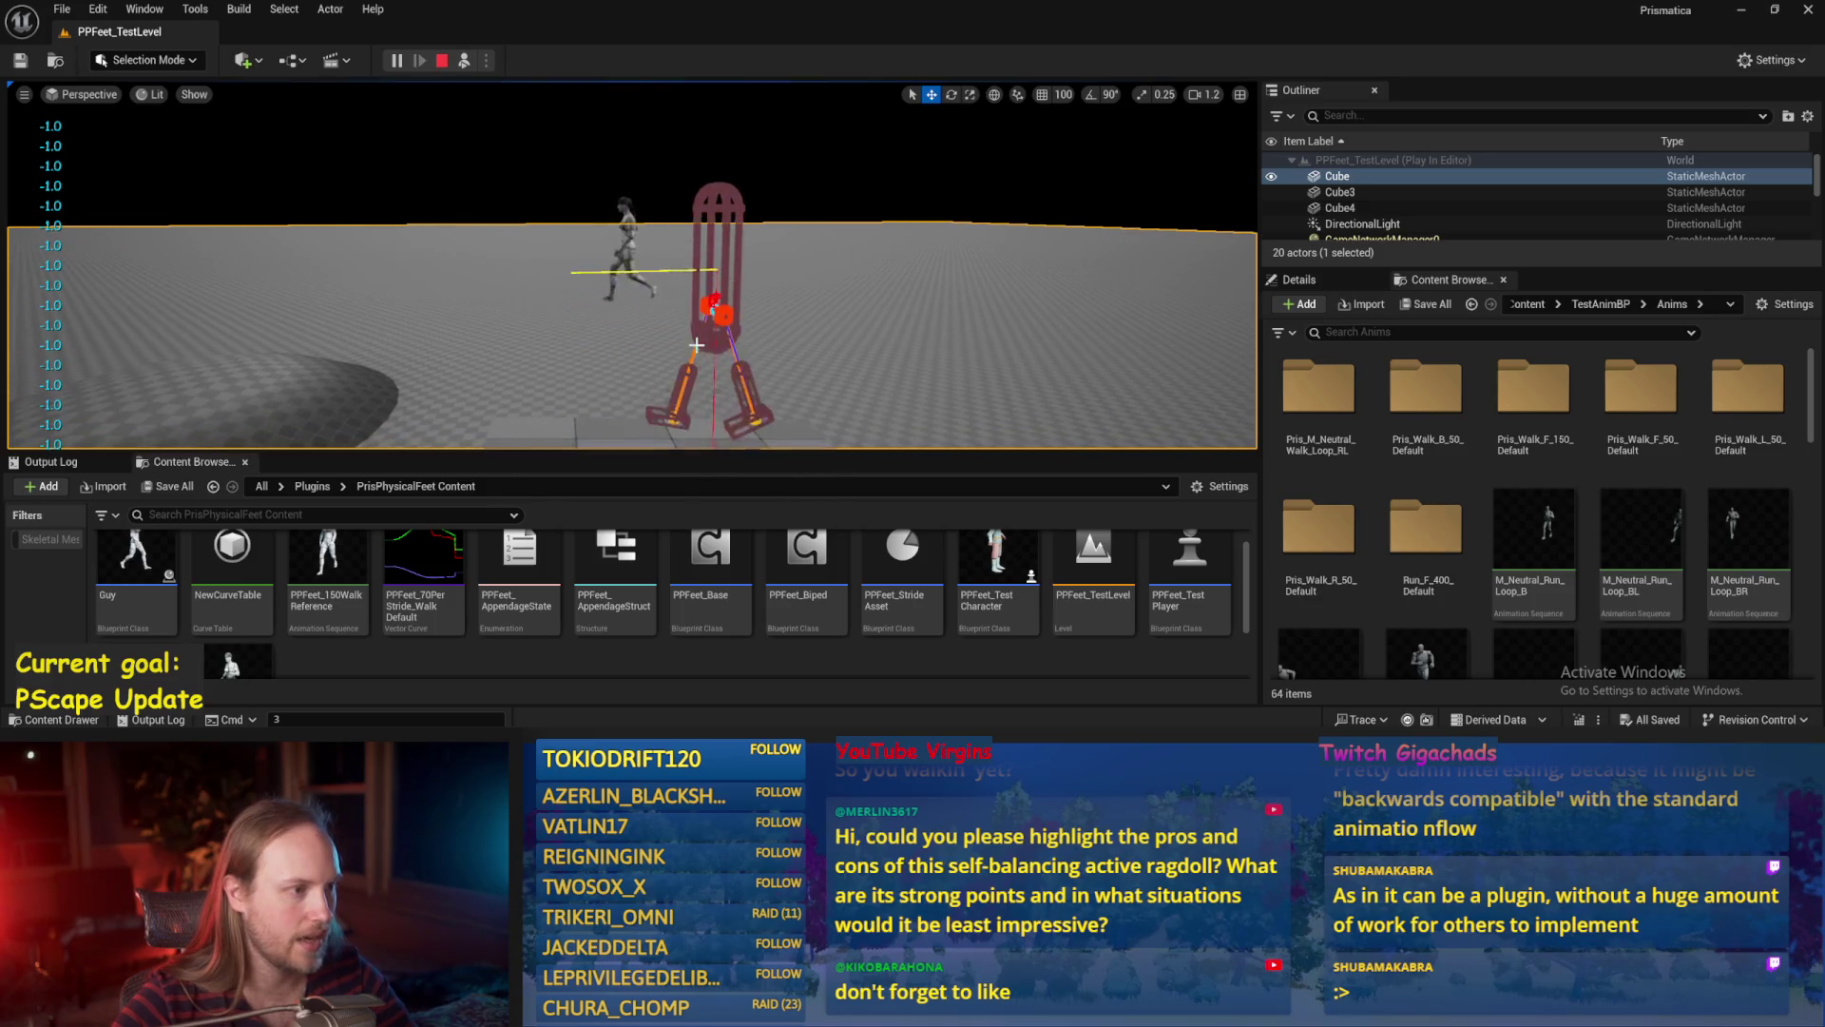
pyautogui.click(696, 344)
pyautogui.press('e')
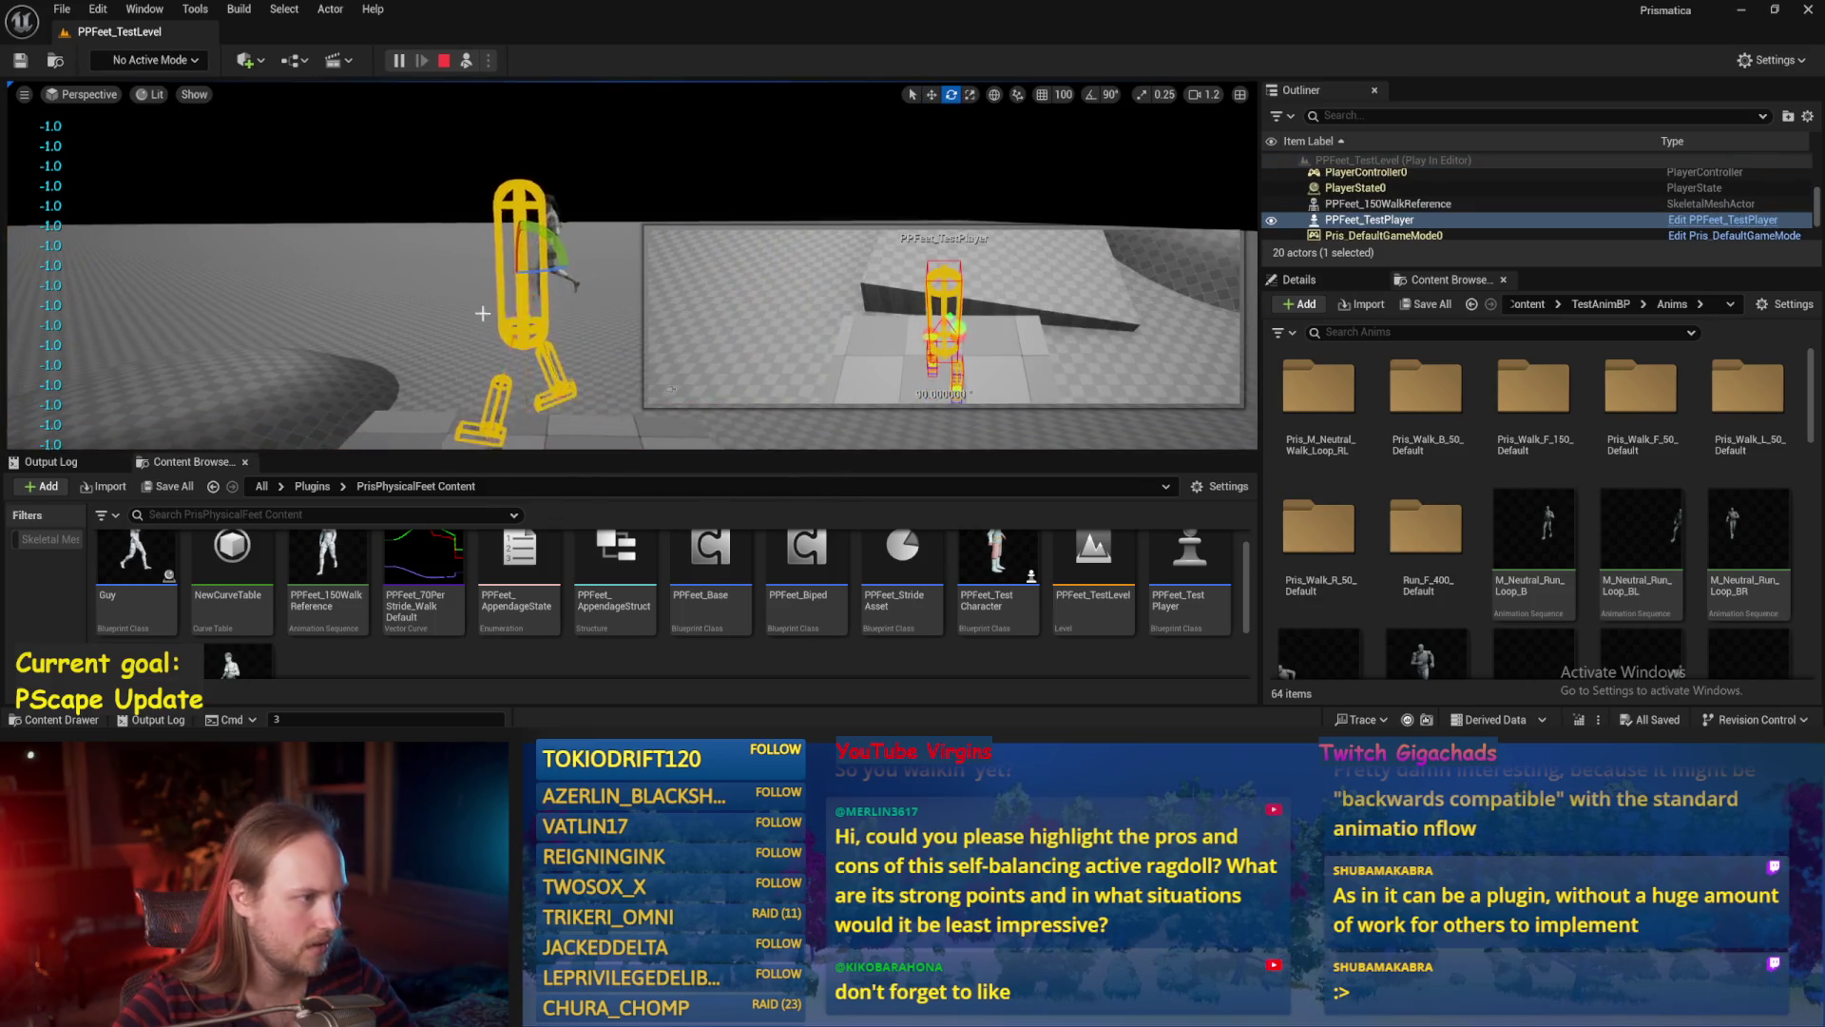
pyautogui.moveTo(484, 319)
pyautogui.mouseDown()
pyautogui.moveTo(560, 297)
pyautogui.moveTo(553, 234)
pyautogui.mouseUp()
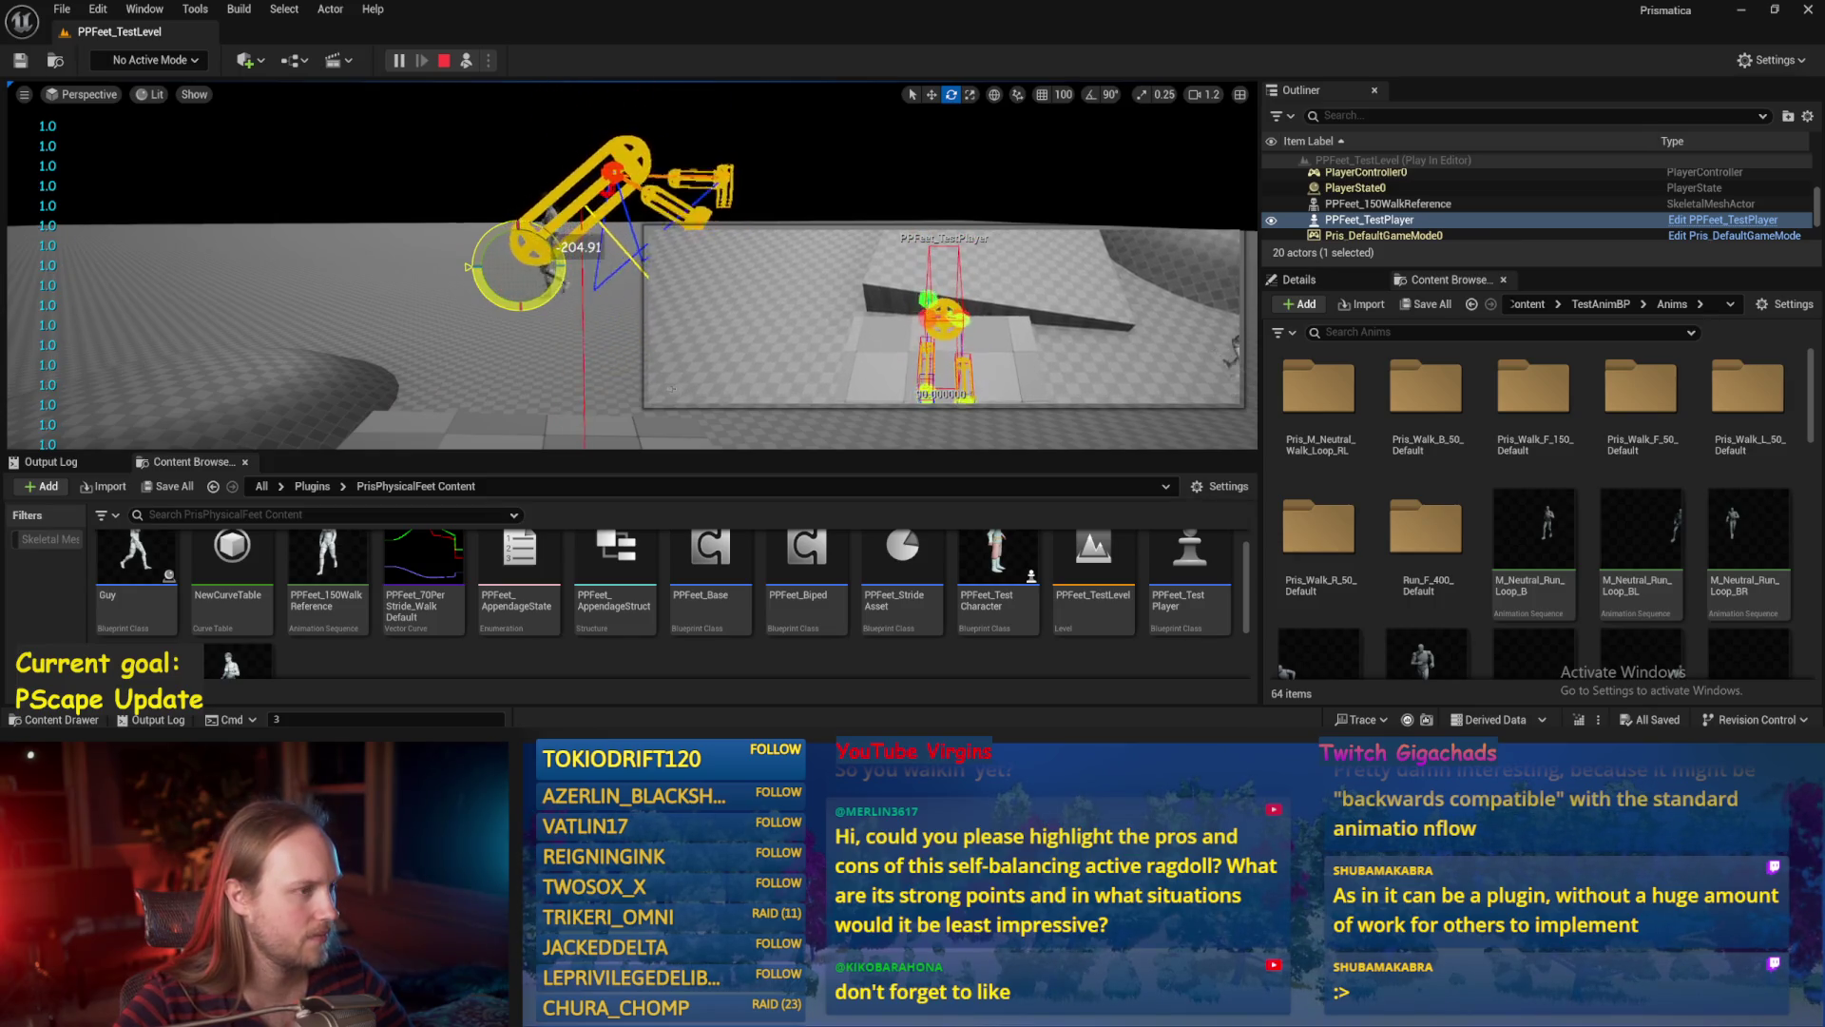
pyautogui.doubleClick(711, 561)
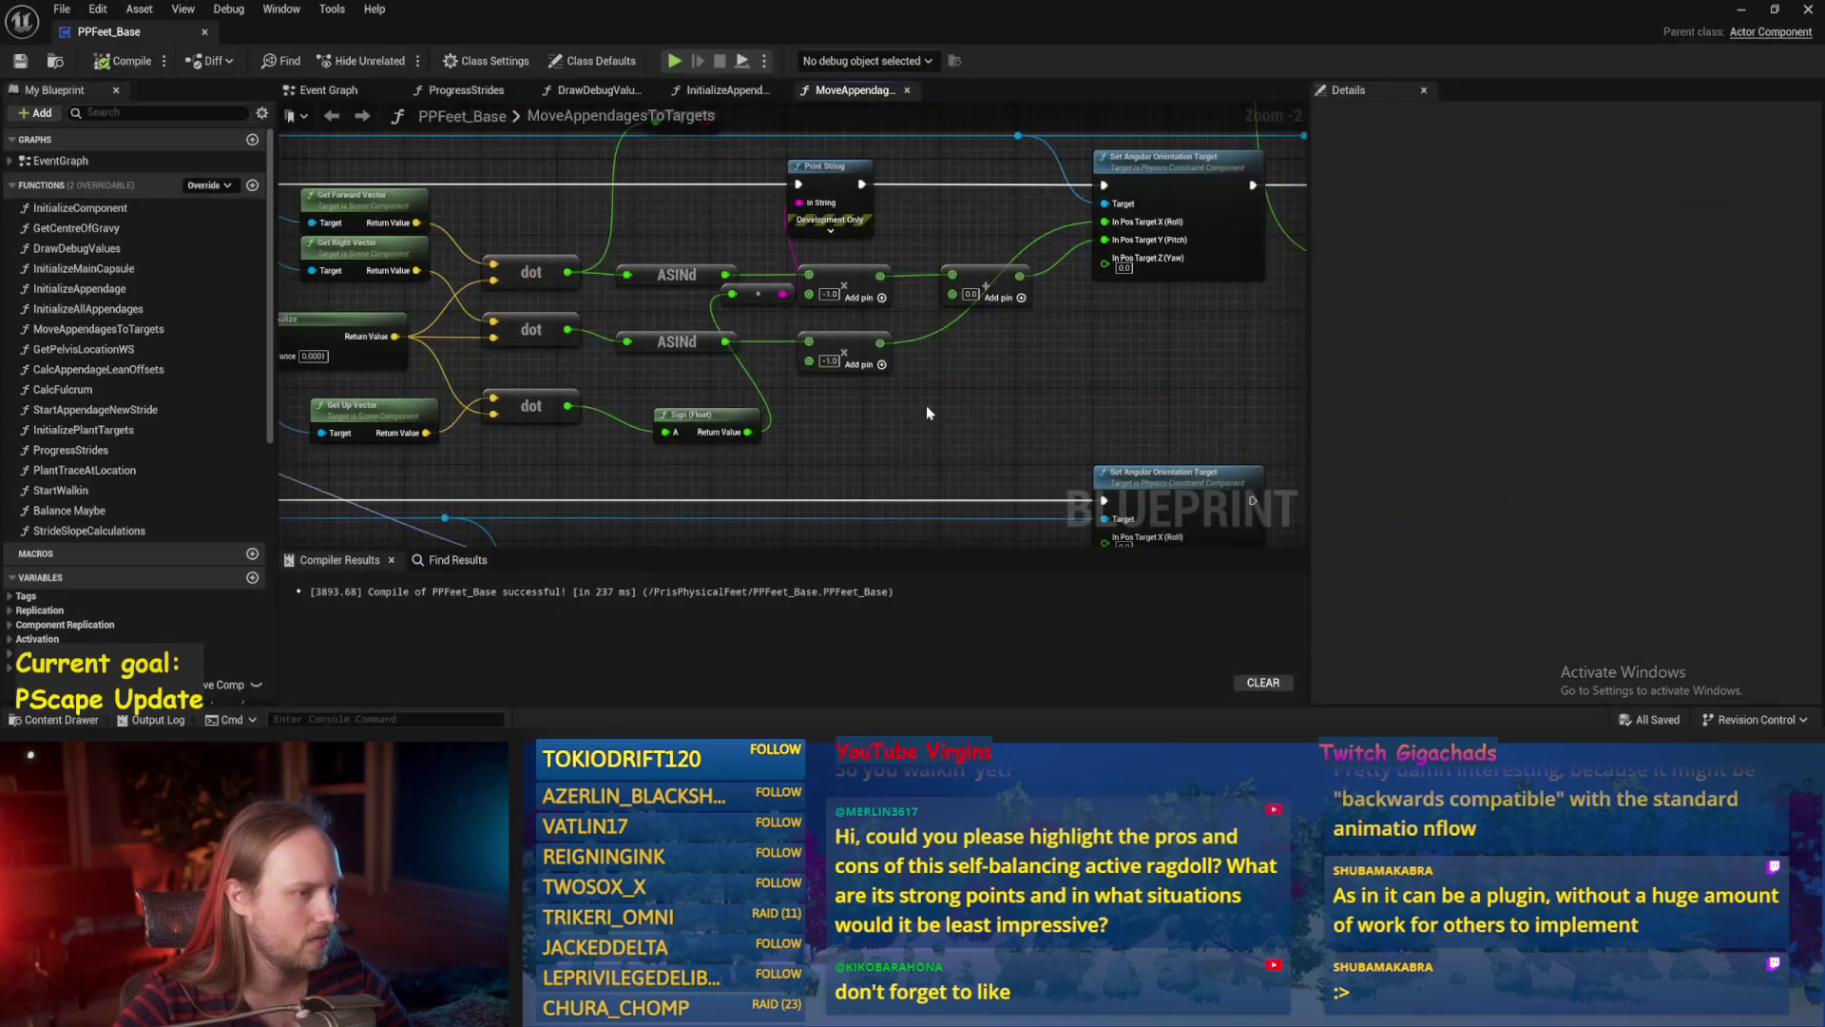
# Wire the upper ASINd multiply output into the add node and save the blueprint.
pyautogui.moveTo(932, 418); pyautogui.dragTo(874, 450)
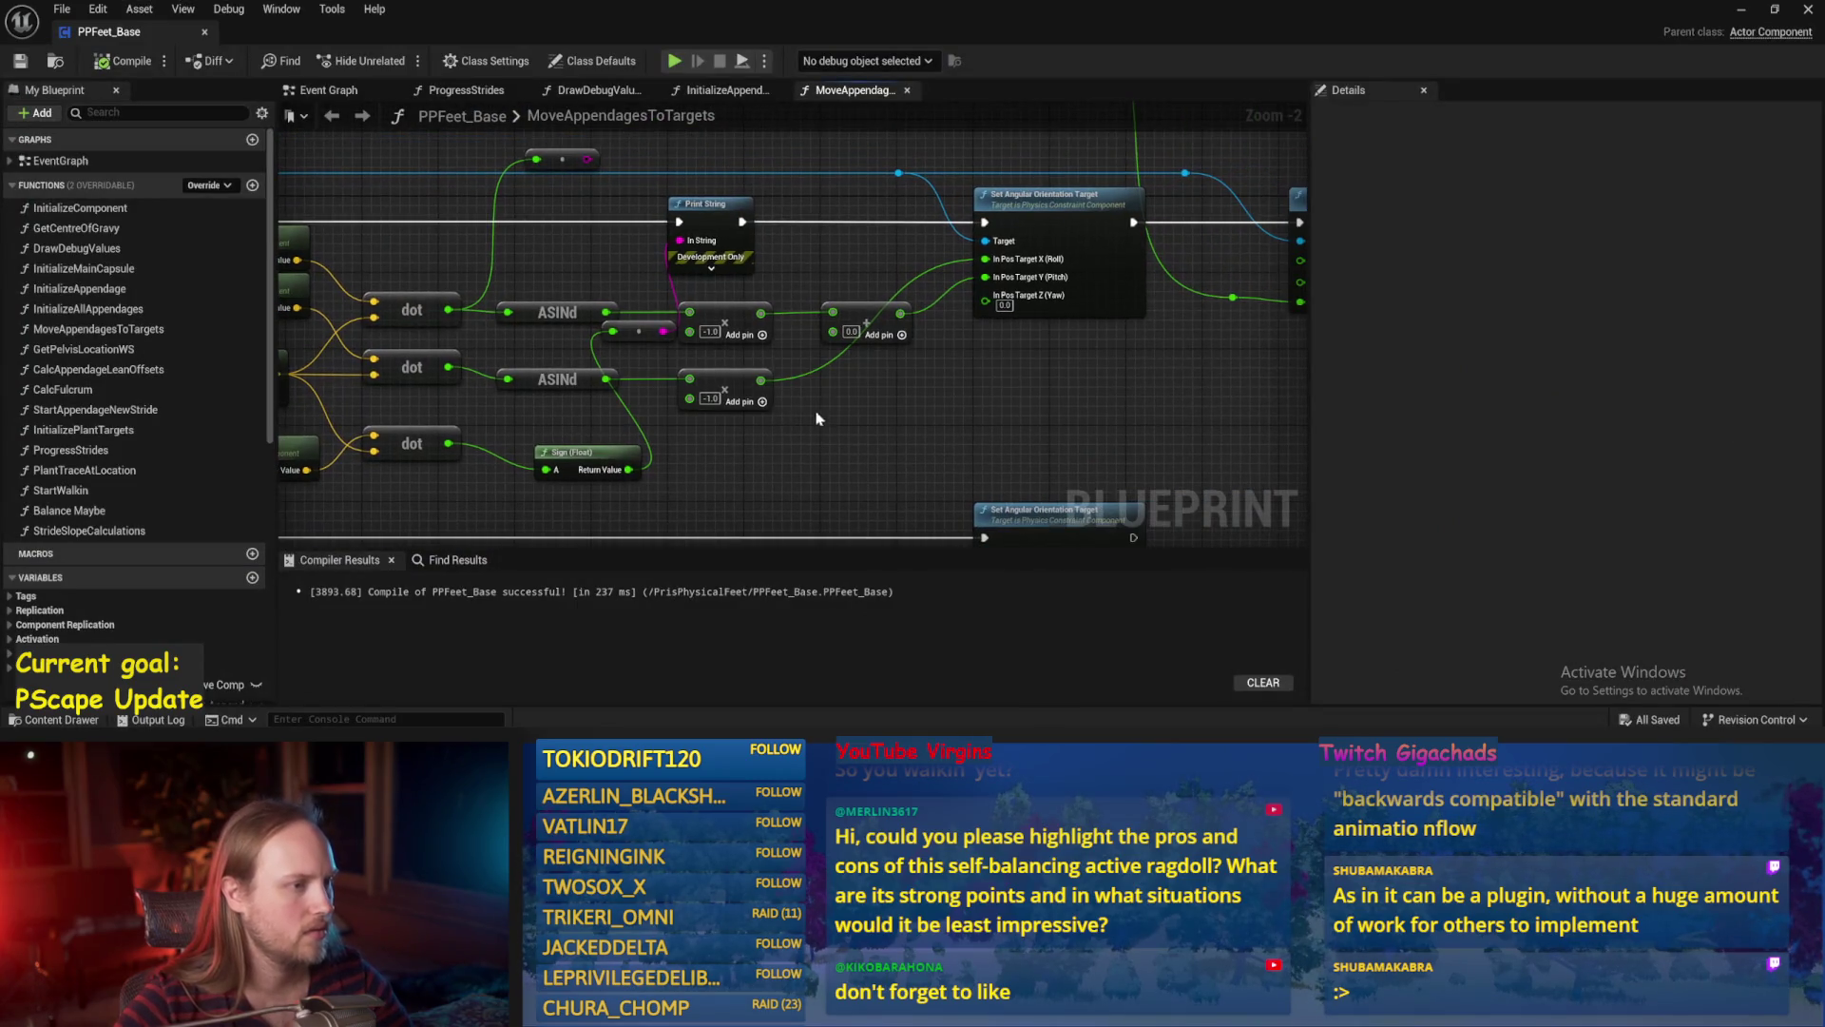
pyautogui.moveTo(859, 304); pyautogui.dragTo(849, 228)
pyautogui.moveTo(761, 313)
pyautogui.mouseDown()
pyautogui.moveTo(842, 346)
pyautogui.moveTo(831, 312)
pyautogui.moveTo(789, 319)
pyautogui.moveTo(687, 264)
pyautogui.mouseUp()
pyautogui.scroll(1, 830, 314)
pyautogui.moveTo(597, 346); pyautogui.dragTo(599, 340)
pyautogui.hotkey('ctrl', 's')
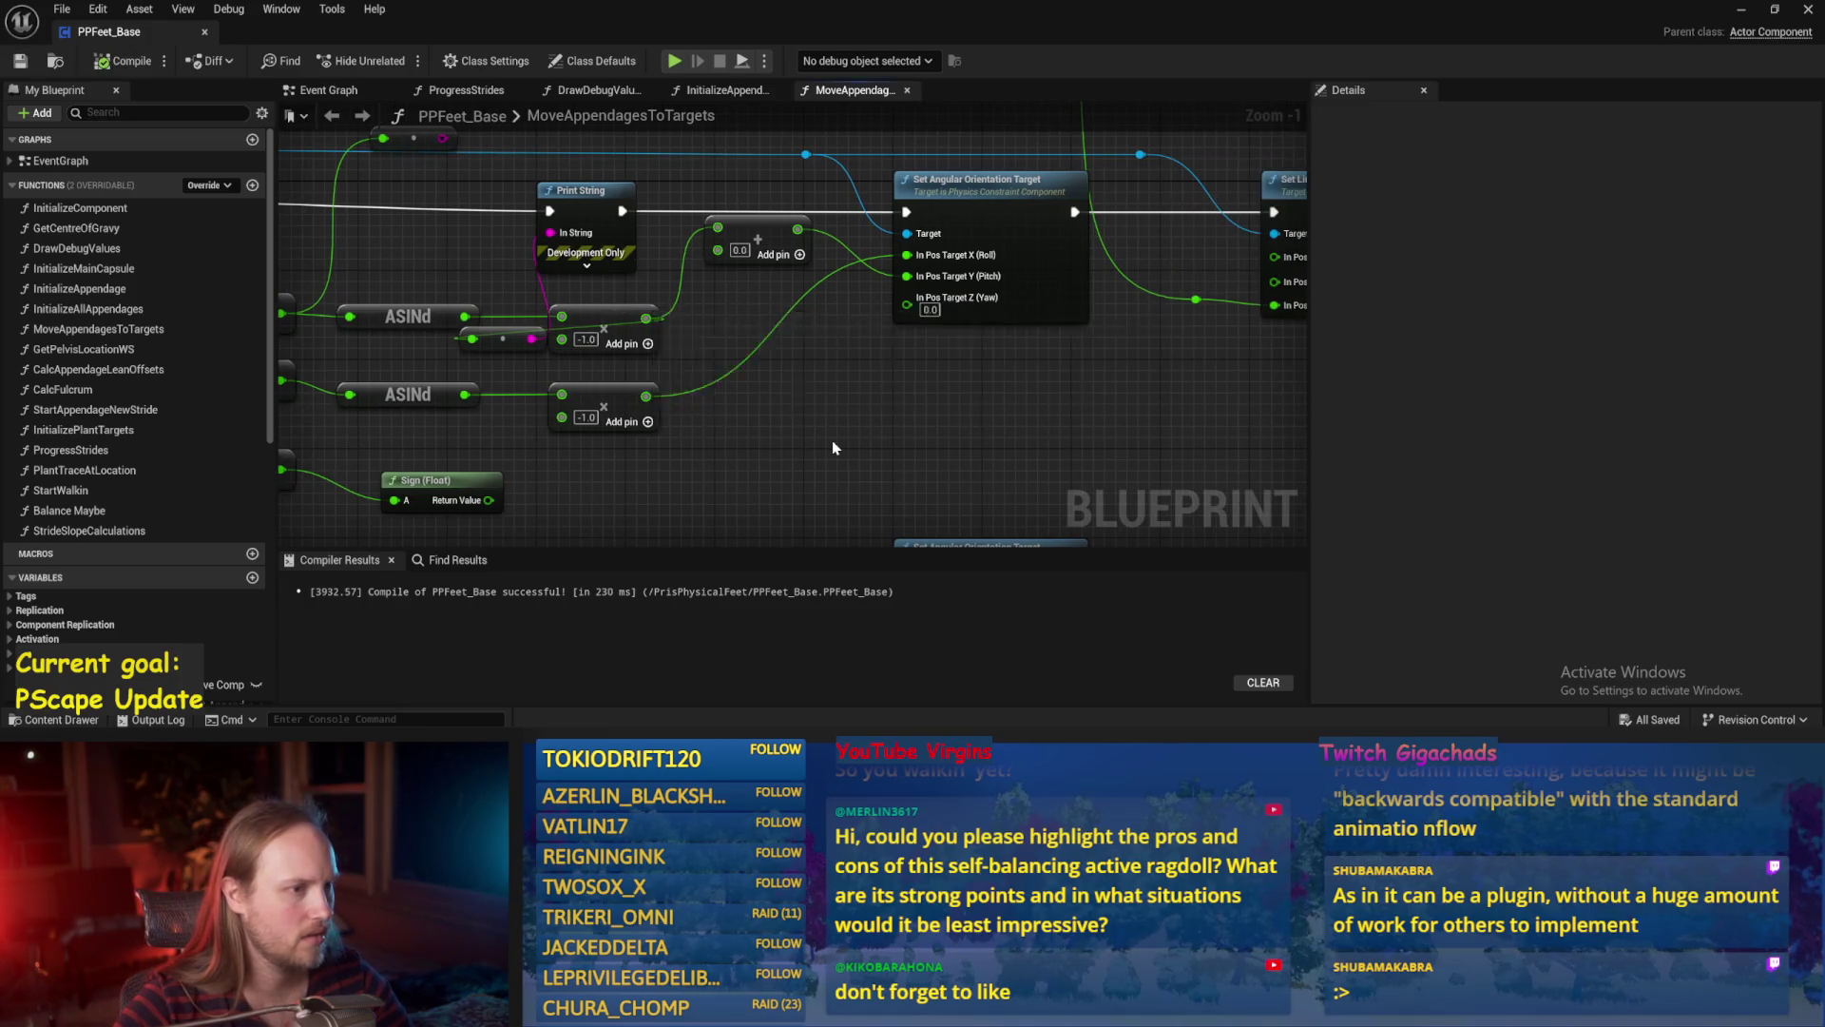
# Play-test the level, stop, and bring the PPFeet_Base blueprint back up.
pyautogui.hotkey('alt', 'Tab')
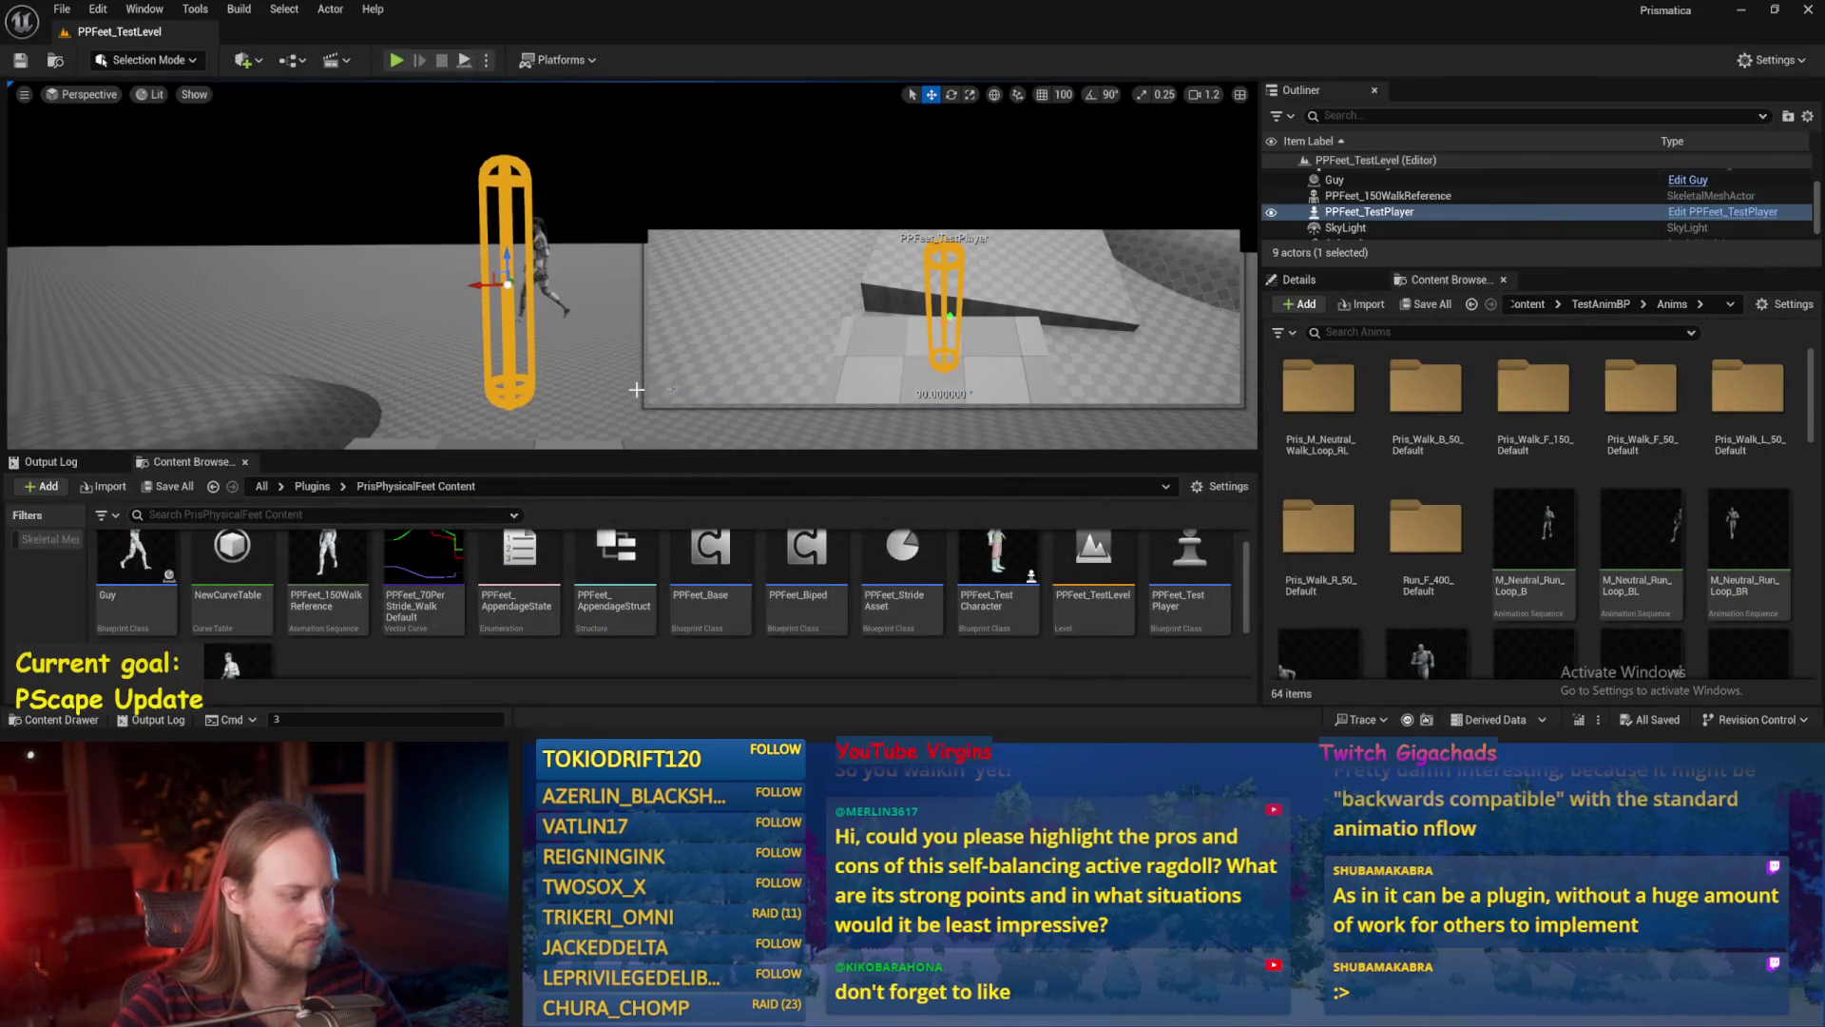
pyautogui.hotkey('alt', 'p')
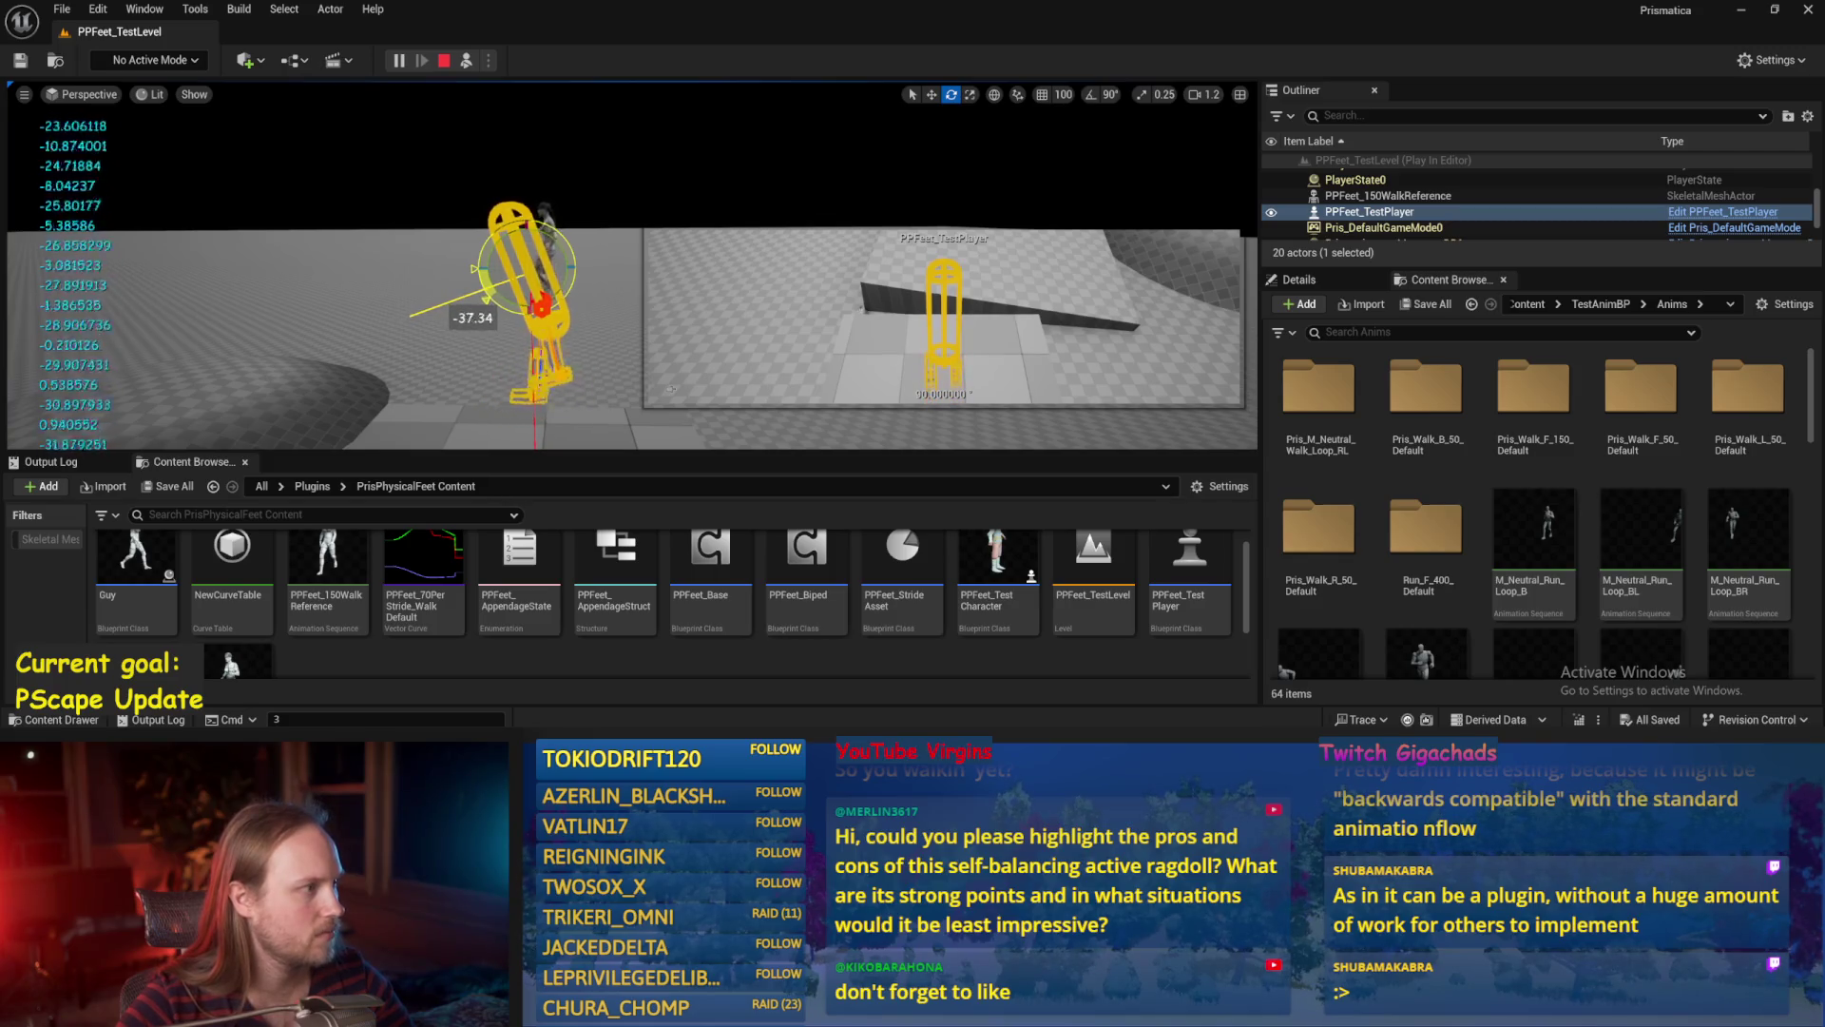
pyautogui.press('Escape')
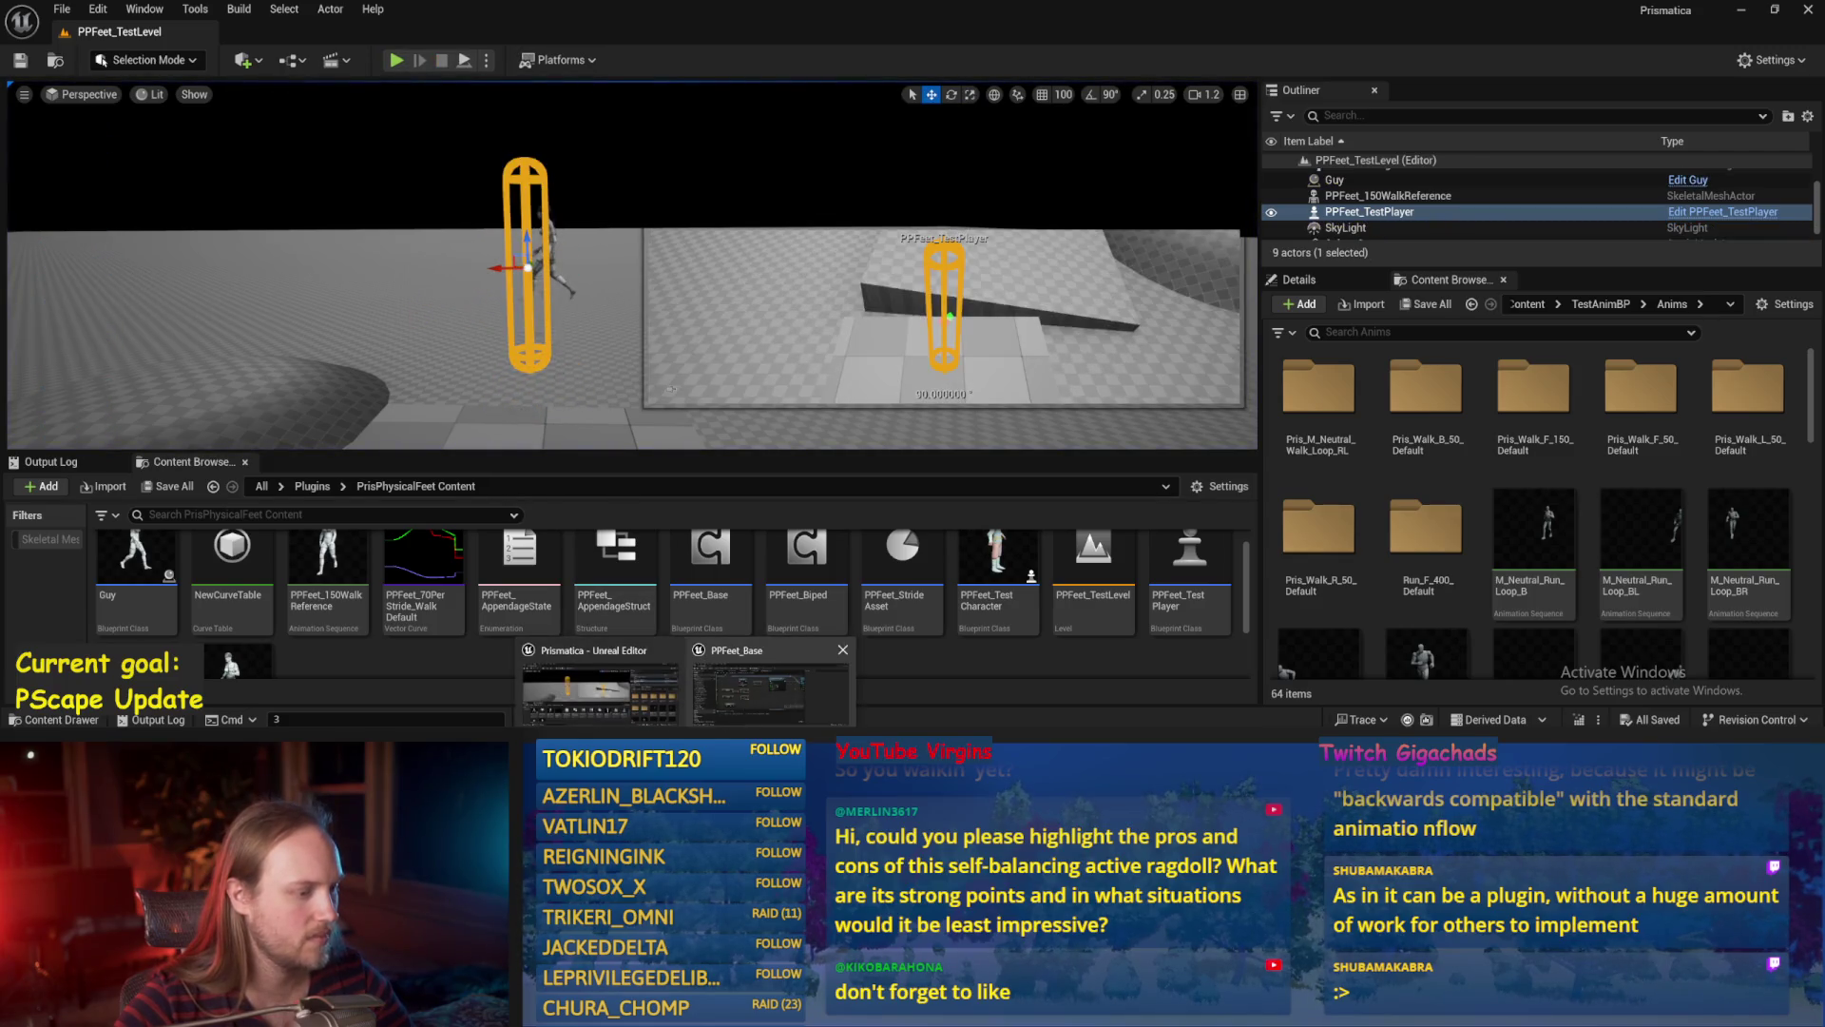
pyautogui.click(747, 704)
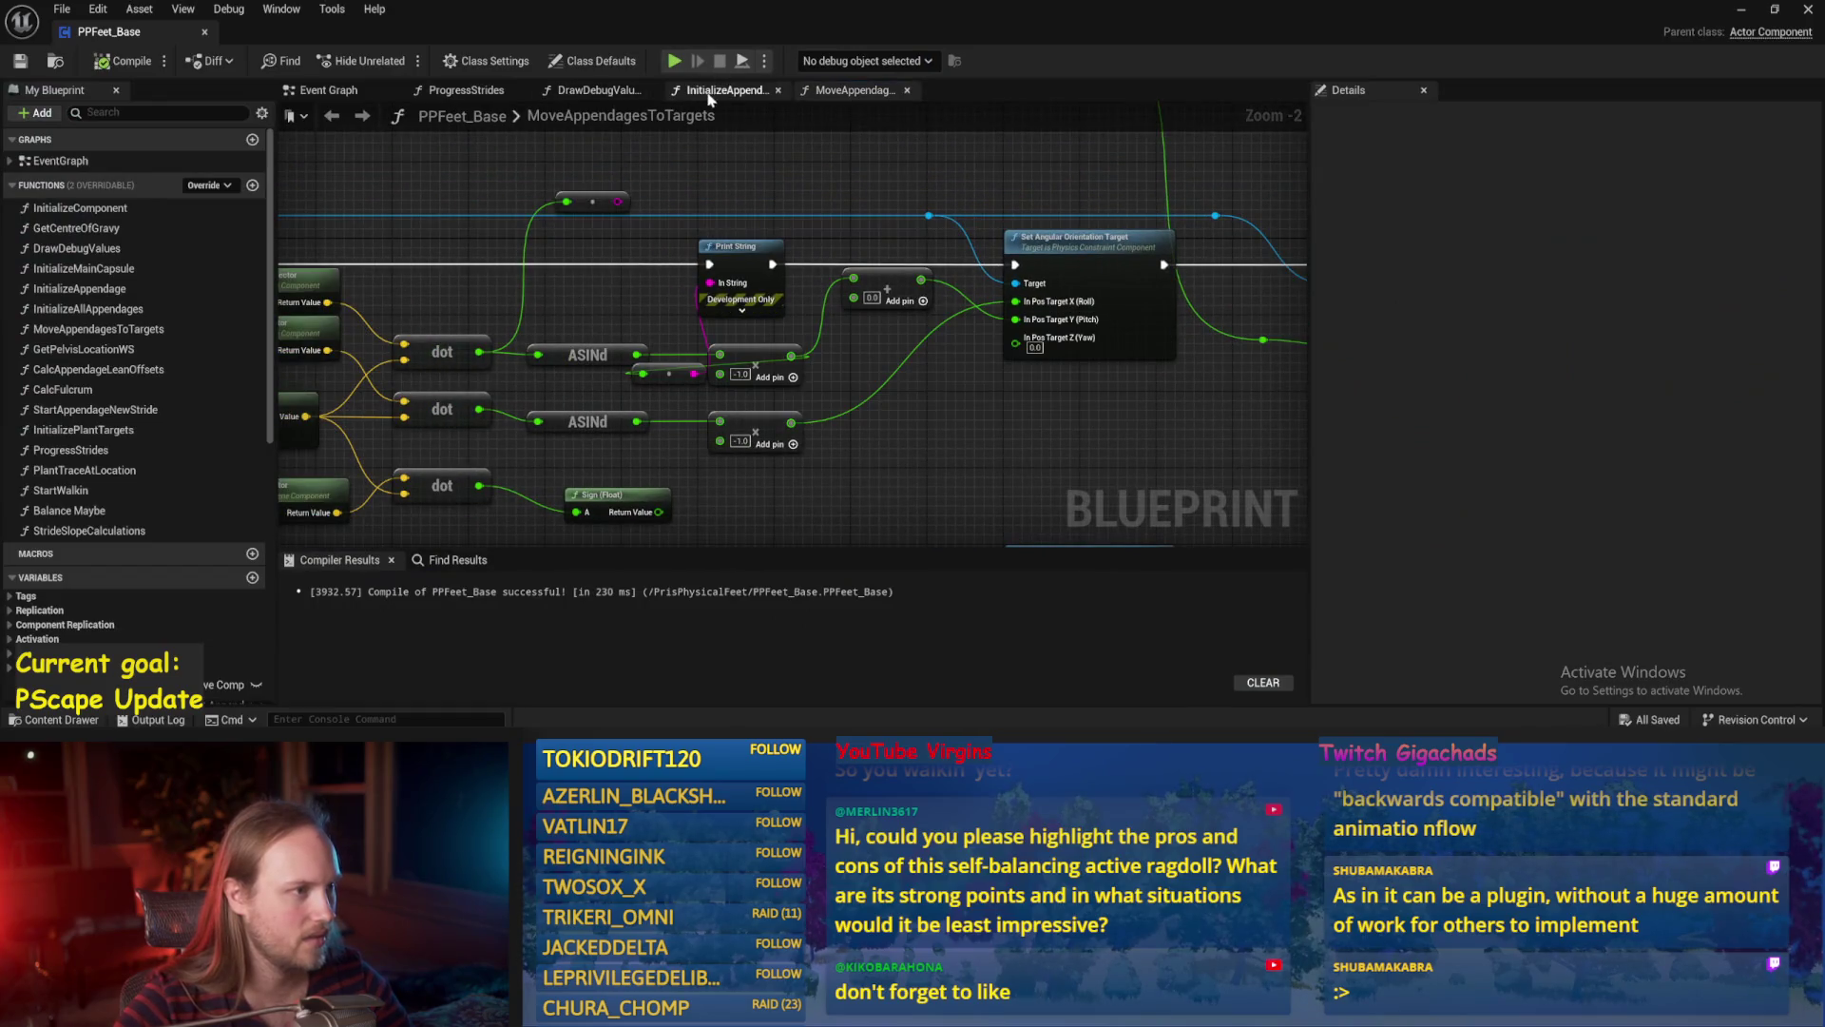
# Change the Current Step Length default value in ProgressStrides and save the blueprint.
pyautogui.click(414, 95)
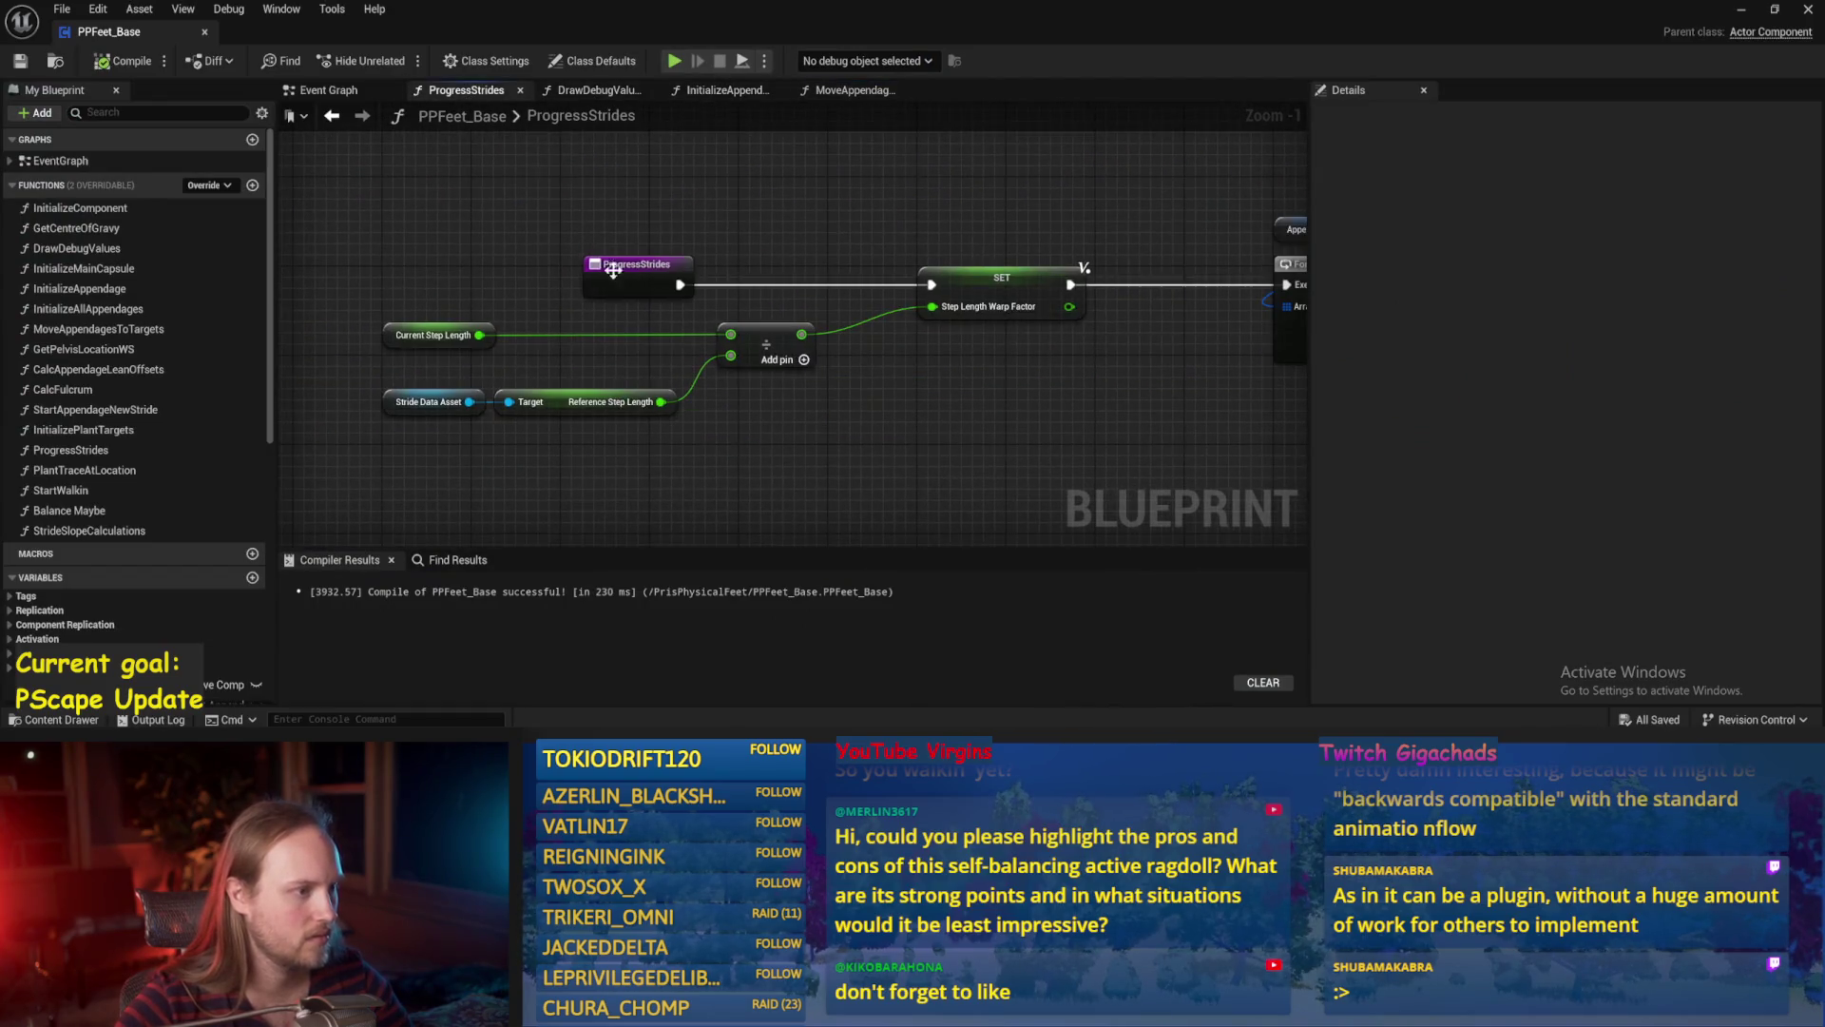
pyautogui.click(417, 346)
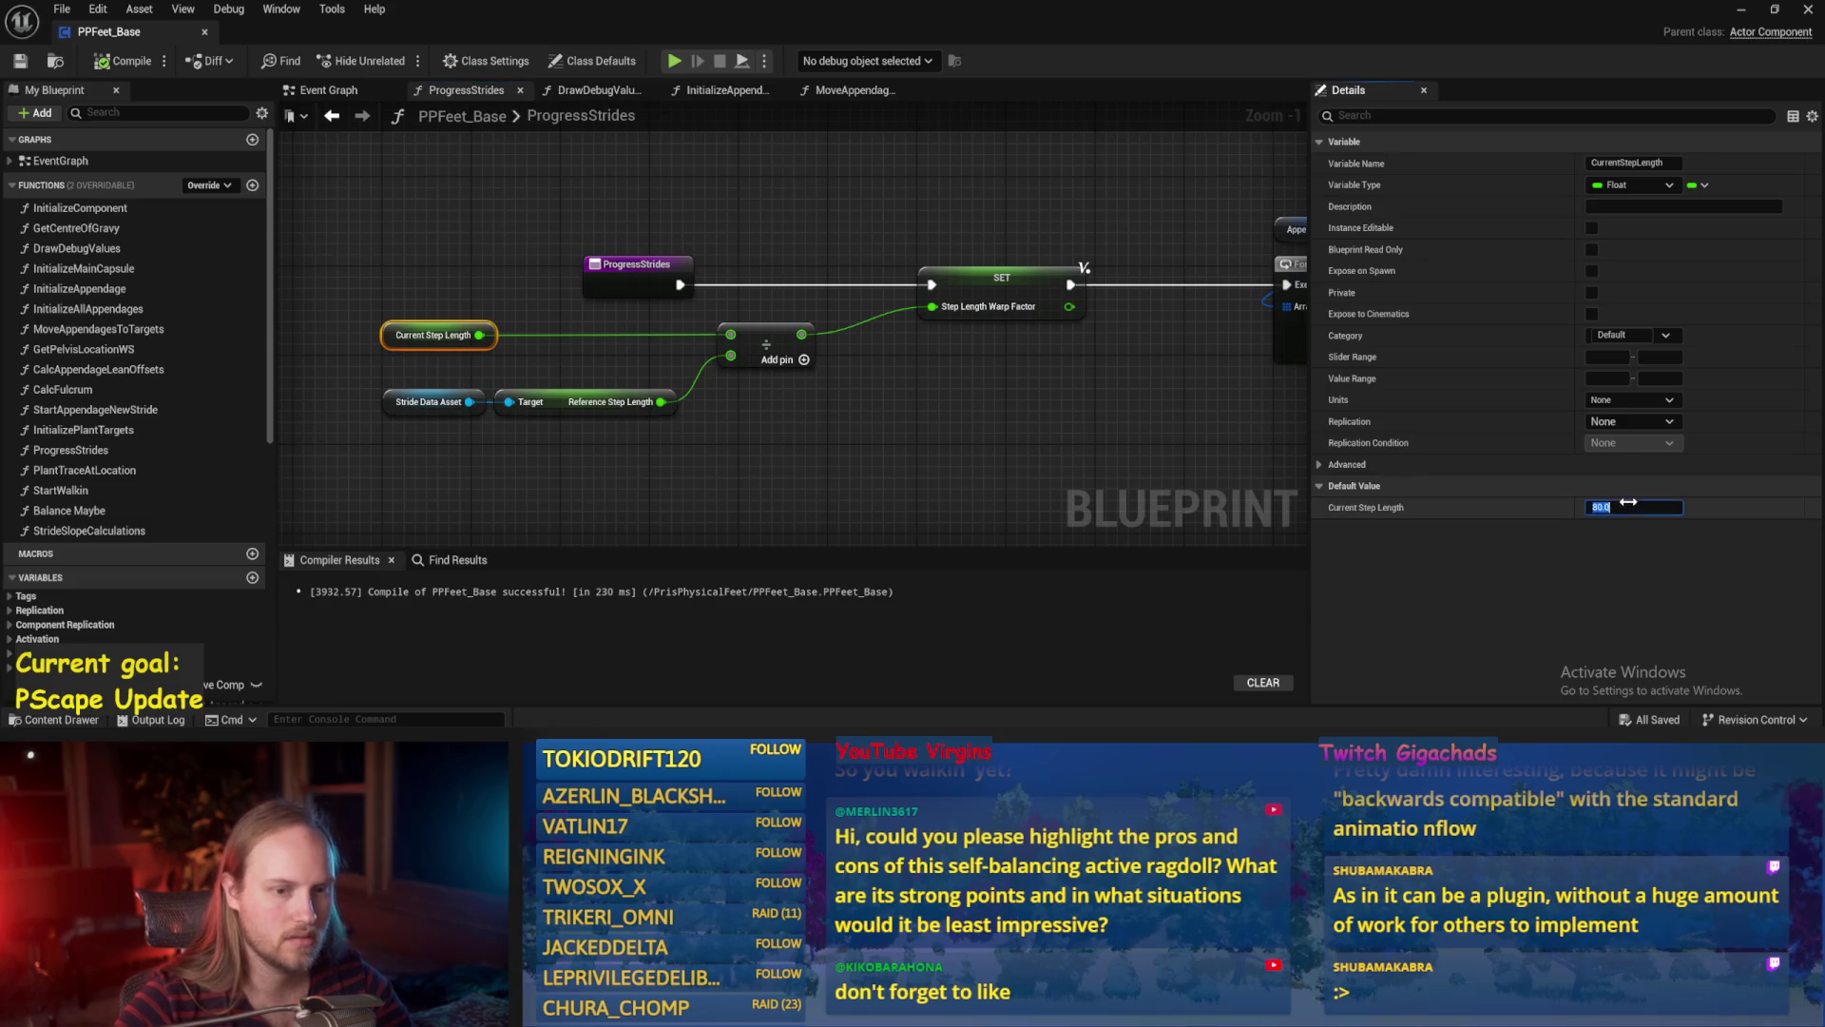
pyautogui.click(101, 114)
pyautogui.hotkey('ctrl', 's')
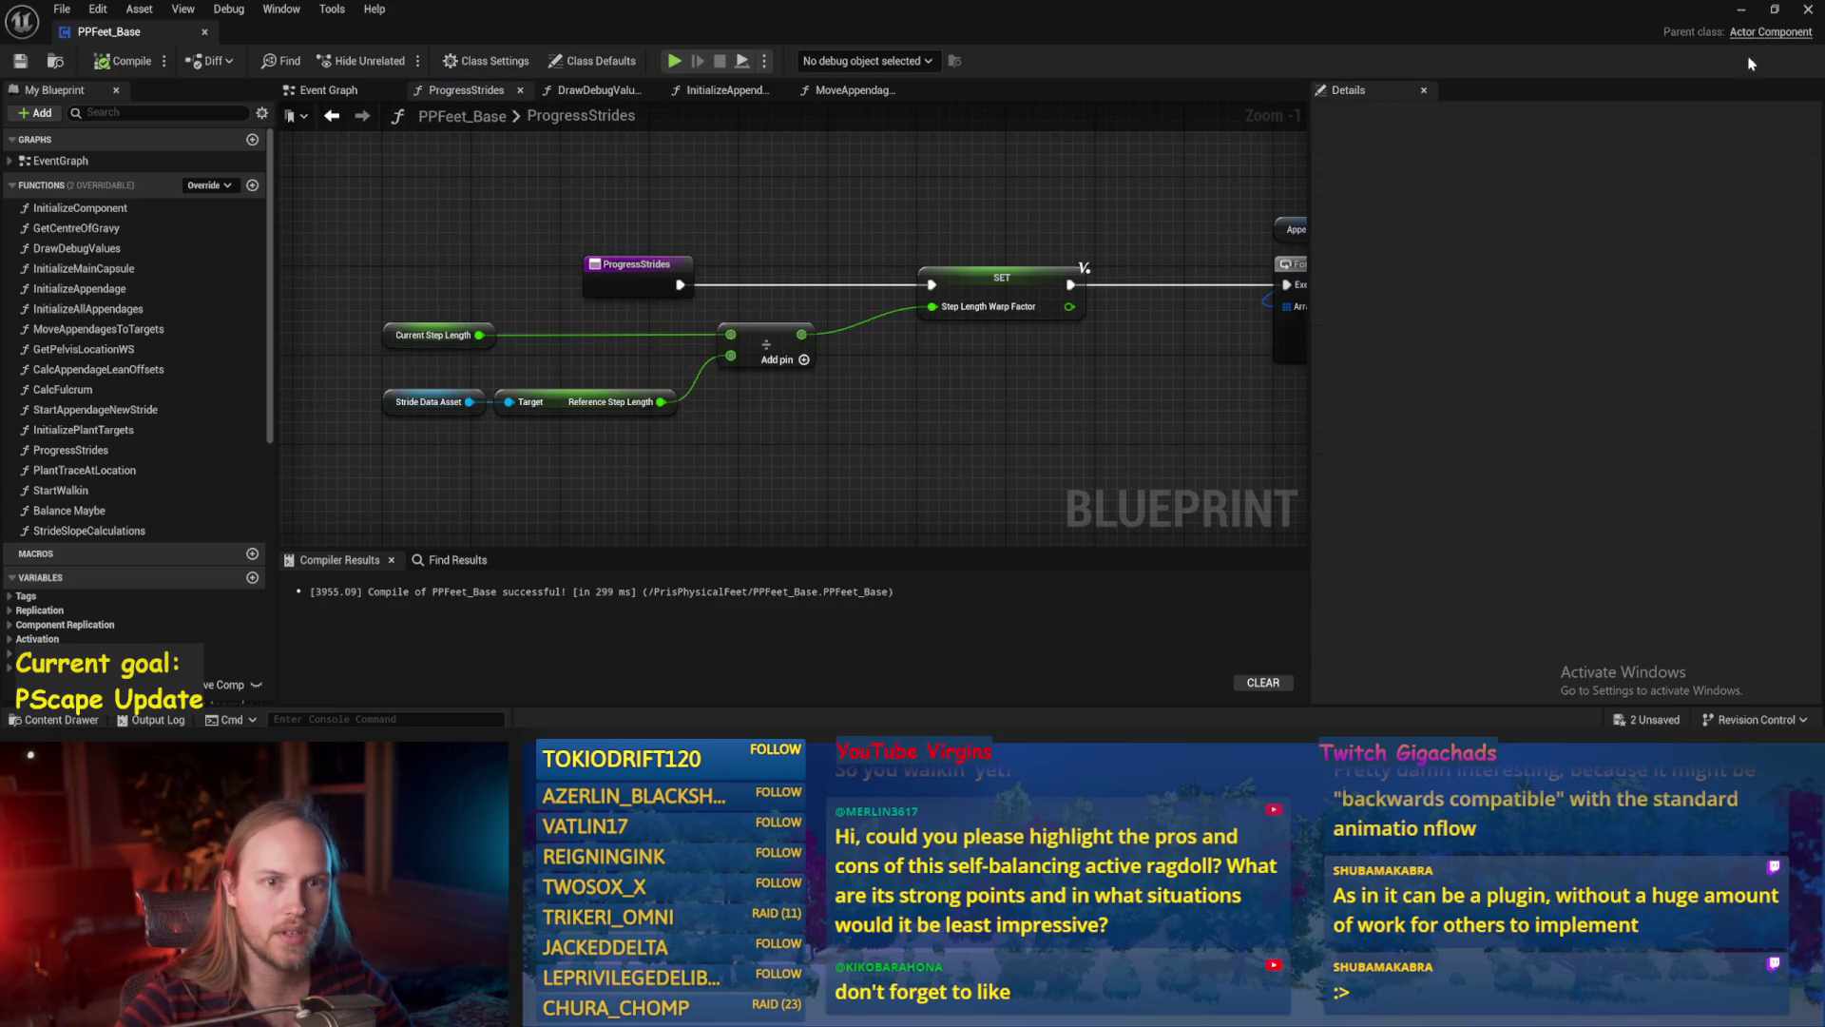
# Play-test the level, rotating the test player about 115 degrees, then return to the blueprint.
pyautogui.hotkey('alt', 'Tab')
pyautogui.hotkey('alt', 'p')
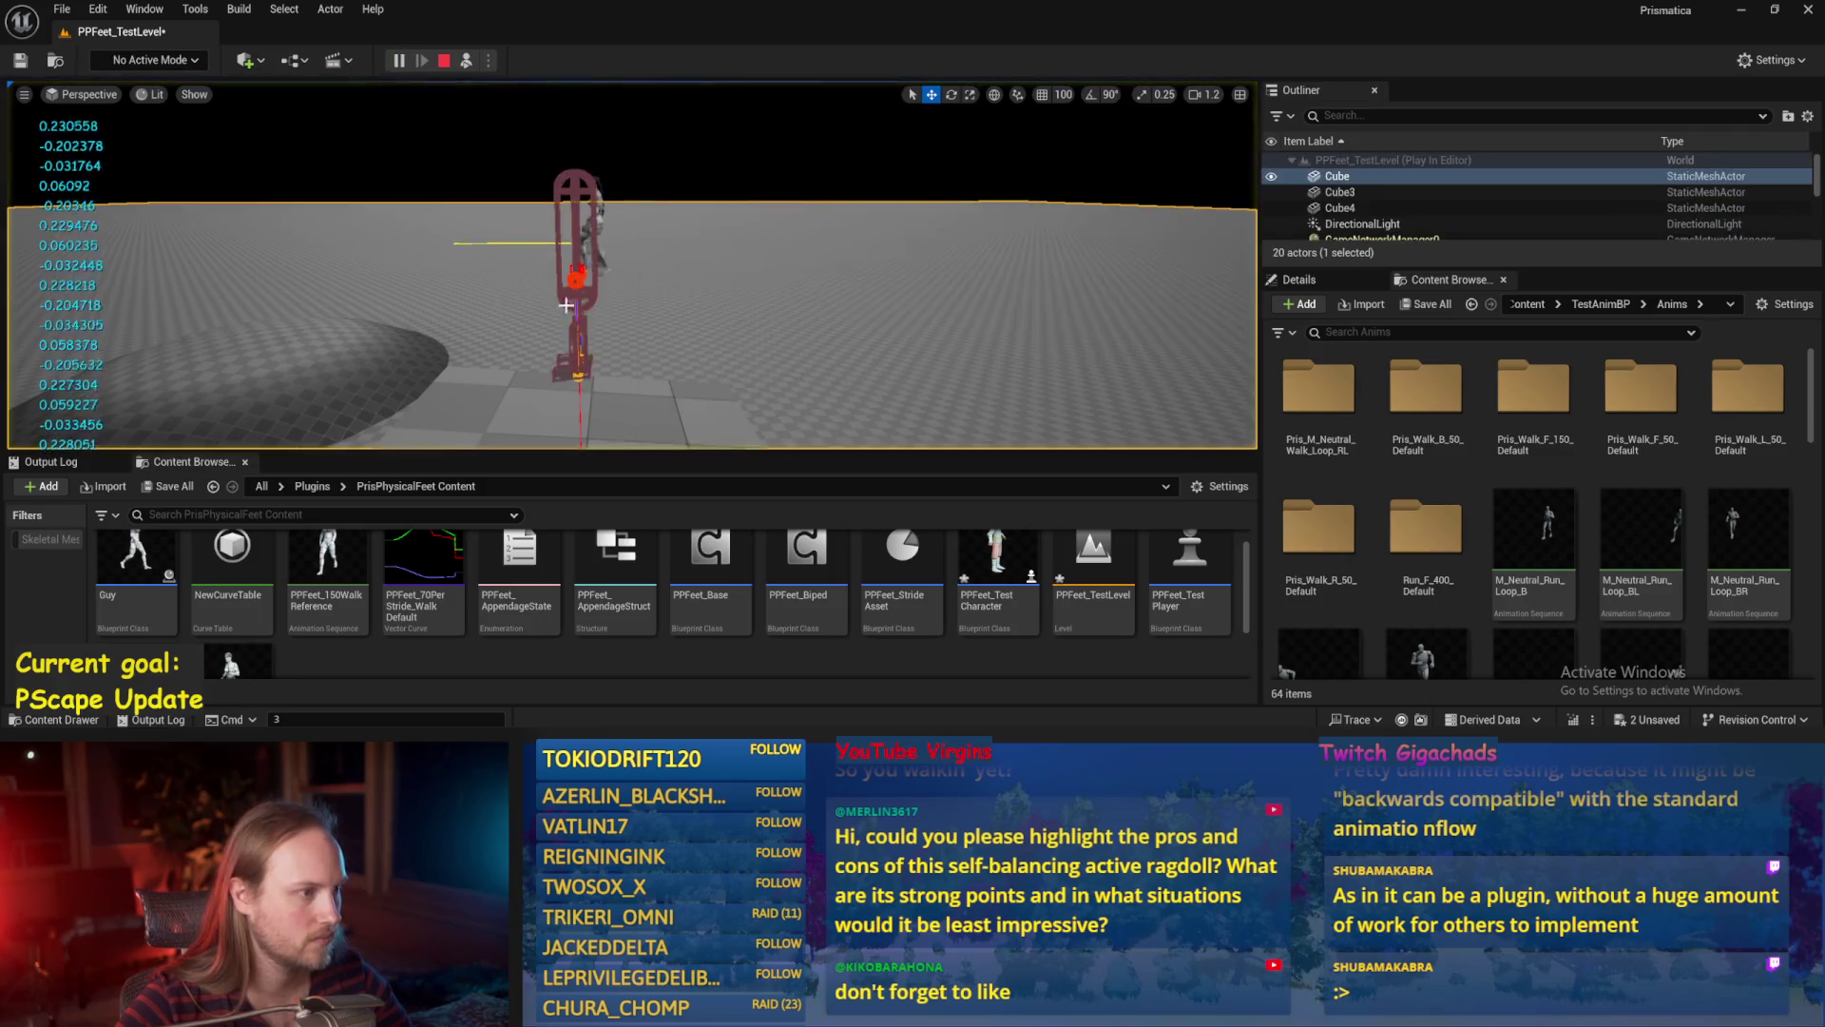
pyautogui.click(587, 305)
pyautogui.moveTo(587, 208)
pyautogui.mouseDown()
pyautogui.moveTo(547, 350)
pyautogui.moveTo(621, 447)
pyautogui.mouseUp()
pyautogui.hotkey('alt', 'Tab')
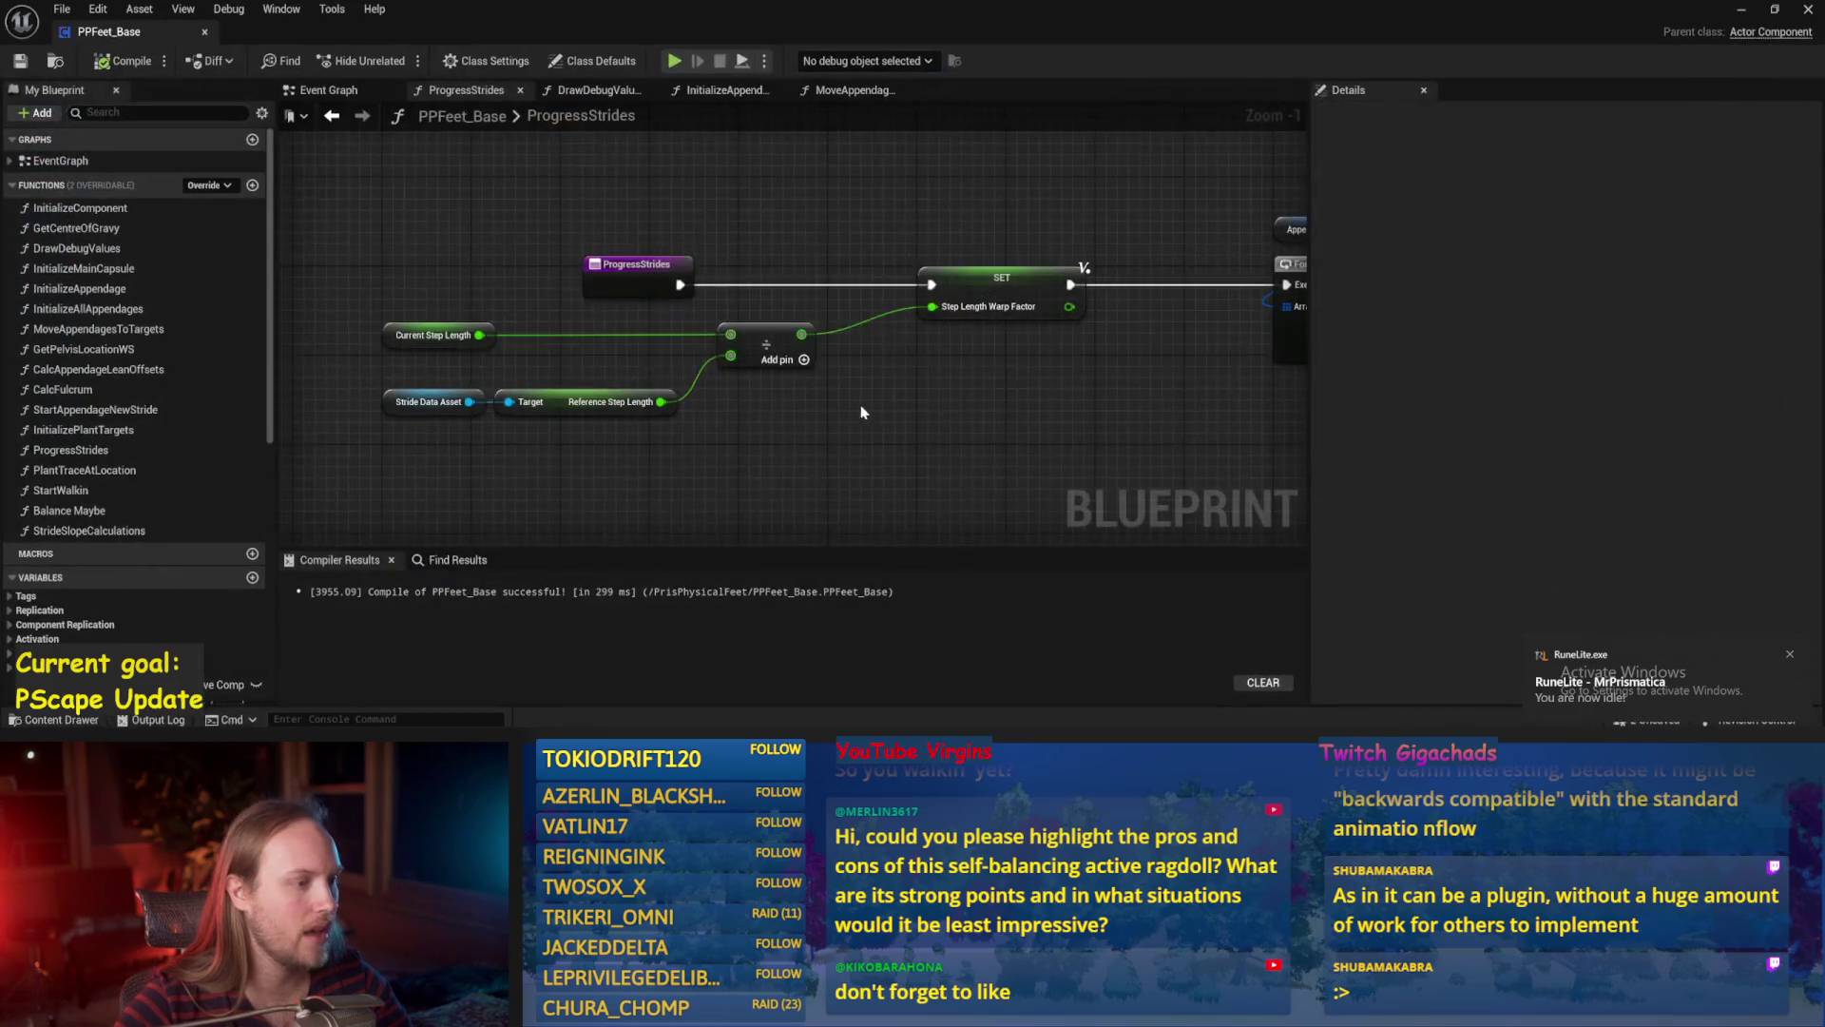
# In MoveAppendagesToTargets, reposition the Sign node and shift the Set target nodes right.
pyautogui.click(840, 89)
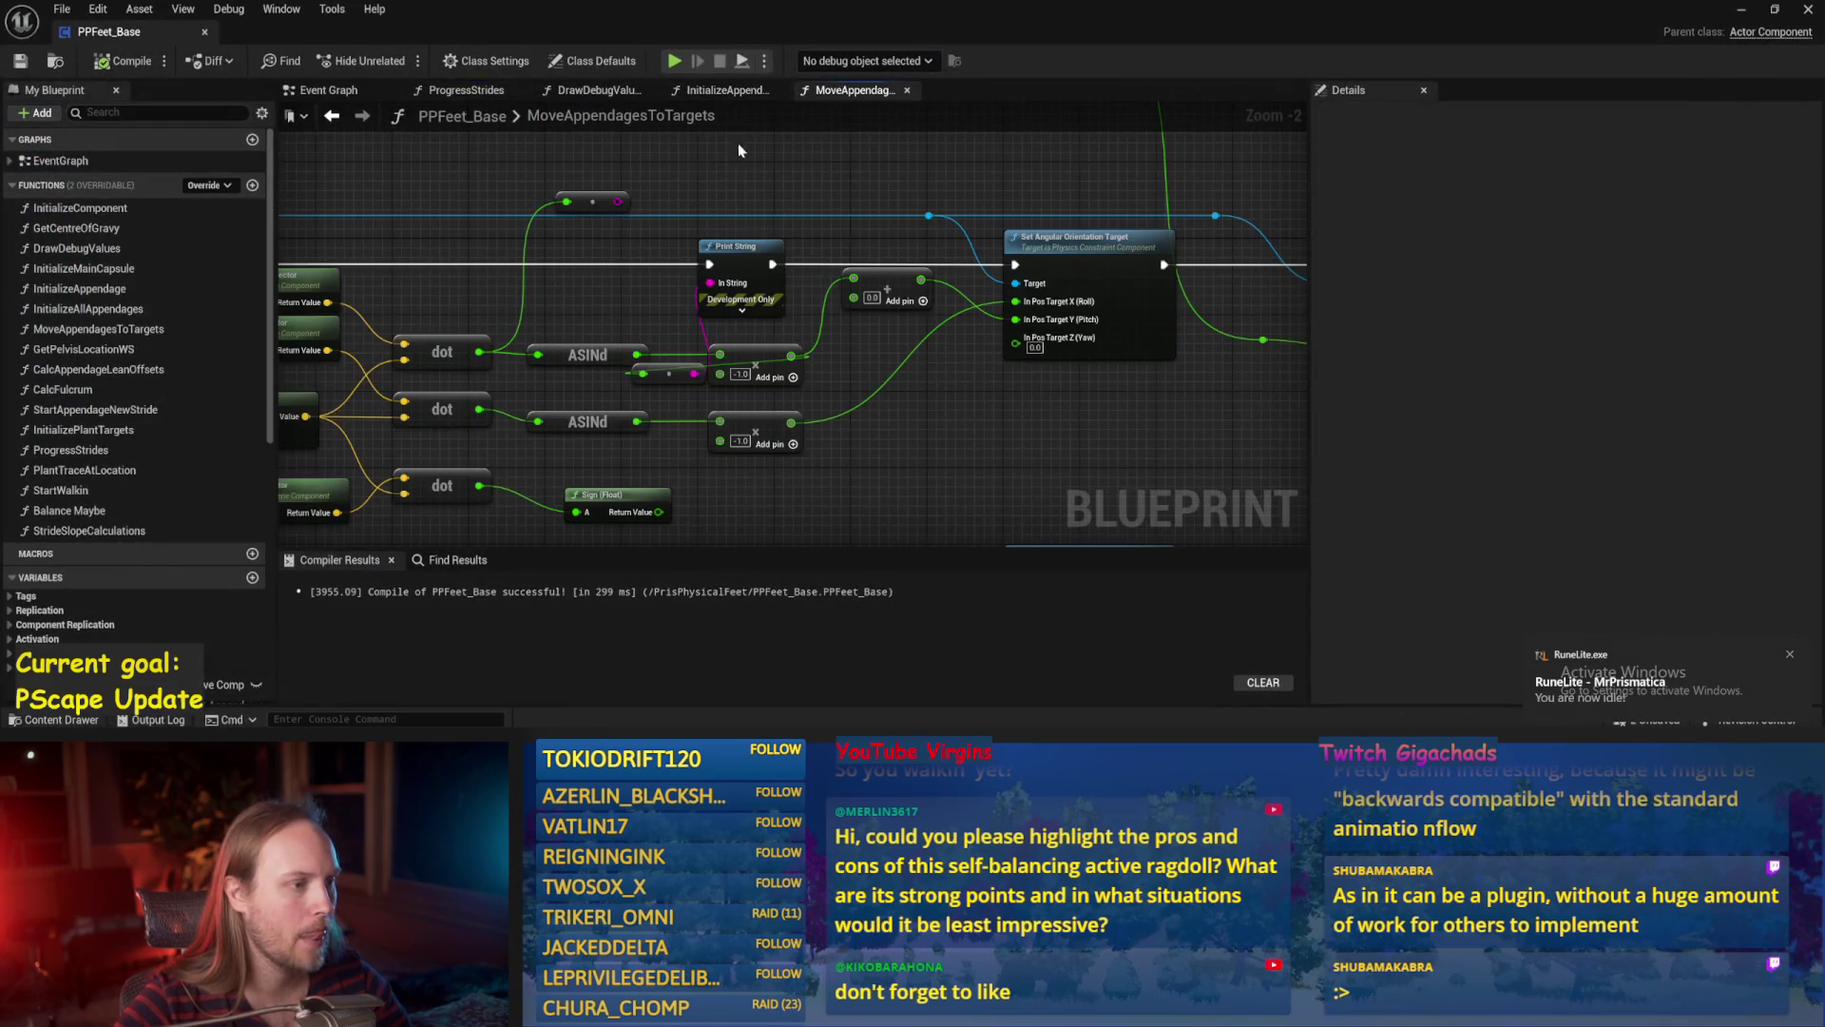
pyautogui.moveTo(609, 391)
pyautogui.mouseDown()
pyautogui.moveTo(704, 419)
pyautogui.moveTo(683, 435)
pyautogui.moveTo(813, 447)
pyautogui.moveTo(684, 433)
pyautogui.moveTo(700, 429)
pyautogui.mouseUp()
pyautogui.click(782, 401)
pyautogui.scroll(2, 766, 433)
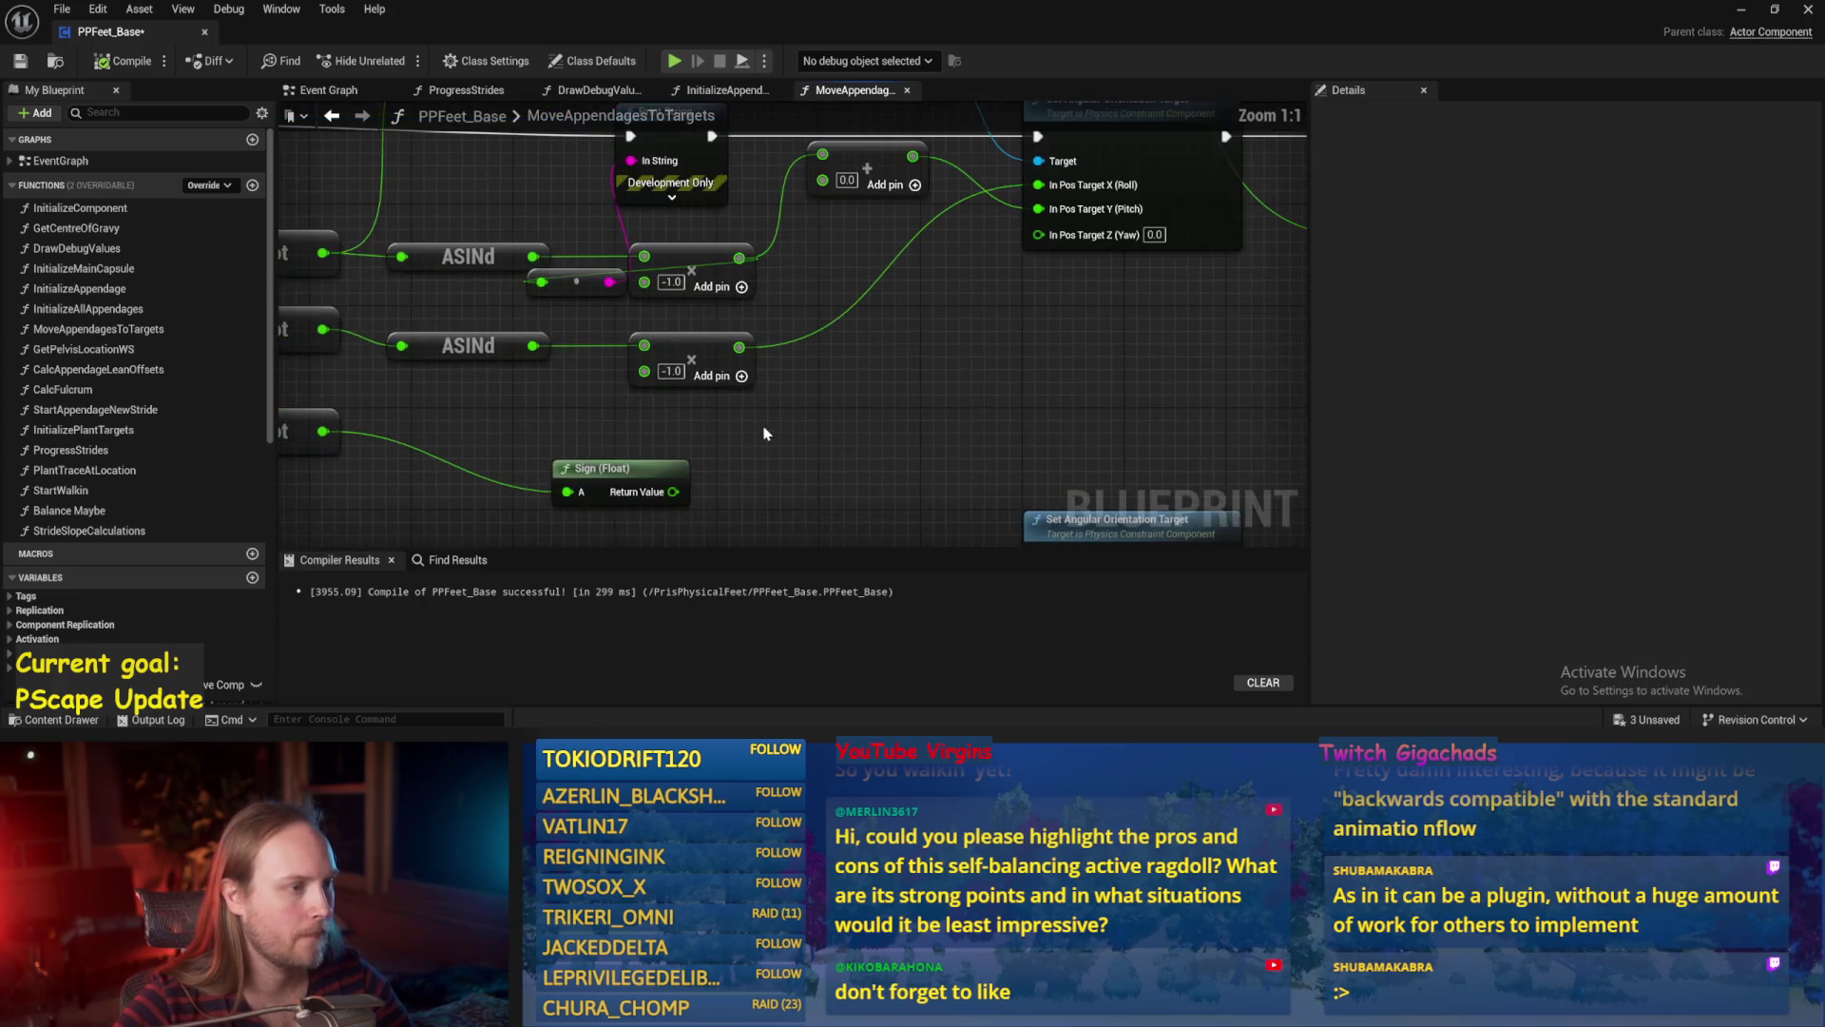
pyautogui.click(723, 274)
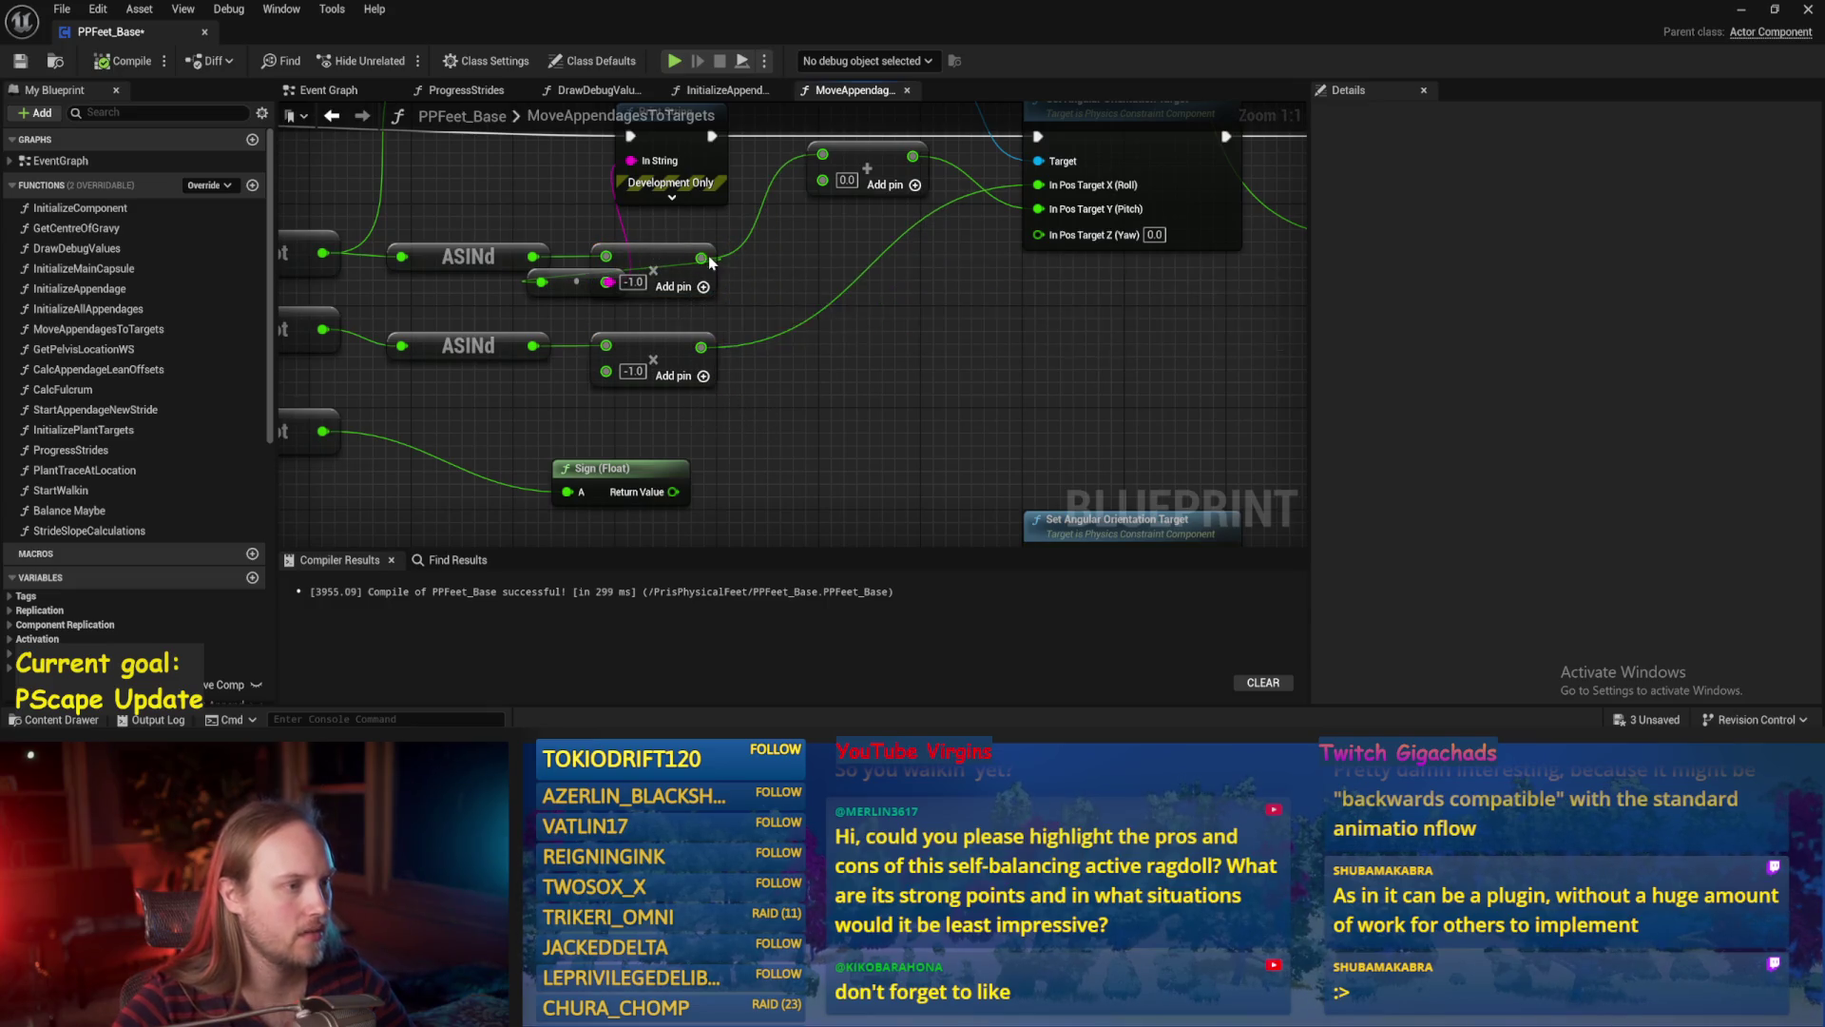
pyautogui.scroll(-2, 845, 266)
pyautogui.moveTo(1209, 192); pyautogui.dragTo(721, 371)
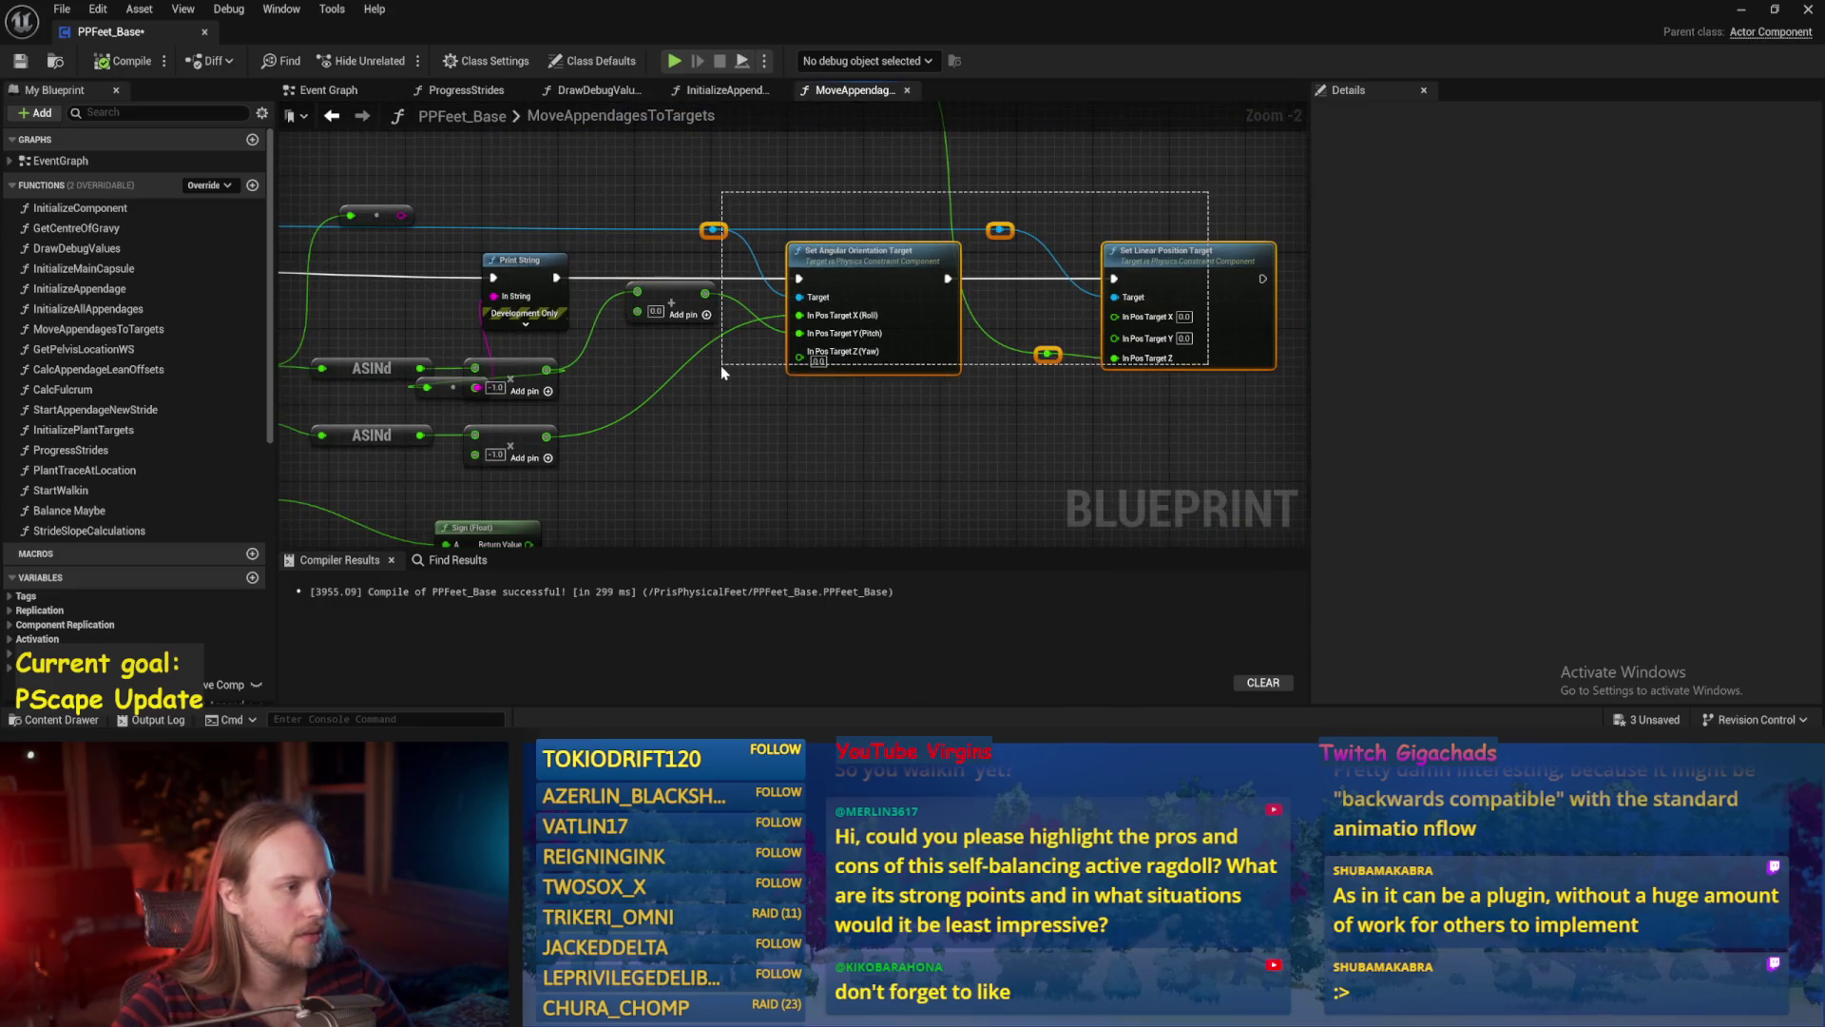
pyautogui.moveTo(899, 257); pyautogui.dragTo(1156, 257)
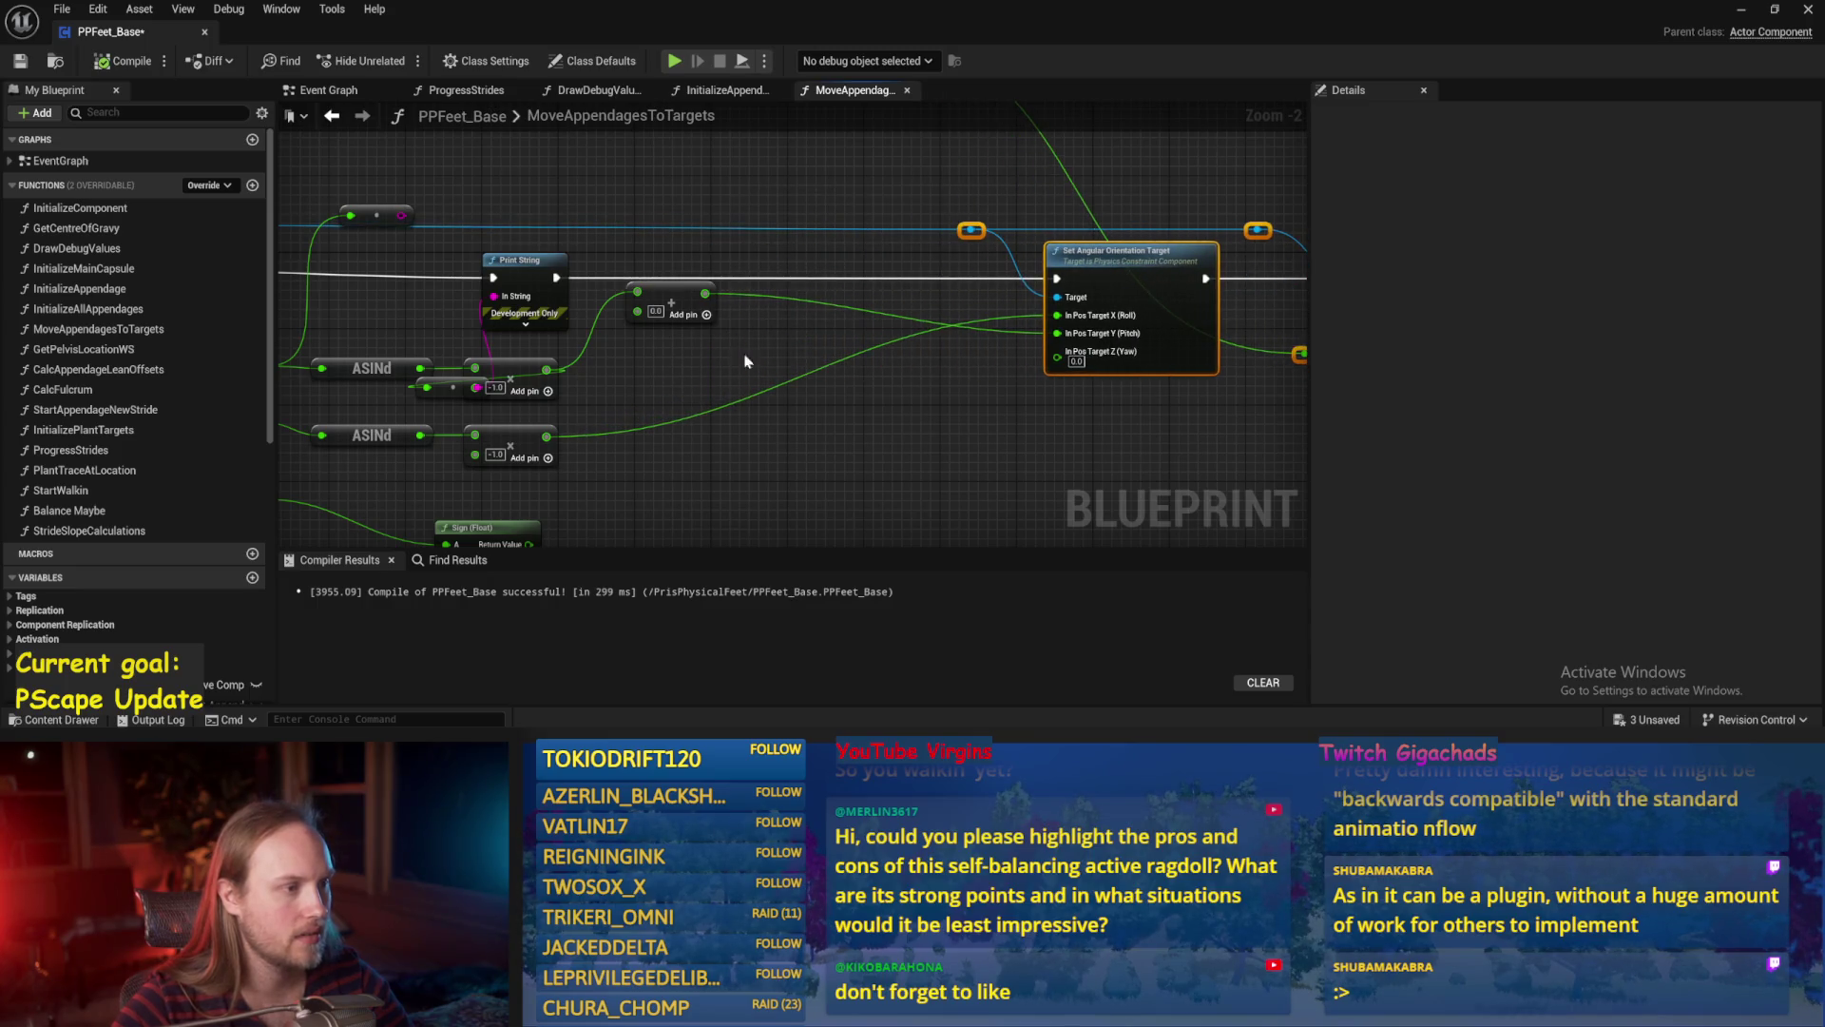
# Replace the old Add node with a 90.0 add after the upper multiply.
pyautogui.moveTo(678, 361); pyautogui.dragTo(727, 327)
pyautogui.click(713, 273)
pyautogui.press('Delete')
pyautogui.moveTo(595, 334); pyautogui.dragTo(721, 314)
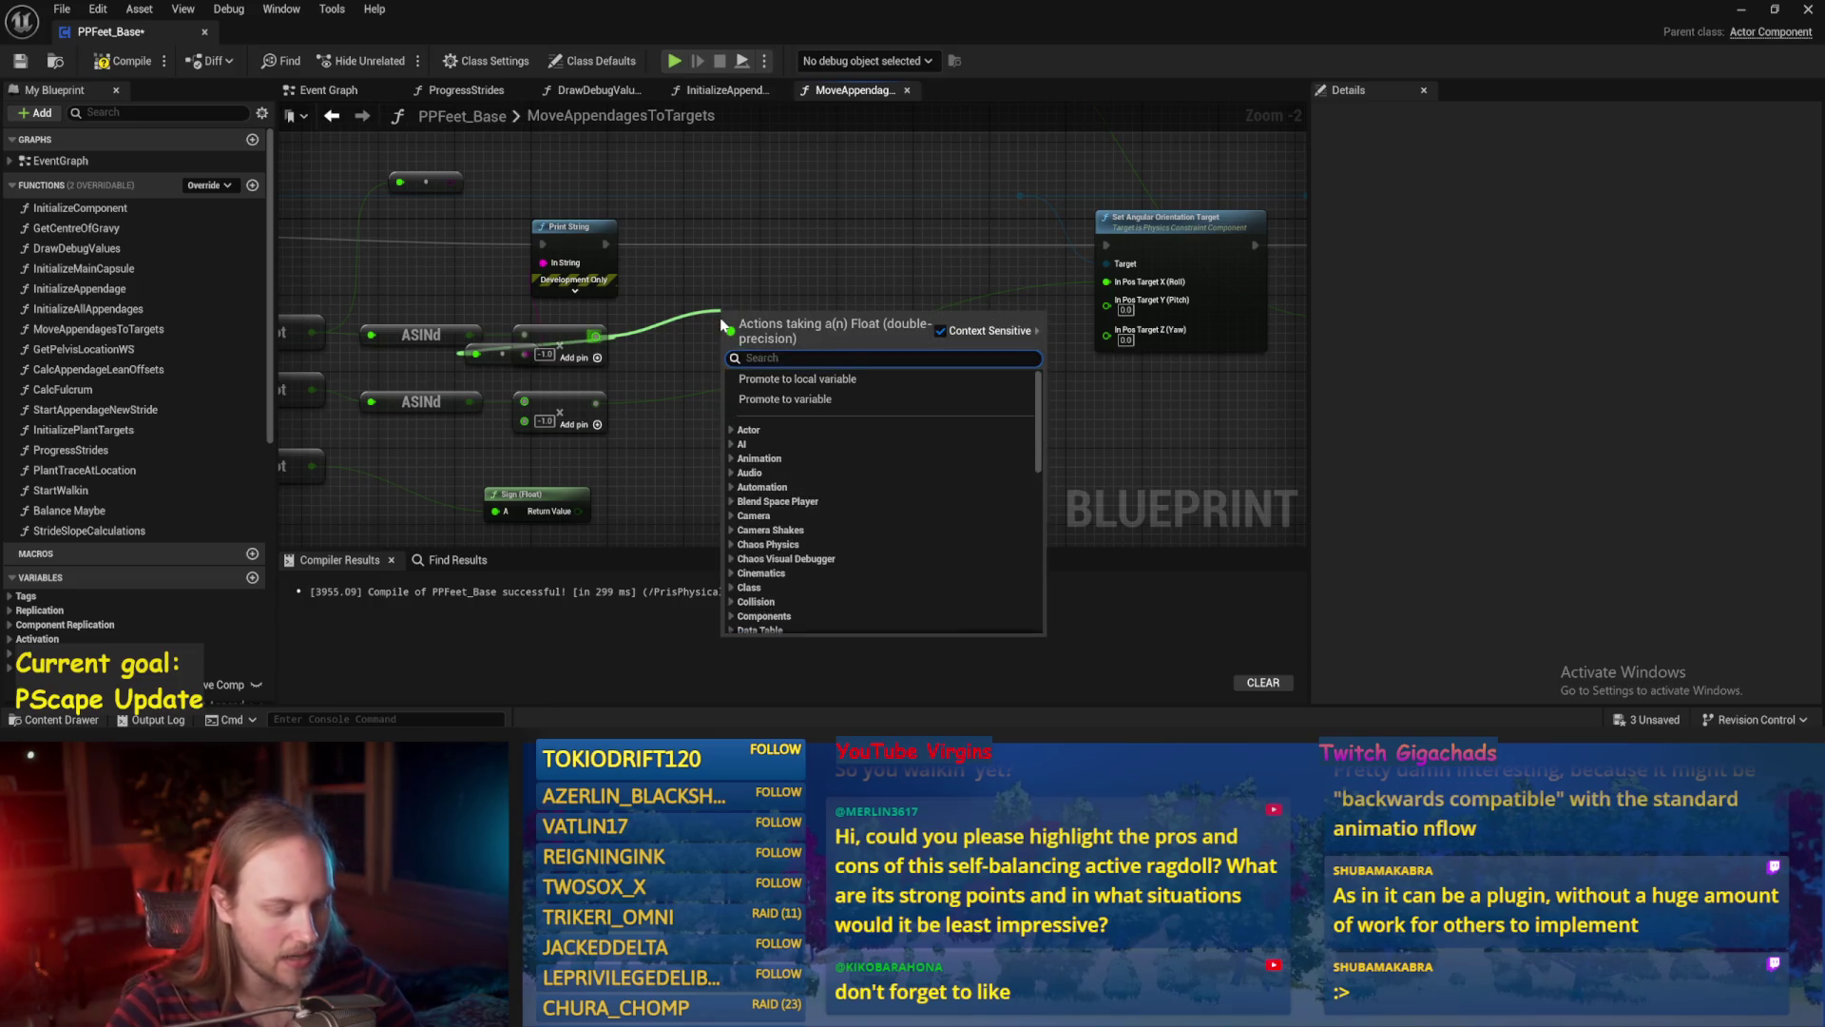
pyautogui.write('+')
pyautogui.press('Return')
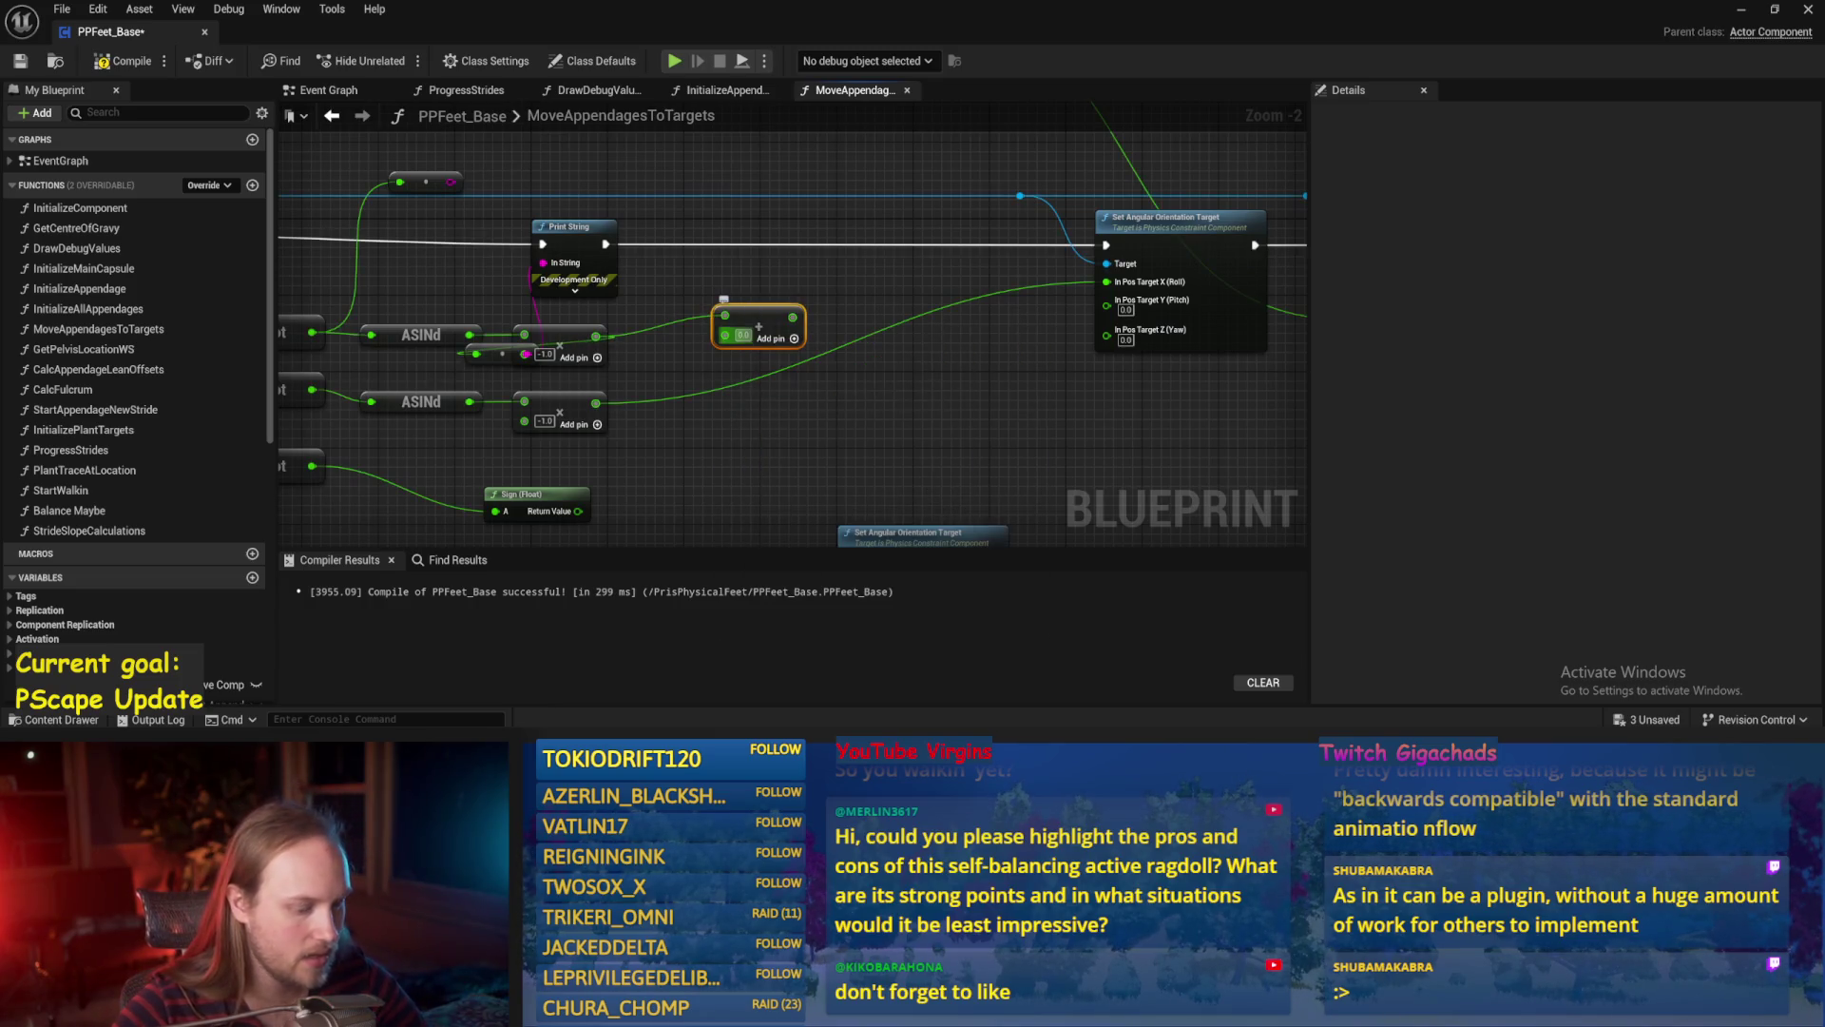
pyautogui.click(774, 410)
# Paste a second 90.0 add after the lower multiply and tidy the node layout.
pyautogui.moveTo(666, 423)
pyautogui.mouseDown()
pyautogui.moveTo(650, 366)
pyautogui.moveTo(720, 344)
pyautogui.mouseUp()
pyautogui.hotkey('ctrl', 'v')
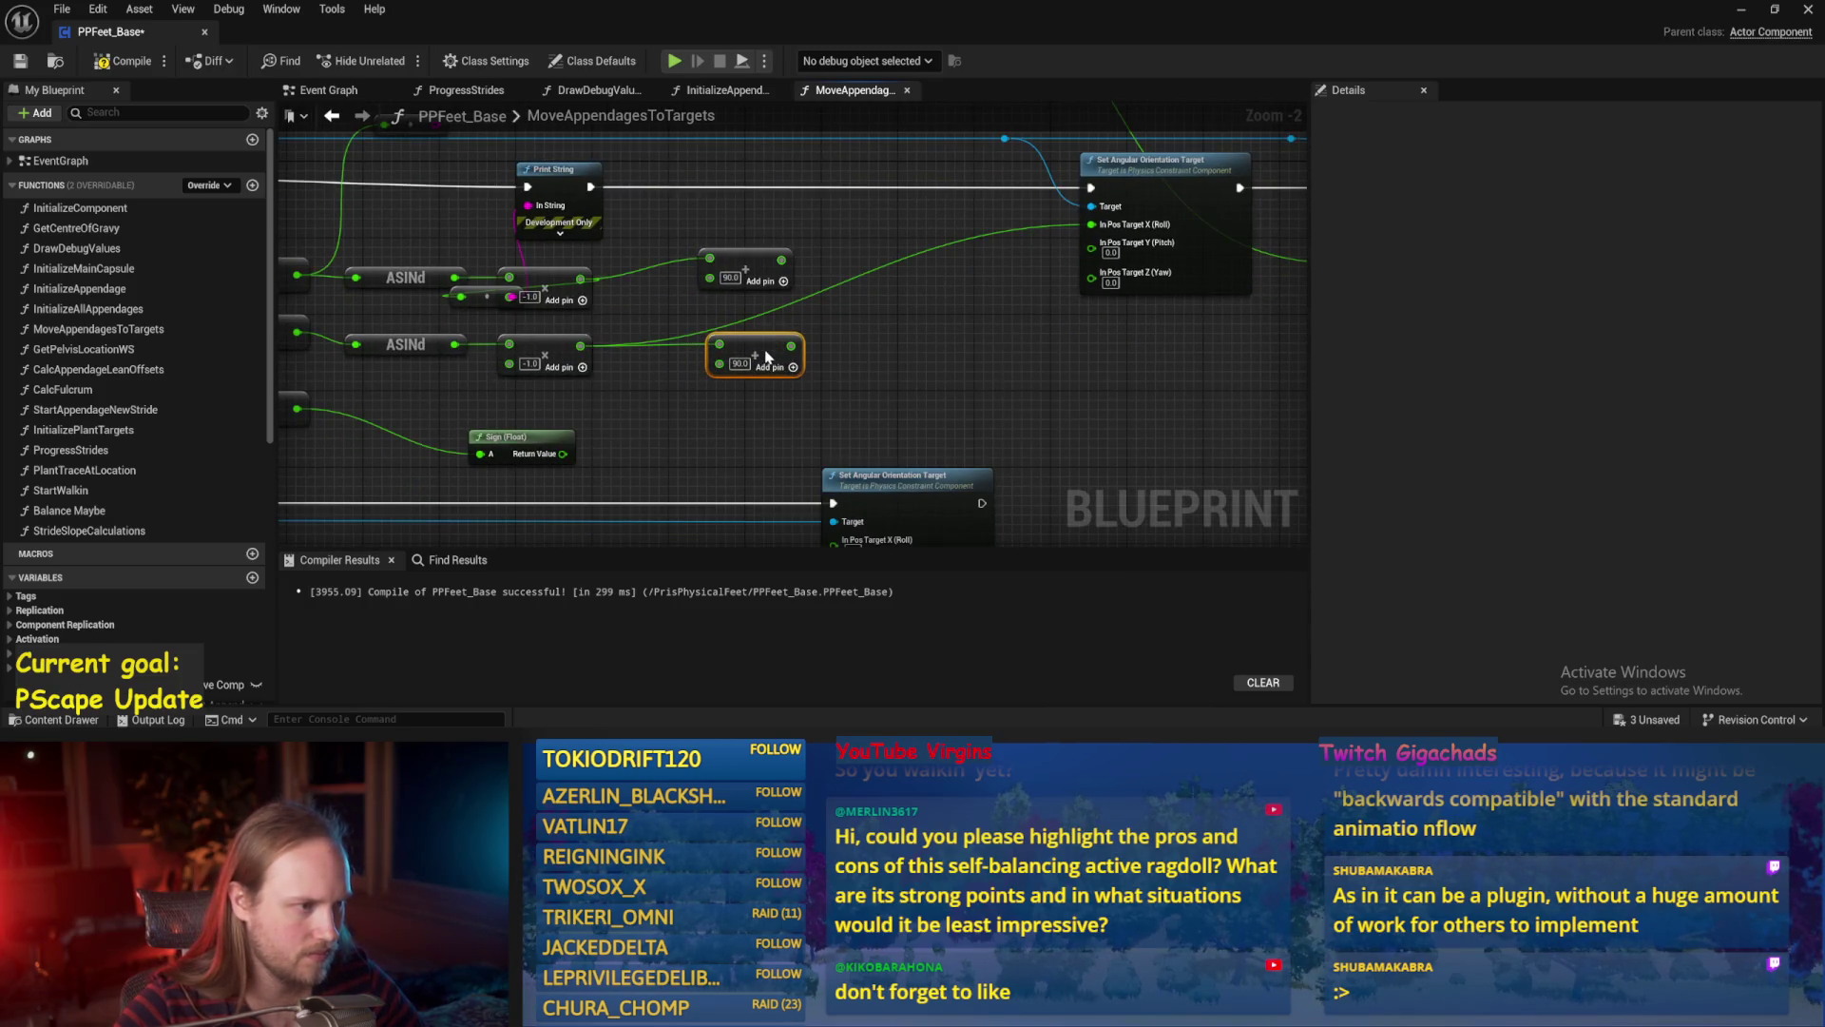
pyautogui.scroll(1, 854, 300)
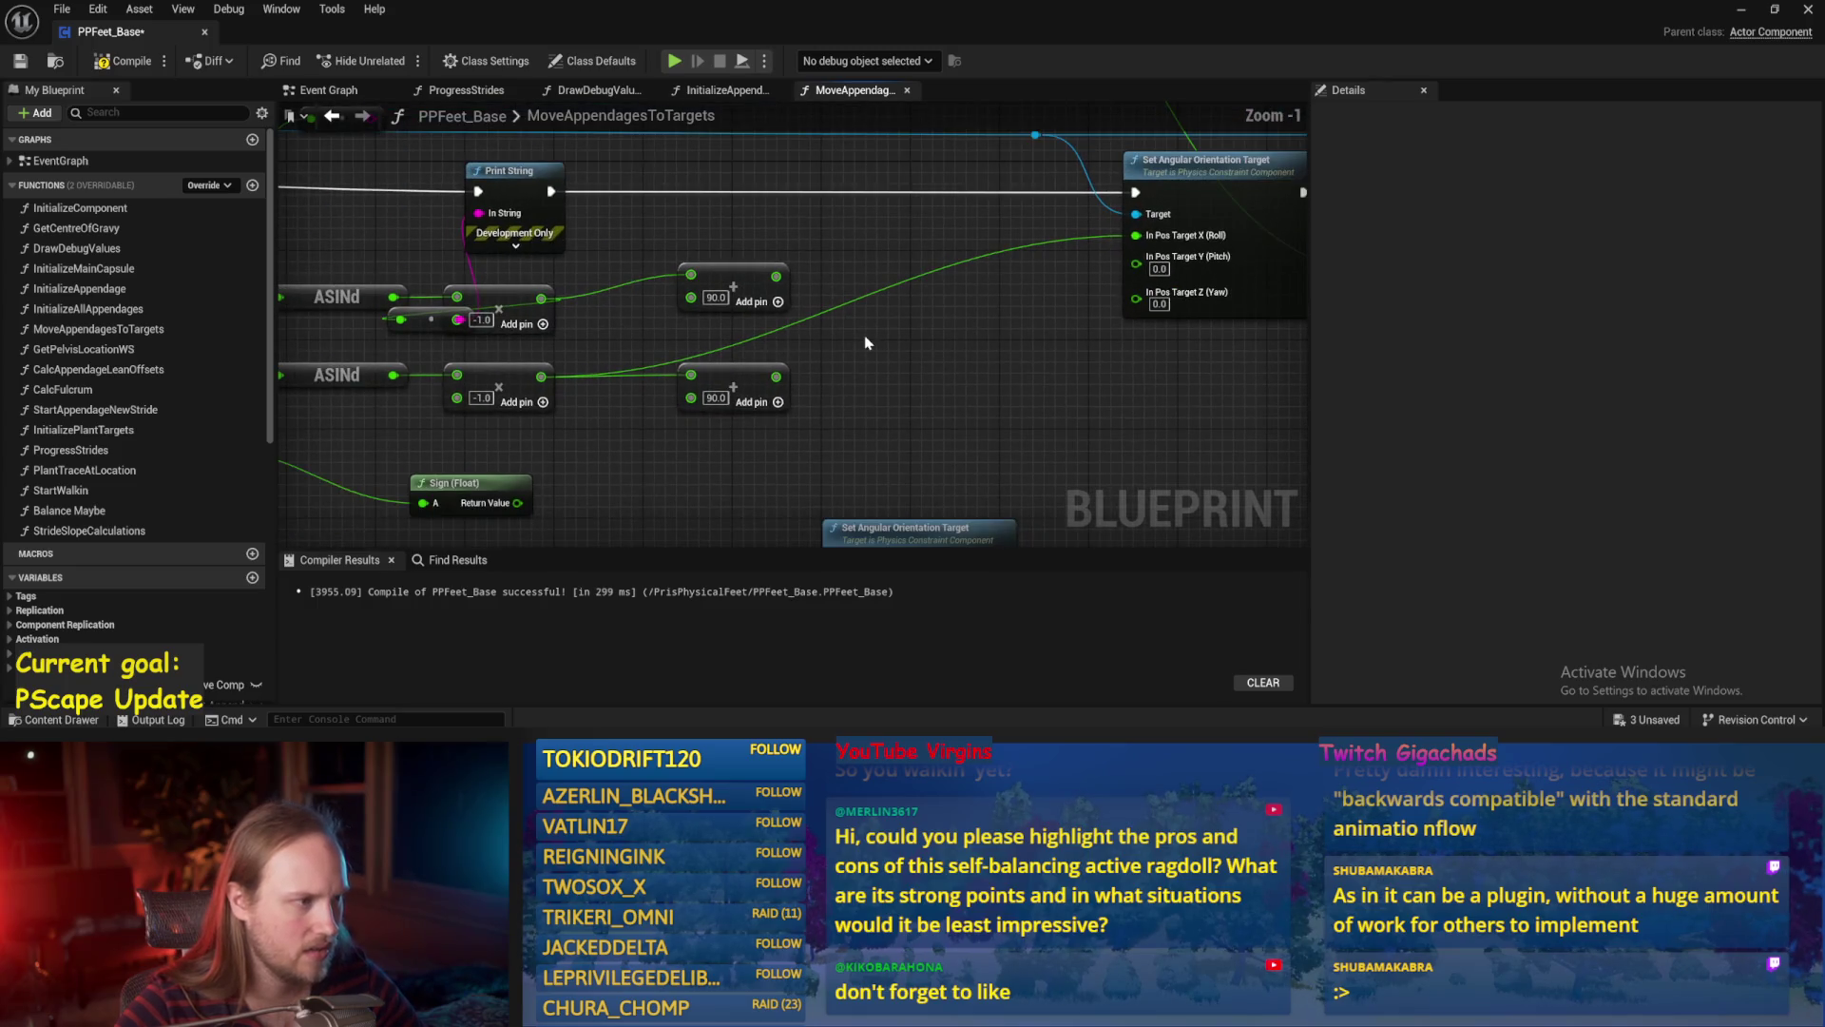
pyautogui.moveTo(710, 277); pyautogui.dragTo(732, 302)
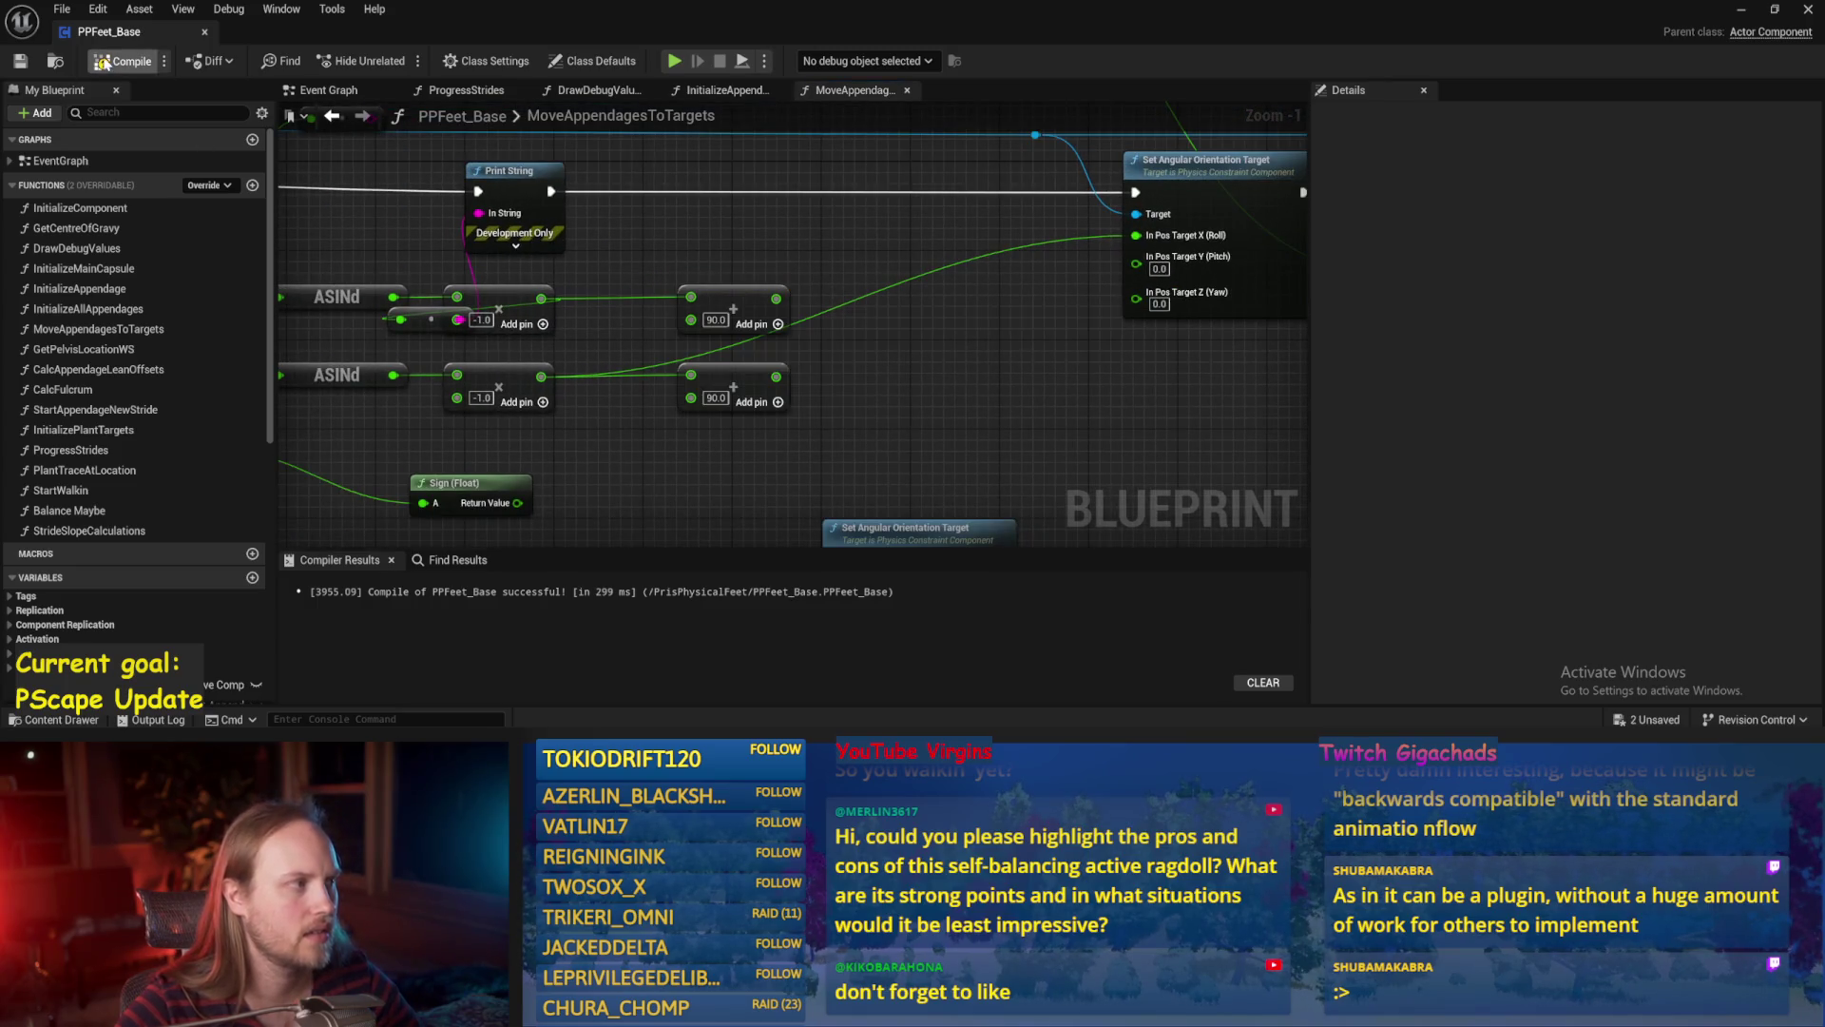
pyautogui.moveTo(534, 481); pyautogui.dragTo(691, 481)
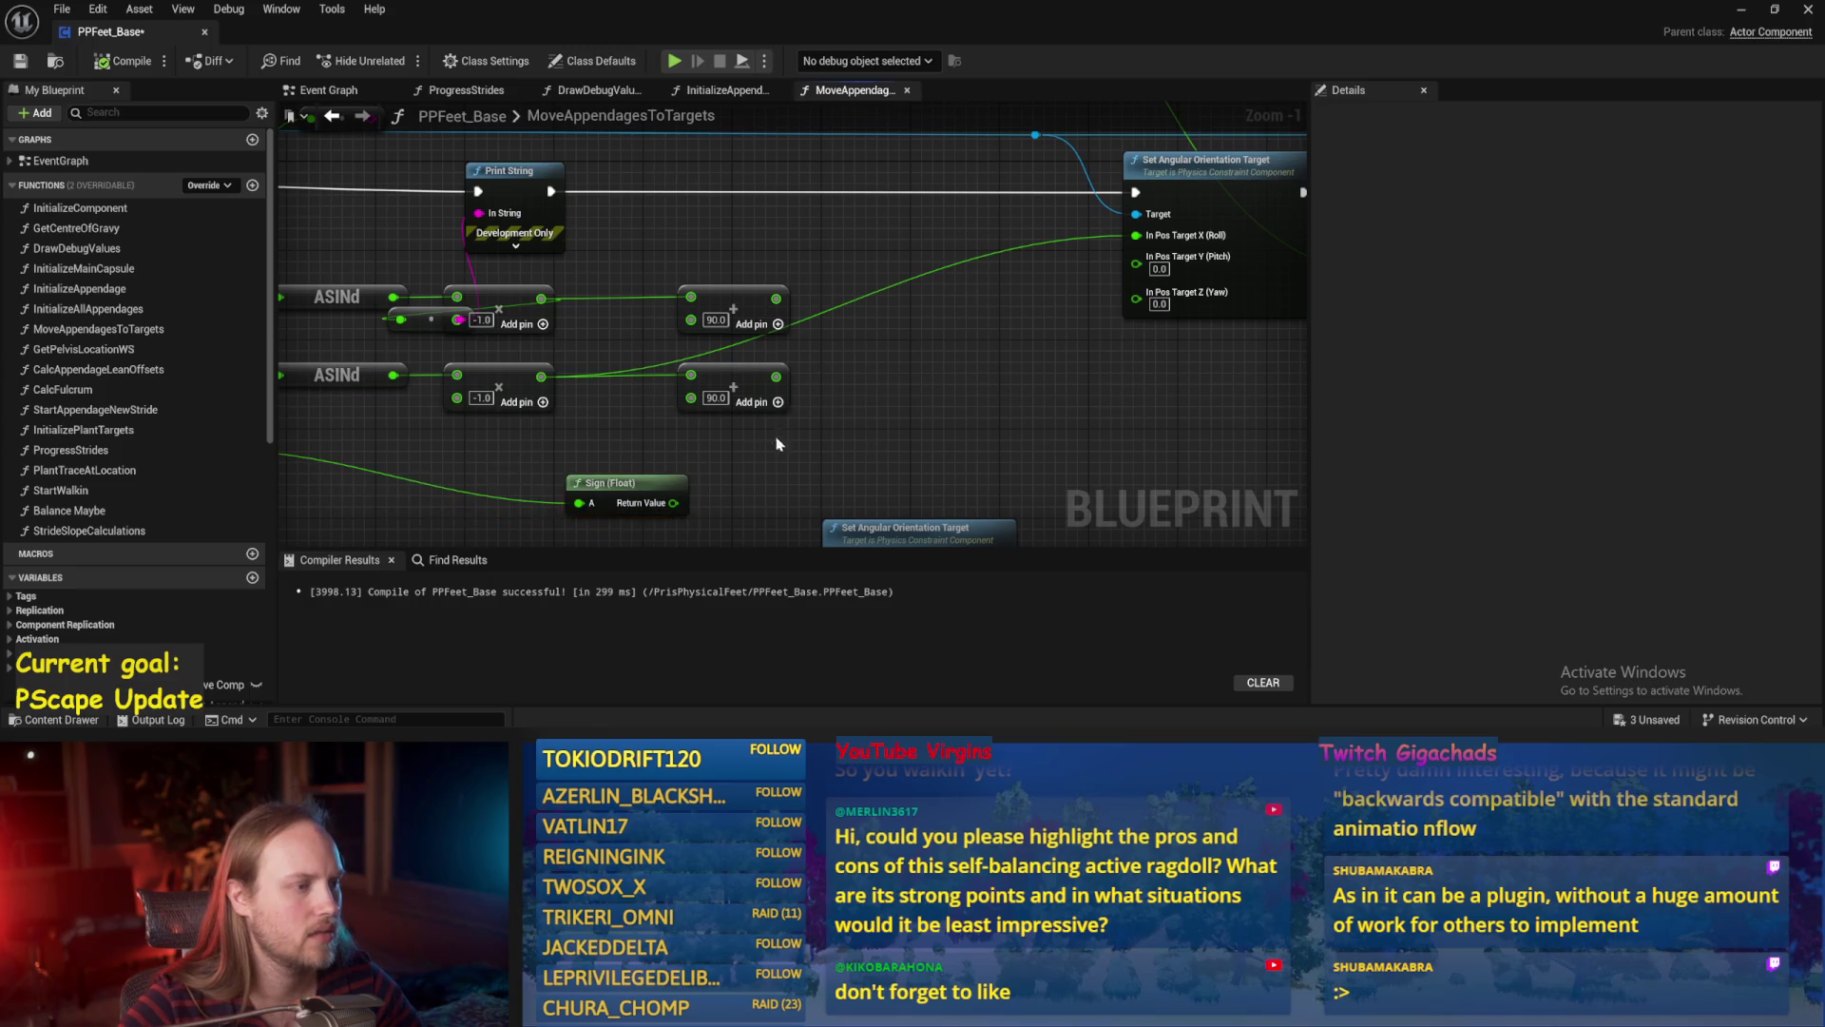
# Add a Multiply combining the Sign result with the angle, reconnecting the ASINd outputs.
pyautogui.moveTo(775, 298); pyautogui.dragTo(867, 321)
pyautogui.write('*')
pyautogui.press('Return')
pyautogui.moveTo(673, 503); pyautogui.dragTo(869, 321)
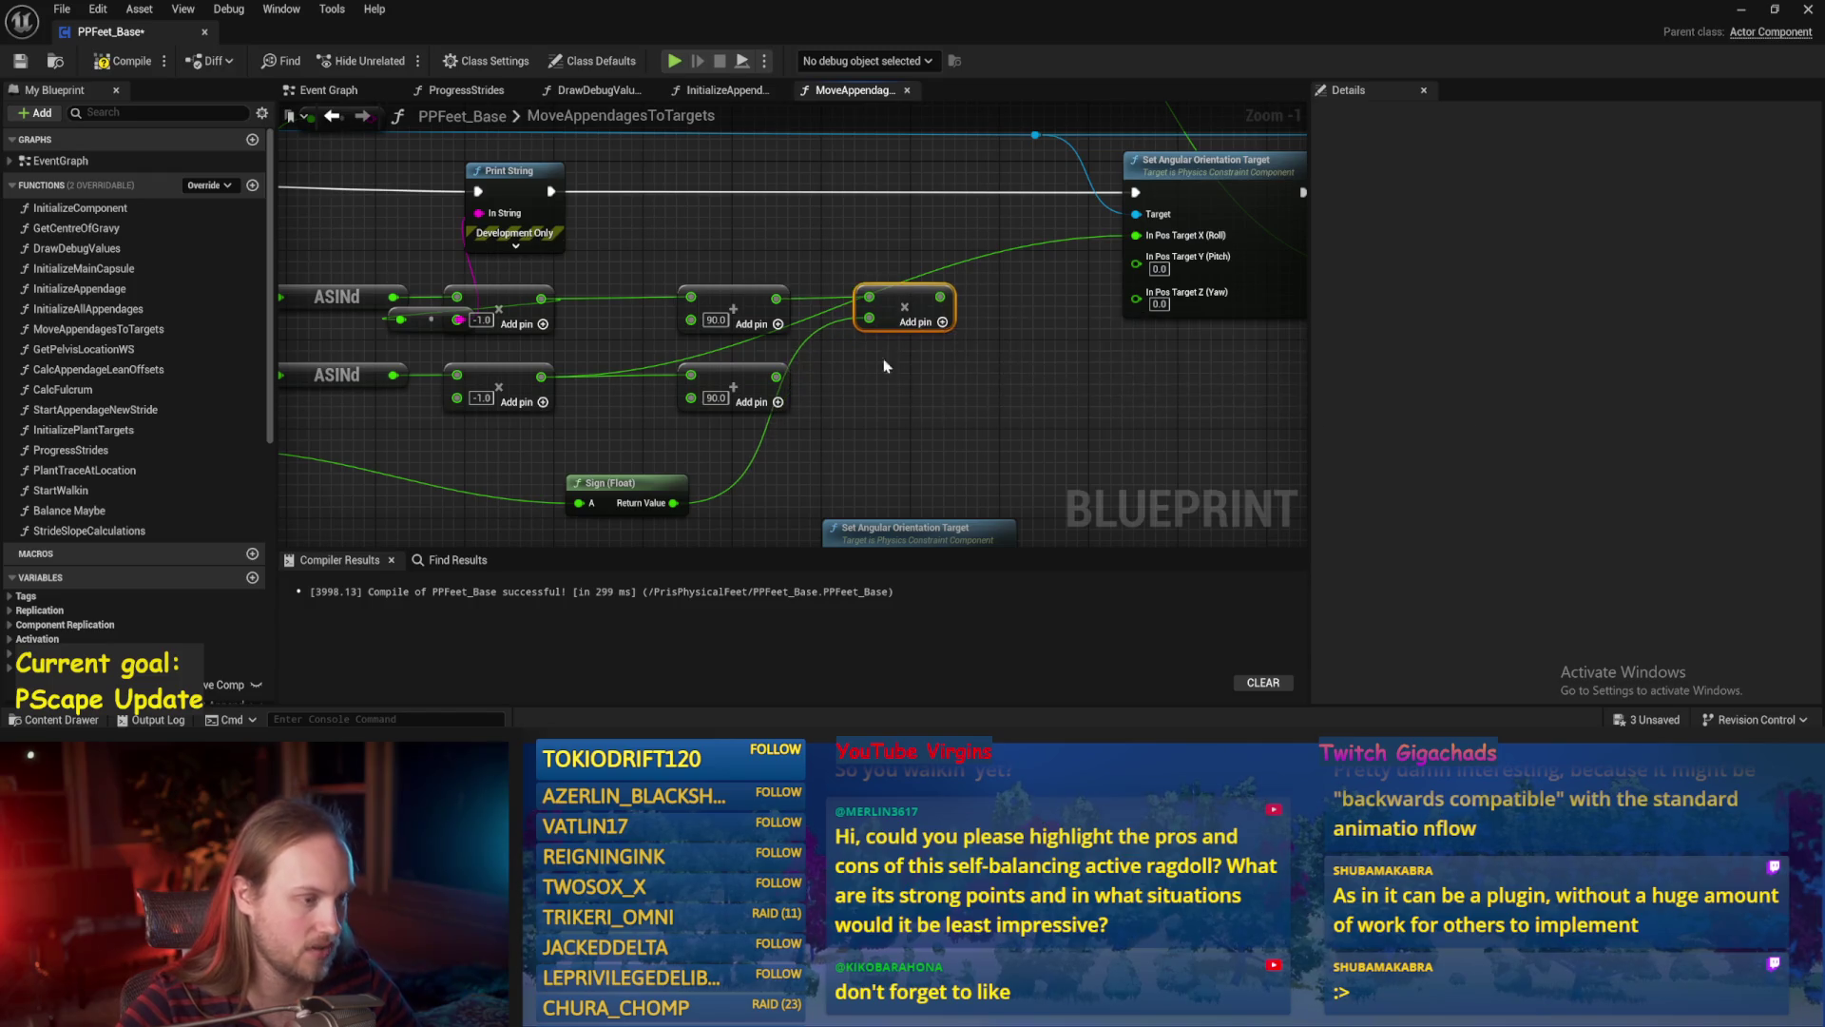
pyautogui.moveTo(777, 377); pyautogui.dragTo(859, 397)
pyautogui.moveTo(674, 503); pyautogui.dragTo(681, 504)
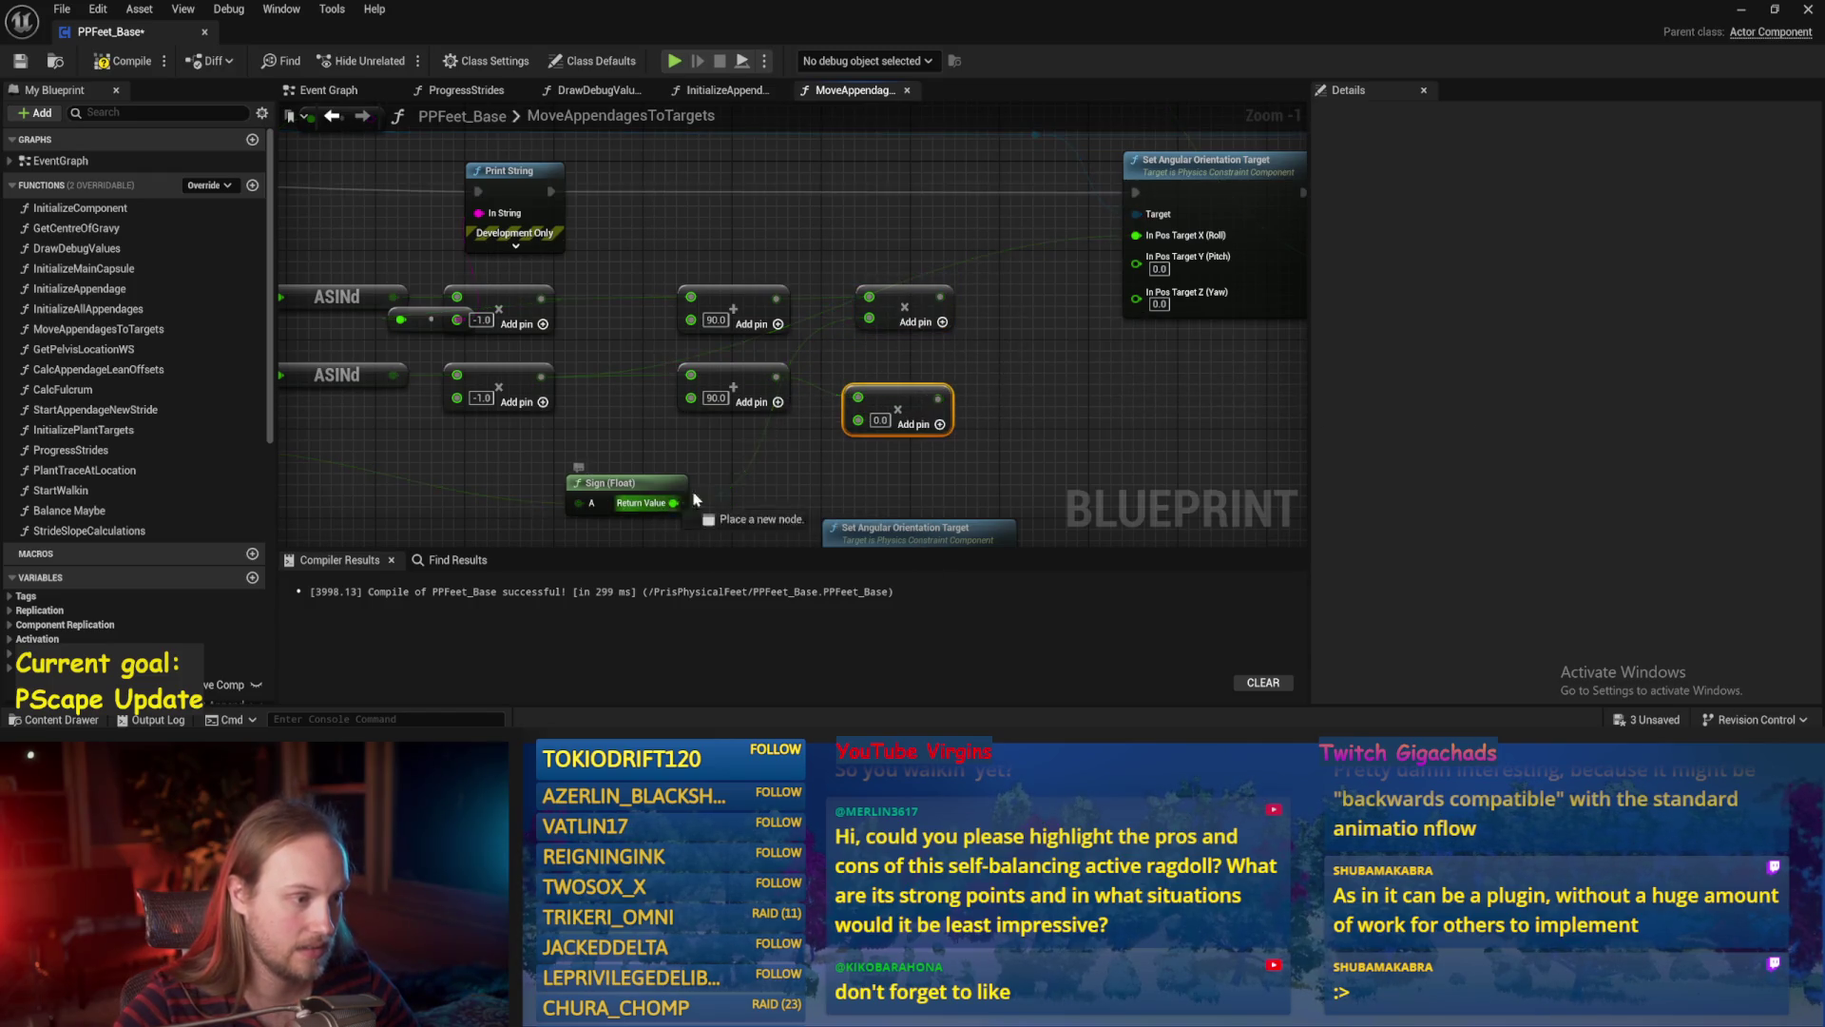
pyautogui.moveTo(435, 345)
pyautogui.mouseDown()
pyautogui.moveTo(781, 361)
pyautogui.moveTo(734, 346)
pyautogui.mouseUp()
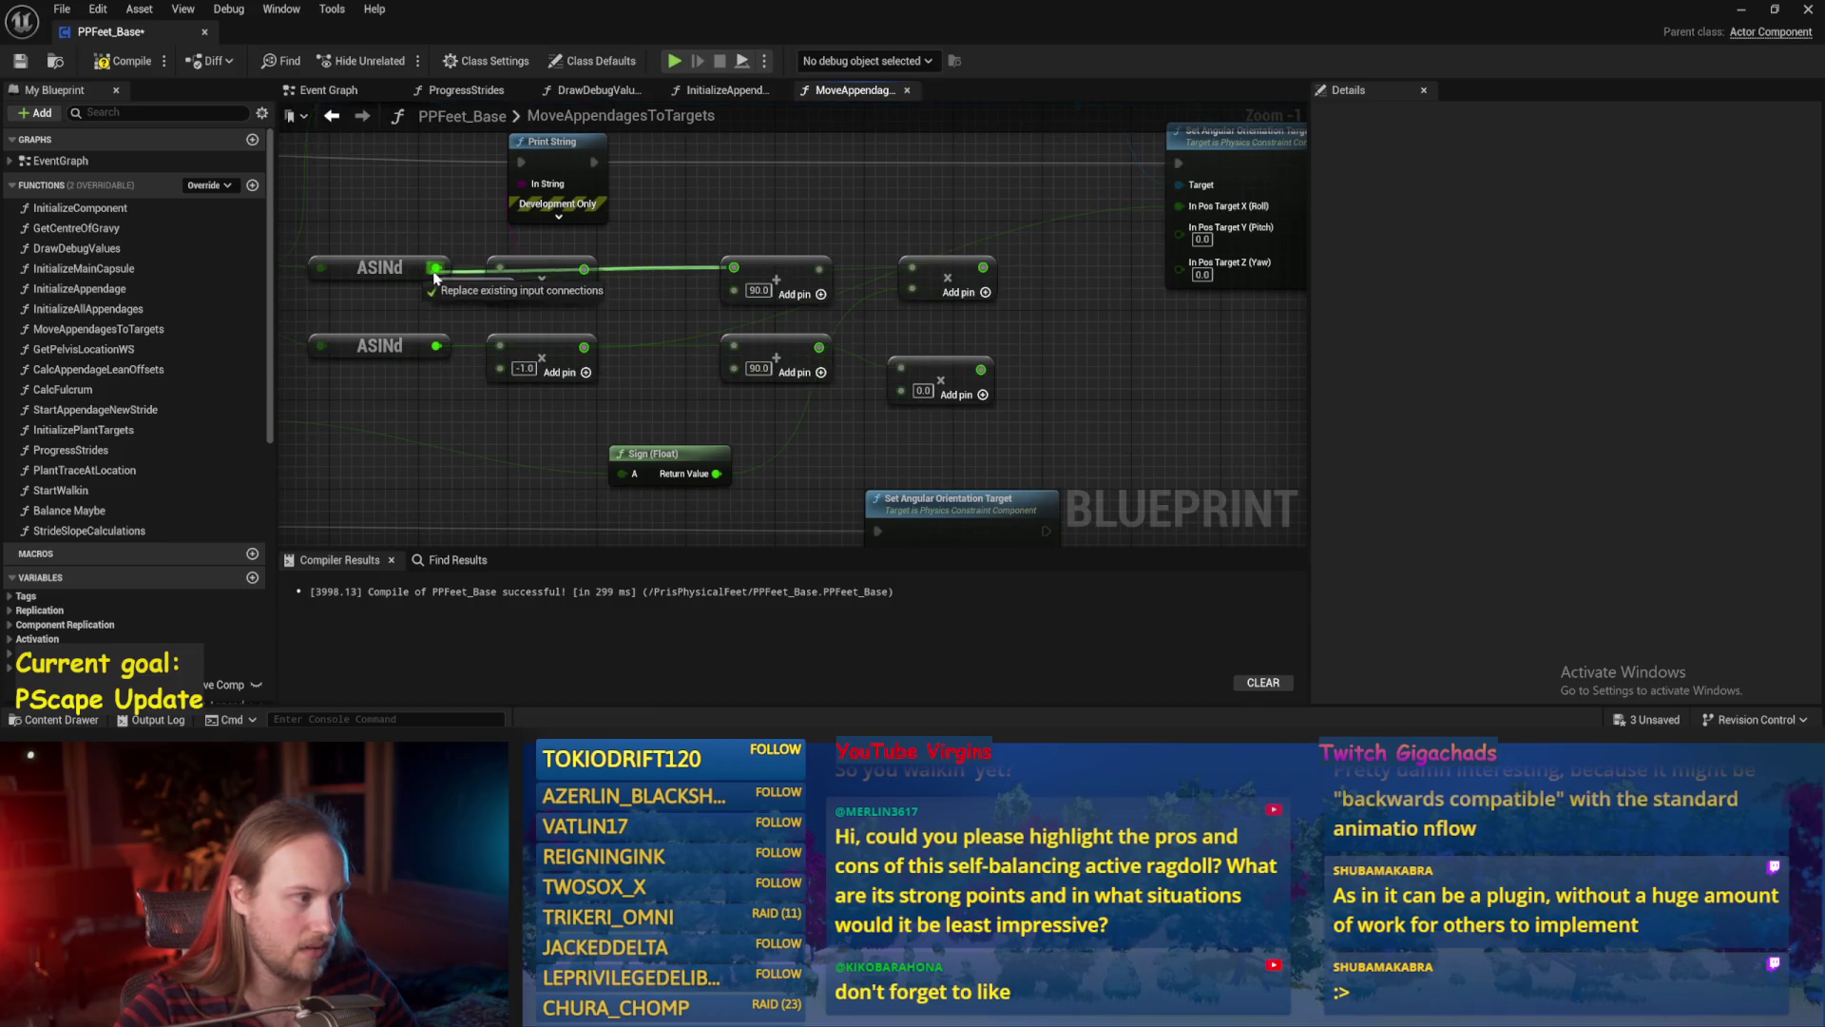
pyautogui.moveTo(436, 267); pyautogui.dragTo(736, 267)
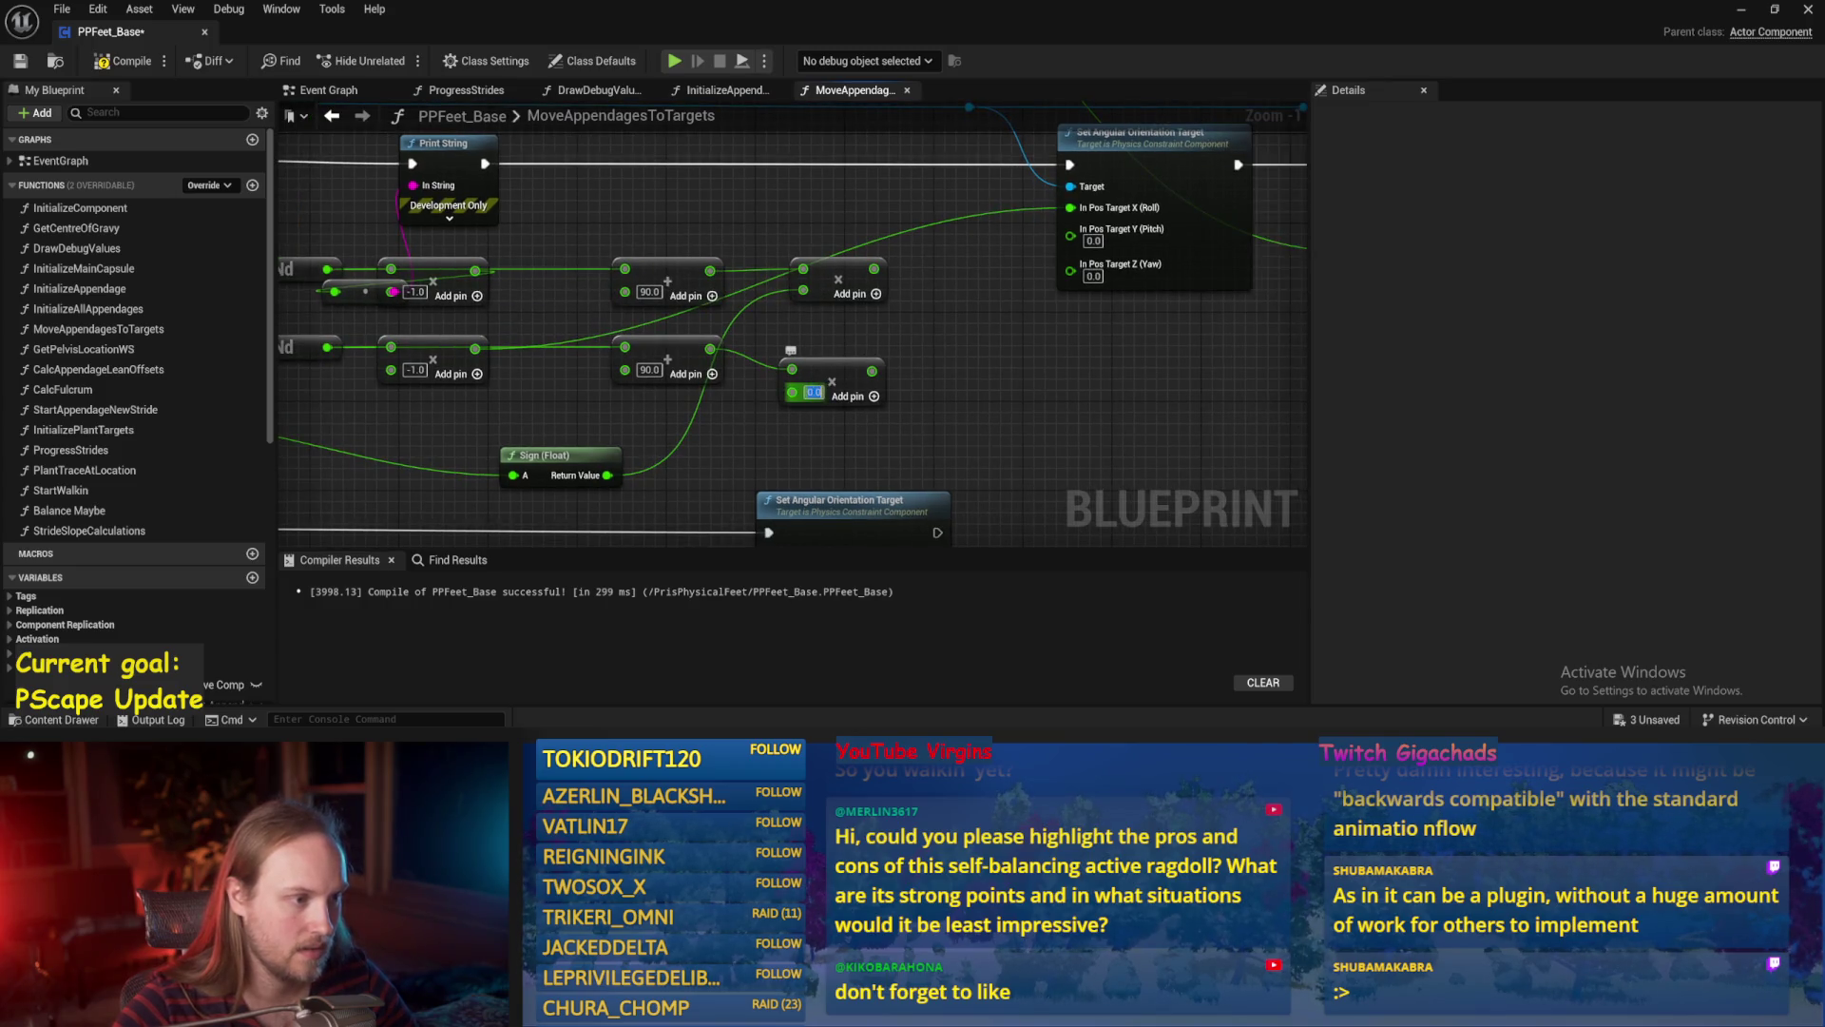
pyautogui.moveTo(609, 473); pyautogui.dragTo(799, 391)
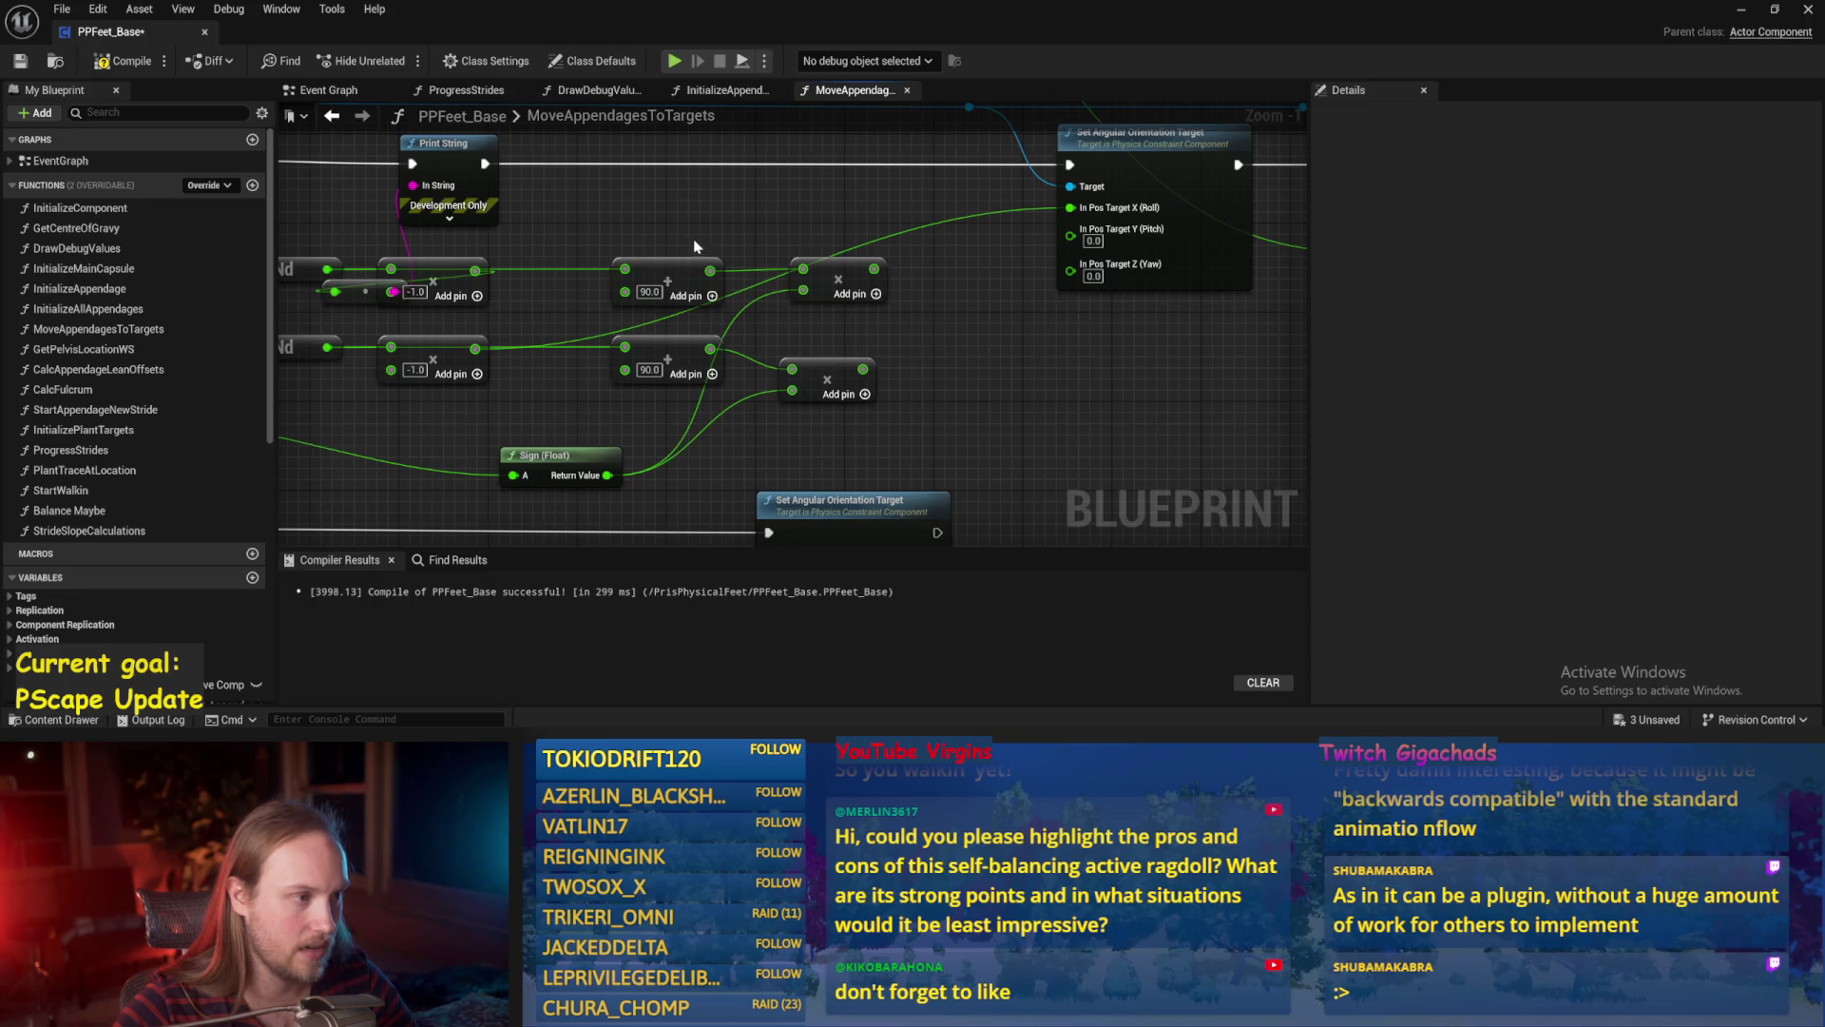
# Duplicate the add nodes as -90 offsets, feed the result into the pitch target, and compile.
pyautogui.hotkey('ctrl', 'c')
pyautogui.hotkey('ctrl', 'v')
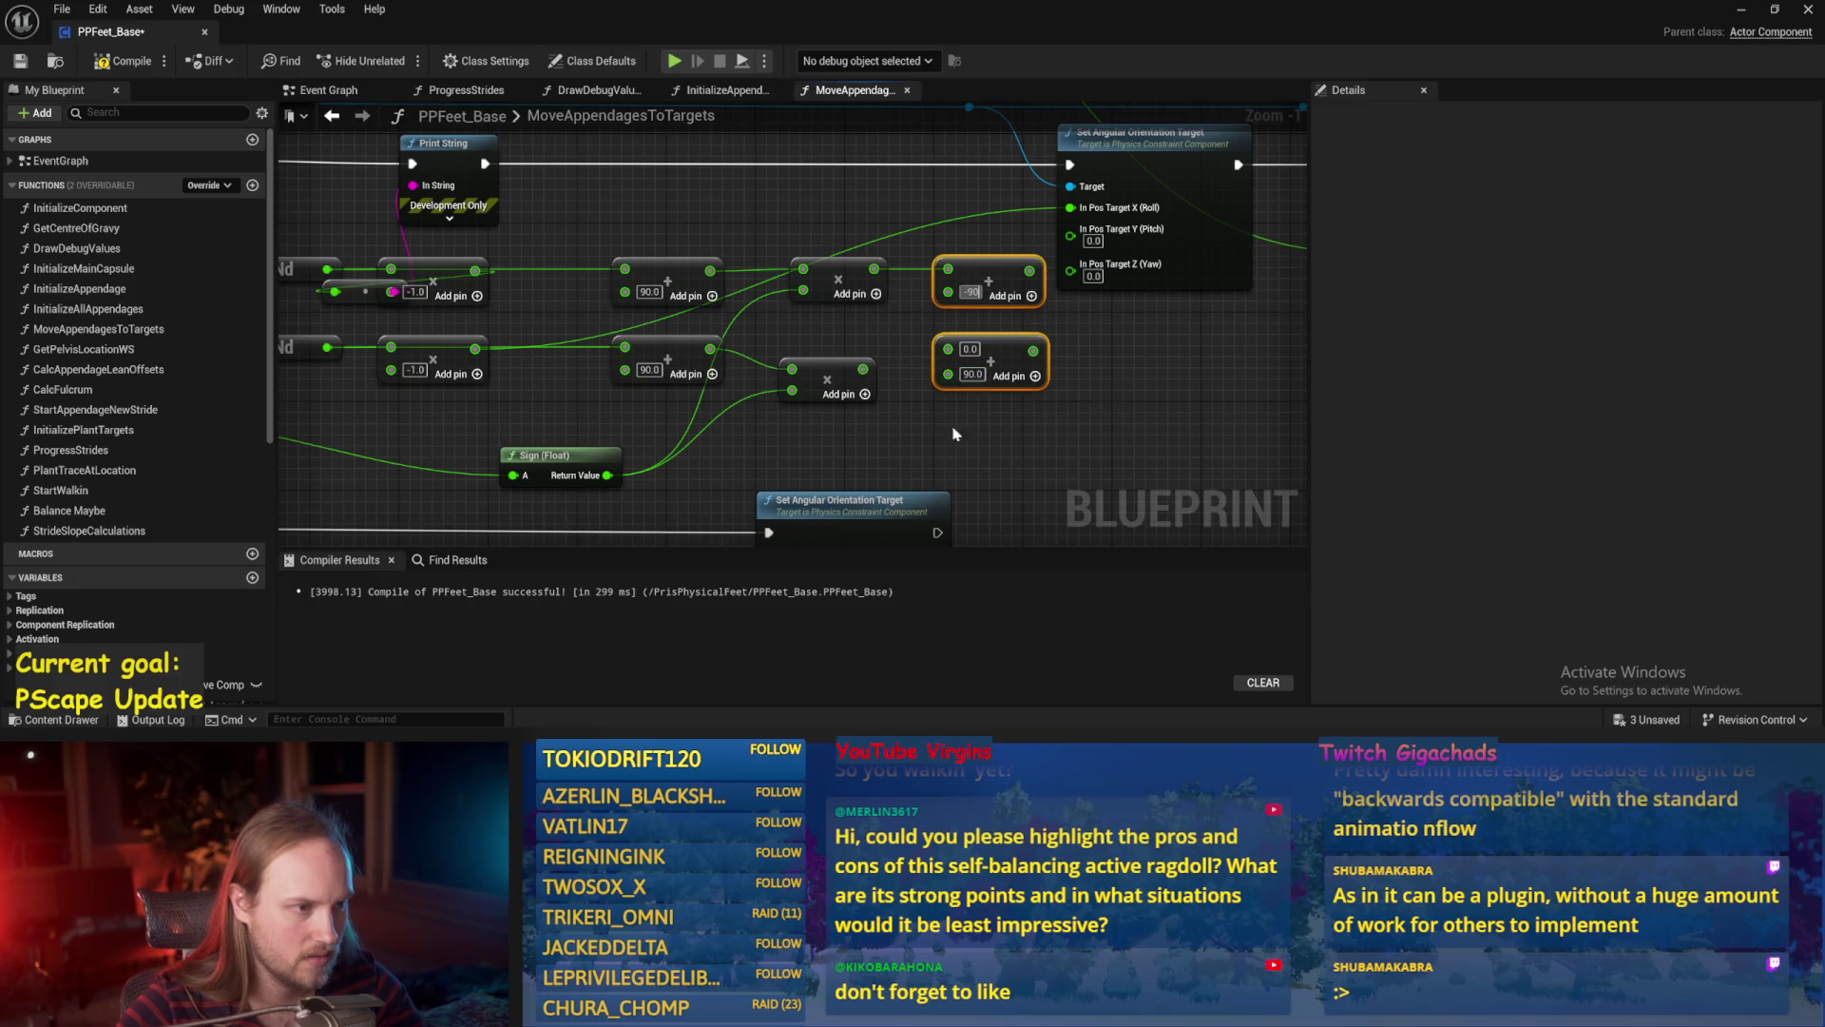
pyautogui.moveTo(860, 372); pyautogui.dragTo(948, 348)
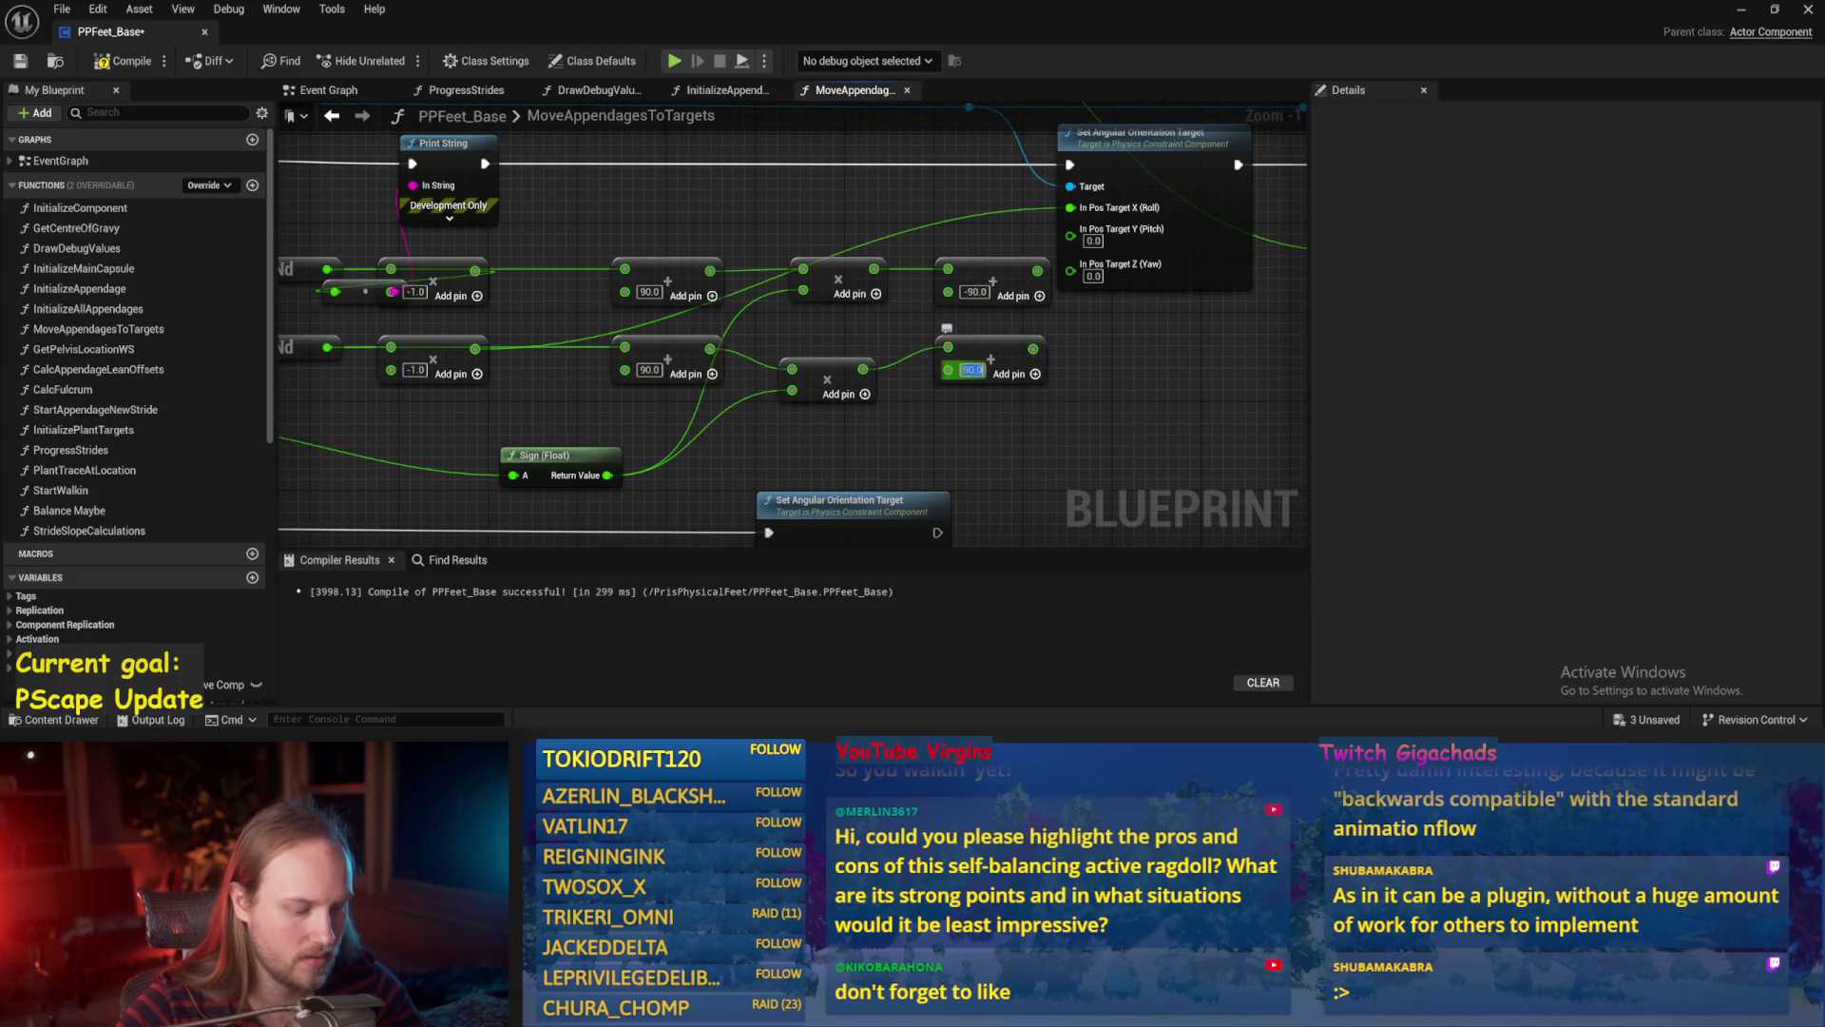
pyautogui.moveTo(1039, 273); pyautogui.dragTo(1074, 245)
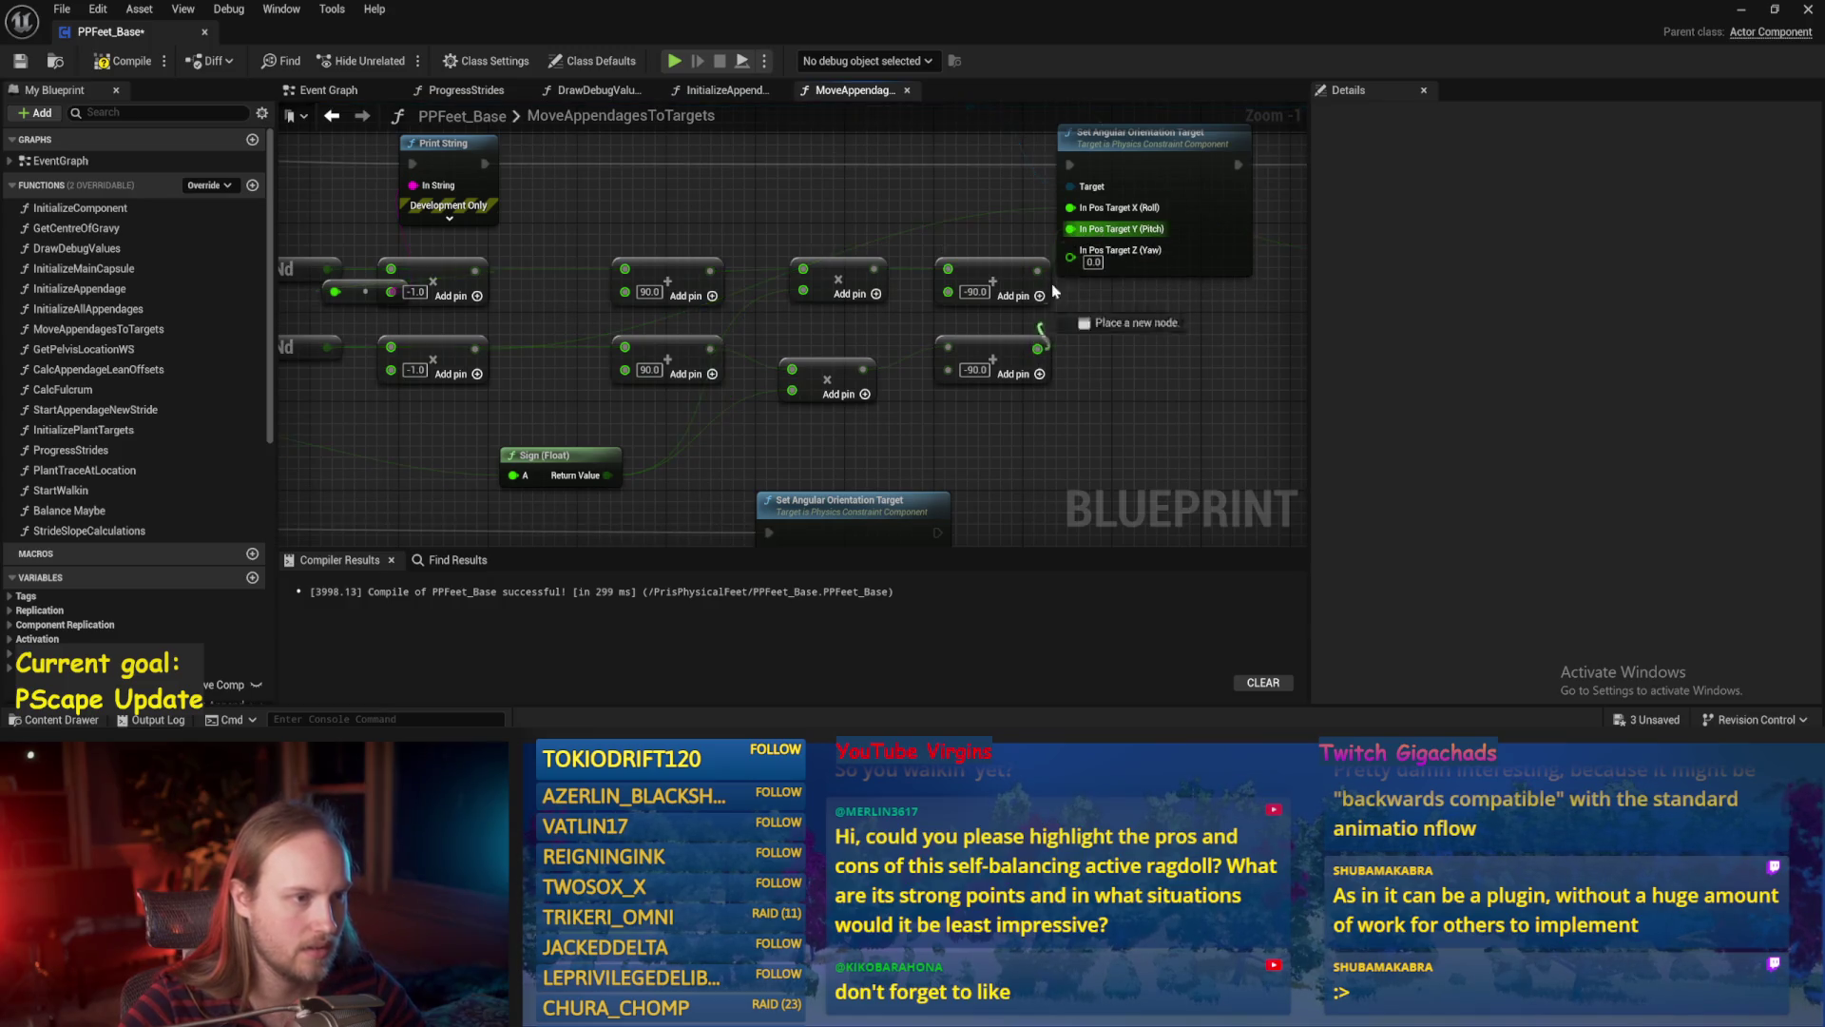
pyautogui.moveTo(1147, 329); pyautogui.dragTo(970, 374)
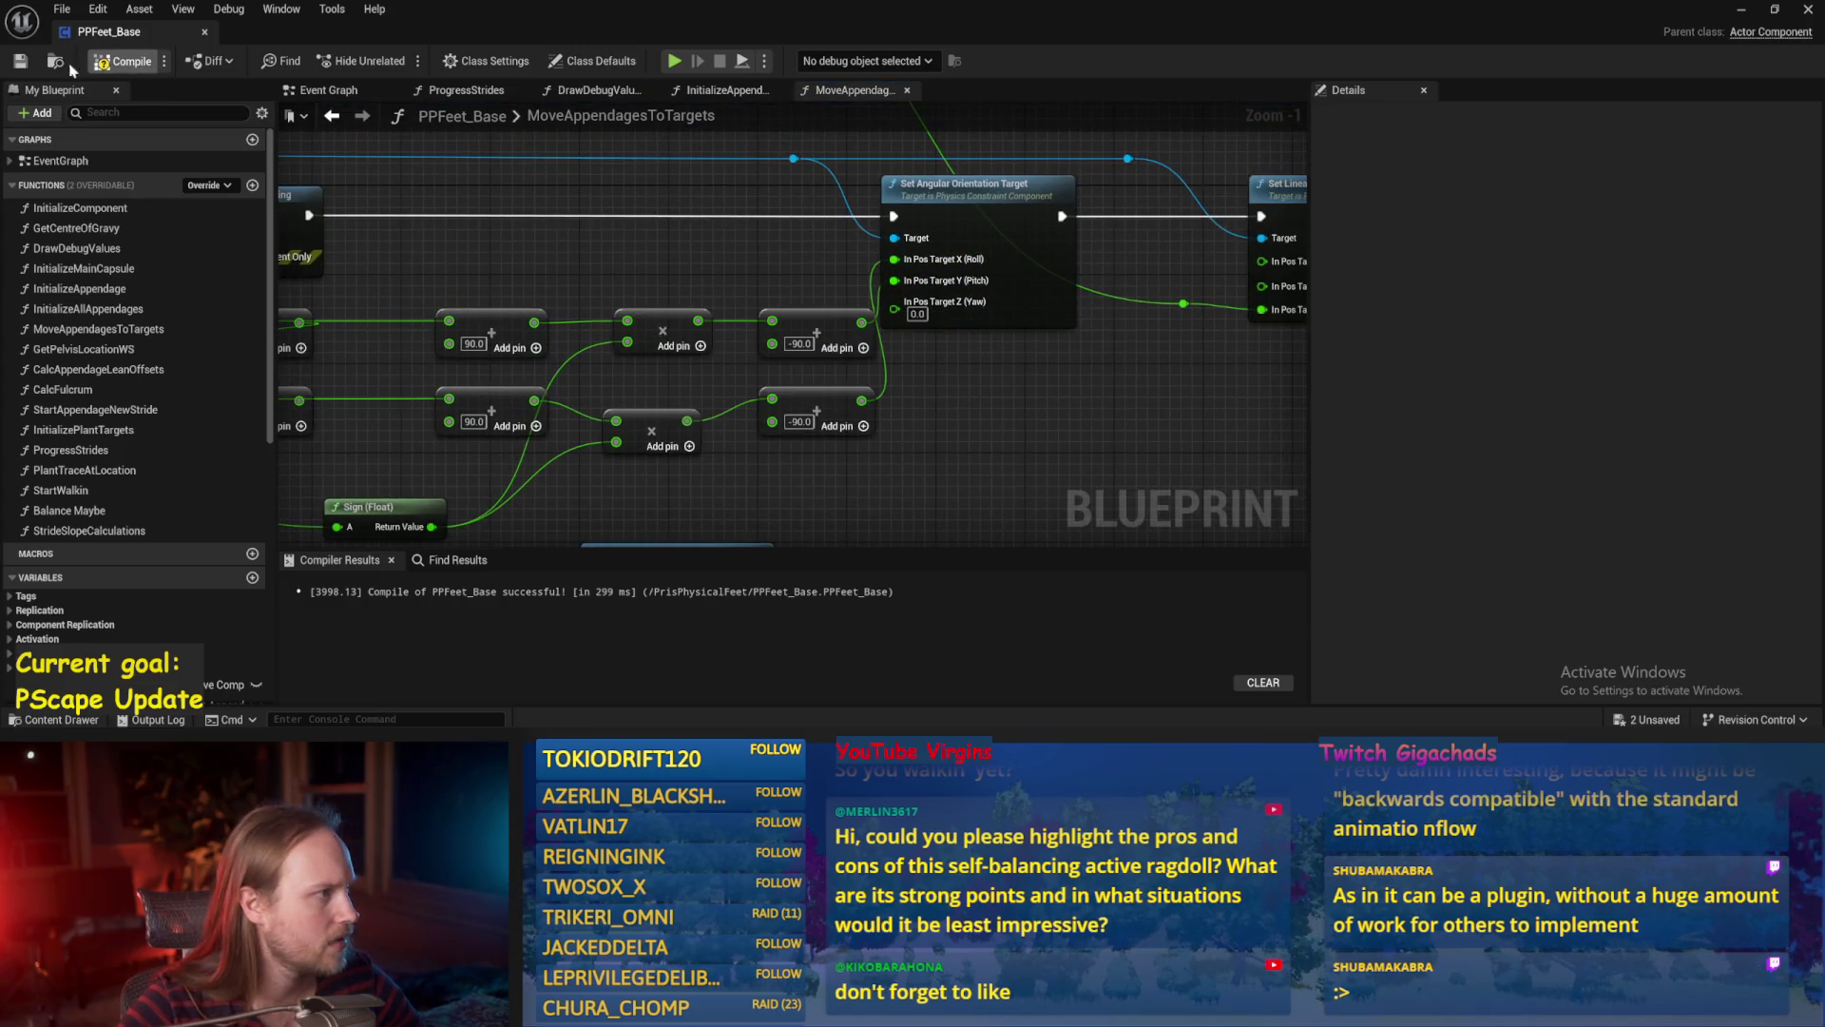
pyautogui.click(90, 64)
# Connect the pitch value to the Print String node.
pyautogui.scroll(-1, 842, 285)
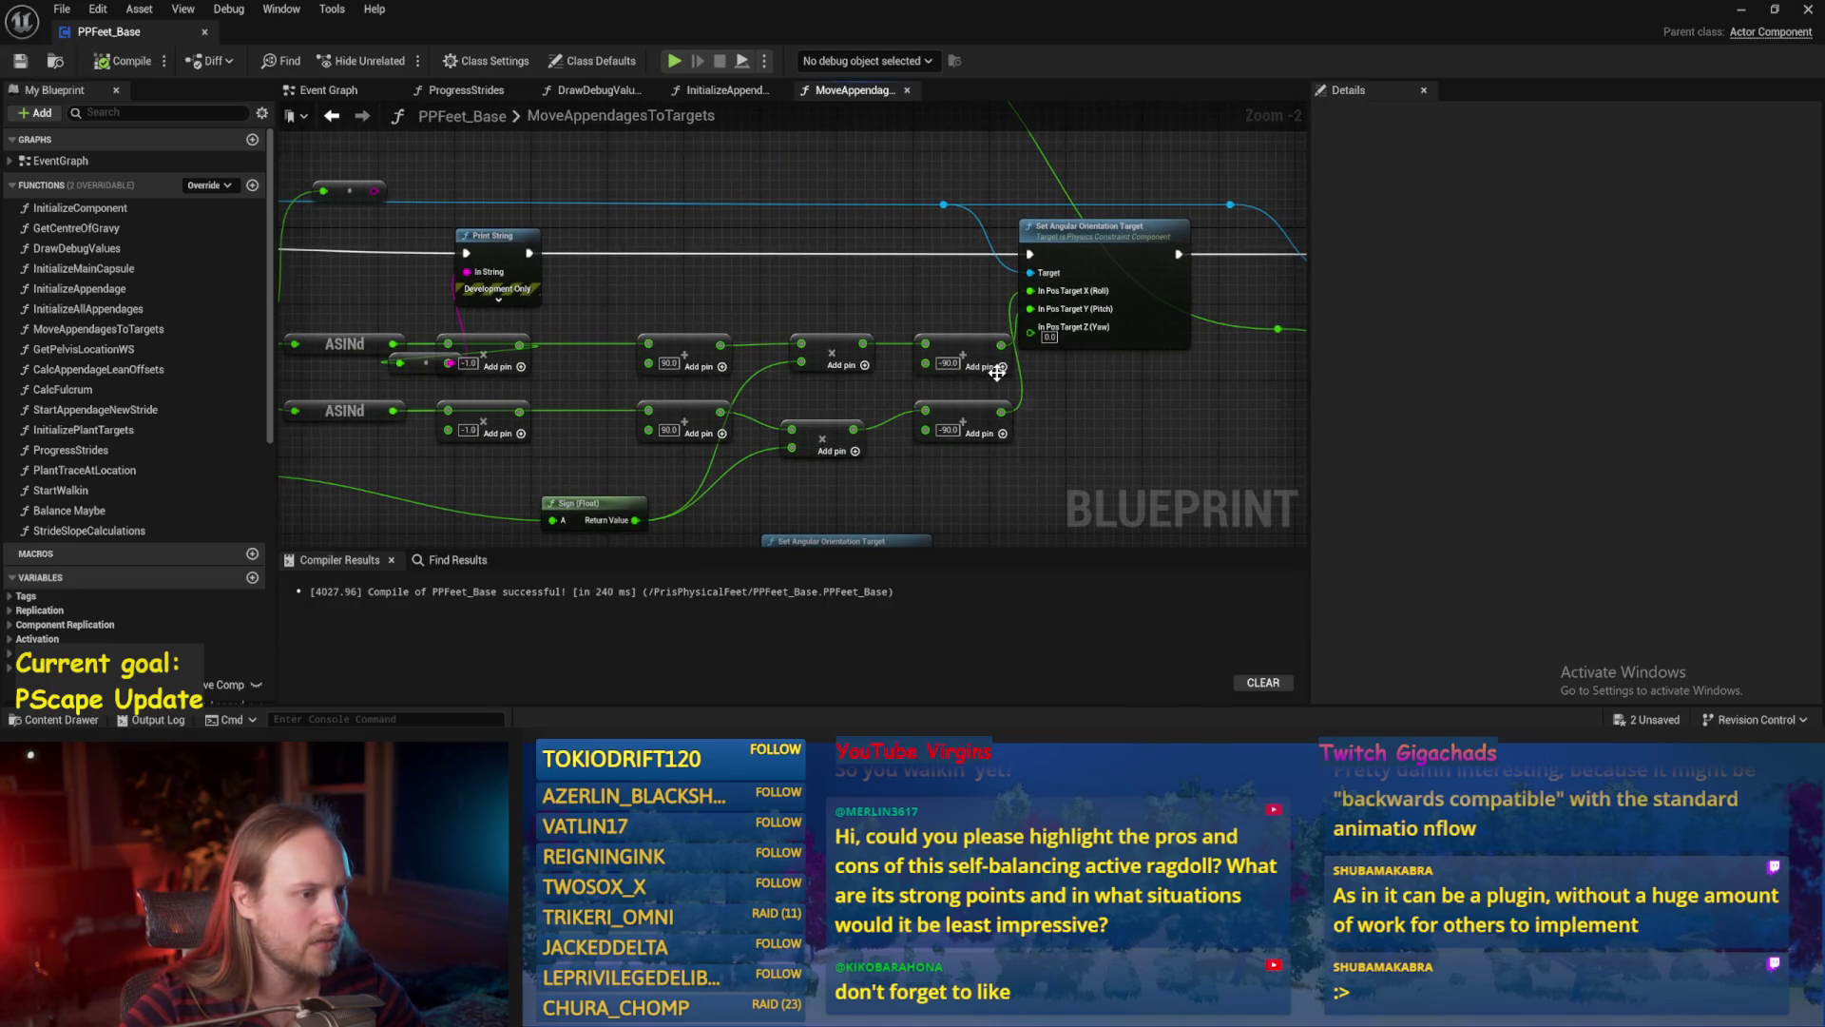
pyautogui.moveTo(996, 372); pyautogui.dragTo(945, 342)
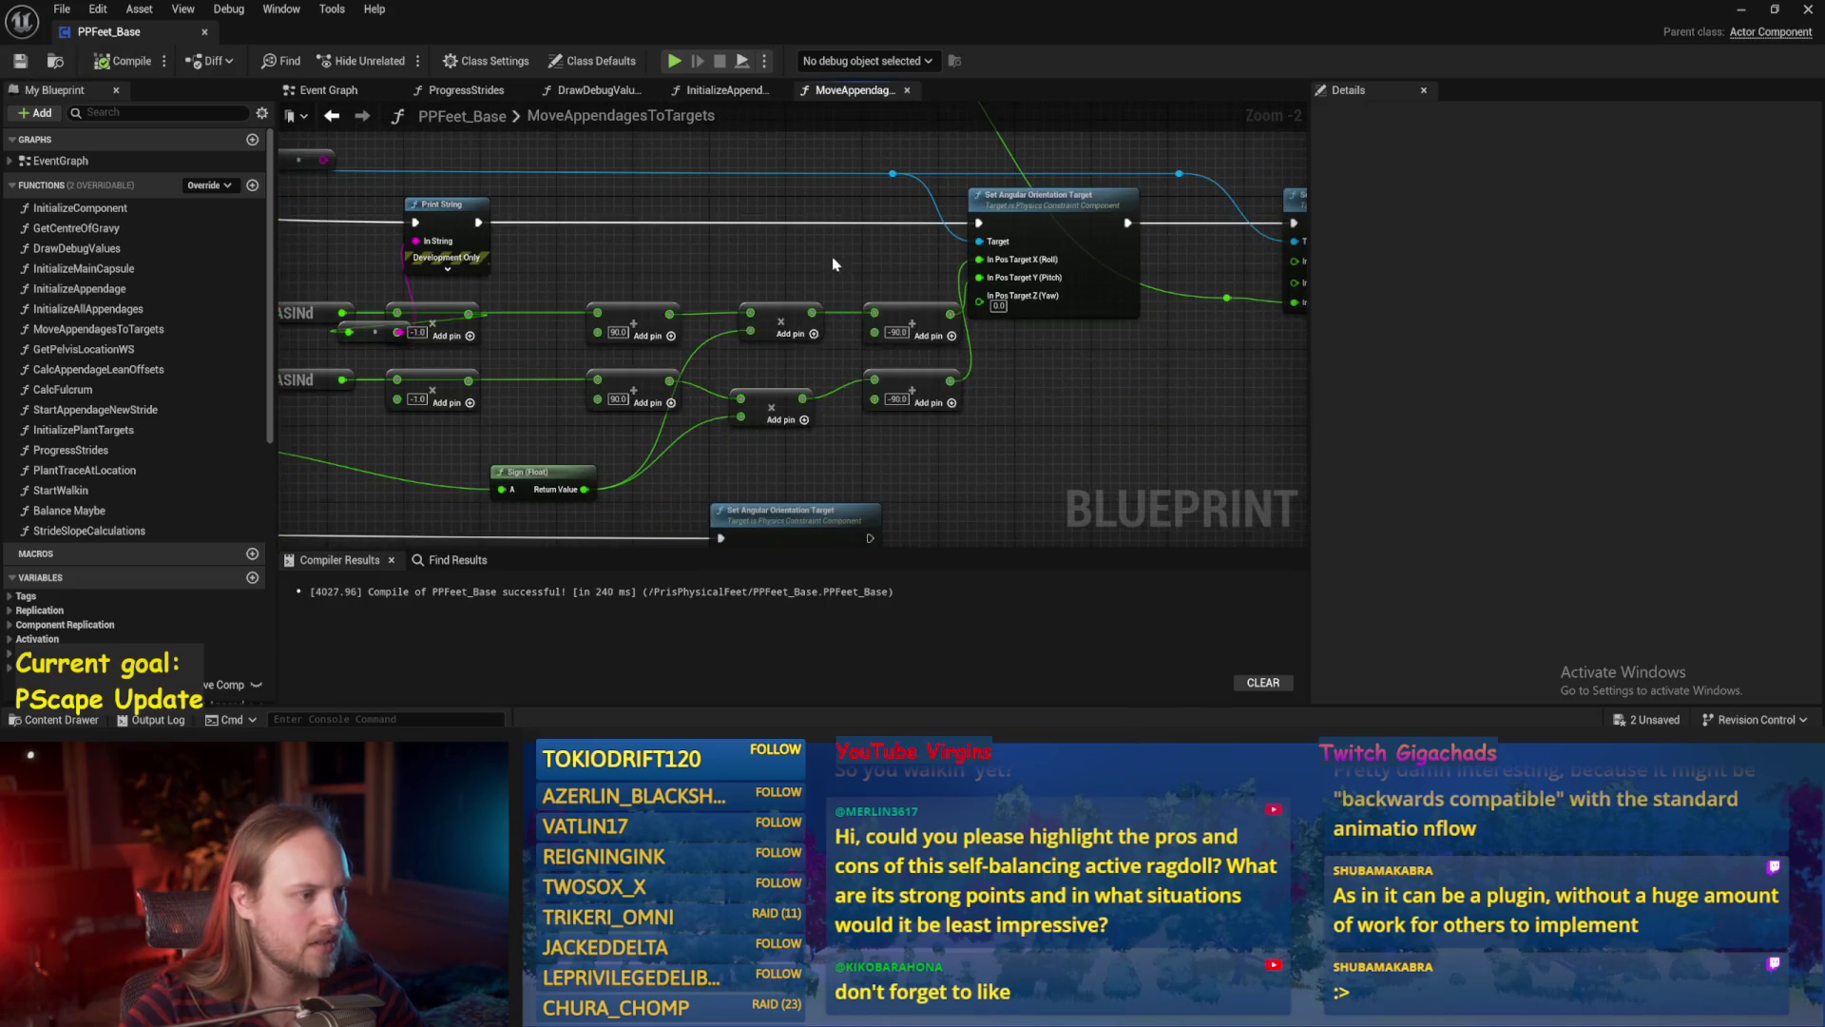
pyautogui.moveTo(948, 317); pyautogui.dragTo(487, 242)
pyautogui.moveTo(603, 243); pyautogui.dragTo(603, 244)
# Play-test foot pitch by rotating the character, then return to the blueprint graph.
pyautogui.click(1741, 9)
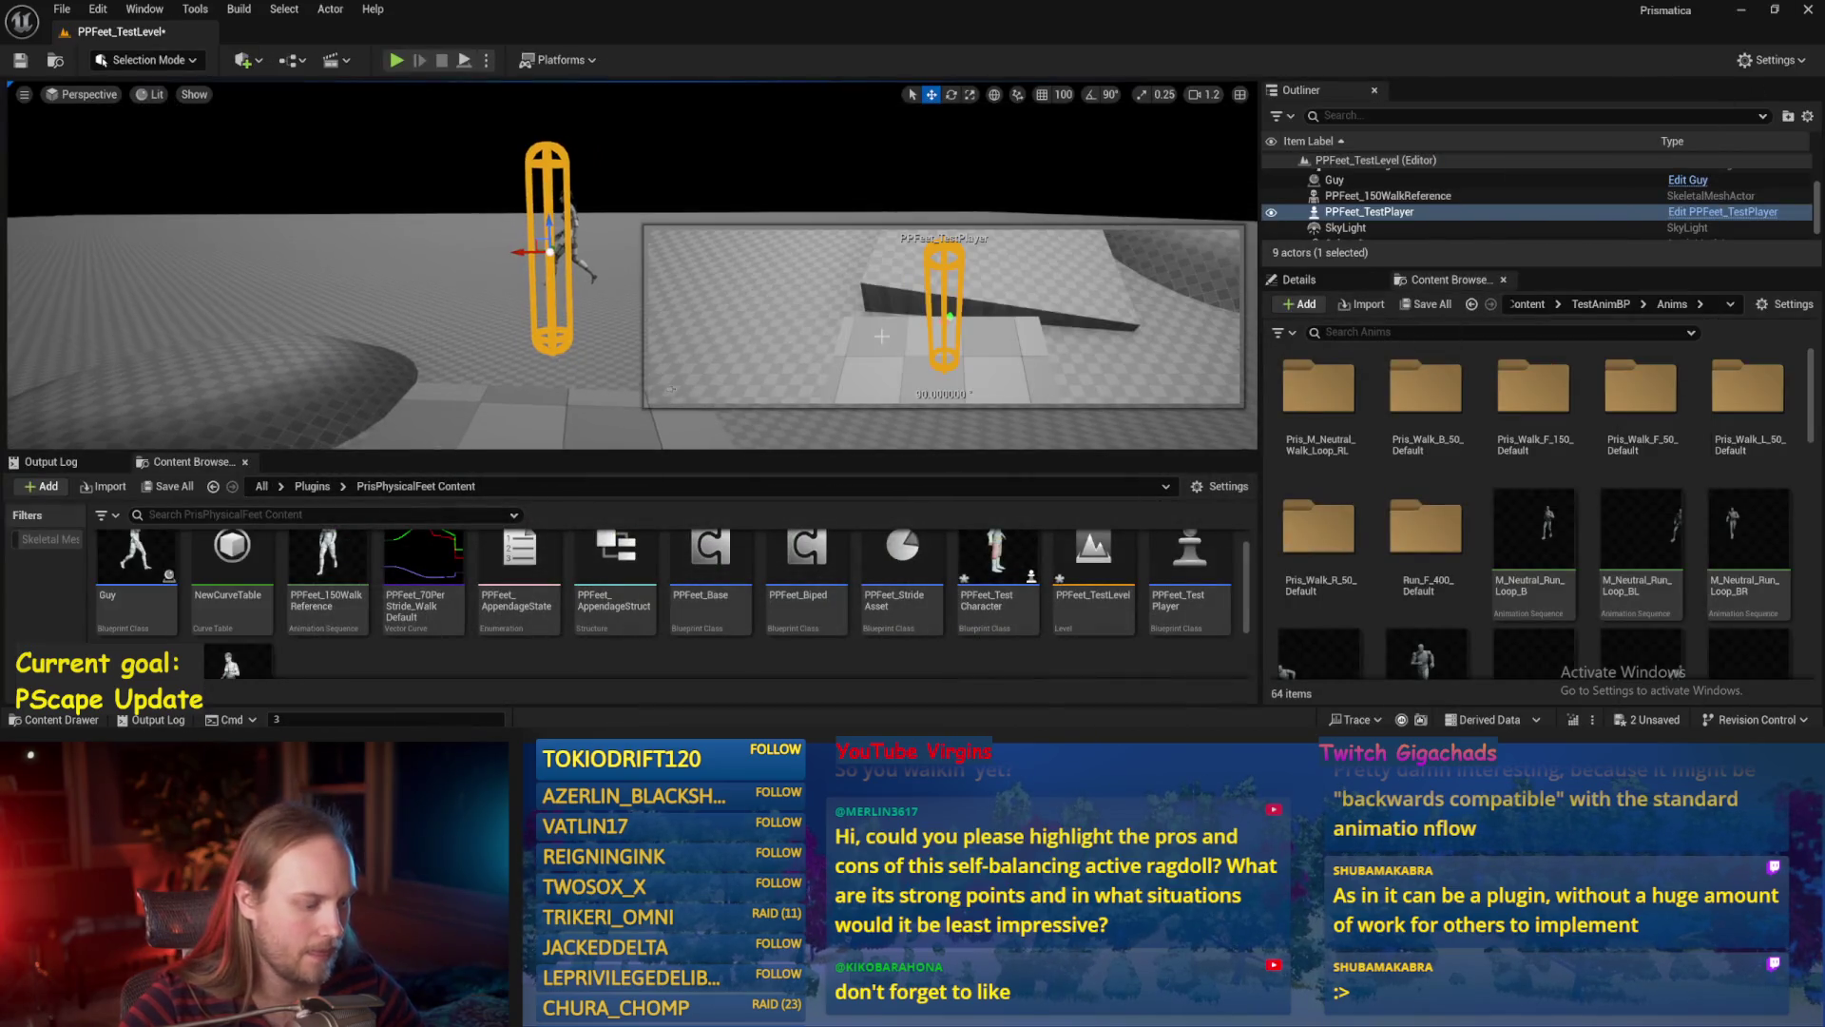
pyautogui.hotkey('alt', 'p')
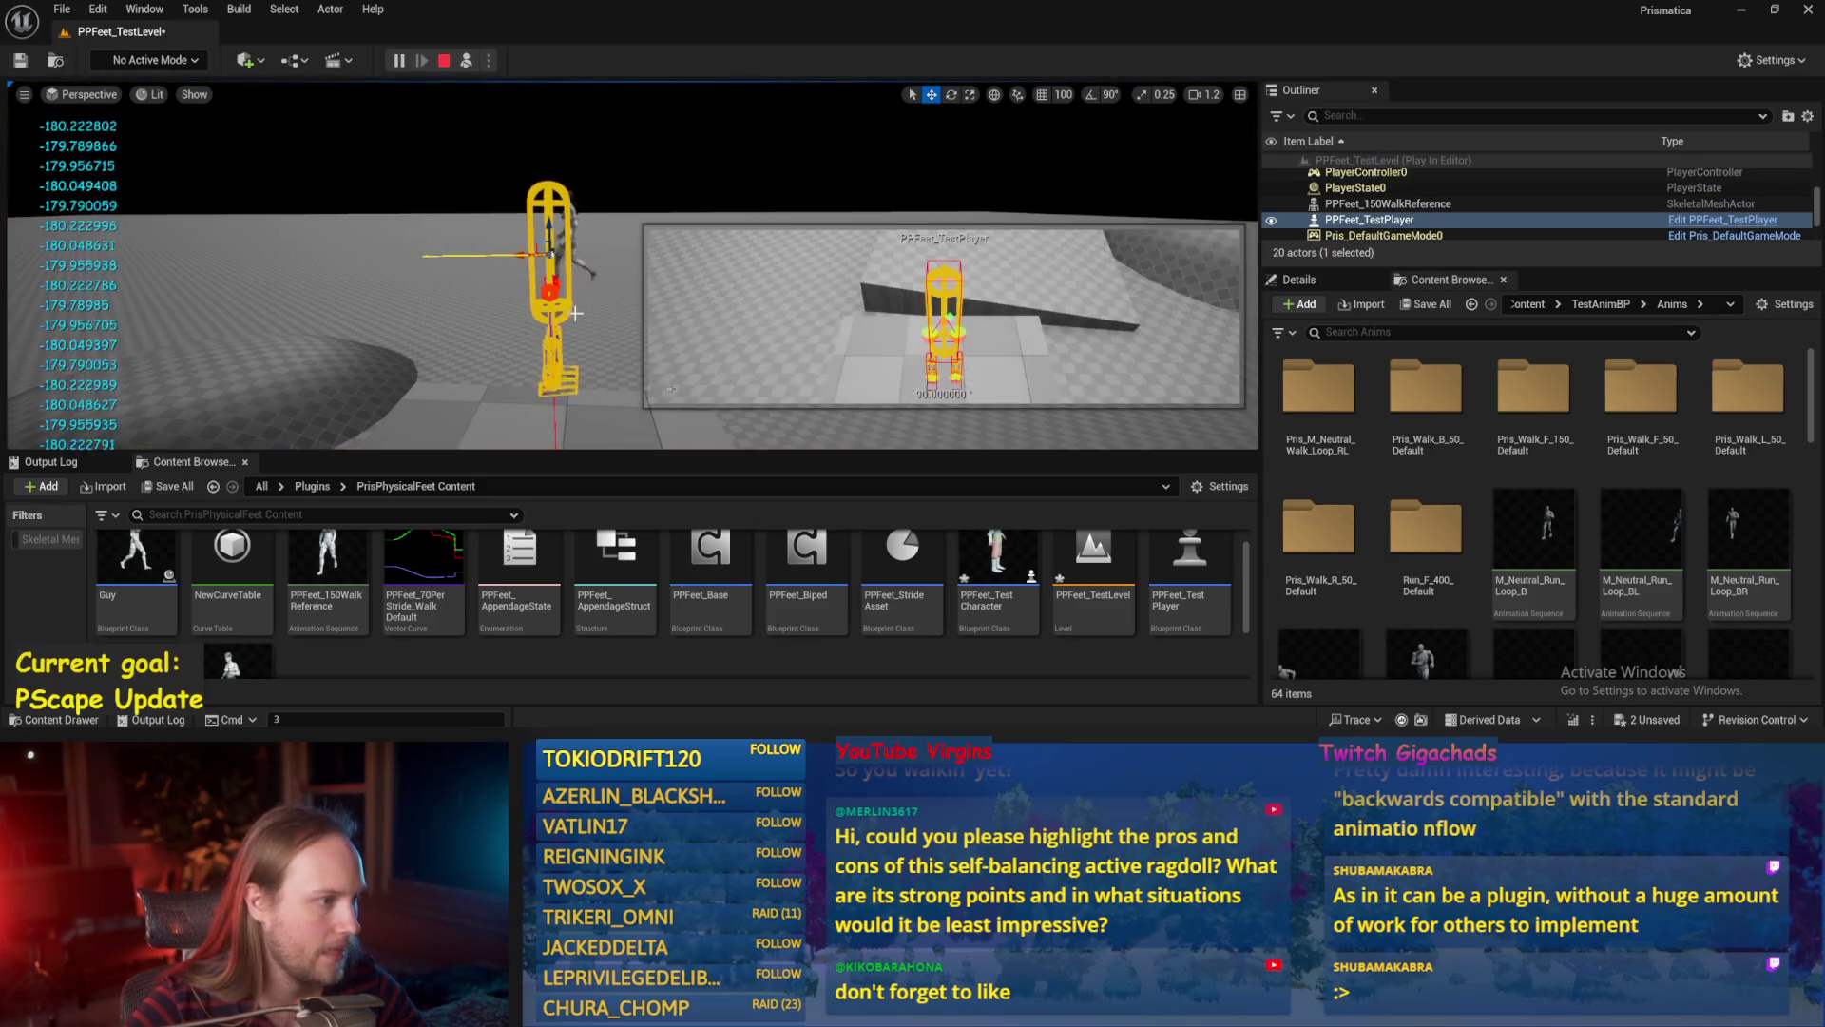
pyautogui.moveTo(595, 203)
pyautogui.mouseDown()
pyautogui.moveTo(542, 247)
pyautogui.moveTo(611, 285)
pyautogui.moveTo(583, 314)
pyautogui.moveTo(509, 326)
pyautogui.moveTo(499, 252)
pyautogui.moveTo(541, 195)
pyautogui.moveTo(594, 195)
pyautogui.moveTo(616, 225)
pyautogui.moveTo(608, 190)
pyautogui.moveTo(542, 175)
pyautogui.moveTo(493, 215)
pyautogui.mouseUp()
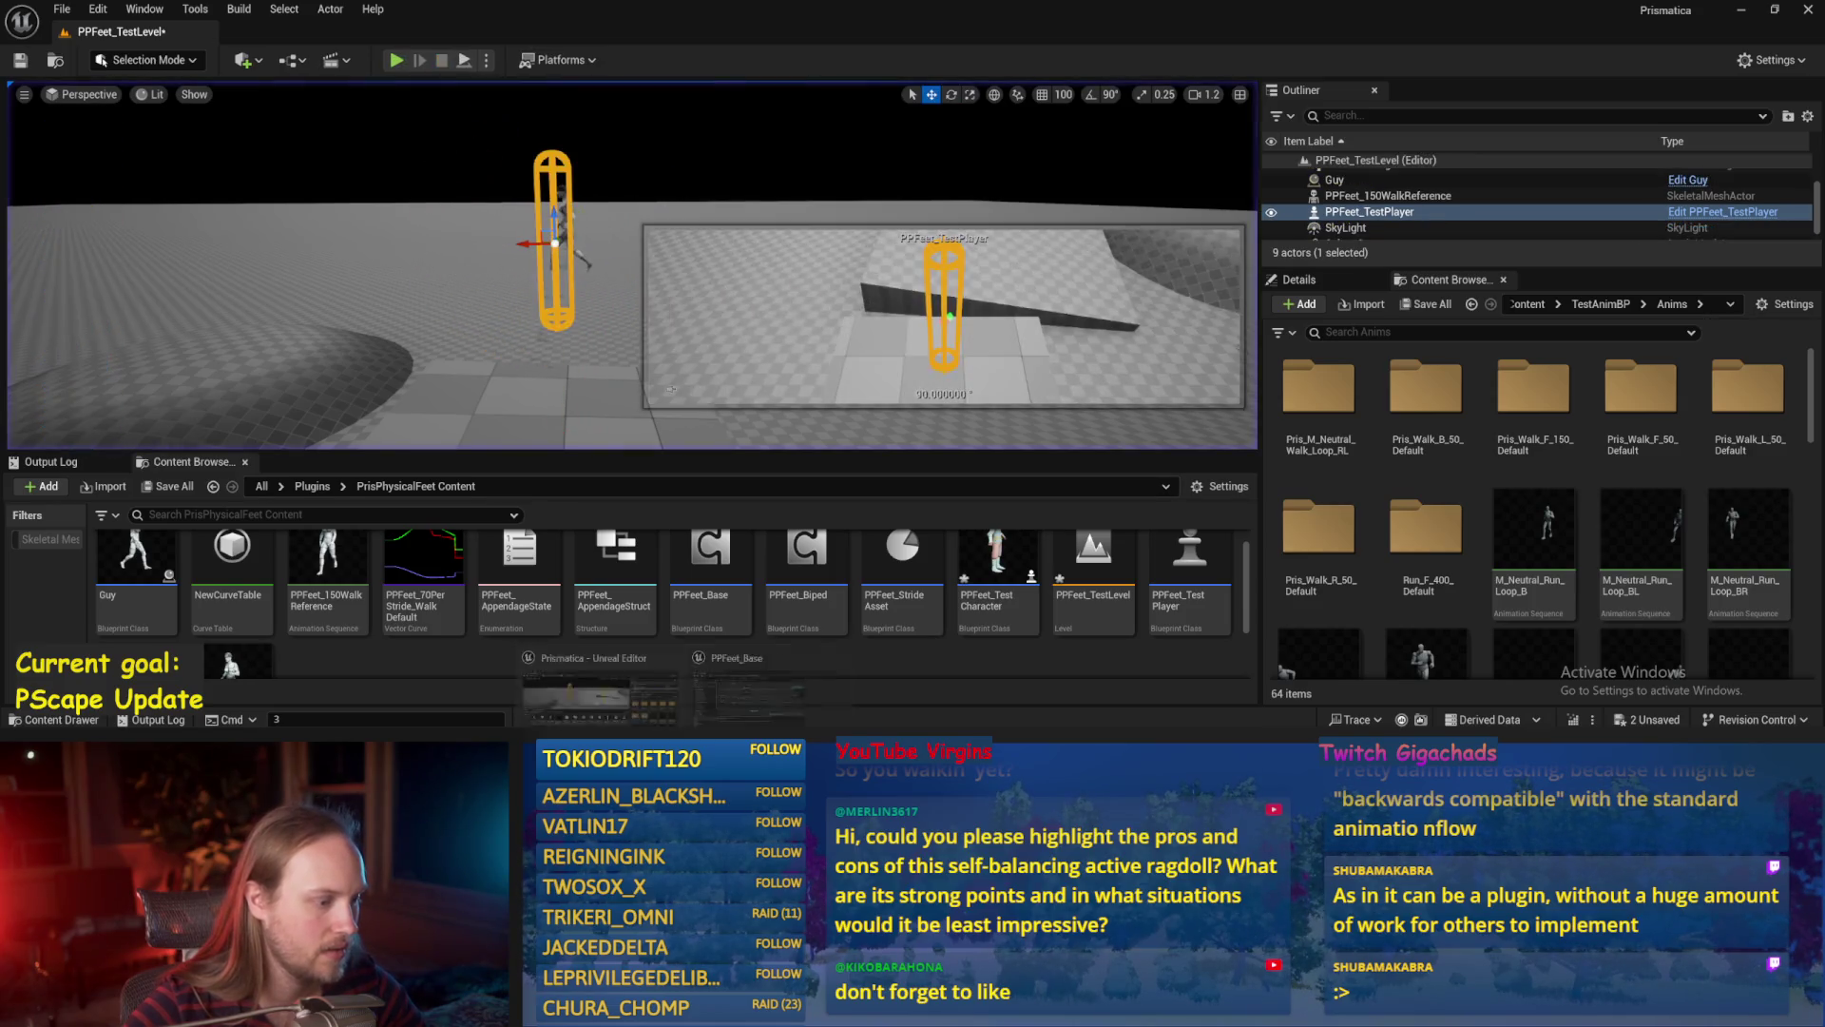
pyautogui.hotkey('alt', 'Tab')
# Connect the multiply result into the offset add node and save.
pyautogui.moveTo(700, 420); pyautogui.dragTo(707, 383)
pyautogui.moveTo(686, 280); pyautogui.dragTo(815, 281)
pyautogui.click(706, 358)
pyautogui.moveTo(937, 499); pyautogui.dragTo(863, 500)
pyautogui.hotkey('ctrl', 's')
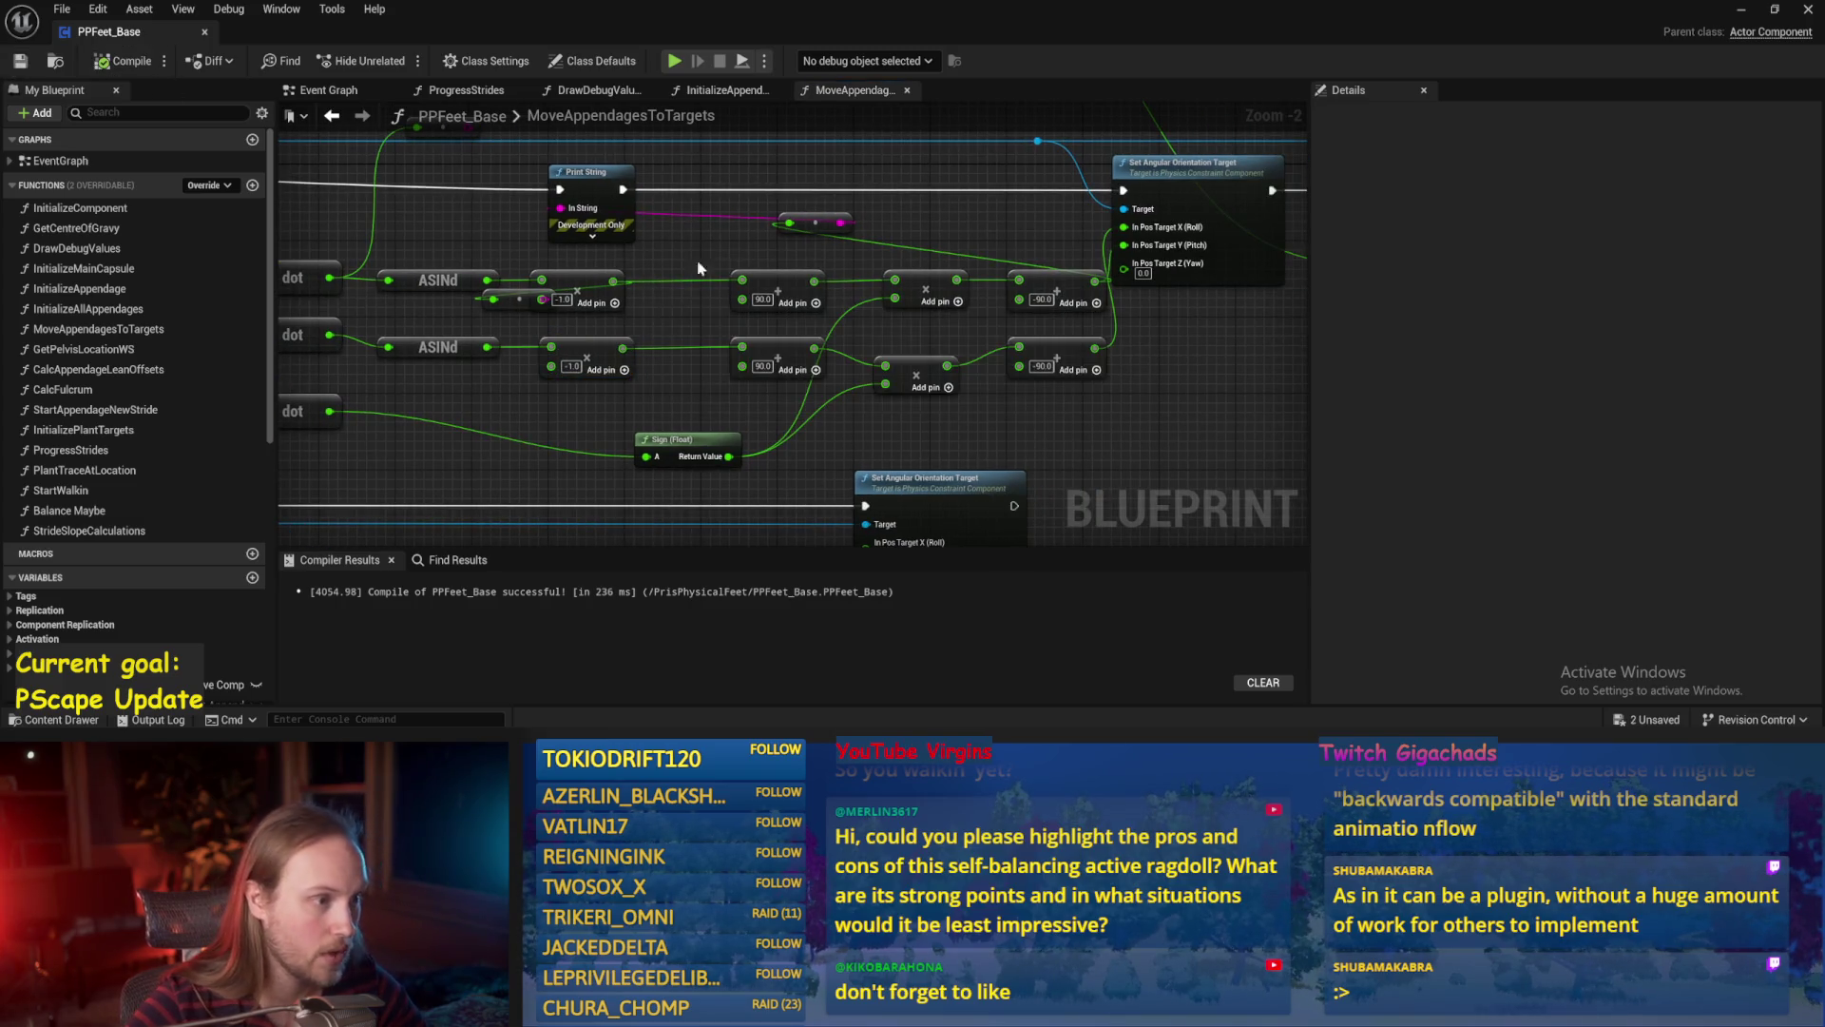
# Play-test again with the character selected, stop, and bring the blueprint back up.
pyautogui.hotkey('alt', 'p')
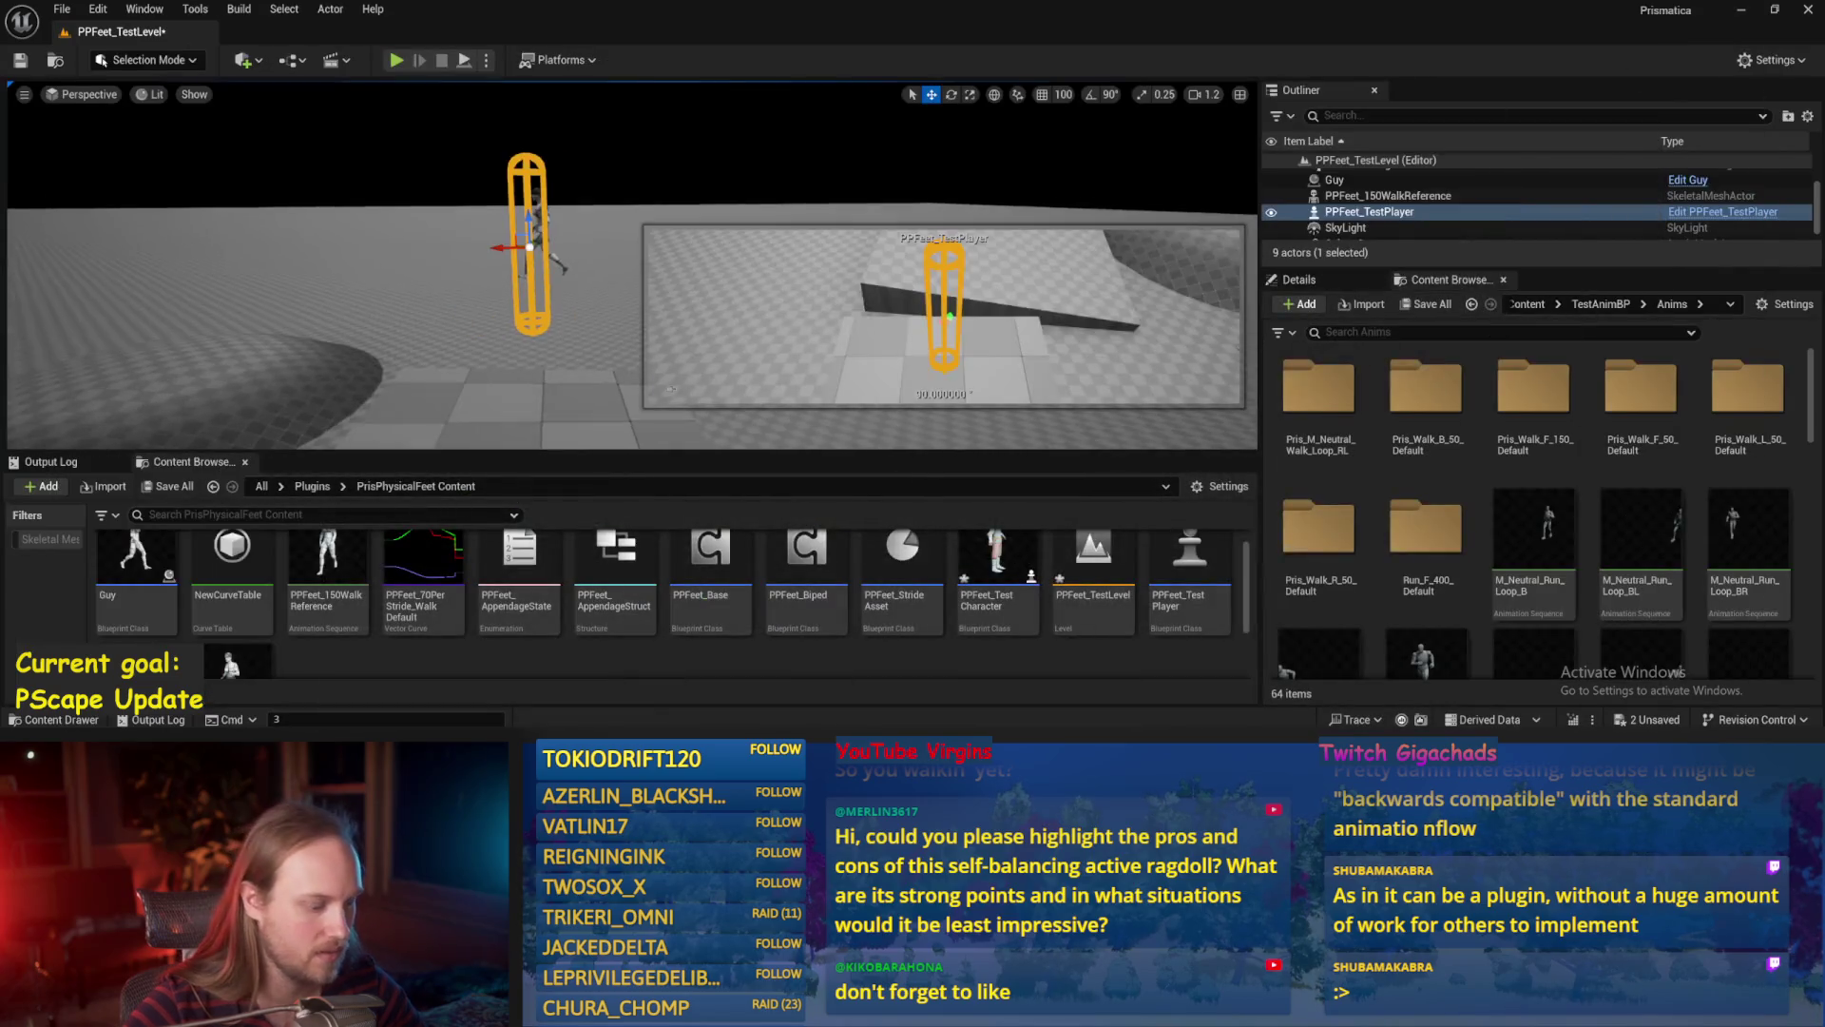
pyautogui.click(527, 310)
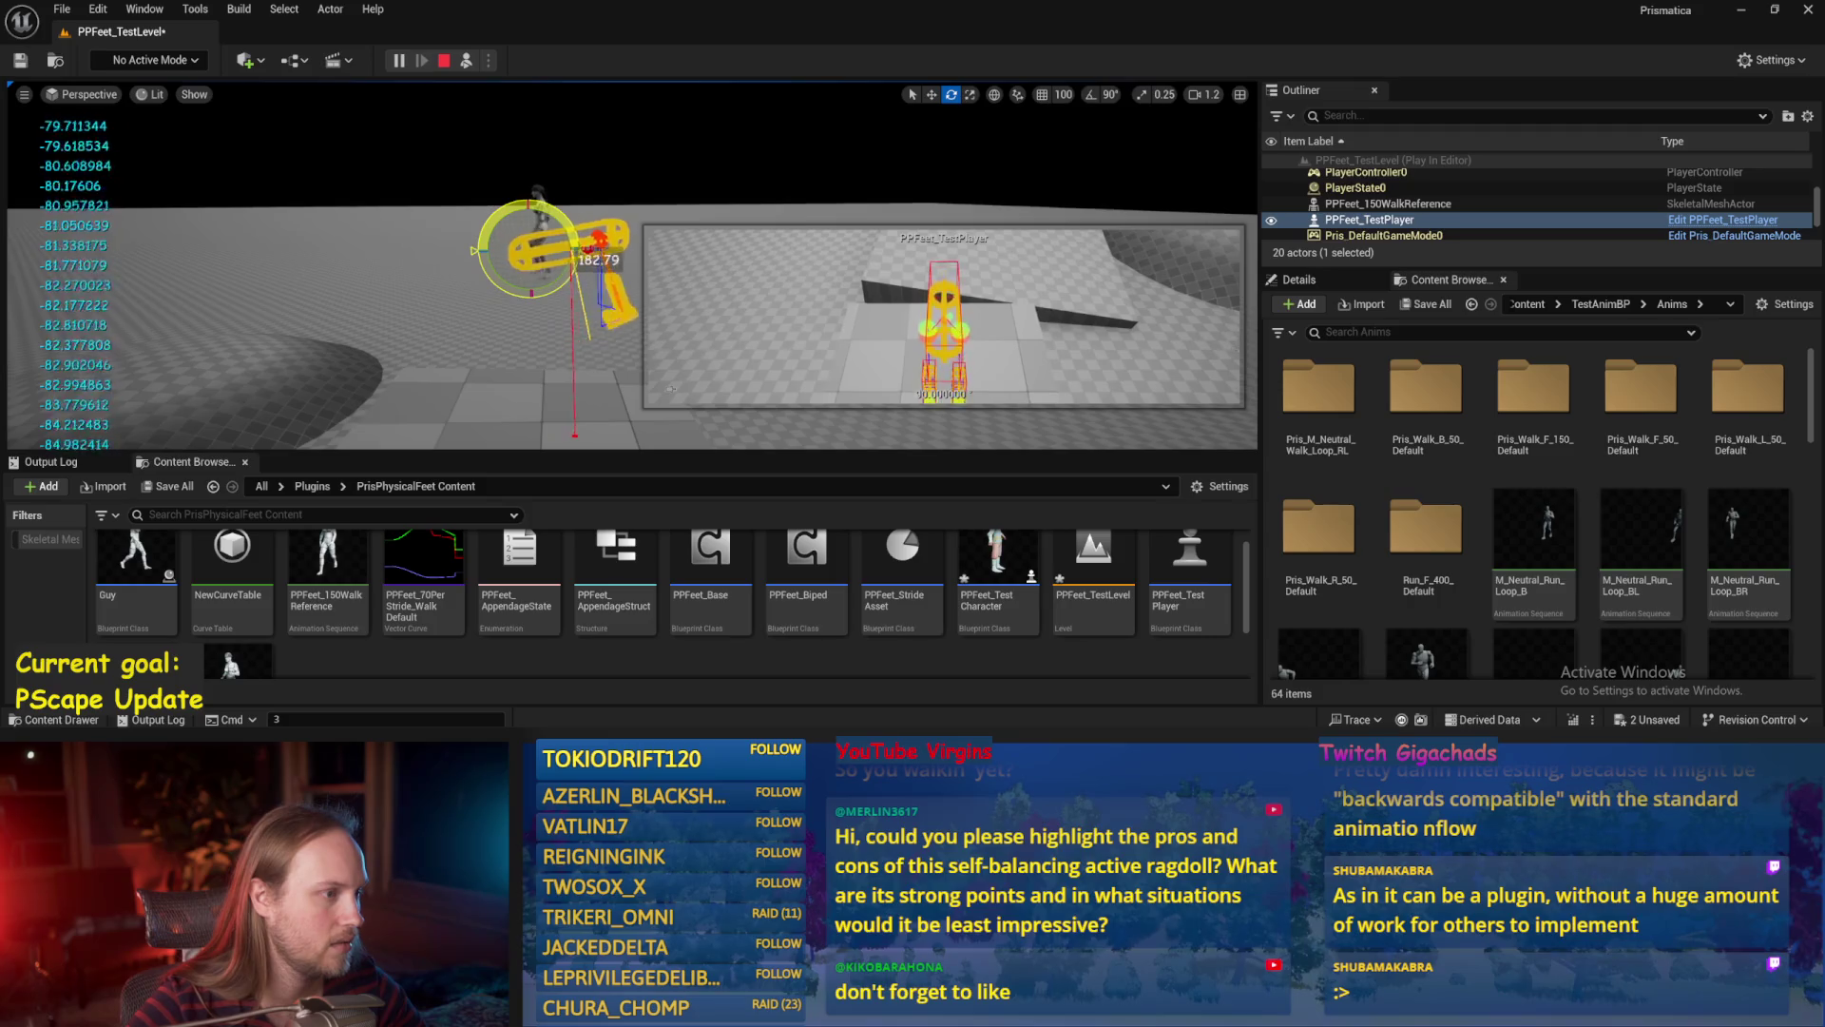
pyautogui.press('Escape')
pyautogui.click(770, 685)
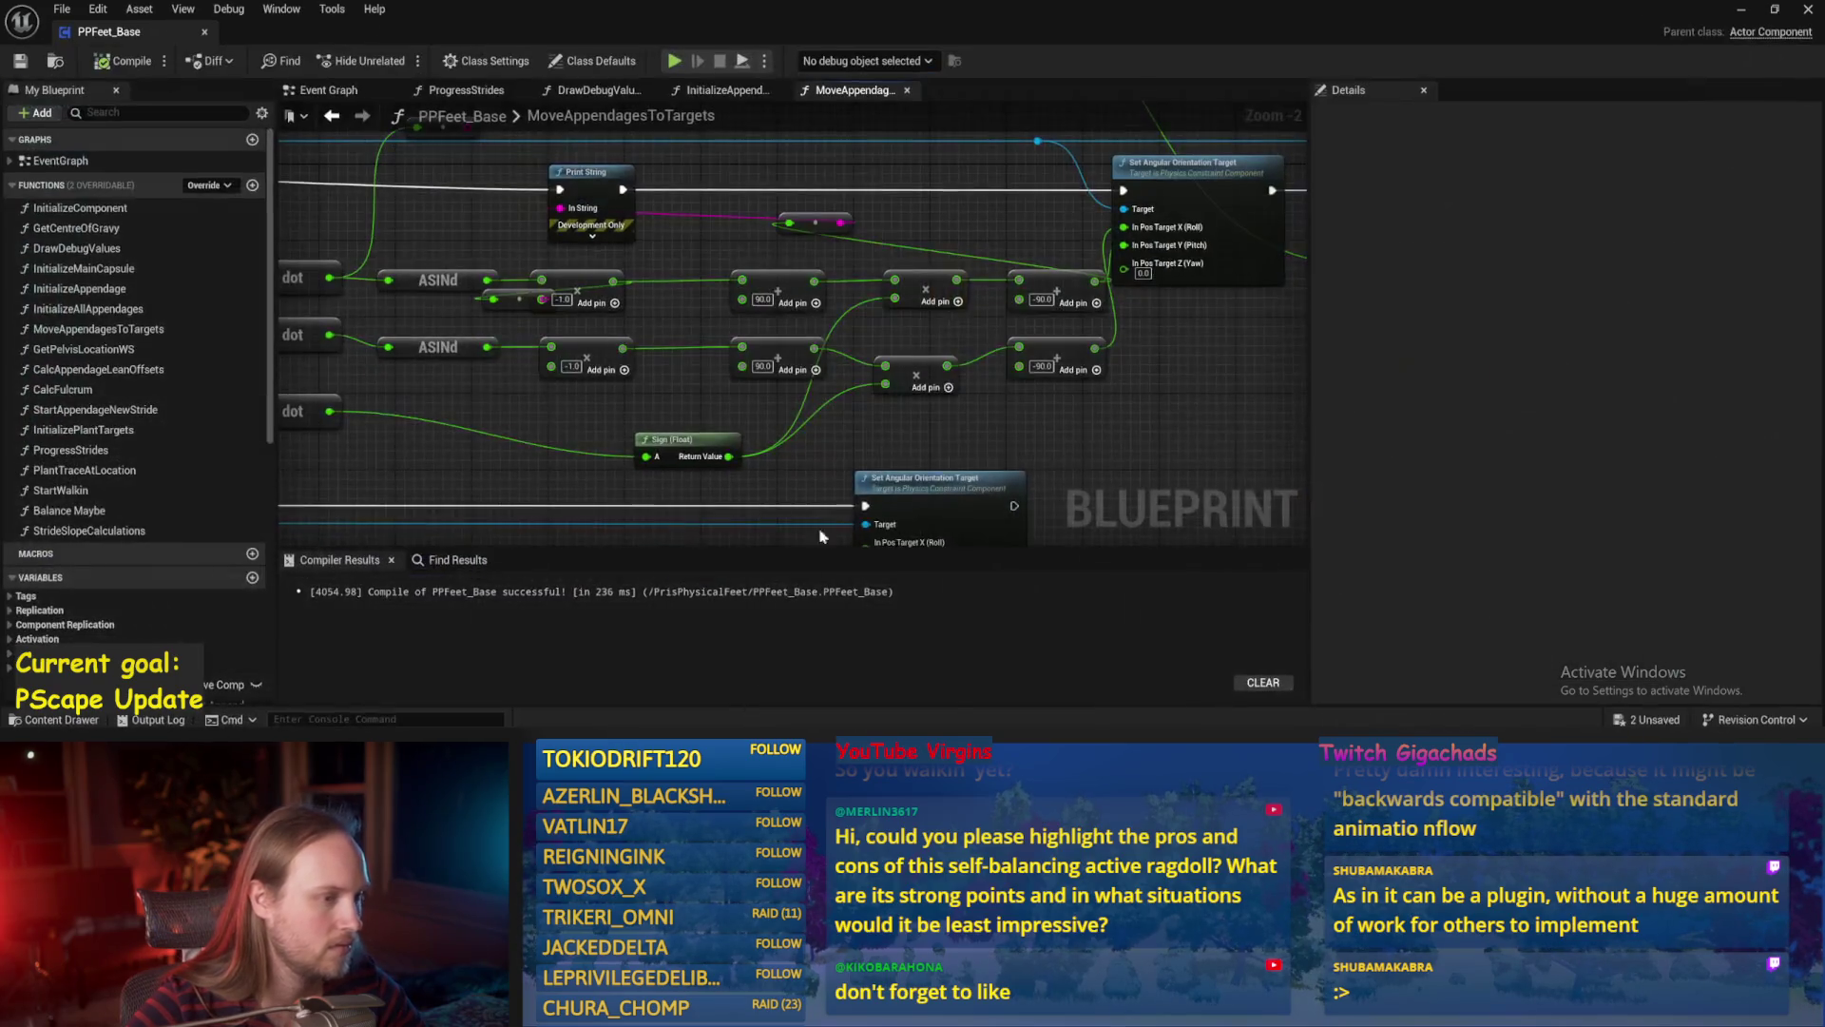
# Change the first offsets from 90.0 to -90.0 and later ones to 90.0, compile, and hide the editor.
pyautogui.scroll(2, 992, 442)
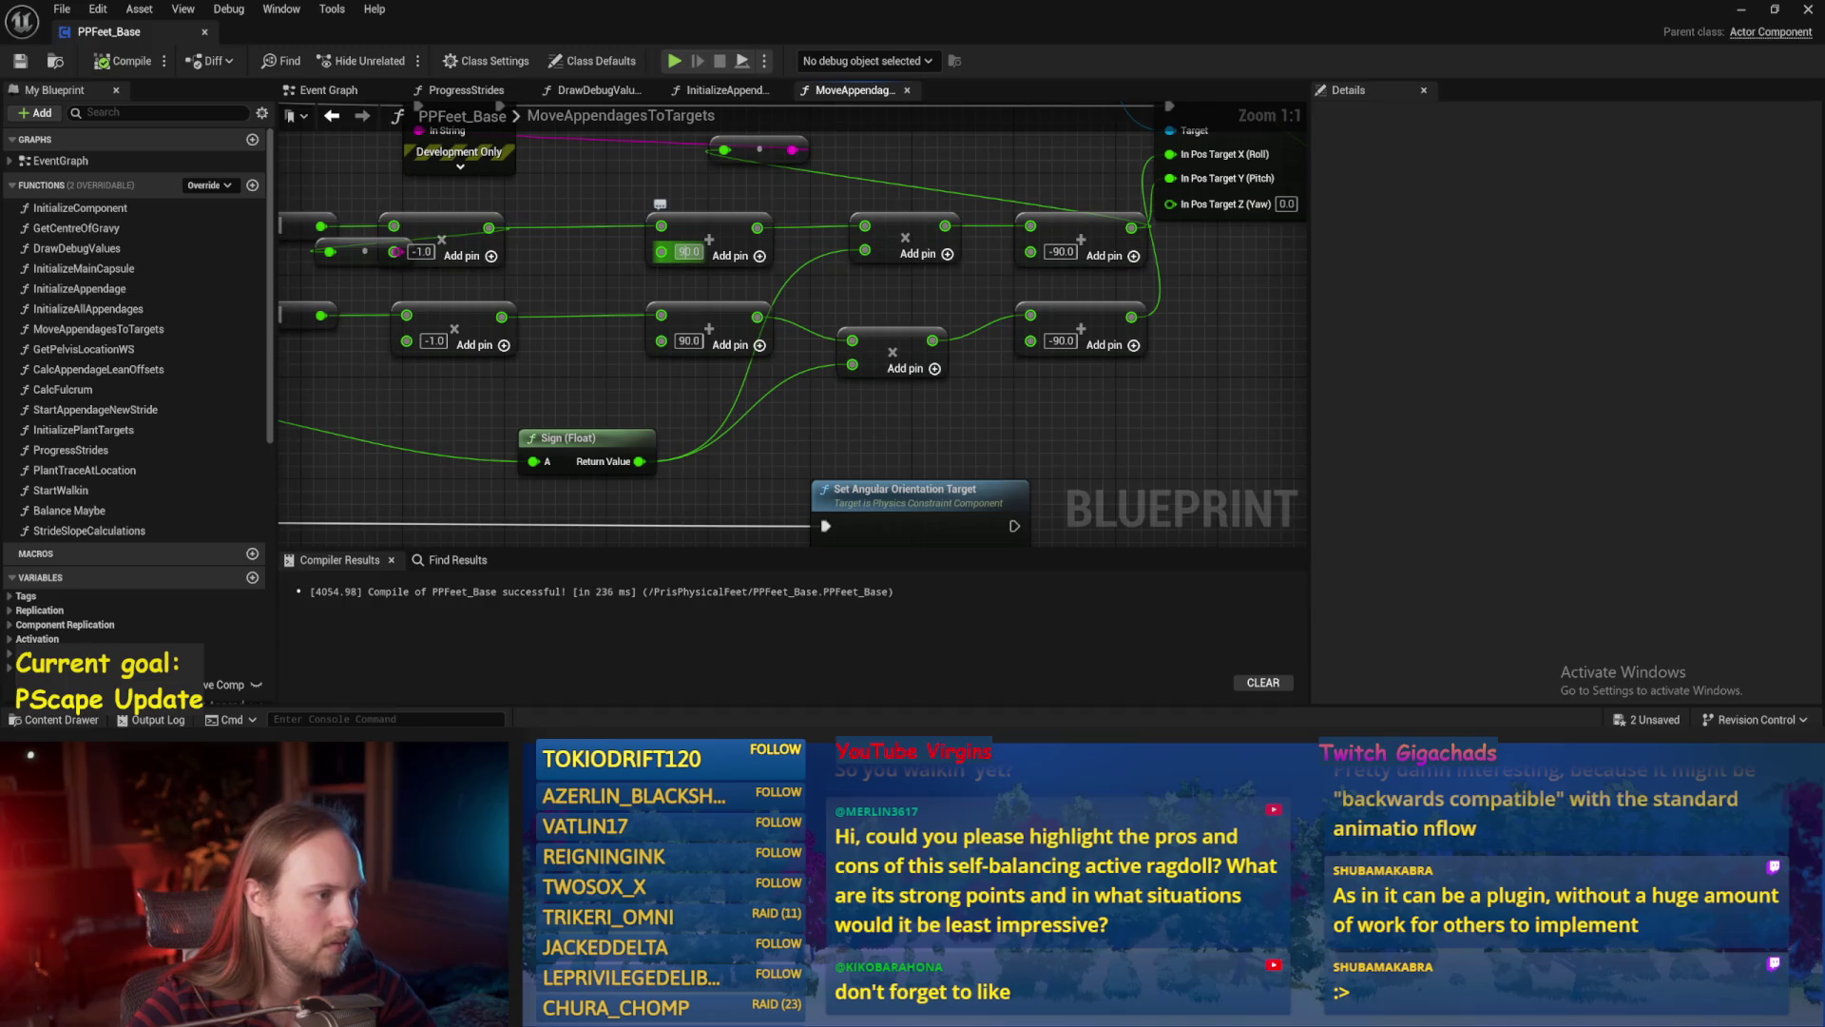
pyautogui.write('-')
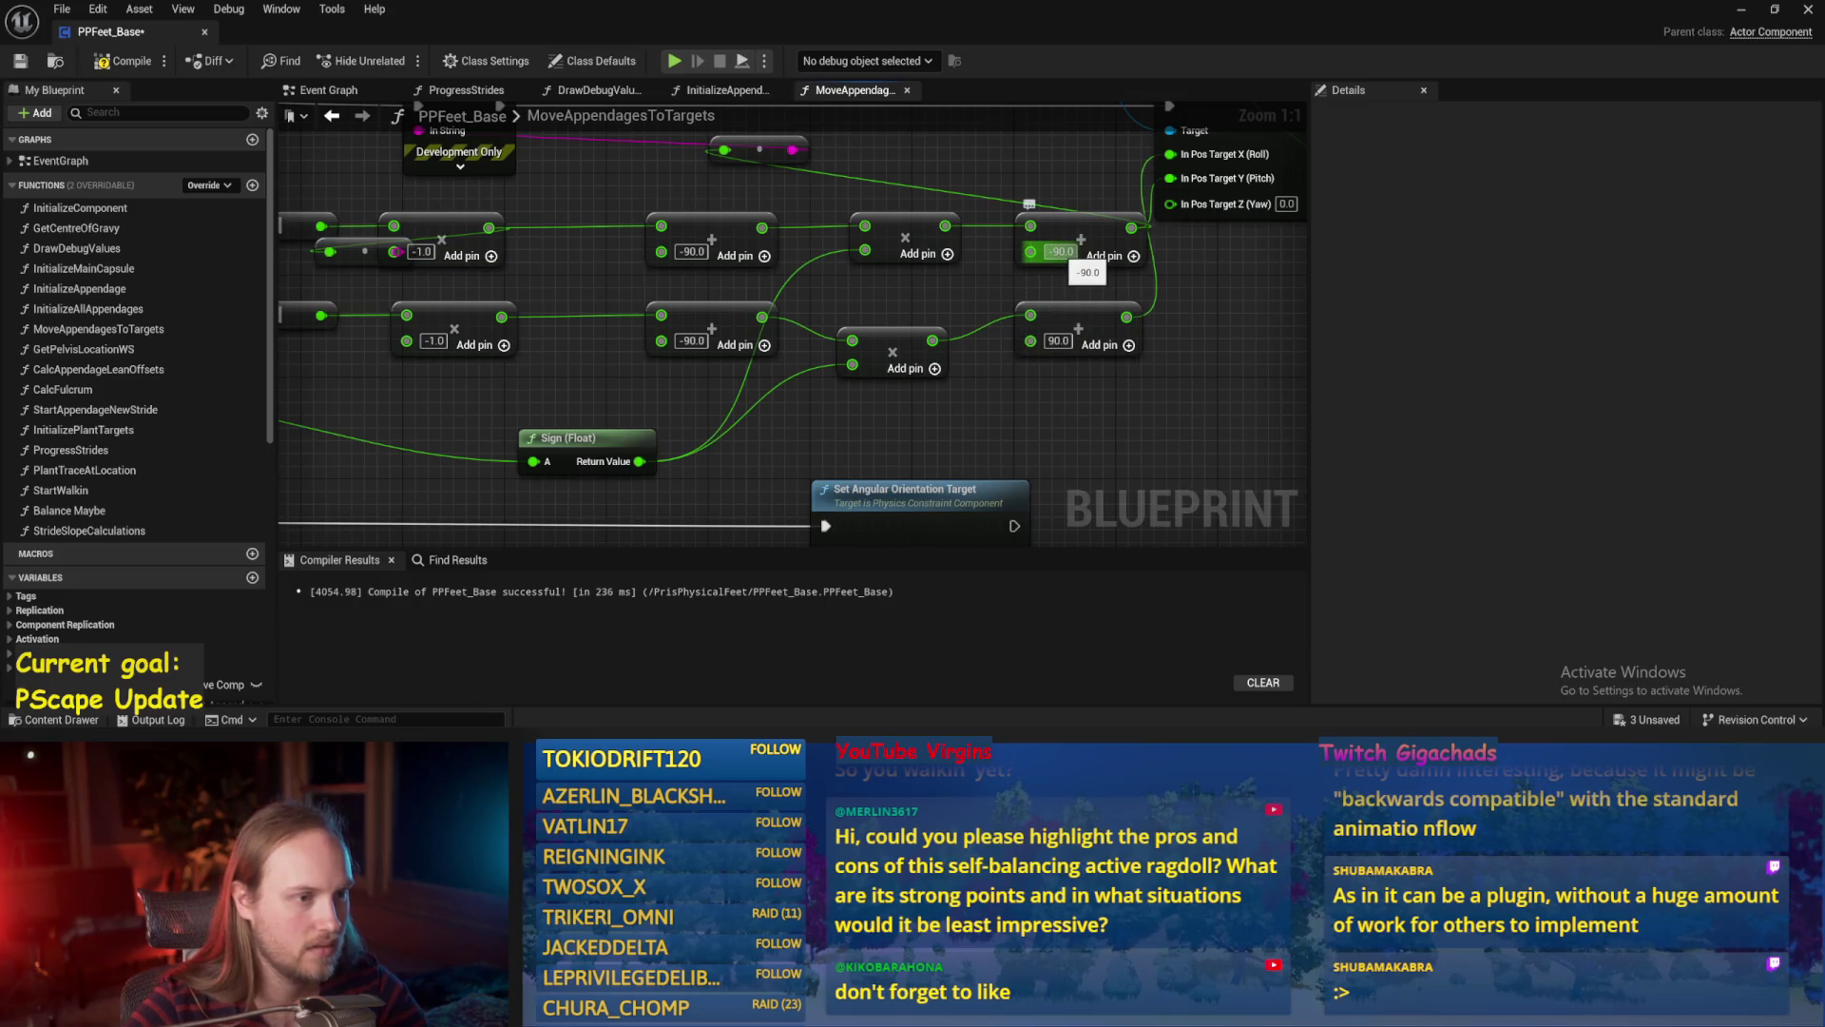
pyautogui.click(19, 67)
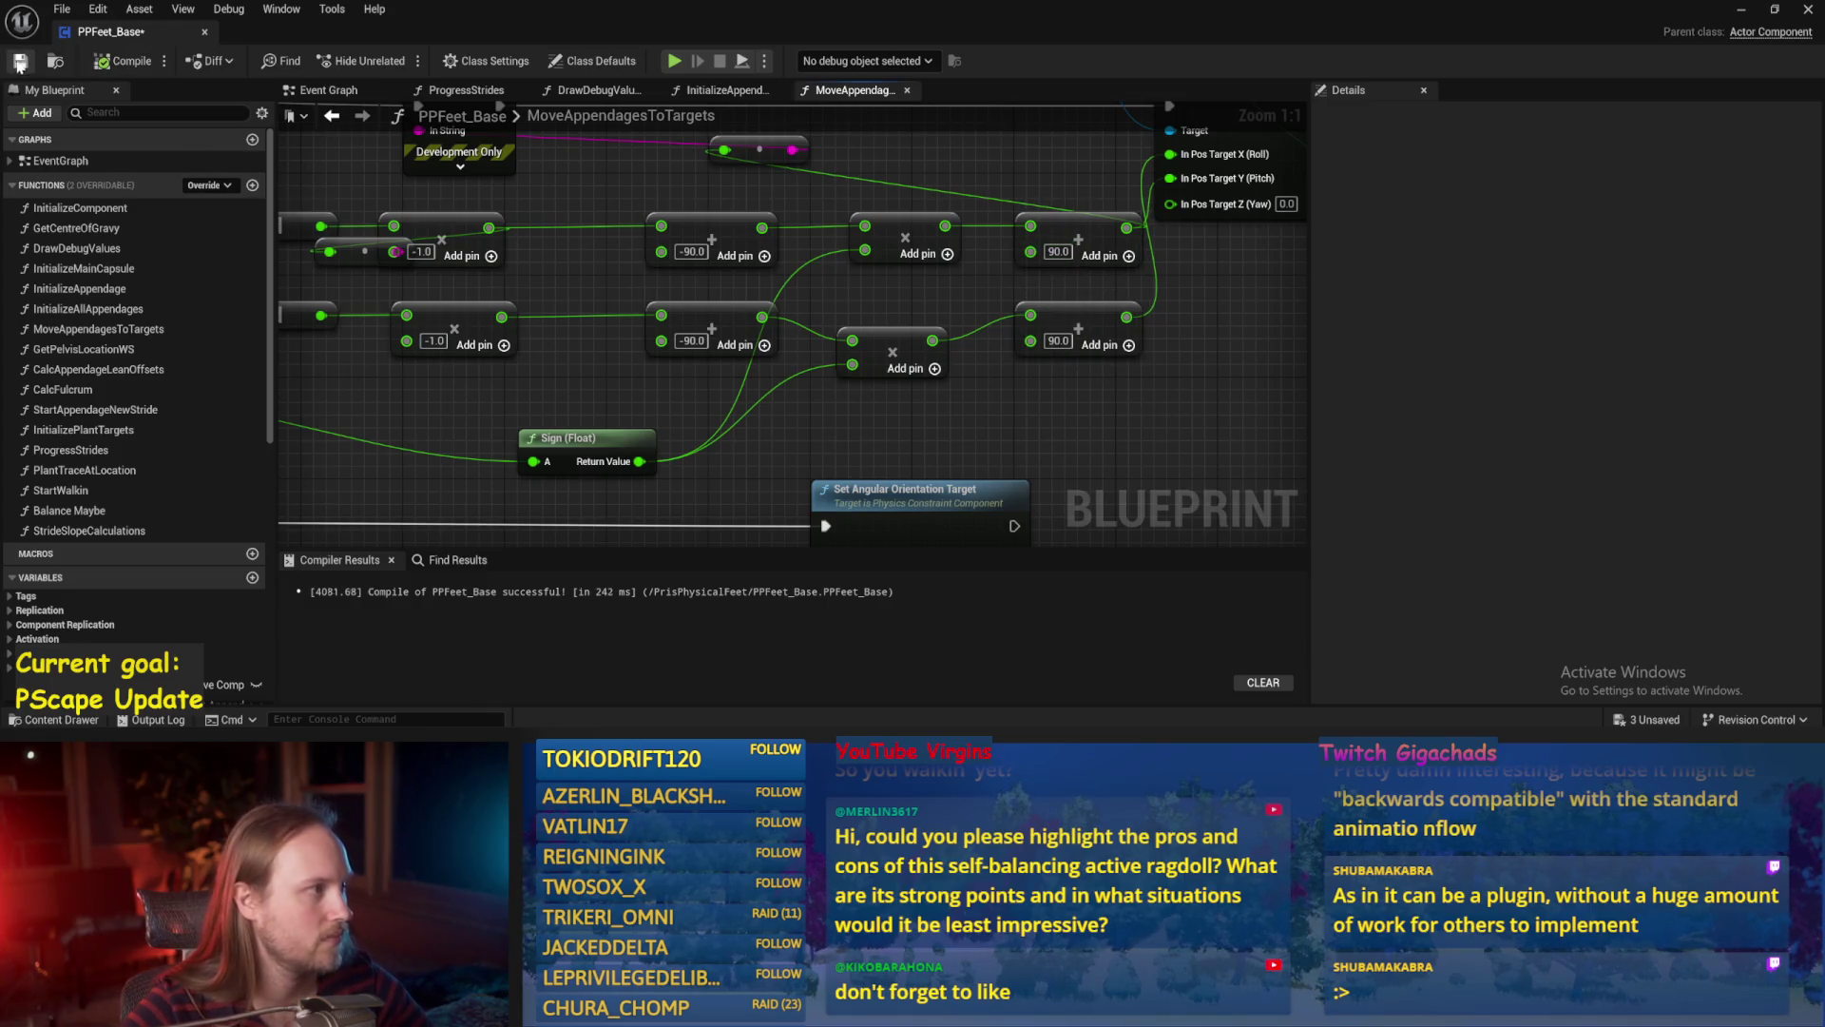
pyautogui.scroll(-1, 291, 513)
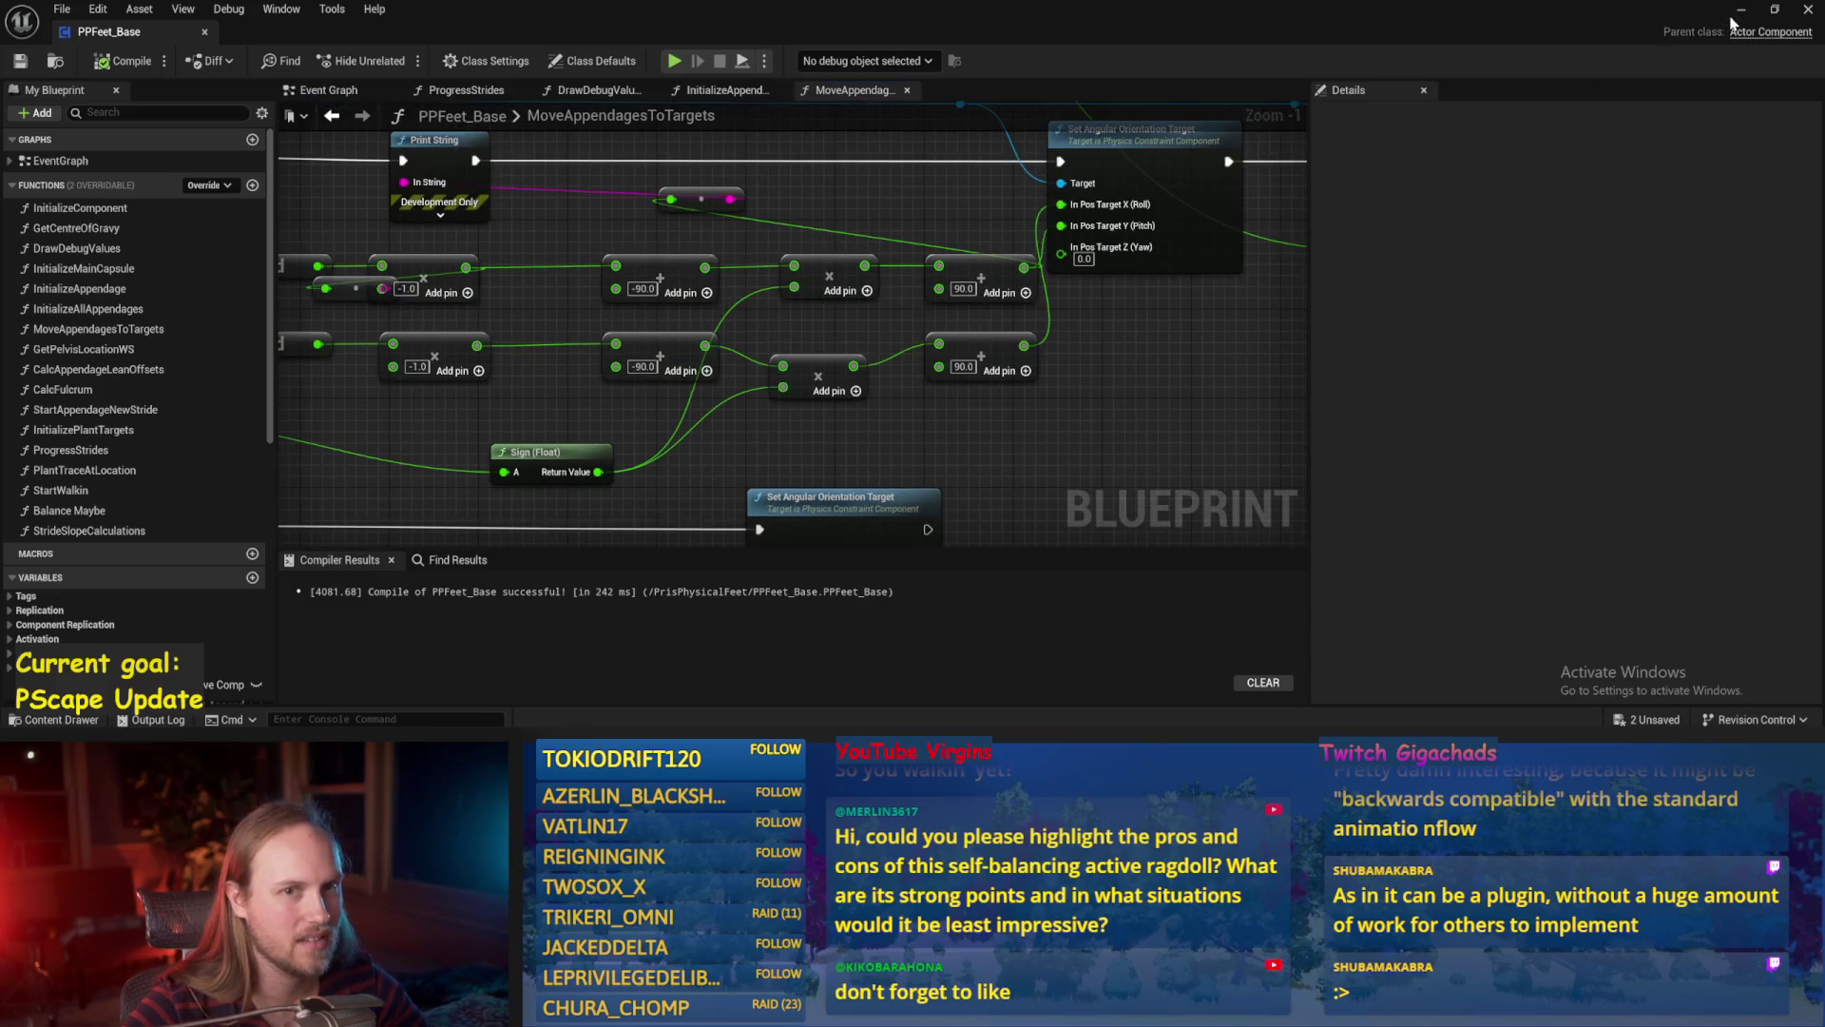
pyautogui.click(1741, 9)
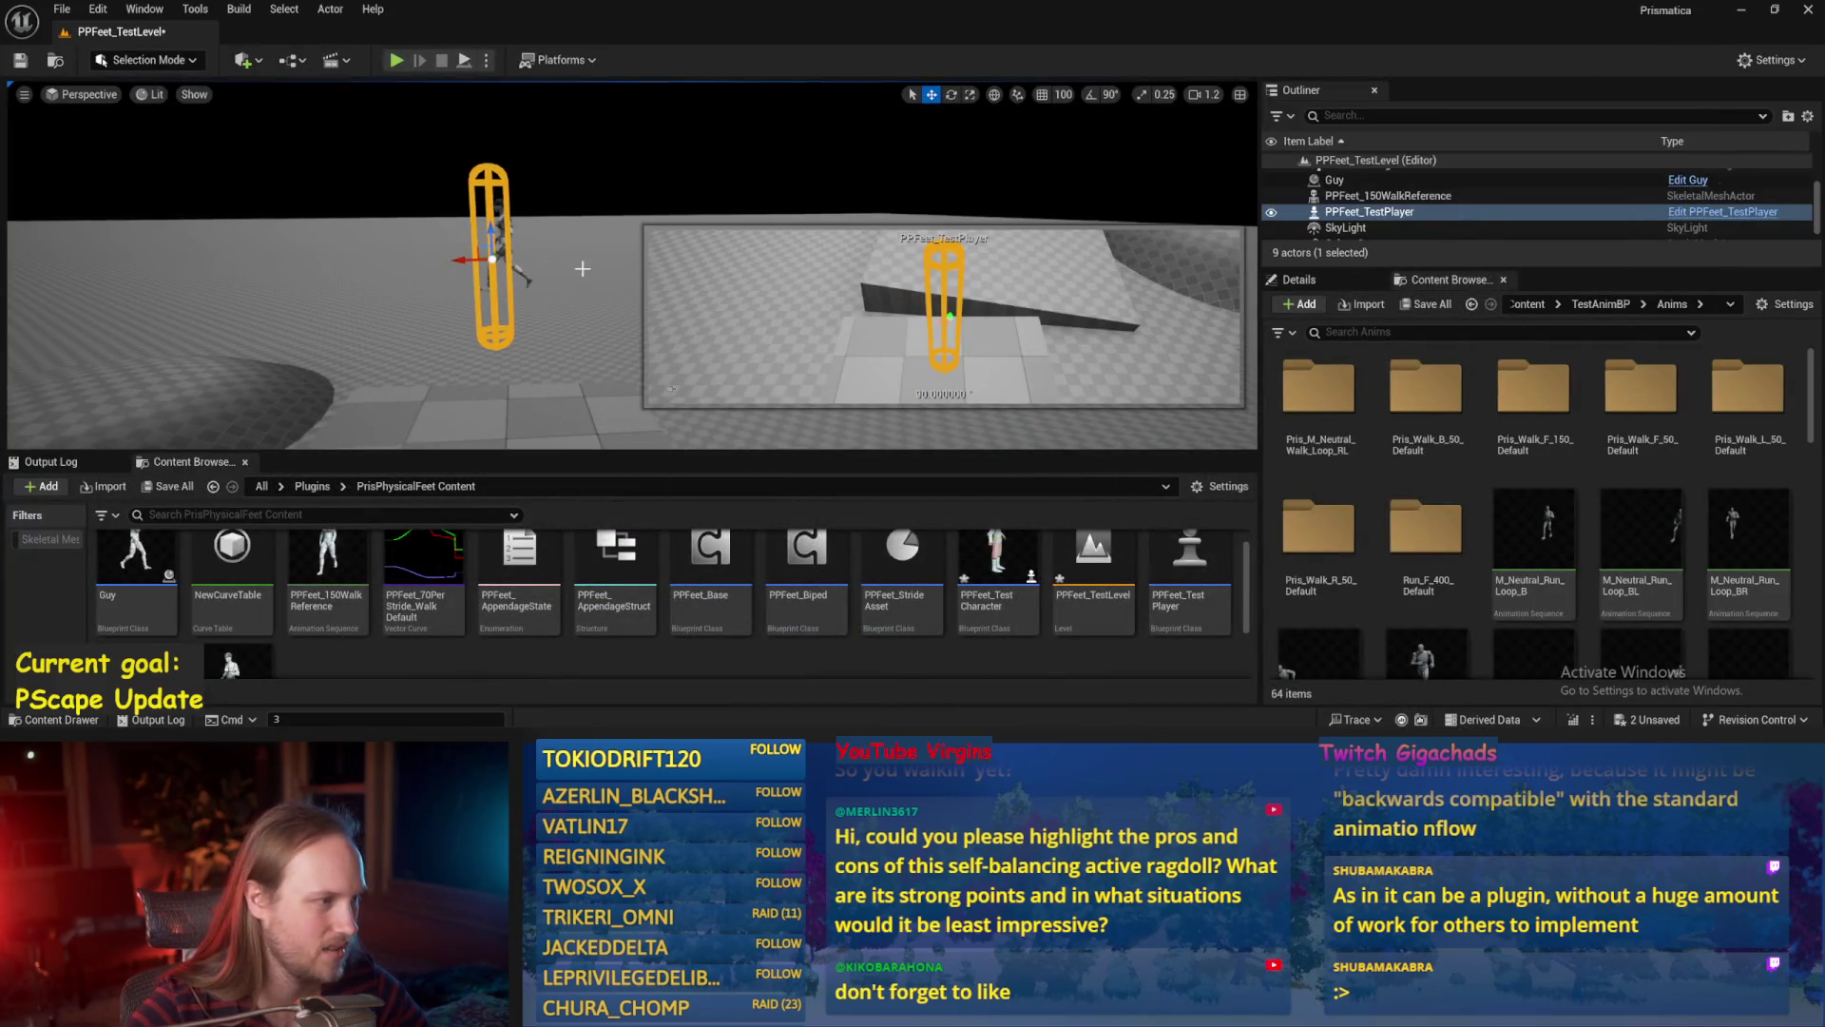
# Play-test the swapped offsets by rotating the character, watching angles near 175-260, then reopen PPFeet_Base.
pyautogui.hotkey('alt', 'p')
pyautogui.moveTo(556, 213)
pyautogui.mouseDown()
pyautogui.moveTo(508, 325)
pyautogui.moveTo(459, 250)
pyautogui.mouseUp()
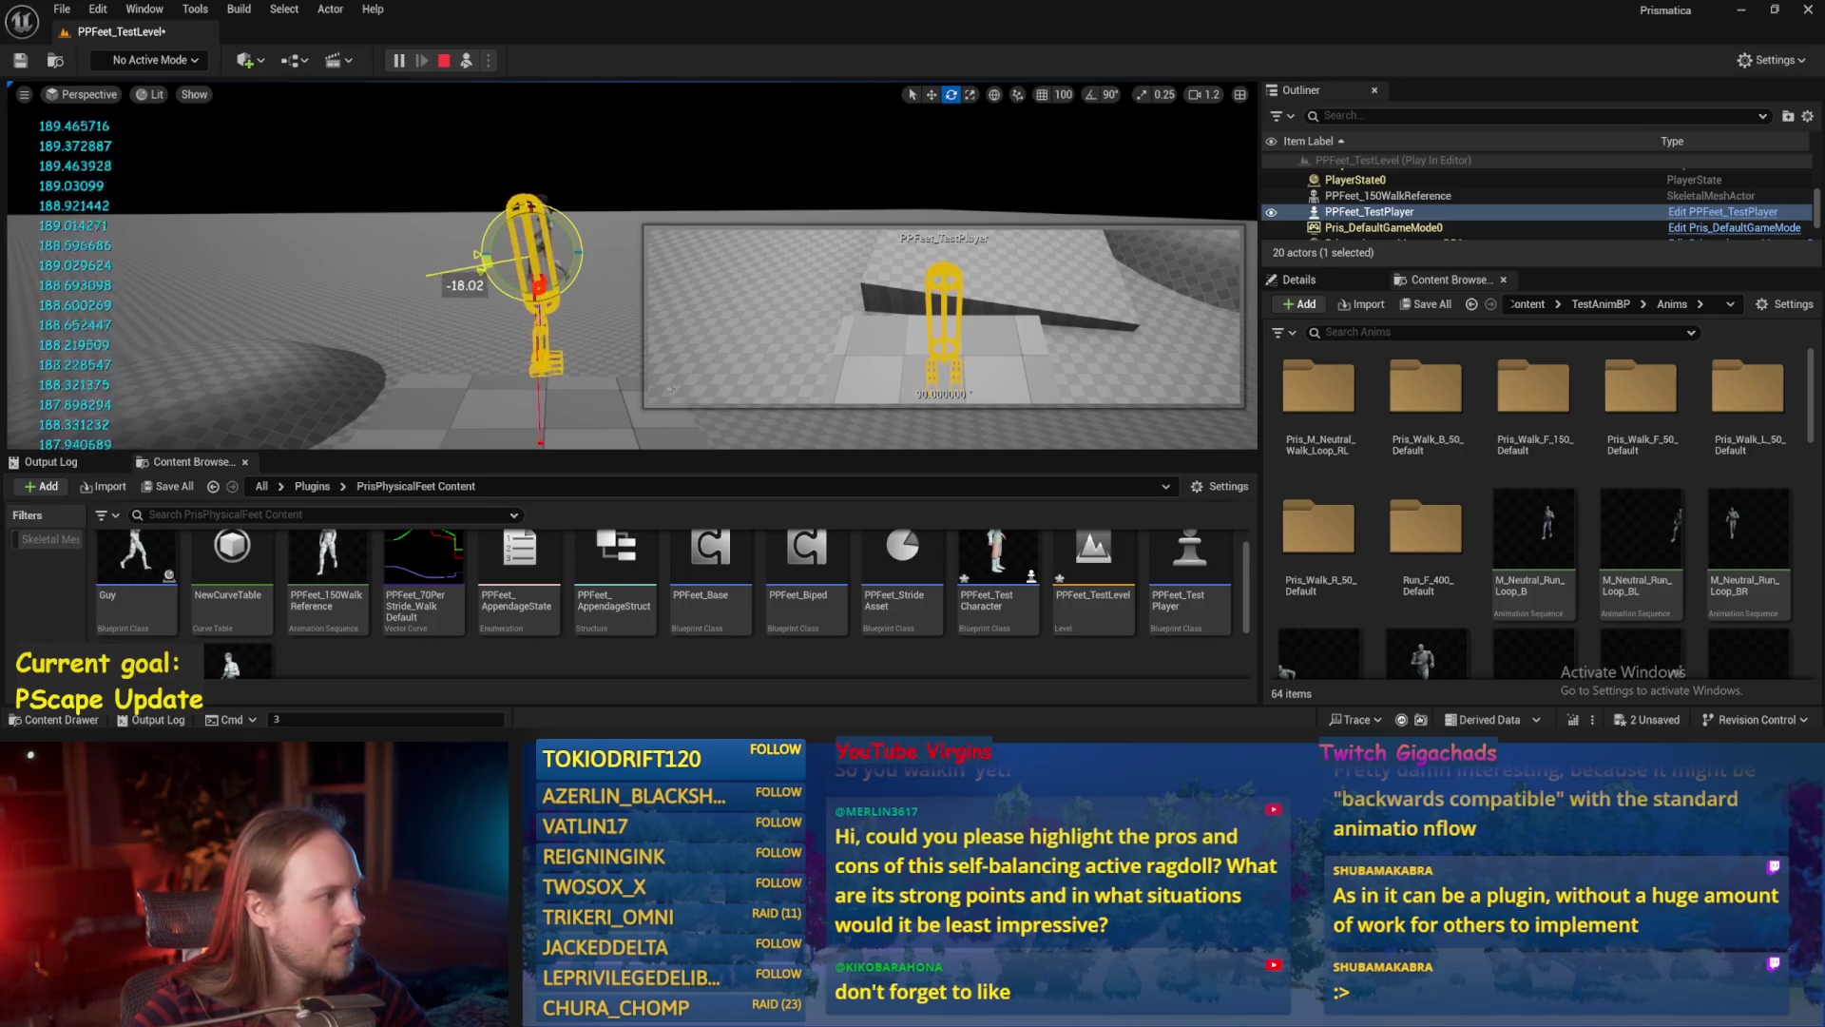
pyautogui.moveTo(471, 298)
pyautogui.mouseDown()
pyautogui.moveTo(595, 290)
pyautogui.moveTo(602, 273)
pyautogui.mouseUp()
pyautogui.press('Escape')
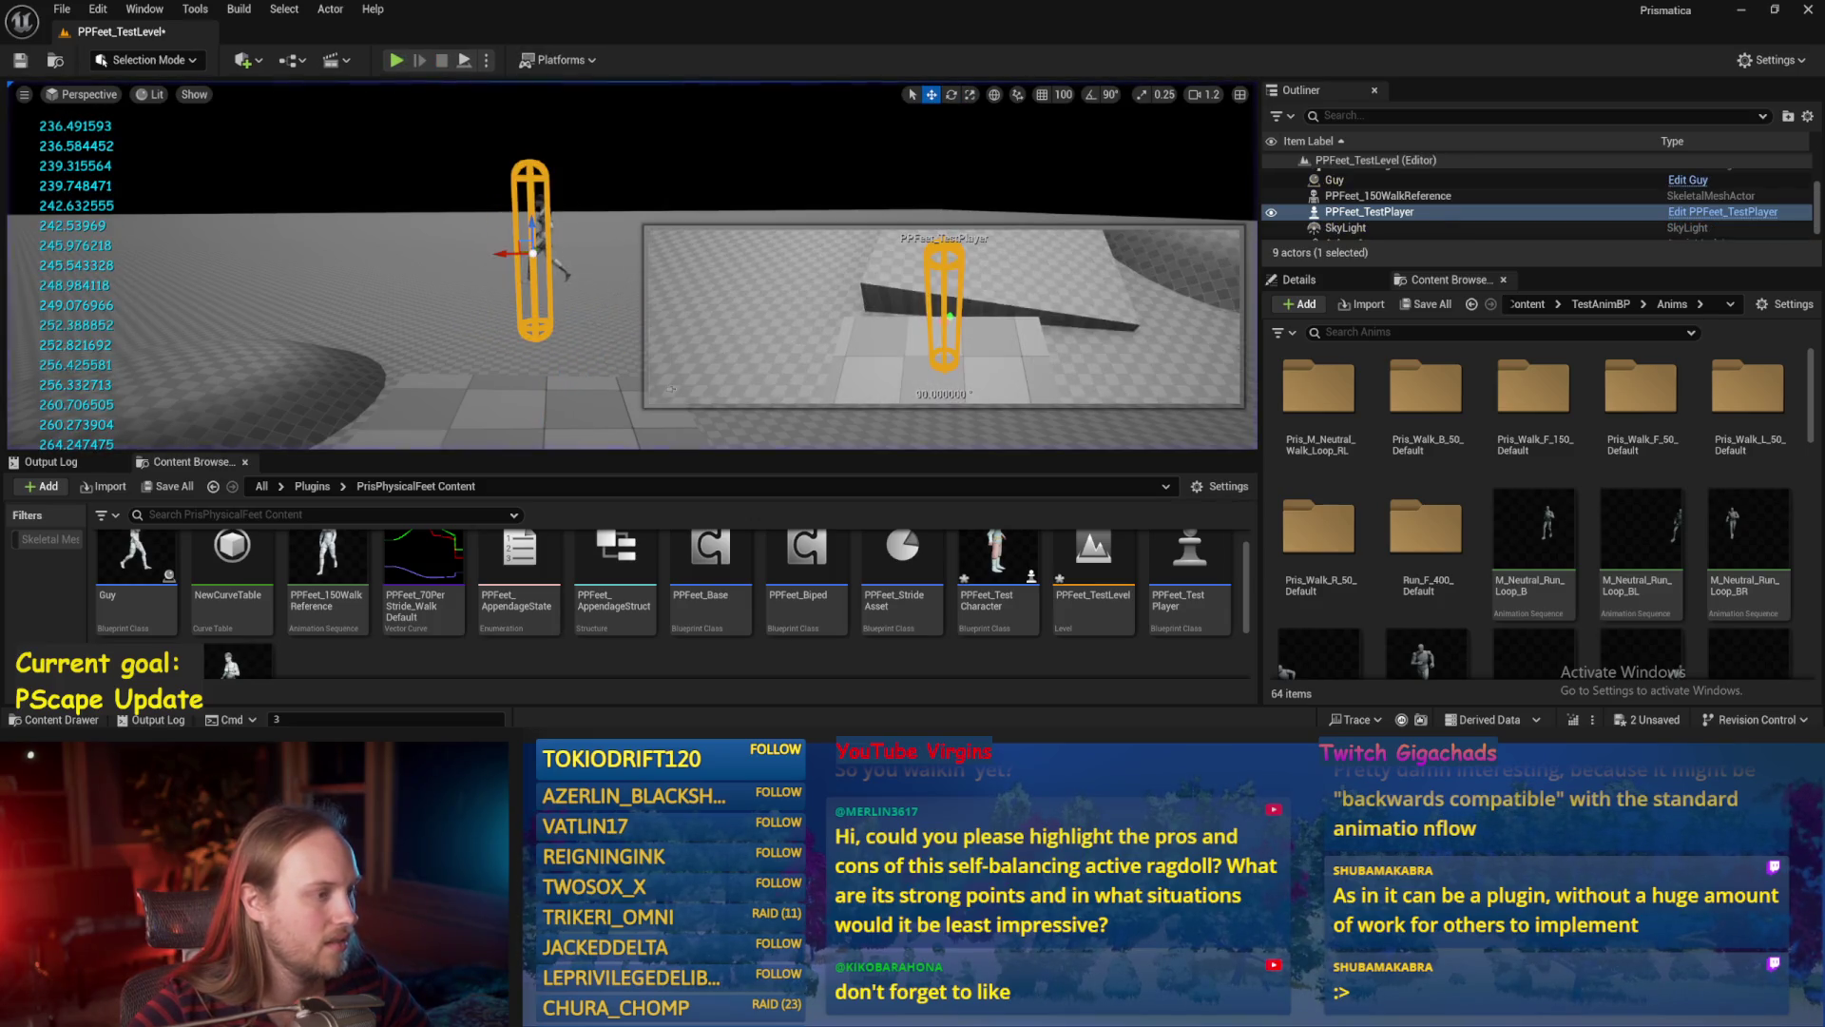
pyautogui.click(761, 709)
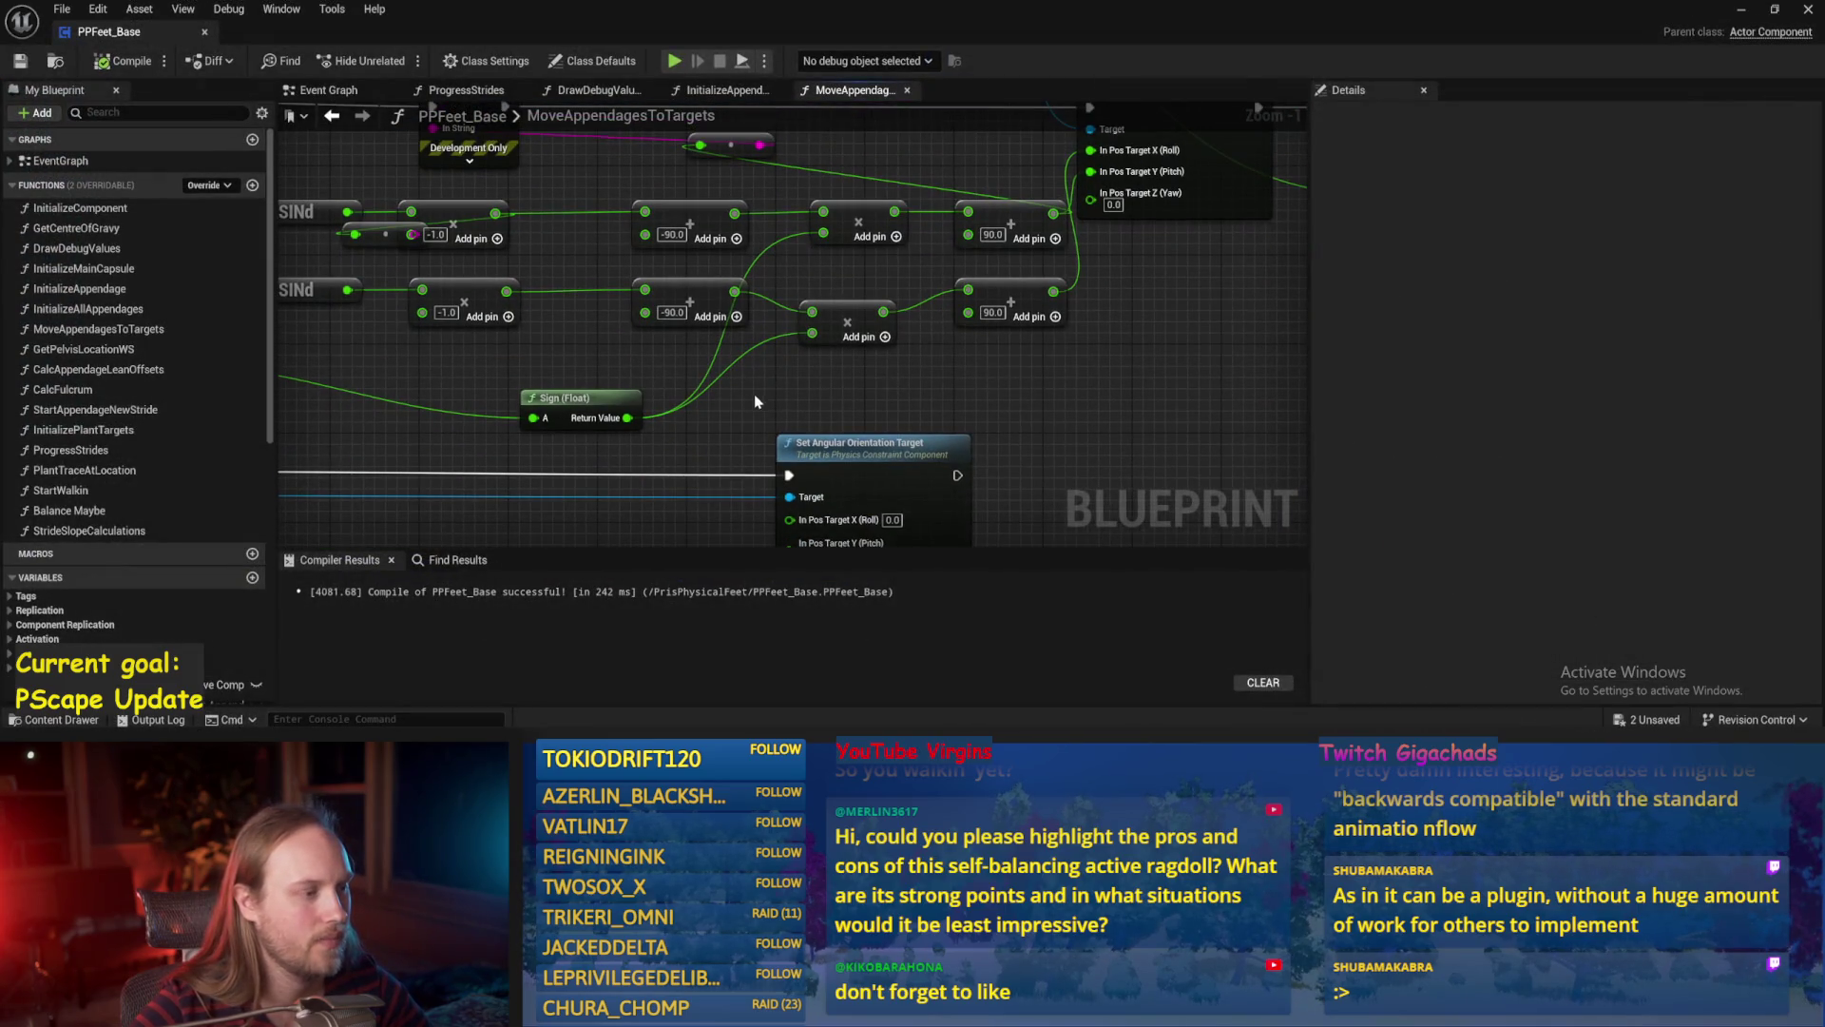
# Multiply the Sign result by -1 before the other multiply, save, and return to the level.
pyautogui.moveTo(626, 419); pyautogui.dragTo(680, 407)
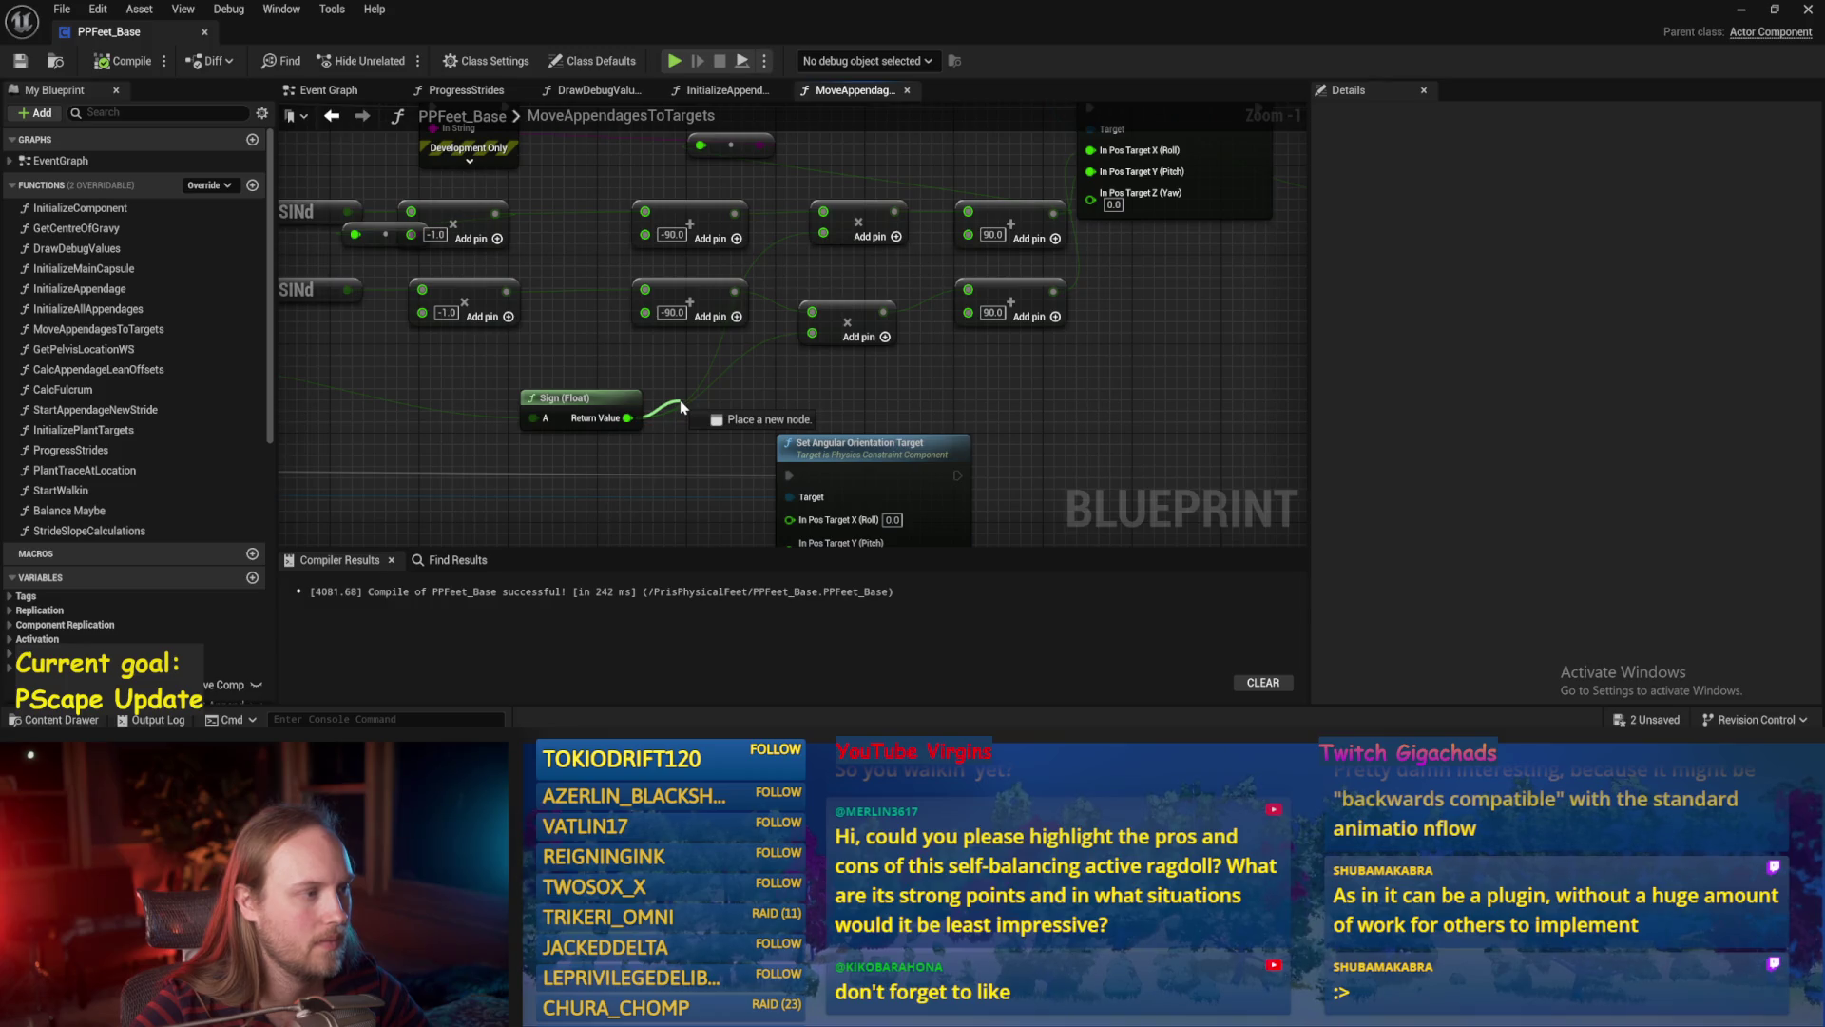
pyautogui.moveTo(680, 407); pyautogui.dragTo(677, 397)
pyautogui.write('*')
pyautogui.press('Return')
pyautogui.write('-1')
pyautogui.moveTo(763, 390); pyautogui.dragTo(825, 332)
pyautogui.hotkey('ctrl', 's')
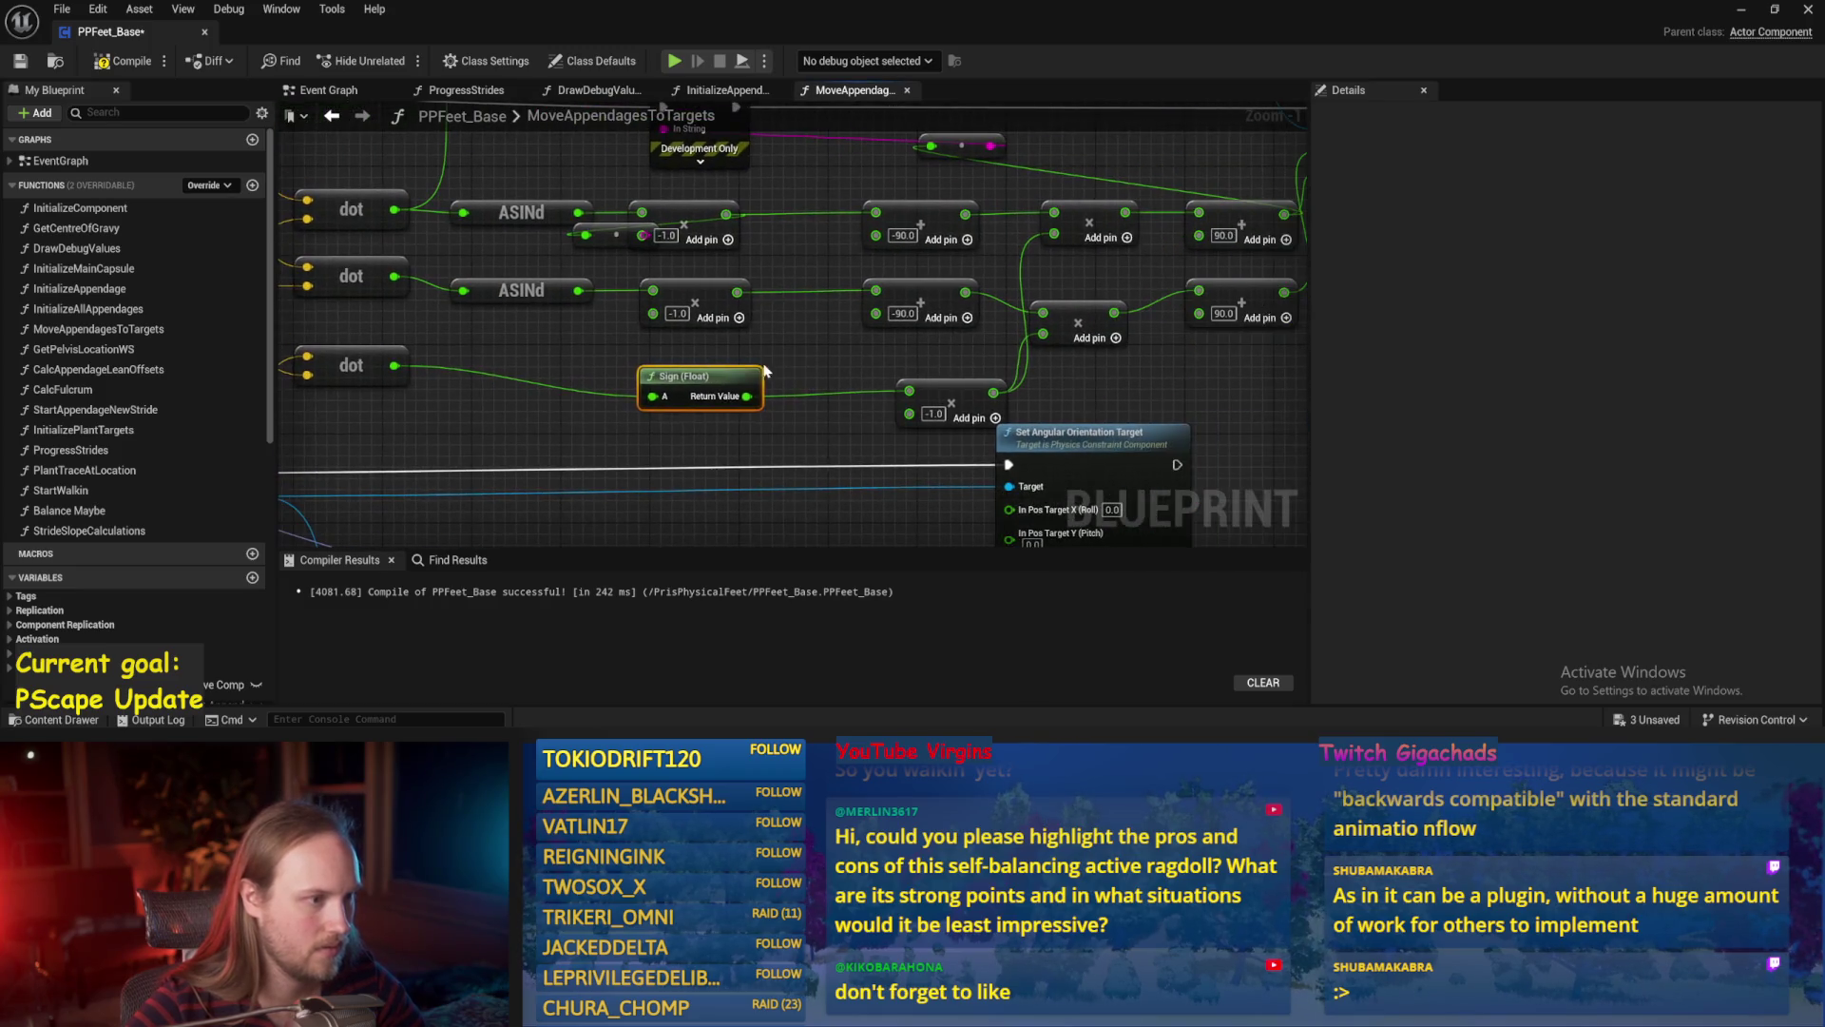
pyautogui.click(1742, 9)
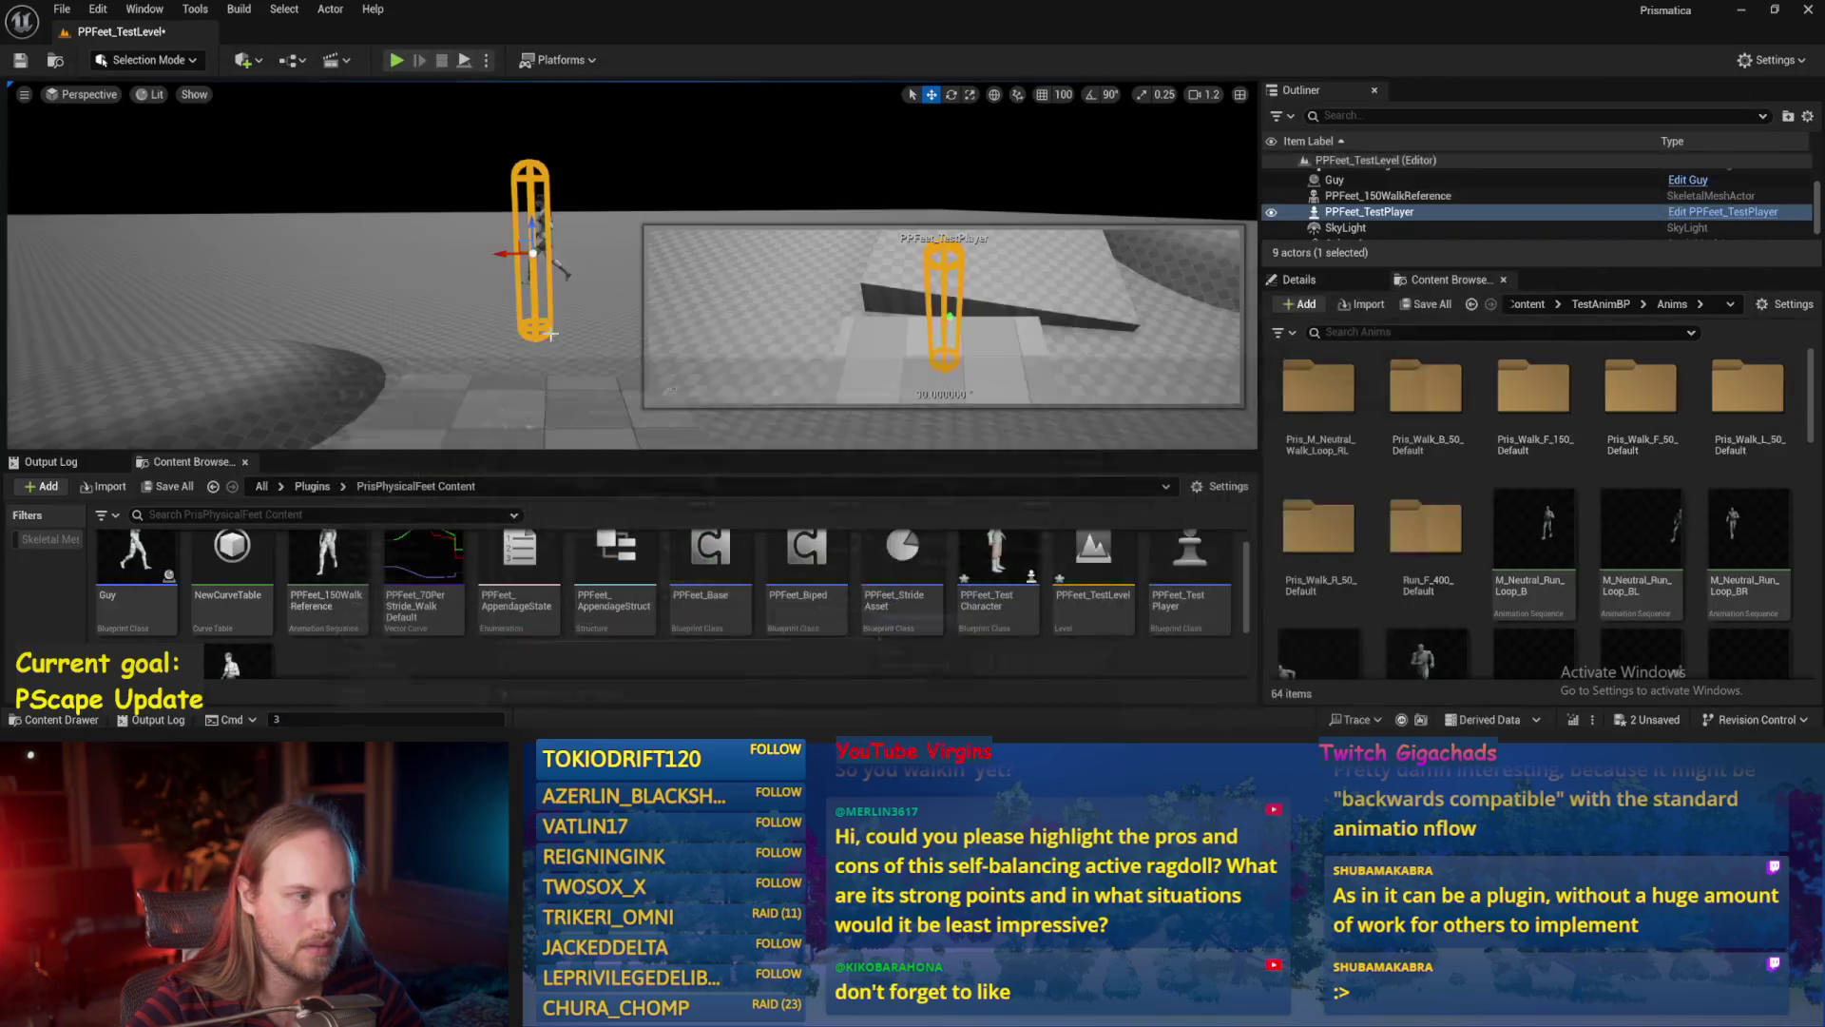
# Play-test the level with PPFeet_TestPlayer selected, then stop the session.
pyautogui.hotkey('alt', 'p')
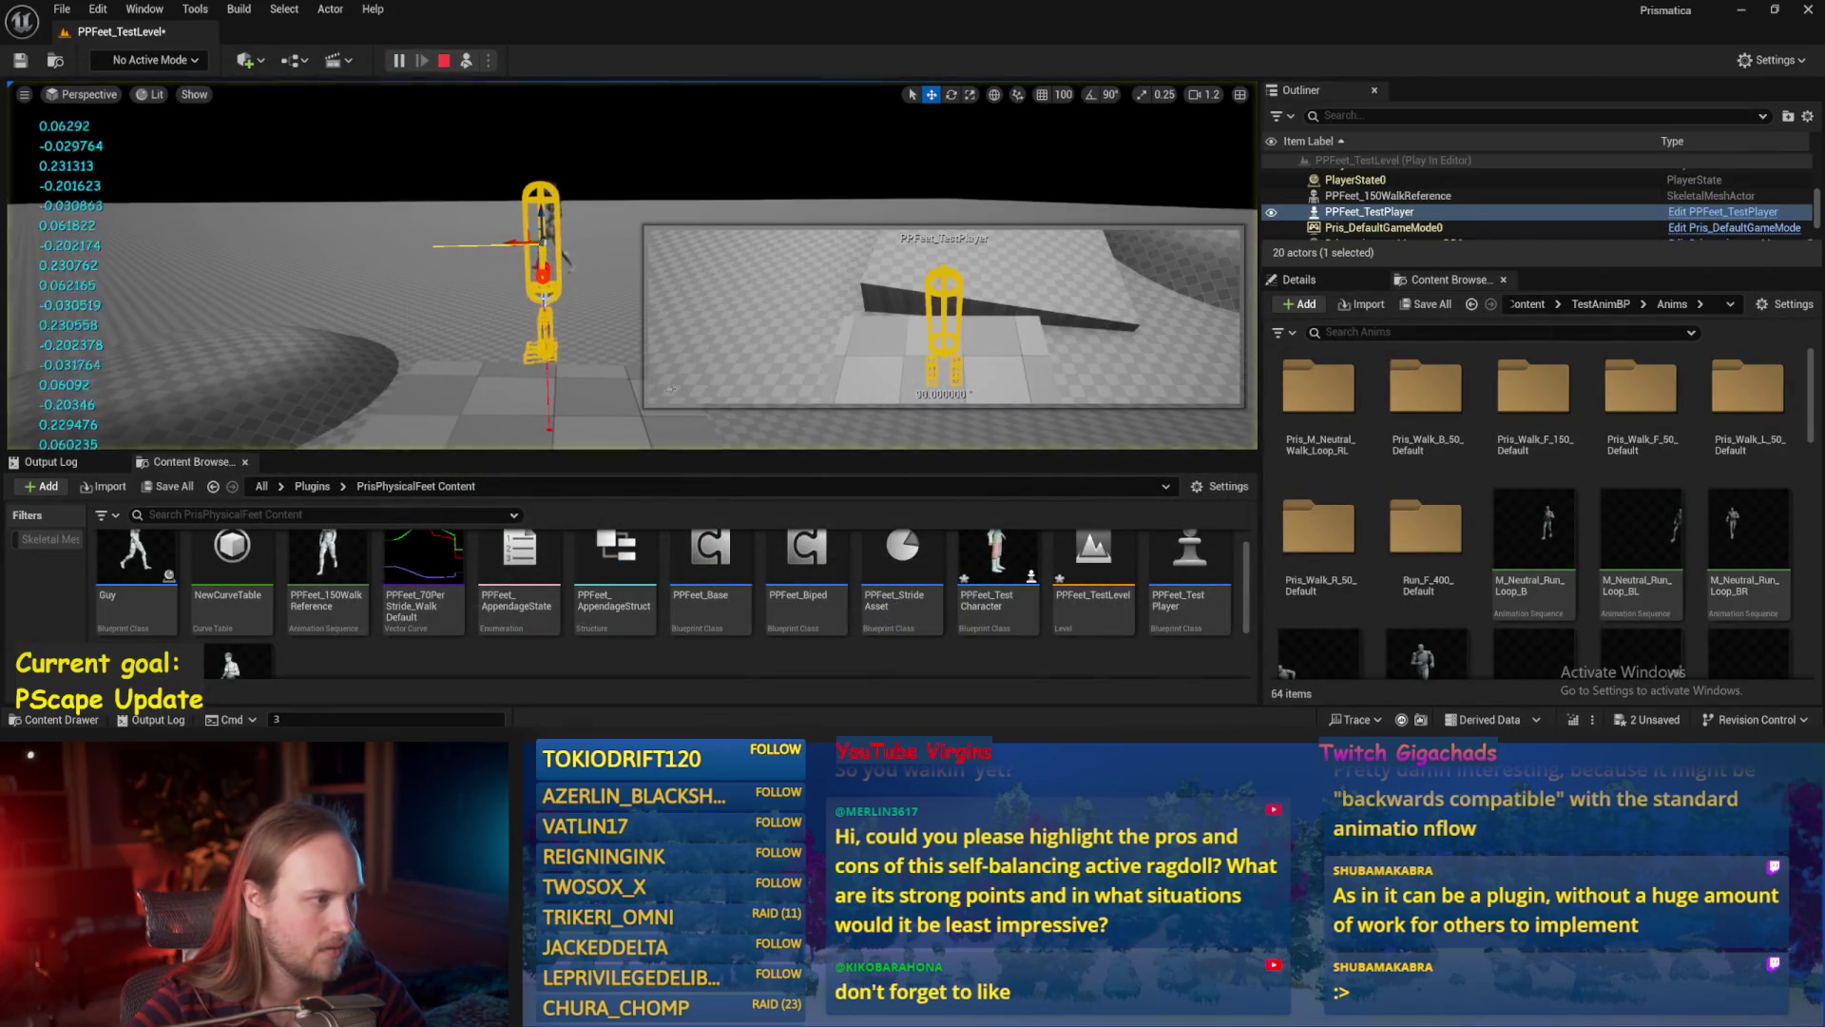
pyautogui.click(537, 237)
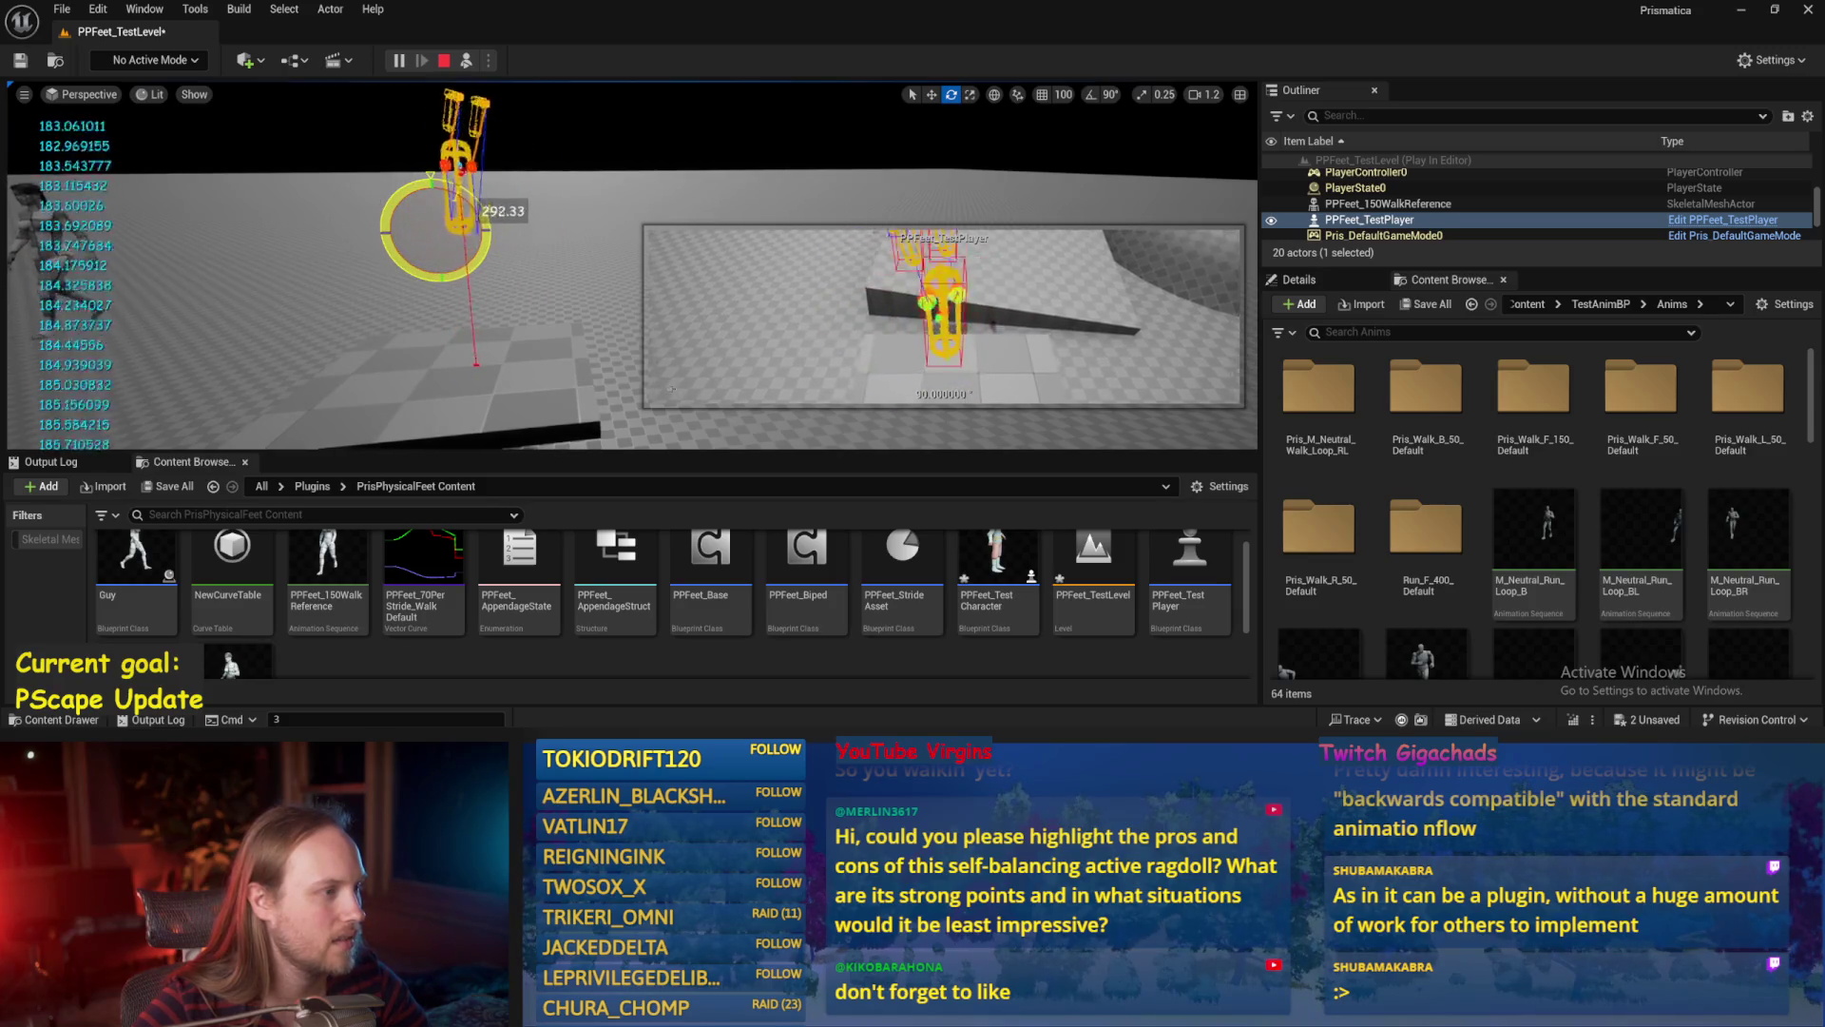
pyautogui.press('Escape')
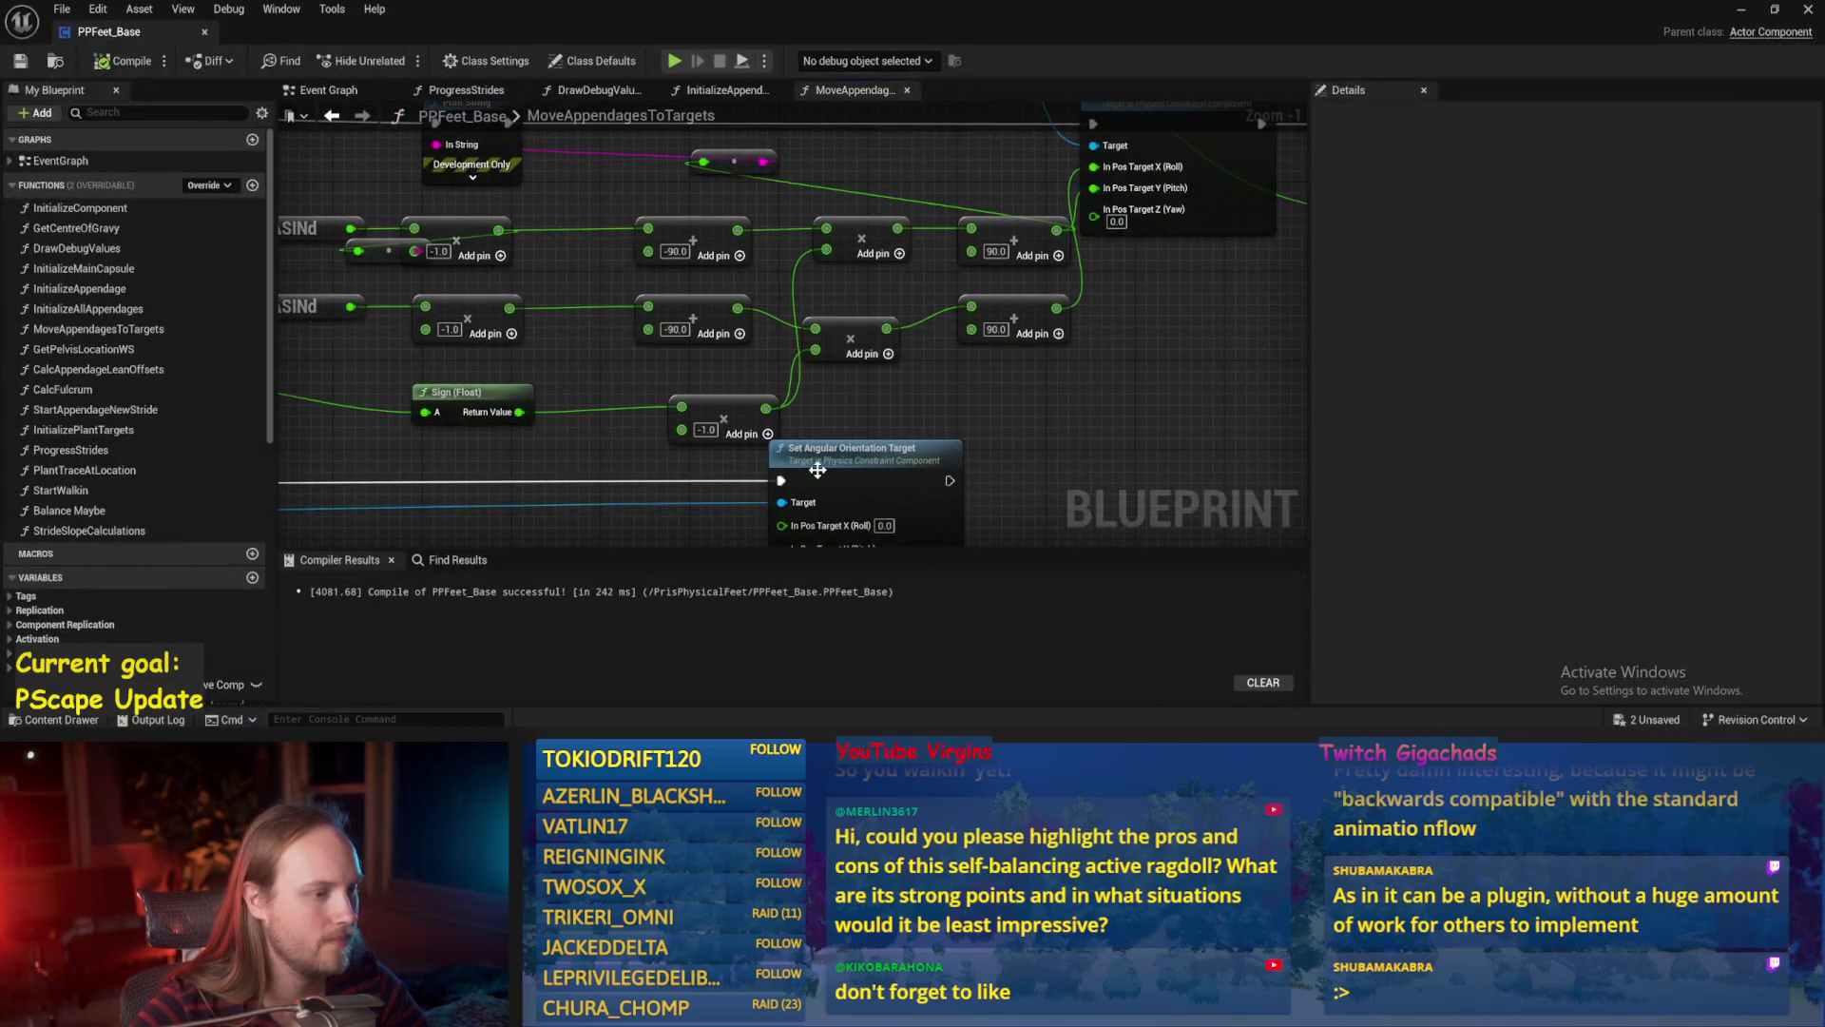
# Shift the Set Angular Orientation Target node right and recompile PPFeet_Base.
pyautogui.moveTo(818, 466); pyautogui.dragTo(875, 466)
pyautogui.scroll(-2, 856, 380)
pyautogui.click(102, 69)
# Place Invert Rotator below Get World Rotation and move the target nodes further right.
pyautogui.moveTo(577, 441); pyautogui.dragTo(697, 374)
pyautogui.moveTo(804, 420)
pyautogui.mouseDown()
pyautogui.moveTo(875, 350)
pyautogui.moveTo(1009, 304)
pyautogui.mouseUp()
pyautogui.moveTo(718, 416)
pyautogui.mouseDown()
pyautogui.moveTo(685, 537)
pyautogui.moveTo(724, 304)
pyautogui.moveTo(608, 171)
pyautogui.moveTo(561, 202)
pyautogui.mouseUp()
pyautogui.moveTo(898, 283)
pyautogui.mouseDown()
pyautogui.moveTo(785, 568)
pyautogui.moveTo(675, 485)
pyautogui.moveTo(799, 424)
pyautogui.mouseUp()
pyautogui.click(893, 276)
pyautogui.moveTo(1157, 155); pyautogui.dragTo(720, 321)
pyautogui.moveTo(781, 230); pyautogui.dragTo(849, 230)
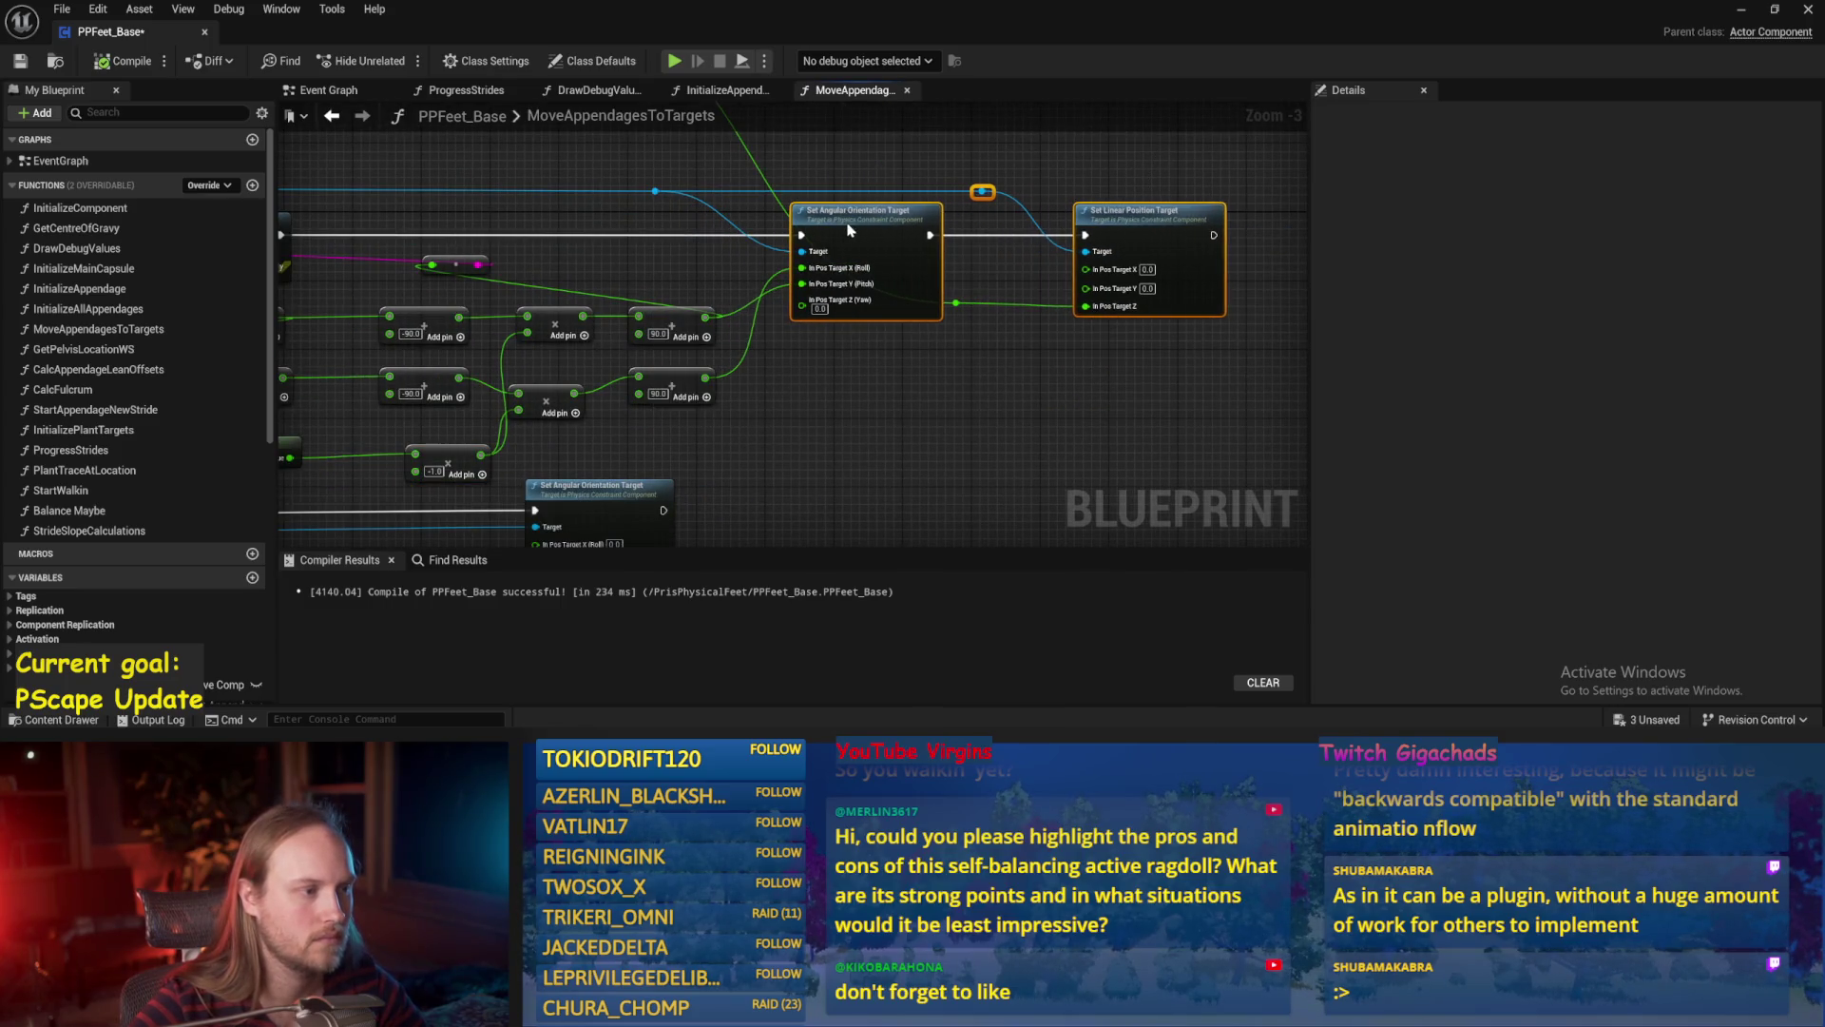
# Save PPFeet_Base, then delete the Sign and -1.0 multiply nodes.
pyautogui.hotkey('ctrl', 's')
pyautogui.scroll(1, 834, 395)
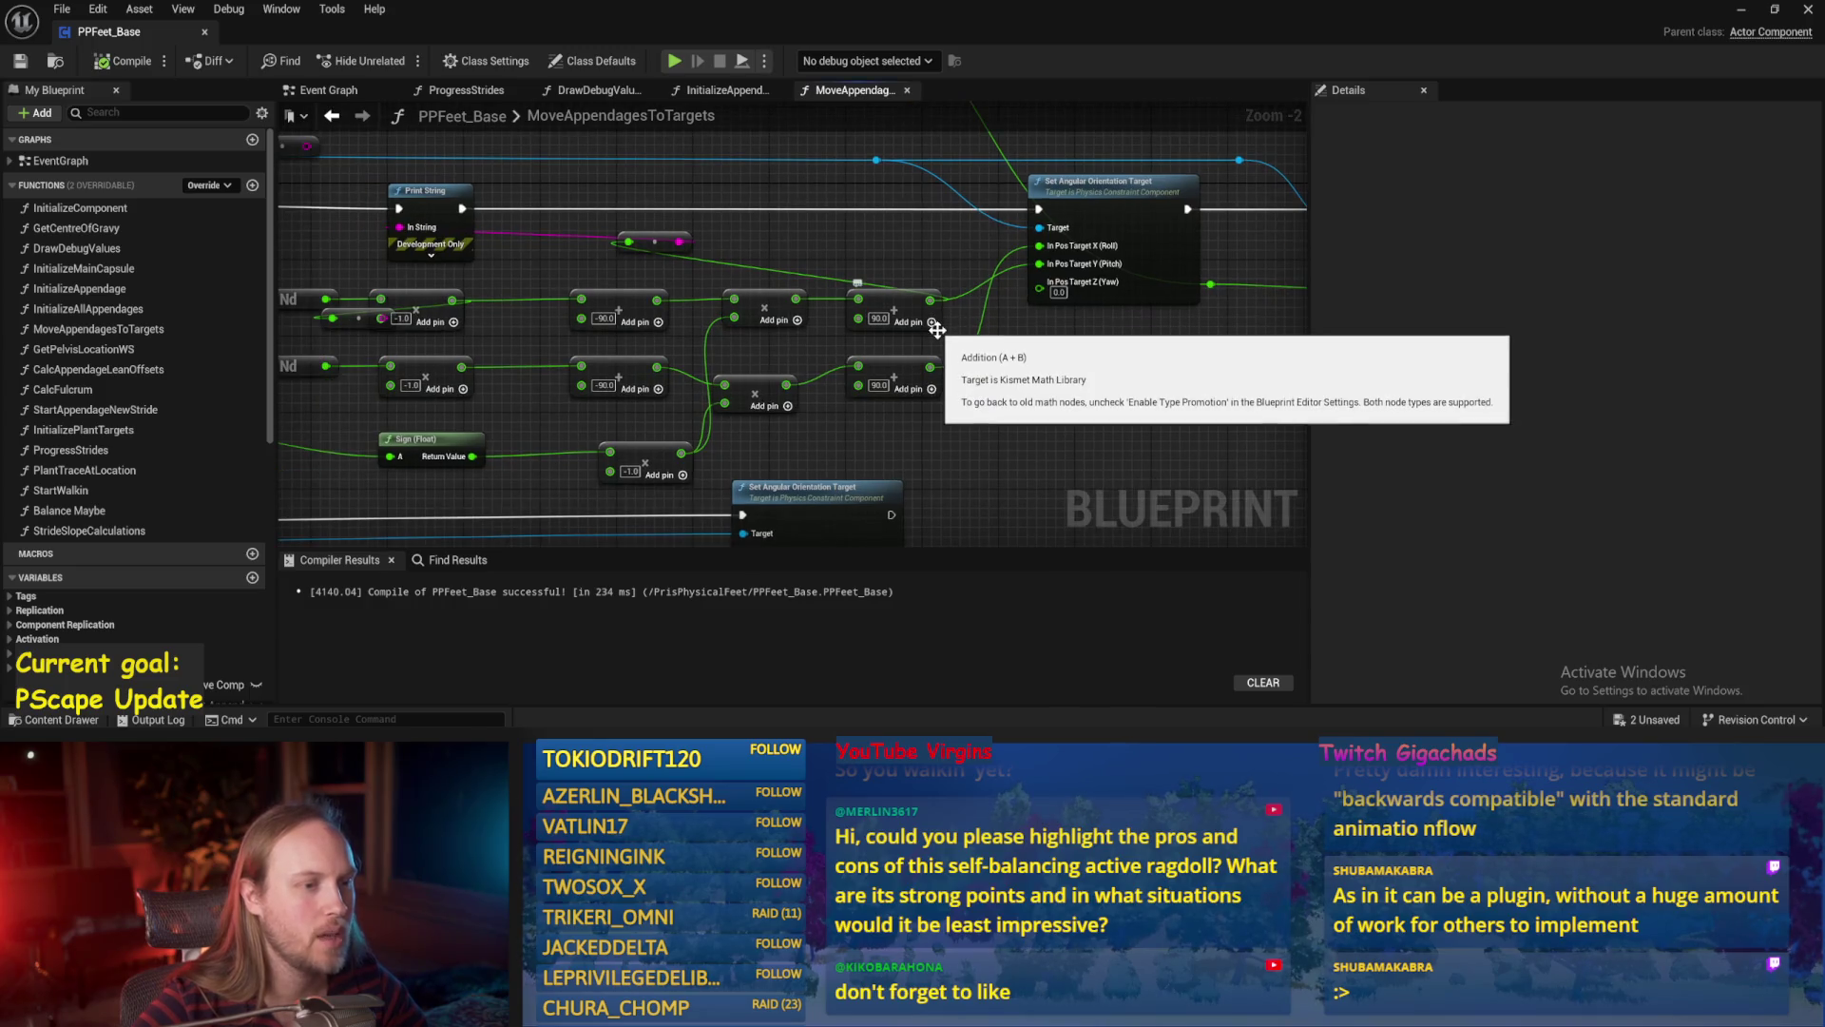
pyautogui.moveTo(393, 407); pyautogui.dragTo(732, 430)
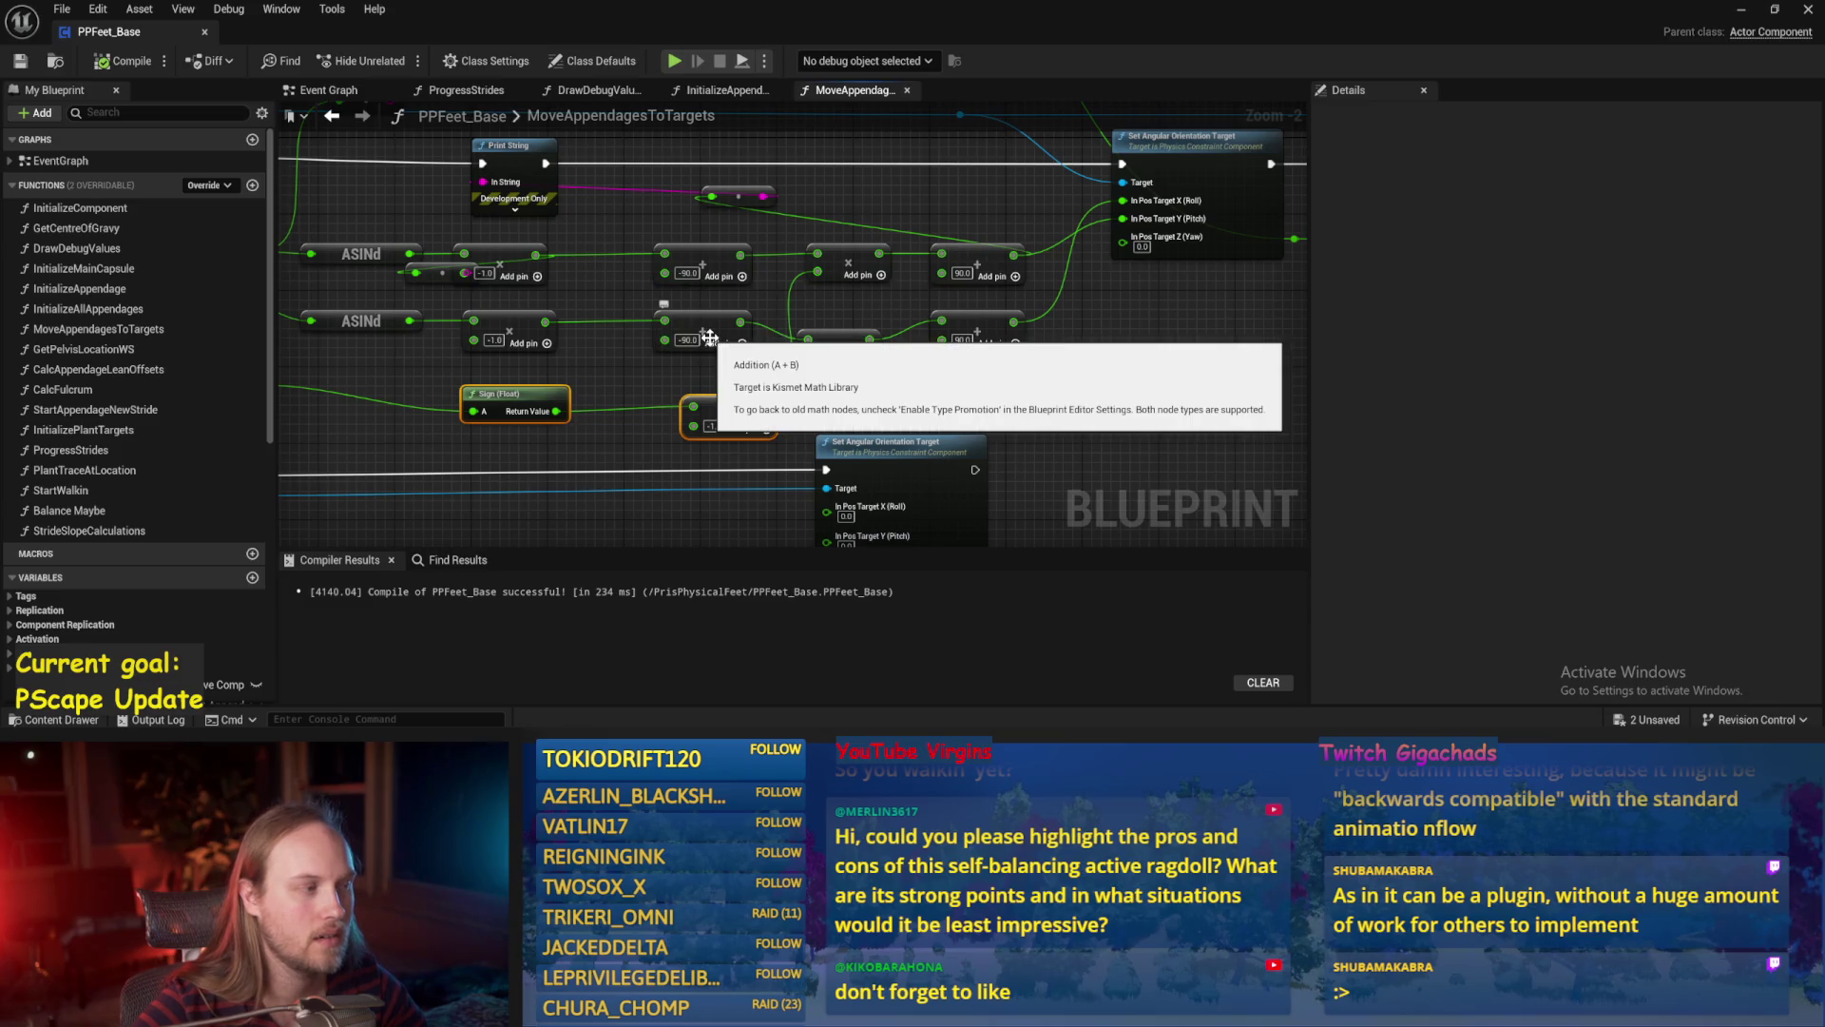
pyautogui.press('Delete')
# Delete the six -90/0/90 multiply nodes and move the to-string node beside the upper ASINd.
pyautogui.moveTo(851, 387); pyautogui.dragTo(976, 257)
pyautogui.moveTo(939, 323); pyautogui.dragTo(917, 369)
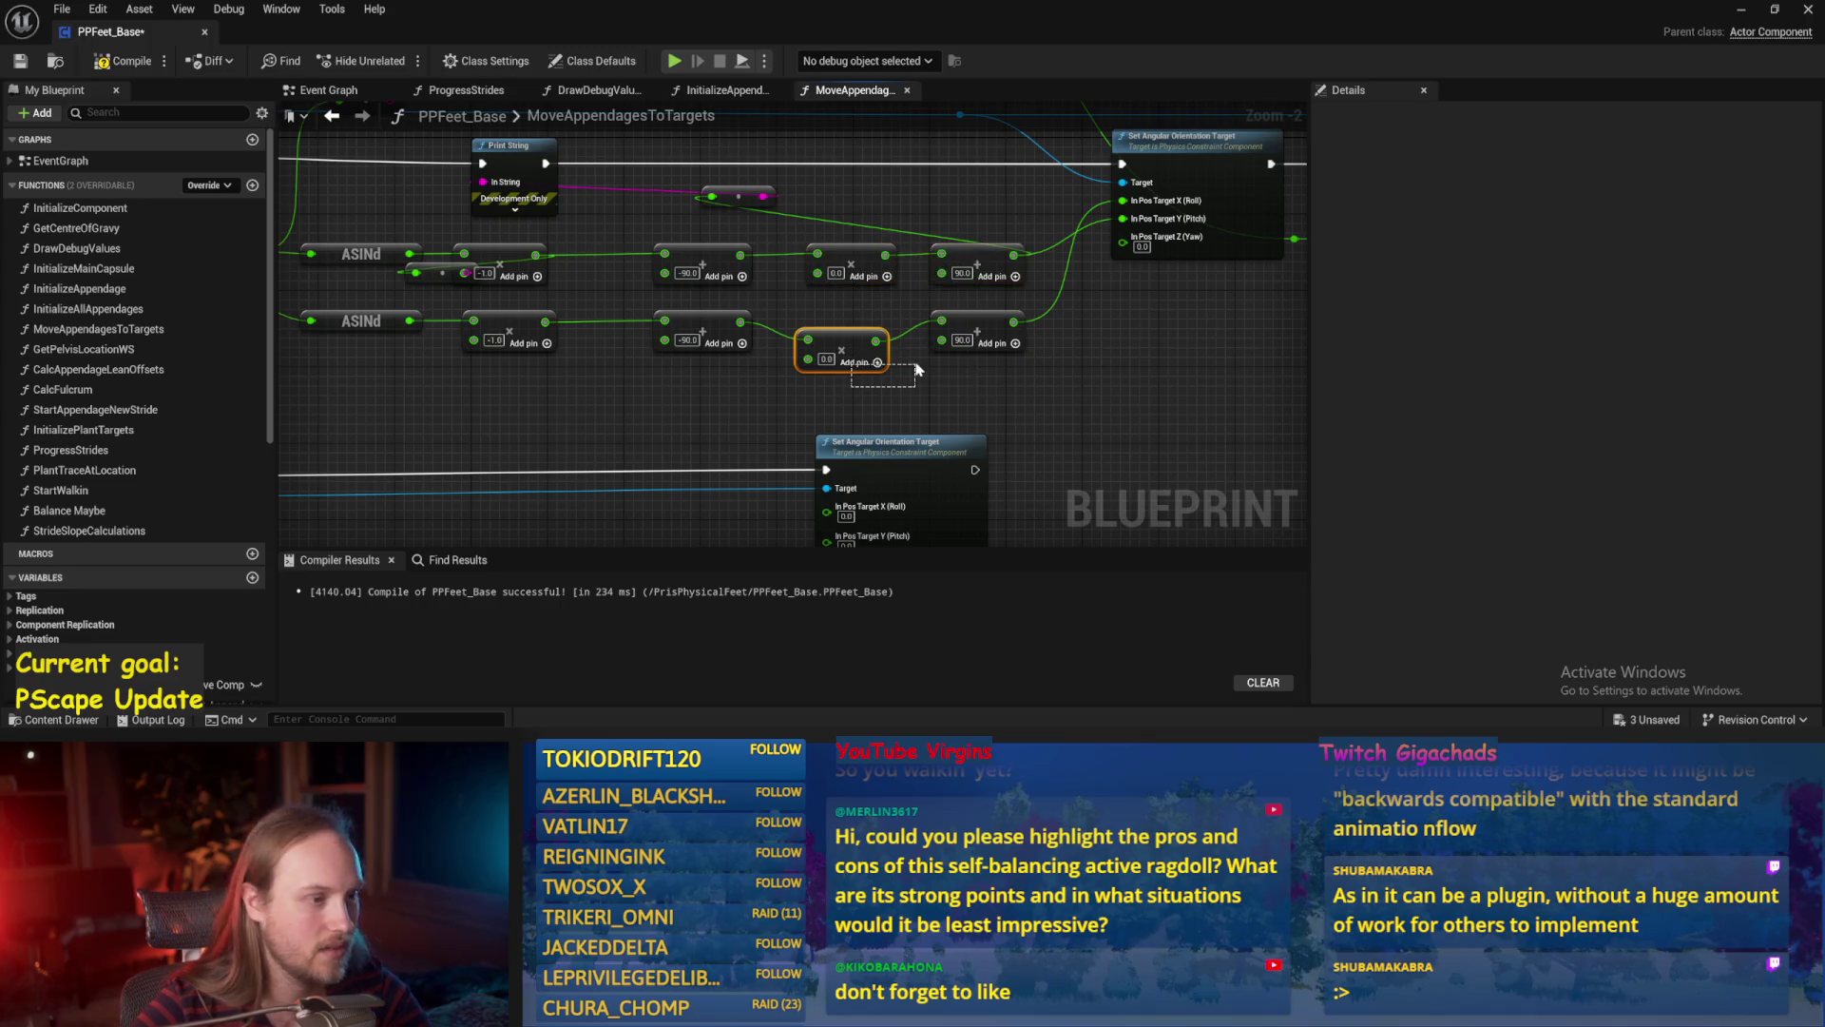
pyautogui.moveTo(634, 243); pyautogui.dragTo(1027, 392)
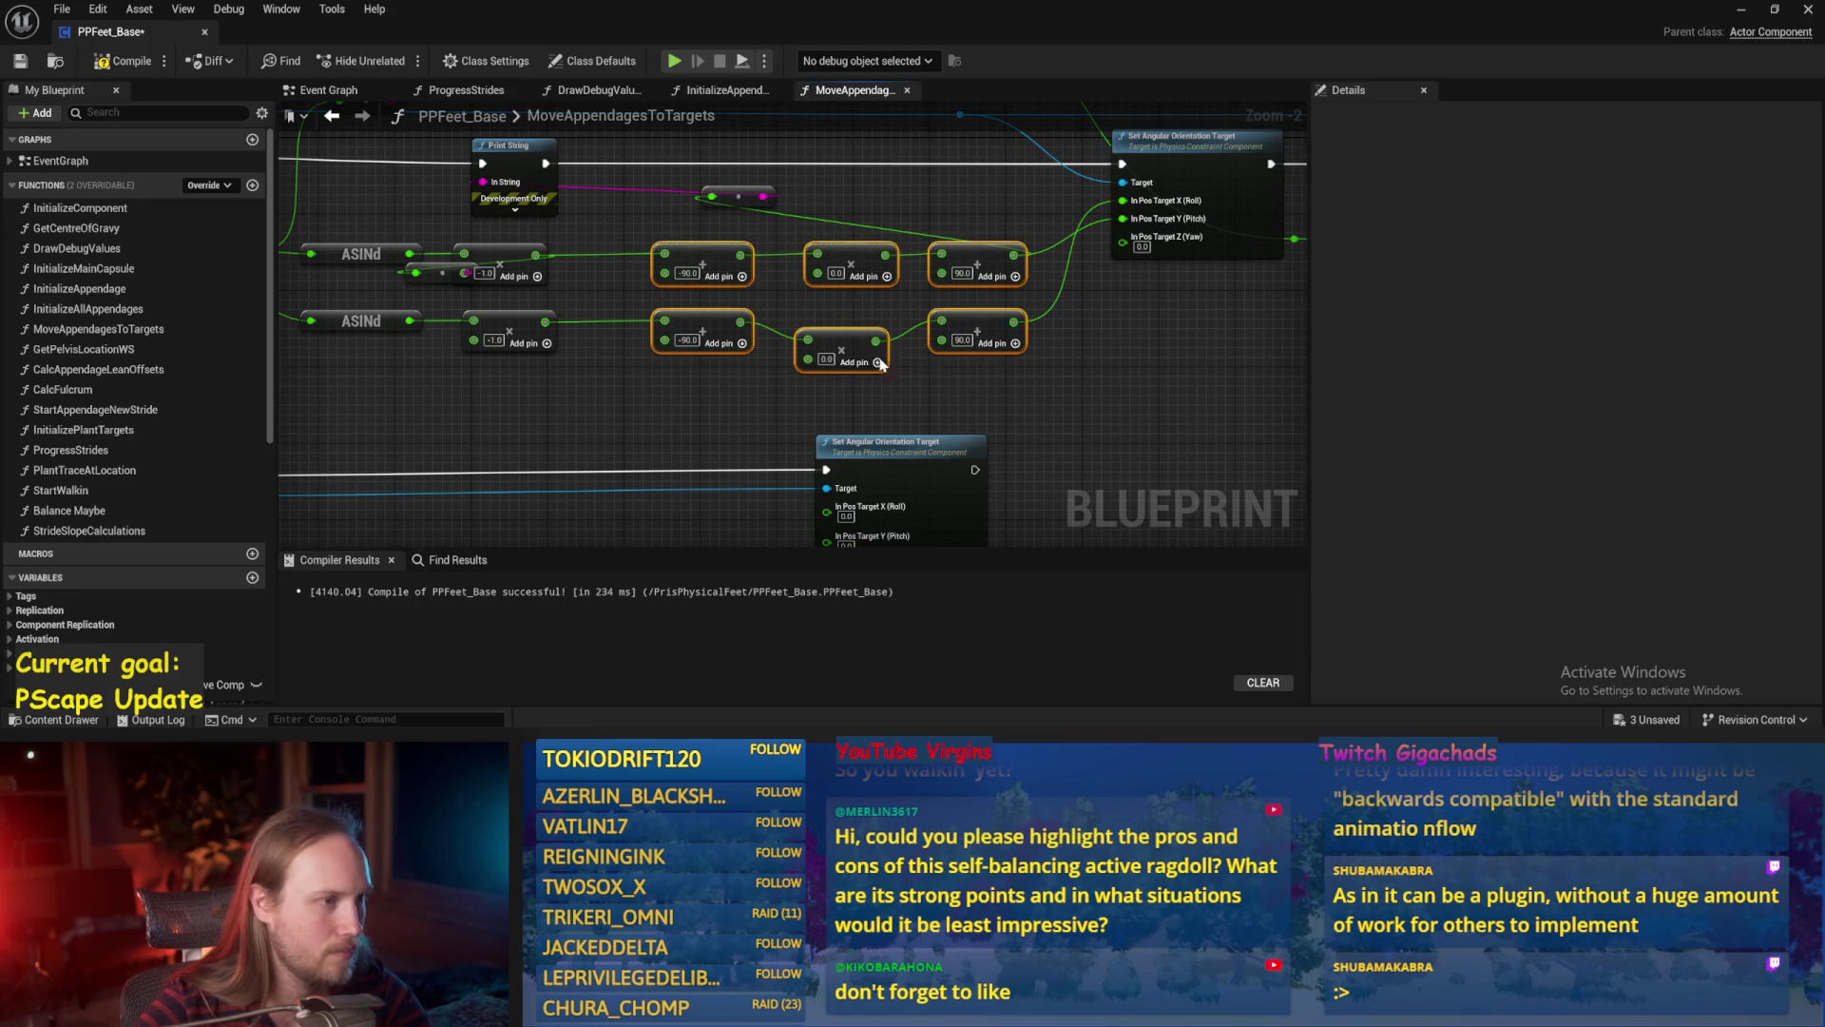
pyautogui.press('Delete')
pyautogui.moveTo(808, 245)
pyautogui.mouseDown()
pyautogui.moveTo(482, 327)
pyautogui.moveTo(611, 301)
pyautogui.mouseUp()
pyautogui.scroll(-1, 627, 331)
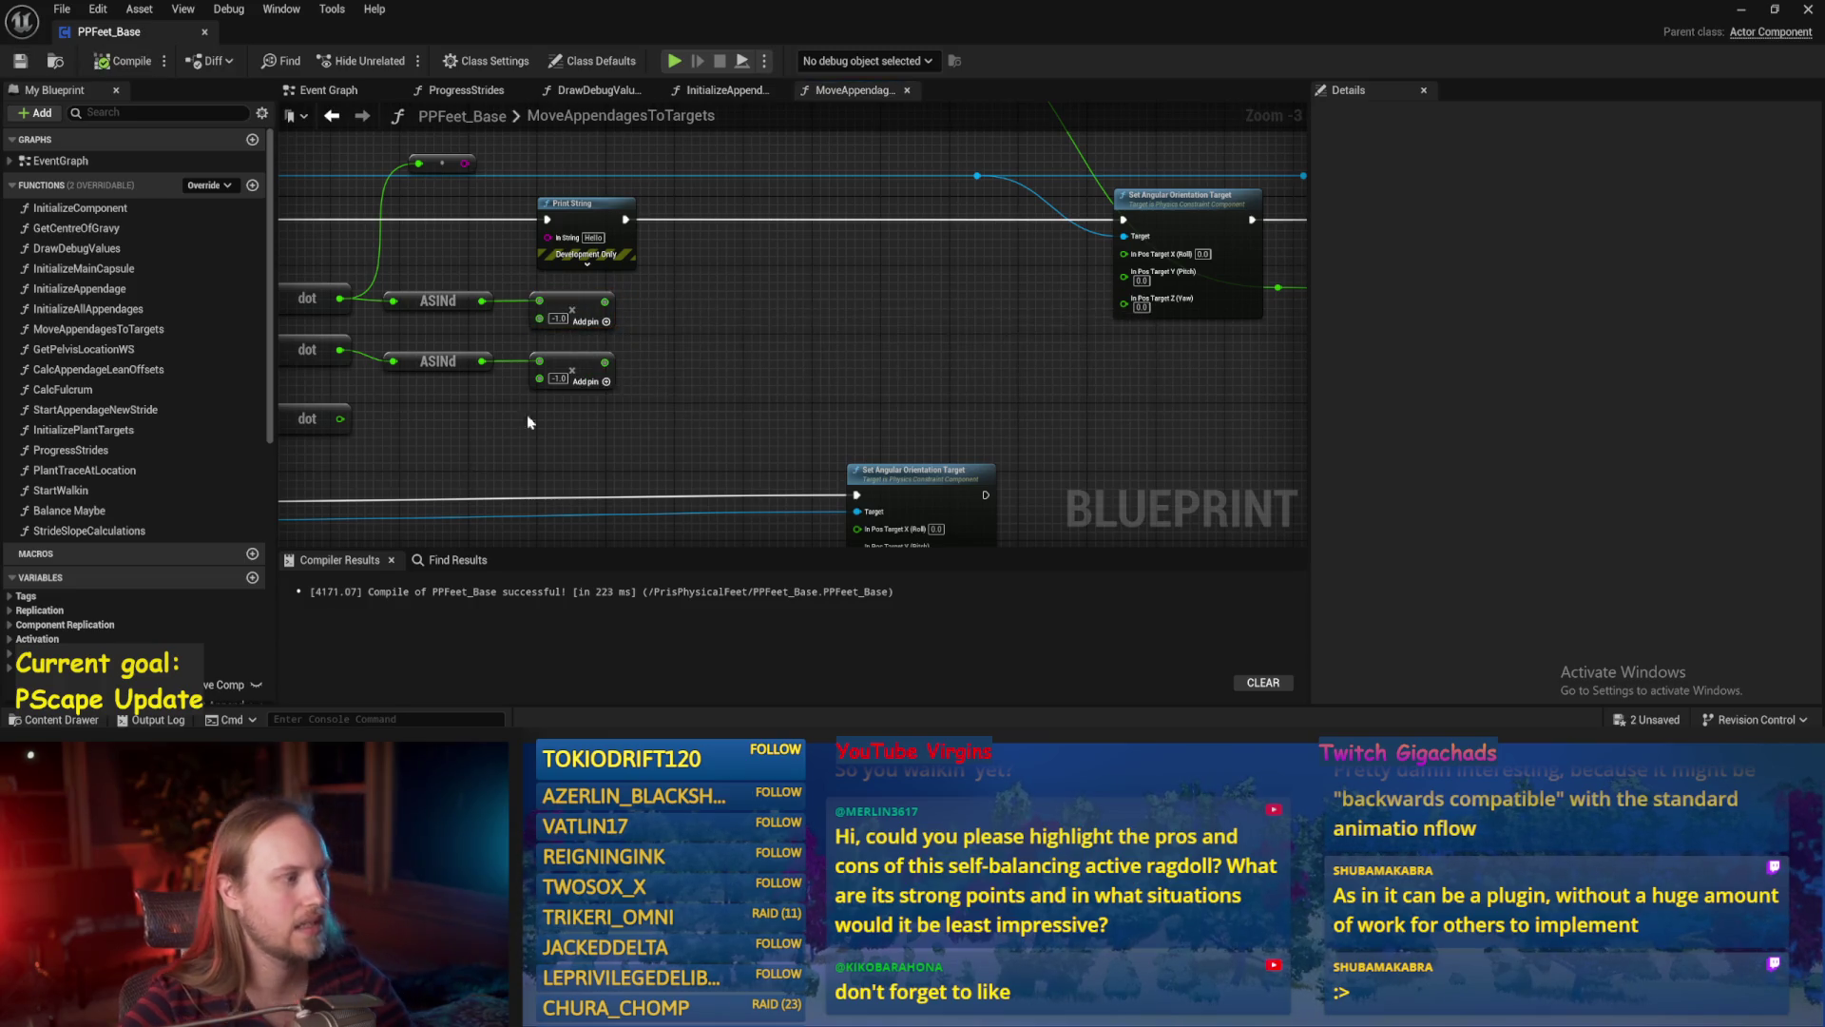
# Inspect the vector nodes feeding the dot and ASINd chain, saving the blueprint.
pyautogui.scroll(-1, 509, 429)
pyautogui.moveTo(508, 429); pyautogui.dragTo(663, 392)
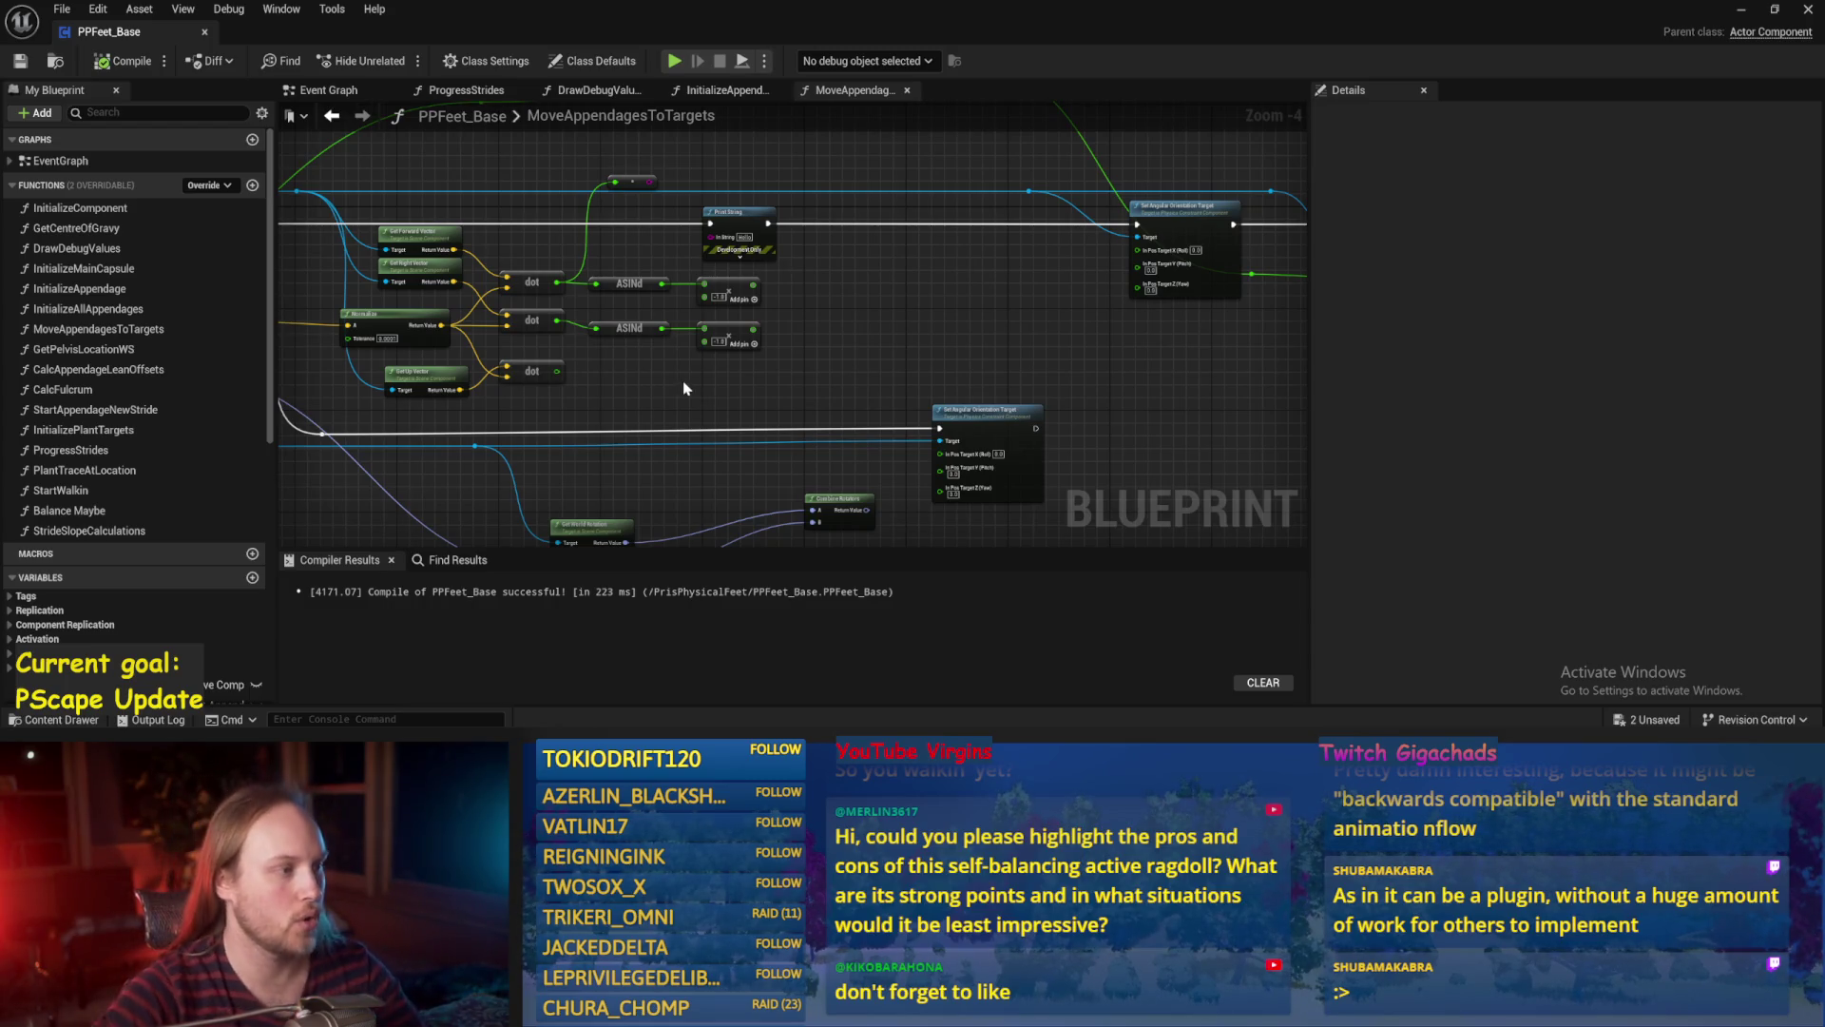
pyautogui.scroll(2, 682, 380)
pyautogui.hotkey('ctrl', 's')
pyautogui.scroll(-1, 815, 385)
pyautogui.moveTo(806, 378); pyautogui.dragTo(920, 350)
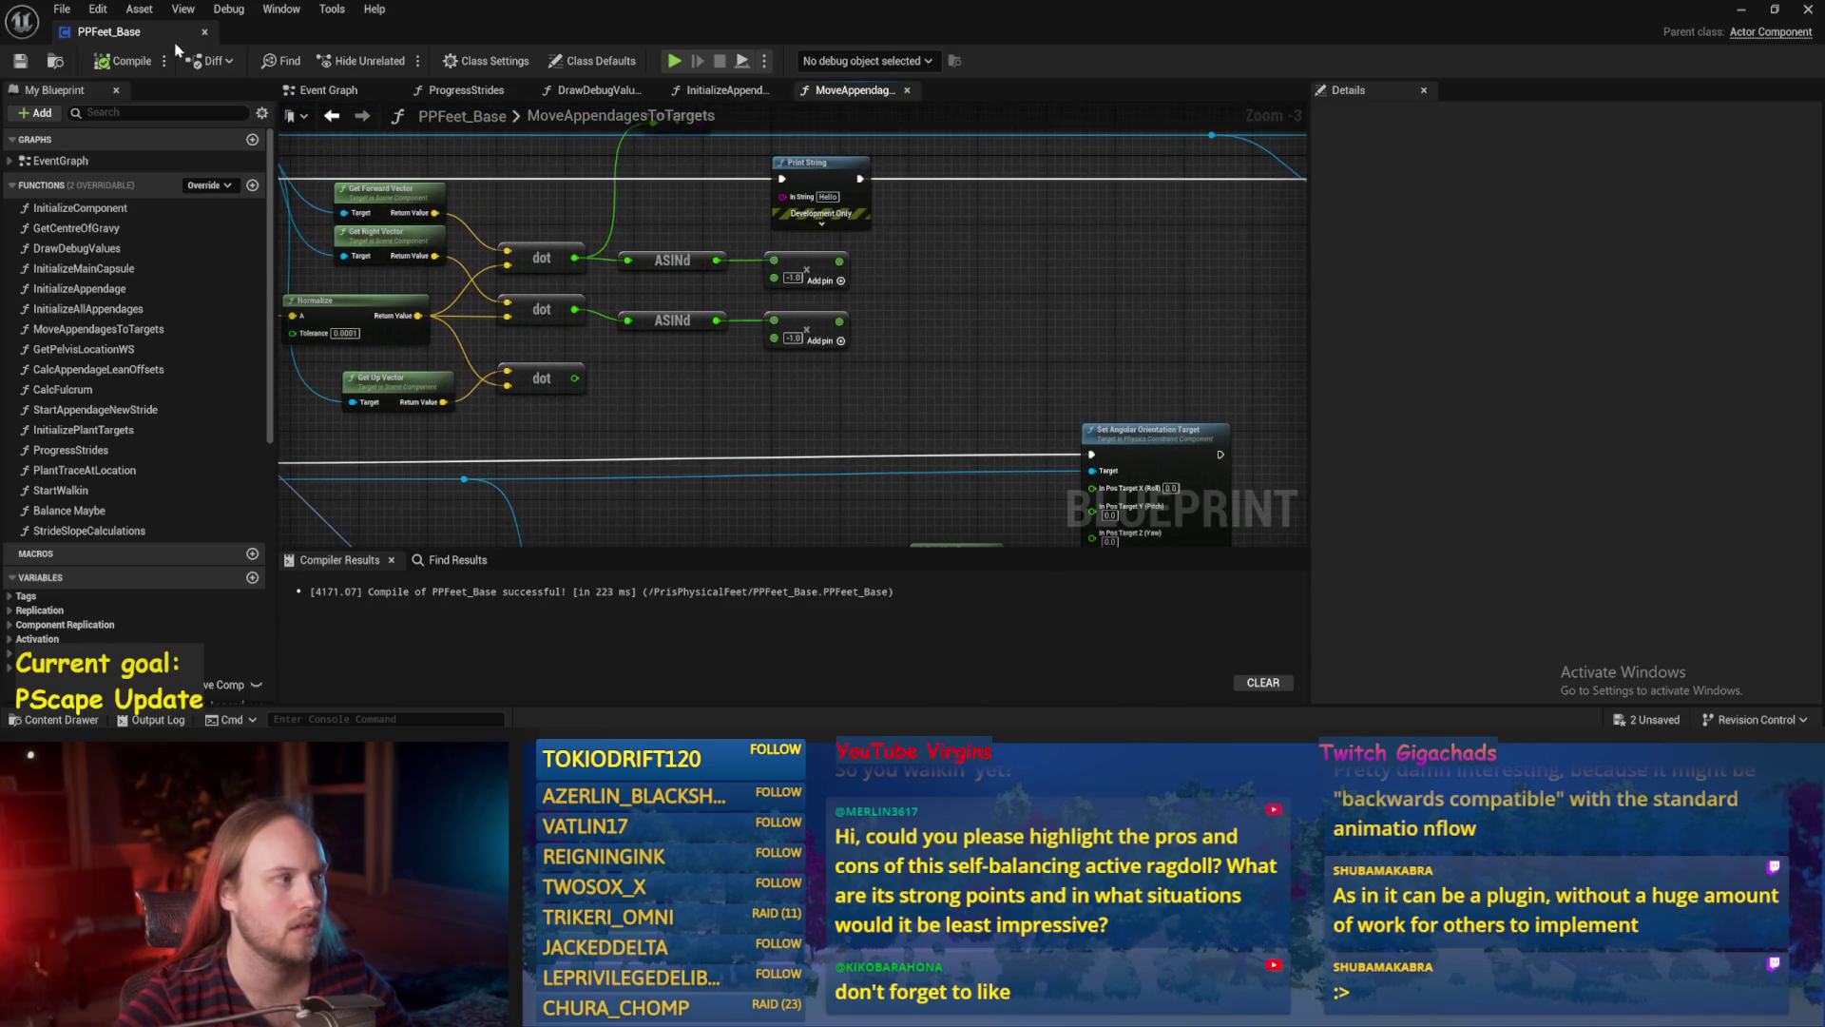
pyautogui.moveTo(987, 297); pyautogui.dragTo(972, 314)
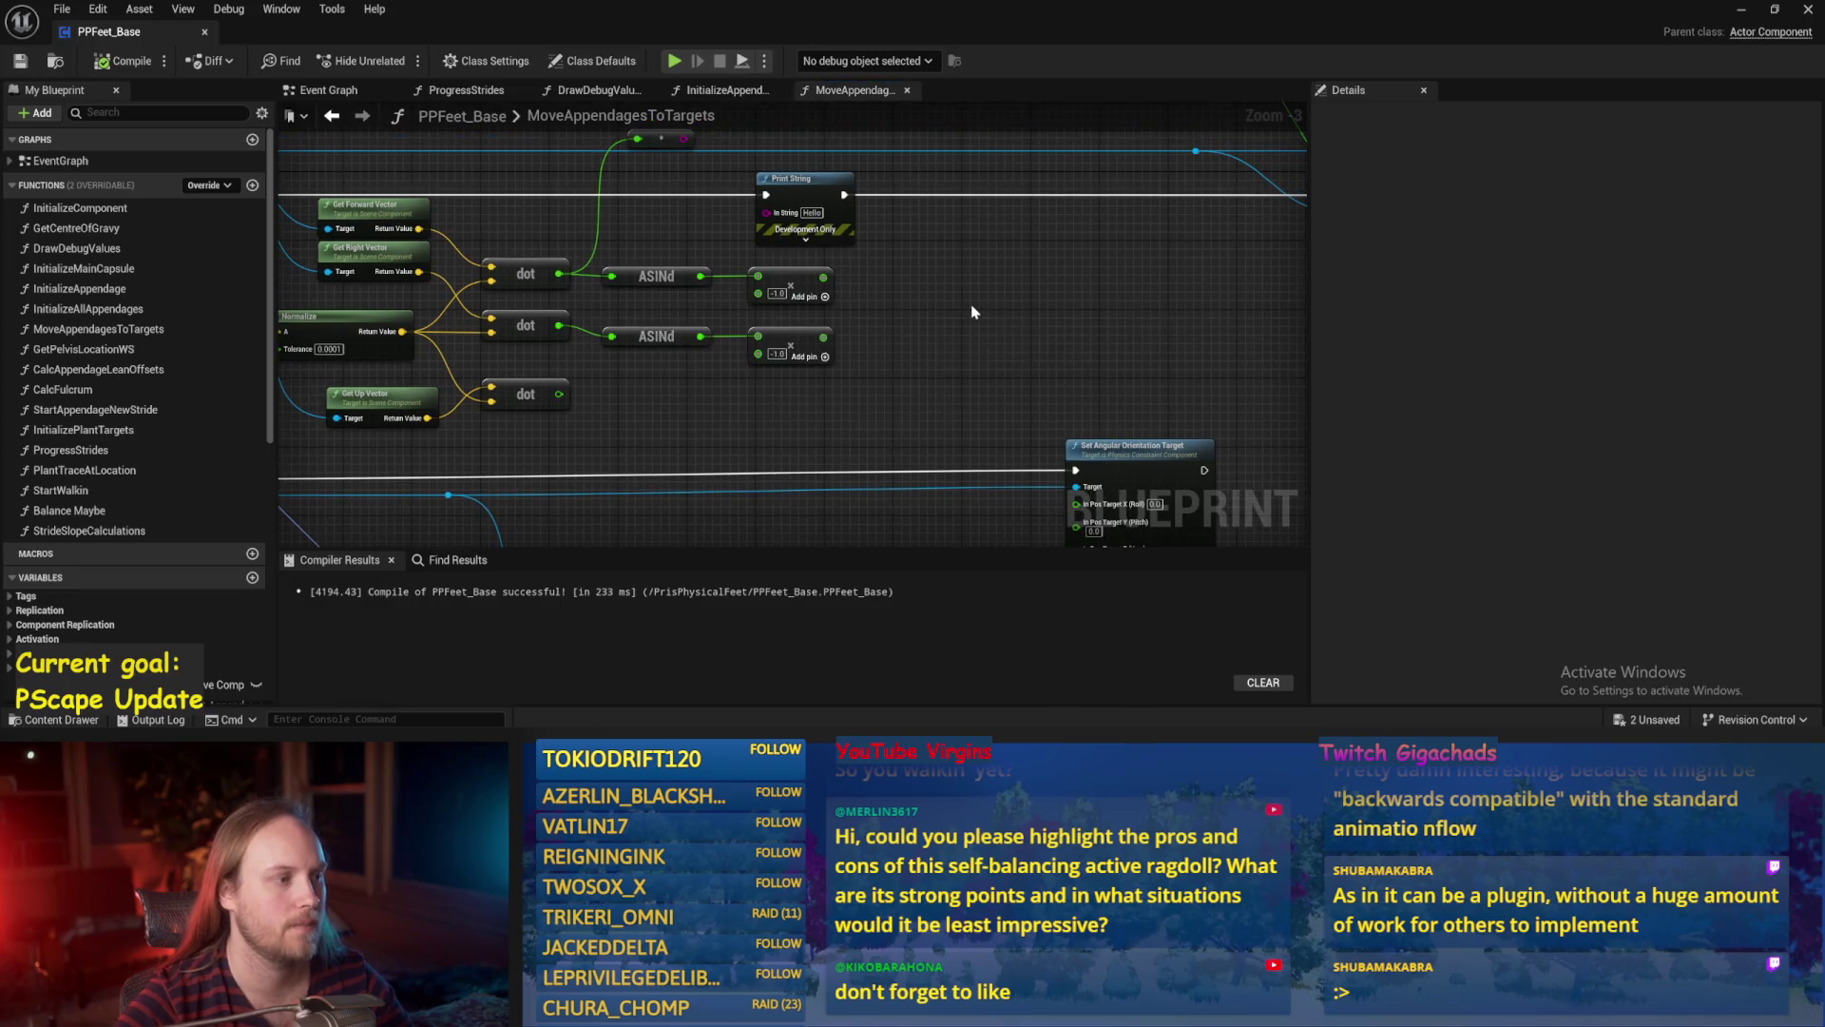
pyautogui.moveTo(971, 304)
pyautogui.mouseDown()
pyautogui.moveTo(1008, 266)
pyautogui.moveTo(1017, 325)
pyautogui.moveTo(946, 332)
pyautogui.mouseUp()
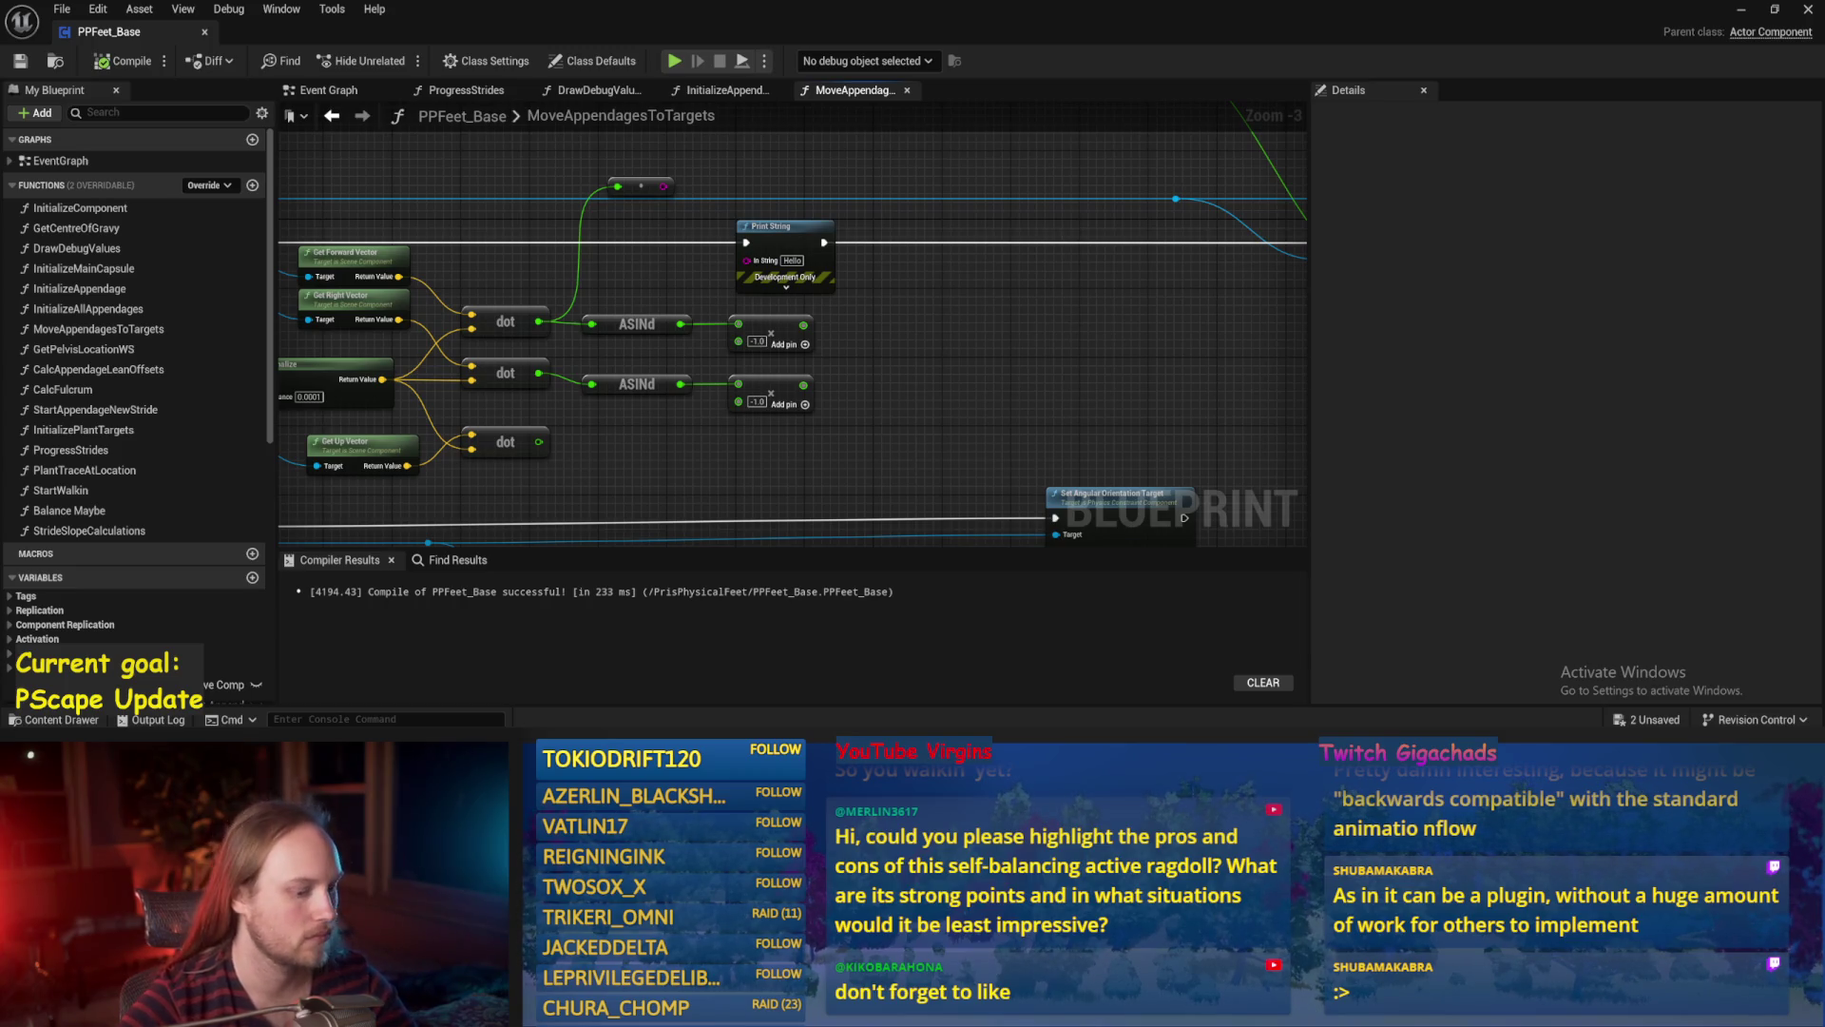
# Move the reroute node upward and the small add node right, then compile and save.
pyautogui.moveTo(723, 386)
pyautogui.mouseDown()
pyautogui.moveTo(904, 269)
pyautogui.moveTo(829, 307)
pyautogui.mouseUp()
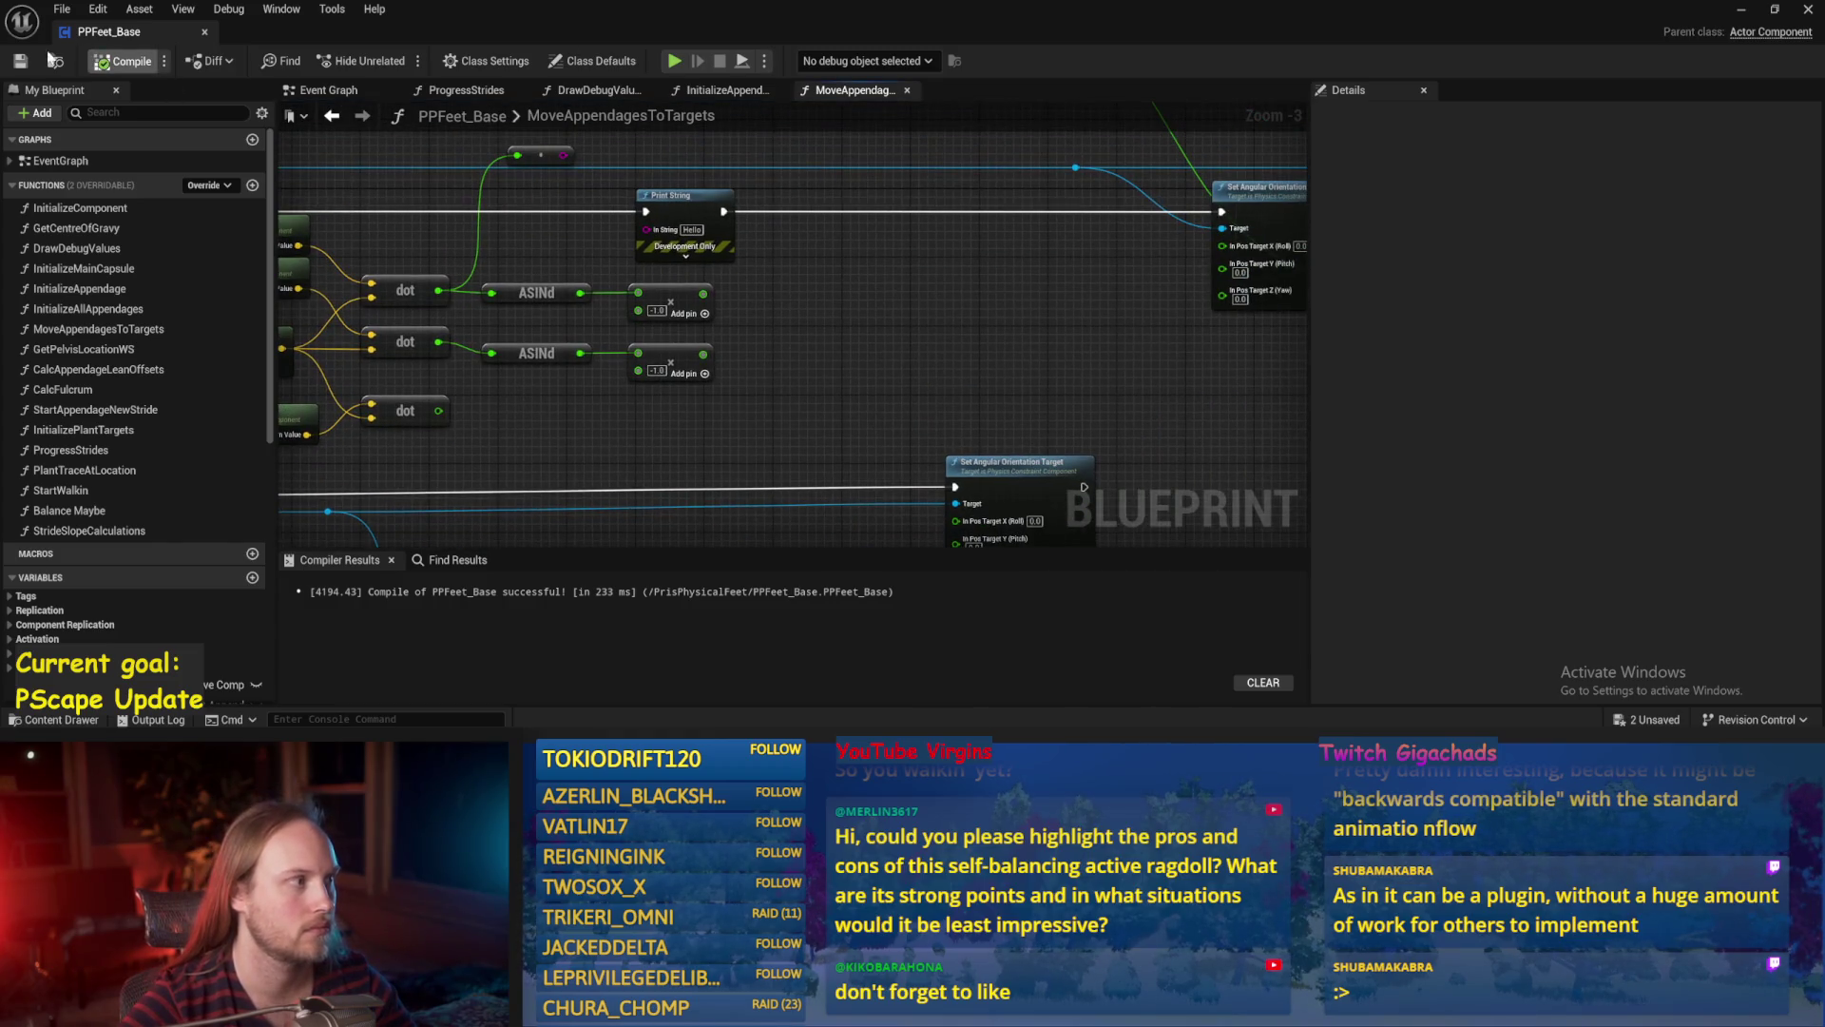
pyautogui.scroll(-1, 698, 243)
pyautogui.moveTo(701, 210)
pyautogui.mouseDown()
pyautogui.moveTo(720, 171)
pyautogui.moveTo(747, 190)
pyautogui.mouseUp()
pyautogui.hotkey('ctrl', 's')
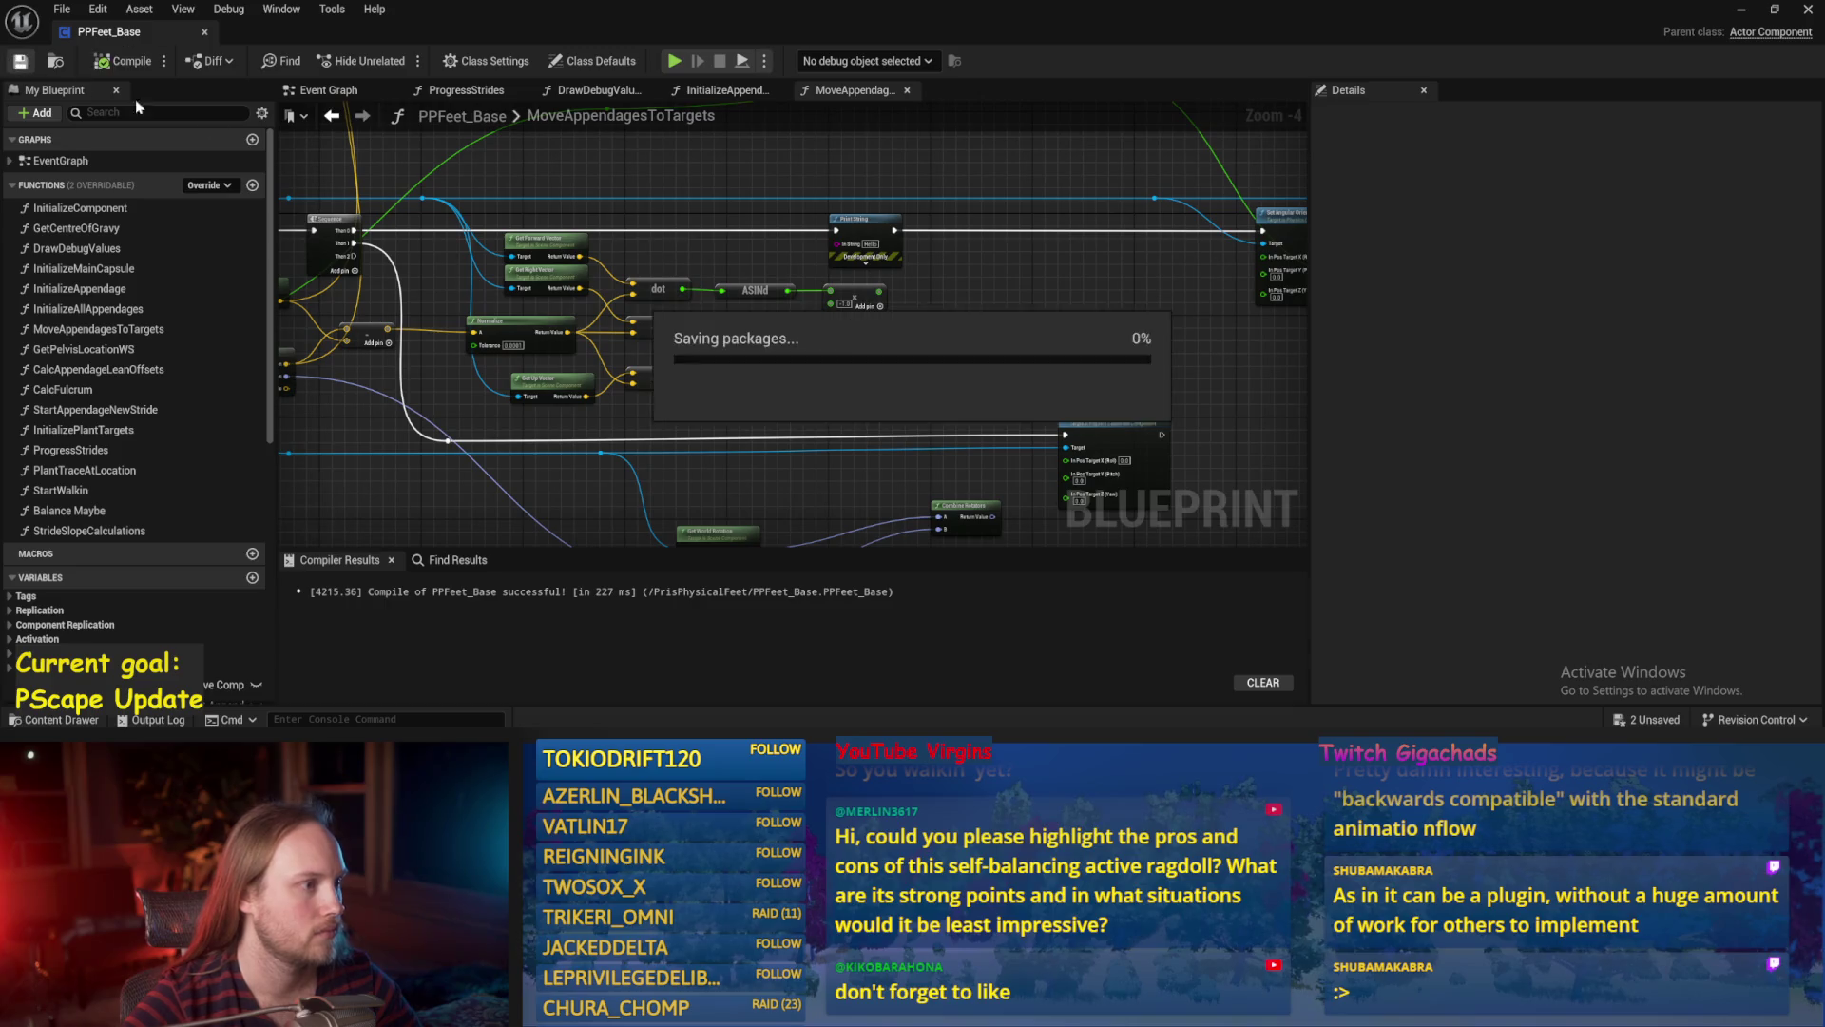
pyautogui.scroll(1, 789, 323)
pyautogui.moveTo(459, 335); pyautogui.dragTo(719, 295)
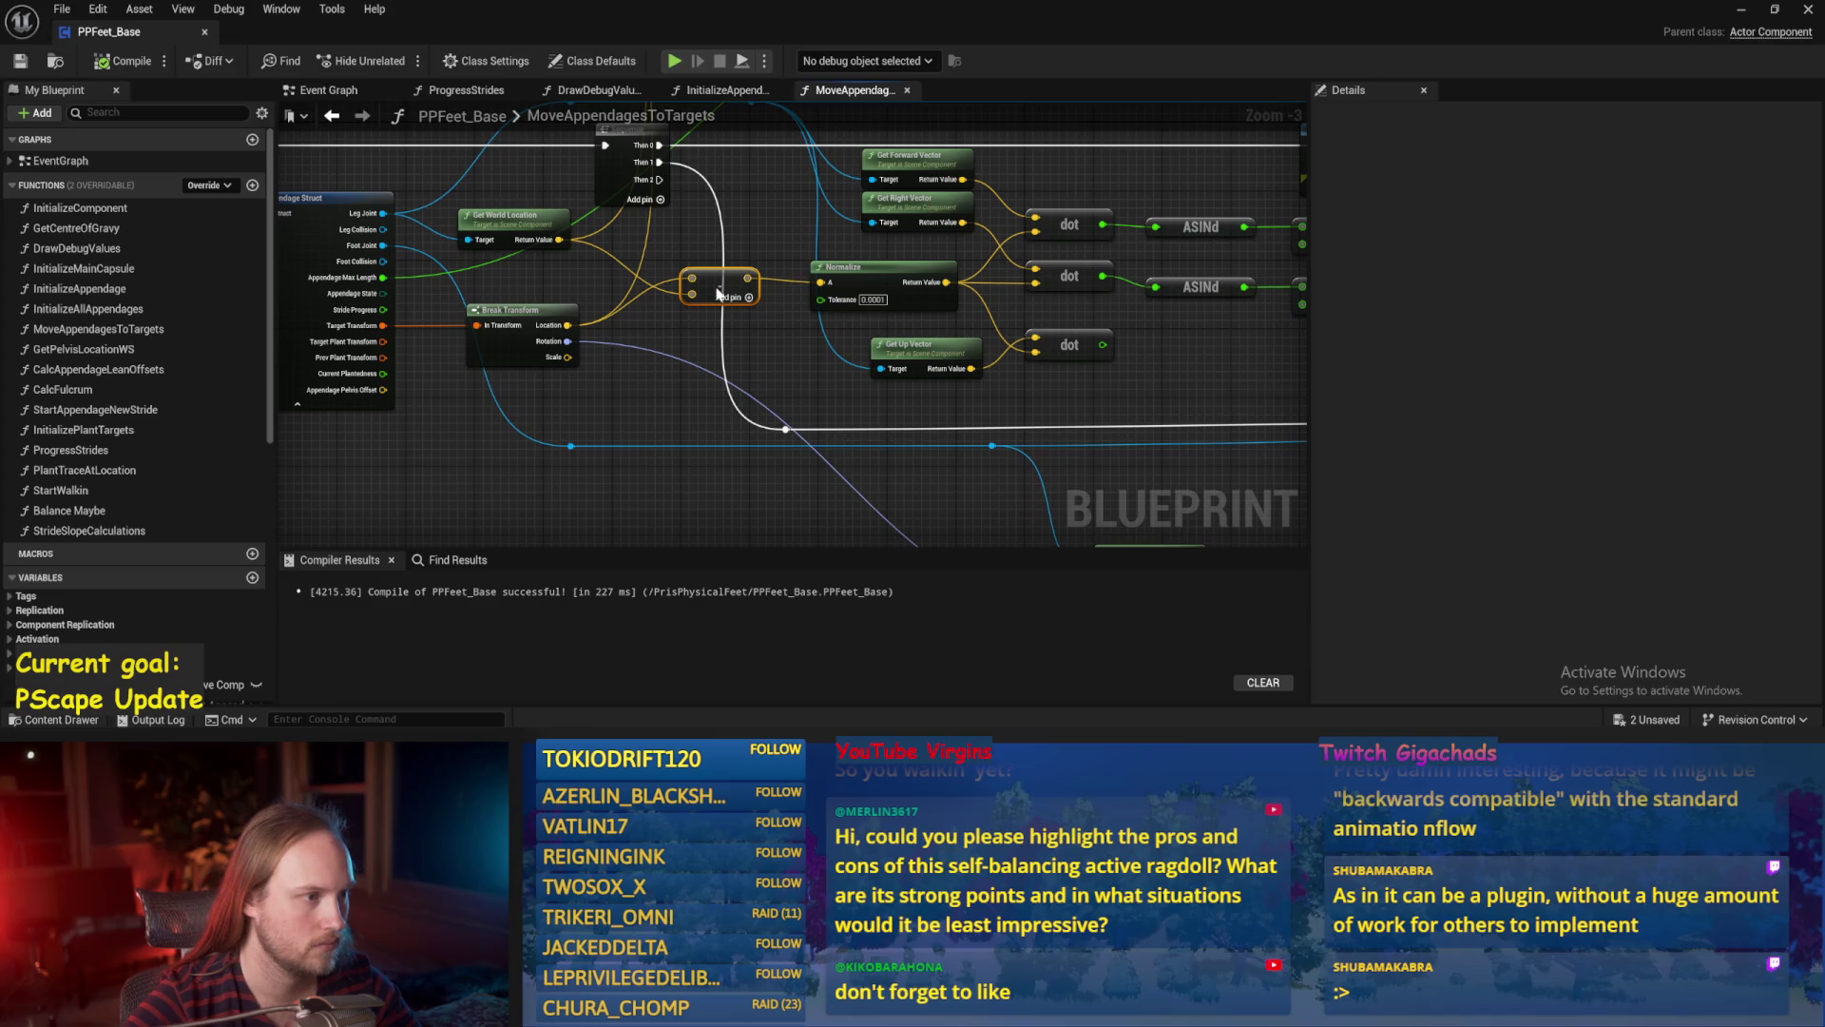
pyautogui.scroll(-1, 572, 327)
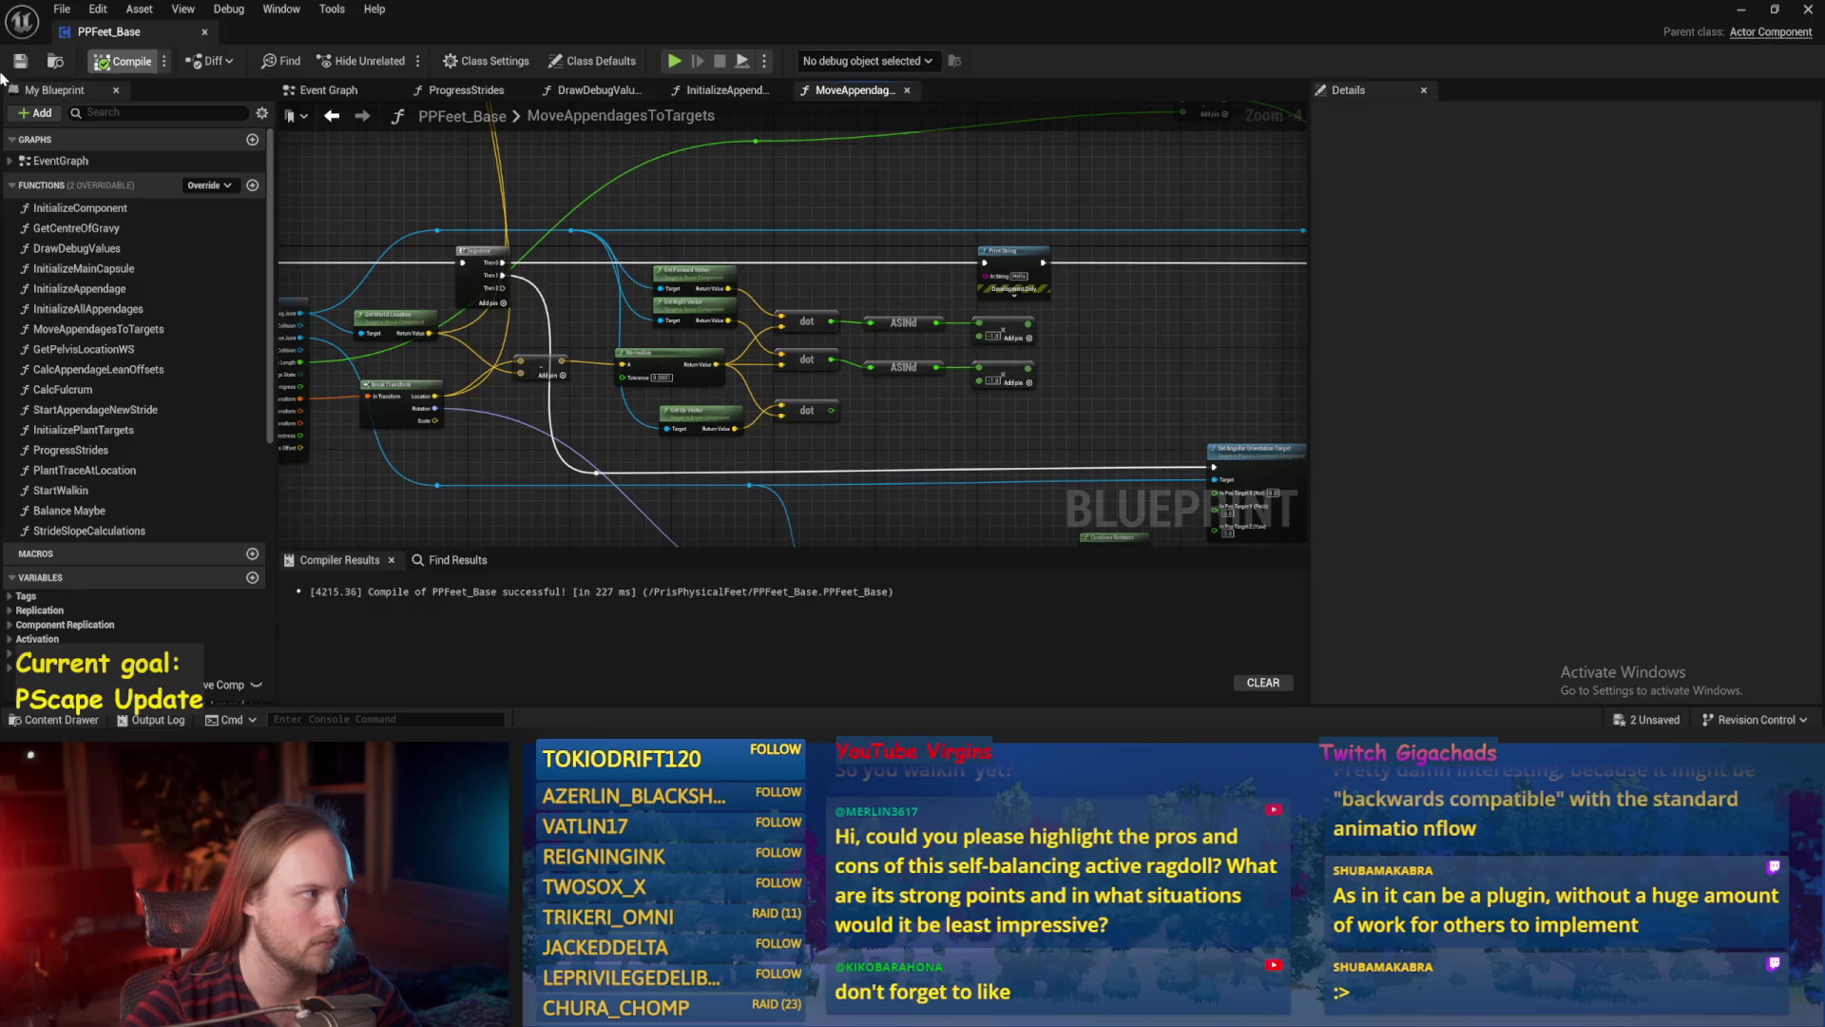
# Add a Rotate Vector node to the MoveAppendagesToTargets graph.
pyautogui.press('Escape')
pyautogui.rightClick(732, 192)
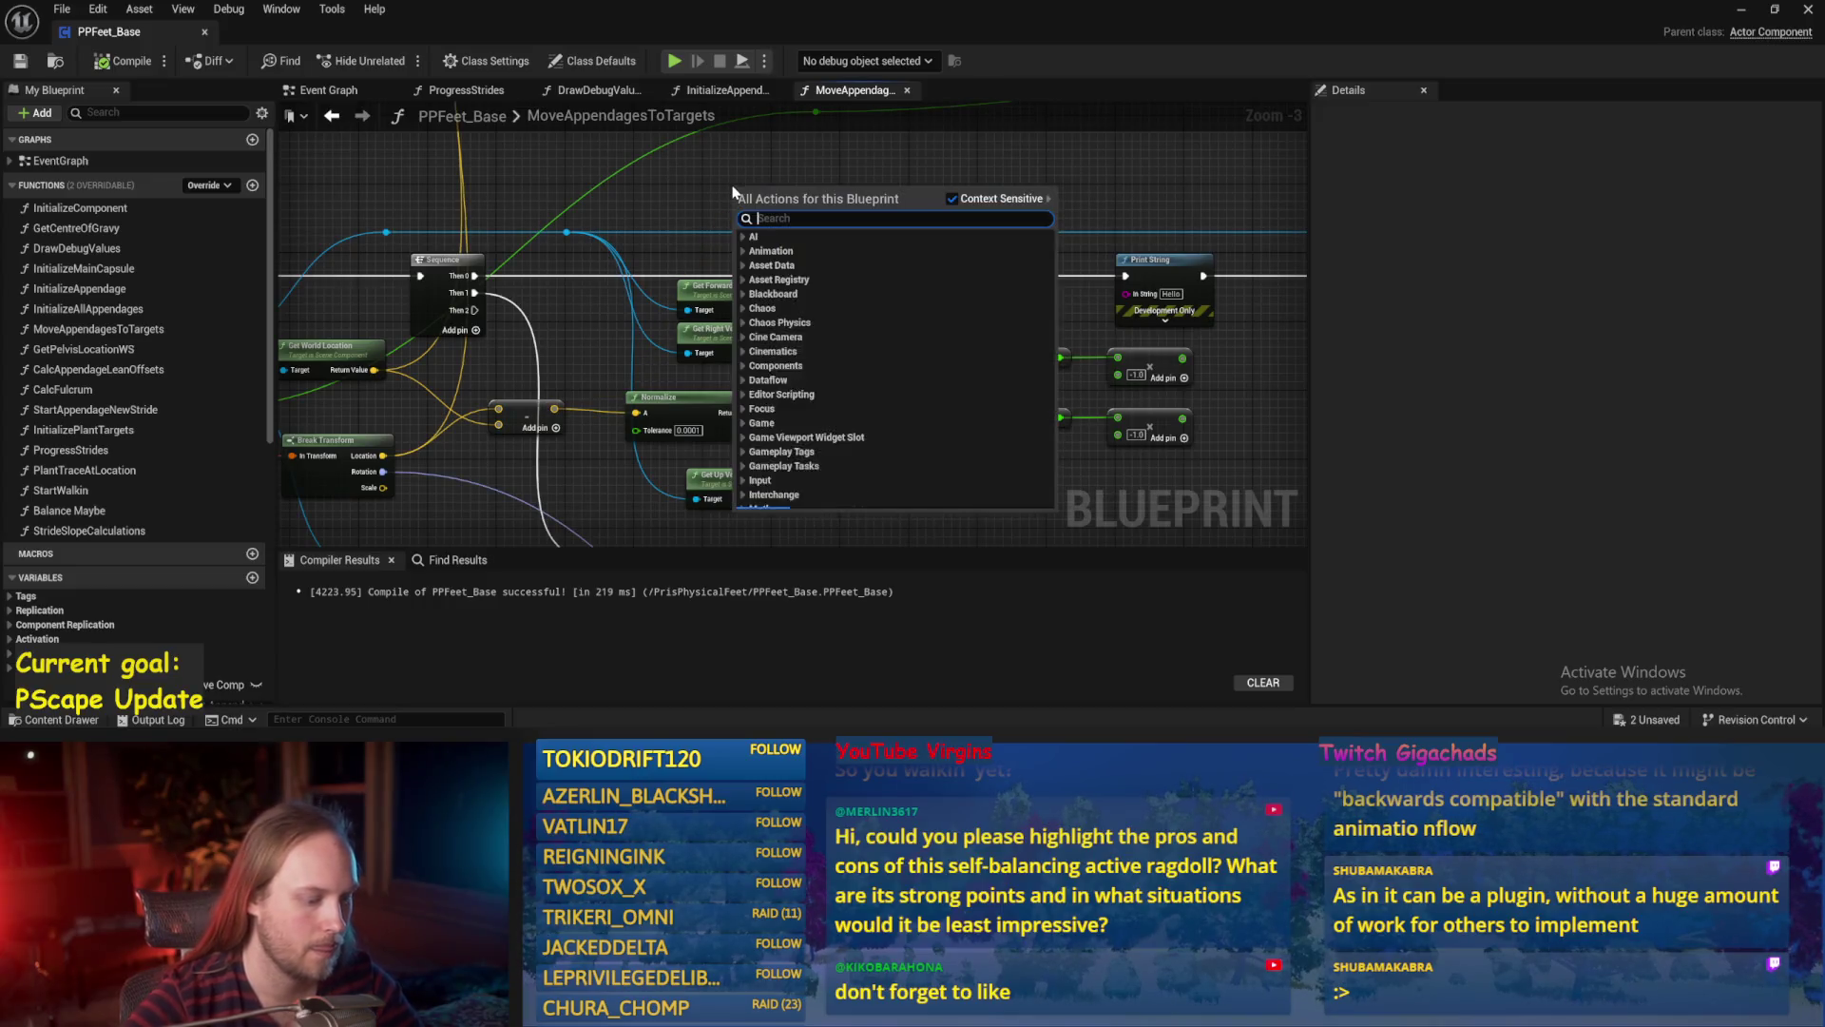
pyautogui.write('rotate')
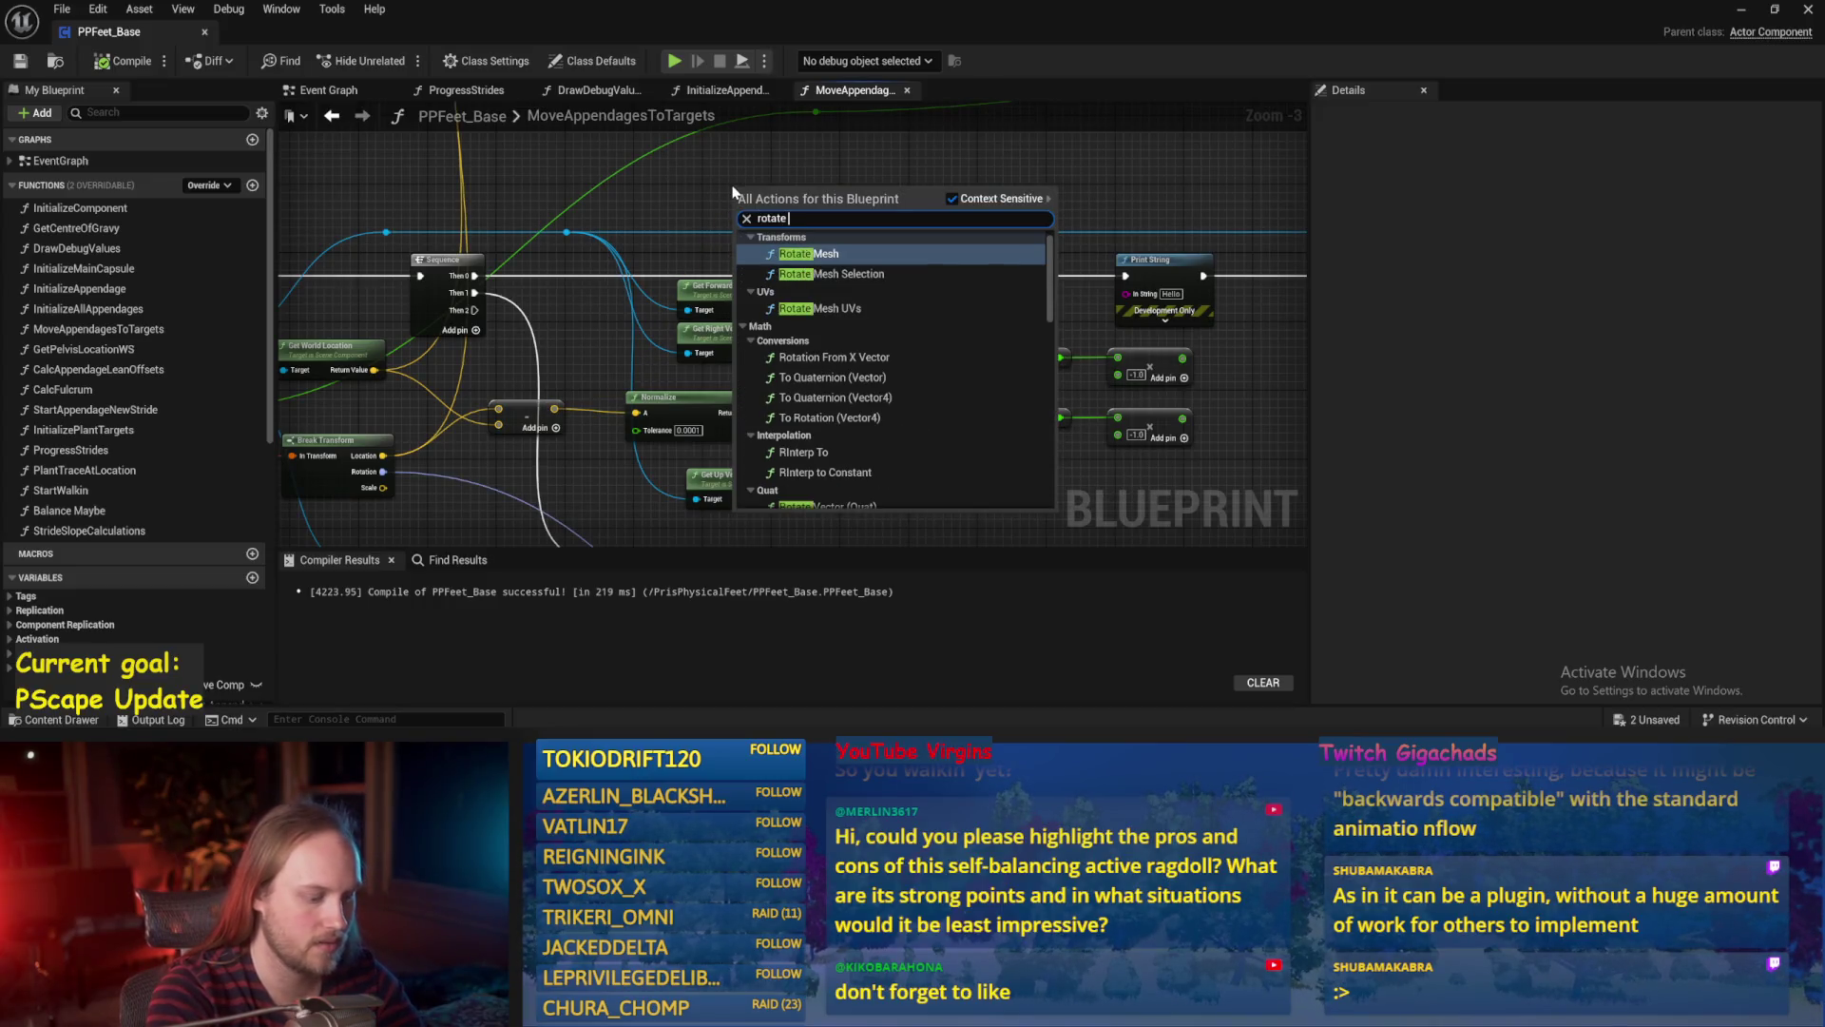
pyautogui.write('vector')
pyautogui.click(803, 254)
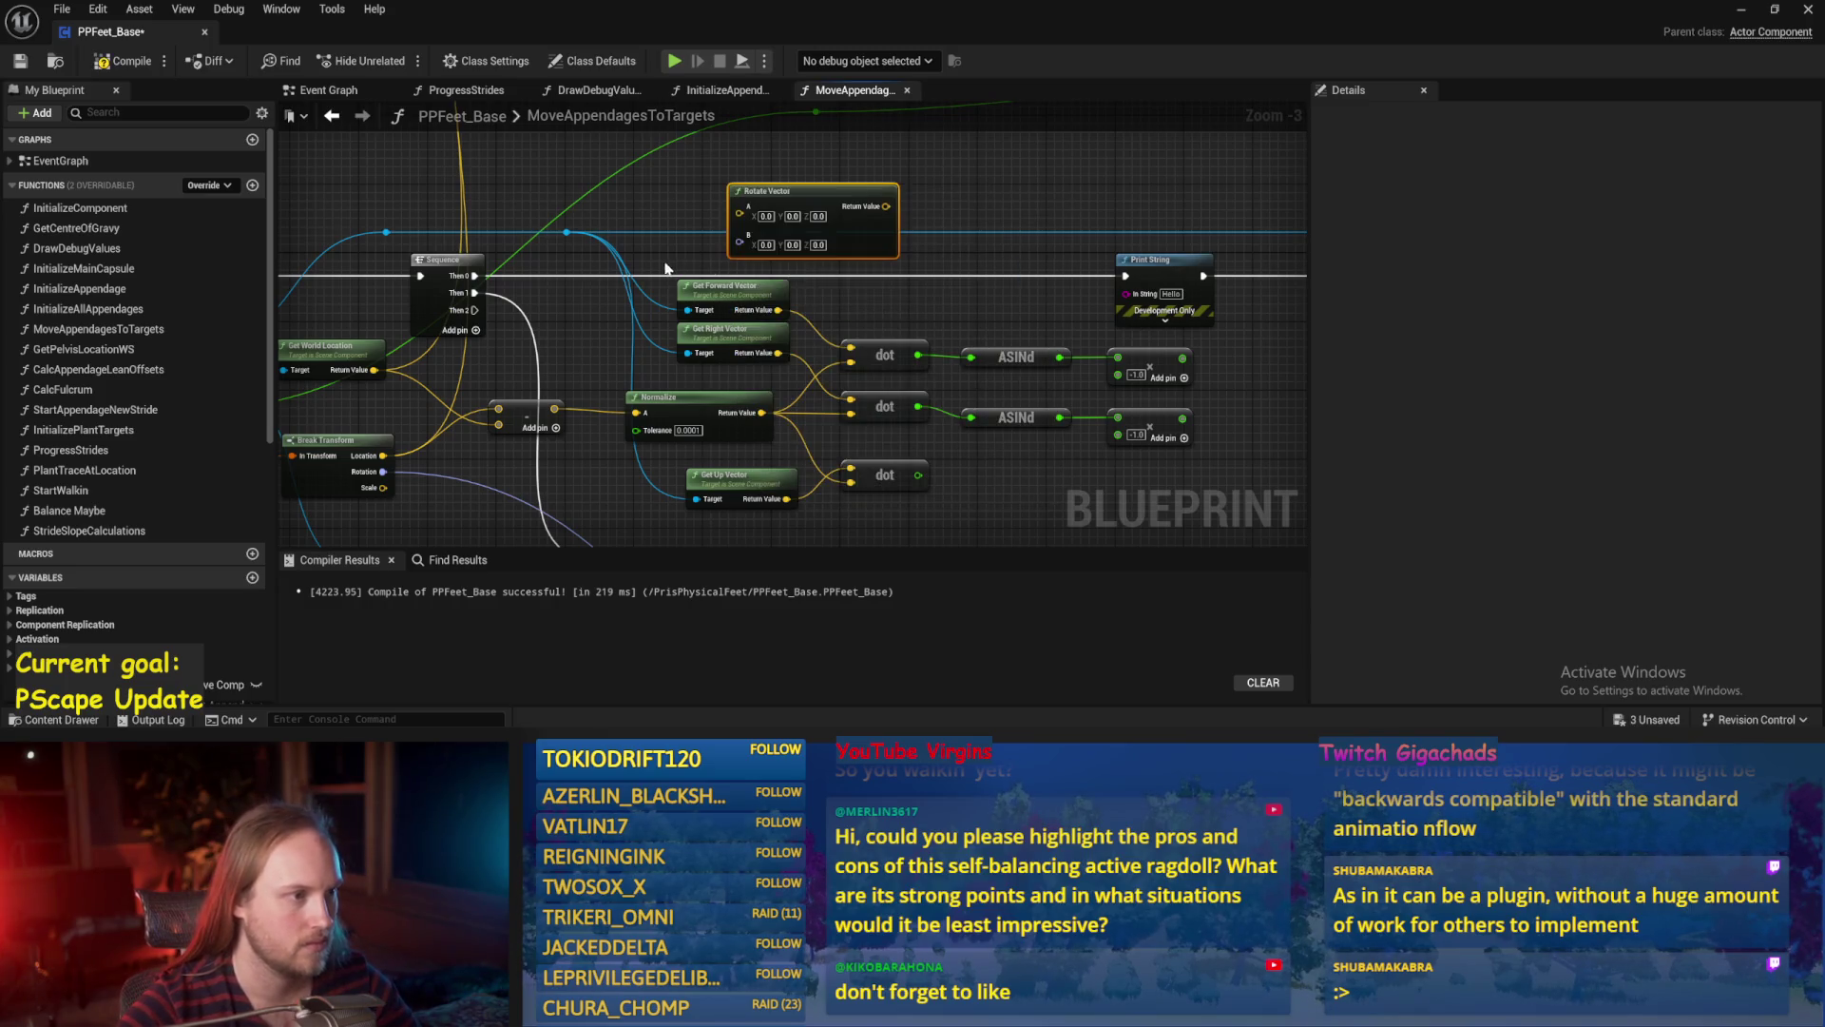
# Add a Get World Rotation node off the blue component wire.
pyautogui.moveTo(558, 423)
pyautogui.mouseDown()
pyautogui.moveTo(725, 269)
pyautogui.moveTo(740, 213)
pyautogui.mouseUp()
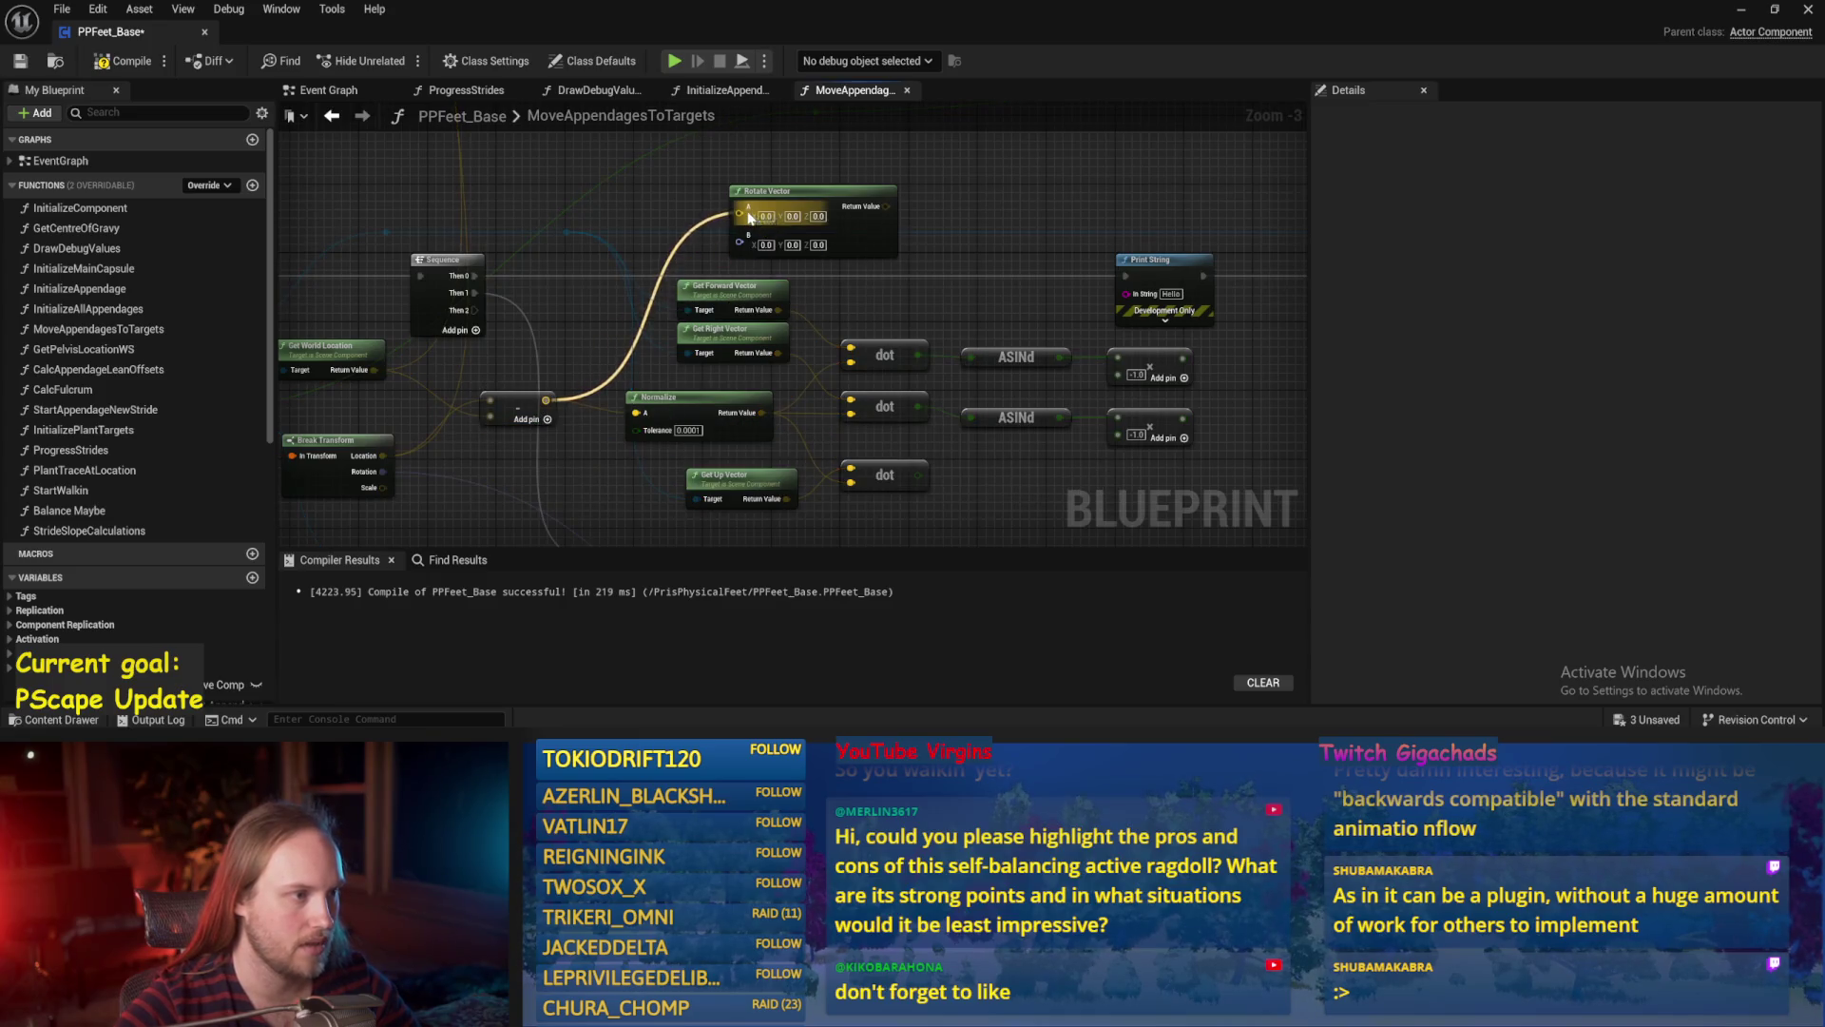
pyautogui.moveTo(631, 289); pyautogui.dragTo(697, 231)
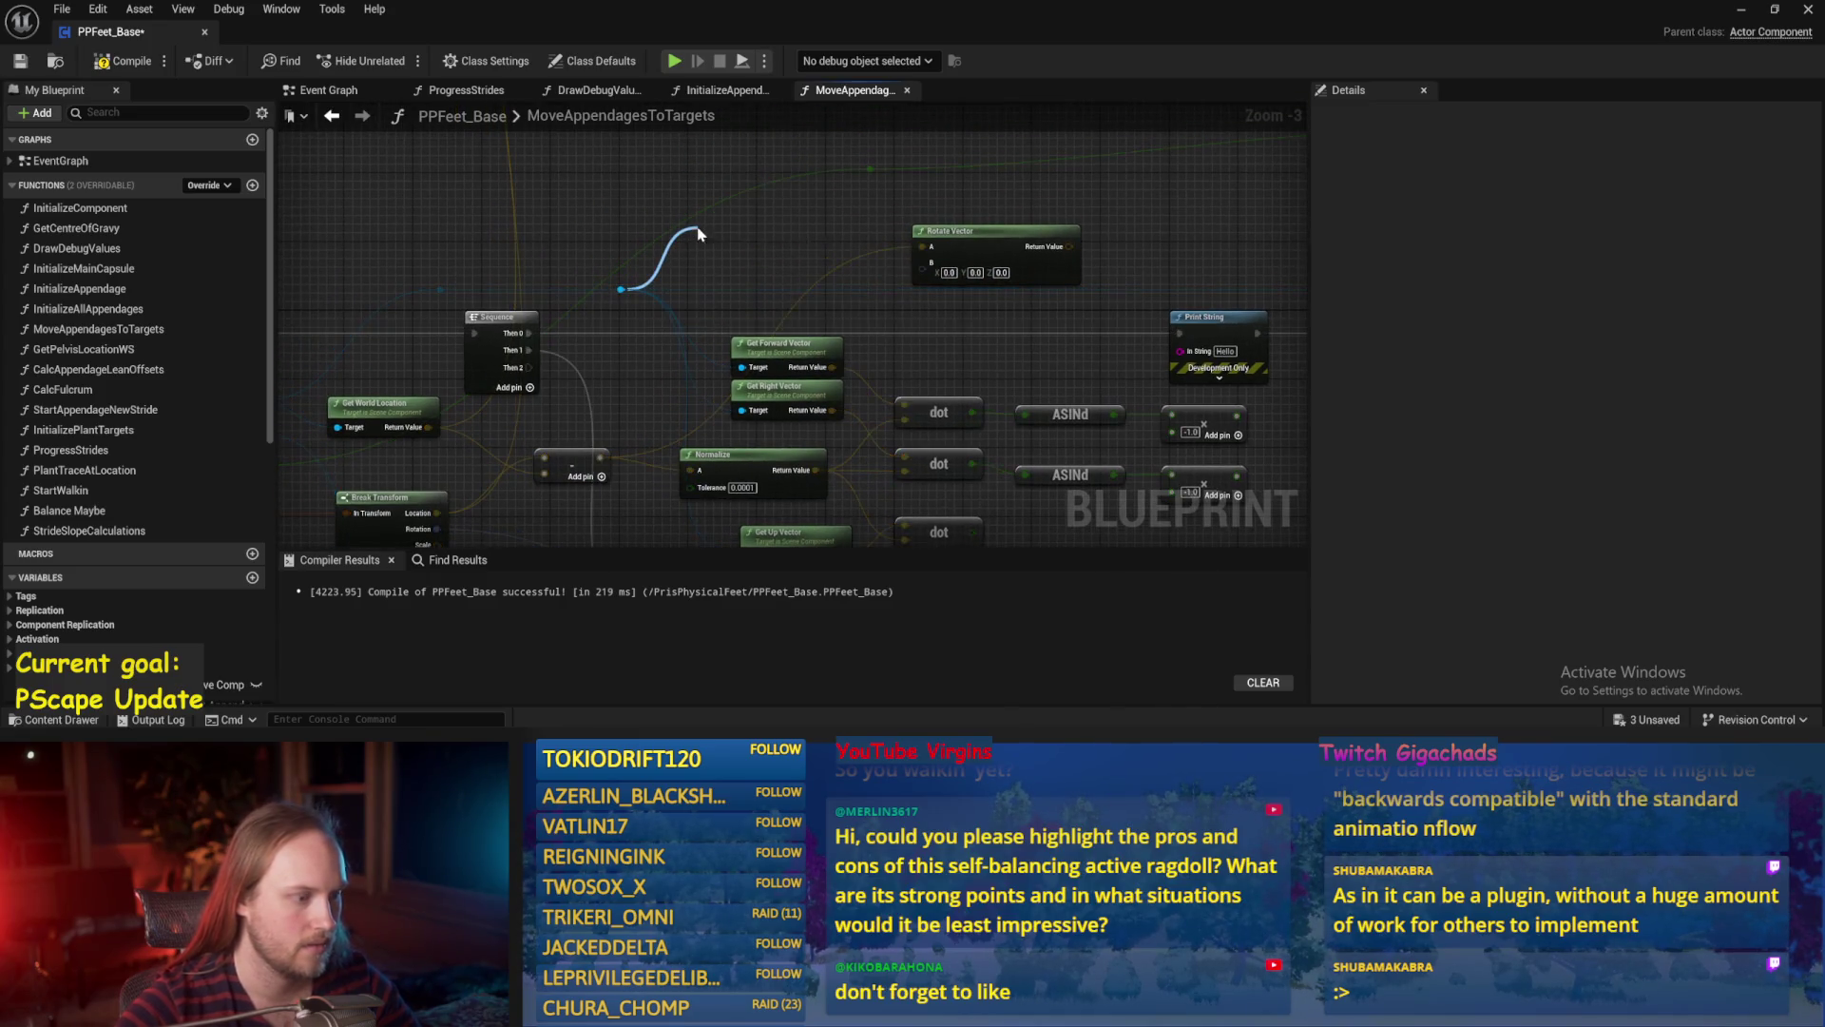
pyautogui.write('rotation w')
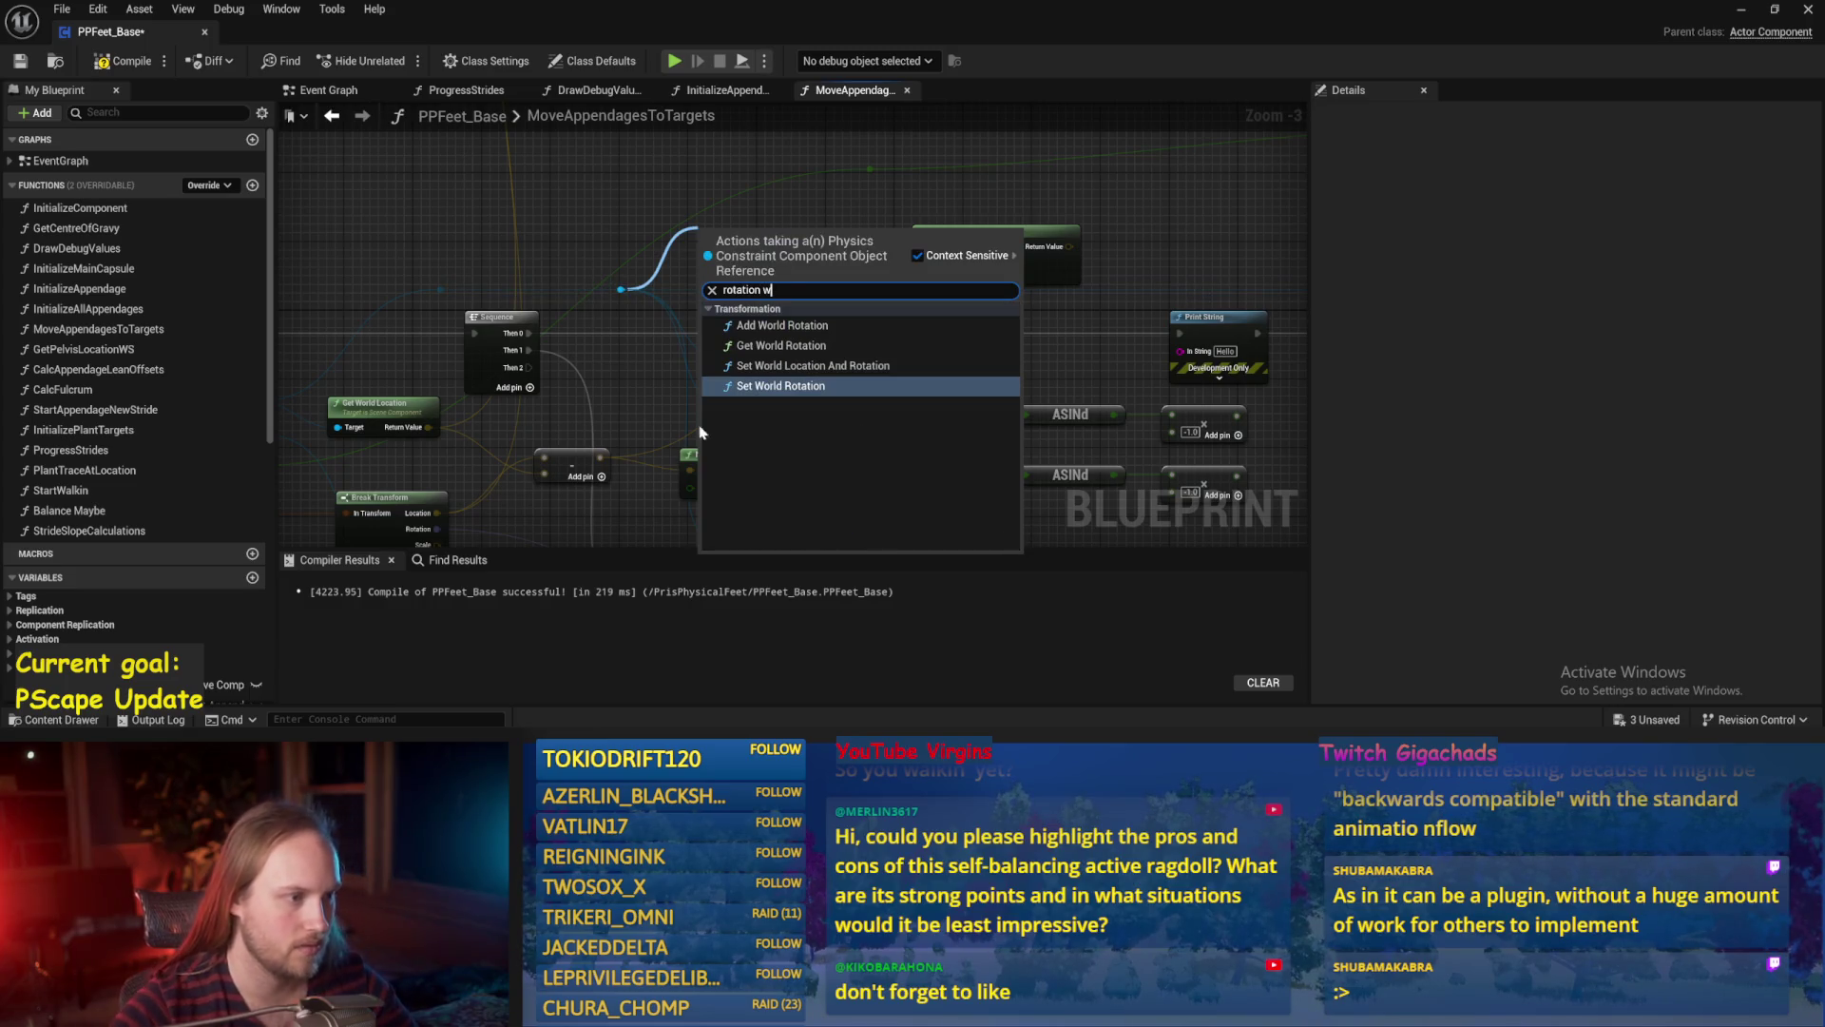
pyautogui.click(780, 346)
# Add an Unrotate Vector node from the reroute, feed world rotation into its B input, and recompile.
pyautogui.moveTo(599, 457); pyautogui.dragTo(831, 217)
pyautogui.write('unro')
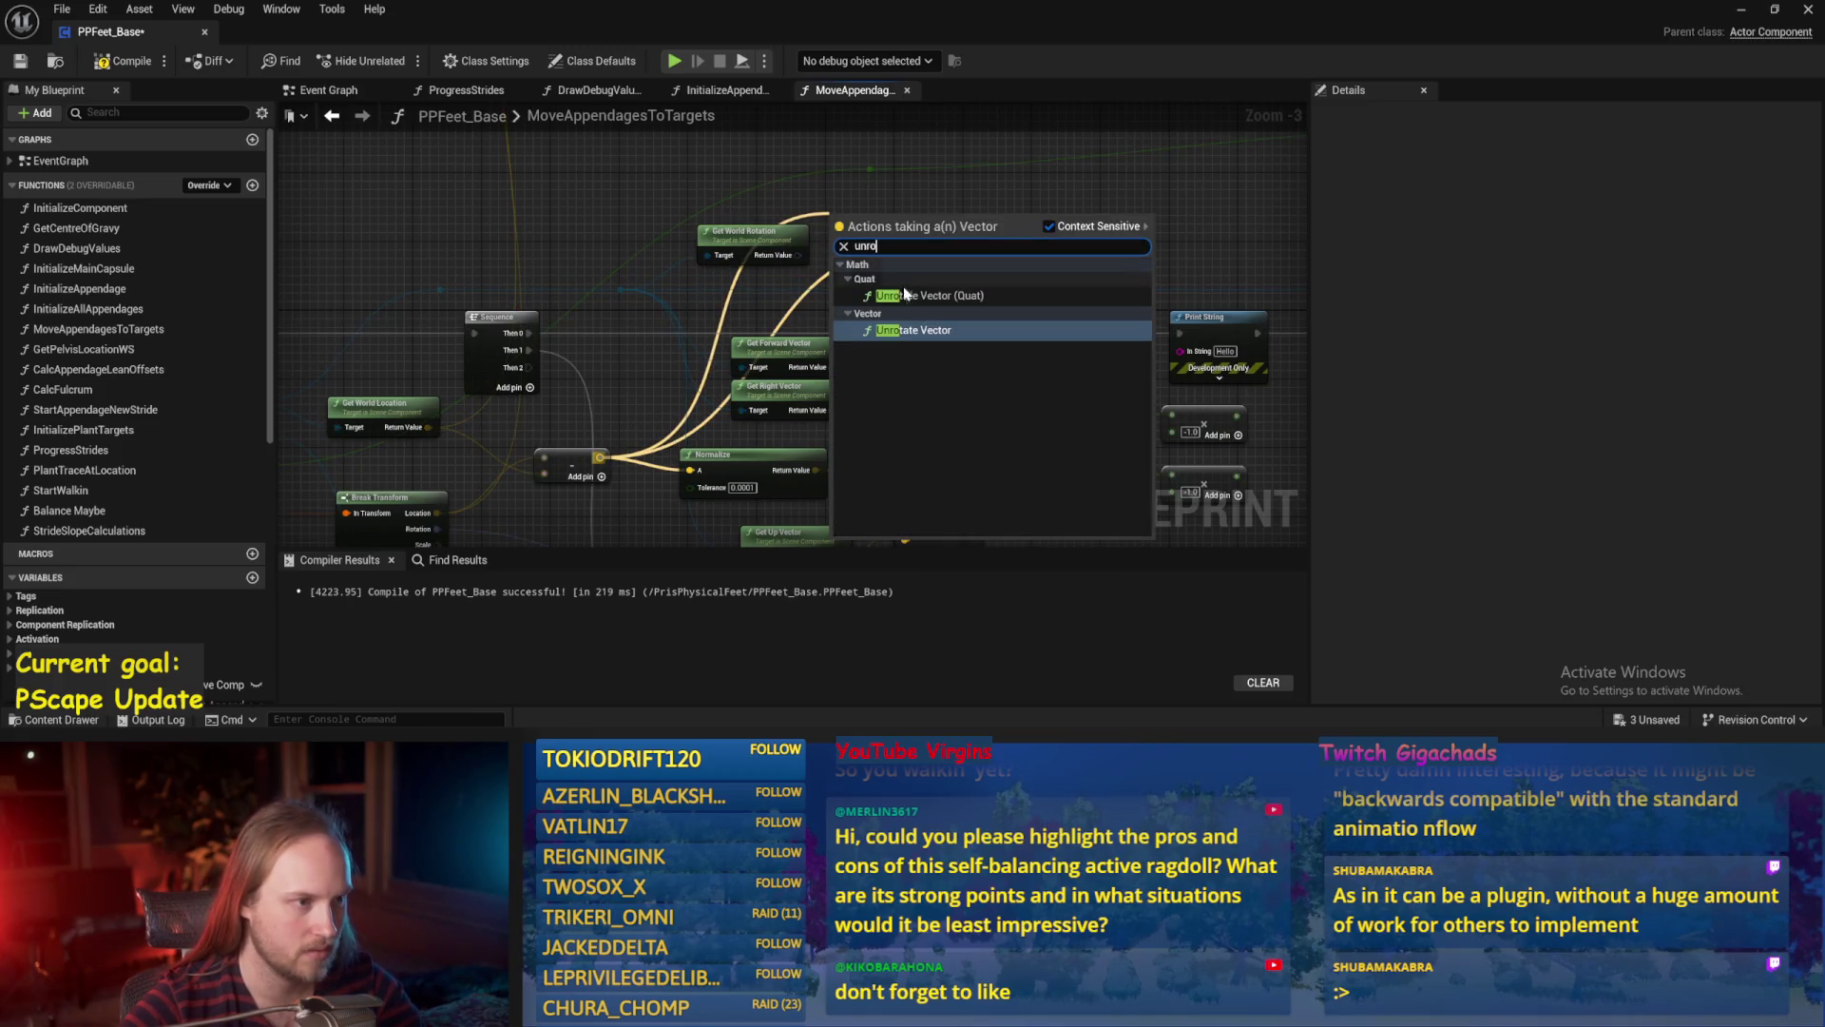
pyautogui.press('Return')
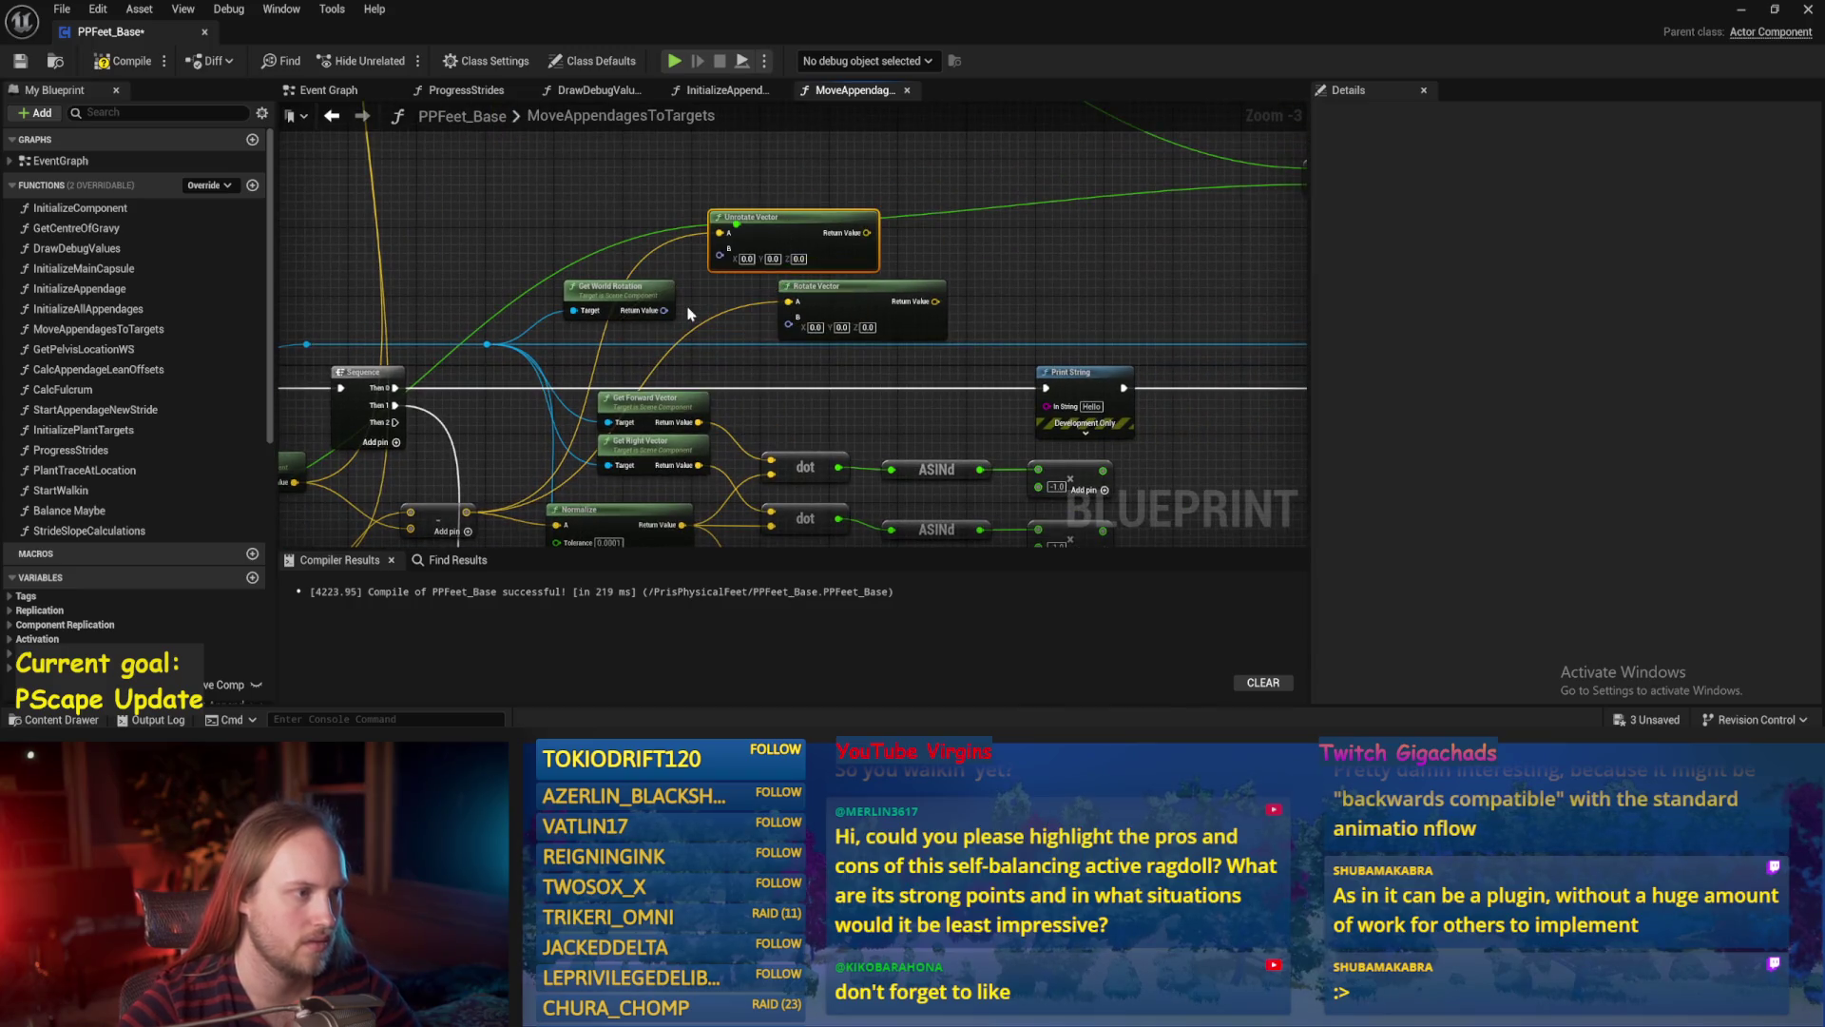
pyautogui.moveTo(664, 311)
pyautogui.mouseDown()
pyautogui.moveTo(720, 249)
pyautogui.moveTo(775, 238)
pyautogui.moveTo(1138, 273)
pyautogui.moveTo(419, 245)
pyautogui.moveTo(1012, 454)
pyautogui.moveTo(558, 412)
pyautogui.moveTo(544, 437)
pyautogui.mouseUp()
pyautogui.click(123, 61)
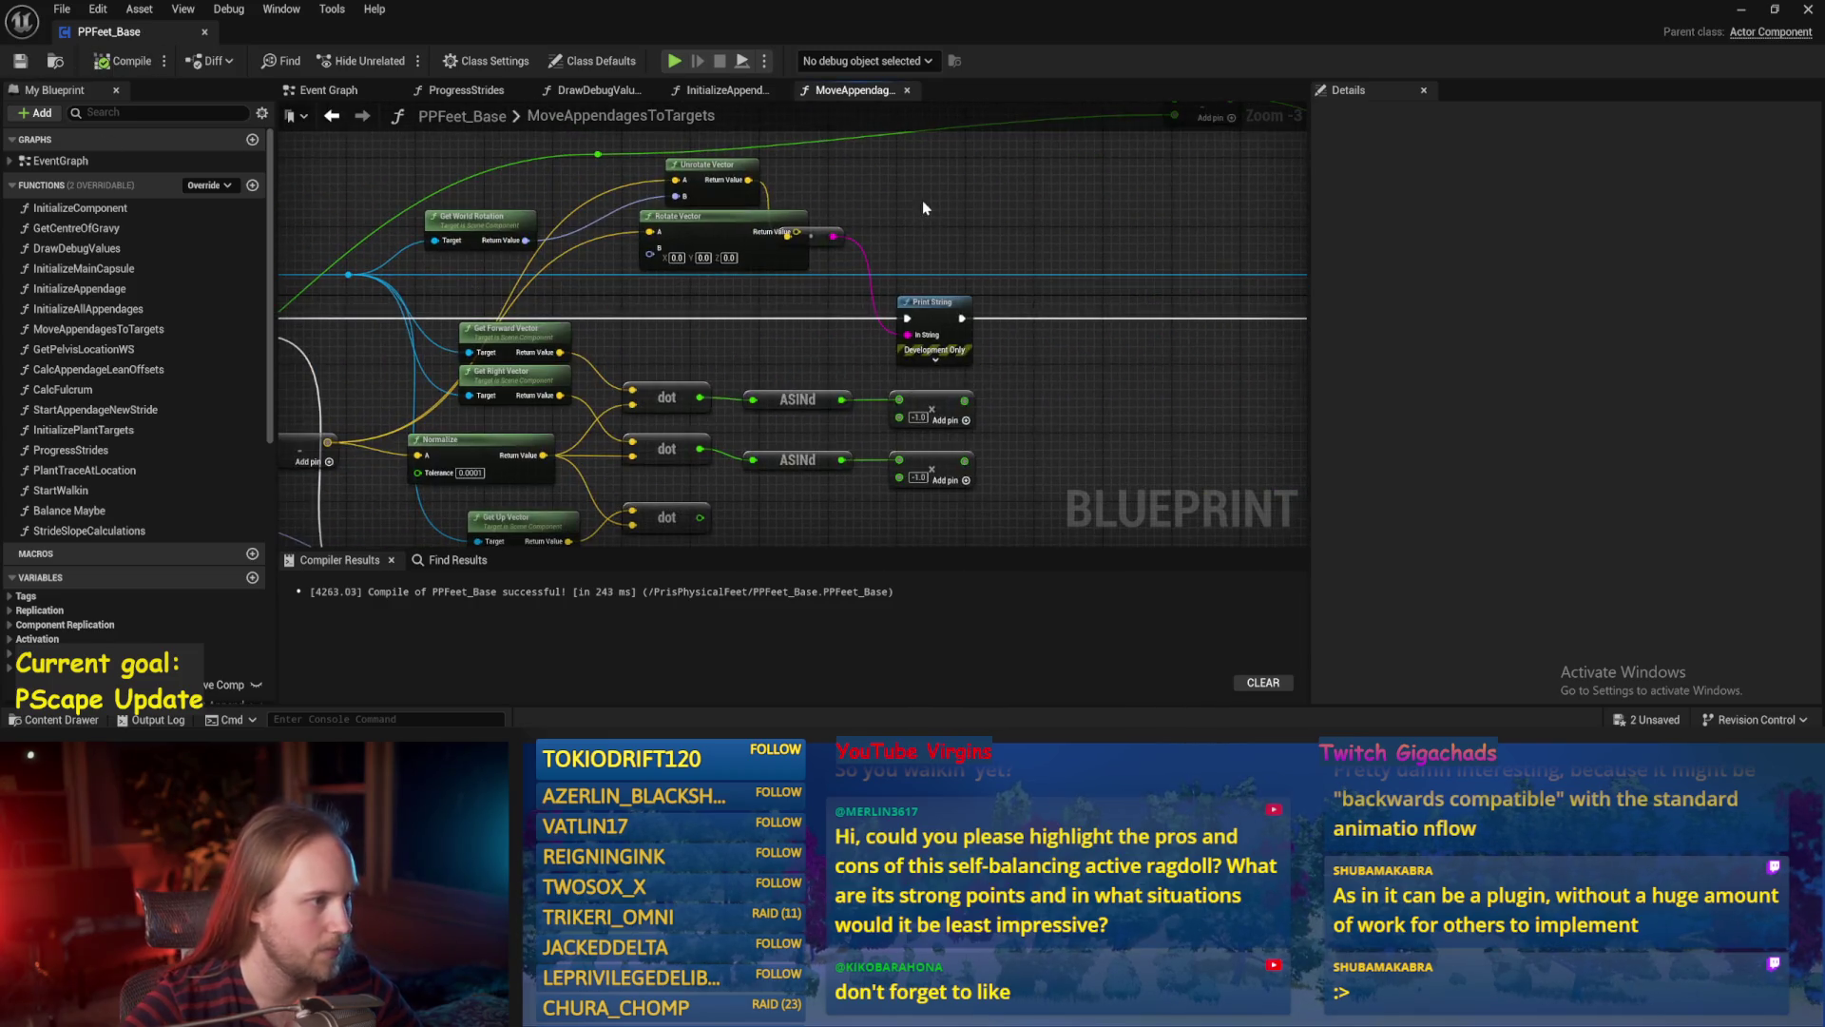
# Play-test, rotating the character's body about -94 degrees to watch the printed X/Y/Z values.
pyautogui.click(1743, 13)
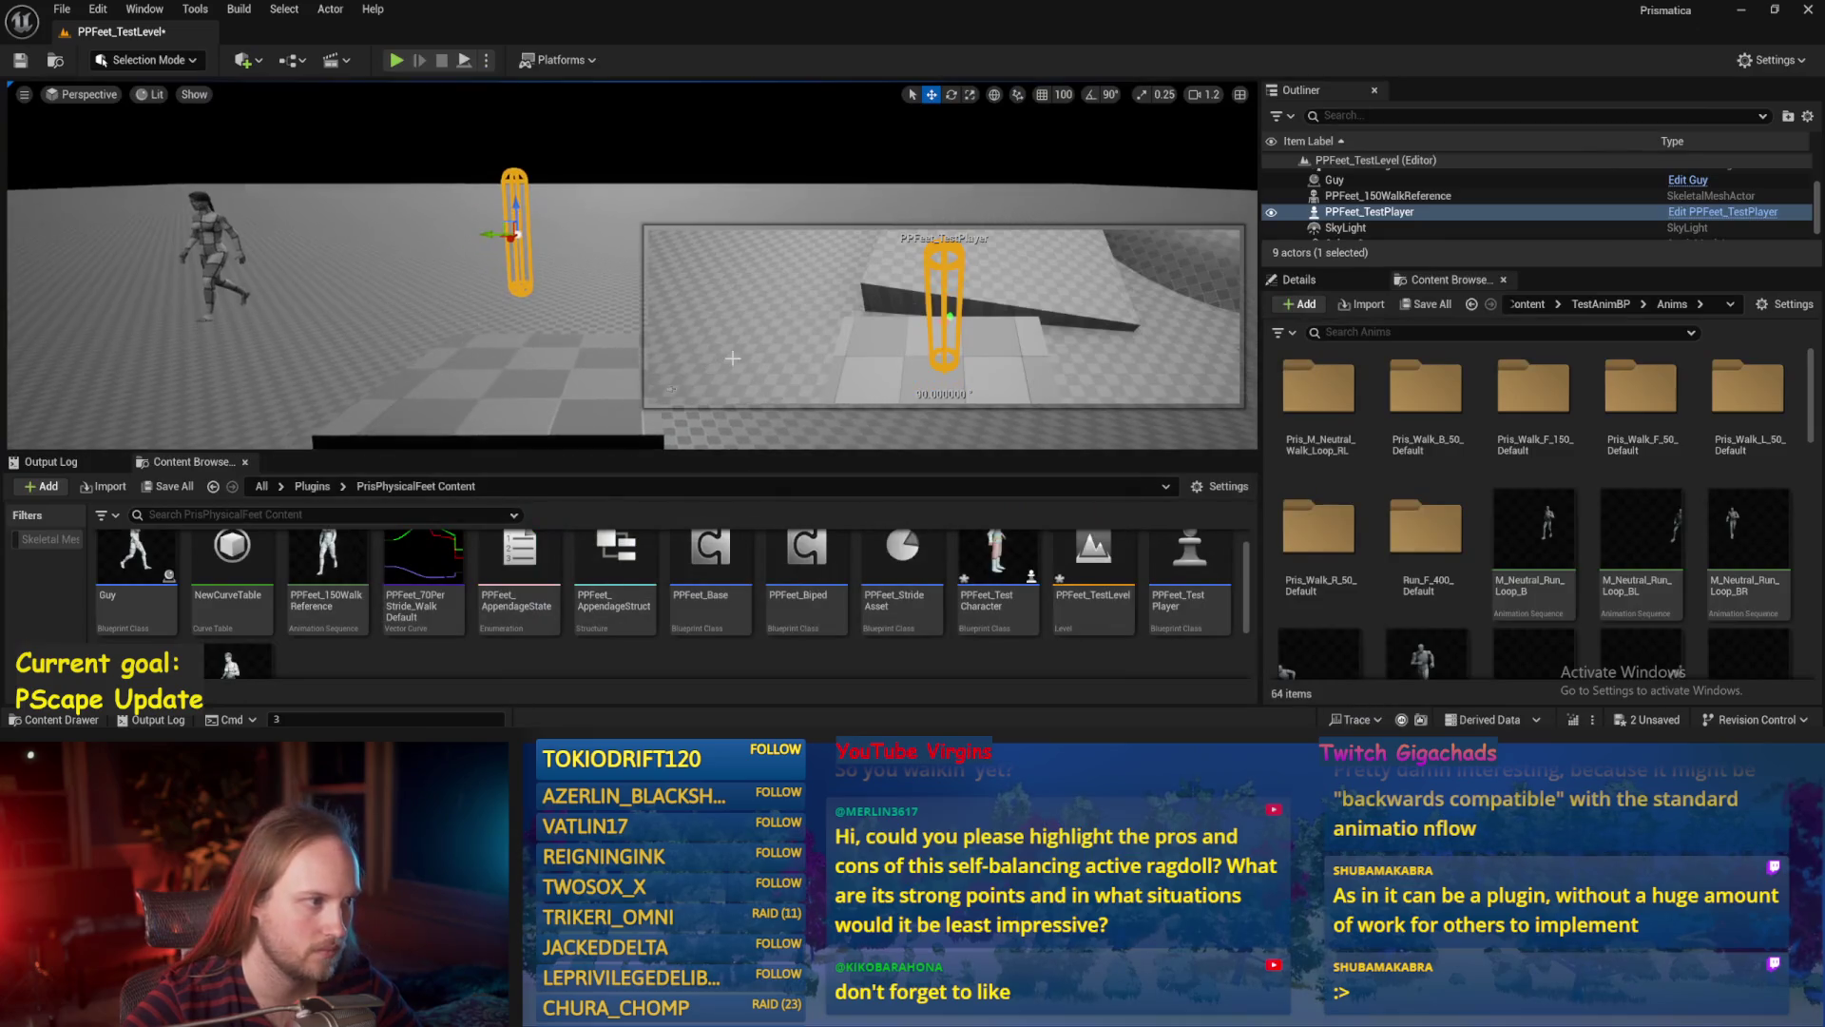
pyautogui.hotkey('alt', 'p')
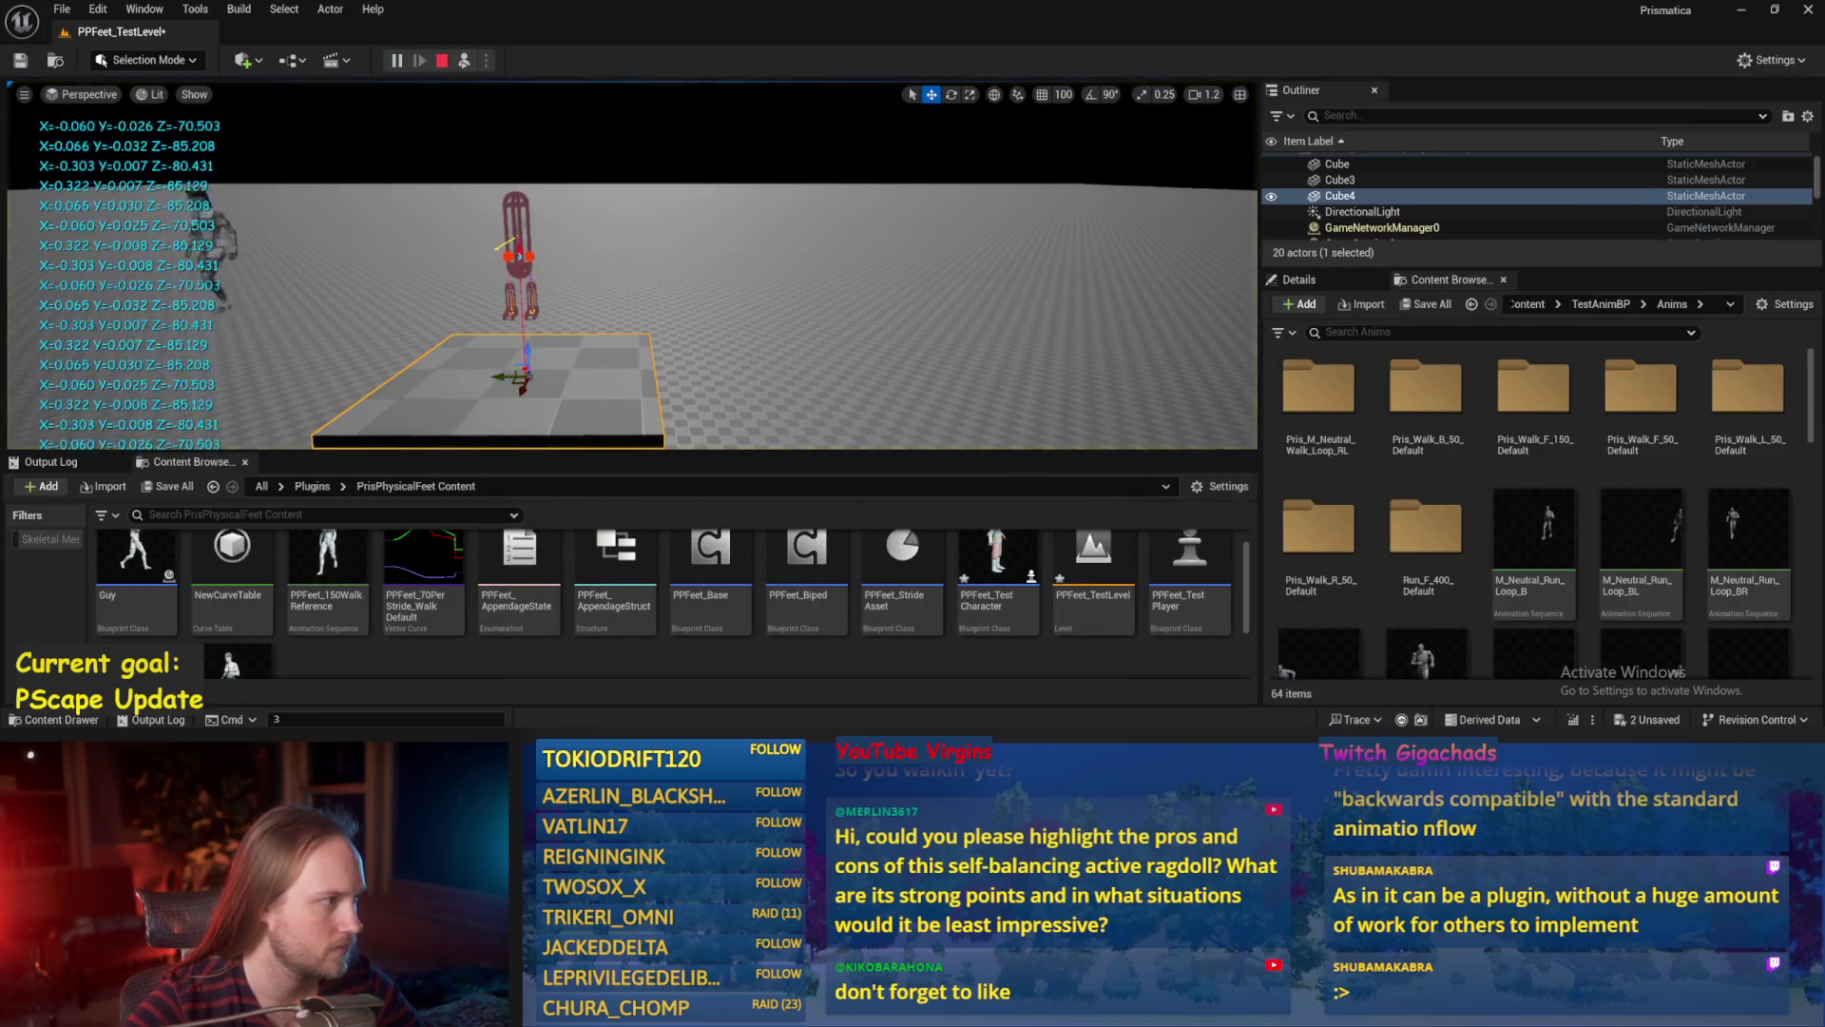
pyautogui.press('F8')
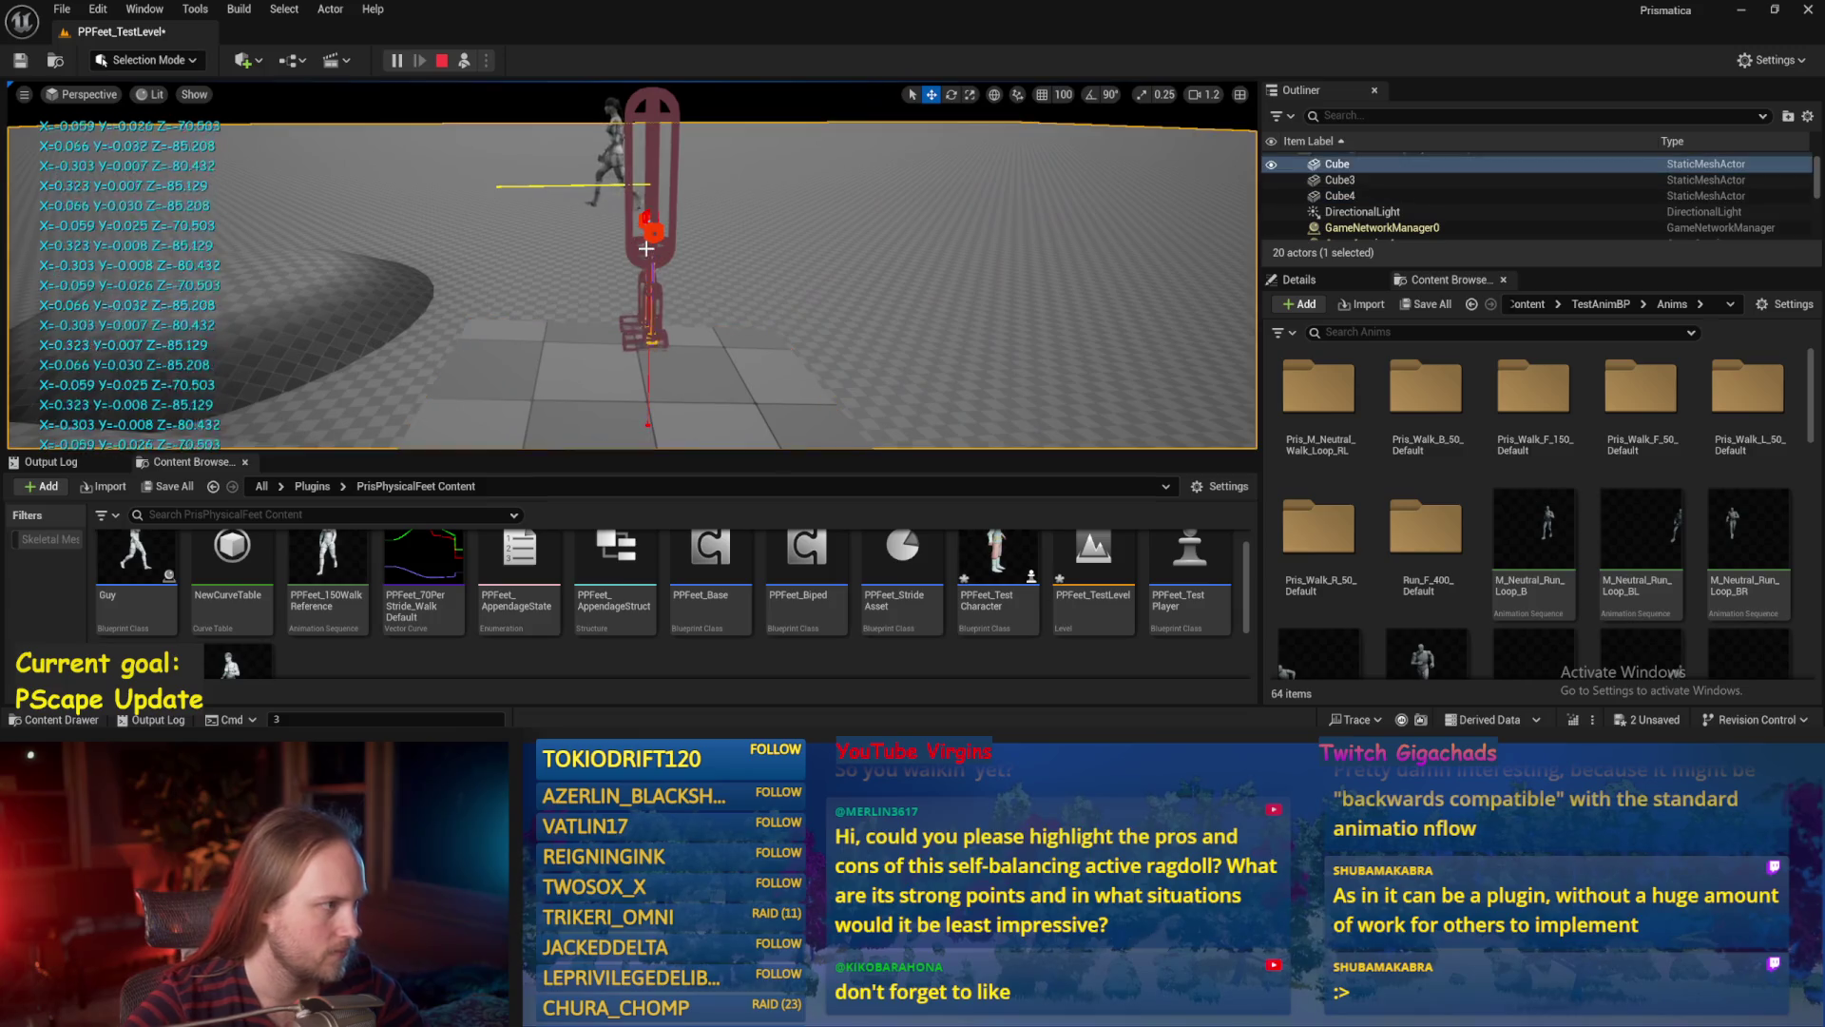
pyautogui.press('e')
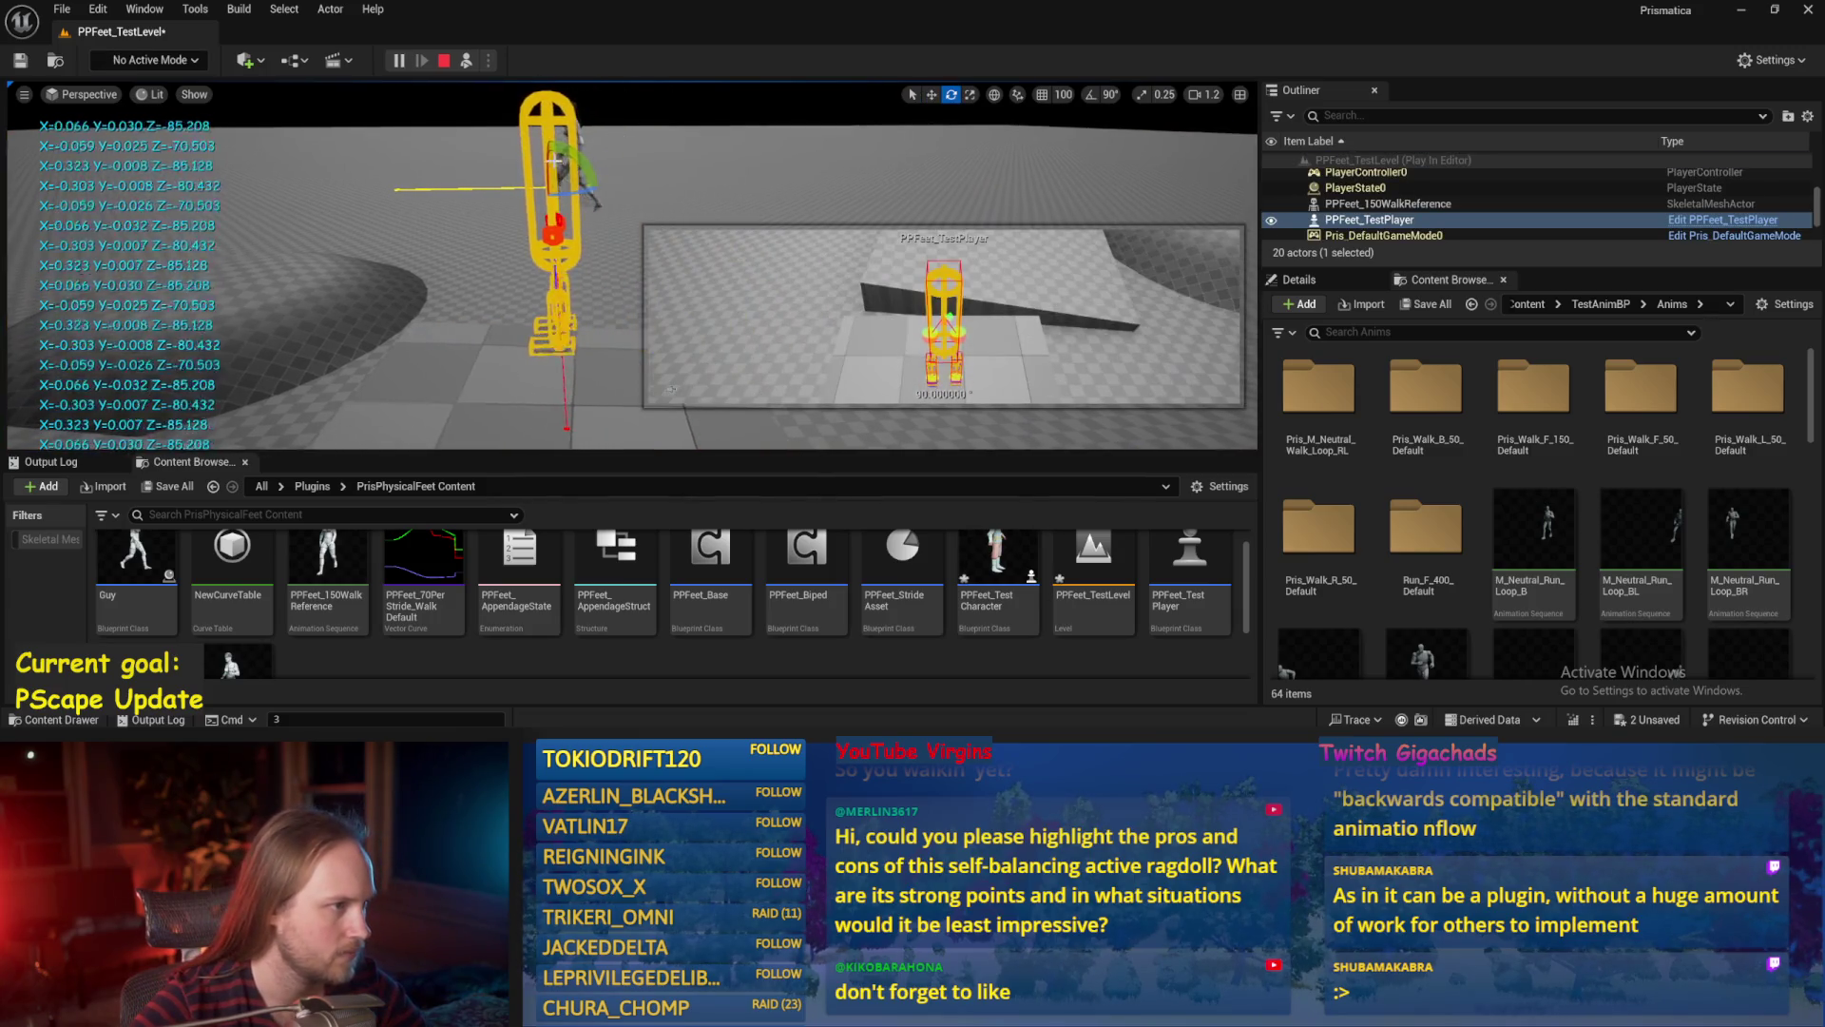
pyautogui.moveTo(577, 157)
pyautogui.mouseDown()
pyautogui.moveTo(538, 224)
pyautogui.moveTo(561, 195)
pyautogui.moveTo(480, 186)
pyautogui.moveTo(514, 200)
pyautogui.mouseUp()
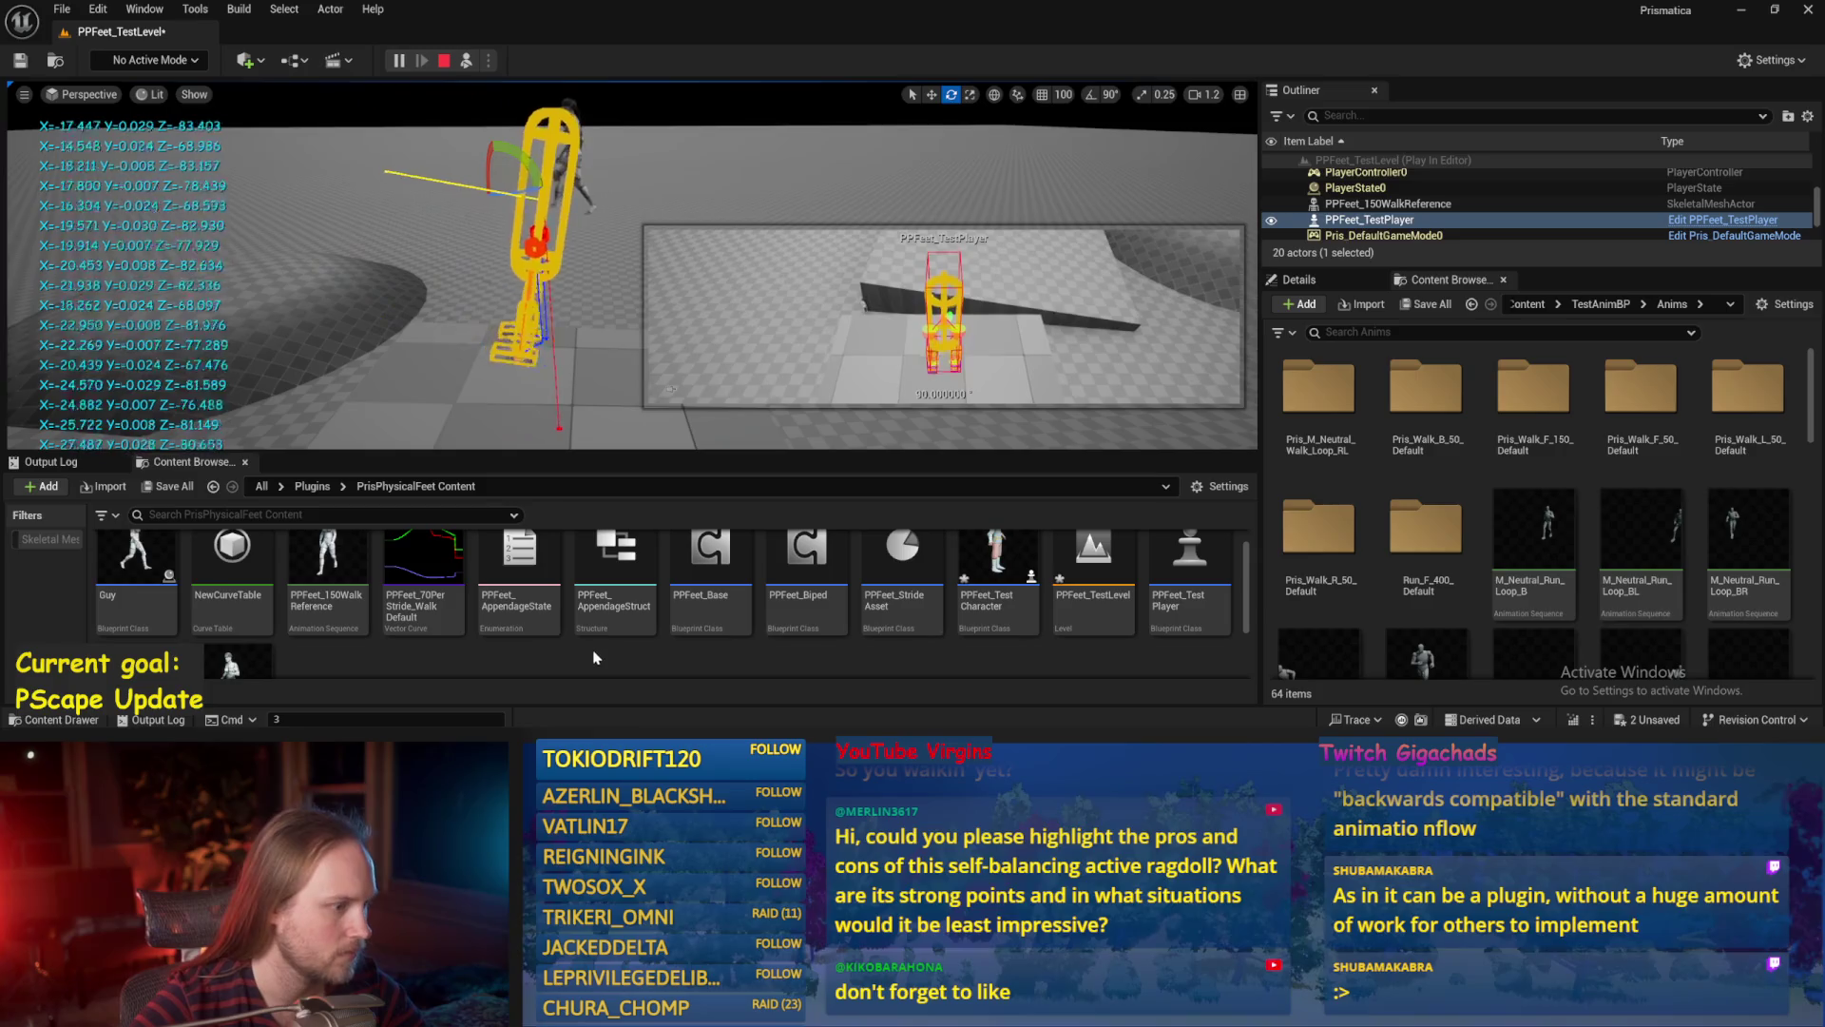
pyautogui.press('Escape')
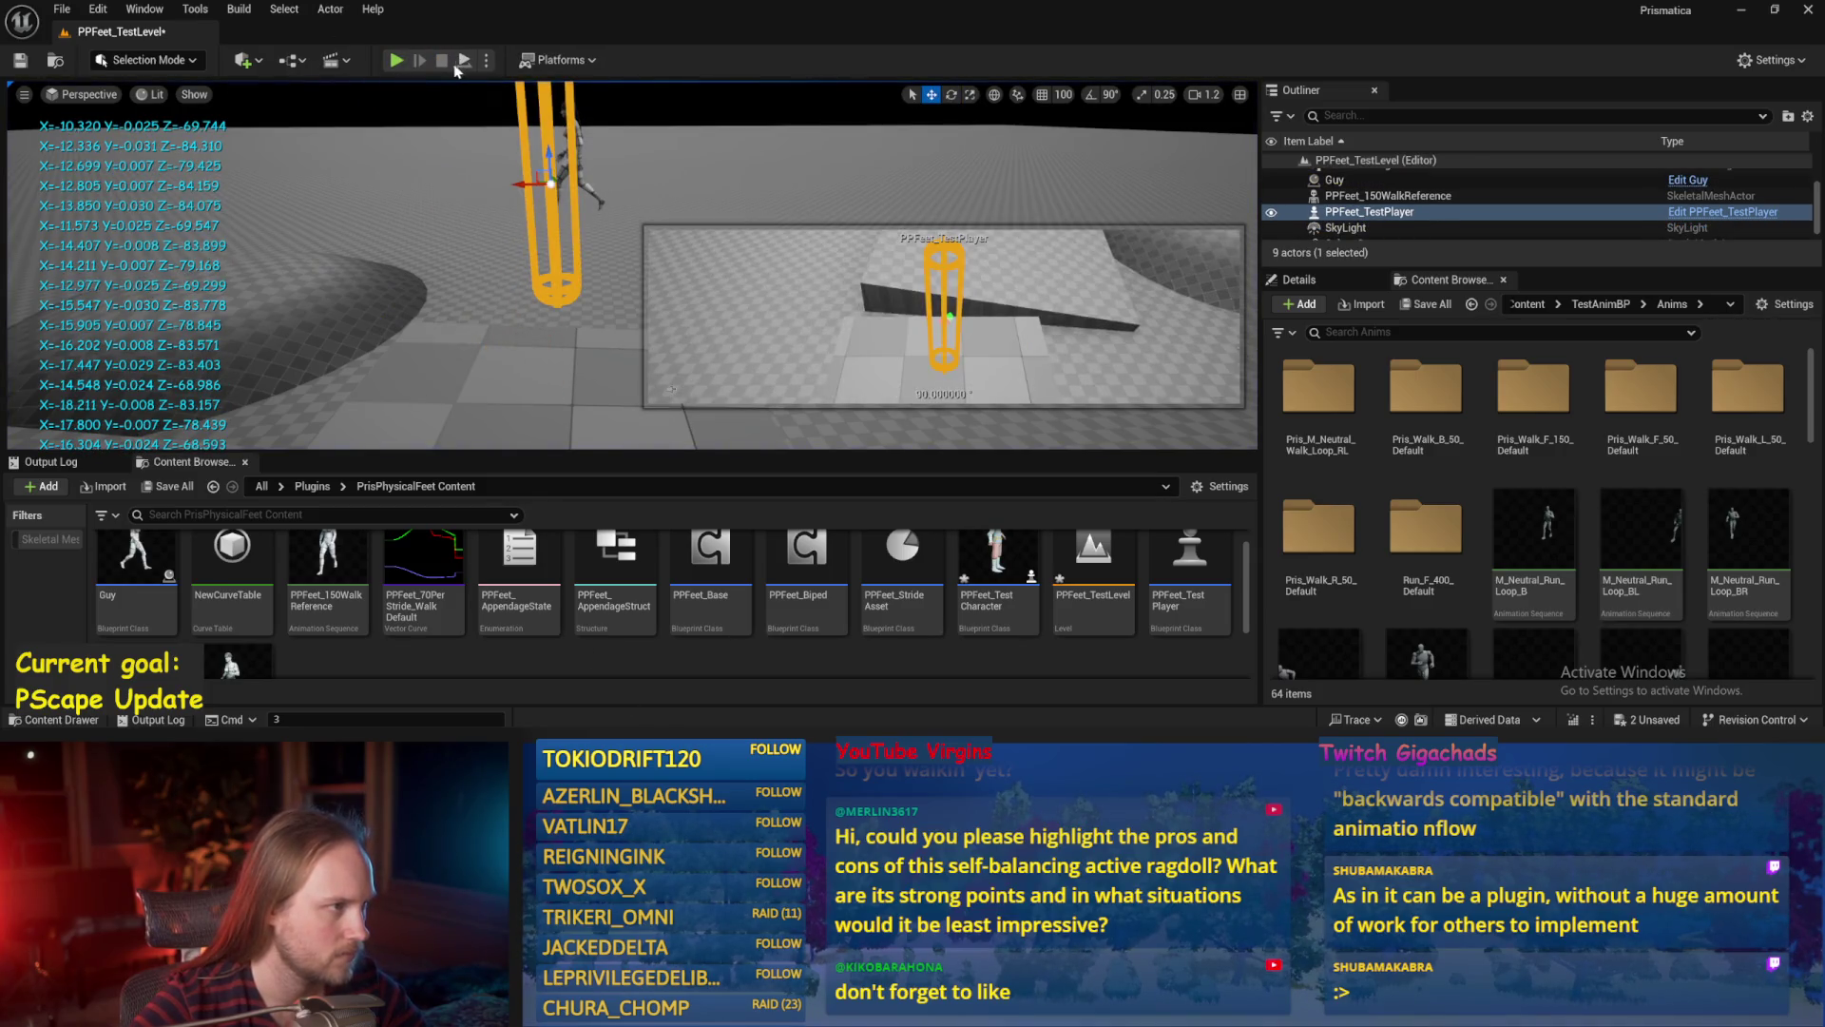
# Run another quick play test, then reopen PPFeet_Base from the Content Browser.
pyautogui.hotkey('alt', 'p')
pyautogui.press('e')
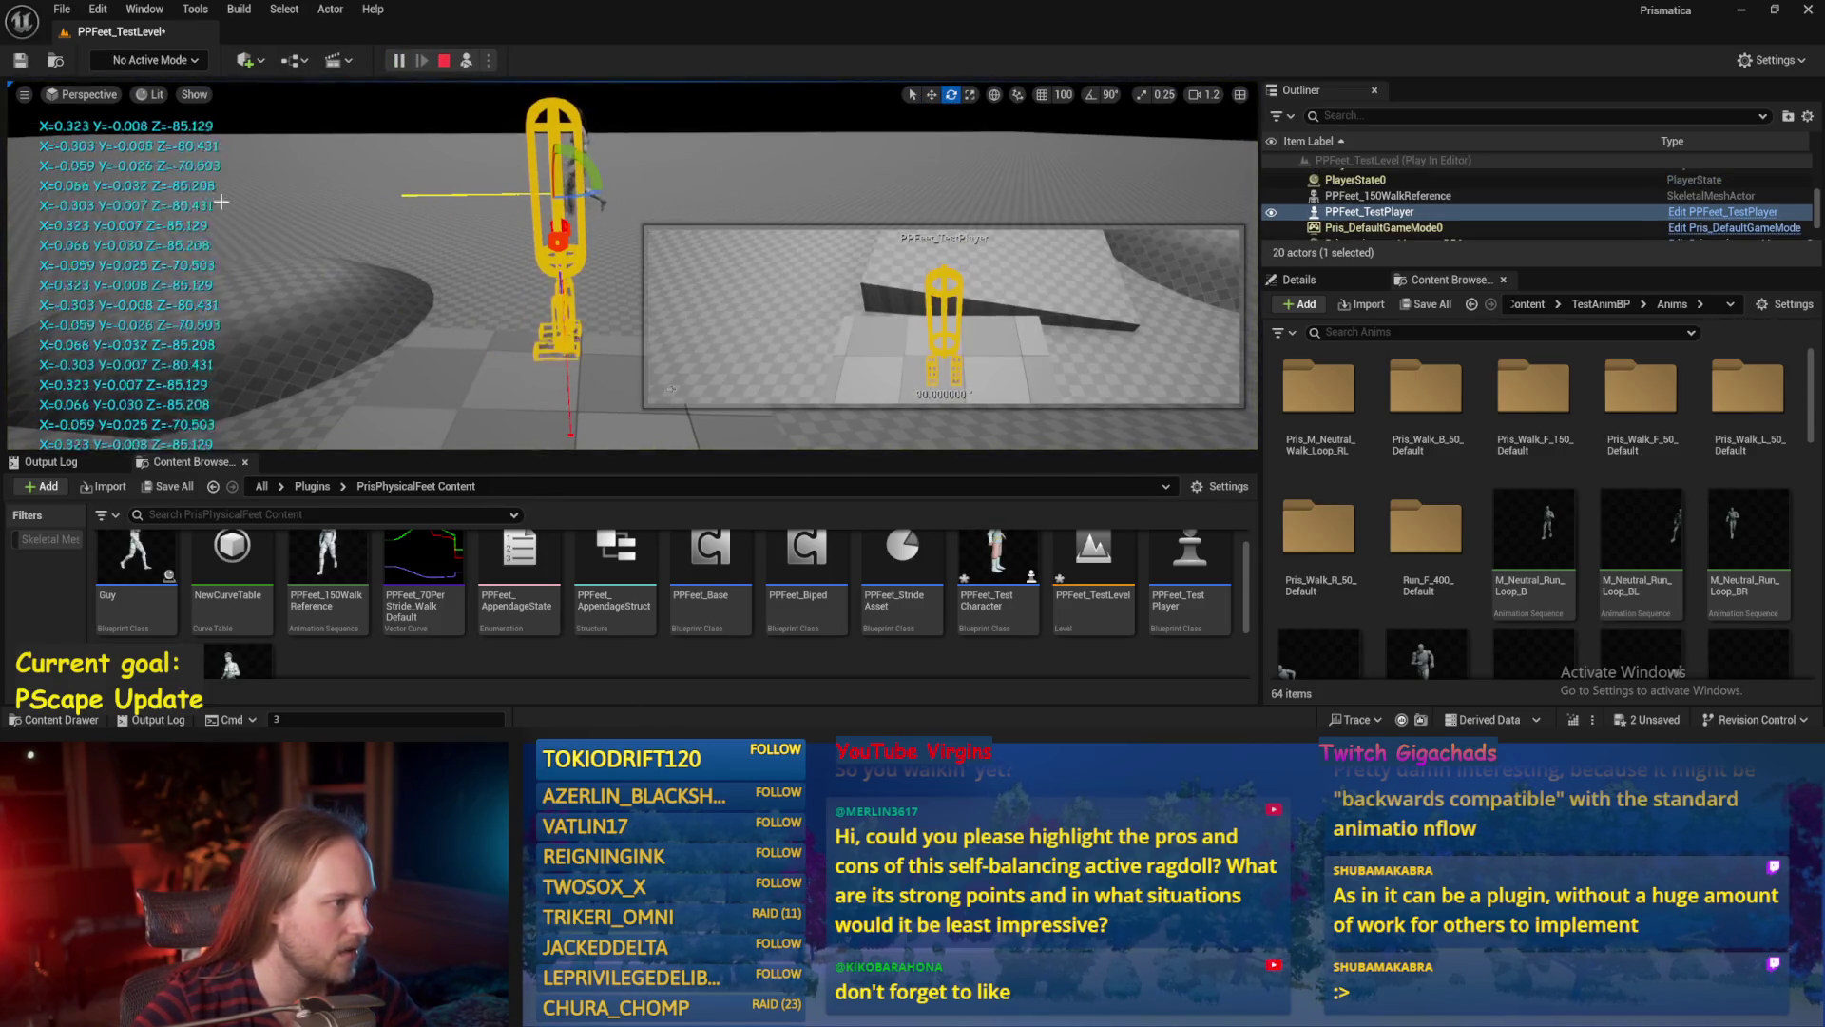
pyautogui.press('Escape')
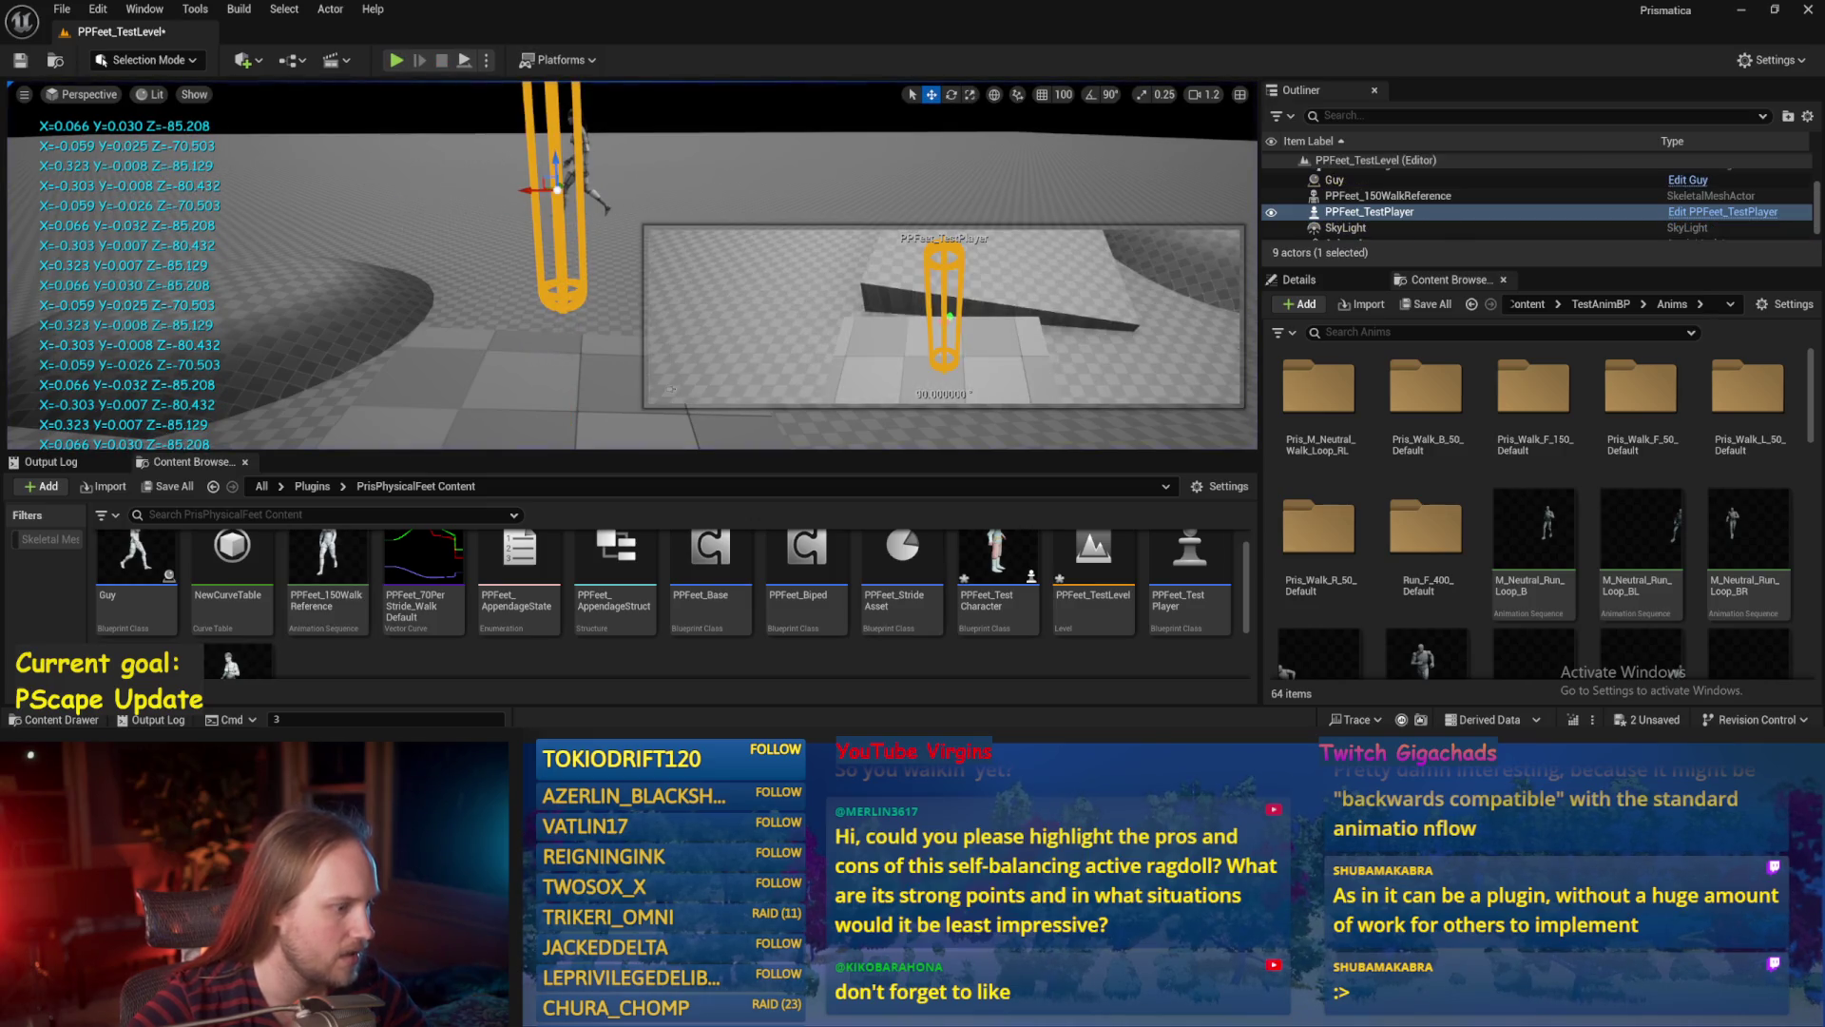
pyautogui.doubleClick(711, 561)
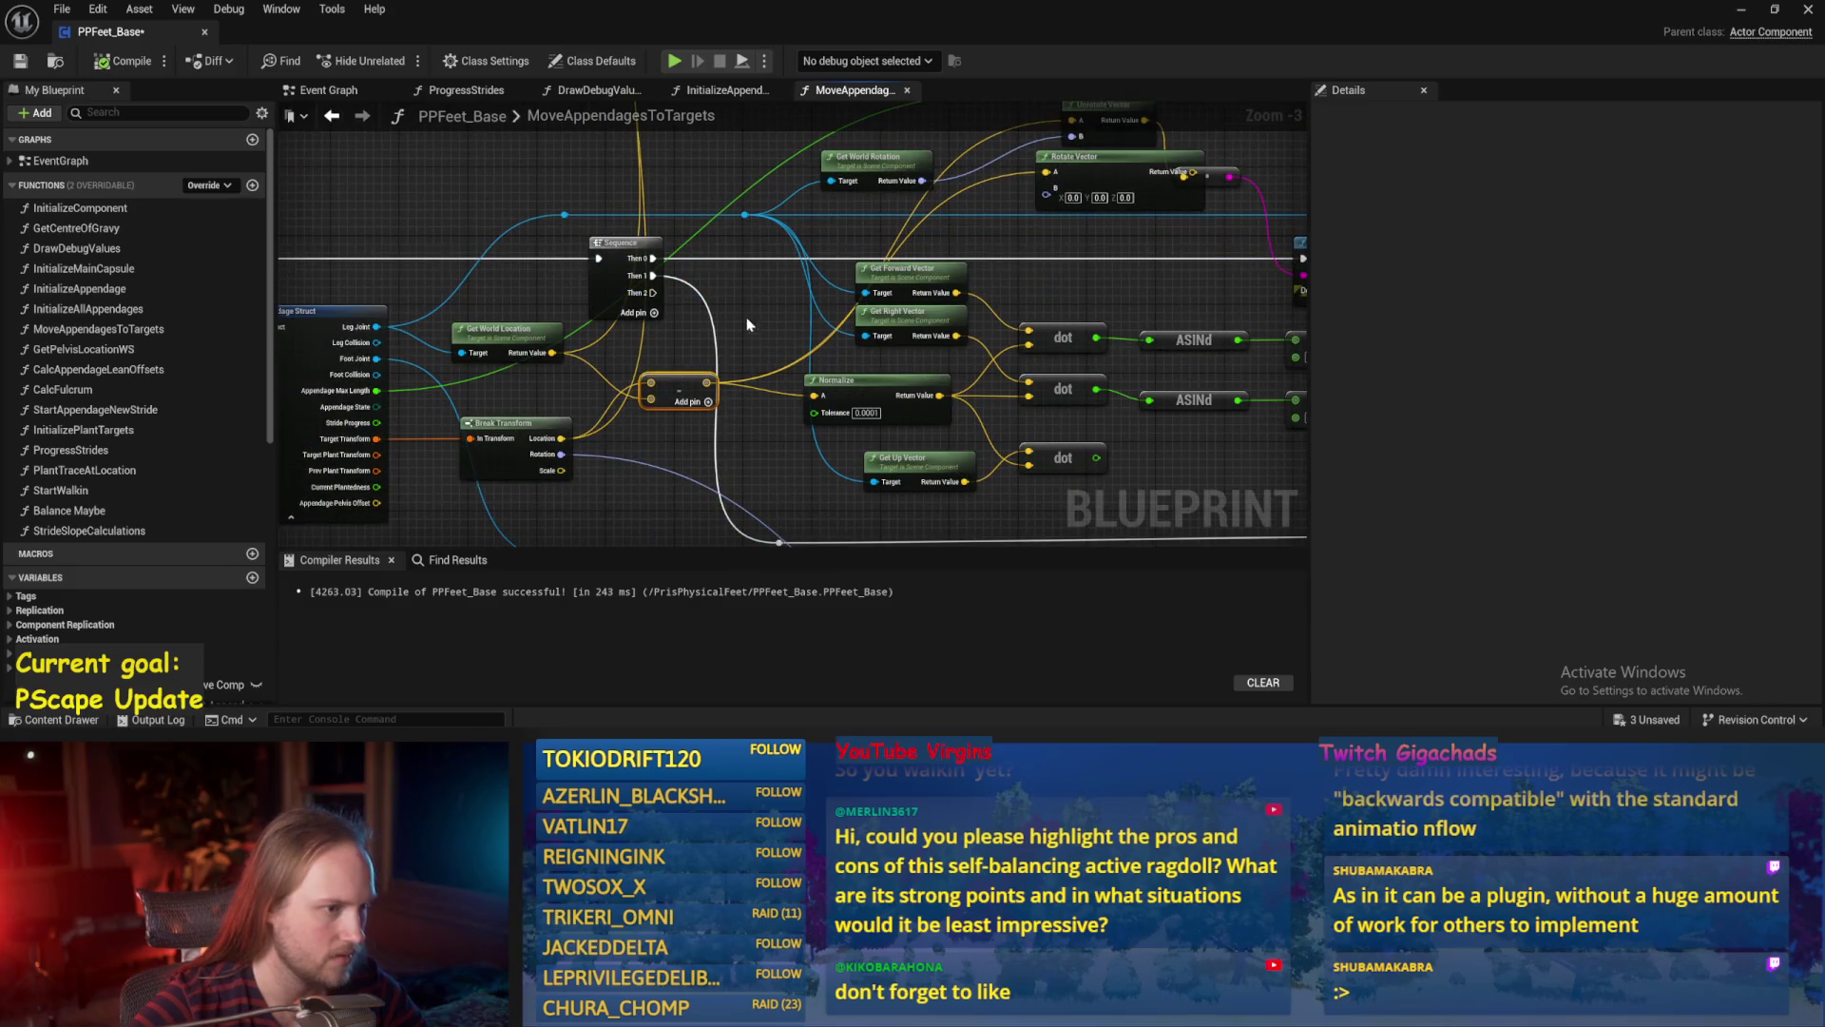
# Move the Normalize node left and frame the Rotate Vector and Print String nodes.
pyautogui.moveTo(881, 398)
pyautogui.mouseDown()
pyautogui.moveTo(808, 386)
pyautogui.moveTo(884, 214)
pyautogui.moveTo(951, 167)
pyautogui.moveTo(938, 150)
pyautogui.mouseUp()
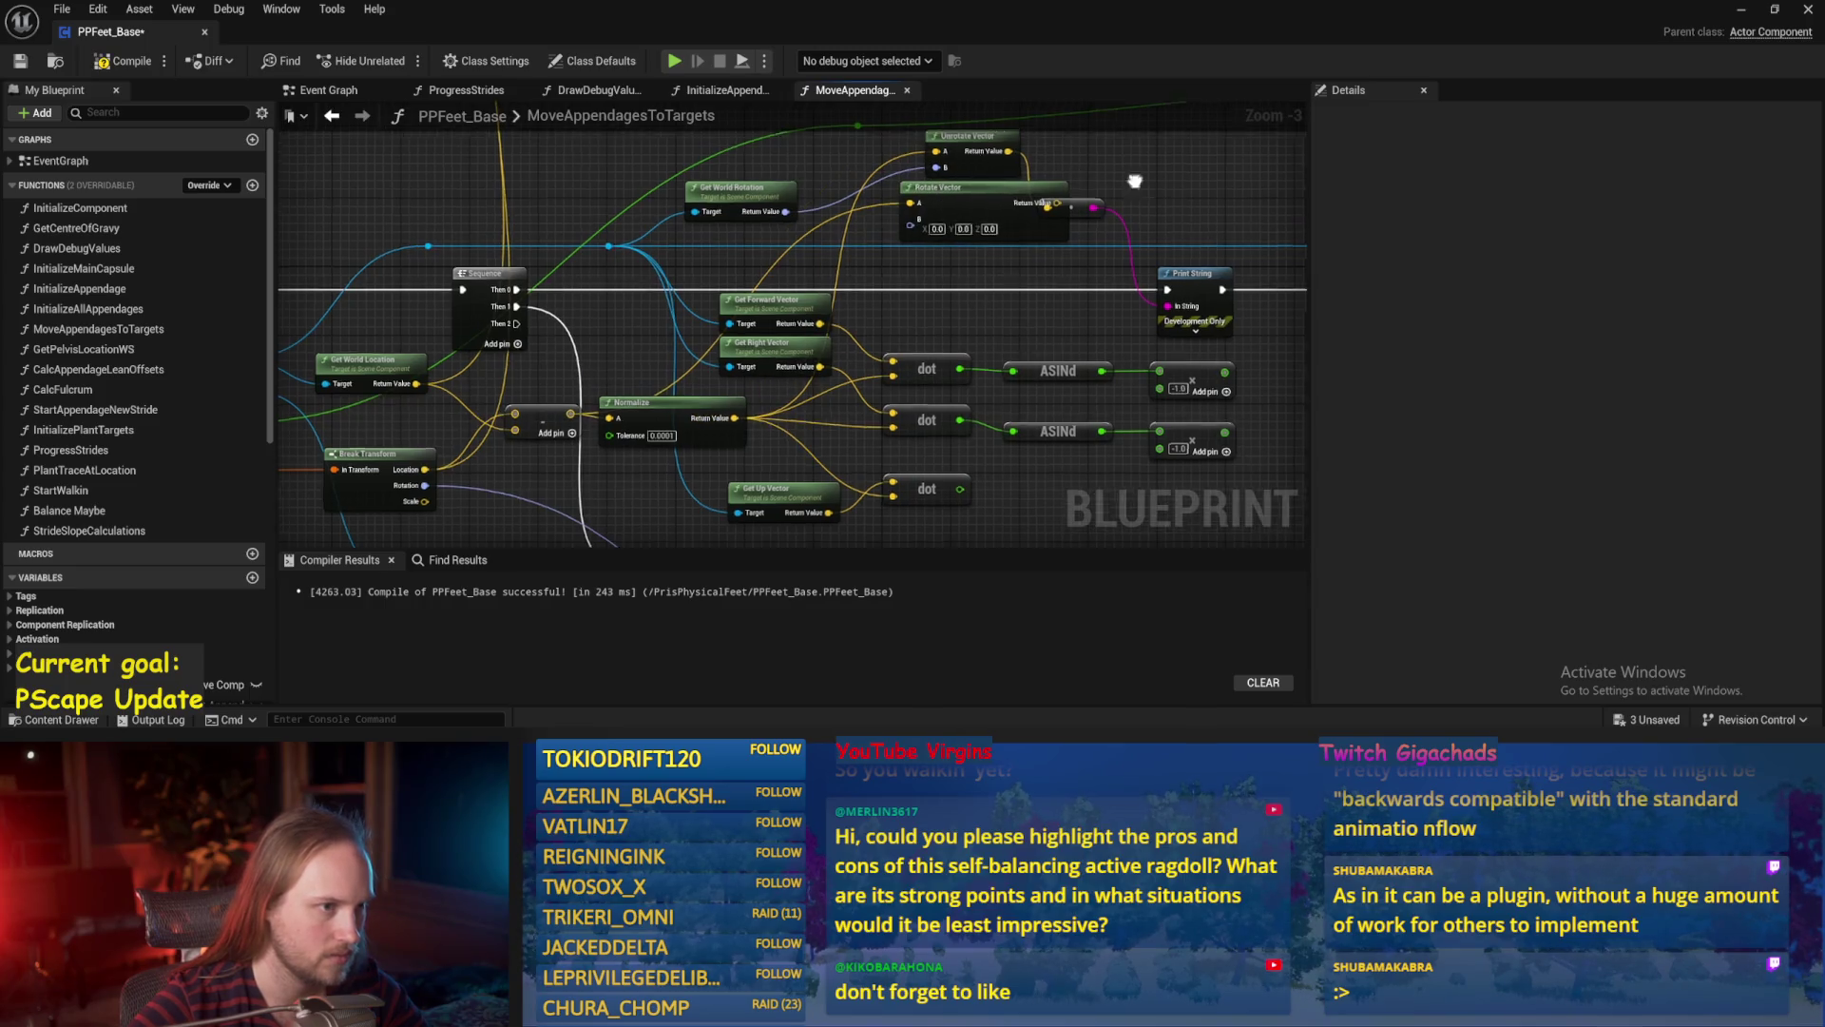
pyautogui.moveTo(1134, 180); pyautogui.dragTo(1034, 227)
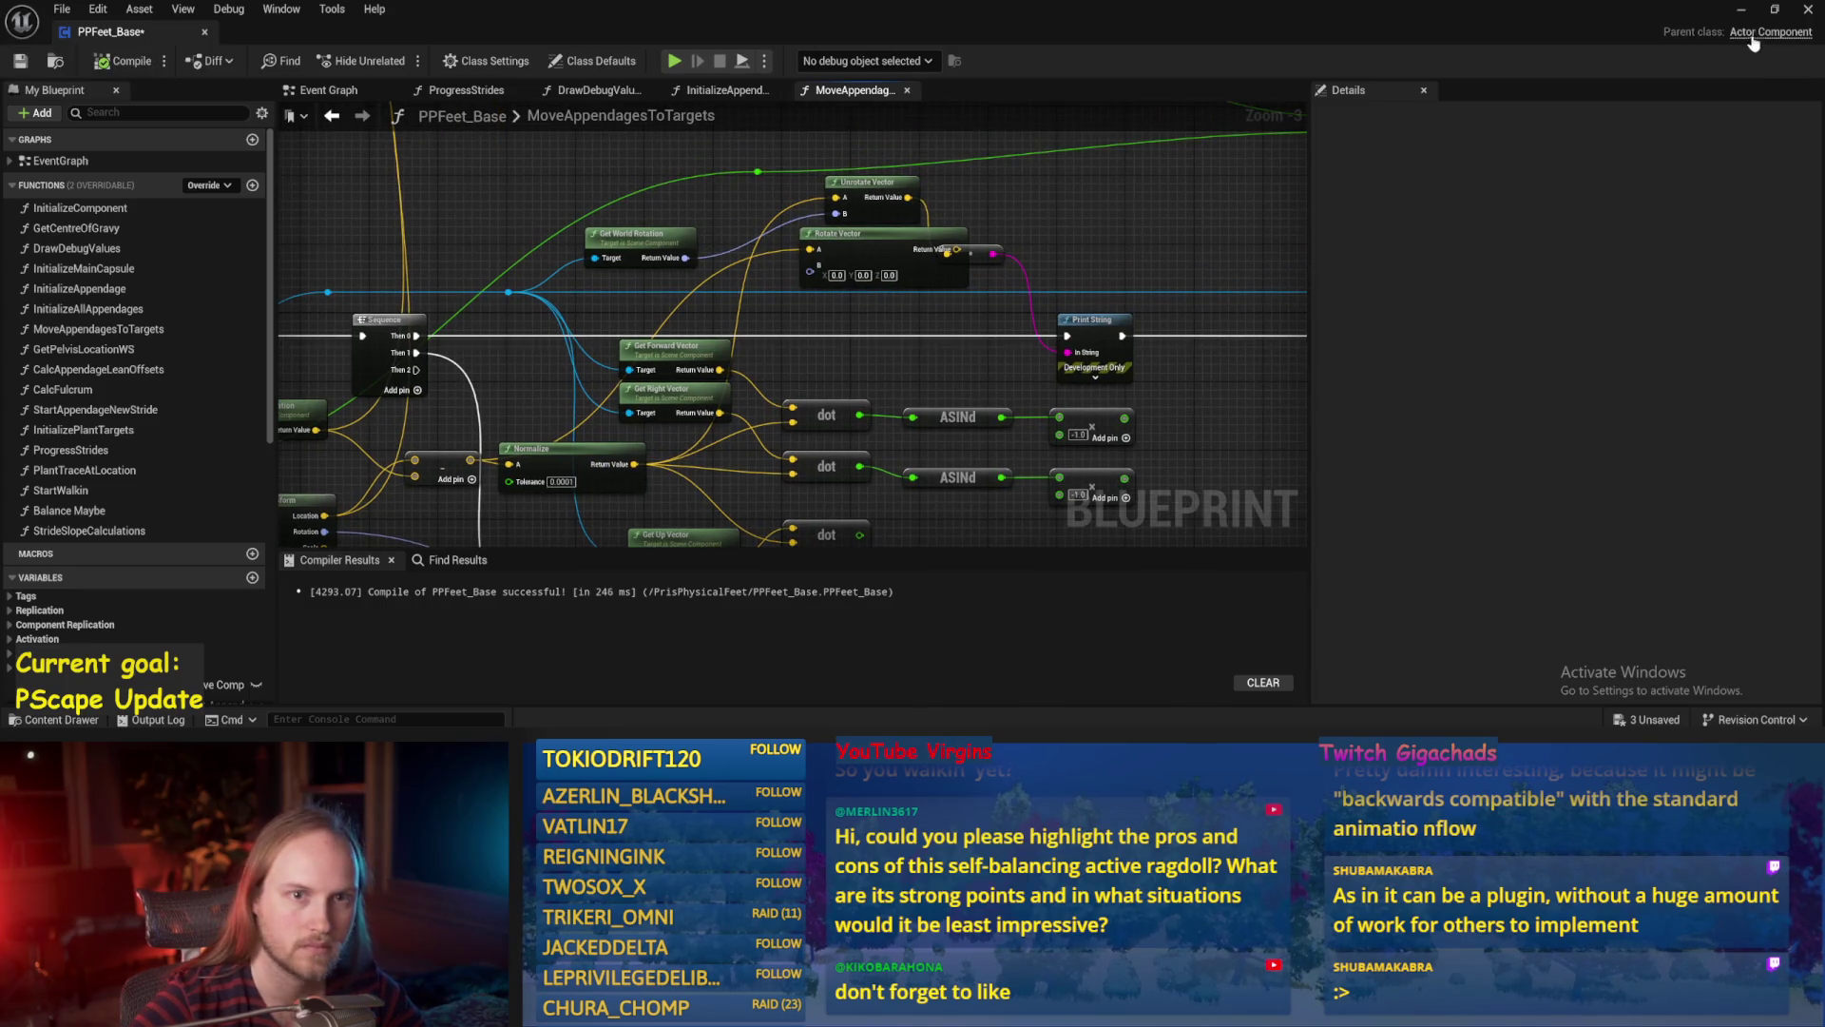
pyautogui.click(1741, 10)
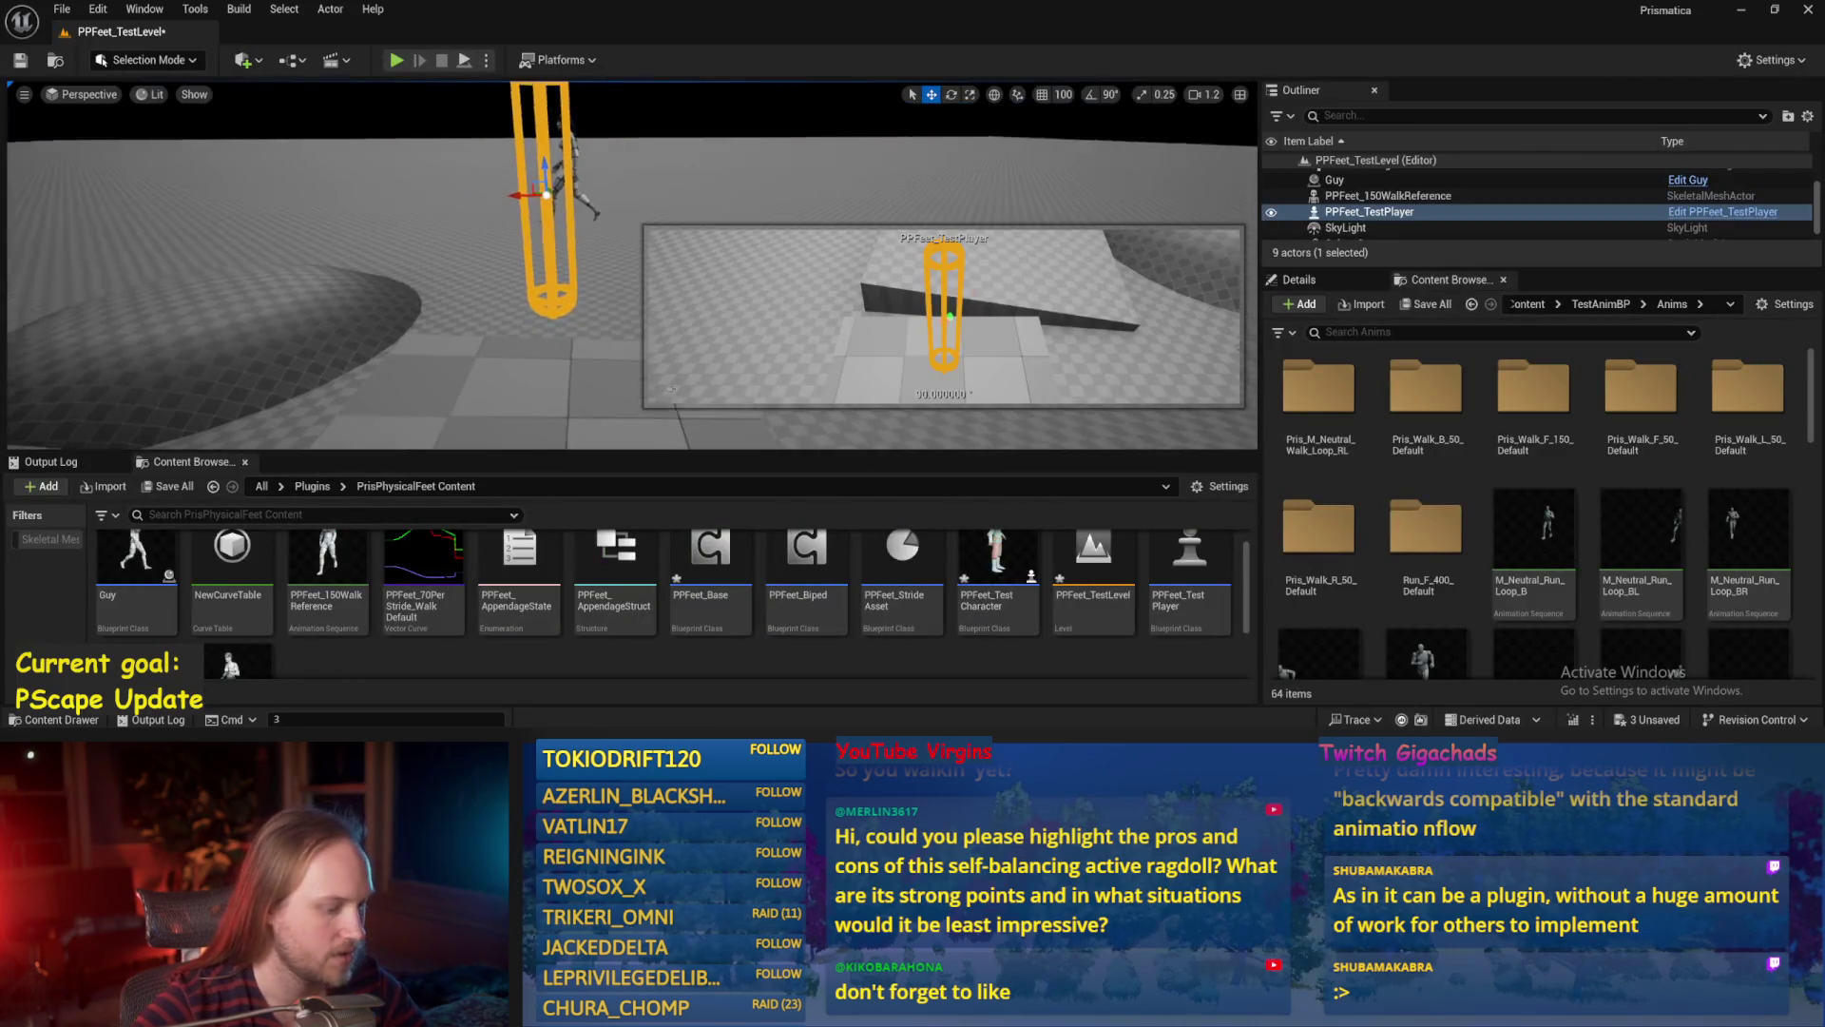
# Play-test, spinning the character to steep angles and onto its side, then stop and save the level.
pyautogui.hotkey('alt', 'p')
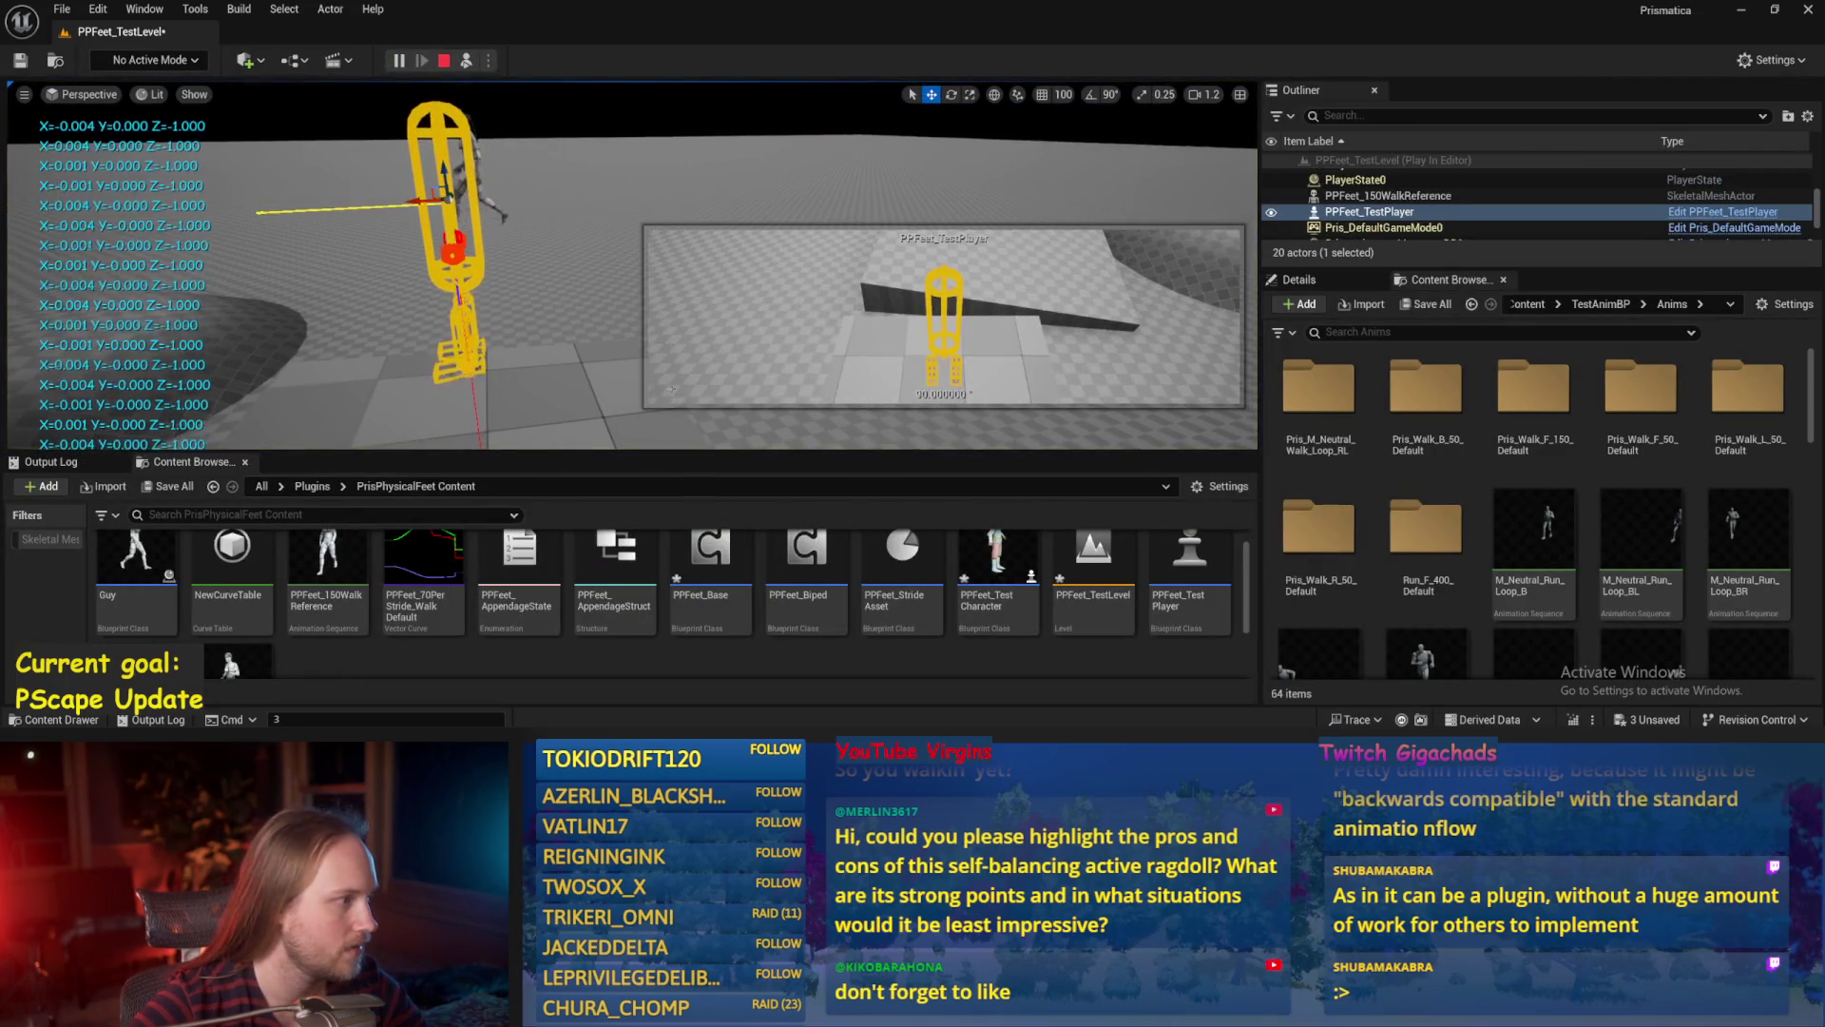
pyautogui.press('e')
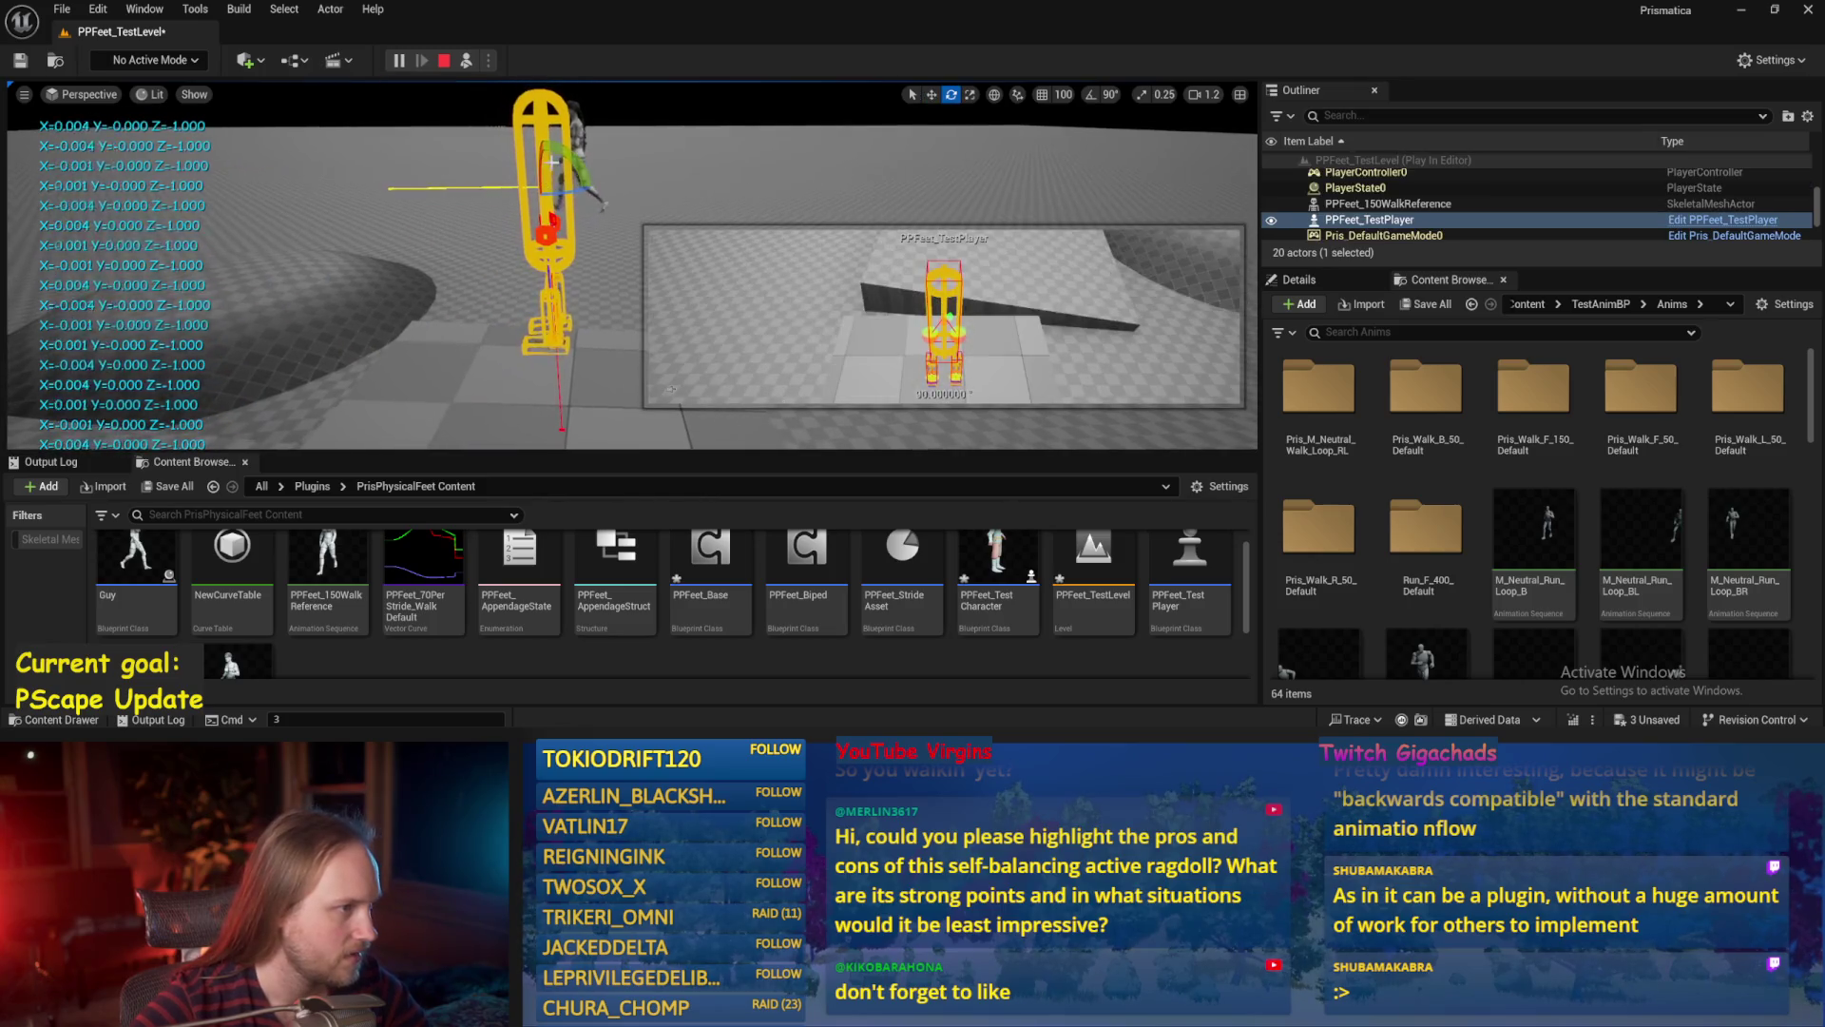
pyautogui.moveTo(558, 151); pyautogui.dragTo(495, 187)
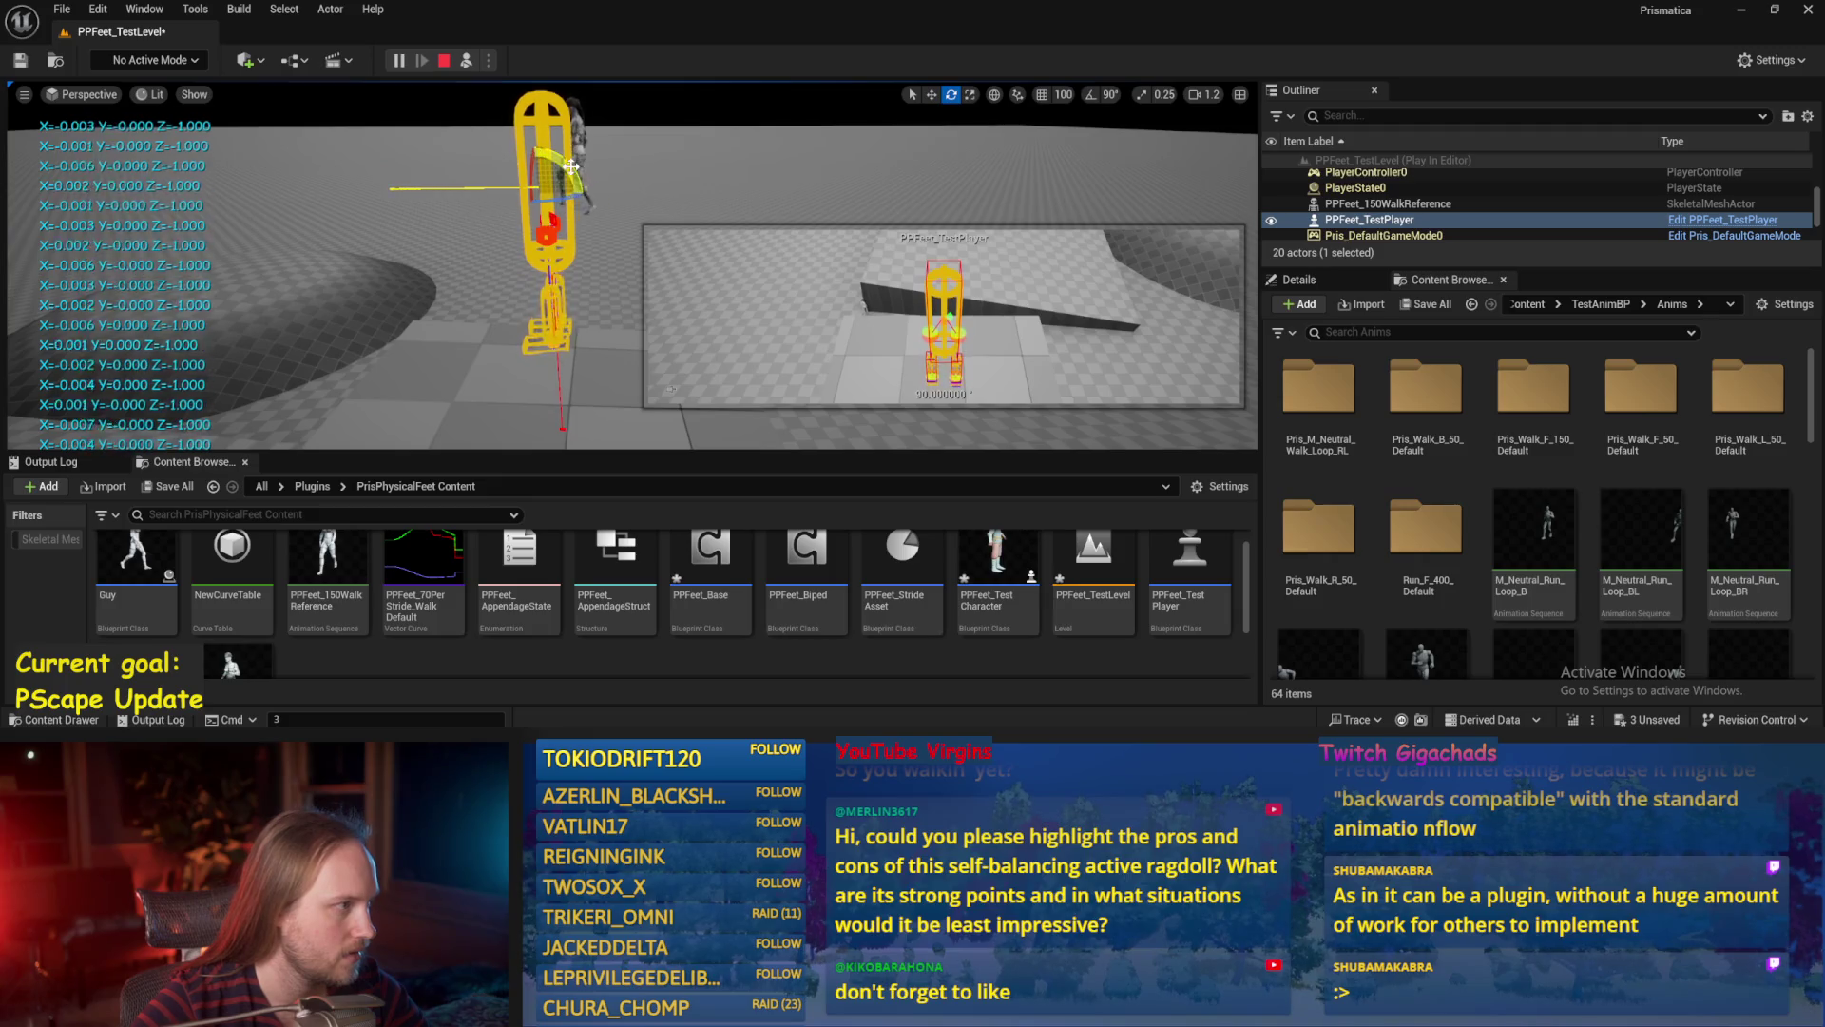
pyautogui.moveTo(565, 257)
pyautogui.mouseDown()
pyautogui.moveTo(601, 221)
pyautogui.moveTo(564, 257)
pyautogui.mouseUp()
pyautogui.moveTo(571, 153); pyautogui.dragTo(585, 163)
pyautogui.moveTo(574, 233); pyautogui.dragTo(530, 142)
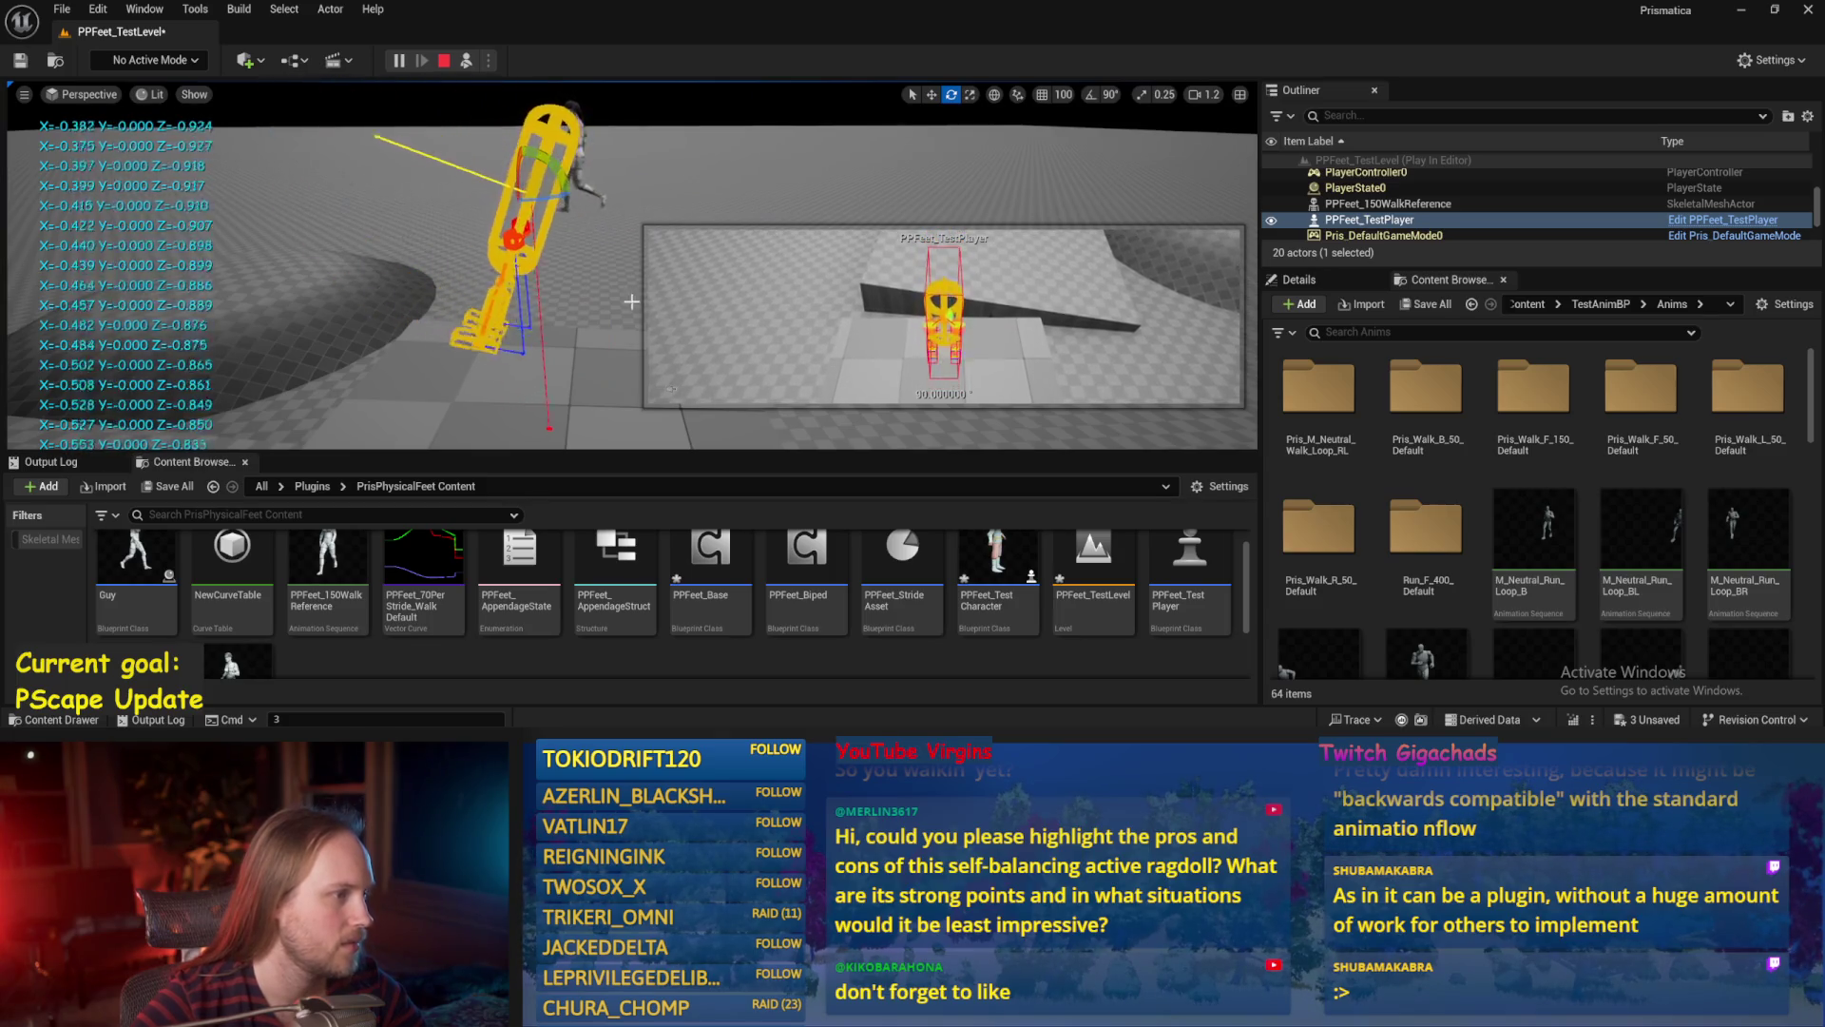
pyautogui.moveTo(488, 213); pyautogui.dragTo(599, 222)
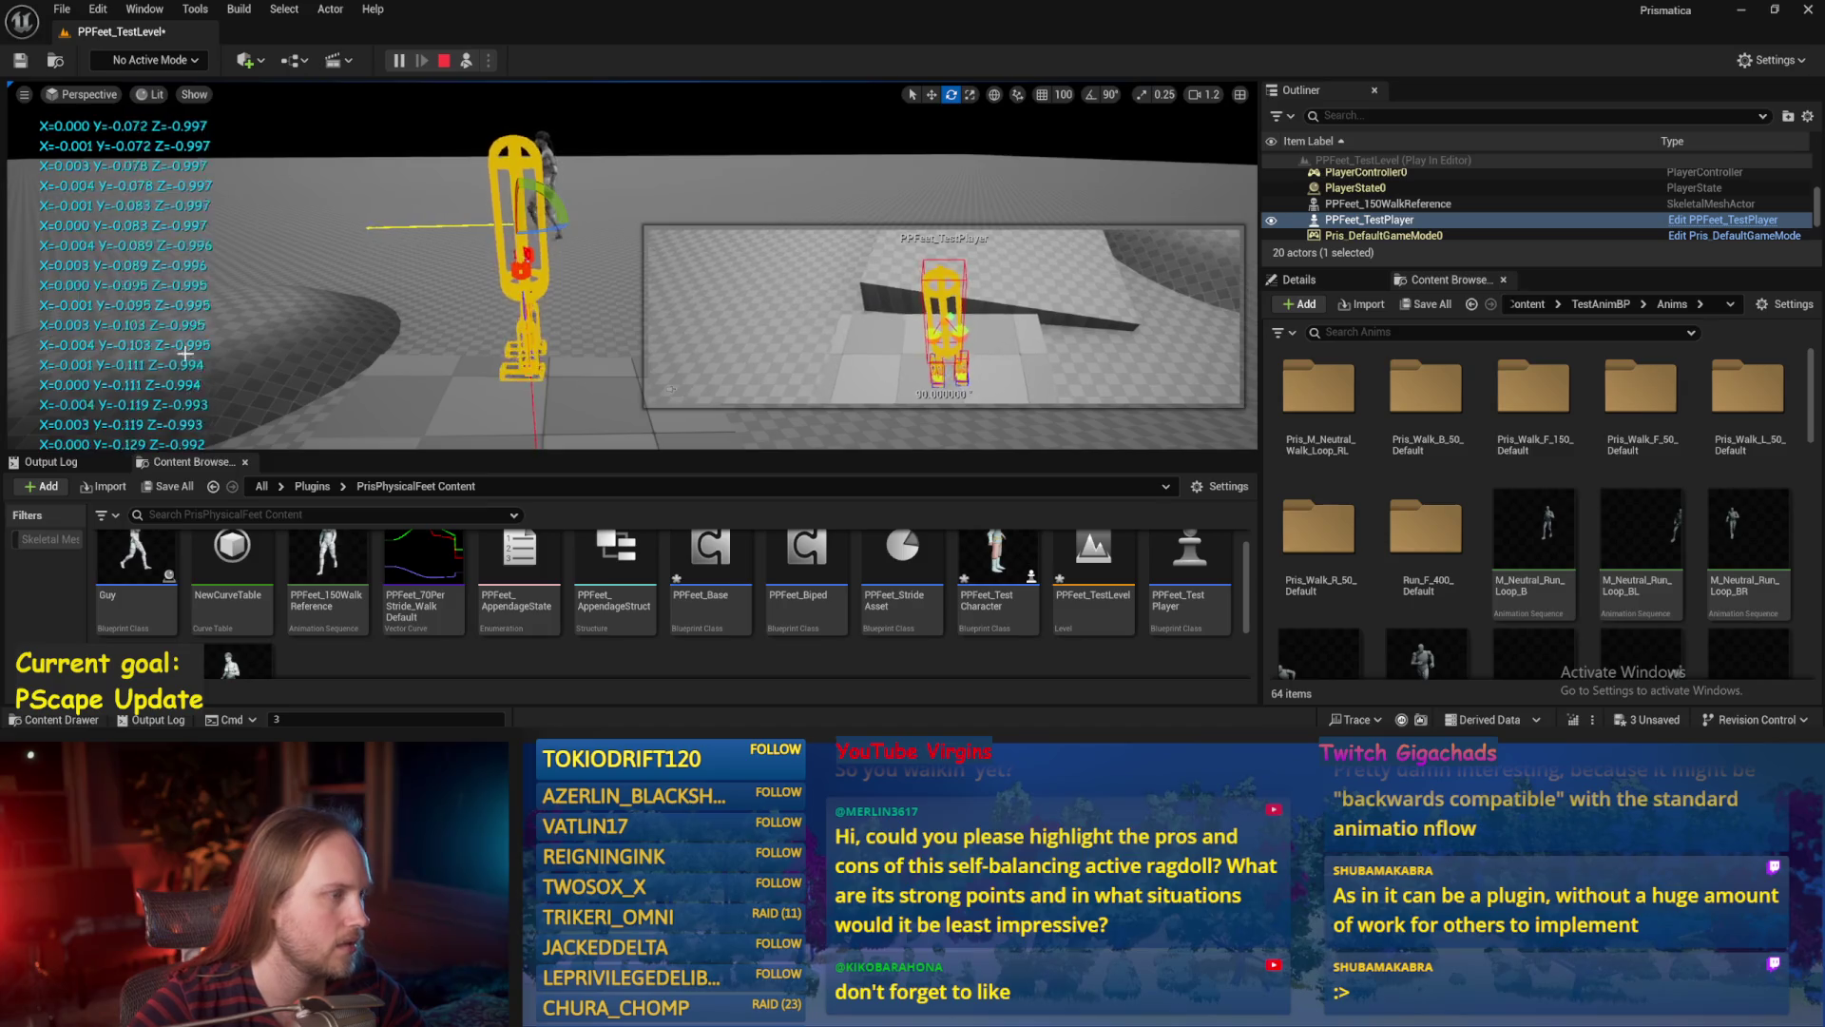
pyautogui.press('Escape')
pyautogui.hotkey('ctrl', 's')
pyautogui.click(723, 715)
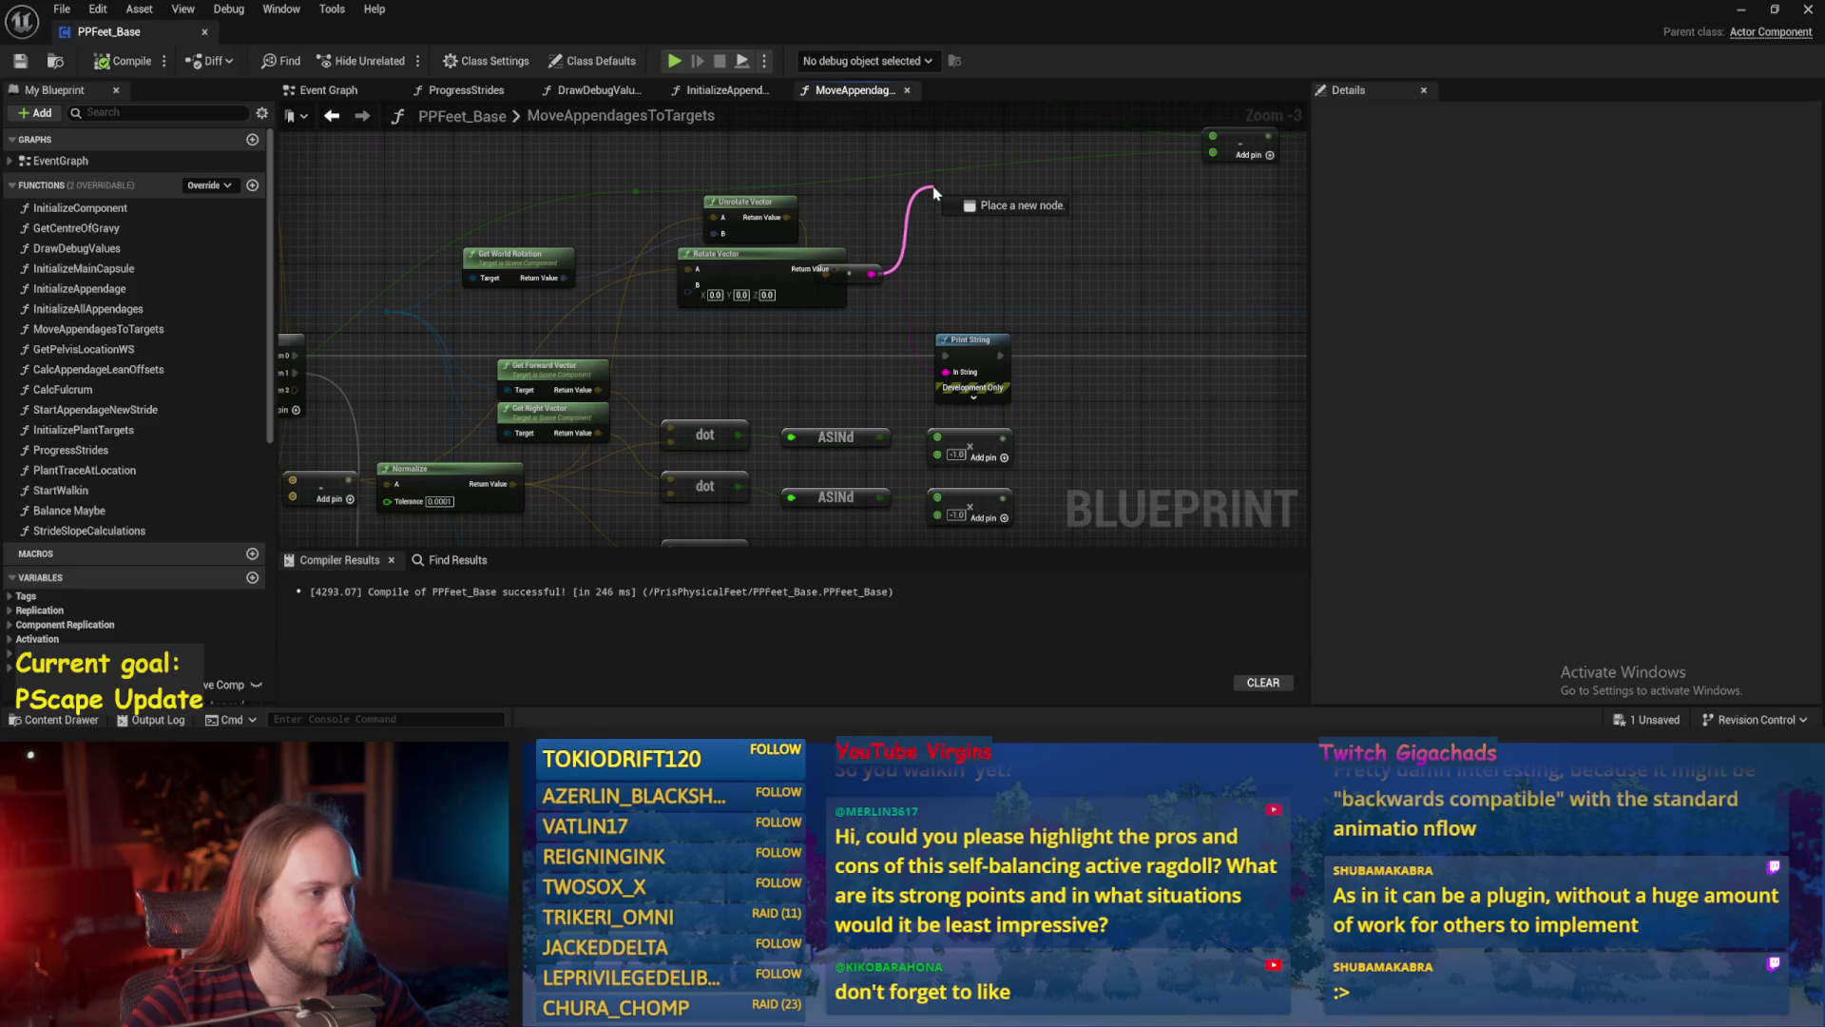
# Delete Rotate Vector and try a Make Rot from XY on the Unrotate Vector result, then remove it.
pyautogui.click(766, 302)
pyautogui.press('Delete')
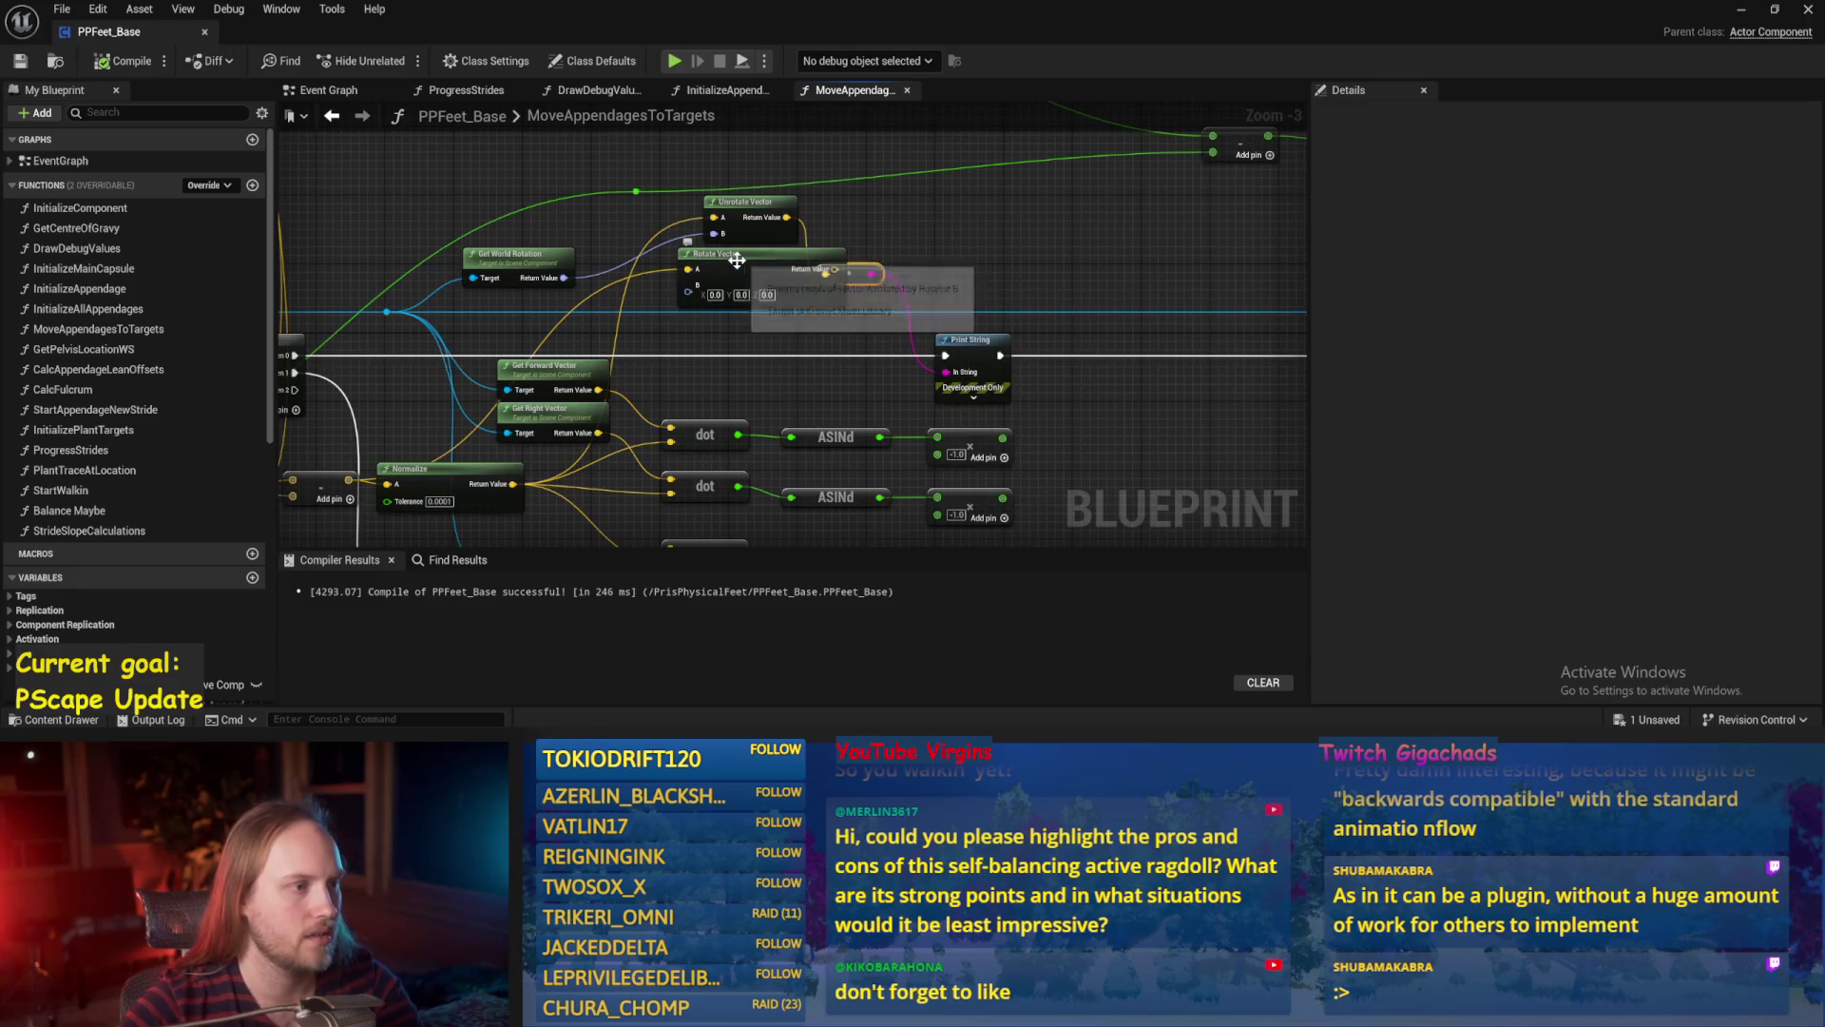
pyautogui.moveTo(940, 275); pyautogui.dragTo(776, 242)
pyautogui.moveTo(621, 185); pyautogui.dragTo(719, 195)
pyautogui.write('rot')
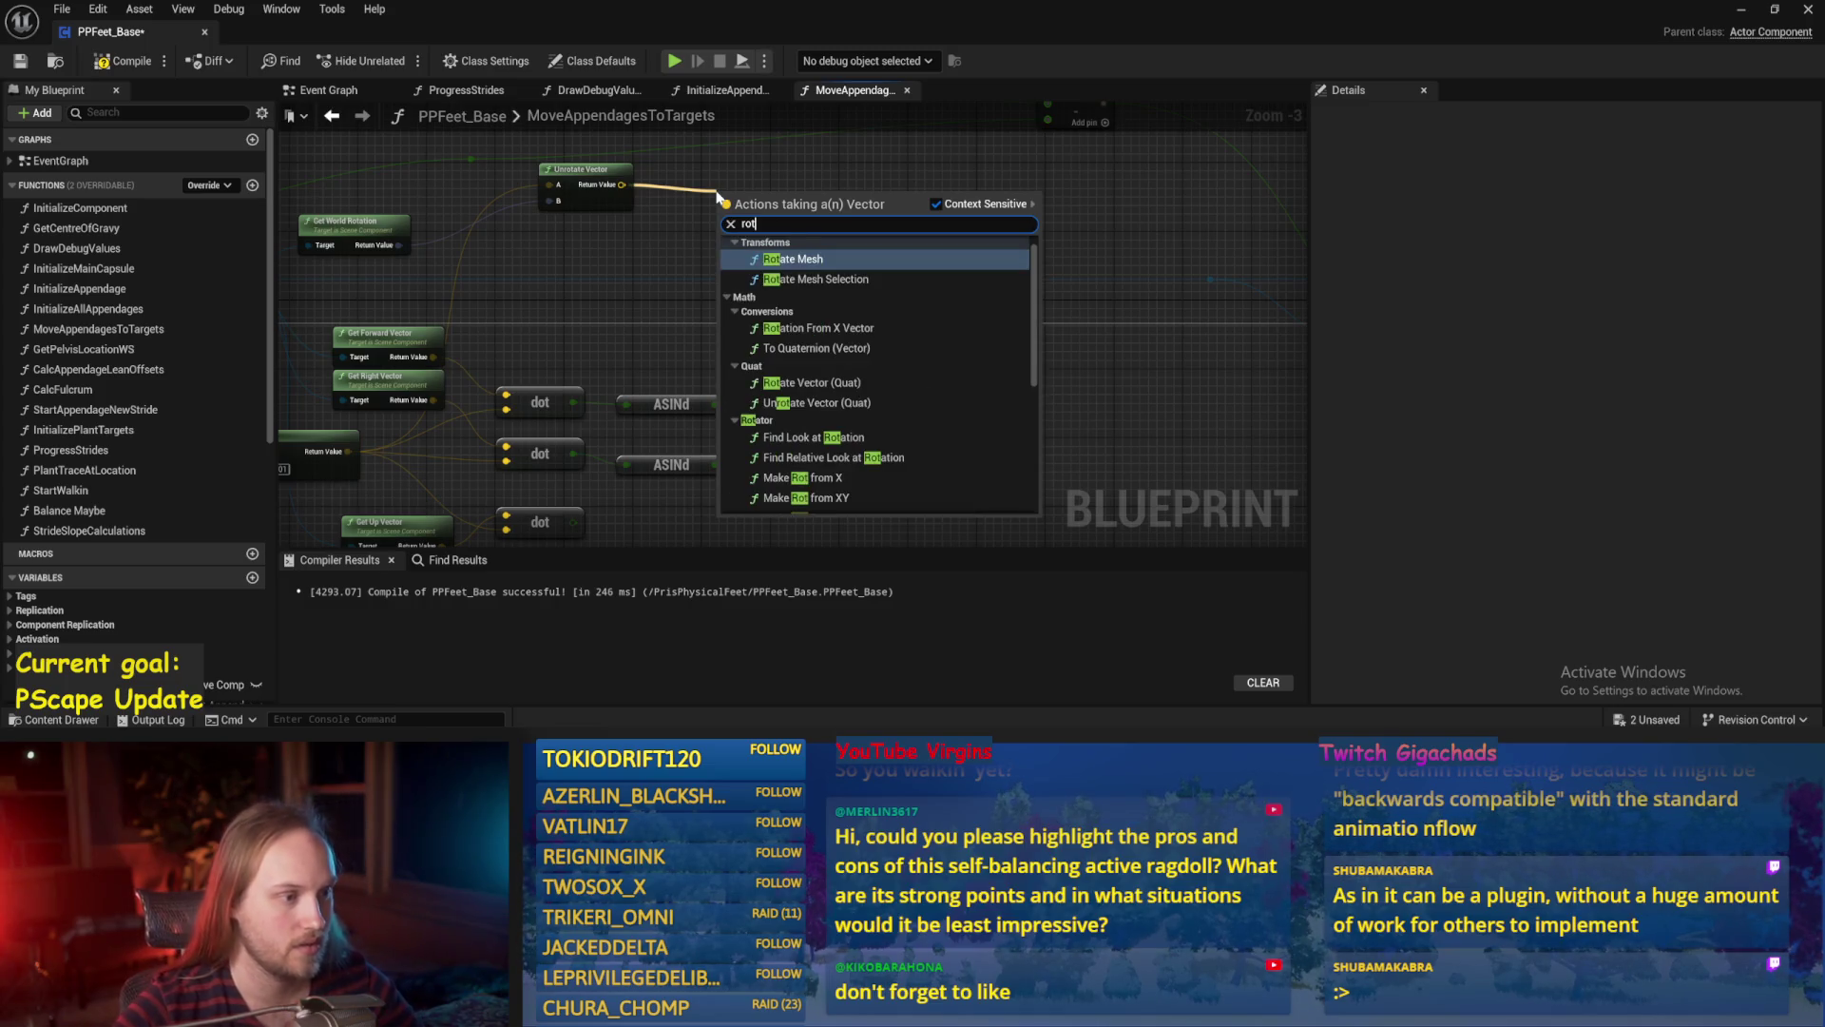
pyautogui.scroll(-2, 875, 445)
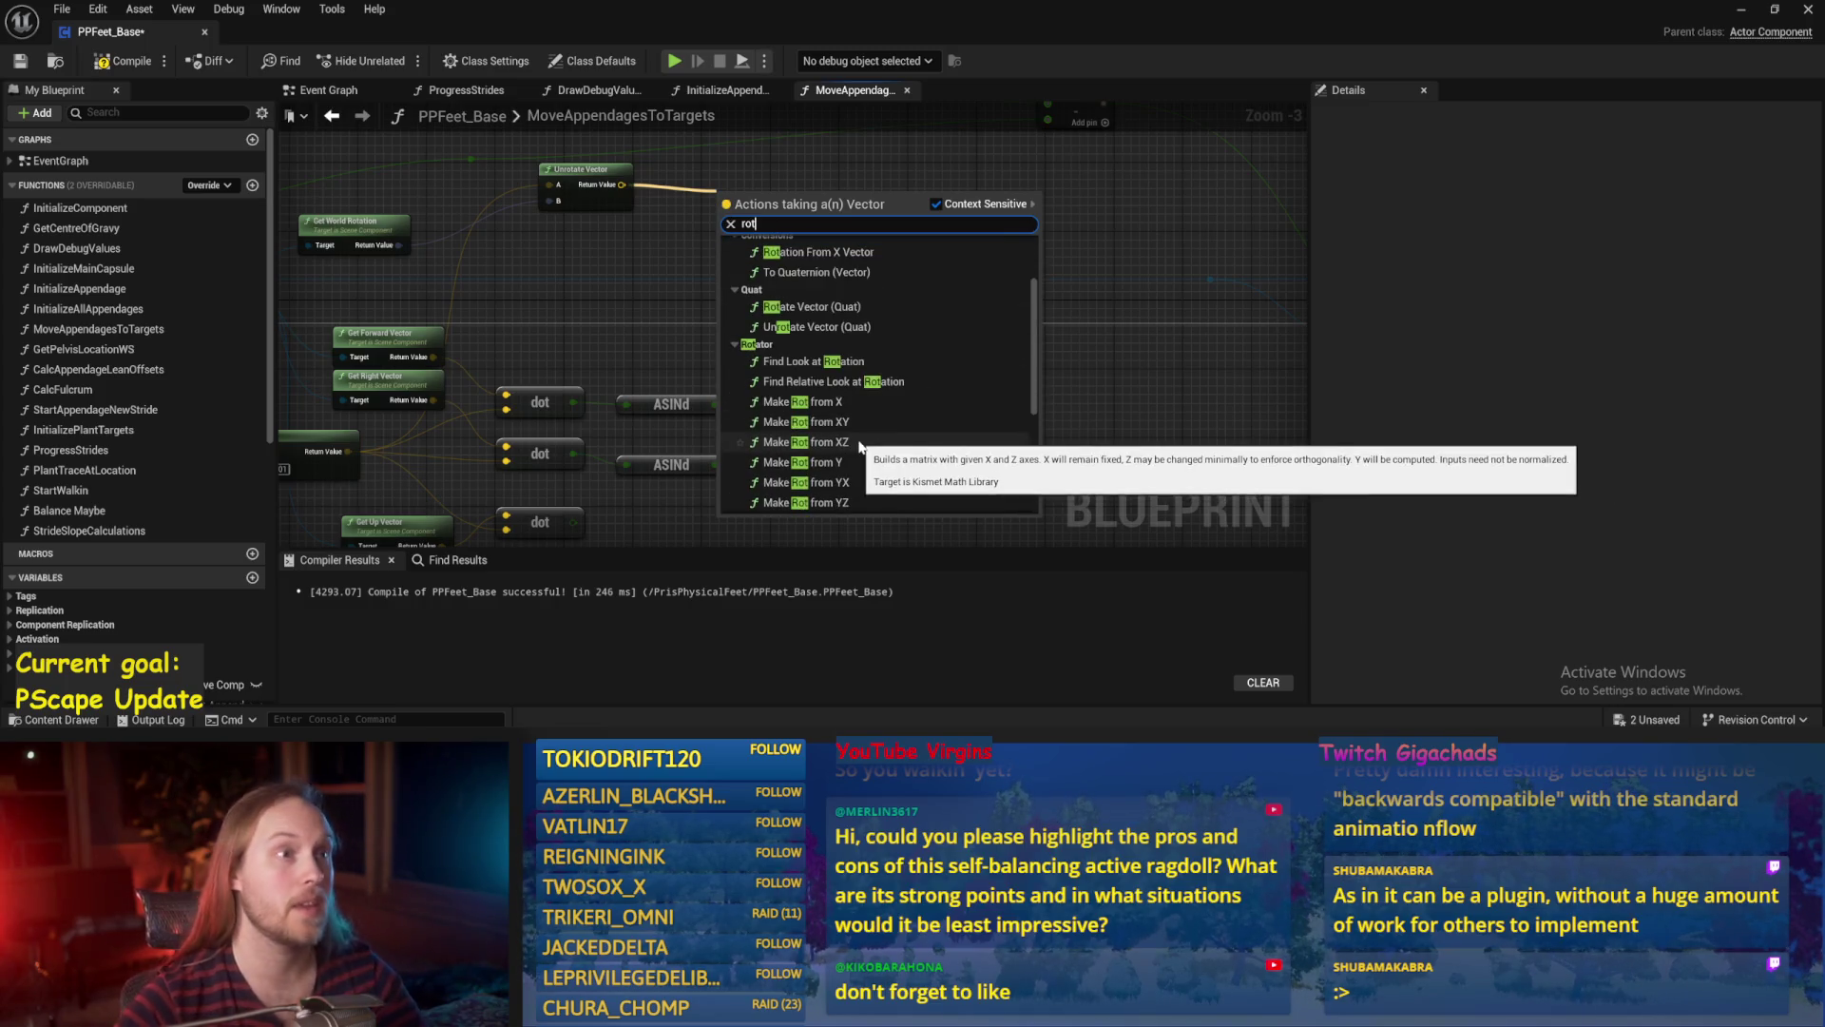
pyautogui.scroll(-1, 859, 445)
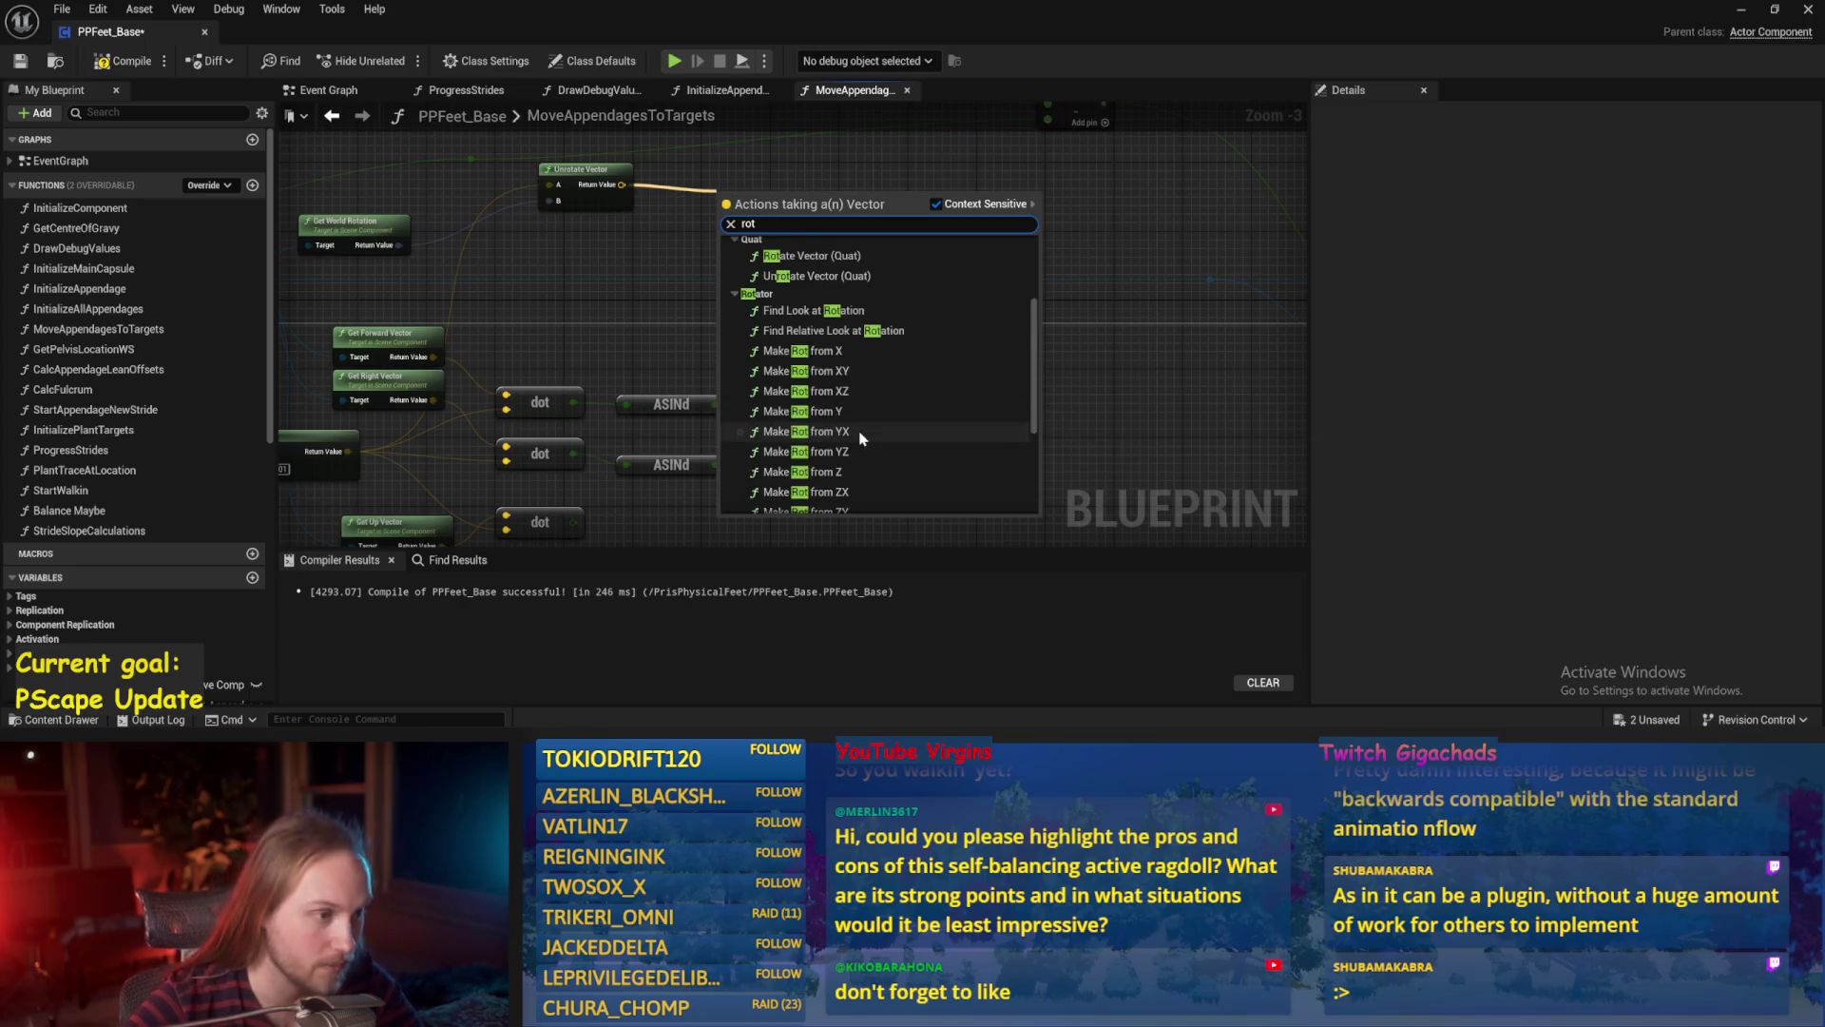
pyautogui.click(842, 377)
pyautogui.moveTo(581, 237)
pyautogui.mouseDown()
pyautogui.moveTo(729, 222)
pyautogui.moveTo(661, 297)
pyautogui.mouseUp()
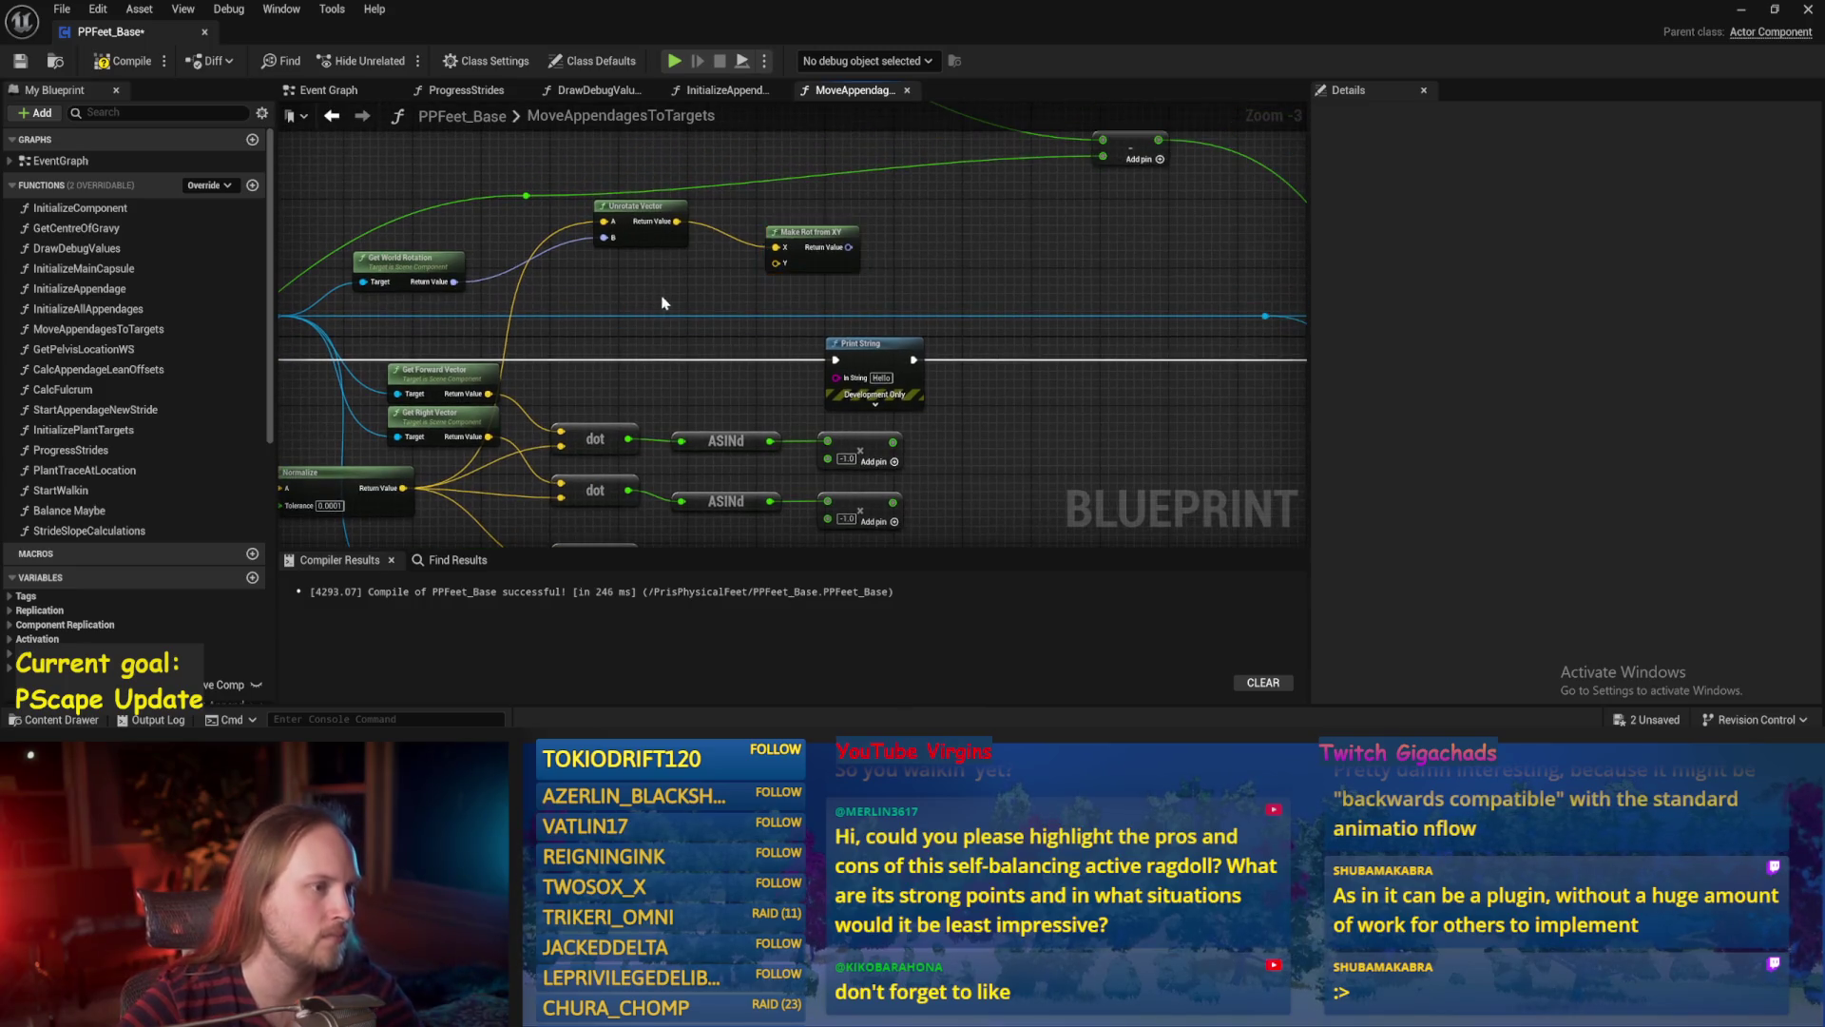
pyautogui.moveTo(871, 258)
pyautogui.mouseDown()
pyautogui.moveTo(796, 237)
pyautogui.moveTo(722, 255)
pyautogui.moveTo(715, 280)
pyautogui.mouseUp()
pyautogui.press('Delete')
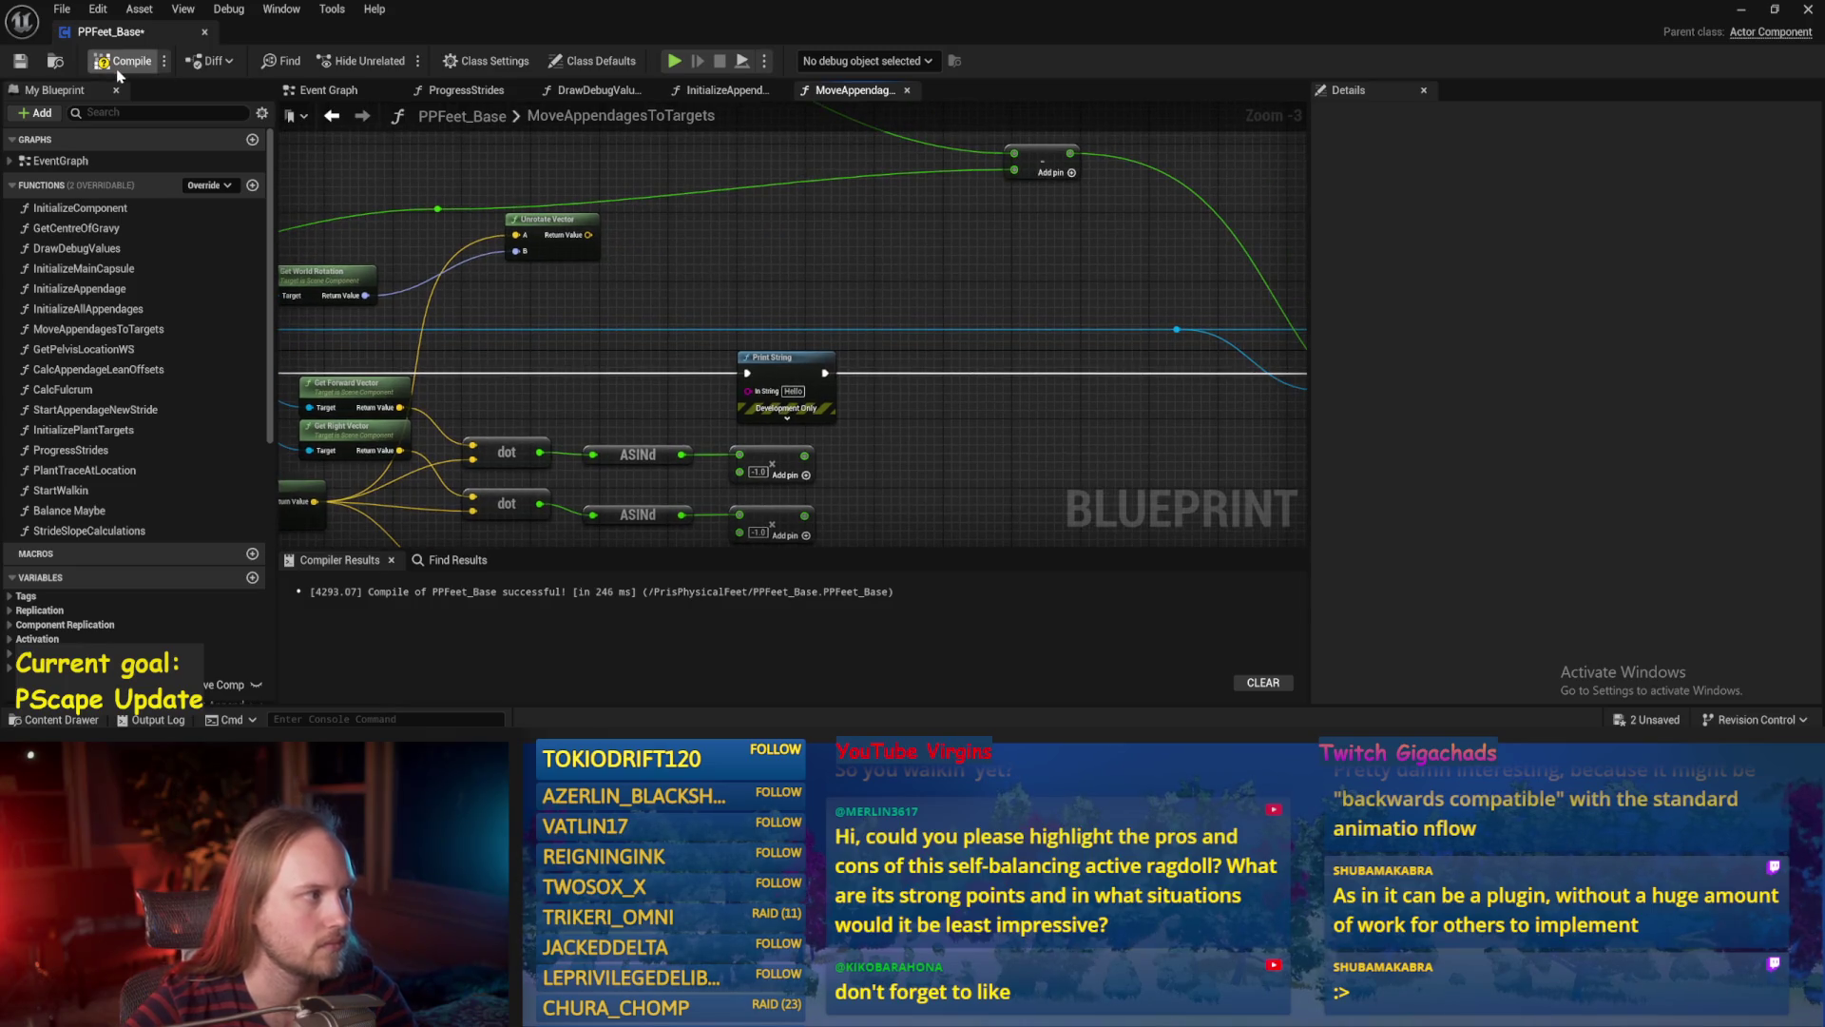
# Add a Make Rot from X on the Unrotate Vector result and split its rotator into roll, pitch, yaw.
pyautogui.moveTo(589, 236); pyautogui.dragTo(751, 288)
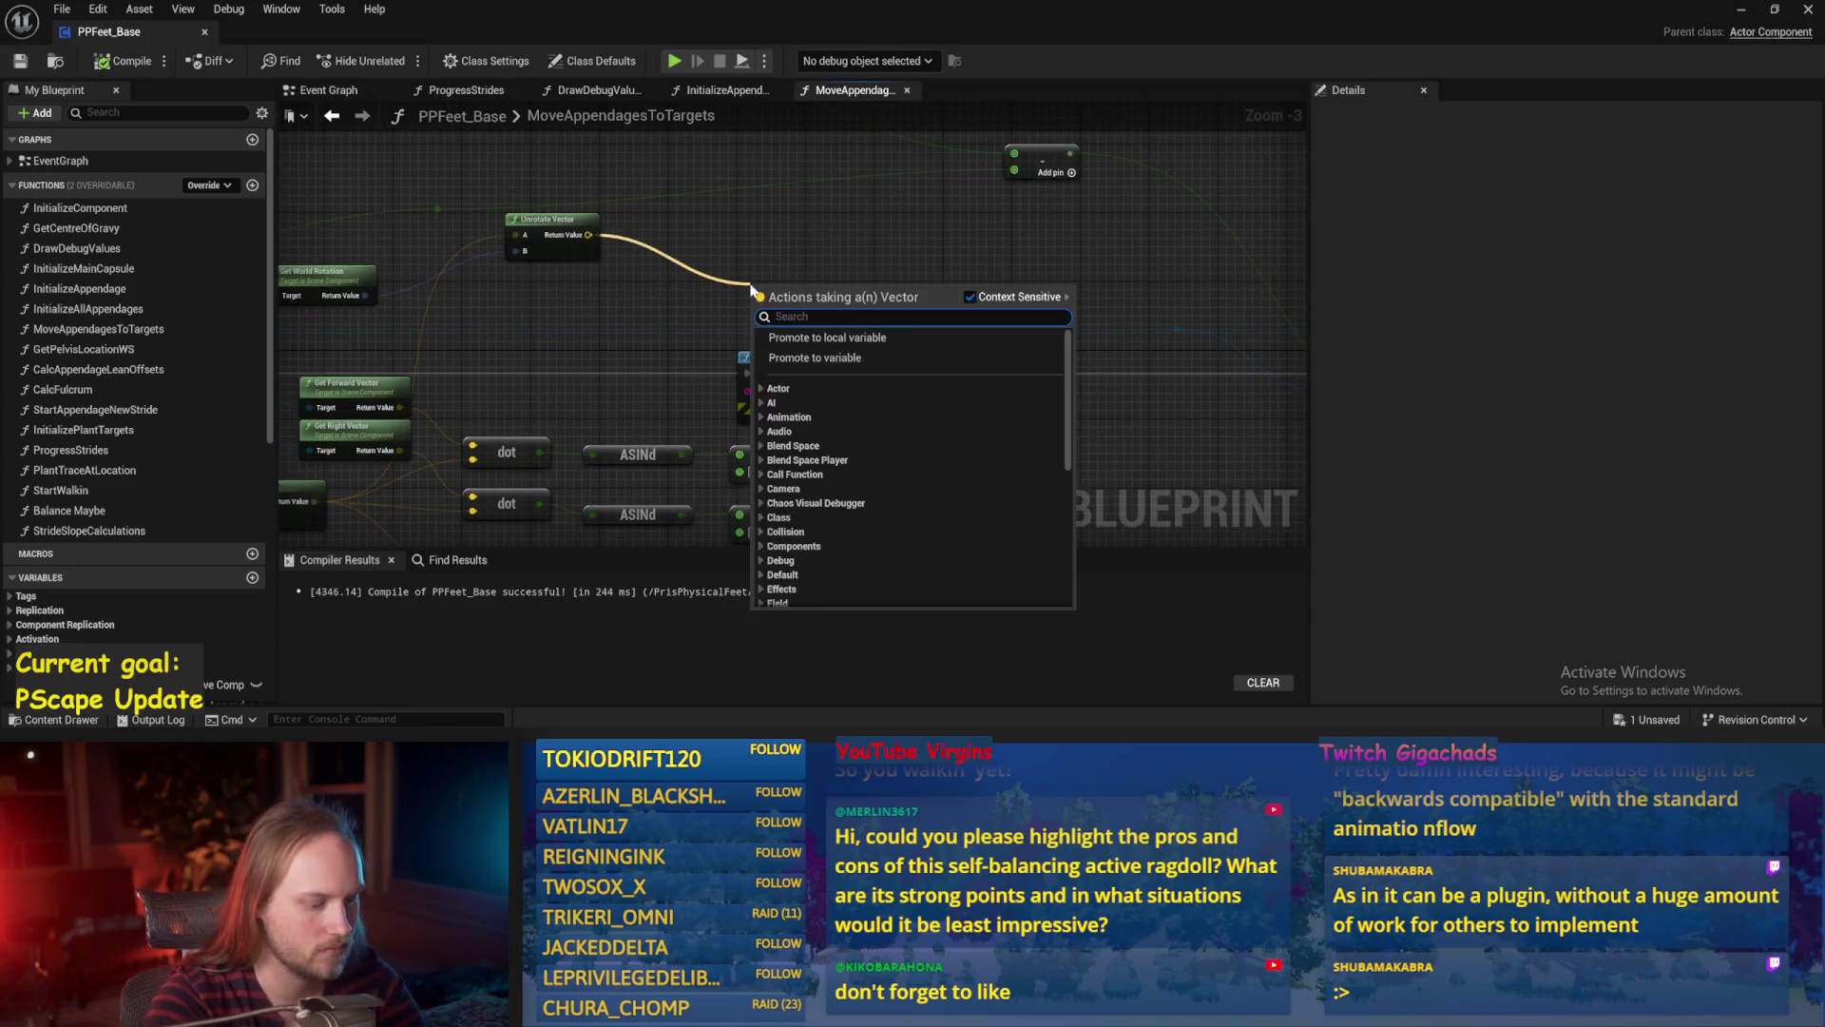
pyautogui.write('rot from')
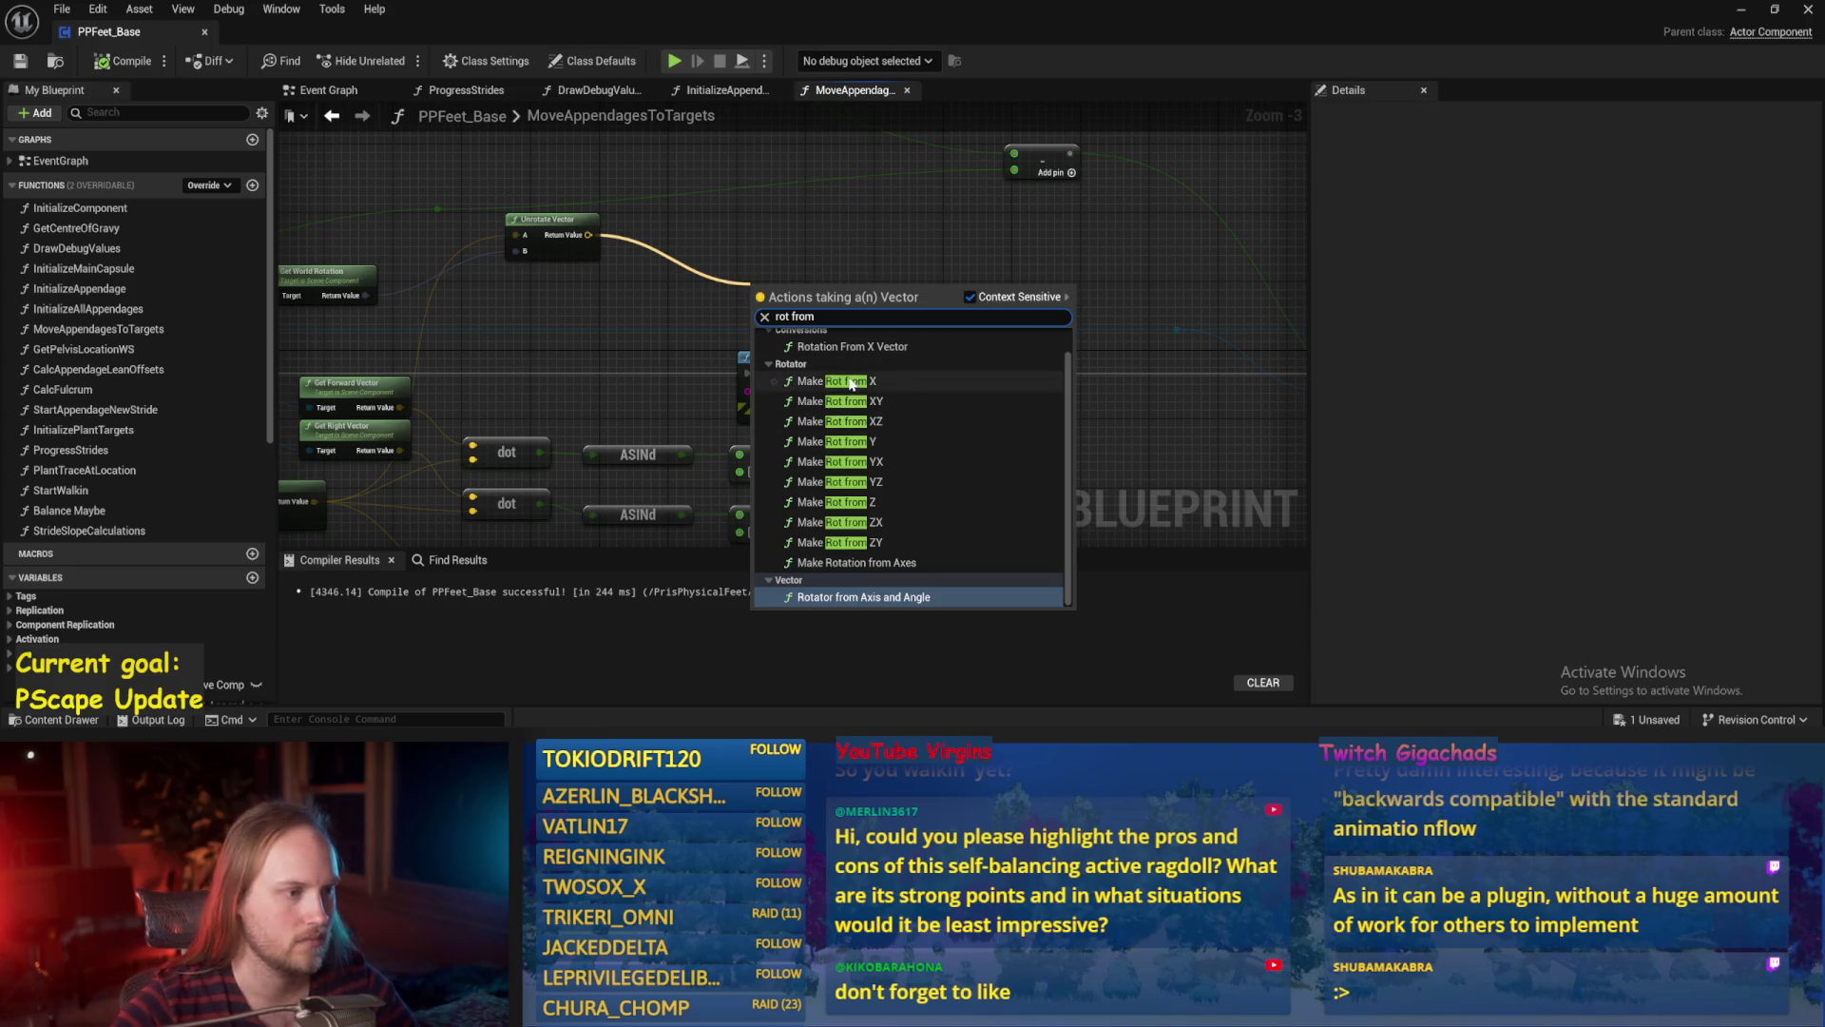
pyautogui.click(827, 381)
pyautogui.moveTo(972, 294); pyautogui.dragTo(823, 237)
pyautogui.moveTo(682, 248)
pyautogui.mouseDown()
pyautogui.moveTo(1183, 309)
pyautogui.moveTo(858, 404)
pyautogui.moveTo(1155, 394)
pyautogui.moveTo(735, 306)
pyautogui.mouseUp()
pyautogui.rightClick(678, 247)
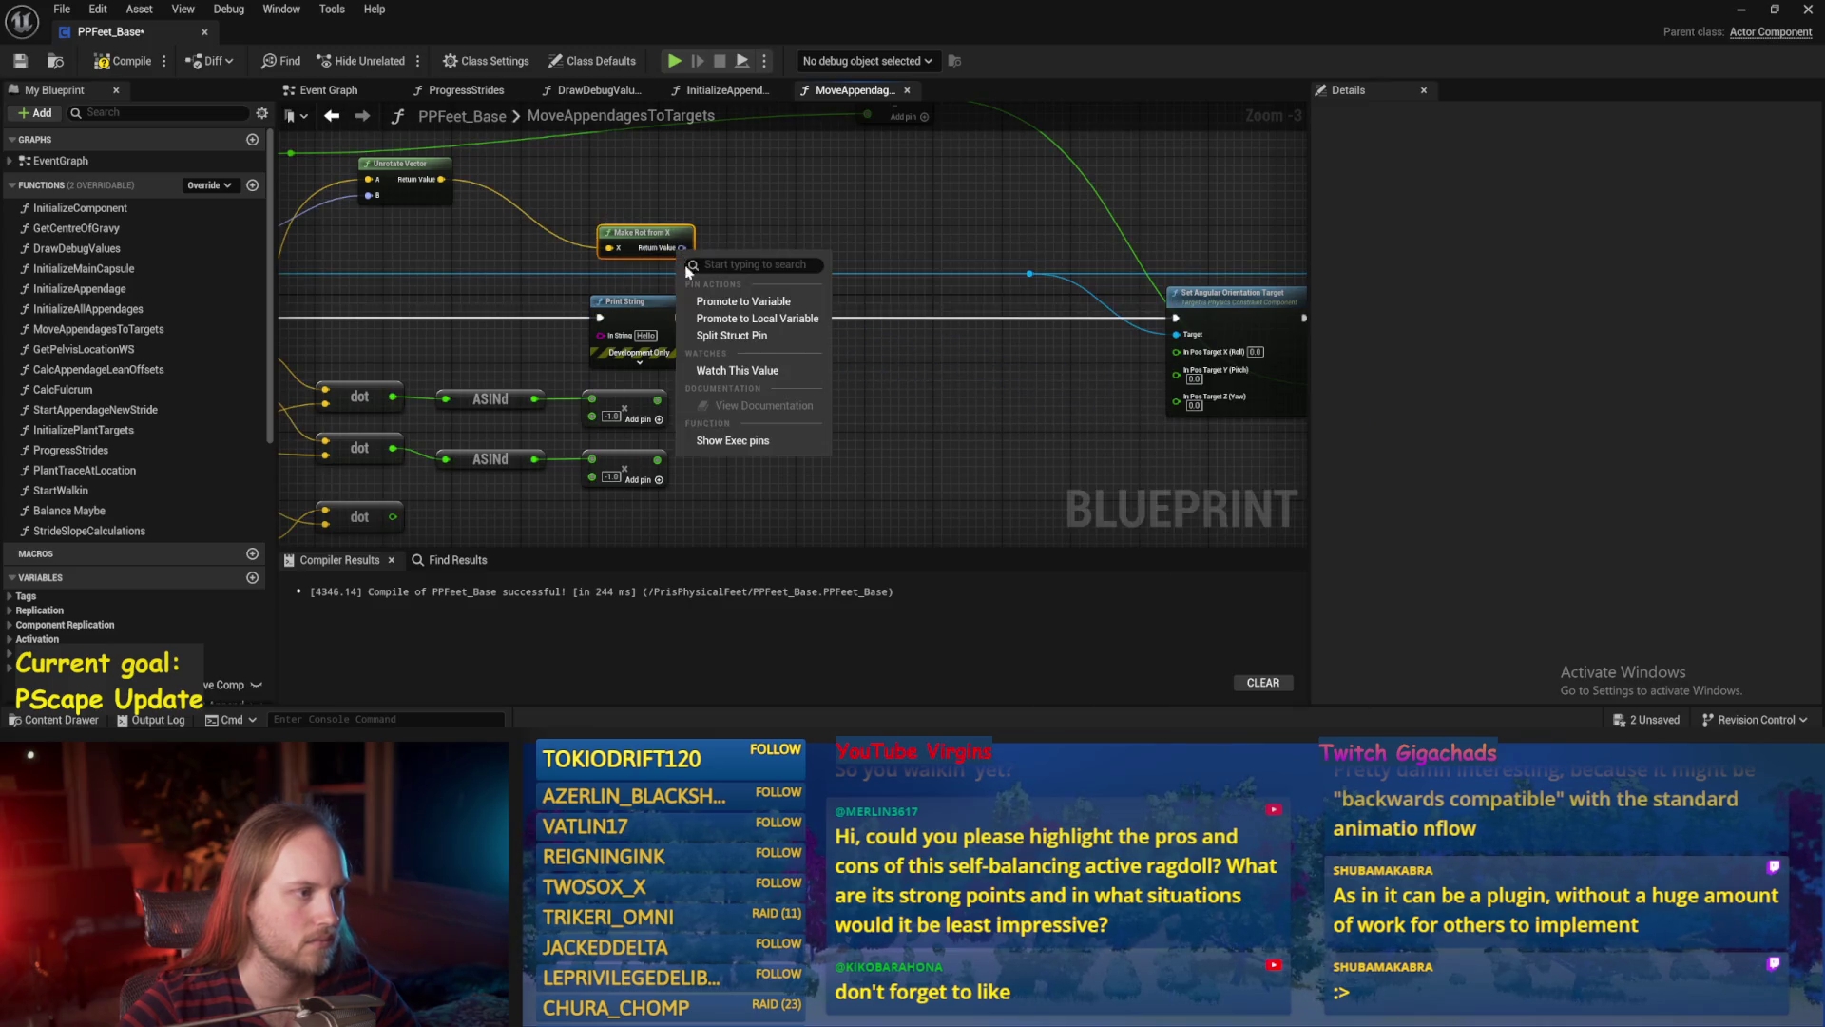
pyautogui.click(751, 330)
pyautogui.moveTo(673, 254)
pyautogui.mouseDown()
pyautogui.moveTo(1019, 433)
pyautogui.moveTo(1125, 387)
pyautogui.moveTo(804, 245)
pyautogui.mouseUp()
# Arrange Print String beside Make Rot from X for the pitch readout and save the blueprint.
pyautogui.scroll(3, 1014, 419)
pyautogui.moveTo(430, 267); pyautogui.dragTo(1065, 266)
pyautogui.moveTo(914, 405)
pyautogui.mouseDown()
pyautogui.moveTo(748, 328)
pyautogui.moveTo(1021, 302)
pyautogui.mouseUp()
pyautogui.scroll(-4, 874, 397)
pyautogui.hotkey('ctrl', 's')
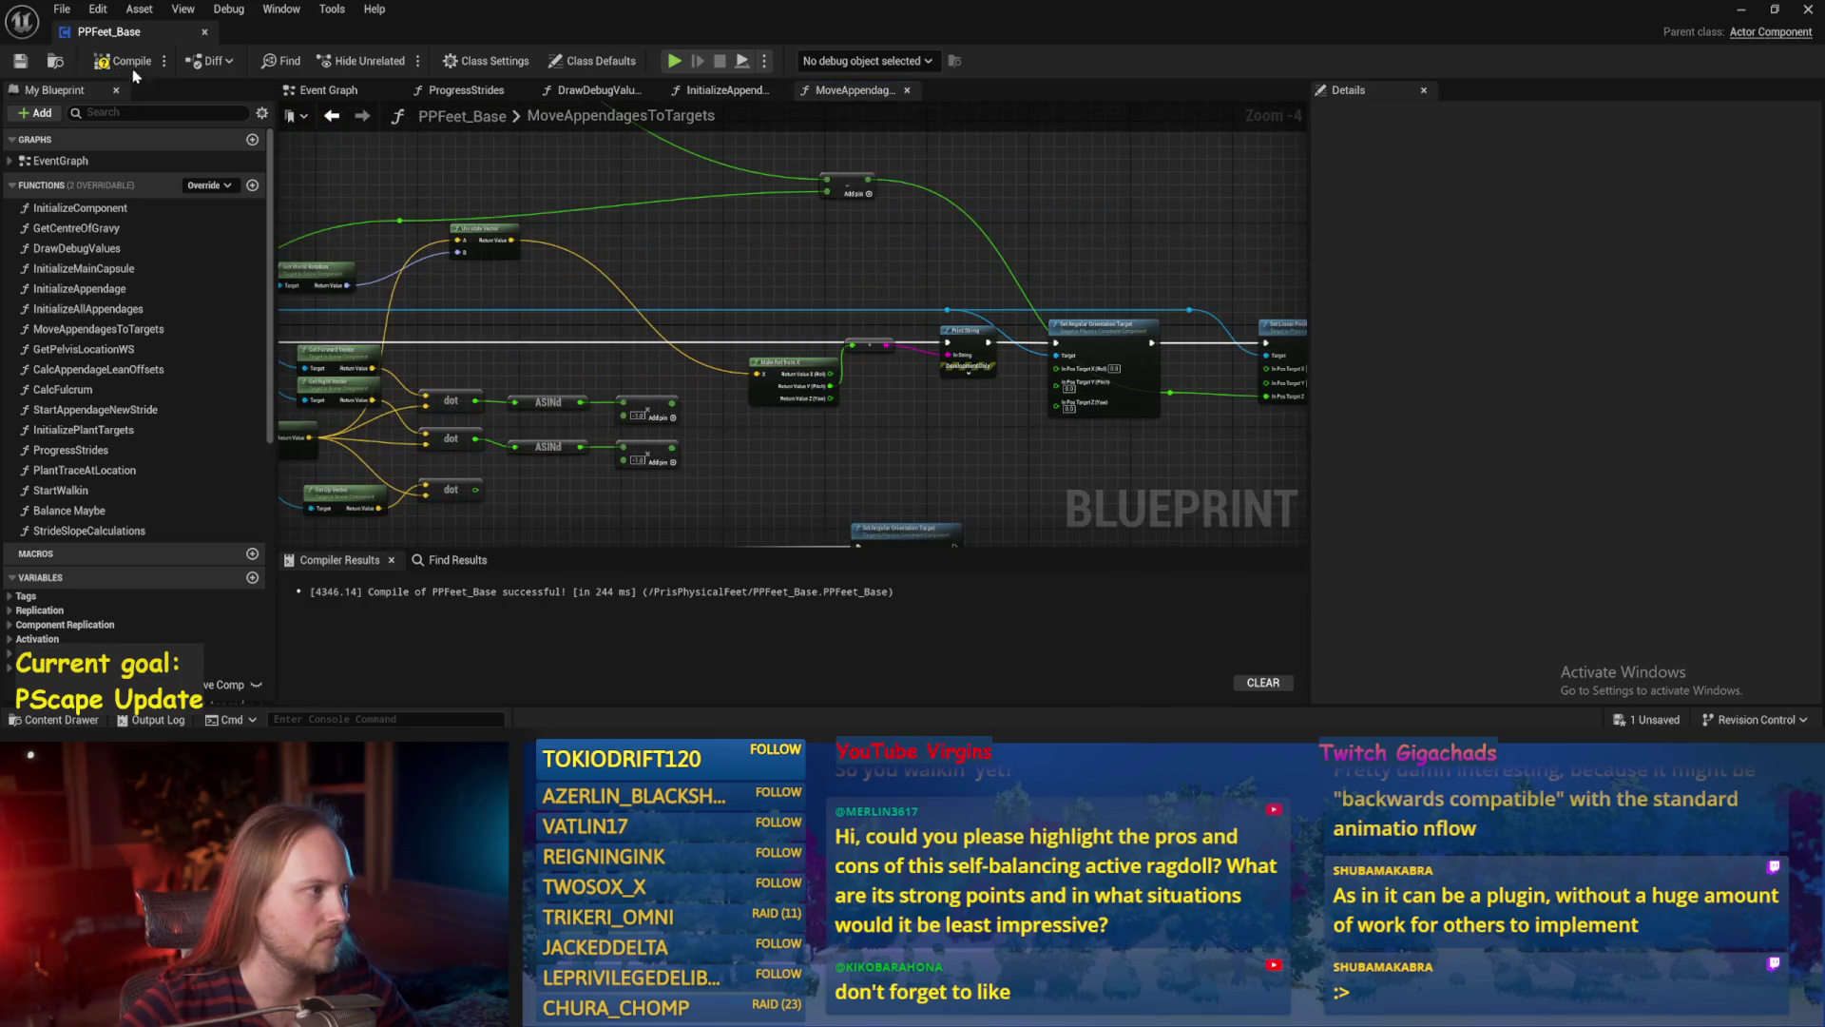
pyautogui.click(1737, 11)
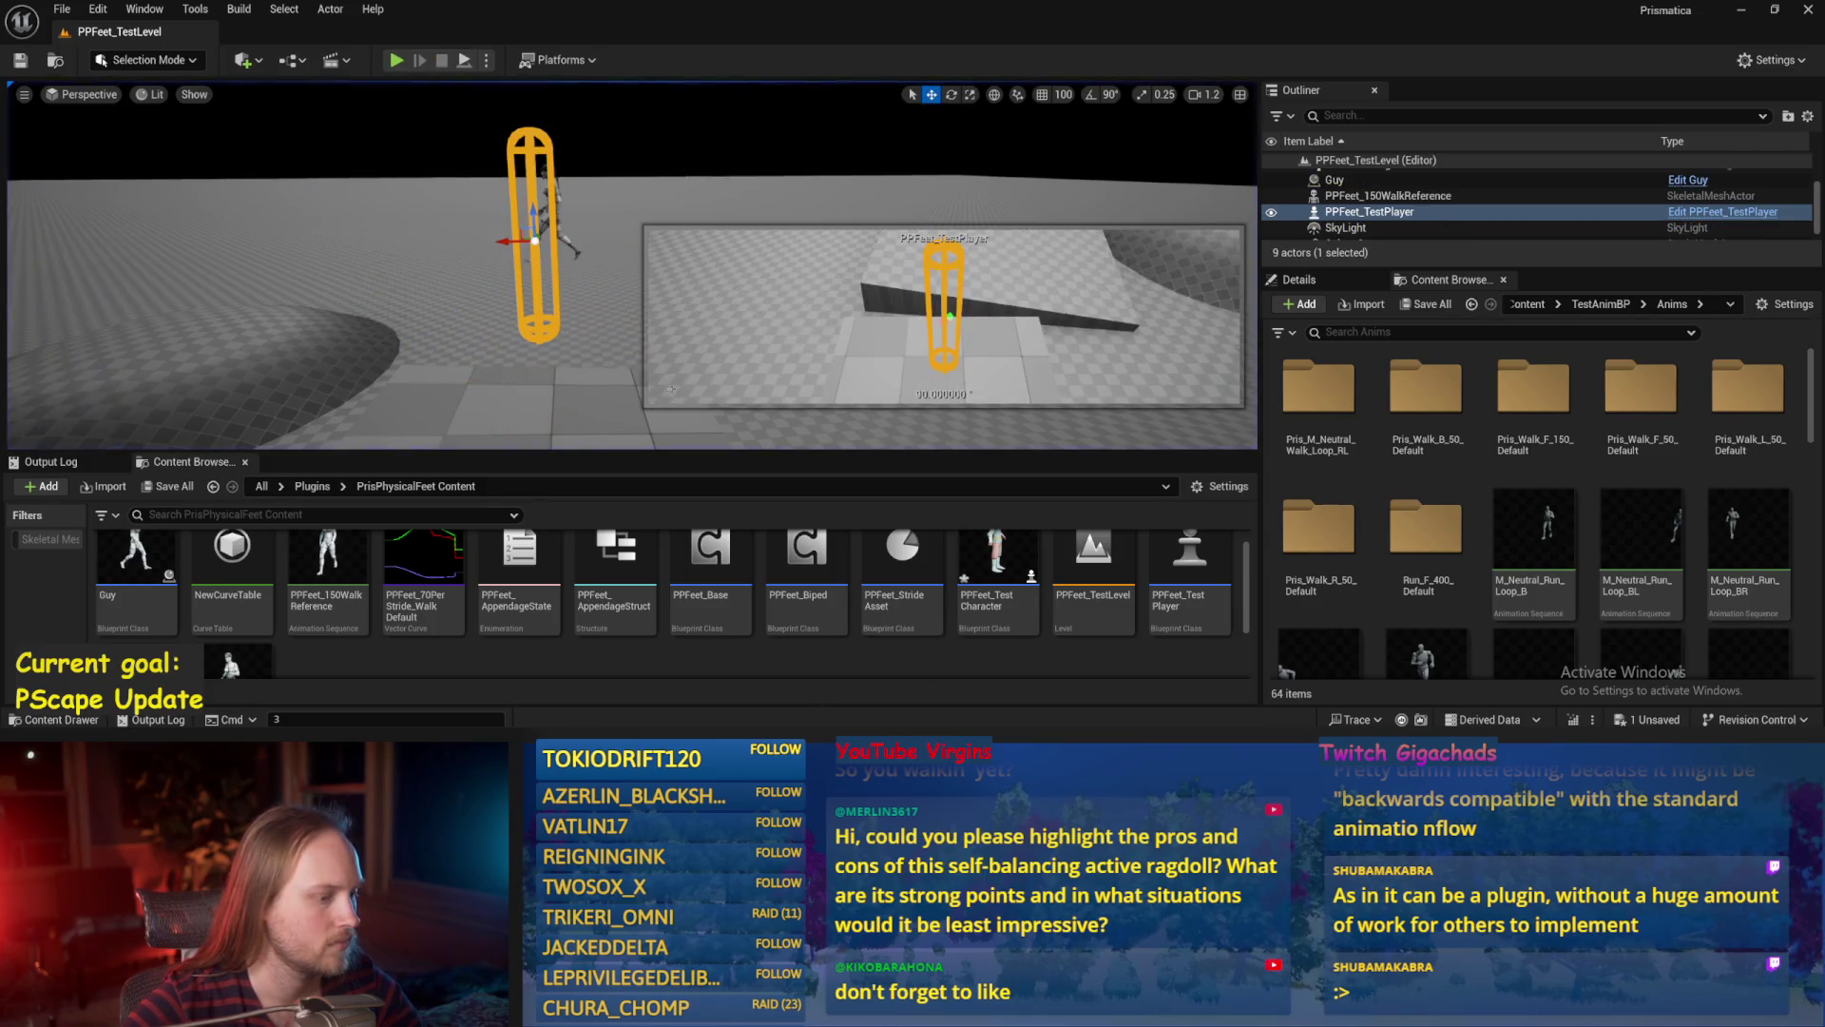
# Stop the pitch-readout play test and return to the MoveAppendagesToTargets graph.
pyautogui.press('Escape')
pyautogui.scroll(3, 811, 387)
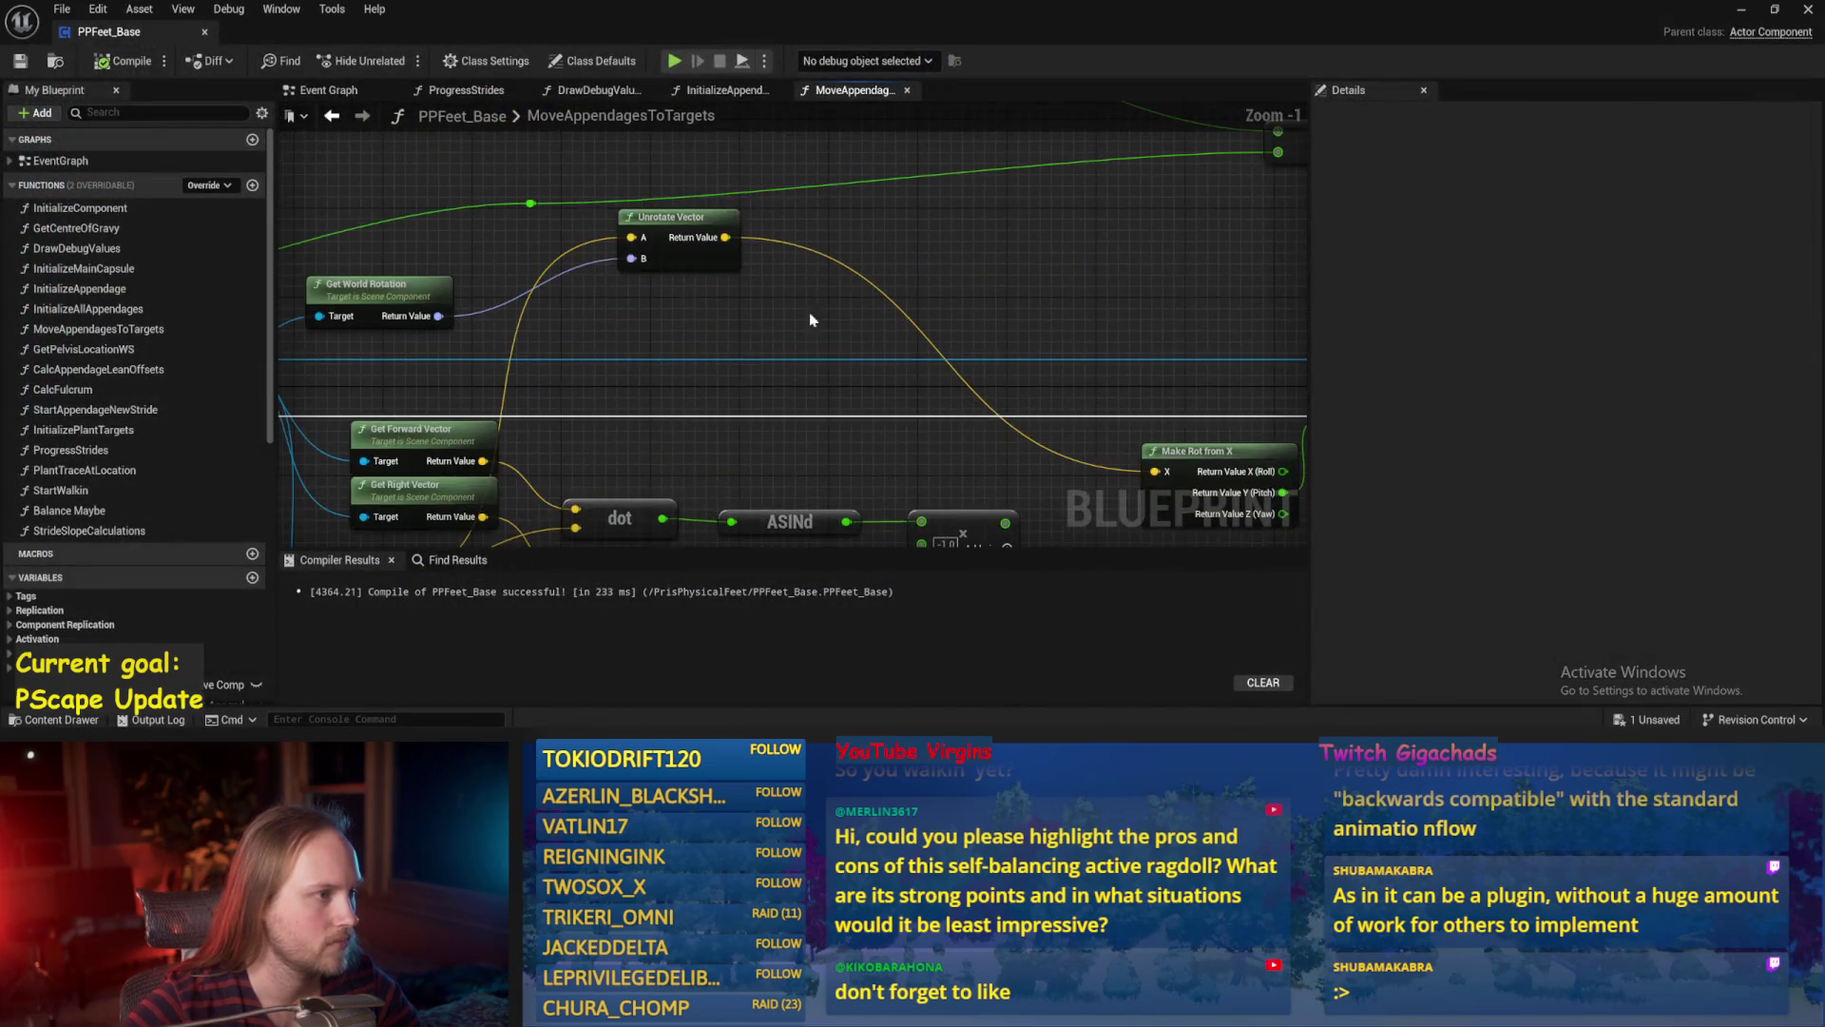
# Add a Make Rot from Z node on the Unrotate Vector result.
pyautogui.scroll(-2, 557, 297)
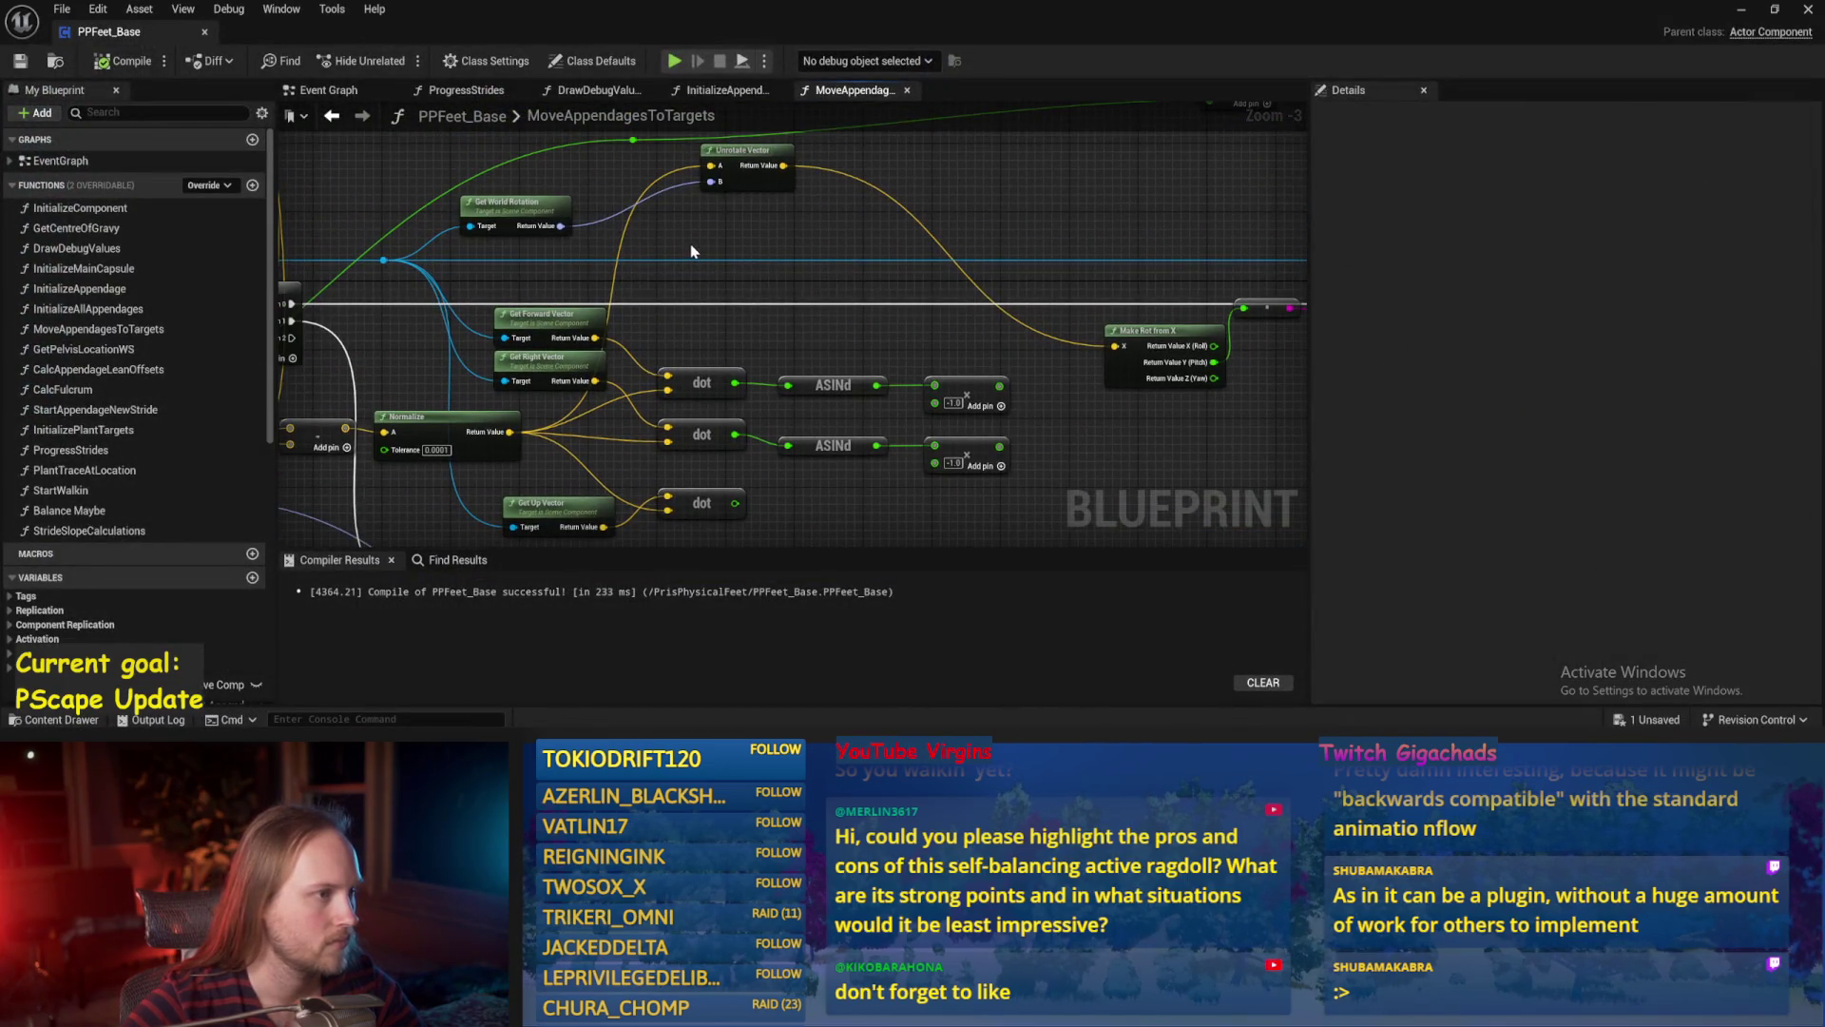
pyautogui.moveTo(691, 265); pyautogui.dragTo(596, 308)
pyautogui.moveTo(858, 301)
pyautogui.mouseDown()
pyautogui.moveTo(835, 273)
pyautogui.moveTo(615, 275)
pyautogui.mouseUp()
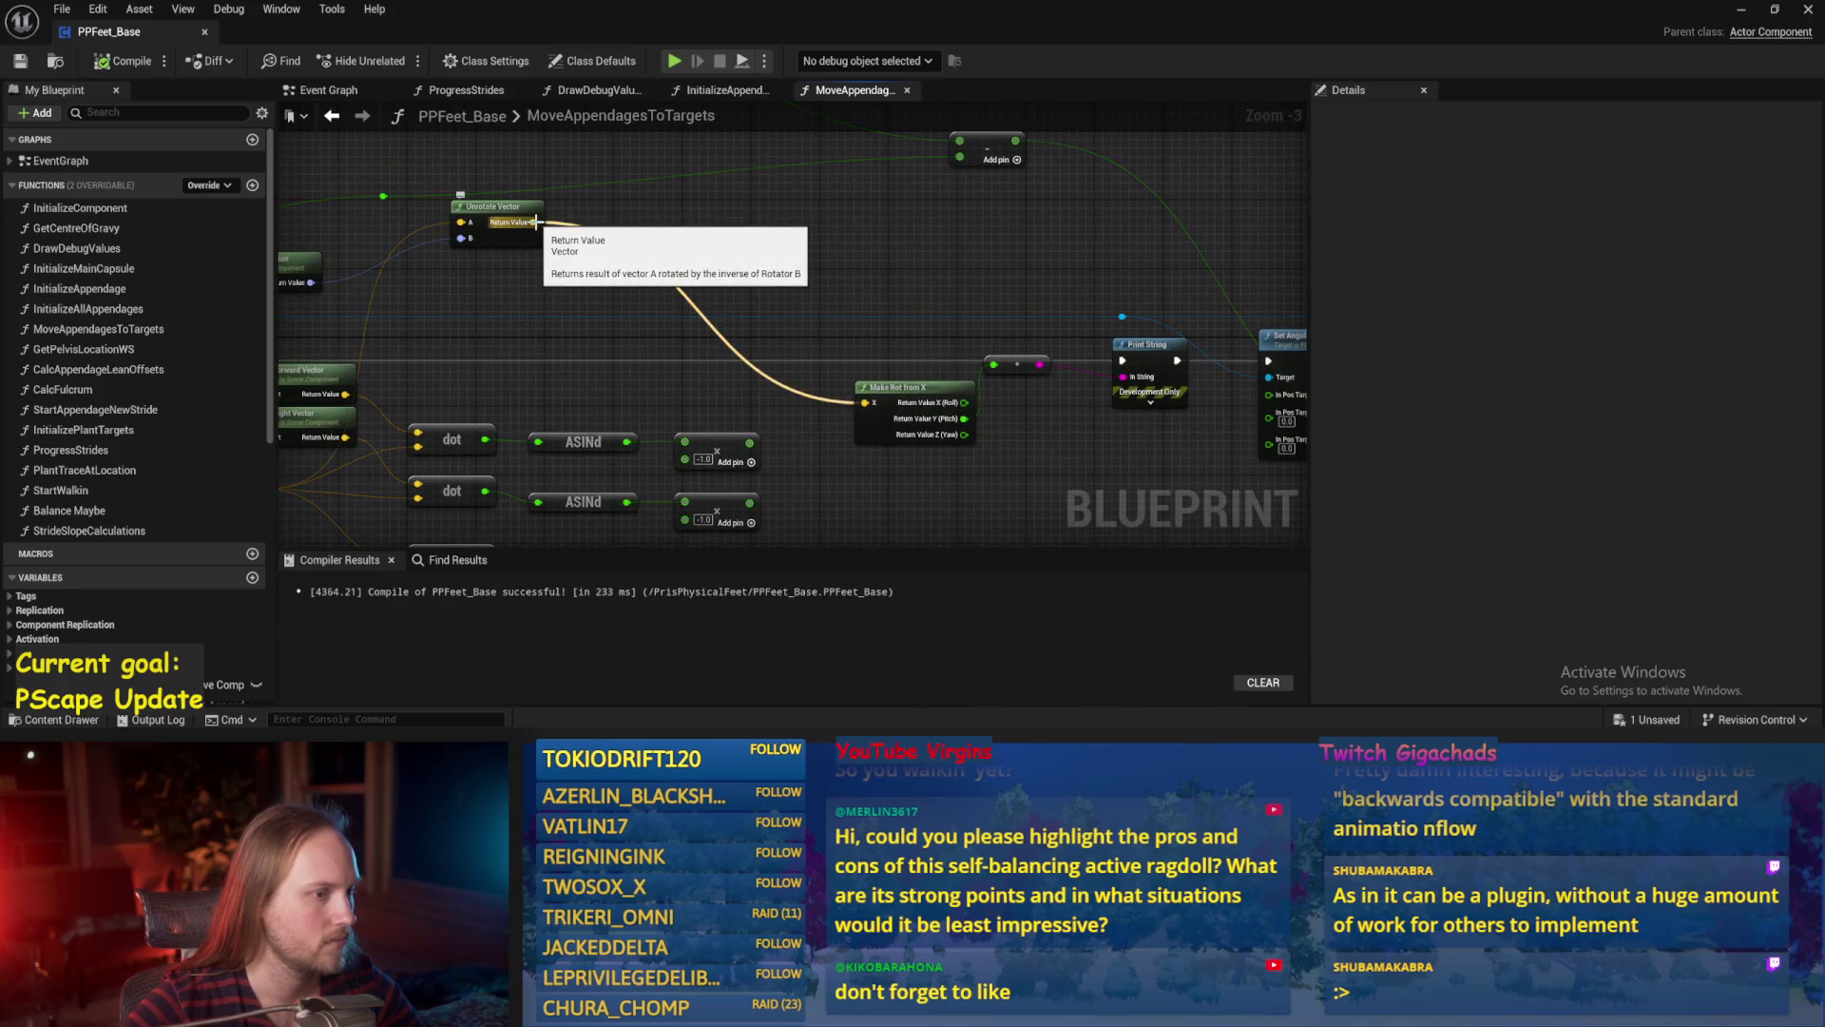
pyautogui.moveTo(534, 222); pyautogui.dragTo(734, 239)
pyautogui.write('rot from')
pyautogui.press('Up')
pyautogui.press('Up')
pyautogui.press('Up')
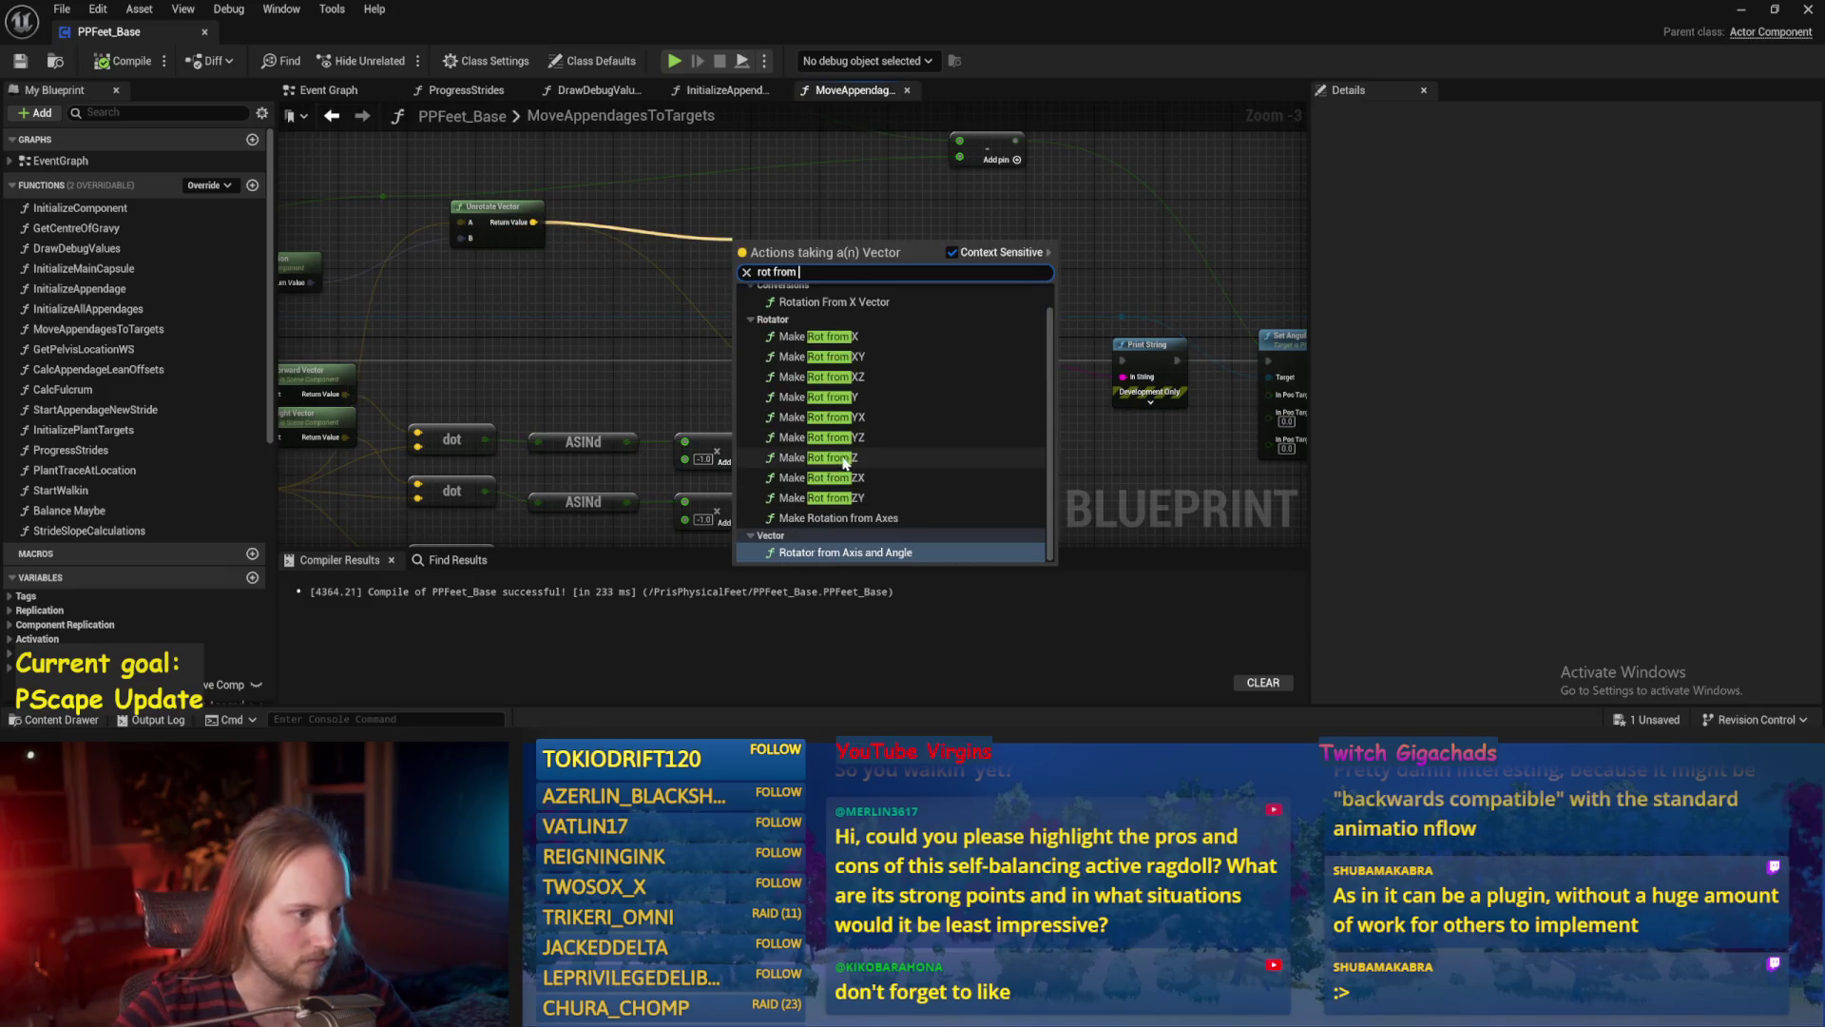
pyautogui.press('Return')
# Split the Make Rot from Z rotator, wire its pitch into Print String, and compile and save.
pyautogui.moveTo(881, 346); pyautogui.dragTo(760, 319)
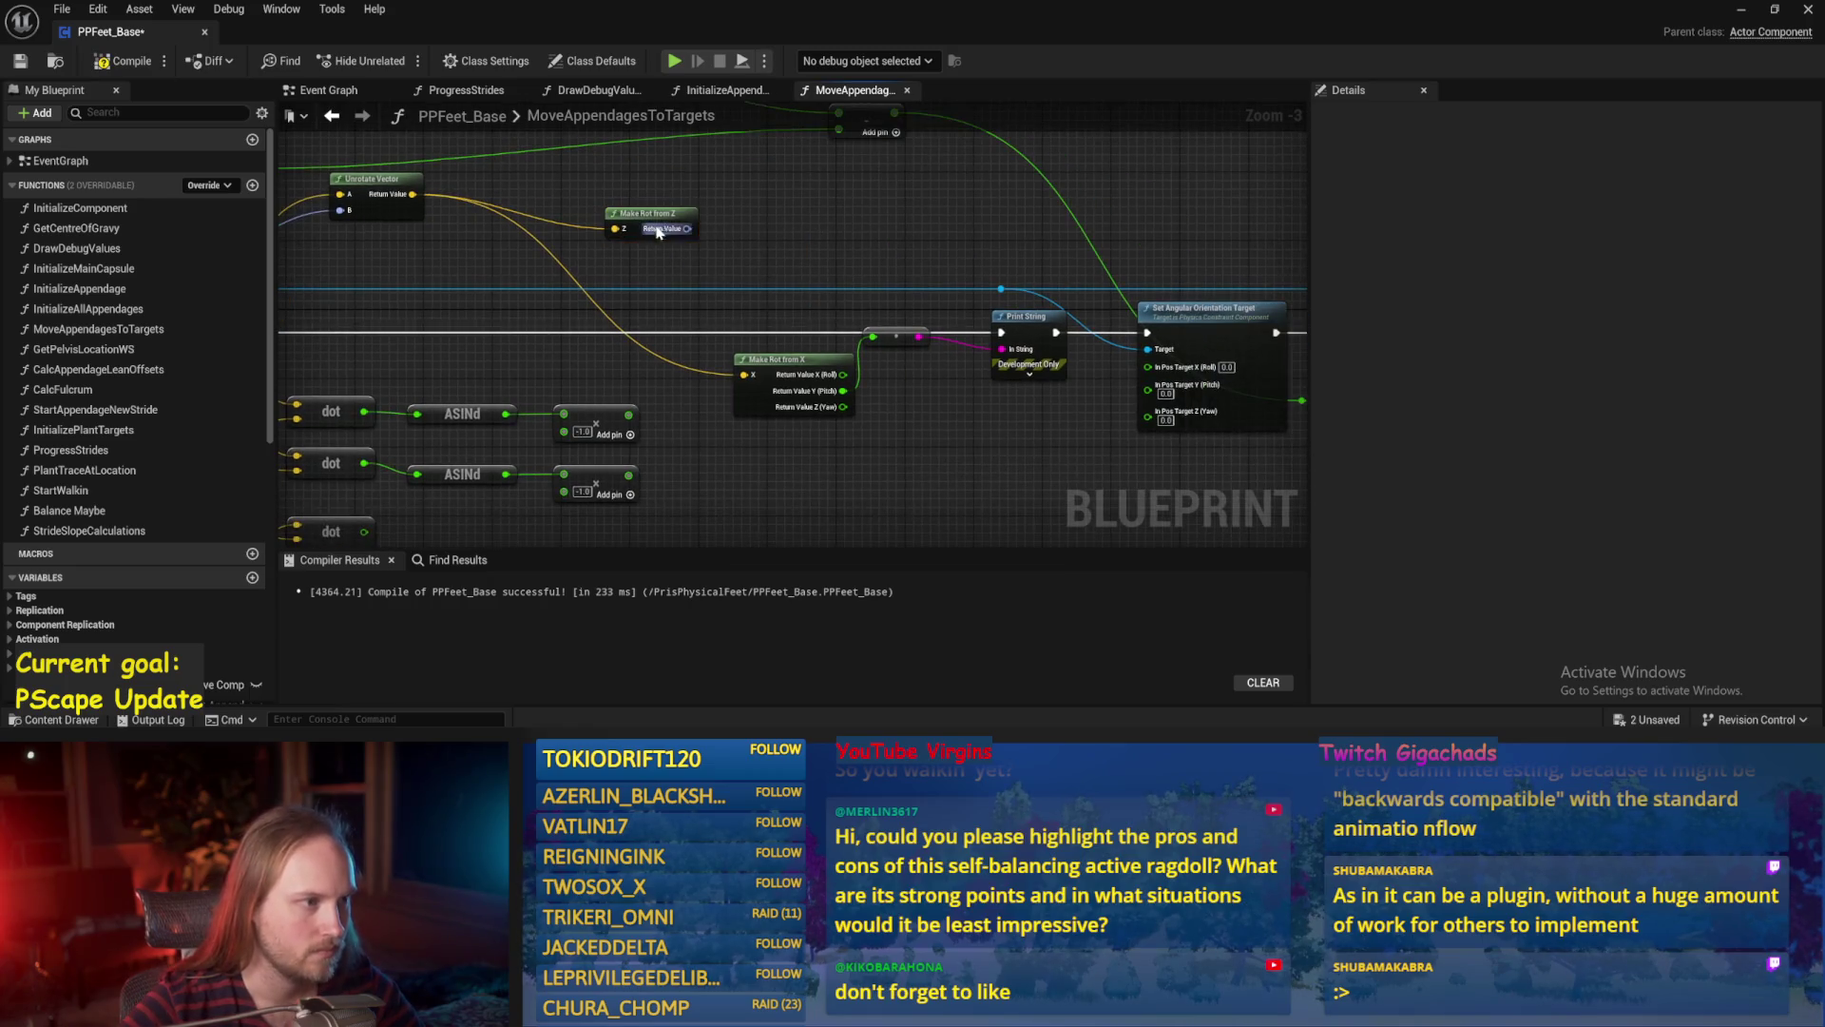
pyautogui.rightClick(688, 229)
pyautogui.click(758, 239)
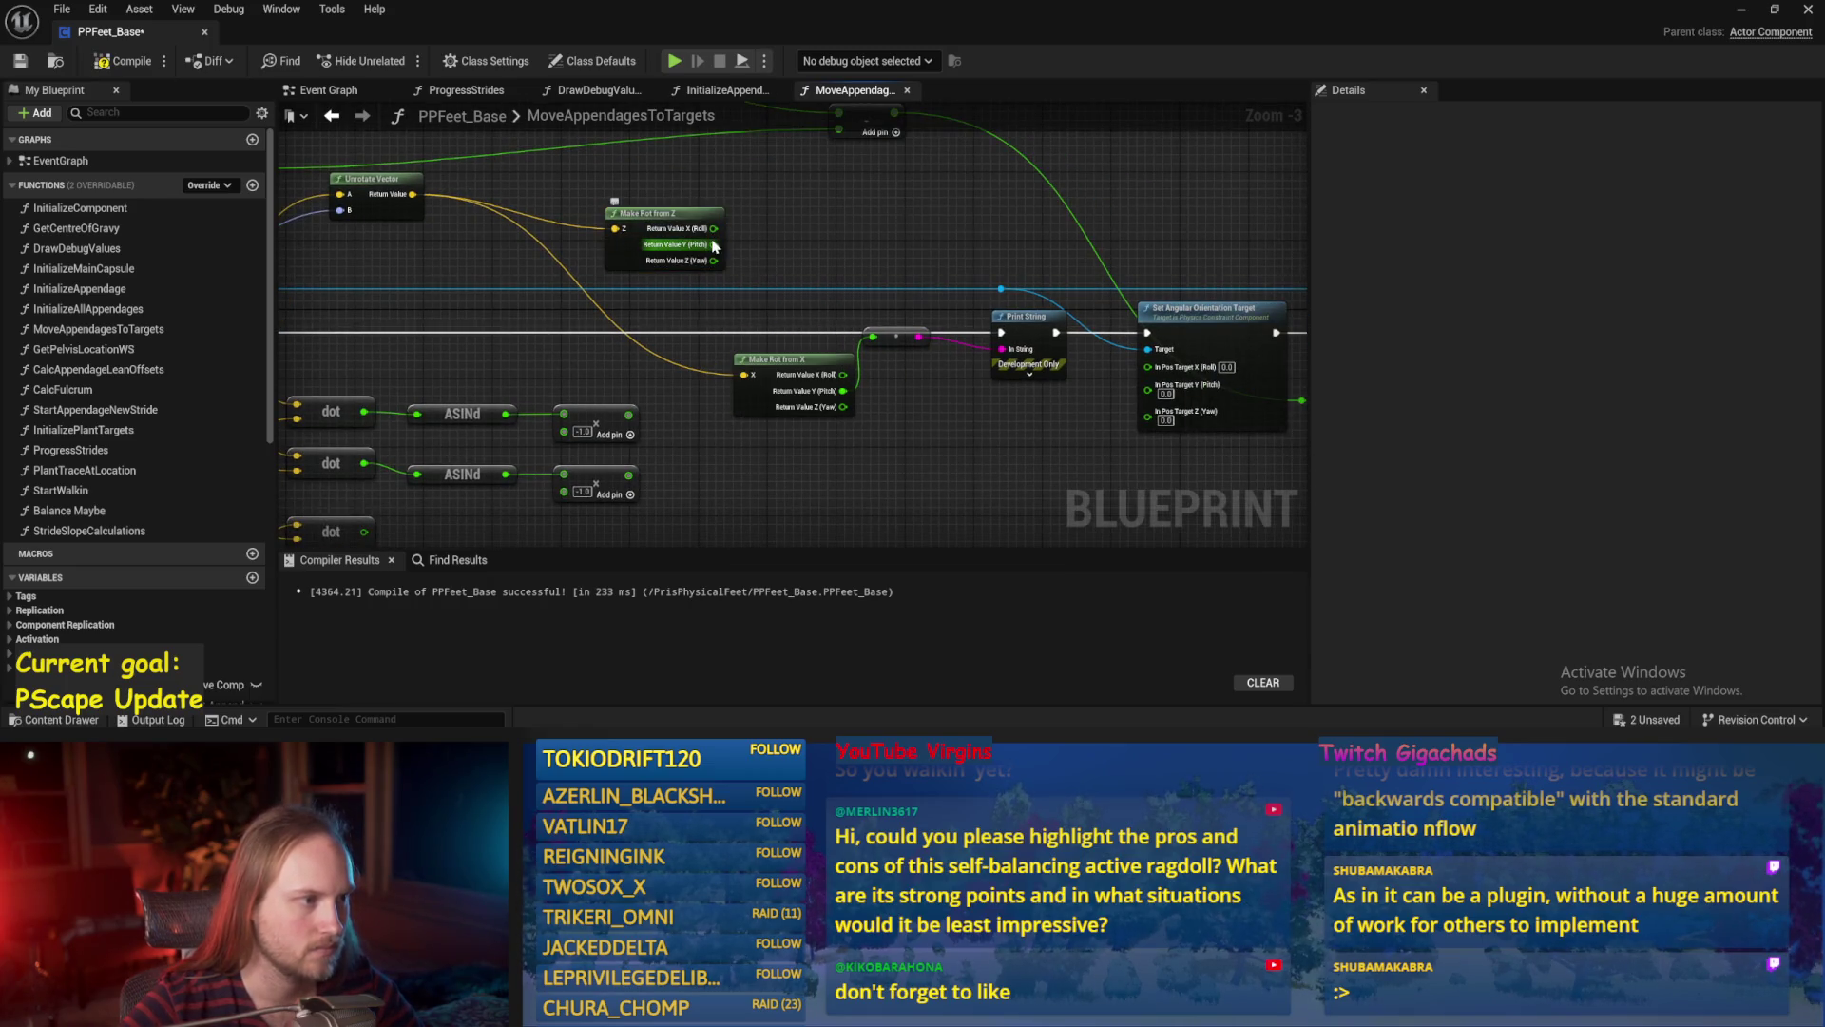
pyautogui.moveTo(1083, 403); pyautogui.dragTo(770, 374)
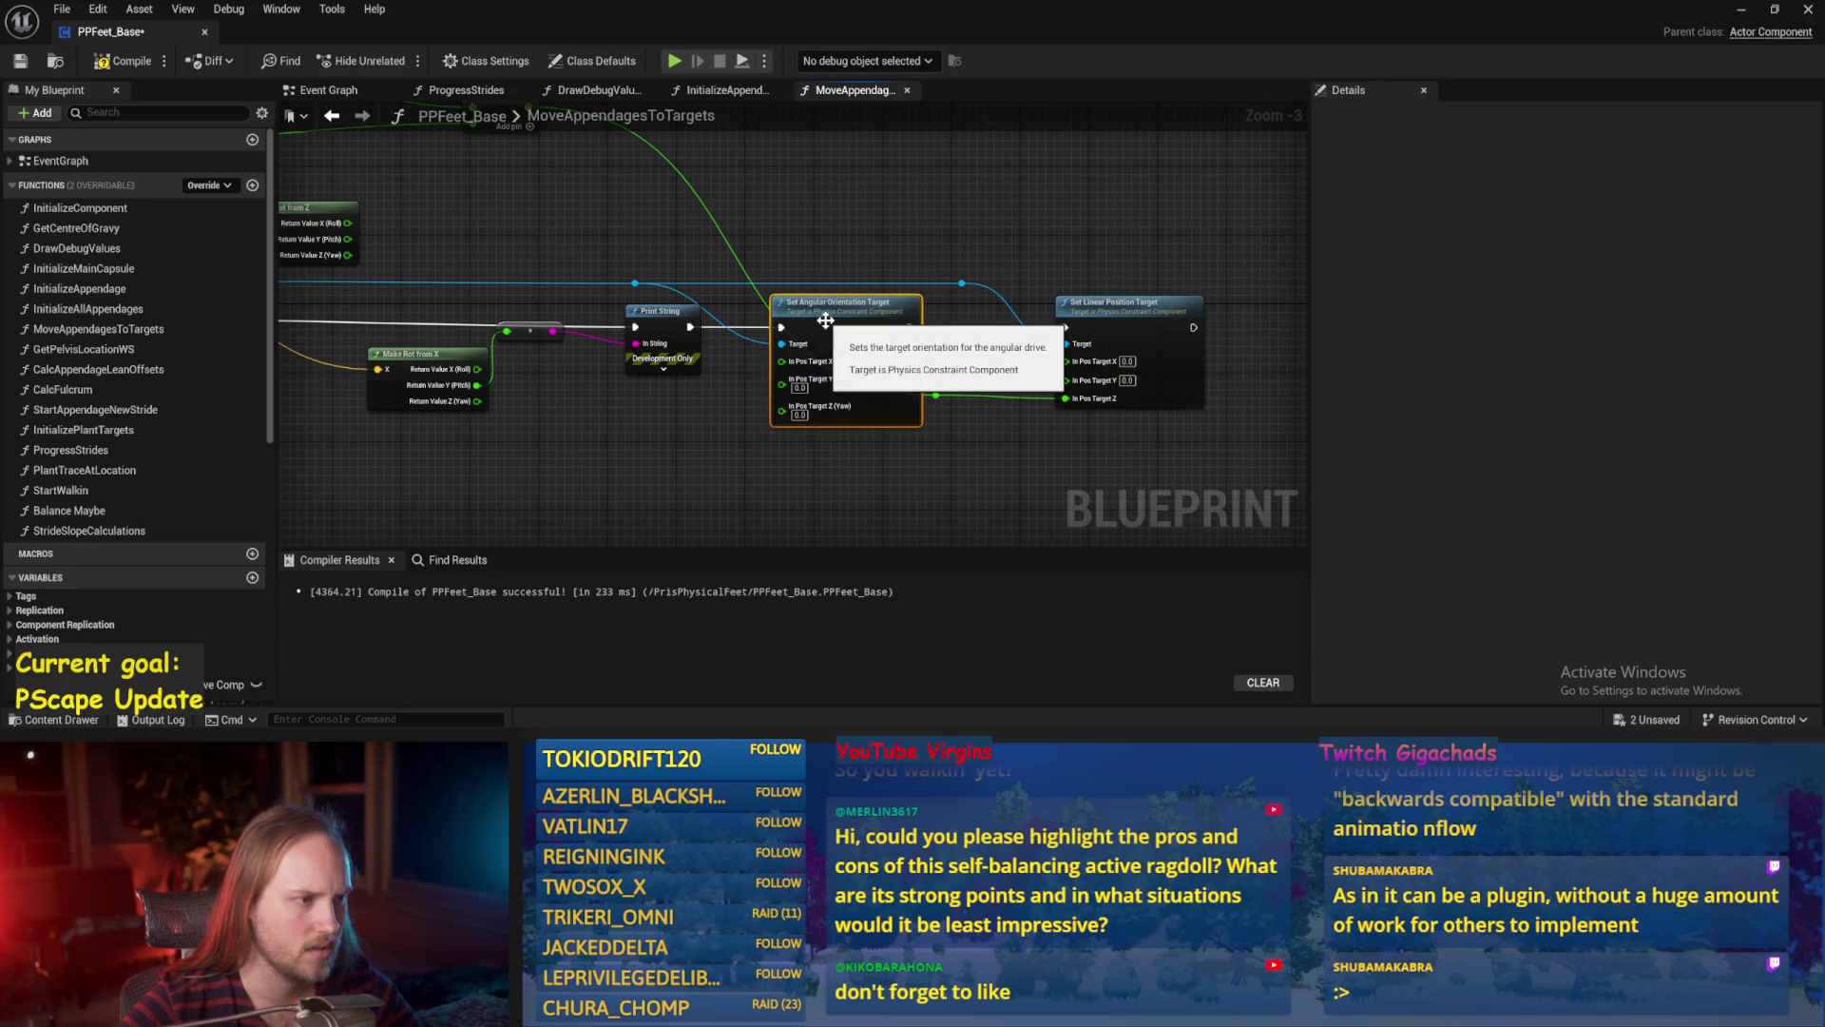
pyautogui.moveTo(614, 415); pyautogui.dragTo(804, 418)
pyautogui.moveTo(549, 275)
pyautogui.mouseDown()
pyautogui.moveTo(623, 281)
pyautogui.moveTo(854, 370)
pyautogui.mouseUp()
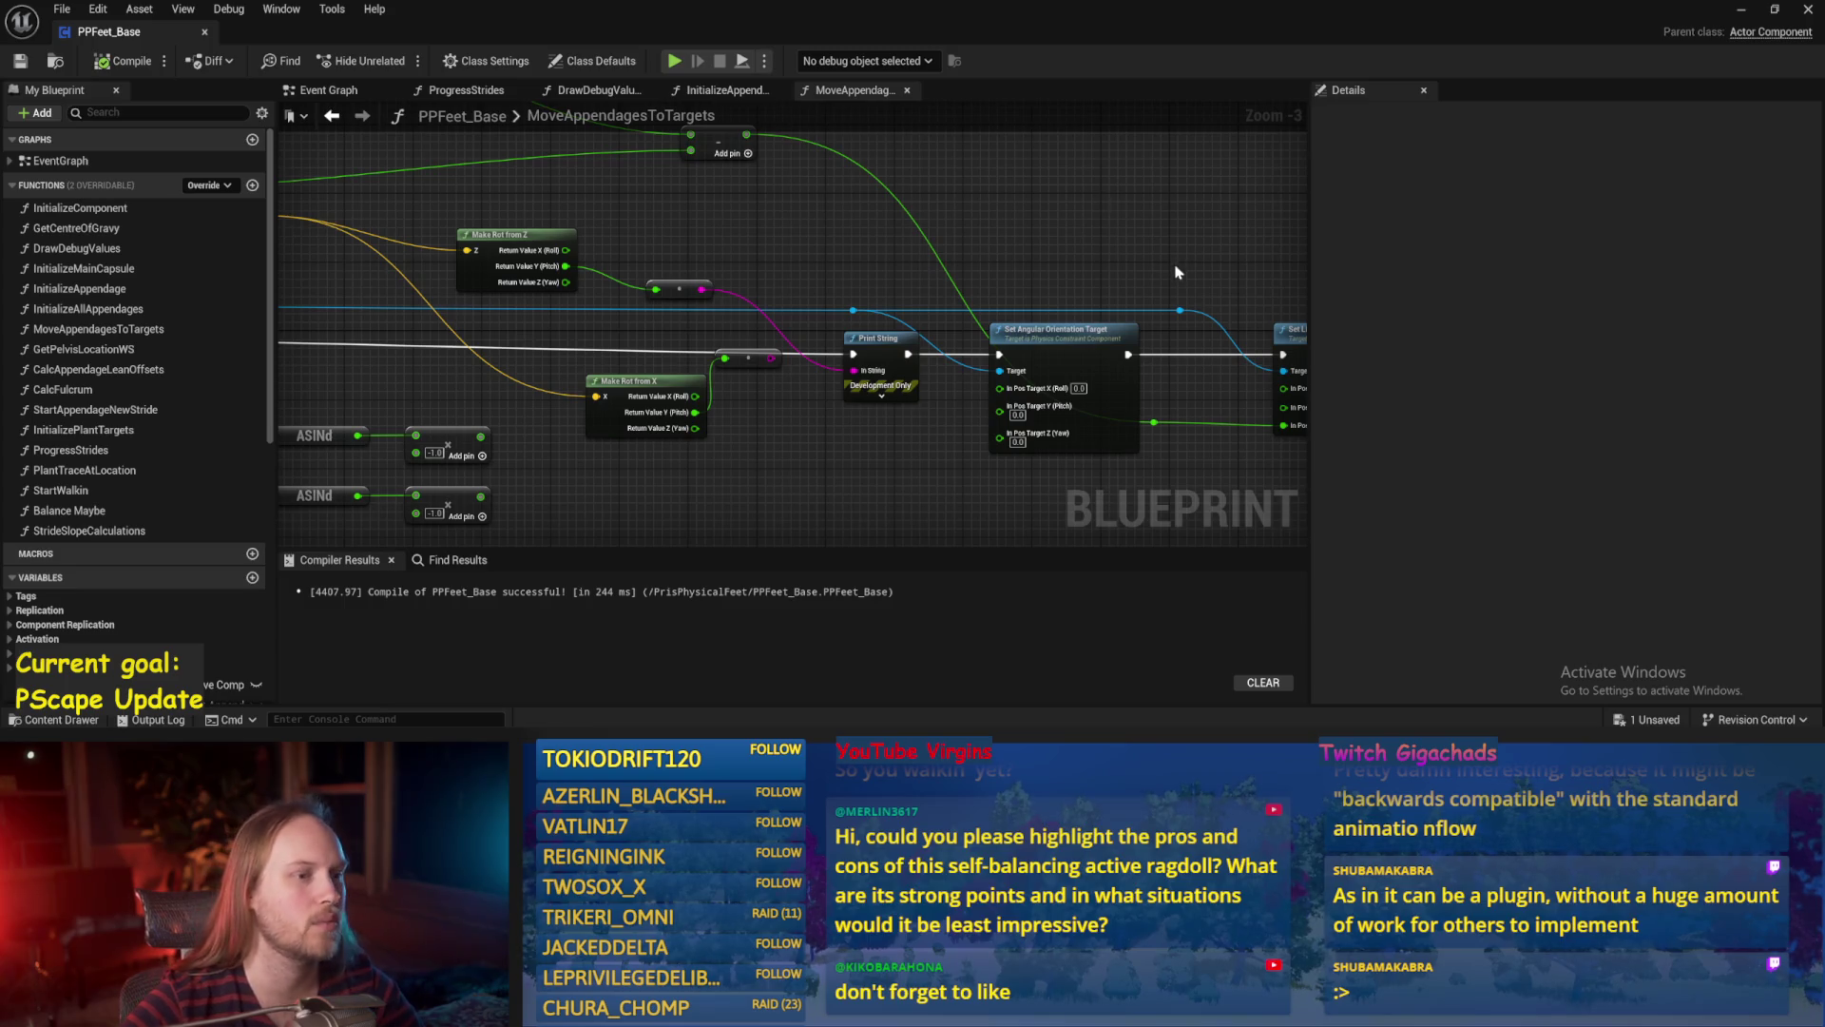
pyautogui.hotkey('ctrl', 's')
pyautogui.hotkey('alt', 'Tab')
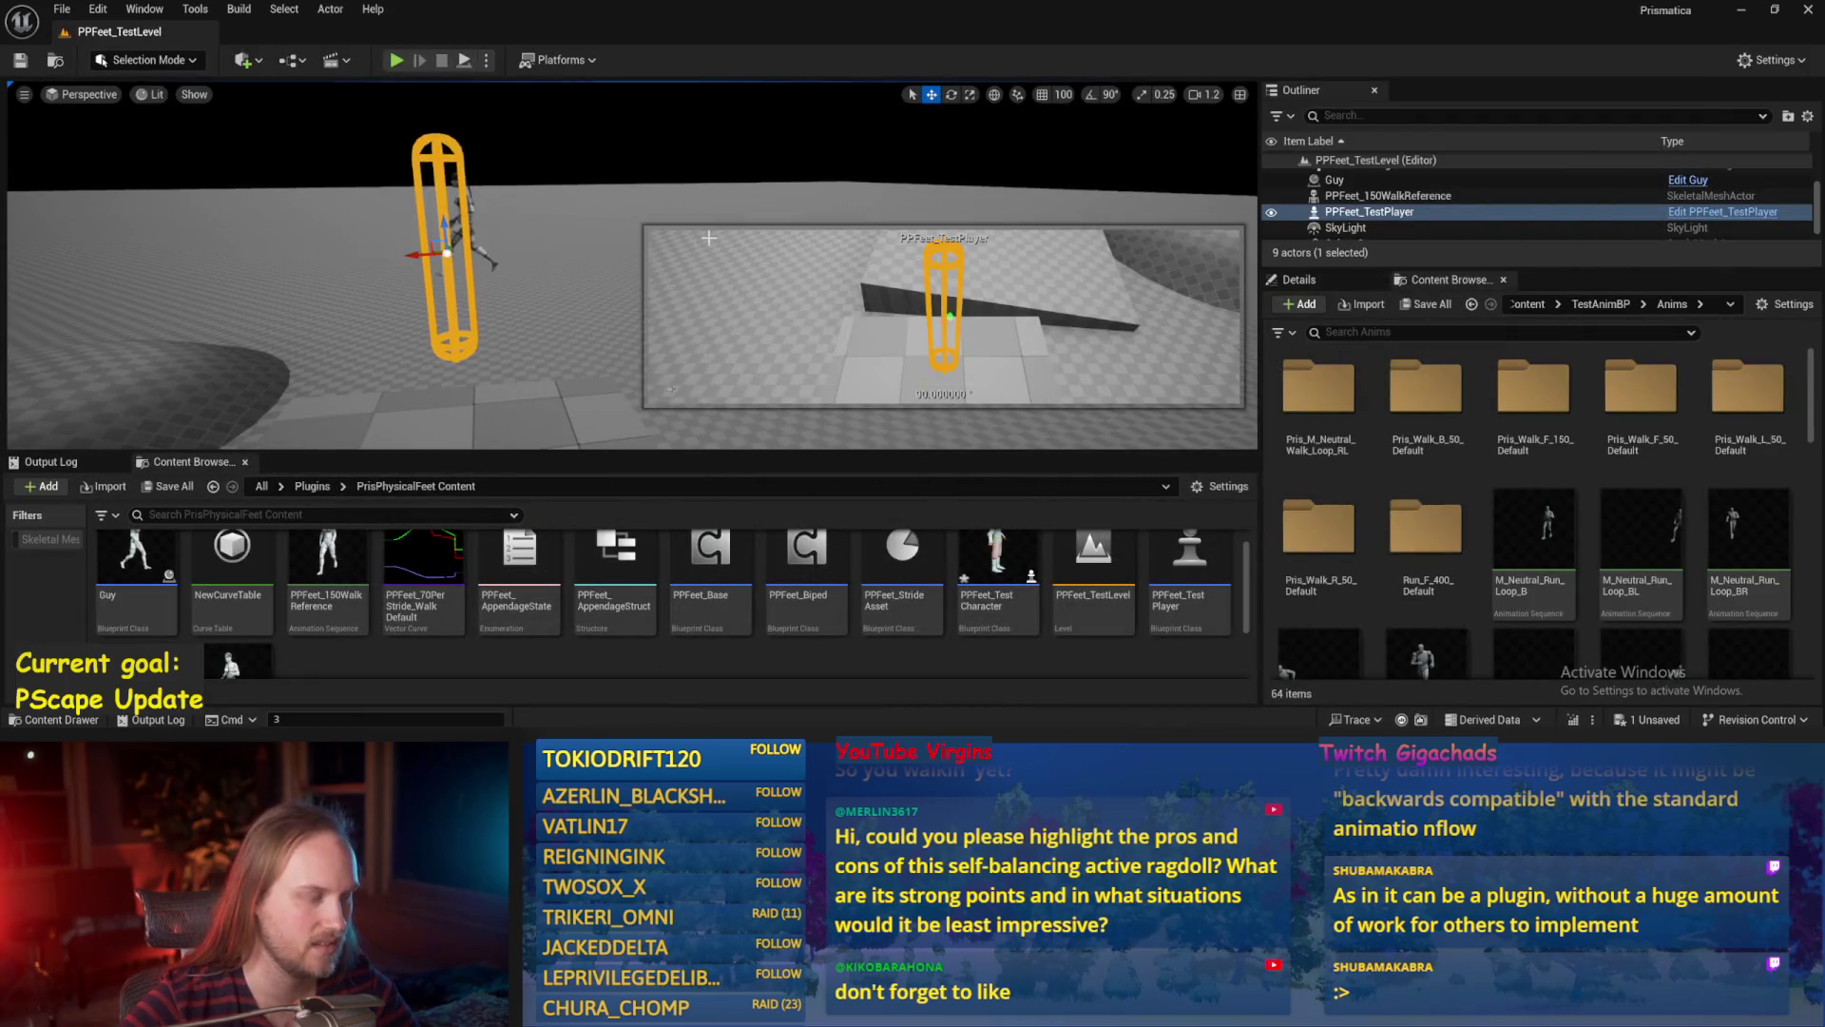
# Play-test, tipping the player capsule about 84° and knocking it left while watching pitch values.
pyautogui.hotkey('alt', 'p')
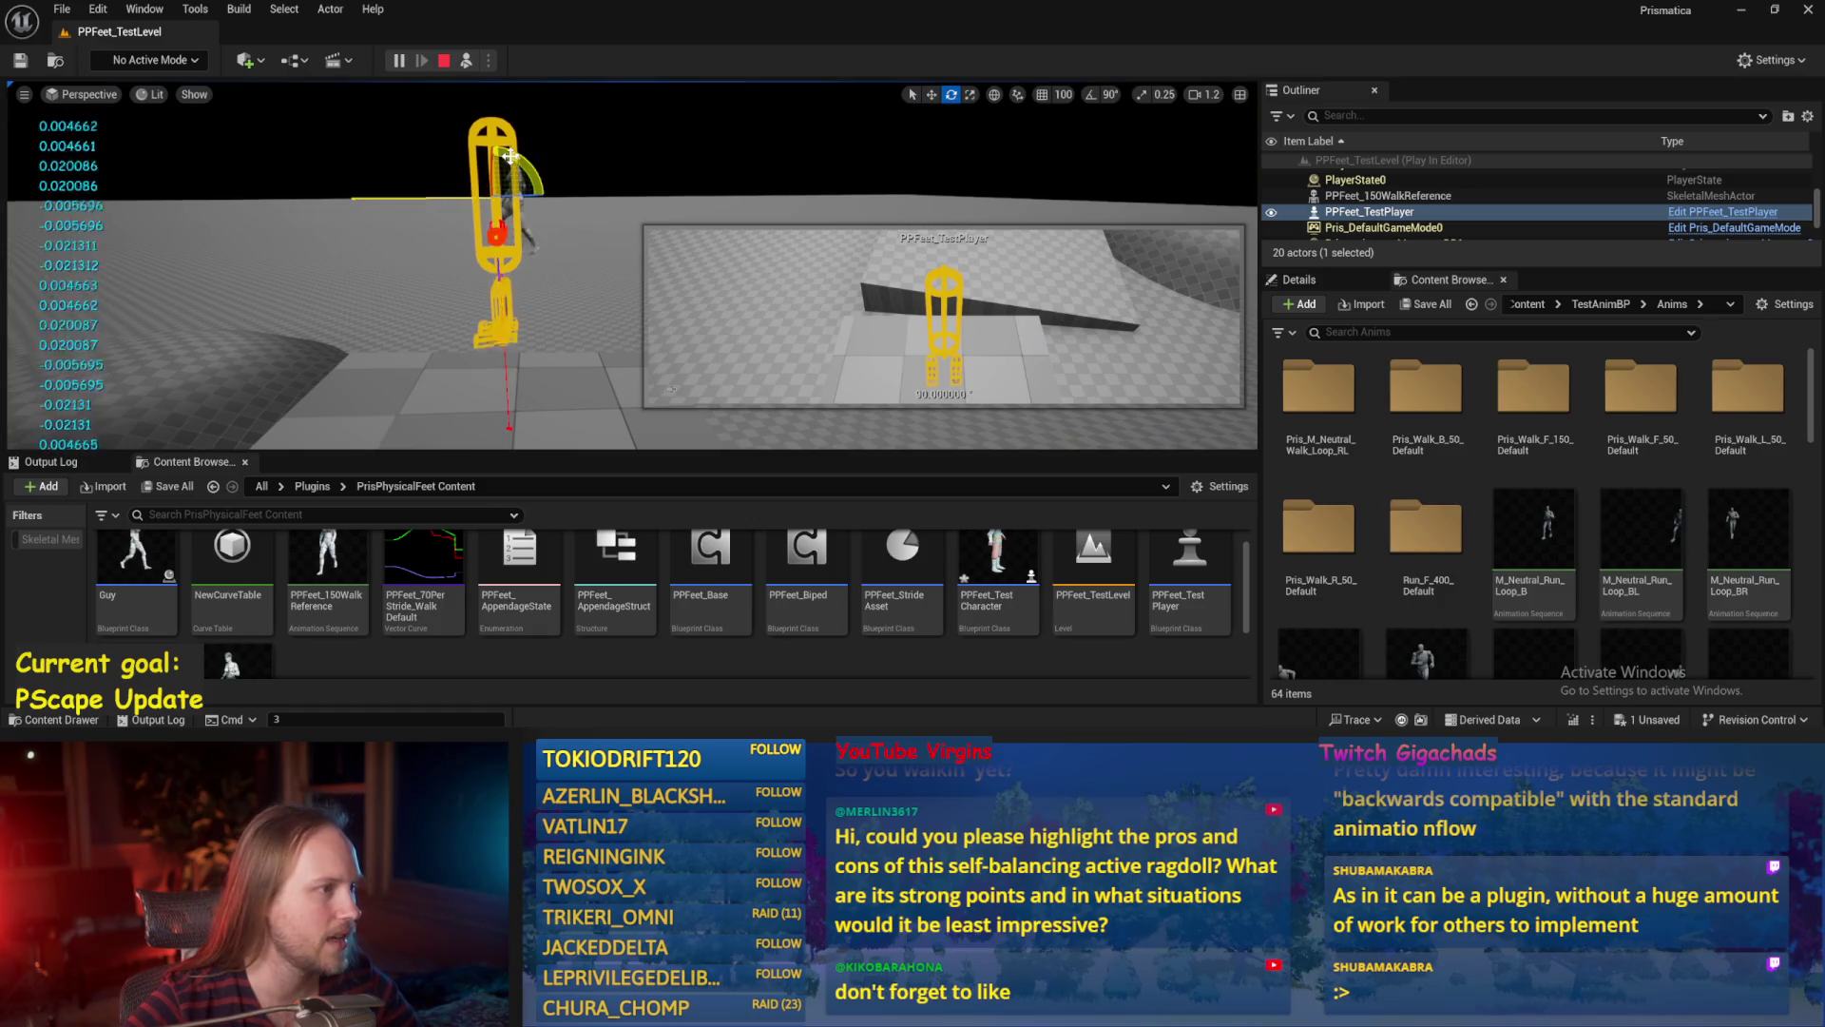
pyautogui.moveTo(510, 155)
pyautogui.mouseDown()
pyautogui.moveTo(537, 223)
pyautogui.moveTo(527, 247)
pyautogui.moveTo(499, 239)
pyautogui.mouseUp()
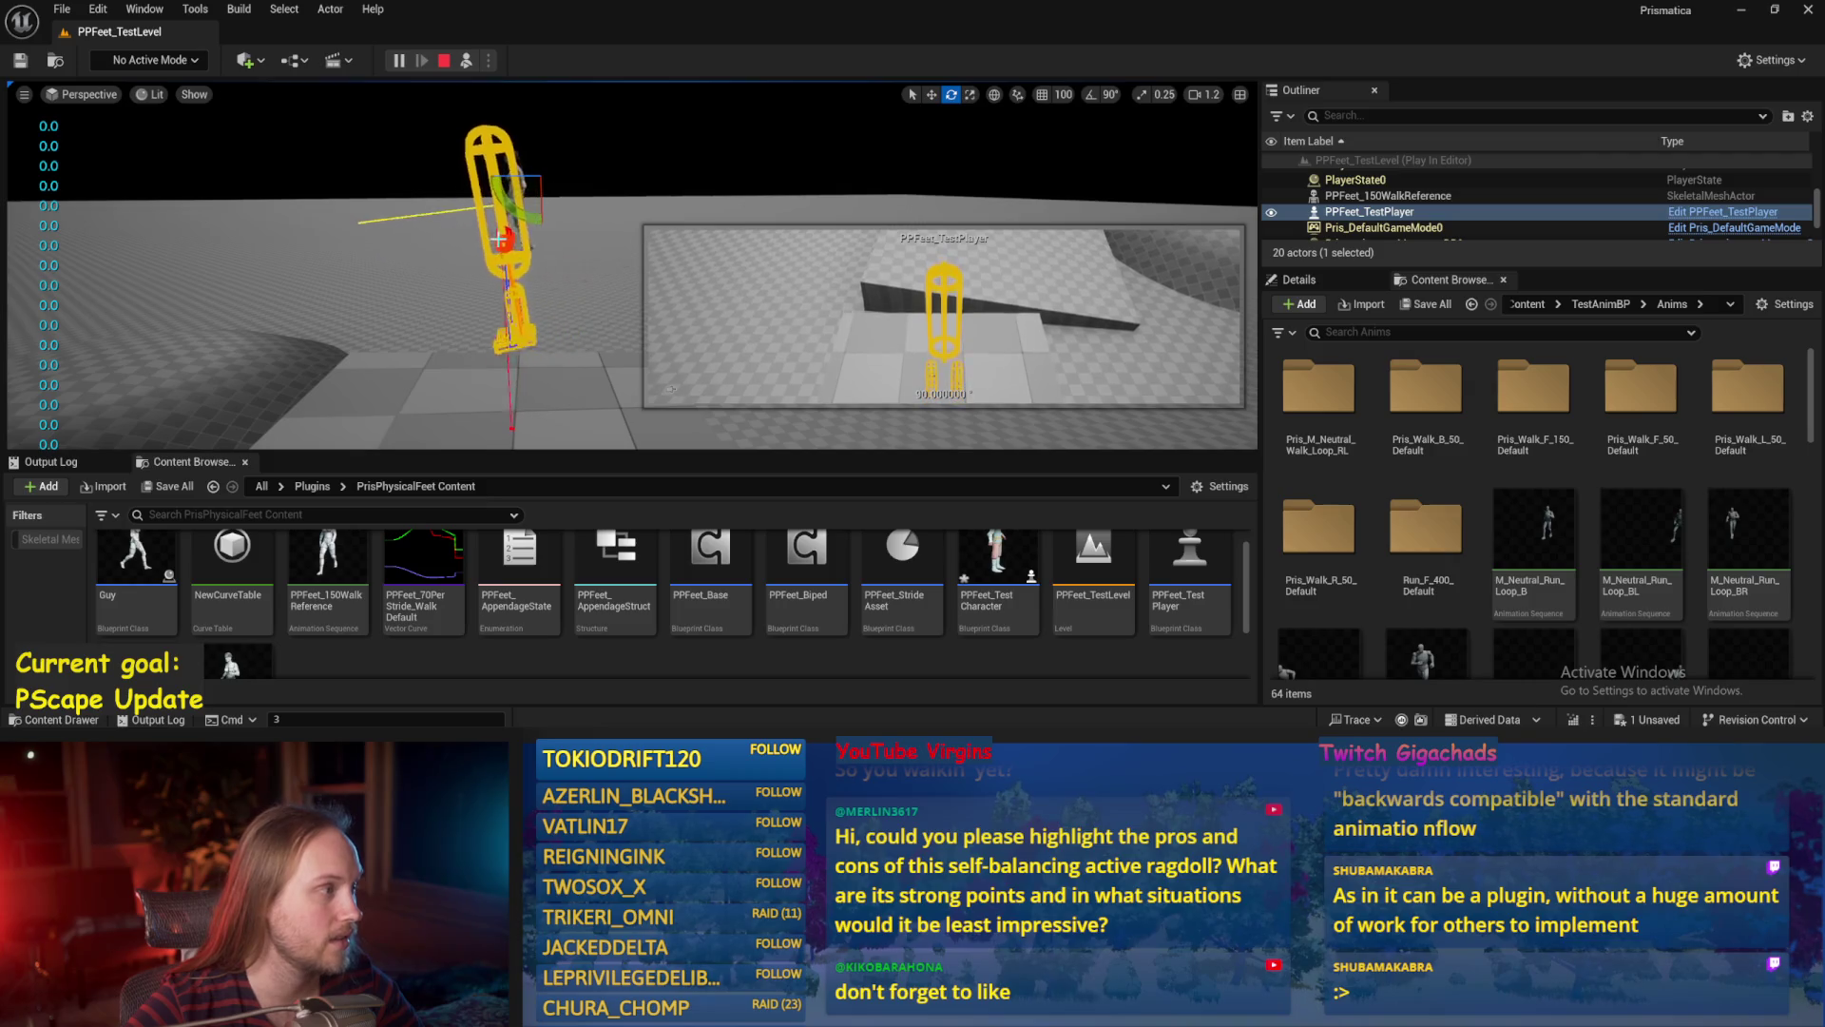
pyautogui.moveTo(487, 206); pyautogui.dragTo(524, 159)
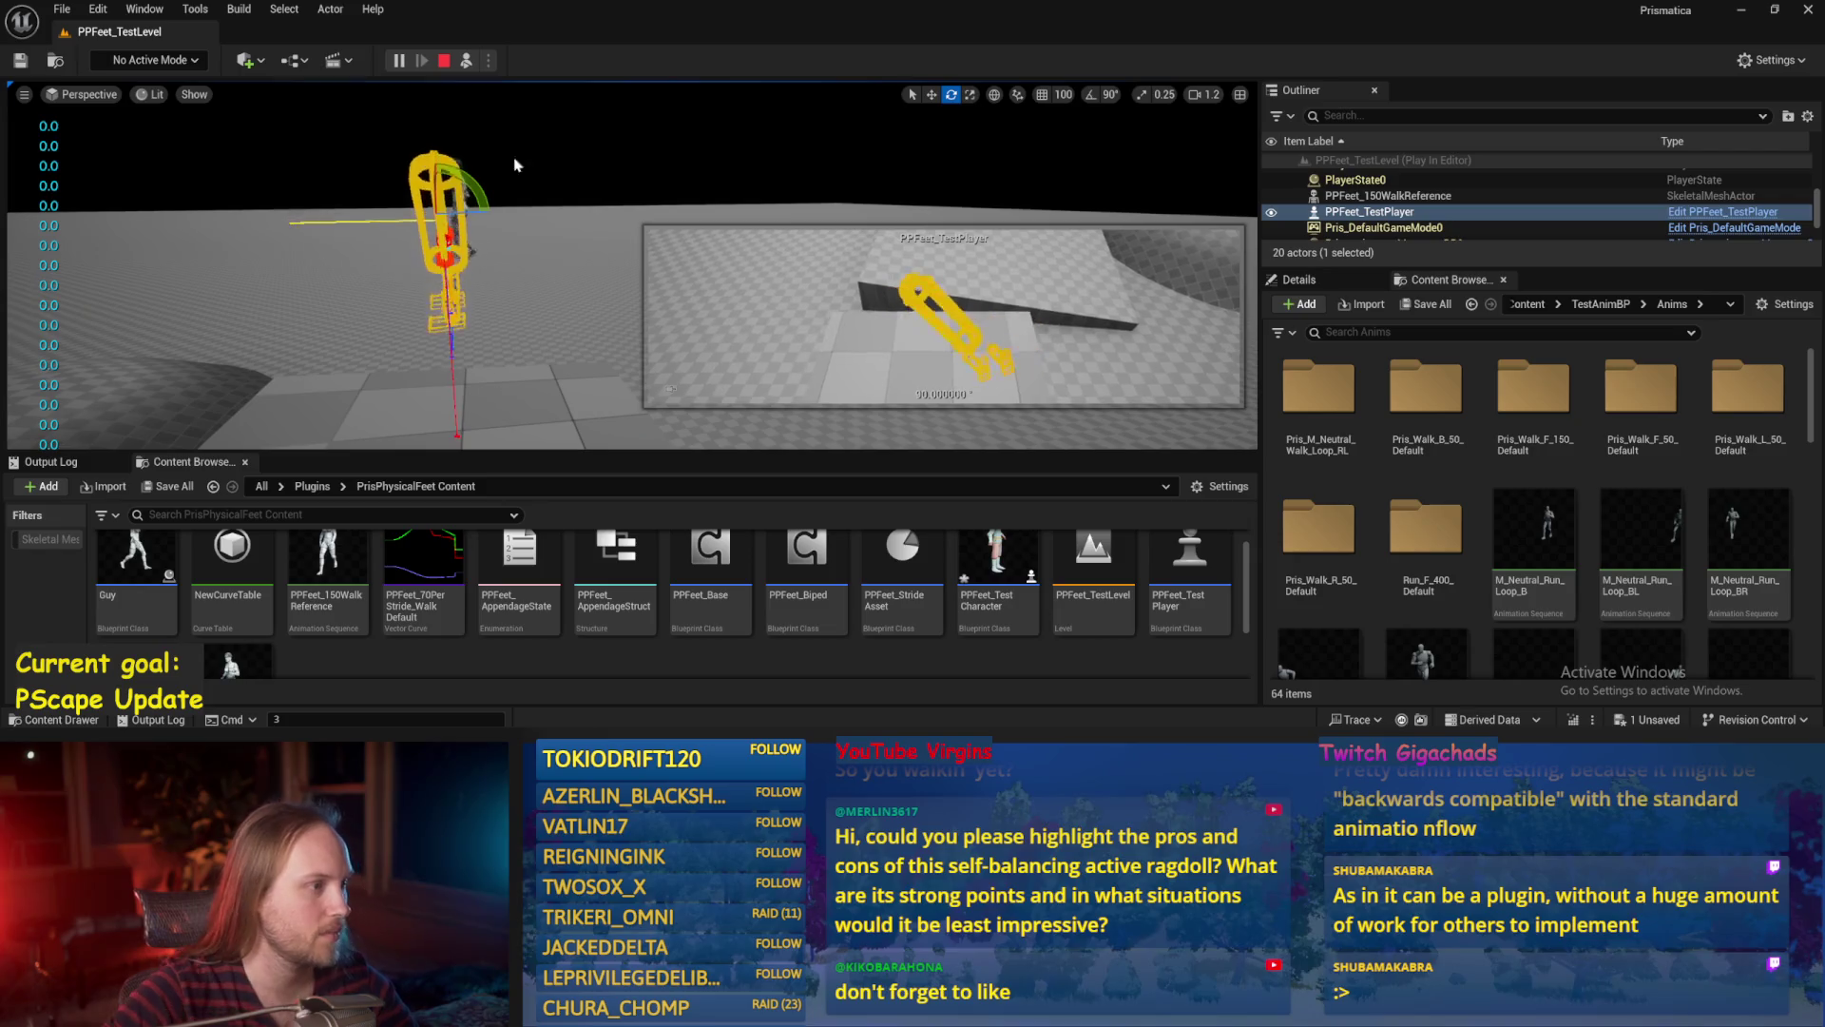
pyautogui.moveTo(451, 197); pyautogui.dragTo(192, 195)
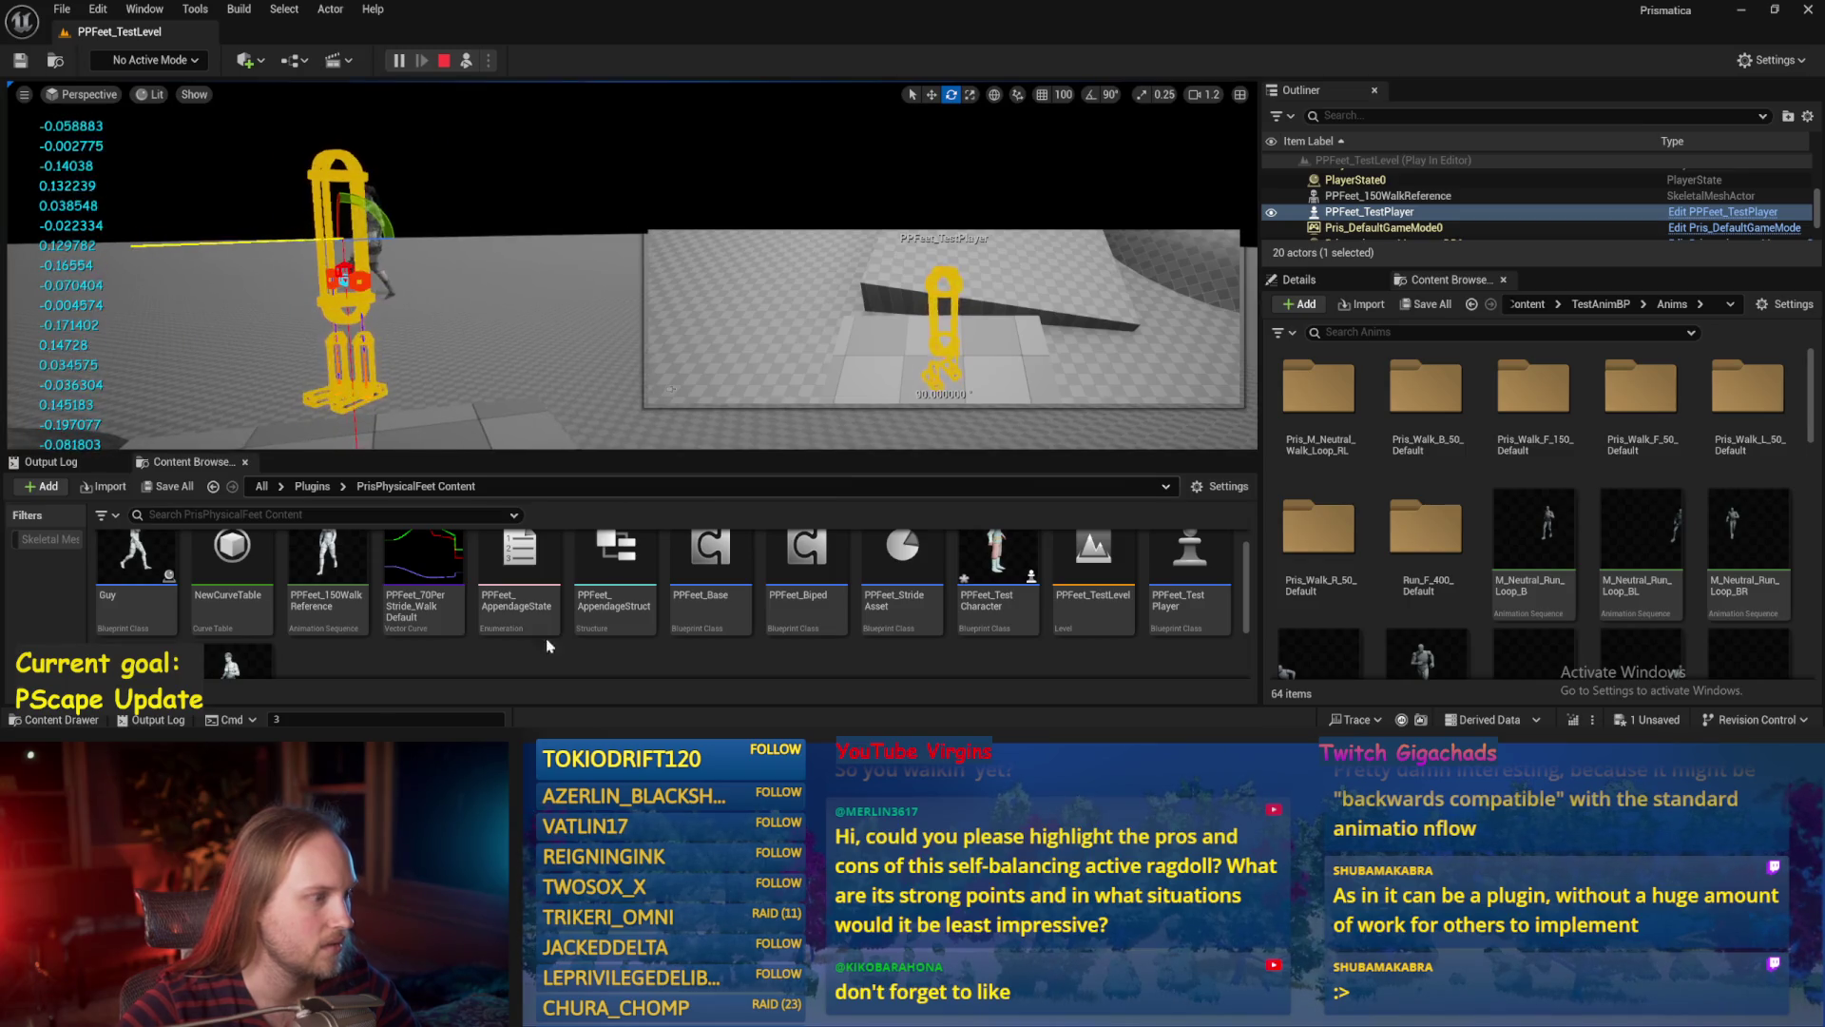
pyautogui.hotkey('alt', 'Tab')
pyautogui.moveTo(822, 427); pyautogui.dragTo(841, 335)
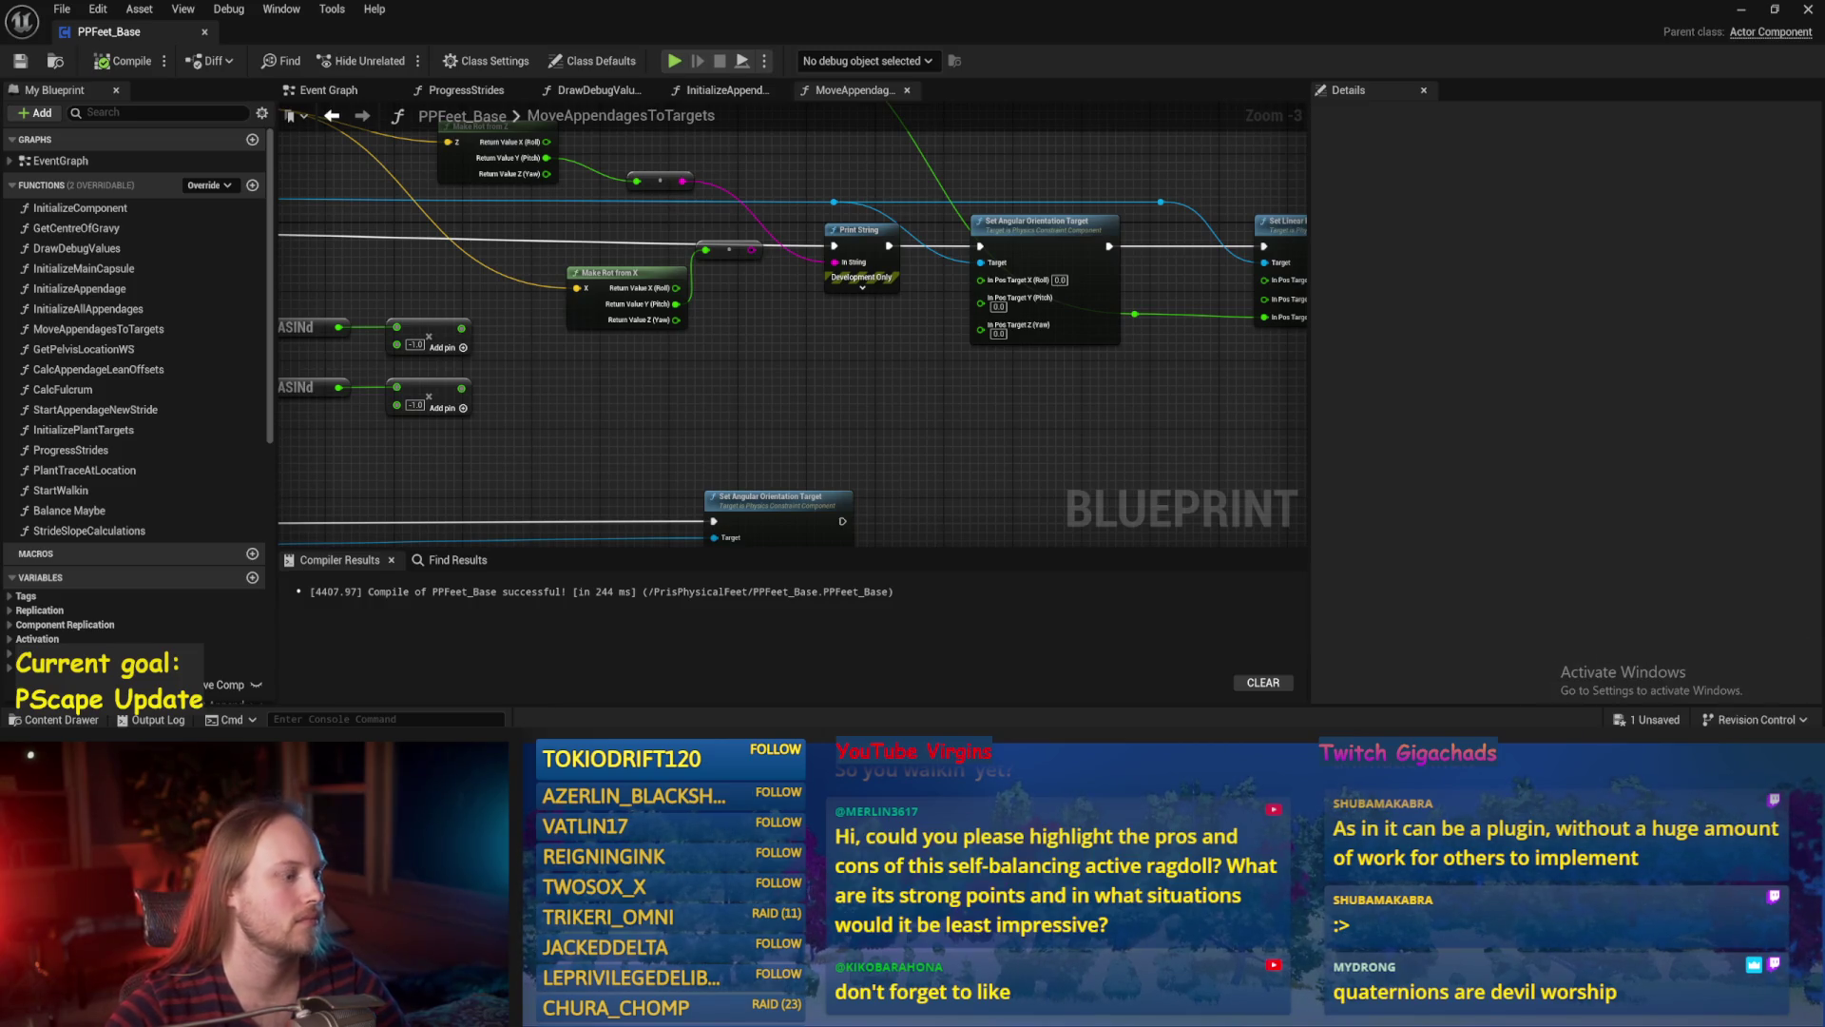
# Compile PPFeet_Base with the dot and ASINd nodes in view.
pyautogui.moveTo(600, 435); pyautogui.dragTo(802, 418)
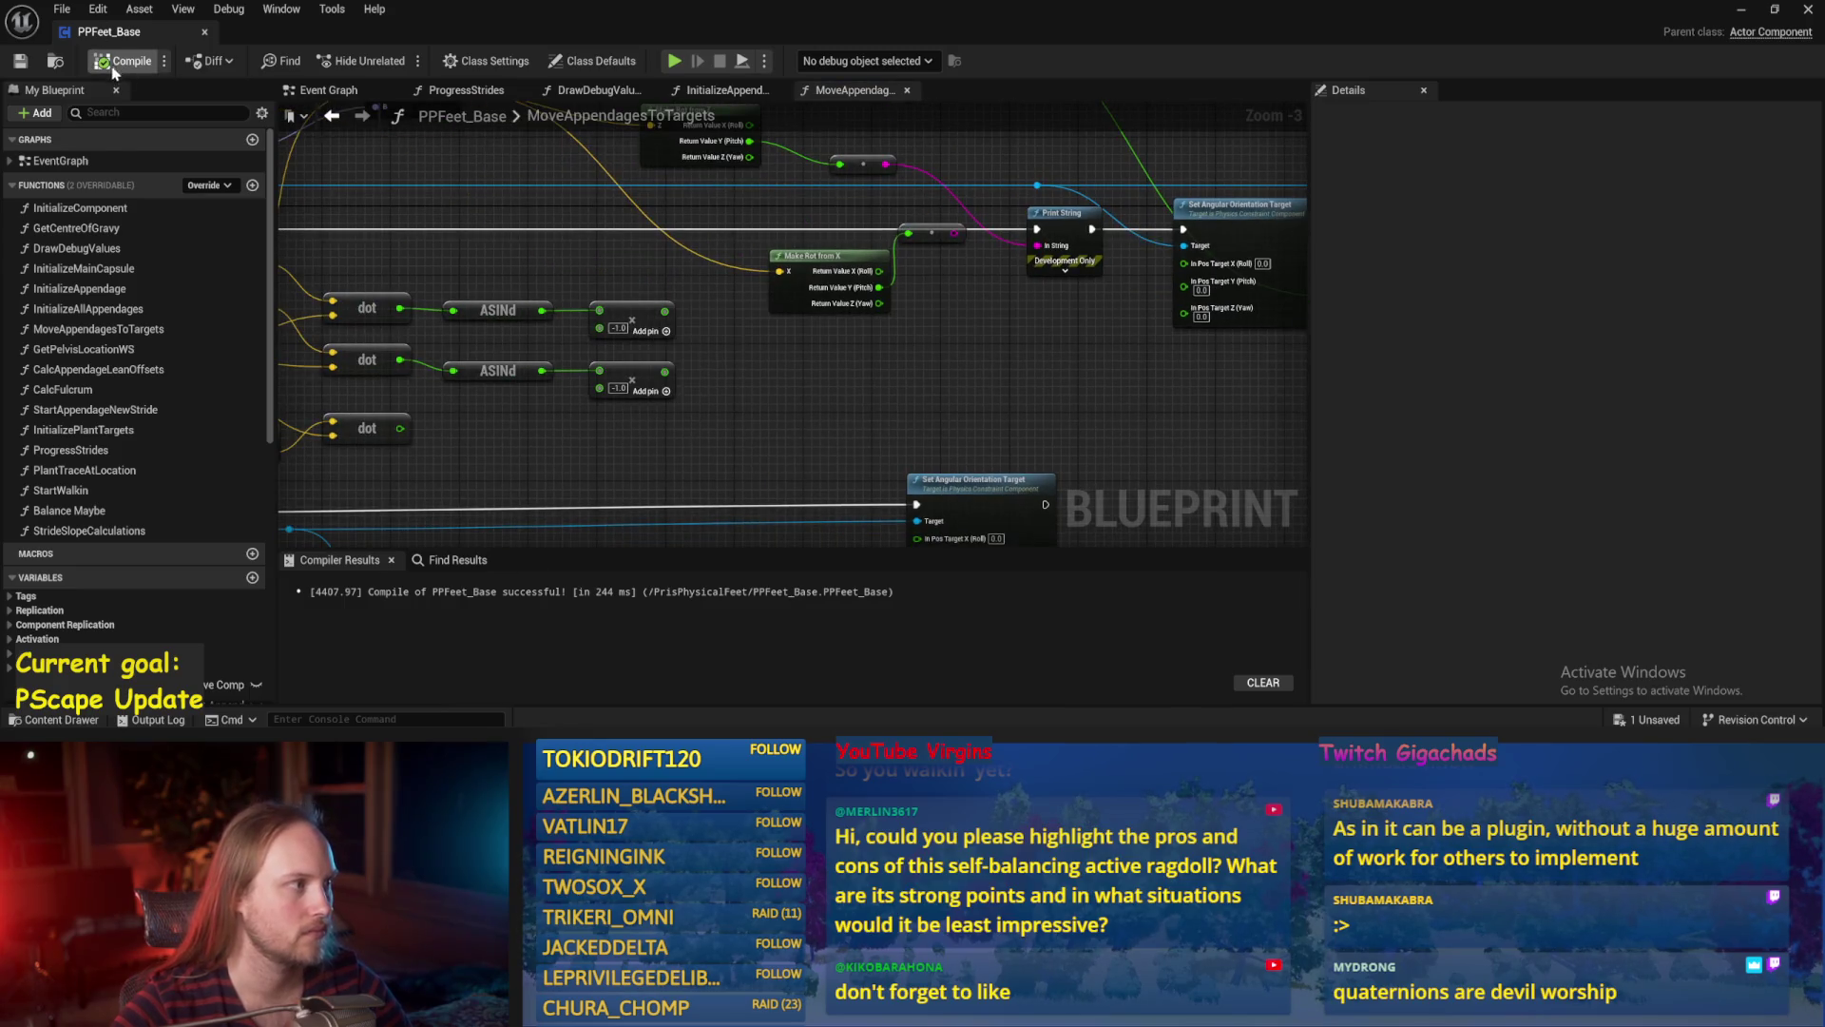
pyautogui.click(19, 63)
pyautogui.scroll(-1, 770, 356)
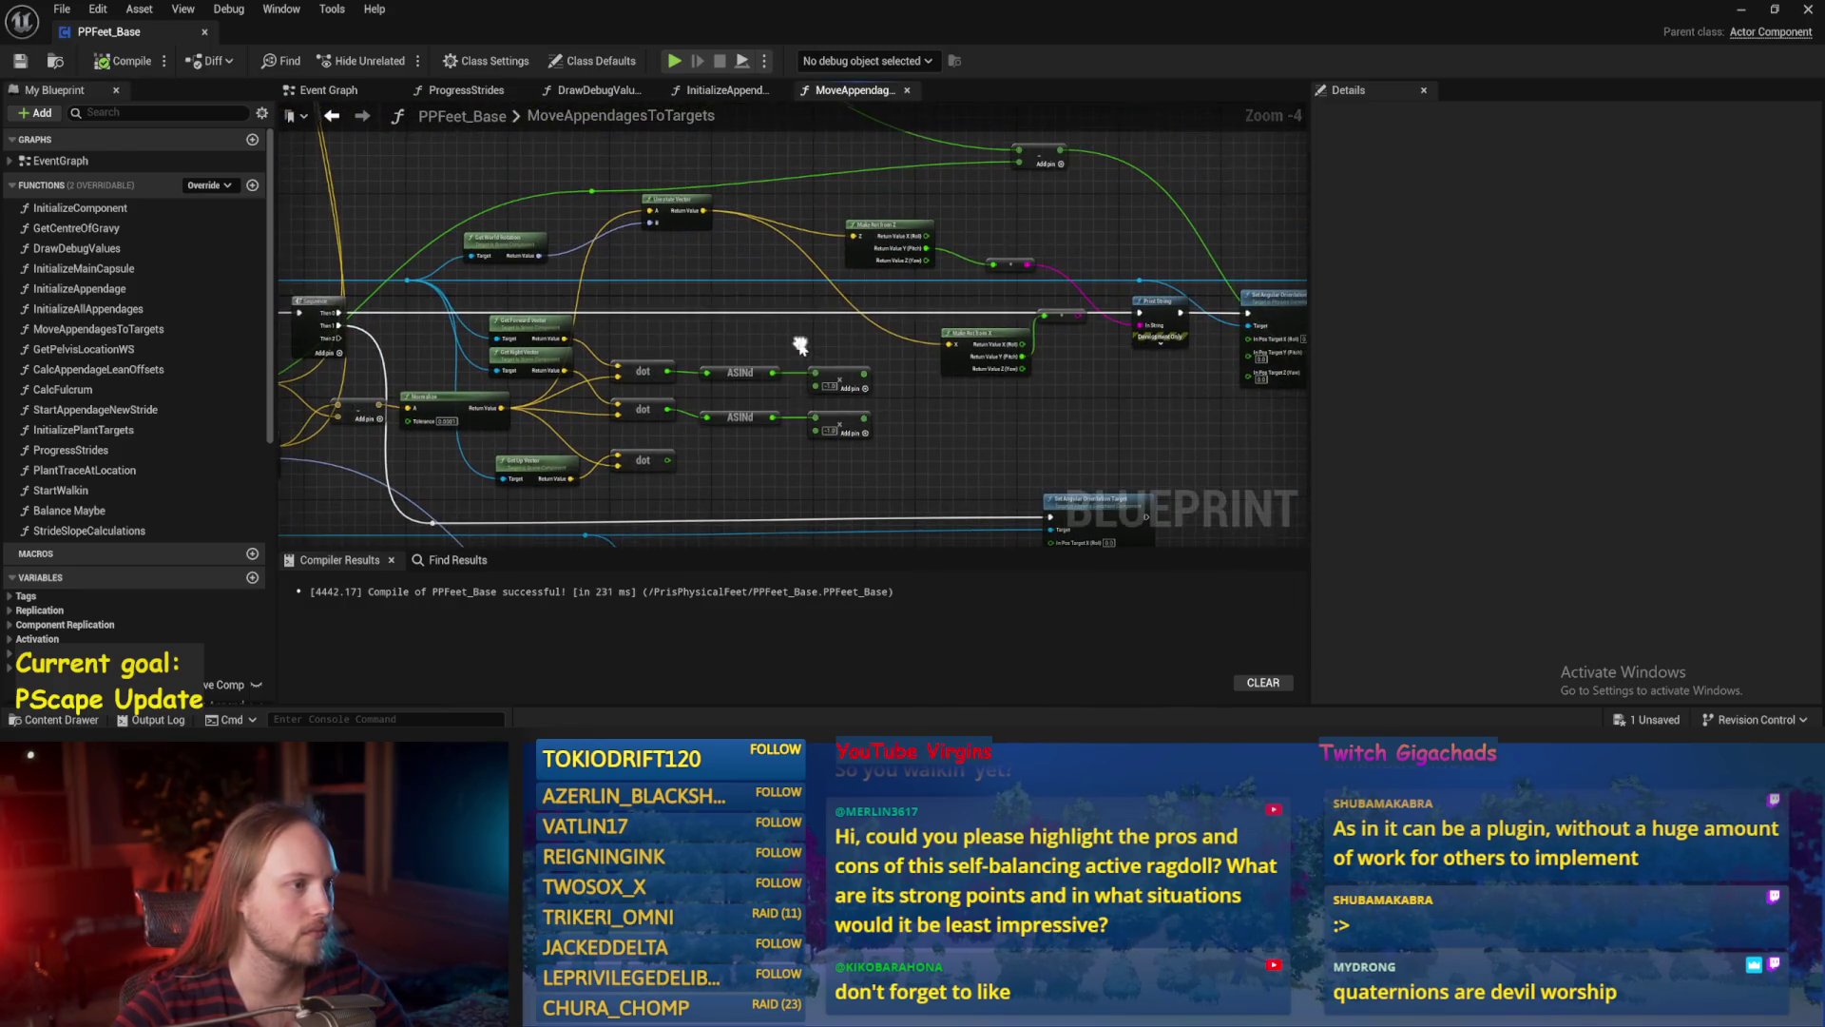
pyautogui.scroll(2, 619, 228)
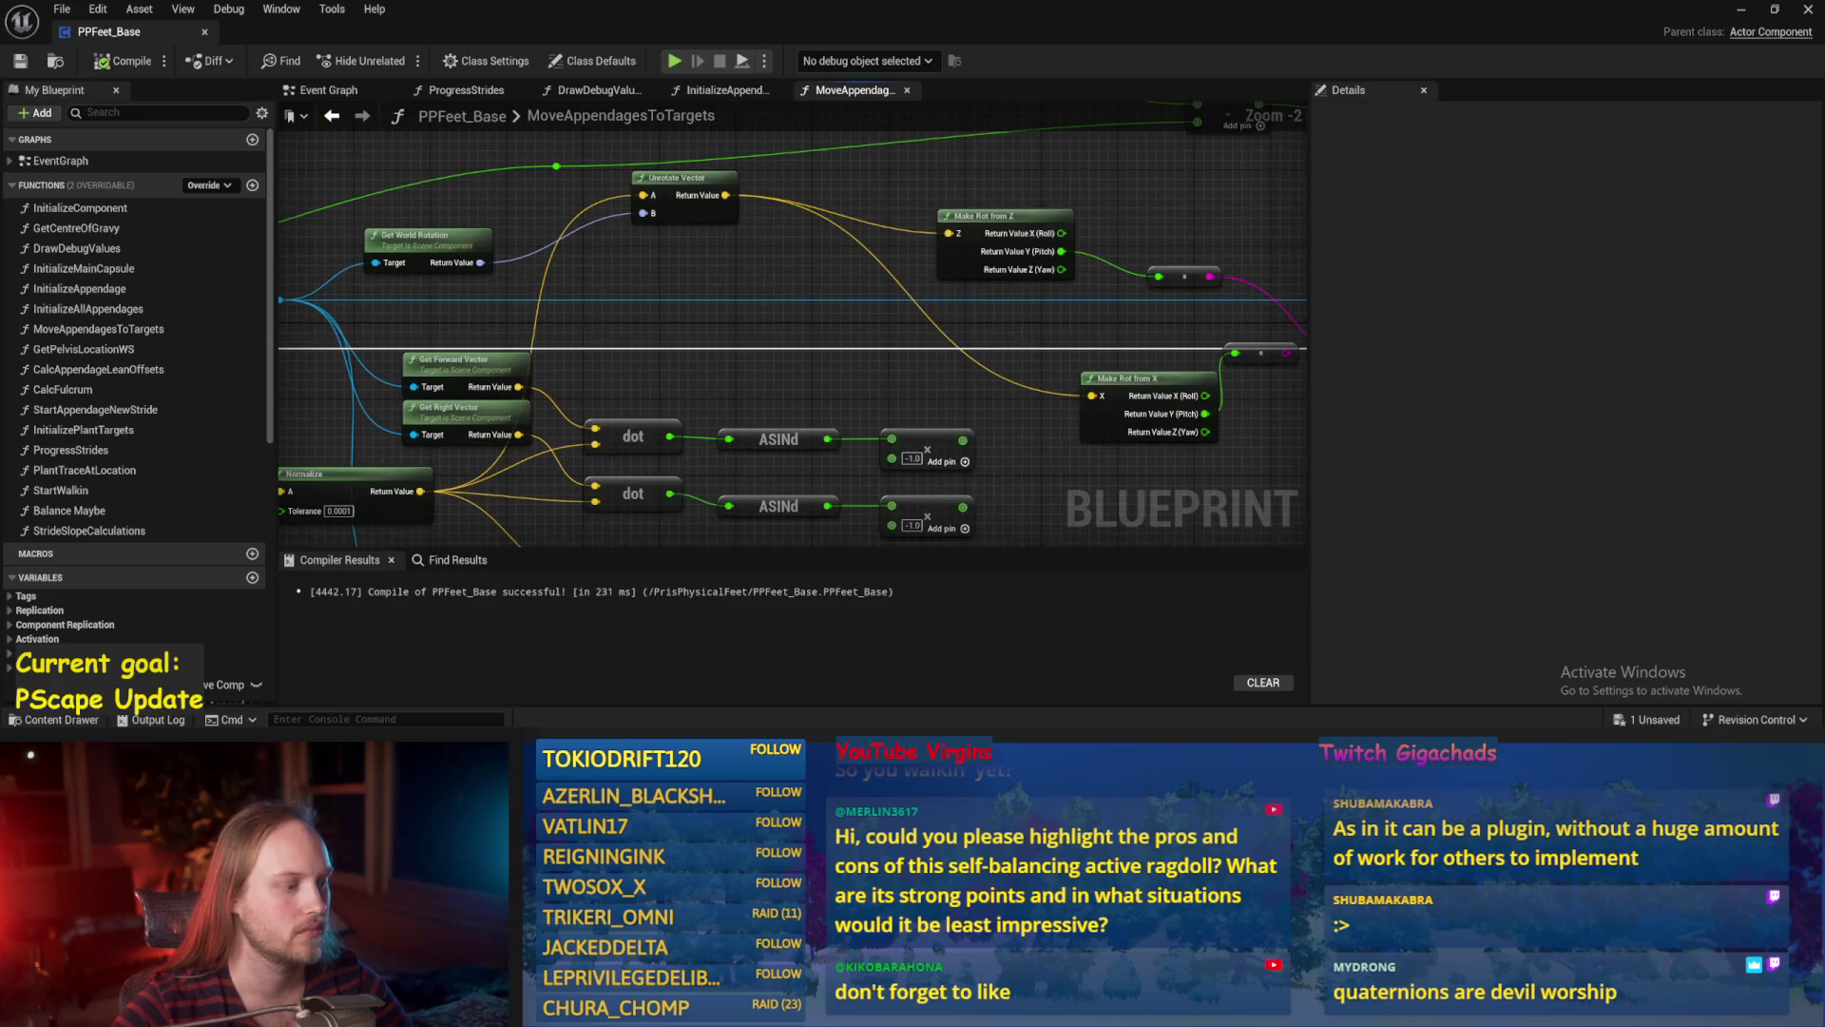
pyautogui.scroll(-1, 804, 370)
# Add a trial Rotator from Axis and Angle node off Unrotate Vector's Return Value, then delete it.
pyautogui.moveTo(842, 324); pyautogui.dragTo(625, 228)
pyautogui.click(842, 324)
pyautogui.moveTo(820, 255); pyautogui.dragTo(1082, 275)
pyautogui.moveTo(649, 210); pyautogui.dragTo(713, 262)
pyautogui.moveTo(777, 315); pyautogui.dragTo(777, 315)
pyautogui.write('make rot')
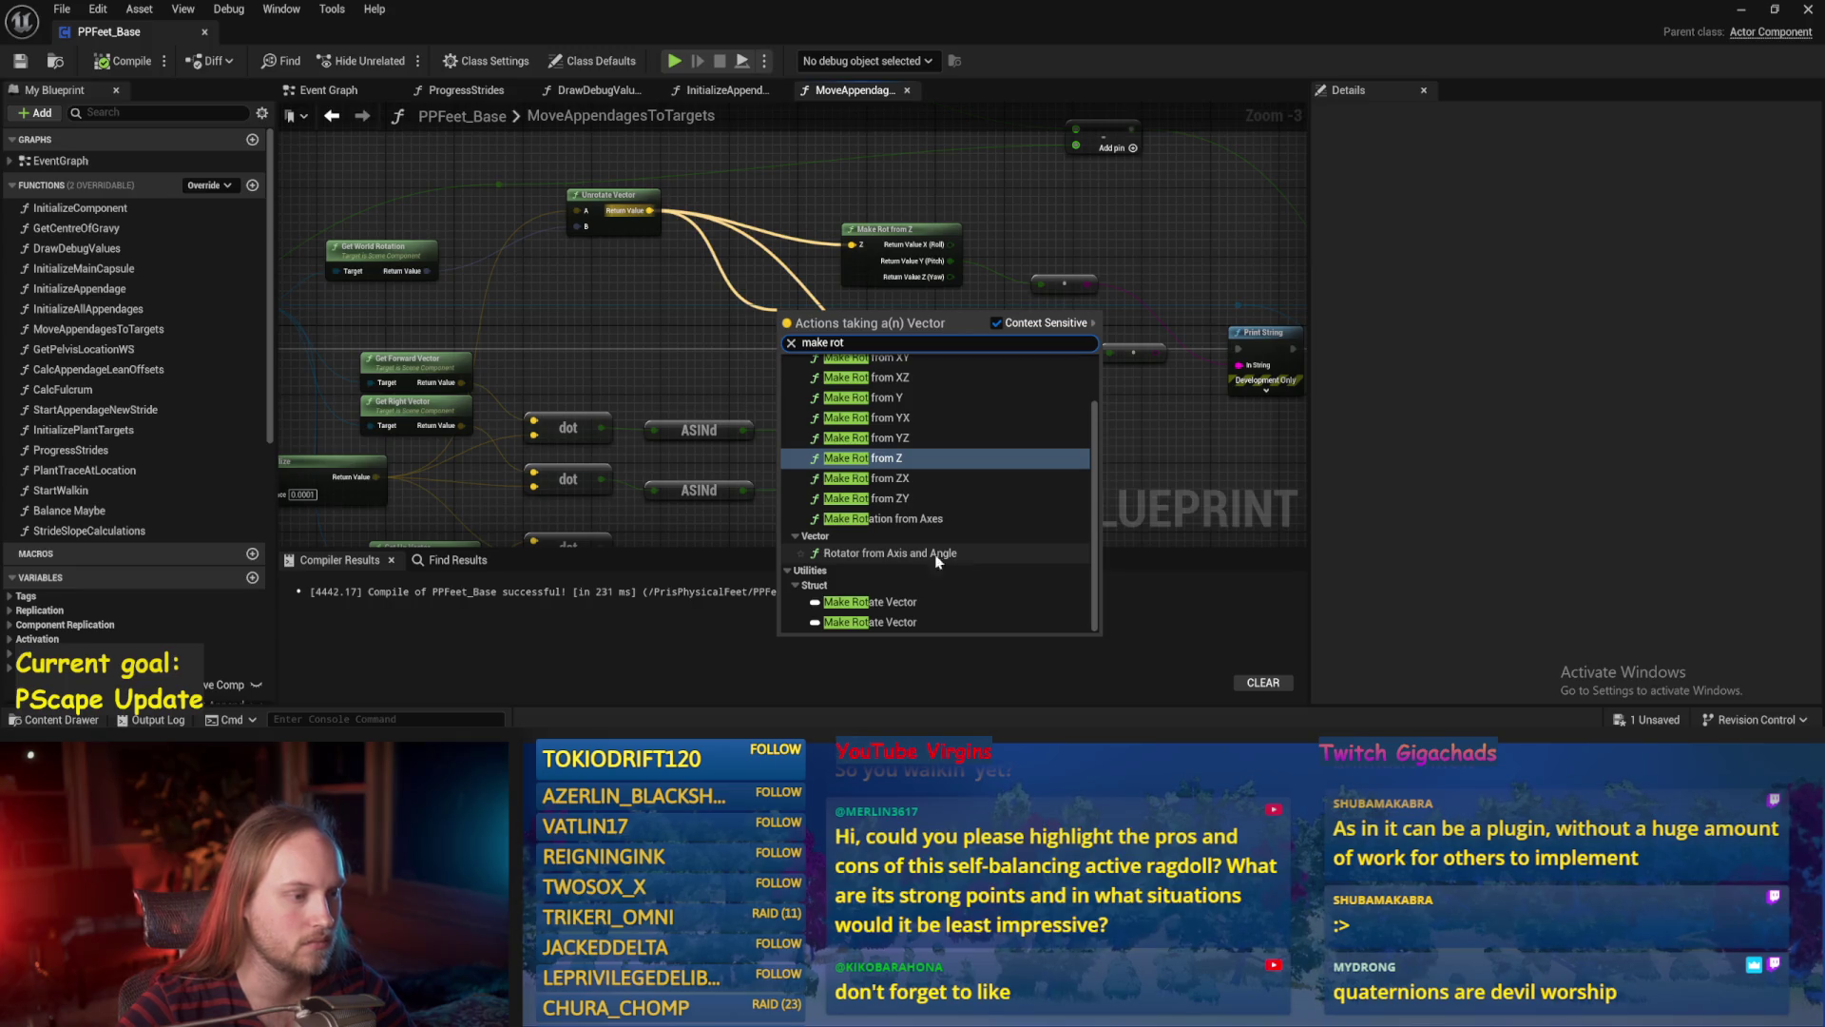
pyautogui.click(880, 553)
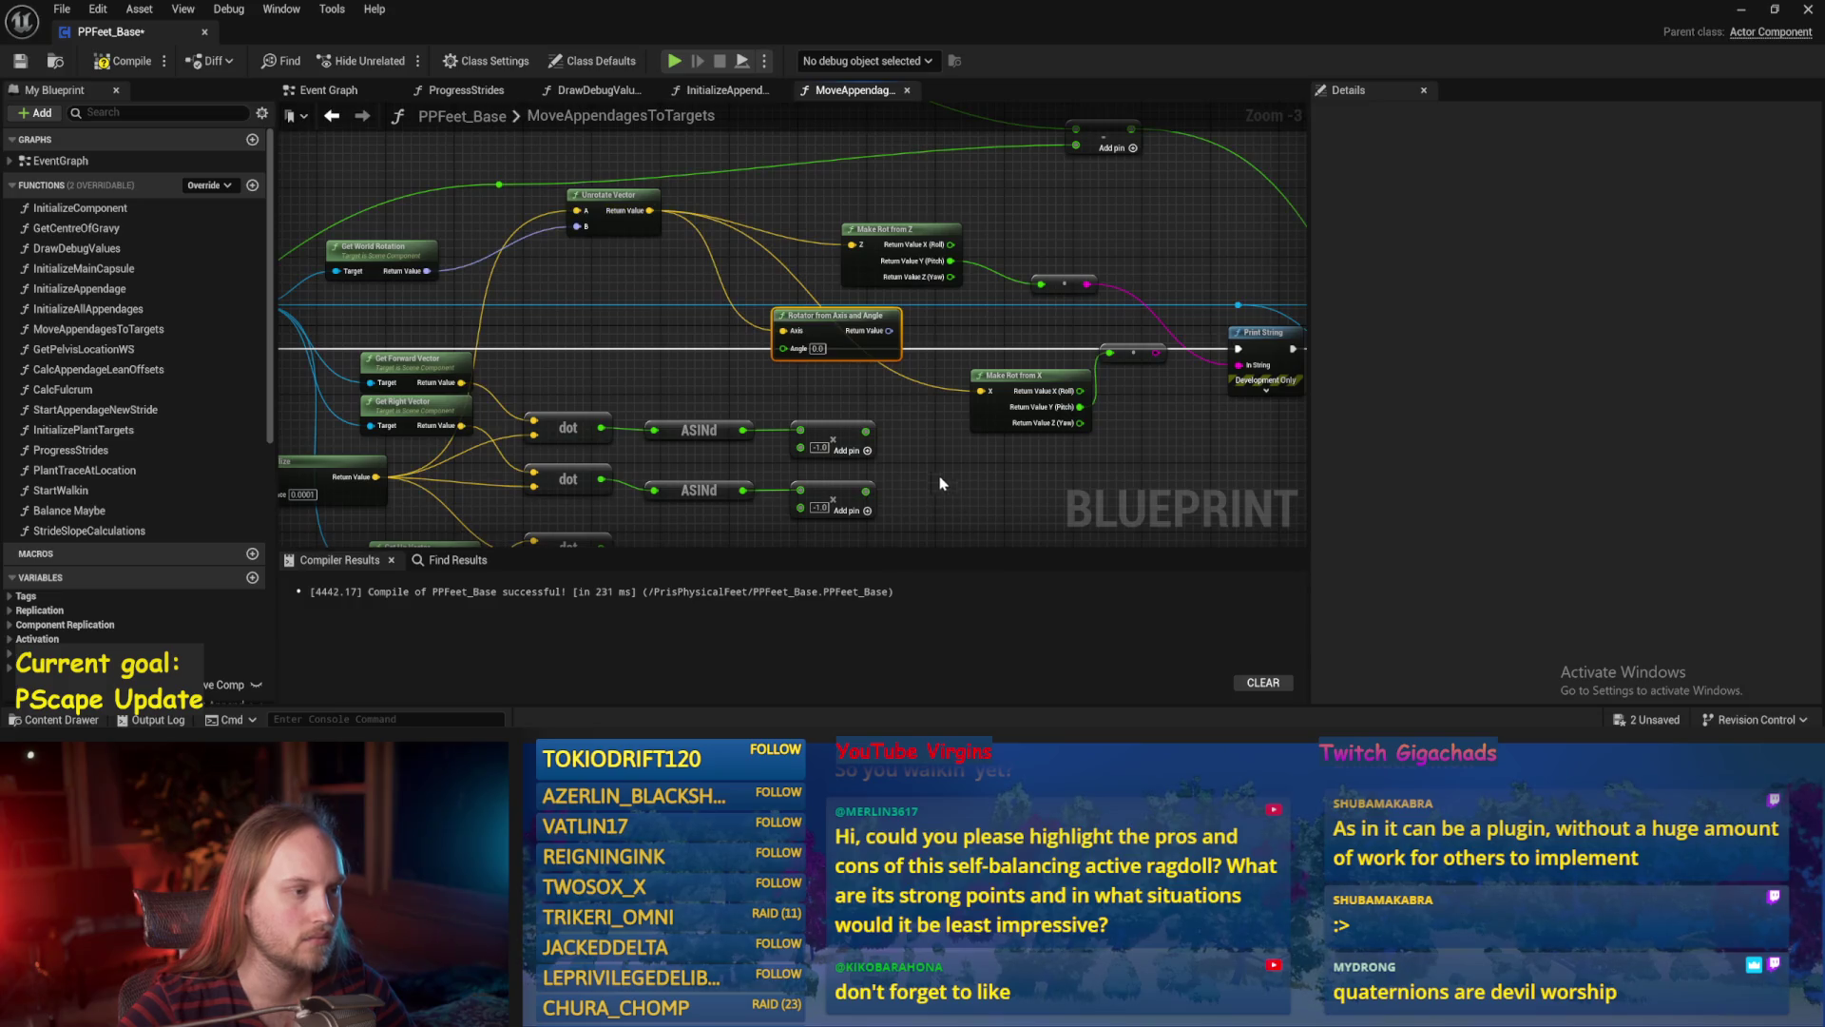
pyautogui.scroll(1, 859, 381)
pyautogui.moveTo(854, 353); pyautogui.dragTo(861, 400)
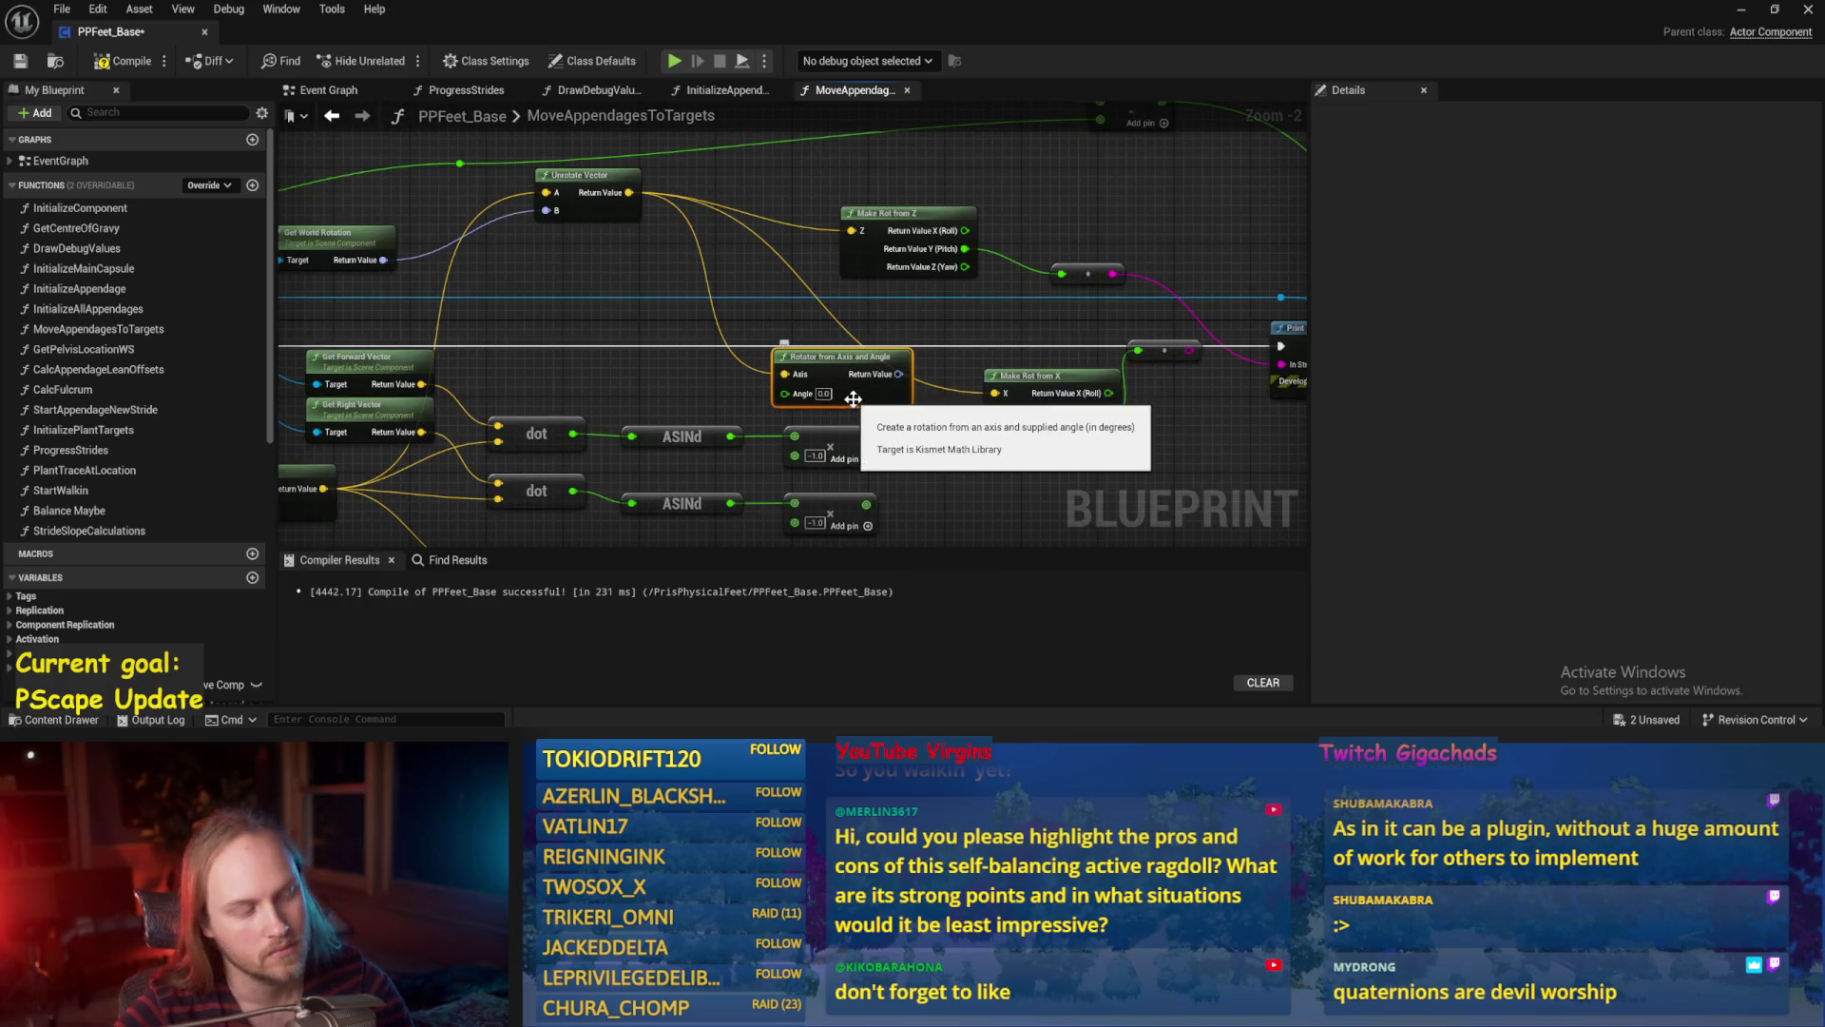
pyautogui.press('Delete')
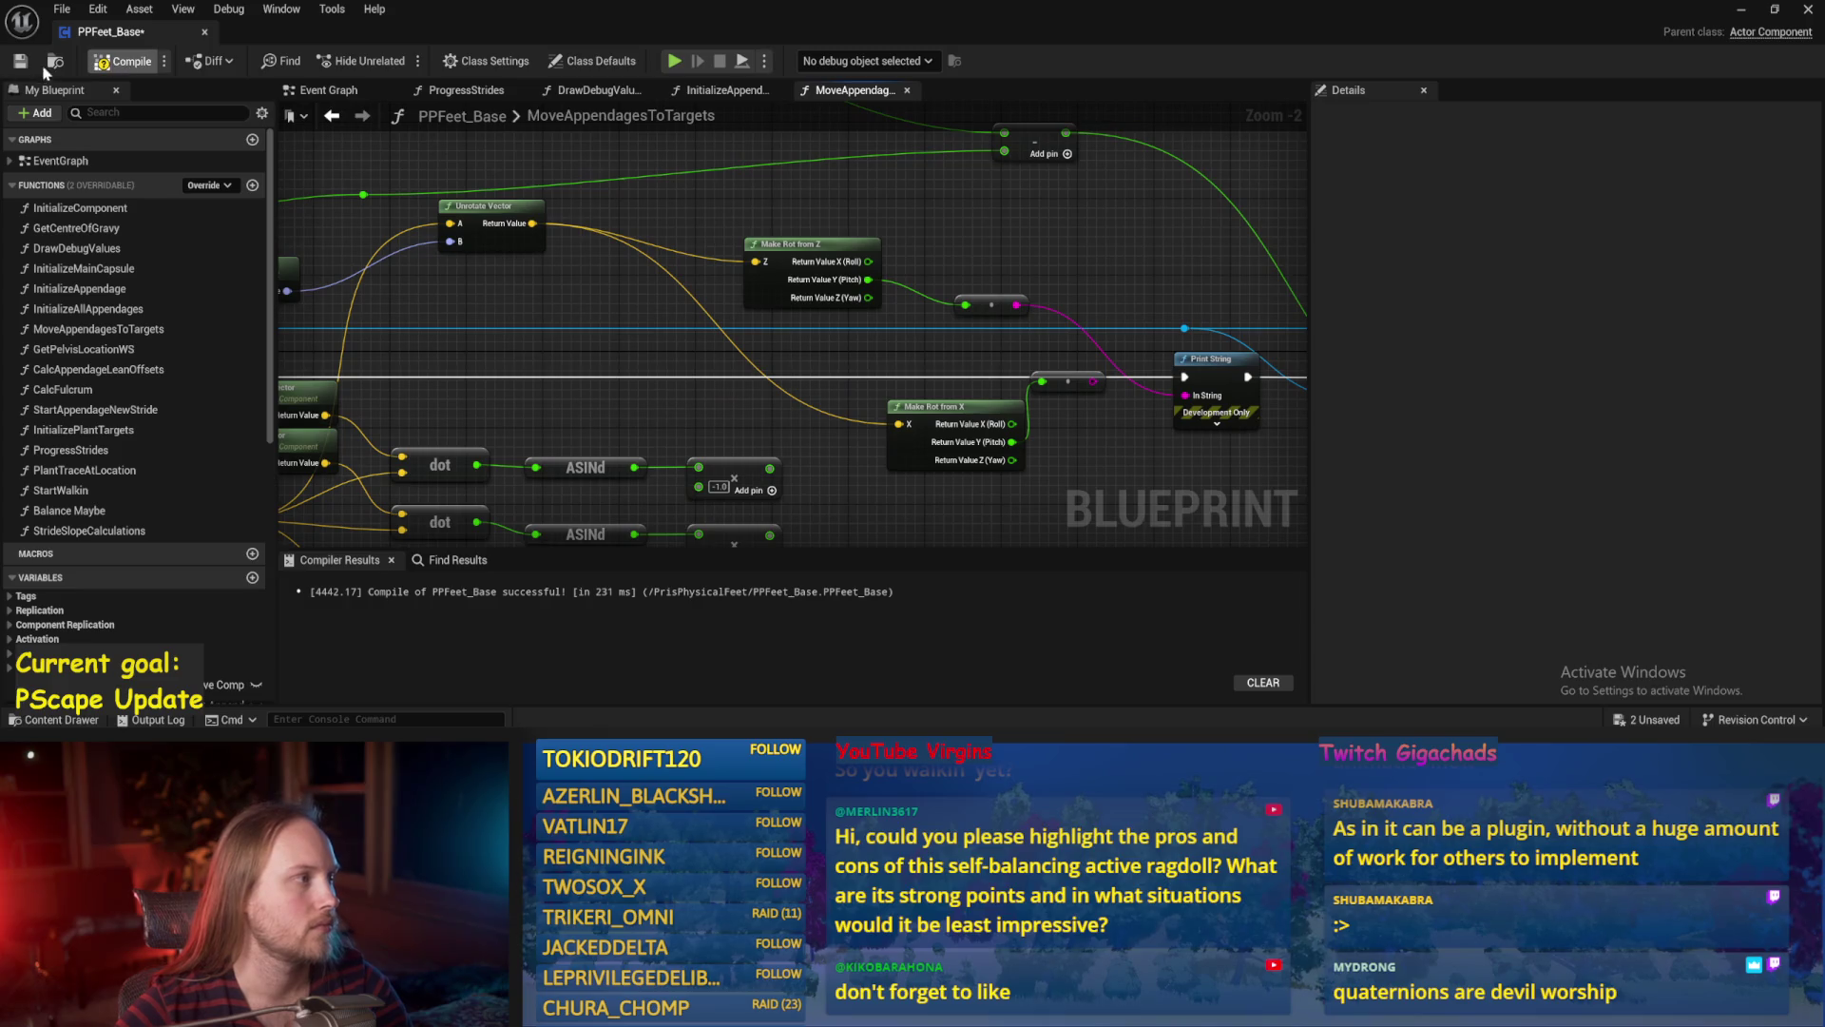
# Move Make Rot from X up beneath Make Rot from Z, then compile and save.
pyautogui.hotkey('ctrl', 's')
pyautogui.scroll(-1, 823, 297)
pyautogui.moveTo(858, 379)
pyautogui.mouseDown()
pyautogui.moveTo(726, 311)
pyautogui.moveTo(737, 334)
pyautogui.moveTo(624, 325)
pyautogui.mouseUp()
pyautogui.click(131, 70)
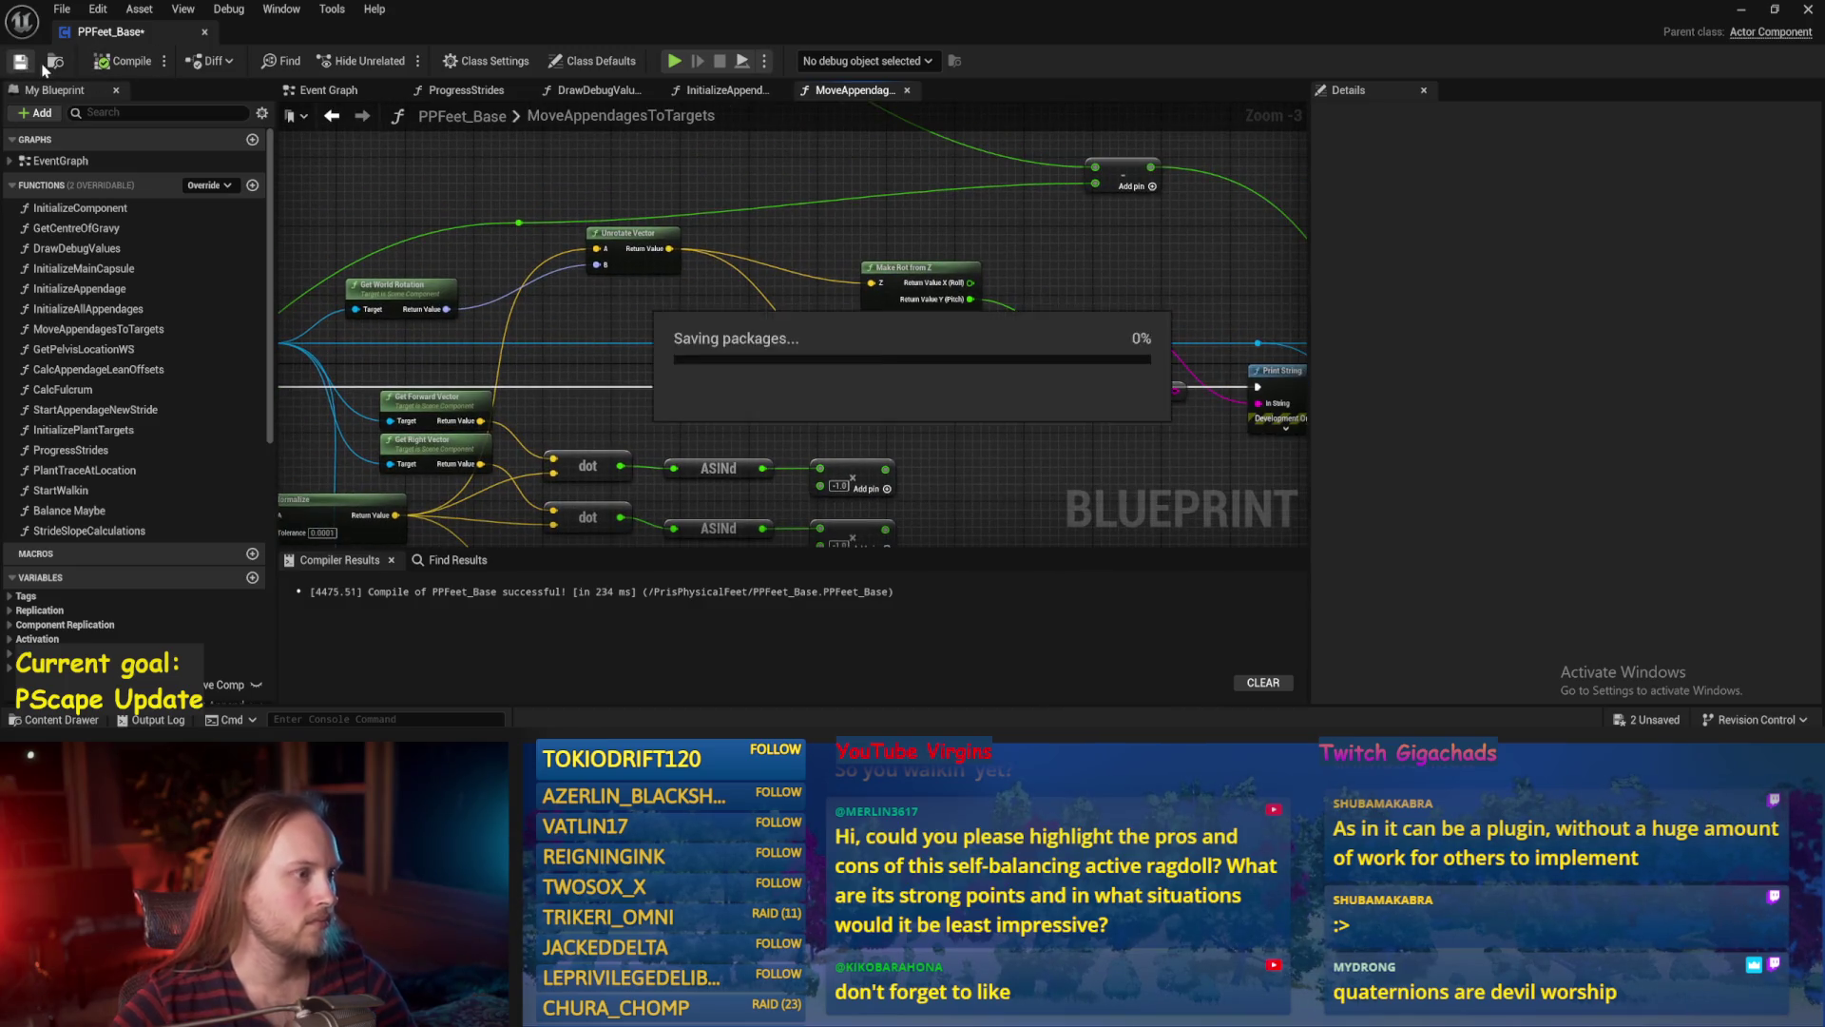
pyautogui.moveTo(802, 257); pyautogui.dragTo(775, 287)
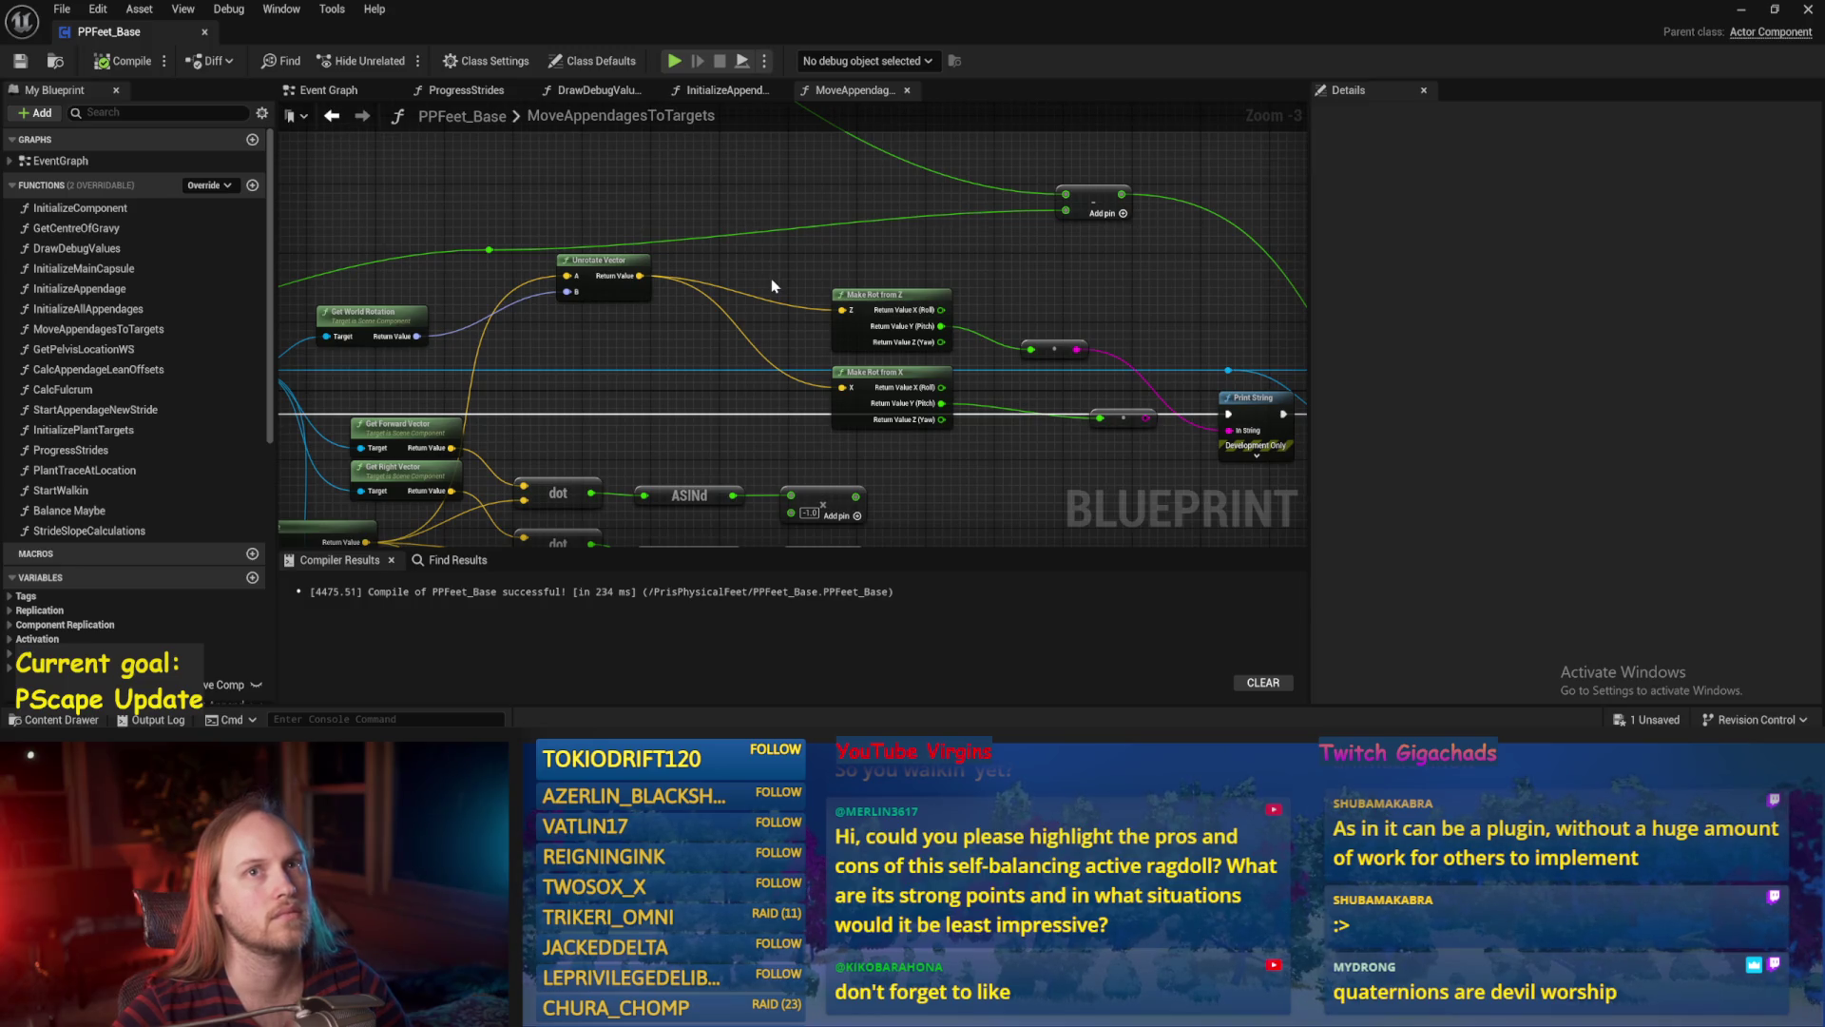
# Add a Find Look at Rotation node above the Make Rot nodes.
pyautogui.moveTo(772, 285); pyautogui.dragTo(542, 275)
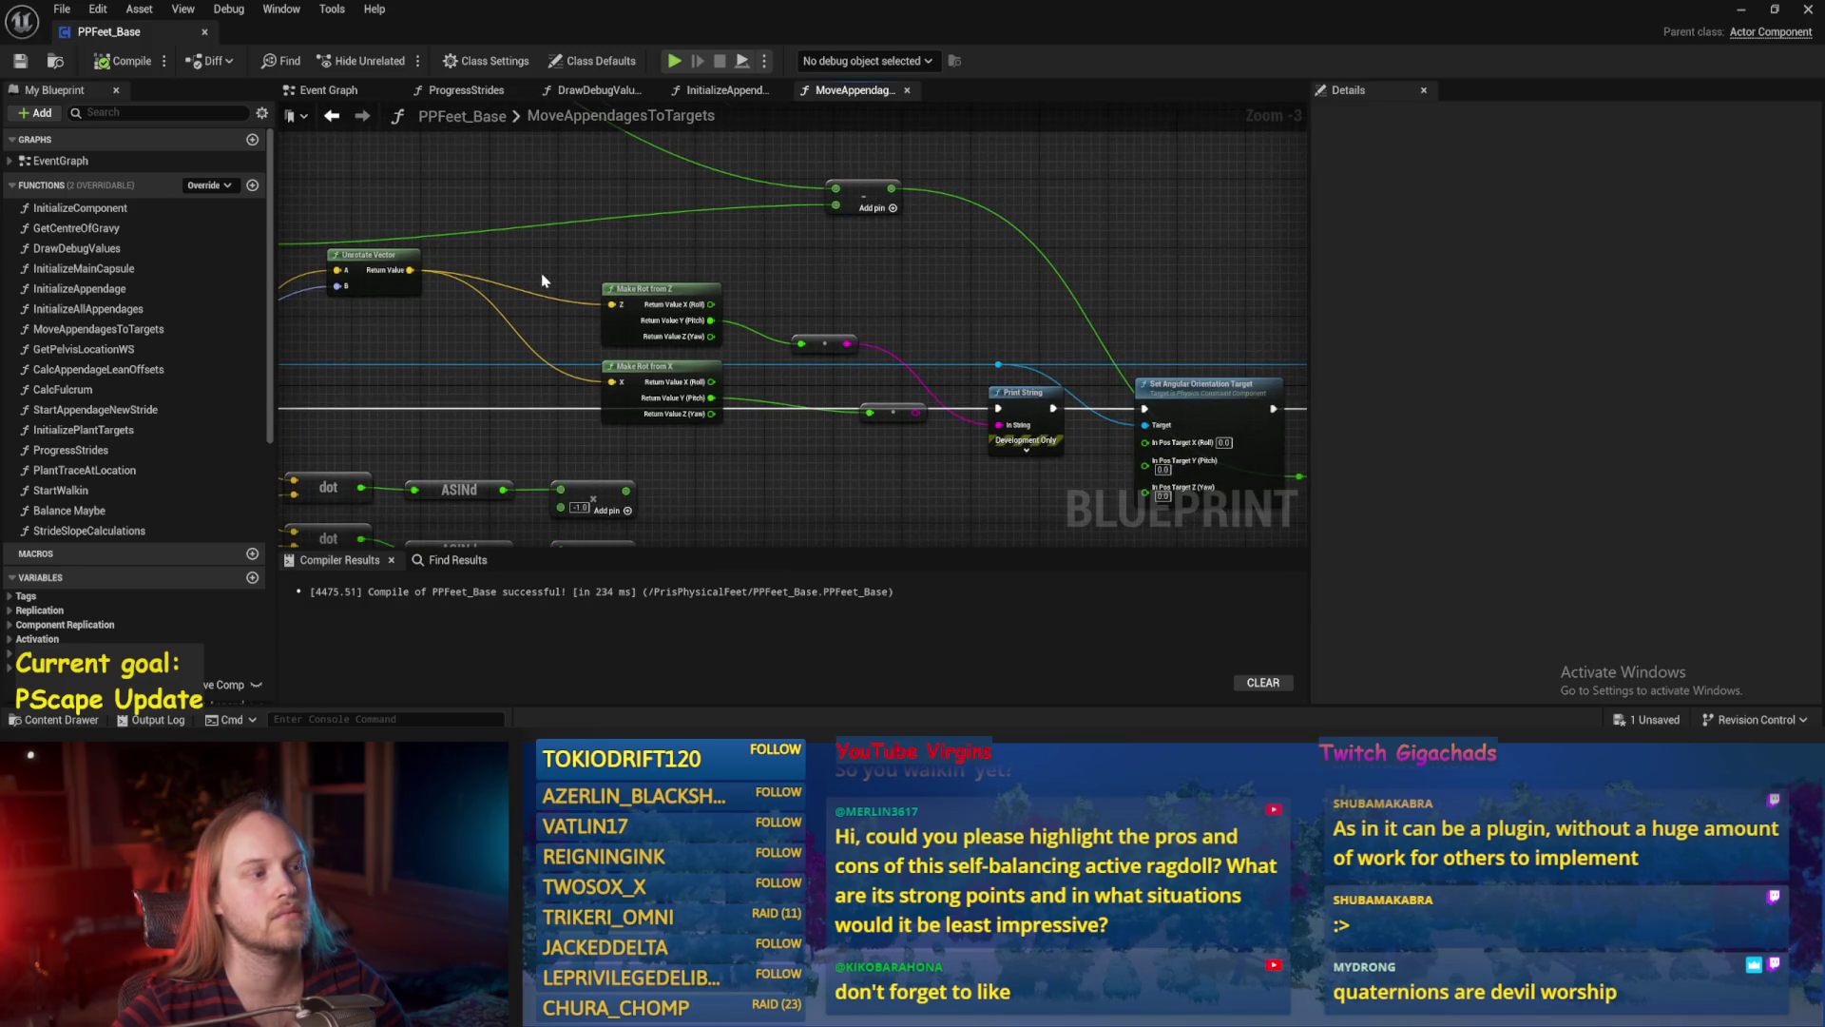
pyautogui.moveTo(542, 280); pyautogui.dragTo(746, 257)
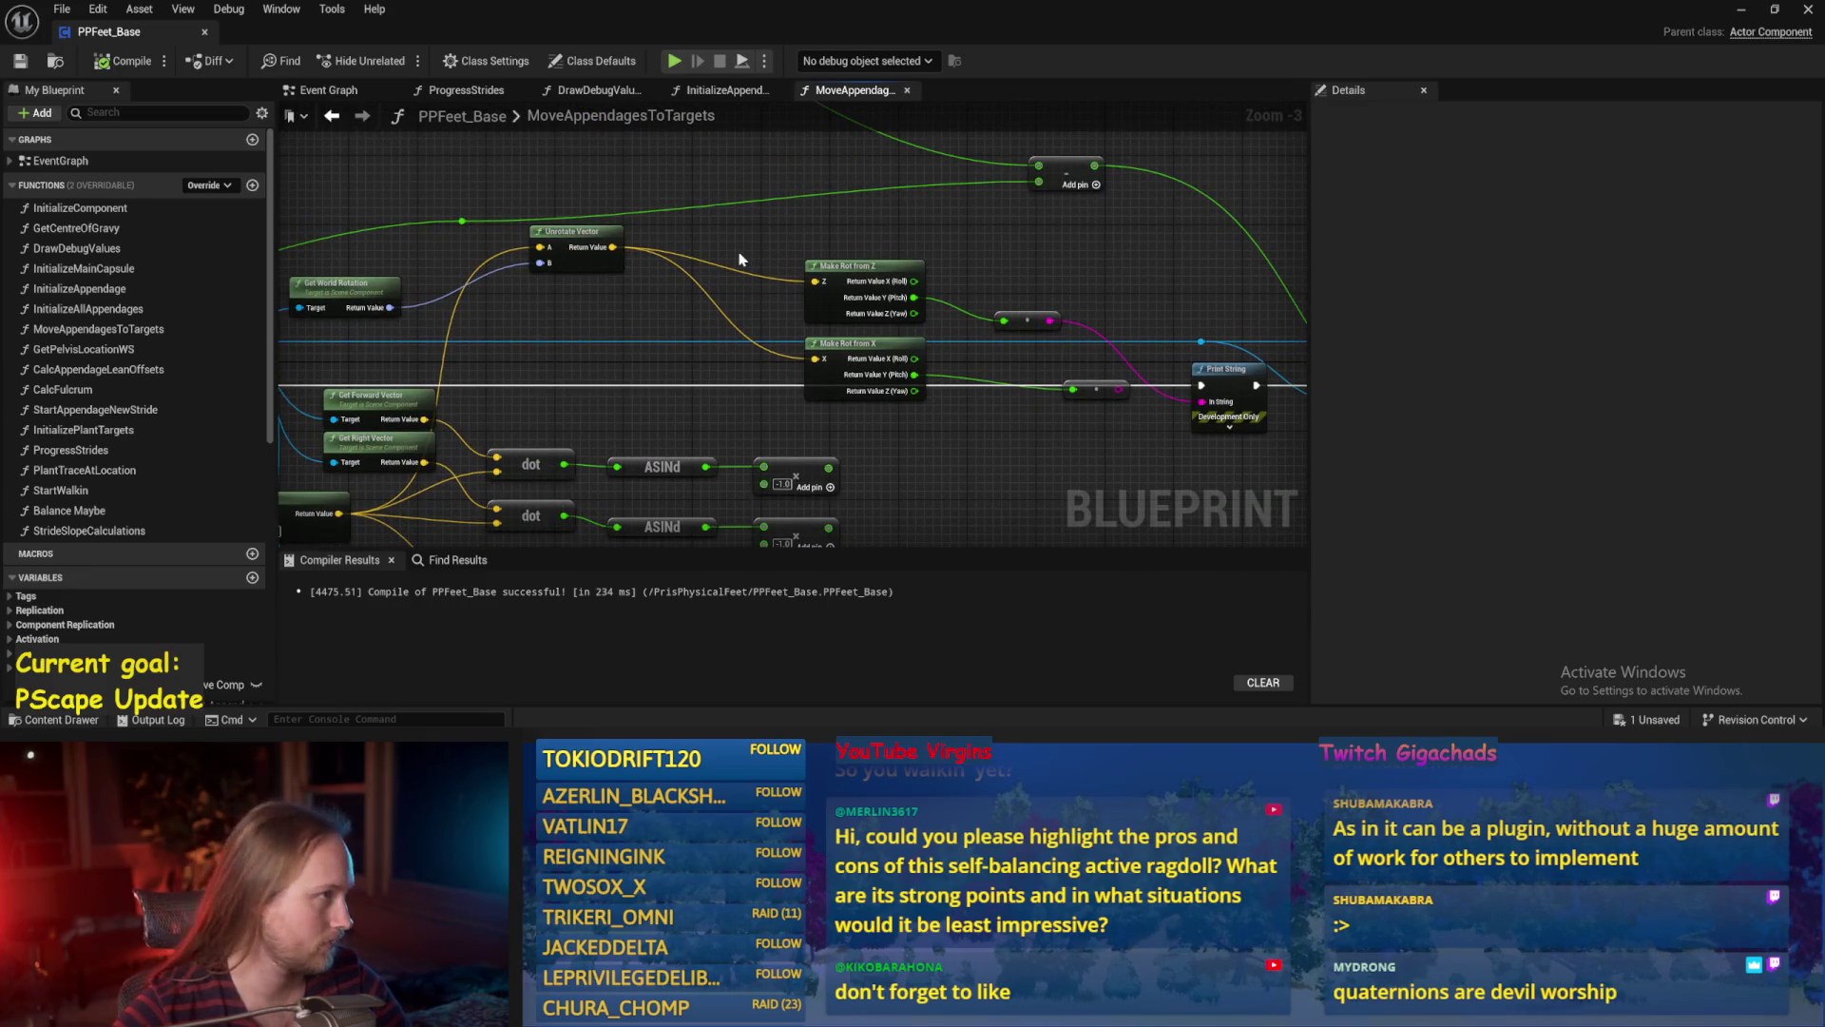
pyautogui.moveTo(650, 162)
pyautogui.mouseDown()
pyautogui.moveTo(856, 286)
pyautogui.moveTo(687, 186)
pyautogui.moveTo(1056, 361)
pyautogui.mouseUp()
pyautogui.moveTo(1025, 430)
pyautogui.mouseDown()
pyautogui.moveTo(856, 443)
pyautogui.moveTo(1008, 454)
pyautogui.mouseUp()
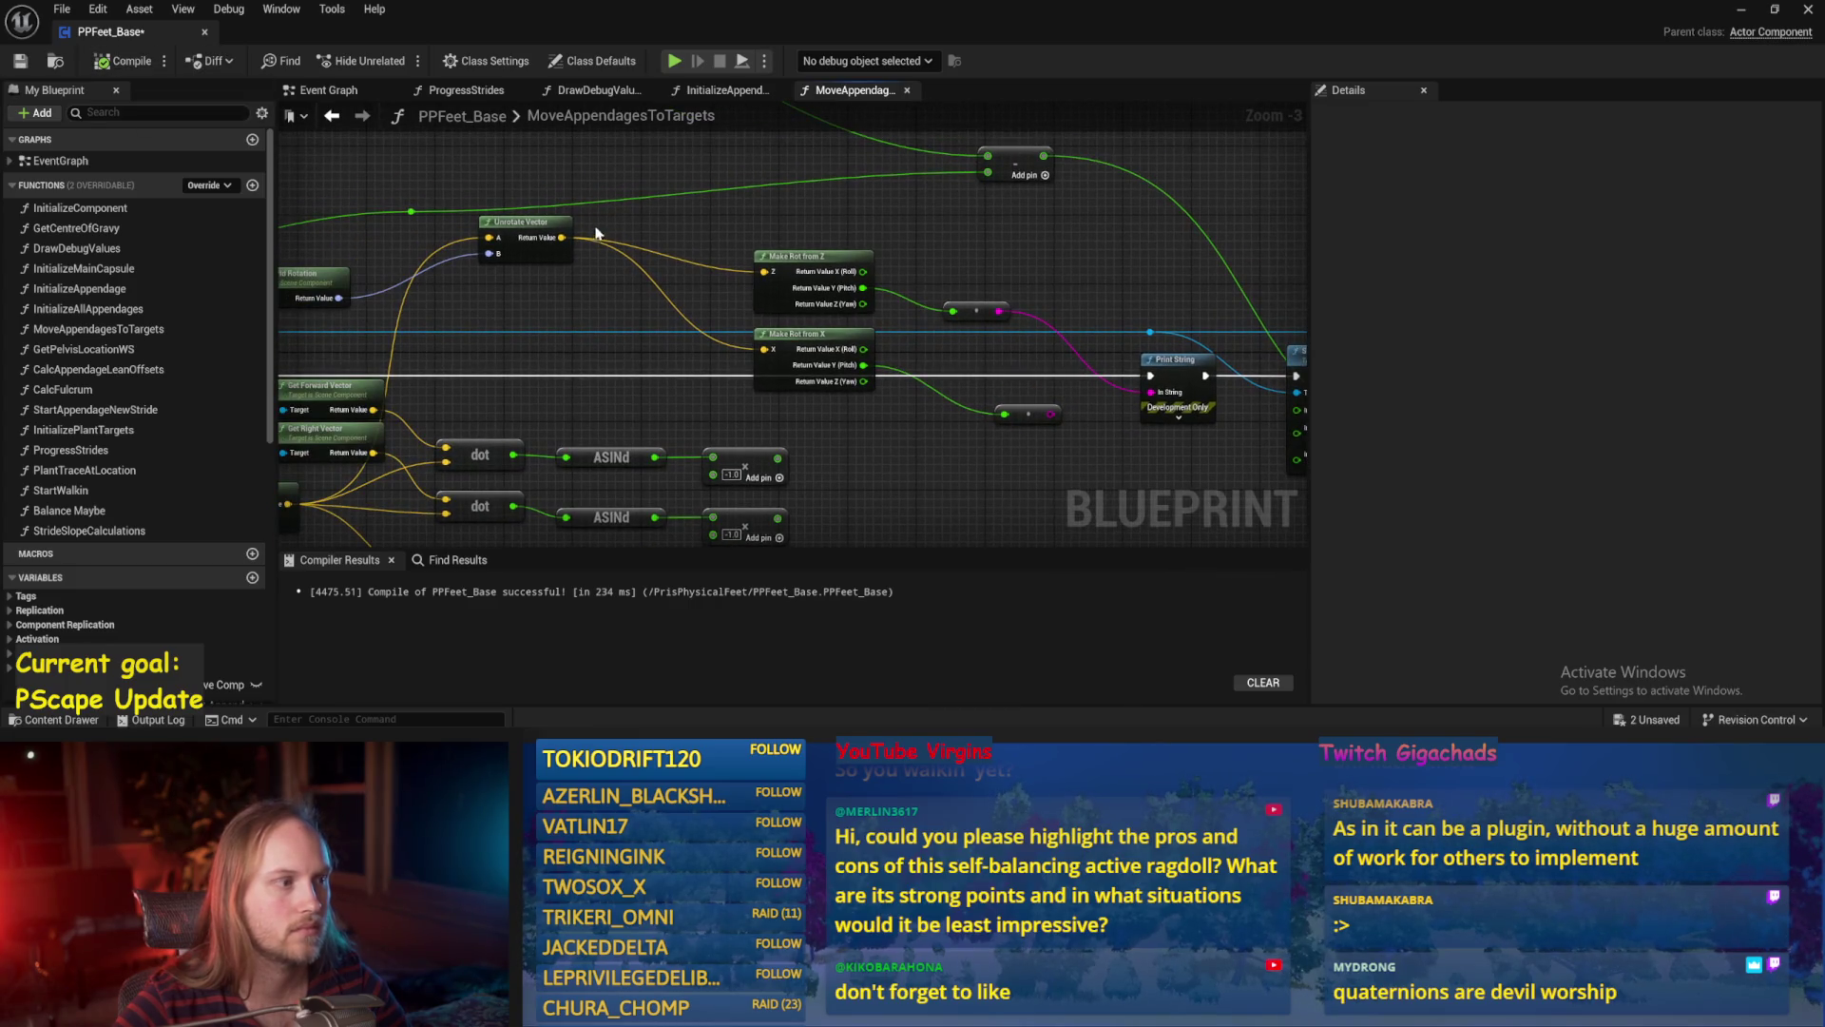
pyautogui.rightClick(625, 224)
pyautogui.write('look at rot')
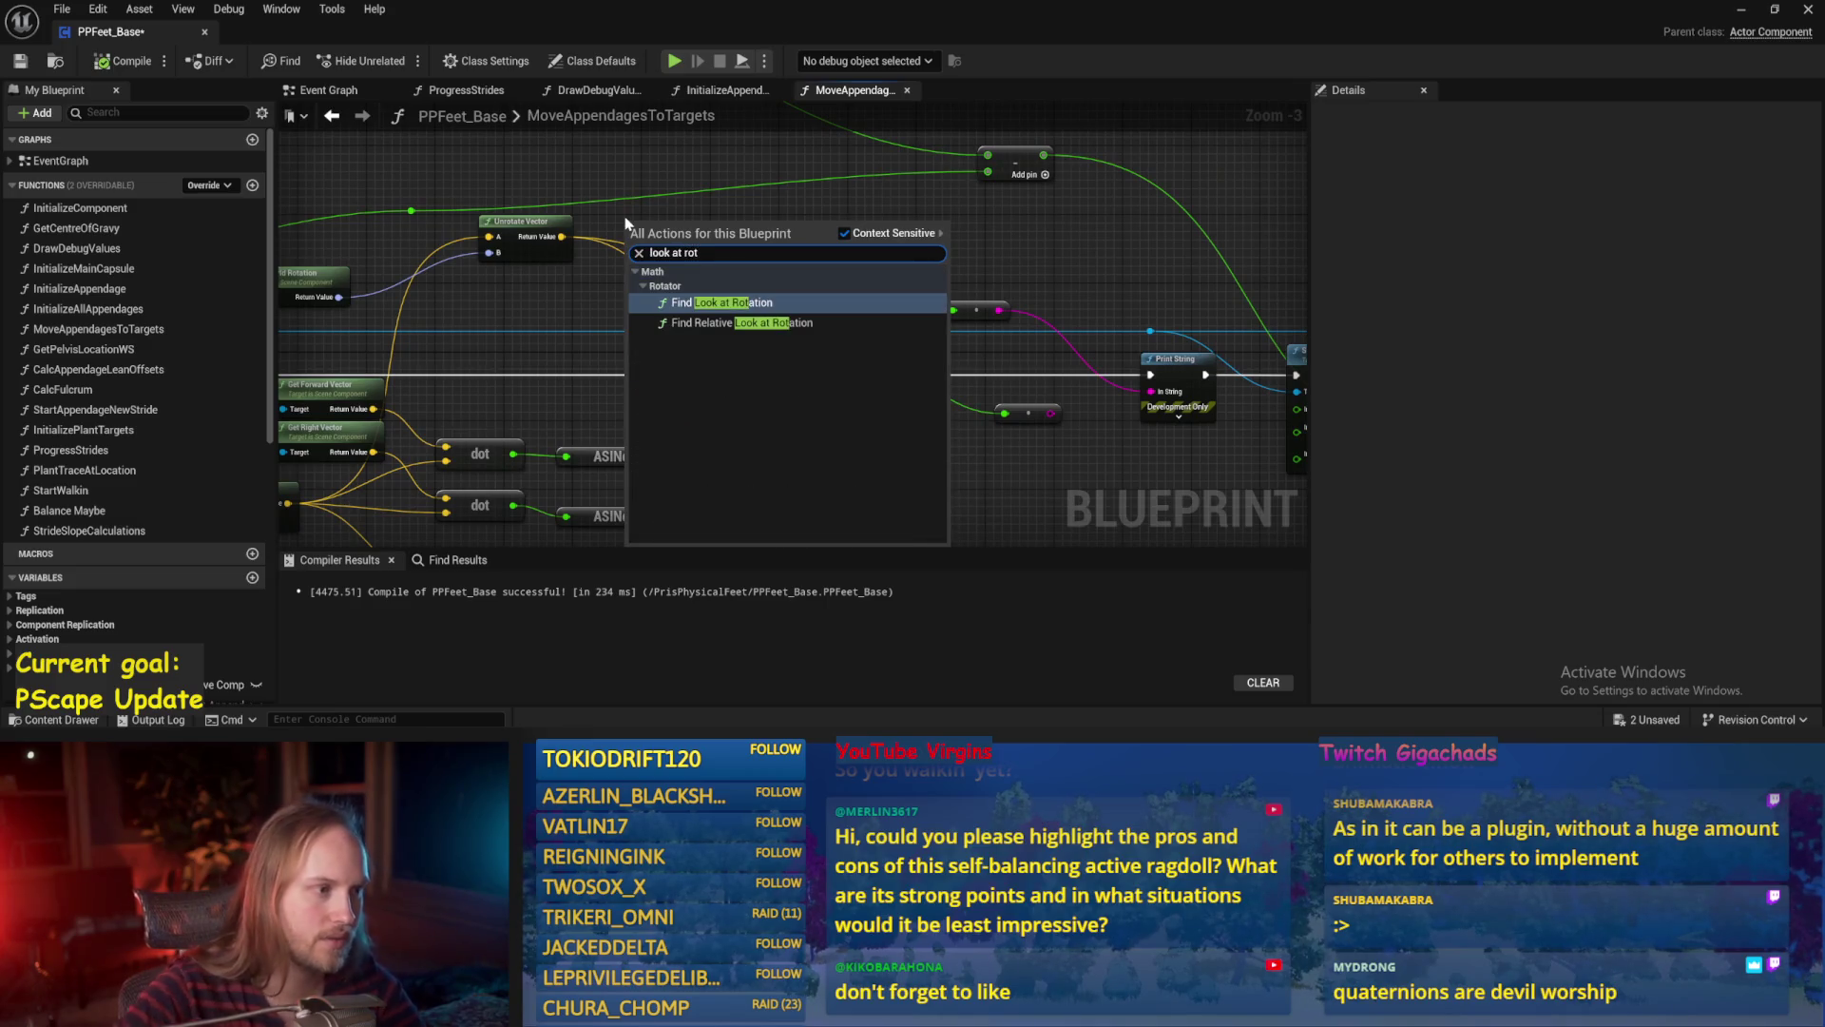
pyautogui.press('Return')
pyautogui.moveTo(668, 231); pyautogui.dragTo(746, 206)
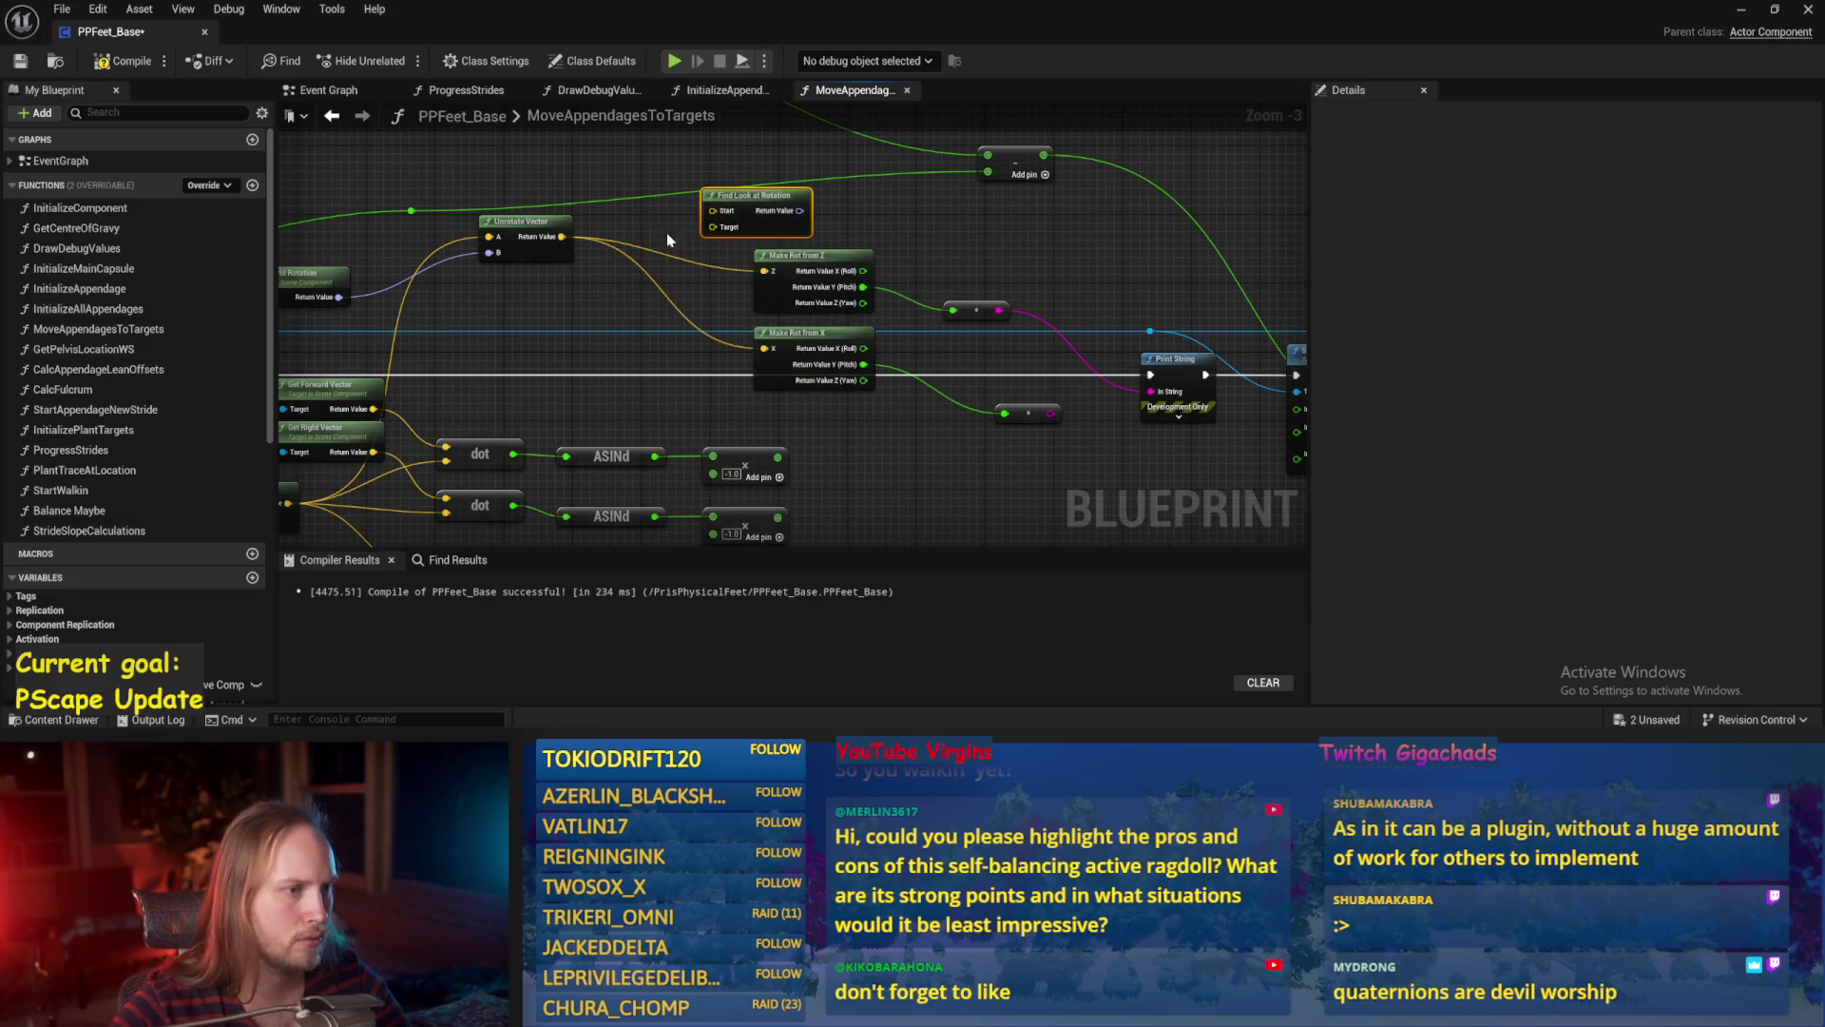
pyautogui.moveTo(666, 276); pyautogui.dragTo(806, 307)
pyautogui.moveTo(697, 276)
pyautogui.mouseDown()
pyautogui.moveTo(877, 248)
pyautogui.moveTo(720, 321)
pyautogui.moveTo(927, 268)
pyautogui.mouseUp()
pyautogui.scroll(2, 730, 280)
# Split Find Look at Rotation's Start pin, set Start Z to -1.0, and save.
pyautogui.rightClick(927, 247)
pyautogui.click(931, 330)
pyautogui.scroll(-2, 931, 330)
pyautogui.moveTo(932, 330); pyautogui.dragTo(801, 230)
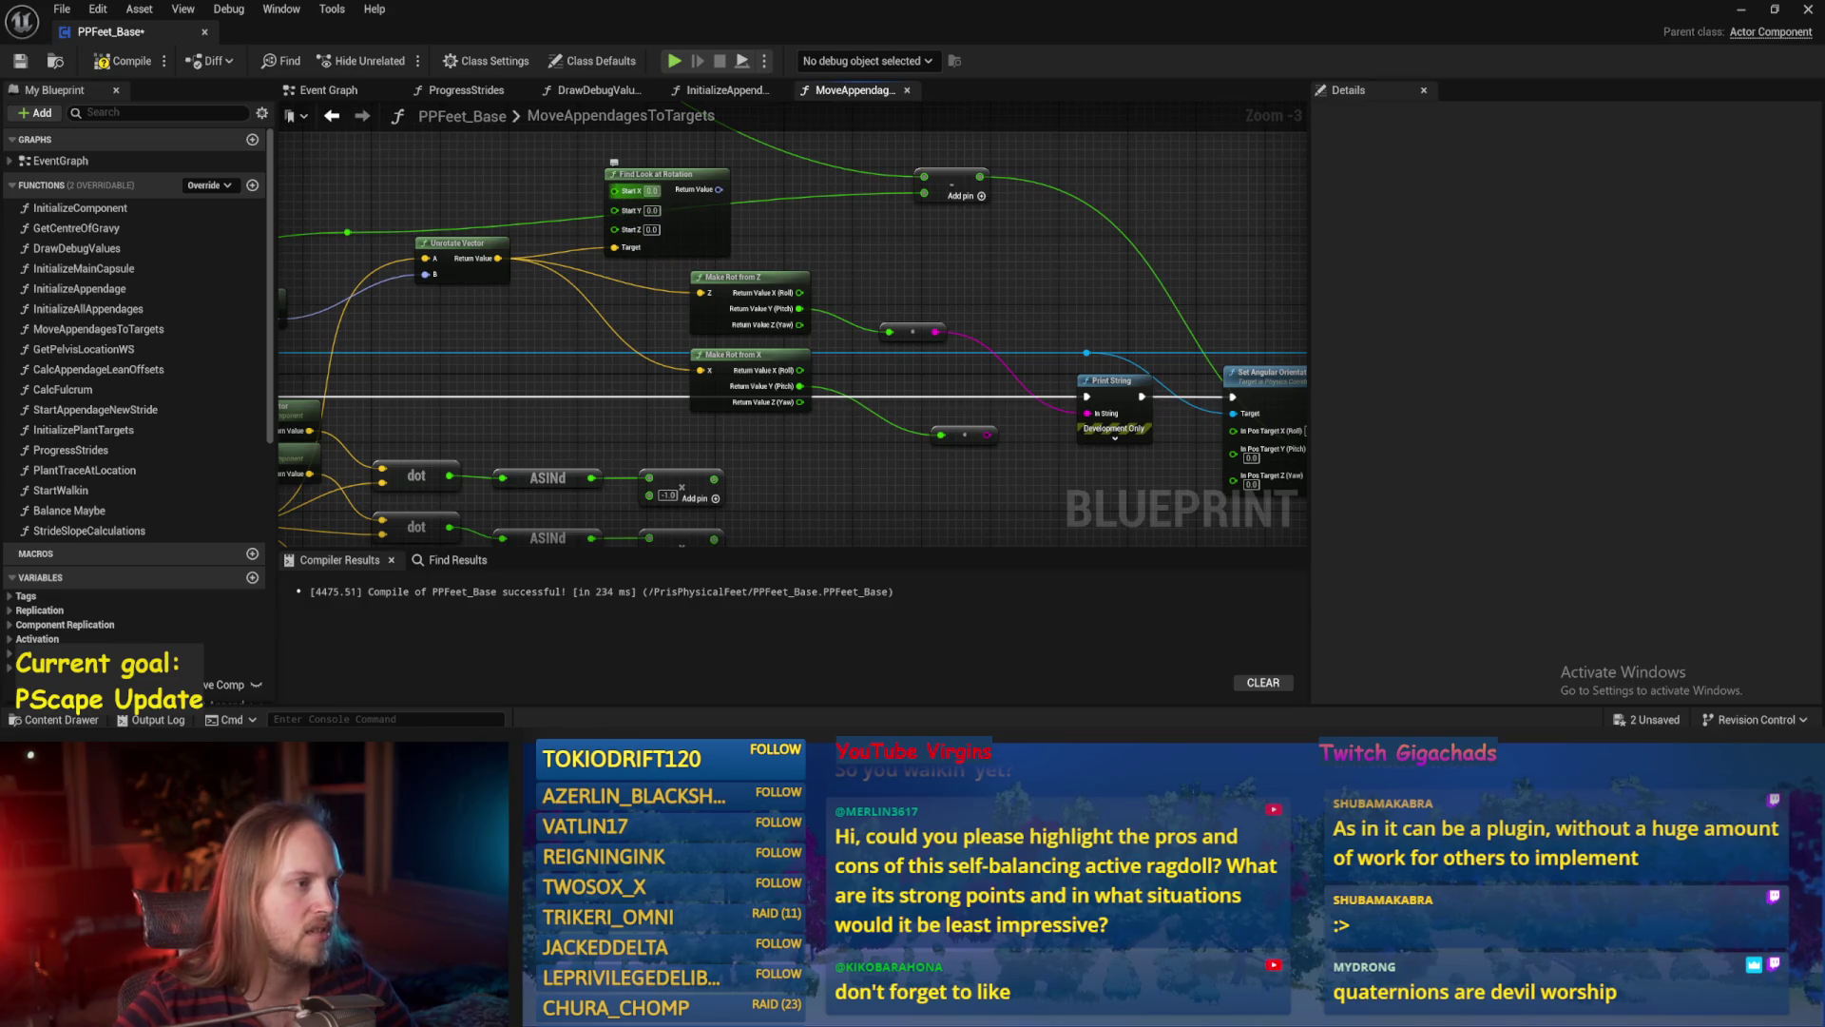
pyautogui.press('Return')
pyautogui.scroll(3, 504, 209)
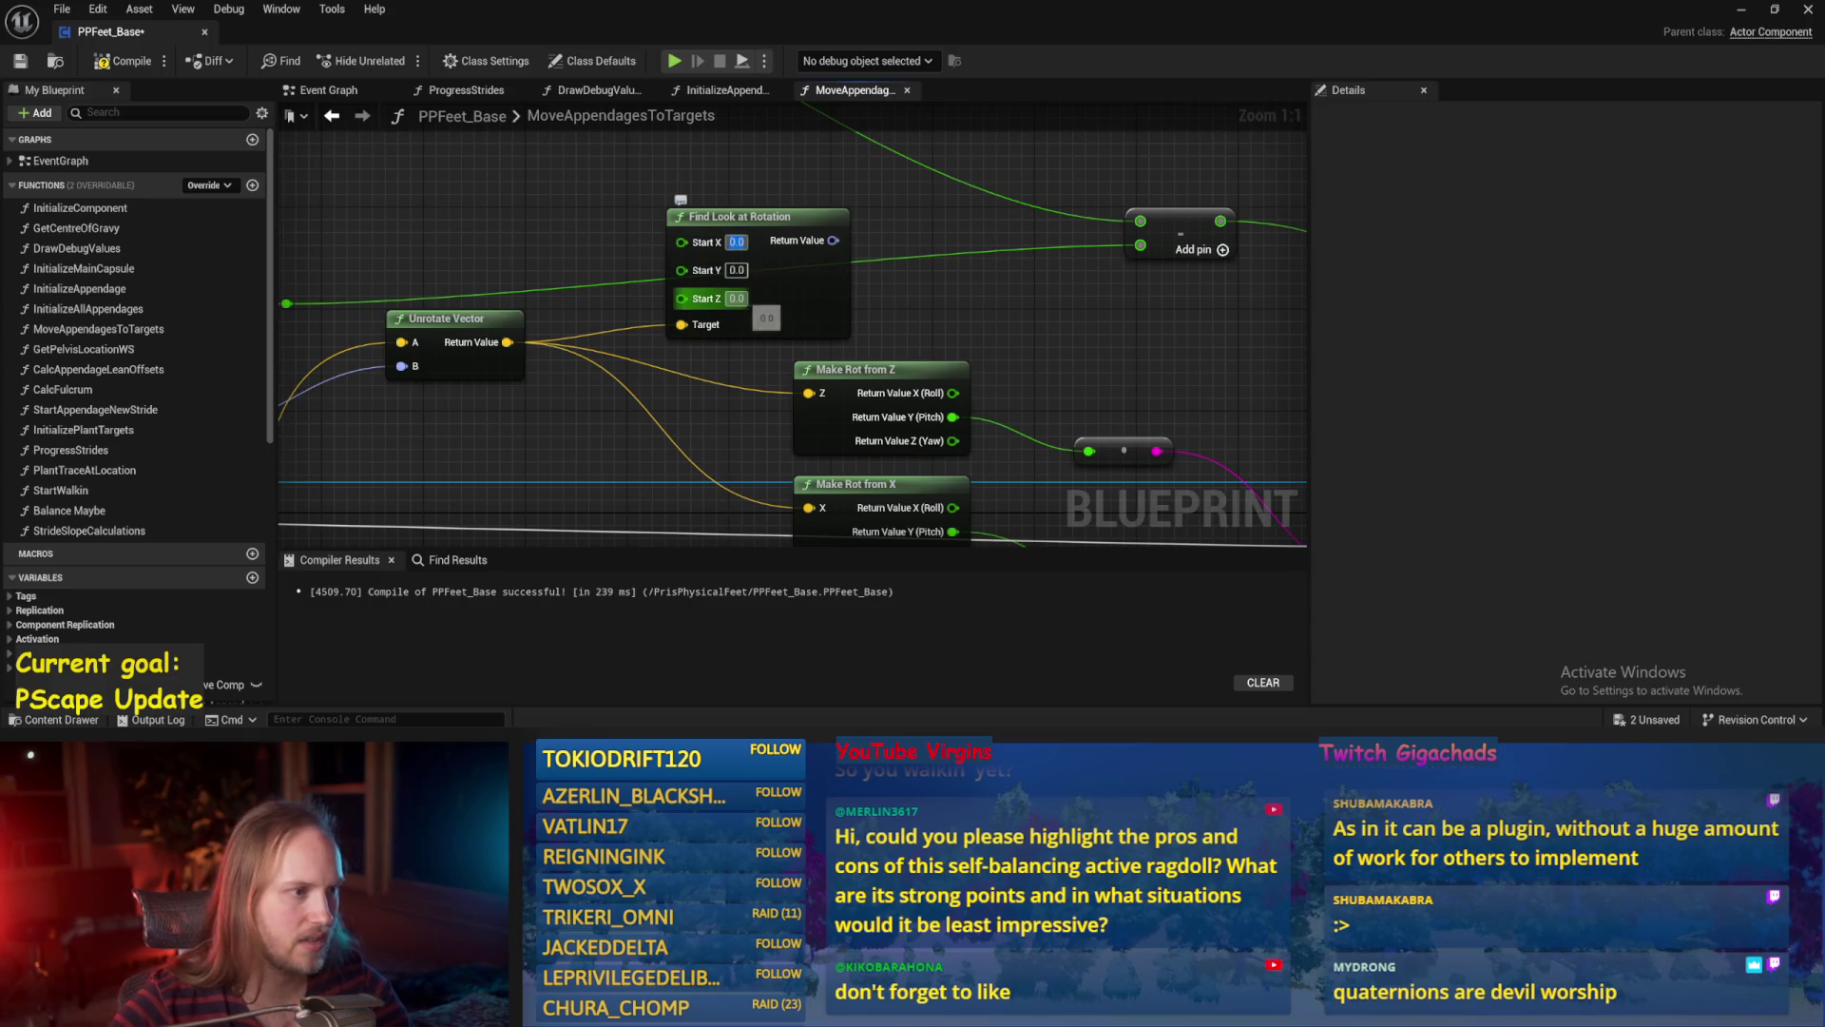
pyautogui.hotkey('ctrl', 's')
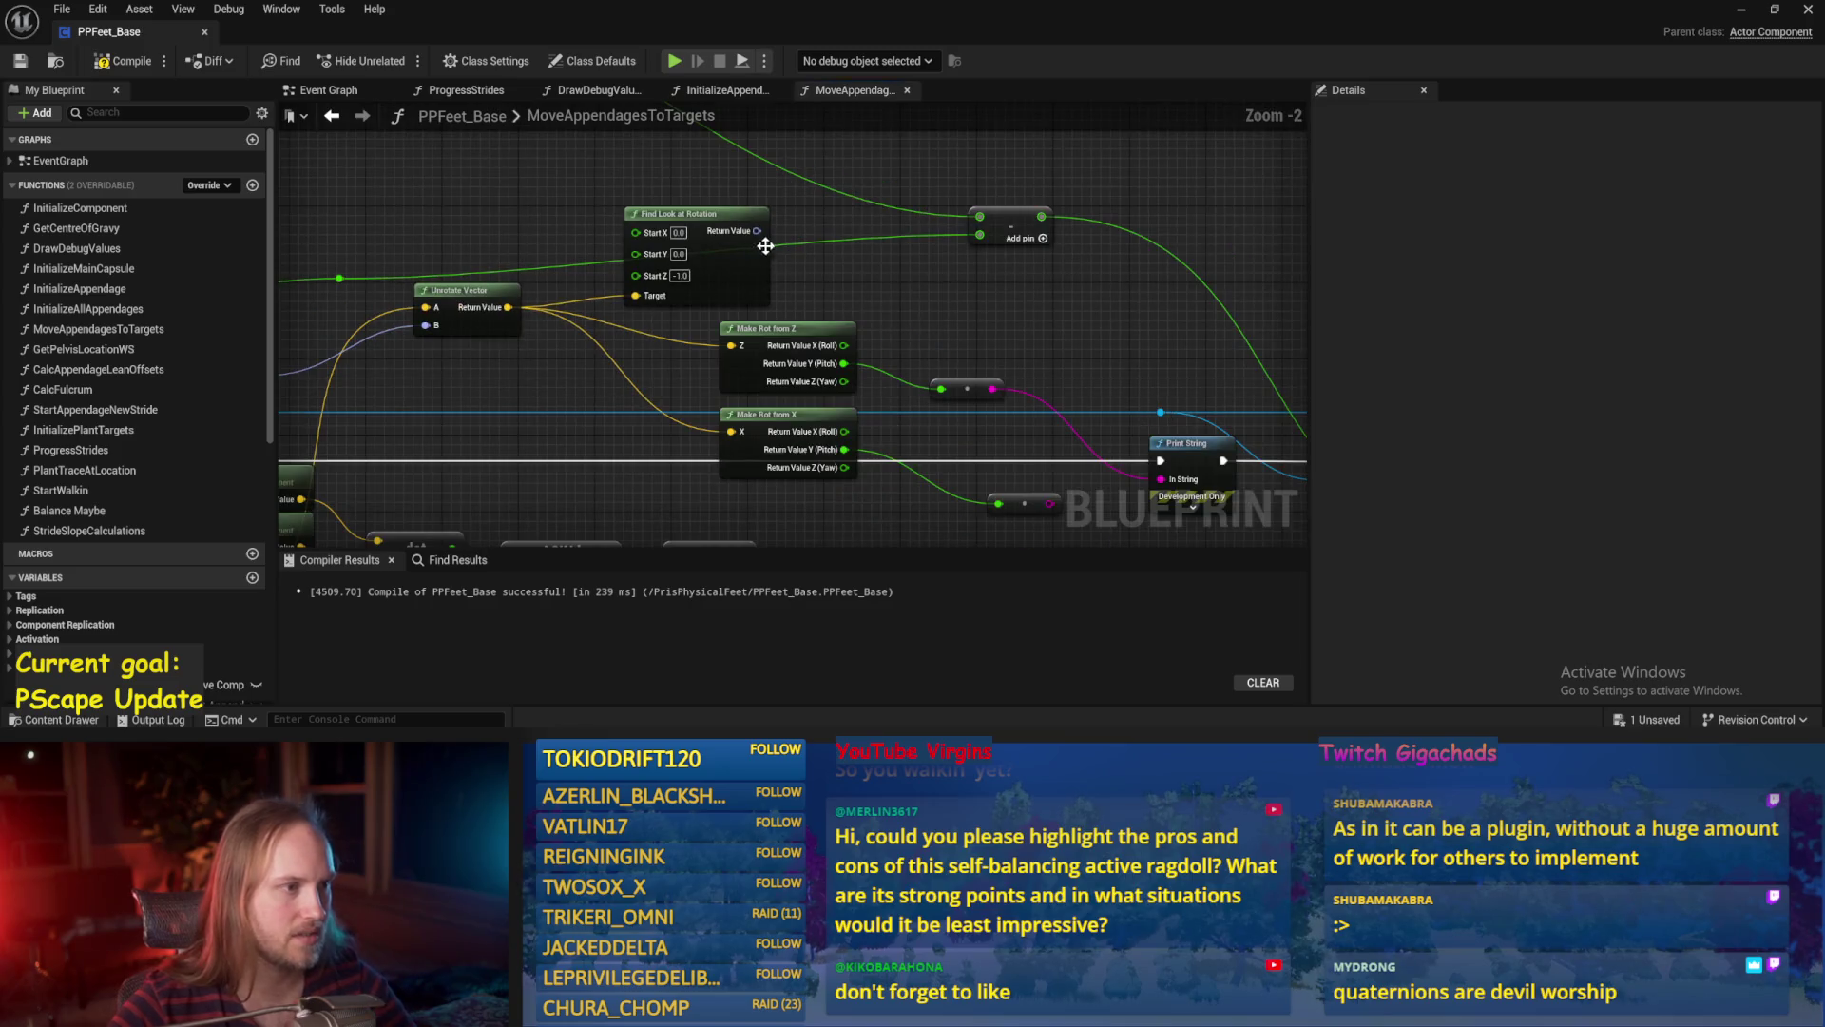
# Split its Return Value, wire Pitch into the reroute, save, and return to PPFeet_TestLevel.
pyautogui.rightClick(680, 207)
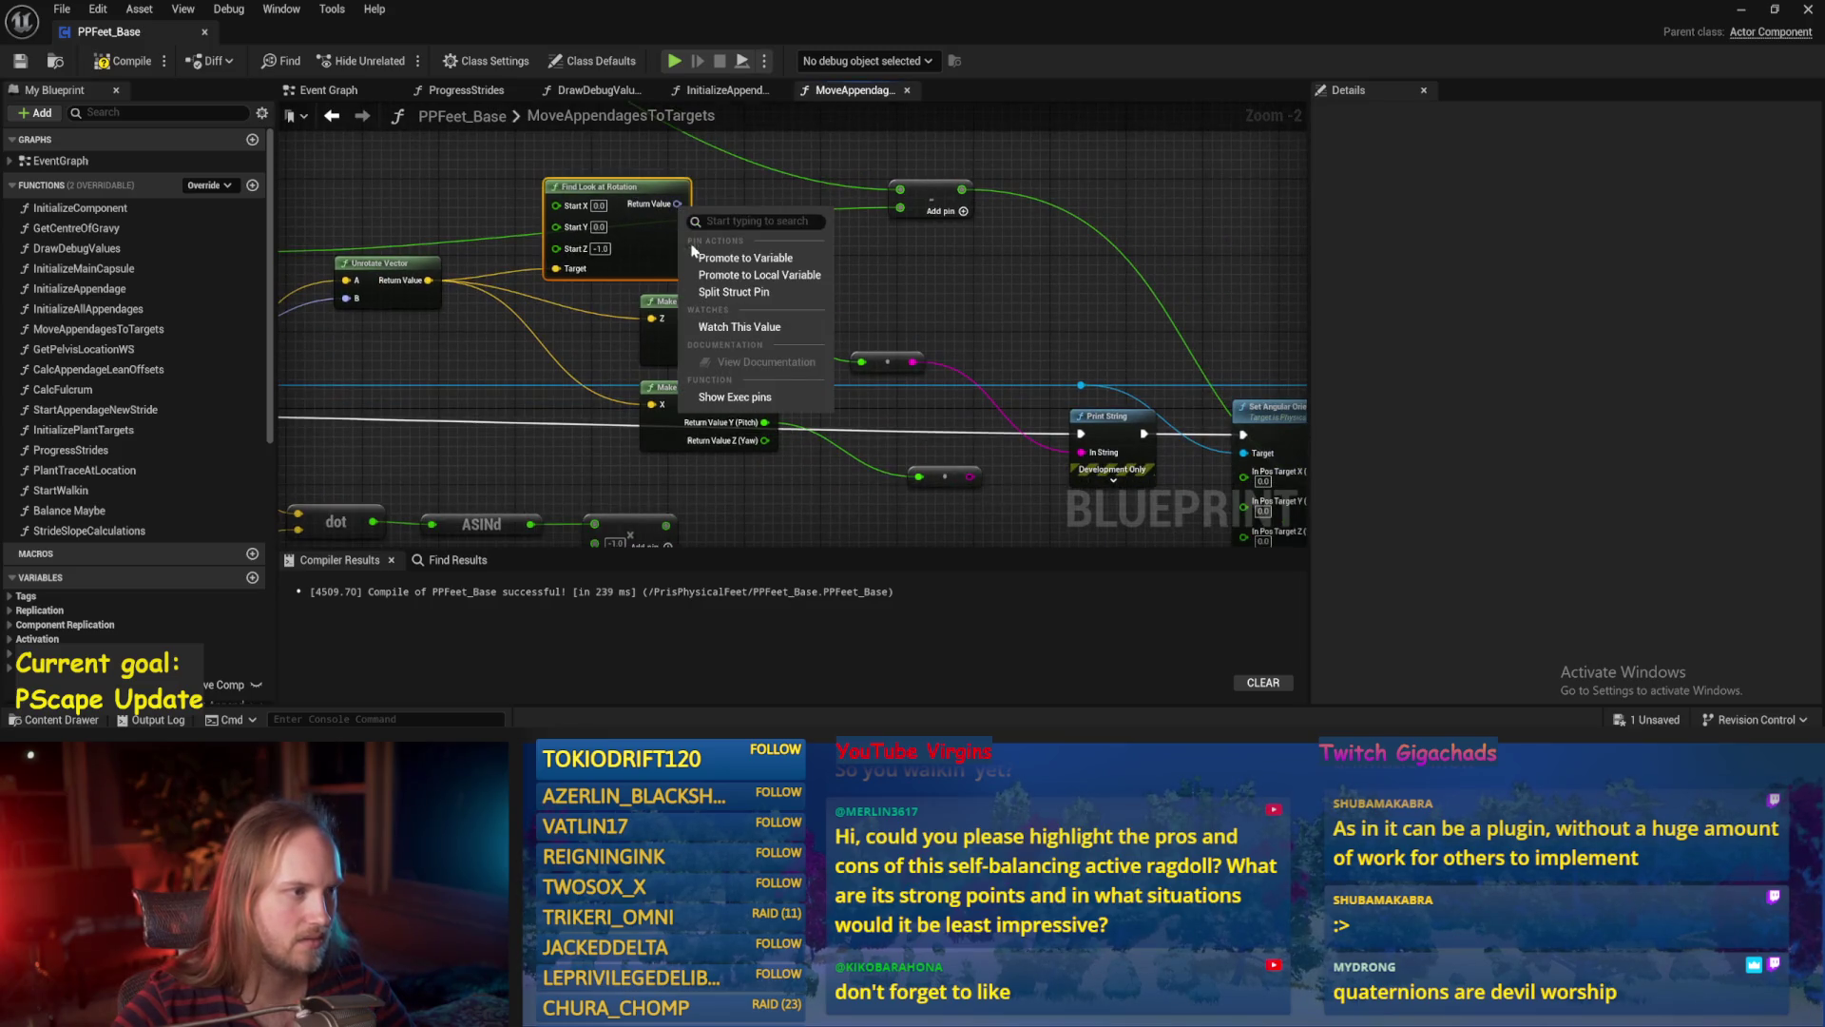
pyautogui.click(728, 290)
pyautogui.moveTo(709, 222)
pyautogui.mouseDown()
pyautogui.moveTo(885, 356)
pyautogui.moveTo(862, 360)
pyautogui.mouseUp()
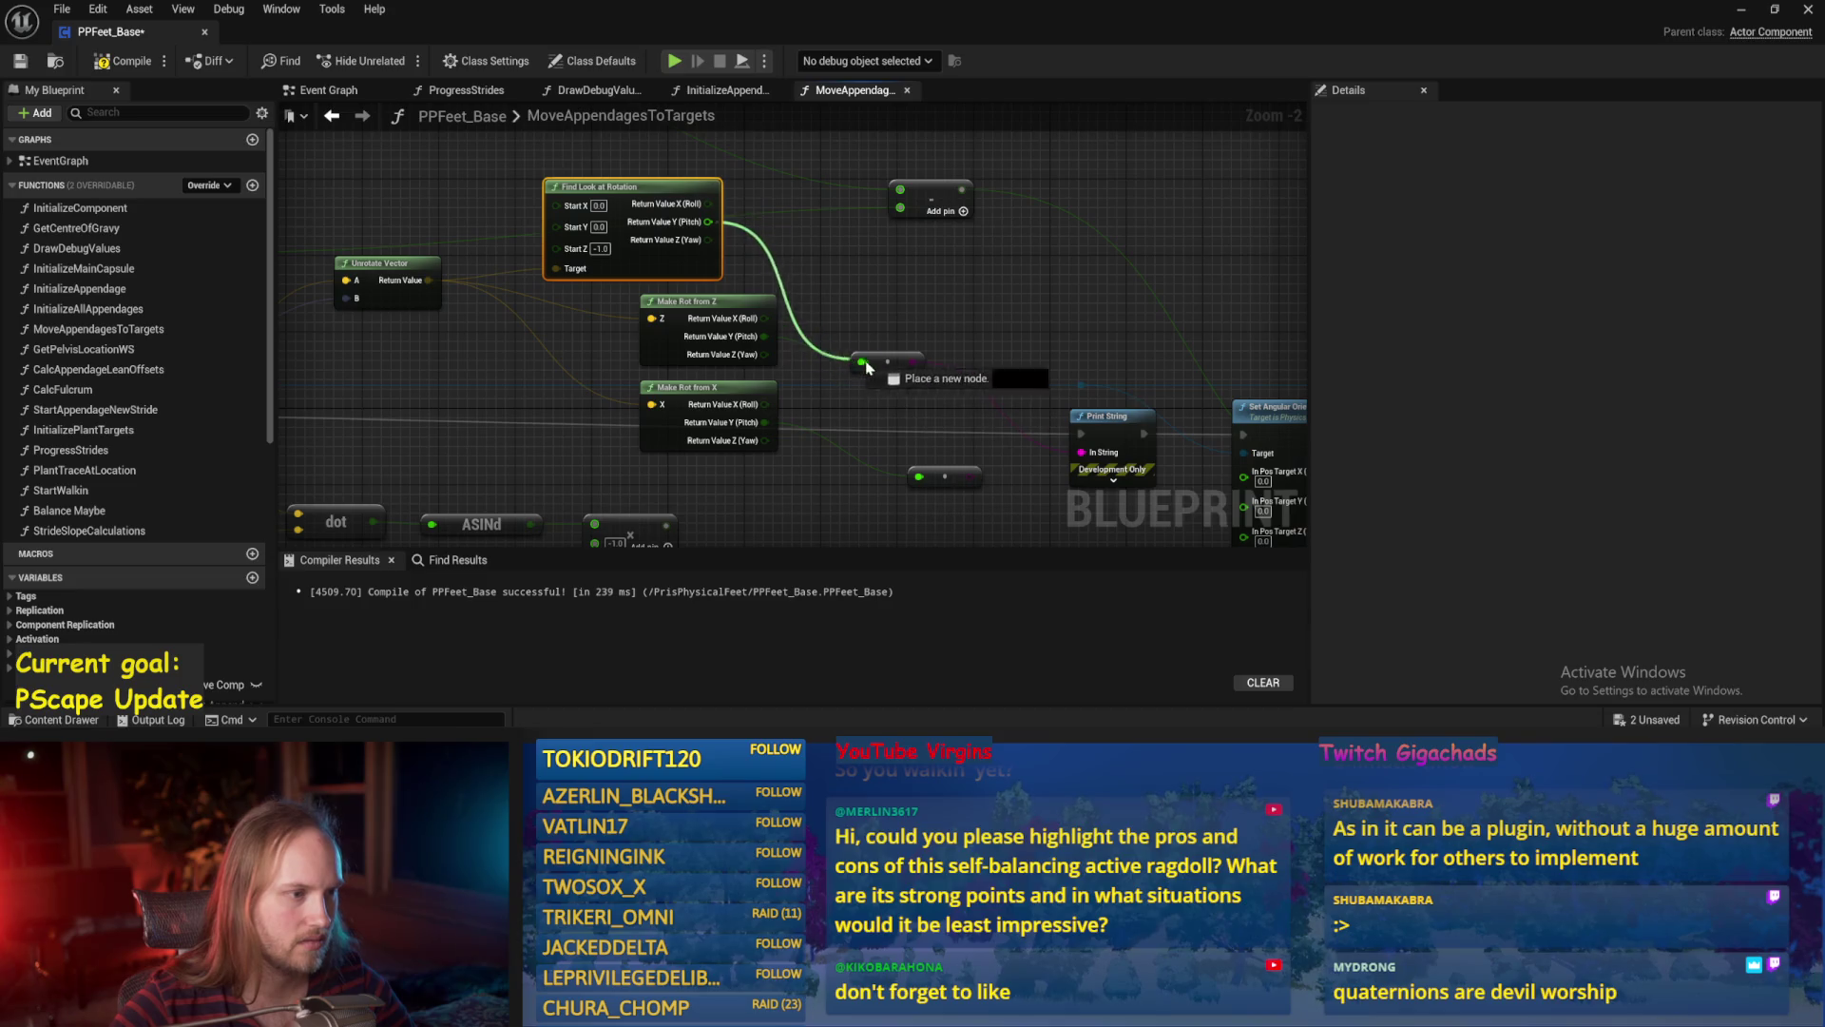
pyautogui.hotkey('ctrl', 's')
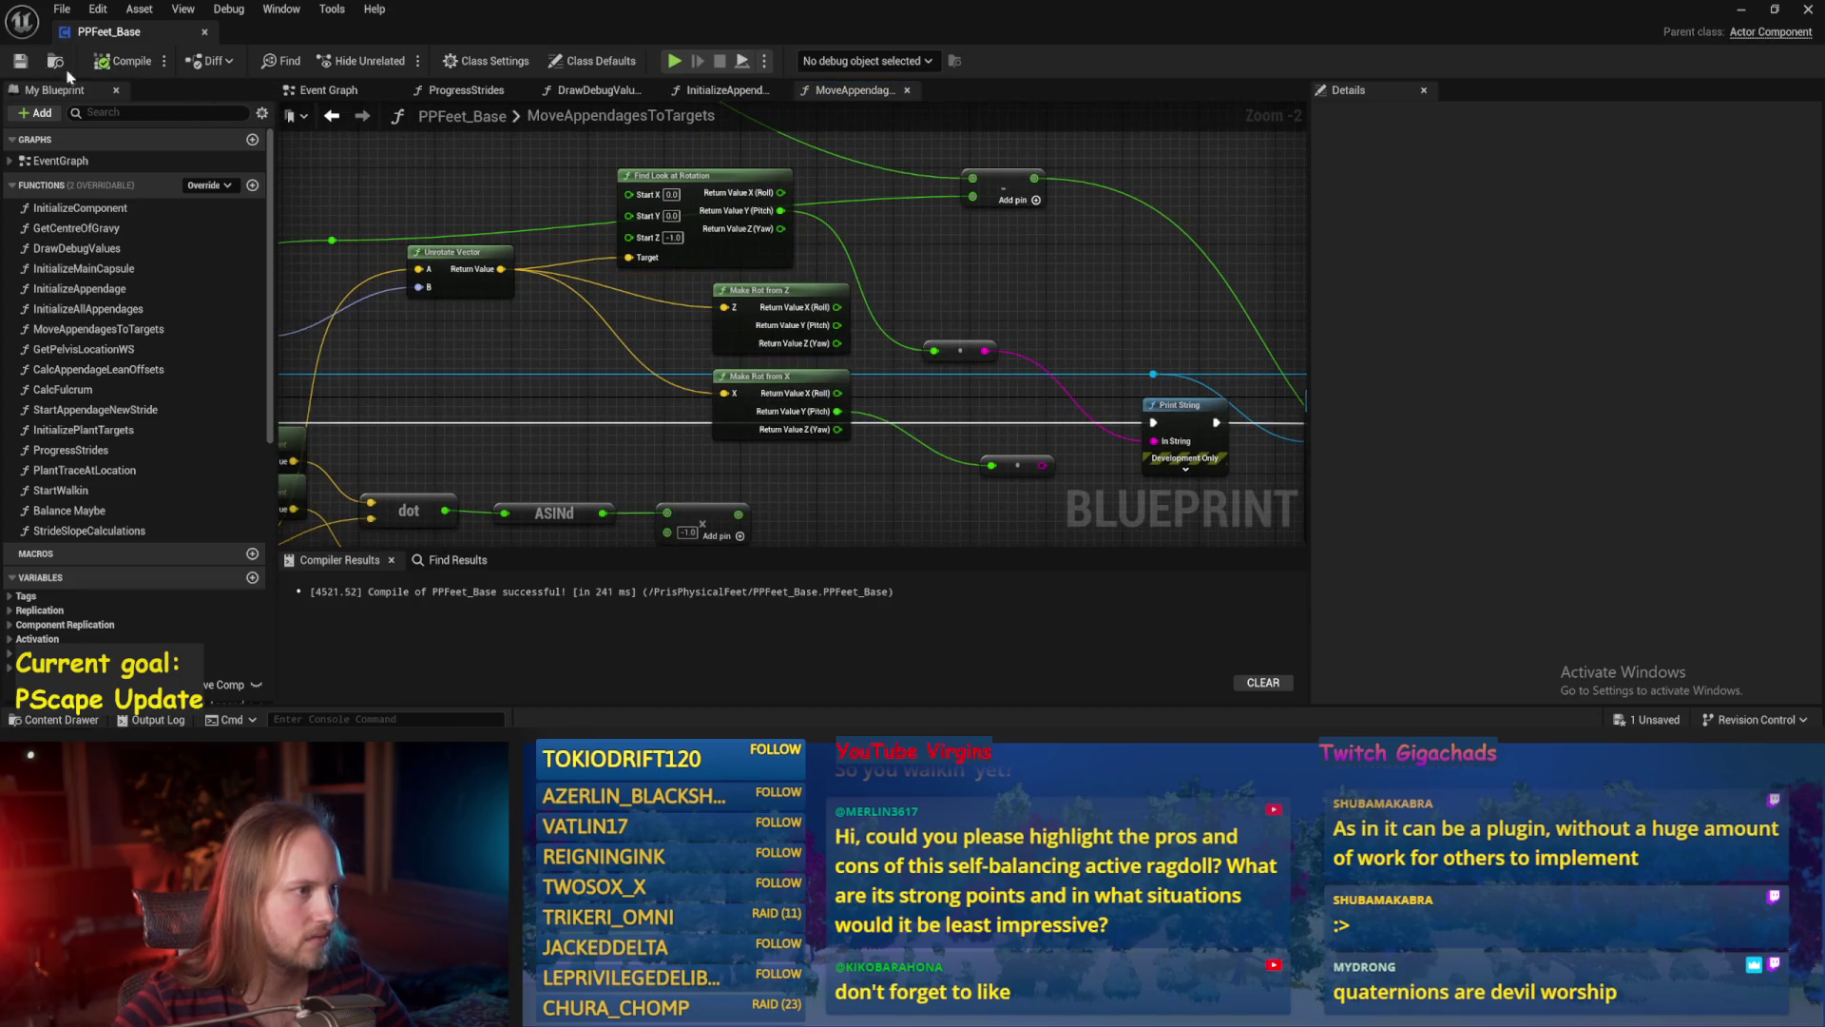
pyautogui.click(55, 62)
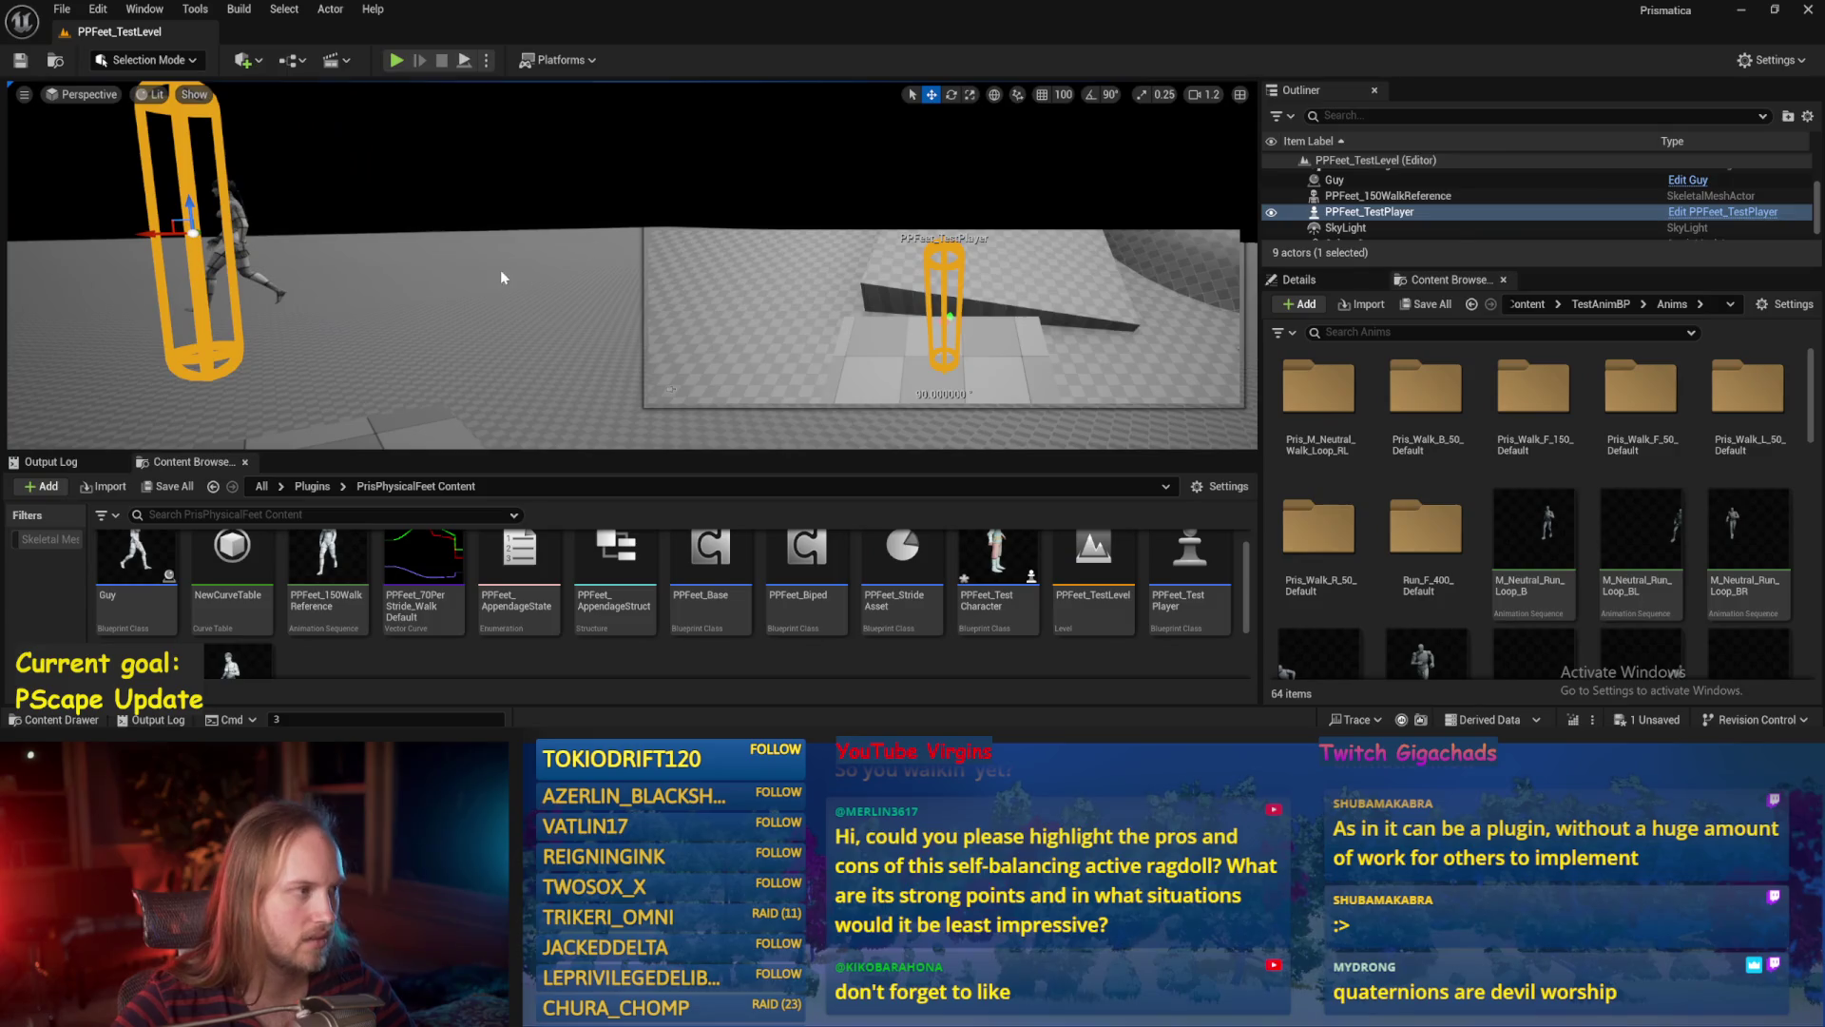
# Play-test spinning the character about 167°, rewire Return Value Z (Yaw) to the reroute, then play again.
pyautogui.hotkey('alt', 'p')
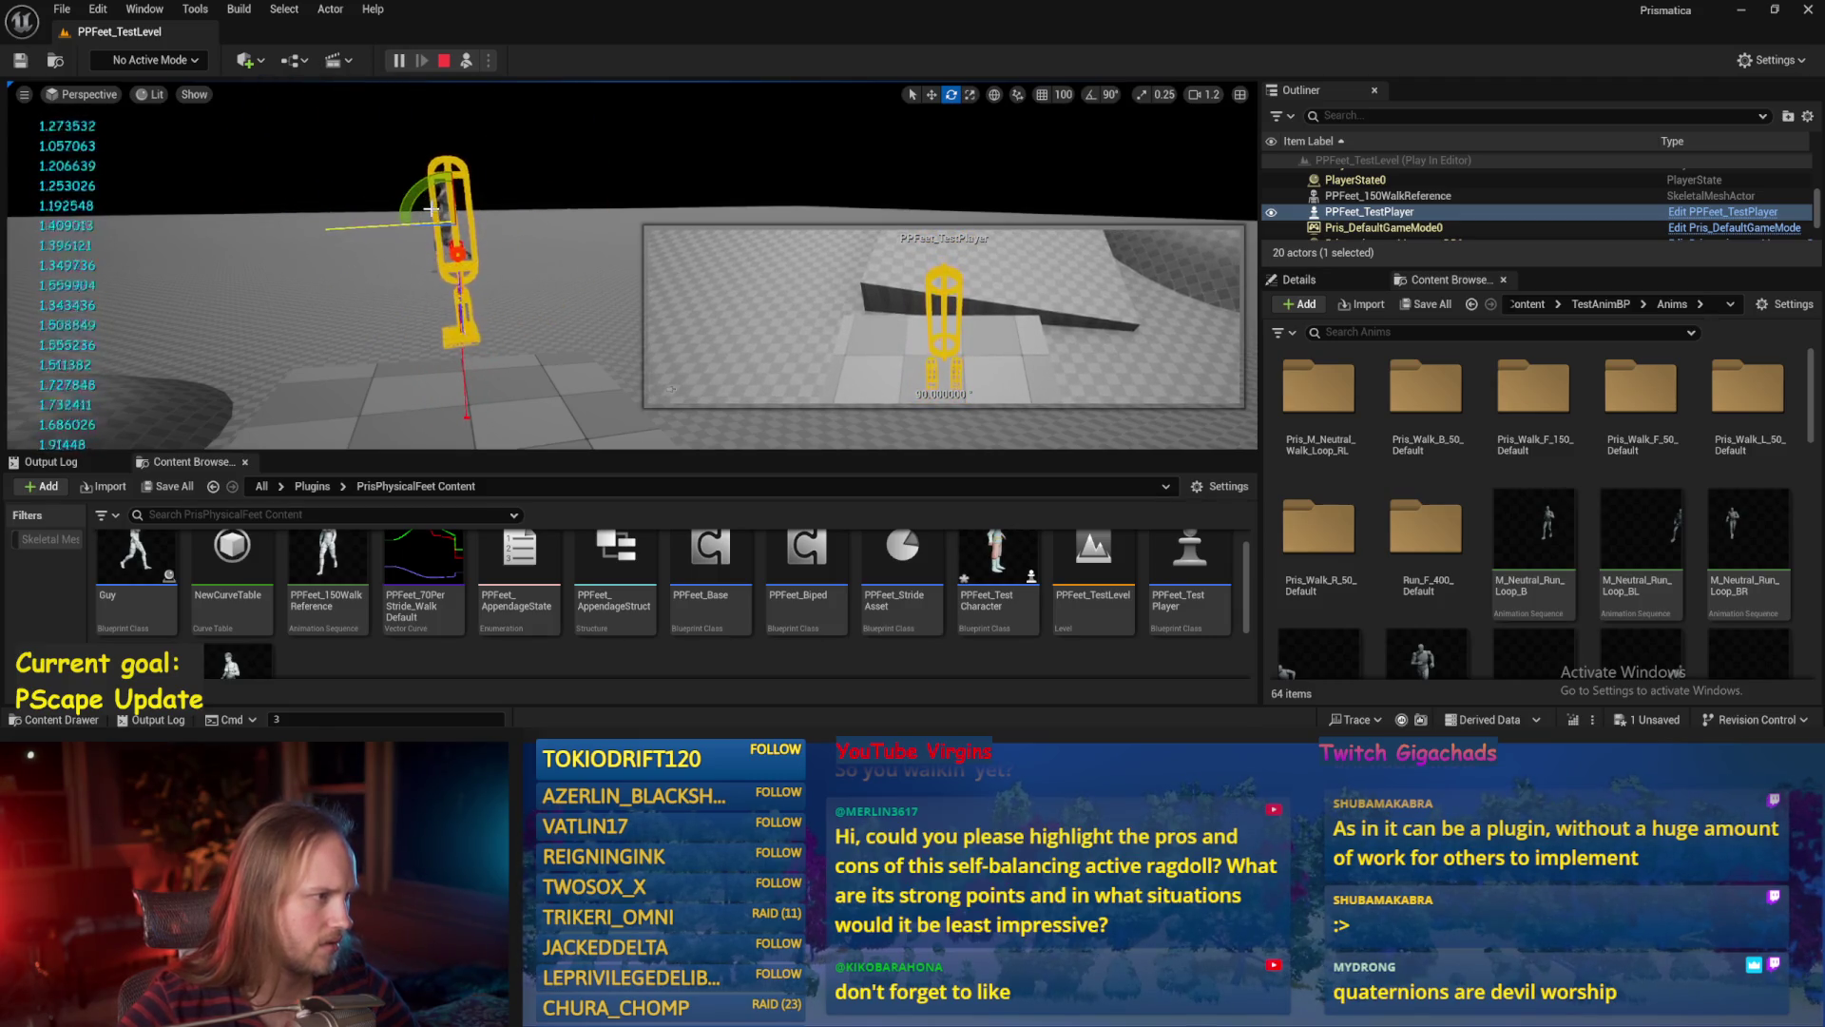
pyautogui.moveTo(333, 229)
pyautogui.mouseDown()
pyautogui.moveTo(342, 314)
pyautogui.moveTo(304, 259)
pyautogui.mouseUp()
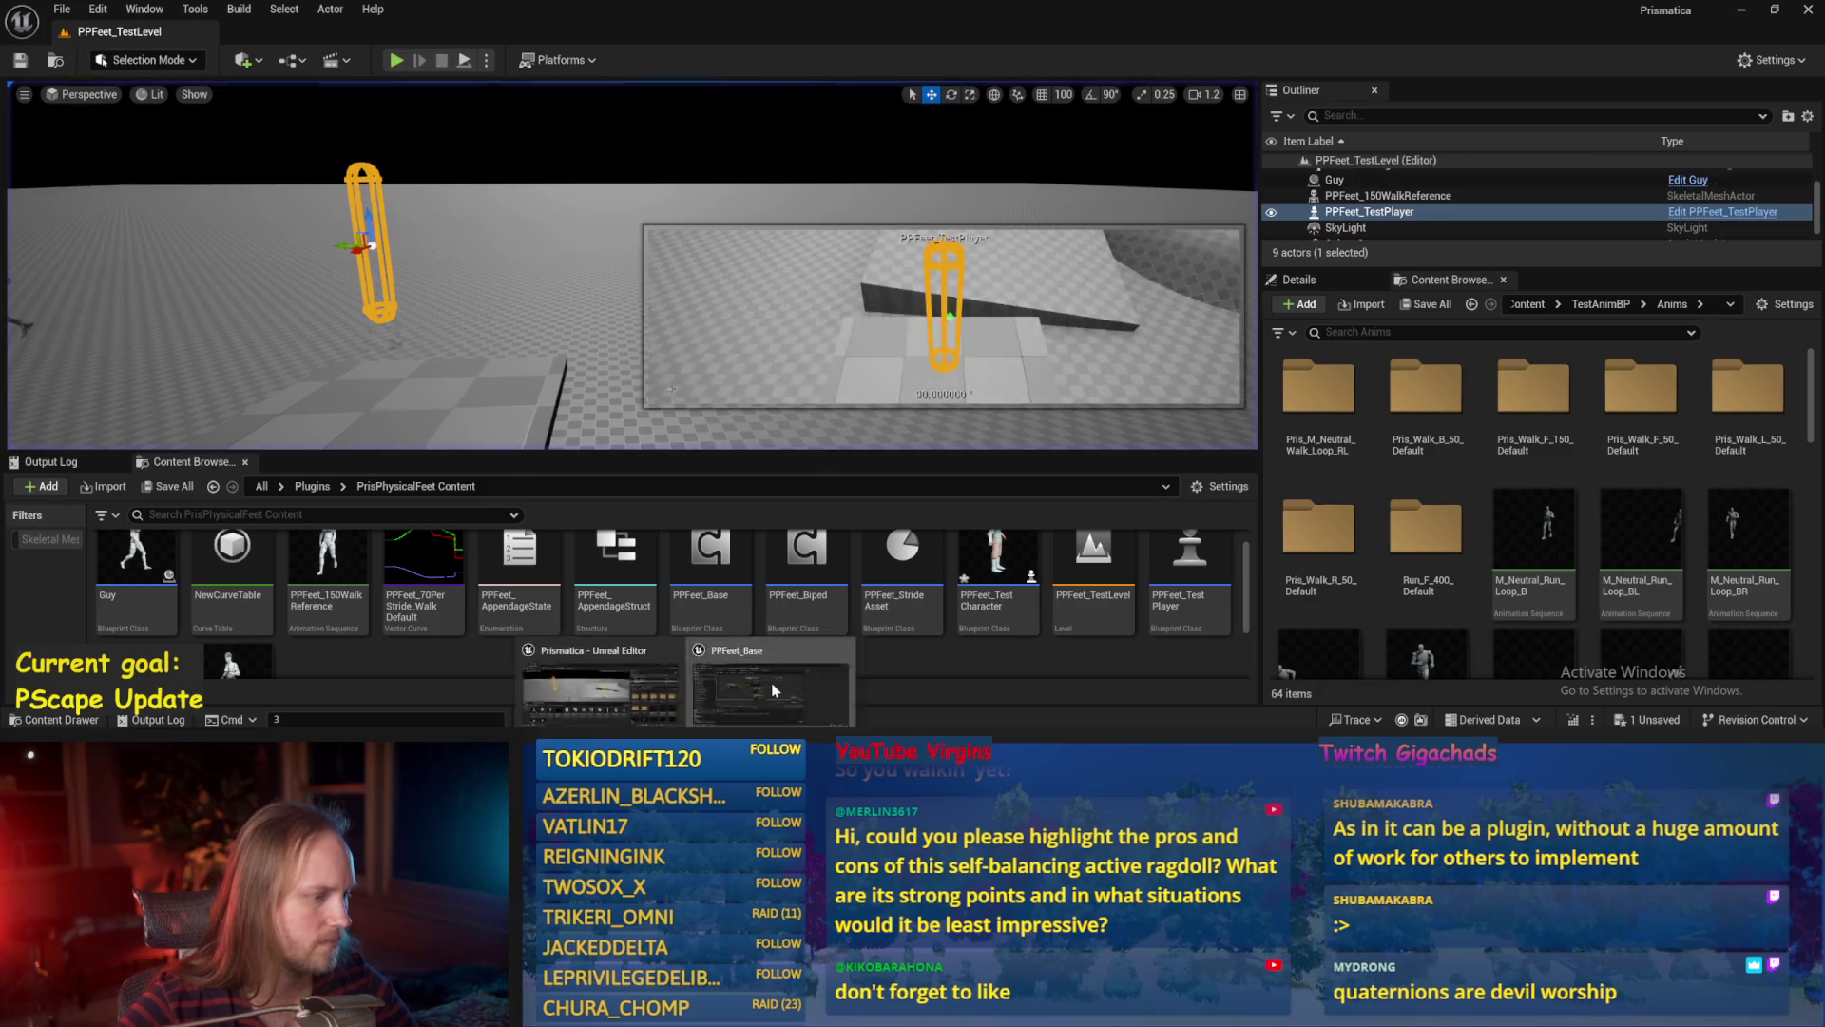
pyautogui.doubleClick(711, 561)
pyautogui.moveTo(699, 231); pyautogui.dragTo(853, 352)
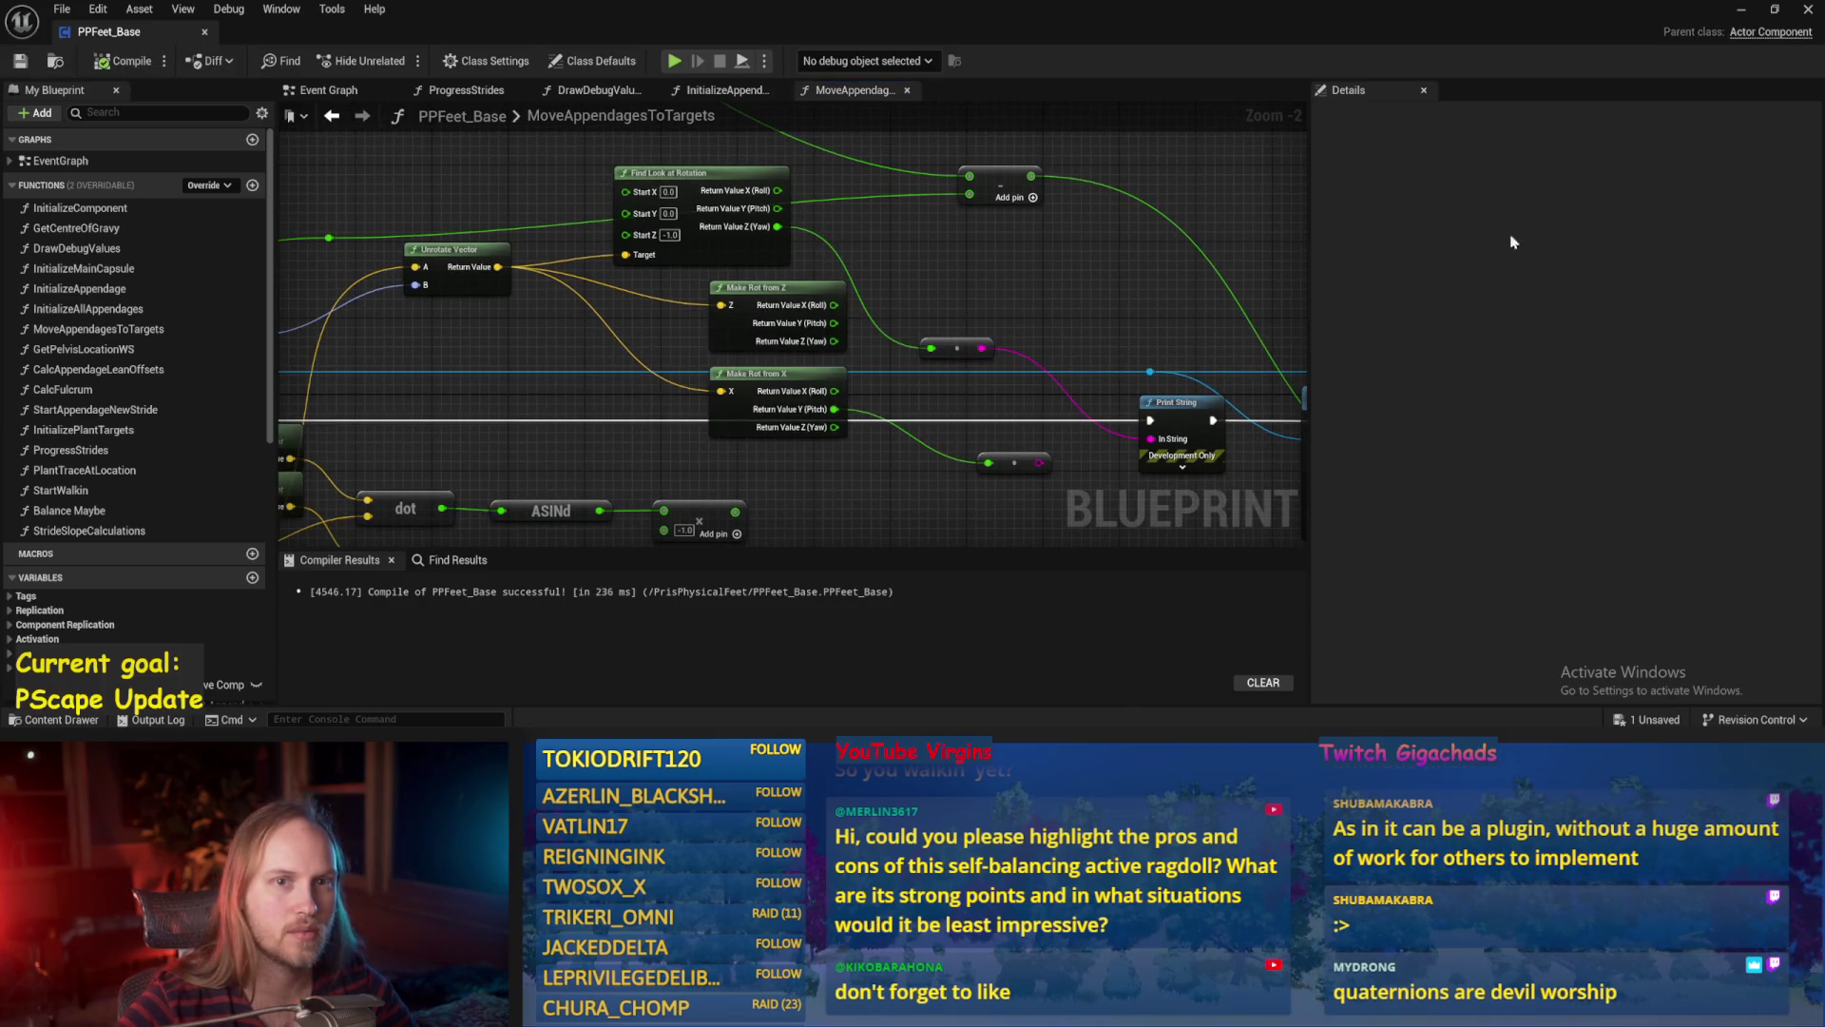
pyautogui.click(1742, 10)
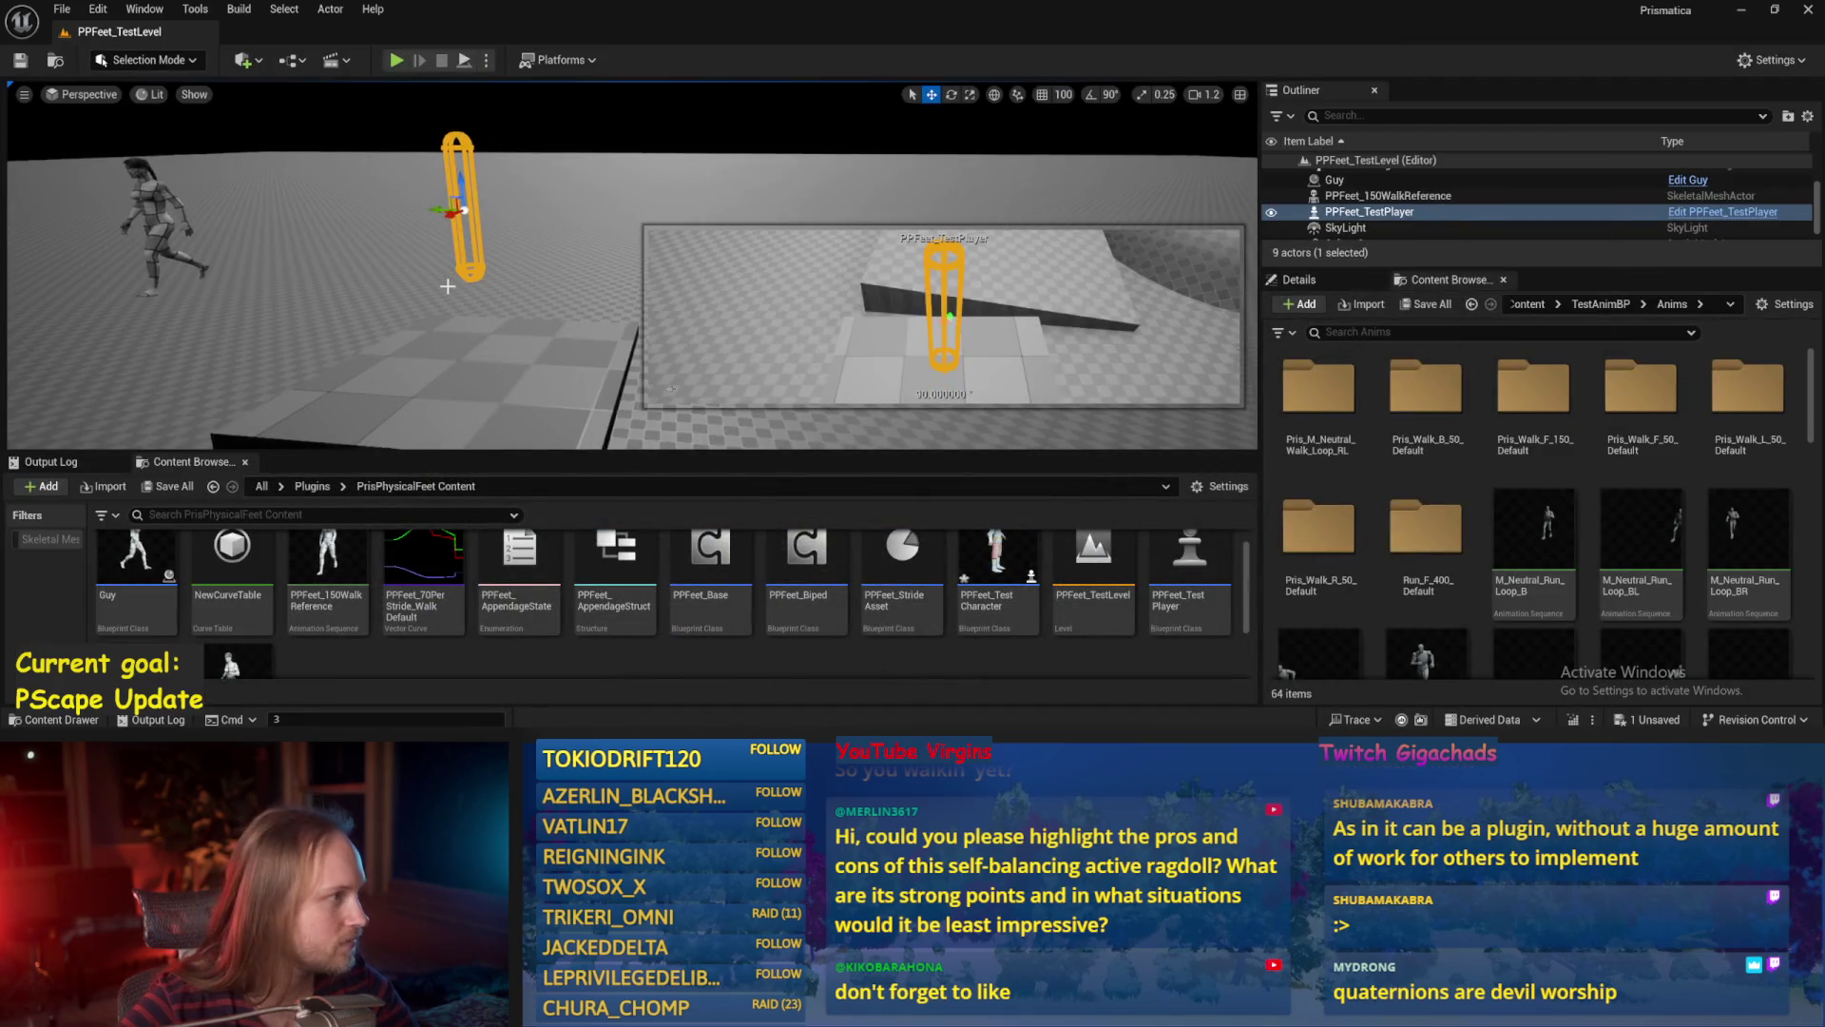
pyautogui.hotkey('alt', 'p')
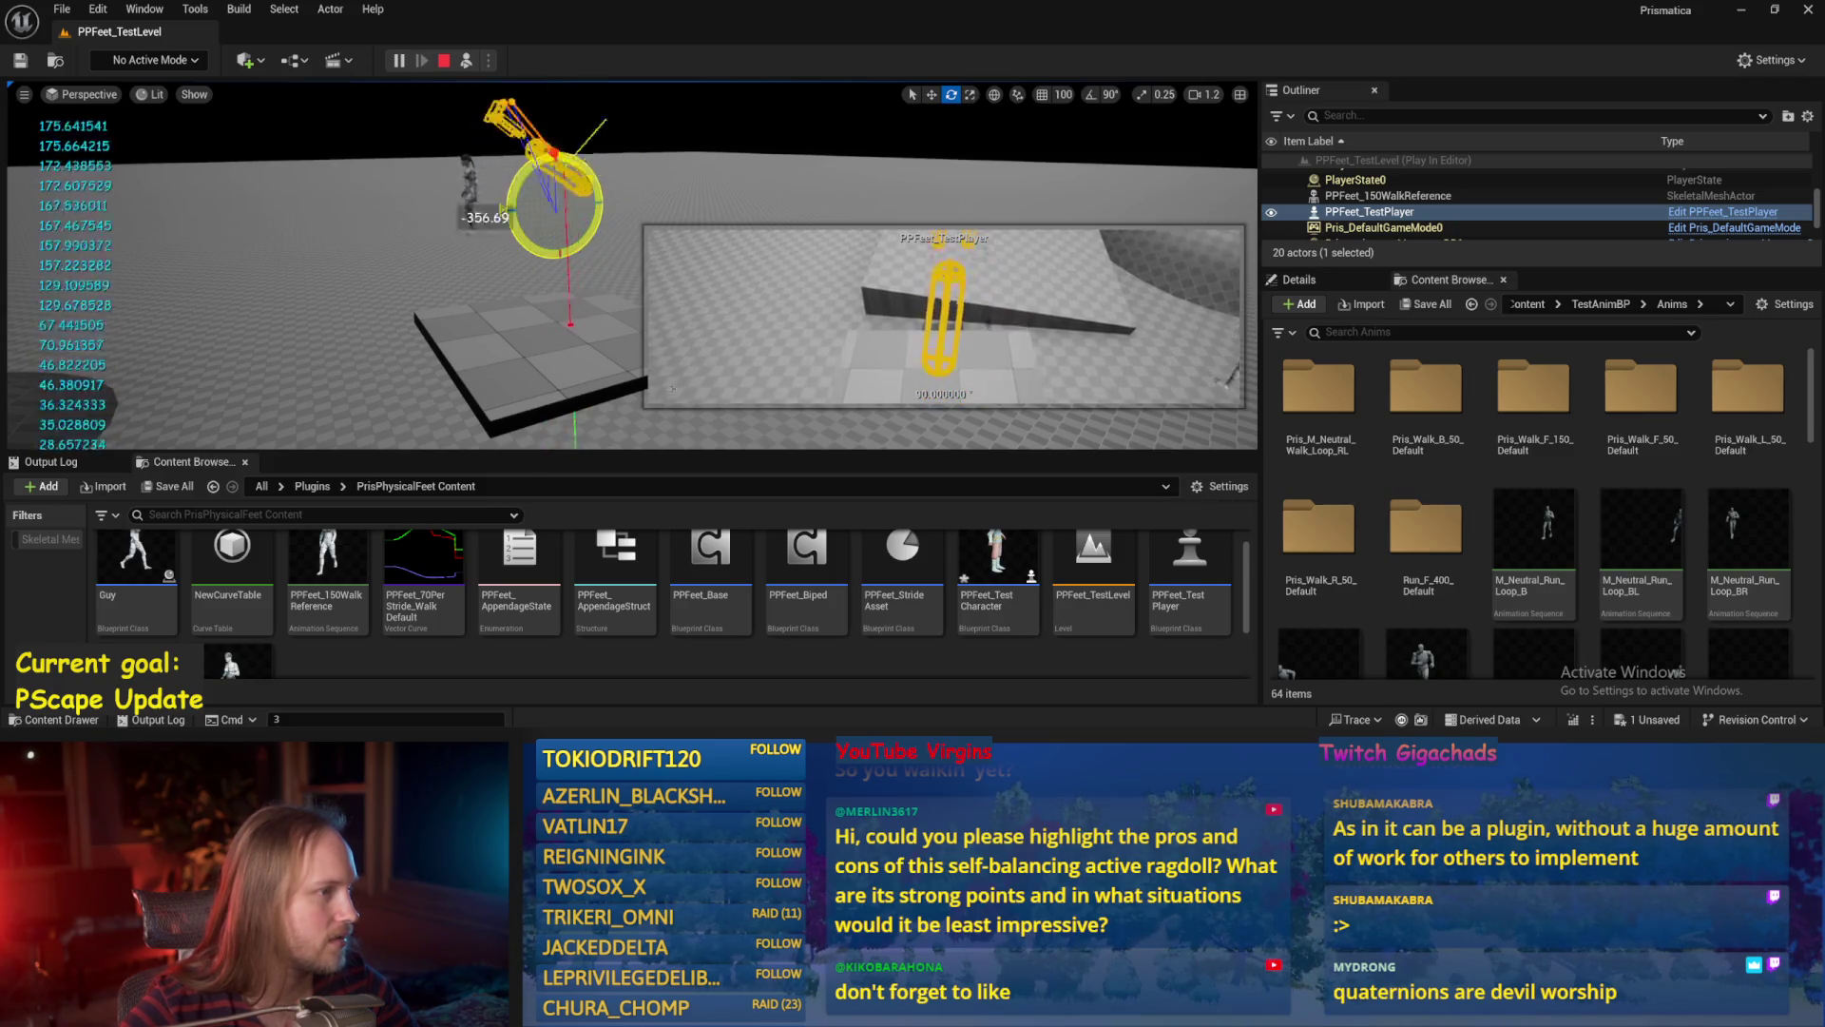
pyautogui.press('Escape')
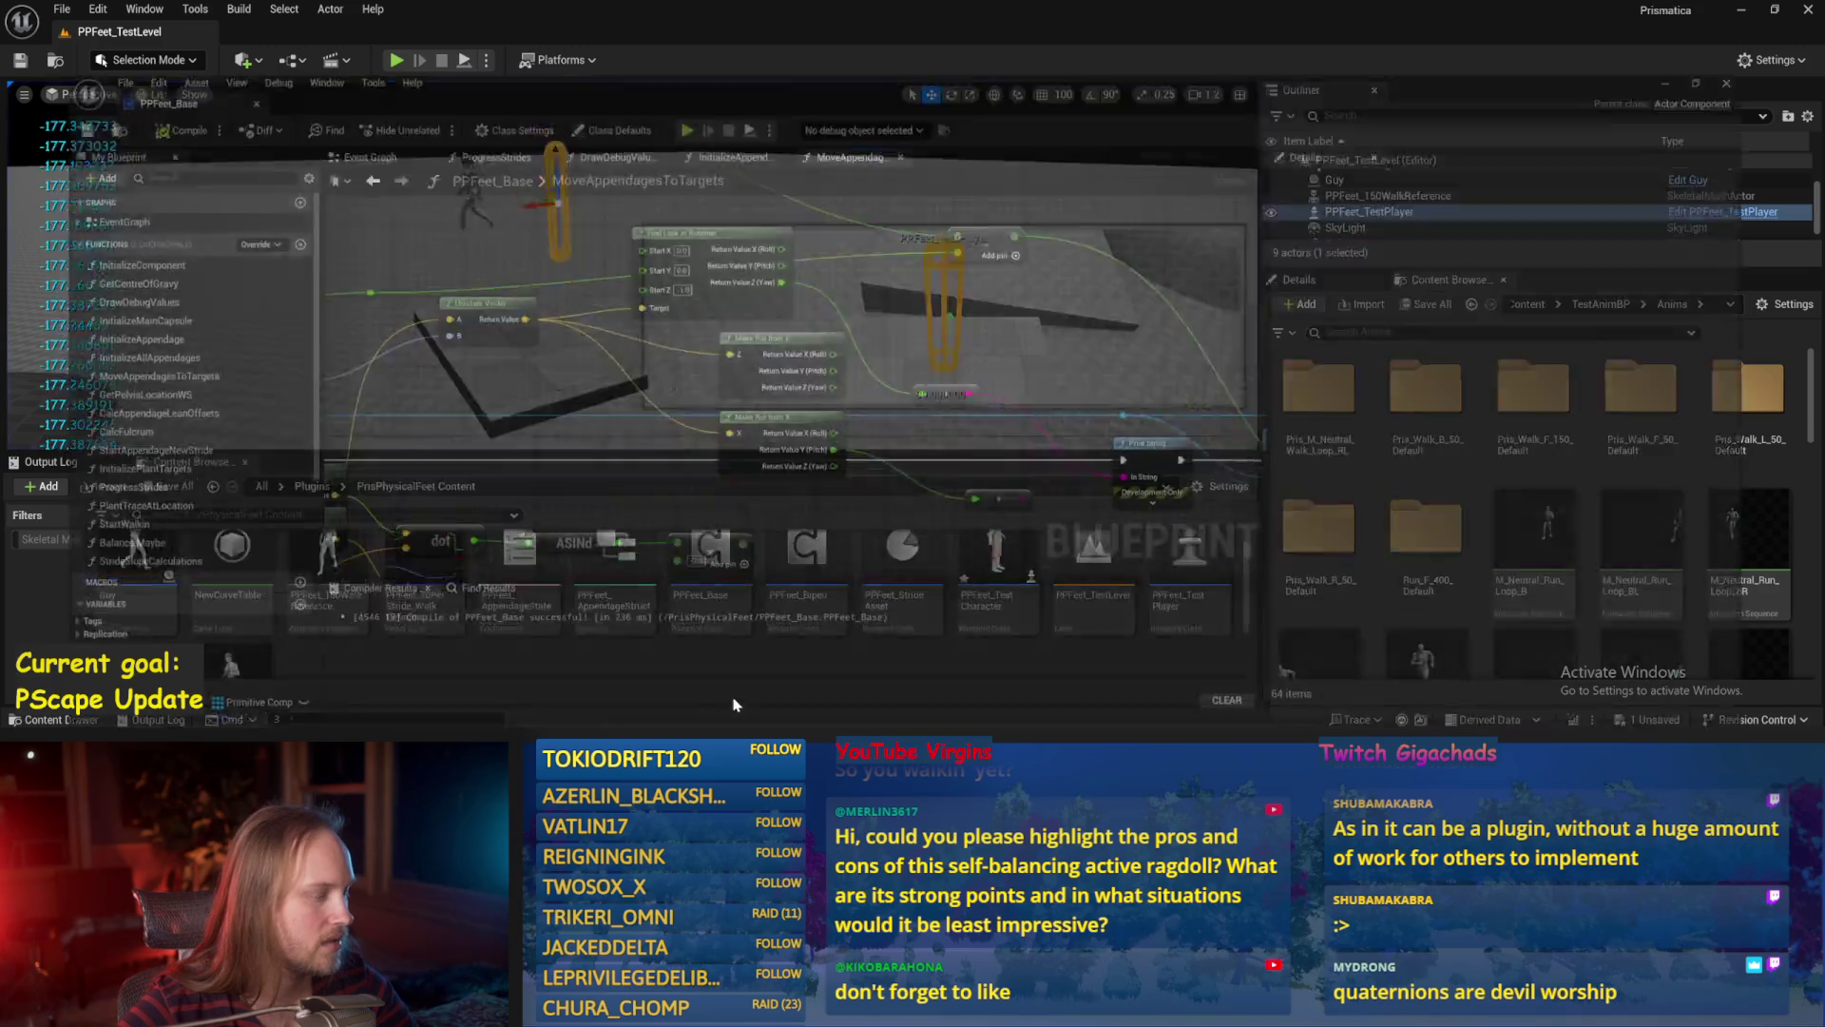
# Save the blueprint, then launch a new Chrome window on the New Tab page.
pyautogui.hotkey('ctrl', 's')
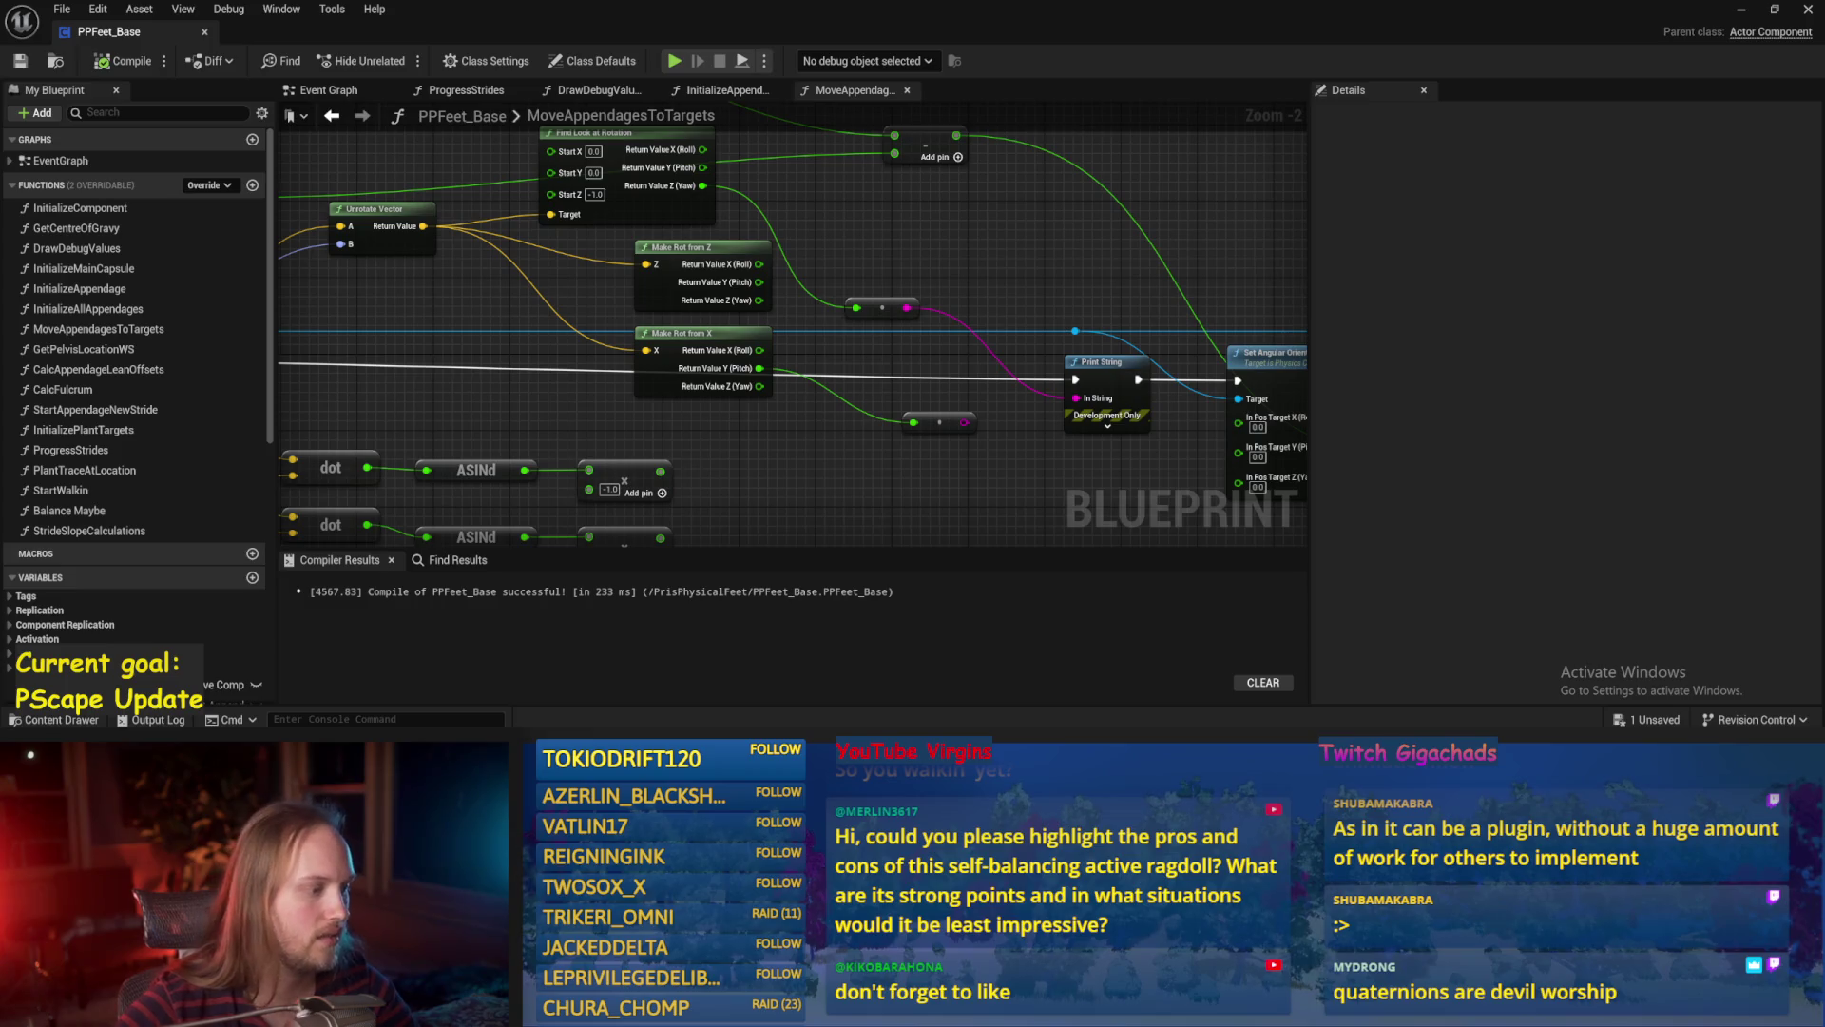
pyautogui.scroll(-2, 979, 262)
pyautogui.scroll(1, 962, 212)
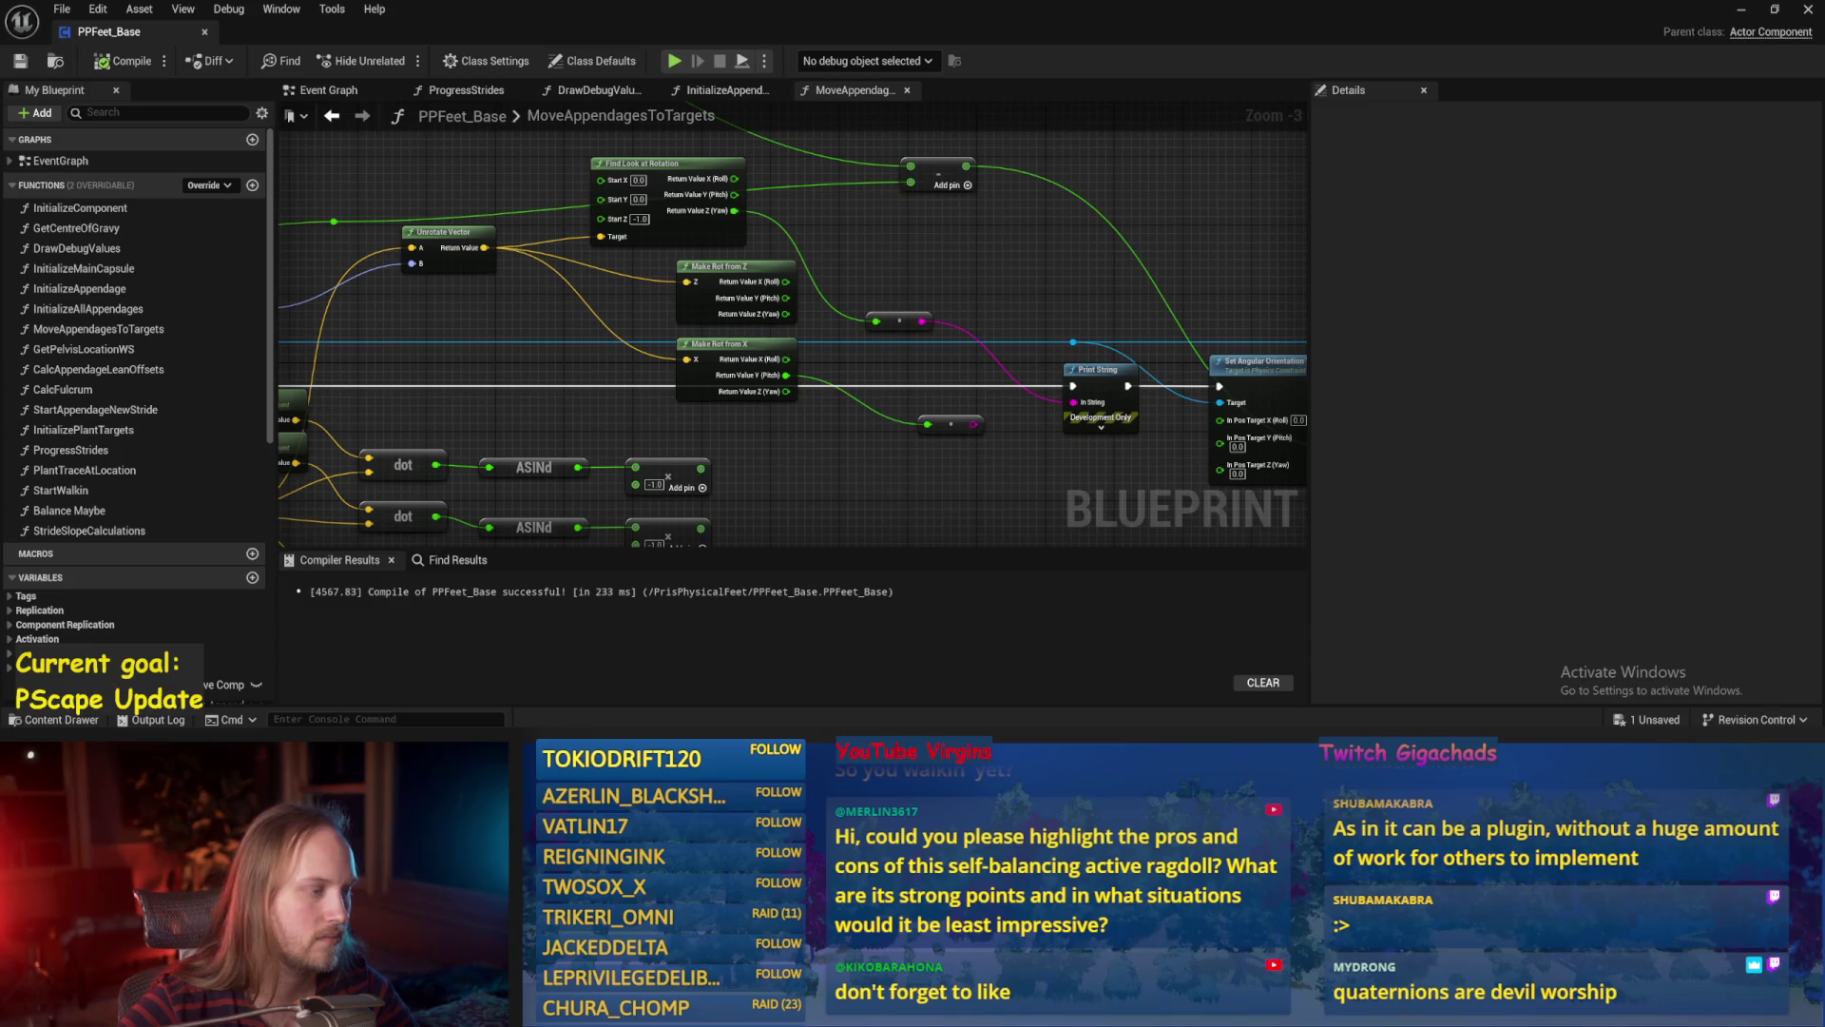
pyautogui.press('super+1')
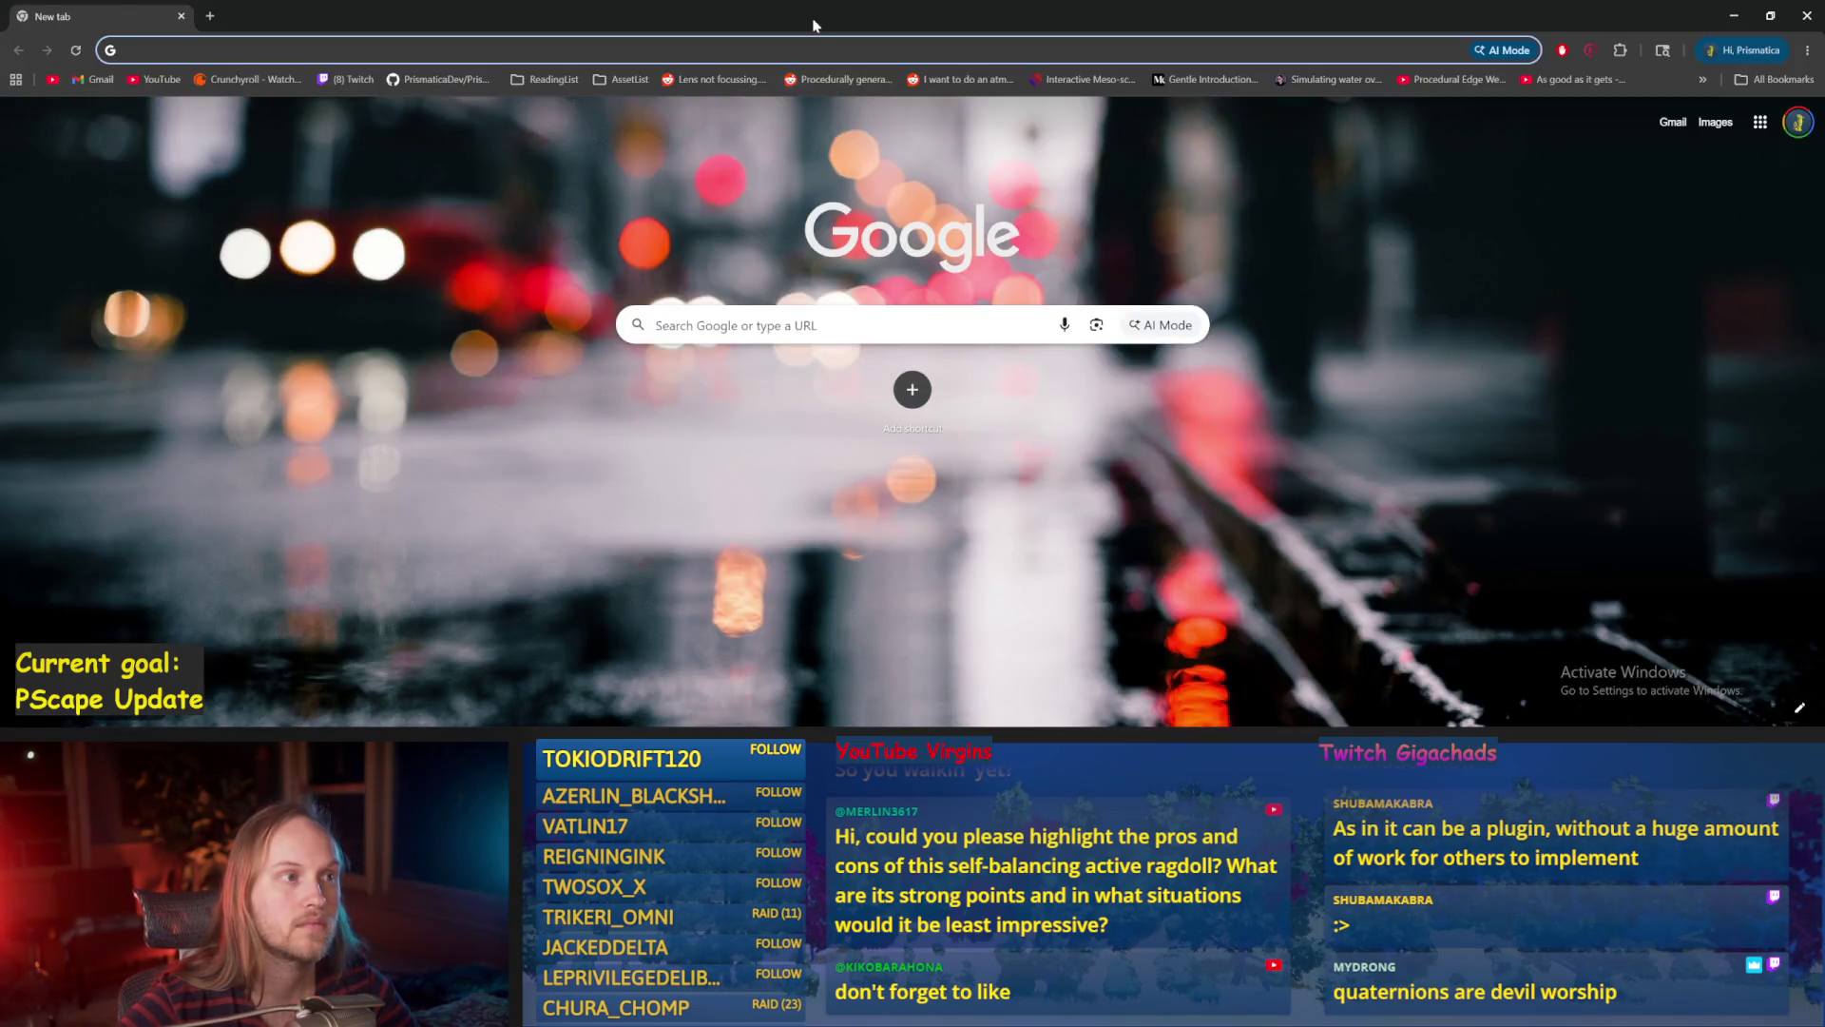
# Close the Chrome New Tab window to get back to the PPFeet_Base editor.
pyautogui.hotkey('ctrl', 'w')
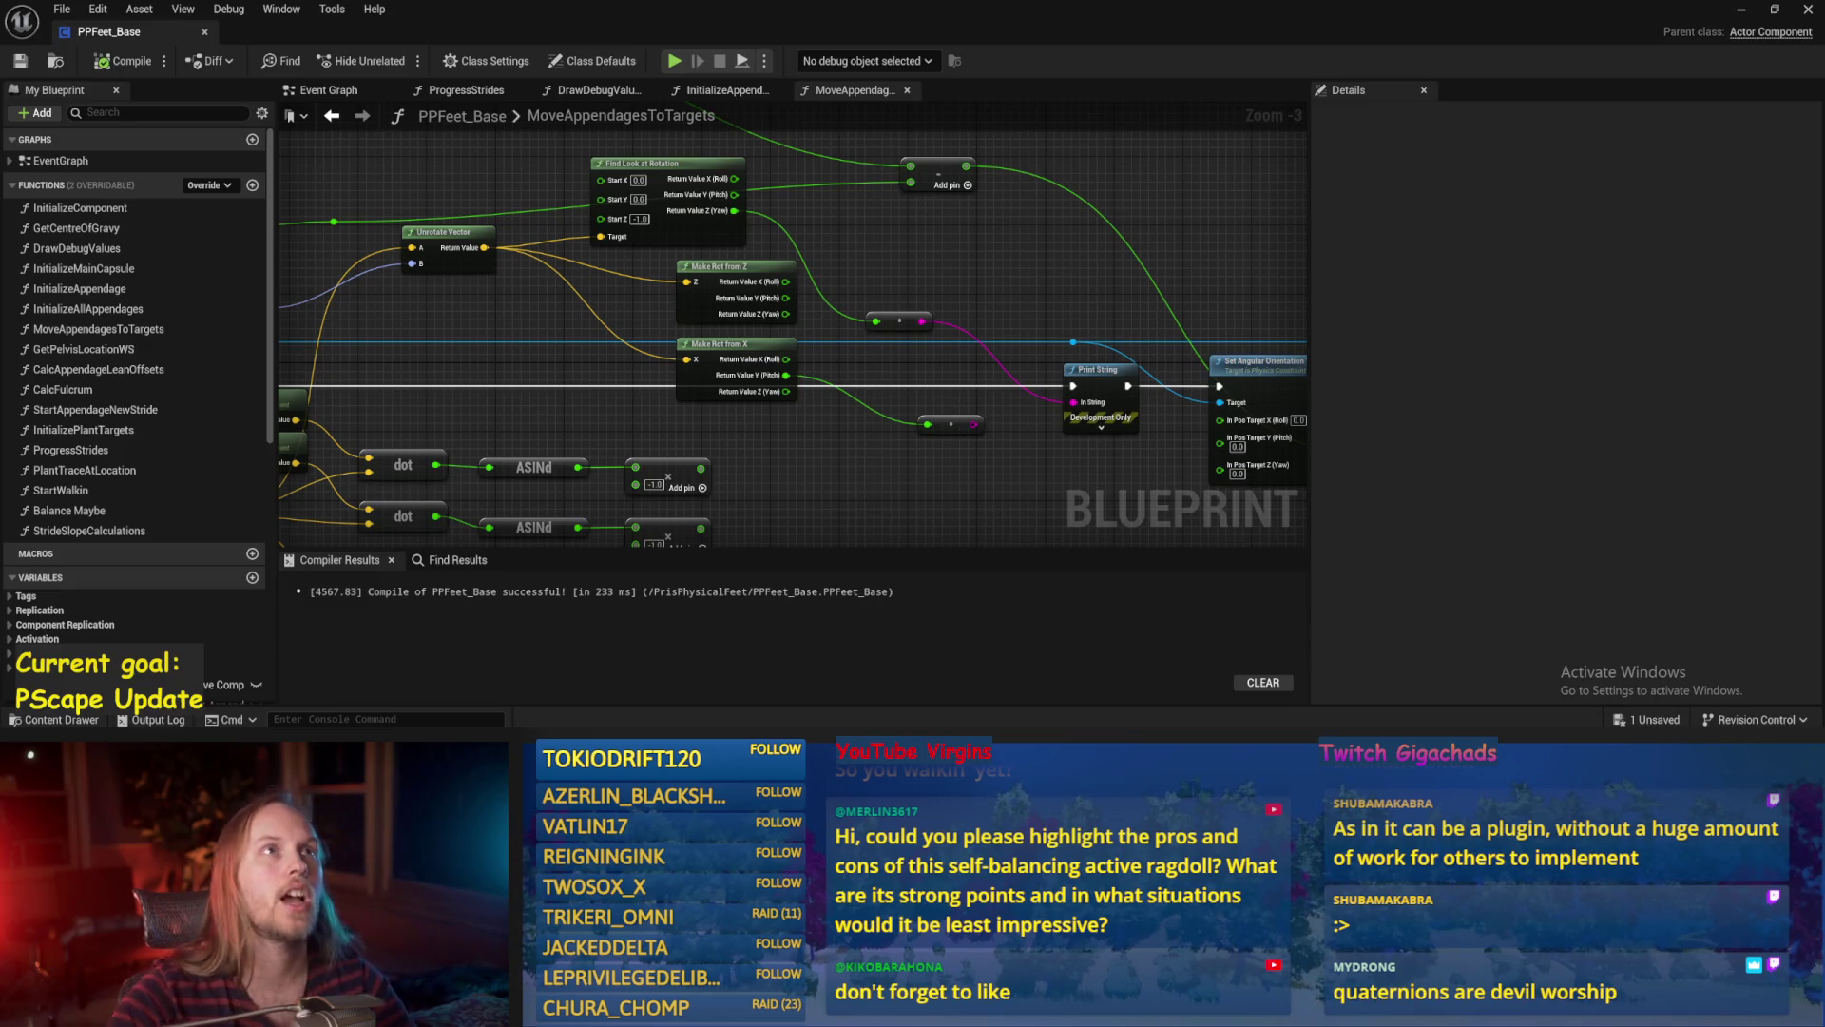
# Recompile PPFeet_Base while panning between Find Look at Rotation and the dot/ASINd nodes.
pyautogui.moveTo(1216, 254)
pyautogui.mouseDown()
pyautogui.moveTo(1087, 305)
pyautogui.moveTo(1109, 269)
pyautogui.moveTo(929, 224)
pyautogui.moveTo(754, 285)
pyautogui.moveTo(744, 259)
pyautogui.moveTo(823, 236)
pyautogui.mouseUp()
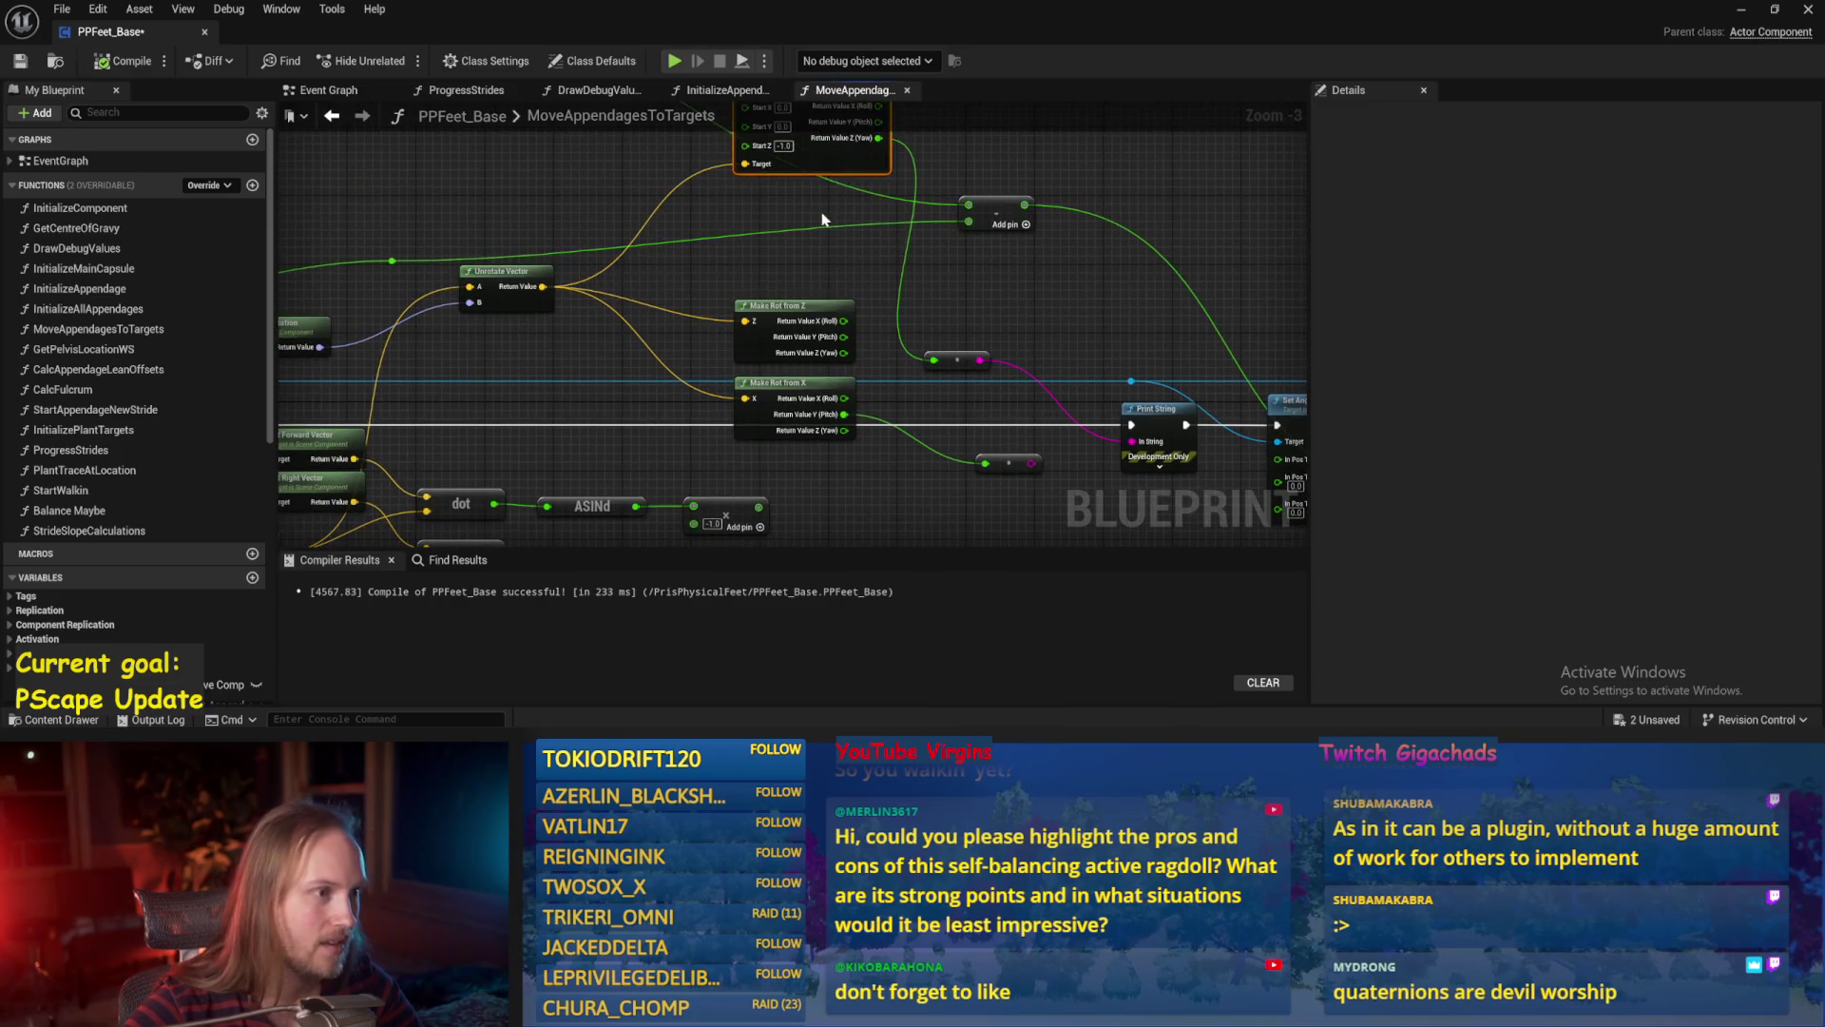
pyautogui.click(20, 63)
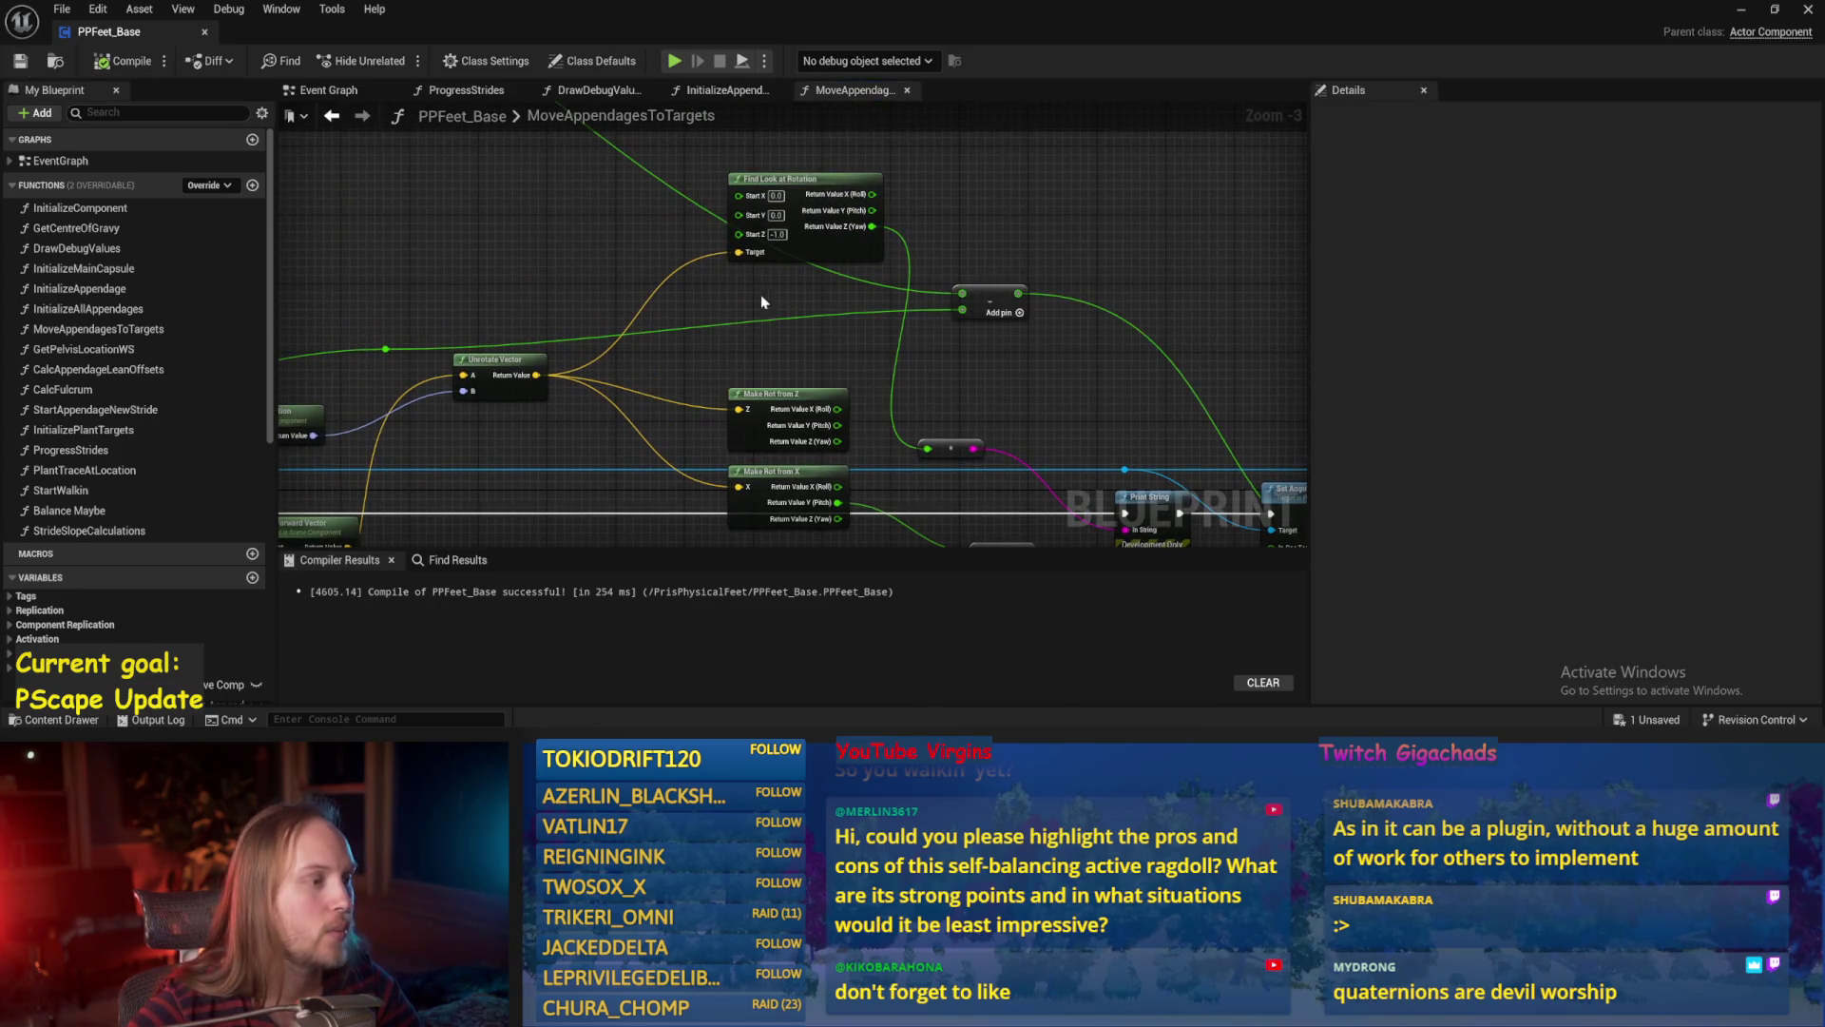
pyautogui.moveTo(612, 220); pyautogui.dragTo(624, 139)
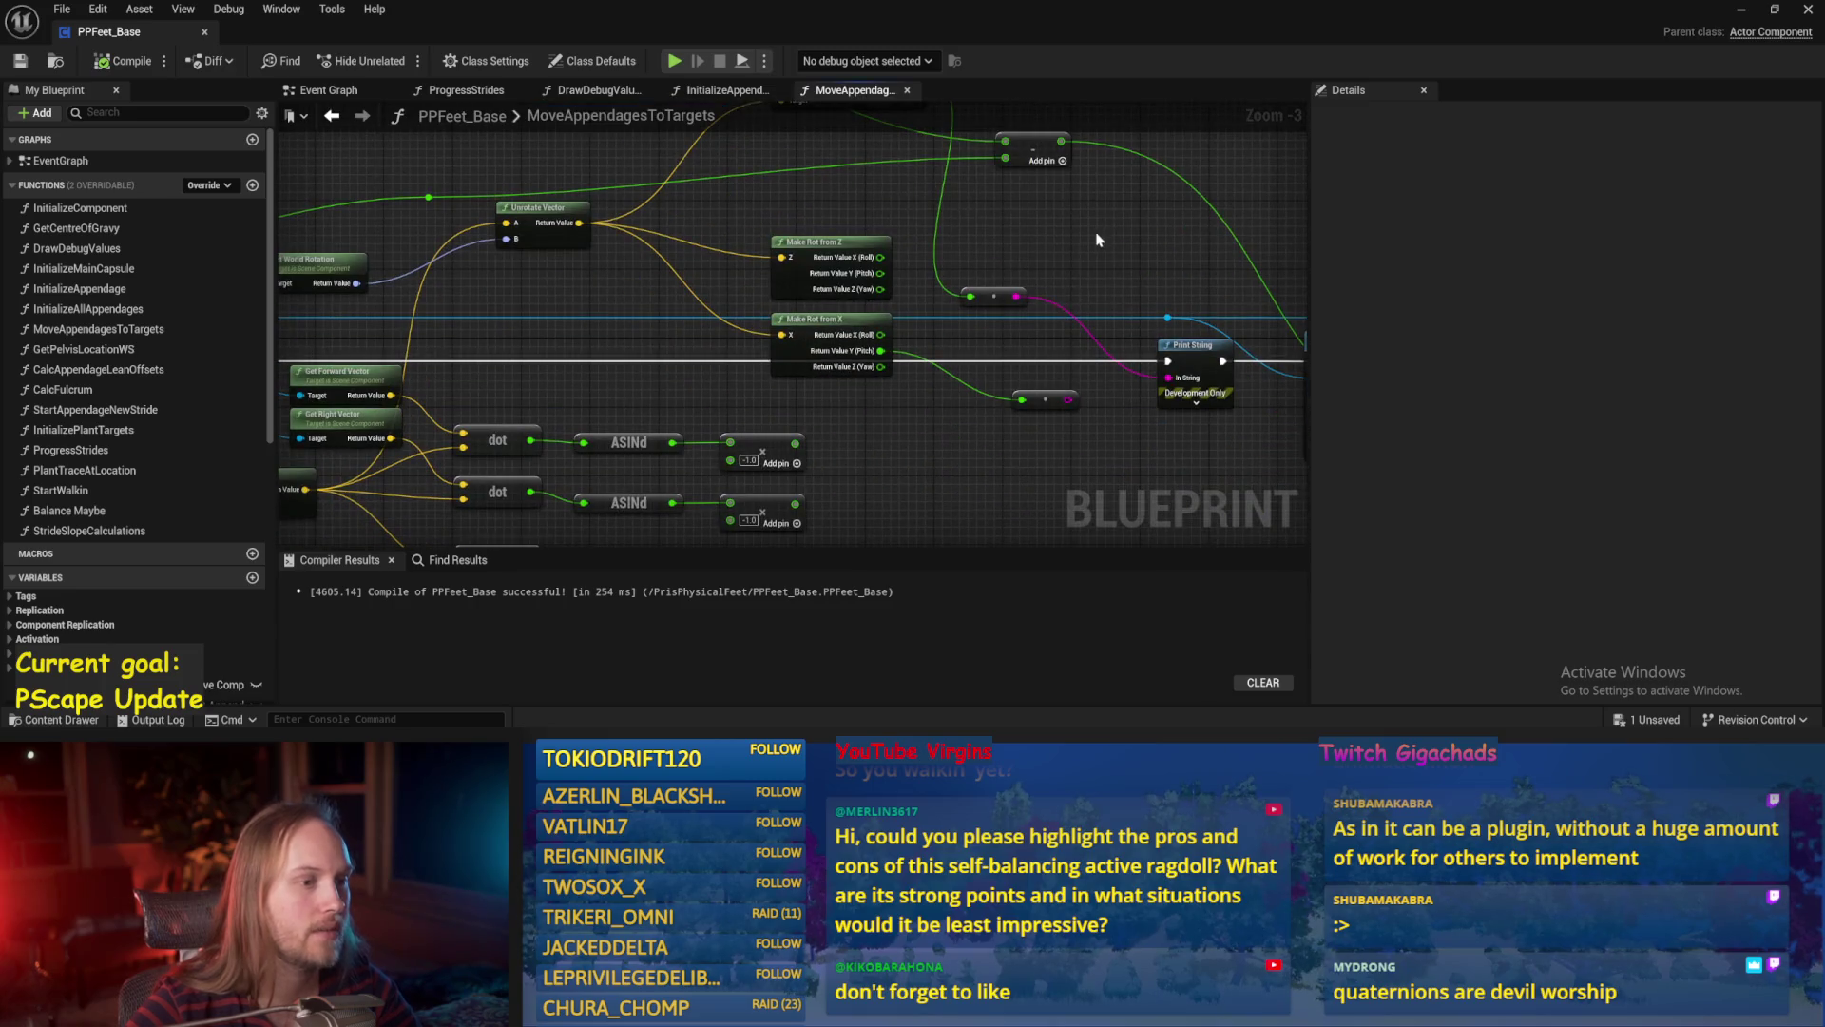
pyautogui.moveTo(1093, 253); pyautogui.dragTo(1010, 326)
pyautogui.click(20, 63)
pyautogui.rightClick(652, 184)
pyautogui.moveTo(1062, 509)
pyautogui.mouseDown()
pyautogui.moveTo(1049, 471)
pyautogui.moveTo(701, 286)
pyautogui.moveTo(803, 294)
pyautogui.moveTo(785, 364)
pyautogui.mouseUp()
pyautogui.scroll(2, 742, 361)
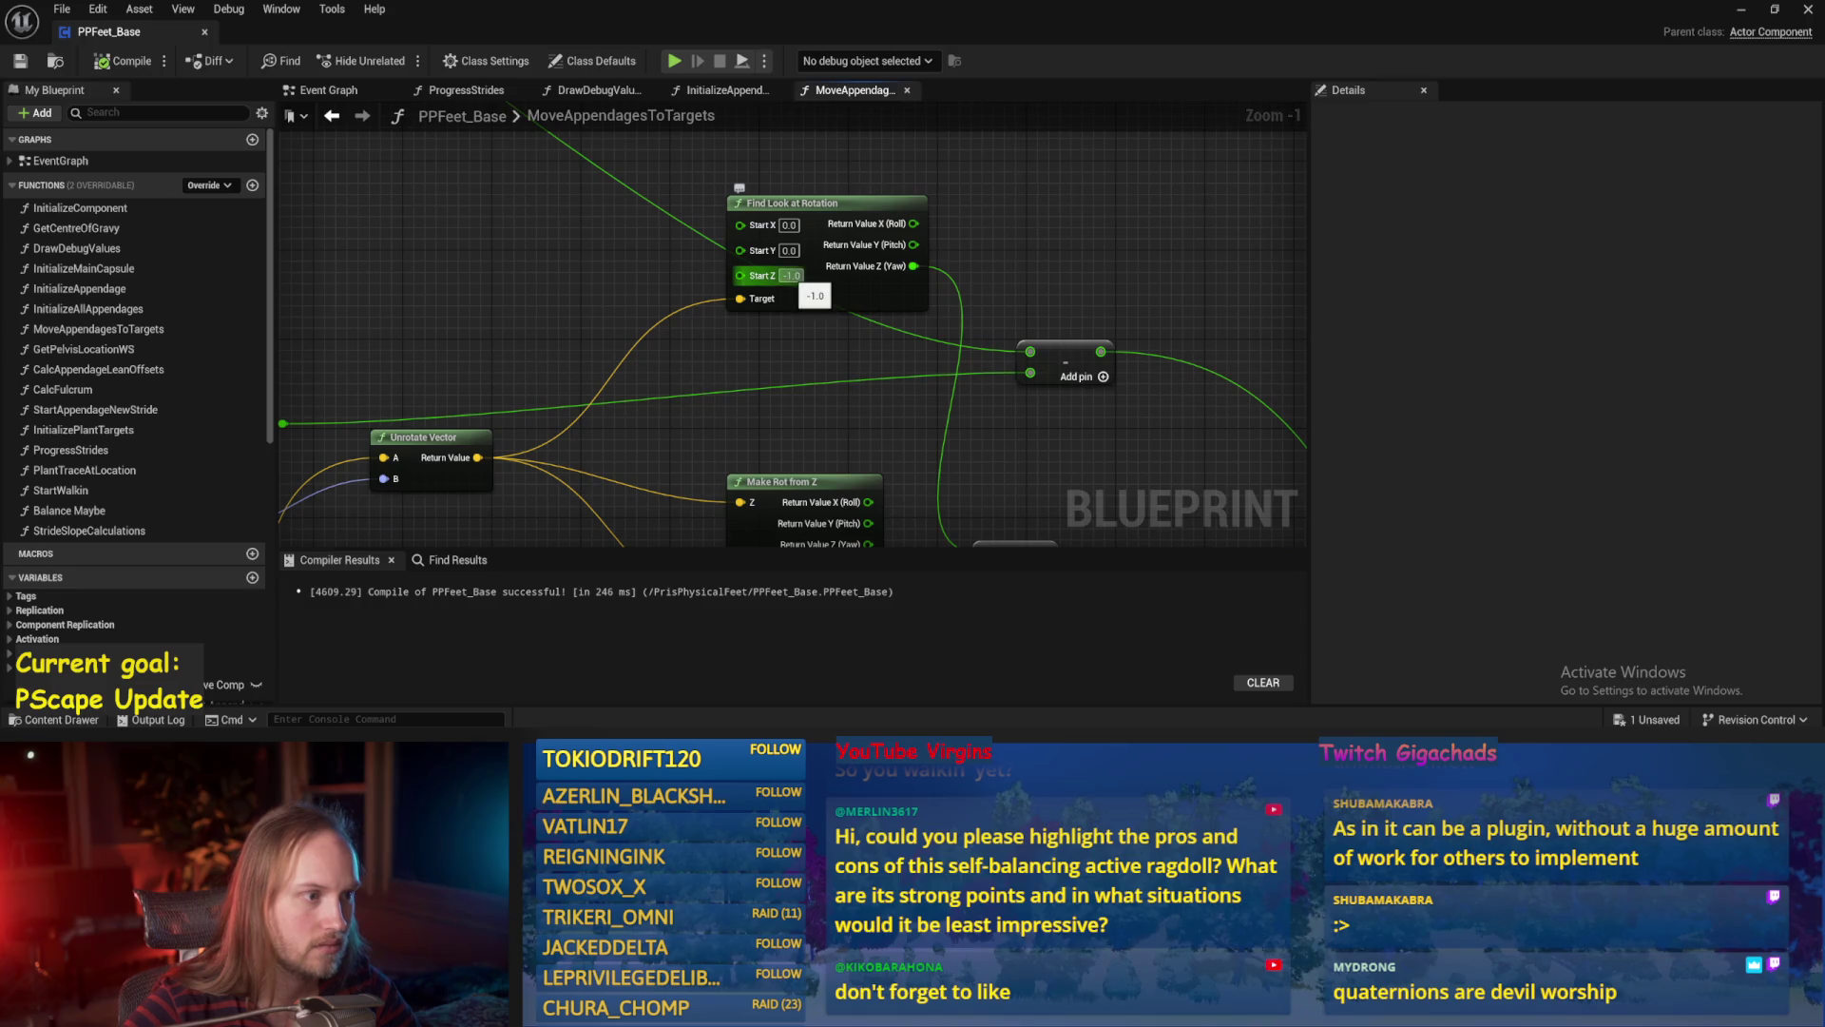
# Set Find Look at Rotation's Start Z to 0.0 and X to 1.0, compile, save, and start a Play In Editor test.
pyautogui.write('0')
pyautogui.press('Return')
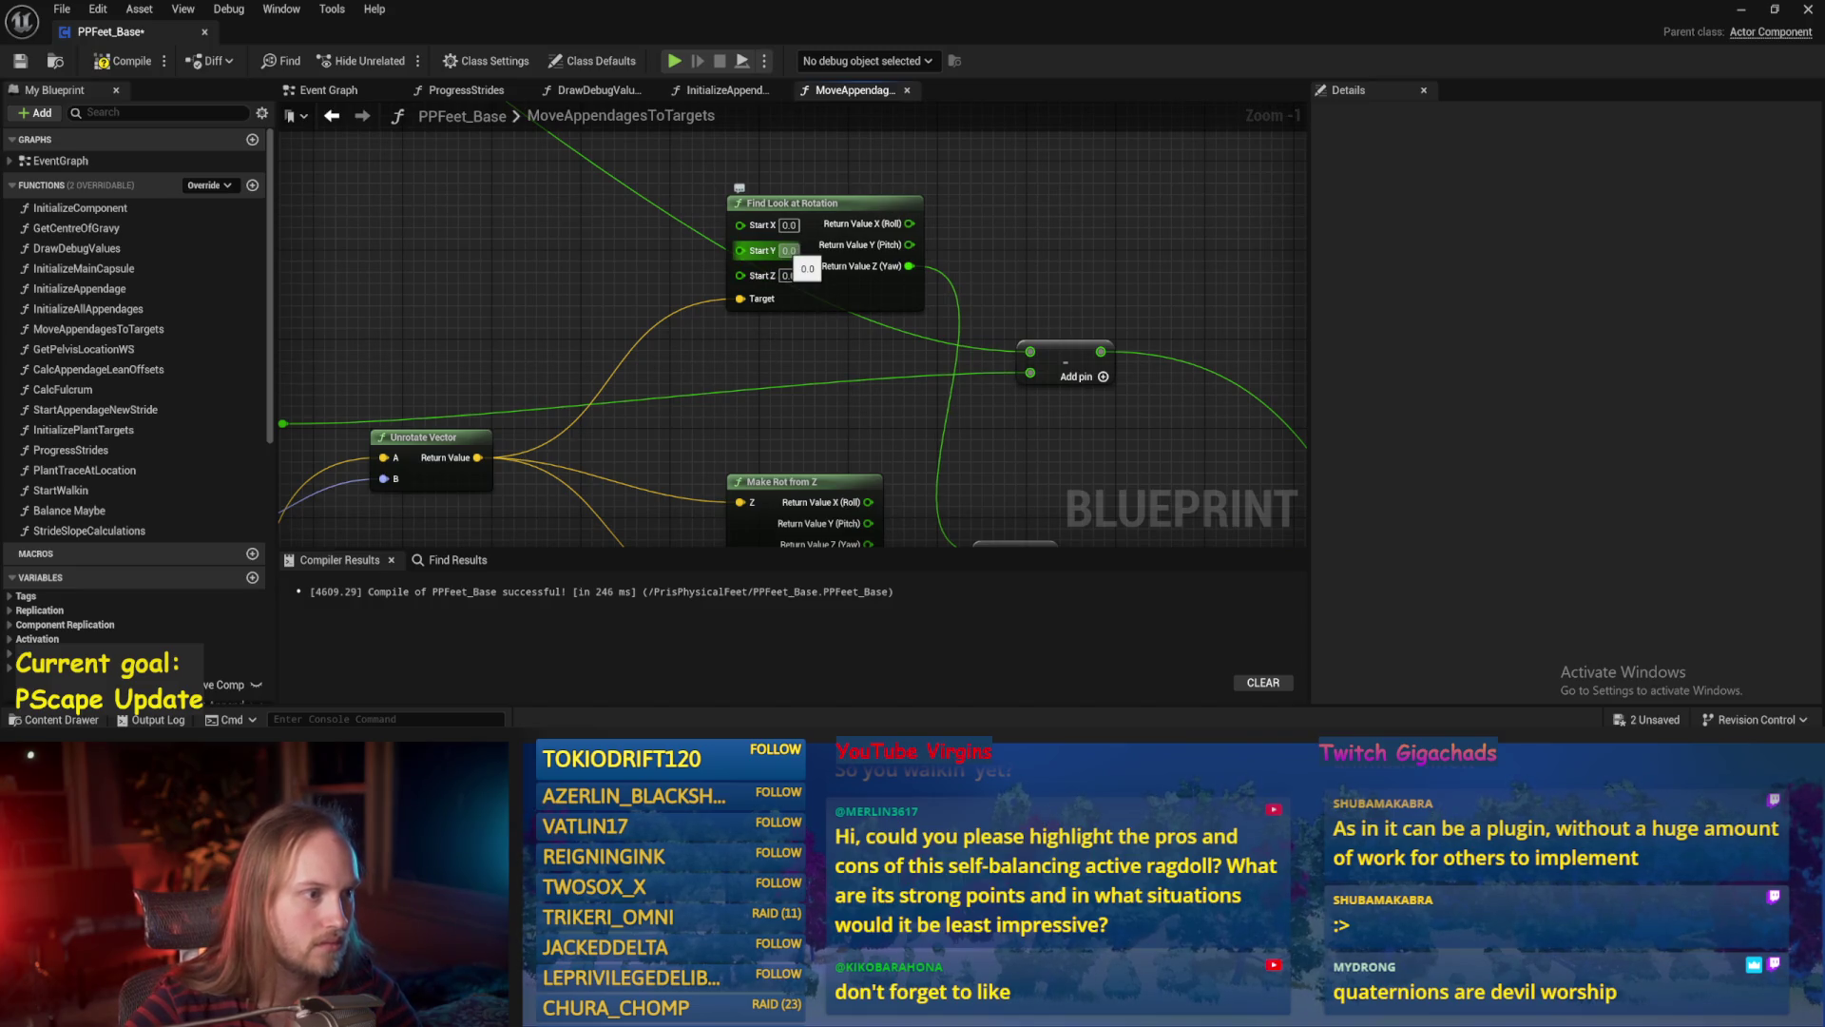
pyautogui.write('1')
pyautogui.press('Return')
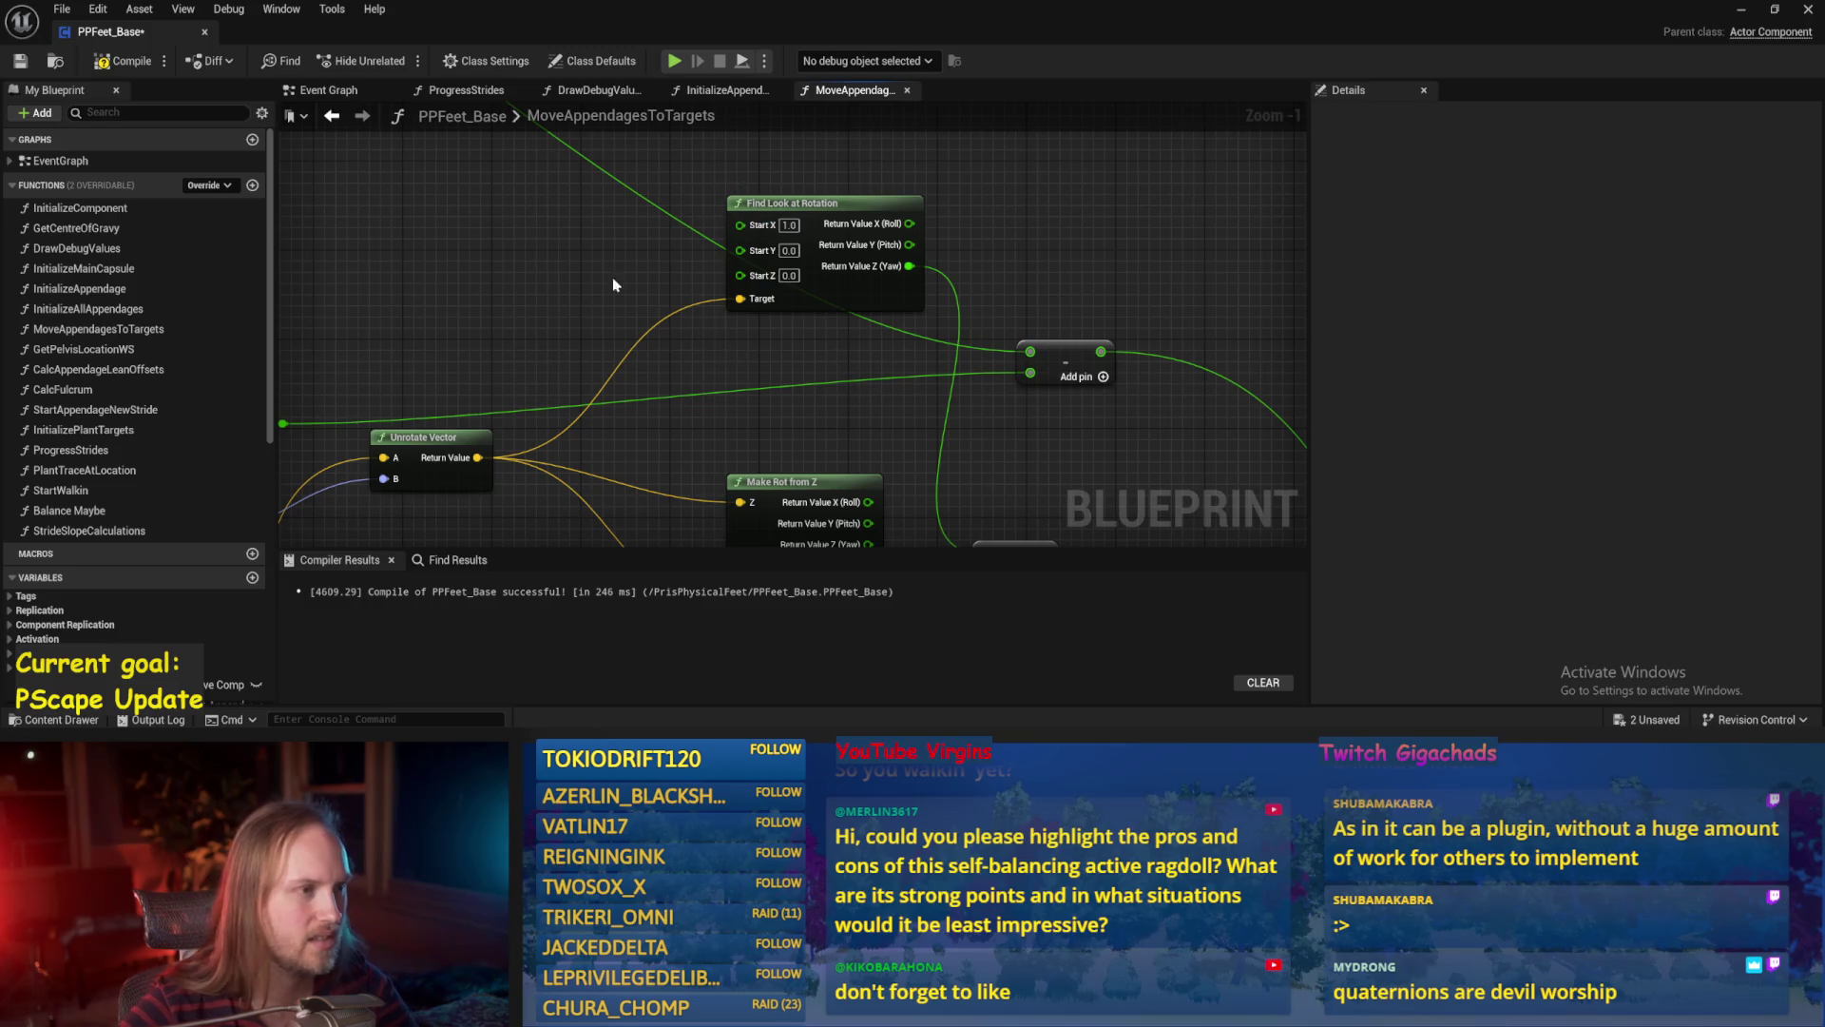
pyautogui.click(19, 63)
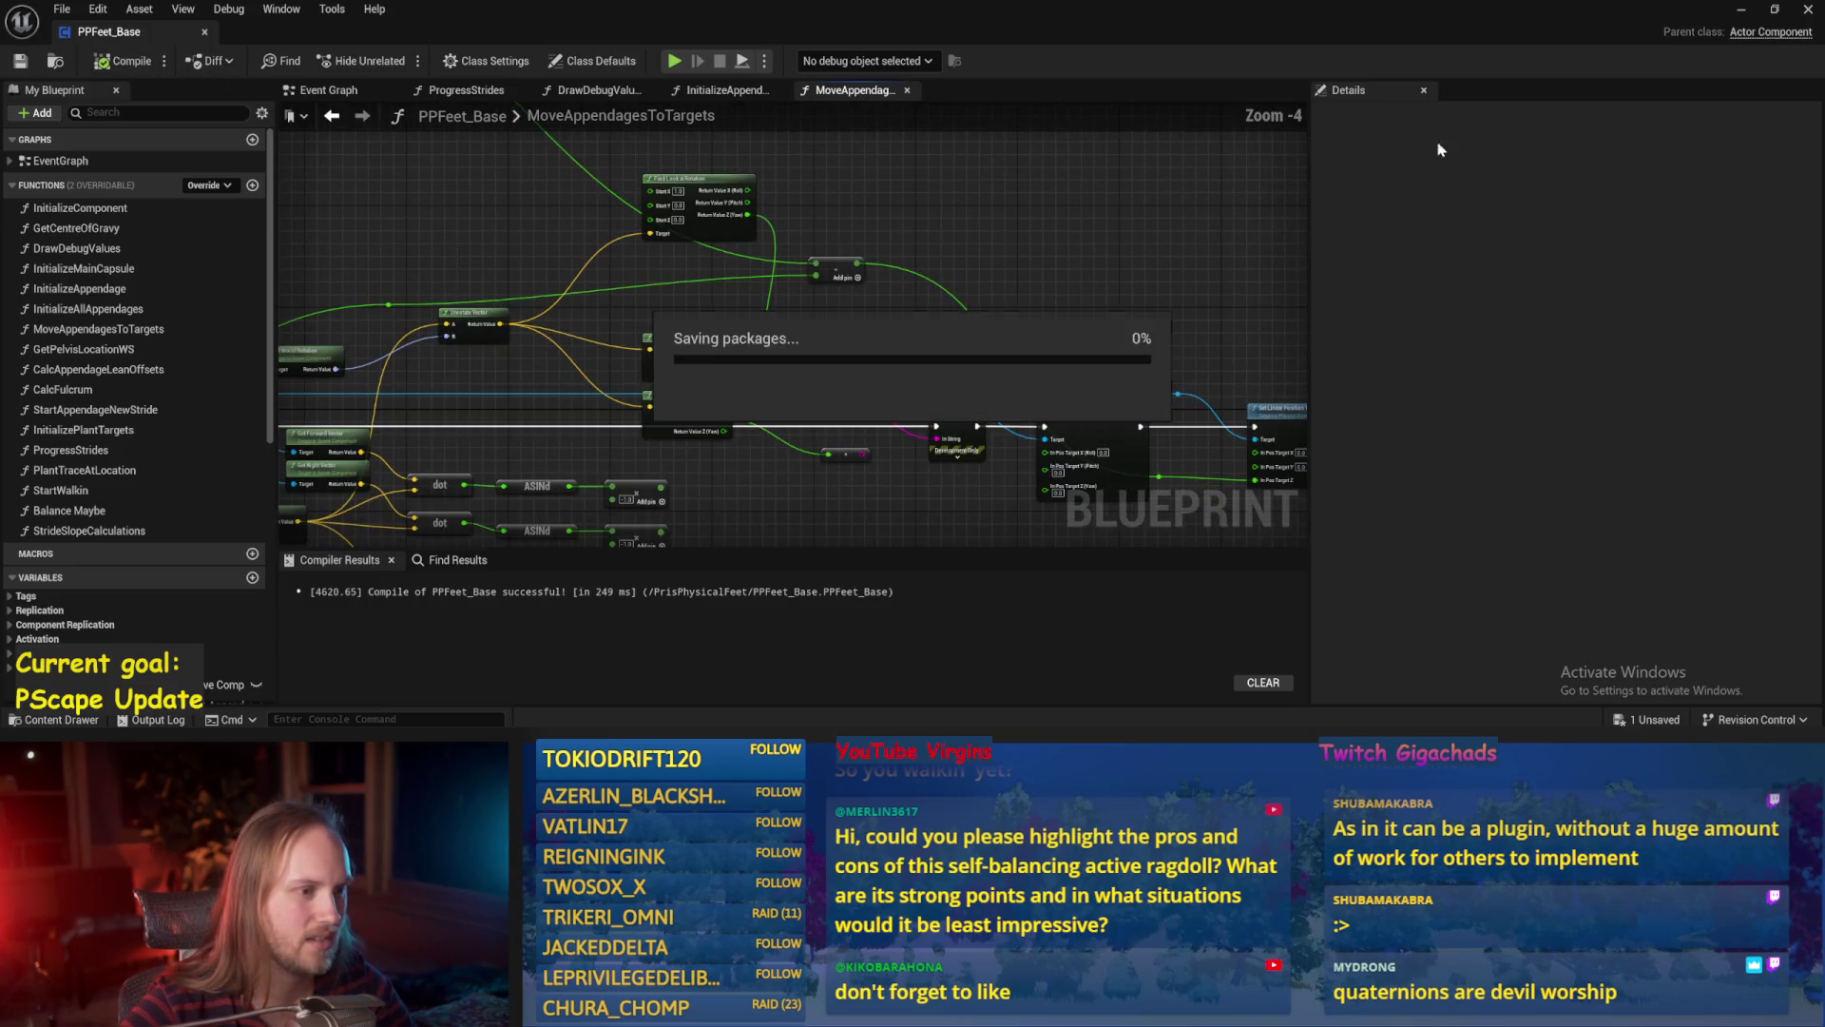
pyautogui.click(1741, 9)
pyautogui.hotkey('alt', 'p')
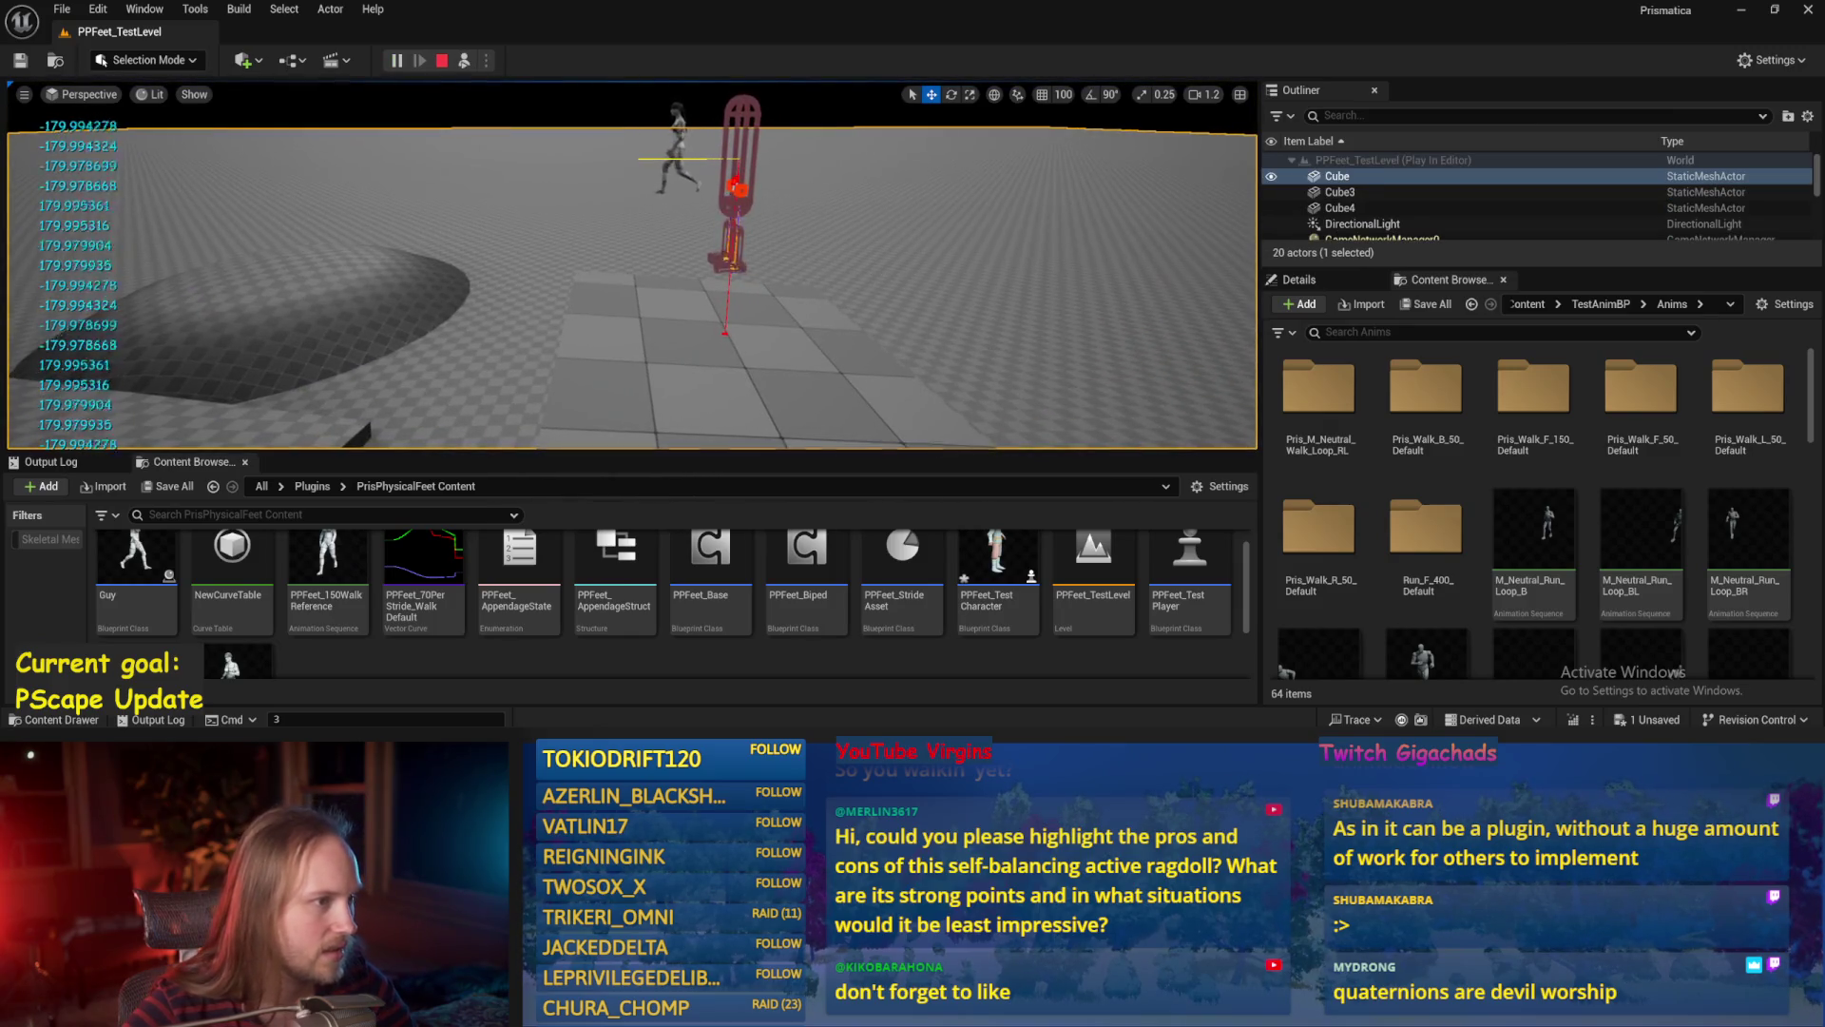
# Eject with F8, rotate the test player onto its side, then return to the Blueprint editor.
pyautogui.press('F8')
pyautogui.press('e')
pyautogui.moveTo(671, 155)
pyautogui.mouseDown()
pyautogui.moveTo(723, 195)
pyautogui.moveTo(648, 172)
pyautogui.moveTo(643, 242)
pyautogui.mouseUp()
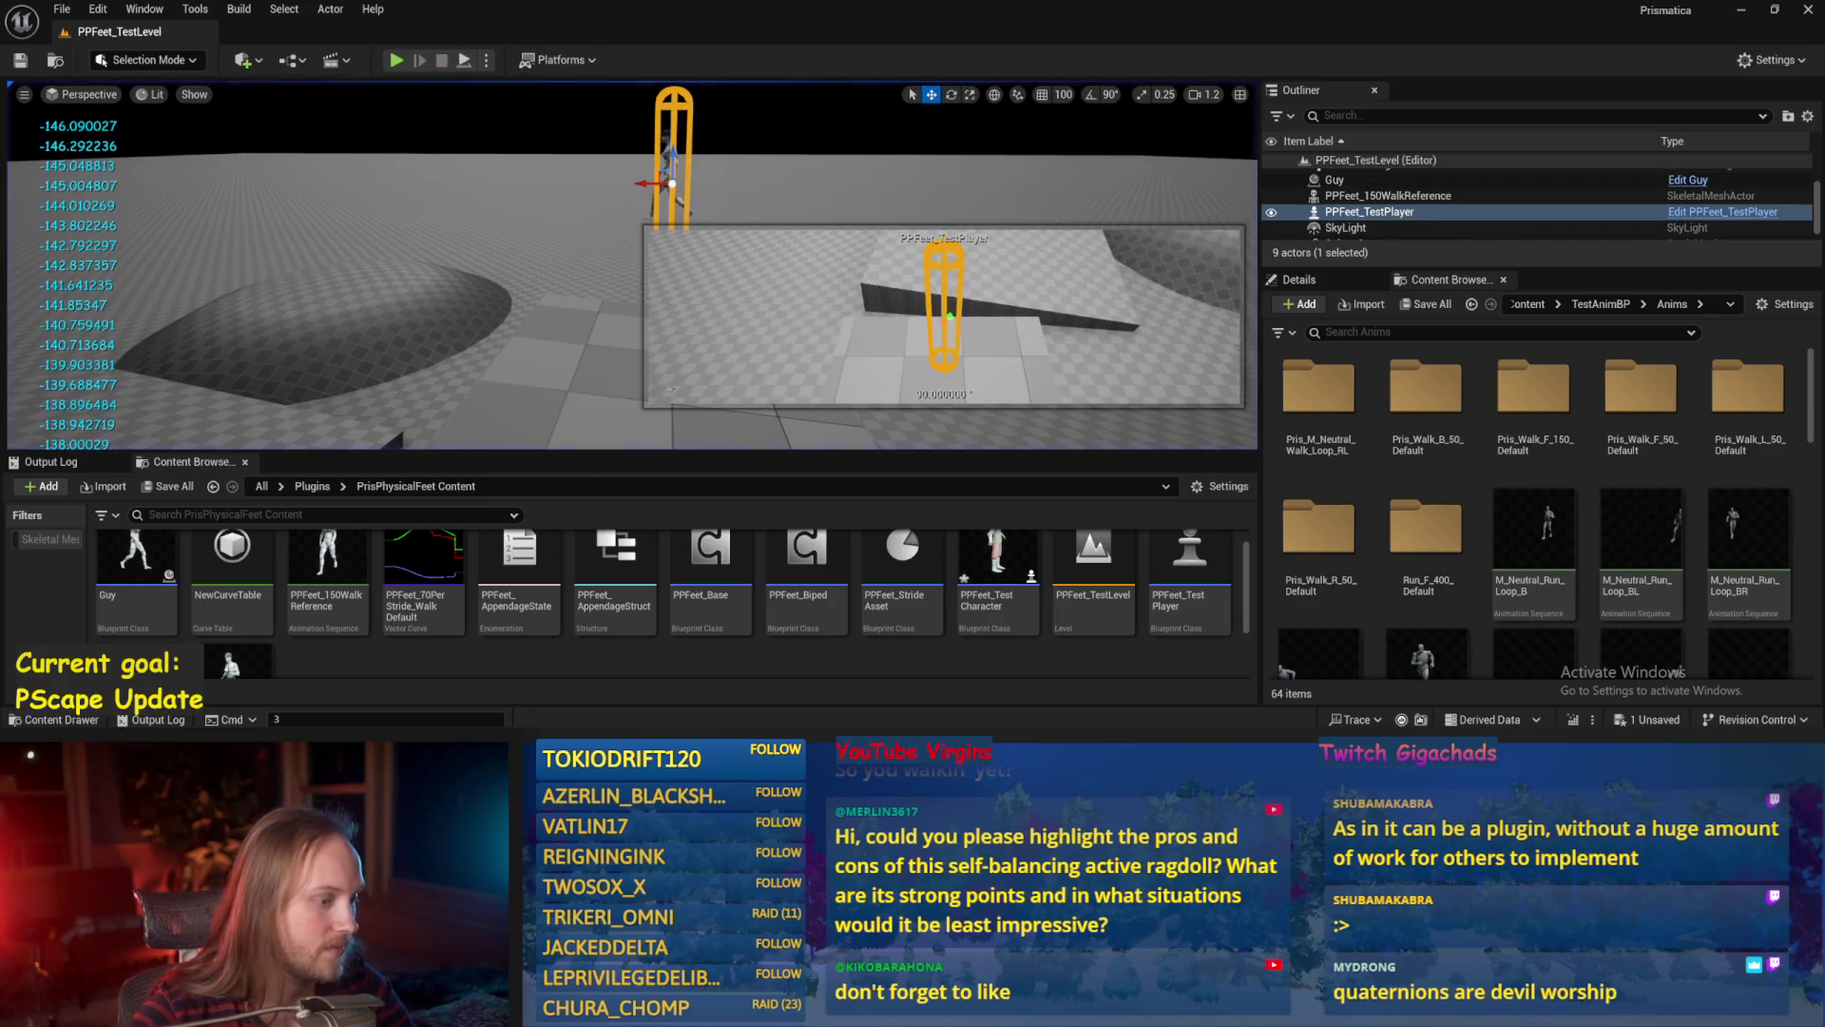
pyautogui.hotkey('alt', 'Tab')
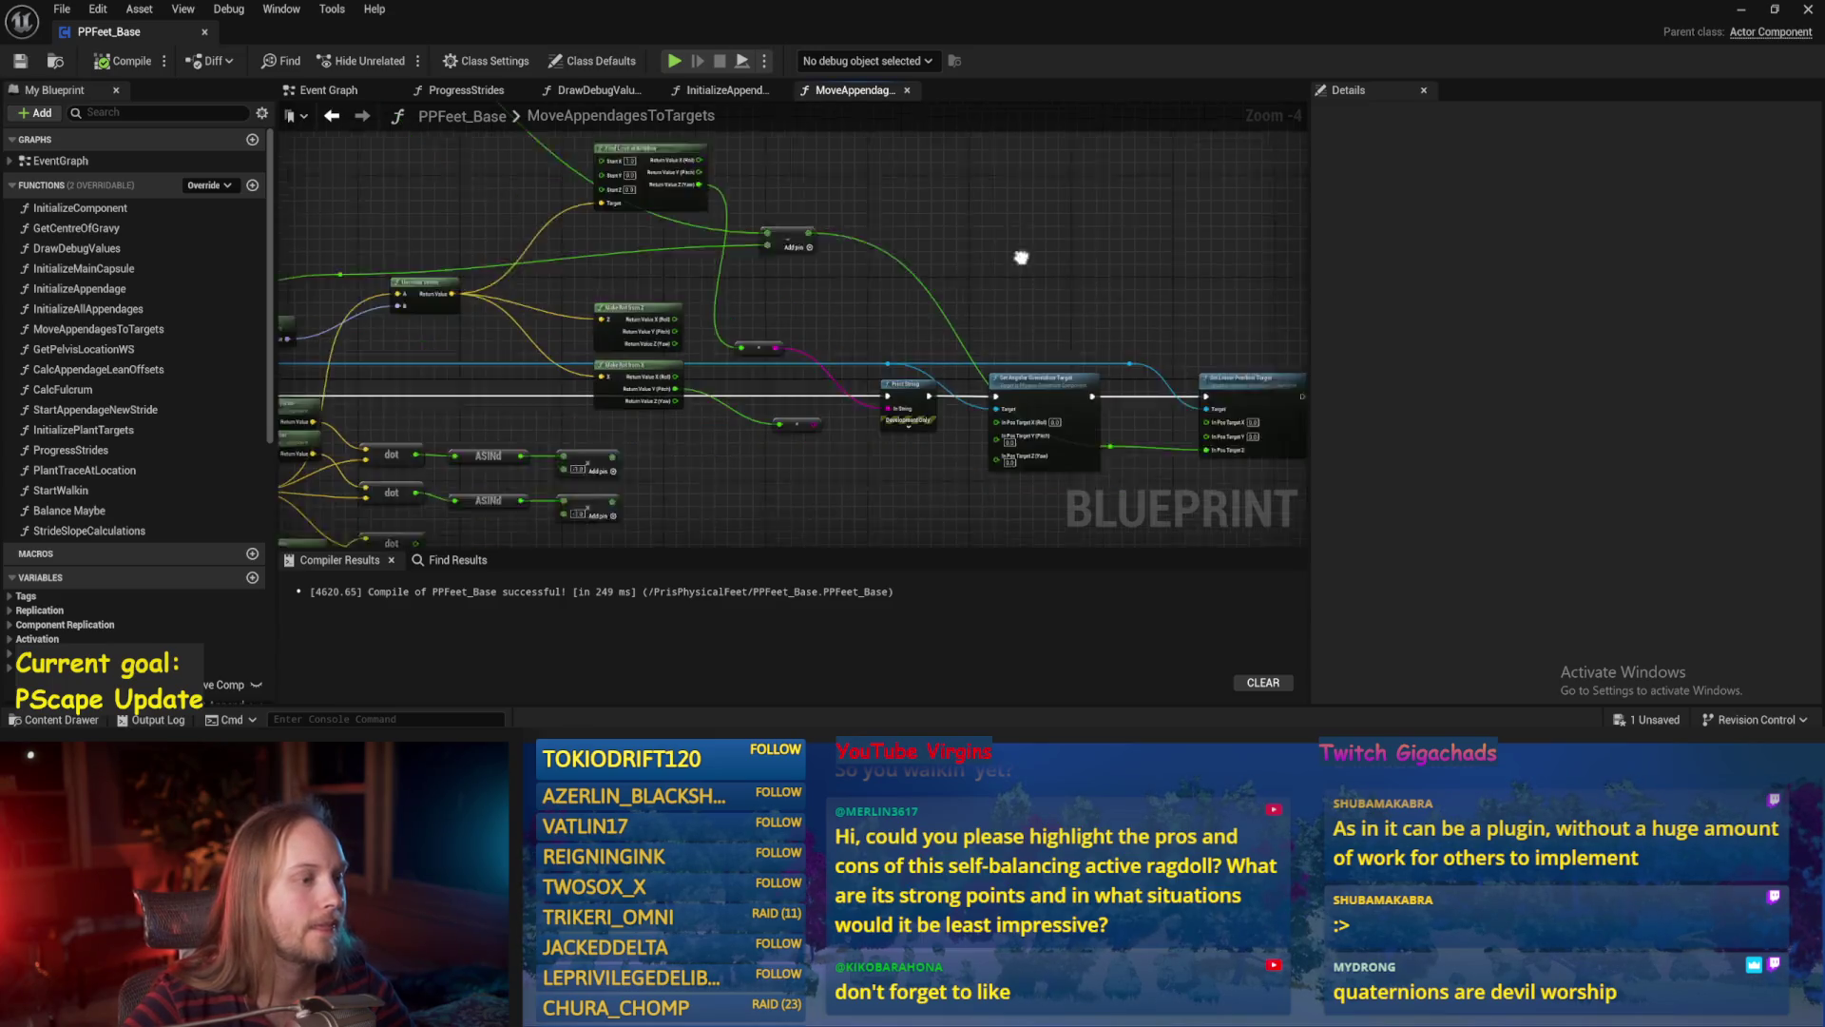
# Recompile the Blueprint with F7 after bringing the dot, ASINd and Sequence nodes into view.
pyautogui.moveTo(928, 267); pyautogui.dragTo(929, 289)
pyautogui.scroll(1, 693, 242)
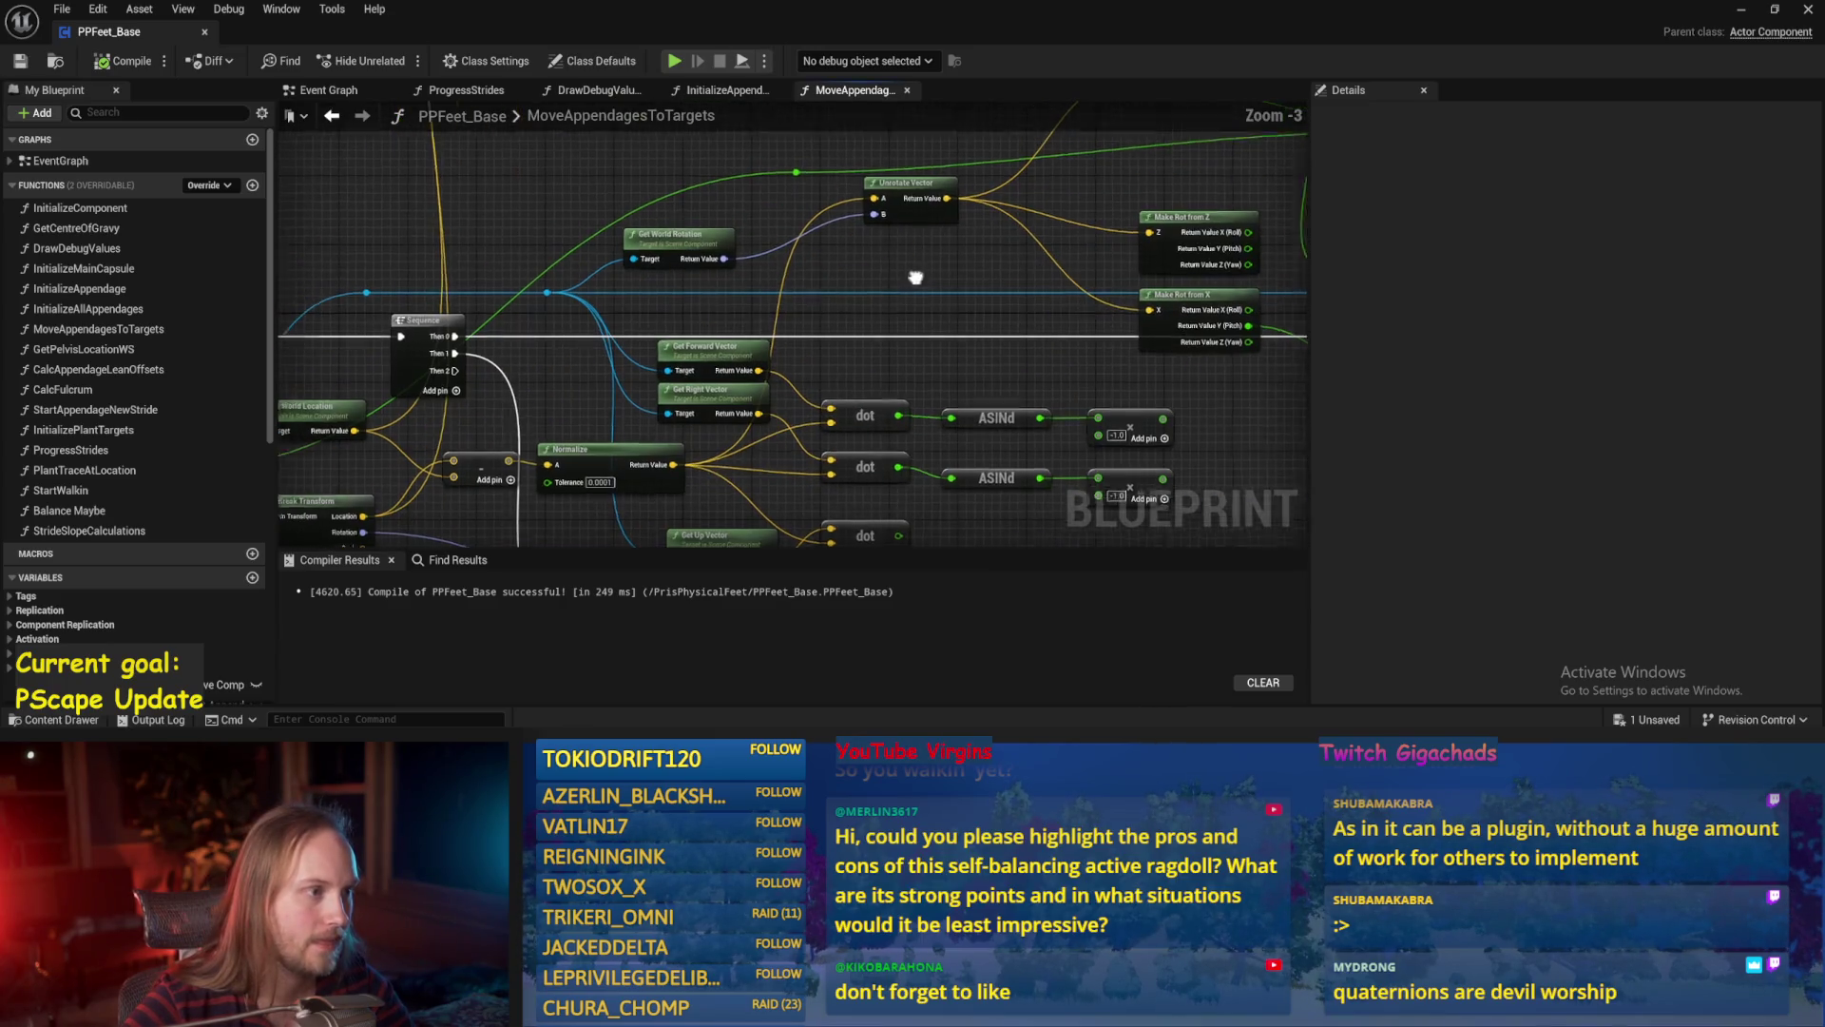
pyautogui.press('F7')
pyautogui.moveTo(612, 295); pyautogui.dragTo(504, 304)
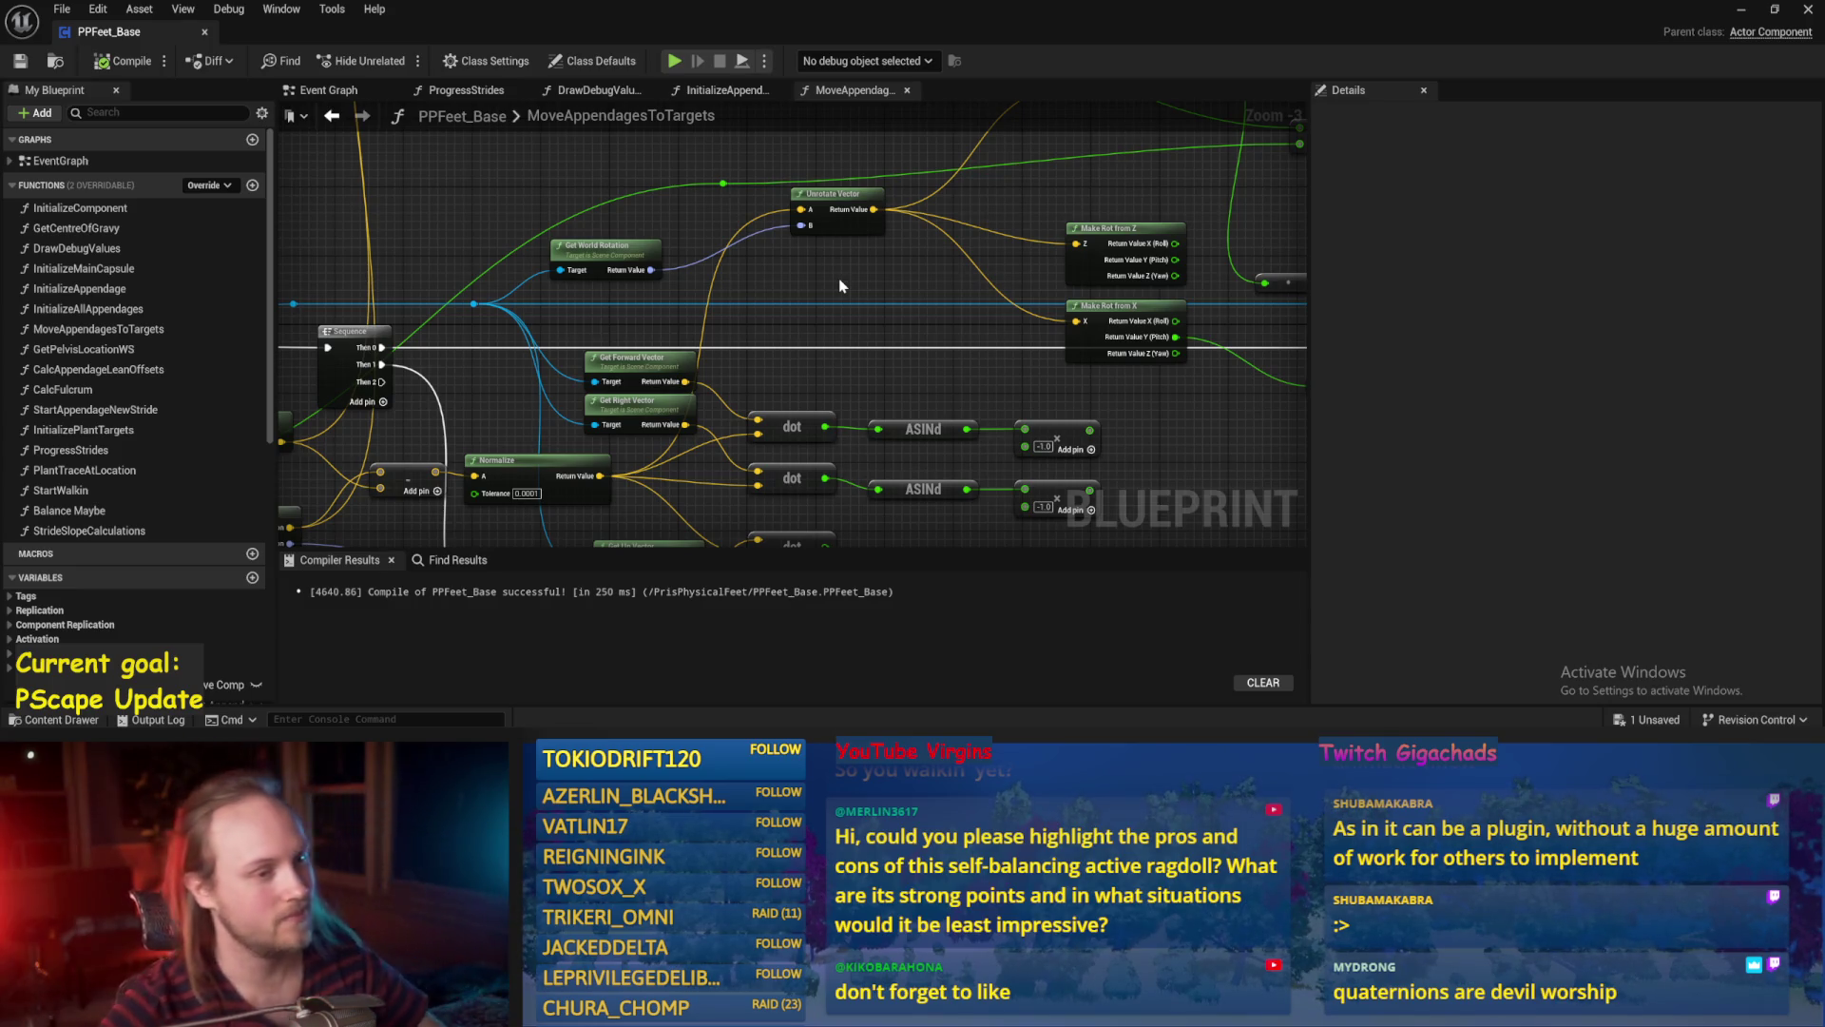
# Box-select and delete the Make Rot from Z and Make Rot from X nodes.
pyautogui.moveTo(917, 322); pyautogui.dragTo(715, 404)
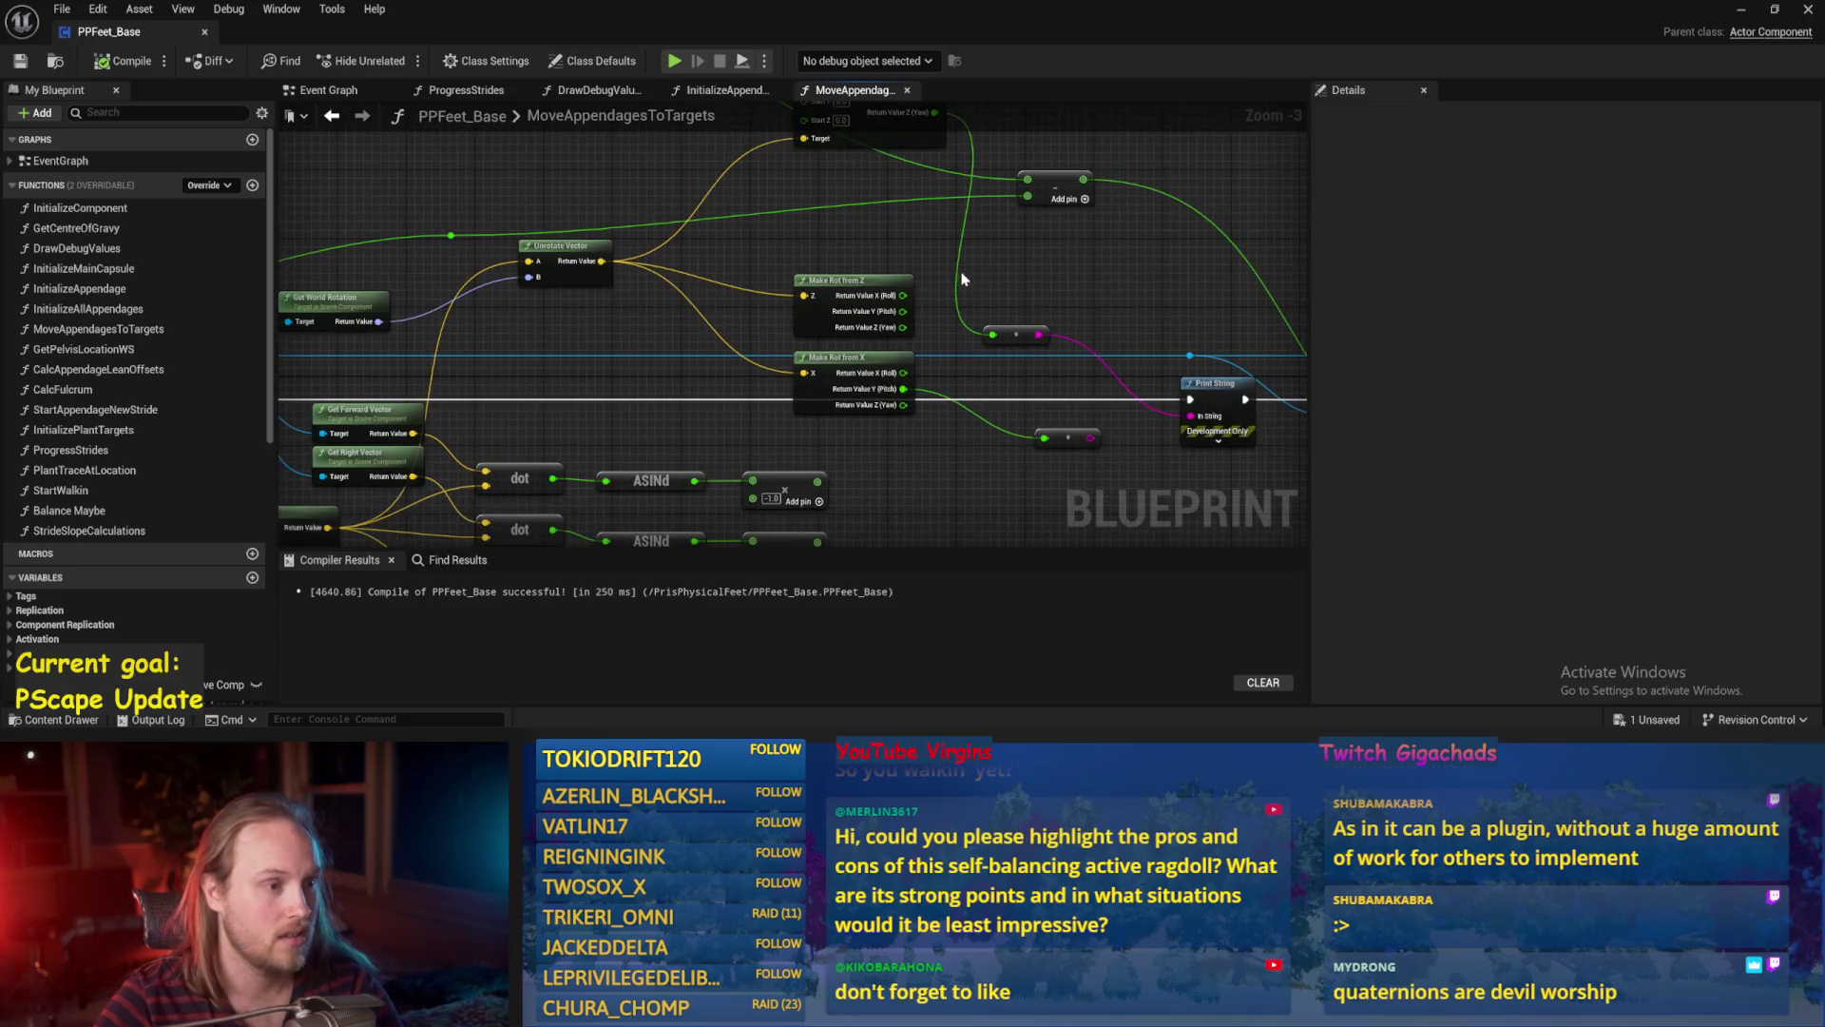
pyautogui.moveTo(911, 272); pyautogui.dragTo(846, 456)
pyautogui.moveTo(650, 381); pyautogui.dragTo(726, 411)
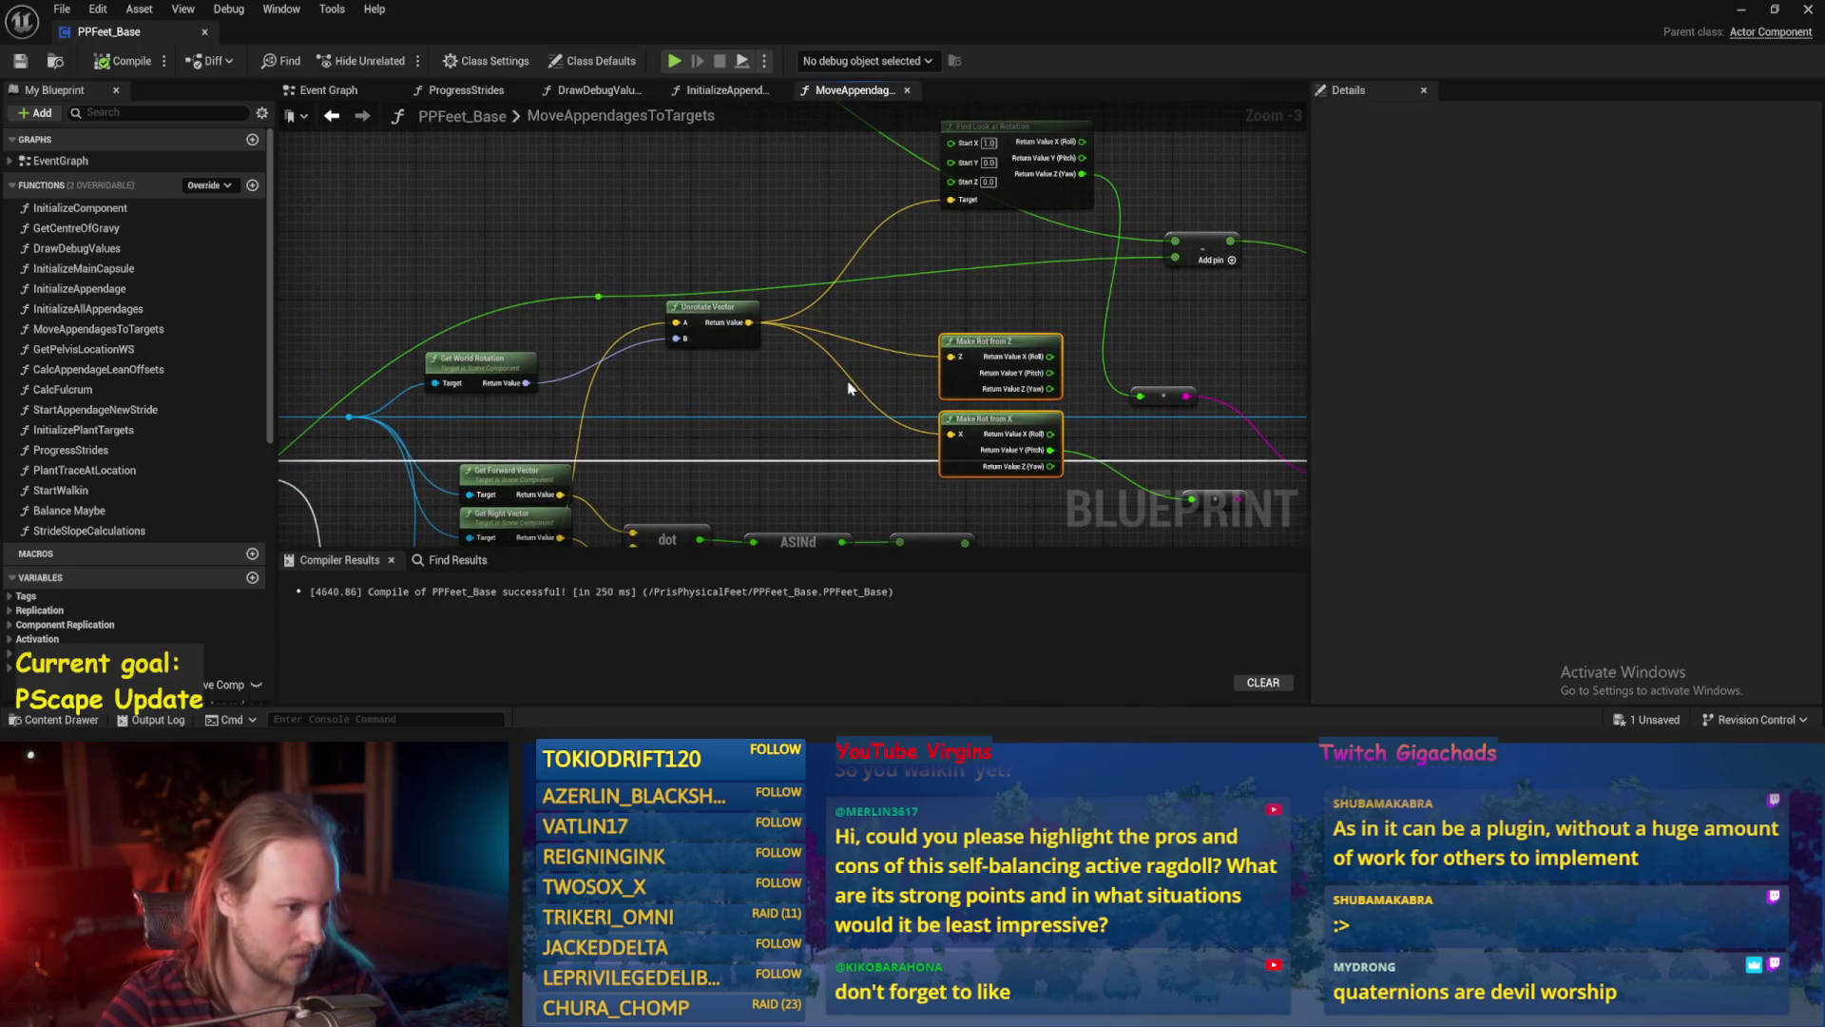
pyautogui.moveTo(846, 387); pyautogui.dragTo(707, 353)
pyautogui.press('Delete')
# Delete the Find Look at Rotation node and pull a new wire from Unrotate Vector's Return Value.
pyautogui.moveTo(930, 324); pyautogui.dragTo(974, 450)
pyautogui.click(917, 285)
pyautogui.press('Delete')
pyautogui.moveTo(820, 363)
pyautogui.mouseDown()
pyautogui.moveTo(799, 376)
pyautogui.moveTo(740, 337)
pyautogui.mouseUp()
# Add a Rotate Vector after Unrotate Vector, recompile, and set its B Y to 90.
pyautogui.write('rotate')
pyautogui.scroll(-2, 855, 495)
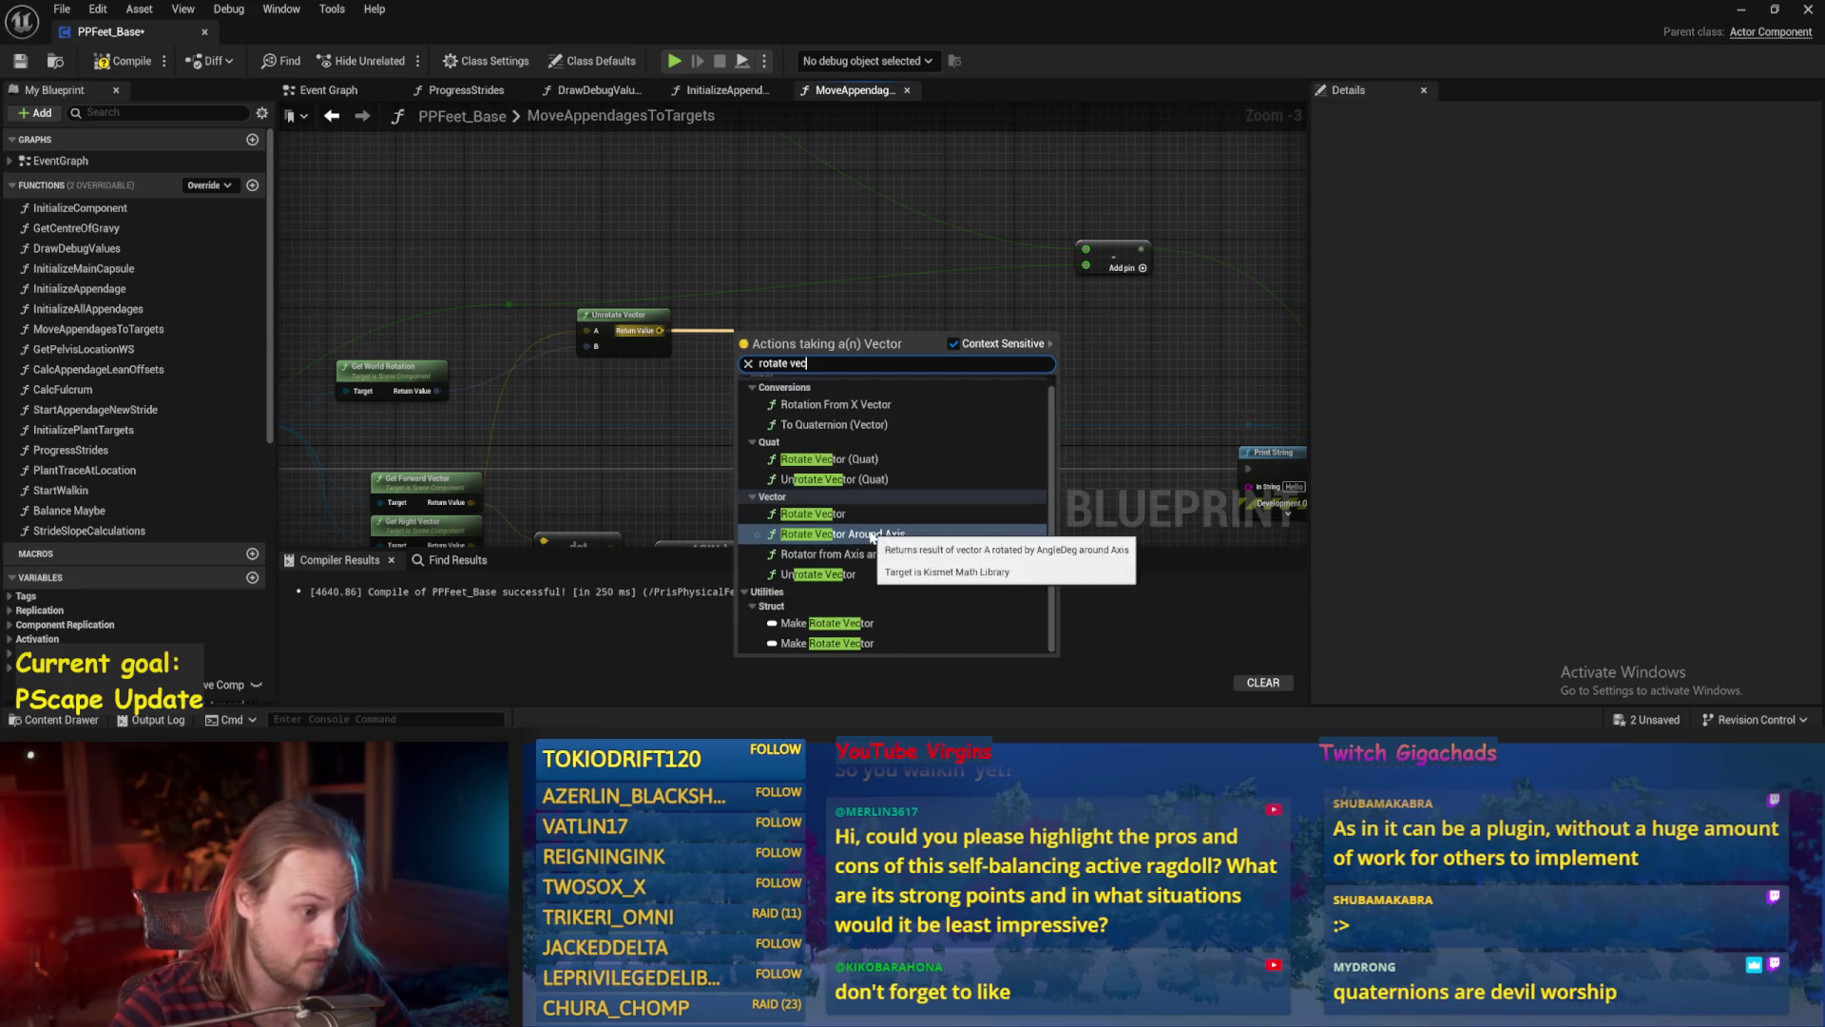
pyautogui.click(808, 528)
pyautogui.click(836, 419)
pyautogui.scroll(3, 836, 419)
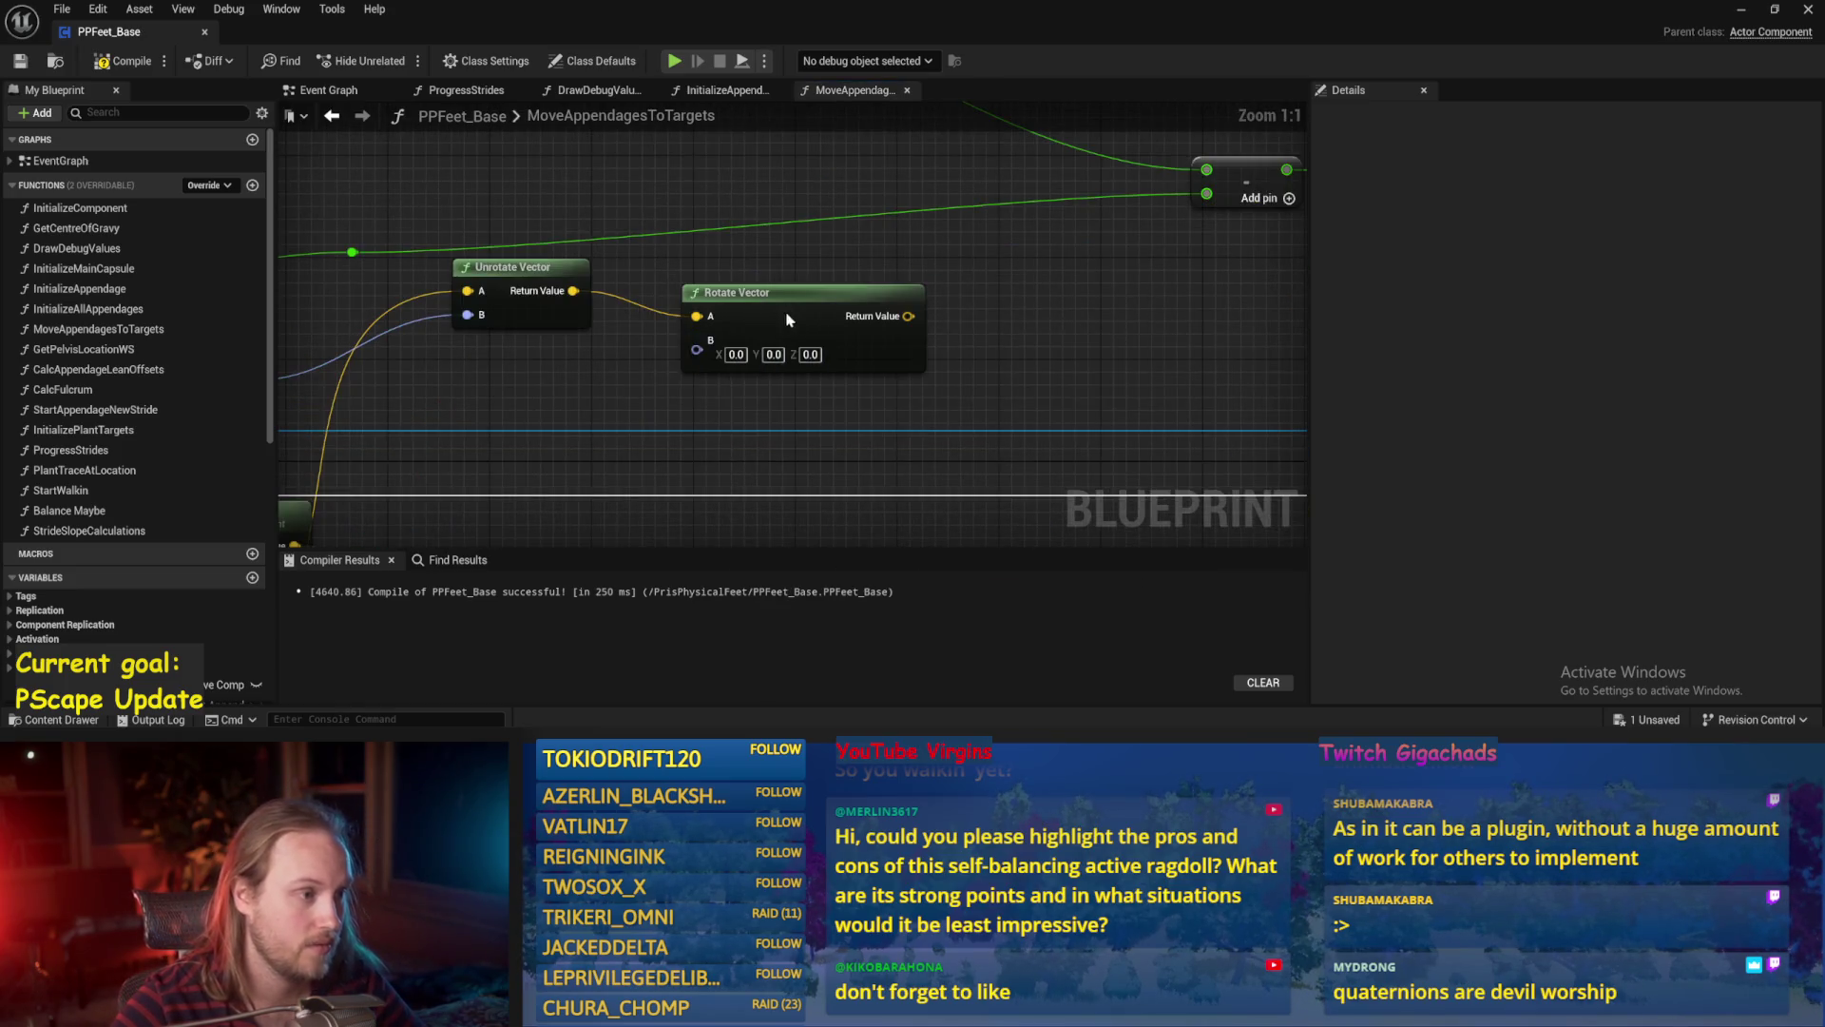
pyautogui.click(123, 61)
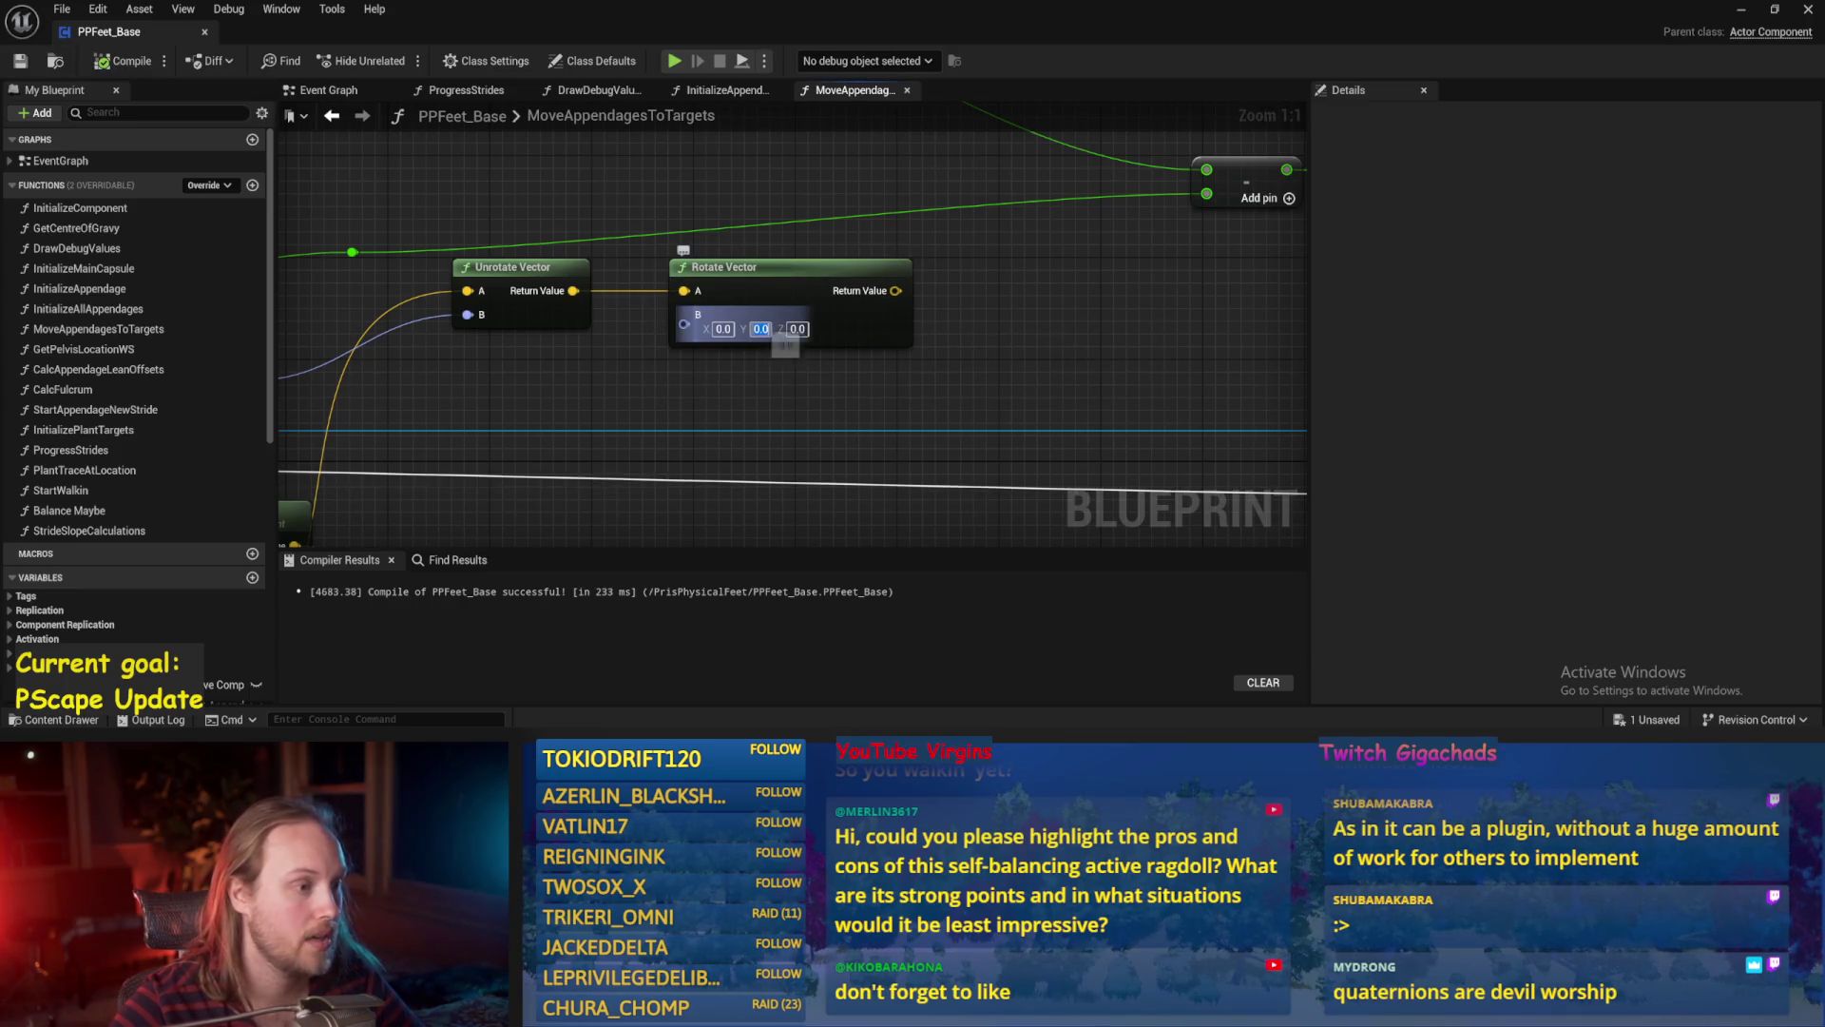
pyautogui.write('90')
pyautogui.press('Return')
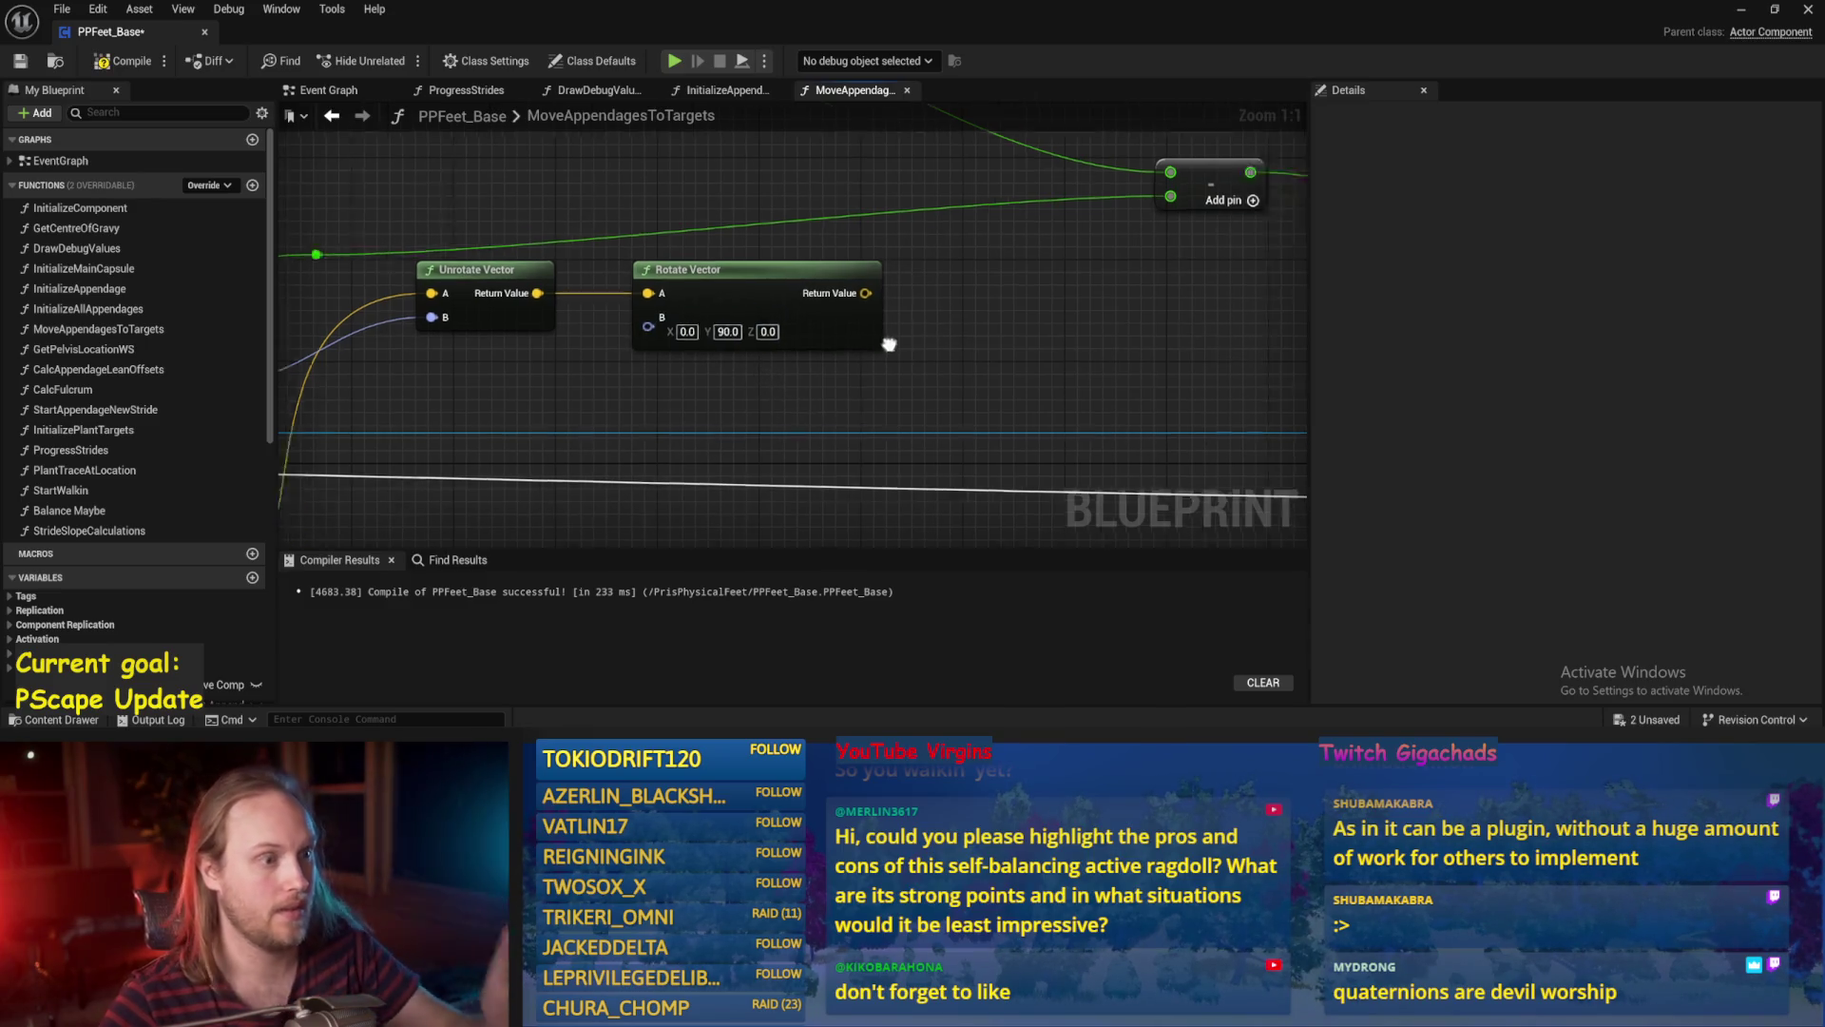
# Add Find Look at Rotation from Rotate Vector's result, wire it into Target, split Start, and save.
pyautogui.moveTo(716, 372)
pyautogui.mouseDown()
pyautogui.moveTo(690, 372)
pyautogui.moveTo(760, 333)
pyautogui.moveTo(816, 341)
pyautogui.mouseUp()
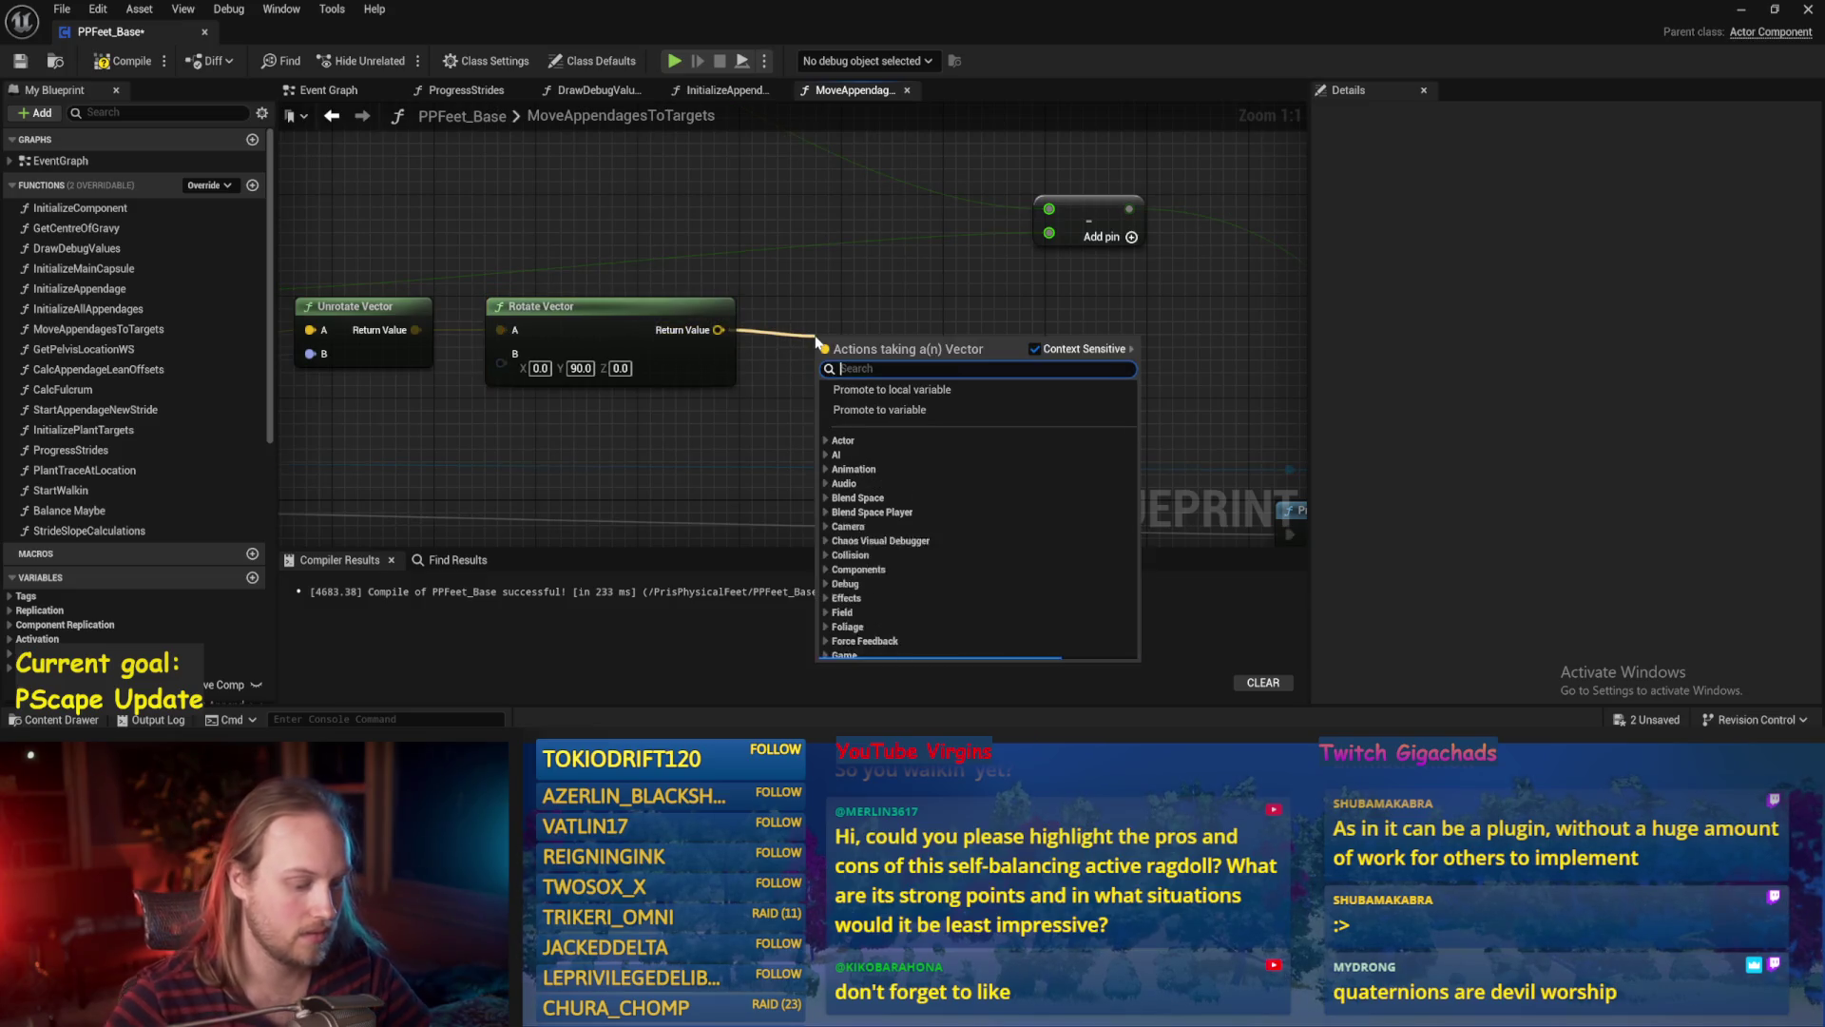
pyautogui.write('look at rot')
pyautogui.press('Return')
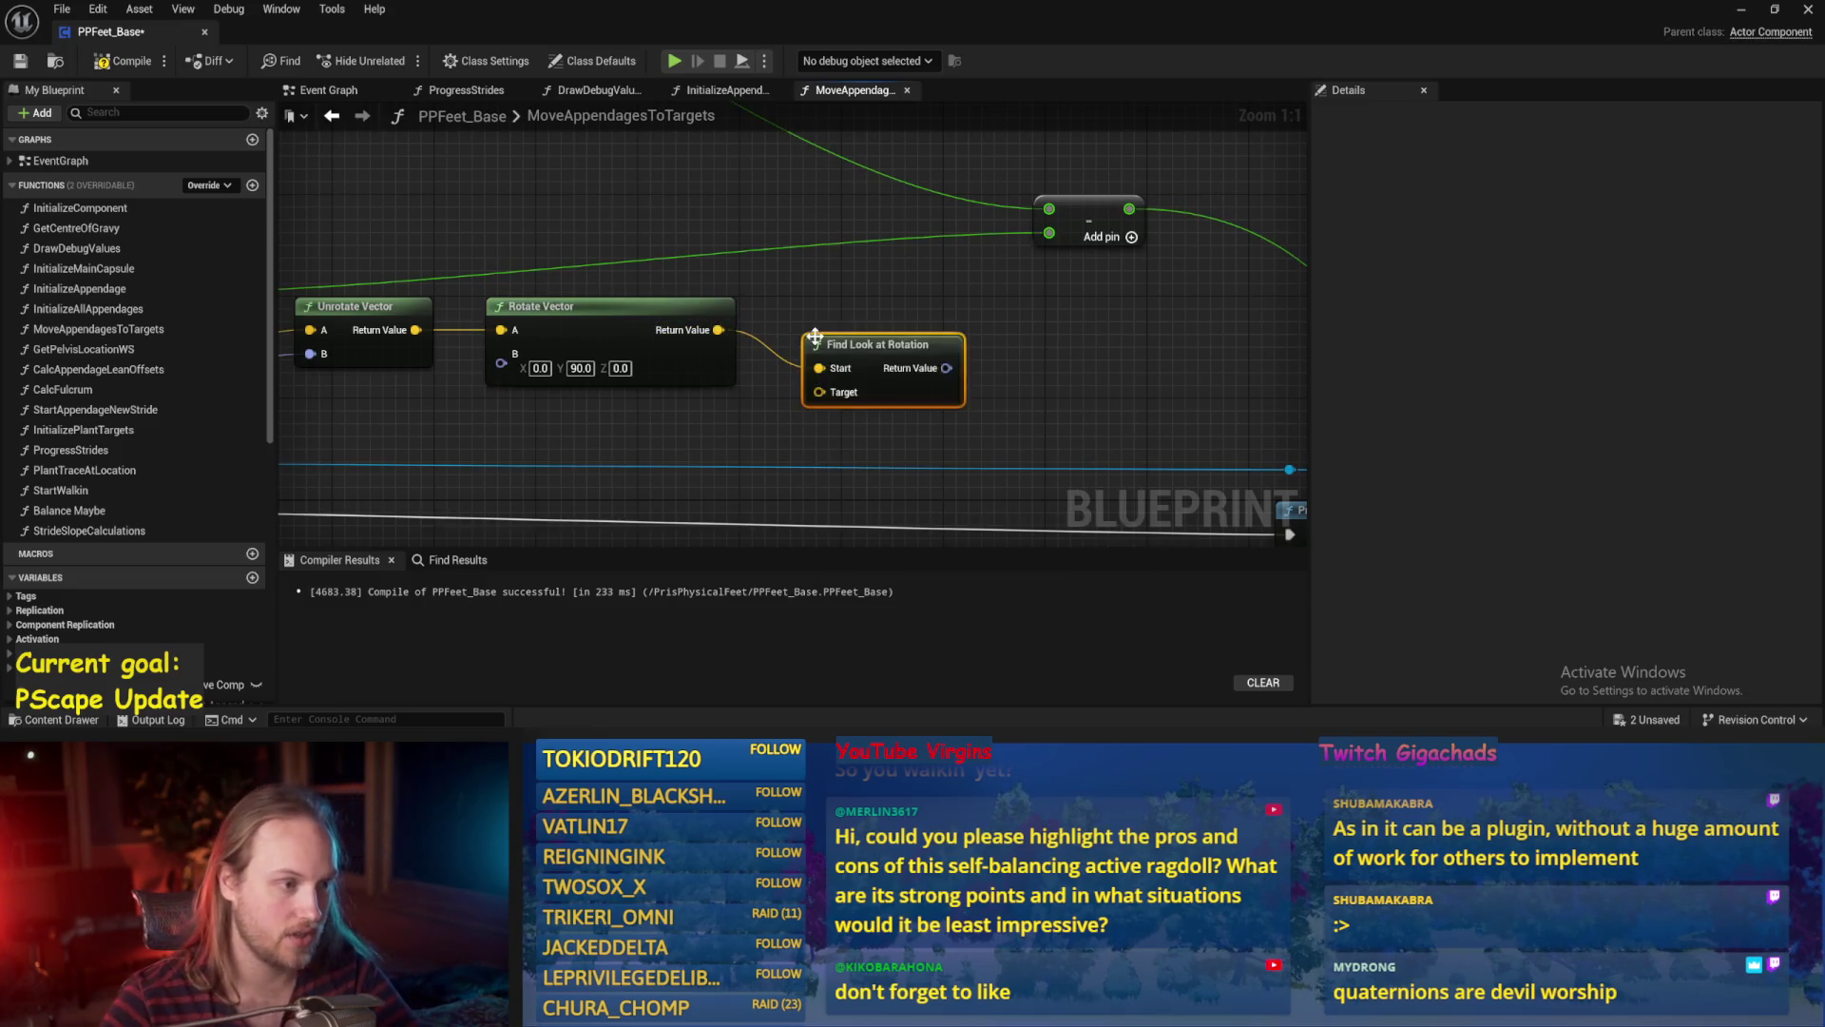
pyautogui.moveTo(842, 355); pyautogui.dragTo(822, 340)
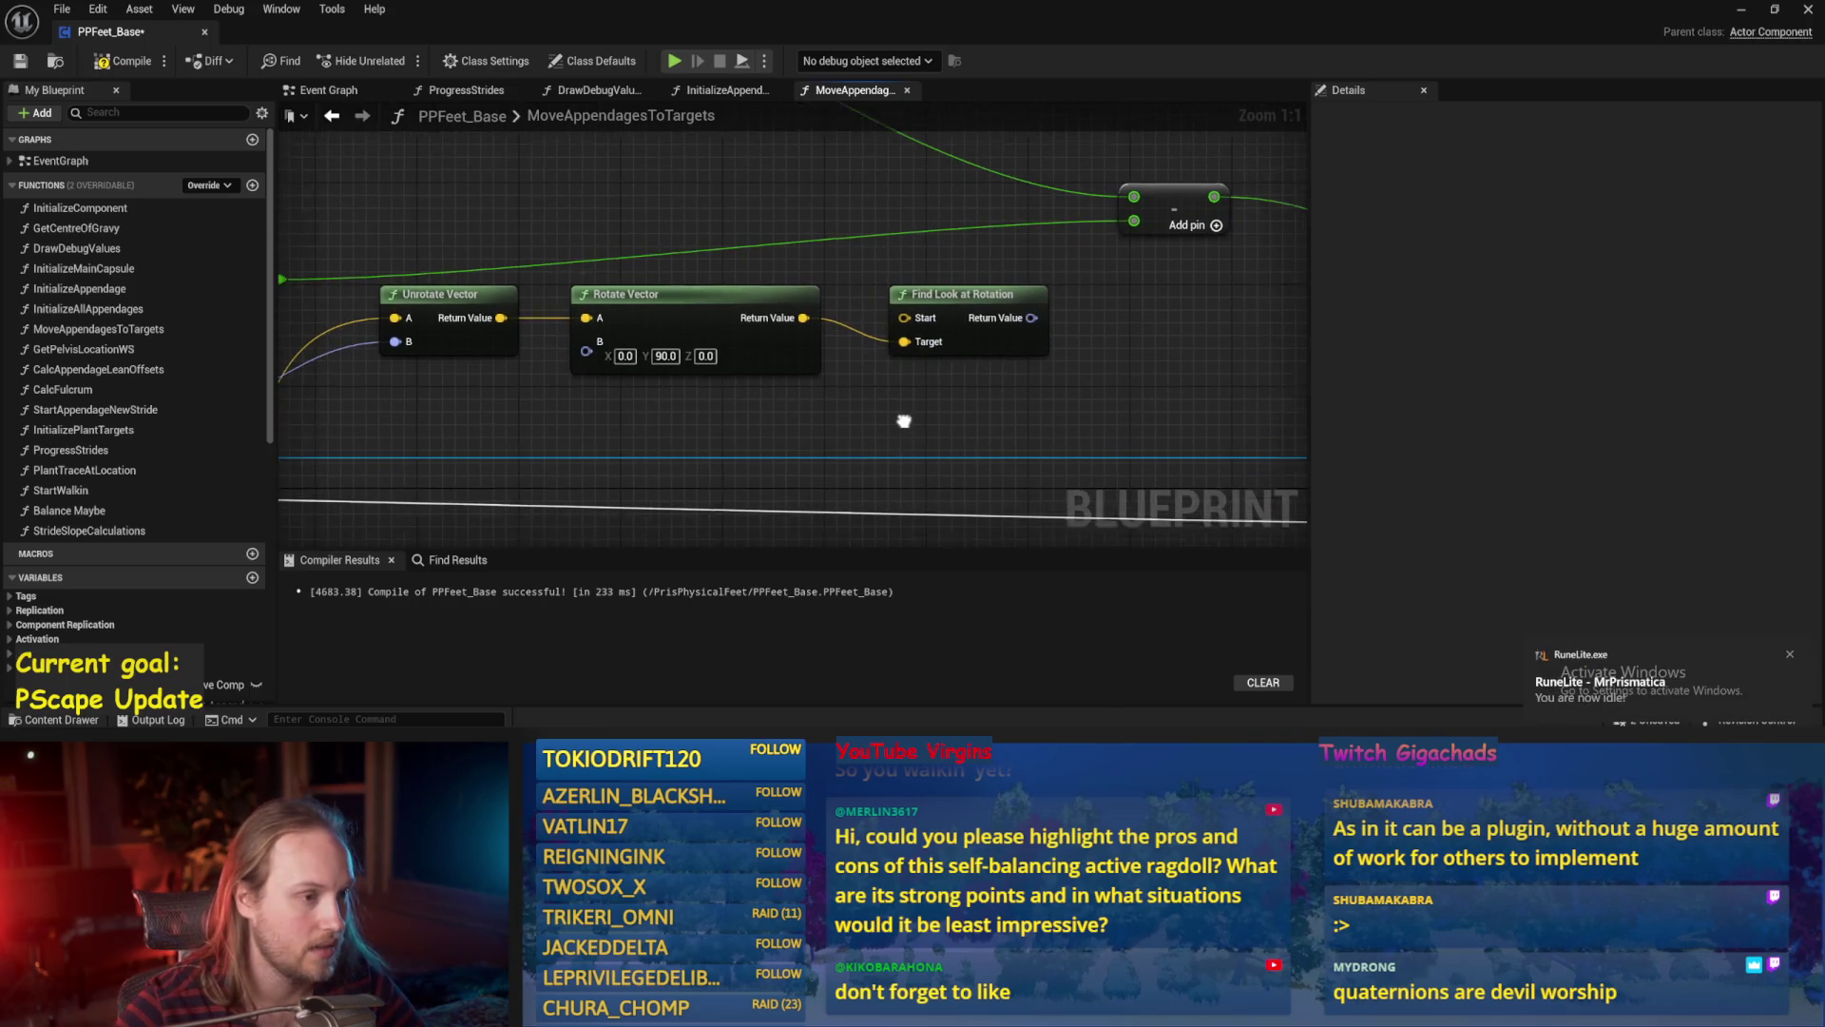
pyautogui.rightClick(891, 328)
pyautogui.click(946, 412)
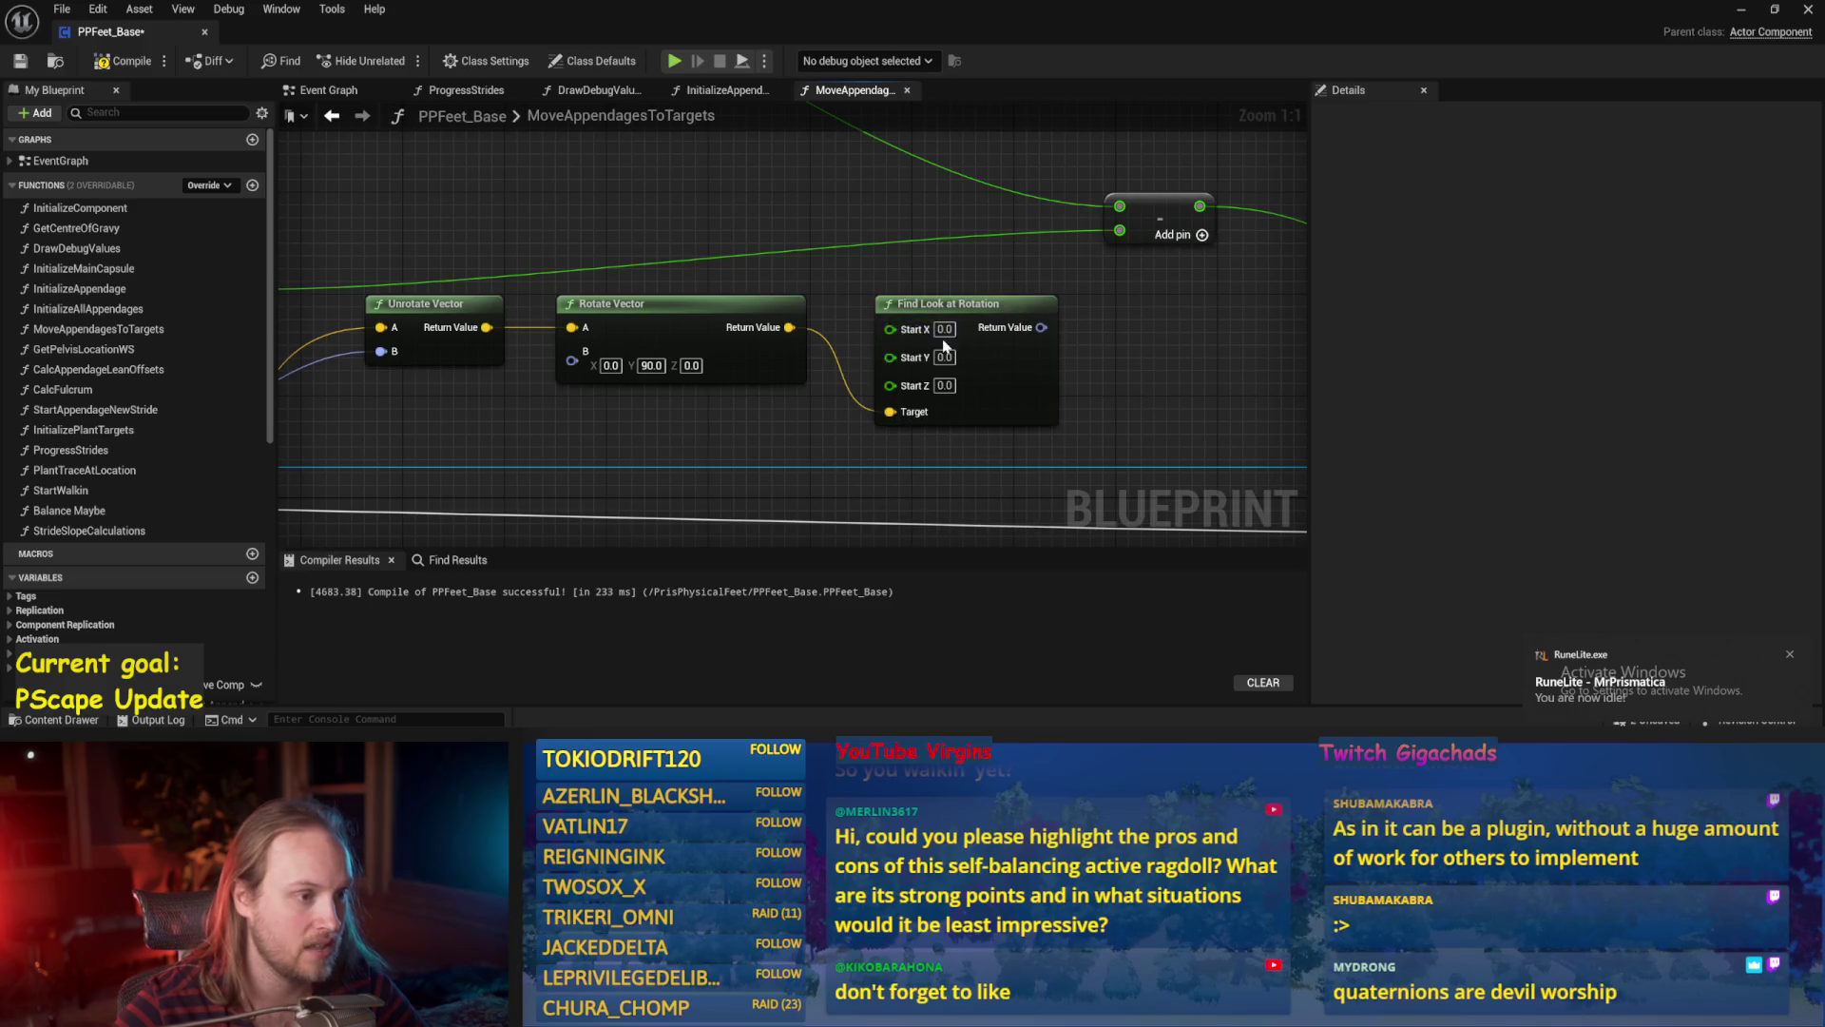
pyautogui.hotkey('ctrl', 's')
pyautogui.scroll(-1, 858, 355)
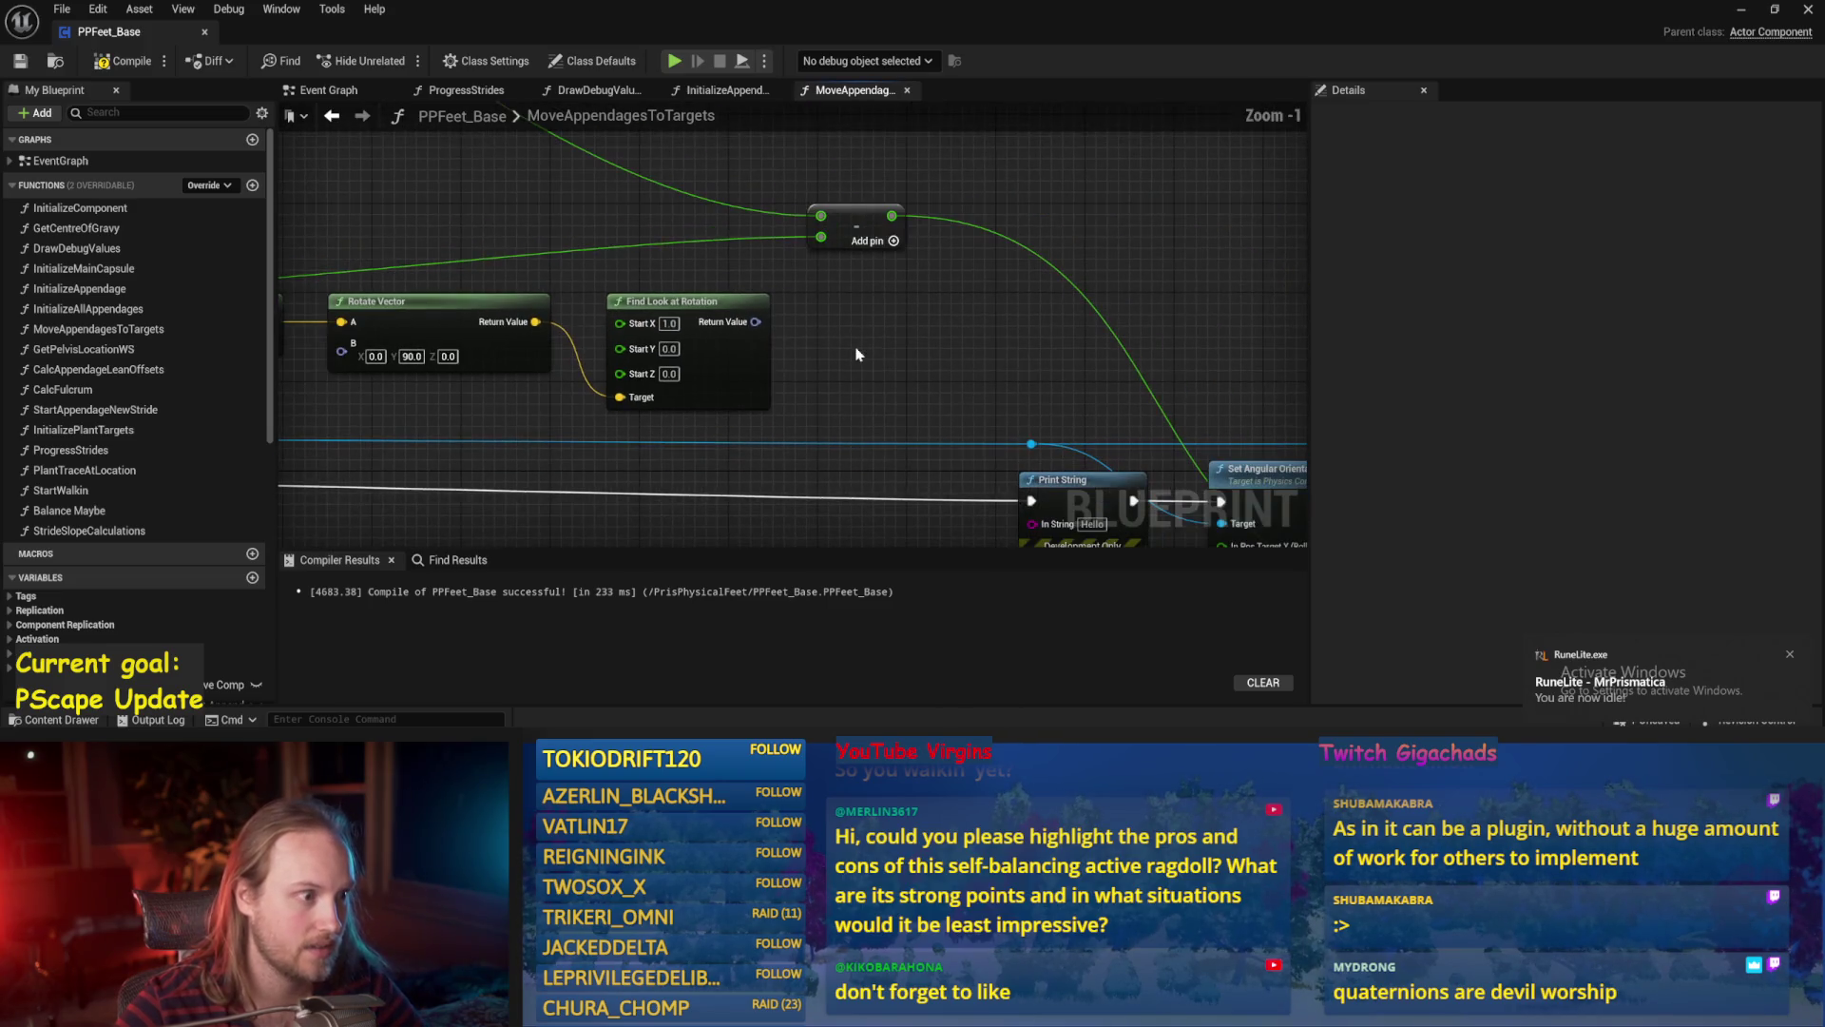
# Recombine the split In Pos Target pins into one pin.
pyautogui.rightClick(756, 321)
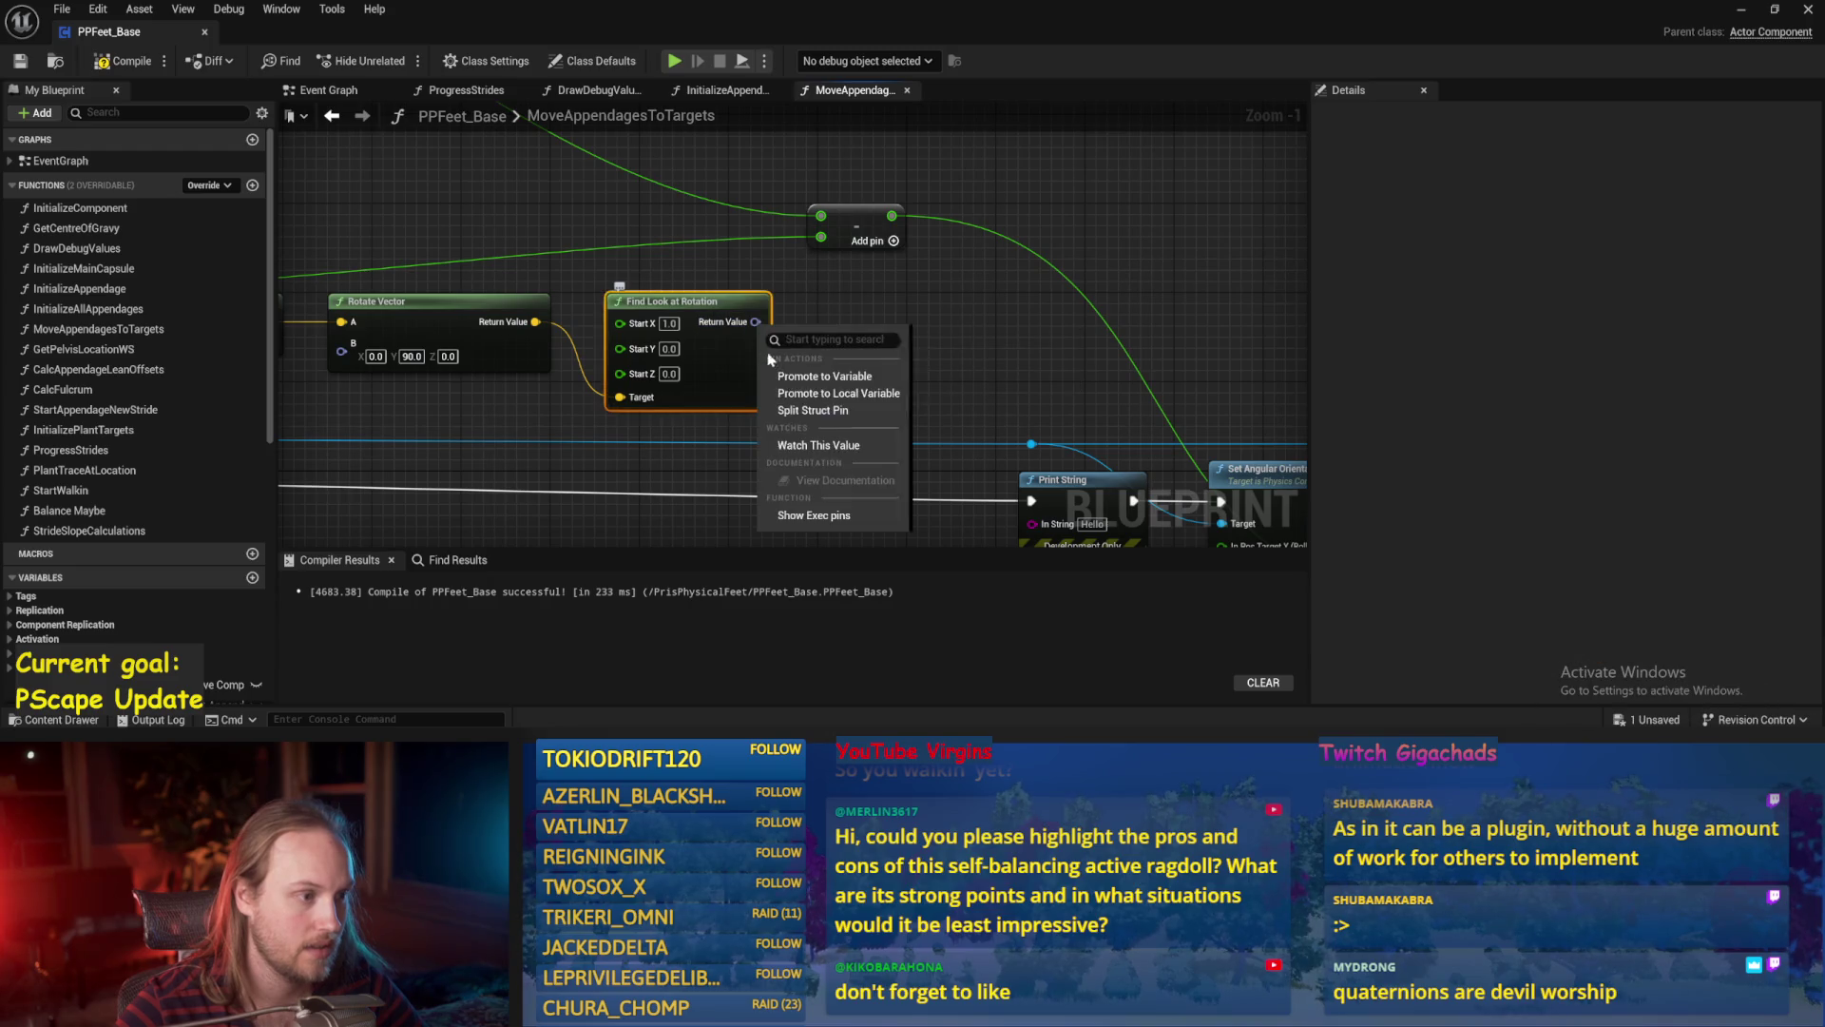
pyautogui.click(965, 283)
pyautogui.scroll(-1, 966, 283)
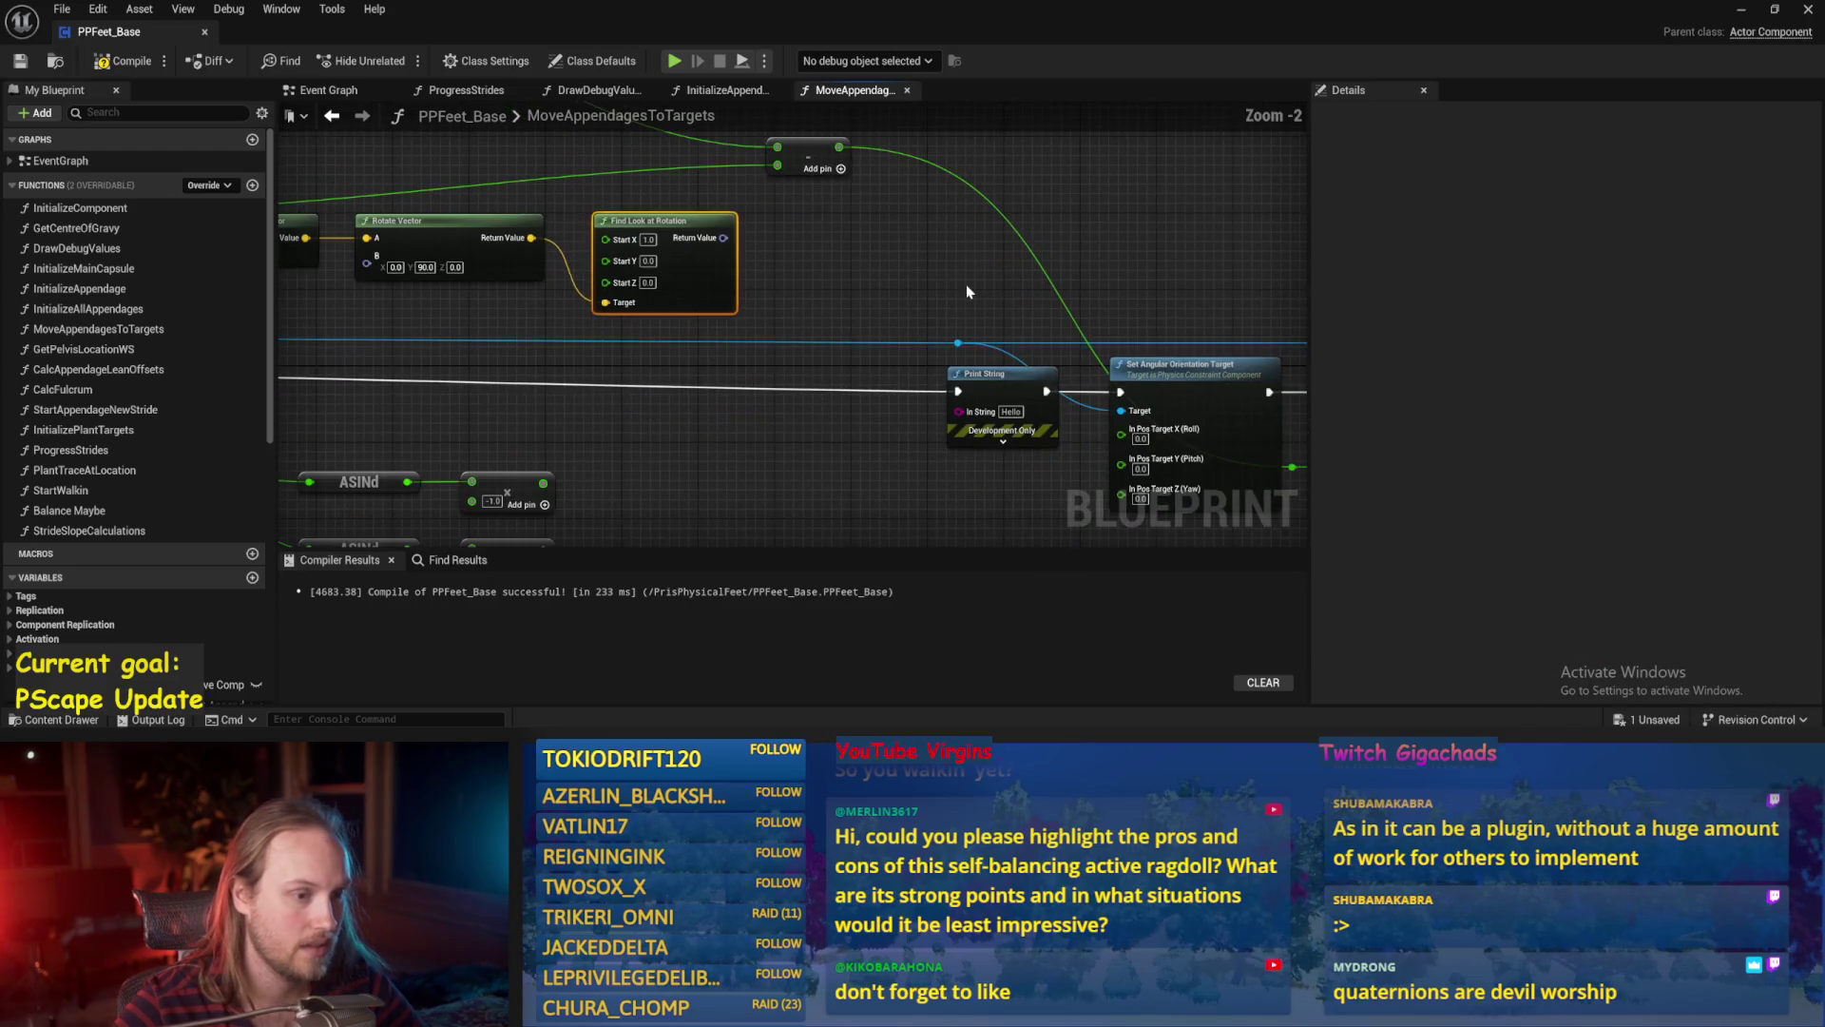
pyautogui.rightClick(1183, 471)
pyautogui.click(1199, 521)
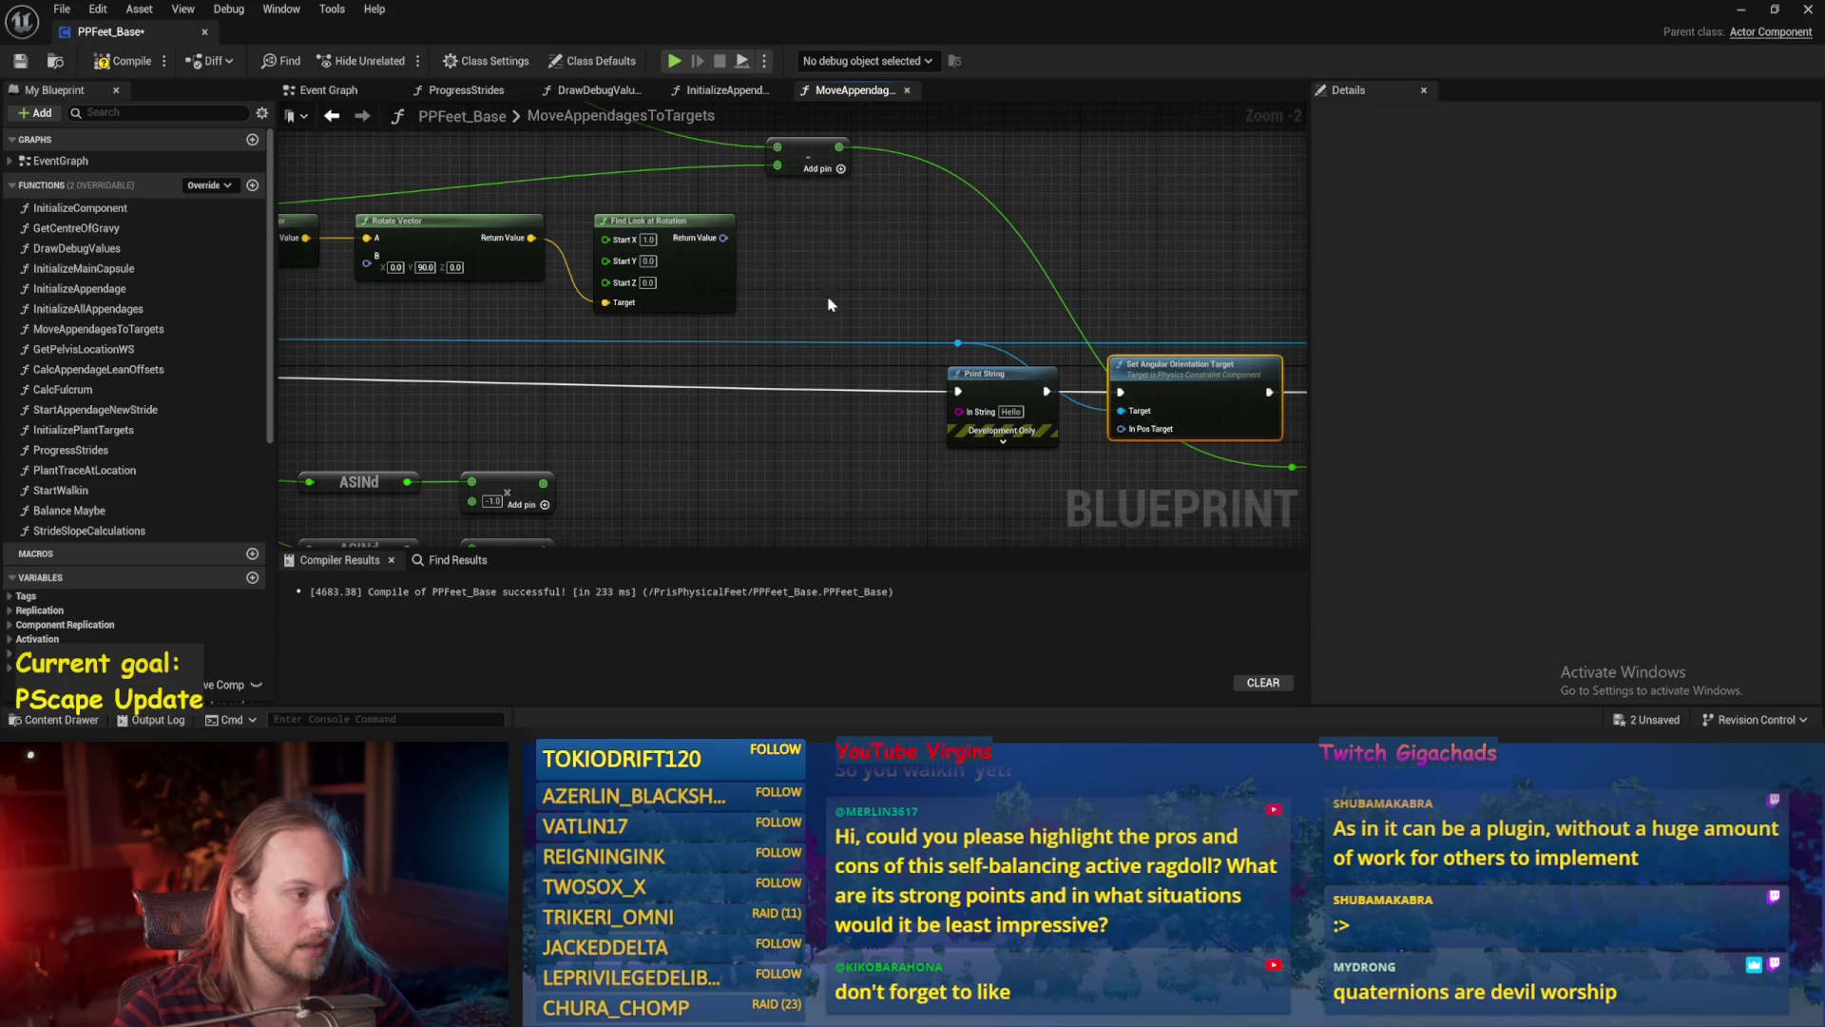
pyautogui.moveTo(723, 237)
pyautogui.mouseDown()
pyautogui.moveTo(1144, 419)
pyautogui.moveTo(723, 245)
pyautogui.mouseUp()
# Split Return Value and In Pos Target, wire Pitch to In Pos Target Y, and print Roll via Print String.
pyautogui.rightClick(724, 245)
pyautogui.click(799, 335)
pyautogui.rightClick(1118, 433)
pyautogui.click(1174, 518)
pyautogui.moveTo(1120, 429)
pyautogui.mouseDown()
pyautogui.moveTo(1038, 406)
pyautogui.moveTo(752, 237)
pyautogui.mouseUp()
pyautogui.moveTo(1062, 439); pyautogui.dragTo(1120, 447)
pyautogui.moveTo(980, 374); pyautogui.dragTo(927, 373)
pyautogui.moveTo(774, 230); pyautogui.dragTo(920, 406)
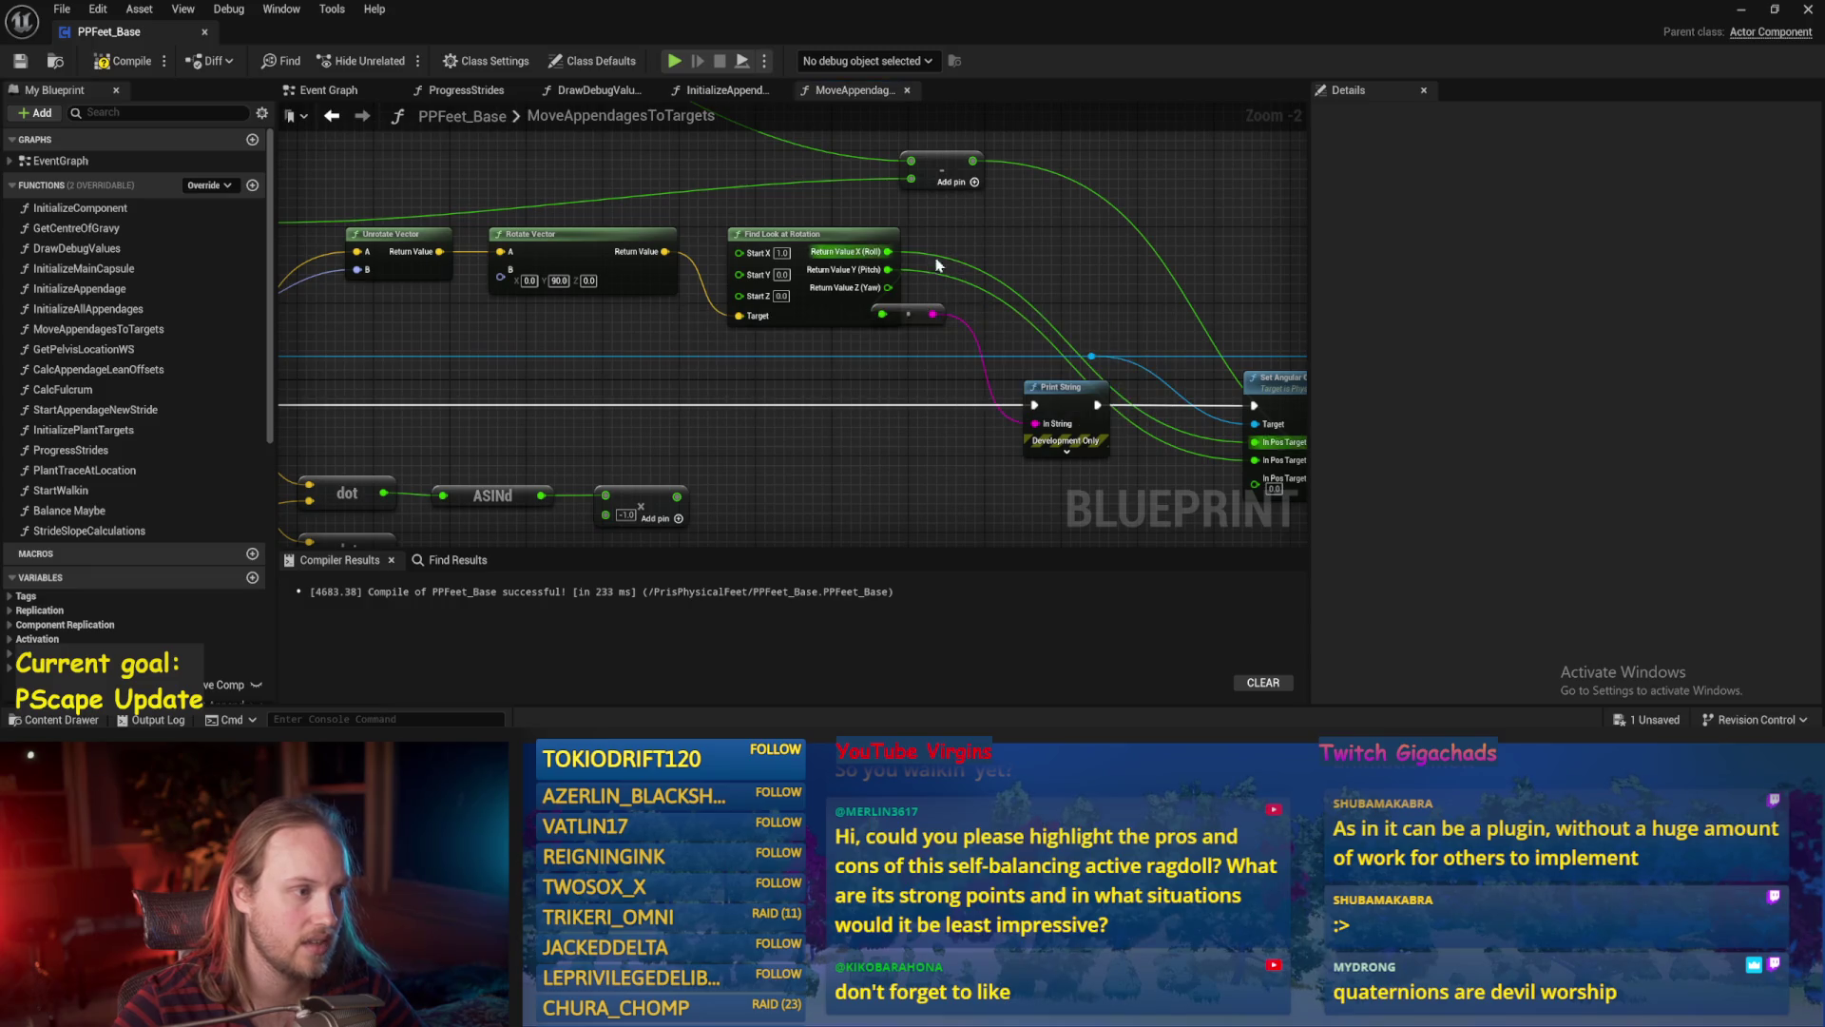
# Disconnect Find Look at Rotation from Set Angular Orientation Target, recombine its output into one rotator, and save.
pyautogui.keyDown('alt'); pyautogui.click(885, 255); pyautogui.keyUp('alt')
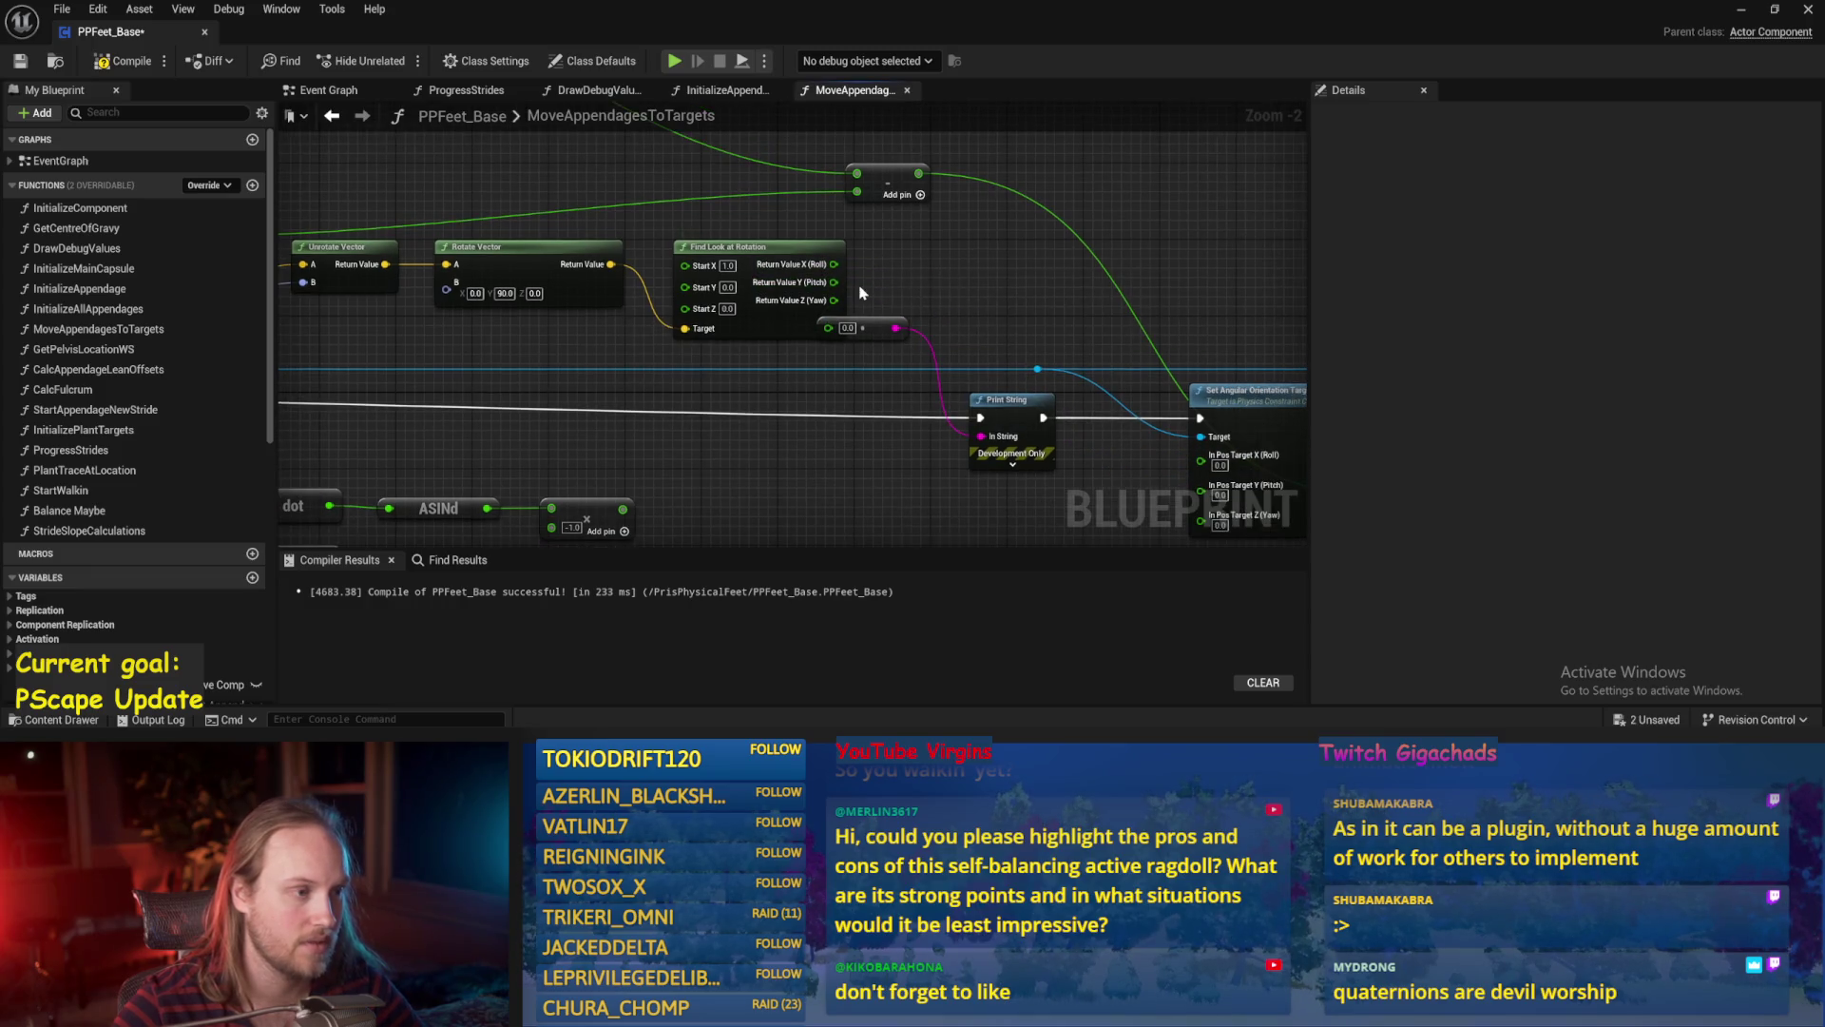
pyautogui.rightClick(841, 286)
pyautogui.click(875, 371)
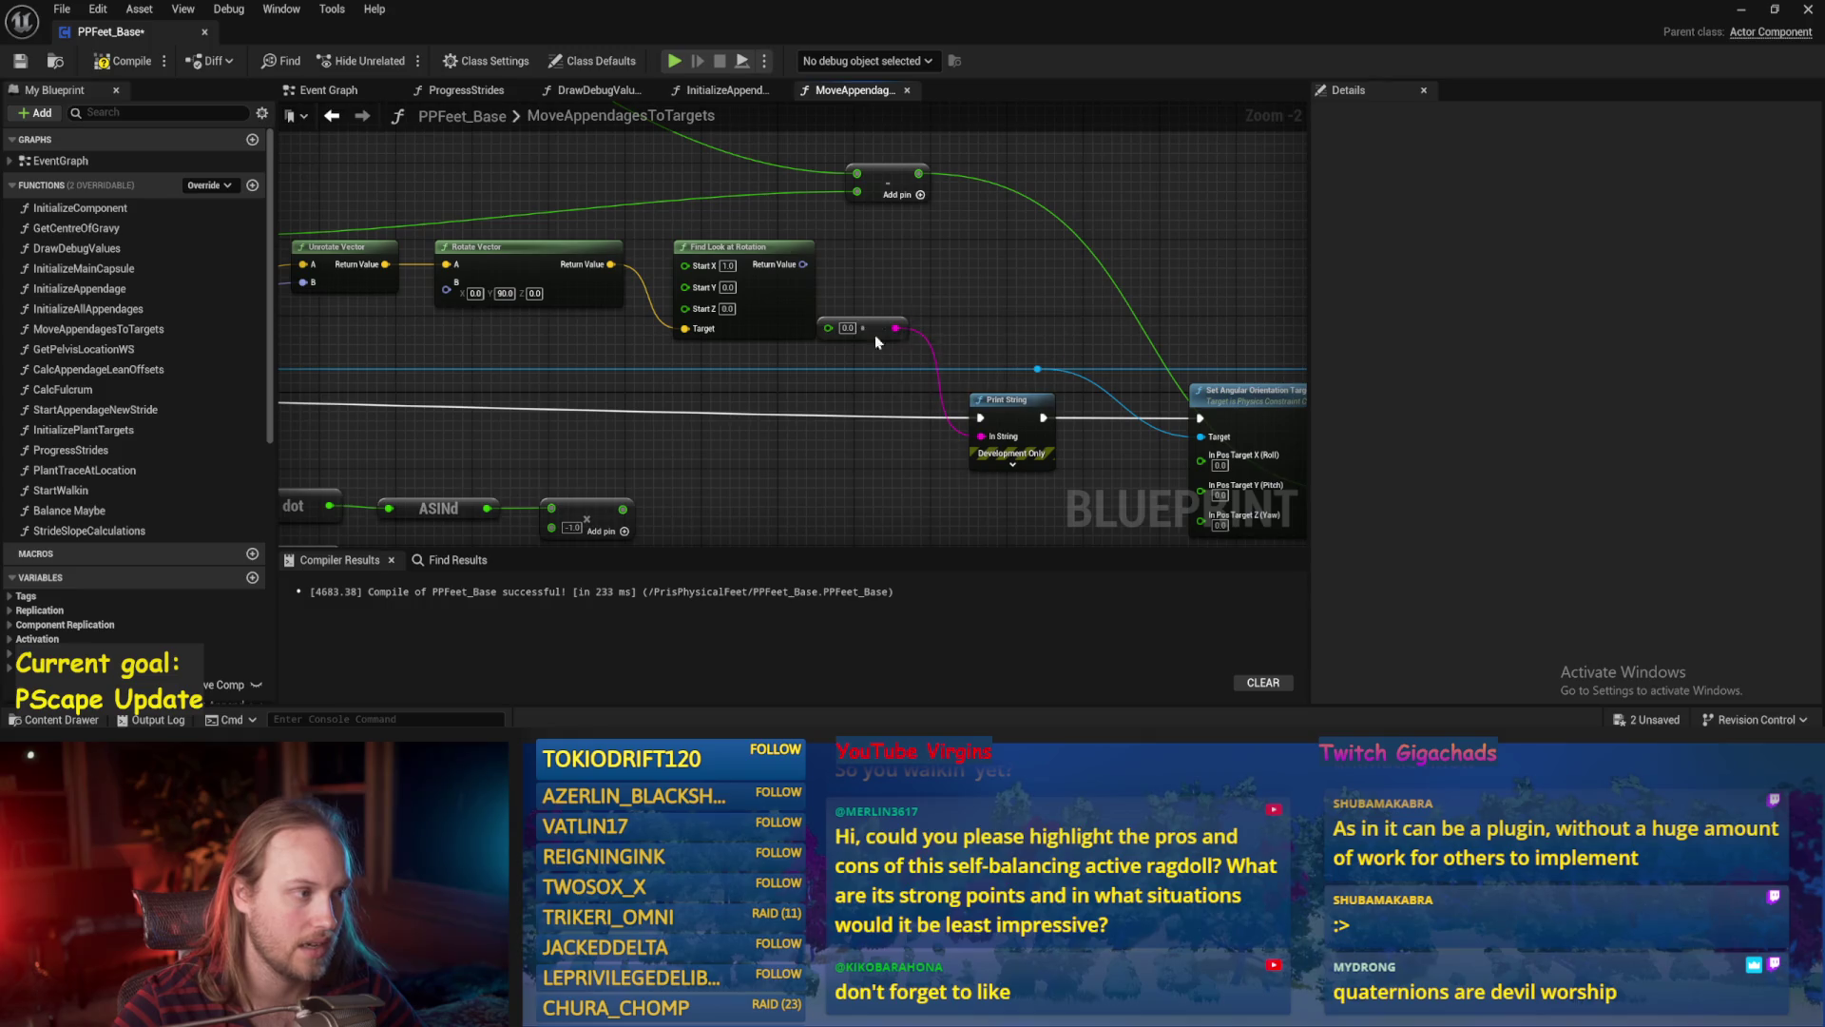
pyautogui.hotkey('ctrl', 's')
pyautogui.moveTo(914, 313); pyautogui.dragTo(851, 326)
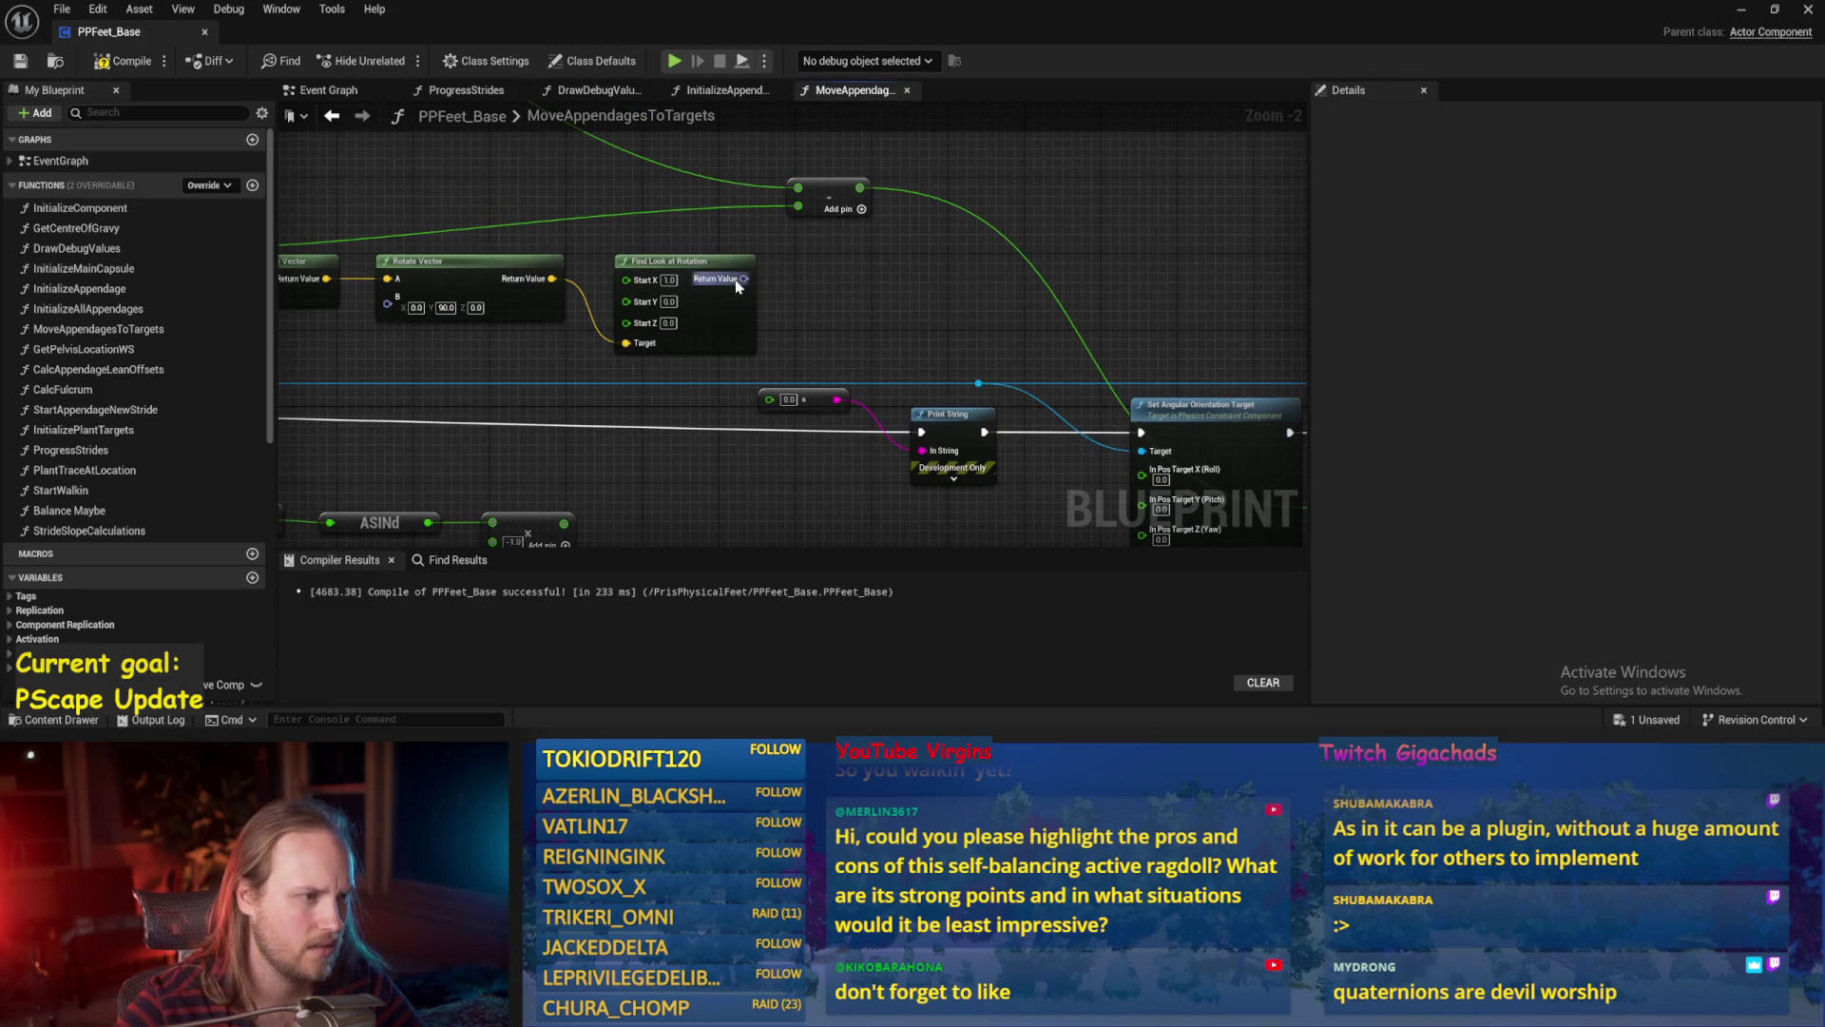
# Add a Combine Rotators node after Find Look at Rotation with B Y set to -90.
pyautogui.moveTo(743, 279); pyautogui.dragTo(827, 288)
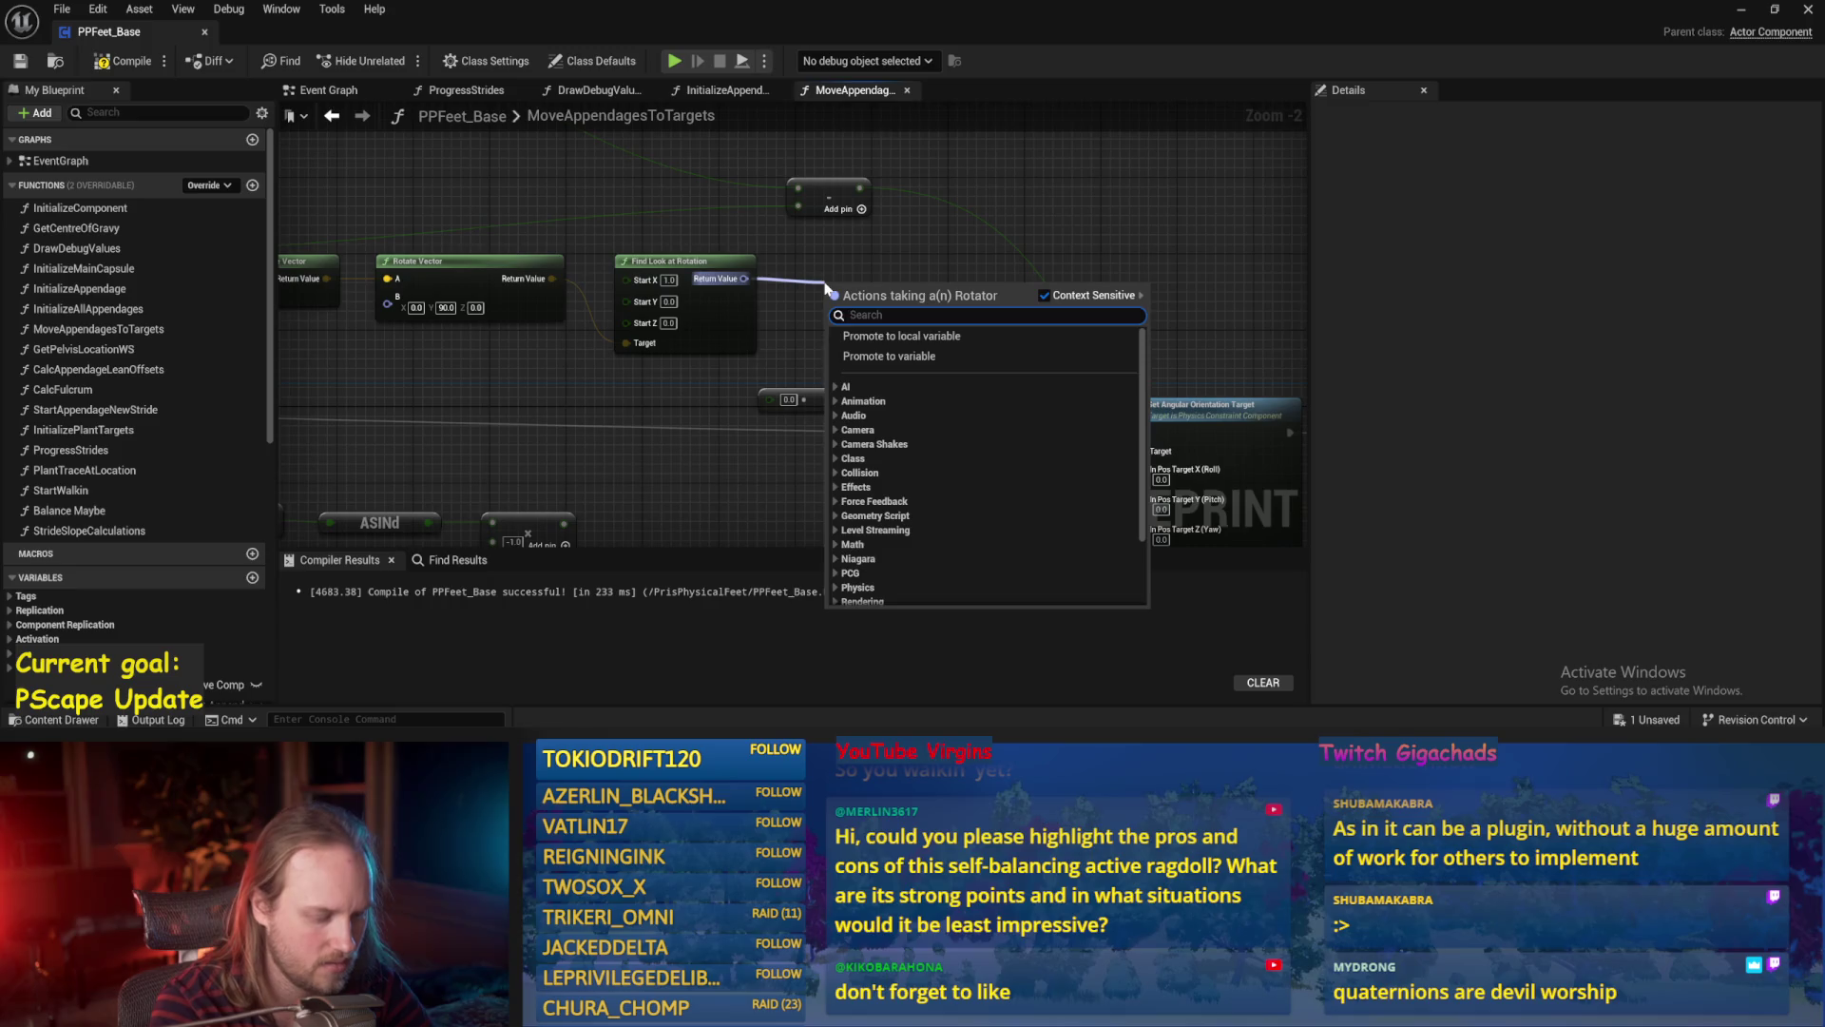
pyautogui.write('combin')
pyautogui.press('Return')
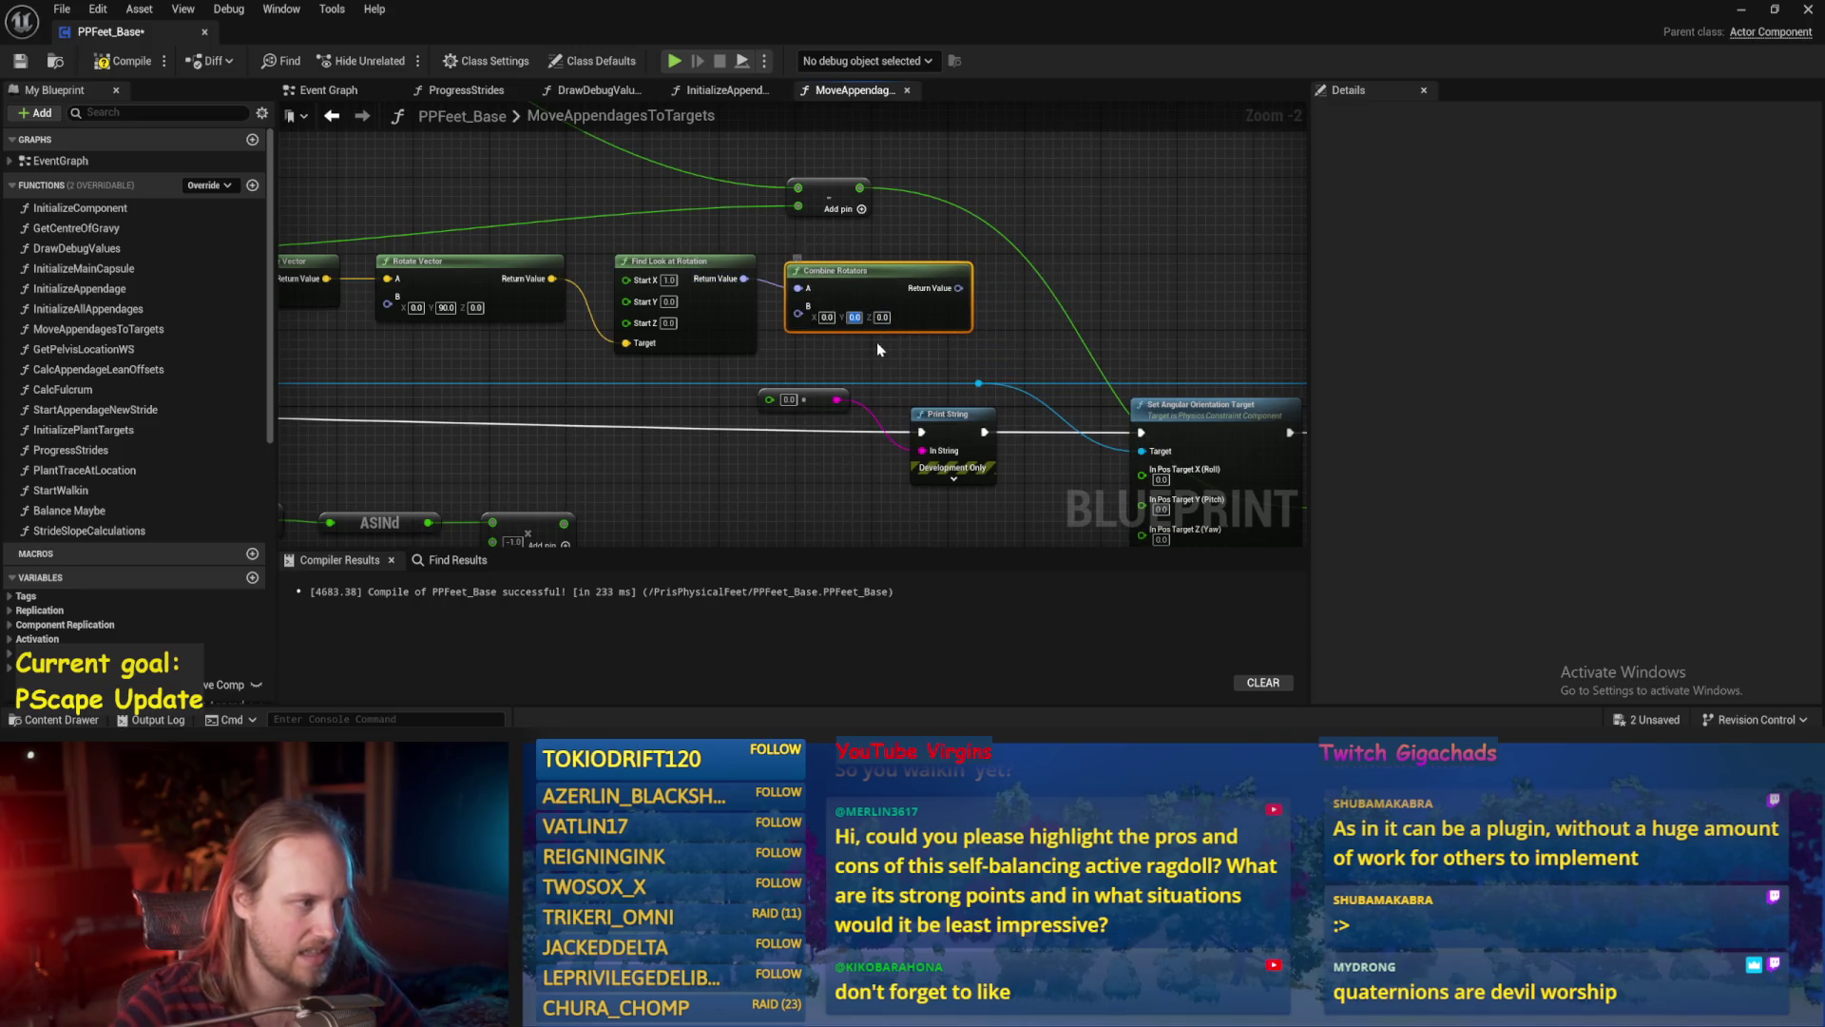
pyautogui.write('-90')
pyautogui.click(876, 342)
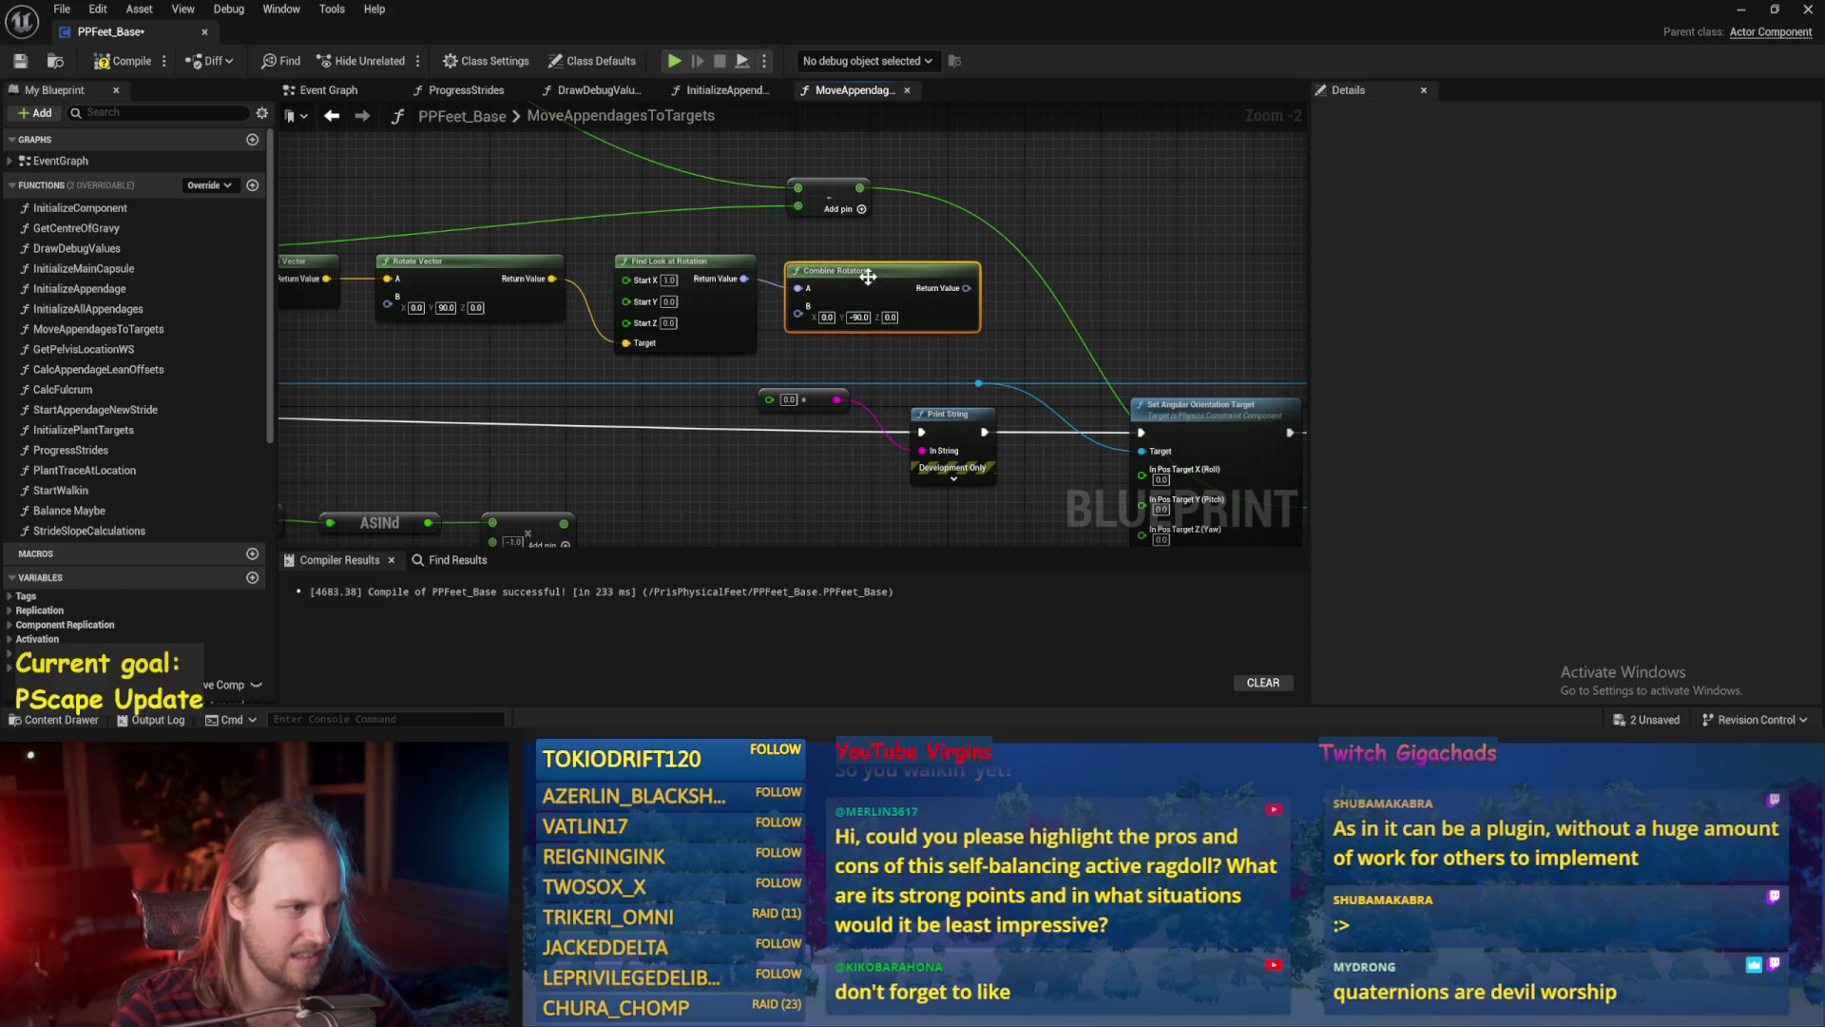
pyautogui.moveTo(931, 308)
pyautogui.mouseDown()
pyautogui.moveTo(751, 435)
pyautogui.moveTo(931, 466)
pyautogui.moveTo(924, 453)
pyautogui.mouseUp()
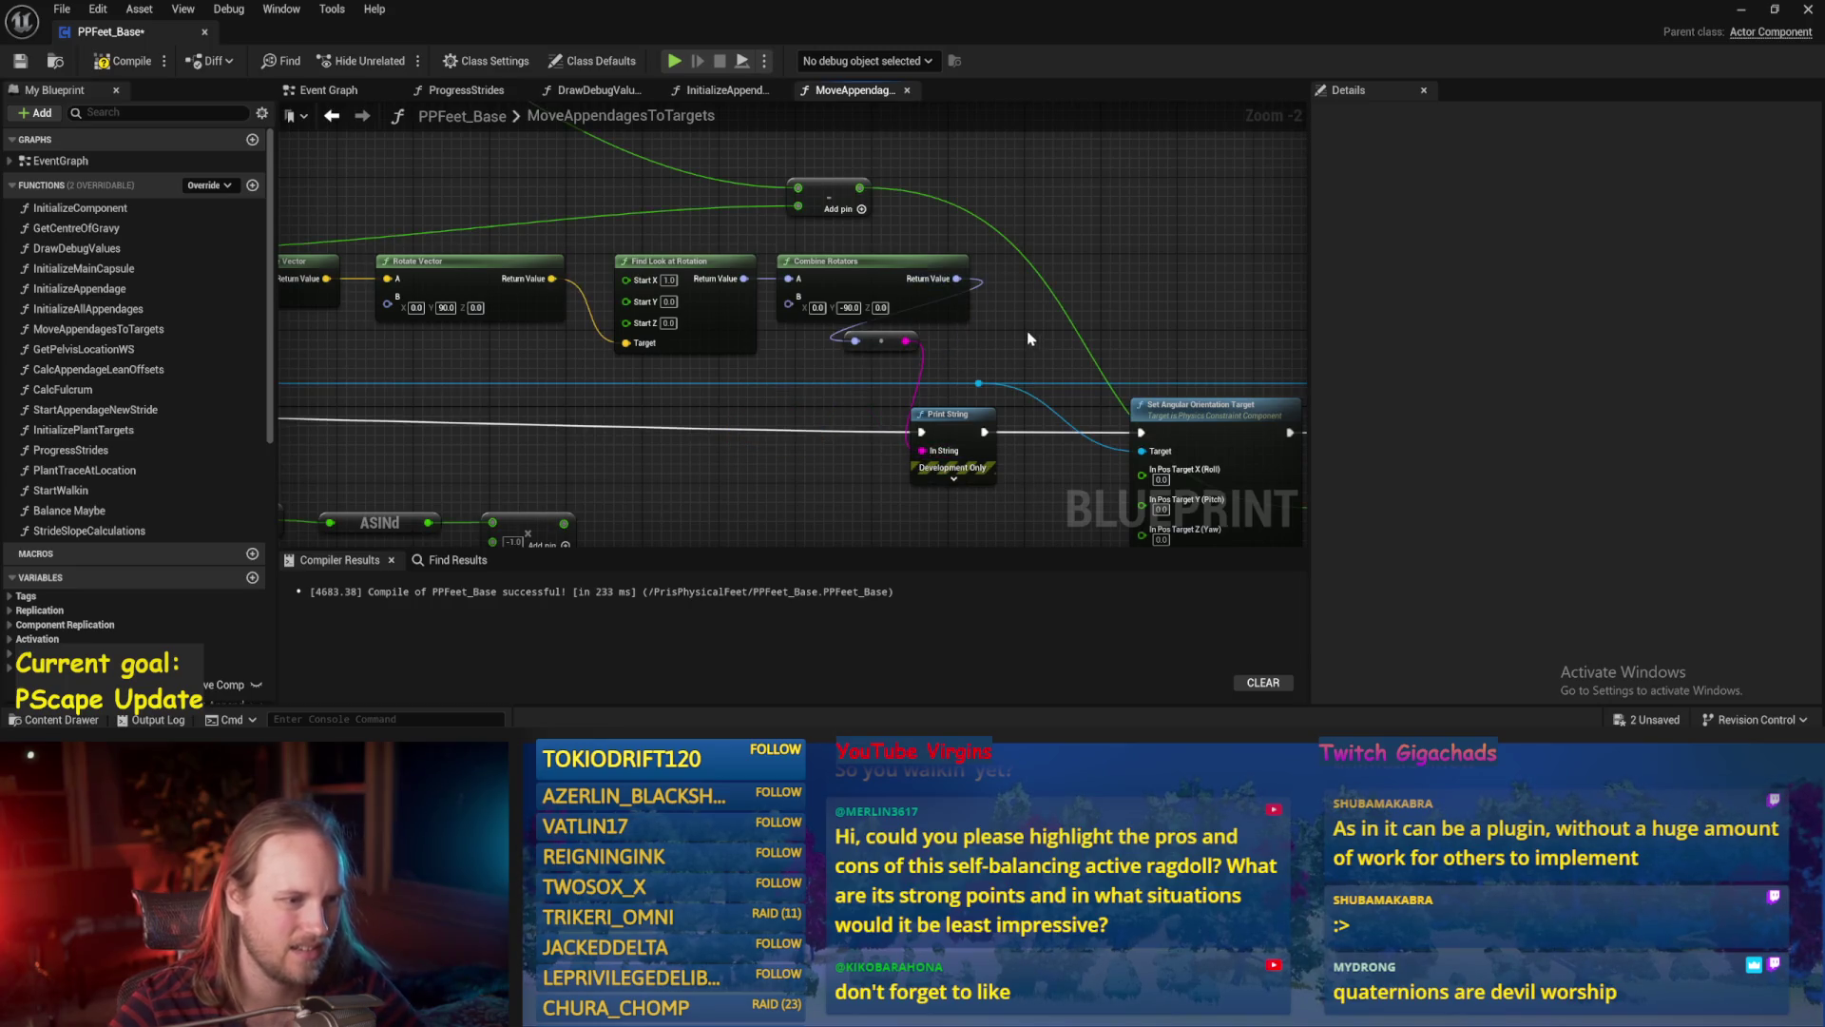
# Break the combined rotation into roll, pitch and yaw for Set Angular Orientation Target, then save.
pyautogui.moveTo(1029, 339); pyautogui.dragTo(875, 280)
pyautogui.moveTo(819, 218)
pyautogui.mouseDown()
pyautogui.moveTo(869, 300)
pyautogui.moveTo(898, 309)
pyautogui.mouseUp()
pyautogui.write('brek')
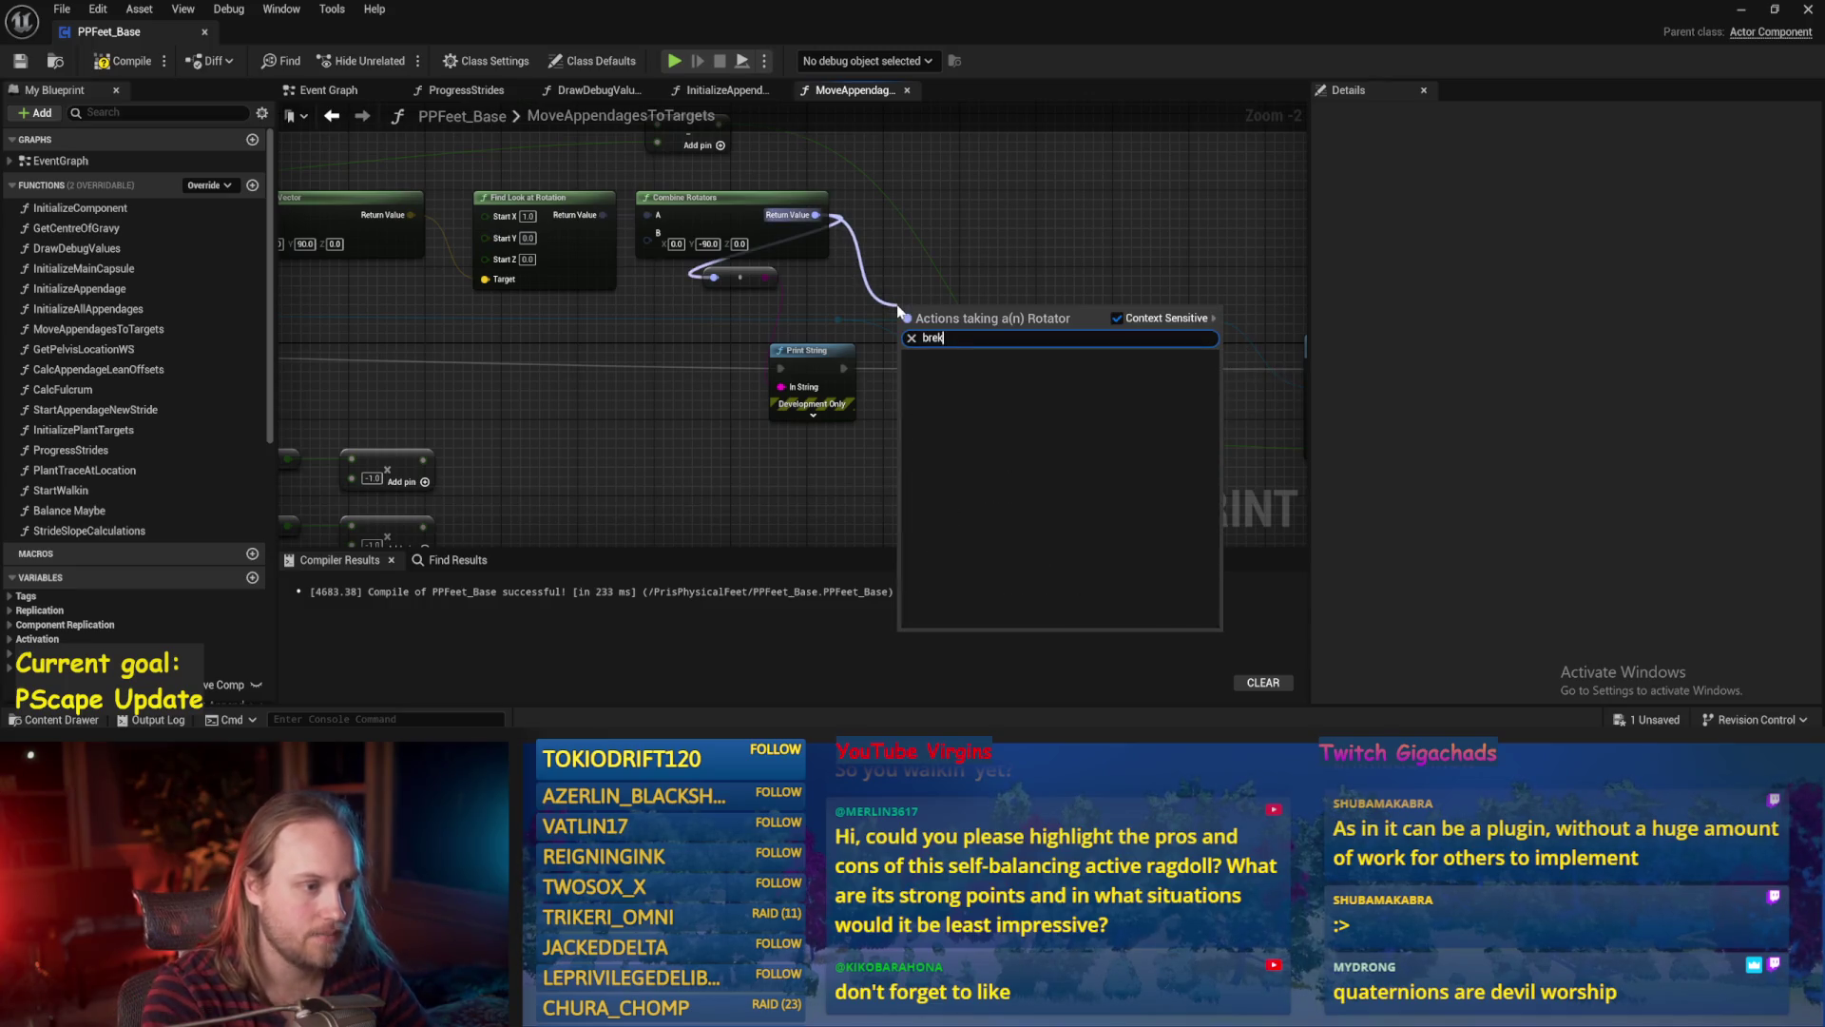
pyautogui.press('BackSpace')
pyautogui.write('ak')
pyautogui.click(951, 411)
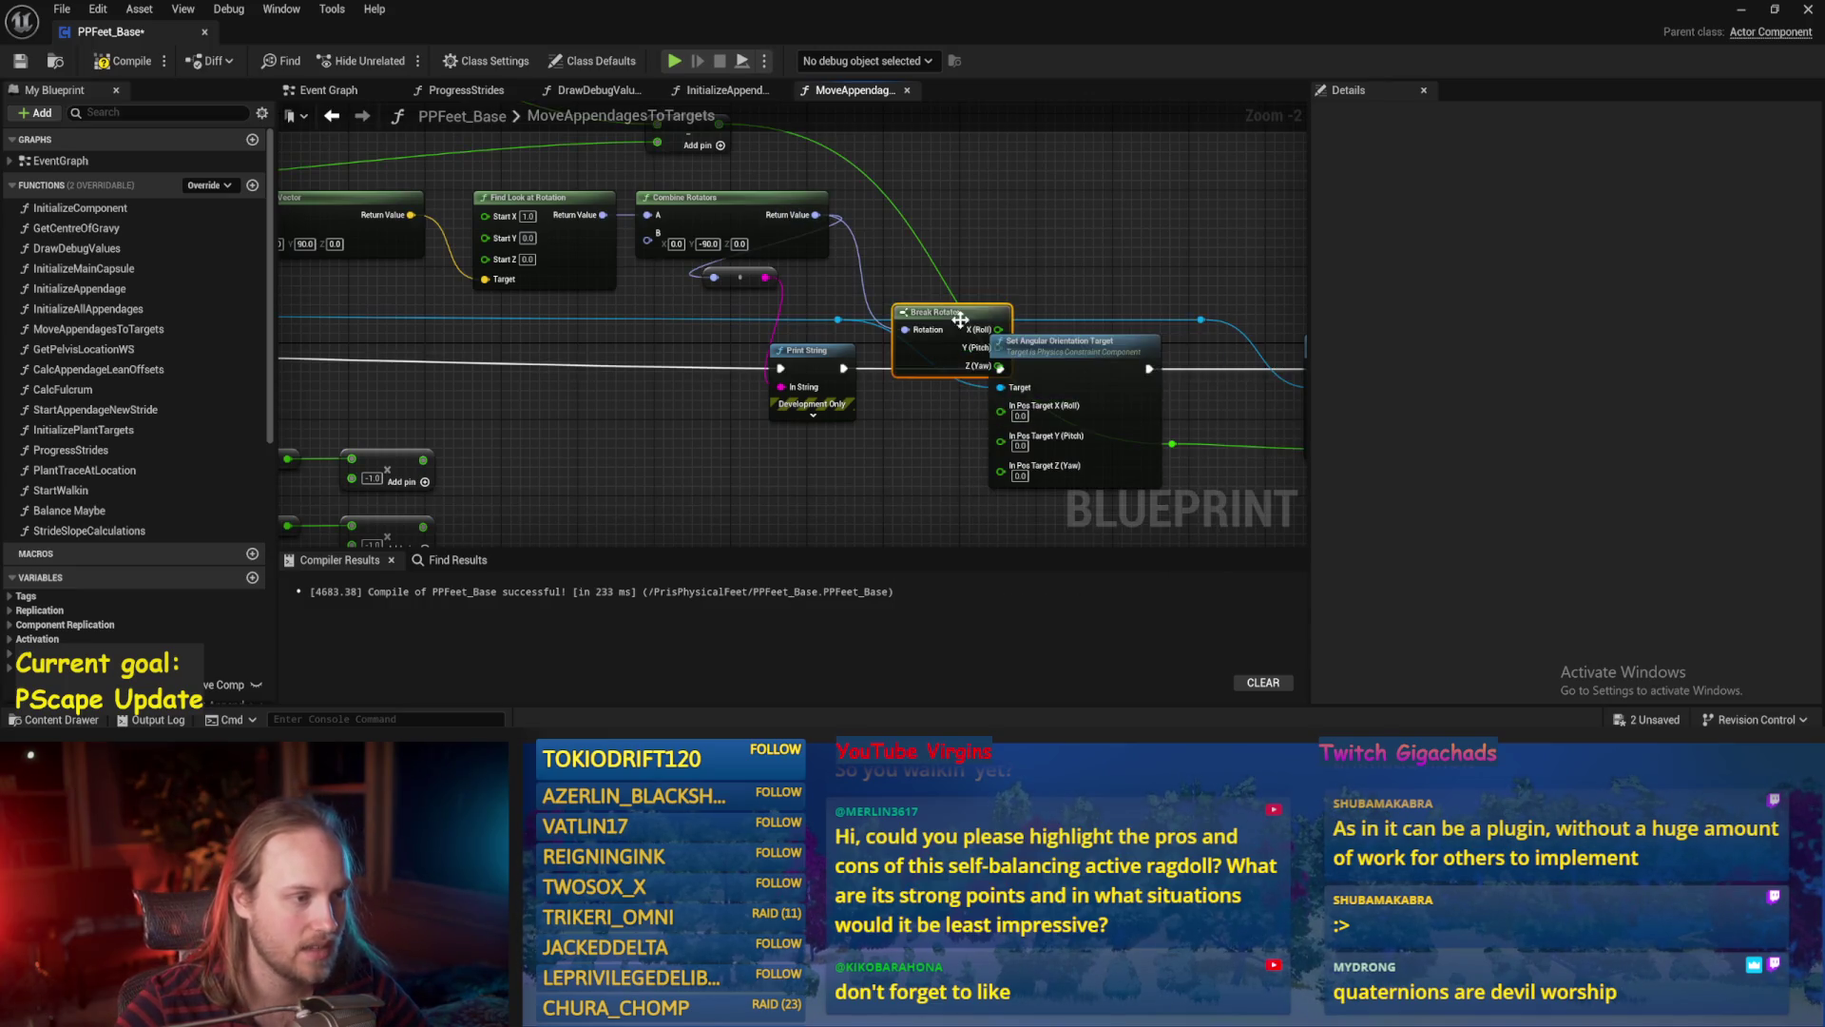
pyautogui.moveTo(950, 320)
pyautogui.mouseDown()
pyautogui.moveTo(1000, 411)
pyautogui.moveTo(950, 337)
pyautogui.moveTo(1002, 222)
pyautogui.mouseUp()
pyautogui.rightClick(837, 245)
pyautogui.press('Escape')
pyautogui.hotkey('ctrl', 's')
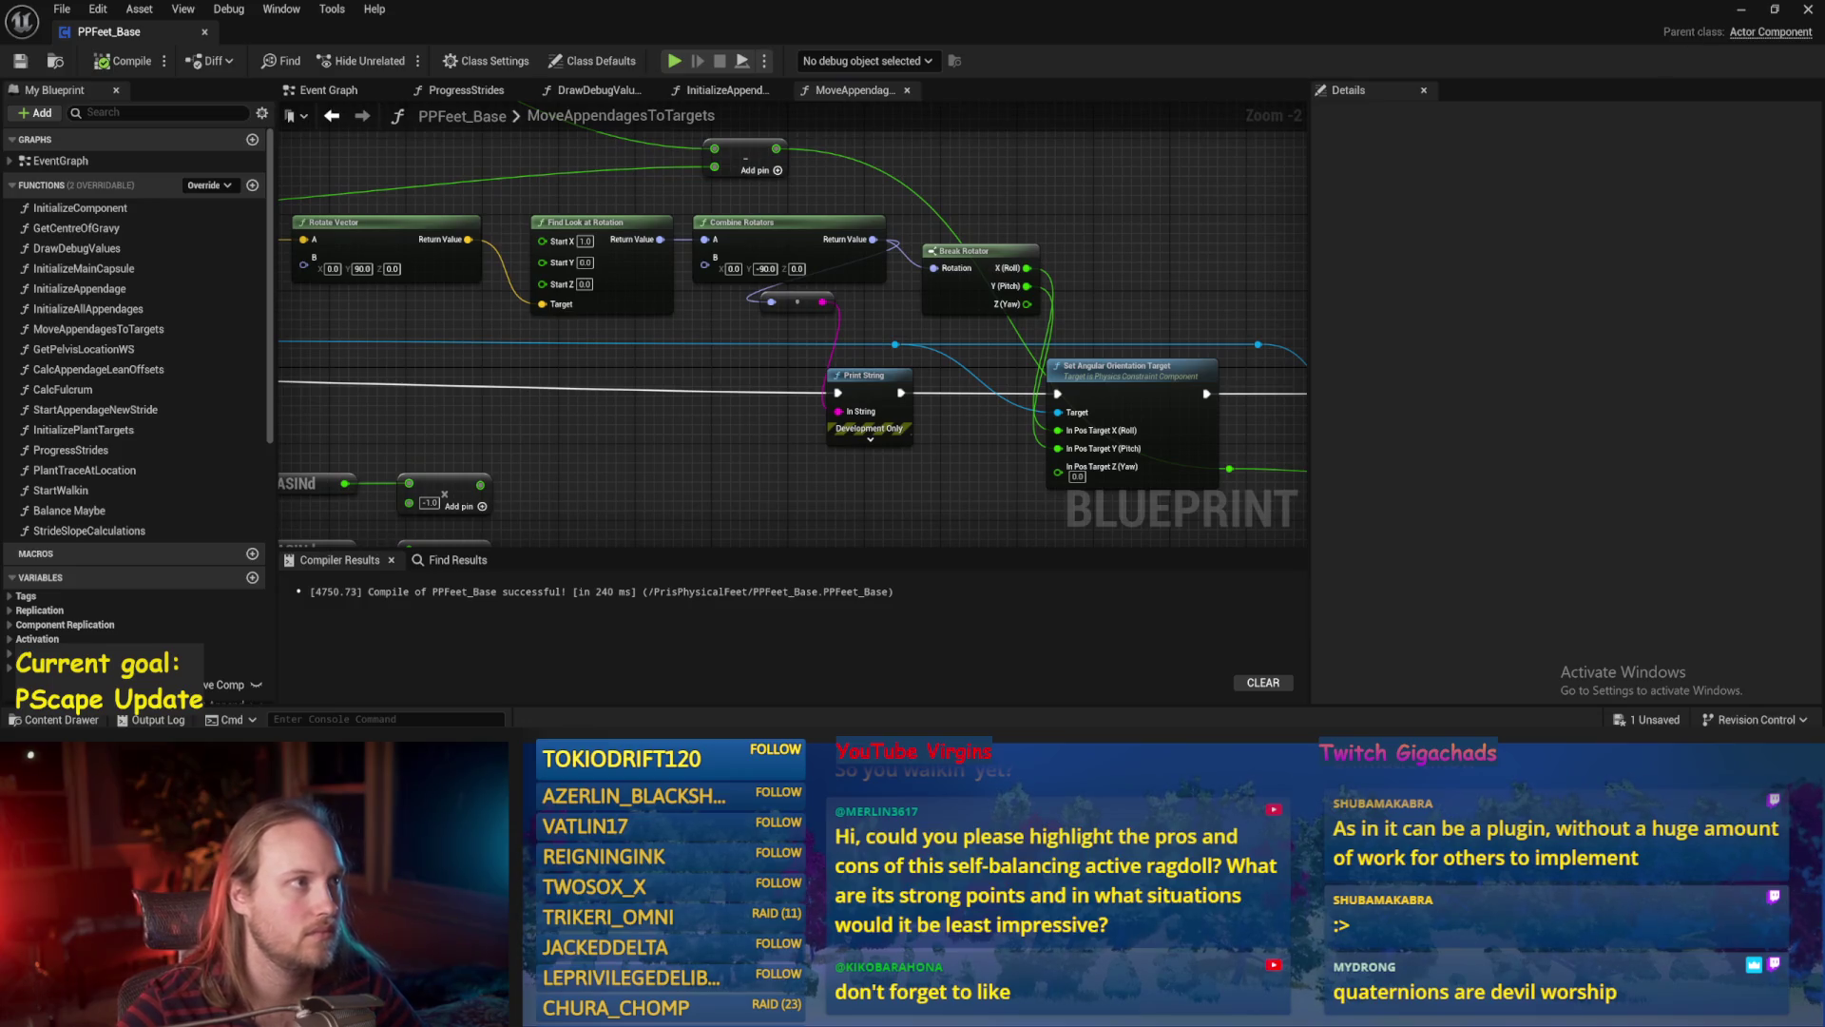
pyautogui.click(1740, 10)
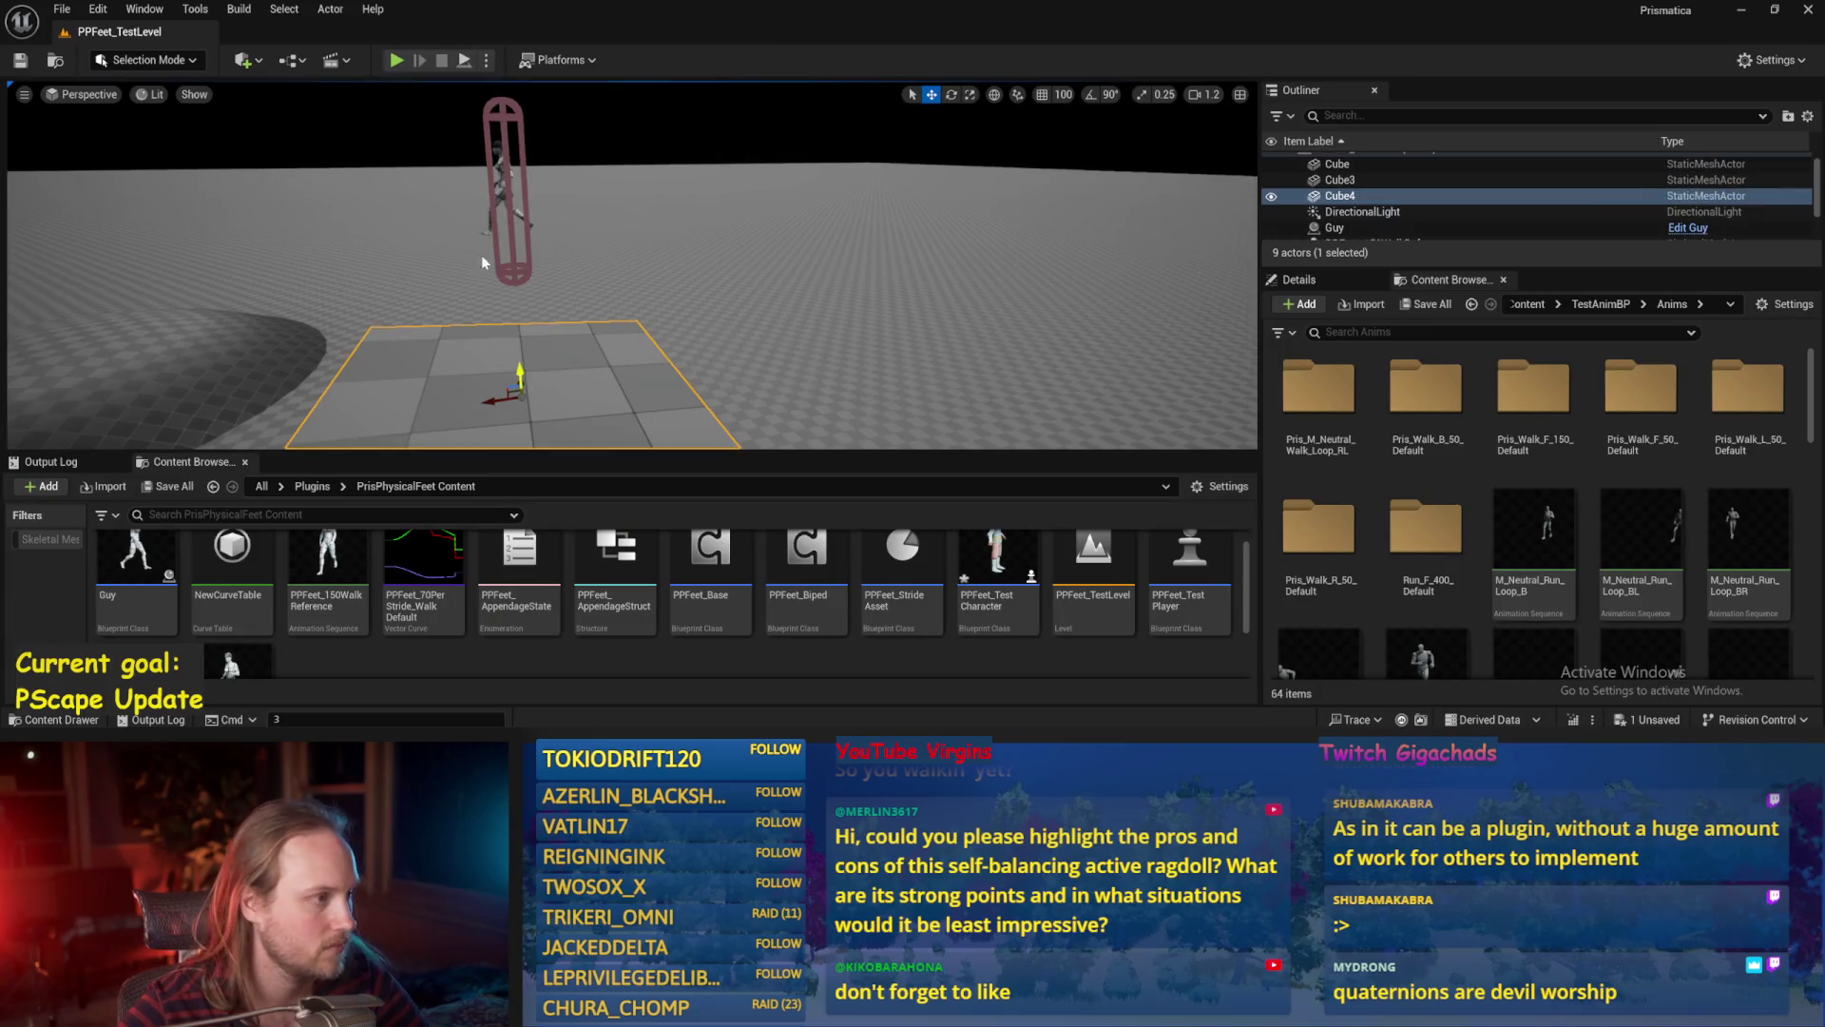
# Play, rotate PPFeet_TestPlayer with the gizmo to watch the feet, then return to PPFeet_Base.
pyautogui.hotkey('alt', 'p')
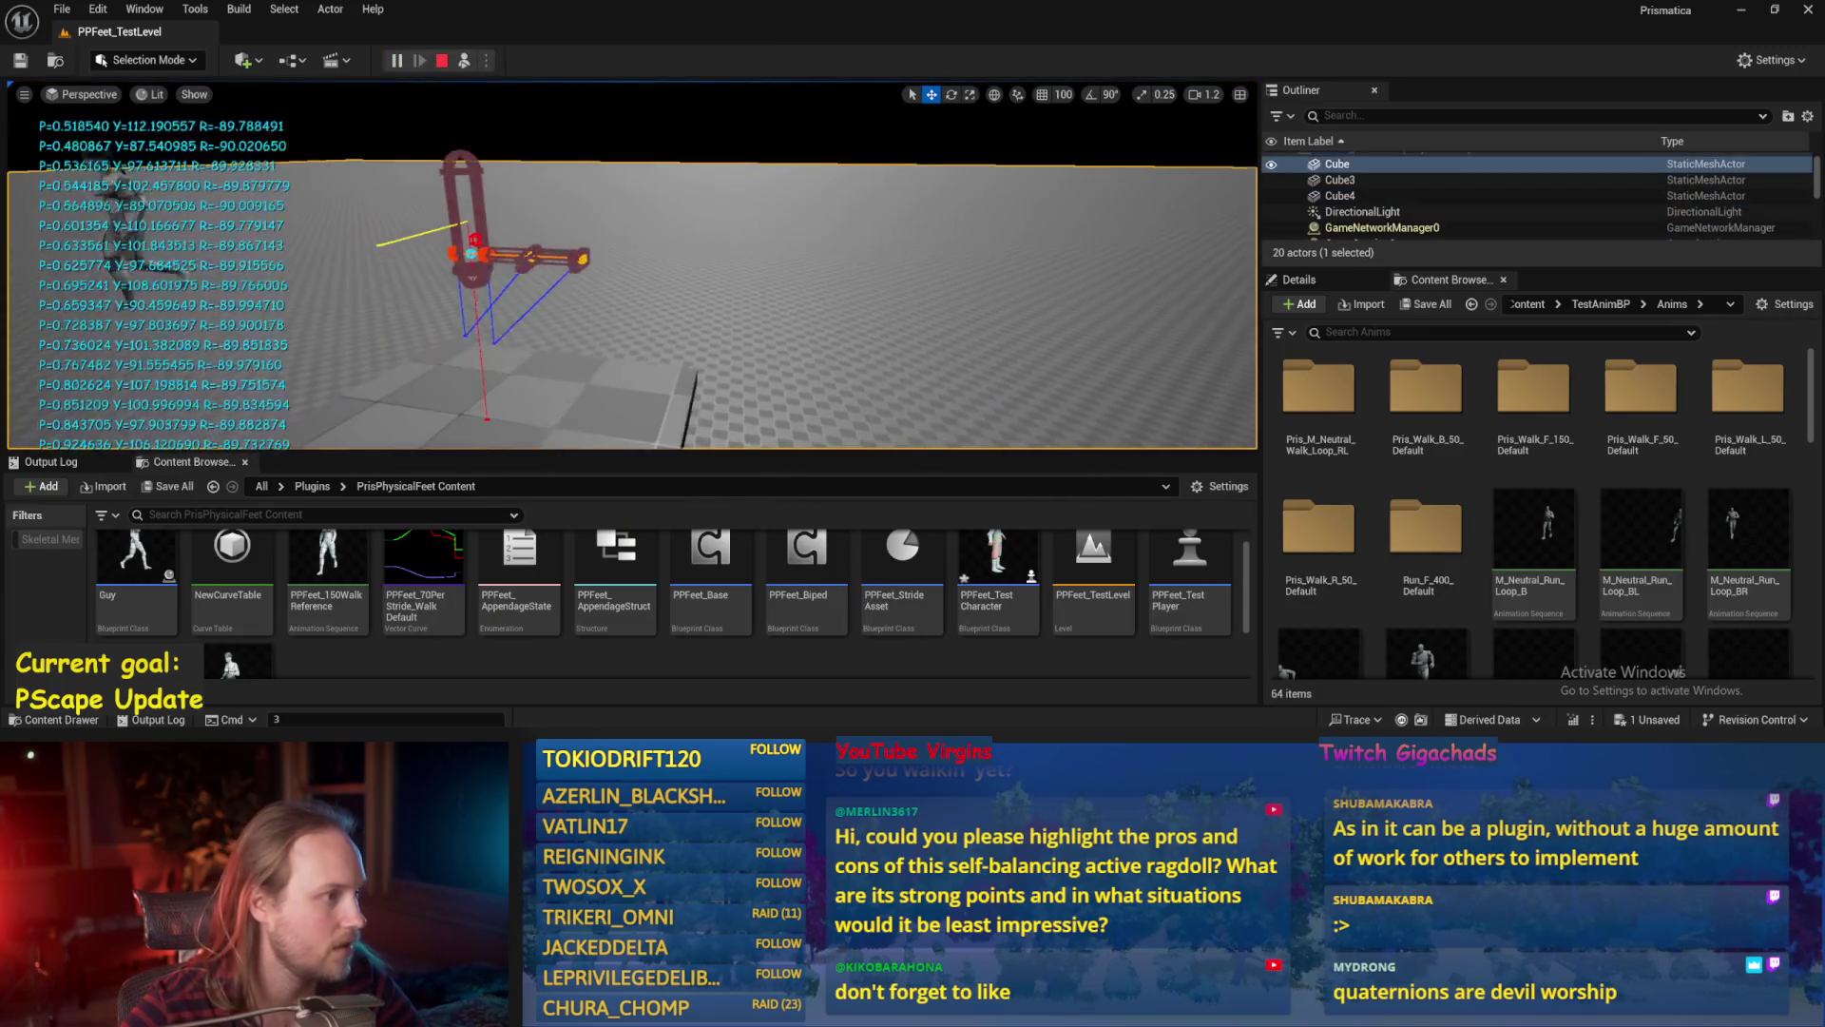
pyautogui.click(482, 176)
pyautogui.moveTo(482, 172)
pyautogui.mouseDown()
pyautogui.moveTo(543, 271)
pyautogui.moveTo(457, 255)
pyautogui.mouseUp()
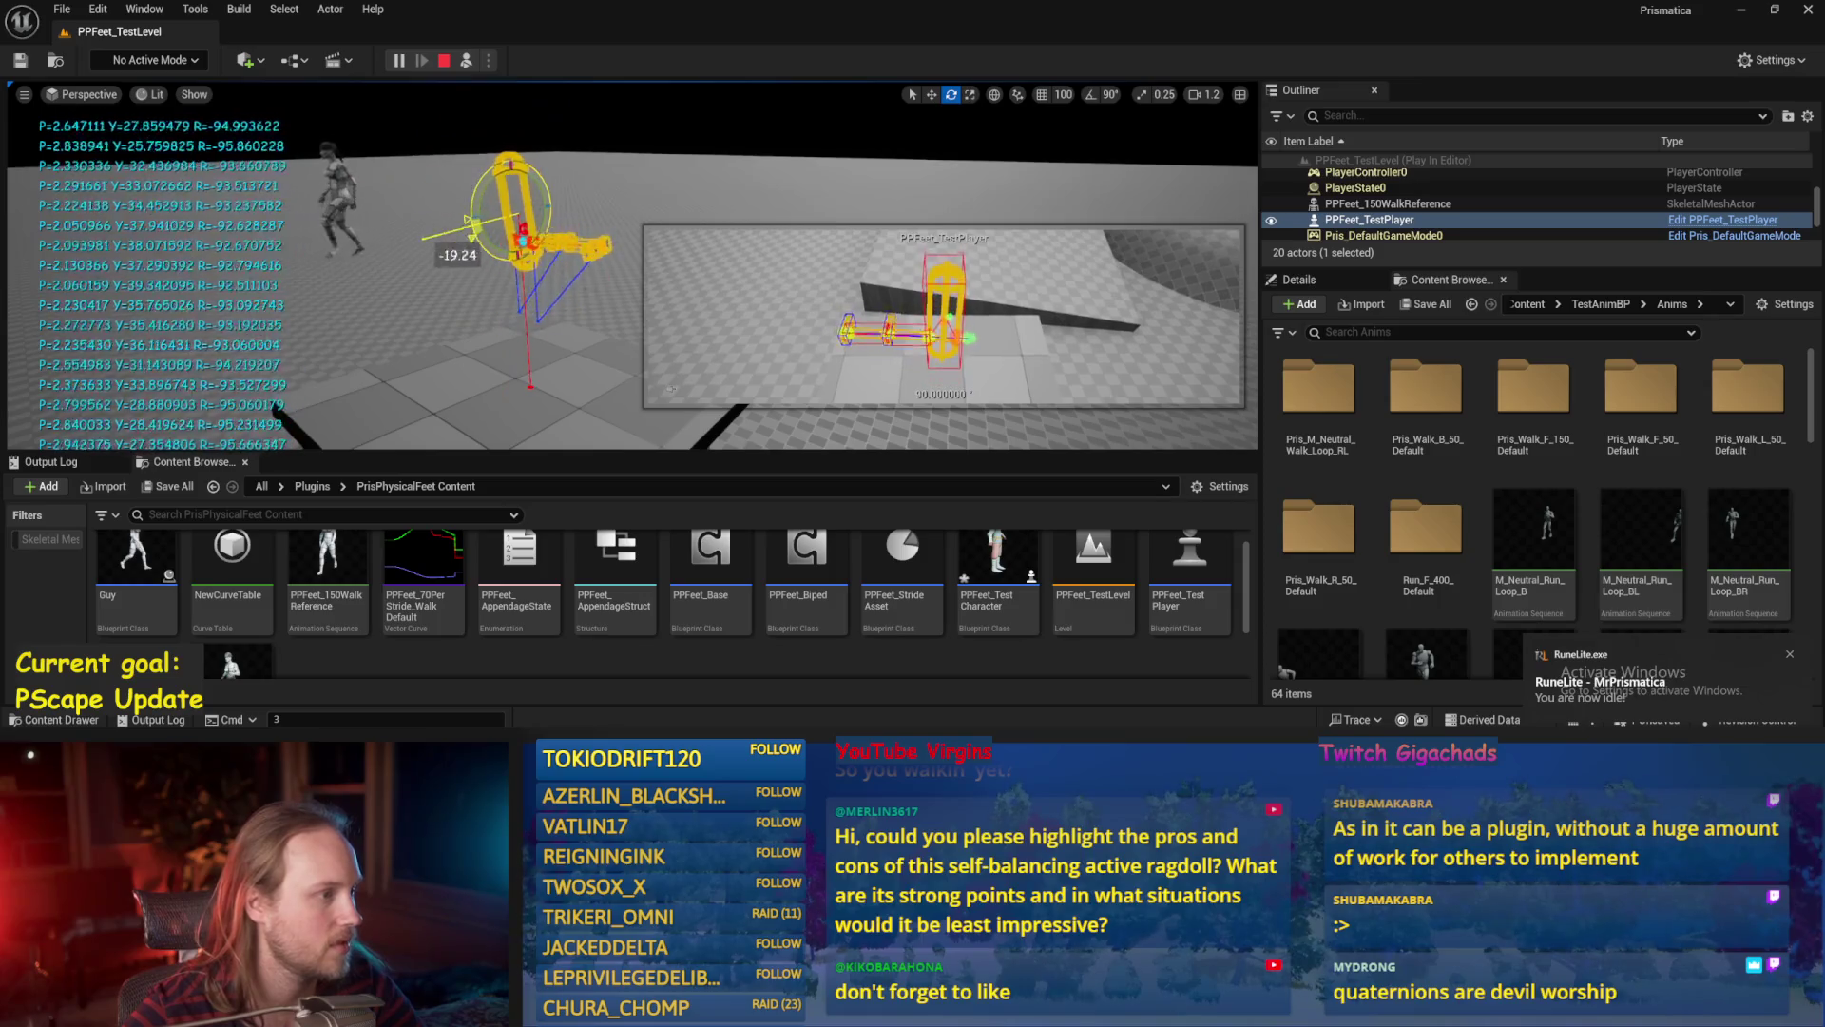
pyautogui.hotkey('alt', 'Tab')
pyautogui.scroll(2, 719, 358)
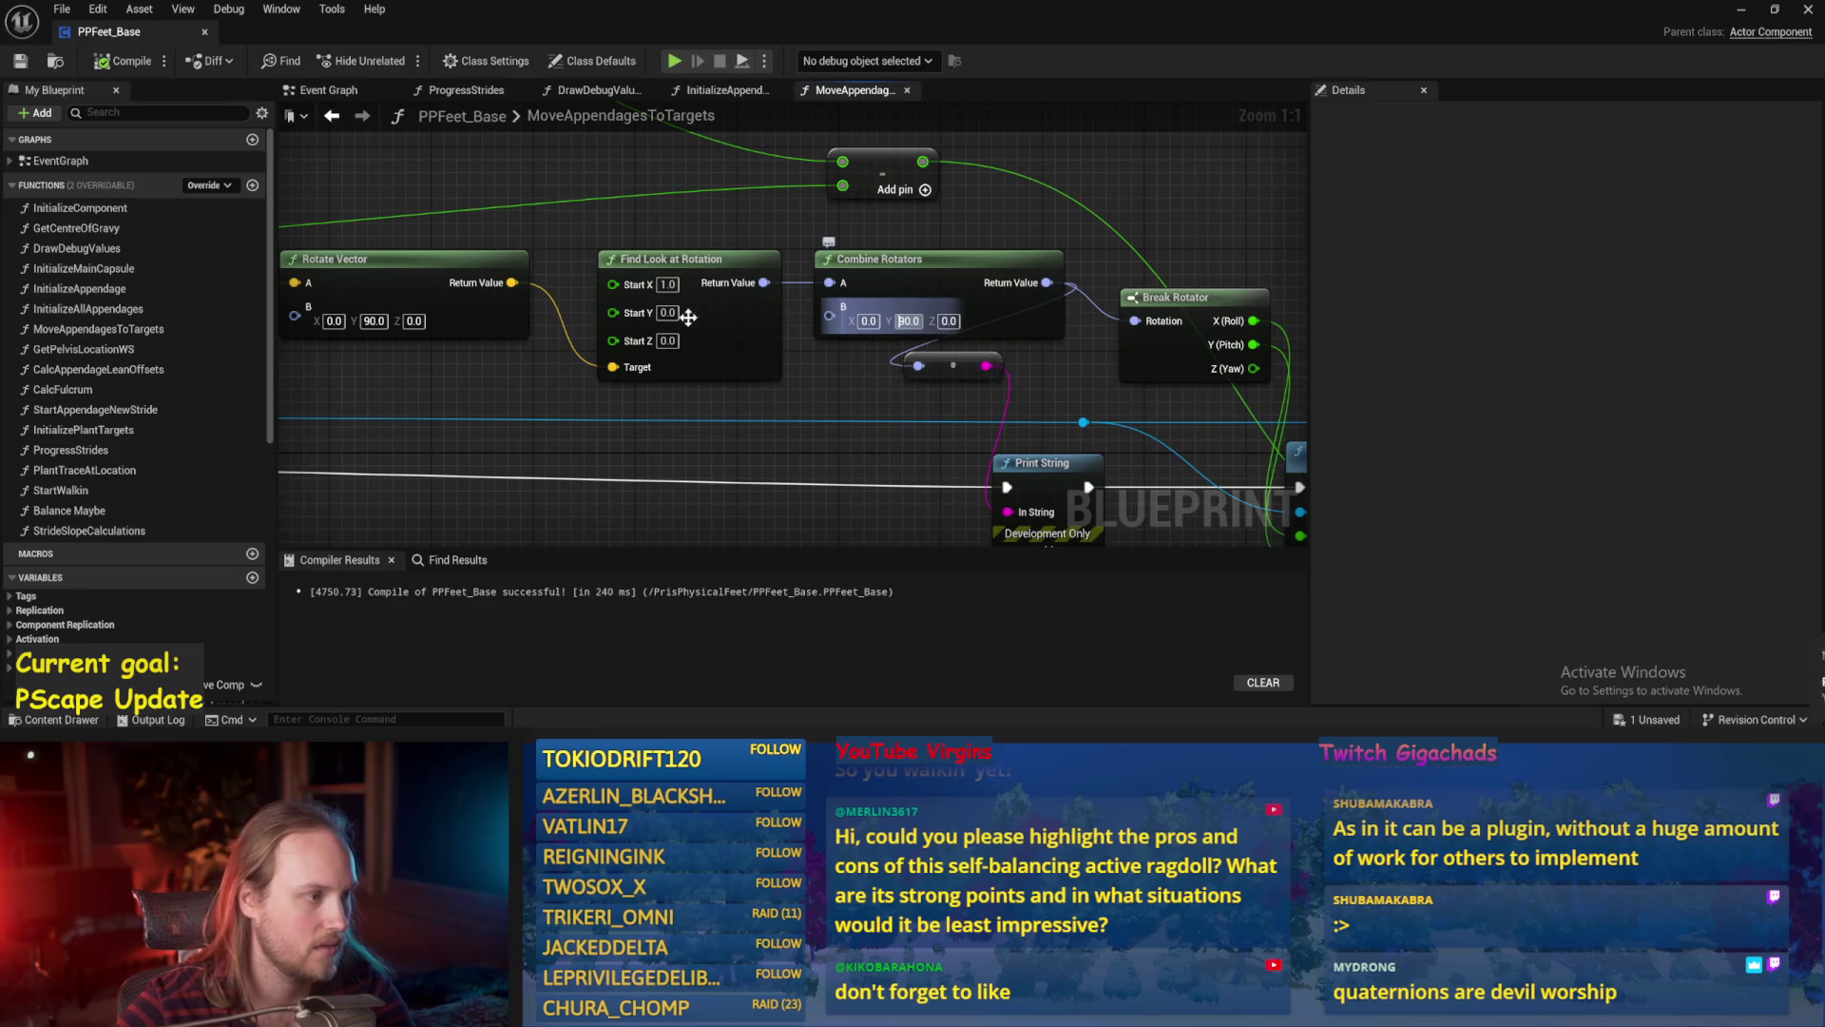
# Change Combine Rotators' Y offset from -90 to 90 and save the blueprint.
pyautogui.press('Delete')
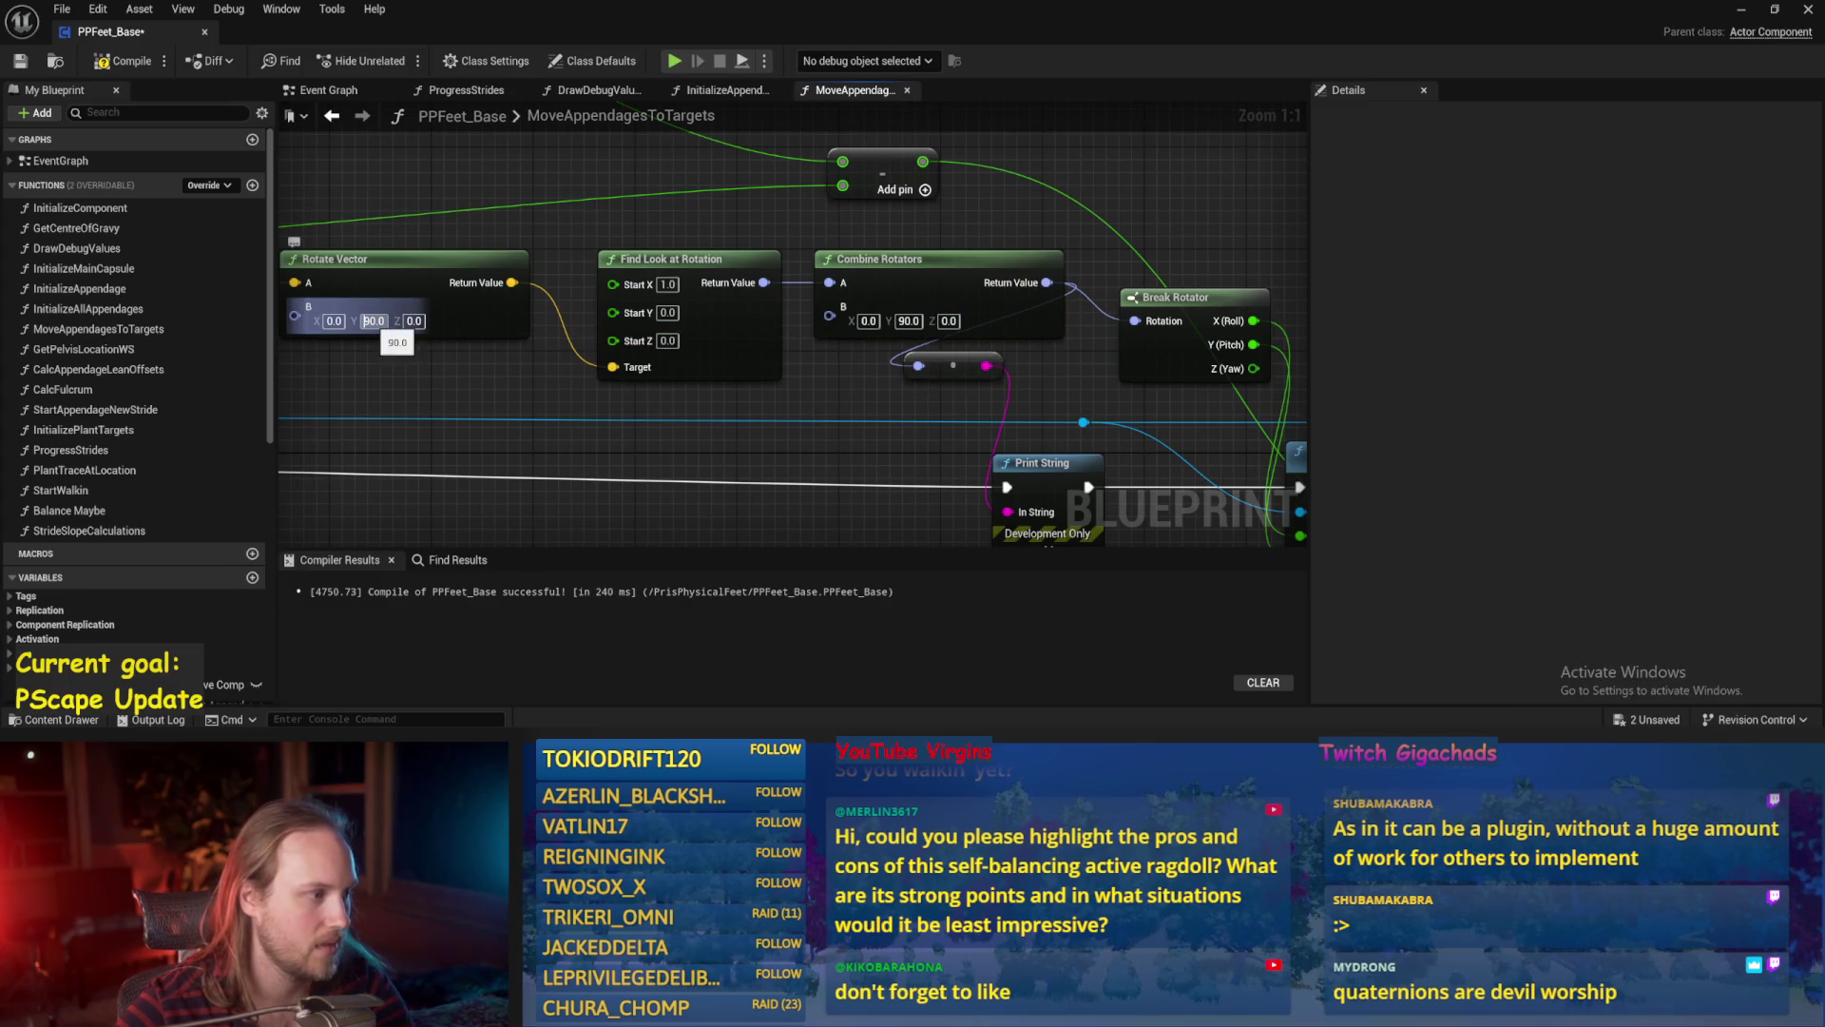
pyautogui.scroll(-2, 395, 386)
pyautogui.write('-90')
pyautogui.hotkey('ctrl', 's')
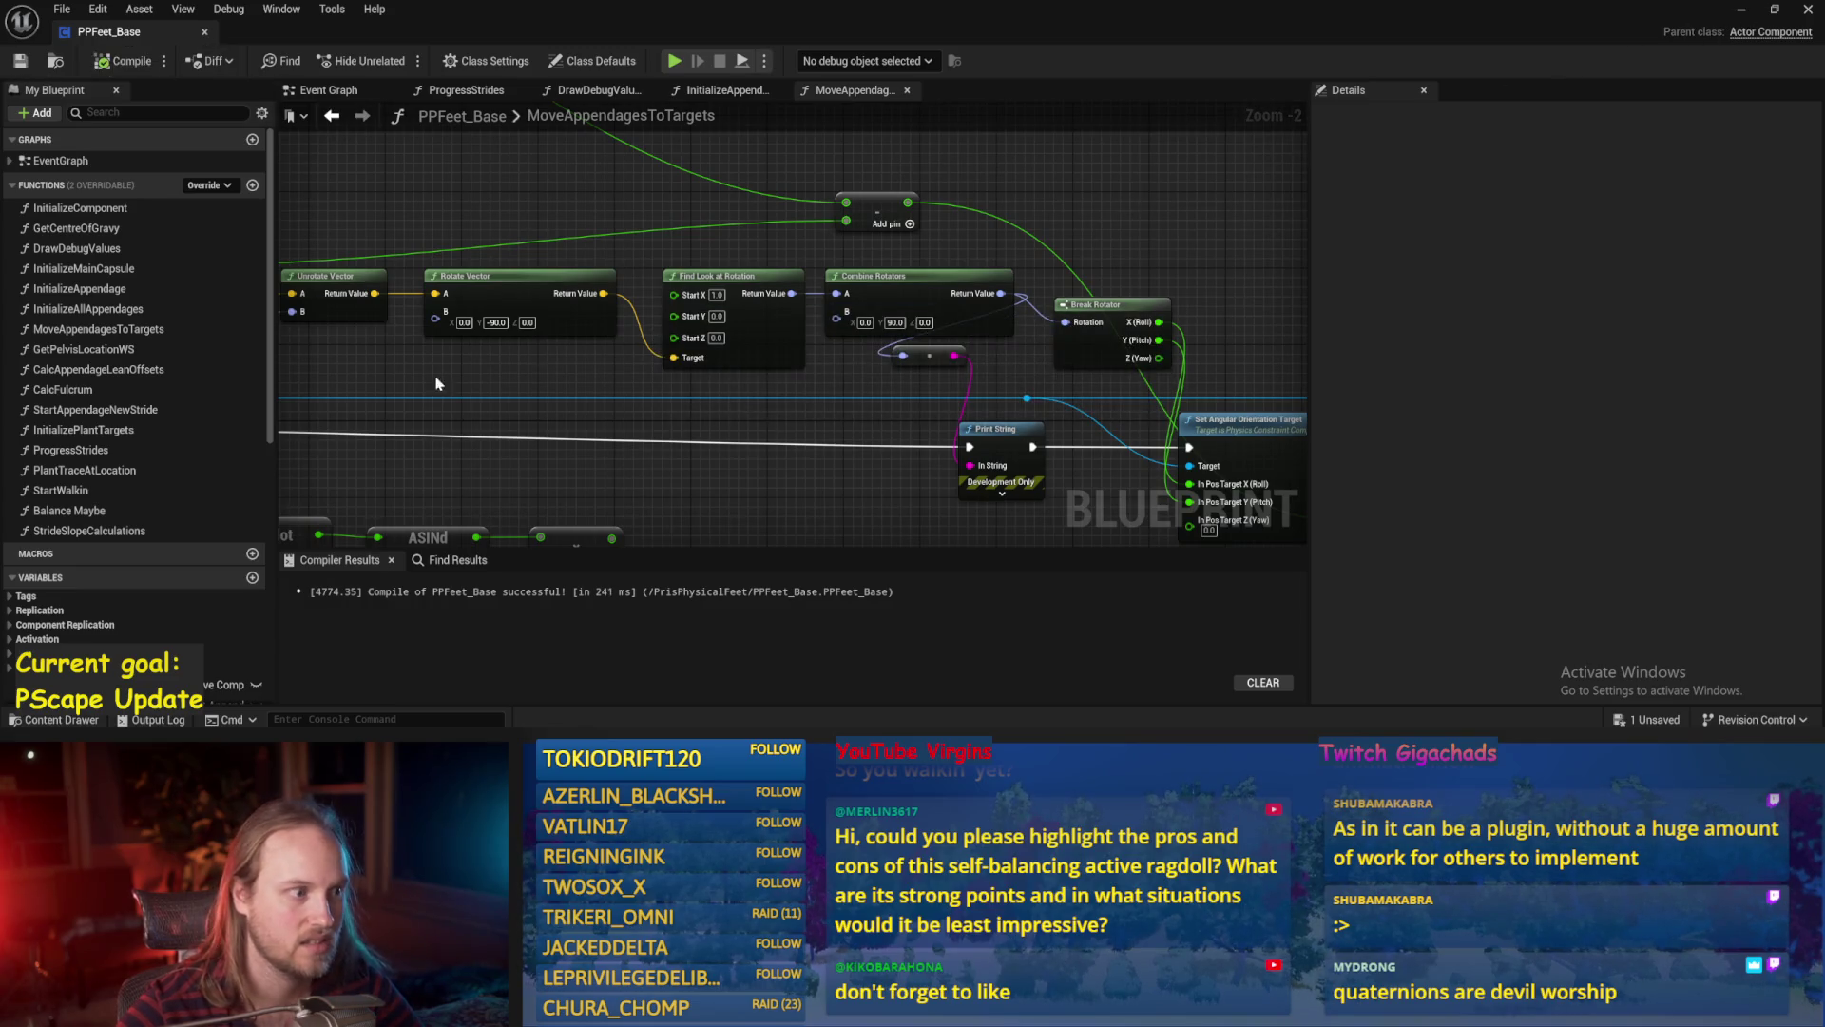
pyautogui.click(1742, 11)
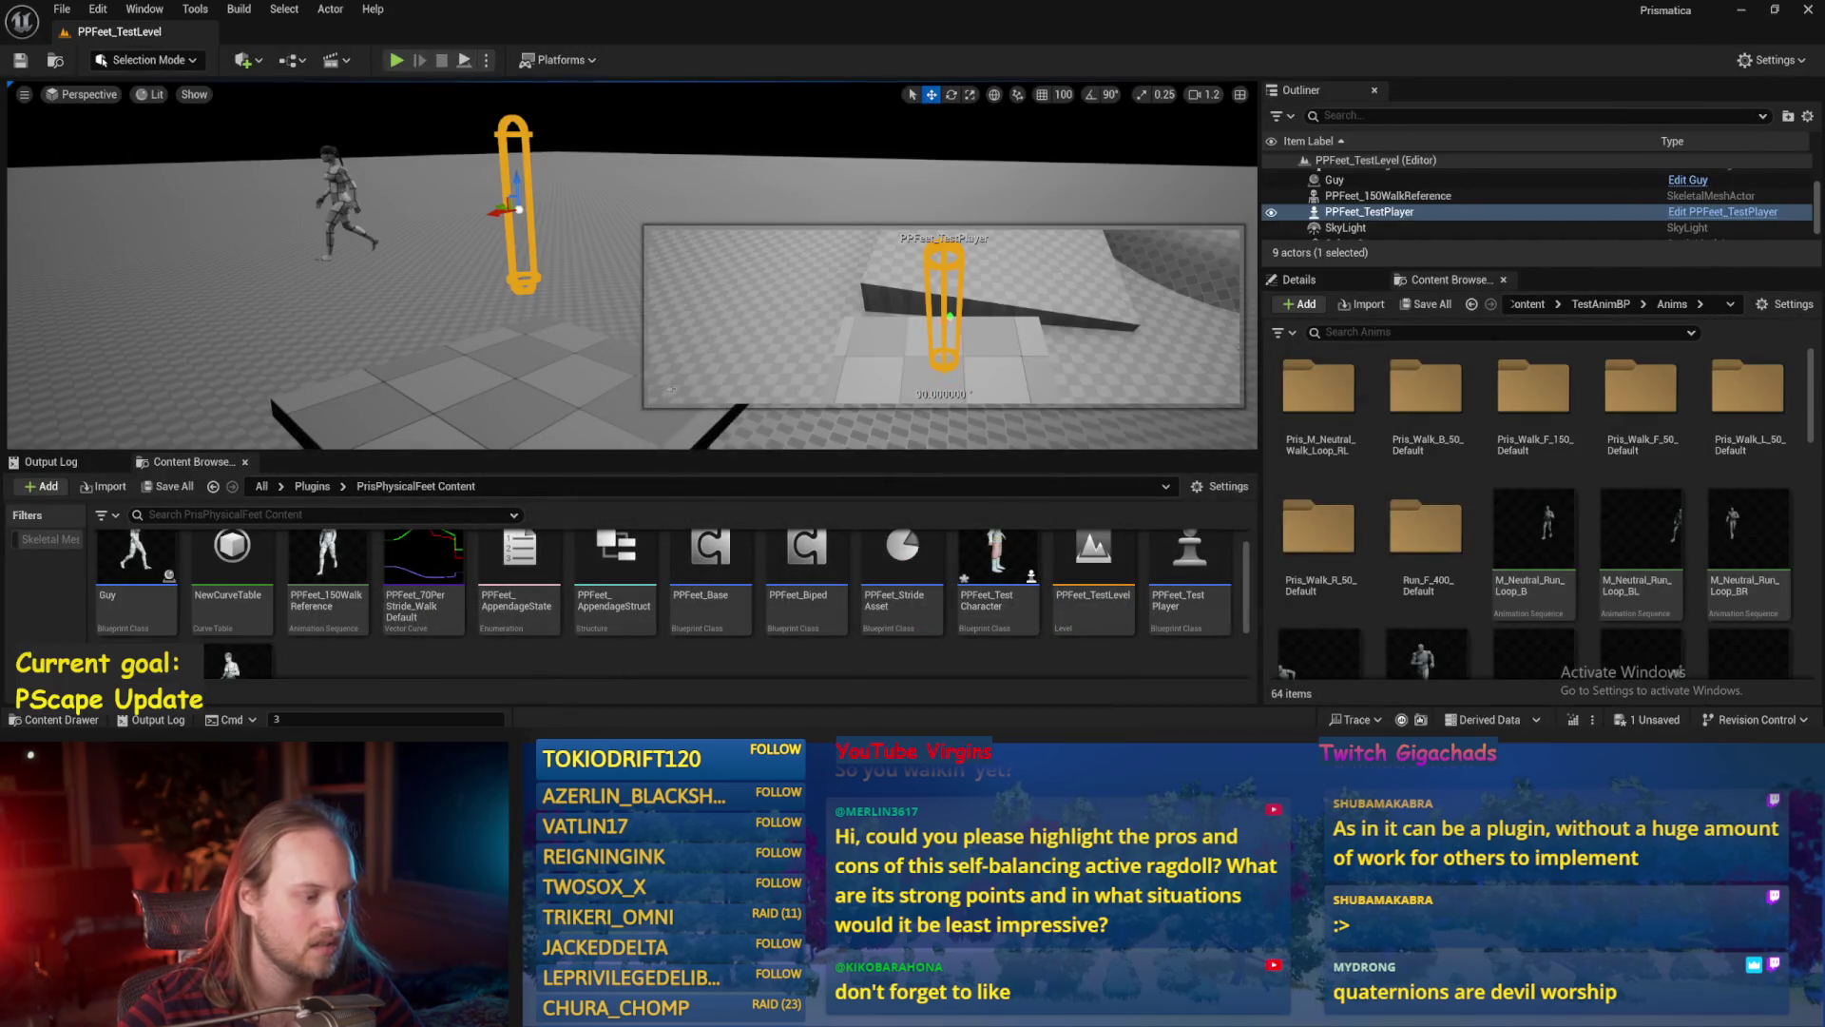
pyautogui.doubleClick(711, 570)
pyautogui.scroll(1, 760, 350)
pyautogui.moveTo(763, 359)
pyautogui.mouseDown()
pyautogui.moveTo(777, 377)
pyautogui.moveTo(876, 336)
pyautogui.mouseUp()
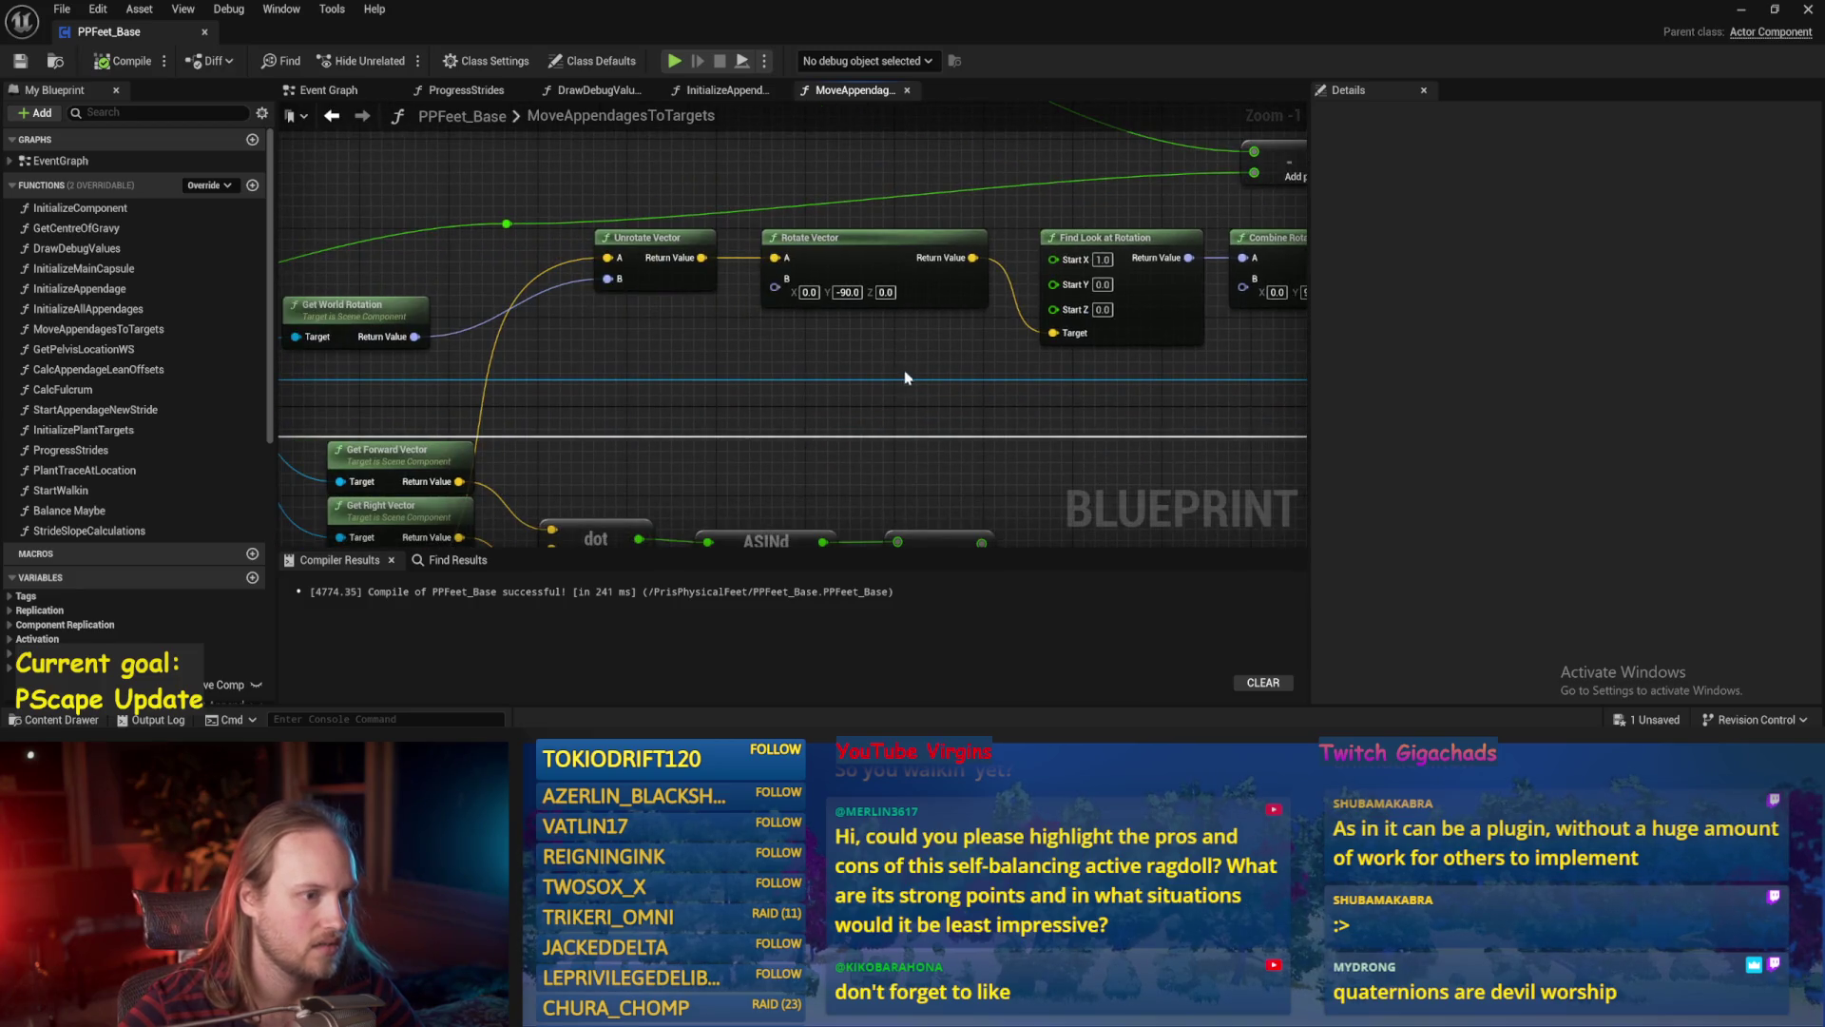
pyautogui.moveTo(977, 383); pyautogui.dragTo(808, 379)
# Play-test by rotating PPFeet_TestPlayer about 136 degrees, then stop the session.
pyautogui.click(1738, 14)
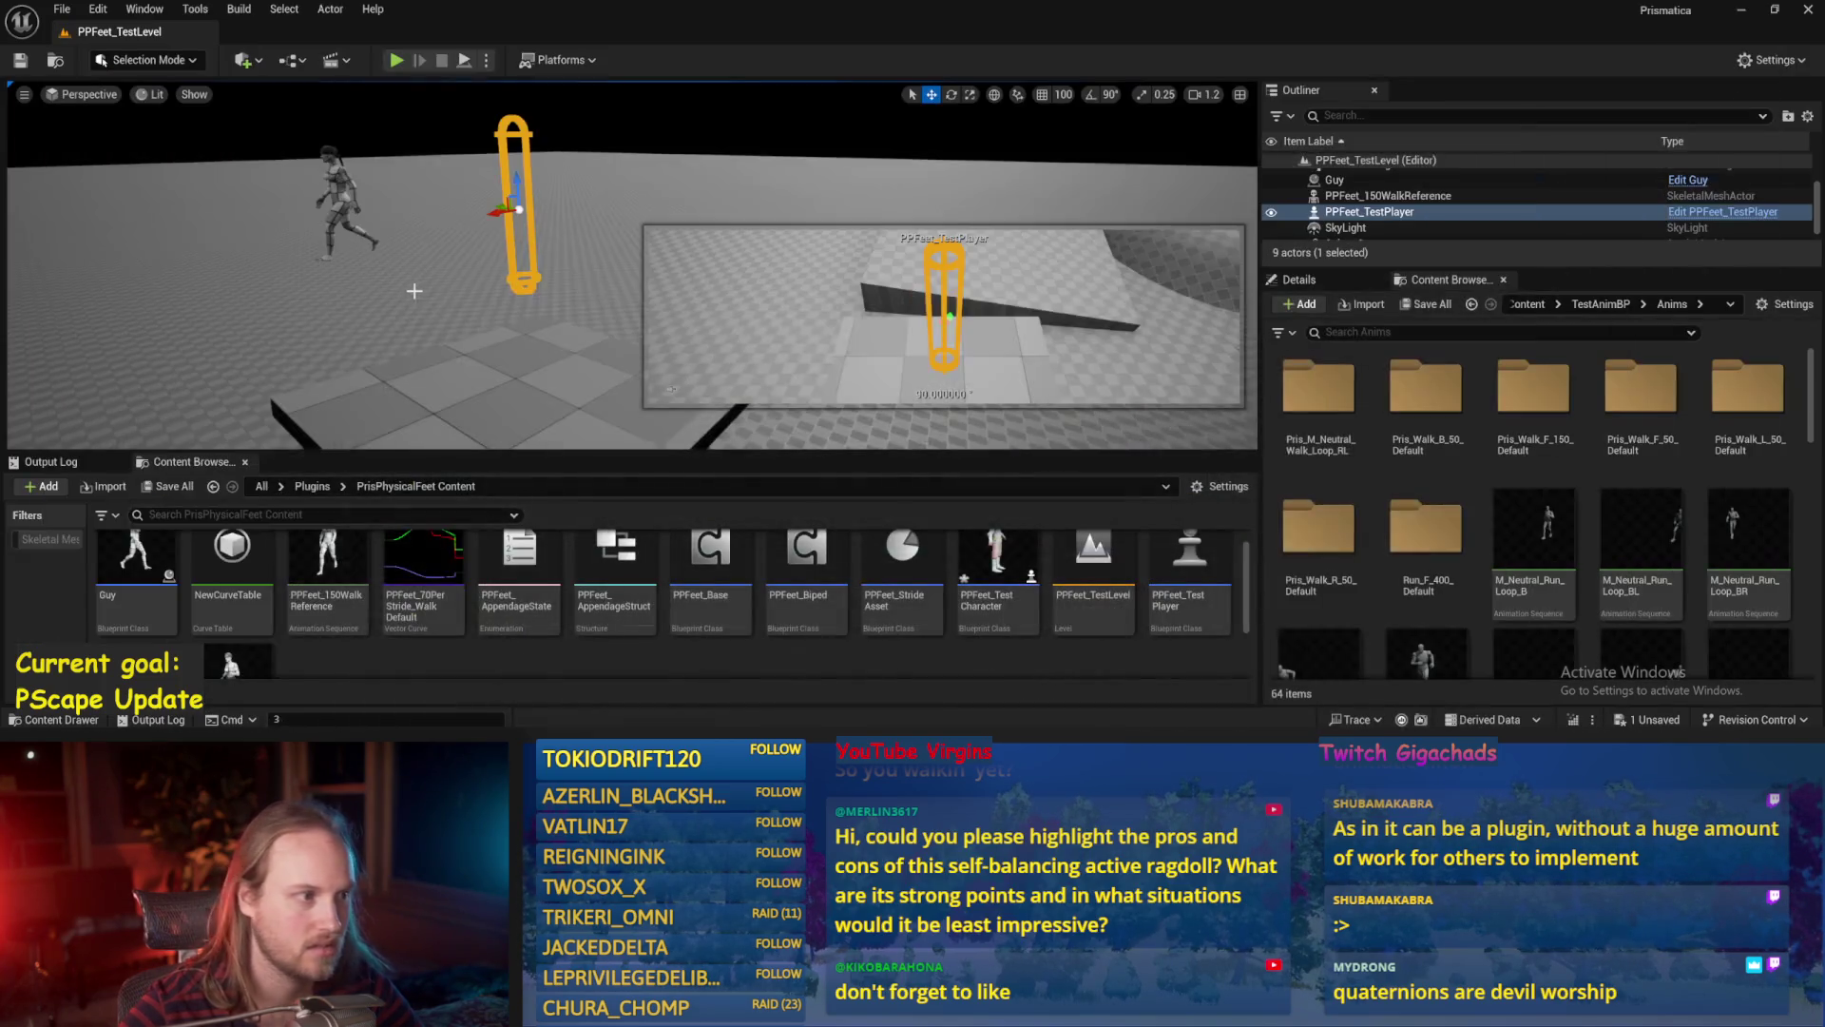
pyautogui.click(574, 304)
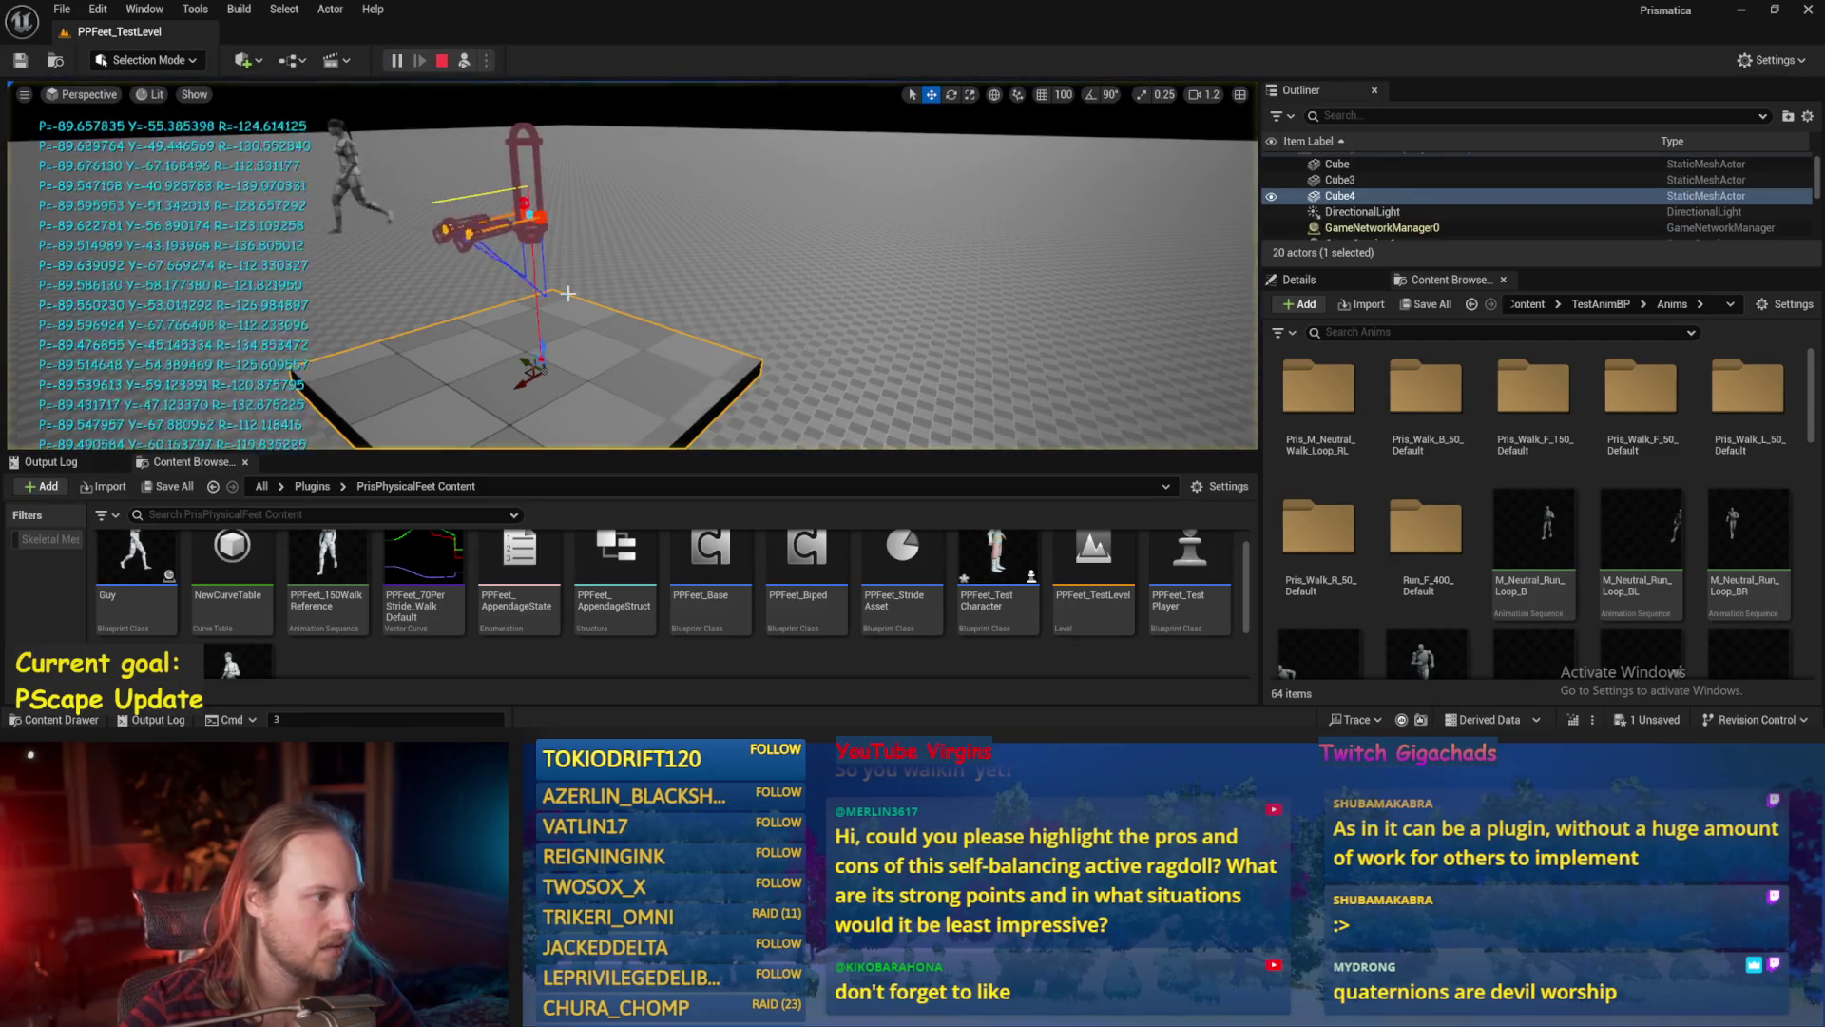
pyautogui.click(503, 156)
pyautogui.press('e')
pyautogui.moveTo(500, 152)
pyautogui.mouseDown()
pyautogui.moveTo(568, 197)
pyautogui.moveTo(561, 247)
pyautogui.moveTo(523, 276)
pyautogui.moveTo(532, 323)
pyautogui.mouseUp()
pyautogui.press('Escape')
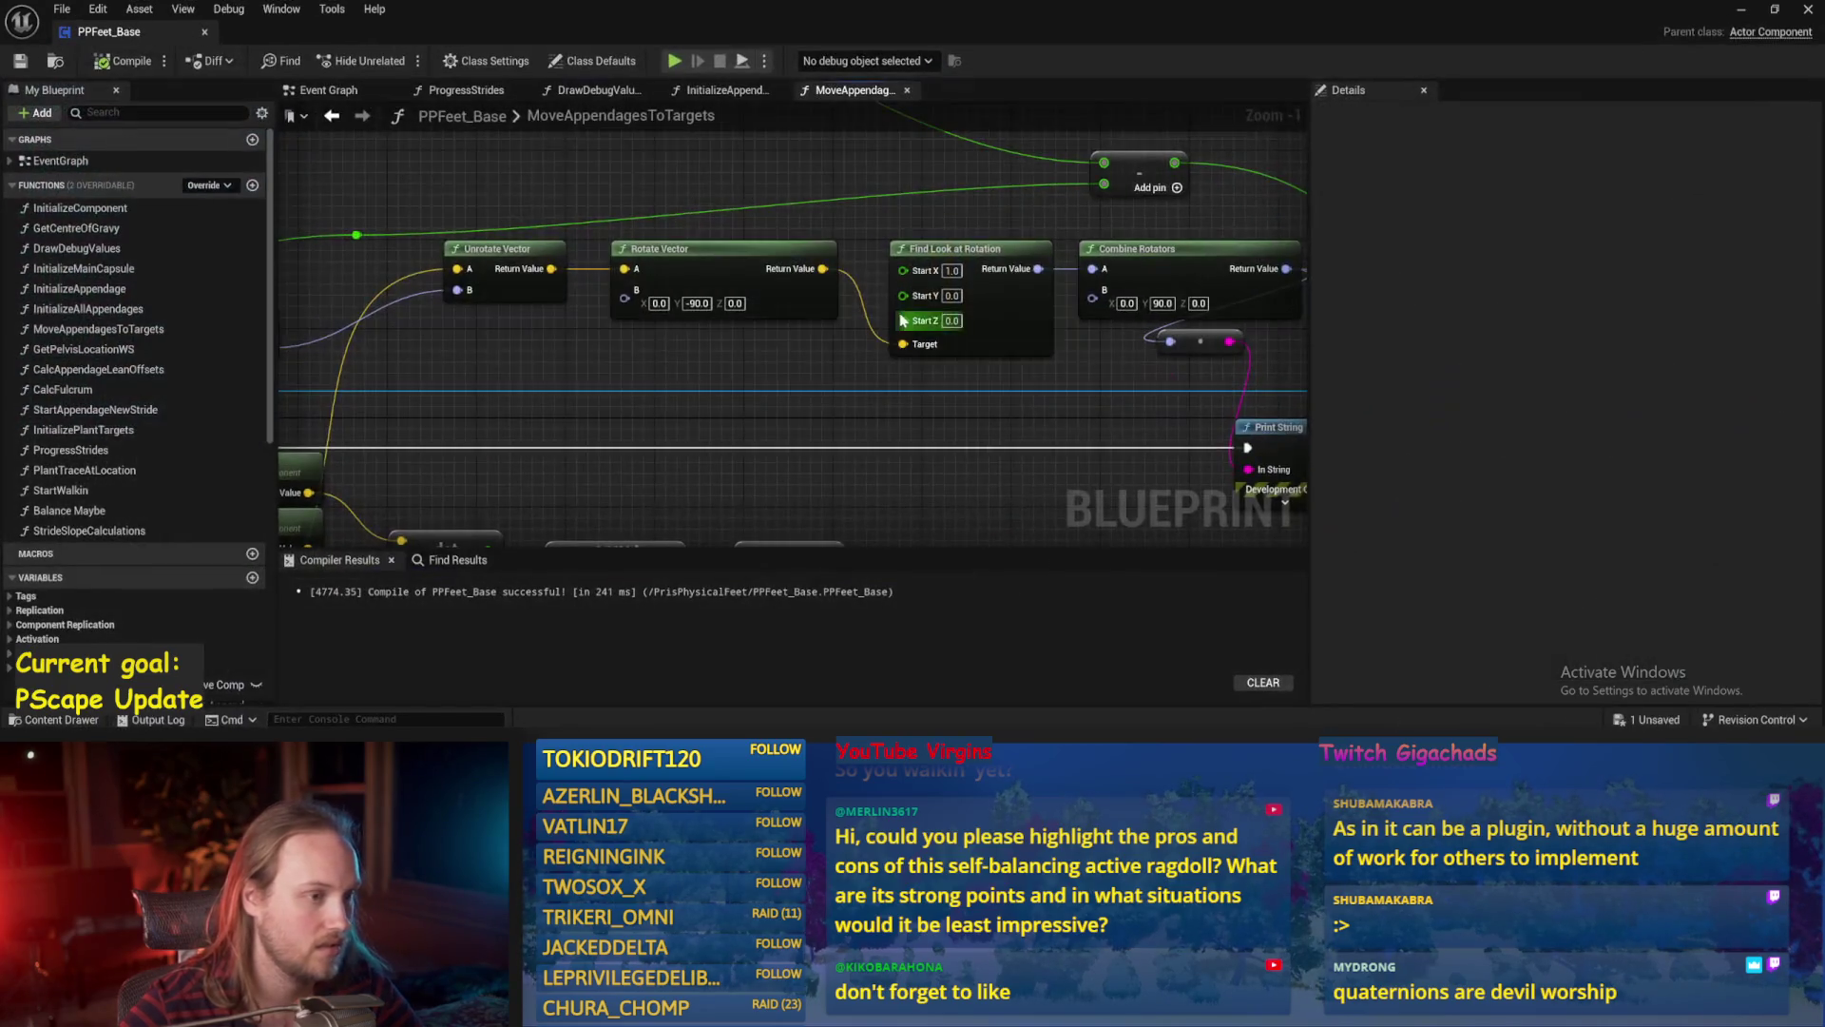
pyautogui.moveTo(903, 320); pyautogui.dragTo(679, 303)
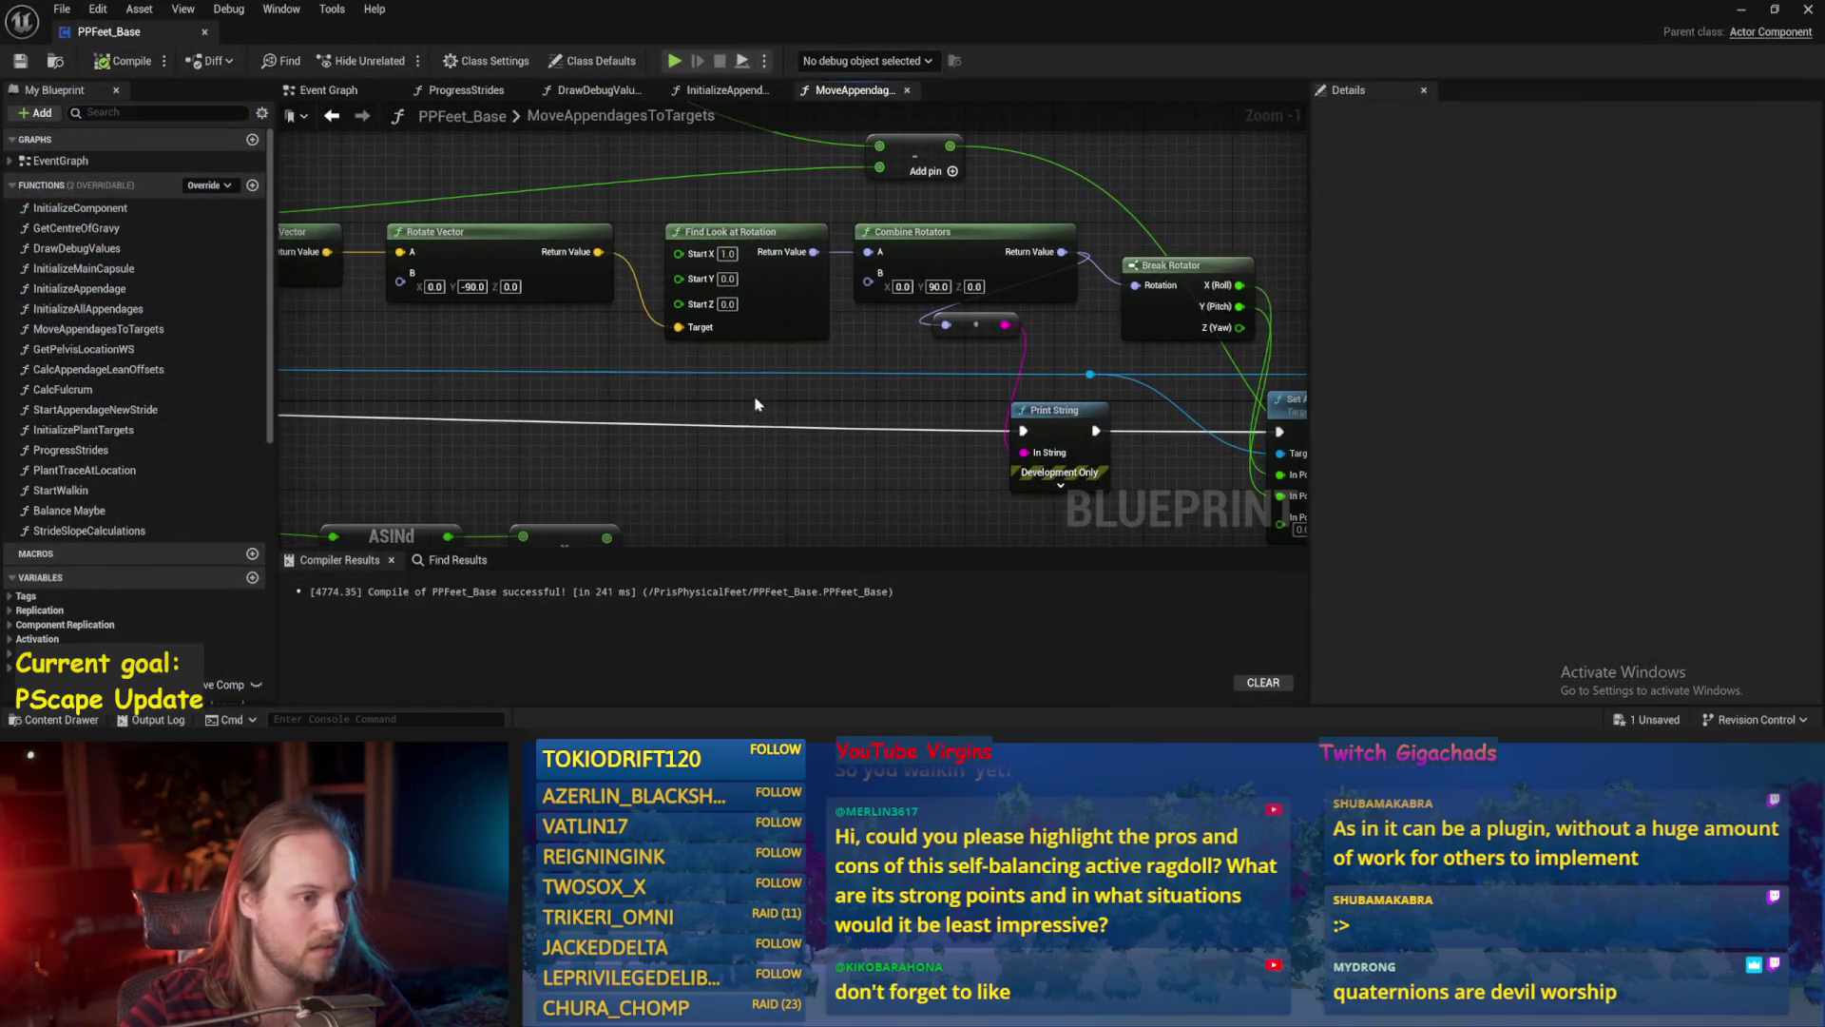
# Delete Combine Rotators, Rotate Vector, Find Look at Rotation and Break Rotator, then save.
pyautogui.scroll(-1, 913, 304)
pyautogui.moveTo(962, 364)
pyautogui.mouseDown()
pyautogui.moveTo(912, 304)
pyautogui.moveTo(493, 274)
pyautogui.mouseUp()
pyautogui.press('Delete')
pyautogui.press('Delete')
pyautogui.click(803, 277)
pyautogui.press('Delete')
pyautogui.click(20, 61)
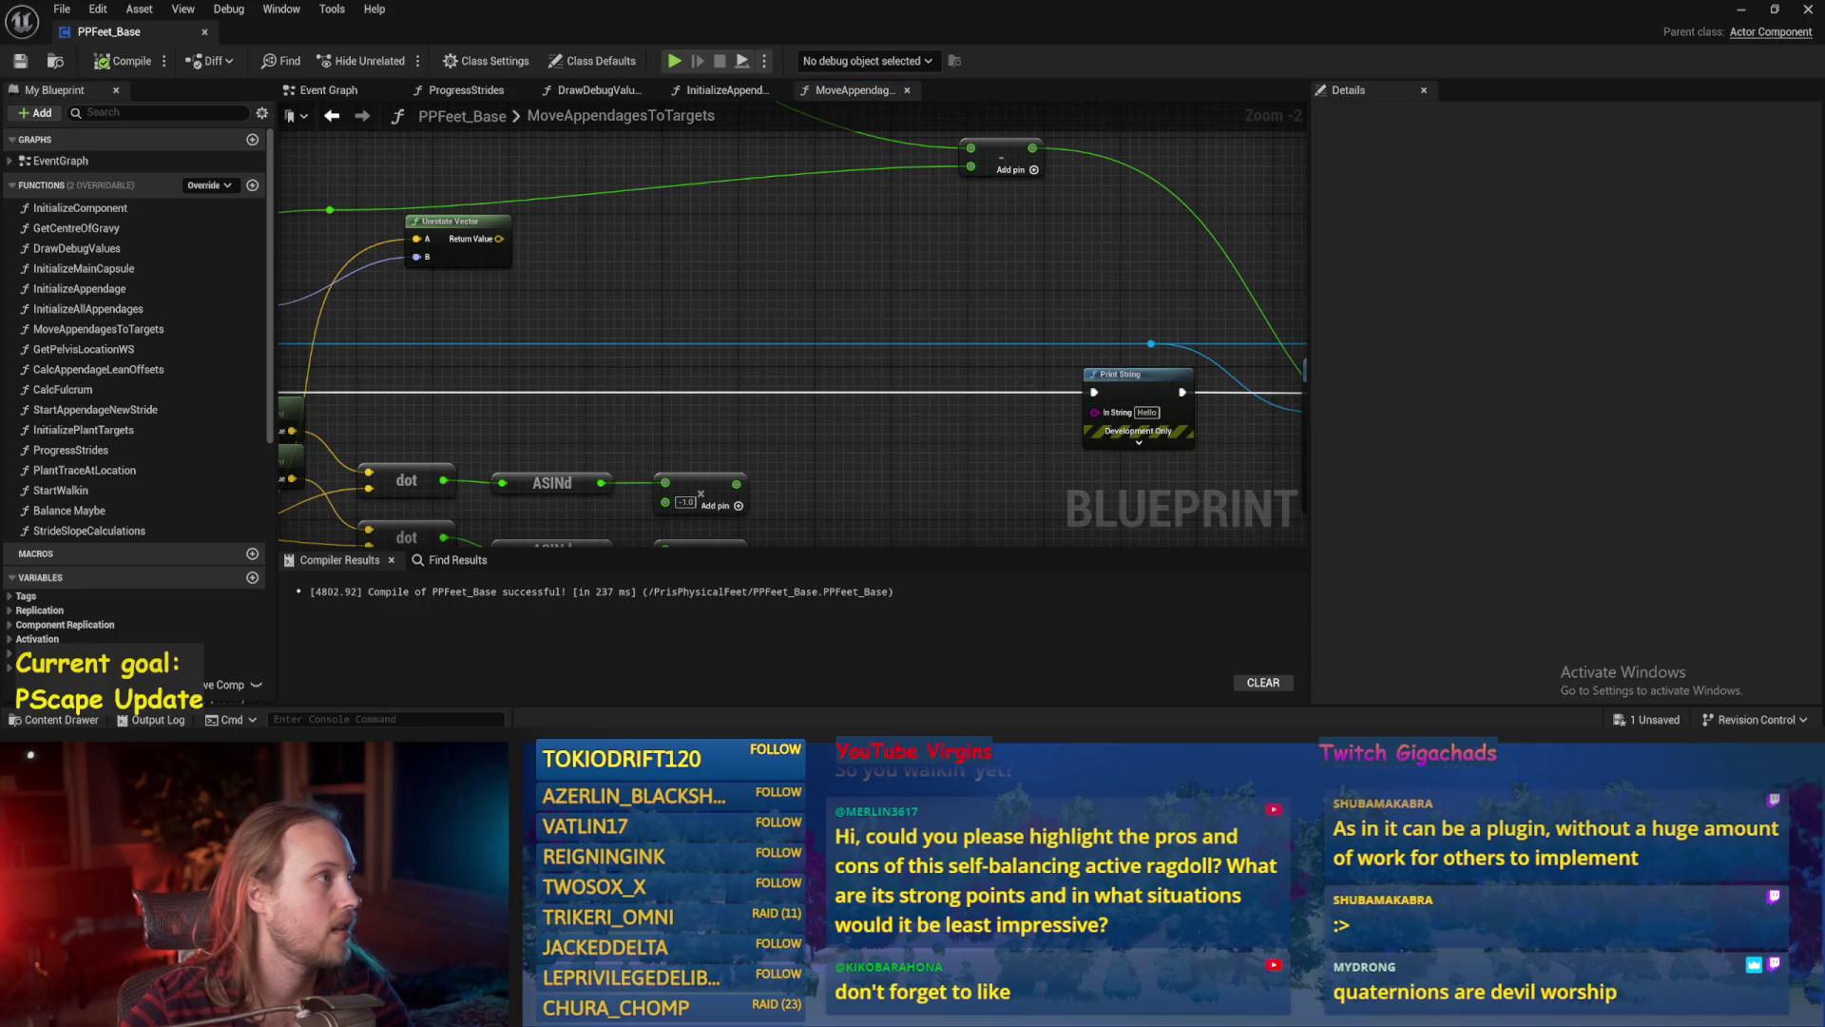
# Remove Print String and wire the ASINd multiply results into the orientation target's roll and pitch.
pyautogui.scroll(-1, 913, 301)
pyautogui.moveTo(912, 301)
pyautogui.mouseDown()
pyautogui.moveTo(796, 222)
pyautogui.moveTo(810, 332)
pyautogui.mouseUp()
pyautogui.click(18, 62)
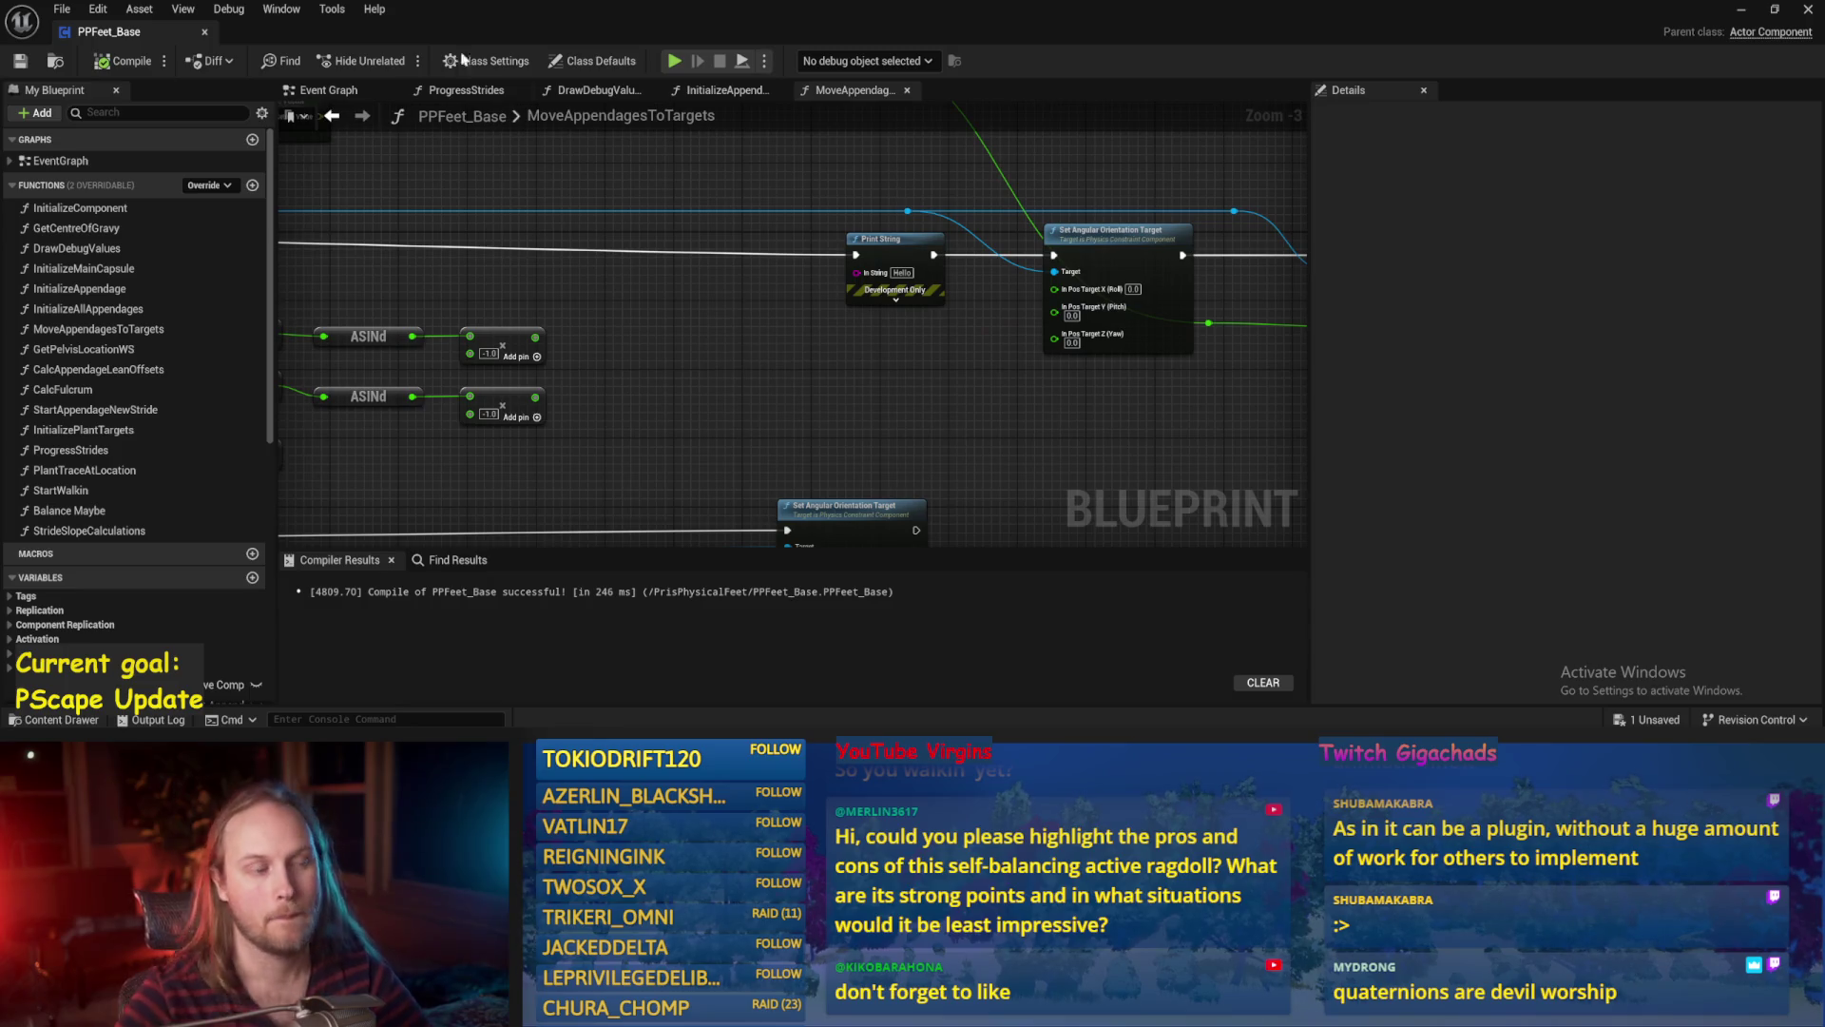
pyautogui.scroll(-1, 862, 378)
pyautogui.moveTo(862, 377)
pyautogui.mouseDown()
pyautogui.moveTo(828, 306)
pyautogui.moveTo(840, 328)
pyautogui.mouseUp()
pyautogui.scroll(1, 861, 323)
pyautogui.press('Delete')
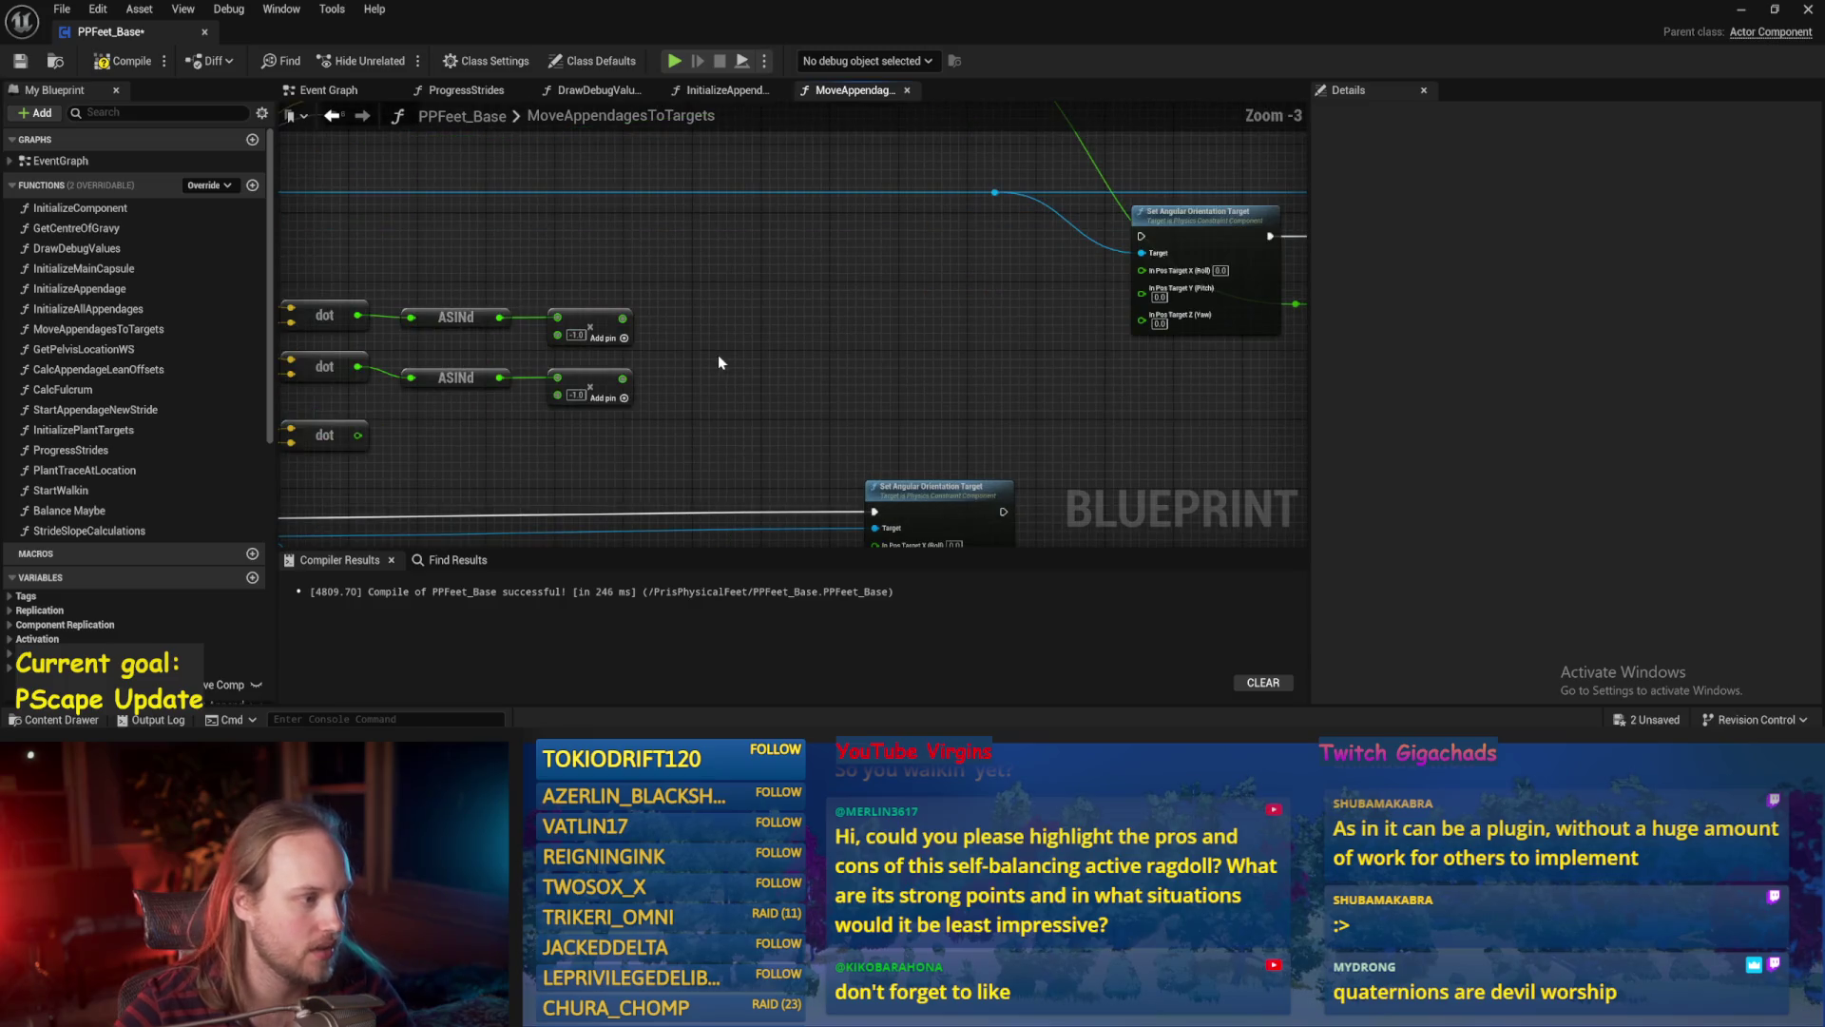
pyautogui.moveTo(624, 372)
pyautogui.mouseDown()
pyautogui.moveTo(1141, 253)
pyautogui.moveTo(1142, 271)
pyautogui.moveTo(622, 318)
pyautogui.mouseUp()
pyautogui.hotkey('ctrl', 's')
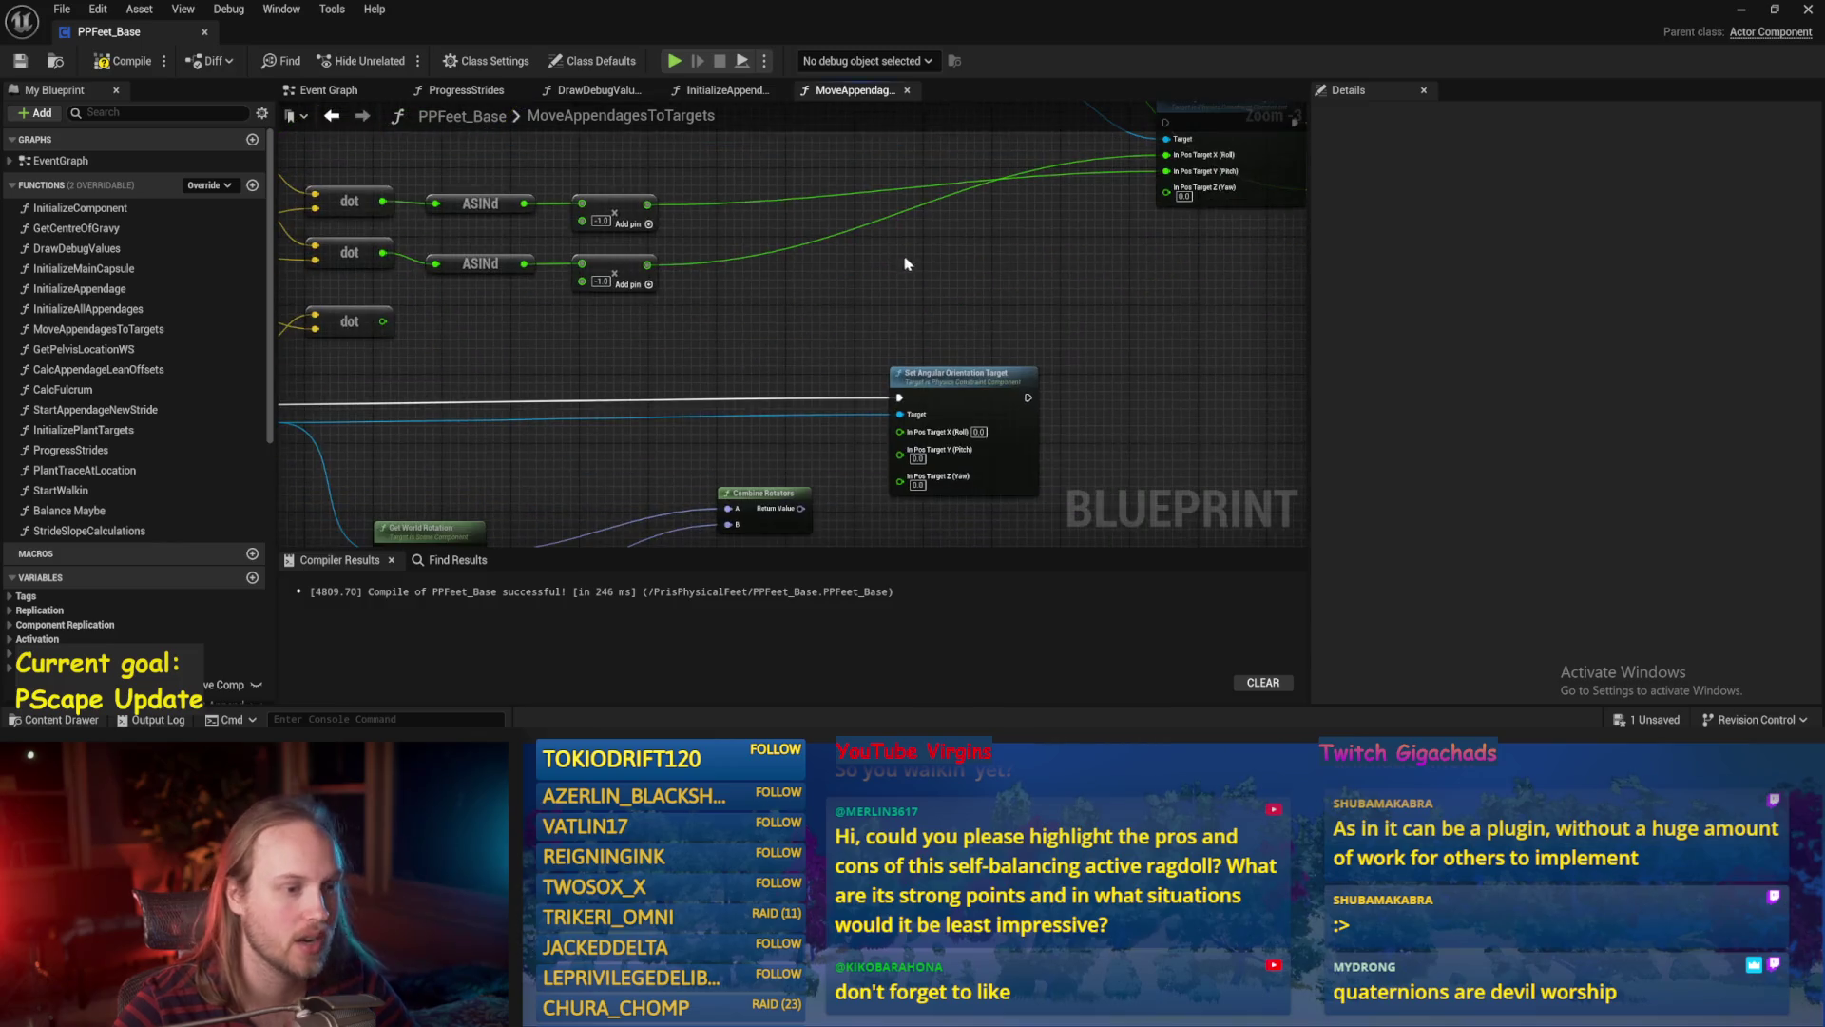
# Compile, then play-test by rotating the actor about 149 degrees.
pyautogui.moveTo(1005, 327); pyautogui.dragTo(743, 453)
pyautogui.moveTo(637, 231)
pyautogui.mouseDown()
pyautogui.moveTo(700, 294)
pyautogui.moveTo(551, 276)
pyautogui.mouseUp()
pyautogui.moveTo(428, 257)
pyautogui.mouseDown()
pyautogui.moveTo(286, 256)
pyautogui.moveTo(191, 190)
pyautogui.moveTo(130, 80)
pyautogui.mouseUp()
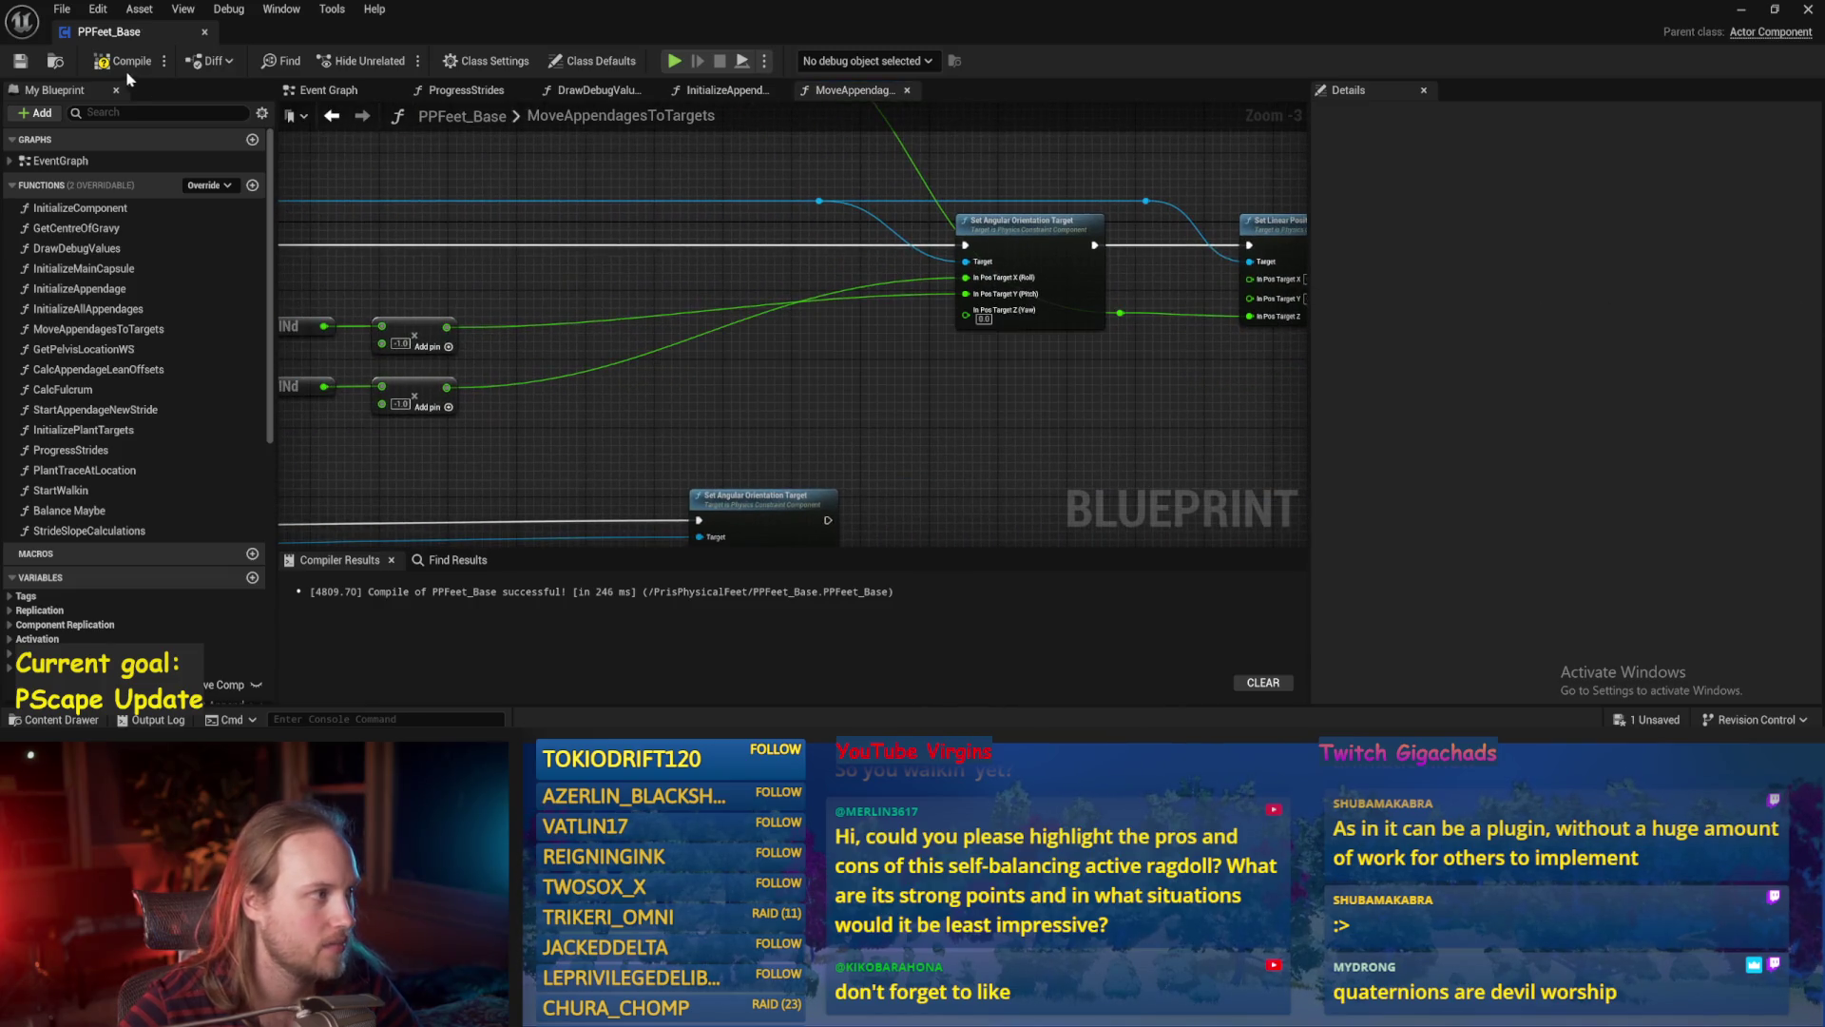
pyautogui.click(19, 66)
pyautogui.click(1738, 12)
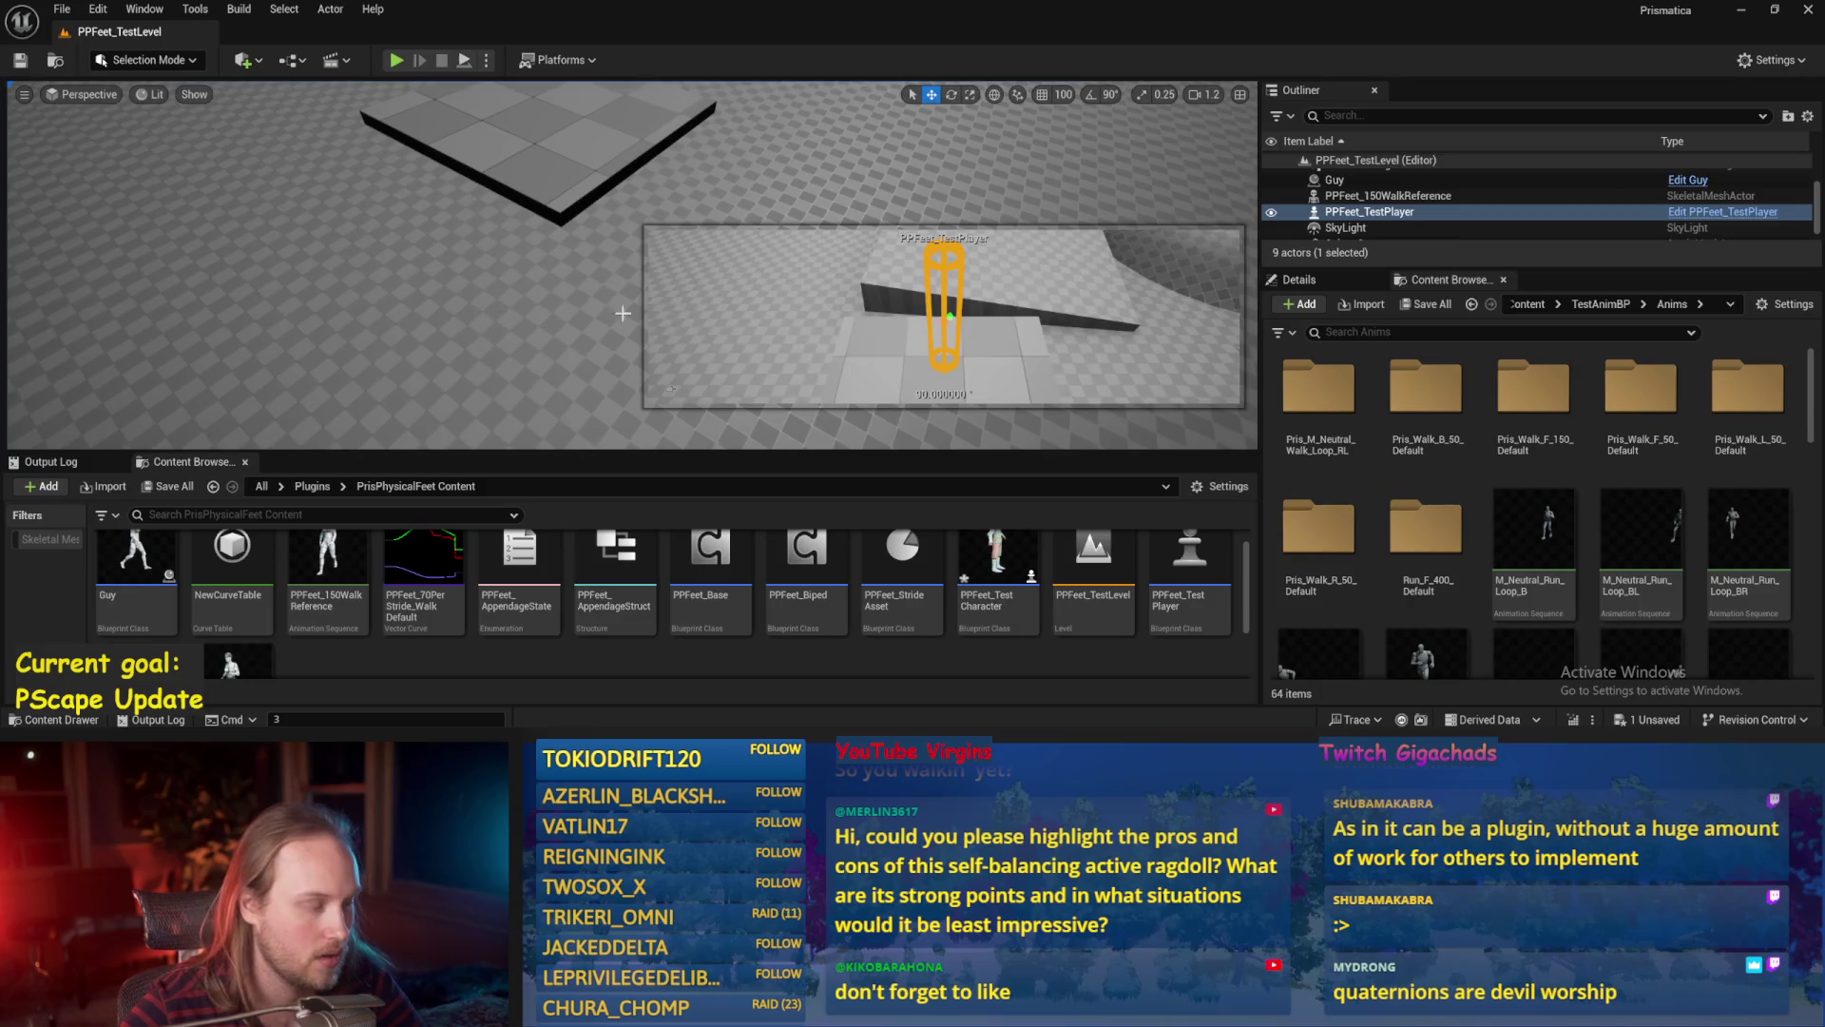
pyautogui.press('e')
pyautogui.moveTo(477, 134)
pyautogui.mouseDown()
pyautogui.moveTo(351, 143)
pyautogui.moveTo(580, 143)
pyautogui.mouseUp()
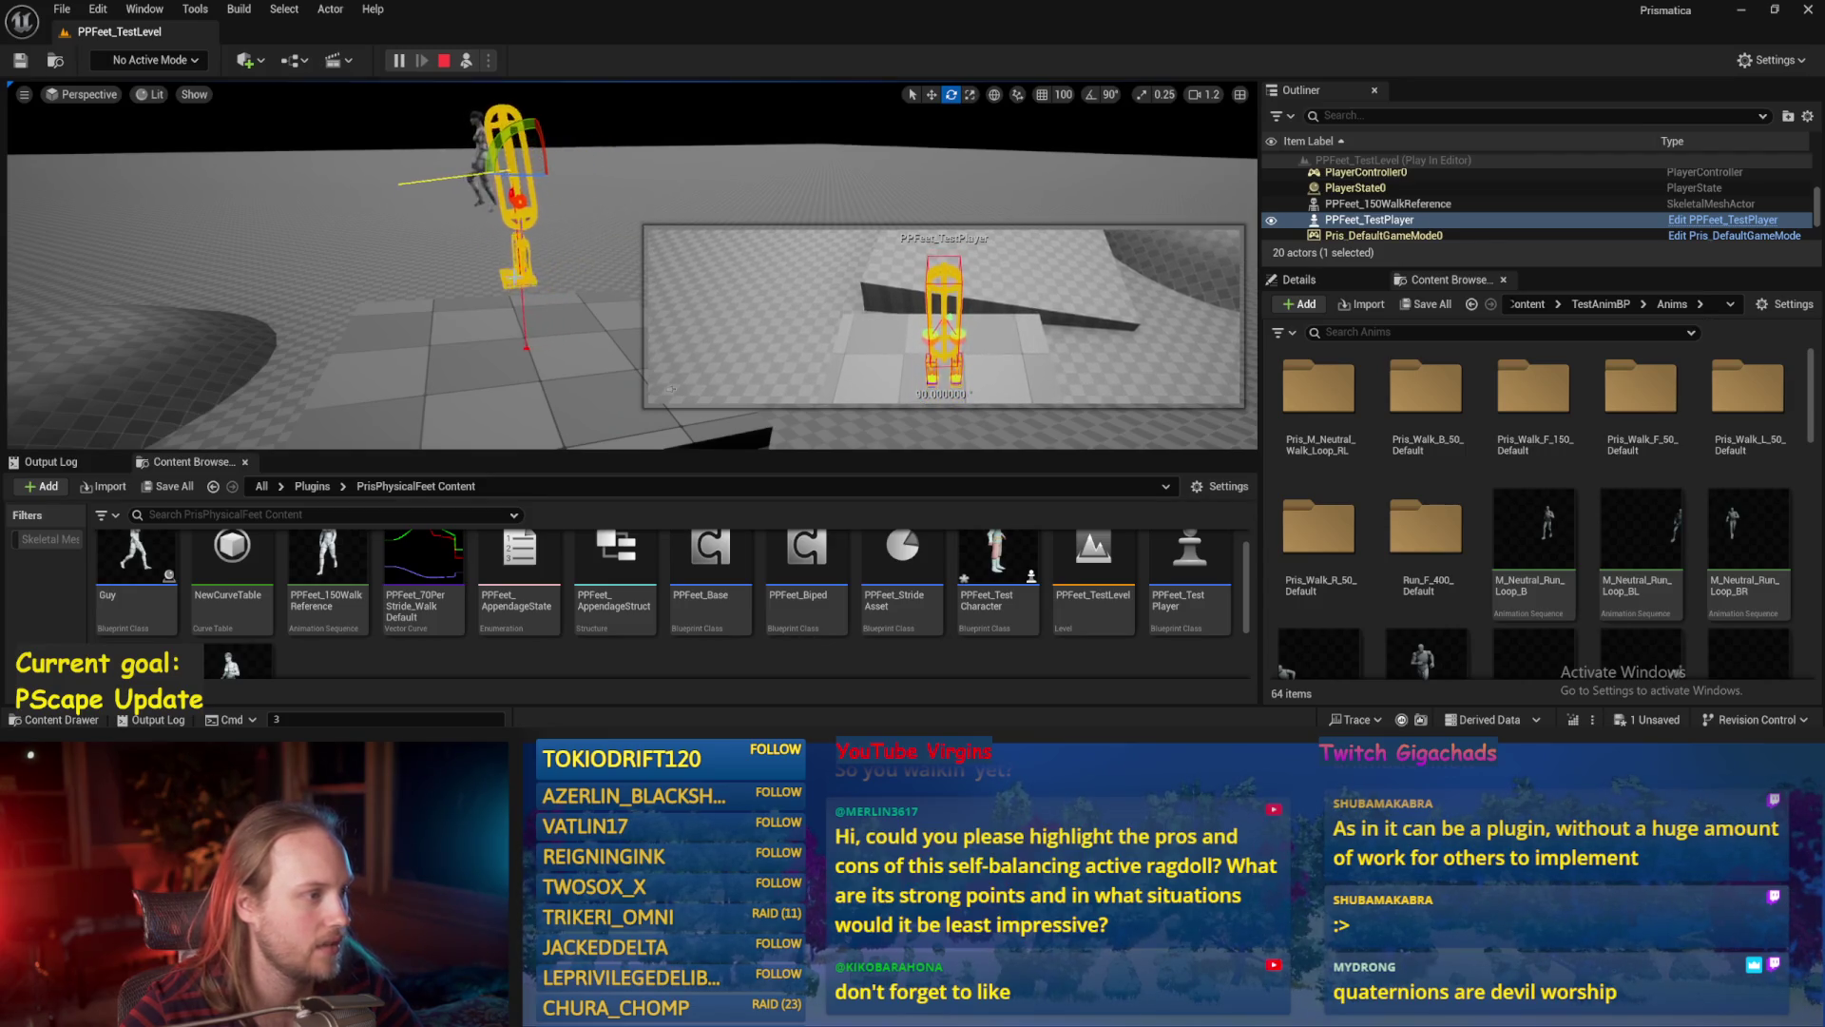
pyautogui.press('Escape')
# Return to PPFeet_Base and review the whole foot orientation graph.
pyautogui.click(748, 689)
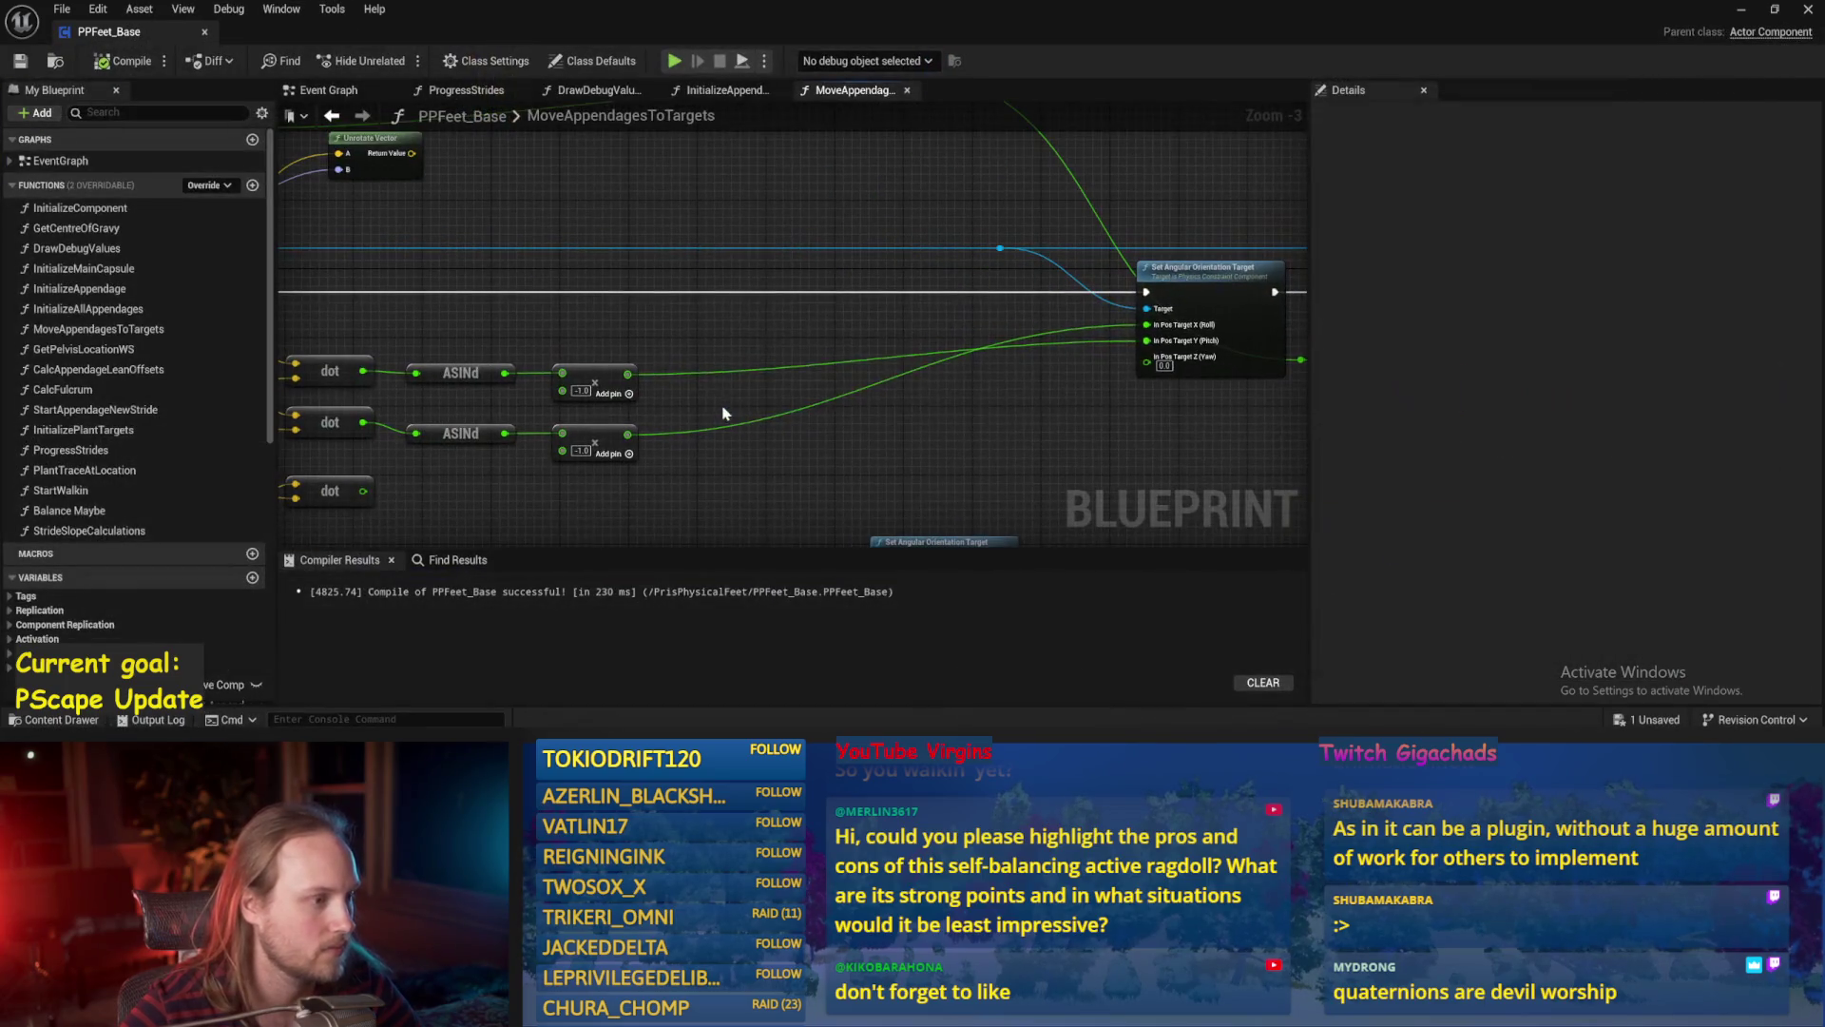
pyautogui.scroll(-1, 784, 389)
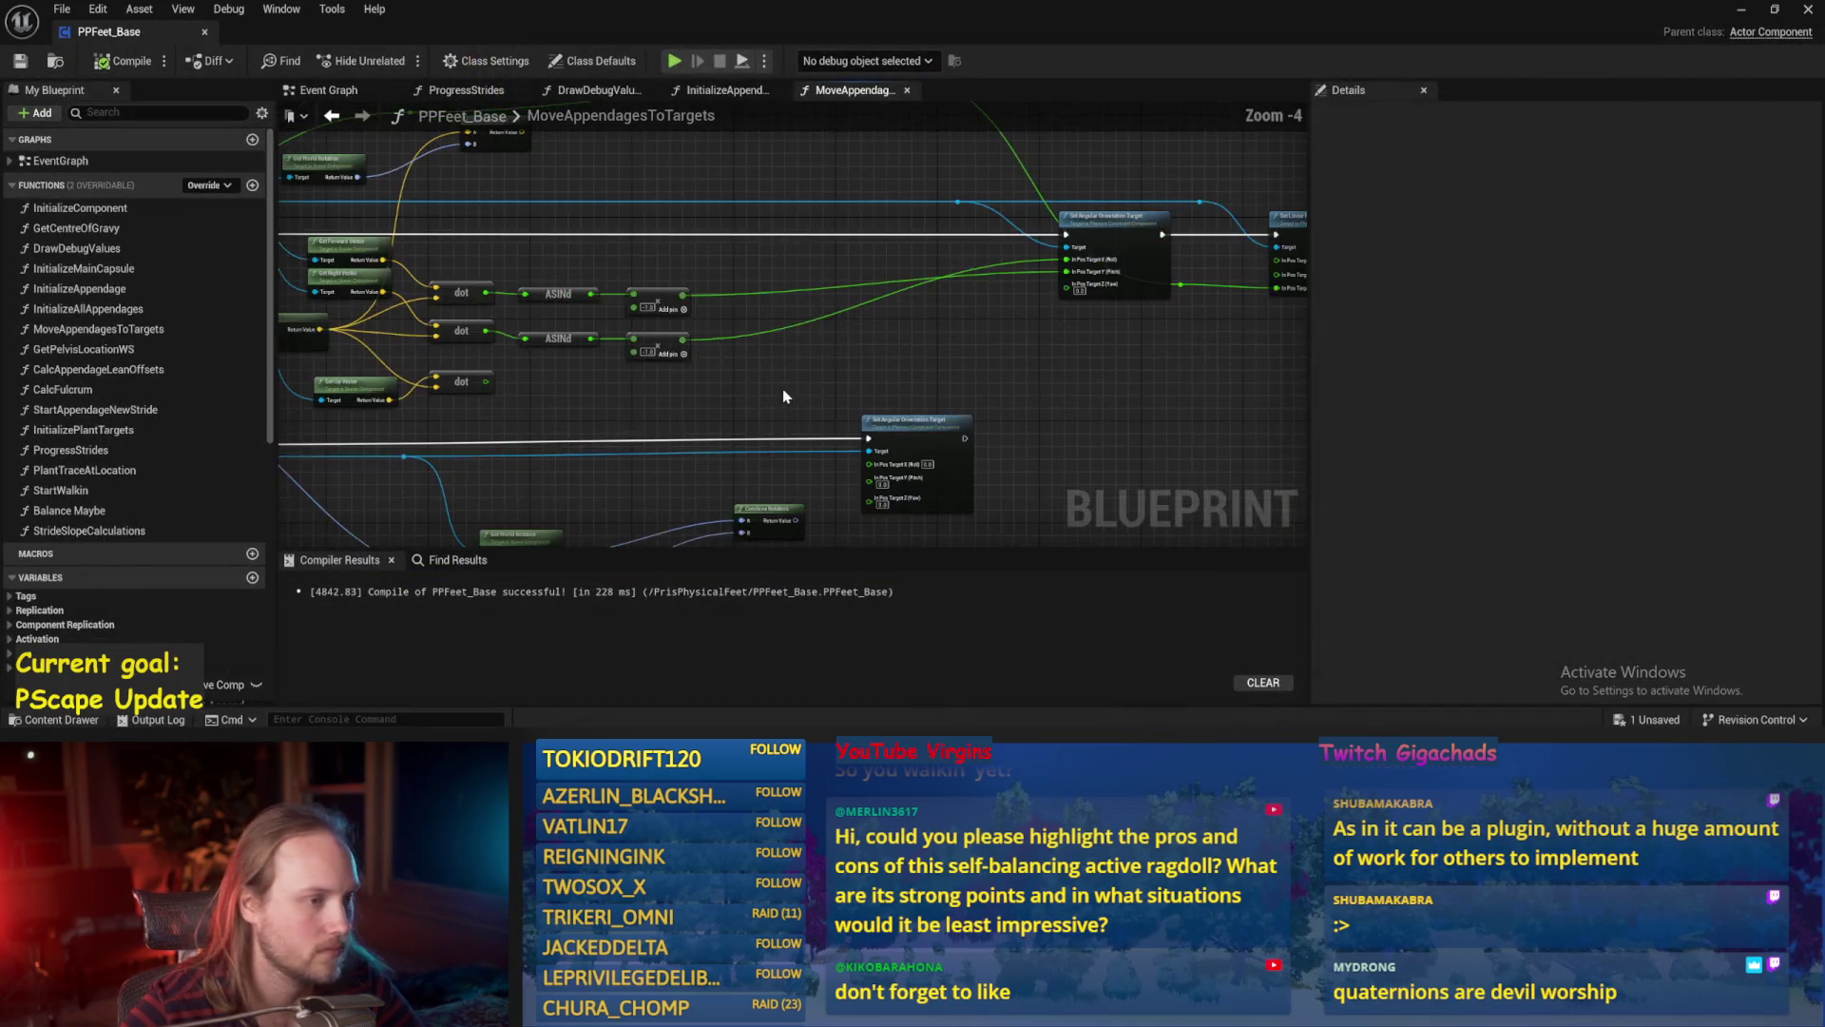
pyautogui.moveTo(1090, 323); pyautogui.dragTo(1249, 371)
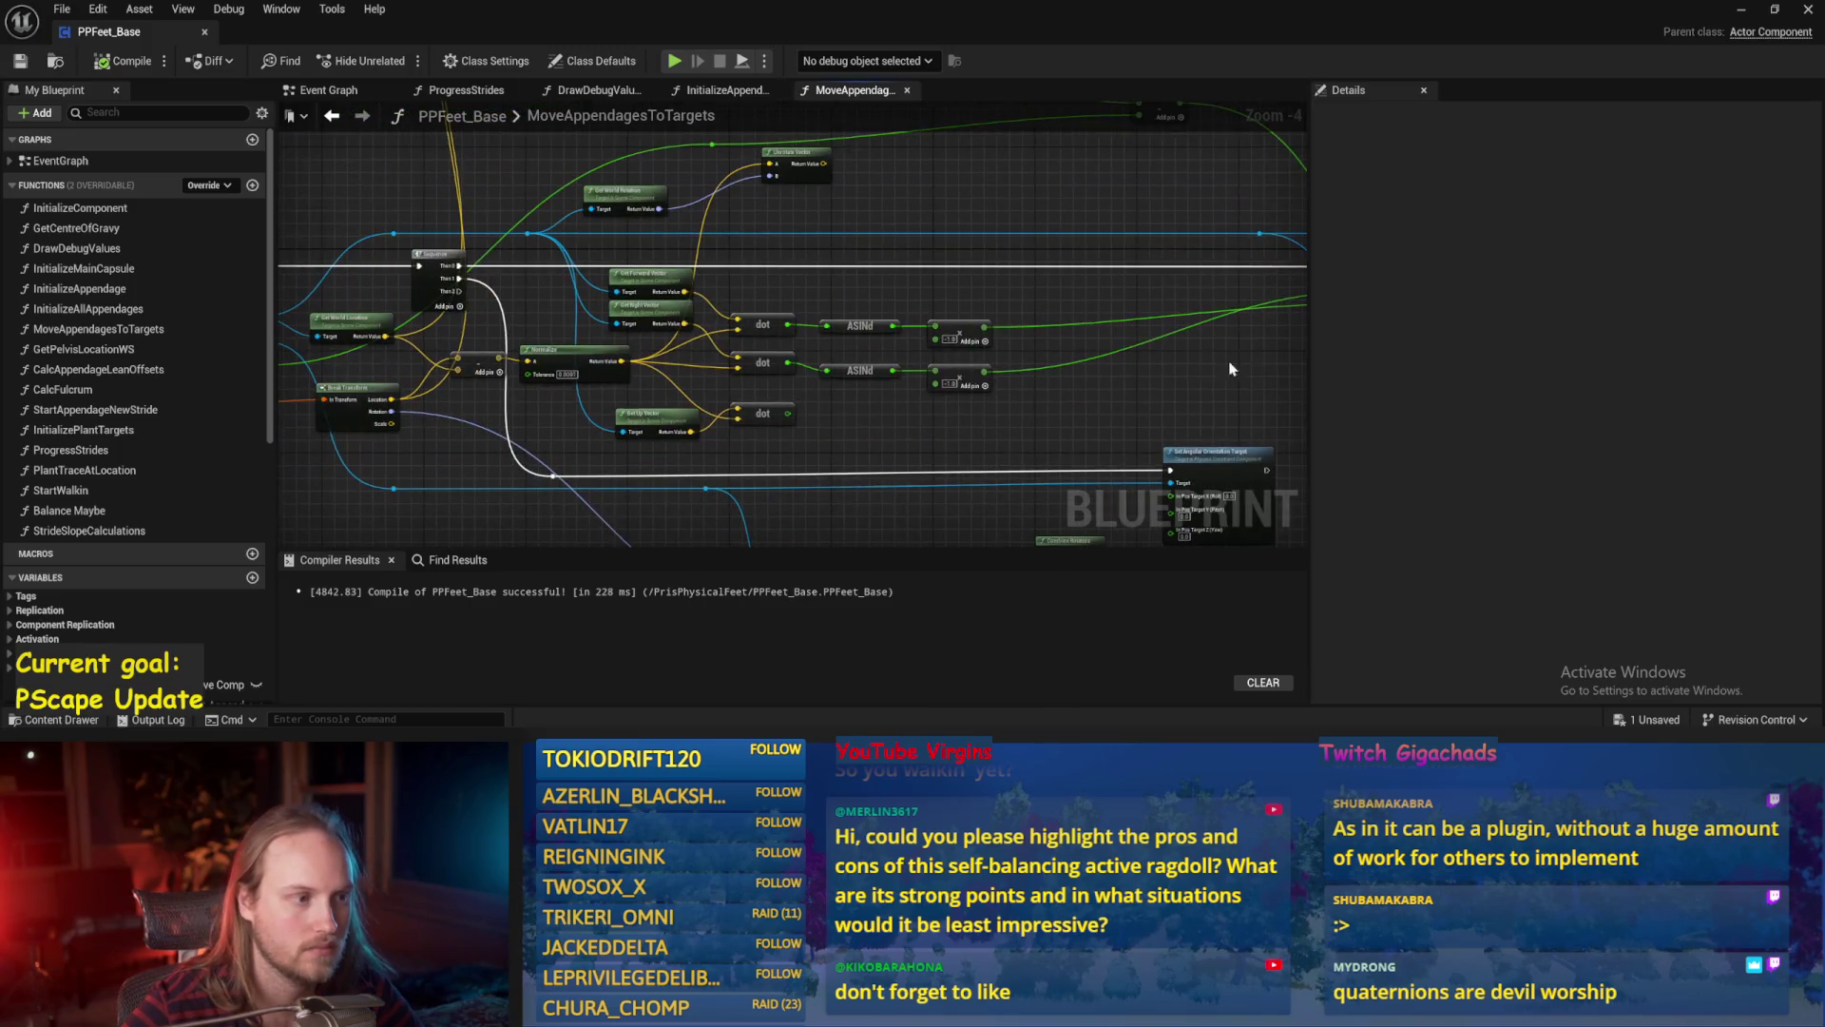
pyautogui.moveTo(1134, 388)
pyautogui.mouseDown()
pyautogui.moveTo(801, 311)
pyautogui.moveTo(783, 247)
pyautogui.moveTo(704, 321)
pyautogui.moveTo(745, 378)
pyautogui.mouseUp()
pyautogui.scroll(1, 697, 269)
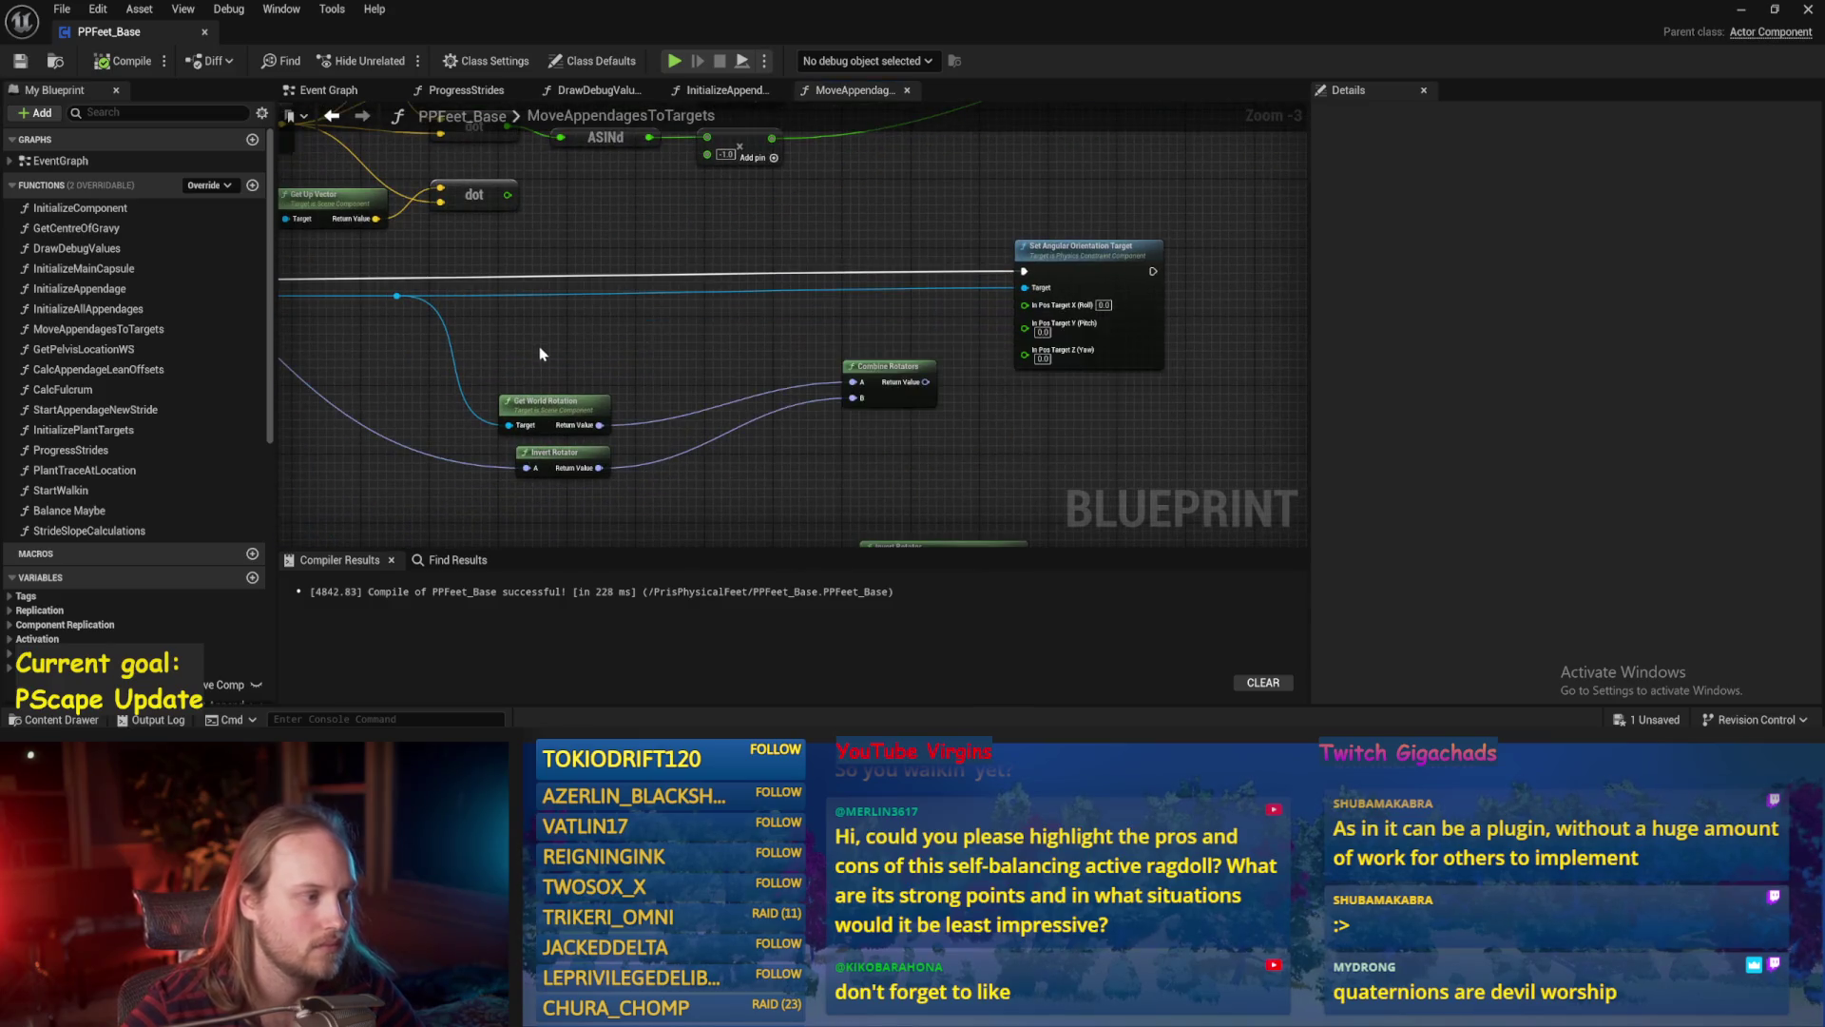
pyautogui.scroll(-2, 859, 373)
pyautogui.scroll(1, 528, 330)
pyautogui.moveTo(527, 330)
pyautogui.mouseDown()
pyautogui.moveTo(577, 299)
pyautogui.moveTo(659, 343)
pyautogui.moveTo(875, 322)
pyautogui.moveTo(1179, 423)
pyautogui.mouseUp()
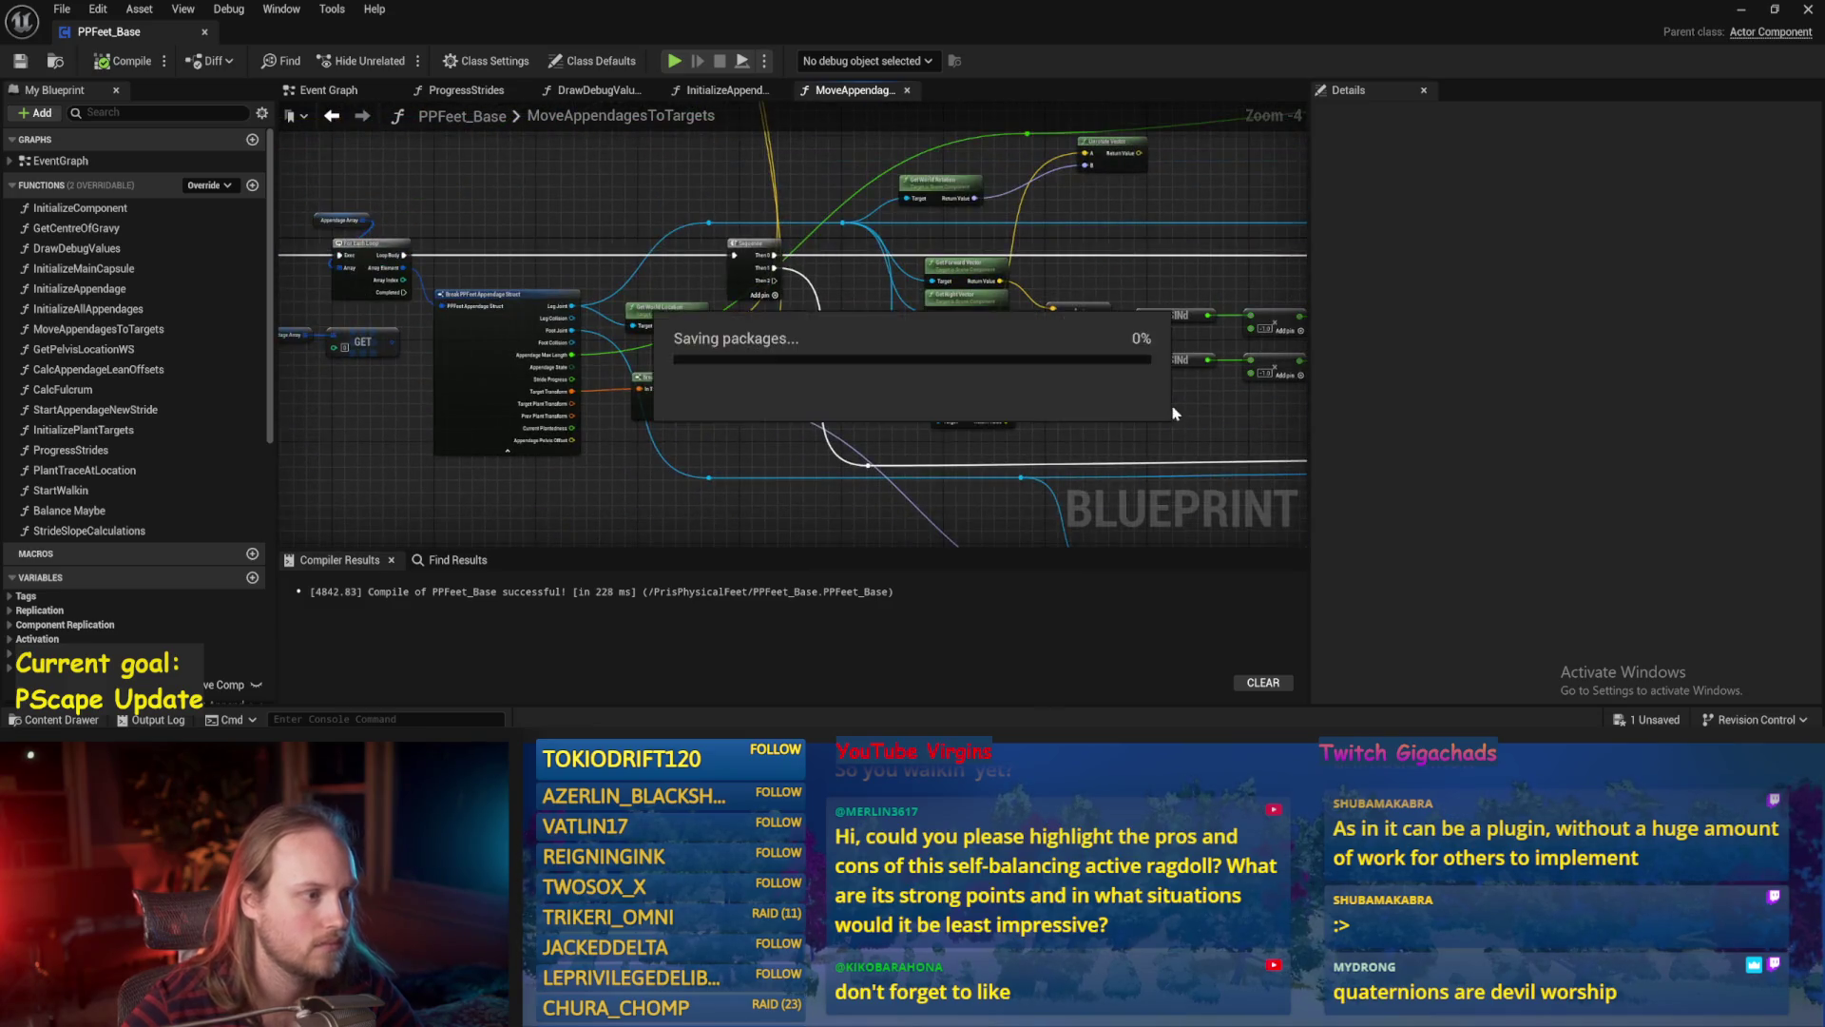
# Set Current Step Length's default to 8 in ProgressStrides, then compile and save.
pyautogui.click(473, 95)
pyautogui.click(418, 277)
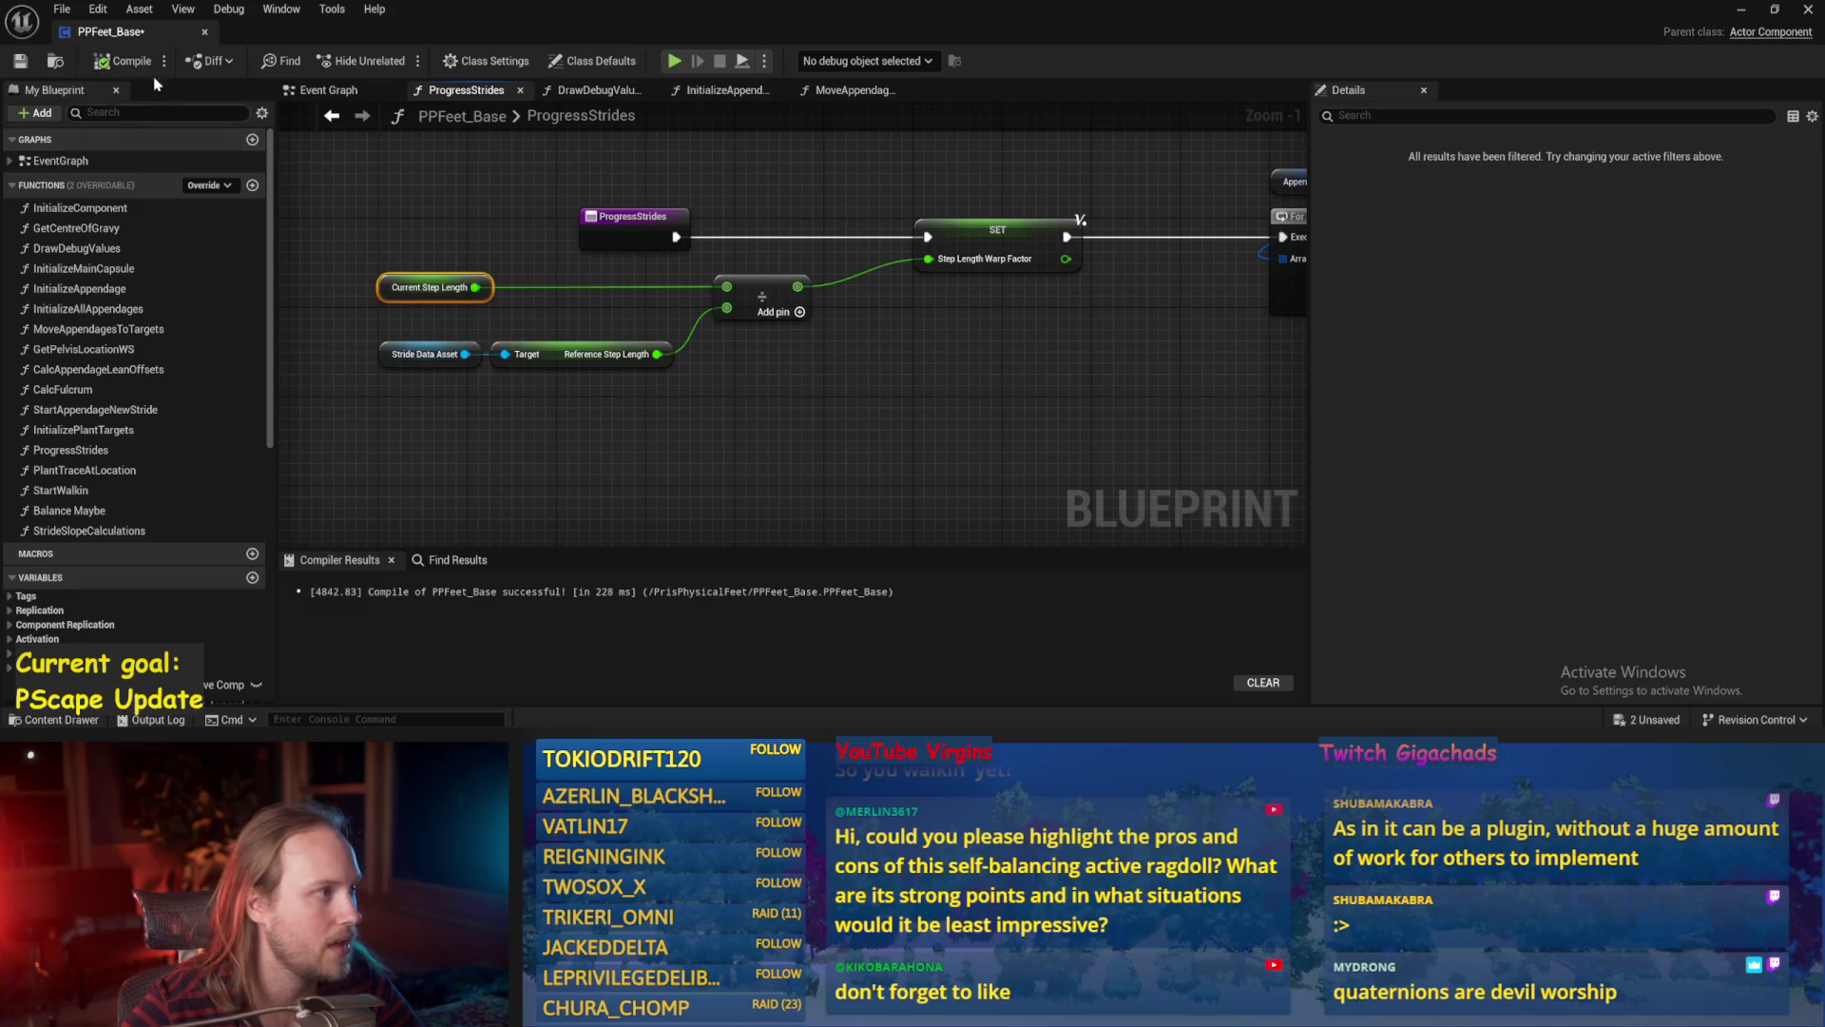
pyautogui.click(120, 61)
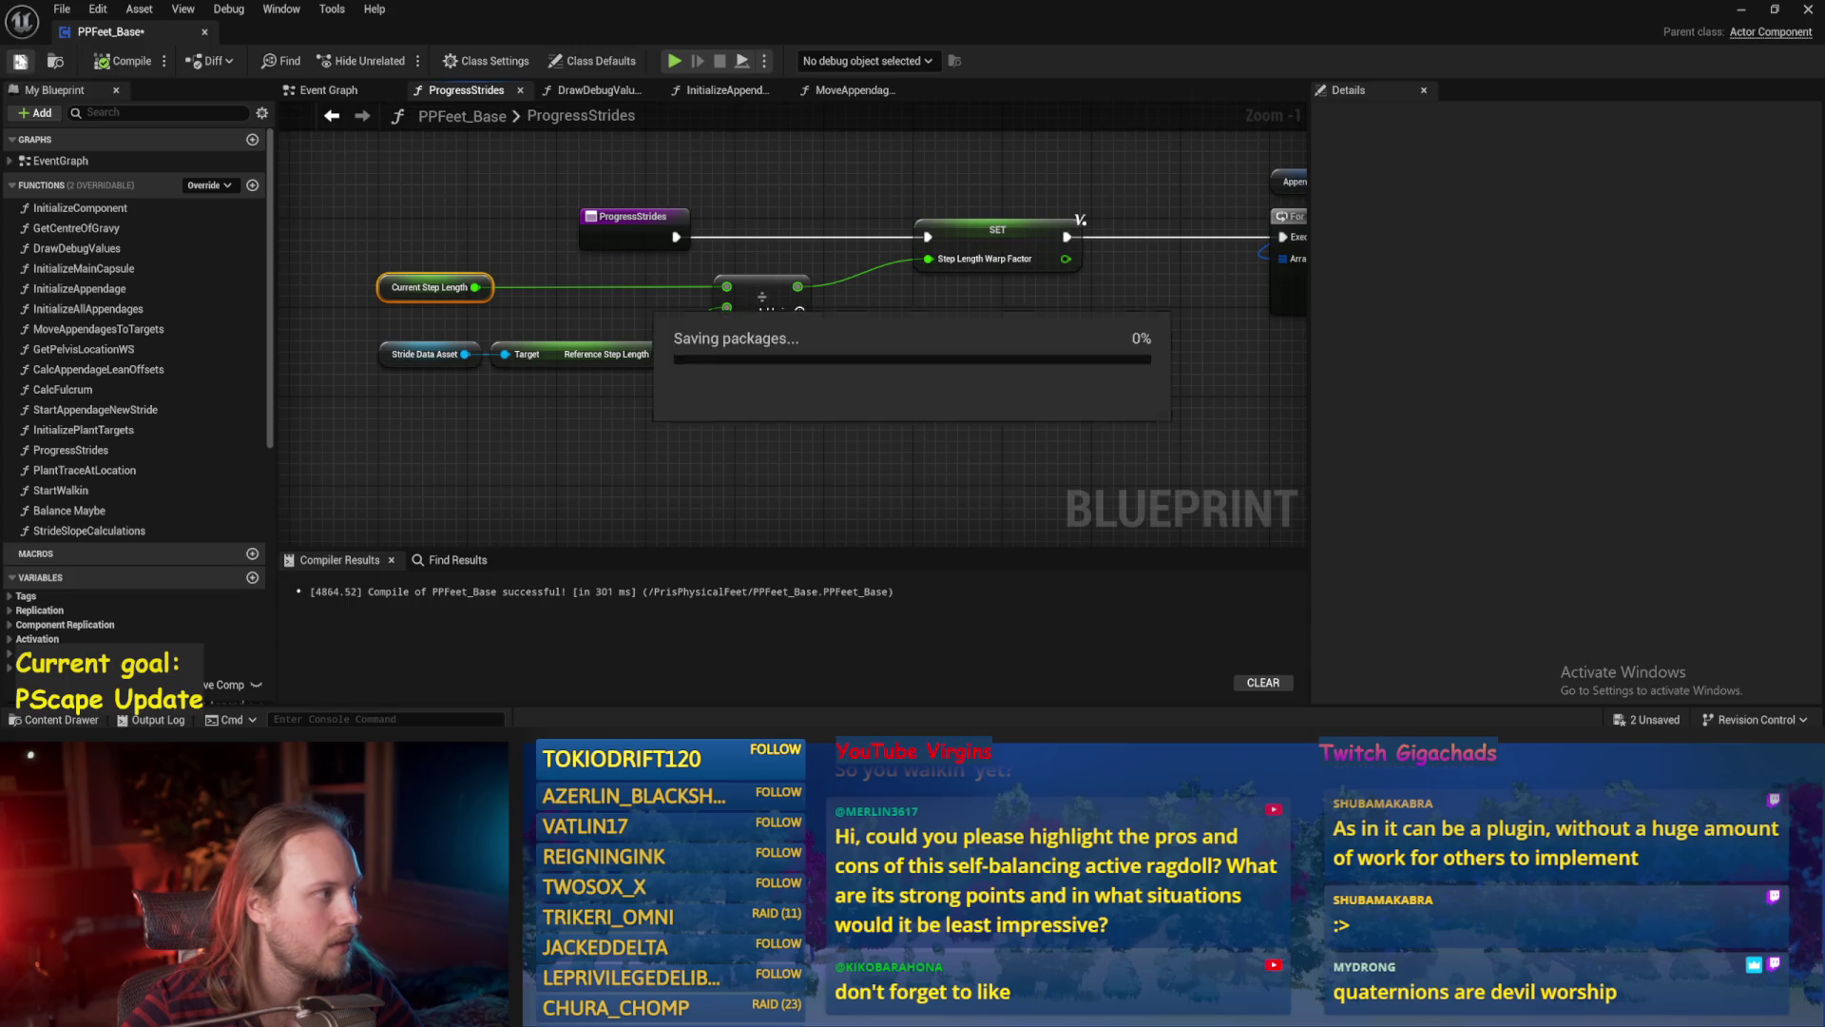
pyautogui.click(392, 277)
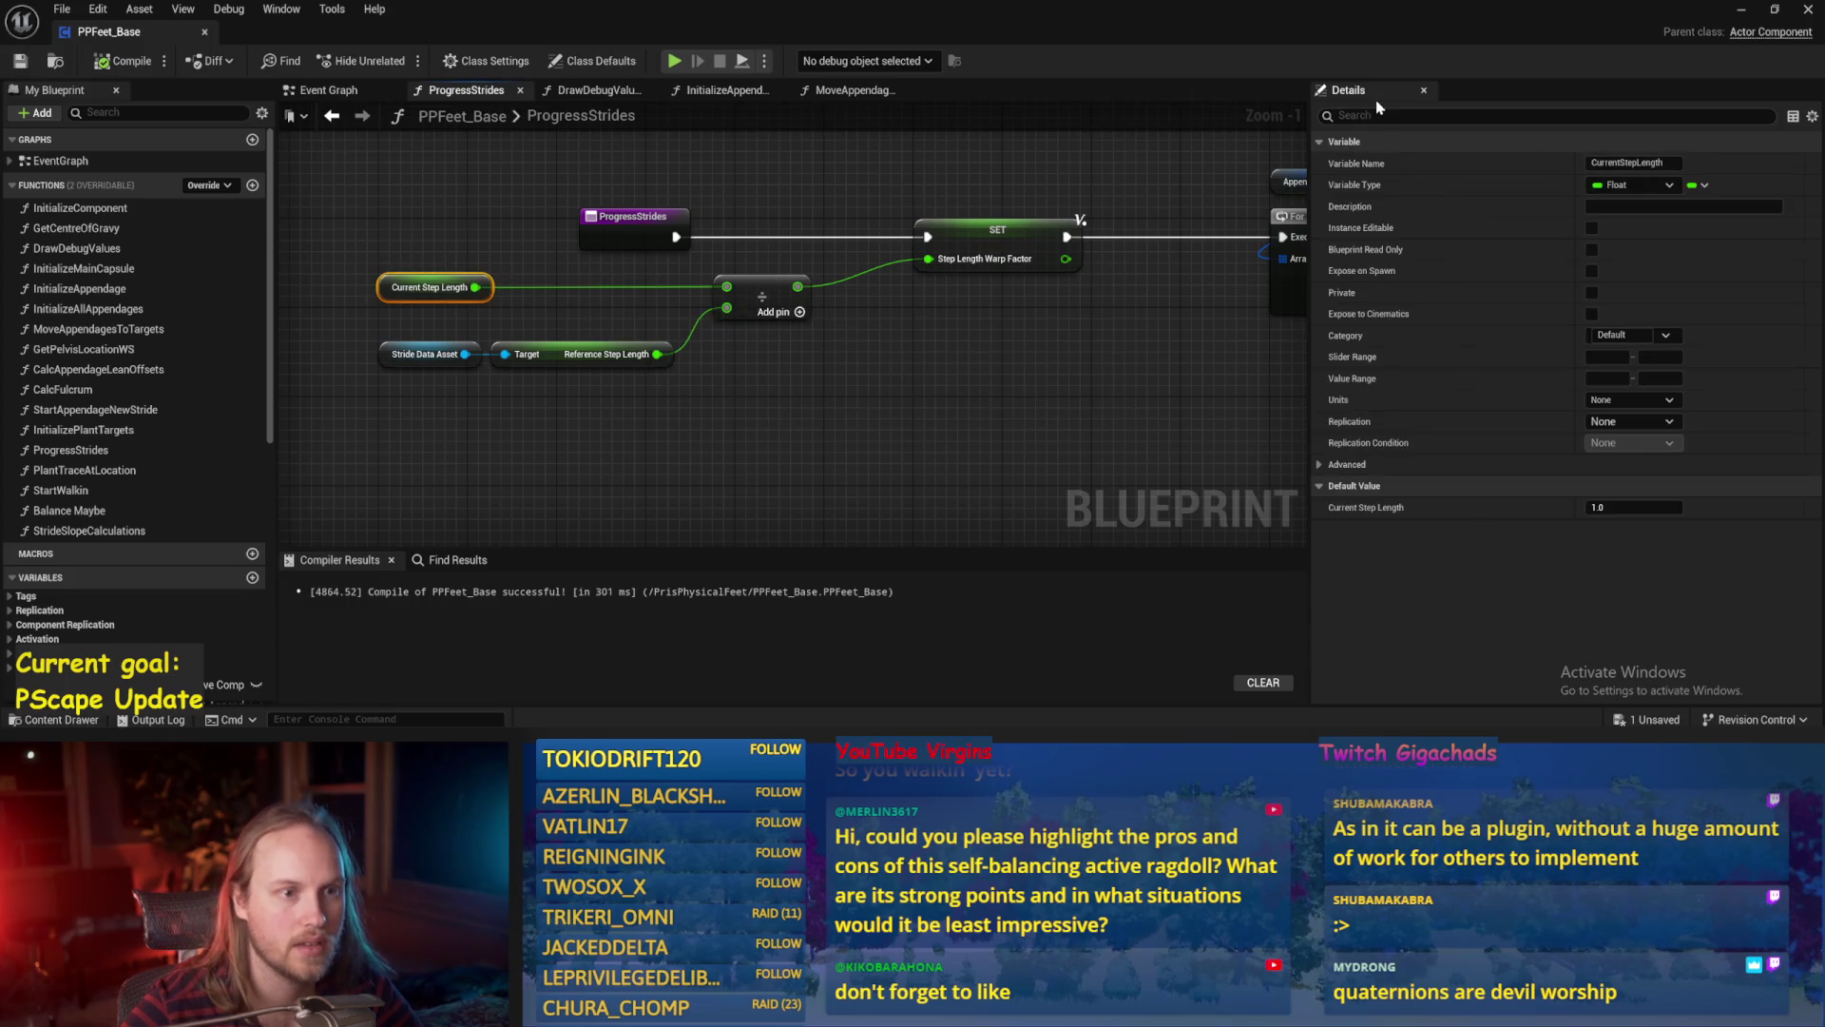
pyautogui.write('80')
pyautogui.moveTo(856, 416); pyautogui.dragTo(823, 436)
pyautogui.click(823, 436)
pyautogui.hotkey('ctrl', 's')
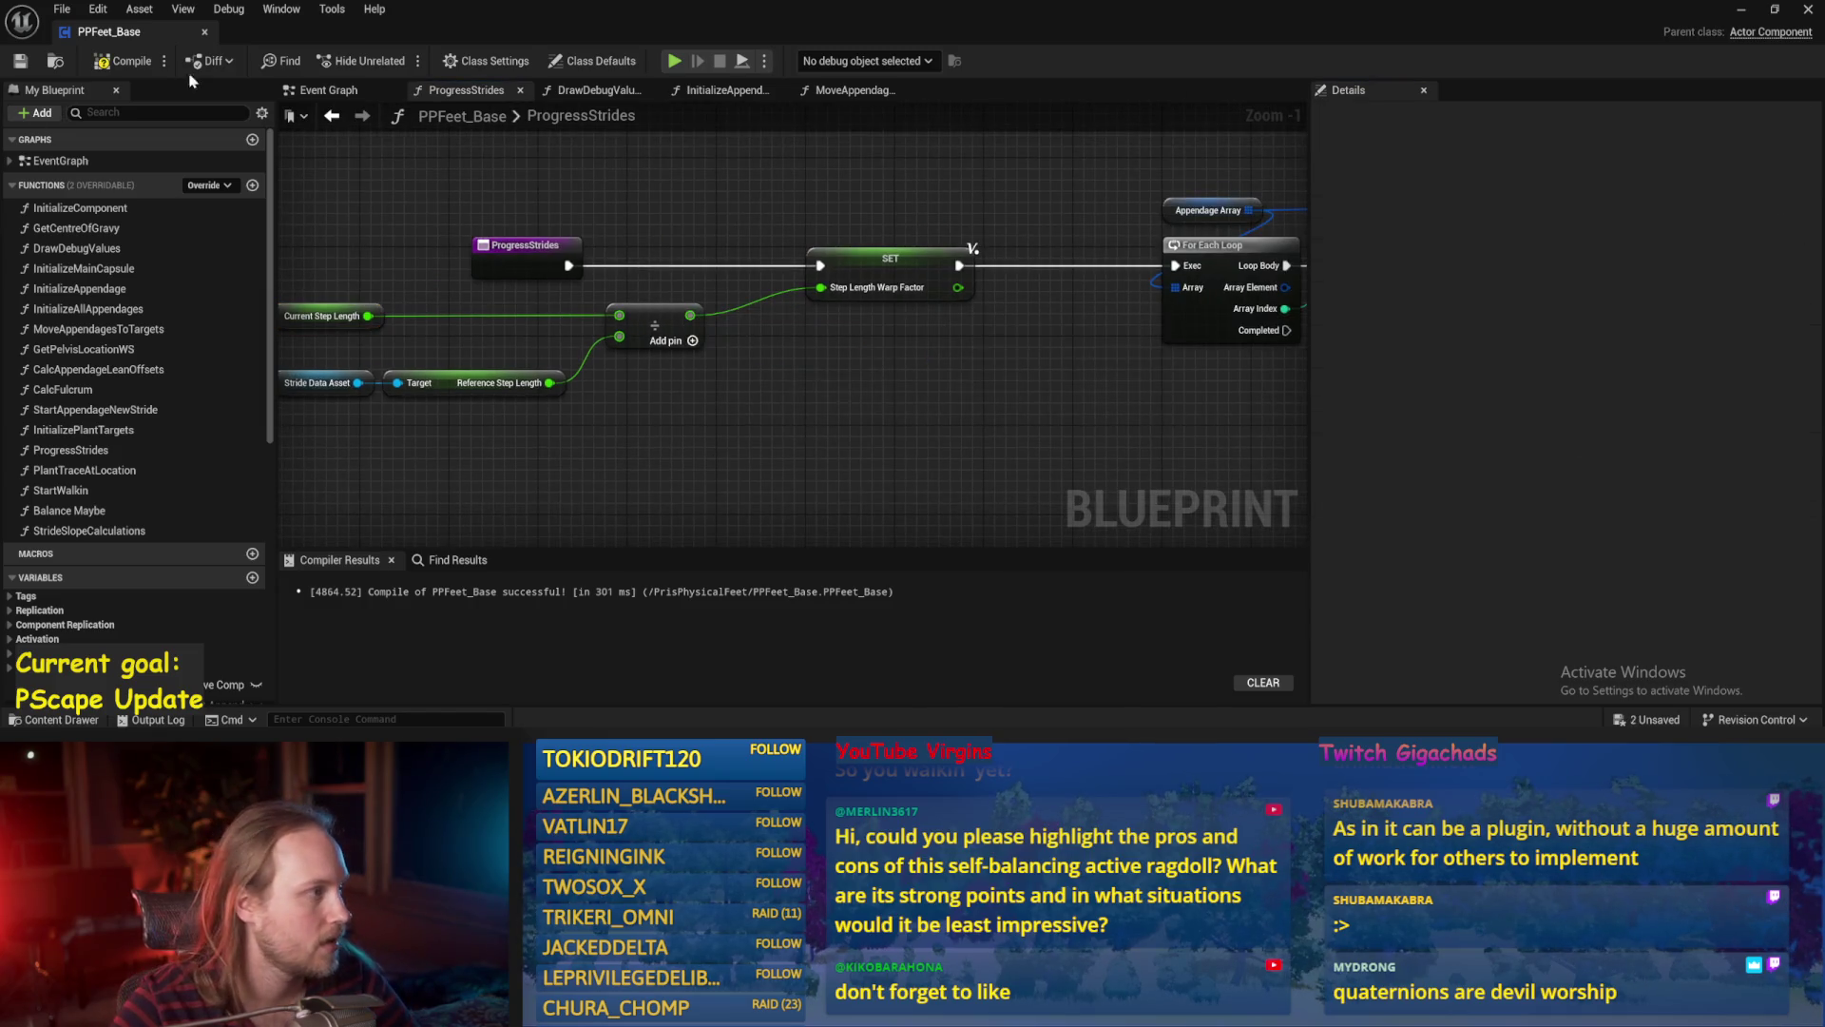
pyautogui.click(25, 63)
# Run a Play In Editor test of the walk and return to the blueprint.
pyautogui.click(1741, 9)
pyautogui.hotkey('alt', 'p')
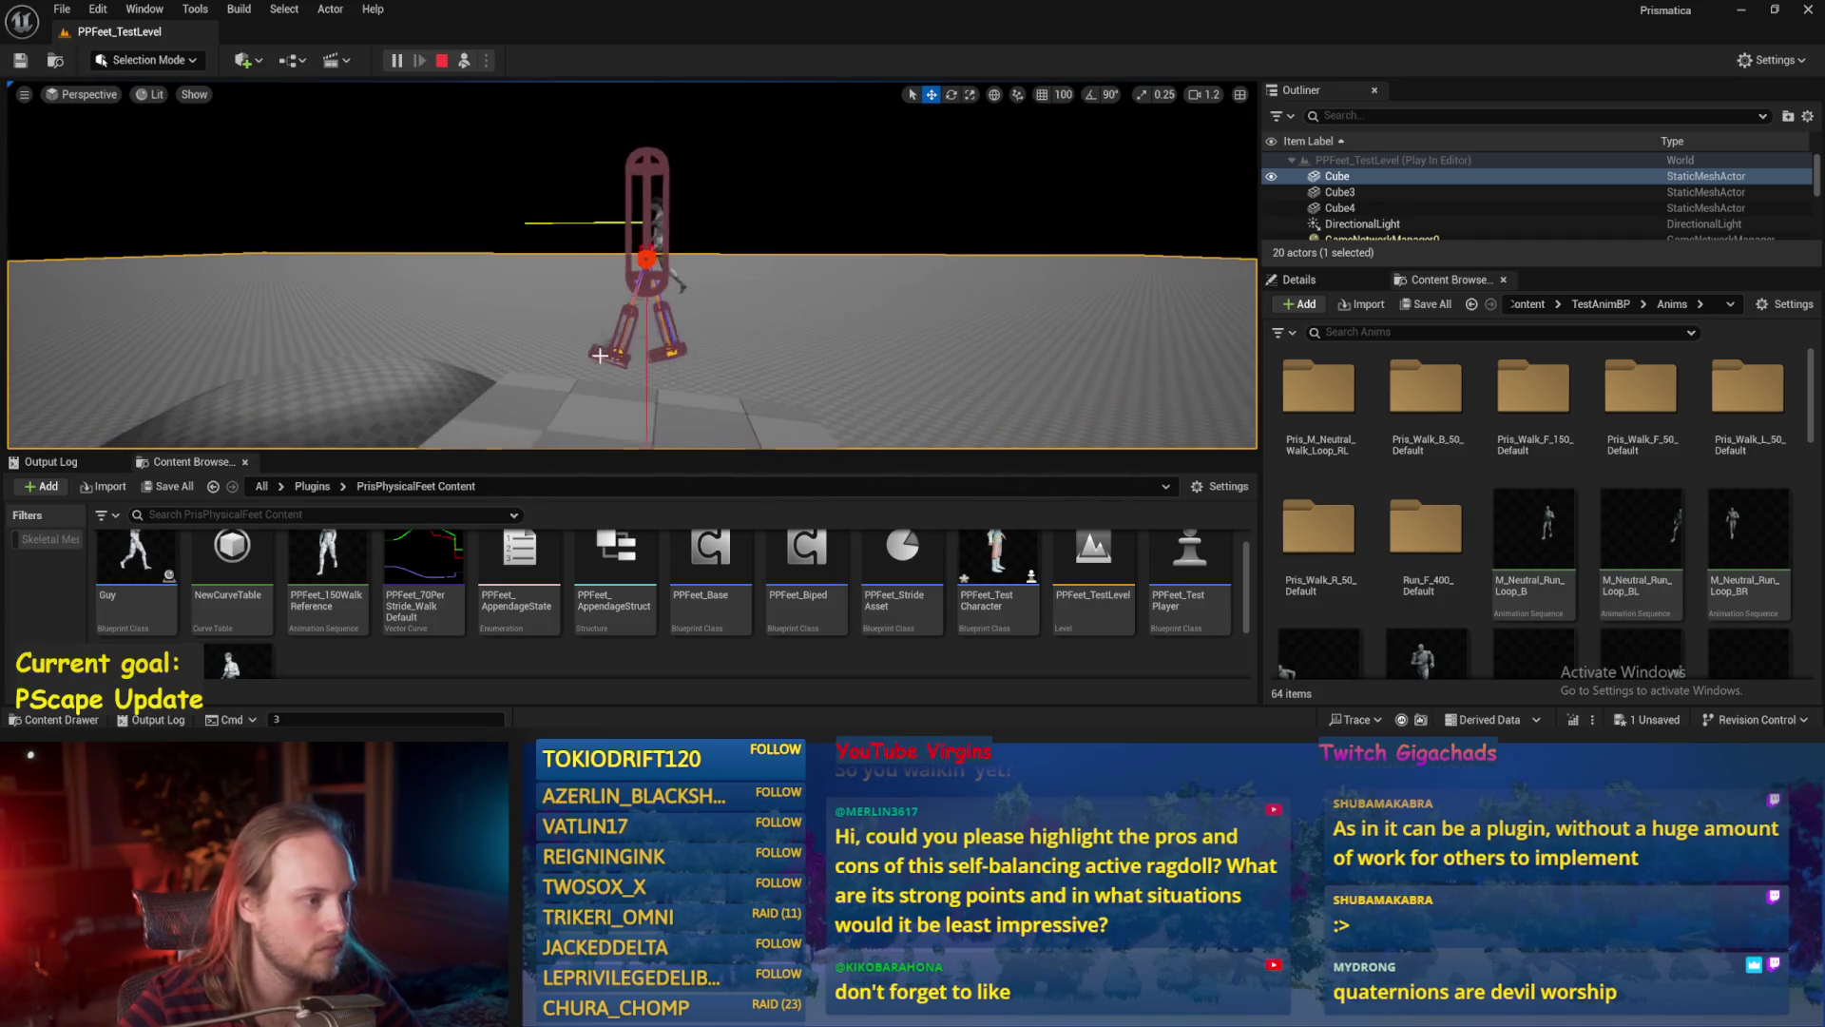
pyautogui.press('Escape')
pyautogui.click(750, 701)
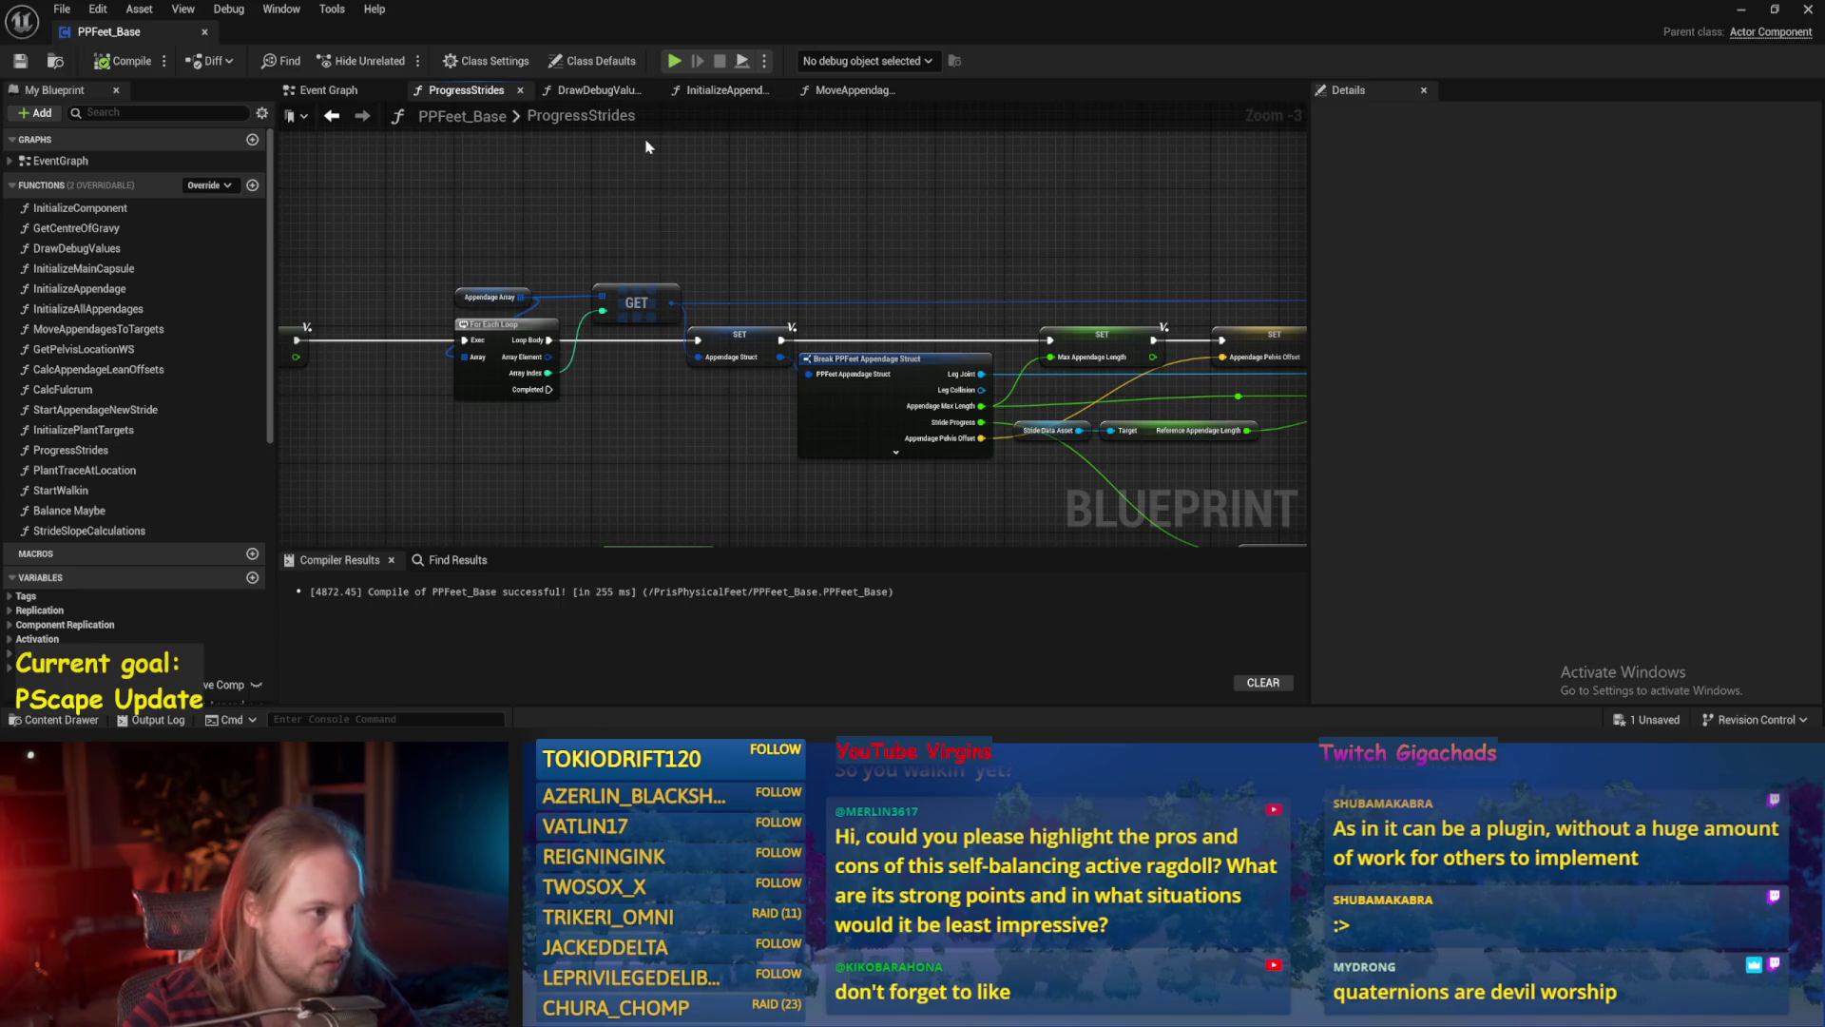
# Edit the stride Rotate Vector's rotation values, compile, and watch the walk in play.
pyautogui.scroll(-1, 549, 260)
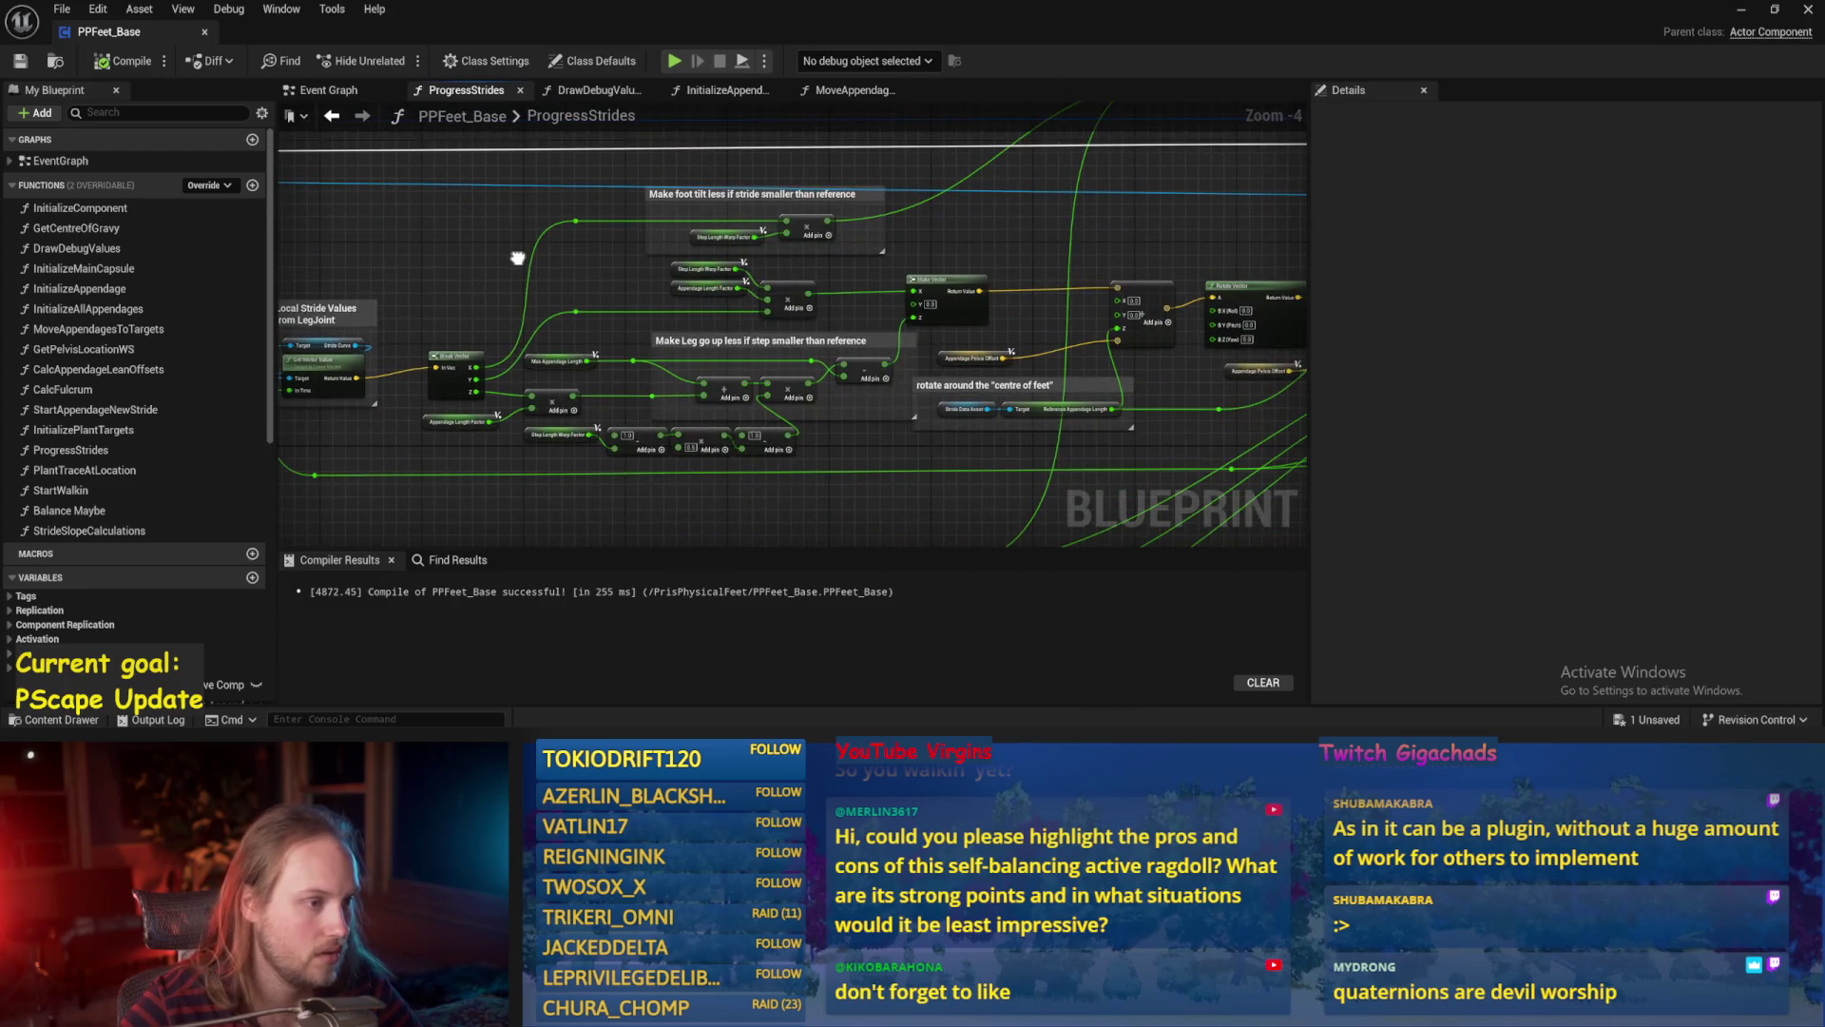
pyautogui.moveTo(517, 258)
pyautogui.mouseDown()
pyautogui.moveTo(621, 168)
pyautogui.moveTo(437, 256)
pyautogui.mouseUp()
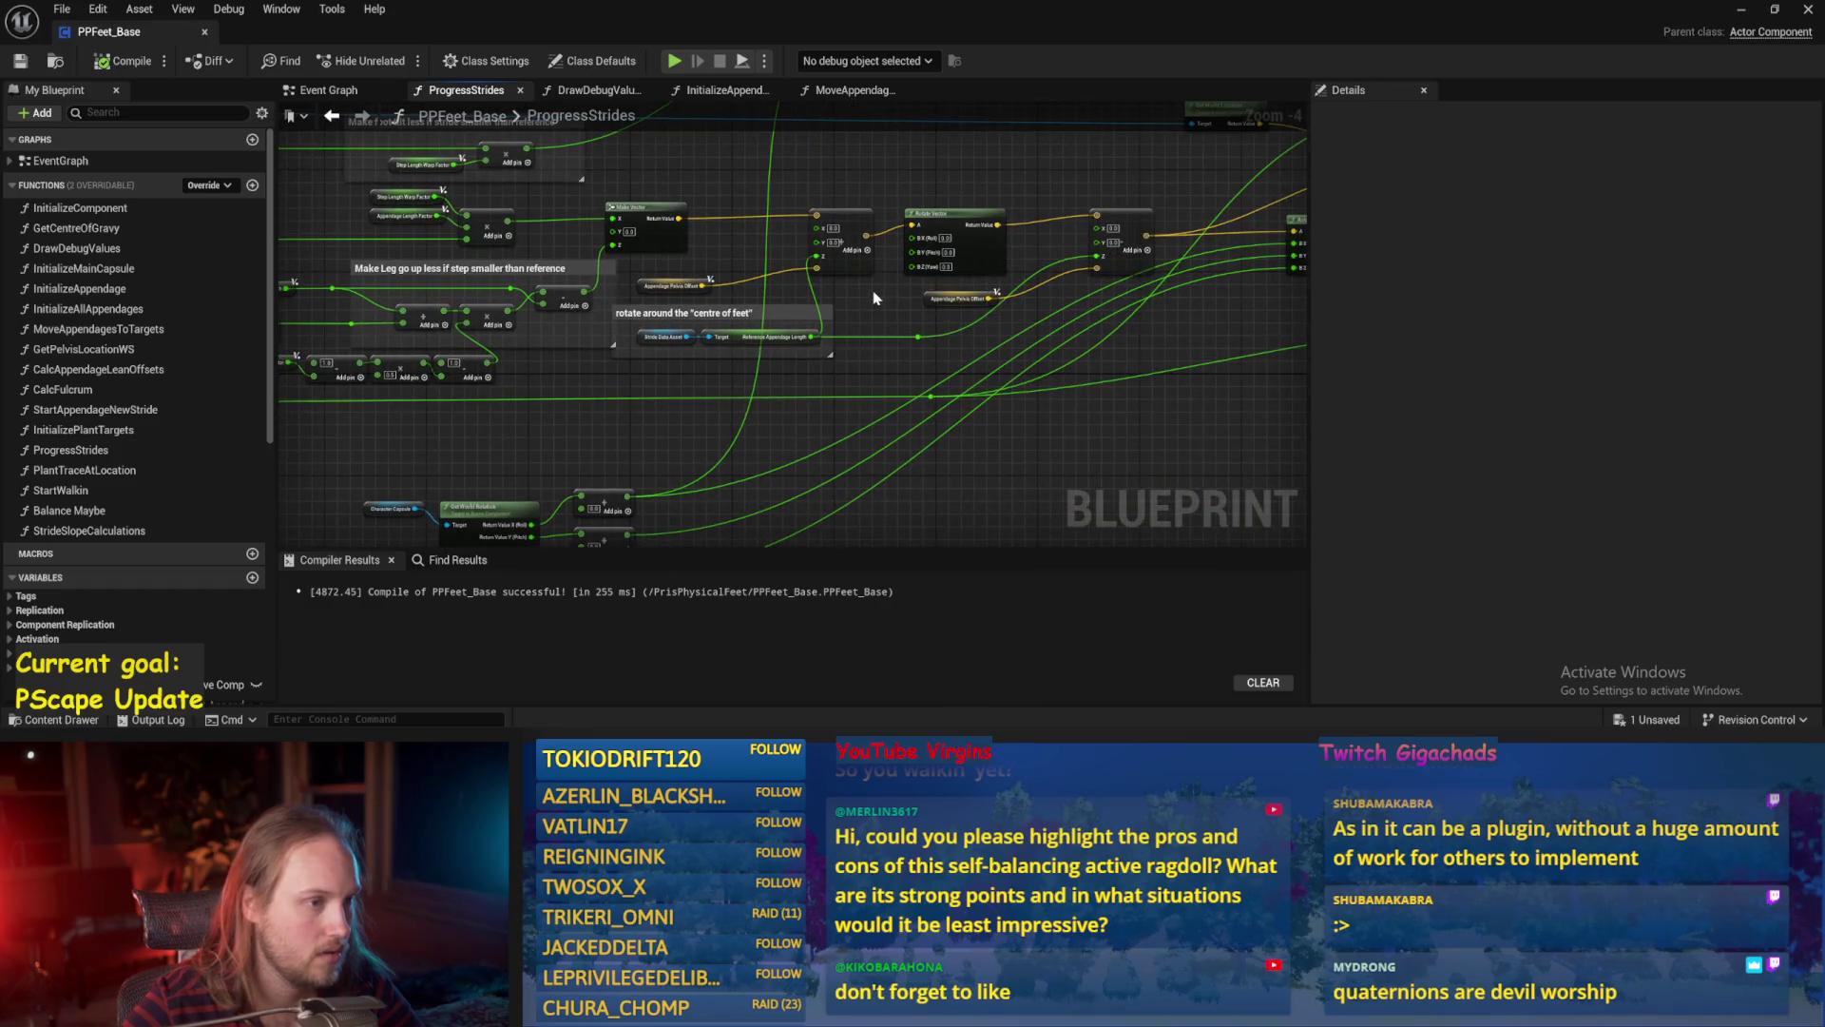
pyautogui.scroll(2, 752, 370)
pyautogui.click(863, 303)
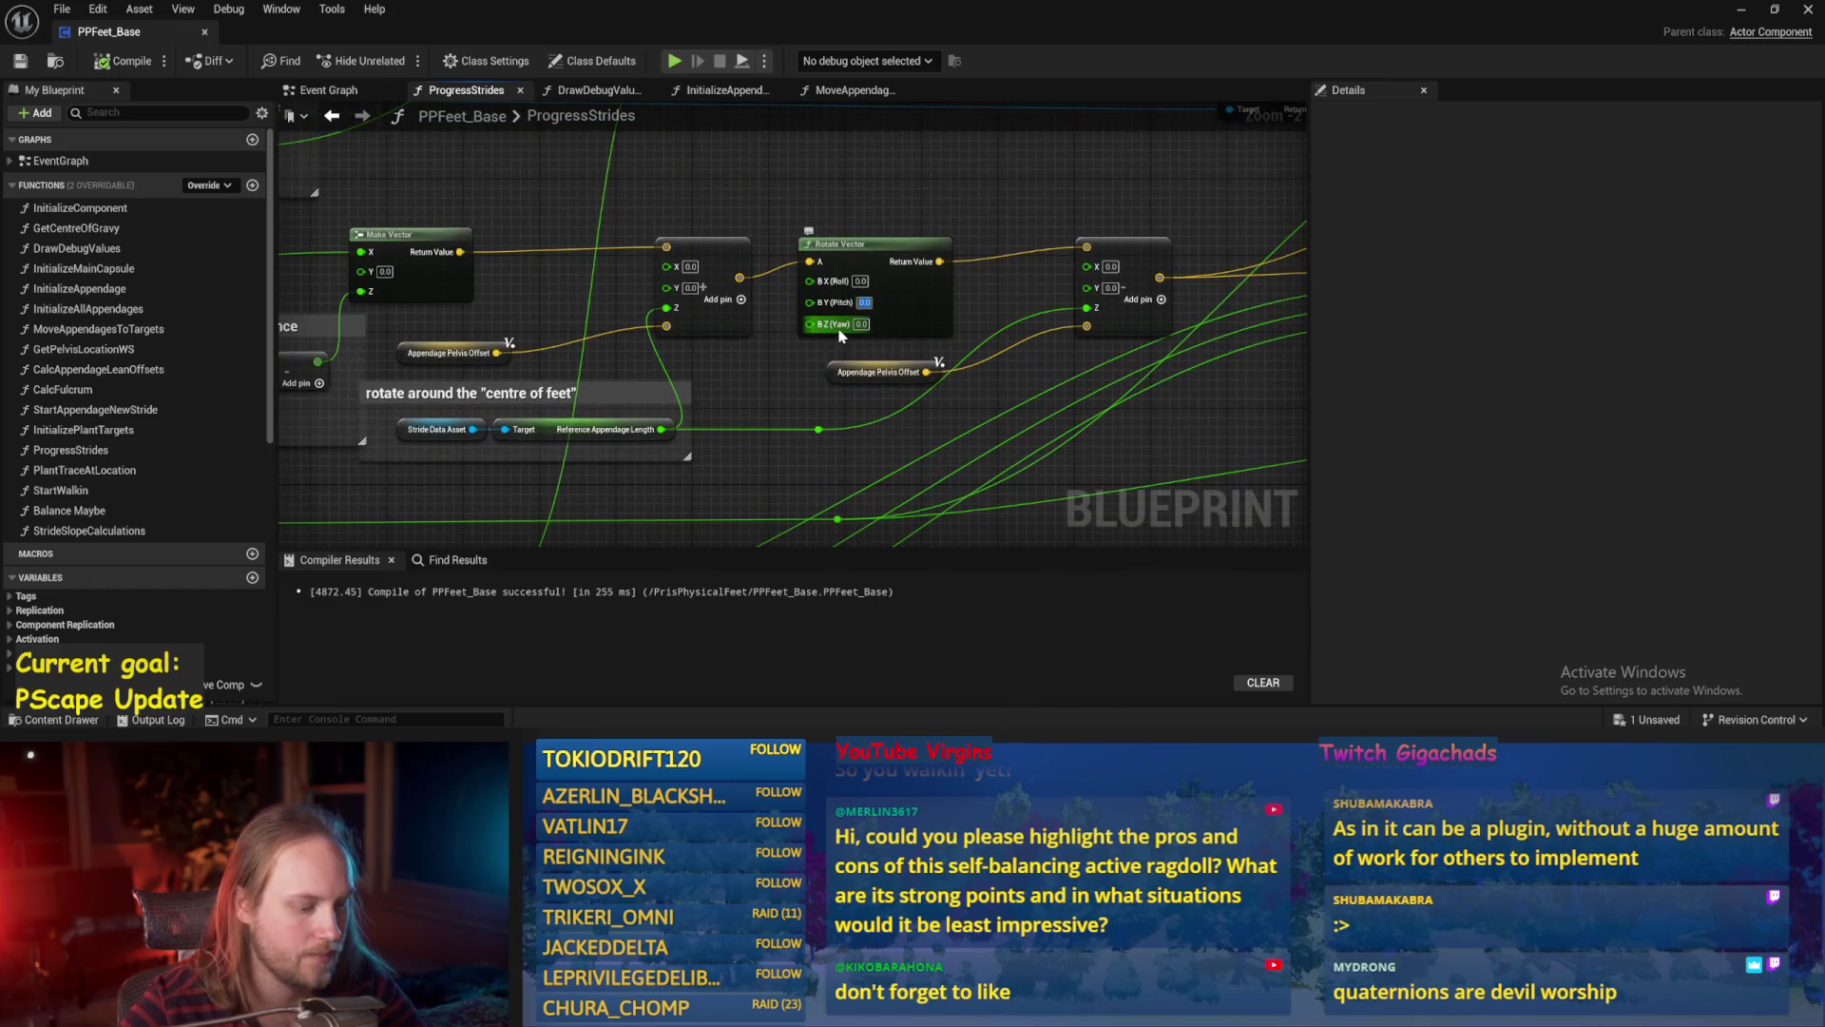
pyautogui.write('45')
pyautogui.click(20, 61)
pyautogui.moveTo(1221, 352)
pyautogui.mouseDown()
pyautogui.moveTo(864, 385)
pyautogui.moveTo(998, 400)
pyautogui.moveTo(1045, 456)
pyautogui.moveTo(1007, 238)
pyautogui.moveTo(966, 181)
pyautogui.moveTo(827, 314)
pyautogui.moveTo(843, 314)
pyautogui.mouseUp()
pyautogui.moveTo(969, 378)
pyautogui.mouseDown()
pyautogui.moveTo(803, 305)
pyautogui.moveTo(850, 433)
pyautogui.mouseUp()
pyautogui.click(1738, 13)
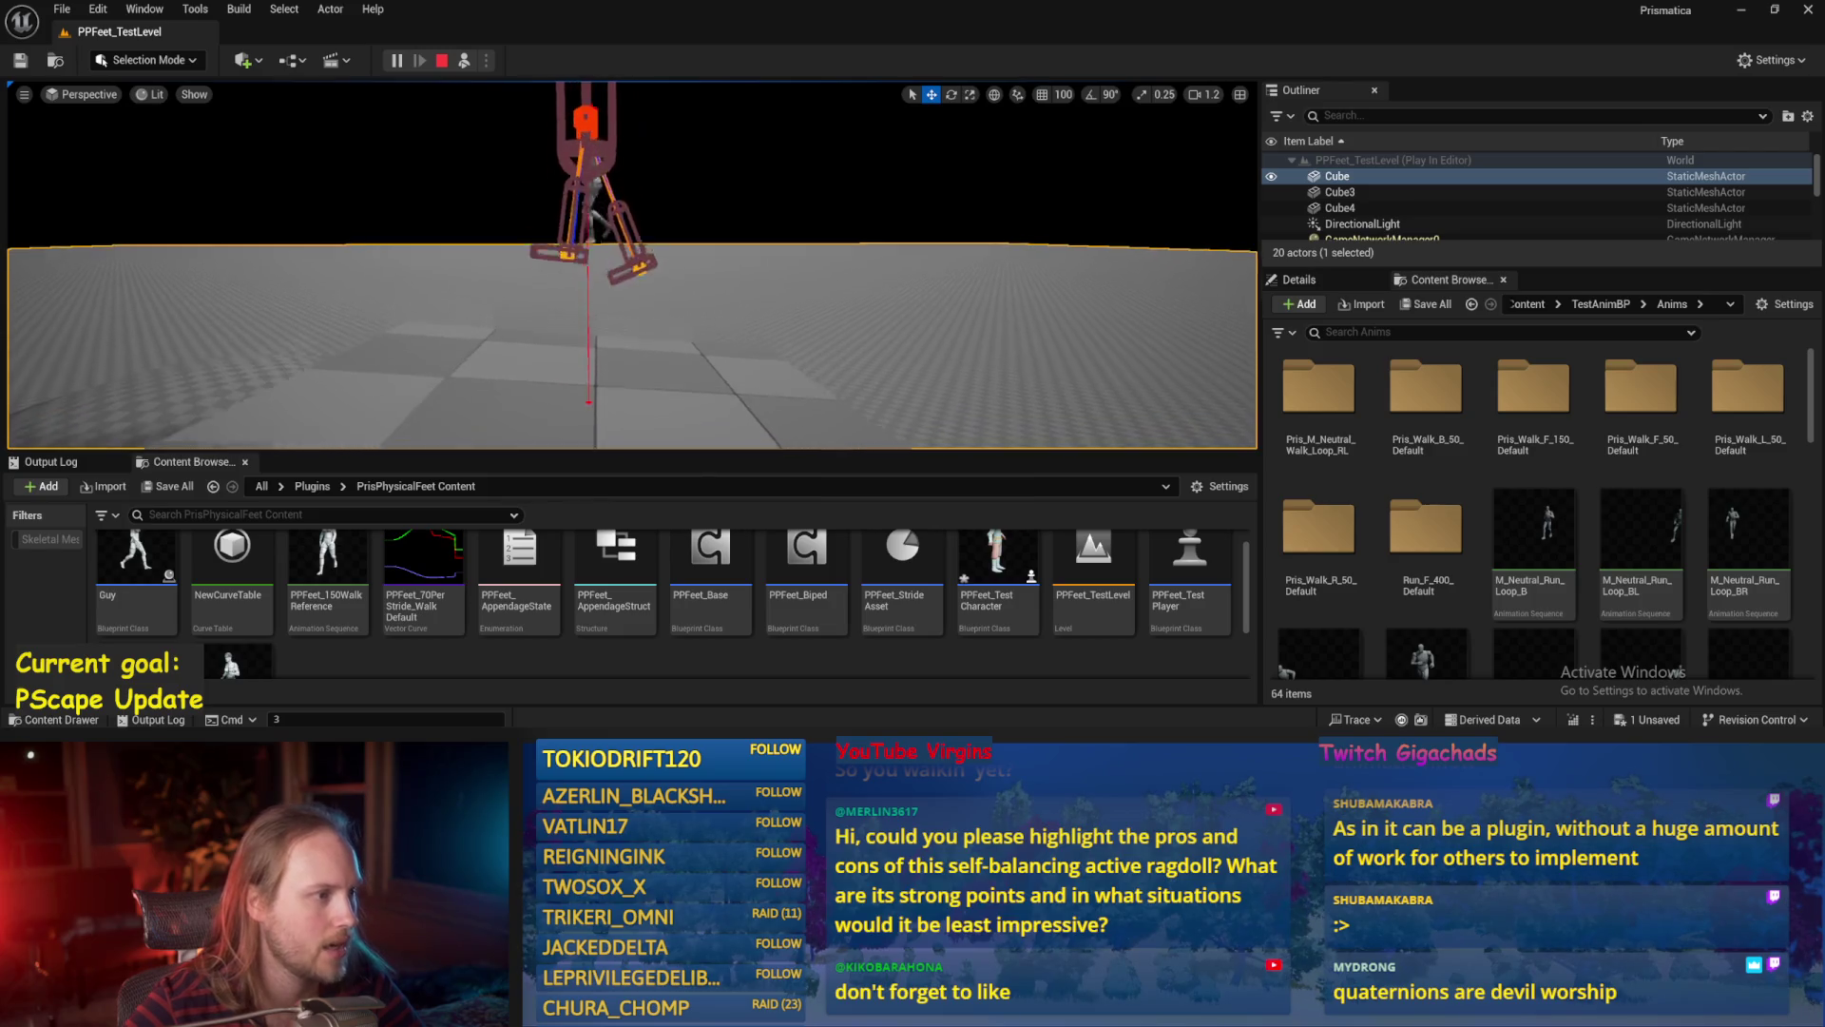
pyautogui.press('Escape')
# Save the blueprint and run another play test of the stride.
pyautogui.hotkey('alt', 'Tab')
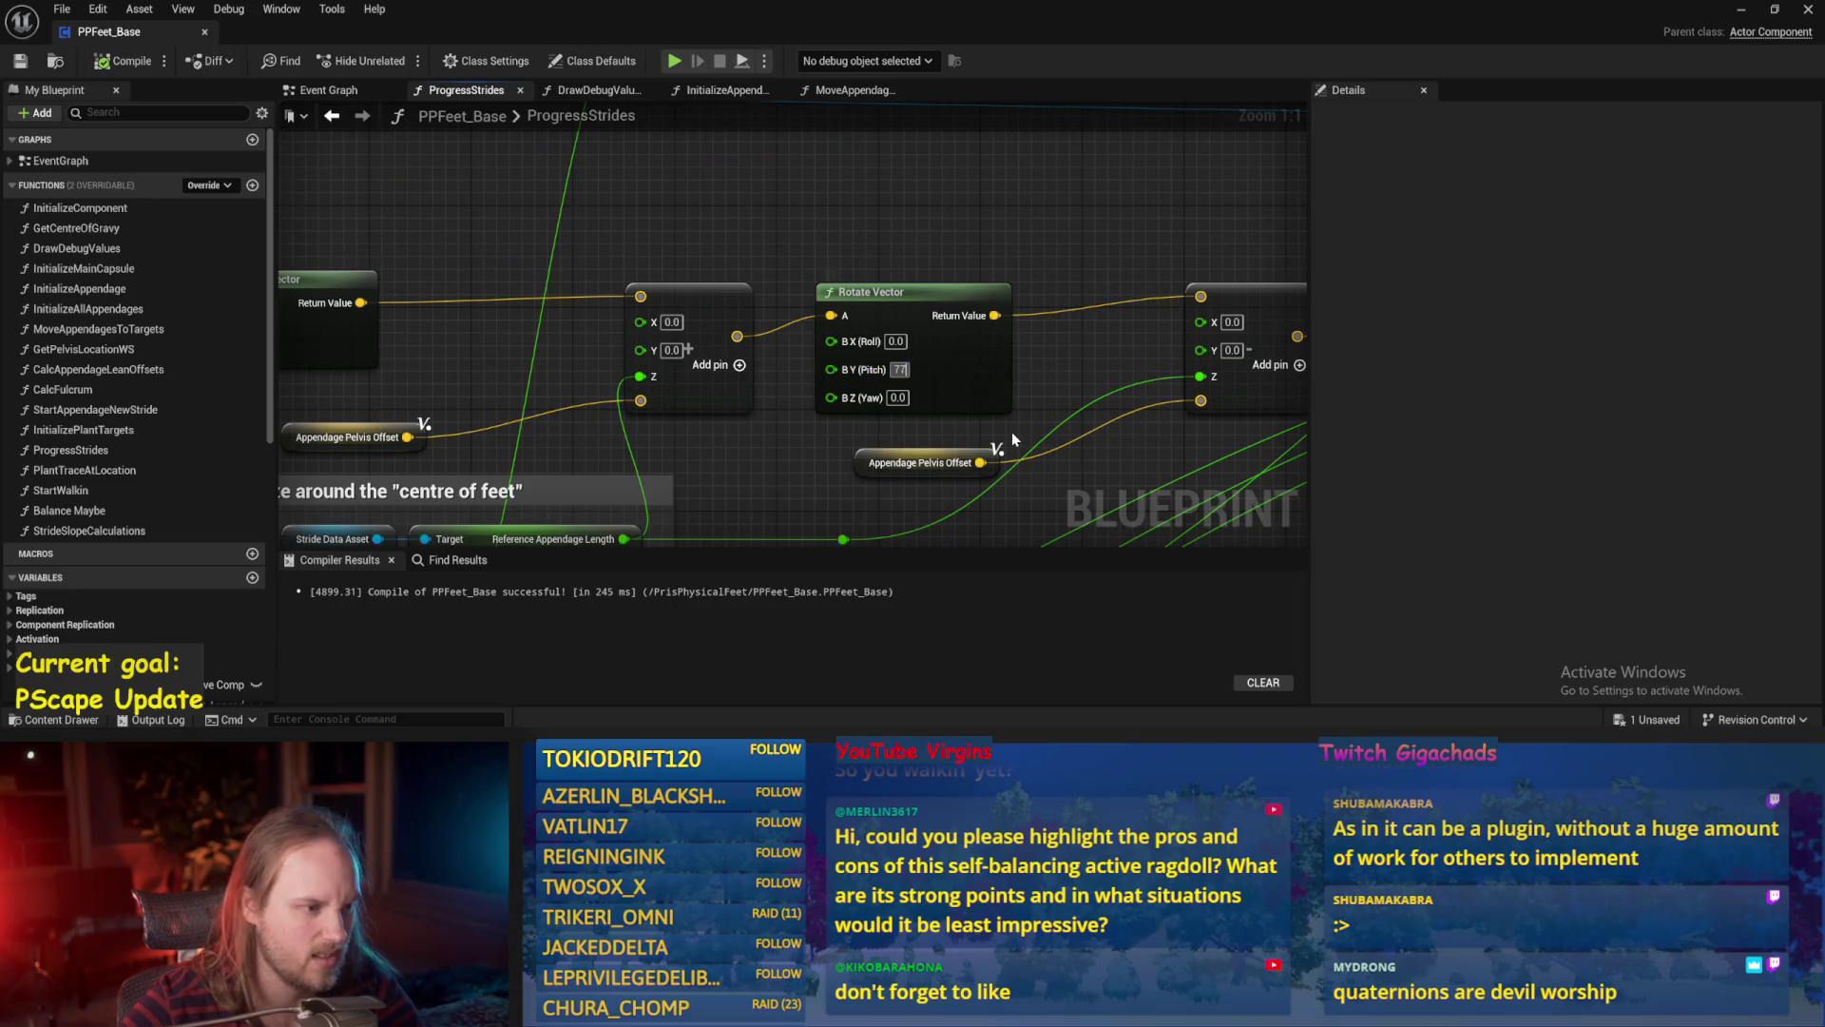
pyautogui.click(20, 62)
pyautogui.hotkey('alt', 'Tab')
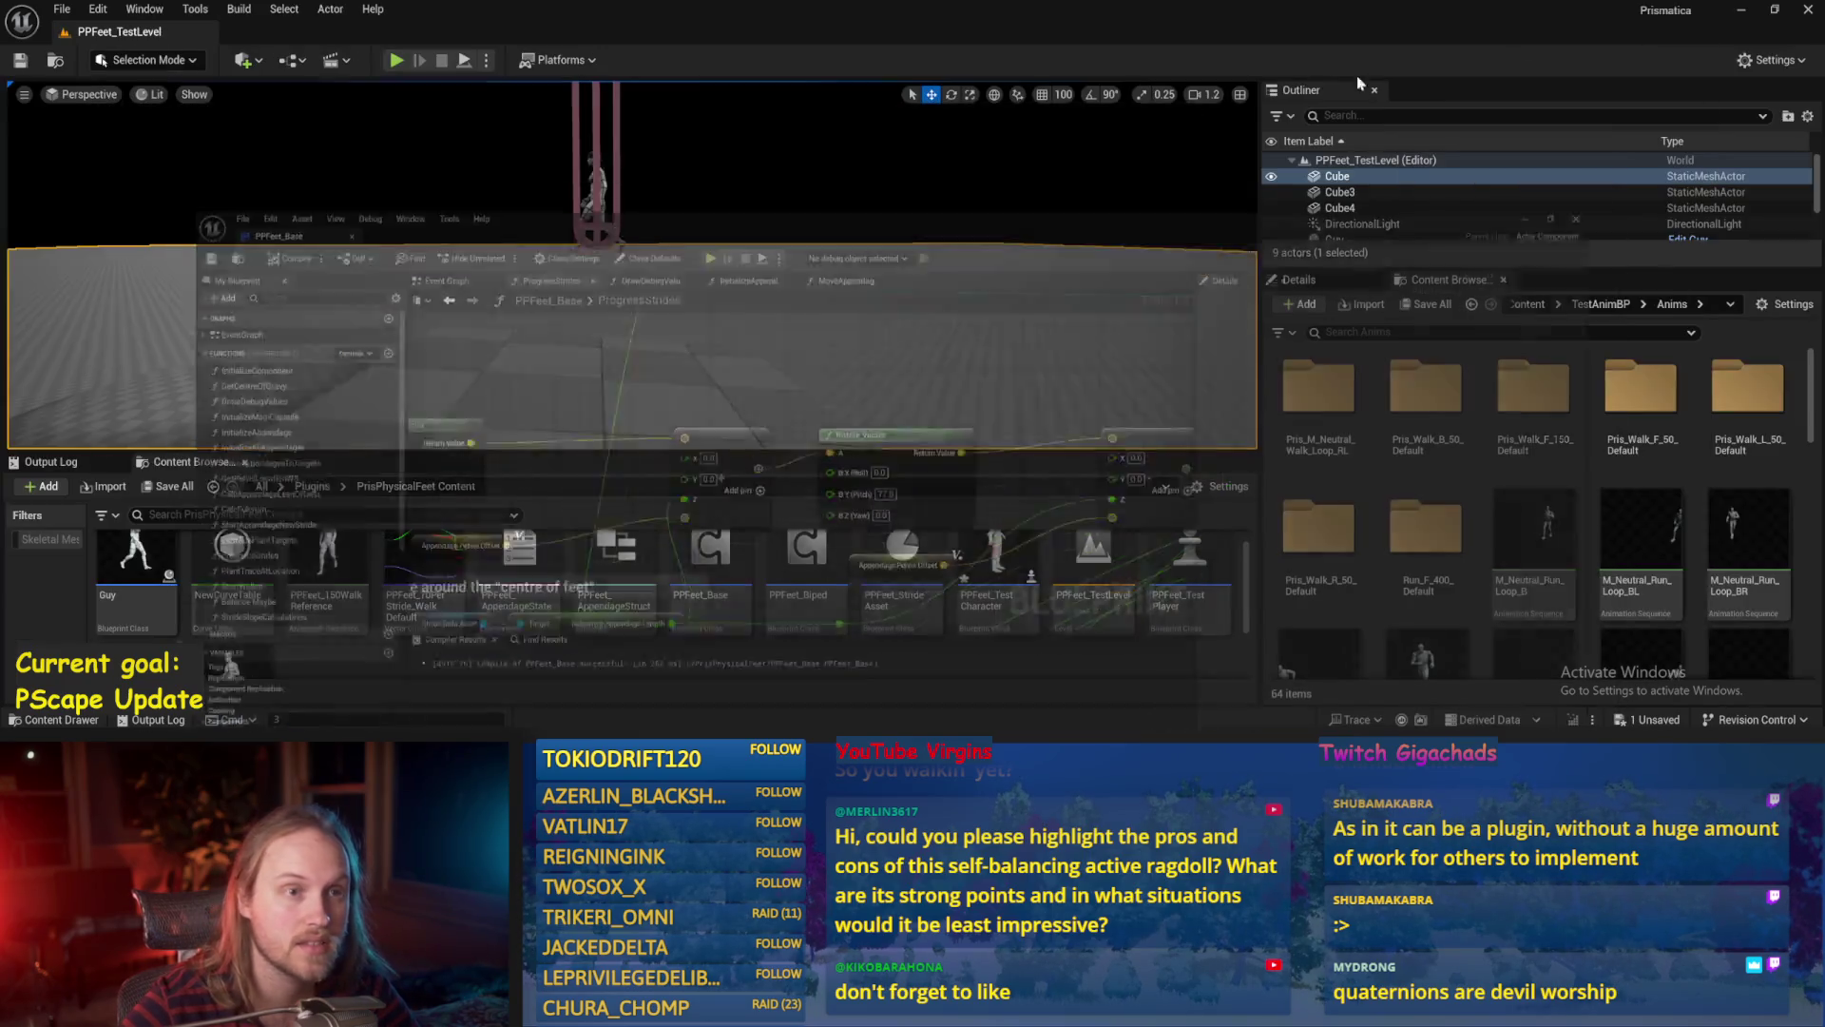
pyautogui.hotkey('alt', 'p')
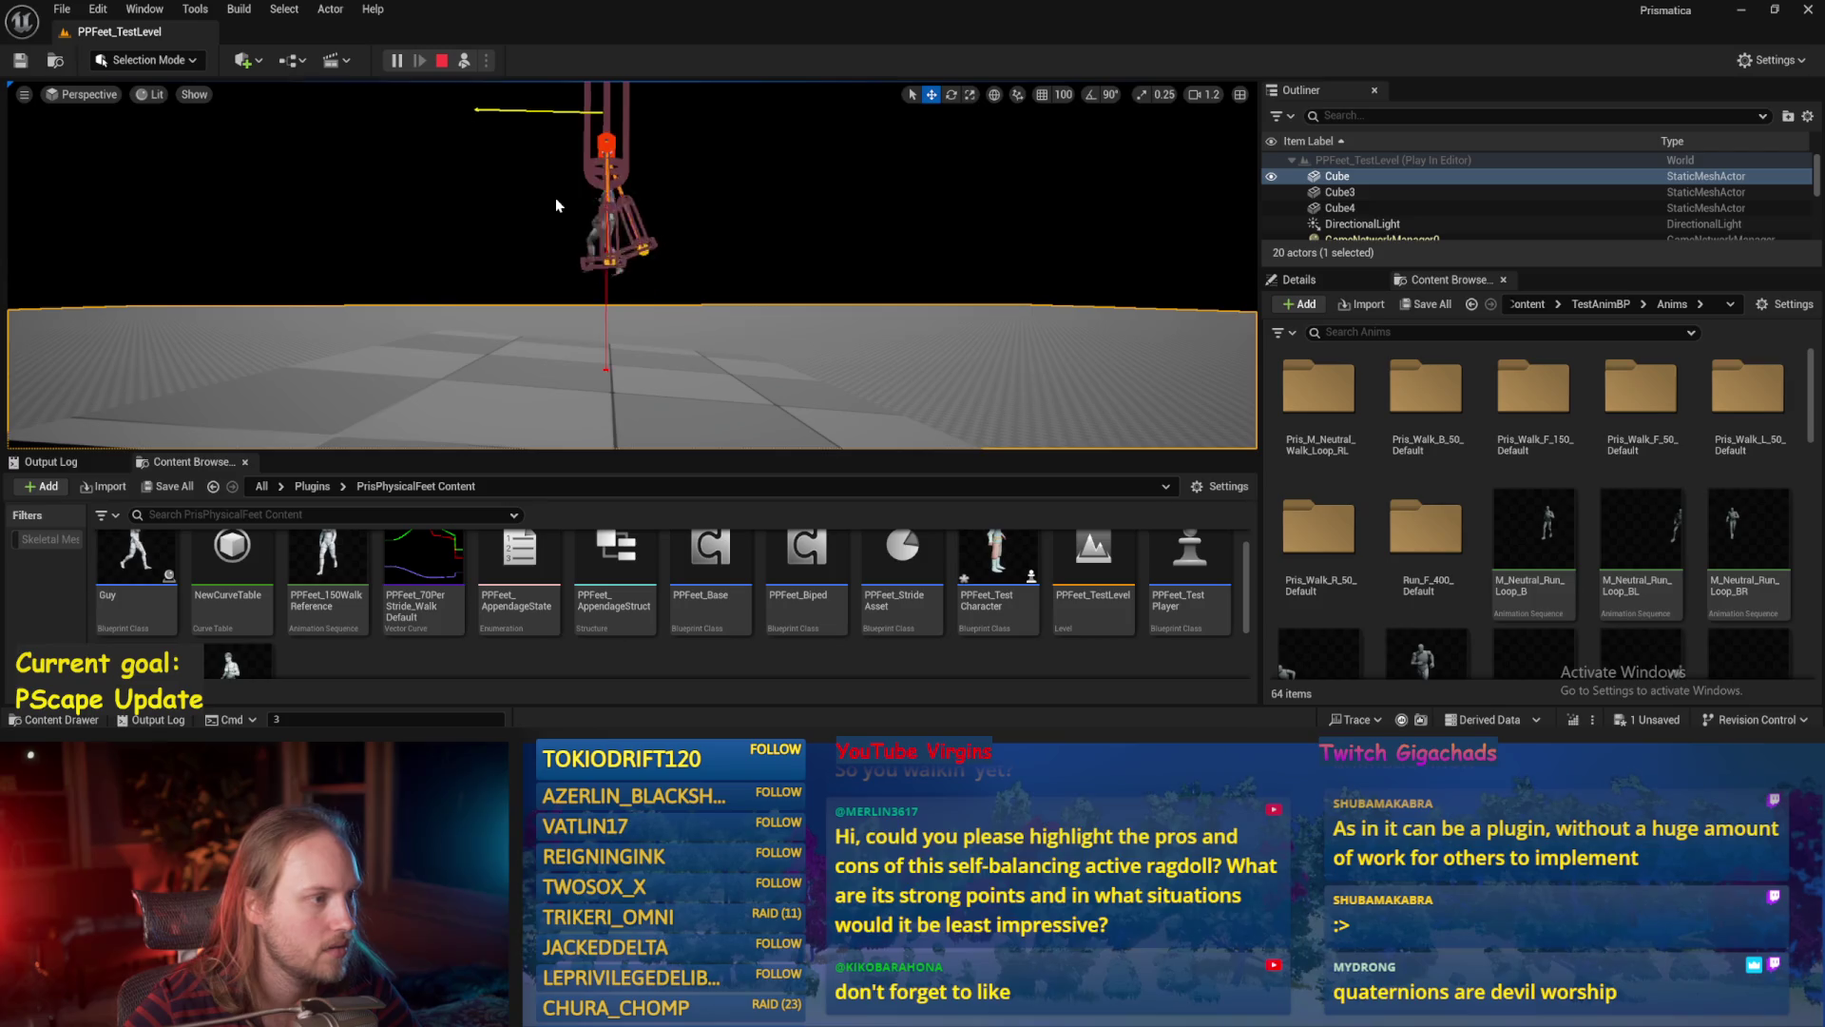
pyautogui.press('Escape')
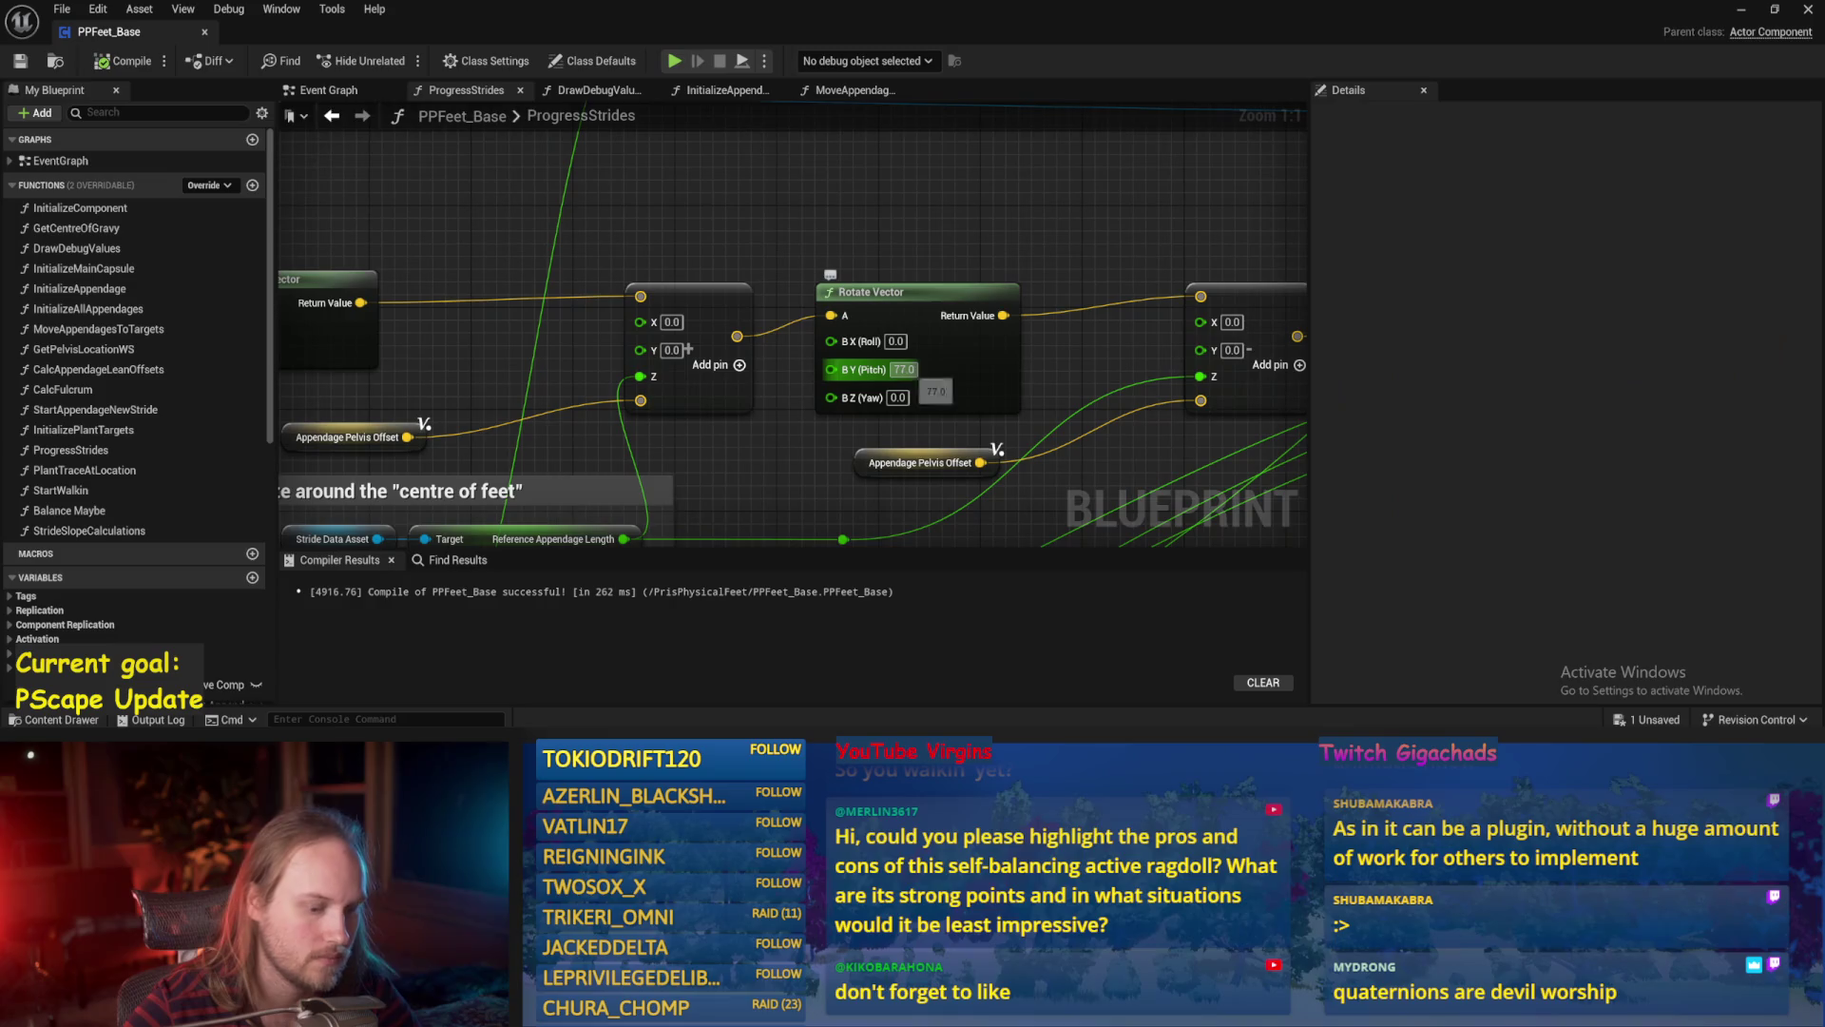
# Set the Rotate Vector's pitch to 0, compile and save, and play-test again.
pyautogui.write('0')
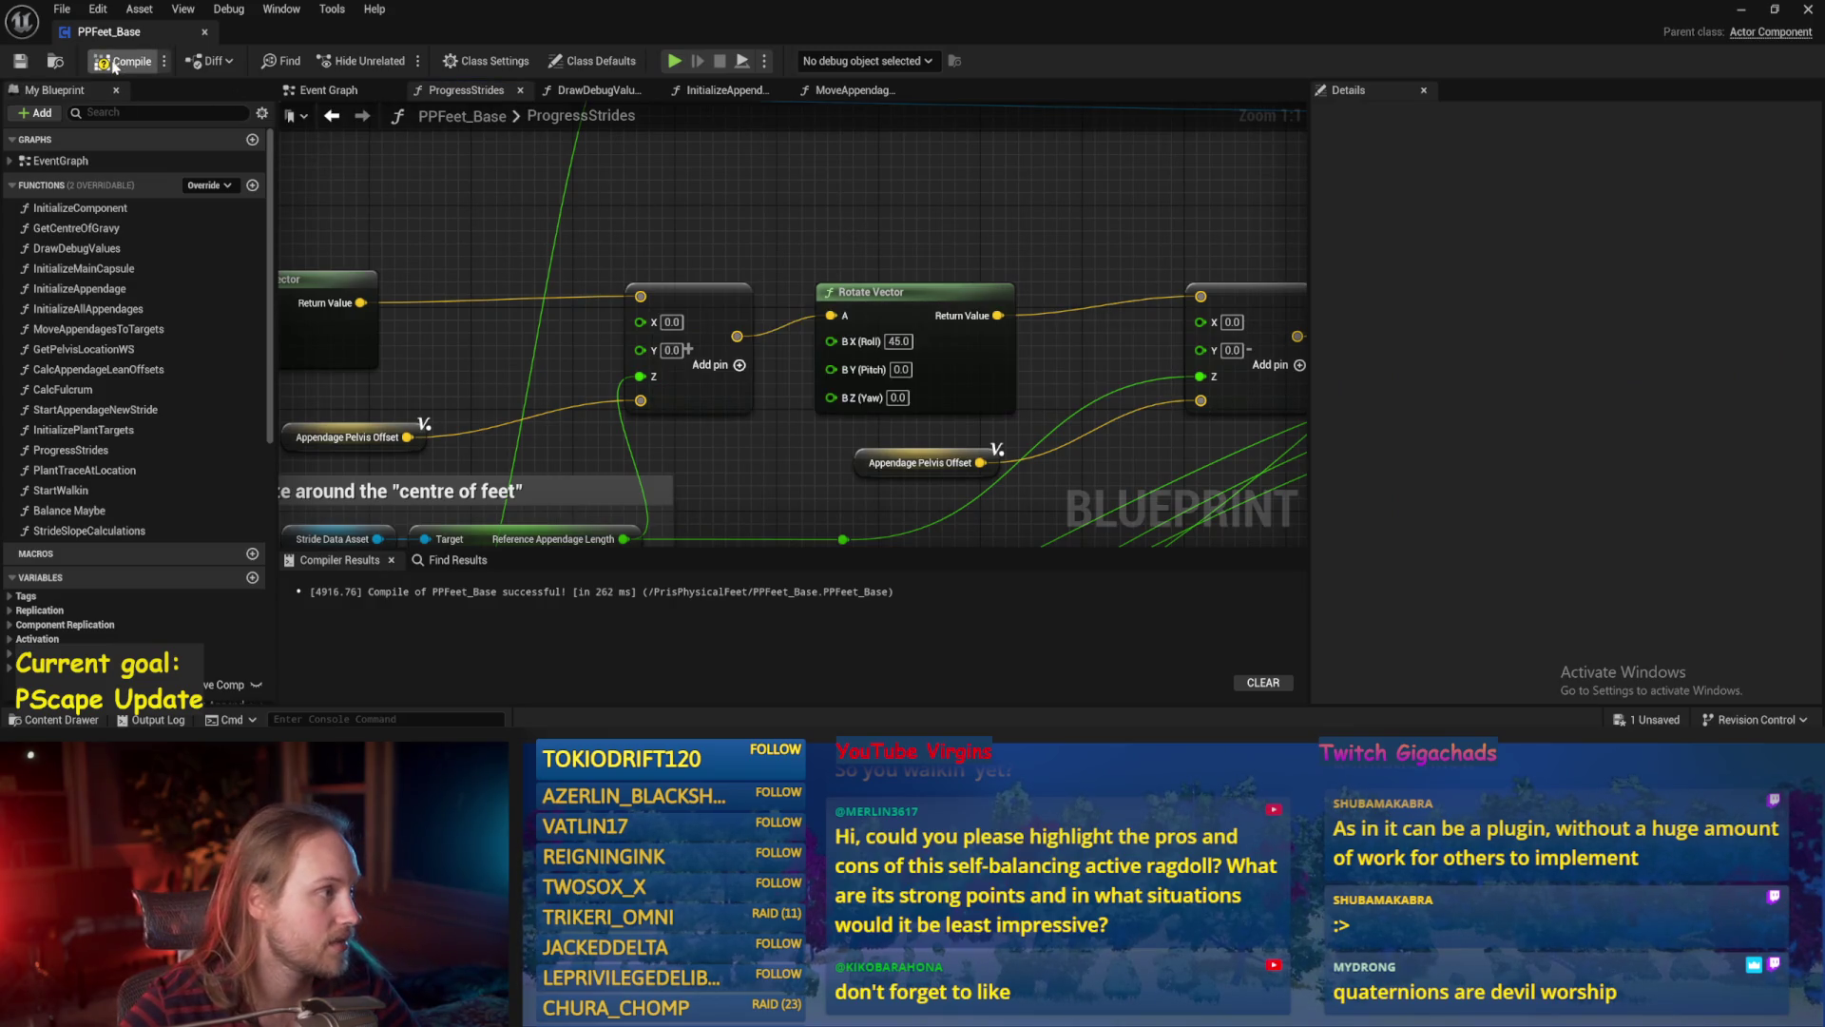
pyautogui.click(20, 64)
pyautogui.click(1743, 12)
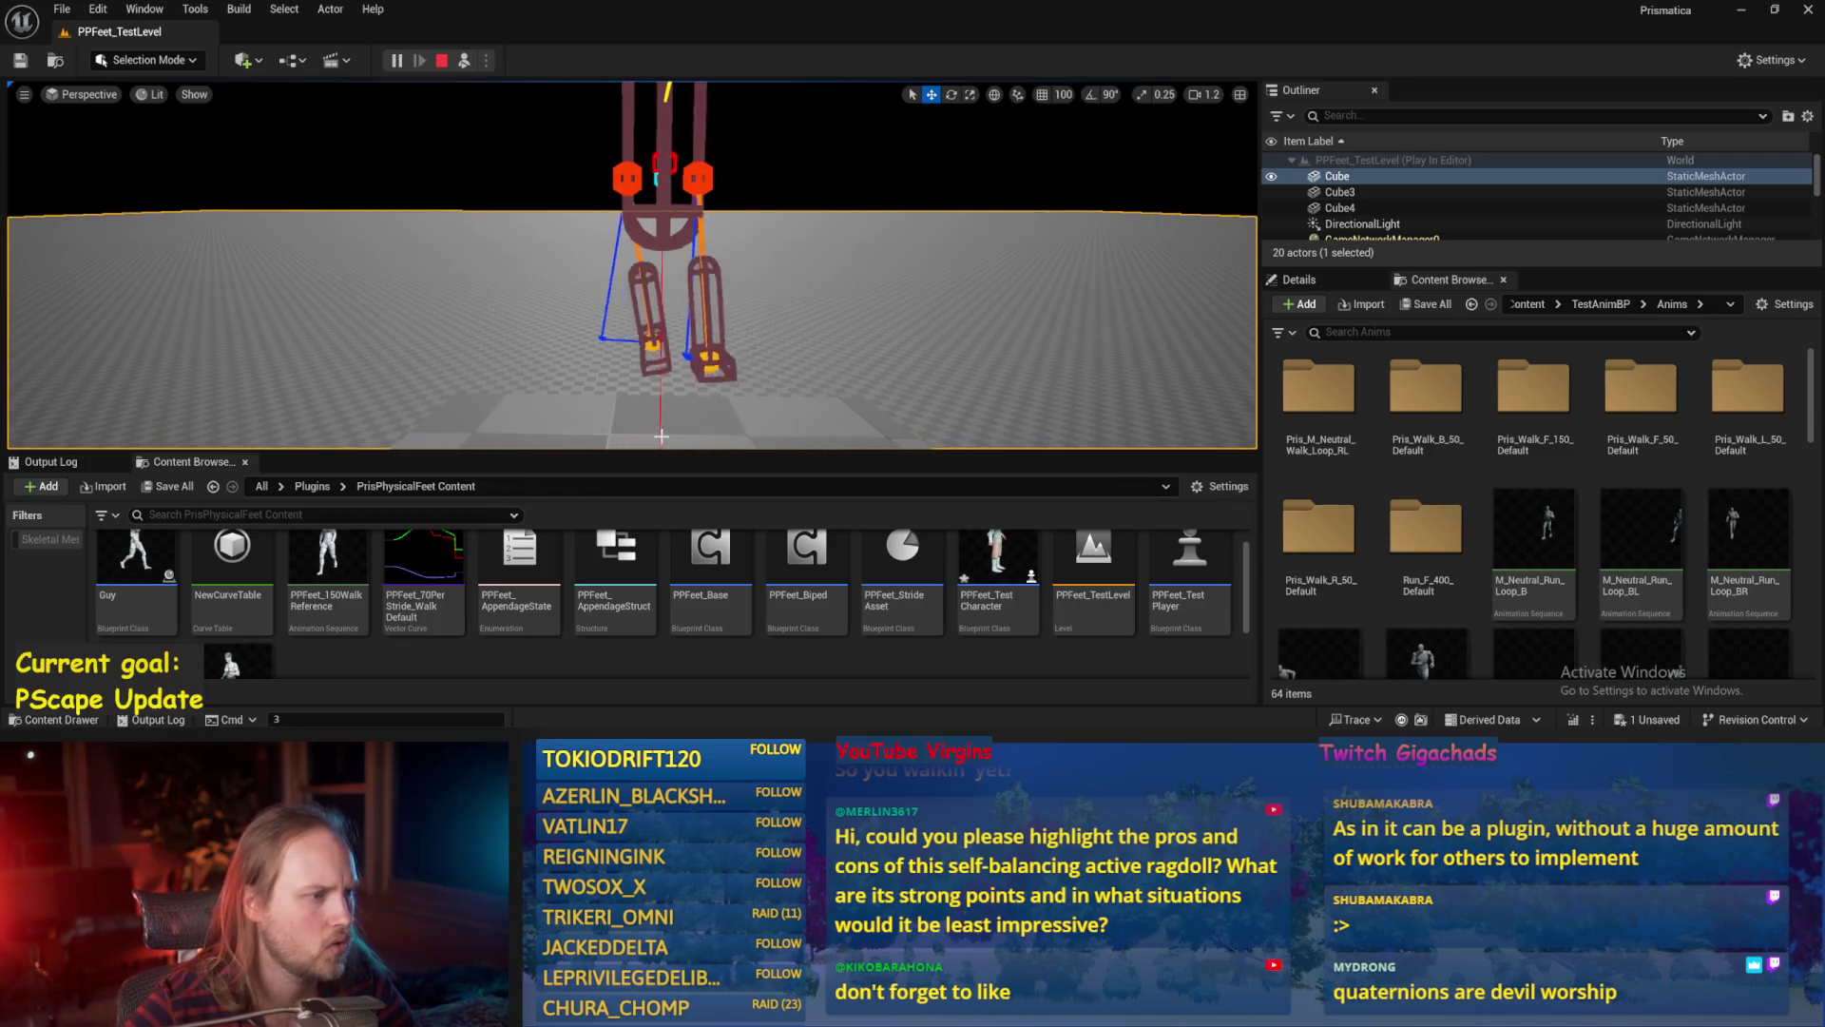
pyautogui.press('Escape')
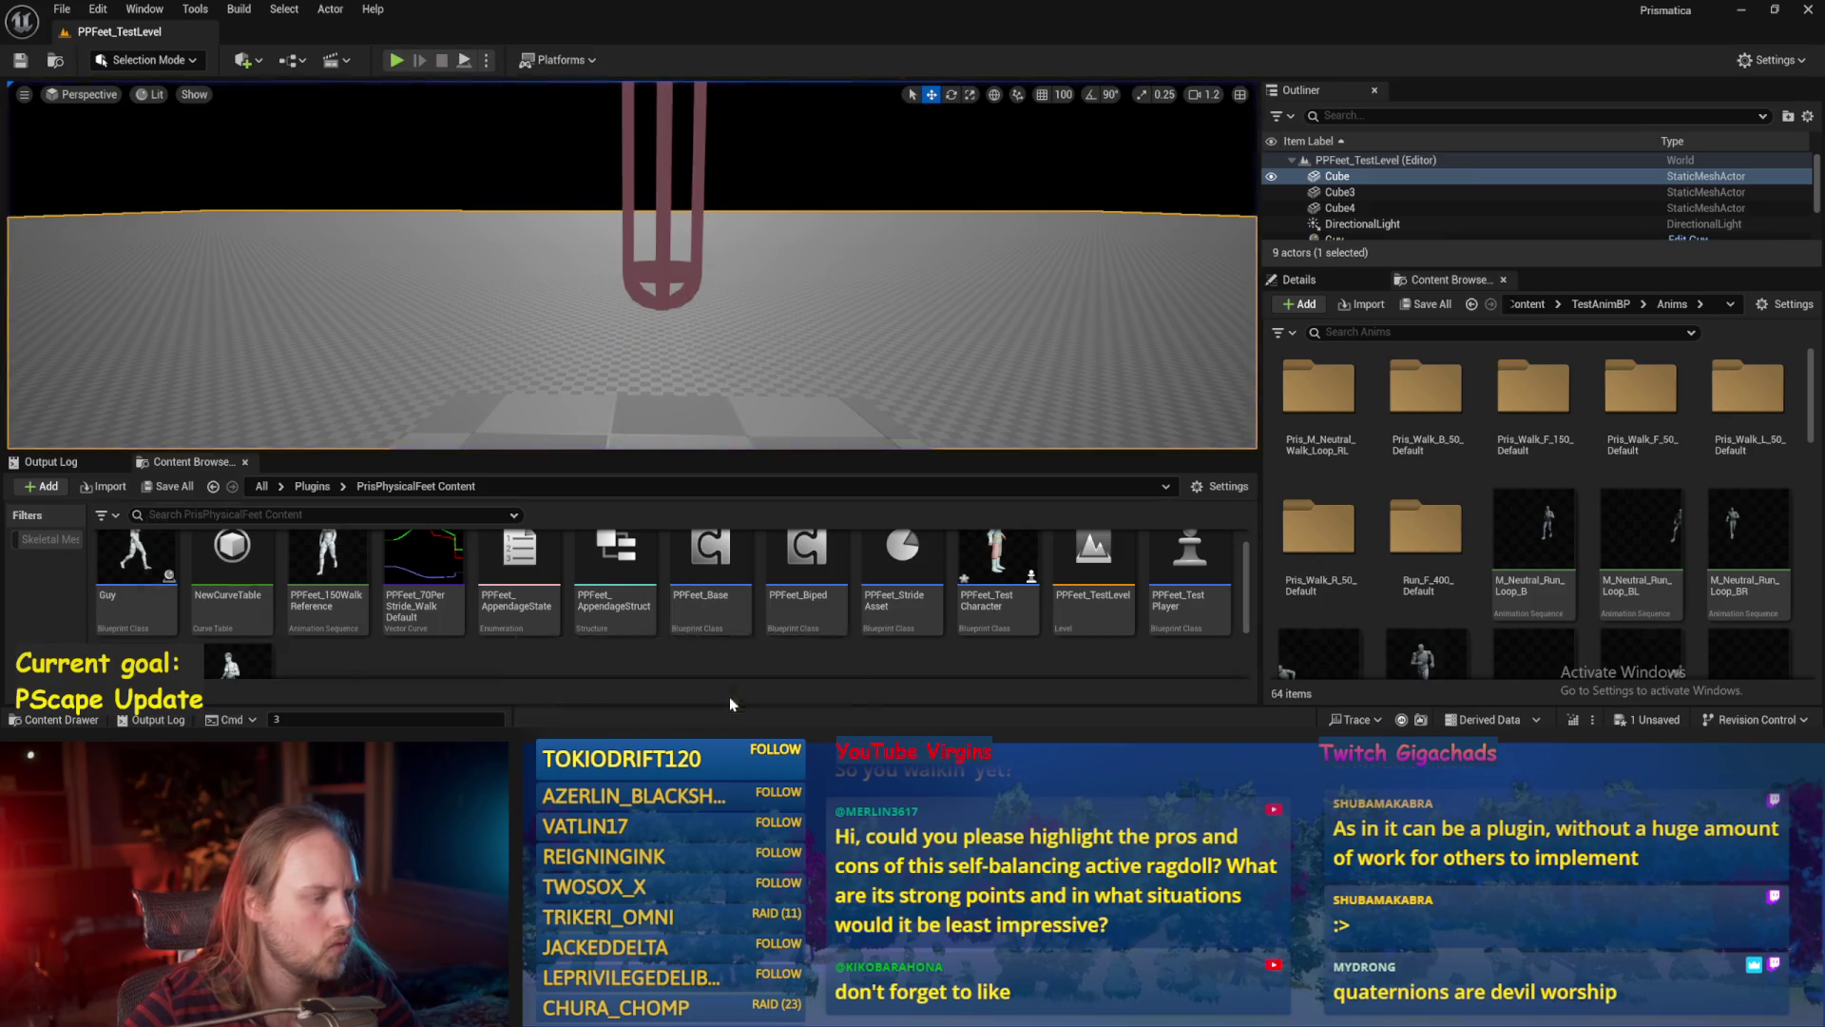
pyautogui.doubleClick(711, 571)
pyautogui.scroll(2, 706, 258)
# Look through the DrawDebugValues and ProgressStrides graphs.
pyautogui.click(602, 92)
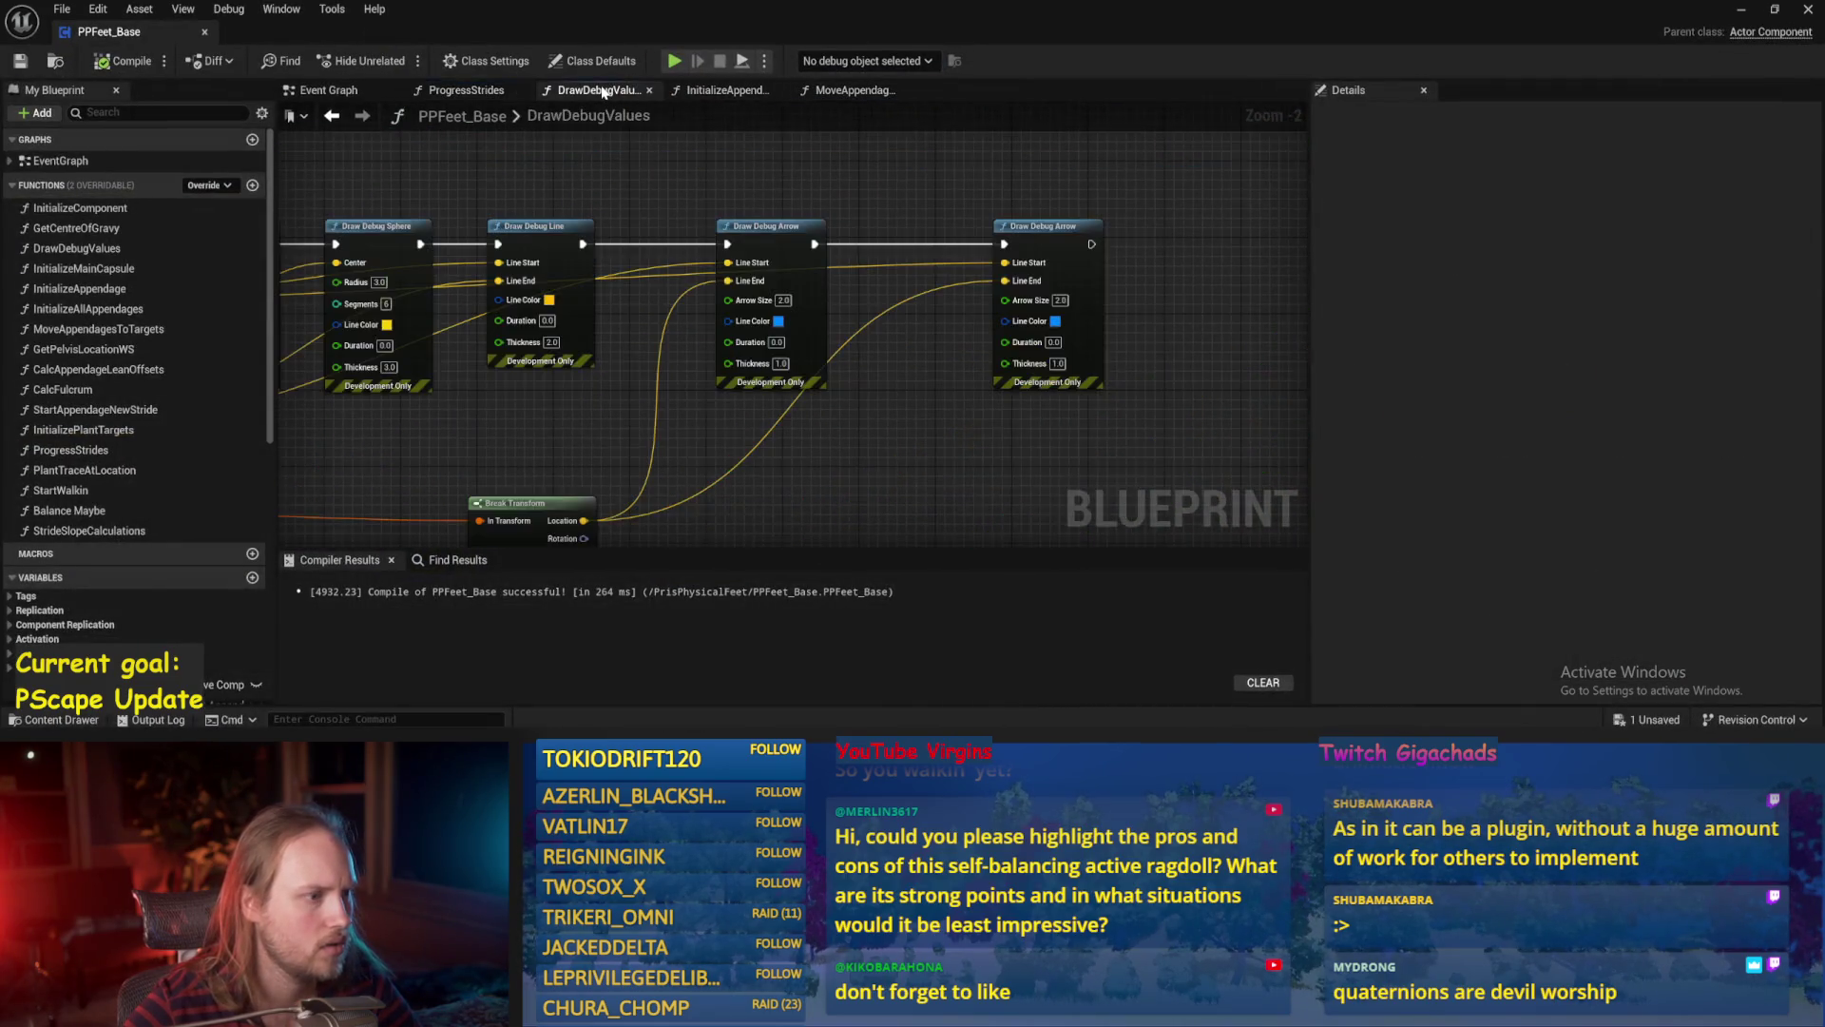
pyautogui.click(411, 89)
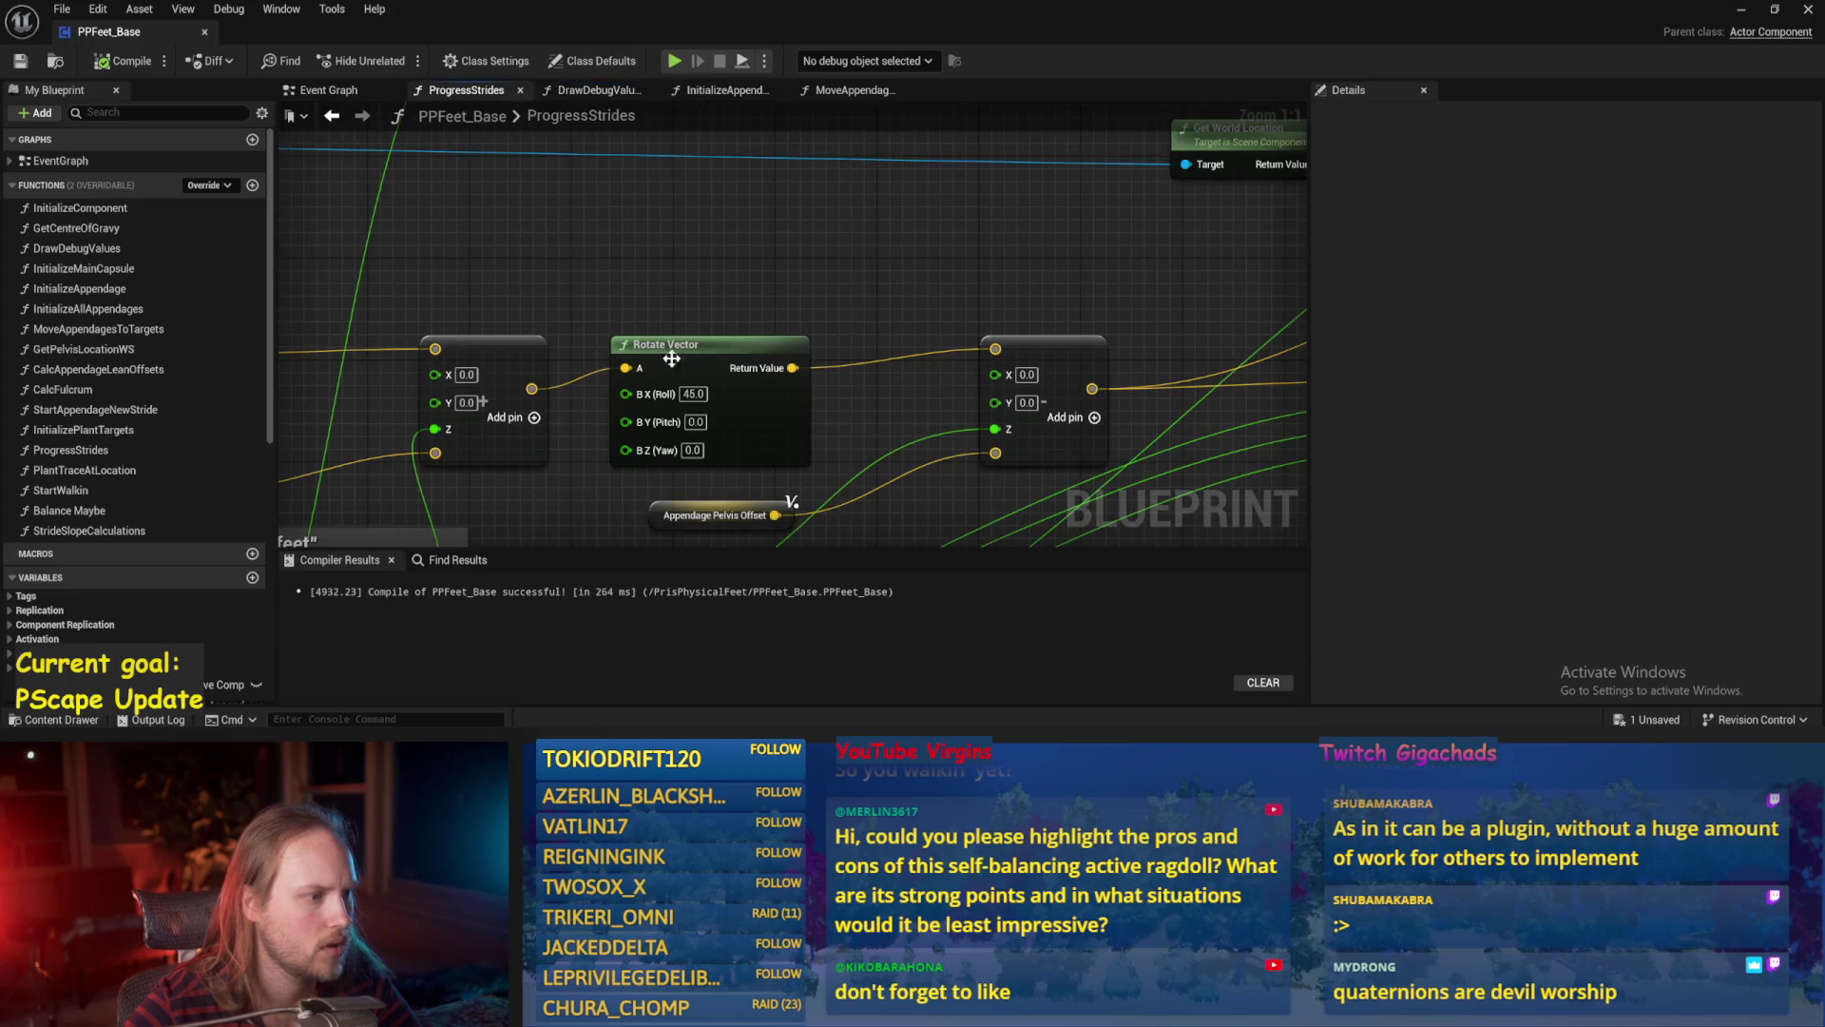
pyautogui.scroll(-2, 810, 478)
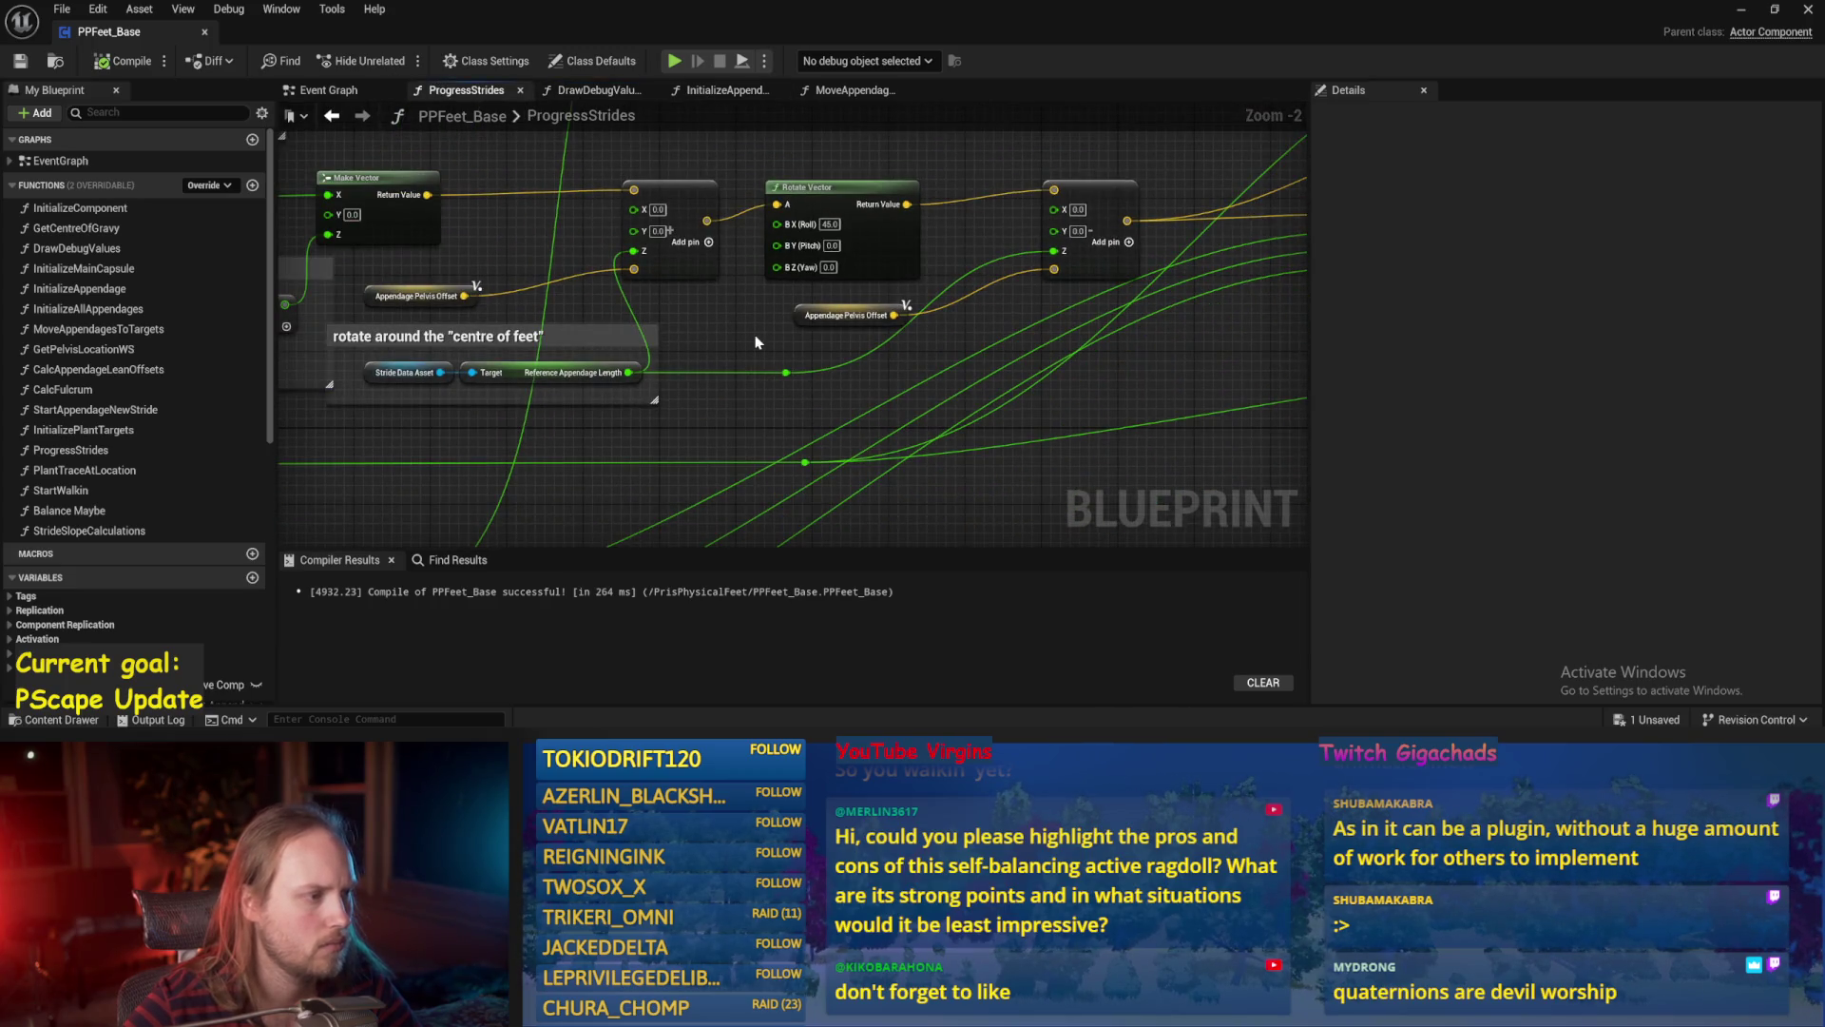
pyautogui.moveTo(758, 340); pyautogui.dragTo(764, 385)
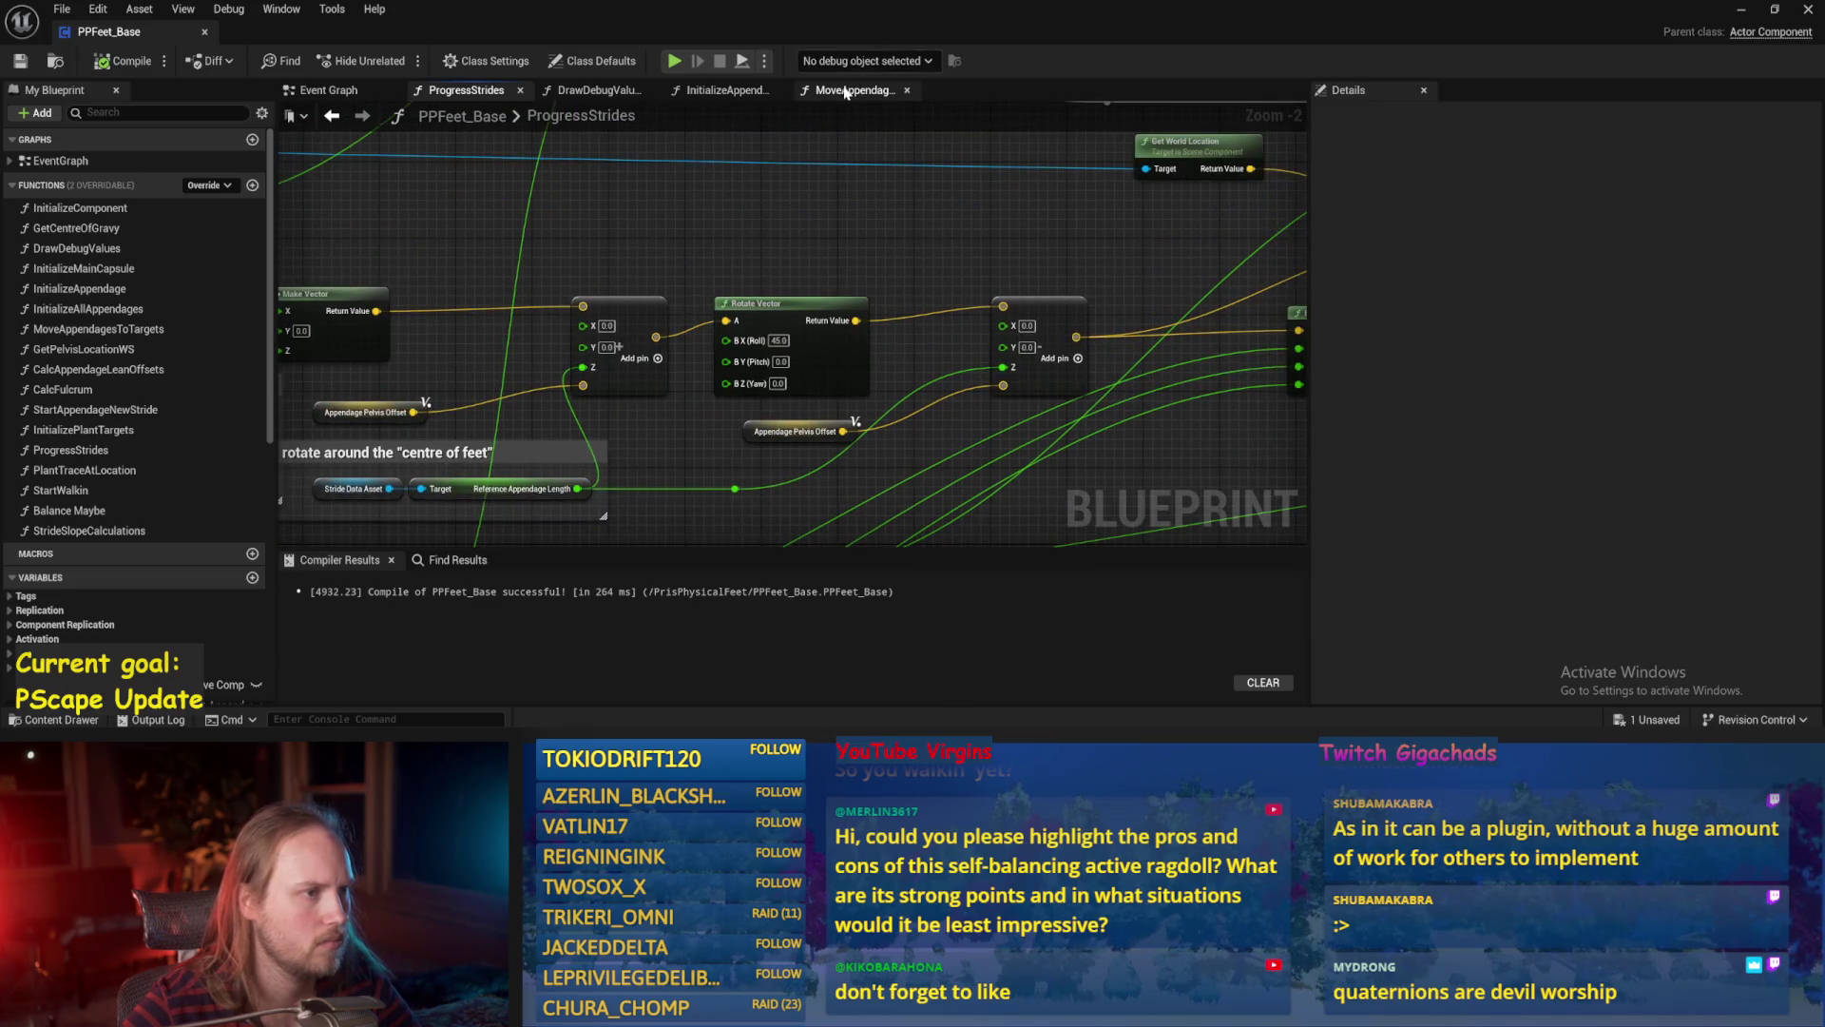
# In MoveAppendagesToTargets, set the second ASINd's multiplier to 1.0, compile, save and play.
pyautogui.click(844, 91)
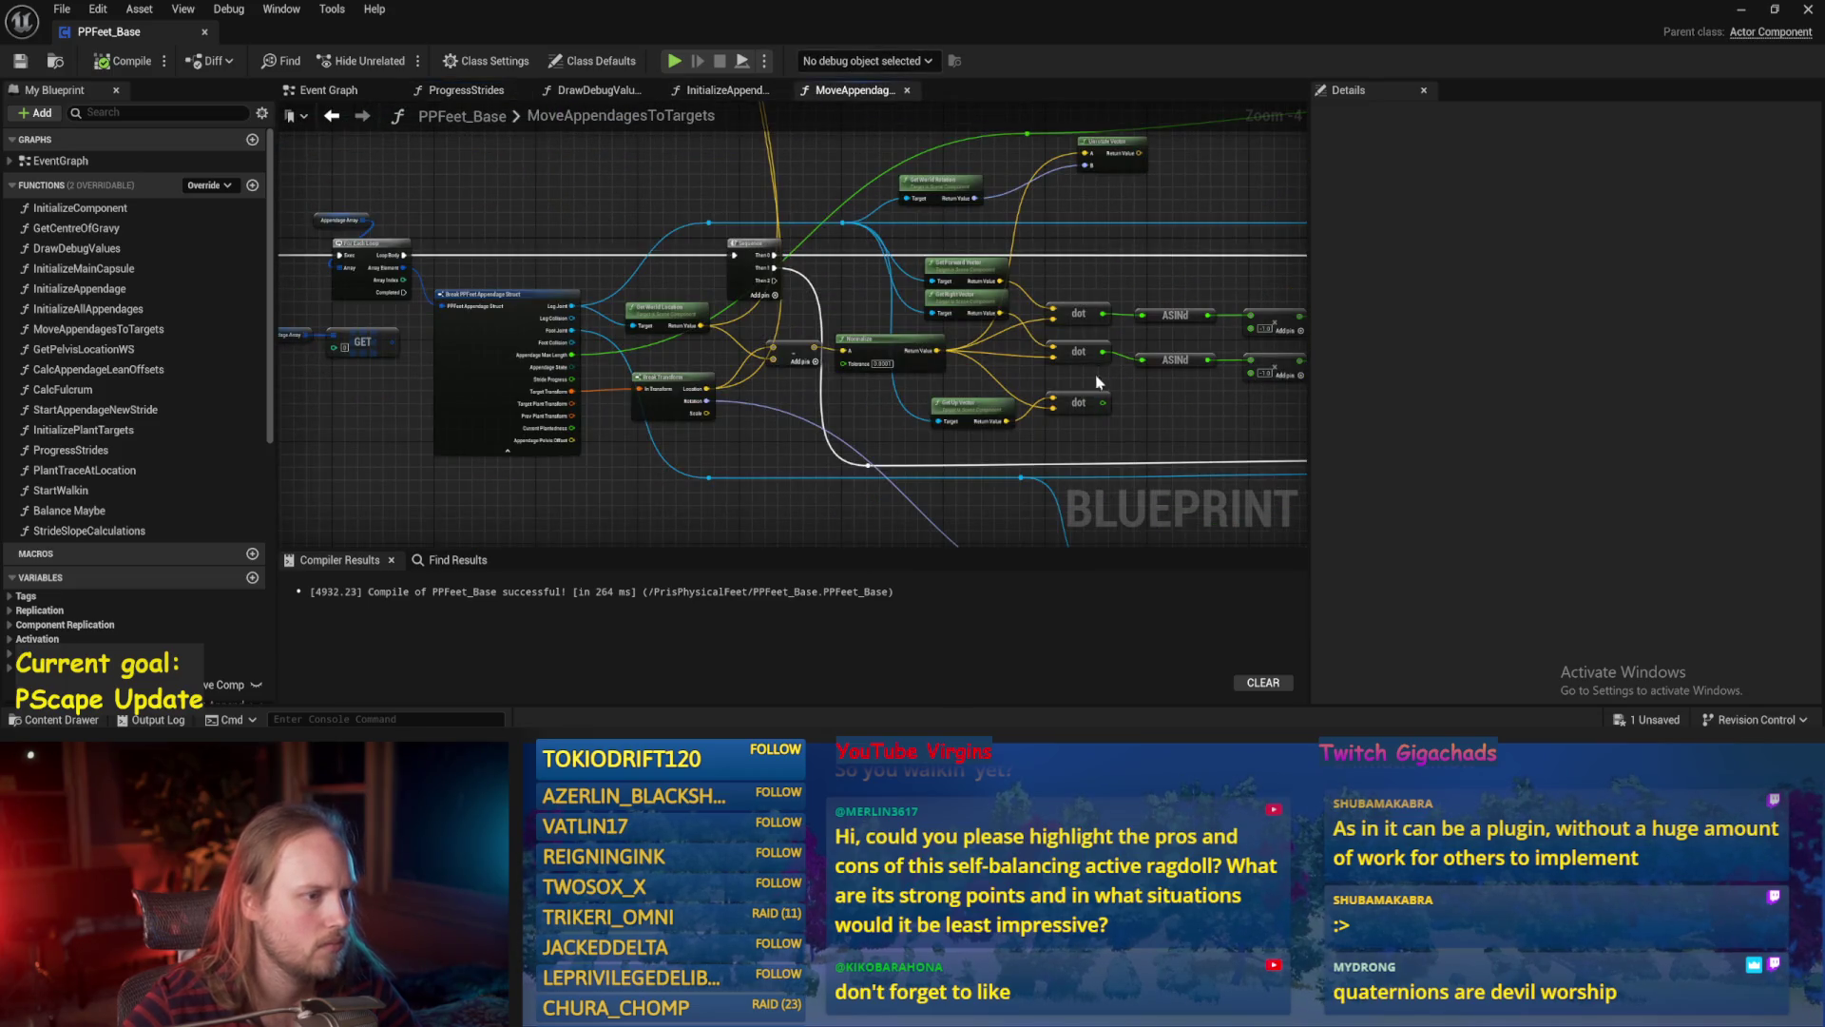
pyautogui.moveTo(1293, 394); pyautogui.dragTo(760, 366)
pyautogui.scroll(1, 761, 366)
pyautogui.moveTo(773, 274); pyautogui.dragTo(814, 330)
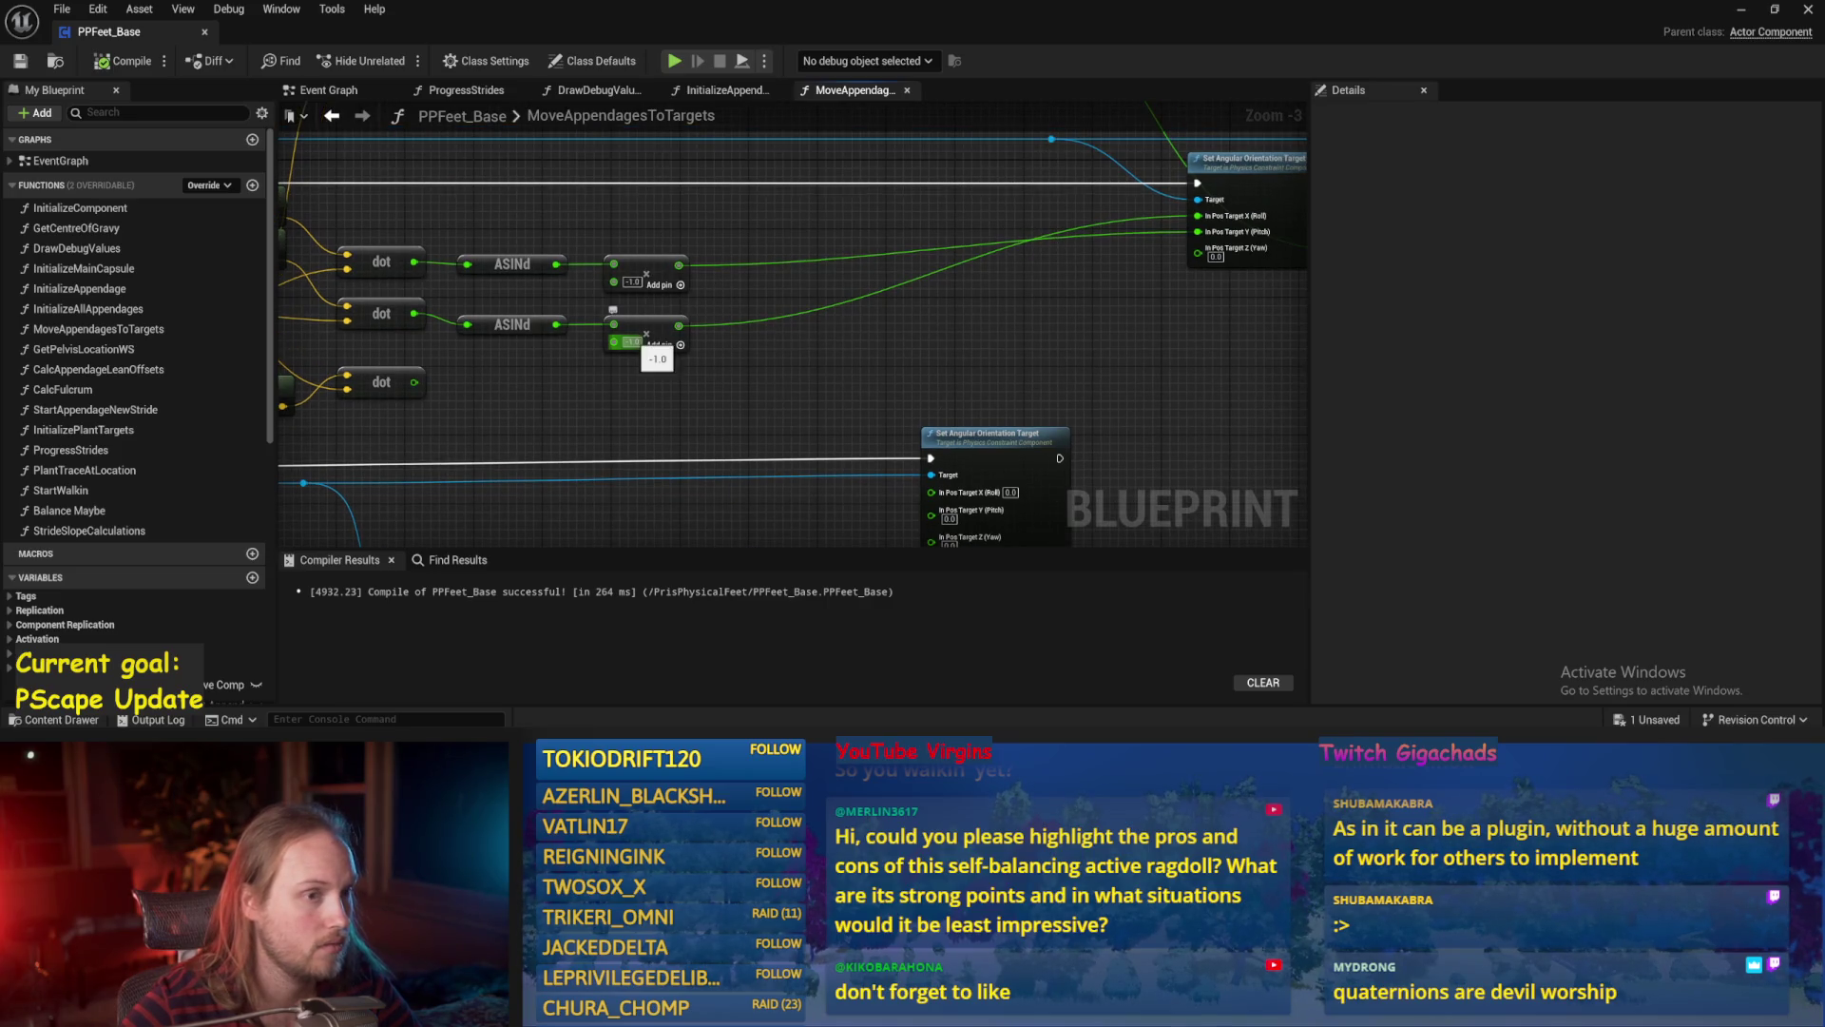
pyautogui.write('1')
pyautogui.press('Return')
pyautogui.scroll(-1, 728, 376)
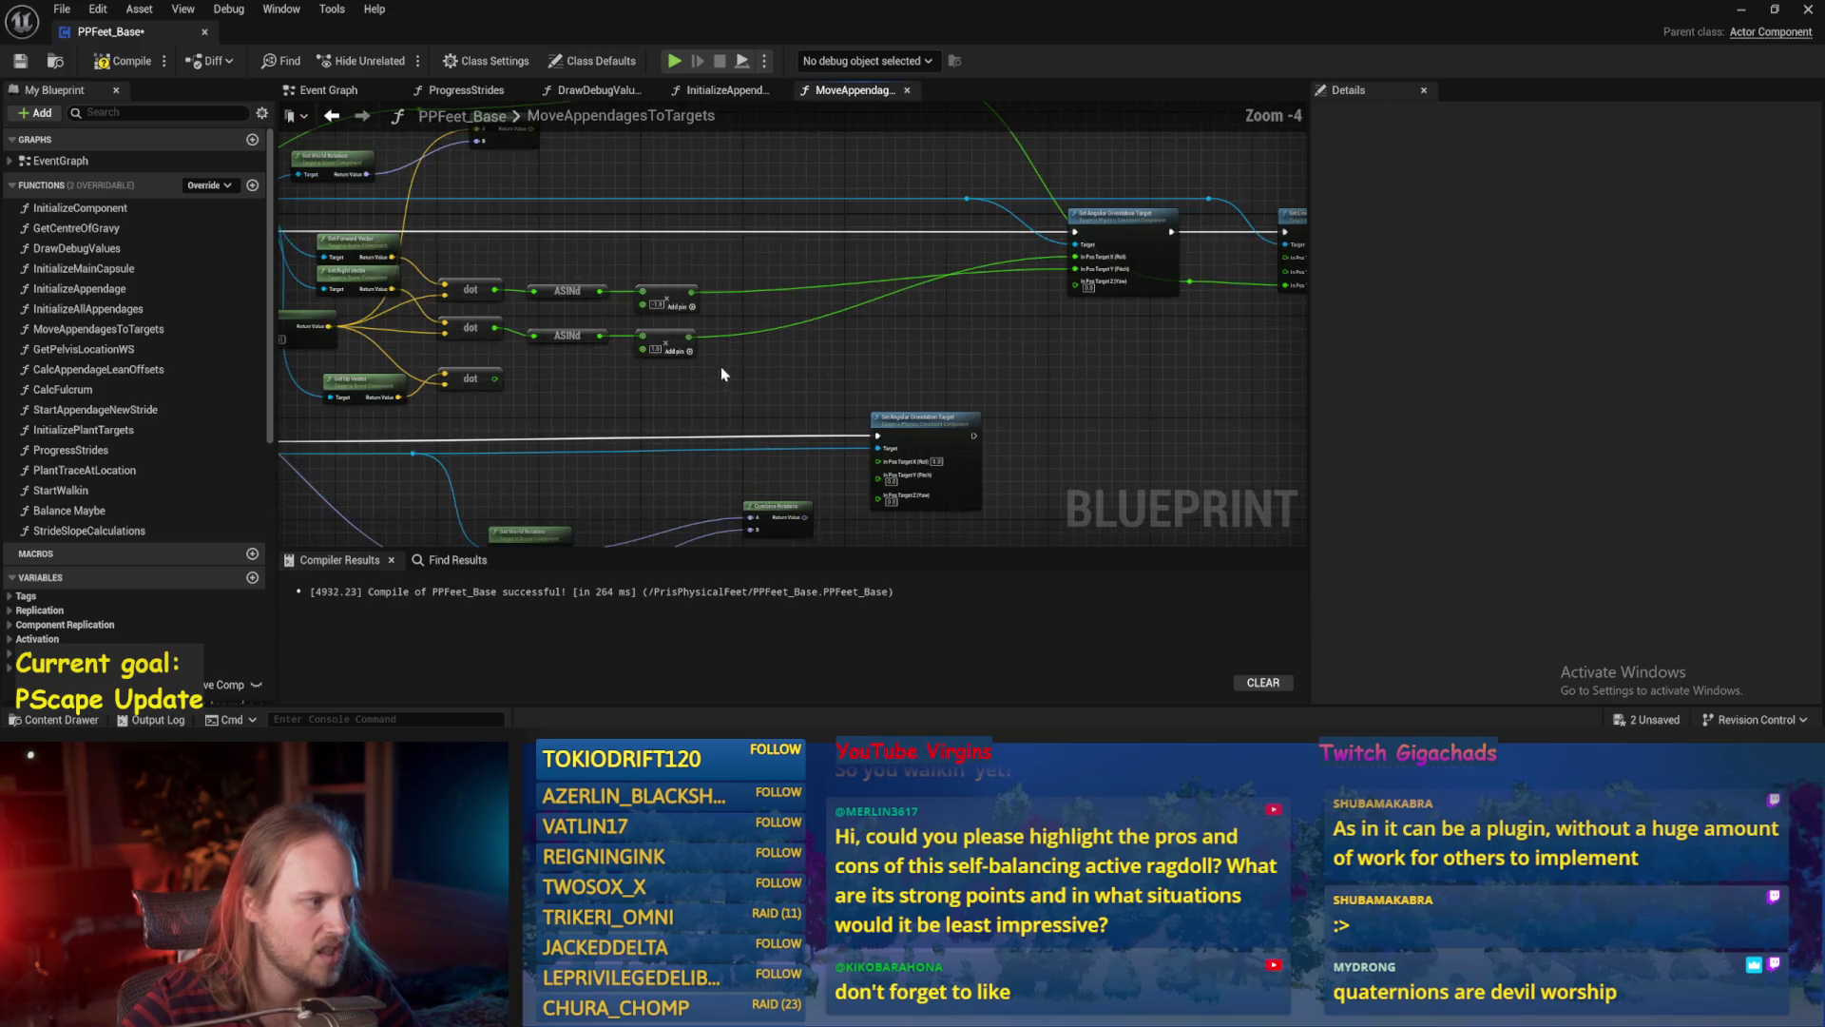
pyautogui.click(16, 59)
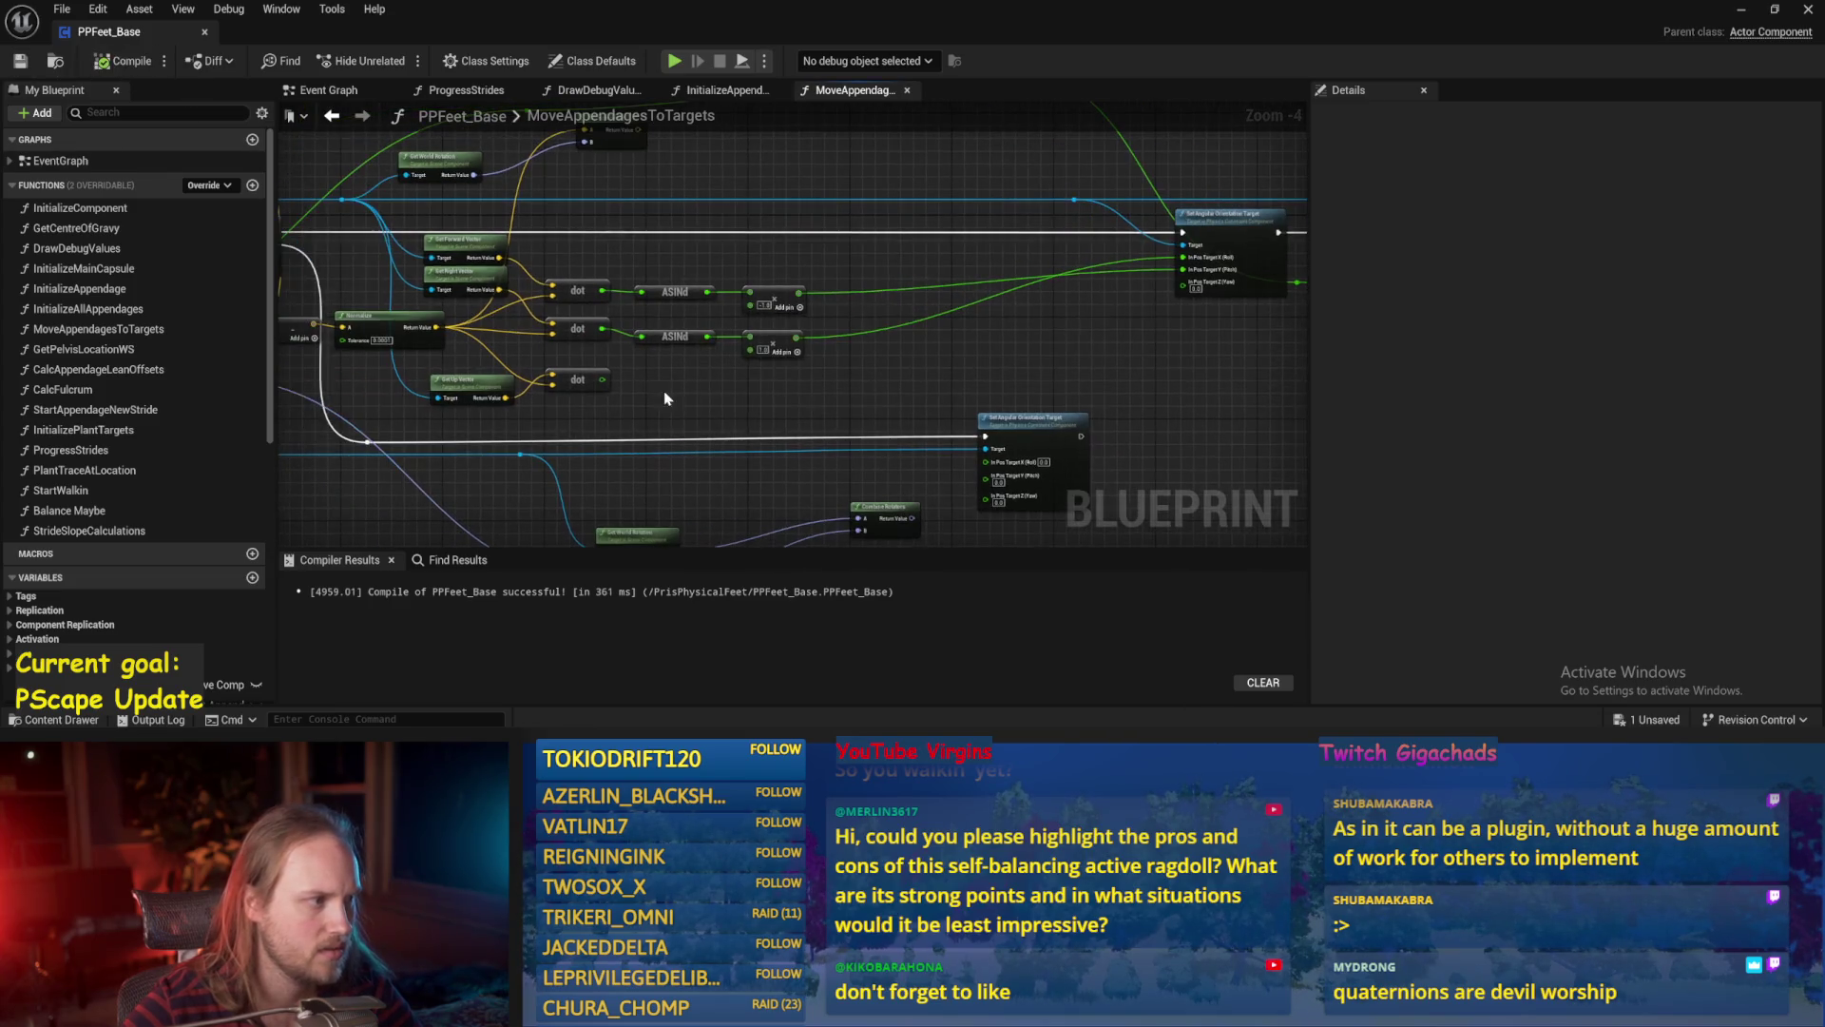
pyautogui.click(1740, 9)
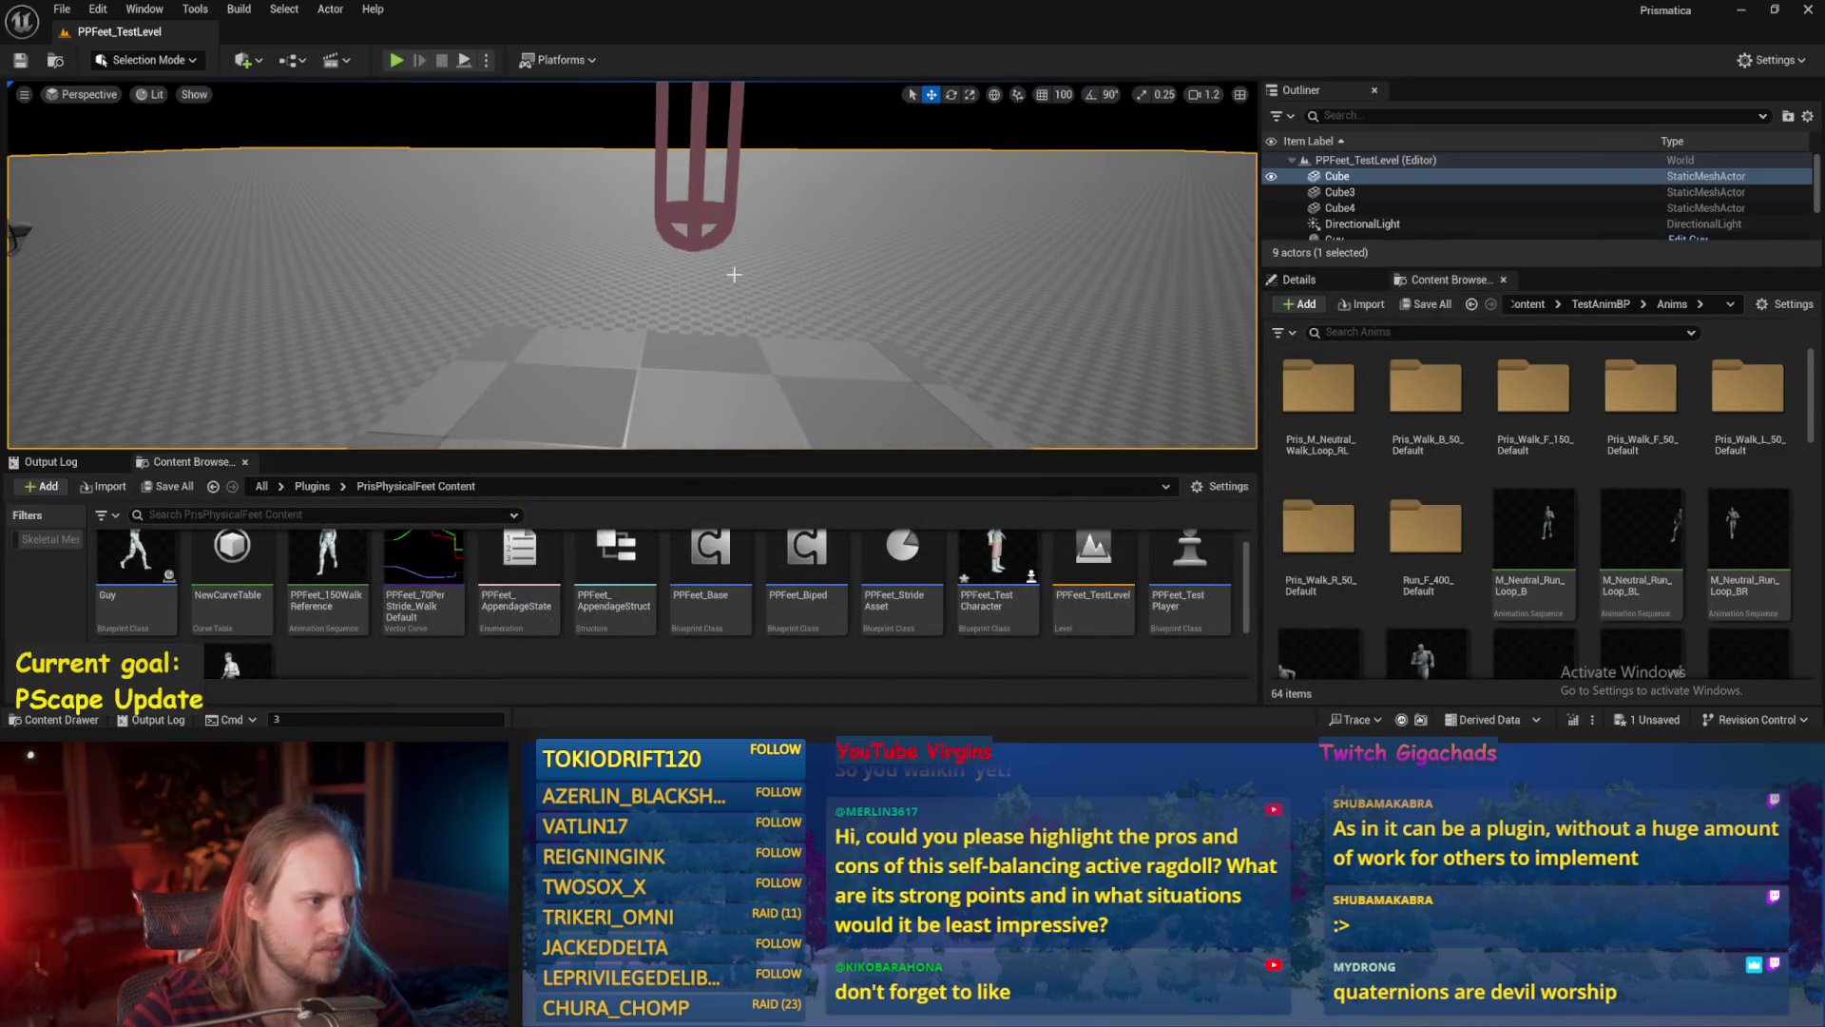
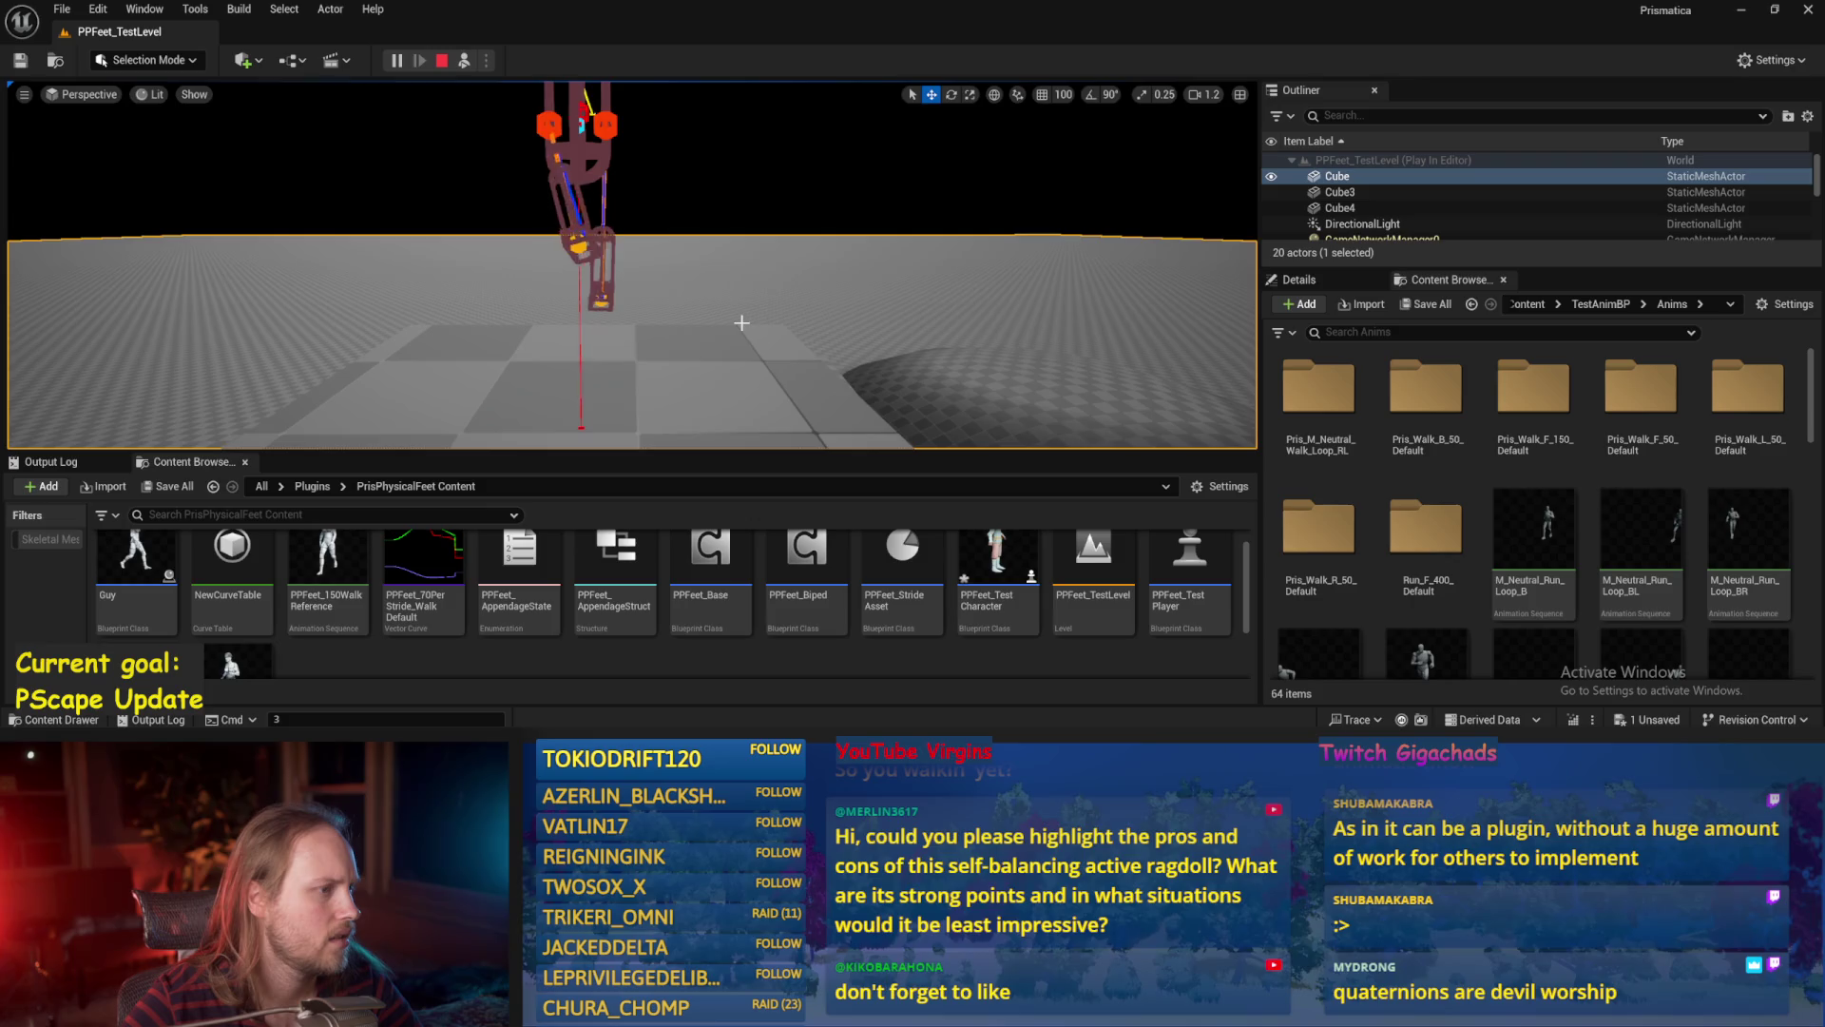
# End the PPFeet_TestLevel play session with Esc to return to editing.
pyautogui.scroll(-2, 741, 321)
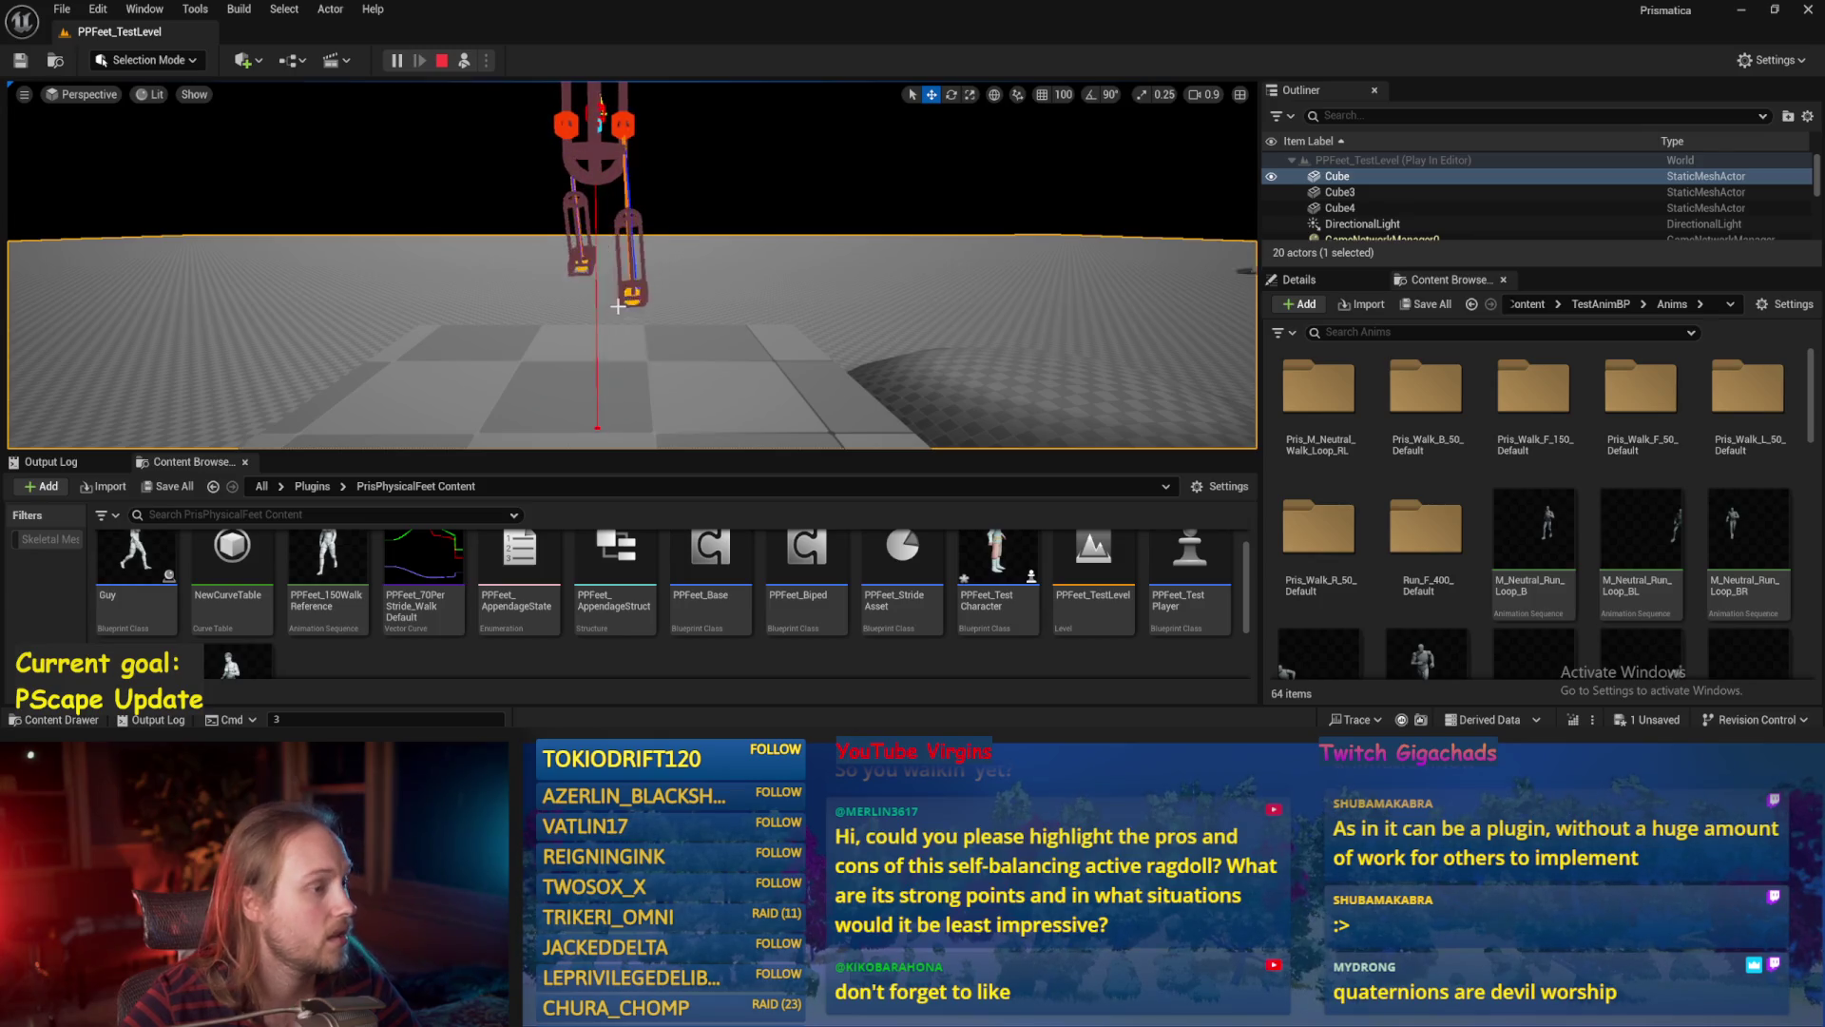
pyautogui.press('Escape')
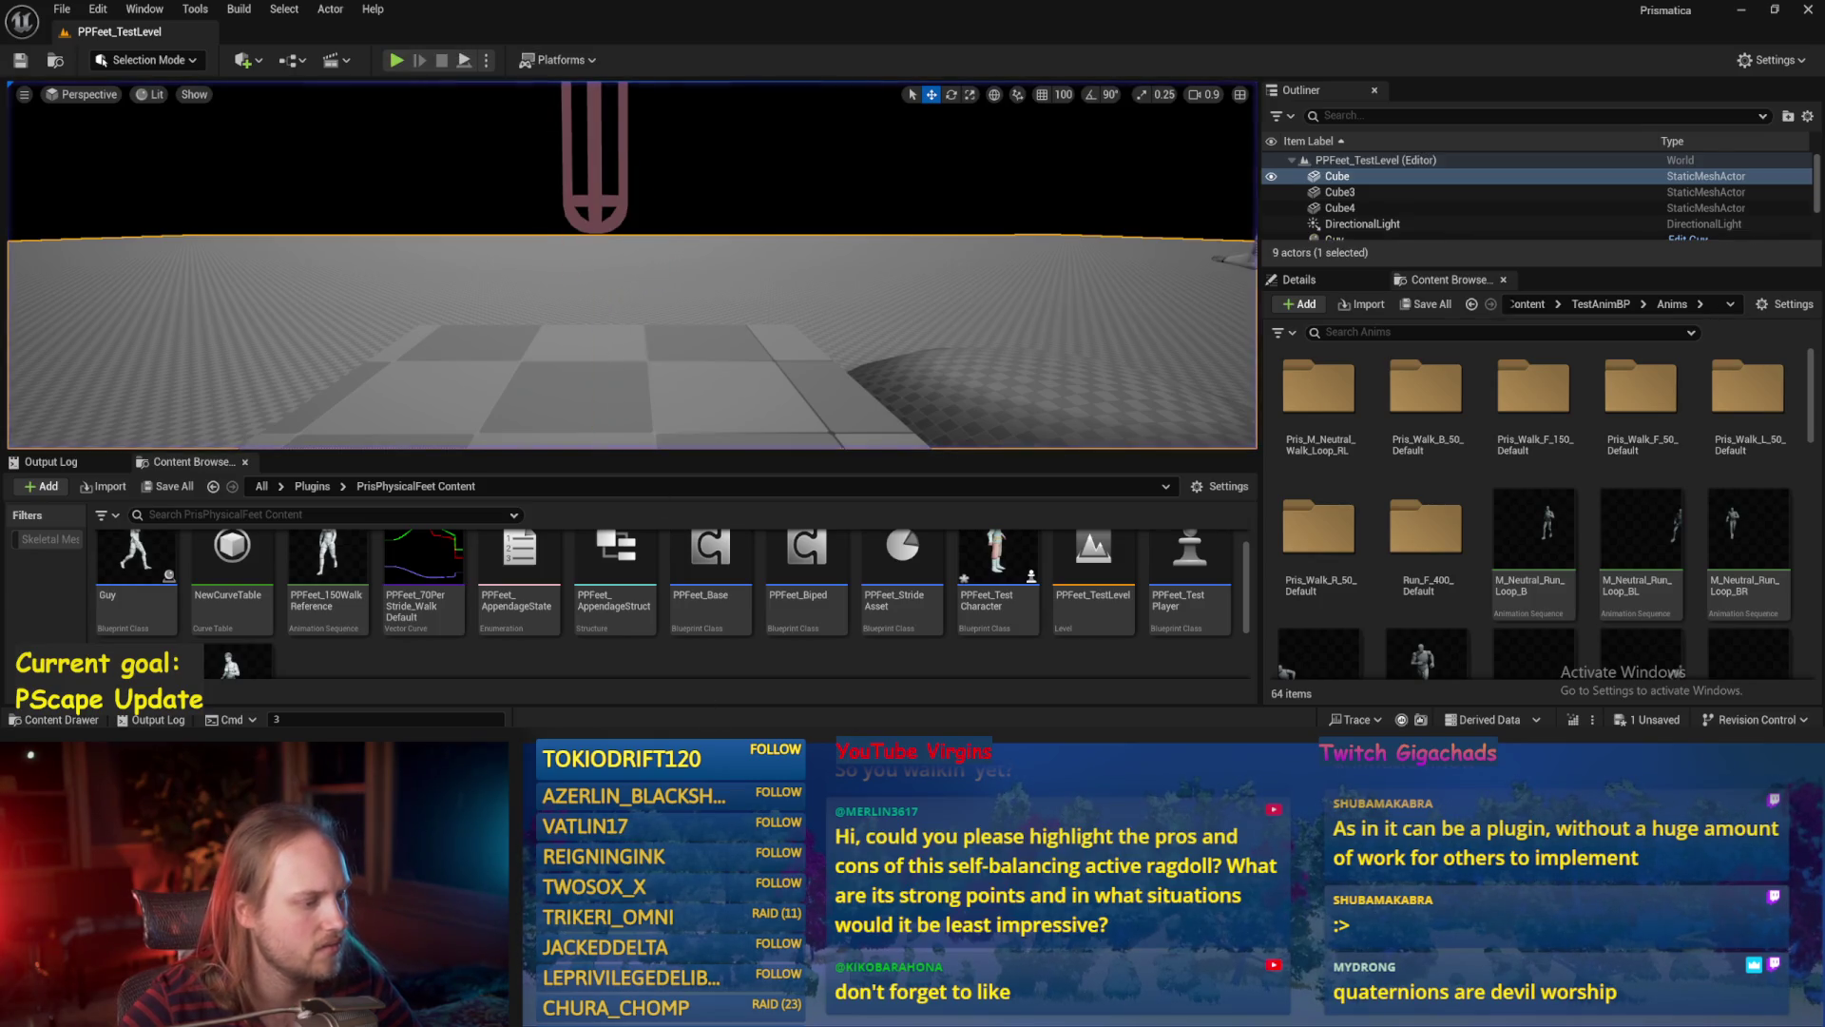
# Recompile PPFeet_Base with the 90.0 roll, review the ProgressStrides nodes, and minimize the Blueprint.
pyautogui.click(123, 61)
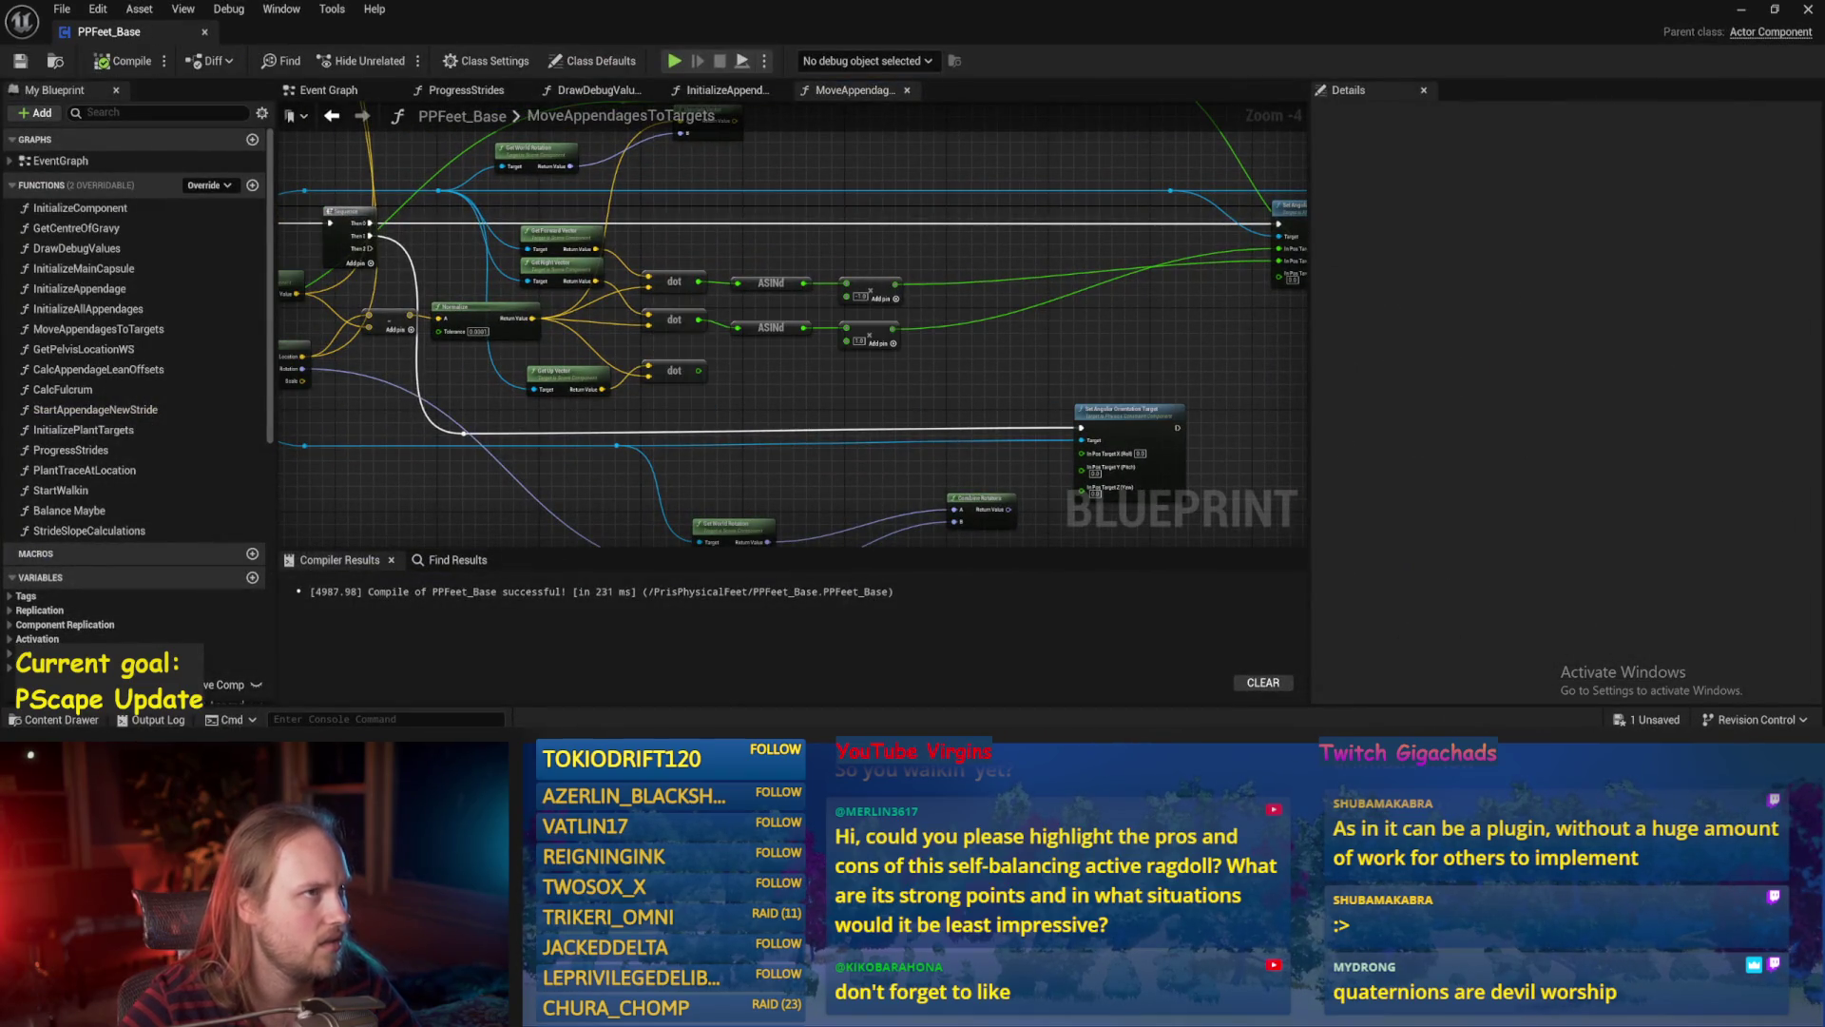
pyautogui.moveTo(825, 393); pyautogui.dragTo(649, 374)
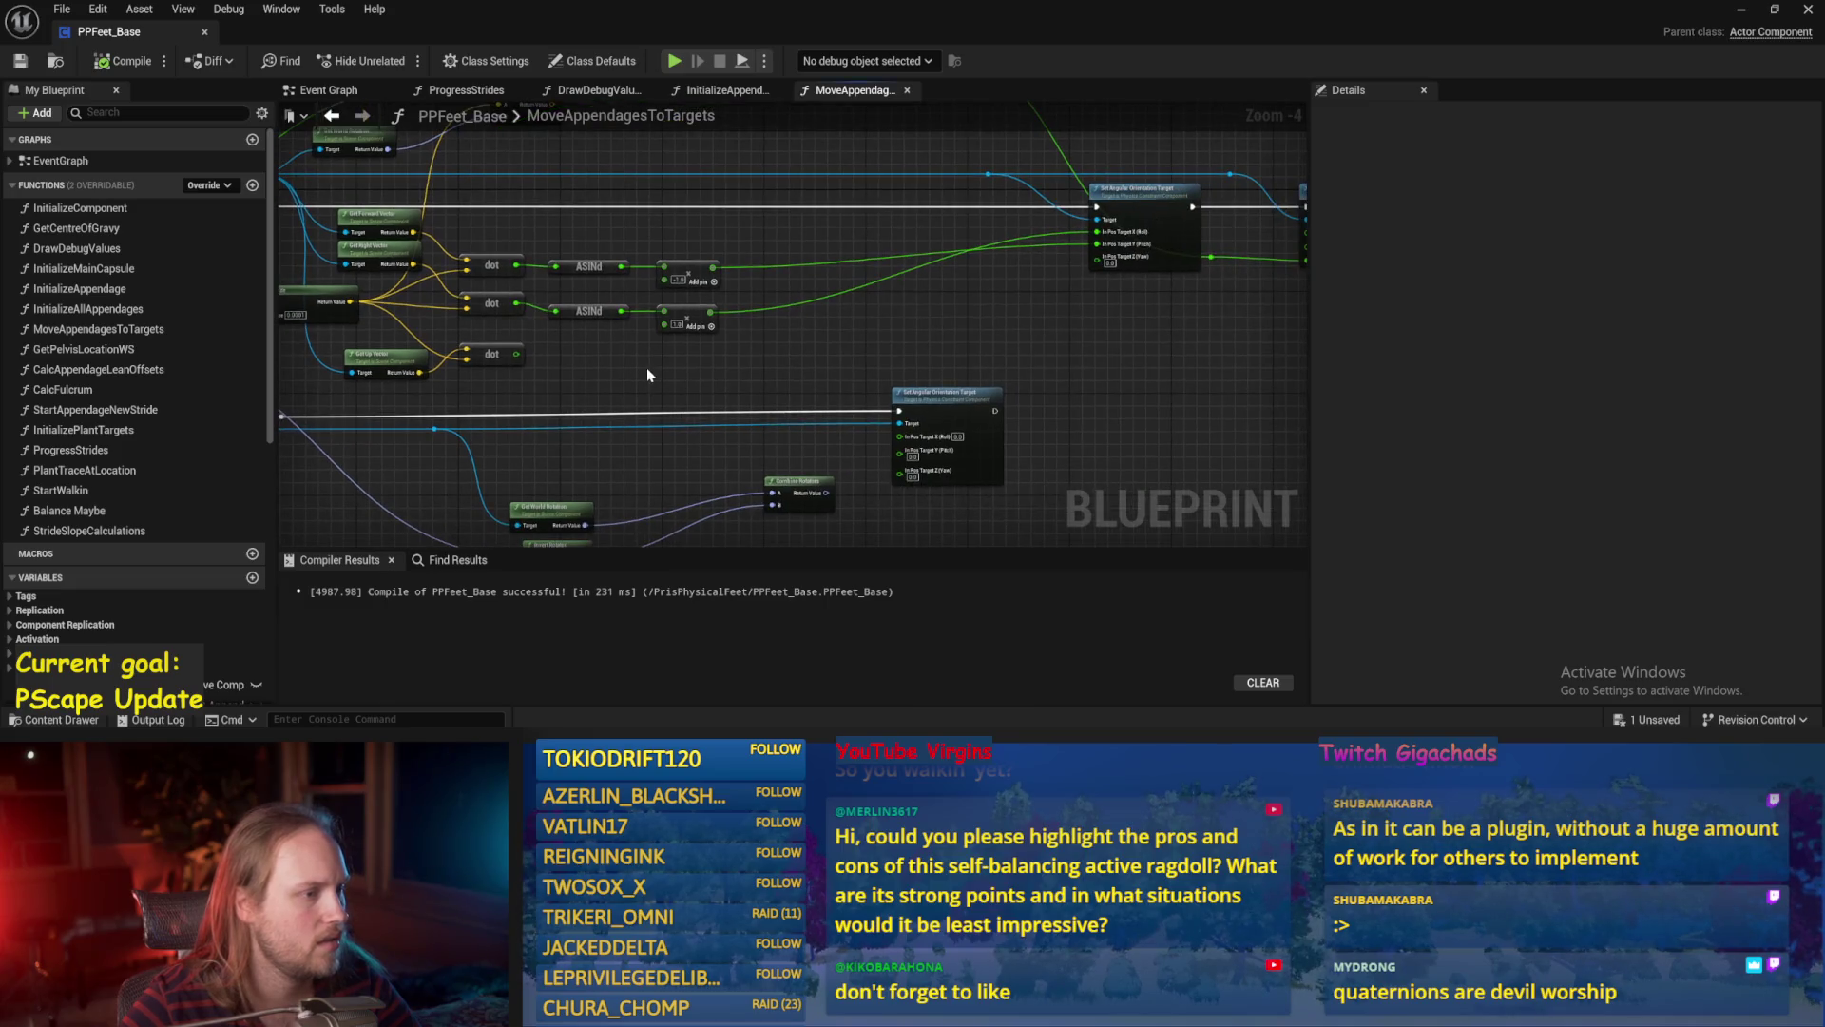
pyautogui.click(574, 95)
pyautogui.click(466, 89)
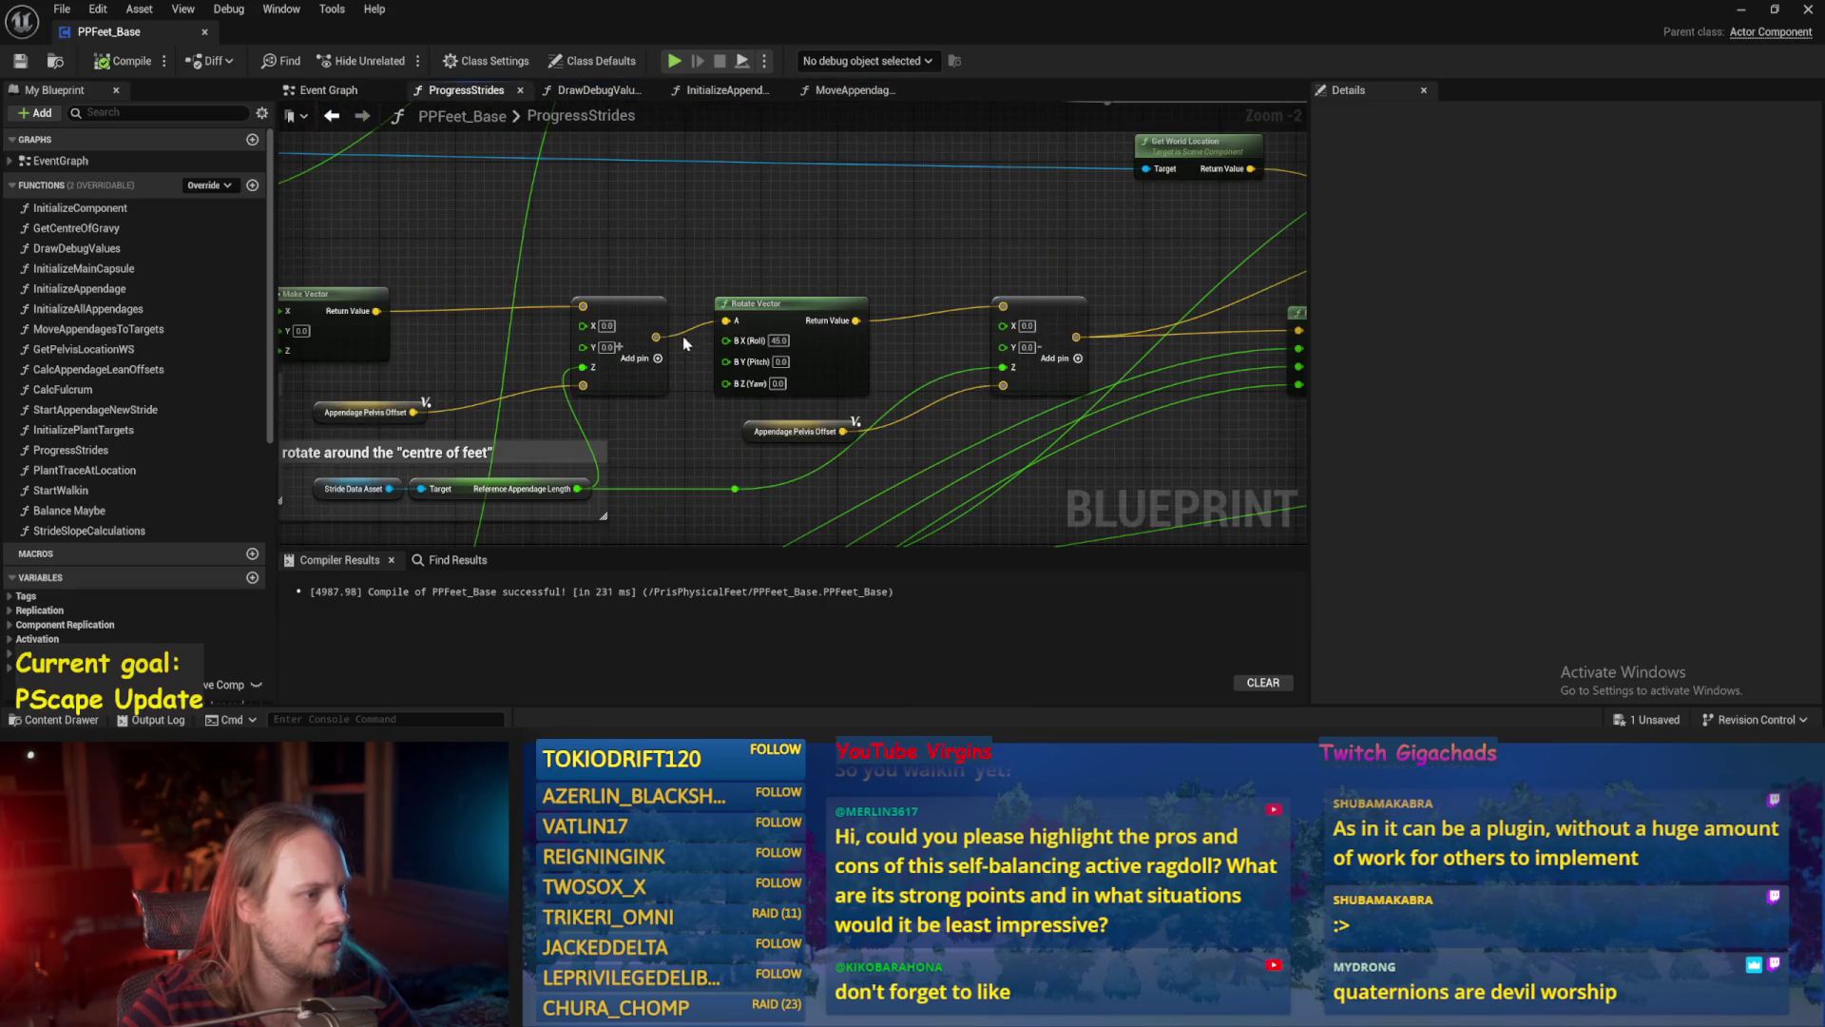
pyautogui.moveTo(669, 218)
pyautogui.mouseDown()
pyautogui.moveTo(827, 191)
pyautogui.moveTo(811, 236)
pyautogui.mouseUp()
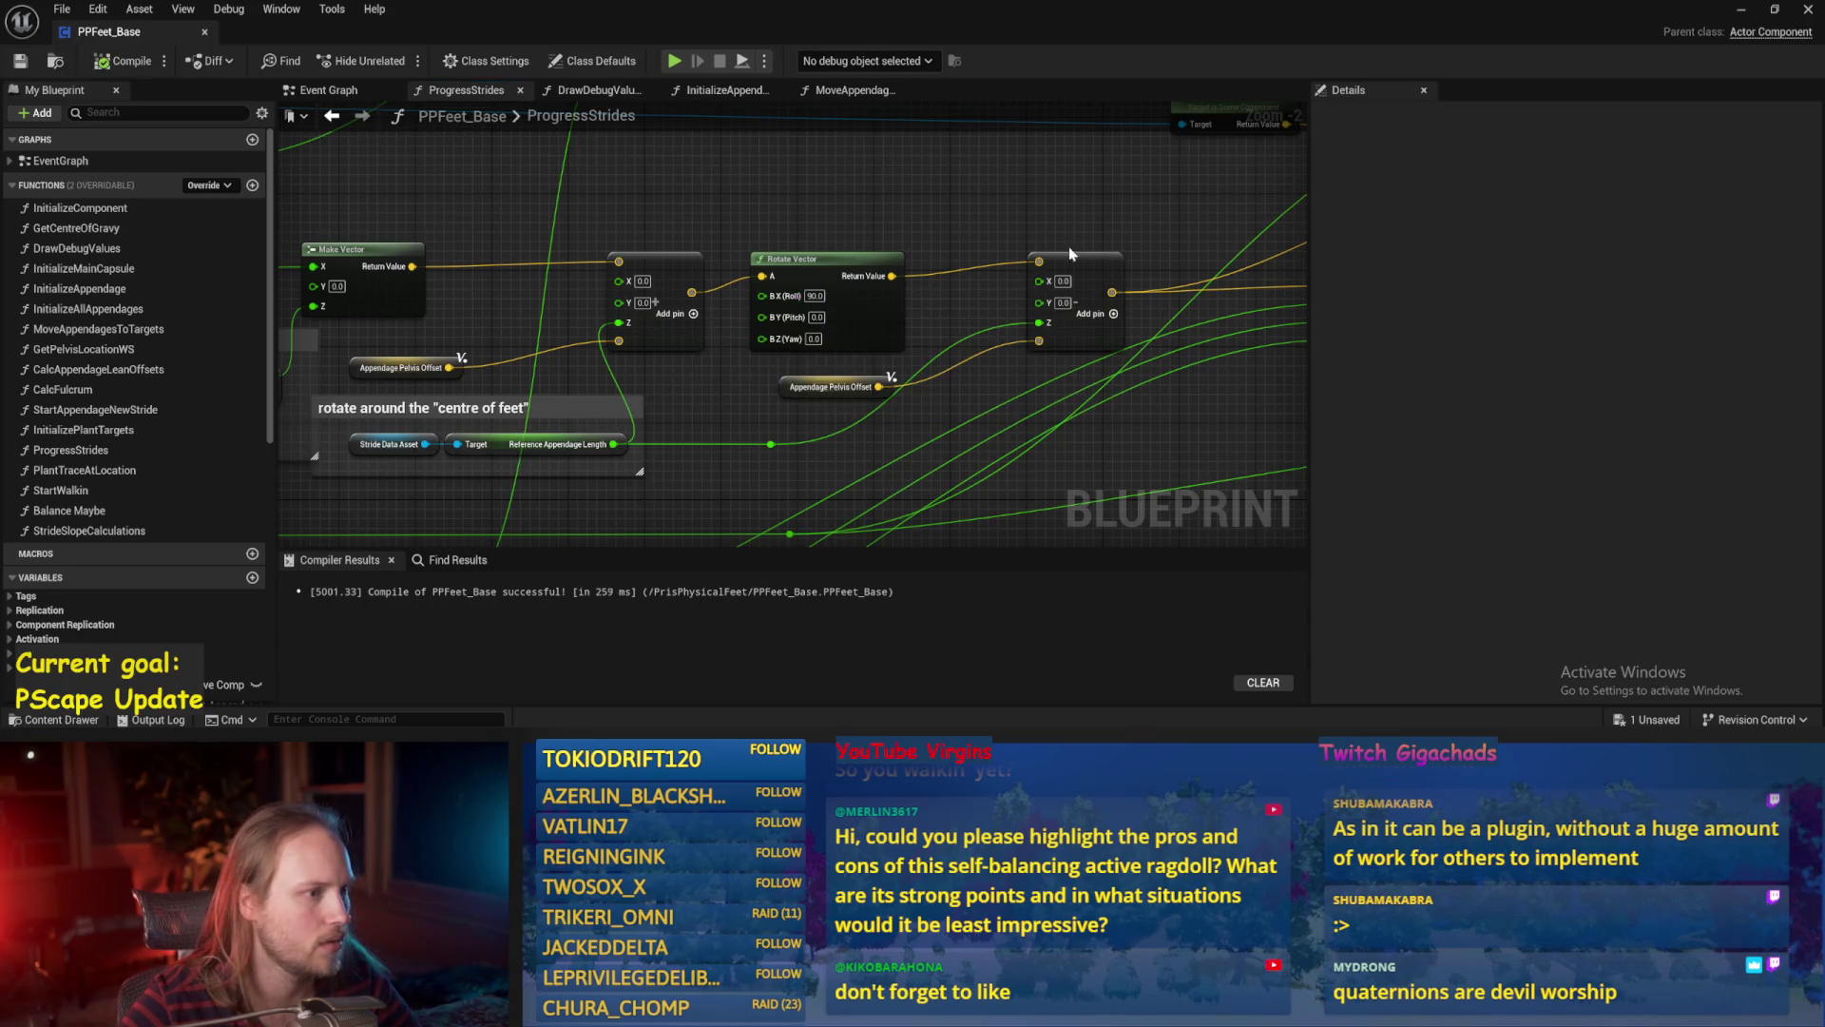
pyautogui.click(1739, 14)
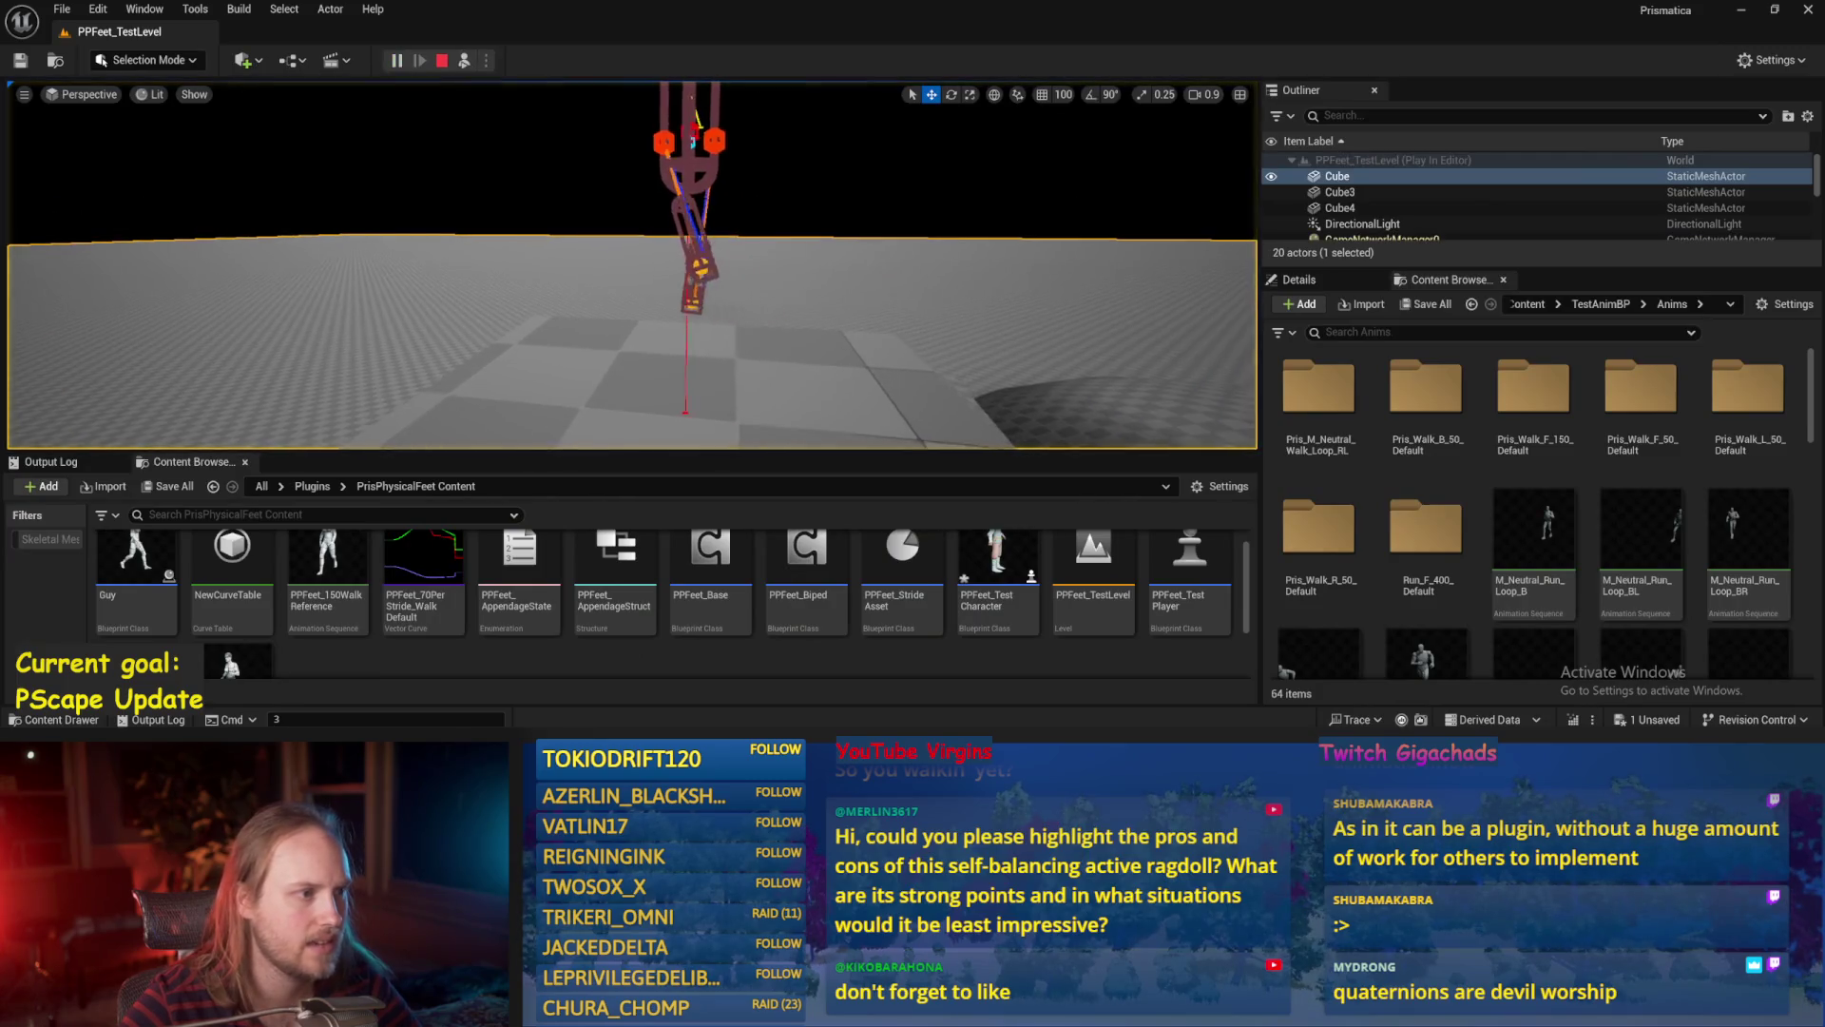
# Stop play and reopen PPFeet_Base on its ProgressStrides graph.
pyautogui.press('Escape')
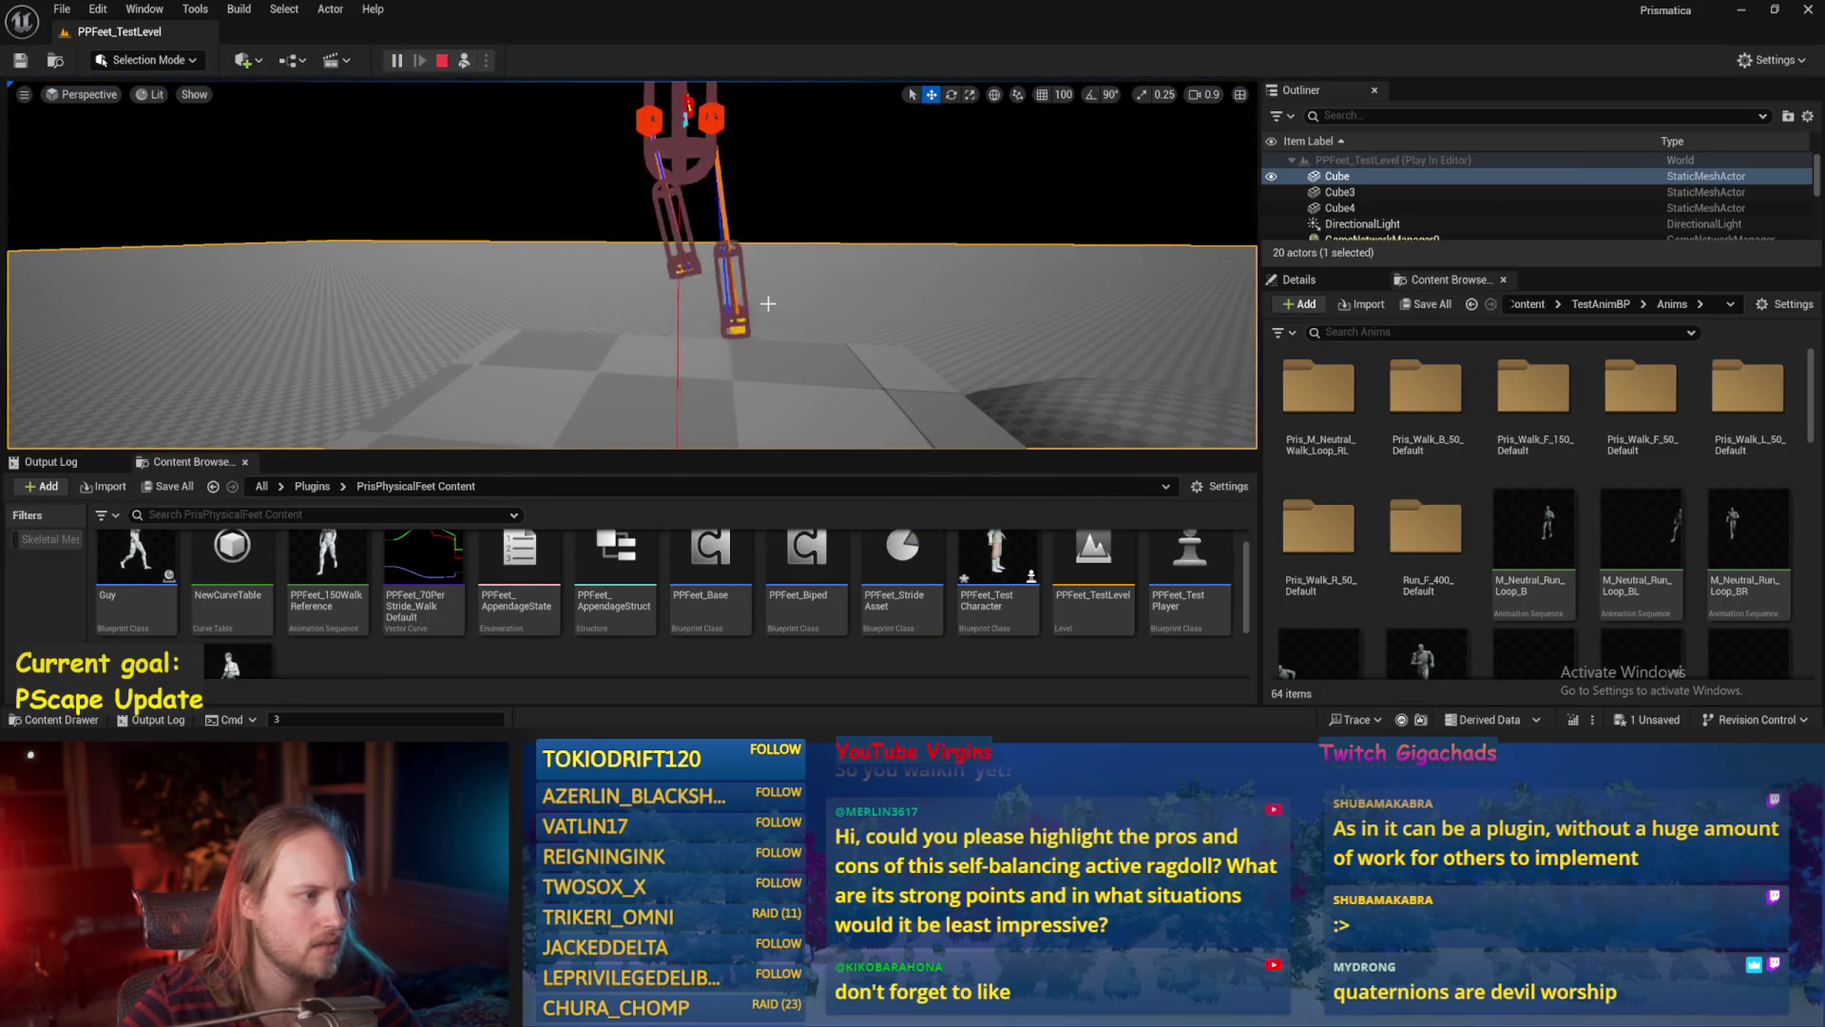
pyautogui.doubleClick(713, 571)
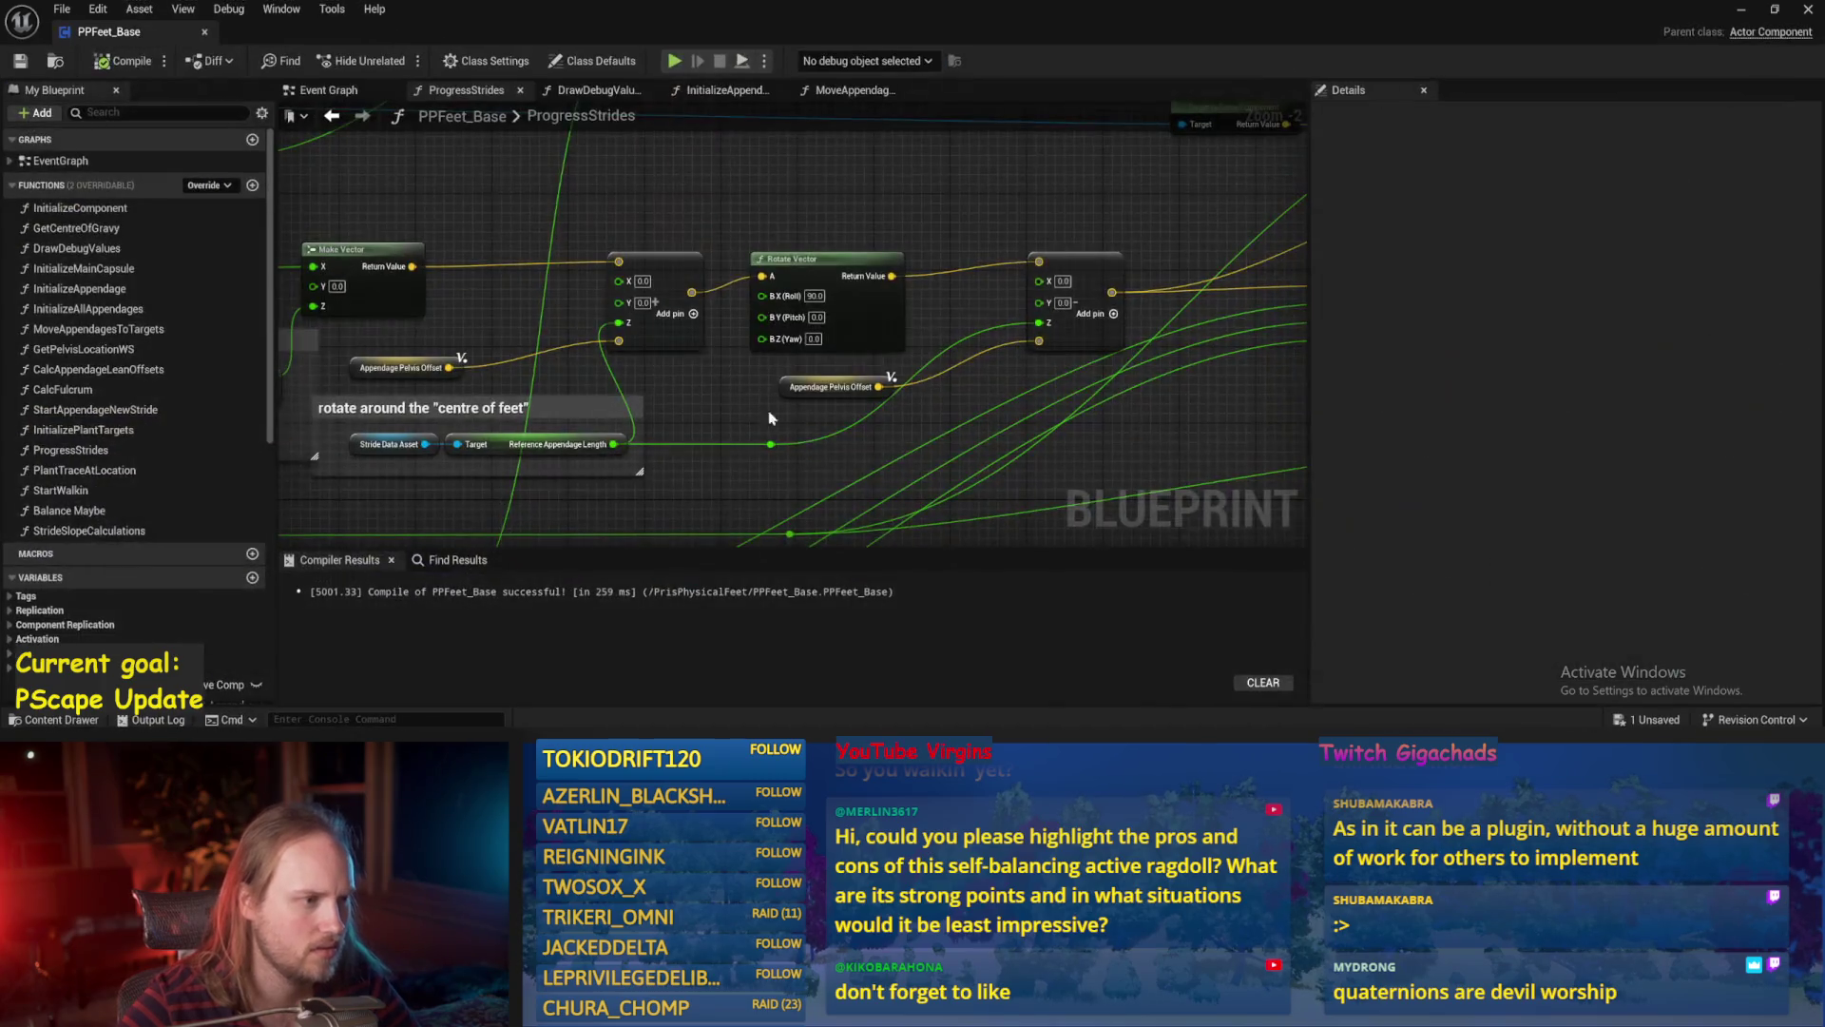
pyautogui.moveTo(705, 403); pyautogui.dragTo(745, 381)
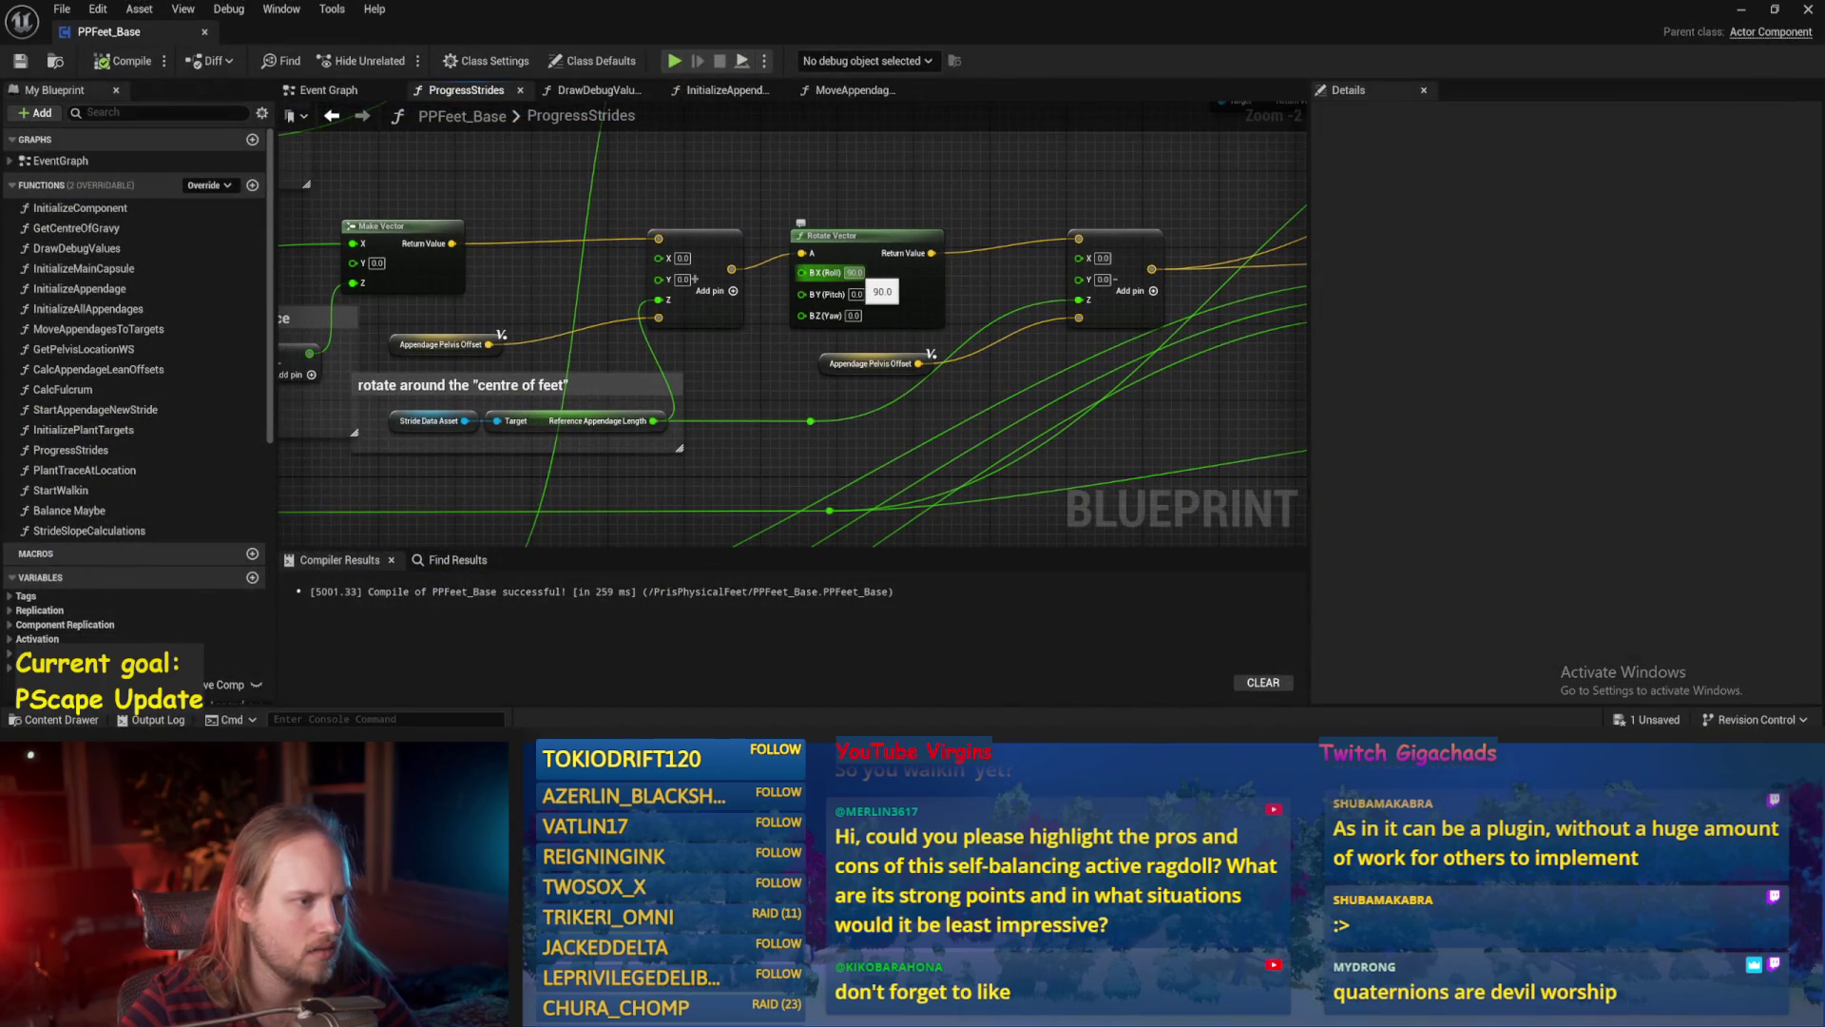
pyautogui.scroll(-1, 855, 199)
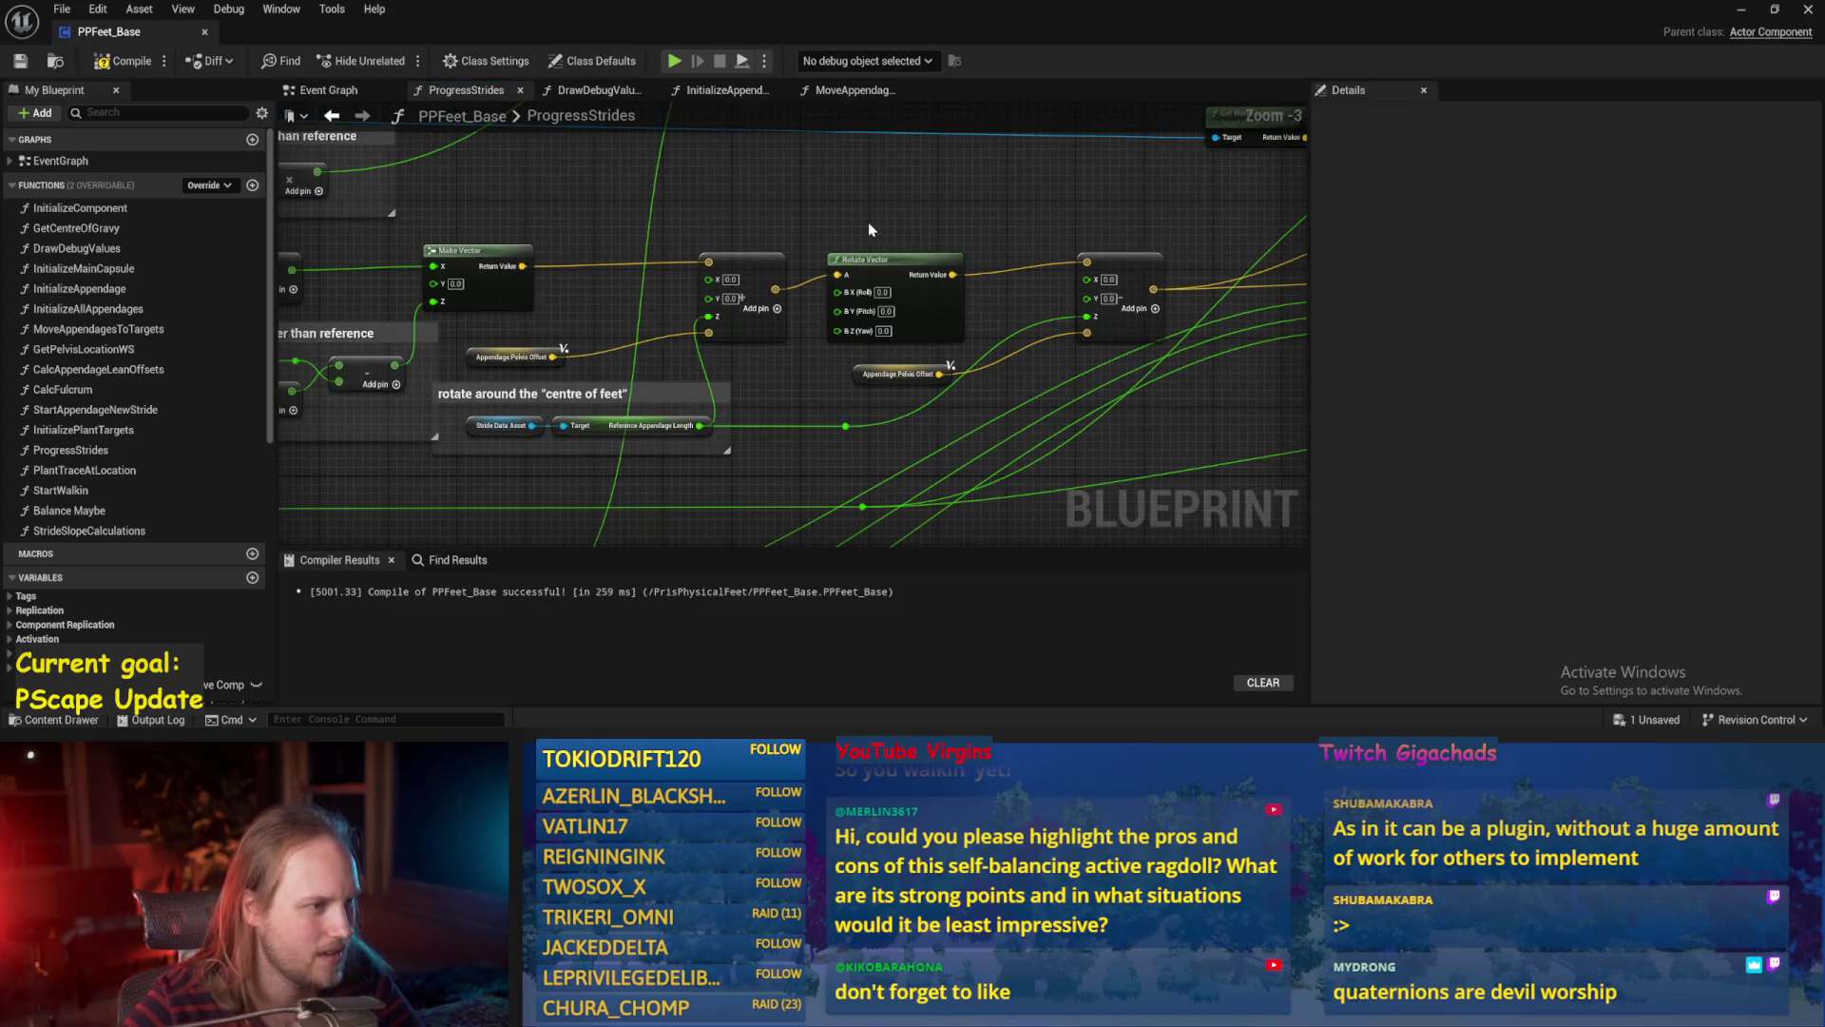
pyautogui.moveTo(766, 228); pyautogui.dragTo(789, 213)
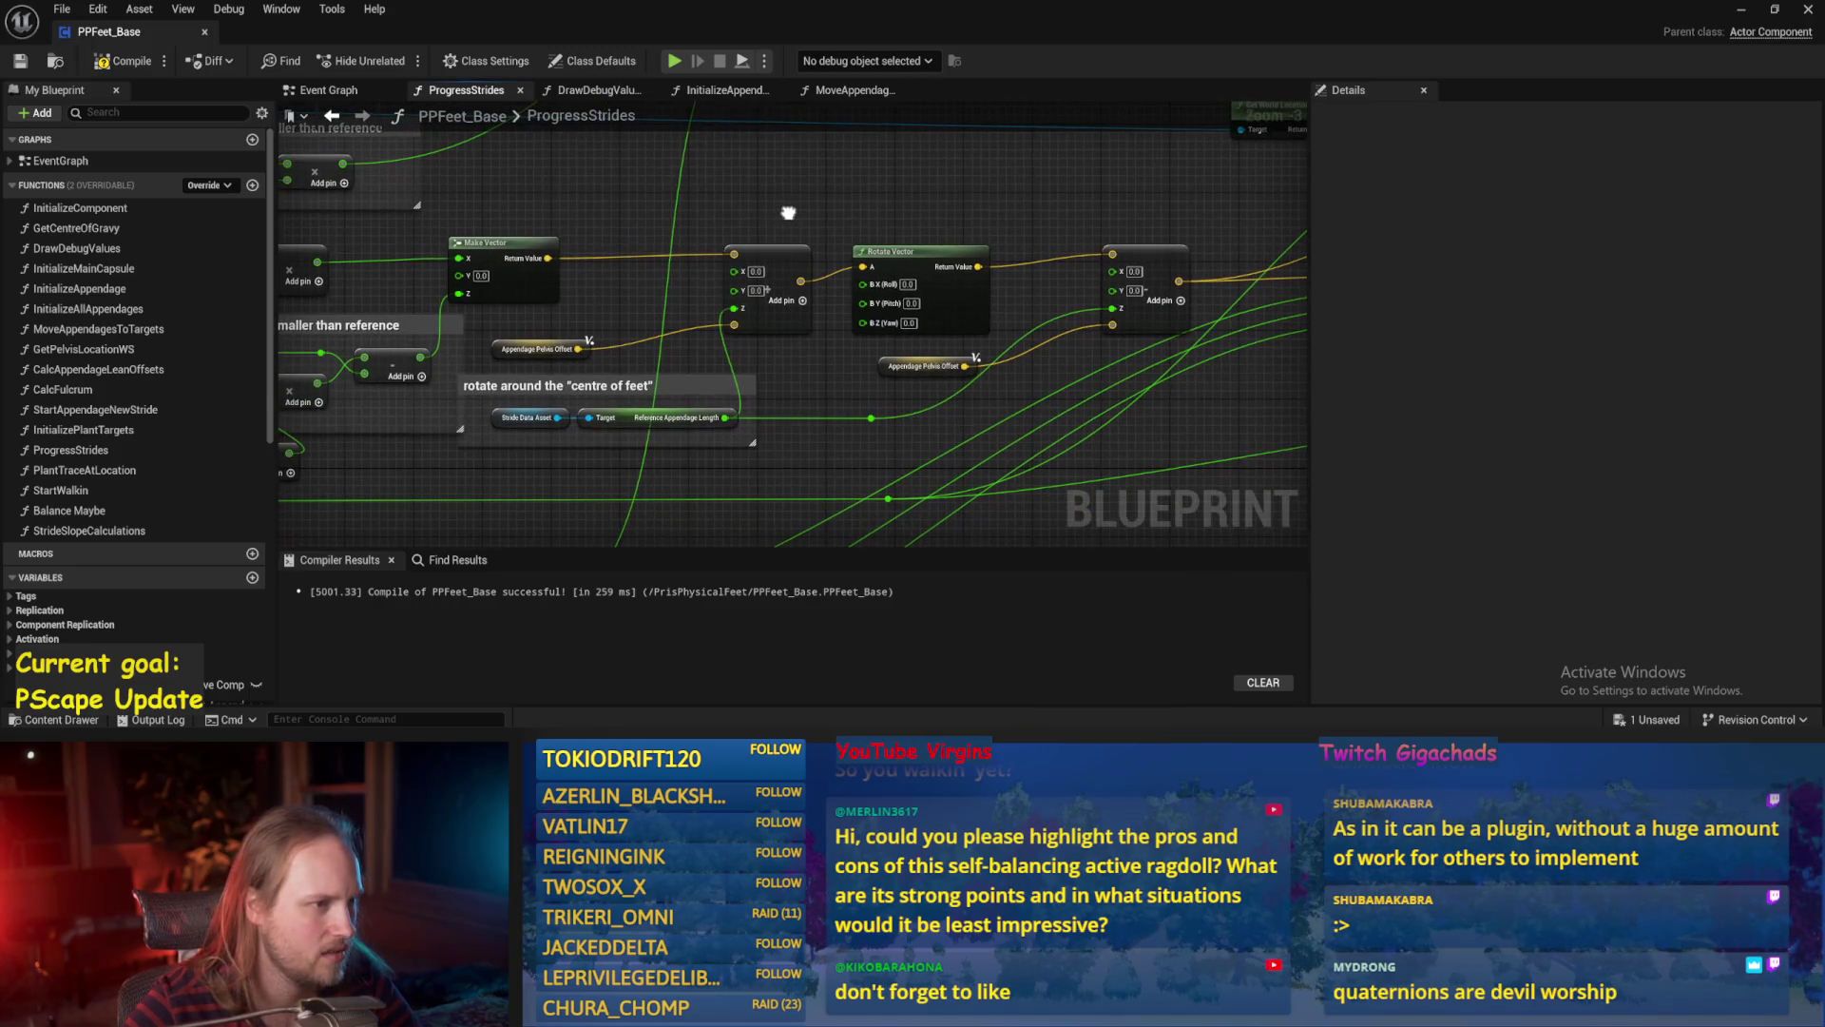
# Move the Appendage Pelvis Offset node left, beside the Make Vector and Rotate Vector nodes.
pyautogui.moveTo(896, 371); pyautogui.dragTo(871, 405)
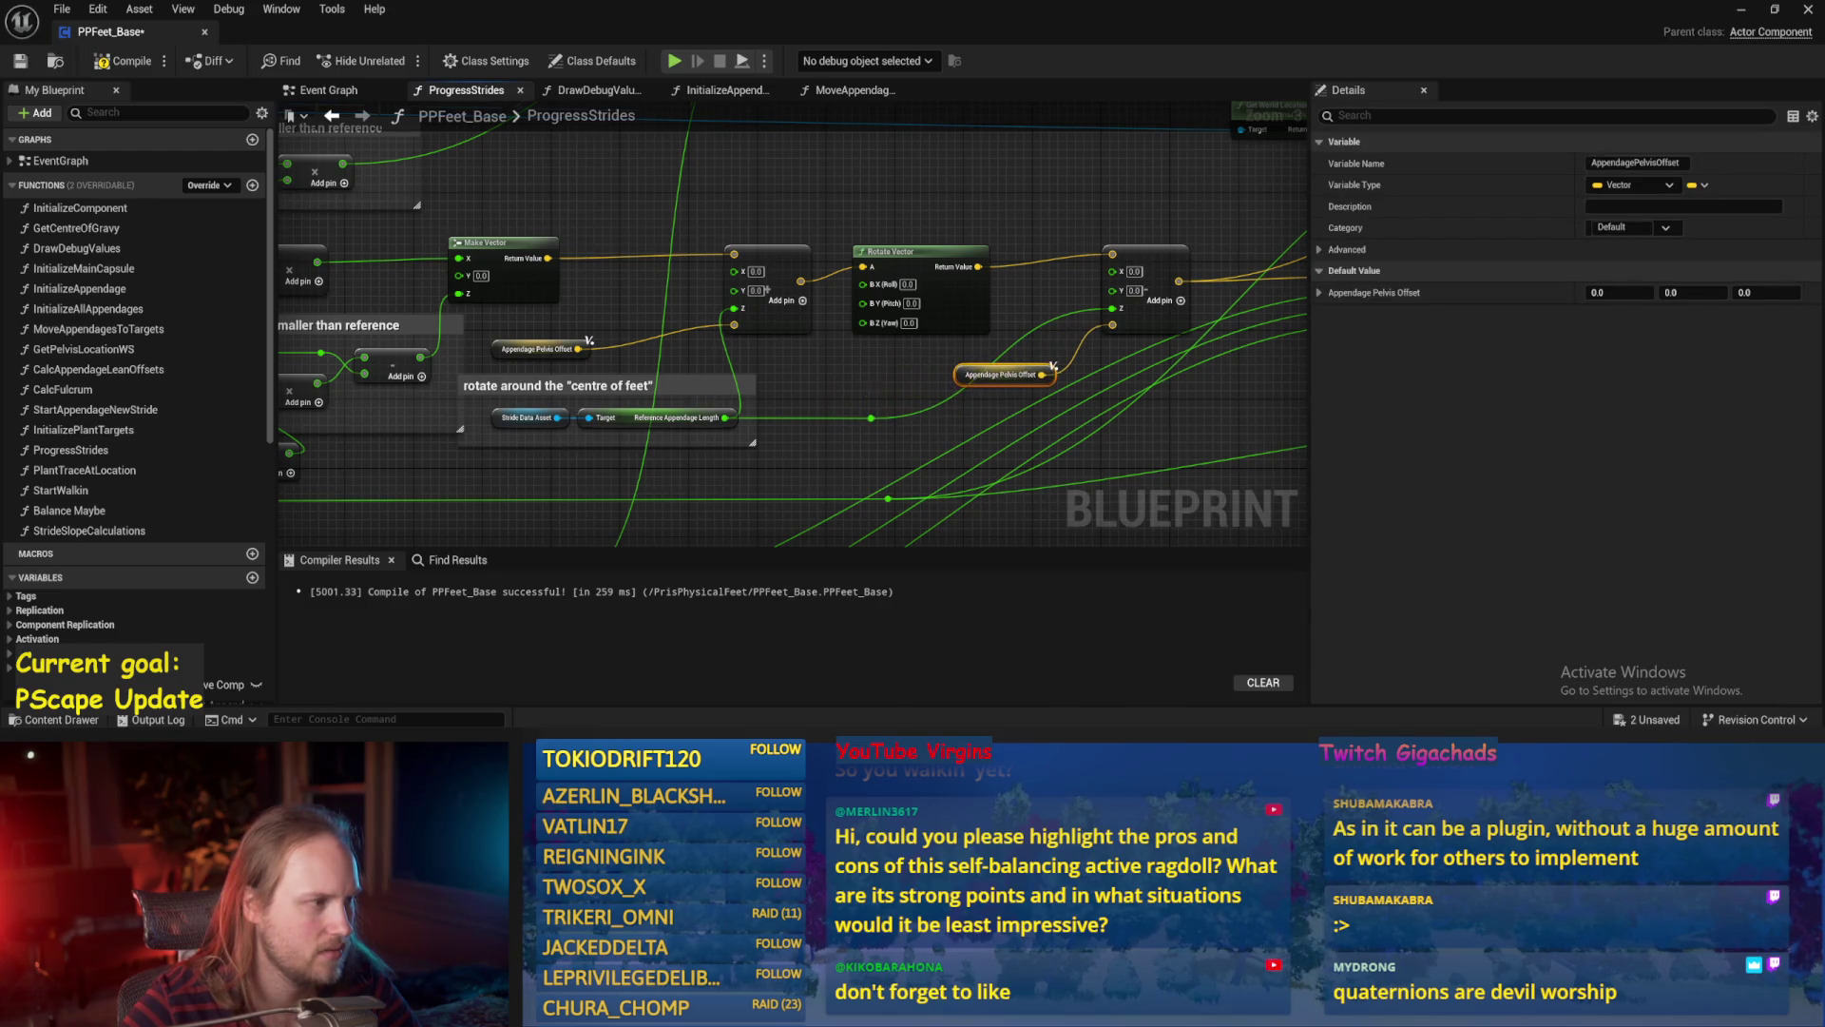
pyautogui.moveTo(1053, 366); pyautogui.dragTo(1218, 379)
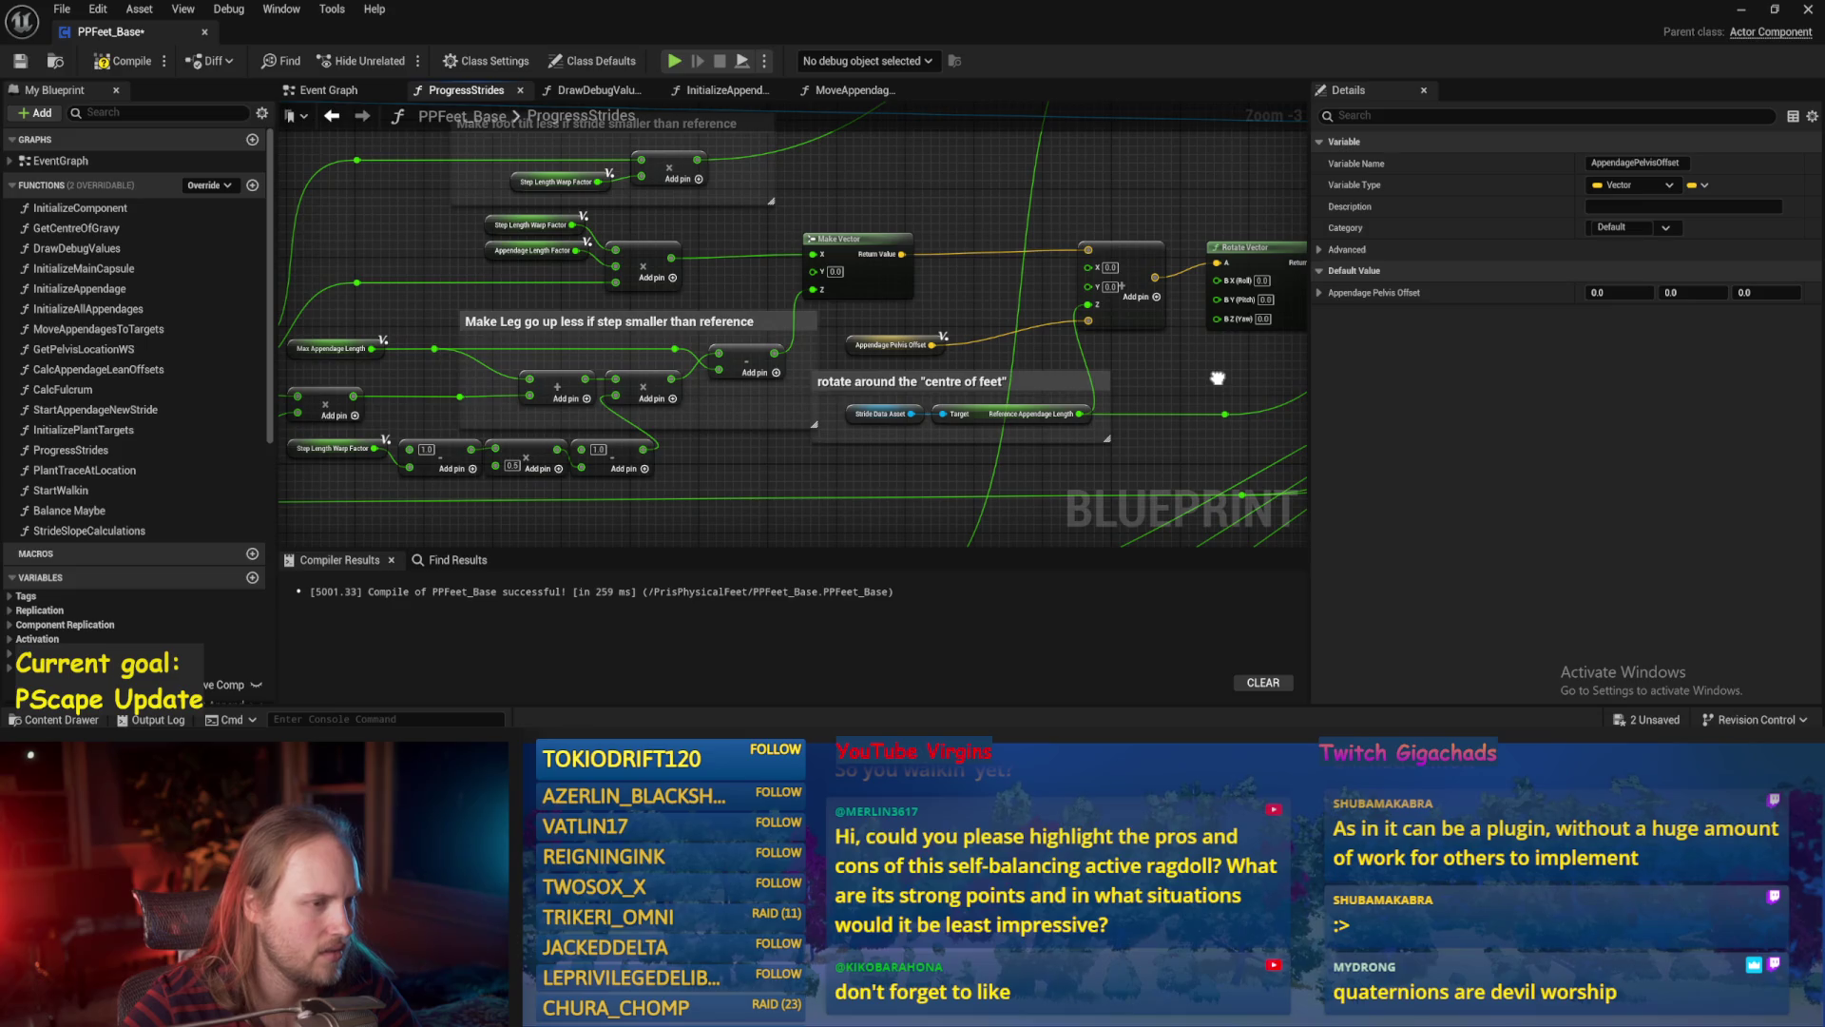
pyautogui.moveTo(1218, 379)
pyautogui.mouseDown()
pyautogui.moveTo(571, 359)
pyautogui.moveTo(692, 358)
pyautogui.mouseUp()
pyautogui.moveTo(813, 346)
pyautogui.mouseDown()
pyautogui.moveTo(641, 330)
pyautogui.moveTo(681, 344)
pyautogui.mouseUp()
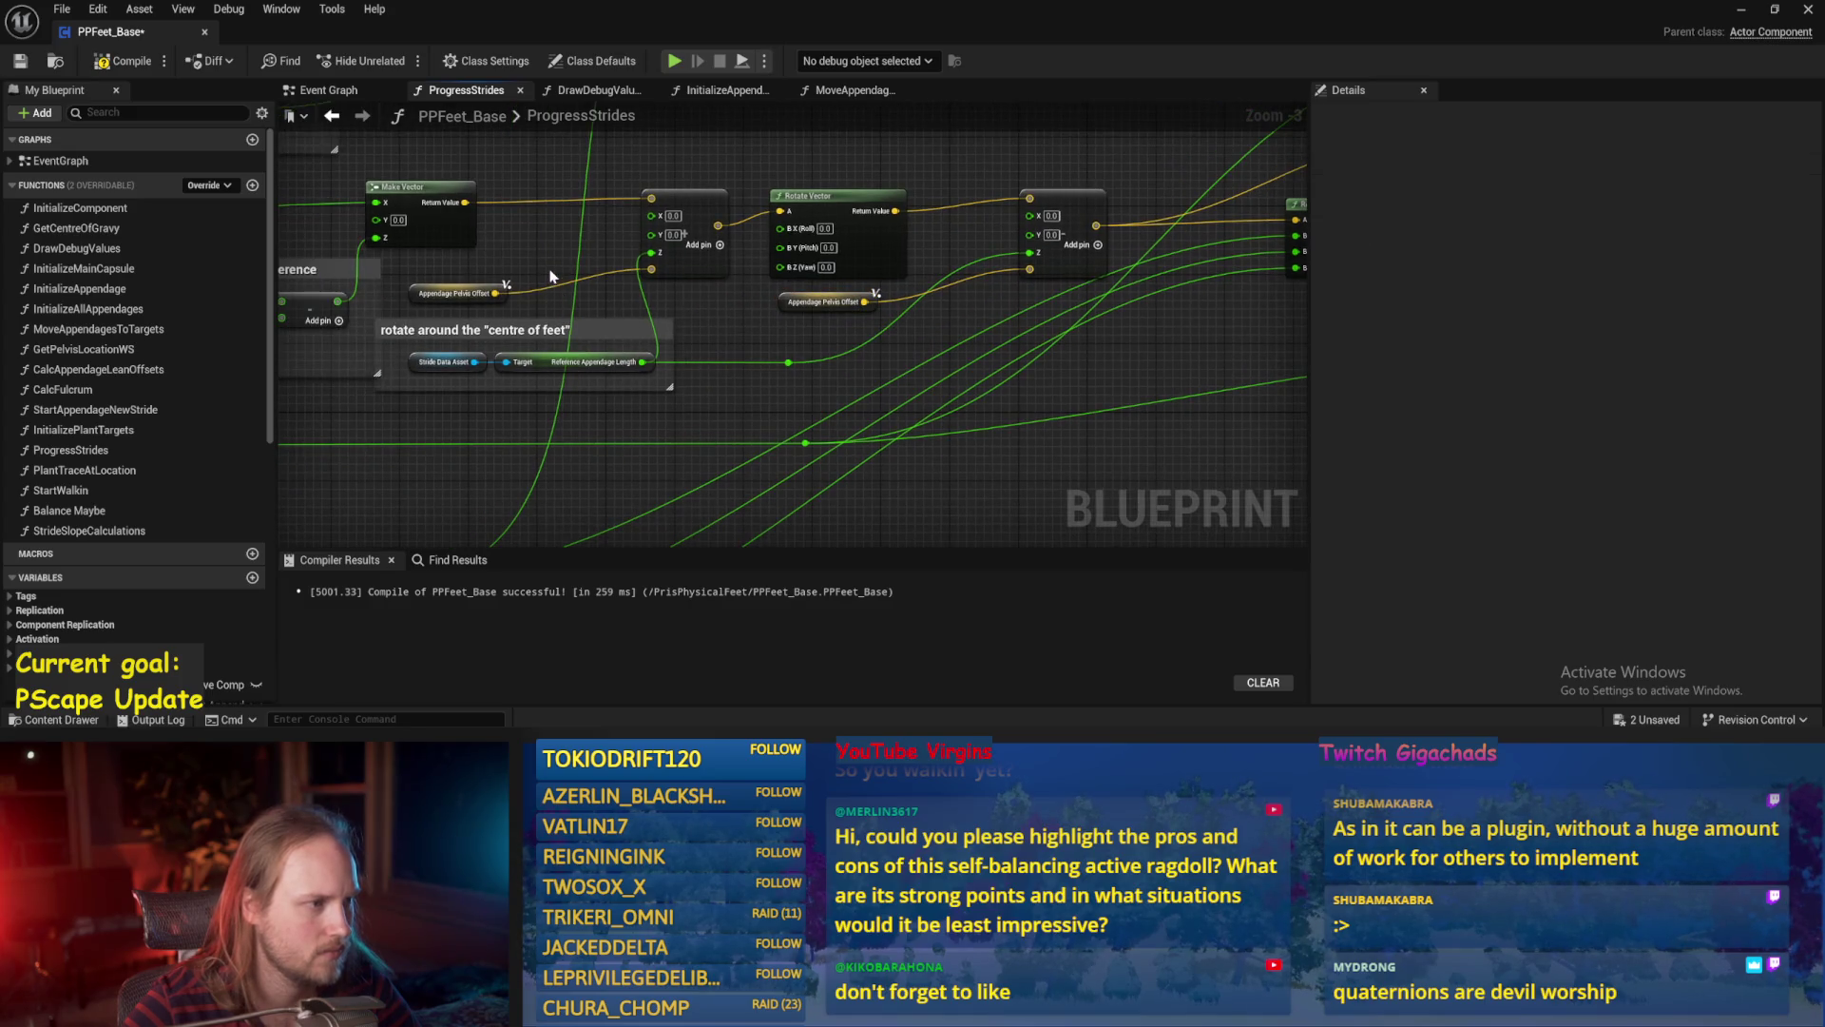
pyautogui.click(455, 293)
pyautogui.moveTo(812, 348); pyautogui.dragTo(791, 384)
pyautogui.click(791, 384)
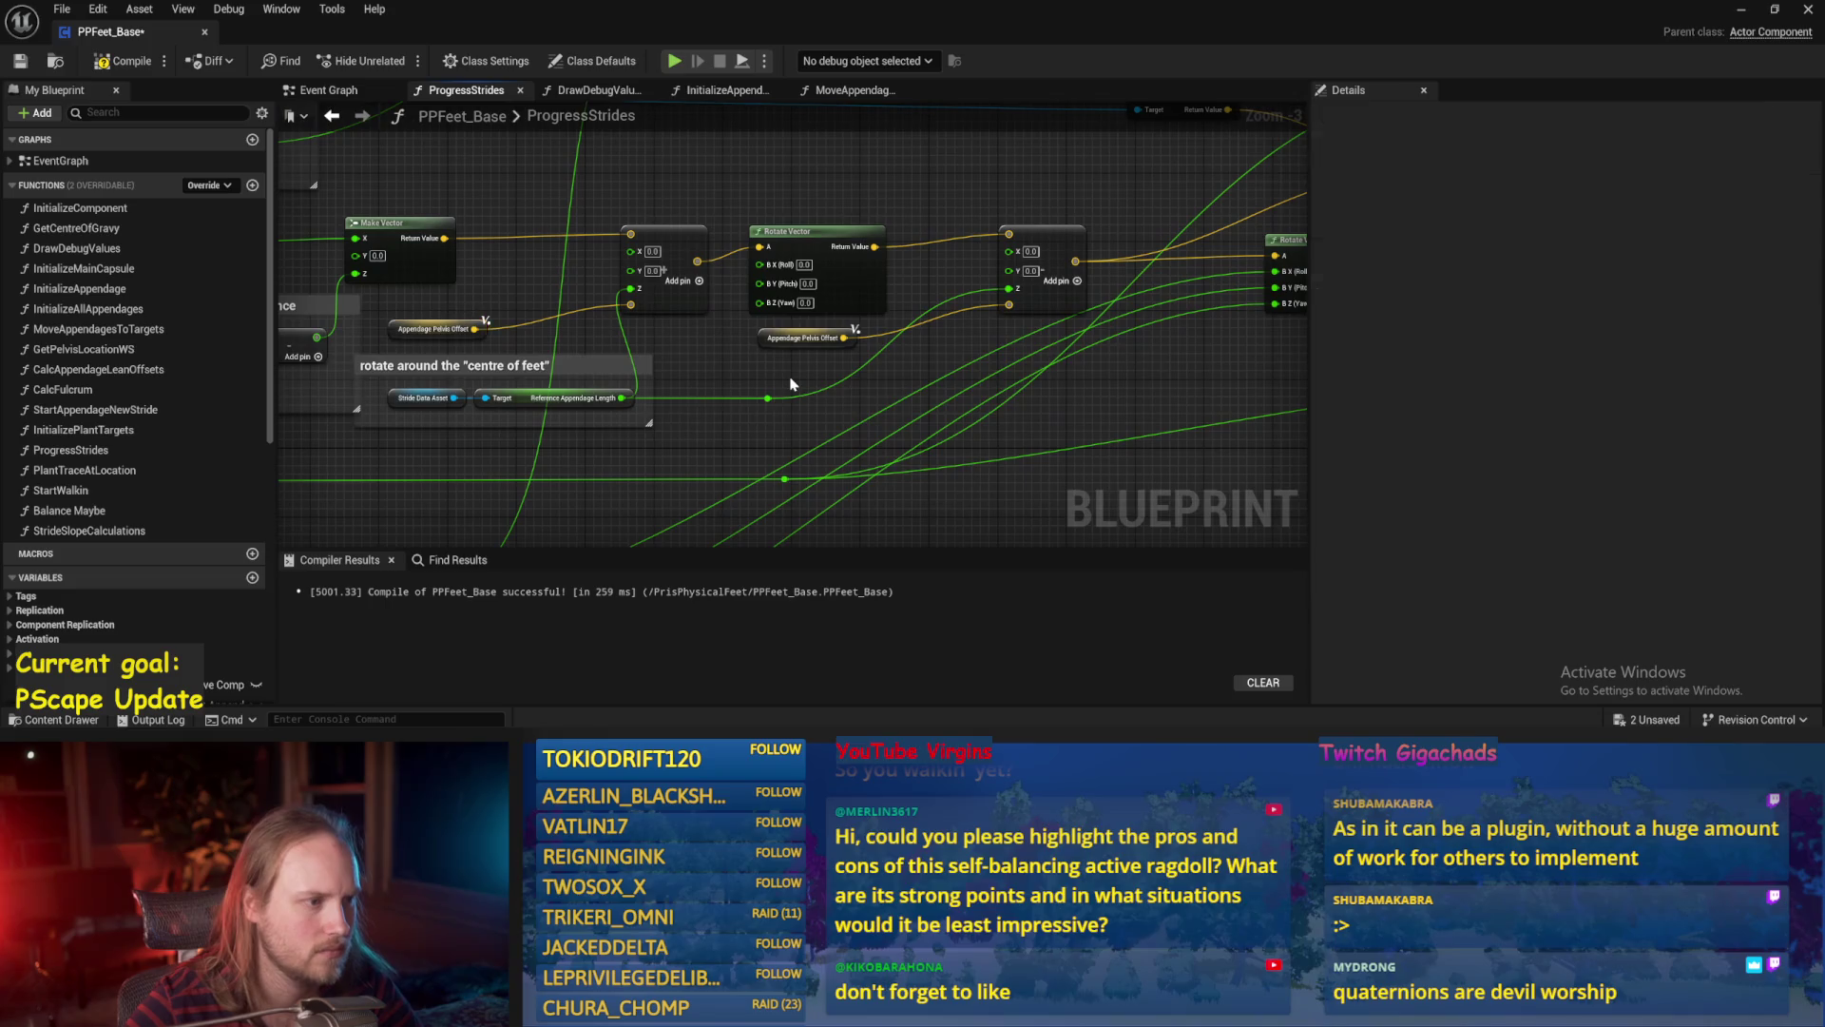
# Save PPFeet_Base, then add a multiply node fed by Appendage Pelvis Offset using *.
pyautogui.click(20, 61)
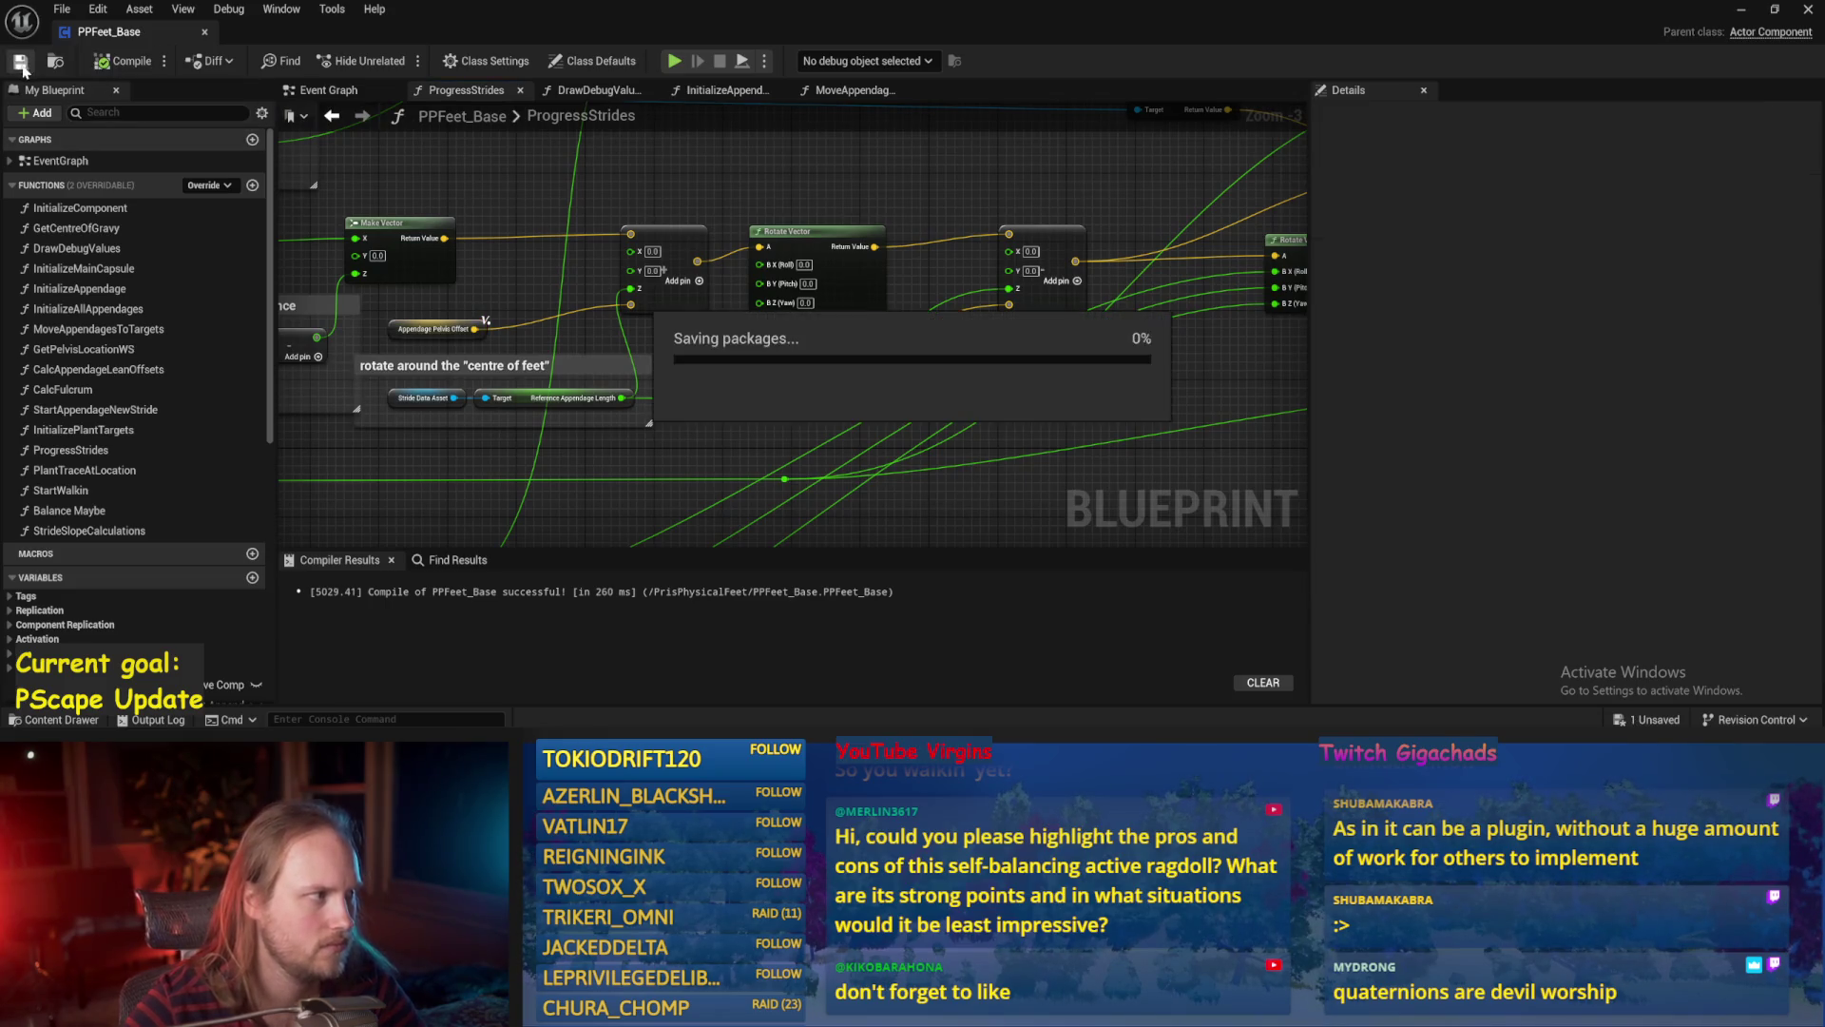
pyautogui.moveTo(715, 444); pyautogui.dragTo(758, 395)
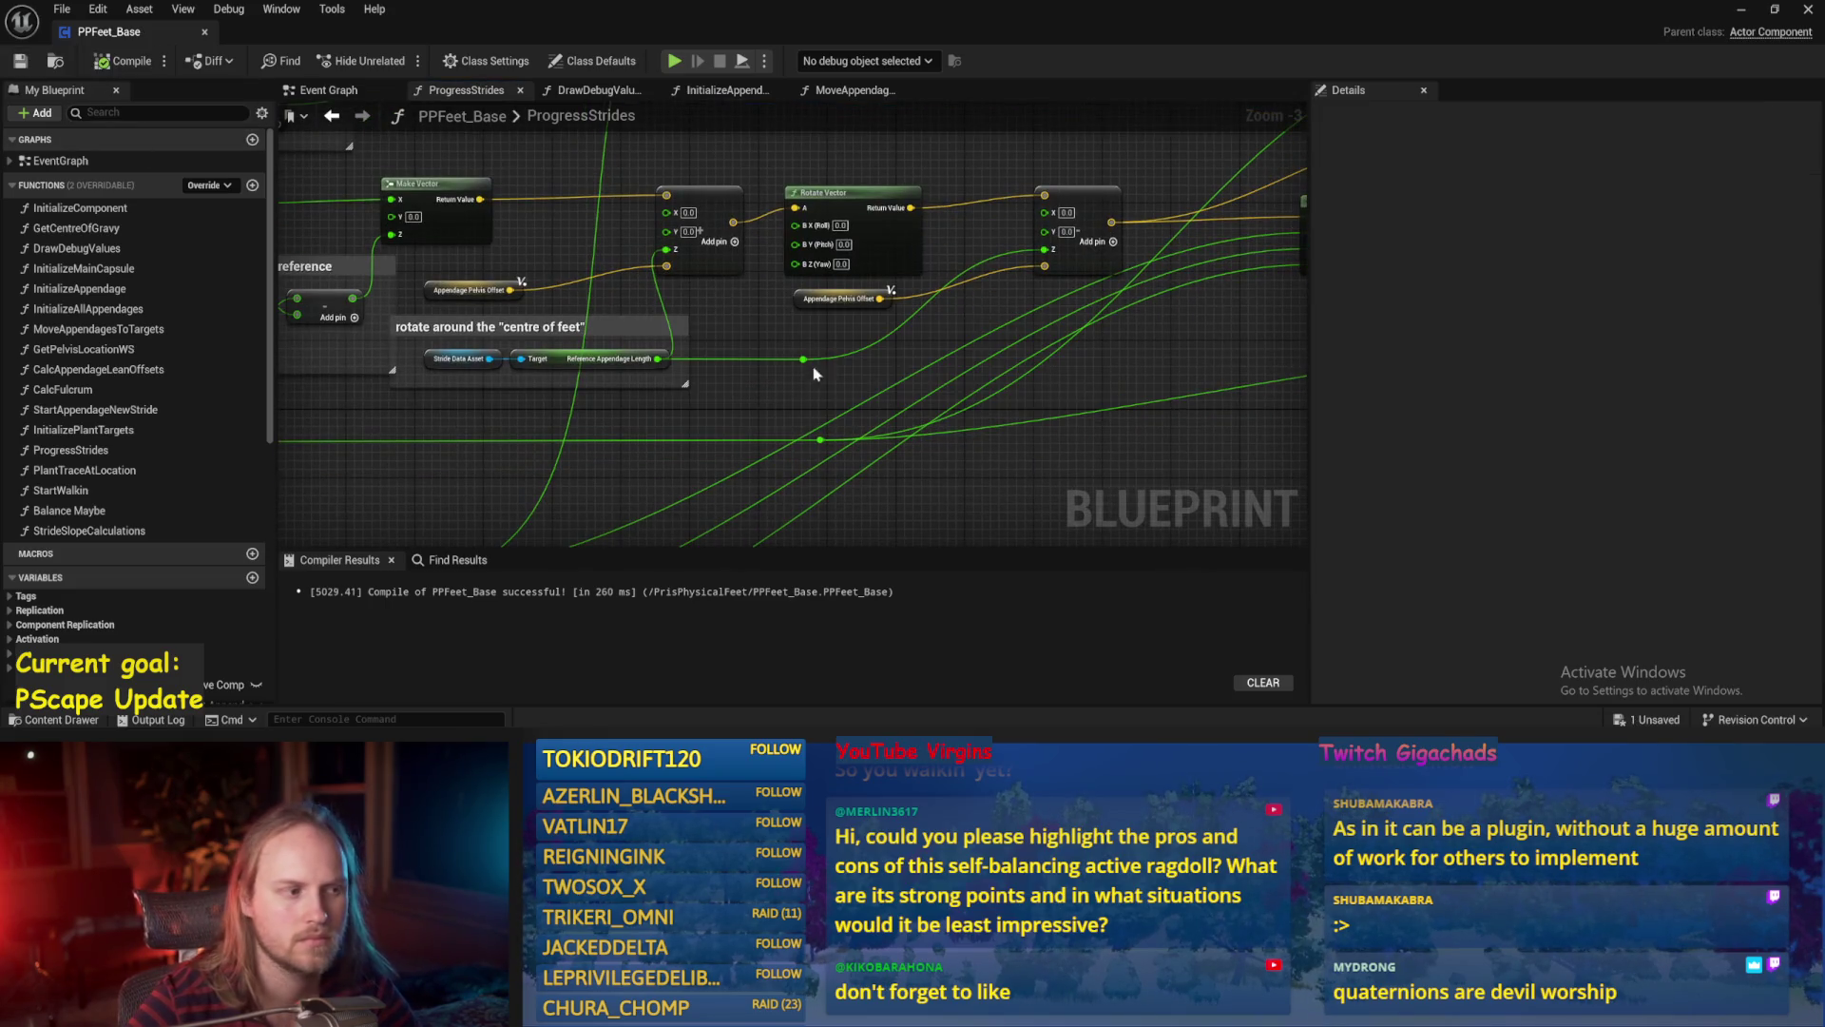
pyautogui.moveTo(835, 350); pyautogui.dragTo(797, 349)
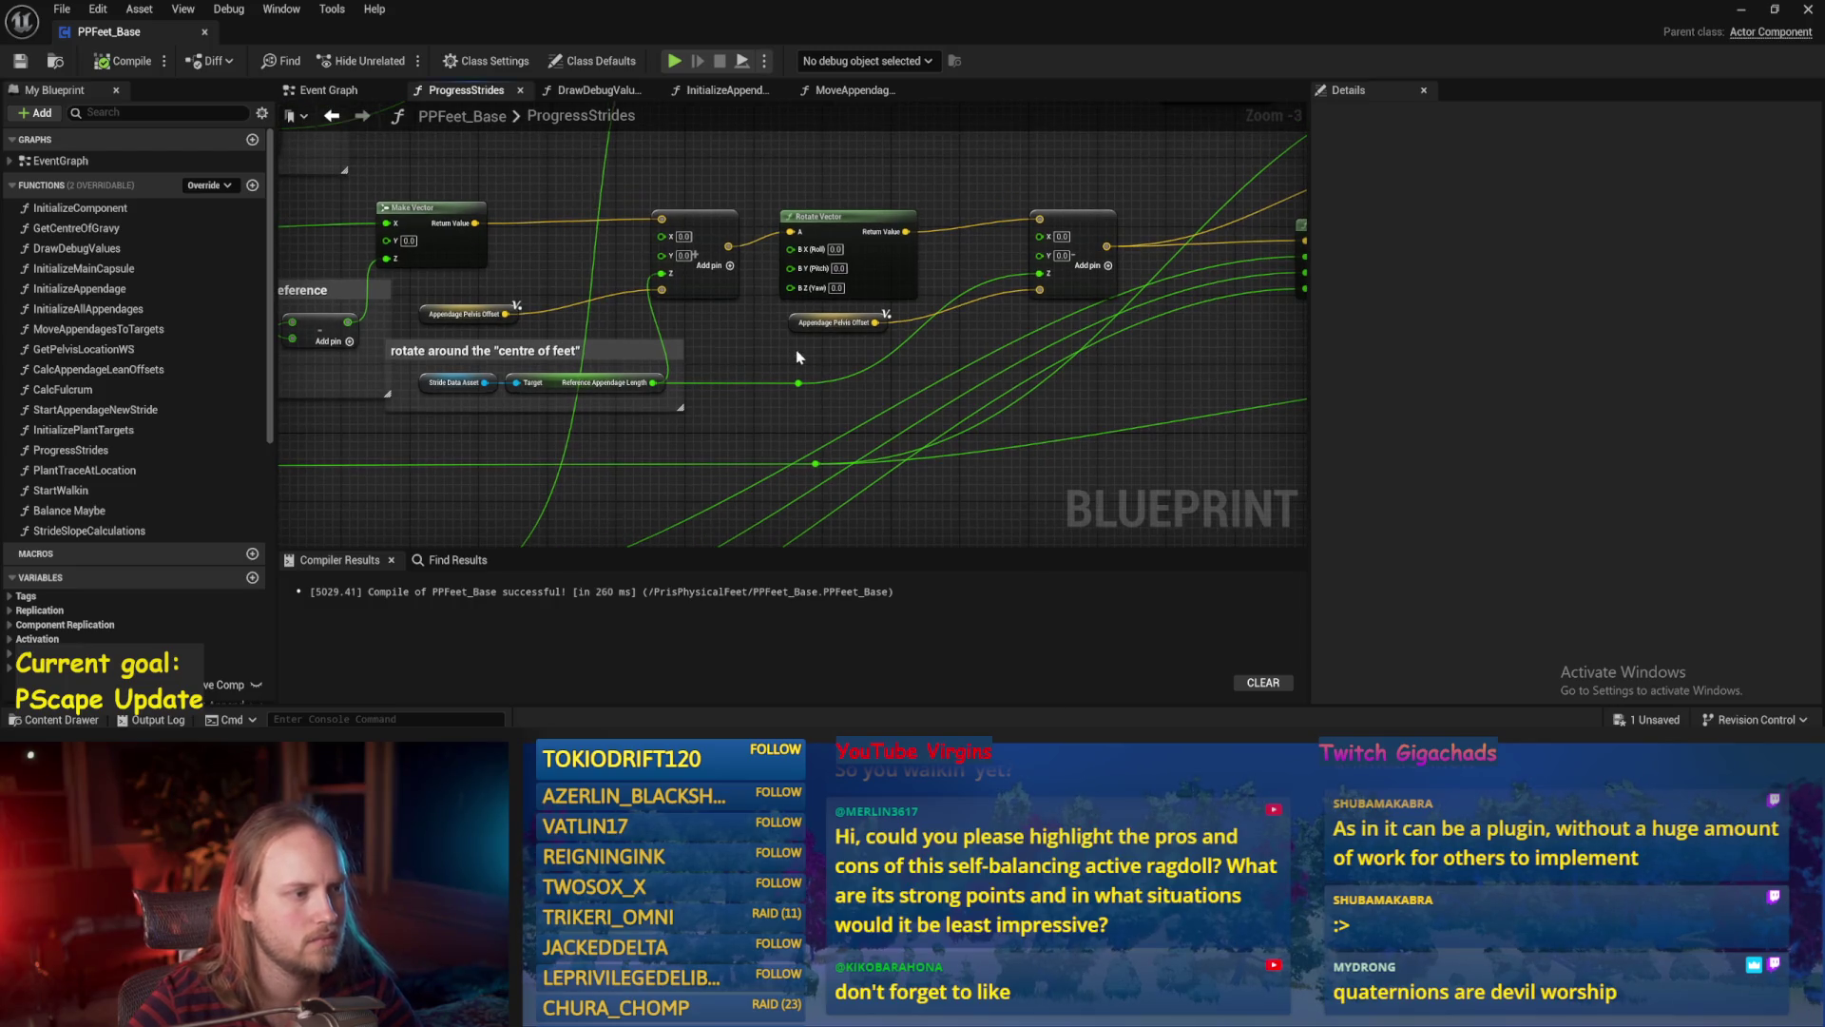
pyautogui.moveTo(909, 340); pyautogui.dragTo(801, 352)
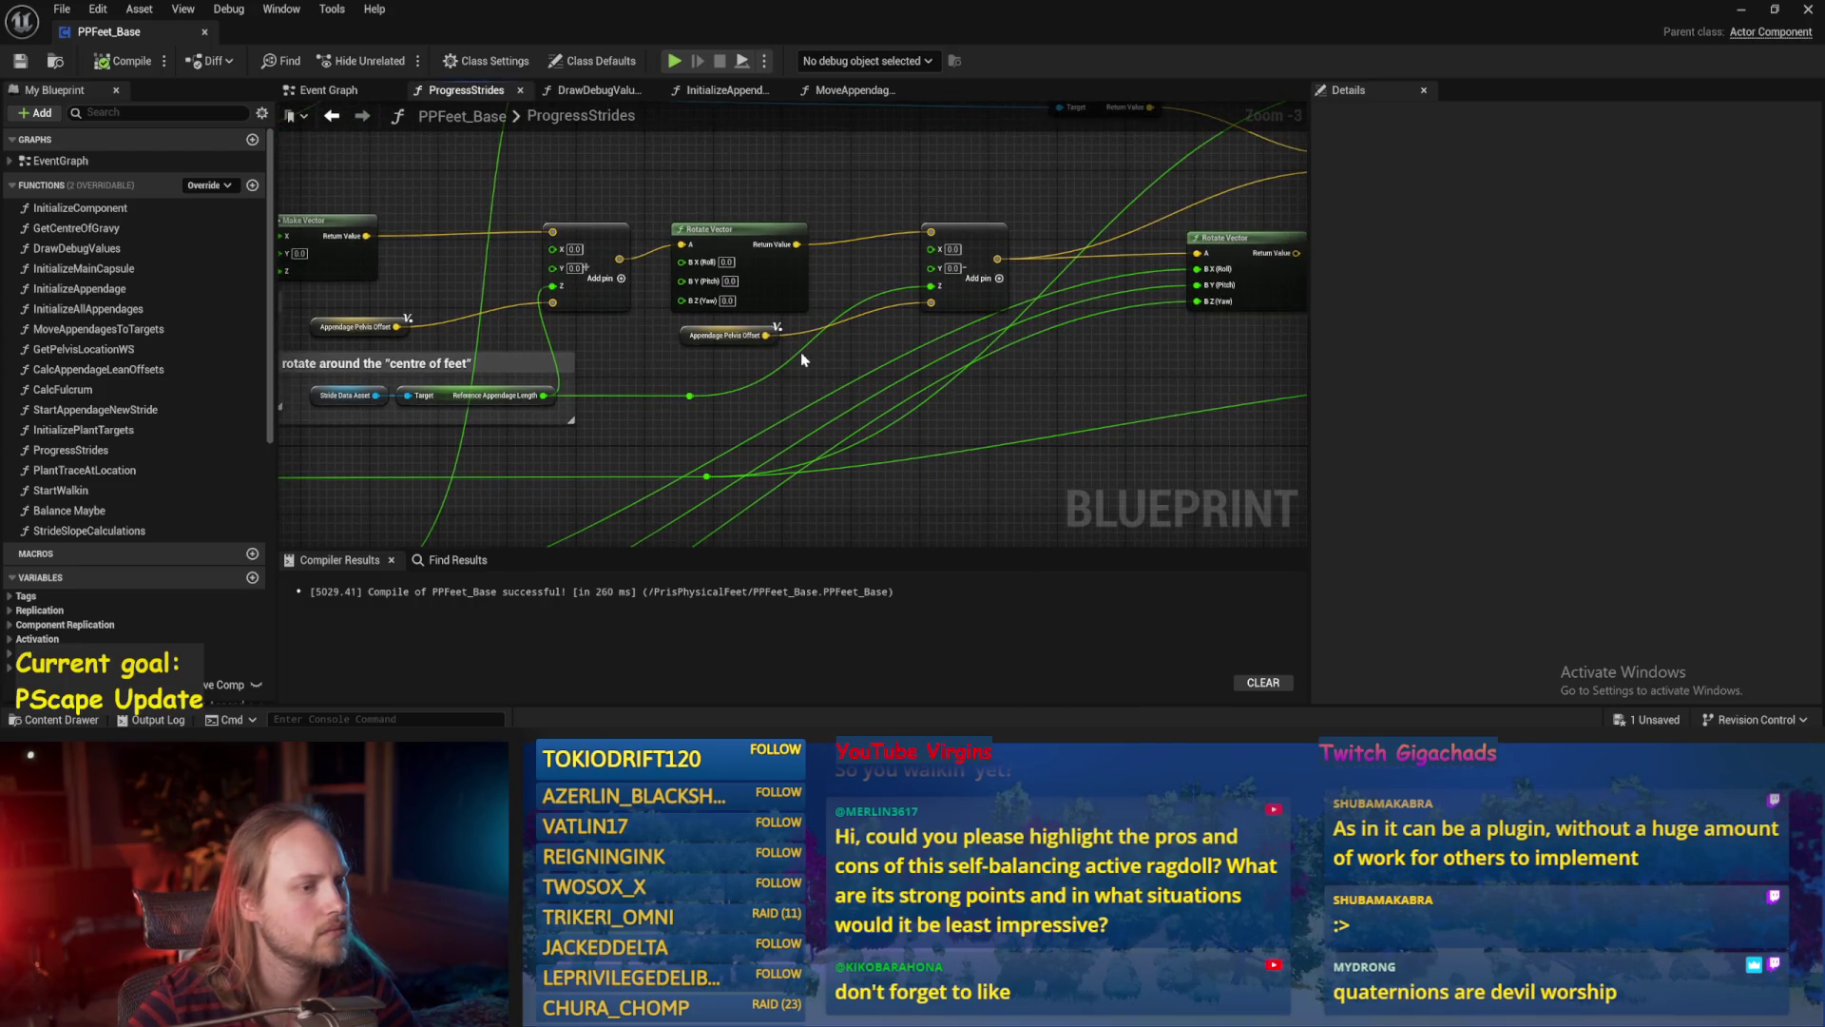
pyautogui.scroll(1, 788, 355)
pyautogui.moveTo(441, 302)
pyautogui.mouseDown()
pyautogui.moveTo(636, 318)
pyautogui.moveTo(612, 293)
pyautogui.moveTo(637, 305)
pyautogui.moveTo(652, 257)
pyautogui.mouseUp()
pyautogui.write('*')
pyautogui.press('Return')
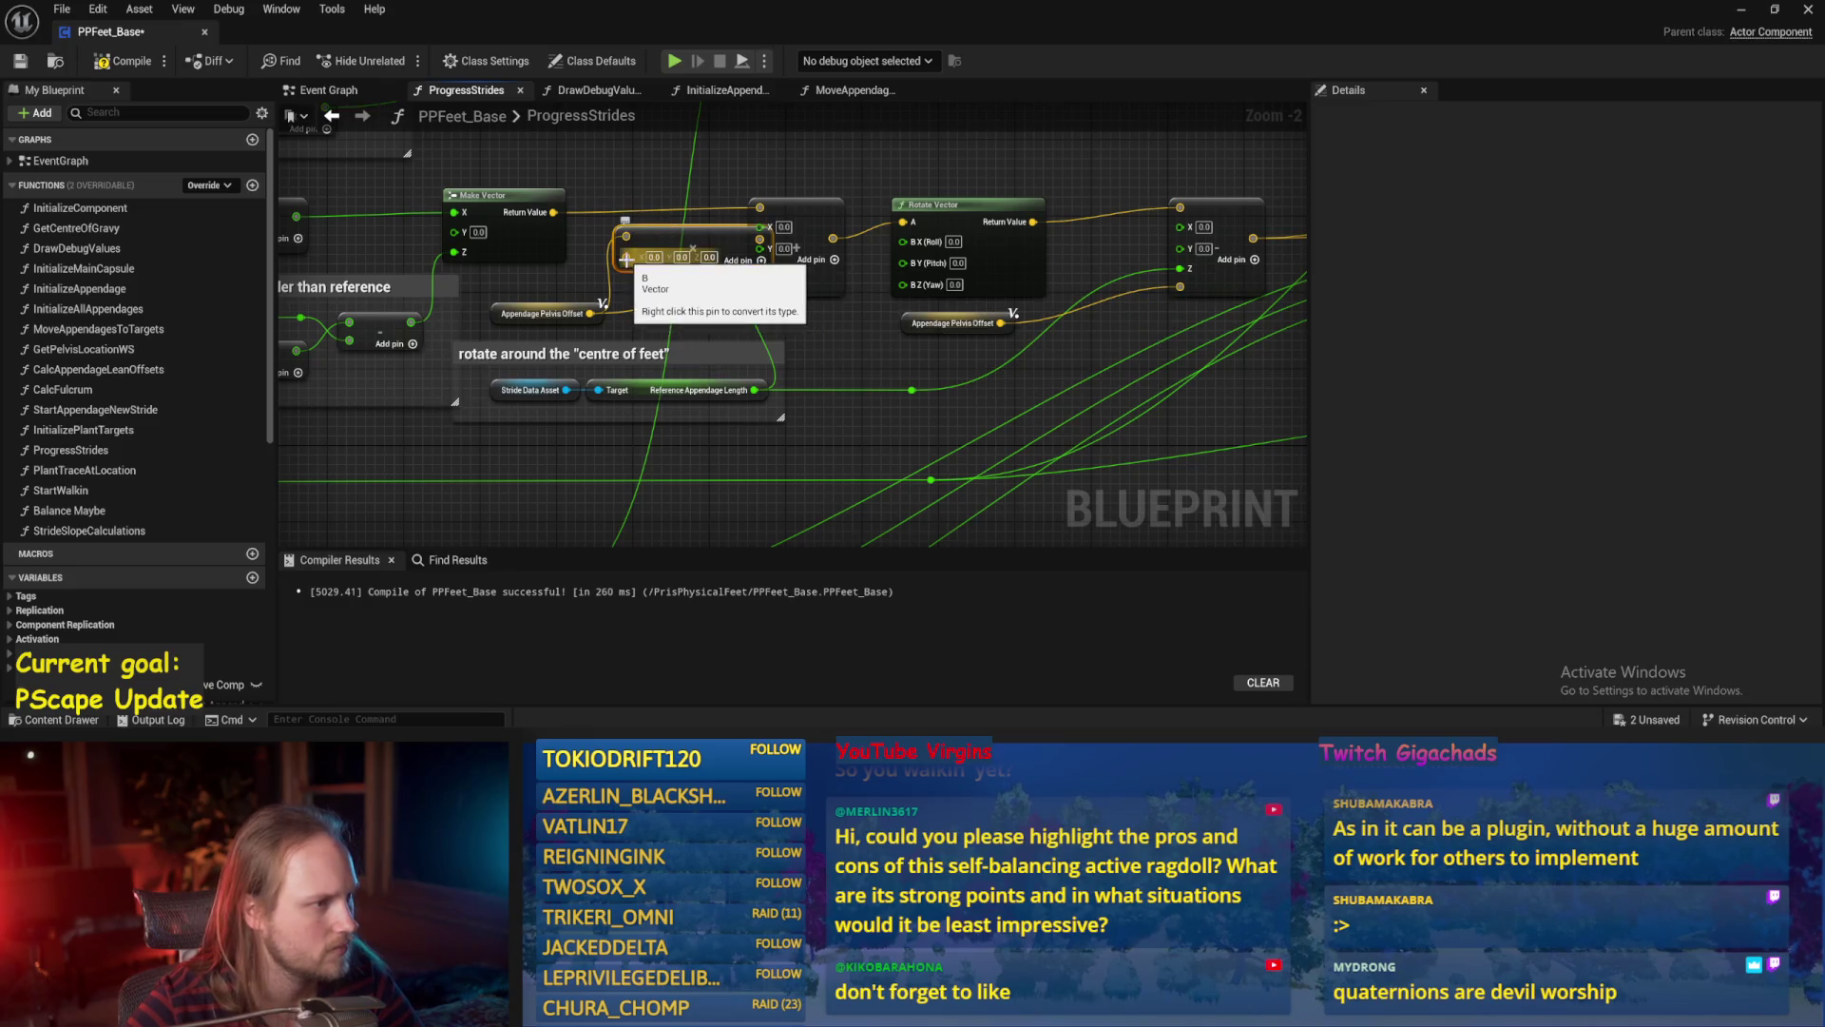
# Convert the multiply's input to a single float of -1.0 and feed it into the Add node.
pyautogui.rightClick(627, 260)
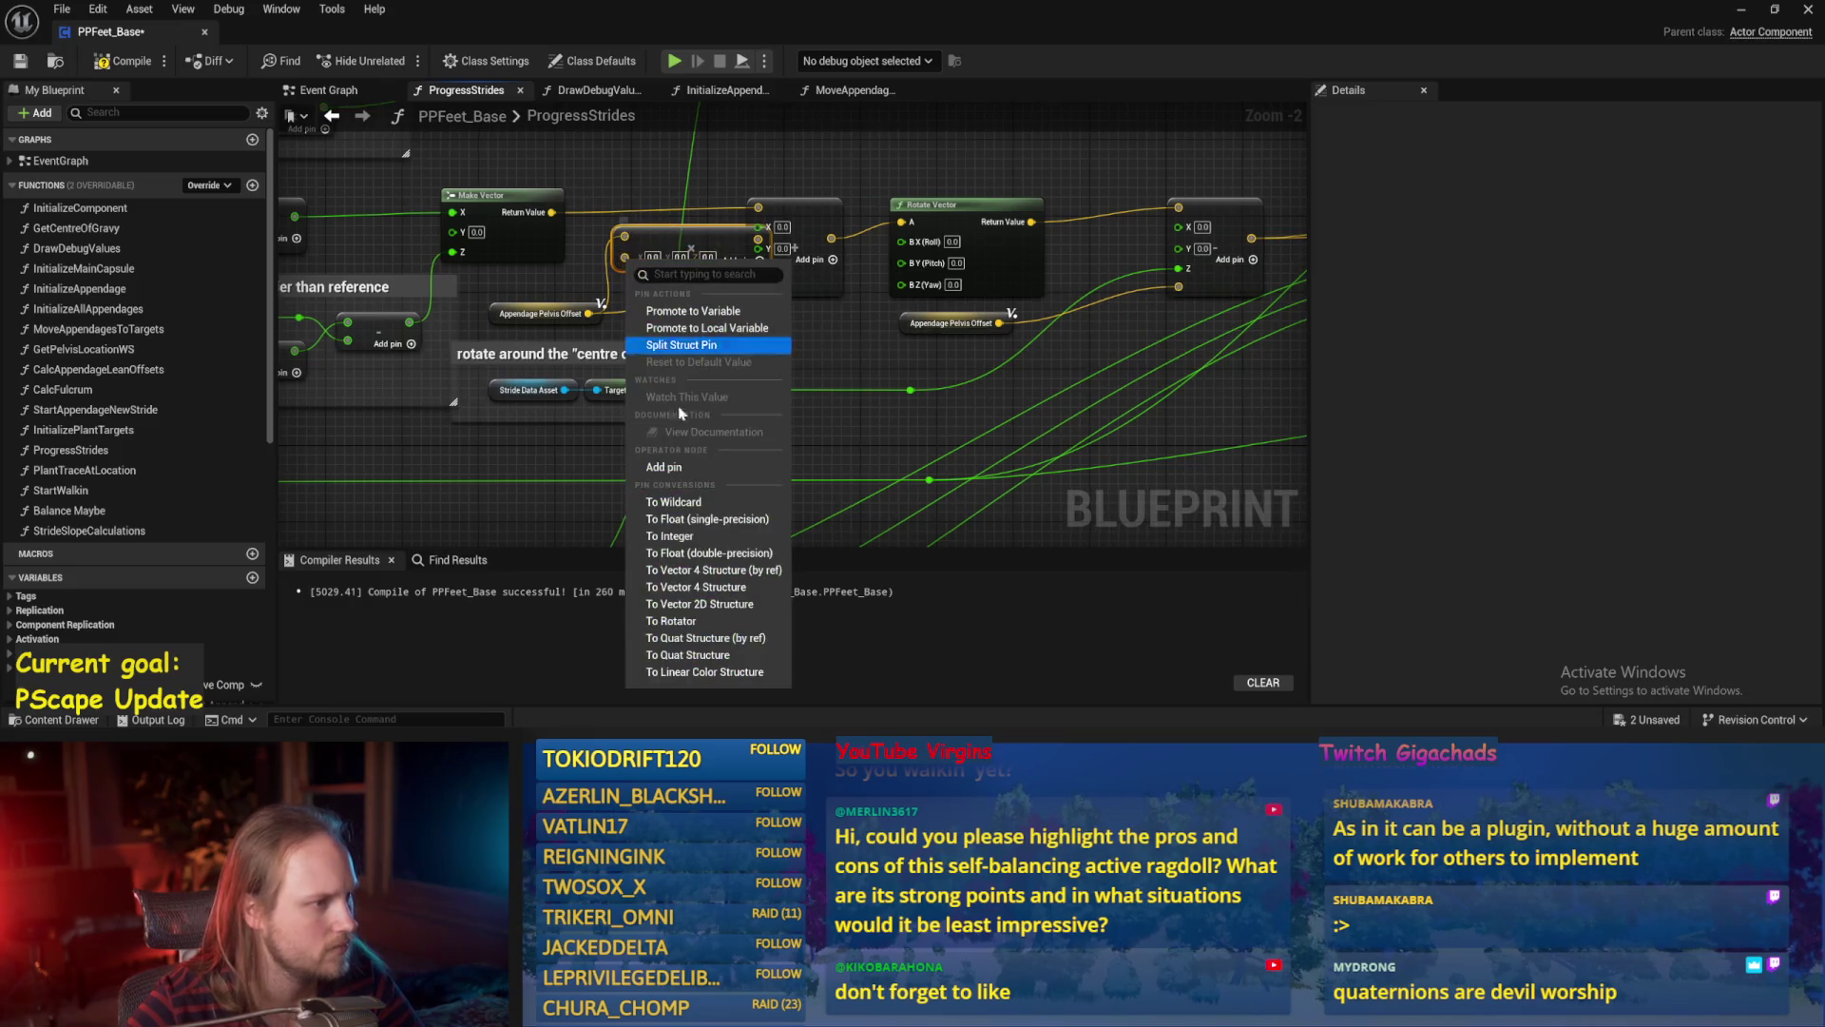
pyautogui.click(709, 552)
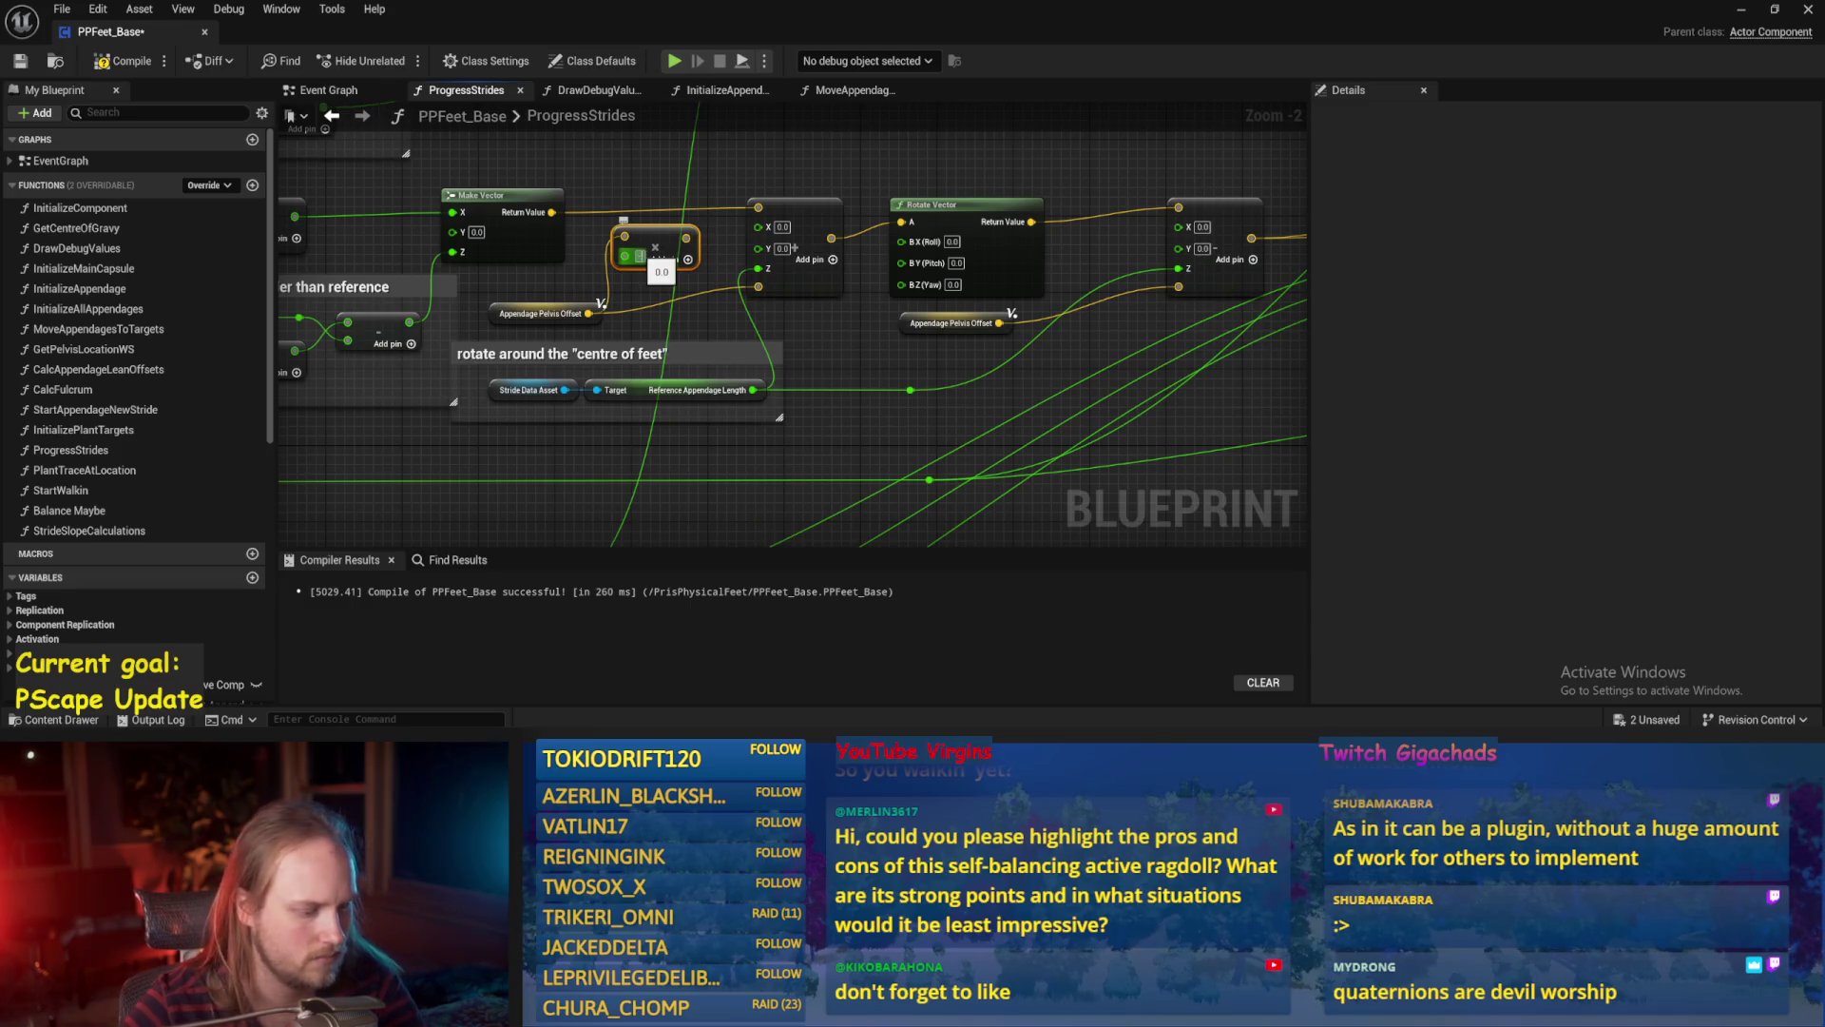
pyautogui.moveTo(696, 238); pyautogui.dragTo(757, 286)
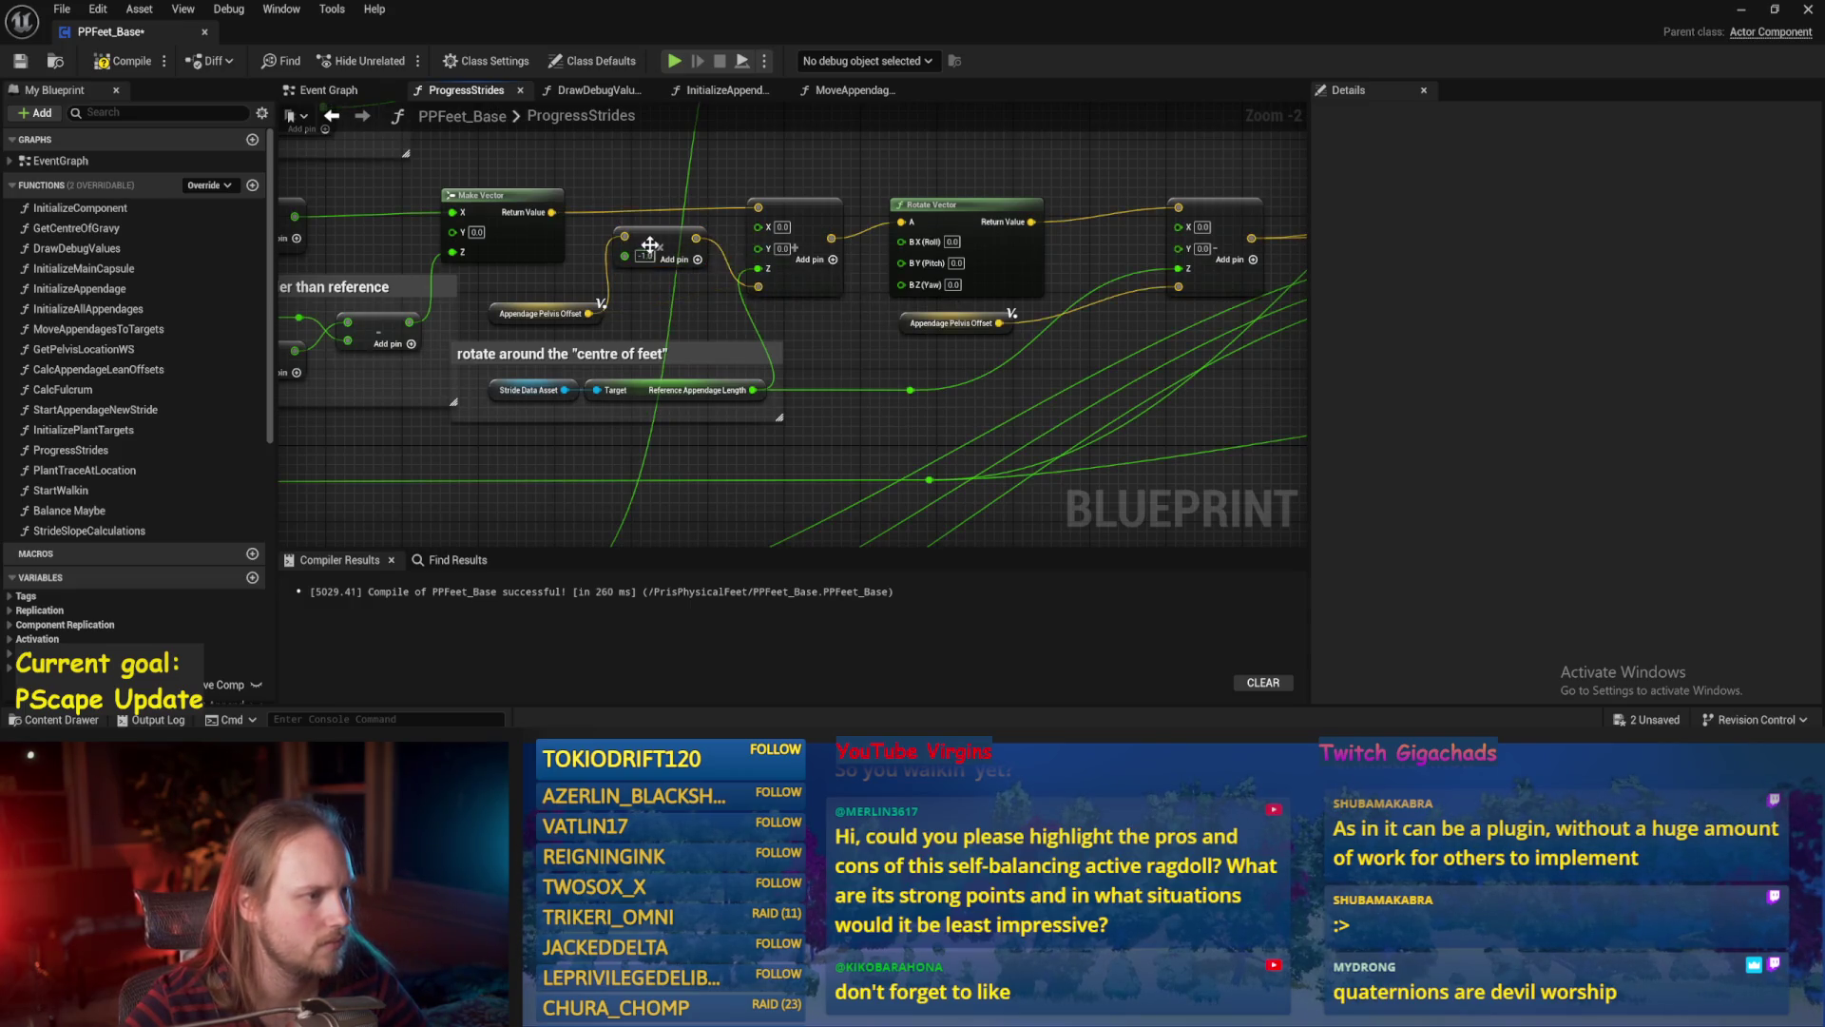
# Duplicate the -1.0 multiply for the second Appendage Pelvis Offset, save, and minimize the Blueprint.
pyautogui.hotkey('ctrl', 'c')
pyautogui.hotkey('ctrl', 'v')
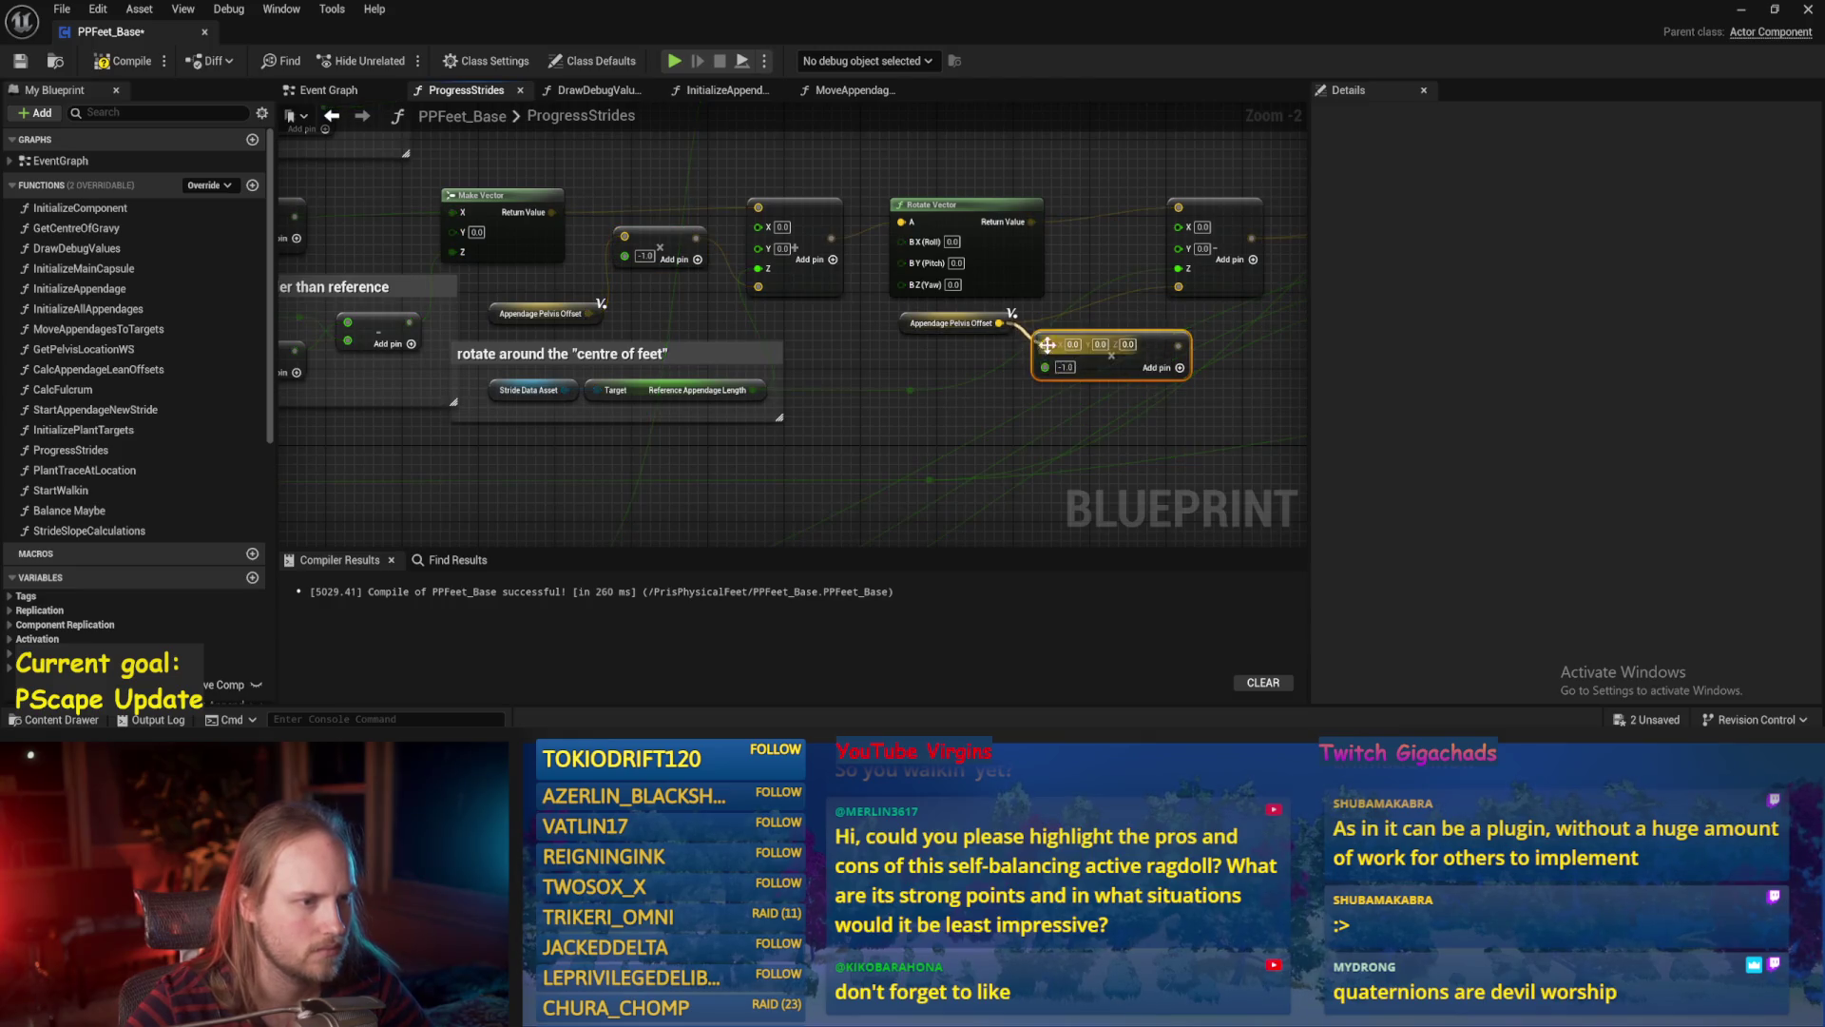
pyautogui.moveTo(1116, 343)
pyautogui.mouseDown()
pyautogui.moveTo(1190, 296)
pyautogui.moveTo(1179, 286)
pyautogui.mouseUp()
pyautogui.hotkey('ctrl', 's')
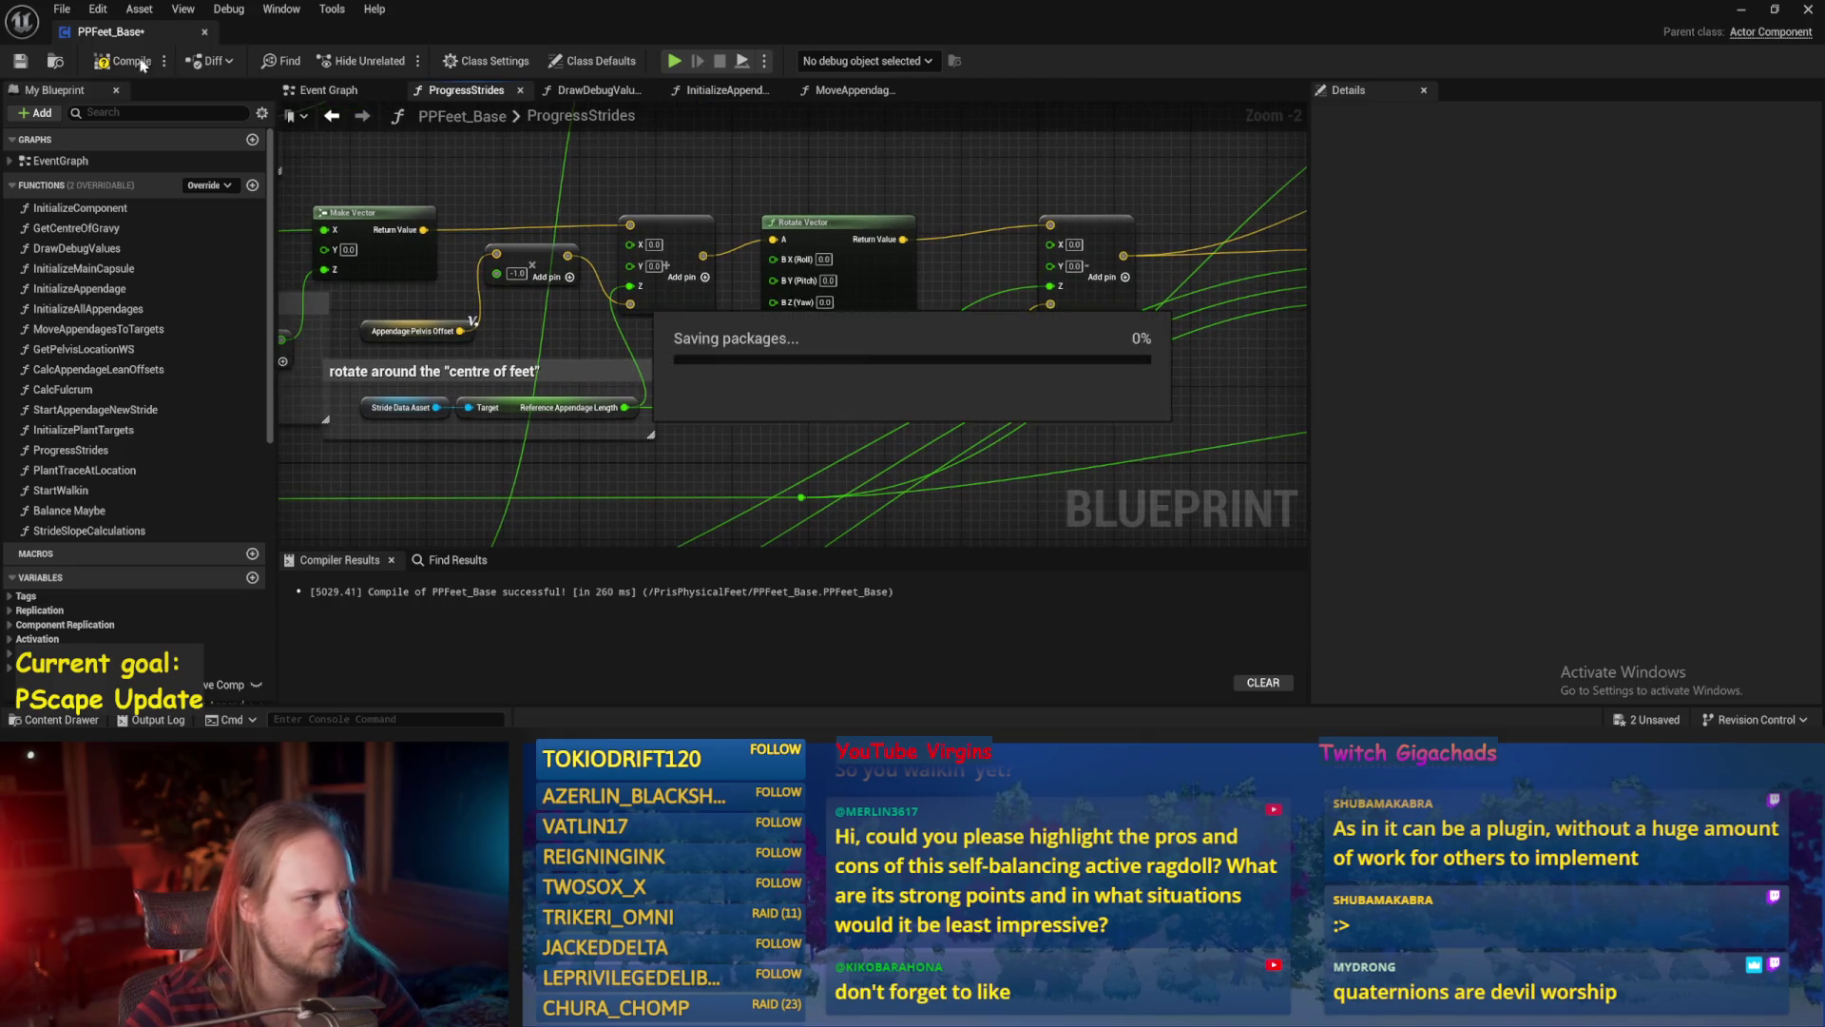
pyautogui.click(1732, 17)
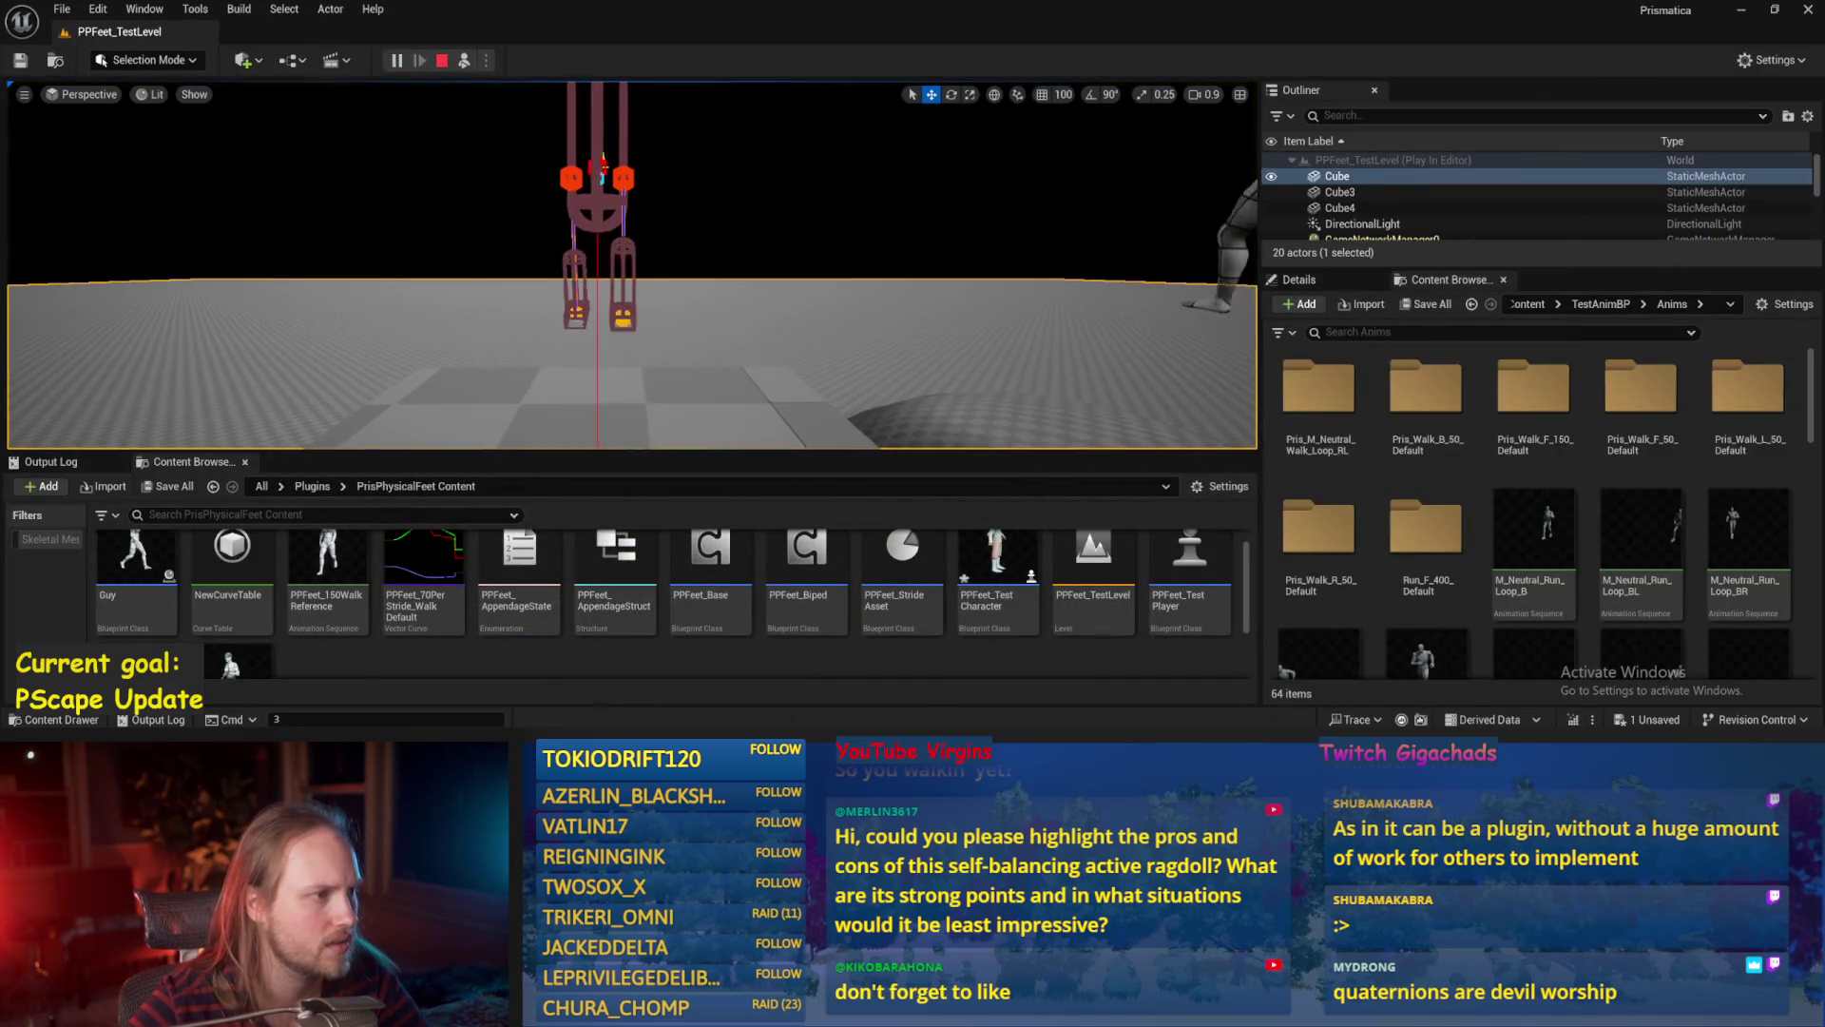
# Rotate PPFeet_TestPlayer about 91° to tip it over, watch it recover, then stop play.
pyautogui.click(599, 228)
pyautogui.press('e')
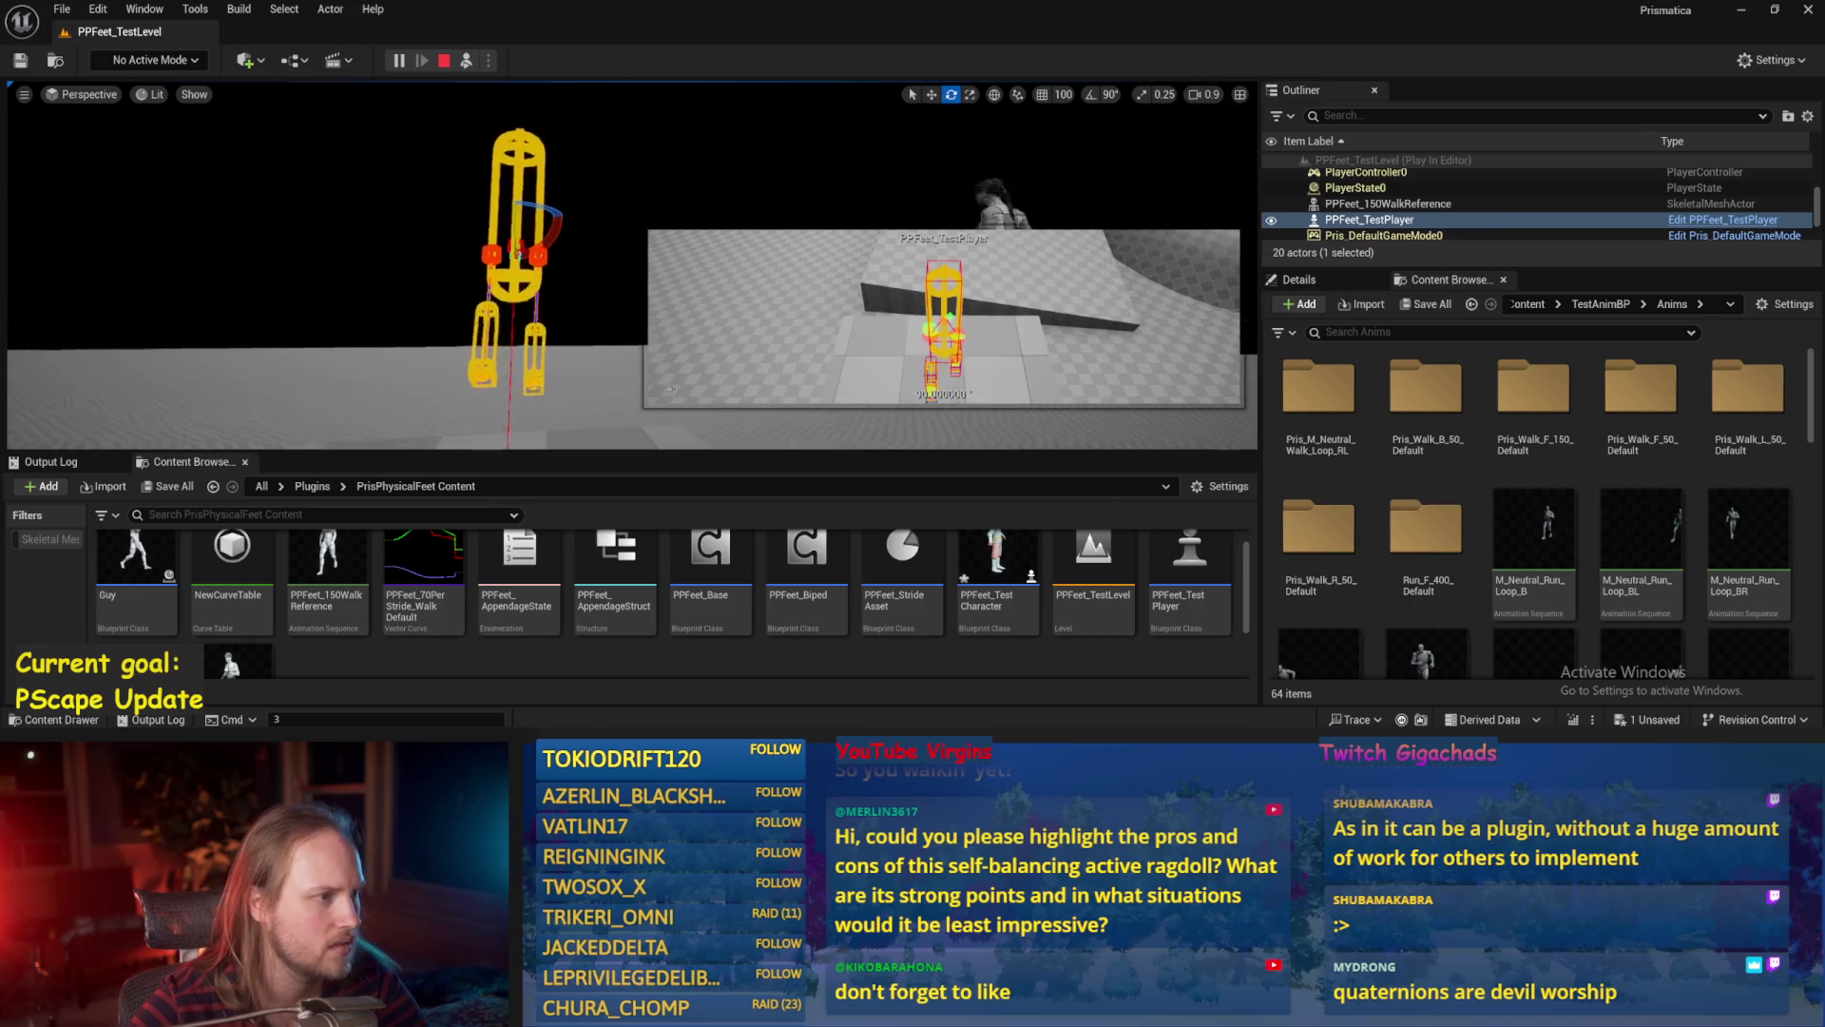
pyautogui.moveTo(571, 110)
pyautogui.mouseDown()
pyautogui.moveTo(513, 95)
pyautogui.moveTo(487, 112)
pyautogui.moveTo(504, 86)
pyautogui.moveTo(523, 105)
pyautogui.mouseUp()
pyautogui.moveTo(506, 189); pyautogui.dragTo(507, 188)
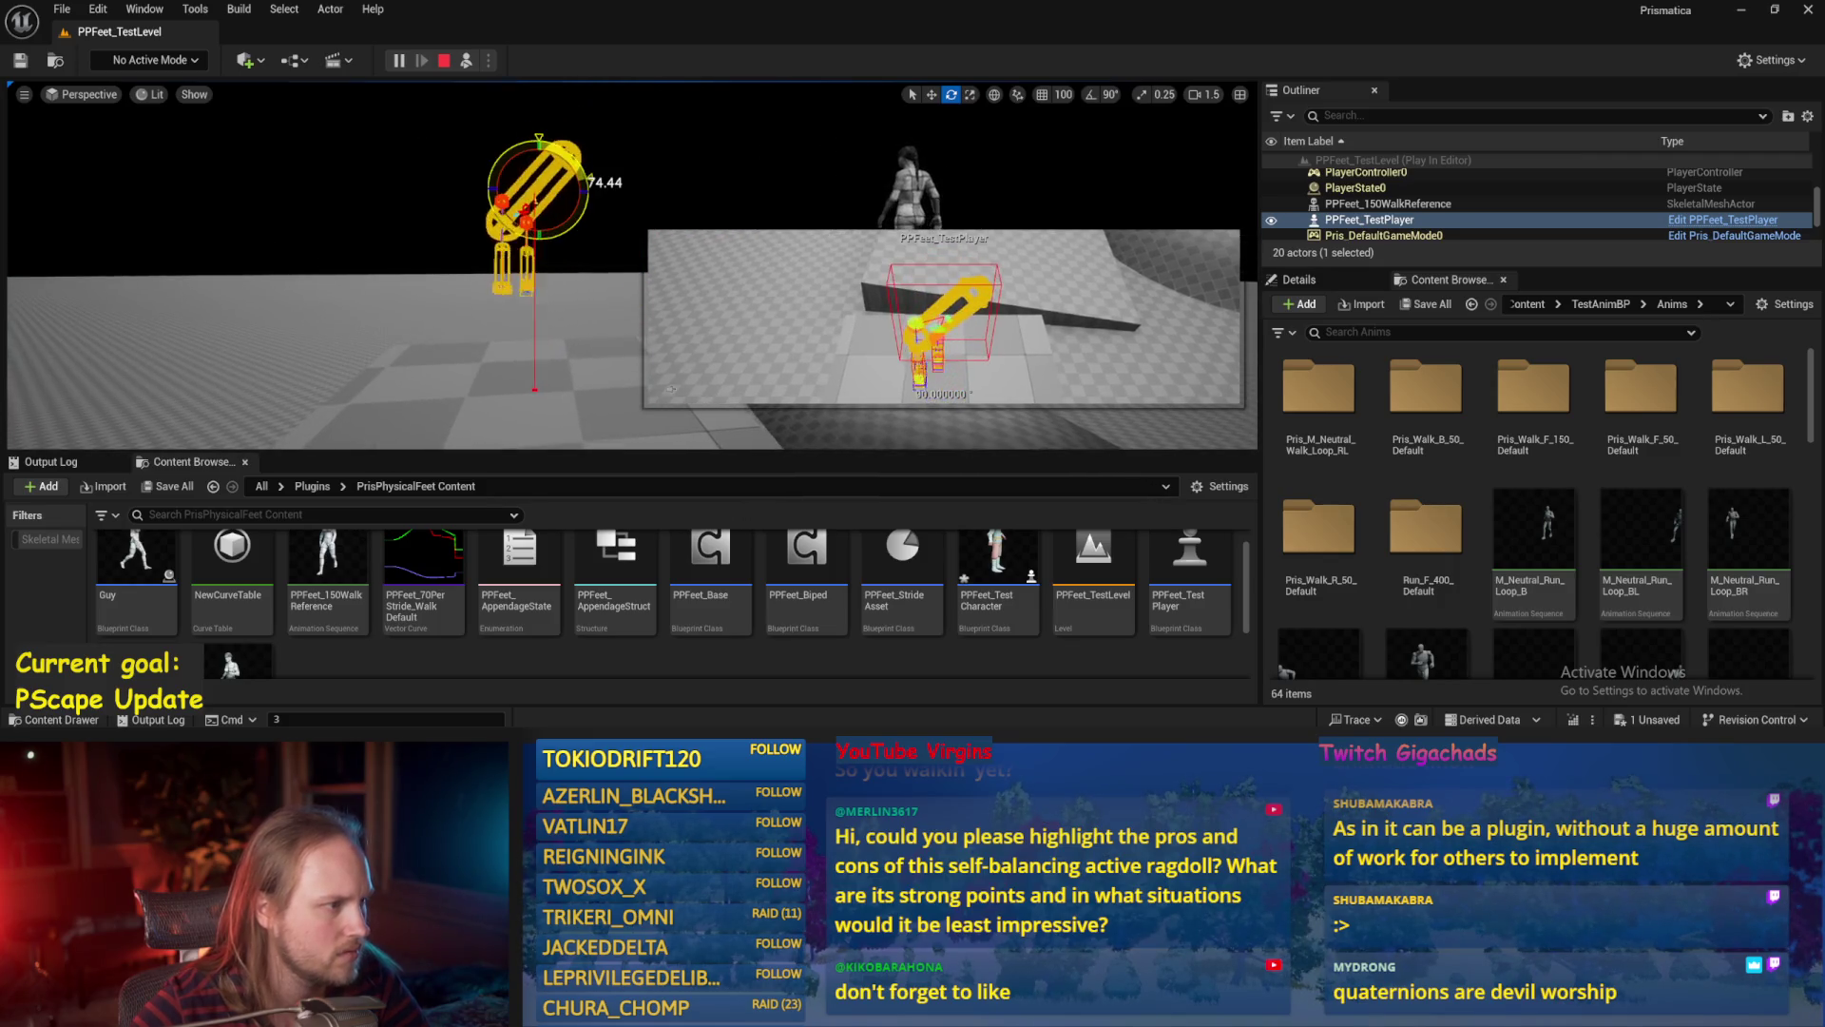
pyautogui.press('Escape')
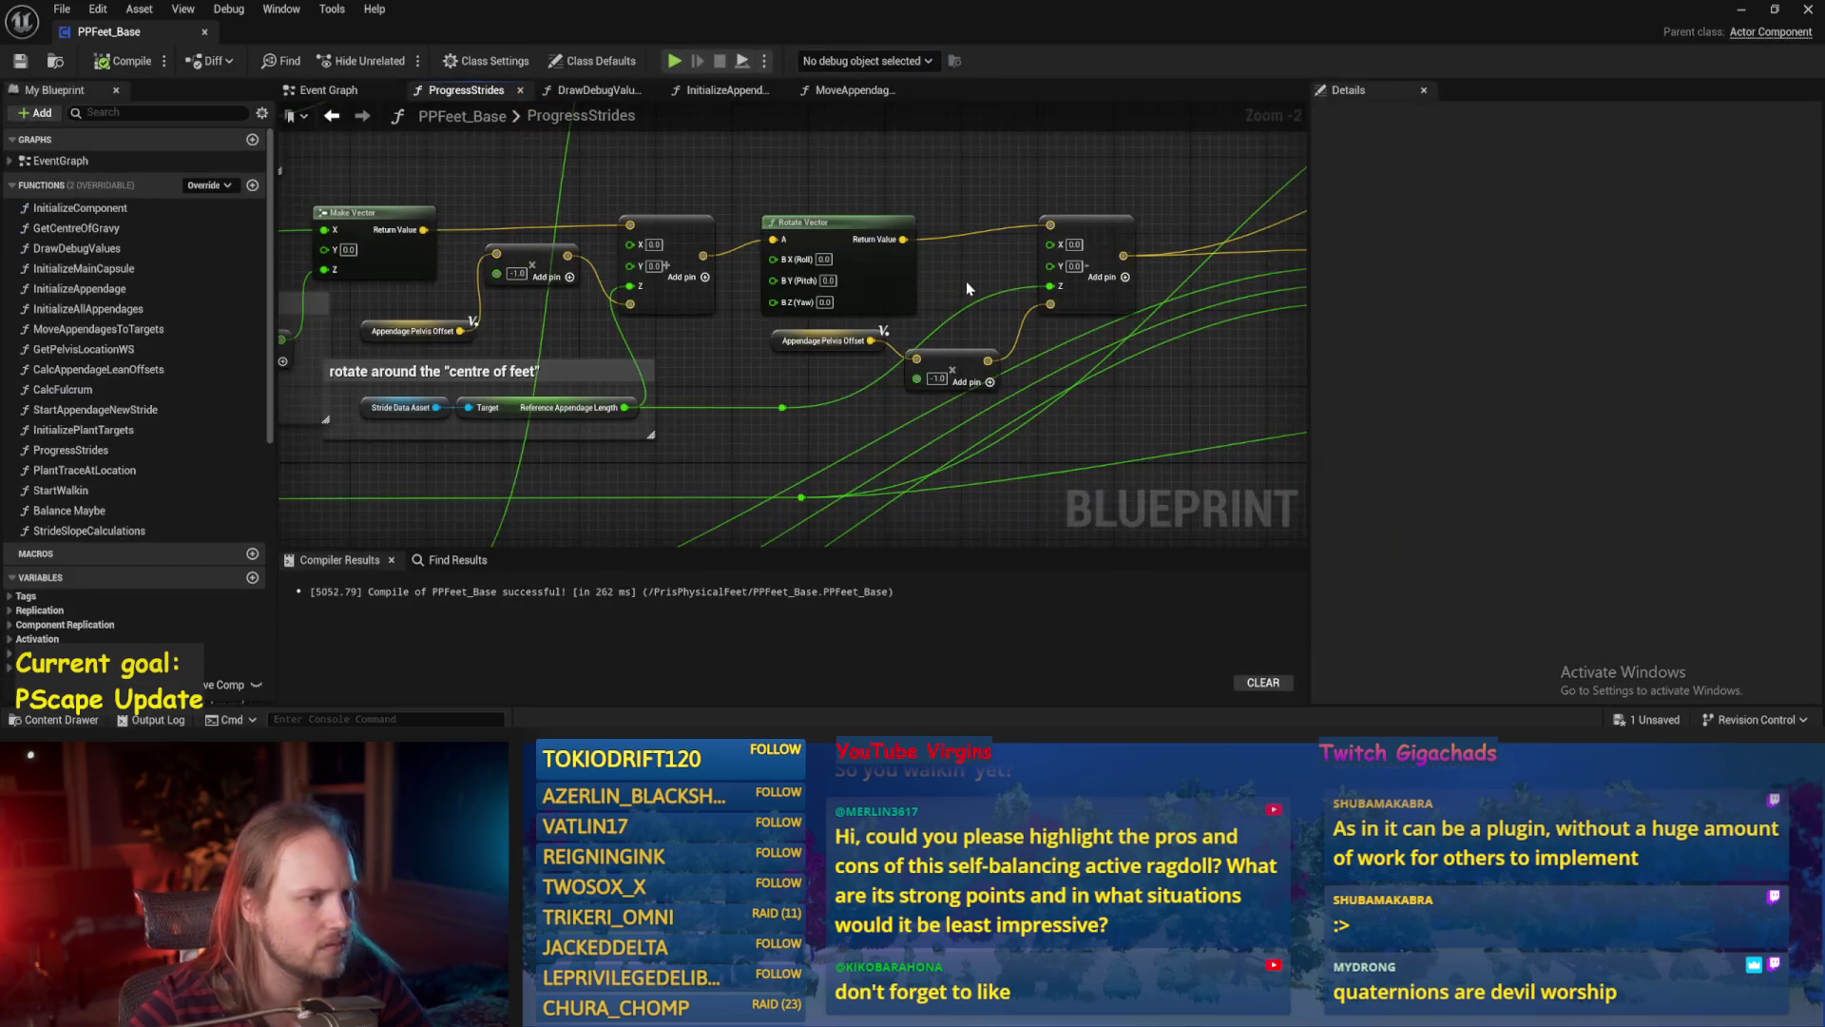
pyautogui.moveTo(966, 281); pyautogui.dragTo(934, 372)
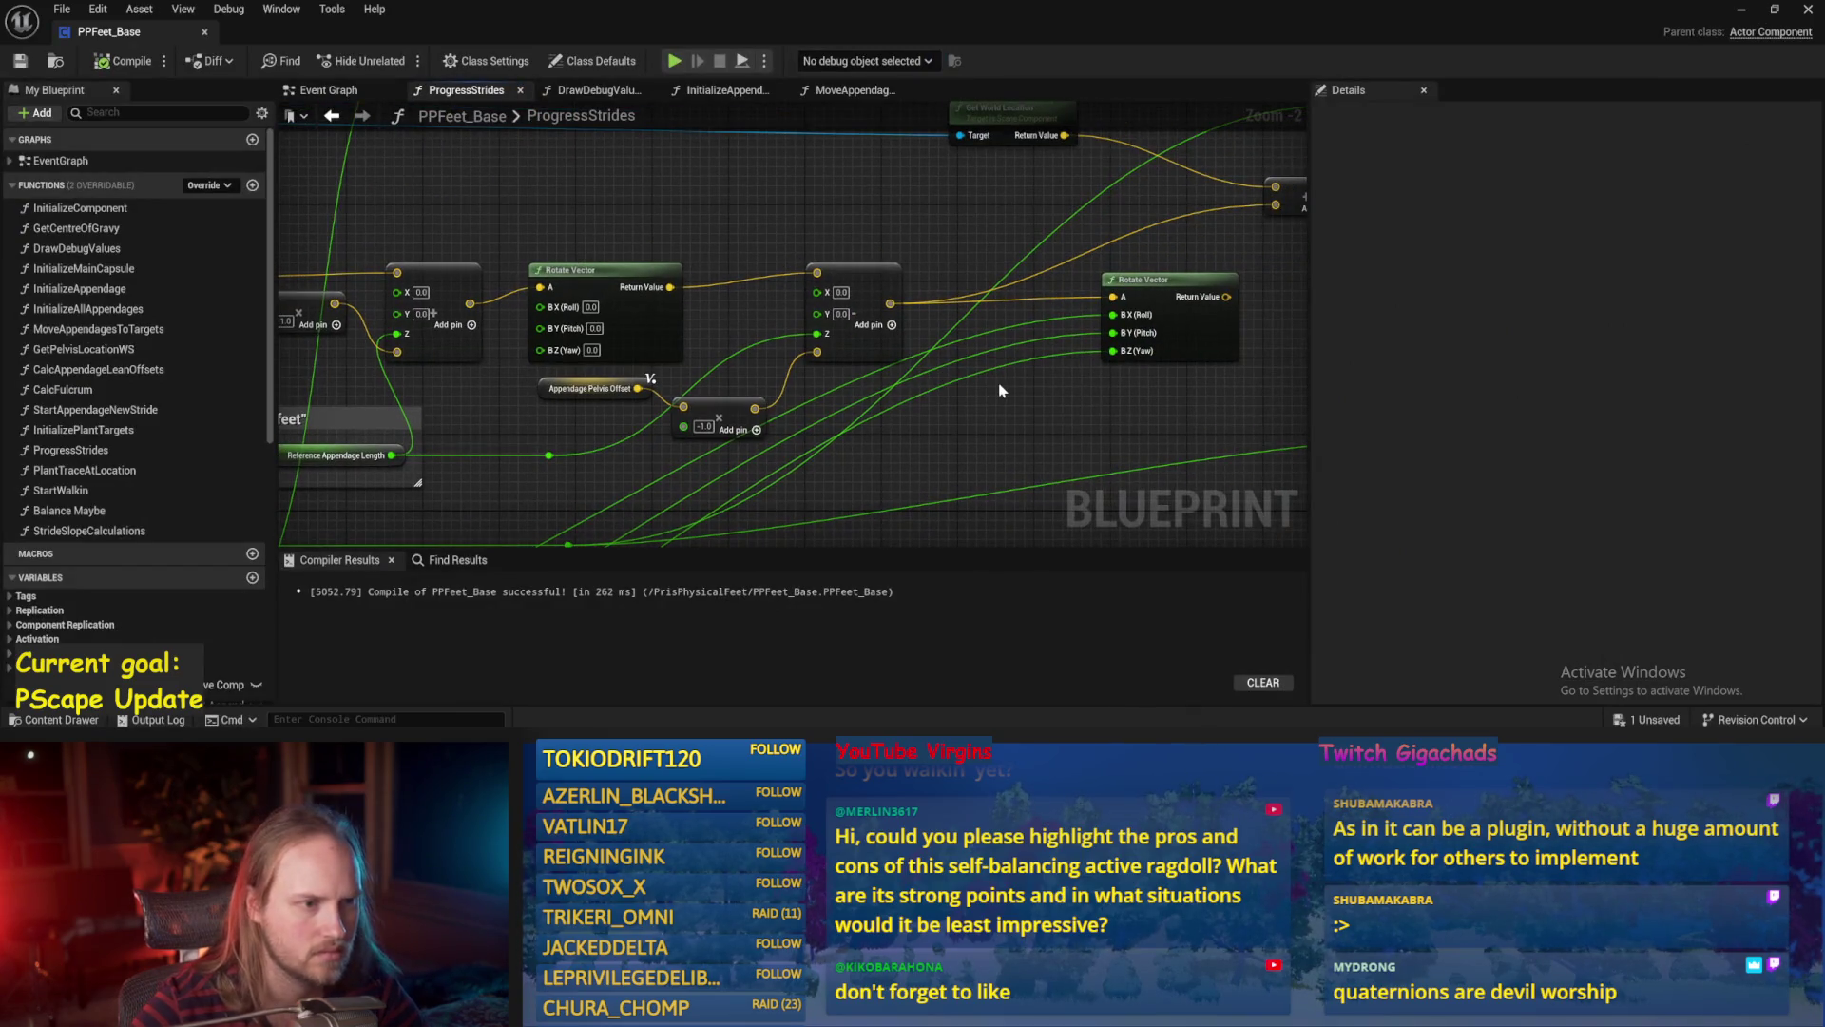
# Set the first ProgressStrides Rotate Vector roll to 45 and play-test the walker.
pyautogui.moveTo(893, 438); pyautogui.dragTo(966, 418)
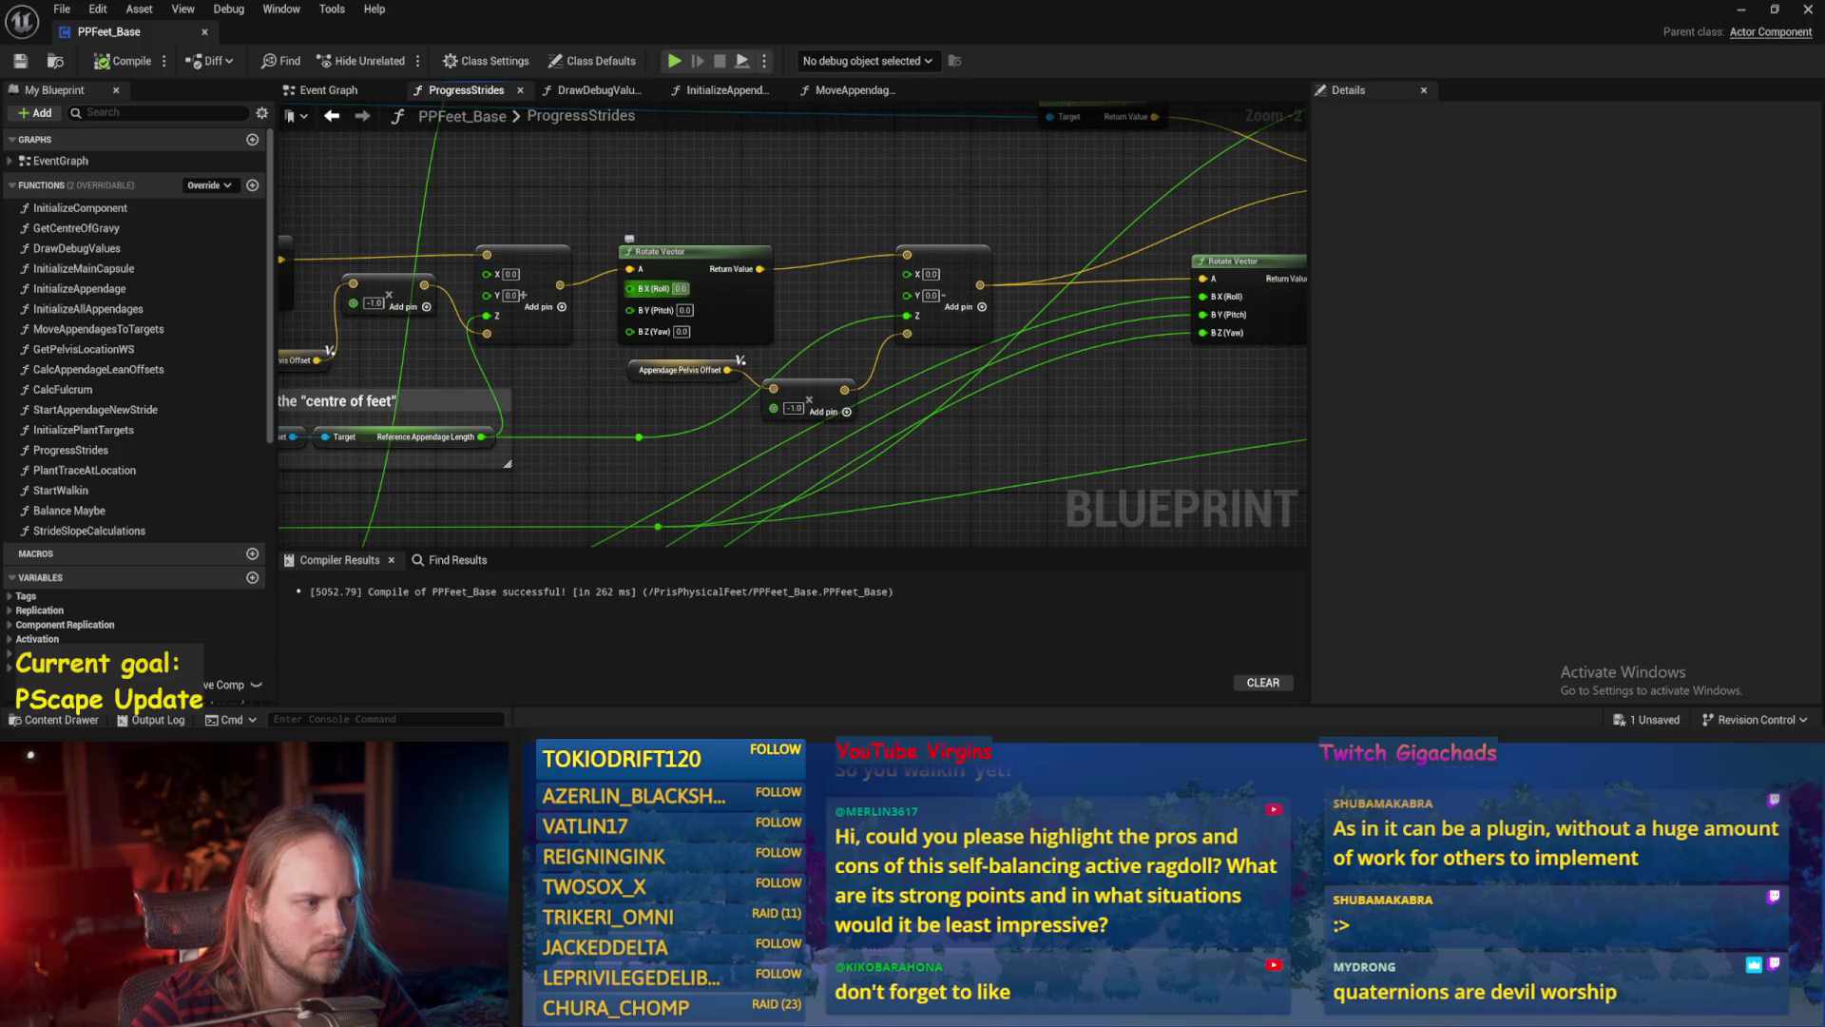
pyautogui.write('45')
pyautogui.press('Return')
pyautogui.moveTo(745, 226); pyautogui.dragTo(791, 235)
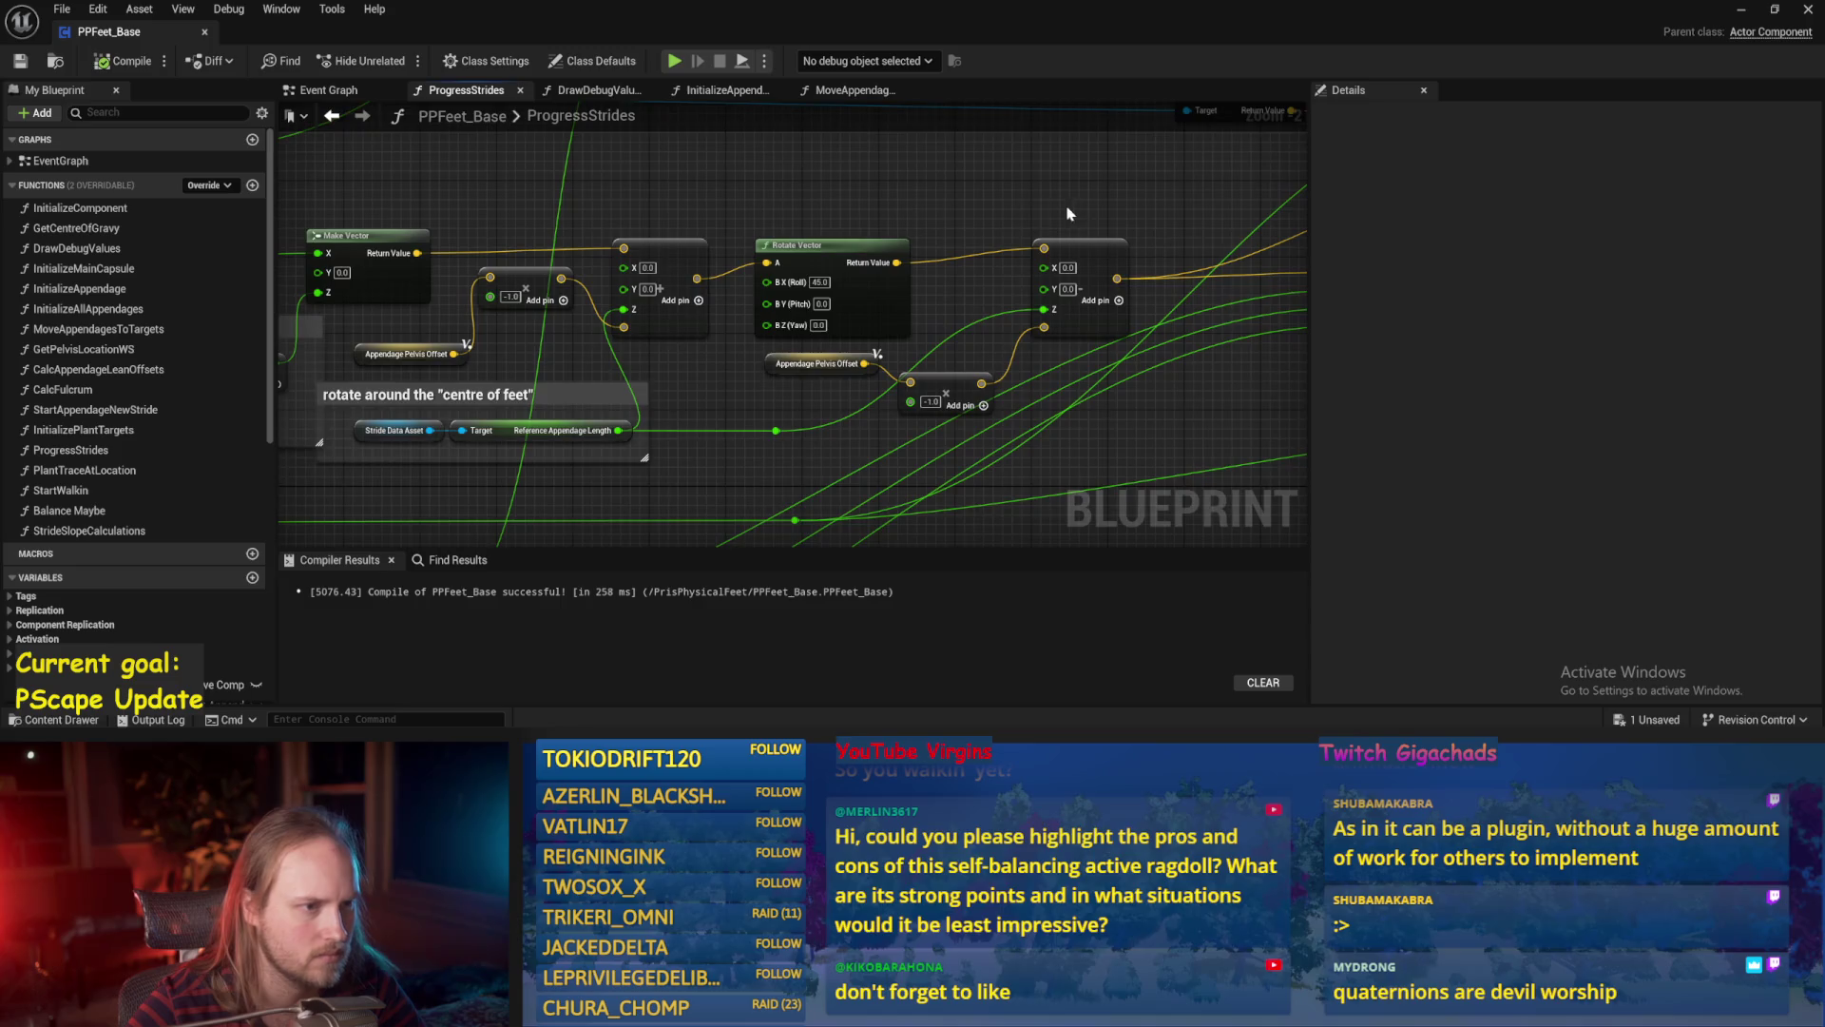
pyautogui.moveTo(1074, 214); pyautogui.dragTo(1042, 268)
pyautogui.click(1738, 14)
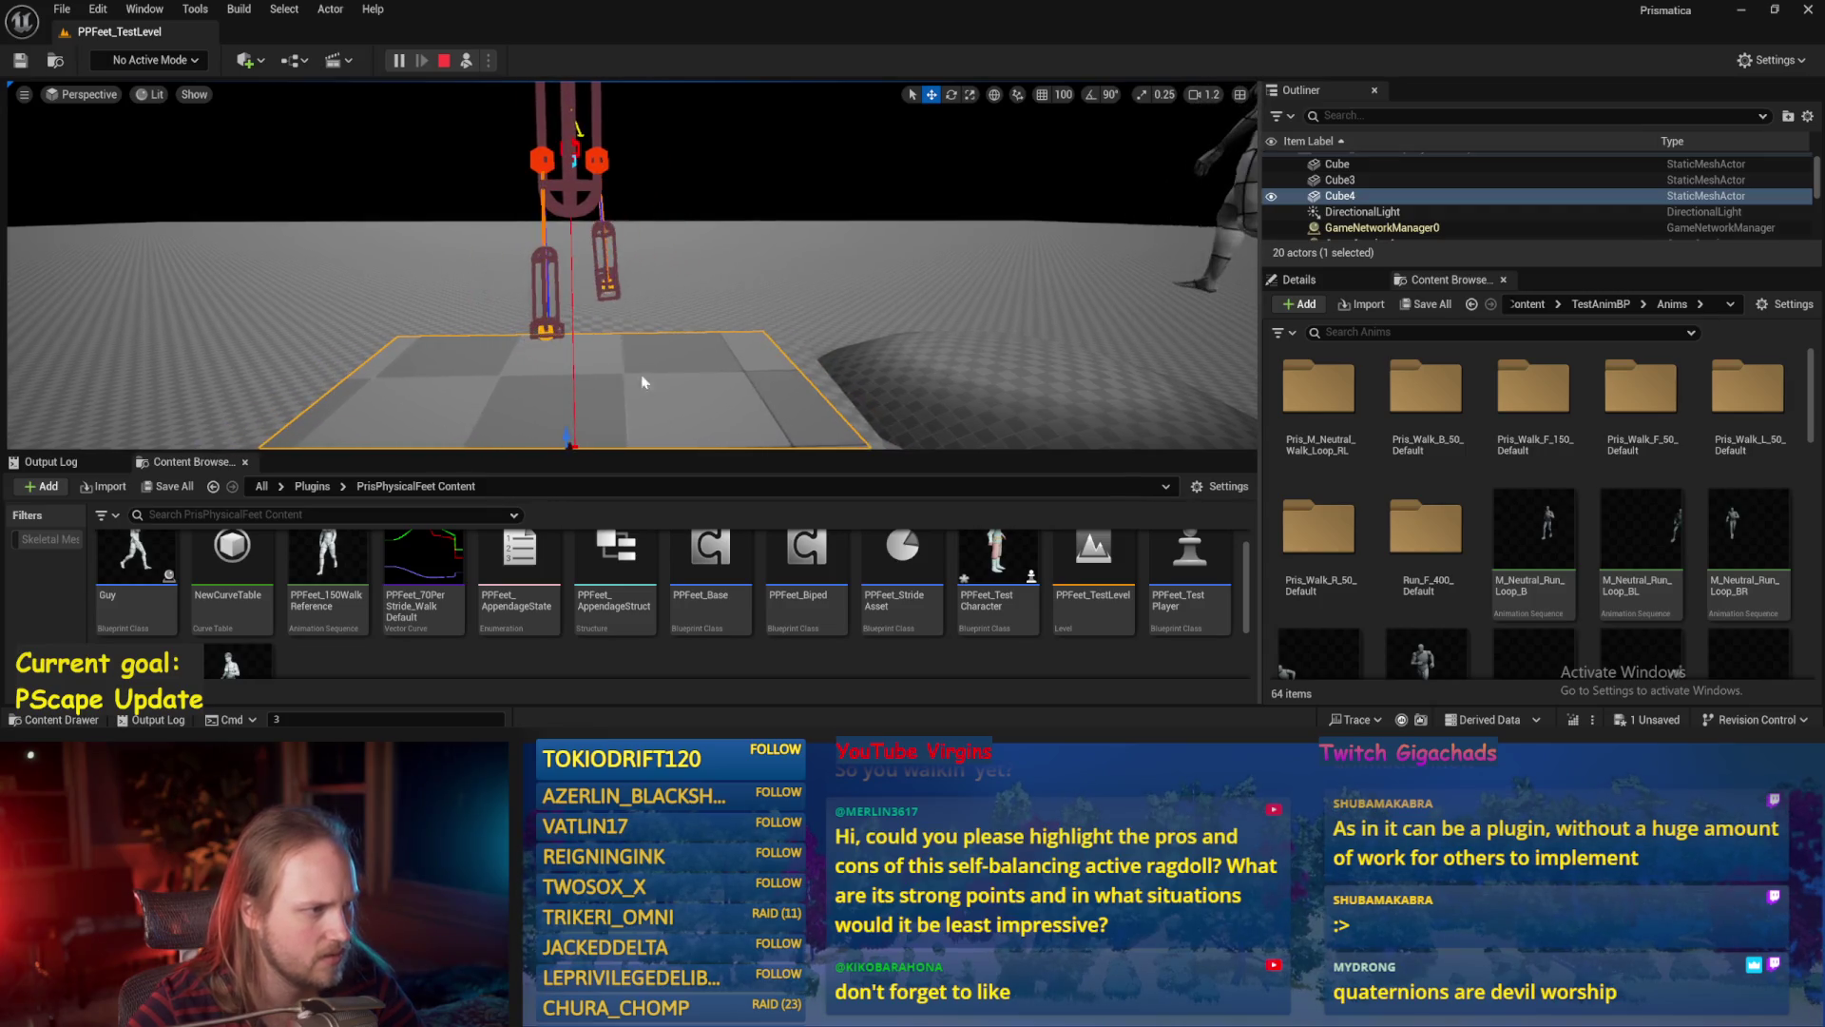
pyautogui.press('Escape')
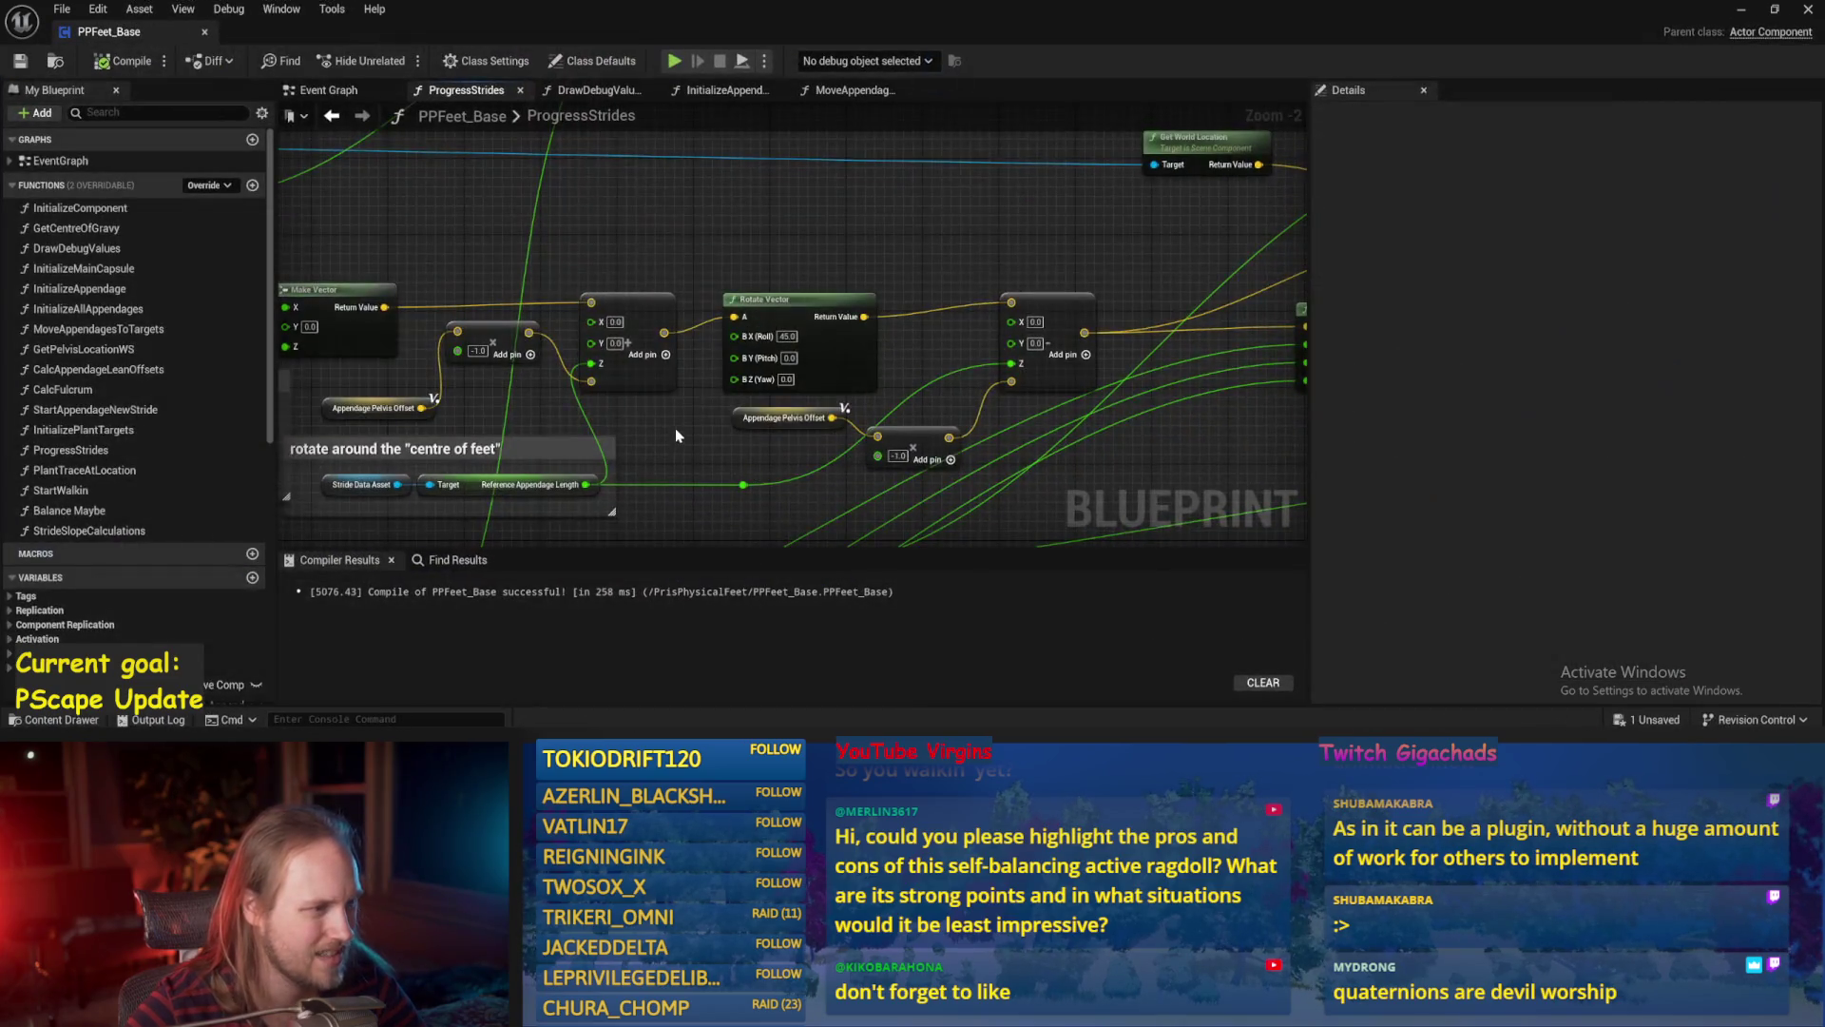
# Inspect the Make Vector and Appendage Pelvis Offset nodes near the 'Make Leg go up less' comment, then recompile.
pyautogui.moveTo(675, 436); pyautogui.dragTo(888, 386)
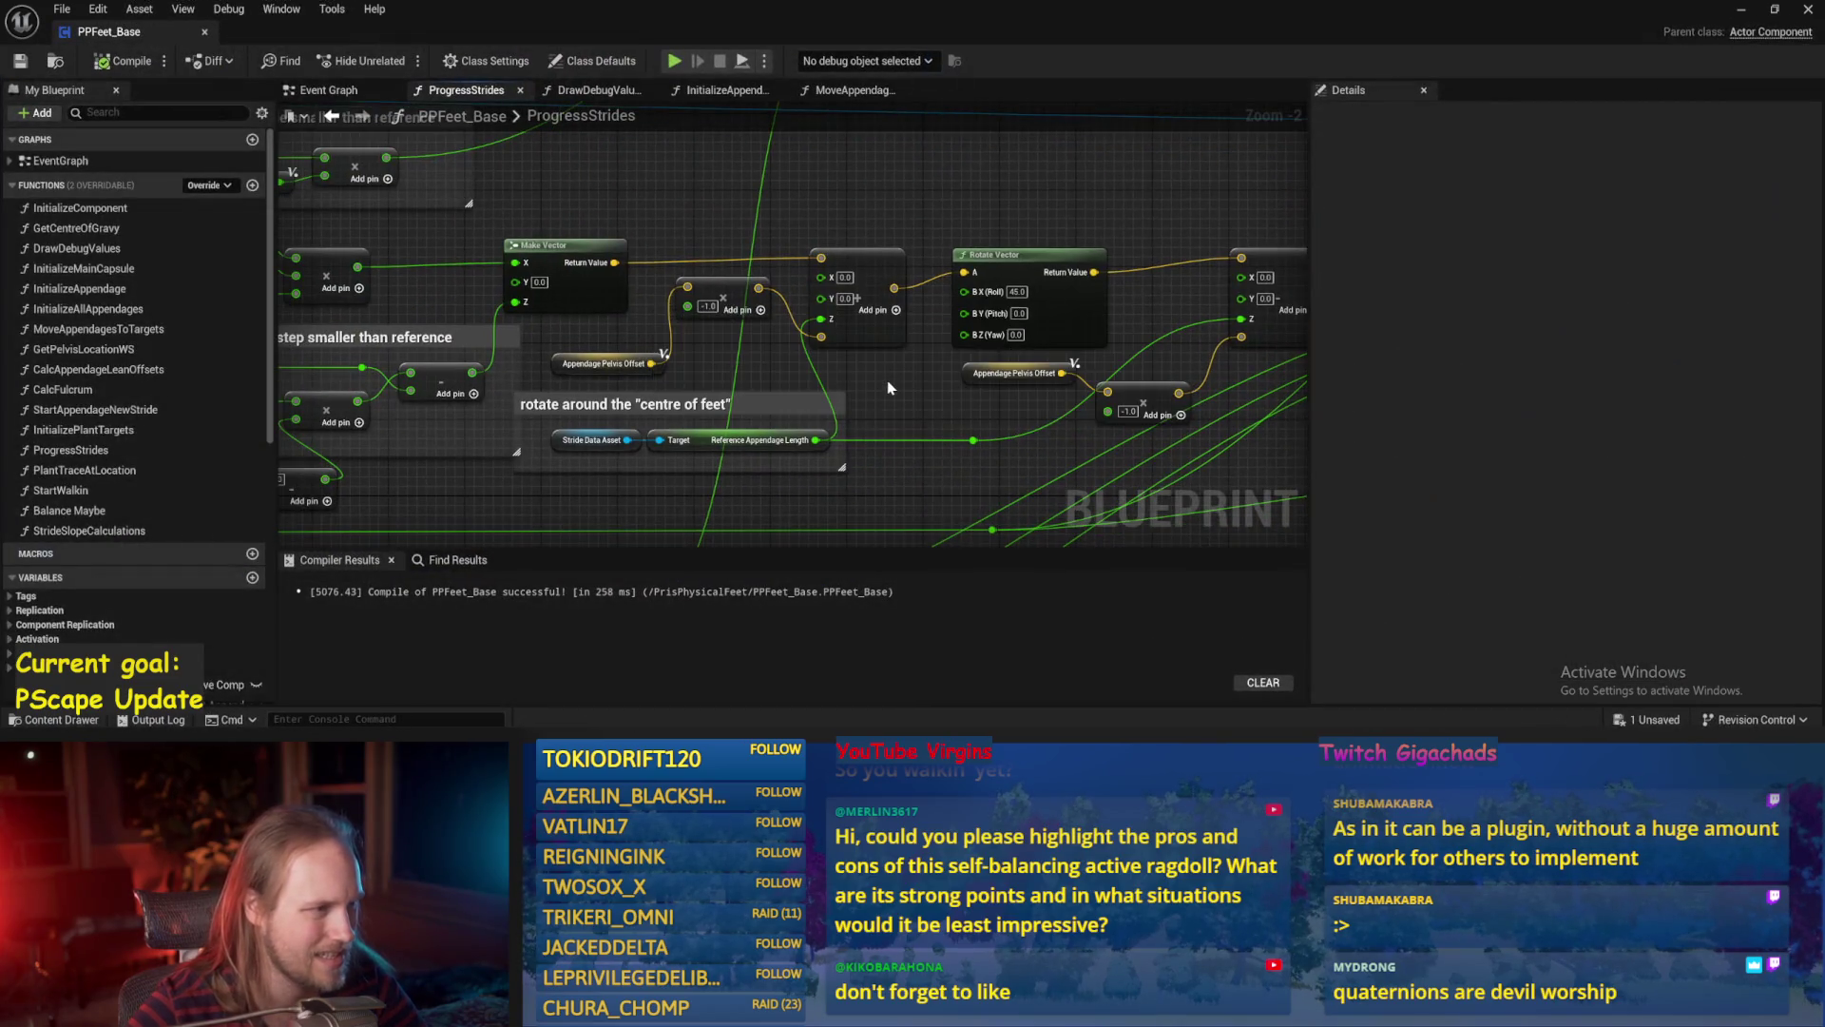
pyautogui.moveTo(486, 323); pyautogui.dragTo(789, 323)
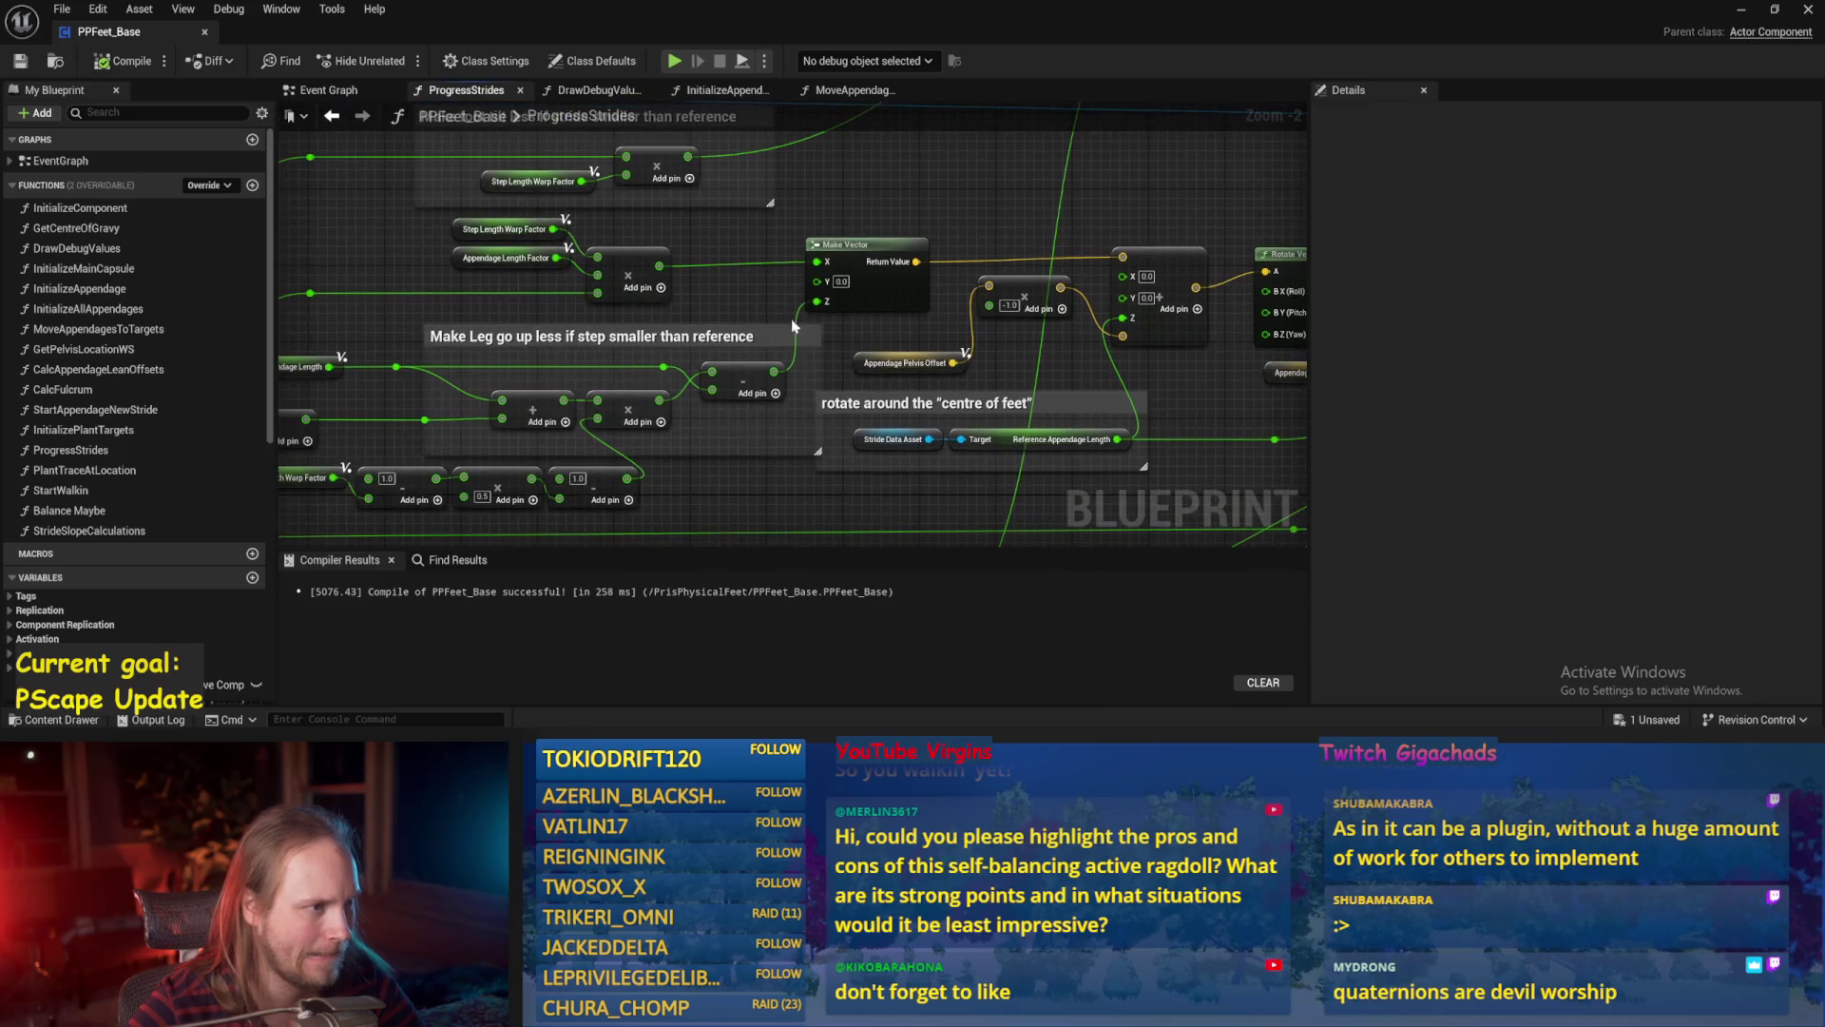
pyautogui.click(841, 282)
pyautogui.click(868, 278)
pyautogui.moveTo(846, 339); pyautogui.dragTo(722, 357)
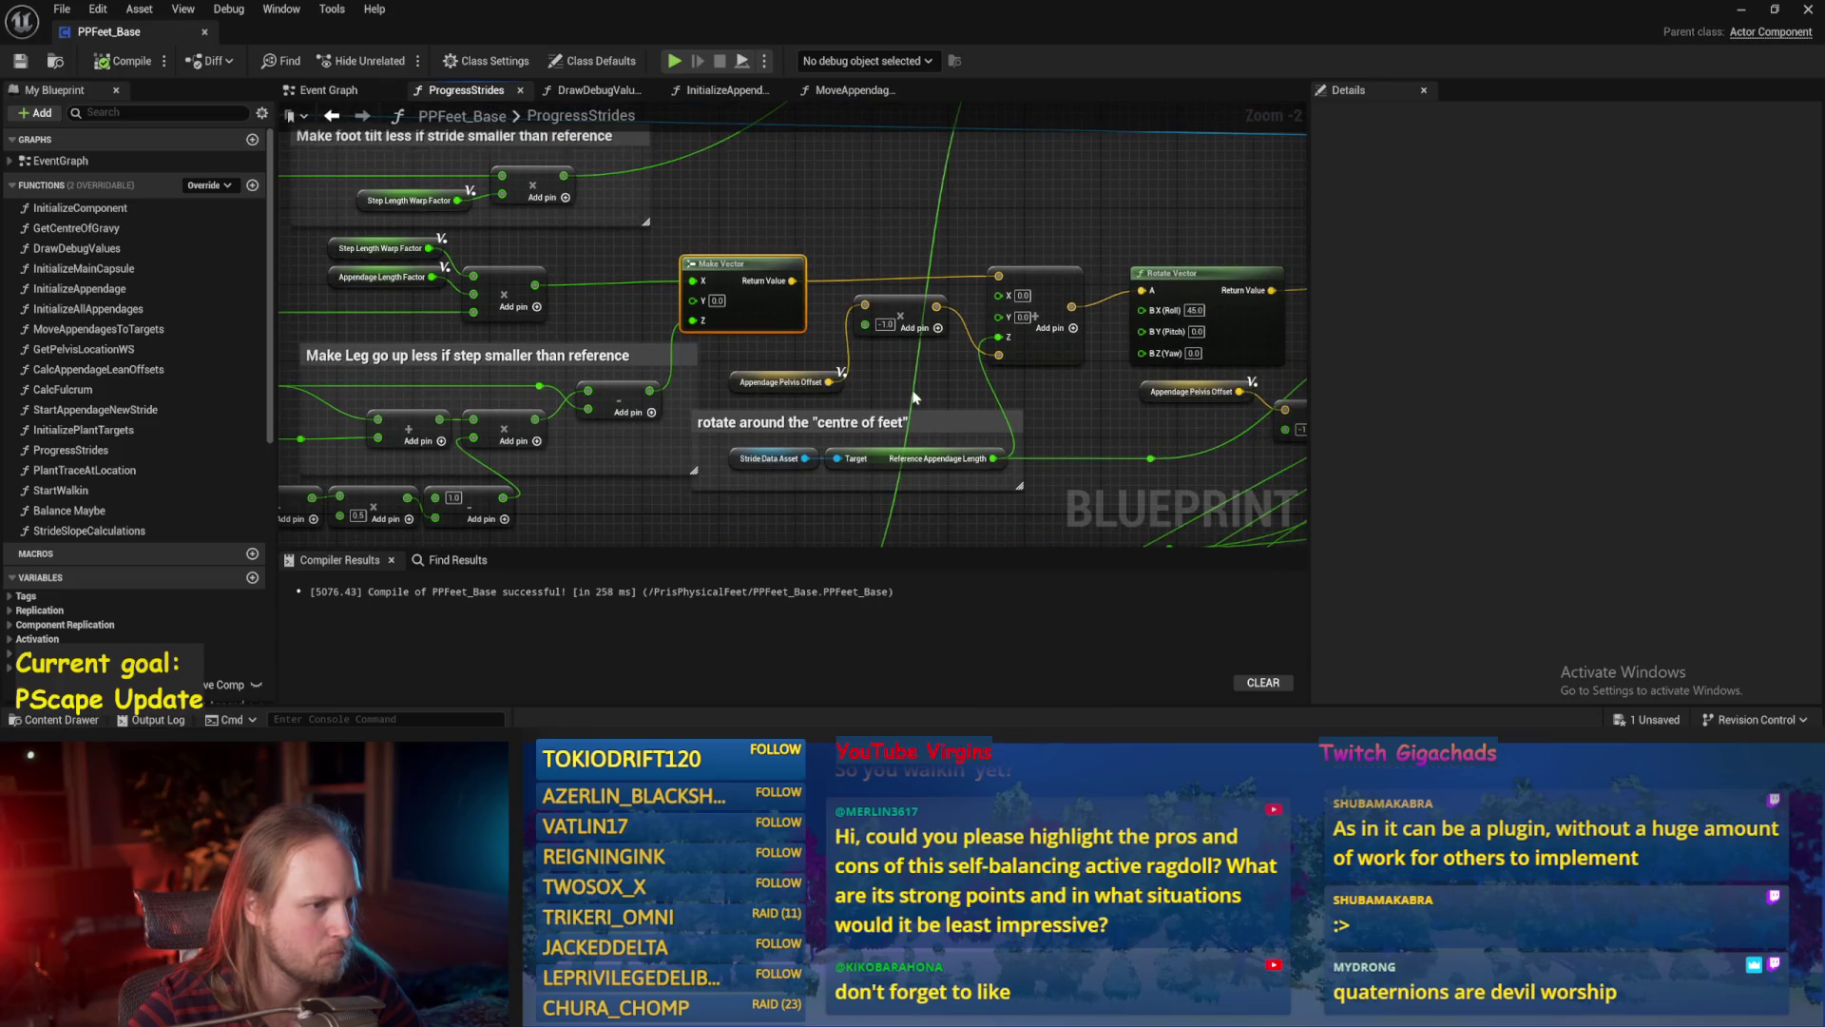
pyautogui.moveTo(1061, 422); pyautogui.dragTo(1006, 426)
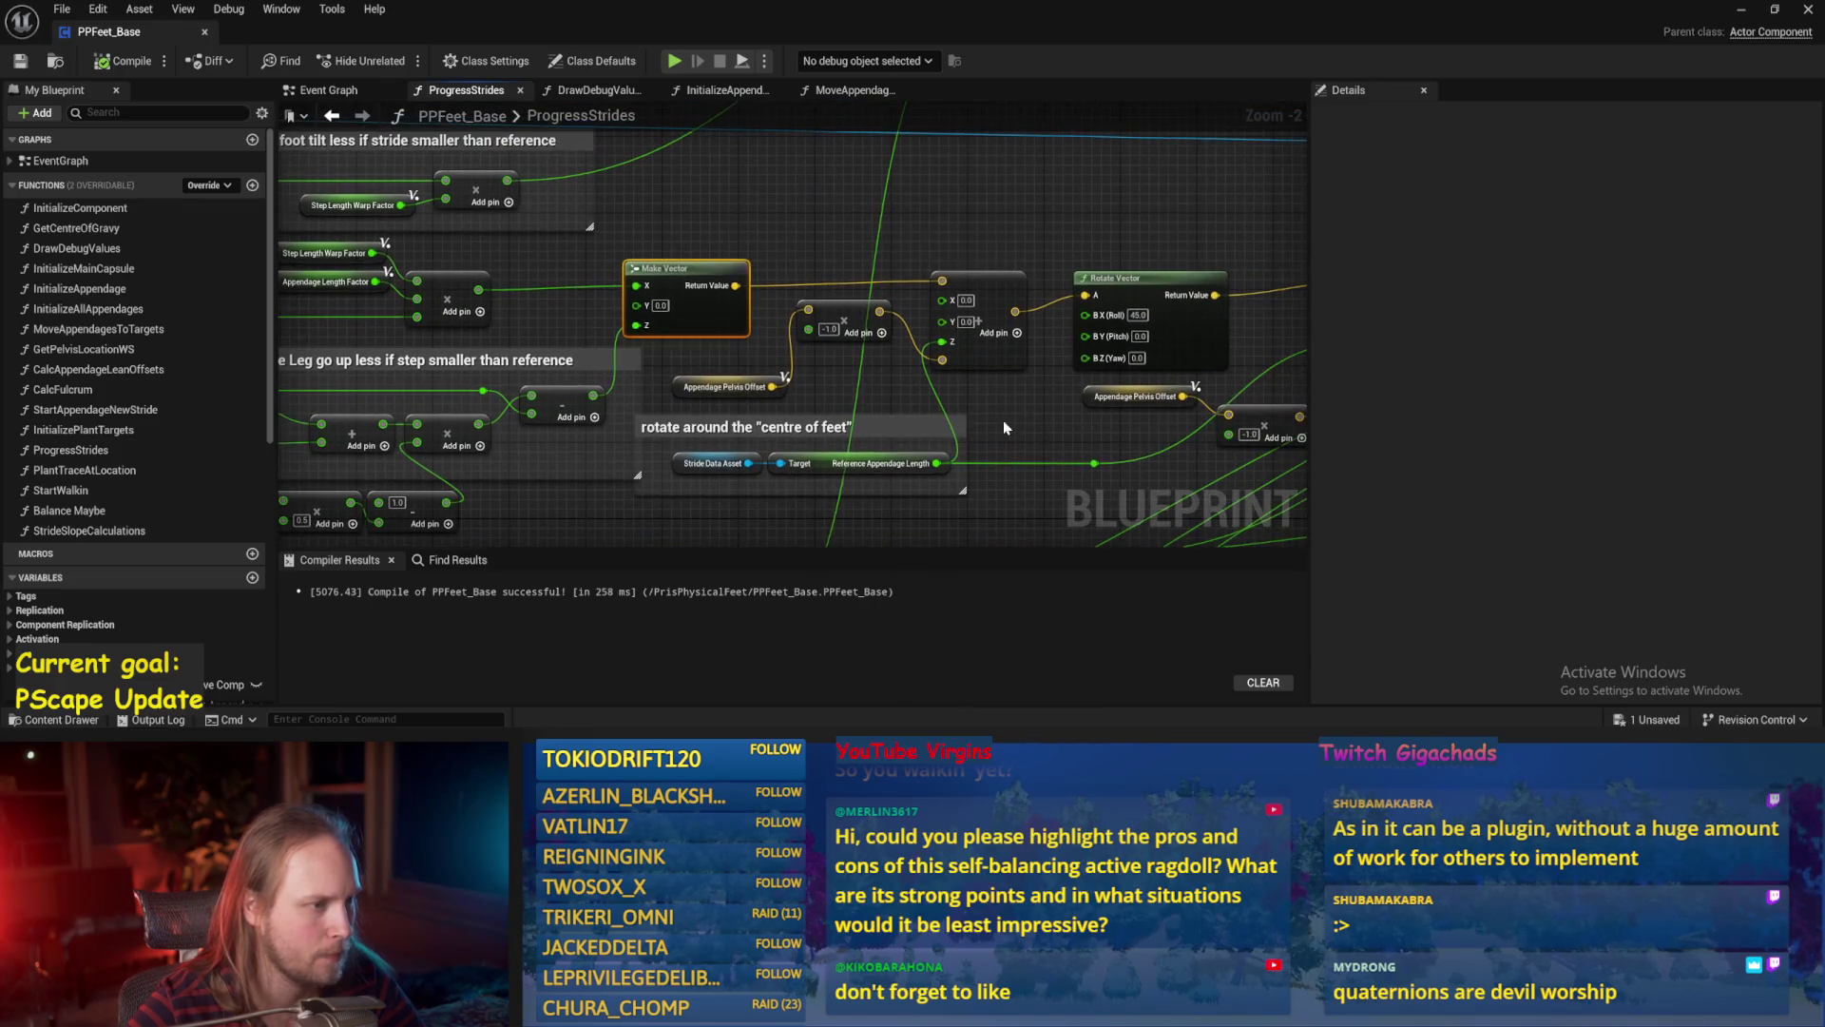
pyautogui.click(725, 384)
pyautogui.click(124, 60)
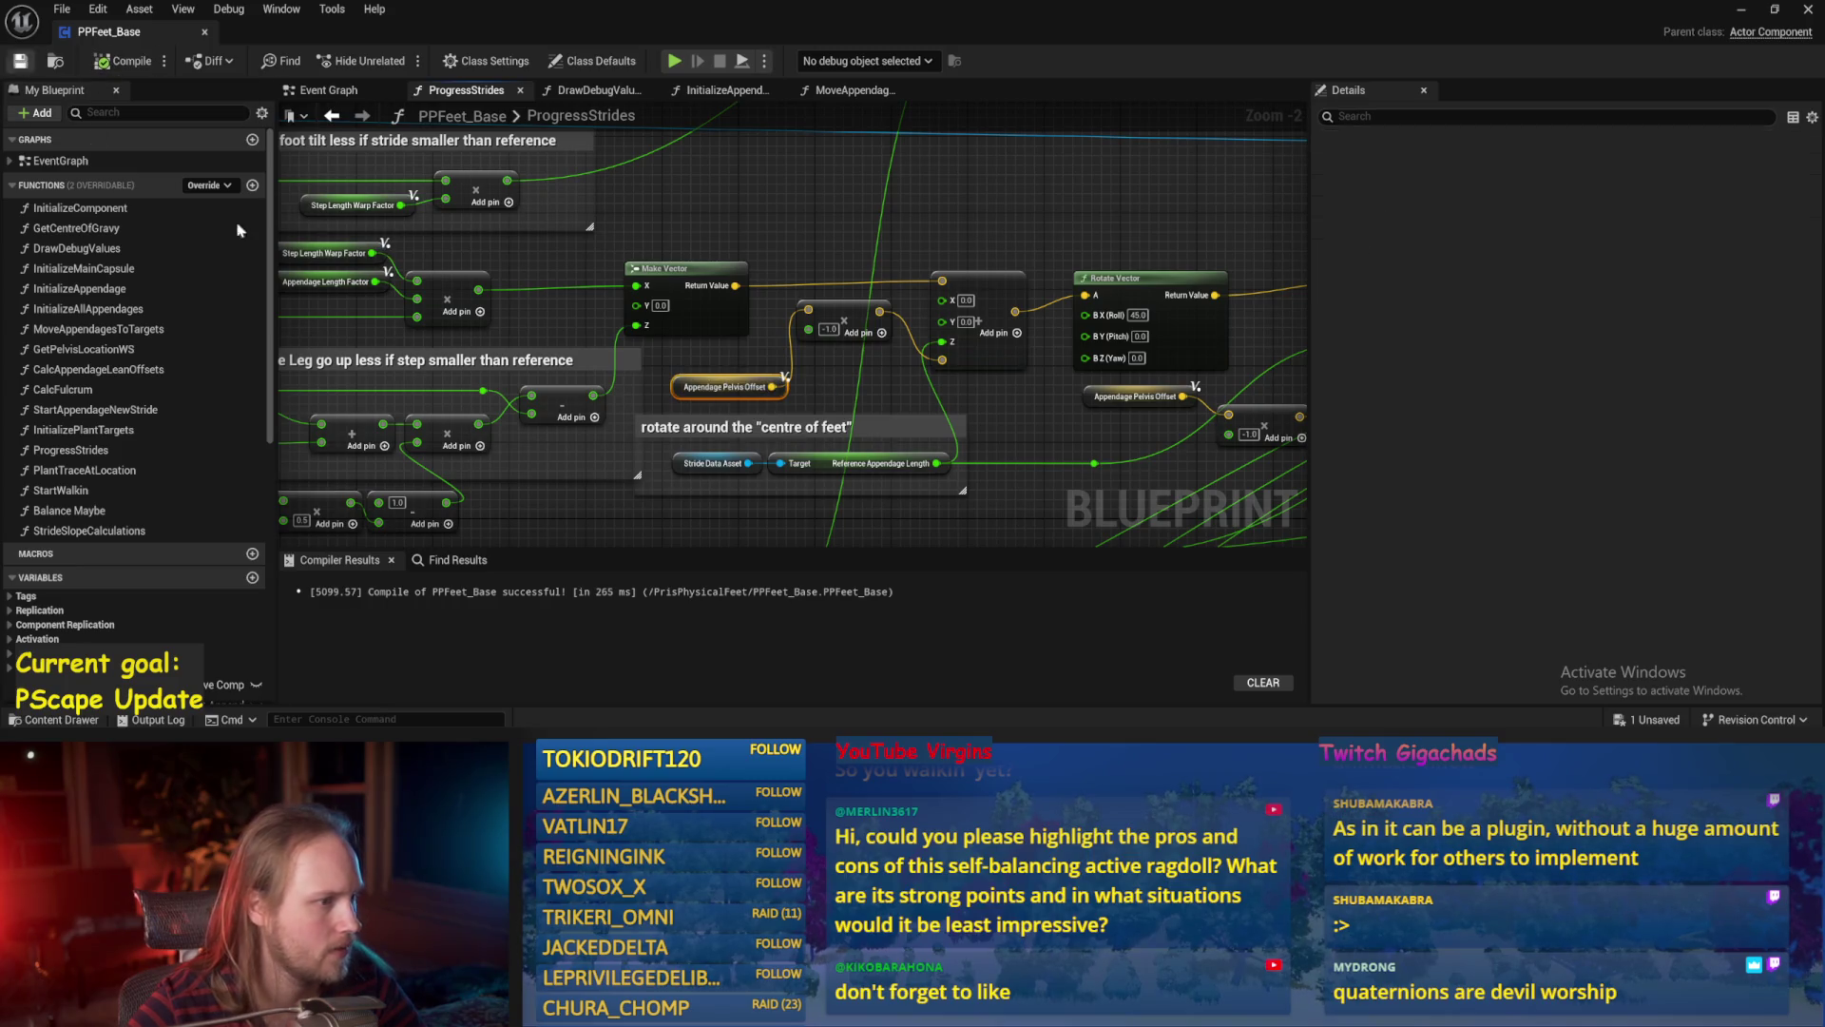
# Check the Appendage Pelvis Offset variable's properties, then switch to the Event Graph.
pyautogui.scroll(1, 823, 368)
pyautogui.click(823, 368)
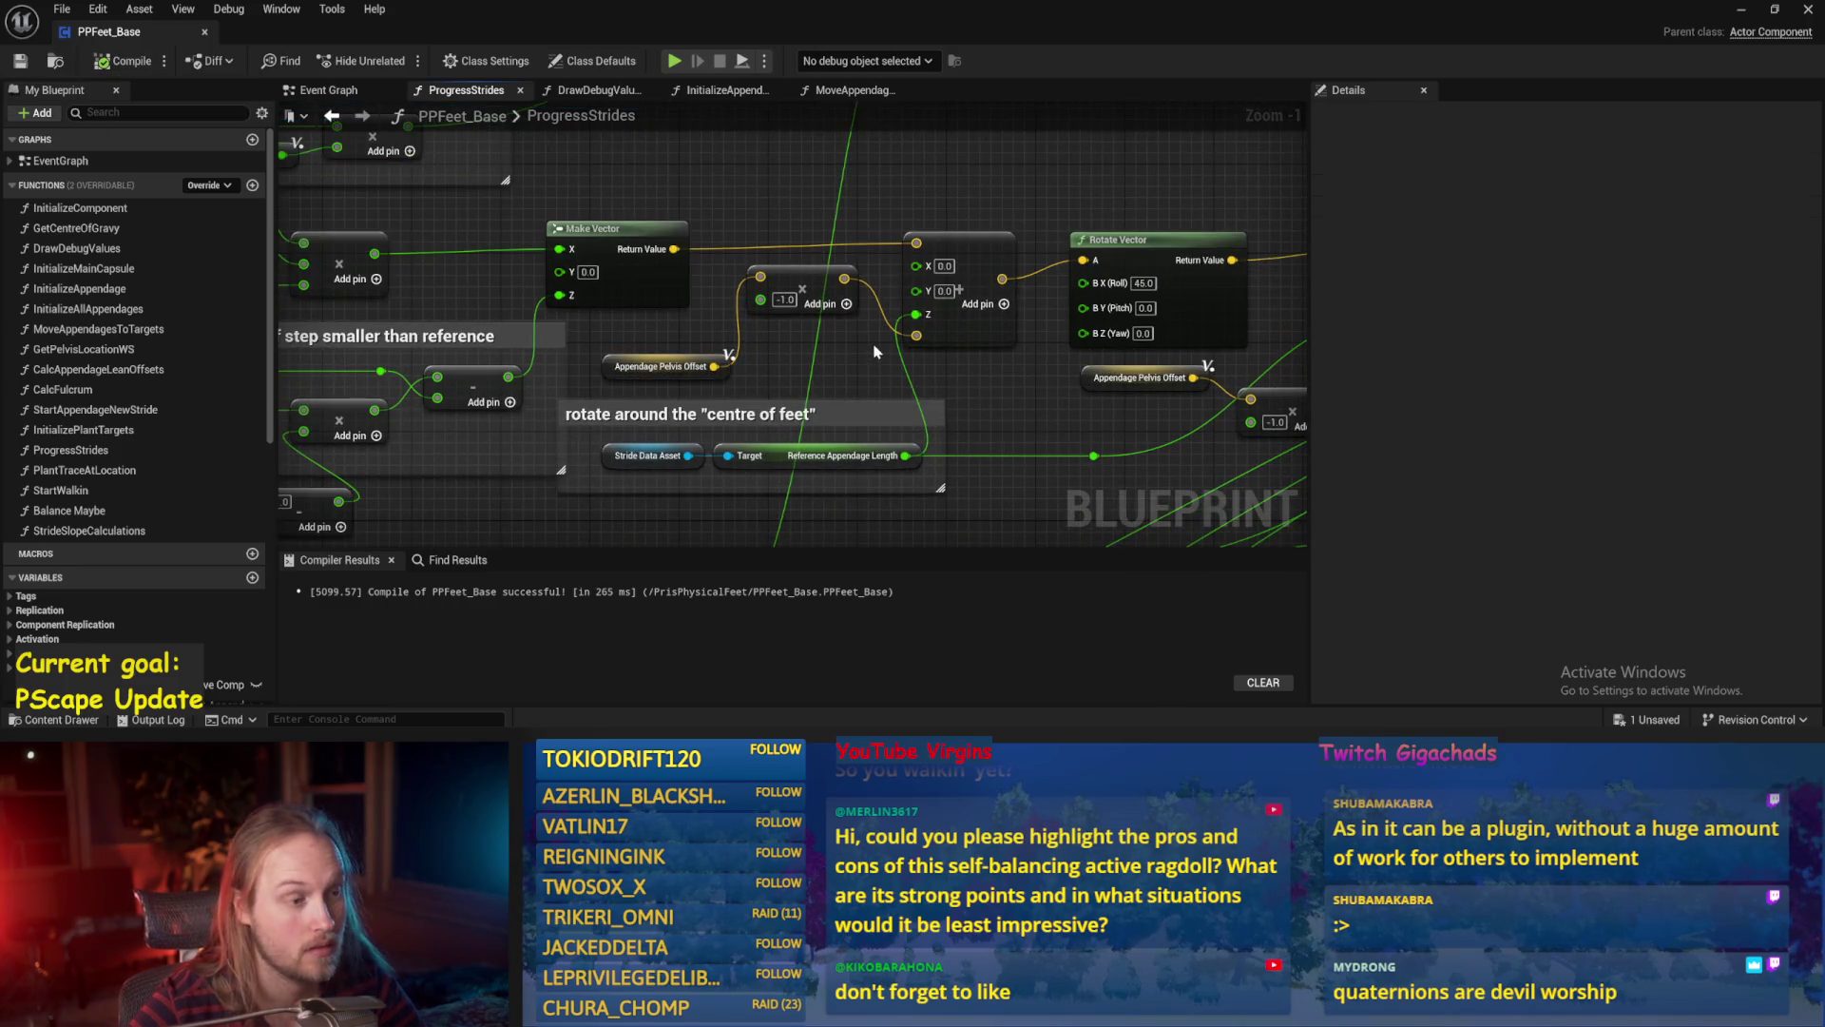
pyautogui.moveTo(884, 333); pyautogui.dragTo(775, 376)
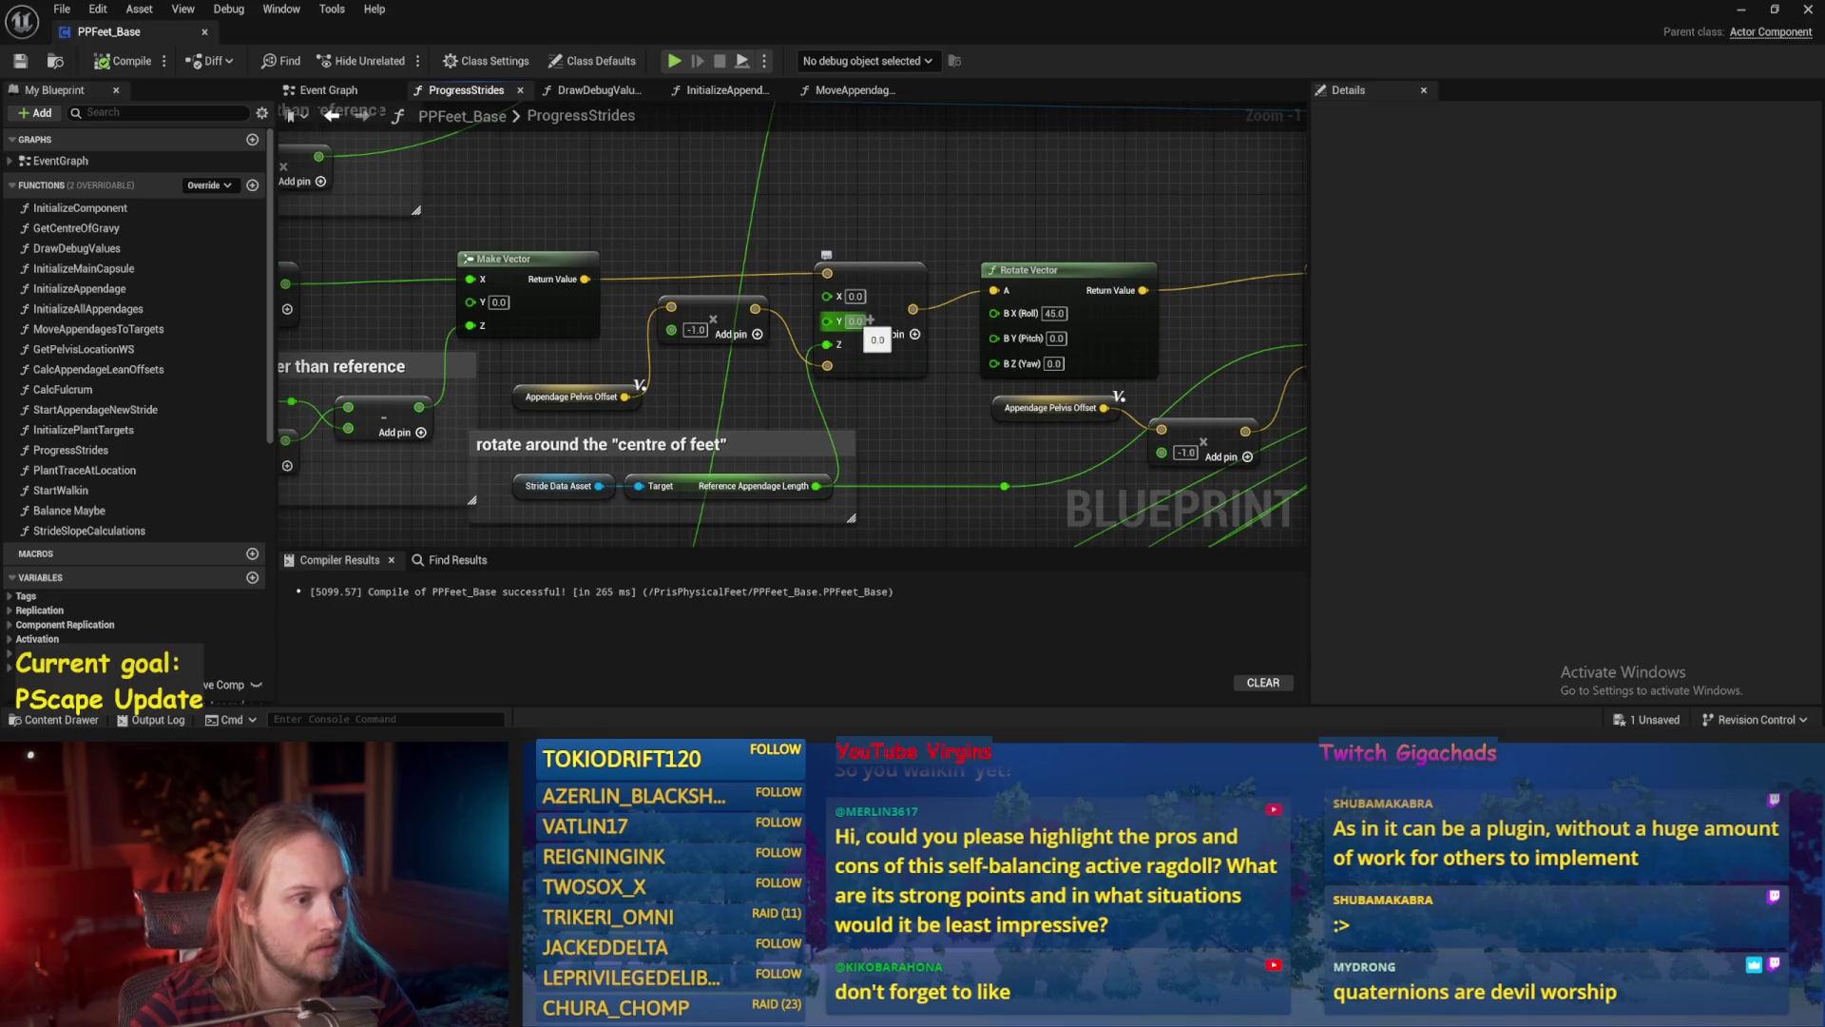
pyautogui.click(582, 392)
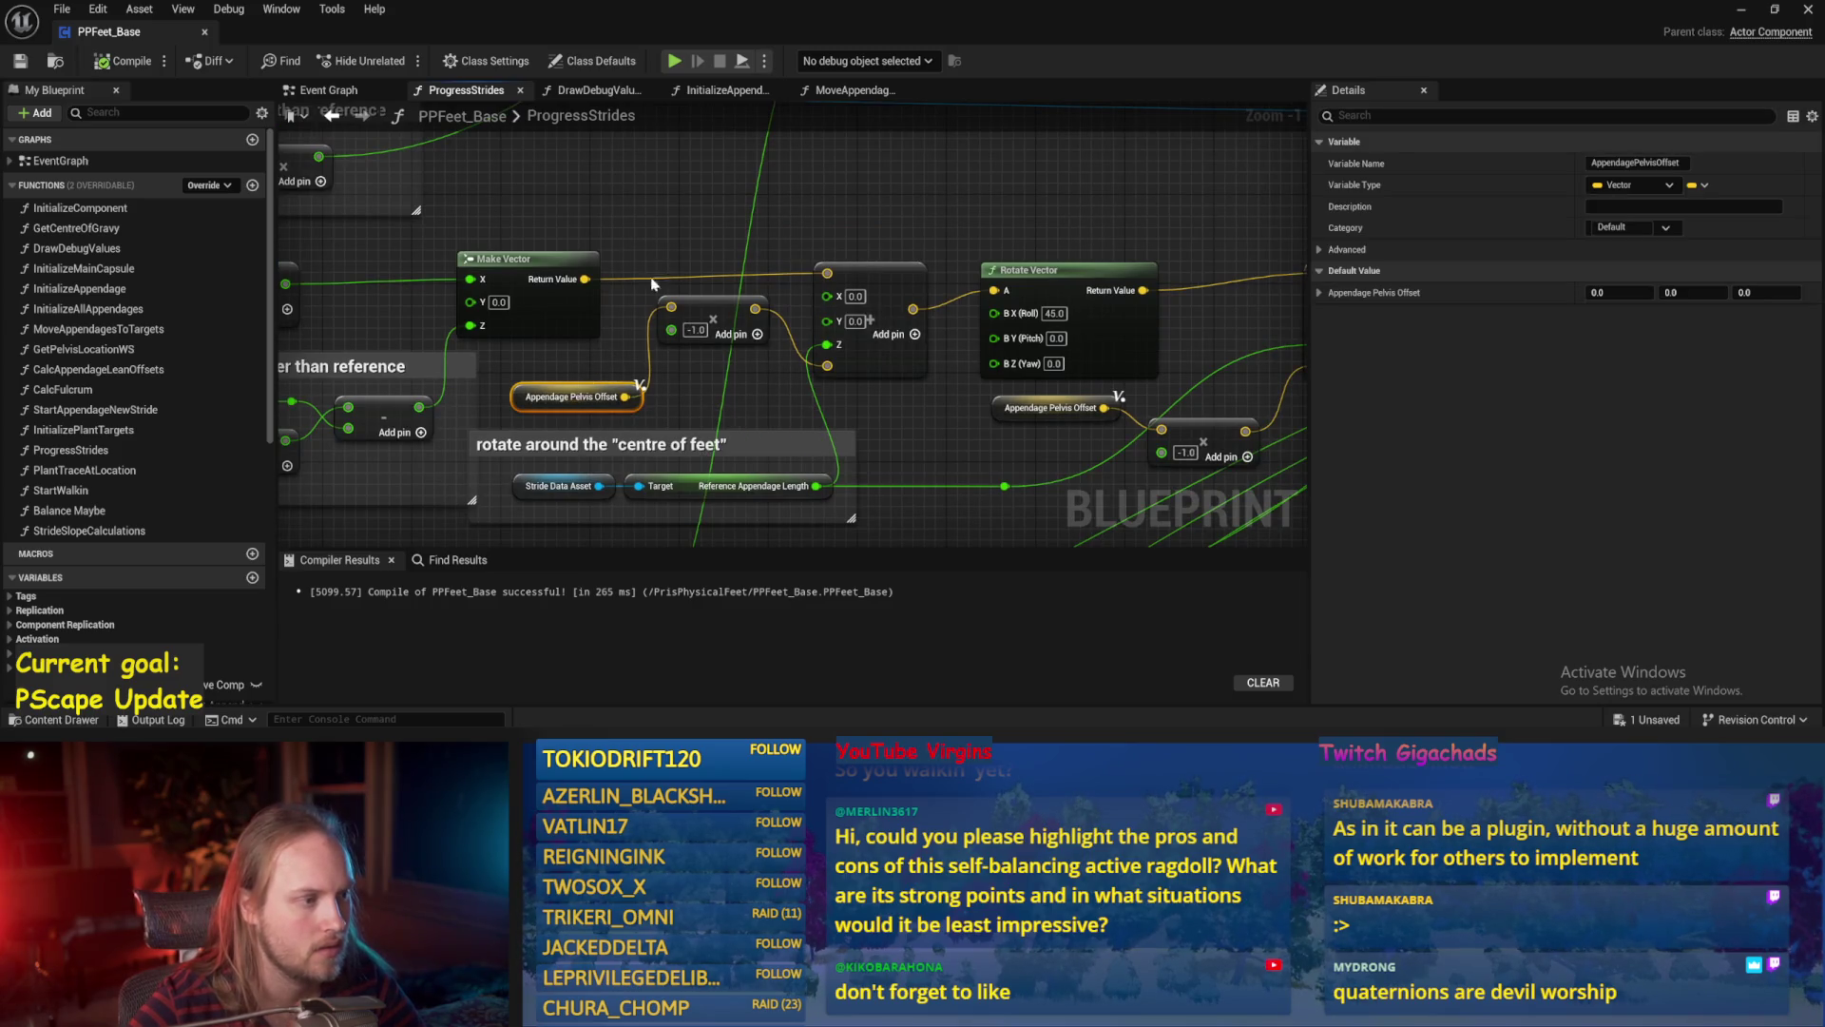
pyautogui.click(665, 242)
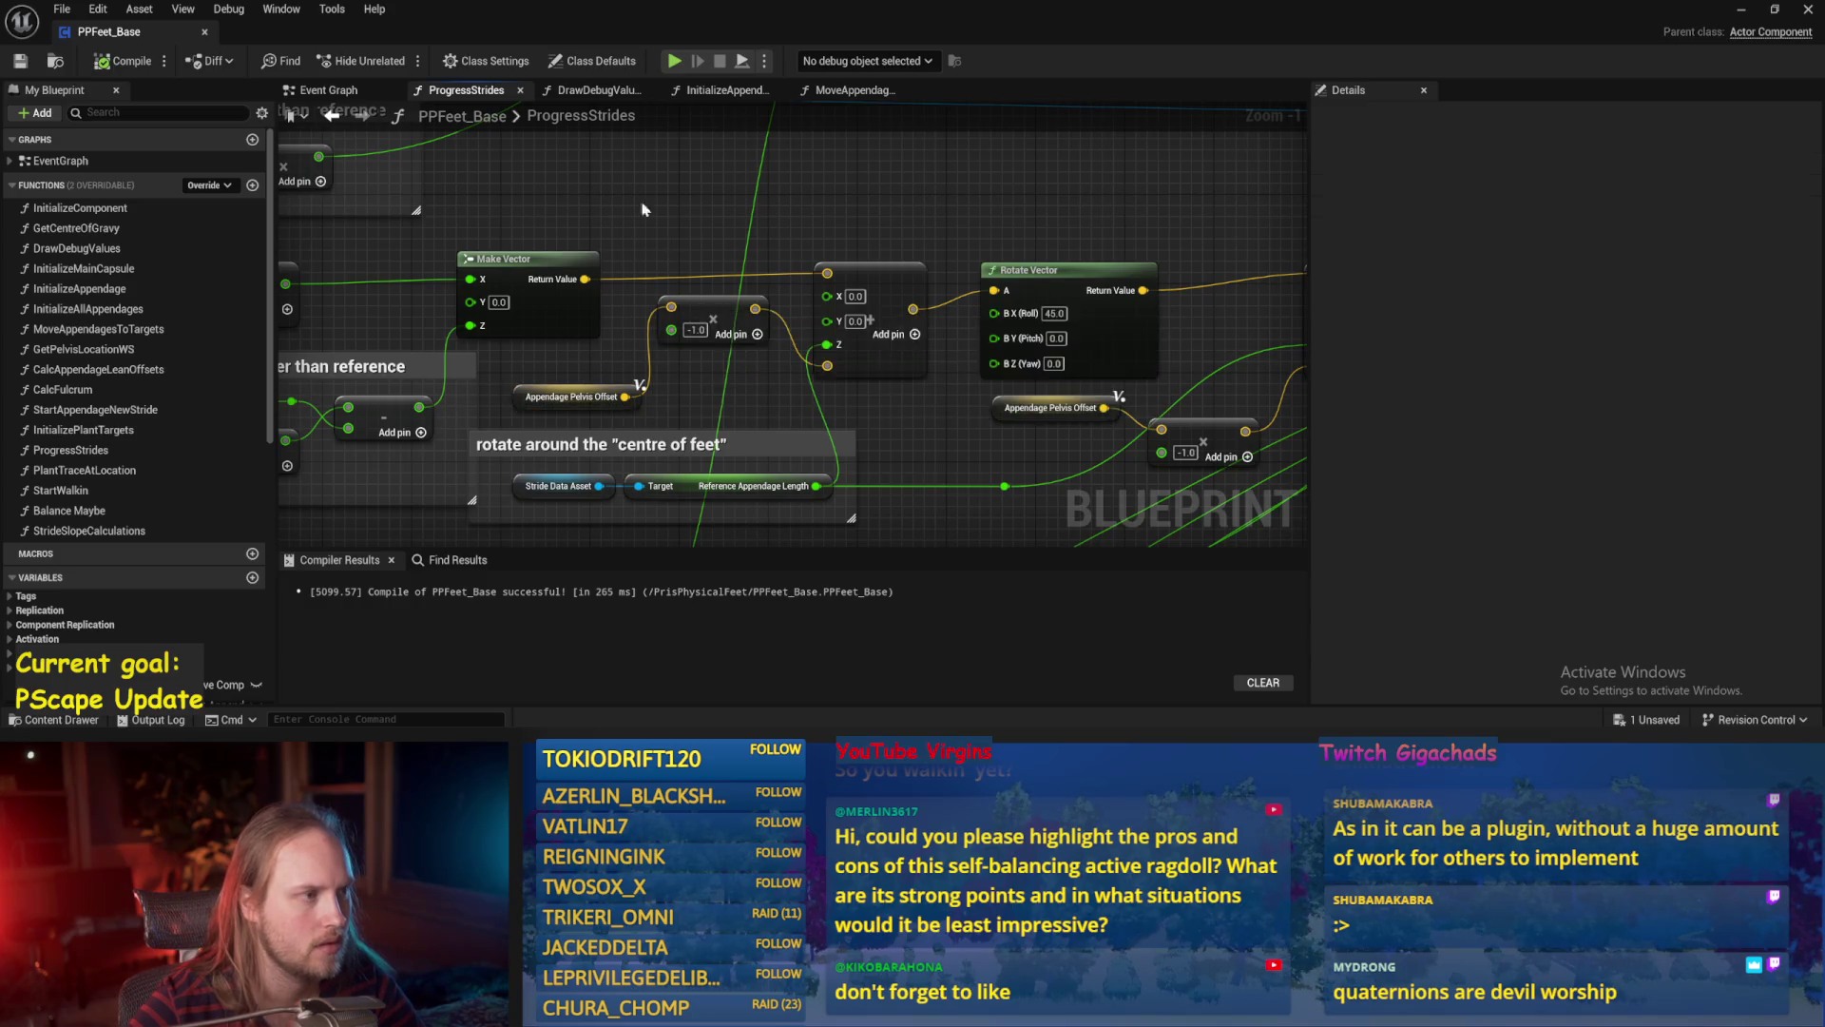
pyautogui.click(327, 92)
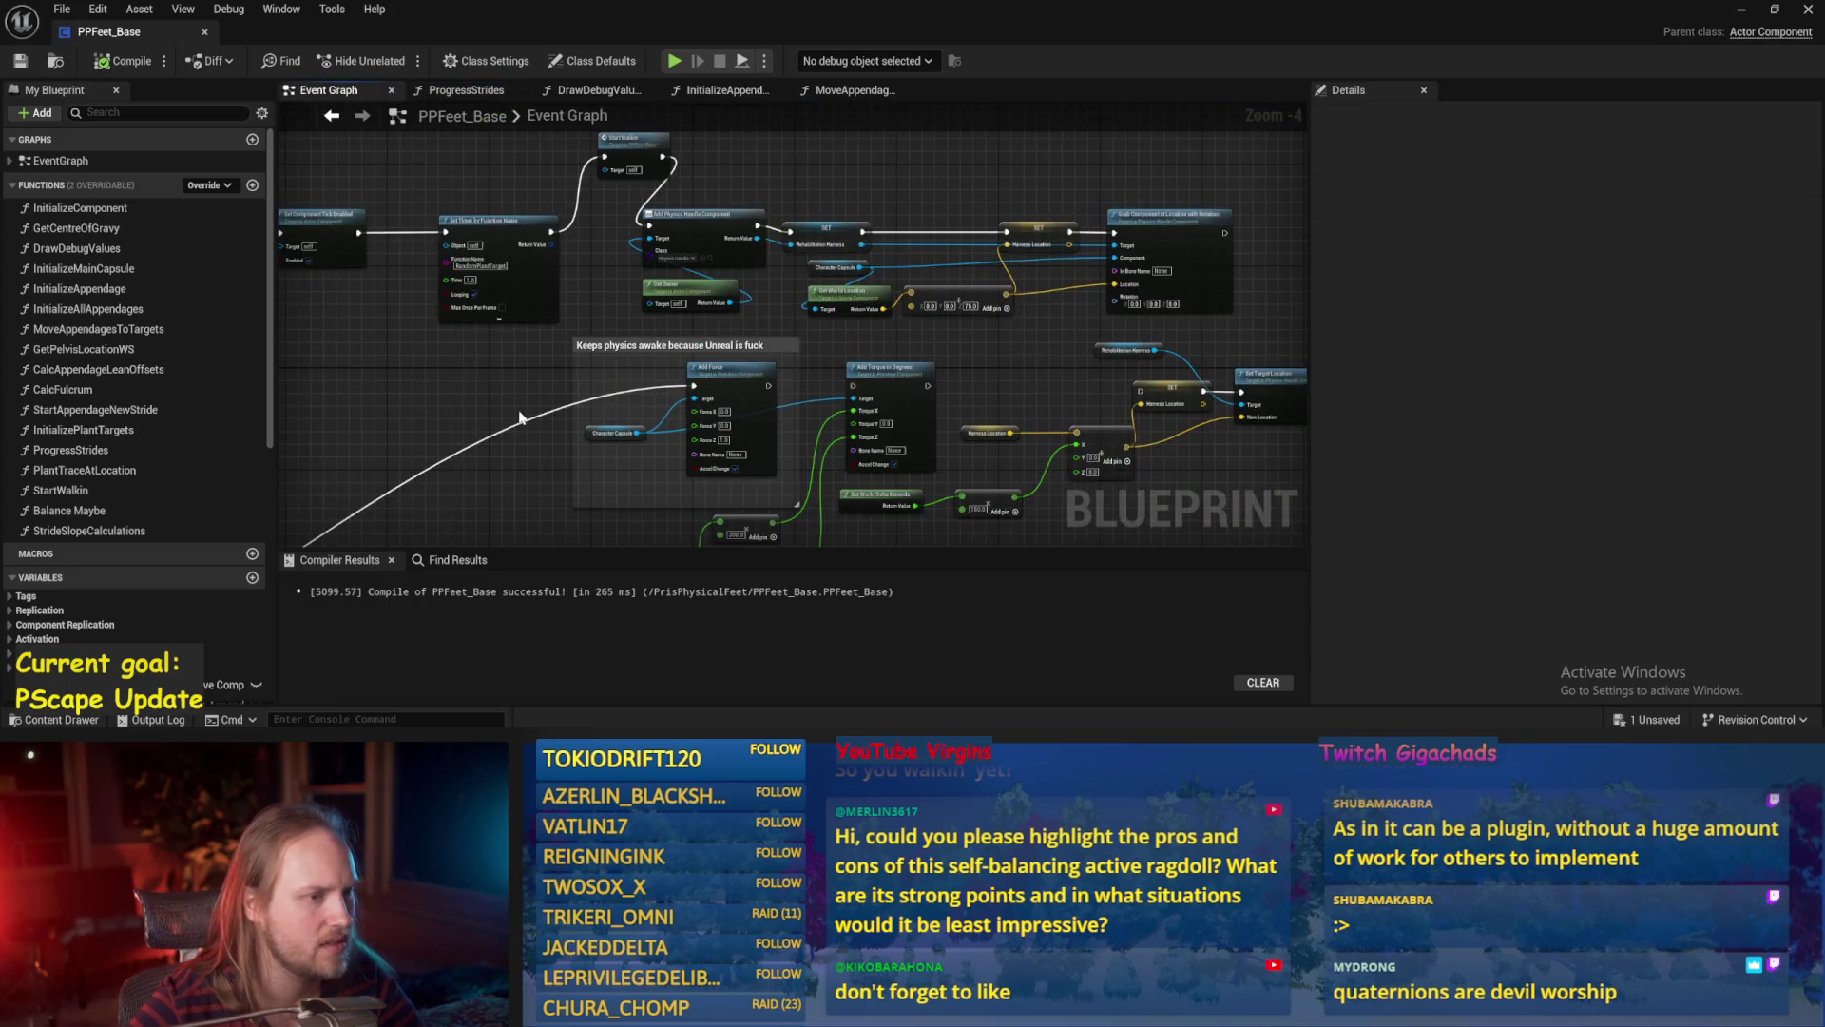
# Browse the Event Graph, DrawDebugValues, InitializeAppendage and MoveAppendagesToTargets graphs, returning to ProgressStrides.
pyautogui.moveTo(498, 412); pyautogui.dragTo(1045, 447)
pyautogui.moveTo(729, 446); pyautogui.dragTo(1001, 414)
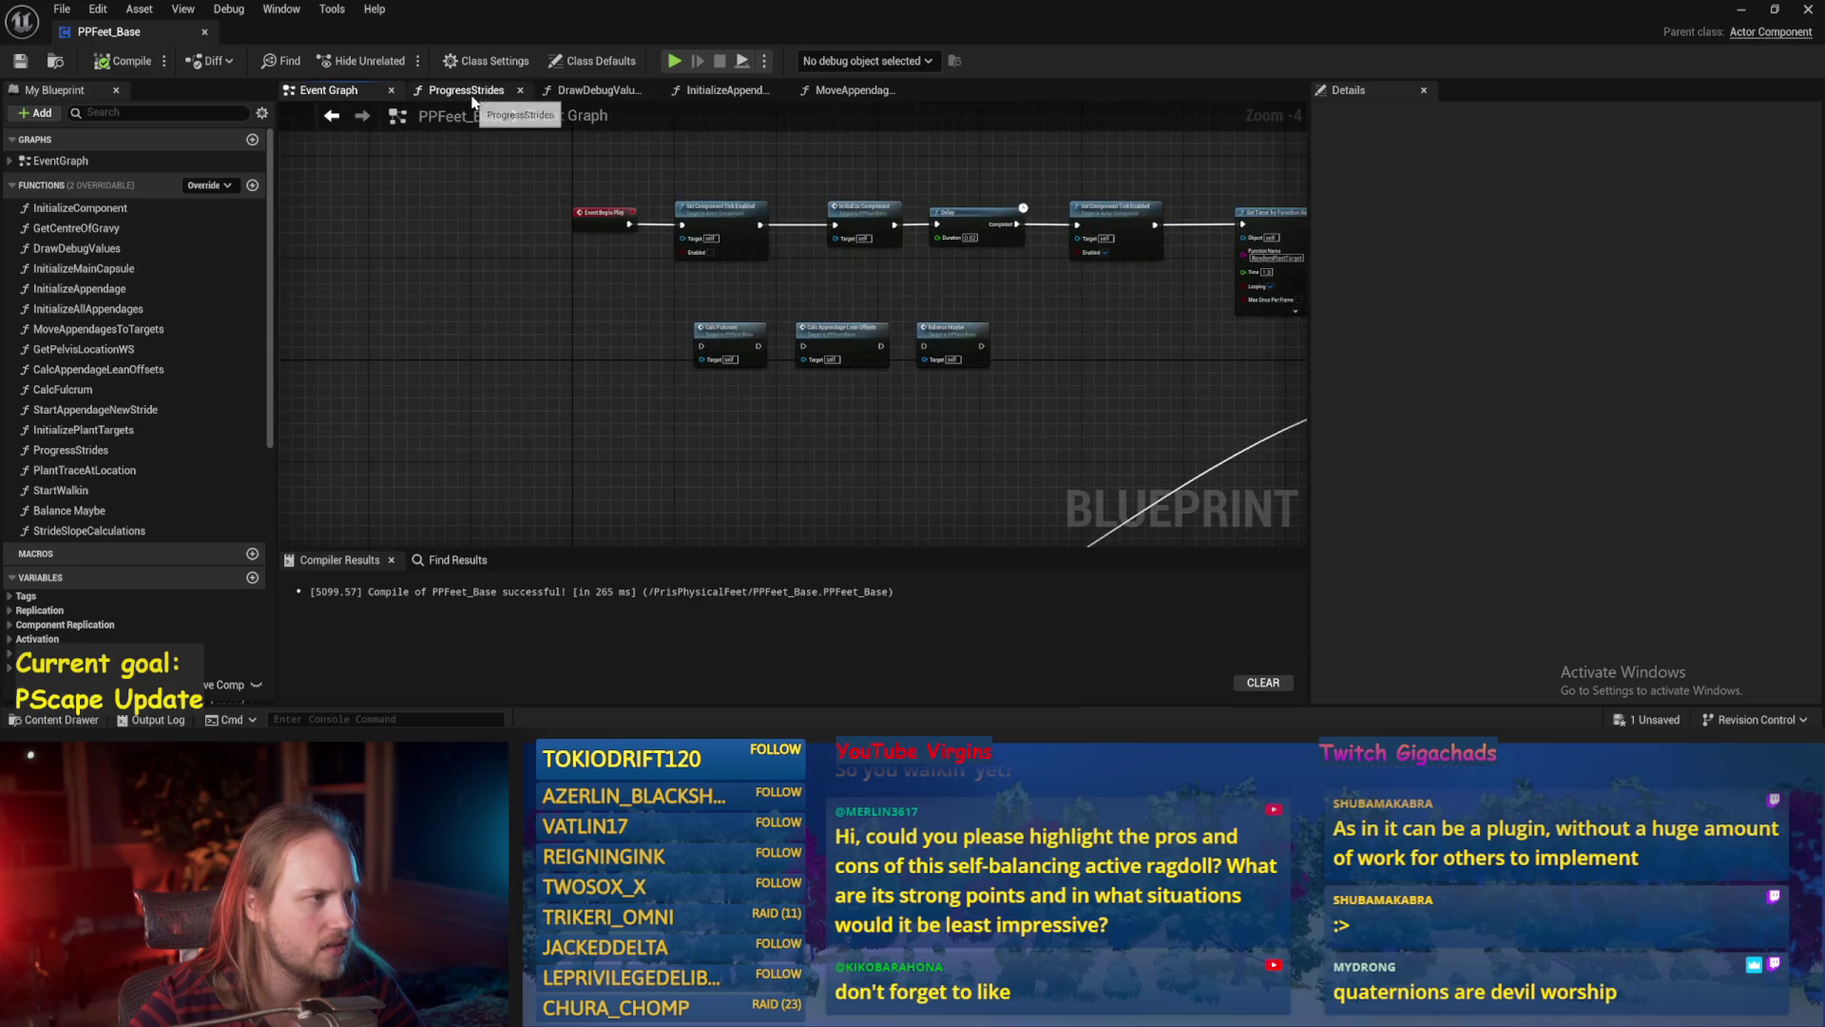
pyautogui.click(611, 92)
pyautogui.click(724, 91)
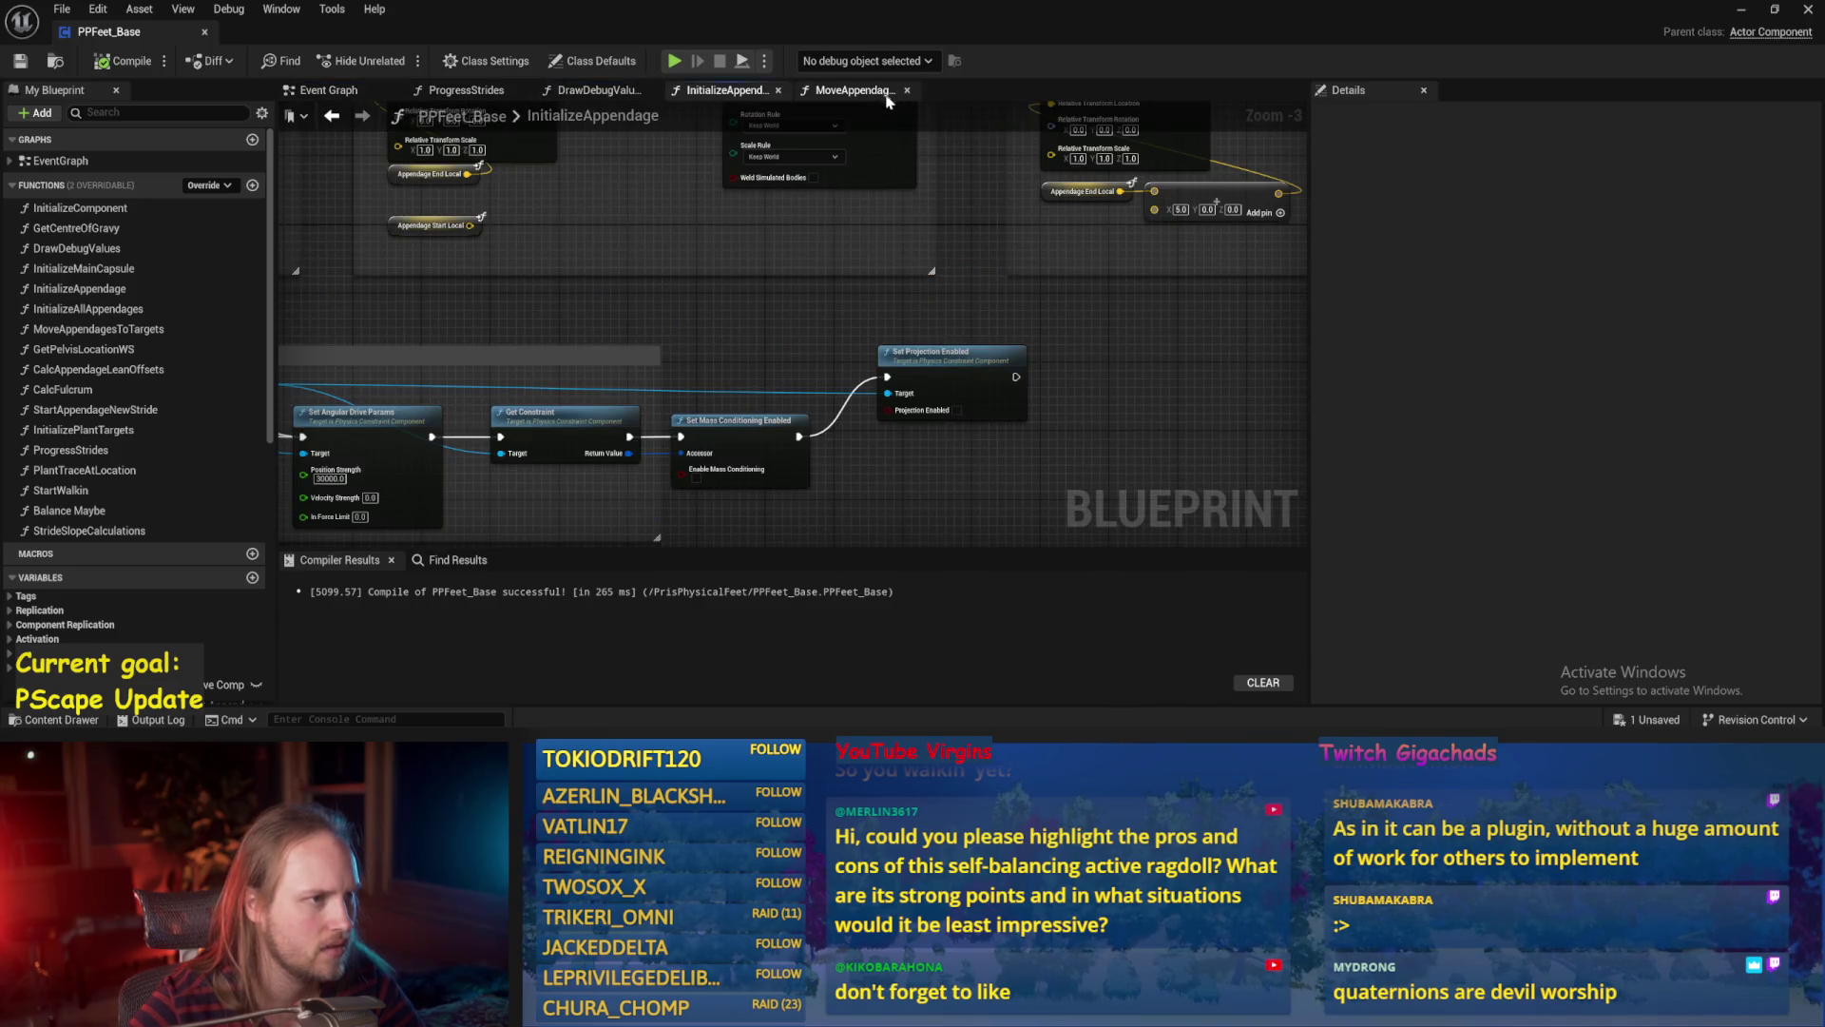
pyautogui.click(884, 93)
pyautogui.moveTo(889, 300); pyautogui.dragTo(657, 369)
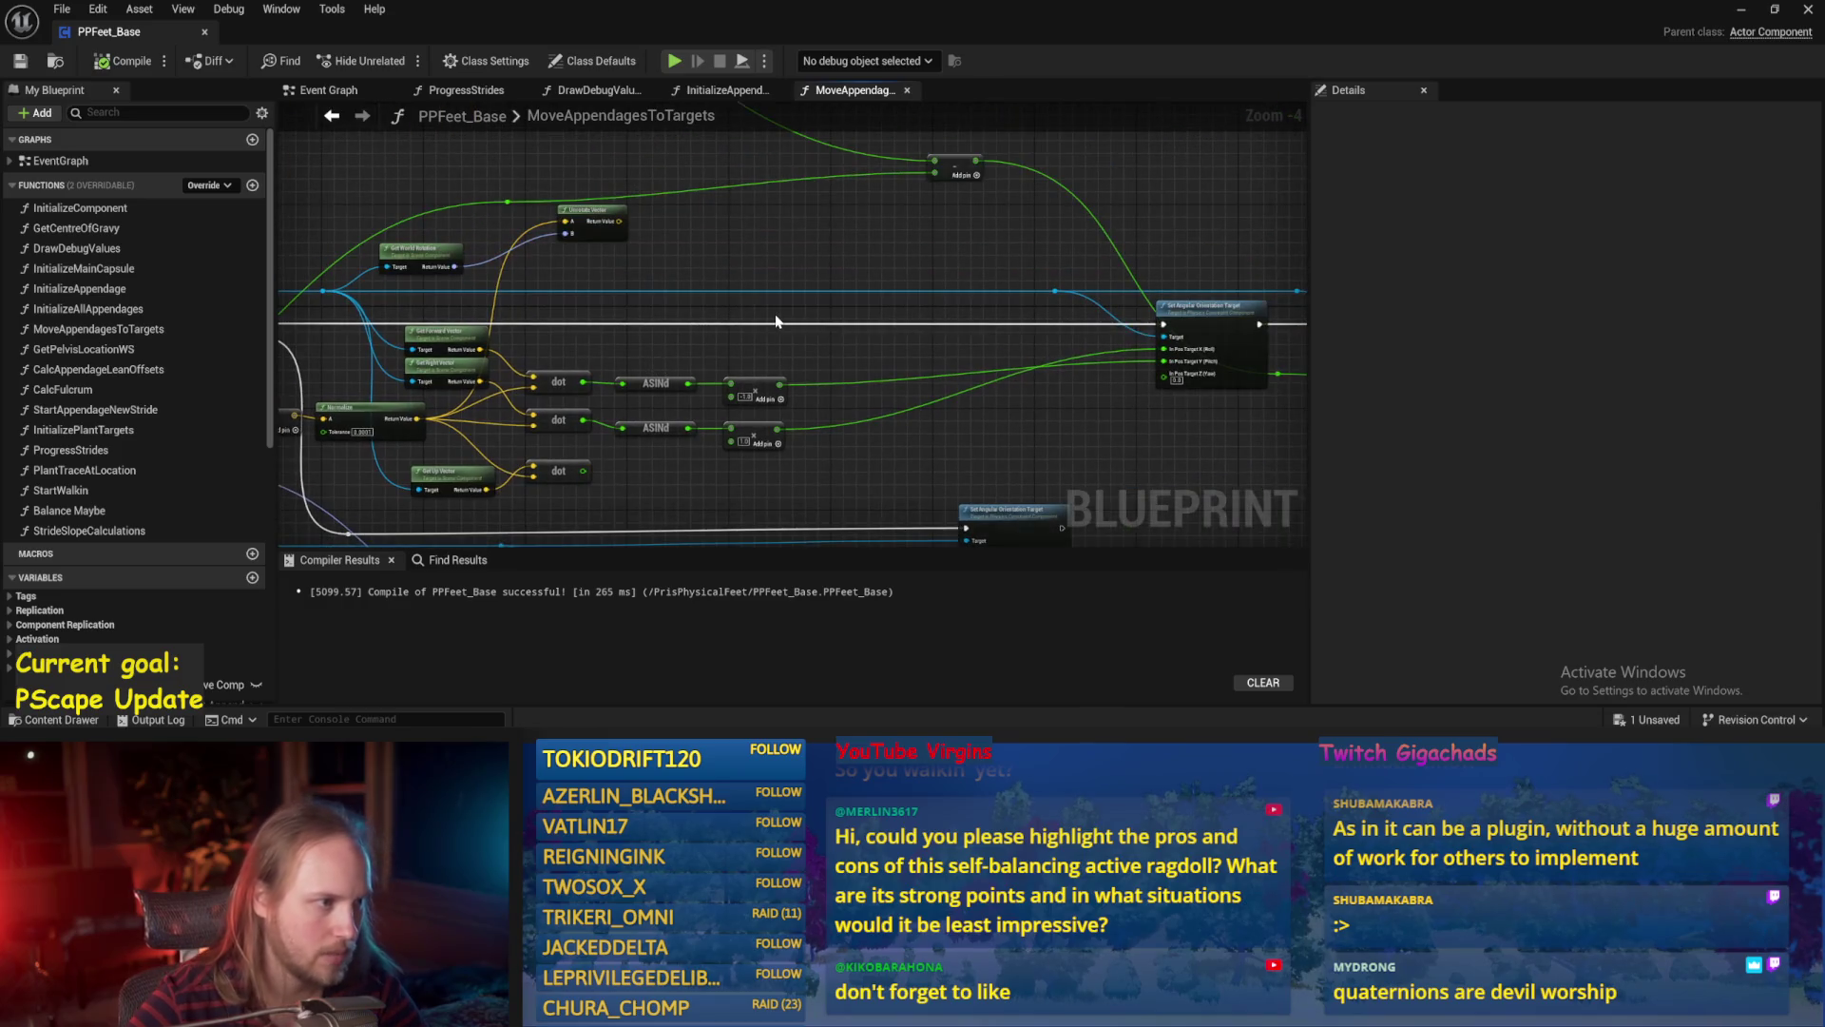
pyautogui.click(466, 90)
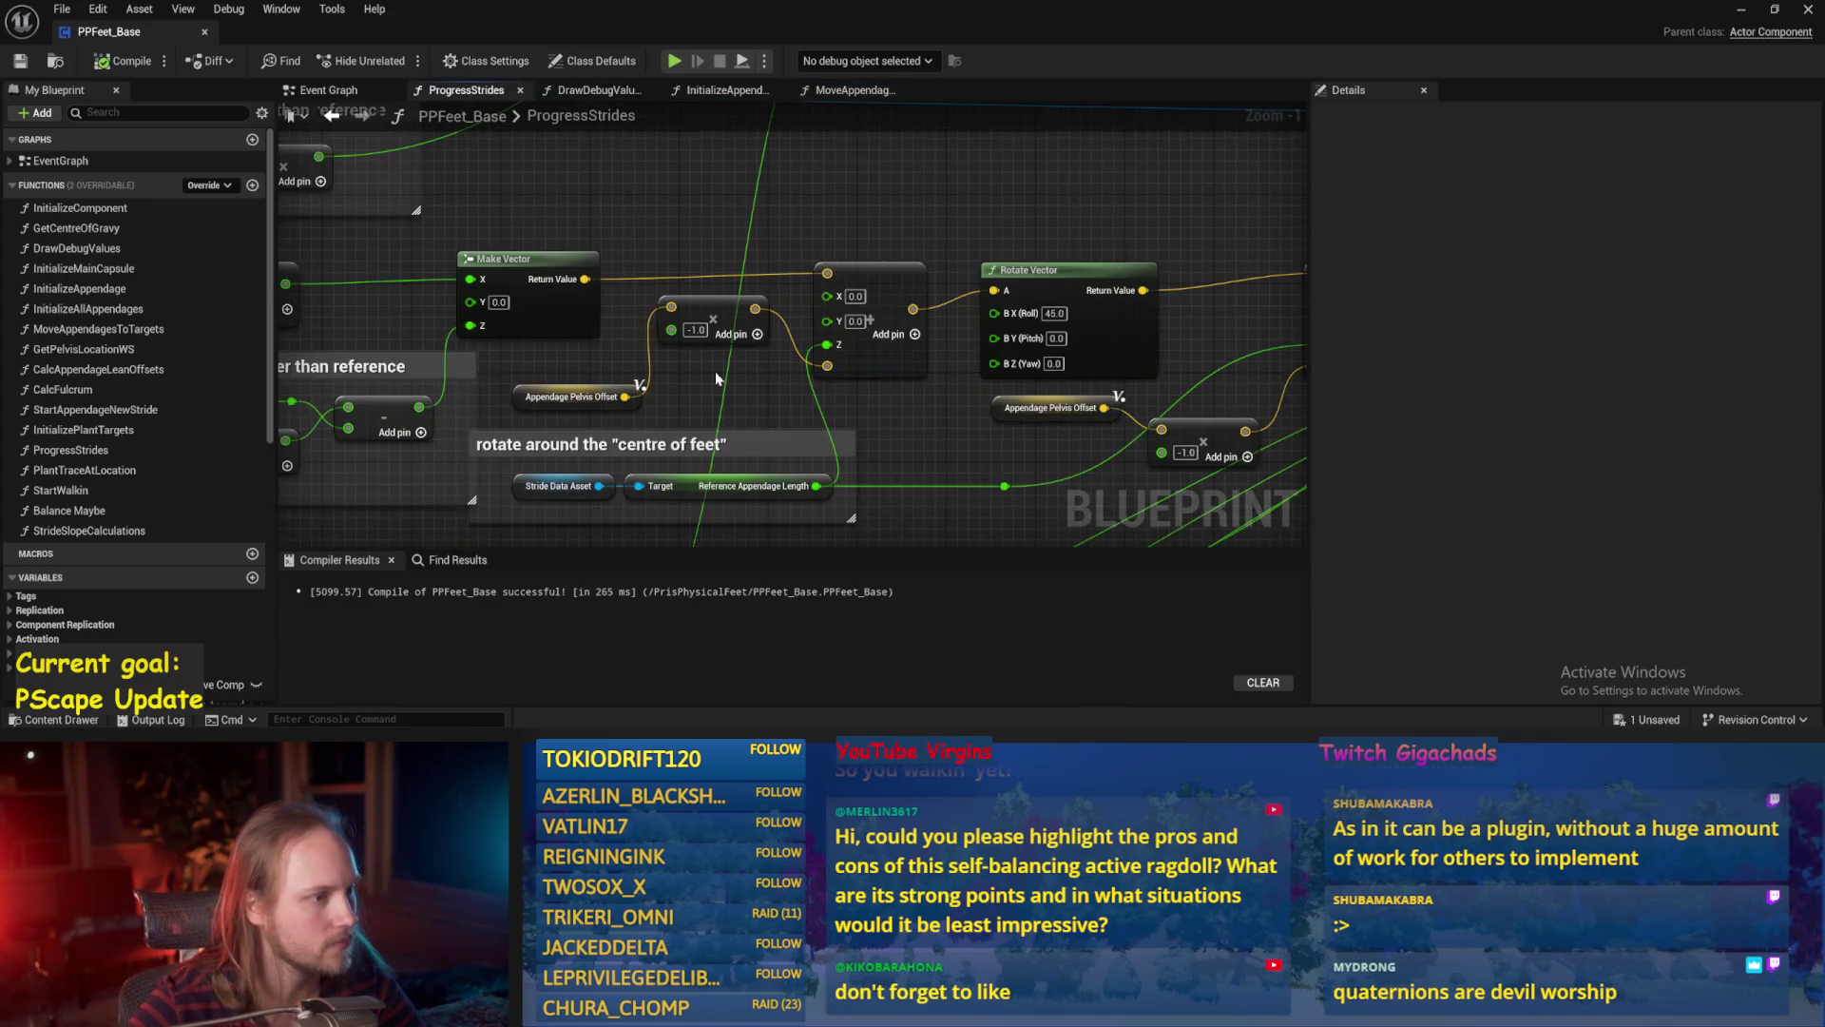
# Add a Print String beside the Rotate Vector, wire exec and Appendage Pelvis Offset into In String, and save.
pyautogui.rightClick(675, 167)
pyautogui.write('prt')
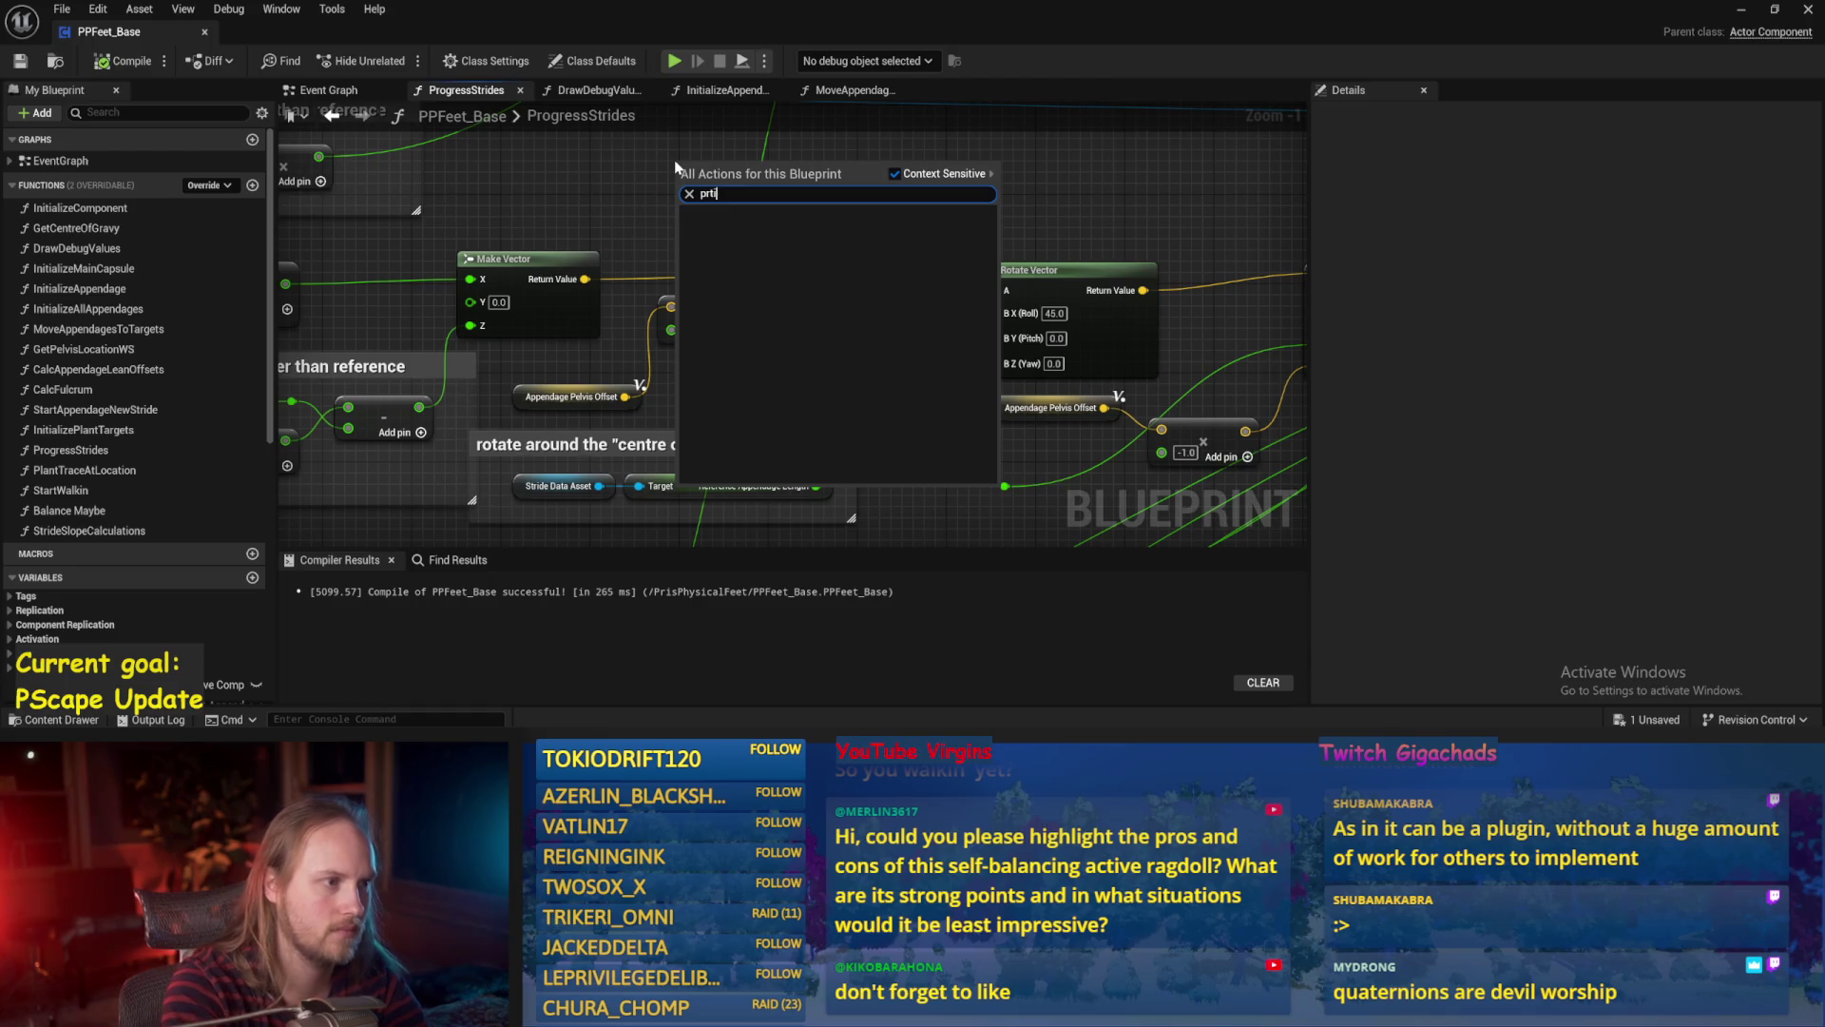
pyautogui.press('Return')
pyautogui.scroll(-2, 674, 275)
pyautogui.moveTo(674, 276); pyautogui.dragTo(1079, 250)
pyautogui.scroll(1, 950, 237)
pyautogui.moveTo(944, 206)
pyautogui.mouseDown()
pyautogui.moveTo(941, 311)
pyautogui.moveTo(1051, 286)
pyautogui.moveTo(1156, 217)
pyautogui.mouseUp()
pyautogui.moveTo(499, 438); pyautogui.dragTo(984, 242)
pyautogui.hotkey('ctrl', 's')
# Play-test to view the printed pelvis offset, then recompile PPFeet_Base.
pyautogui.click(674, 61)
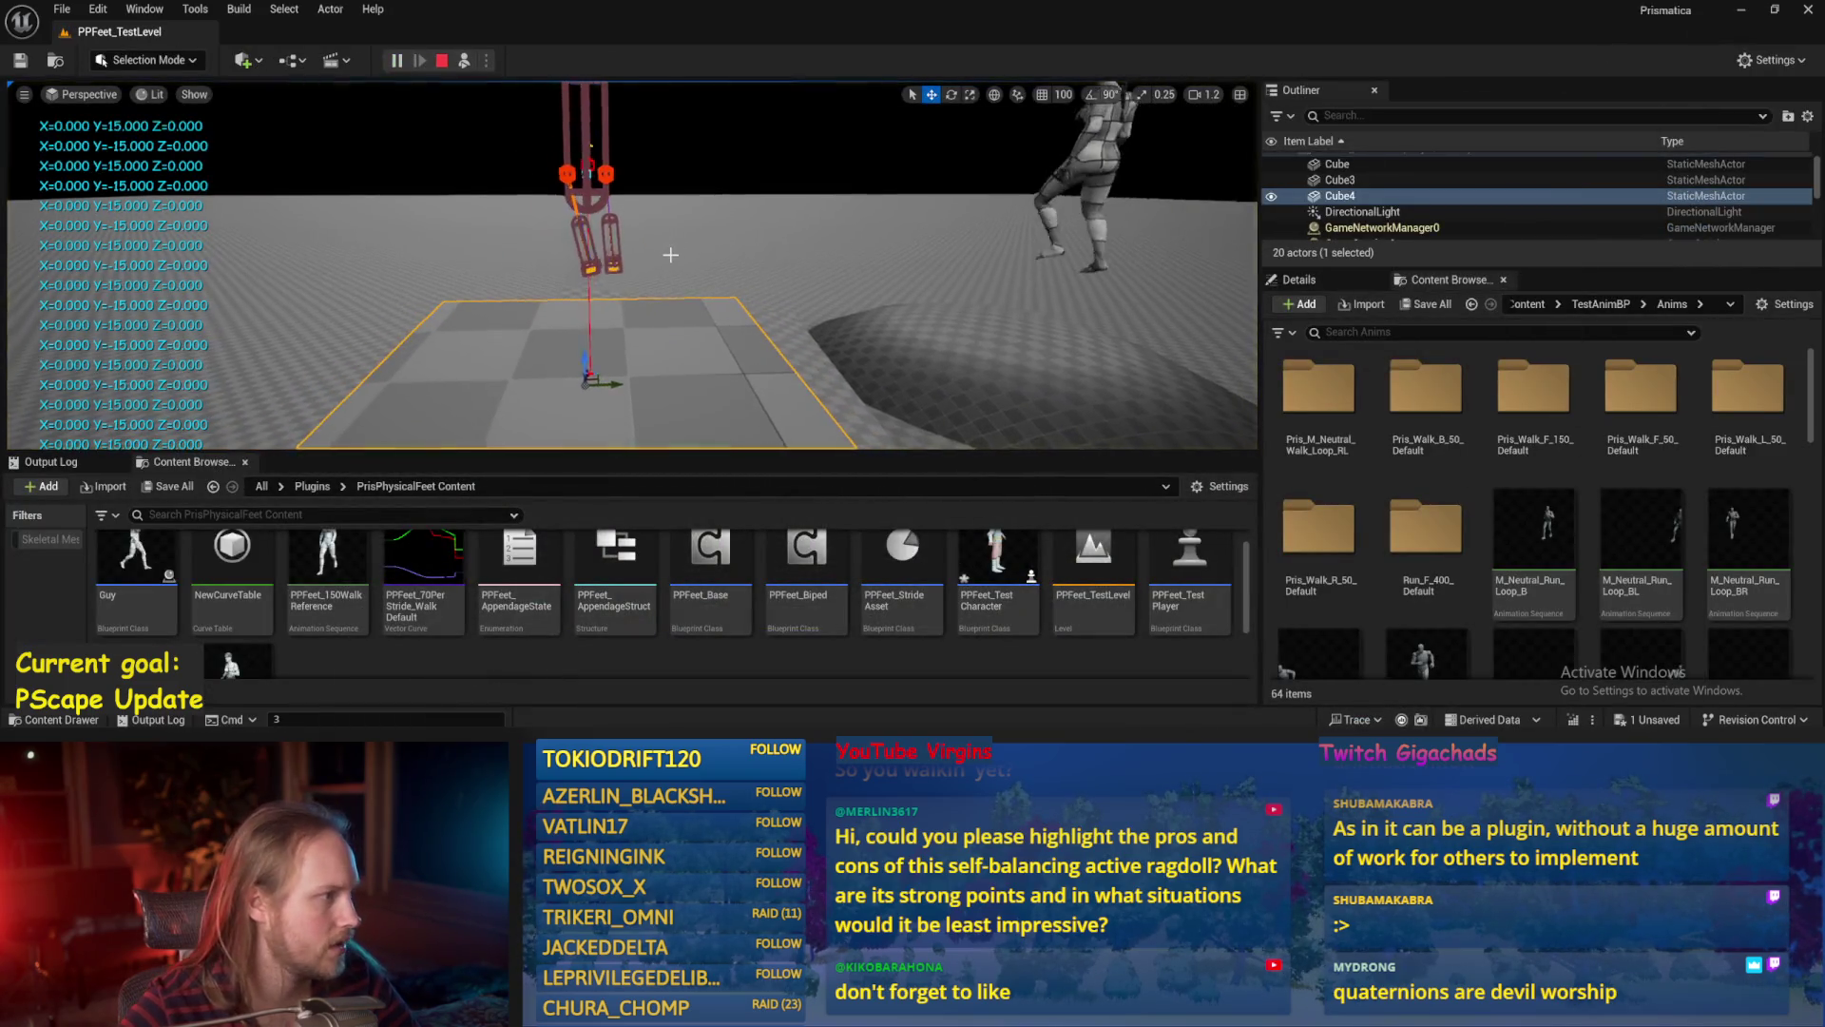
pyautogui.hotkey('alt', 'Tab')
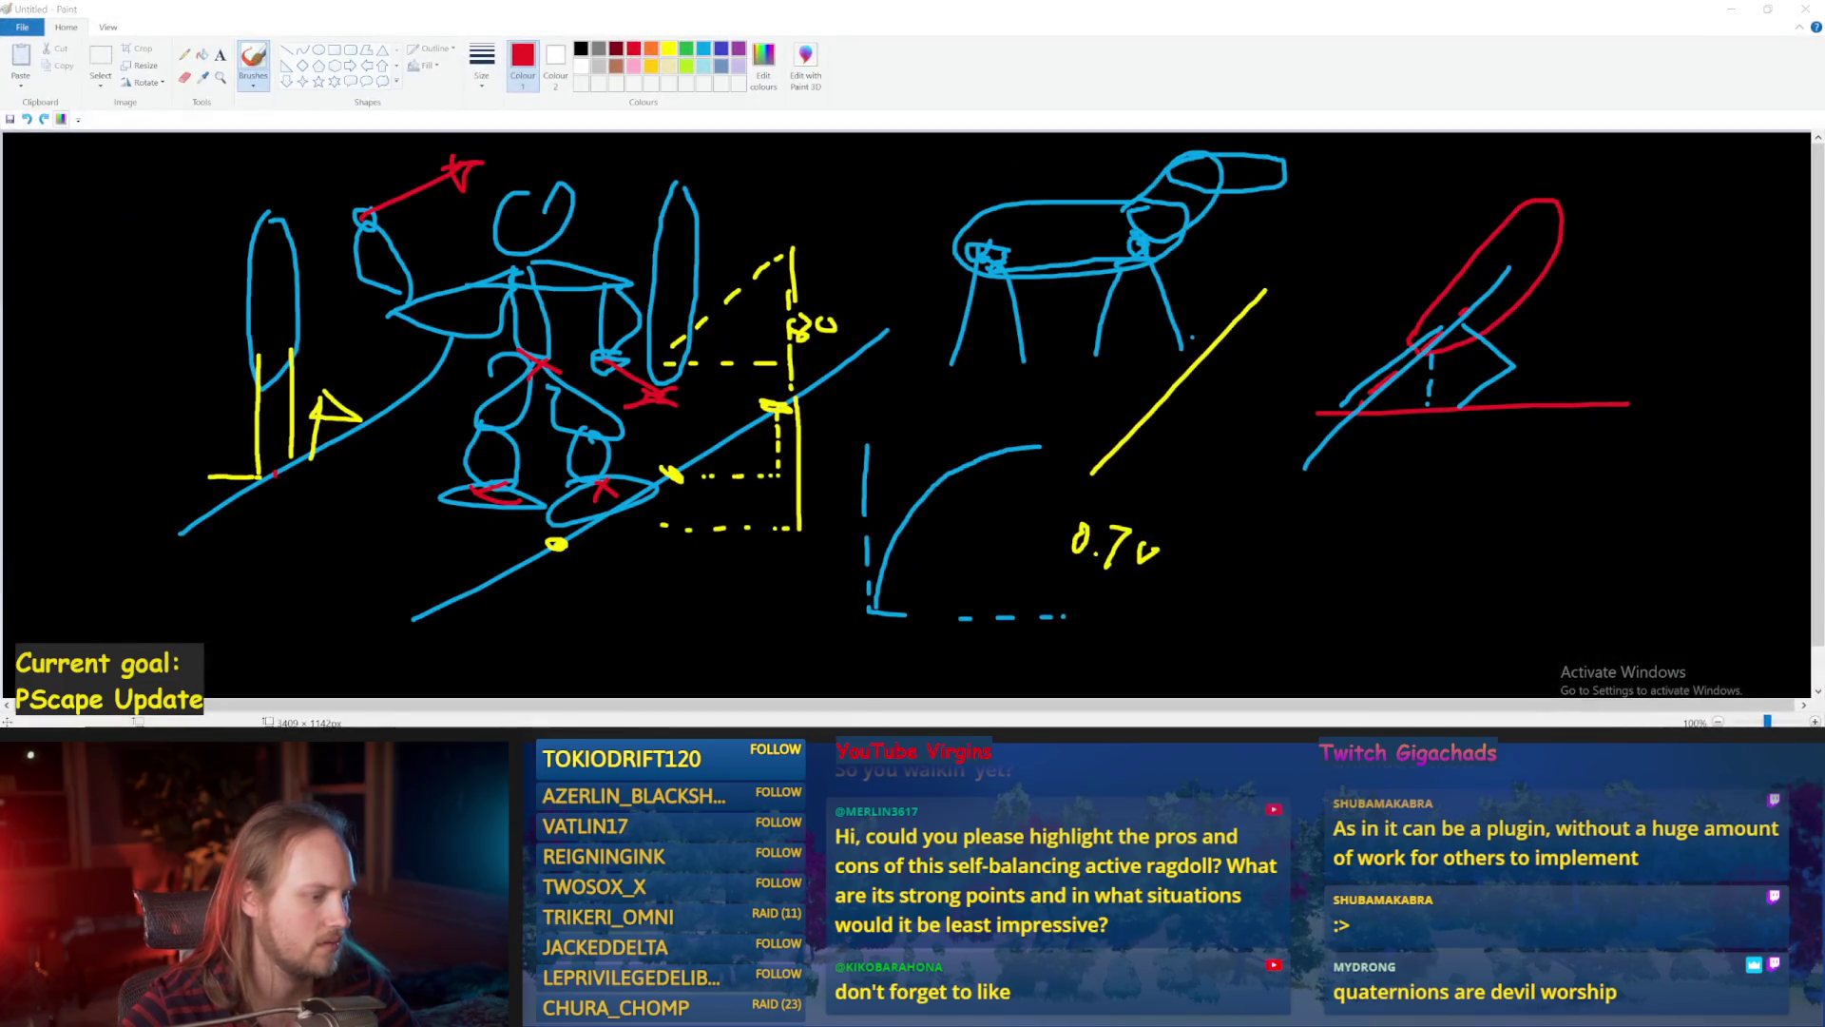
pyautogui.hotkey('alt', 'Tab')
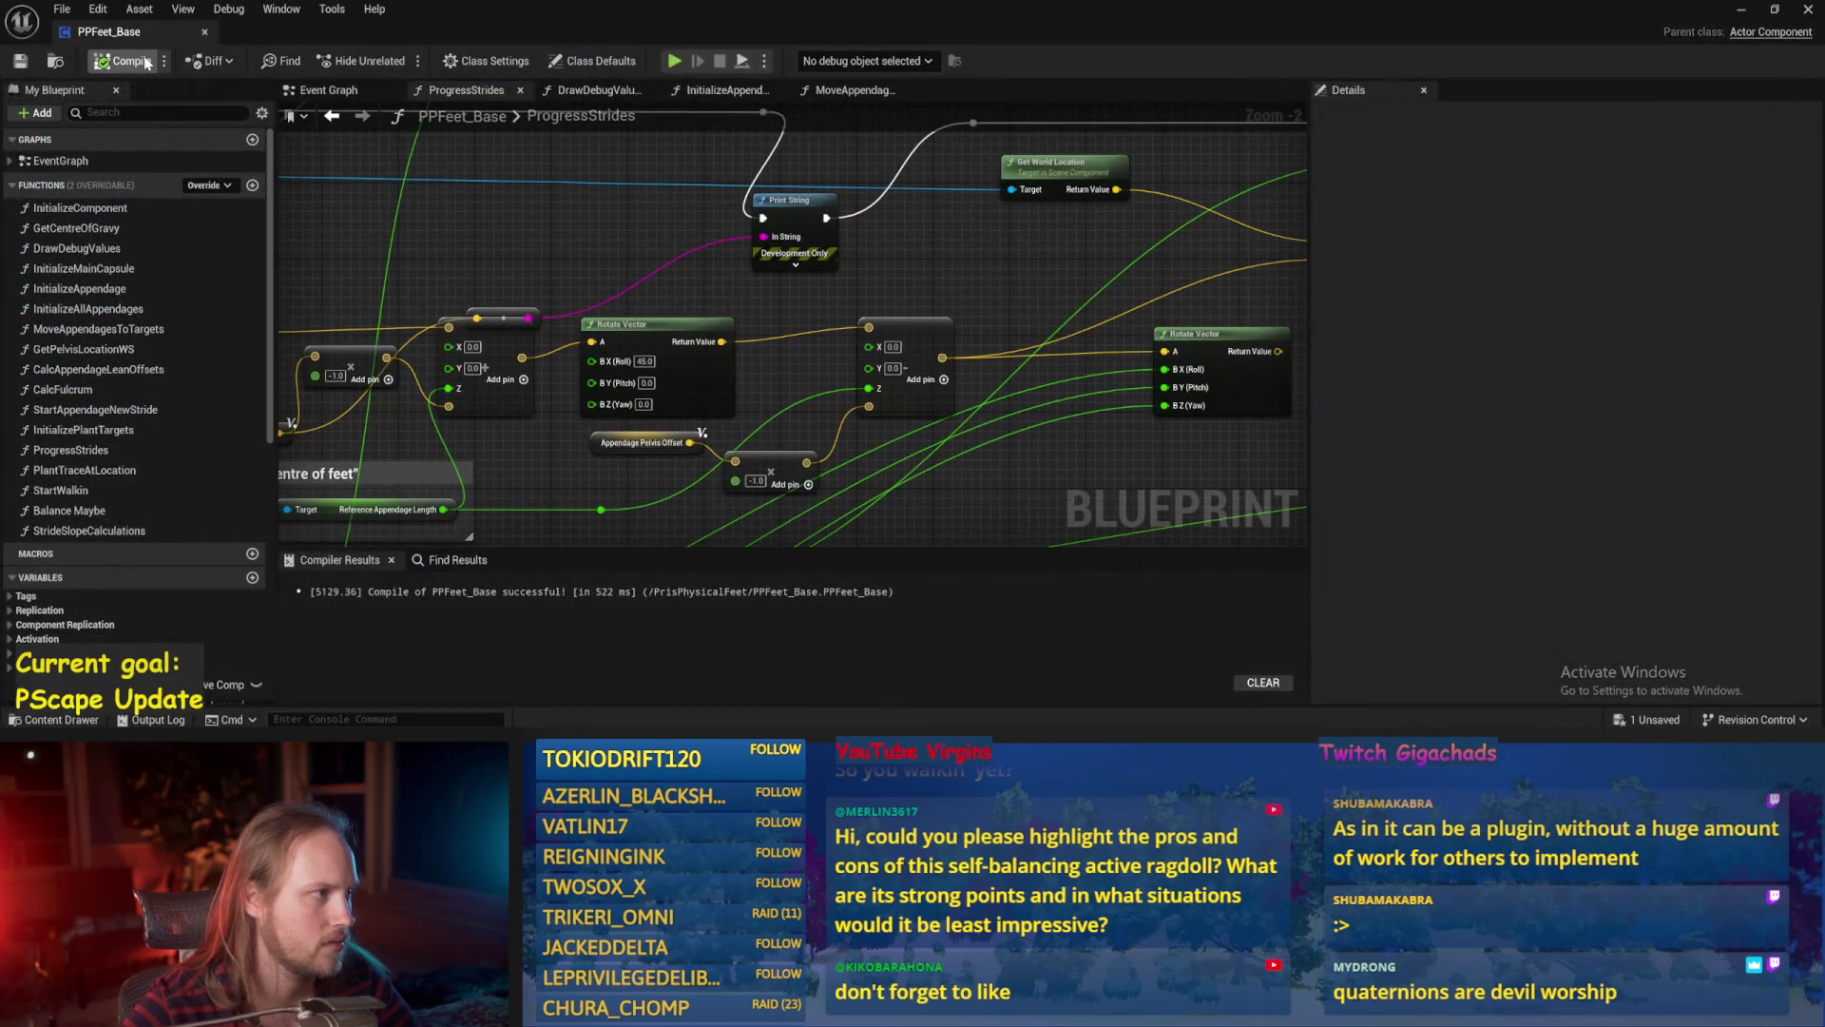
pyautogui.click(23, 64)
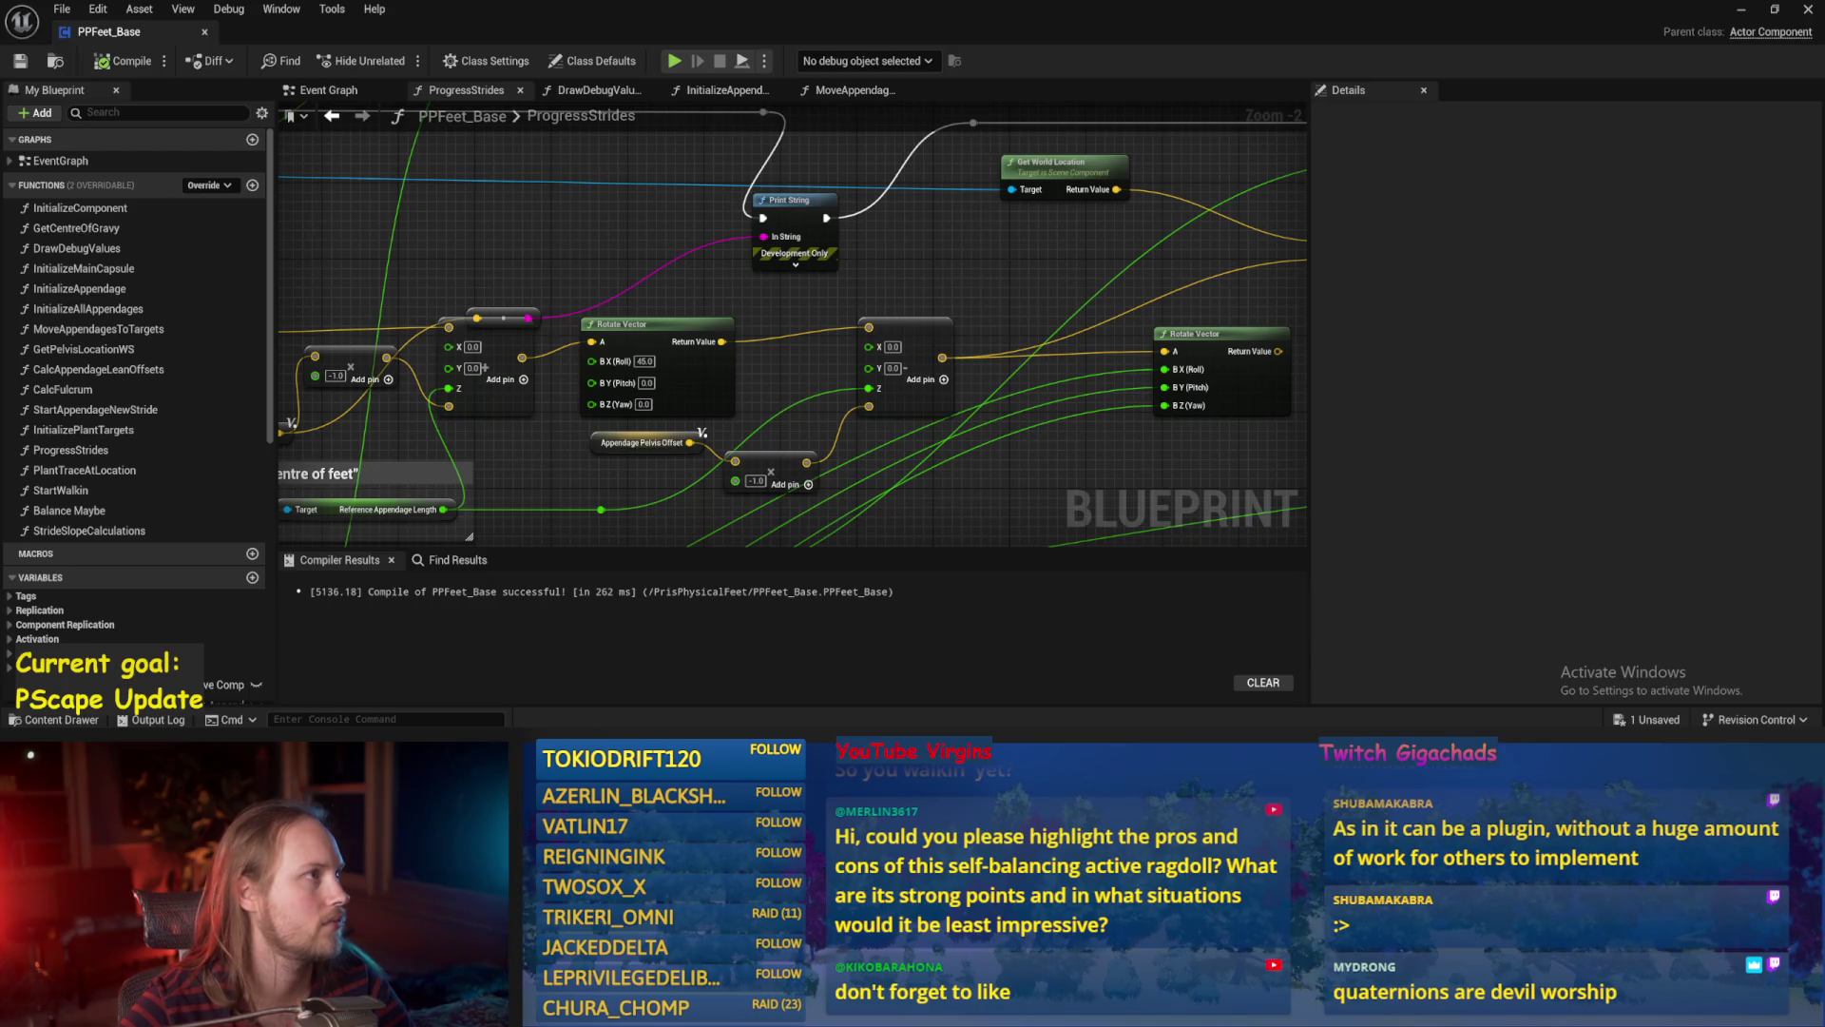
# Recompile PPFeet_Base several times while panning across the ProgressStrides graph.
pyautogui.moveTo(856, 321); pyautogui.dragTo(776, 363)
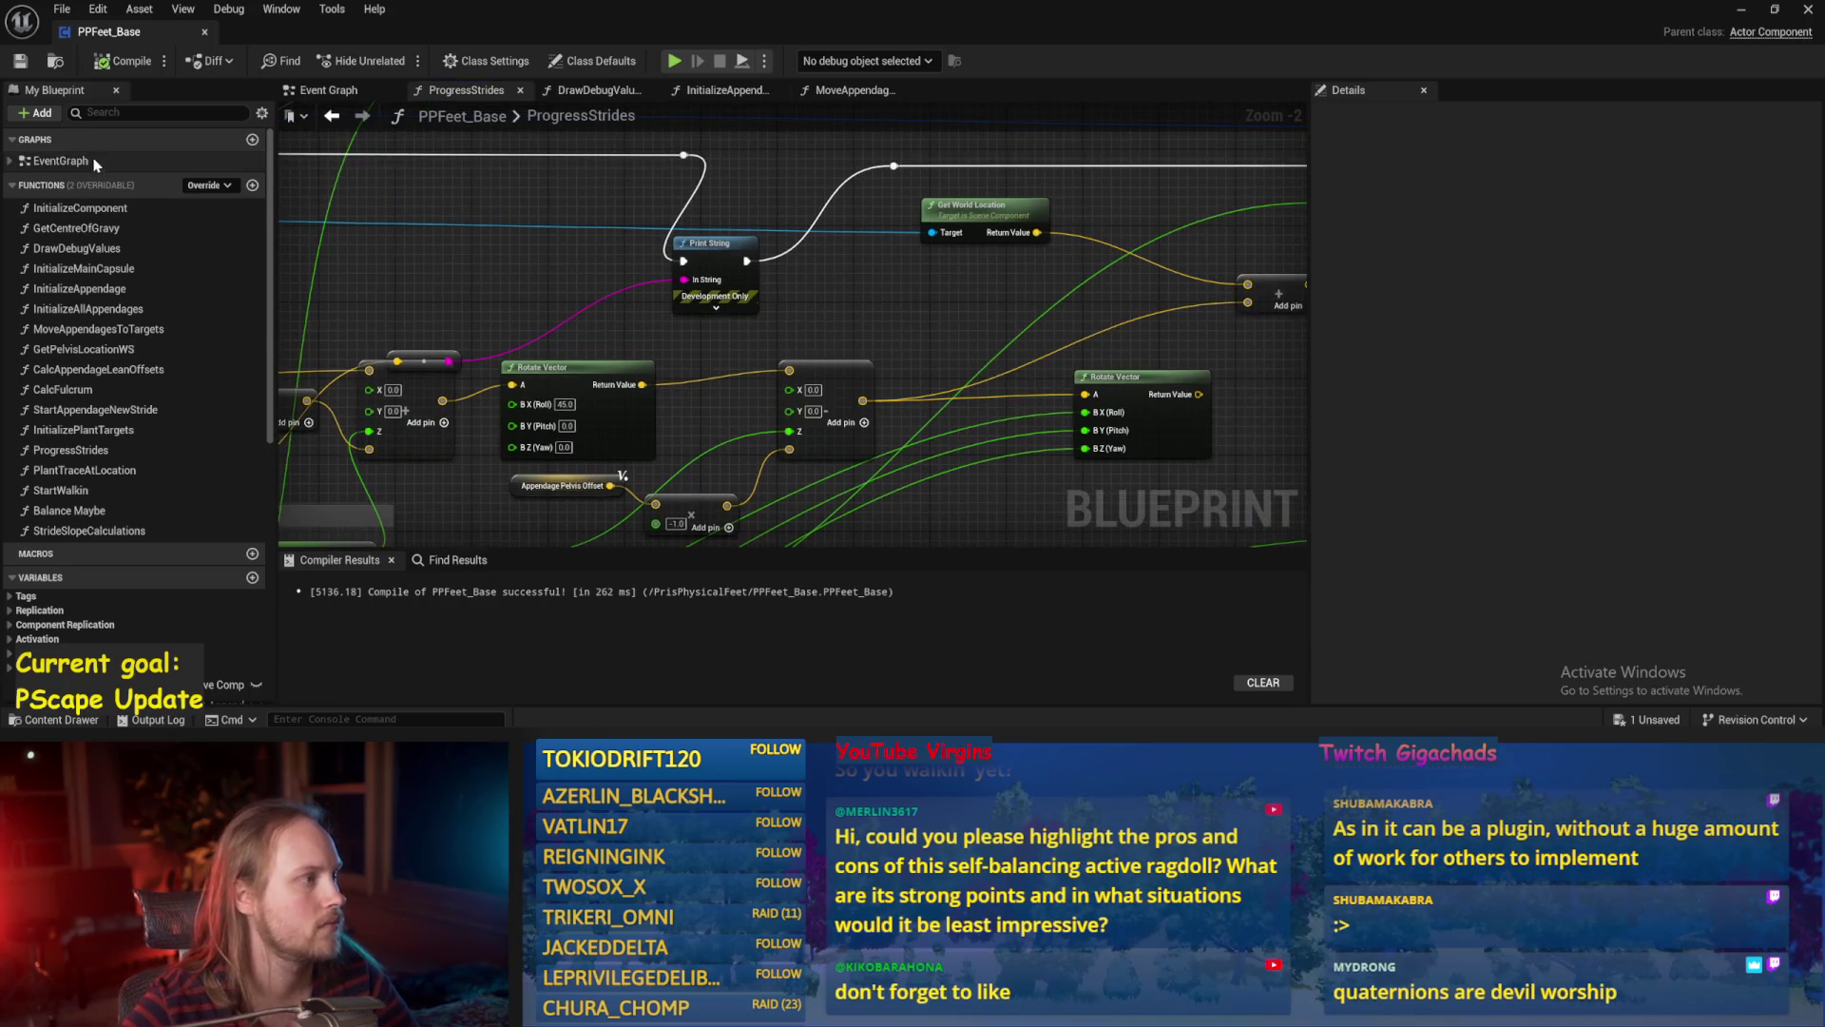
pyautogui.click(16, 63)
pyautogui.scroll(-1, 865, 271)
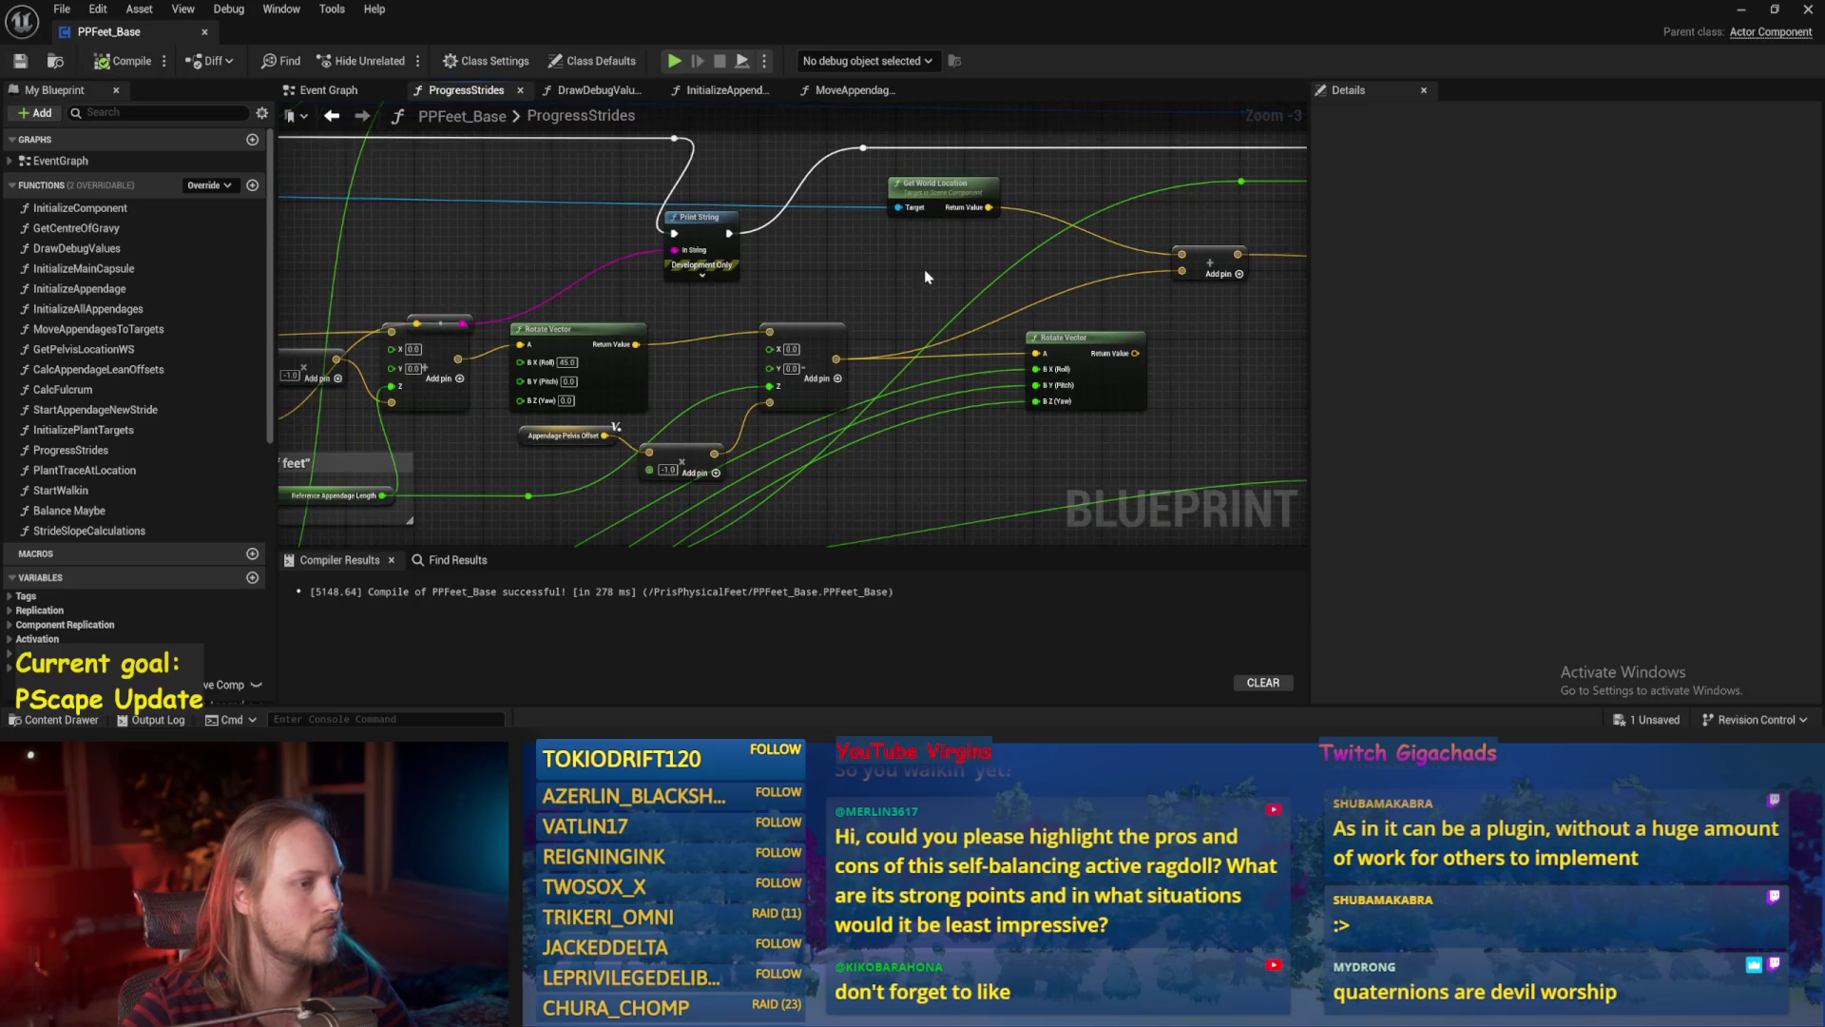
pyautogui.moveTo(824, 266)
pyautogui.mouseDown()
pyautogui.moveTo(889, 309)
pyautogui.moveTo(794, 321)
pyautogui.moveTo(957, 221)
pyautogui.mouseUp()
pyautogui.click(115, 63)
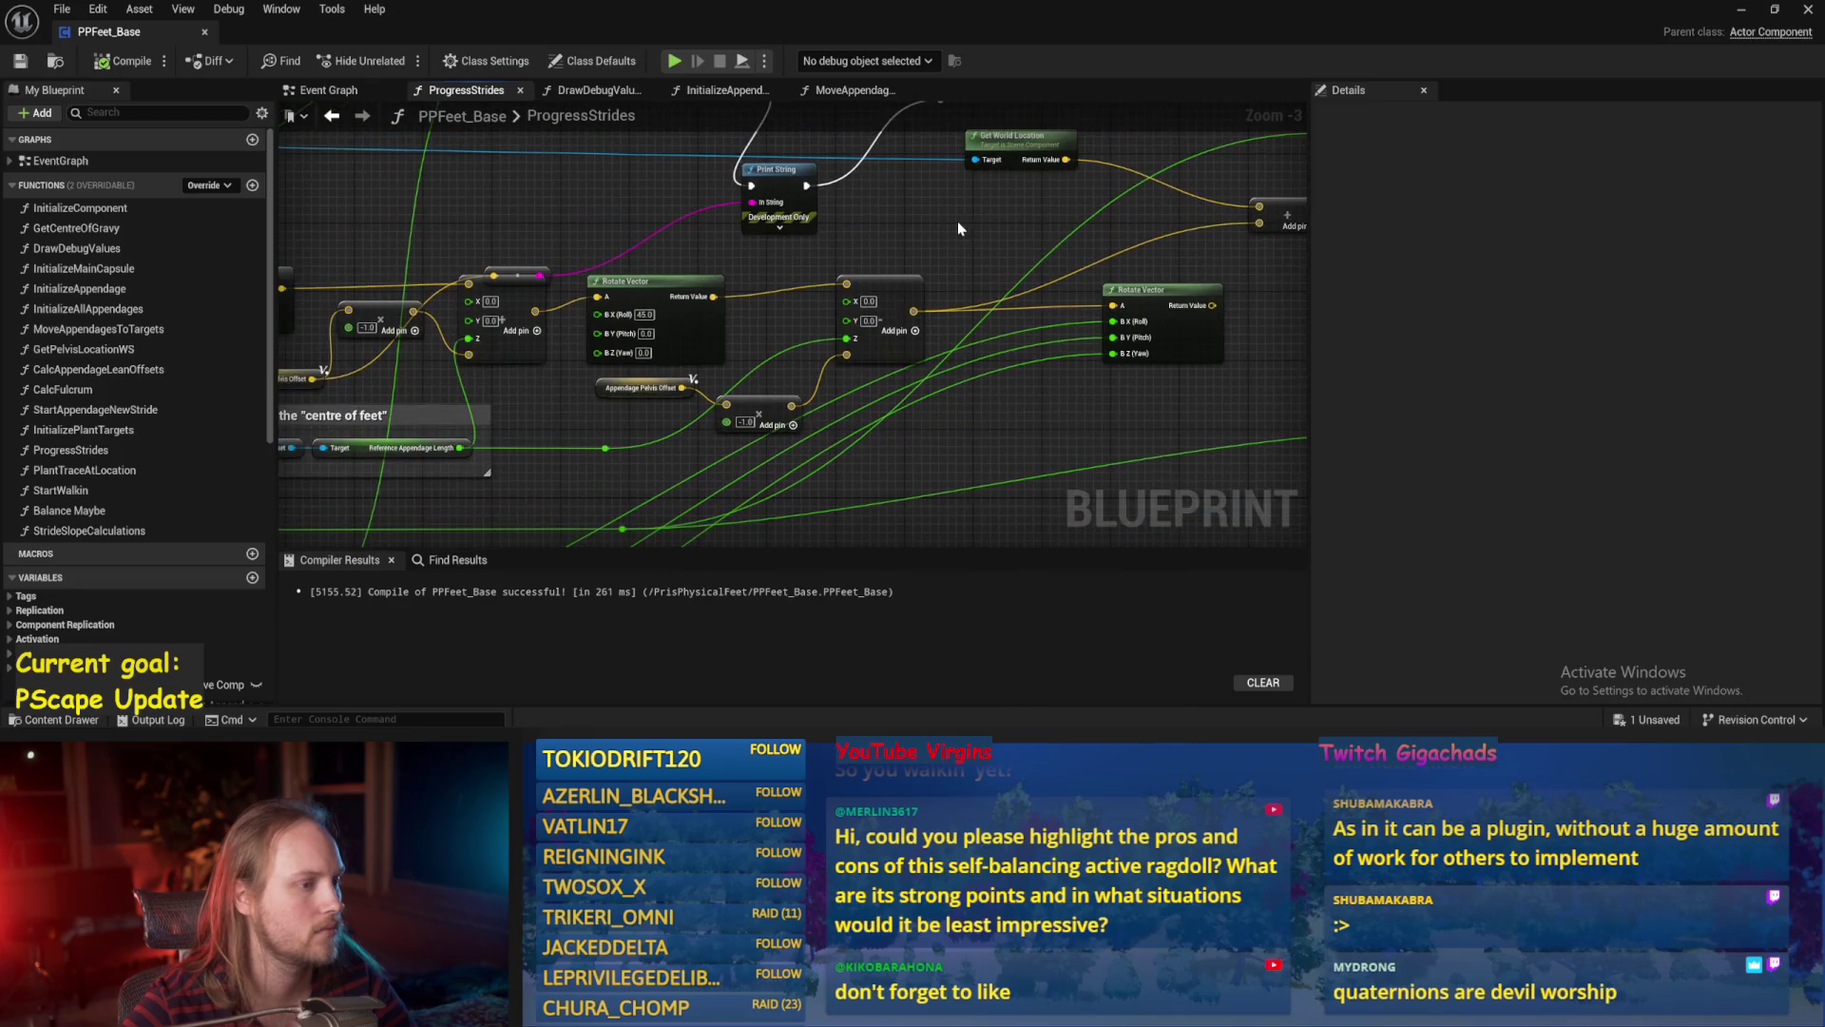
pyautogui.moveTo(1044, 419); pyautogui.dragTo(965, 392)
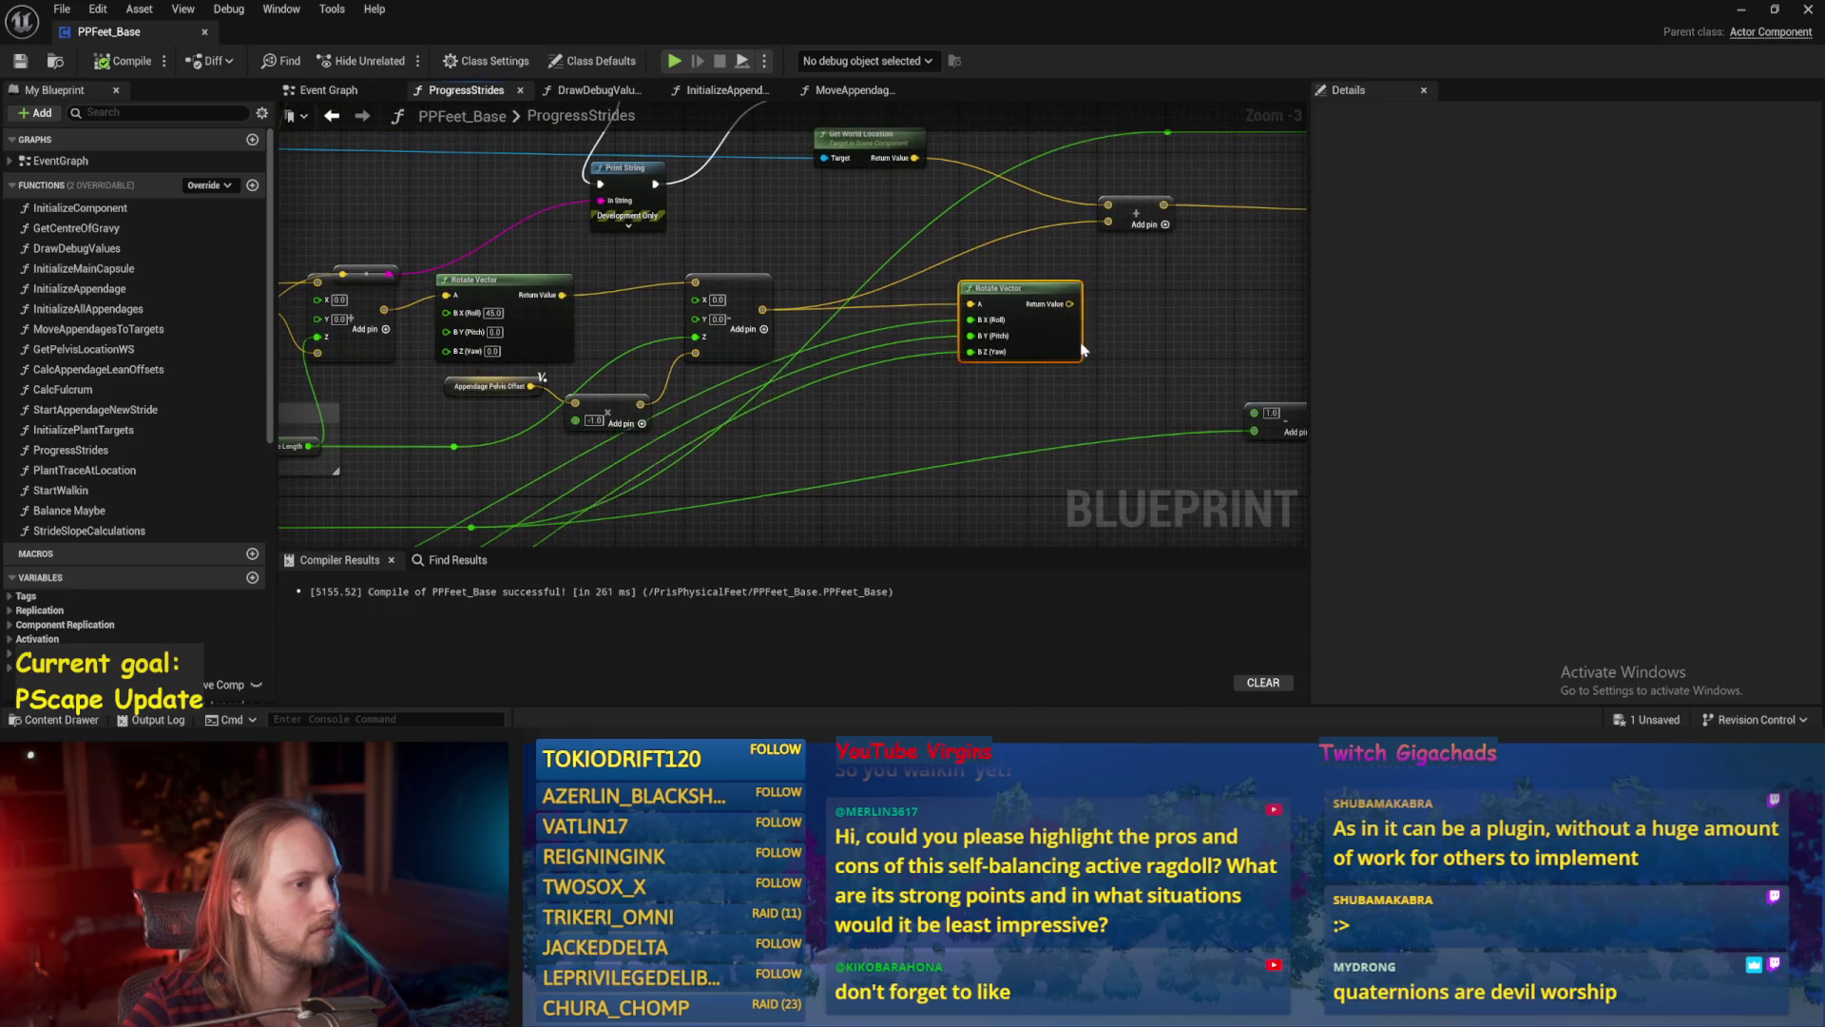
pyautogui.moveTo(747, 314)
pyautogui.mouseDown()
pyautogui.moveTo(875, 257)
pyautogui.moveTo(949, 270)
pyautogui.moveTo(875, 272)
pyautogui.mouseUp()
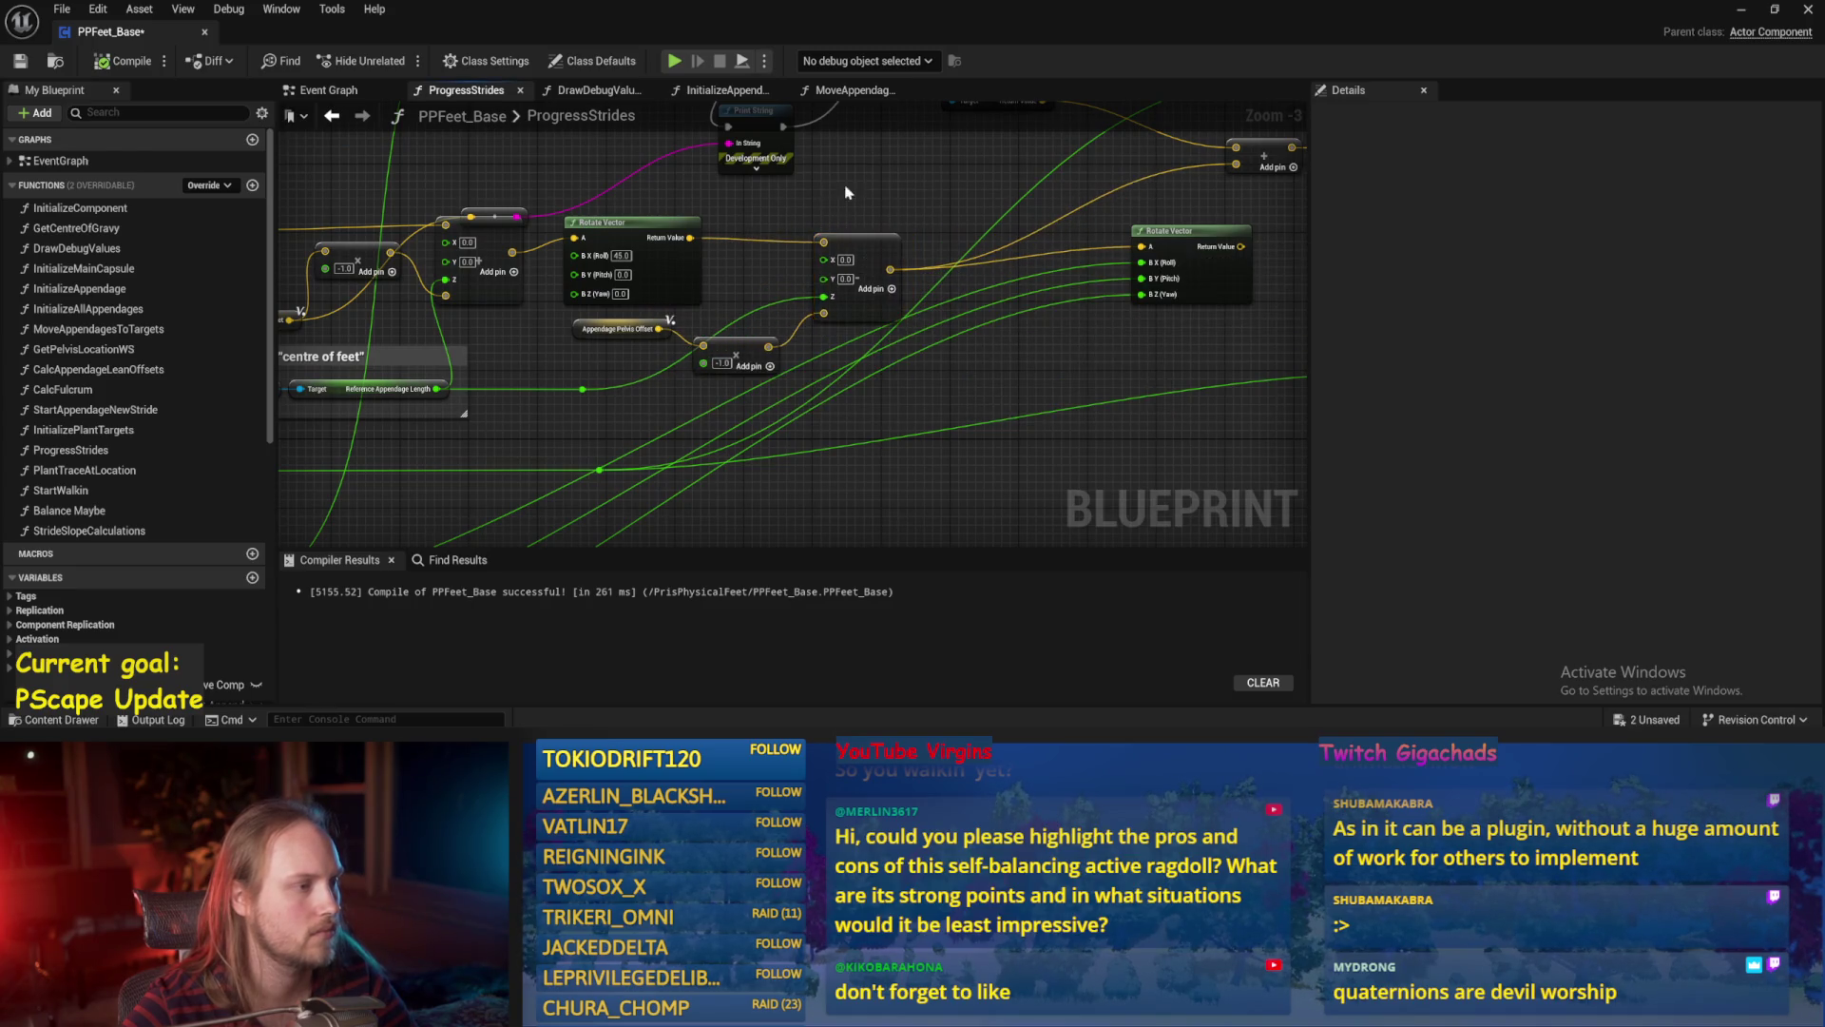
pyautogui.moveTo(837, 190); pyautogui.dragTo(915, 205)
pyautogui.click(123, 60)
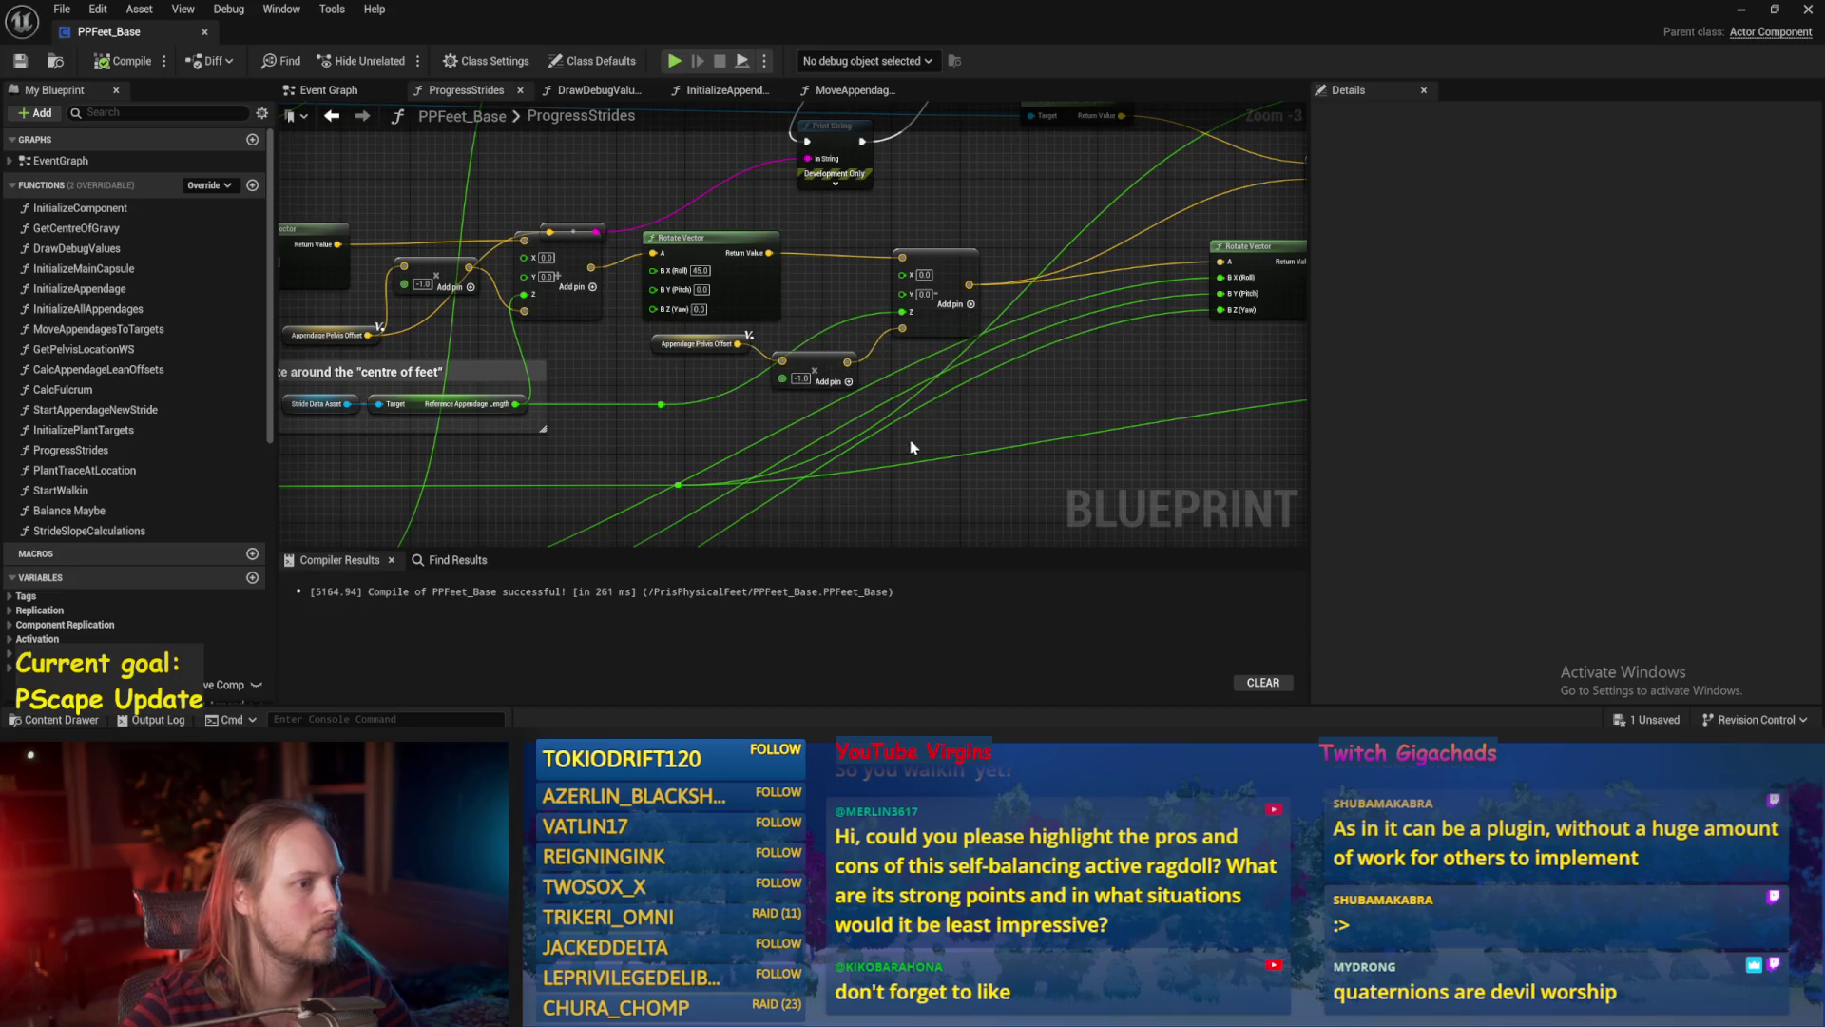
# Place Appendage Pelvis Offset beside the -1.0 multiply node, save, and drag a wire from it.
pyautogui.moveTo(814, 366); pyautogui.dragTo(849, 426)
pyautogui.moveTo(658, 352); pyautogui.dragTo(668, 446)
pyautogui.moveTo(736, 380); pyautogui.dragTo(703, 390)
pyautogui.hotkey('ctrl', 's')
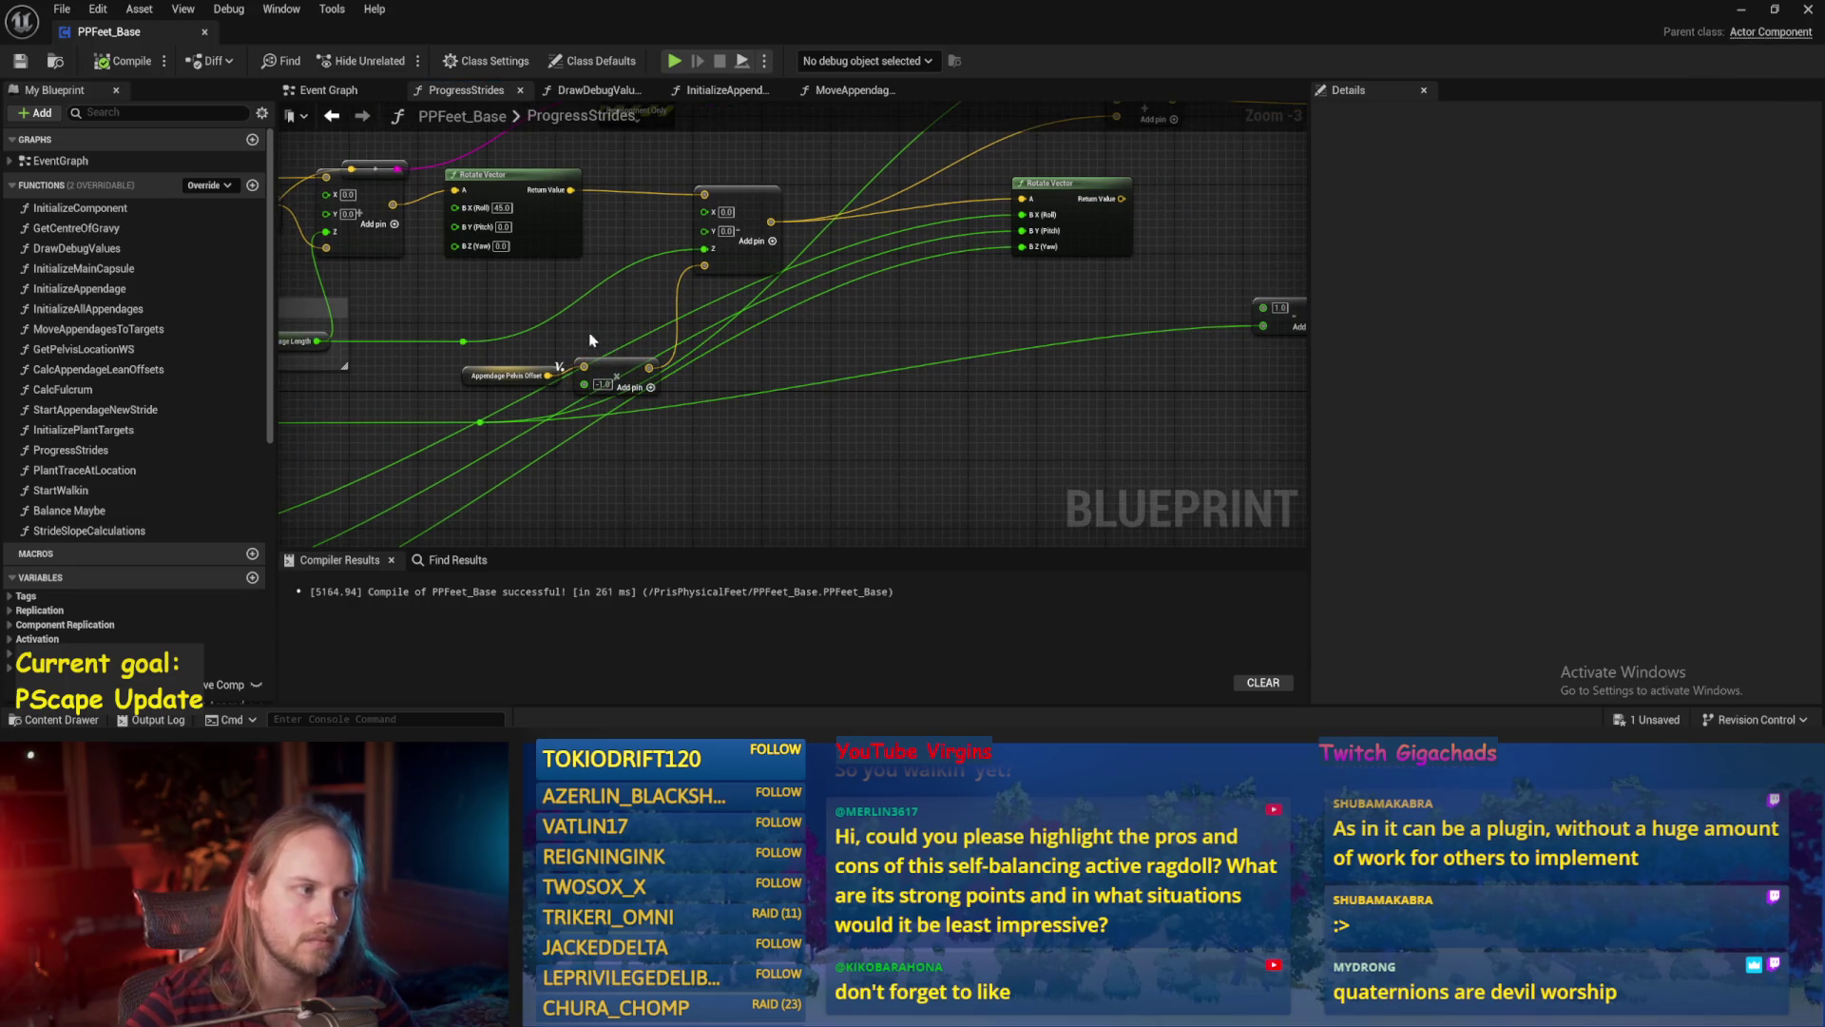
pyautogui.moveTo(571, 328); pyautogui.dragTo(710, 356)
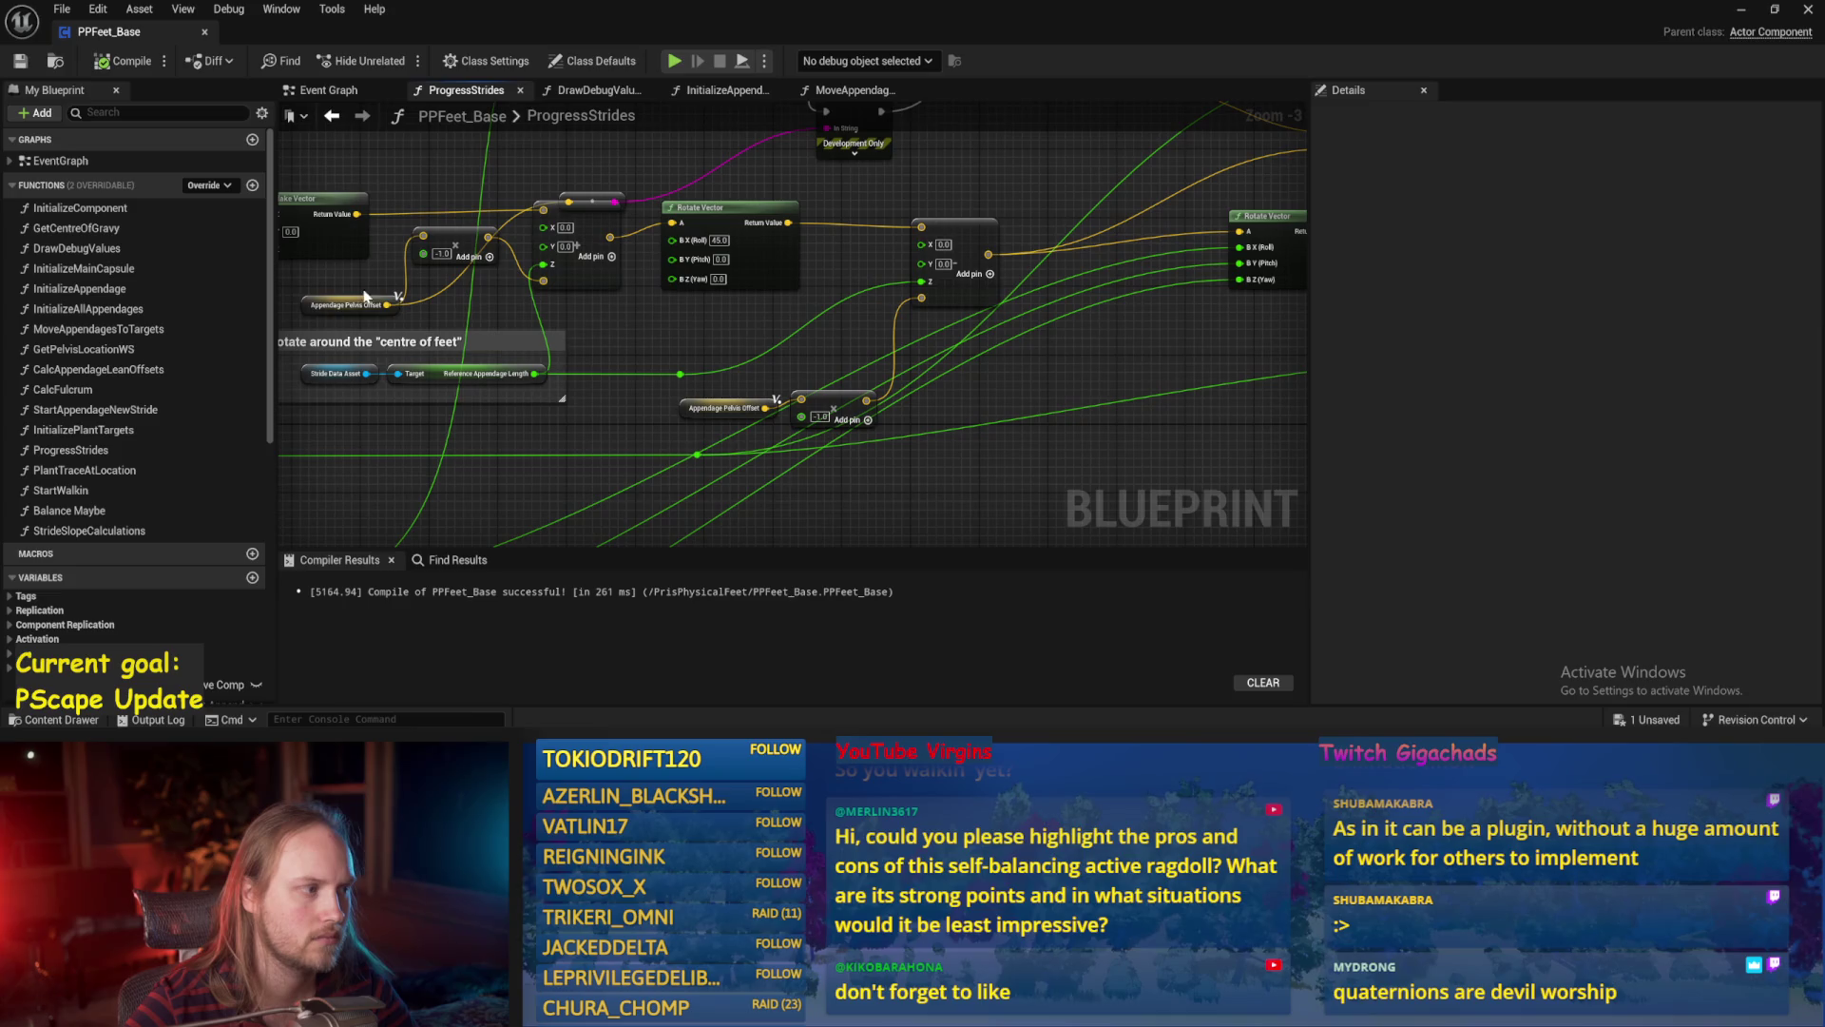
pyautogui.moveTo(387, 304)
pyautogui.mouseDown()
pyautogui.moveTo(565, 304)
pyautogui.moveTo(465, 286)
pyautogui.moveTo(423, 235)
pyautogui.moveTo(469, 288)
pyautogui.mouseUp()
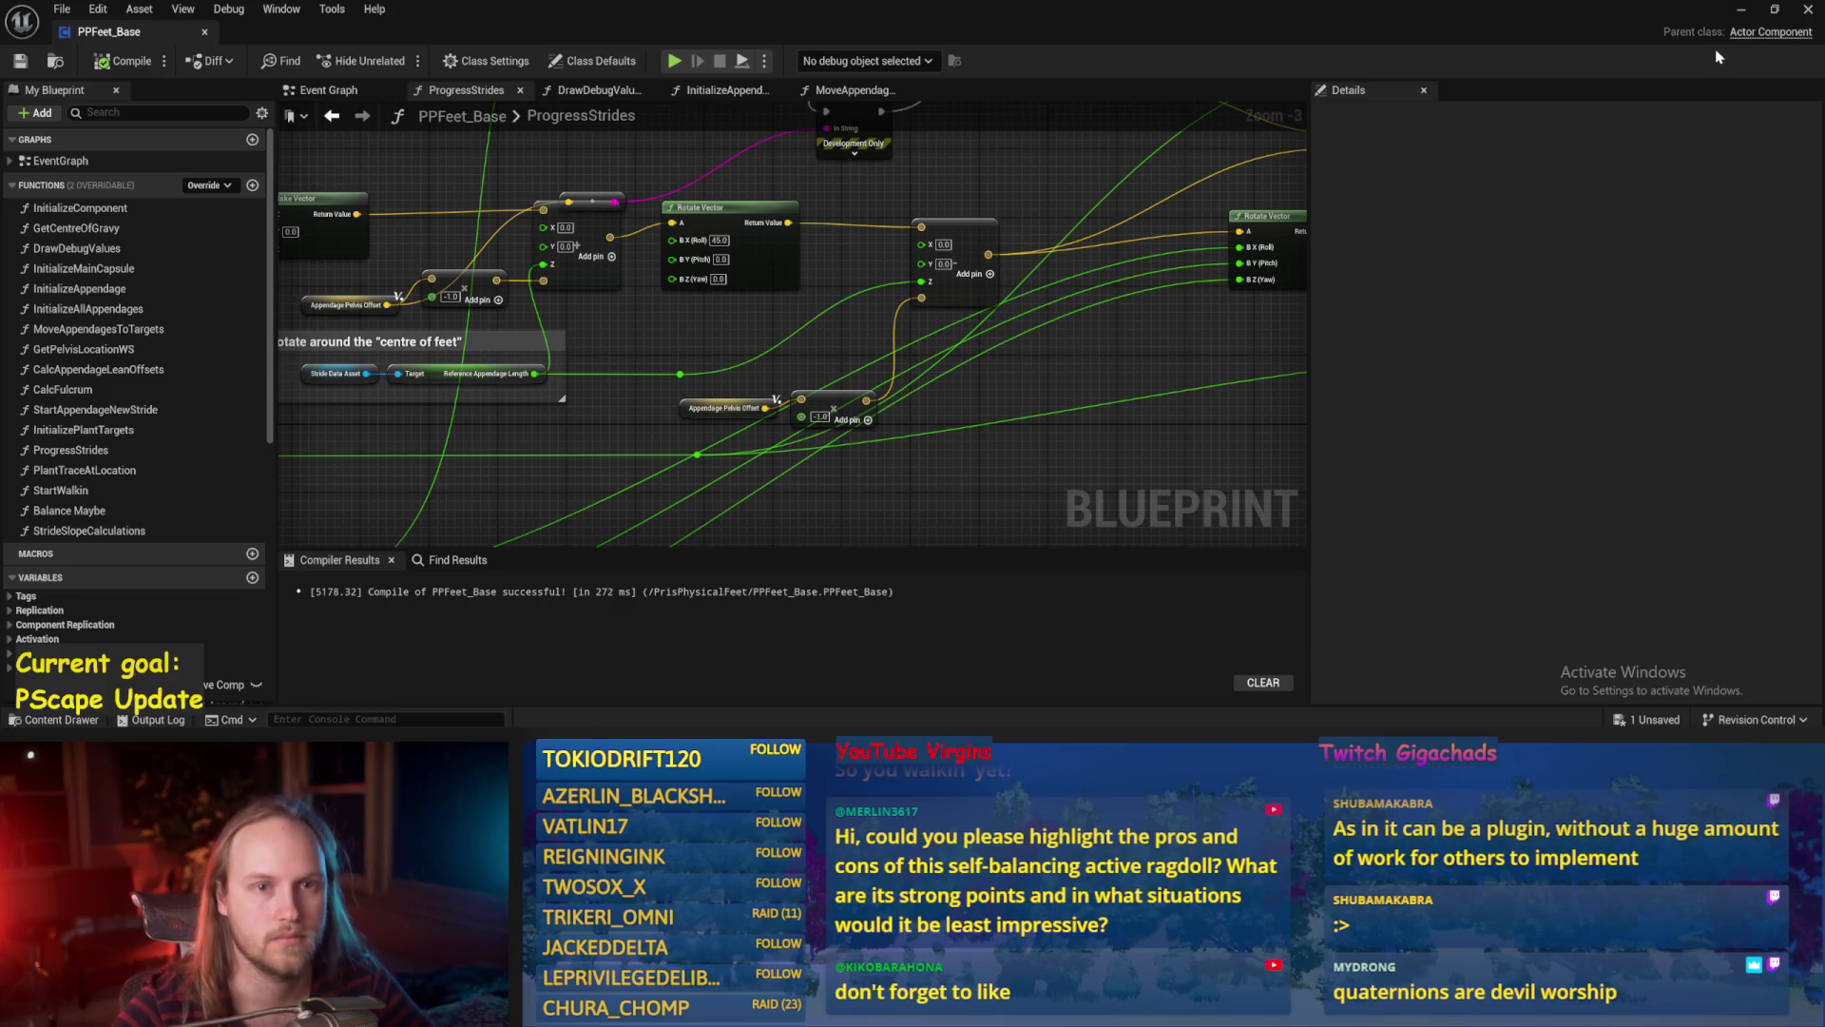
# Minimize the PPFeet_Base Blueprint editor to get back to the level.
pyautogui.click(1741, 12)
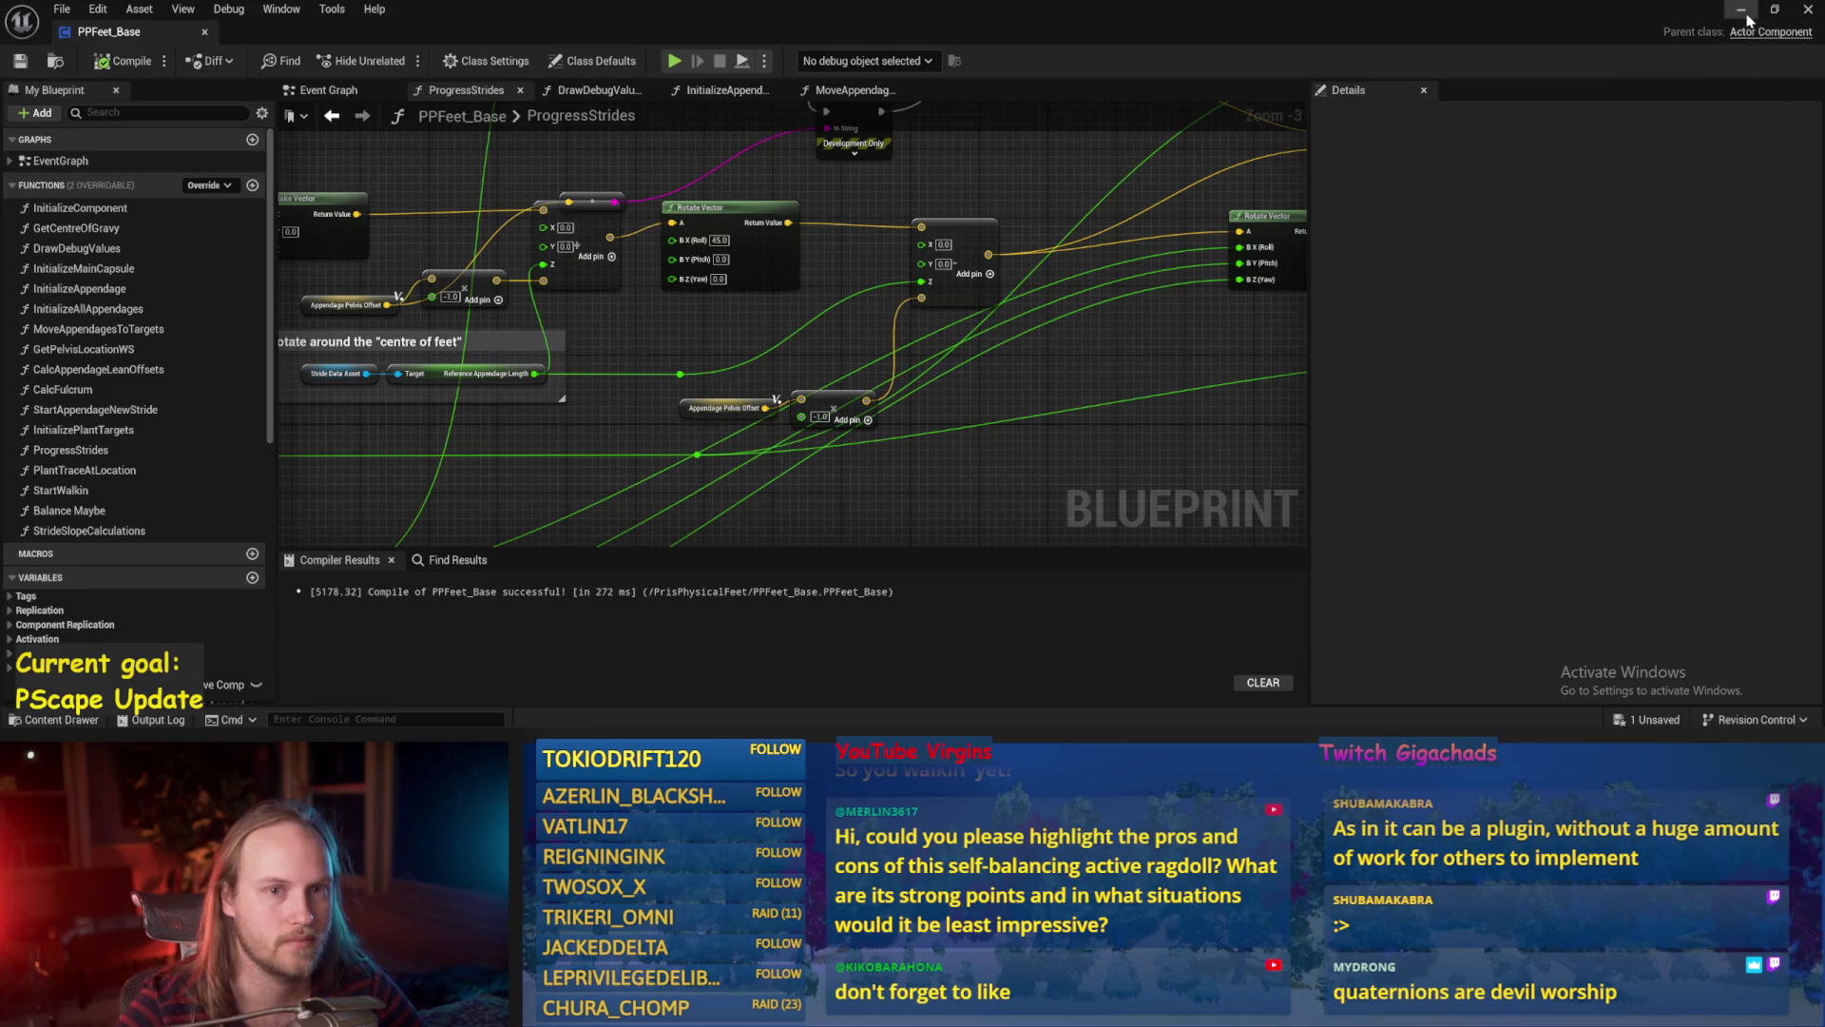
# Play-test the walker with Alt+P, eject with F8 to inspect it, then reopen PPFeet_Base.
pyautogui.hotkey('alt', 'p')
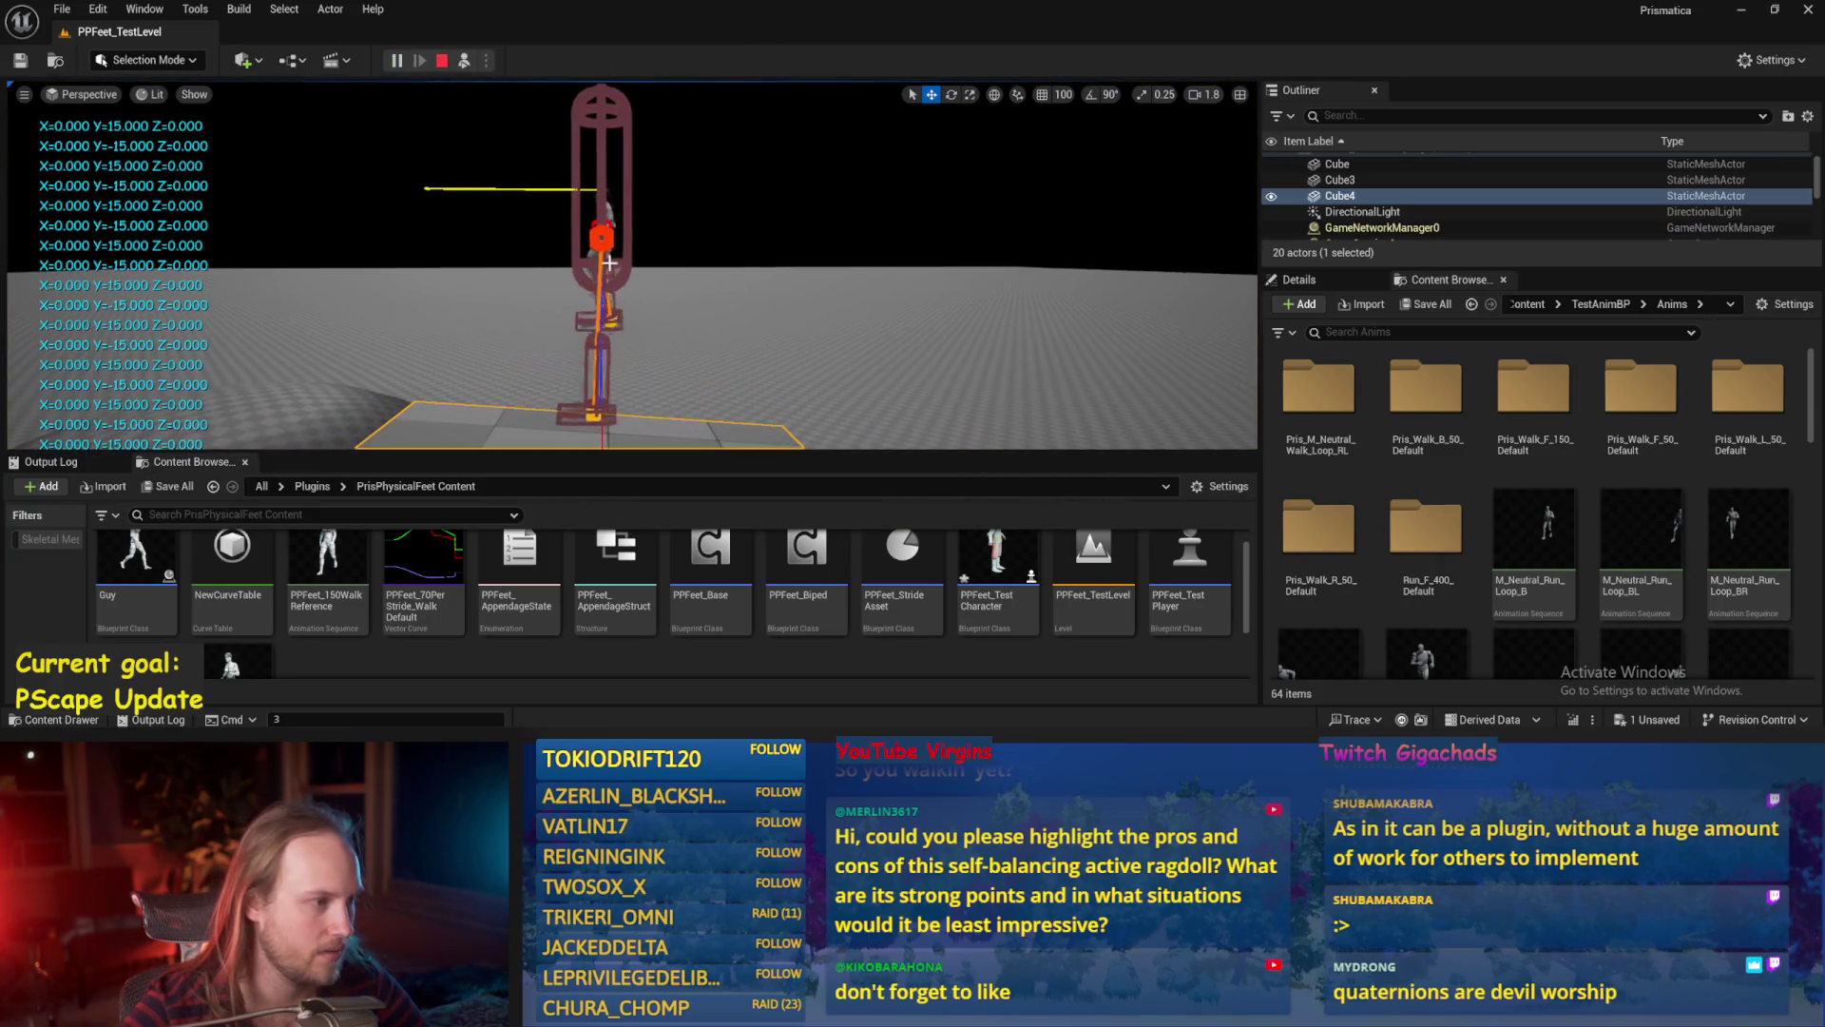
pyautogui.press('F8')
pyautogui.click(614, 283)
pyautogui.press('e')
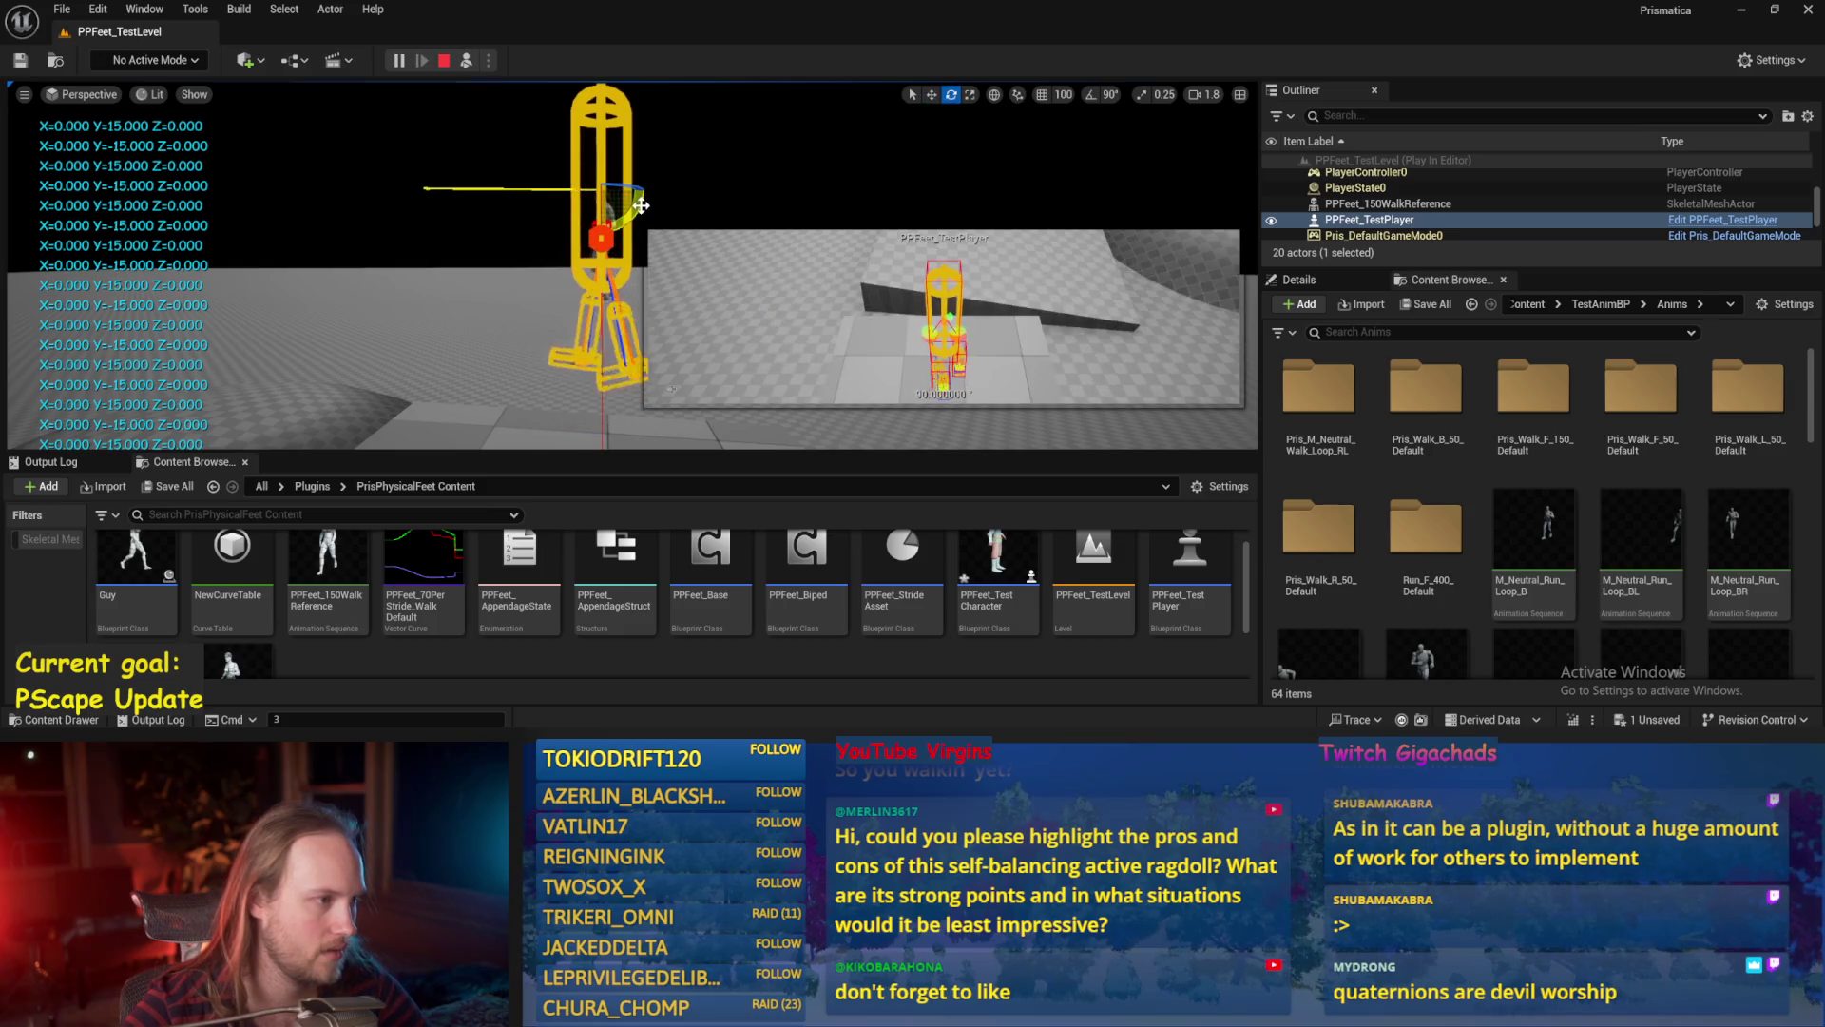
pyautogui.doubleClick(711, 561)
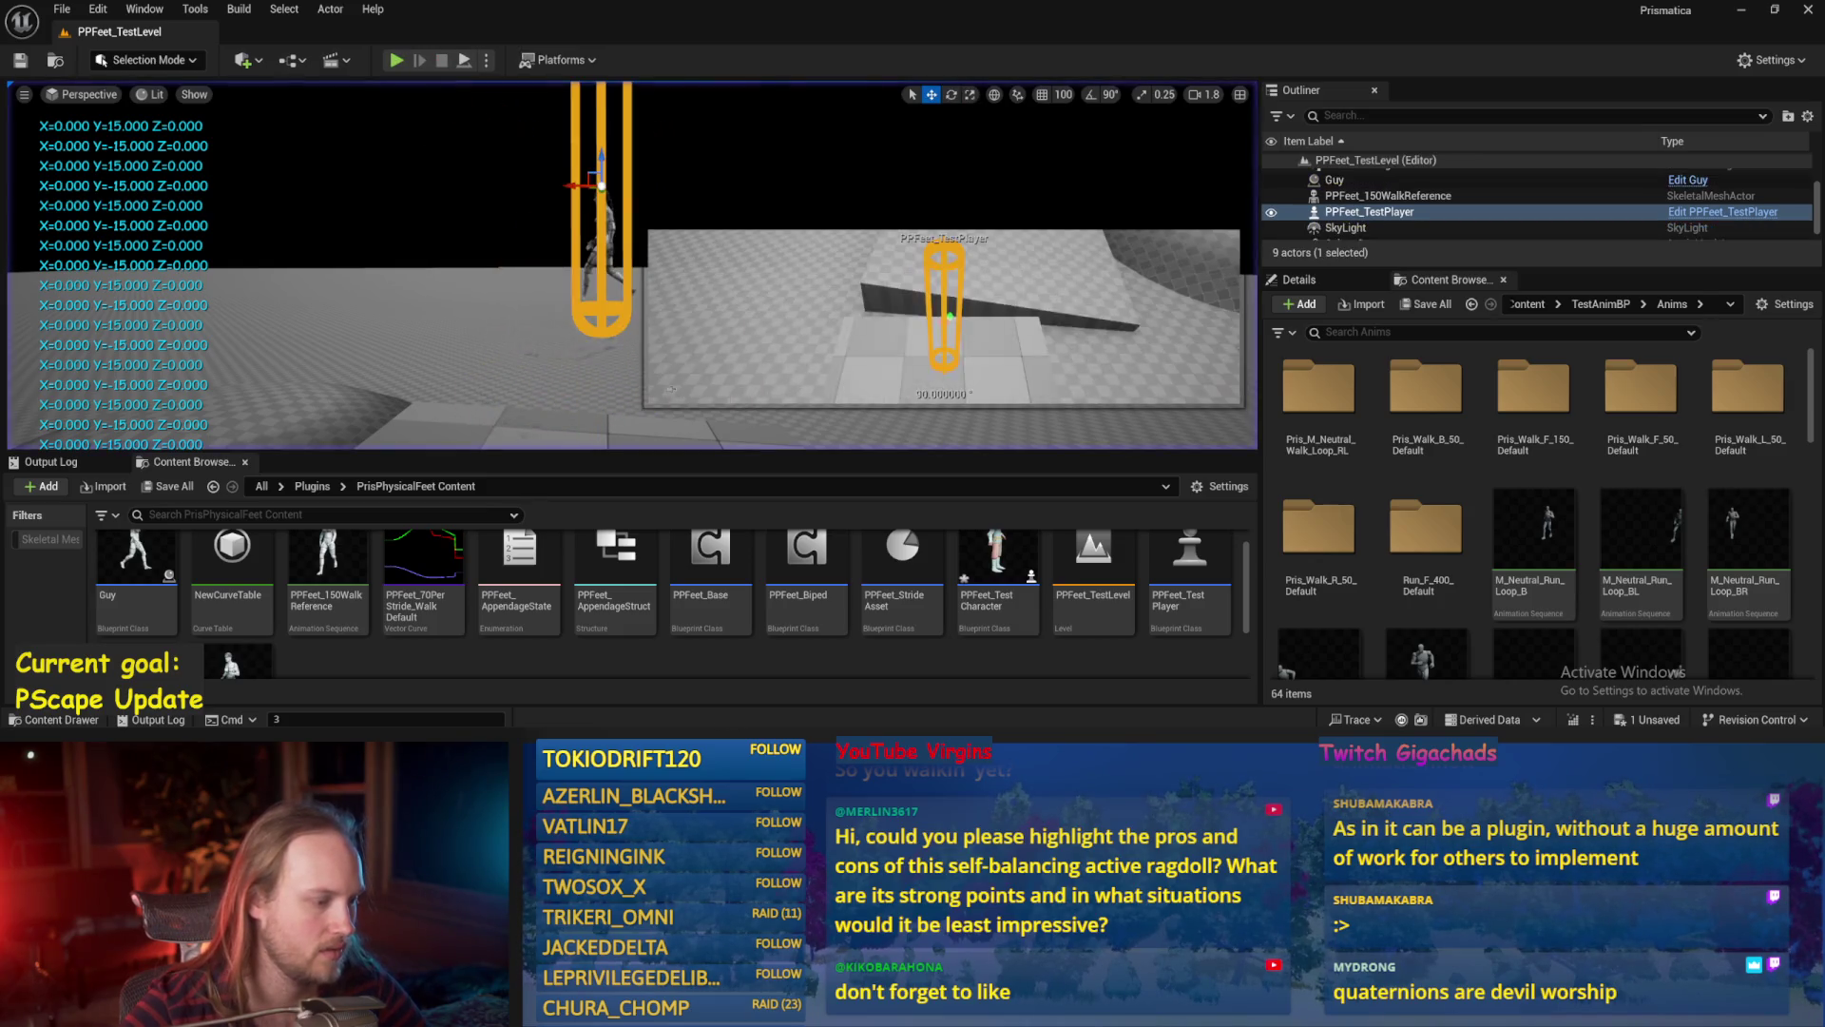
# Set the Rotate Vector to roll 0 and pitch 60, then compile and save.
pyautogui.scroll(1, 728, 431)
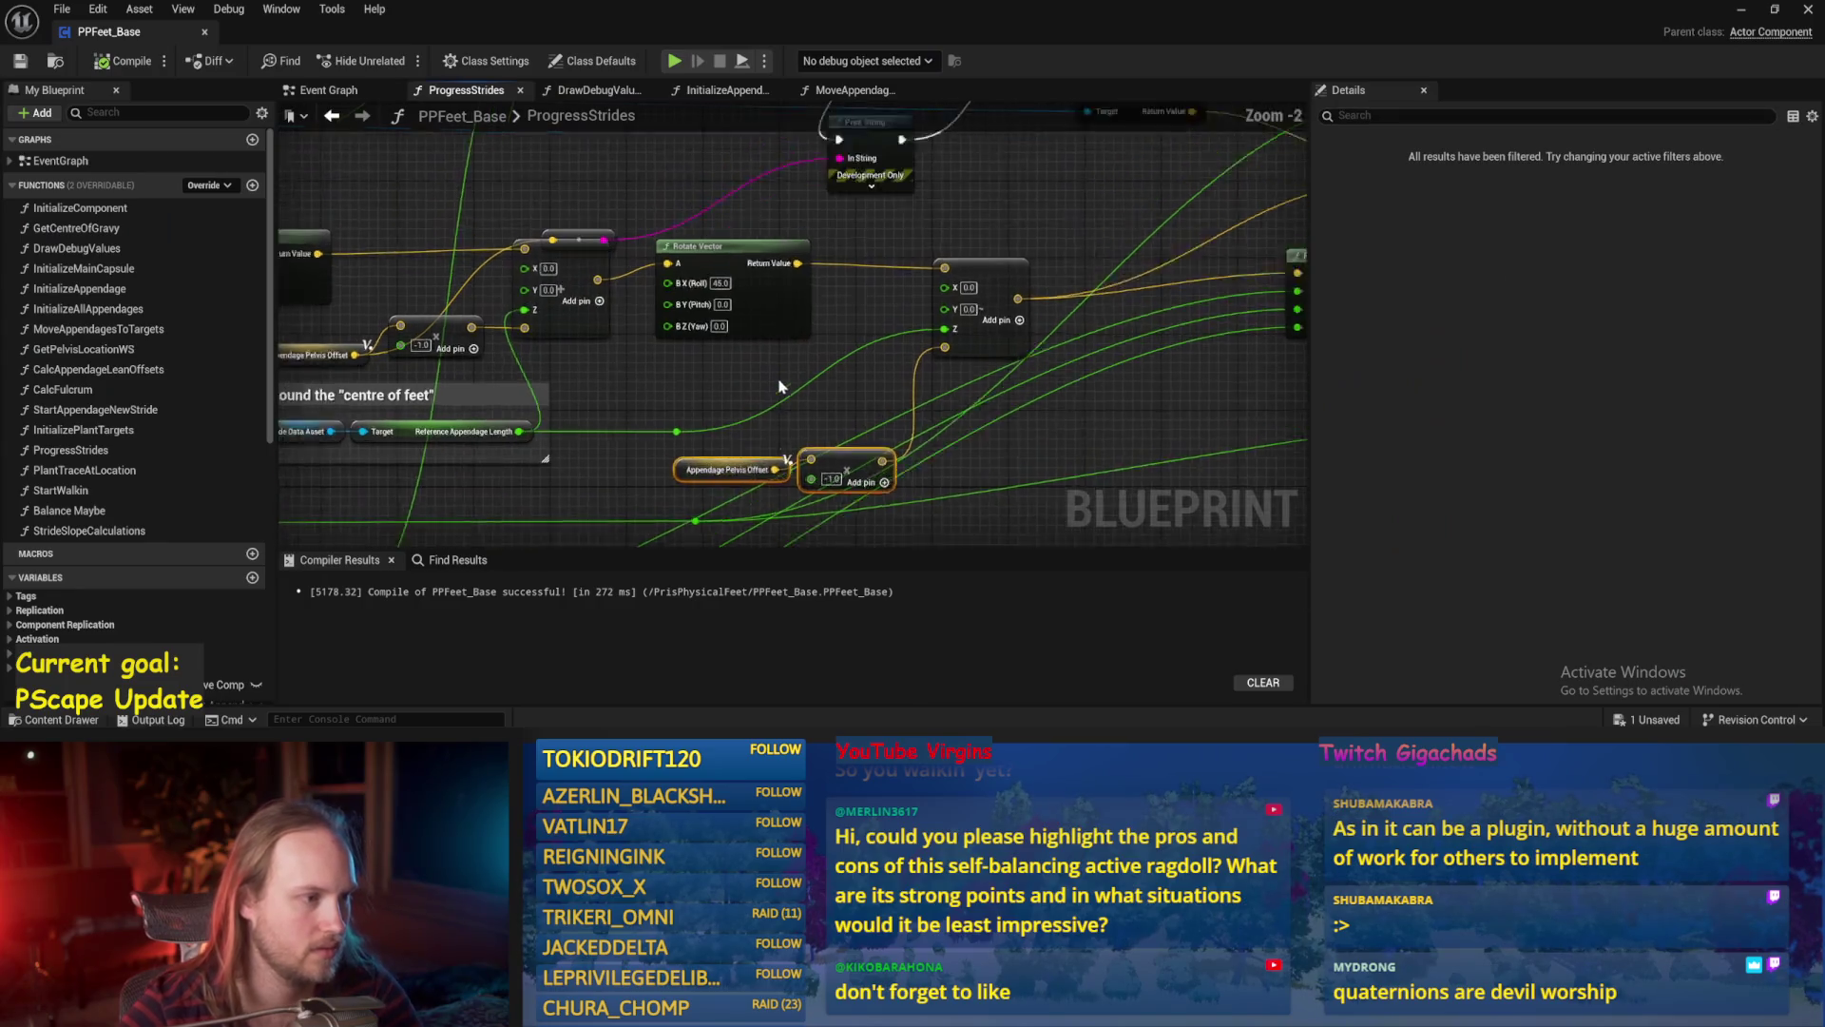
pyautogui.write('0')
pyautogui.press('Tab')
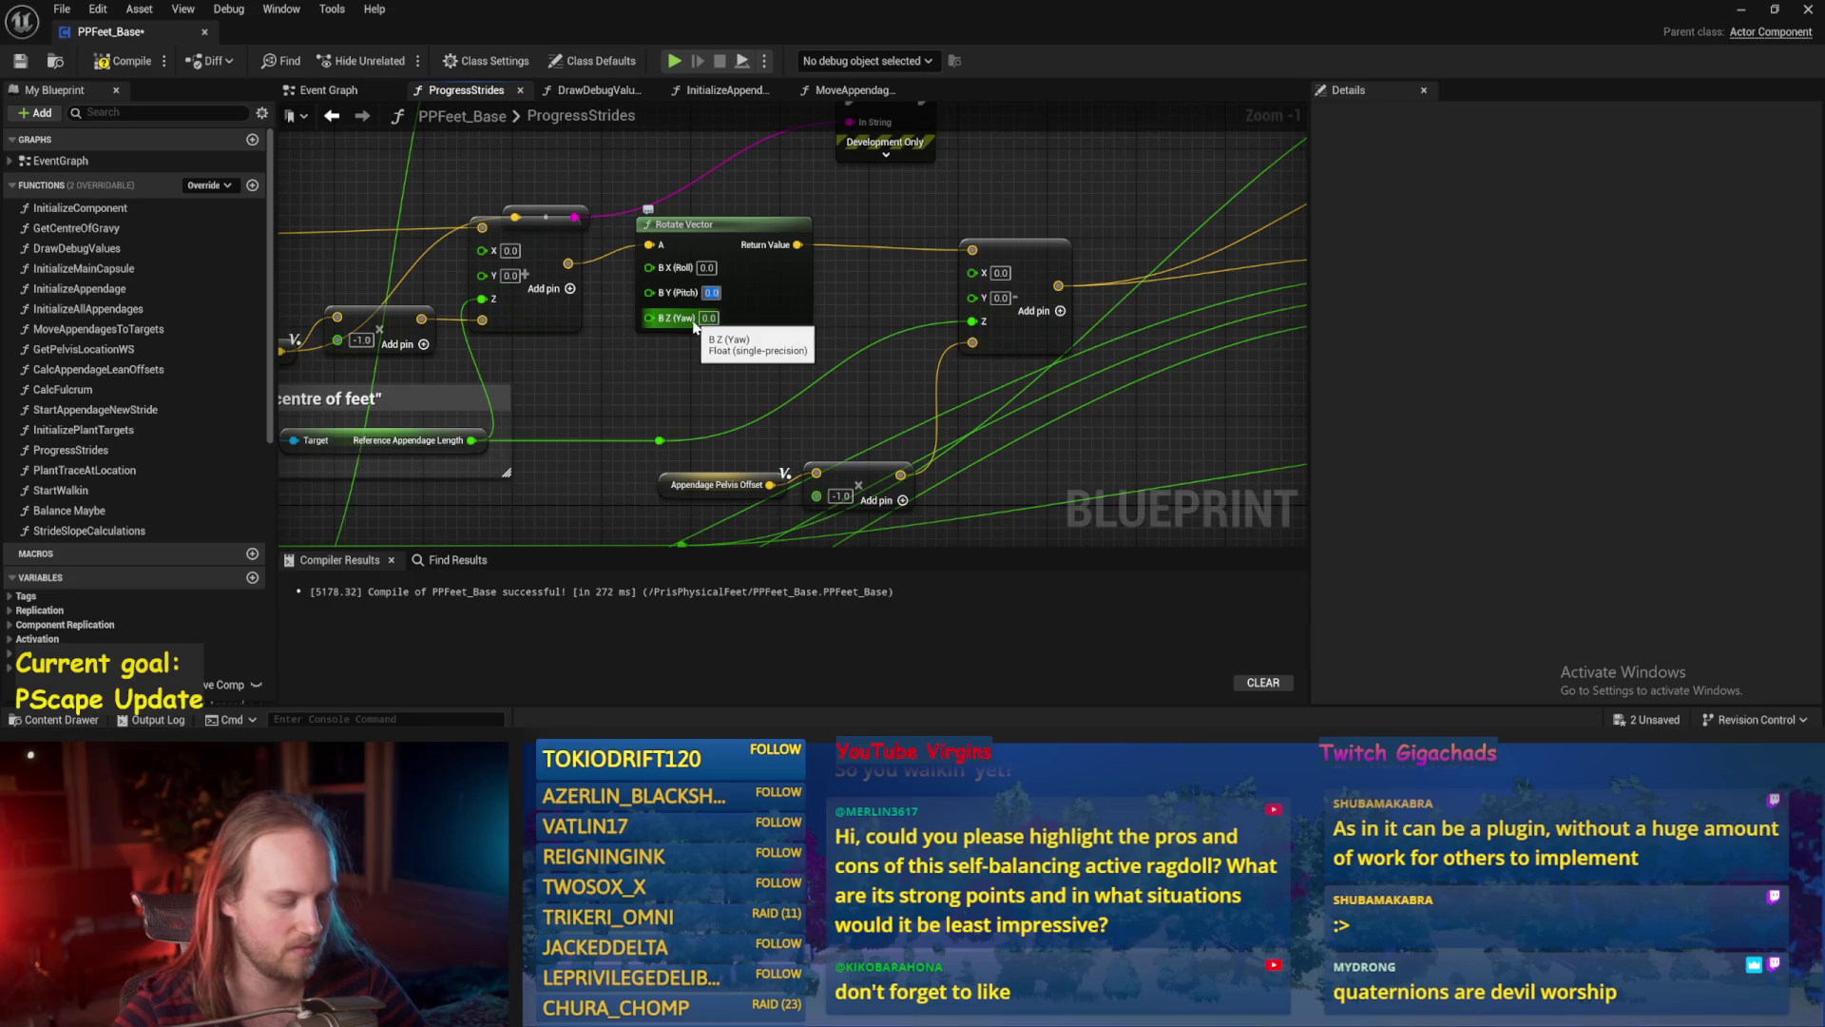
pyautogui.write('7')
pyautogui.press('BackSpace')
pyautogui.write('60')
pyautogui.press('Return')
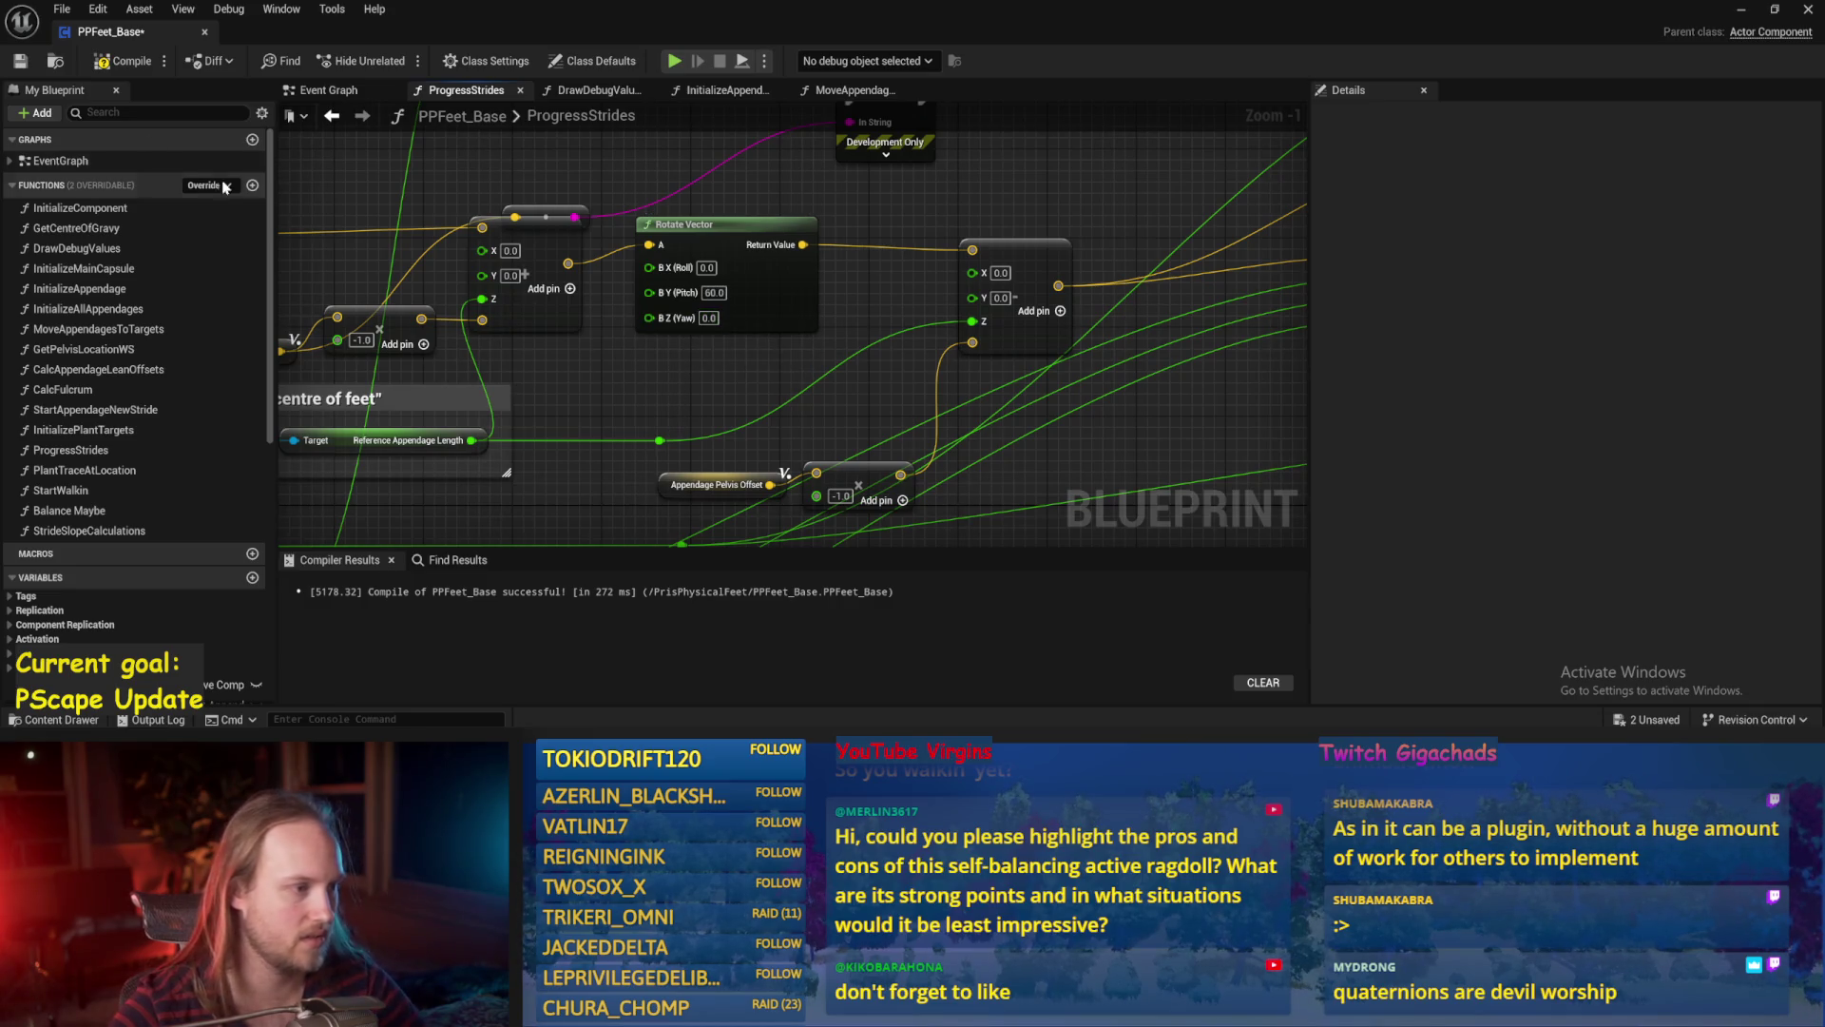
pyautogui.click(19, 63)
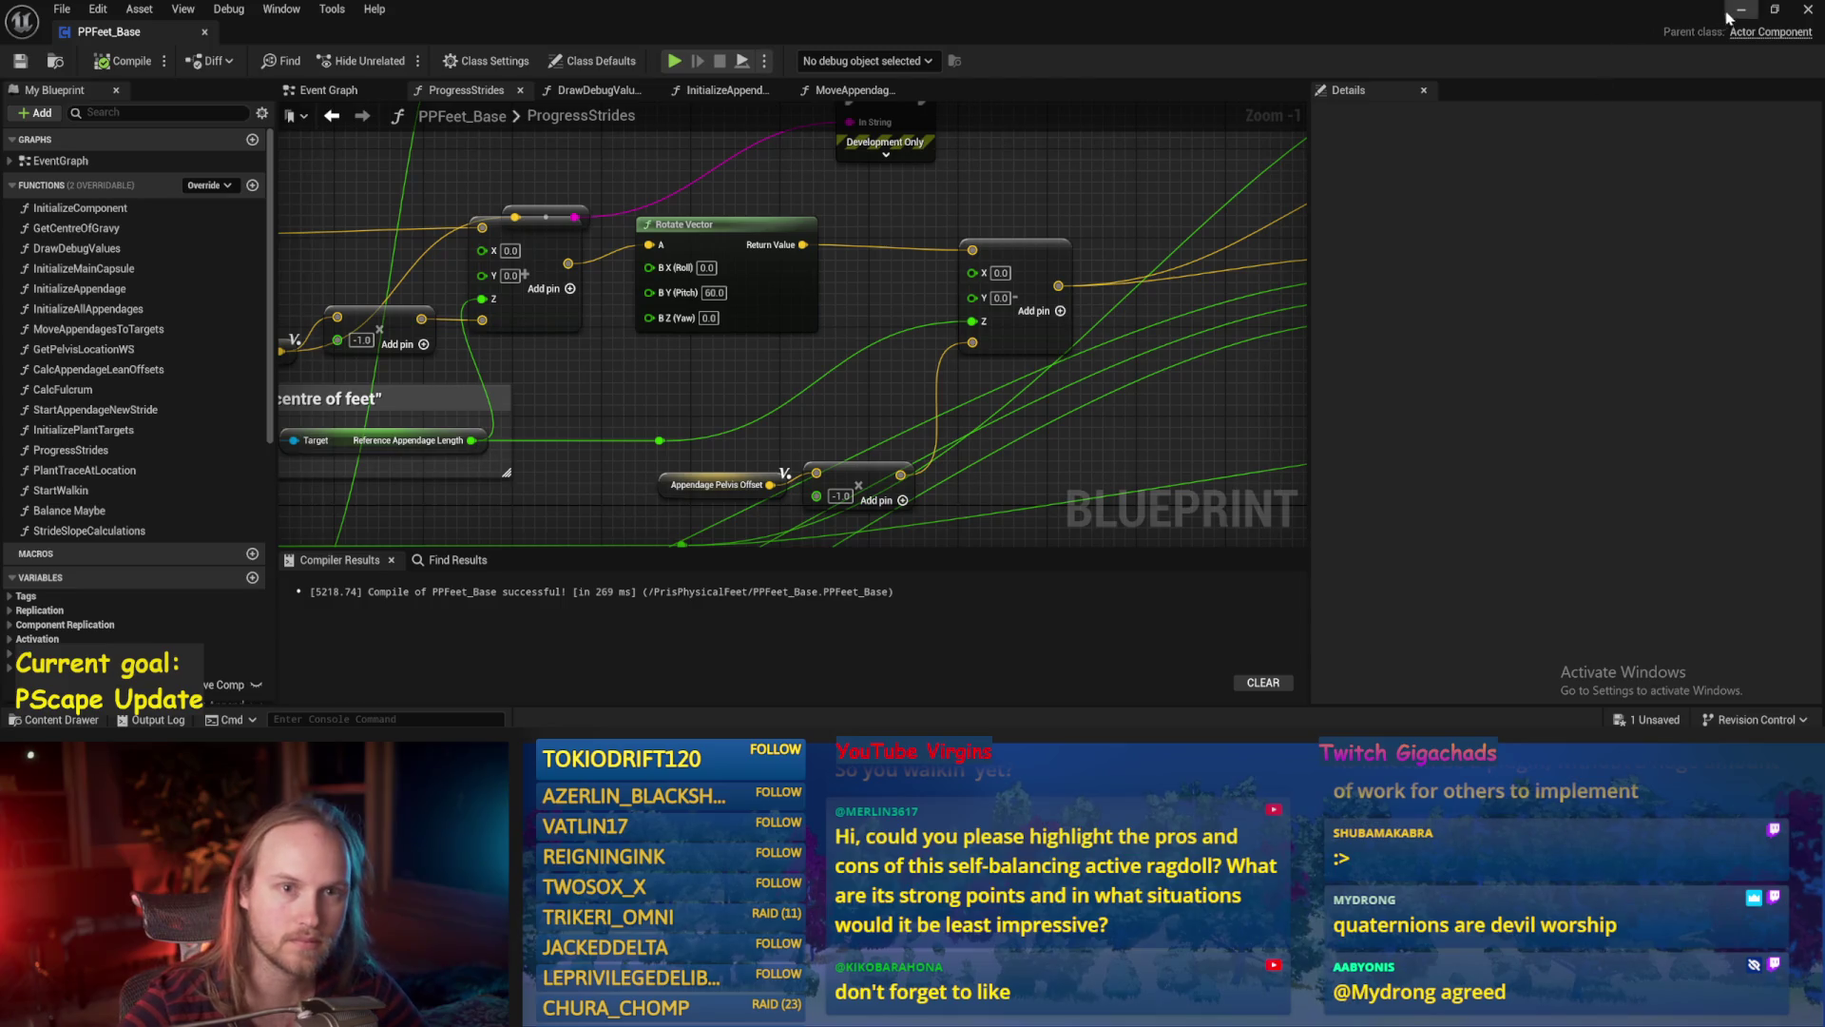
# Minimize the Blueprint and start a play-in-editor test of the ragdoll walker.
pyautogui.click(1732, 11)
pyautogui.hotkey('alt', 'p')
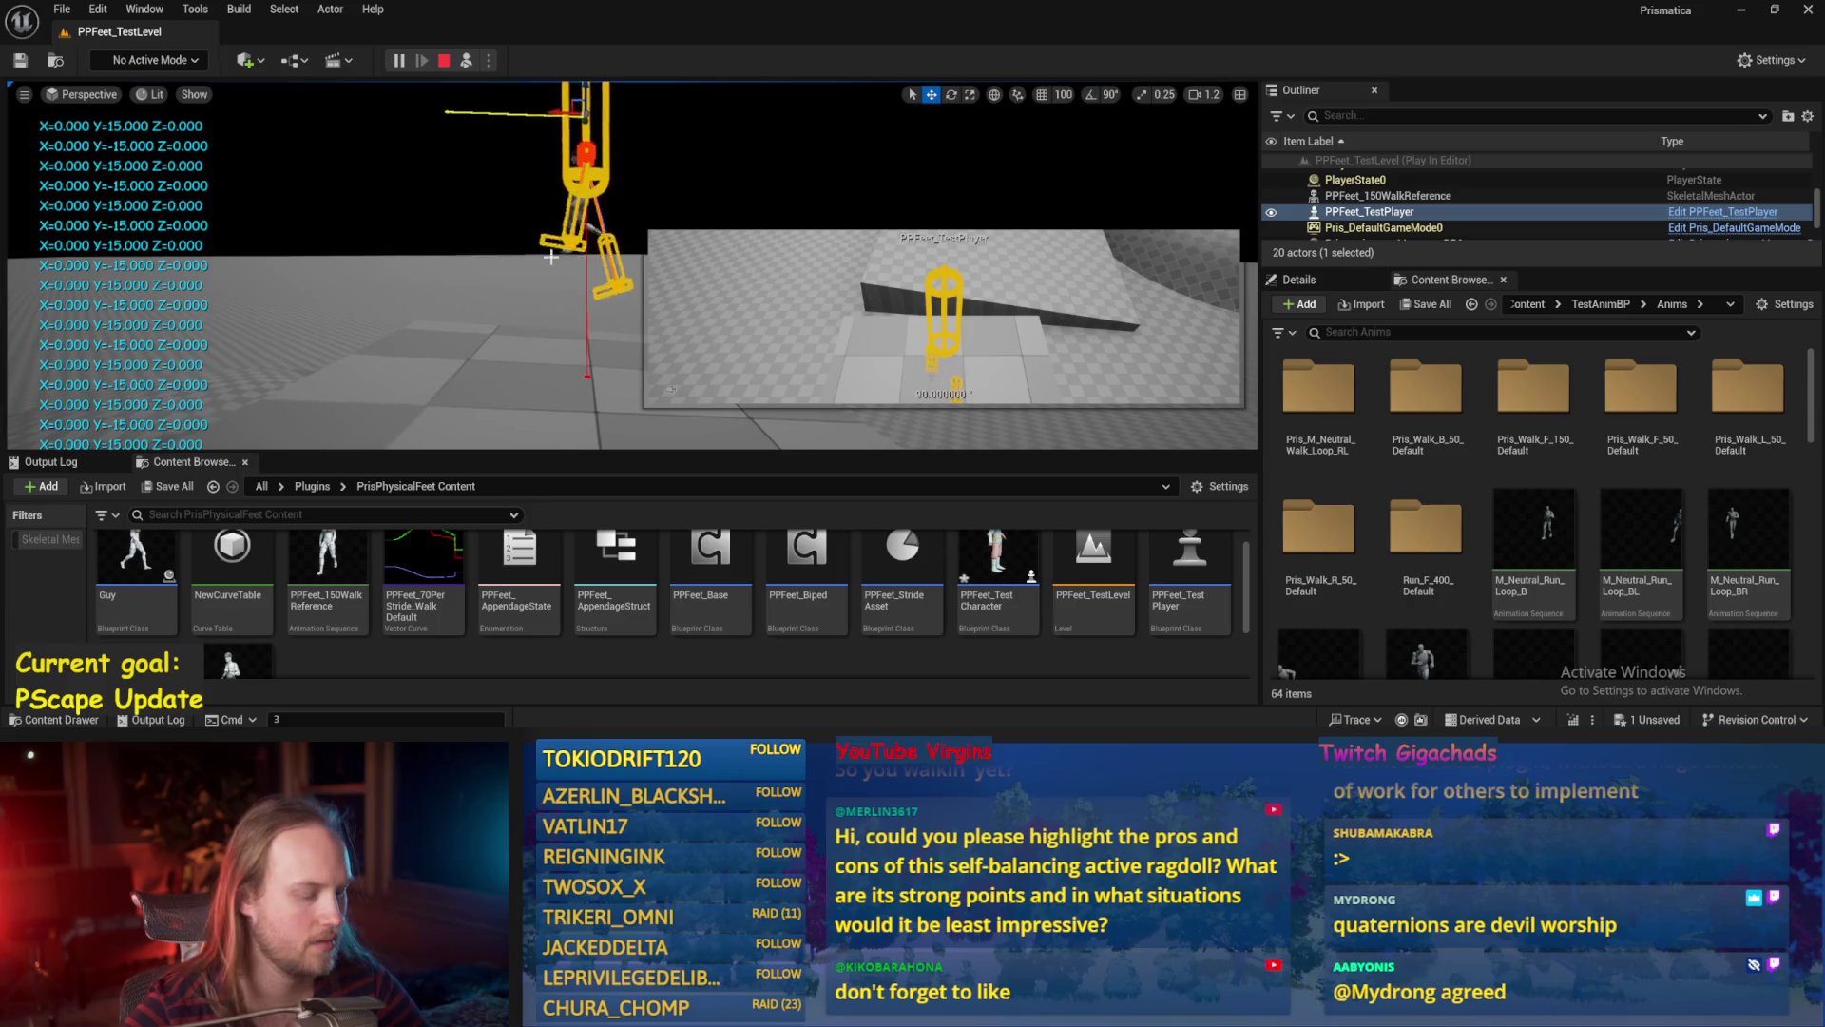
pyautogui.click(522, 296)
pyautogui.scroll(-2, 632, 266)
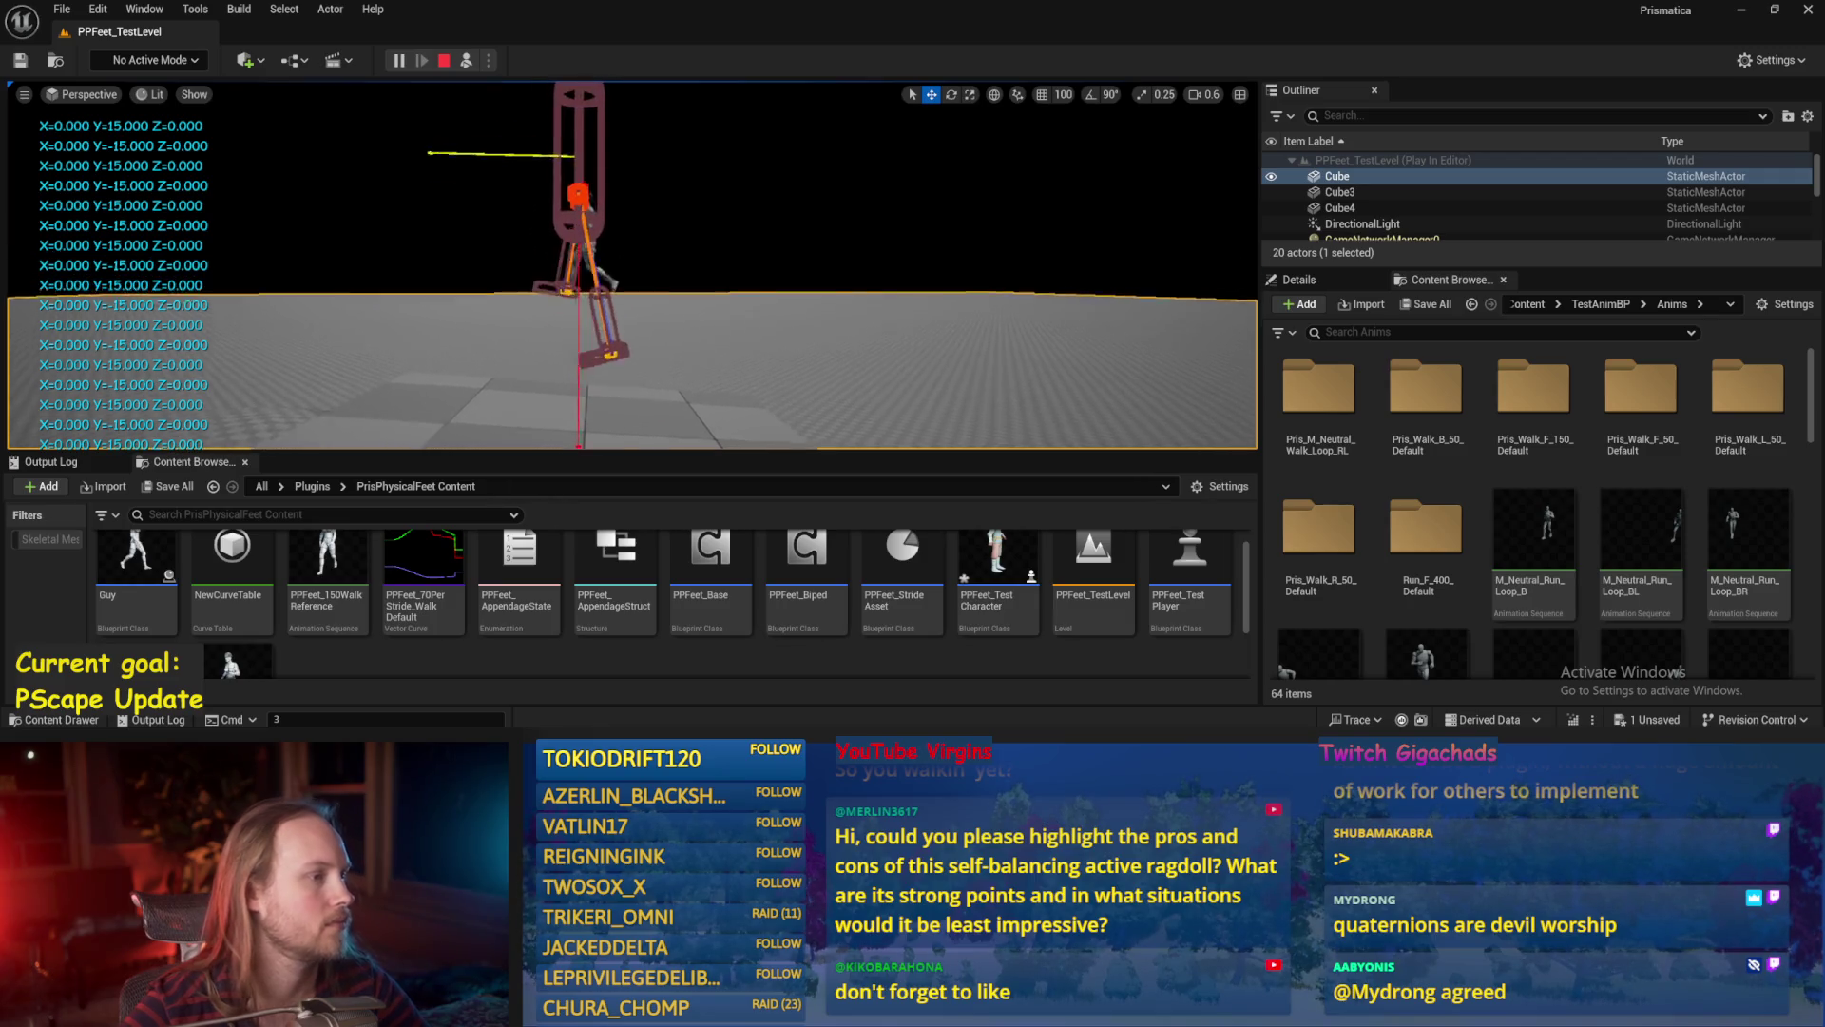
# Rotate PPFeet_TestPlayer to new headings: about -115 degrees, then about 35 degrees.
pyautogui.click(568, 228)
pyautogui.press('e')
pyautogui.moveTo(532, 166); pyautogui.dragTo(513, 188)
pyautogui.moveTo(399, 198); pyautogui.dragTo(552, 332)
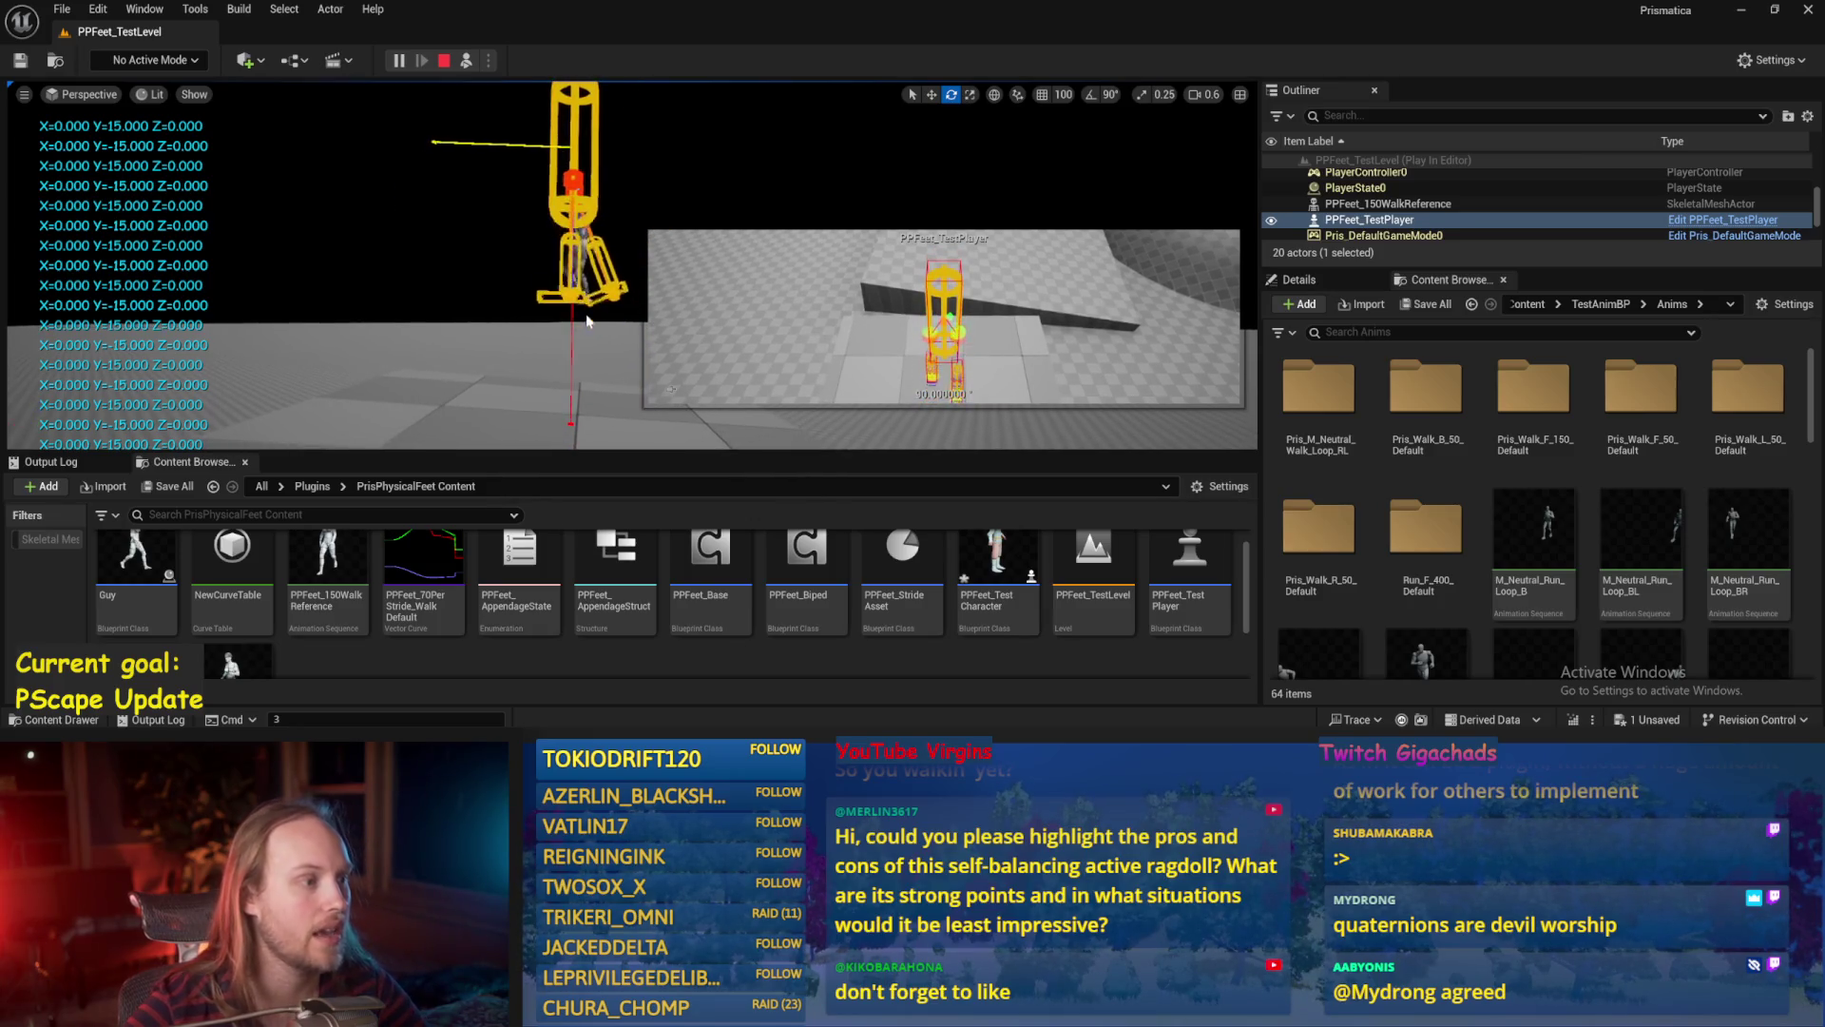
pyautogui.click(574, 323)
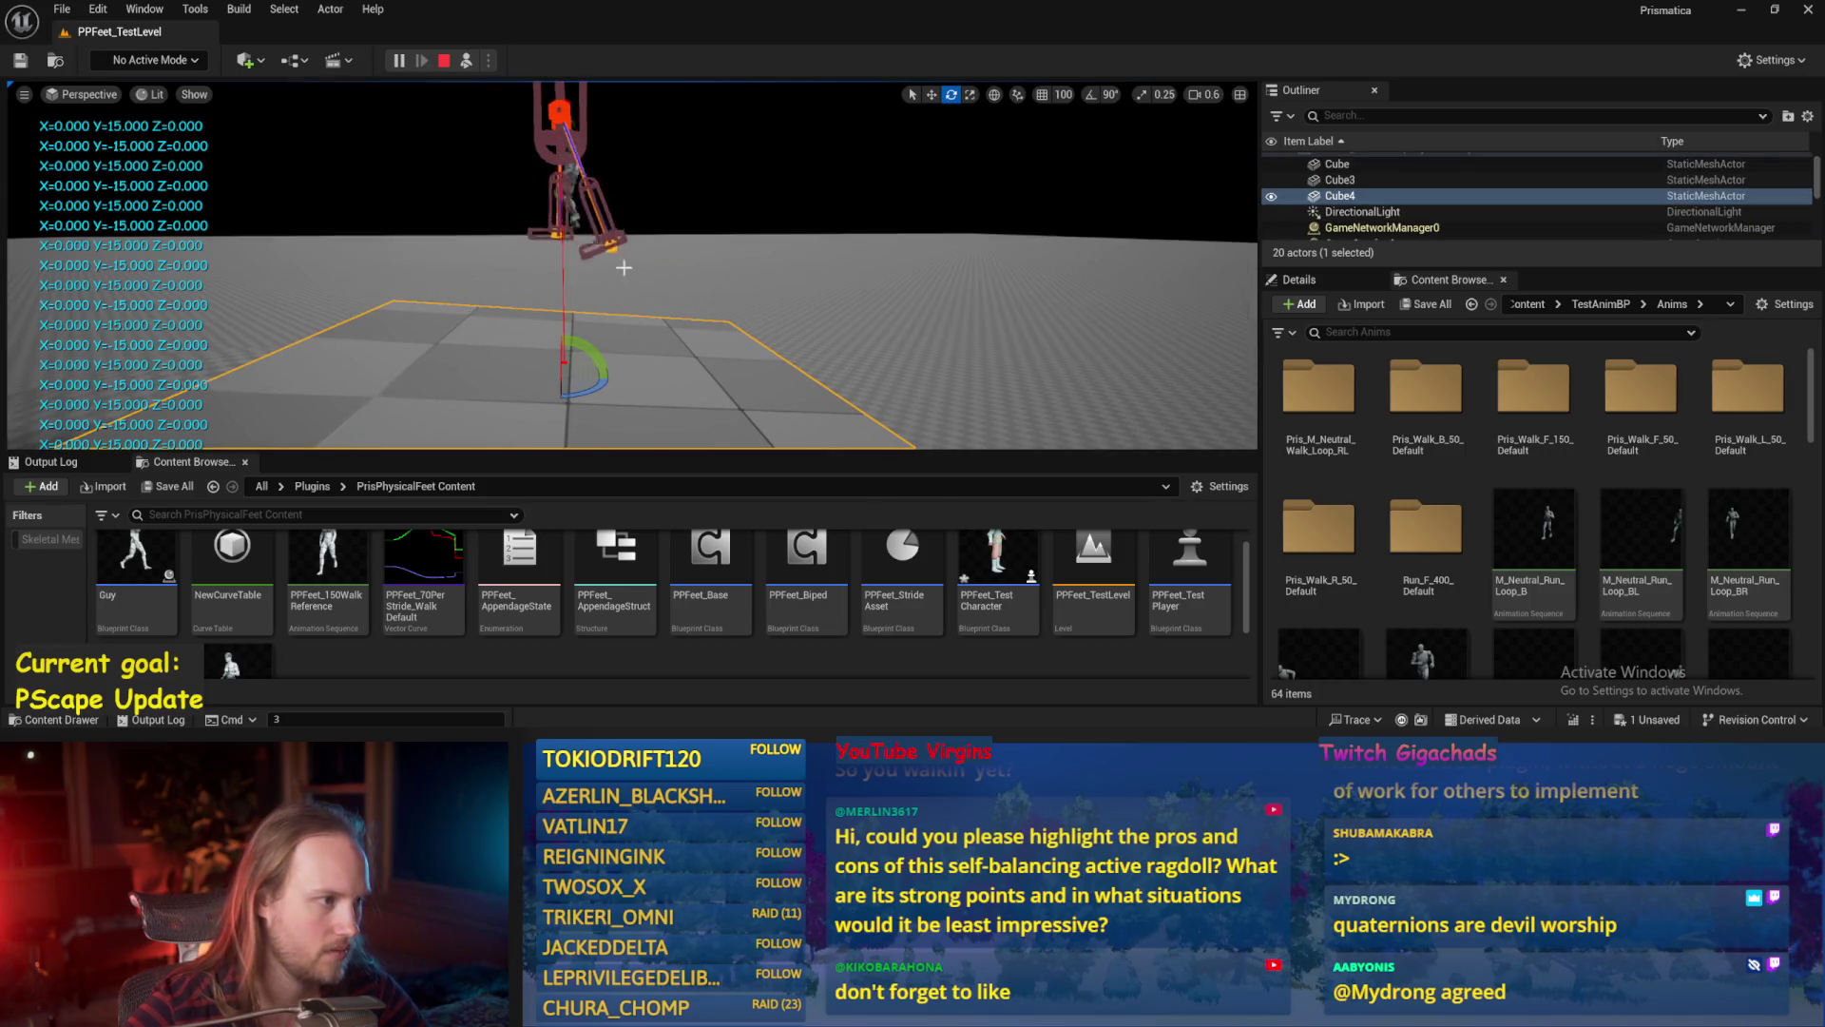
pyautogui.click(557, 148)
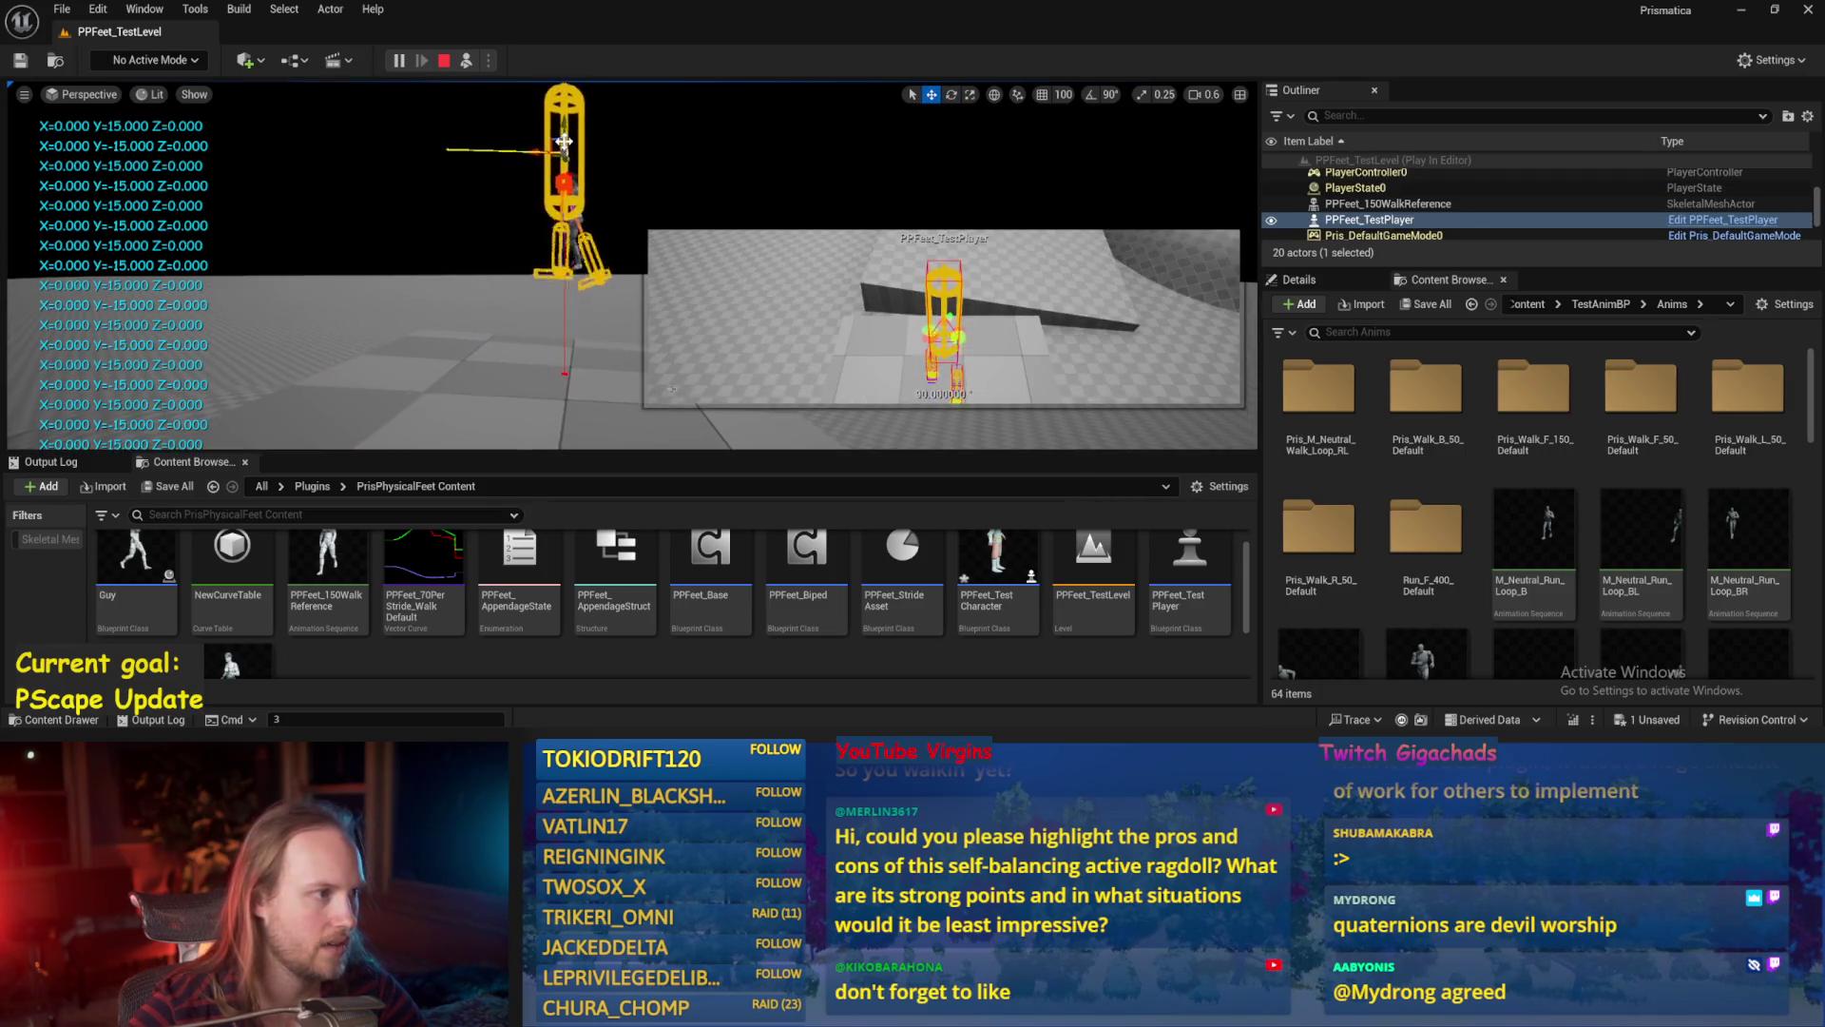
pyautogui.moveTo(599, 184)
pyautogui.mouseDown()
pyautogui.moveTo(609, 228)
pyautogui.moveTo(570, 152)
pyautogui.mouseUp()
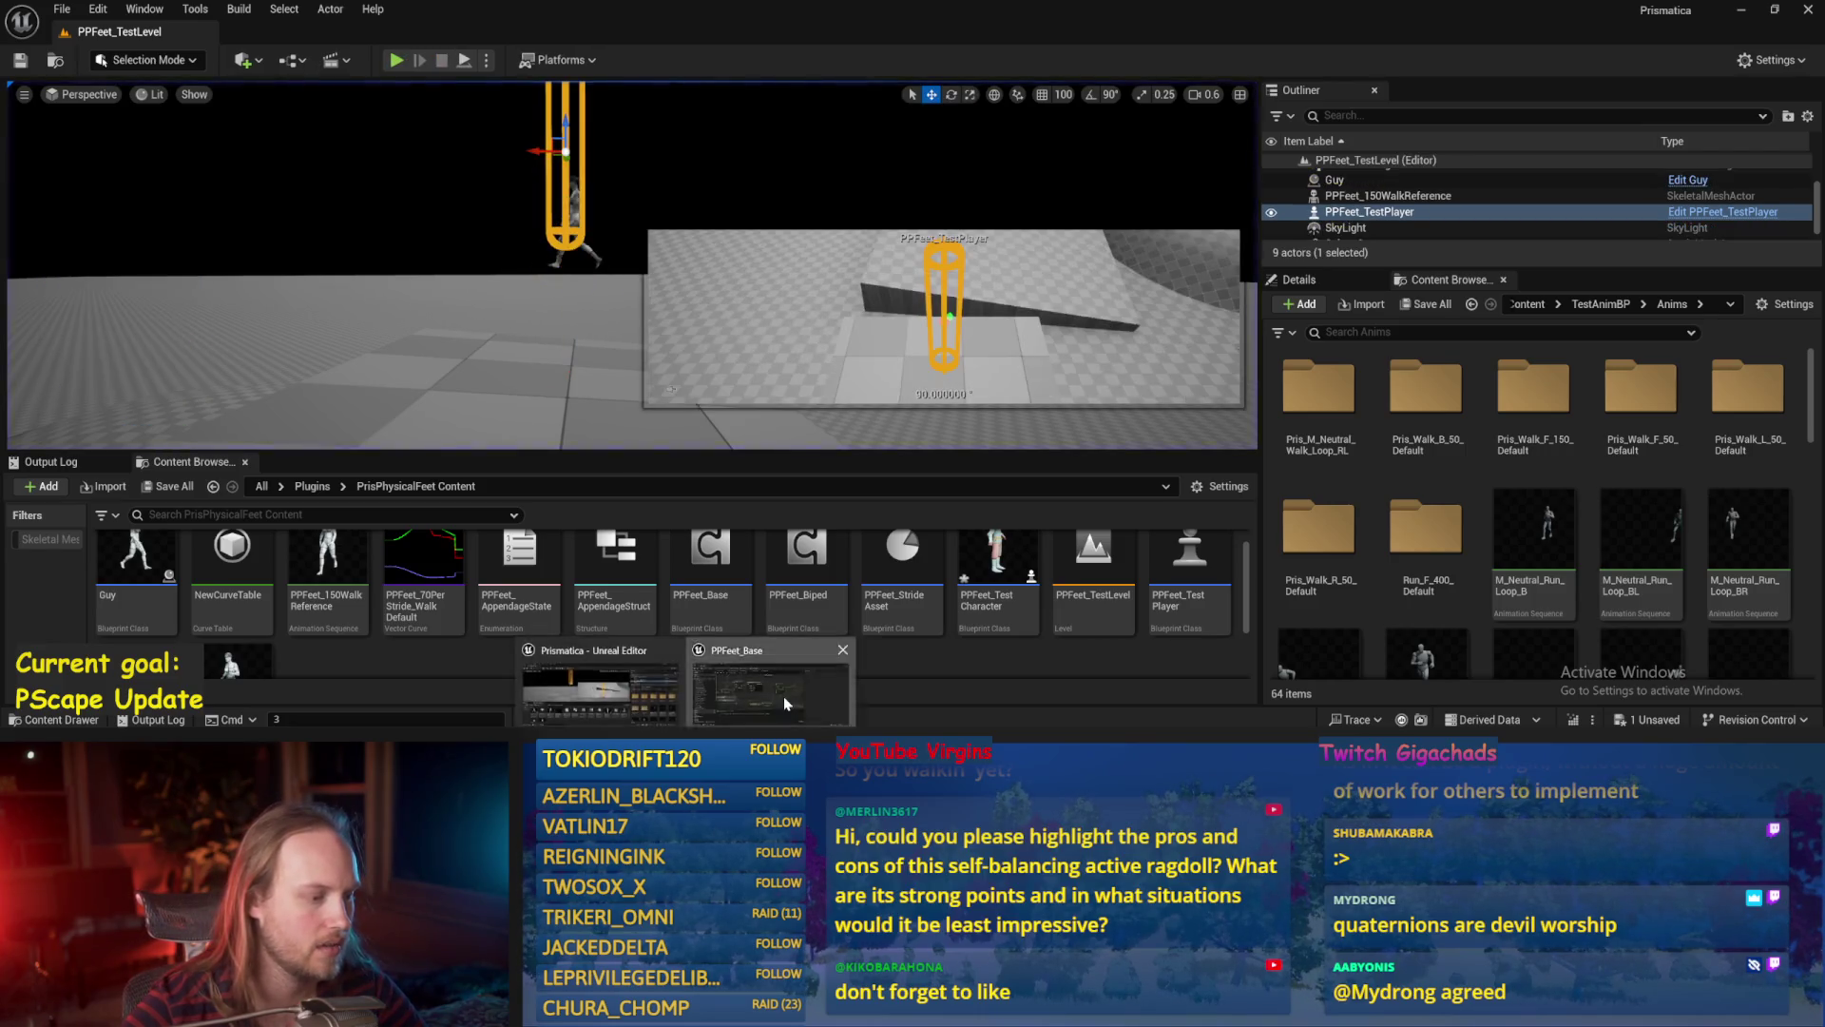
# Start another play test, select the ramp Cube4 and view it from lower, steeper angles.
pyautogui.doubleClick(712, 561)
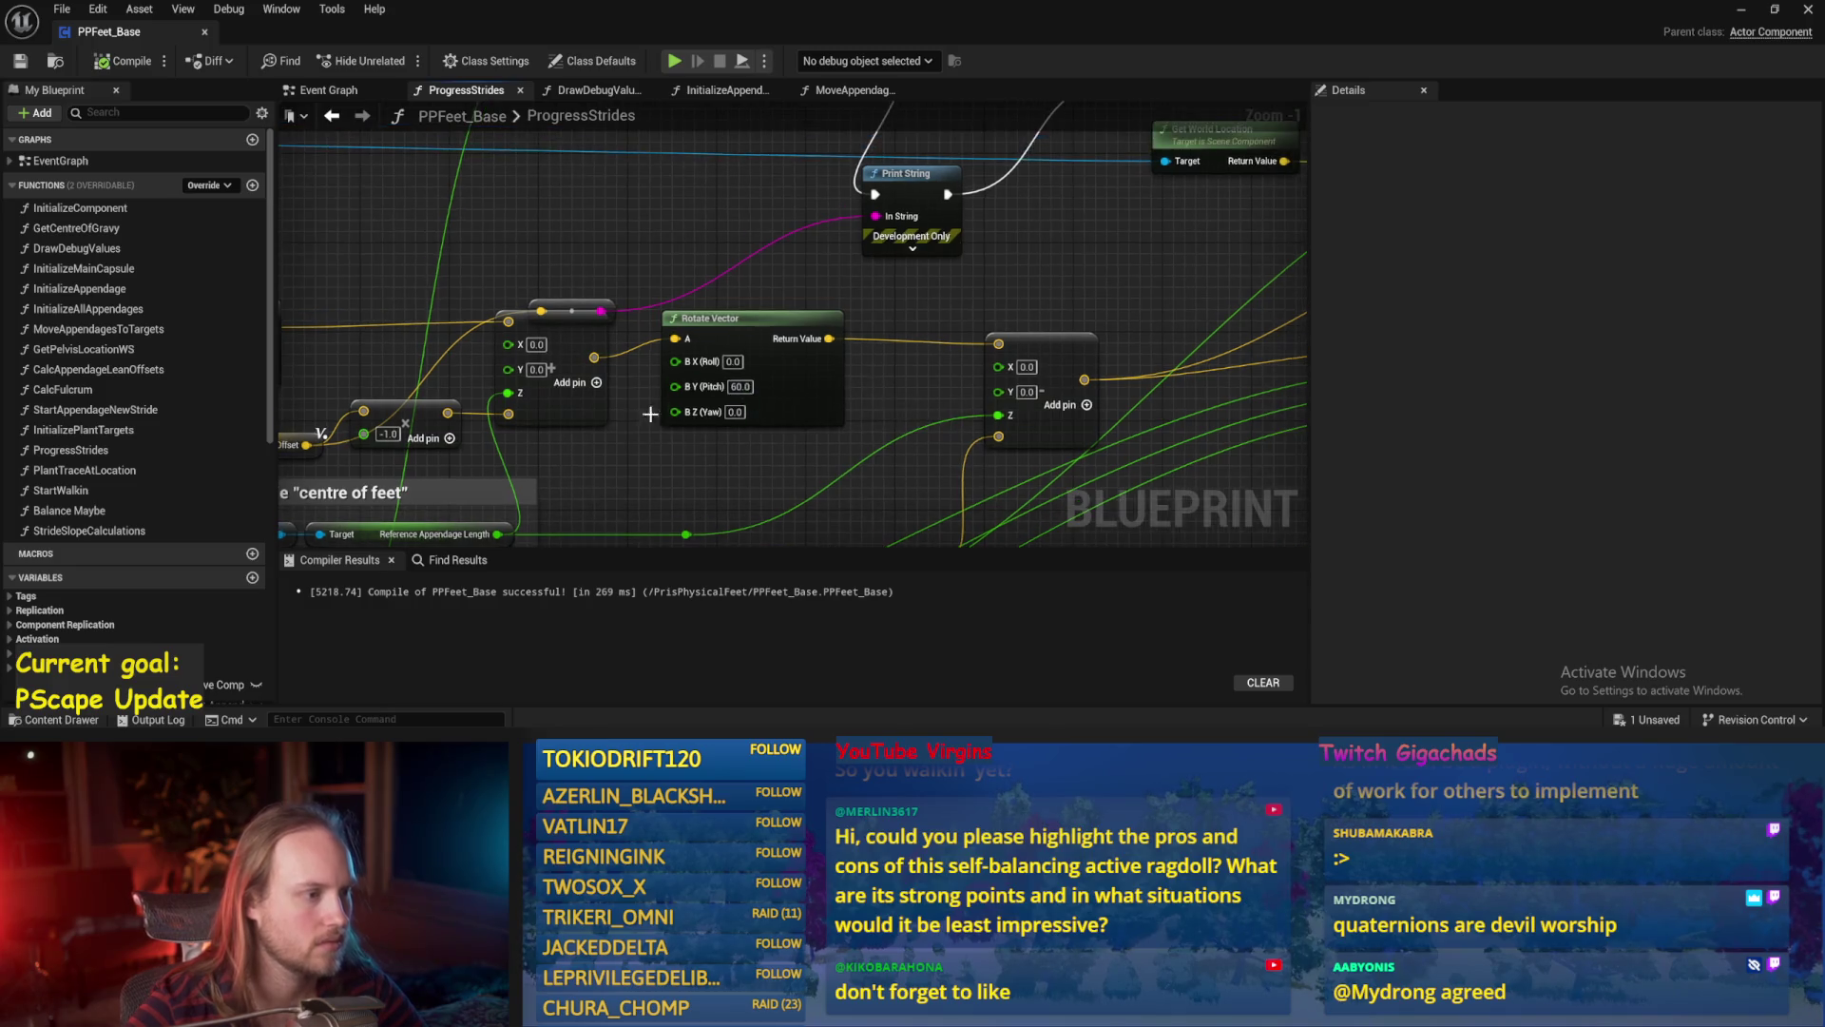
pyautogui.click(1742, 9)
pyautogui.moveTo(645, 345); pyautogui.dragTo(593, 312)
pyautogui.hotkey('alt', 'p')
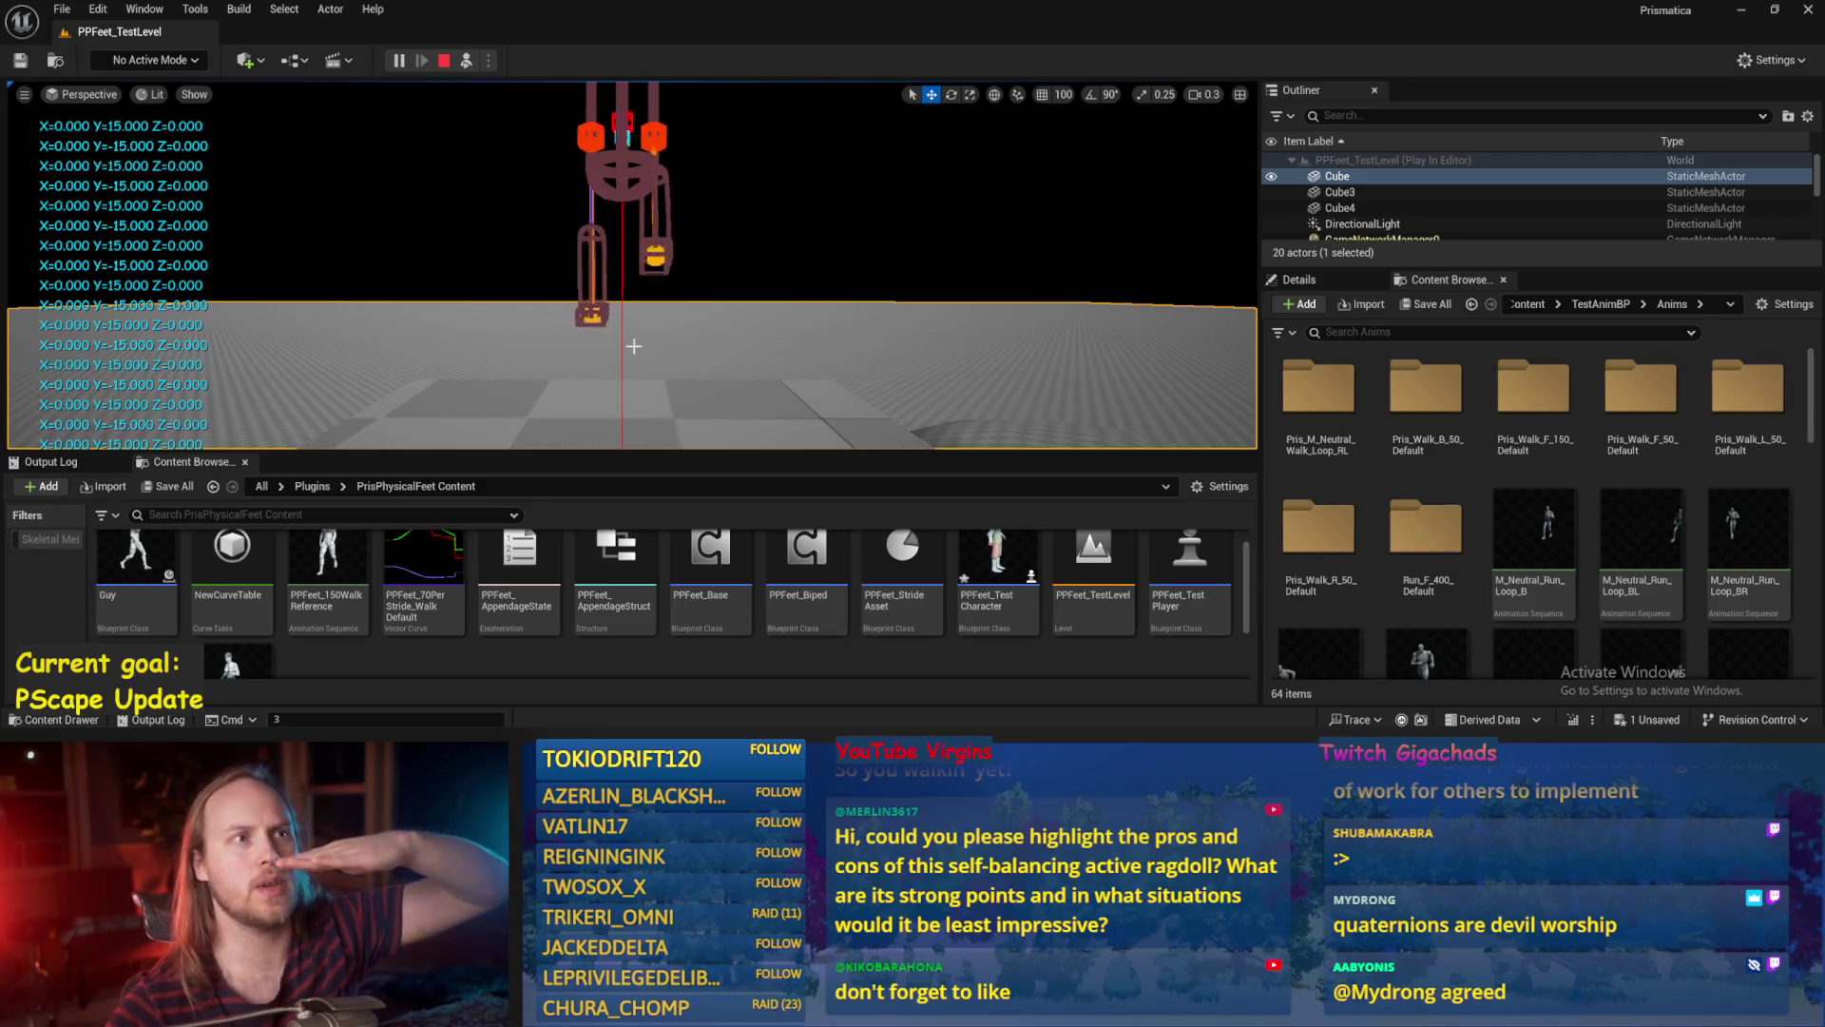
pyautogui.click(634, 346)
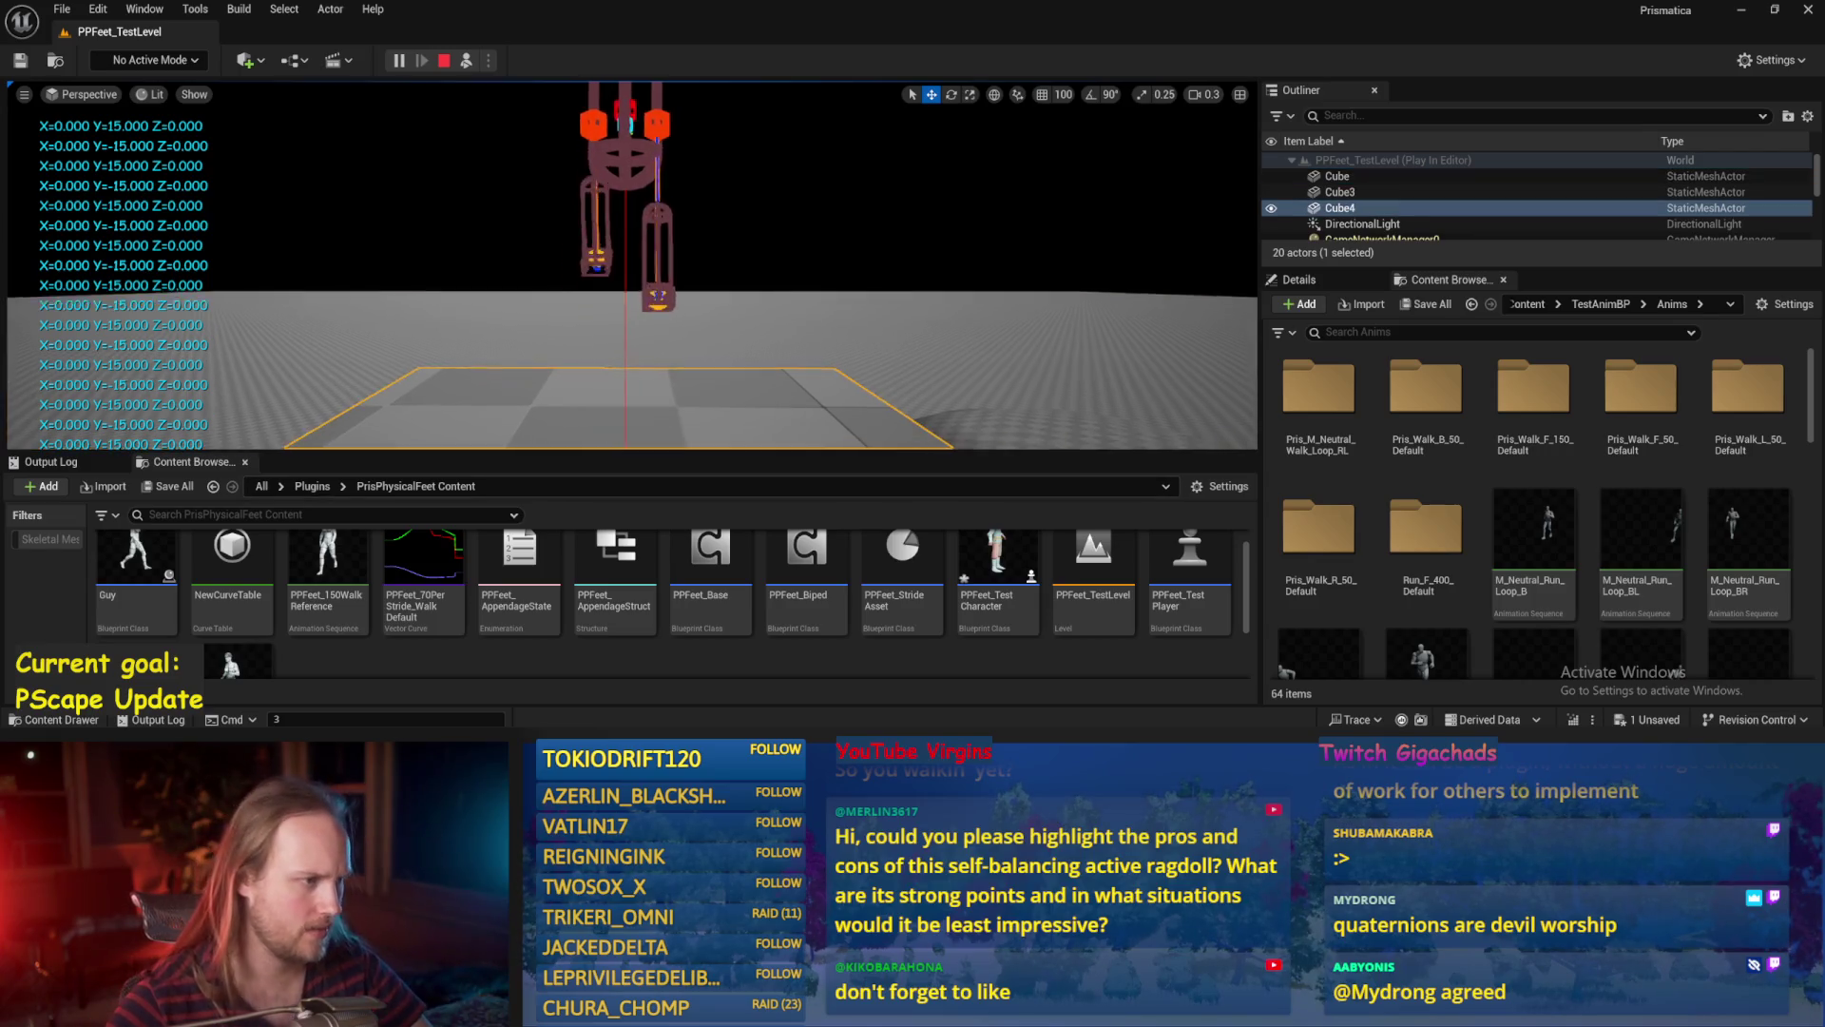
pyautogui.scroll(1, 617, 248)
pyautogui.moveTo(618, 313); pyautogui.dragTo(632, 195)
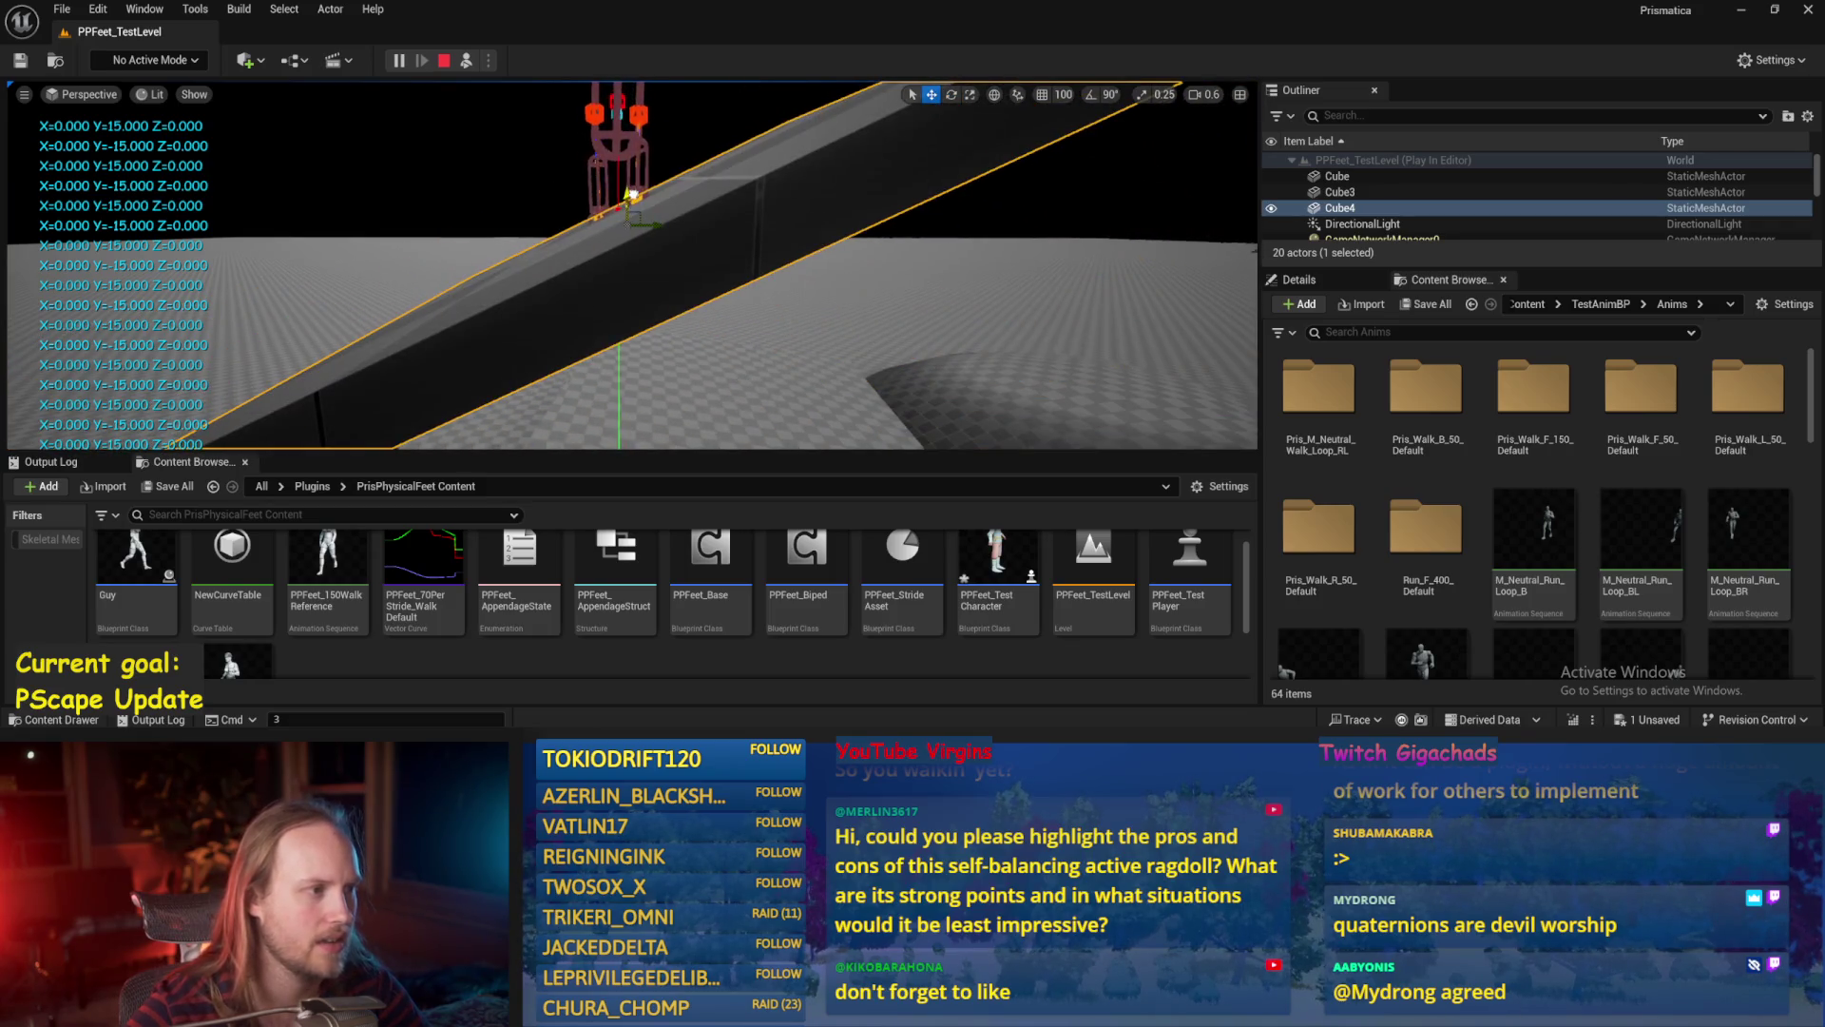
pyautogui.moveTo(643, 218); pyautogui.dragTo(619, 206)
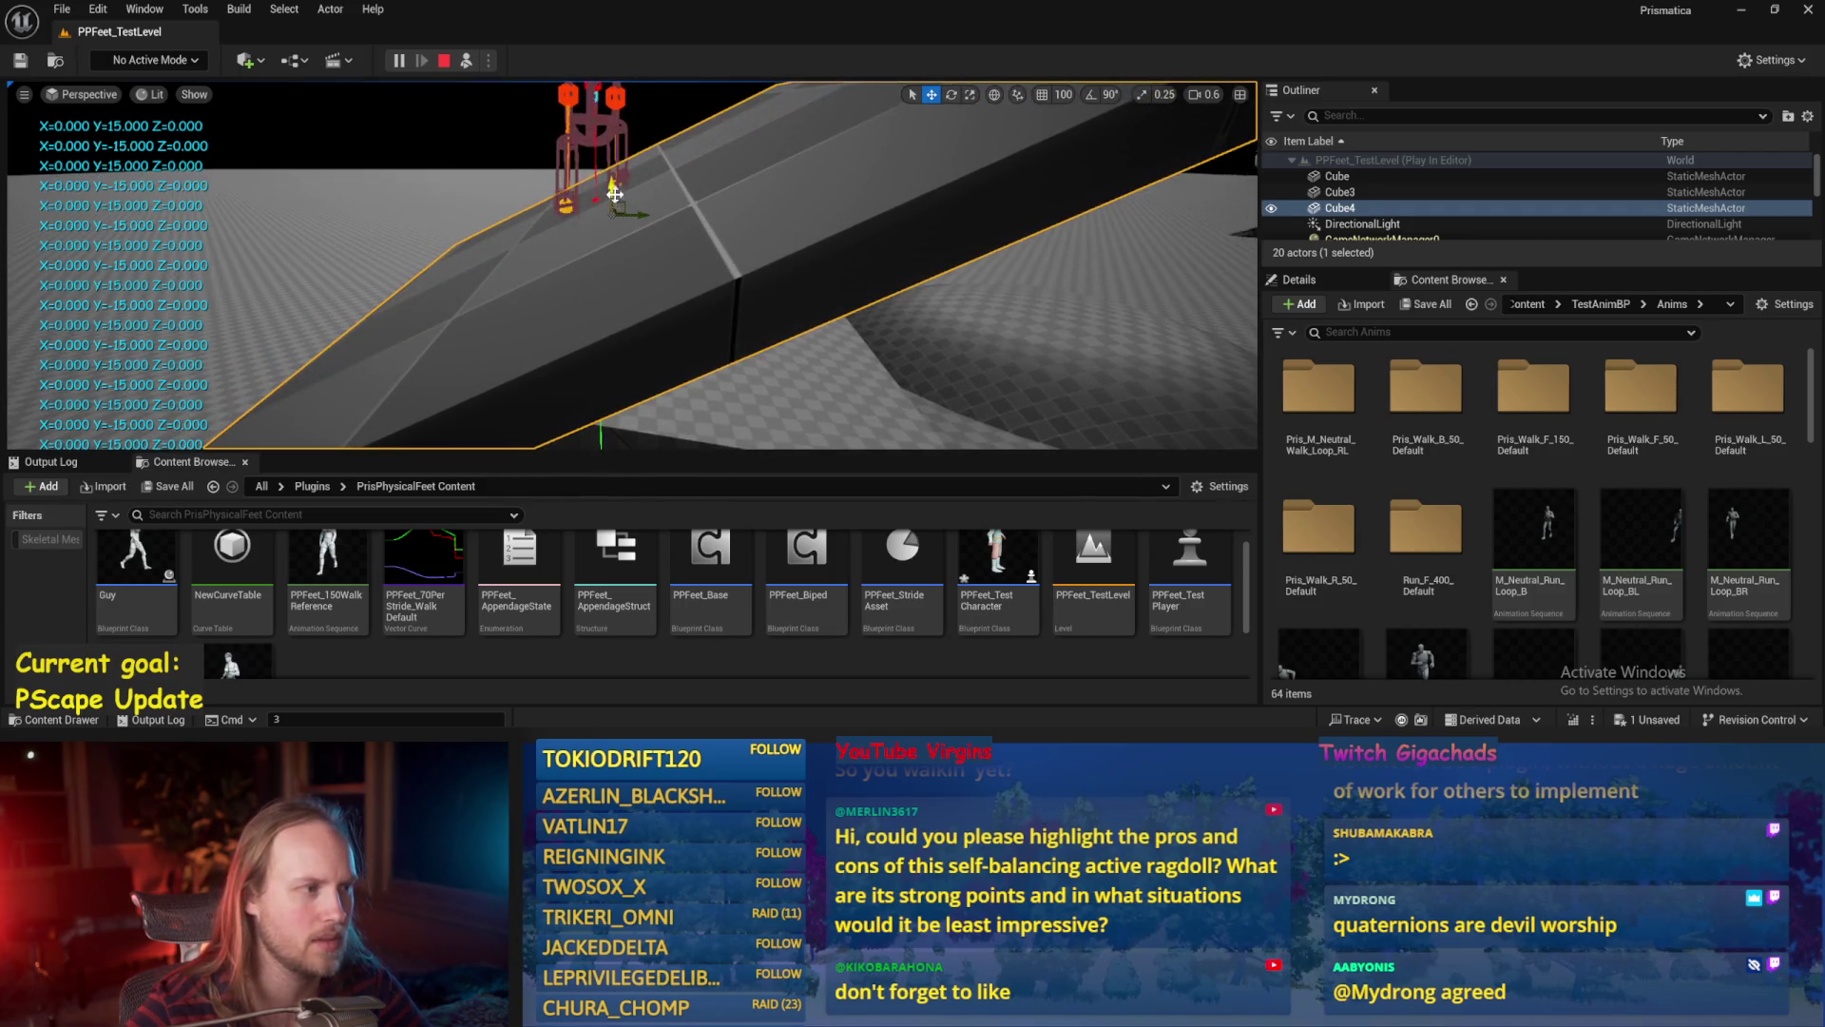
# Undo the ramp's tilt, stop the play session, and Save All.
pyautogui.hotkey('ctrl', 'z')
pyautogui.hotkey('ctrl', 'z')
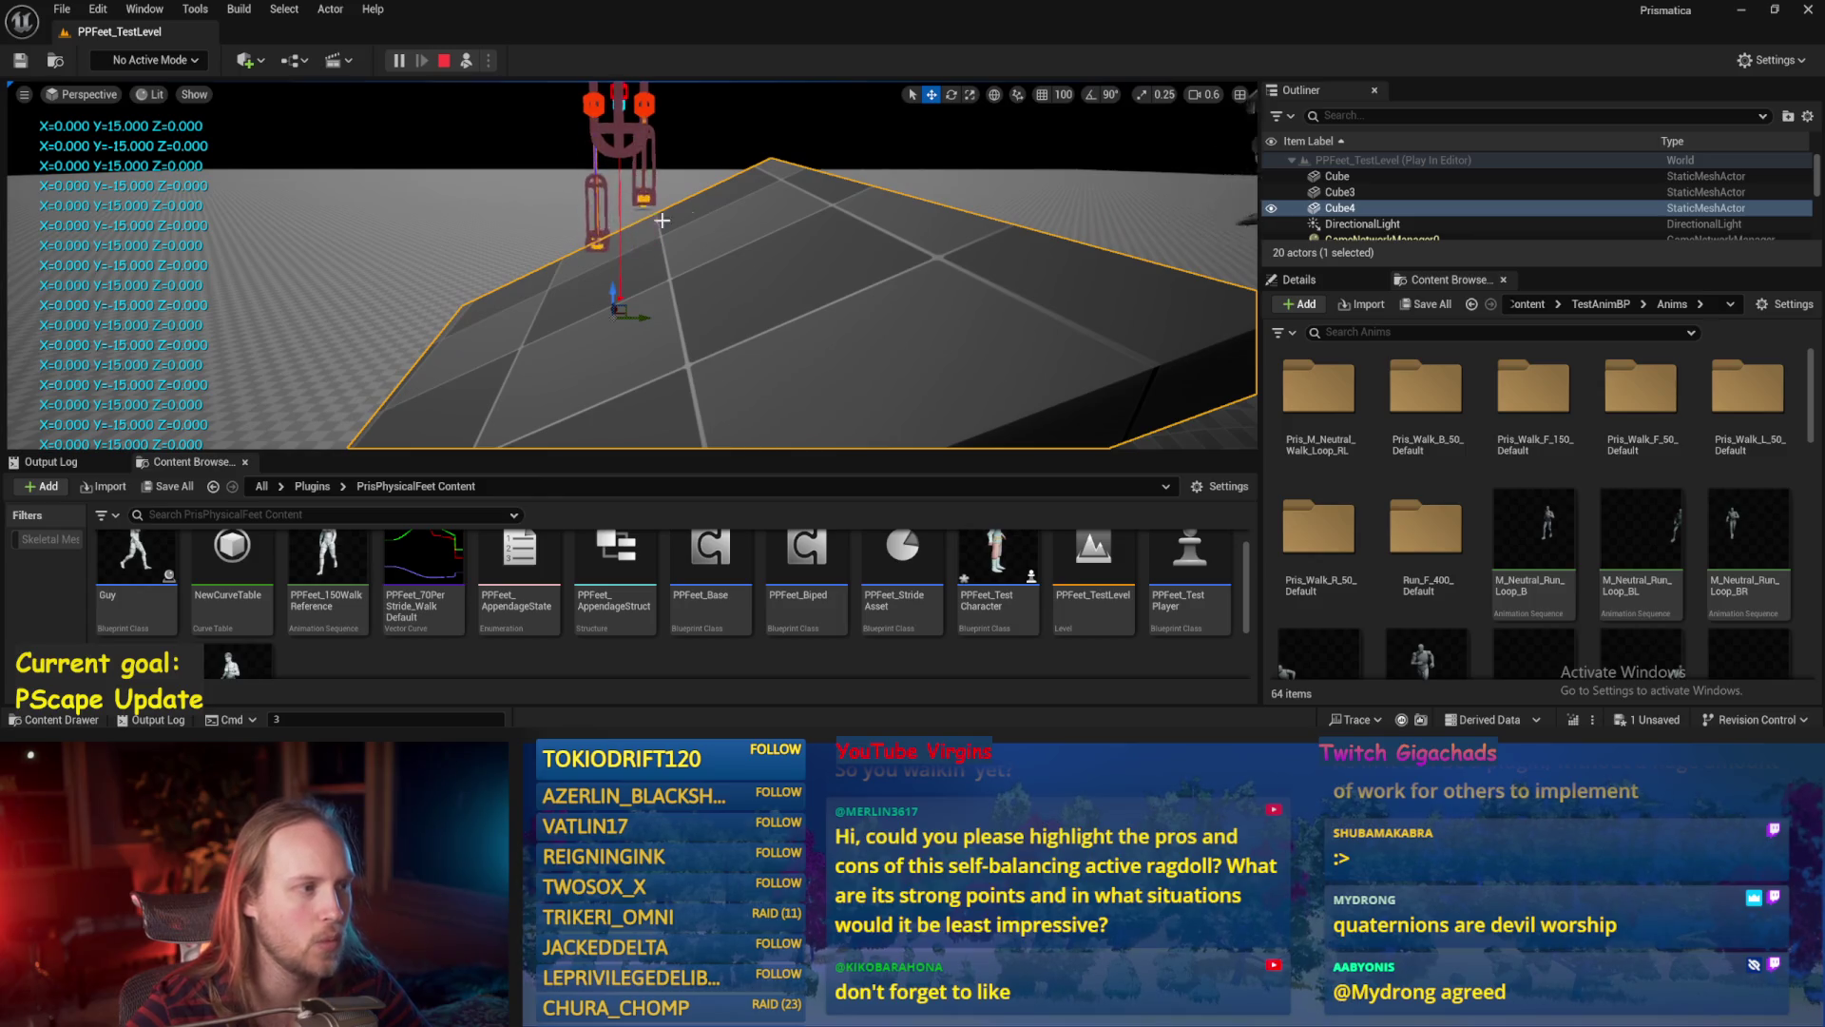
pyautogui.press('Escape')
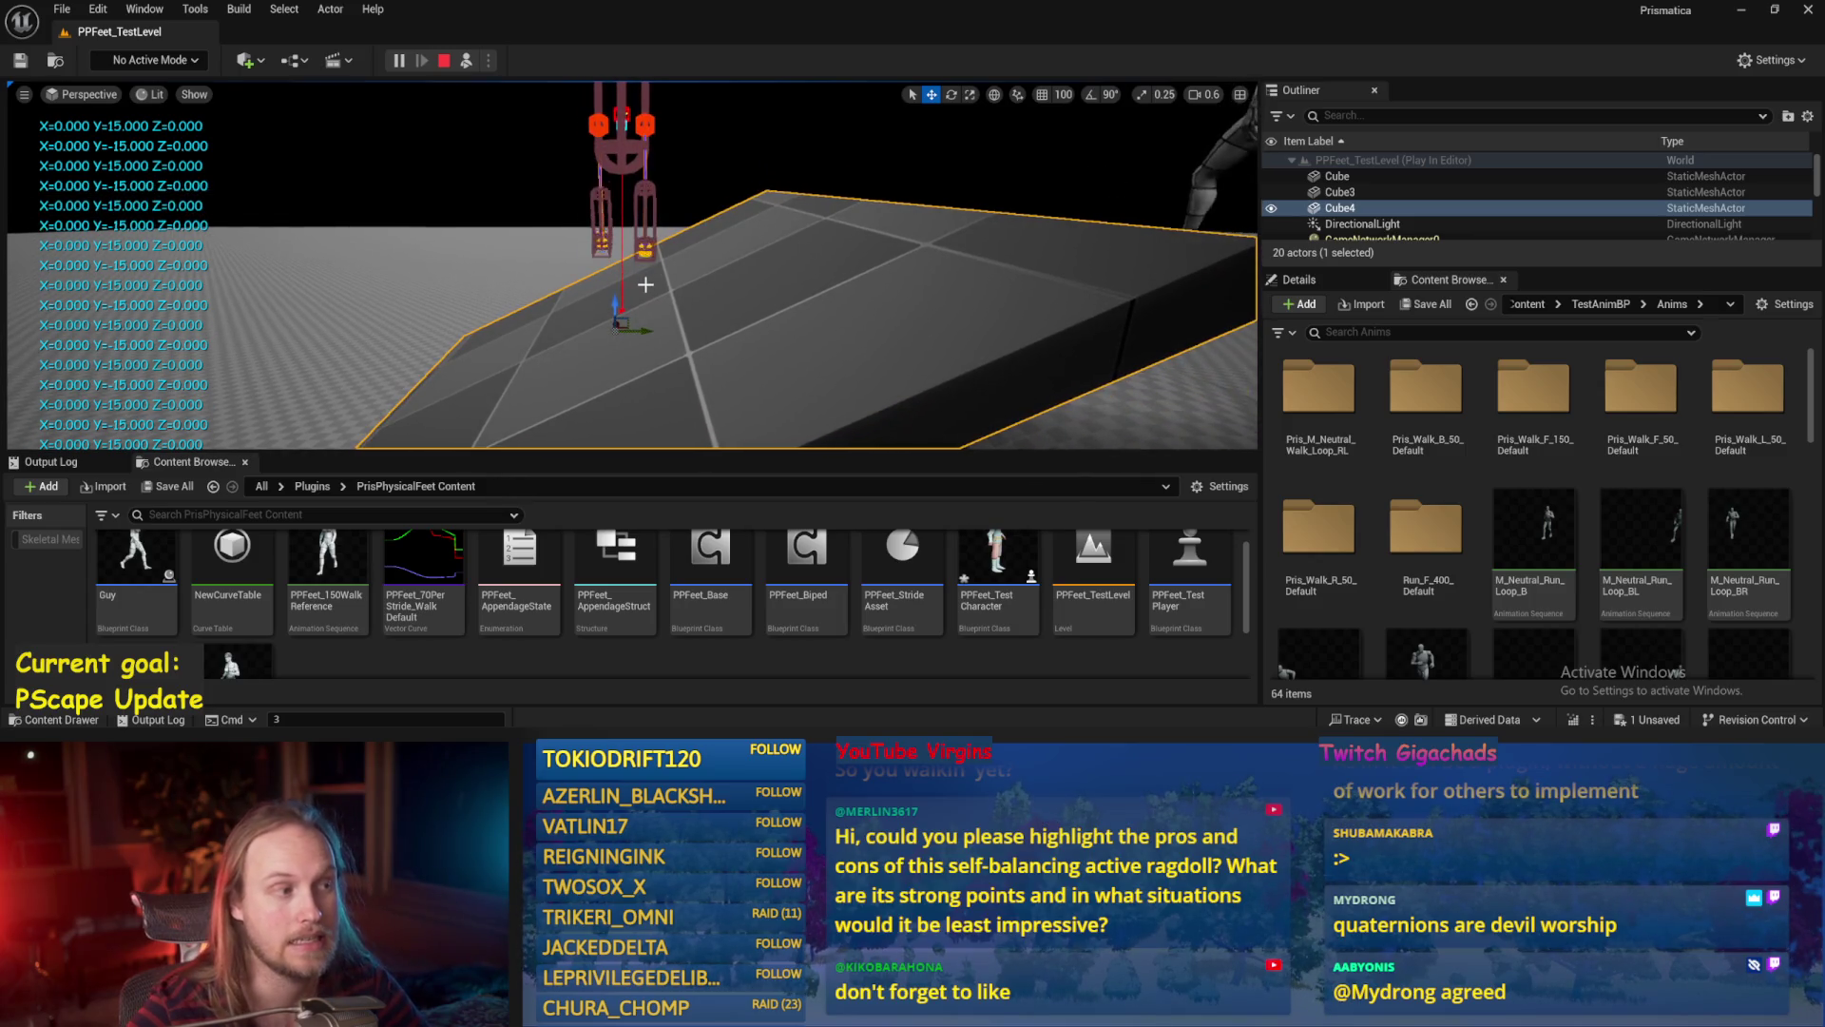
pyautogui.click(61, 9)
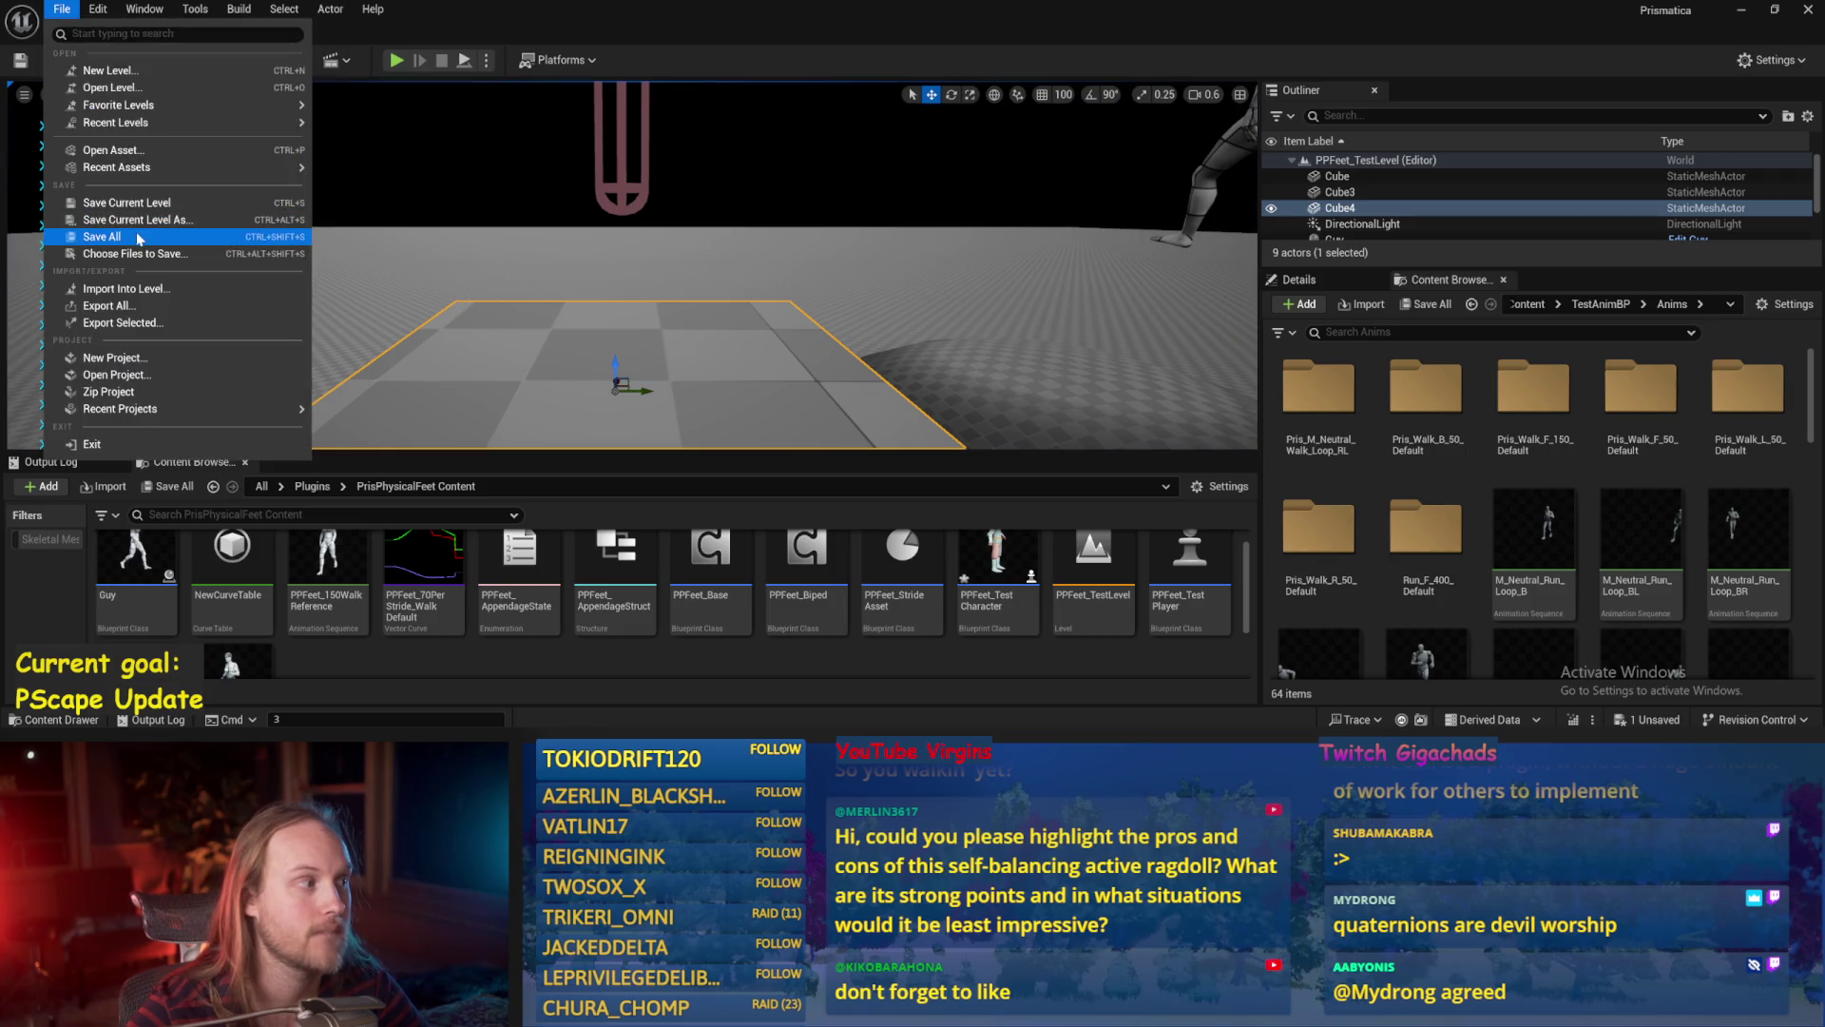
pyautogui.click(105, 223)
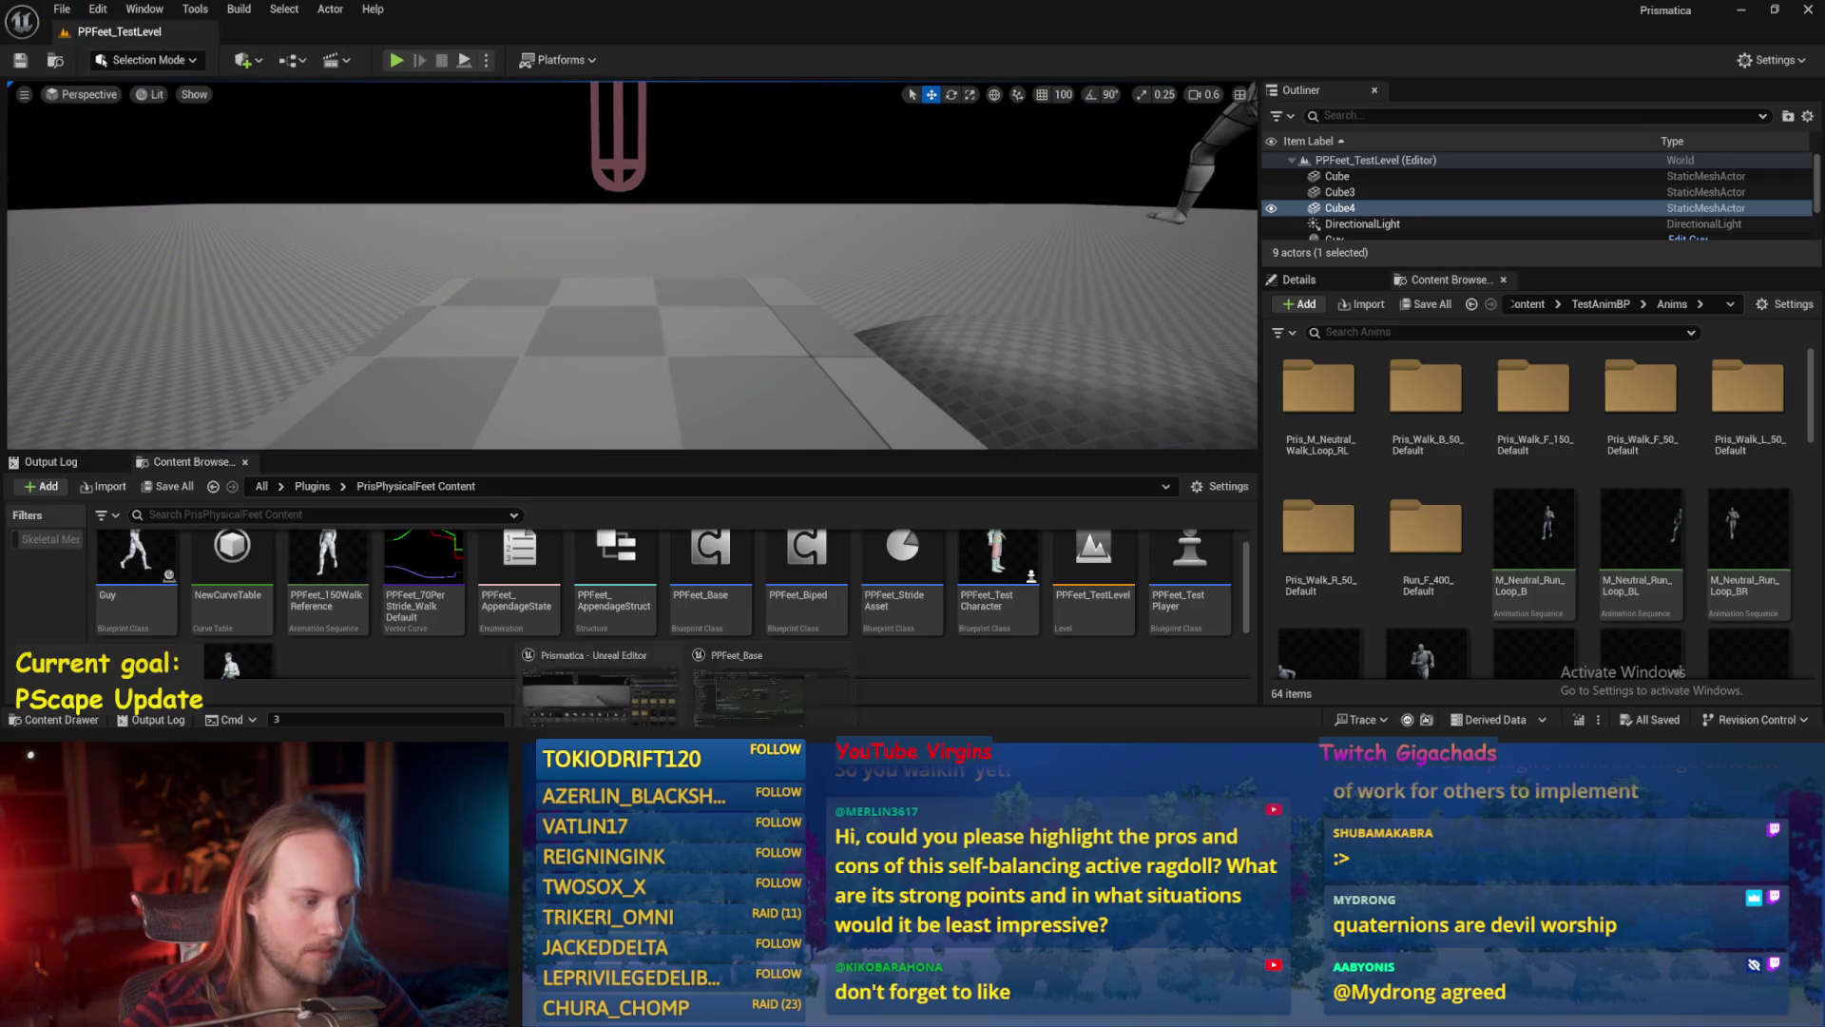
# Return to PPFeet_Base with the Make Vector node in view.
pyautogui.hotkey('alt', 'Tab')
pyautogui.moveTo(830, 482); pyautogui.dragTo(927, 414)
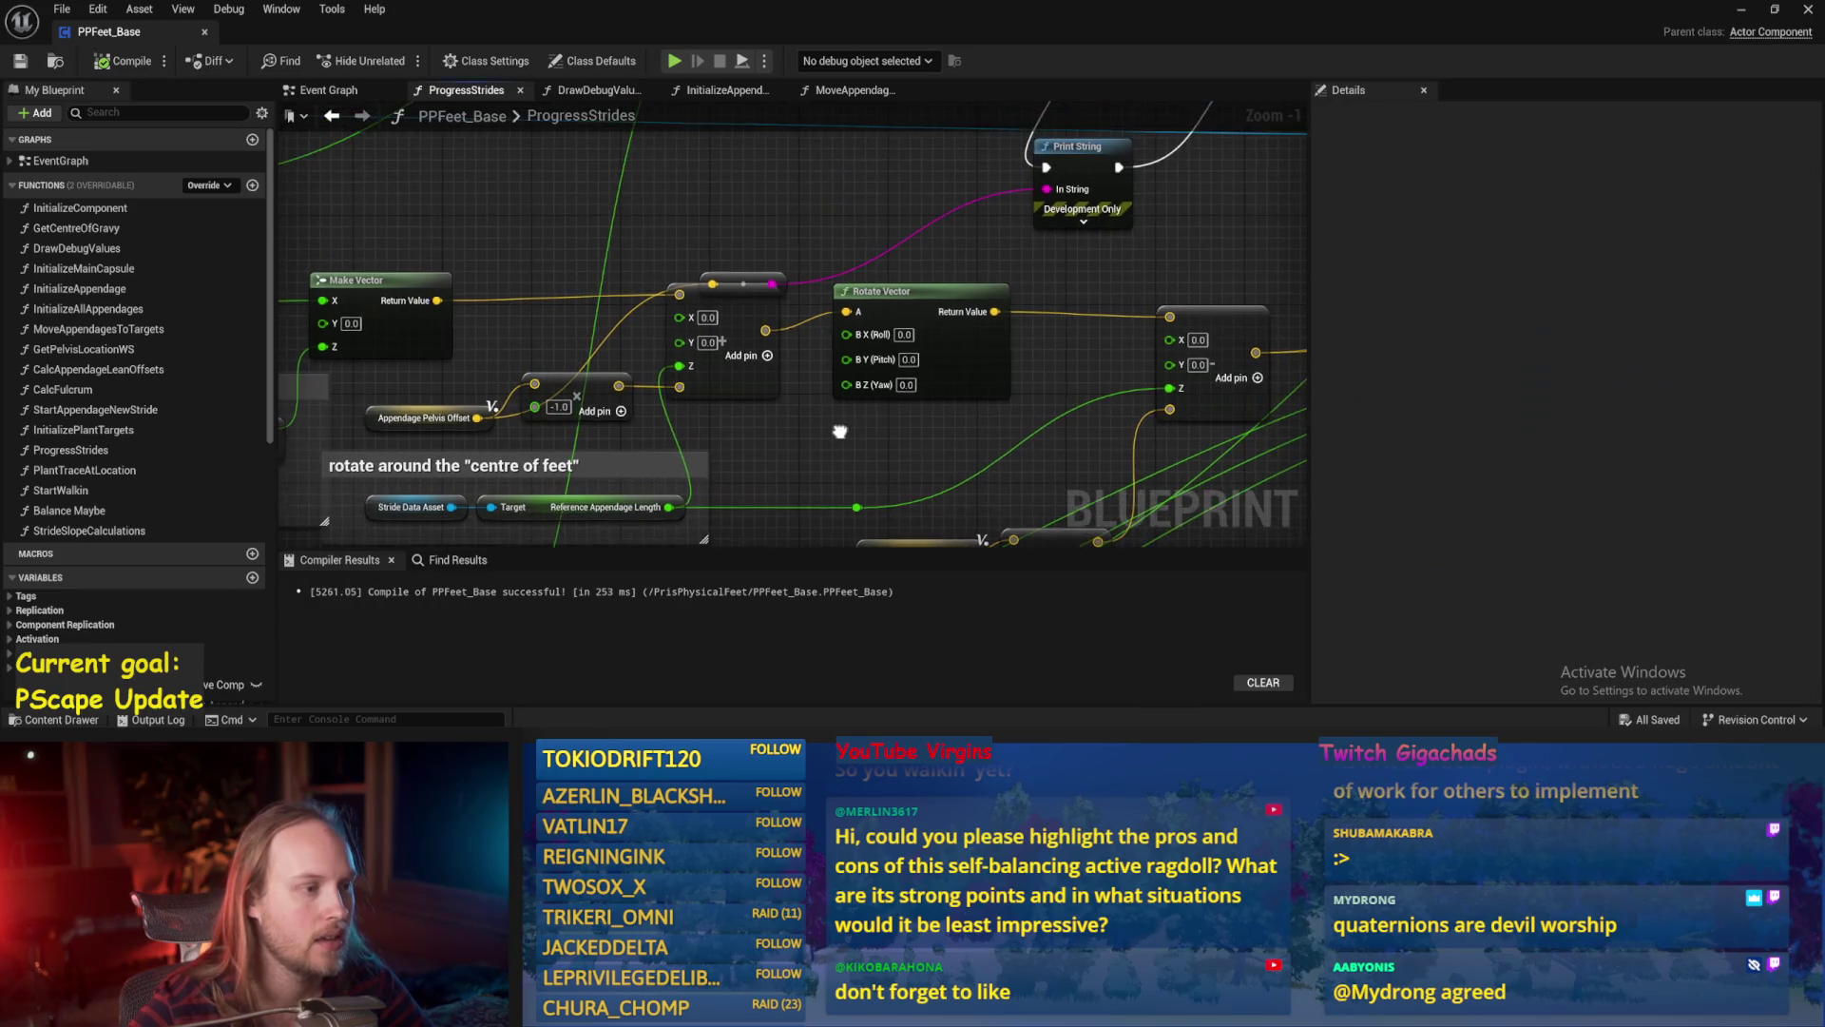
pyautogui.scroll(-1, 927, 414)
pyautogui.moveTo(844, 308); pyautogui.dragTo(860, 320)
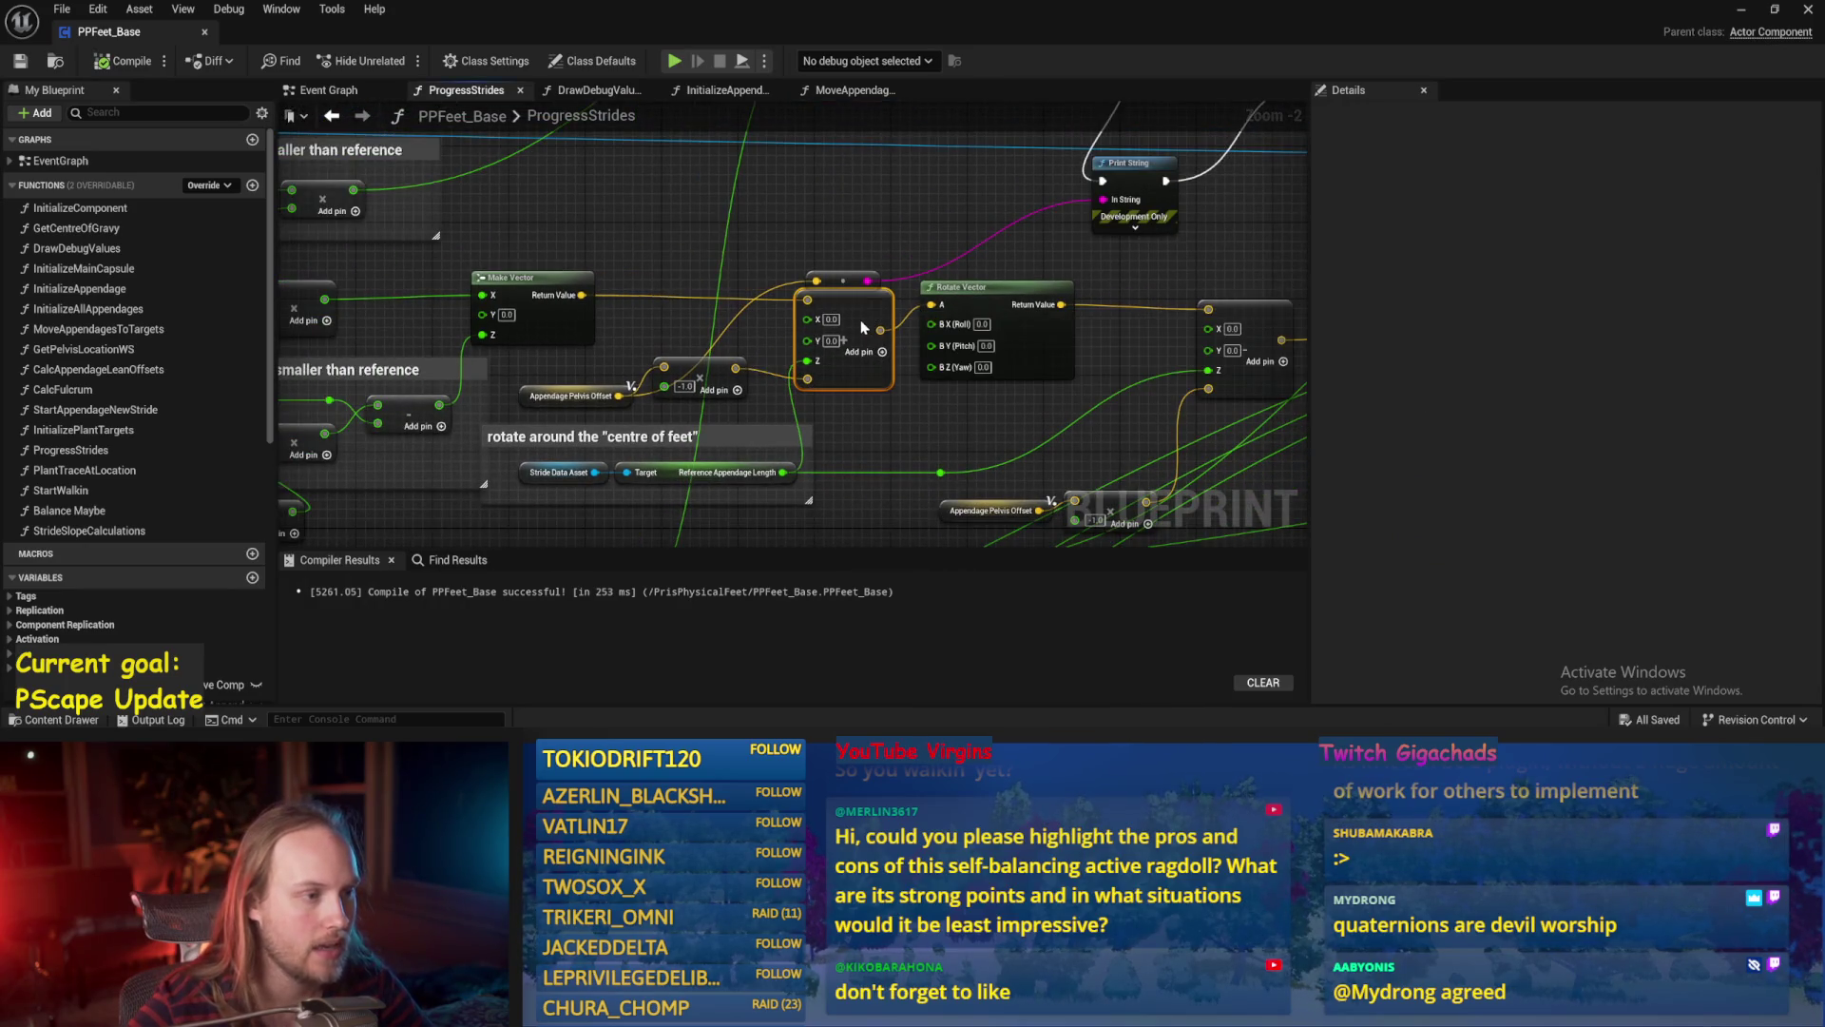
# Move the Print String node up and right, then pan to the vector math.
pyautogui.click(1174, 215)
pyautogui.moveTo(1186, 217); pyautogui.dragTo(1034, 316)
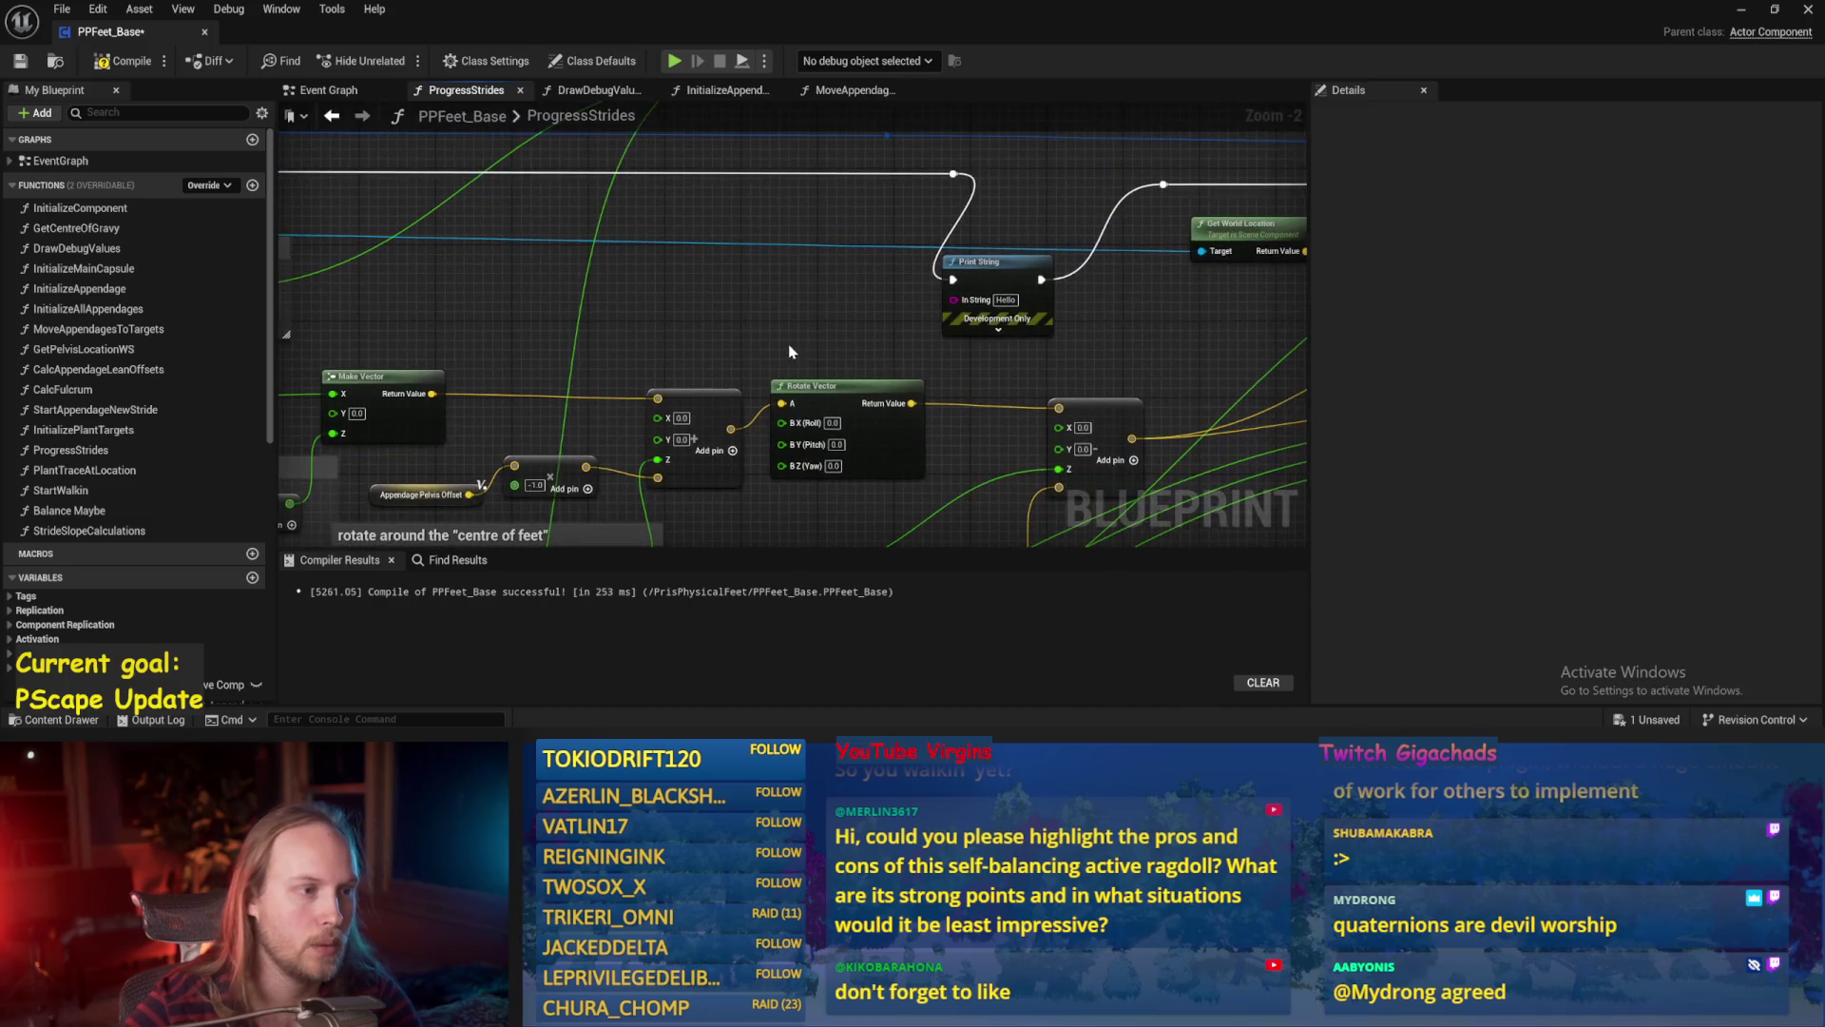
pyautogui.moveTo(955, 262); pyautogui.dragTo(1003, 195)
pyautogui.moveTo(831, 372)
pyautogui.mouseDown()
pyautogui.moveTo(874, 290)
pyautogui.moveTo(927, 246)
pyautogui.mouseUp()
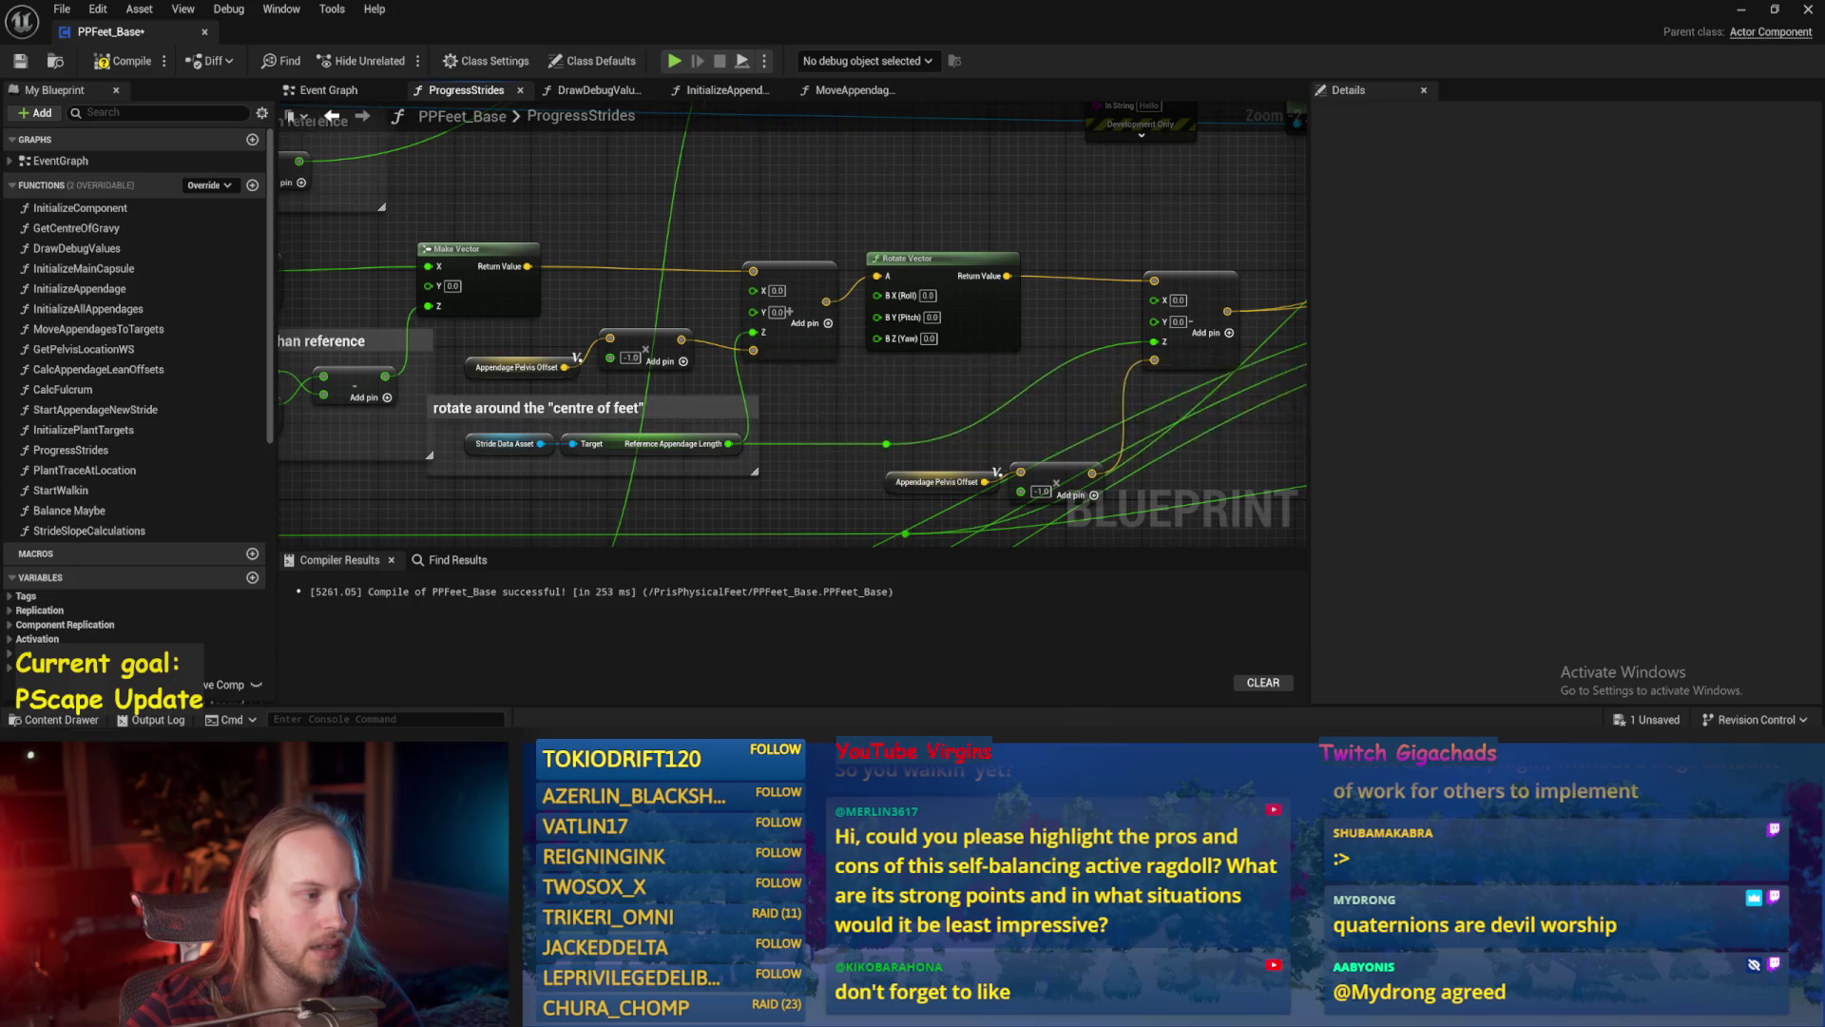
pyautogui.moveTo(779, 366); pyautogui.dragTo(835, 318)
pyautogui.scroll(1, 691, 312)
# Delete the -1.0 multiply node and rewire Appendage Pelvis Offset into the vector add.
pyautogui.click(691, 312)
pyautogui.press('Delete')
pyautogui.moveTo(595, 328)
pyautogui.mouseDown()
pyautogui.moveTo(825, 321)
pyautogui.moveTo(832, 337)
pyautogui.mouseUp()
pyautogui.click(542, 328)
pyautogui.press('Delete')
# Remove the unneeded third input pin from the vector add node.
pyautogui.rightClick(816, 312)
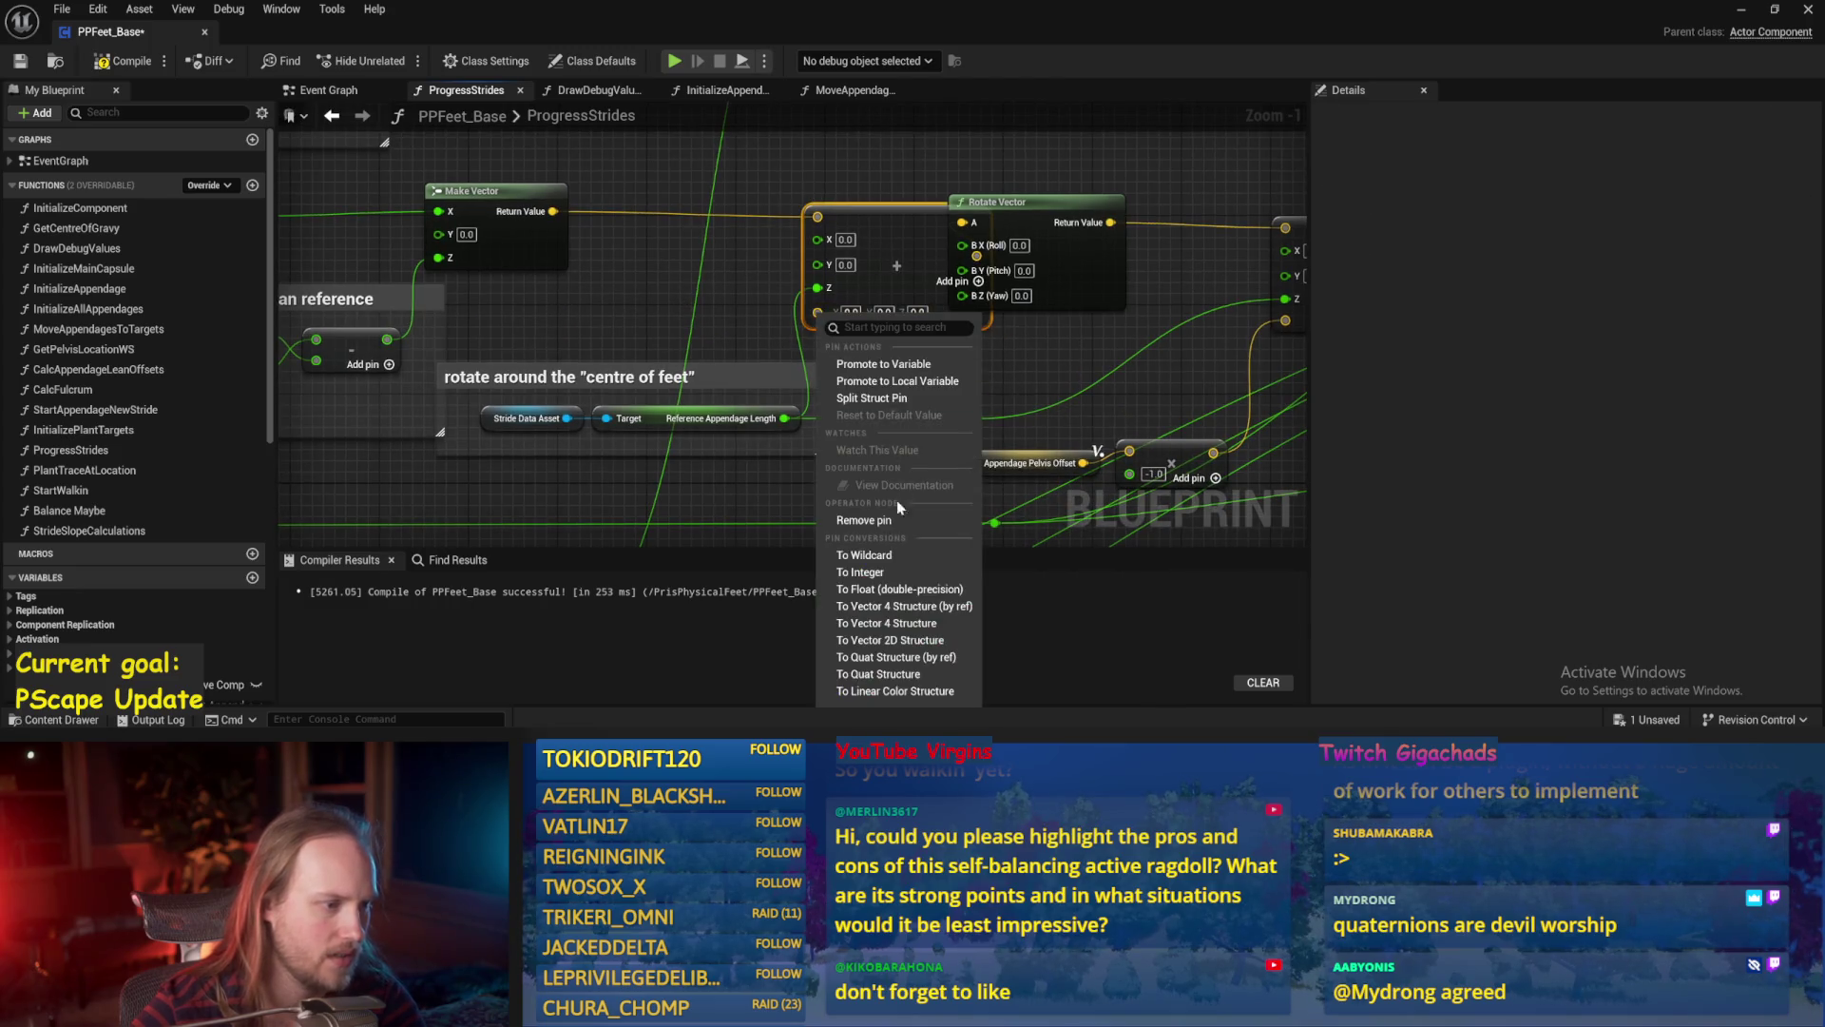
pyautogui.click(879, 534)
pyautogui.moveTo(1024, 371); pyautogui.dragTo(837, 392)
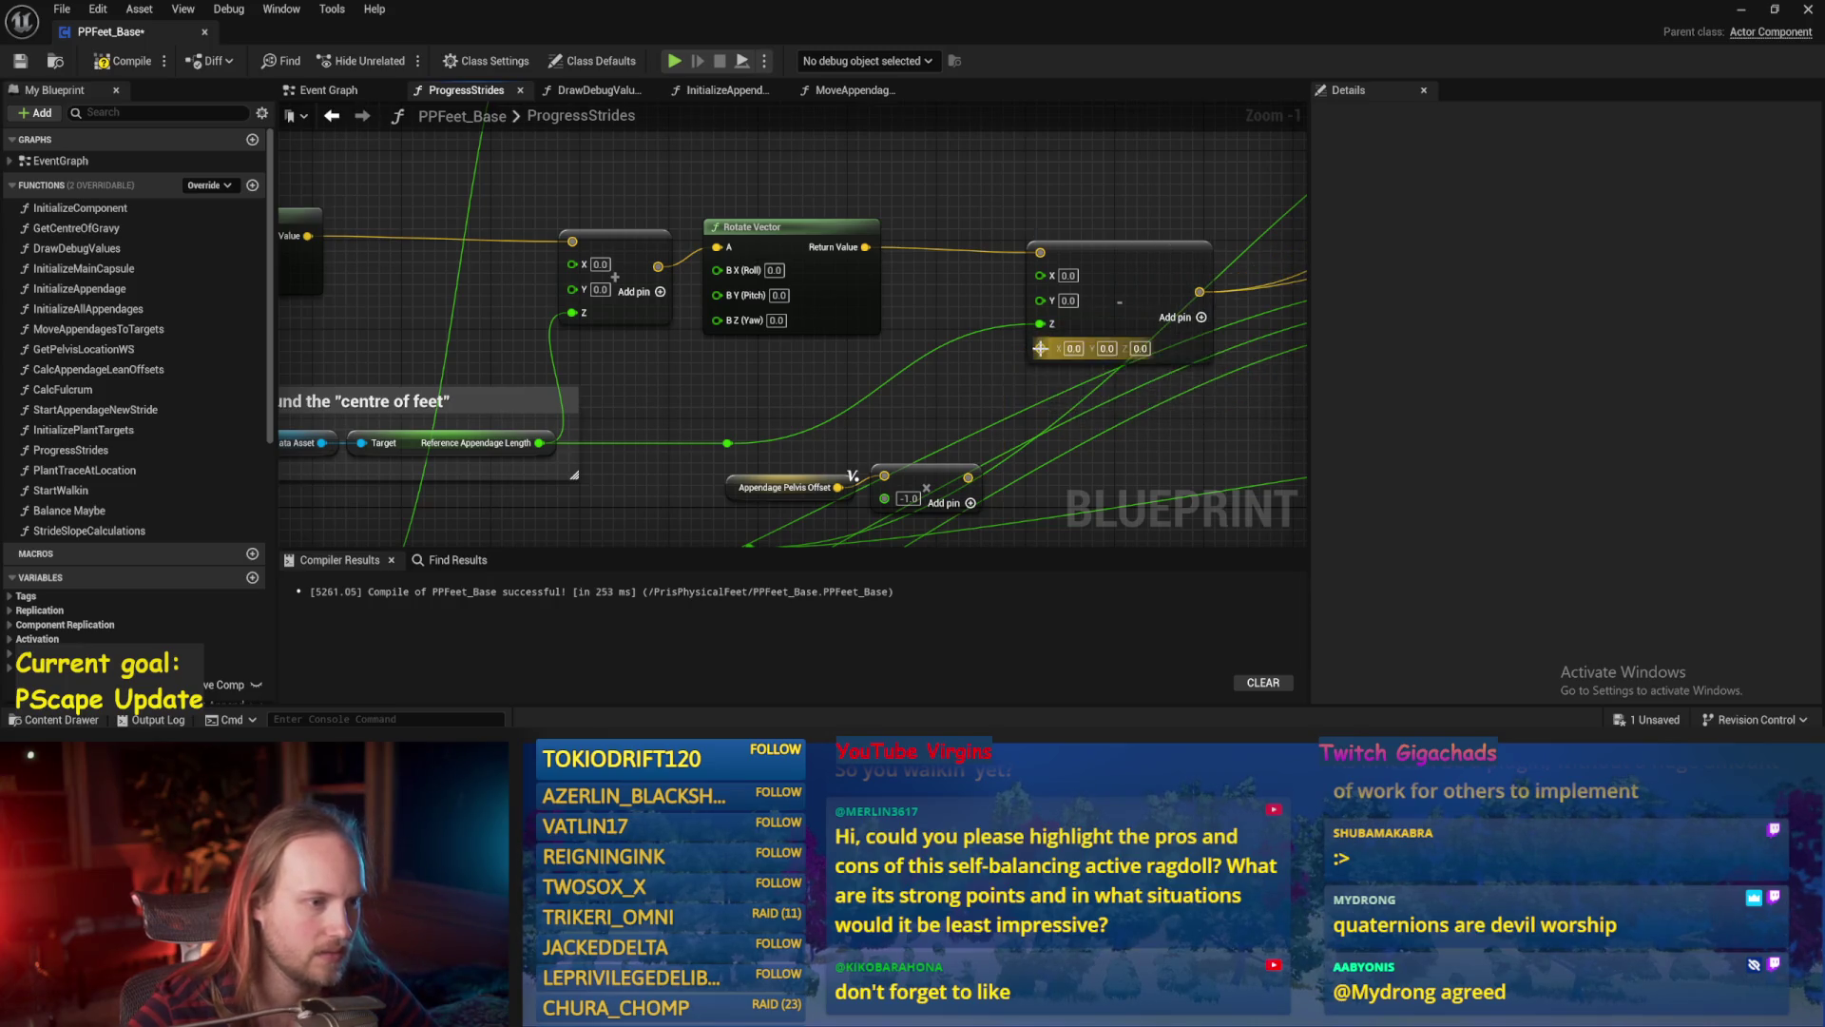
pyautogui.rightClick(1040, 347)
pyautogui.click(1088, 546)
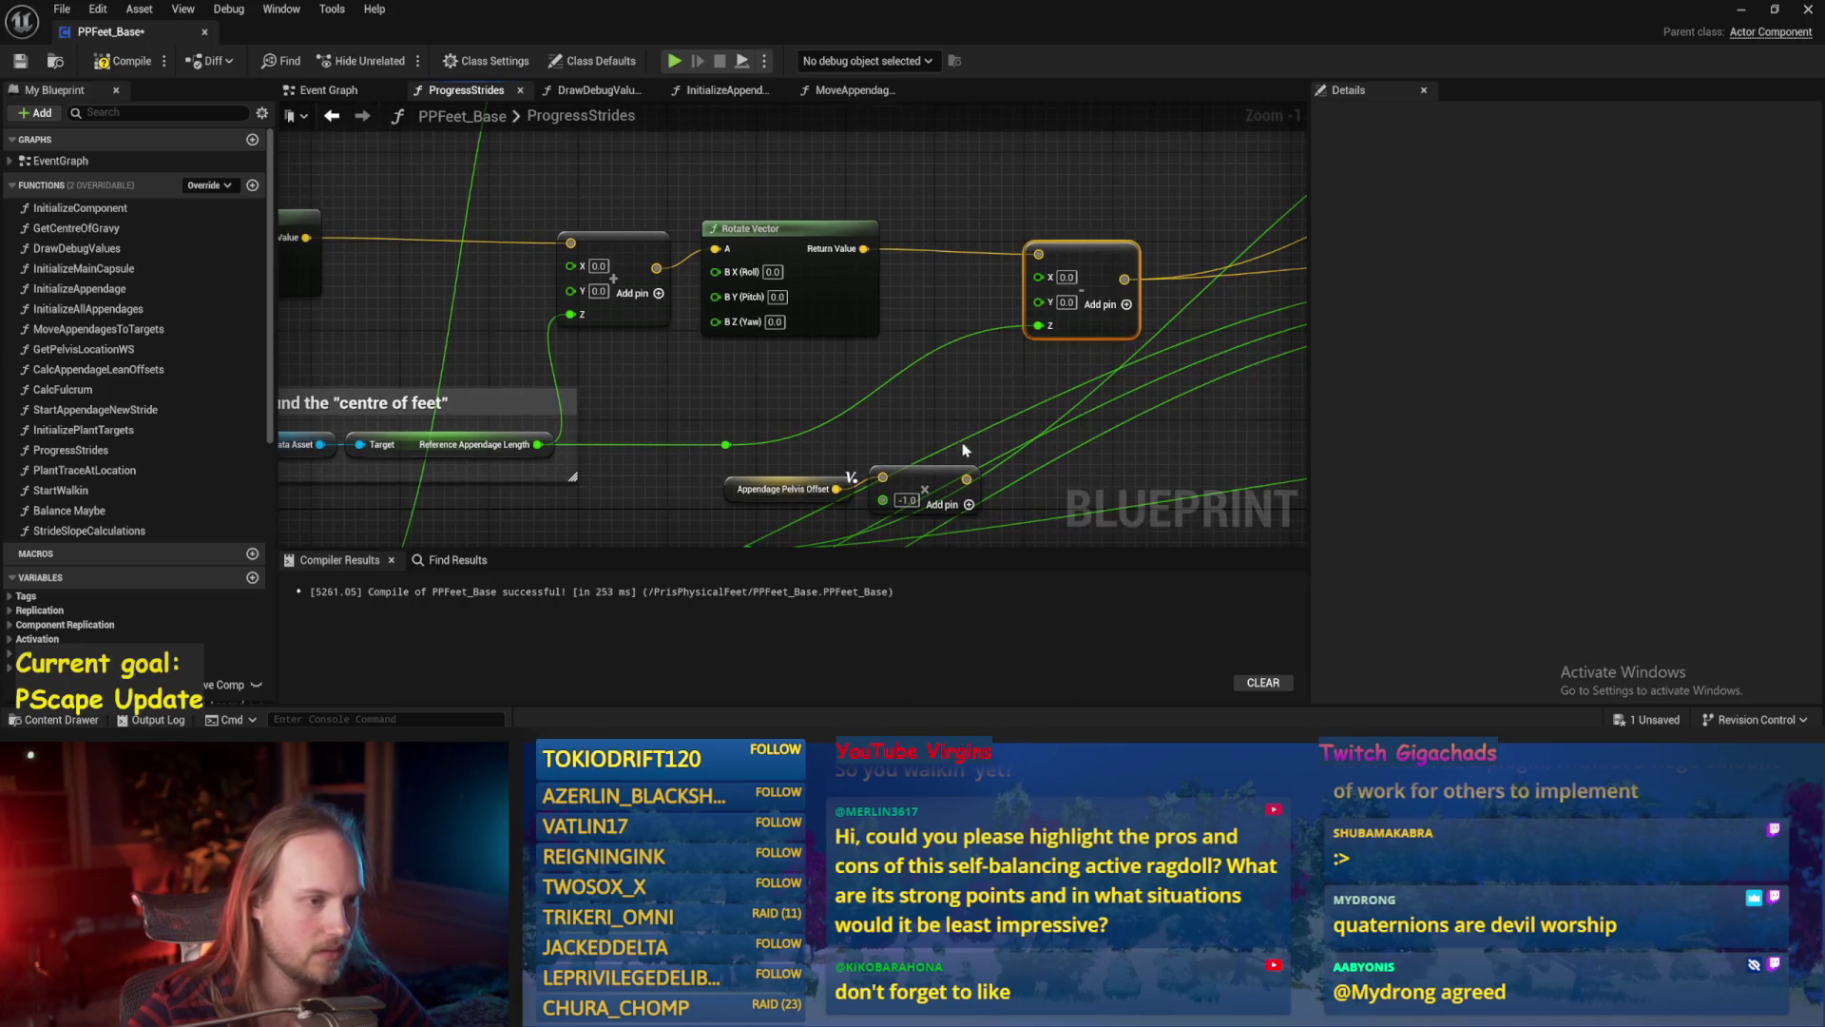
# Move the Appendage Pelvis Offset node out of the way and compile.
pyautogui.moveTo(858, 473); pyautogui.dragTo(920, 437)
pyautogui.moveTo(785, 458)
pyautogui.mouseDown()
pyautogui.moveTo(590, 302)
pyautogui.moveTo(396, 326)
pyautogui.moveTo(671, 396)
pyautogui.mouseUp()
pyautogui.click(101, 61)
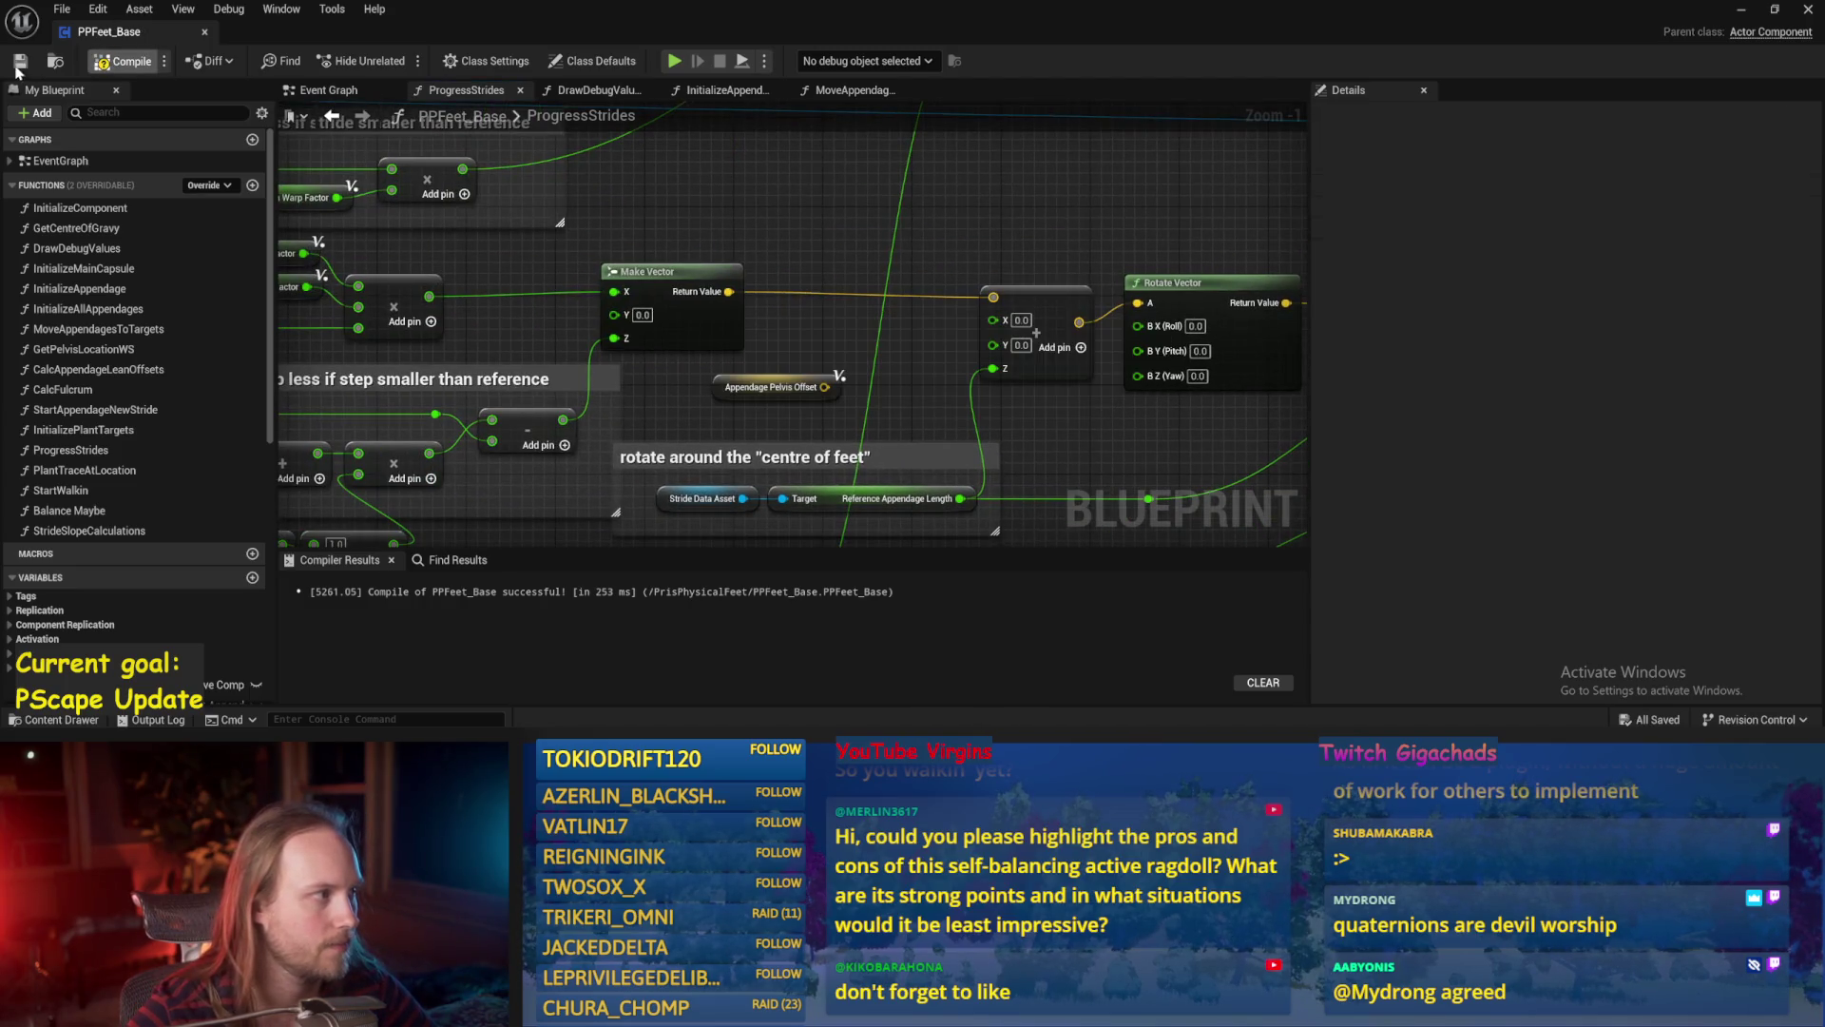
# Add a Break Vector node off Appendage Pelvis Offset and save.
pyautogui.moveTo(767, 312); pyautogui.dragTo(691, 301)
pyautogui.moveTo(662, 377)
pyautogui.mouseDown()
pyautogui.moveTo(673, 199)
pyautogui.moveTo(806, 203)
pyautogui.moveTo(805, 298)
pyautogui.moveTo(738, 304)
pyautogui.moveTo(854, 300)
pyautogui.moveTo(867, 264)
pyautogui.moveTo(975, 275)
pyautogui.mouseUp()
pyautogui.write('bre')
pyautogui.press('Return')
pyautogui.hotkey('ctrl', 's')
# Pass the Y component through an Absolute node into a multiply by 20.
pyautogui.write('abs')
pyautogui.press('Return')
pyautogui.write('*2')
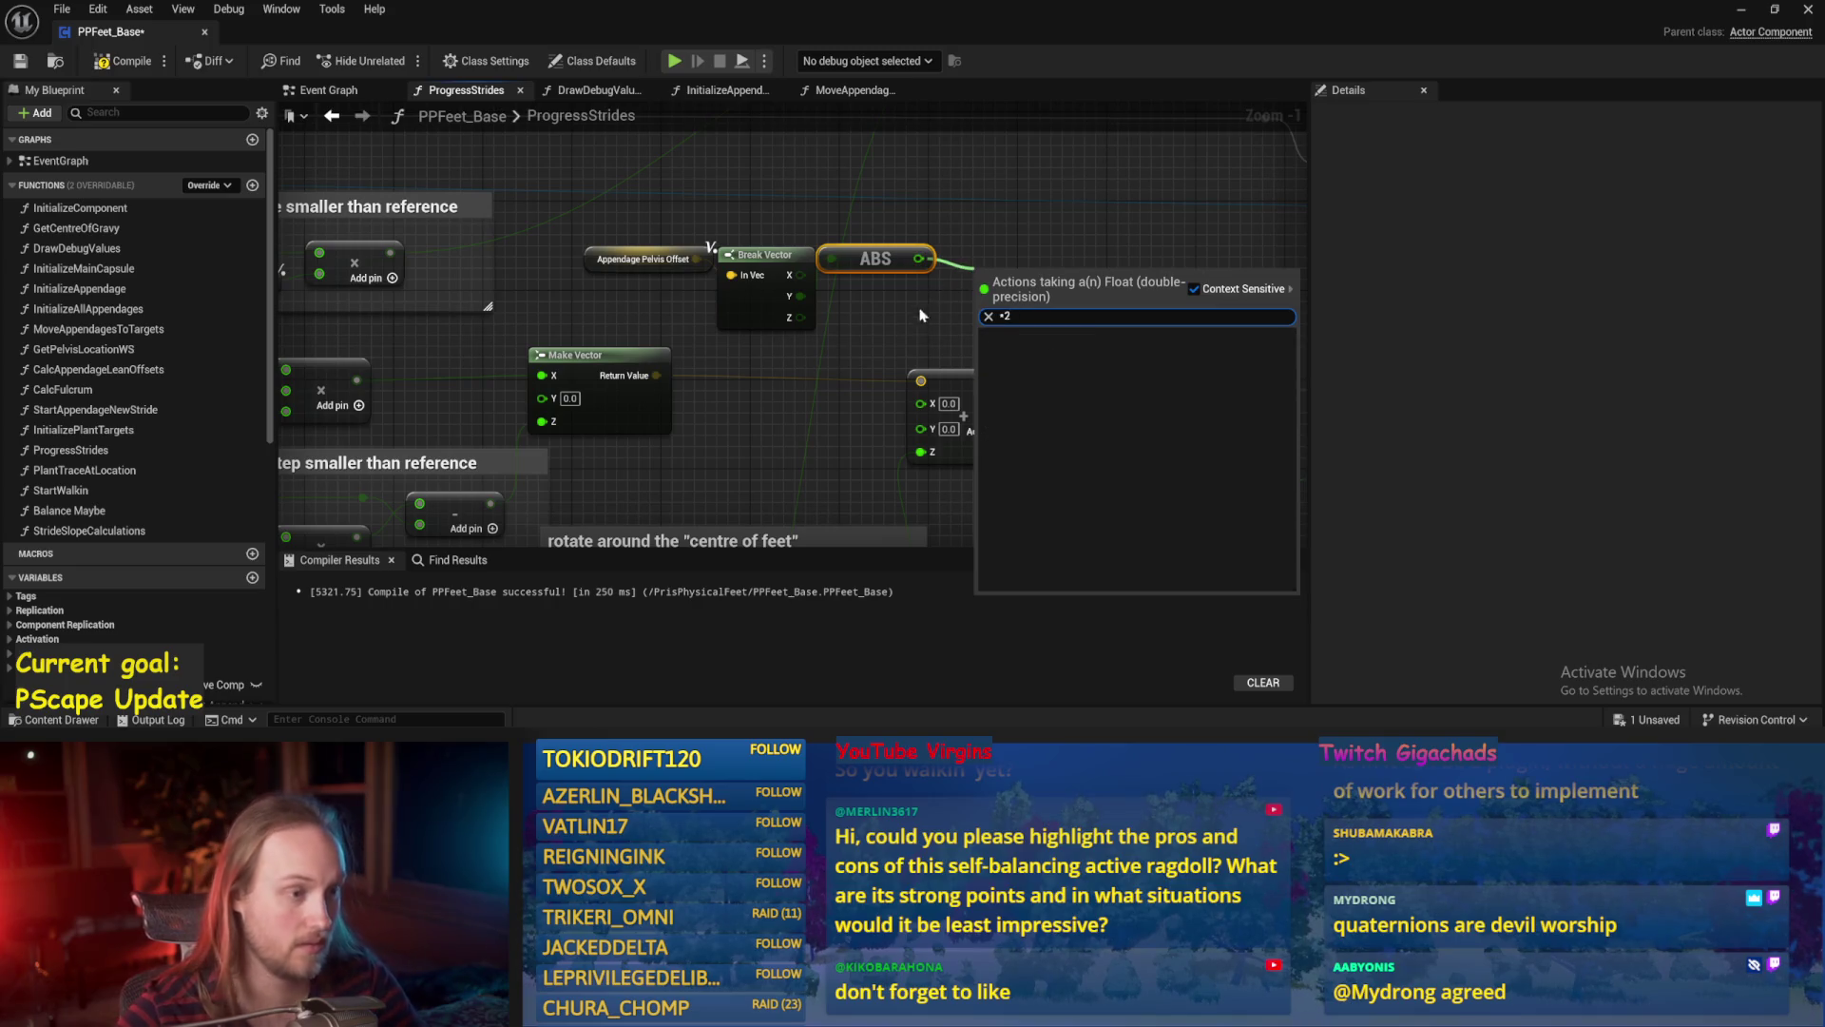
pyautogui.click(1022, 375)
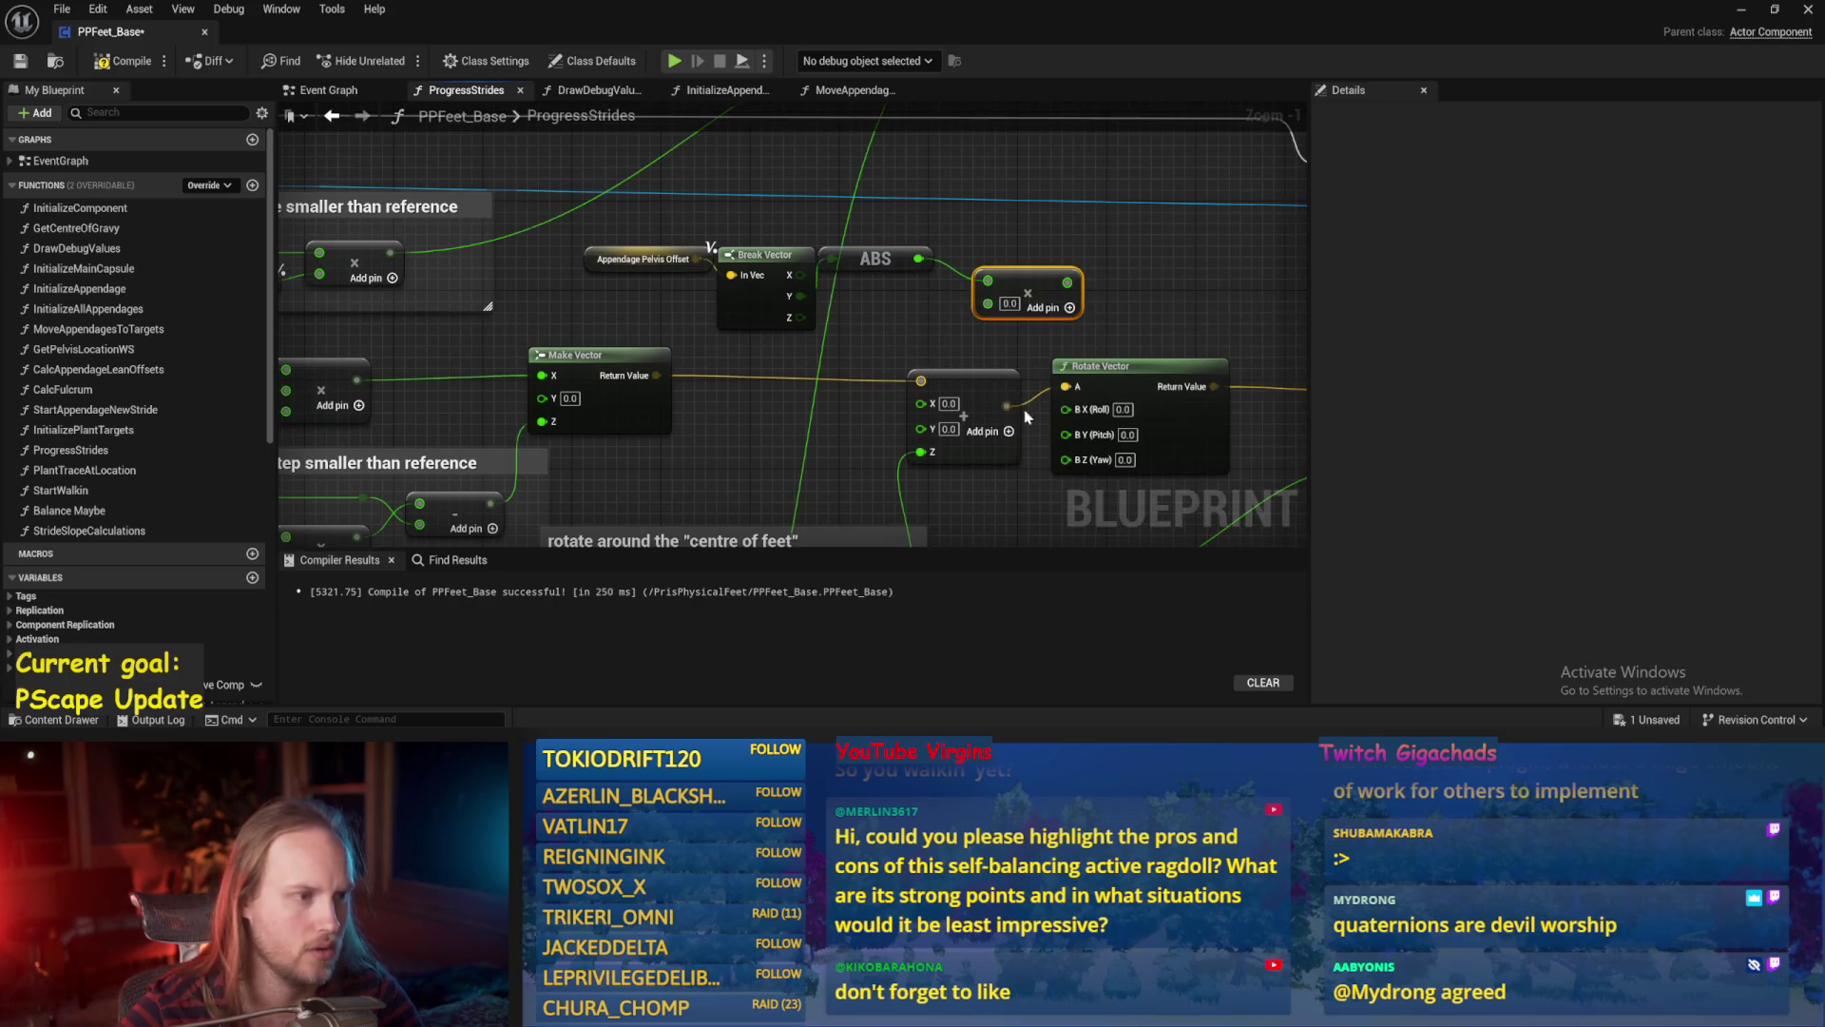
pyautogui.click(1003, 261)
pyautogui.click(987, 281)
pyautogui.write('20')
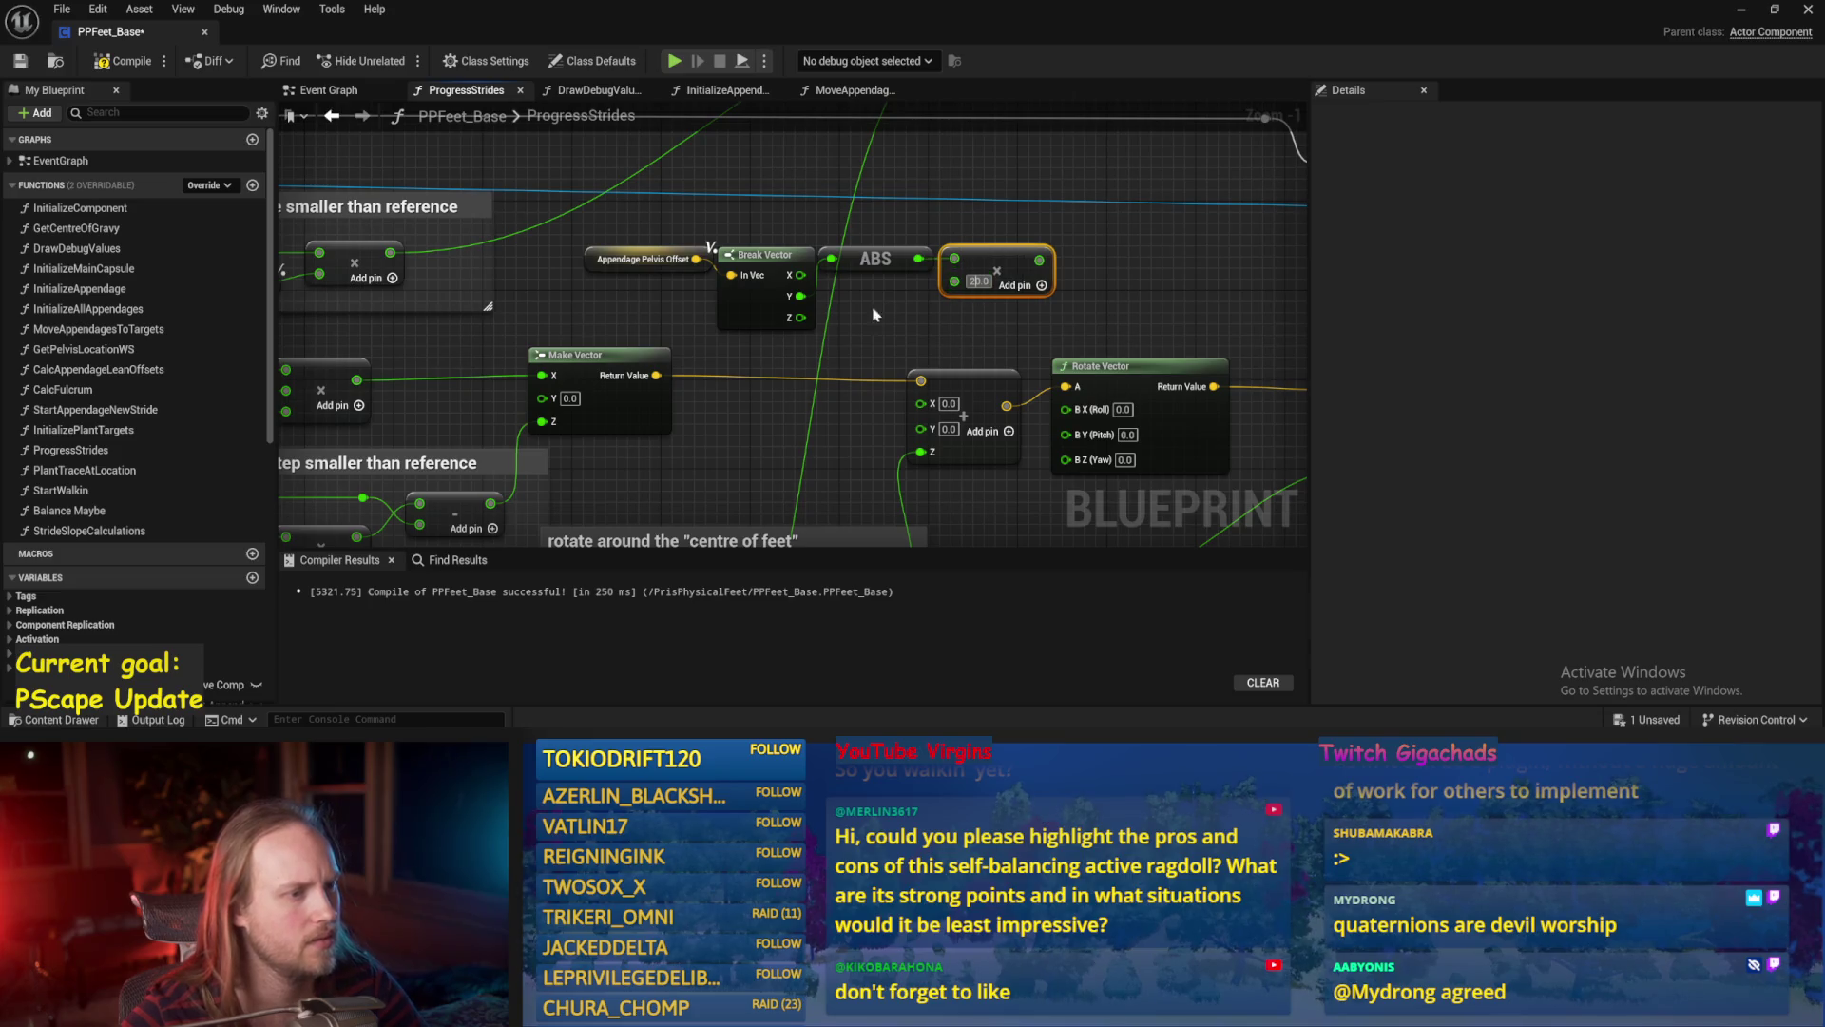
pyautogui.click(799, 304)
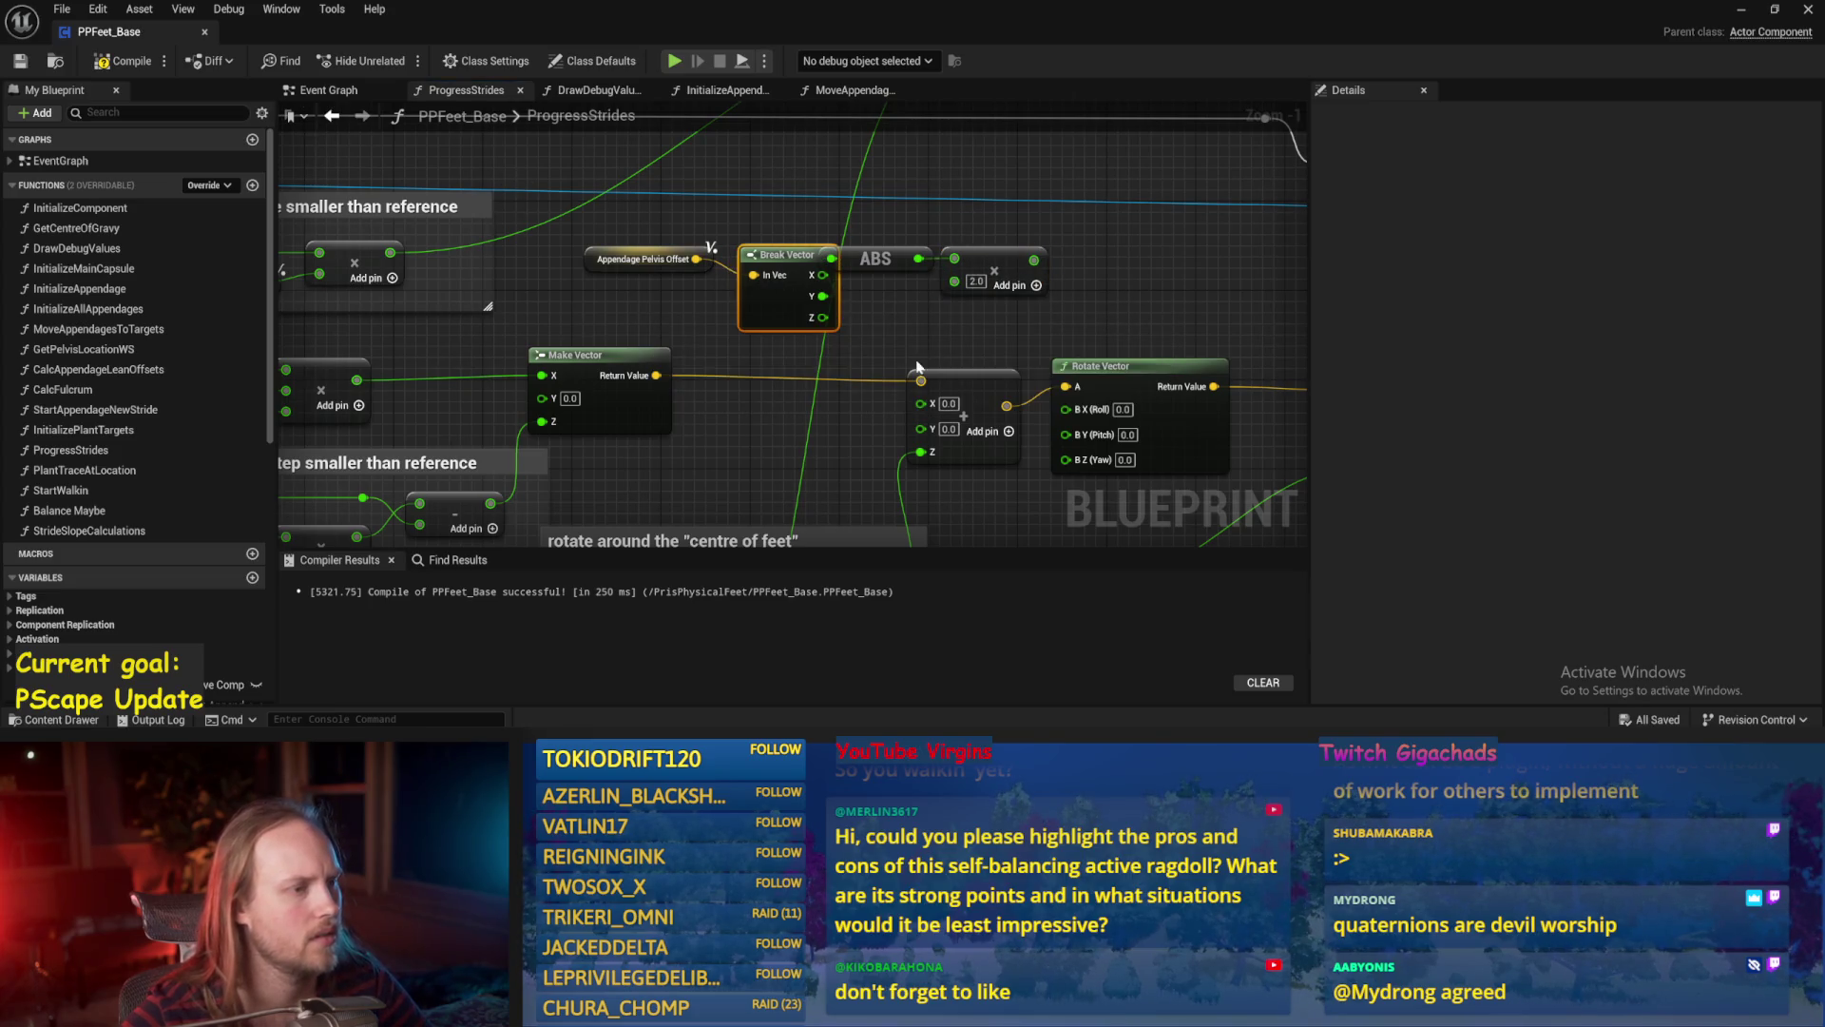
# Nudge the Break Vector node left, save, and compile PPFeet_Base twice.
pyautogui.moveTo(789, 298); pyautogui.dragTo(778, 298)
pyautogui.hotkey('ctrl', 's')
pyautogui.click(113, 62)
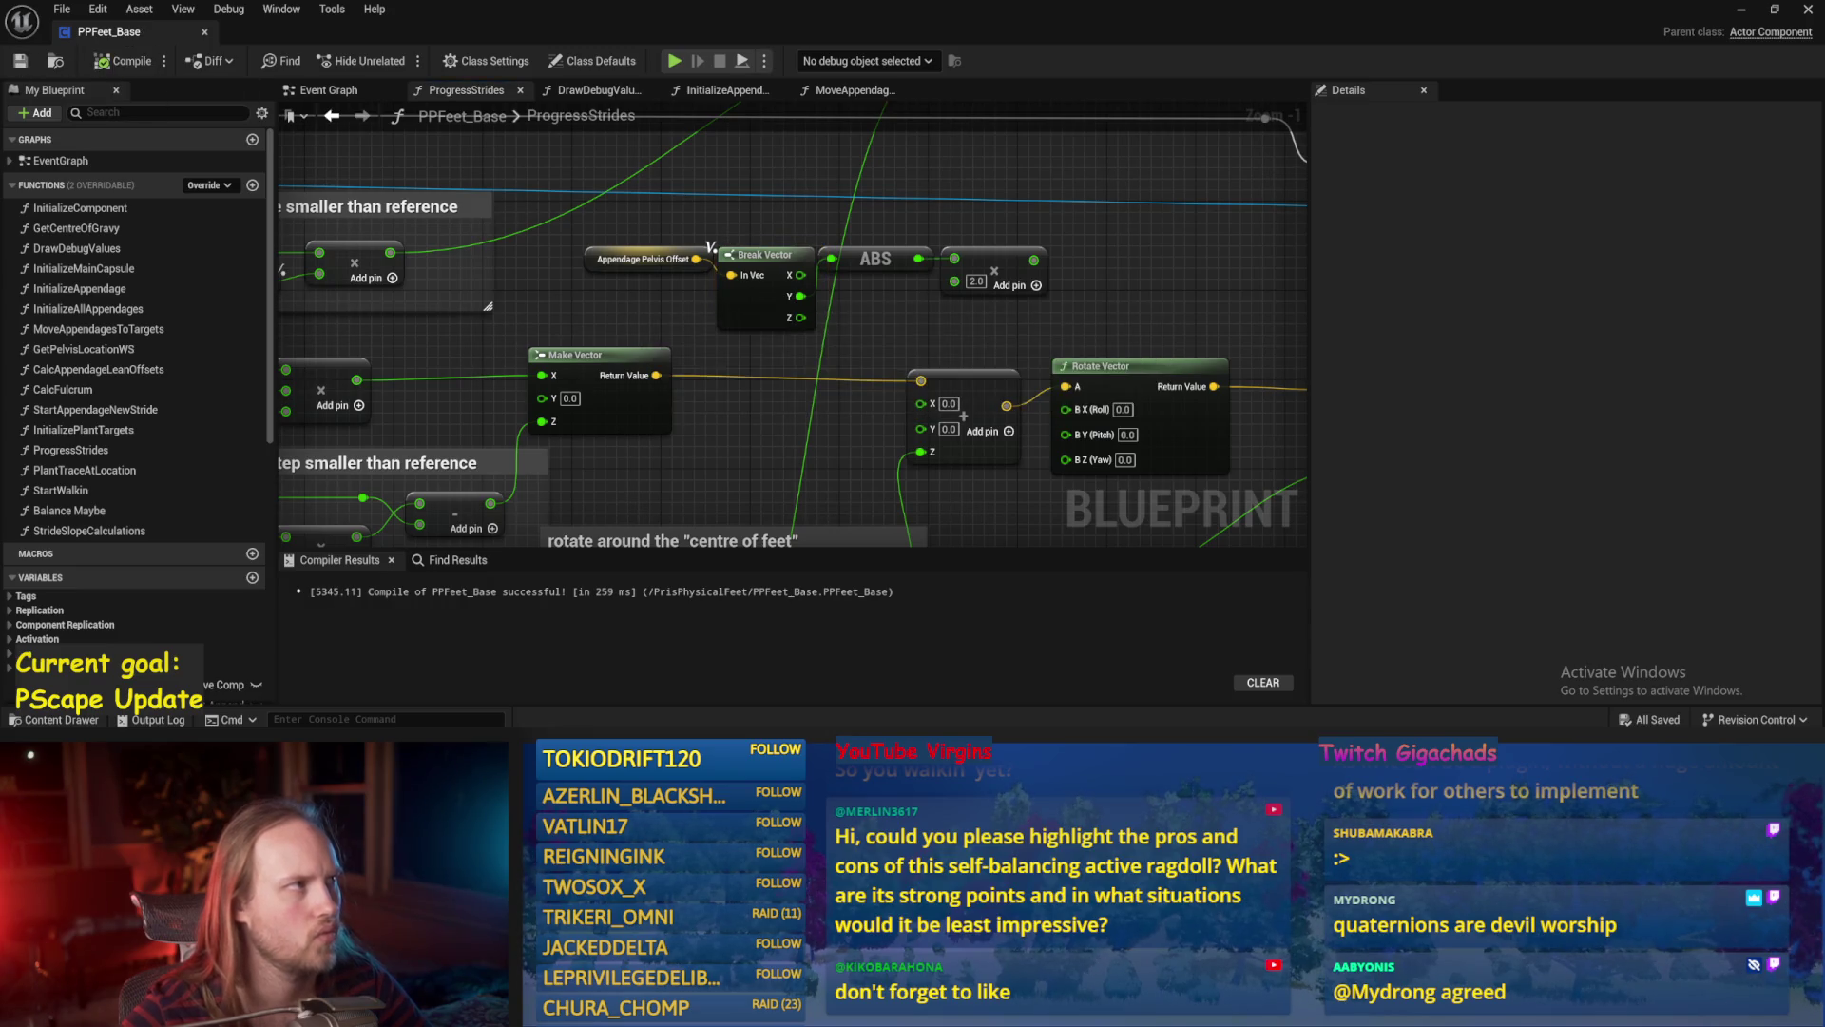
pyautogui.moveTo(1011, 396); pyautogui.dragTo(851, 368)
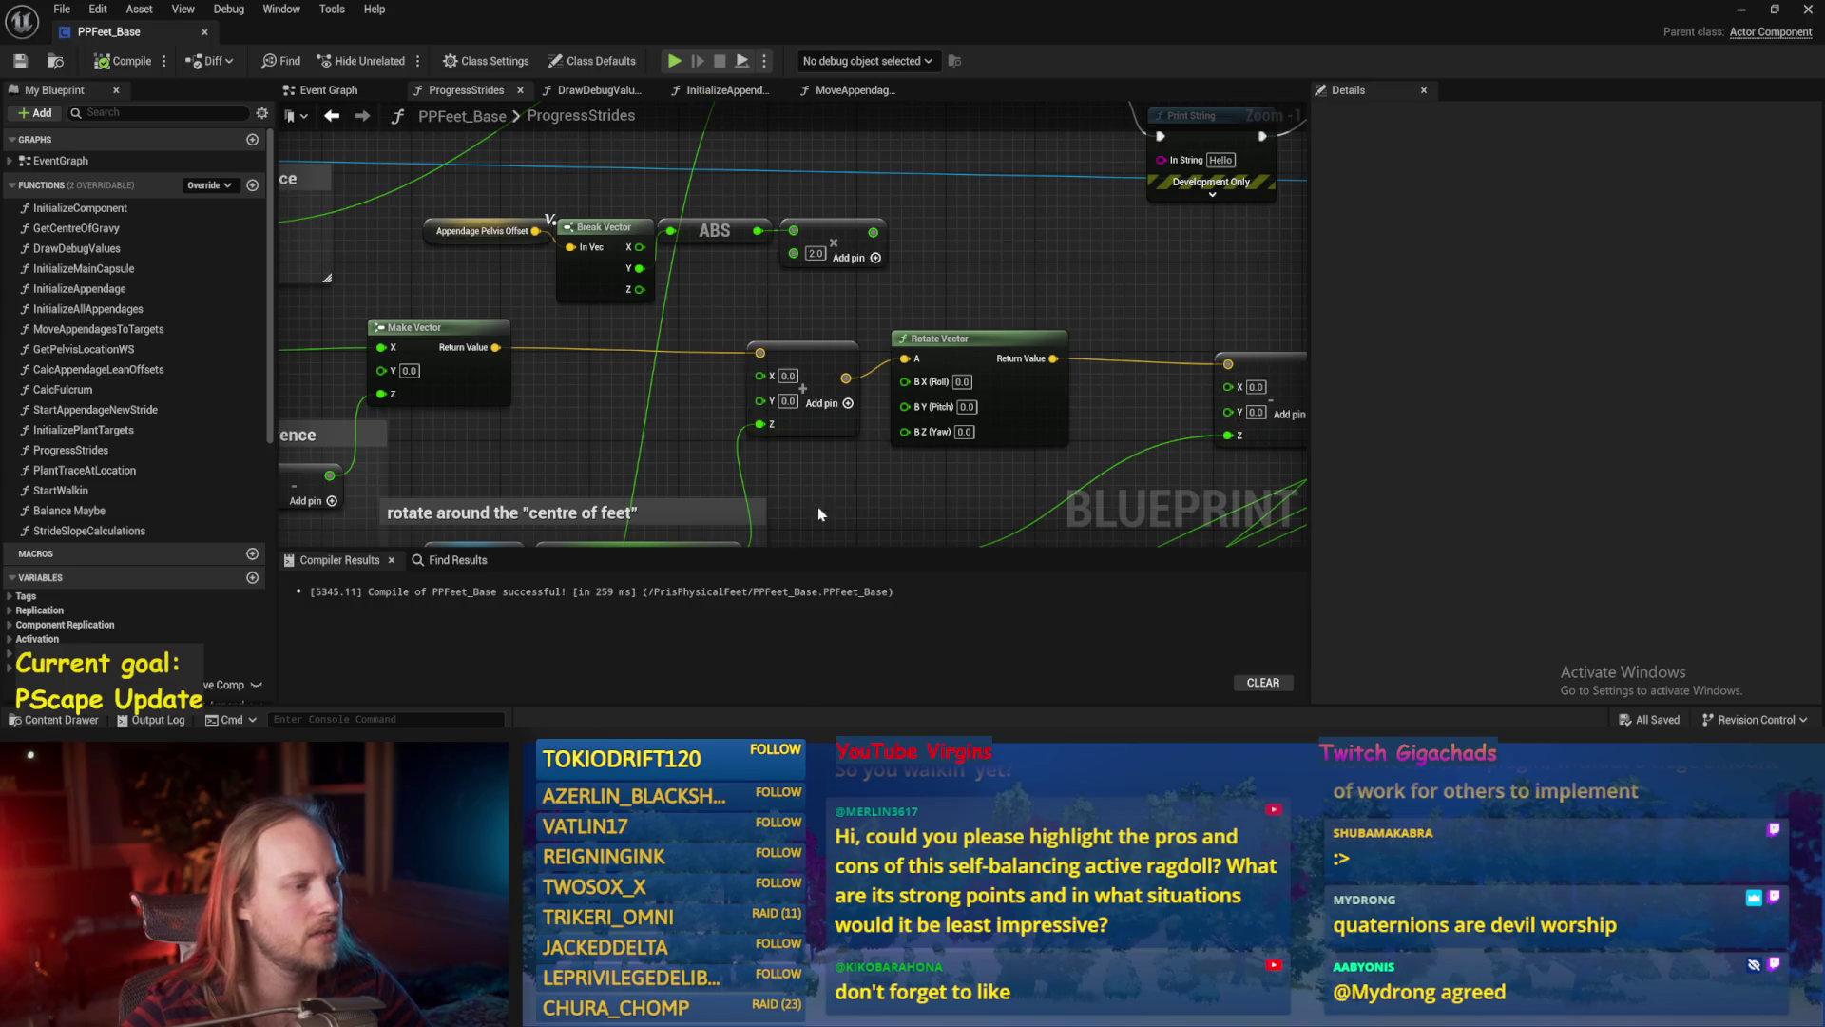
pyautogui.scroll(-1, 877, 443)
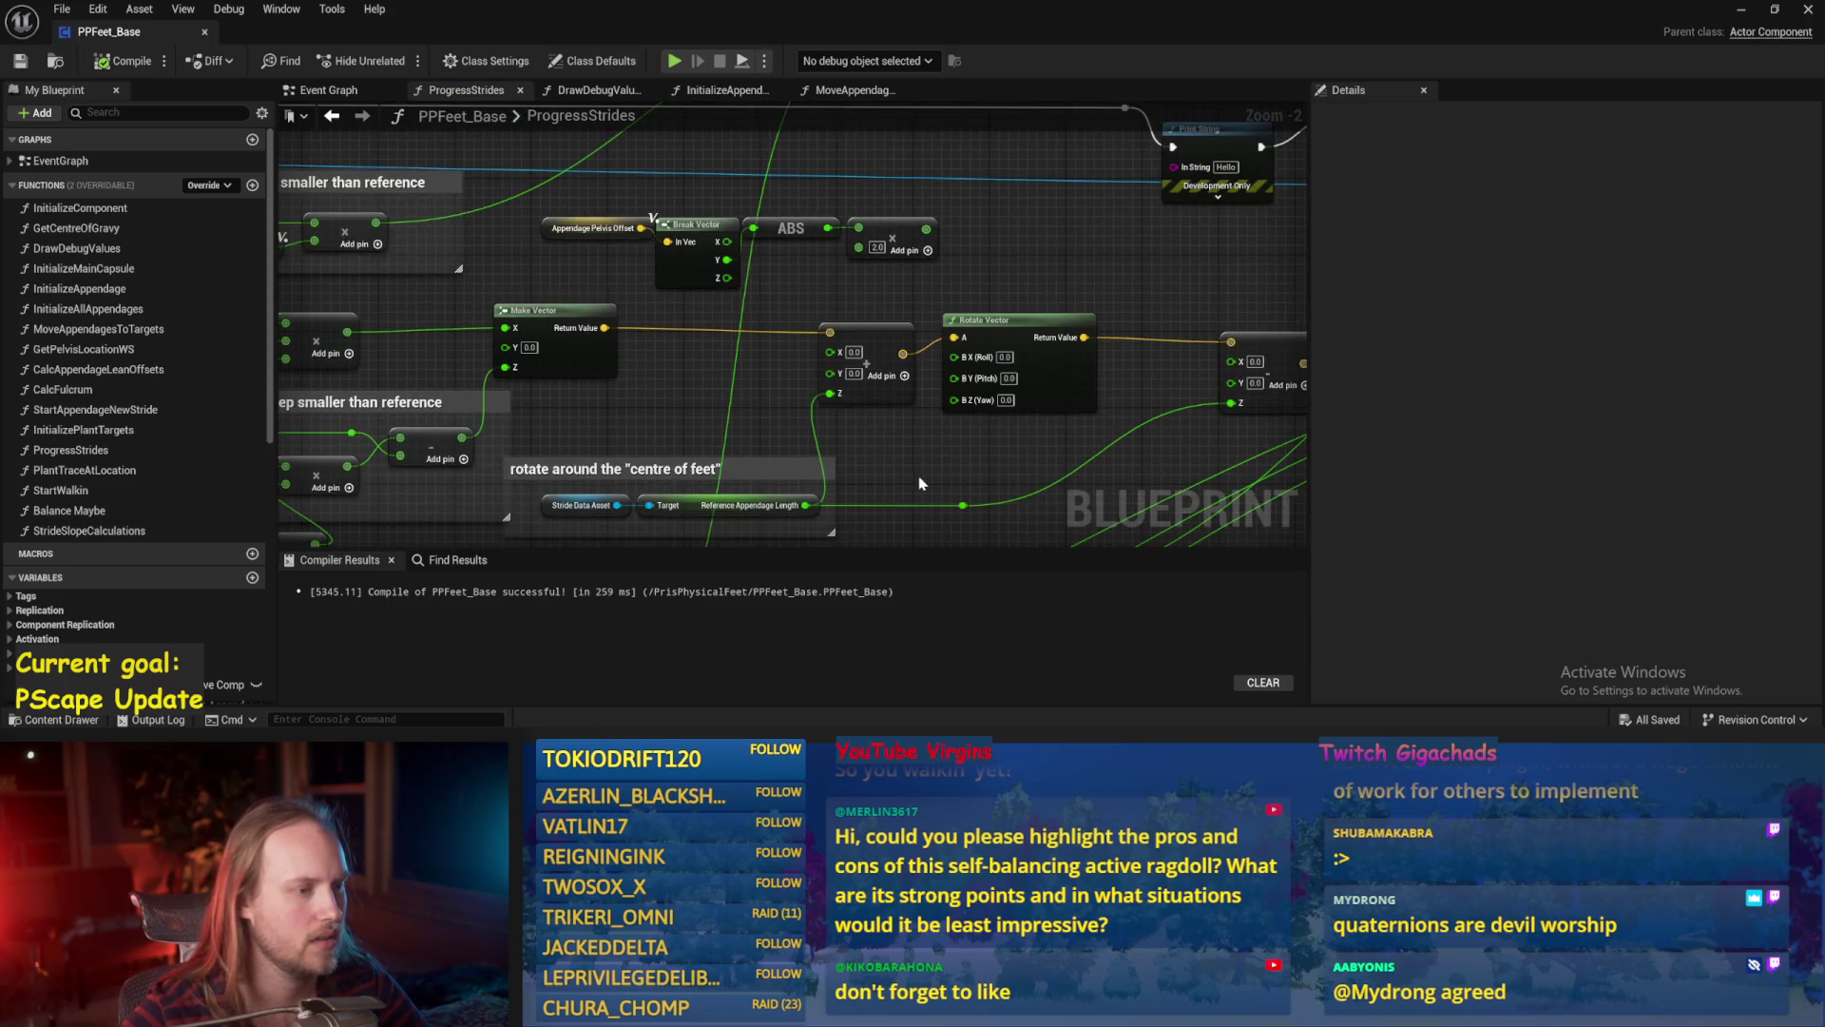
pyautogui.moveTo(922, 471); pyautogui.dragTo(905, 509)
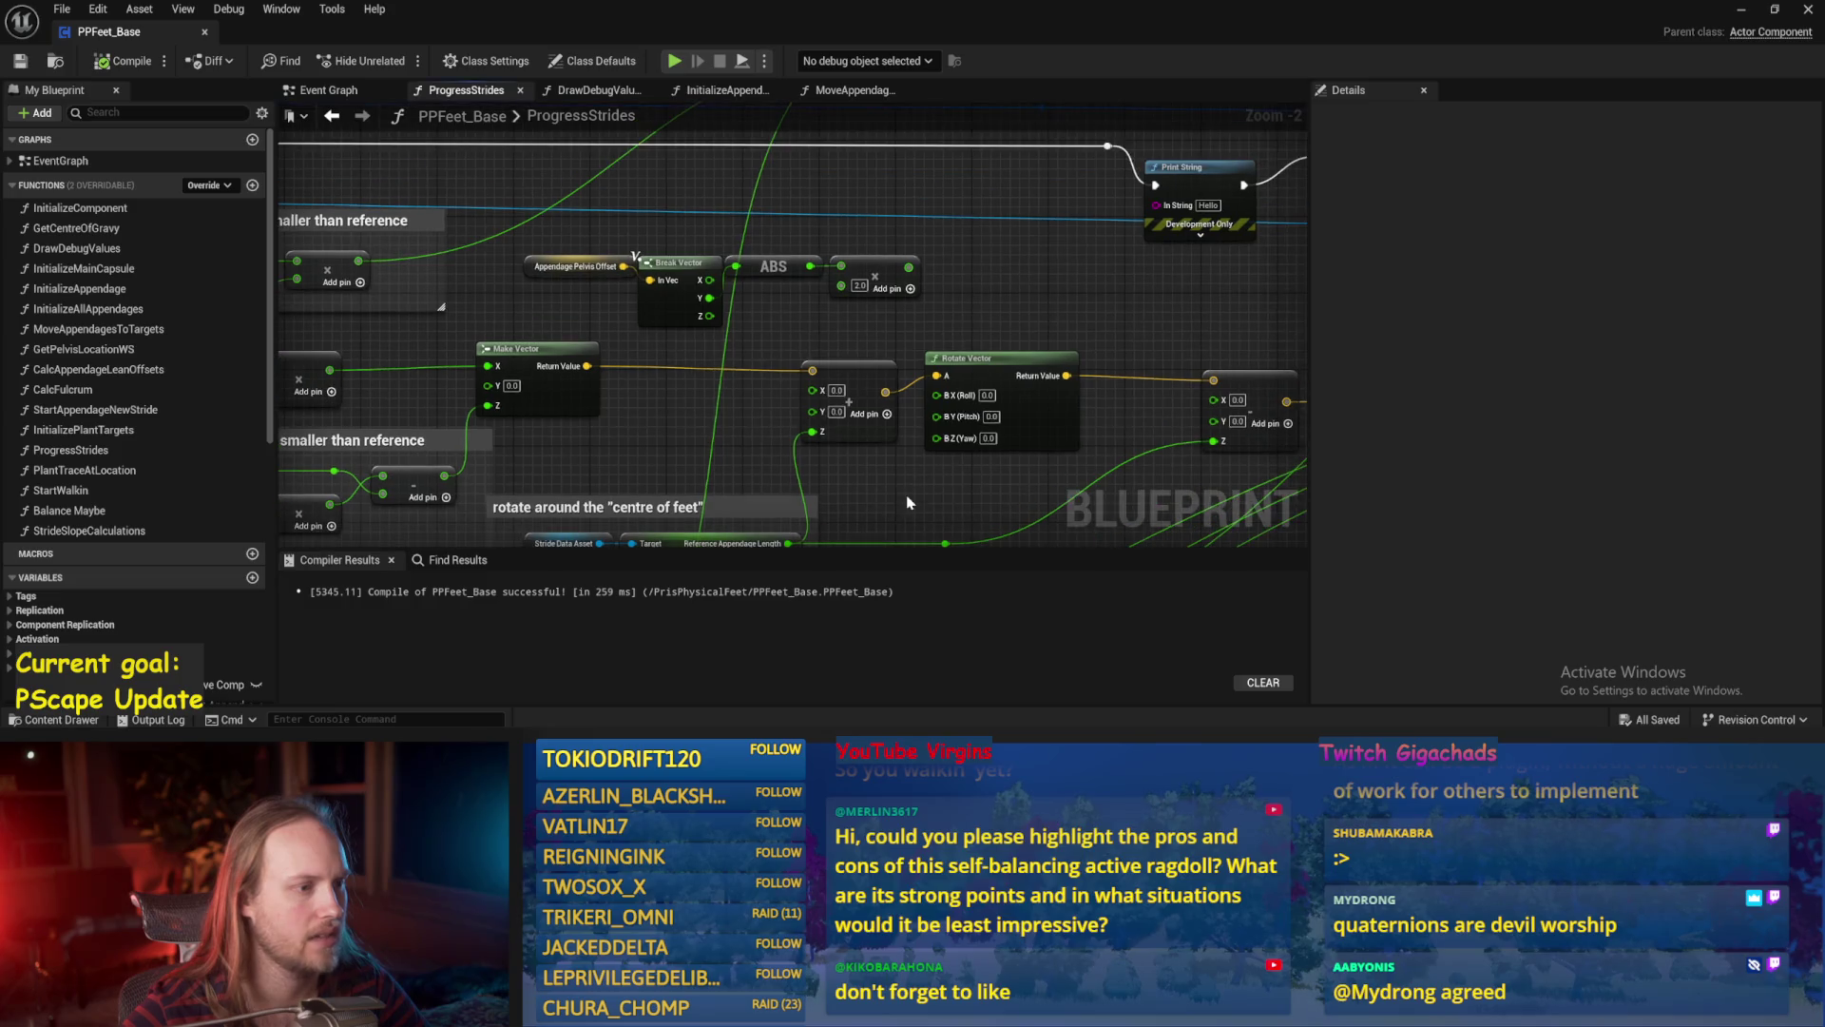
pyautogui.moveTo(941, 312)
pyautogui.mouseDown()
pyautogui.moveTo(951, 353)
pyautogui.moveTo(887, 300)
pyautogui.mouseUp()
pyautogui.click(19, 61)
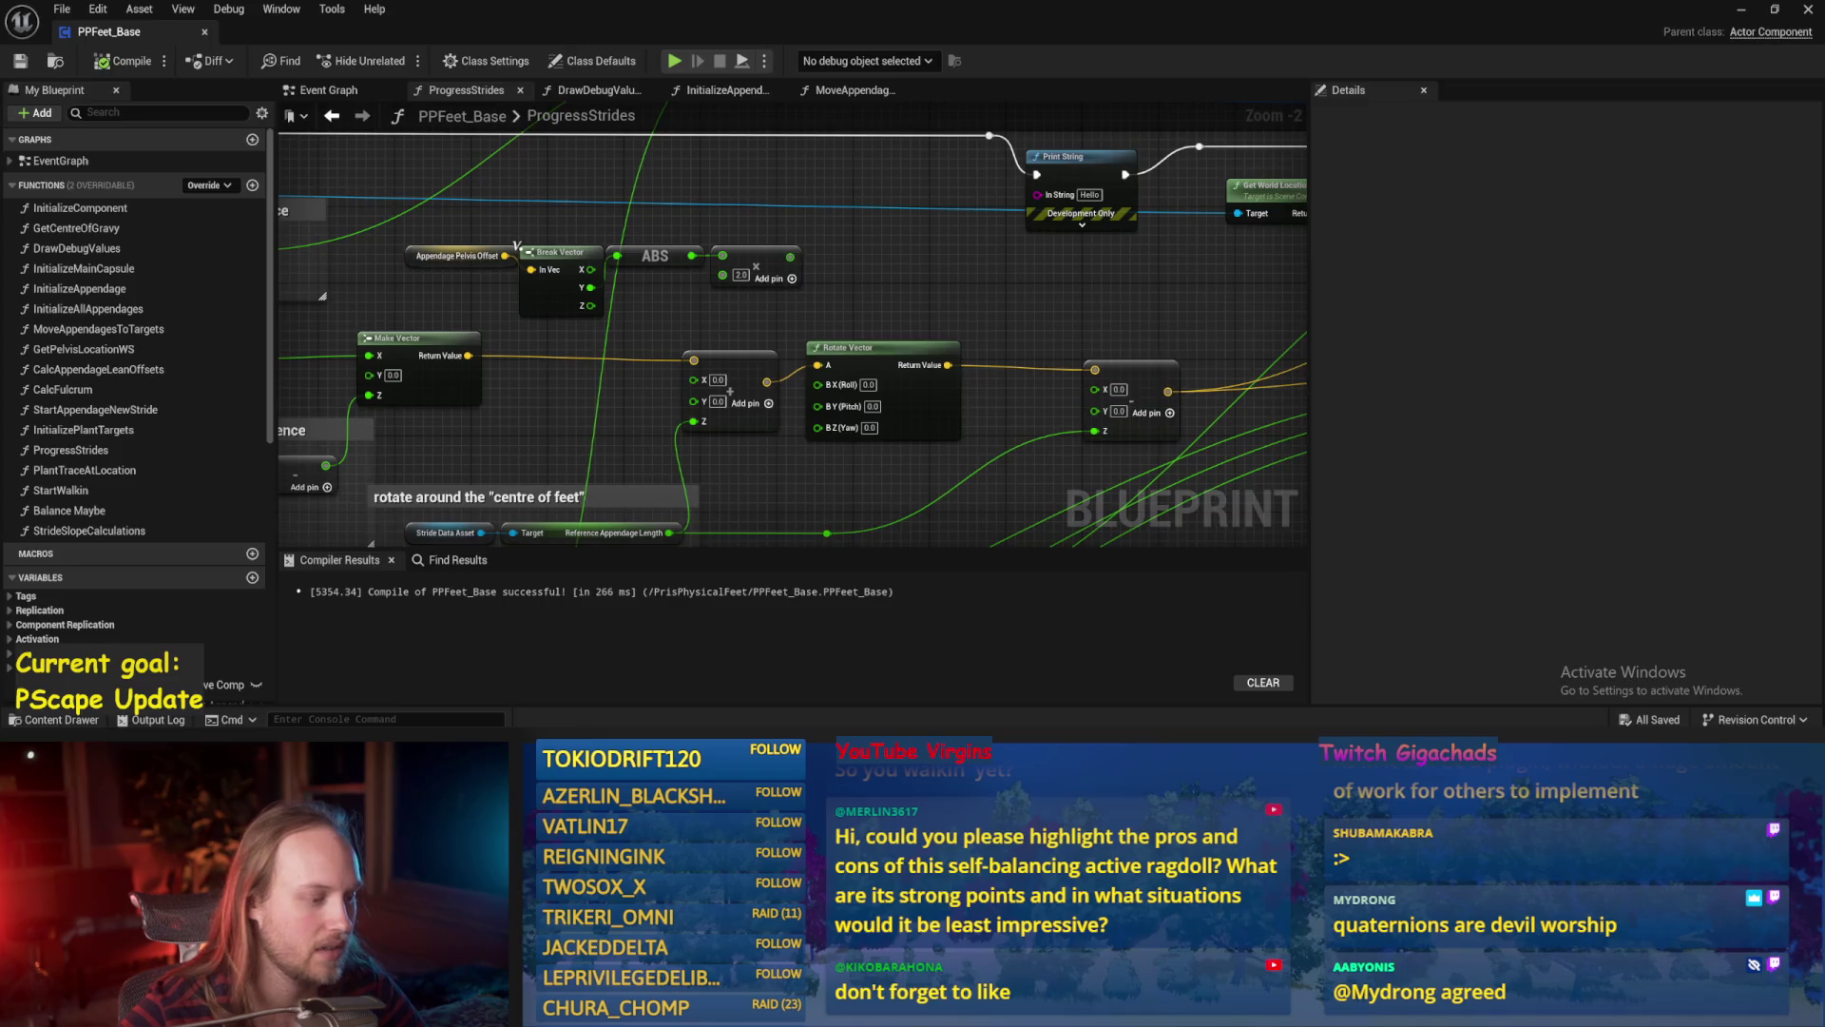
# Check the Paint slope sketch, stop the play session, and bring PPFeet_Base back.
pyautogui.hotkey('alt', 'Tab')
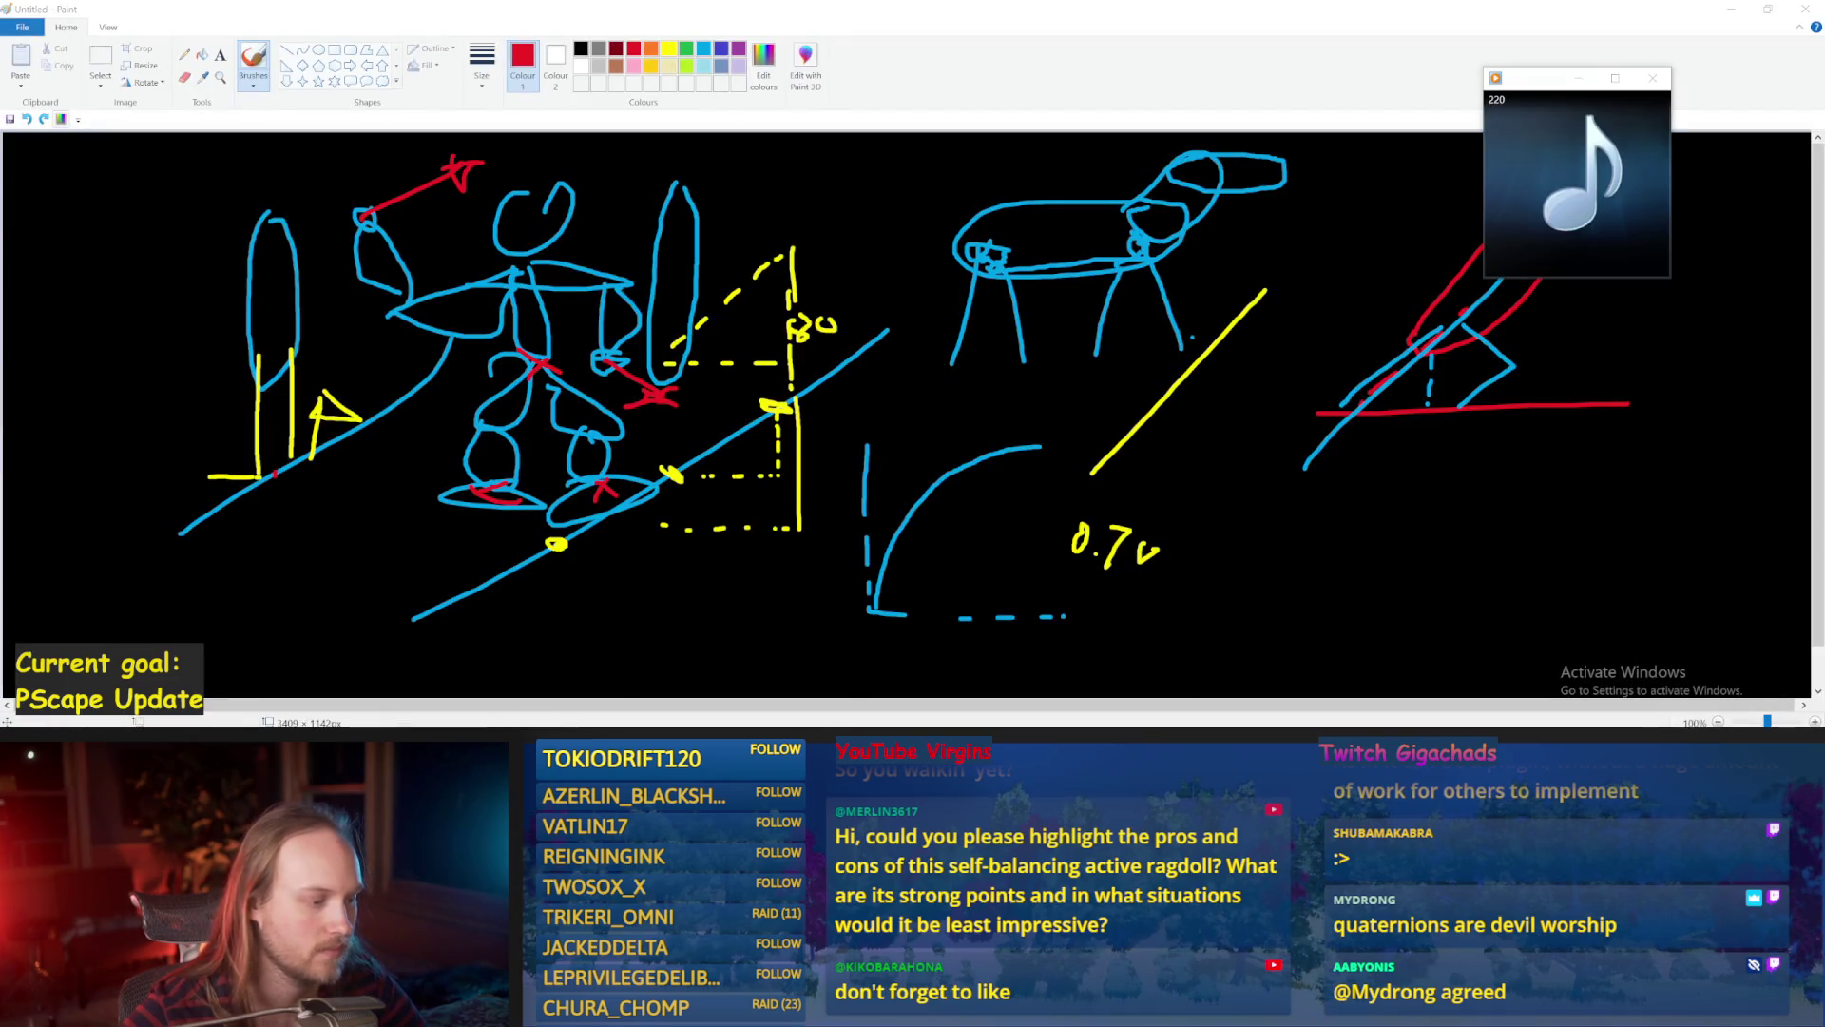
pyautogui.hotkey('alt', 'Tab')
pyautogui.click(1742, 9)
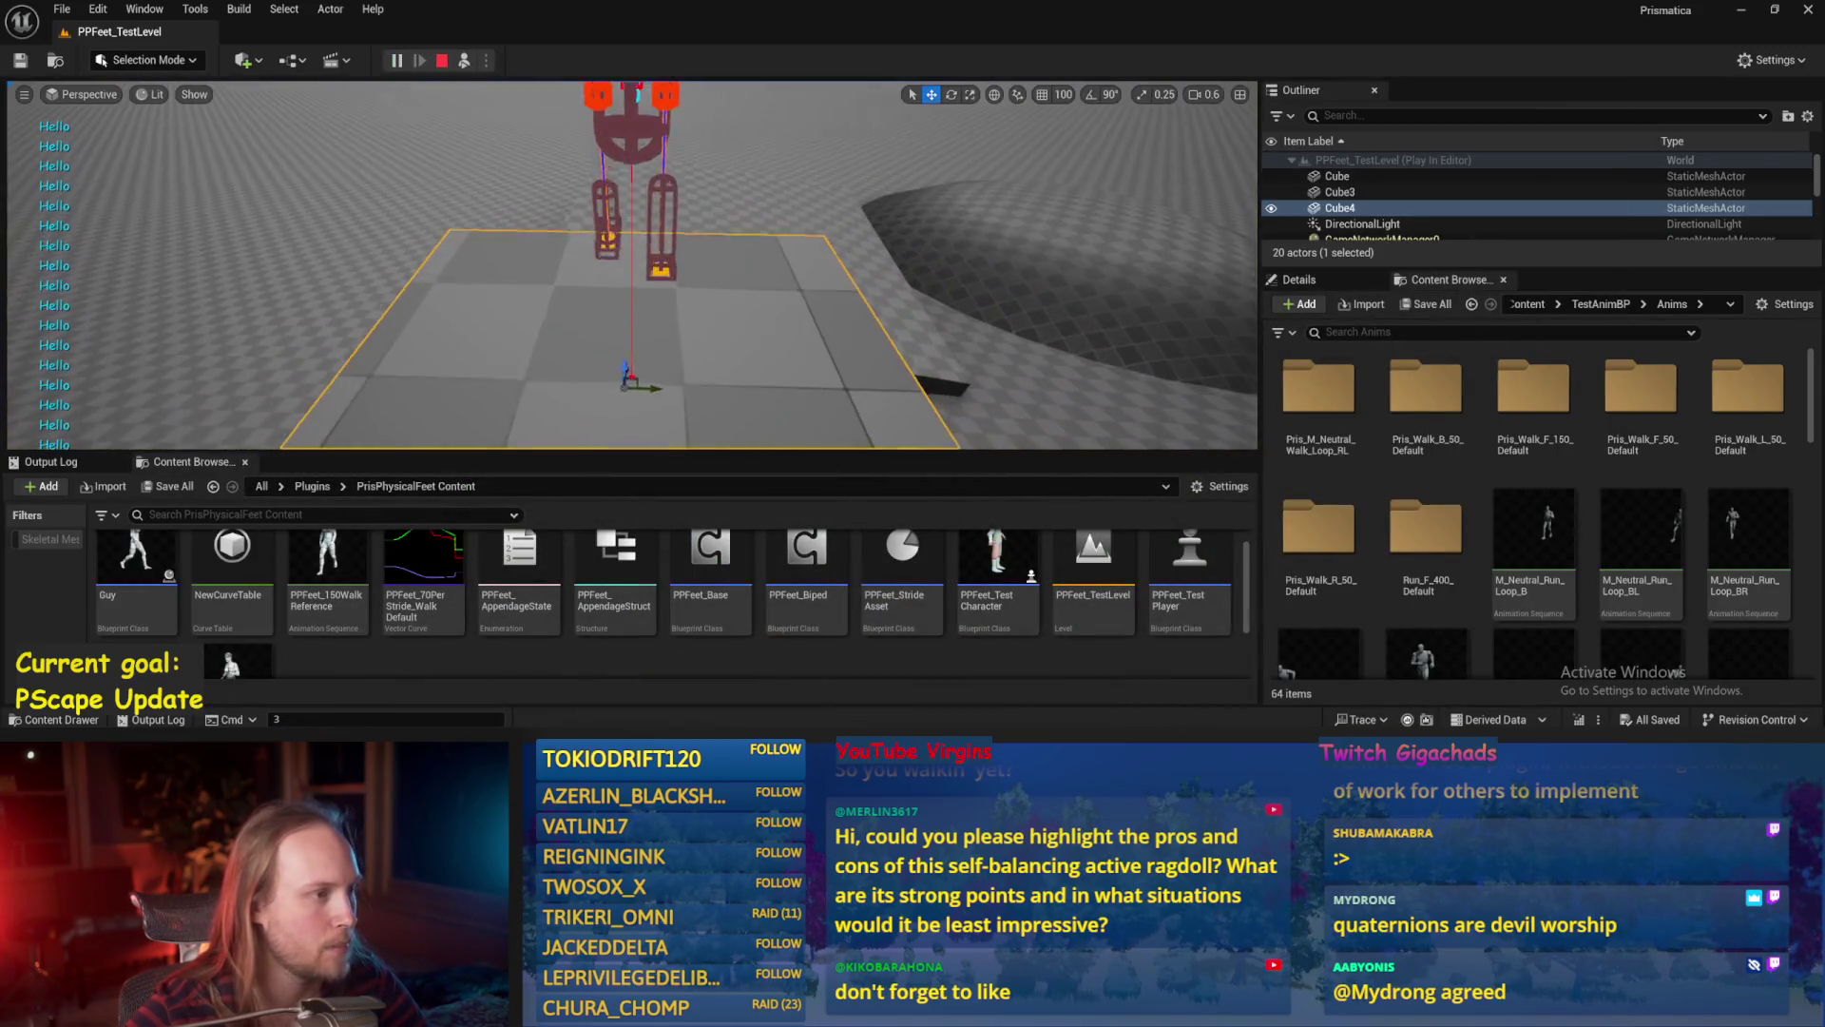
pyautogui.press('Escape')
pyautogui.click(751, 684)
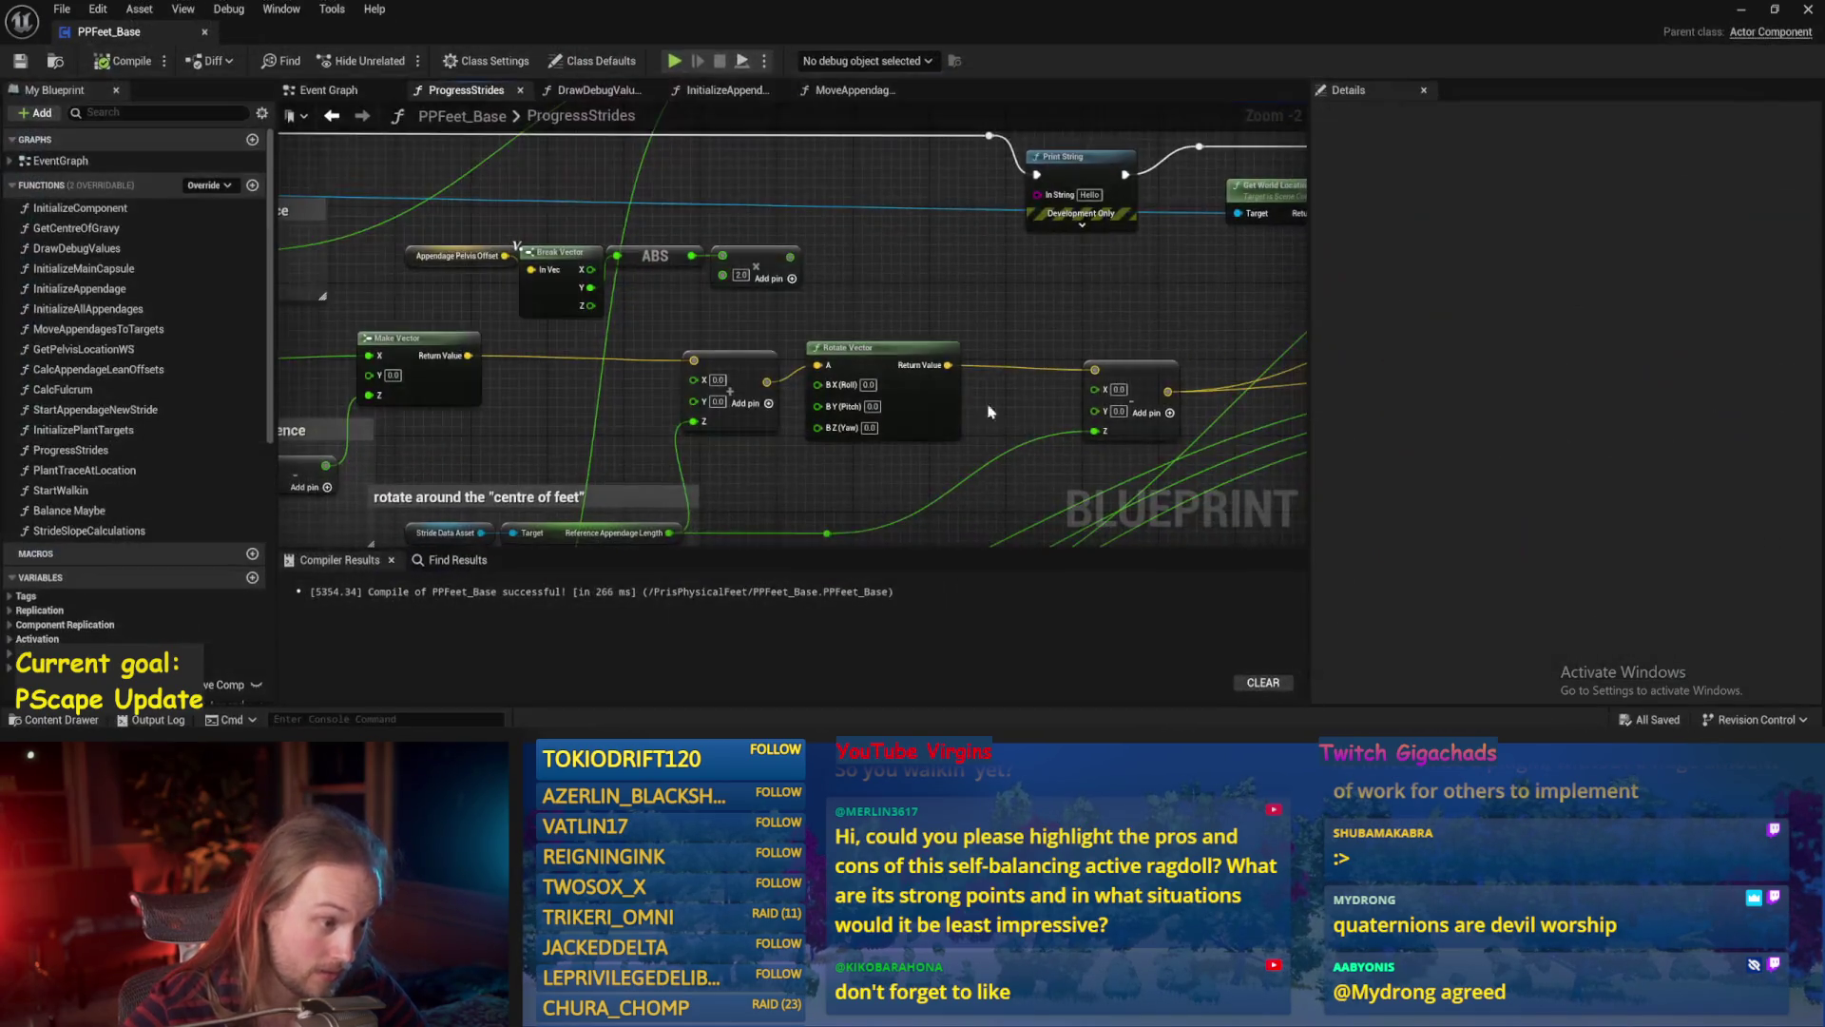
# Set Rotate Vector's yaw to 45, save and compile PPFeet_Base, then start Play.
pyautogui.click(16, 69)
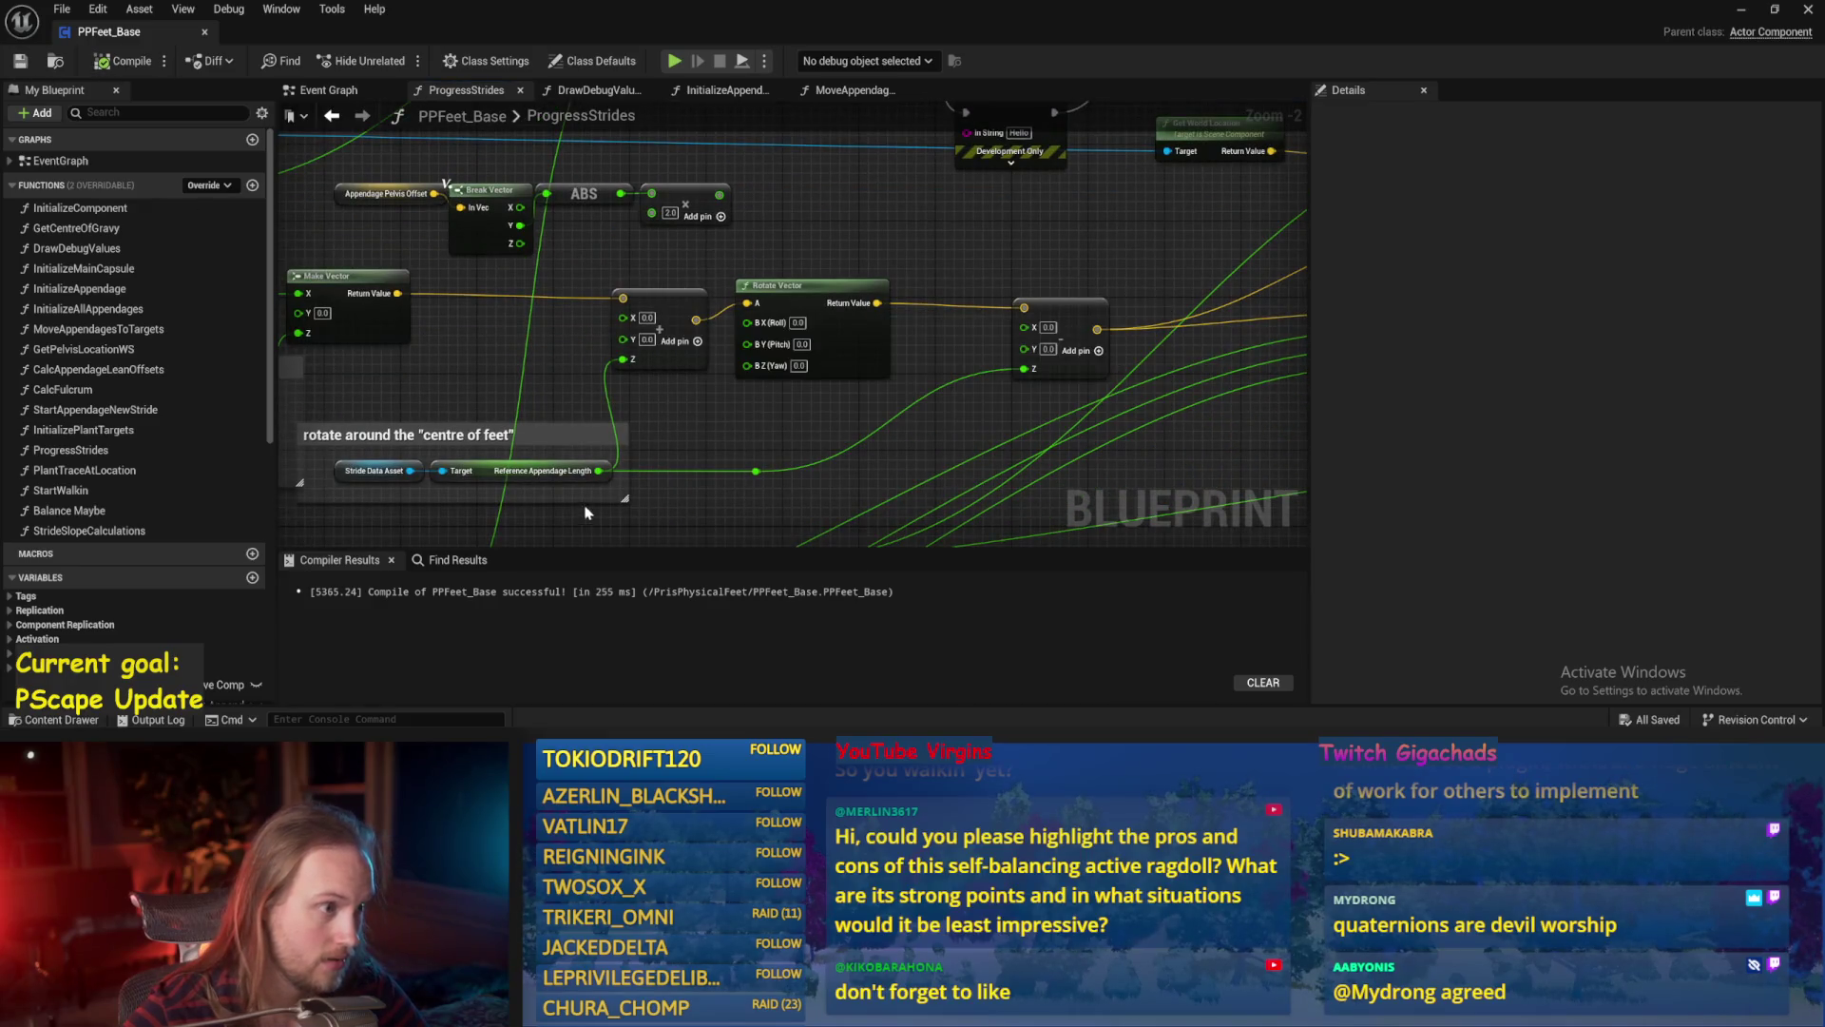
pyautogui.moveTo(719, 440)
pyautogui.mouseDown()
pyautogui.moveTo(825, 467)
pyautogui.moveTo(828, 406)
pyautogui.mouseUp()
pyautogui.click(908, 332)
pyautogui.write('45')
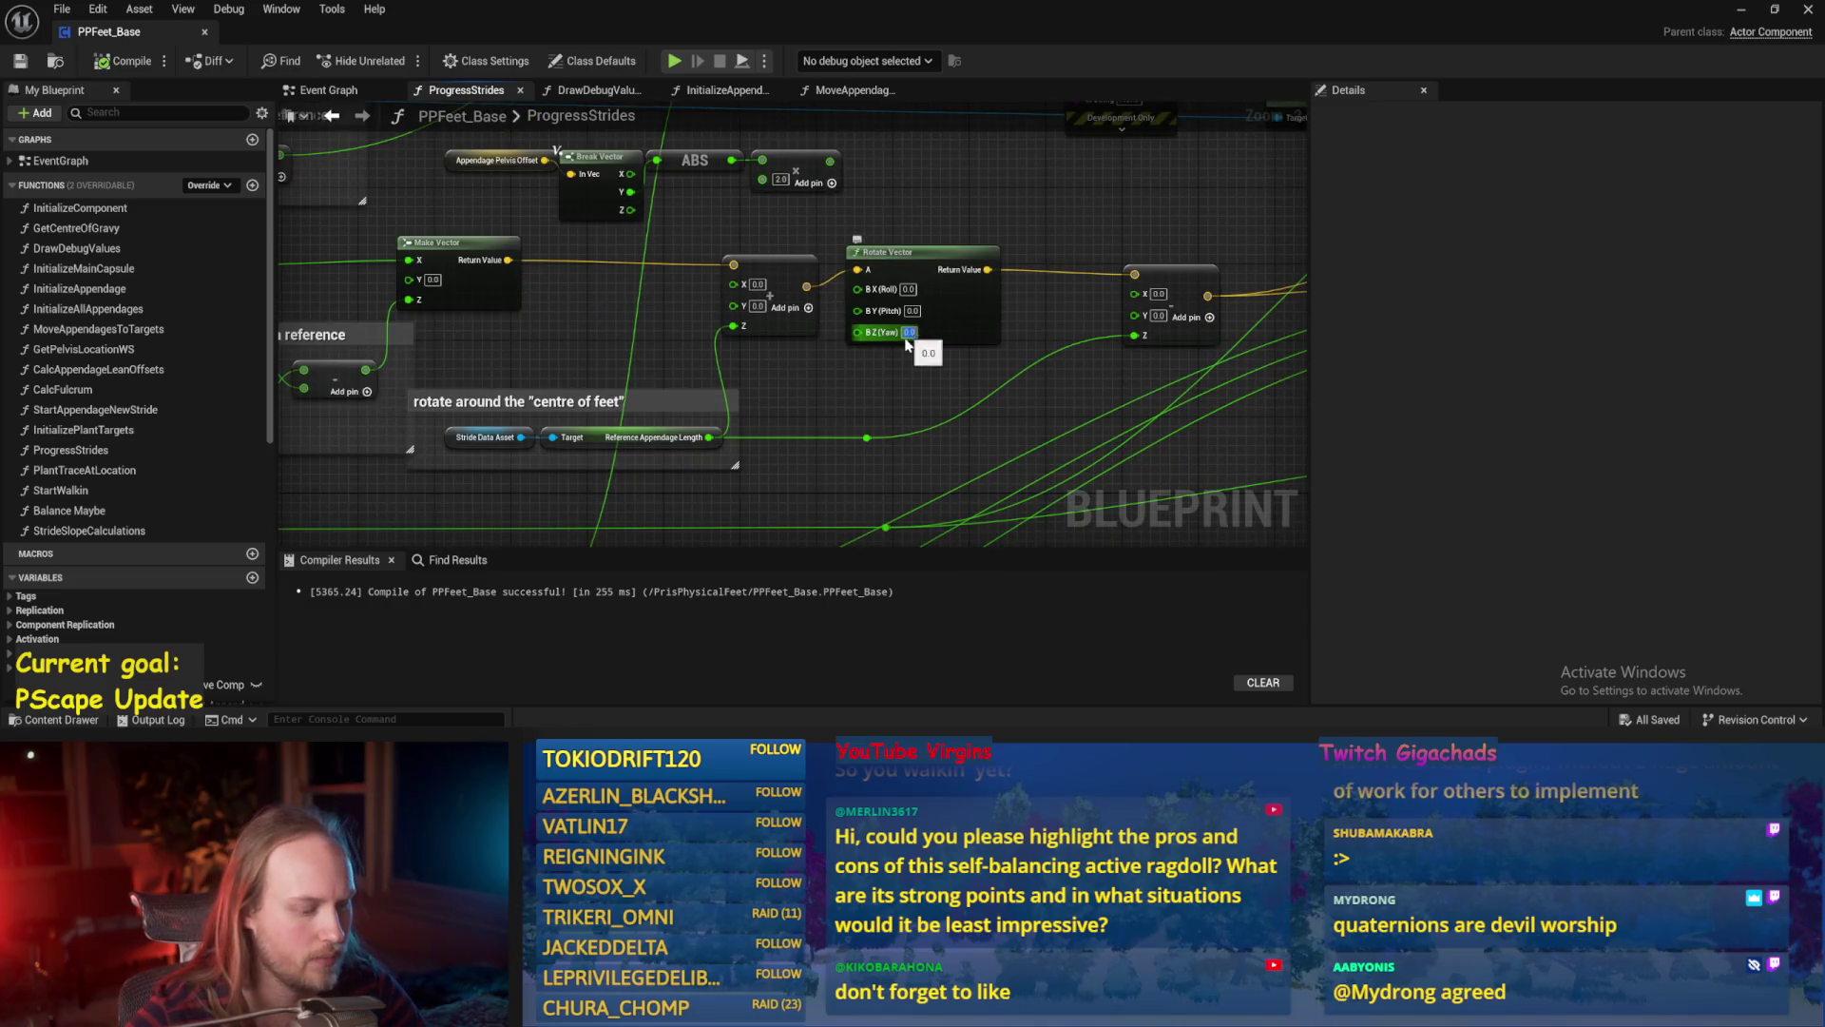
pyautogui.press('Return')
pyautogui.click(29, 60)
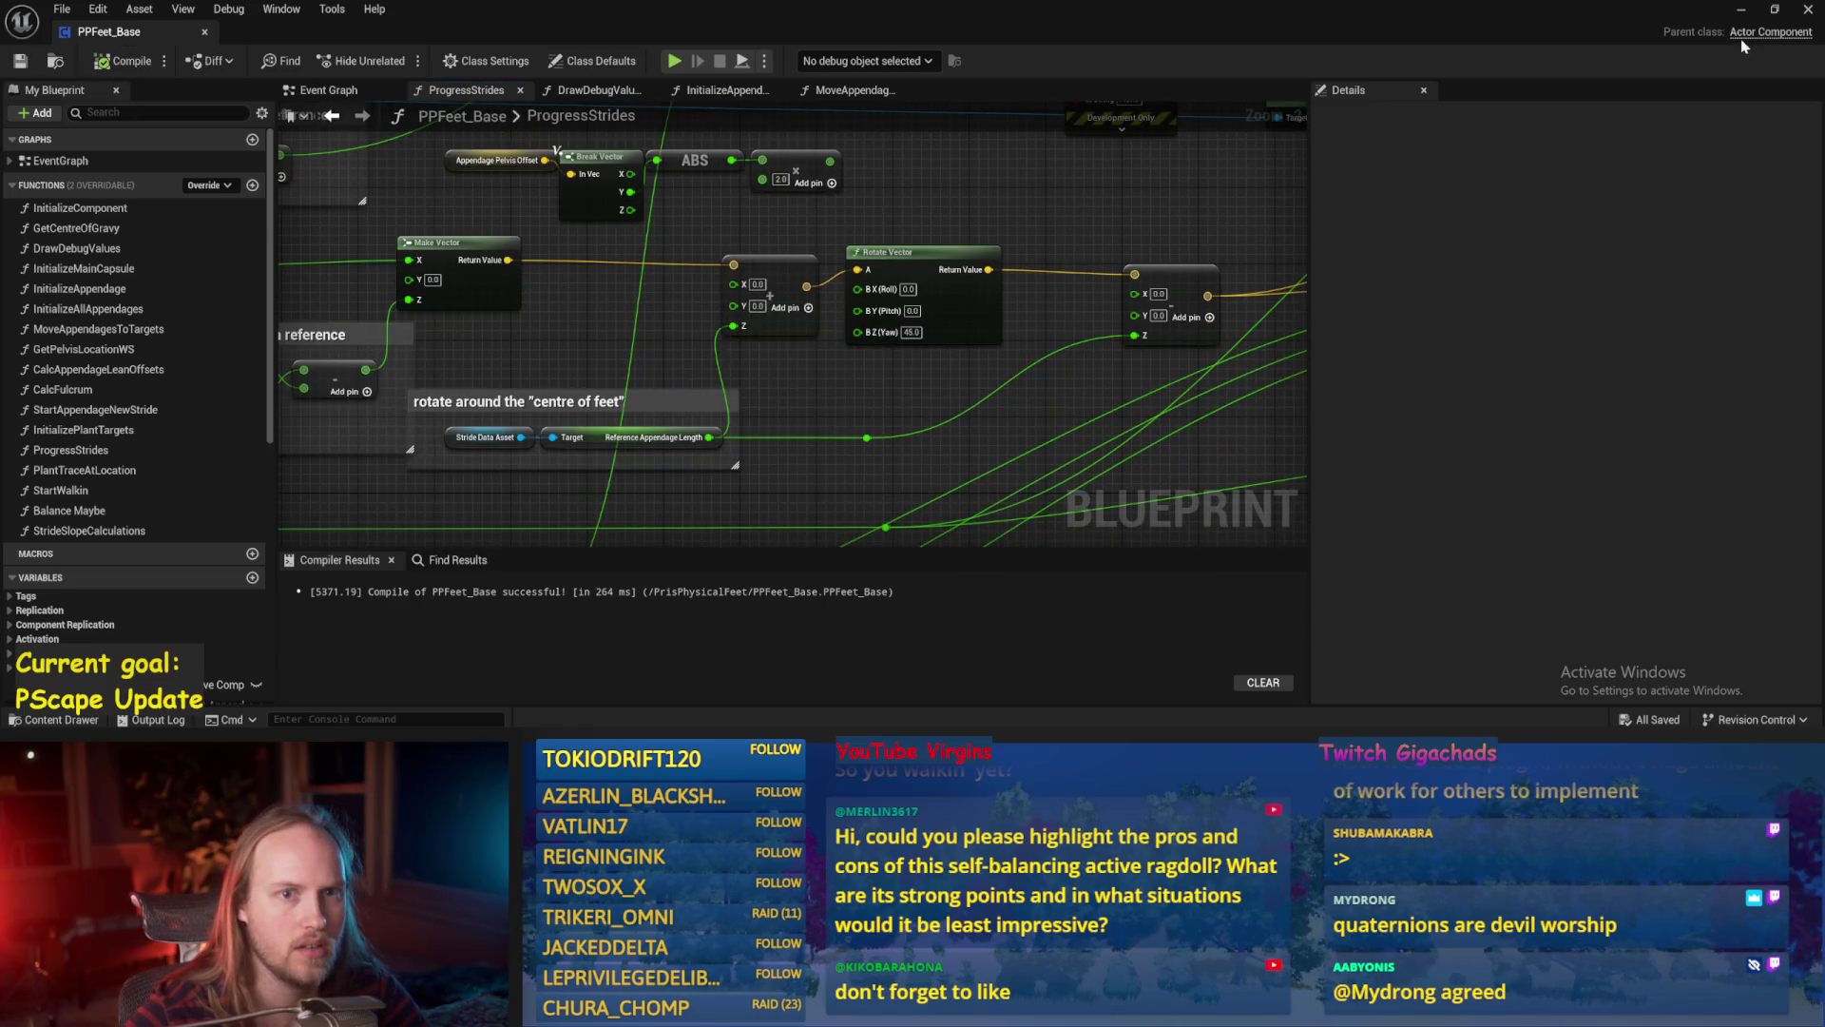
pyautogui.click(674, 60)
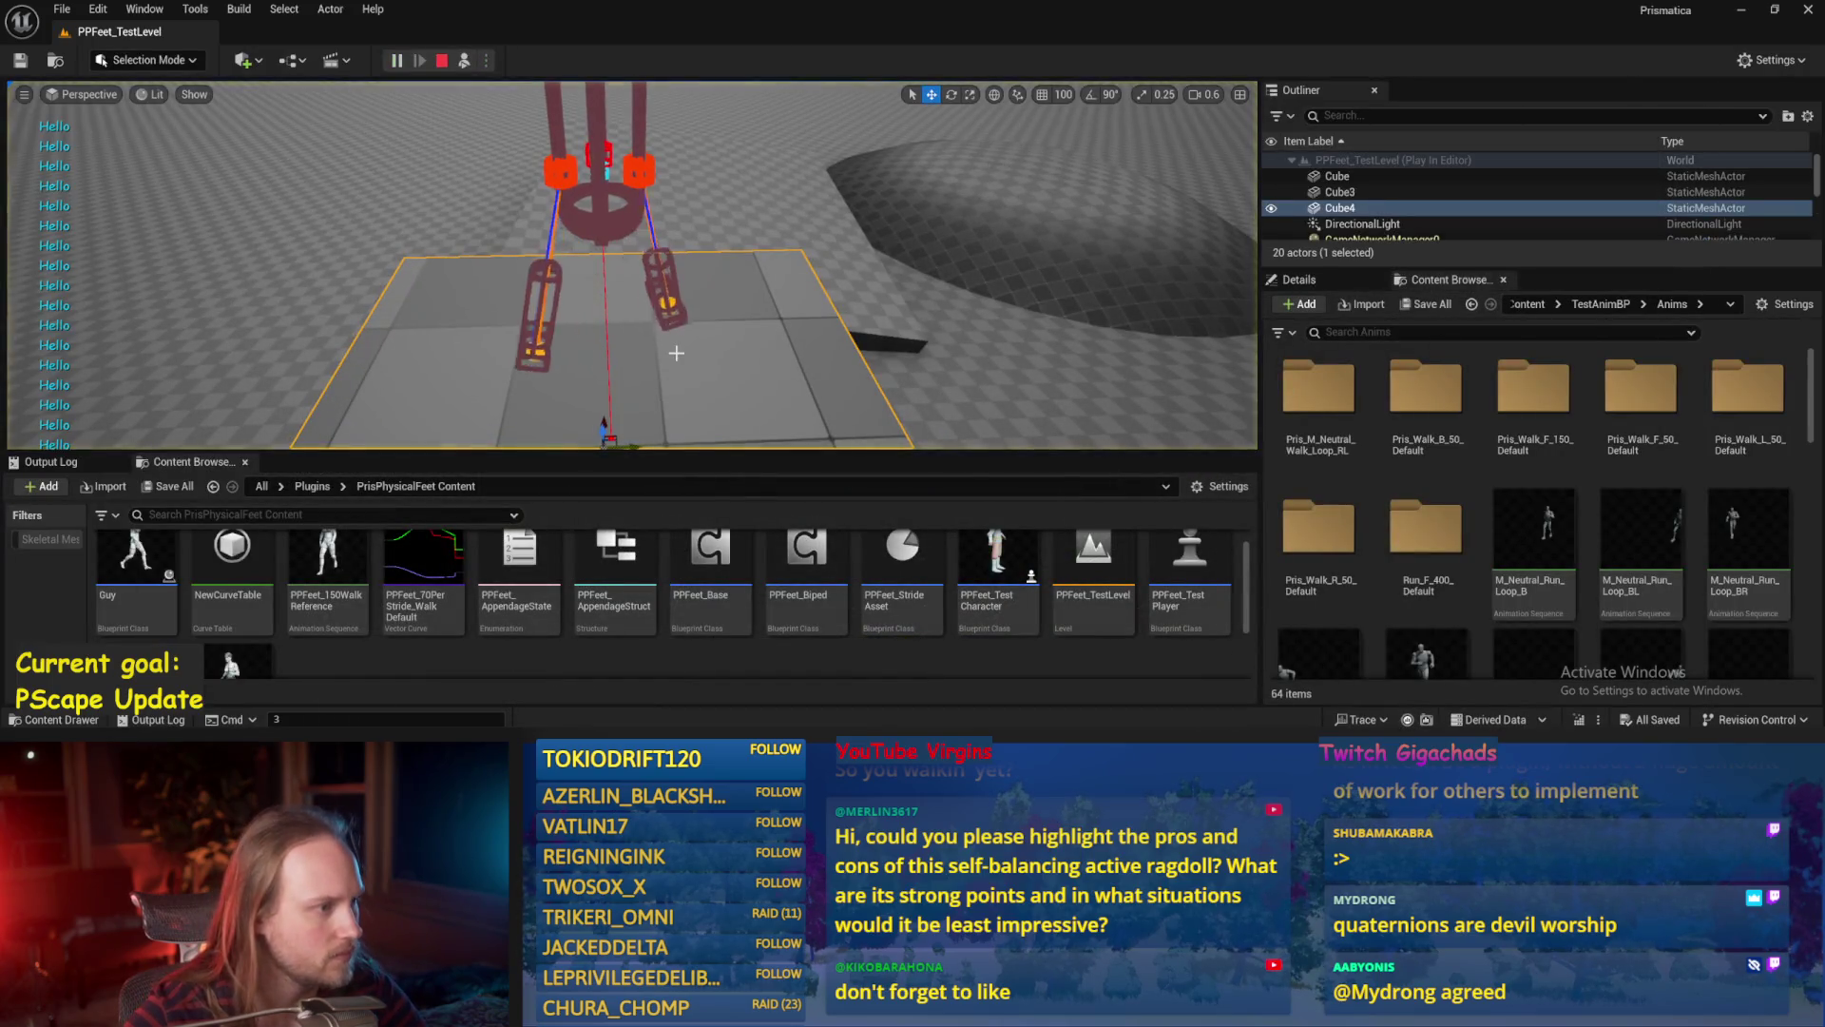
# Focus on Cube4 and rotate it into a steep ramp.
pyautogui.scroll(5, 676, 352)
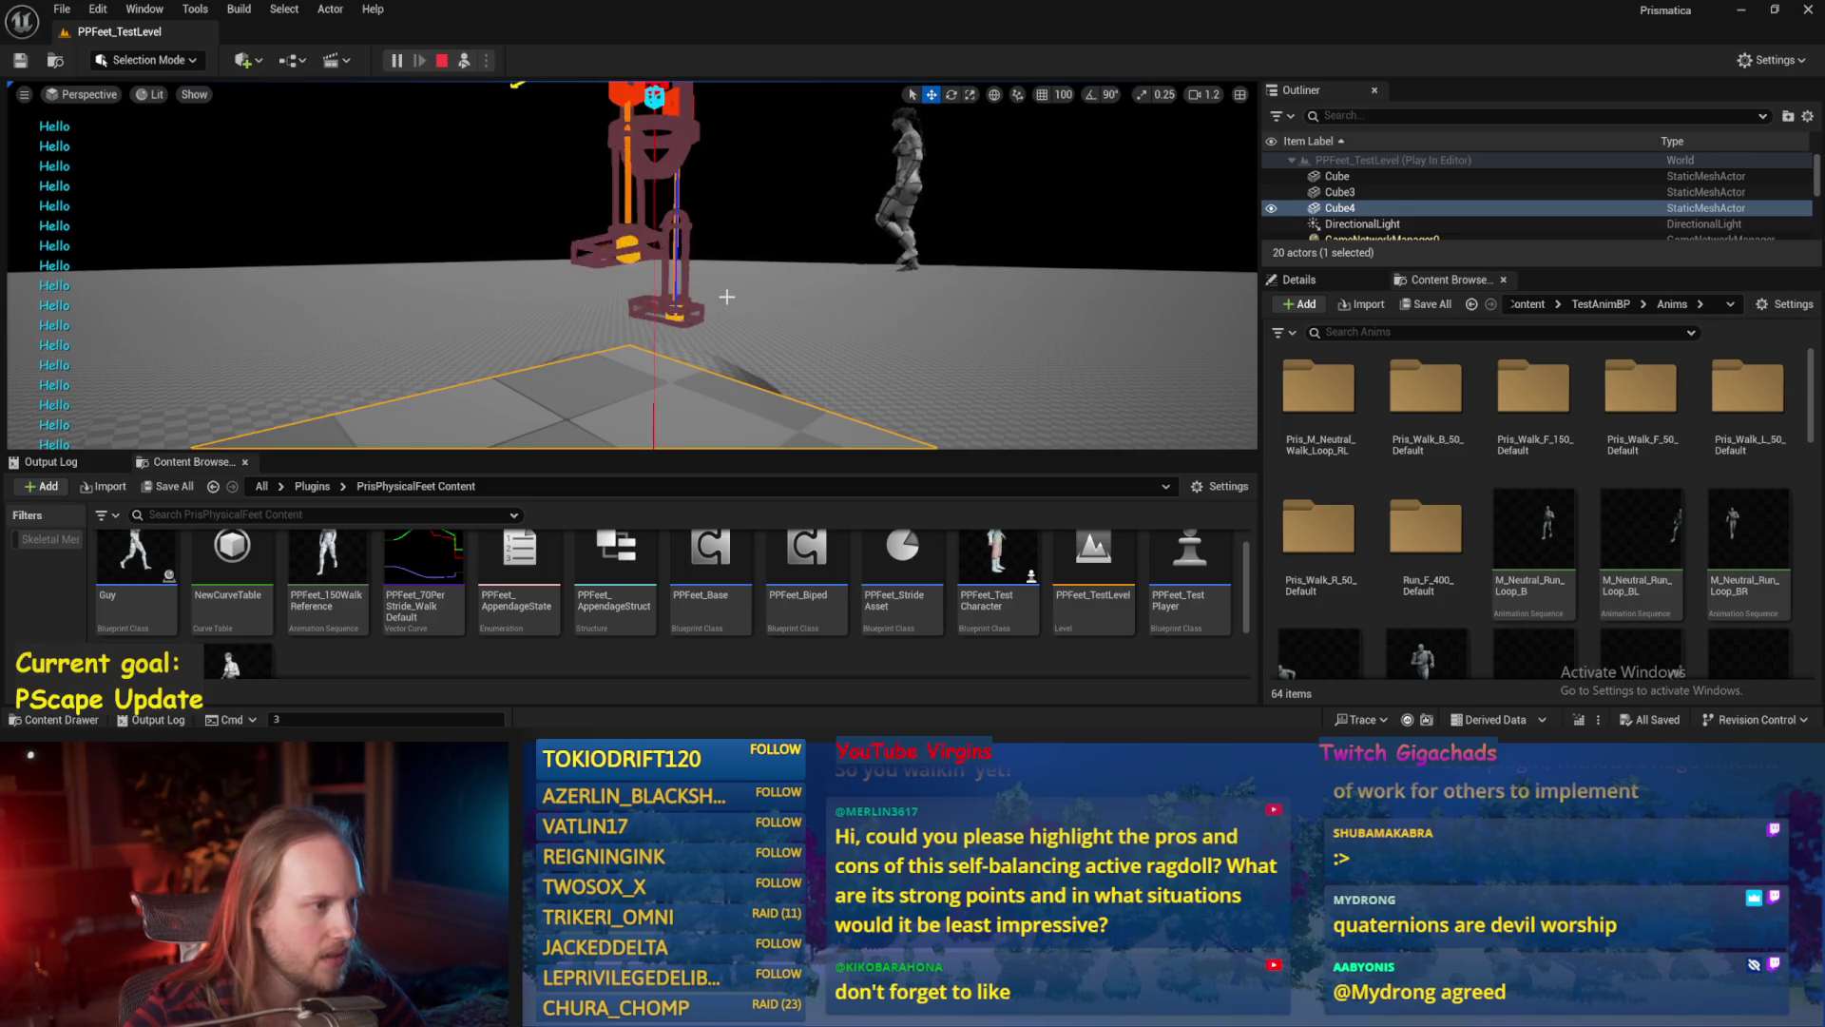
pyautogui.press('f')
pyautogui.press('e')
pyautogui.moveTo(619, 318); pyautogui.dragTo(658, 310)
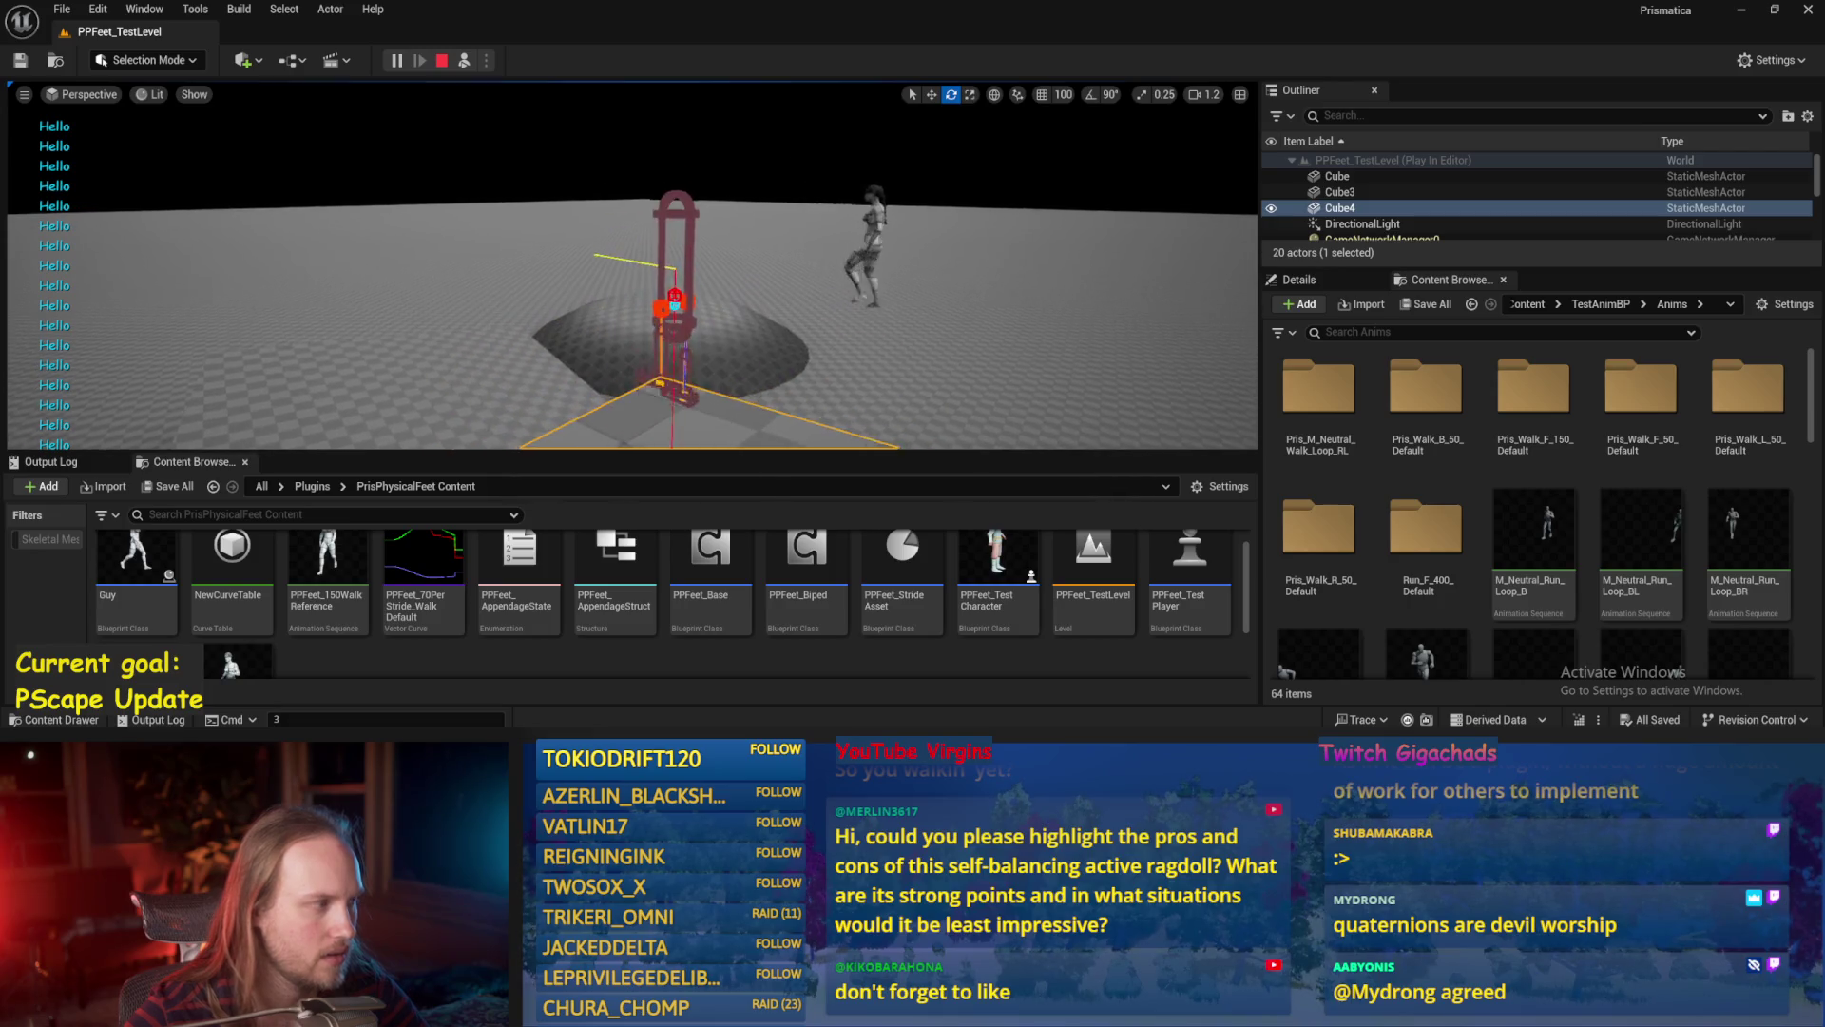
pyautogui.moveTo(623, 313); pyautogui.dragTo(621, 319)
pyautogui.moveTo(671, 418); pyautogui.dragTo(675, 363)
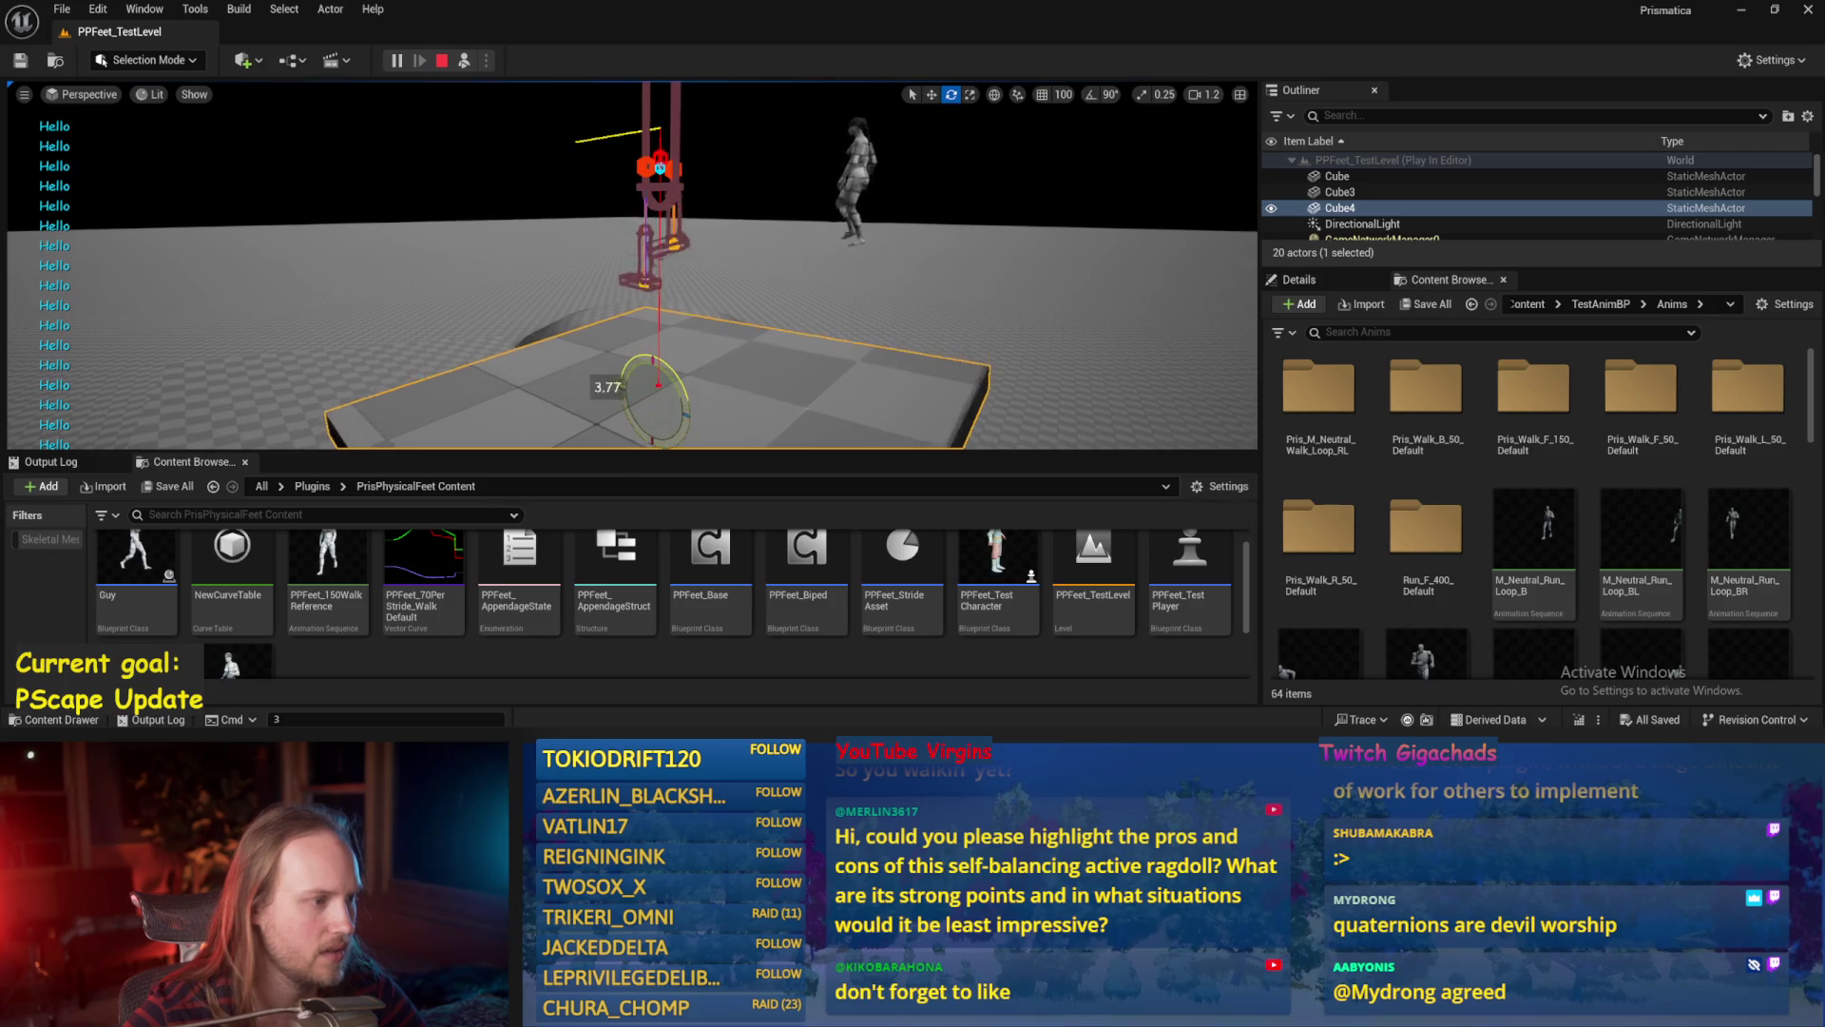
pyautogui.moveTo(715, 303); pyautogui.dragTo(727, 204)
# Raise the ramp under the ragdoll, frame the floor Cube, and stop playing.
pyautogui.press('w')
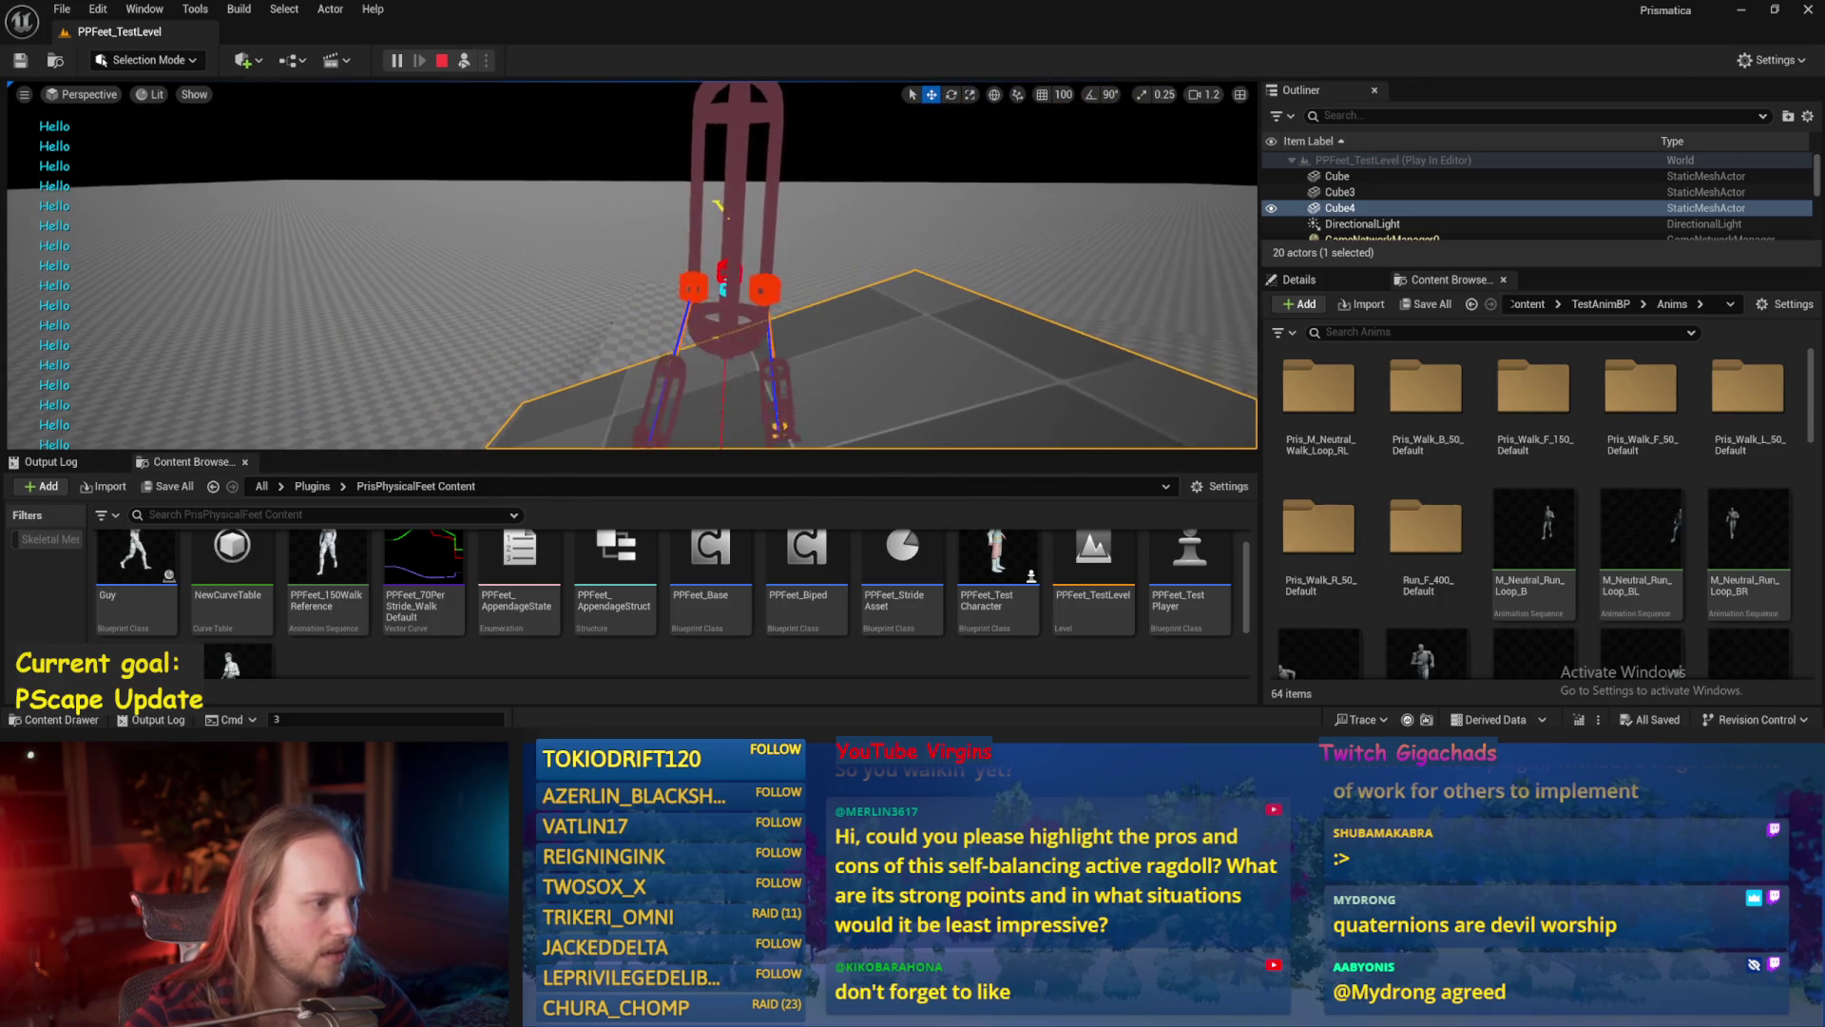
pyautogui.moveTo(720, 302); pyautogui.dragTo(691, 231)
pyautogui.click(548, 263)
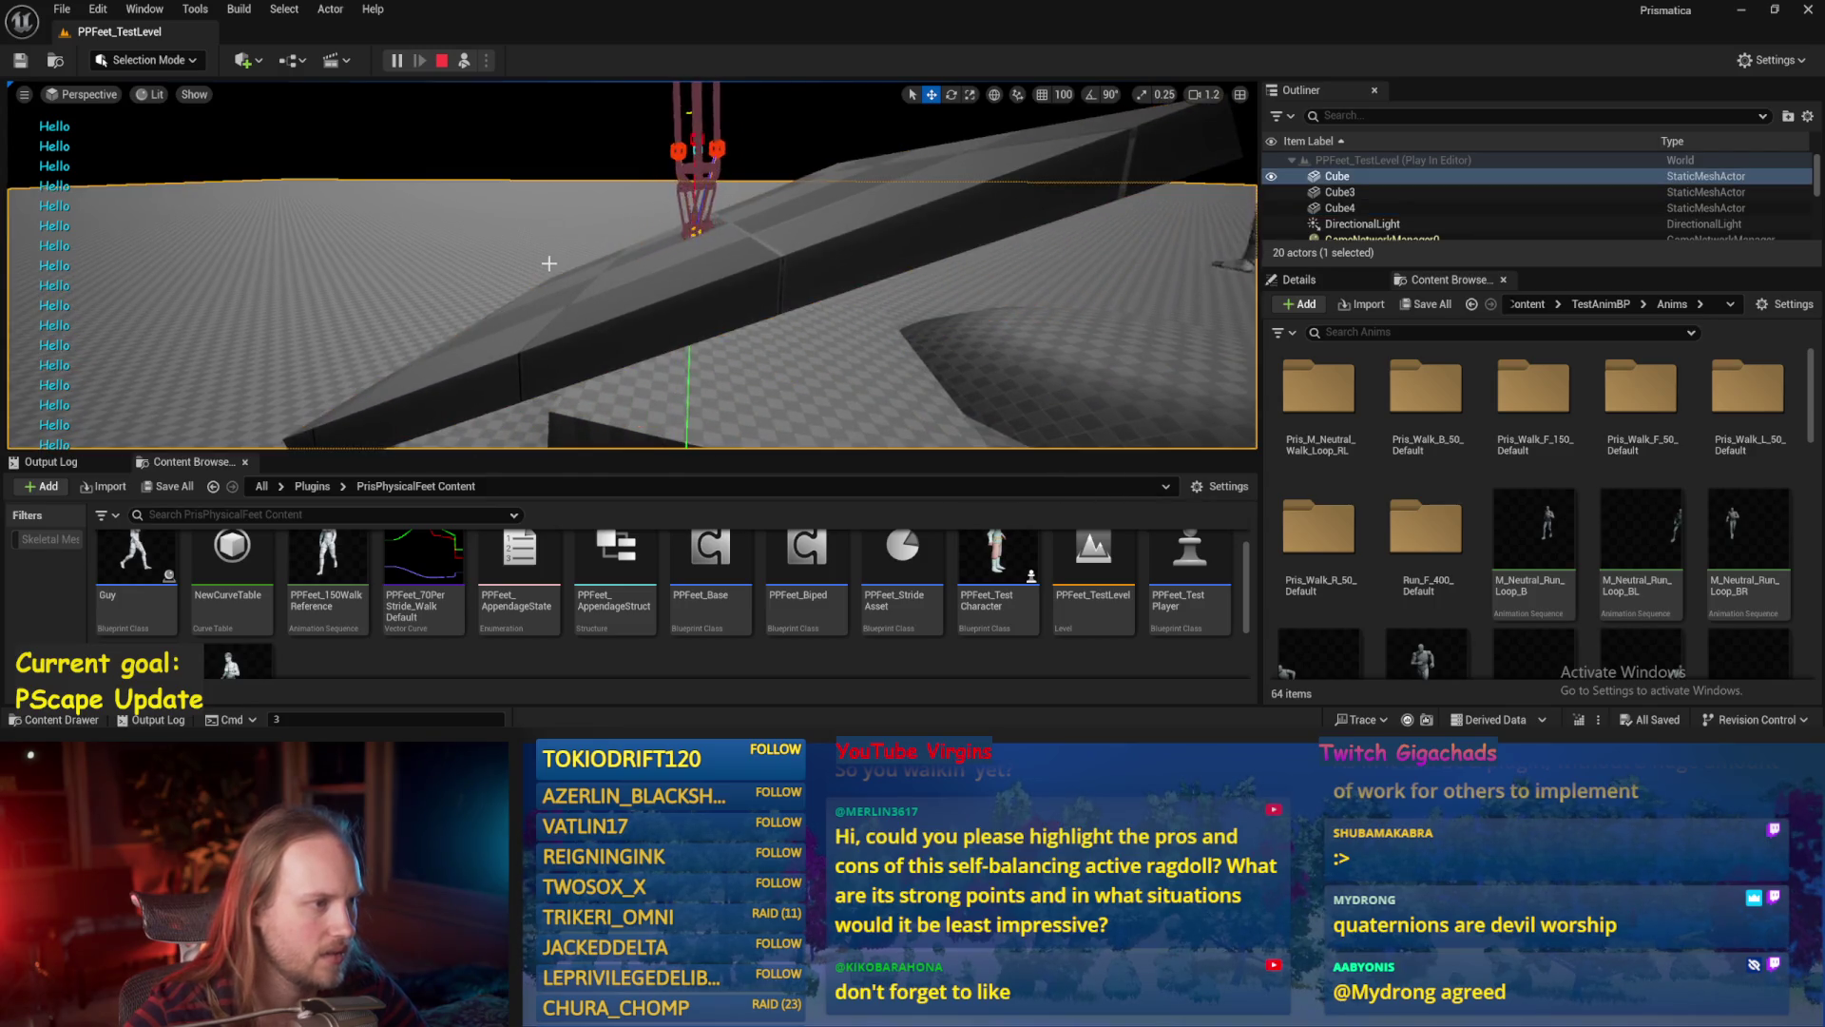
pyautogui.press('f')
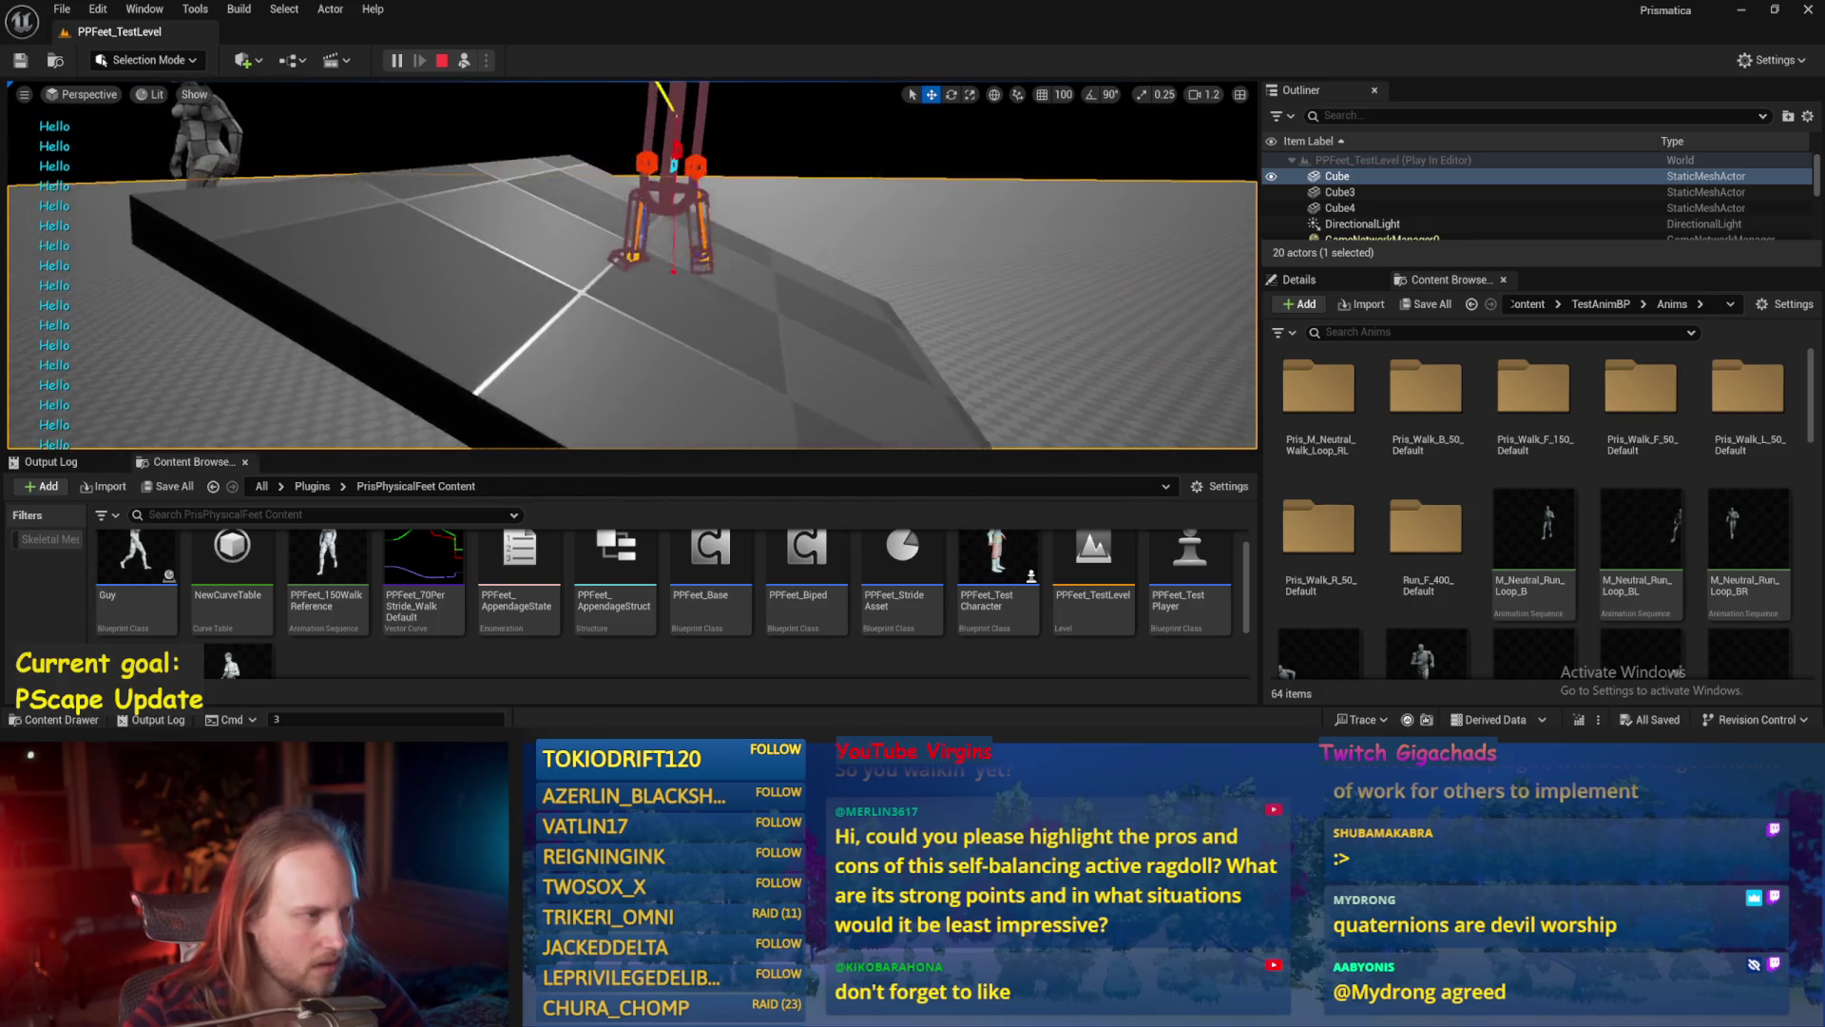
pyautogui.press('Escape')
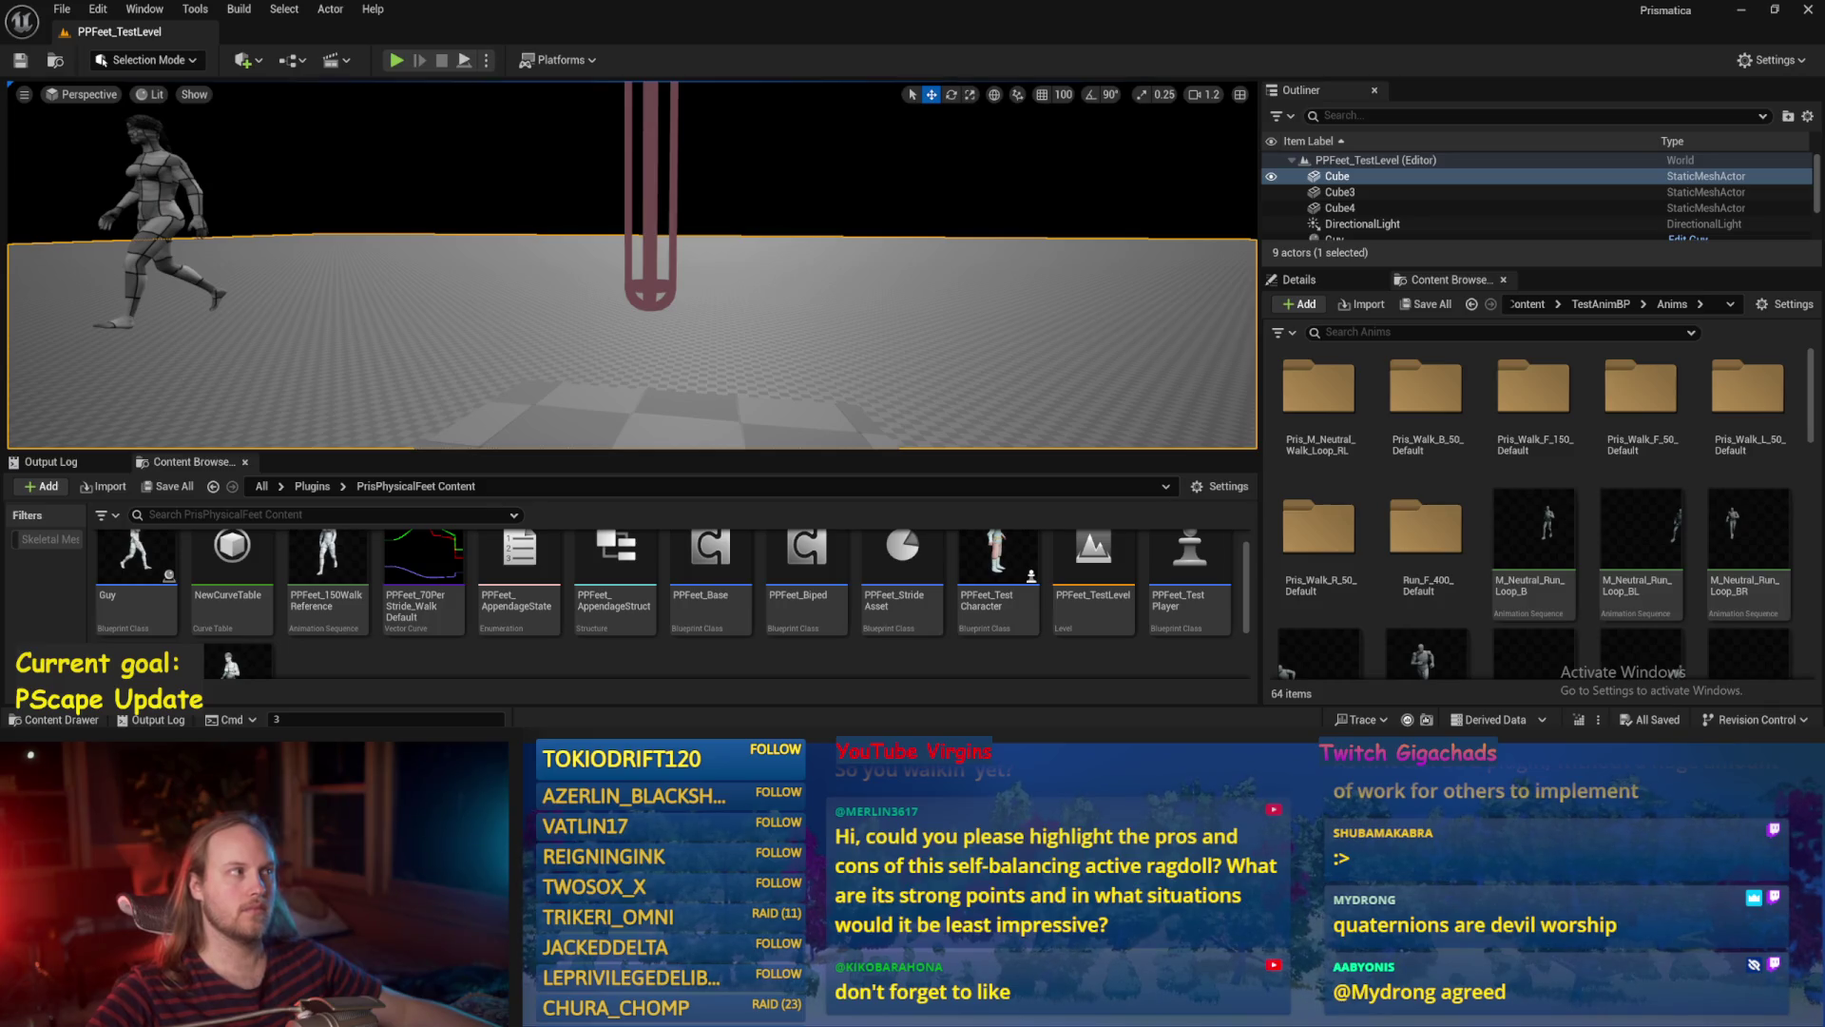
# Save PPFeet_TestLevel with Ctrl+S and launch a new play-in-editor run.
pyautogui.moveTo(879, 272)
pyautogui.mouseDown()
pyautogui.moveTo(860, 272)
pyautogui.moveTo(879, 272)
pyautogui.mouseUp()
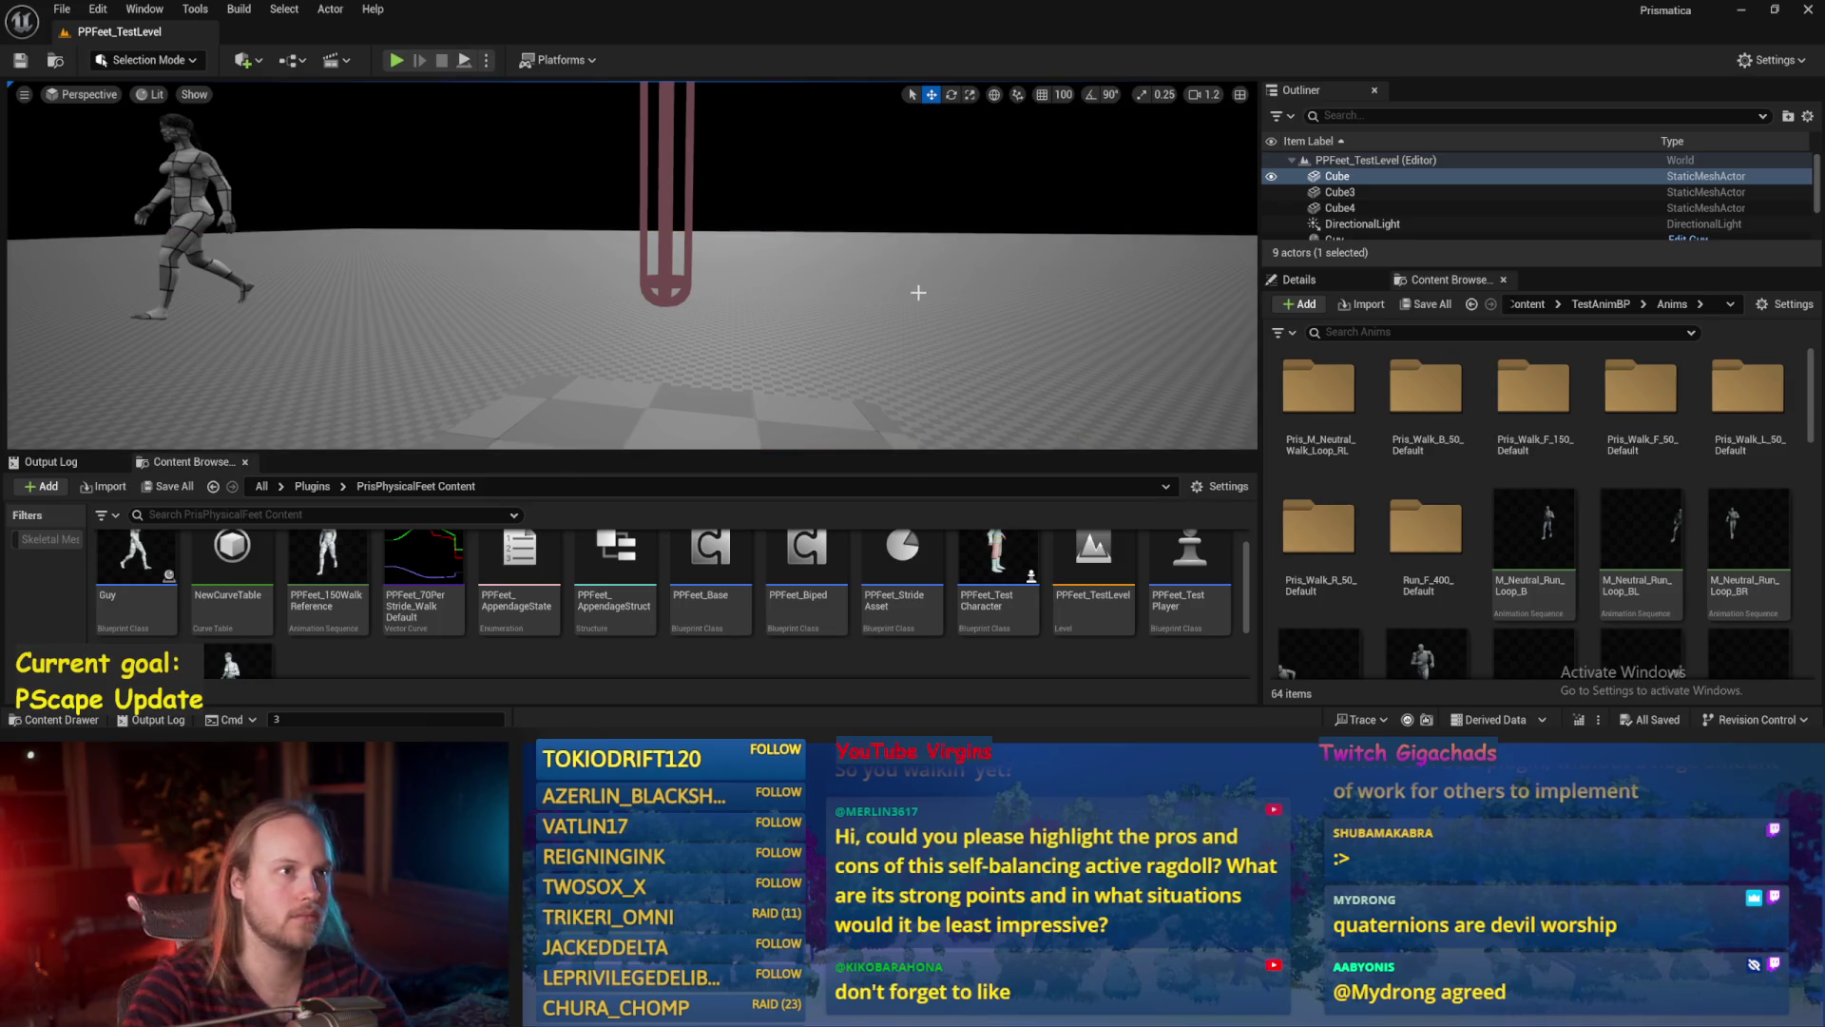
pyautogui.hotkey('ctrl', 's')
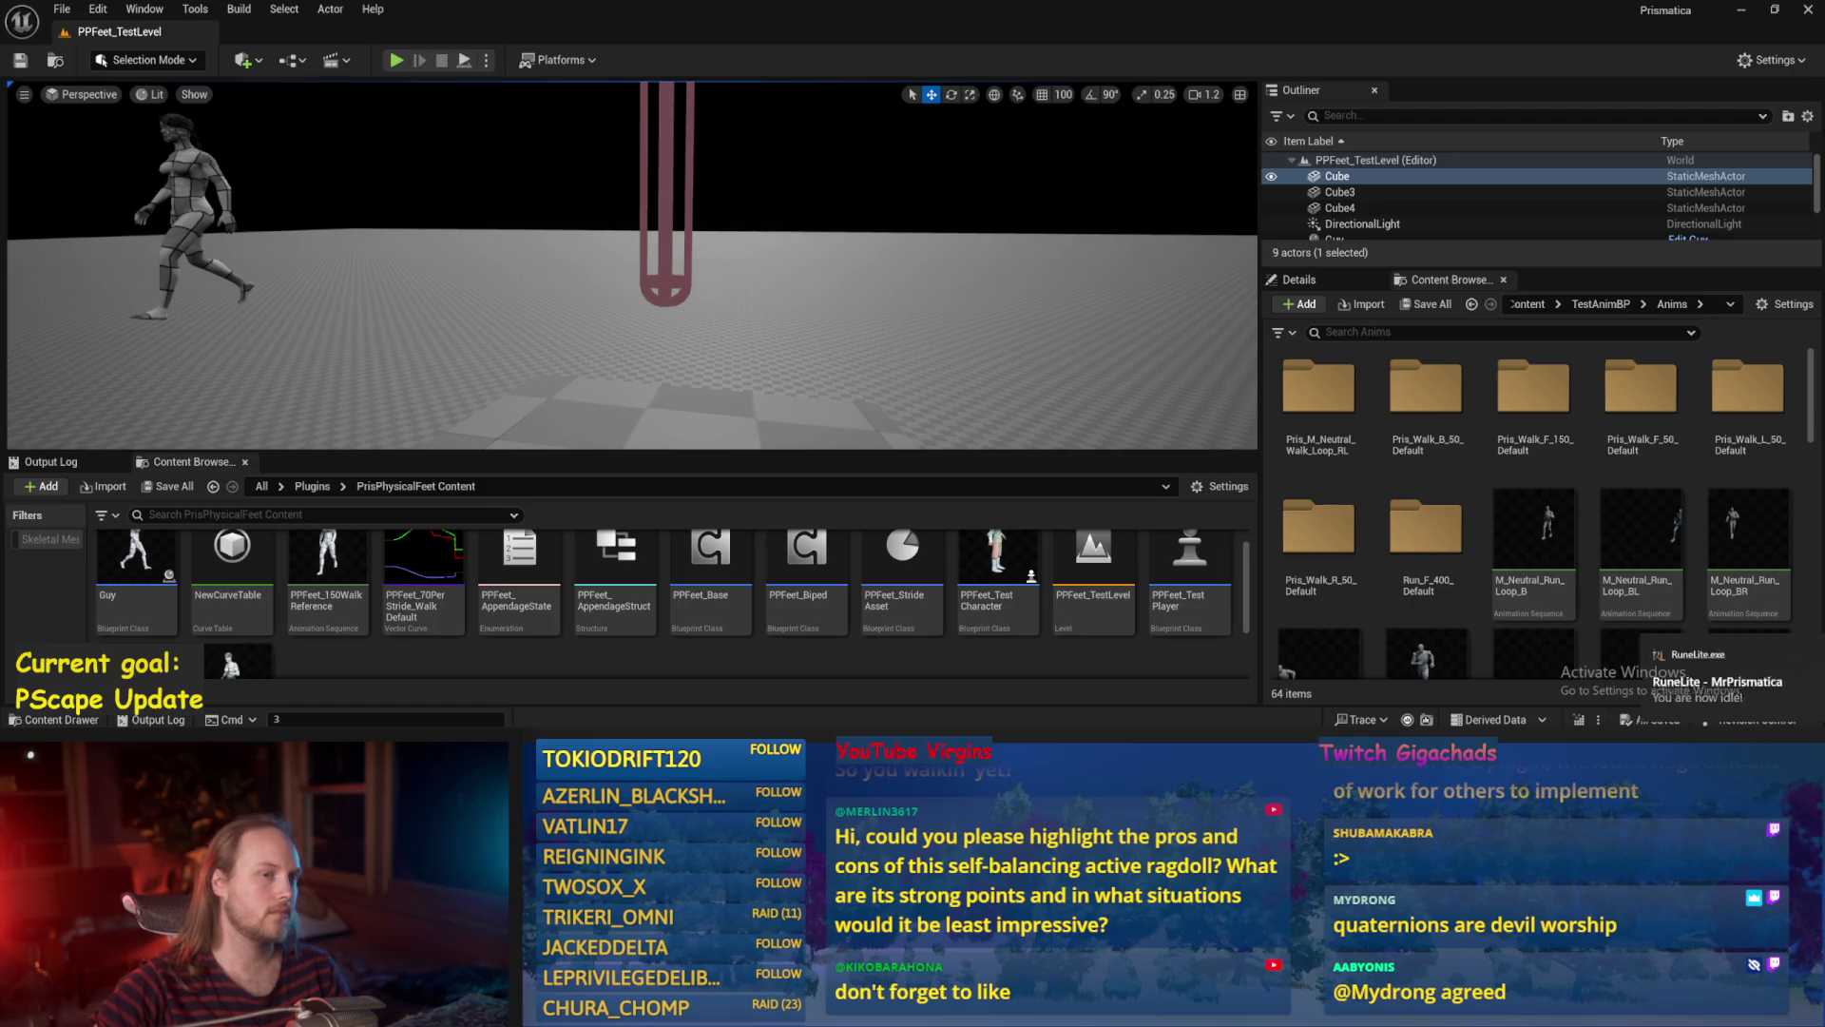
pyautogui.moveTo(878, 286); pyautogui.dragTo(803, 173)
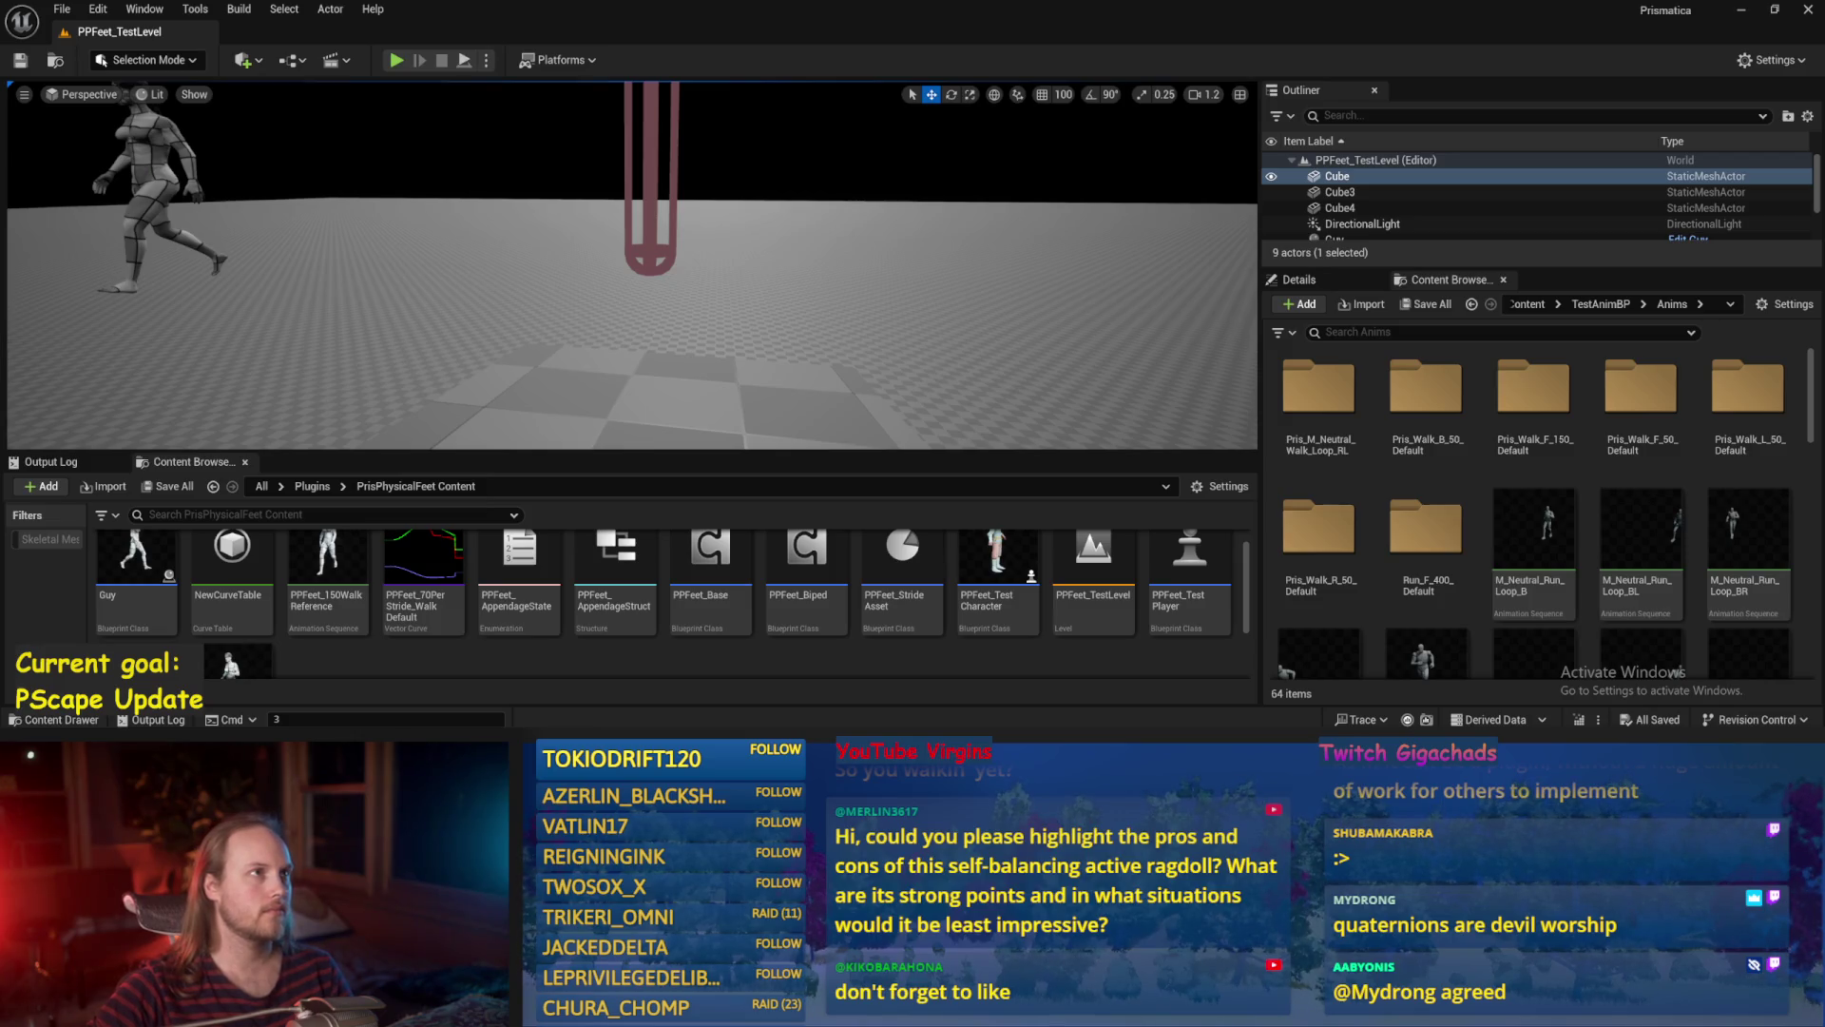
pyautogui.click(986, 667)
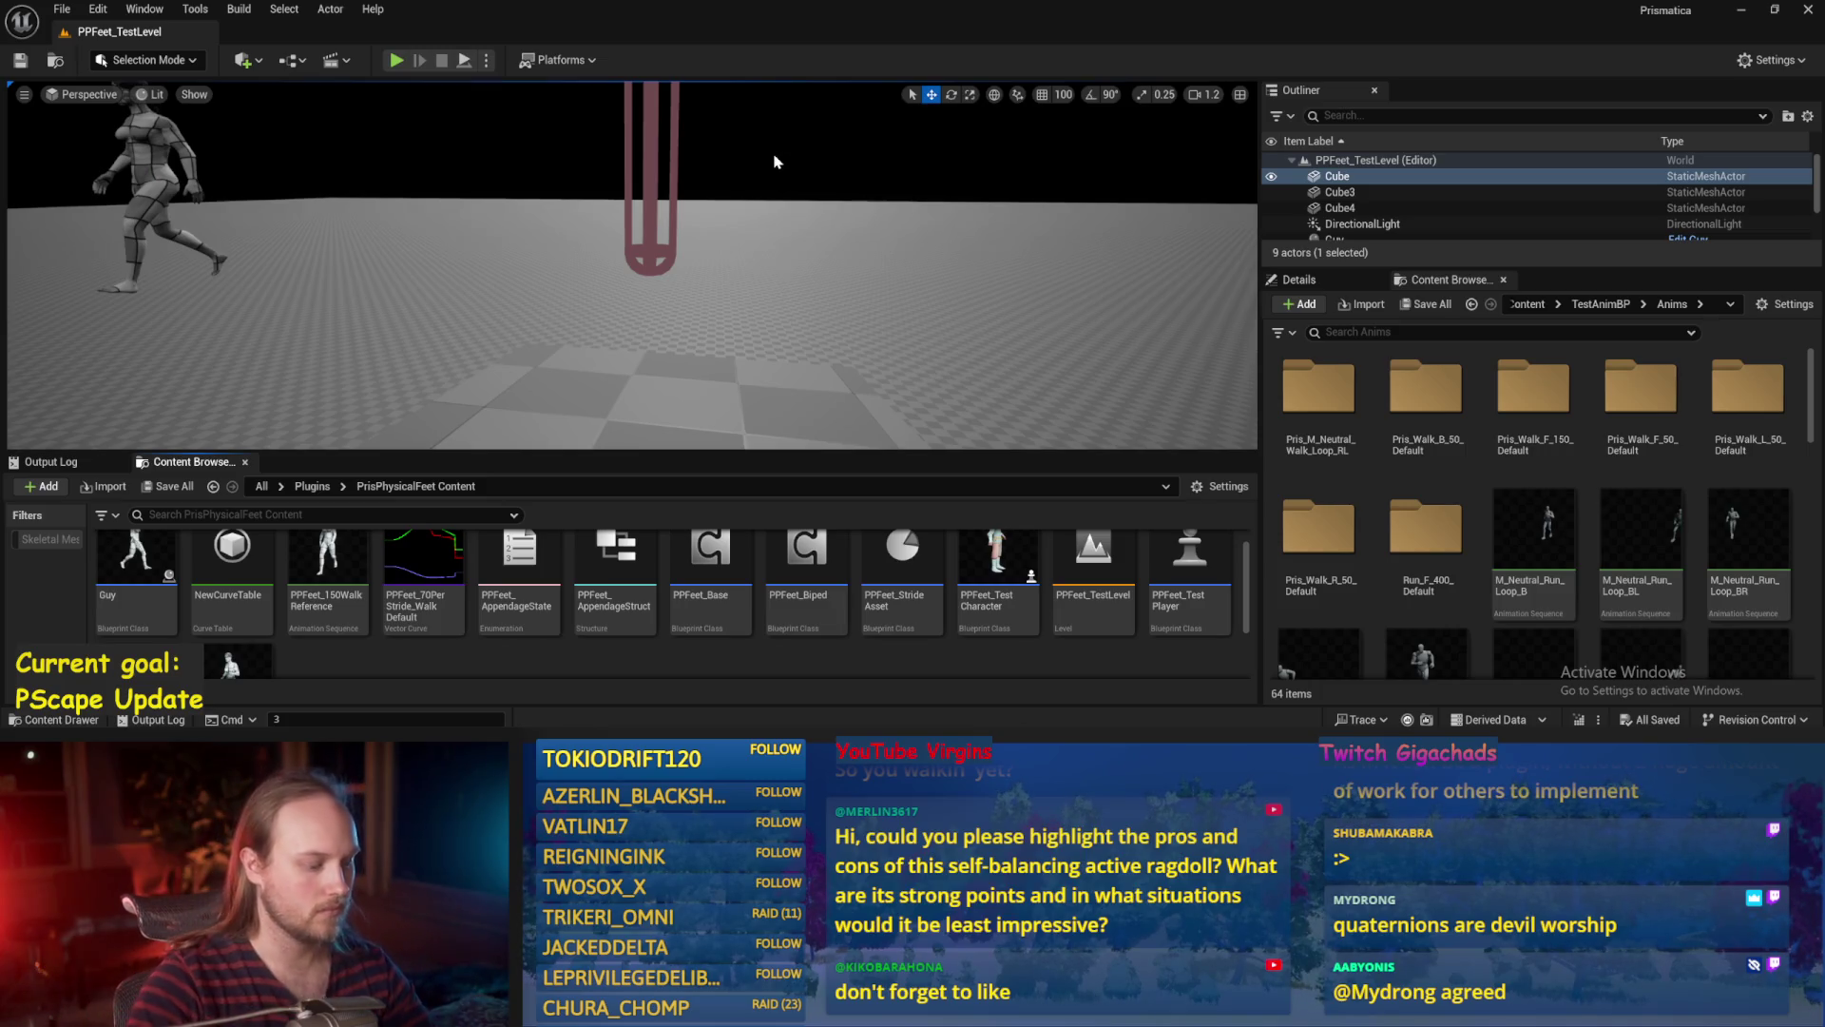
pyautogui.hotkey('alt', 'p')
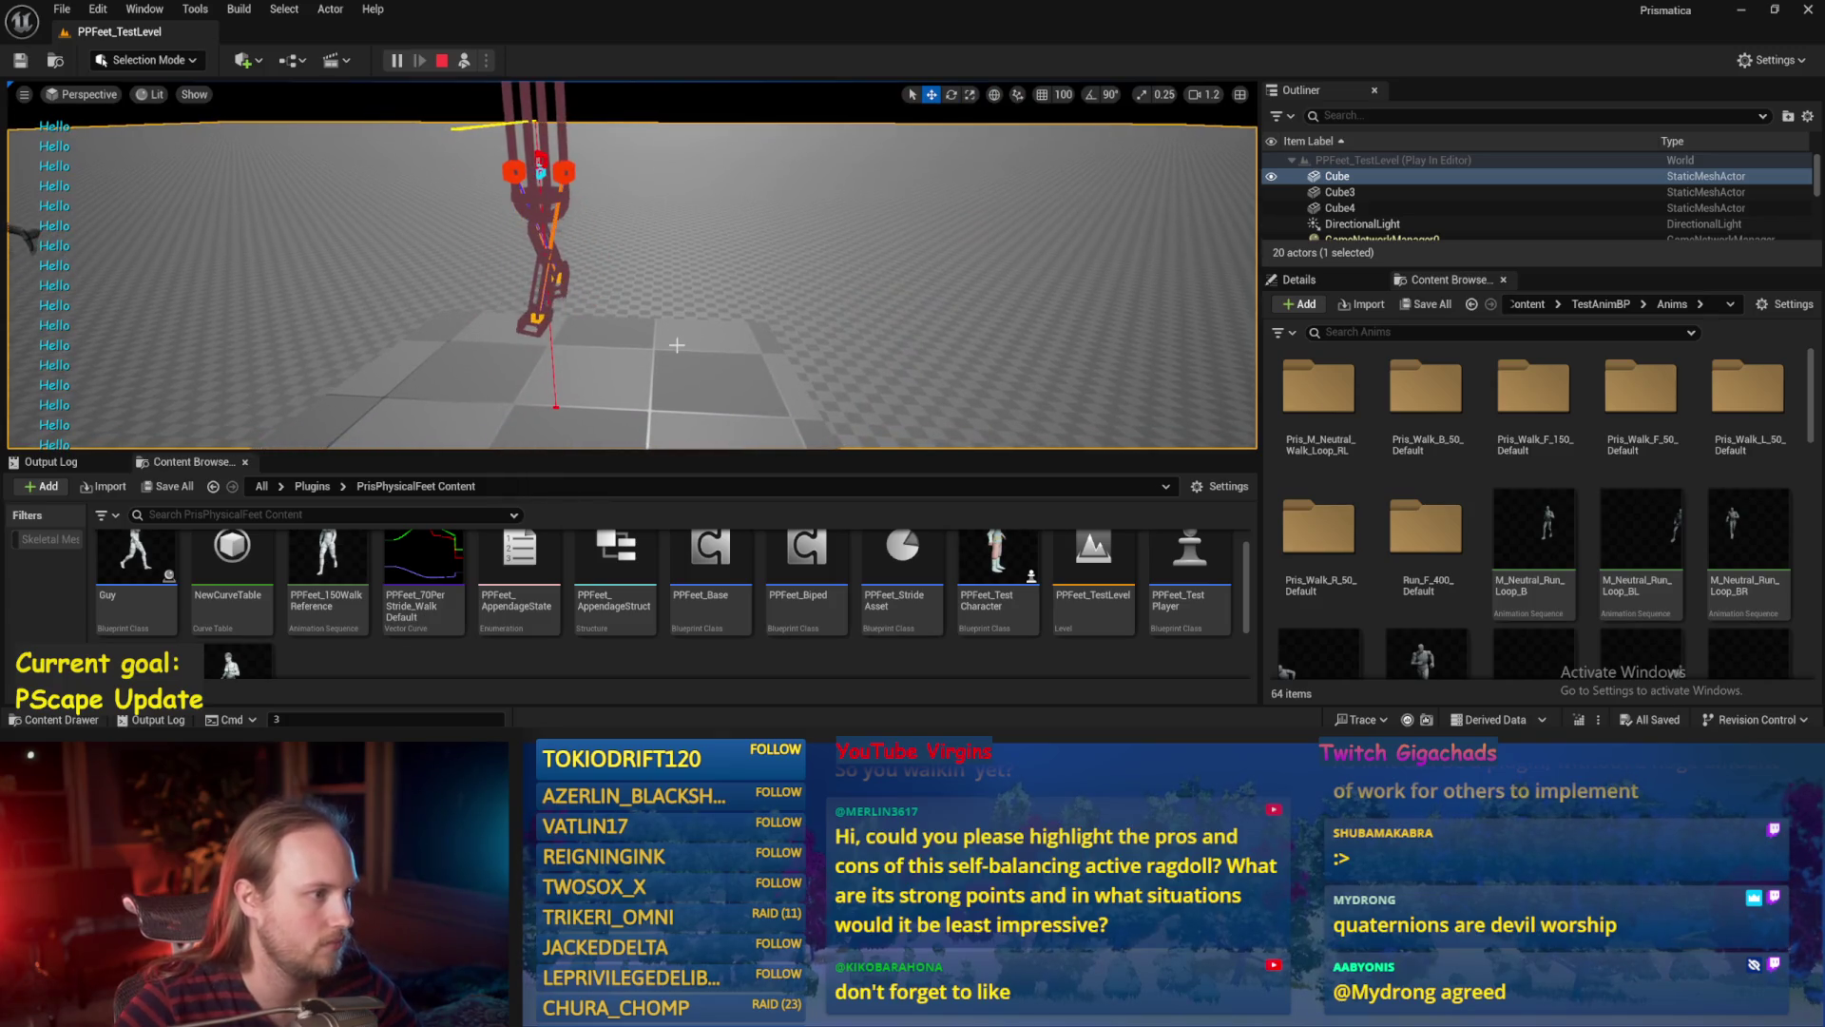
# Stop the play session, select the Cube4 slab, and save all changes.
pyautogui.press('Escape')
pyautogui.hotkey('ctrl', 's')
pyautogui.click(62, 9)
pyautogui.press('Escape')
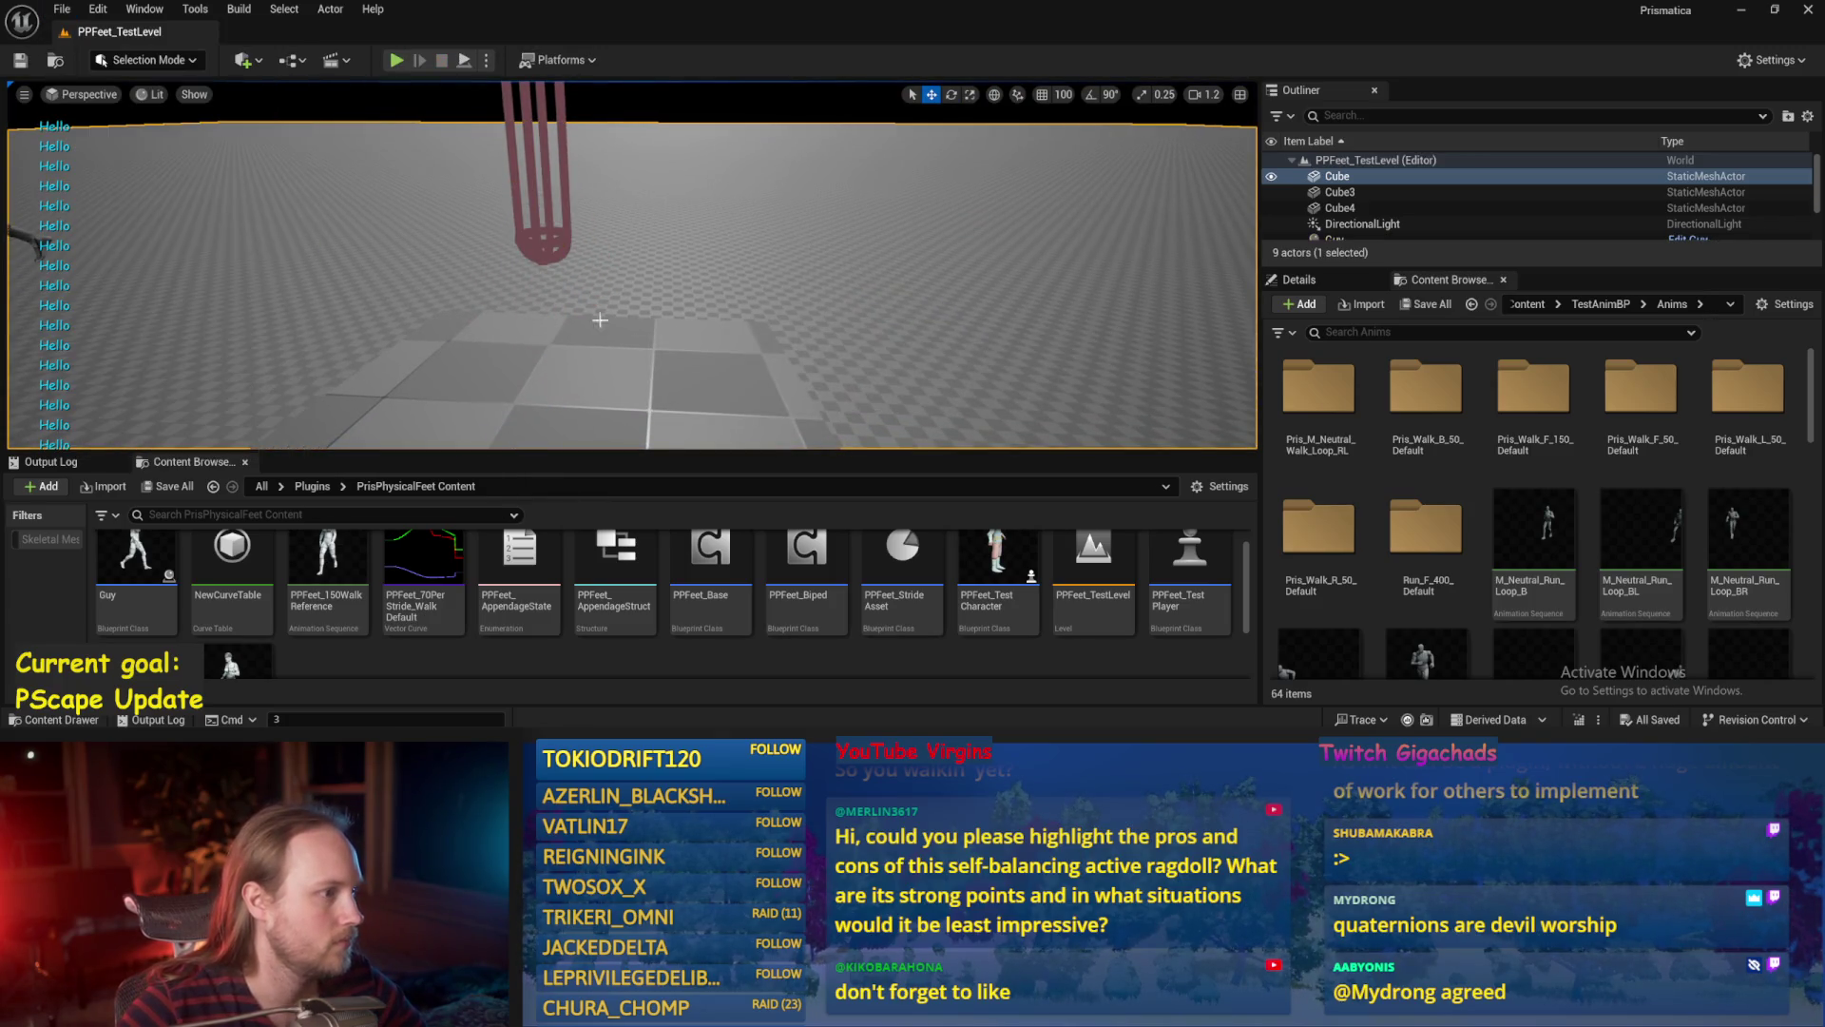
pyautogui.click(654, 371)
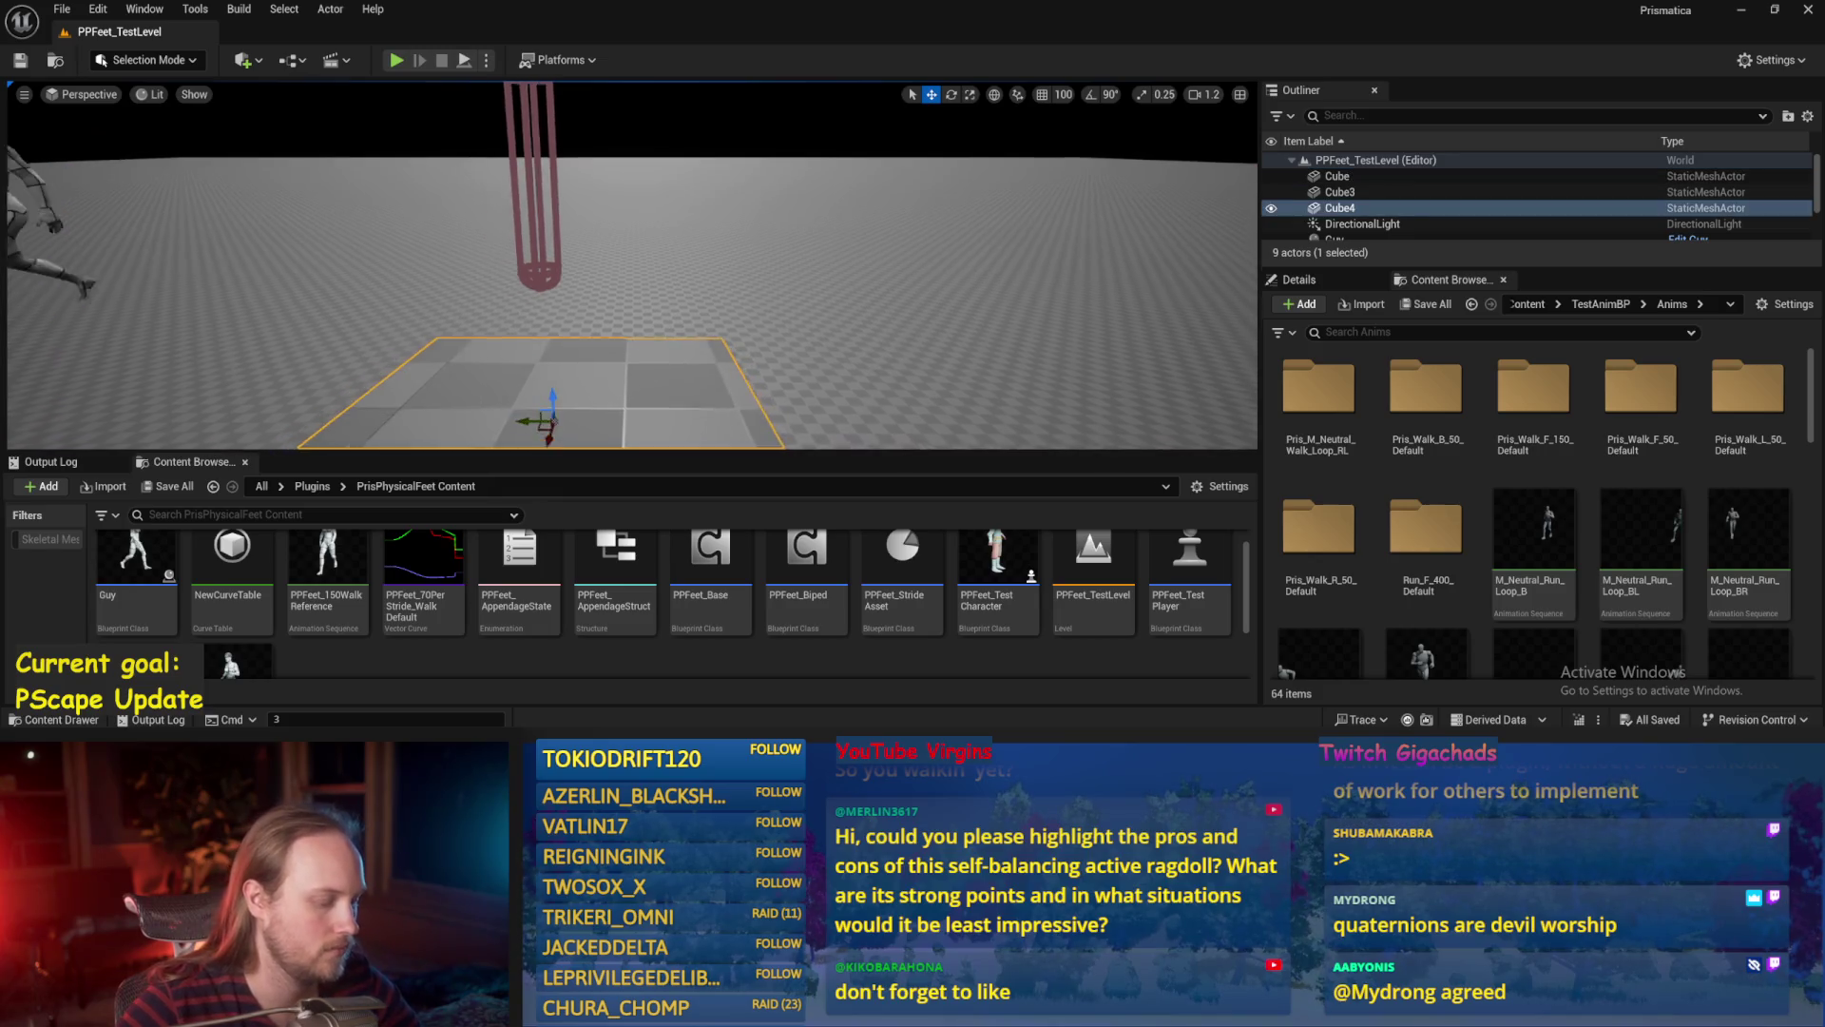
pyautogui.hotkey('ctrl', 's')
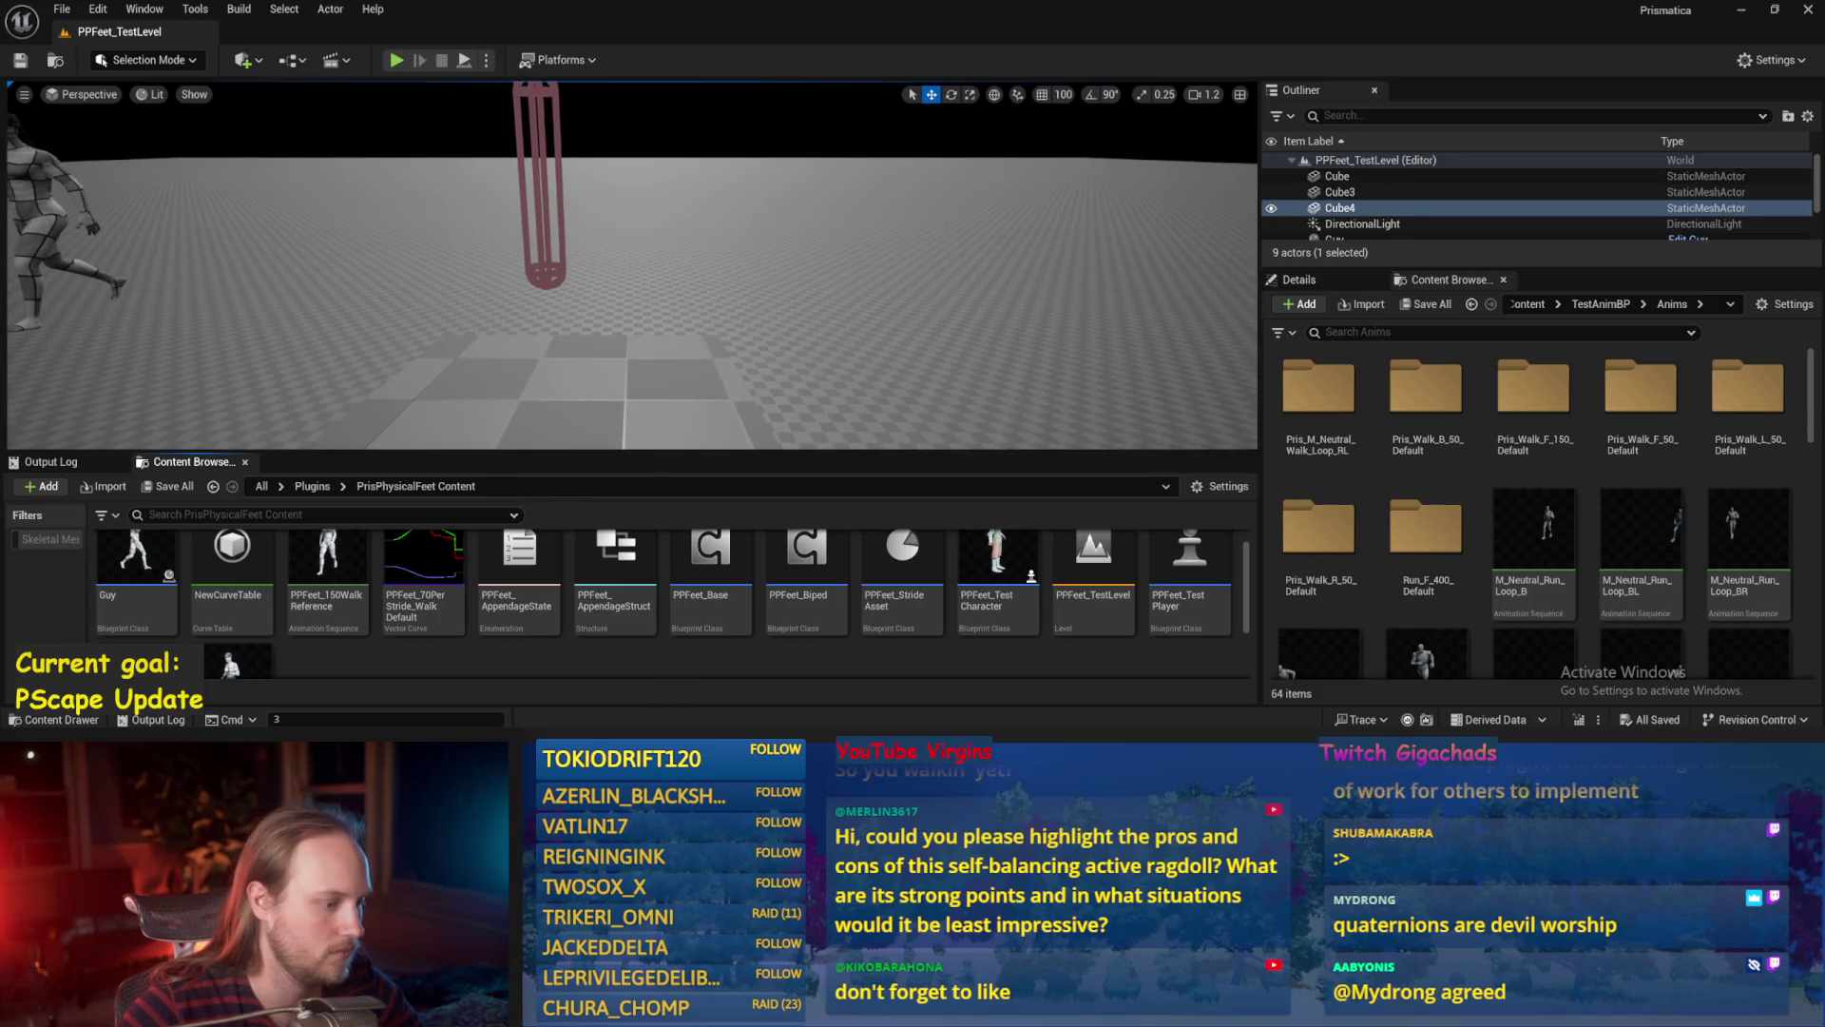
# Set the Rotate Vector yaw in PPFeet_Base to 0 and recompile.
pyautogui.doubleClick(711, 561)
pyautogui.click(123, 61)
pyautogui.click(873, 382)
pyautogui.write('0')
pyautogui.press('Return')
pyautogui.click(20, 60)
# Start Play and tilt Cube4 into a steep incline lowered under the ragdoll.
pyautogui.click(1742, 10)
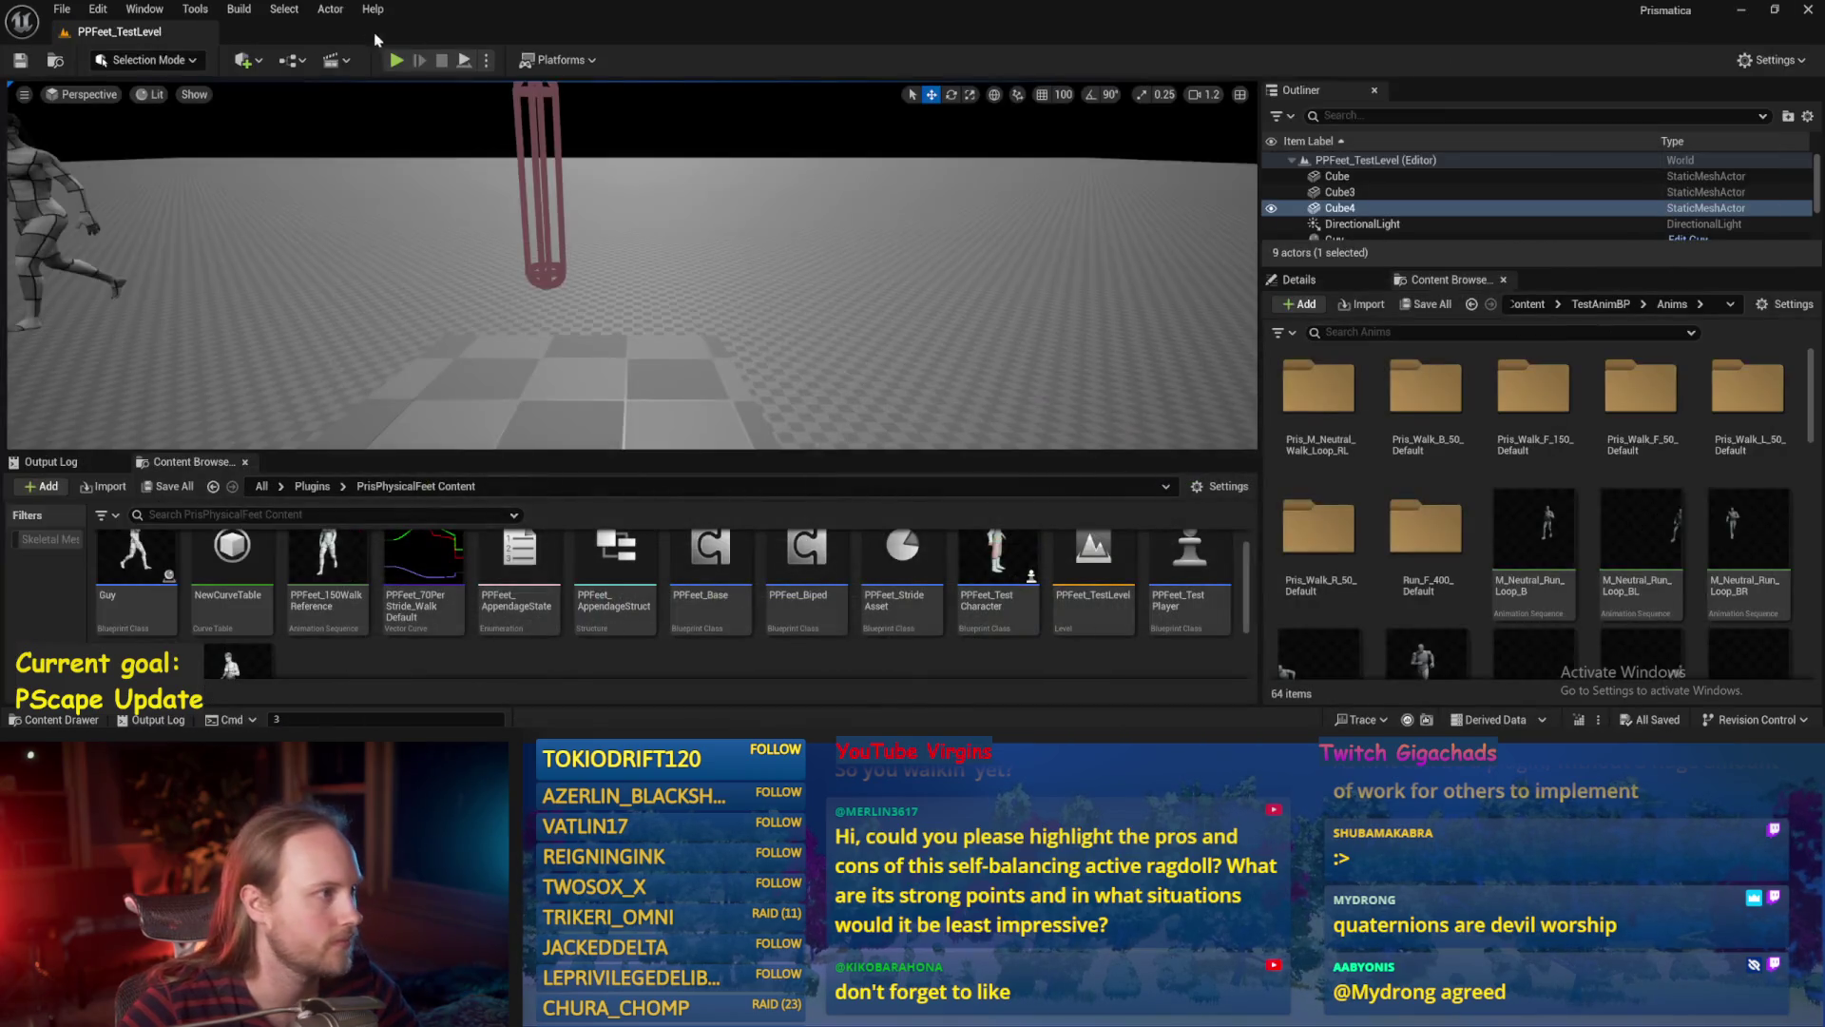
pyautogui.click(465, 61)
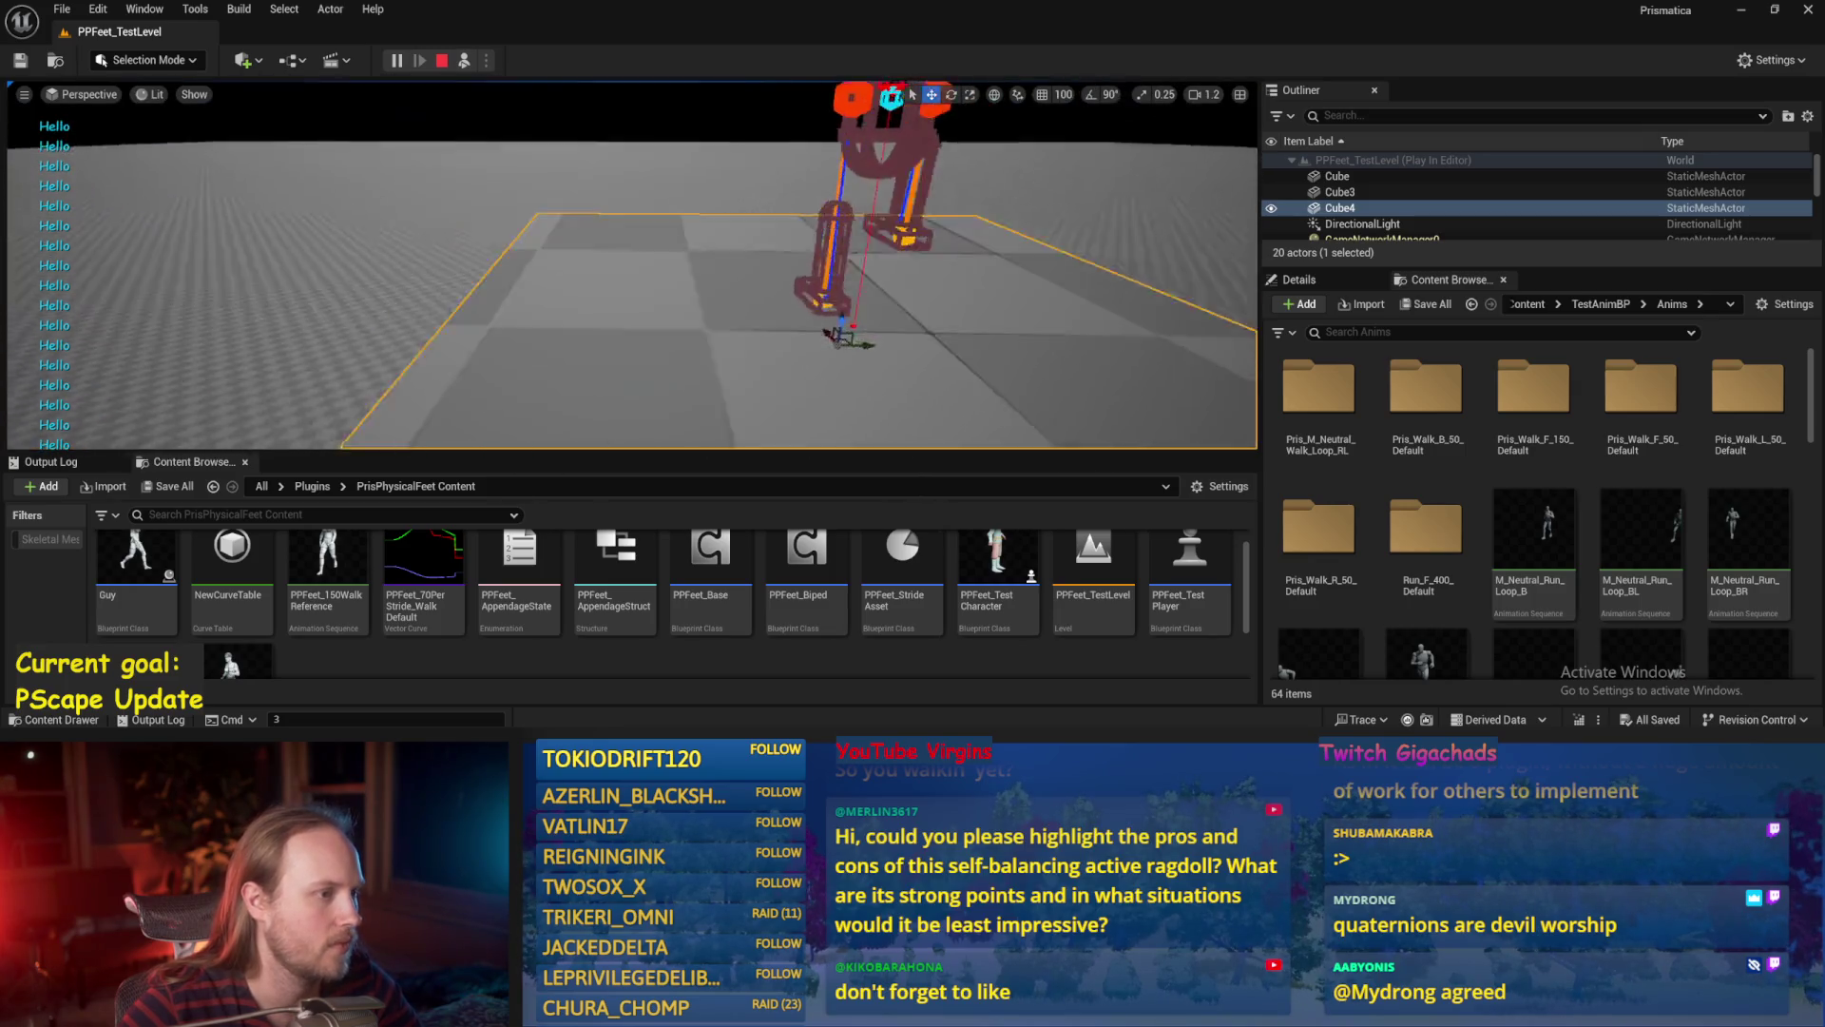
pyautogui.press('e')
pyautogui.moveTo(570, 286); pyautogui.dragTo(589, 204)
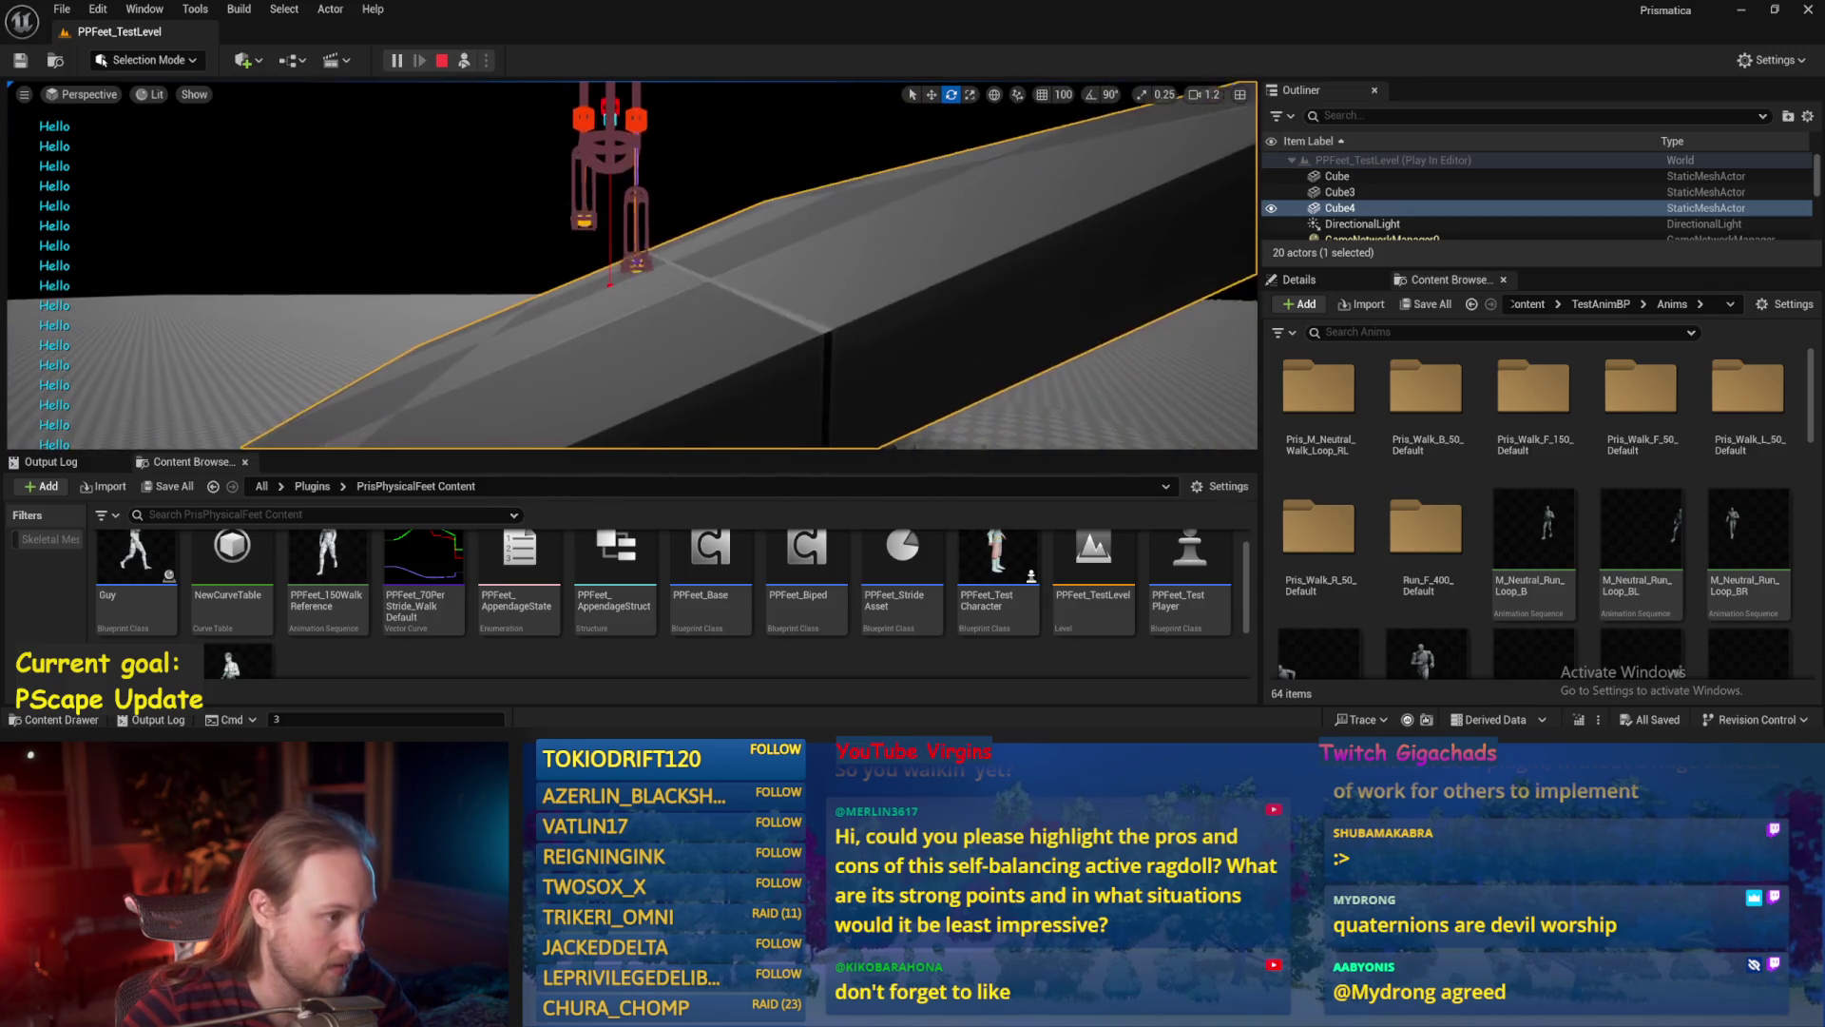
pyautogui.press('w')
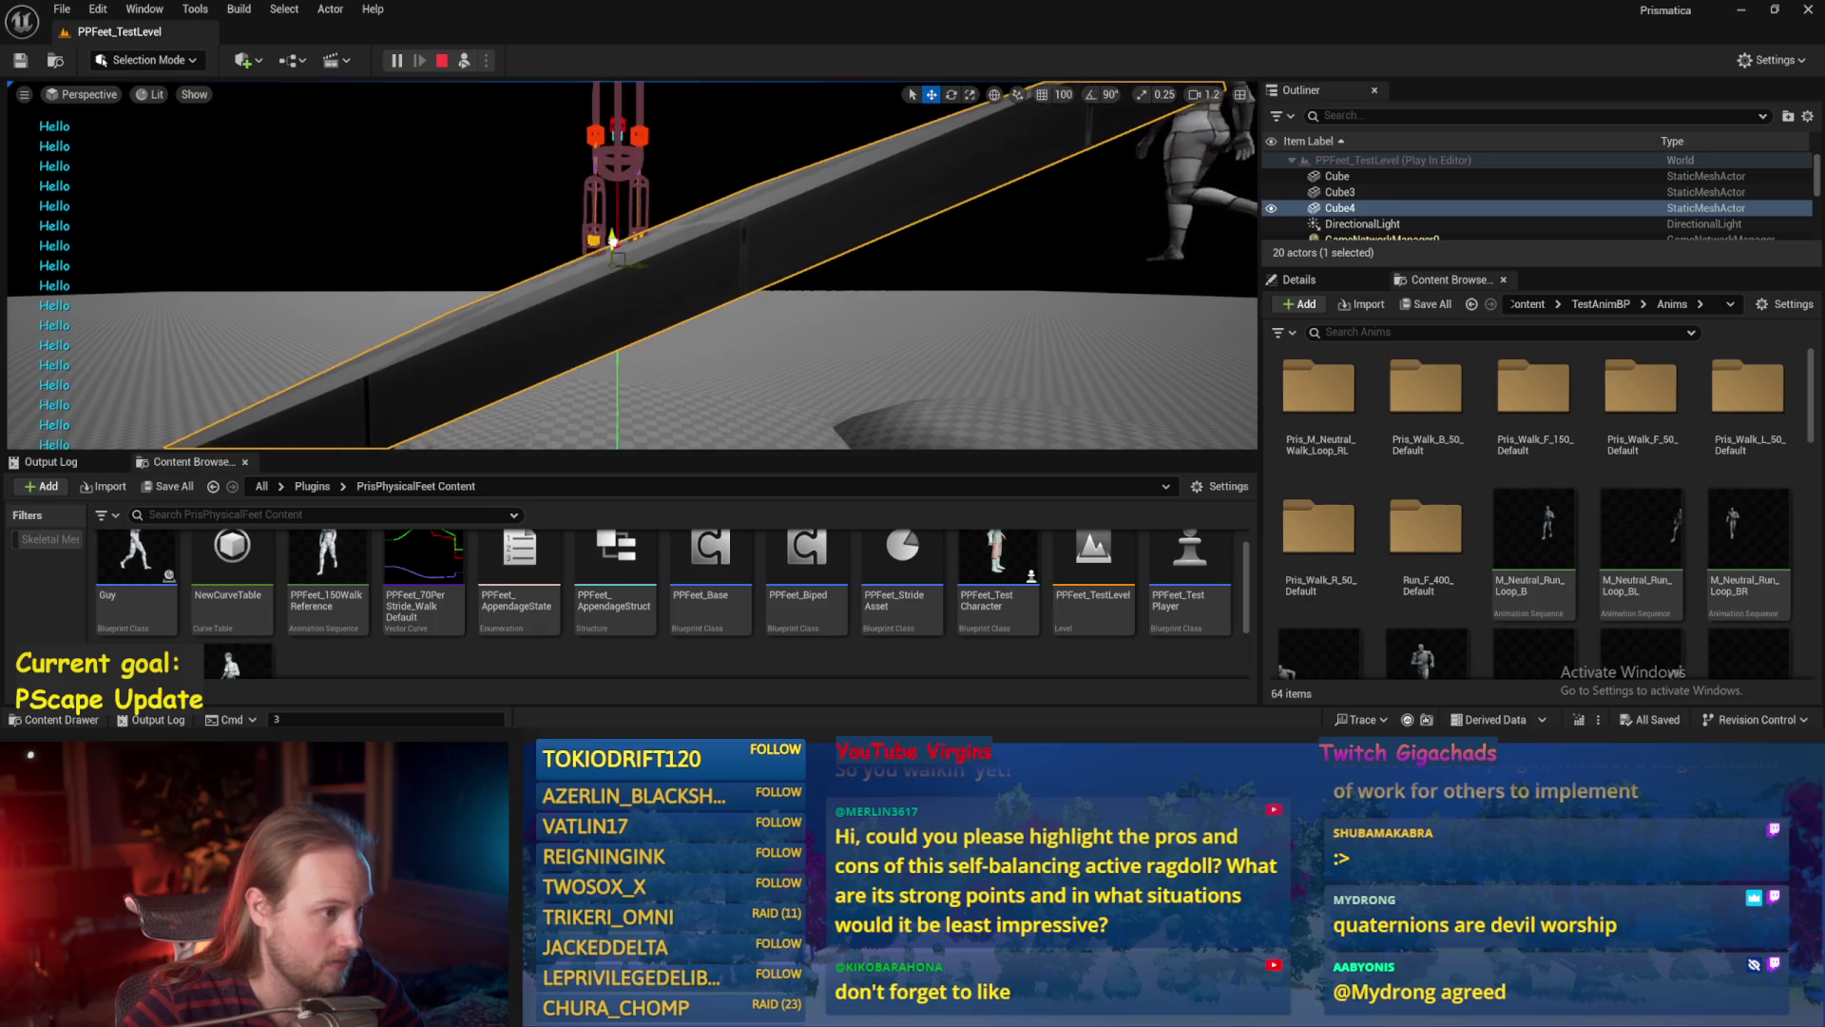
pyautogui.moveTo(613, 242)
pyautogui.mouseDown()
pyautogui.moveTo(625, 304)
pyautogui.moveTo(529, 314)
pyautogui.moveTo(624, 294)
pyautogui.mouseUp()
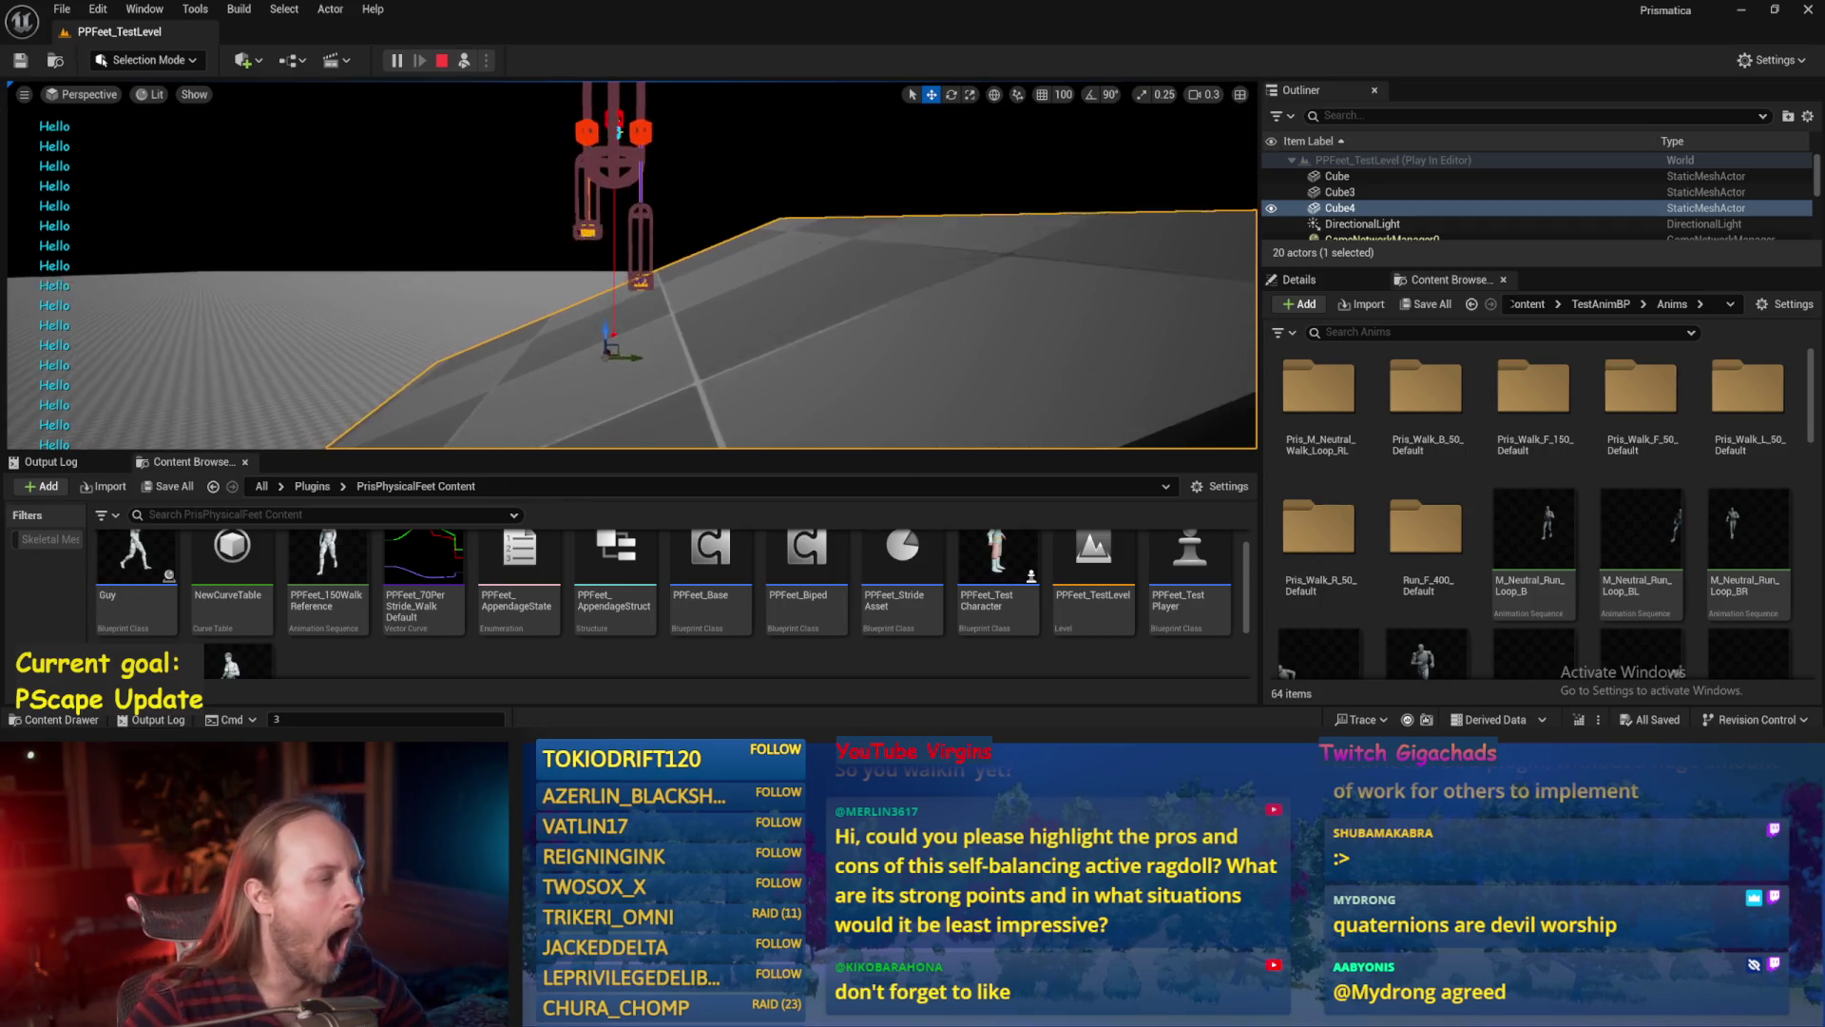
# Rotate the ragdoll test player about 29 degrees, then stop playing.
pyautogui.click(623, 210)
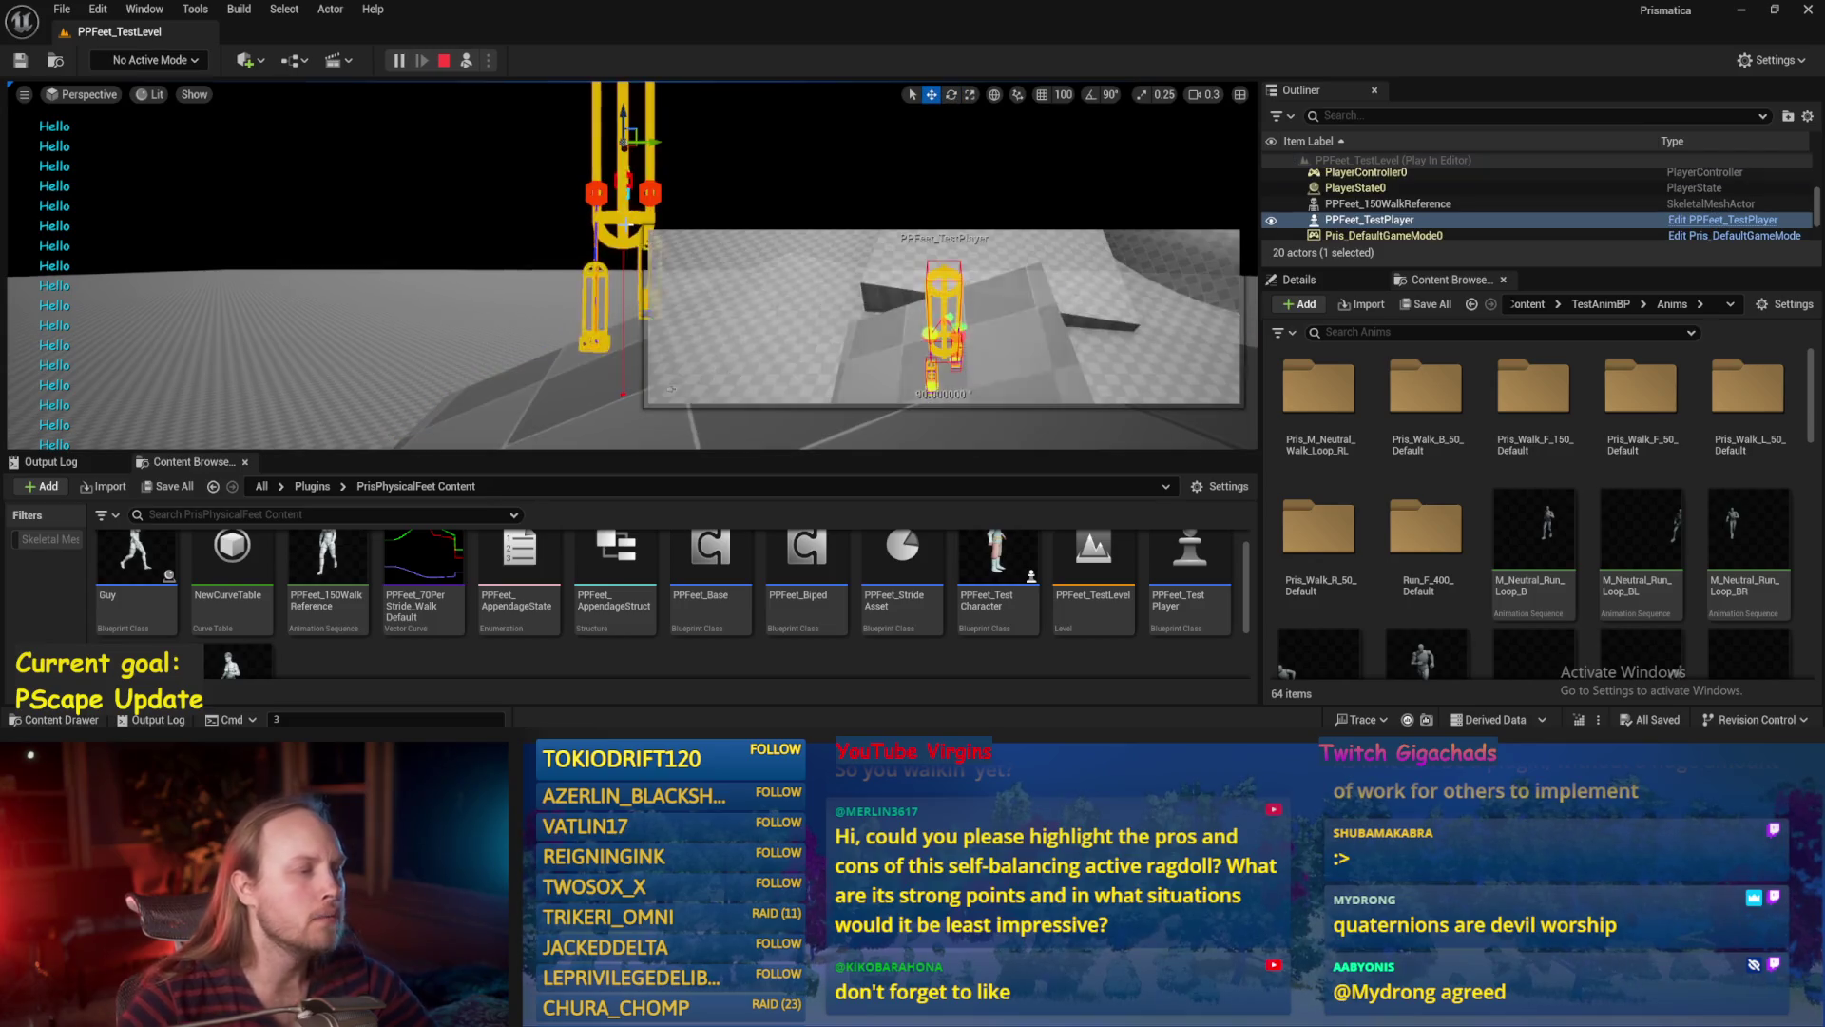
pyautogui.press('e')
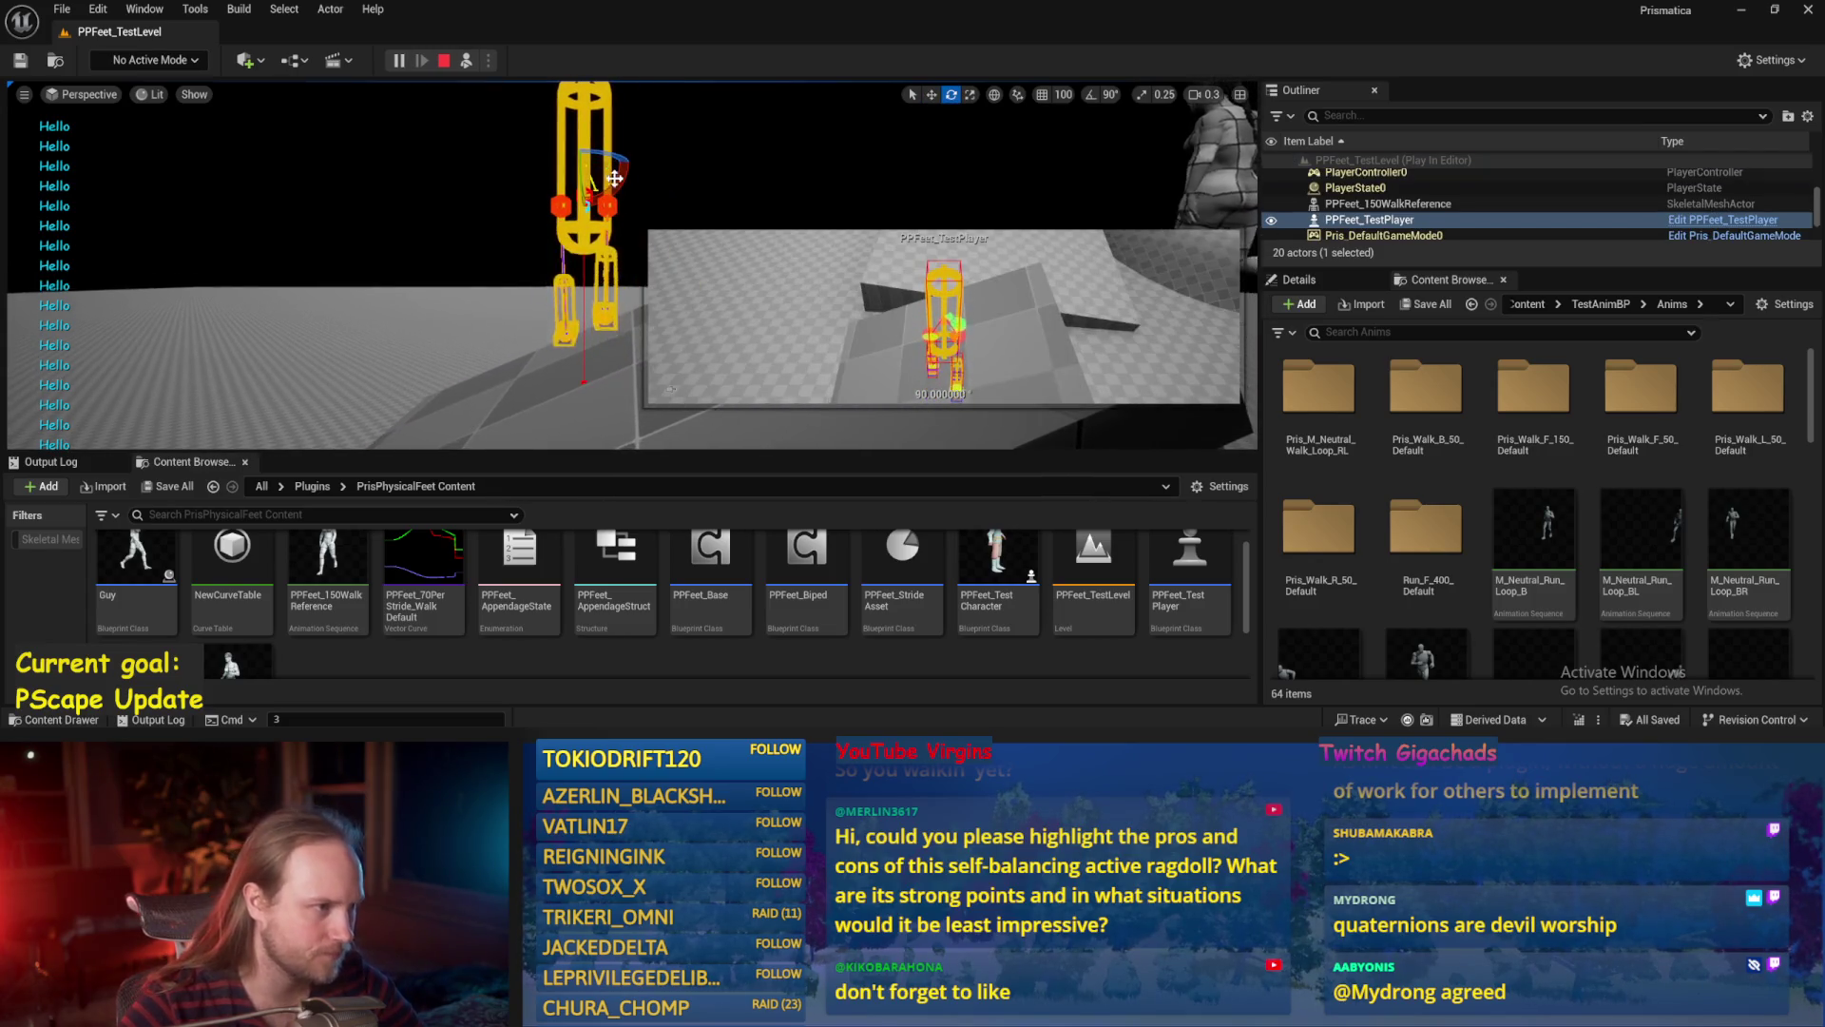
pyautogui.moveTo(582, 160)
pyautogui.mouseDown()
pyautogui.moveTo(732, 167)
pyautogui.moveTo(704, 171)
pyautogui.mouseUp()
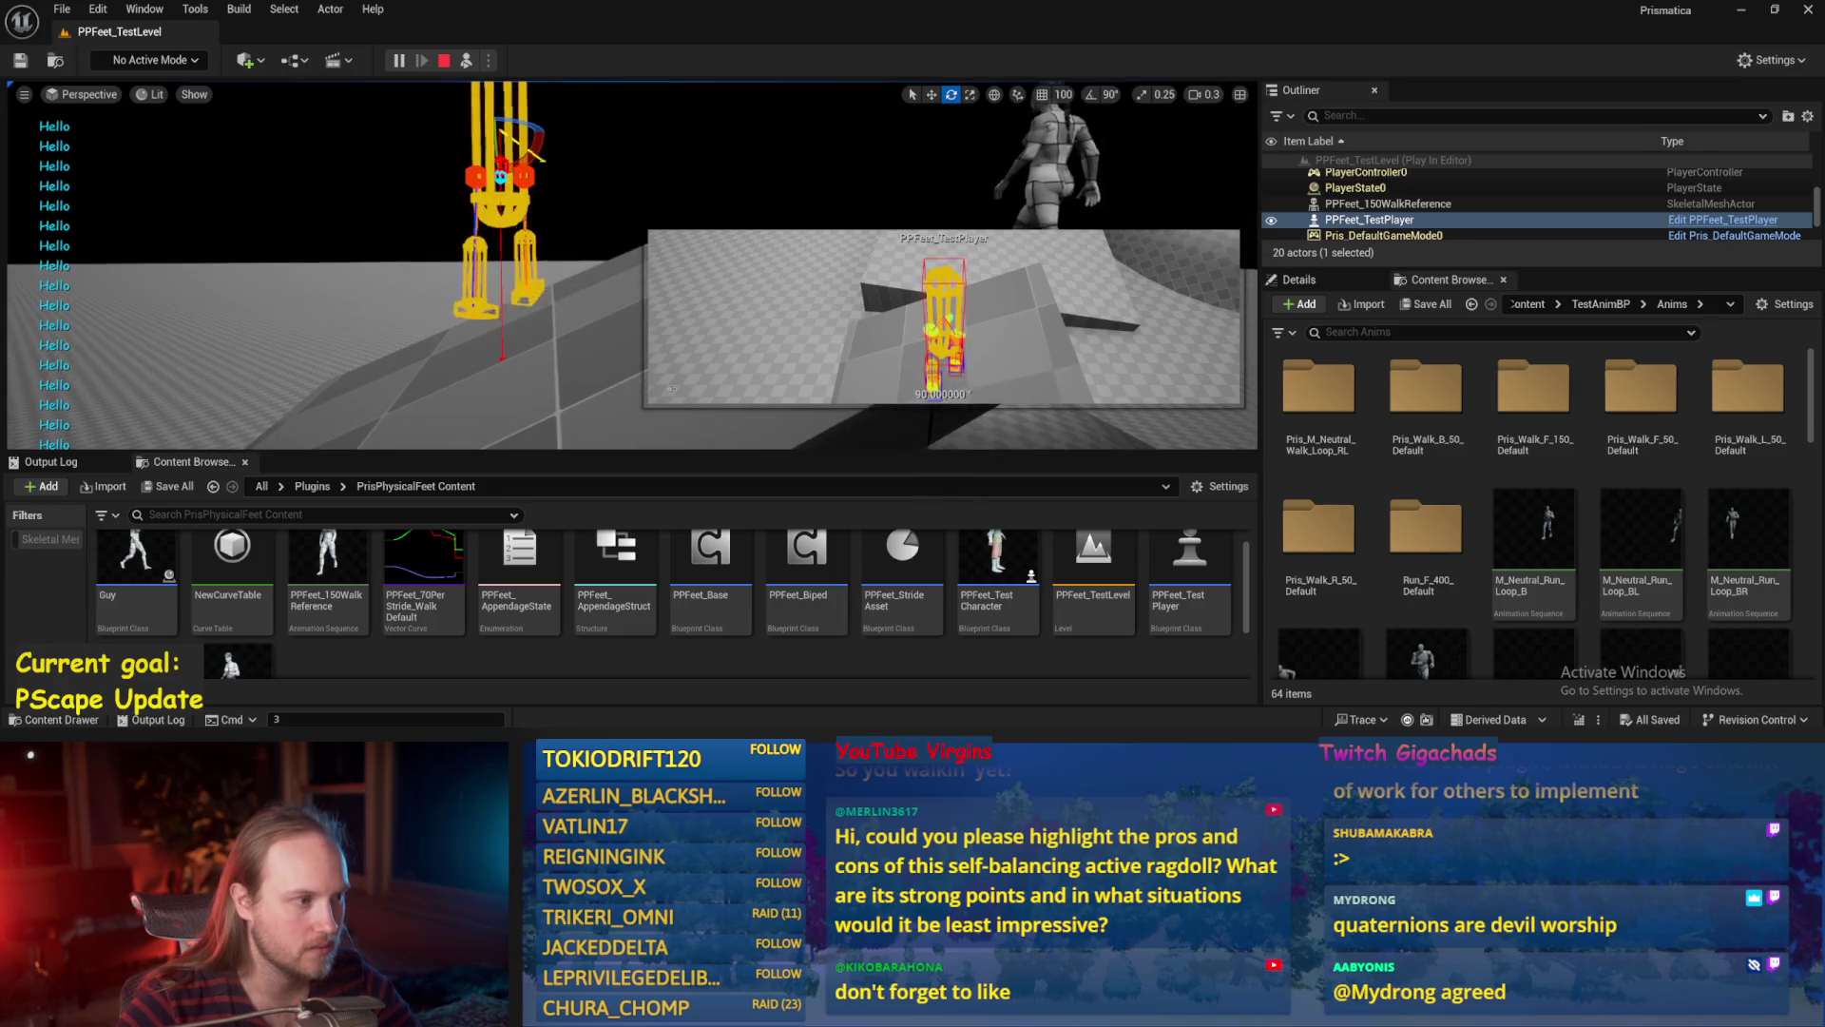
pyautogui.press('Escape')
# Reopen PPFeet_Base, compile it twice, and switch back to PPFeet_TestLevel.
pyautogui.doubleClick(747, 601)
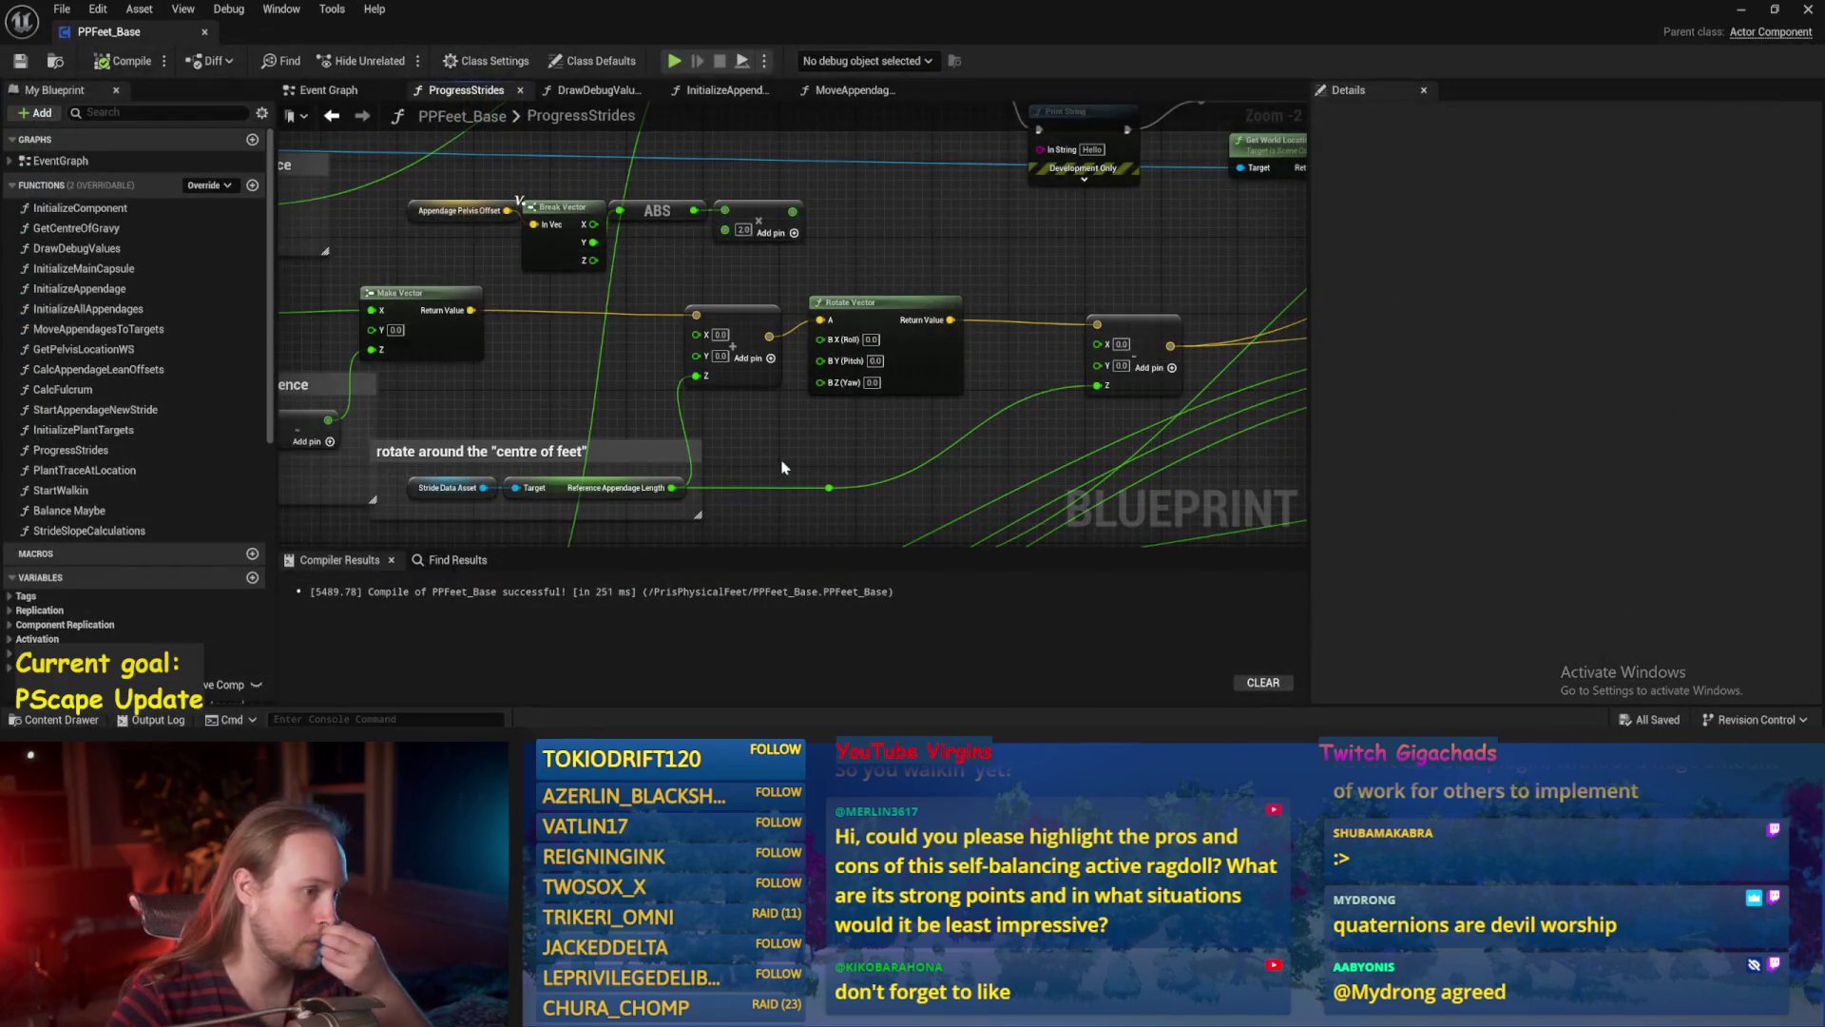
pyautogui.click(123, 61)
pyautogui.moveTo(925, 455)
pyautogui.mouseDown()
pyautogui.moveTo(958, 373)
pyautogui.moveTo(1014, 396)
pyautogui.mouseUp()
pyautogui.click(20, 60)
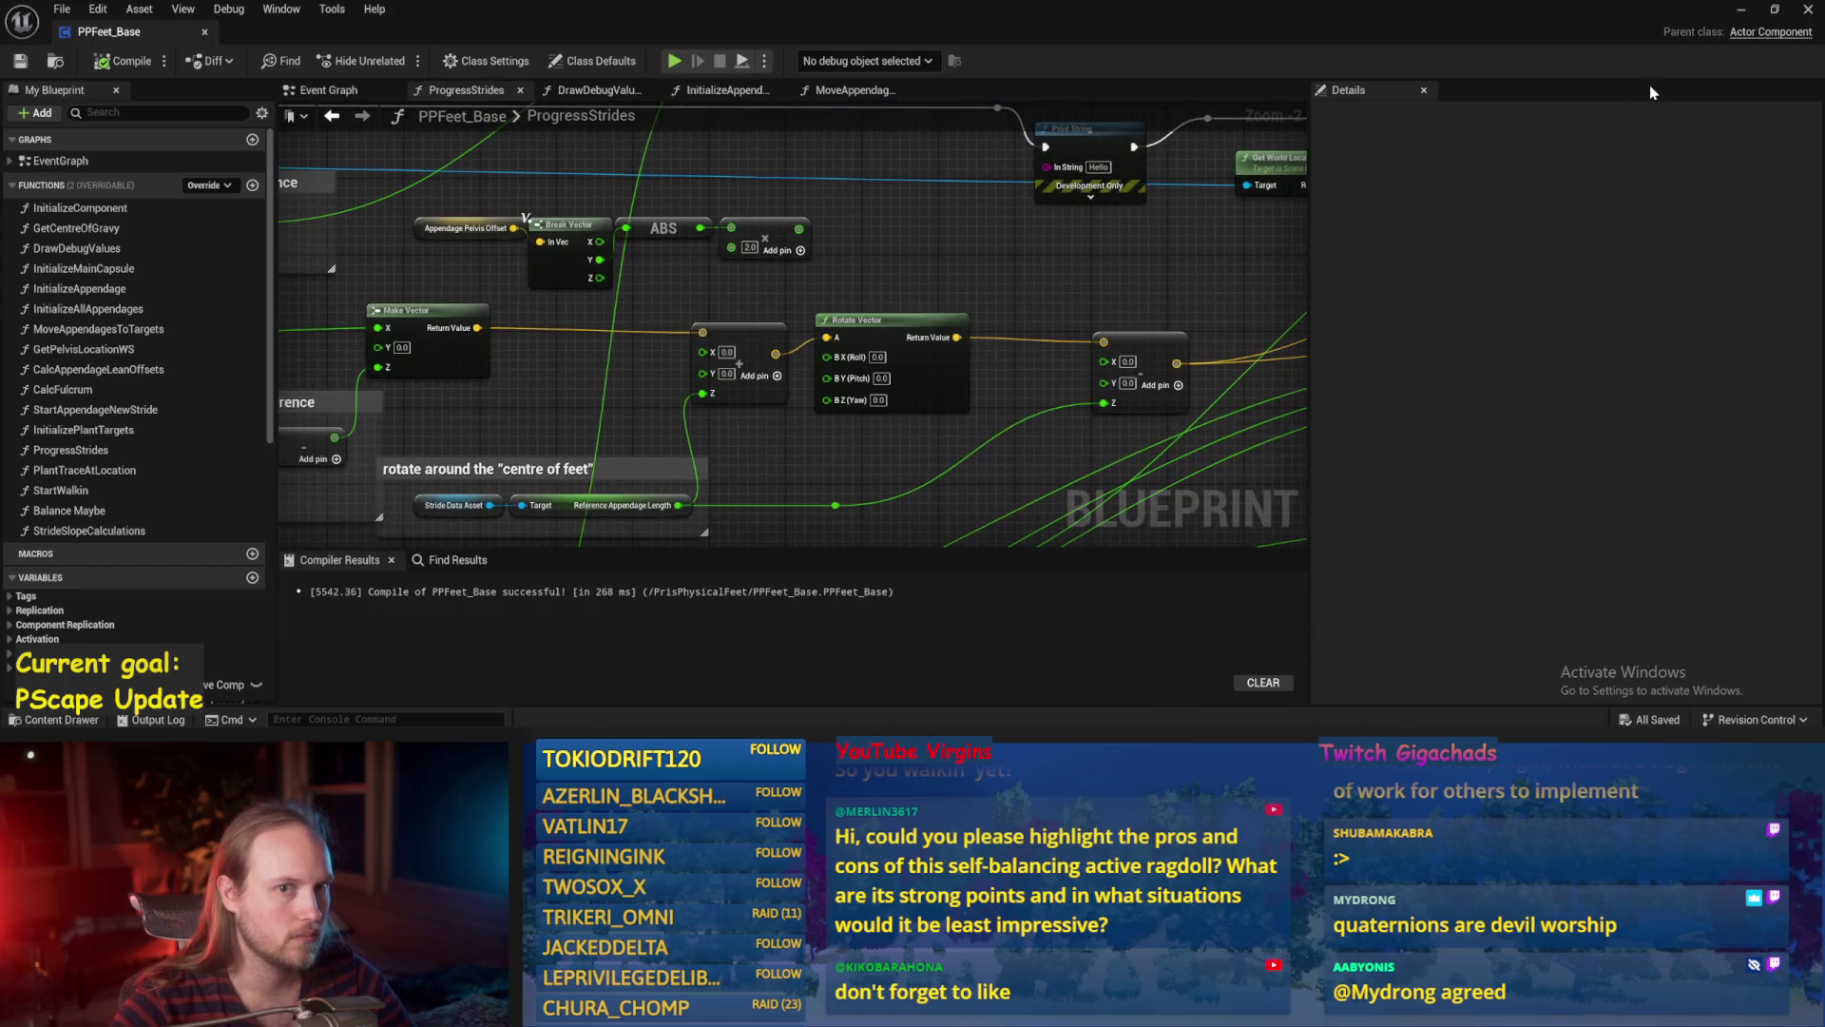
pyautogui.hotkey('alt', 'Tab')
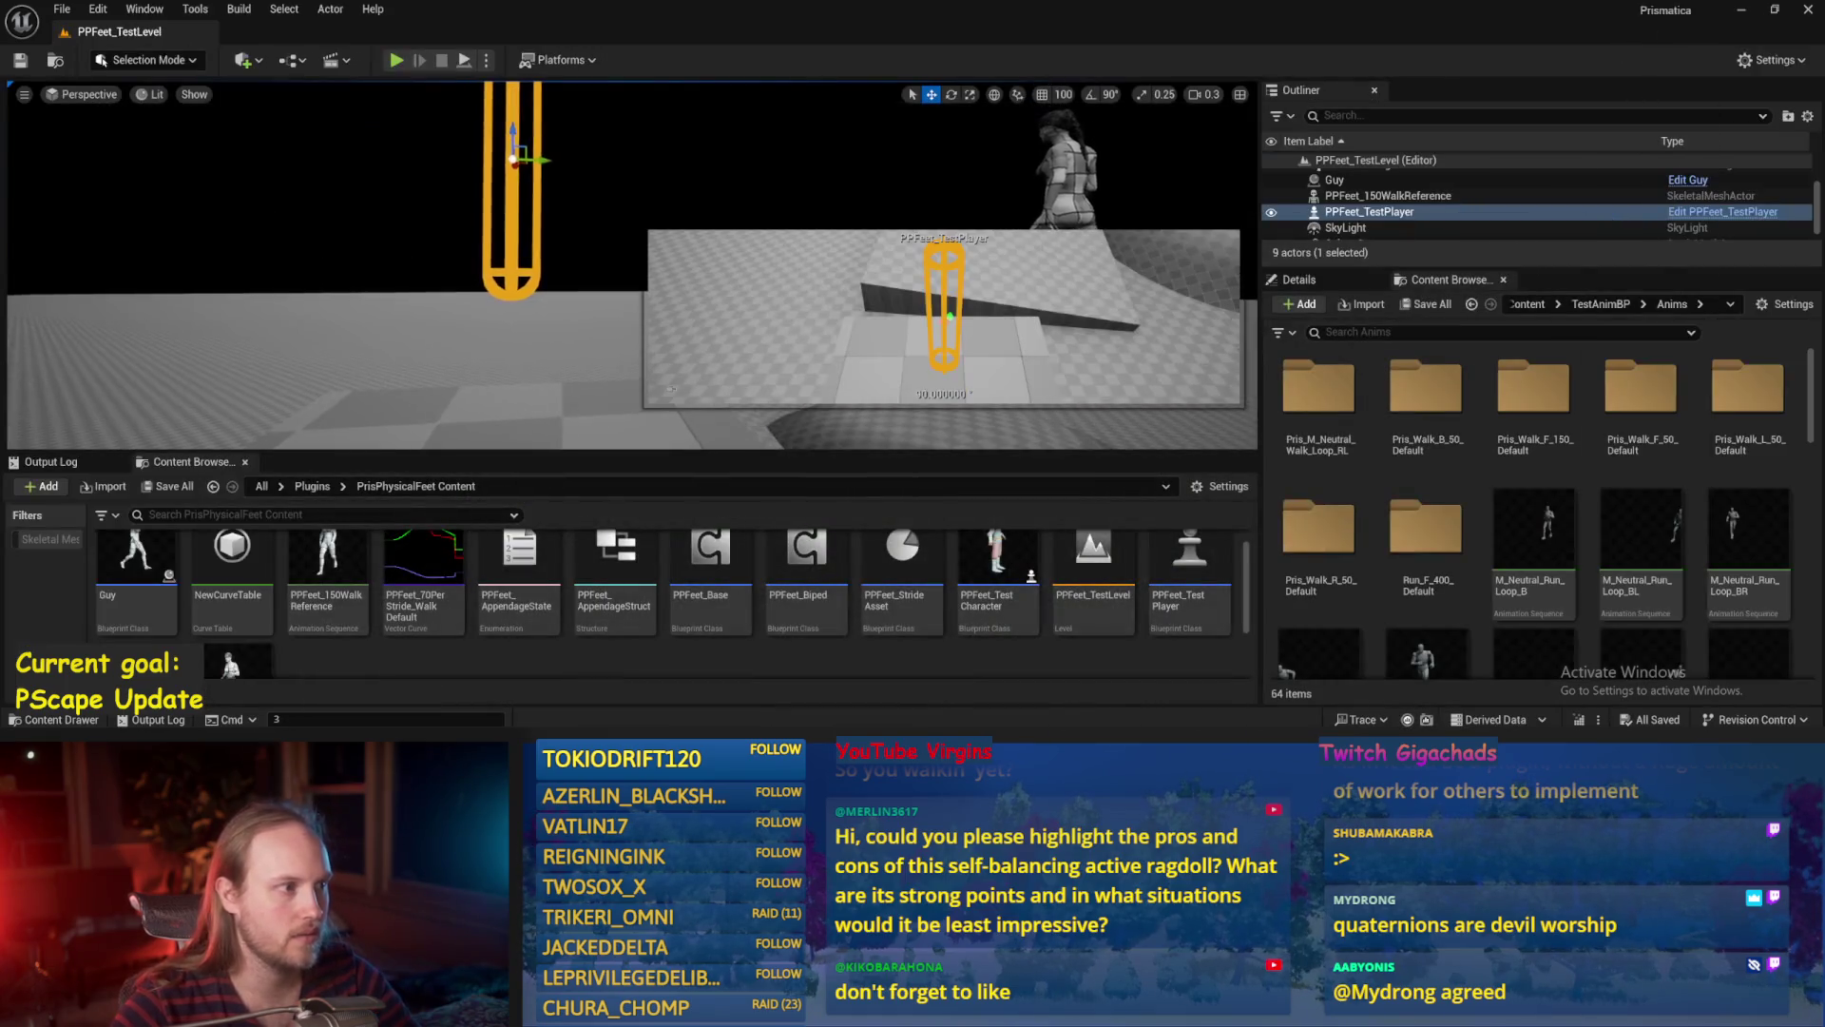
# Play the test level, select the PPFeet_TestPlayer ragdoll with the rotate gizmo, then reopen PPFeet_Base.
pyautogui.click(464, 61)
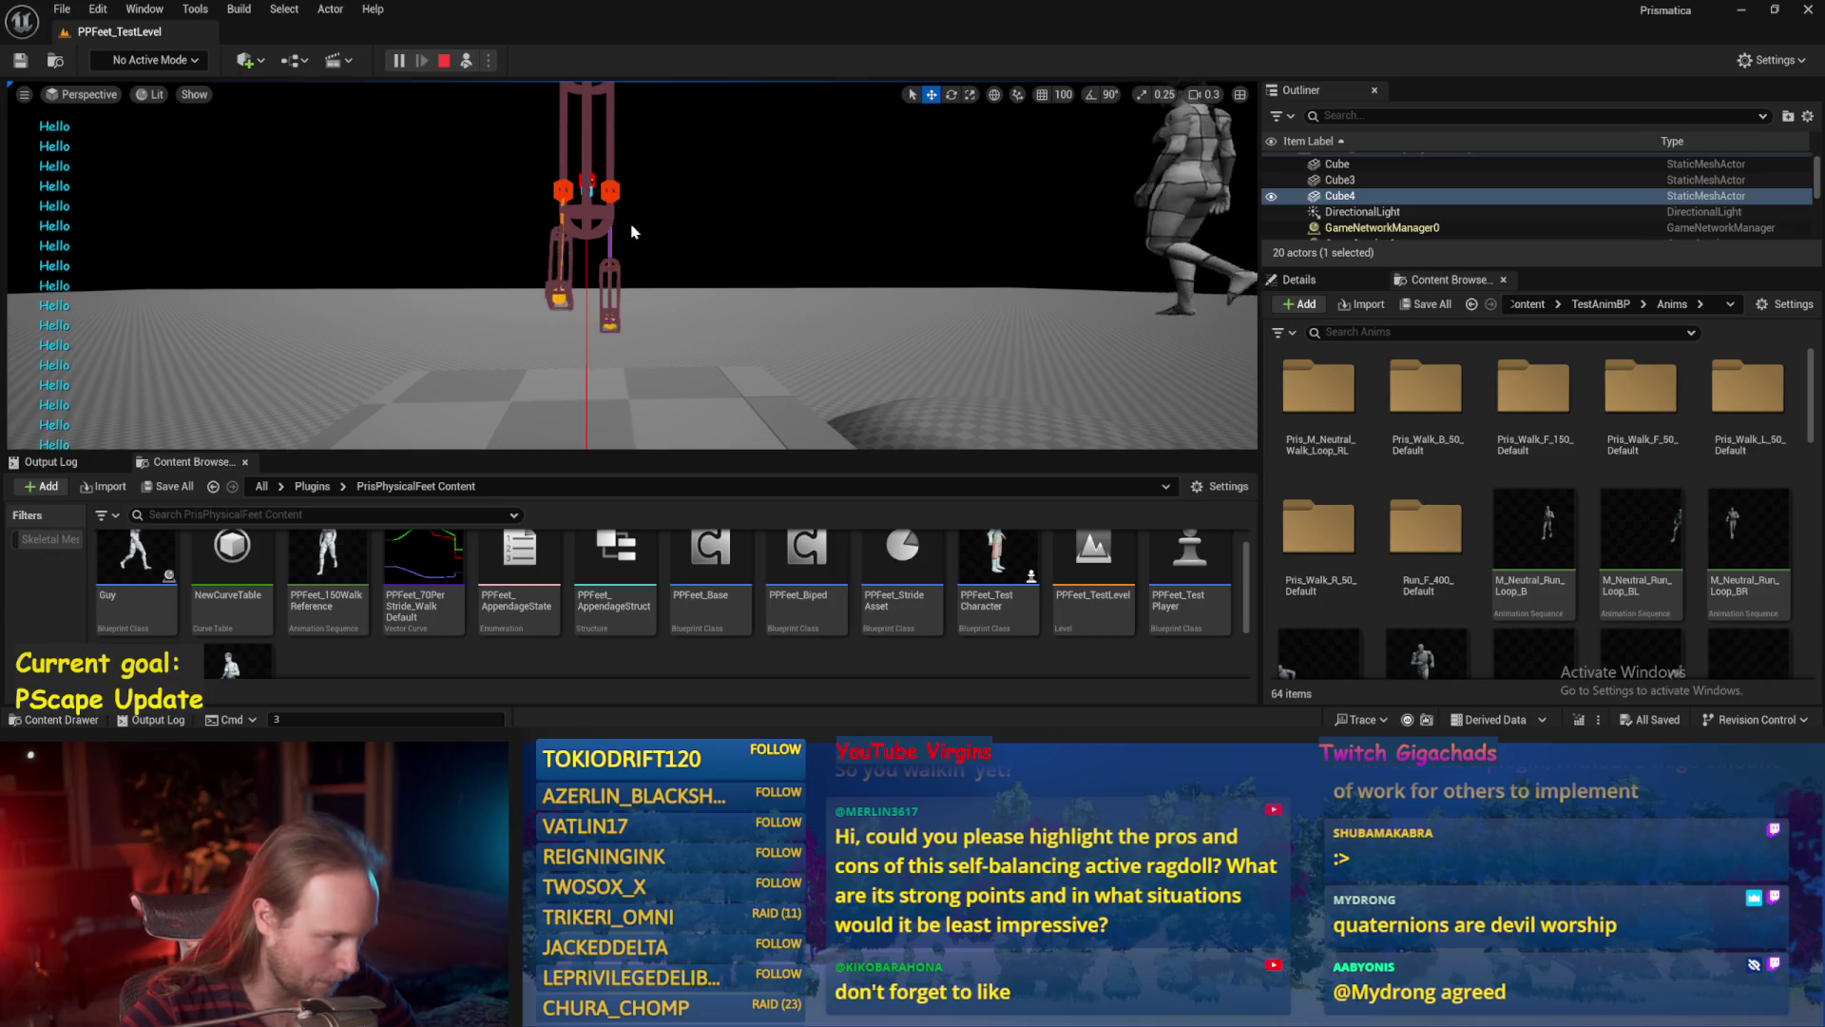
pyautogui.scroll(3, 633, 231)
pyautogui.scroll(-3, 632, 266)
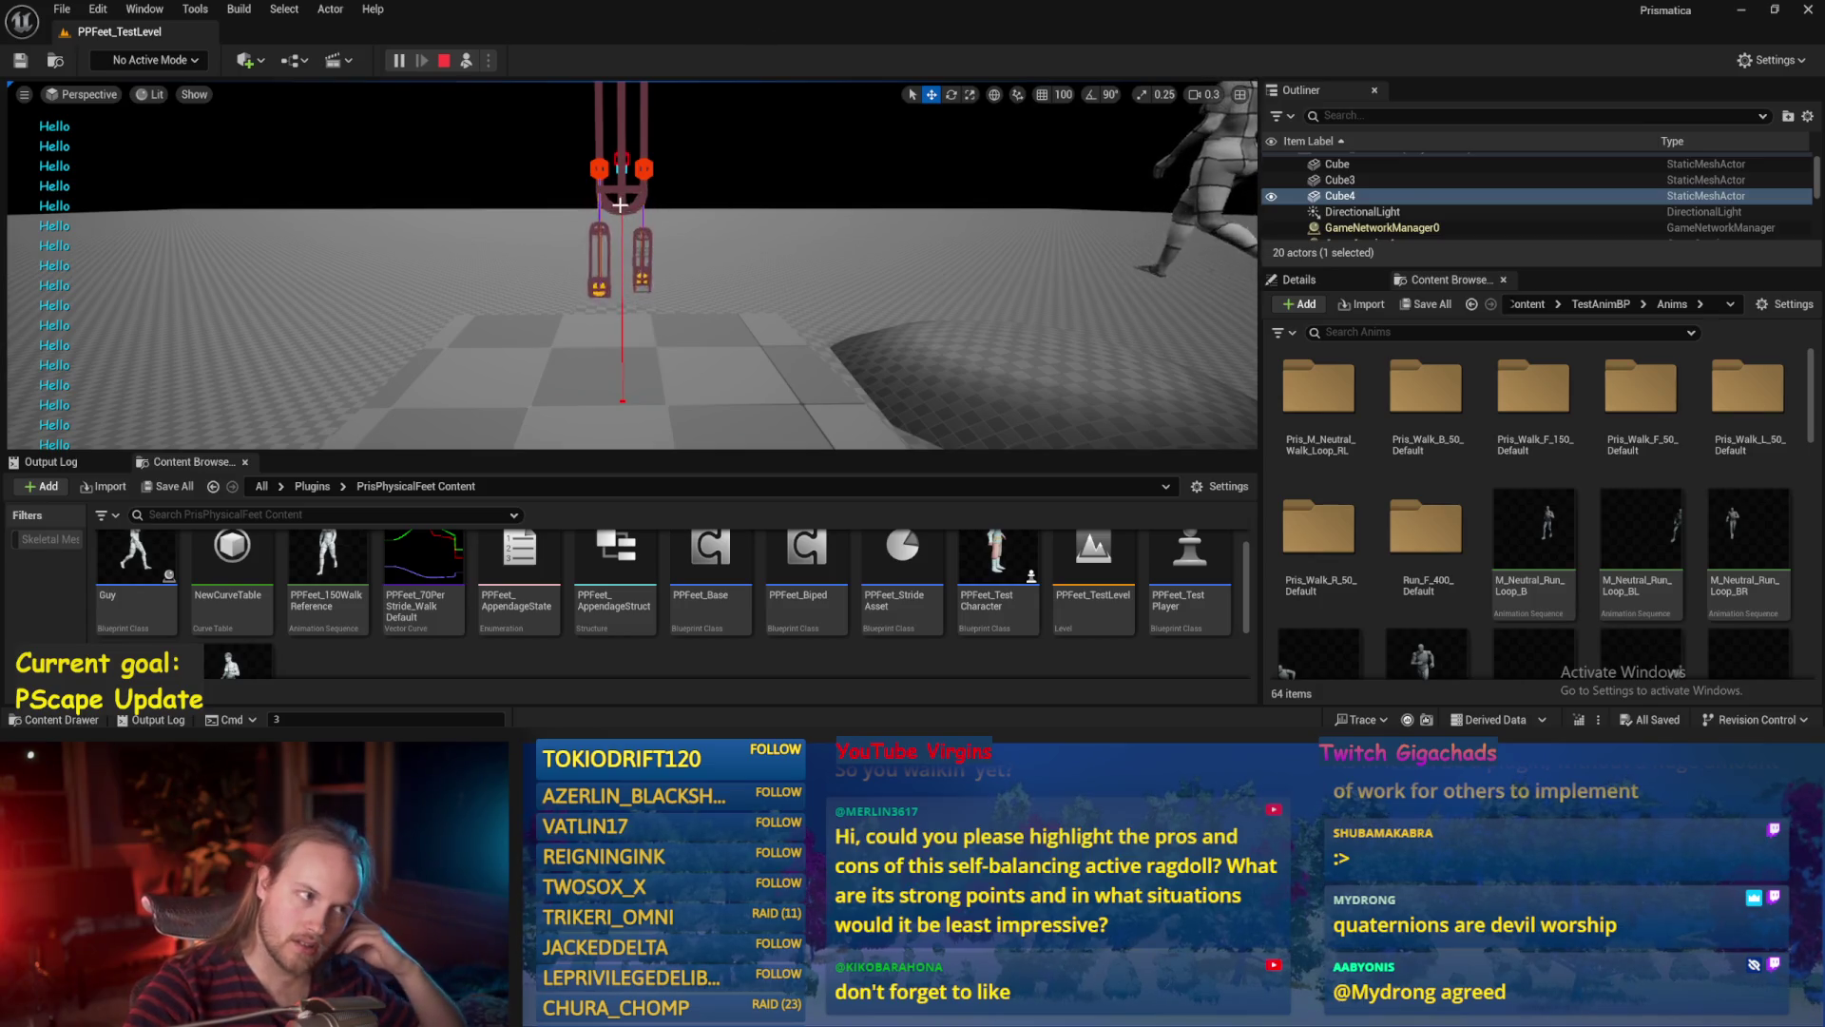
pyautogui.click(619, 204)
pyautogui.press('e')
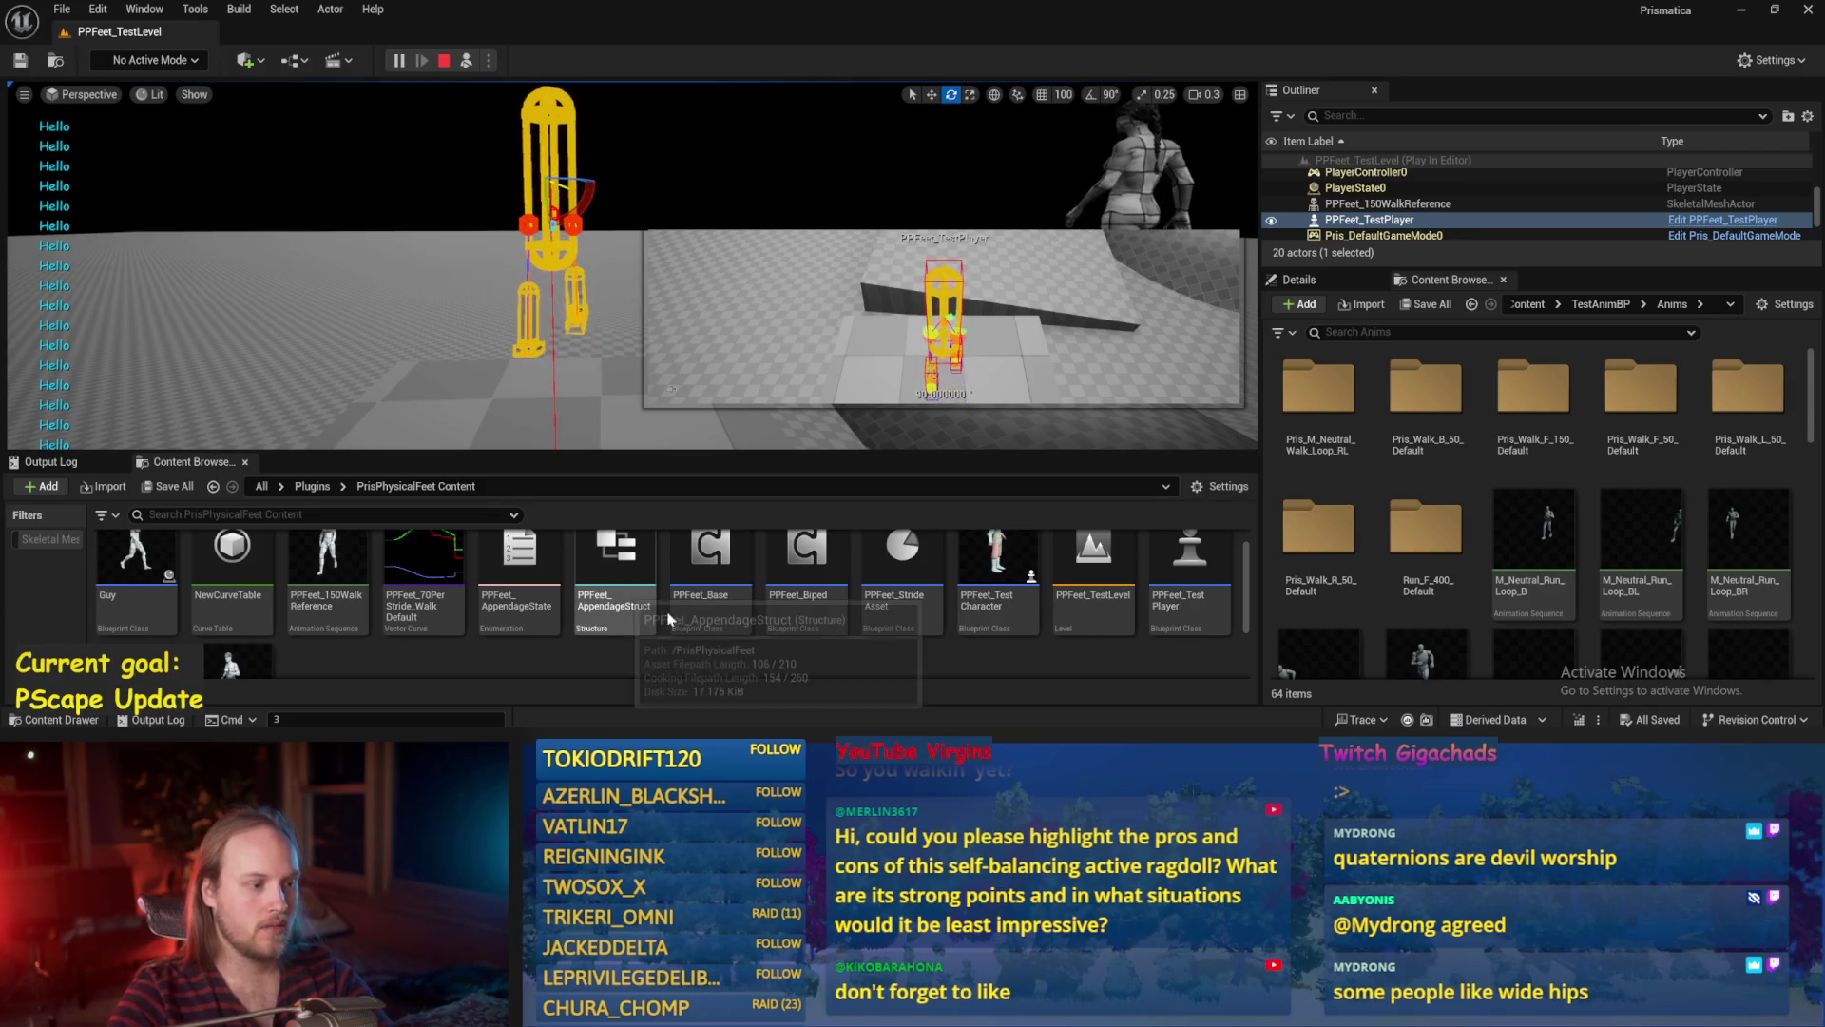
pyautogui.doubleClick(710, 561)
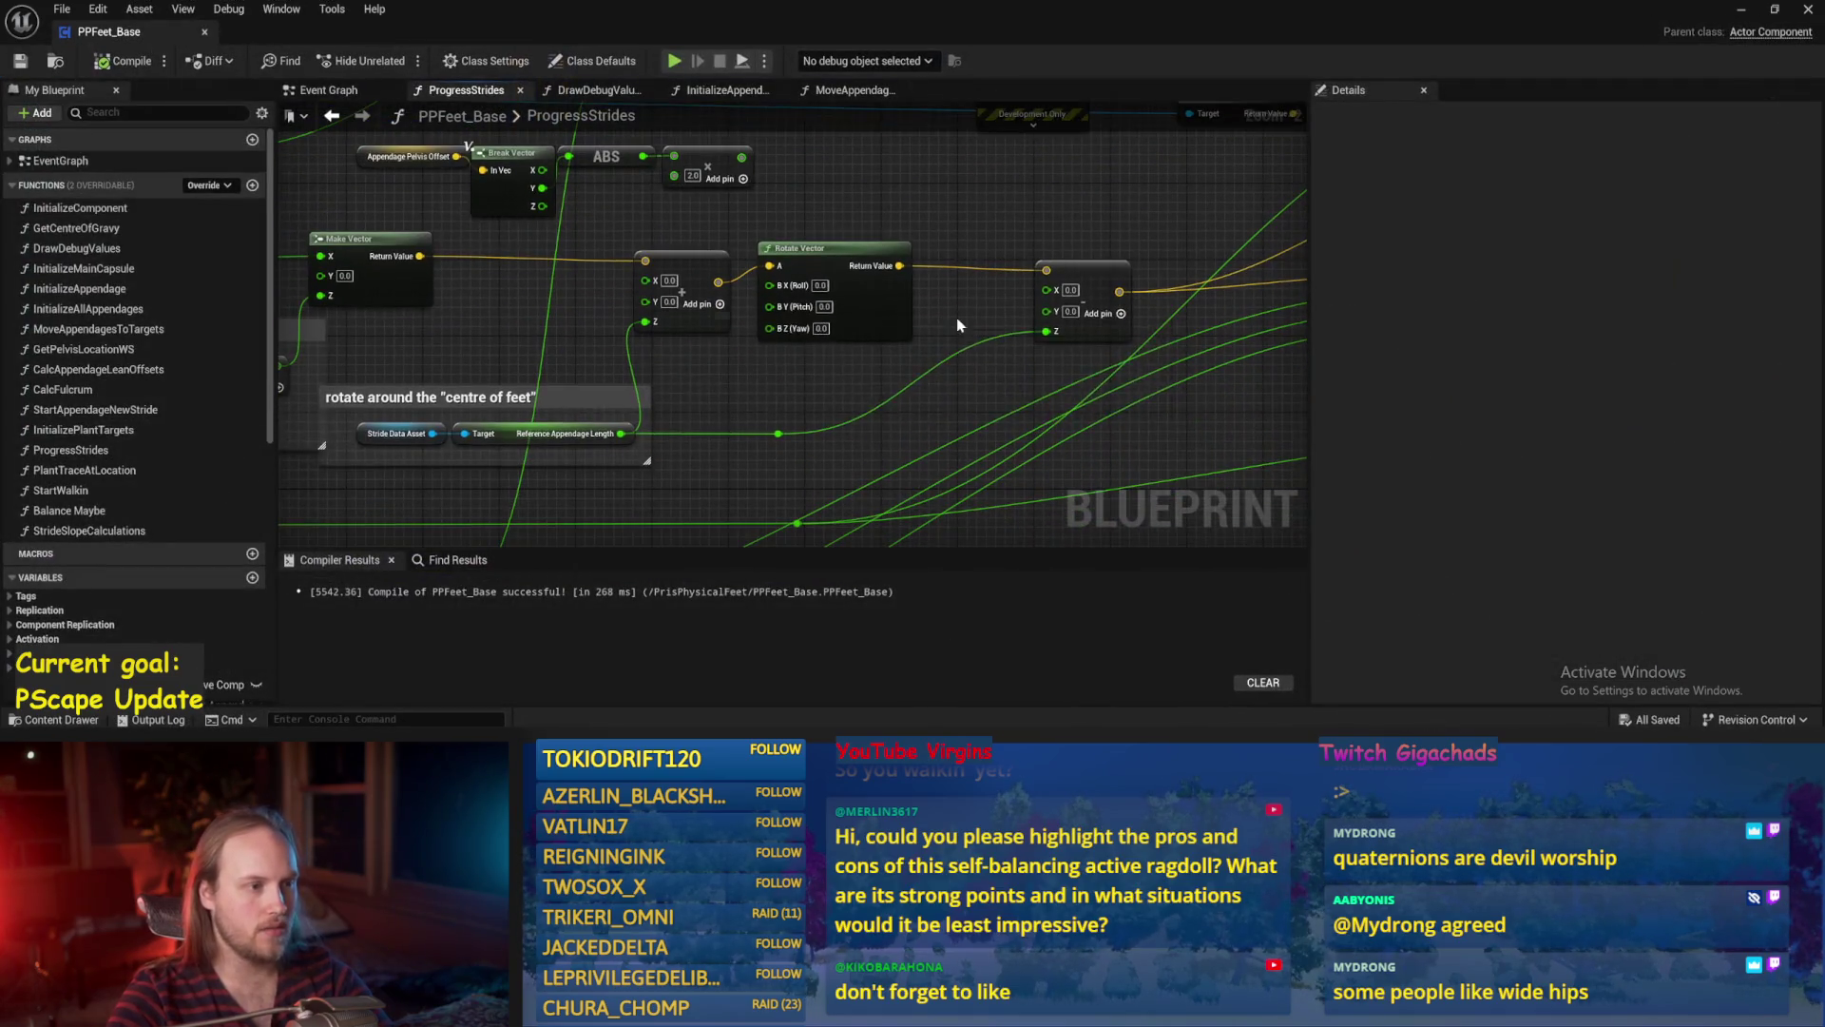
# Near the lower slope nodes in ProgressStrides, add a Desired Movement Vector XY getter.
pyautogui.scroll(-3, 626, 382)
pyautogui.scroll(-2, 1046, 299)
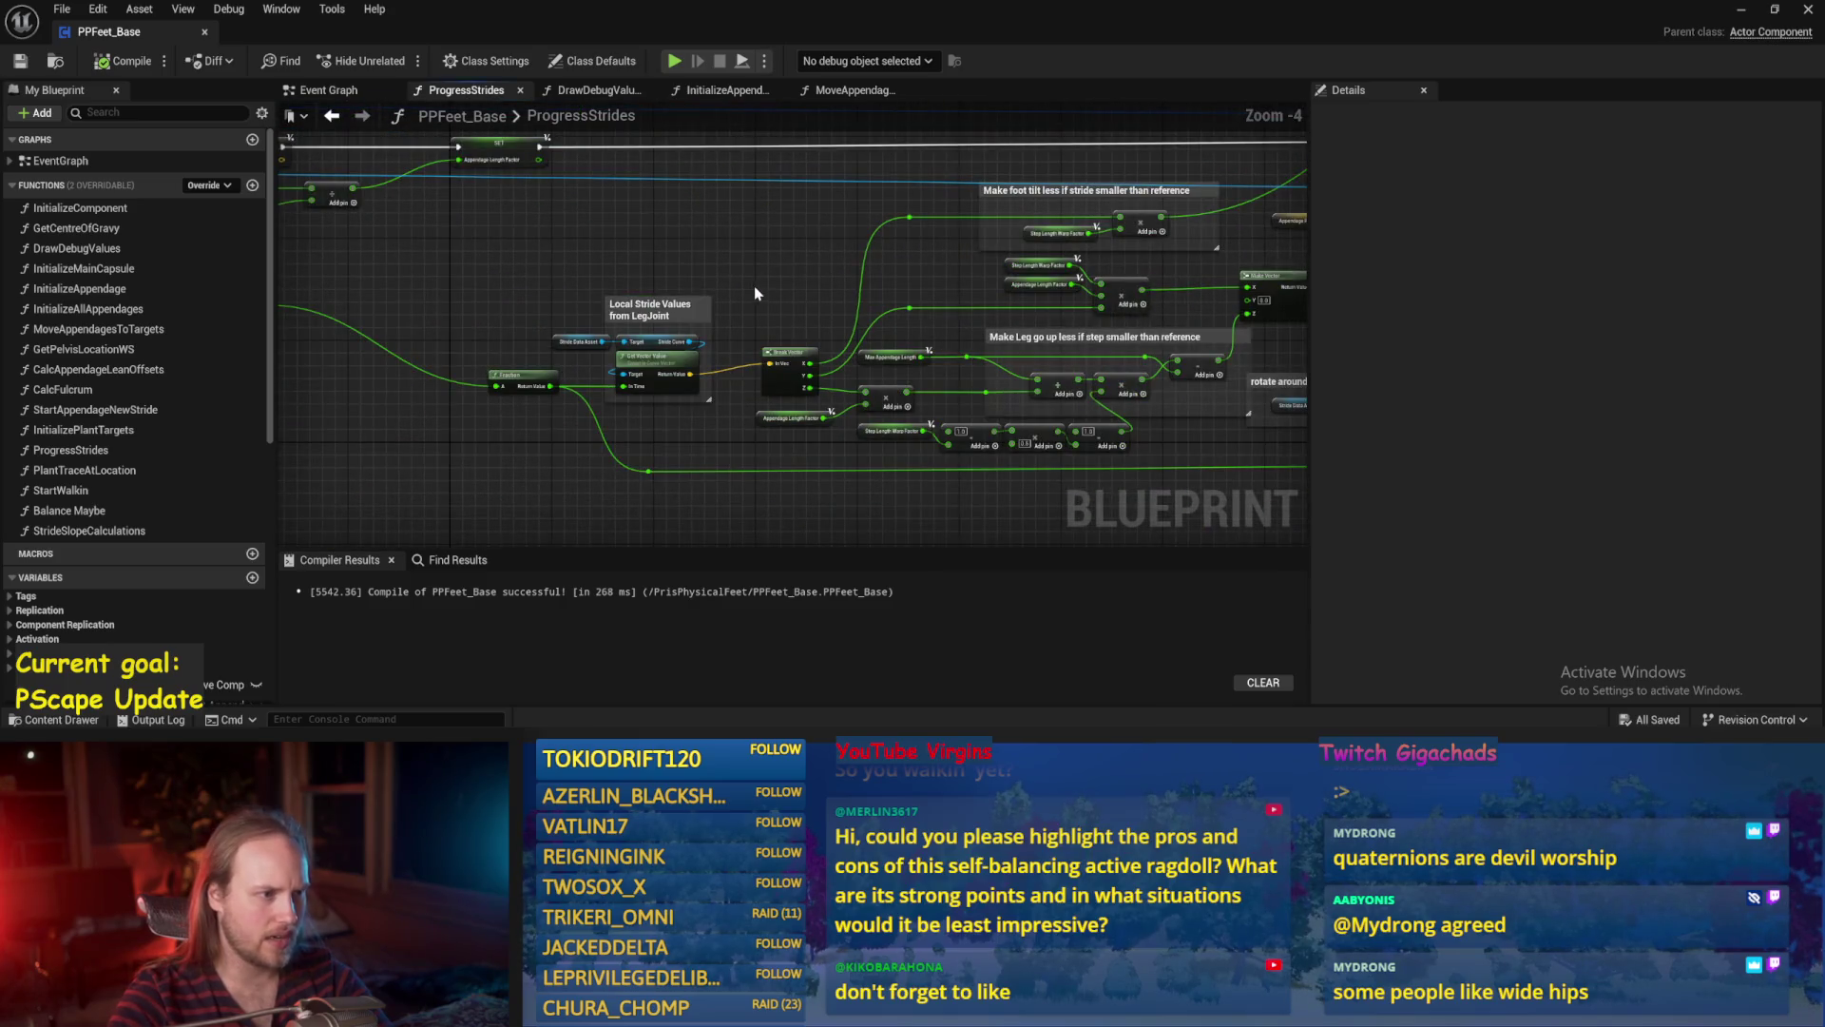
pyautogui.moveTo(666, 313)
pyautogui.mouseDown()
pyautogui.moveTo(1230, 420)
pyautogui.moveTo(615, 414)
pyautogui.mouseUp()
pyautogui.moveTo(843, 170)
pyautogui.mouseDown()
pyautogui.moveTo(741, 317)
pyautogui.moveTo(855, 285)
pyautogui.moveTo(968, 344)
pyautogui.mouseUp()
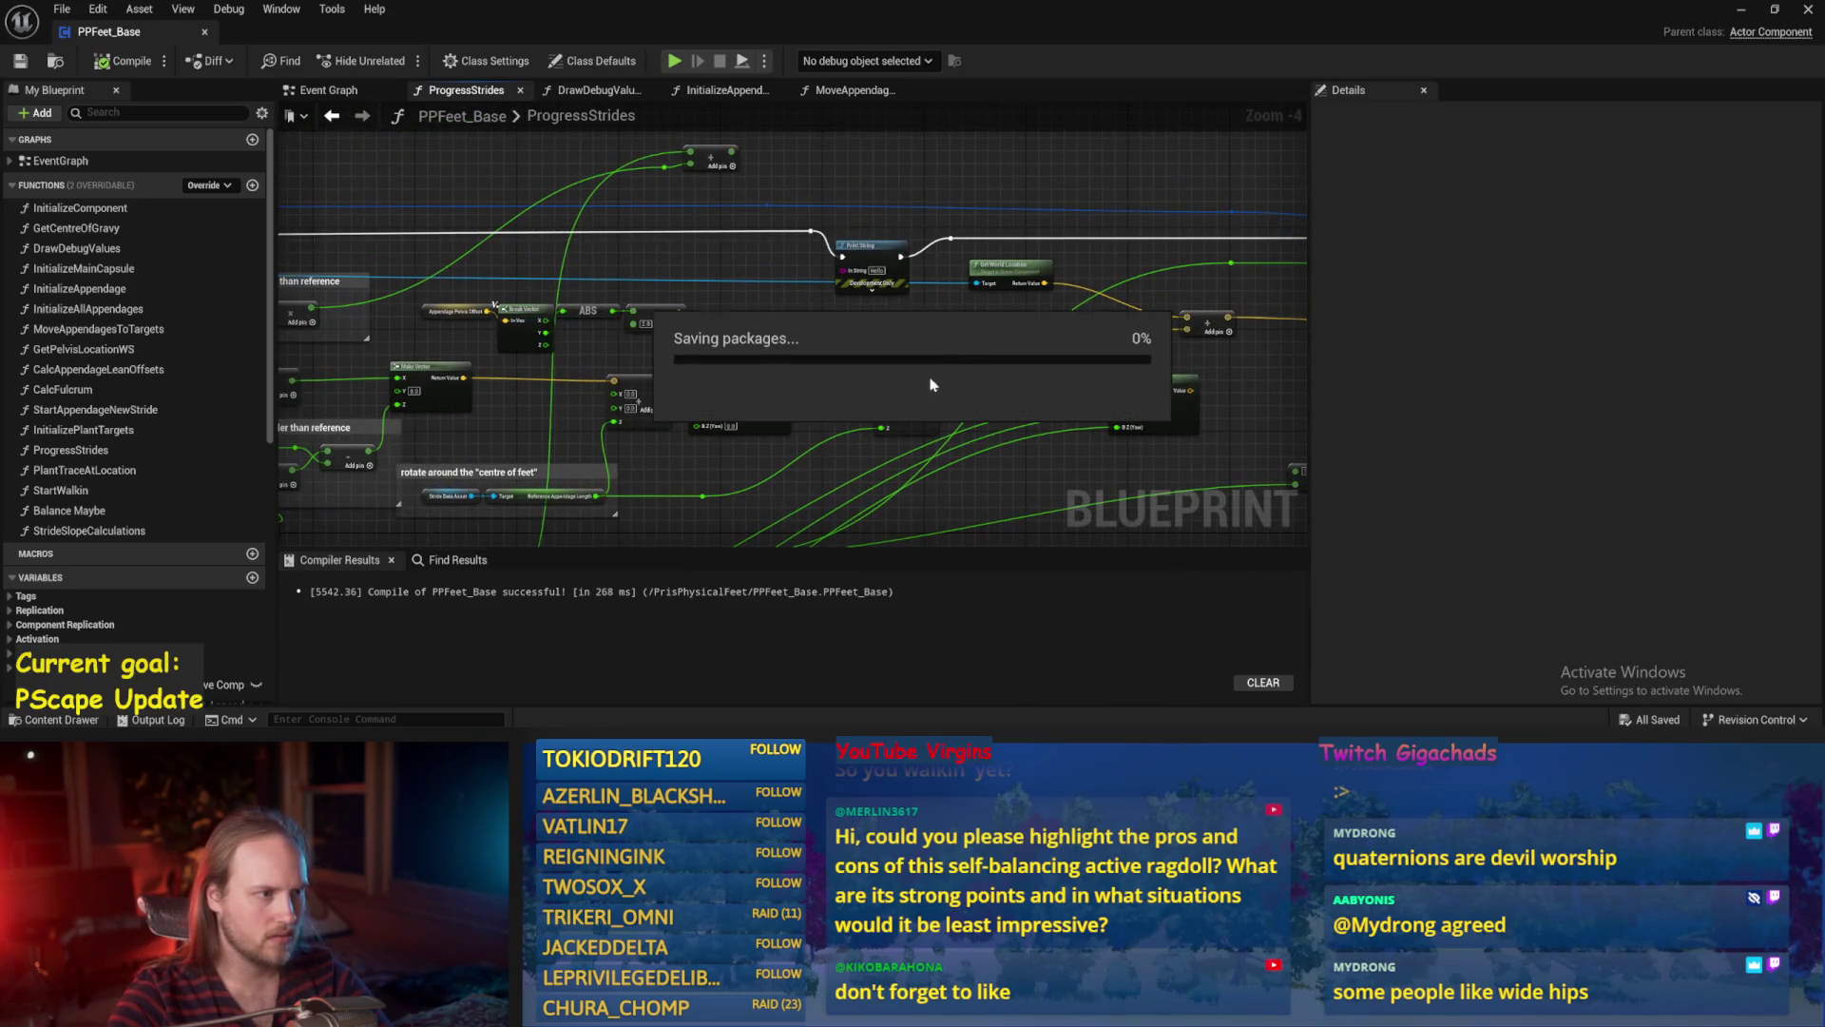
pyautogui.moveTo(881, 472)
pyautogui.mouseDown()
pyautogui.moveTo(1153, 379)
pyautogui.moveTo(1185, 504)
pyautogui.mouseUp()
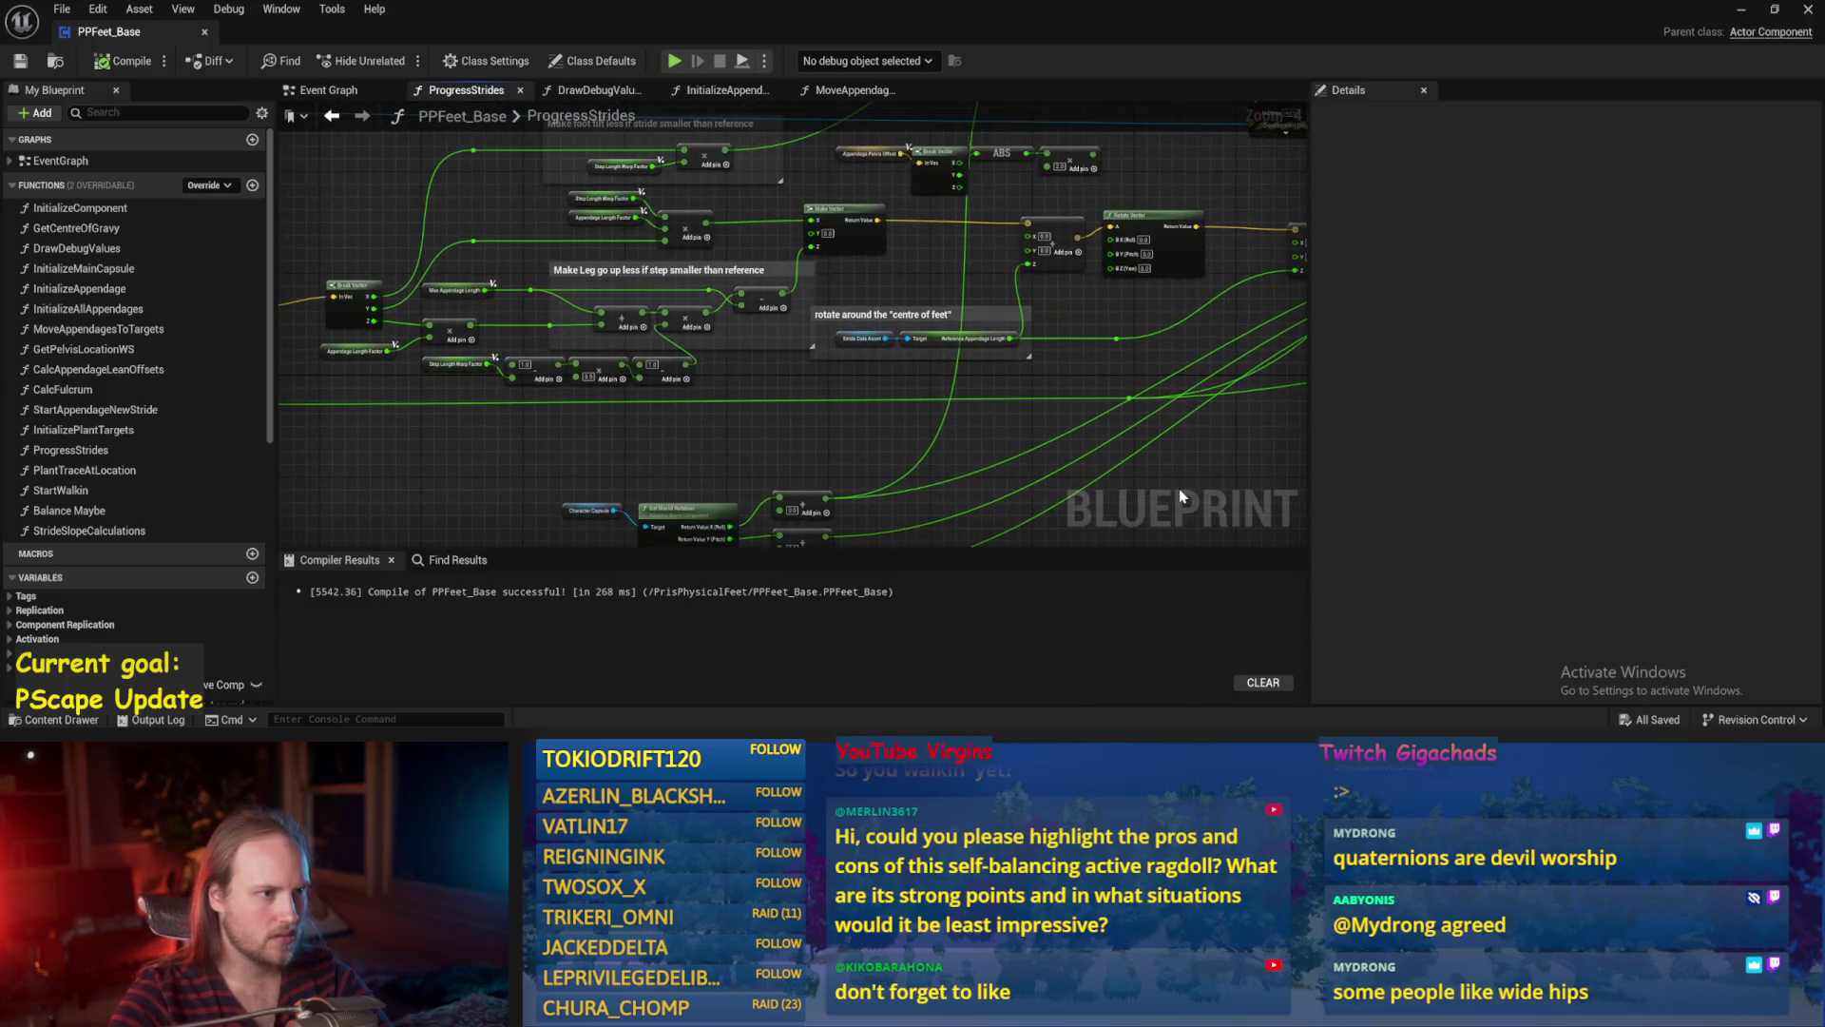
pyautogui.moveTo(1093, 393); pyautogui.dragTo(1033, 392)
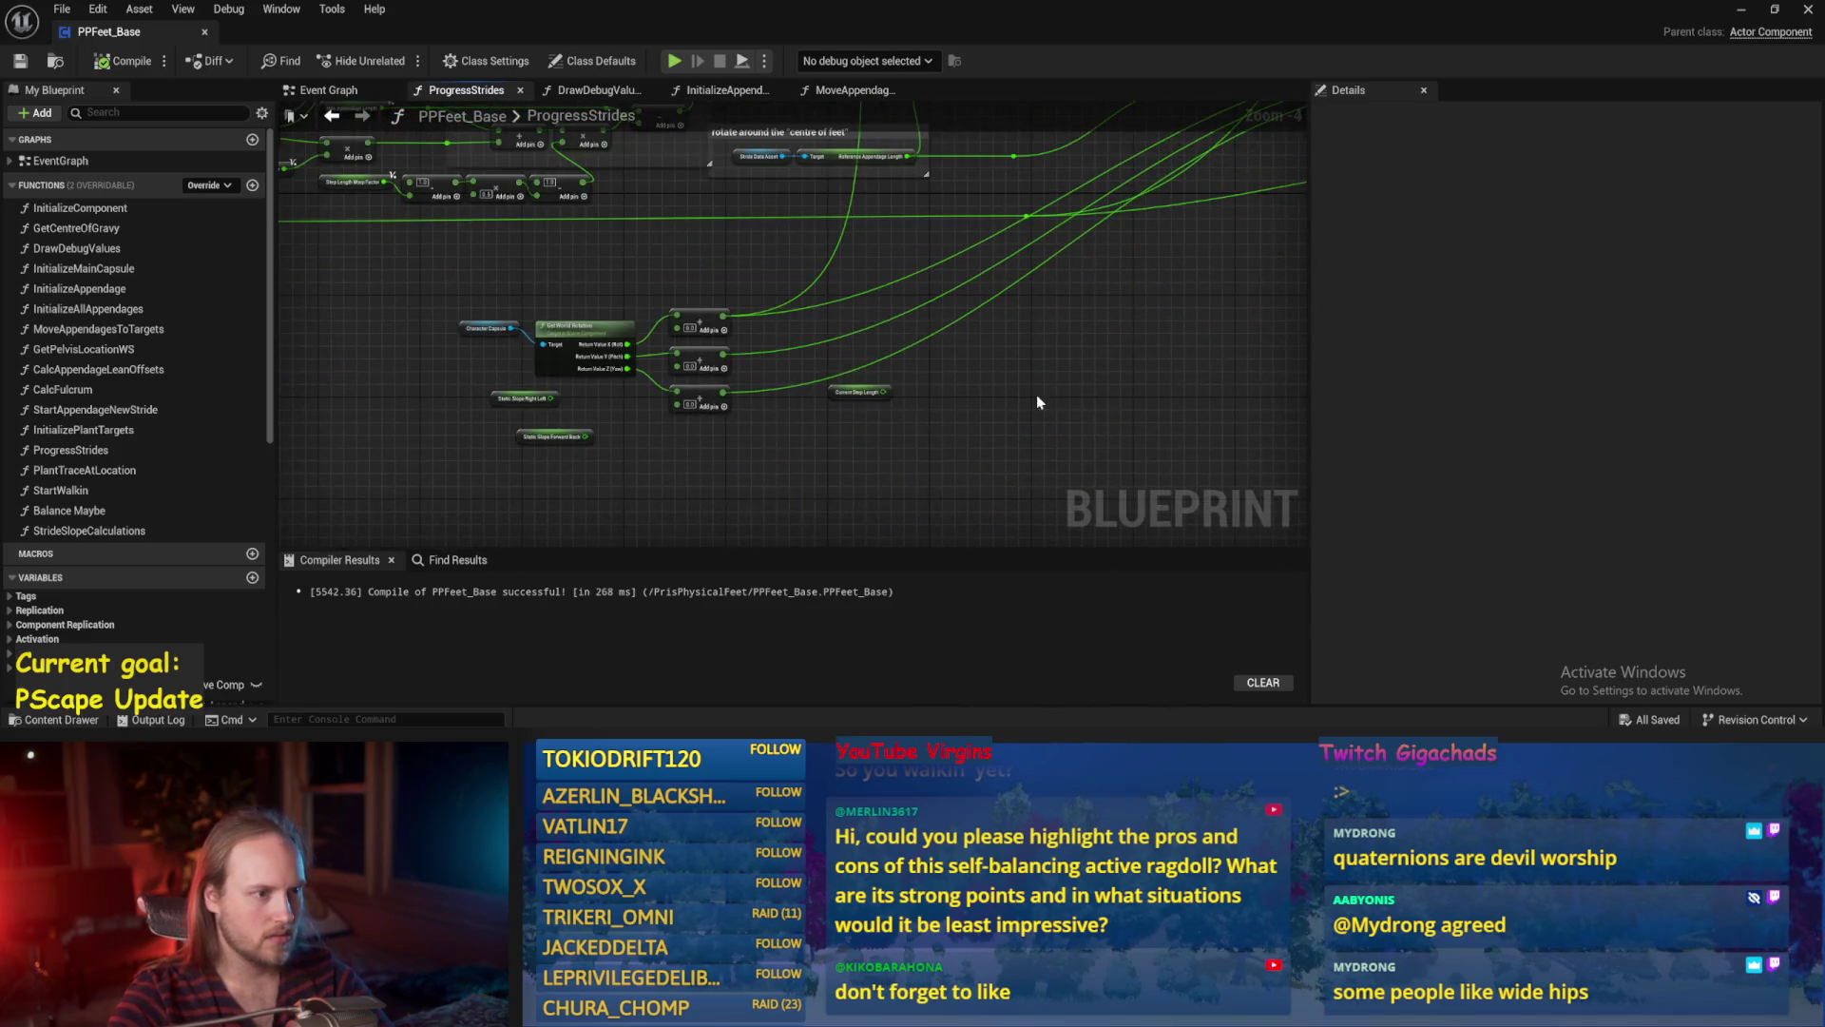
pyautogui.scroll(1, 725, 494)
pyautogui.rightClick(726, 494)
pyautogui.write('stride ve')
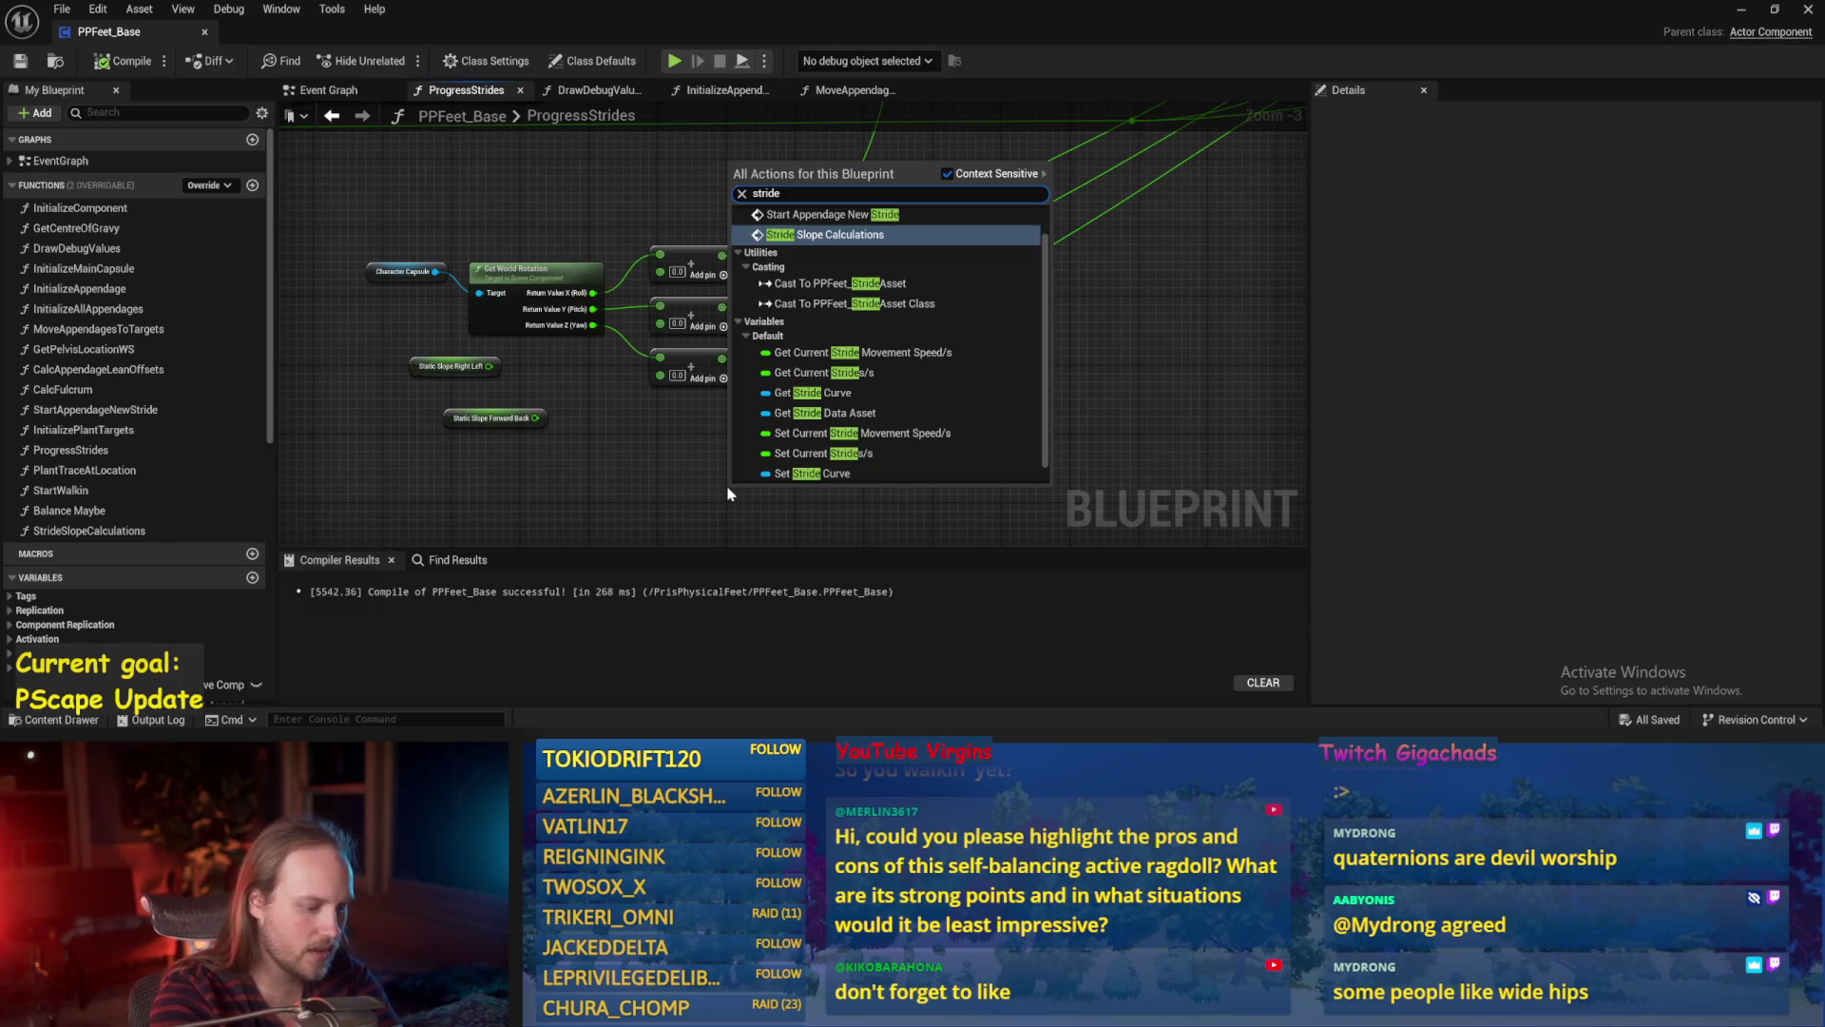
pyautogui.press('BackSpace')
pyautogui.press('BackSpace')
pyautogui.press('BackSpace')
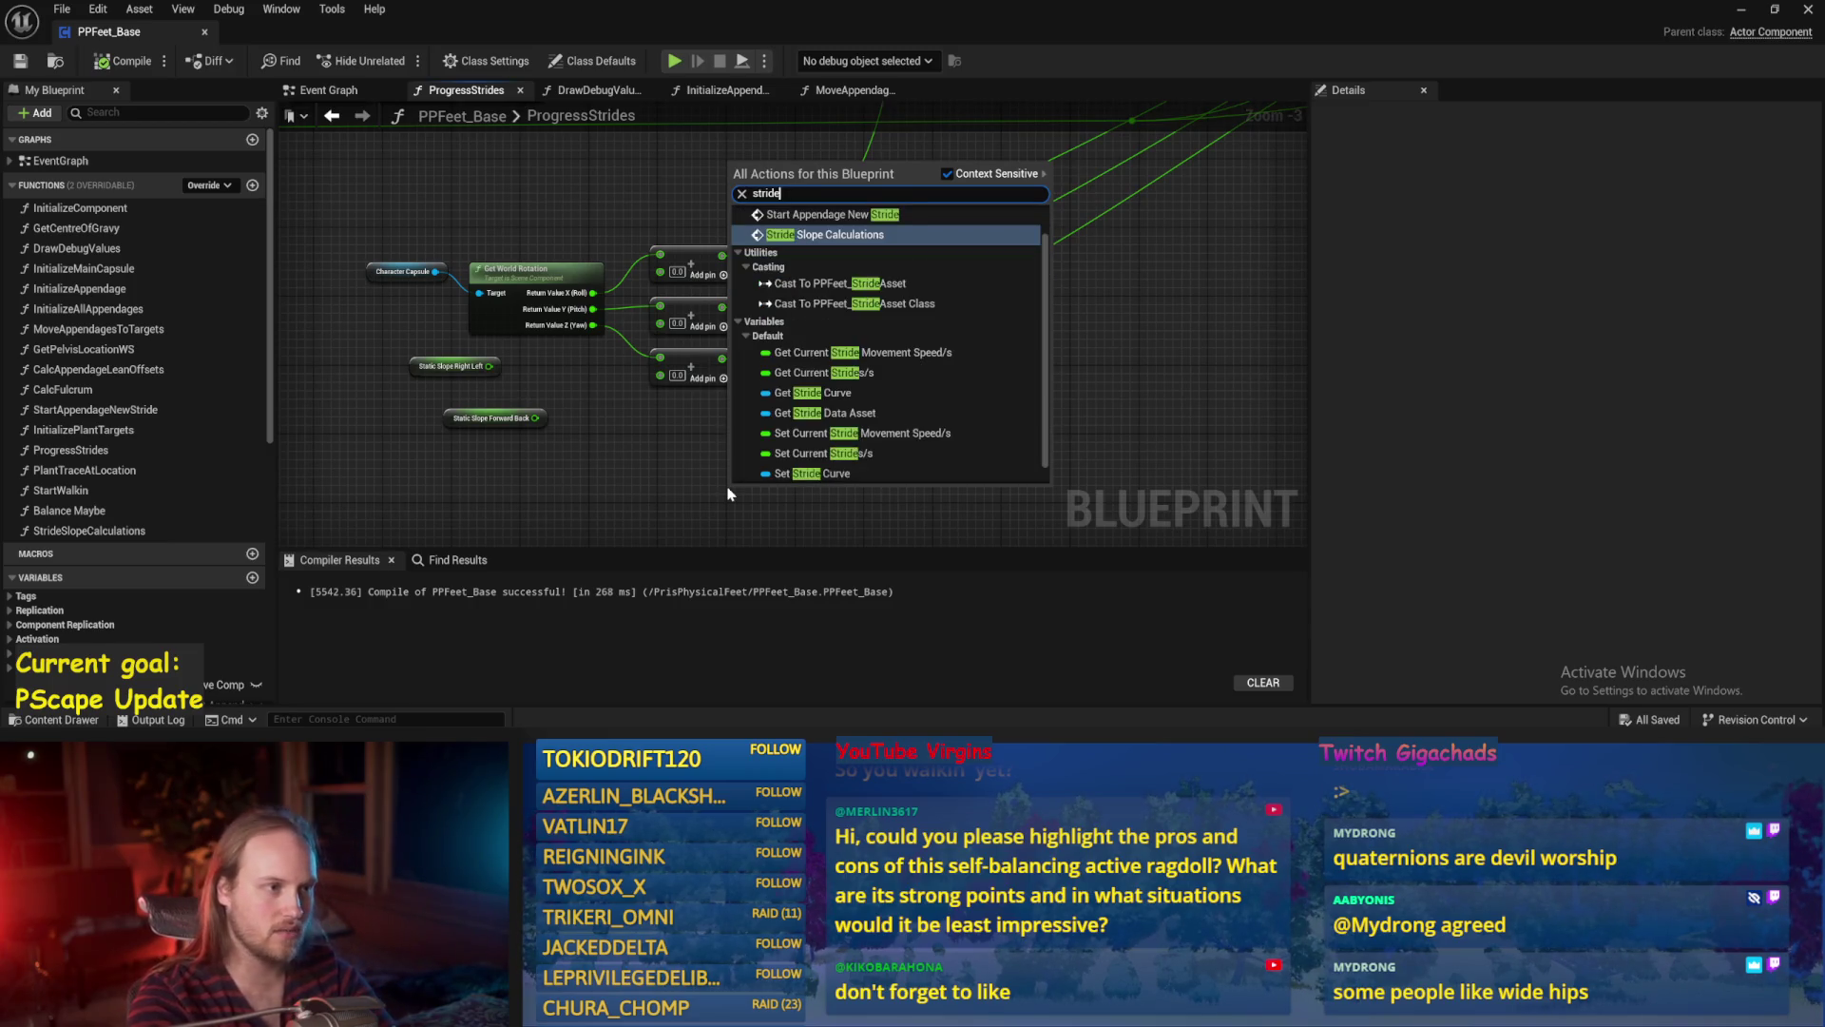
pyautogui.write('movement xy')
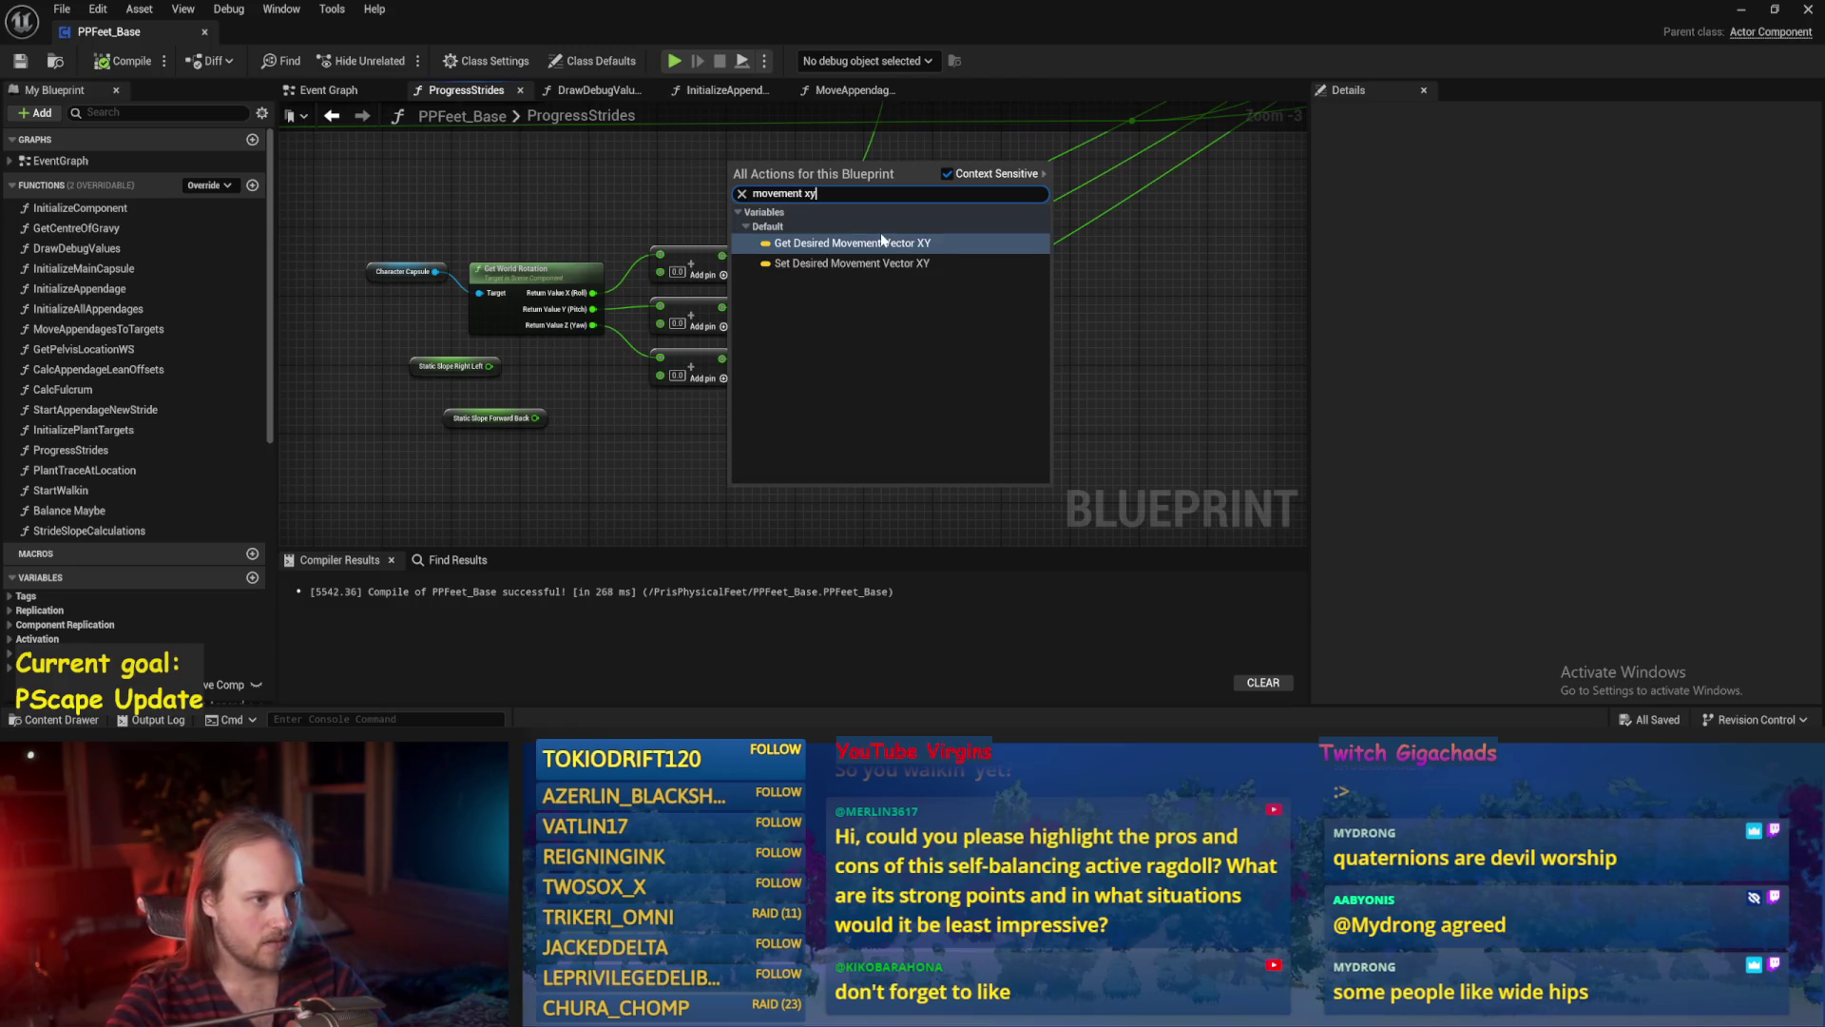
pyautogui.click(882, 242)
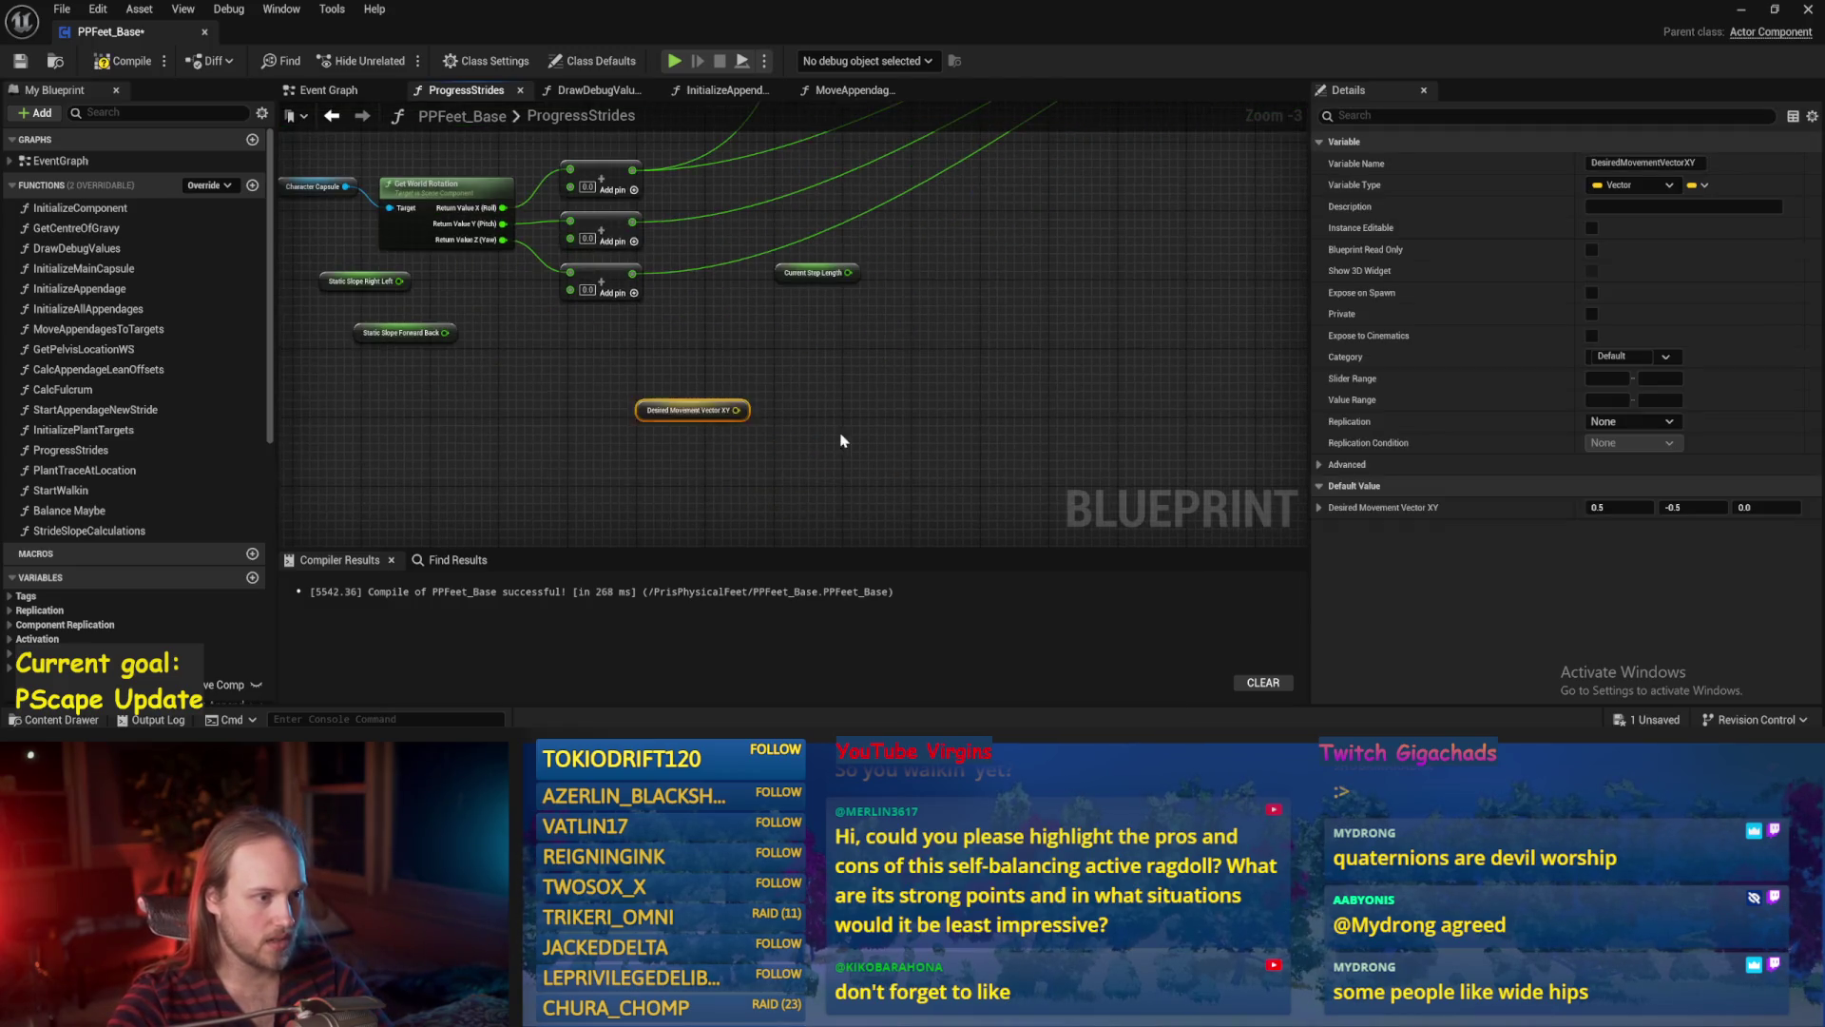
# Normalize the movement vector with Normalize 2D into a new Dot node, then compile and save.
pyautogui.moveTo(735, 410); pyautogui.dragTo(779, 418)
pyautogui.write('normliz')
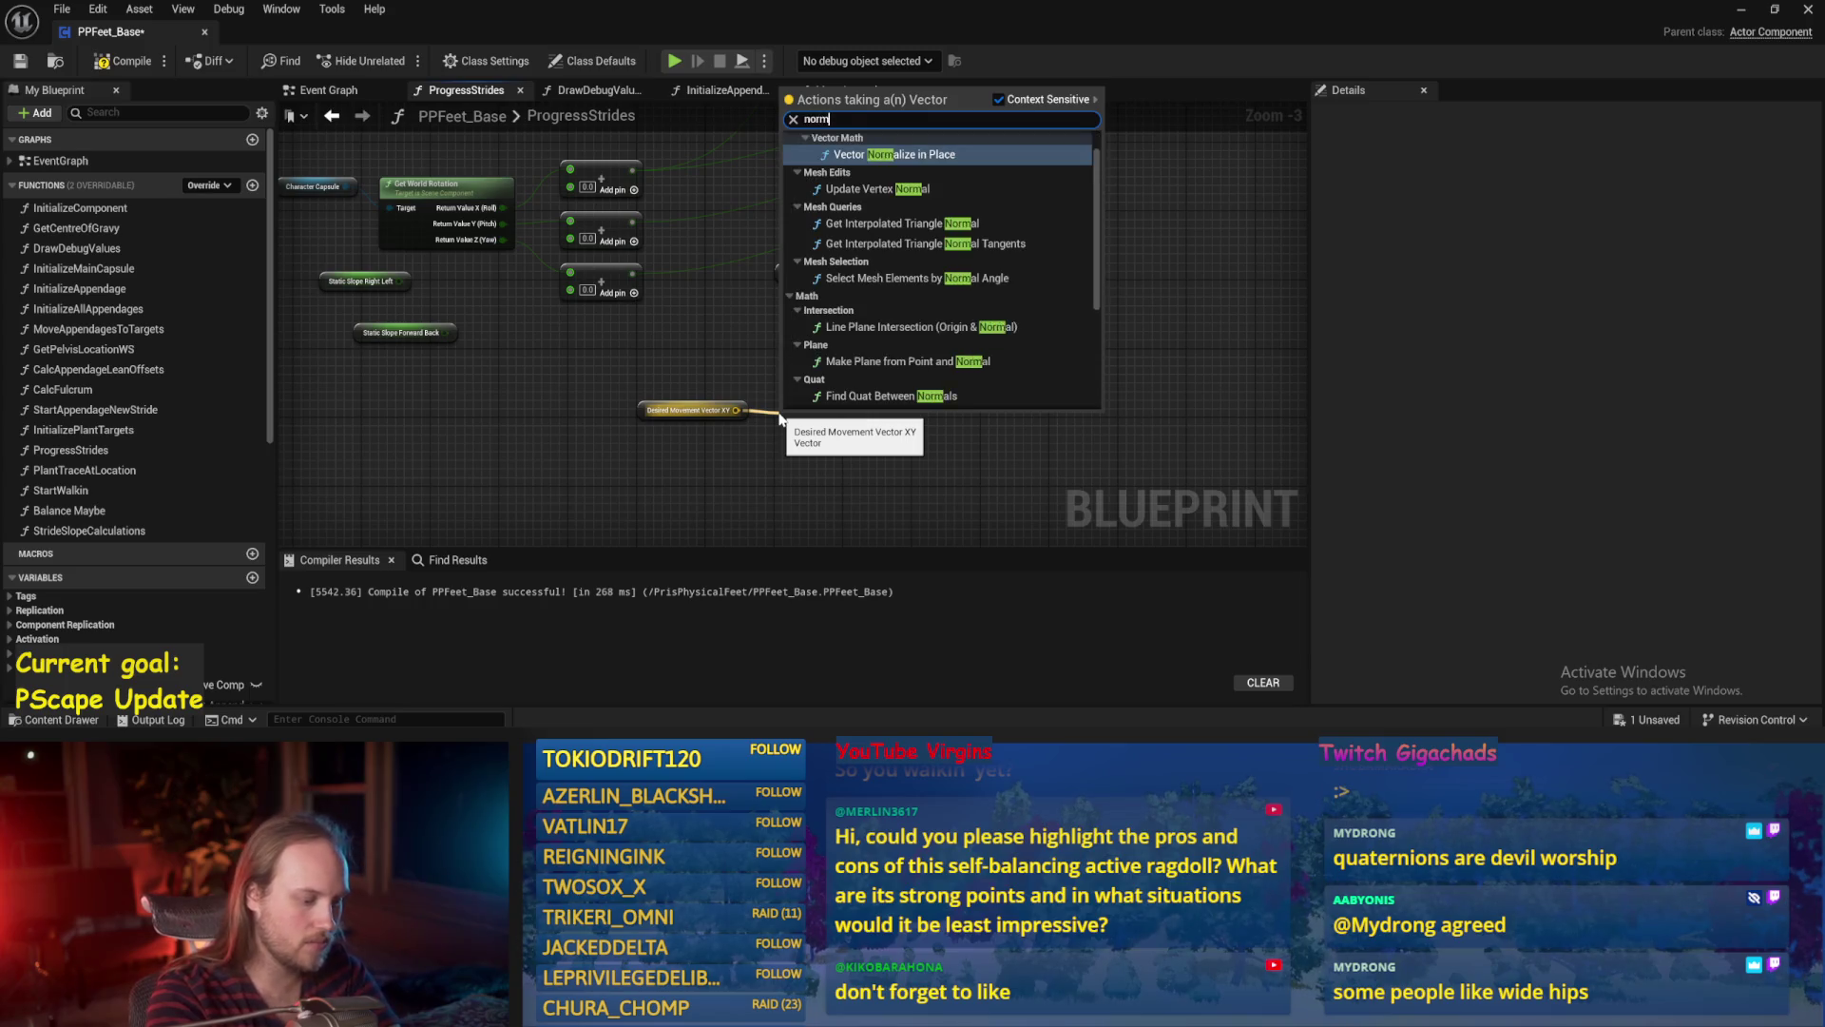
pyautogui.press('BackSpace')
pyautogui.press('BackSpace')
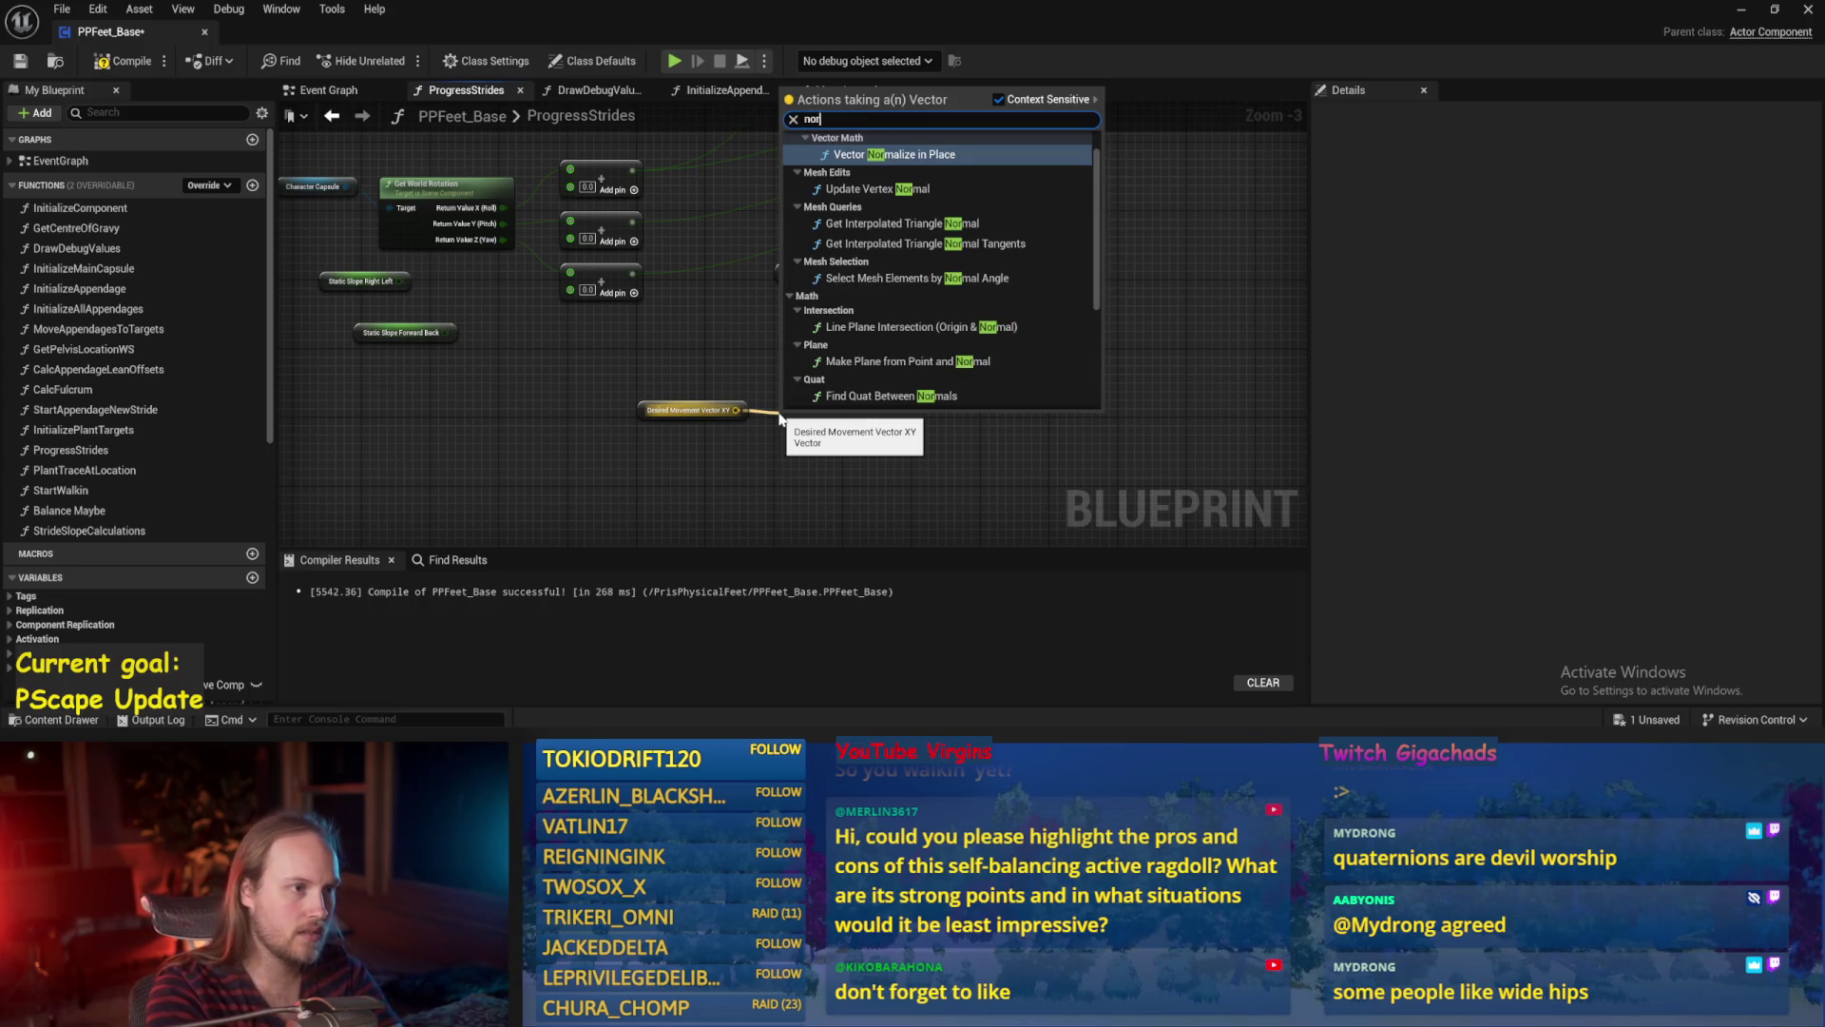
pyautogui.write('malize')
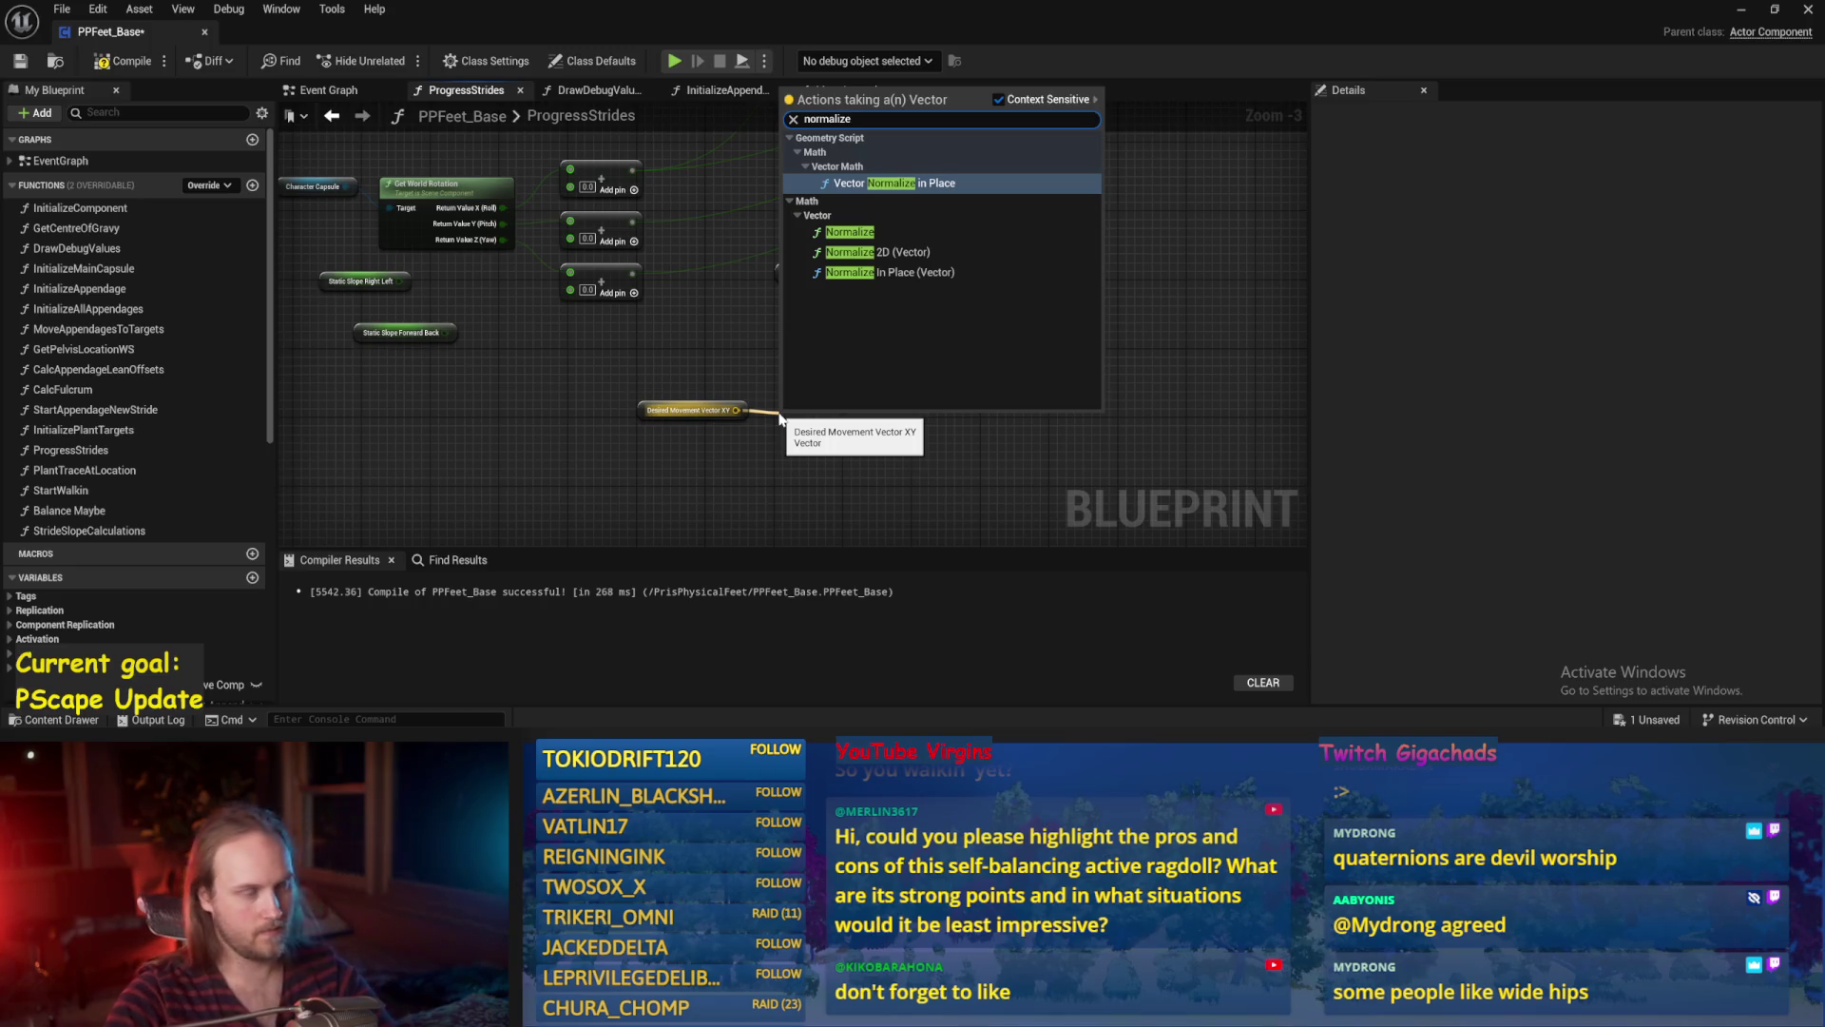
pyautogui.click(875, 252)
pyautogui.moveTo(828, 435)
pyautogui.mouseDown()
pyautogui.moveTo(809, 427)
pyautogui.moveTo(924, 387)
pyautogui.mouseUp()
pyautogui.write('dot')
pyautogui.press('Return')
pyautogui.click(915, 373)
pyautogui.moveTo(806, 317); pyautogui.dragTo(642, 401)
pyautogui.moveTo(677, 371); pyautogui.dragTo(685, 311)
pyautogui.click(585, 428)
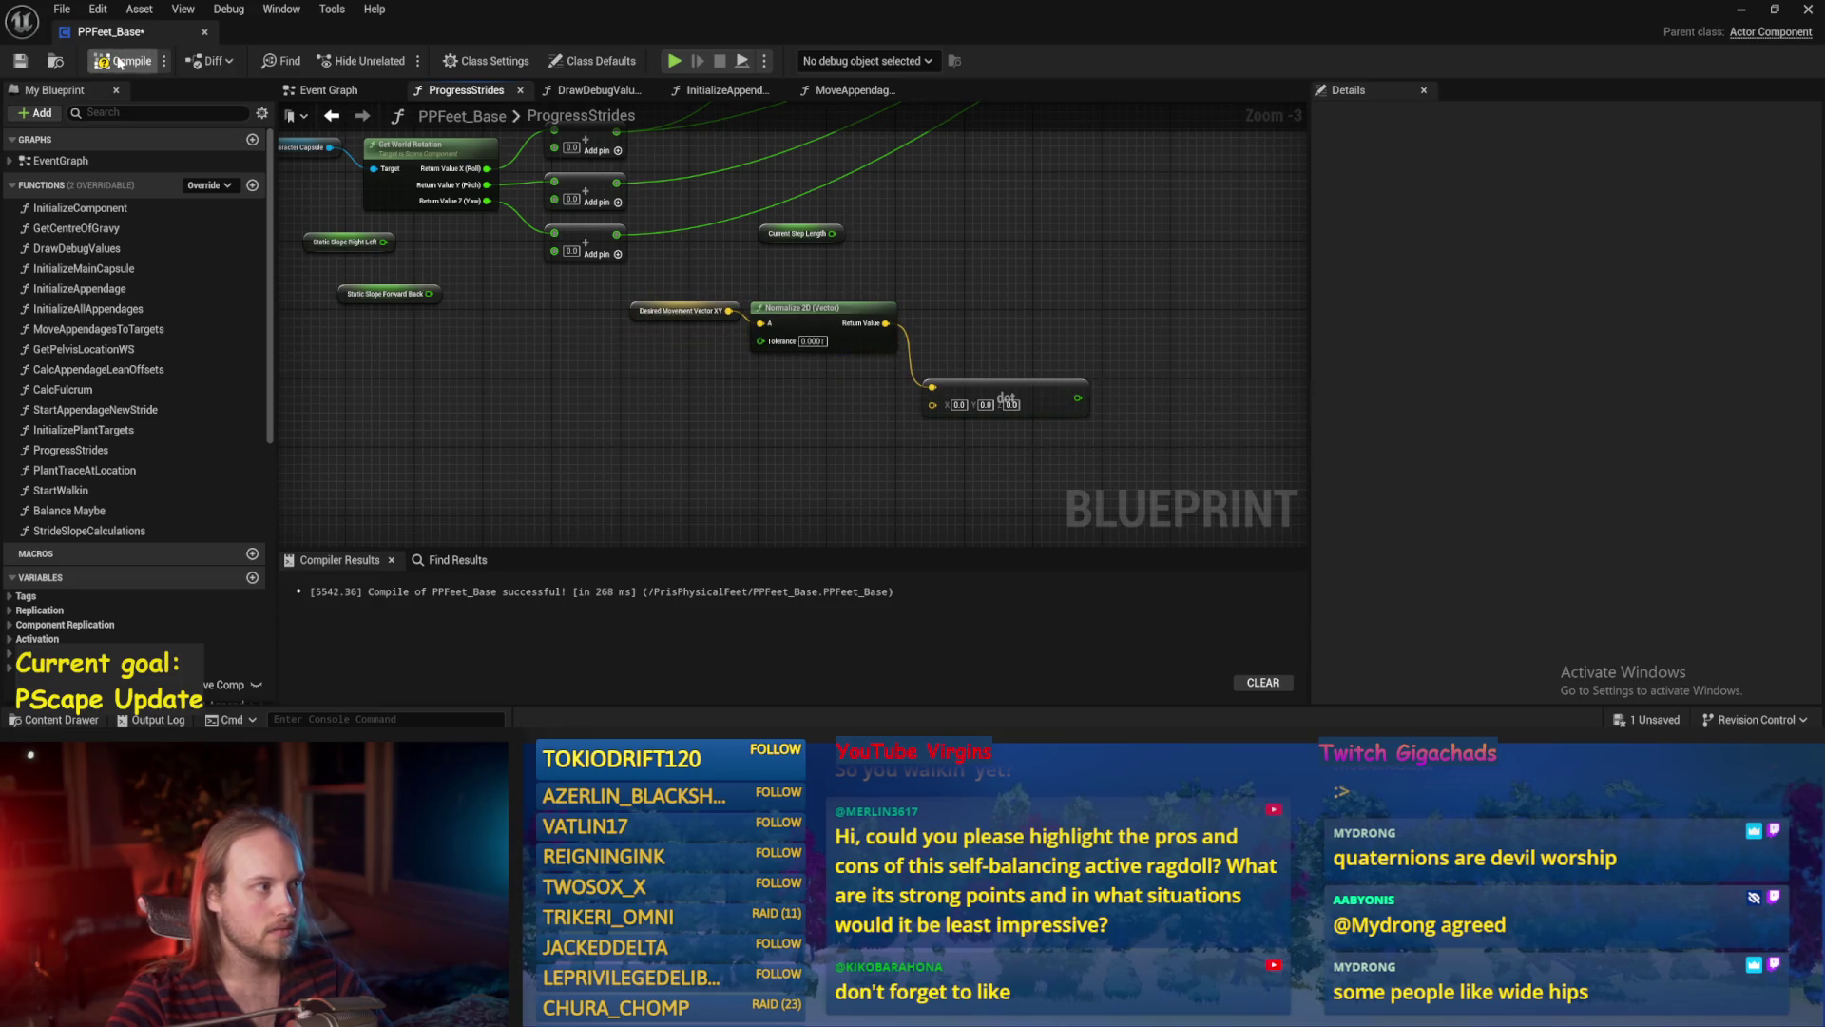
pyautogui.click(21, 62)
# Duplicate Character Capsule and wire its Get Forward Vector into the Dot node, then save.
pyautogui.moveTo(722, 477)
pyautogui.mouseDown()
pyautogui.moveTo(750, 372)
pyautogui.moveTo(749, 428)
pyautogui.mouseUp()
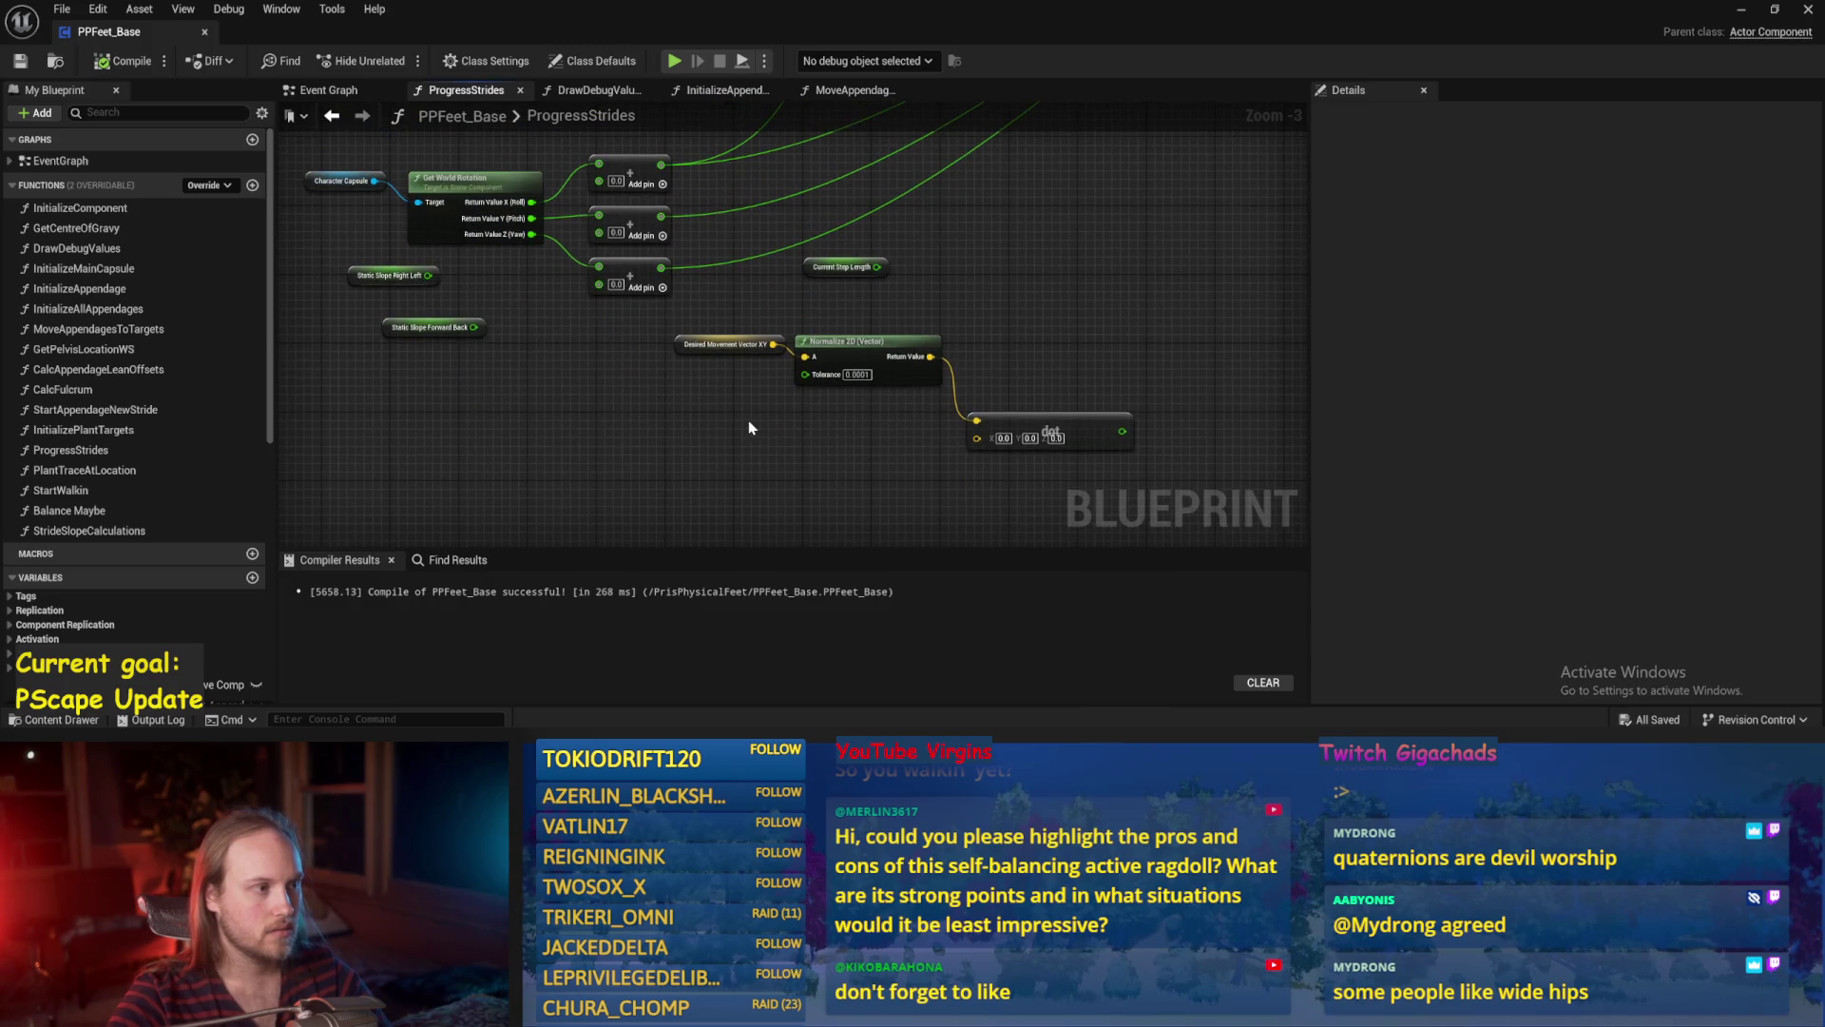
pyautogui.click(342, 181)
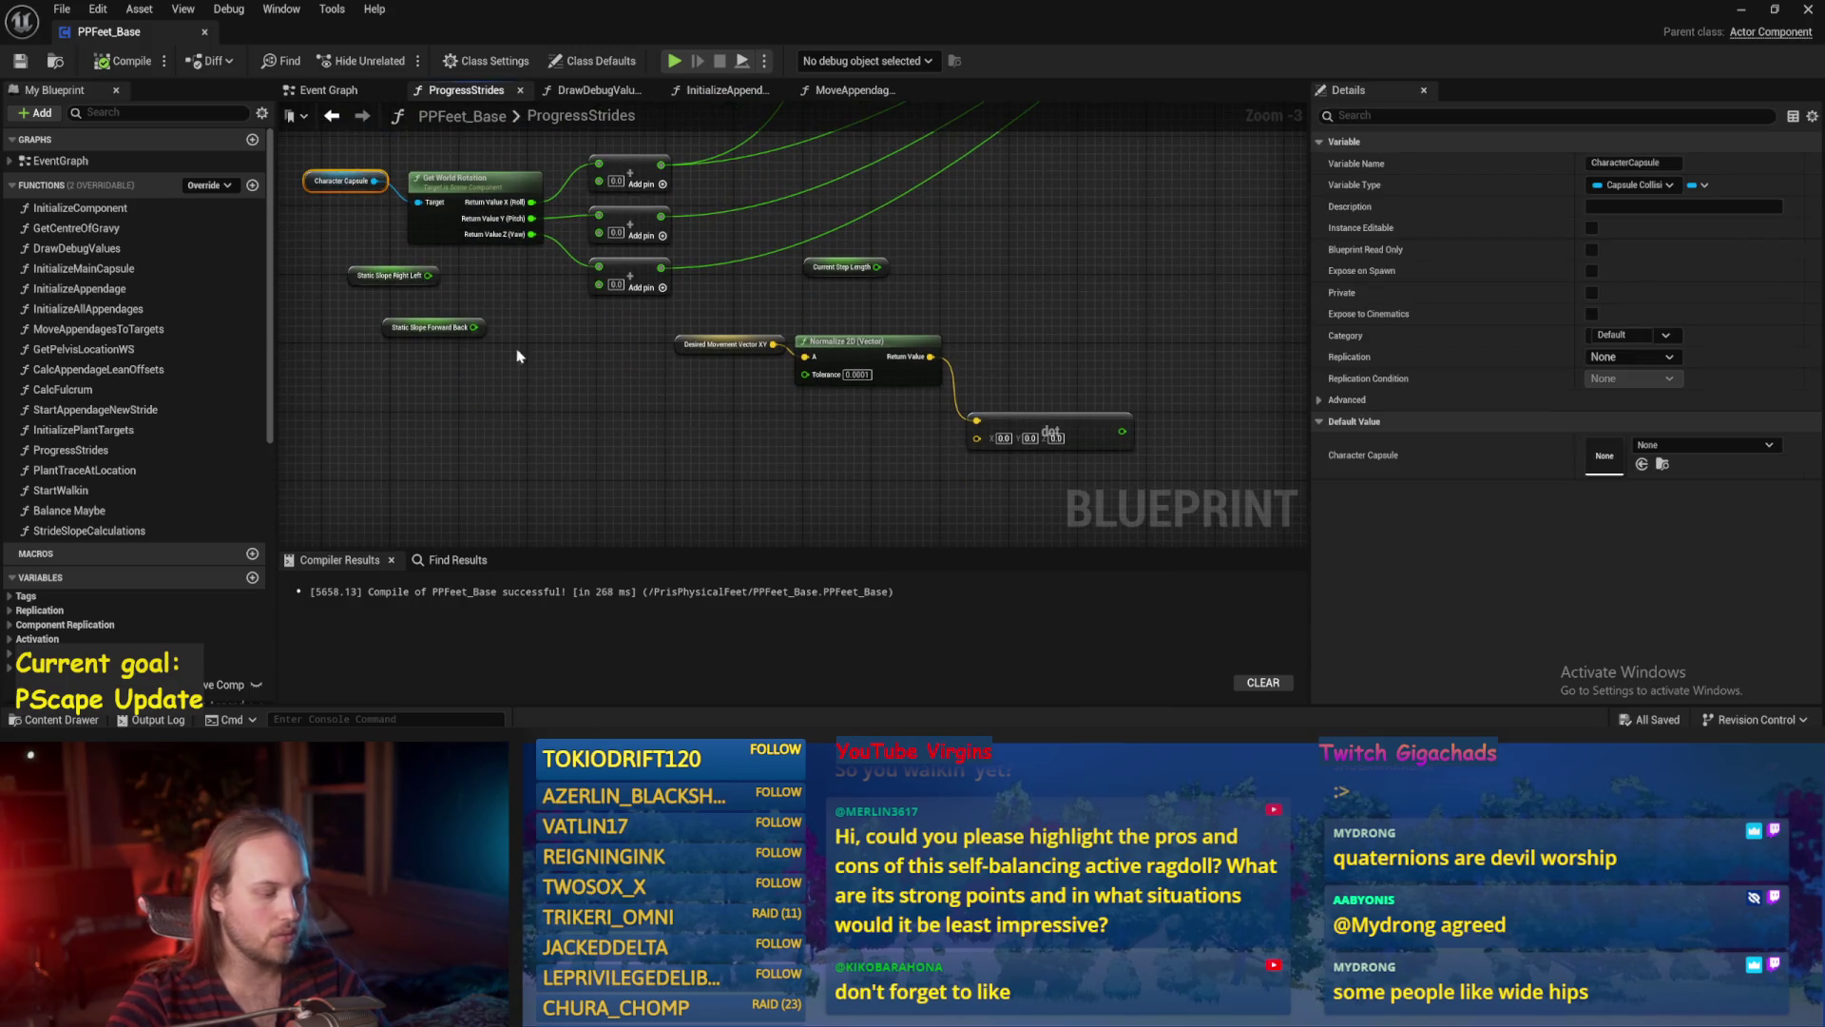
pyautogui.hotkey('ctrl', 'w')
pyautogui.moveTo(838, 482); pyautogui.dragTo(918, 489)
pyautogui.write('forward ve')
pyautogui.press('Return')
pyautogui.scroll(2, 875, 414)
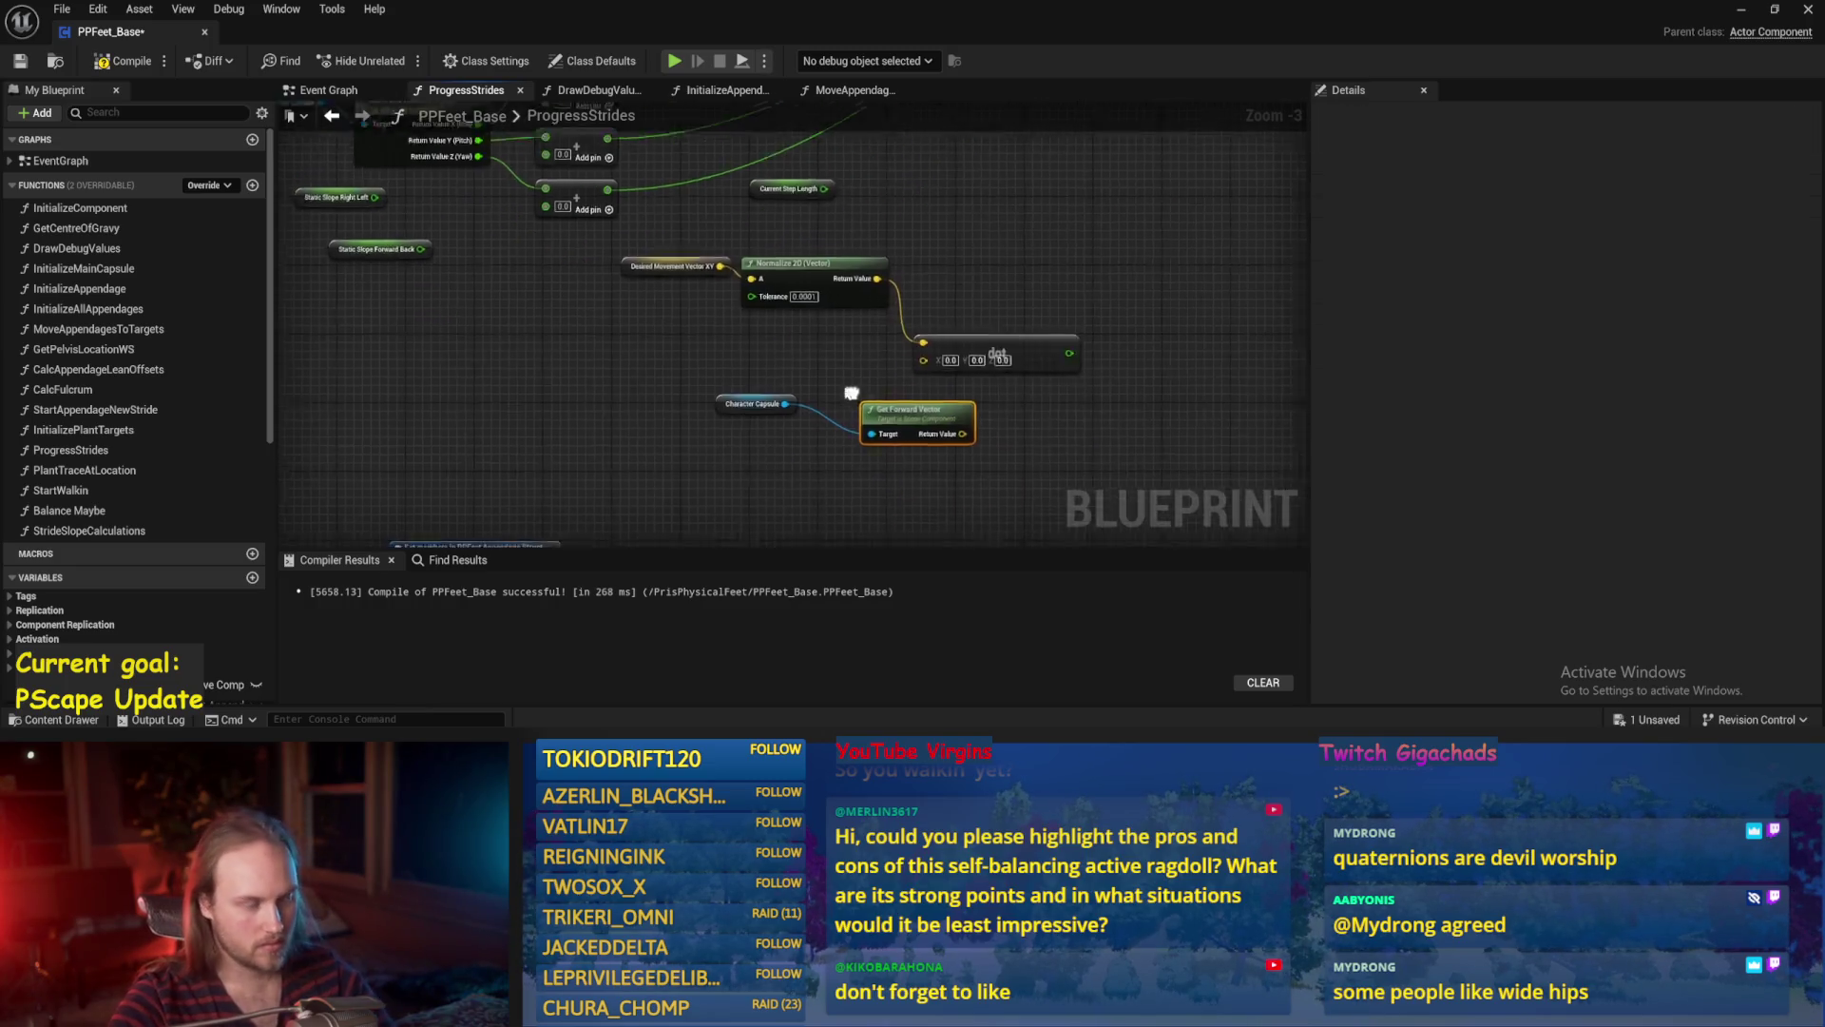
pyautogui.keyDown('shift'); pyautogui.click(718, 401); pyautogui.keyUp('shift')
pyautogui.moveTo(823, 418)
pyautogui.mouseDown()
pyautogui.moveTo(689, 385)
pyautogui.moveTo(939, 352)
pyautogui.moveTo(812, 380)
pyautogui.mouseUp()
pyautogui.click(732, 456)
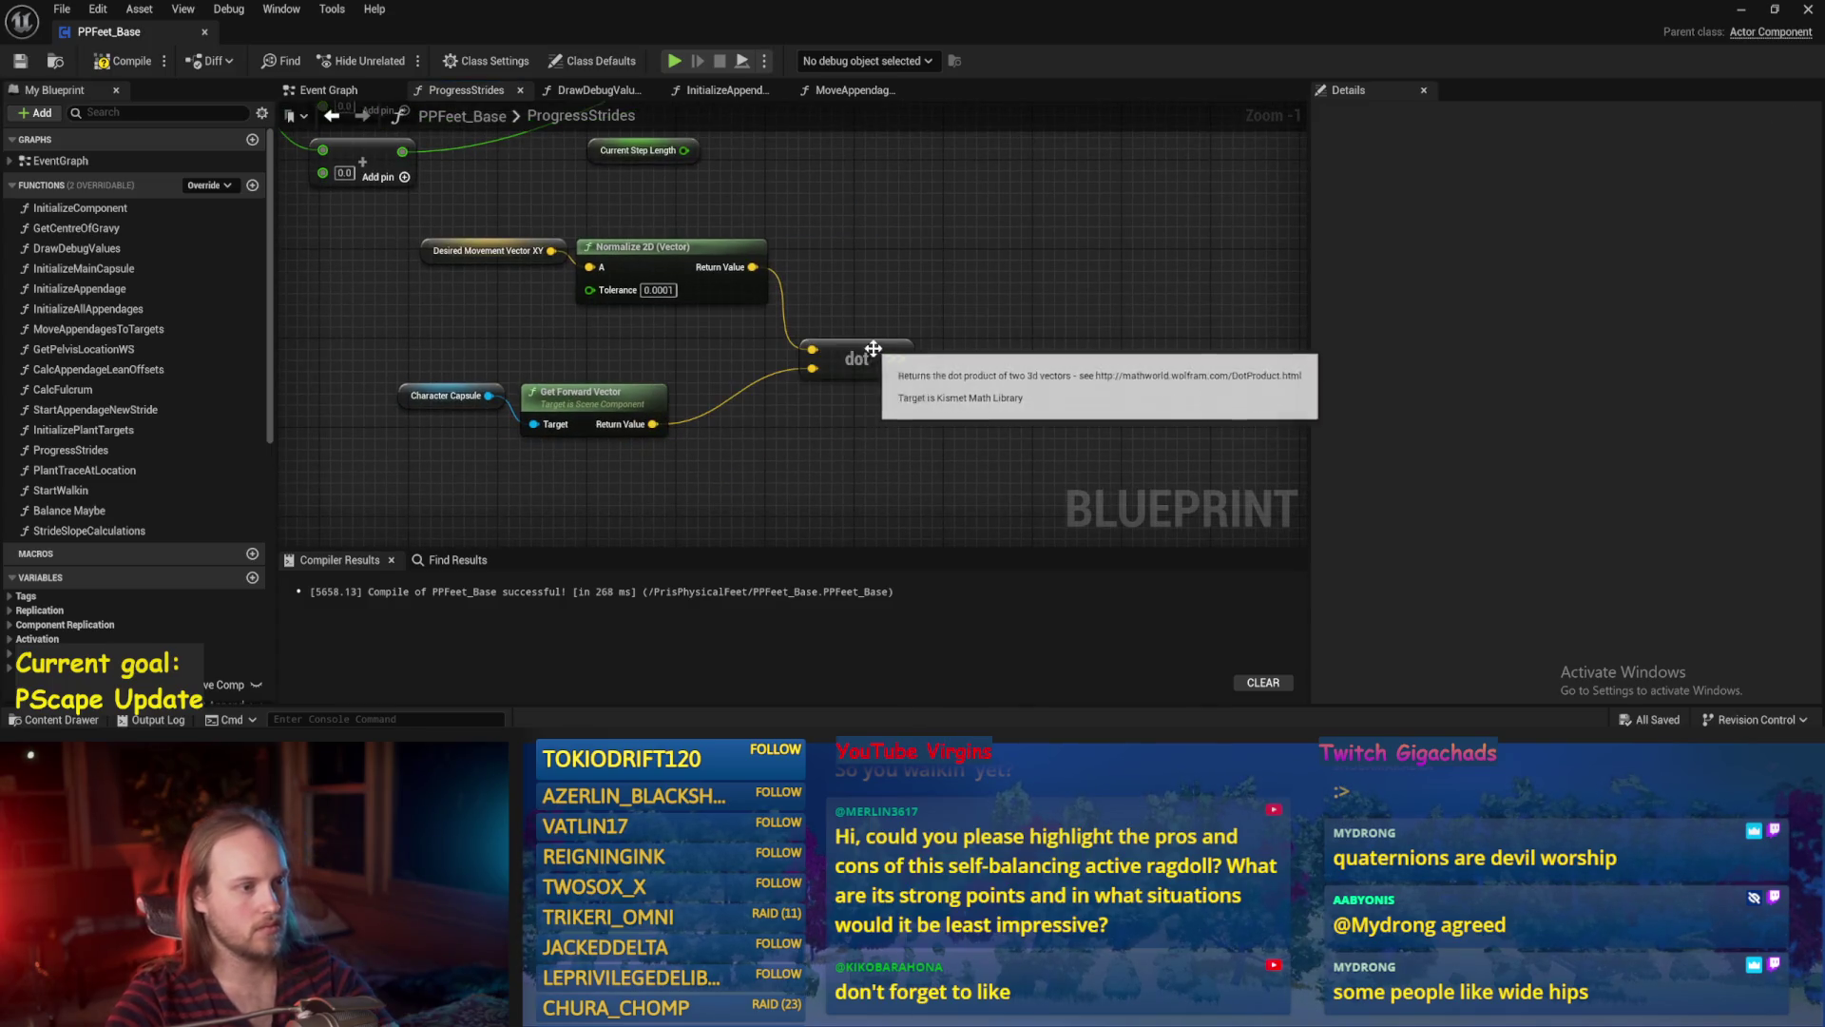
pyautogui.hotkey('ctrl', 's')
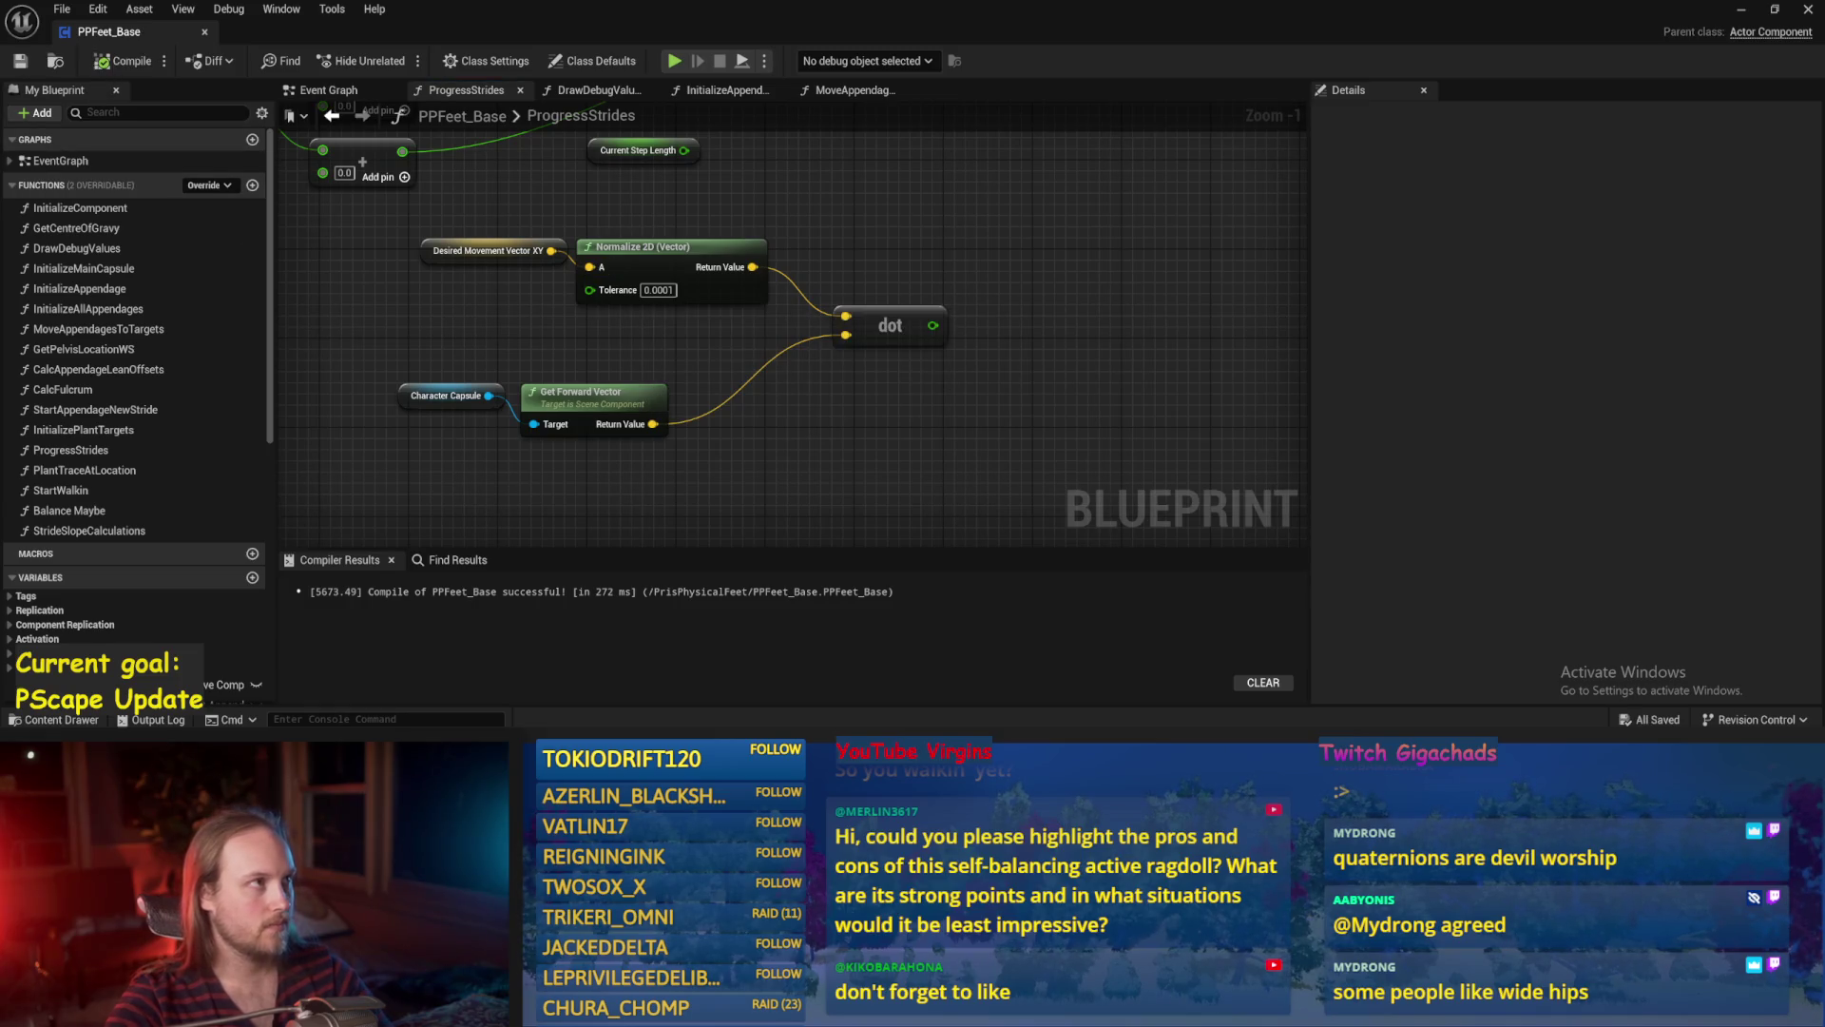
# Add a Print String node to the graph and save the blueprint.
pyautogui.scroll(-1, 888, 409)
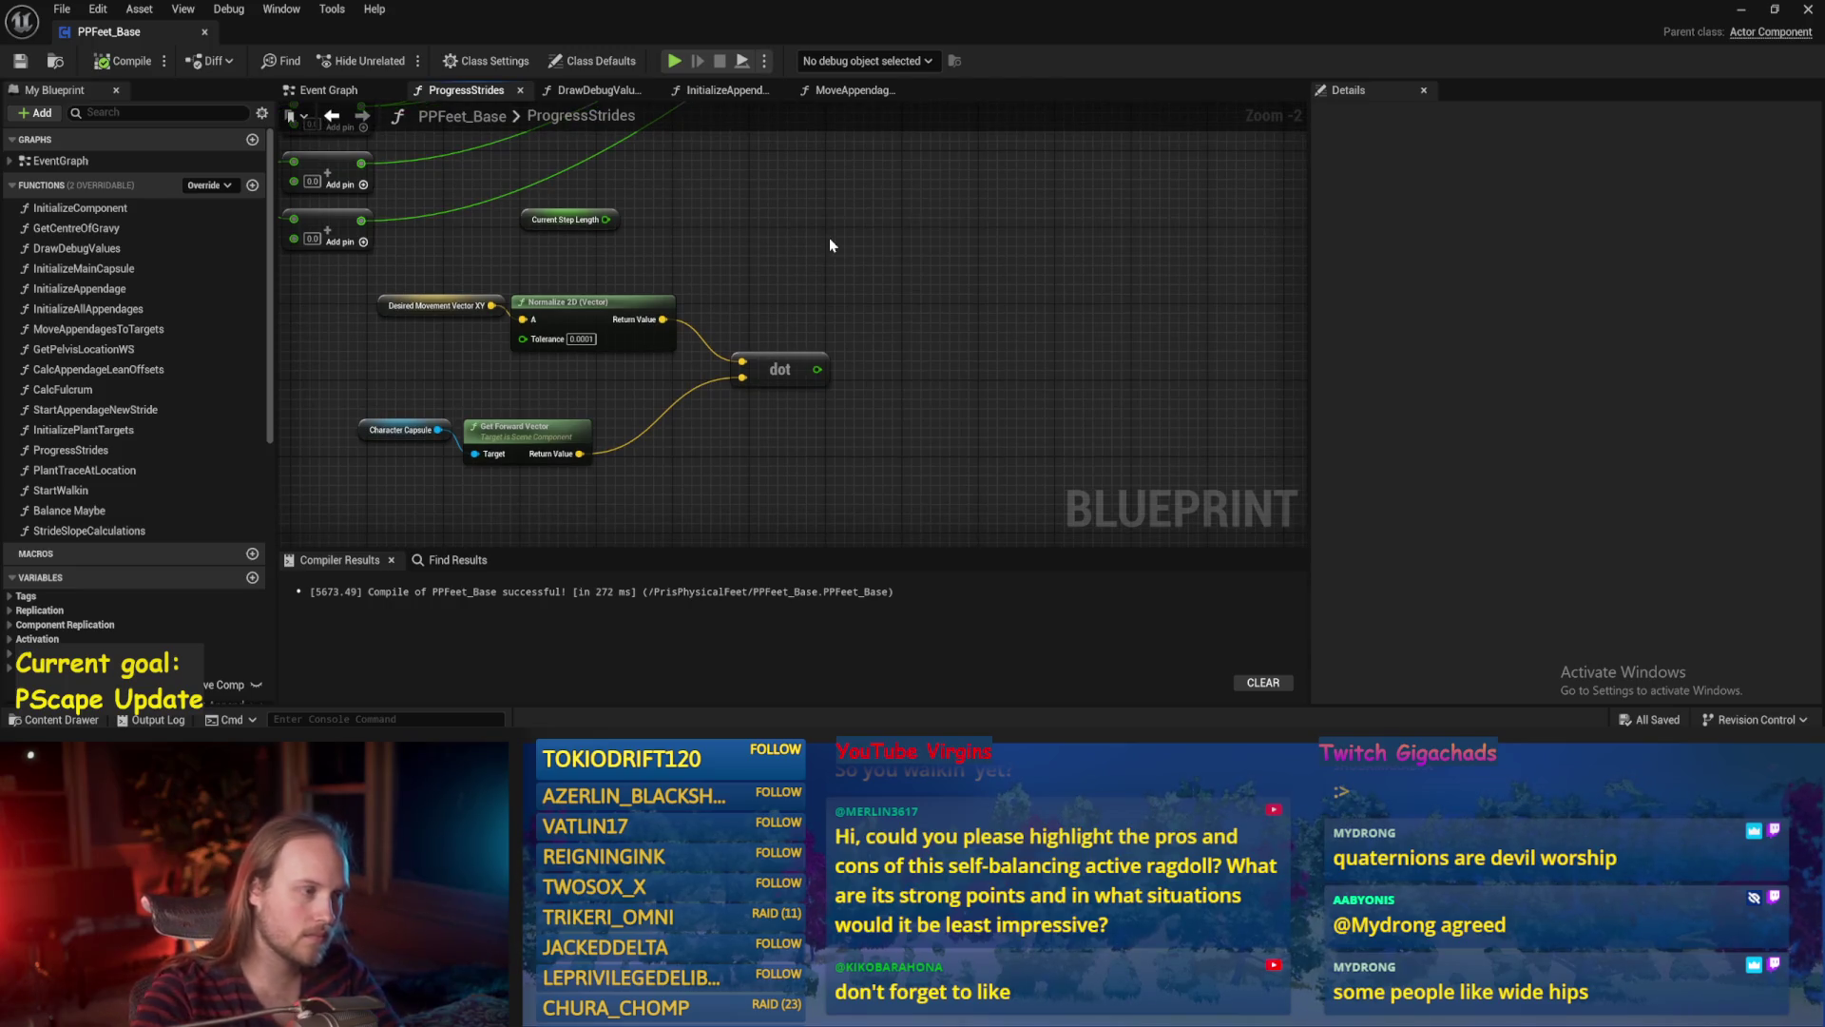
pyautogui.rightClick(845, 279)
pyautogui.write('print')
pyautogui.press('Return')
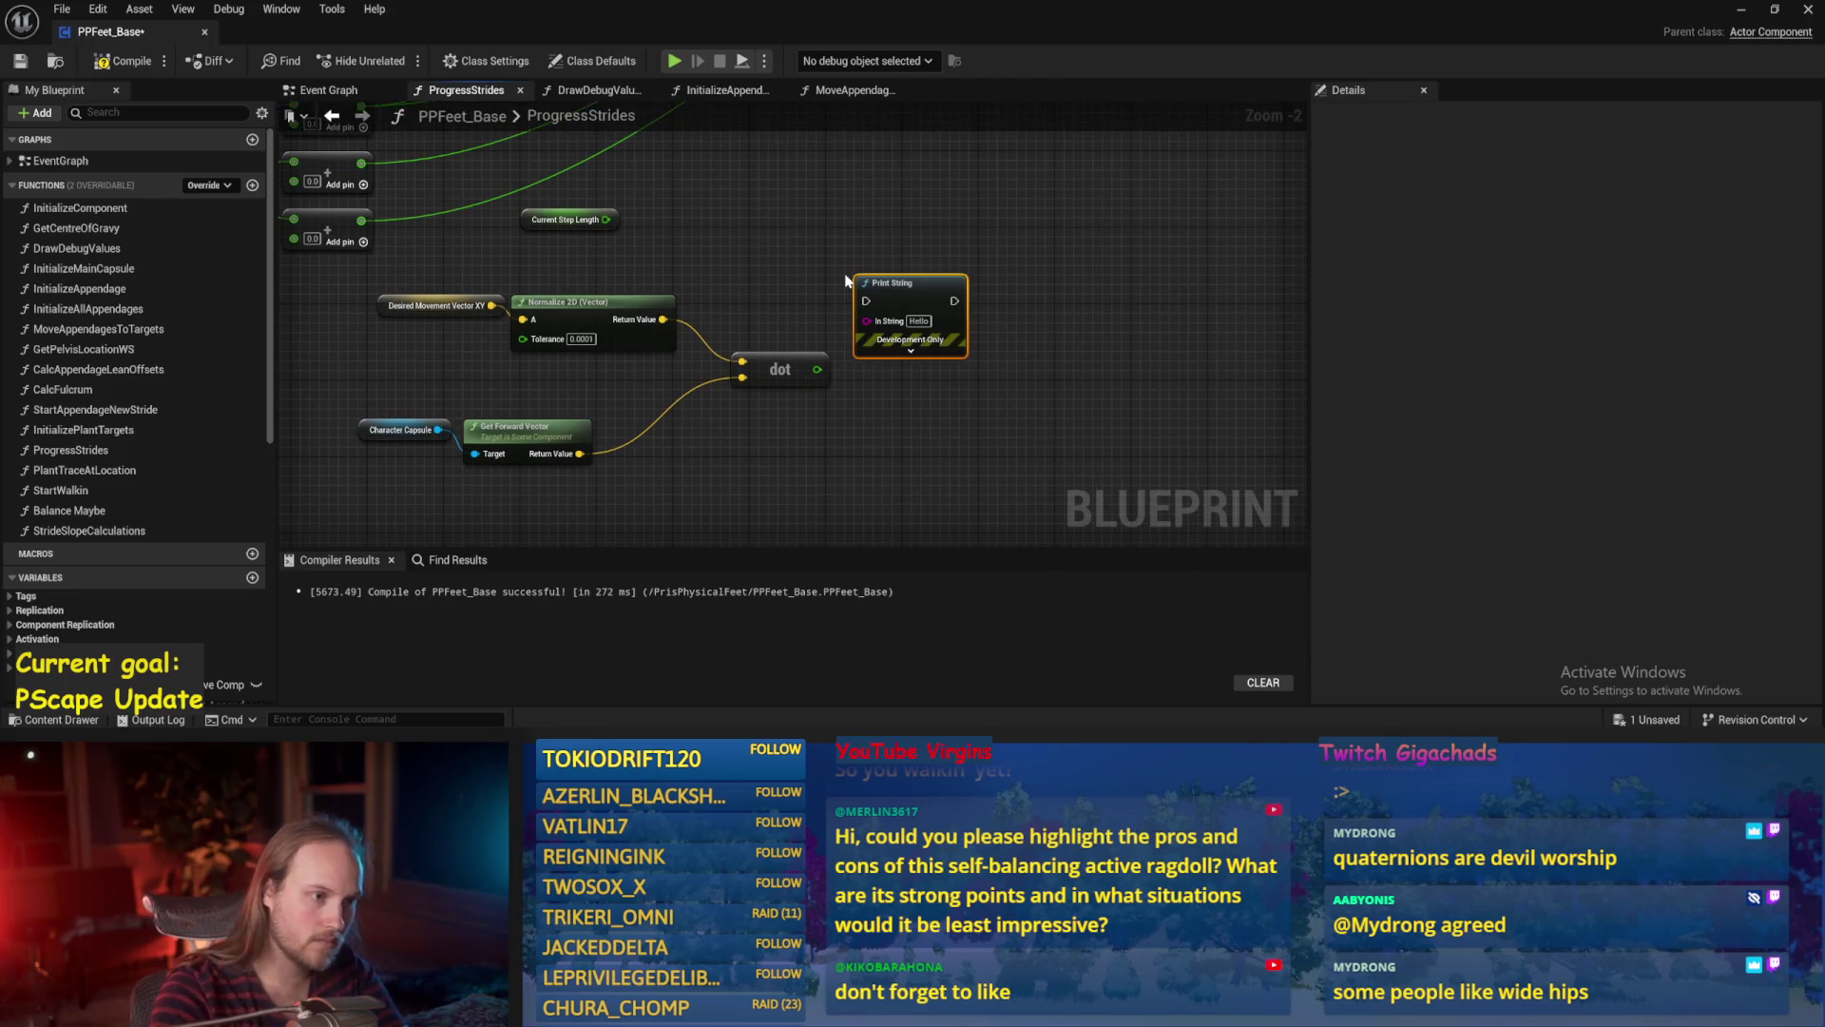
pyautogui.hotkey('ctrl', 's')
pyautogui.scroll(-3, 848, 312)
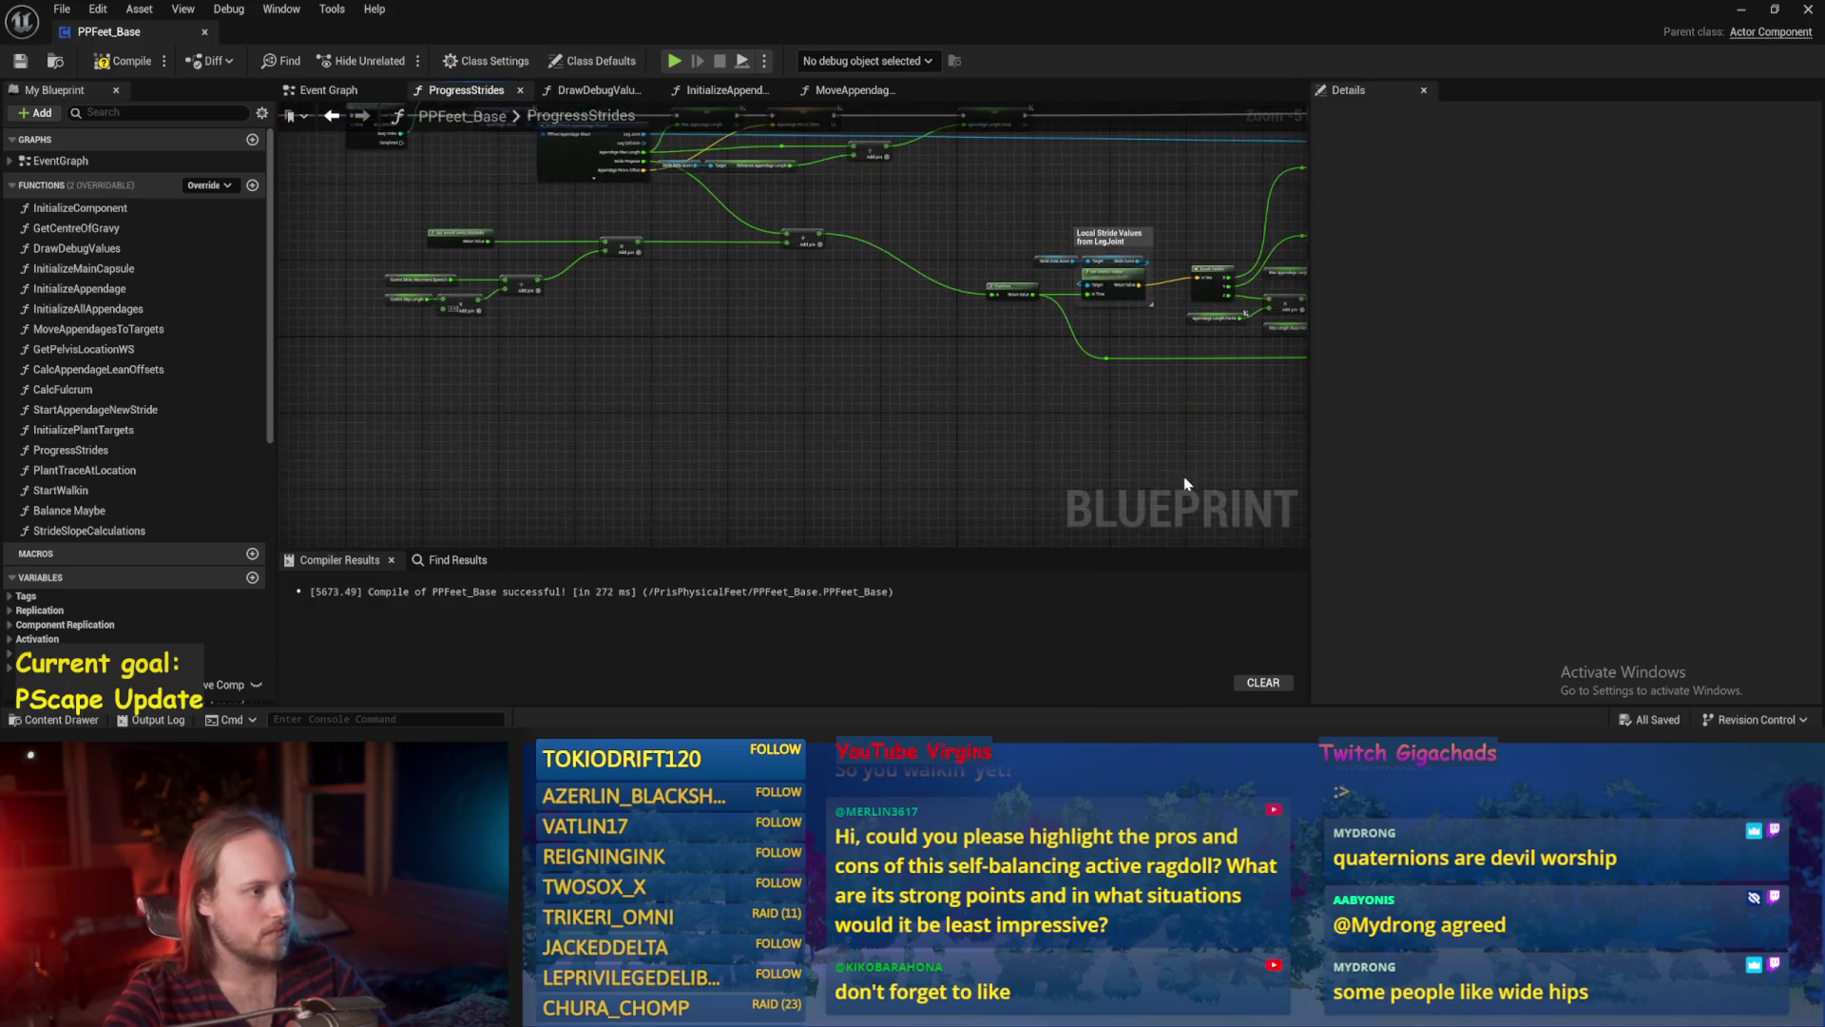
# Navigate to the rotate-around-centre-of-feet comment area and compile the blueprint.
pyautogui.moveTo(731, 382); pyautogui.dragTo(1035, 554)
pyautogui.moveTo(1018, 366); pyautogui.dragTo(945, 338)
pyautogui.scroll(1, 389, 316)
pyautogui.moveTo(389, 315); pyautogui.dragTo(143, 128)
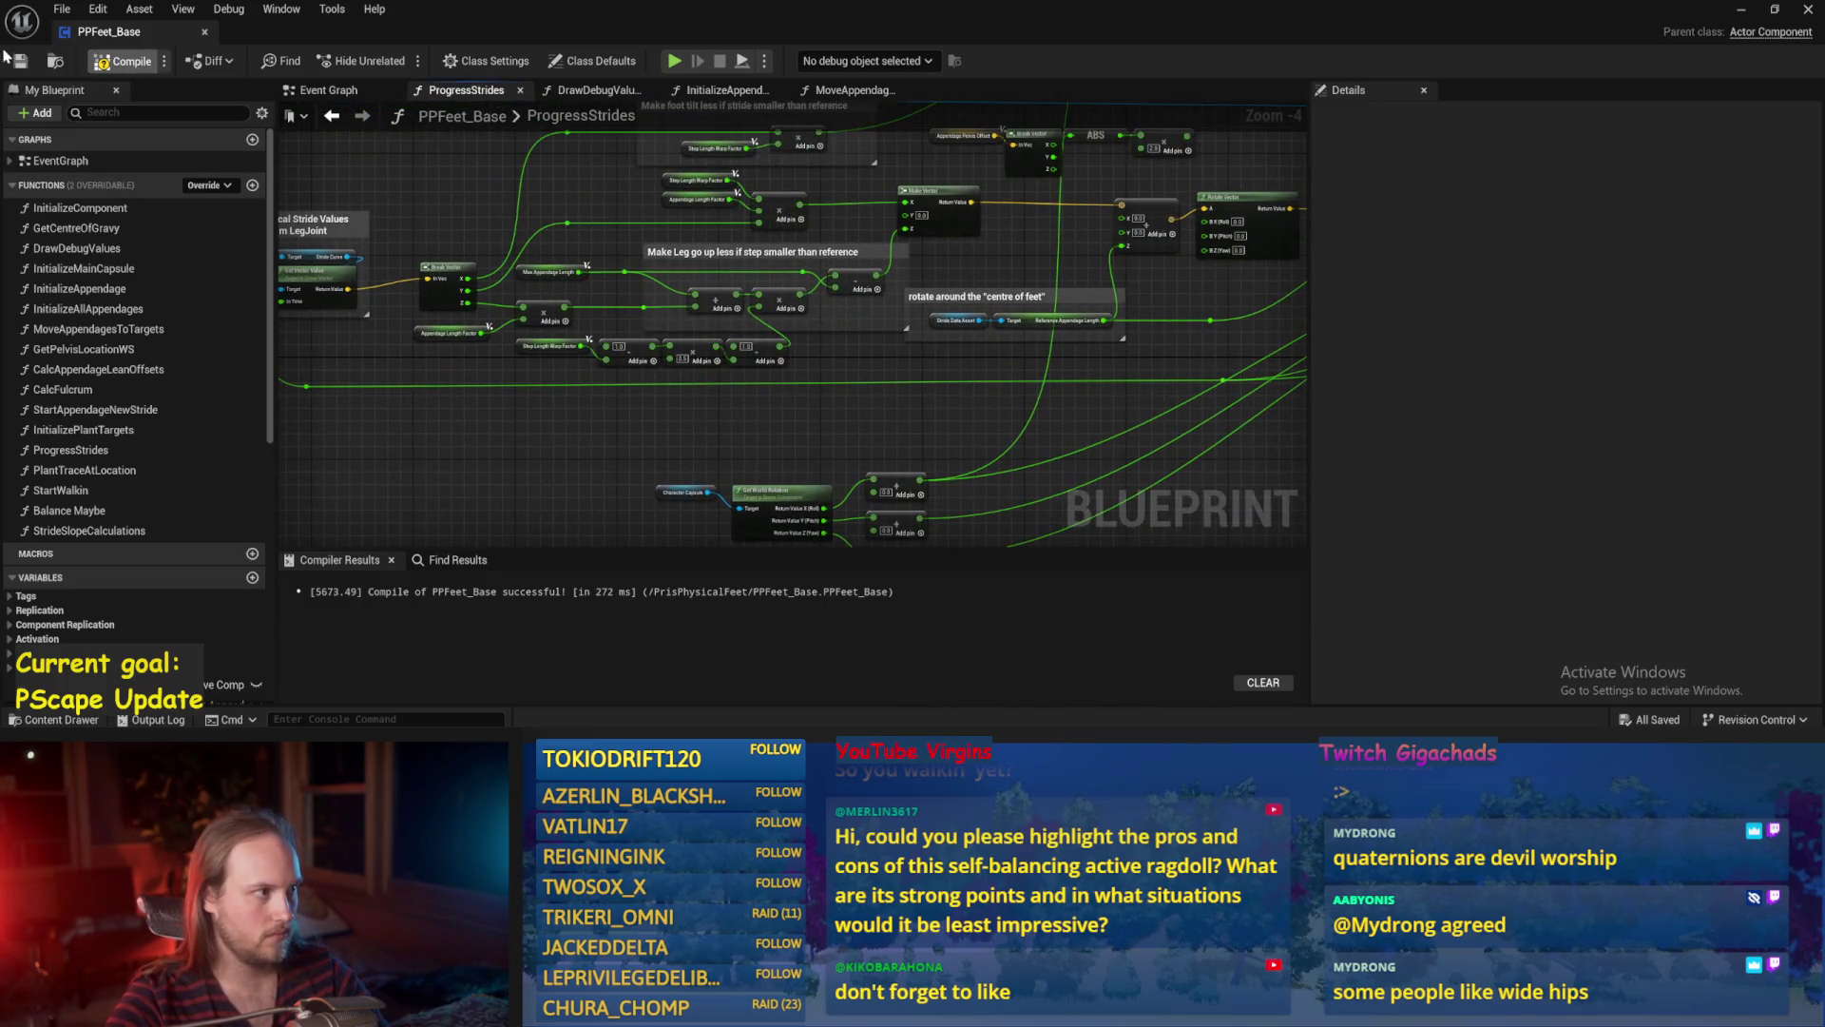
pyautogui.moveTo(970, 532)
pyautogui.mouseDown()
pyautogui.moveTo(837, 399)
pyautogui.moveTo(761, 354)
pyautogui.moveTo(888, 412)
pyautogui.moveTo(1108, 387)
pyautogui.moveTo(807, 398)
pyautogui.moveTo(858, 486)
pyautogui.moveTo(788, 413)
pyautogui.mouseUp()
pyautogui.scroll(1, 758, 354)
pyautogui.moveTo(927, 356)
pyautogui.mouseDown()
pyautogui.moveTo(969, 420)
pyautogui.moveTo(701, 387)
pyautogui.moveTo(1052, 314)
pyautogui.moveTo(831, 338)
pyautogui.mouseUp()
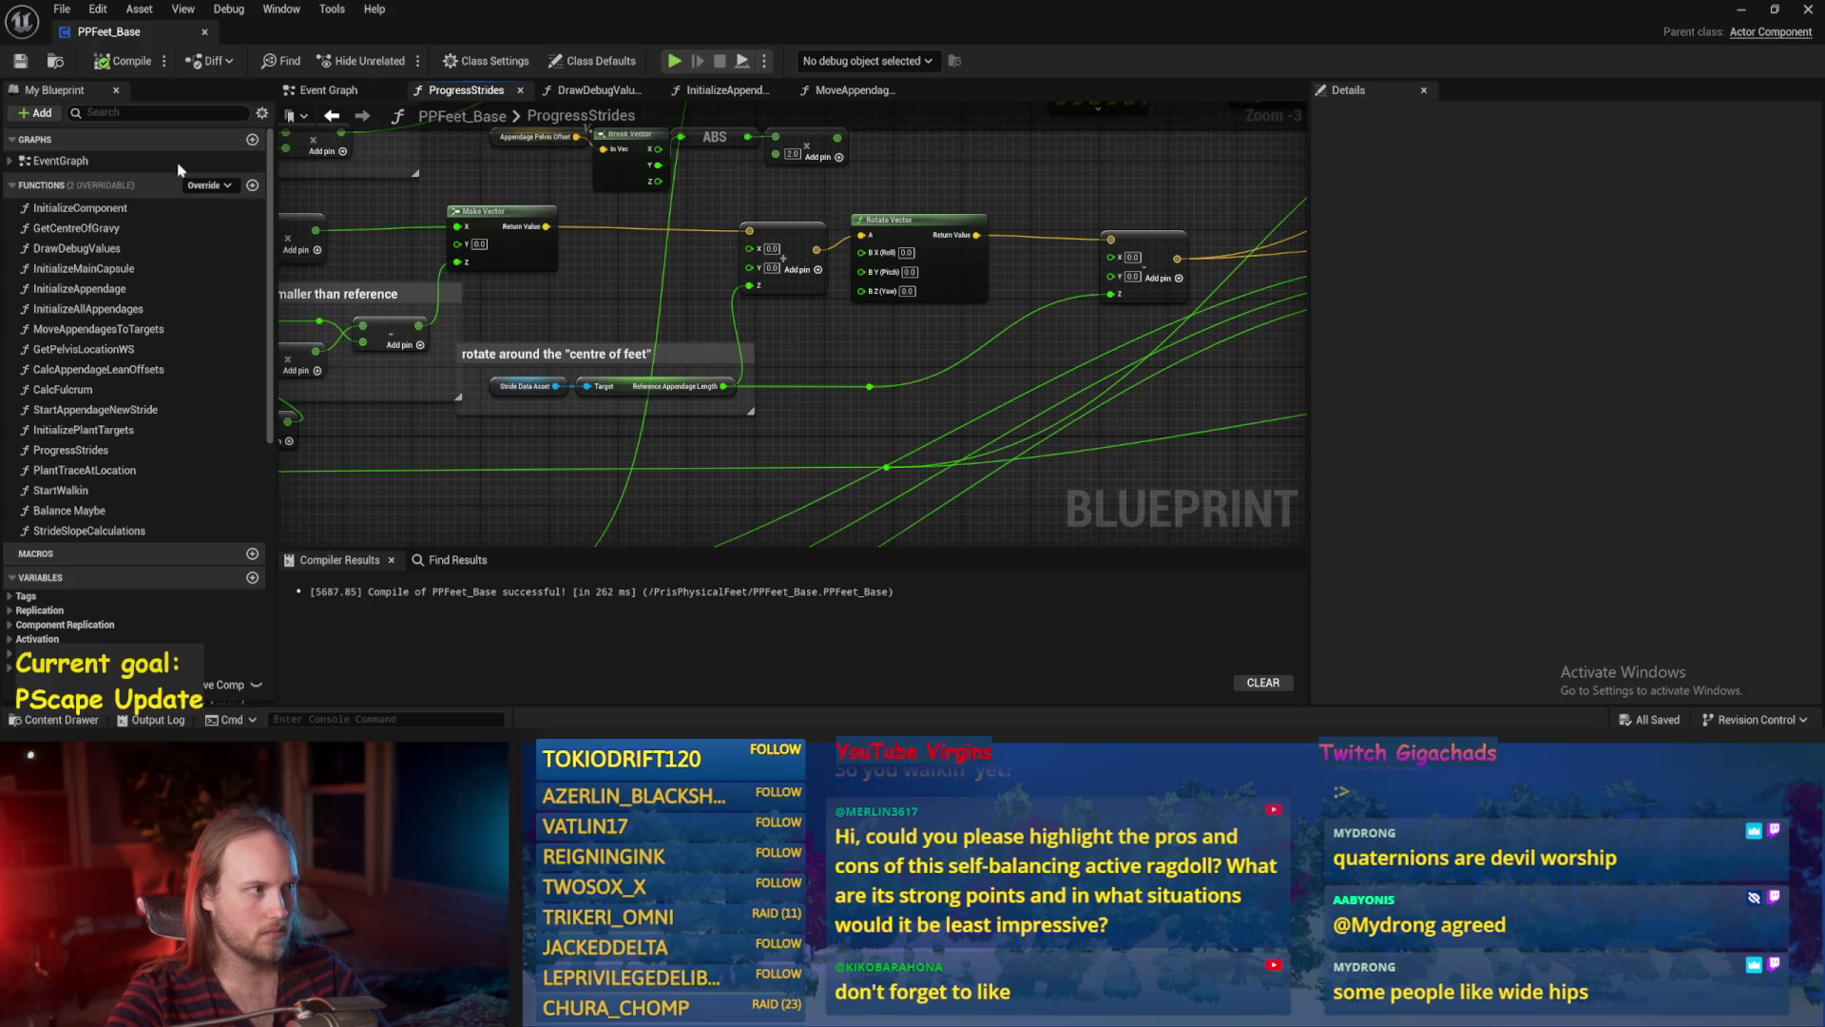
pyautogui.click(124, 61)
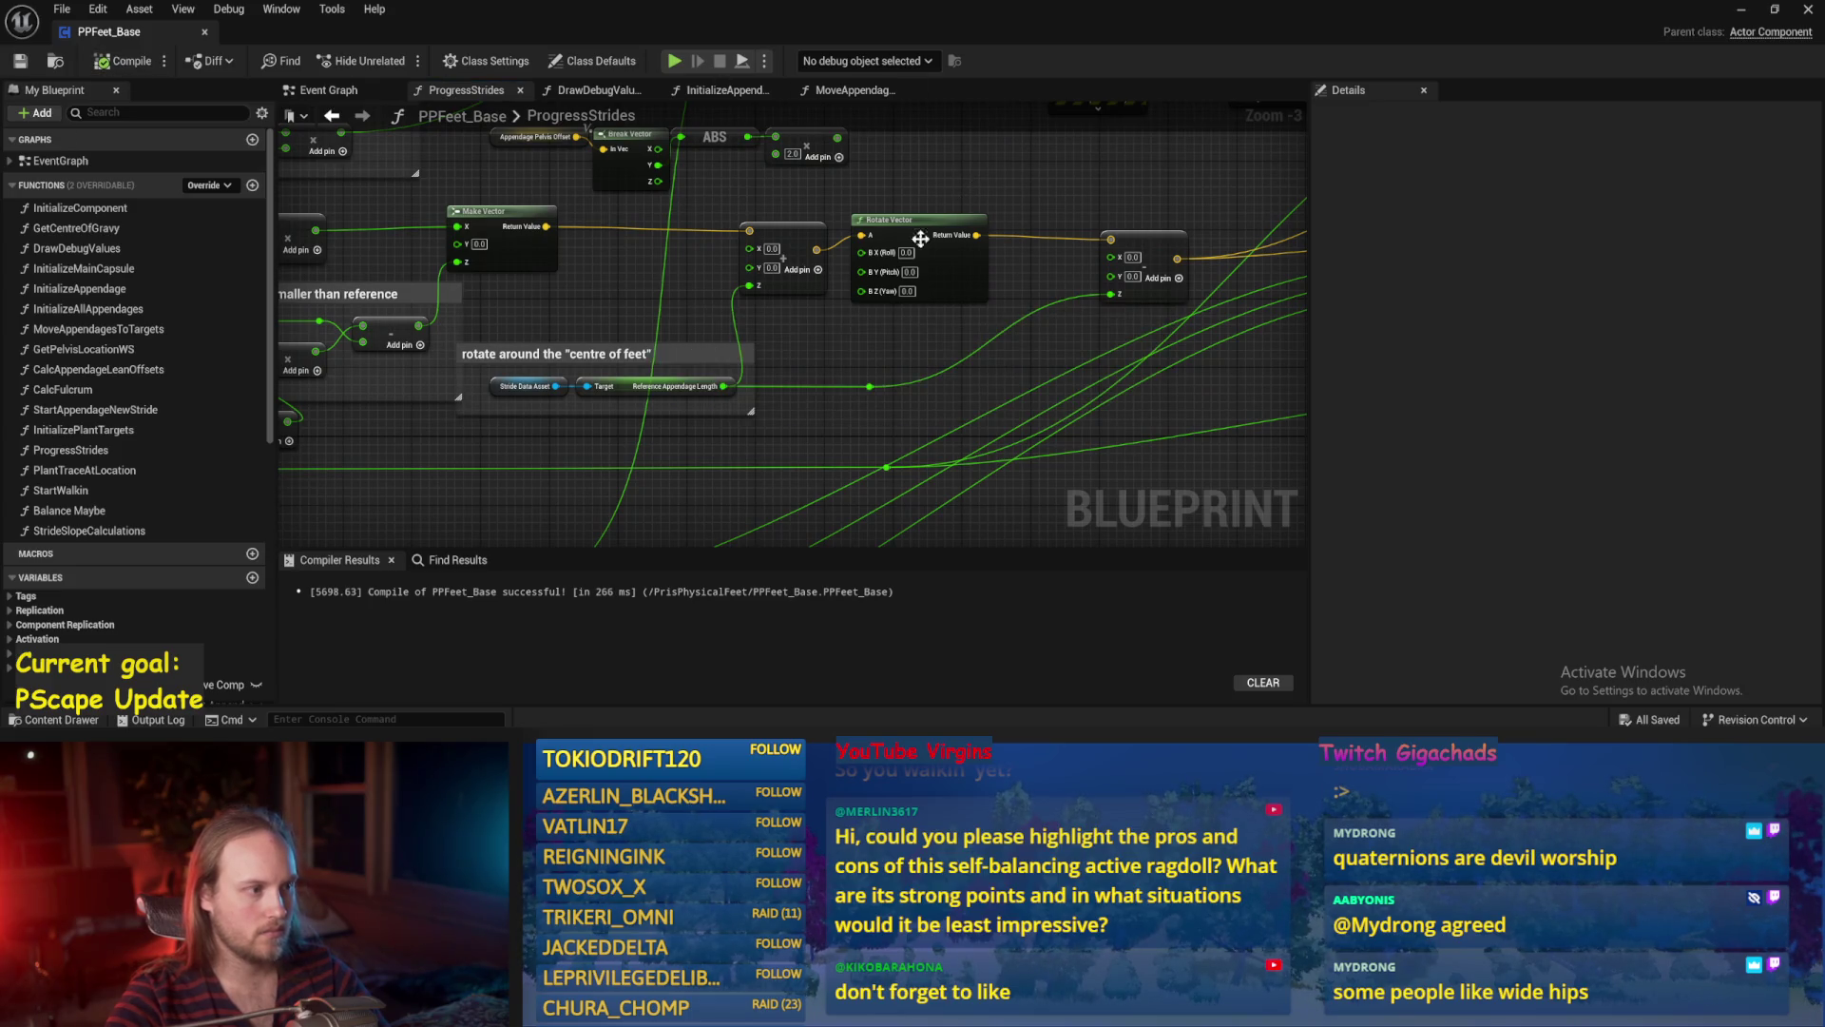
# Reposition the centre-of-feet comment and line up Rotate Vector with its vector nodes, then compile and save.
pyautogui.moveTo(523, 358)
pyautogui.mouseDown()
pyautogui.moveTo(649, 361)
pyautogui.moveTo(590, 361)
pyautogui.mouseUp()
pyautogui.moveTo(1034, 231)
pyautogui.mouseDown()
pyautogui.moveTo(759, 257)
pyautogui.moveTo(862, 270)
pyautogui.mouseUp()
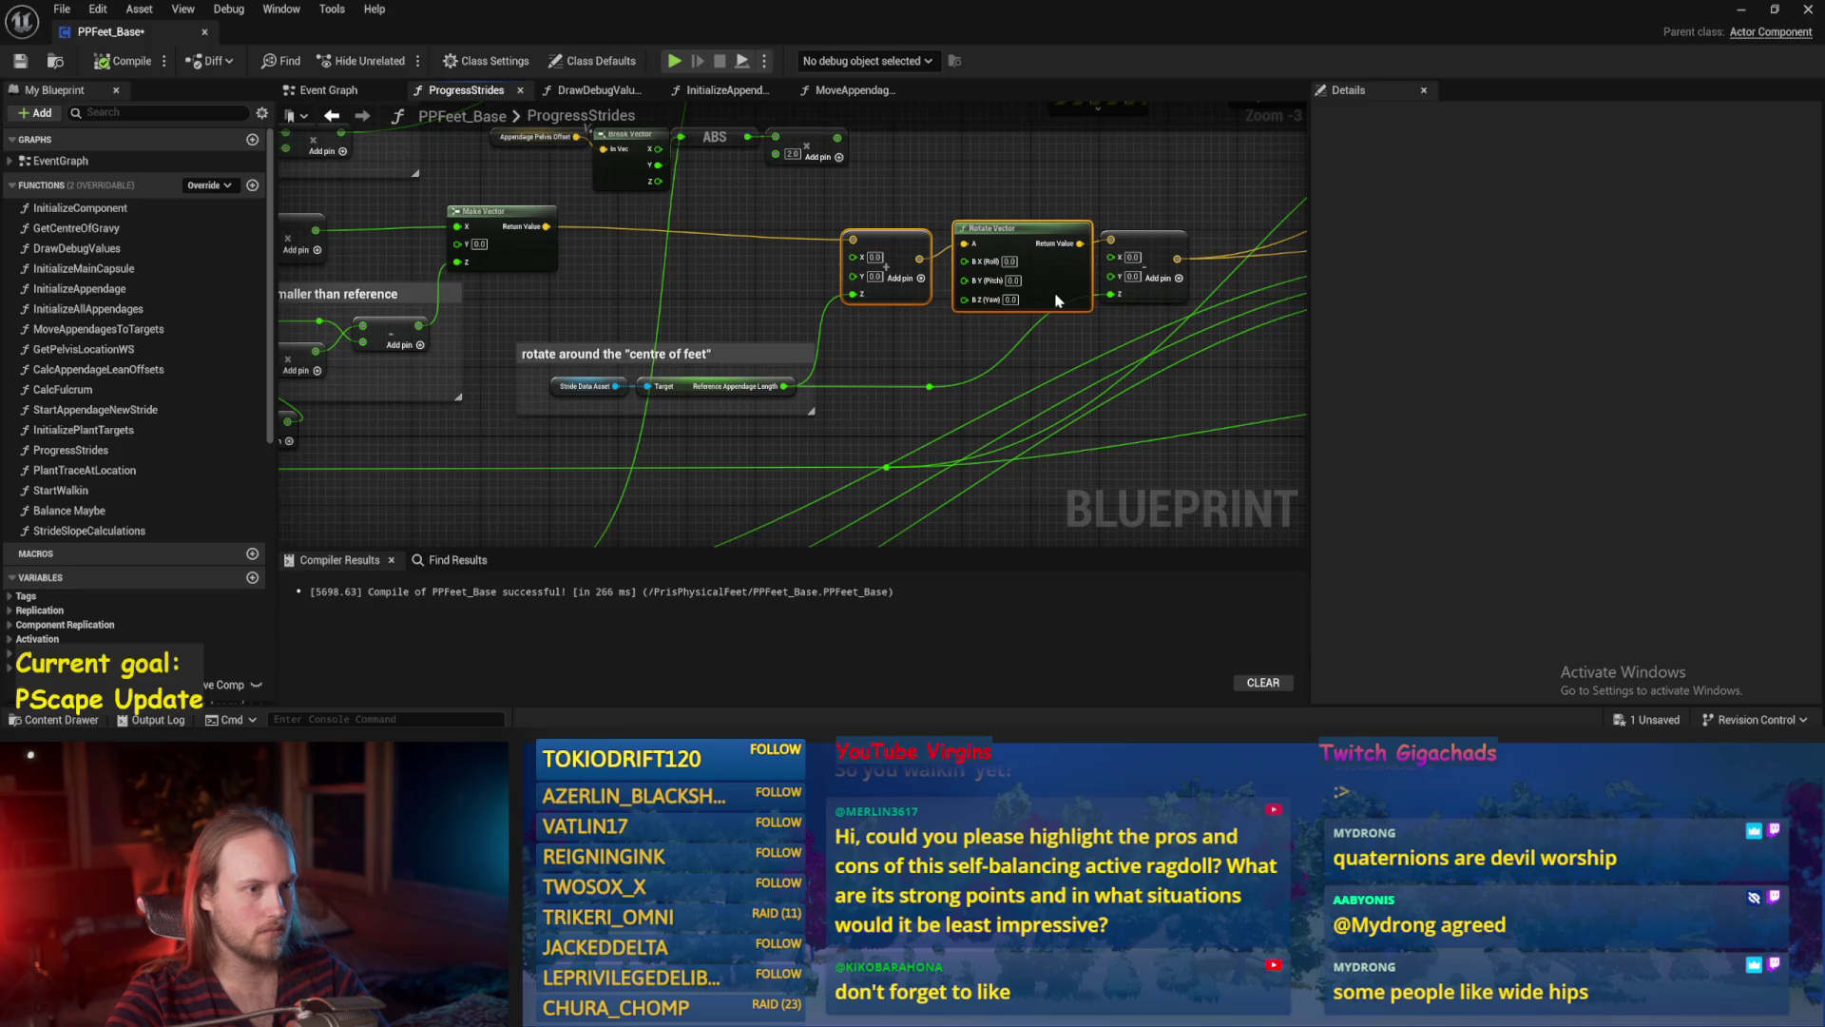
pyautogui.click(1037, 252)
pyautogui.moveTo(1129, 232); pyautogui.dragTo(1128, 222)
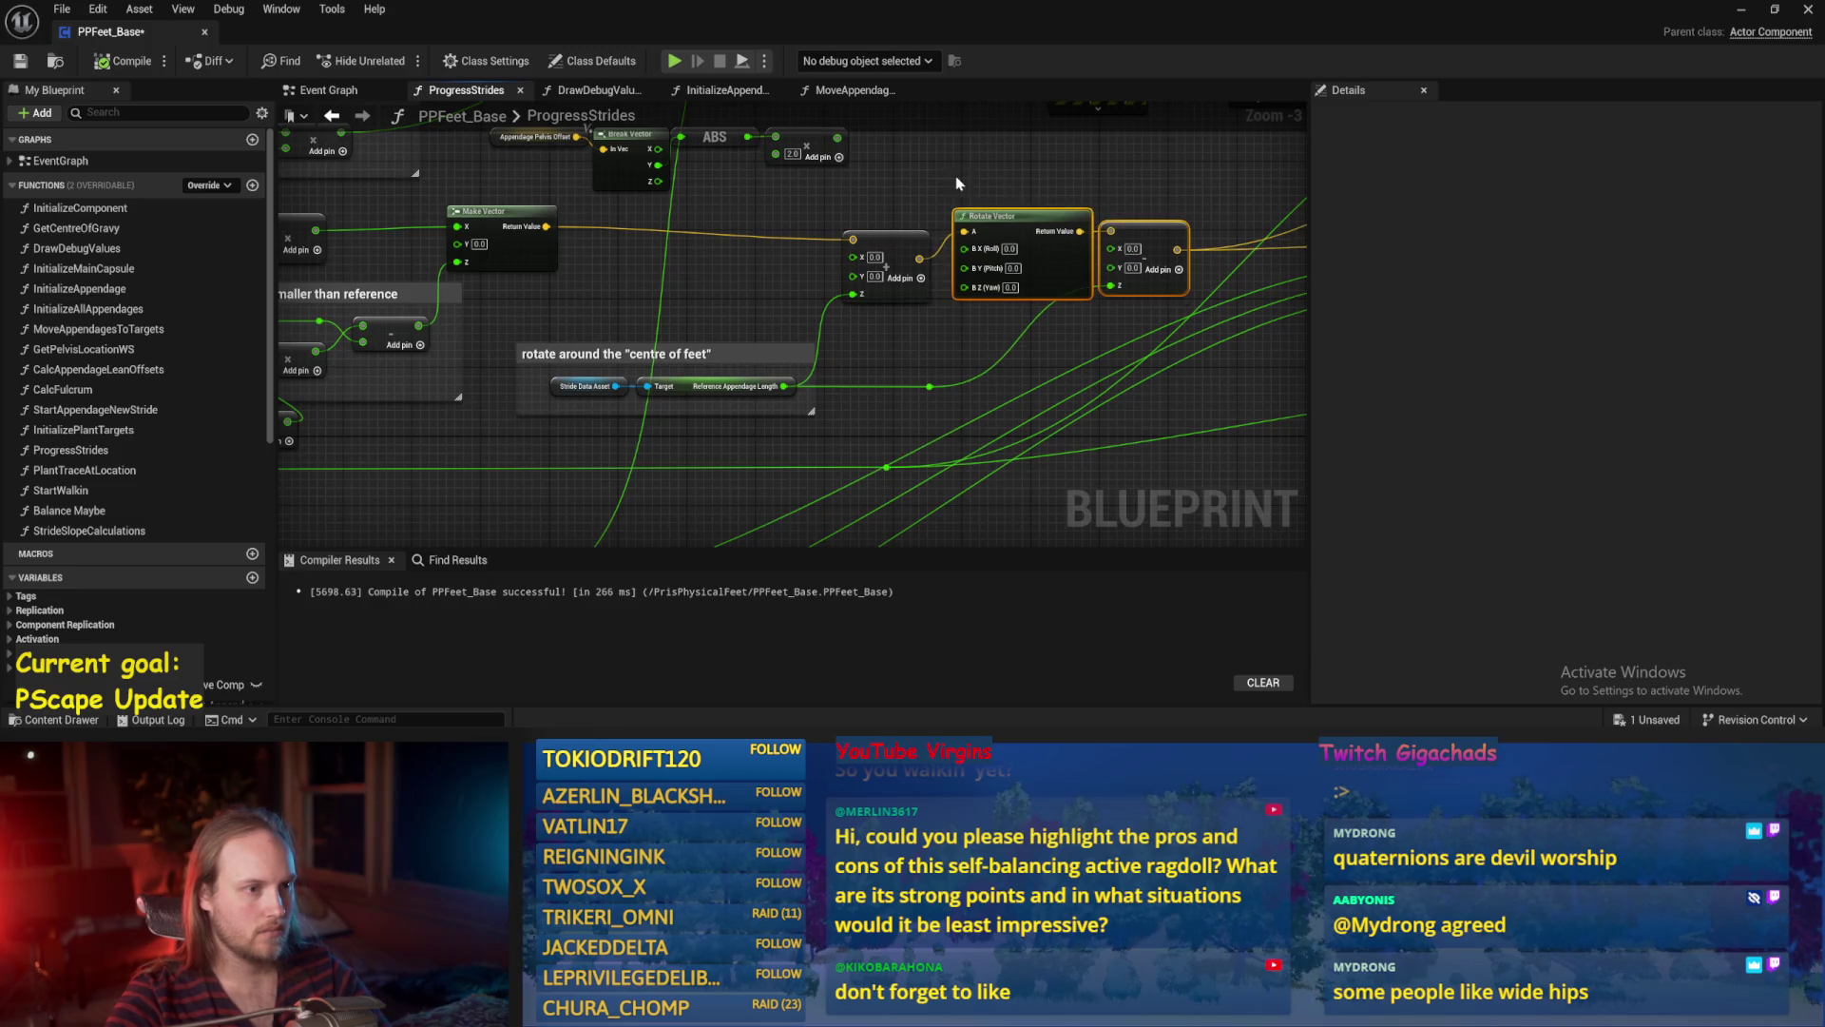
pyautogui.click(990, 182)
pyautogui.moveTo(913, 237); pyautogui.dragTo(913, 210)
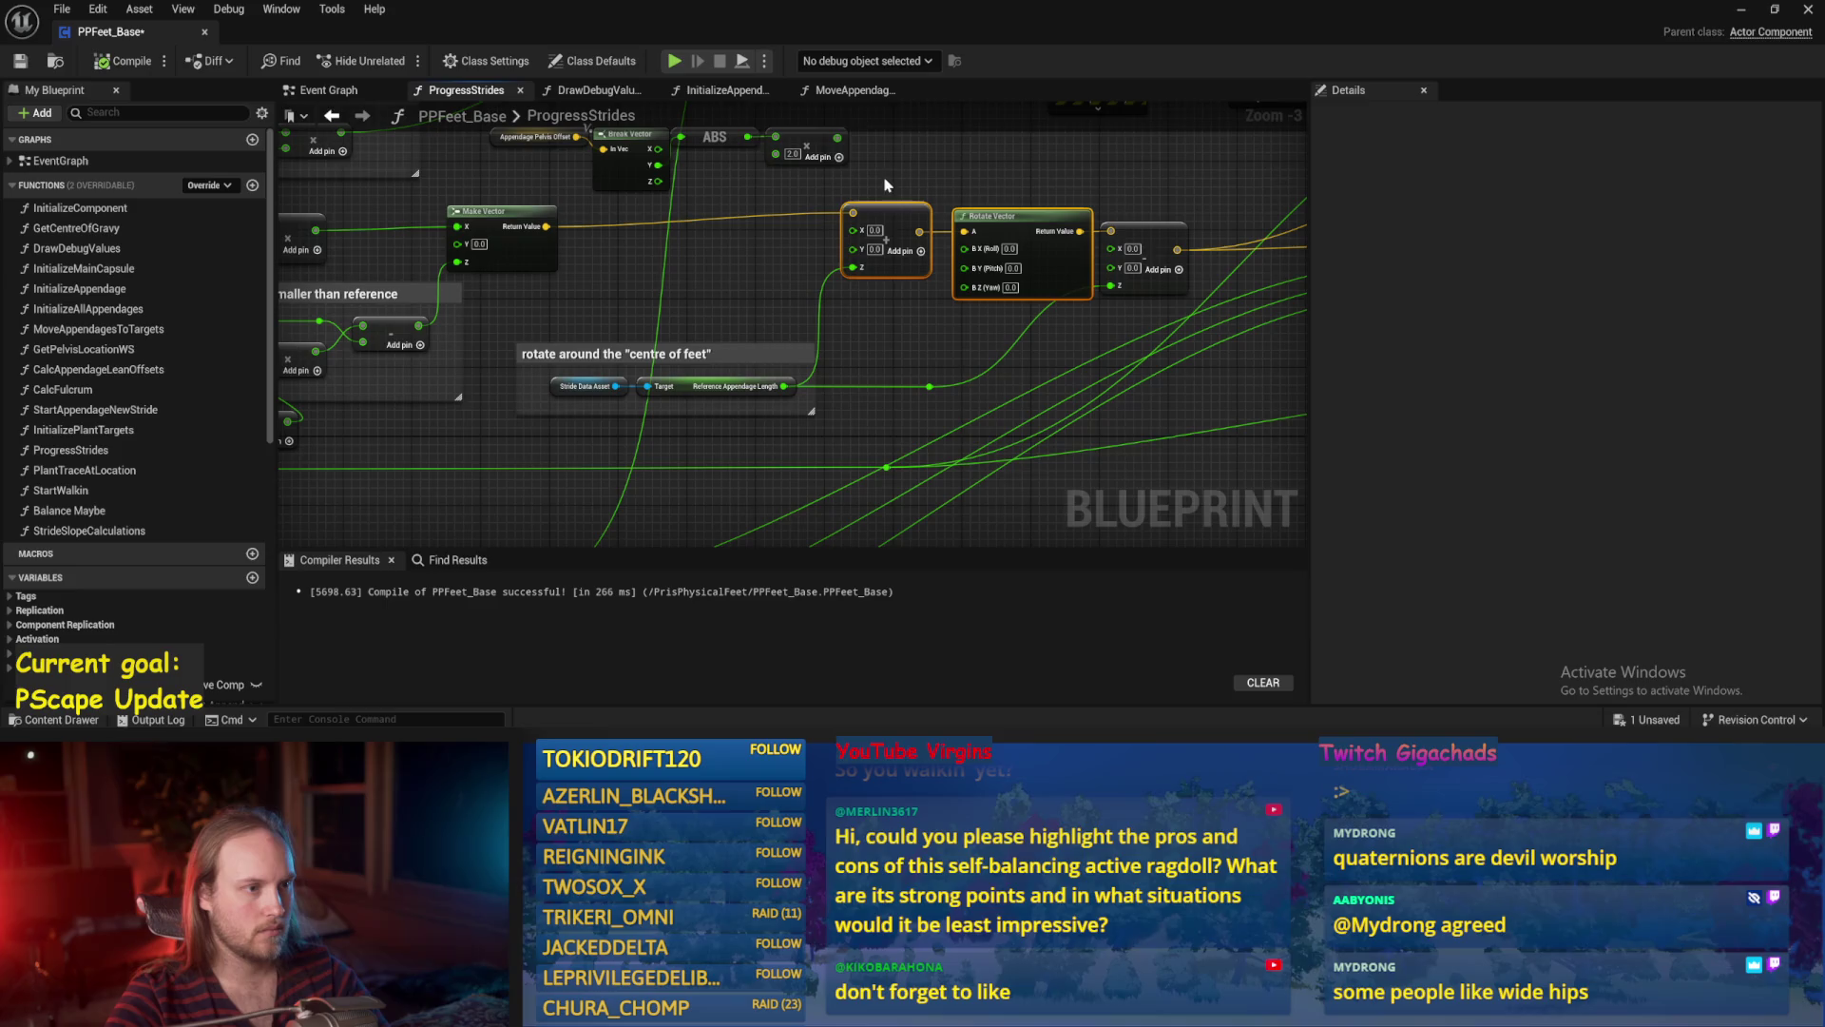
pyautogui.click(19, 63)
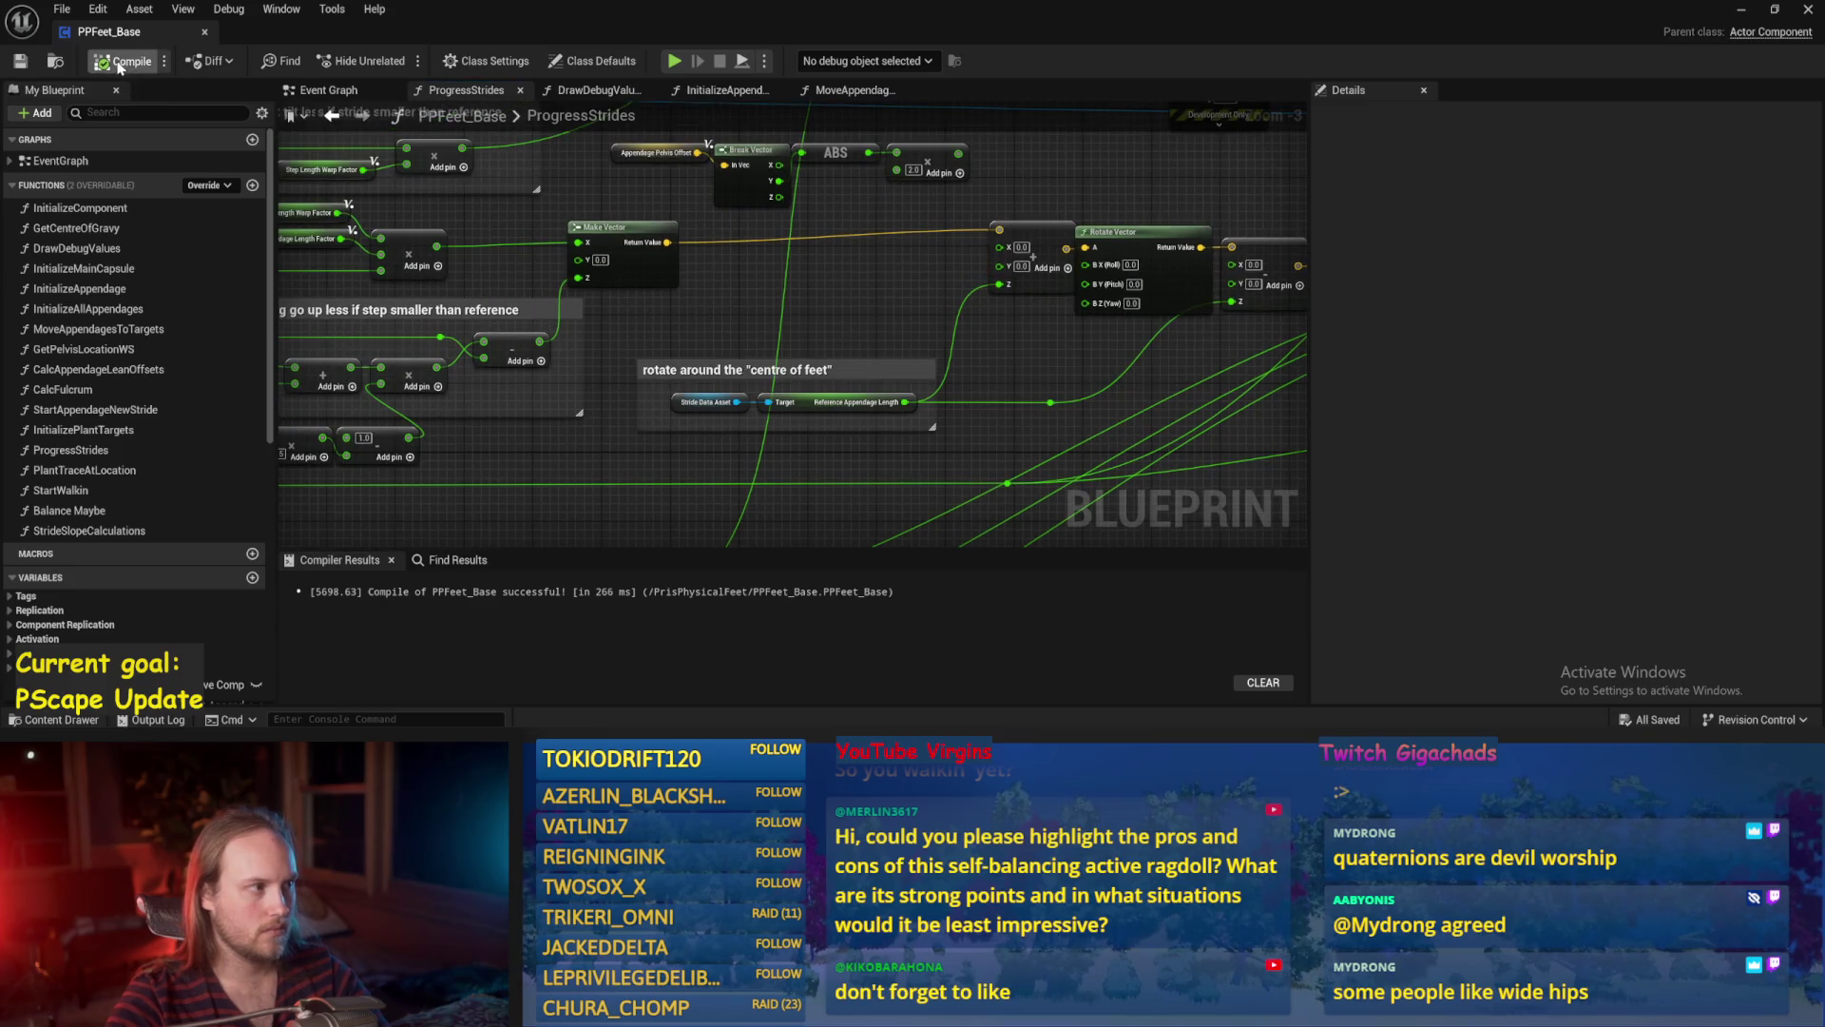
pyautogui.moveTo(698, 280)
pyautogui.mouseDown()
pyautogui.moveTo(842, 317)
pyautogui.moveTo(1110, 319)
pyautogui.mouseUp()
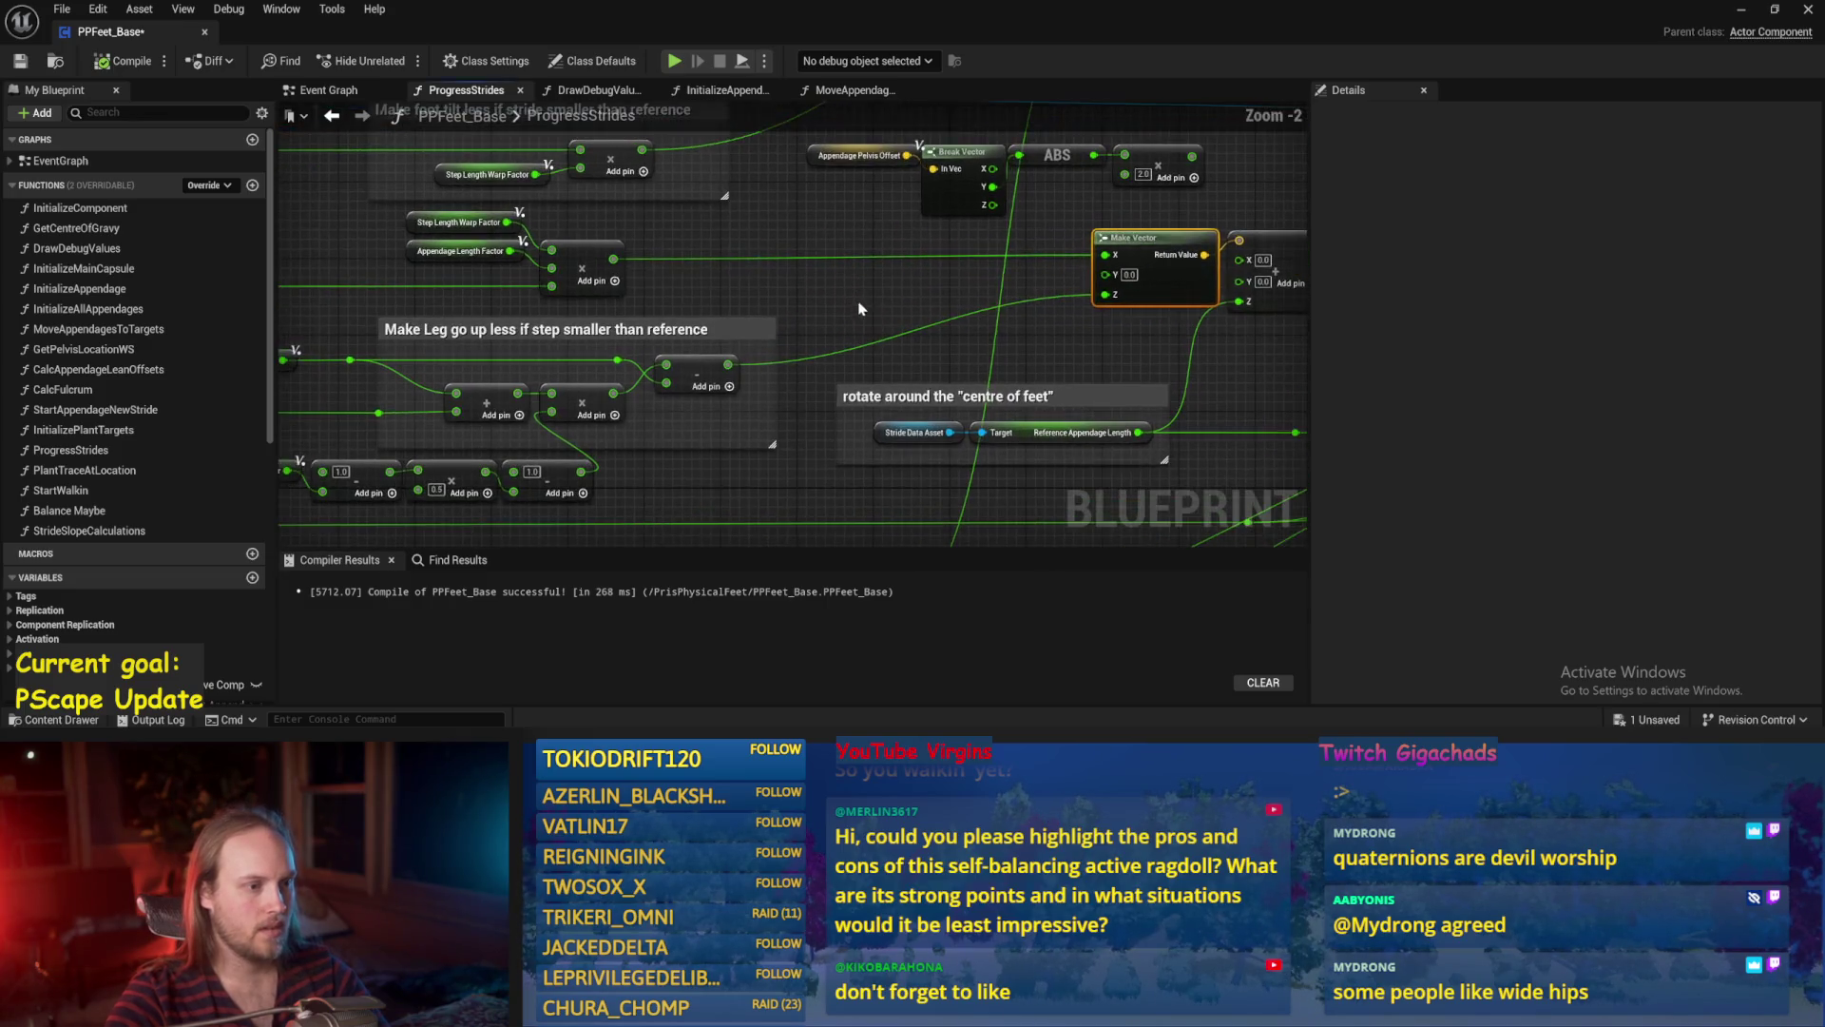
# Delete the Break Vector, ABS and multiply nodes after Appendage Pelvis Offset, then compile.
pyautogui.hotkey('ctrl', 's')
pyautogui.scroll(1, 829, 306)
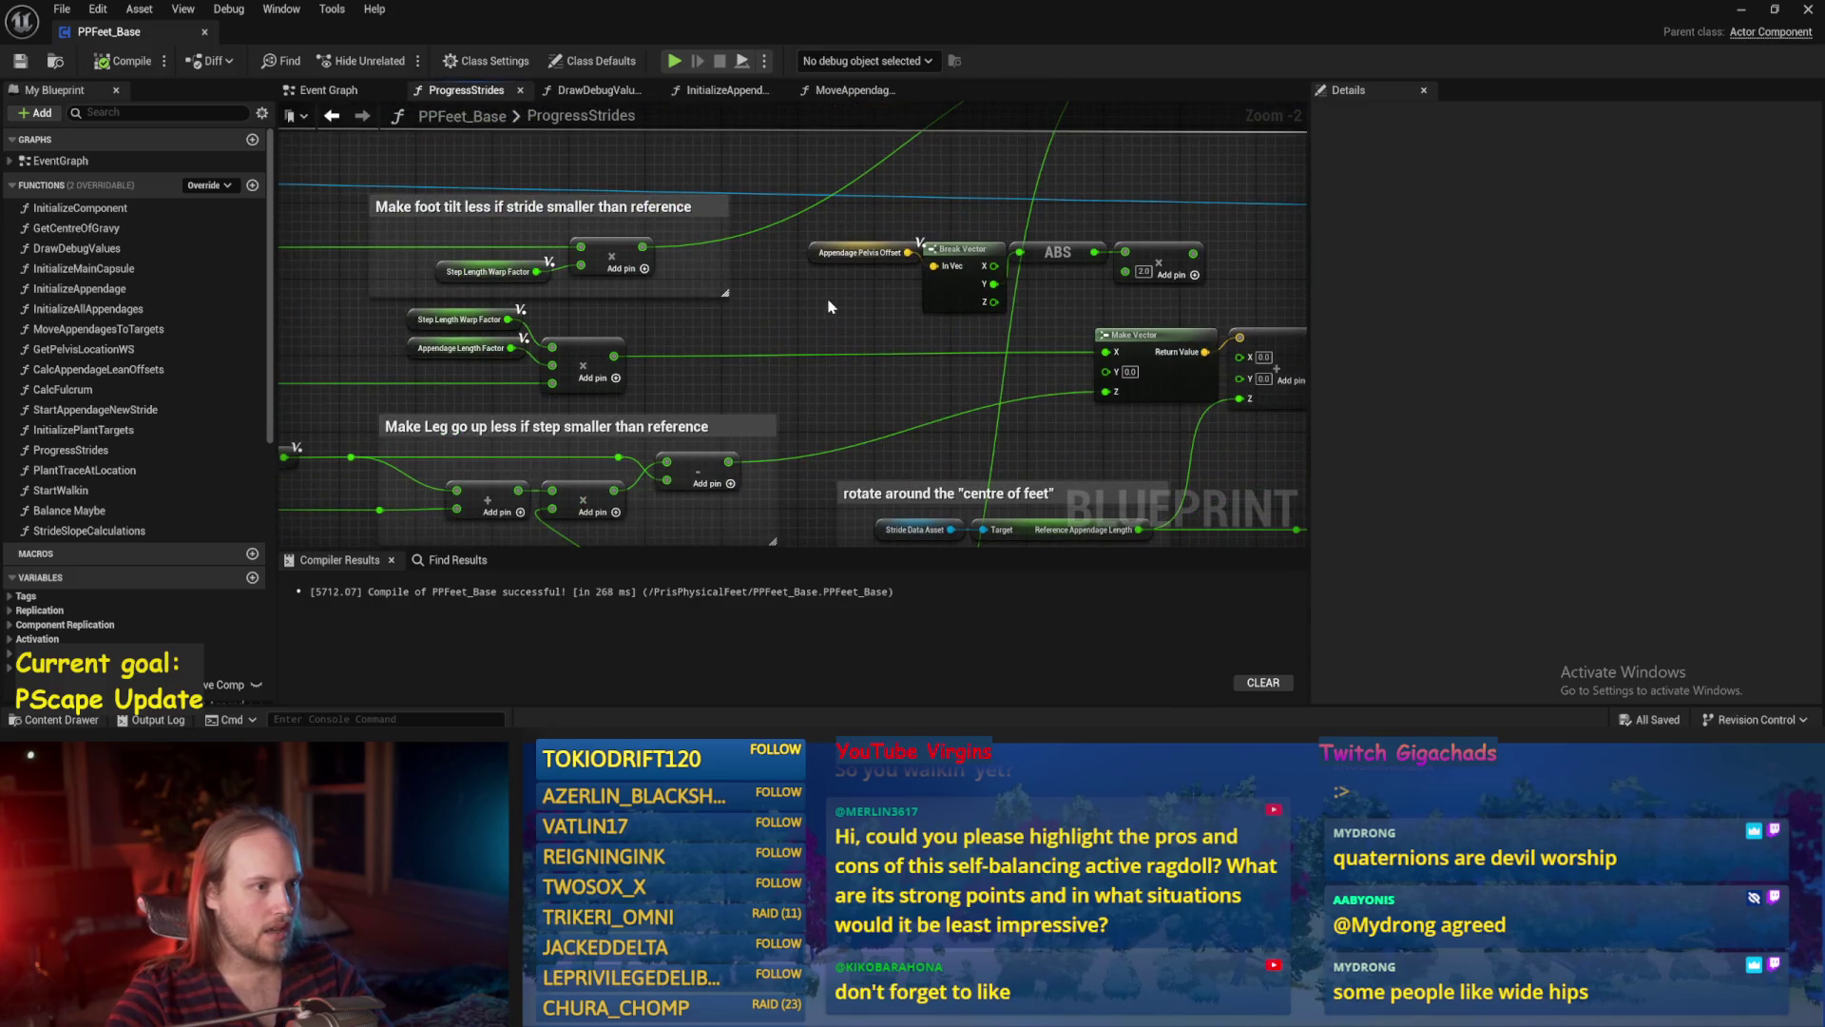
pyautogui.click(857, 254)
pyautogui.moveTo(1156, 217); pyautogui.dragTo(927, 314)
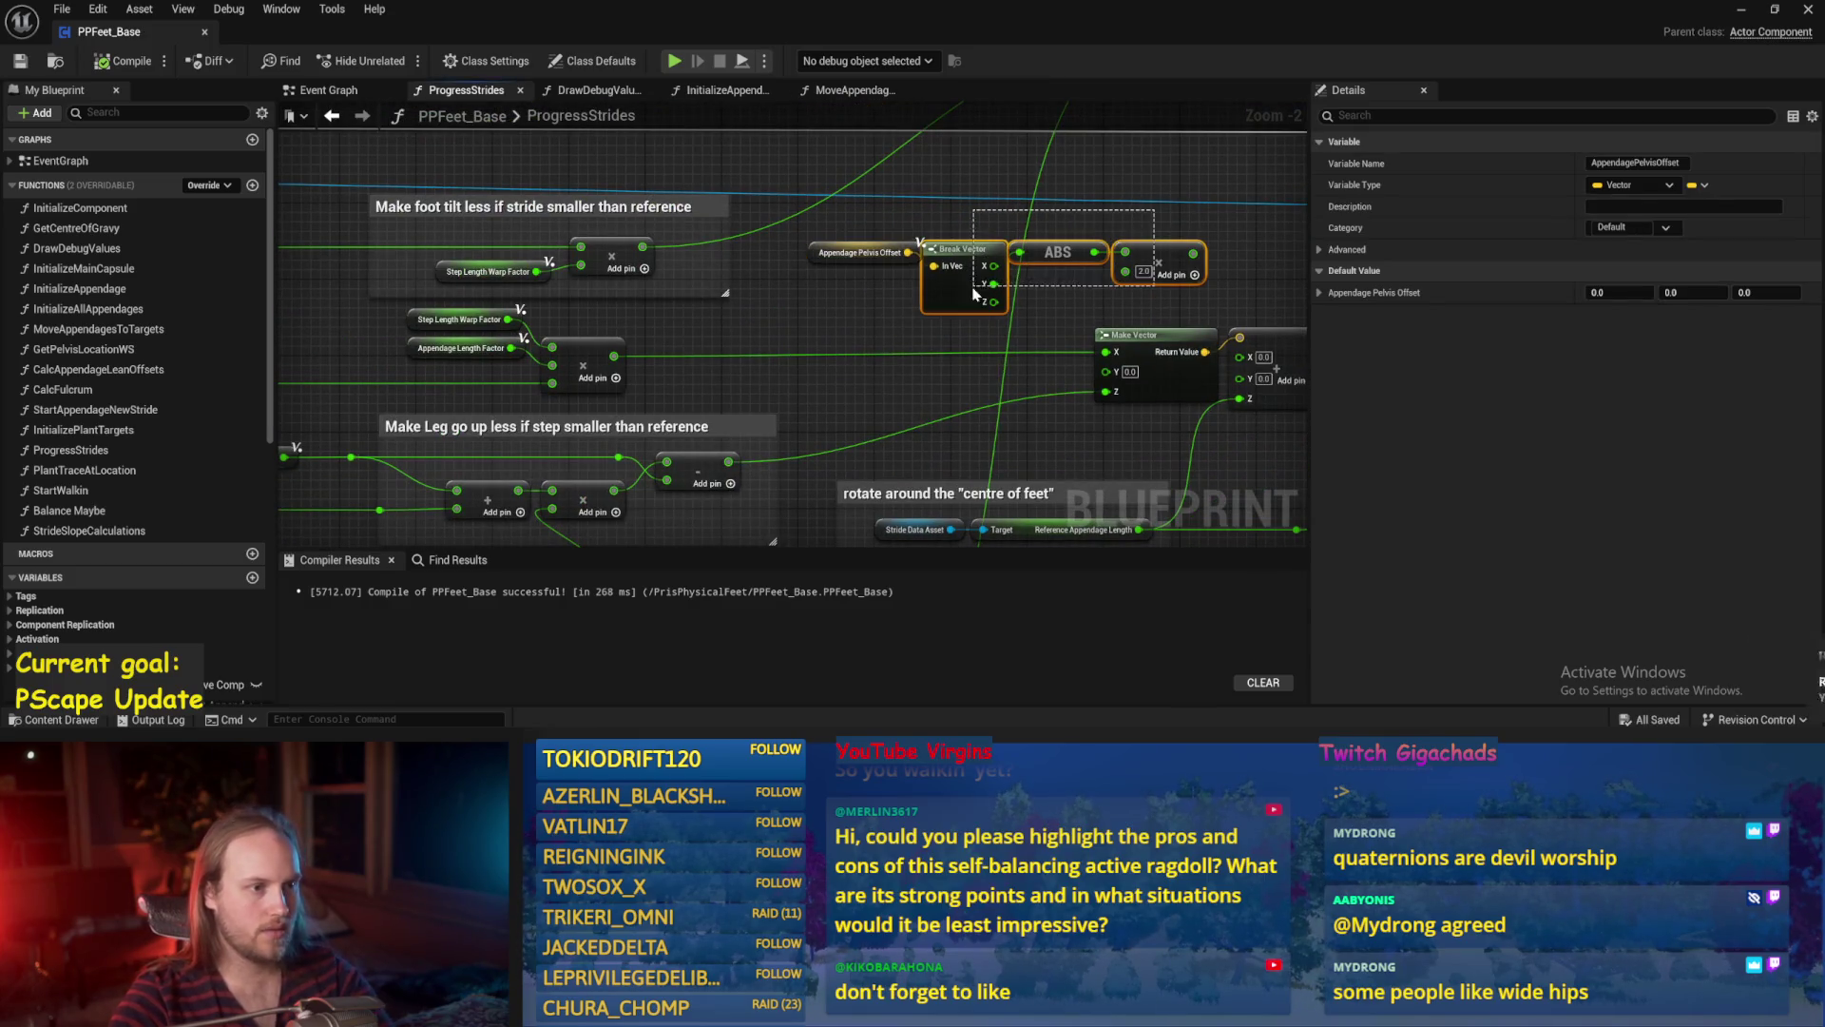
pyautogui.press('Delete')
pyautogui.moveTo(856, 252); pyautogui.dragTo(801, 329)
pyautogui.scroll(1, 865, 265)
pyautogui.press('F7')
# Wire a new Break Vector from Appendage Pelvis Offset, save and compile, then switch to Paint.
pyautogui.scroll(1, 789, 267)
pyautogui.moveTo(652, 269)
pyautogui.mouseDown()
pyautogui.moveTo(756, 267)
pyautogui.moveTo(734, 188)
pyautogui.mouseUp()
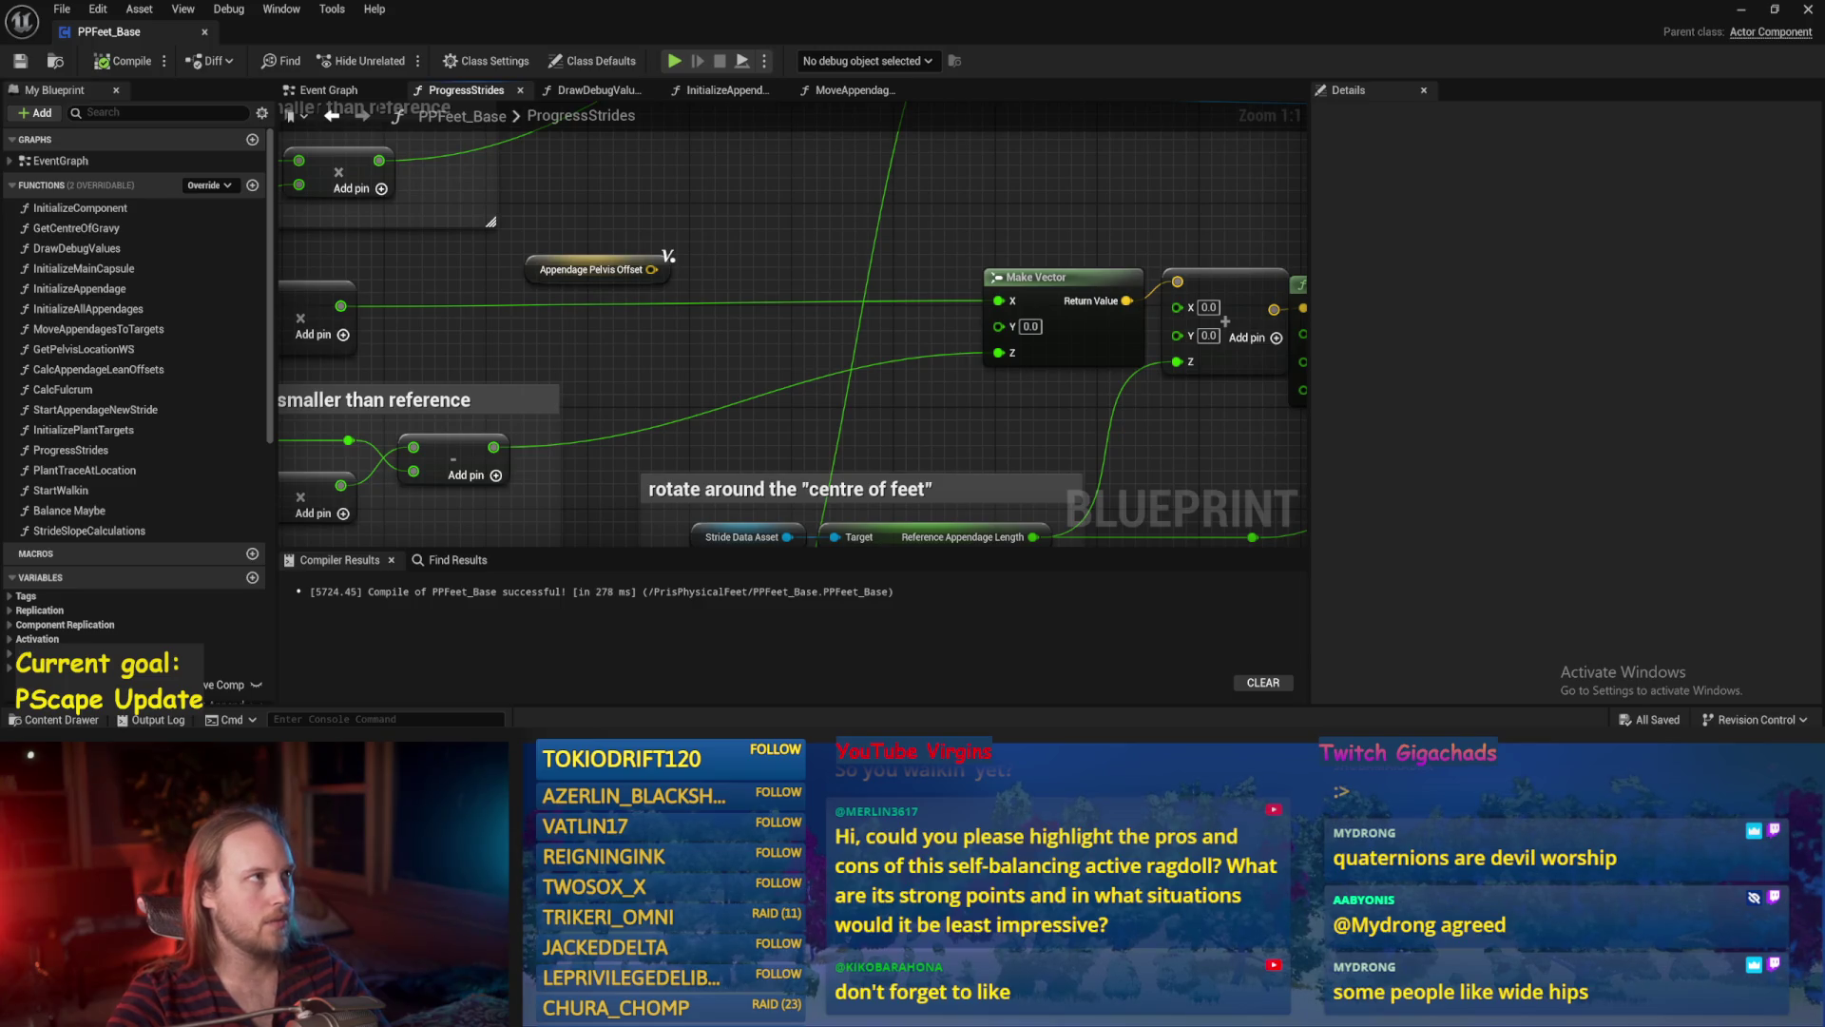
pyautogui.moveTo(746, 211); pyautogui.dragTo(863, 242)
pyautogui.moveTo(766, 299); pyautogui.dragTo(835, 306)
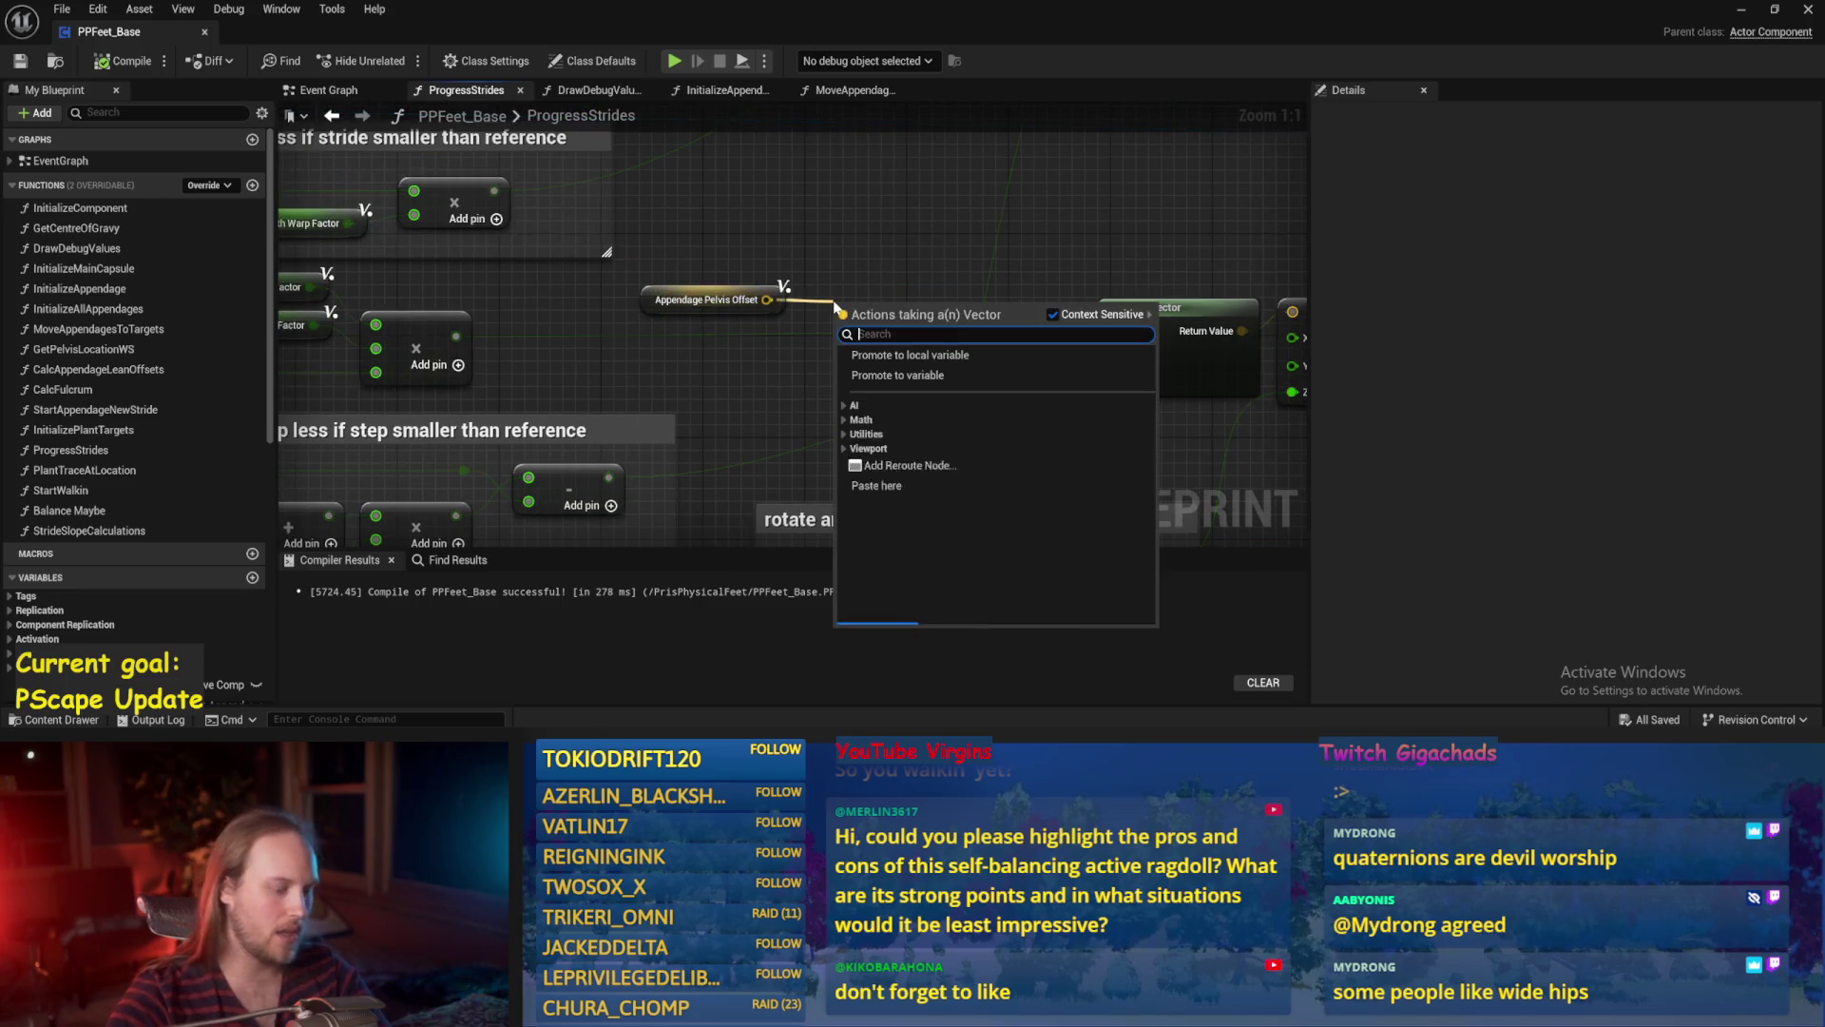
pyautogui.write('break vector')
pyautogui.click(885, 354)
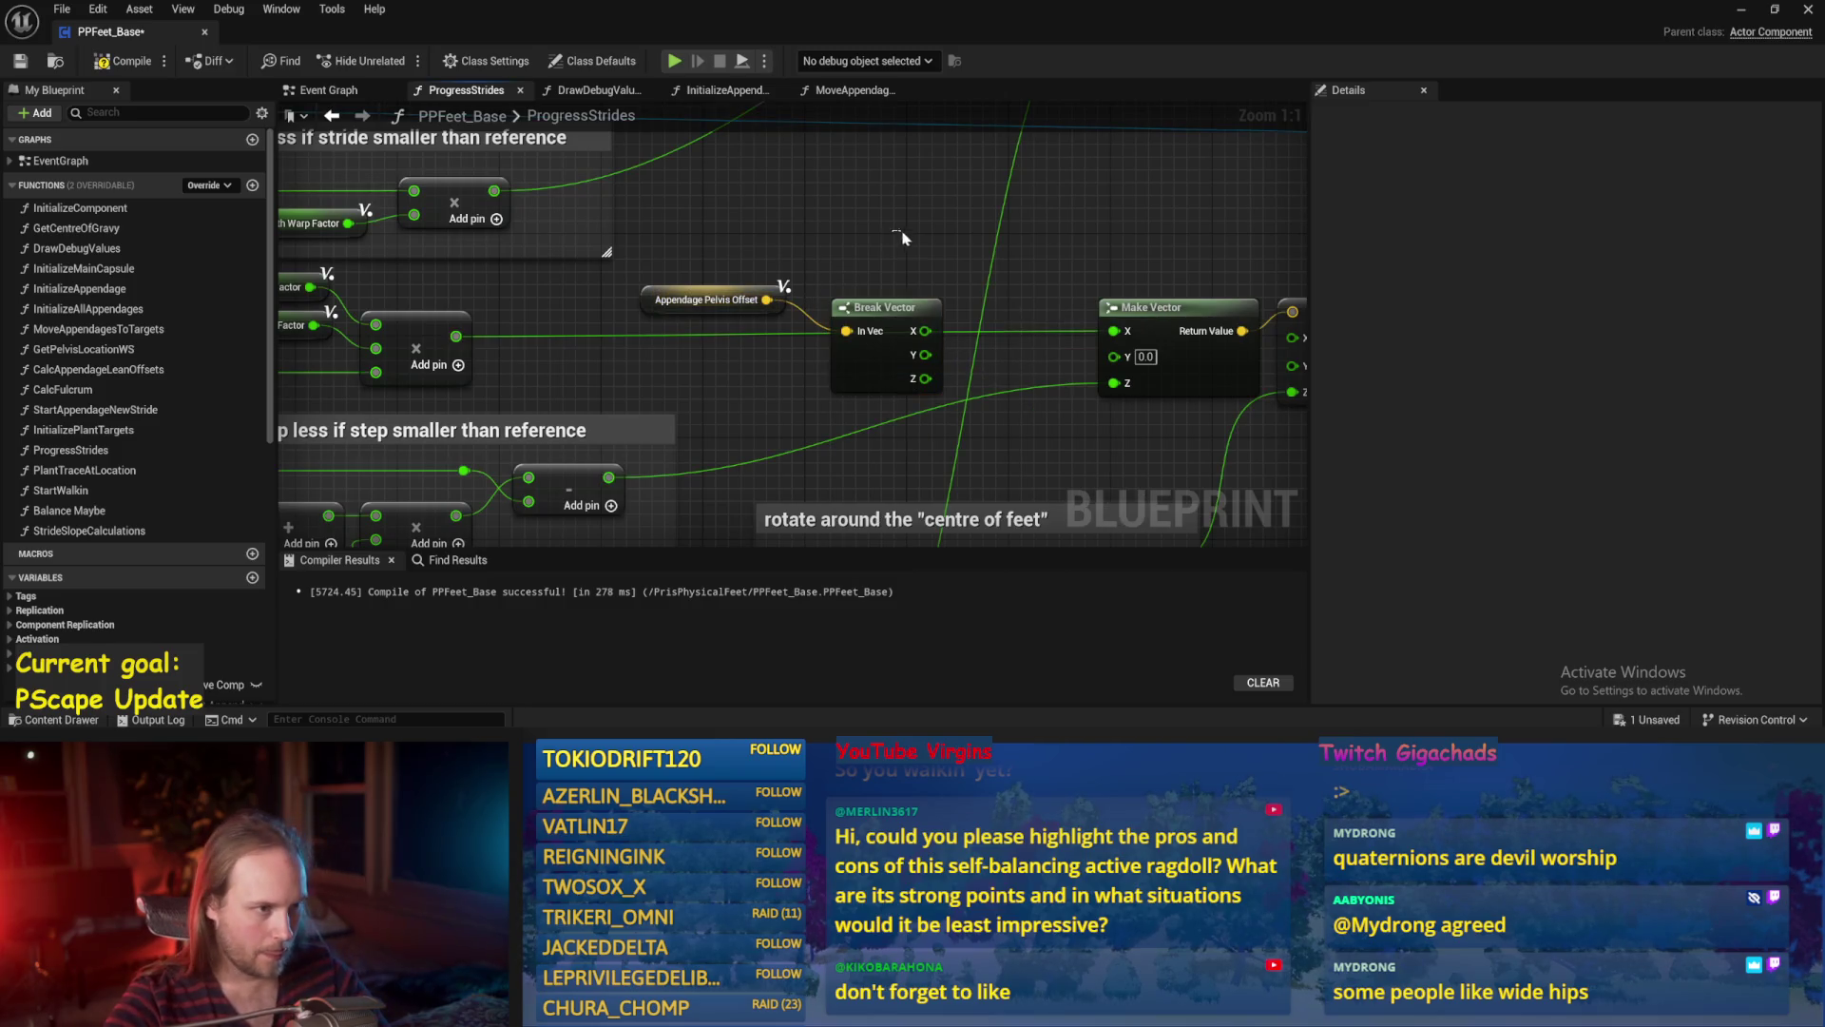
pyautogui.moveTo(877, 313)
pyautogui.mouseDown()
pyautogui.moveTo(845, 306)
pyautogui.moveTo(849, 235)
pyautogui.mouseUp()
pyautogui.keyDown('ctrl'); pyautogui.click(753, 306); pyautogui.keyUp('ctrl')
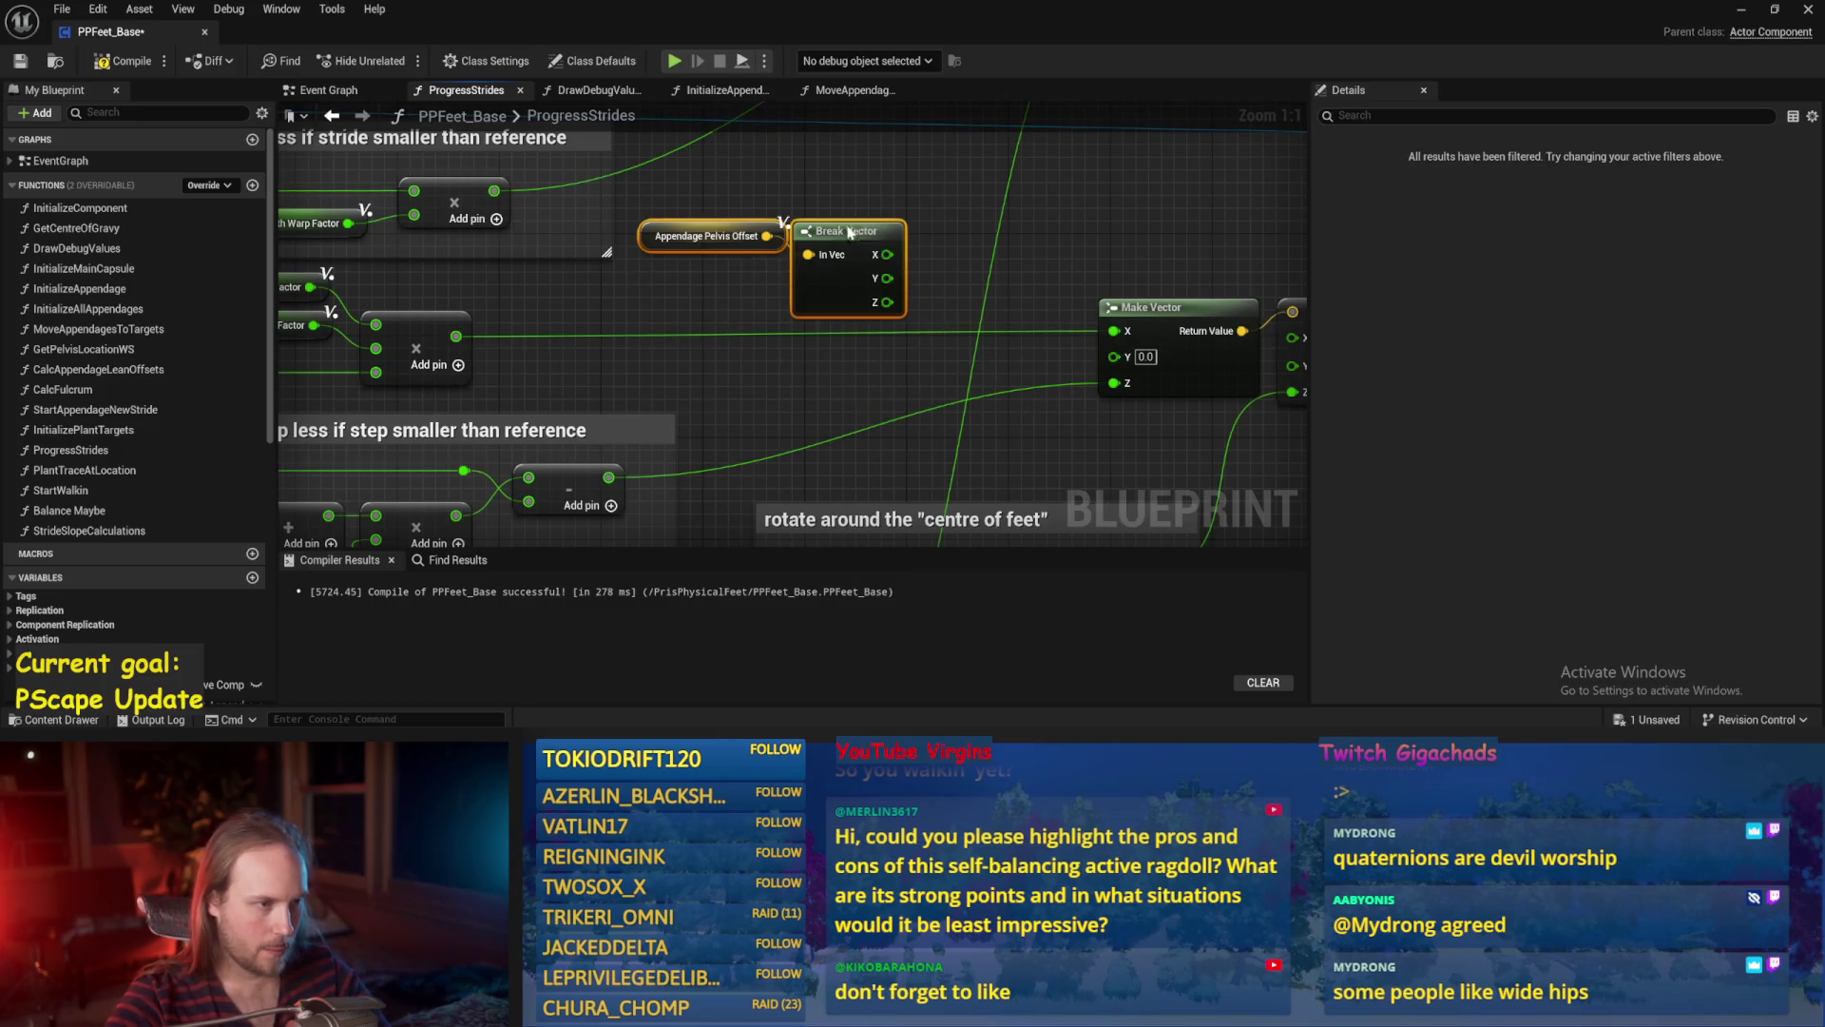
pyautogui.click(936, 280)
pyautogui.hotkey('ctrl', 's')
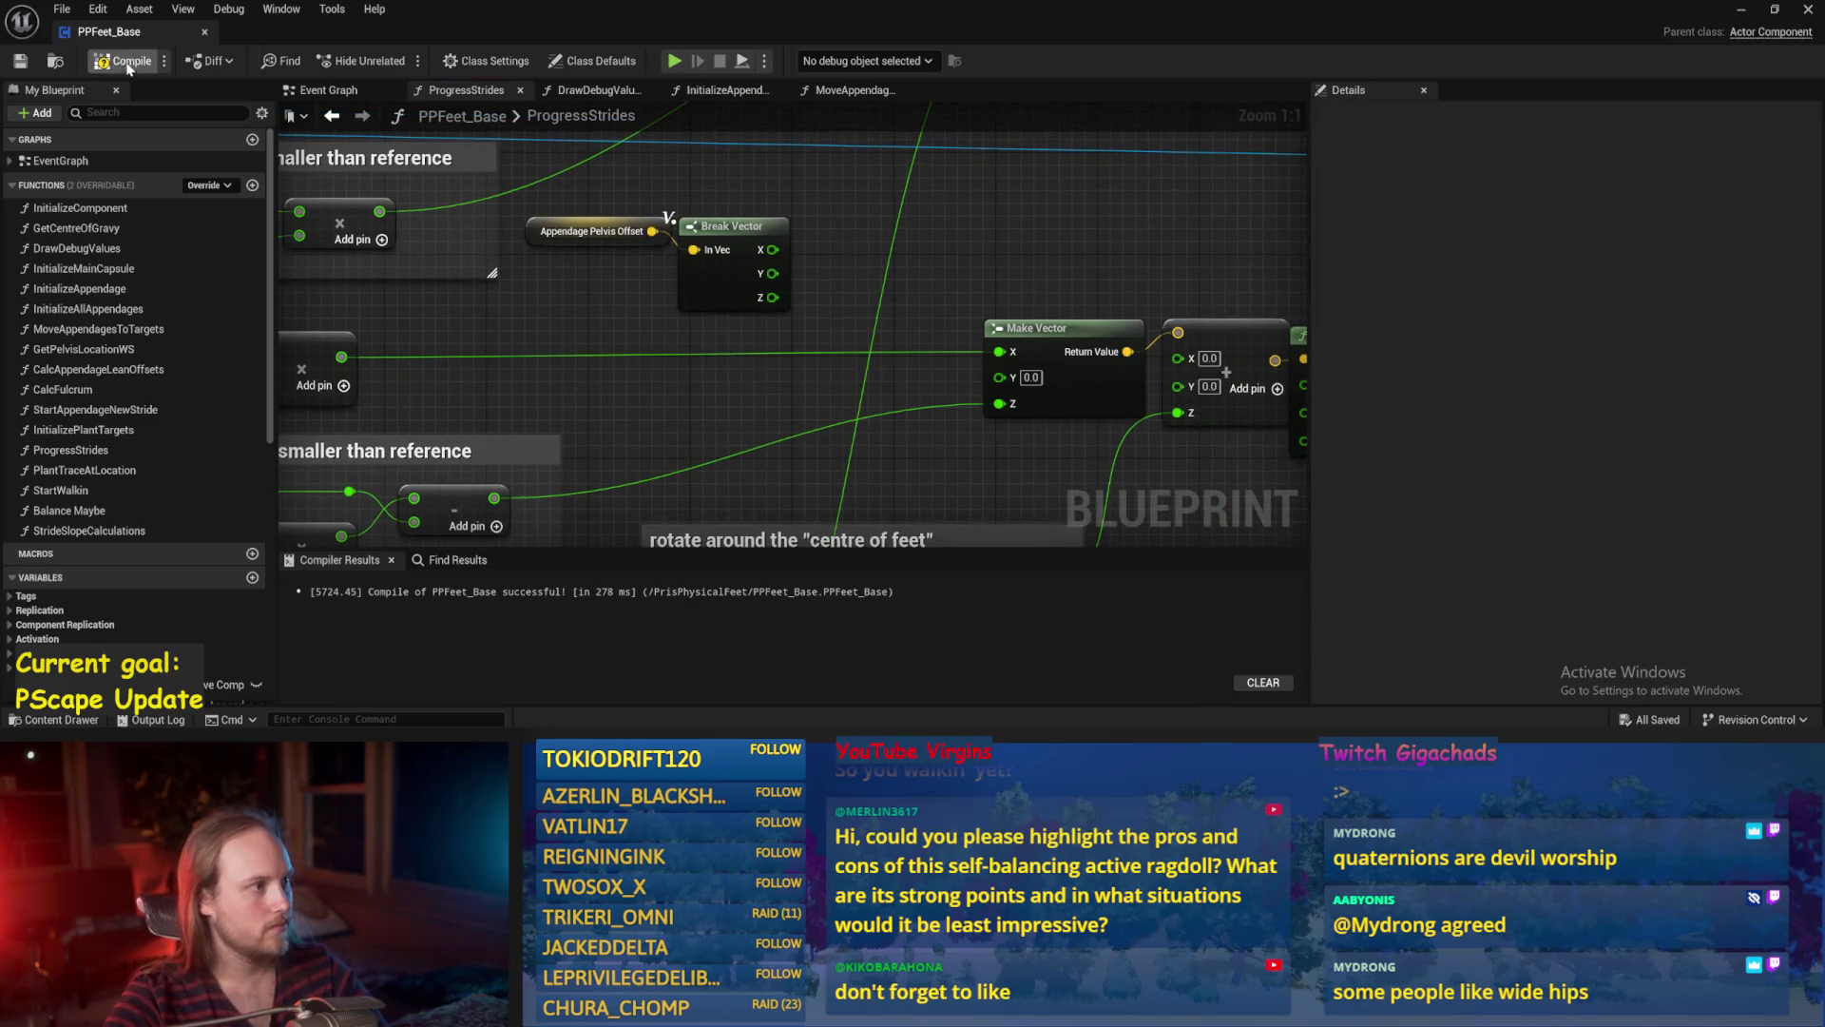
pyautogui.click(13, 64)
pyautogui.scroll(-1, 761, 294)
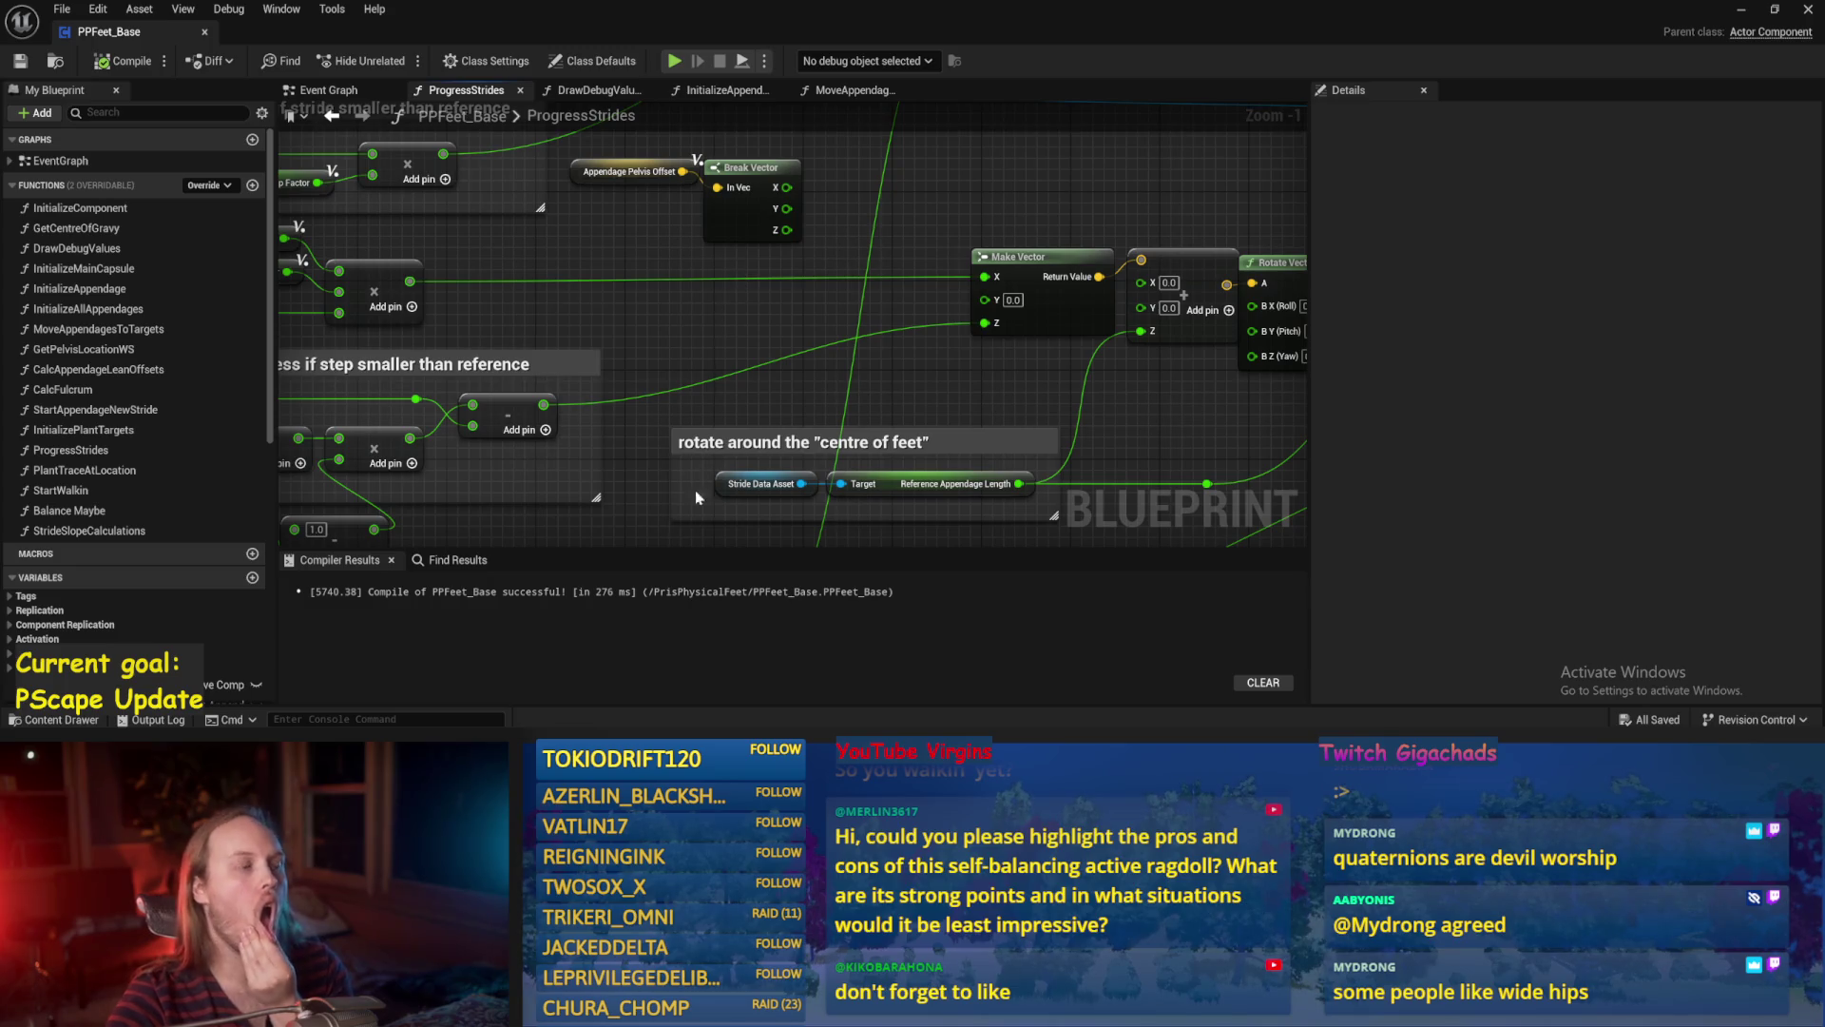
pyautogui.hotkey('alt', 'Tab')
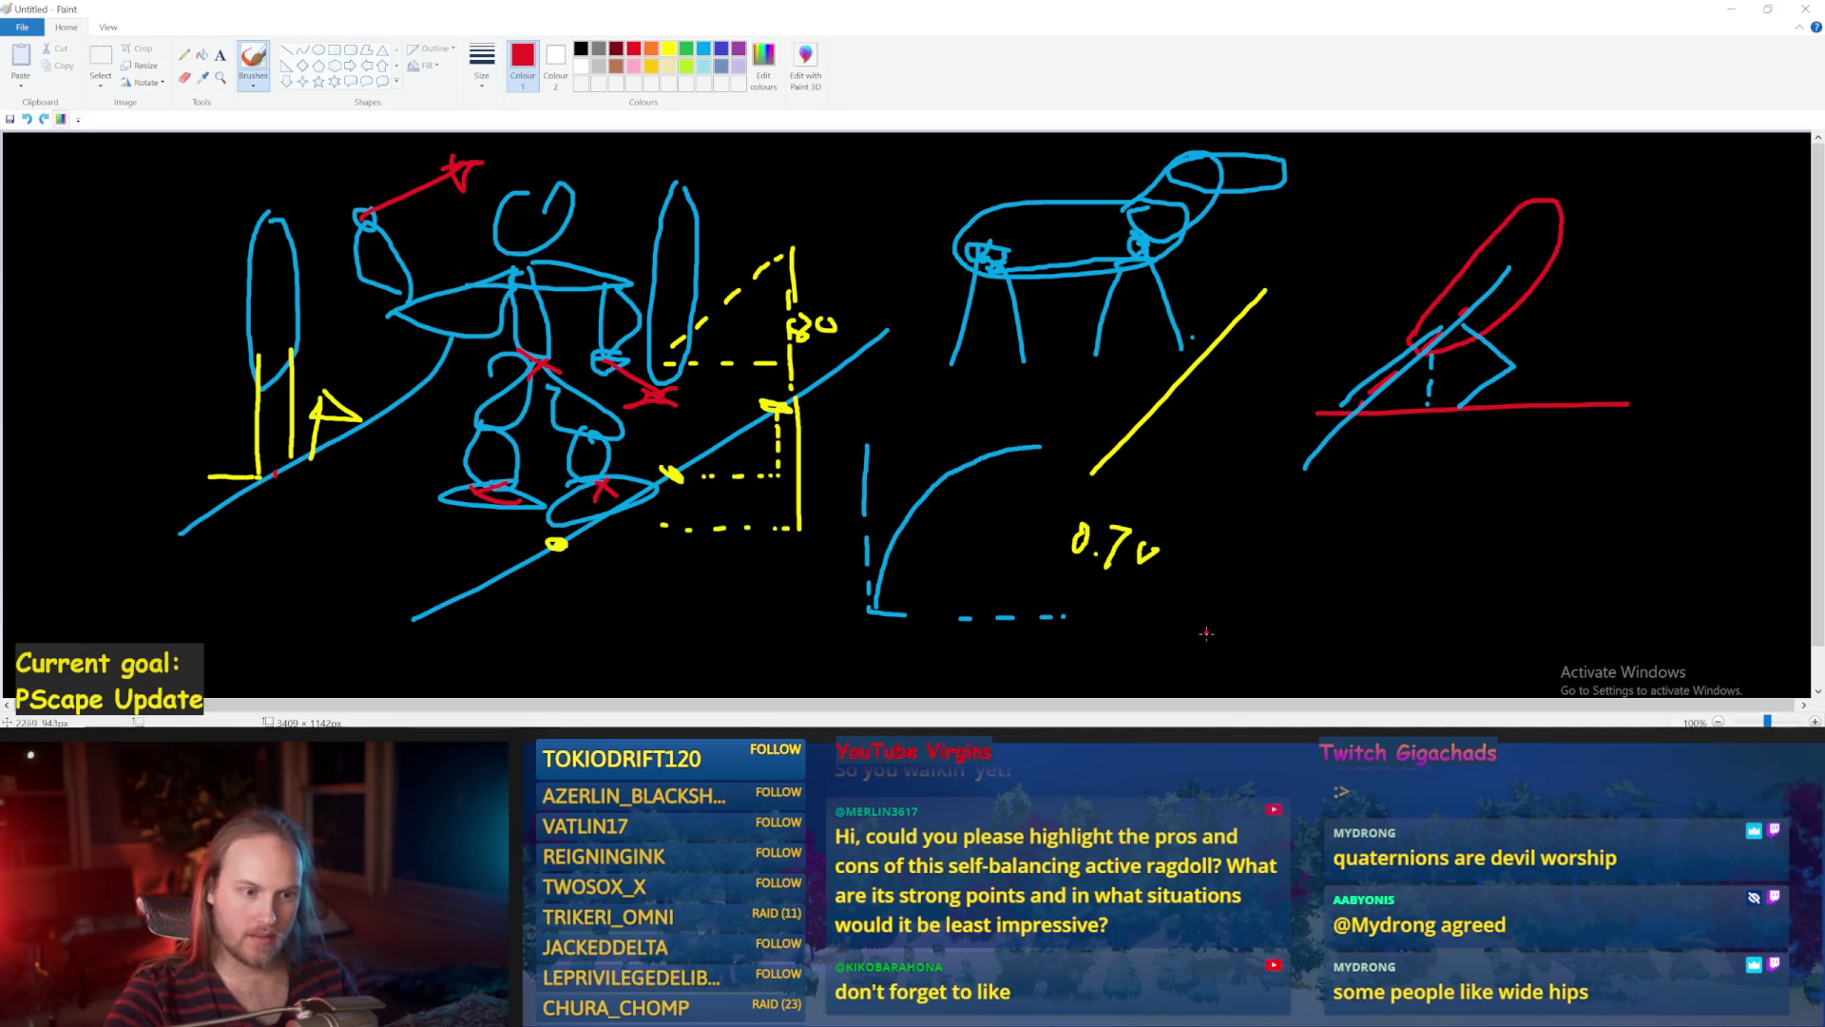
# Sketch red slope marks in Paint — a circle, a vertical drop, a tick and a hook — then return to Unreal.
pyautogui.moveTo(1208, 637); pyautogui.dragTo(1310, 541)
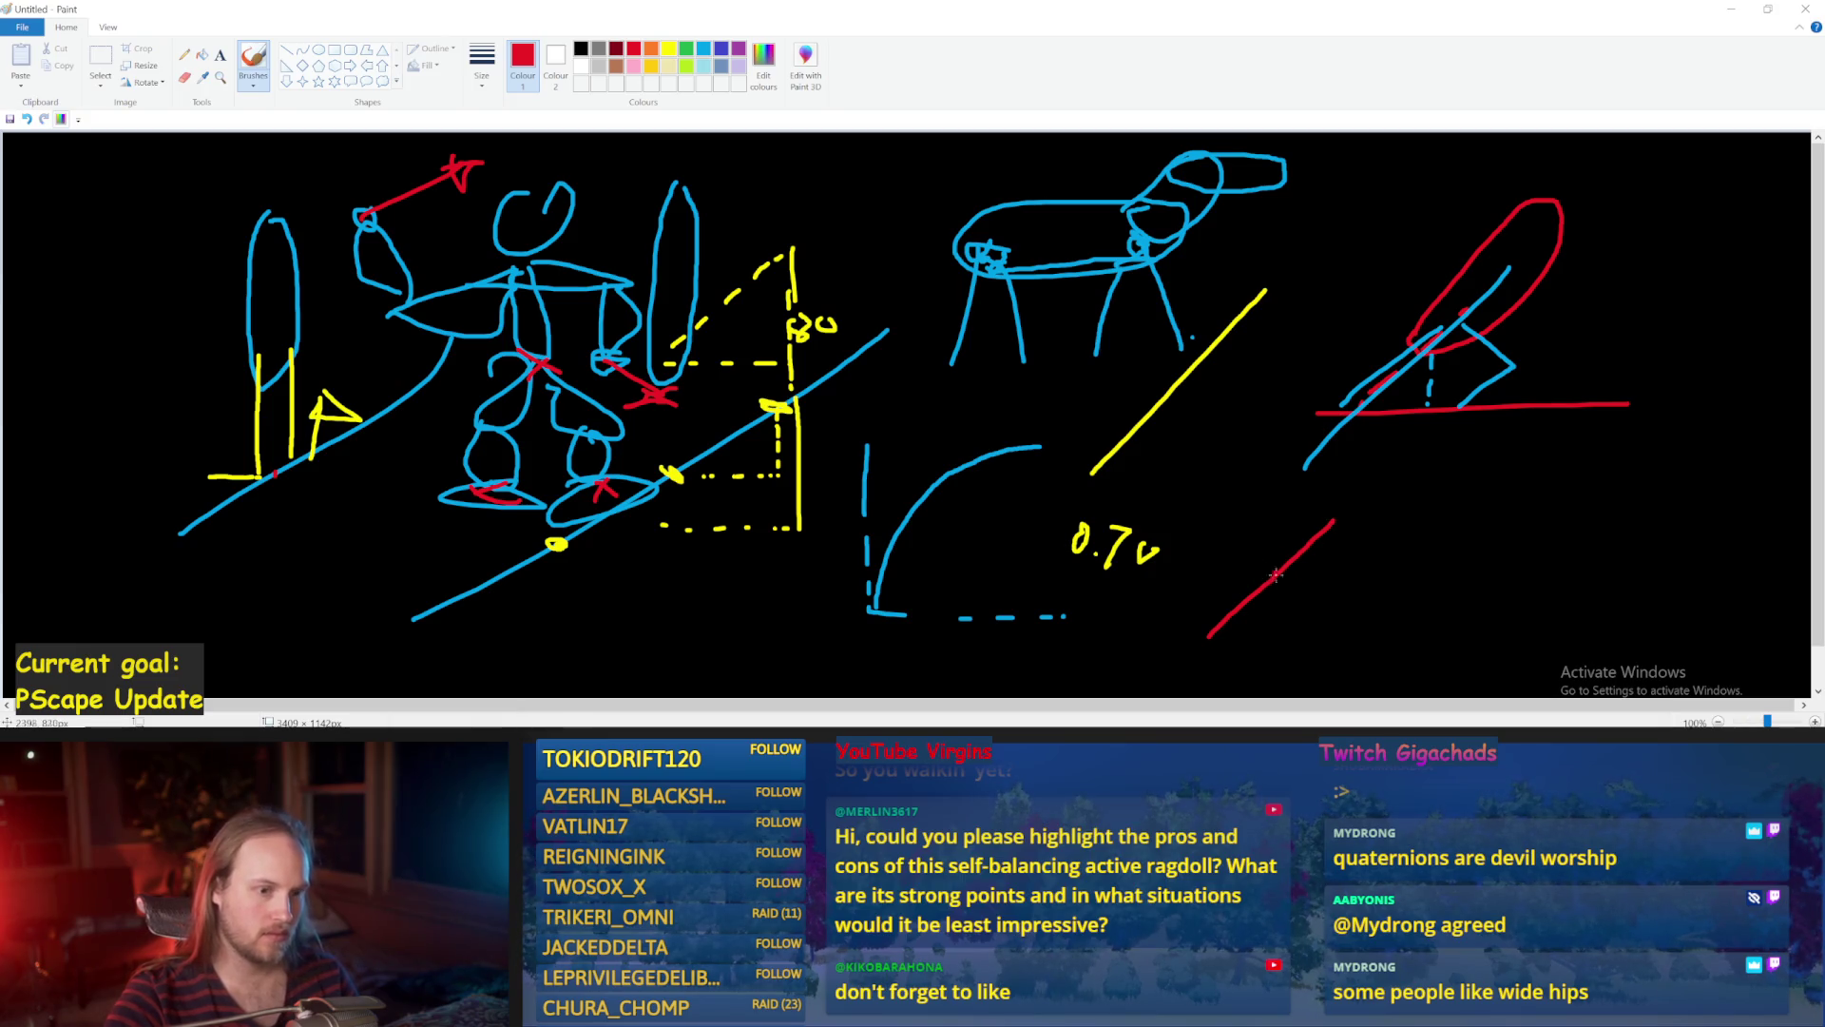
pyautogui.hotkey('ctrl', 'z')
pyautogui.moveTo(1363, 543); pyautogui.dragTo(1264, 540)
pyautogui.hotkey('ctrl', 'z')
pyautogui.moveTo(1378, 541); pyautogui.dragTo(1251, 540)
pyautogui.hotkey('ctrl', 'z')
pyautogui.hotkey('ctrl', 'z')
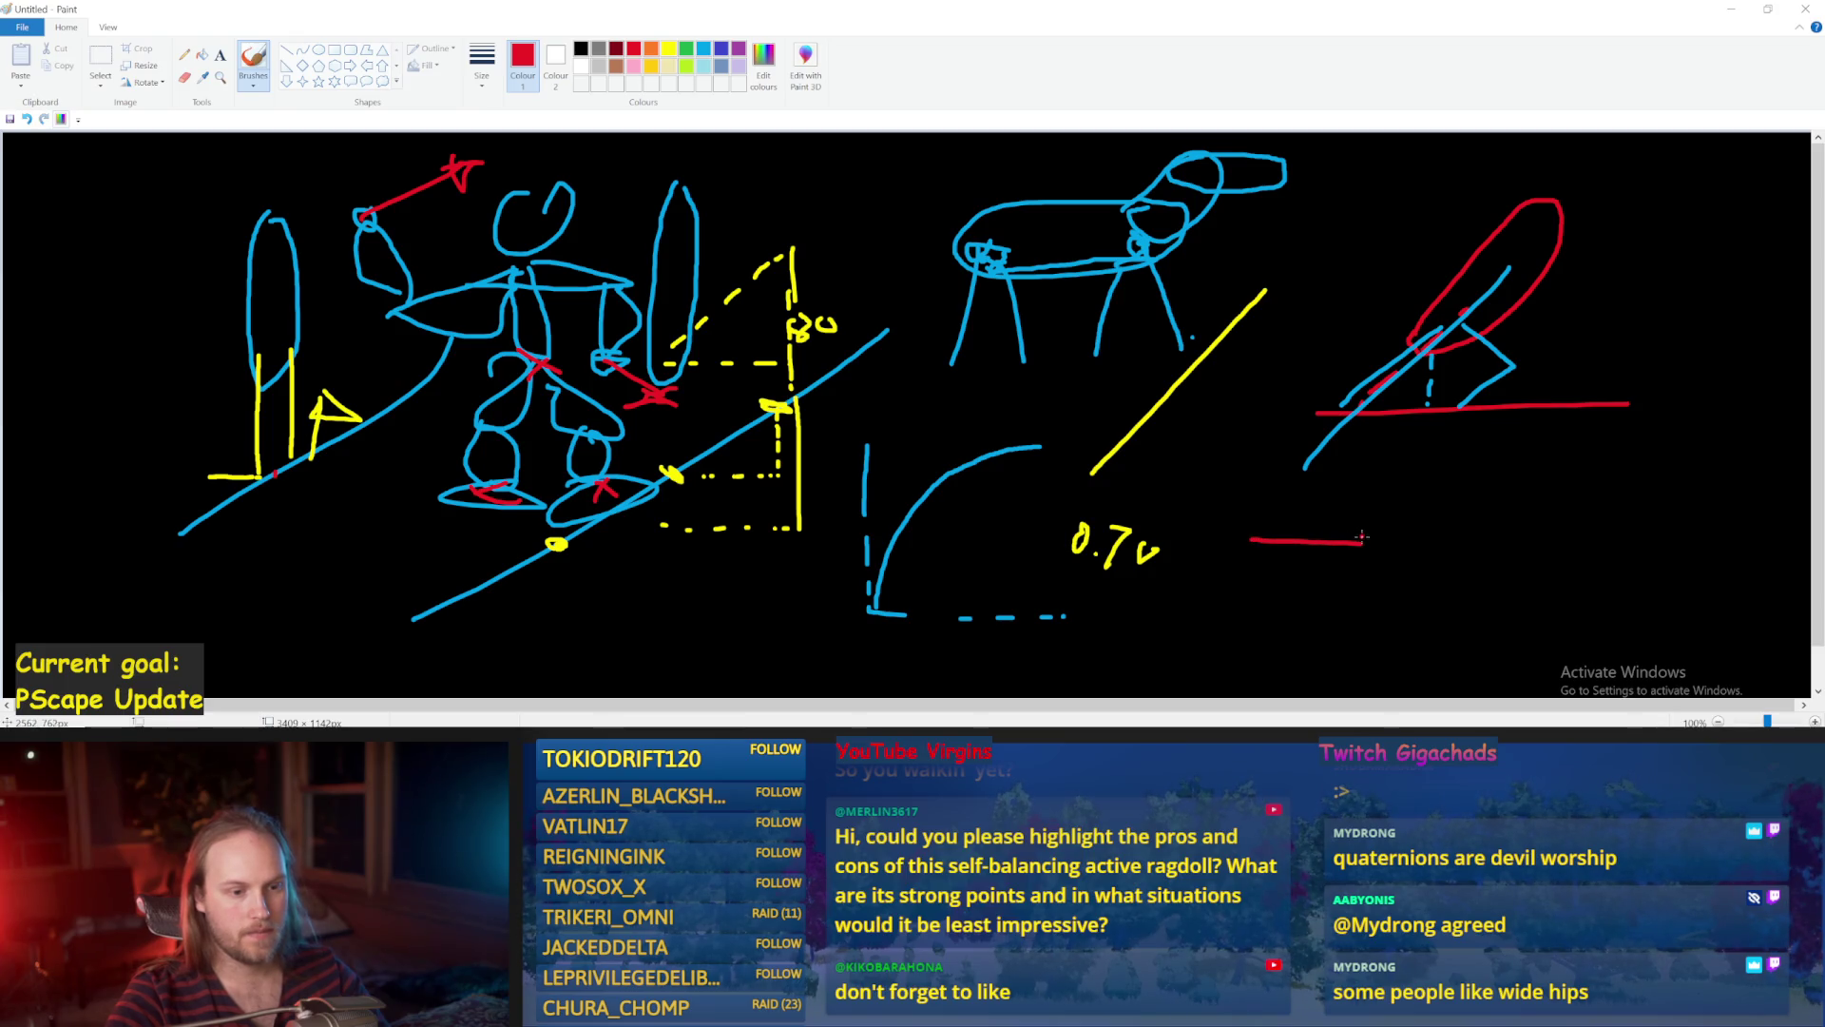
pyautogui.moveTo(1307, 535)
pyautogui.mouseDown()
pyautogui.moveTo(1295, 550)
pyautogui.moveTo(1317, 535)
pyautogui.mouseUp()
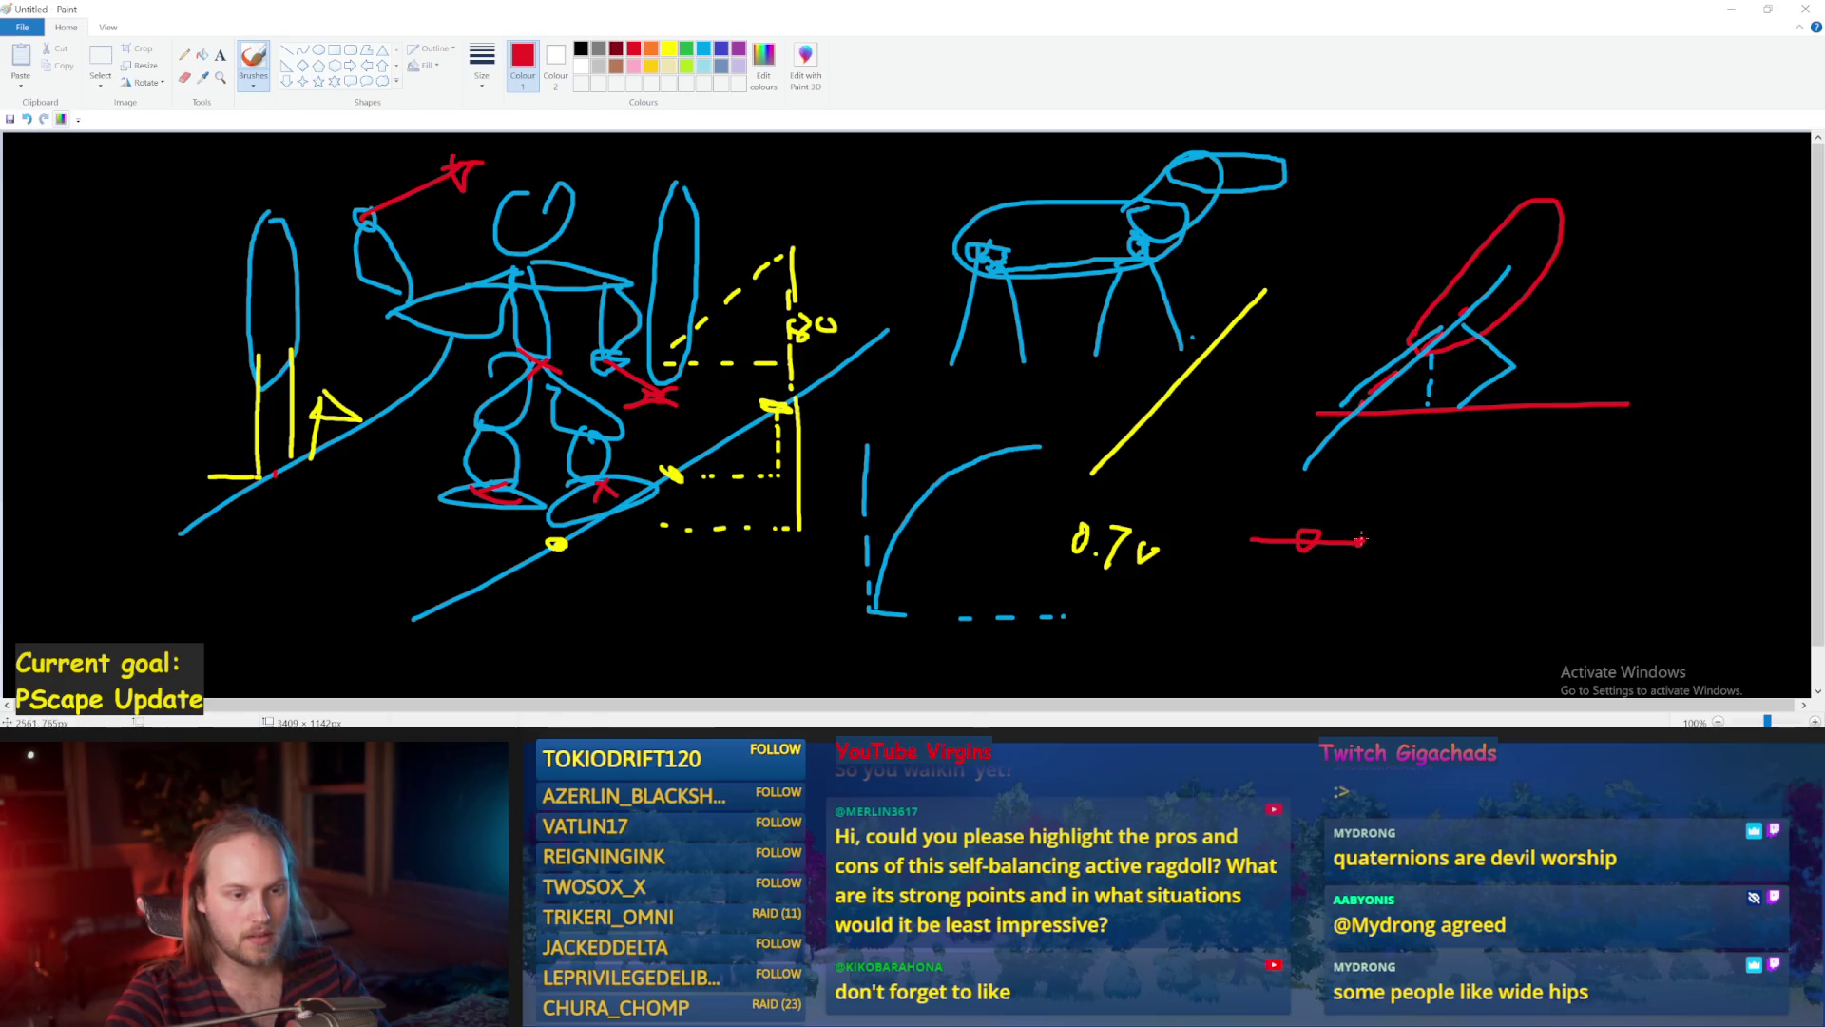
pyautogui.moveTo(1360, 556); pyautogui.dragTo(1357, 627)
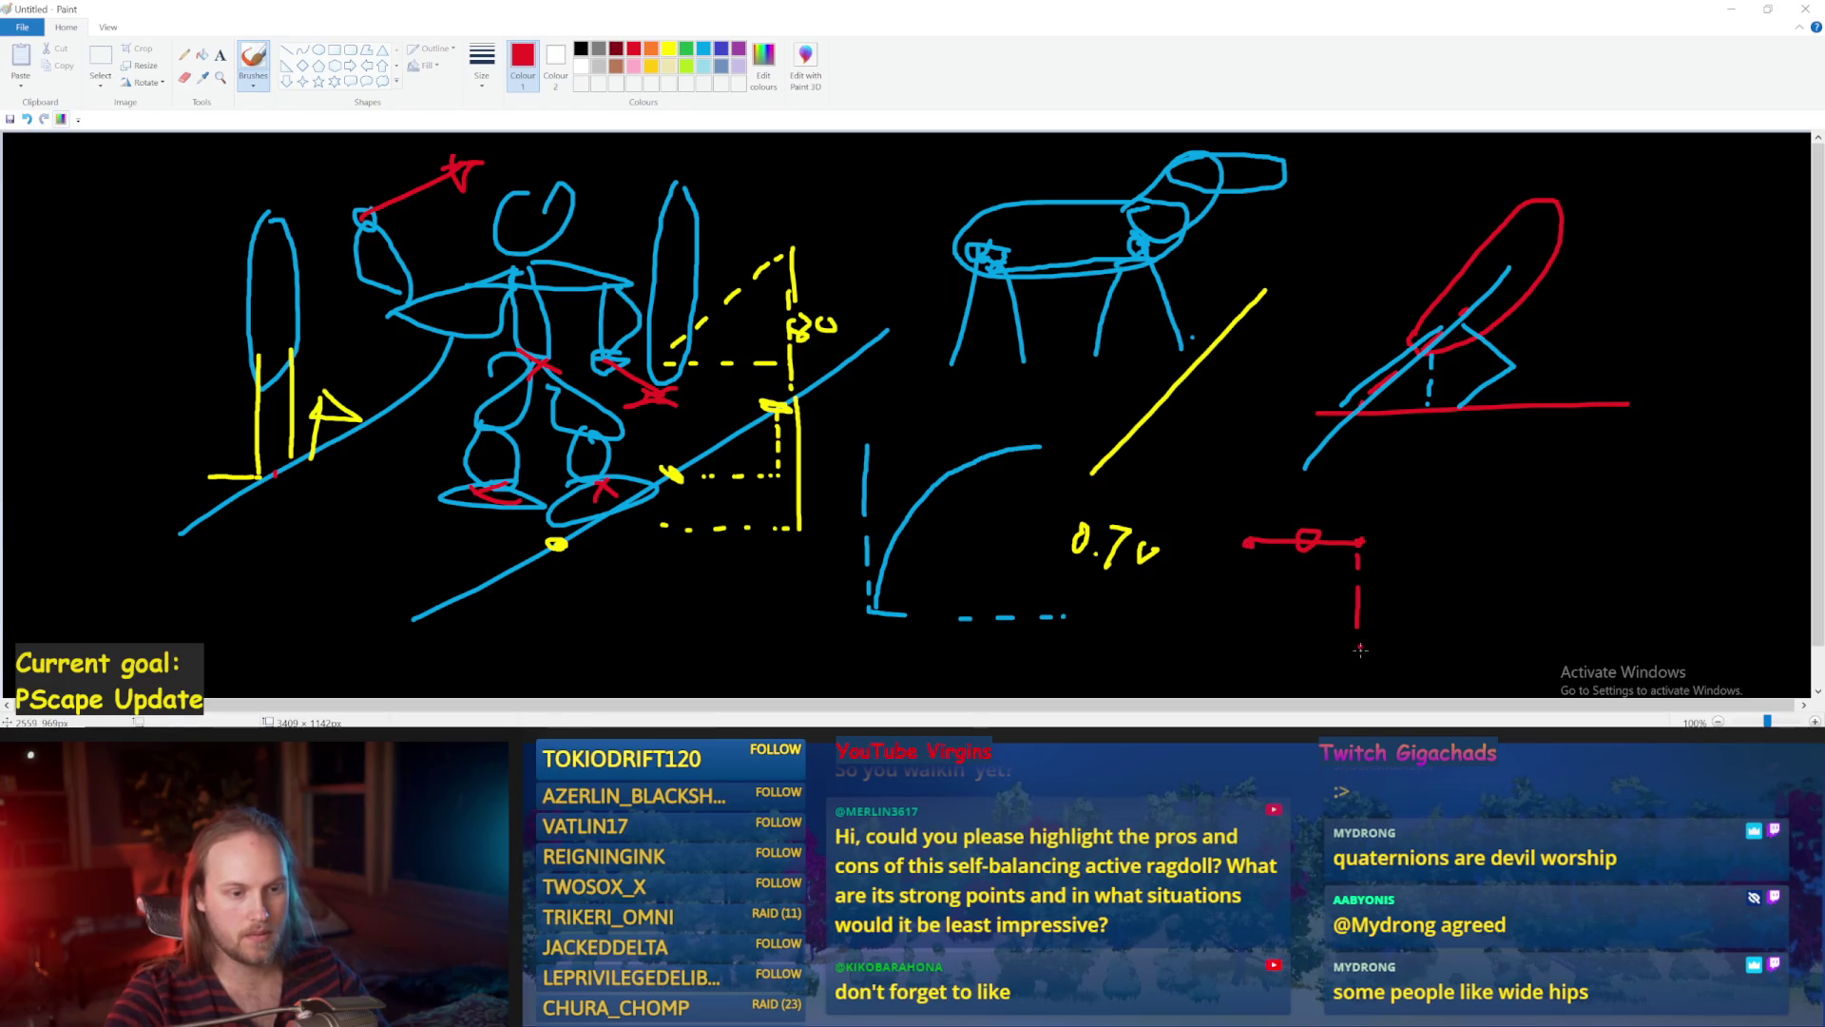
pyautogui.moveTo(1248, 556); pyautogui.dragTo(1248, 565)
pyautogui.moveTo(1497, 533)
pyautogui.mouseDown()
pyautogui.moveTo(1481, 544)
pyautogui.moveTo(1536, 506)
pyautogui.mouseUp()
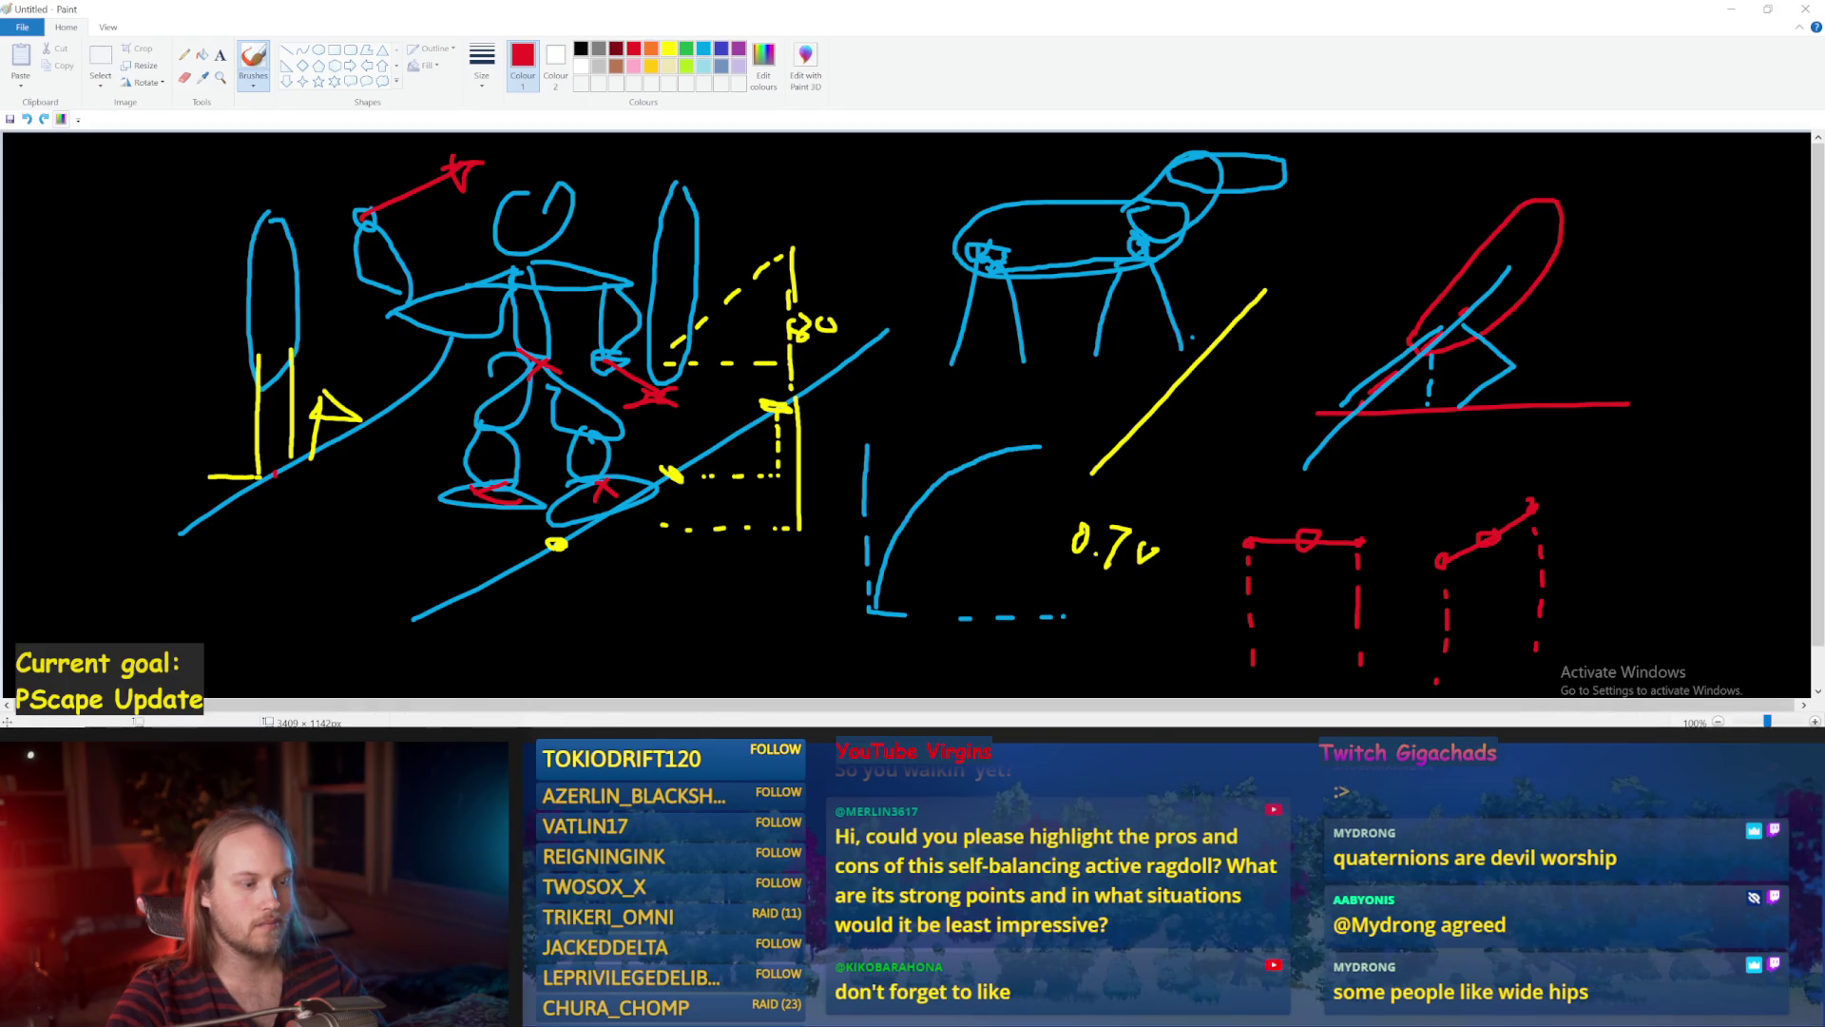
pyautogui.hotkey('alt', 'Tab')
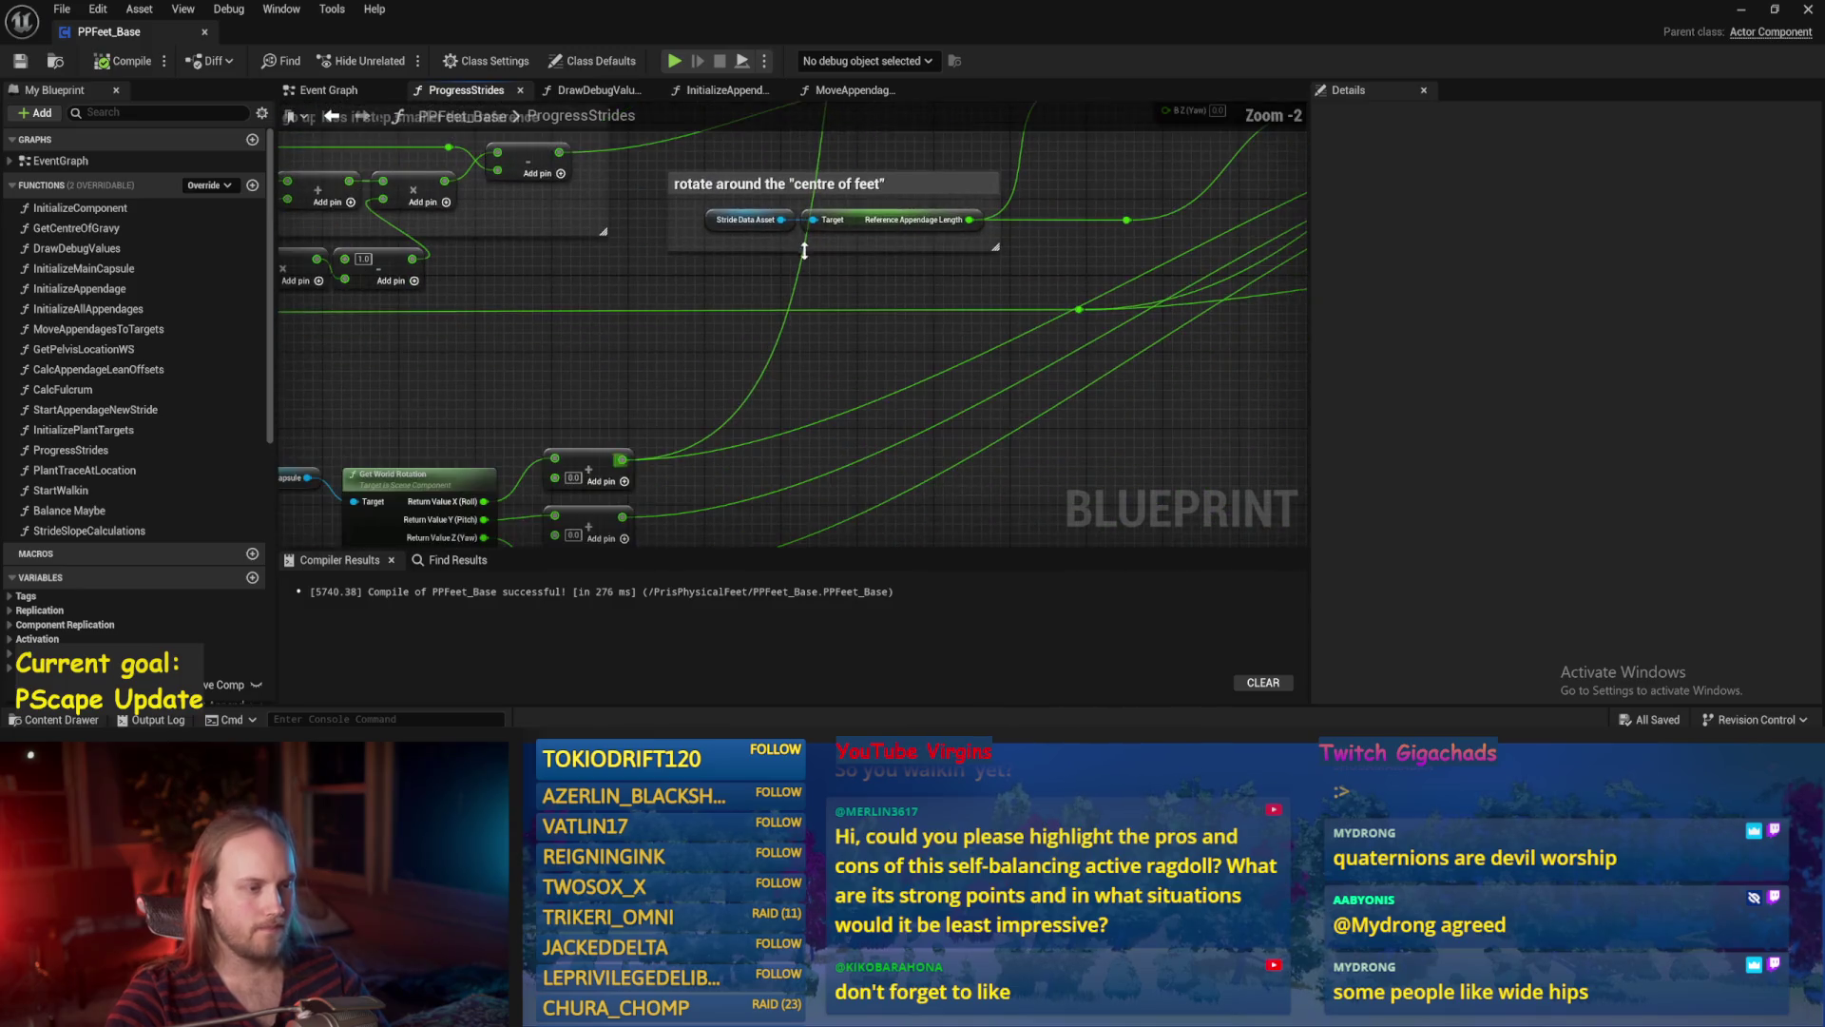
# Move Appendage Pelvis Offset and its Break Vector slightly up-left, then compile and save PPFeet_Base.
pyautogui.moveTo(823, 340)
pyautogui.mouseDown()
pyautogui.moveTo(815, 276)
pyautogui.moveTo(870, 294)
pyautogui.moveTo(1014, 441)
pyautogui.moveTo(957, 458)
pyautogui.mouseUp()
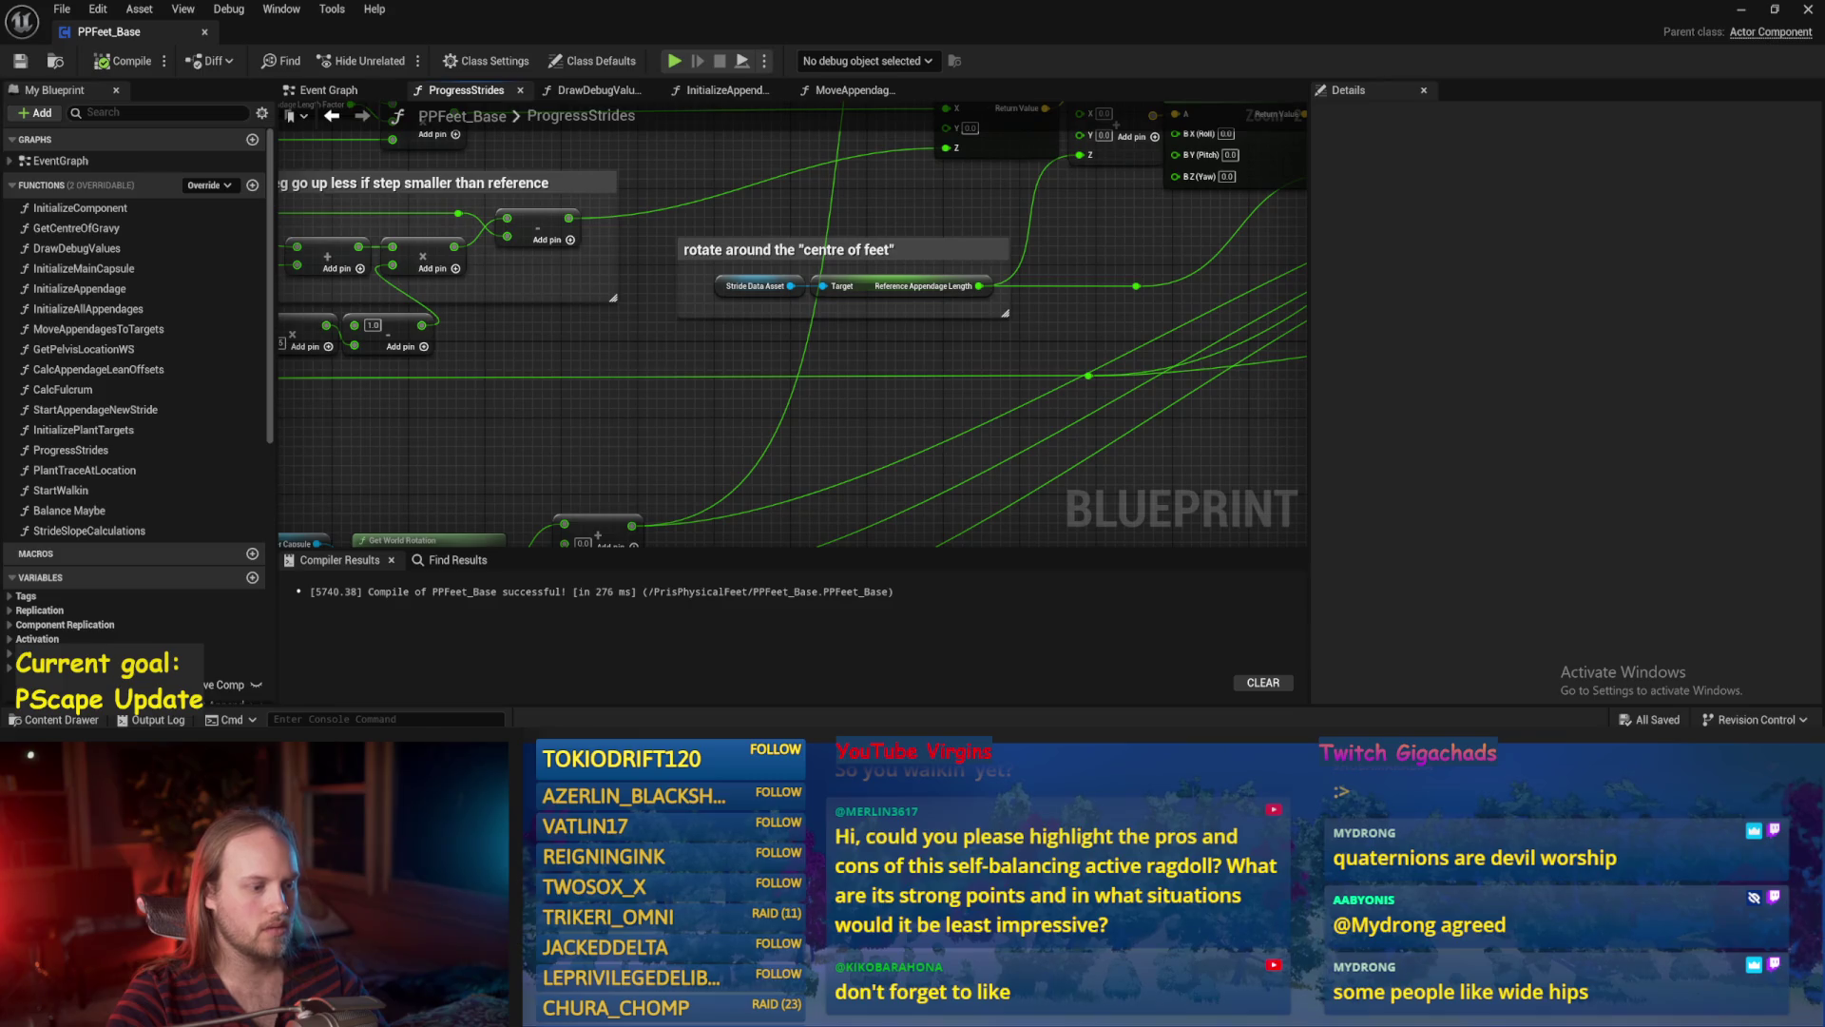
pyautogui.scroll(-1, 920, 374)
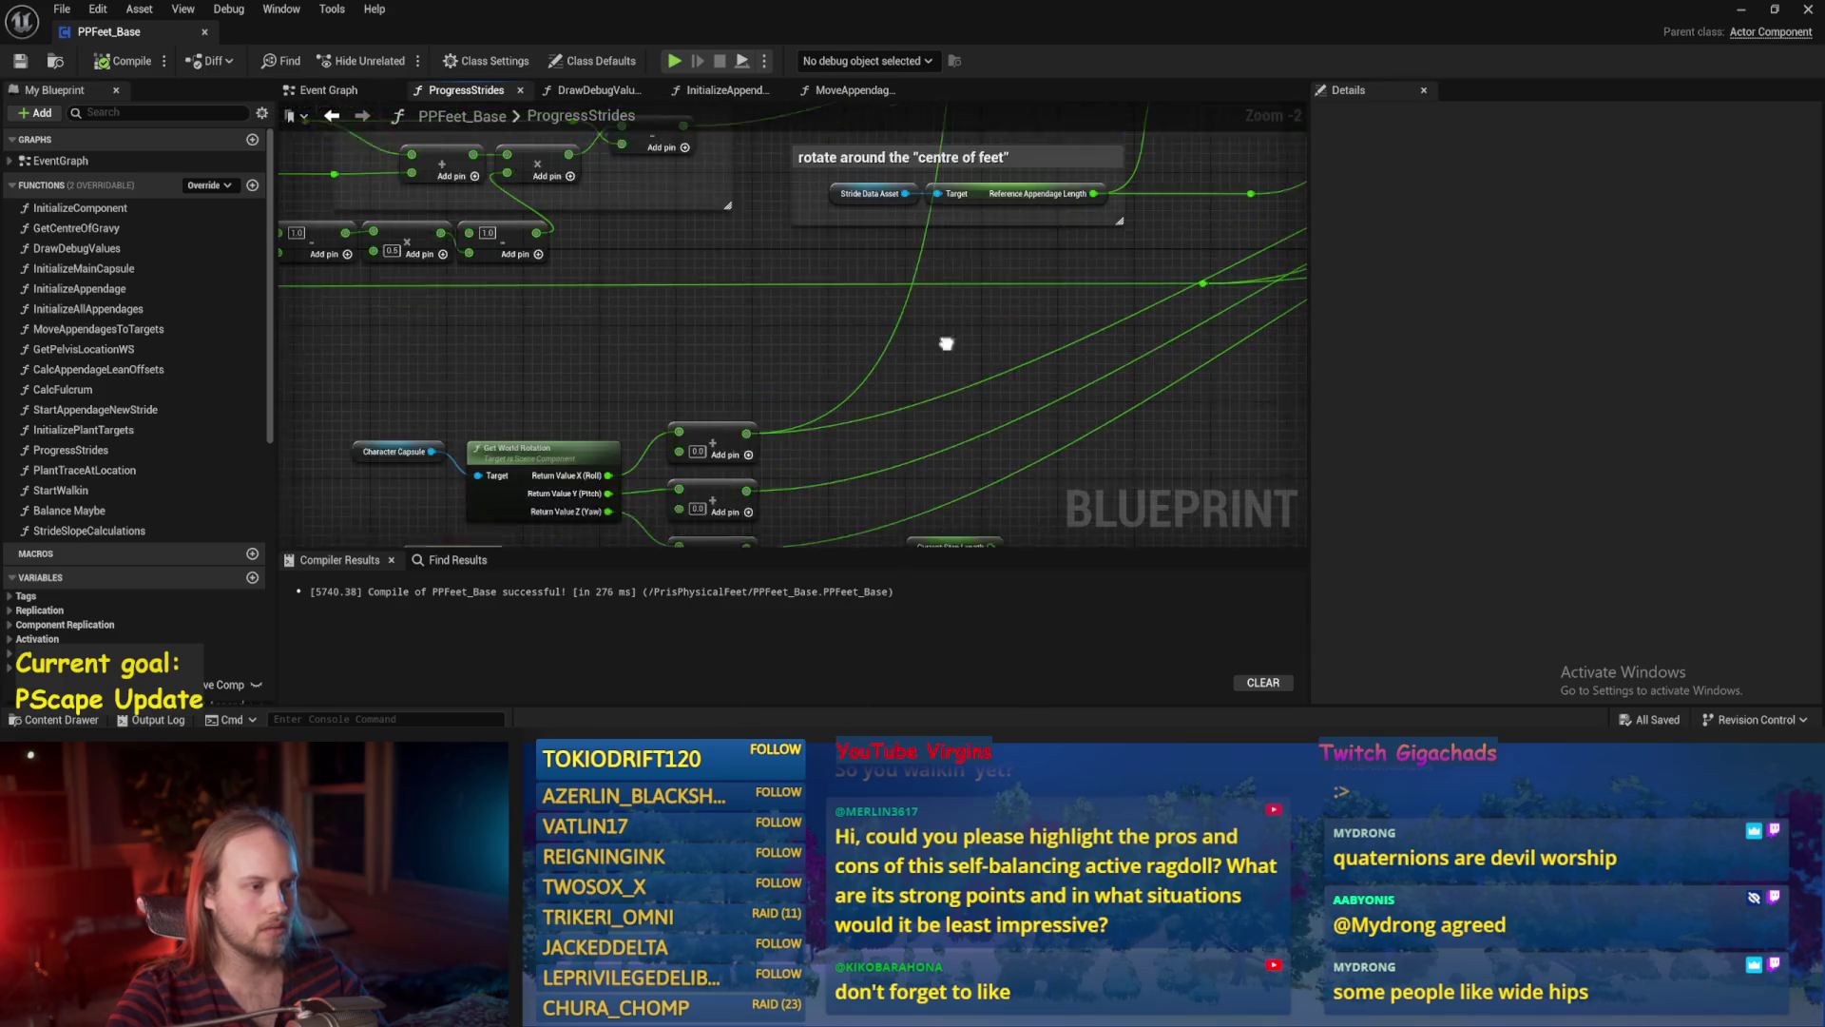
pyautogui.moveTo(961, 326); pyautogui.dragTo(834, 475)
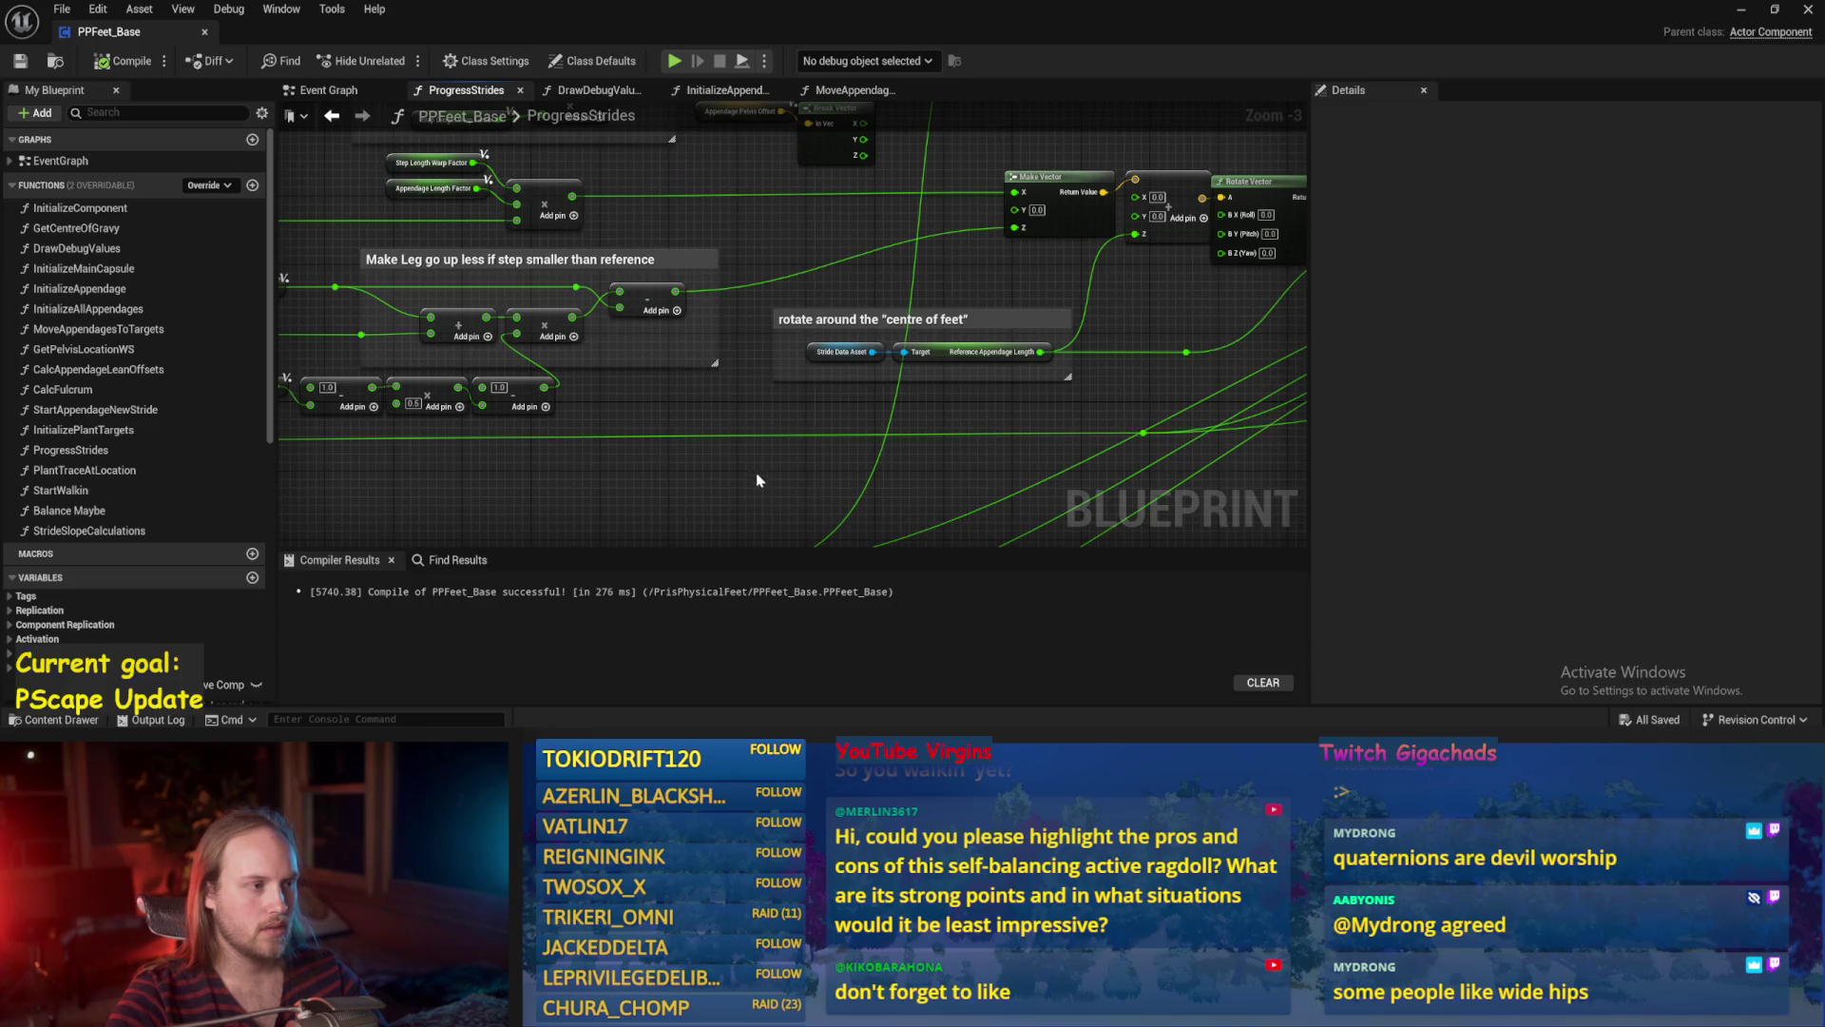
pyautogui.scroll(1, 752, 483)
pyautogui.click(760, 248)
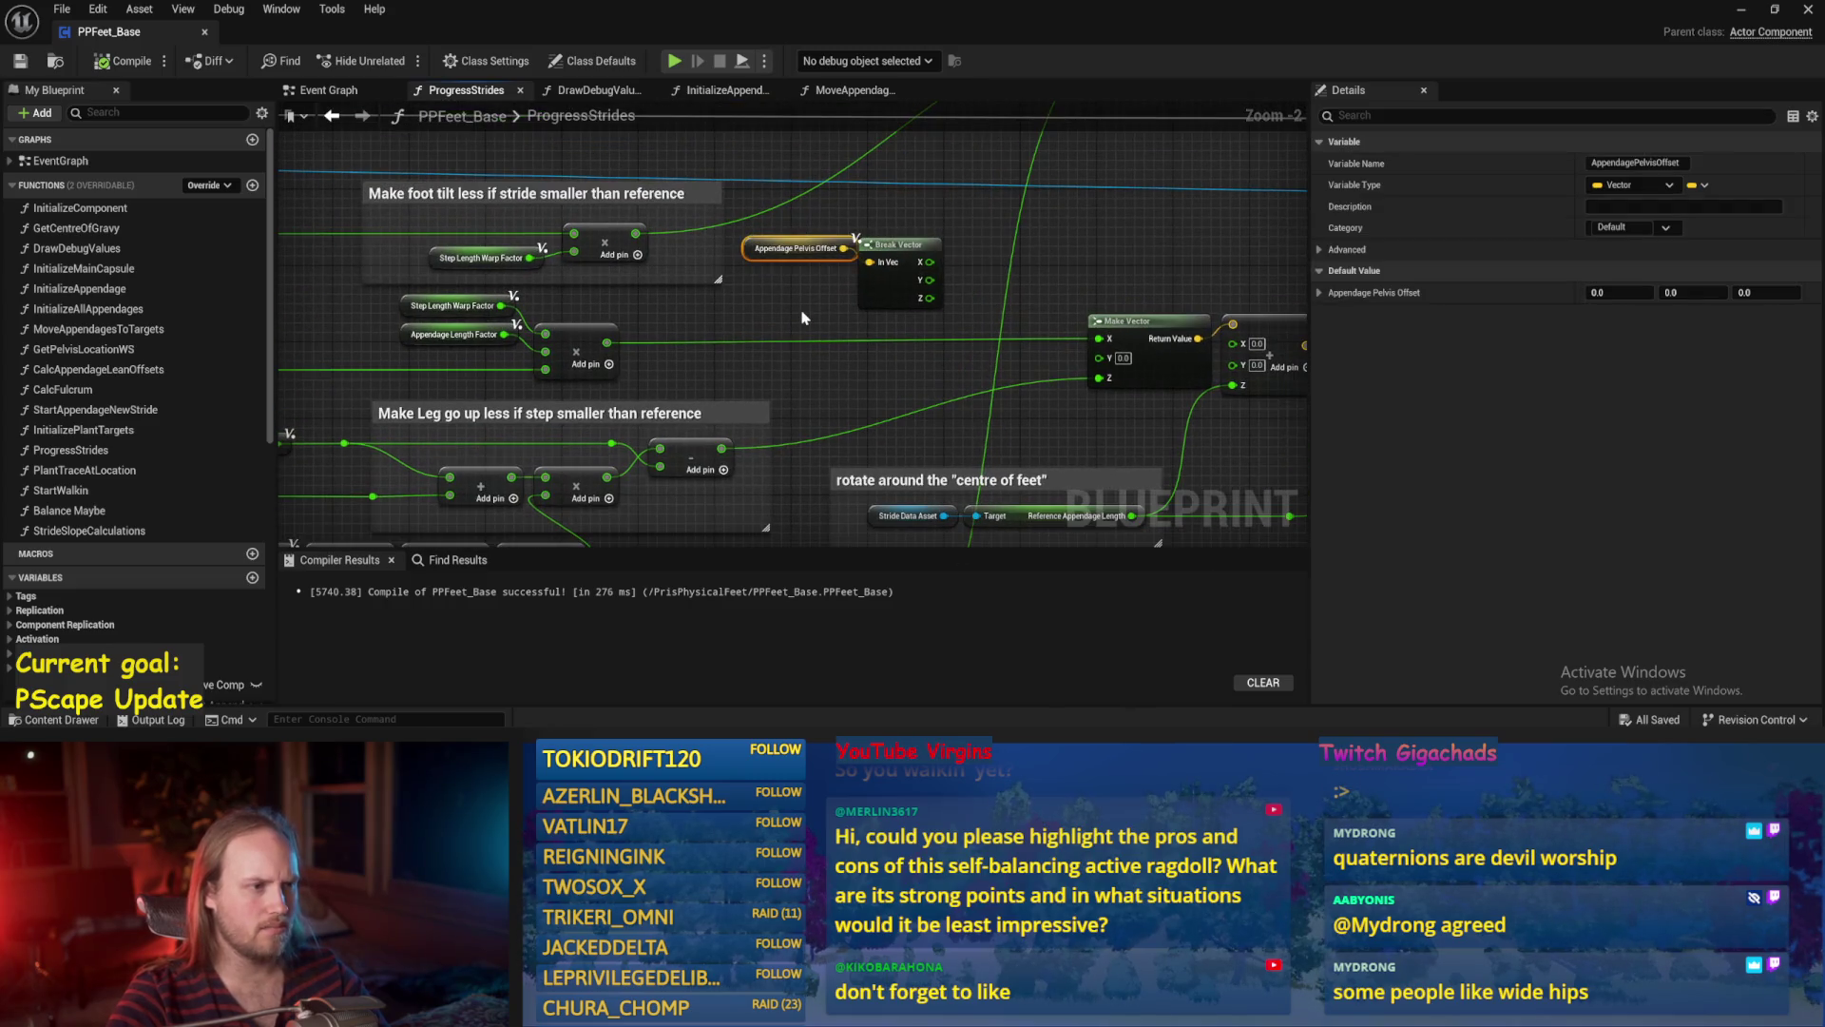
pyautogui.click(803, 315)
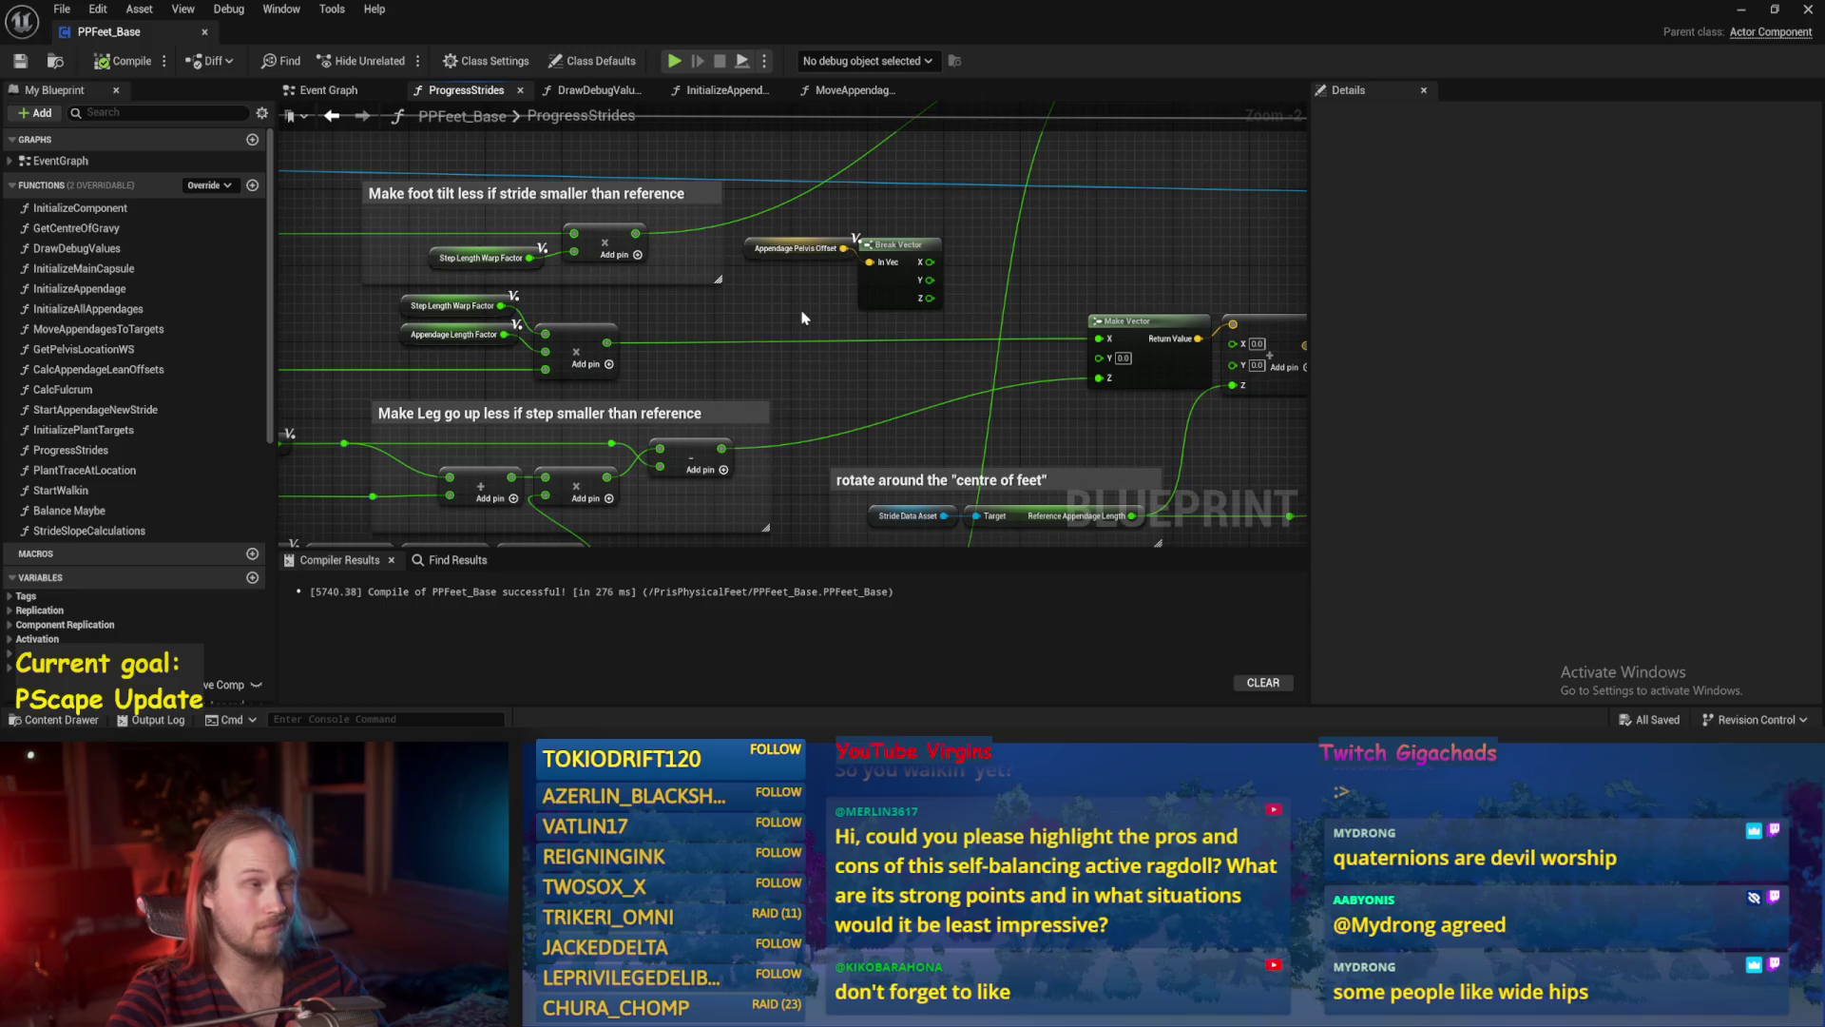
pyautogui.moveTo(803, 311); pyautogui.dragTo(739, 369)
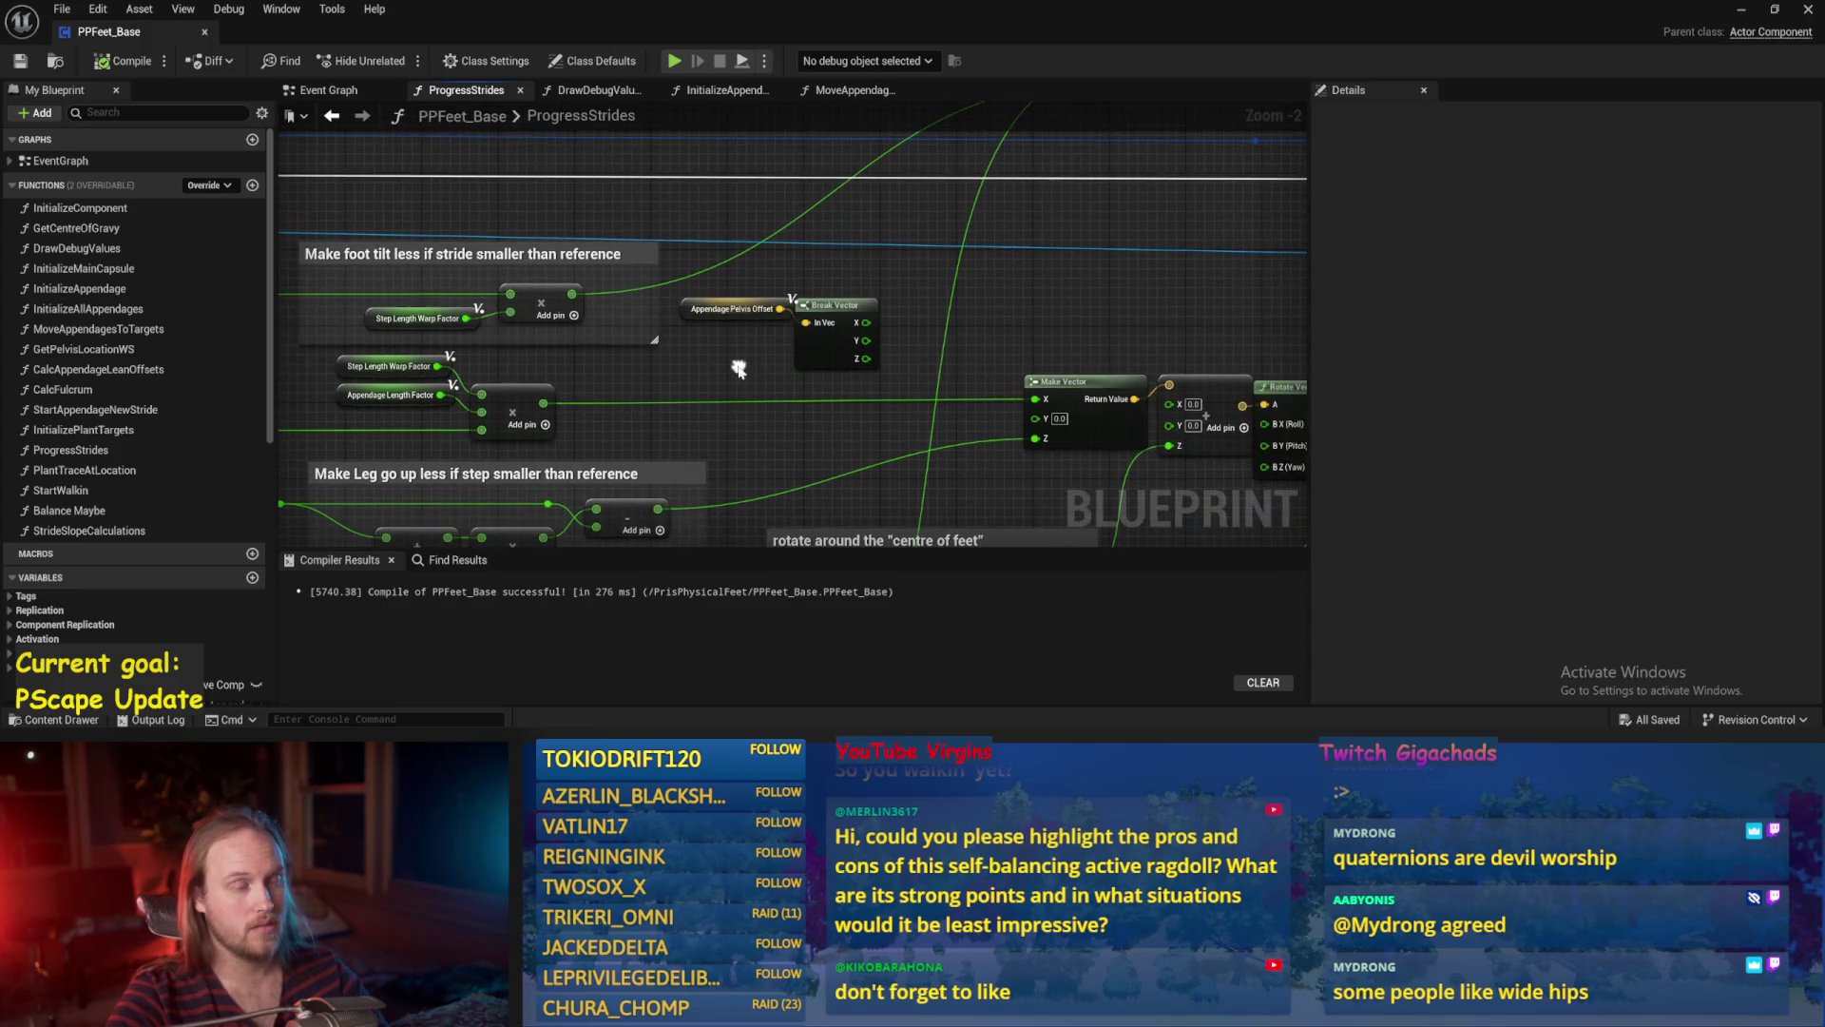
pyautogui.moveTo(834, 304); pyautogui.dragTo(845, 308)
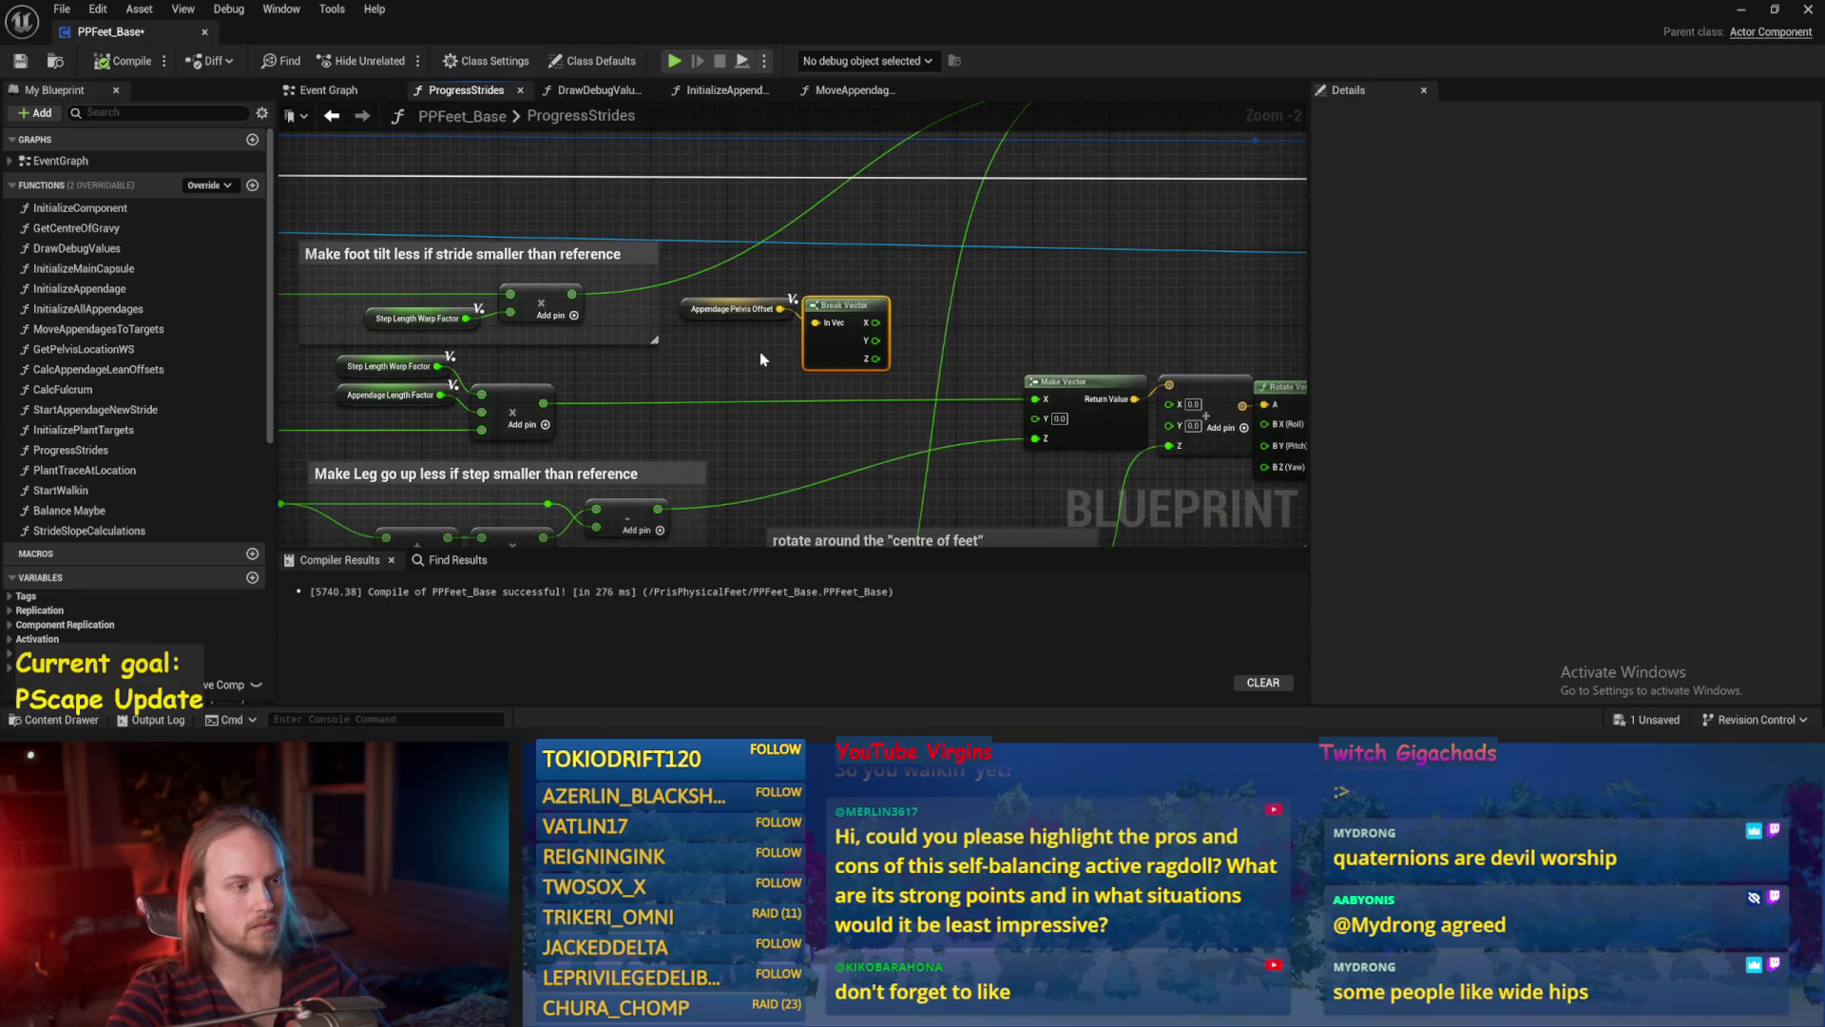
pyautogui.scroll(1, 775, 339)
pyautogui.click(722, 305)
pyautogui.keyDown('ctrl'); pyautogui.click(823, 303); pyautogui.keyUp('ctrl')
pyautogui.moveTo(823, 302); pyautogui.dragTo(812, 280)
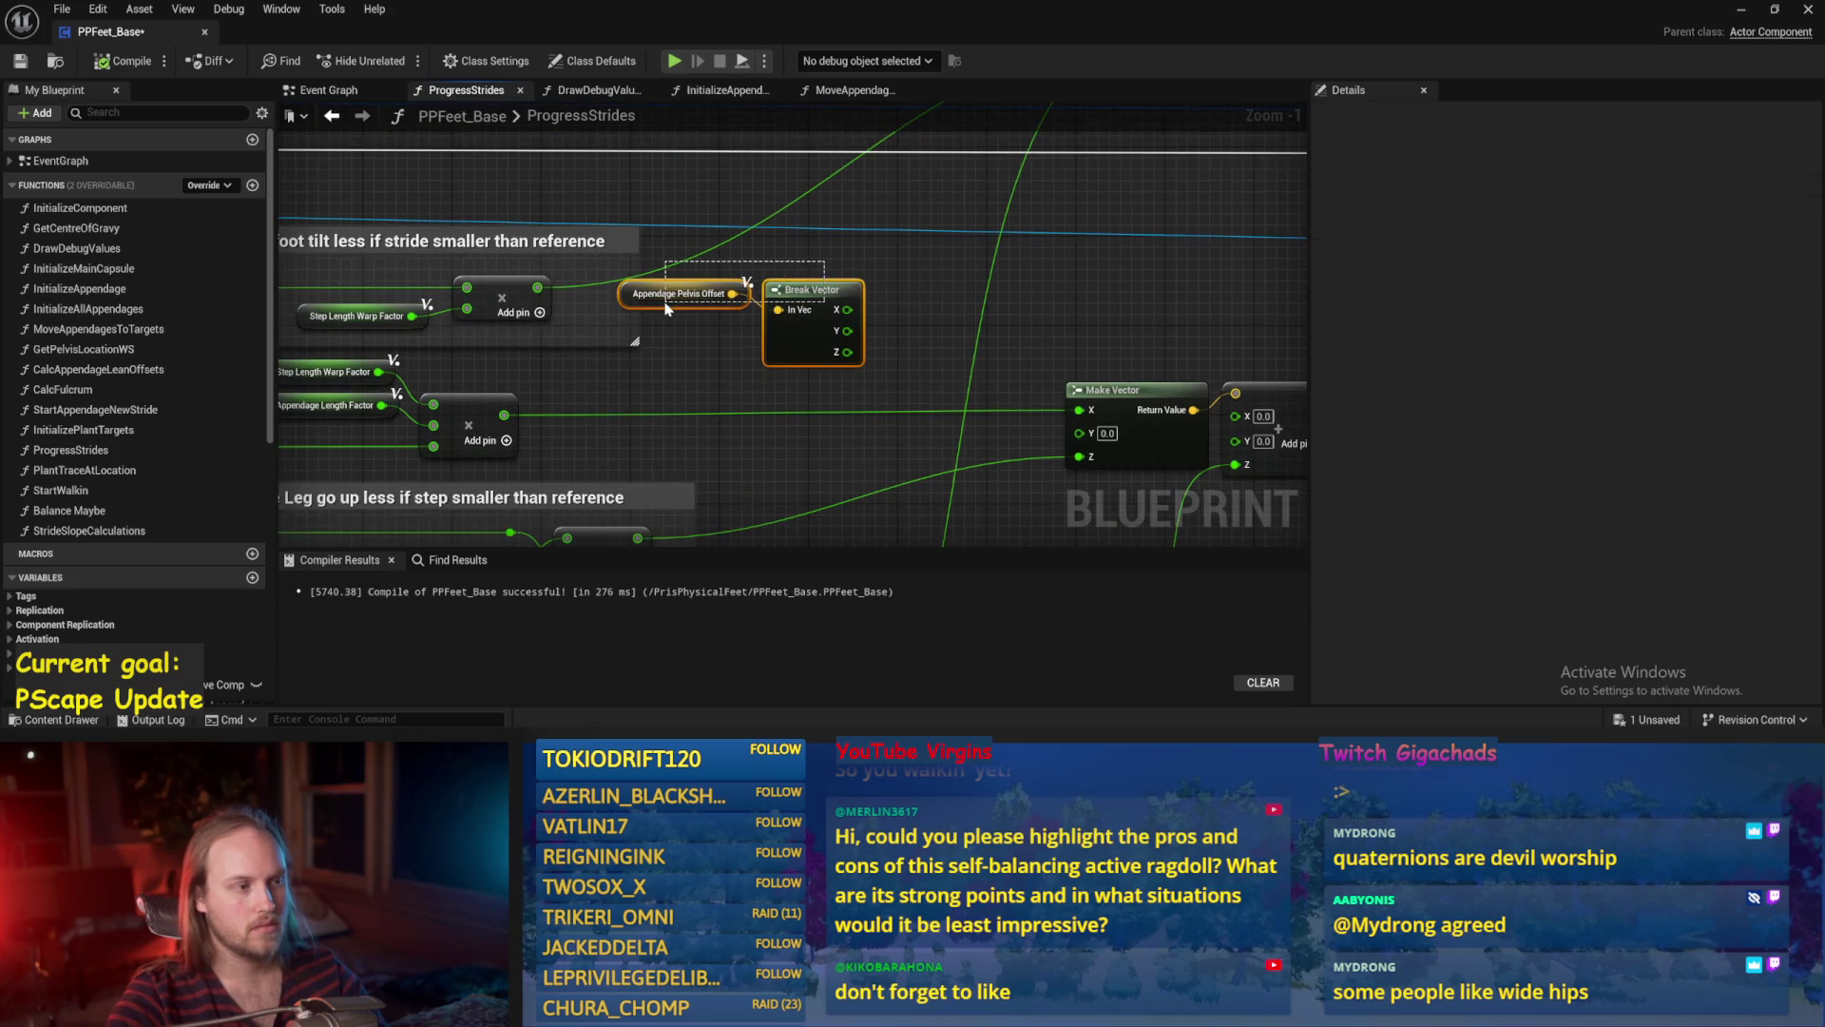
pyautogui.click(856, 255)
pyautogui.click(107, 65)
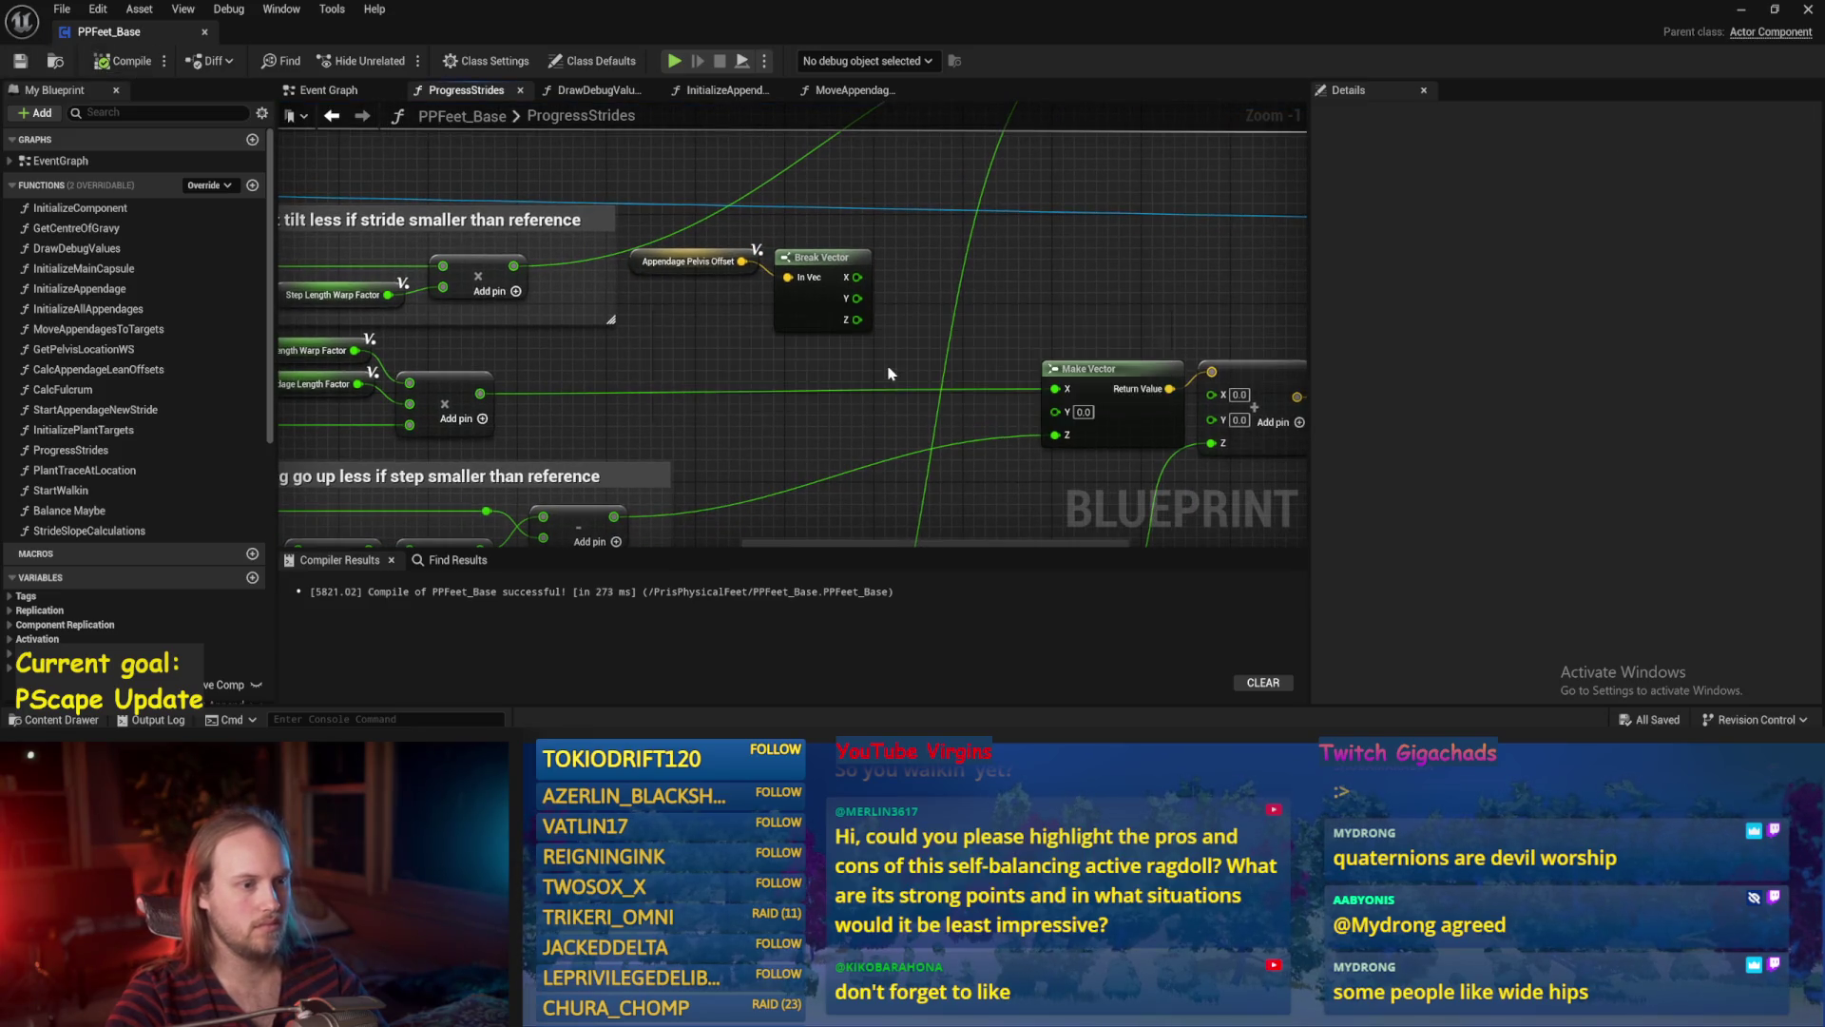
# Nudge the Rotate Vector and Add nodes right beside Print String, then save and recompile.
pyautogui.scroll(-1, 956, 293)
pyautogui.moveTo(1255, 295)
pyautogui.mouseDown()
pyautogui.moveTo(1102, 290)
pyautogui.moveTo(934, 238)
pyautogui.mouseUp()
pyautogui.moveTo(1093, 290)
pyautogui.mouseDown()
pyautogui.moveTo(1010, 325)
pyautogui.moveTo(1032, 321)
pyautogui.mouseUp()
pyautogui.moveTo(1154, 304)
pyautogui.mouseDown()
pyautogui.moveTo(1019, 320)
pyautogui.moveTo(1043, 341)
pyautogui.mouseUp()
pyautogui.hotkey('ctrl', 's')
pyautogui.moveTo(760, 435); pyautogui.dragTo(819, 391)
pyautogui.click(824, 400)
pyautogui.click(124, 61)
# Set the Rotate Vector roll to 45, save, and run a quick play test.
pyautogui.moveTo(849, 253); pyautogui.dragTo(800, 259)
pyautogui.scroll(1, 801, 258)
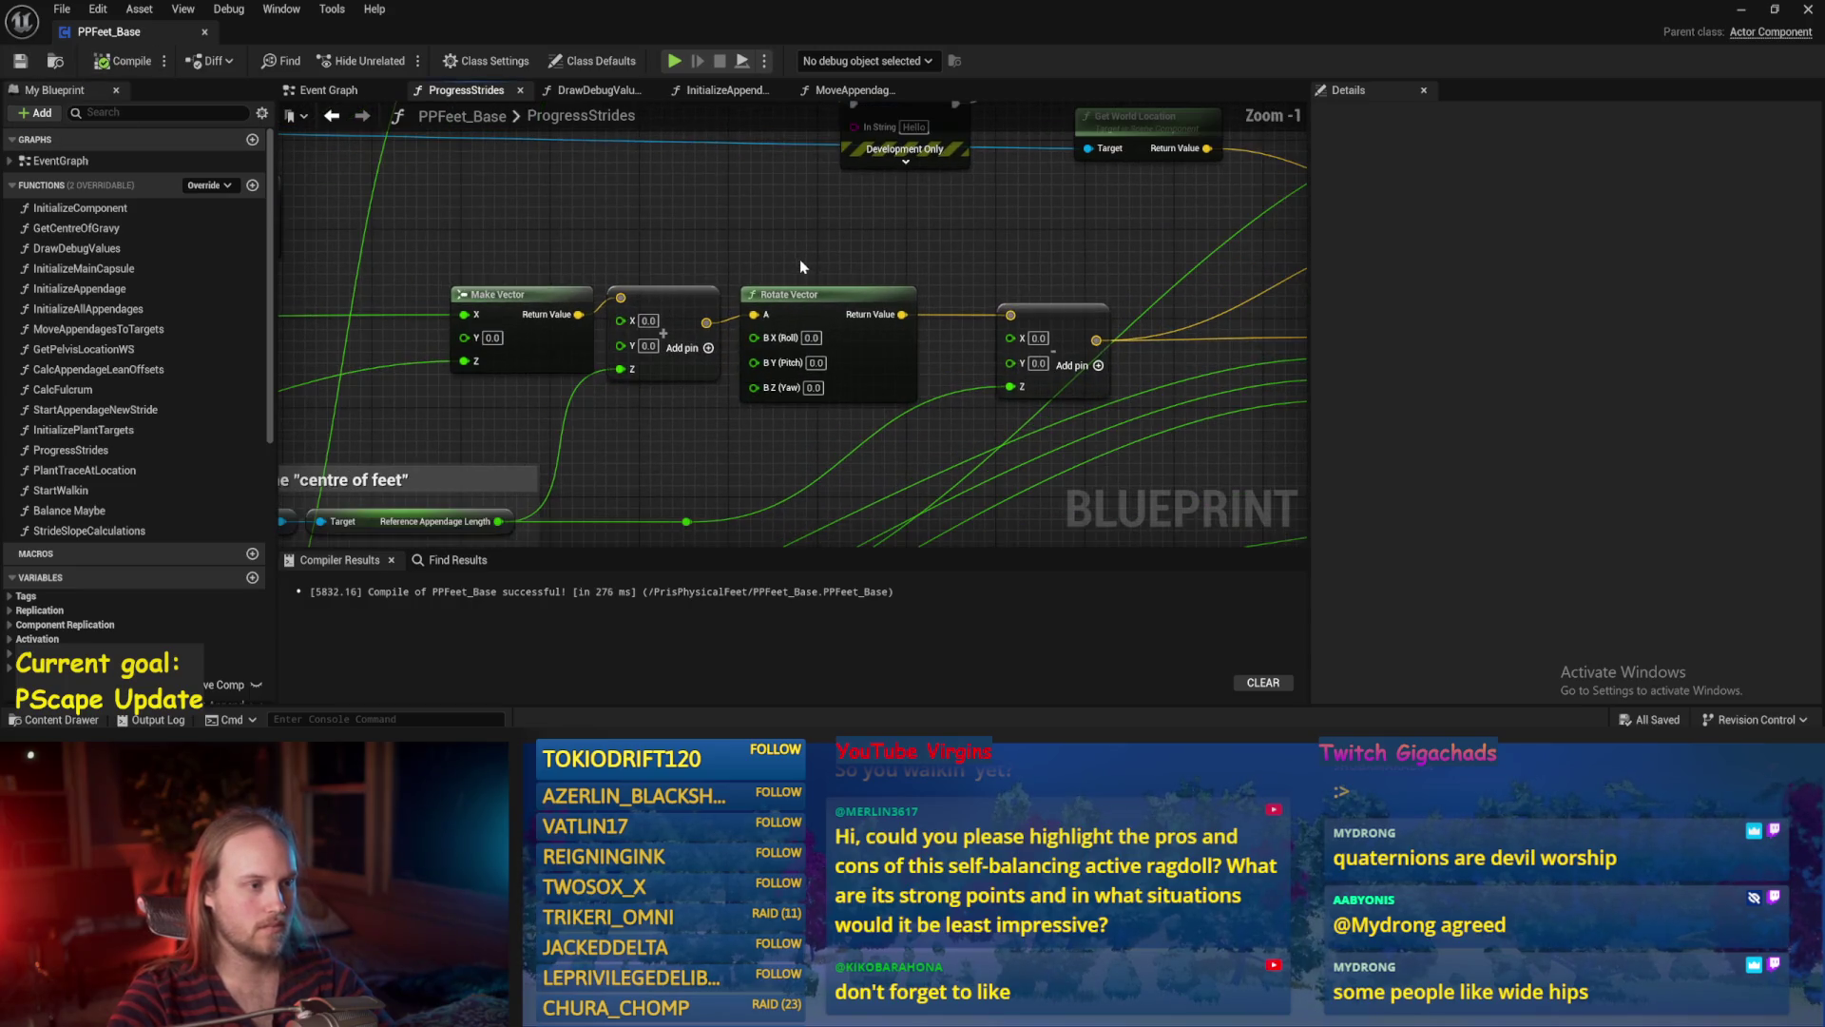
pyautogui.click(811, 337)
pyautogui.write('45')
pyautogui.press('Return')
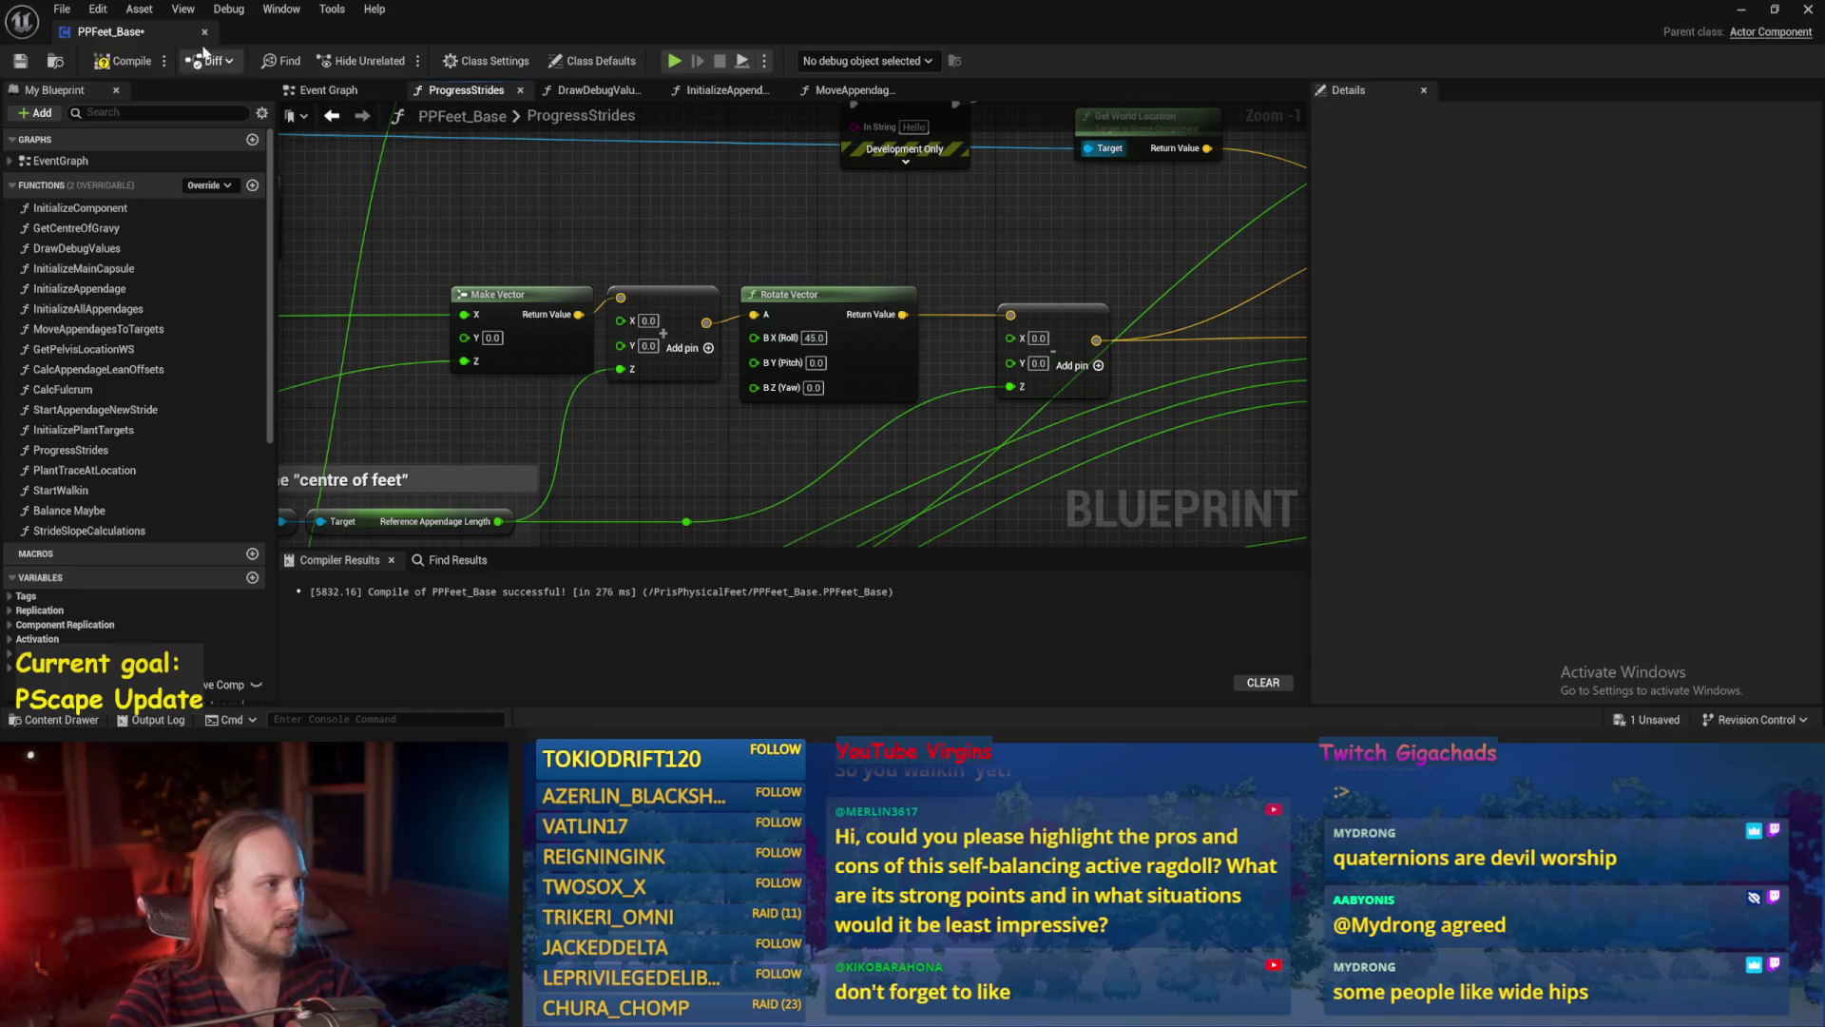
pyautogui.click(21, 60)
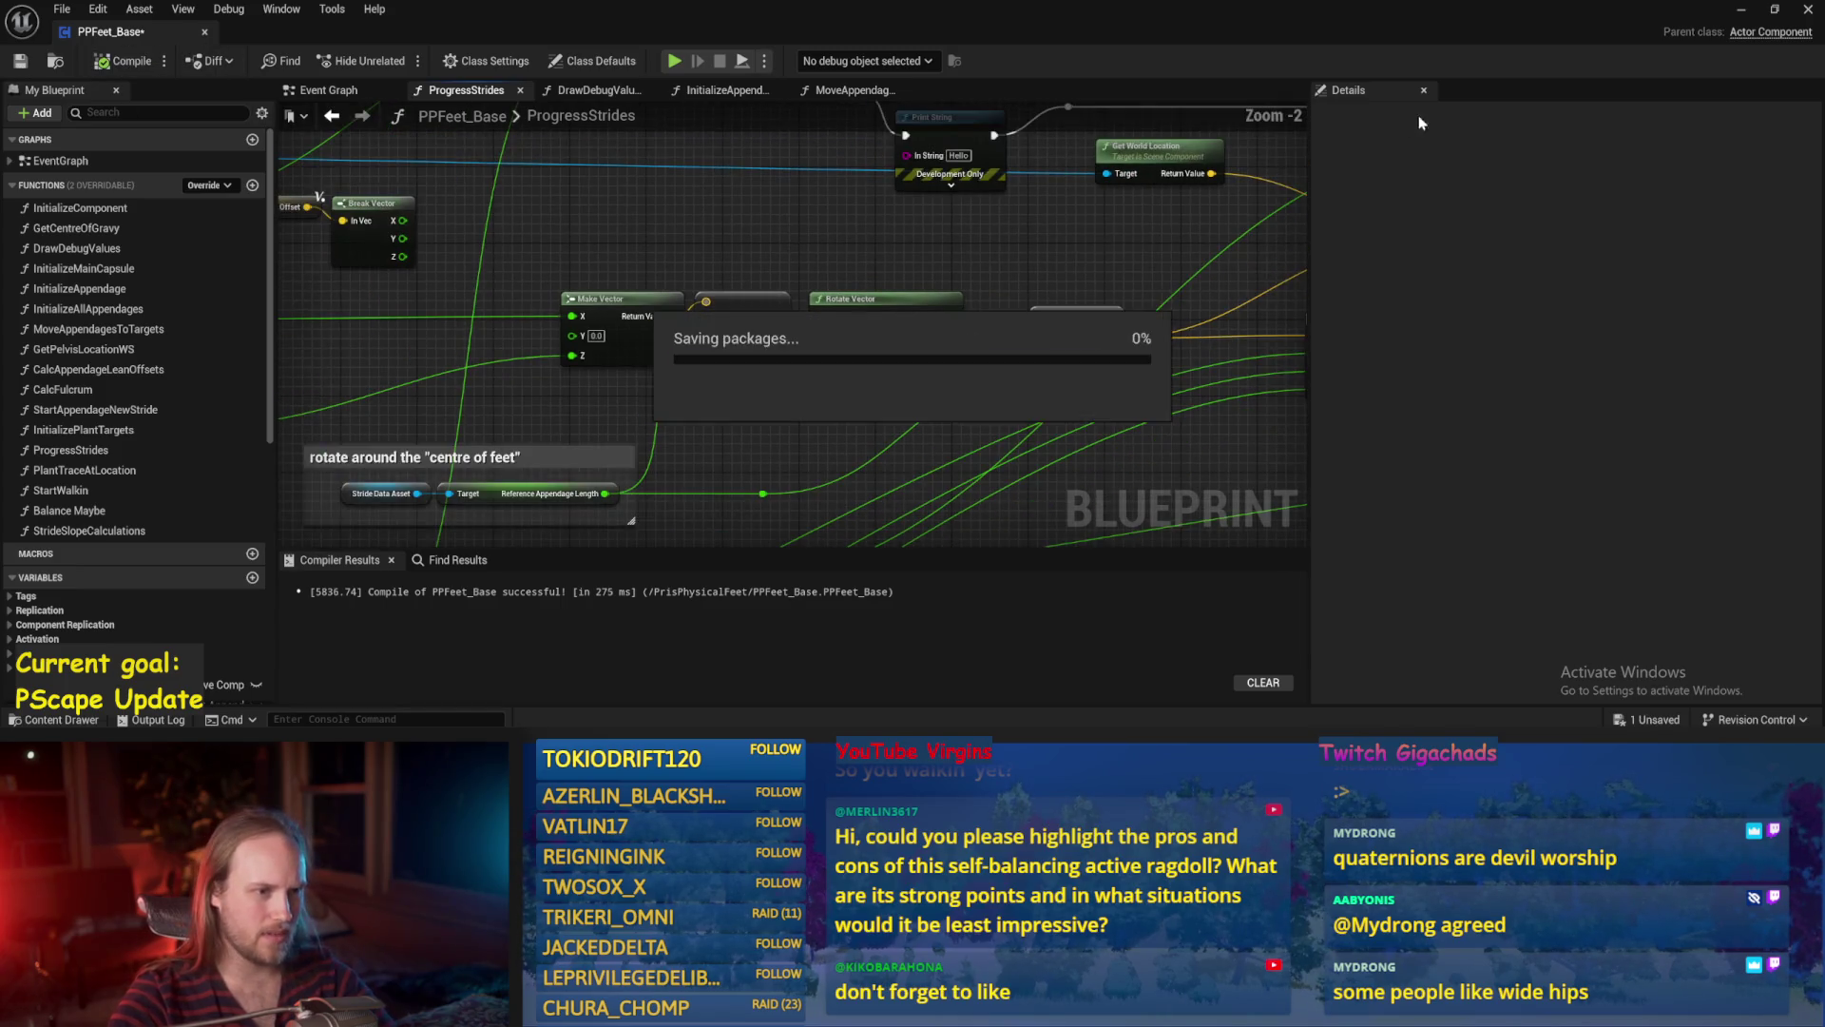
pyautogui.hotkey('alt', 'p')
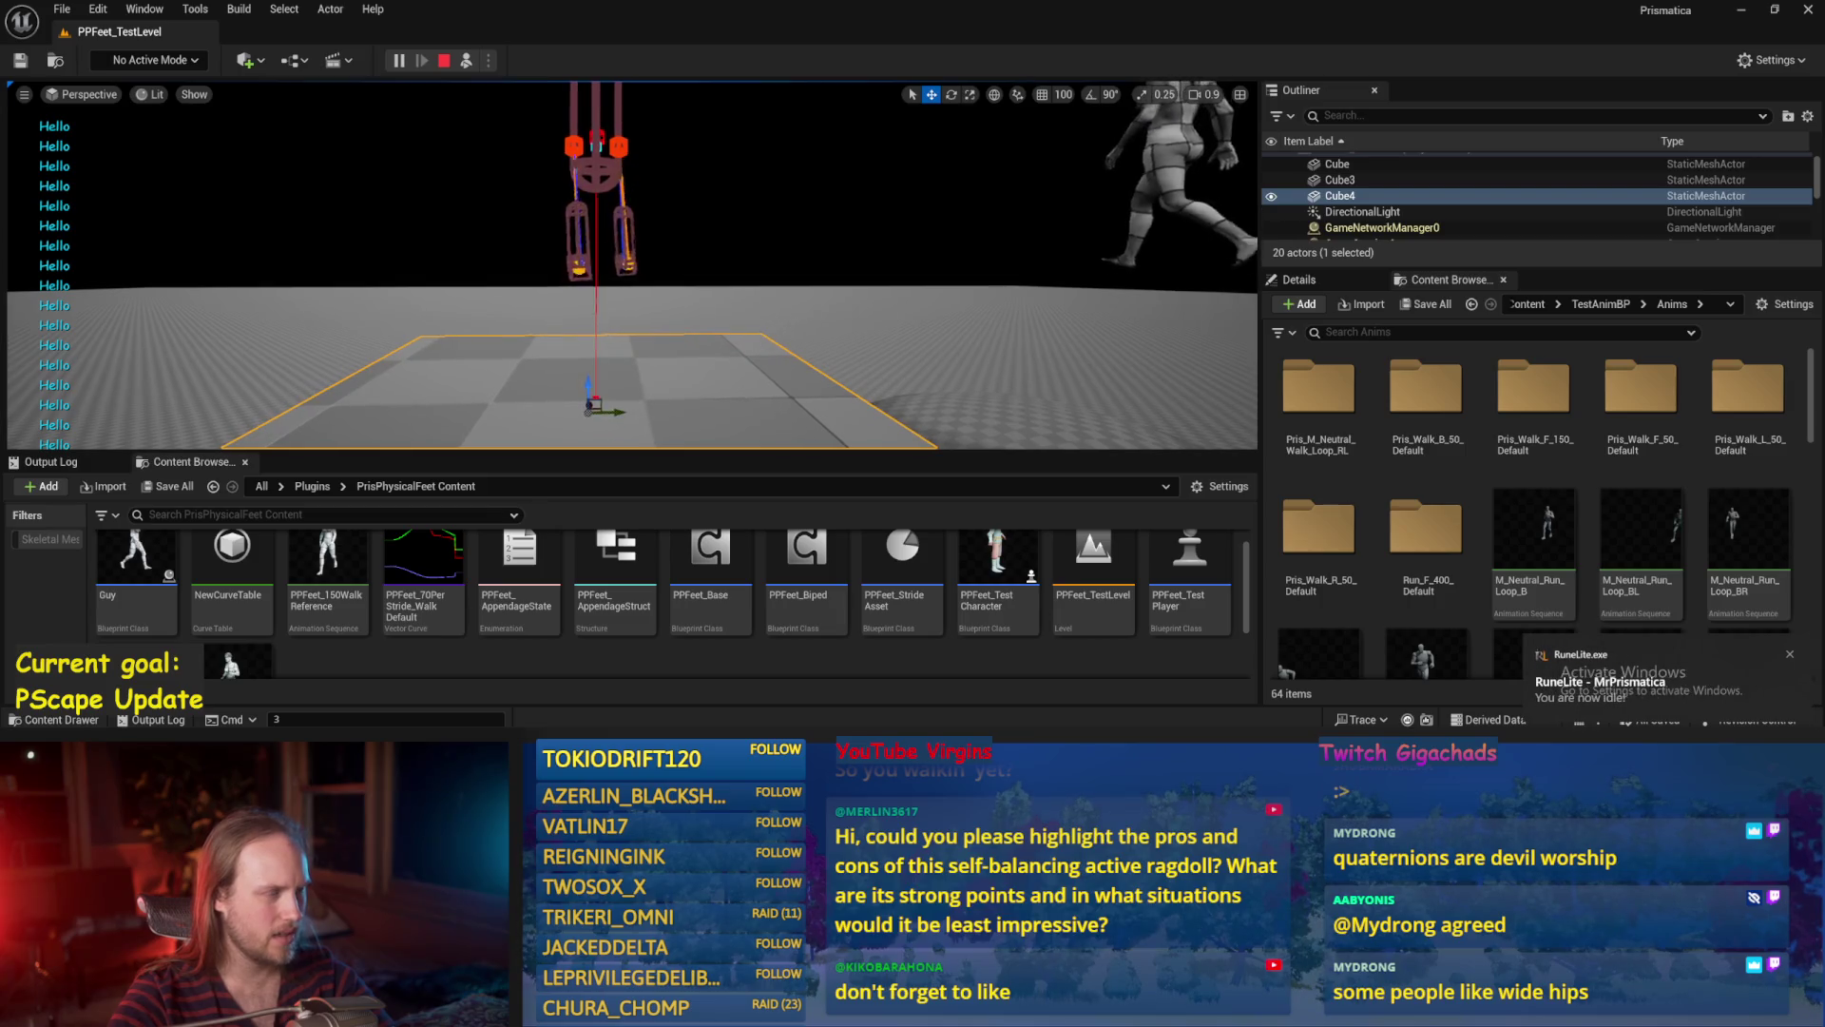
pyautogui.press('Escape')
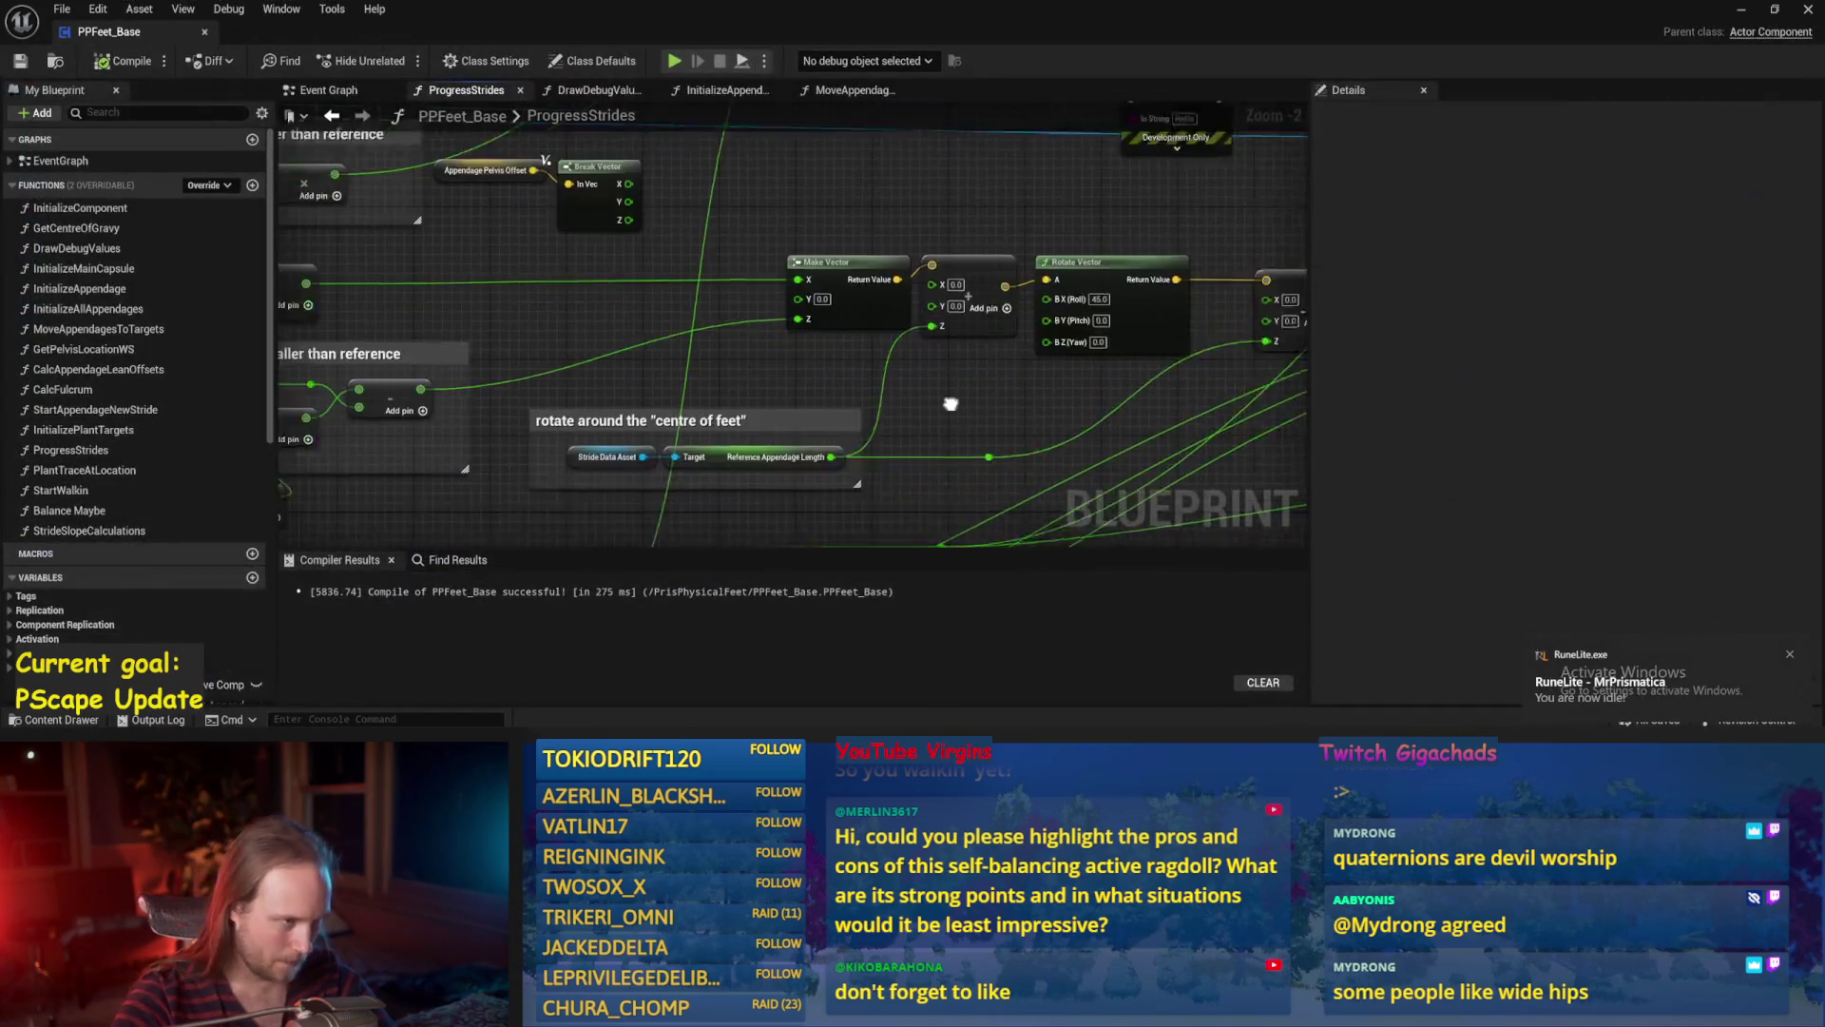
pyautogui.moveTo(951, 403); pyautogui.dragTo(877, 369)
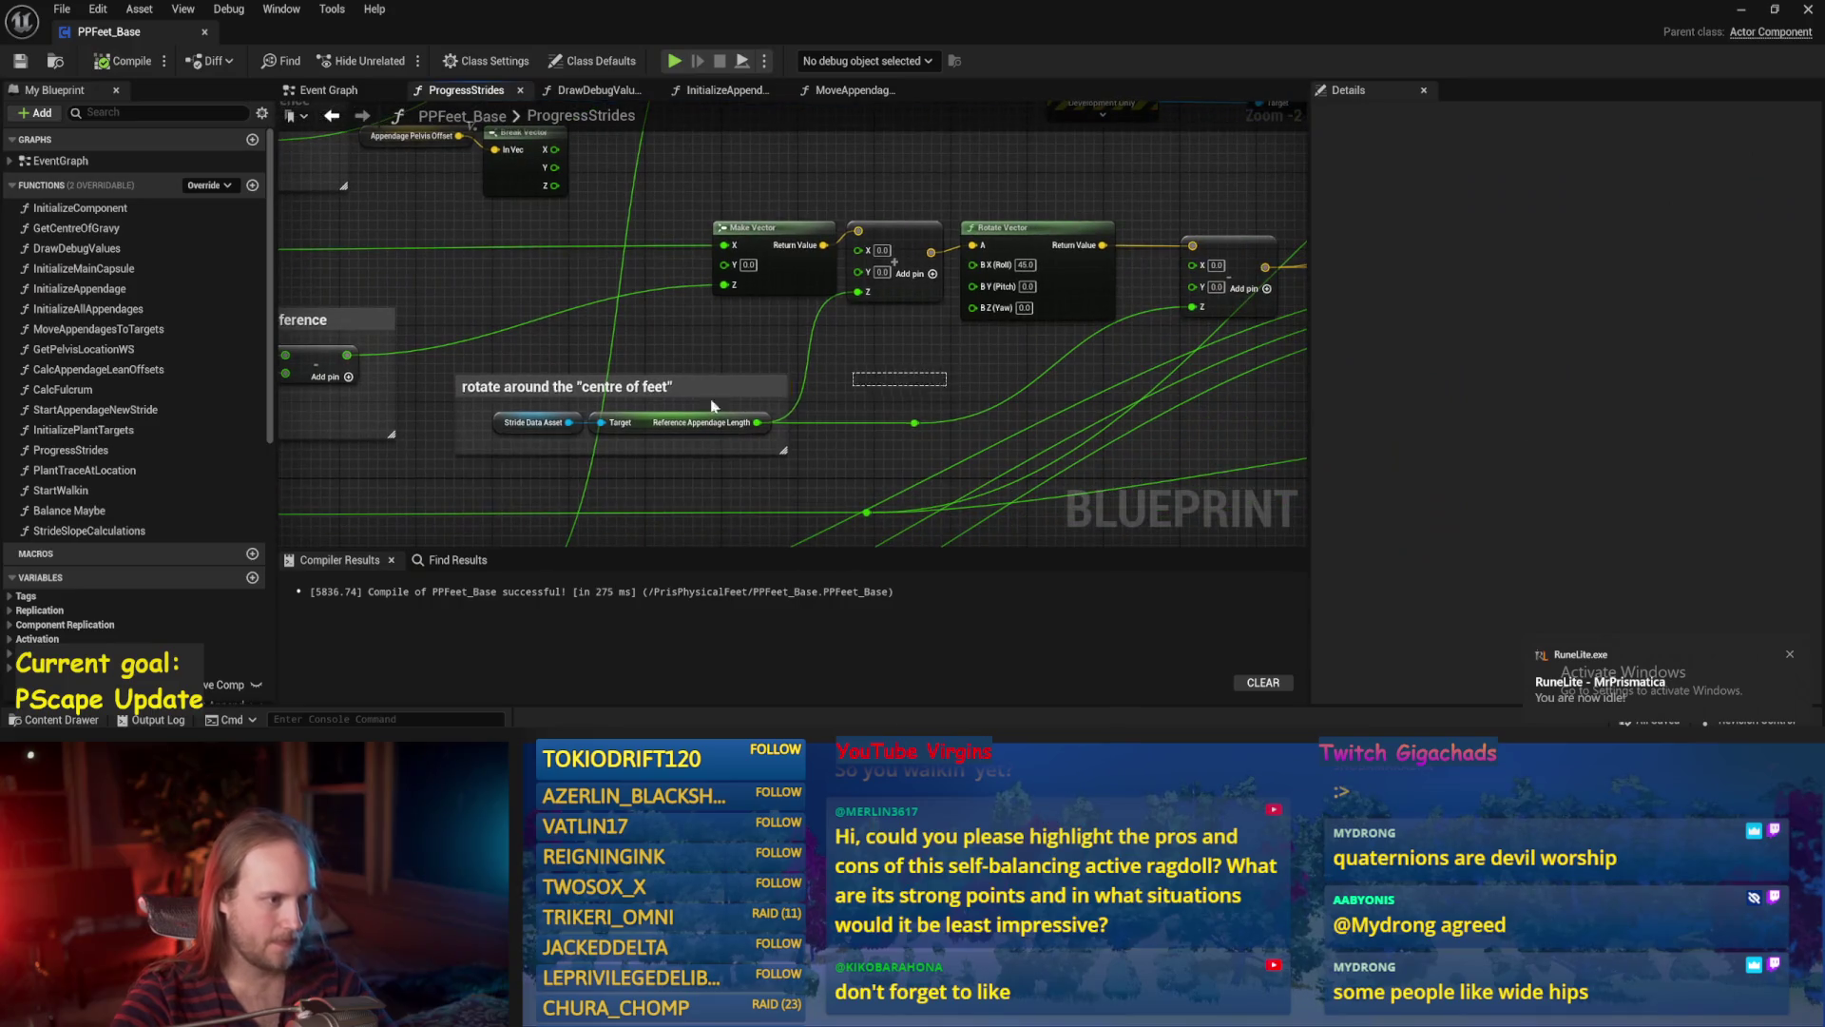
pyautogui.moveTo(435, 460)
pyautogui.mouseDown()
pyautogui.moveTo(915, 383)
pyautogui.moveTo(903, 354)
pyautogui.mouseUp()
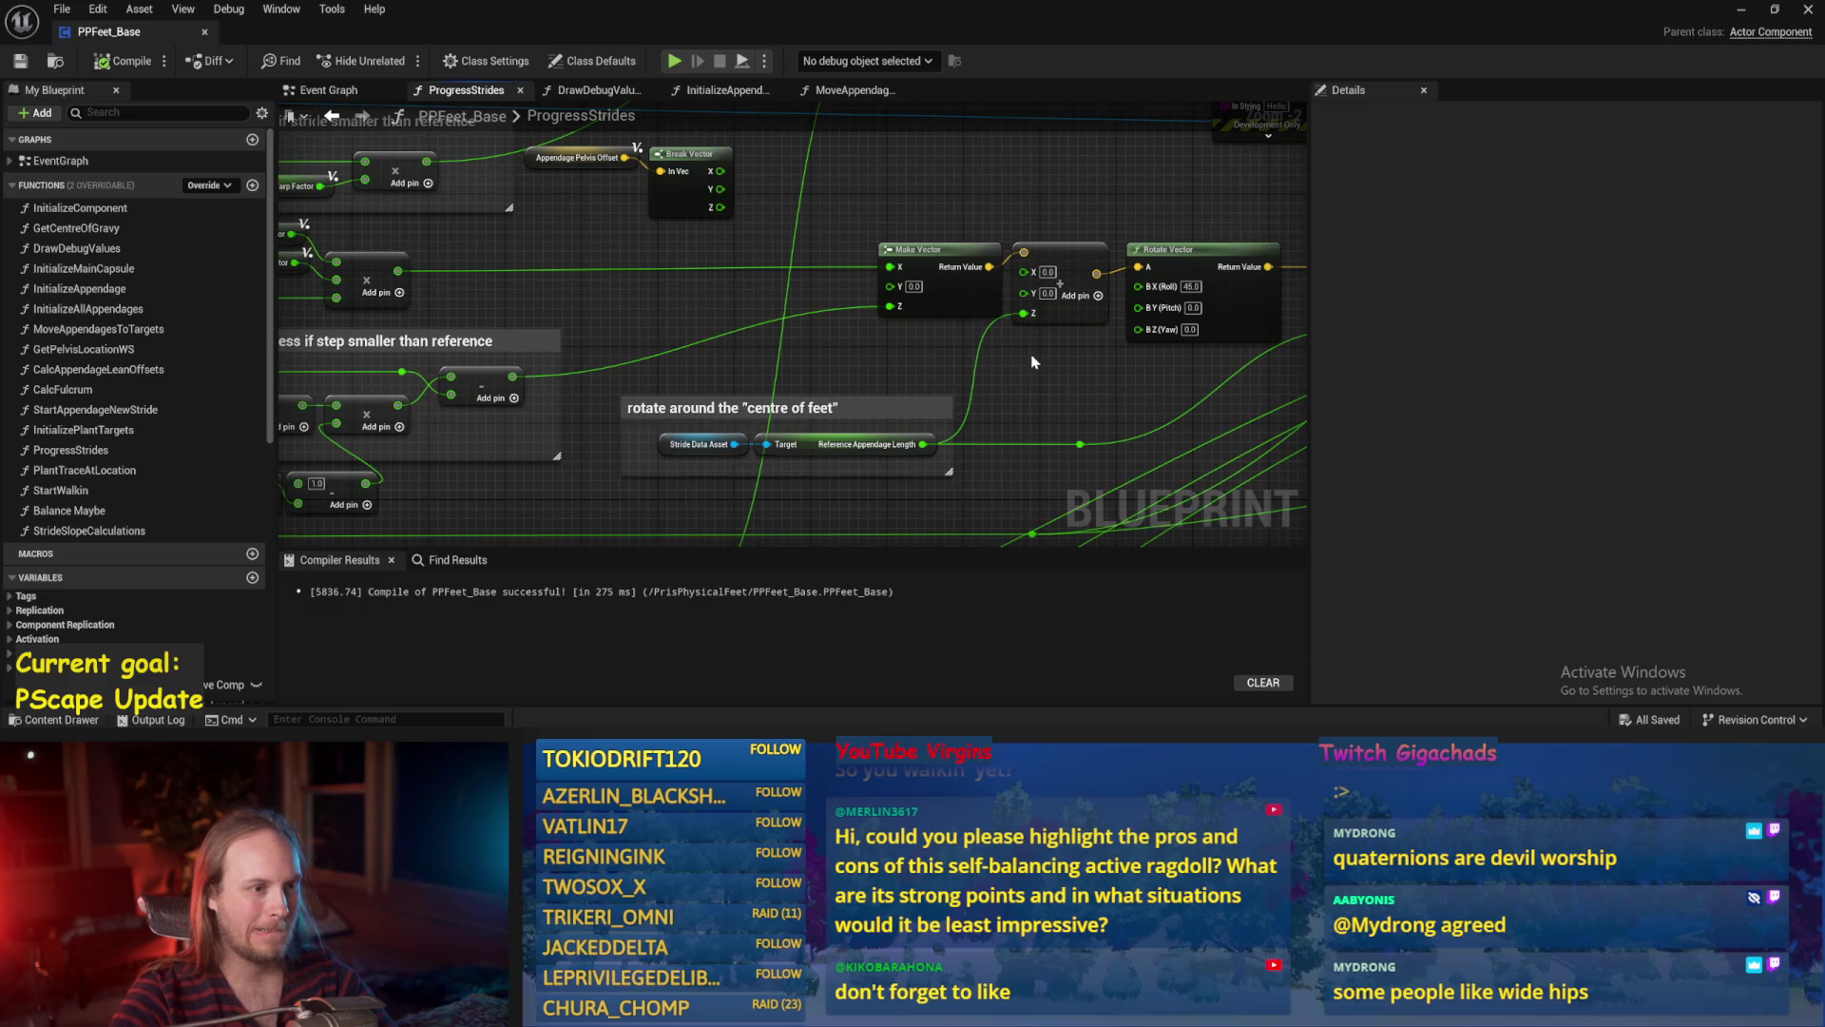
pyautogui.moveTo(1049, 382)
pyautogui.mouseDown()
pyautogui.moveTo(864, 407)
pyautogui.moveTo(963, 421)
pyautogui.mouseUp()
pyautogui.moveTo(1096, 341); pyautogui.dragTo(936, 385)
pyautogui.click(622, 458)
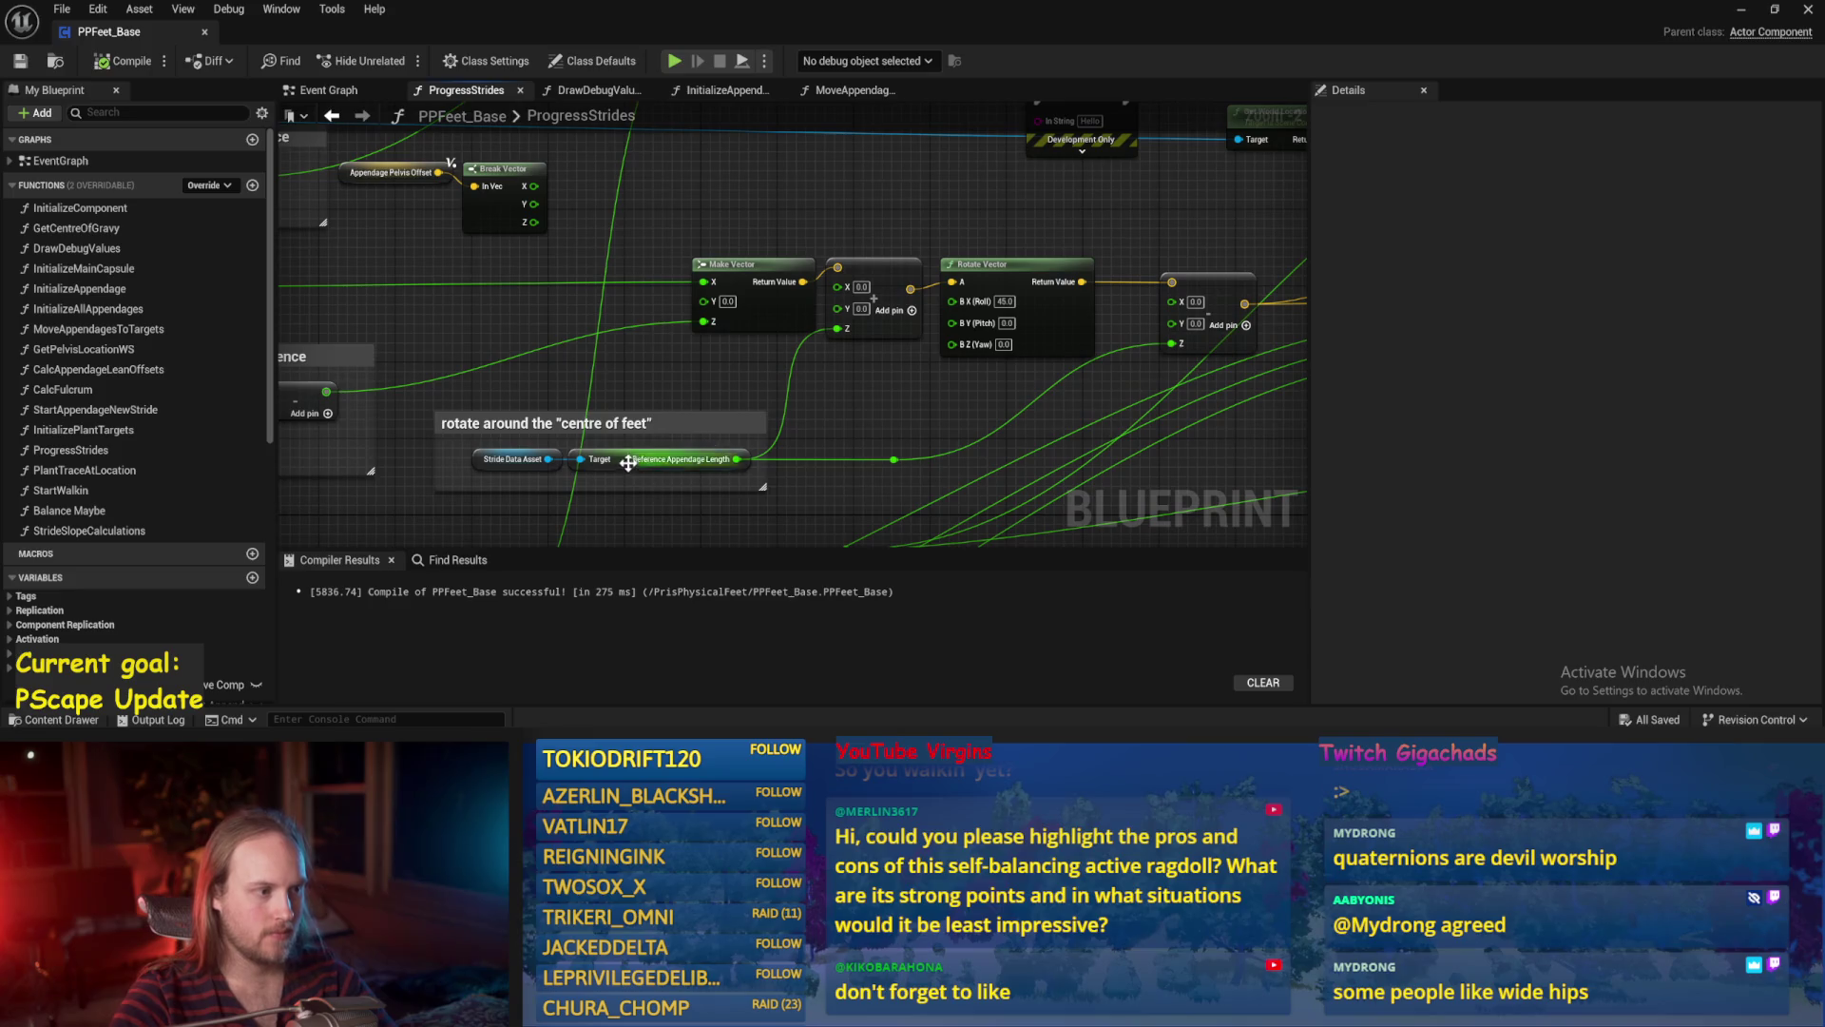
pyautogui.scroll(-1, 831, 412)
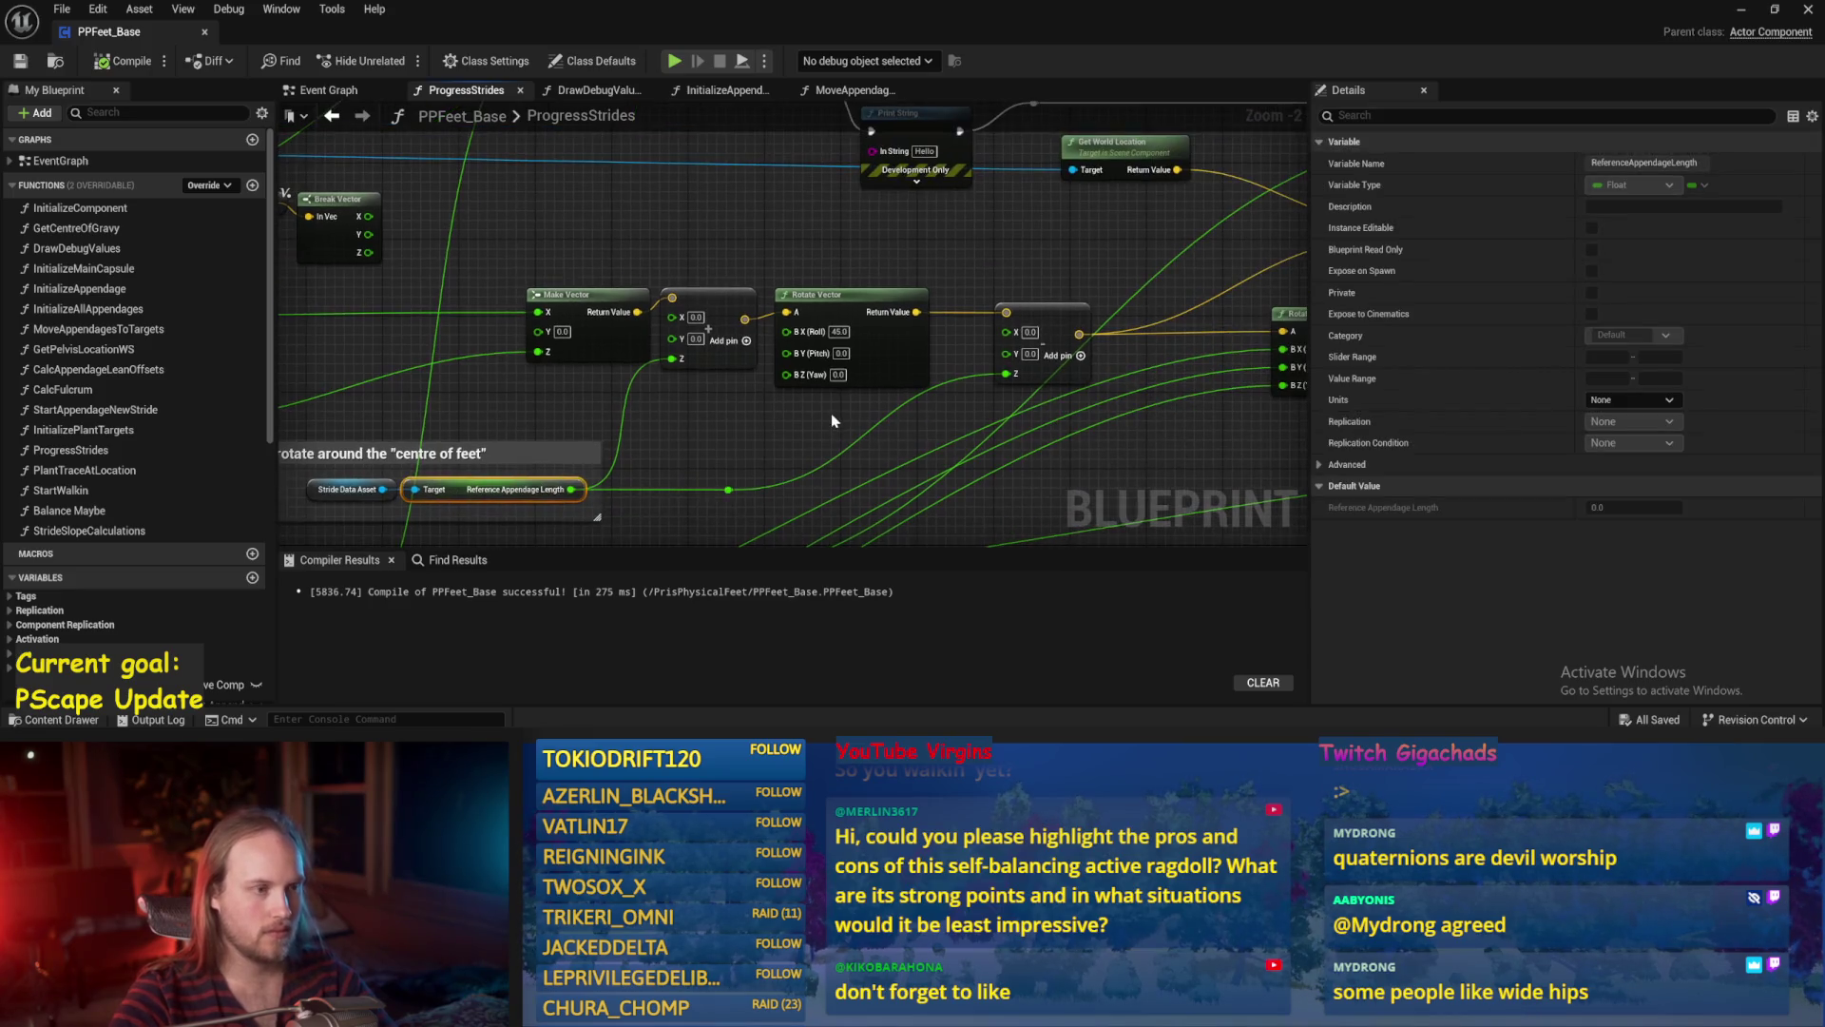
pyautogui.click(831, 413)
pyautogui.scroll(2, 817, 399)
pyautogui.moveTo(709, 447)
pyautogui.mouseDown()
pyautogui.moveTo(921, 370)
pyautogui.moveTo(950, 409)
pyautogui.moveTo(998, 418)
pyautogui.moveTo(671, 186)
pyautogui.mouseUp()
pyautogui.moveTo(1109, 334); pyautogui.dragTo(517, 214)
pyautogui.moveTo(819, 338); pyautogui.dragTo(998, 371)
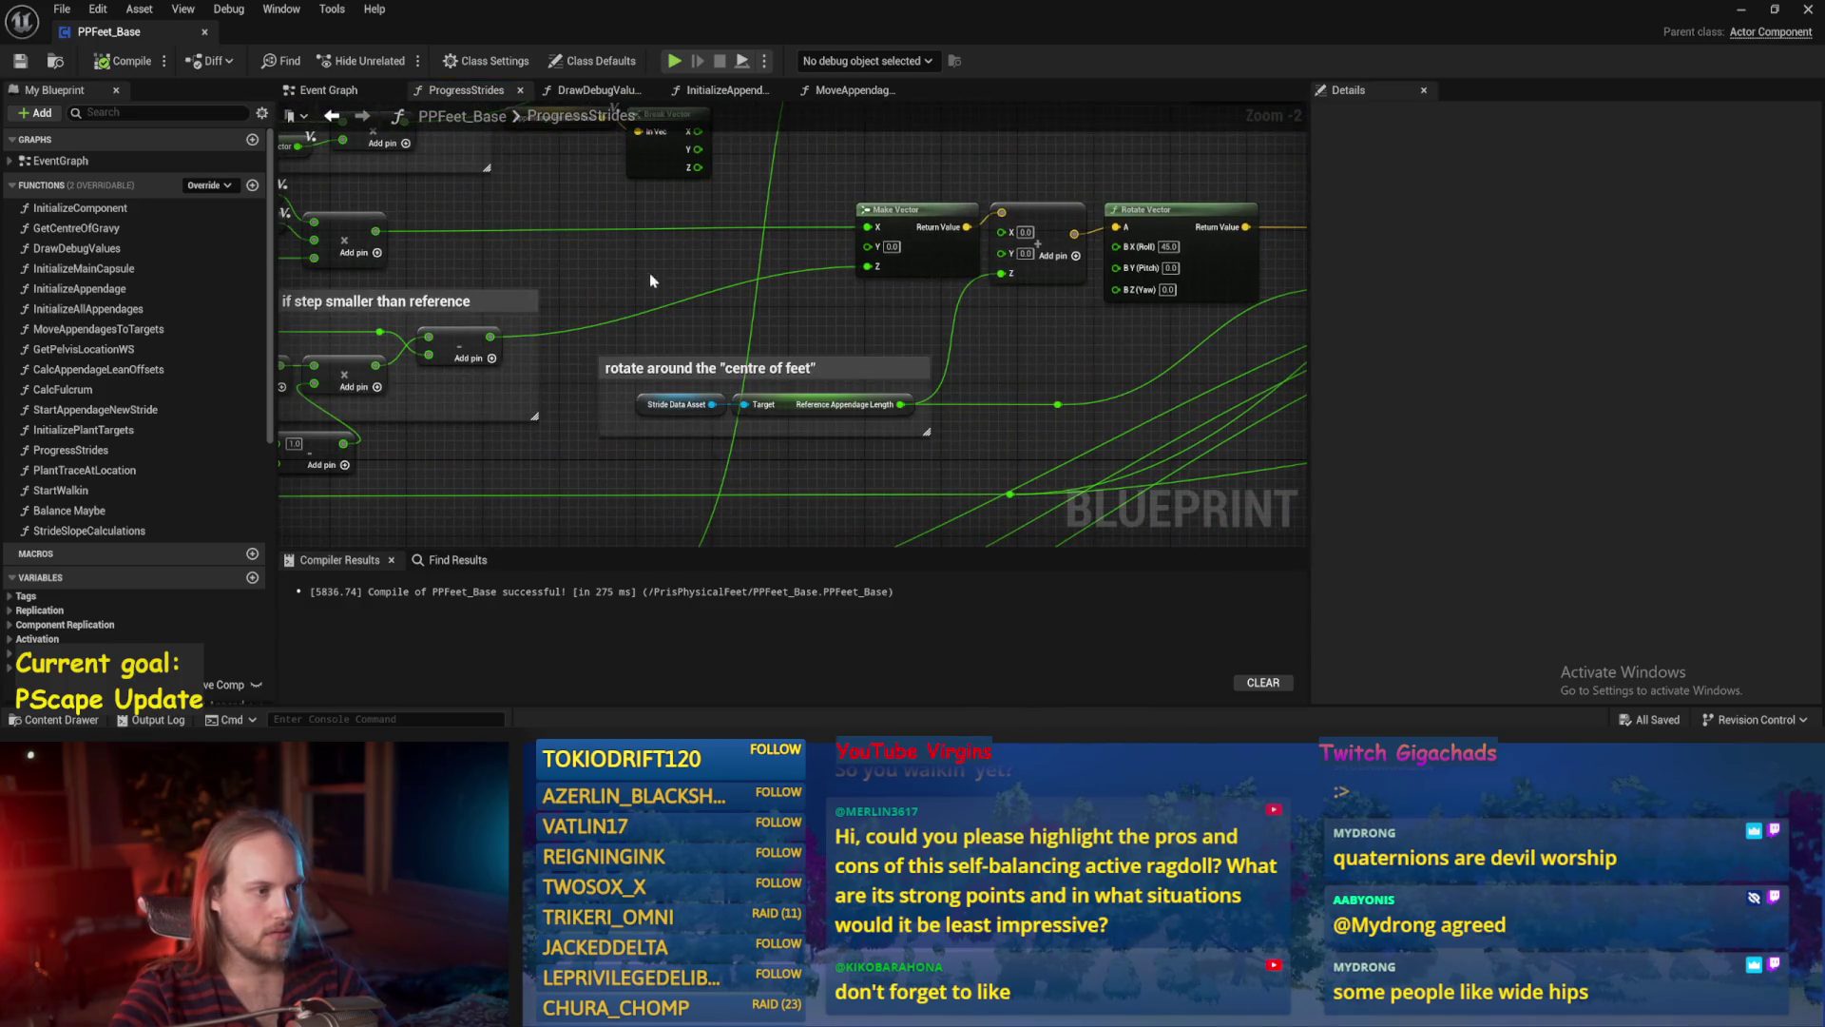
pyautogui.moveTo(859, 318); pyautogui.dragTo(727, 311)
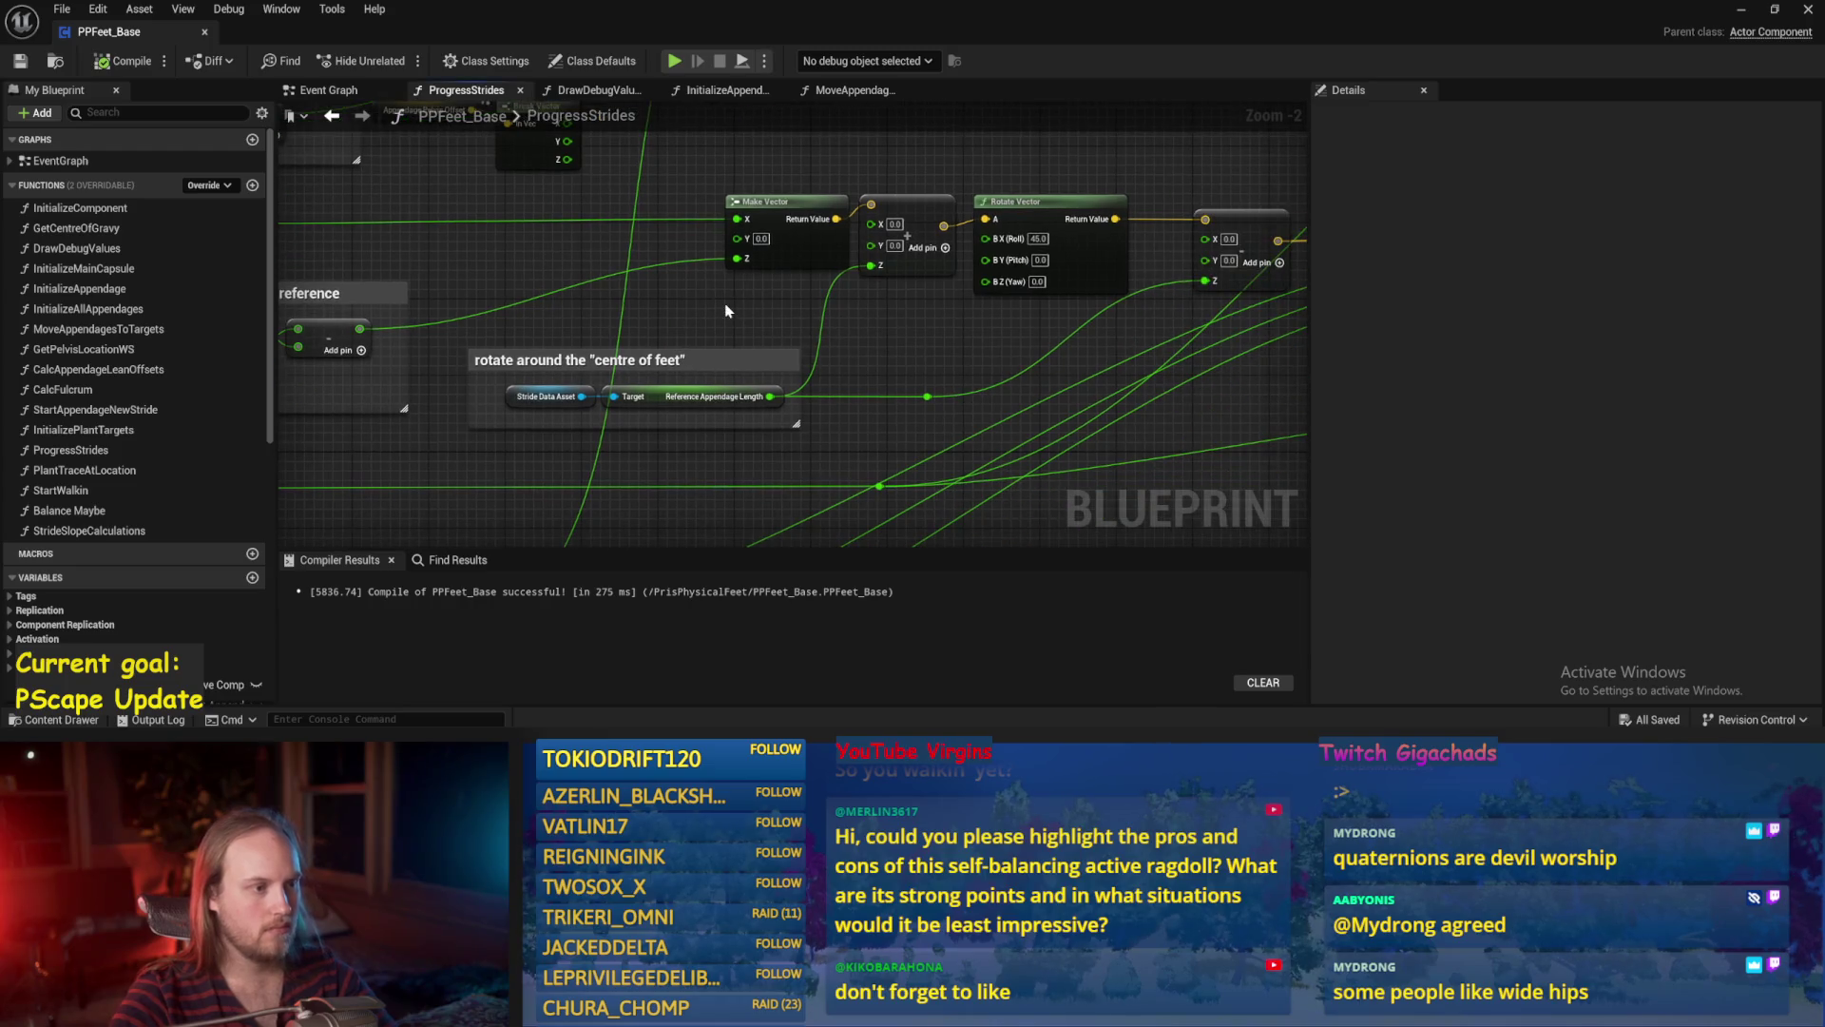
pyautogui.click(548, 397)
pyautogui.doubleClick(1606, 453)
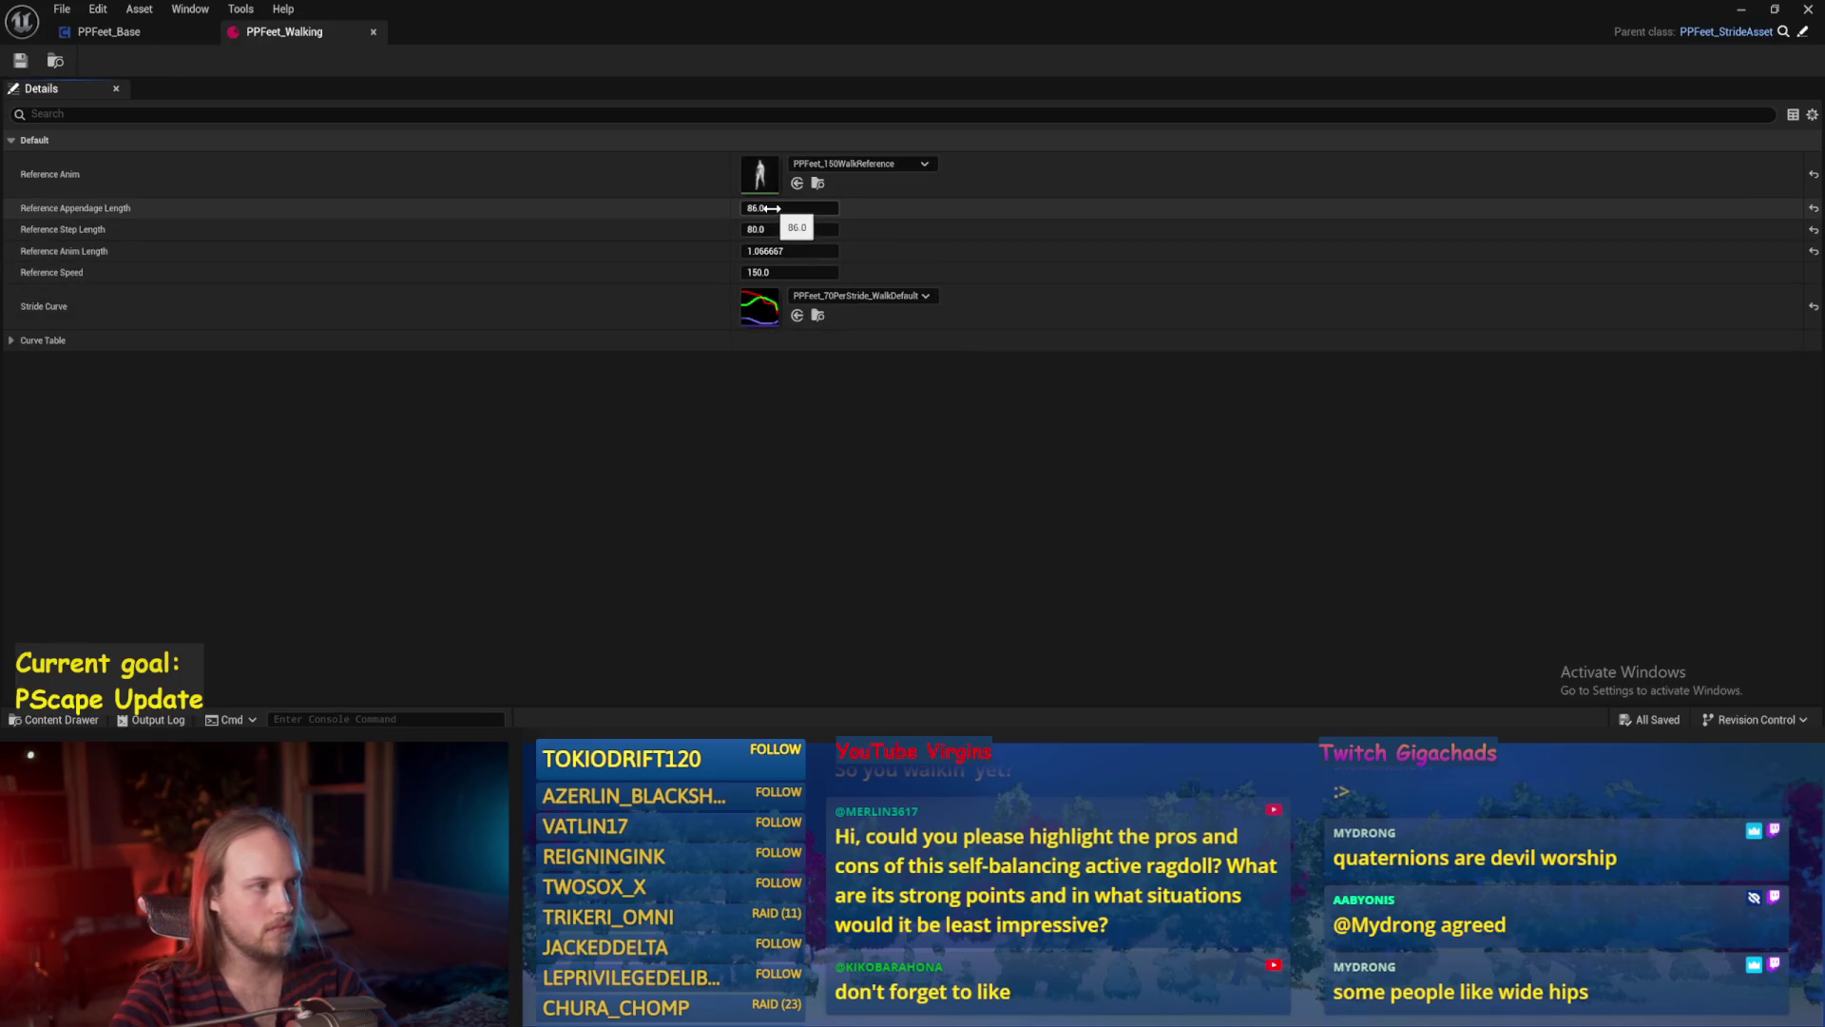
pyautogui.click(373, 32)
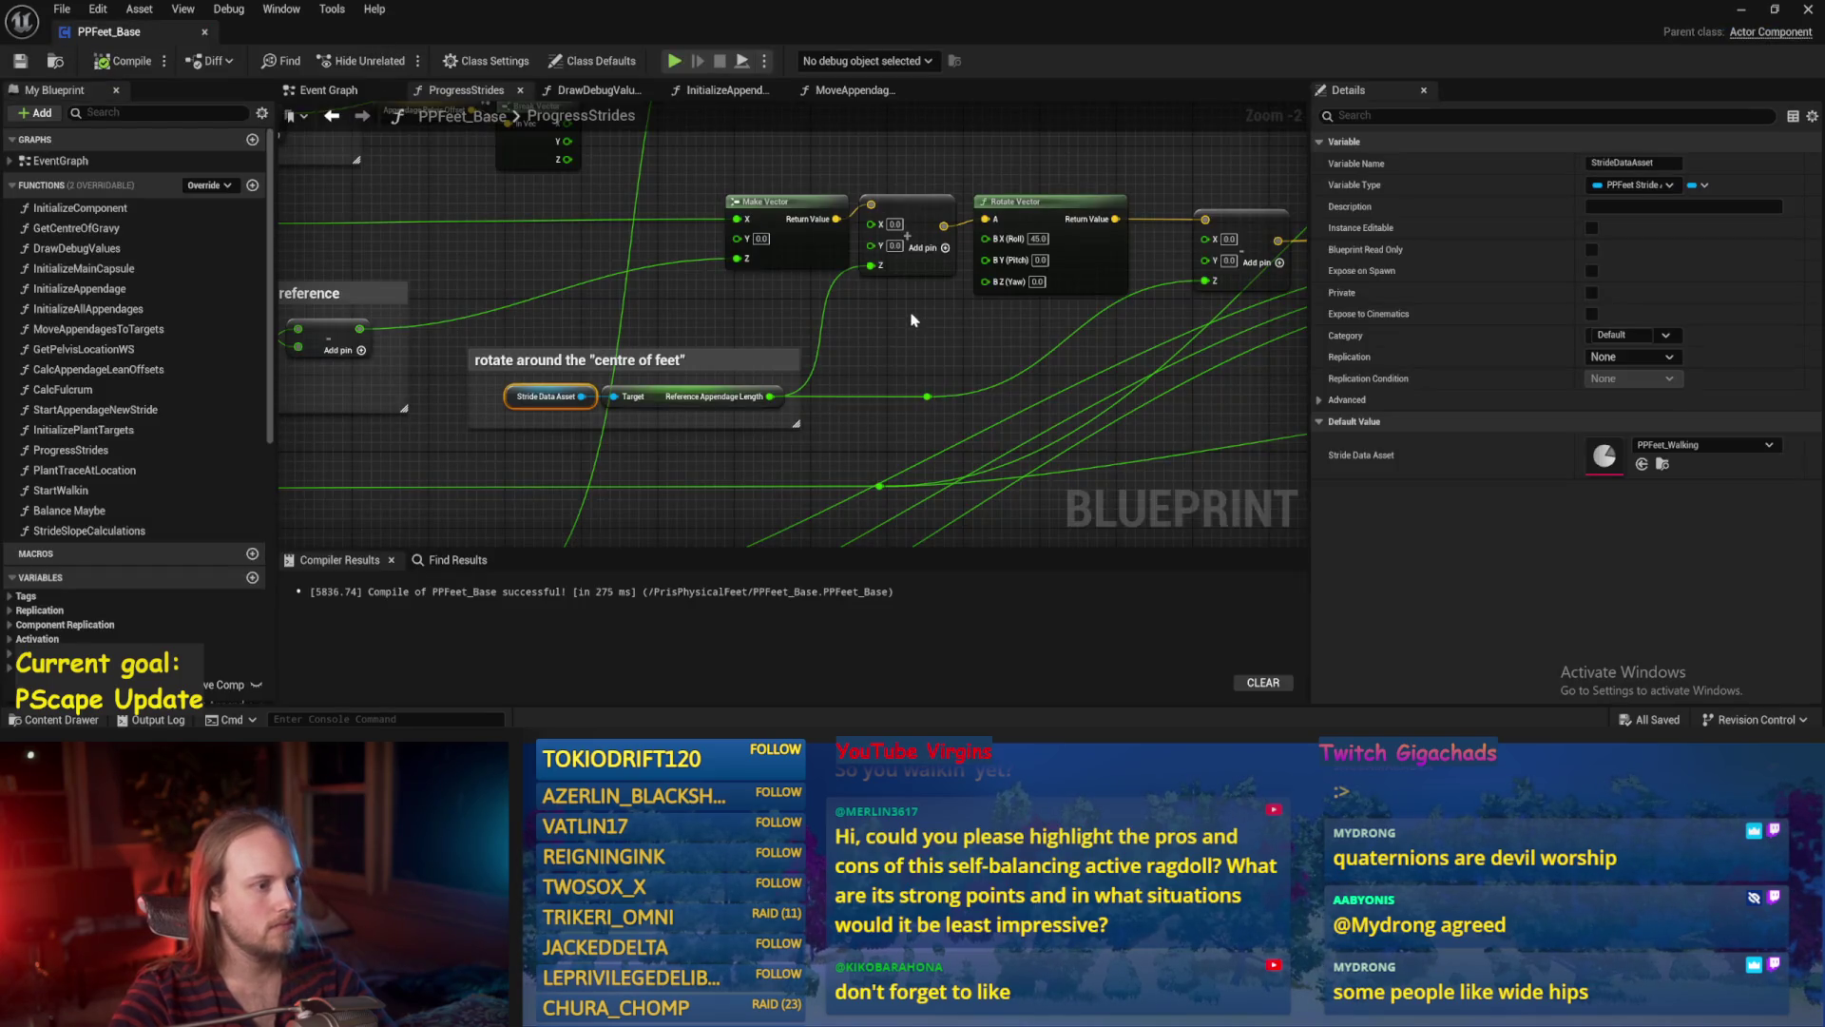
pyautogui.click(124, 61)
pyautogui.click(21, 62)
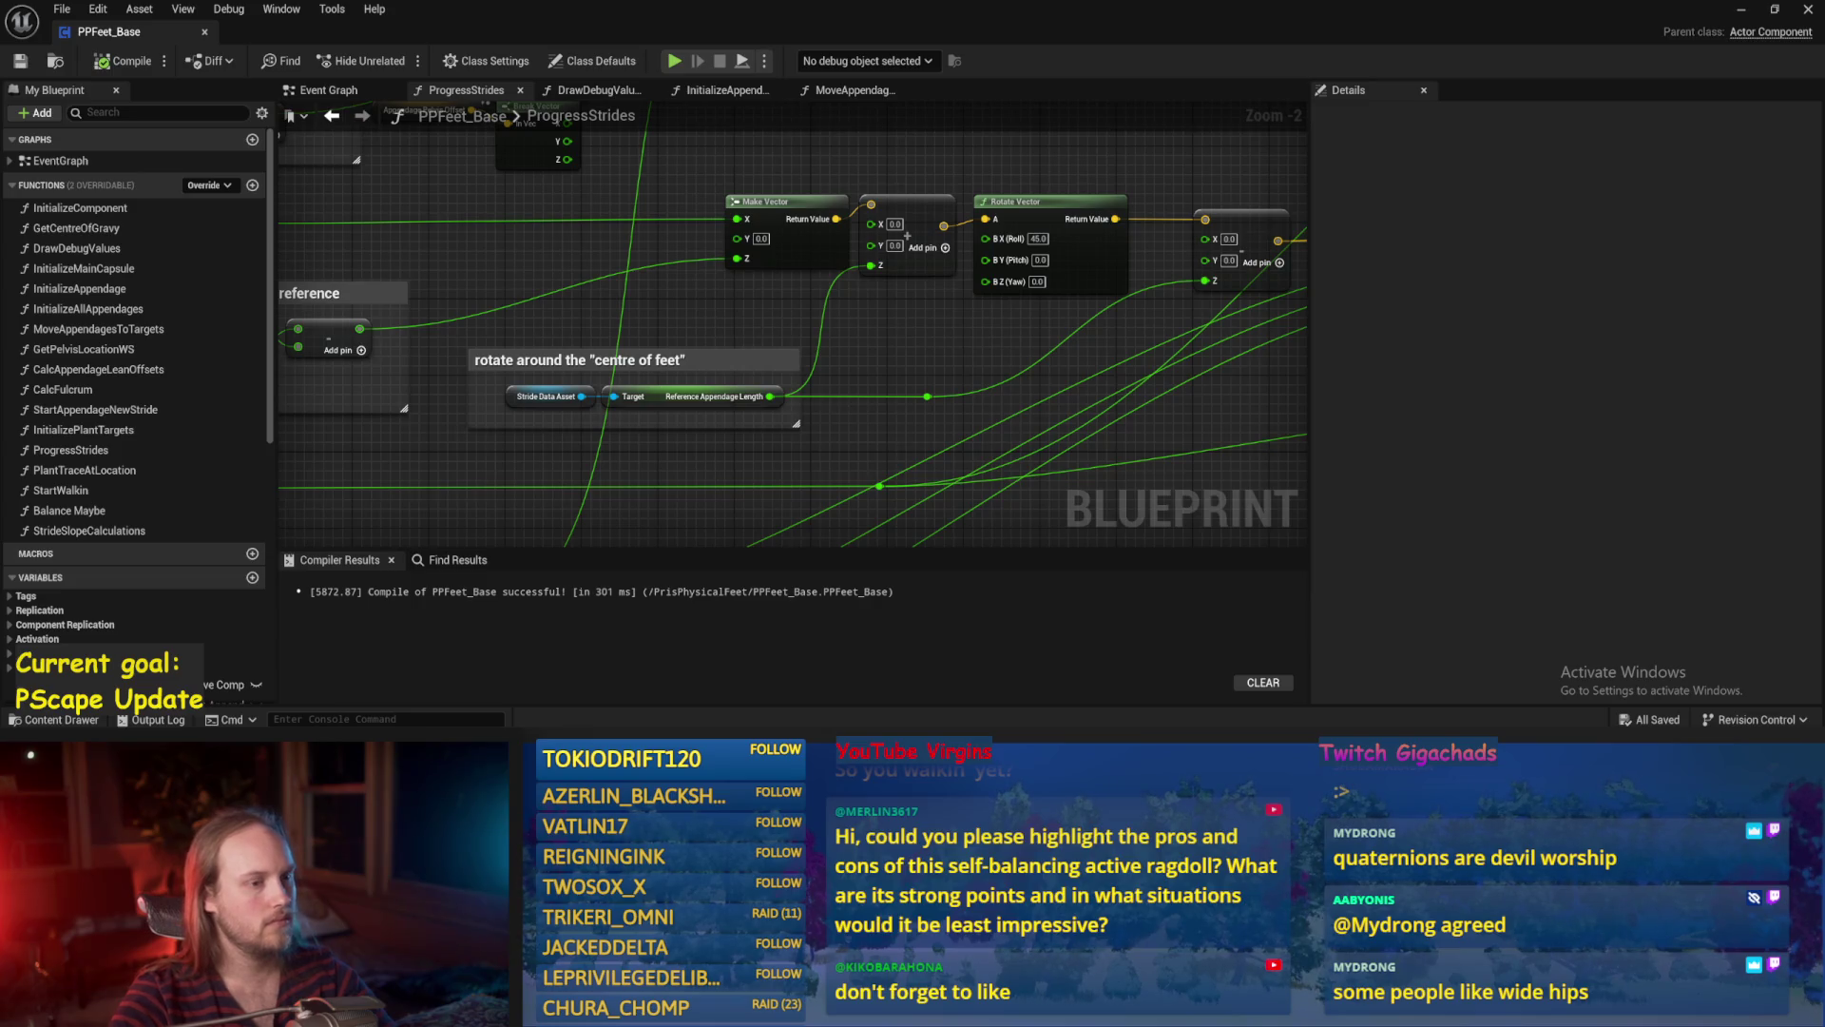
pyautogui.moveTo(962, 324); pyautogui.dragTo(825, 364)
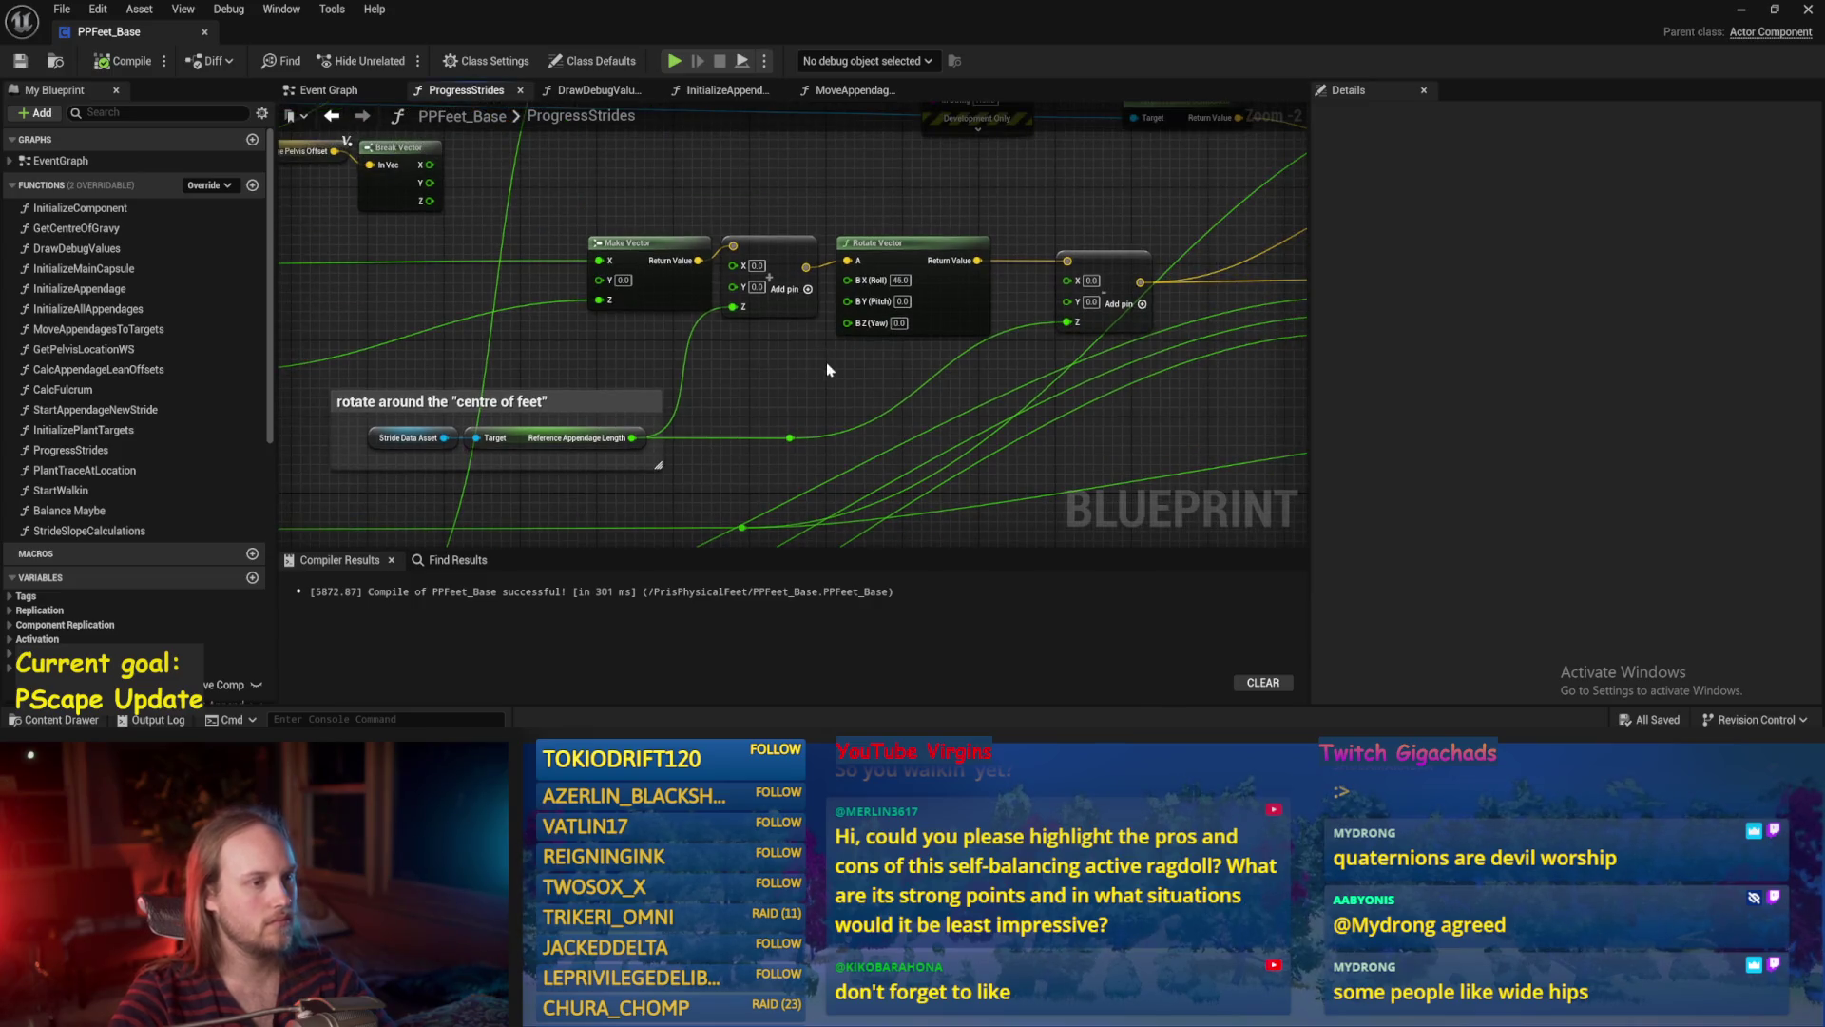
# Reset the Rotate Vector roll to 0, then compile and save.
pyautogui.click(124, 61)
pyautogui.doubleClick(899, 280)
pyautogui.write('0')
pyautogui.press('Return')
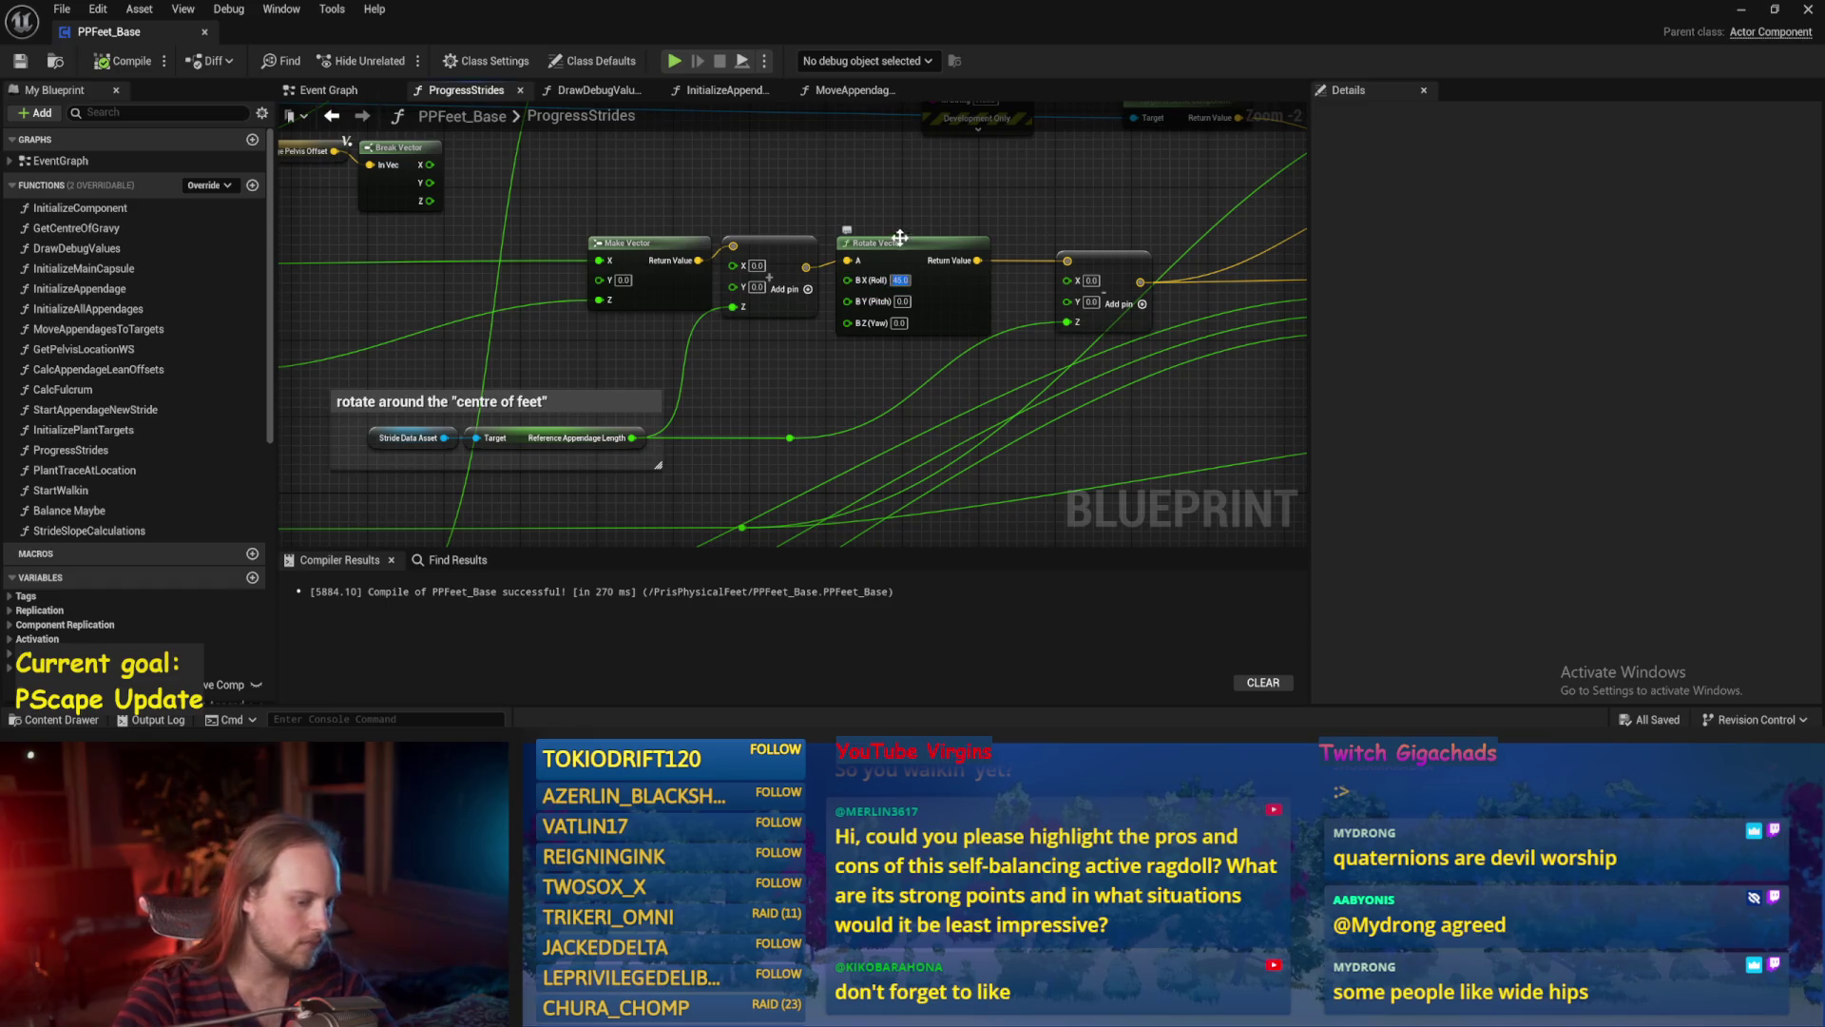
pyautogui.click(123, 61)
pyautogui.click(20, 61)
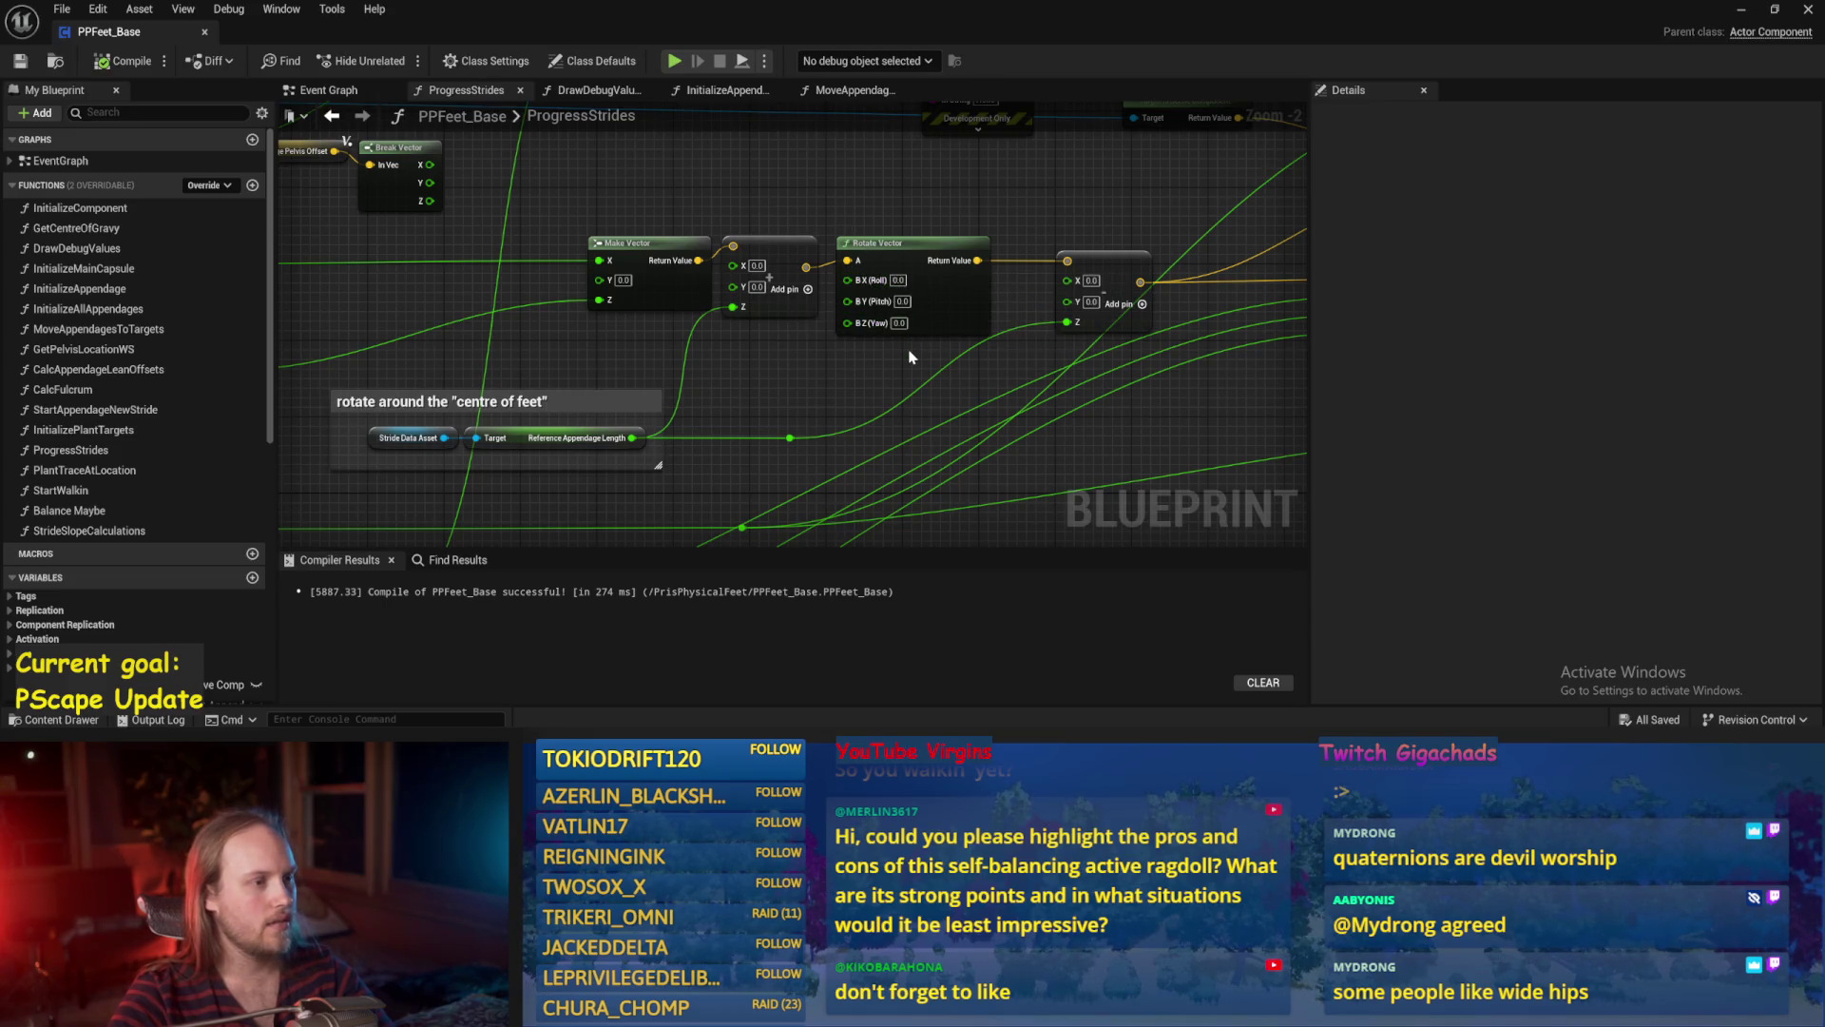
# Enter 50 as the Y value on both Add nodes, compile and save, then minimize to the level.
pyautogui.moveTo(772, 391)
pyautogui.mouseDown()
pyautogui.moveTo(1023, 396)
pyautogui.moveTo(836, 532)
pyautogui.moveTo(961, 436)
pyautogui.moveTo(927, 399)
pyautogui.moveTo(1003, 395)
pyautogui.moveTo(860, 398)
pyautogui.mouseUp()
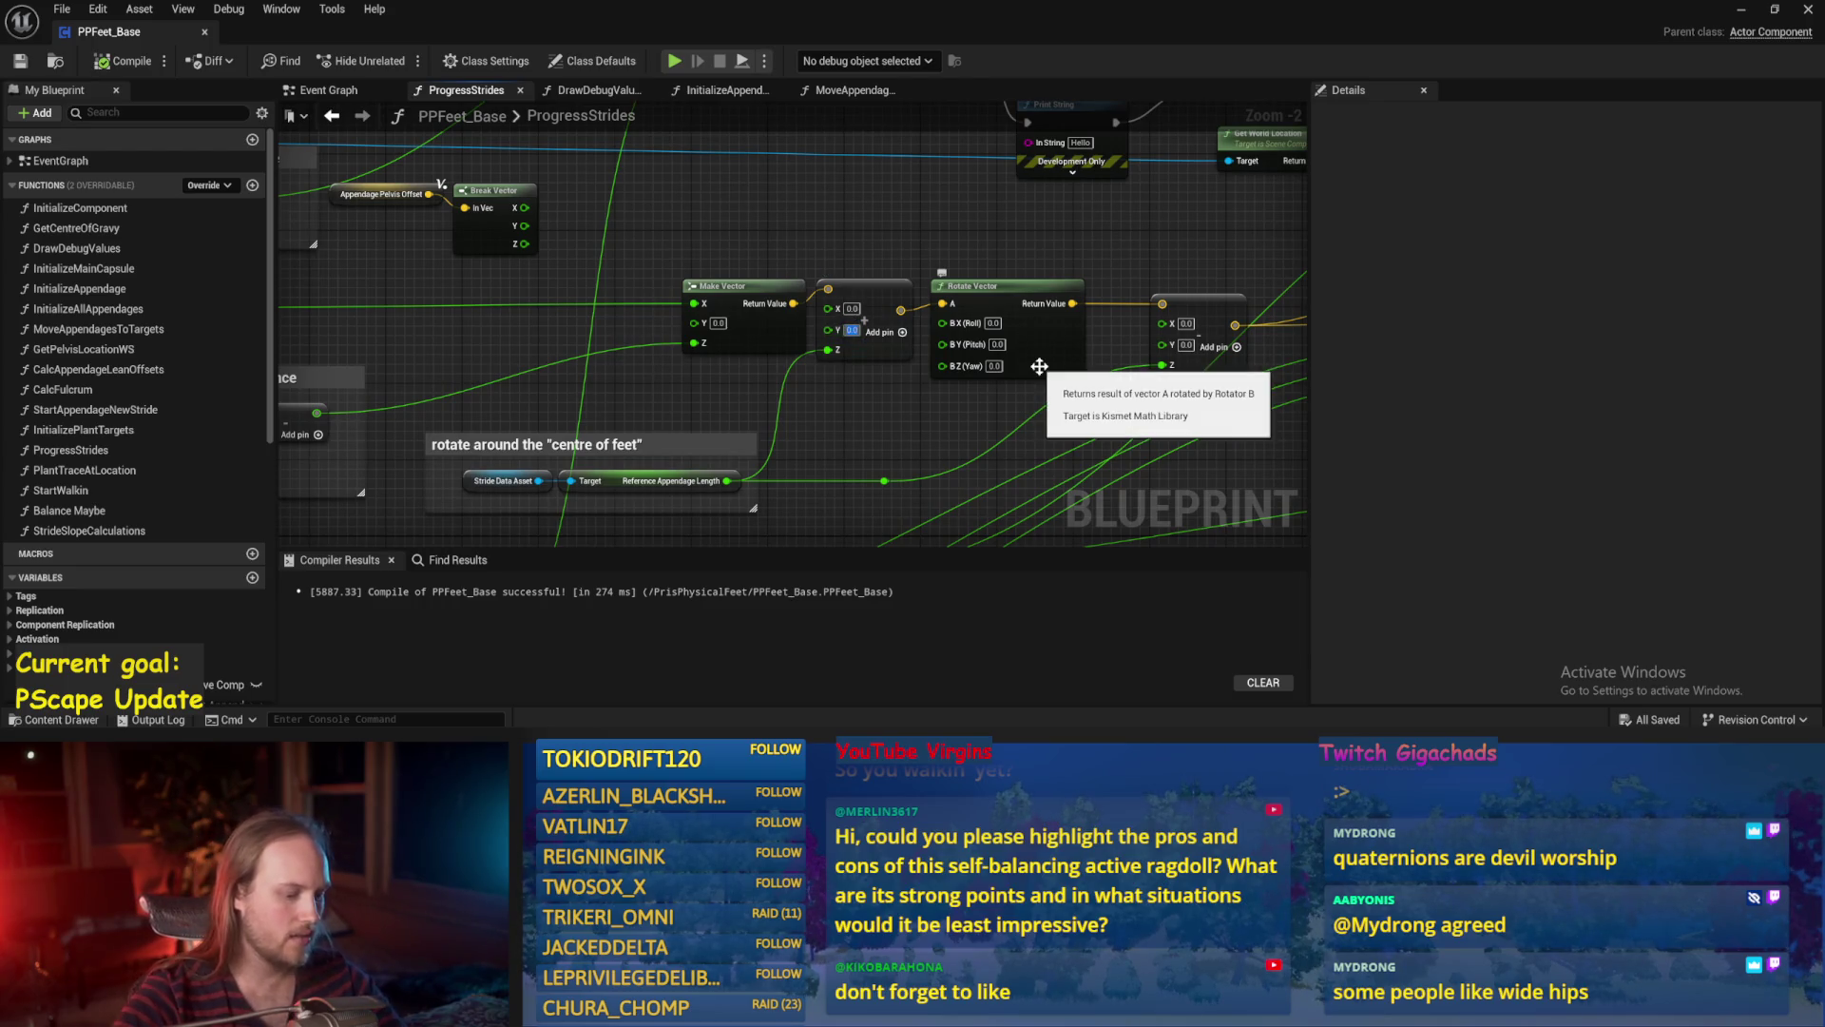
pyautogui.write('50')
pyautogui.click(1186, 344)
pyautogui.write('50')
pyautogui.press('Return')
pyautogui.click(107, 66)
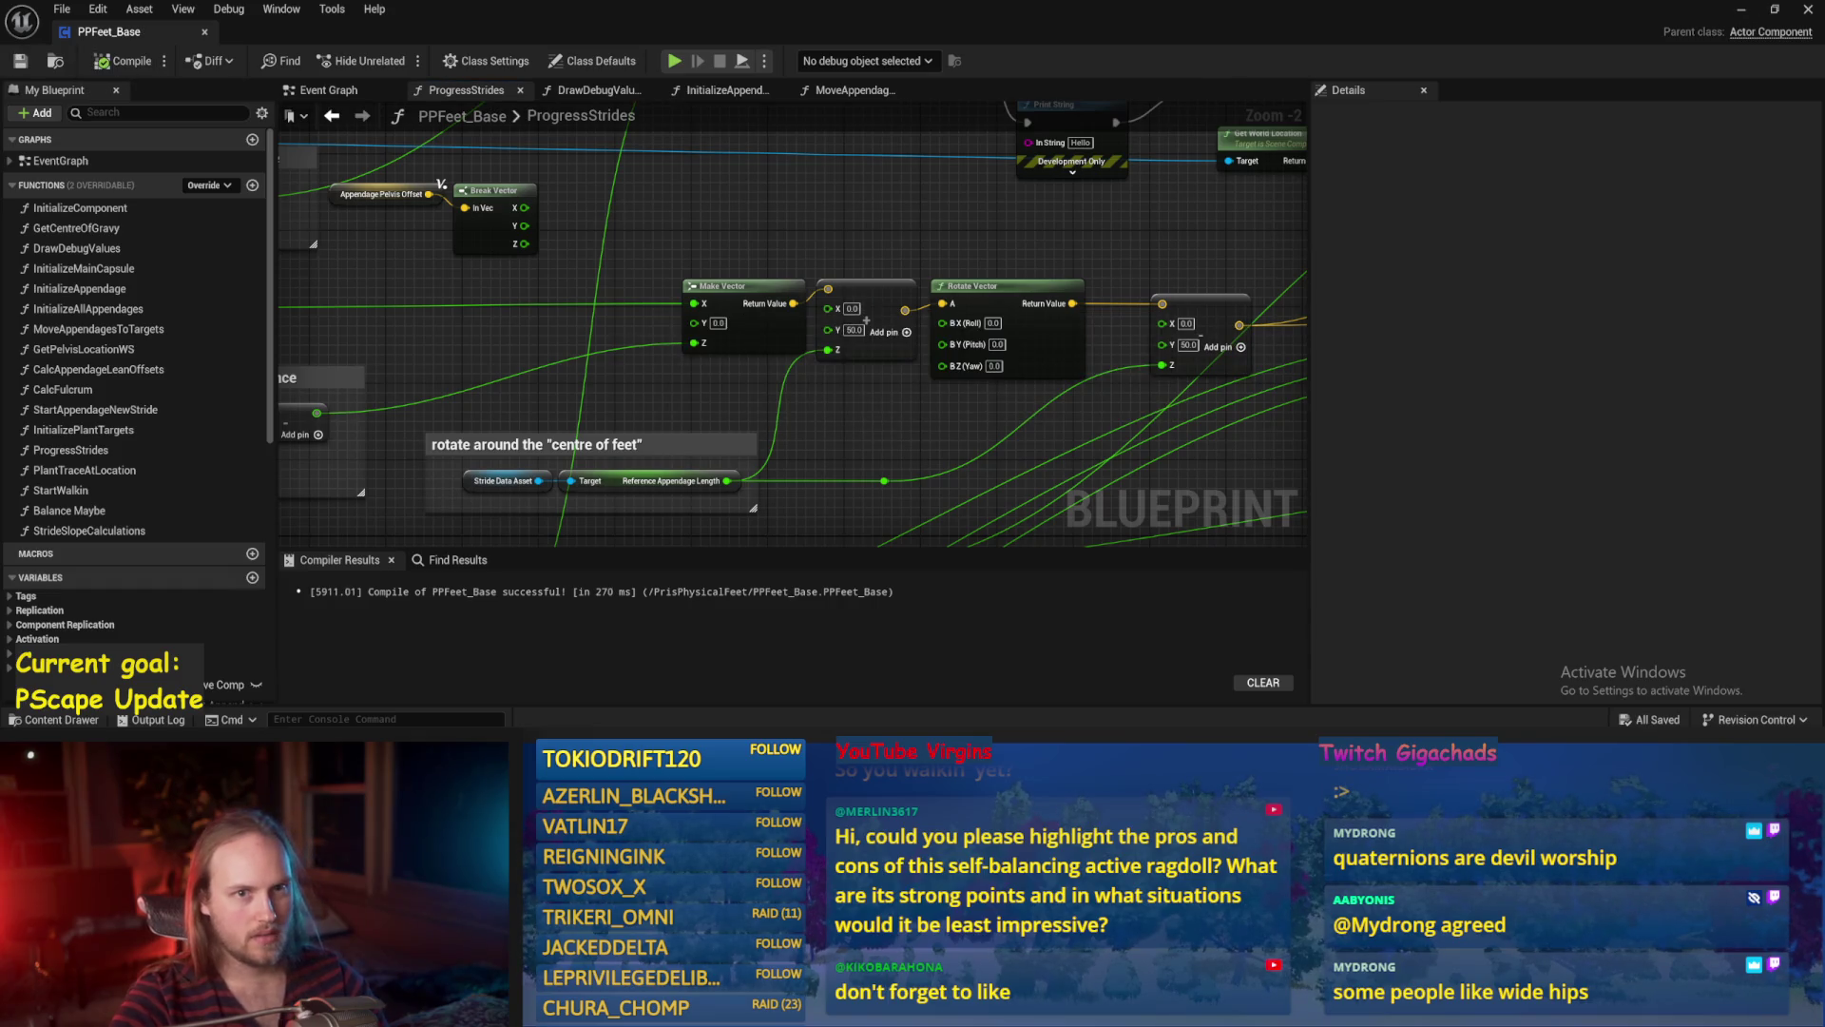
pyautogui.click(1742, 15)
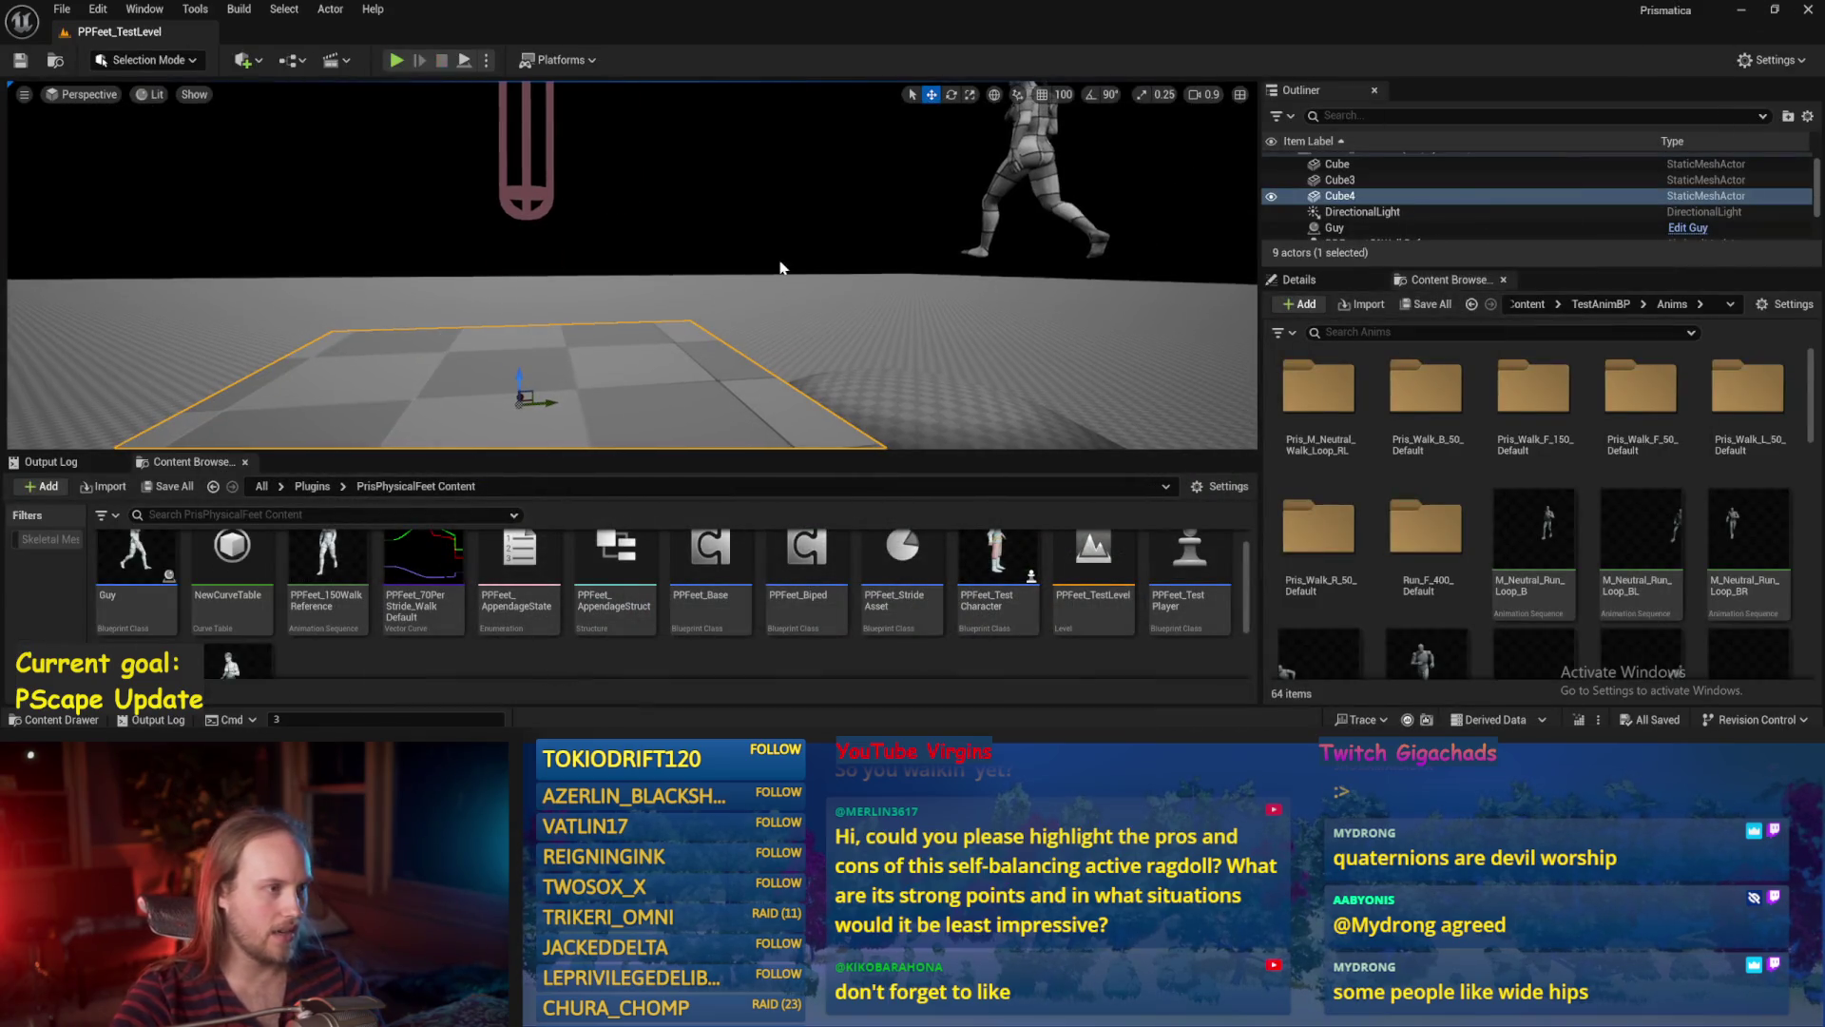
# Bring PPFeet_Base back to look over ProgressStrides, then hide it to watch the ragdoll walk.
pyautogui.scroll(3, 631, 267)
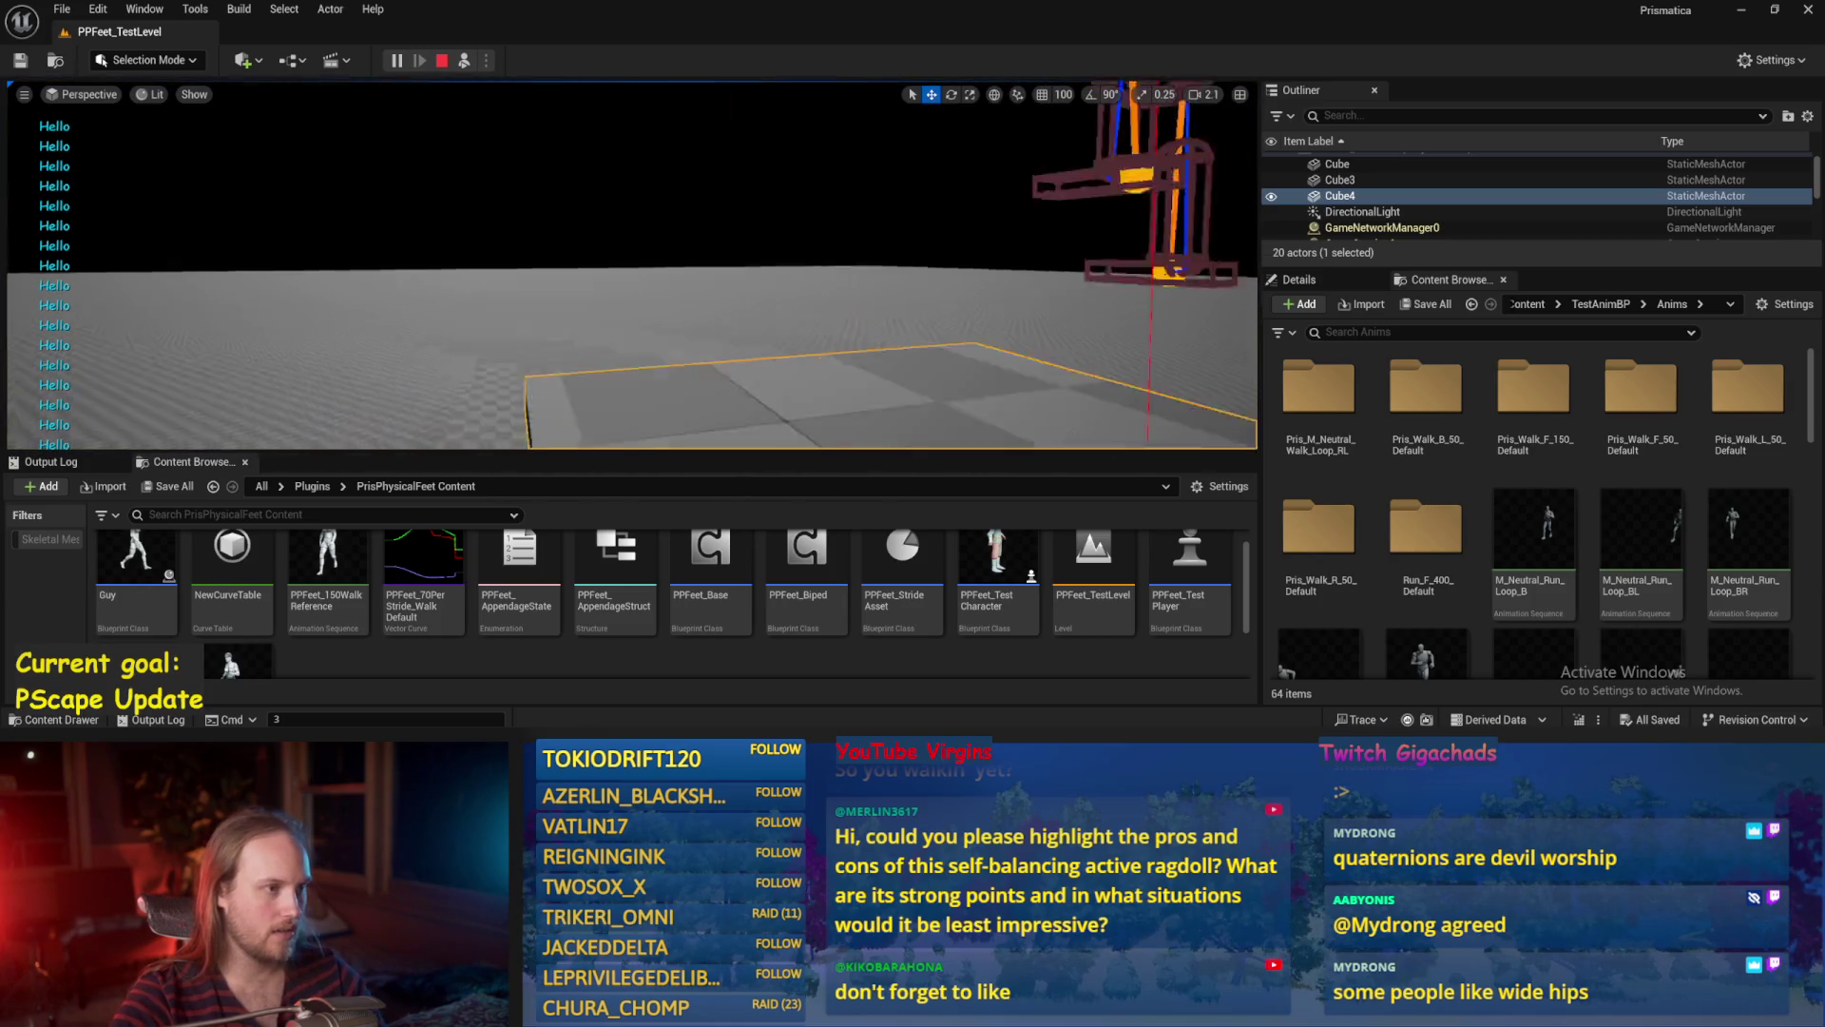
pyautogui.doubleClick(711, 561)
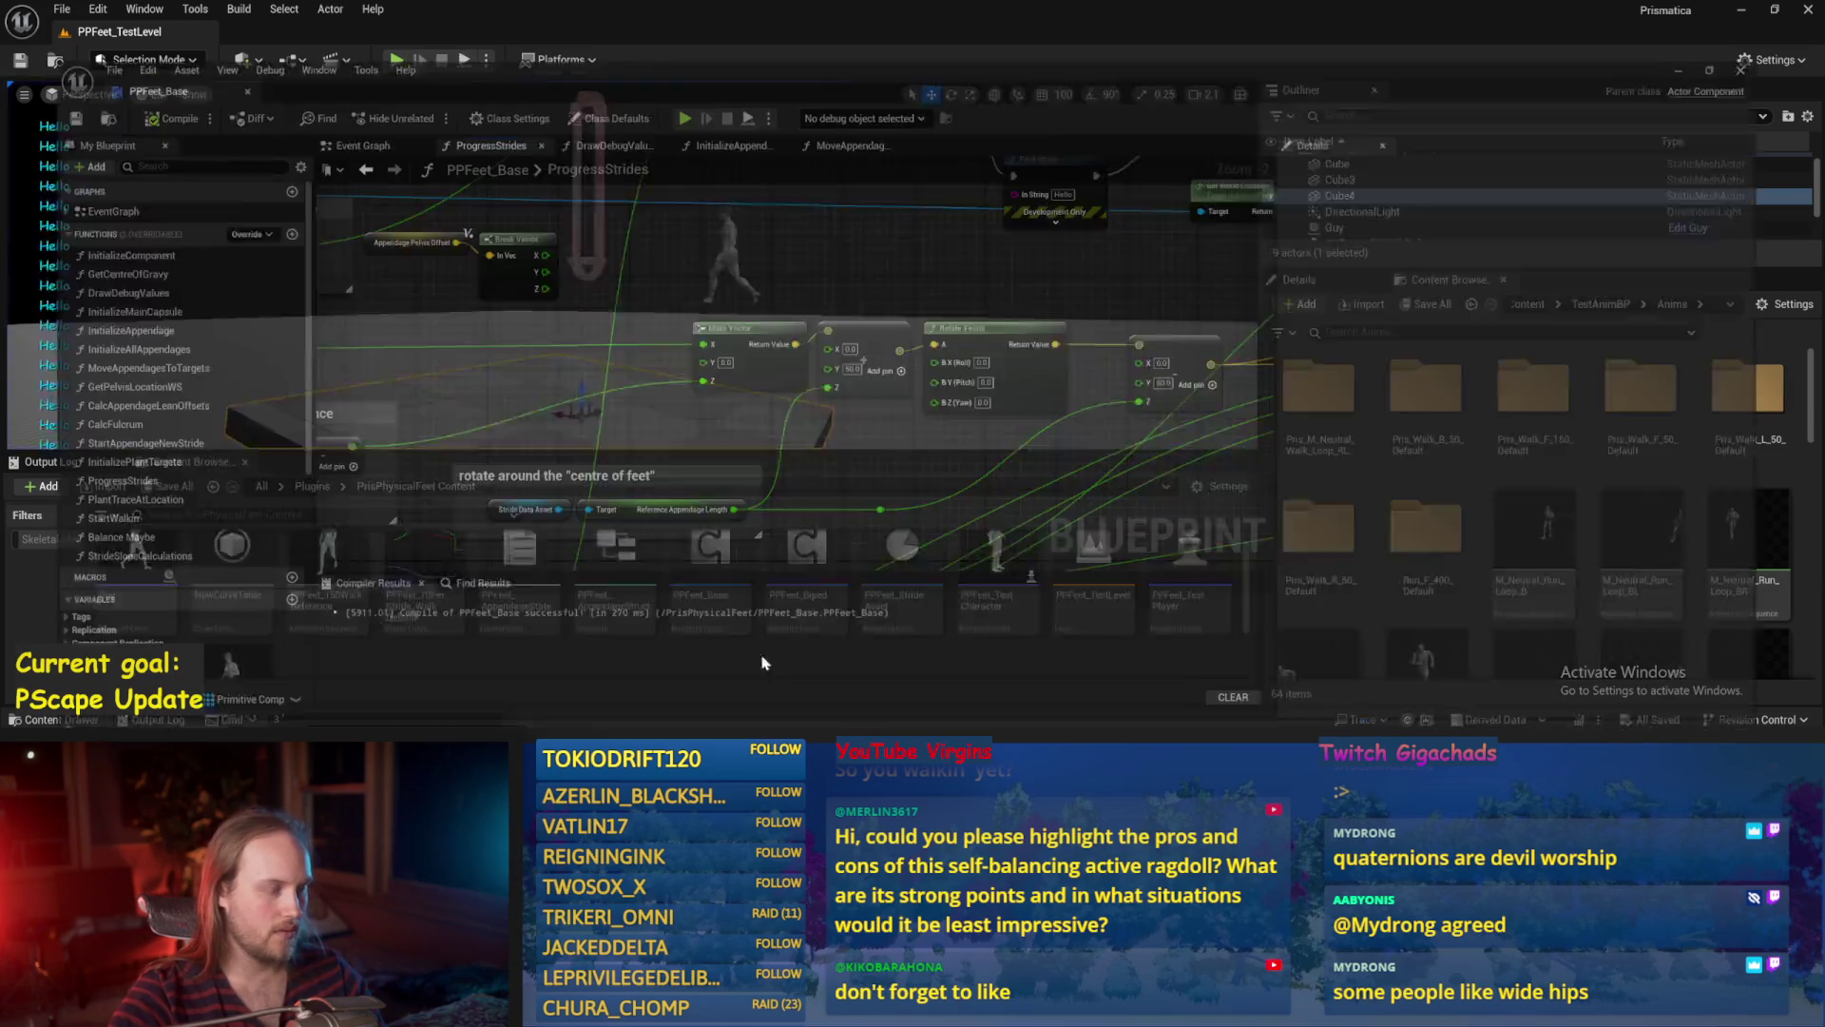
pyautogui.moveTo(931, 415); pyautogui.dragTo(908, 422)
pyautogui.moveTo(399, 275); pyautogui.dragTo(576, 290)
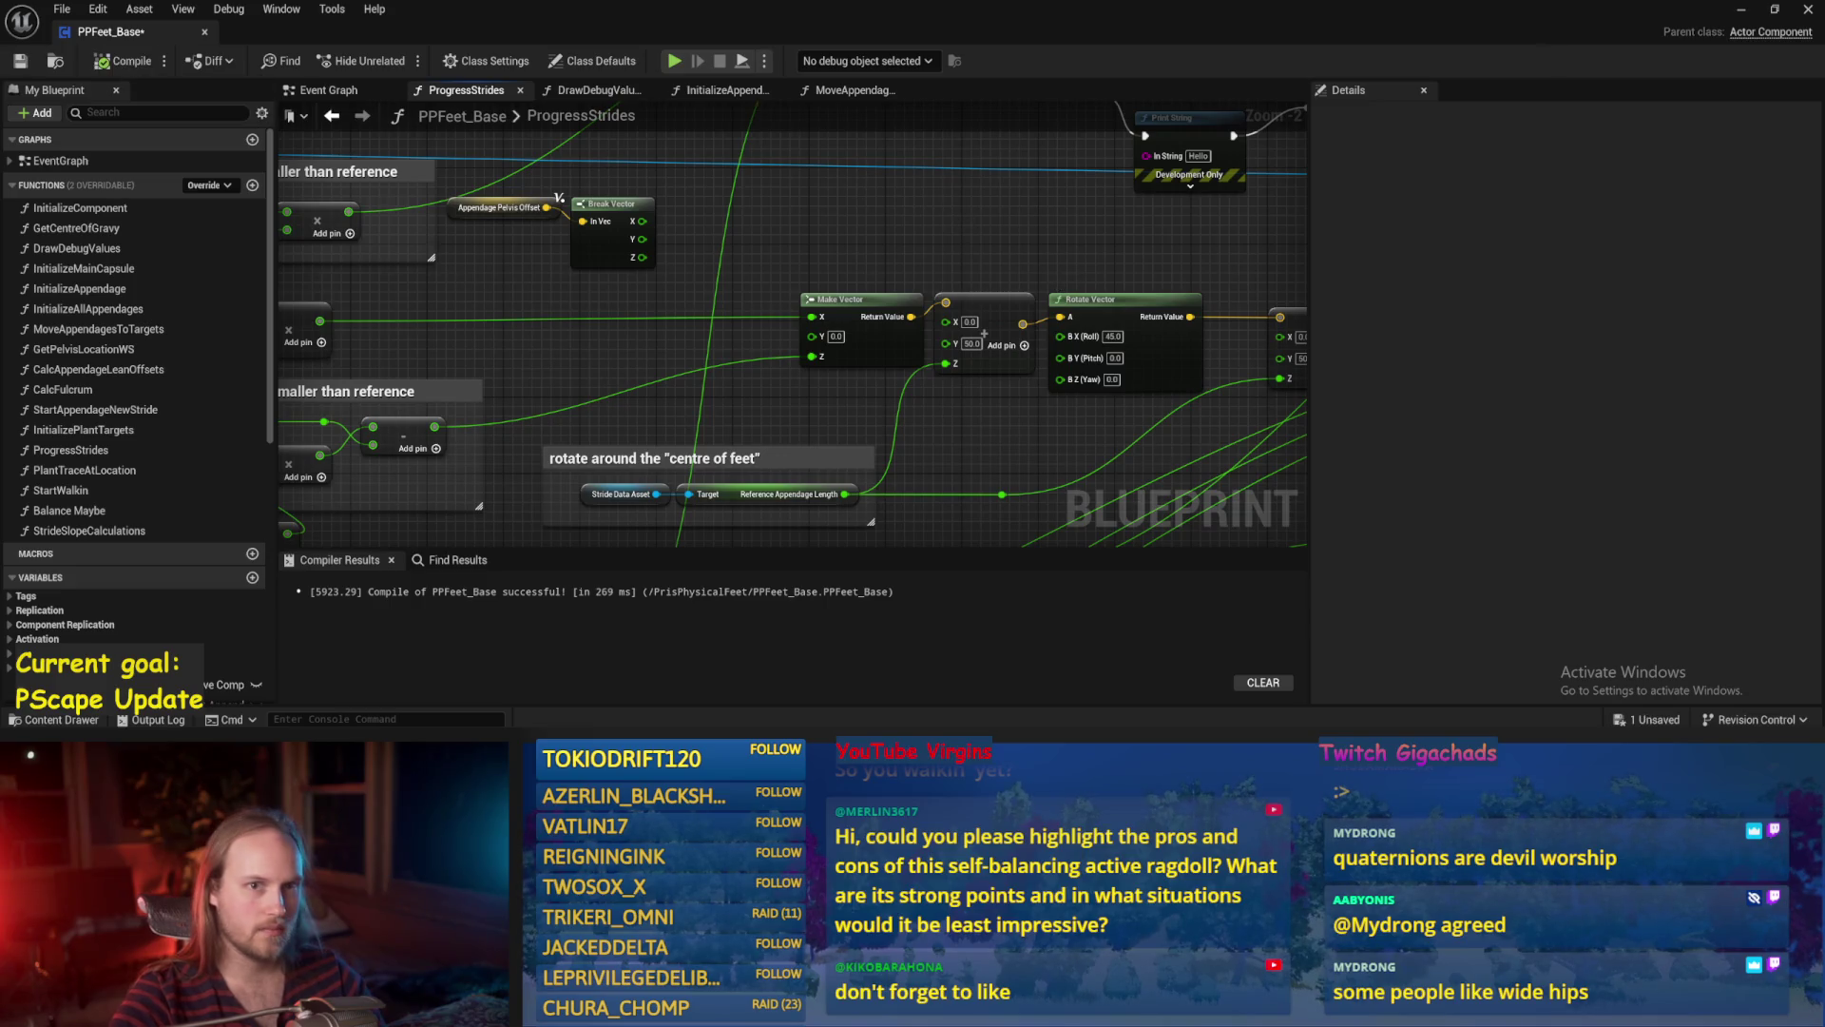
pyautogui.click(1745, 11)
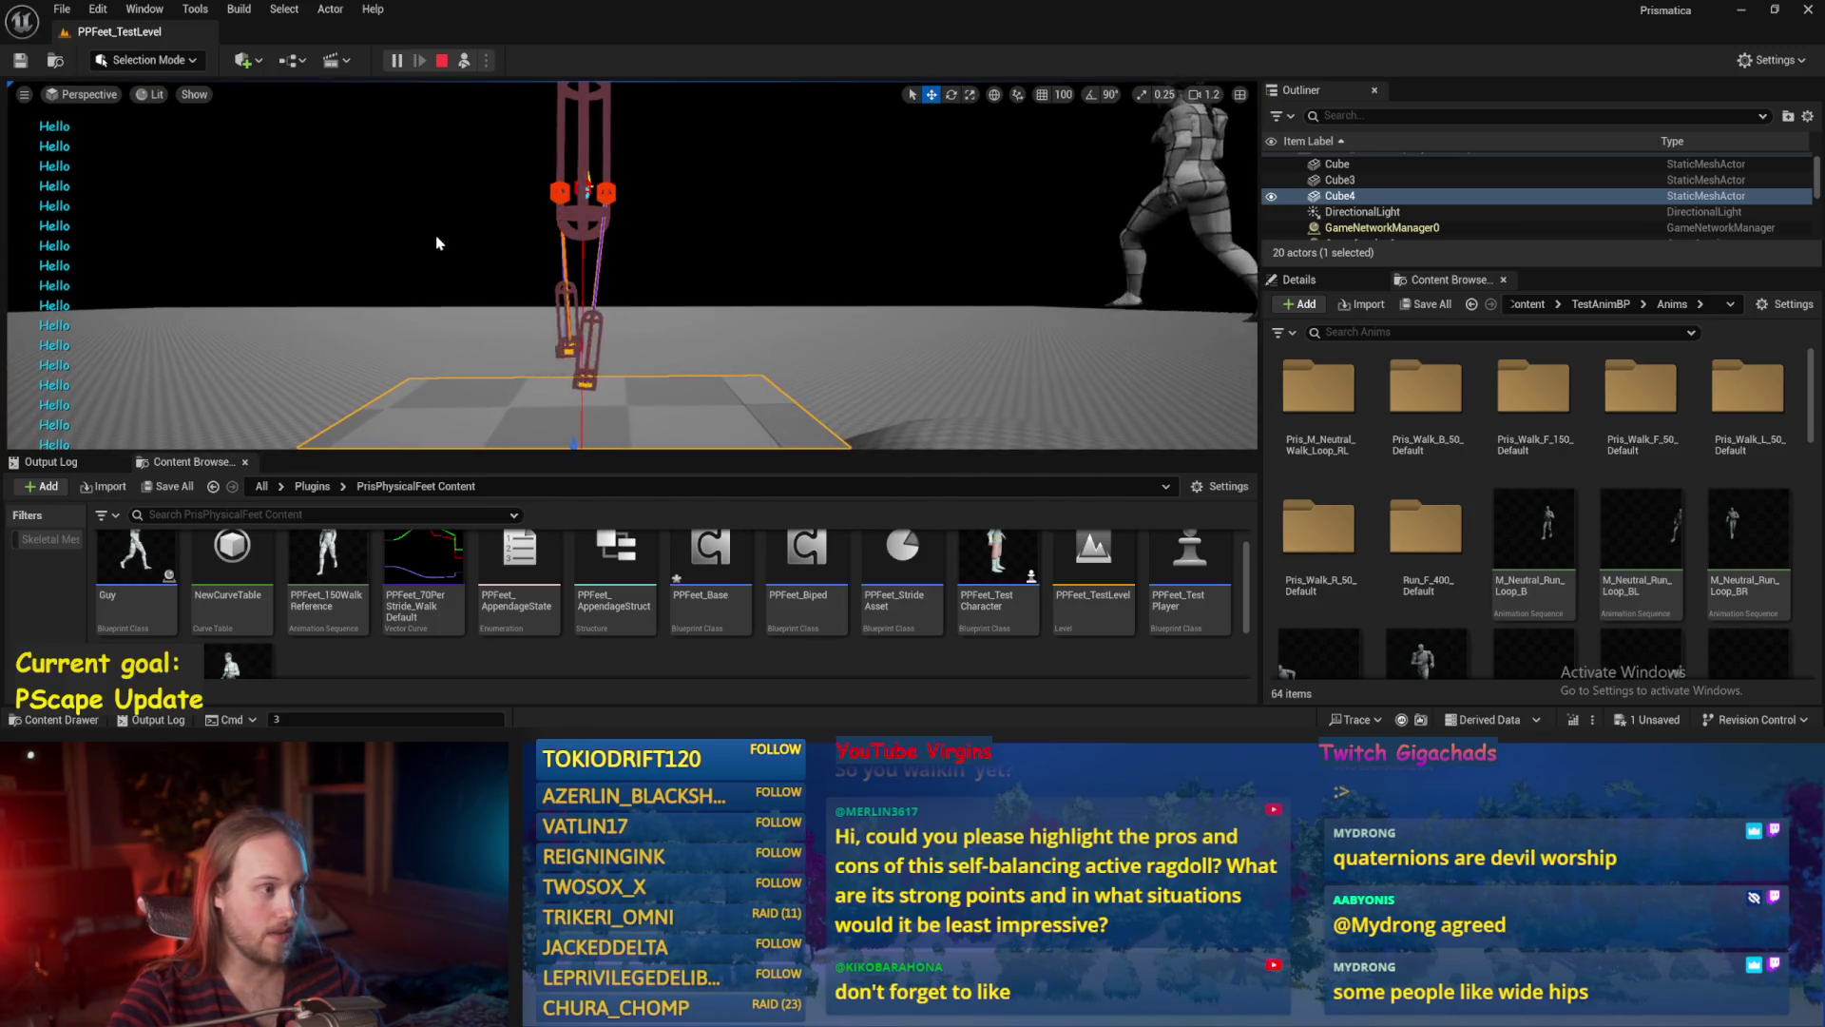
# Stop the simulation and reopen the PPFeet_Base ProgressStrides graph.
pyautogui.press('Escape')
pyautogui.doubleClick(711, 556)
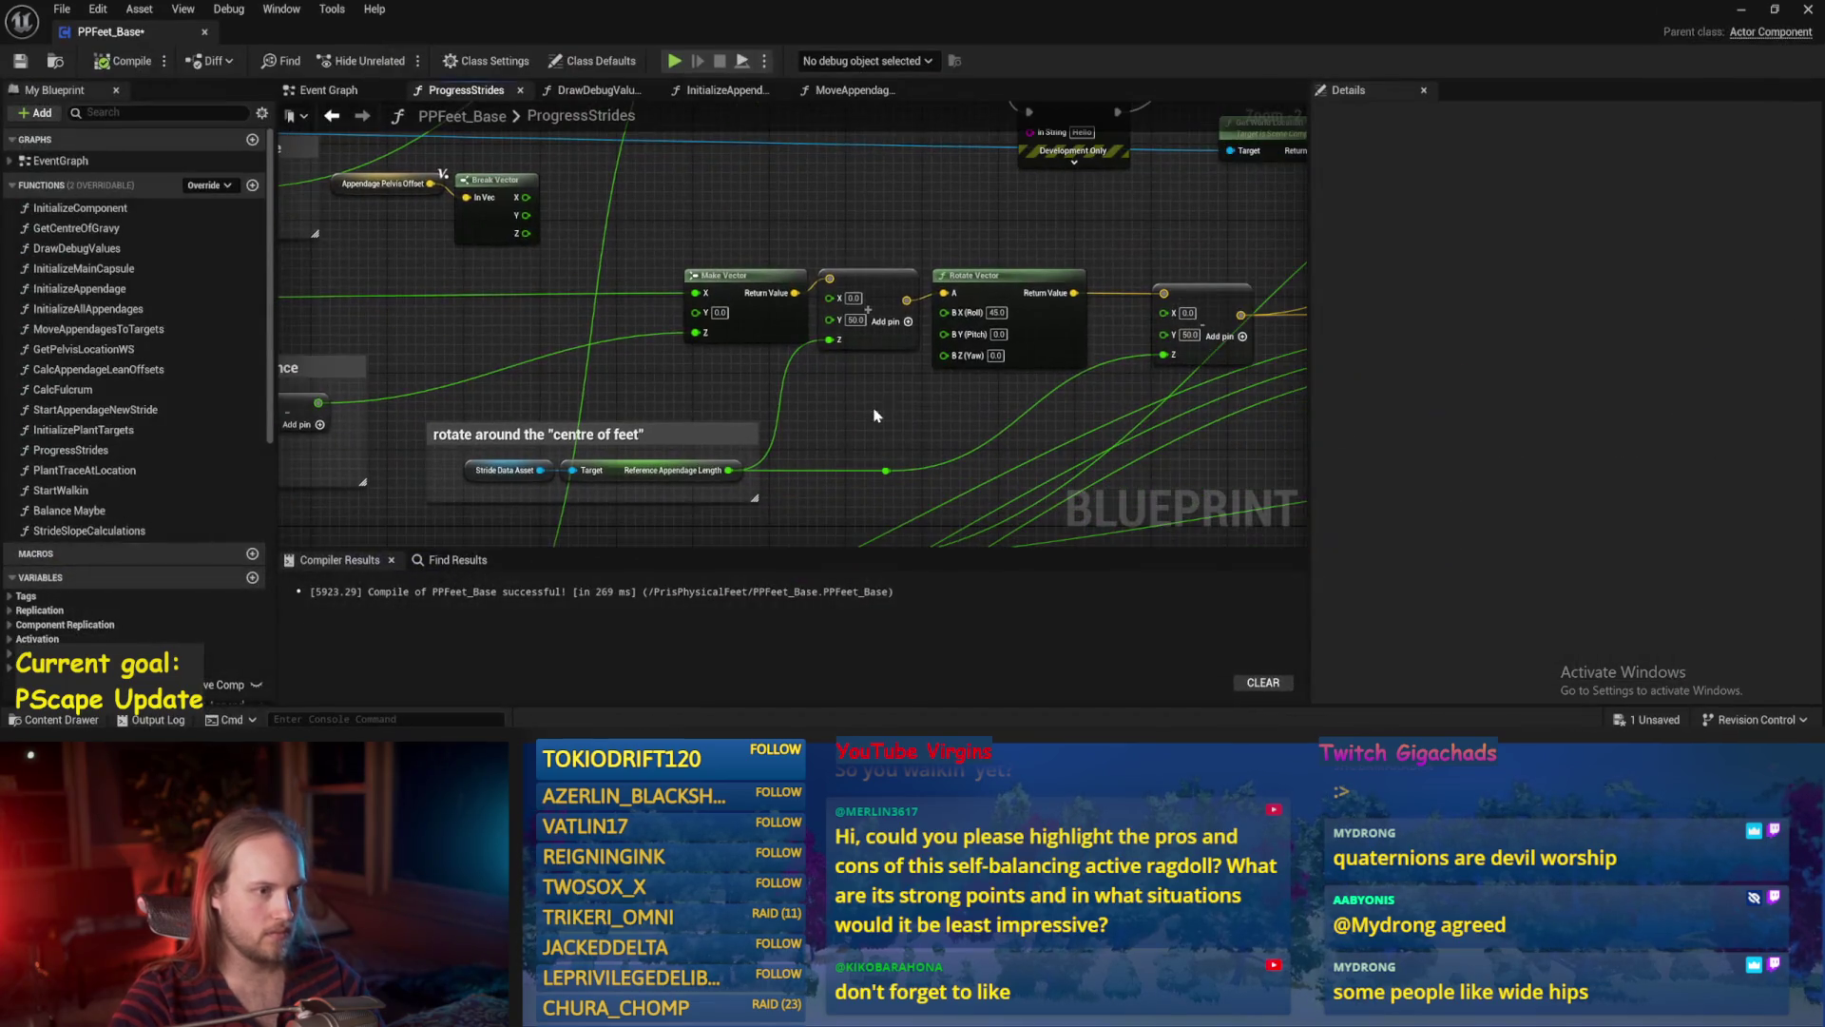
pyautogui.moveTo(830, 458)
pyautogui.mouseDown()
pyautogui.moveTo(1036, 475)
pyautogui.moveTo(993, 350)
pyautogui.moveTo(864, 406)
pyautogui.mouseUp()
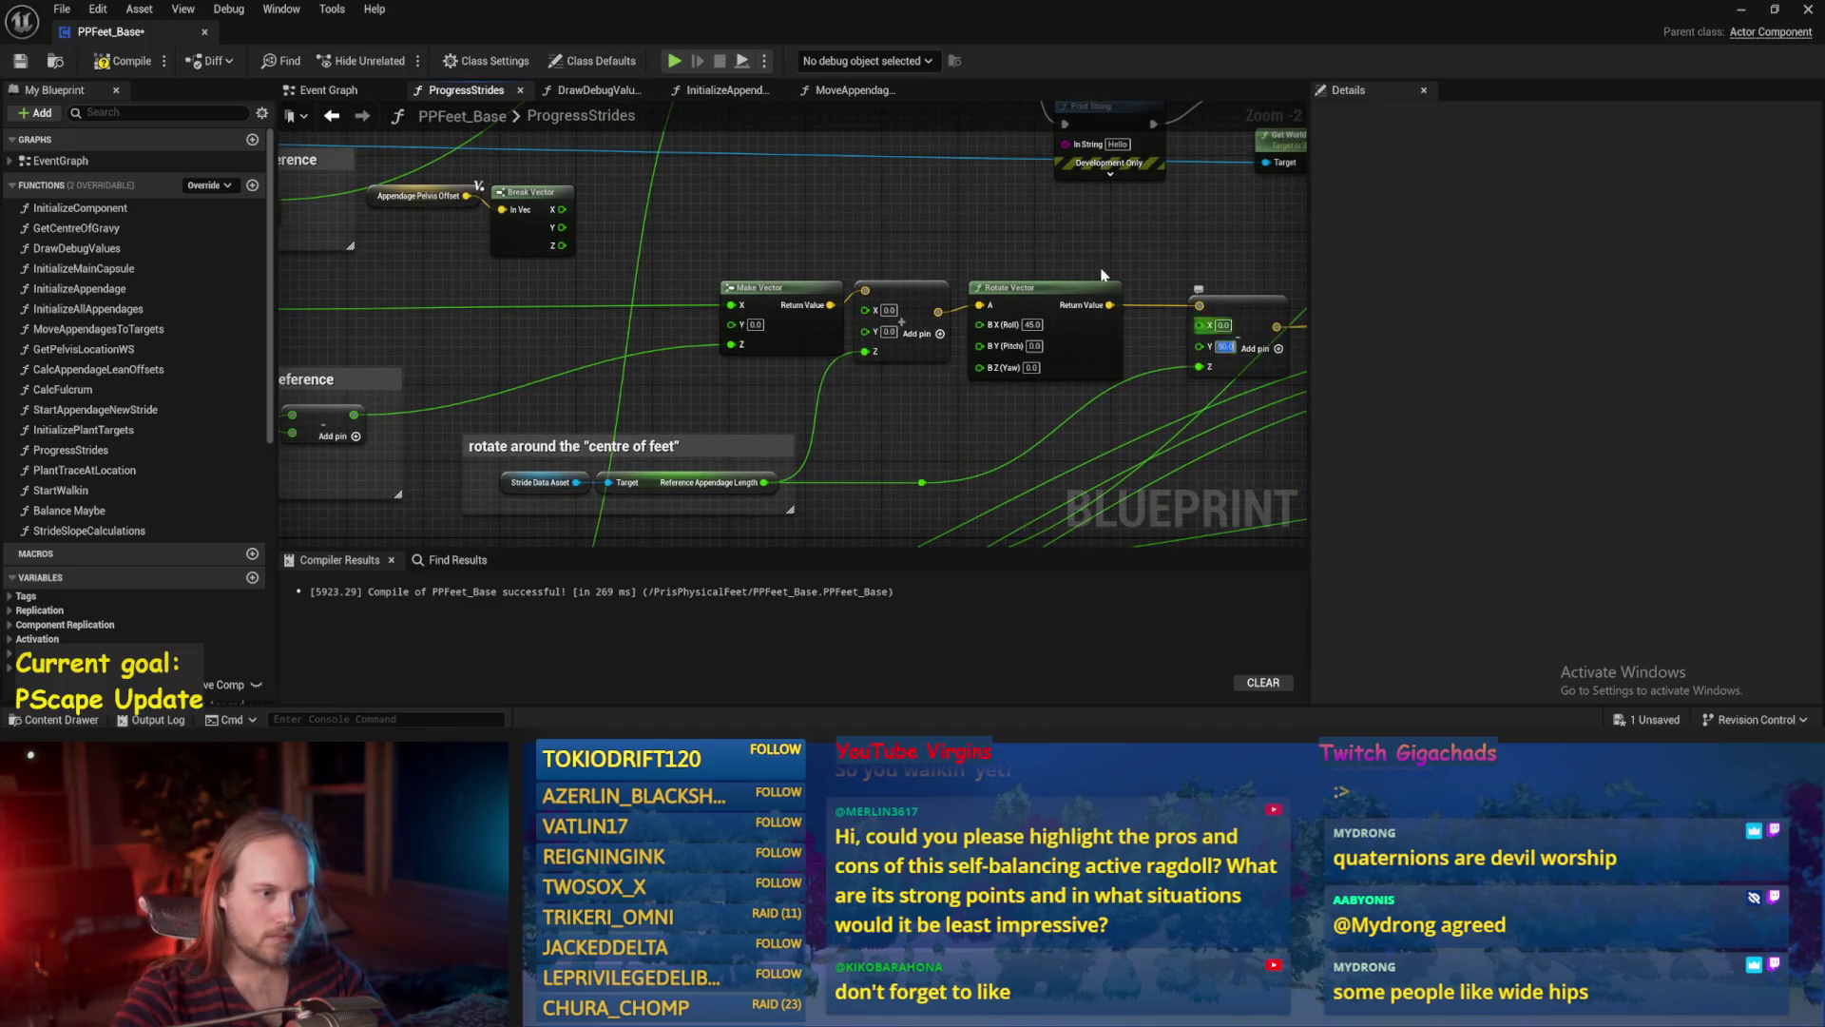
# Save and compile PPFeet_Base, then bring the lower Static Slope nodes into view.
pyautogui.hotkey('ctrl', 's')
pyautogui.moveTo(840, 258)
pyautogui.mouseDown()
pyautogui.moveTo(749, 249)
pyautogui.moveTo(822, 192)
pyautogui.mouseUp()
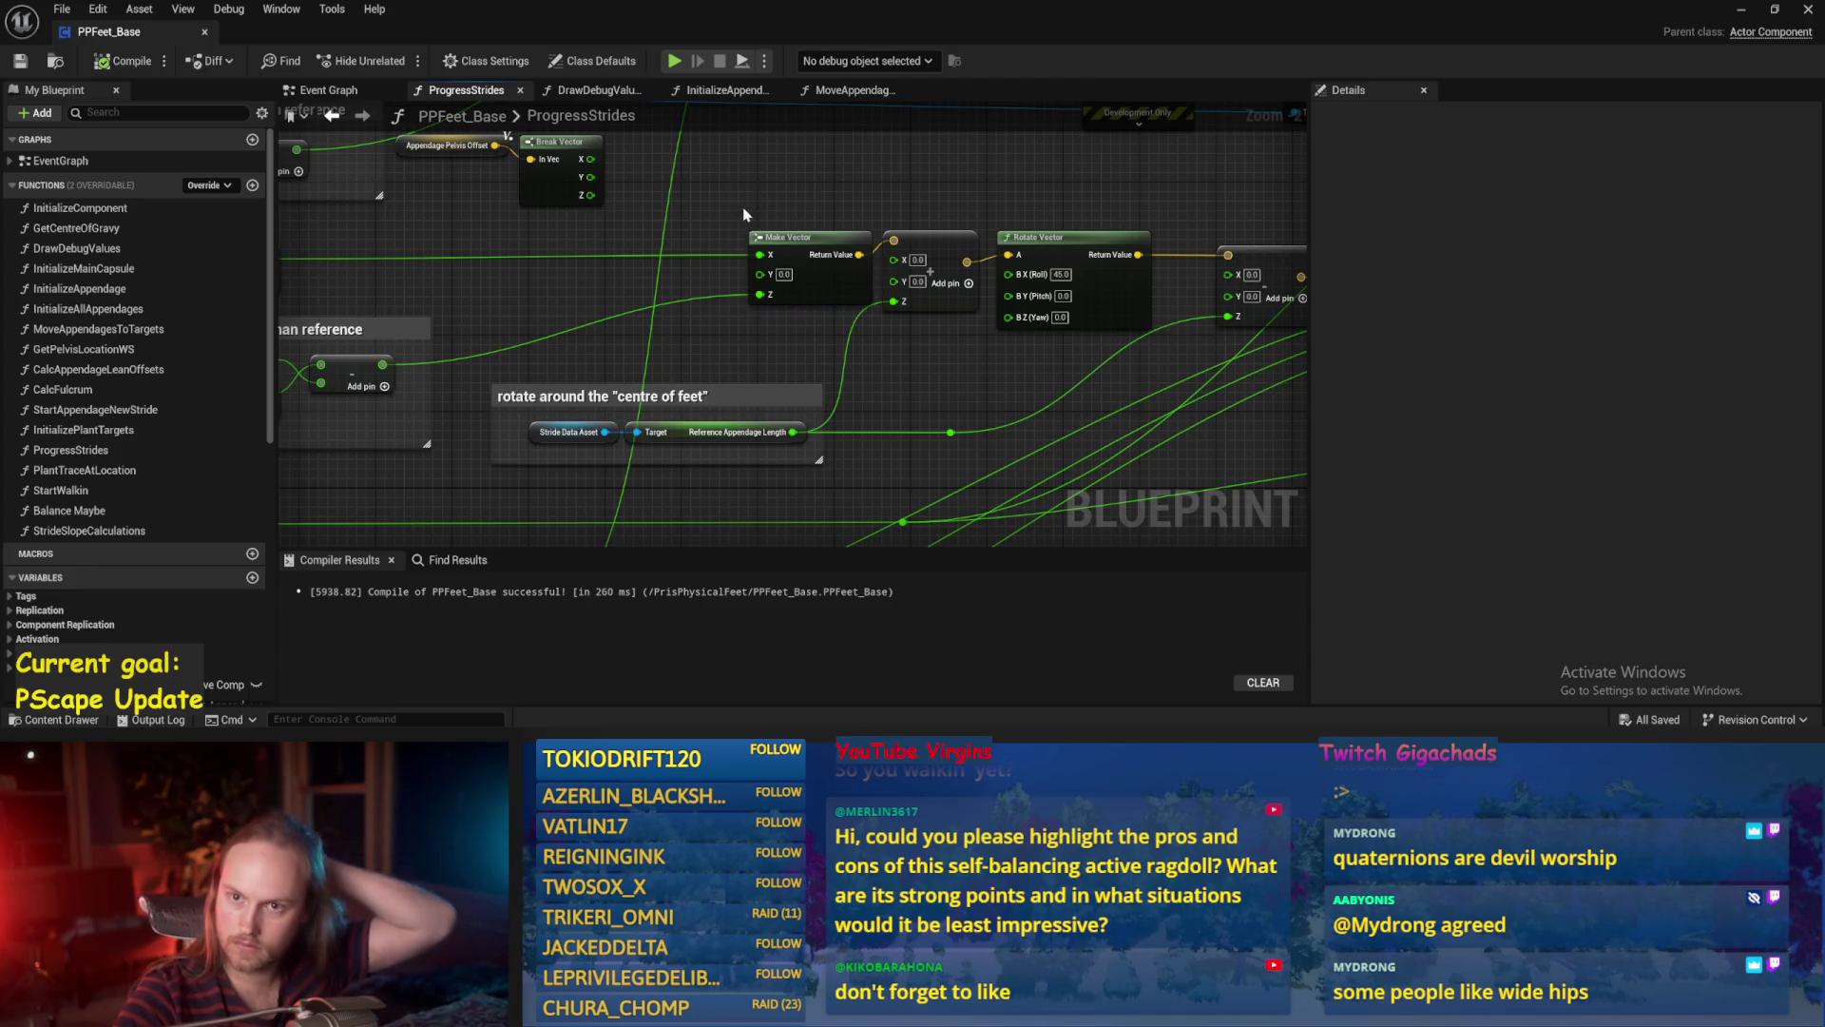
pyautogui.moveTo(748, 211)
pyautogui.mouseDown()
pyautogui.moveTo(628, 220)
pyautogui.moveTo(743, 198)
pyautogui.moveTo(790, 274)
pyautogui.mouseUp()
pyautogui.hotkey('ctrl', 's')
pyautogui.click(111, 69)
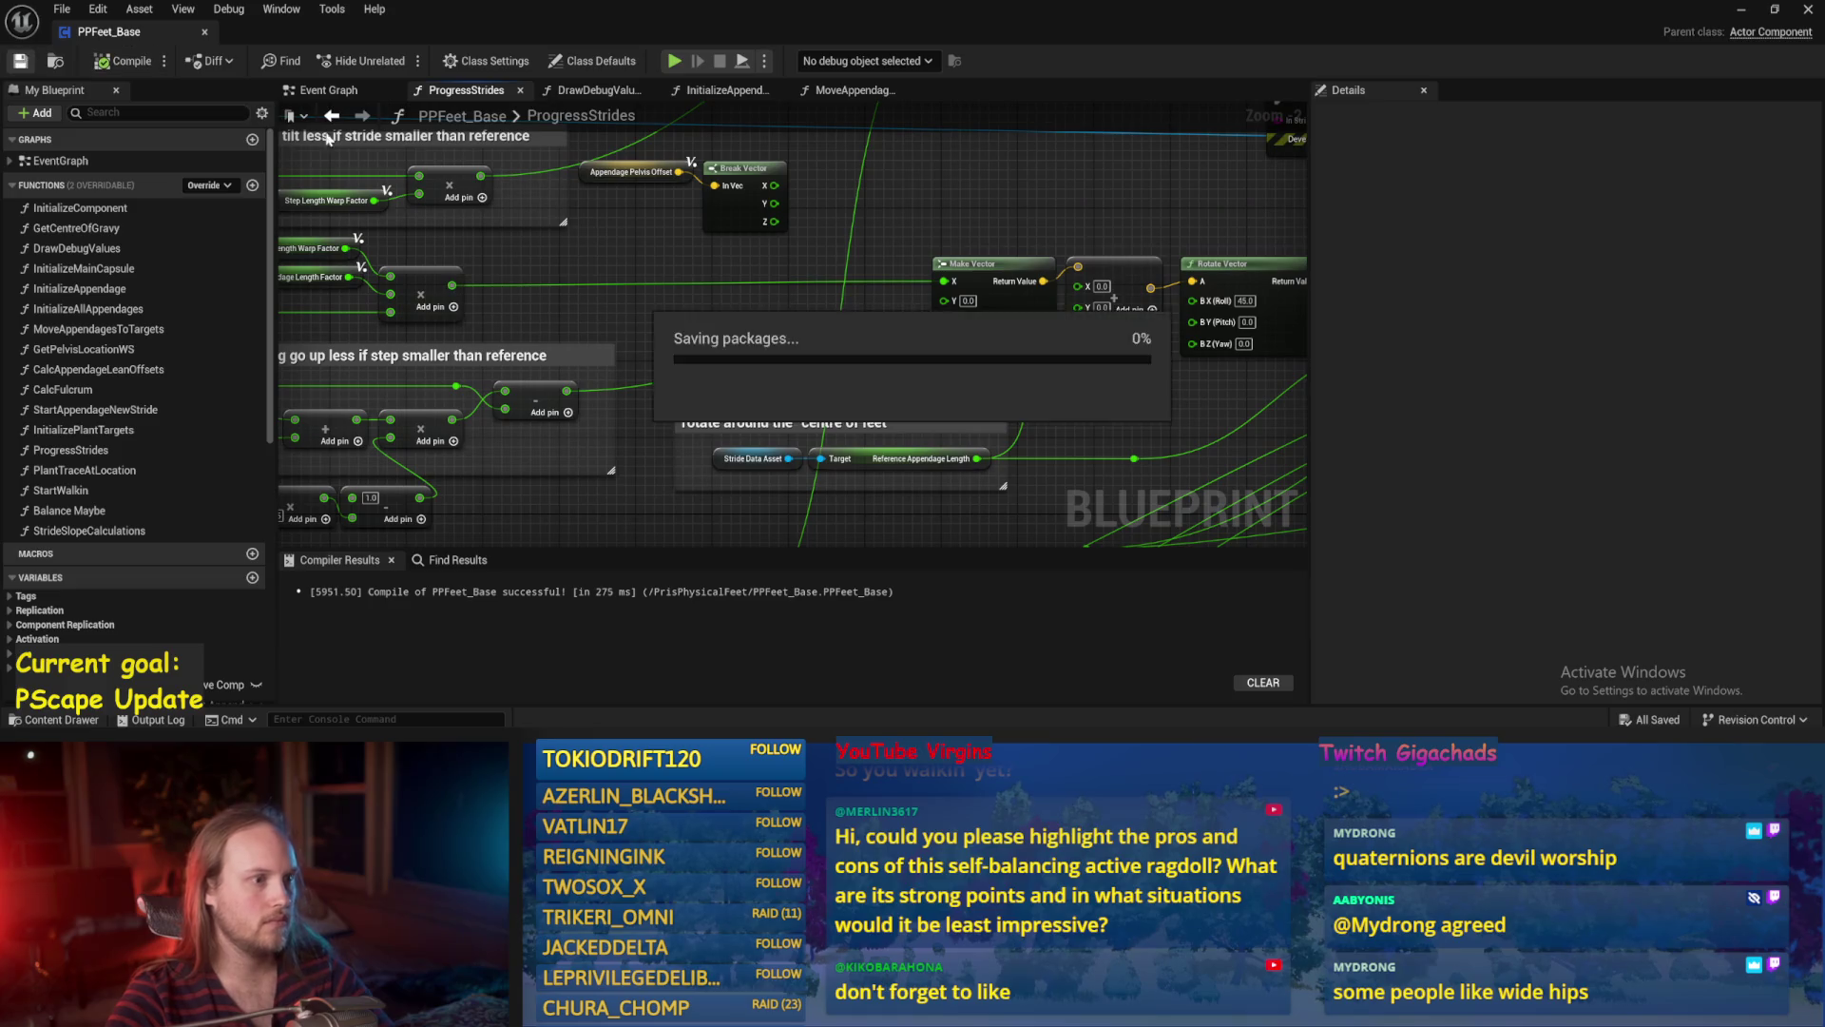
pyautogui.moveTo(744, 348); pyautogui.dragTo(739, 271)
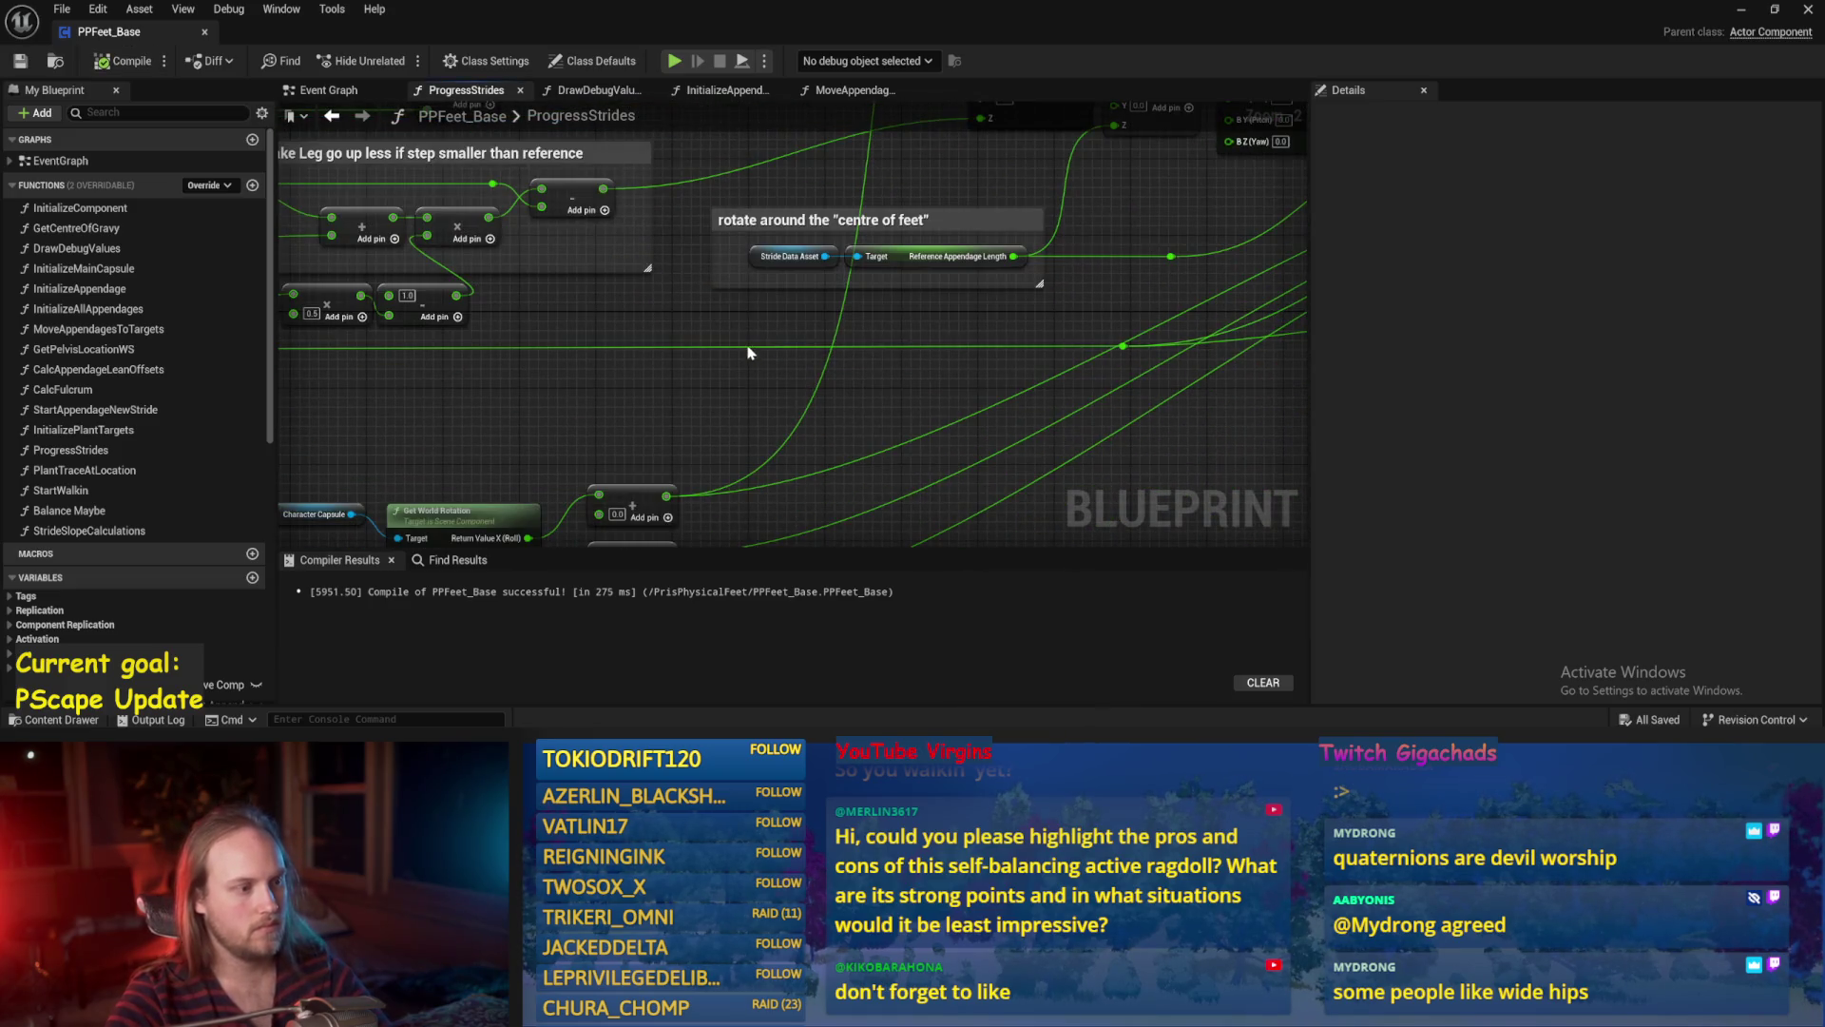
pyautogui.moveTo(701, 411)
pyautogui.mouseDown()
pyautogui.moveTo(719, 310)
pyautogui.moveTo(766, 245)
pyautogui.moveTo(751, 276)
pyautogui.moveTo(741, 153)
pyautogui.mouseUp()
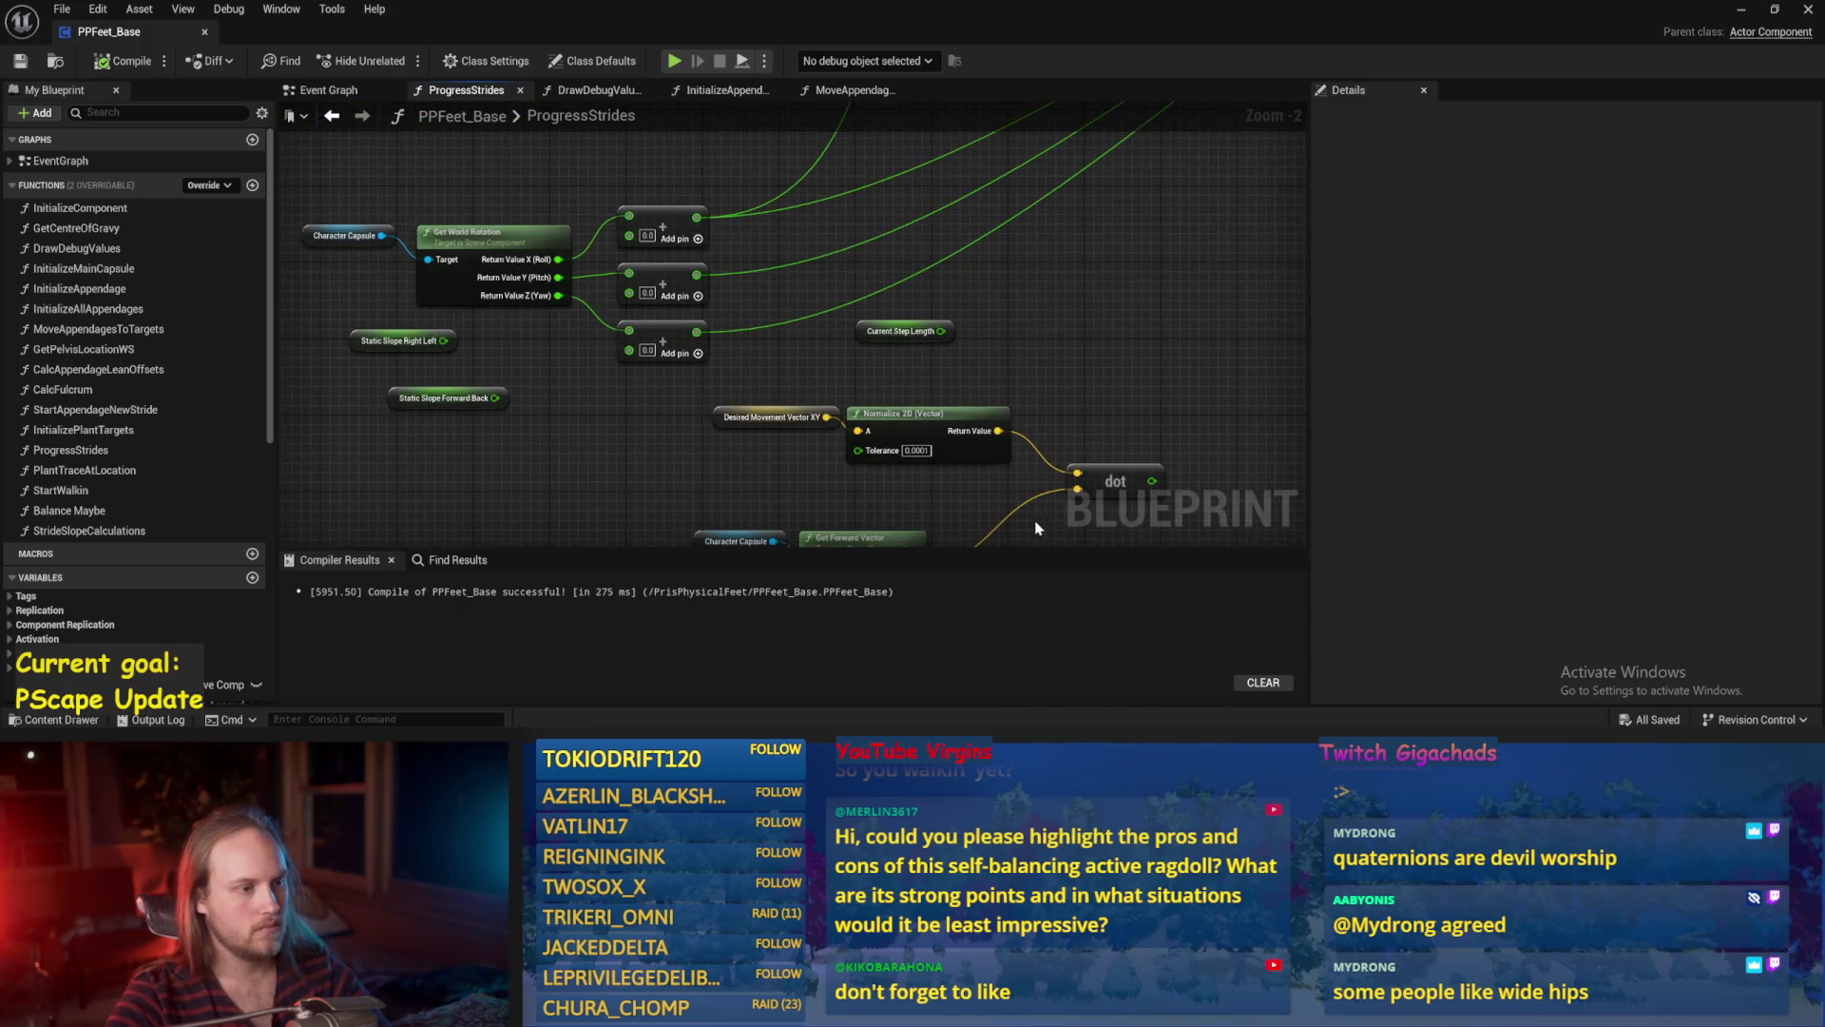
# Move the dot node beside Normalize 2D and recompile the Blueprint.
pyautogui.moveTo(1052, 507); pyautogui.dragTo(982, 377)
pyautogui.moveTo(1046, 298); pyautogui.dragTo(1045, 303)
pyautogui.moveTo(1064, 369)
pyautogui.mouseDown()
pyautogui.moveTo(1019, 322)
pyautogui.moveTo(1039, 380)
pyautogui.moveTo(836, 349)
pyautogui.mouseUp()
pyautogui.click(1067, 394)
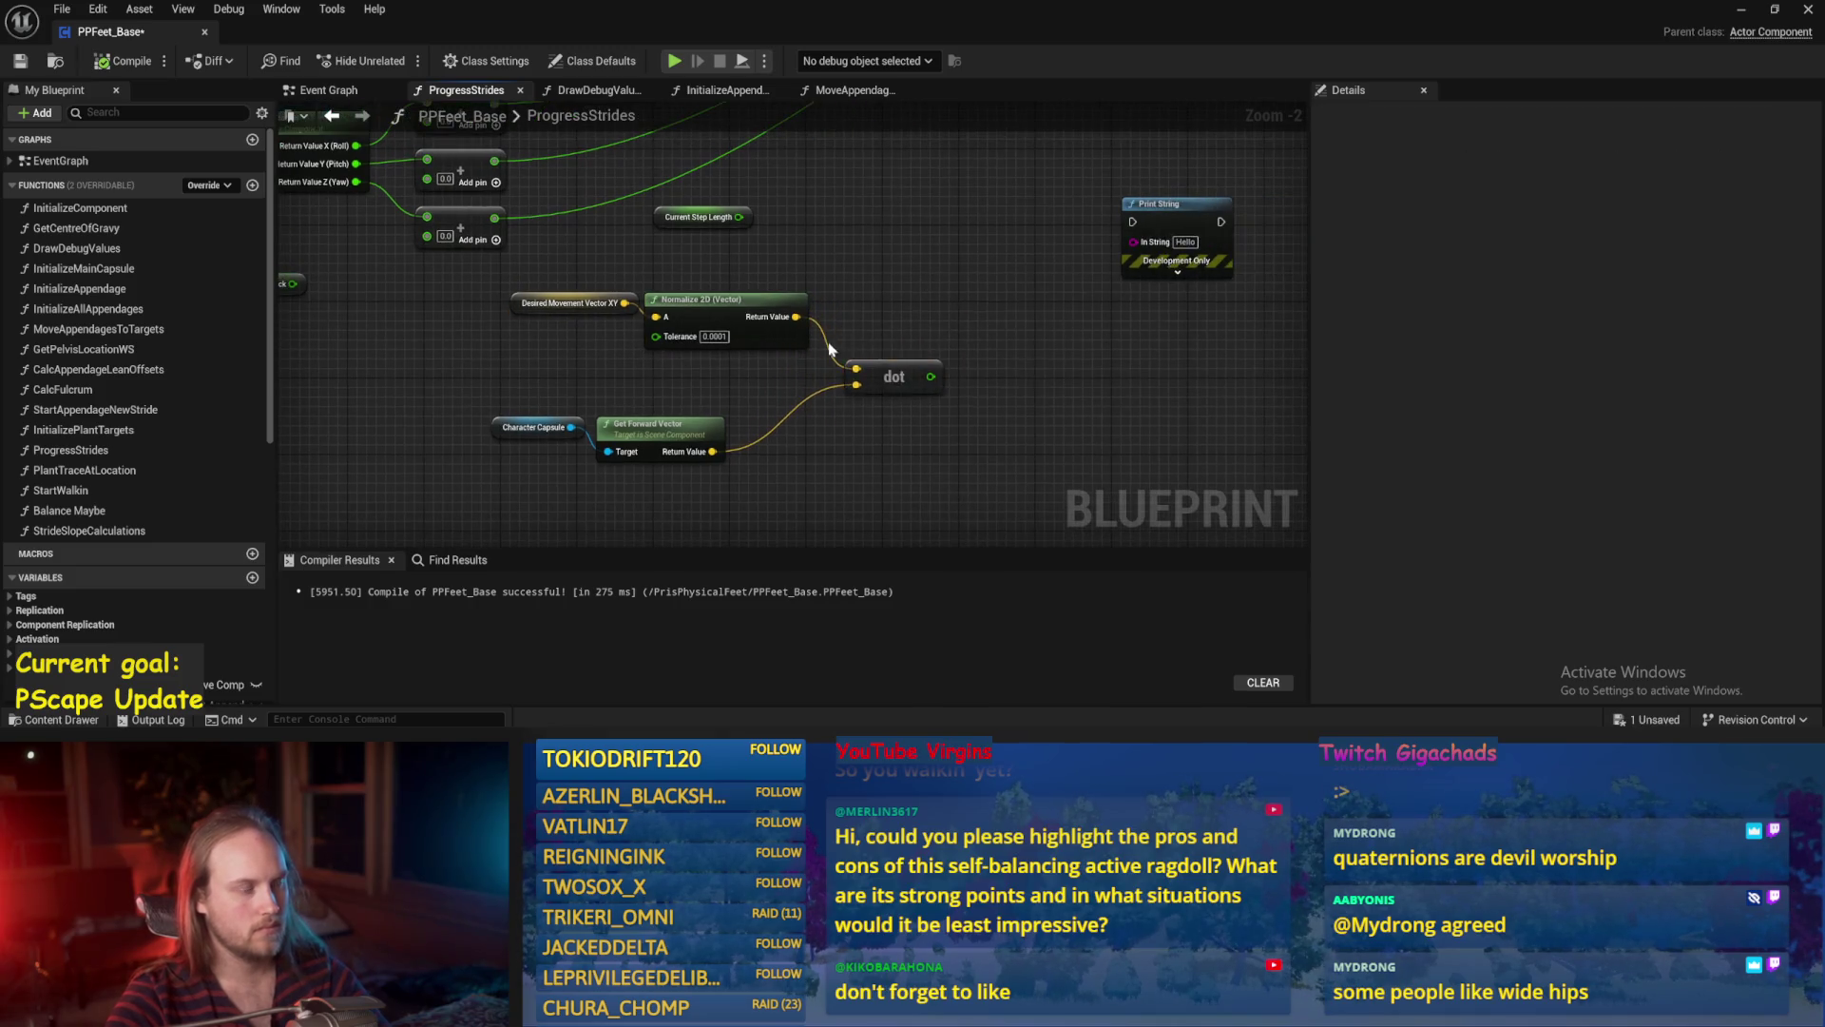
pyautogui.click(124, 69)
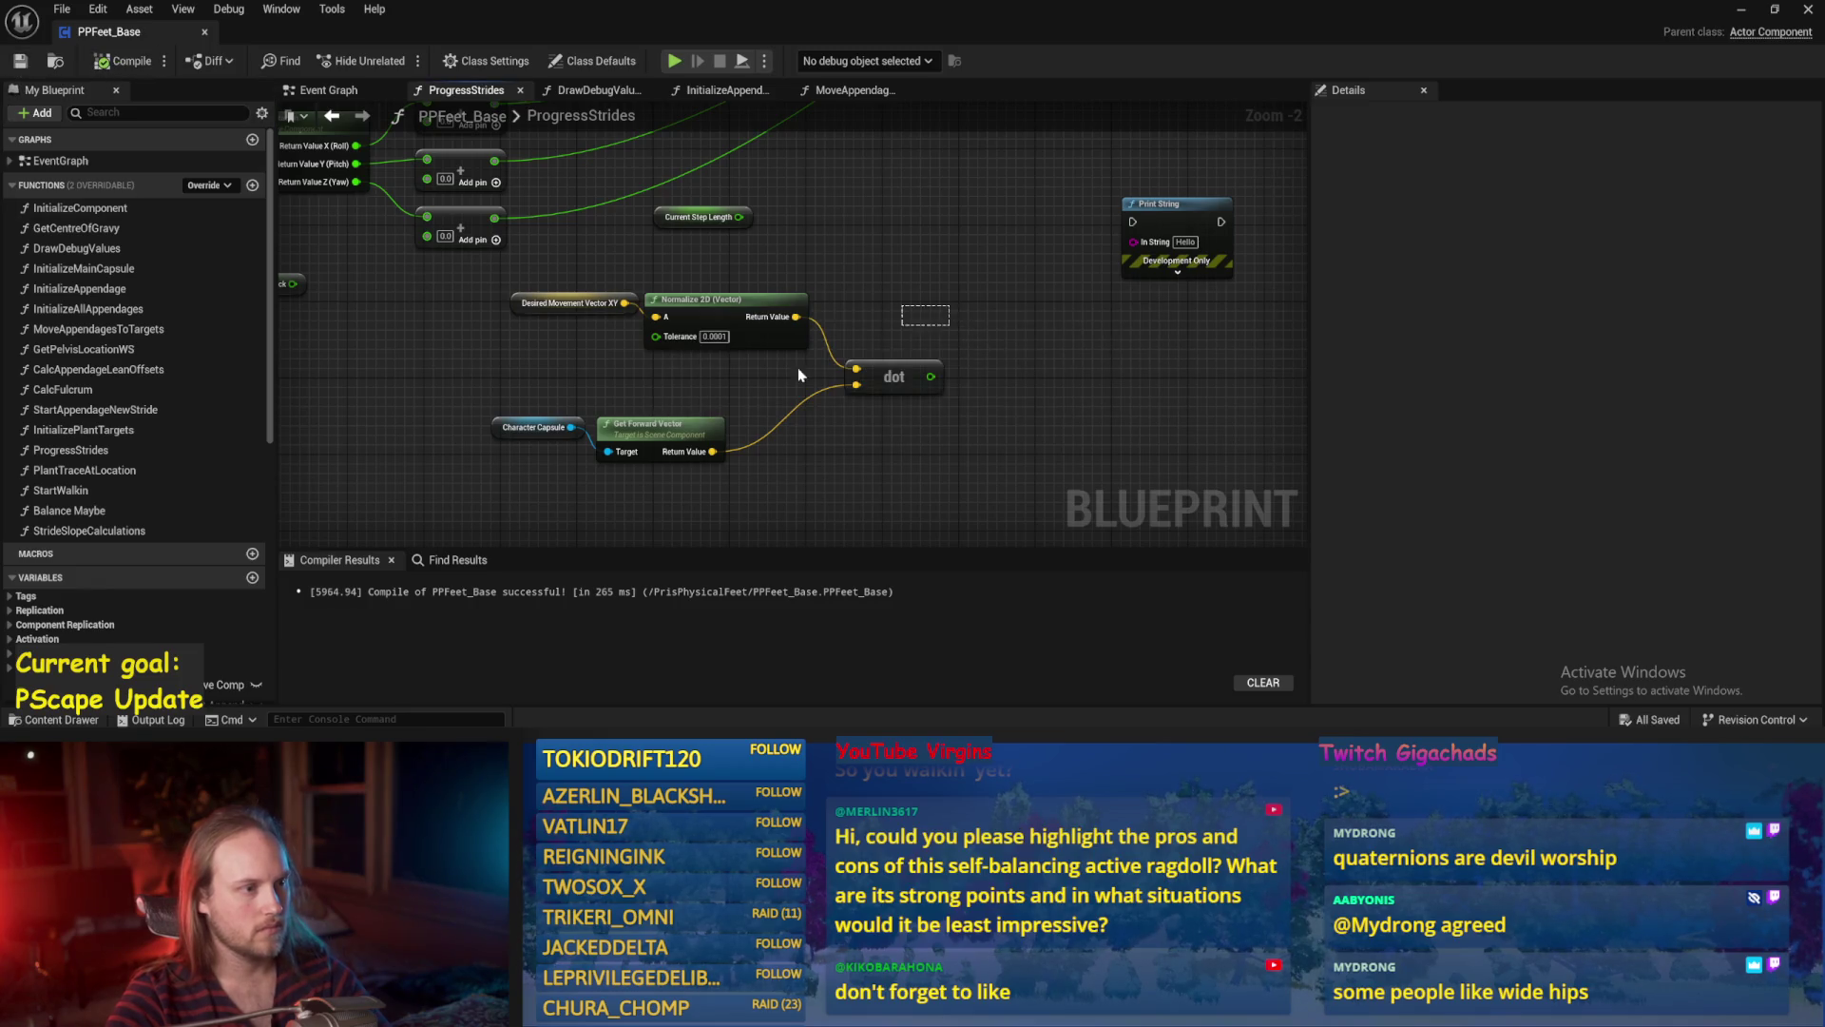
# Regroup Normalize 2D, dot, Get Forward Vector and Desired Movement Vector XY, then save and recompile.
pyautogui.moveTo(949, 288); pyautogui.dragTo(482, 468)
pyautogui.scroll(-2, 735, 454)
pyautogui.moveTo(735, 455)
pyautogui.mouseDown()
pyautogui.moveTo(681, 350)
pyautogui.moveTo(650, 171)
pyautogui.mouseUp()
pyautogui.scroll(3, 650, 171)
pyautogui.moveTo(715, 363); pyautogui.dragTo(585, 271)
pyautogui.moveTo(727, 290); pyautogui.dragTo(672, 356)
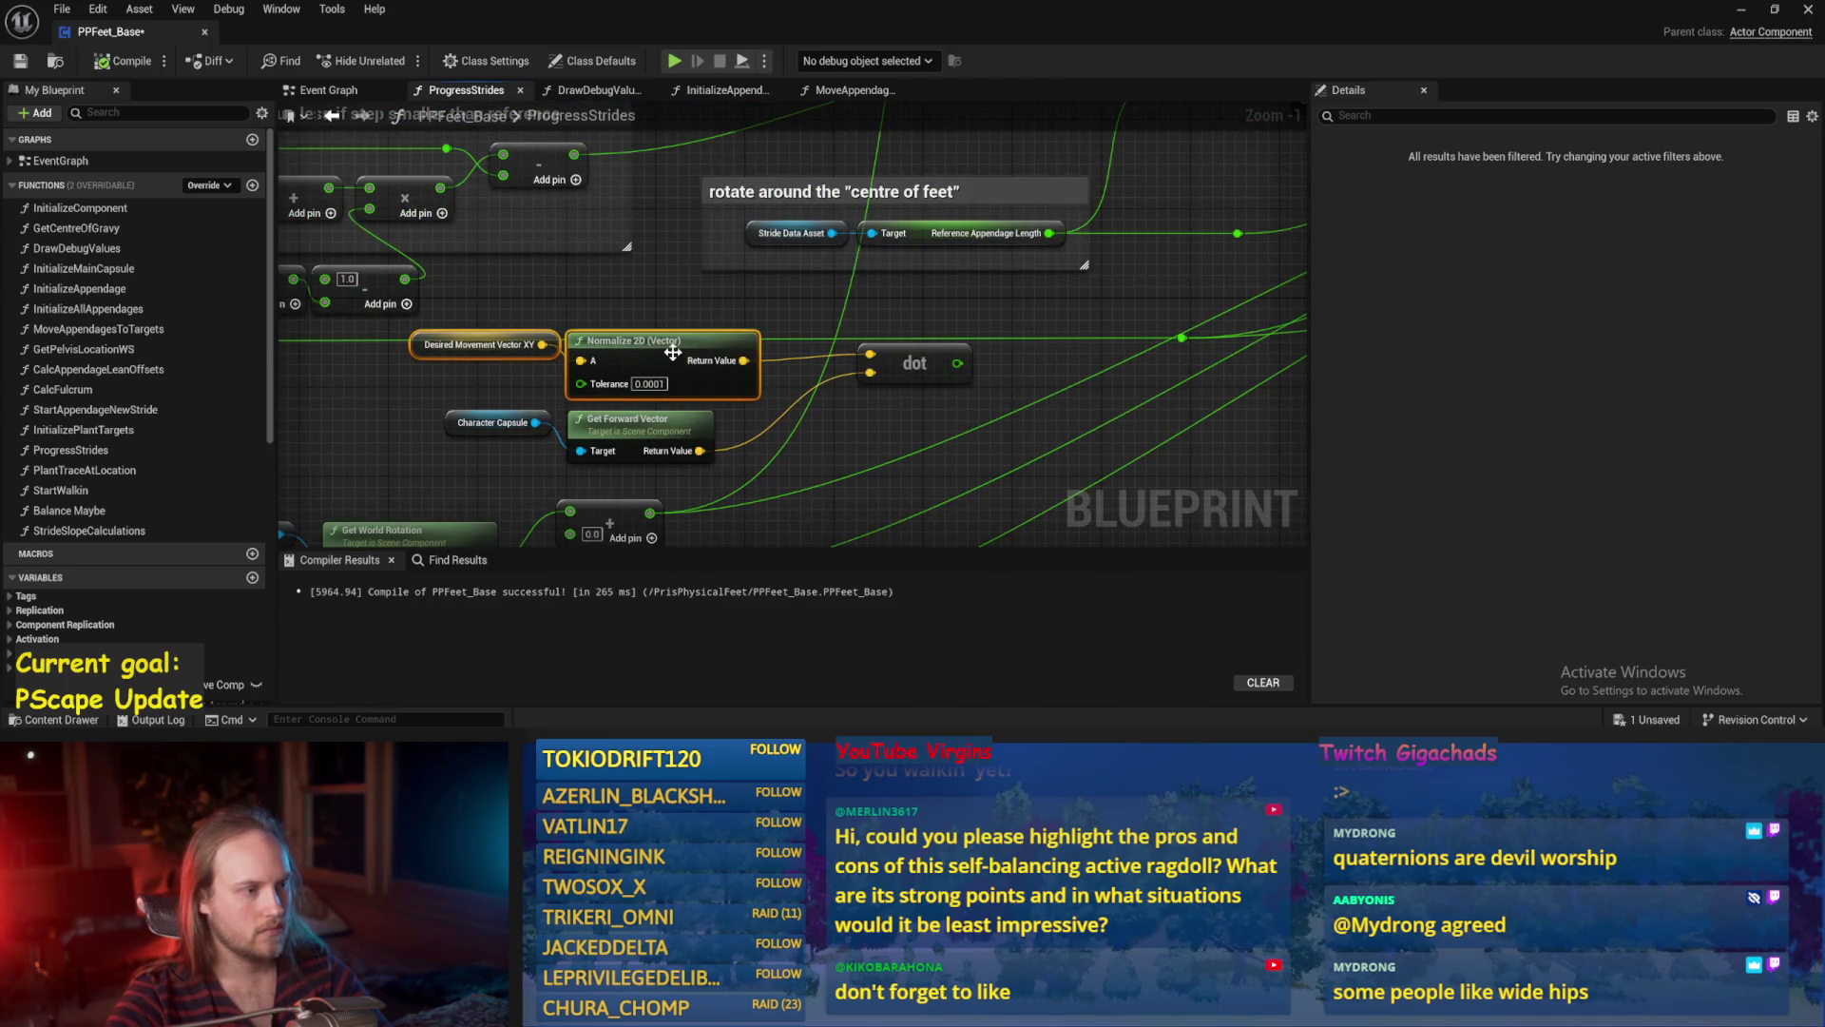
pyautogui.hotkey('ctrl', 's')
pyautogui.click(21, 62)
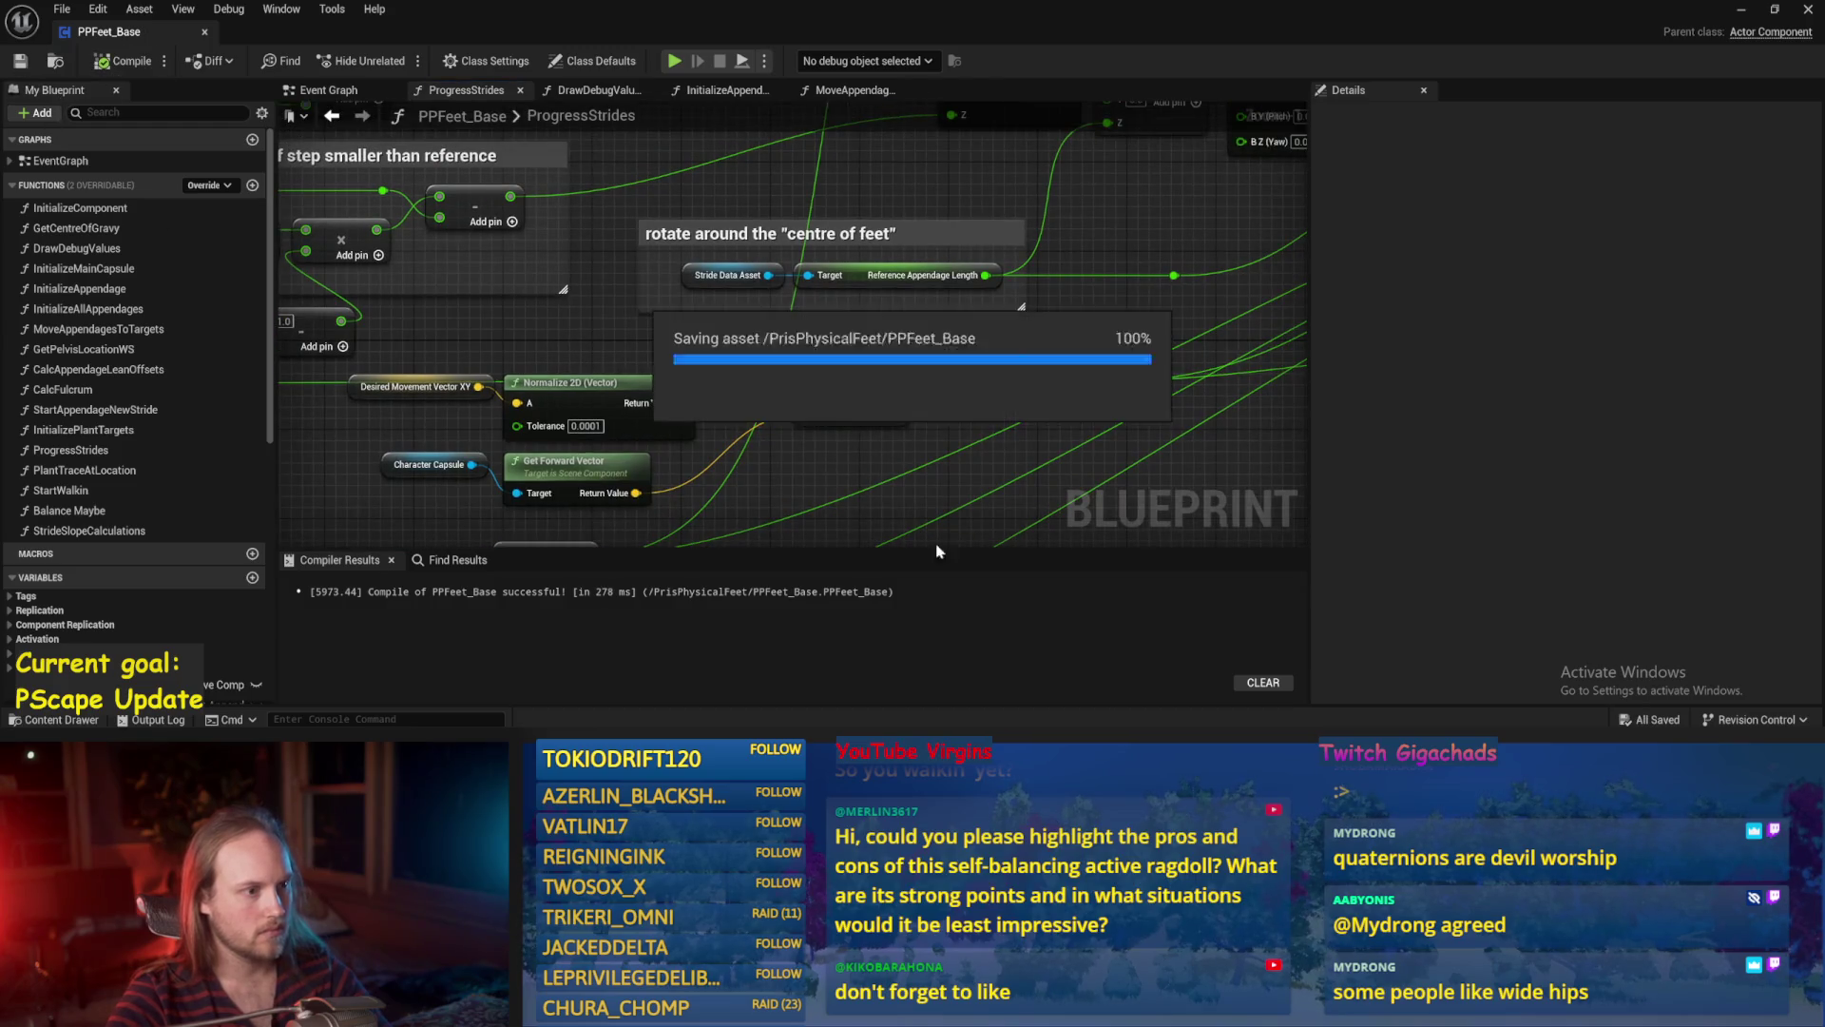
# Shift Desired Movement Vector XY, Normalize 2D and dot down-right, then save all packages.
pyautogui.scroll(-1, 948, 279)
pyautogui.moveTo(730, 226); pyautogui.dragTo(418, 195)
pyautogui.moveTo(618, 221)
pyautogui.mouseDown()
pyautogui.moveTo(736, 258)
pyautogui.moveTo(920, 450)
pyautogui.moveTo(783, 528)
pyautogui.mouseUp()
pyautogui.click(760, 409)
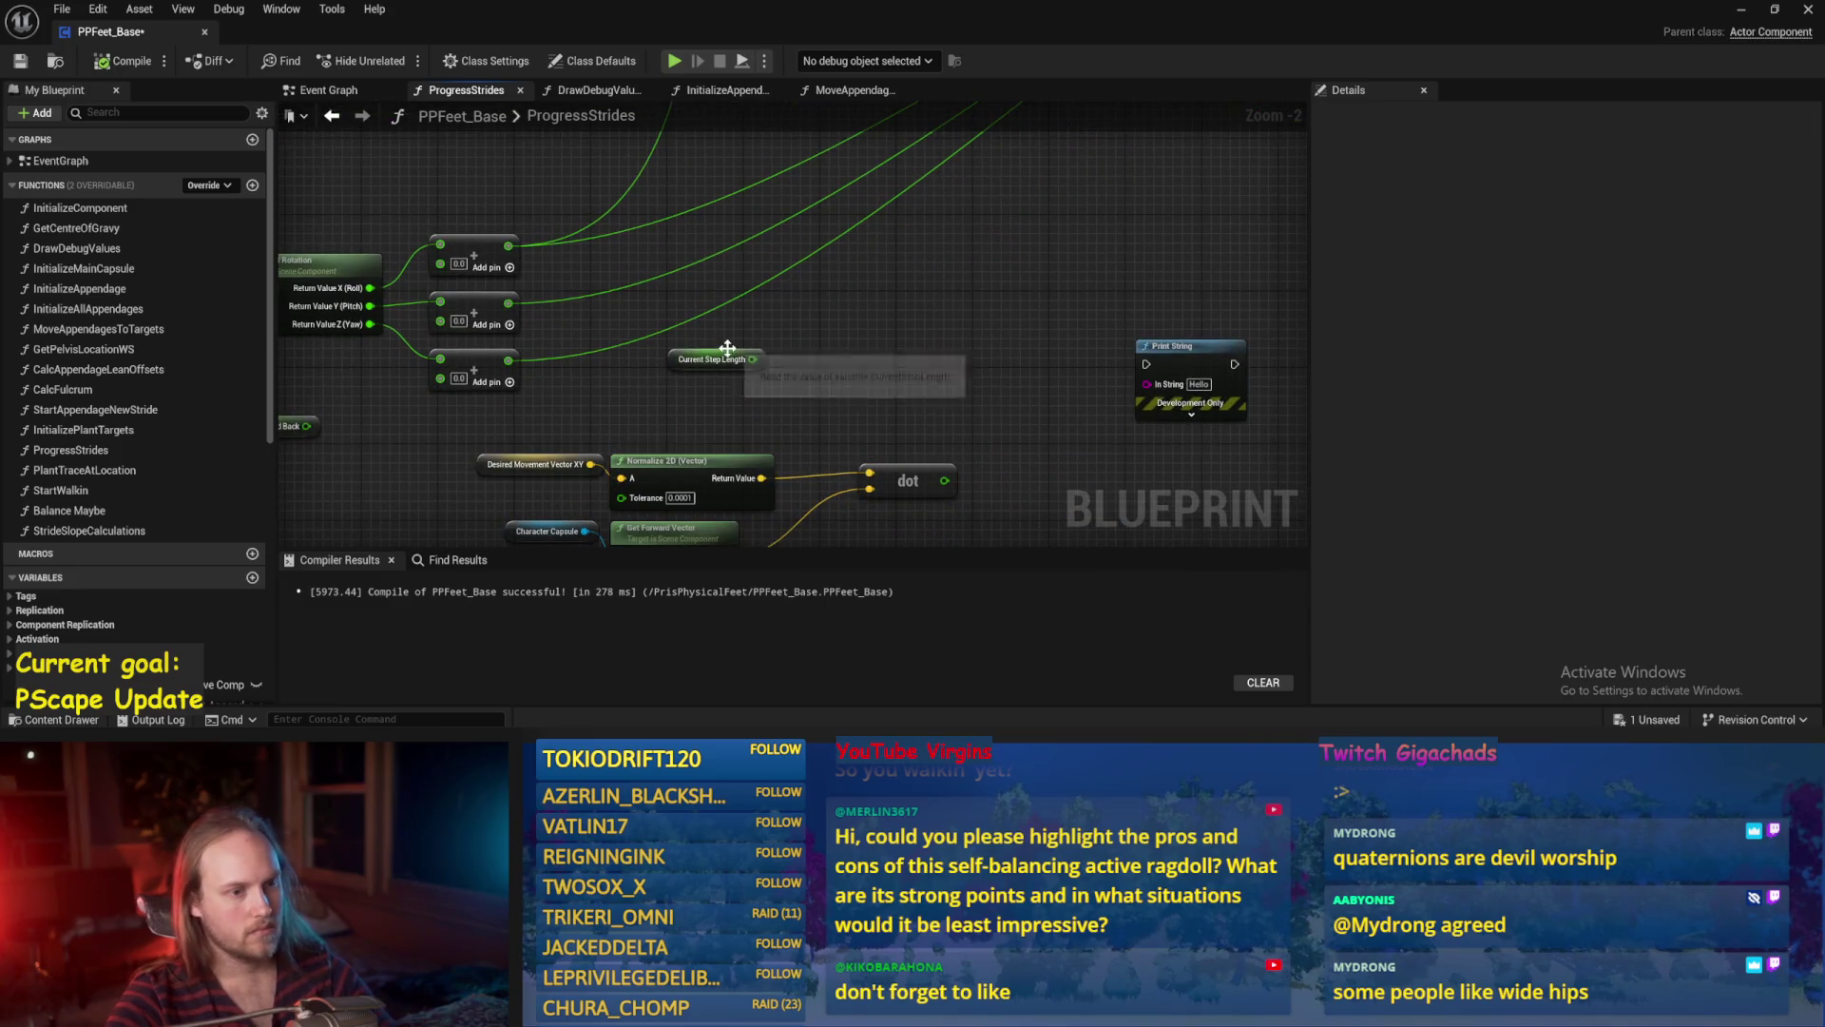
pyautogui.scroll(-1, 1200, 372)
pyautogui.moveTo(1199, 372)
pyautogui.mouseDown()
pyautogui.moveTo(902, 455)
pyautogui.moveTo(937, 608)
pyautogui.mouseUp()
pyautogui.scroll(2, 824, 288)
pyautogui.hotkey('ctrl', 's')
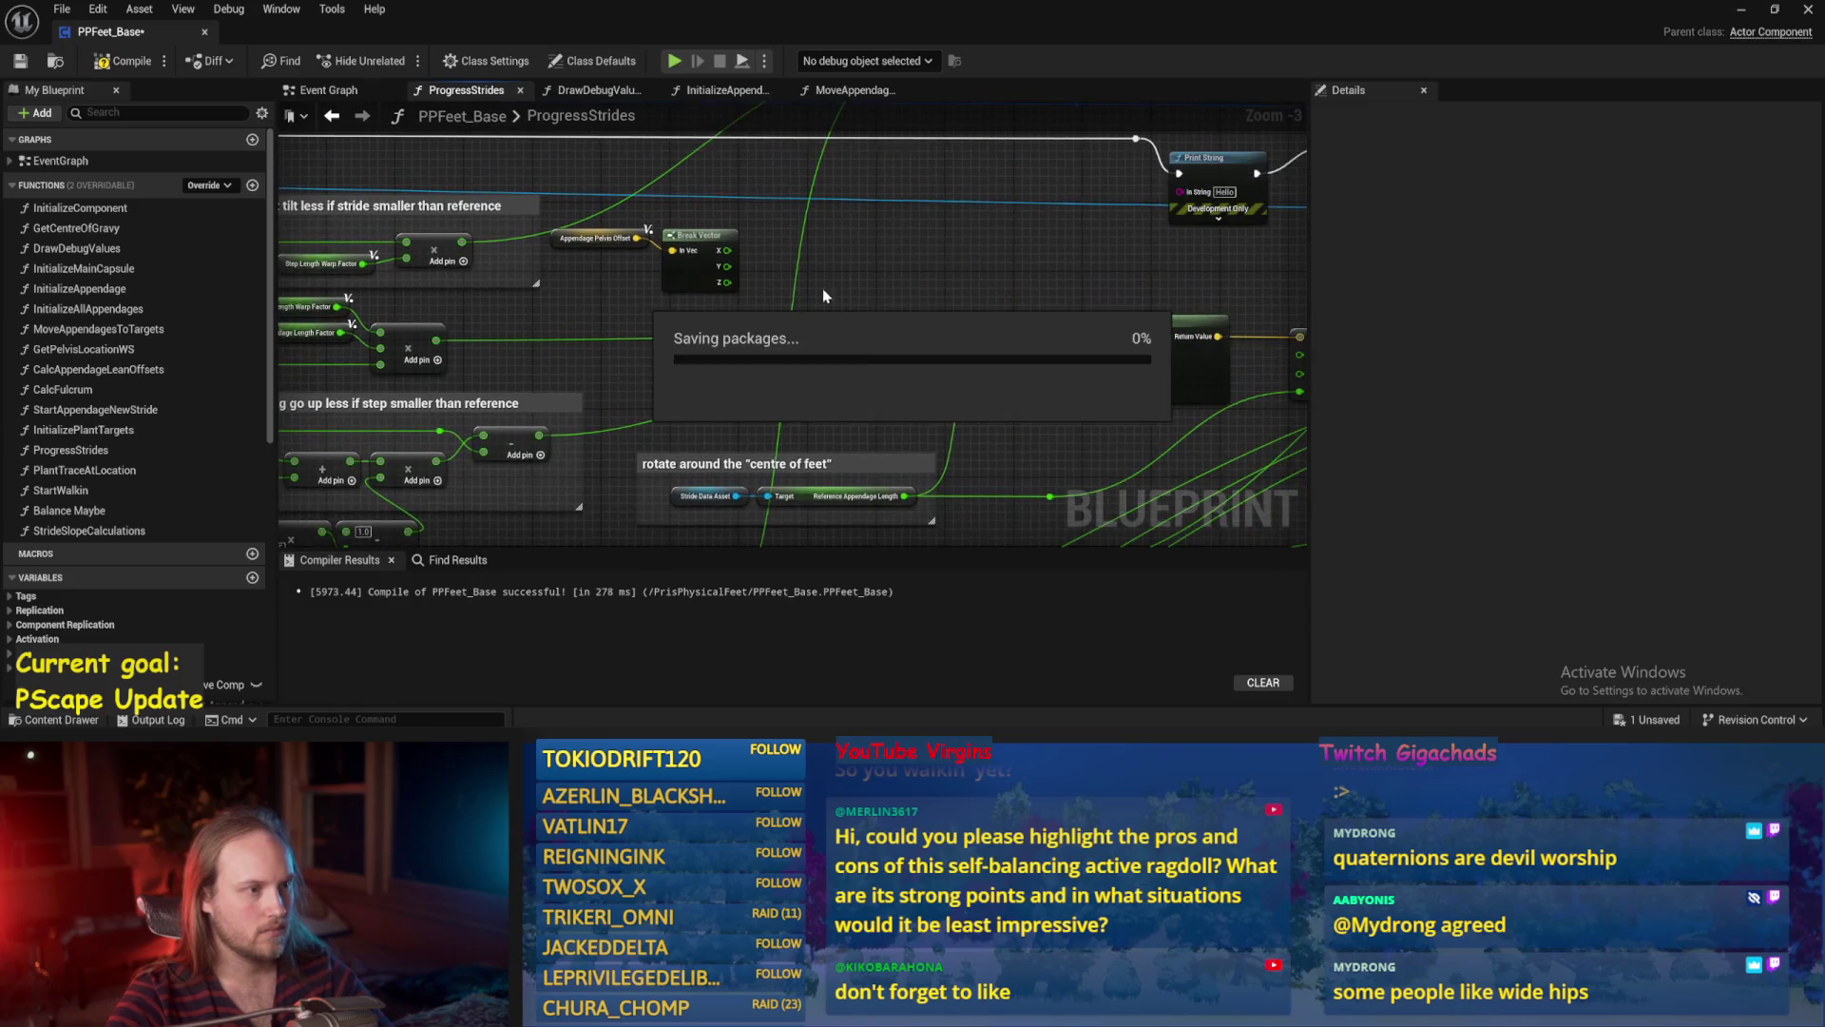
# Wire Break Vector's Y output into Make Vector's Y and compile.
pyautogui.moveTo(590, 223); pyautogui.dragTo(658, 257)
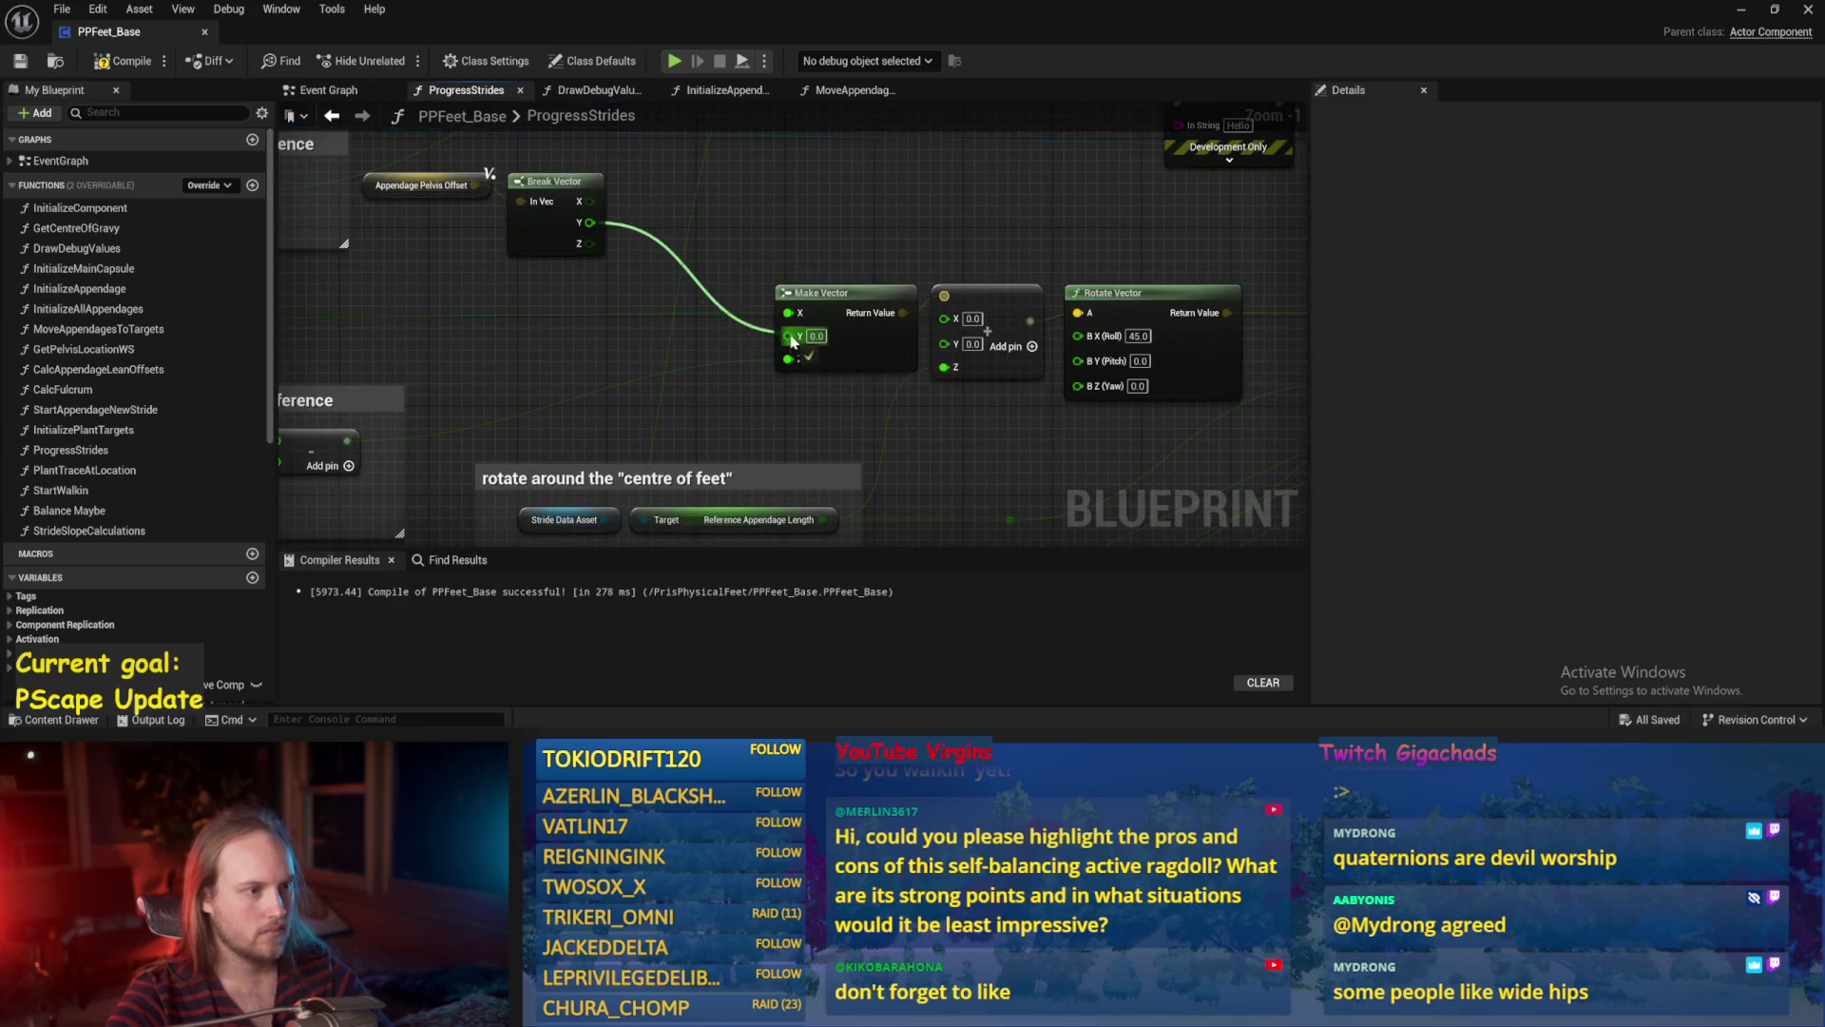
pyautogui.scroll(-2, 789, 339)
pyautogui.moveTo(792, 344); pyautogui.dragTo(786, 334)
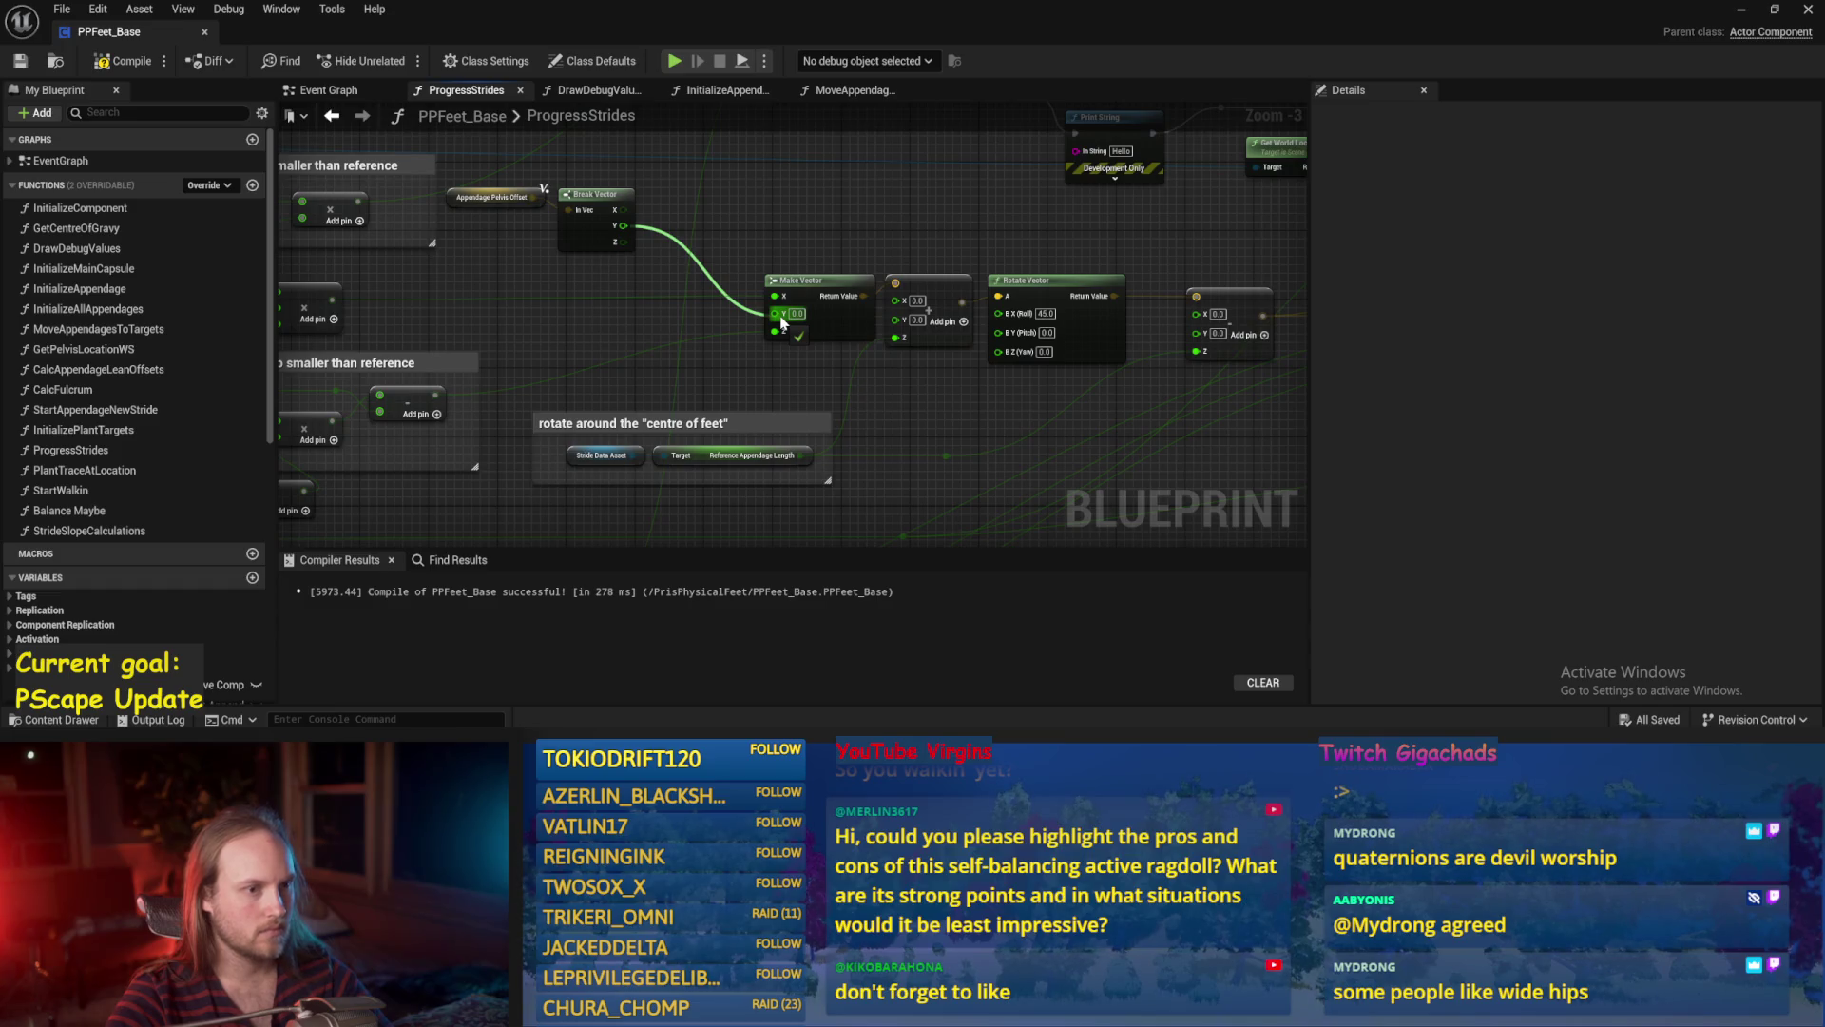
pyautogui.moveTo(781, 323); pyautogui.dragTo(783, 315)
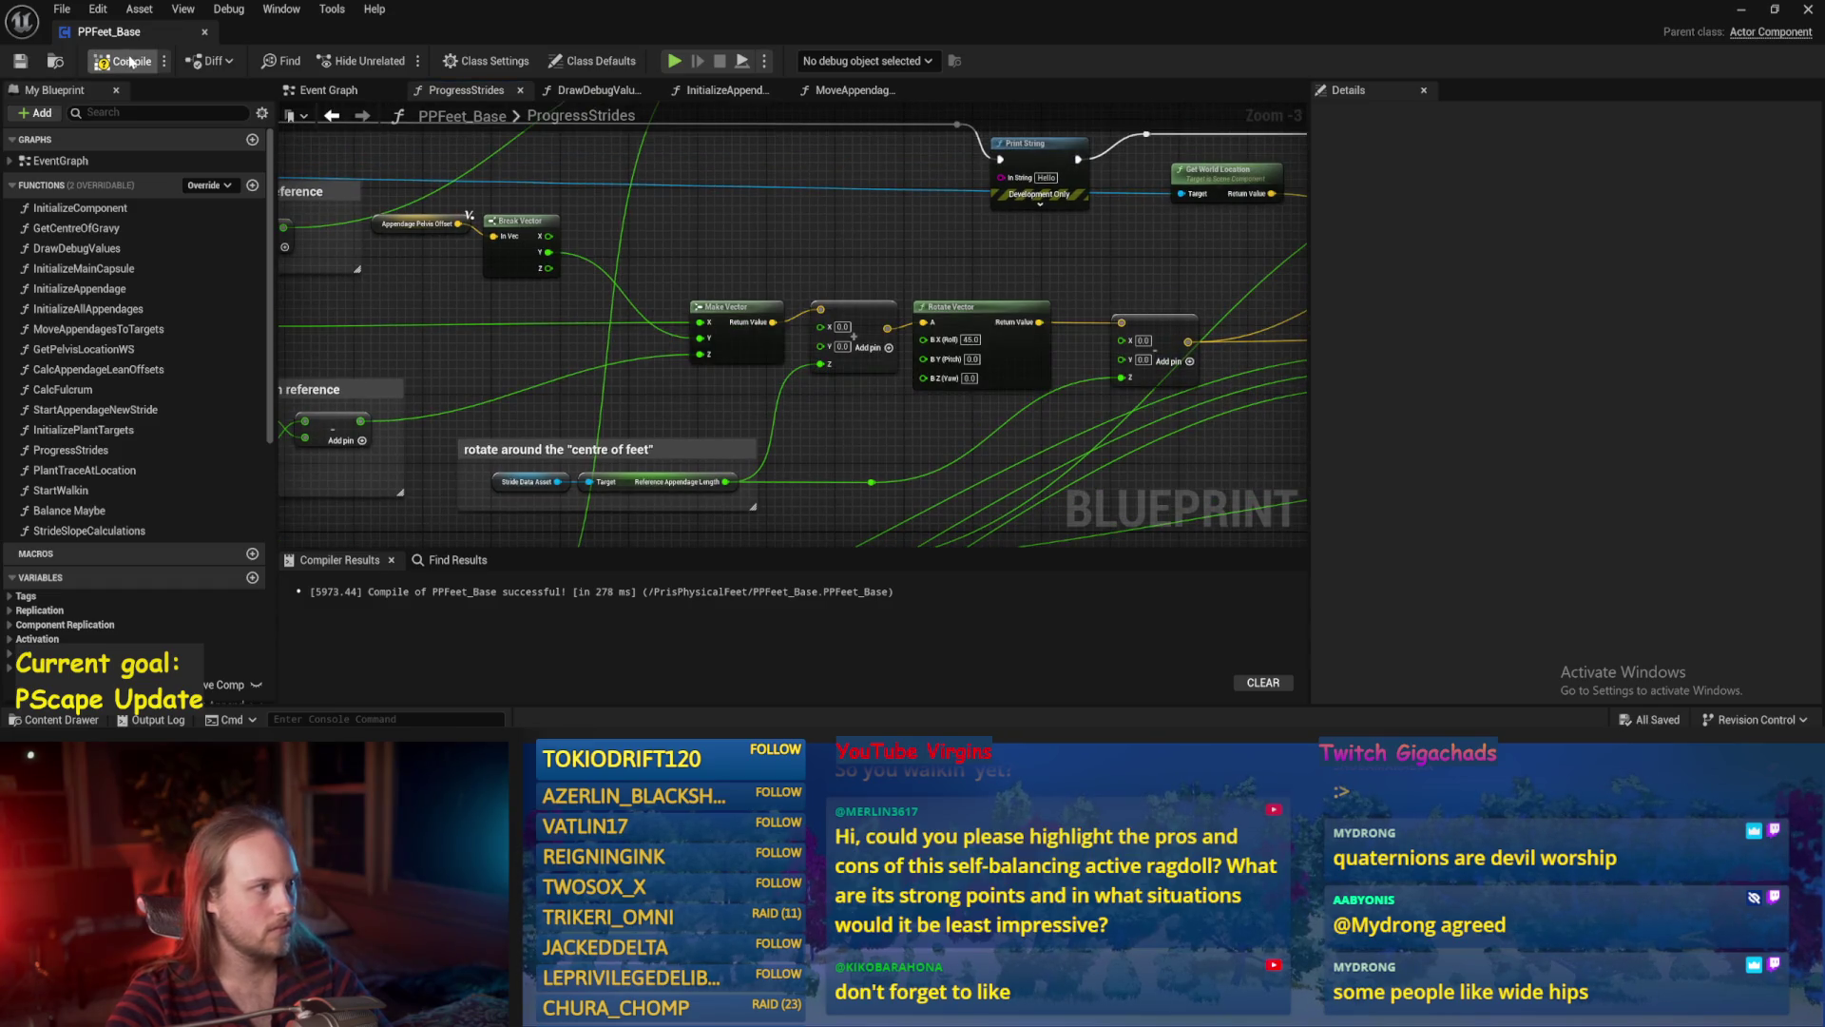
pyautogui.click(20, 62)
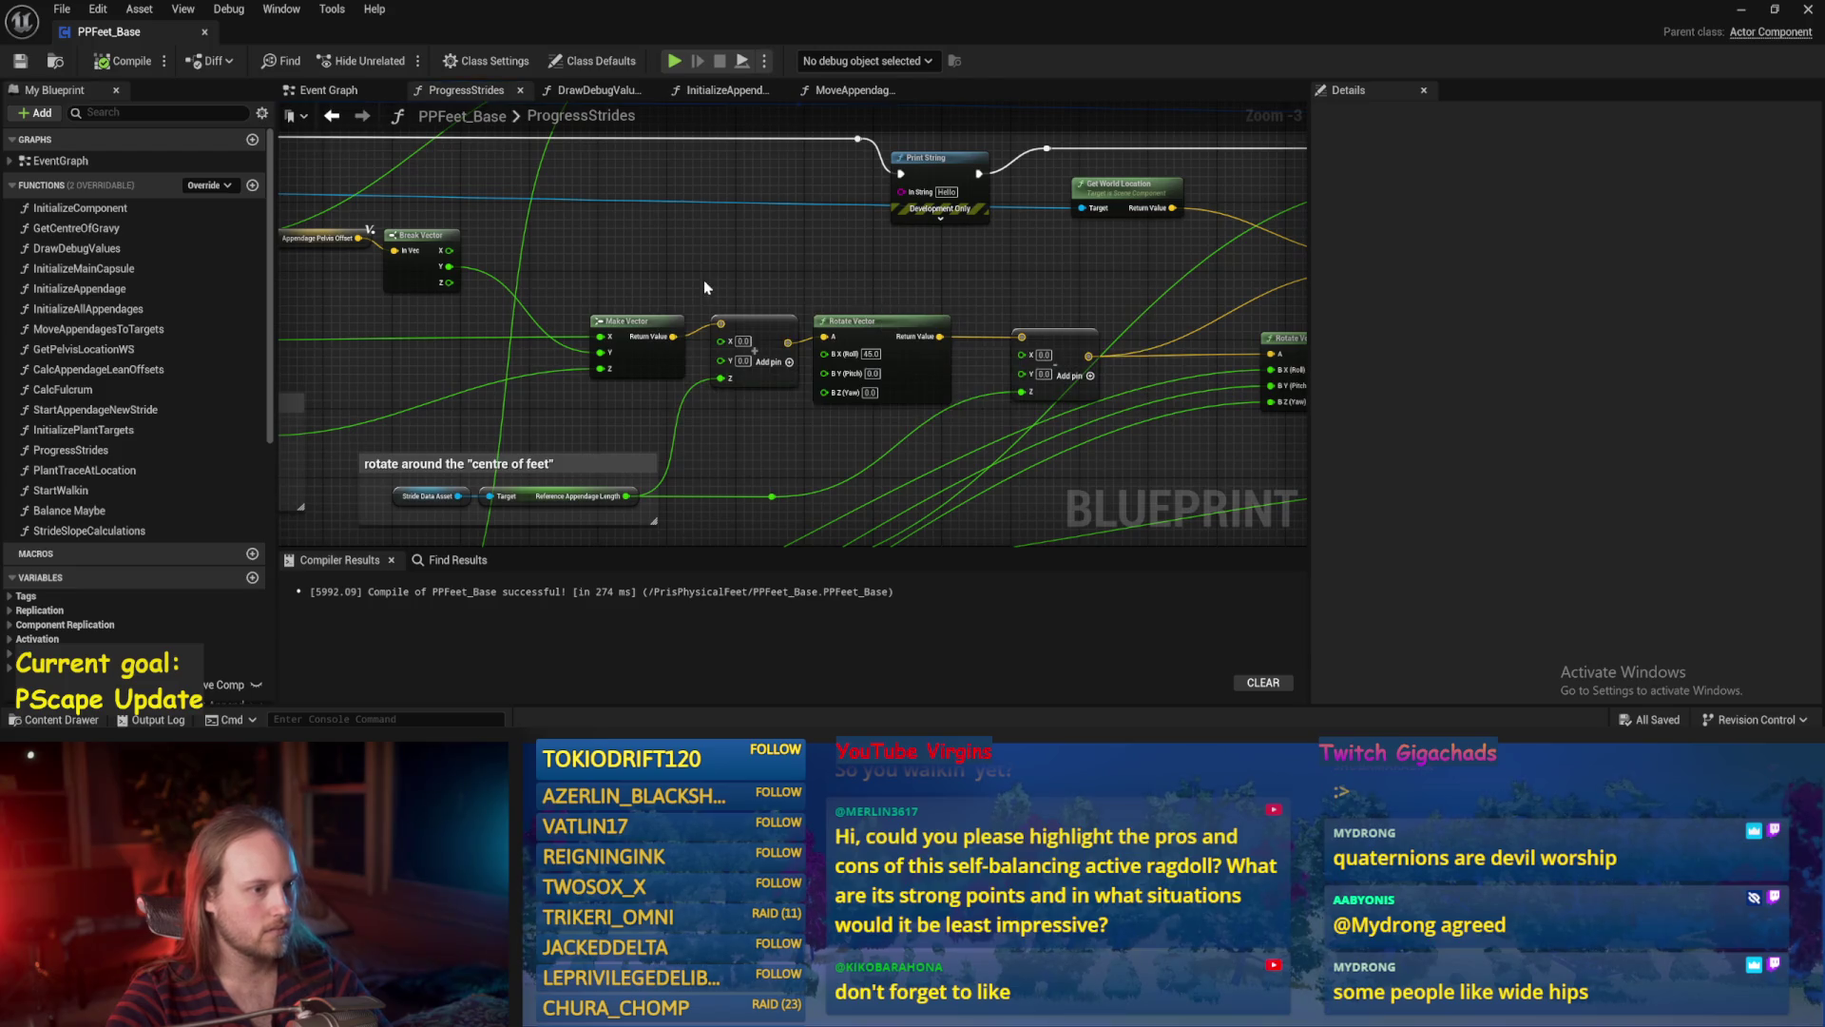
# Connect Break Vector Y to the add node's Y after Rotate Vector, then view the running simulation.
pyautogui.moveTo(703, 287); pyautogui.dragTo(758, 273)
pyautogui.scroll(1, 811, 411)
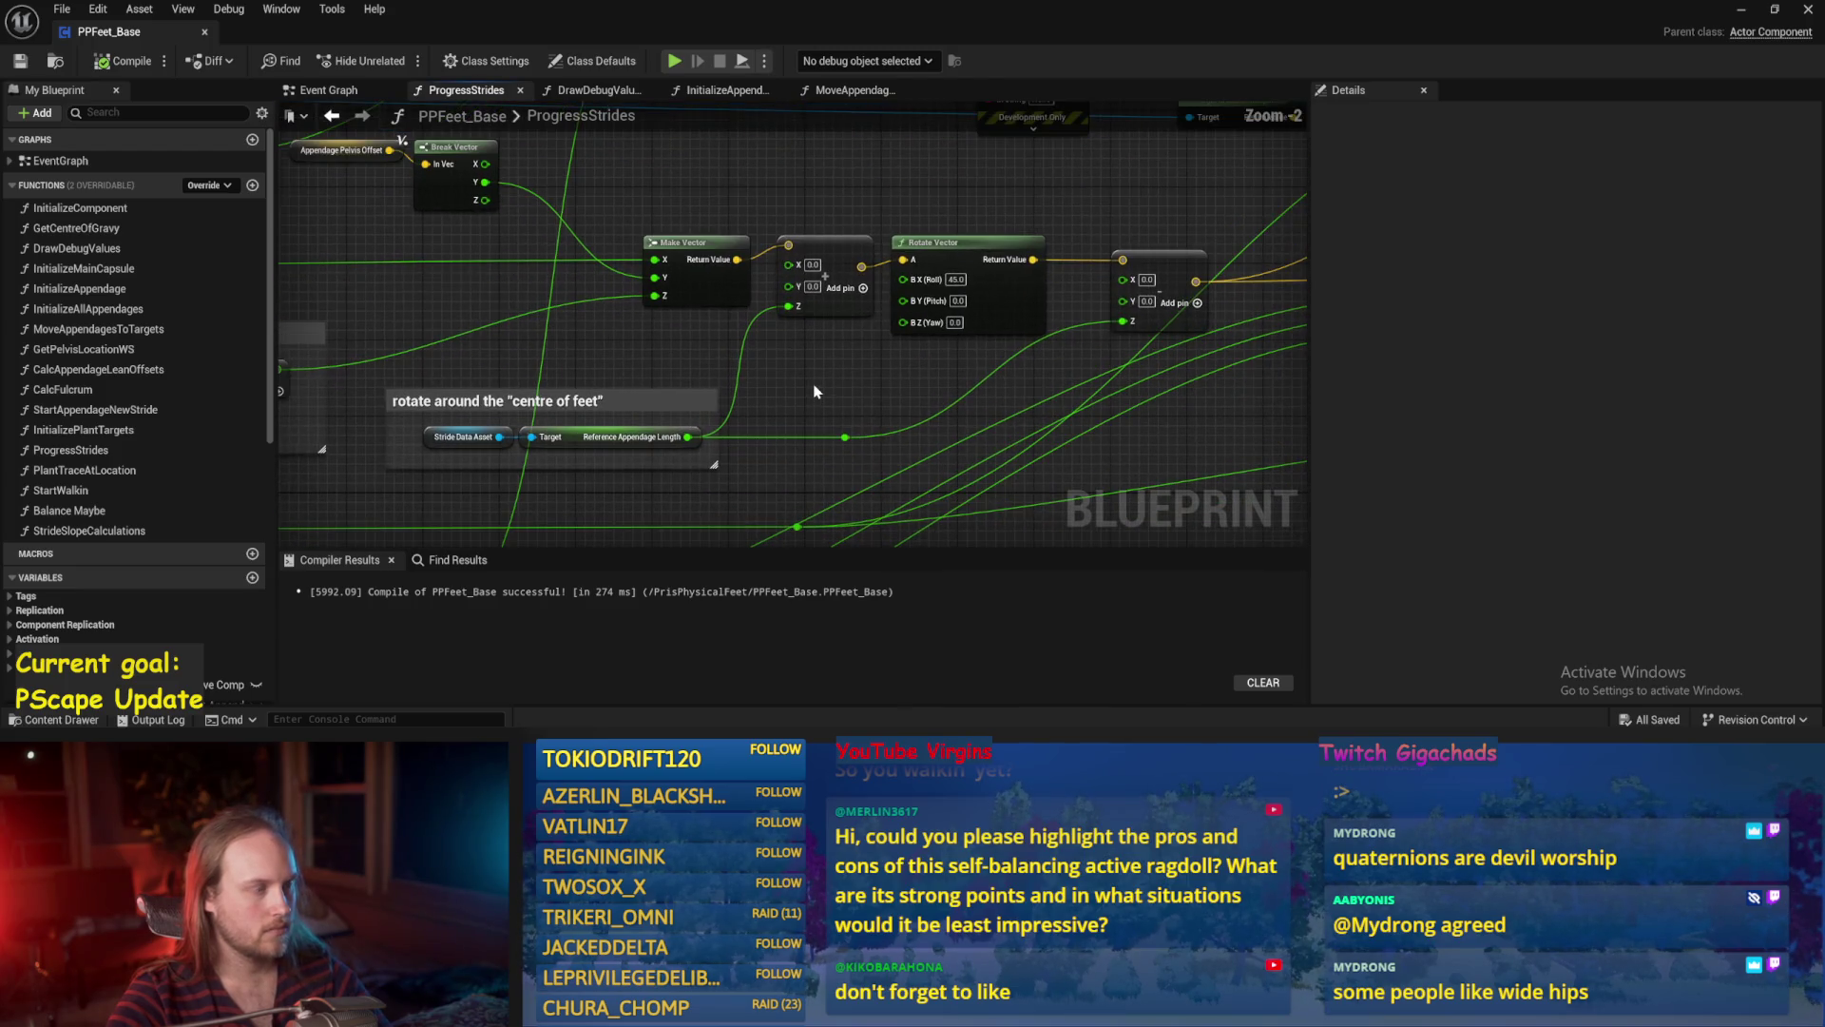
pyautogui.moveTo(464, 219); pyautogui.dragTo(1109, 337)
pyautogui.scroll(-2, 920, 282)
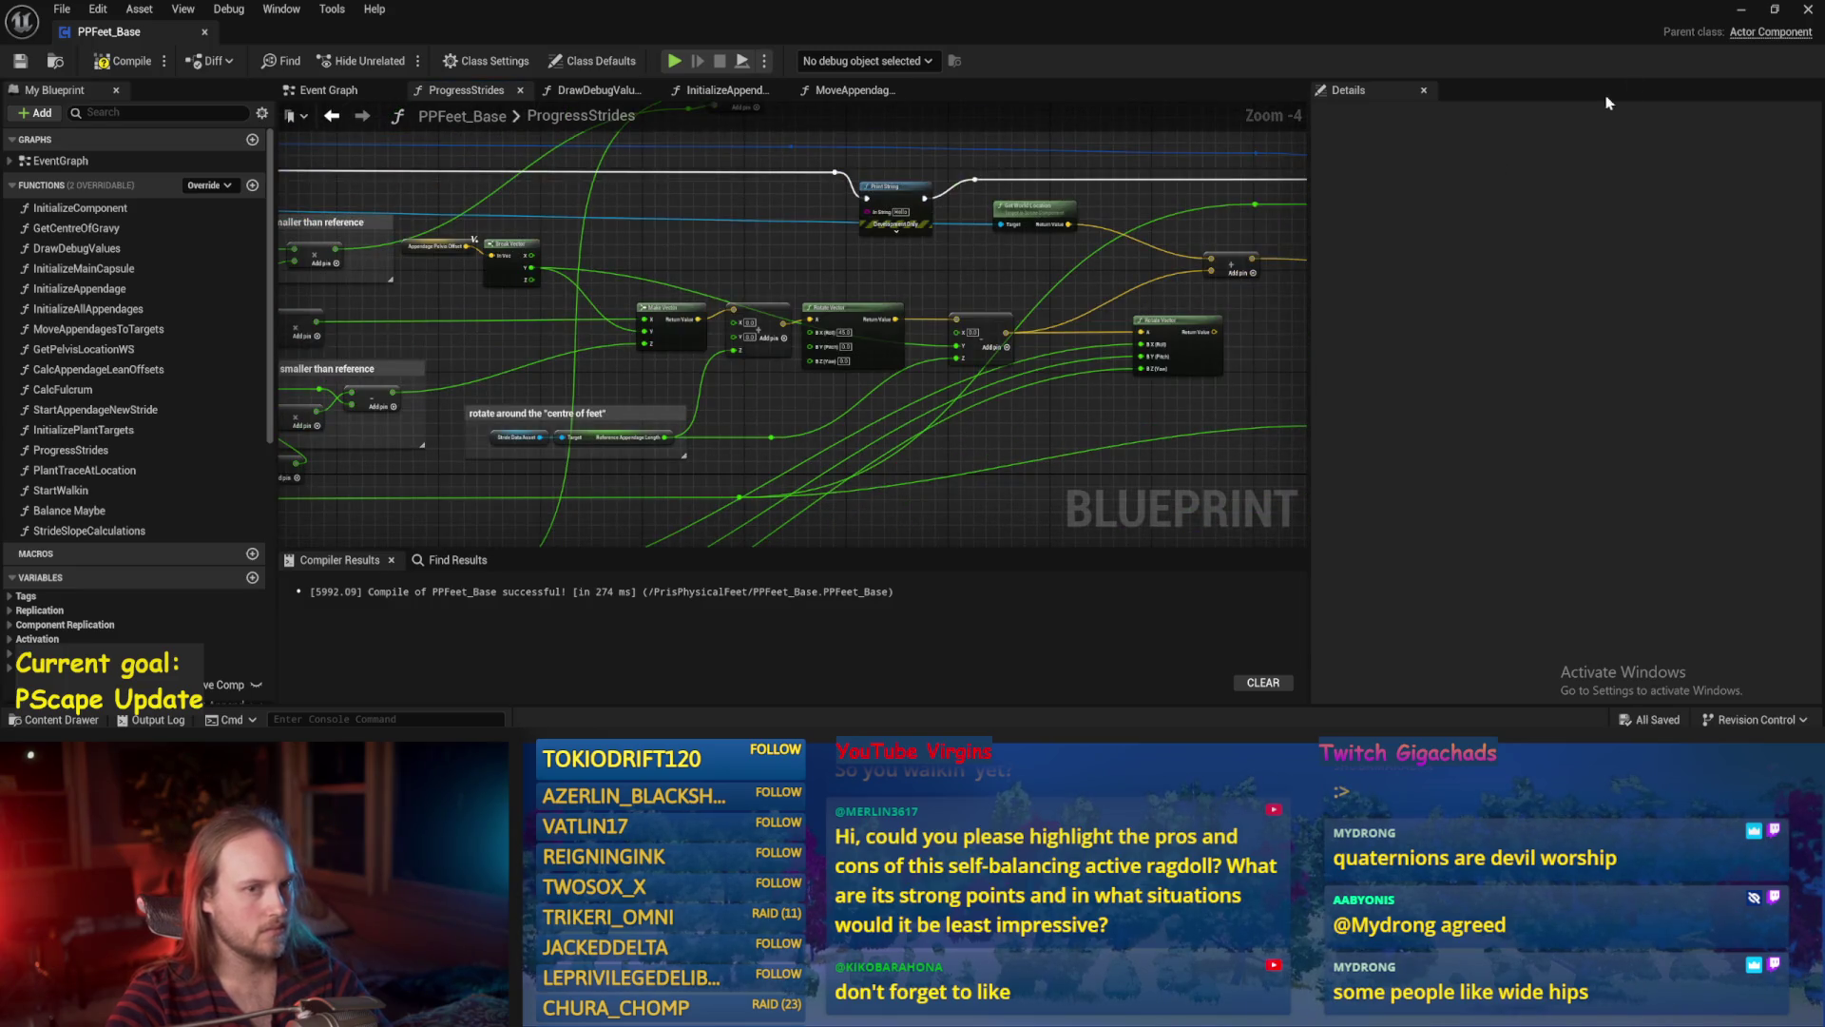
pyautogui.scroll(5, 806, 335)
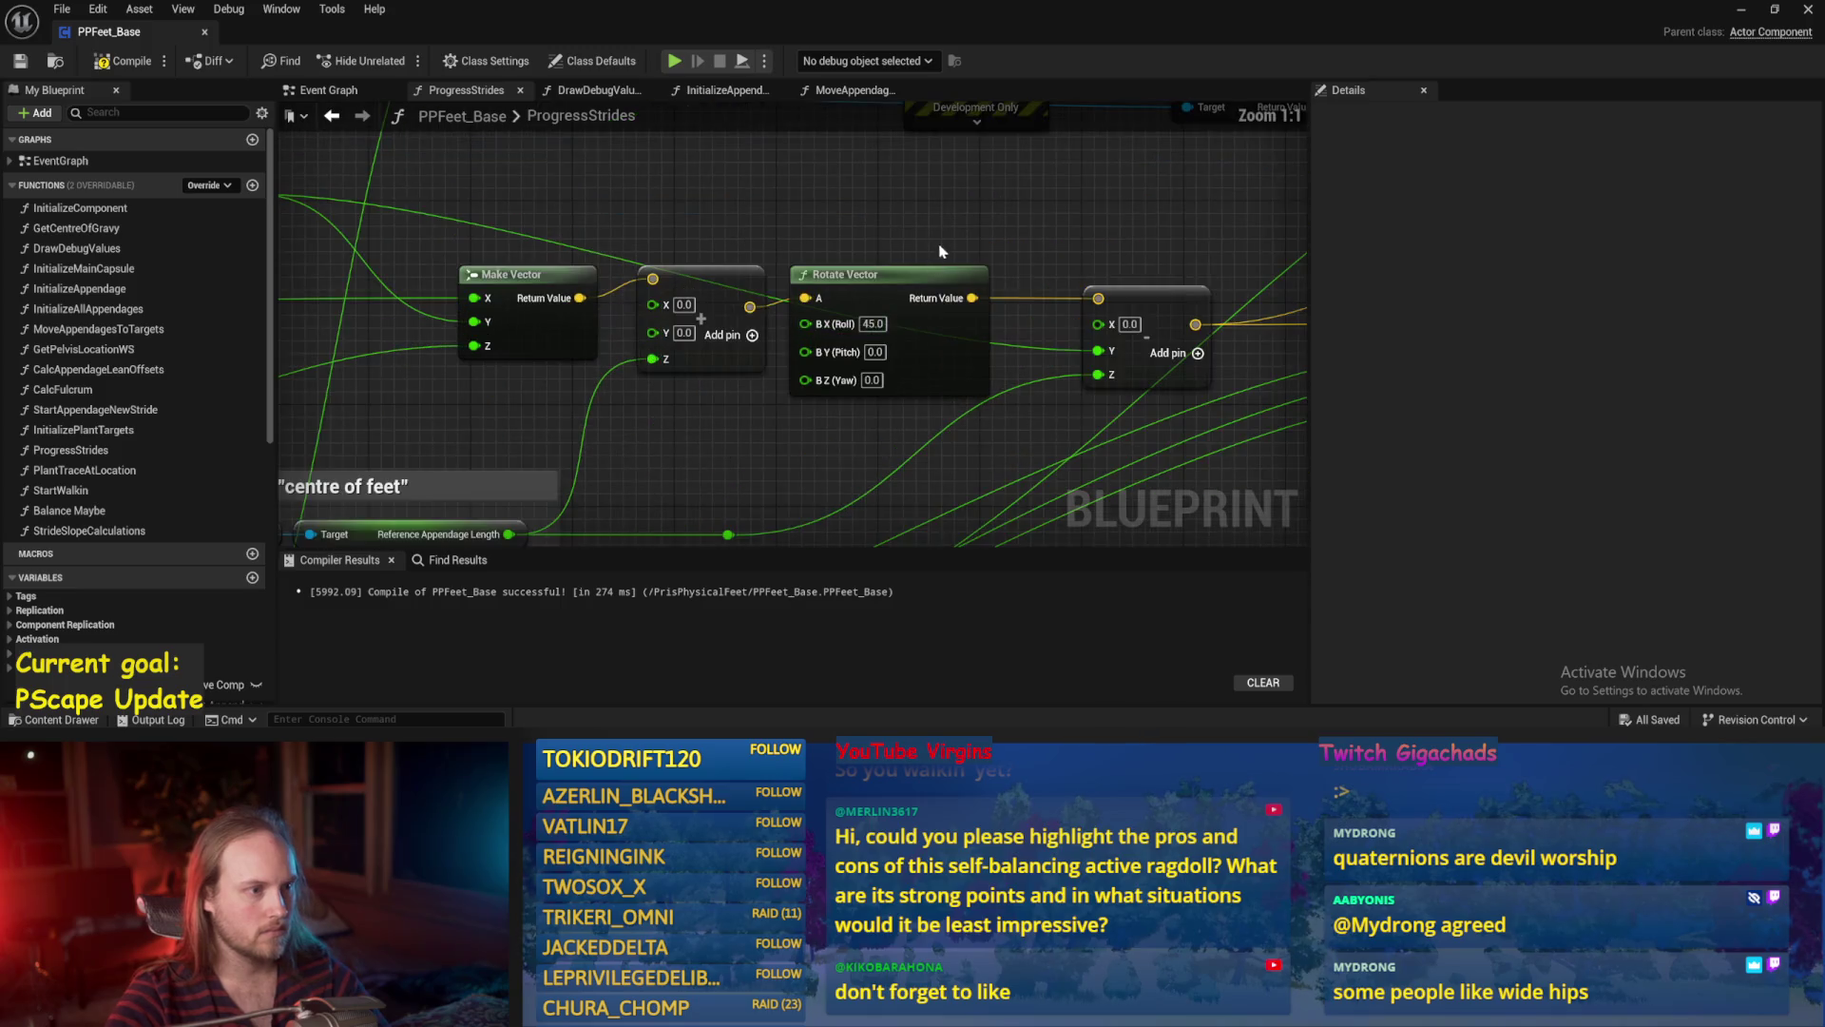
pyautogui.click(1742, 17)
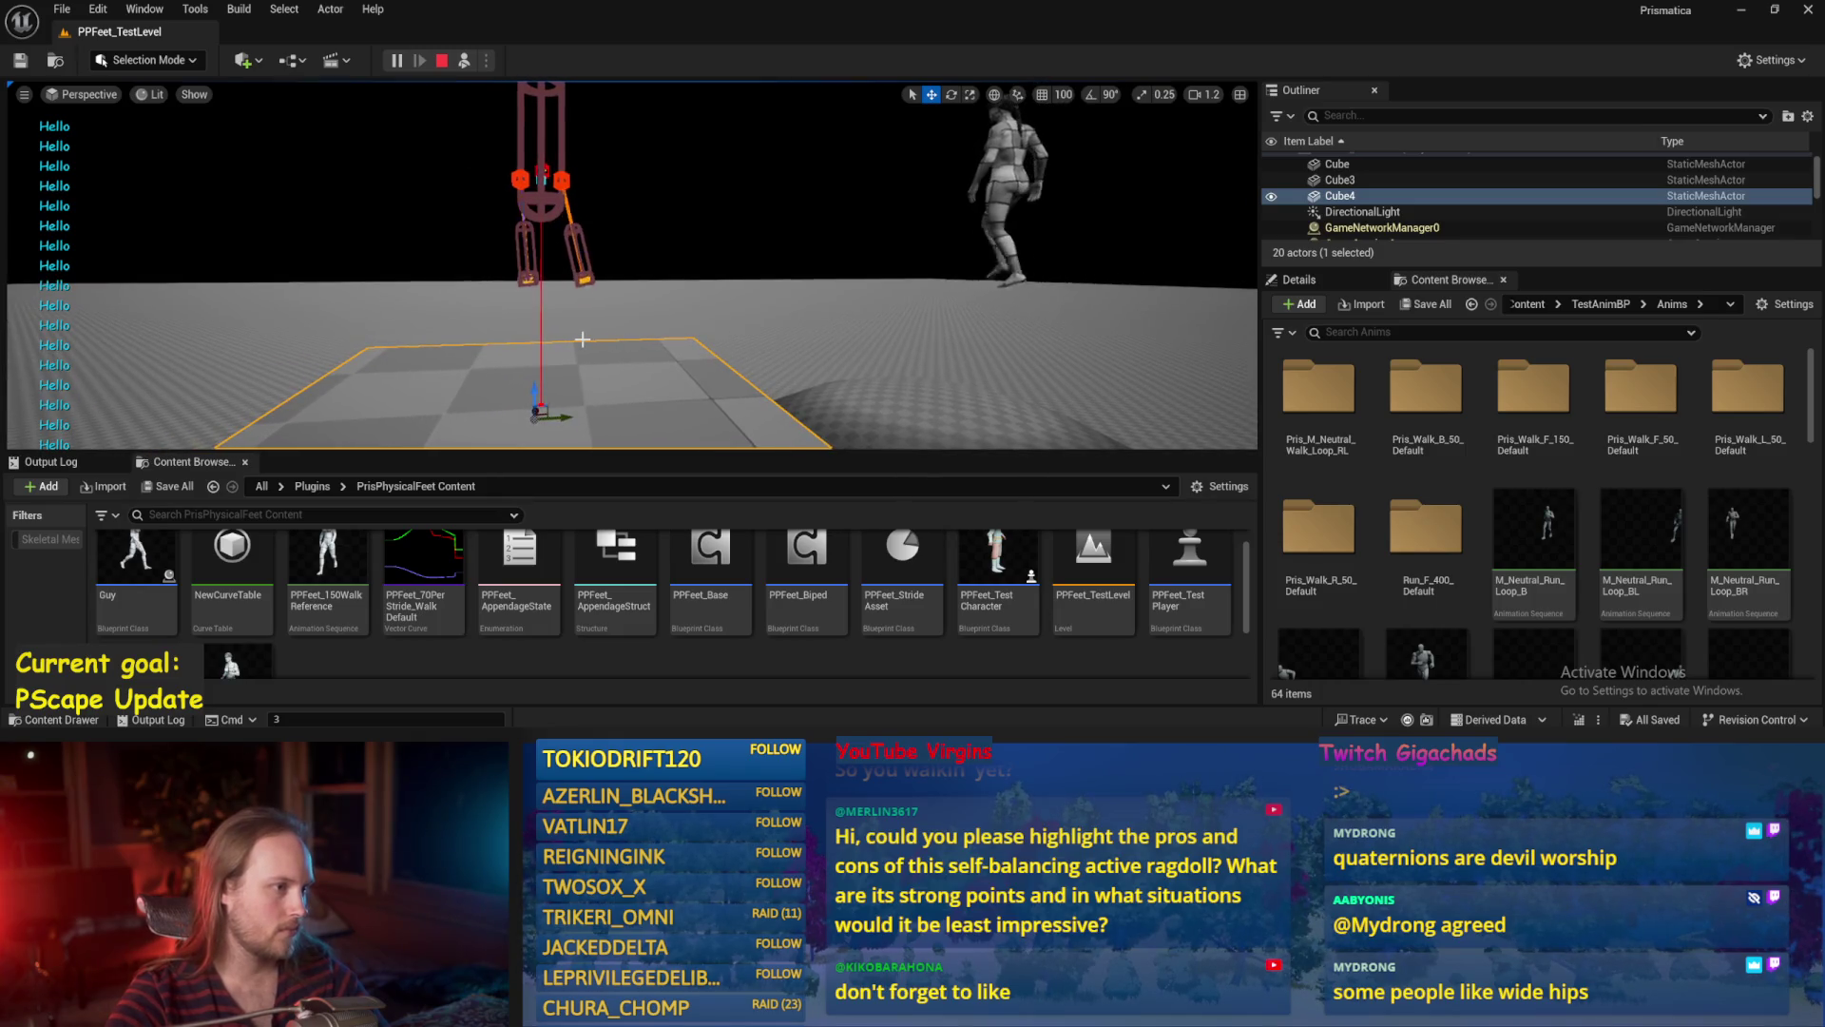
# Stop the simulation, bring PPFeet_Base back, and save and compile it.
pyautogui.press('Escape')
pyautogui.click(726, 720)
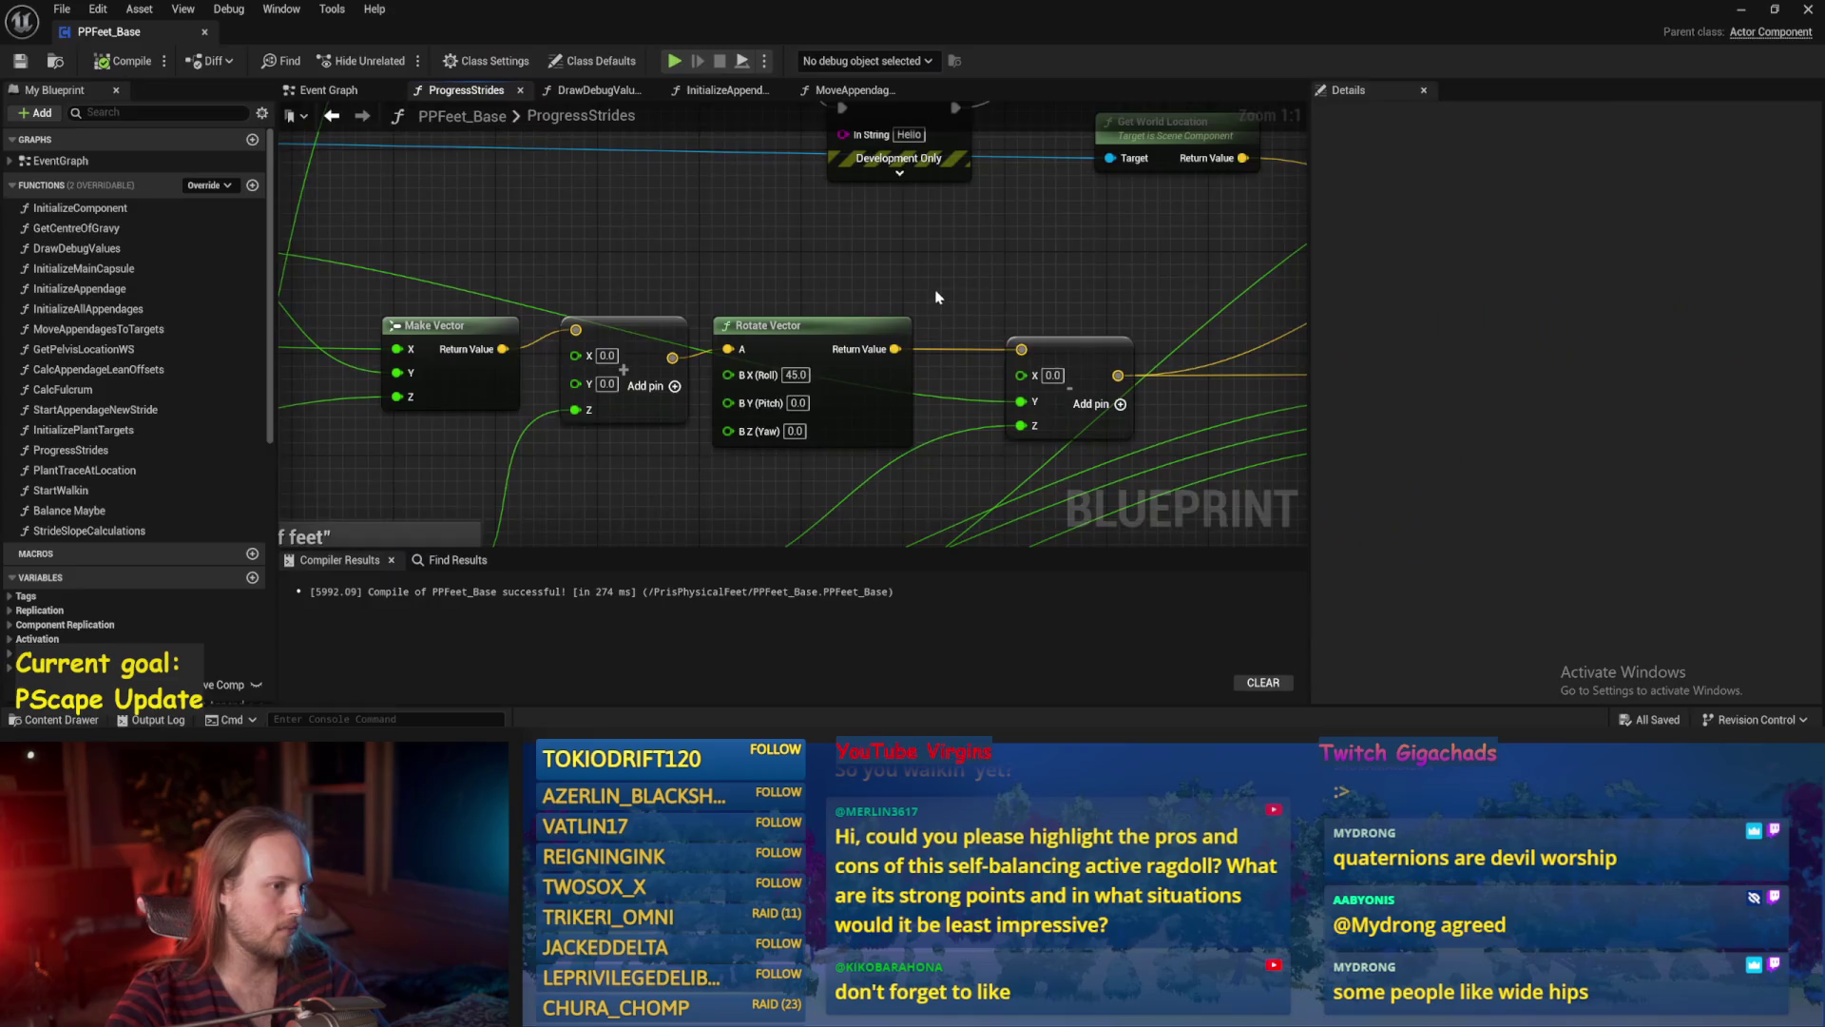
pyautogui.moveTo(622, 333)
pyautogui.mouseDown()
pyautogui.moveTo(794, 266)
pyautogui.moveTo(811, 237)
pyautogui.moveTo(654, 272)
pyautogui.mouseUp()
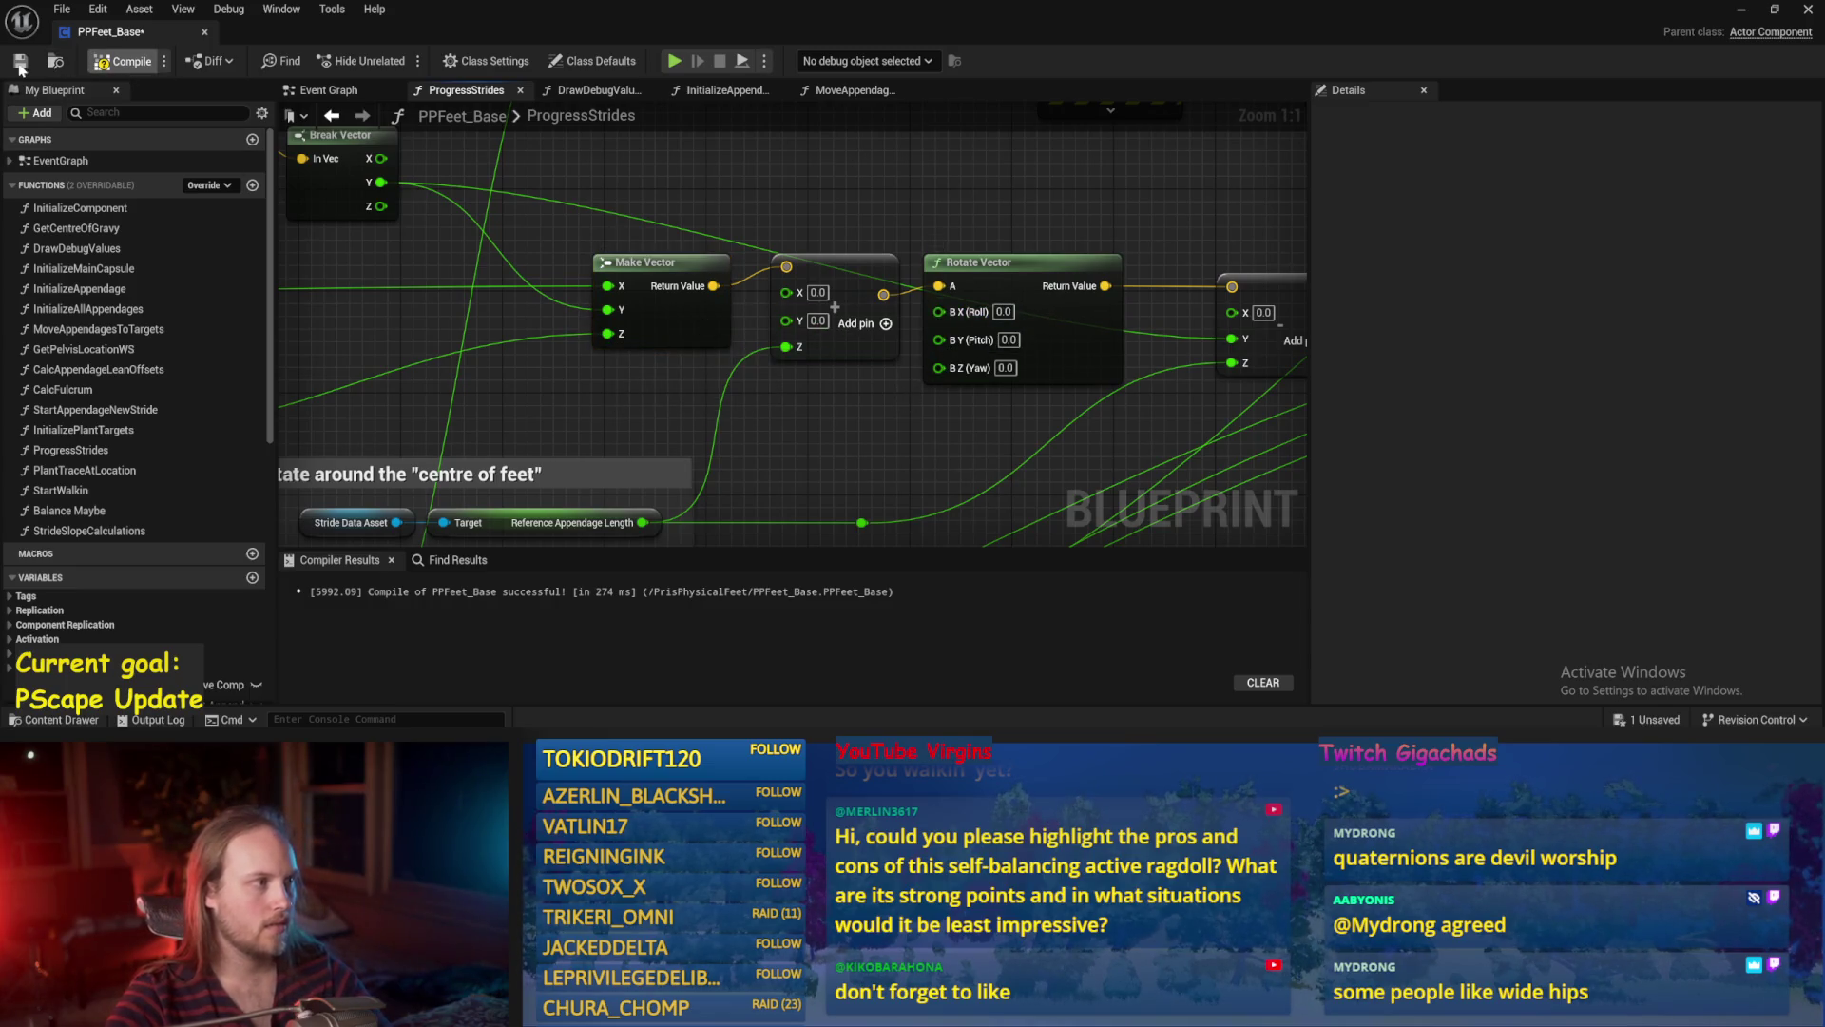
pyautogui.click(19, 67)
# Break the Y link on the add node, then recompile and save.
pyautogui.moveTo(814, 417); pyautogui.dragTo(766, 453)
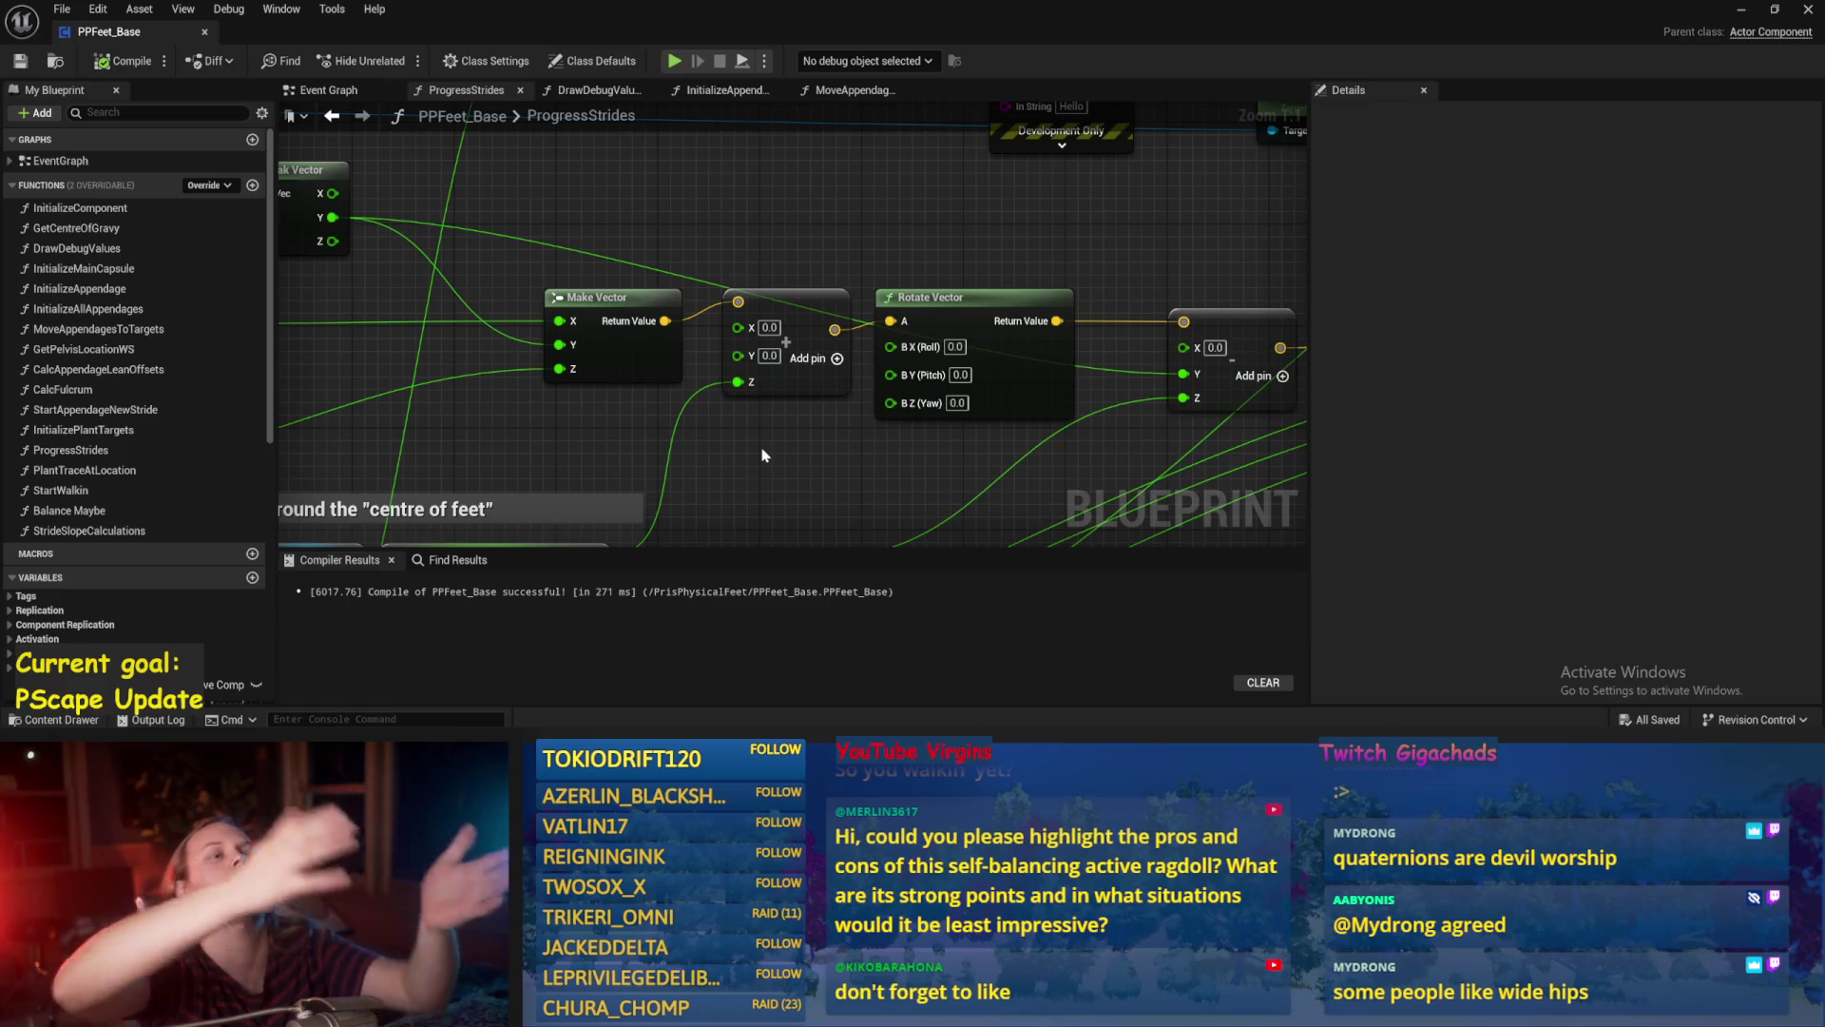
pyautogui.scroll(-1, 762, 434)
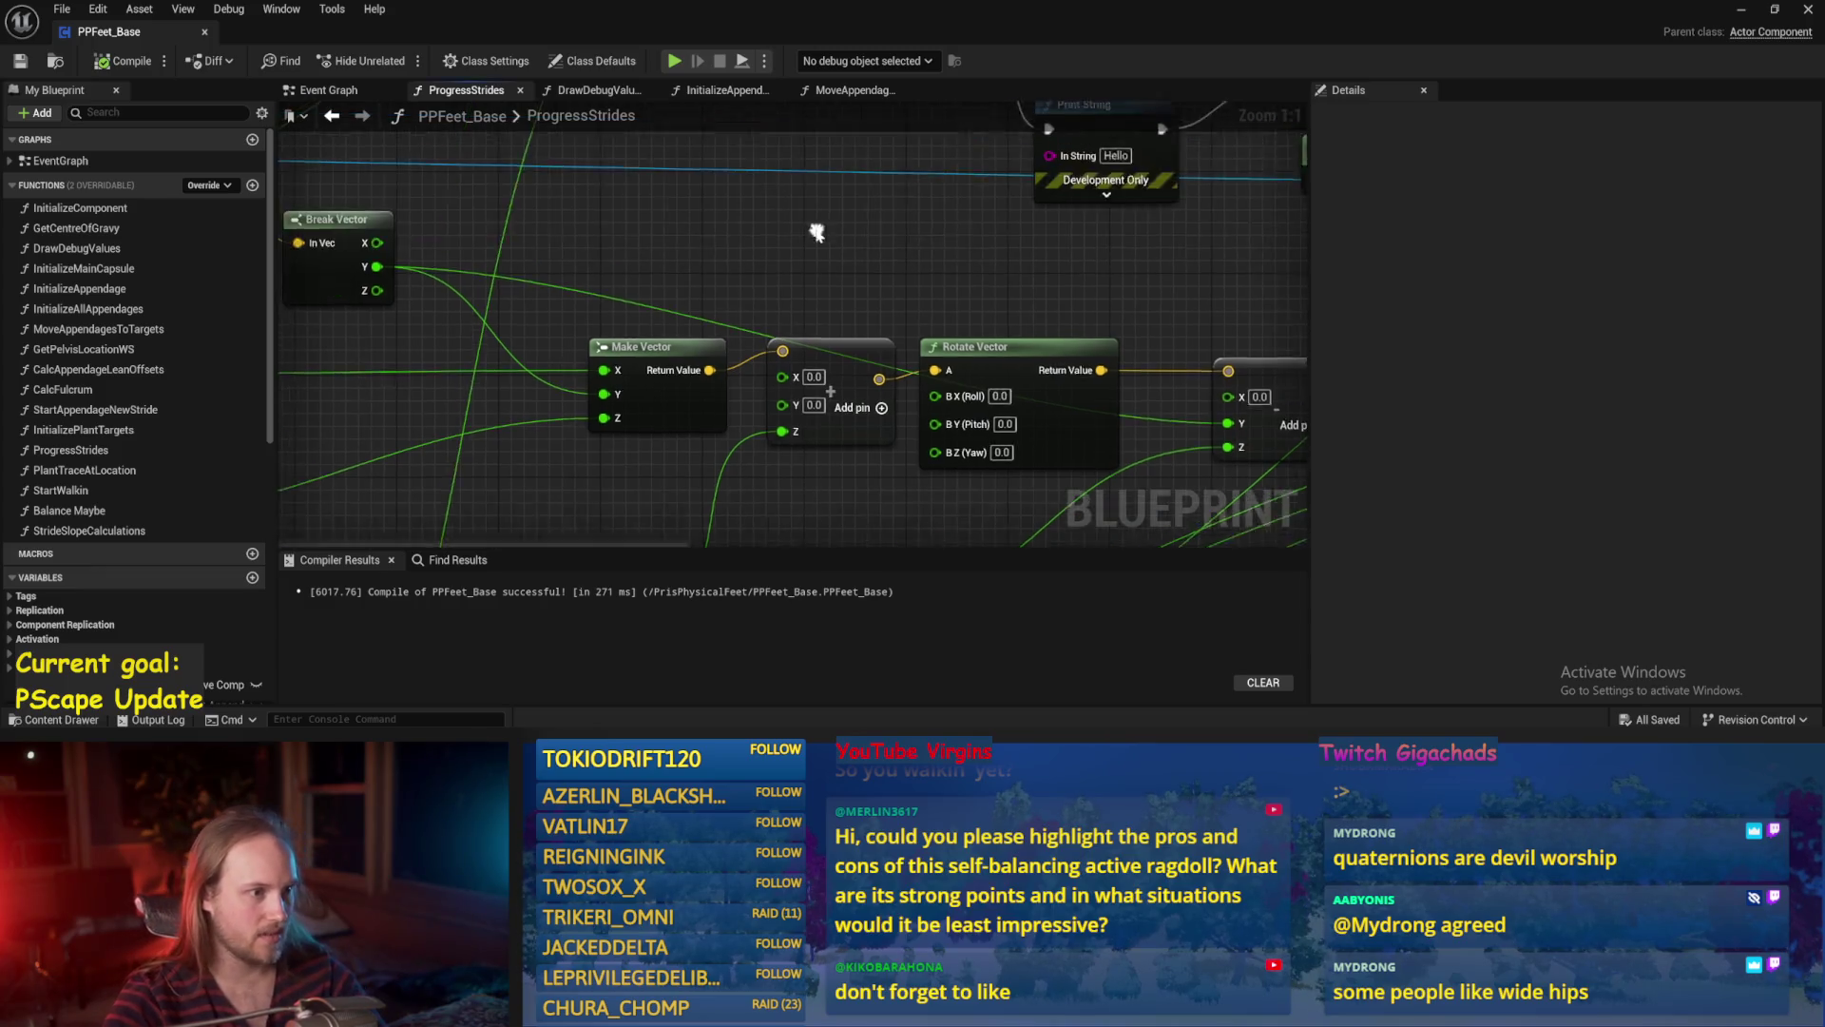
pyautogui.moveTo(761, 250)
pyautogui.mouseDown()
pyautogui.moveTo(684, 203)
pyautogui.moveTo(761, 385)
pyautogui.mouseUp()
pyautogui.moveTo(743, 311); pyautogui.dragTo(841, 385)
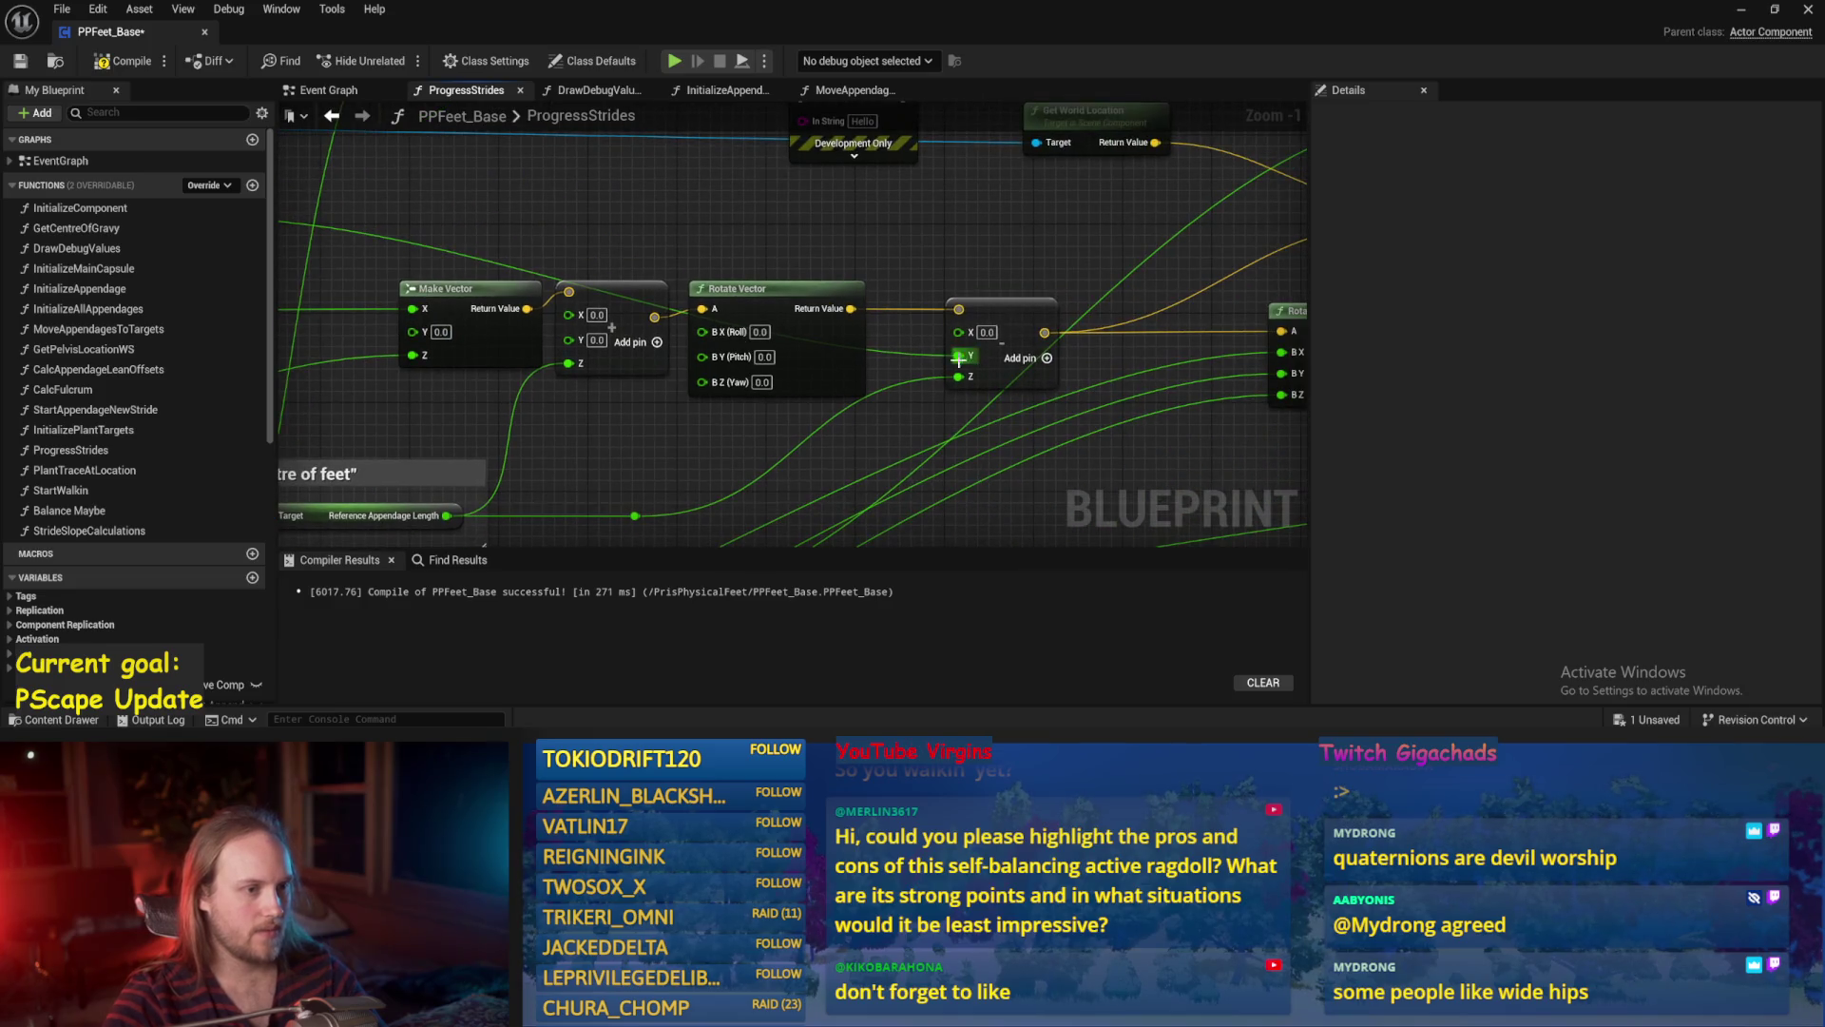
pyautogui.keyDown('alt'); pyautogui.click(957, 358); pyautogui.keyUp('alt')
pyautogui.click(124, 61)
pyautogui.click(20, 62)
# Save PPFeet_Base again and move from ProgressStrides to the Event Graph.
pyautogui.moveTo(577, 211); pyautogui.dragTo(851, 211)
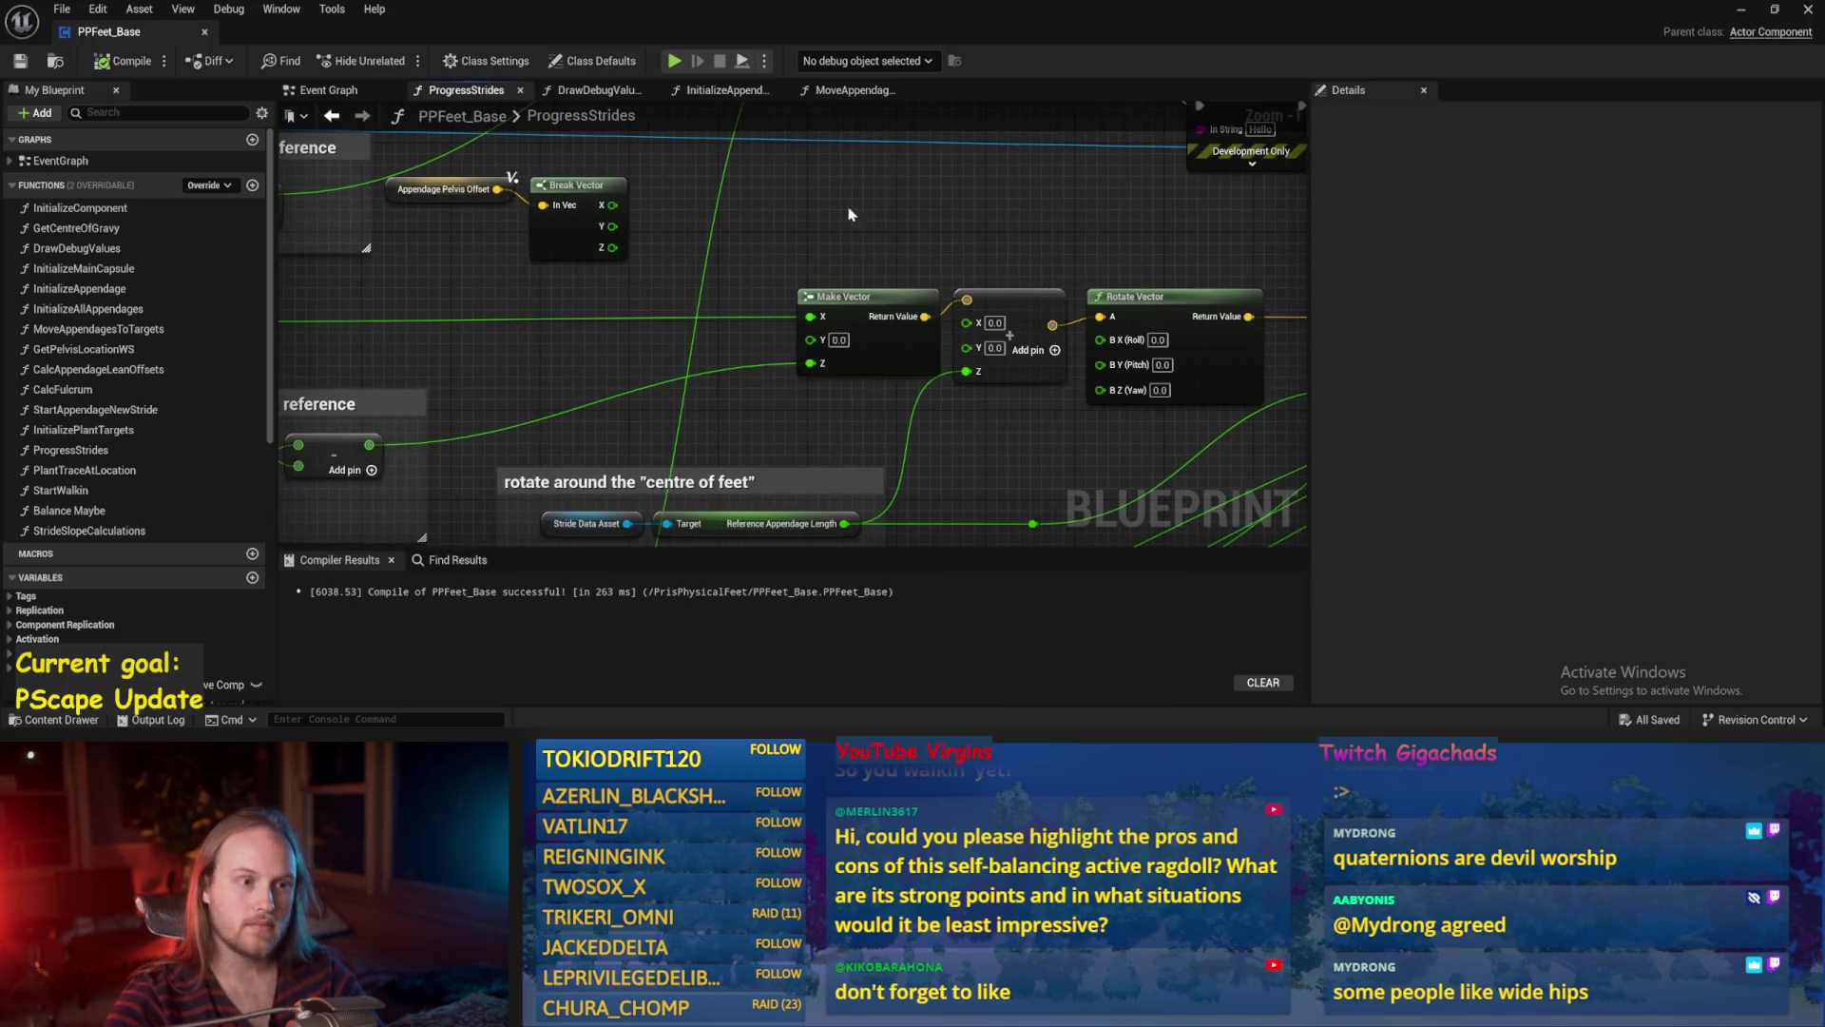
pyautogui.scroll(-1, 875, 217)
pyautogui.hotkey('ctrl', 's')
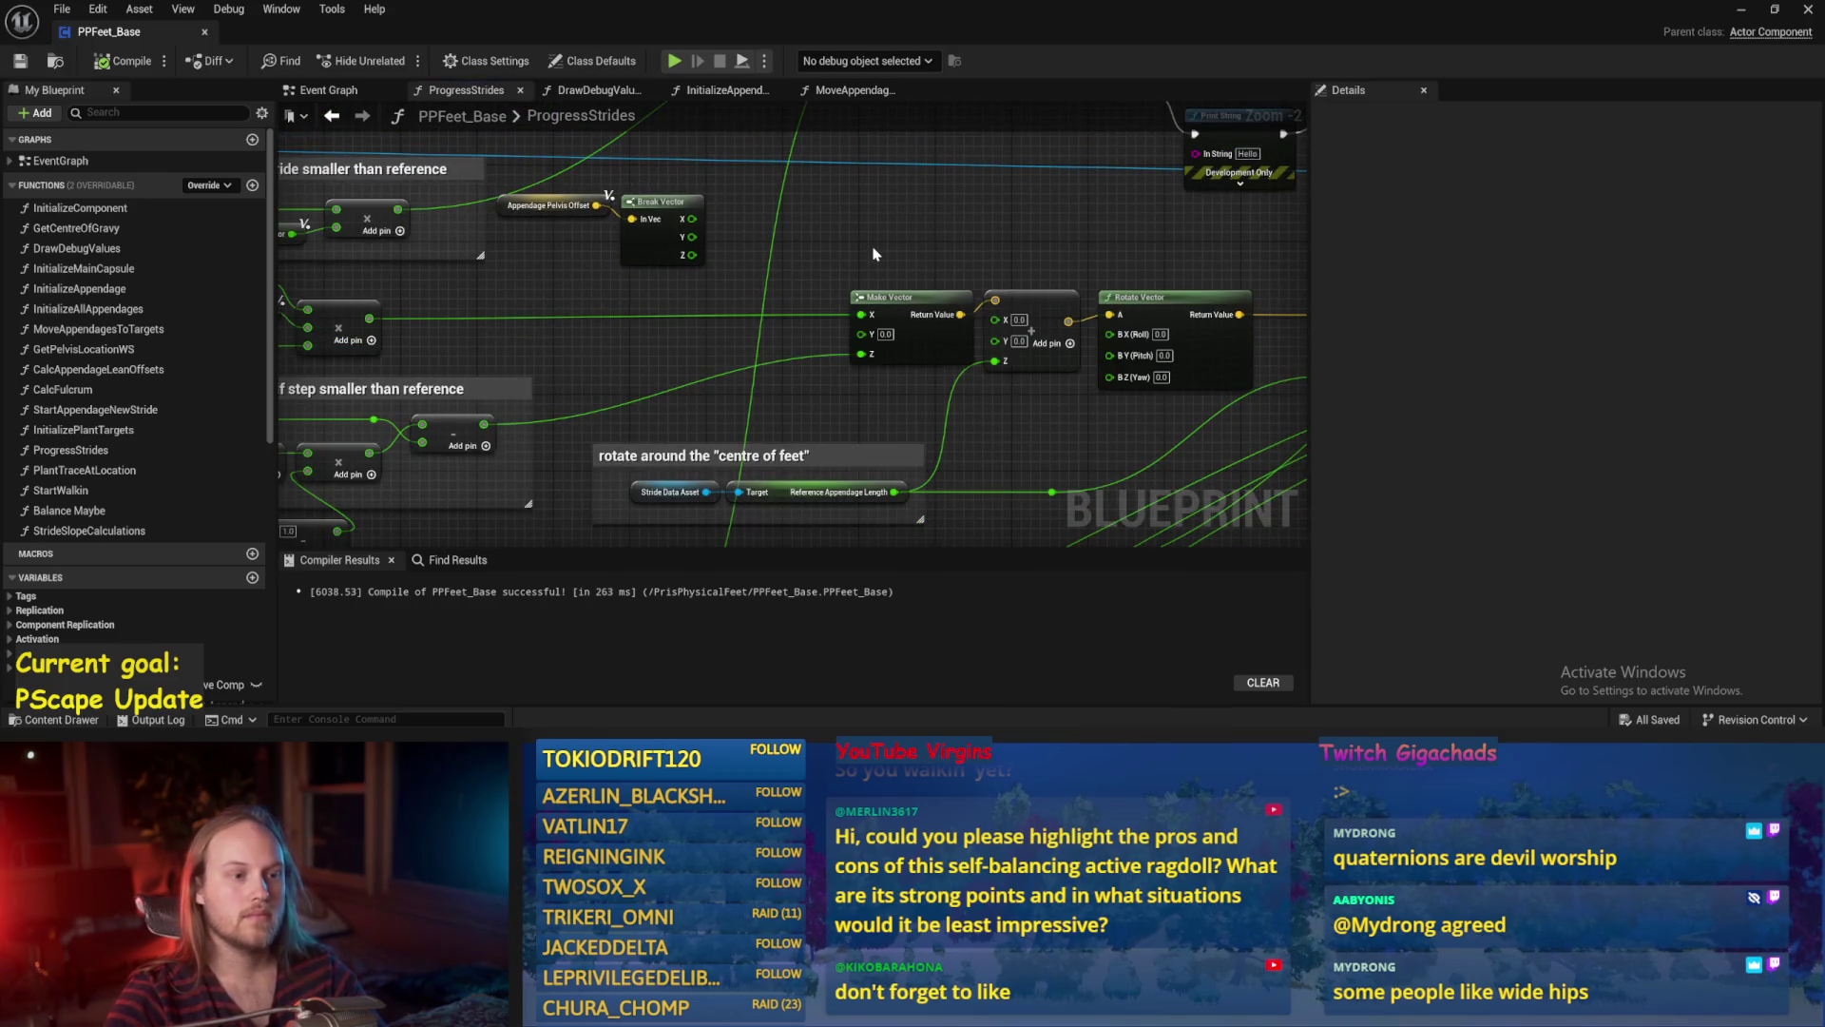
pyautogui.moveTo(622, 354); pyautogui.dragTo(690, 355)
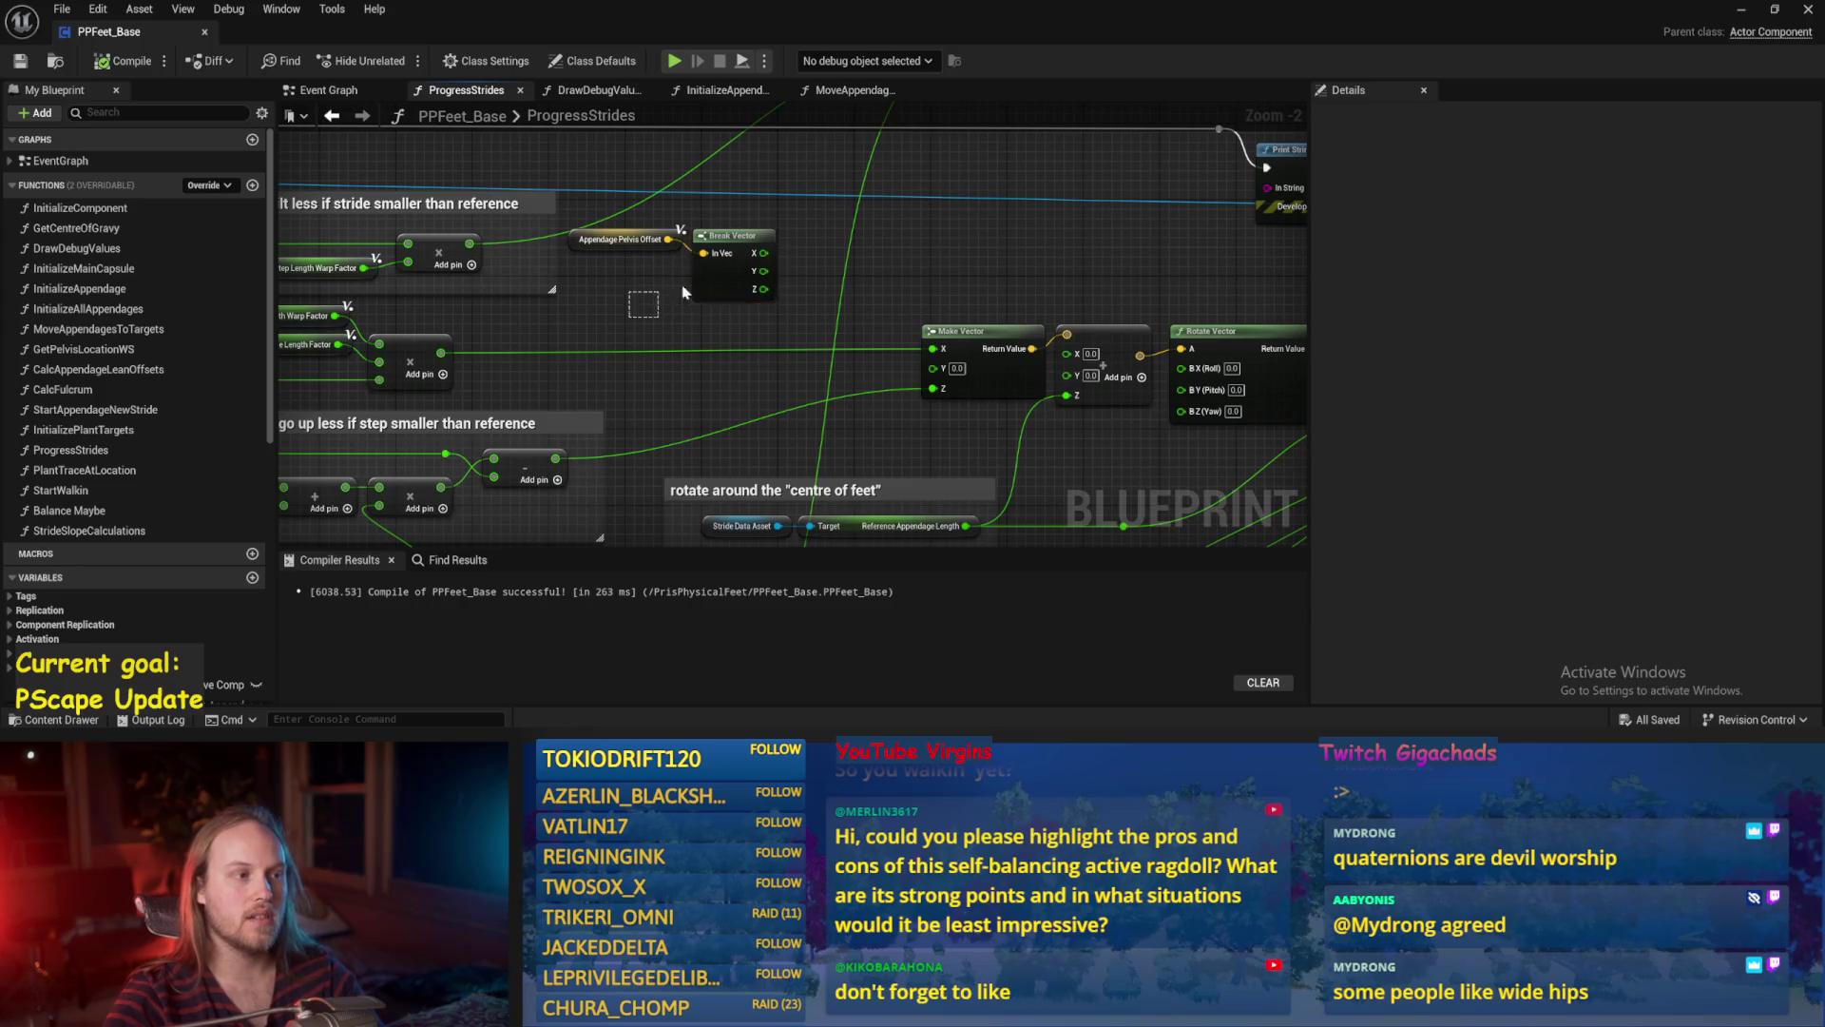
pyautogui.moveTo(731, 324)
pyautogui.mouseDown()
pyautogui.moveTo(795, 188)
pyautogui.moveTo(963, 34)
pyautogui.mouseUp()
pyautogui.click(323, 90)
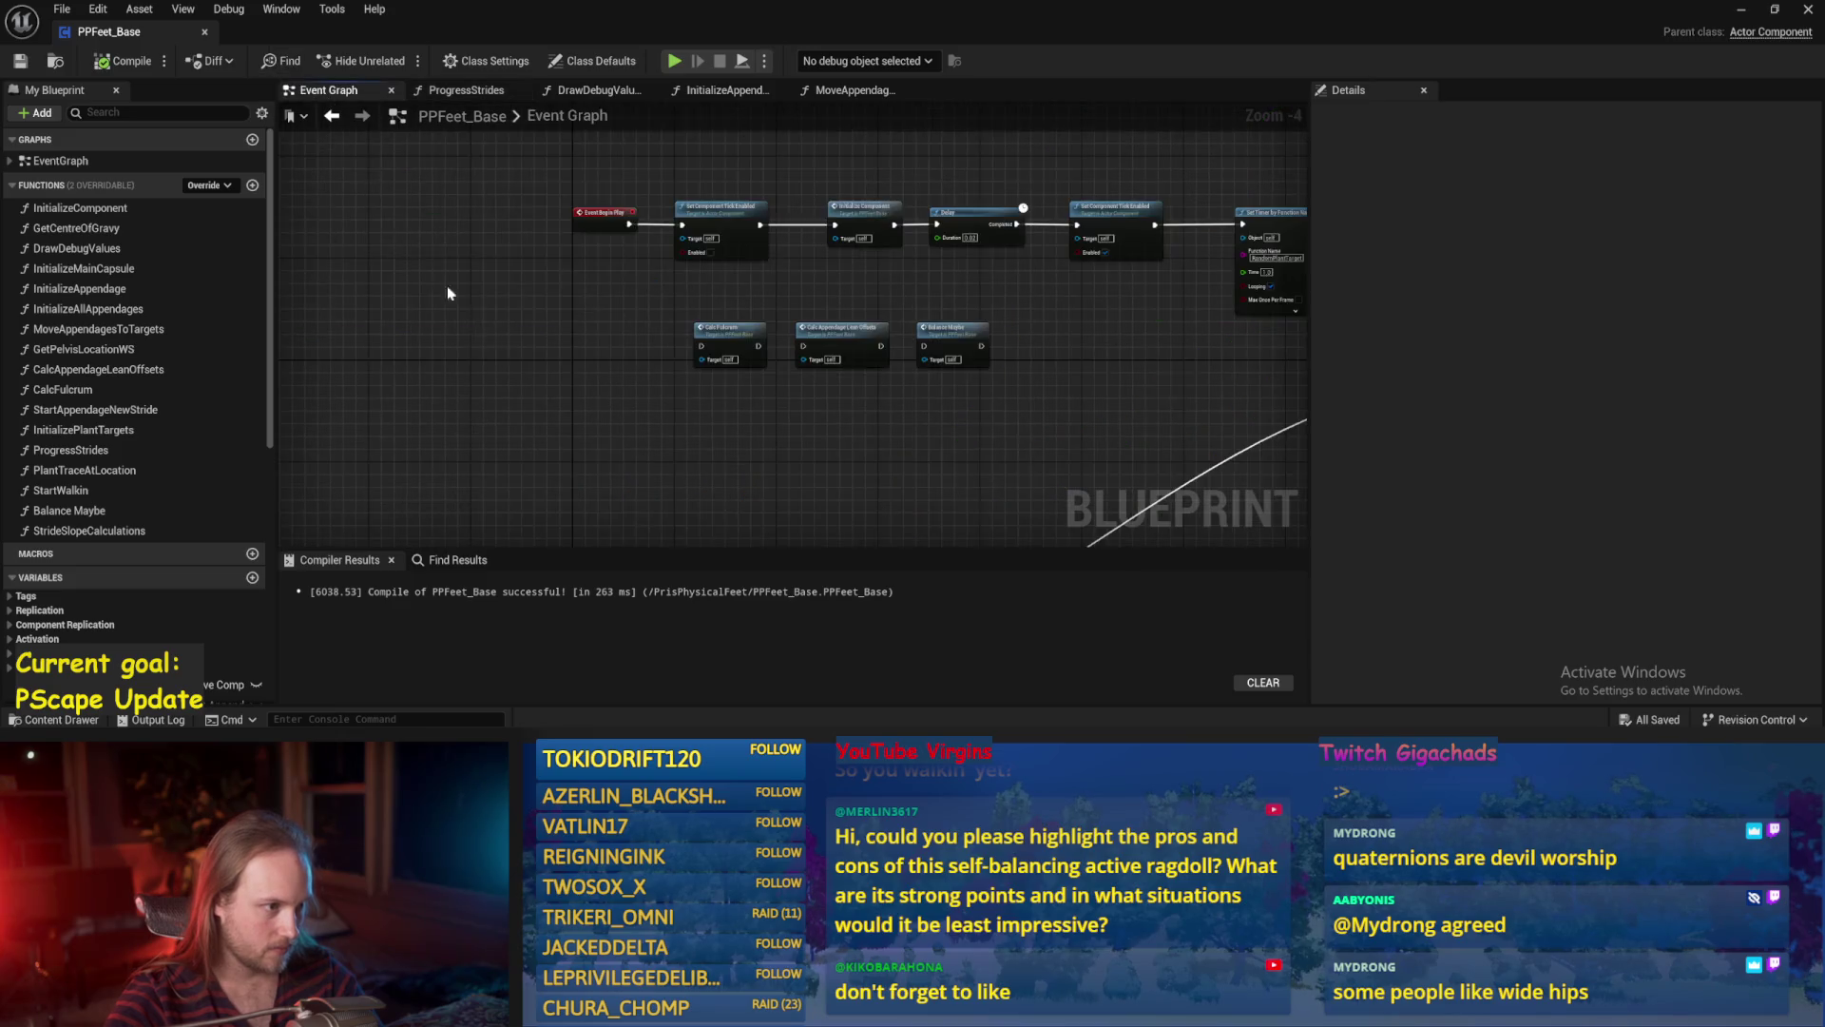
# Find the Event Tick chain and open the StrideSlopeCalculations function at its two SET nodes.
pyautogui.scroll(2, 444, 406)
pyautogui.rightClick(534, 383)
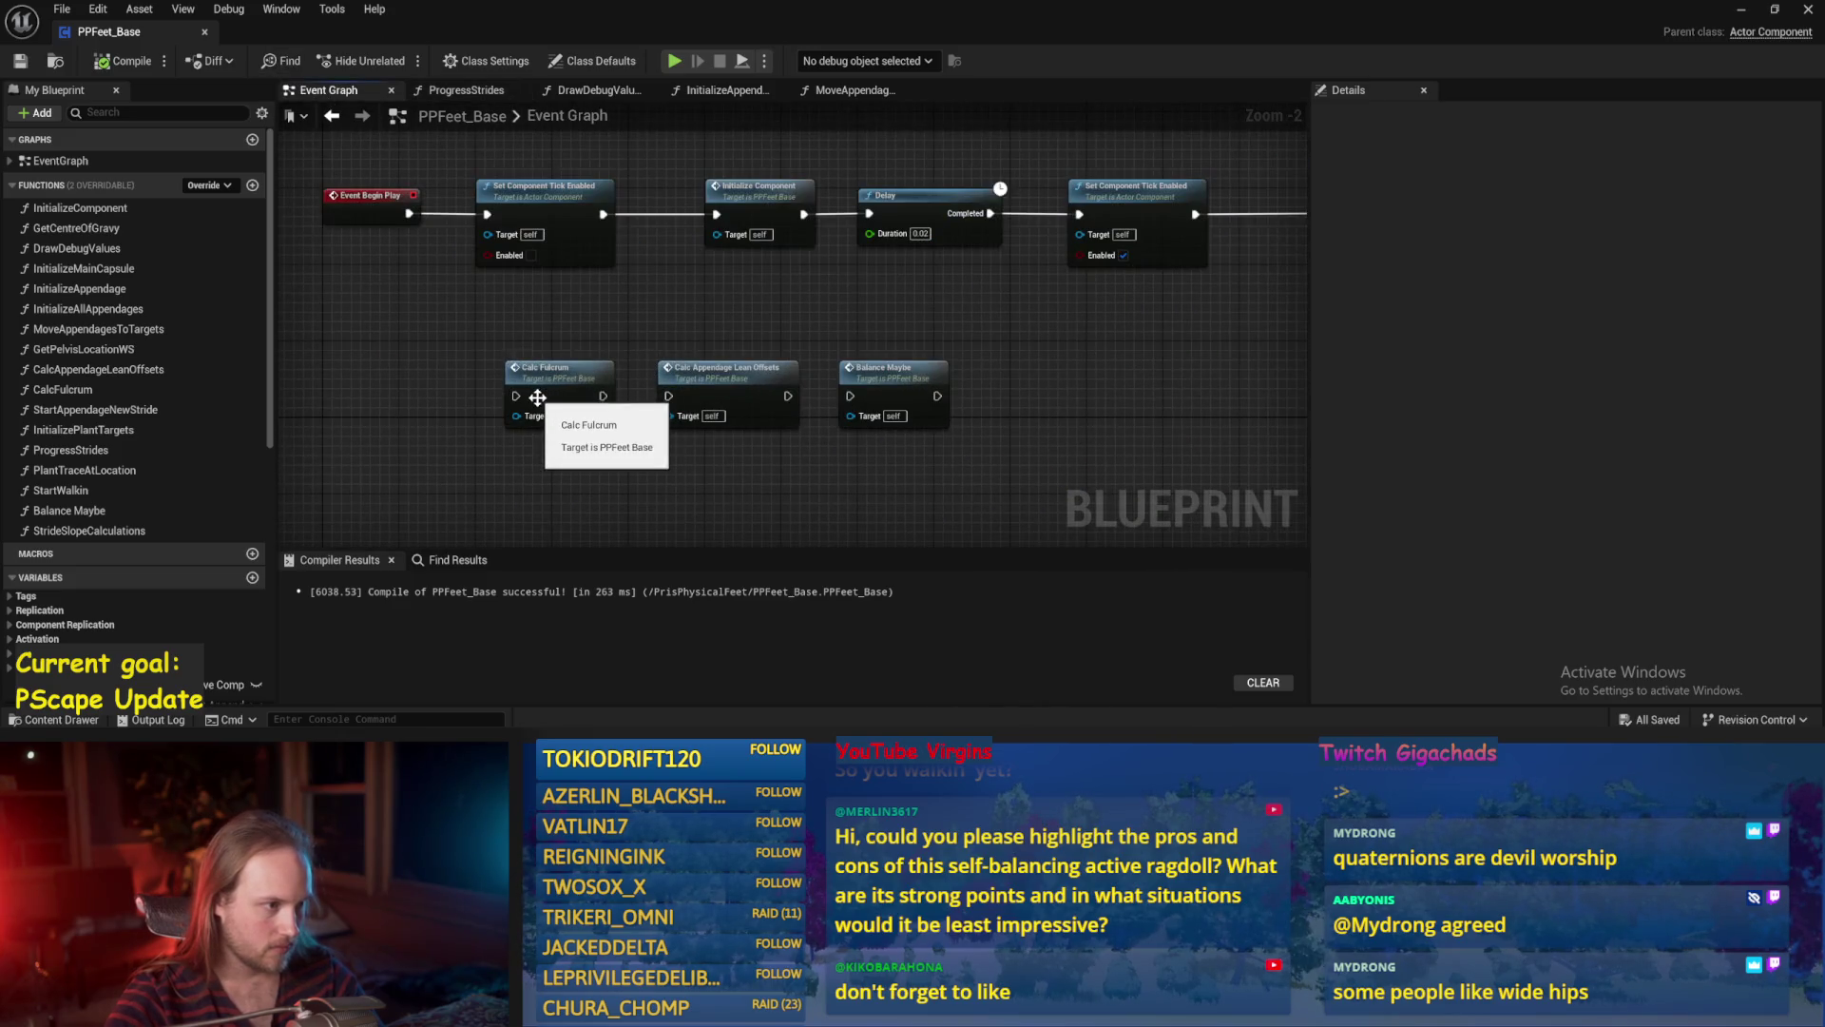
pyautogui.moveTo(713, 322)
pyautogui.mouseDown()
pyautogui.moveTo(716, 385)
pyautogui.moveTo(734, 242)
pyautogui.mouseUp()
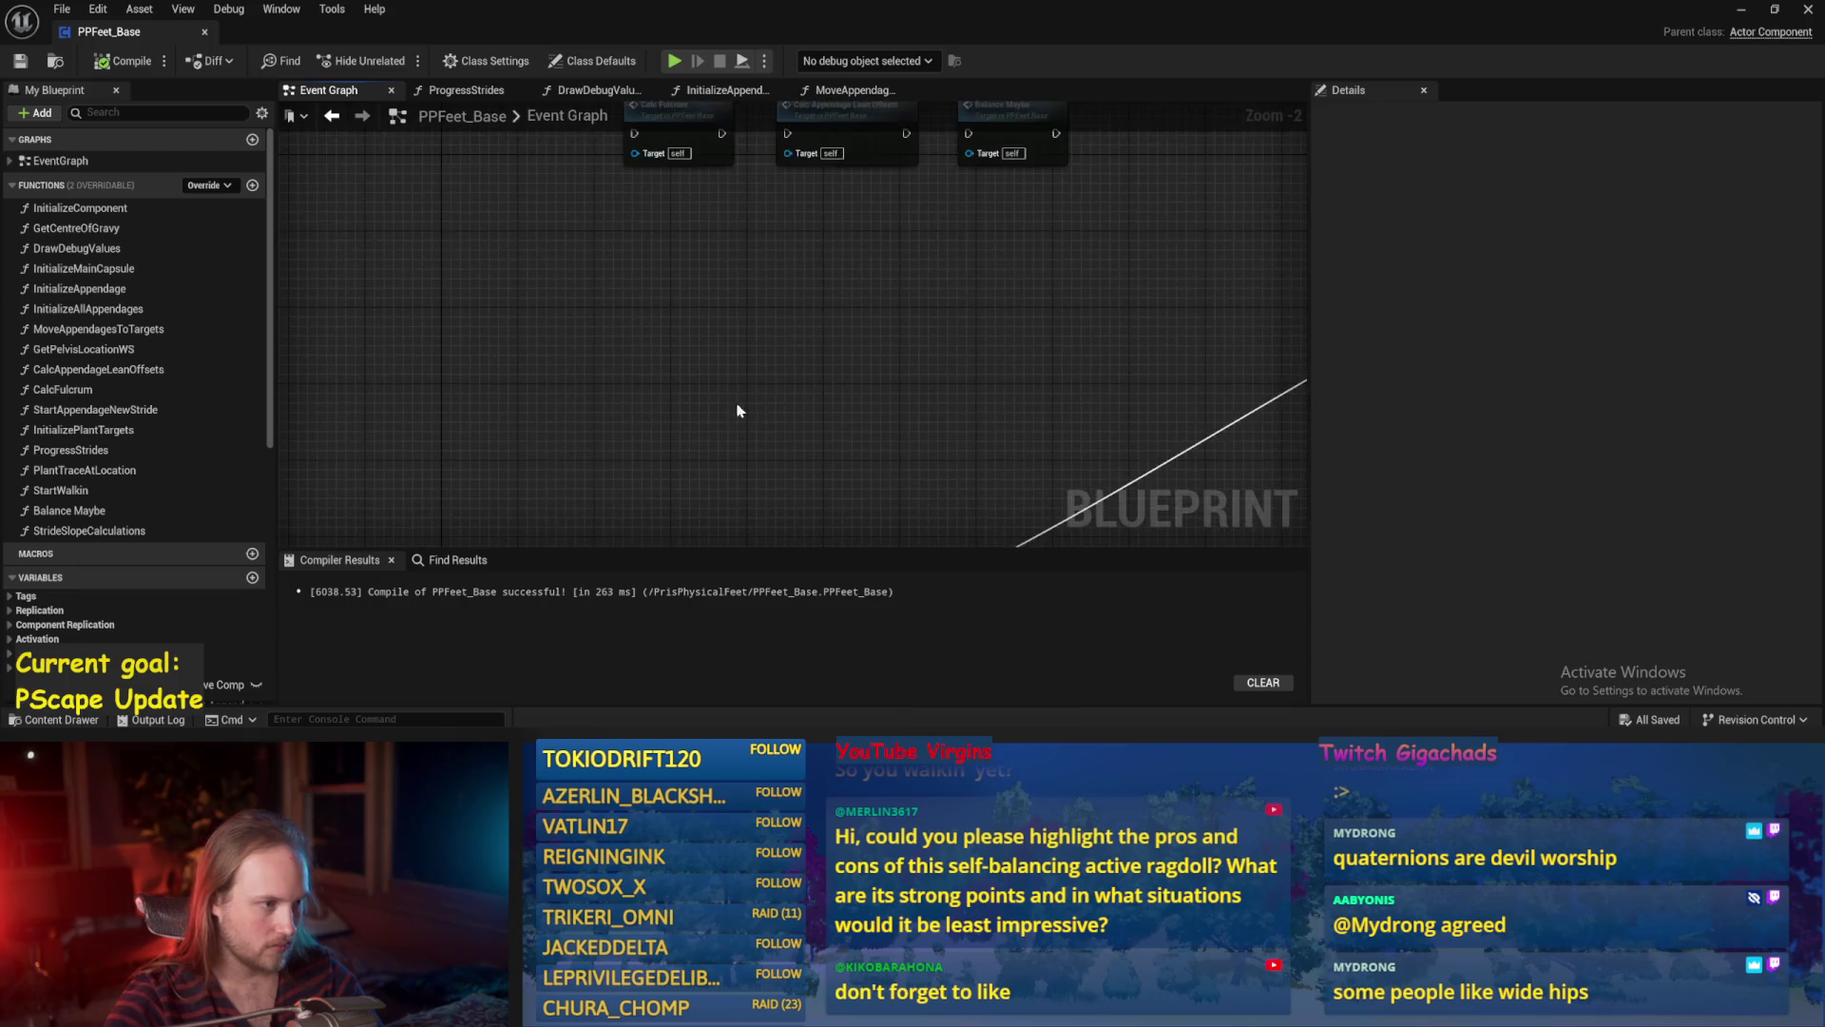
pyautogui.moveTo(744, 396); pyautogui.dragTo(670, 144)
pyautogui.doubleClick(965, 350)
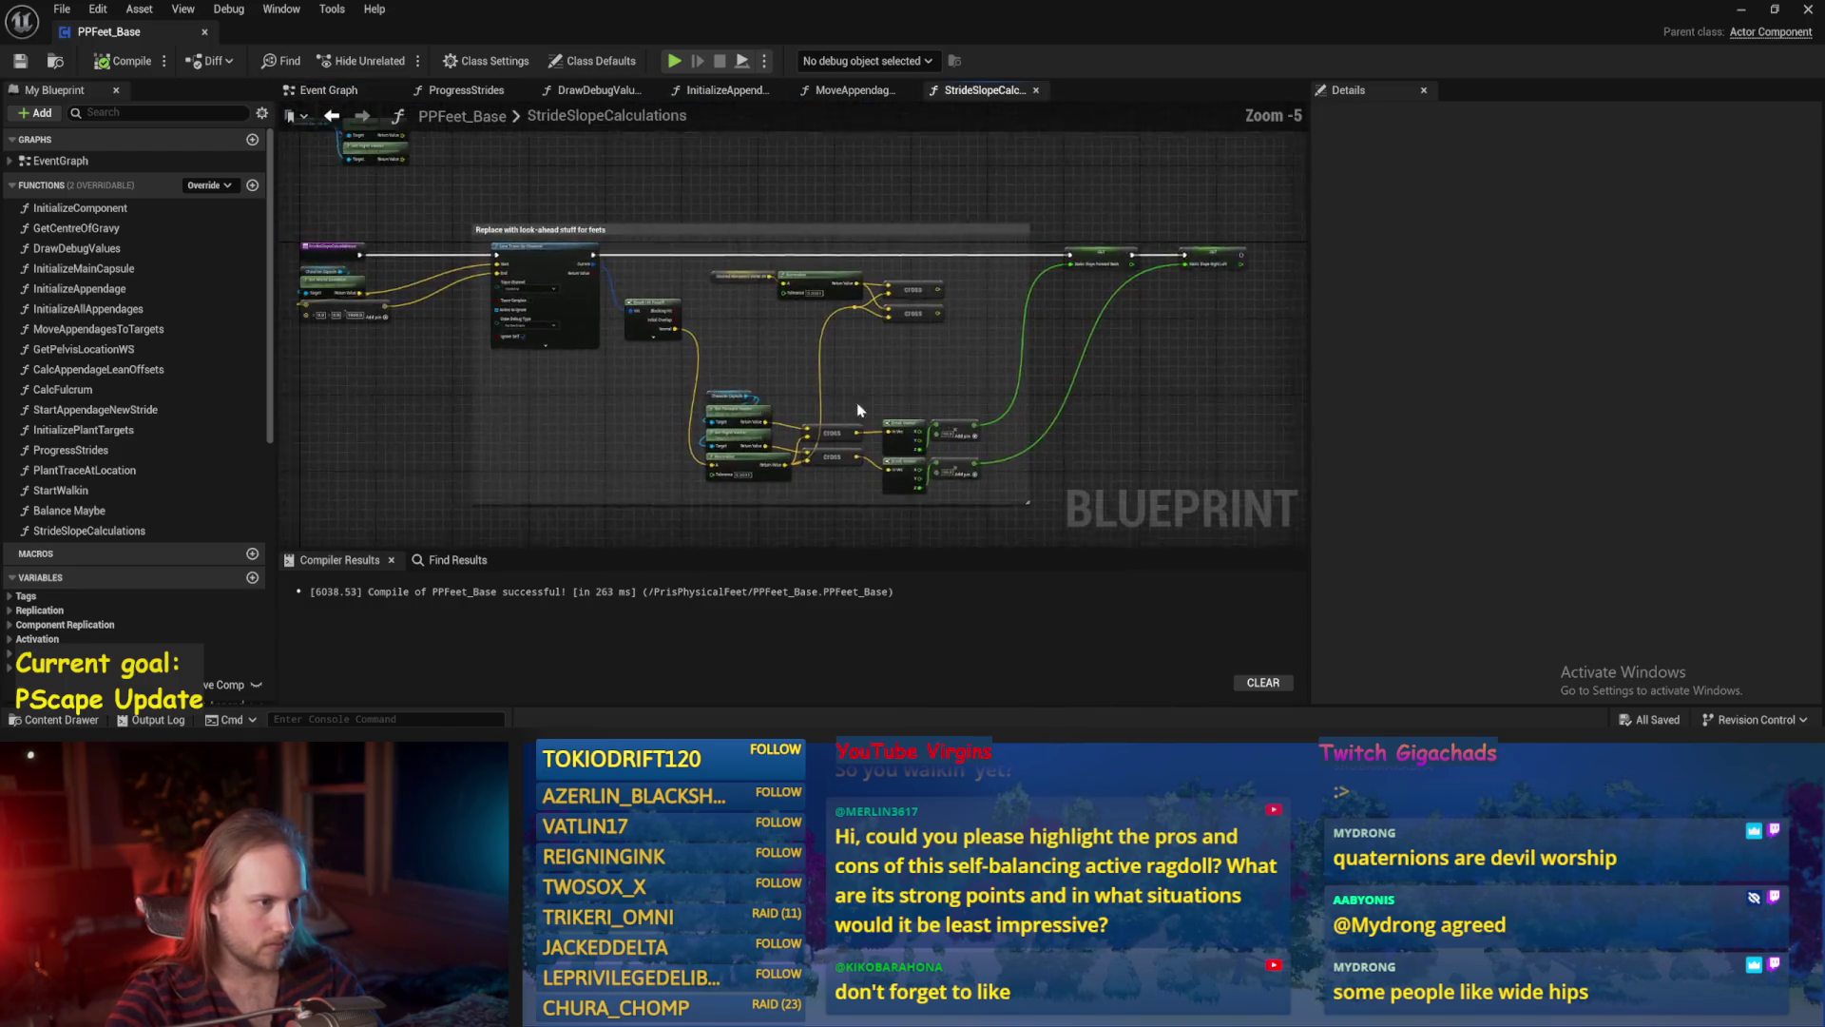
pyautogui.moveTo(814, 340)
pyautogui.mouseDown()
pyautogui.moveTo(772, 337)
pyautogui.moveTo(737, 374)
pyautogui.moveTo(561, 442)
pyautogui.mouseUp()
# Add a Print String node after the second SET node, save, compile and return to the level.
pyautogui.rightClick(871, 298)
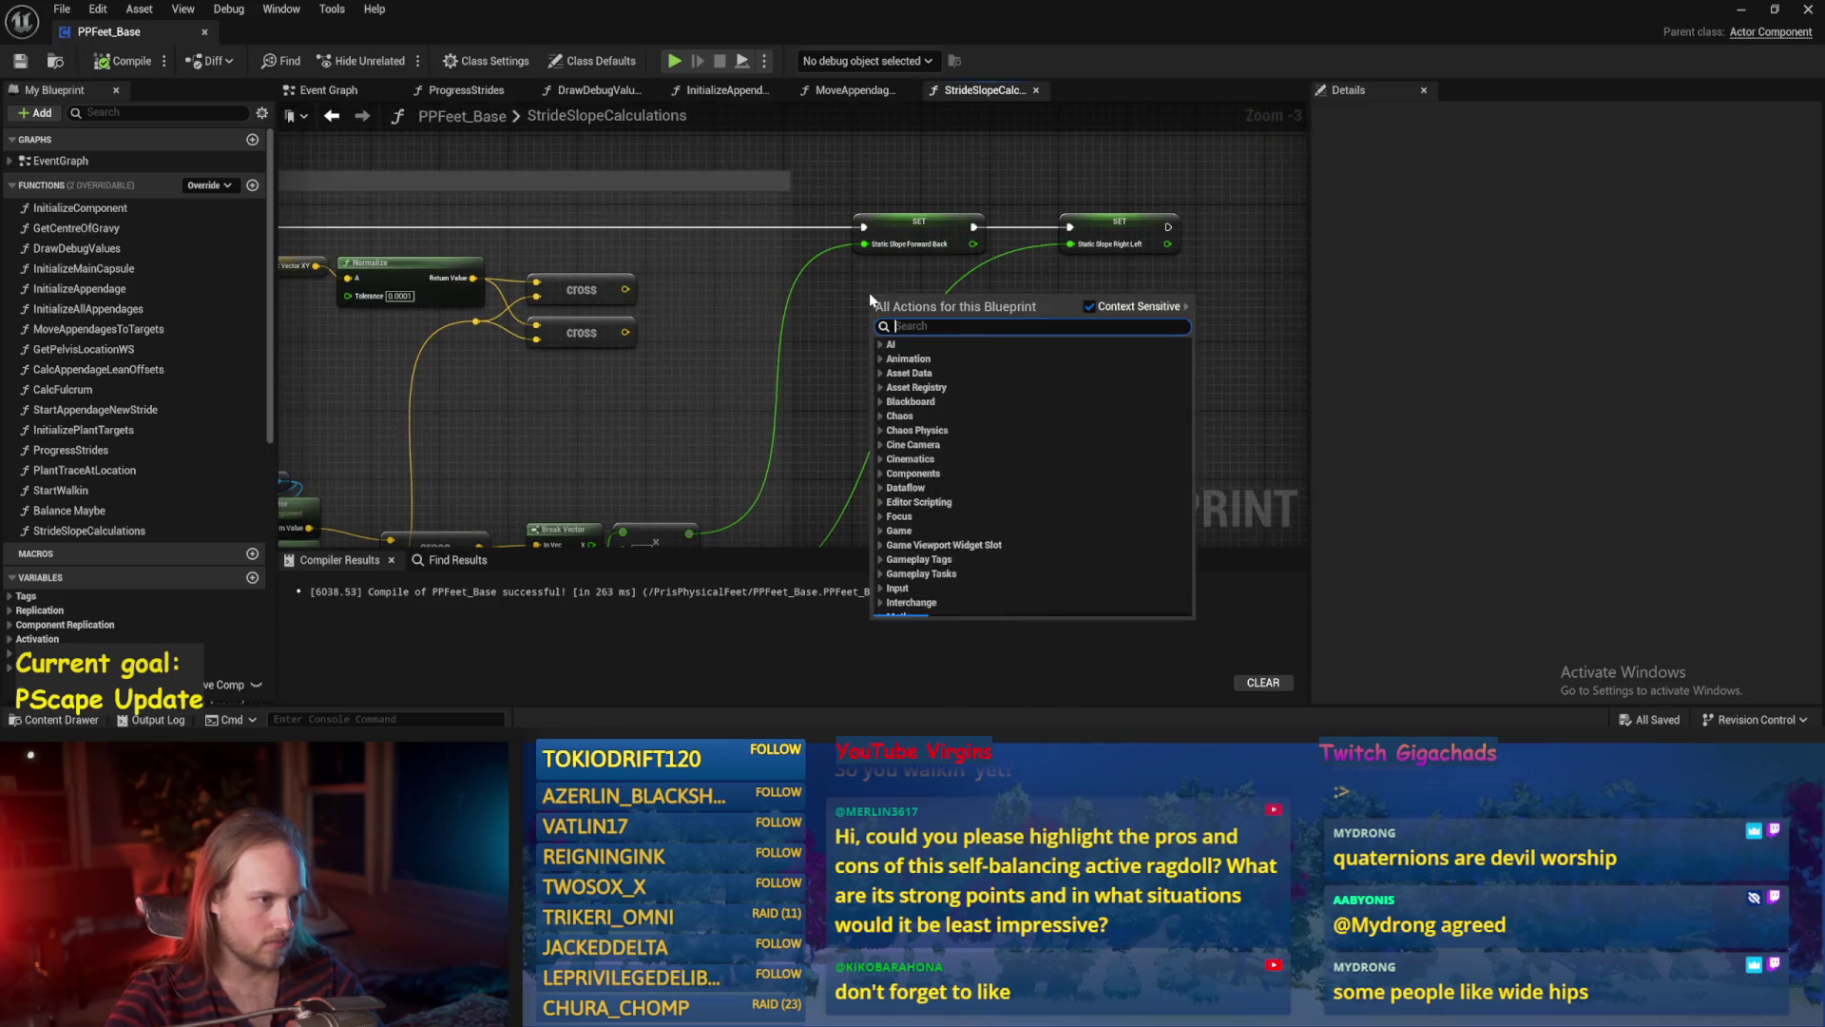
pyautogui.write('print string')
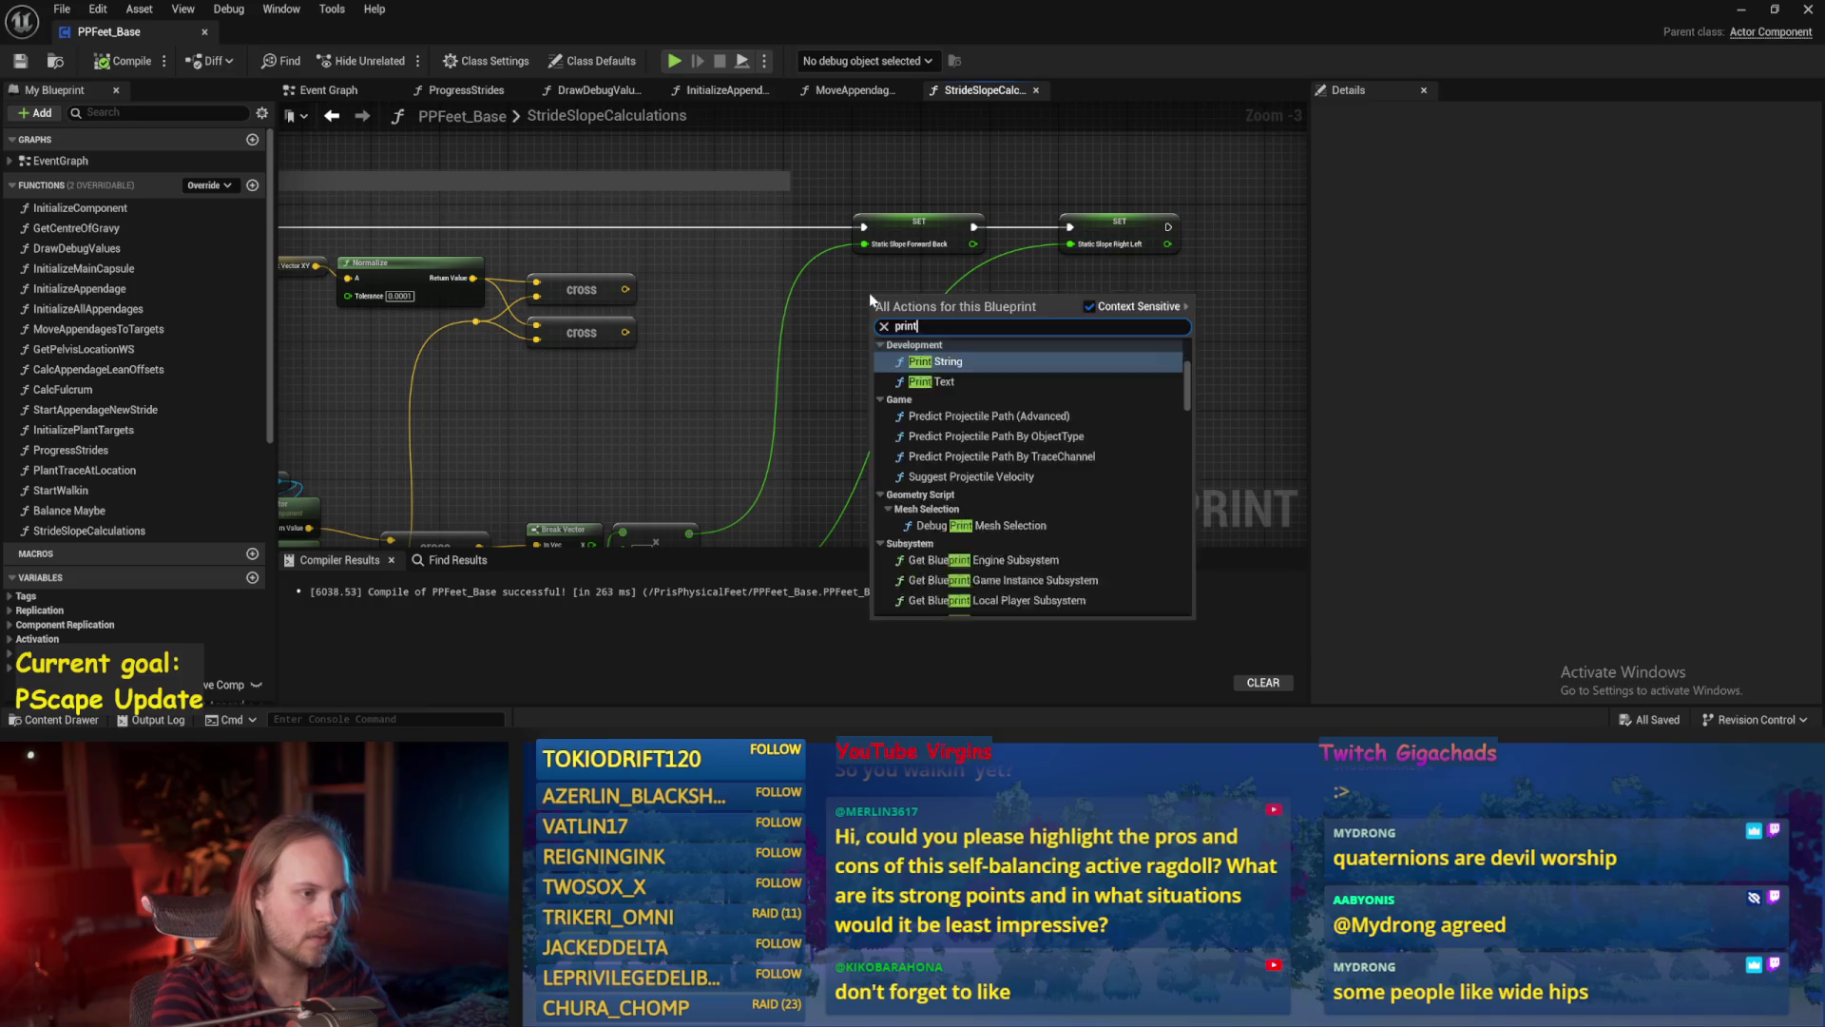
pyautogui.press('Return')
pyautogui.moveTo(896, 318)
pyautogui.mouseDown()
pyautogui.moveTo(689, 205)
pyautogui.moveTo(758, 240)
pyautogui.moveTo(1240, 241)
pyautogui.moveTo(946, 316)
pyautogui.moveTo(979, 293)
pyautogui.moveTo(881, 257)
pyautogui.mouseUp()
pyautogui.hotkey('ctrl', 's')
pyautogui.click(119, 61)
pyautogui.click(1741, 14)
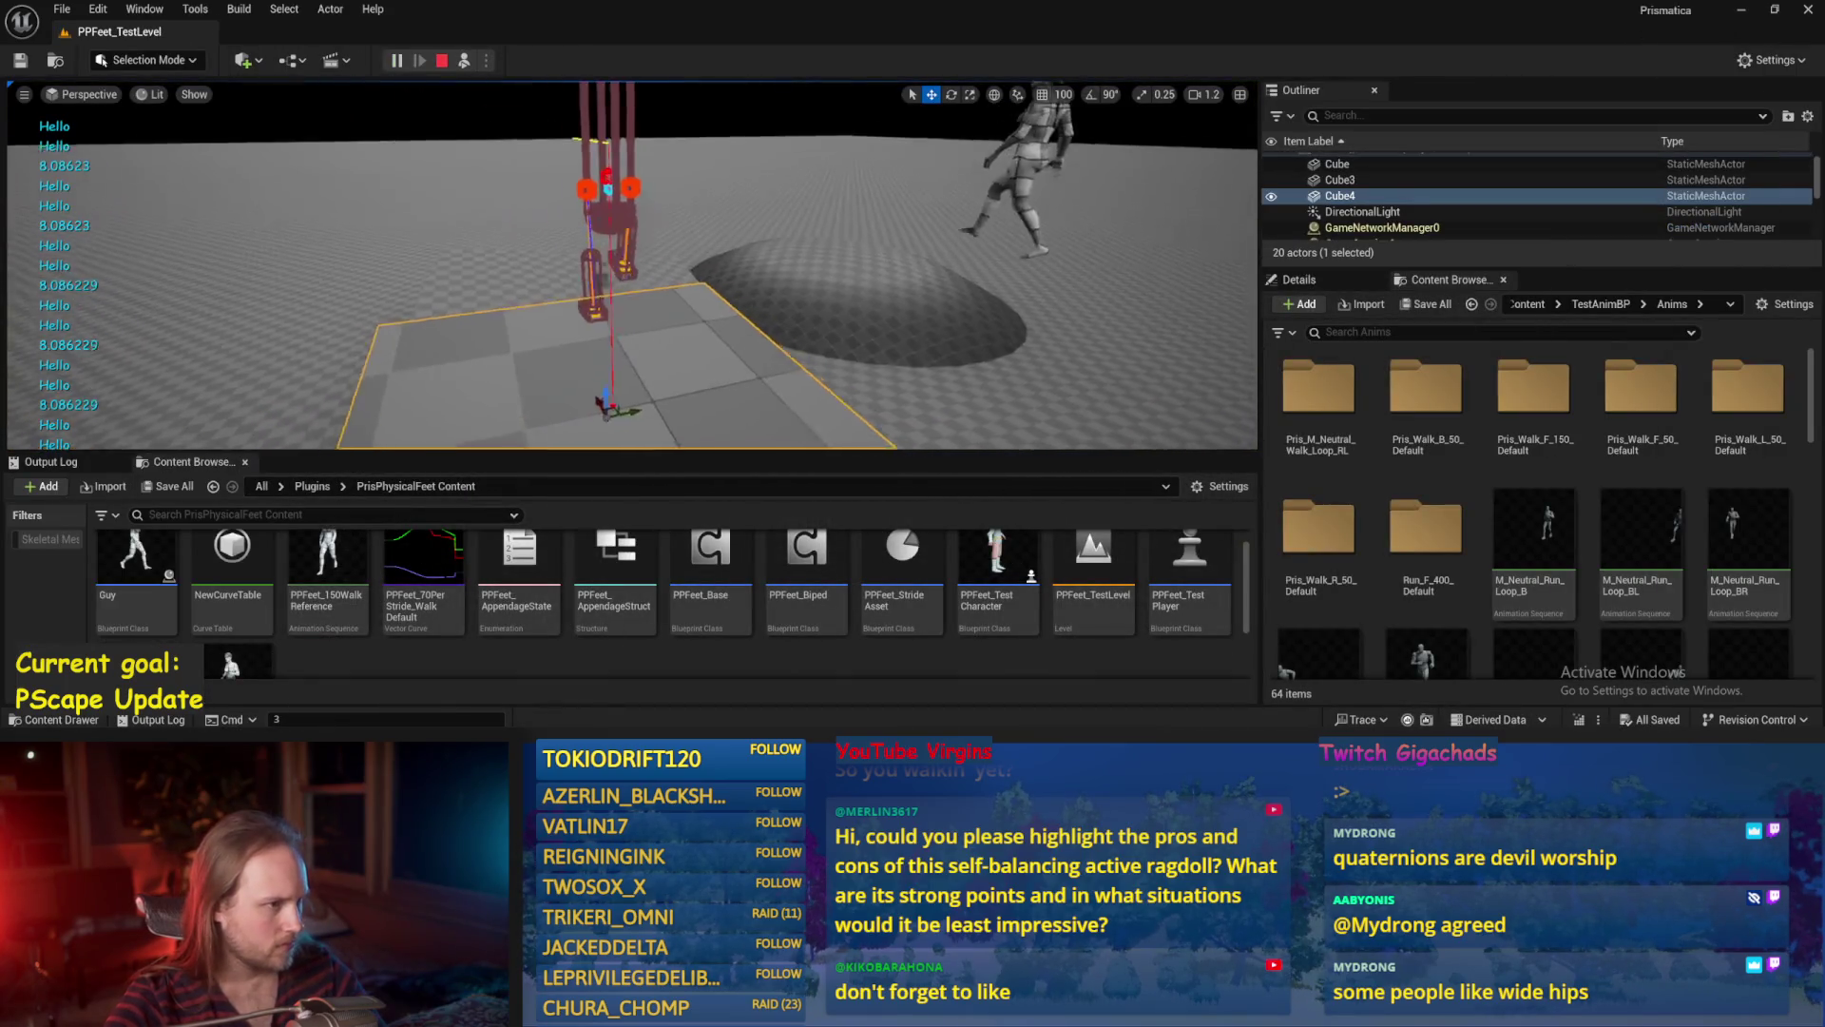
# Tilt the Cube4 platform with the rotate gizmo to watch the printed slope, then stop playing.
pyautogui.click(1298, 279)
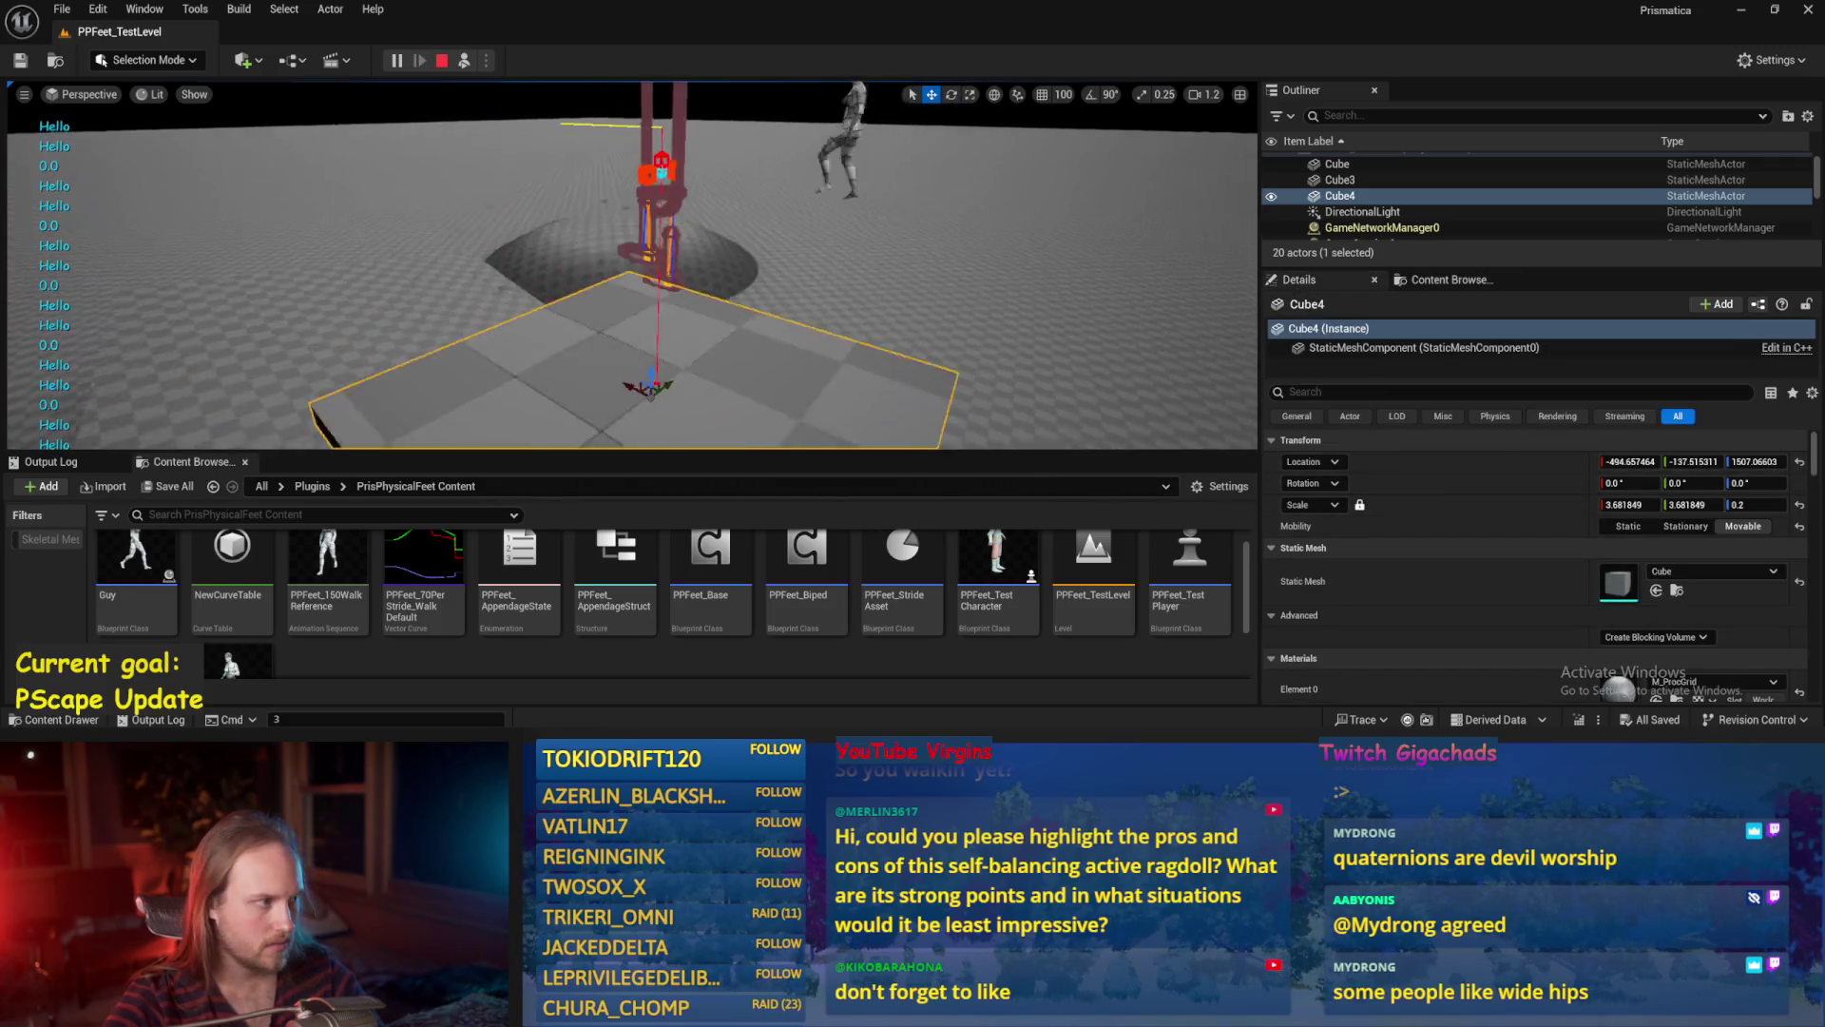
pyautogui.press('e')
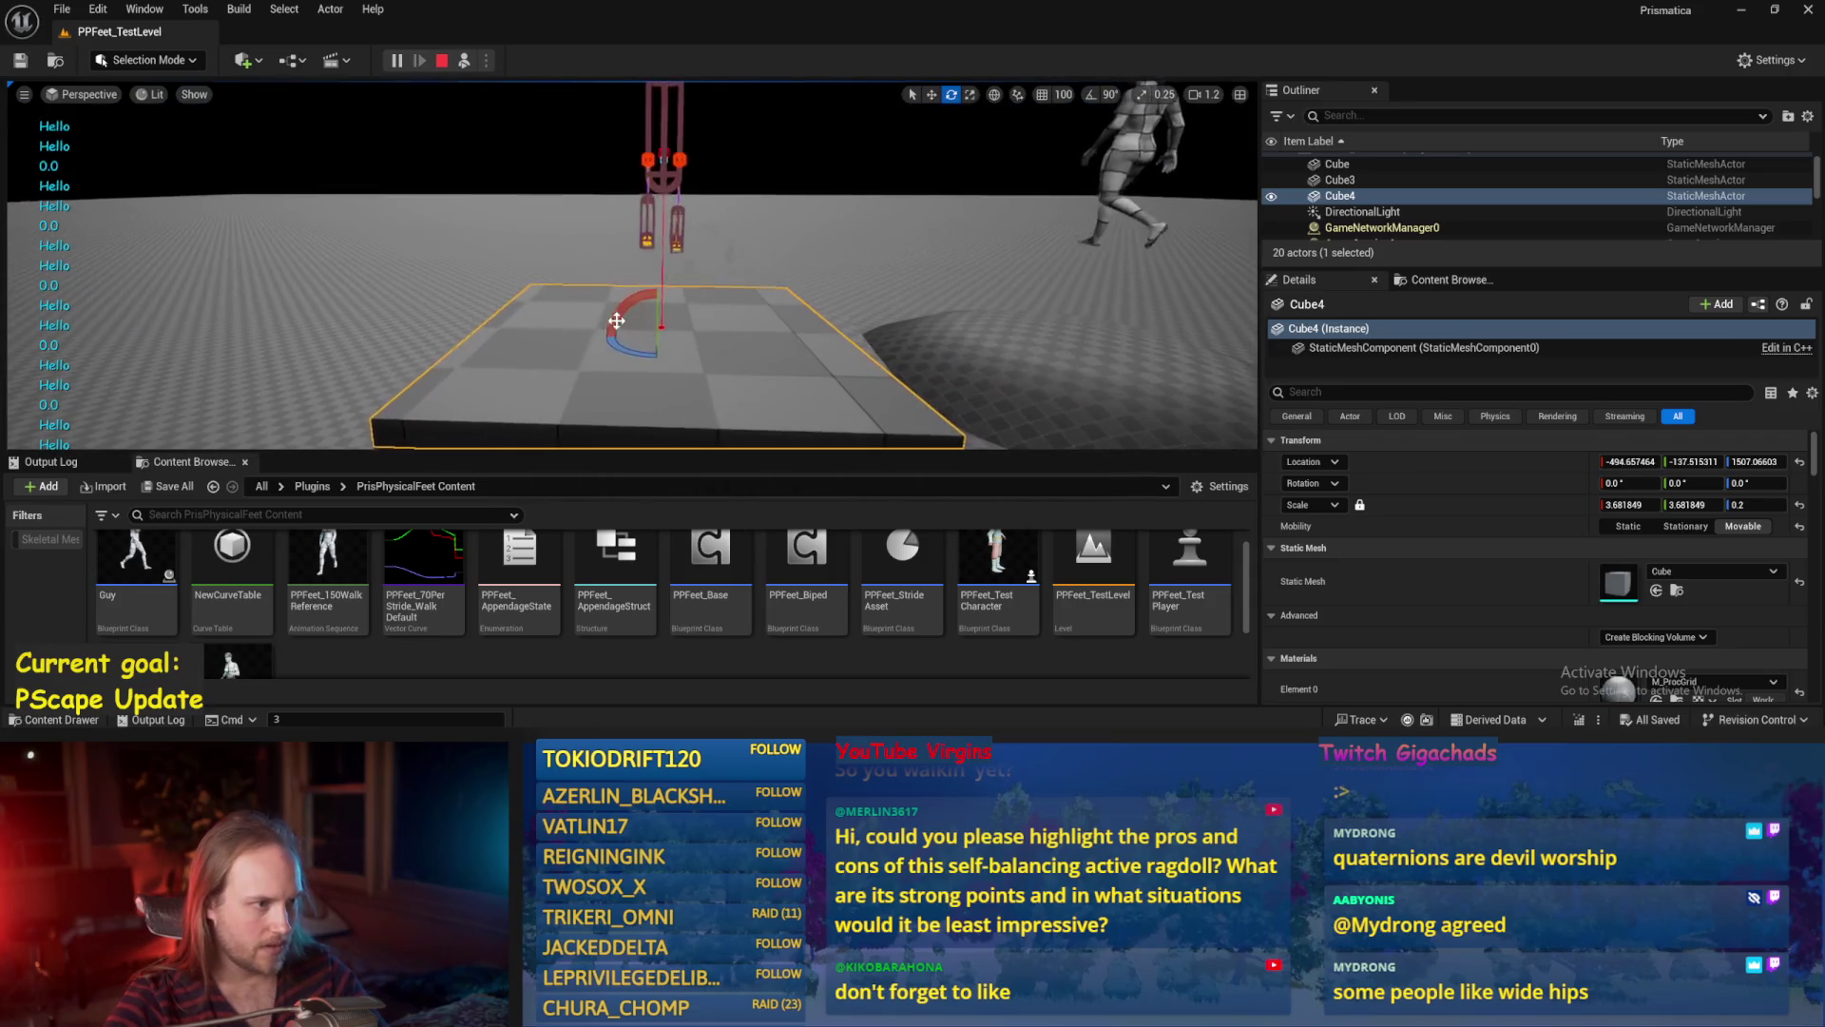
pyautogui.moveTo(595, 328)
pyautogui.mouseDown()
pyautogui.moveTo(628, 285)
pyautogui.moveTo(677, 300)
pyautogui.moveTo(608, 280)
pyautogui.moveTo(632, 285)
pyautogui.moveTo(631, 359)
pyautogui.mouseUp()
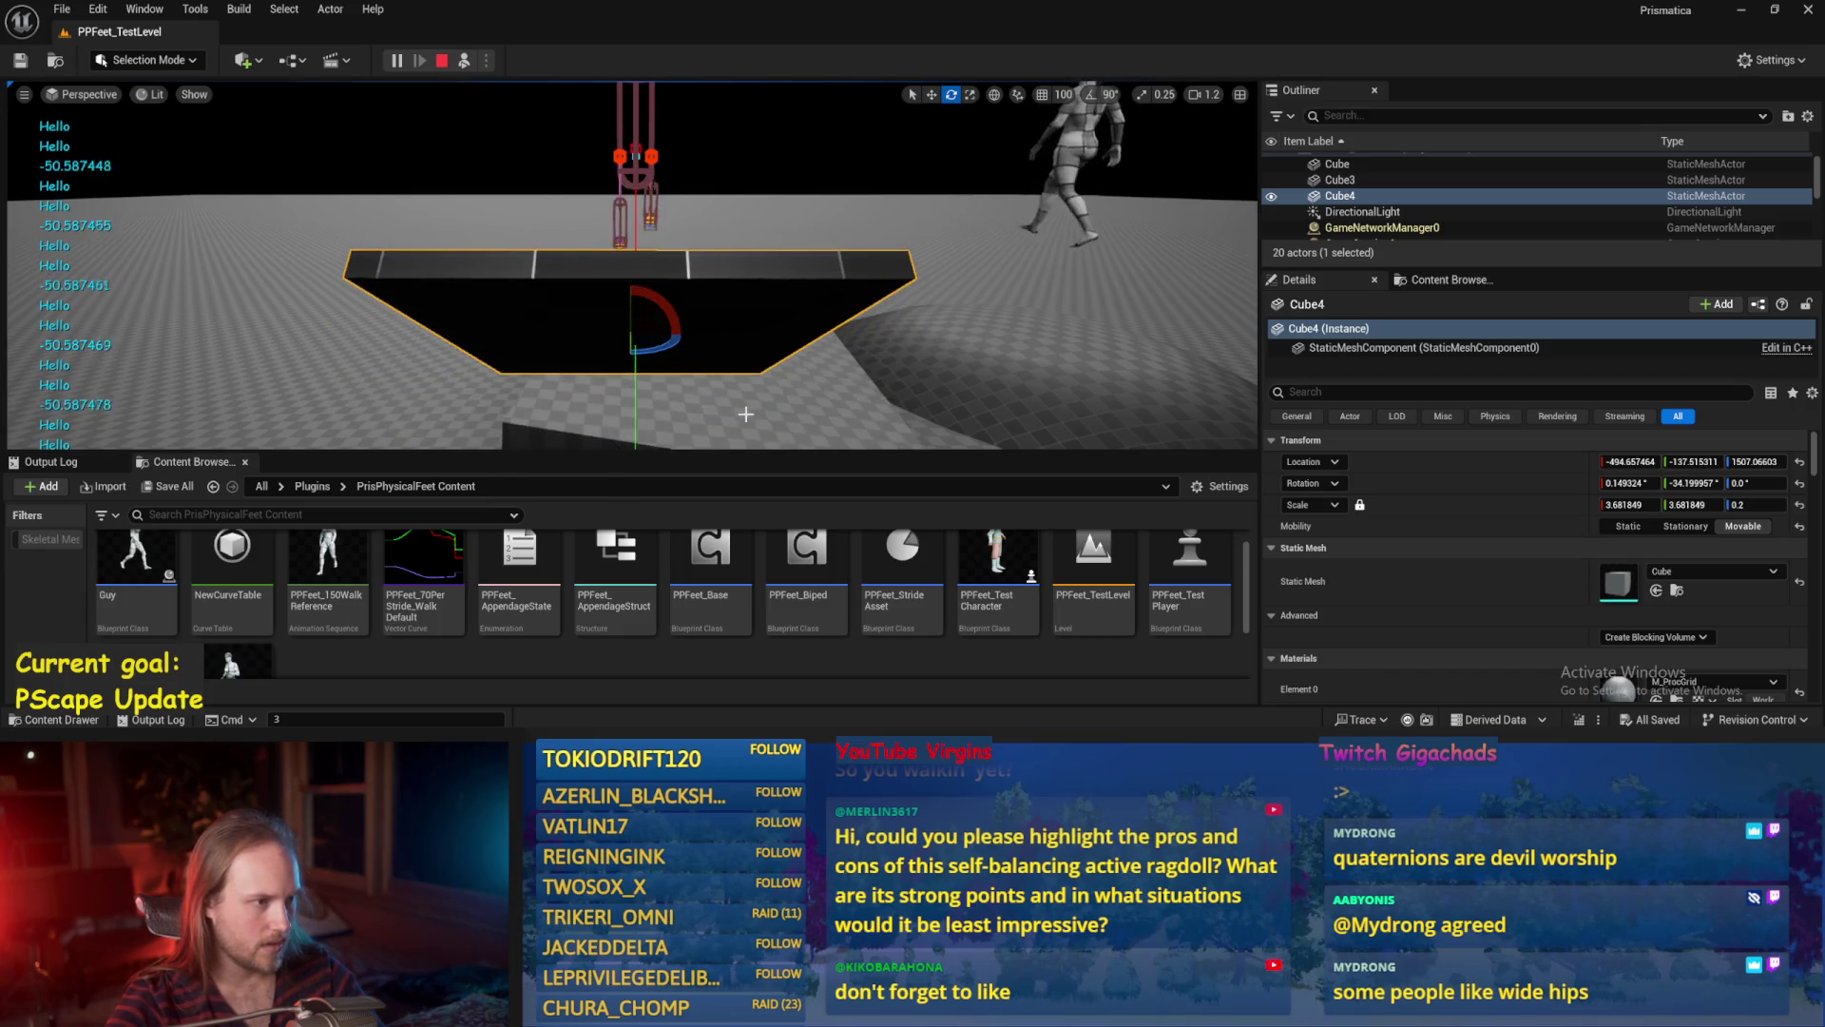
pyautogui.press('Escape')
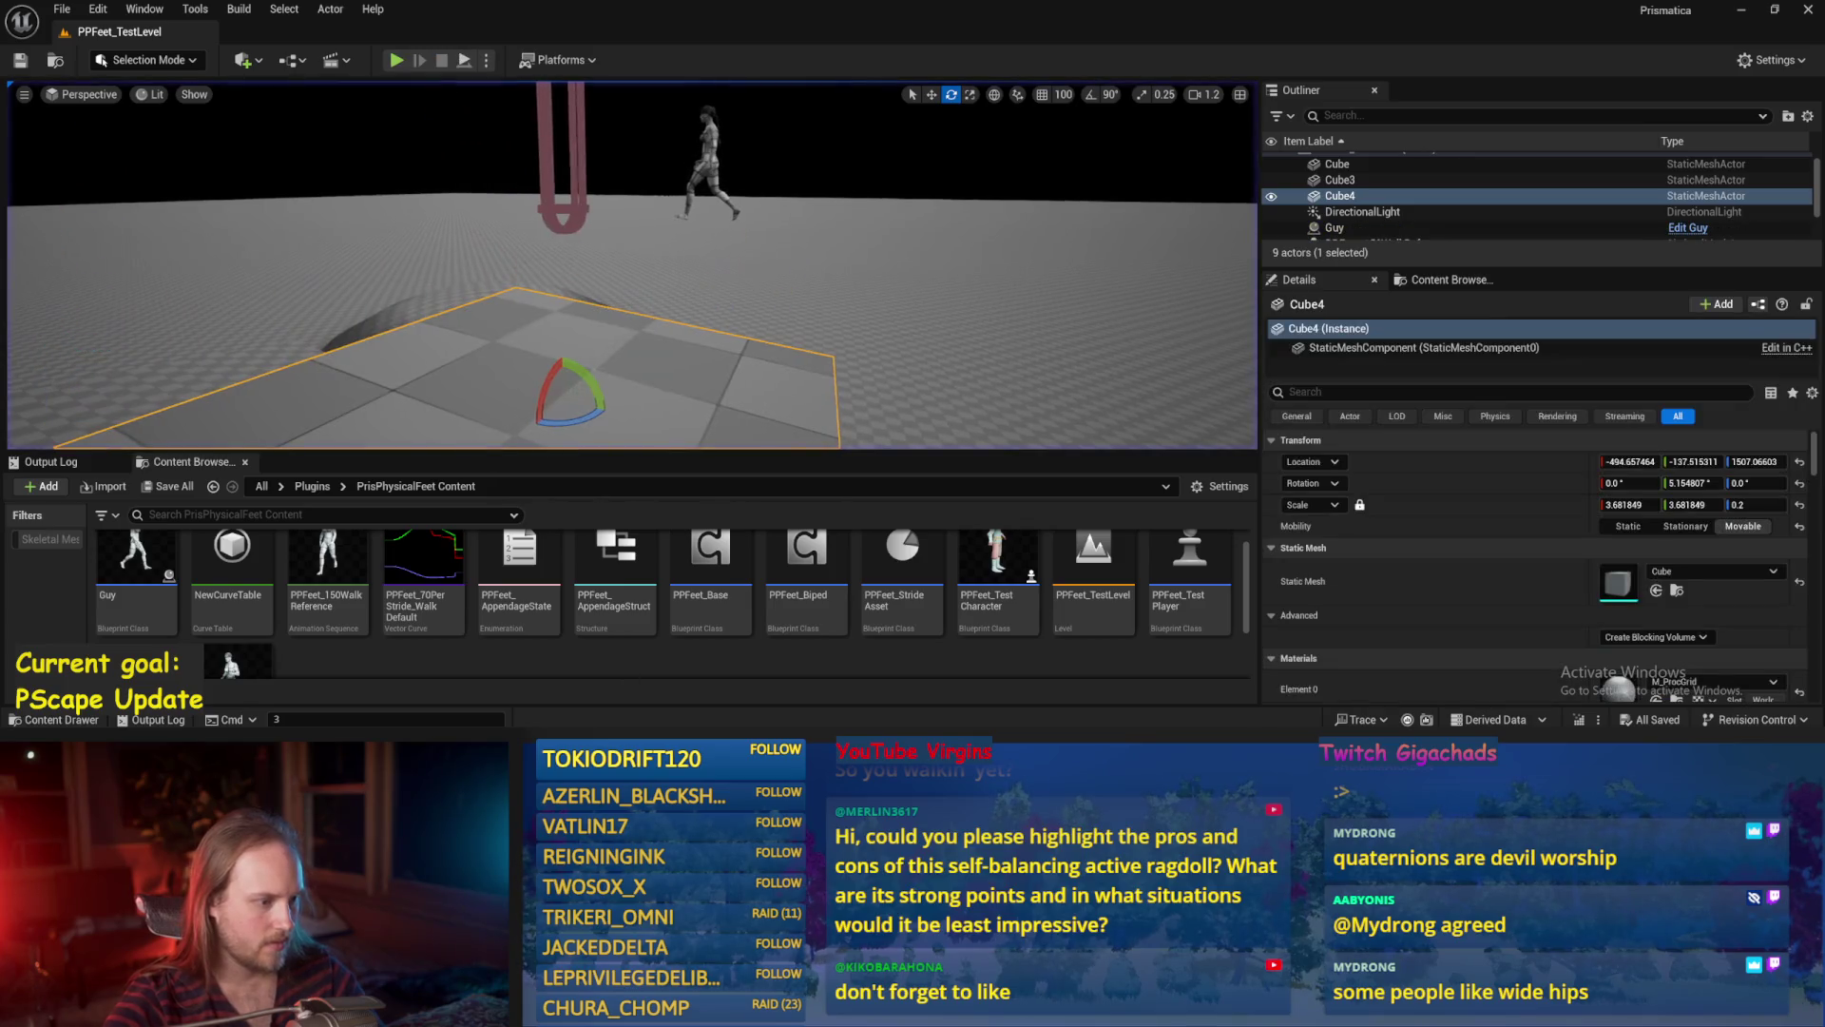
# Review the Print String, SET and Normalize nodes in PPFeet_Base, then return to the level editor.
pyautogui.hotkey('alt', 'Tab')
pyautogui.moveTo(1045, 307); pyautogui.dragTo(1096, 252)
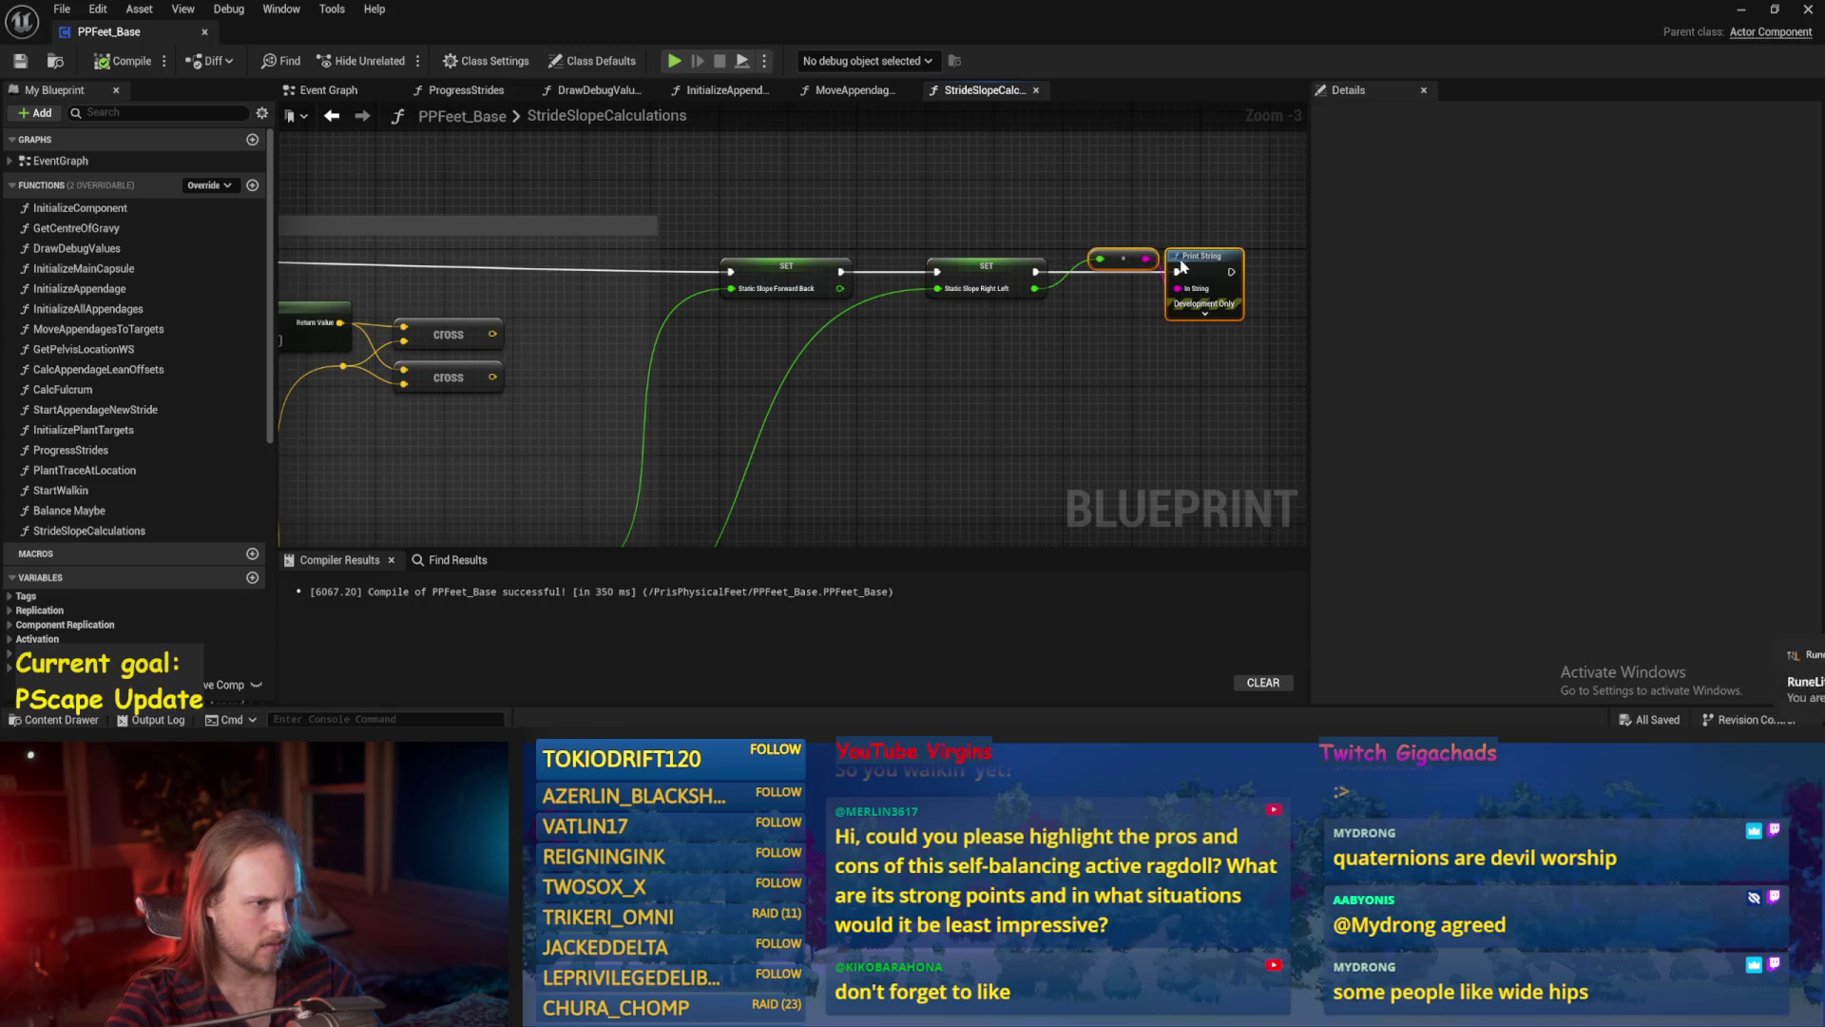
pyautogui.scroll(-2, 1181, 267)
pyautogui.scroll(2, 670, 399)
pyautogui.moveTo(670, 399)
pyautogui.mouseDown()
pyautogui.moveTo(746, 281)
pyautogui.moveTo(772, 305)
pyautogui.mouseUp()
pyautogui.moveTo(891, 298)
pyautogui.mouseDown()
pyautogui.moveTo(879, 409)
pyautogui.moveTo(608, 356)
pyautogui.moveTo(572, 321)
pyautogui.moveTo(549, 353)
pyautogui.mouseUp()
pyautogui.scroll(-1, 573, 321)
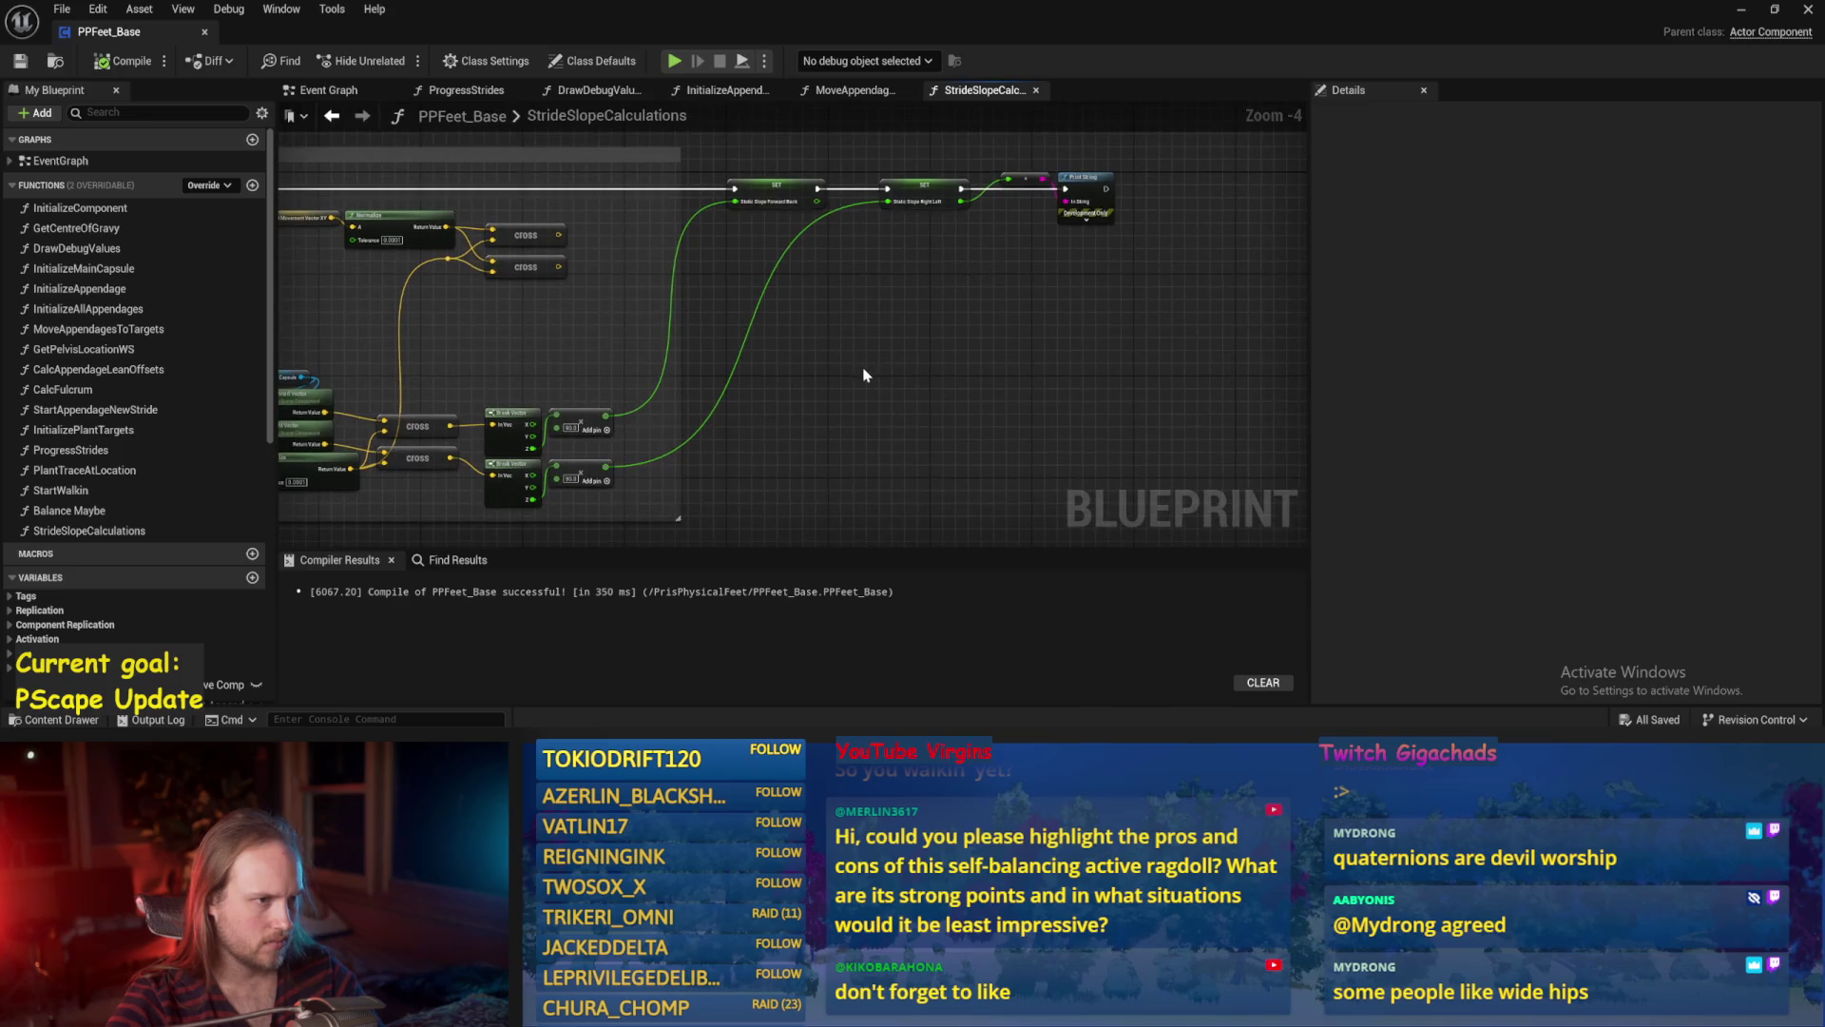
pyautogui.click(1741, 9)
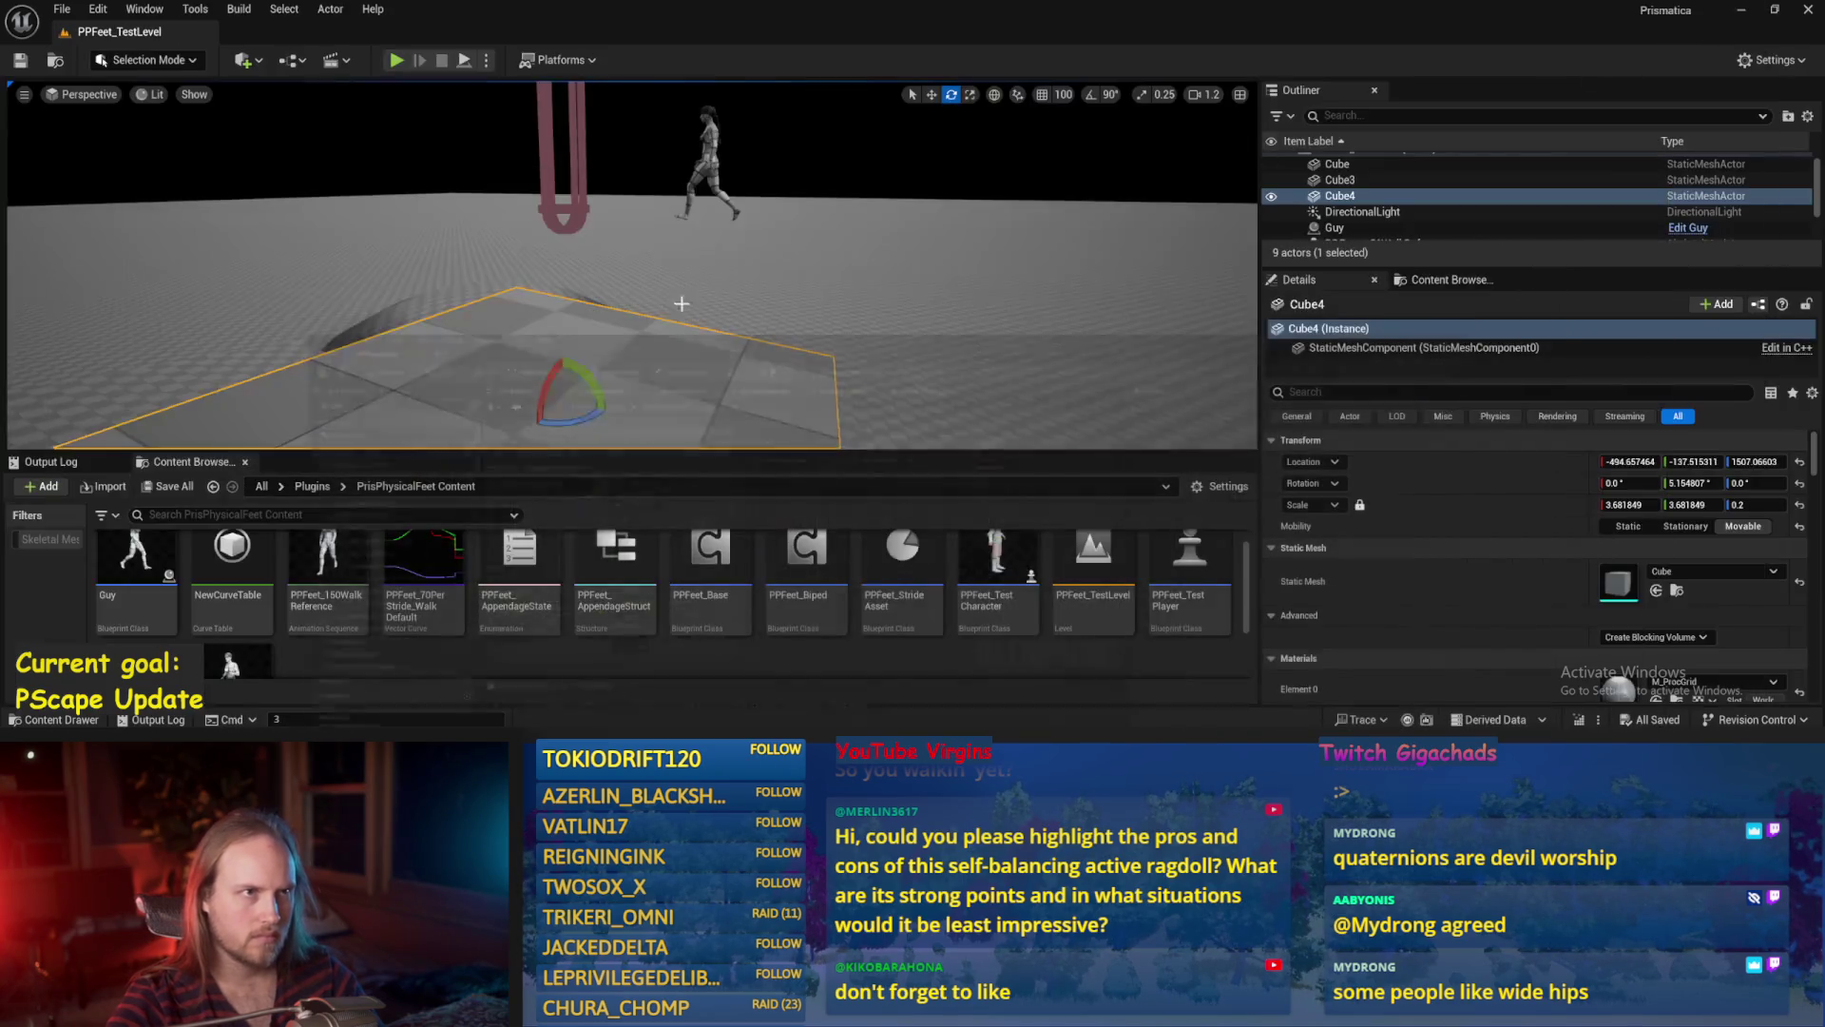
# Play the level, raise Cube4 and tilt it to various angles near -88°, then stop.
pyautogui.hotkey('alt', 'p')
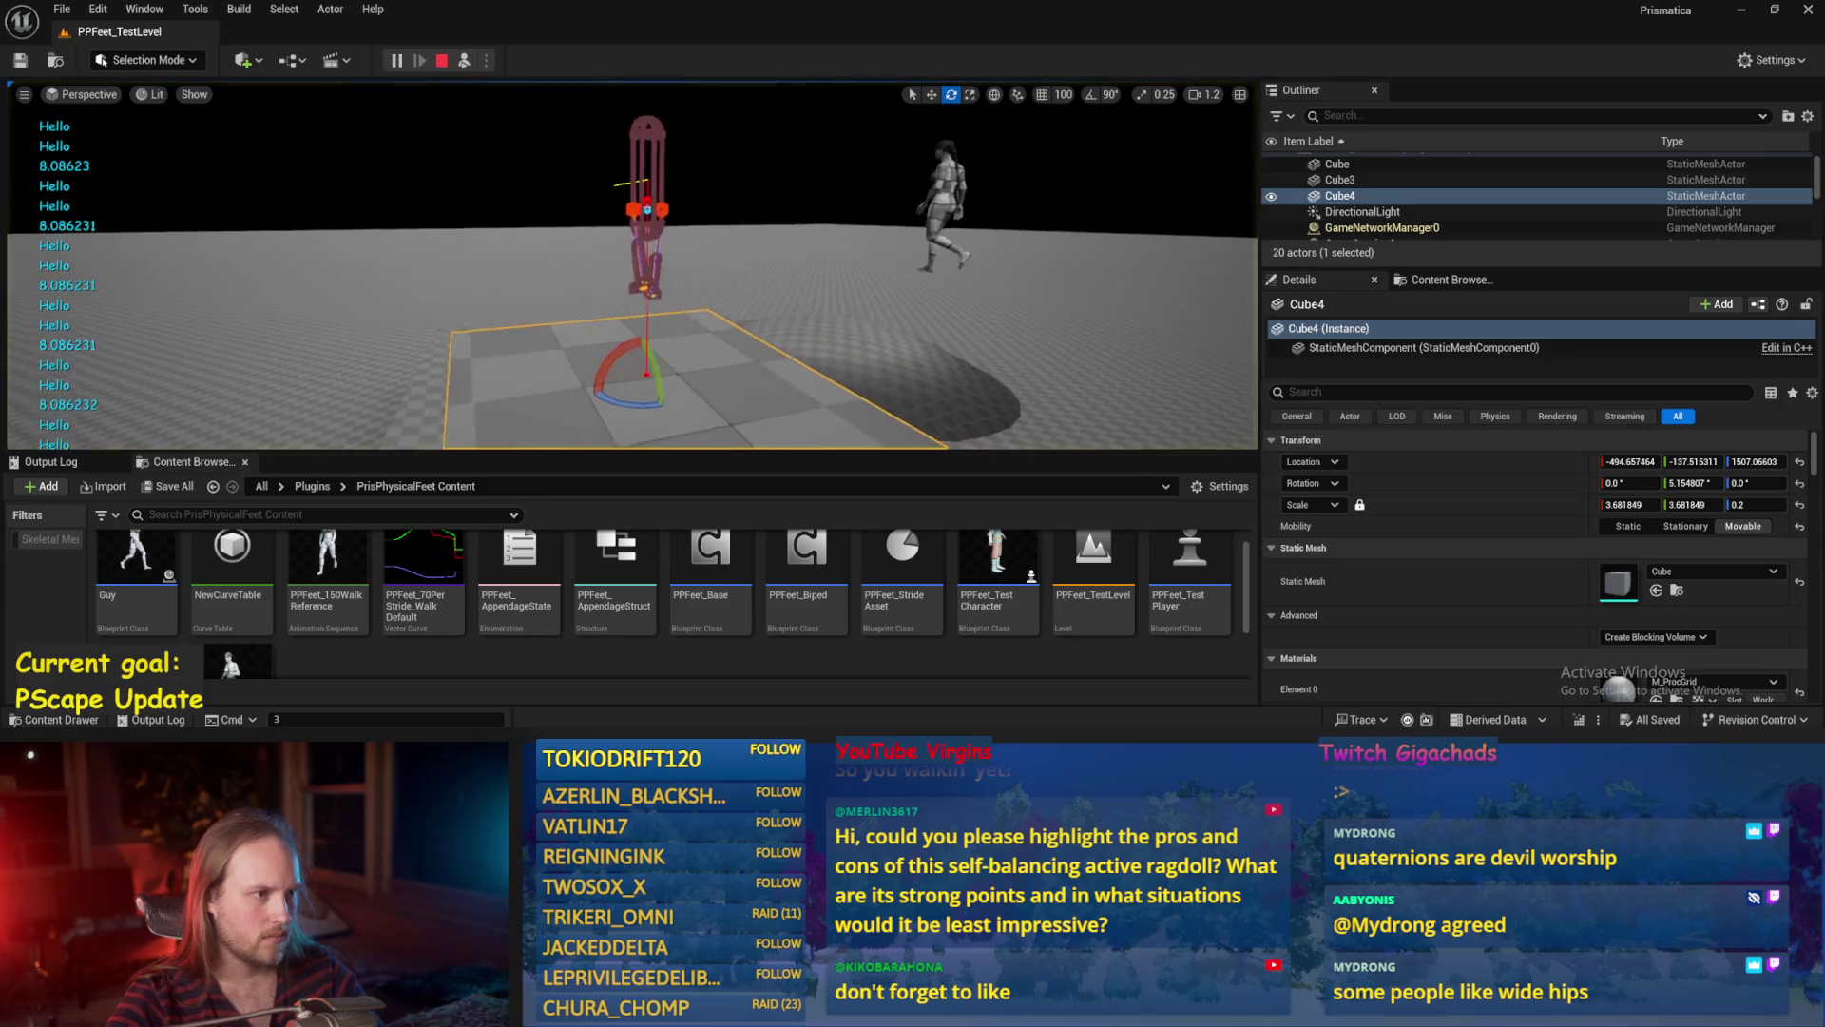
pyautogui.moveTo(588, 356); pyautogui.dragTo(593, 227)
pyautogui.press('e')
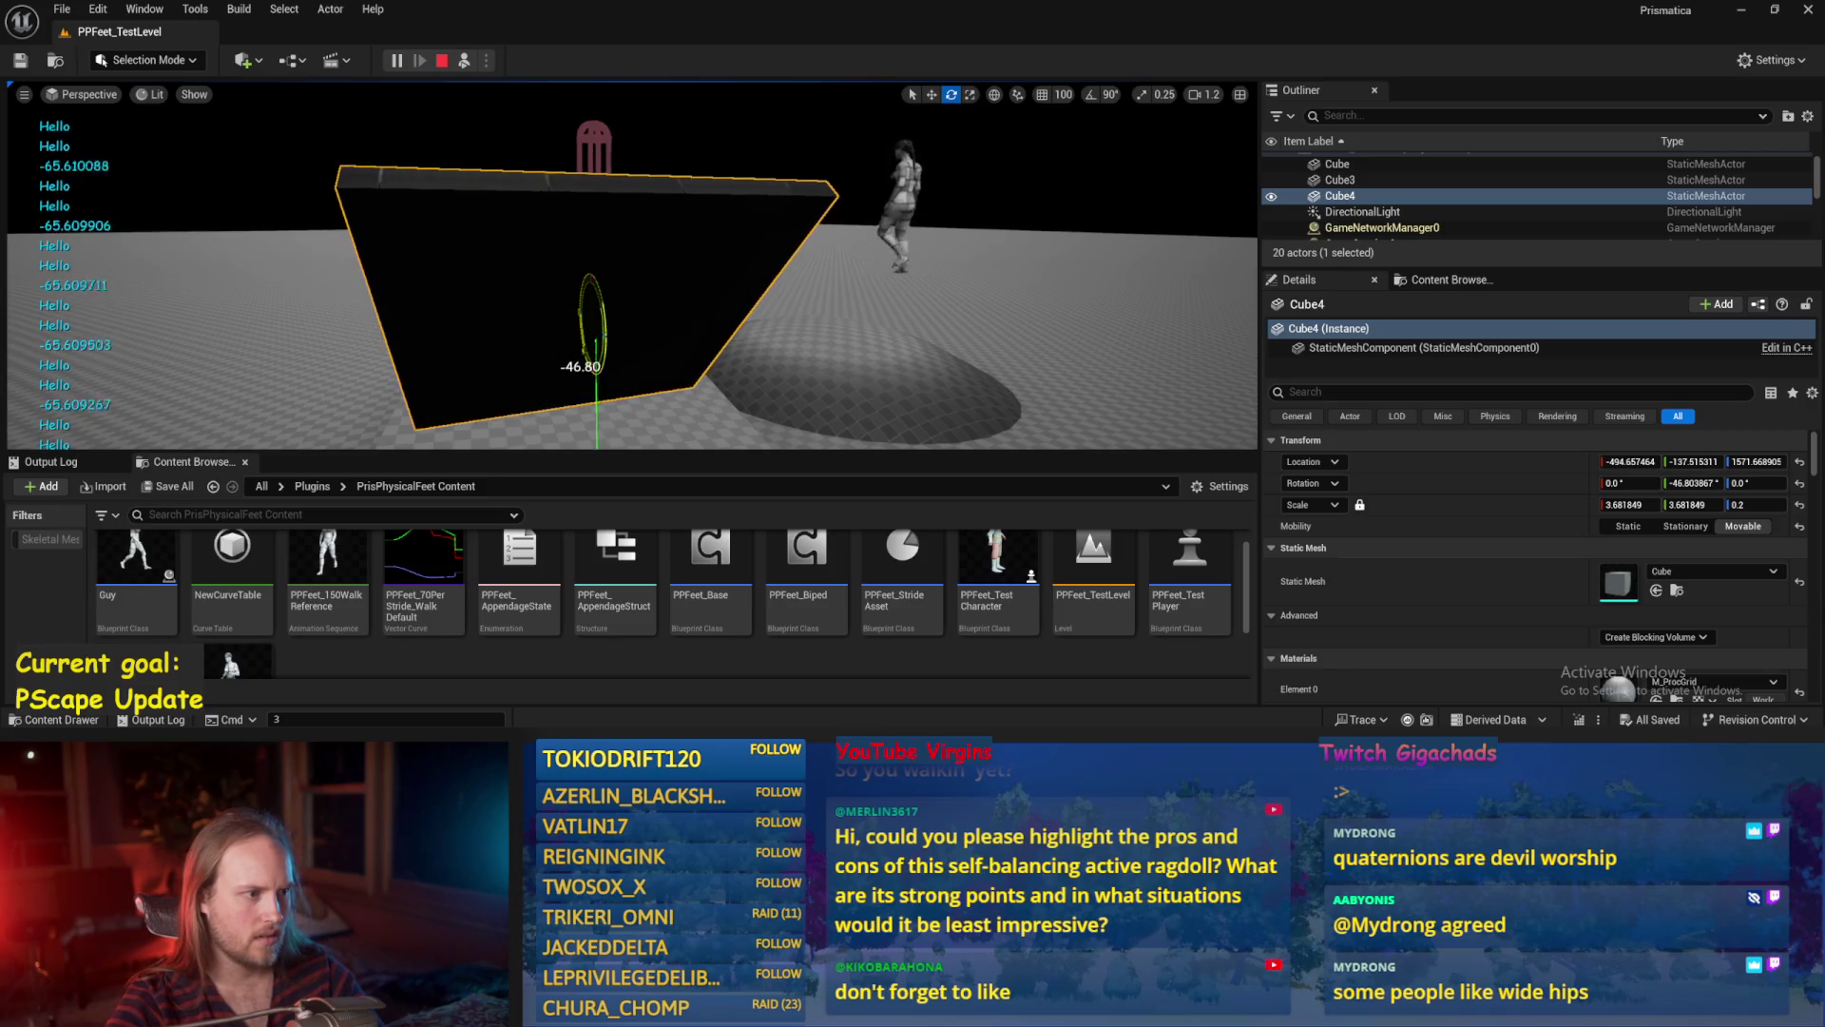
pyautogui.scroll(2, 632, 266)
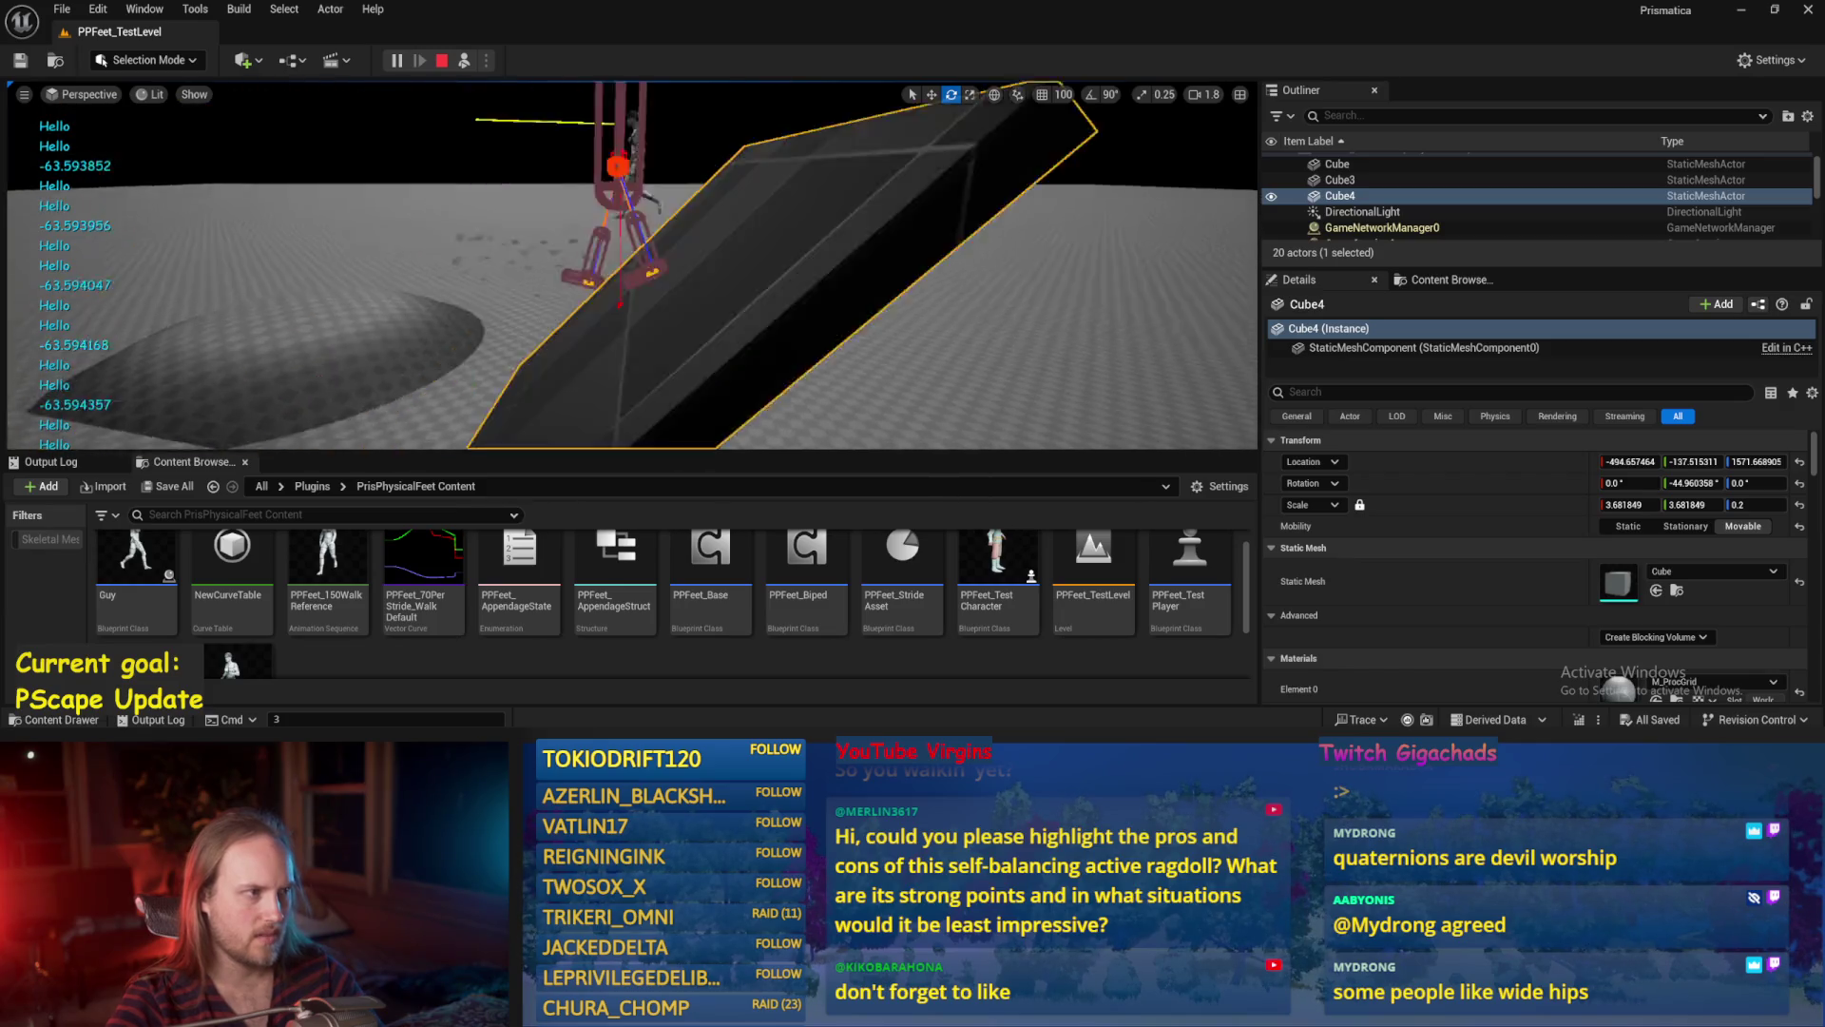
pyautogui.moveTo(632, 266); pyautogui.dragTo(475, 275)
pyautogui.click(1799, 482)
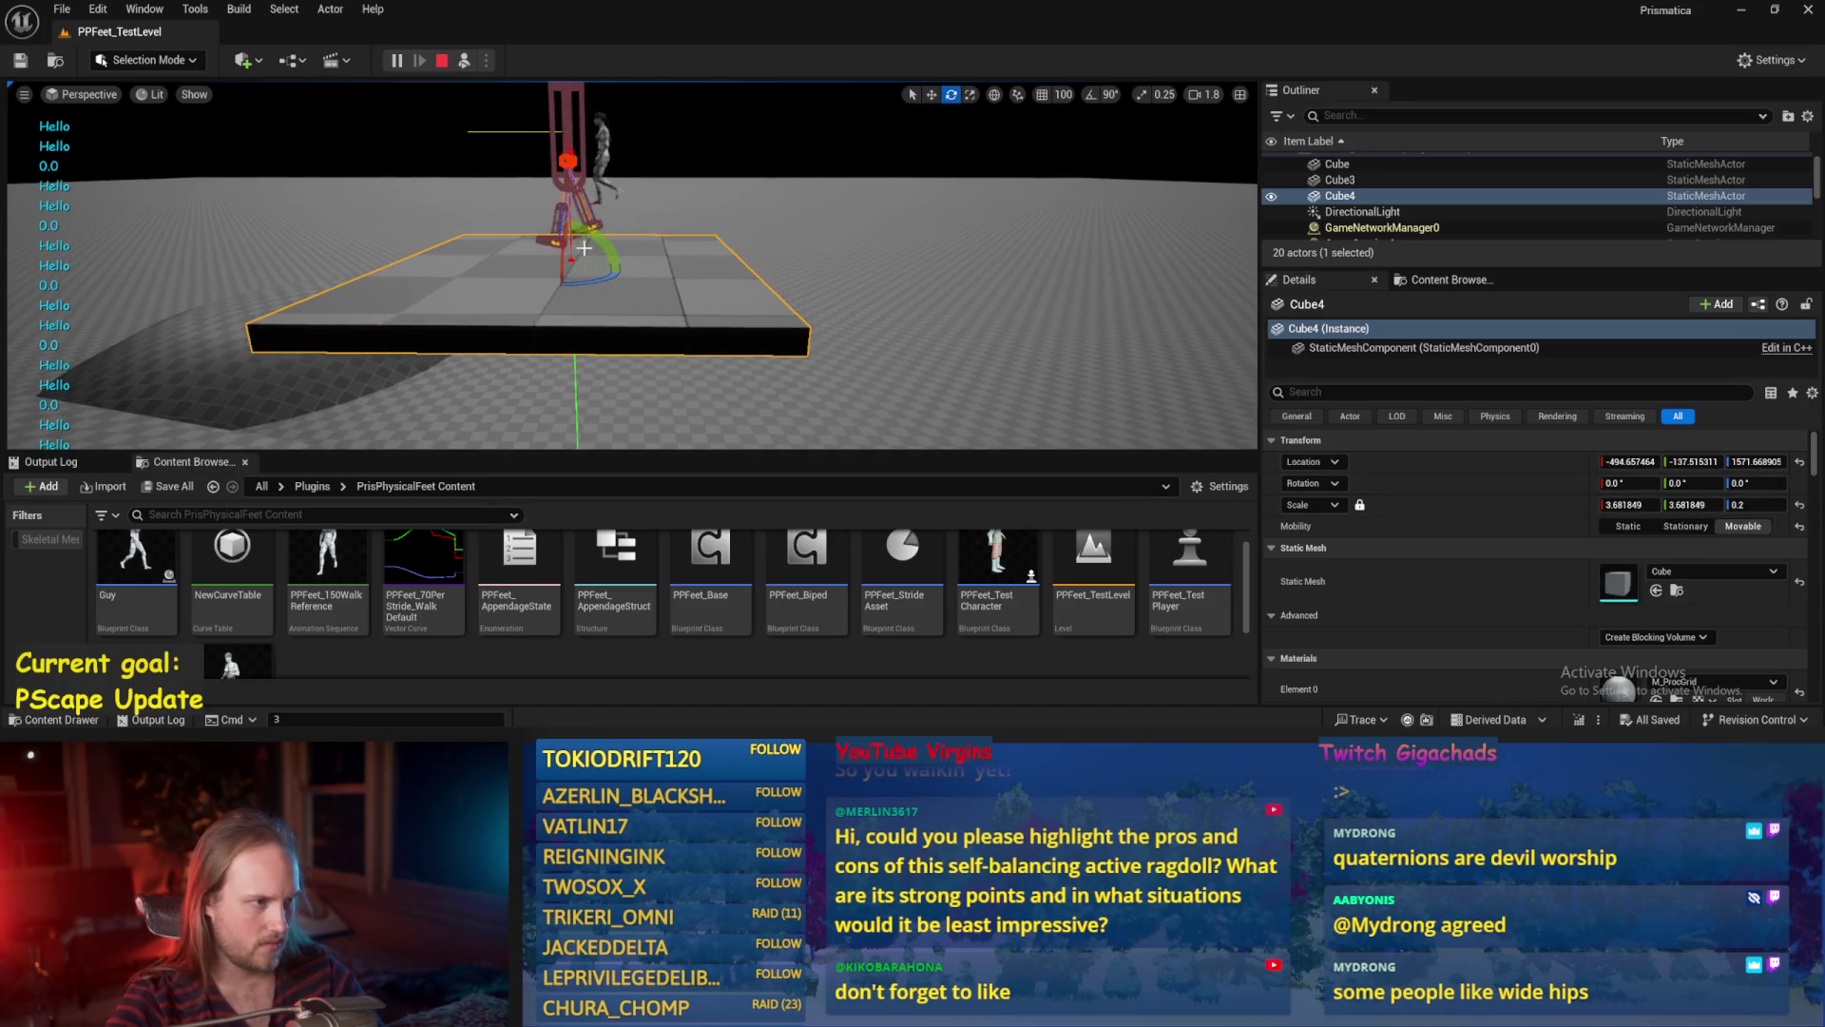
pyautogui.moveTo(565, 255)
pyautogui.mouseDown()
pyautogui.moveTo(564, 293)
pyautogui.moveTo(571, 249)
pyautogui.moveTo(631, 287)
pyautogui.moveTo(633, 322)
pyautogui.moveTo(690, 348)
pyautogui.mouseUp()
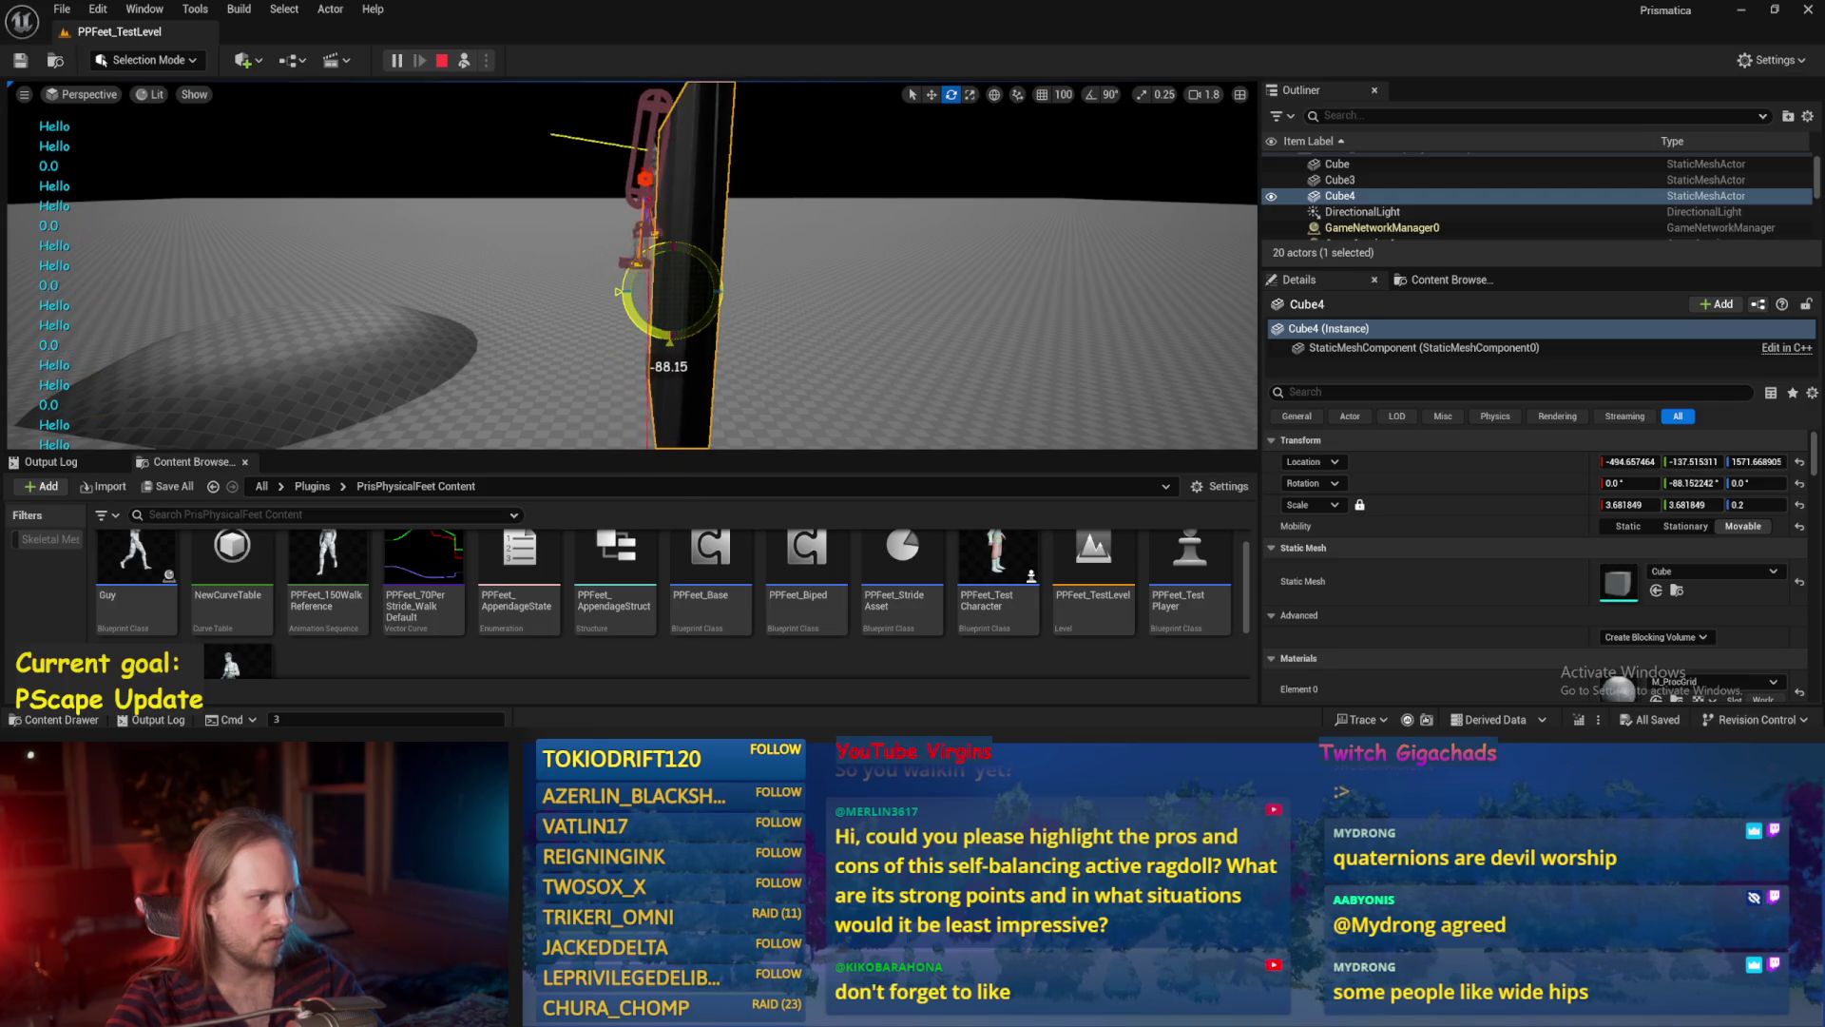
pyautogui.press('Escape')
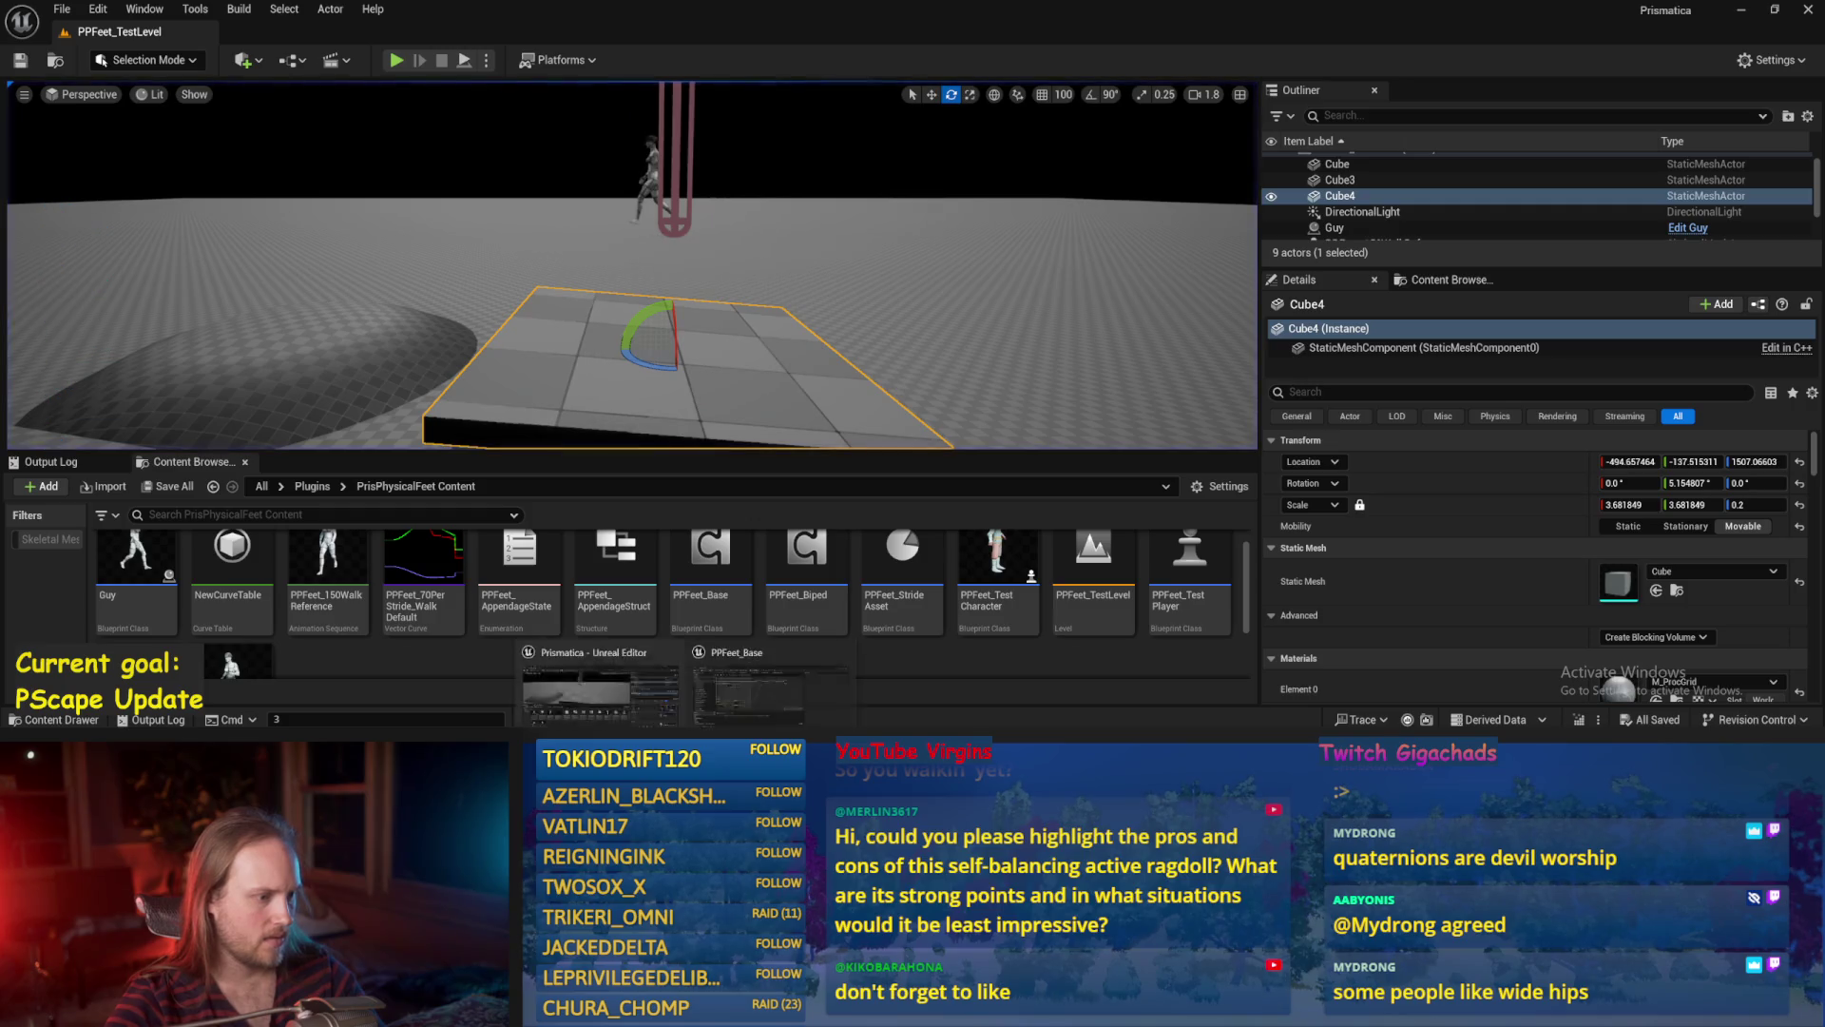
# Add an ASIN (Degrees) node on the first Break Vector's Z output.
pyautogui.click(748, 689)
pyautogui.scroll(-2, 728, 409)
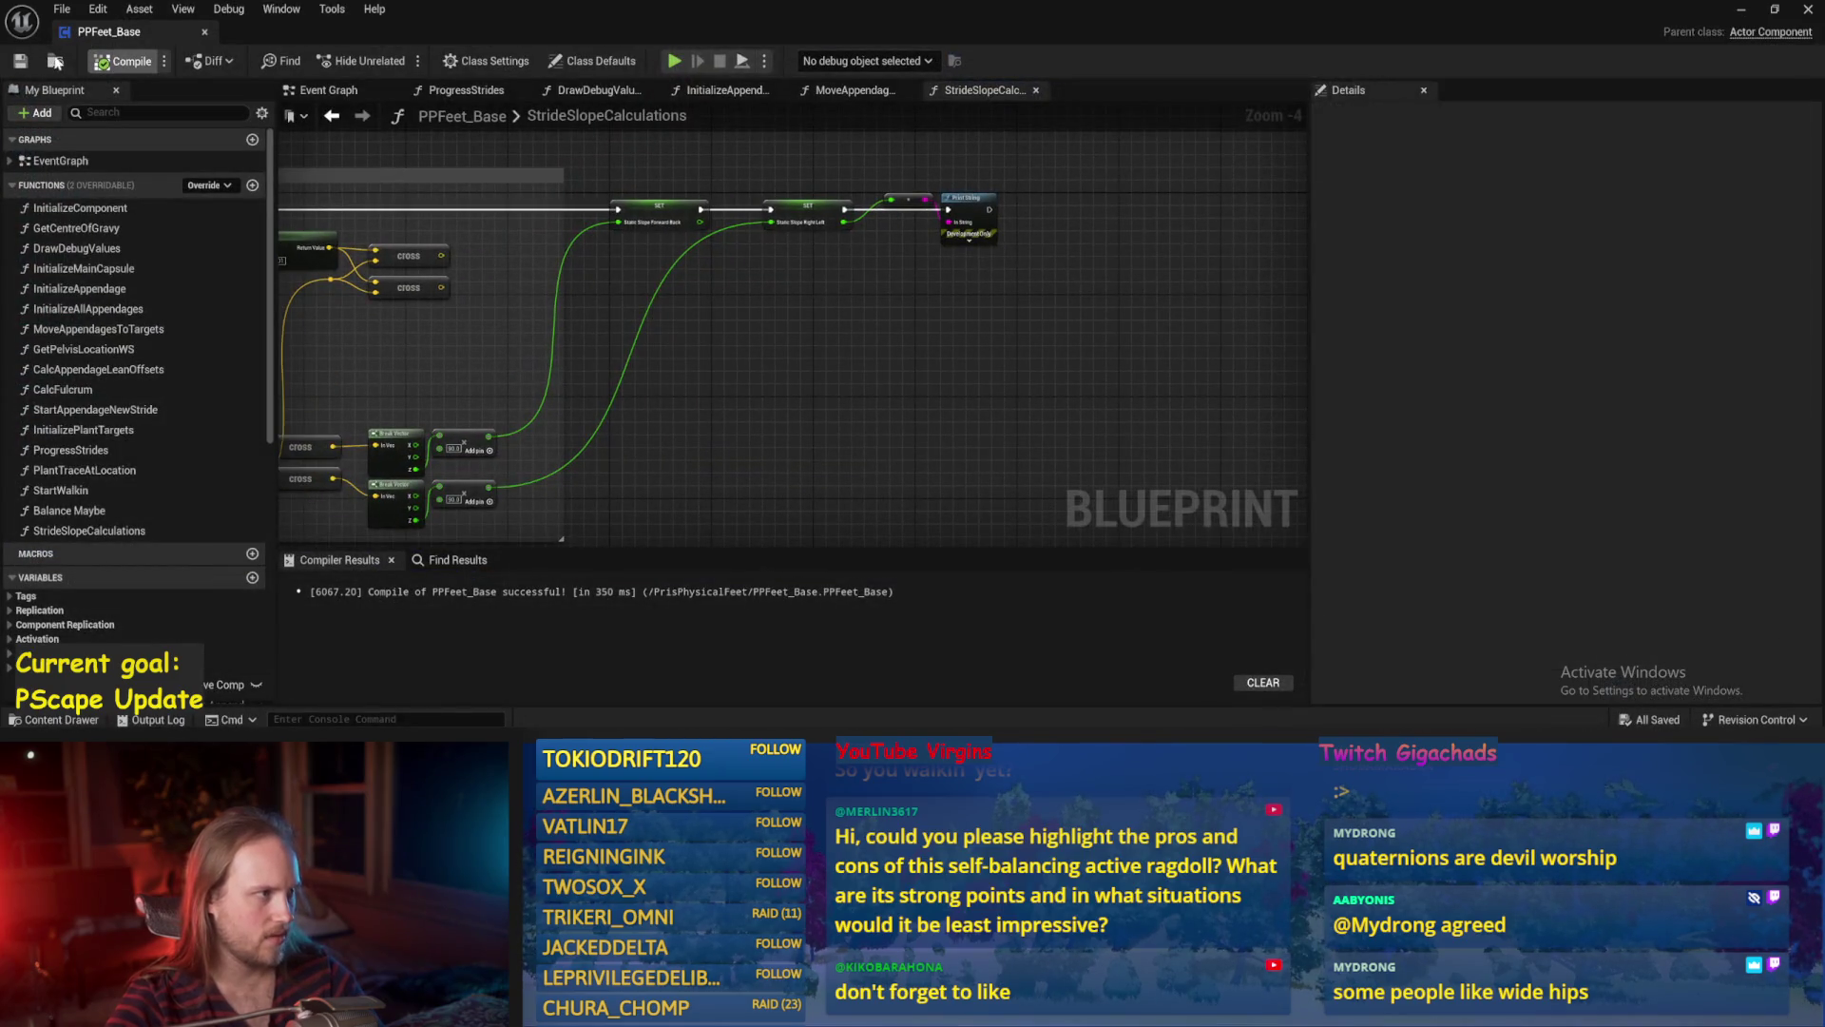
pyautogui.scroll(2, 563, 373)
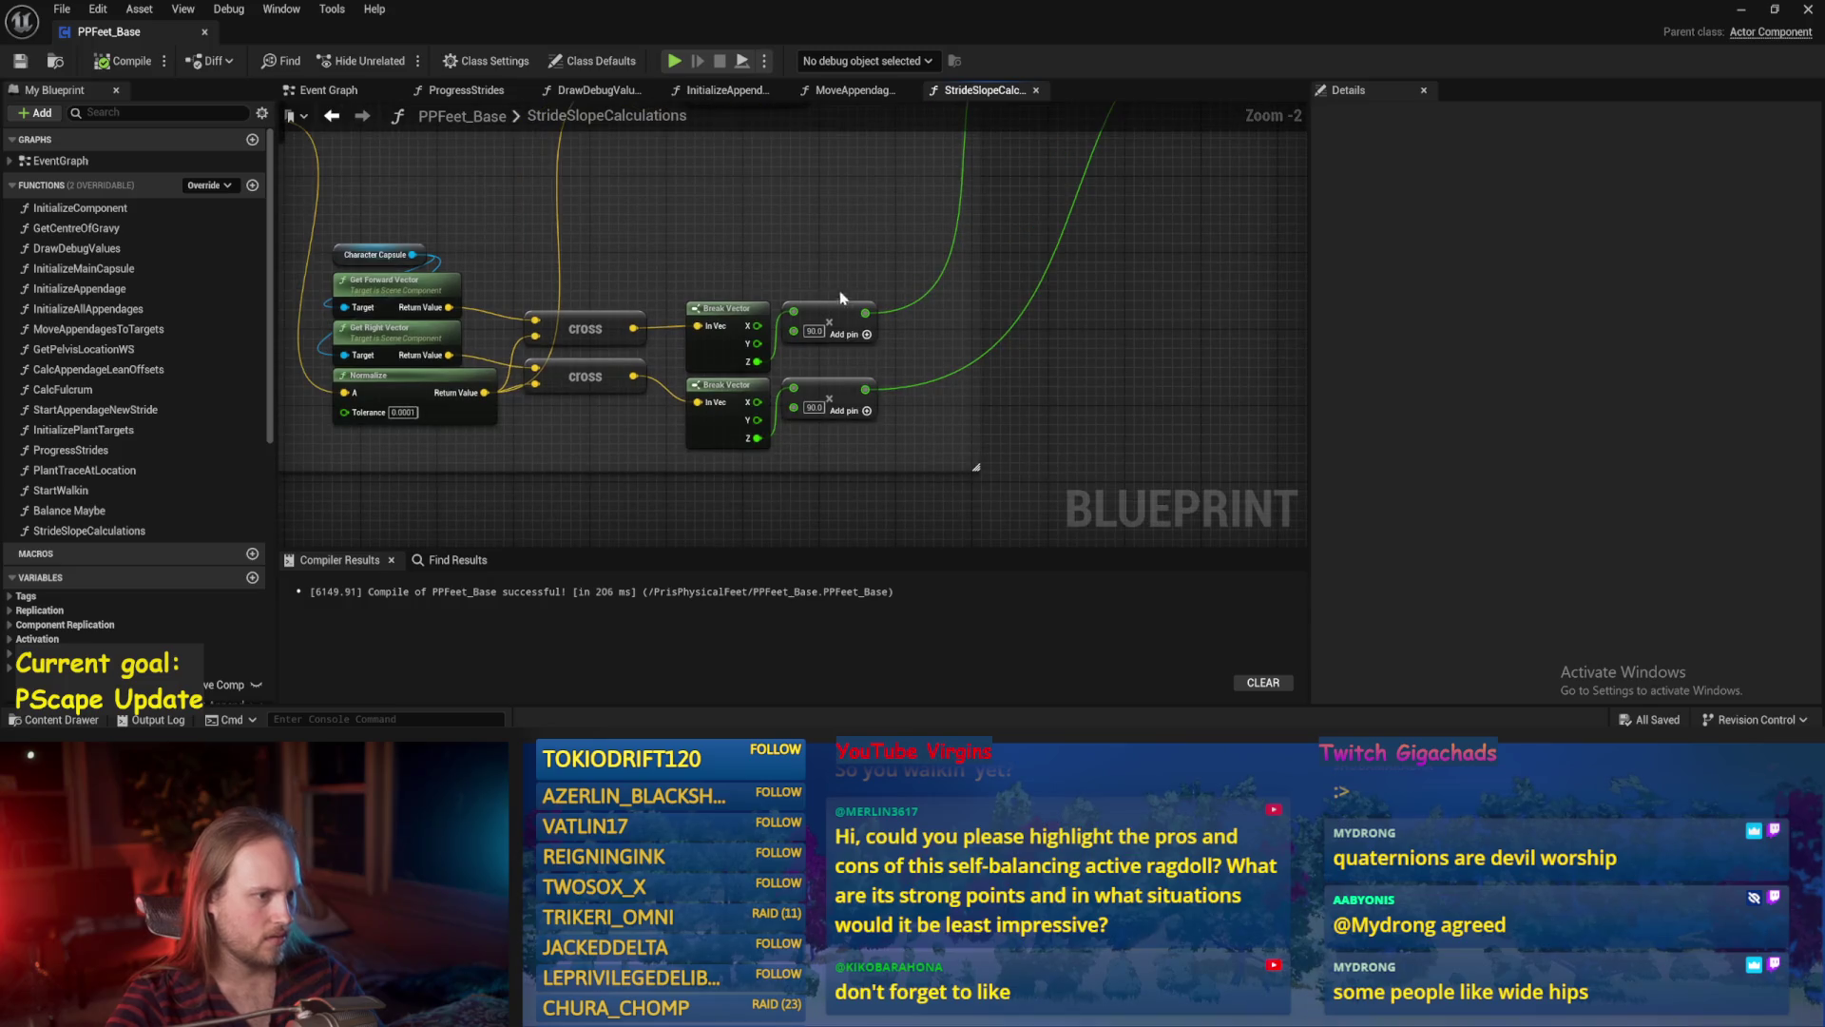
pyautogui.moveTo(811, 255); pyautogui.dragTo(789, 343)
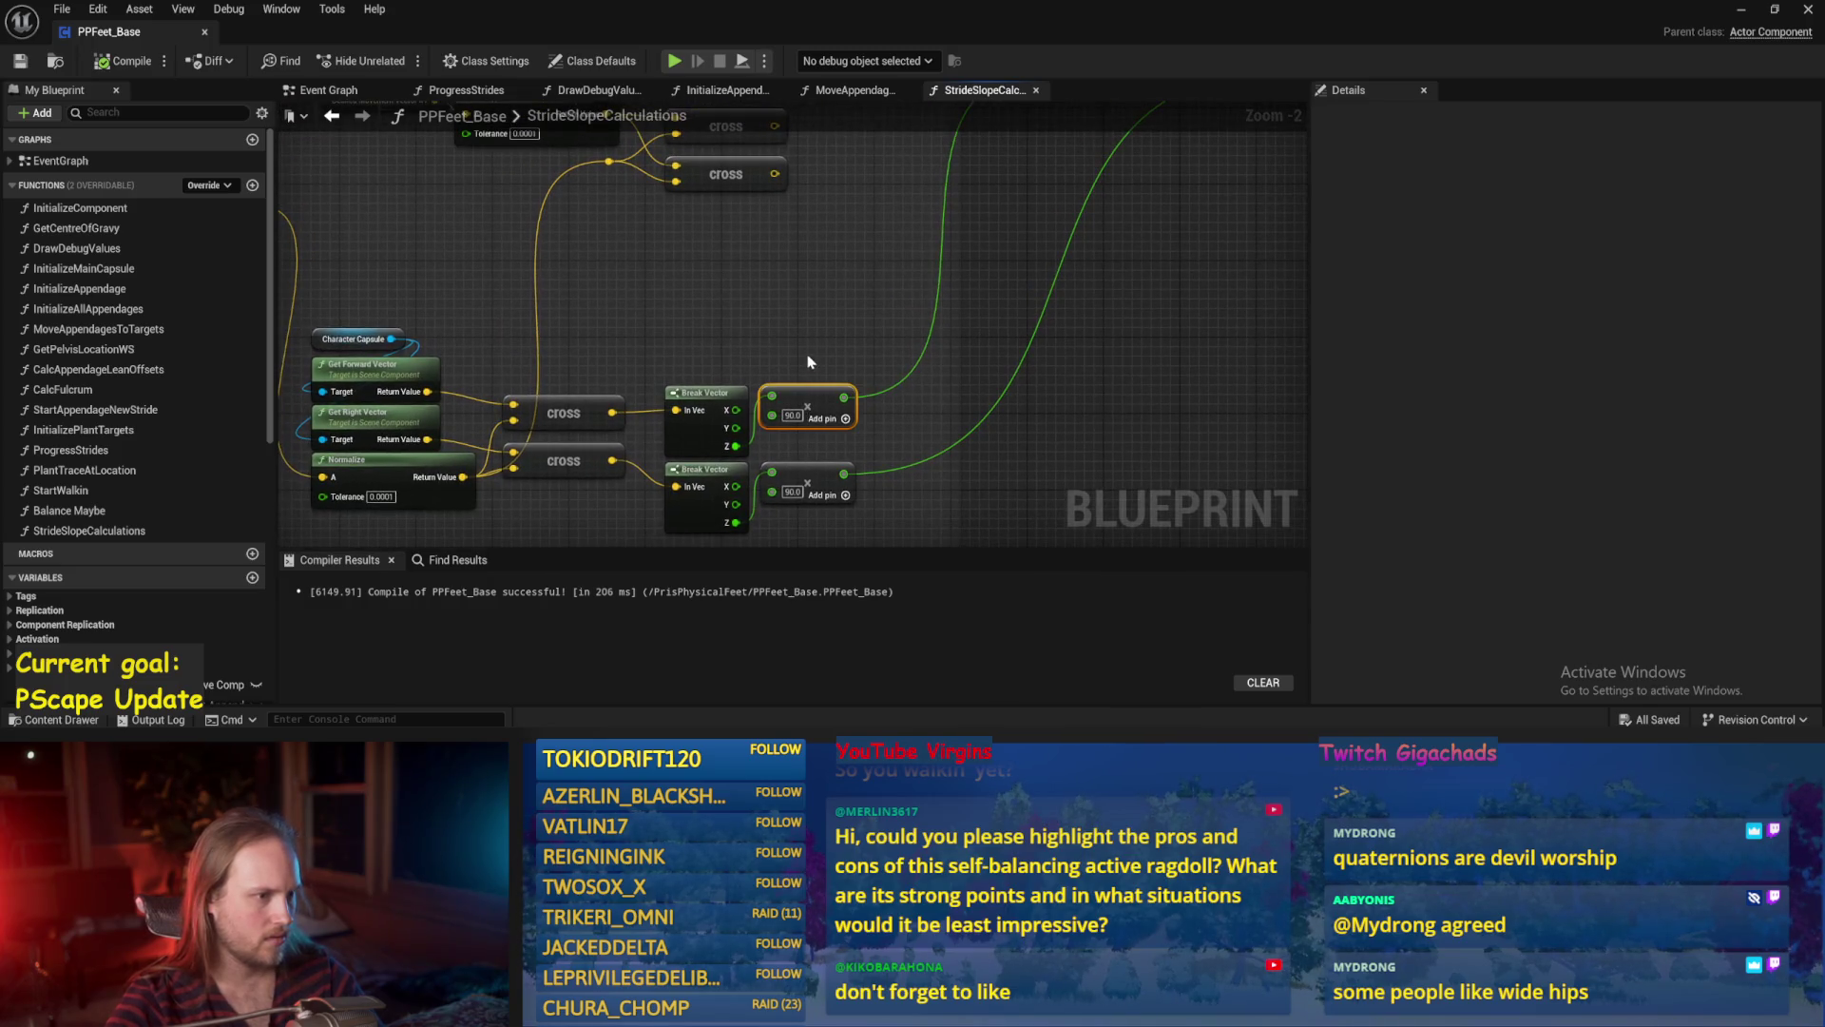
pyautogui.moveTo(733, 447); pyautogui.dragTo(803, 349)
pyautogui.write('asine')
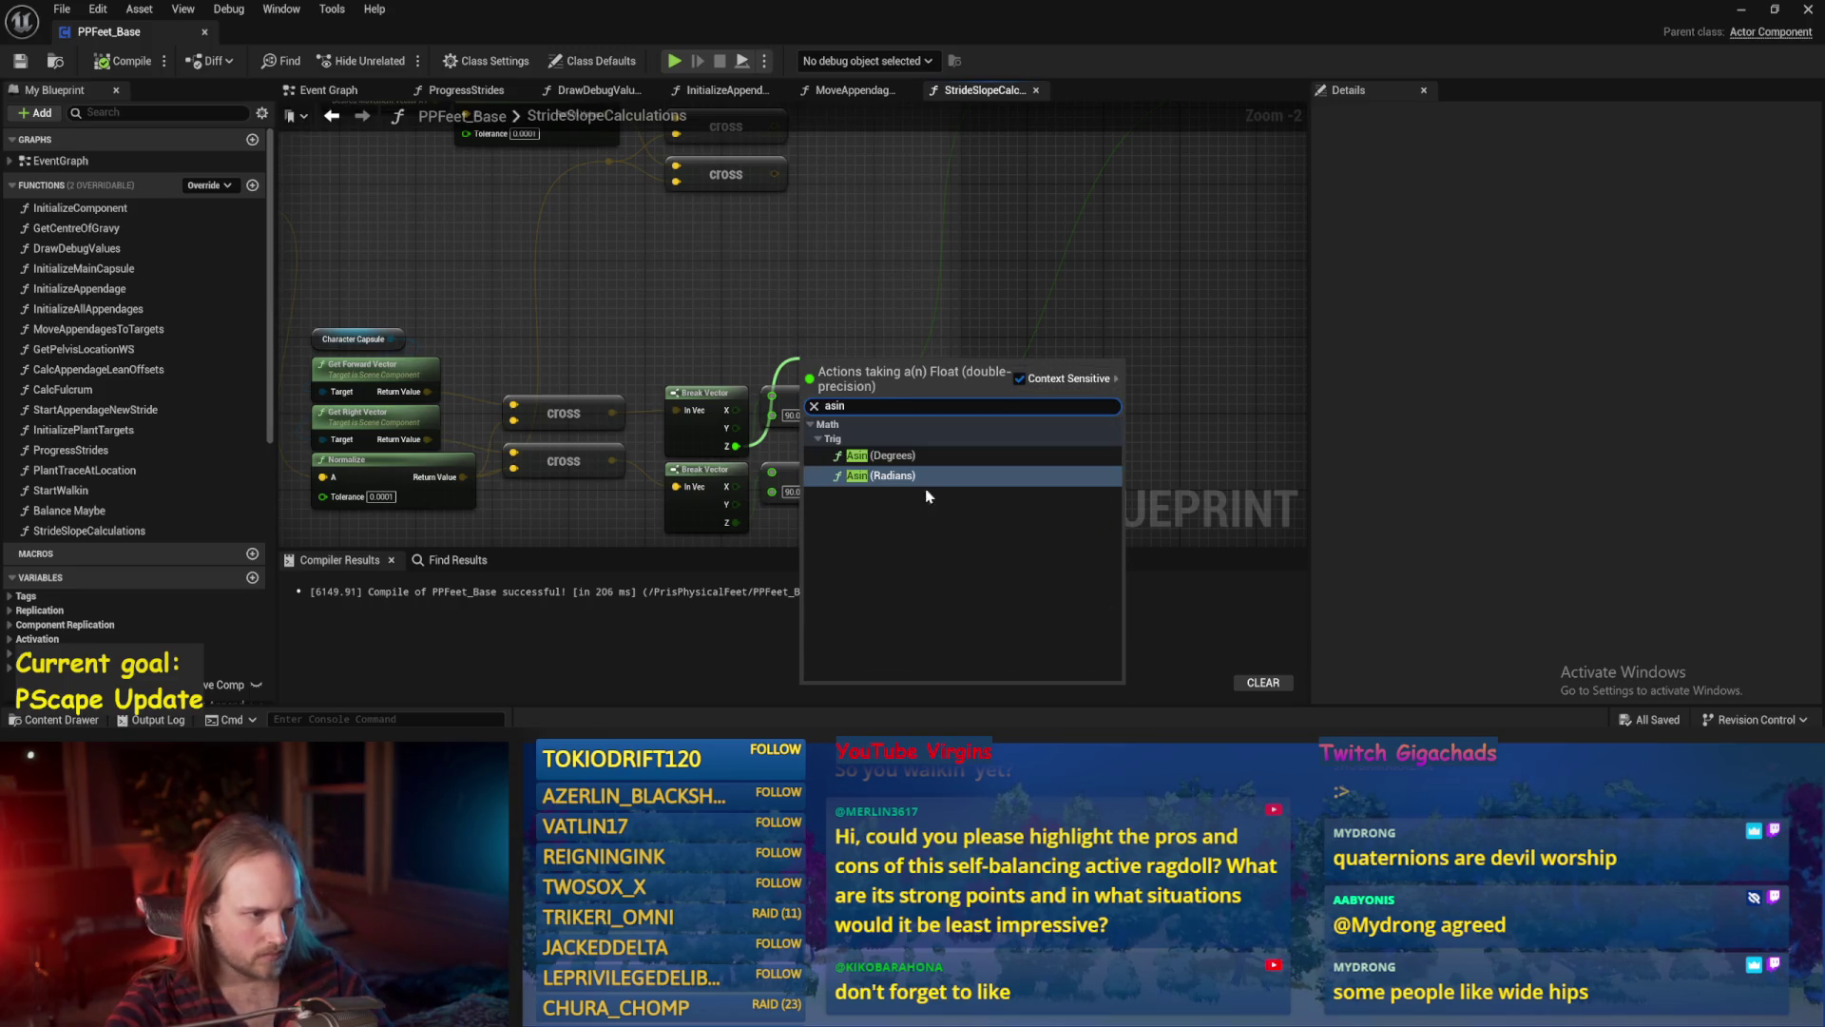
pyautogui.click(894, 469)
pyautogui.moveTo(858, 366); pyautogui.dragTo(830, 319)
# Duplicate ASINd for the second Break Vector Z, wire it into Static Slope Forward Back, save.
pyautogui.hotkey('ctrl', 'c')
pyautogui.hotkey('ctrl', 'v')
pyautogui.moveTo(693, 460); pyautogui.dragTo(841, 403)
pyautogui.scroll(-1, 892, 406)
pyautogui.moveTo(709, 401)
pyautogui.mouseDown()
pyautogui.moveTo(681, 461)
pyautogui.moveTo(761, 249)
pyautogui.moveTo(784, 233)
pyautogui.mouseUp()
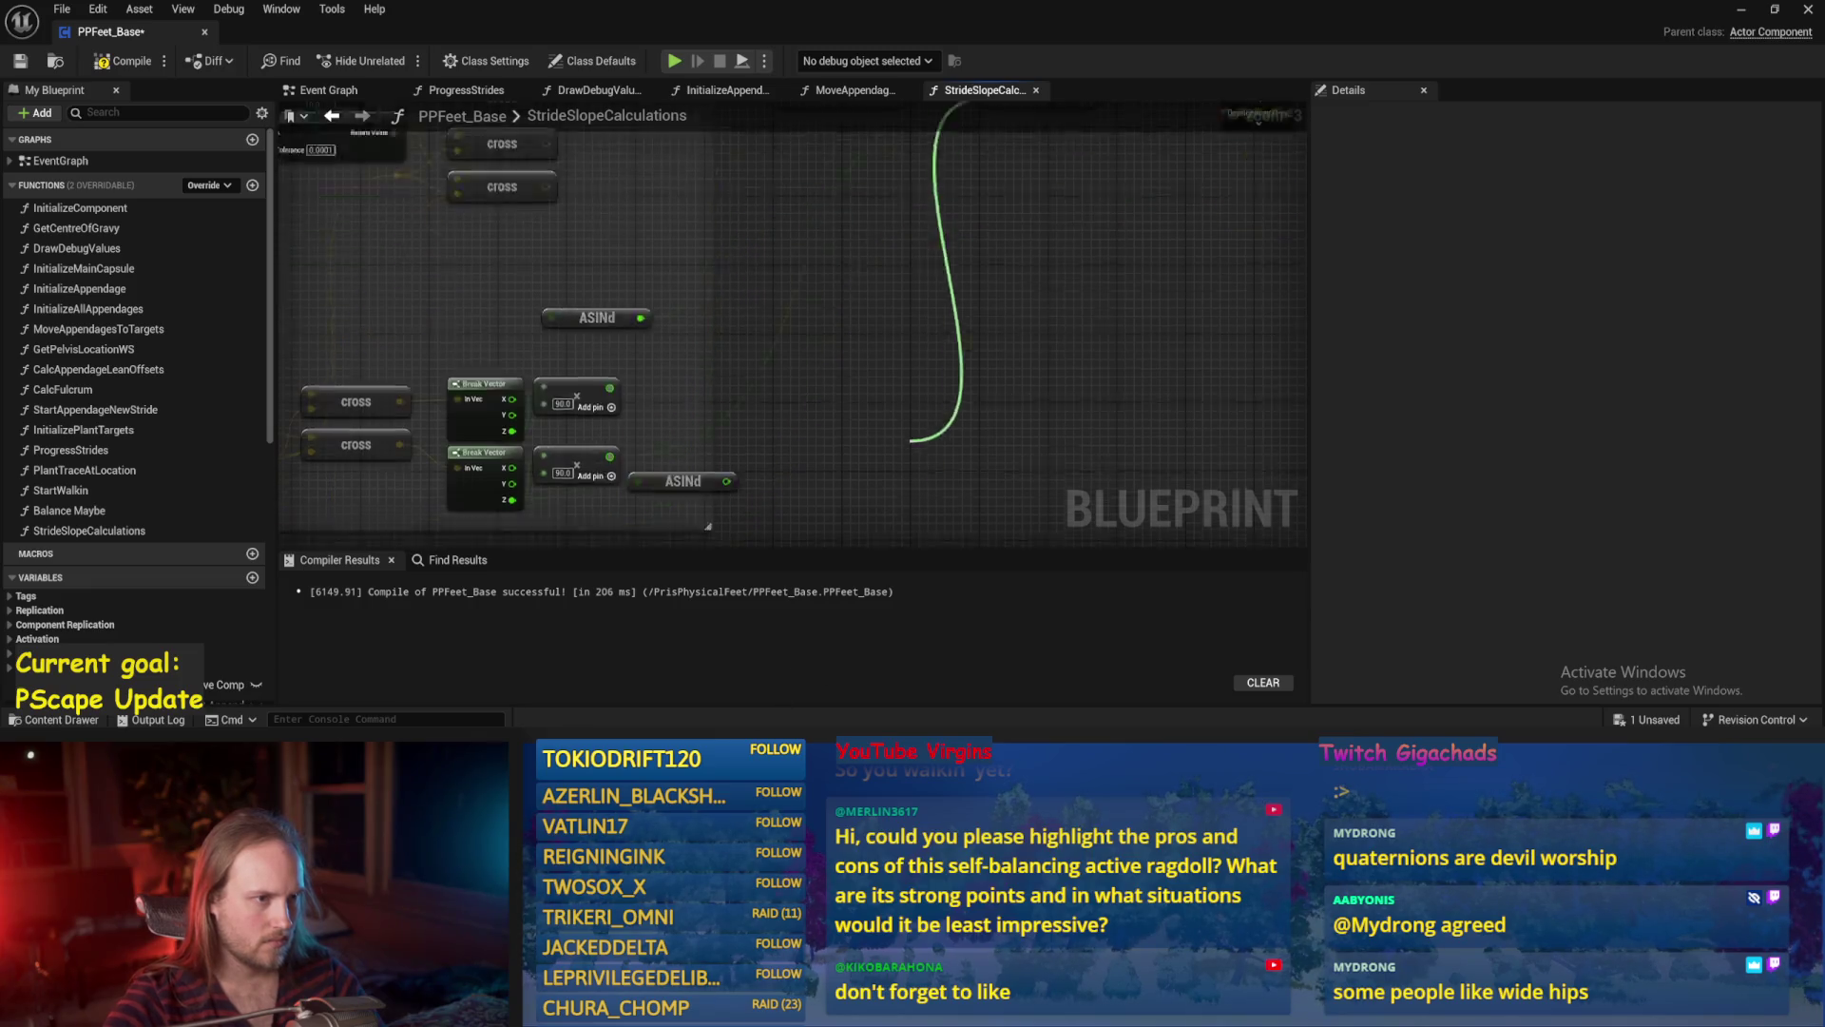
pyautogui.hotkey('ctrl', 's')
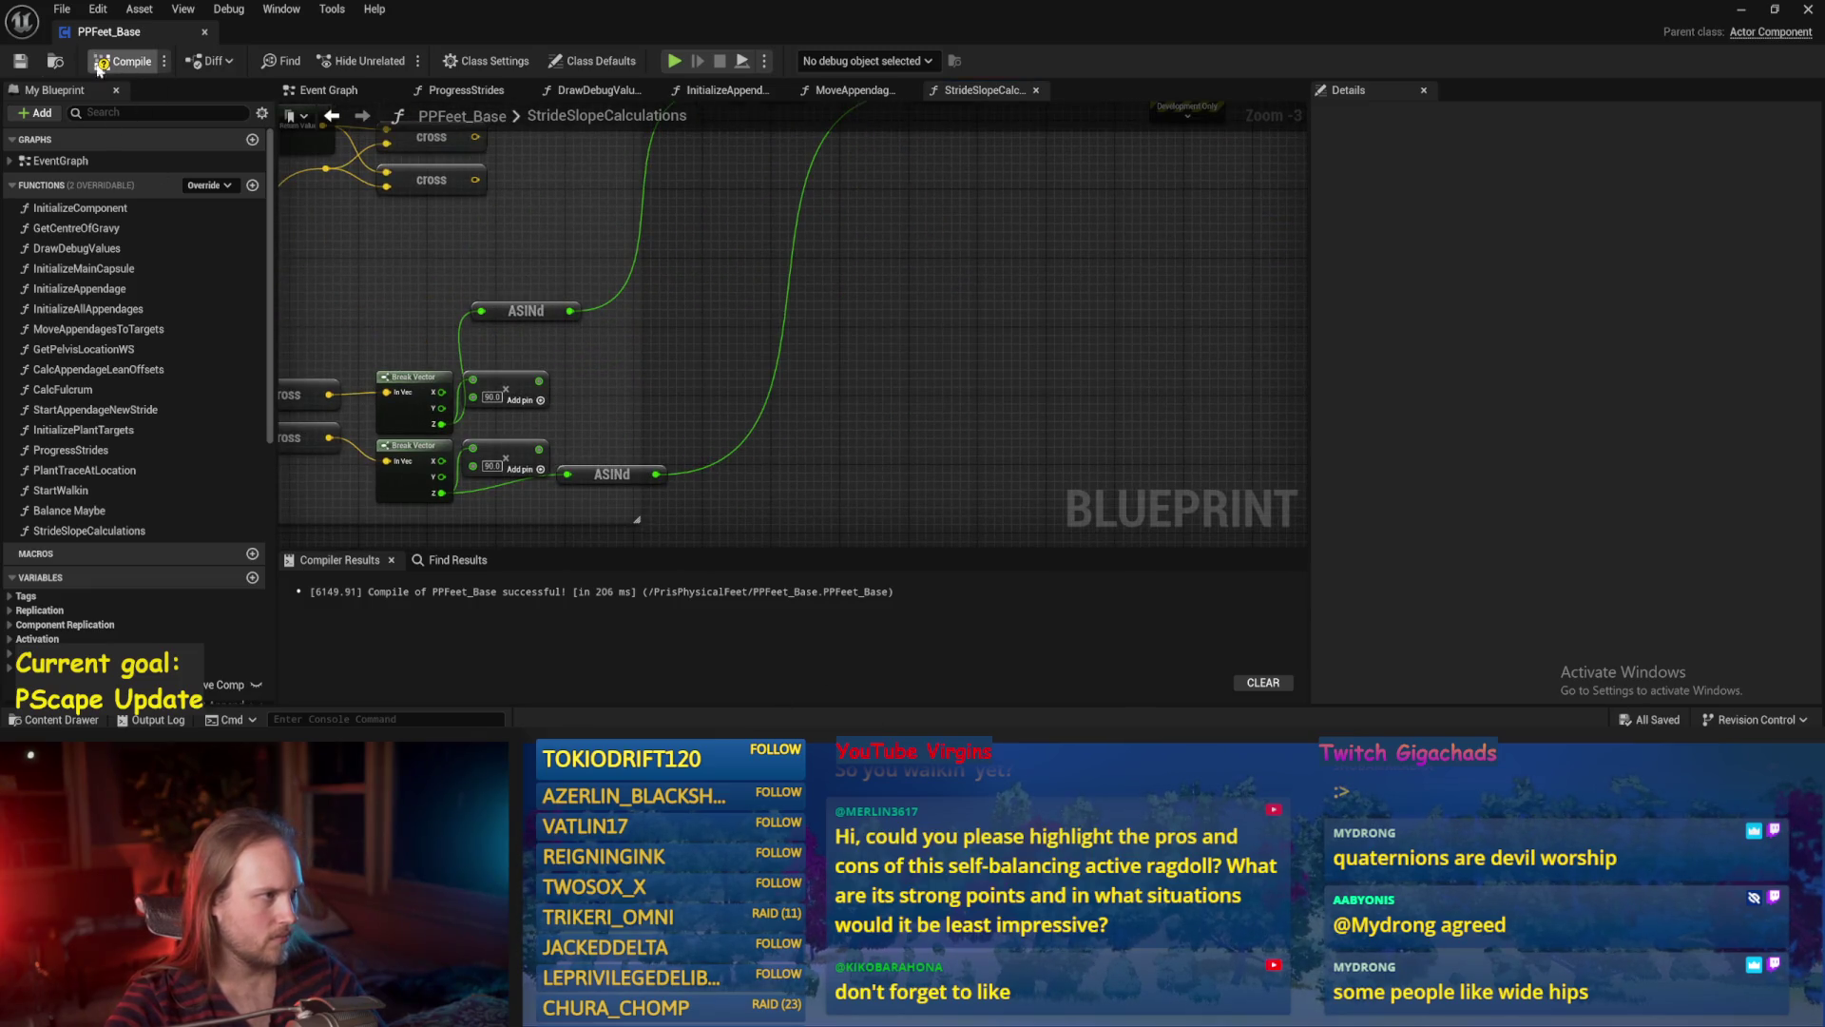
pyautogui.click(1738, 14)
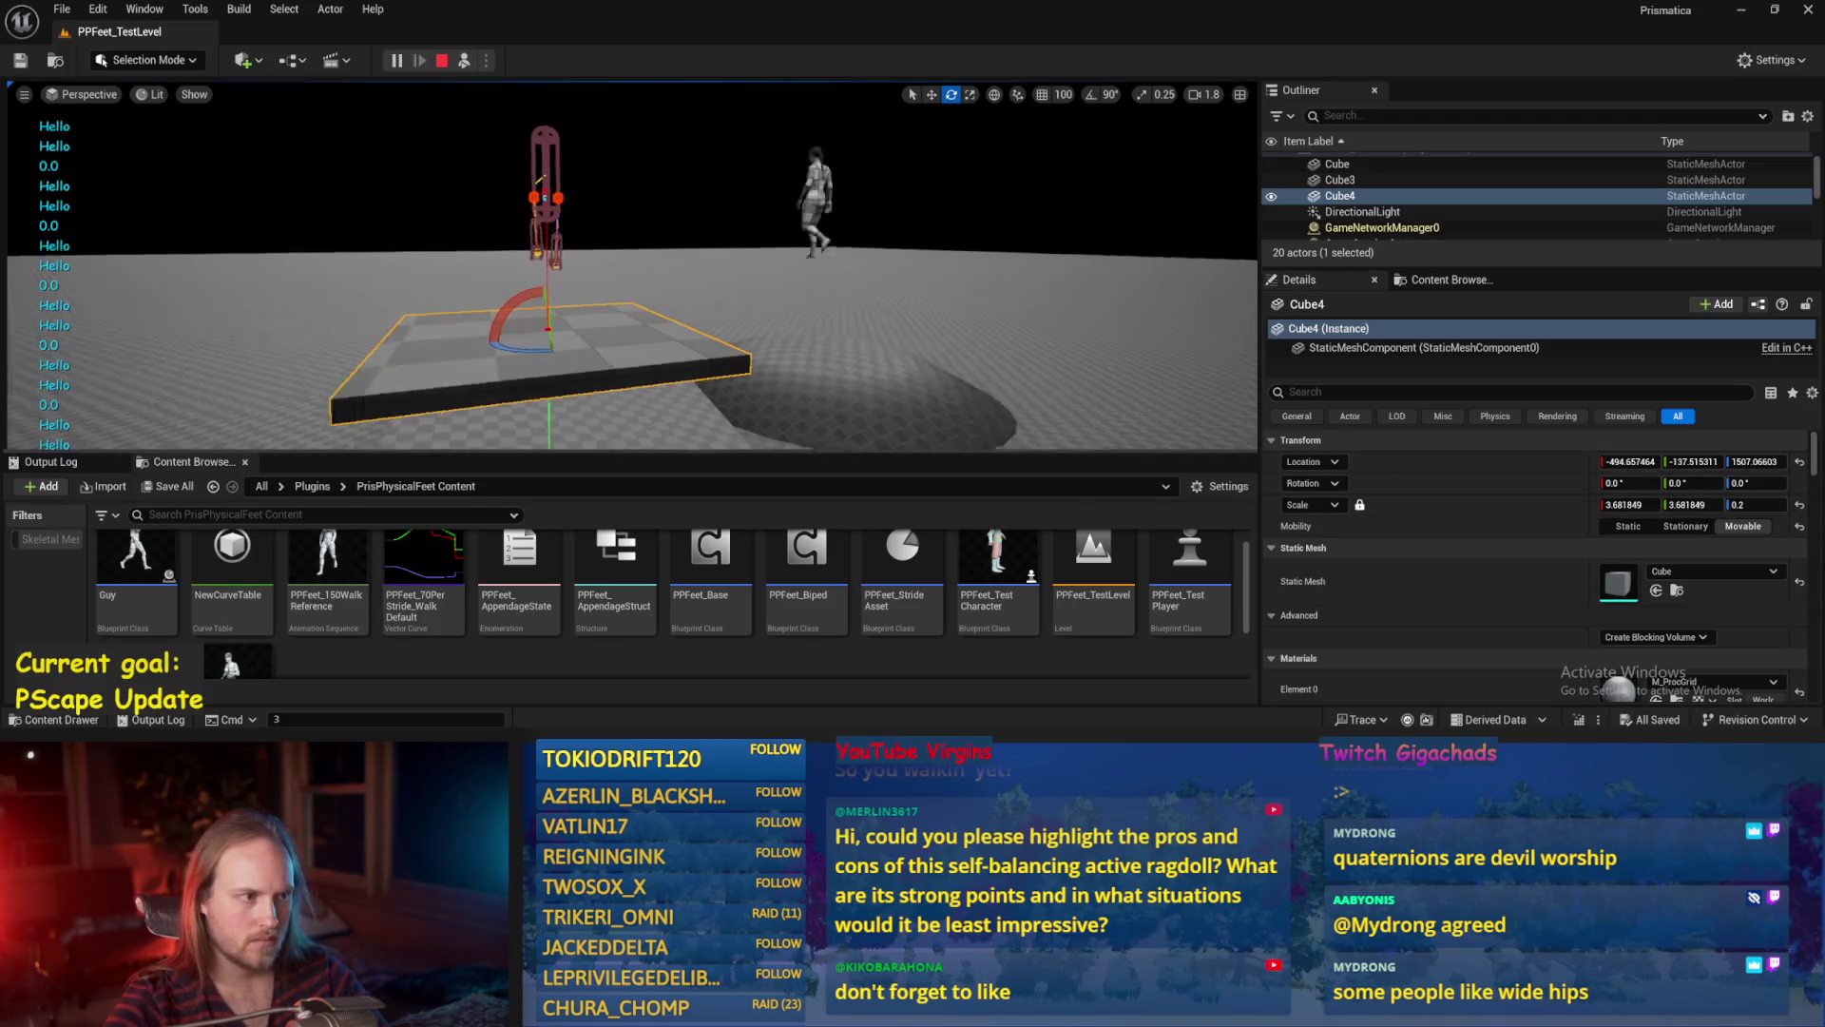
# Tilt Cube4 about X to check degree readings like 85.88, then stop and return to StrideSlopeCalculations.
pyautogui.moveTo(662, 293)
pyautogui.mouseDown()
pyautogui.moveTo(663, 233)
pyautogui.moveTo(613, 359)
pyautogui.moveTo(624, 271)
pyautogui.moveTo(662, 255)
pyautogui.mouseUp()
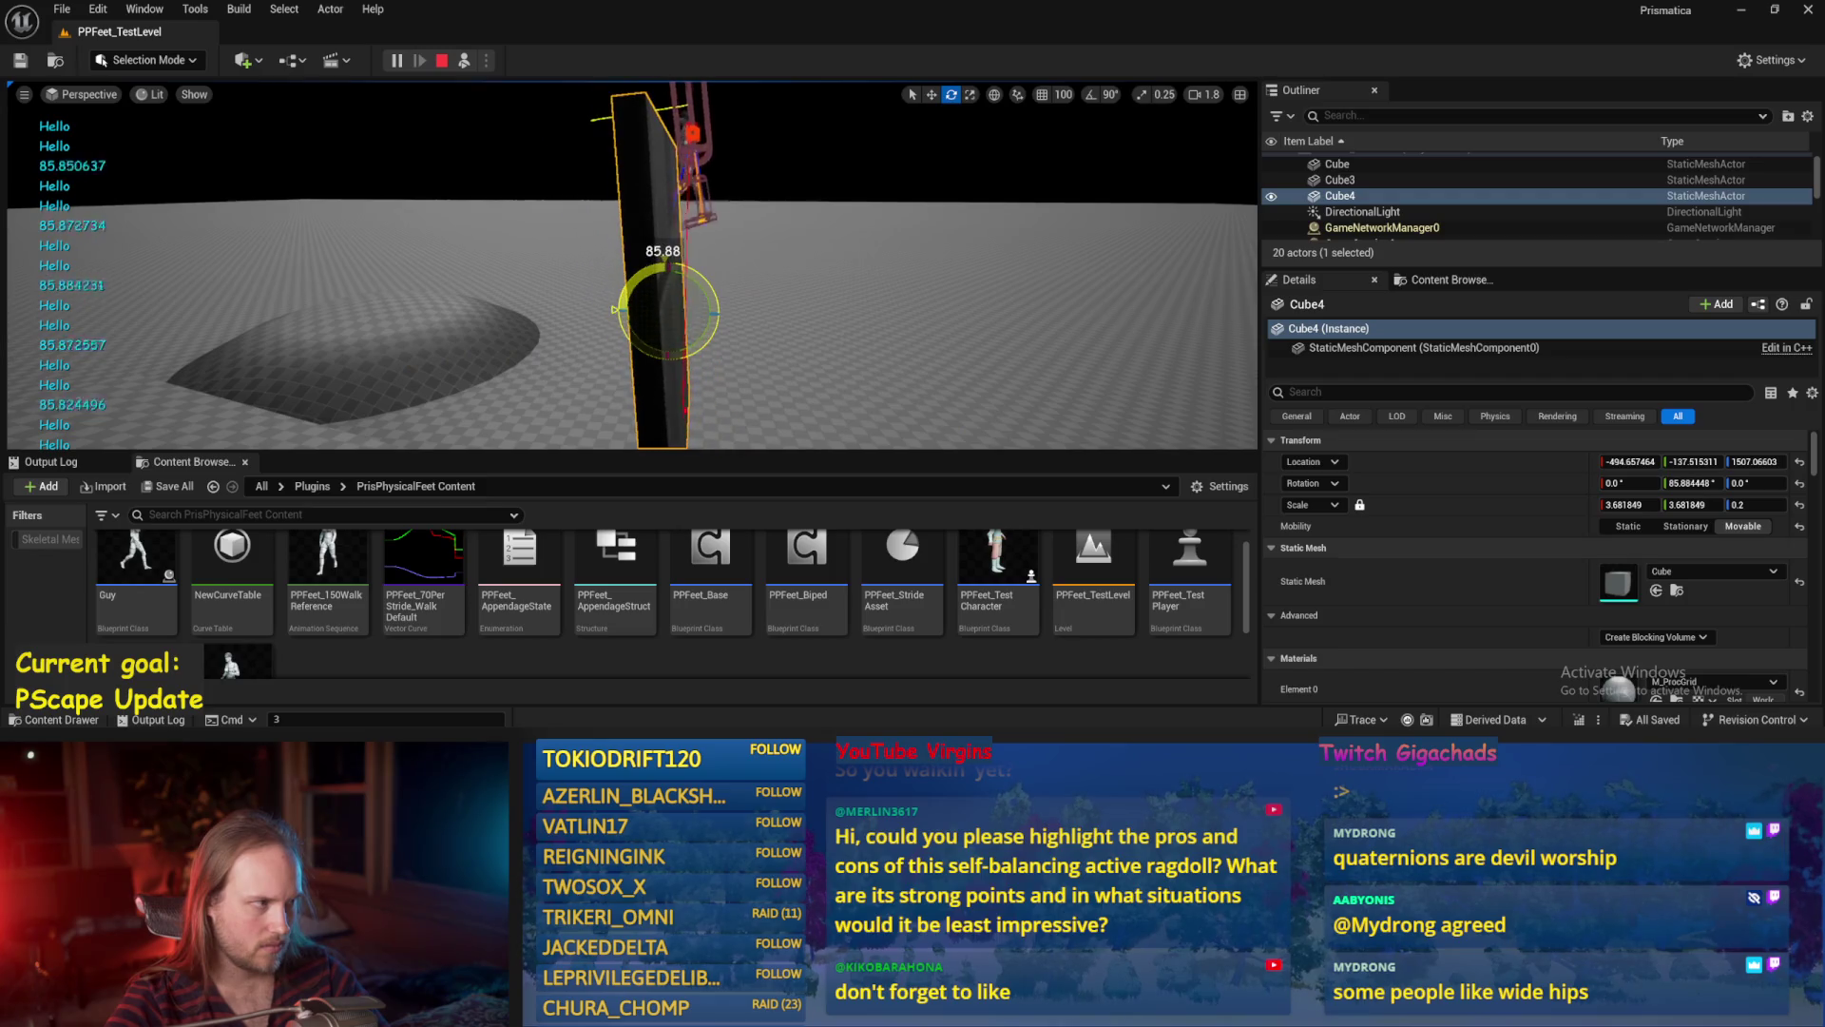
pyautogui.press('Escape')
pyautogui.hotkey('alt', 'Tab')
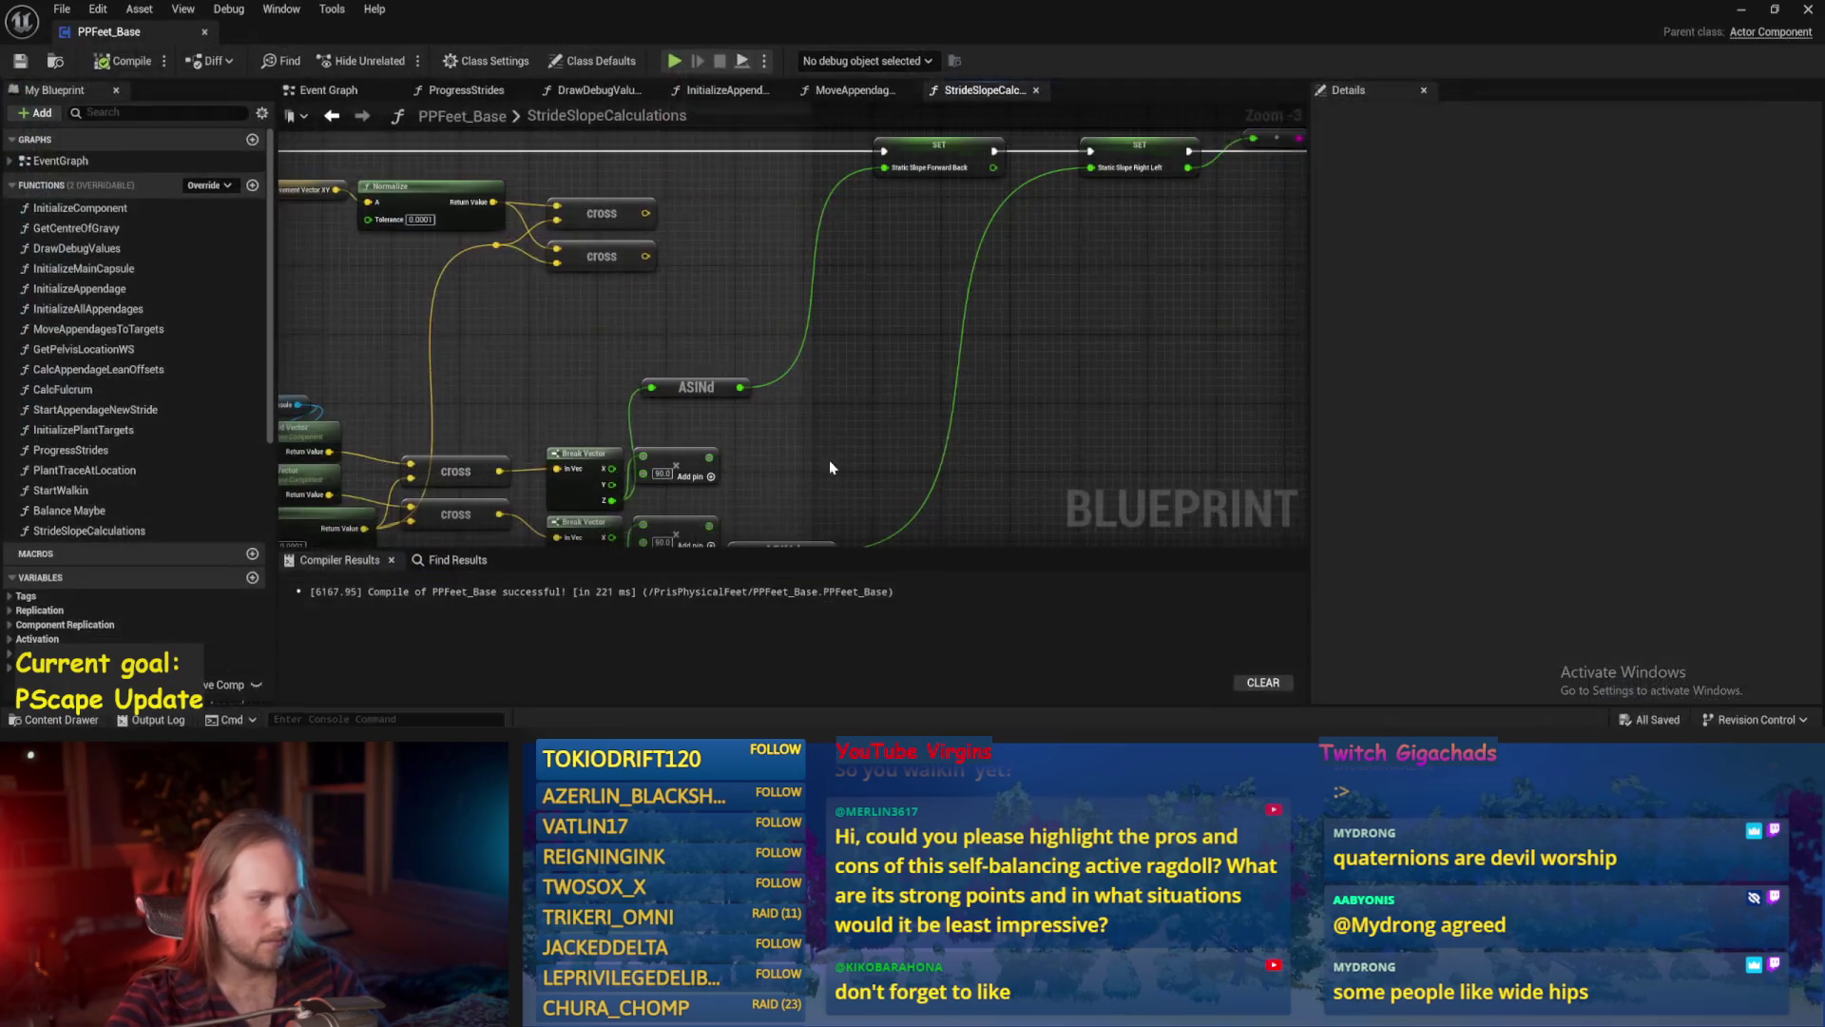
# Arrange the two ASINd nodes side by side, then save and compile PPFeet_Base.
pyautogui.moveTo(771, 333)
pyautogui.mouseDown()
pyautogui.moveTo(807, 438)
pyautogui.moveTo(702, 464)
pyautogui.moveTo(715, 420)
pyautogui.mouseUp()
pyautogui.moveTo(708, 298); pyautogui.dragTo(699, 407)
pyautogui.hotkey('ctrl', 's')
pyautogui.moveTo(915, 332)
pyautogui.mouseDown()
pyautogui.moveTo(755, 374)
pyautogui.moveTo(692, 428)
pyautogui.mouseUp()
pyautogui.click(19, 61)
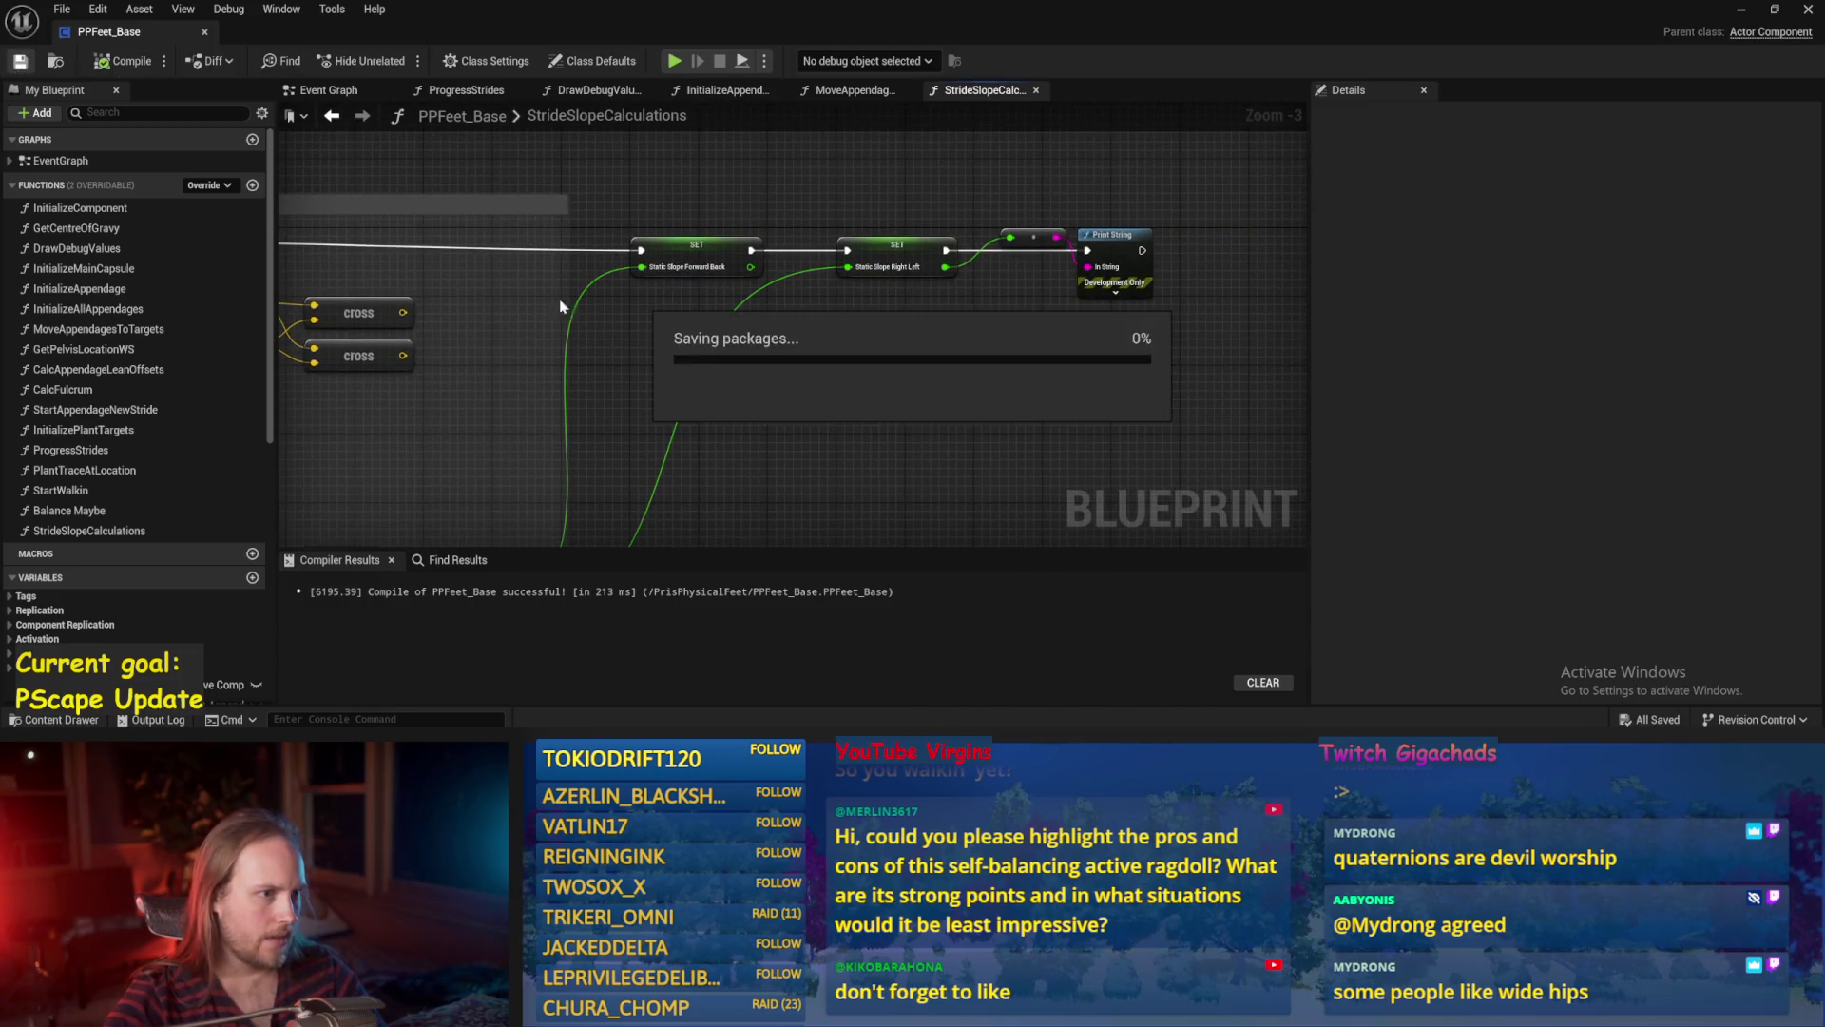
pyautogui.moveTo(966, 371); pyautogui.dragTo(823, 387)
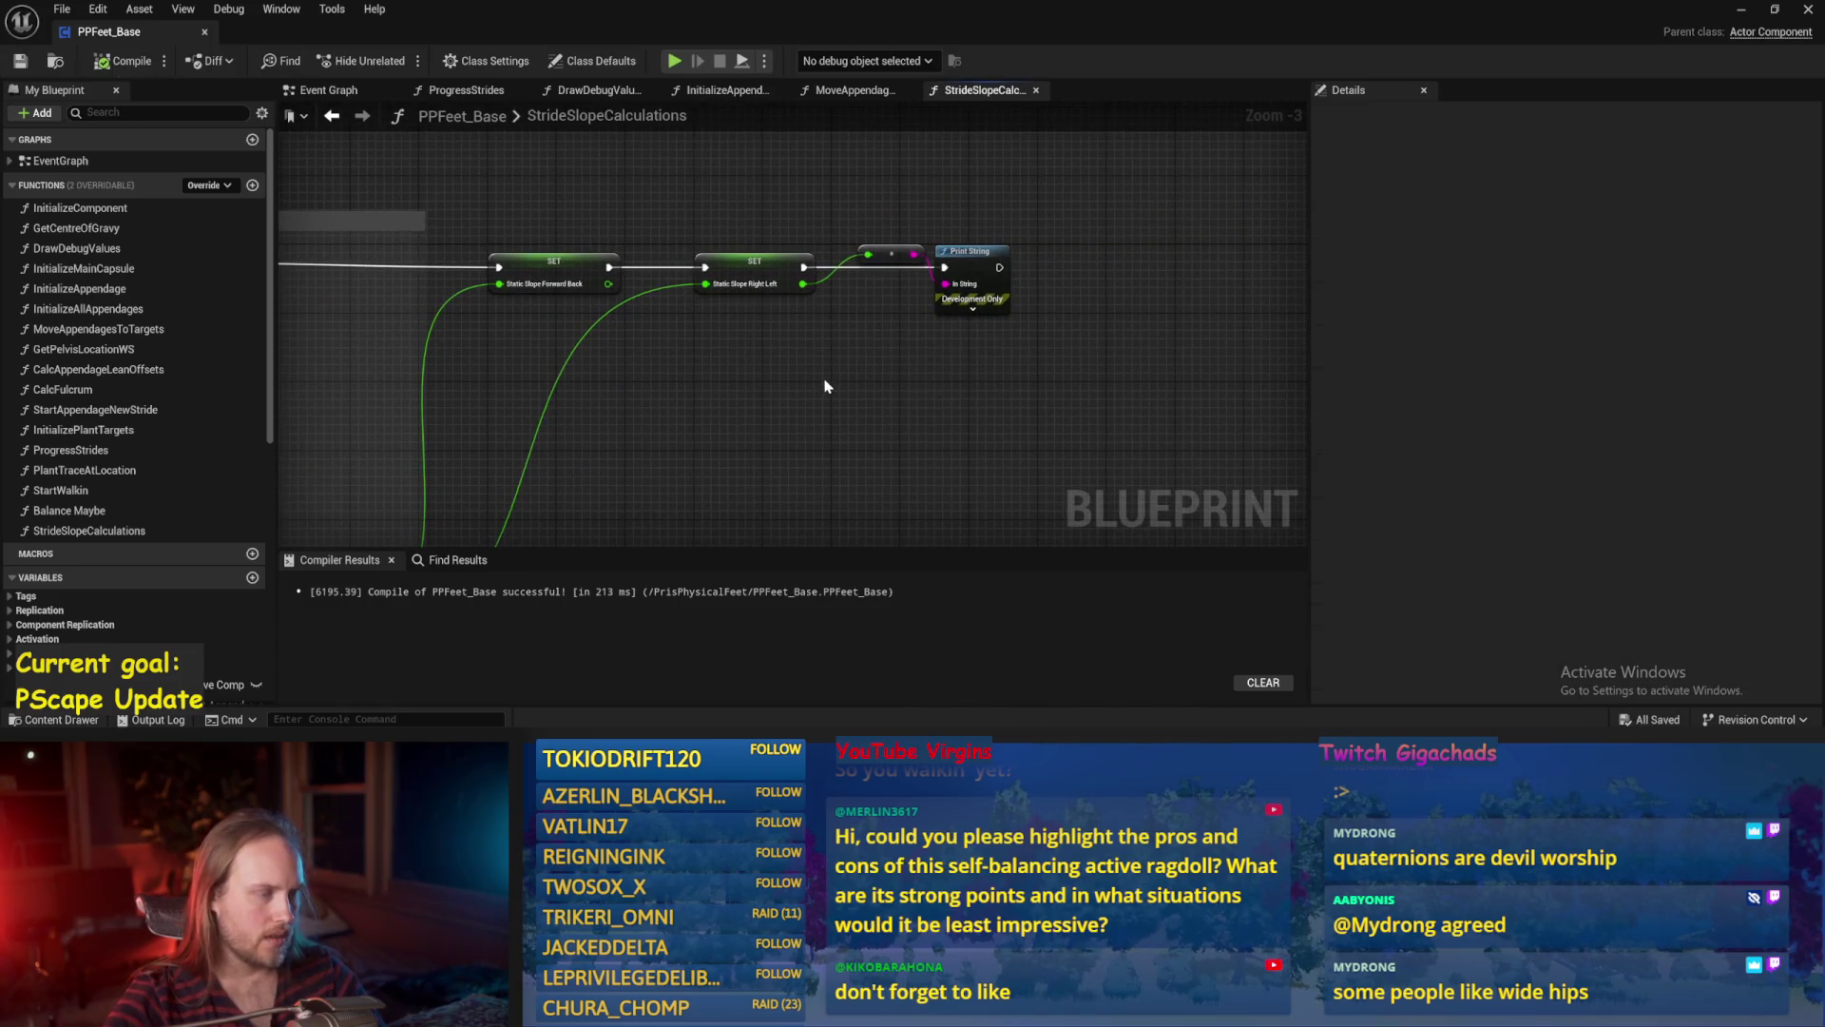
# Browse the MoveAppendagesToTargets, DrawDebugValues and InitializeAppendage graphs before settling on ProgressStrides.
pyautogui.click(838, 91)
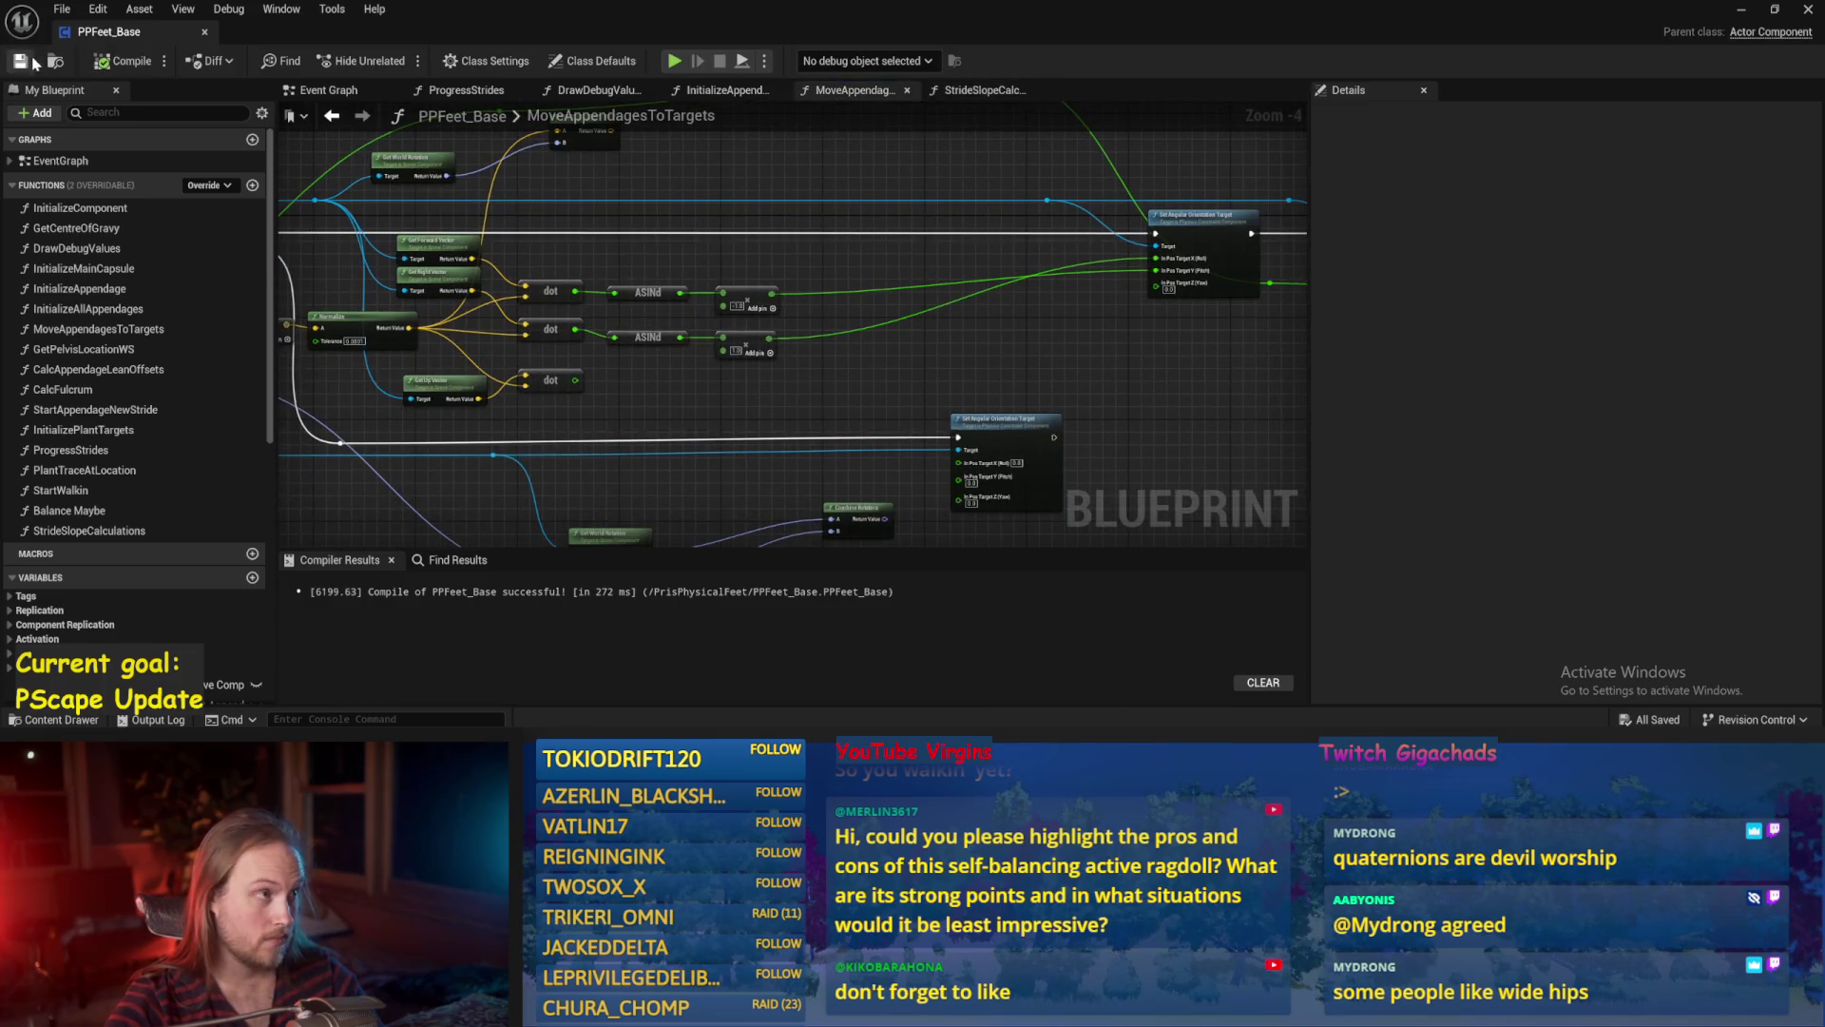
pyautogui.moveTo(875, 457); pyautogui.dragTo(904, 277)
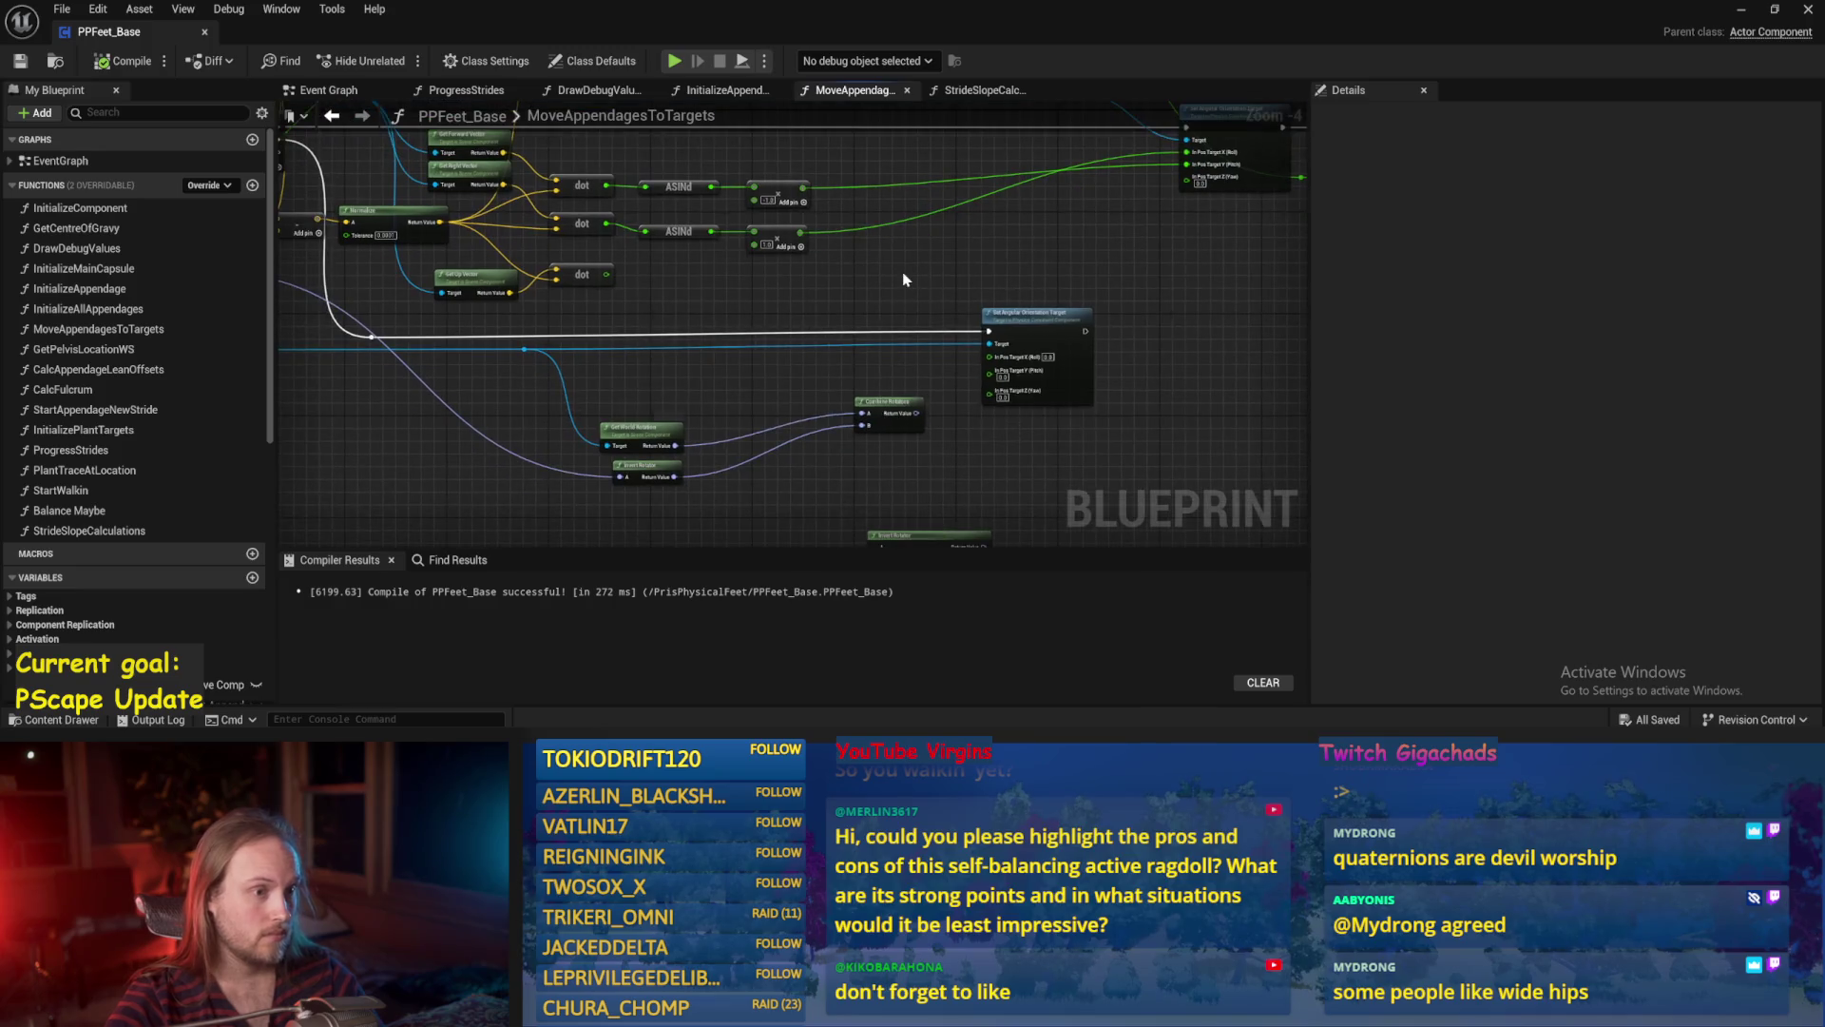
pyautogui.moveTo(766, 379)
pyautogui.mouseDown()
pyautogui.moveTo(819, 509)
pyautogui.moveTo(772, 143)
pyautogui.mouseUp()
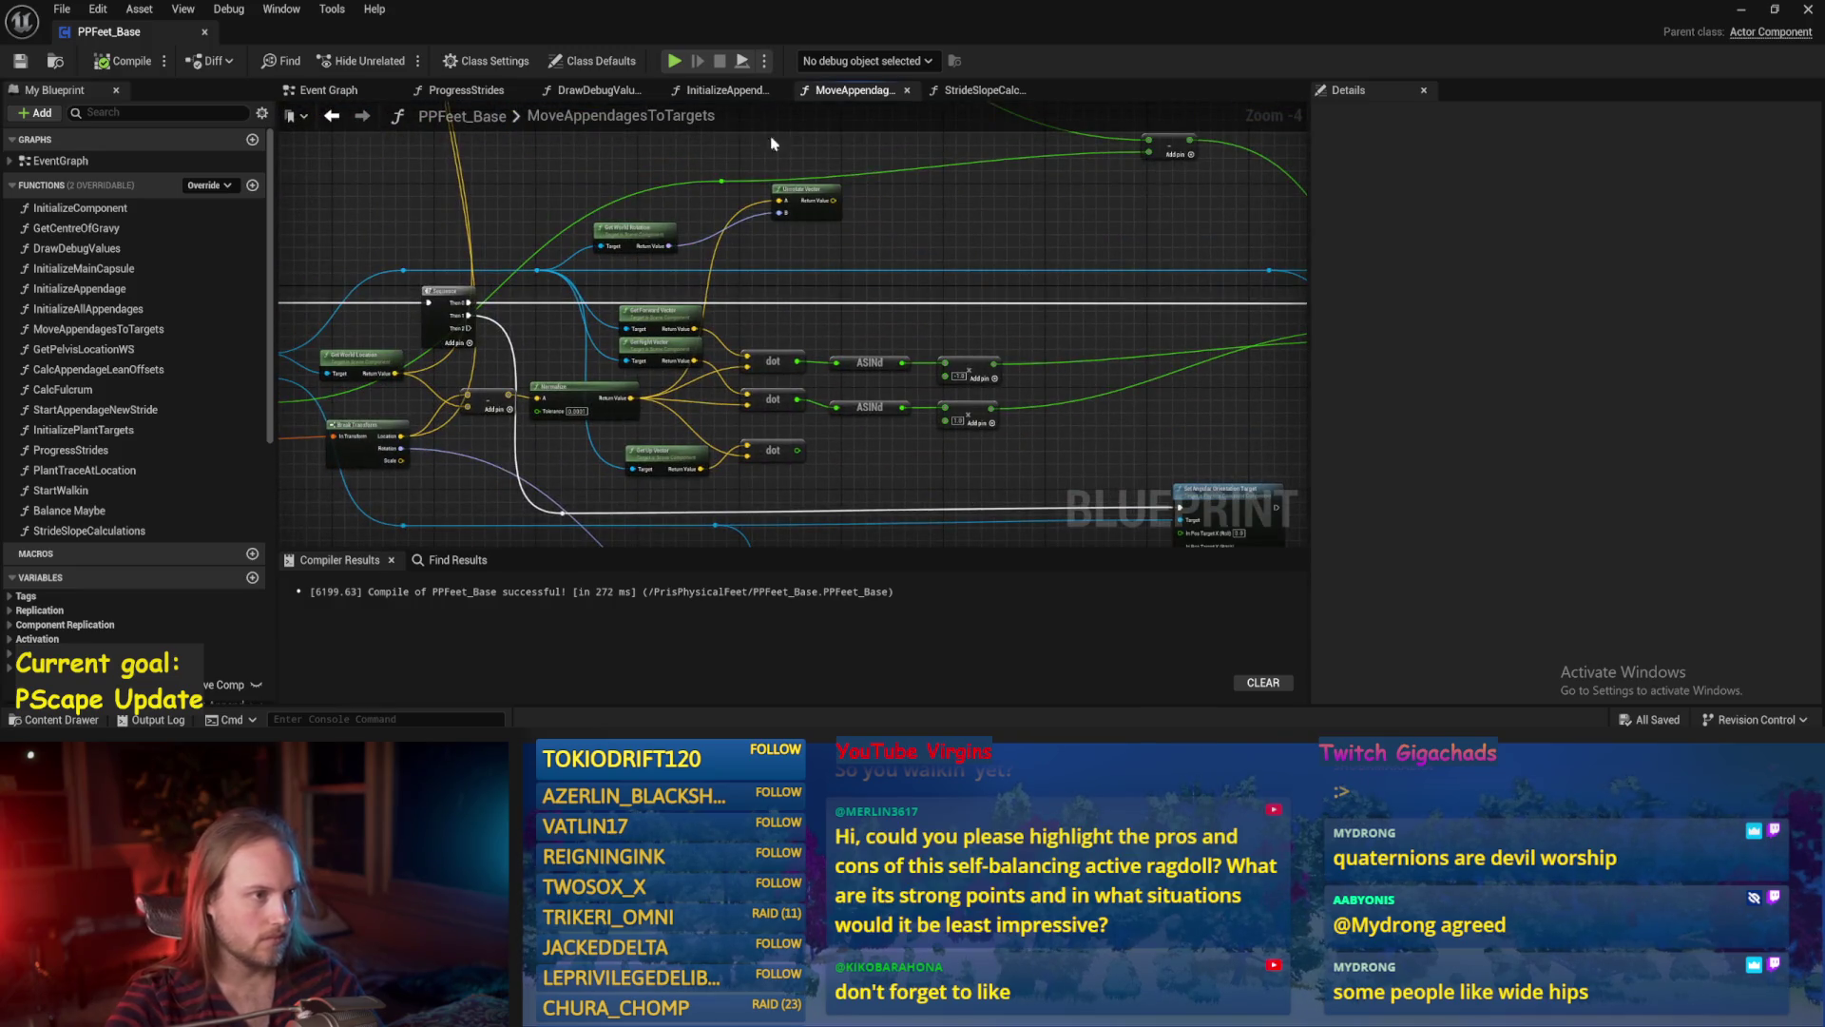
pyautogui.click(599, 90)
pyautogui.click(728, 90)
pyautogui.scroll(-1, 635, 294)
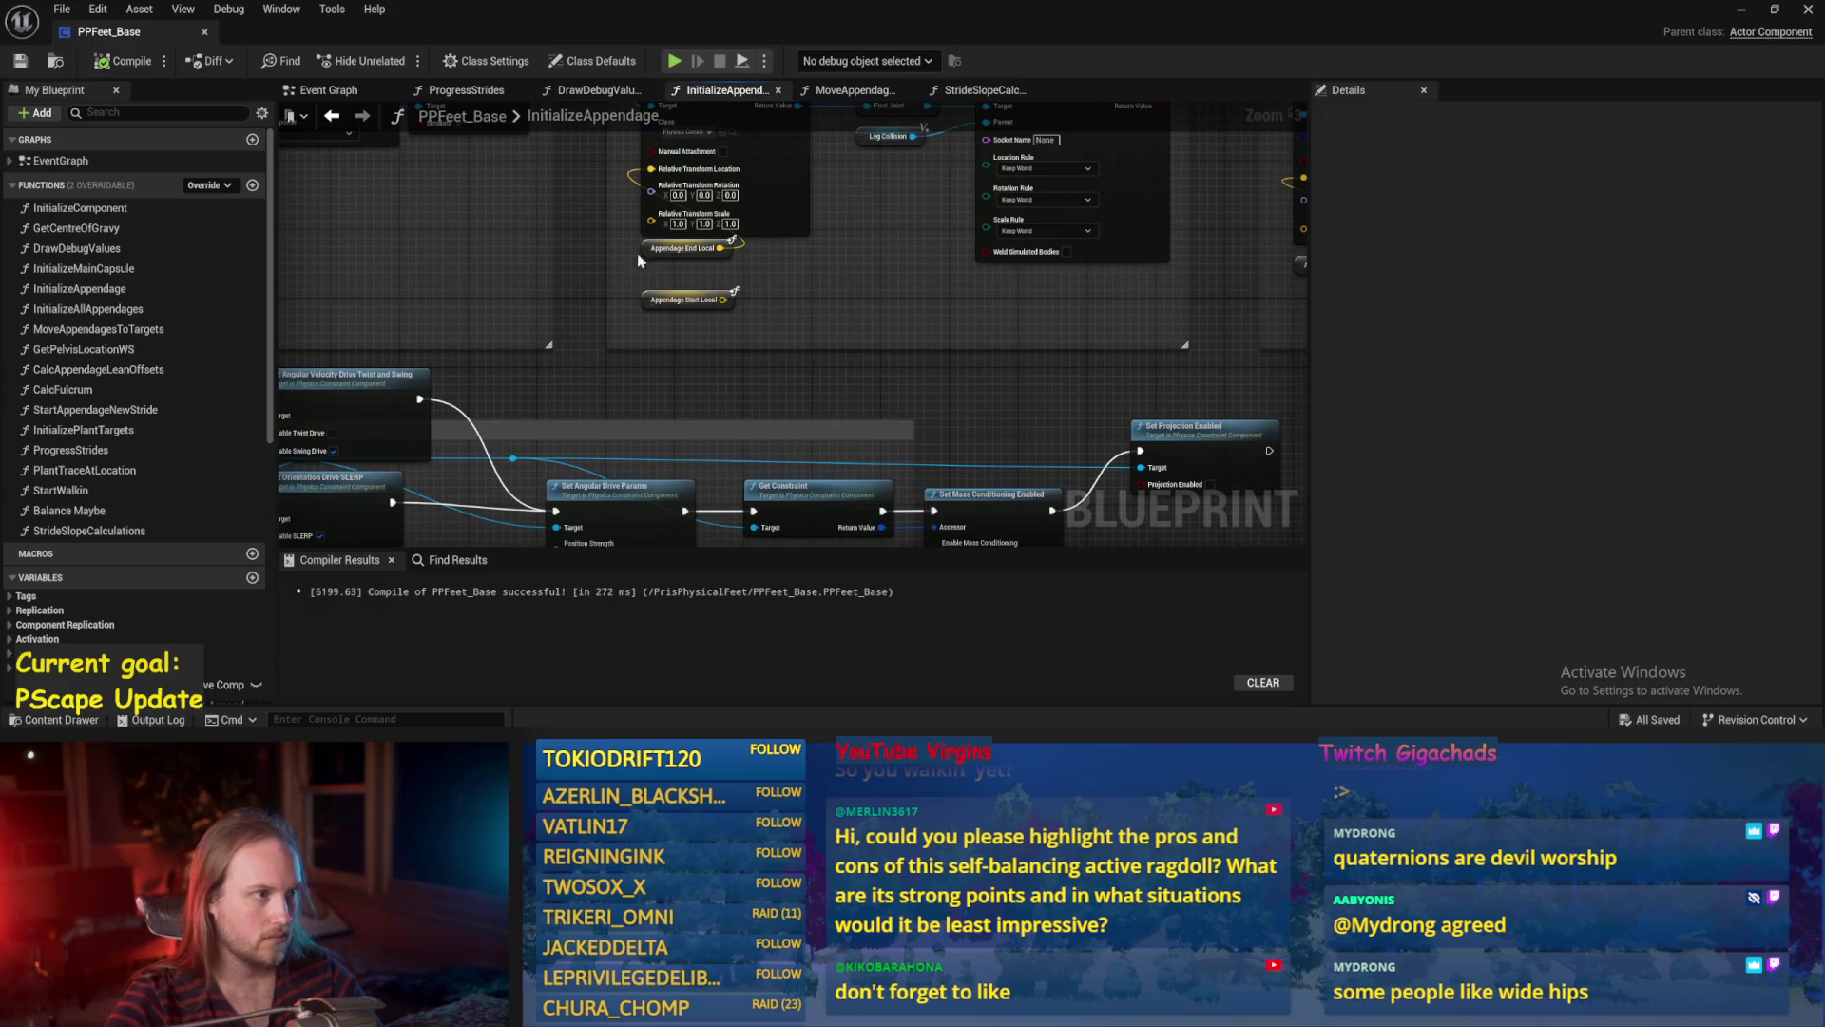
pyautogui.click(466, 93)
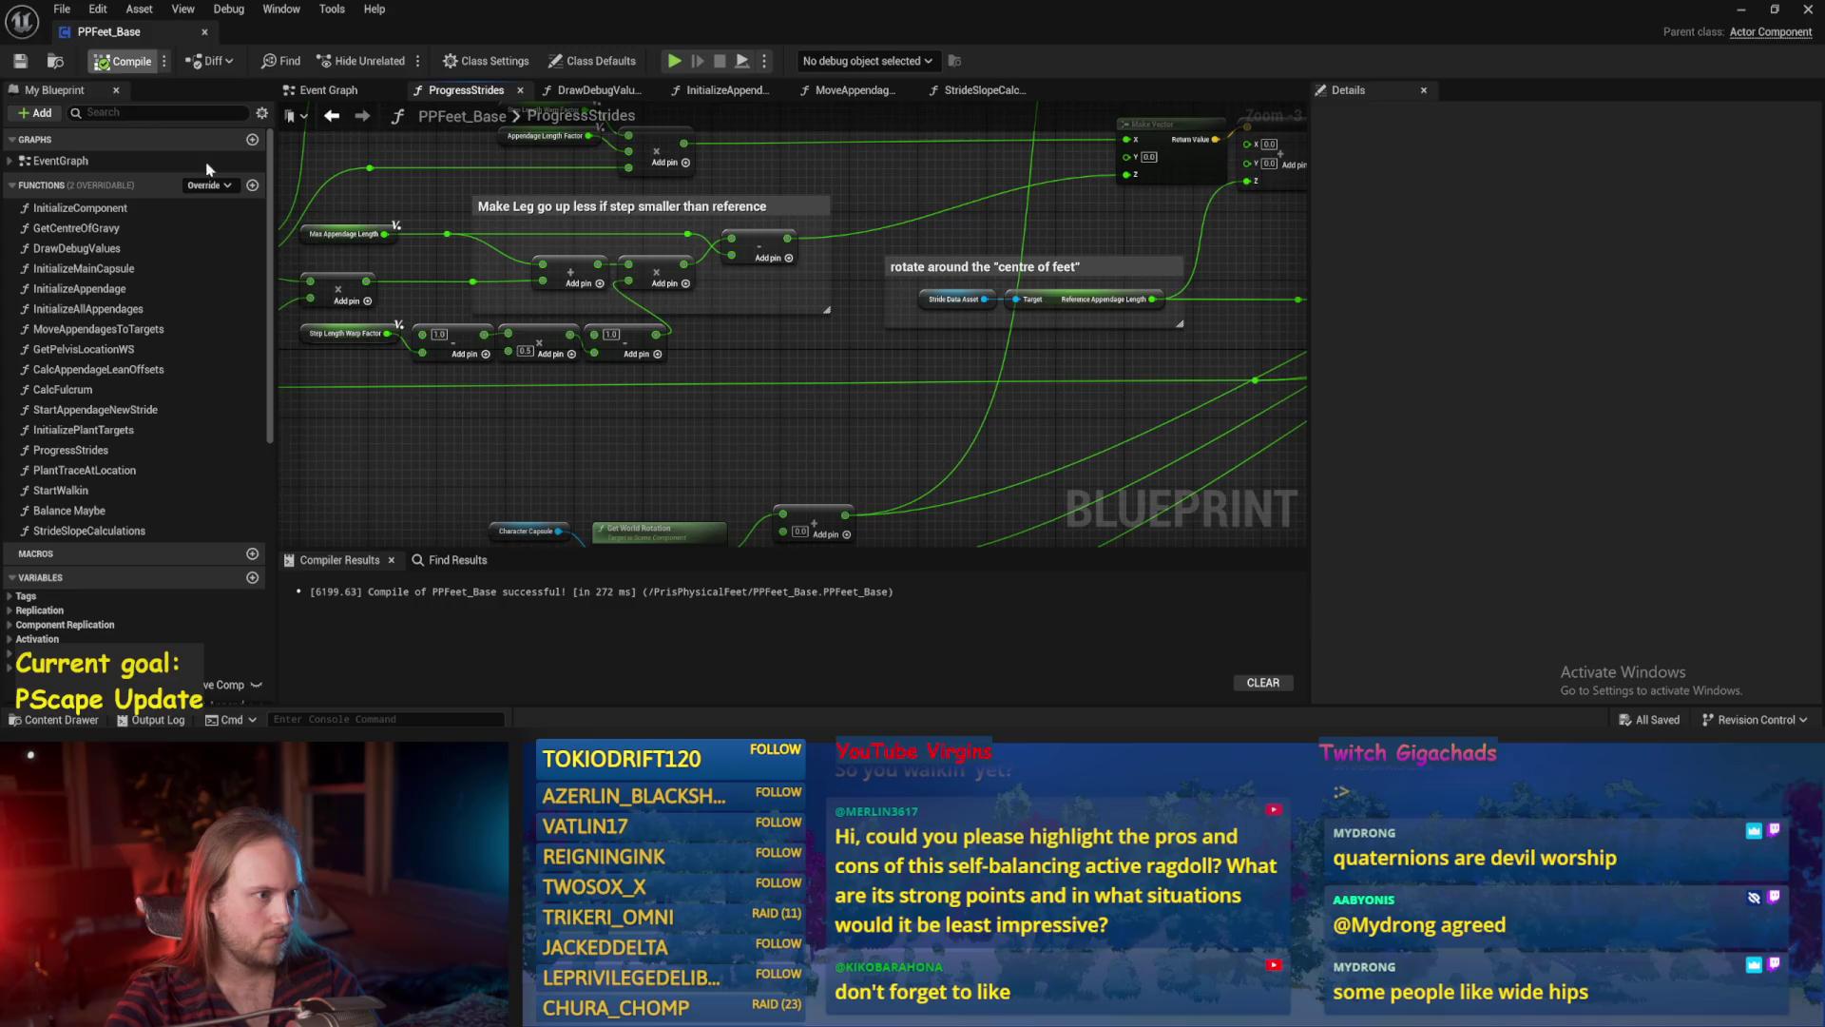
# Place a Get Static Slope Right Left node beside the Break Vector node.
pyautogui.scroll(2, 800, 329)
pyautogui.moveTo(803, 333); pyautogui.dragTo(551, 219)
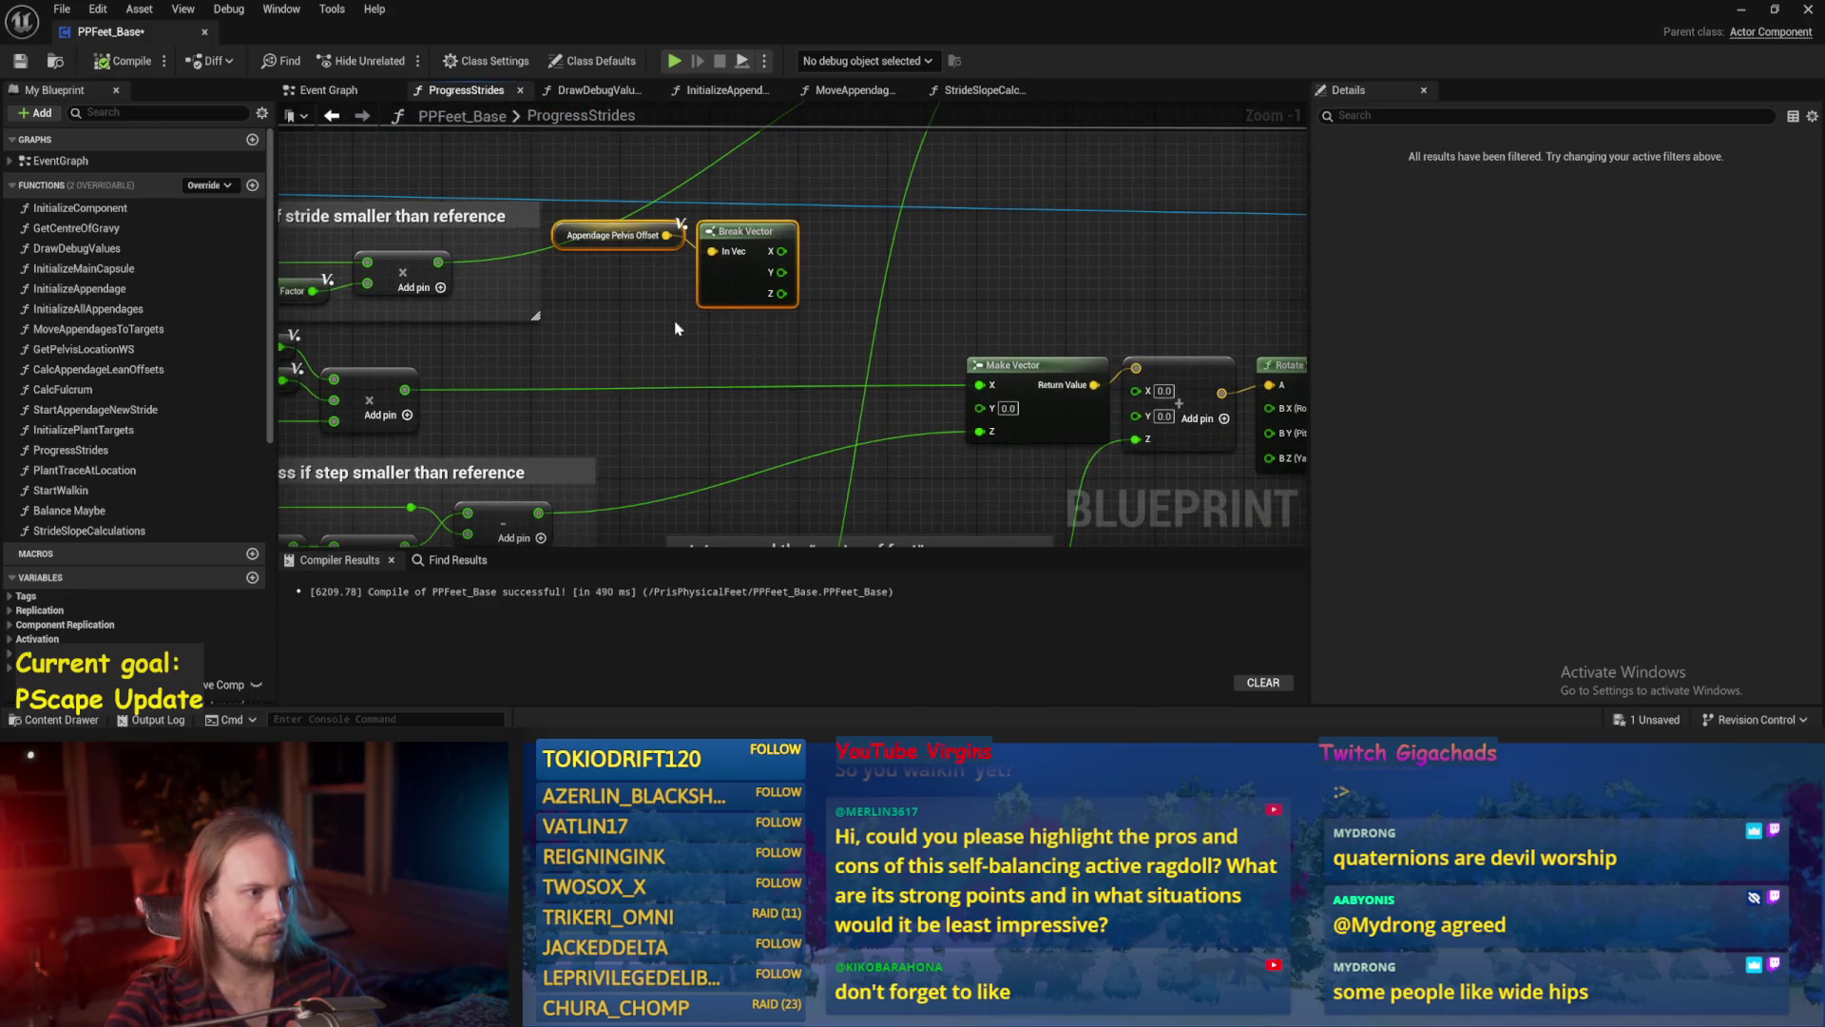
pyautogui.hotkey('ctrl', 's')
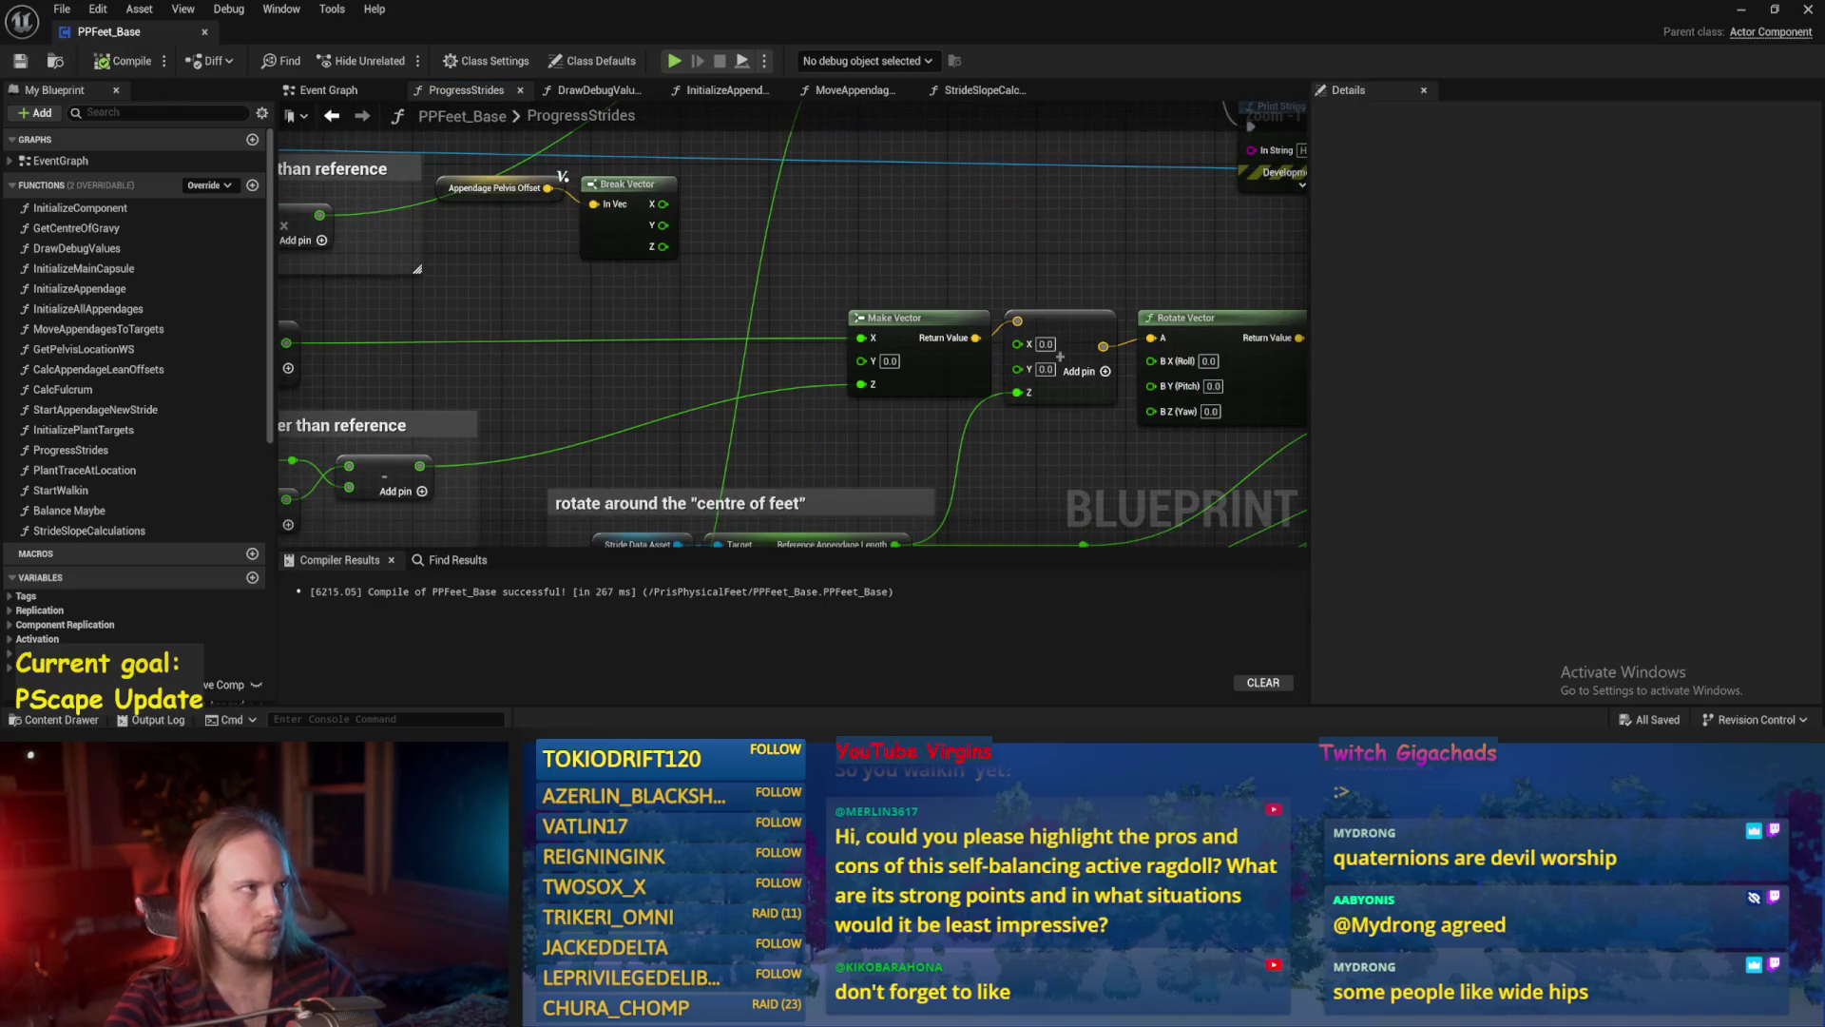
pyautogui.moveTo(804, 215); pyautogui.dragTo(852, 289)
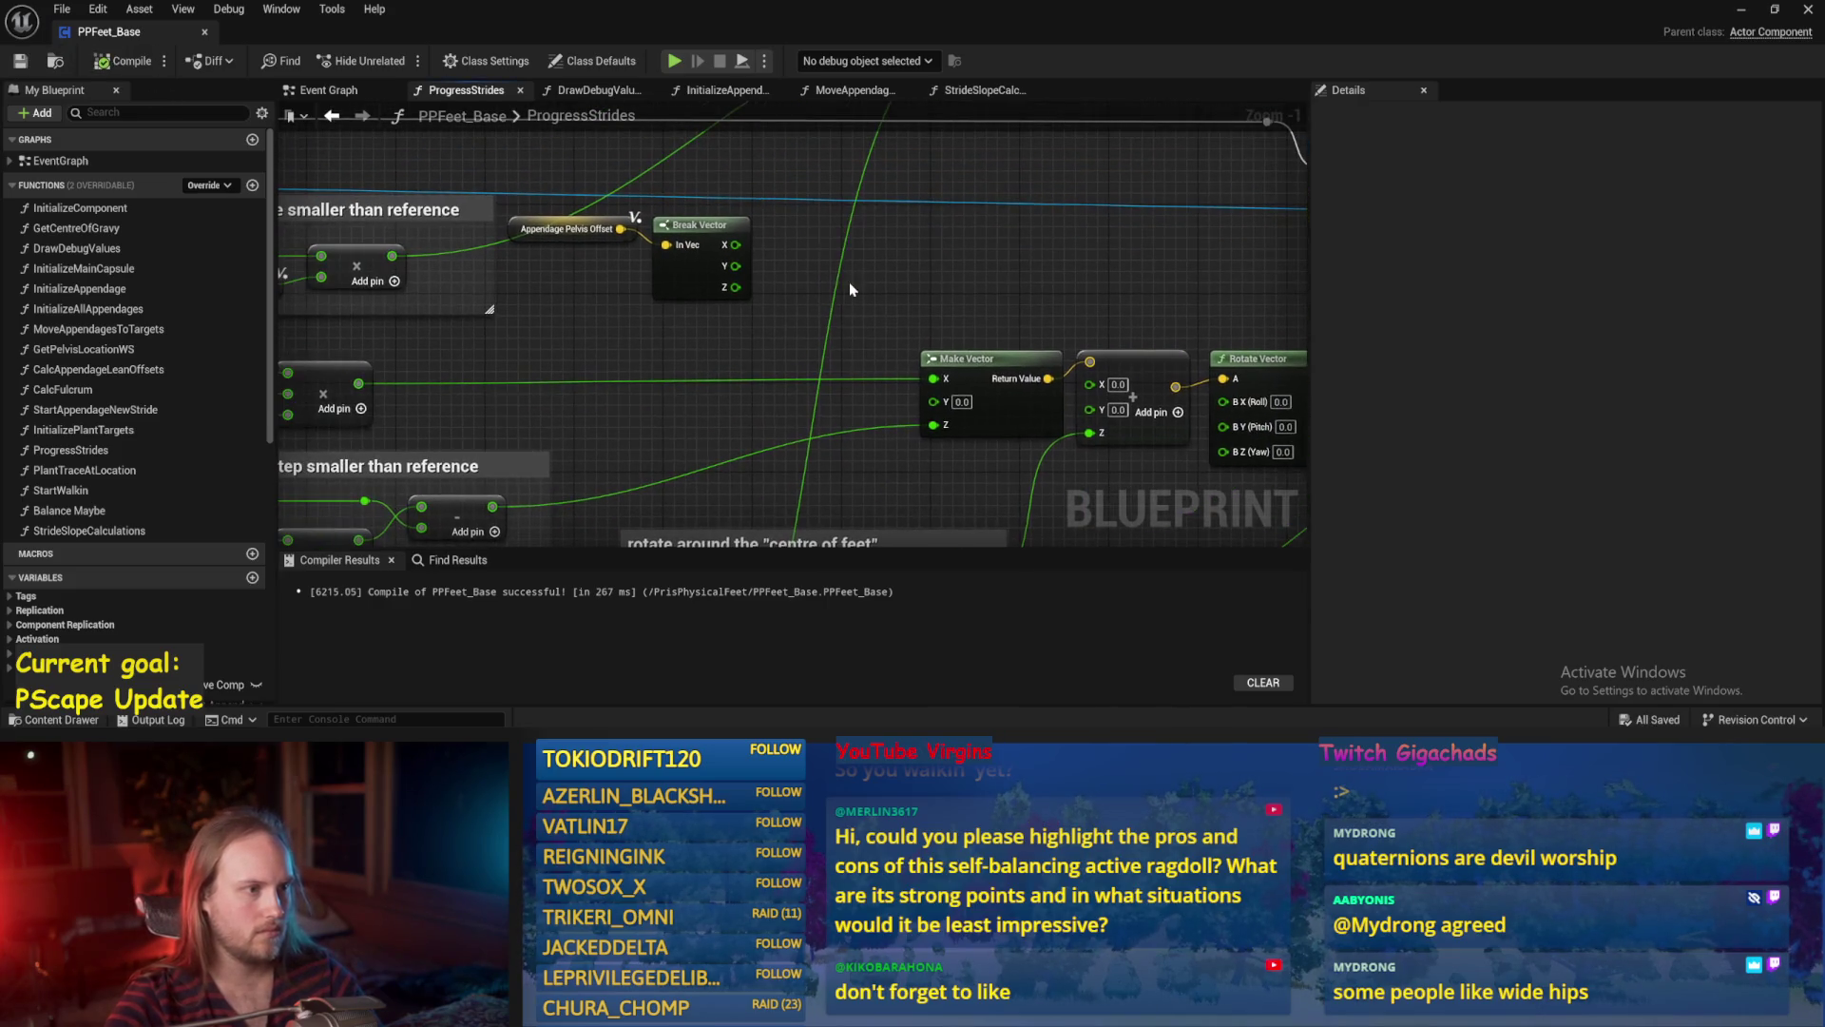
pyautogui.rightClick(599, 351)
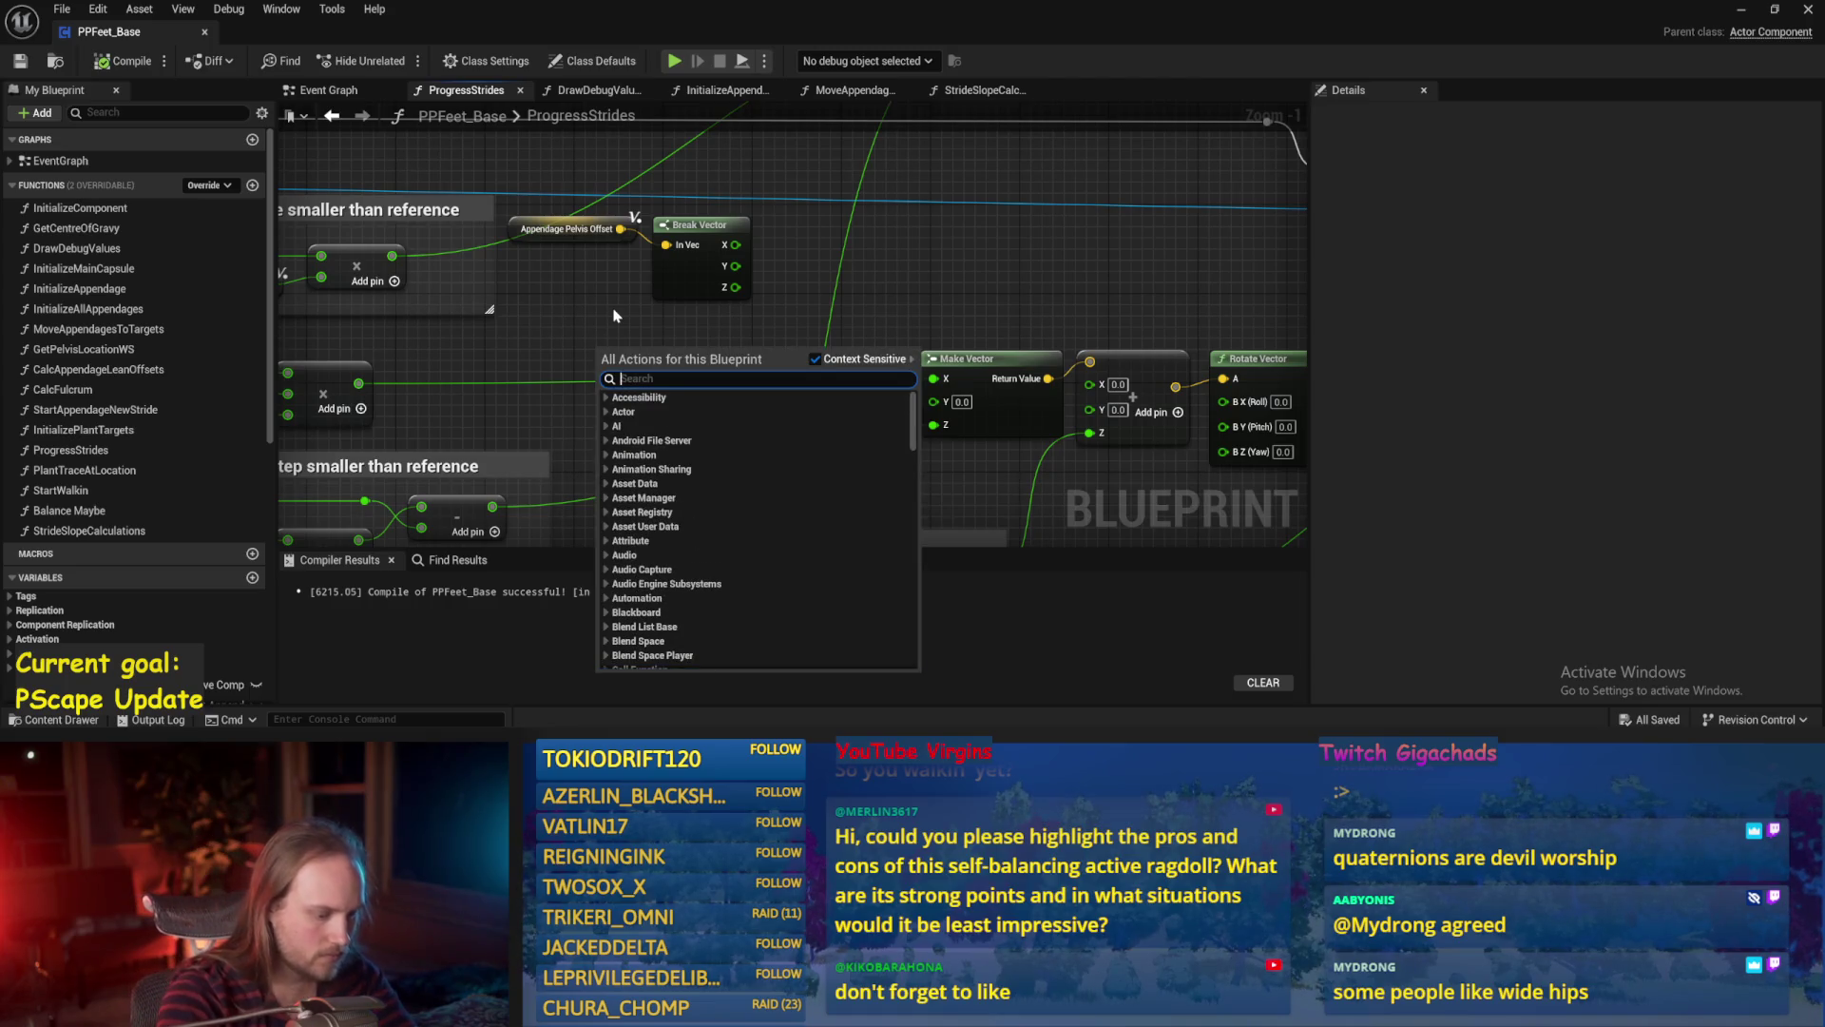
pyautogui.write('rightleft slo')
pyautogui.press('Return')
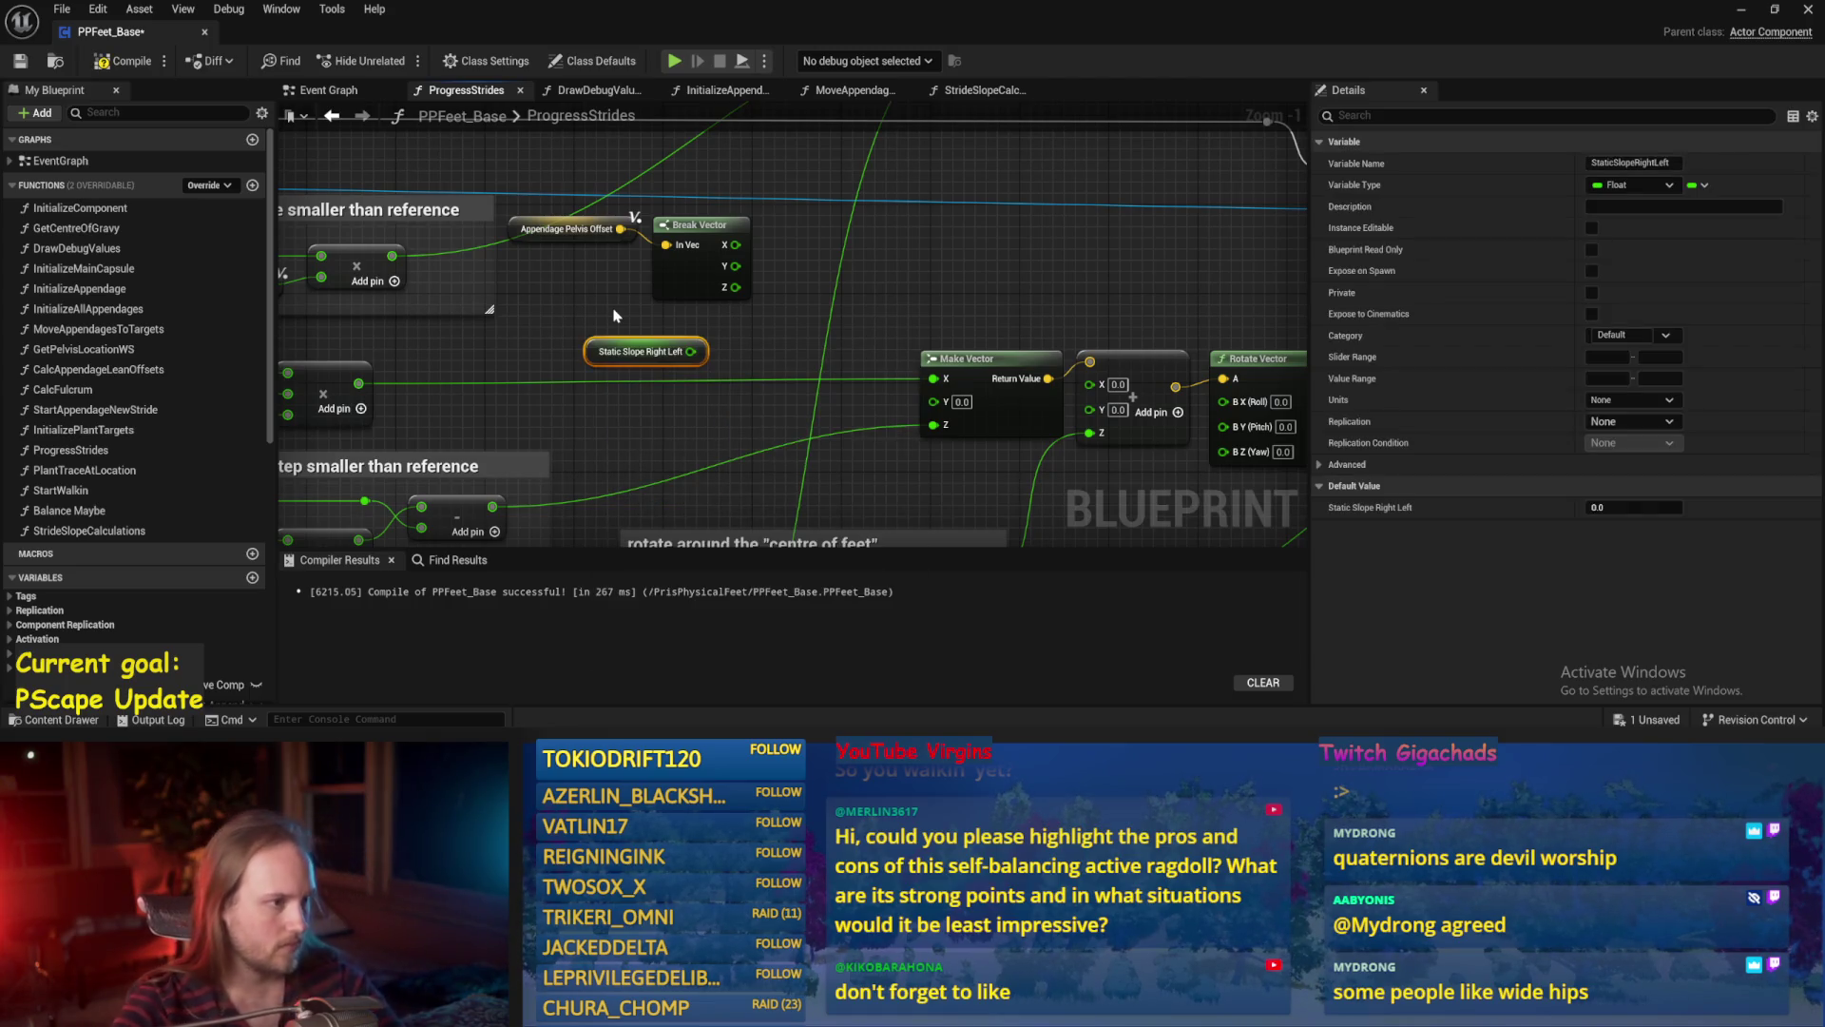
pyautogui.moveTo(608, 362)
pyautogui.mouseDown()
pyautogui.moveTo(474, 340)
pyautogui.moveTo(578, 315)
pyautogui.moveTo(776, 322)
pyautogui.mouseUp()
pyautogui.click(781, 270)
# Multiply Break Vector's Z by Static Slope Right Left, then compile and save.
pyautogui.scroll(1, 737, 299)
pyautogui.write('*')
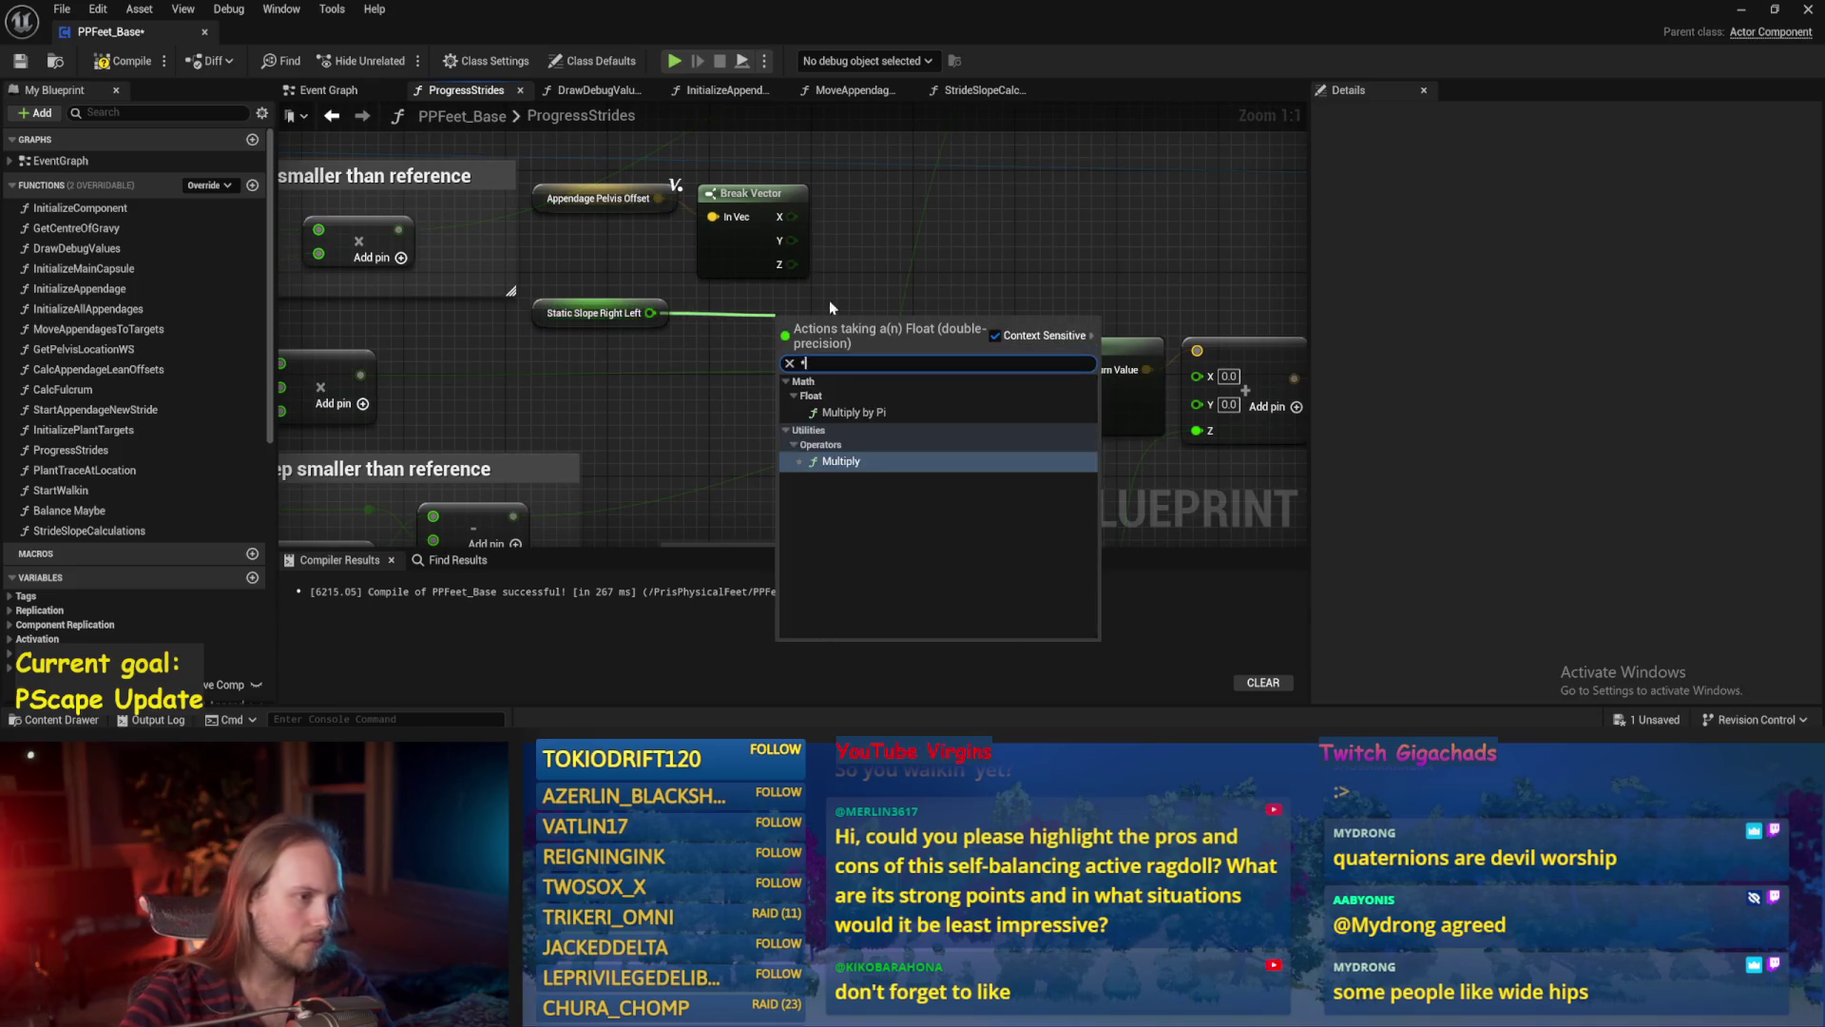
pyautogui.press('Return')
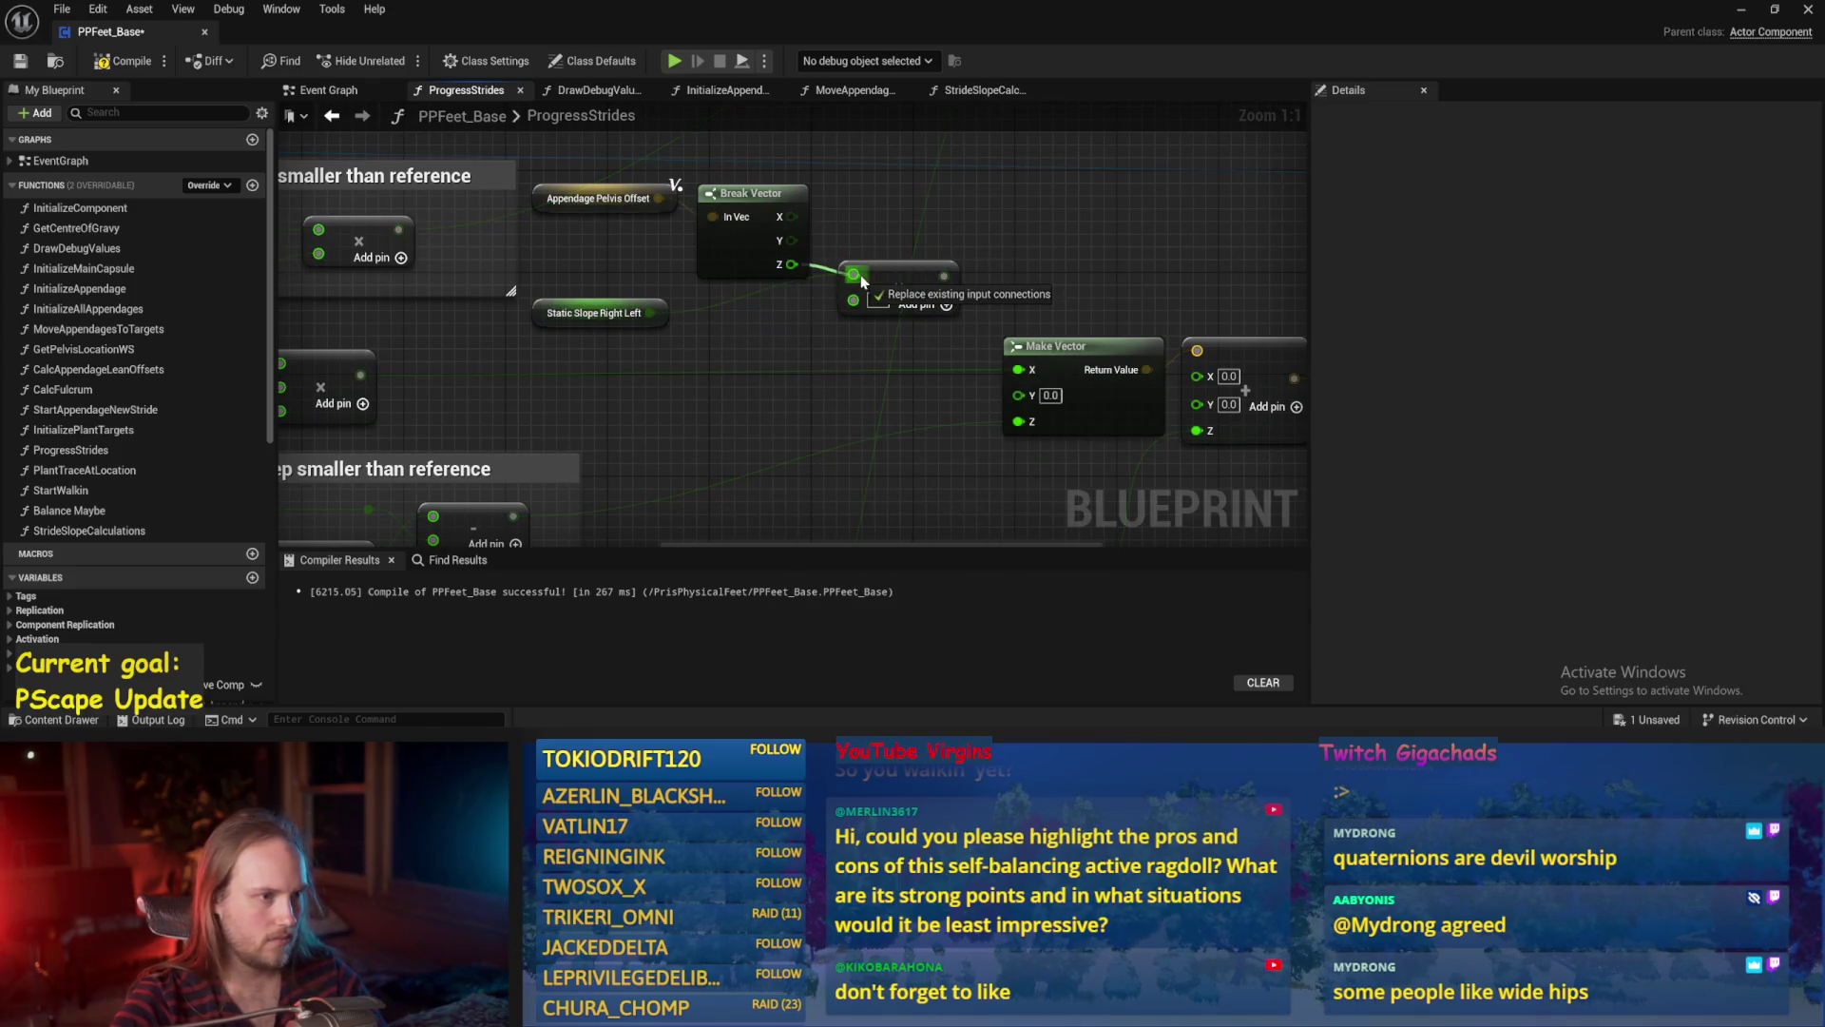
pyautogui.click(836, 282)
pyautogui.press('Delete')
pyautogui.moveTo(791, 265); pyautogui.dragTo(846, 264)
pyautogui.write('*')
pyautogui.press('Return')
pyautogui.moveTo(654, 313)
pyautogui.mouseDown()
pyautogui.moveTo(786, 310)
pyautogui.moveTo(853, 284)
pyautogui.mouseUp()
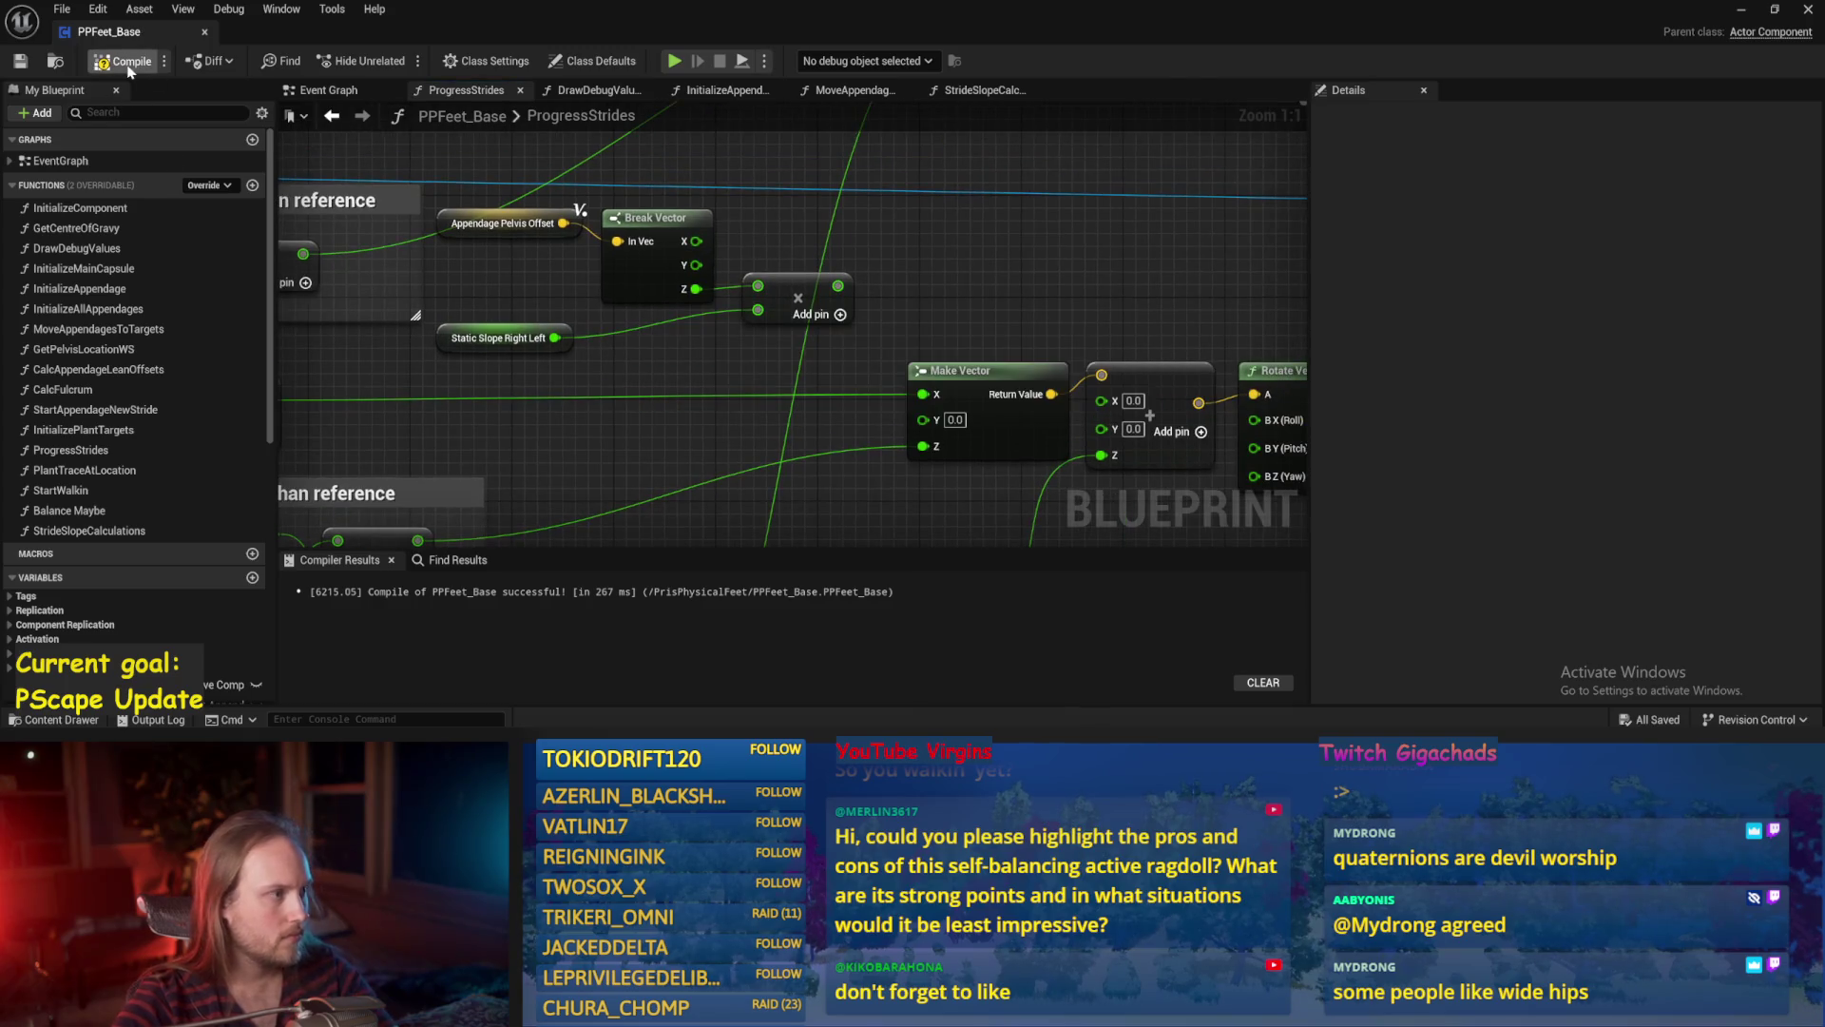
pyautogui.click(28, 68)
pyautogui.moveTo(761, 303); pyautogui.dragTo(775, 328)
pyautogui.hotkey('ctrl', 's')
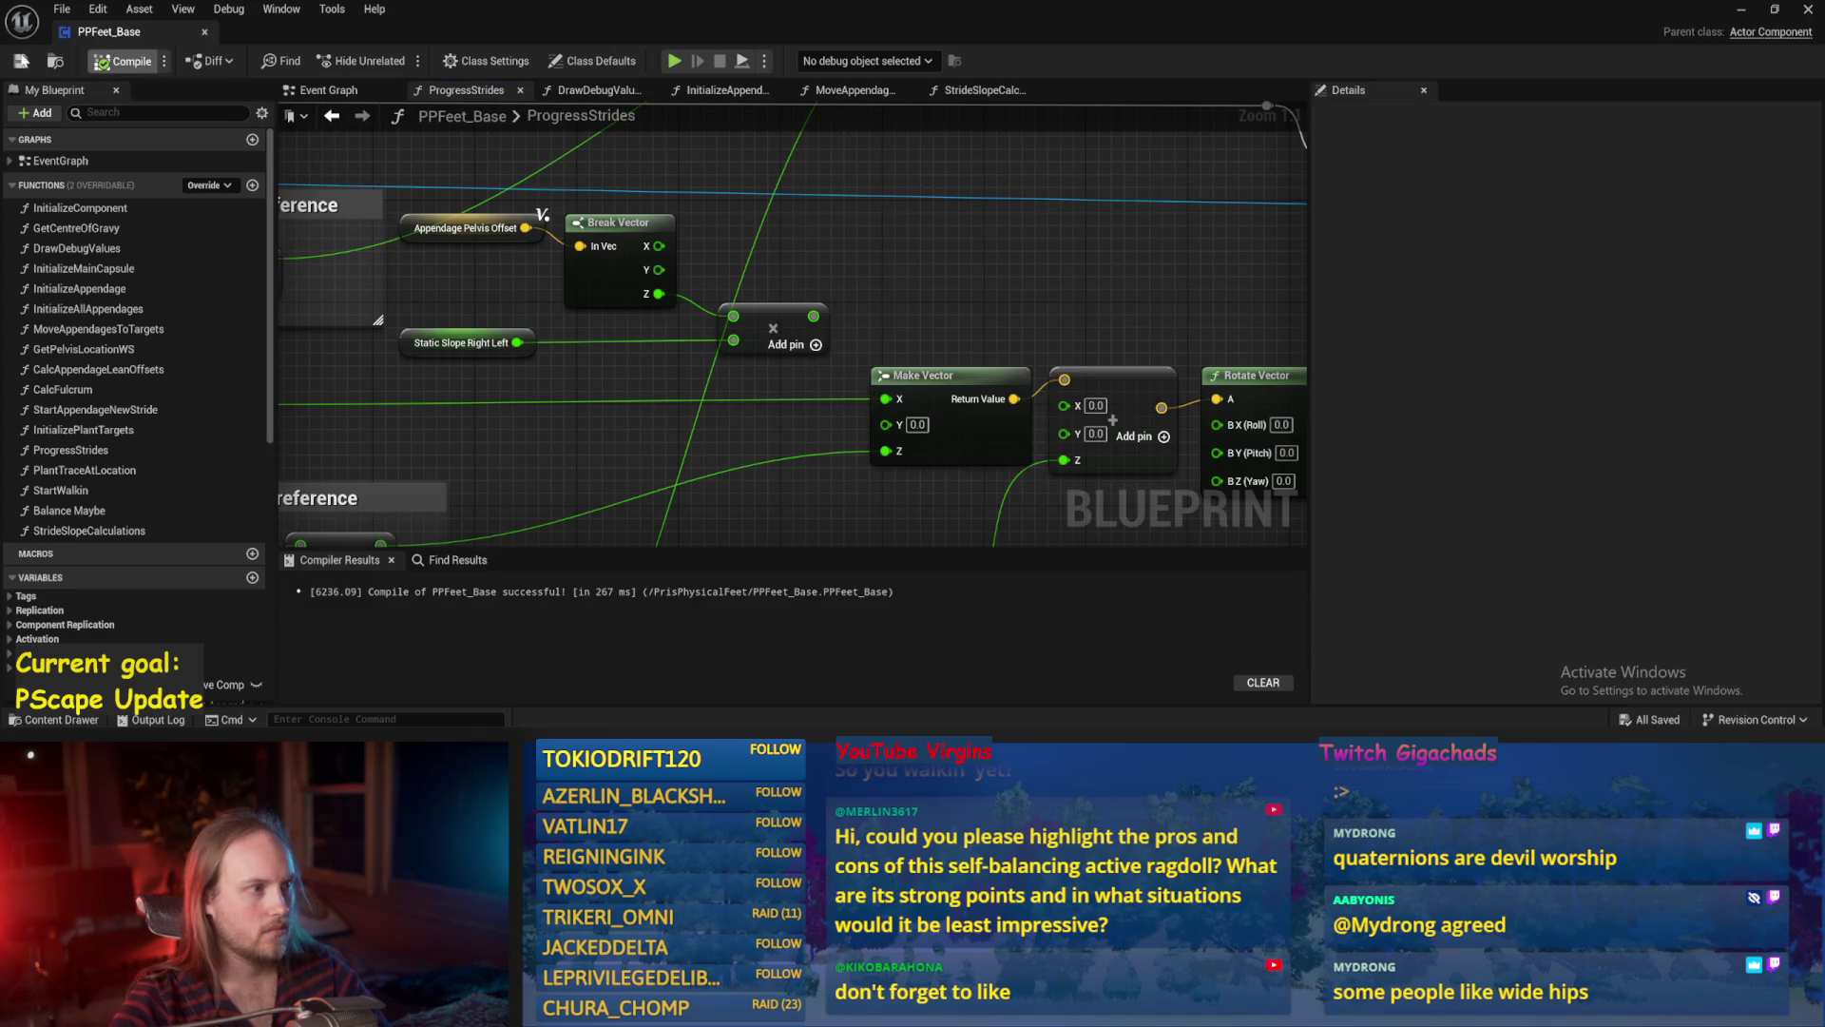
pyautogui.click(128, 63)
# Add a Division node after Static Slope Right Left, then compile and save PPFeet_Base.
pyautogui.moveTo(560, 314); pyautogui.dragTo(701, 390)
pyautogui.write('abs')
pyautogui.press('Return')
pyautogui.moveTo(560, 313); pyautogui.dragTo(669, 329)
pyautogui.write('/')
pyautogui.press('Return')
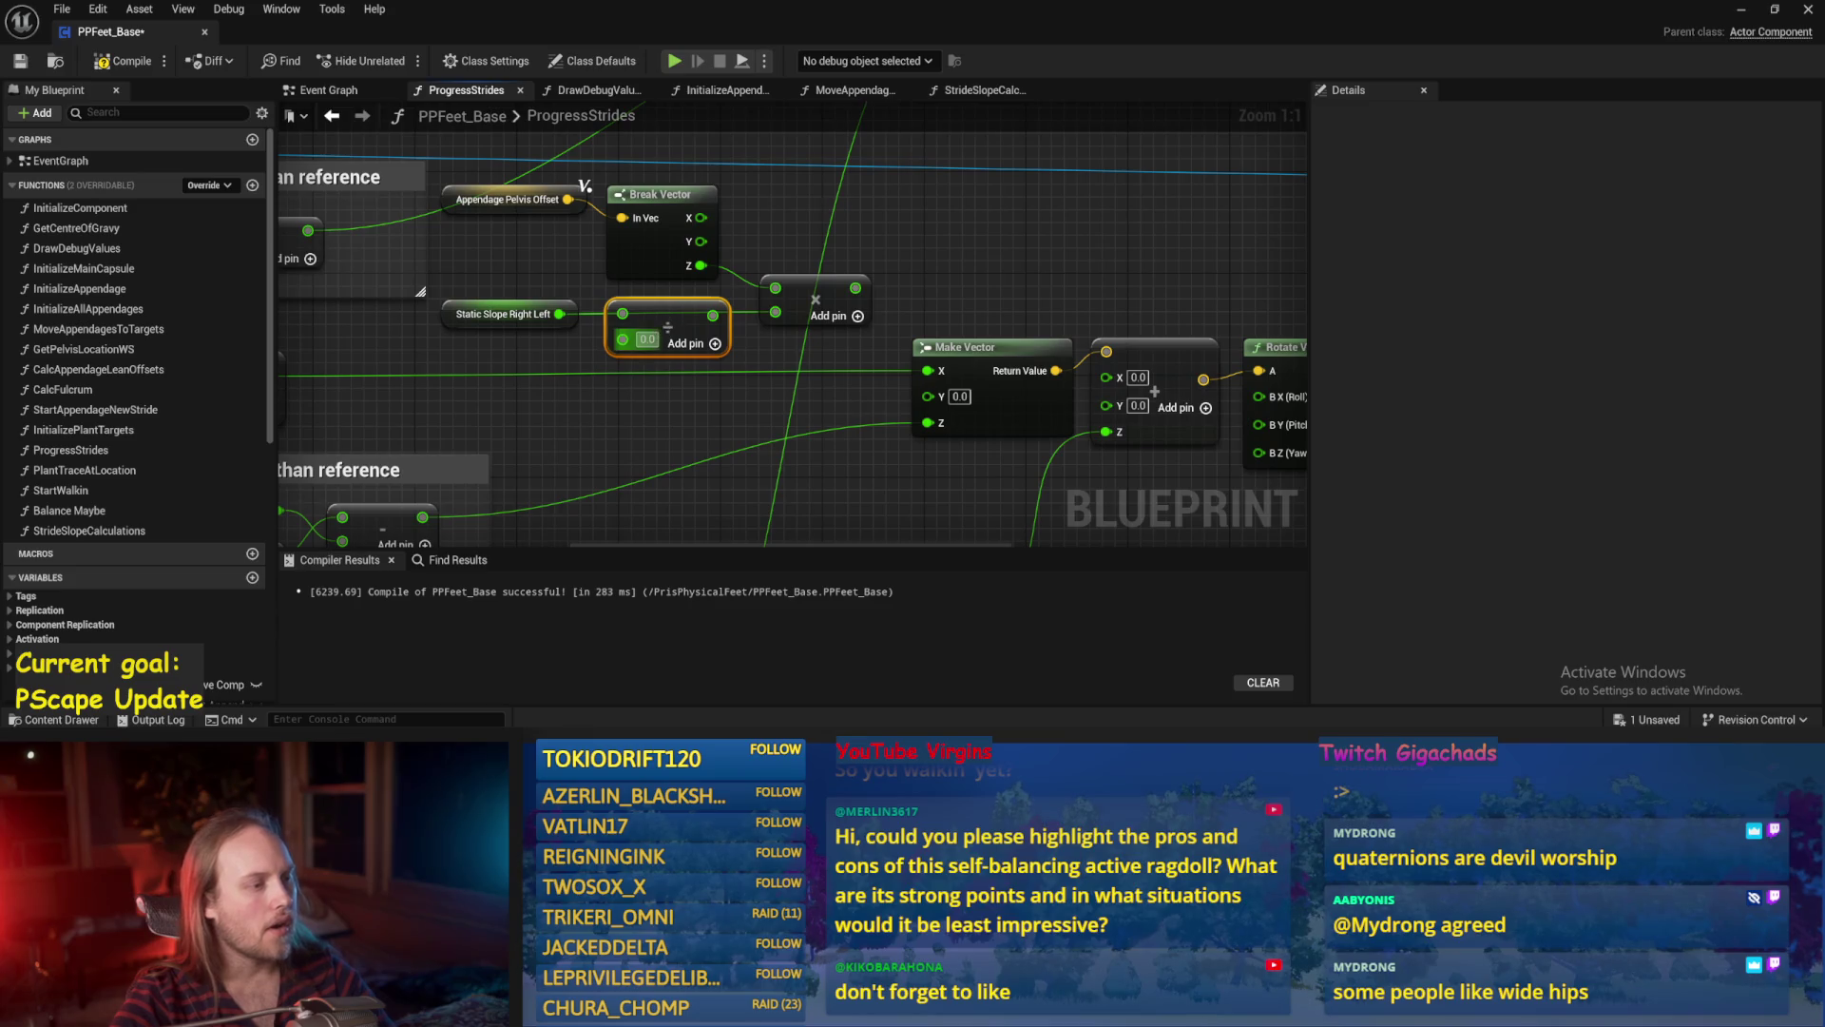
pyautogui.click(779, 353)
pyautogui.click(123, 61)
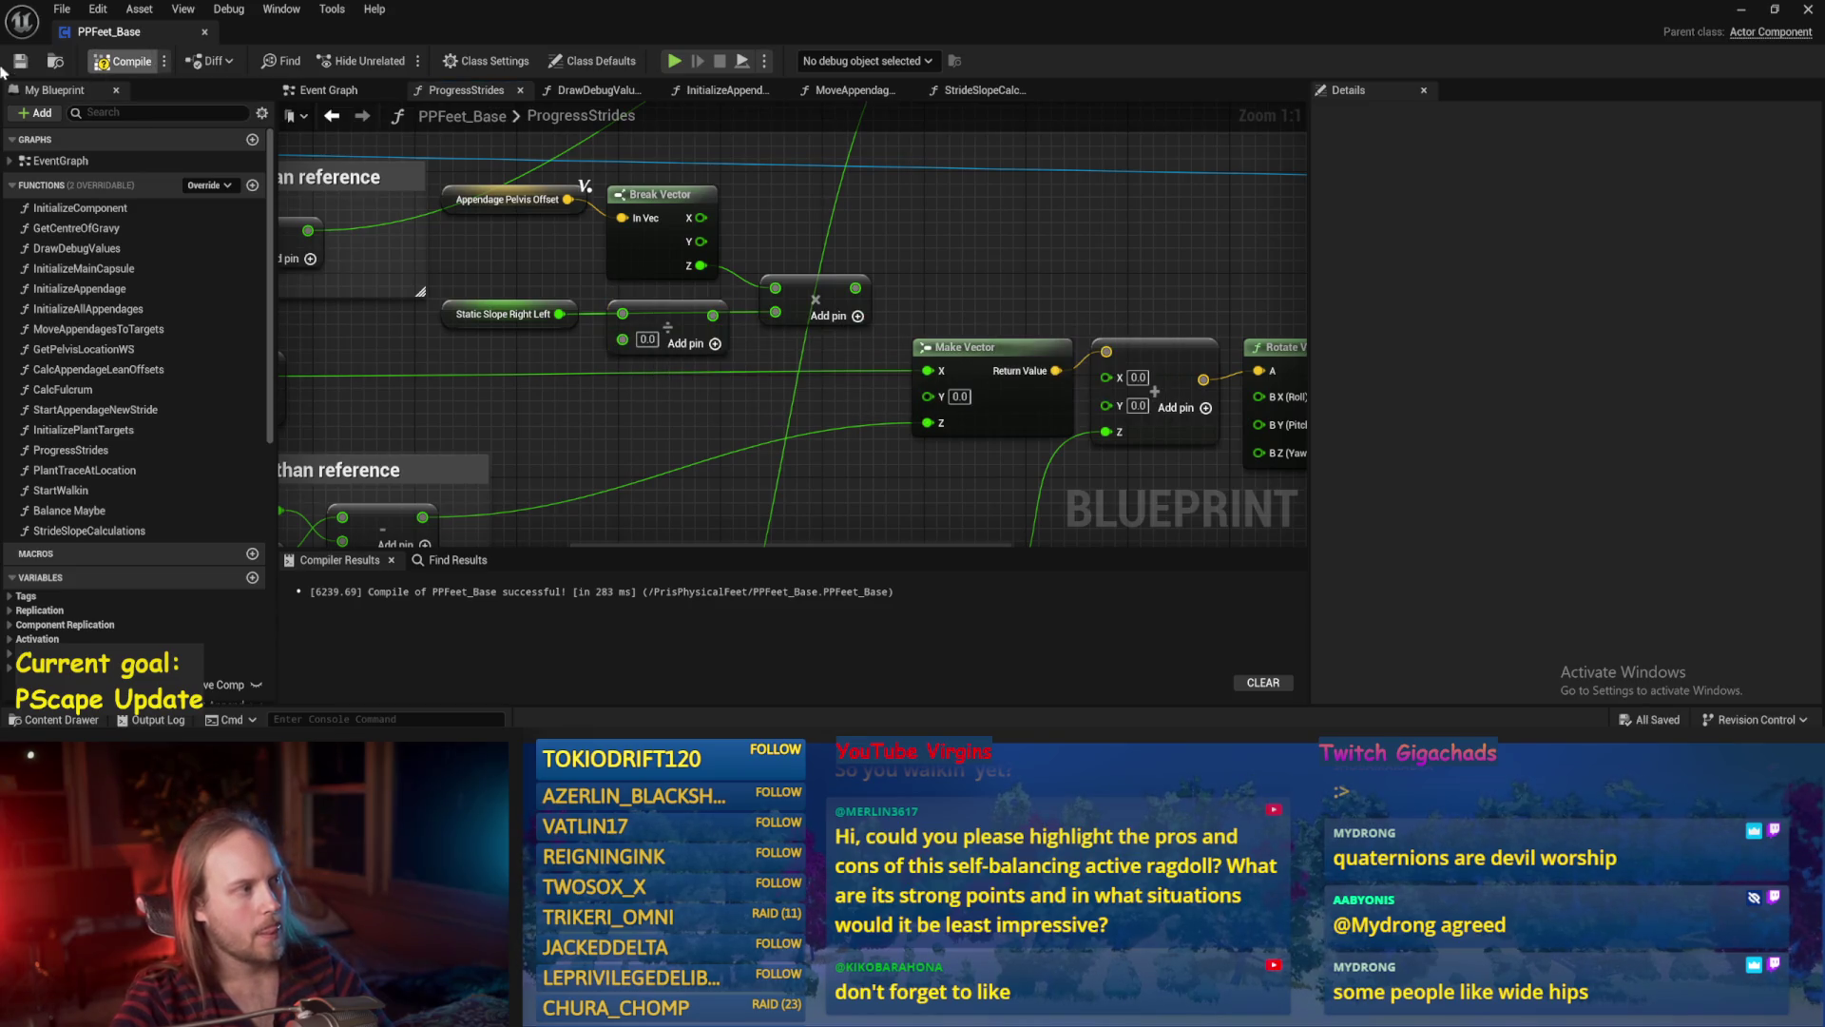
pyautogui.click(20, 61)
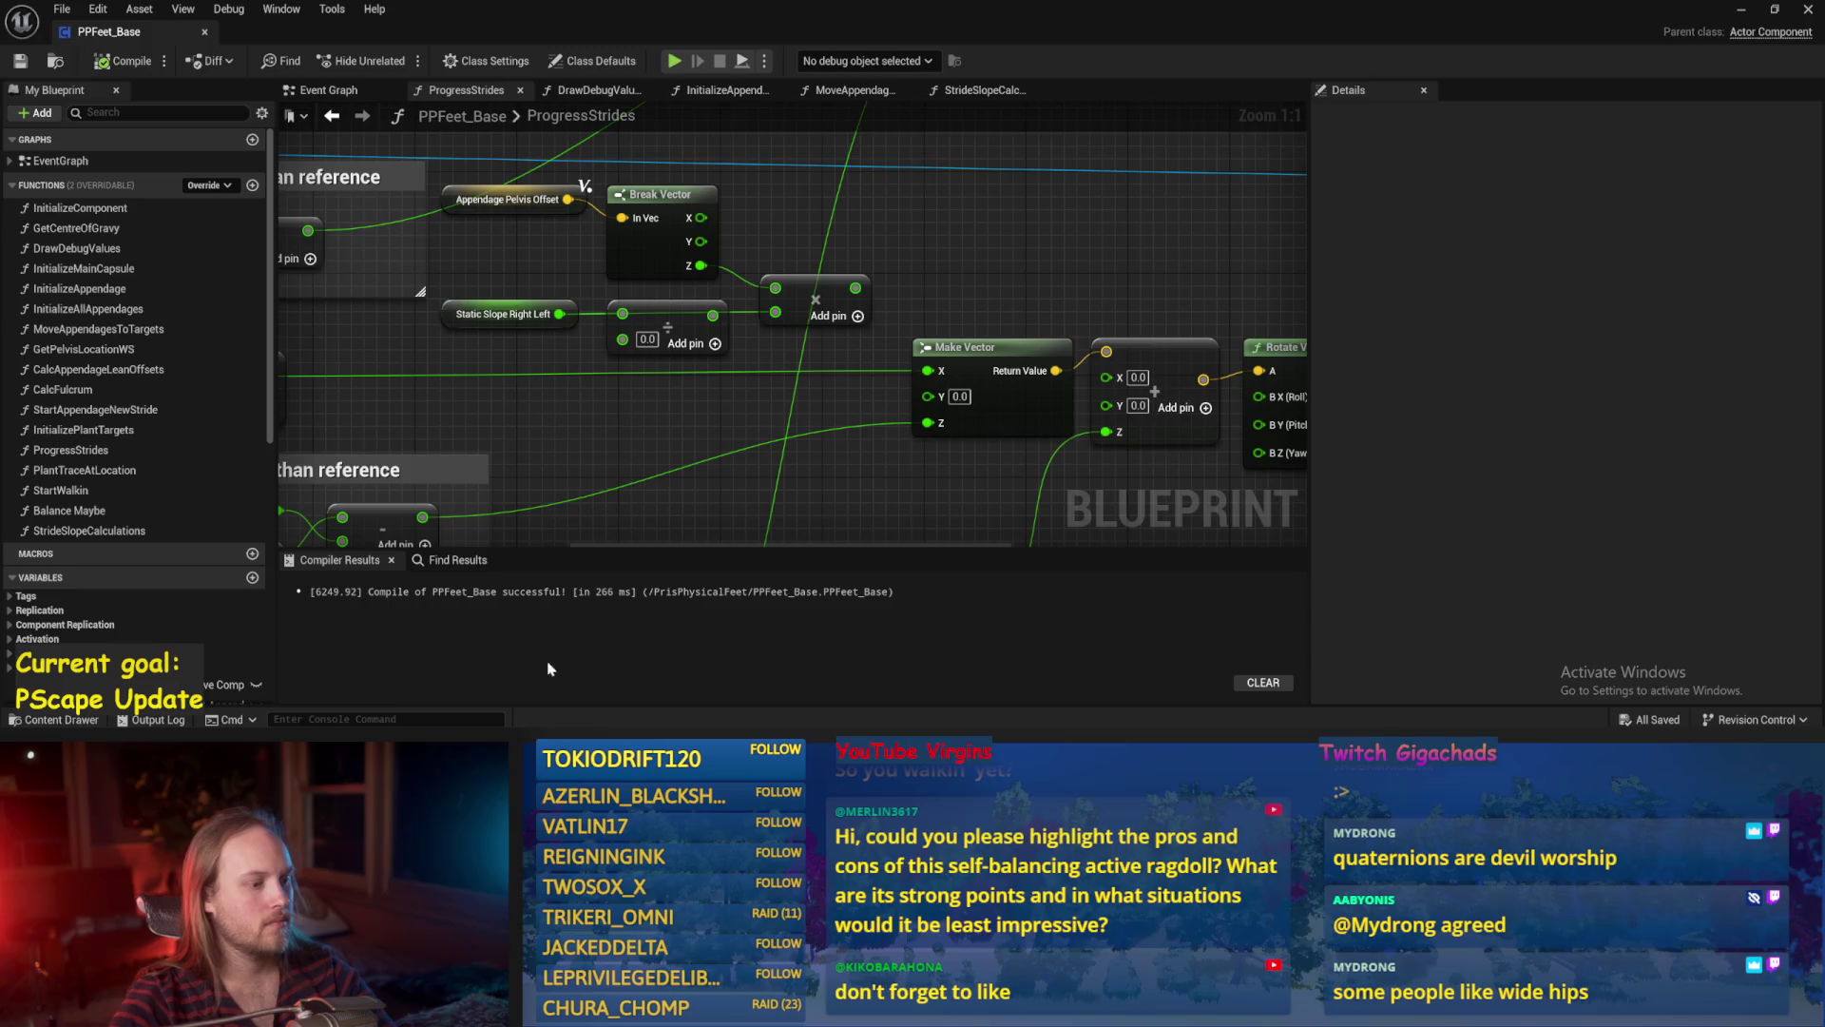
pyautogui.hotkey('alt', 'Tab')
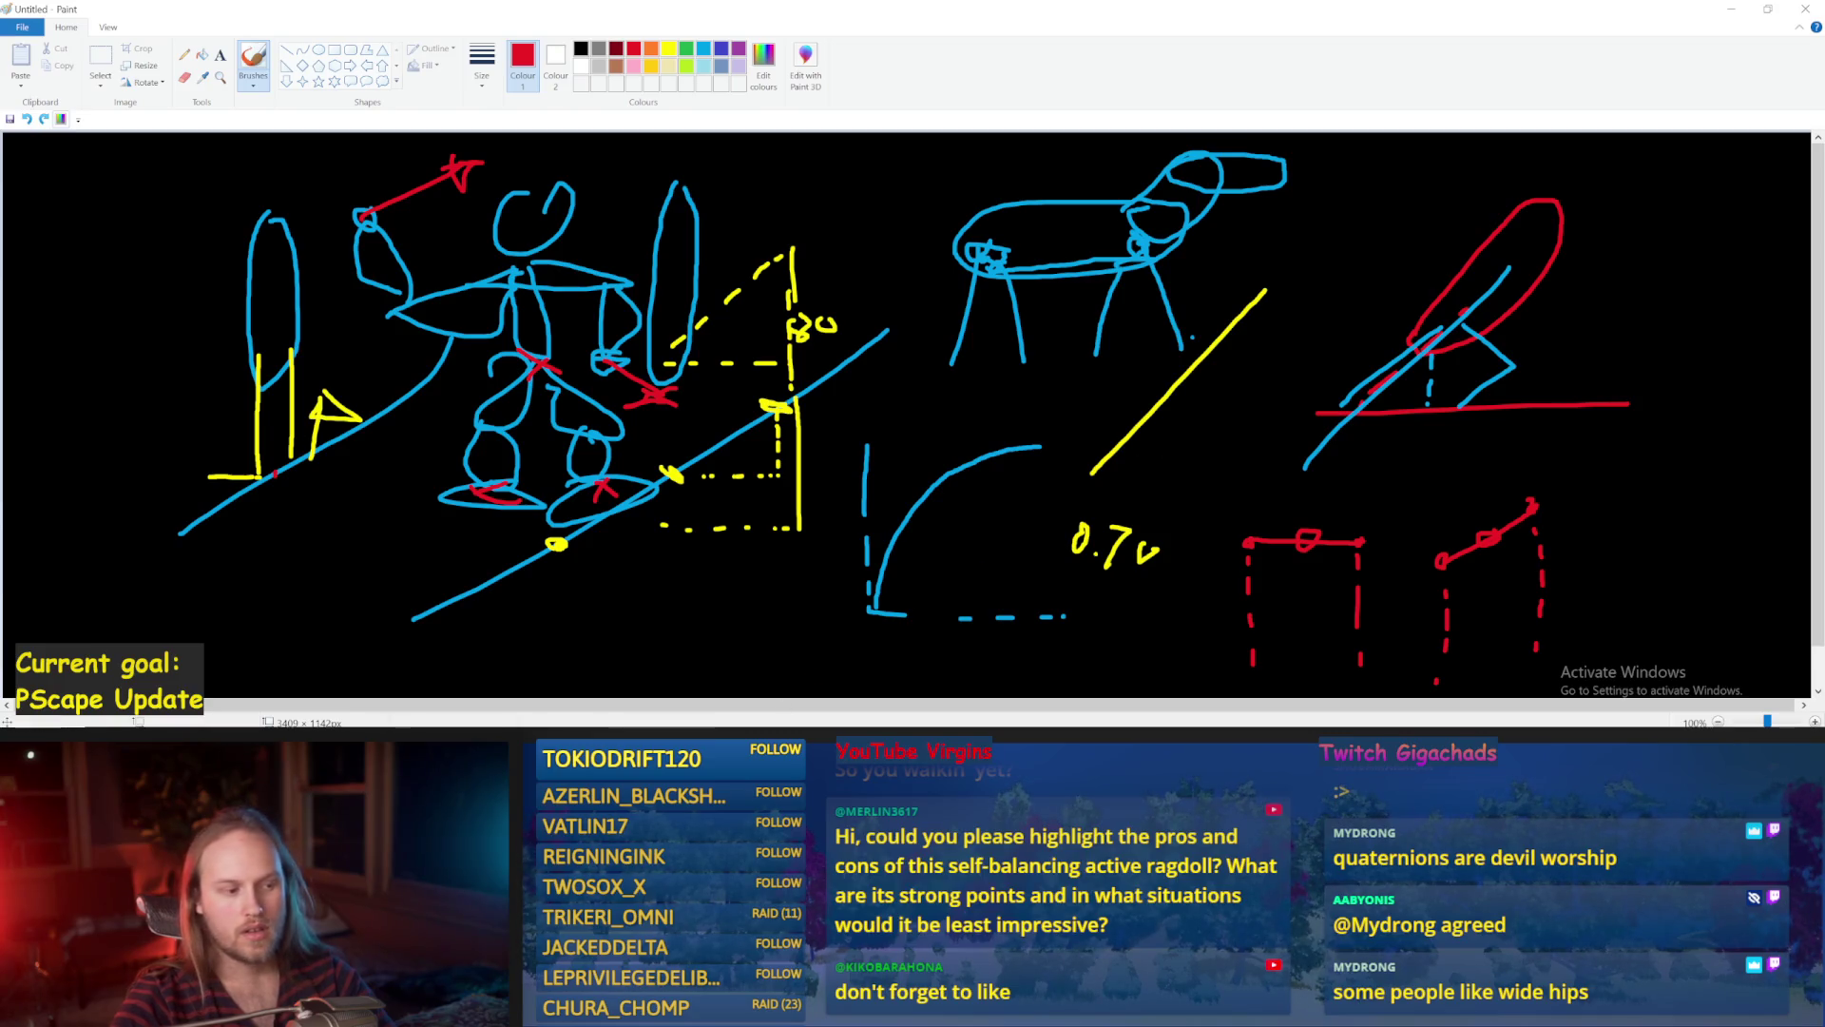
pyautogui.hotkey('alt', 'Tab')
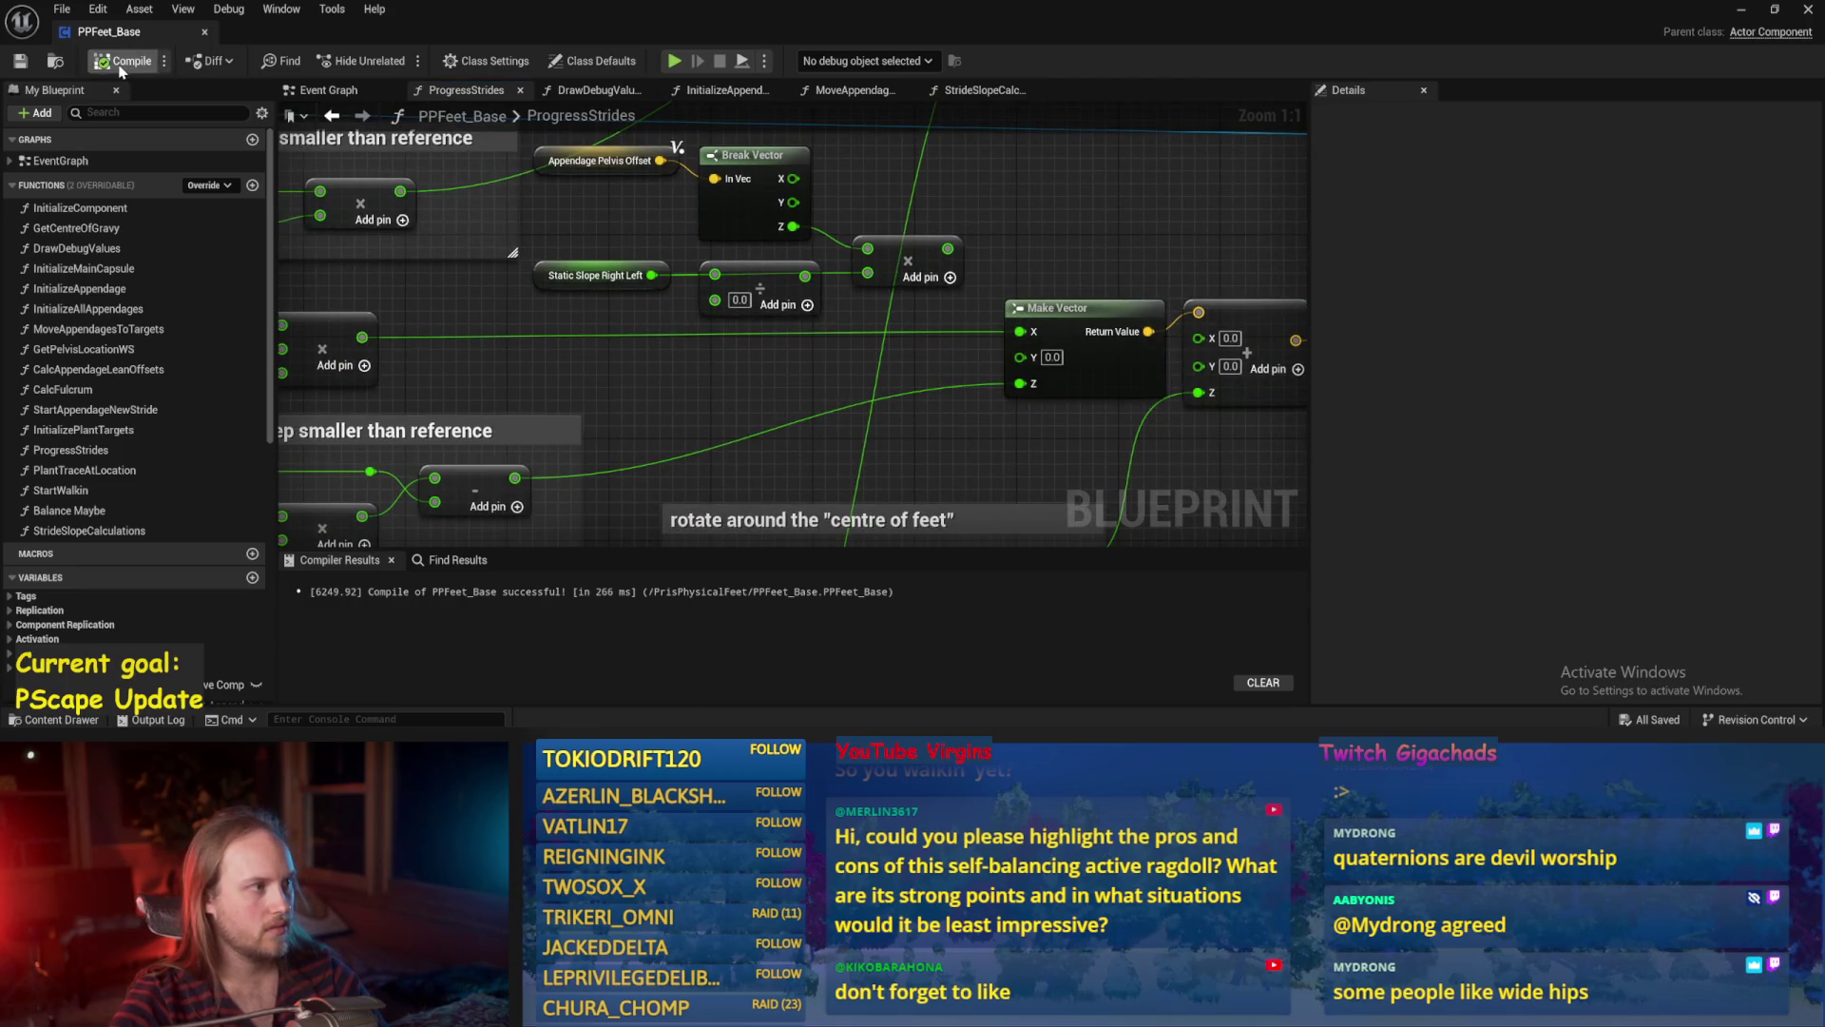
# Recompile PPFeet_Base and pan over to check the Division node's B value.
pyautogui.click(21, 63)
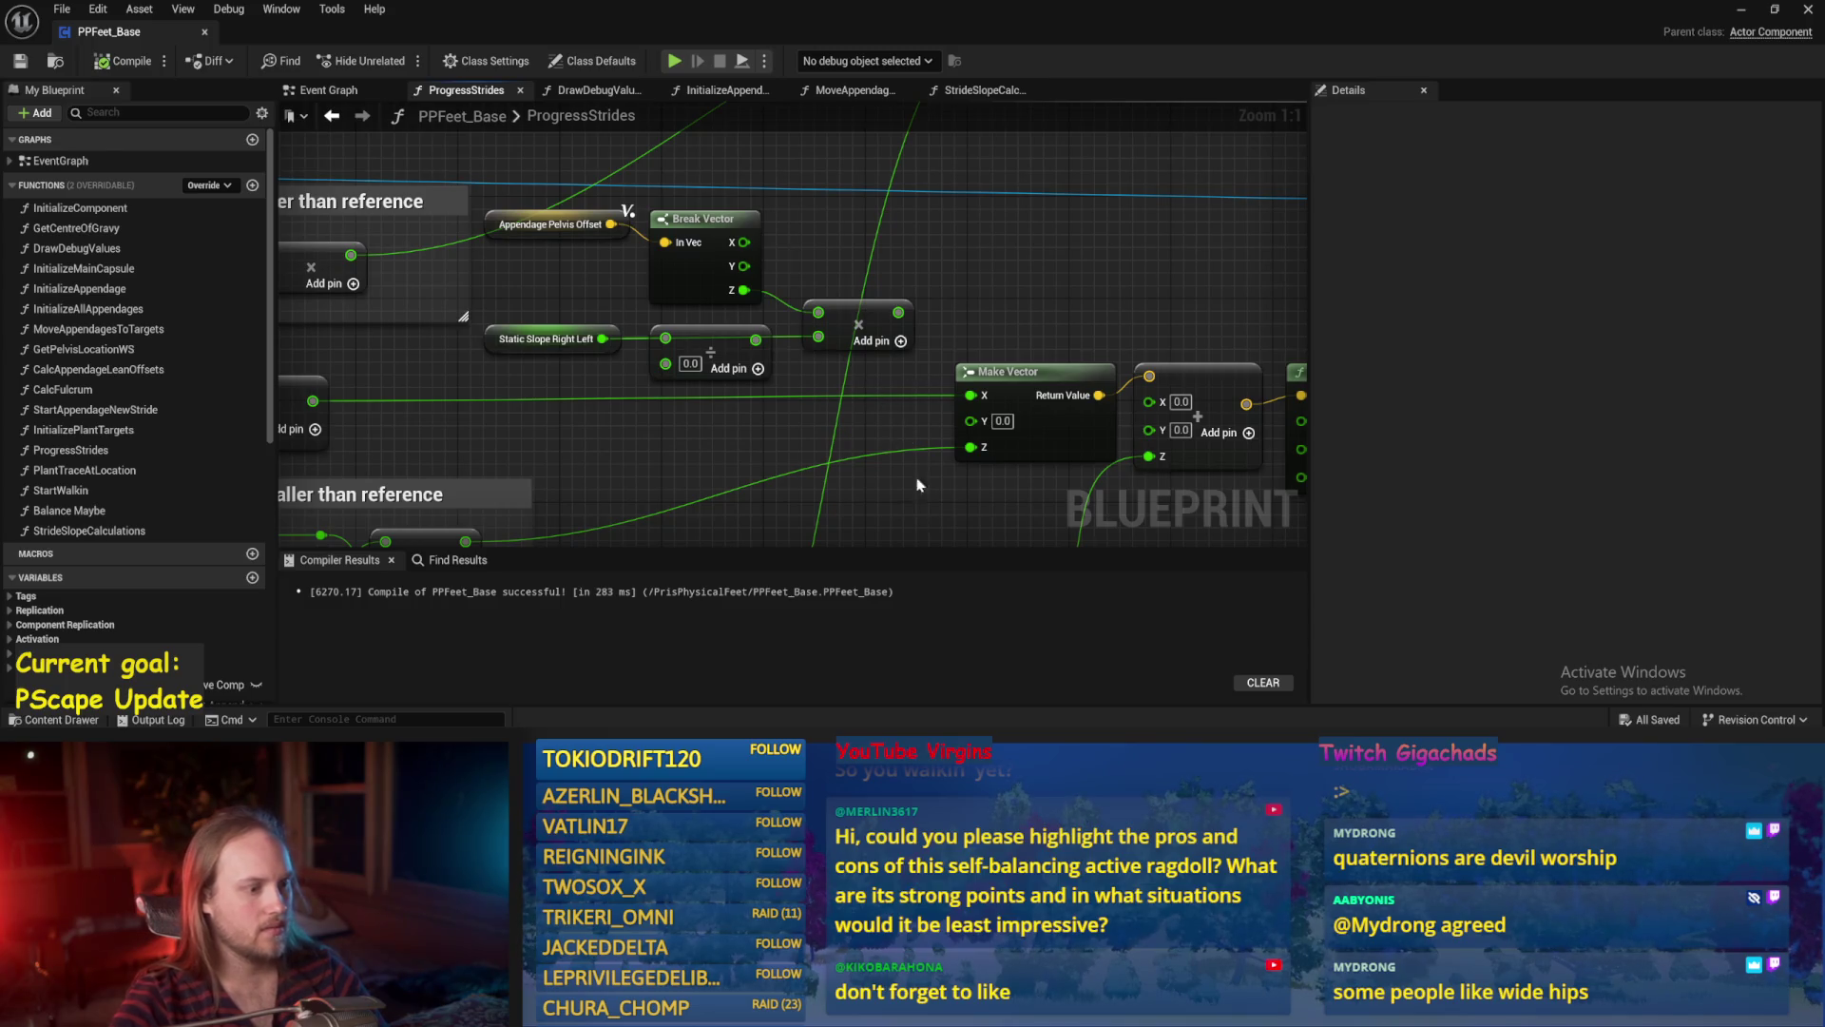
pyautogui.moveTo(806, 472); pyautogui.dragTo(844, 502)
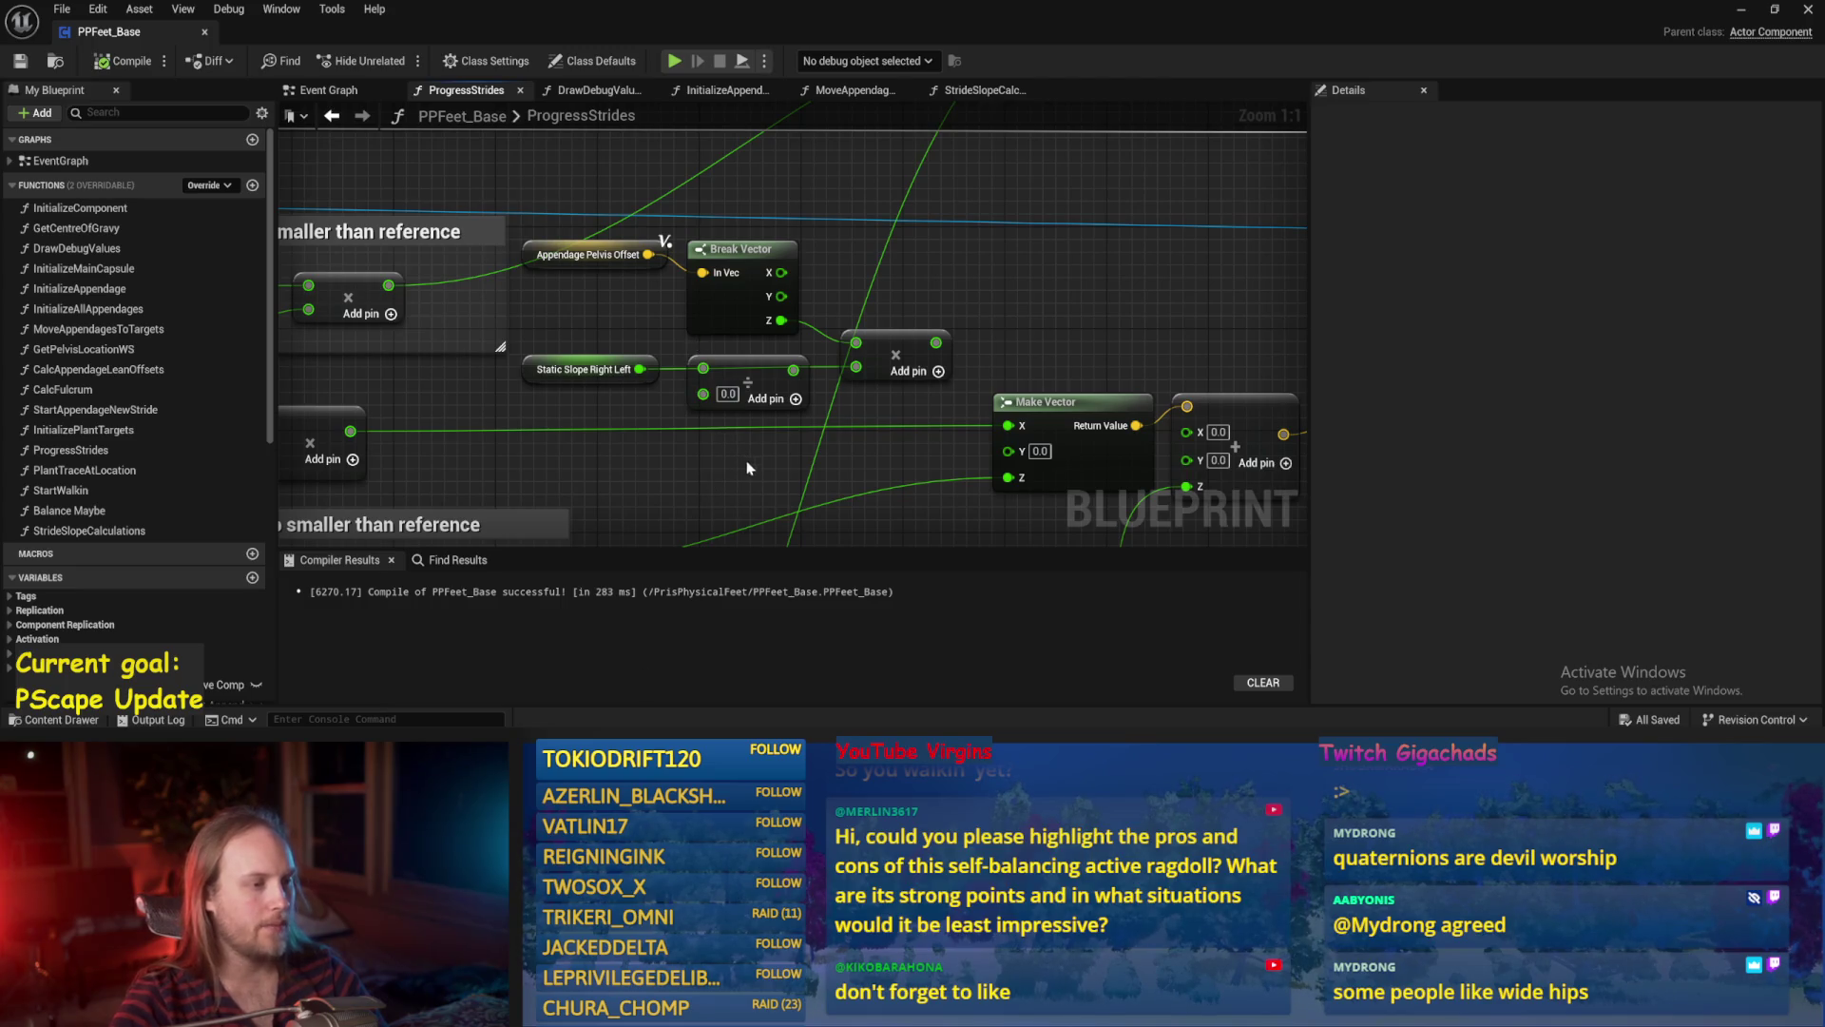
pyautogui.moveTo(723, 427)
pyautogui.mouseDown()
pyautogui.moveTo(754, 407)
pyautogui.moveTo(716, 399)
pyautogui.moveTo(737, 406)
pyautogui.mouseUp()
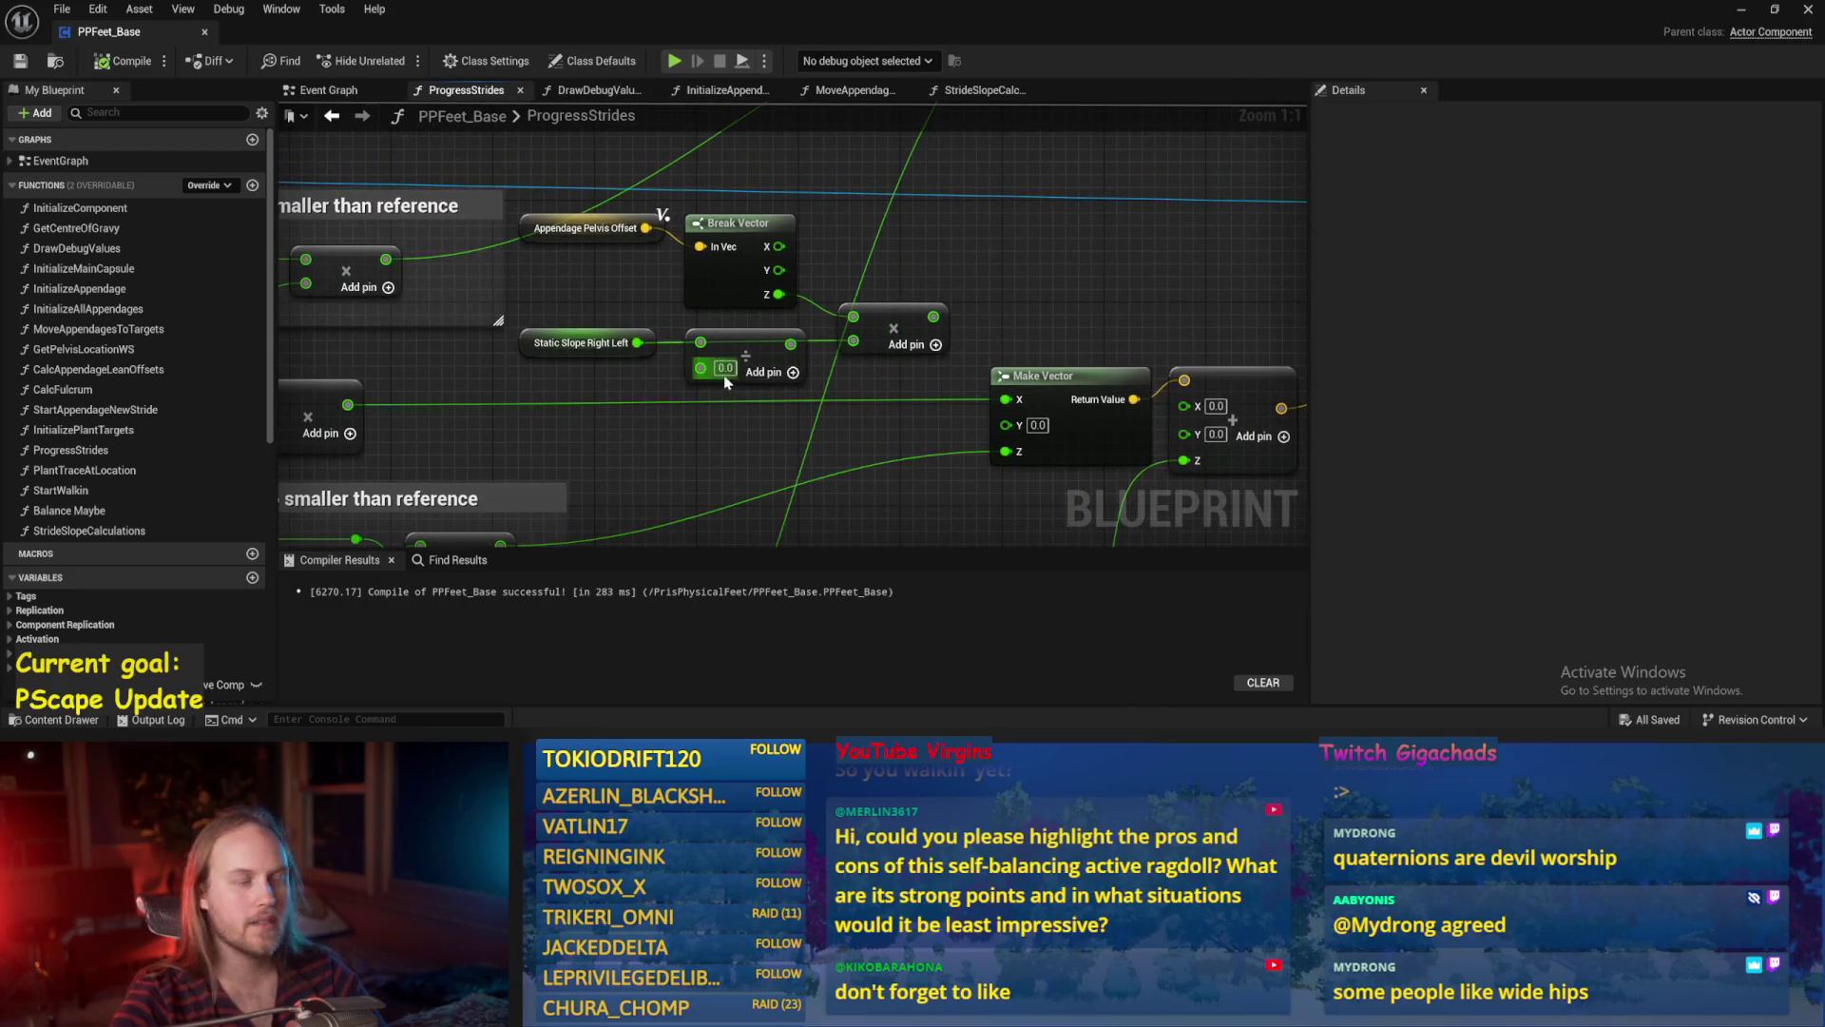